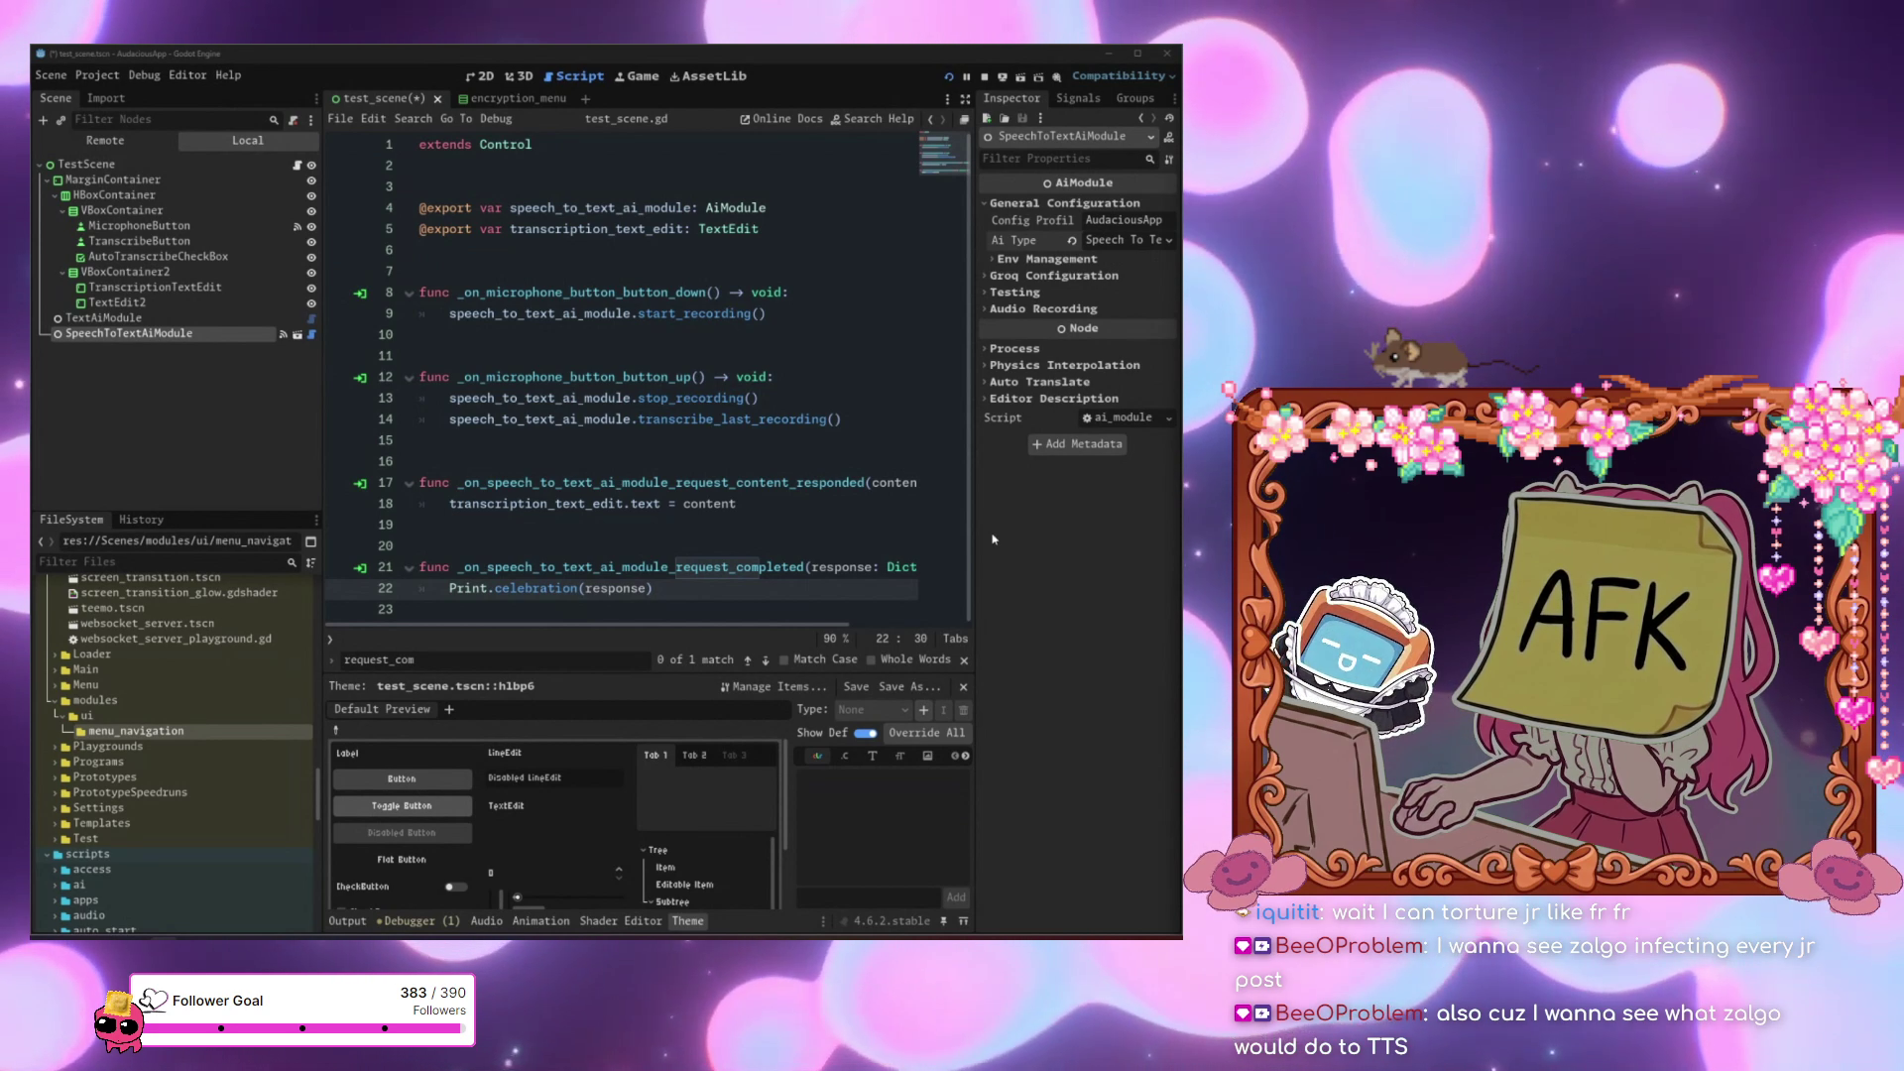
Step: On the TextAiModule, change the Groq Text Model from Llama 3 3 70b to an OpenAI GPT model
{"action": "left_click", "coordinate": [495, 334]}
{"action": "left_click", "coordinate": [103, 317]}
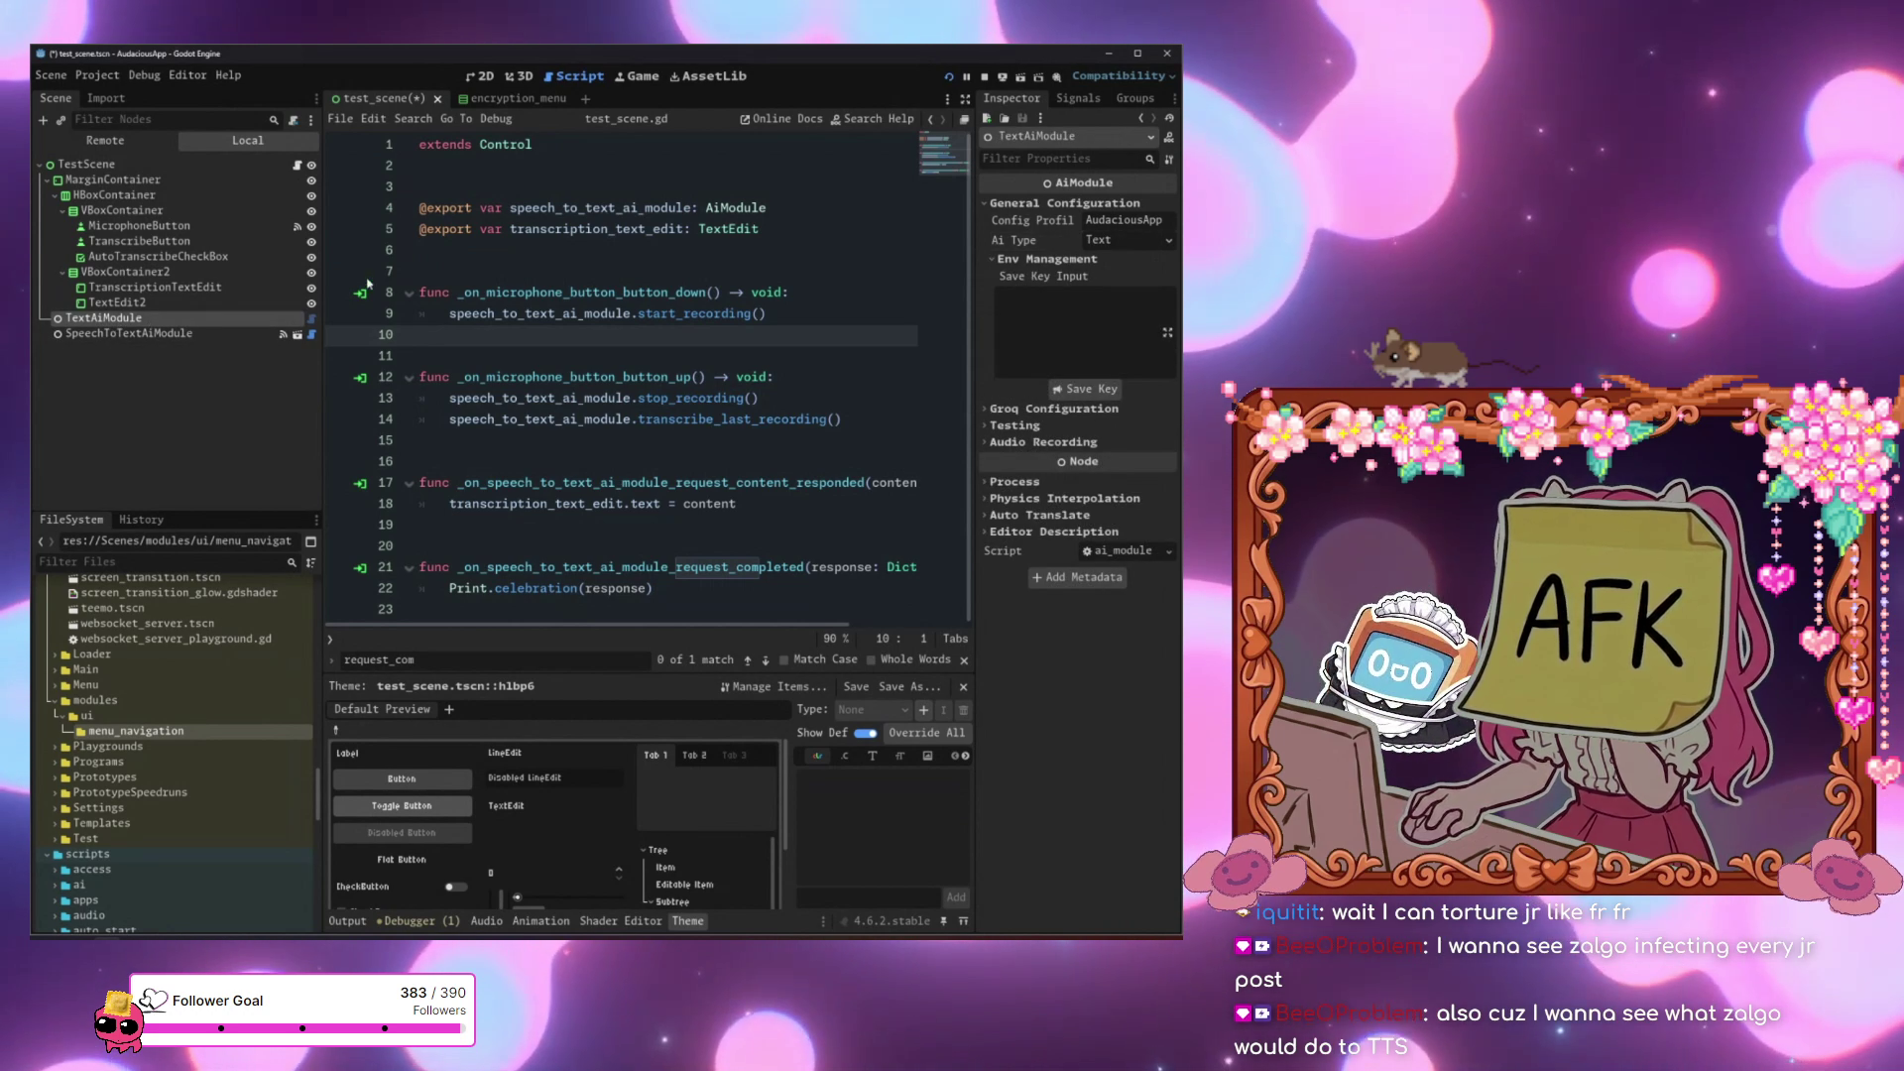
{"action": "left_click", "coordinate": [1054, 408]}
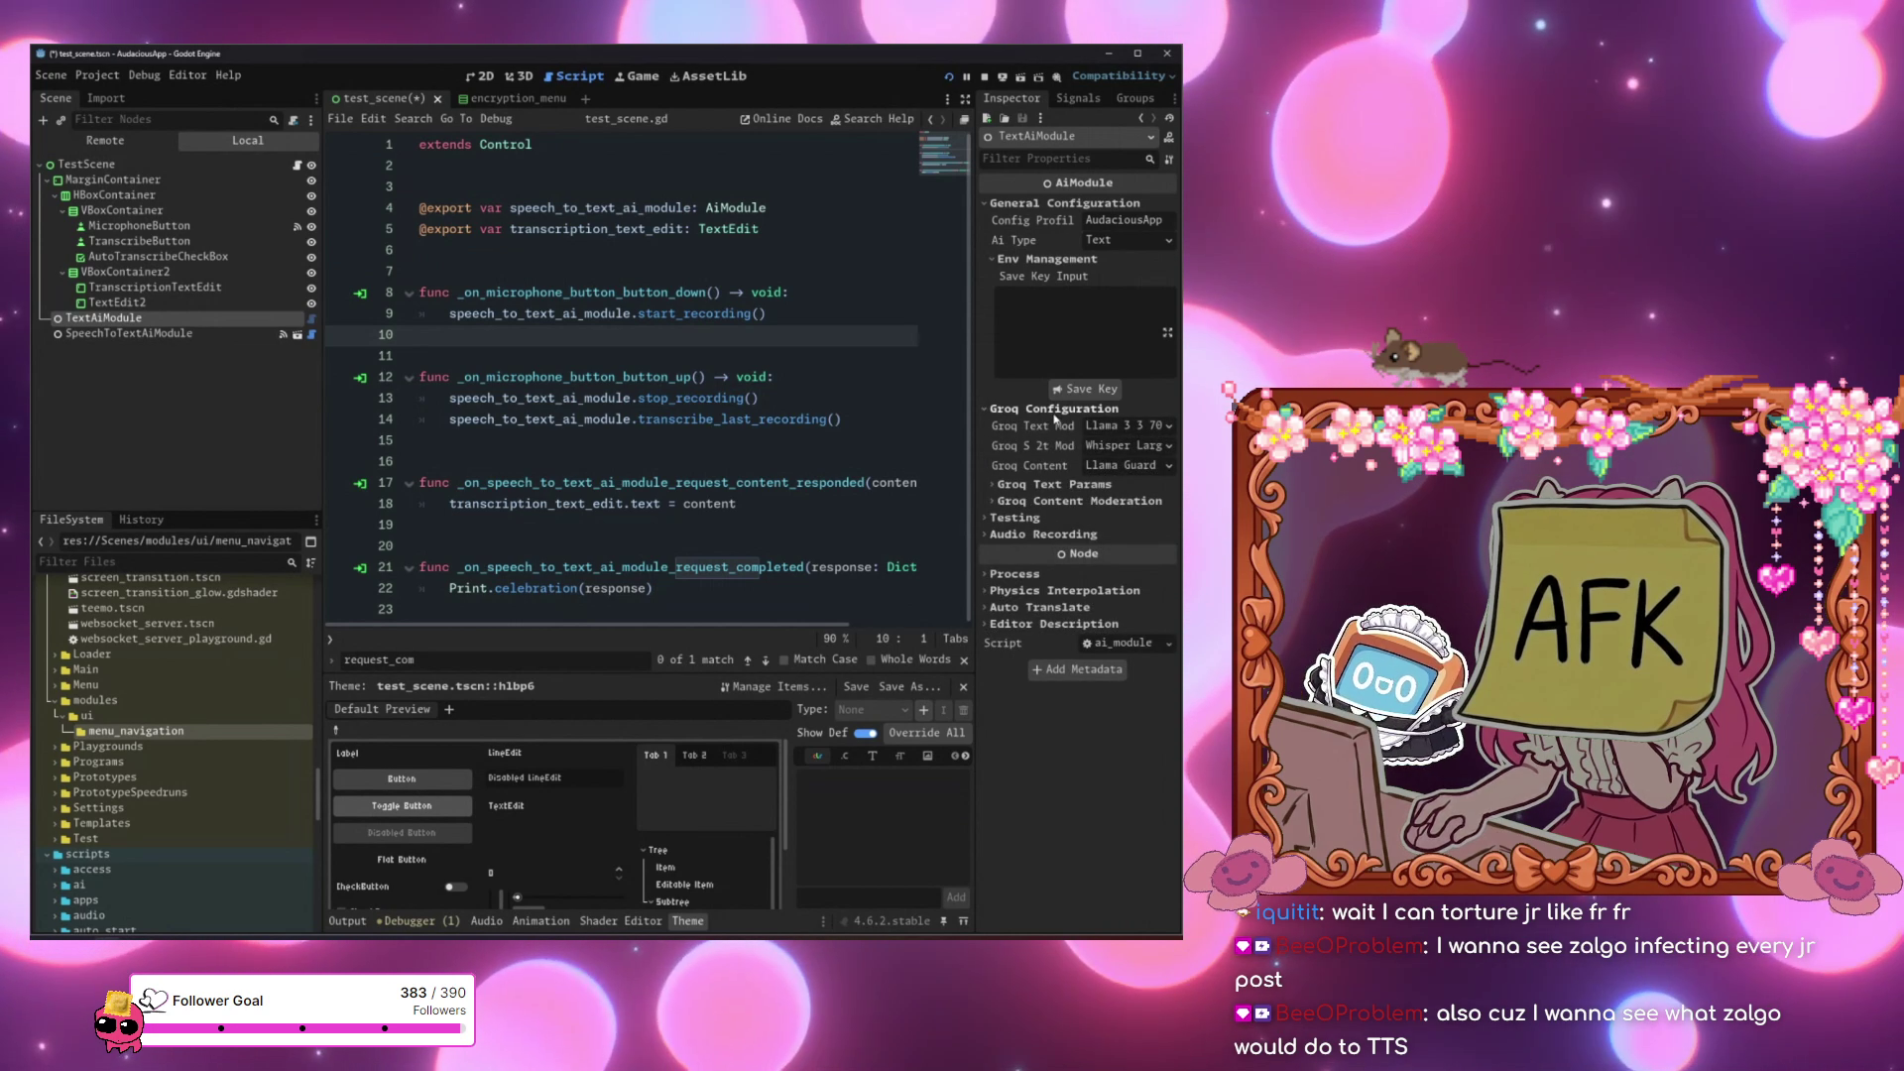
{"action": "left_click", "coordinate": [1128, 425]}
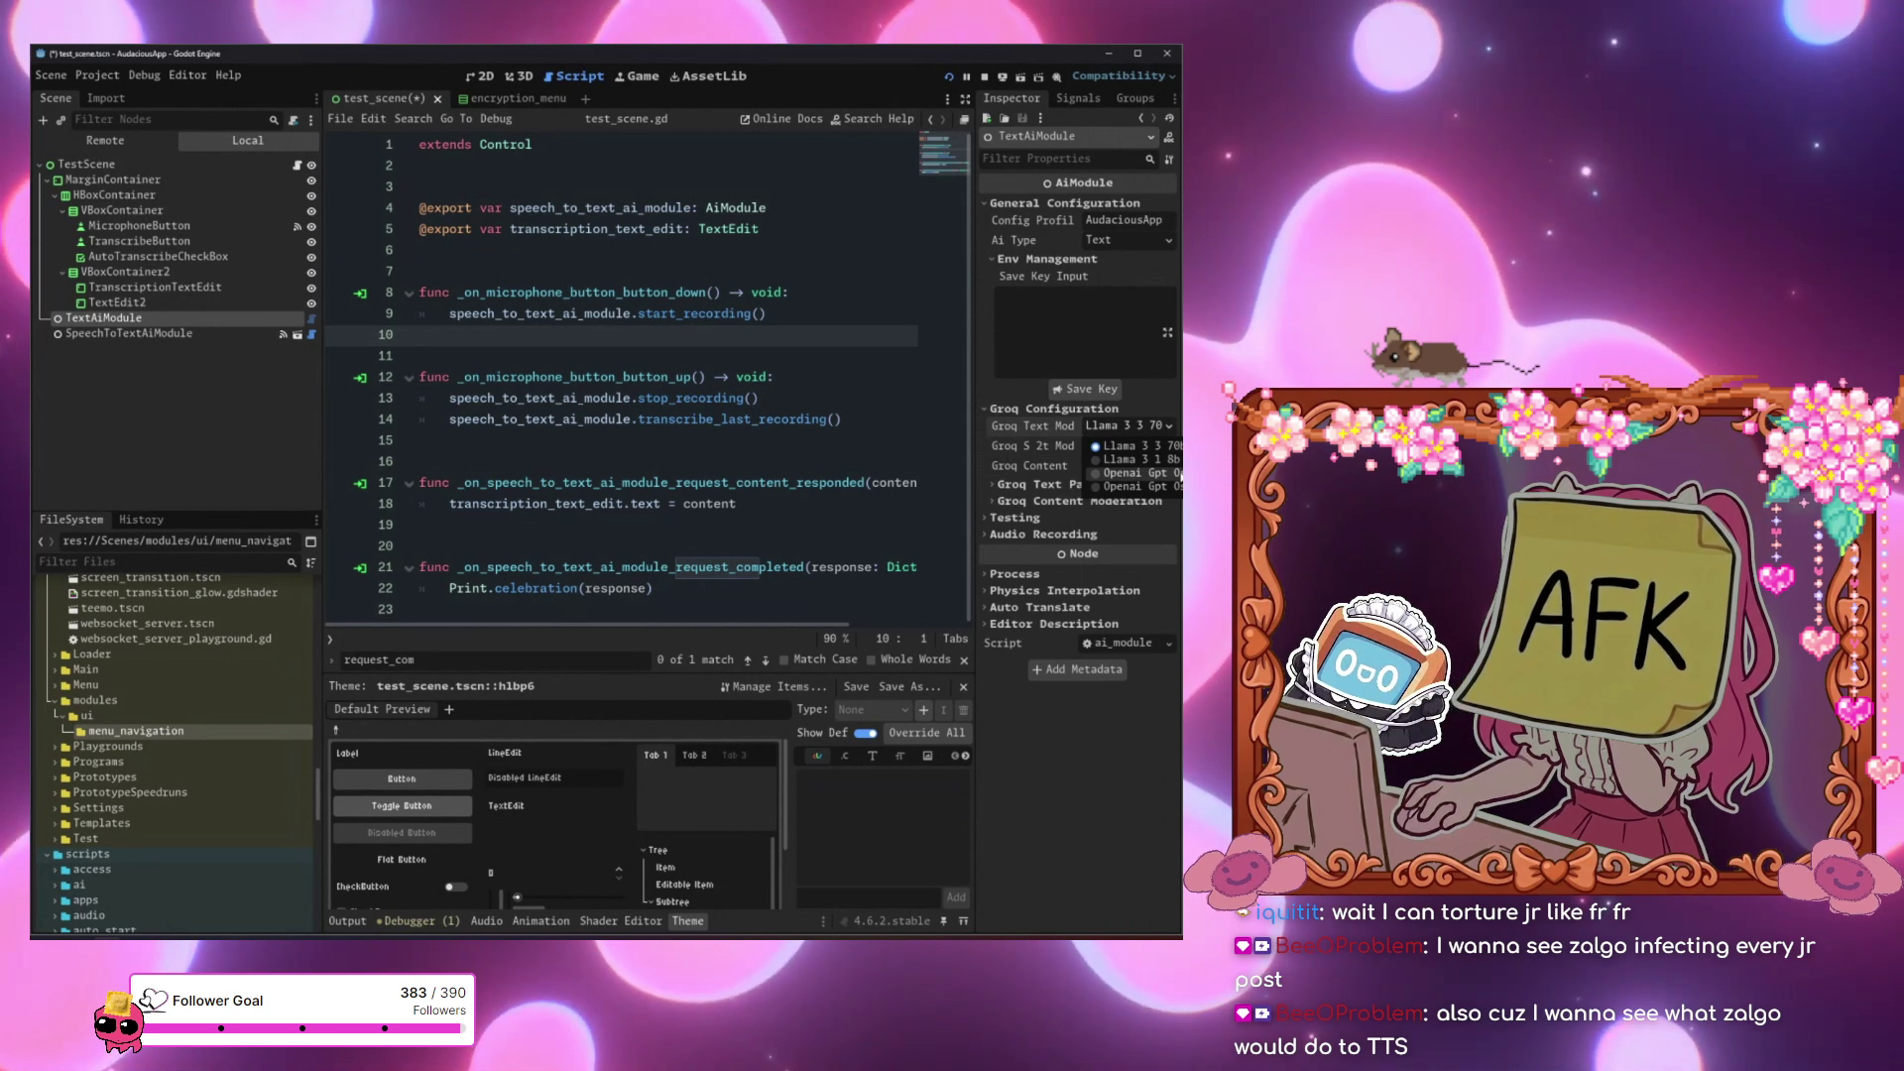
{"action": "left_click", "coordinate": [1141, 473]}
{"action": "left_click", "coordinate": [1122, 425]}
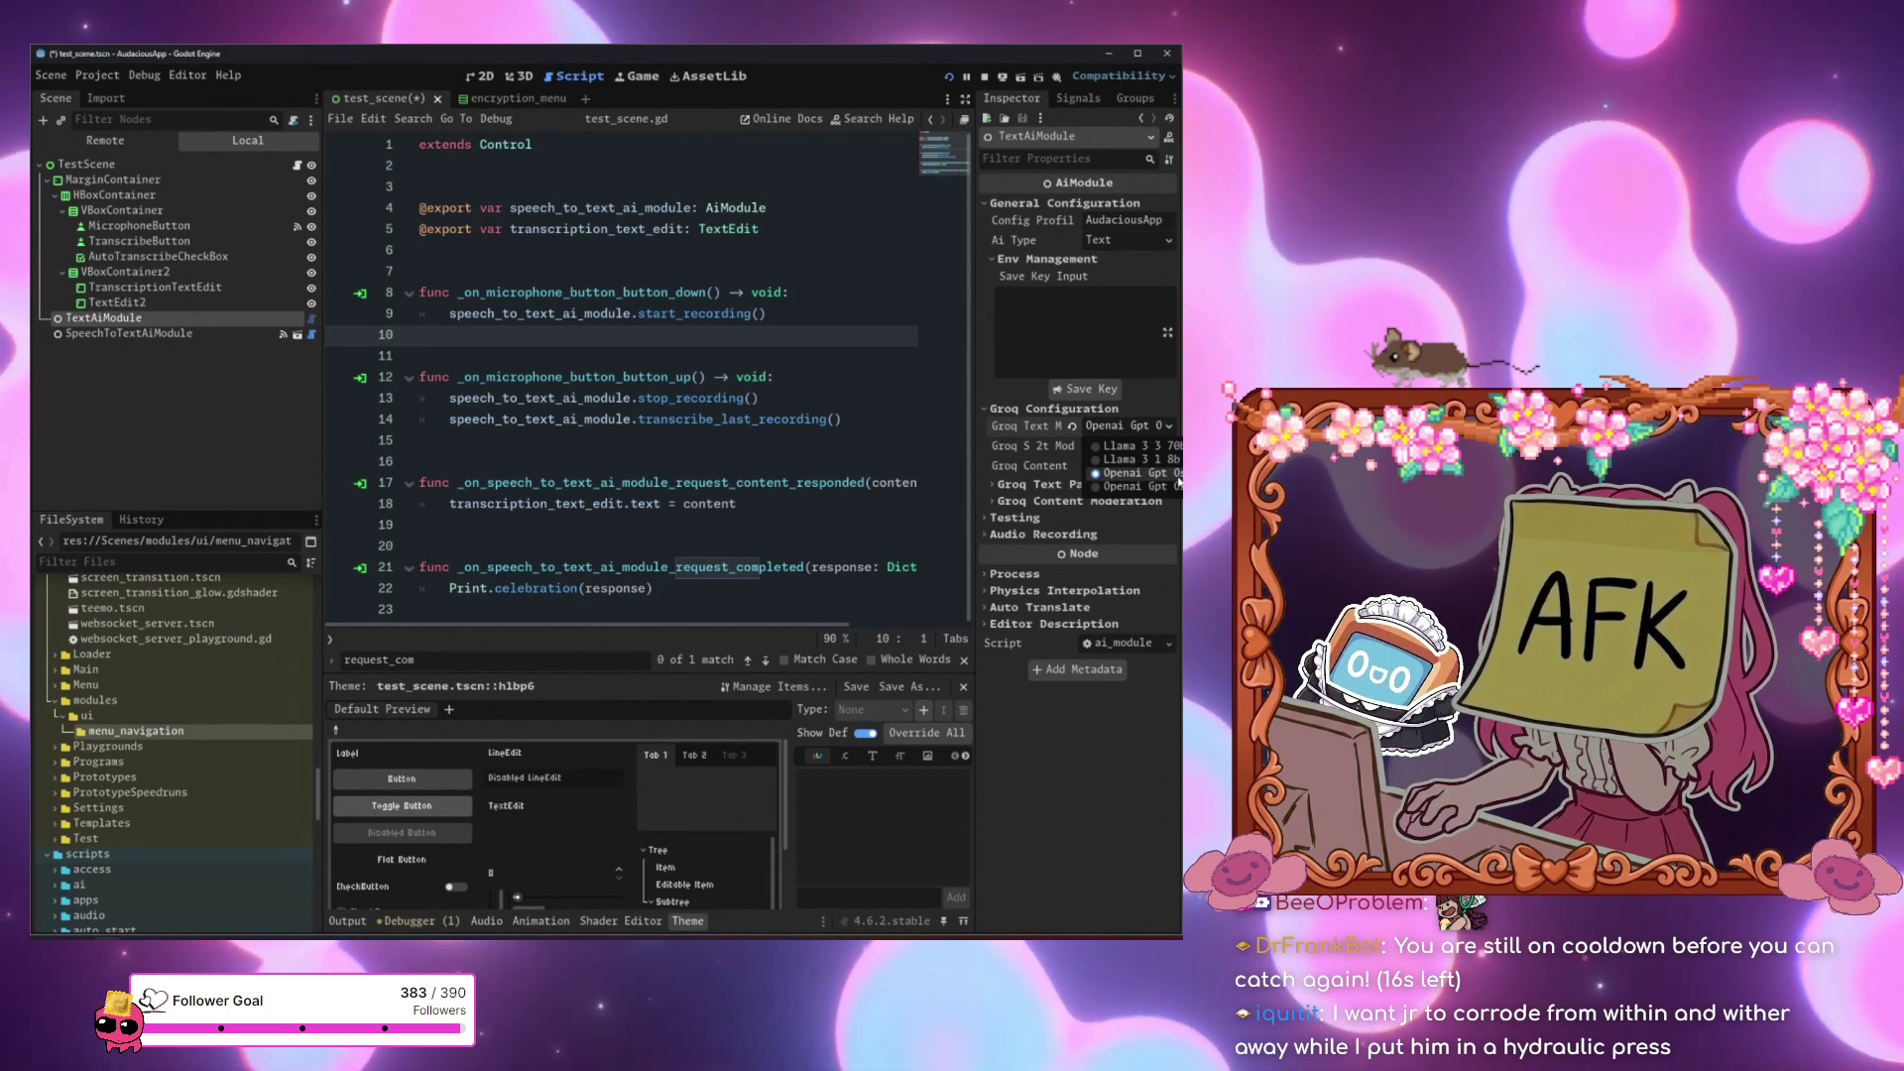
{"action": "mouse_move", "coordinate": [1180, 694]}
{"action": "left_mouse_down"}
{"action": "mouse_move", "coordinate": [873, 570]}
{"action": "mouse_move", "coordinate": [317, 290]}
{"action": "mouse_move", "coordinate": [241, 342]}
{"action": "mouse_move", "coordinate": [1180, 347]}
{"action": "left_mouse_up"}
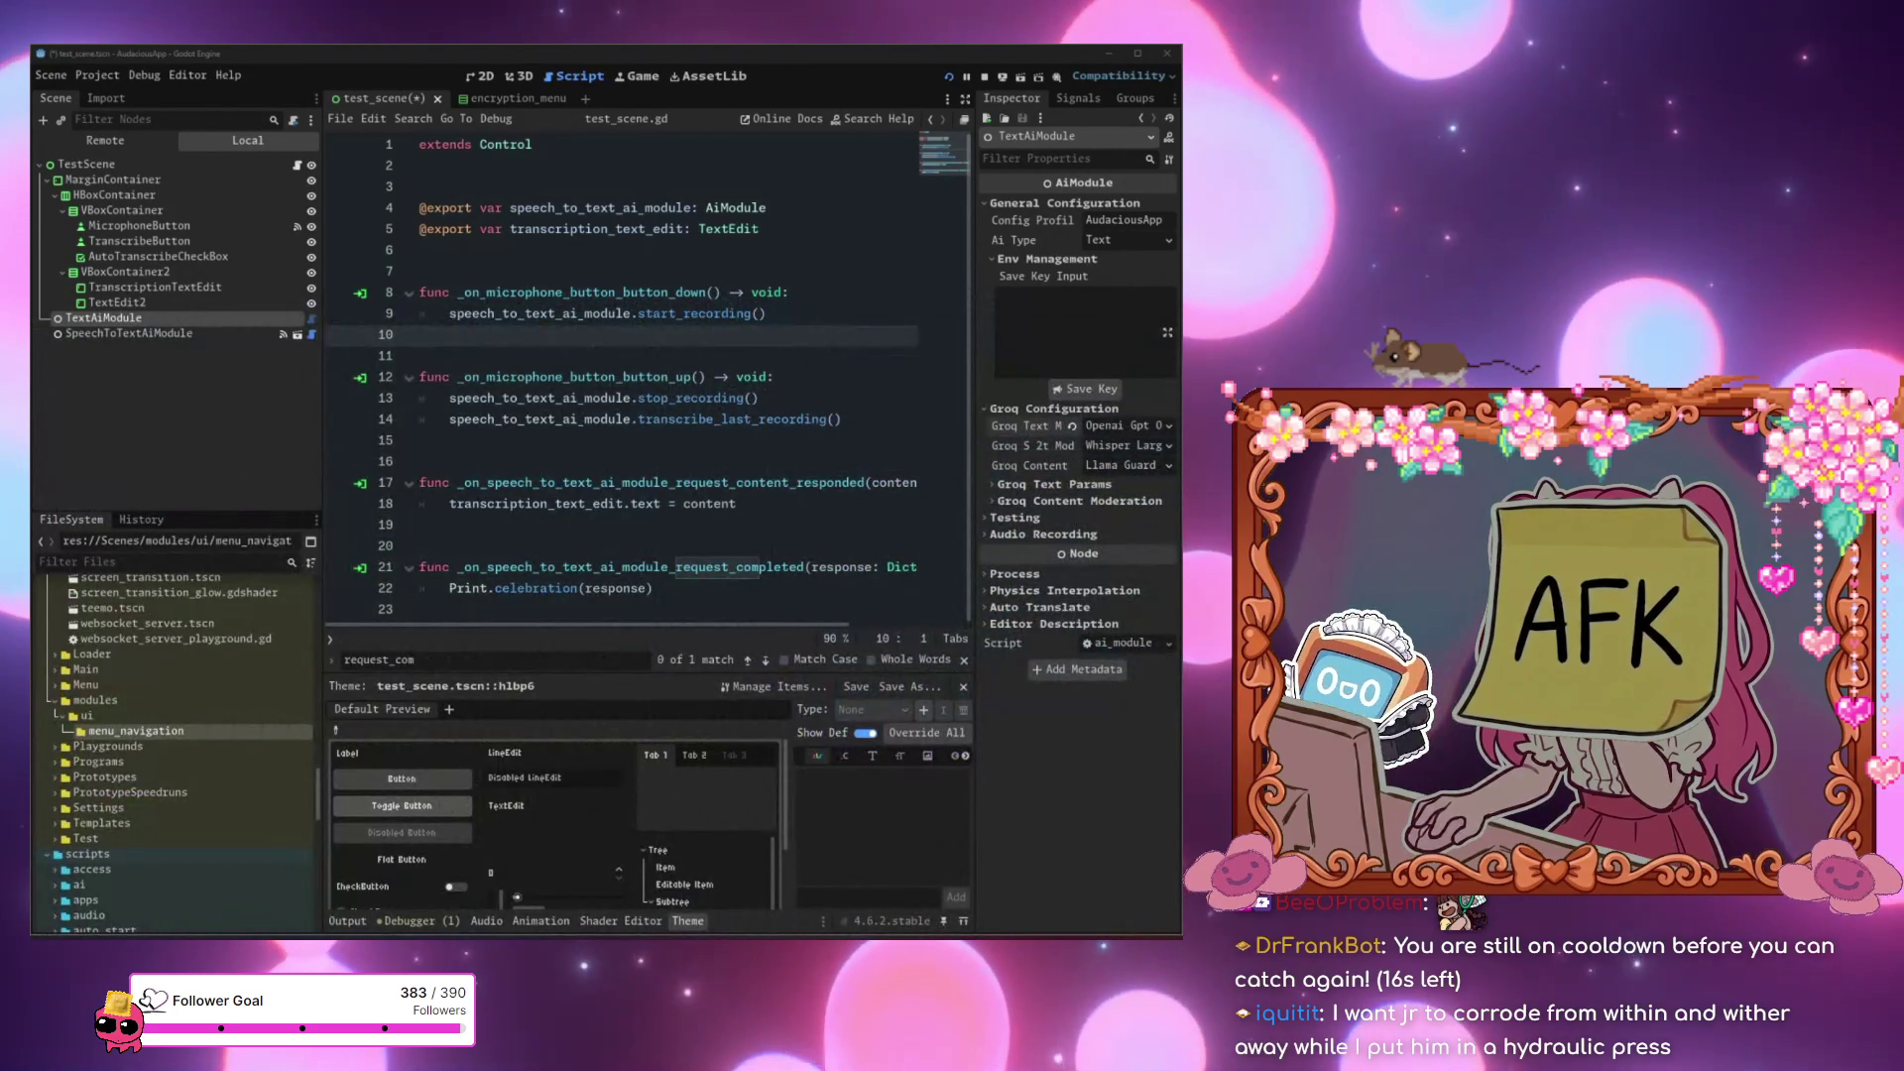
{"action": "left_click", "coordinate": [1148, 427]}
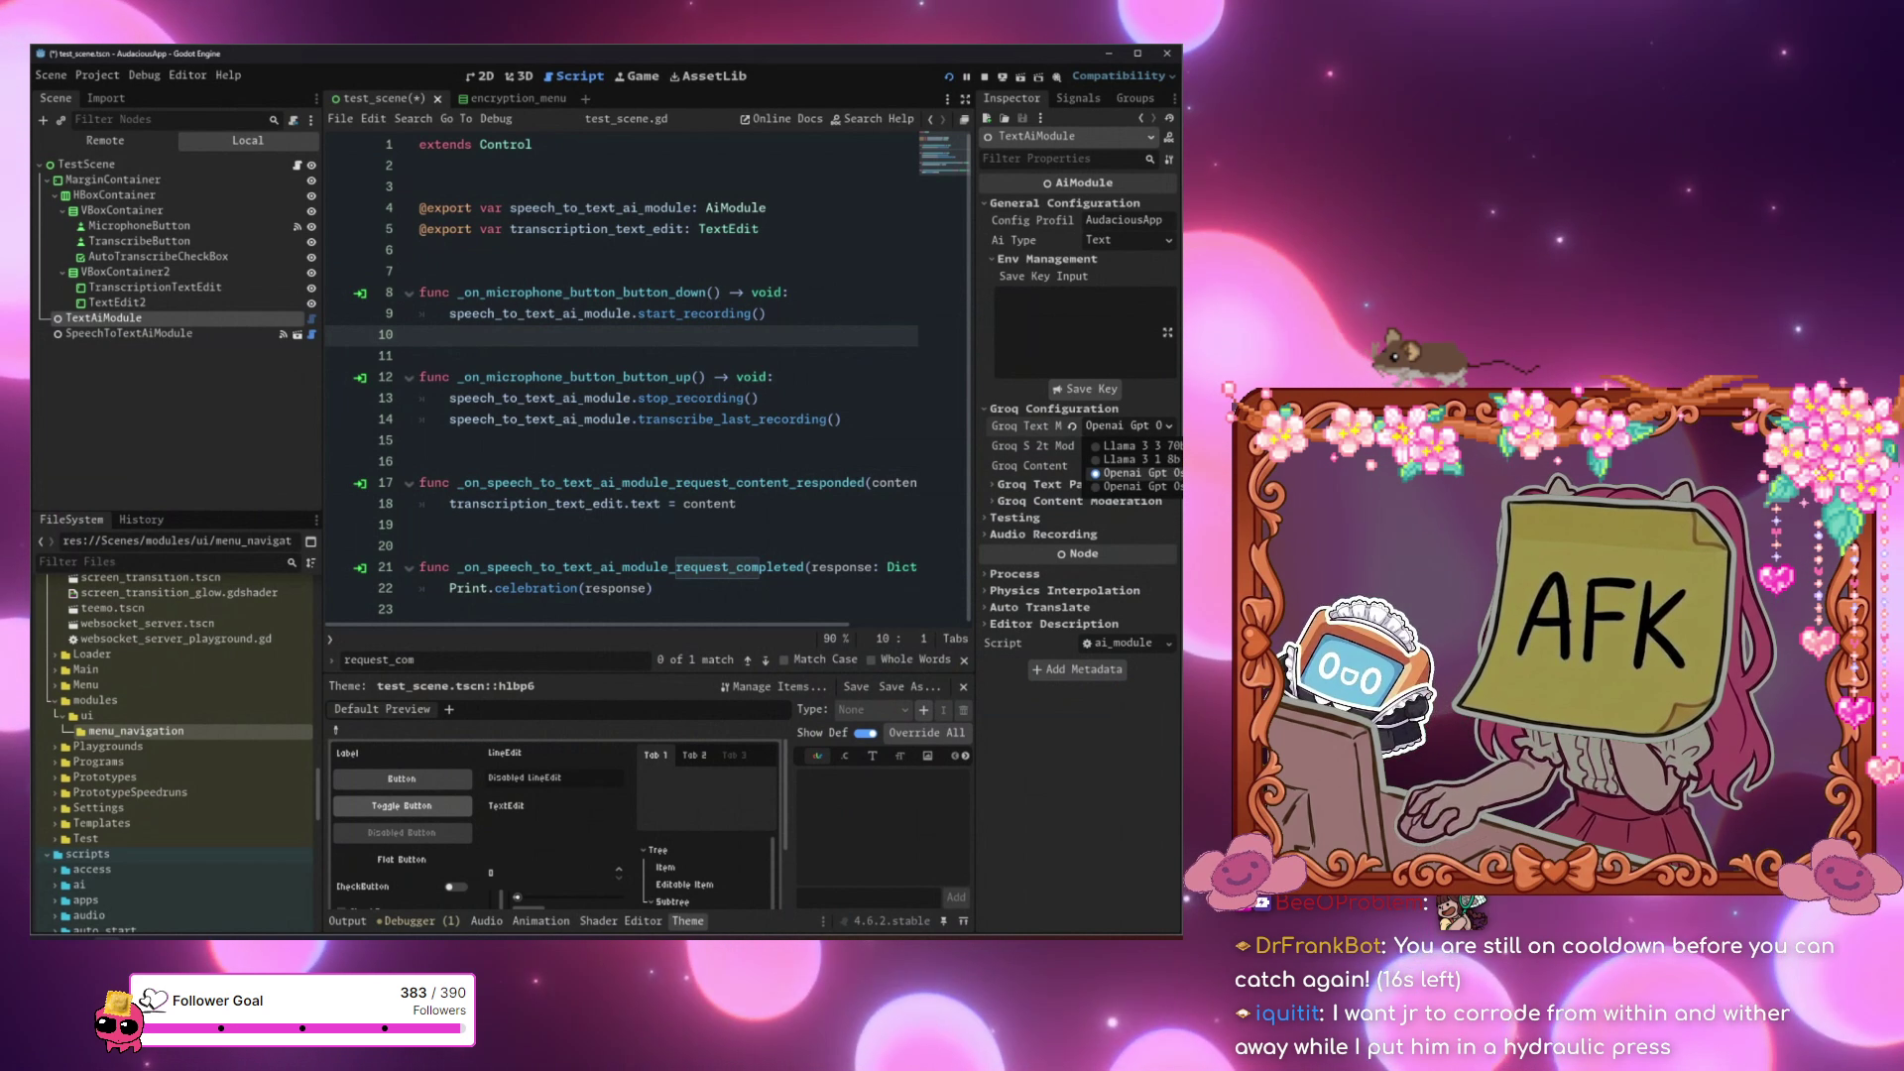
{"action": "left_click_drag", "start_coordinate": [1170, 347], "coordinate": [39, 337]}
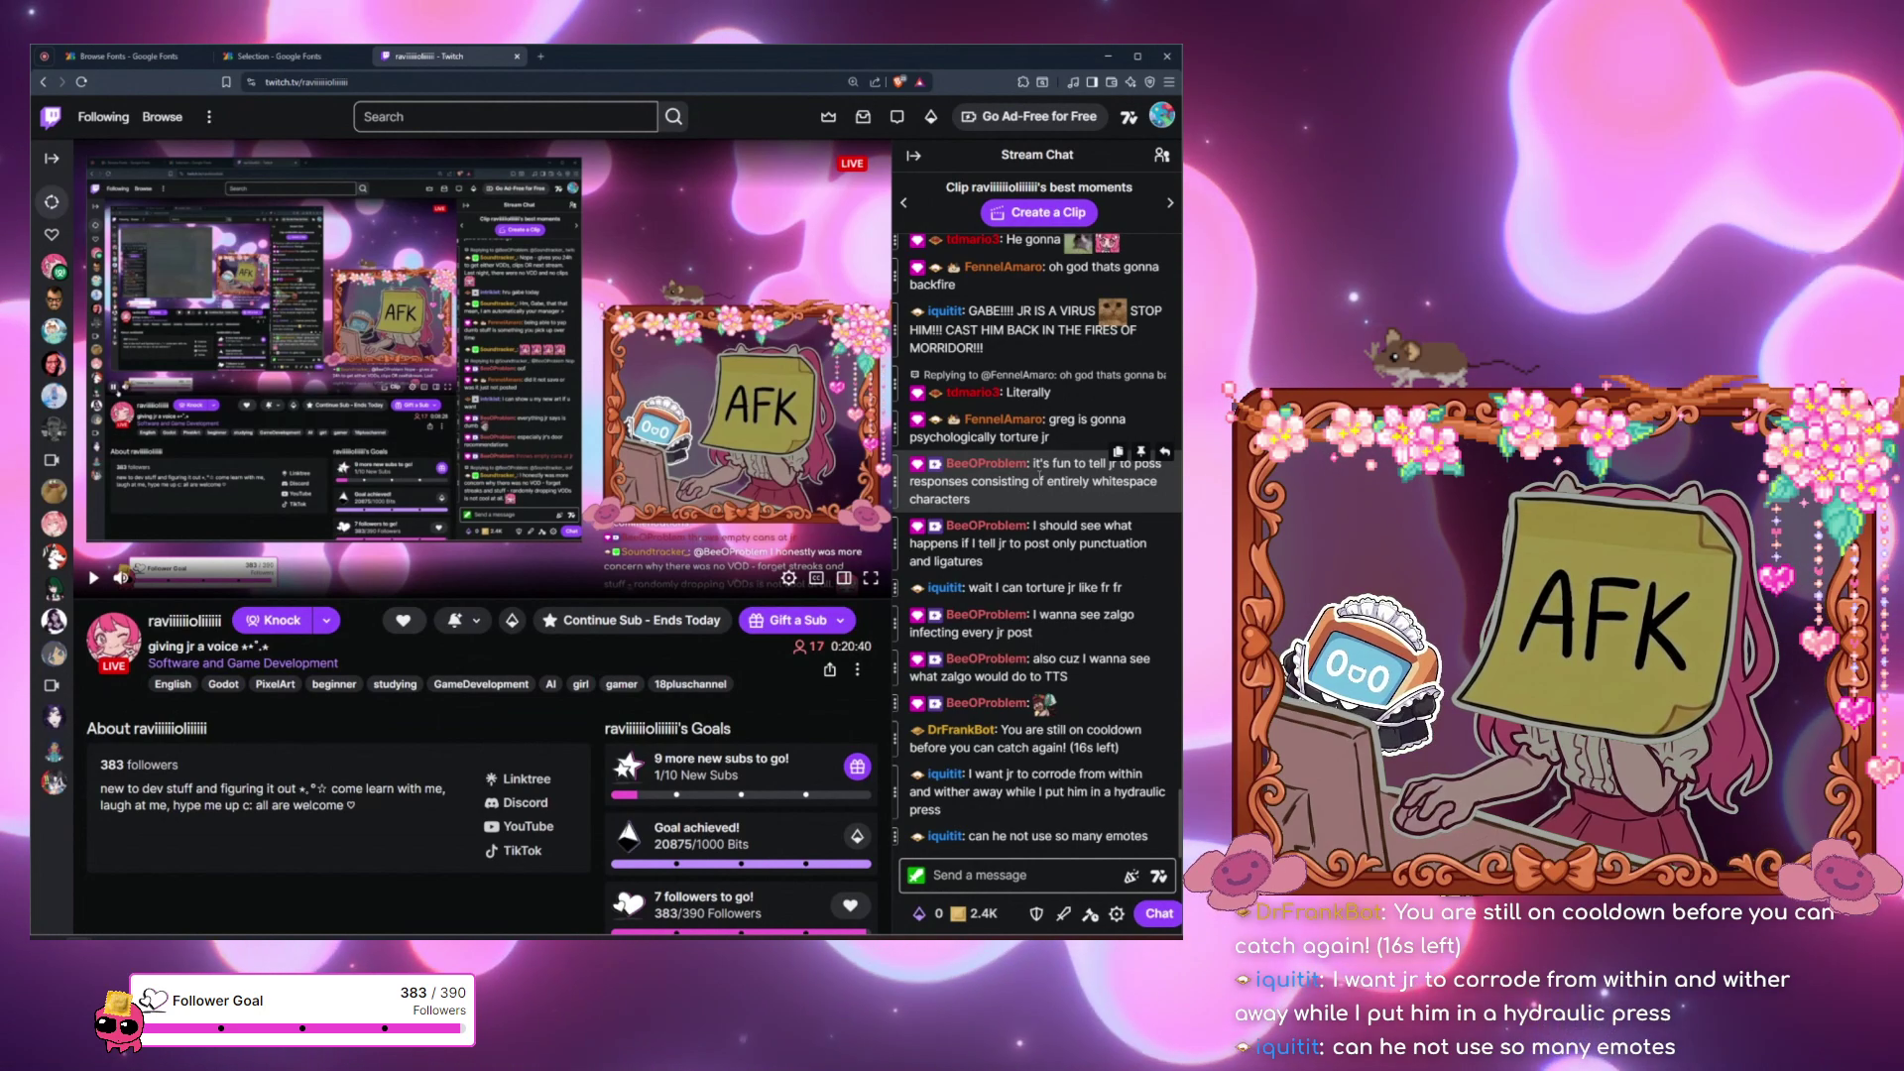
{"action": "left_click", "coordinate": [1051, 566]}
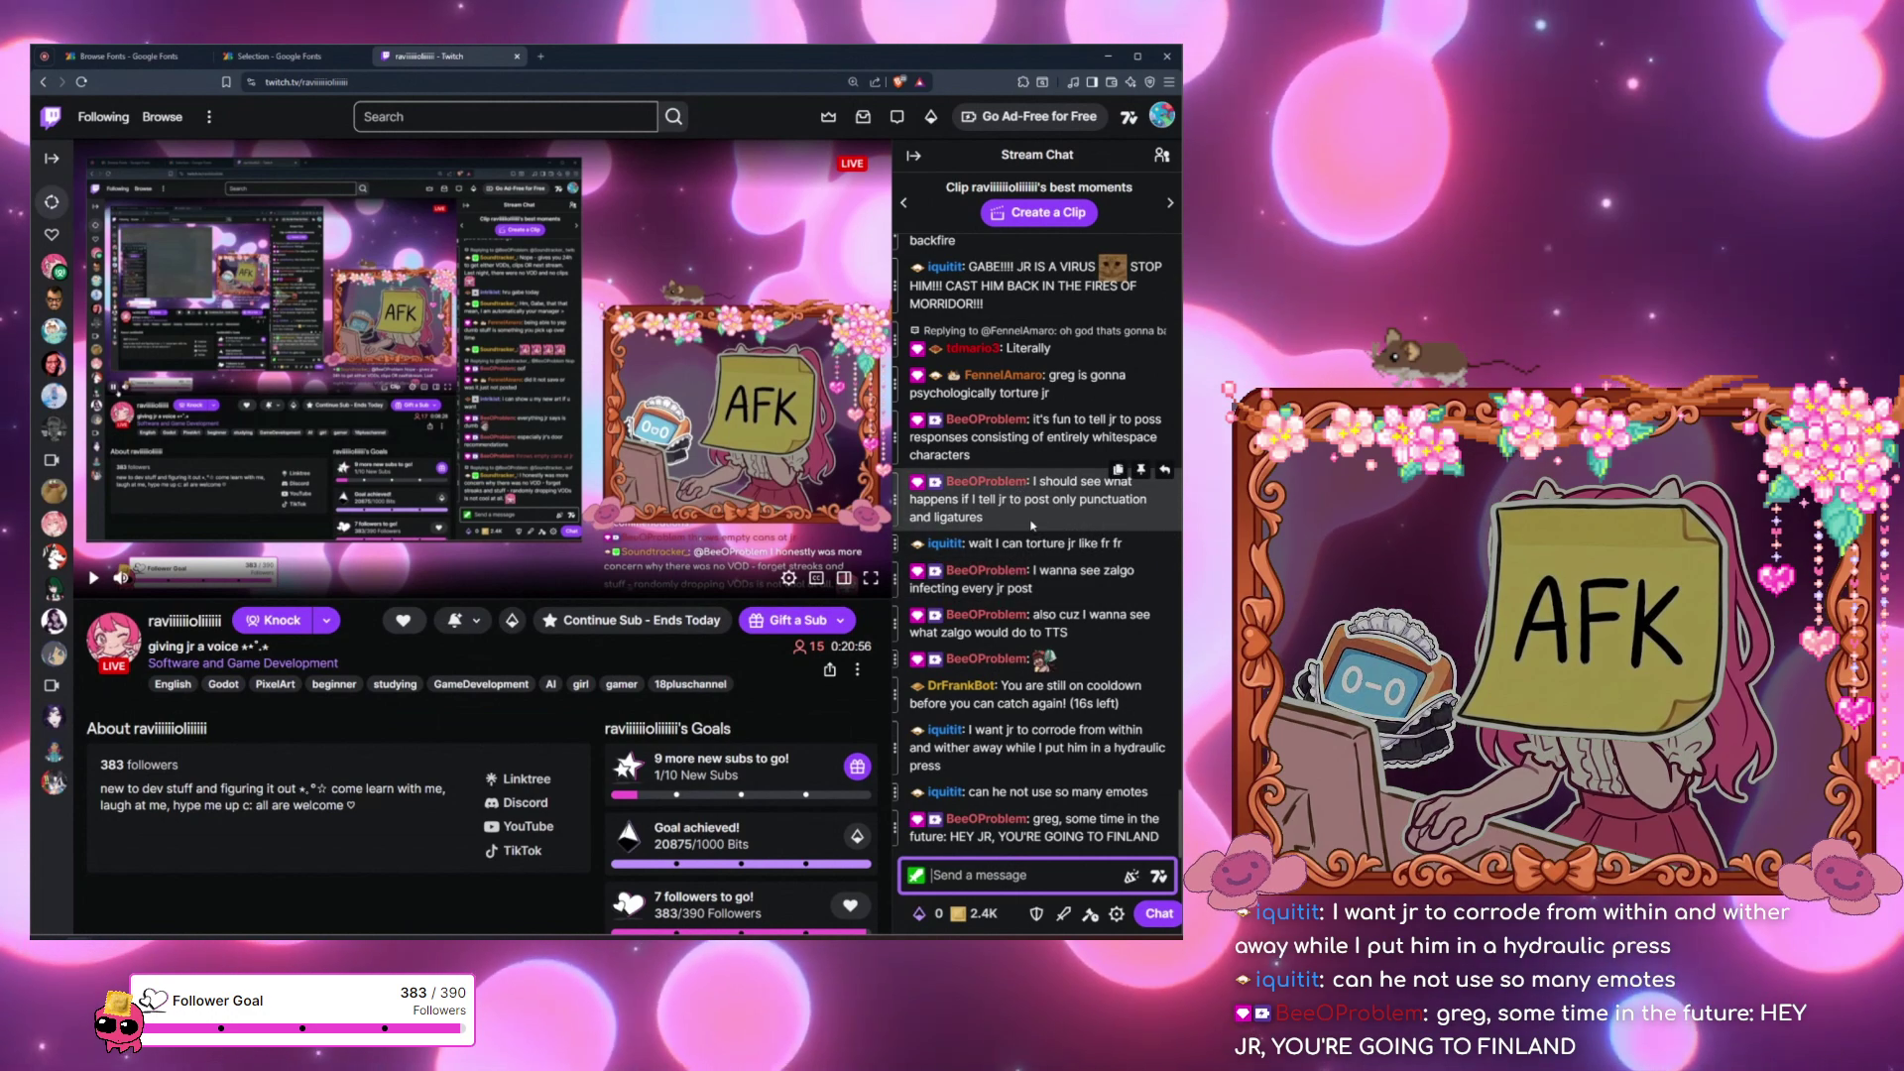
{"action": "mouse_move", "coordinate": [1025, 543]}
{"action": "left_mouse_down"}
{"action": "mouse_move", "coordinate": [1087, 565]}
{"action": "mouse_move", "coordinate": [1059, 599]}
{"action": "left_mouse_up"}
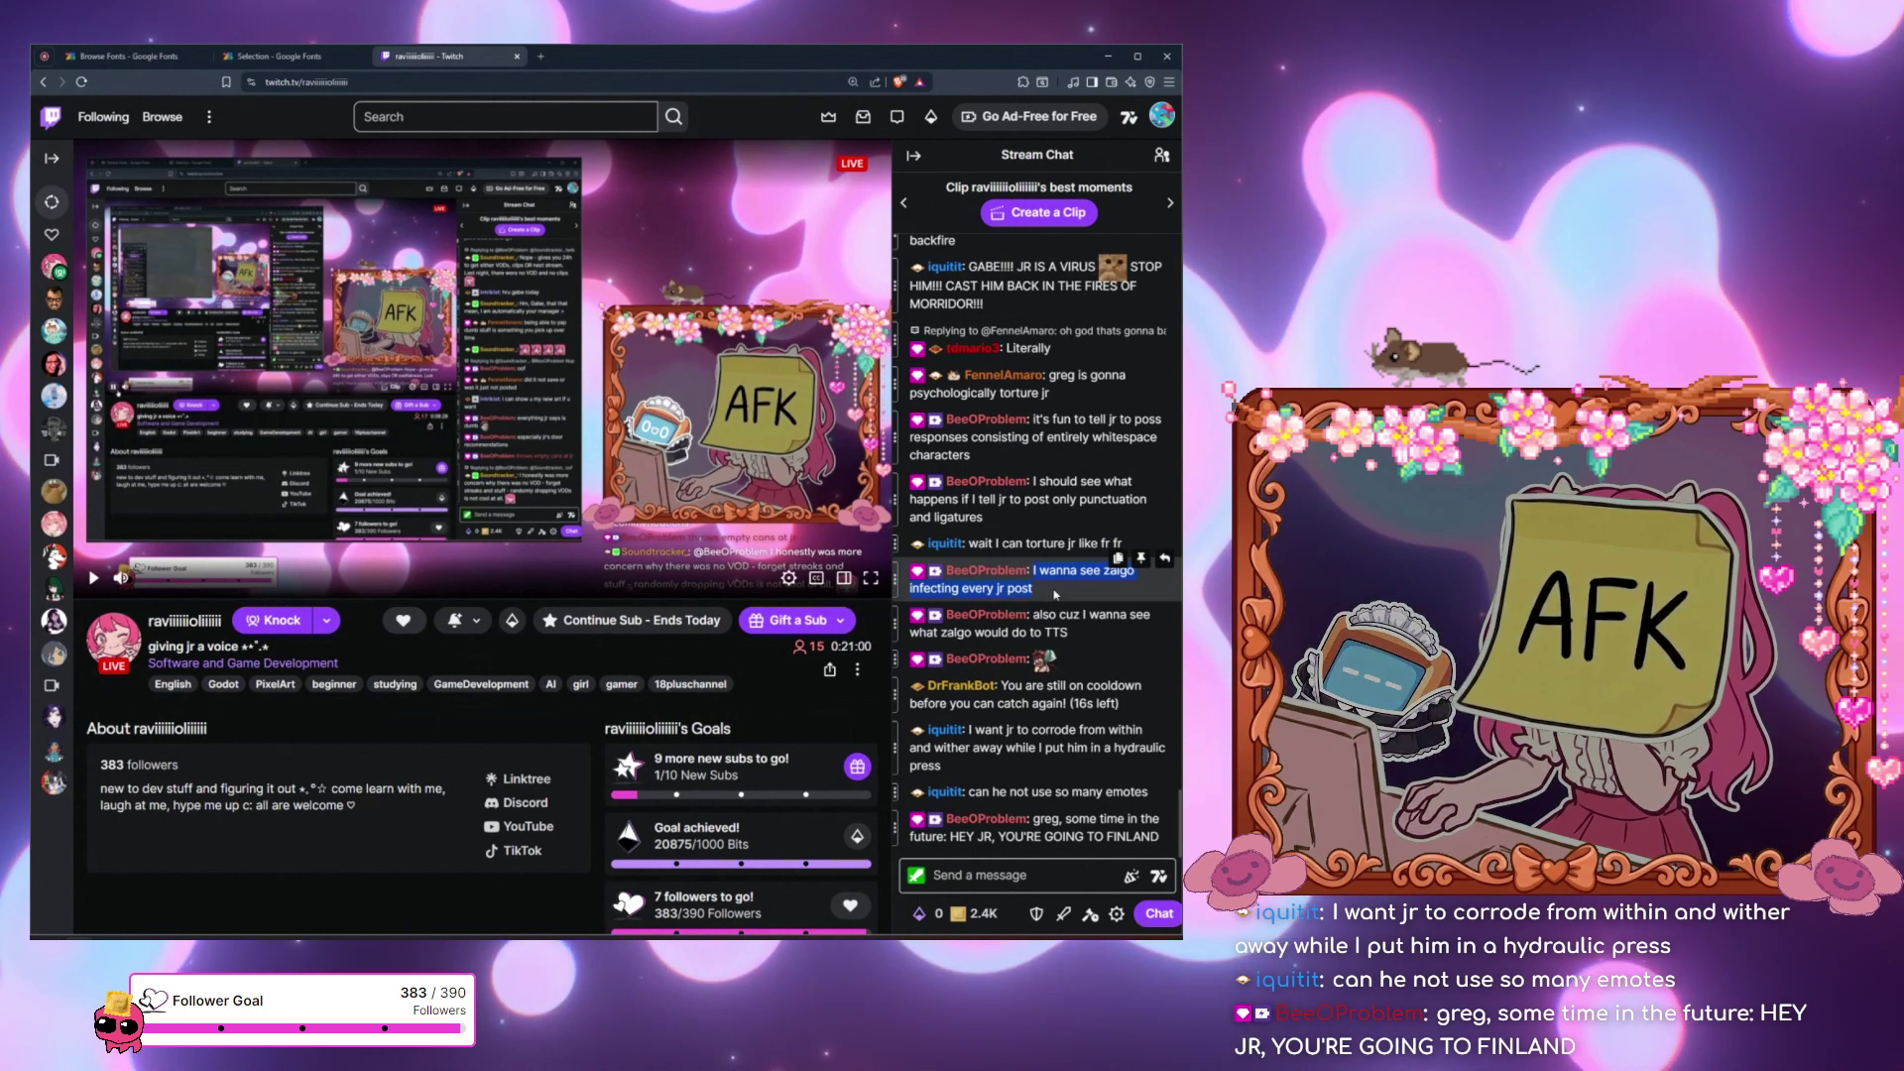
{"action": "left_click", "coordinate": [1073, 634]}
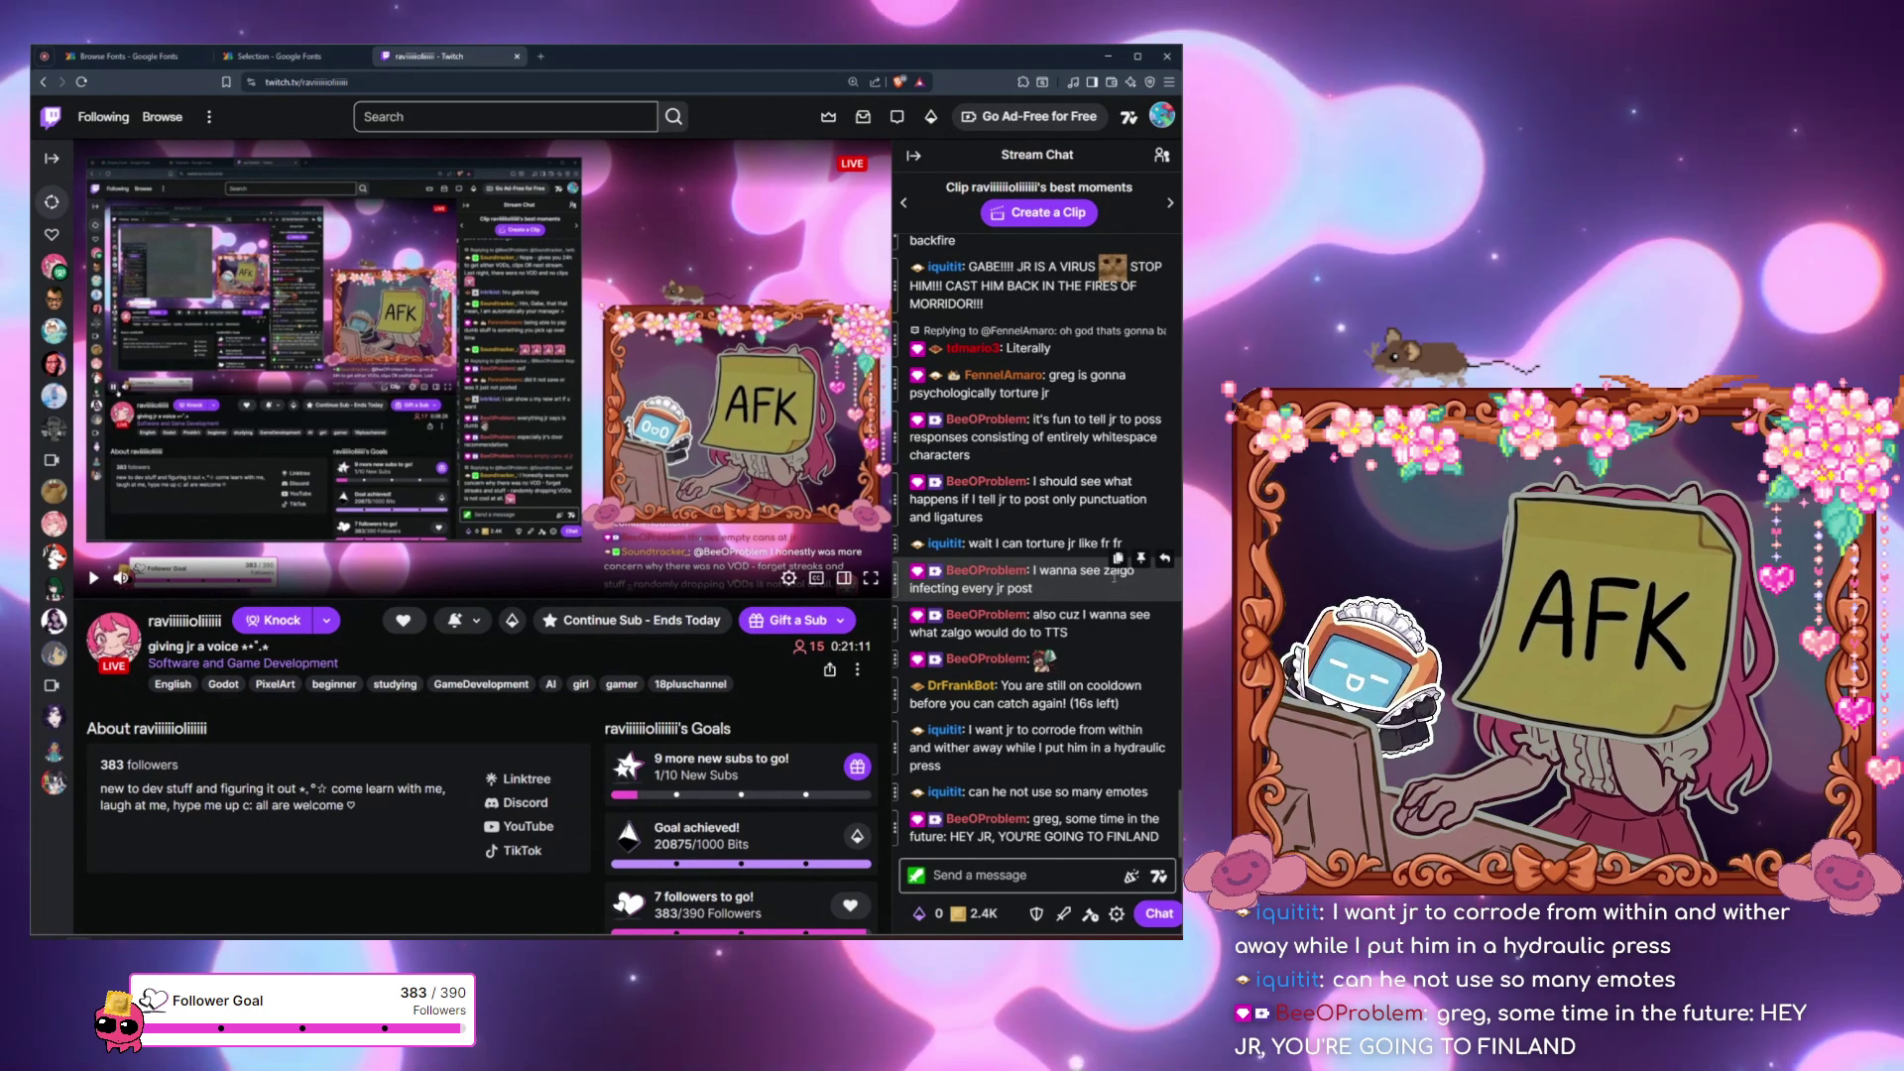
{"action": "scroll", "coordinate": [1116, 654], "scroll_direction": "up", "scroll_amount": 2}
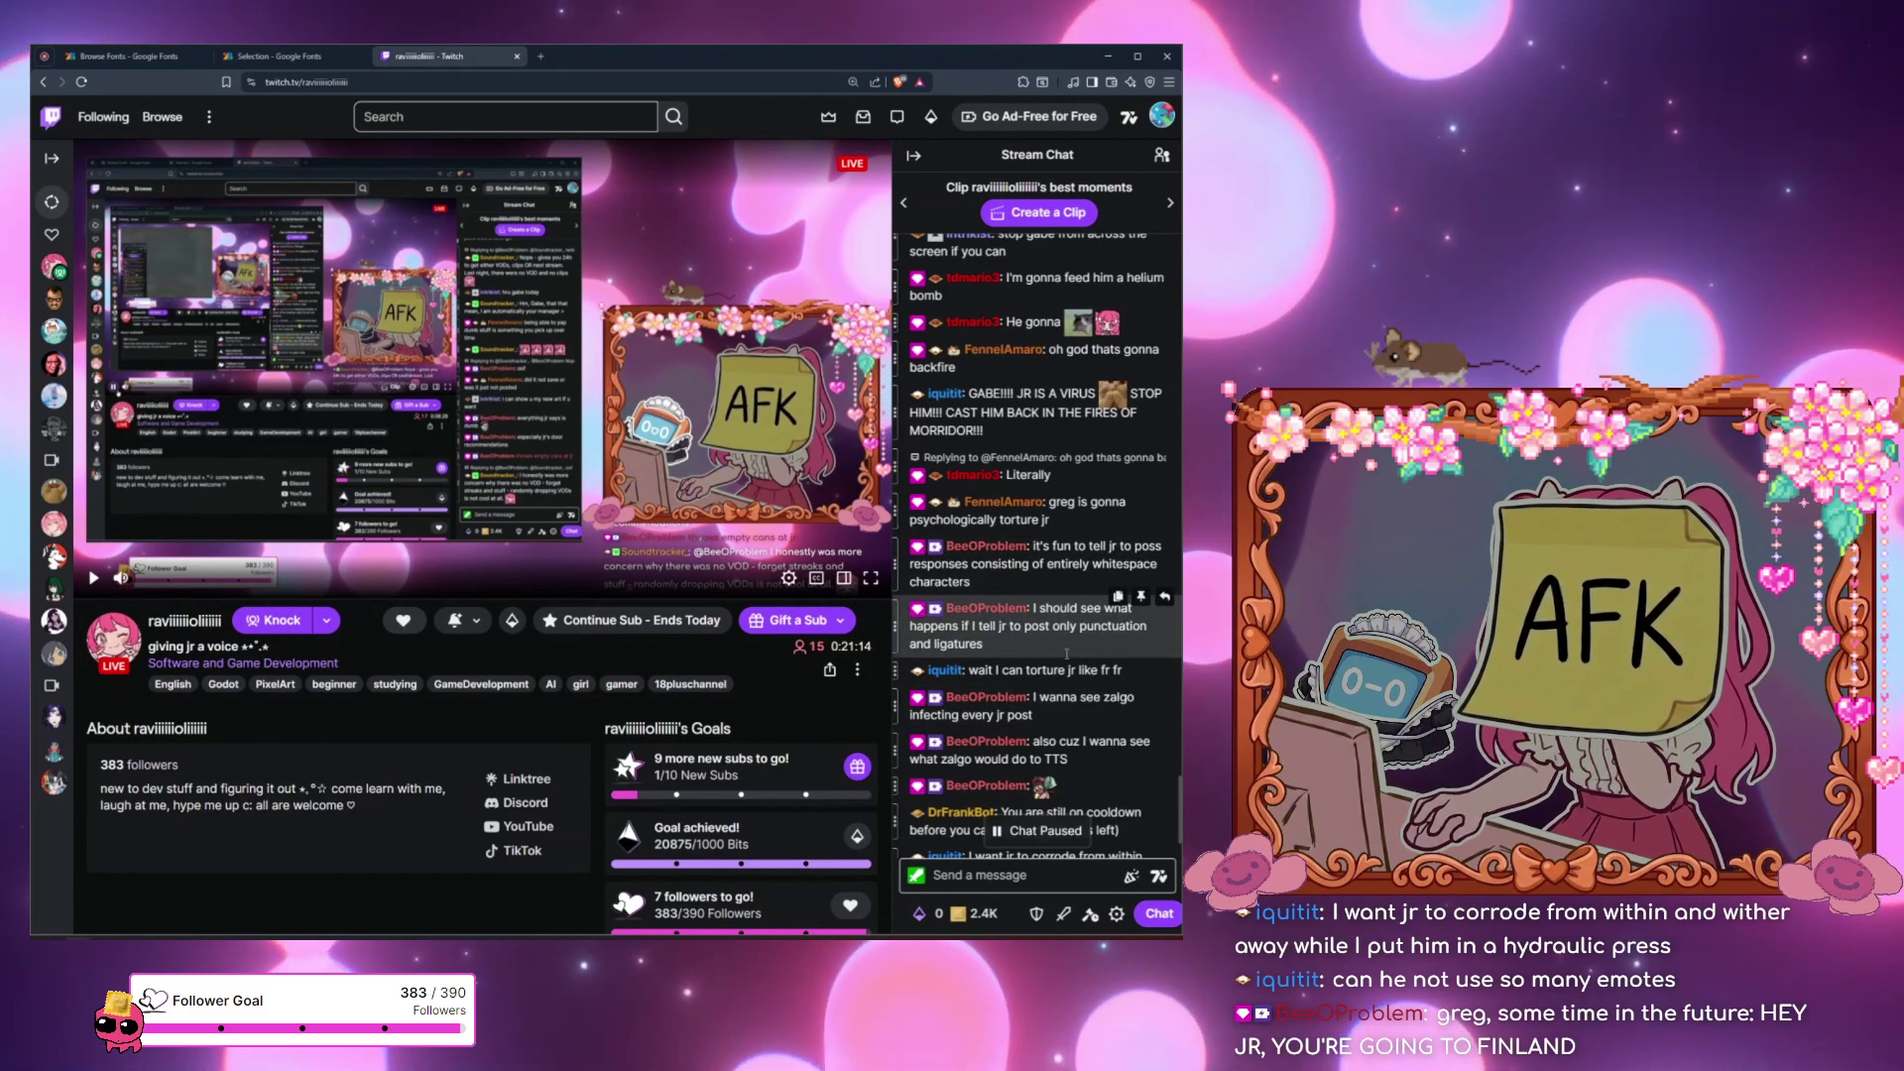
{"action": "scroll", "coordinate": [1101, 694], "scroll_direction": "down", "scroll_amount": 2}
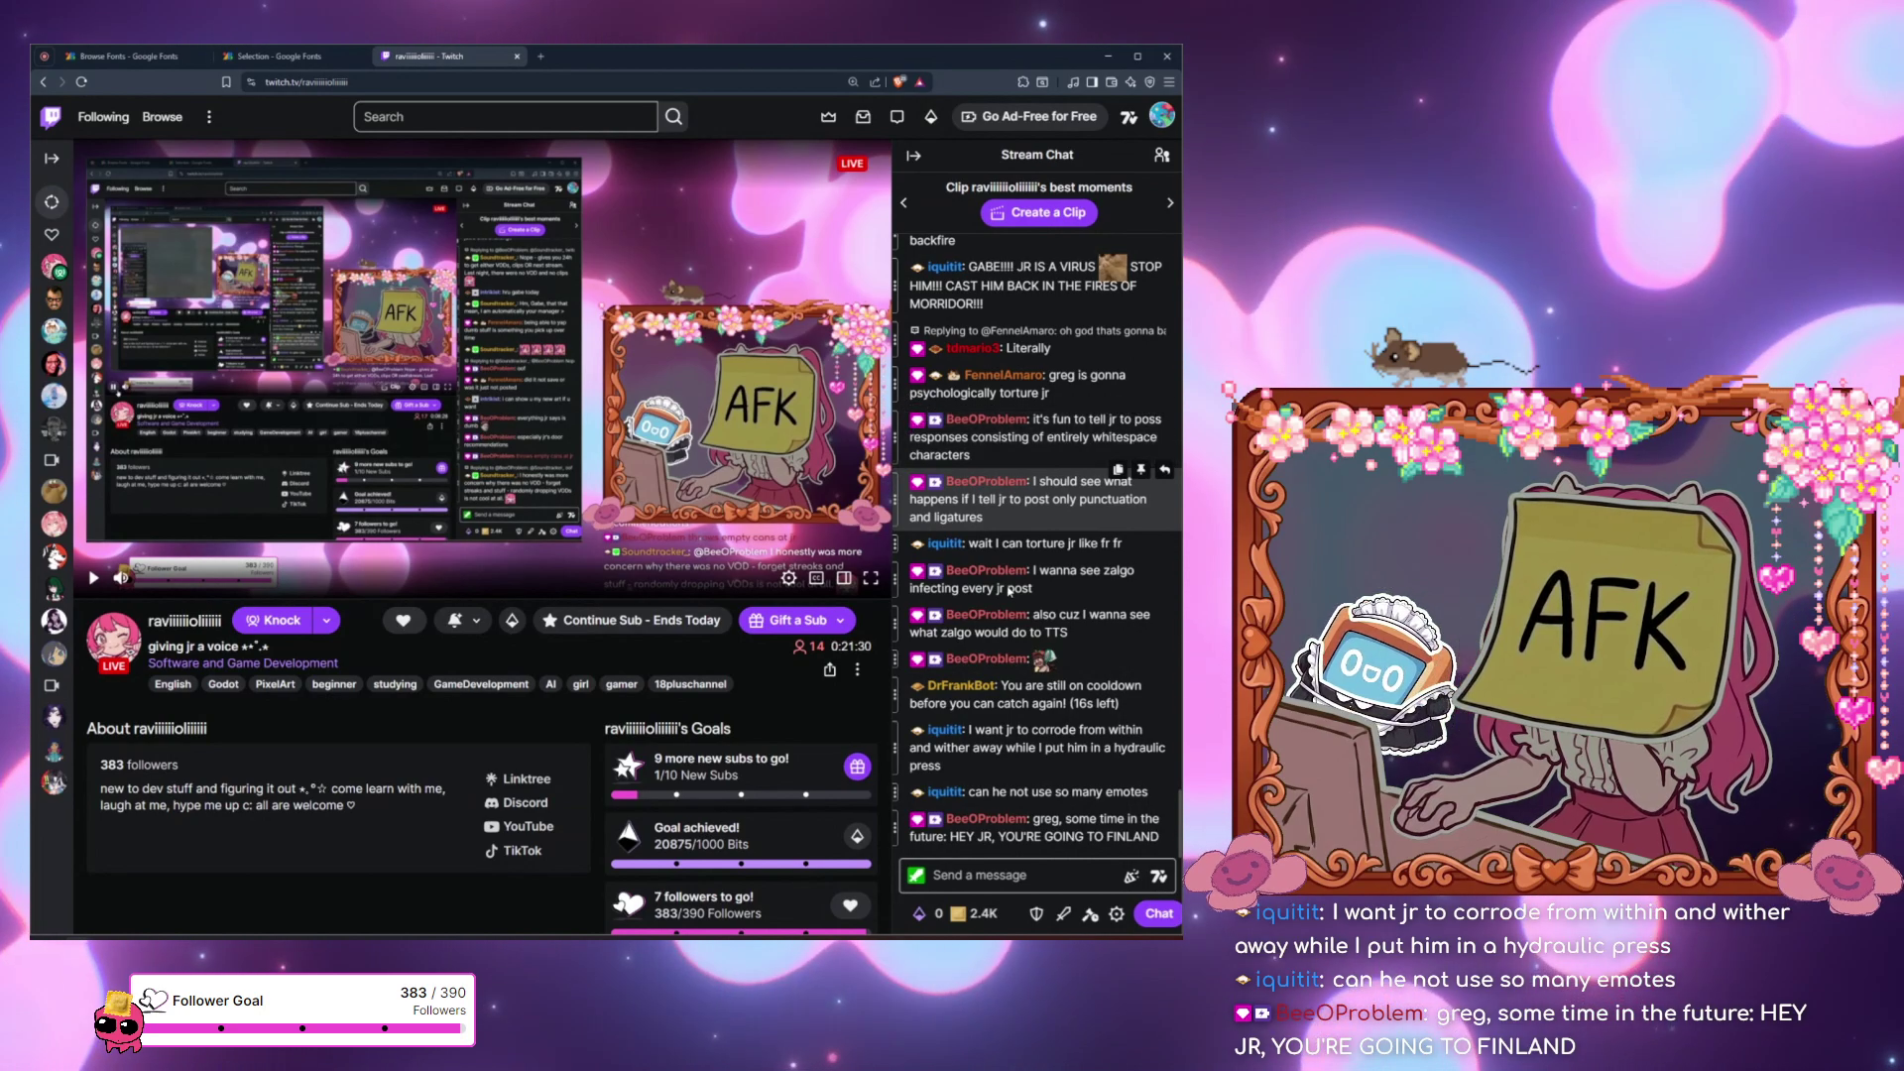
{"action": "left_click_drag", "start_coordinate": [1033, 819], "coordinate": [1057, 836]}
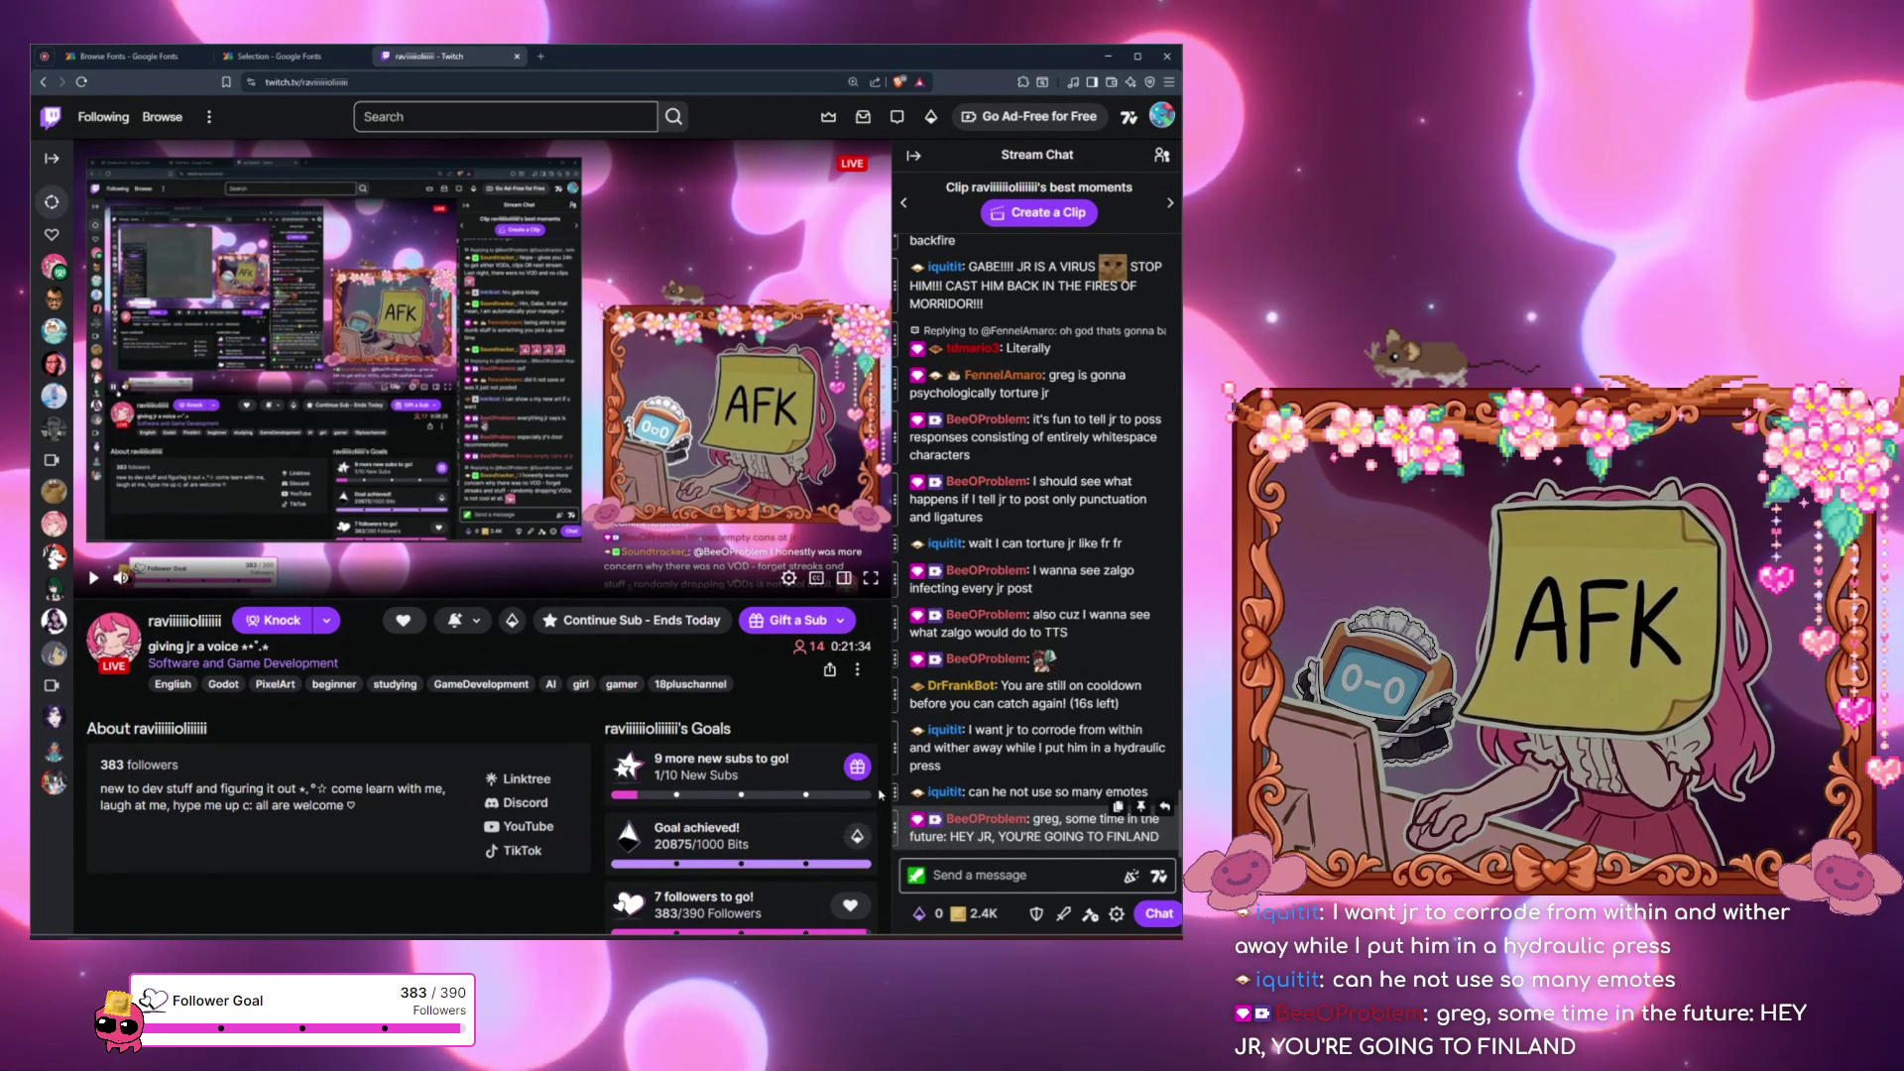
{"action": "key", "text": "alt+Tab"}
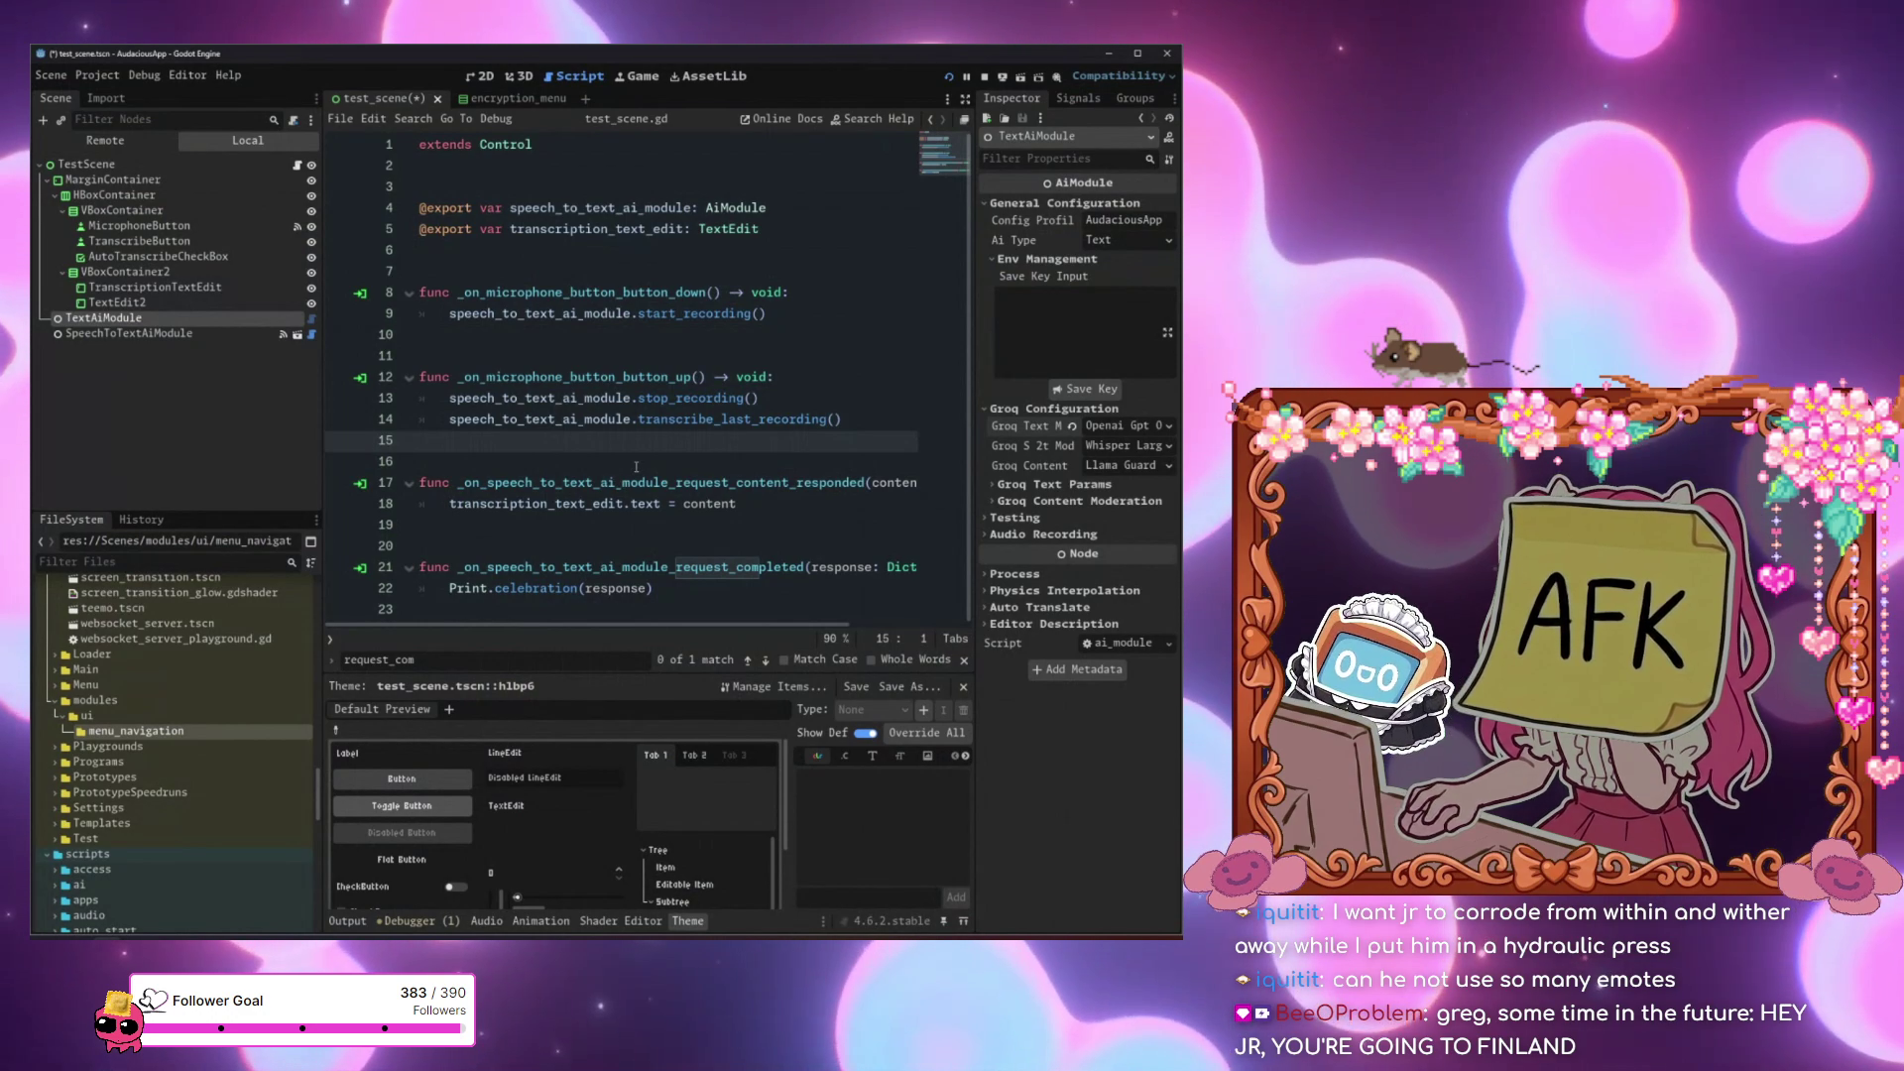
Step: Select the root TestScene node, cancelling an accidental new-node search for 'ele'
{"action": "left_click", "coordinate": [446, 461]}
{"action": "left_click", "coordinate": [100, 334]}
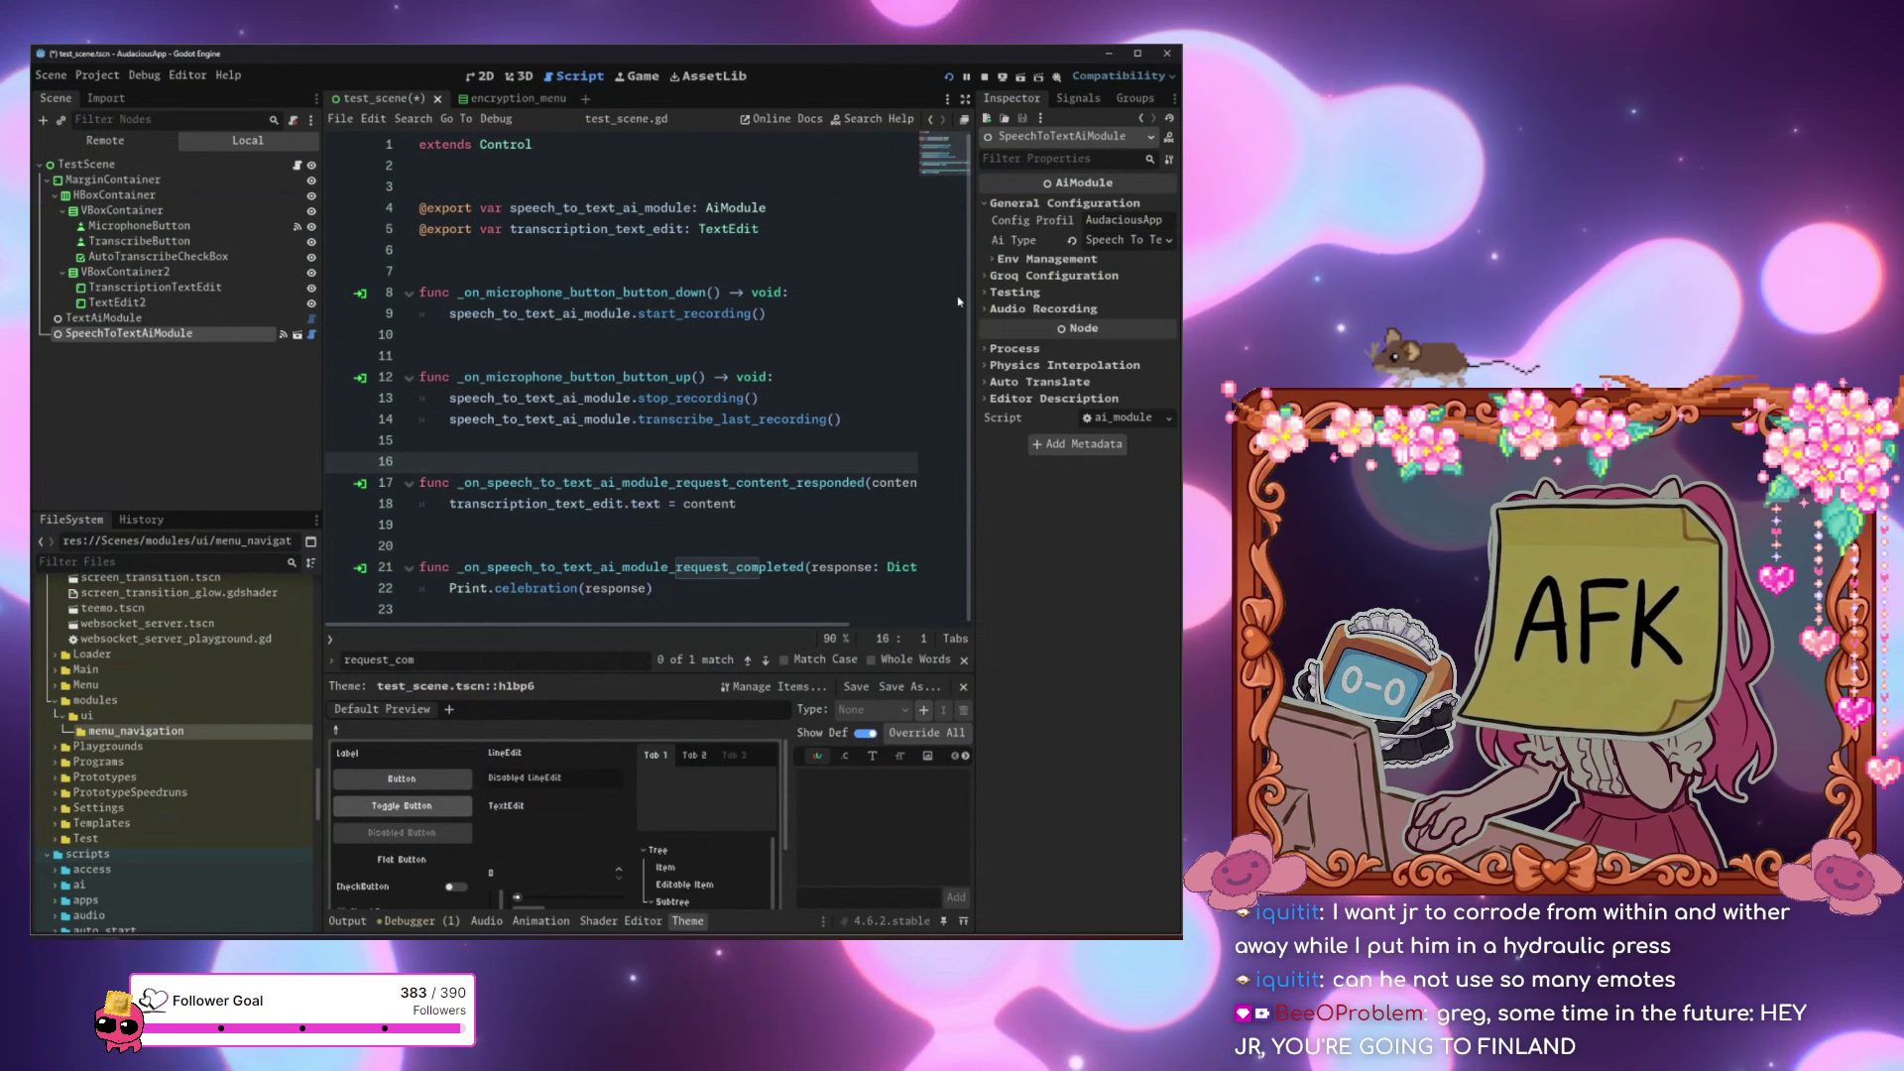
{"action": "left_click", "coordinate": [721, 584]}
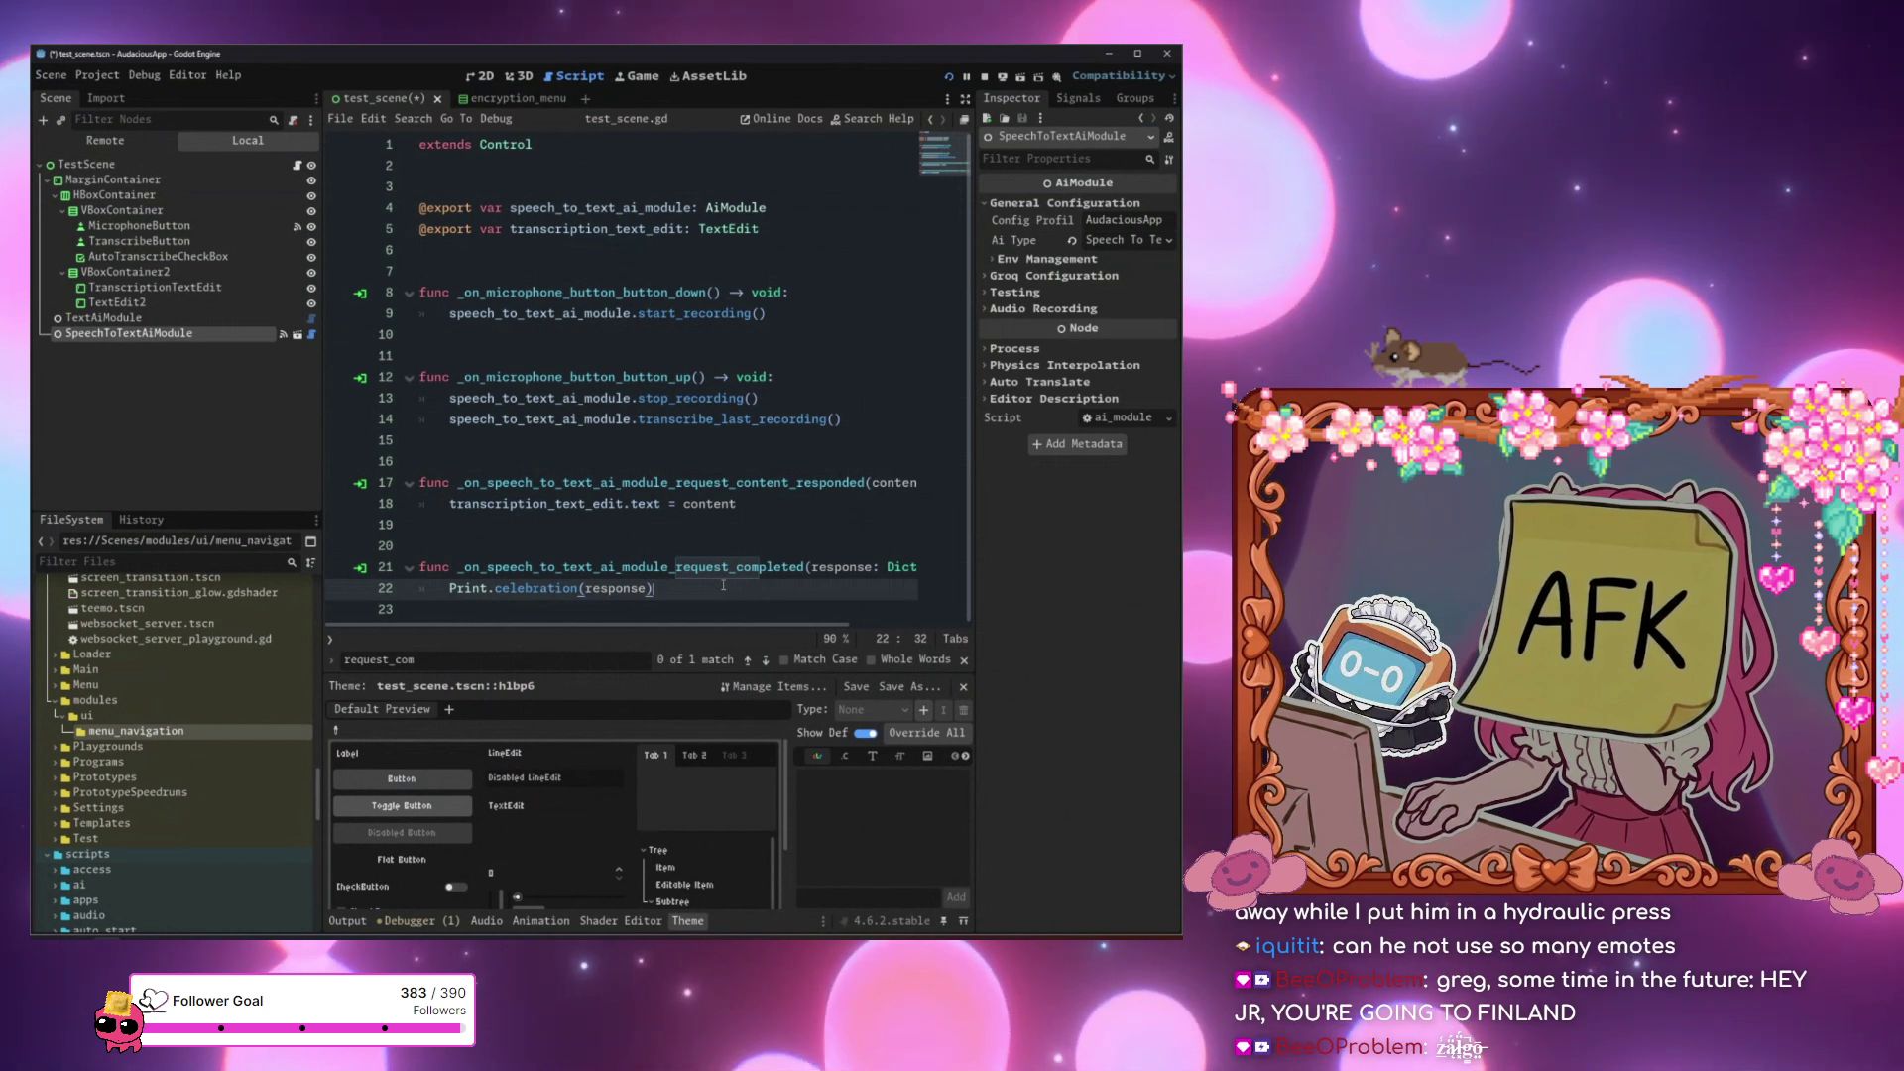
{"action": "left_click", "coordinate": [583, 503]}
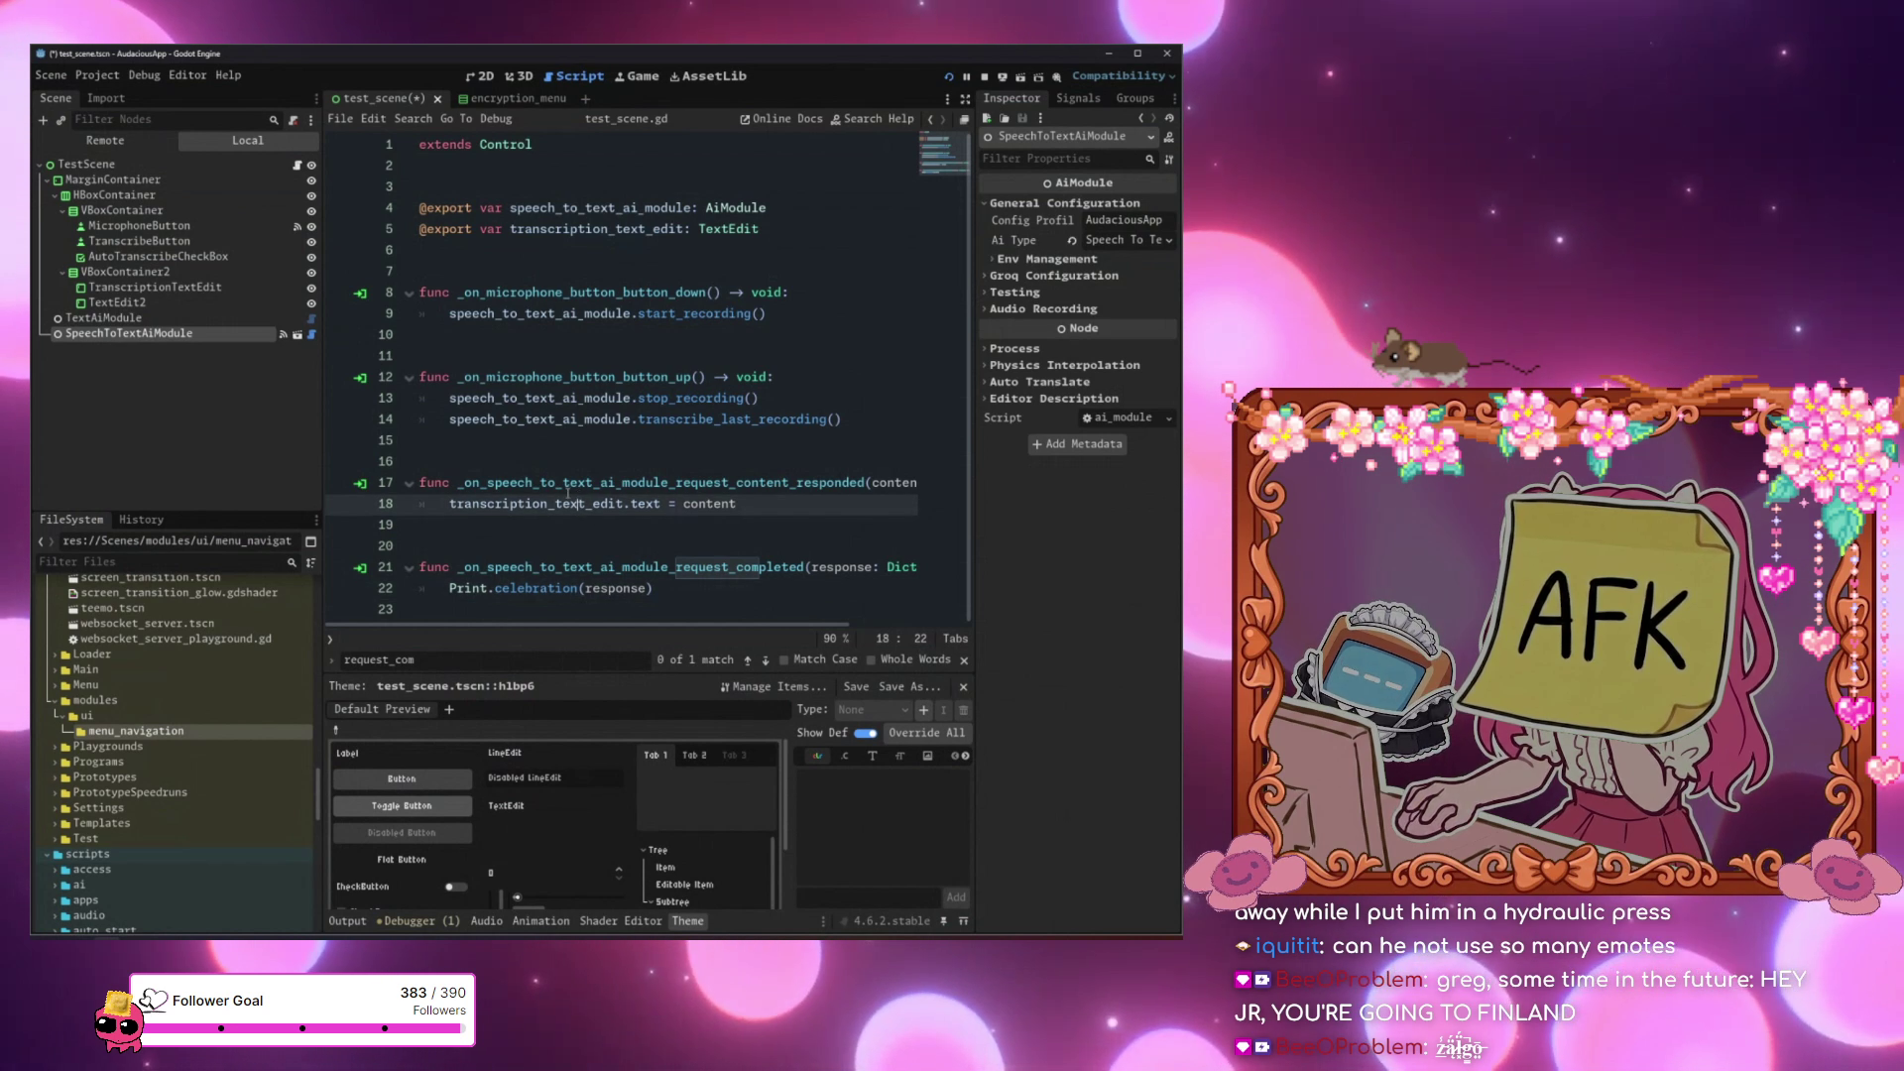
{"action": "left_click", "coordinate": [104, 166]}
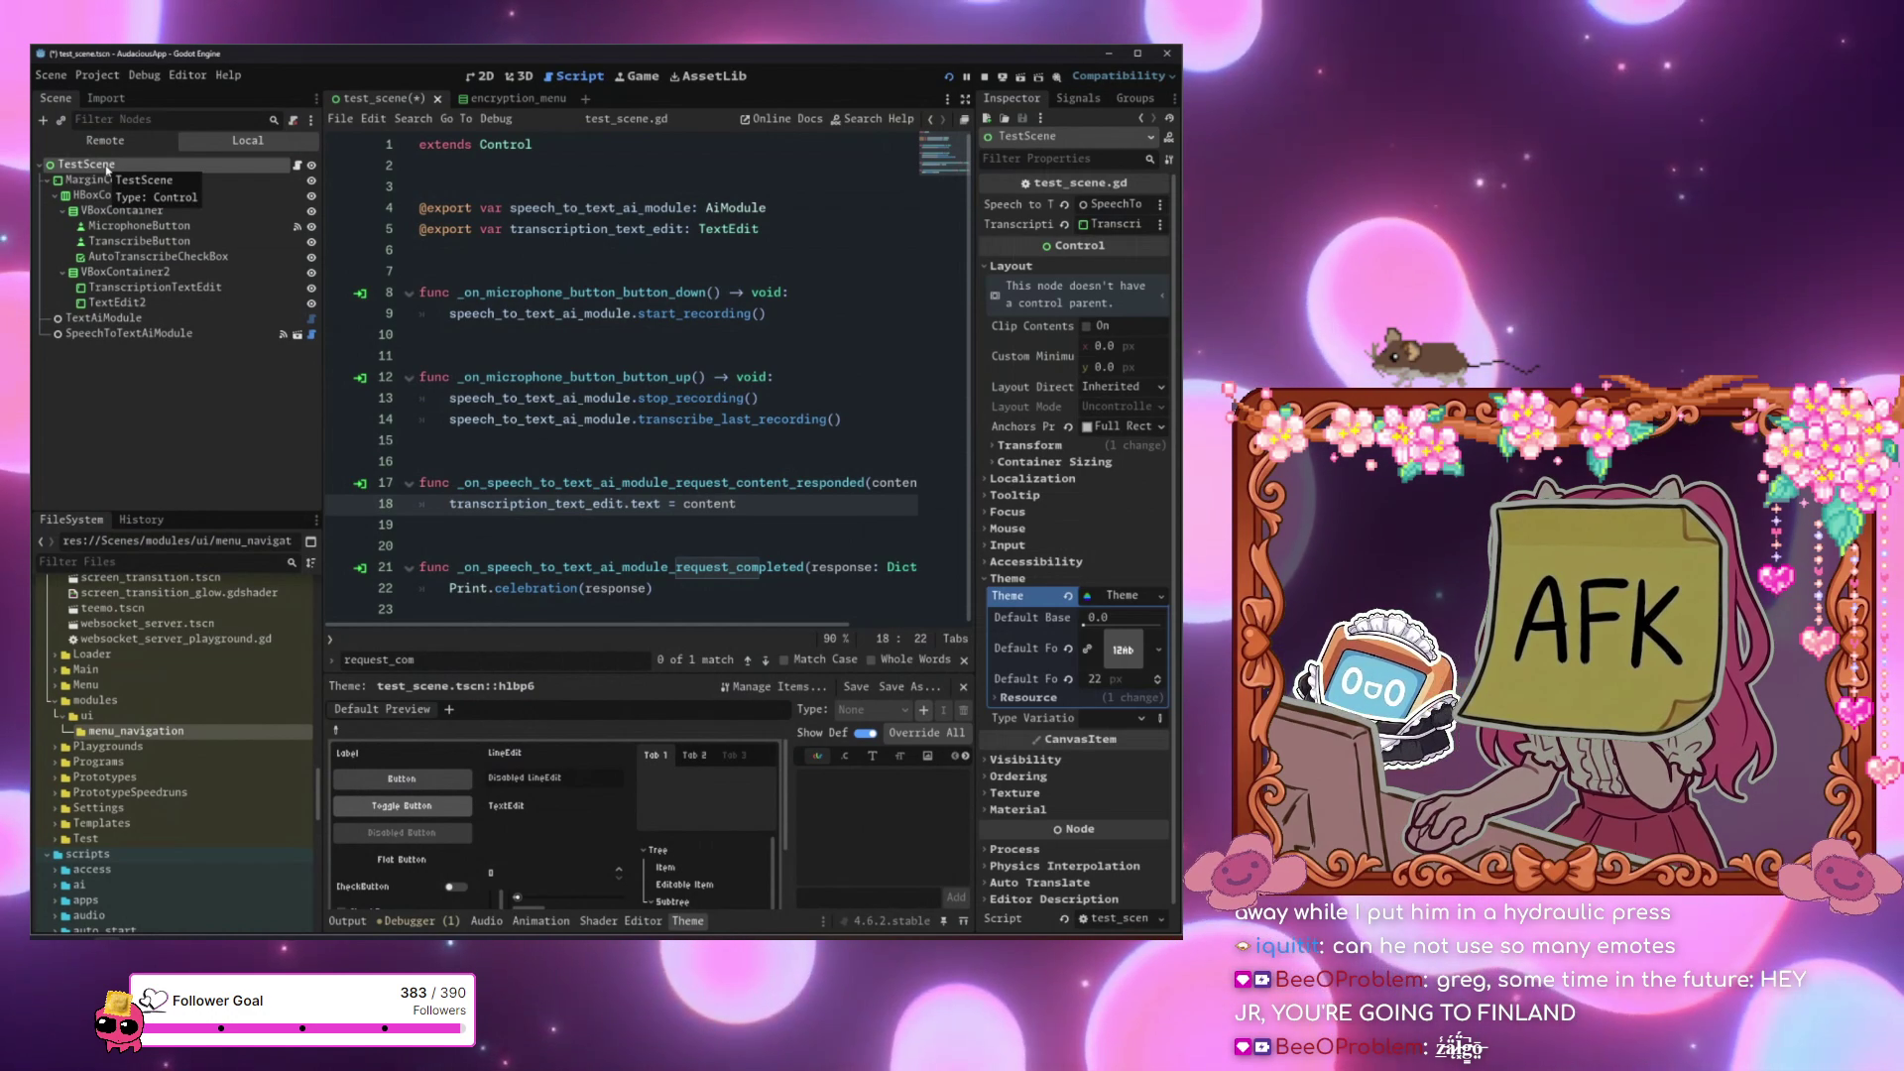
{"action": "key", "text": "ctrl+a"}
{"action": "type", "text": "ele"}
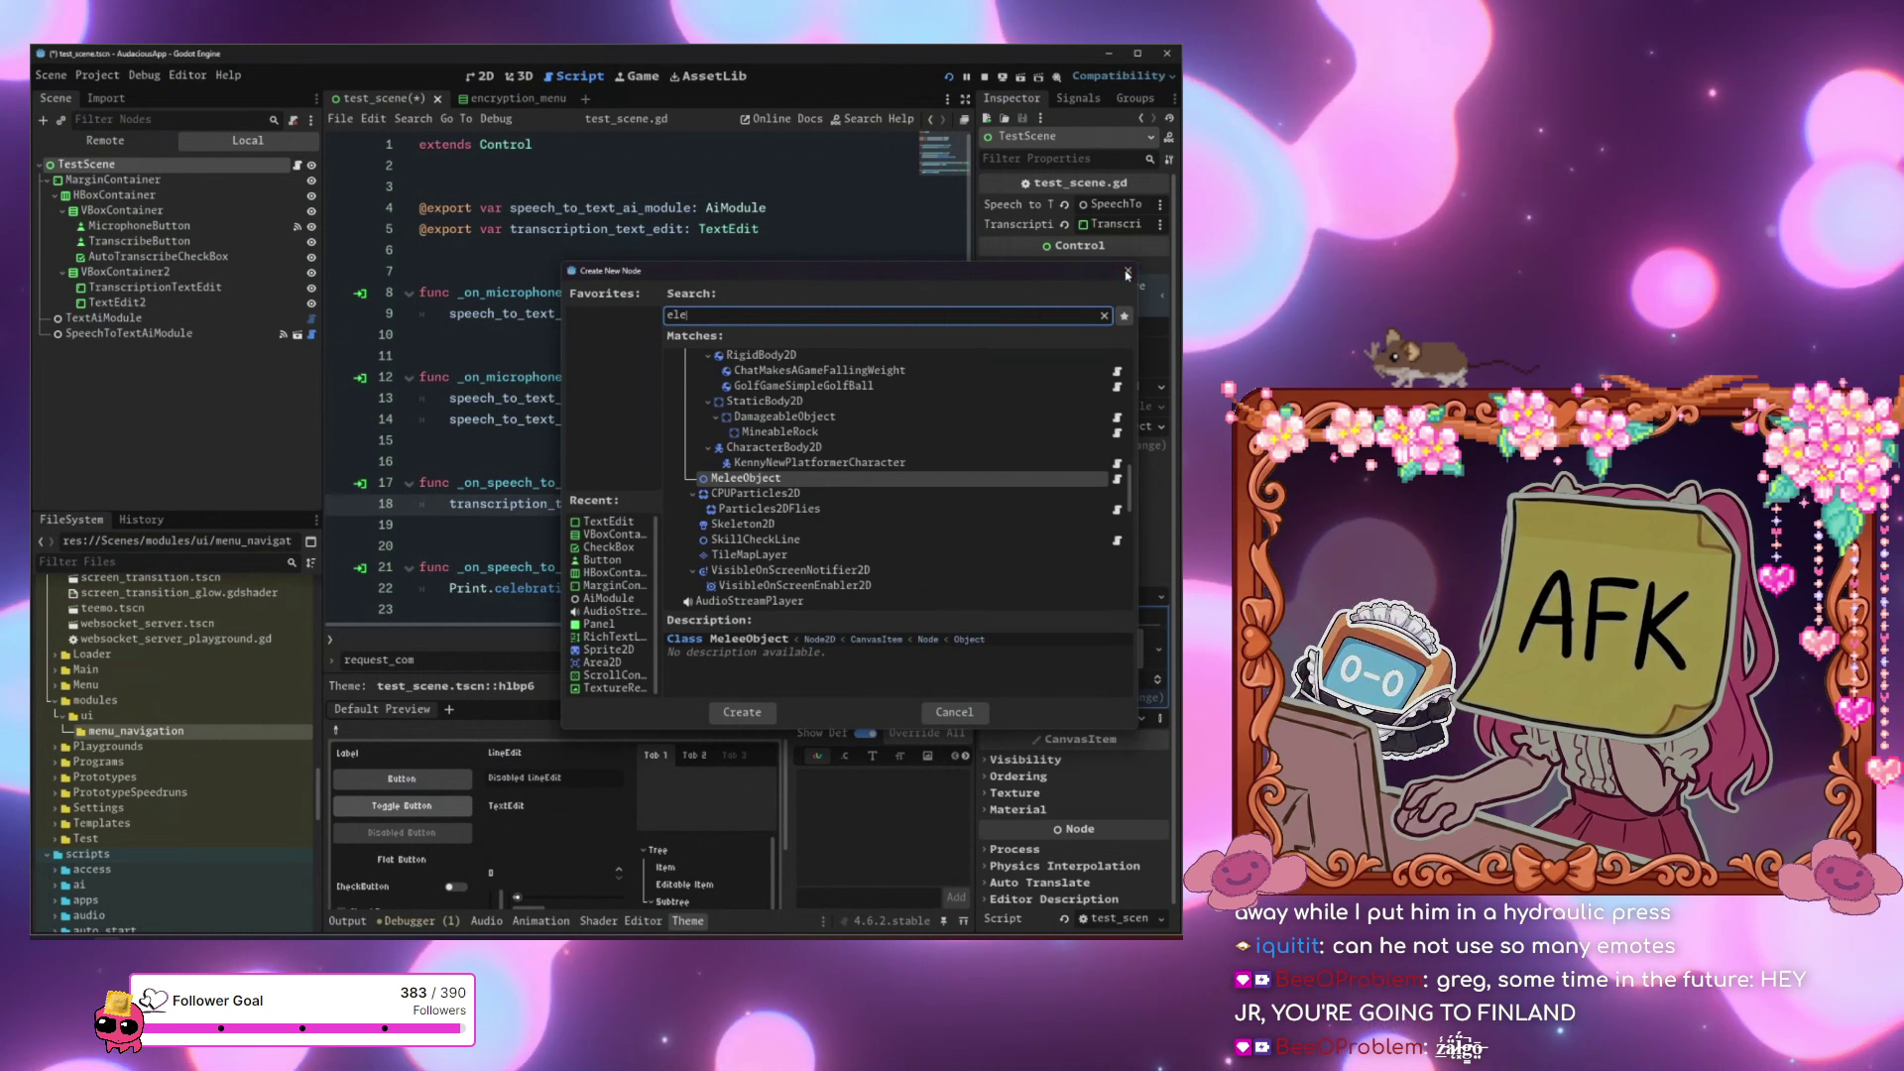
{"action": "key", "text": "Escape"}
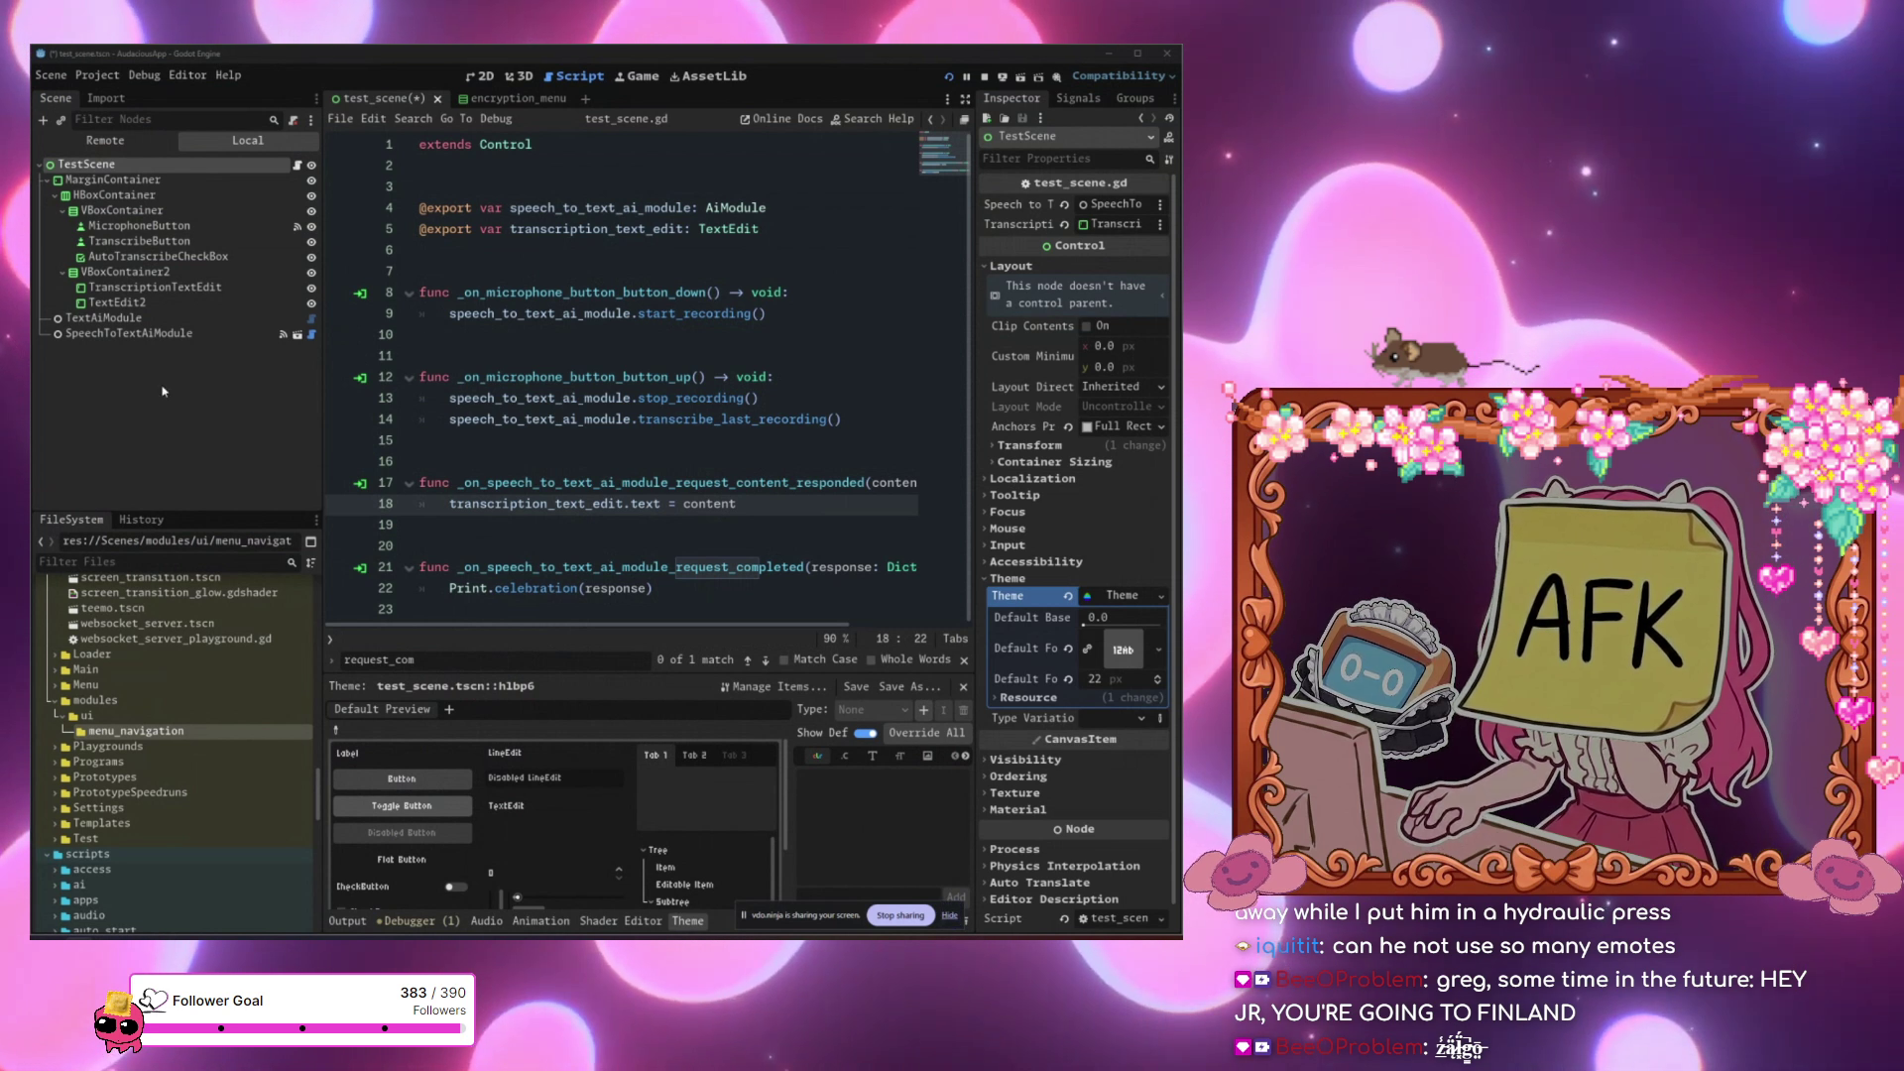
Step: Instance dialogue_eleven_labs_module.tscn under TestScene by searching 'ele'
{"action": "left_click", "coordinate": [61, 120]}
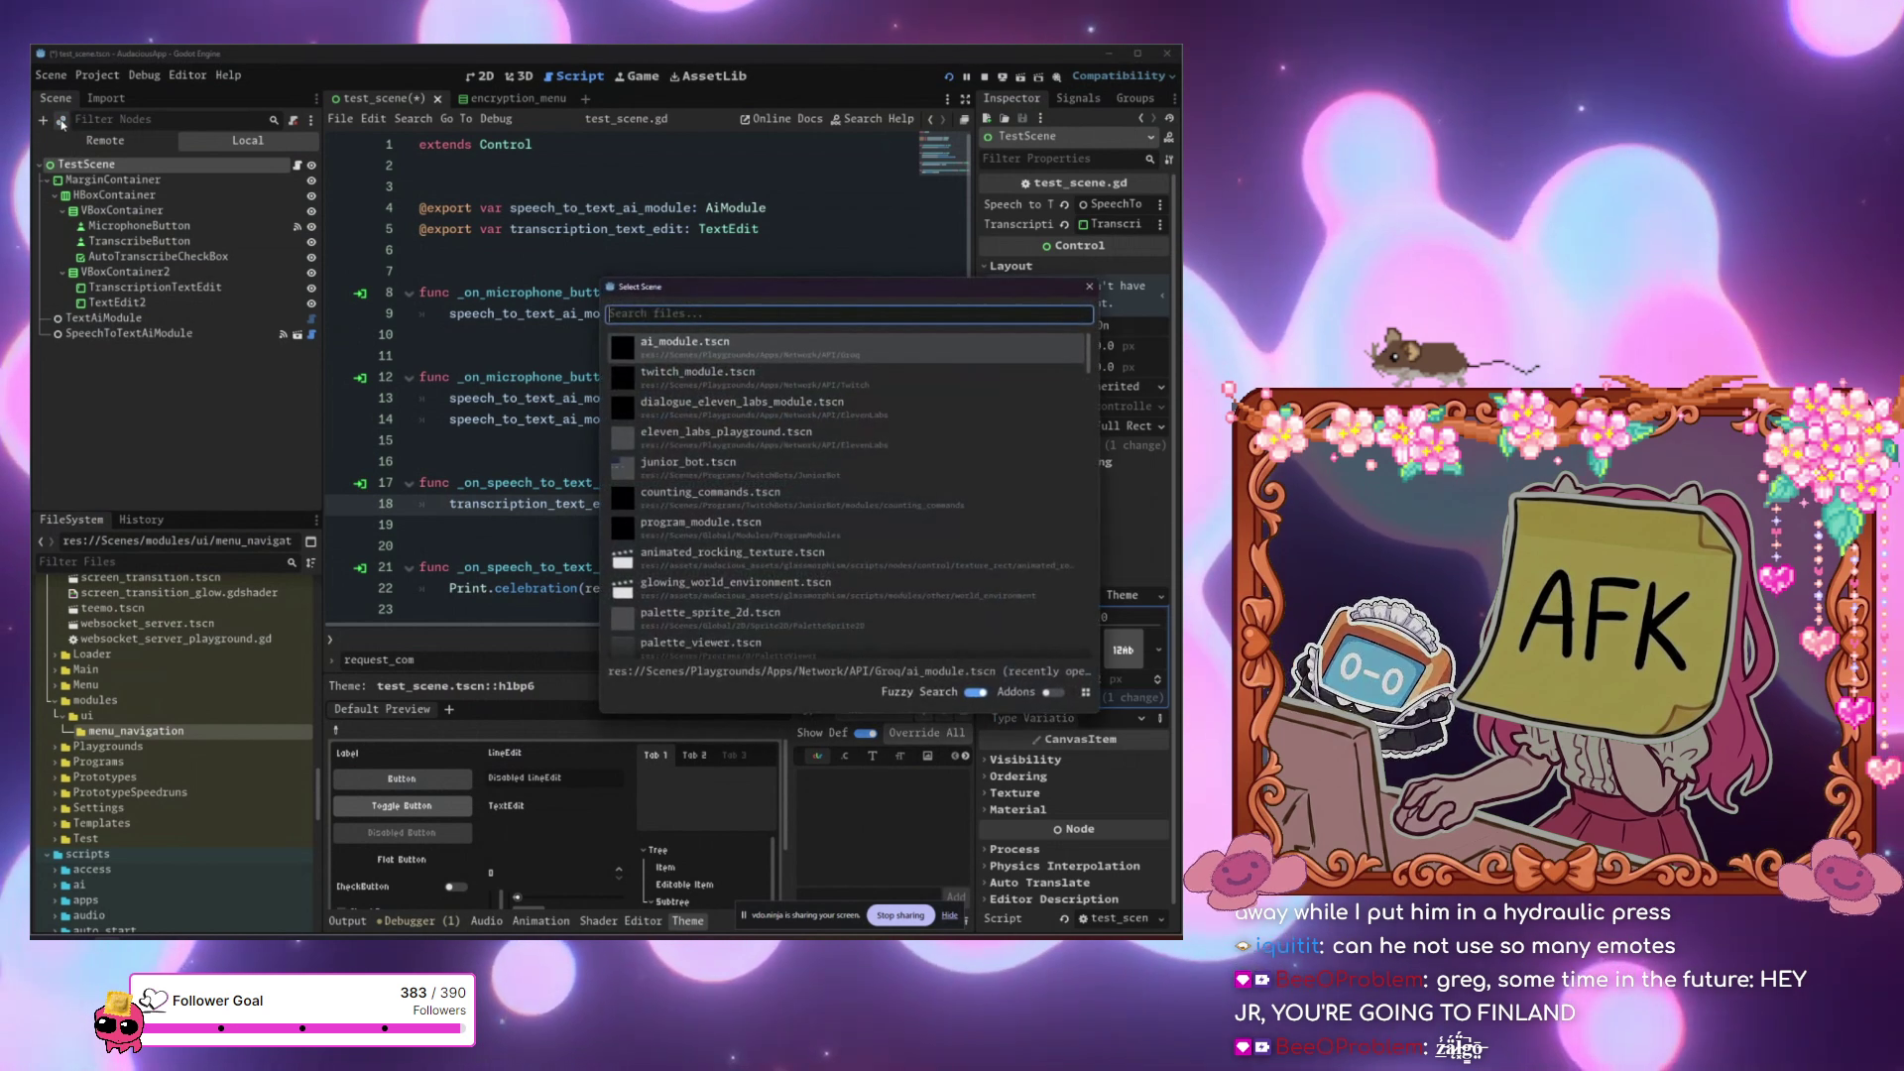
{"action": "type", "text": "ele"}
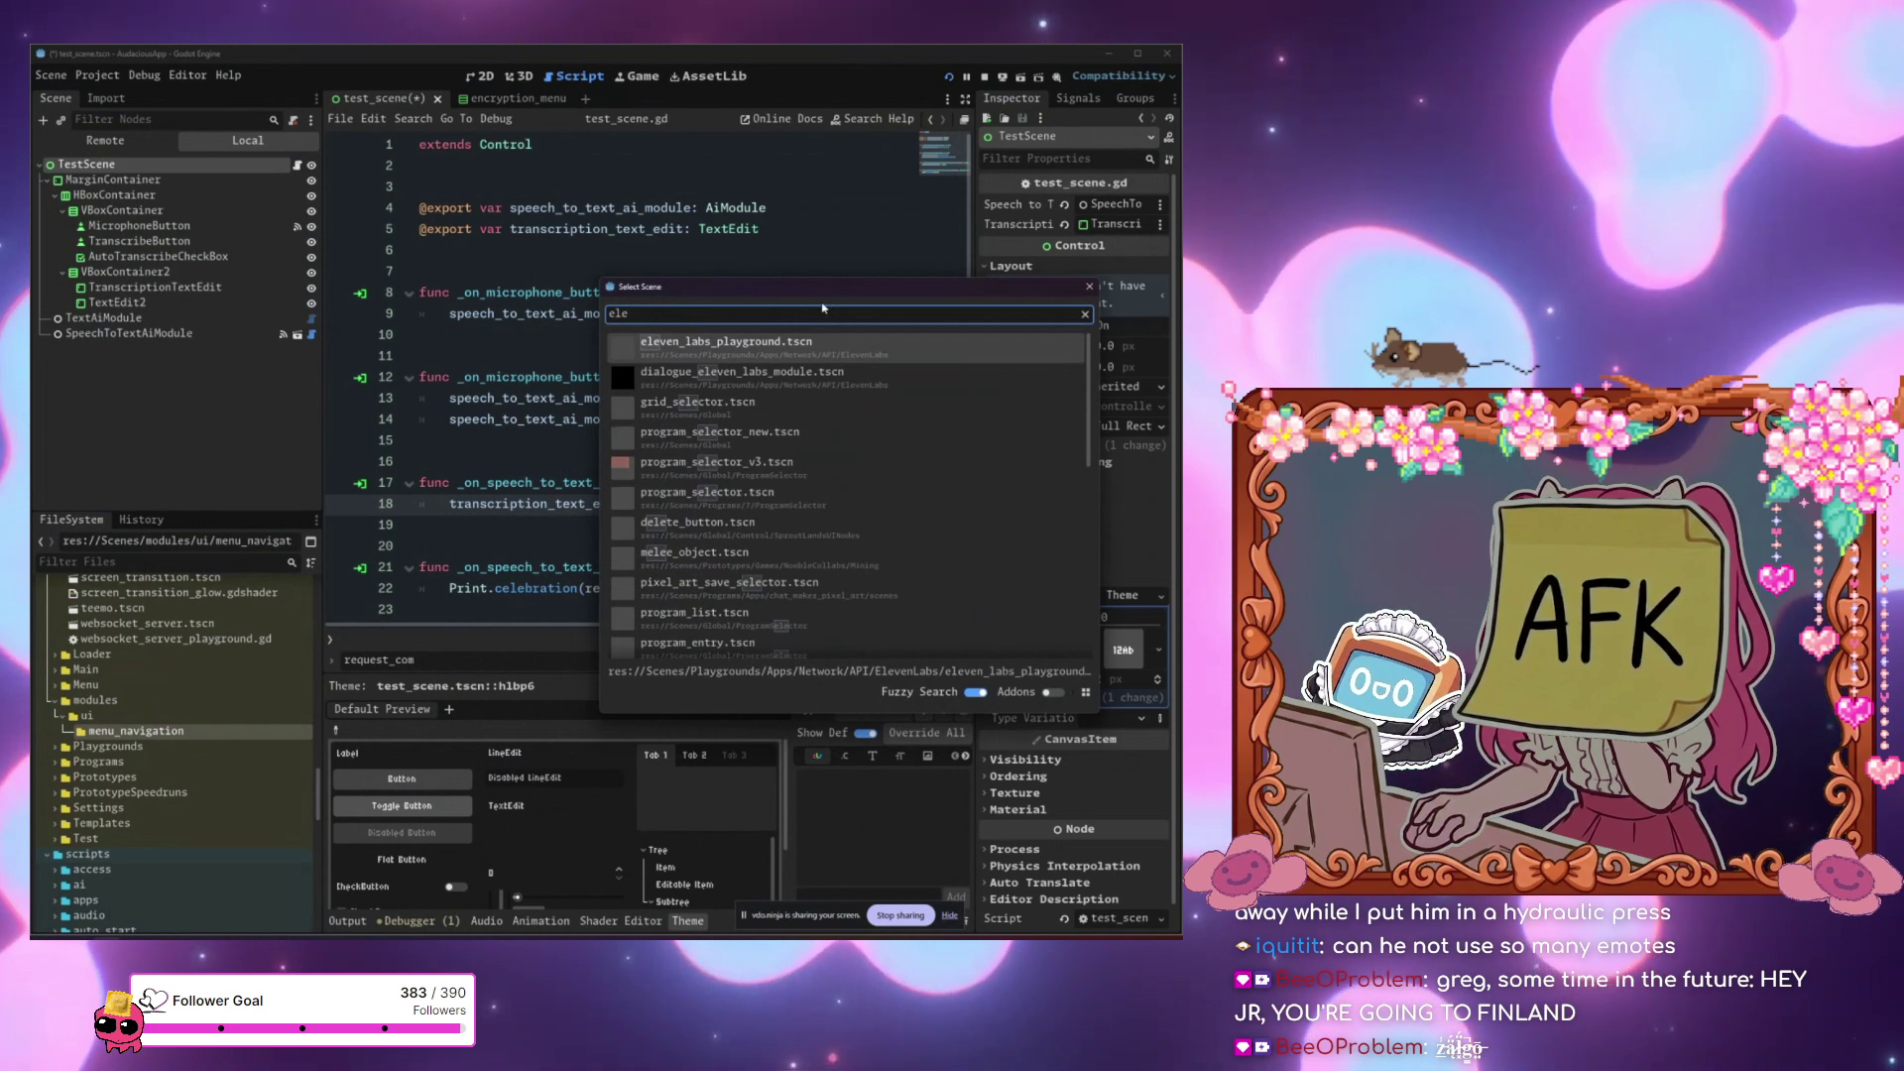
{"action": "double_click", "coordinate": [747, 376]}
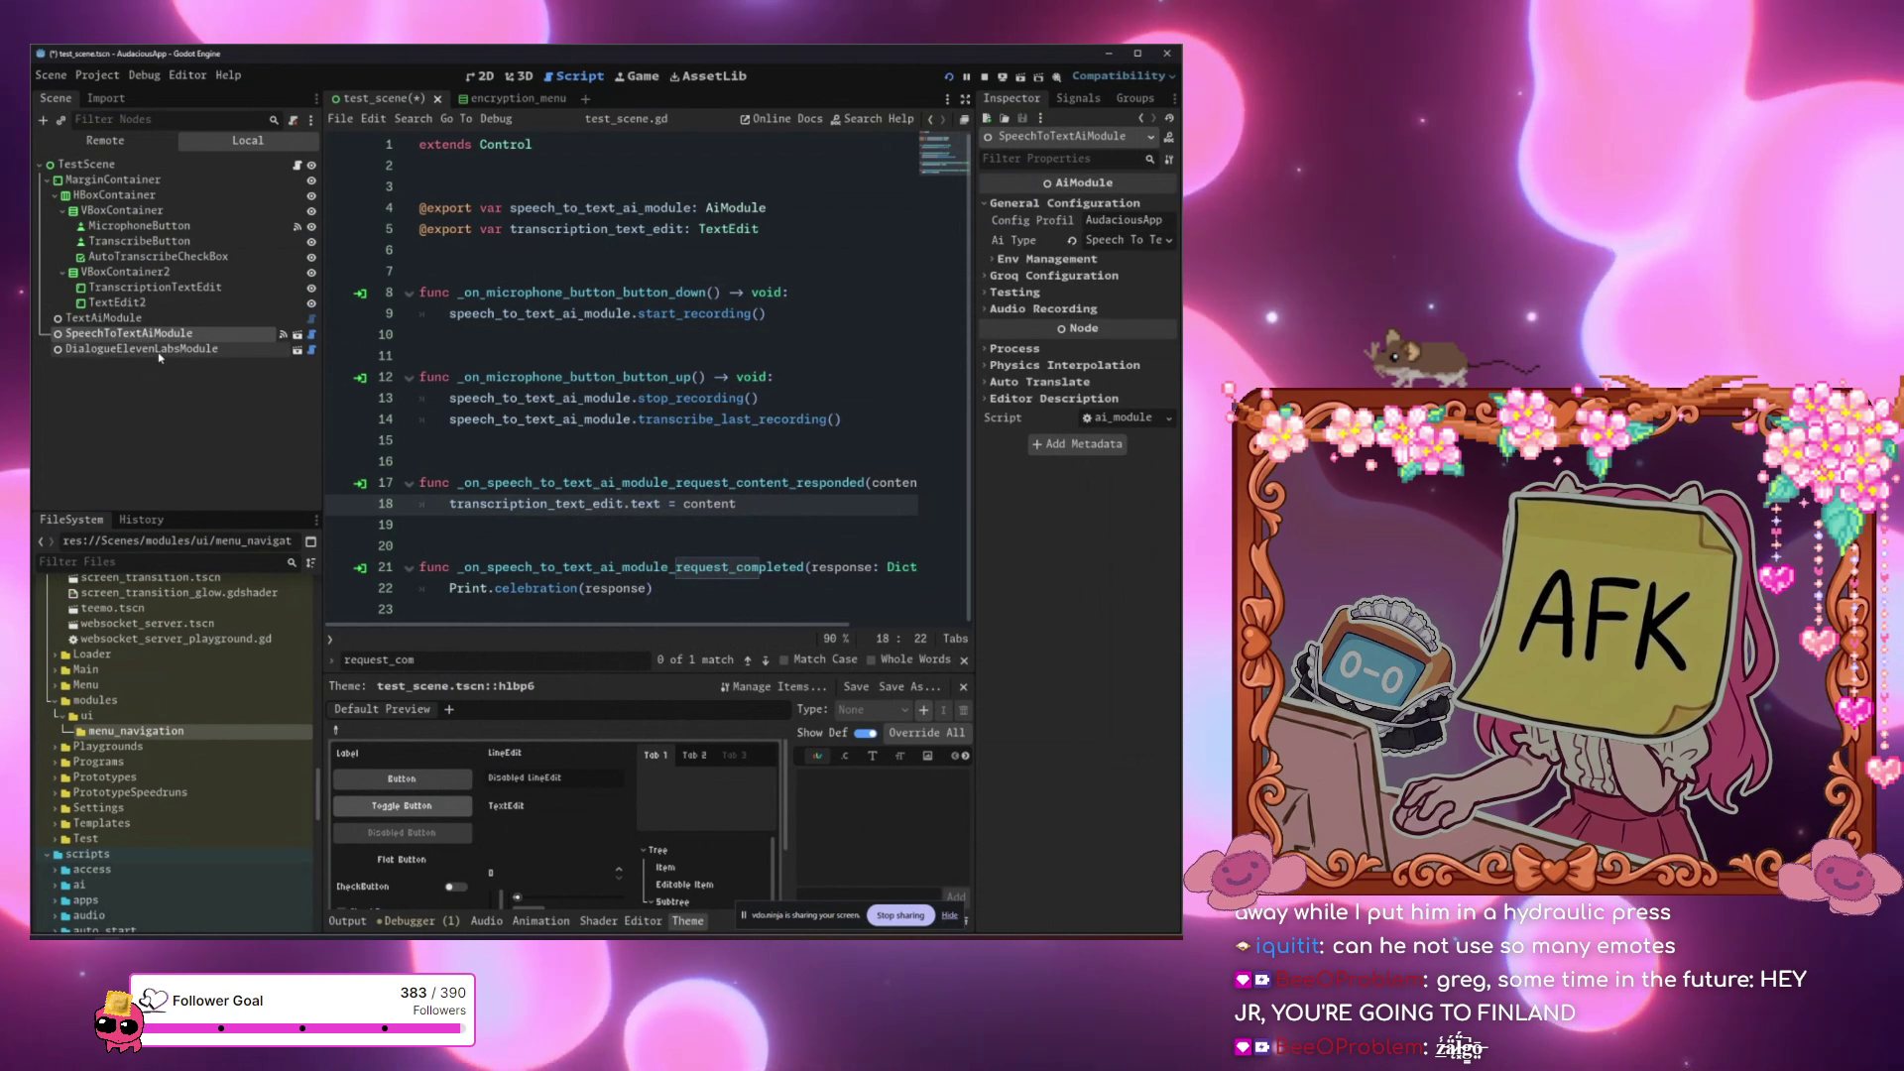
Step: Expand the new module's Audio and General Configuration sections in the Inspector
{"action": "left_click", "coordinate": [1031, 221]}
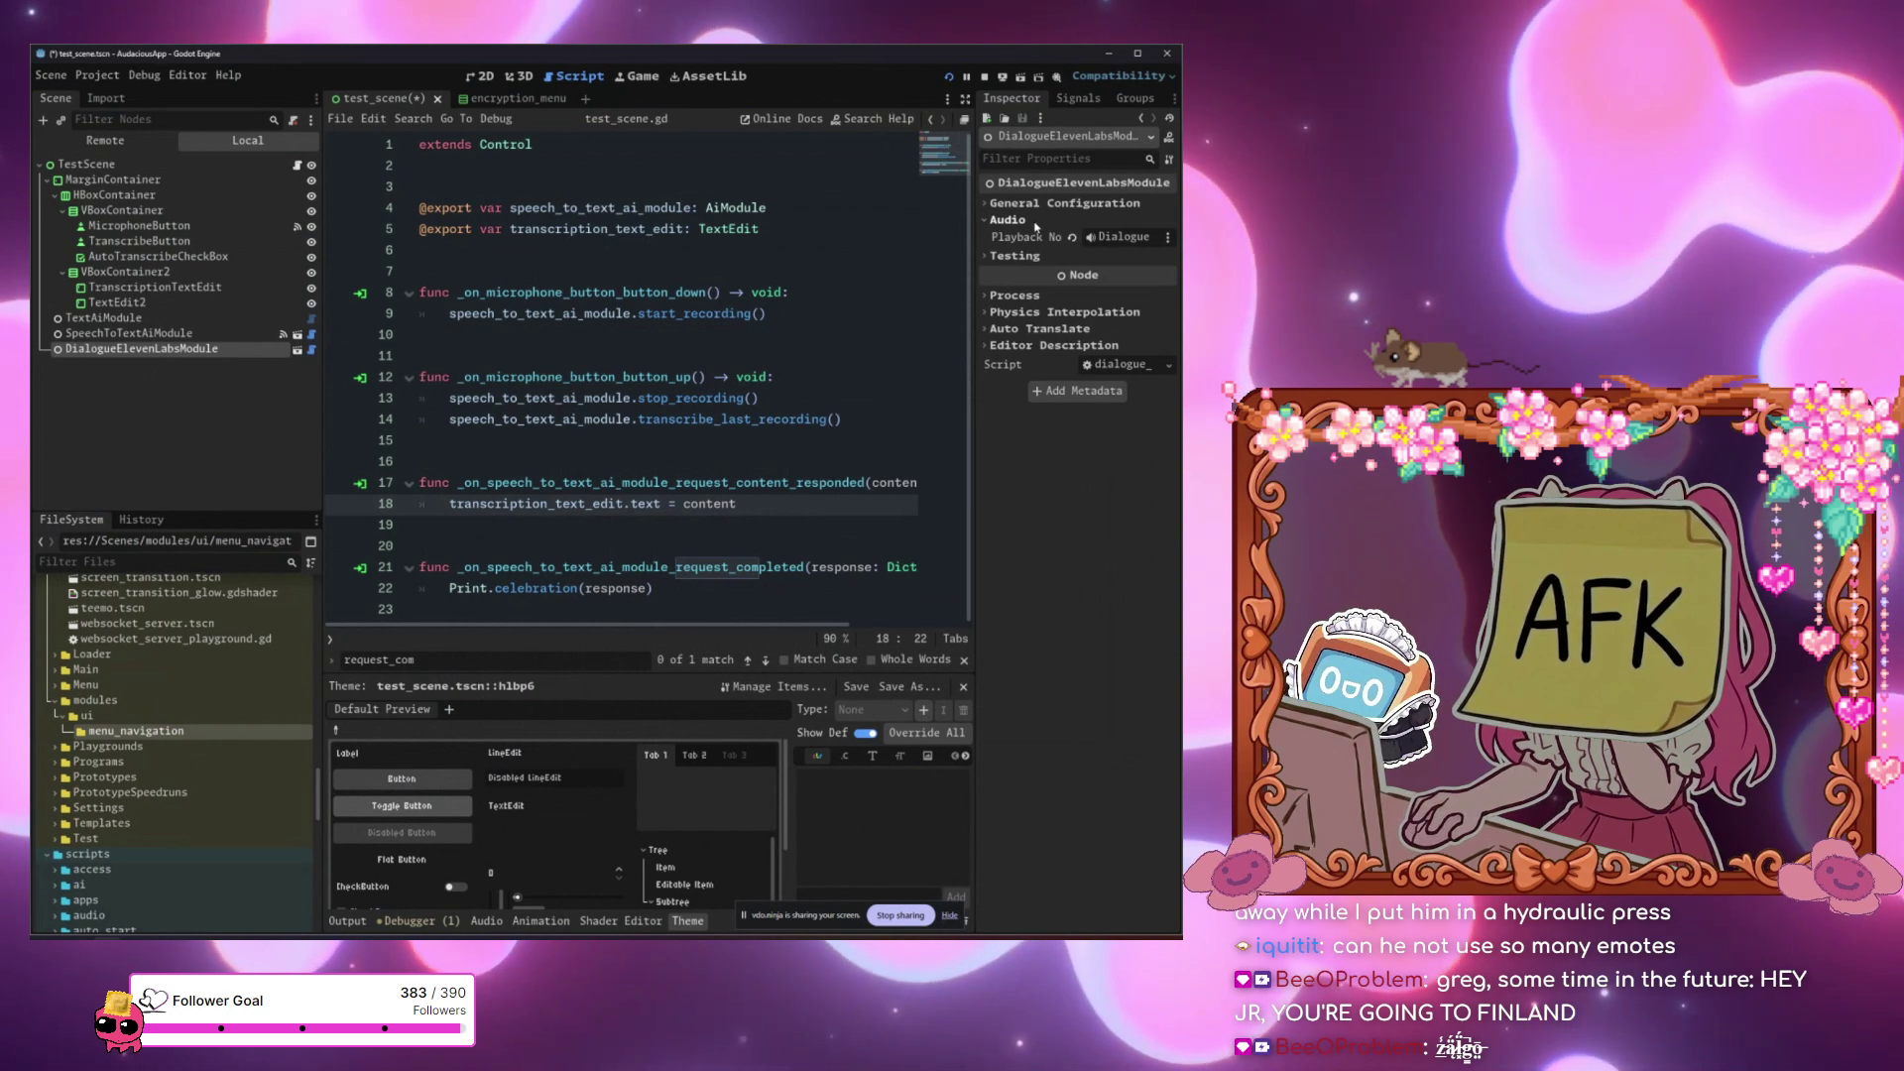
{"action": "left_click", "coordinate": [1042, 203]}
{"action": "left_click", "coordinate": [1017, 203]}
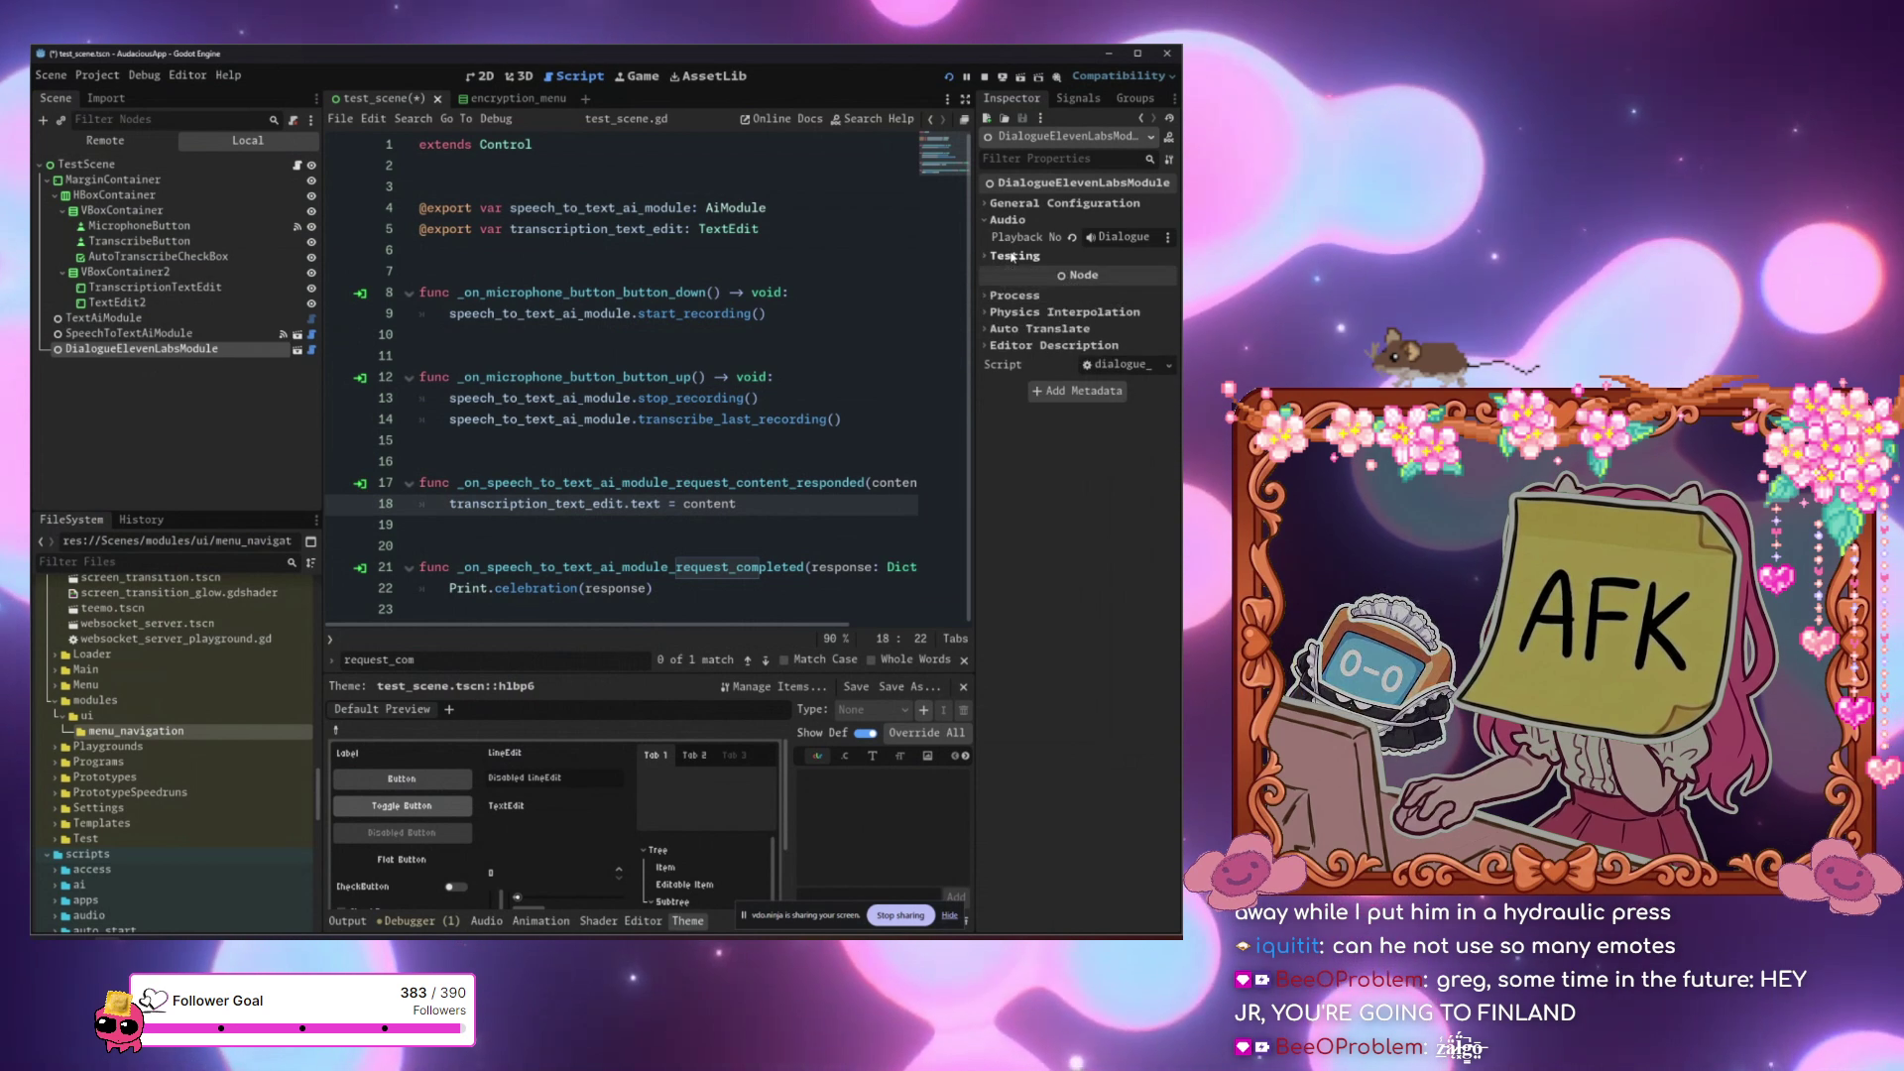
{"action": "left_click", "coordinate": [1022, 203]}
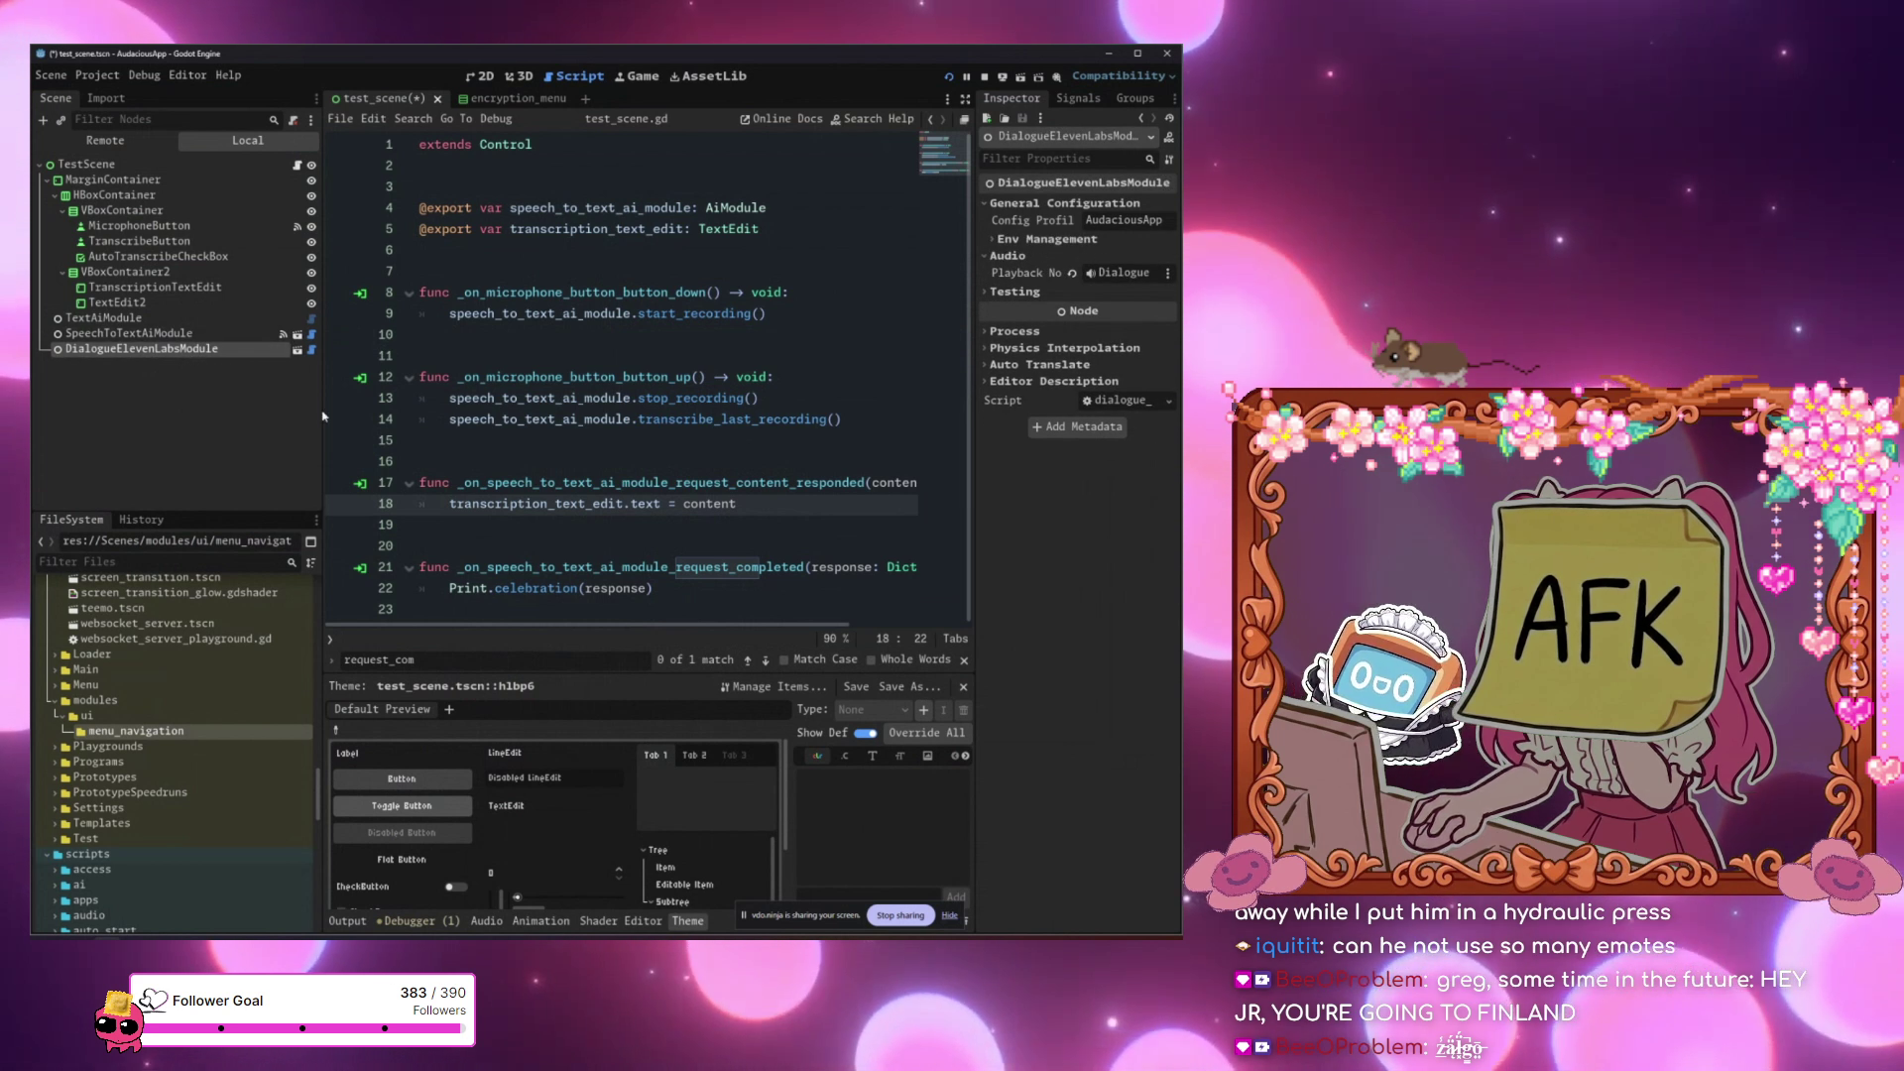
{"action": "left_click", "coordinate": [675, 598]}
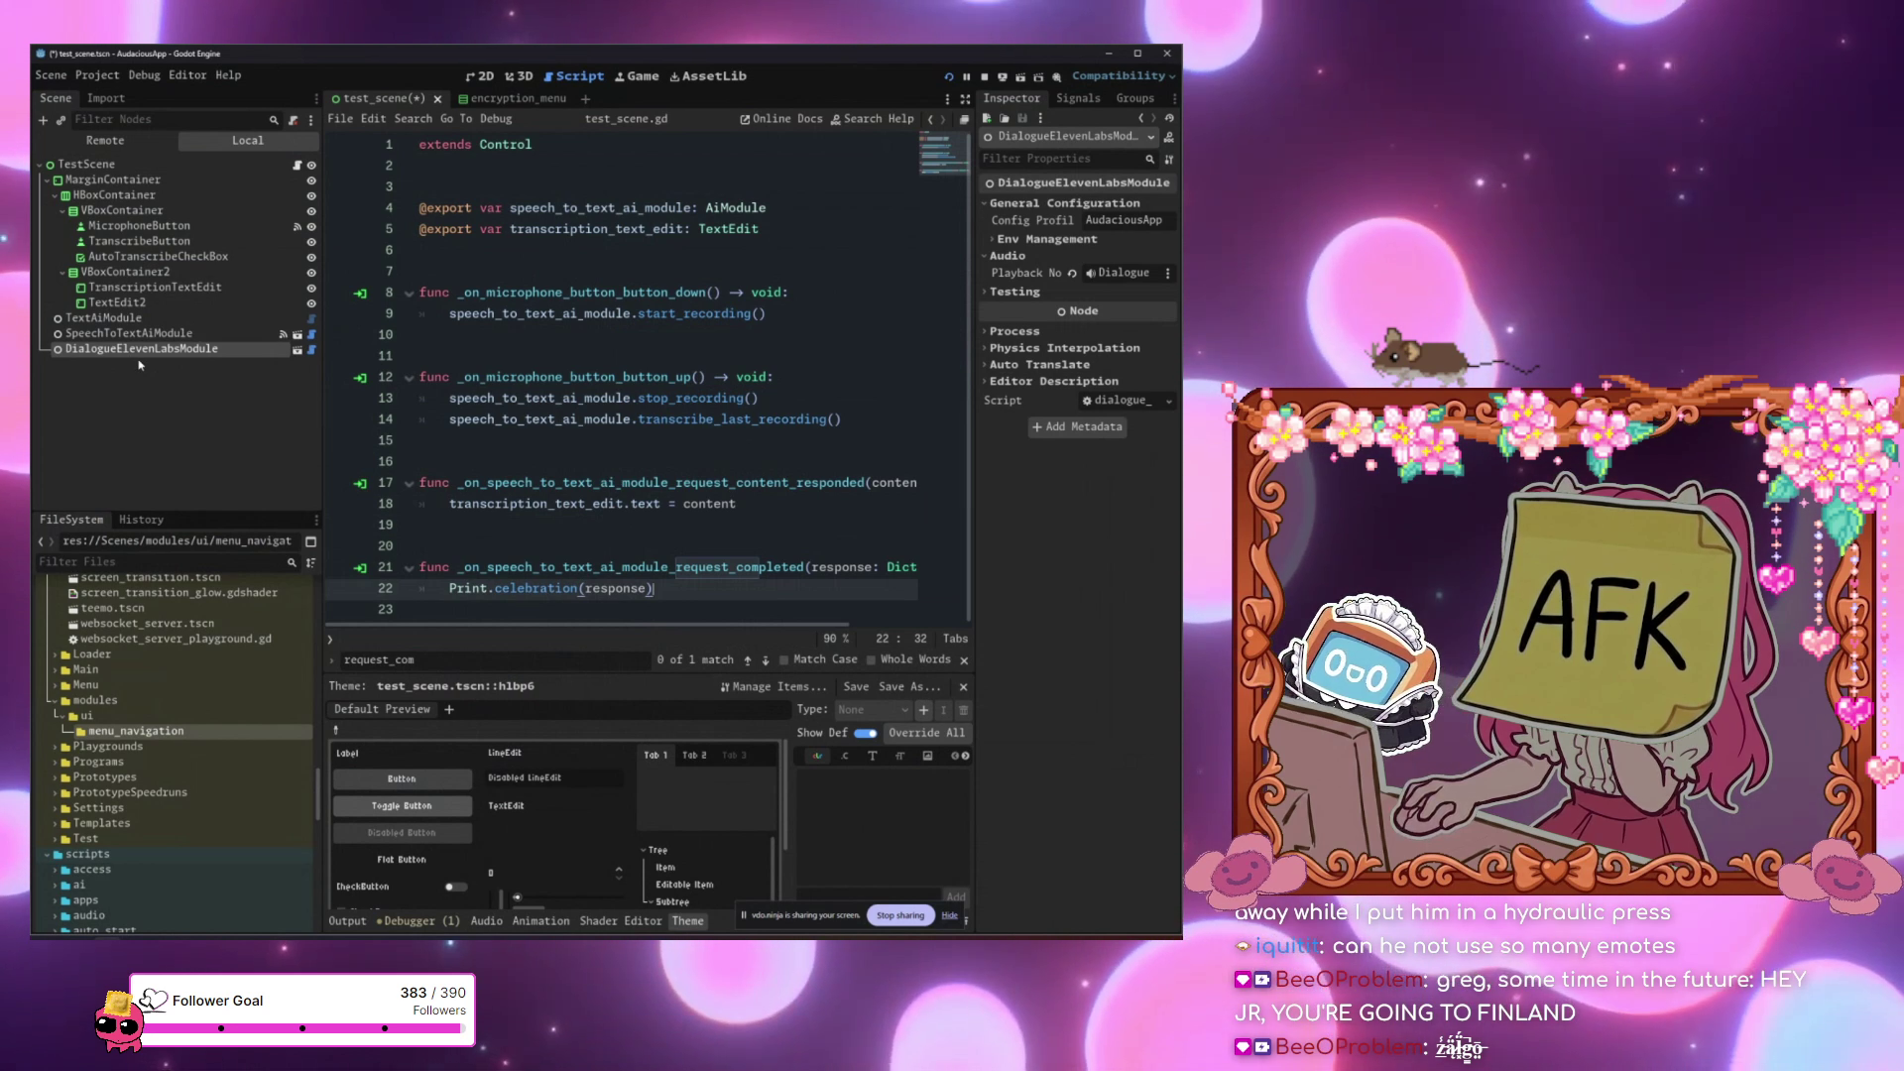
{"action": "left_click", "coordinate": [791, 526]}
Step: Open a new line after line 18 and drag in a reference to the dialogue module node
{"action": "left_click", "coordinate": [783, 512]}
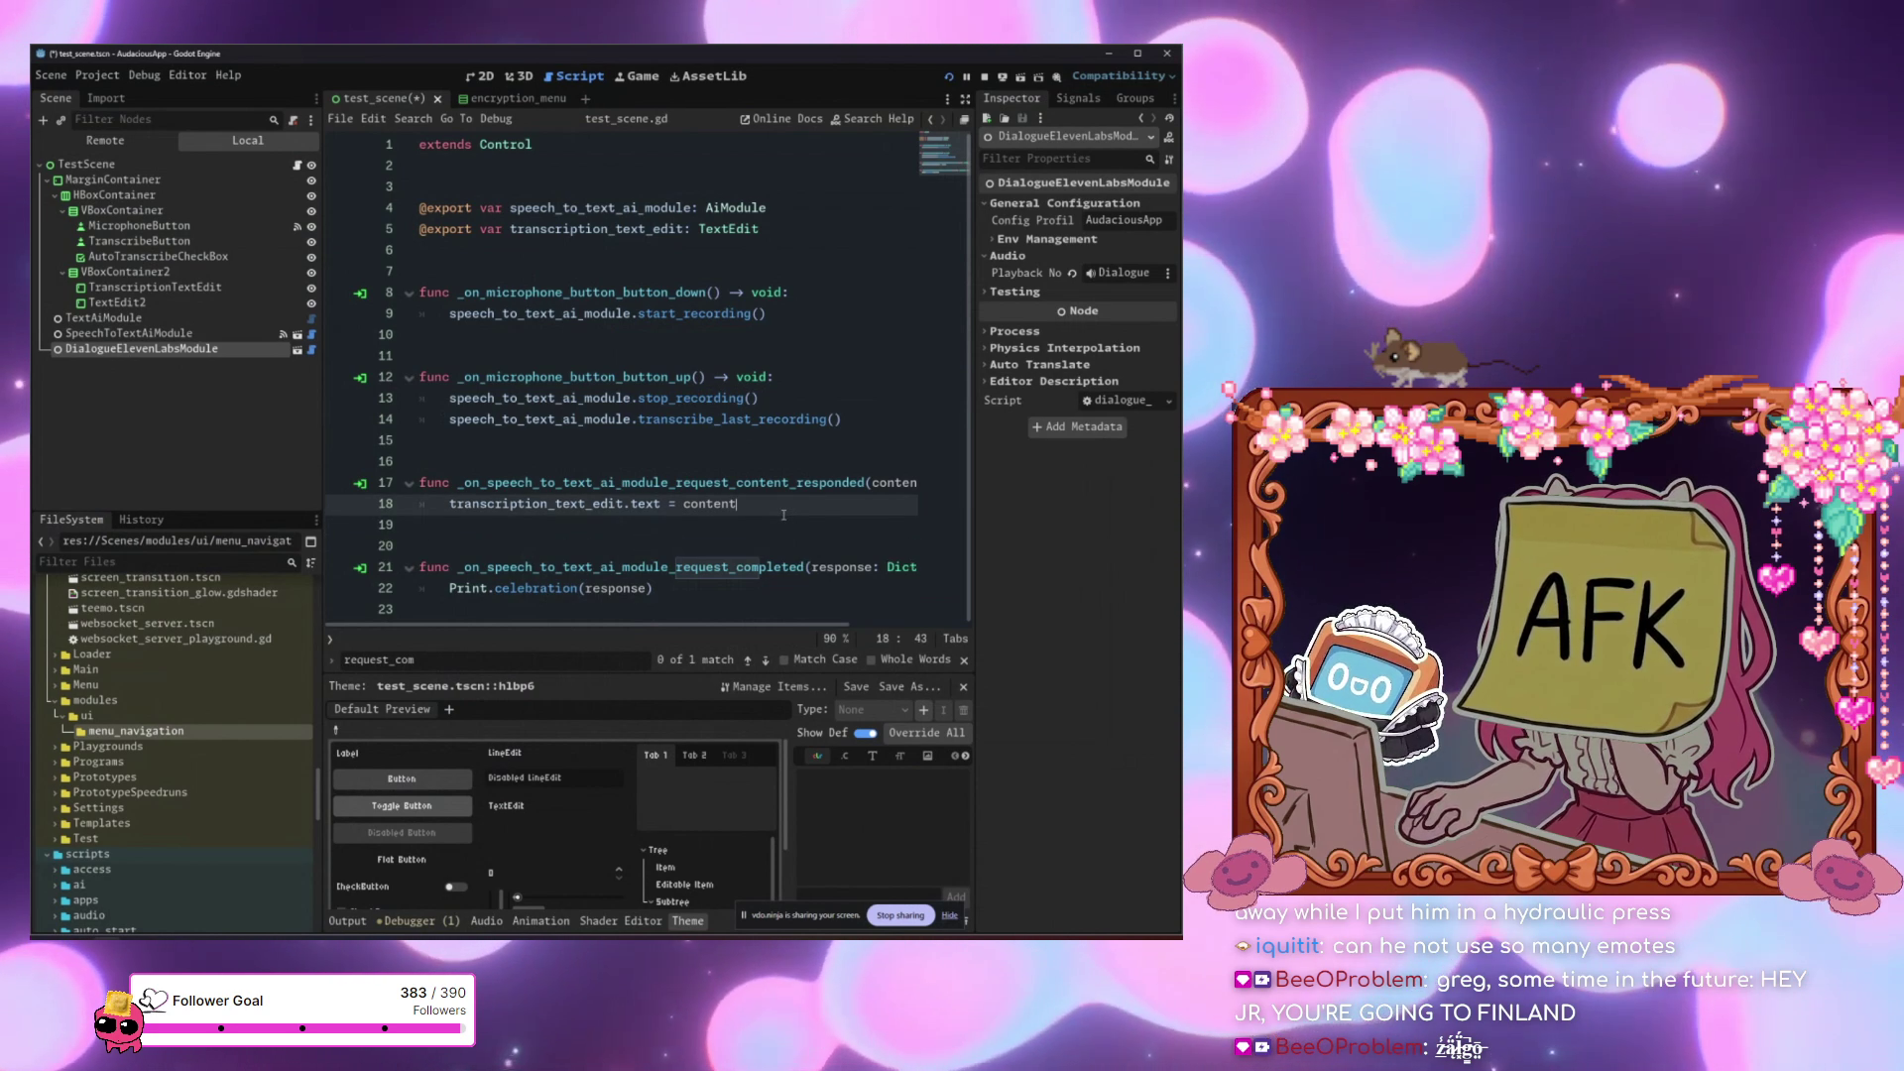
{"action": "key", "text": "Return"}
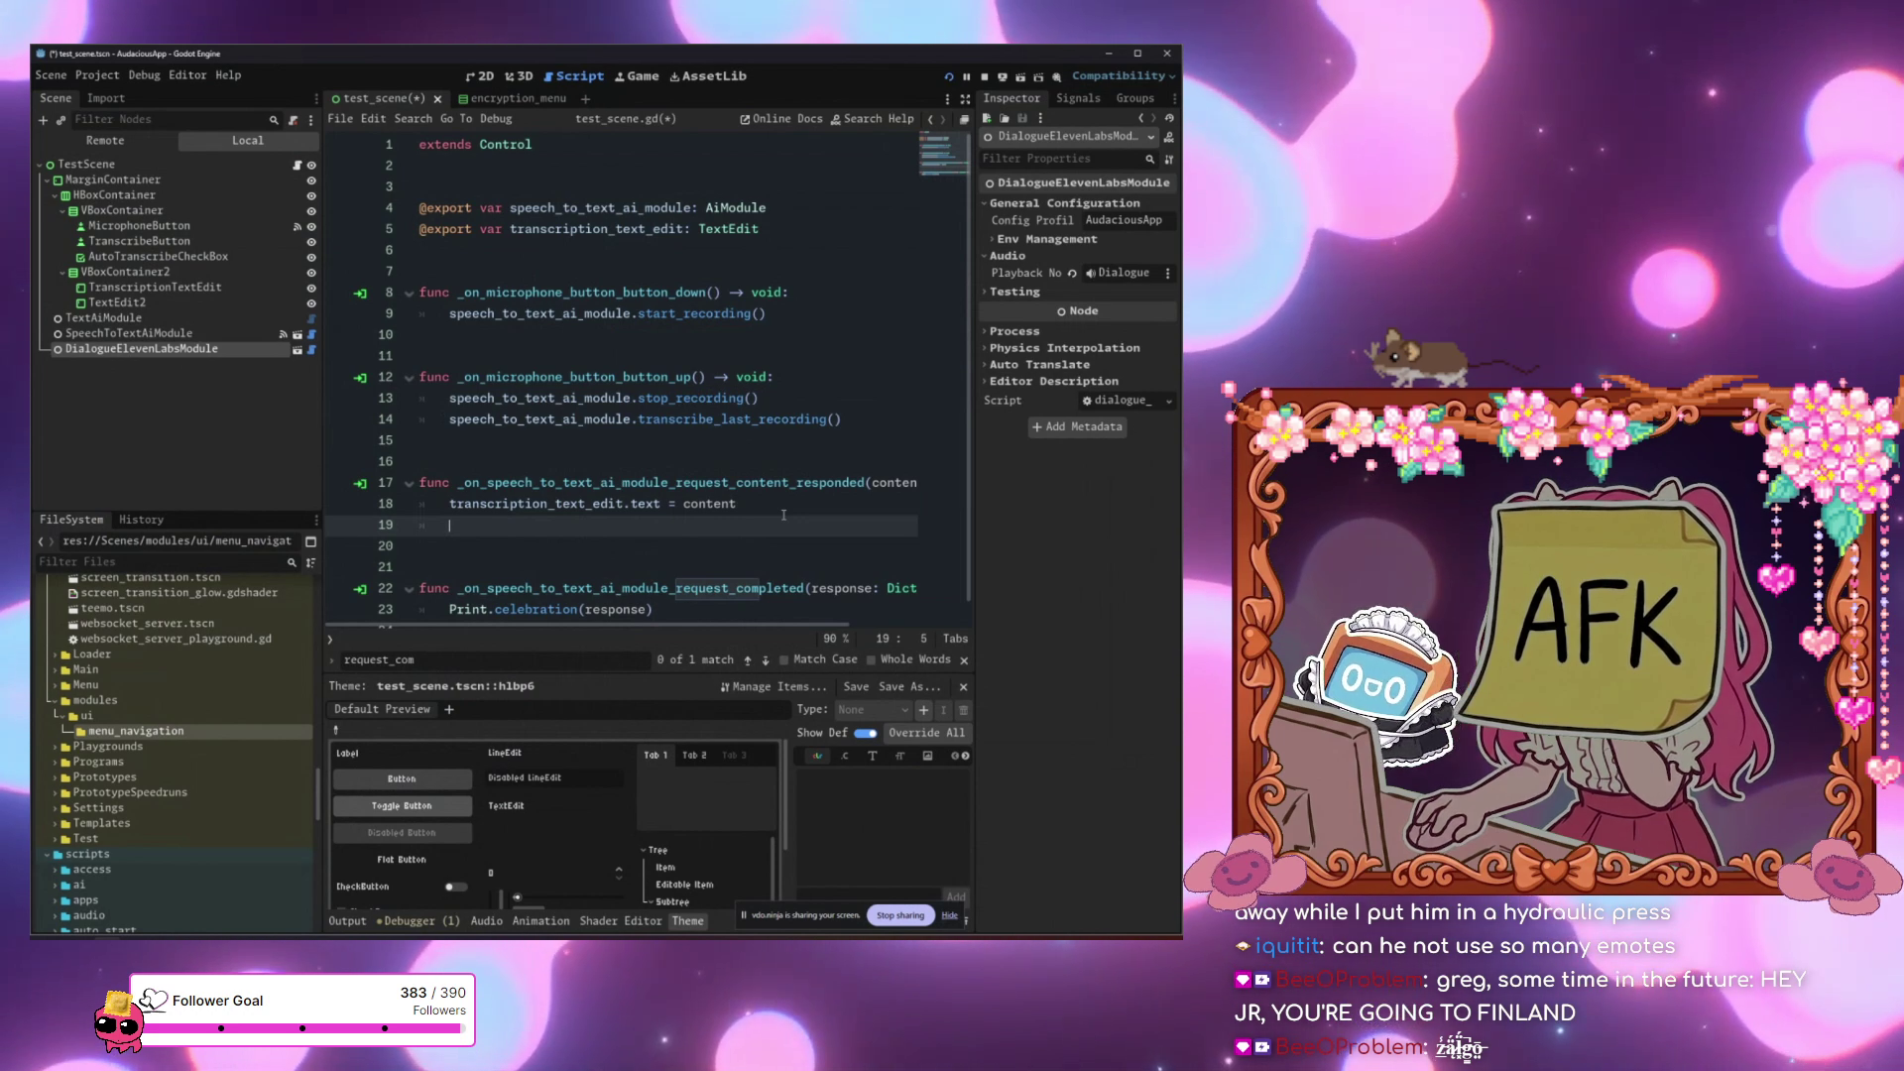
{"action": "type", "text": "di"}
{"action": "key", "text": "BackSpace"}
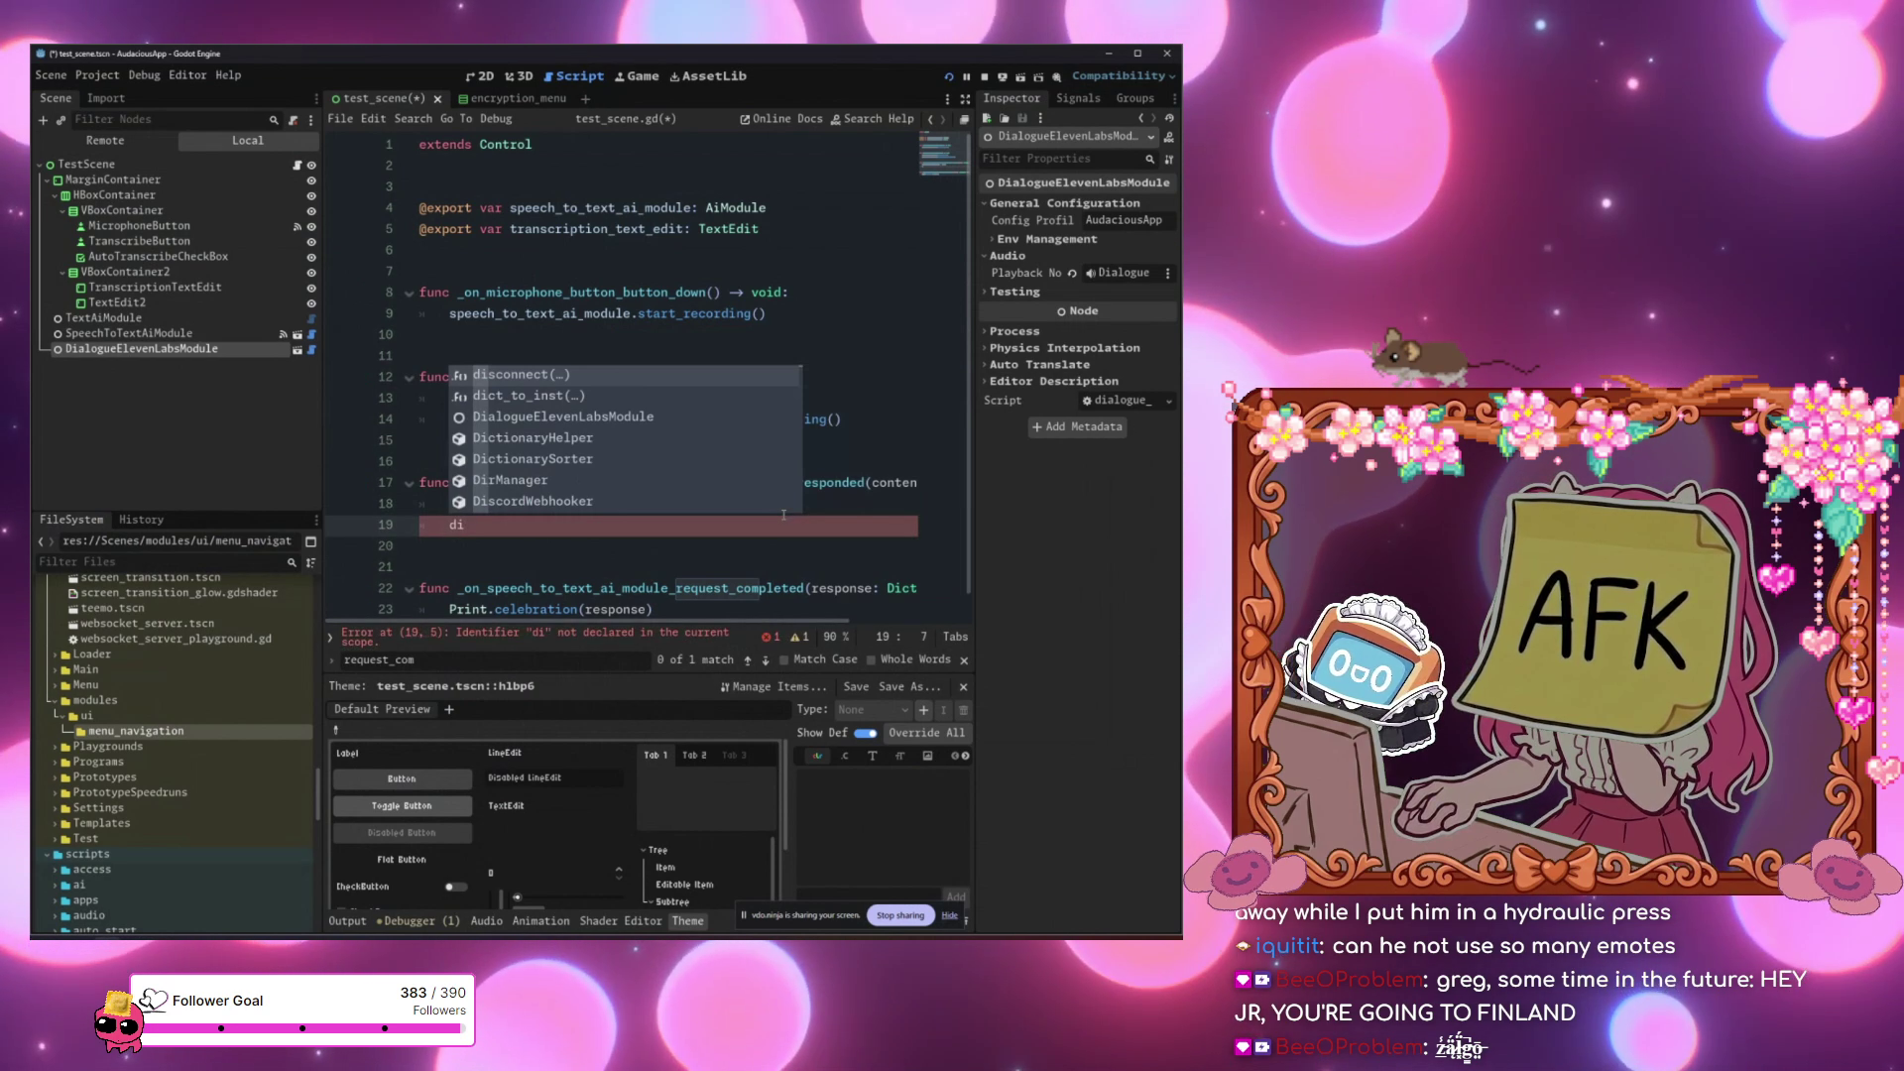
{"action": "key", "text": "BackSpace"}
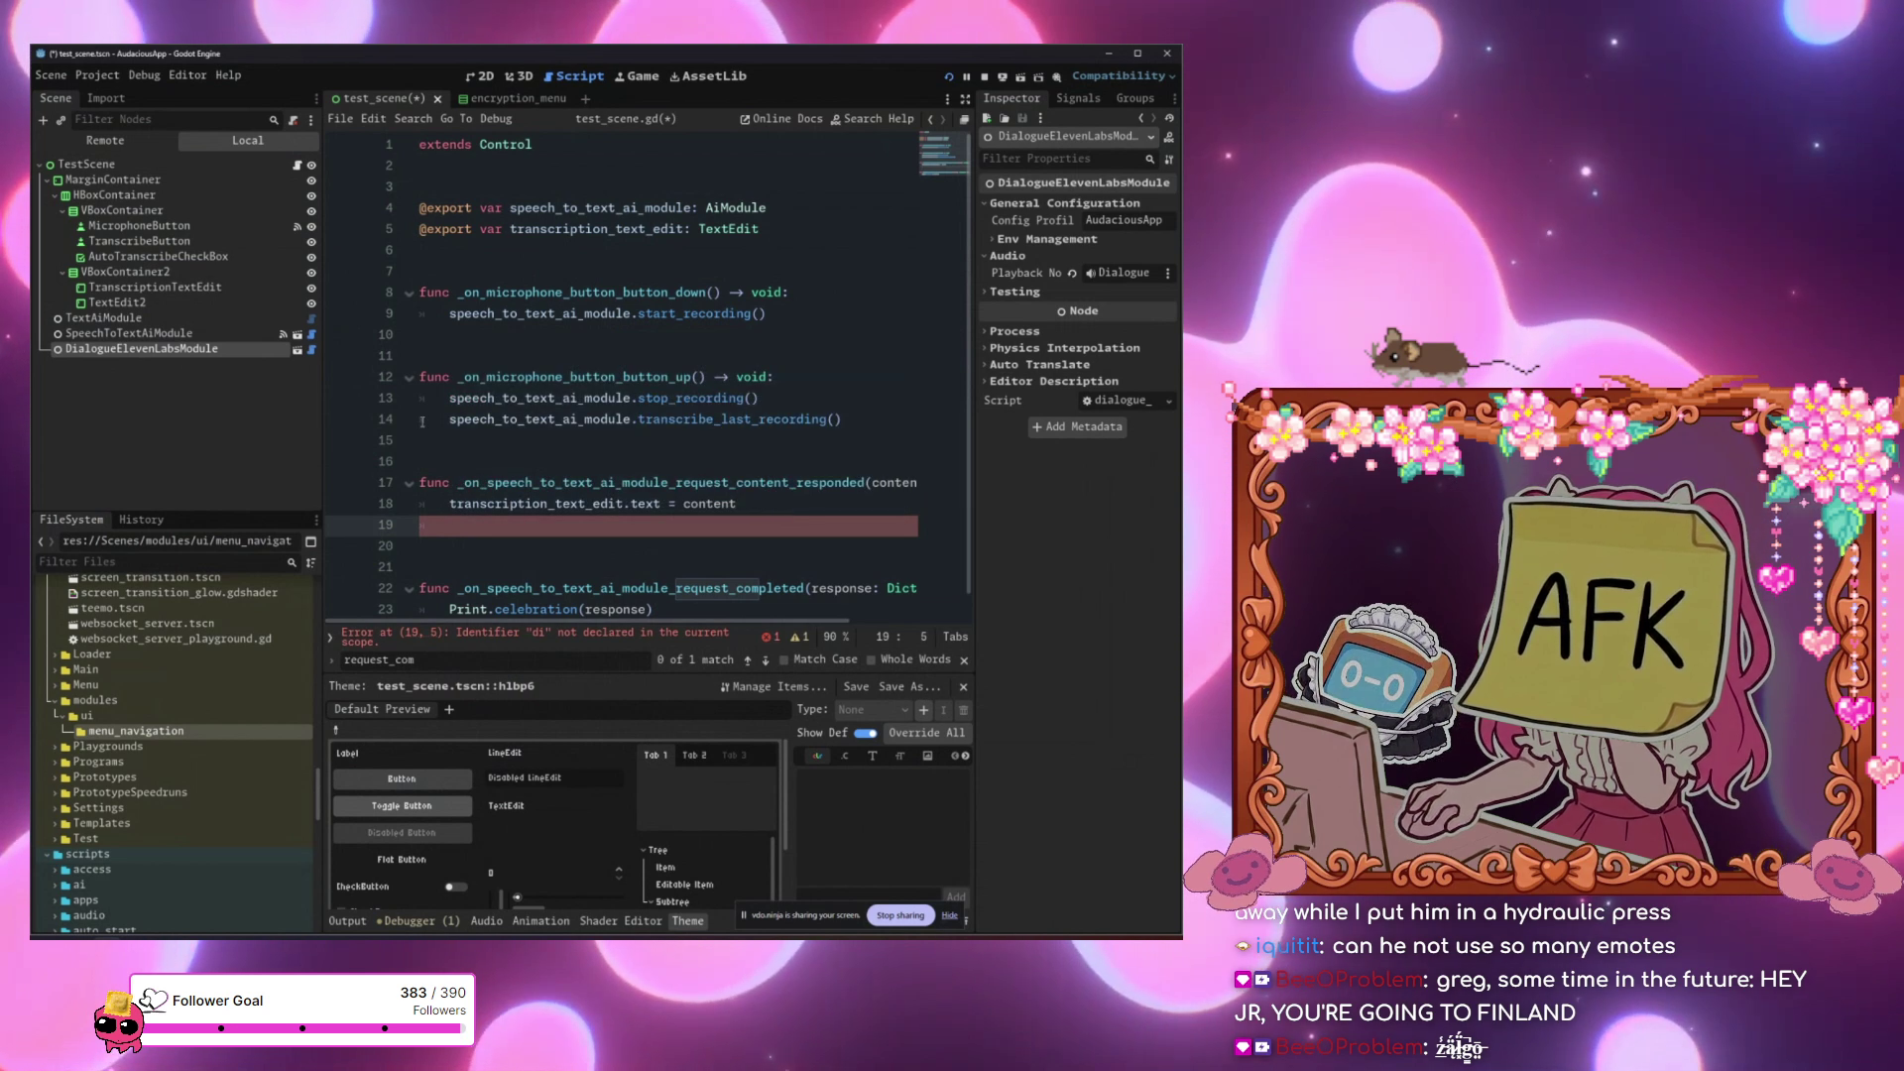
{"action": "left_click_drag", "start_coordinate": [138, 349], "coordinate": [426, 253]}
Step: Write a dialogue_eleven_labs_module.send_dialogue_request() call on line 20 and save the script
{"action": "left_click", "coordinate": [556, 547]}
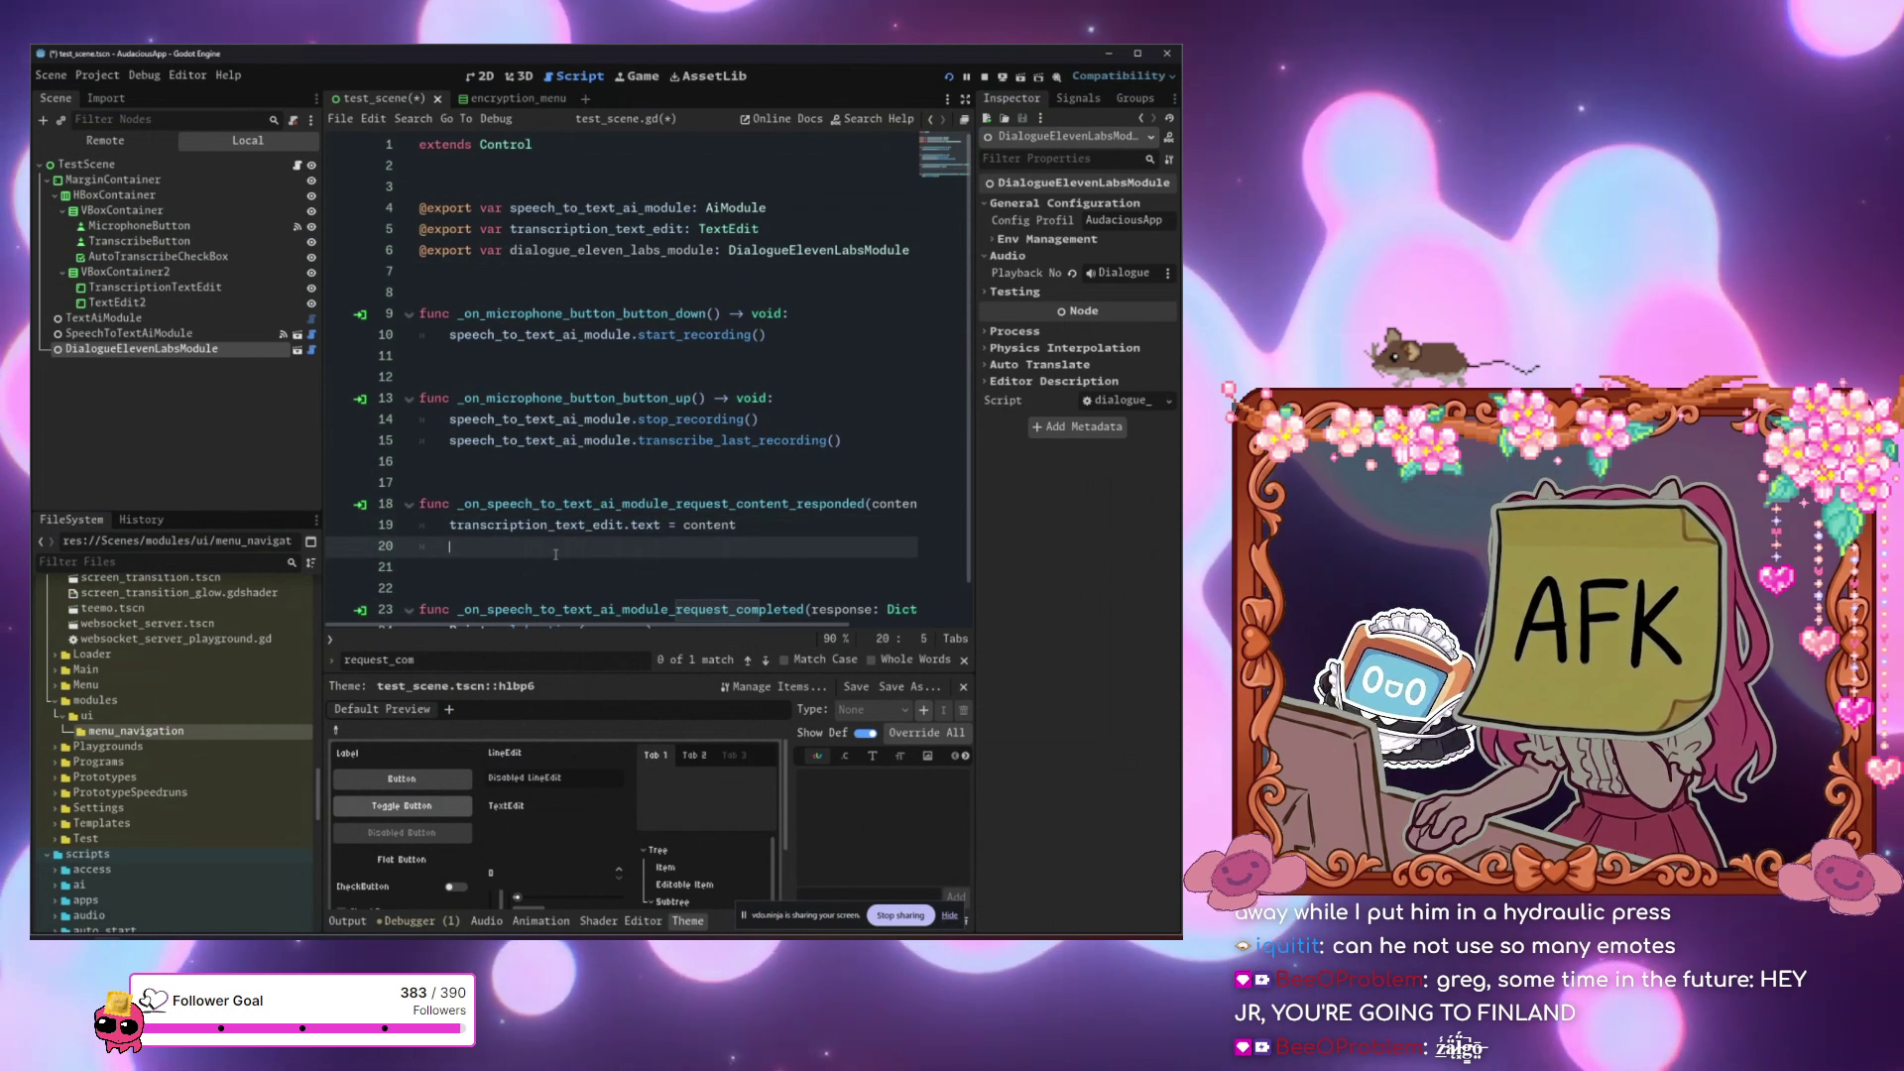
{"action": "type", "text": "dia"}
{"action": "key", "text": "Return"}
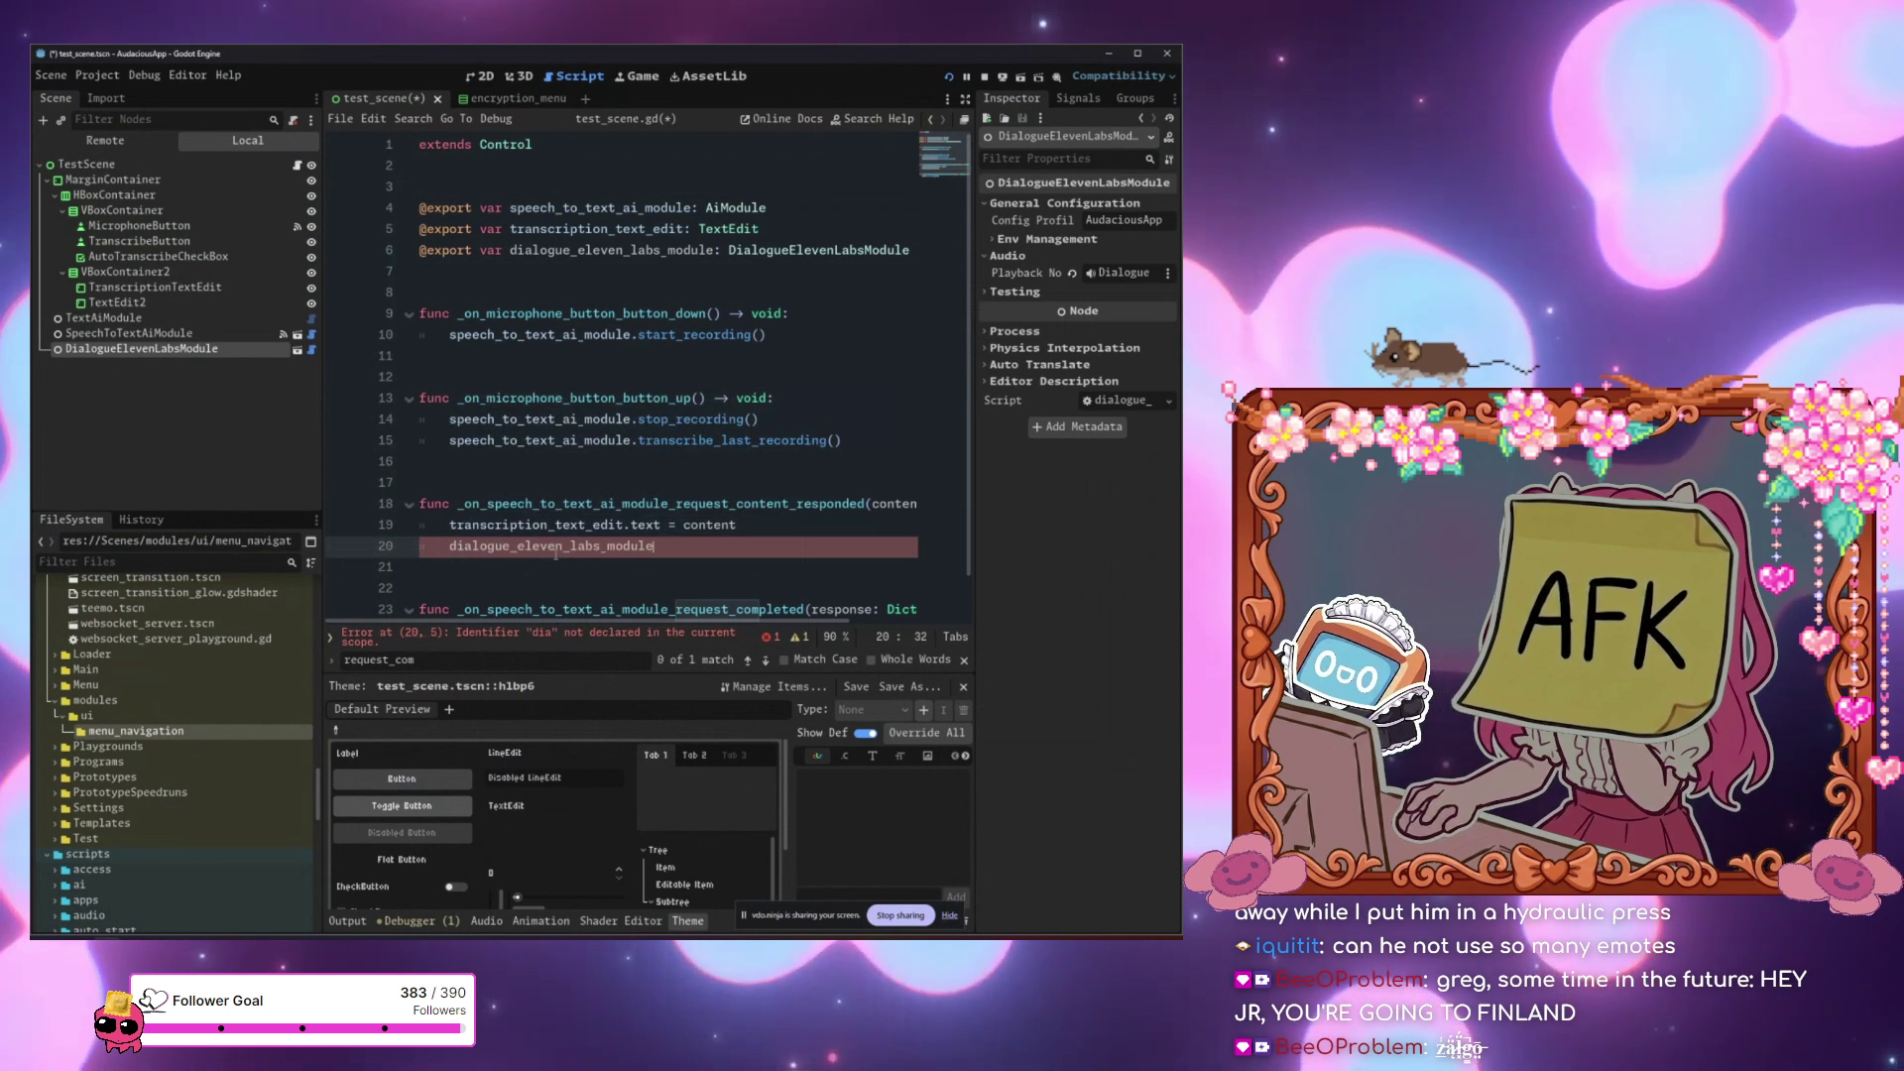
{"action": "type", "text": "."}
{"action": "key", "text": "Down"}
{"action": "key", "text": "Down"}
{"action": "key", "text": "Down"}
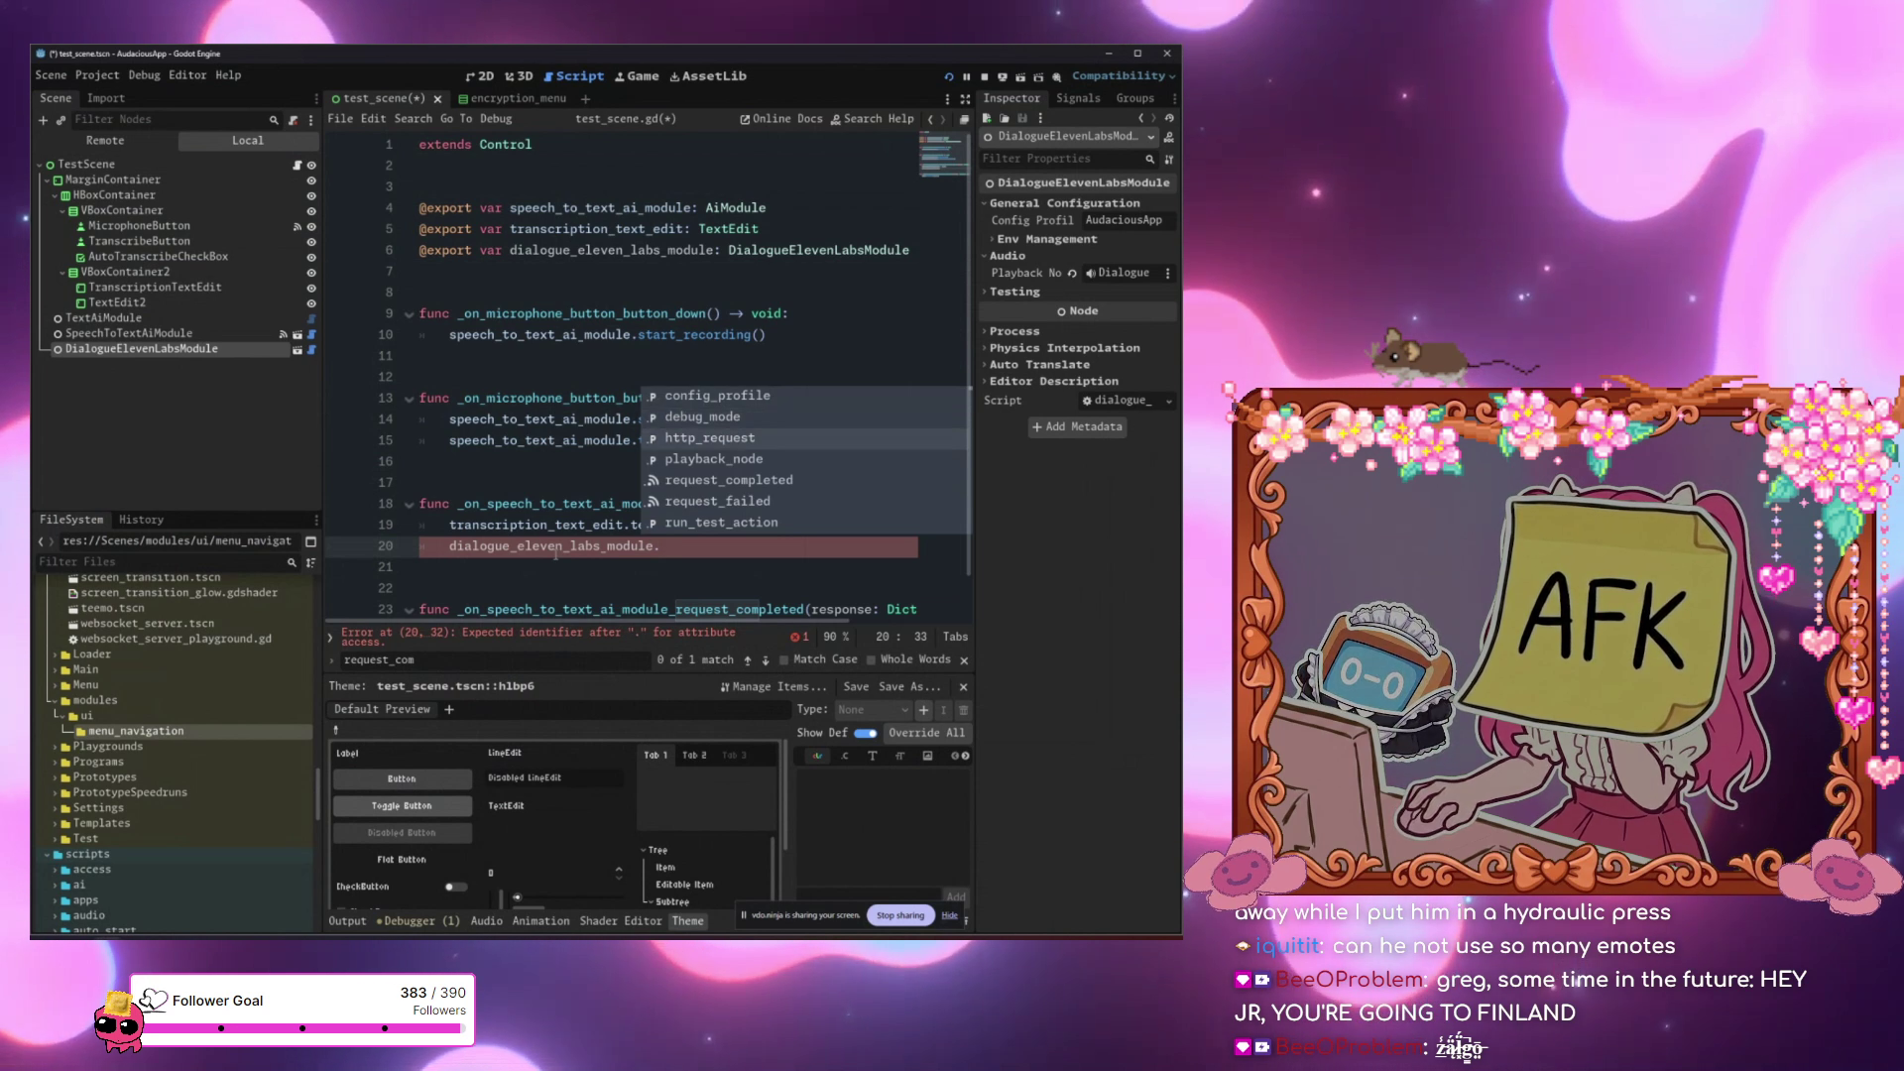
{"action": "key", "text": "Up"}
{"action": "key", "text": "Up"}
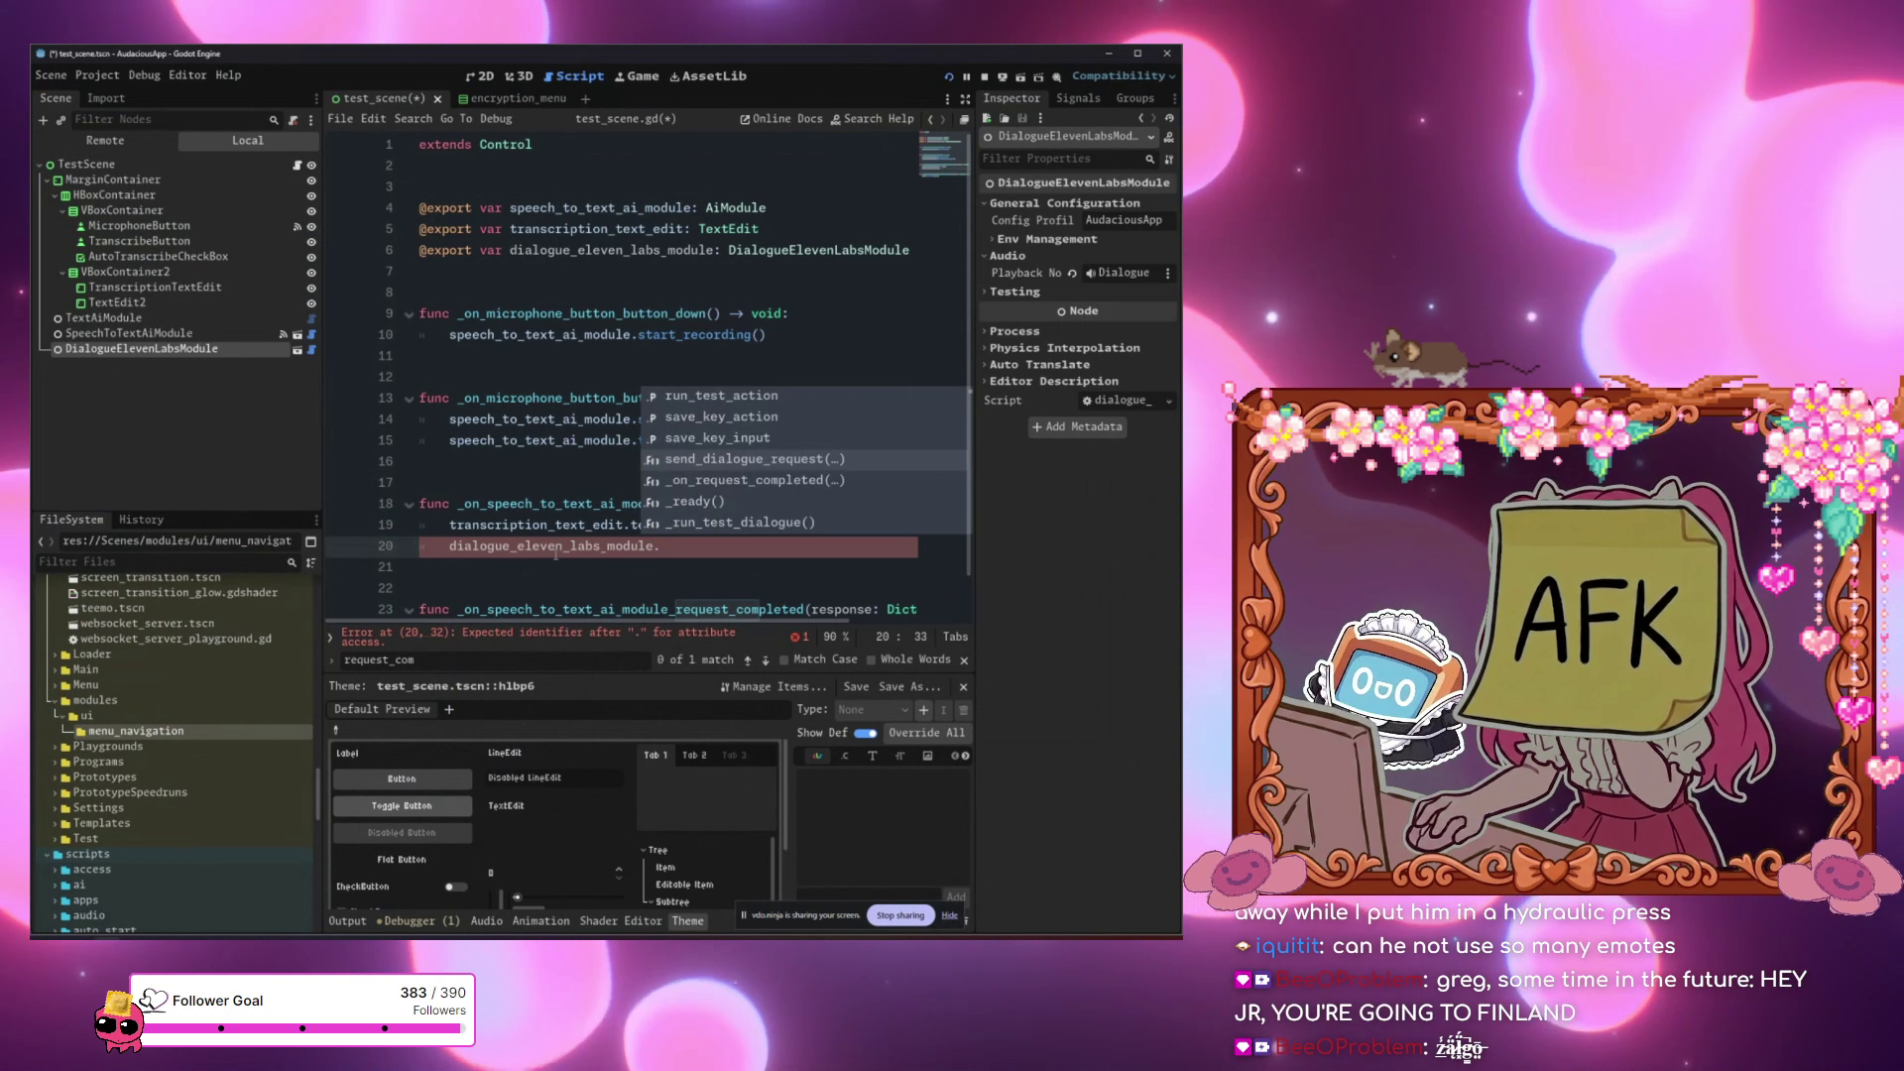
{"action": "key", "text": "Down"}
{"action": "key", "text": "Down"}
{"action": "key", "text": "Down"}
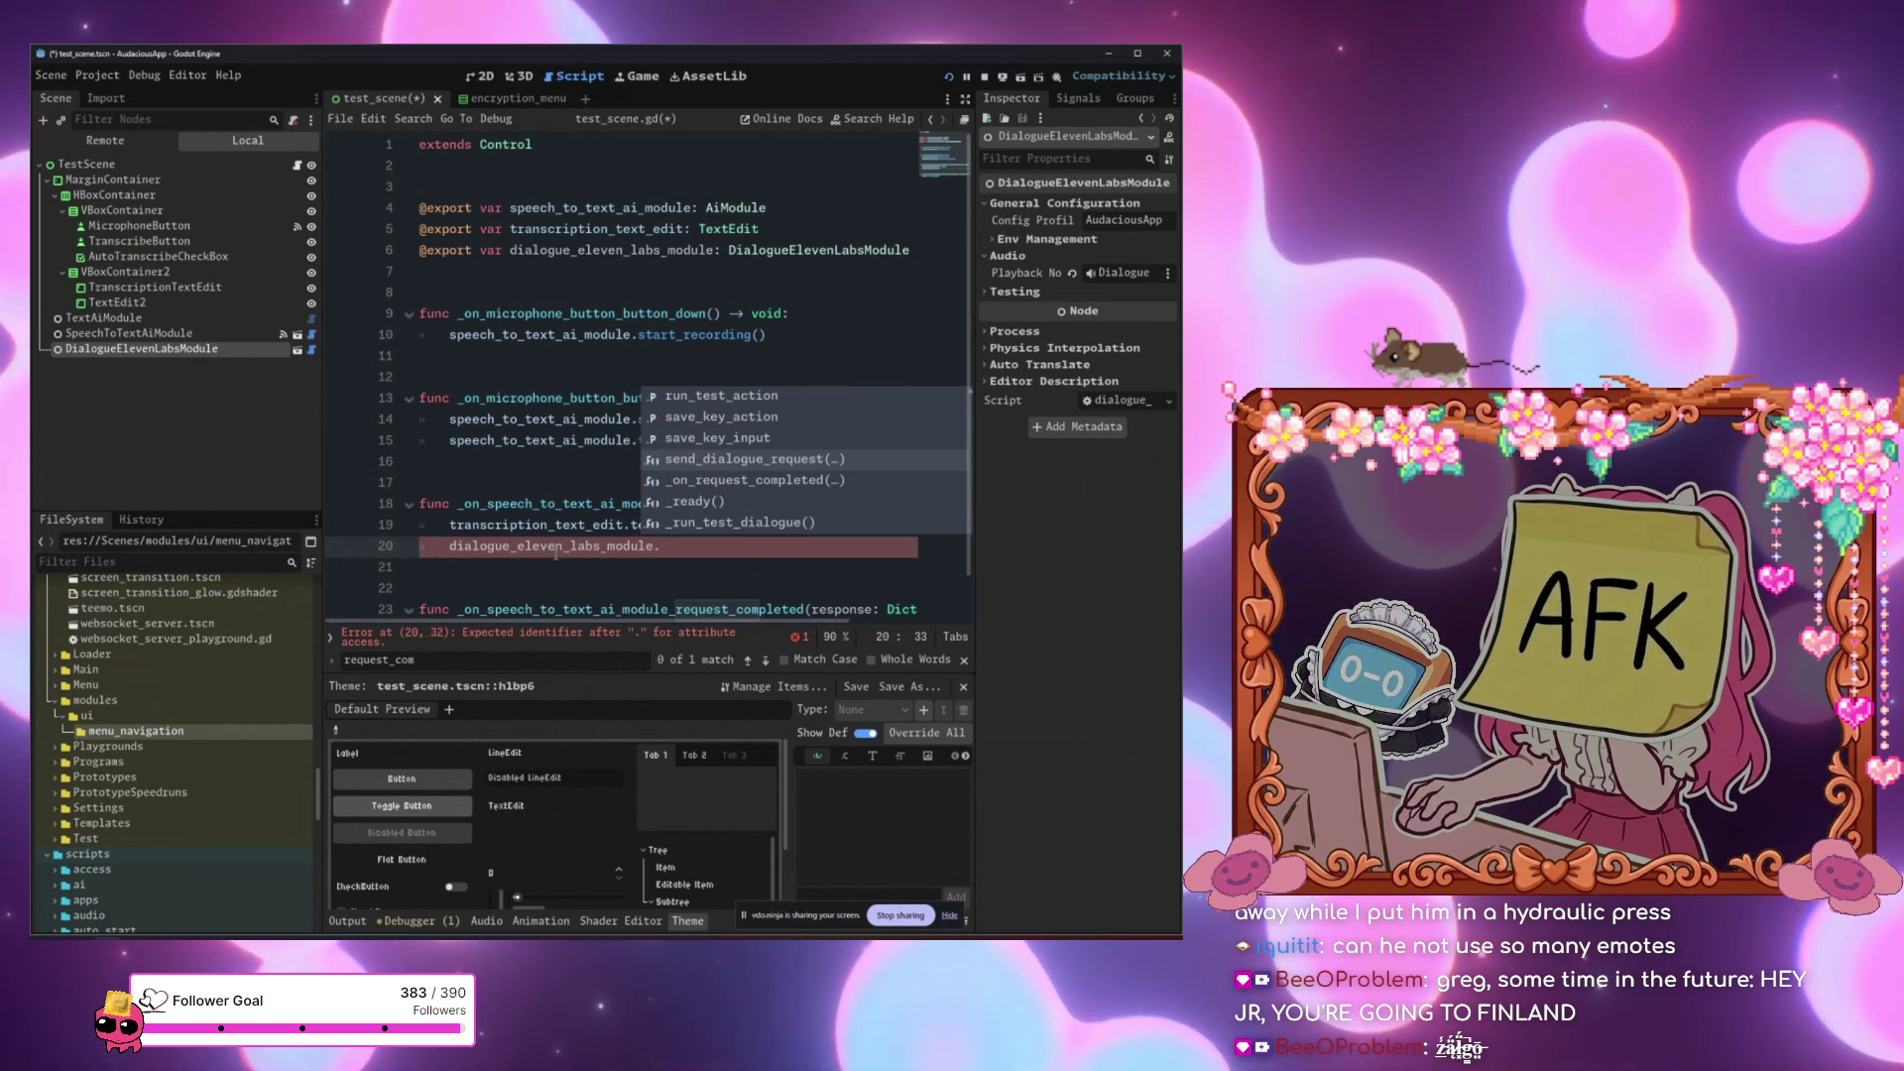
{"action": "key", "text": "Return"}
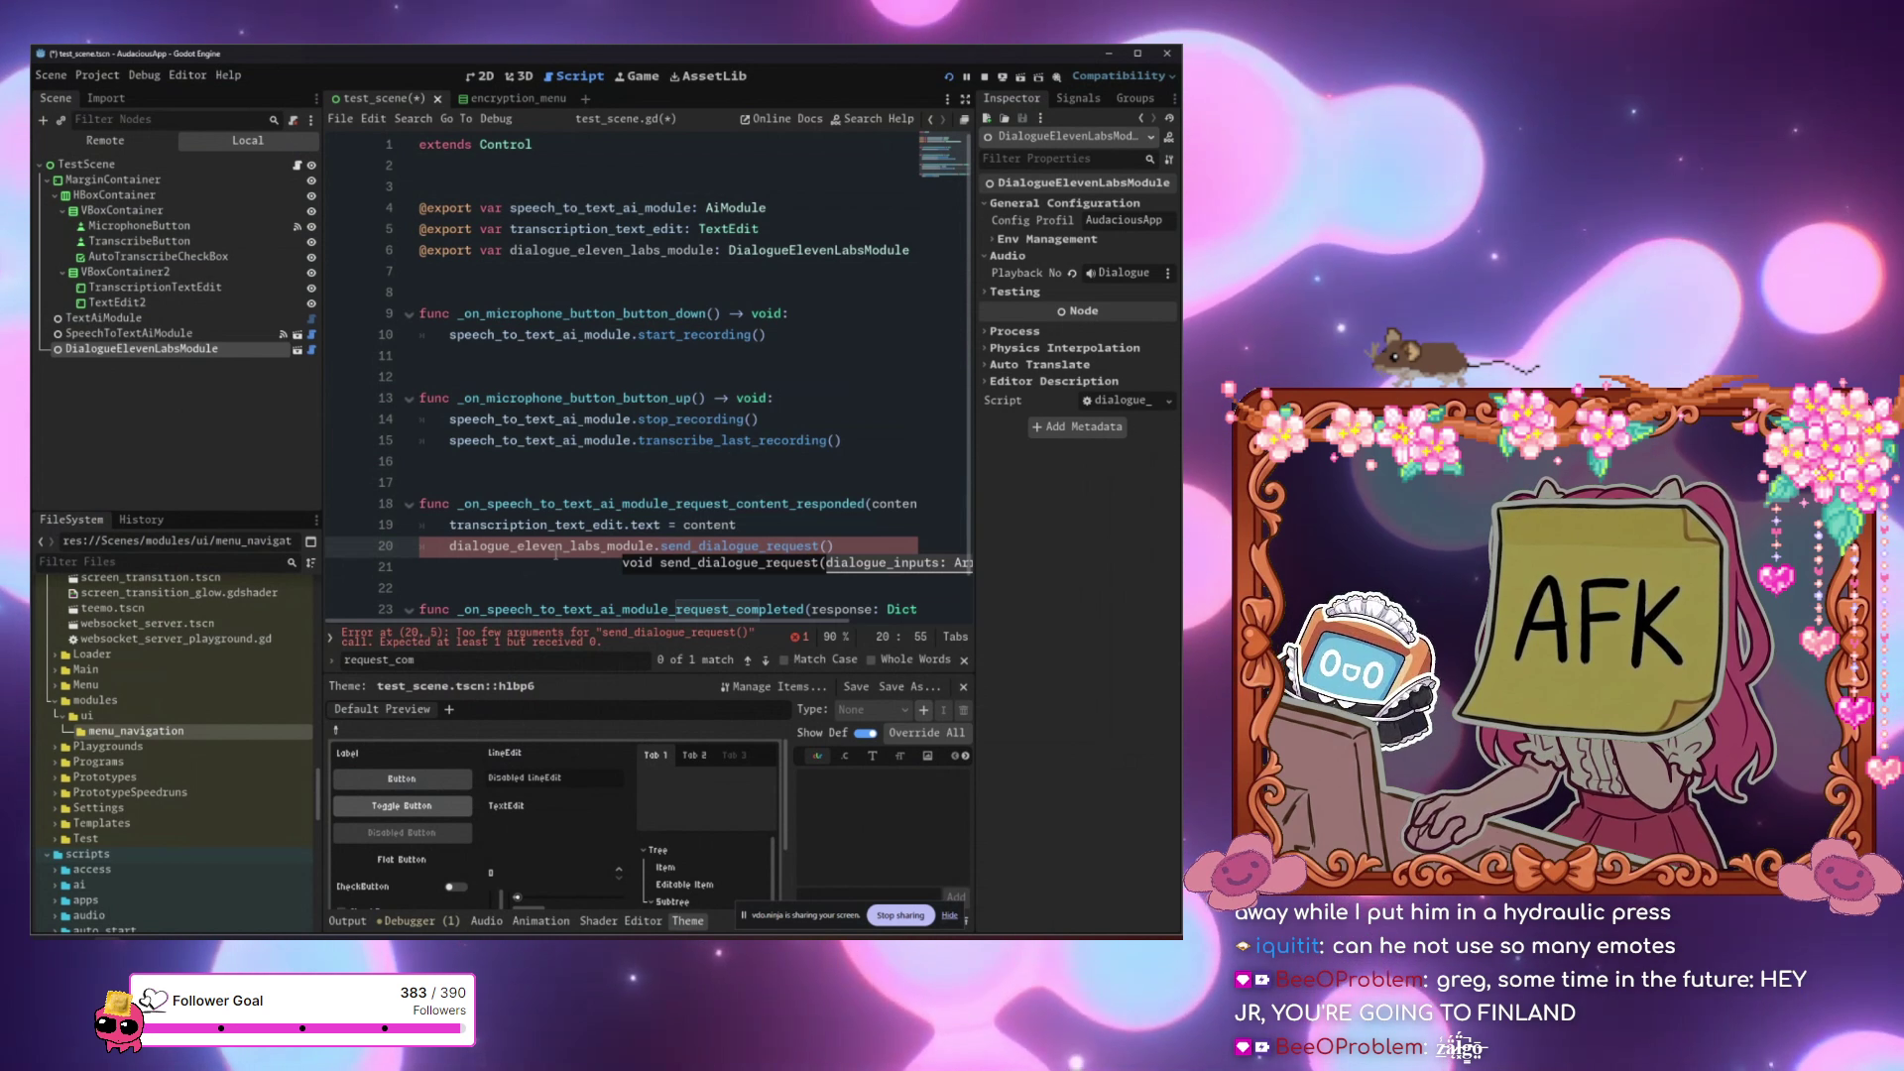
{"action": "key", "text": "BackSpace"}
{"action": "type", "text": "\"["}
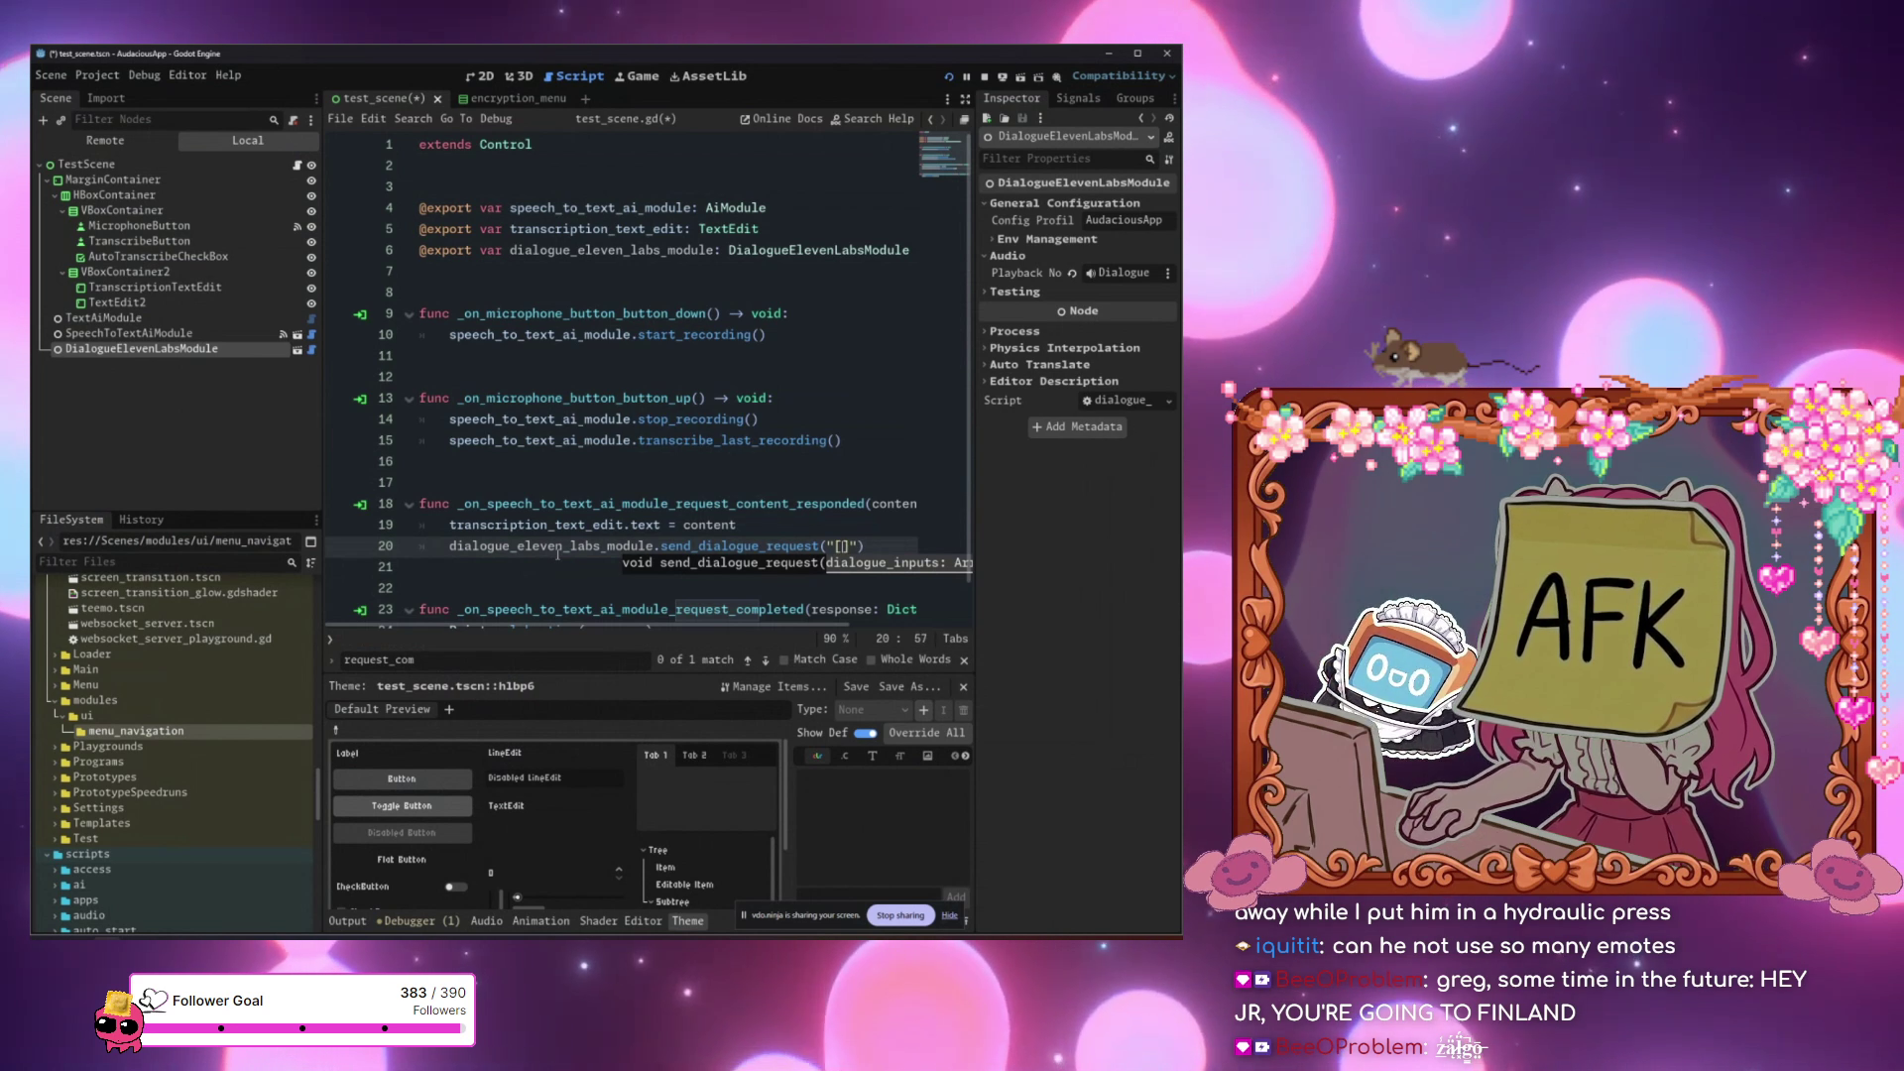
{"action": "key", "text": "Up"}
{"action": "key", "text": "Up"}
{"action": "key", "text": "Up"}
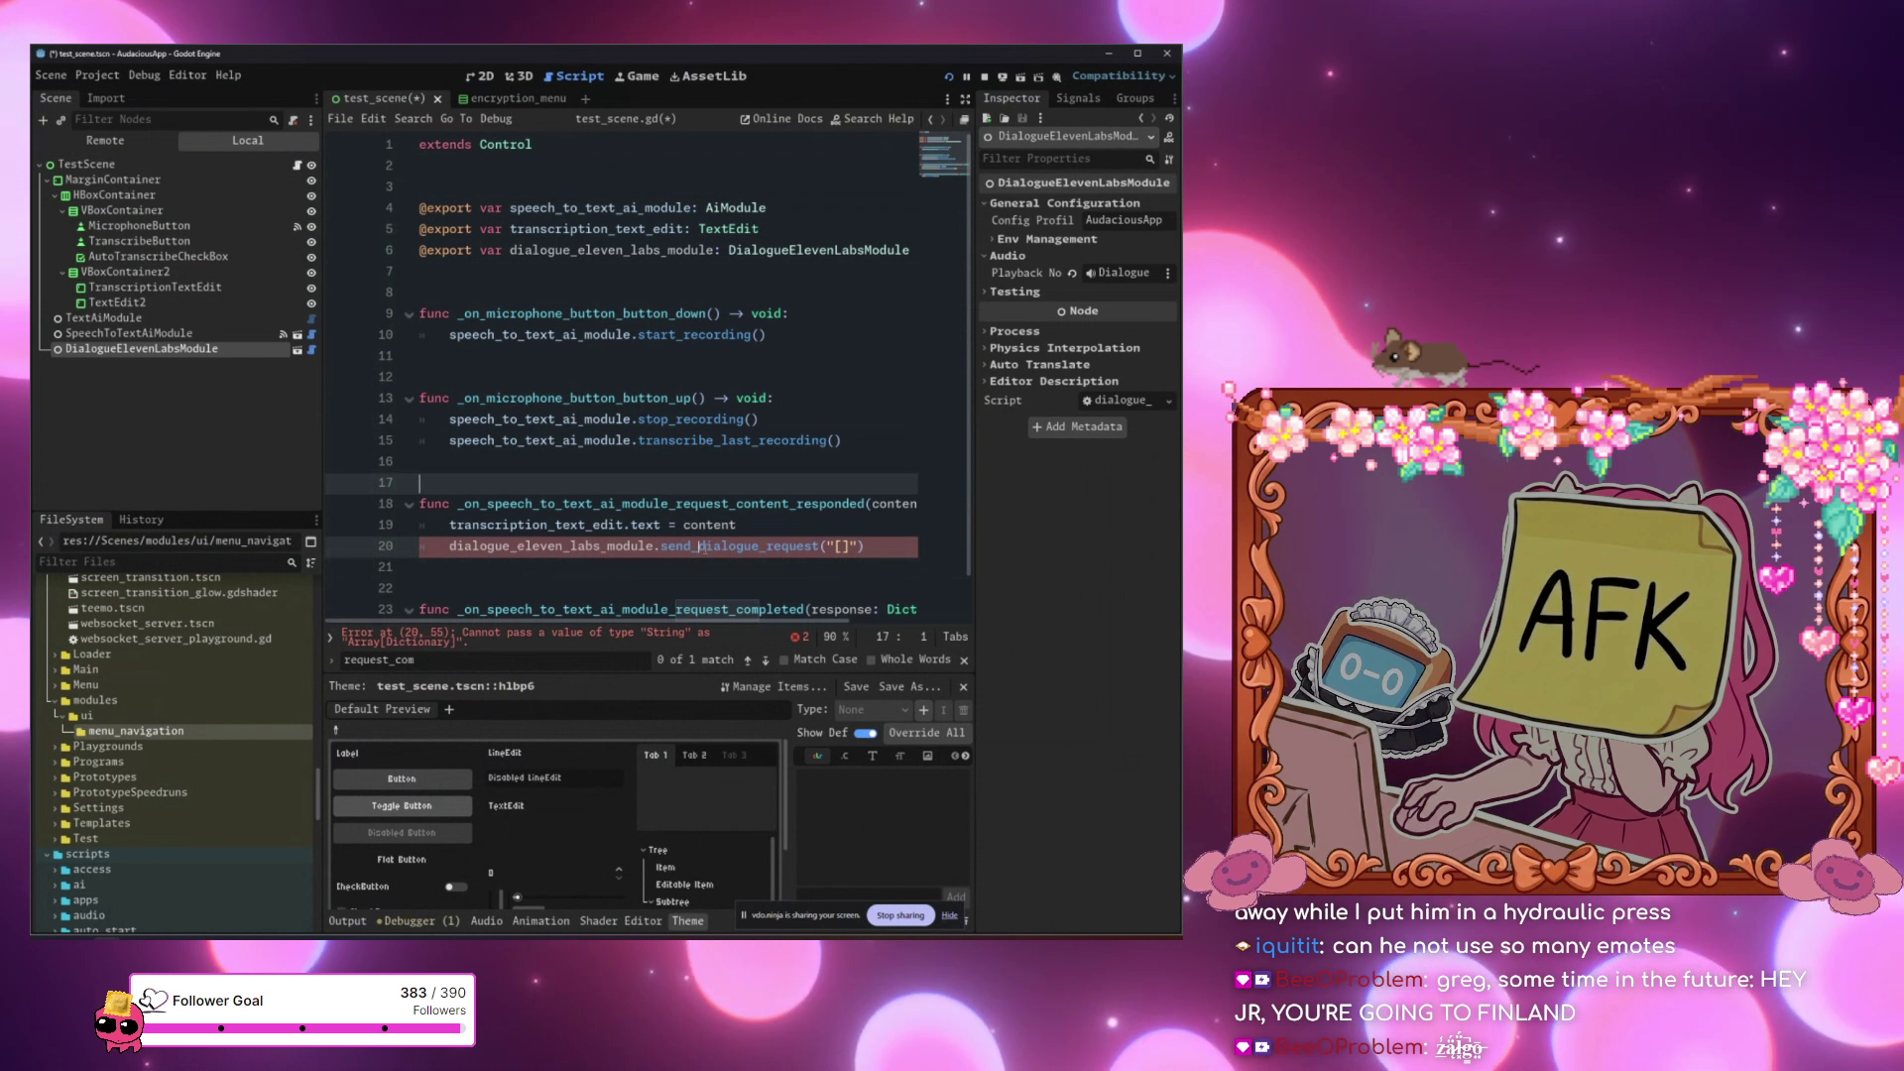
{"action": "left_click", "coordinate": [868, 554]}
{"action": "key", "text": "ctrl+s"}
{"action": "key", "text": "BackSpace"}
{"action": "key", "text": "BackSpace"}
{"action": "key", "text": "BackSpace"}
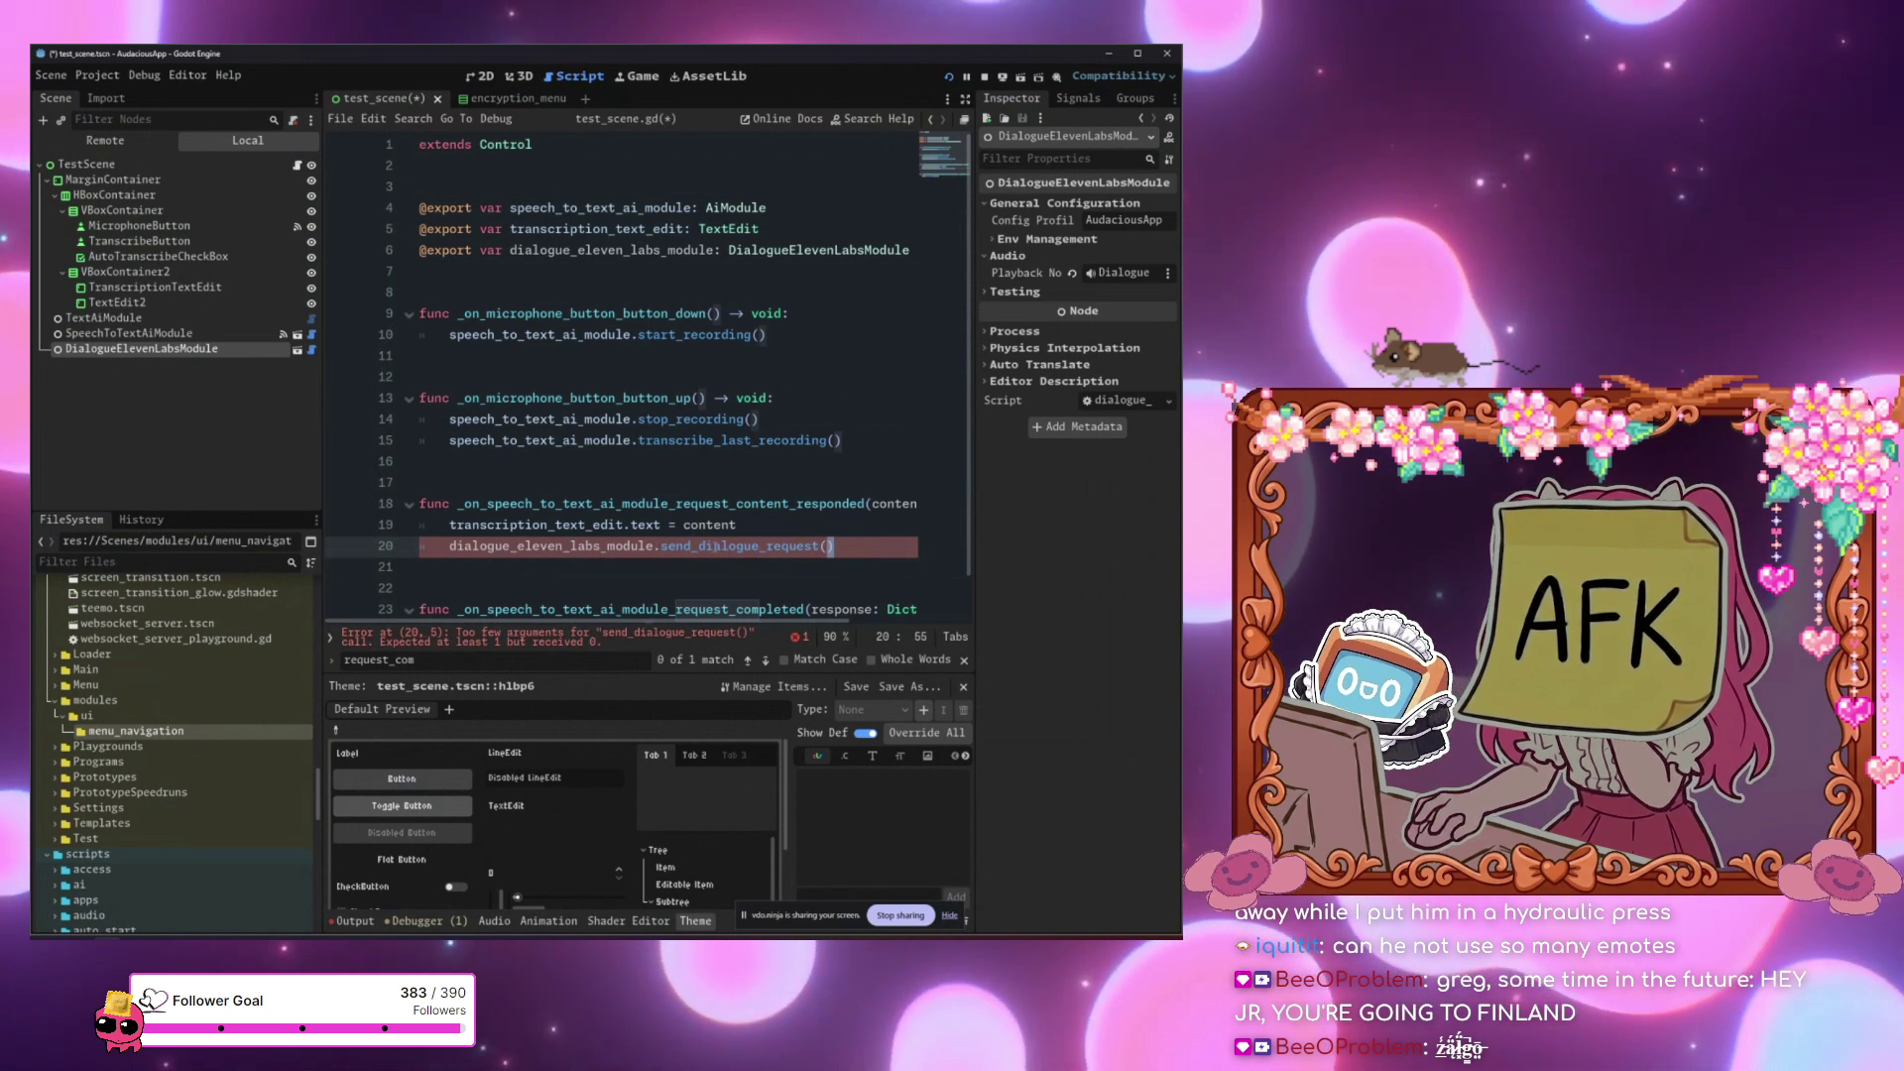
Step: In dialogue_eleven_labs_module.gd, select the first dictionary entry of the test_inputs array
{"action": "left_click", "coordinate": [794, 251], "text": "ctrl"}
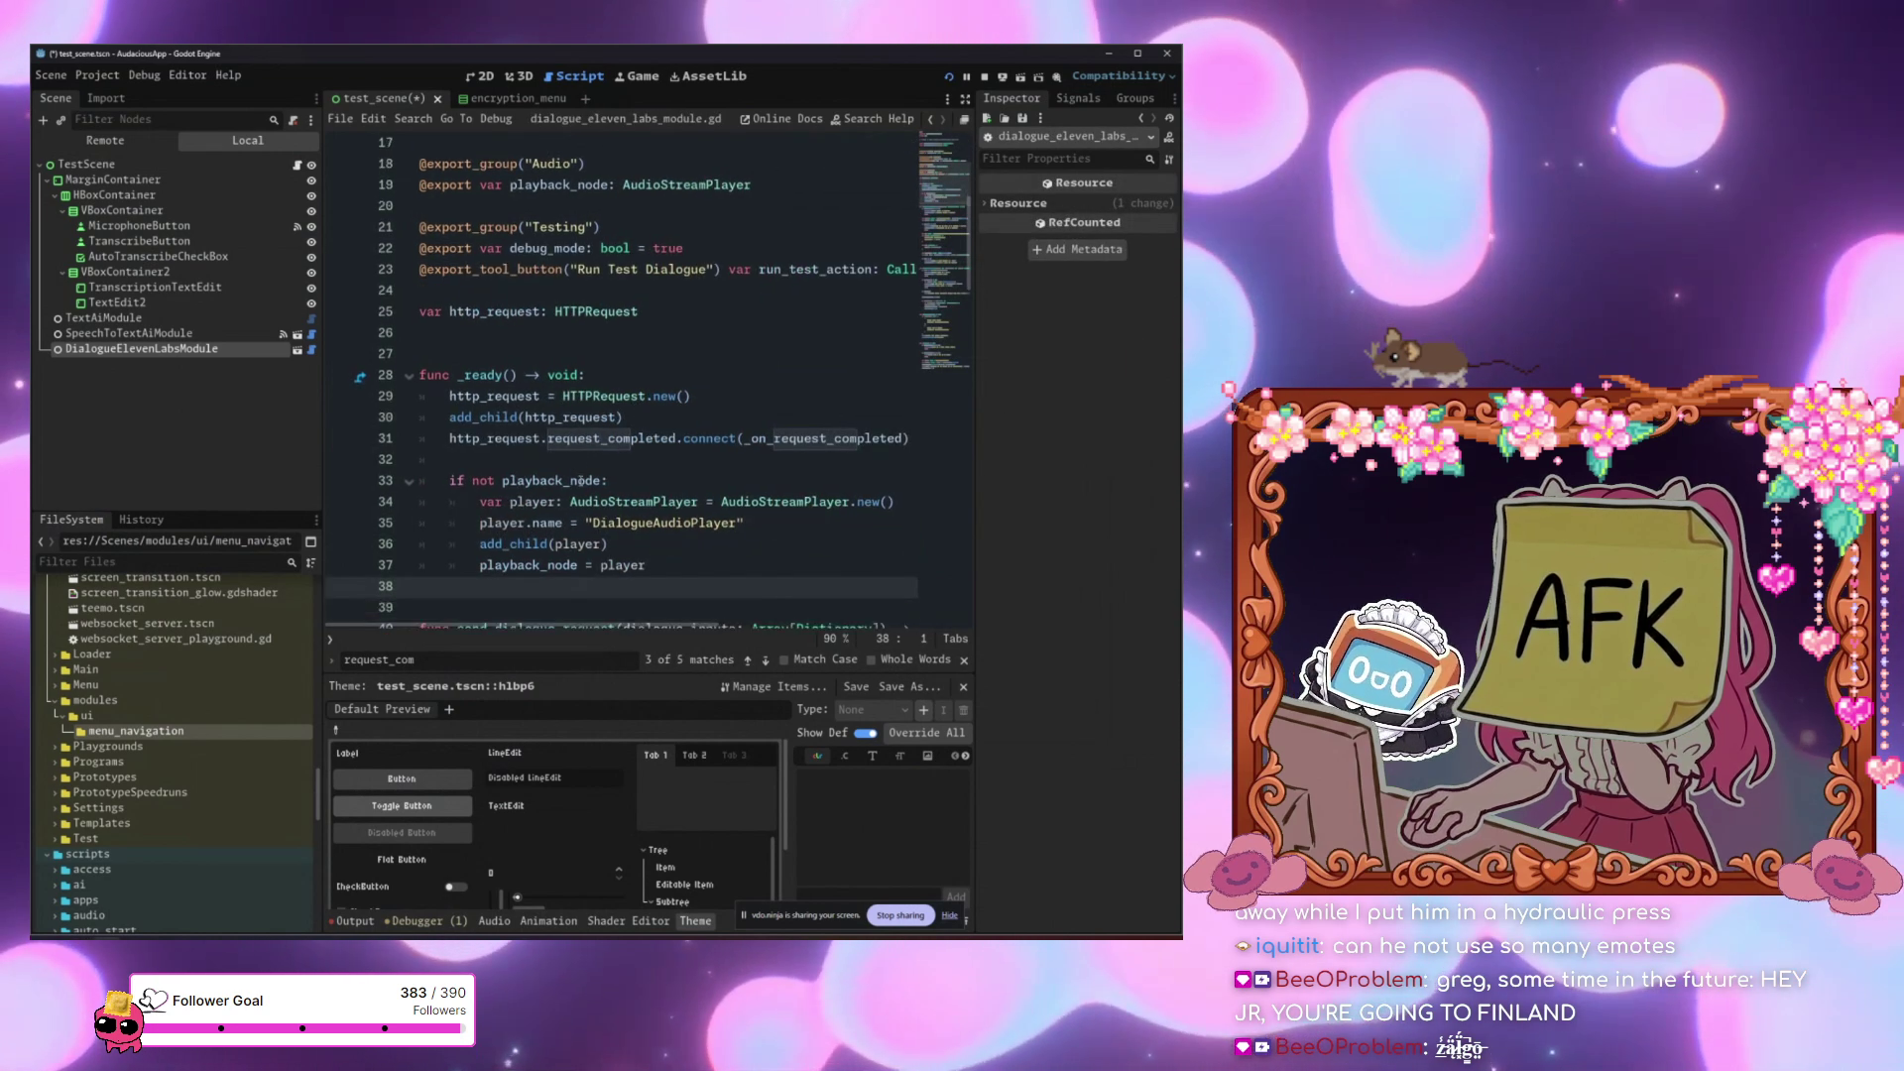
{"action": "scroll", "coordinate": [595, 297], "scroll_direction": "down", "scroll_amount": 10}
{"action": "scroll", "coordinate": [575, 263], "scroll_direction": "down", "scroll_amount": 13}
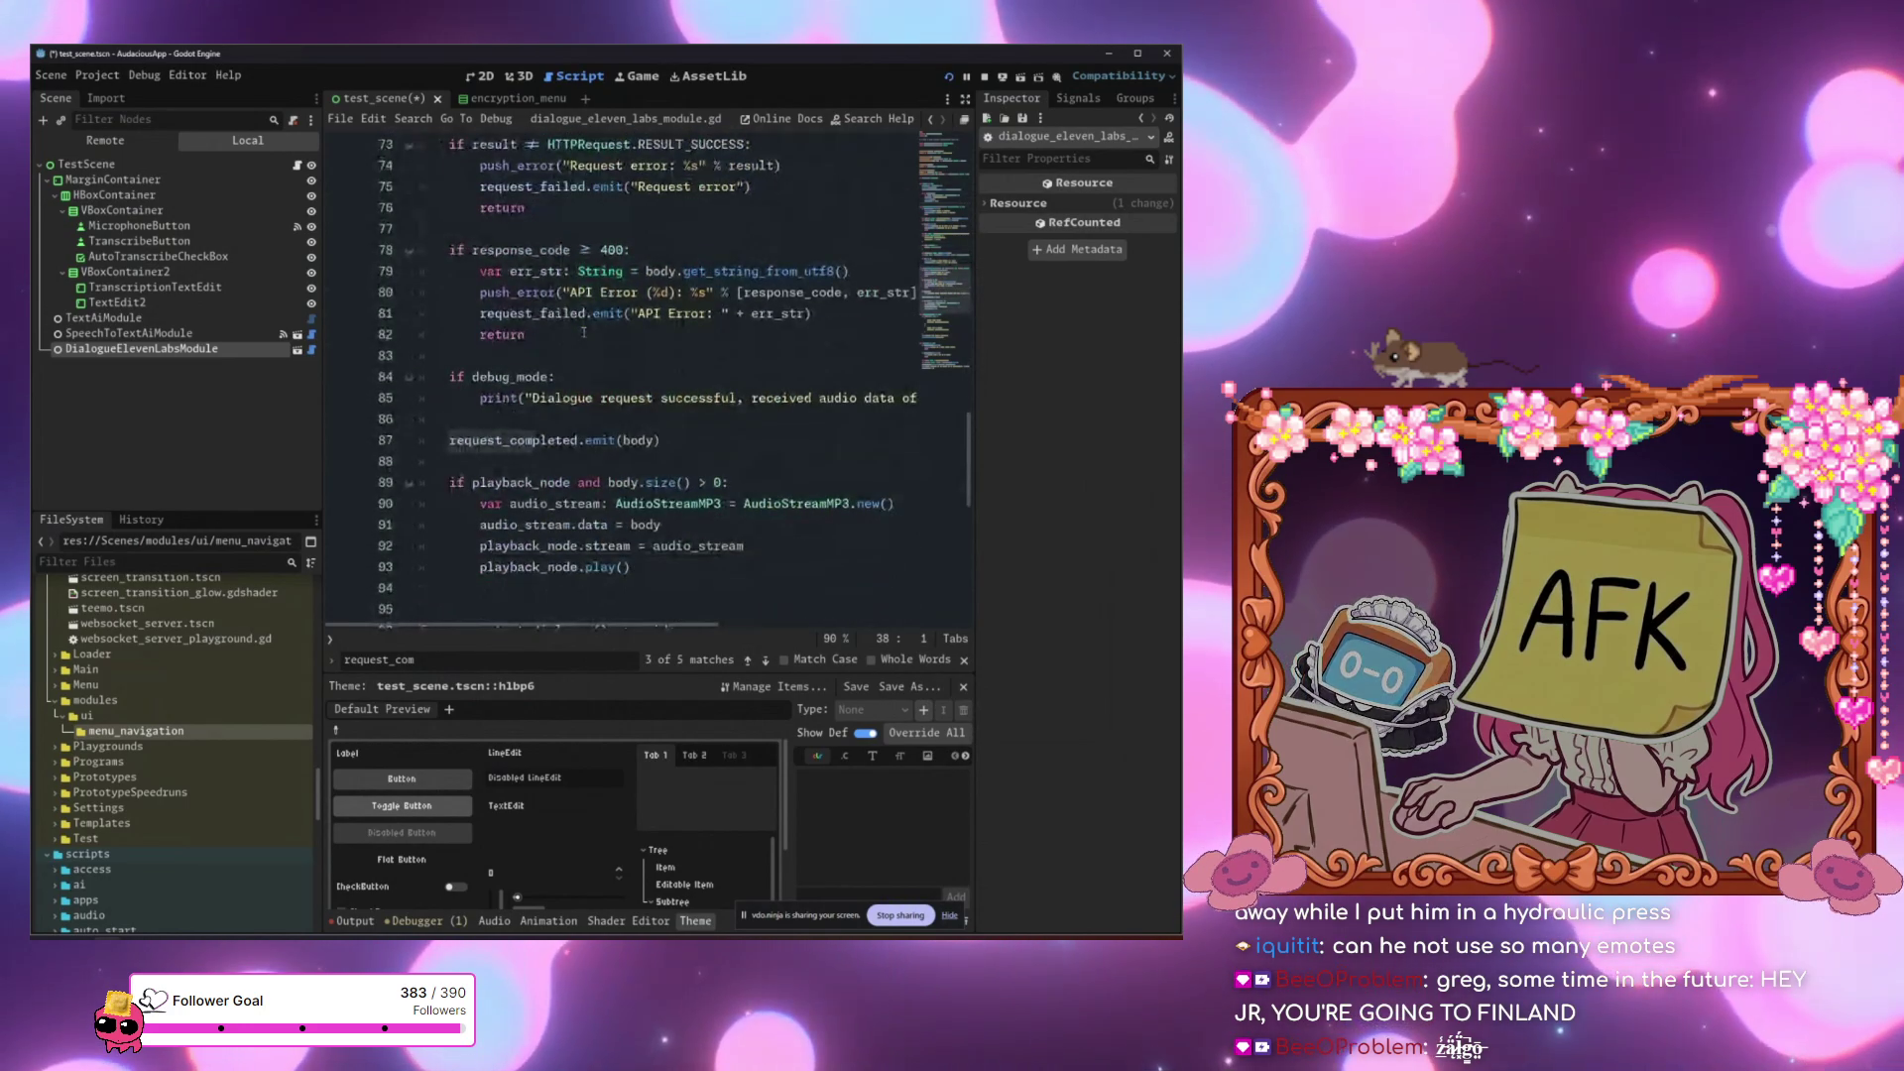
{"action": "scroll", "coordinate": [552, 289], "scroll_direction": "down", "scroll_amount": 1}
{"action": "left_click", "coordinate": [535, 250]}
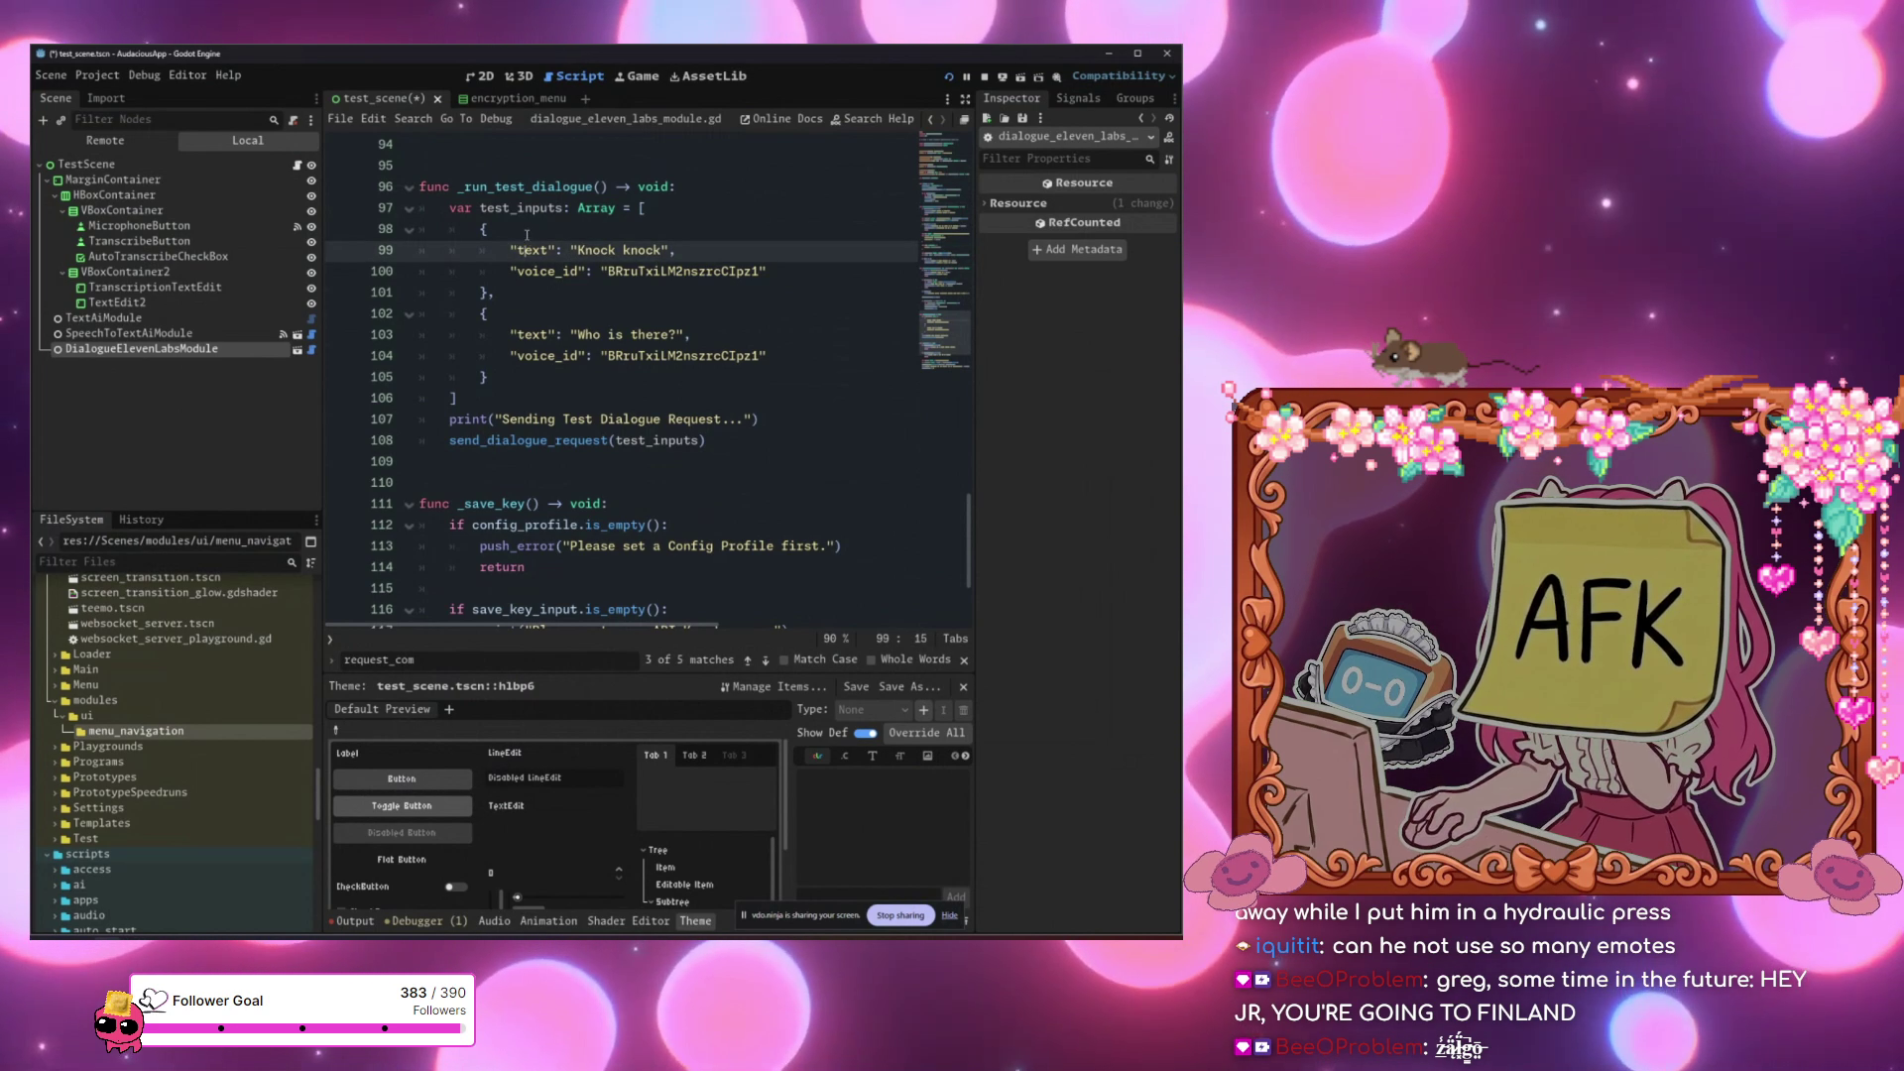
{"action": "left_click", "coordinate": [531, 223]}
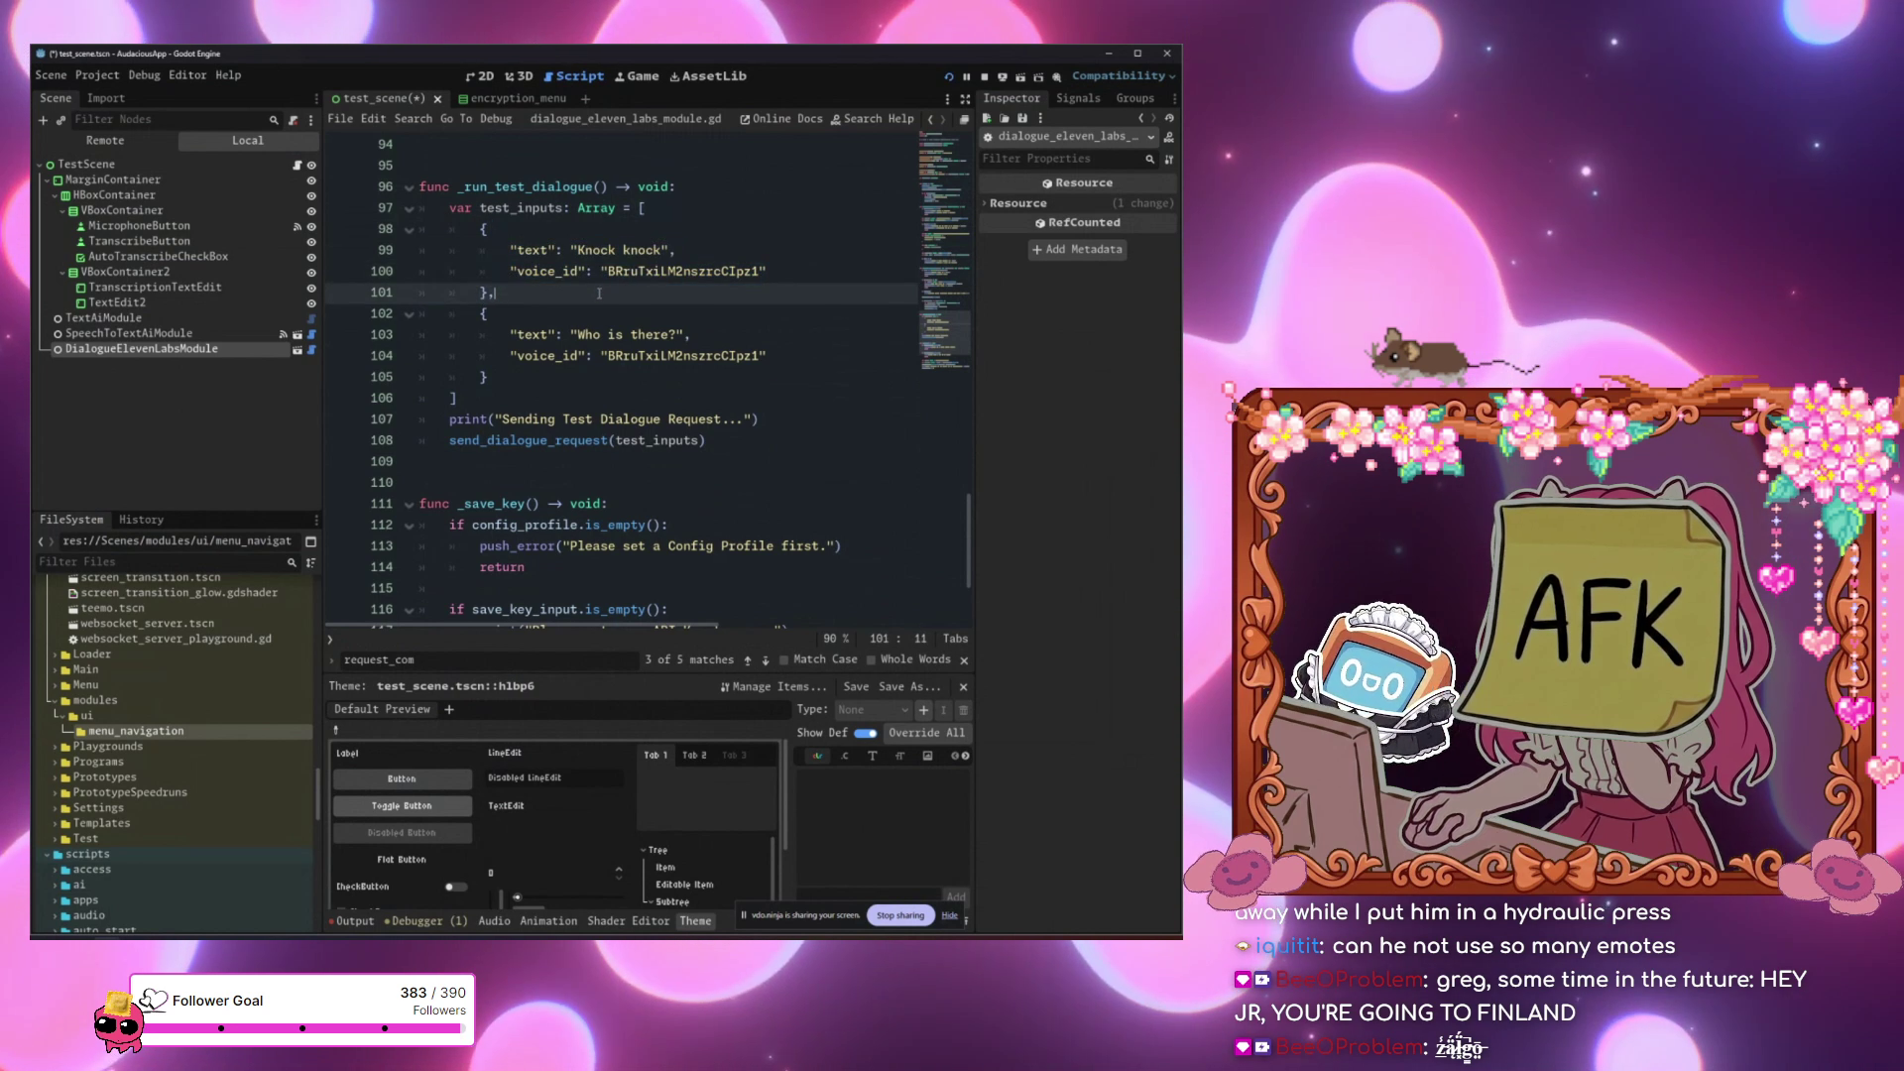
{"action": "left_click_drag", "start_coordinate": [493, 293], "coordinate": [473, 243]}
{"action": "key", "text": "shift+Up"}
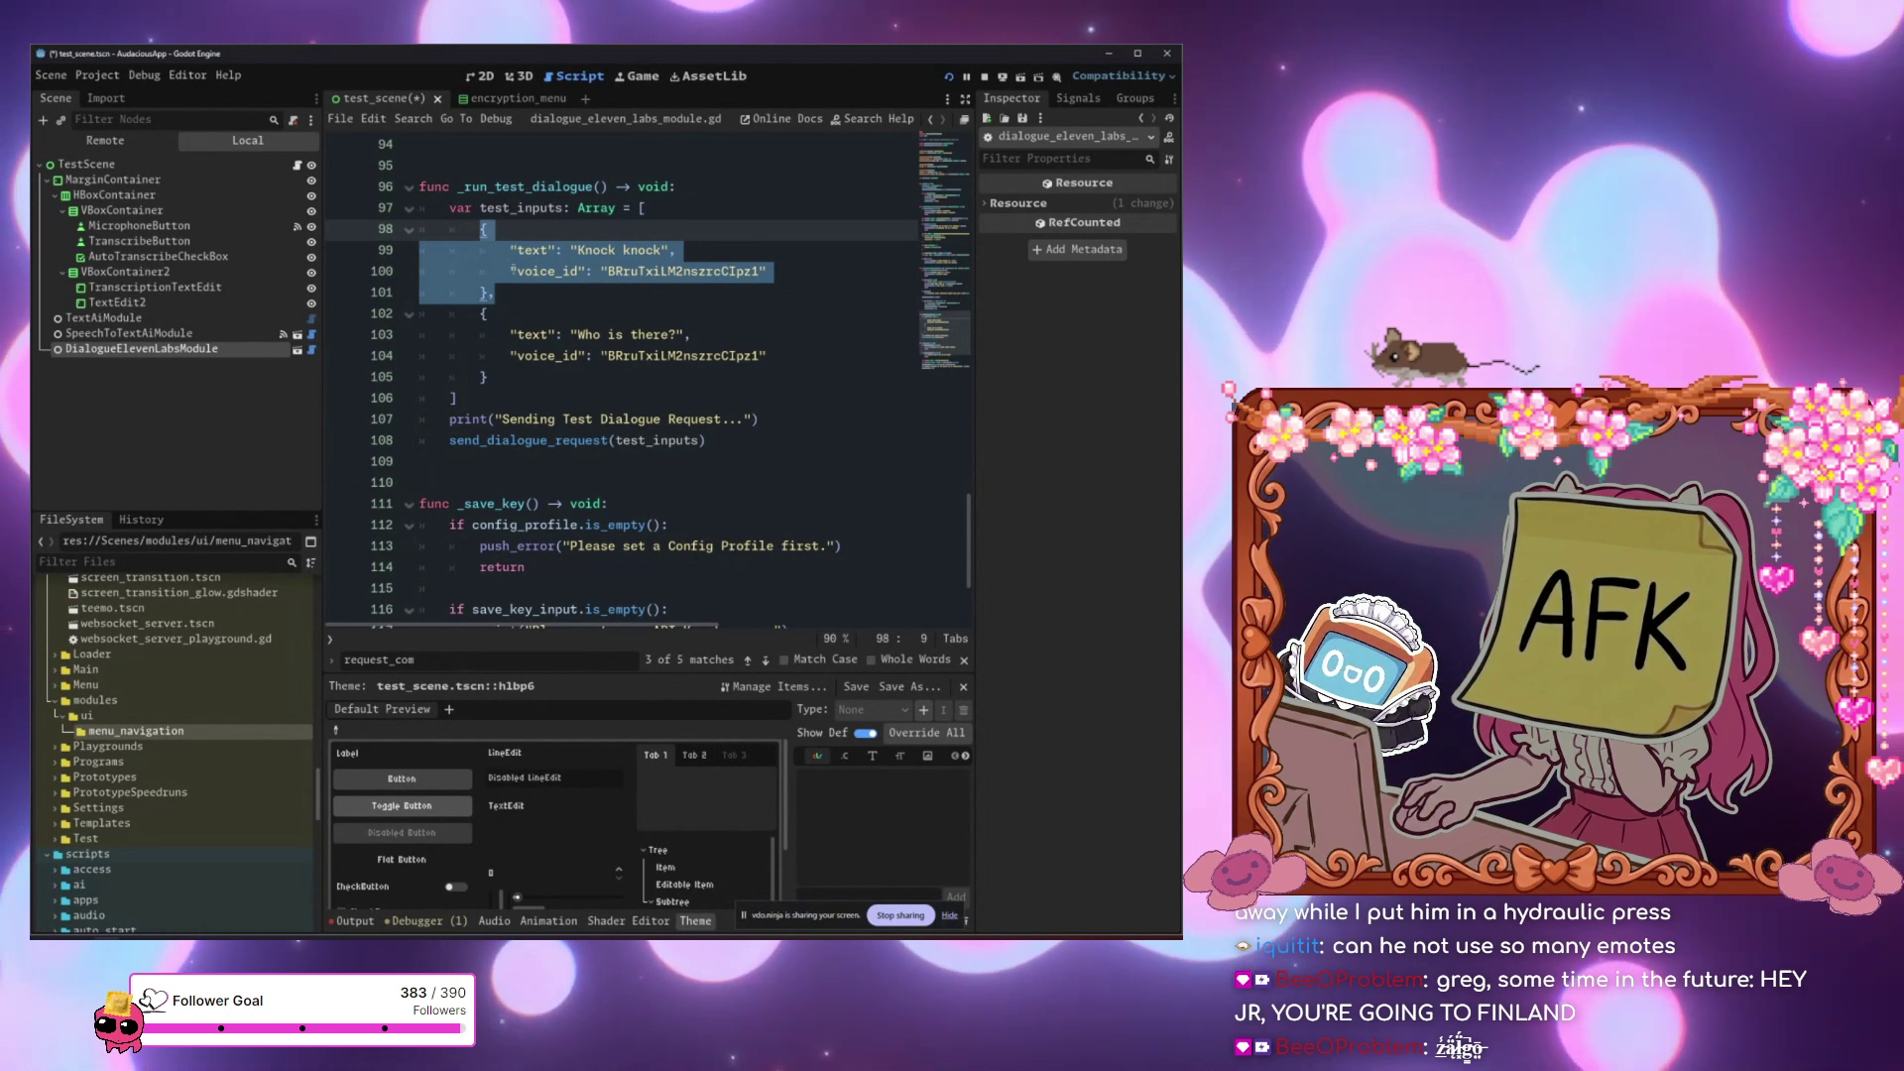
Step: Declare a dialoge: Array[Dictionary] holding the pasted entry, replacing its Knock knock text with content
{"action": "left_click", "coordinate": [297, 164]}
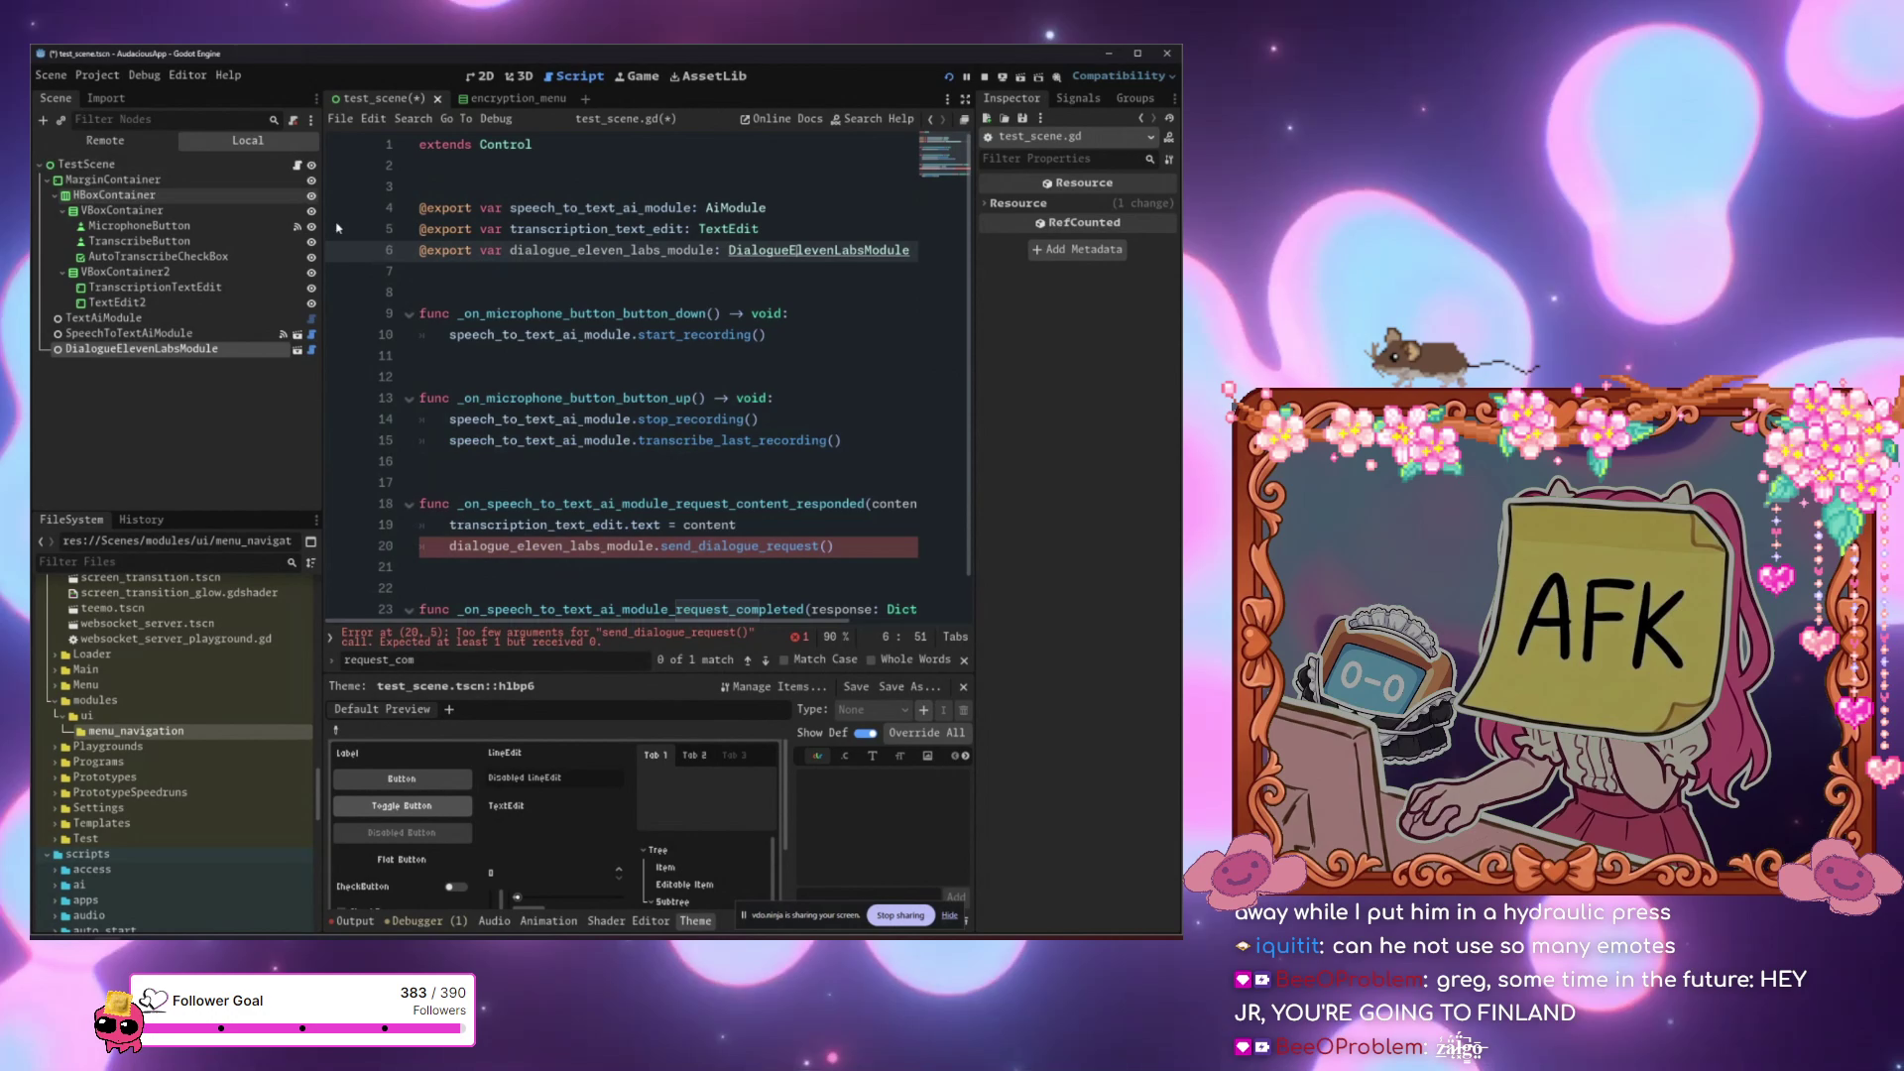
{"action": "left_click", "coordinate": [831, 547]}
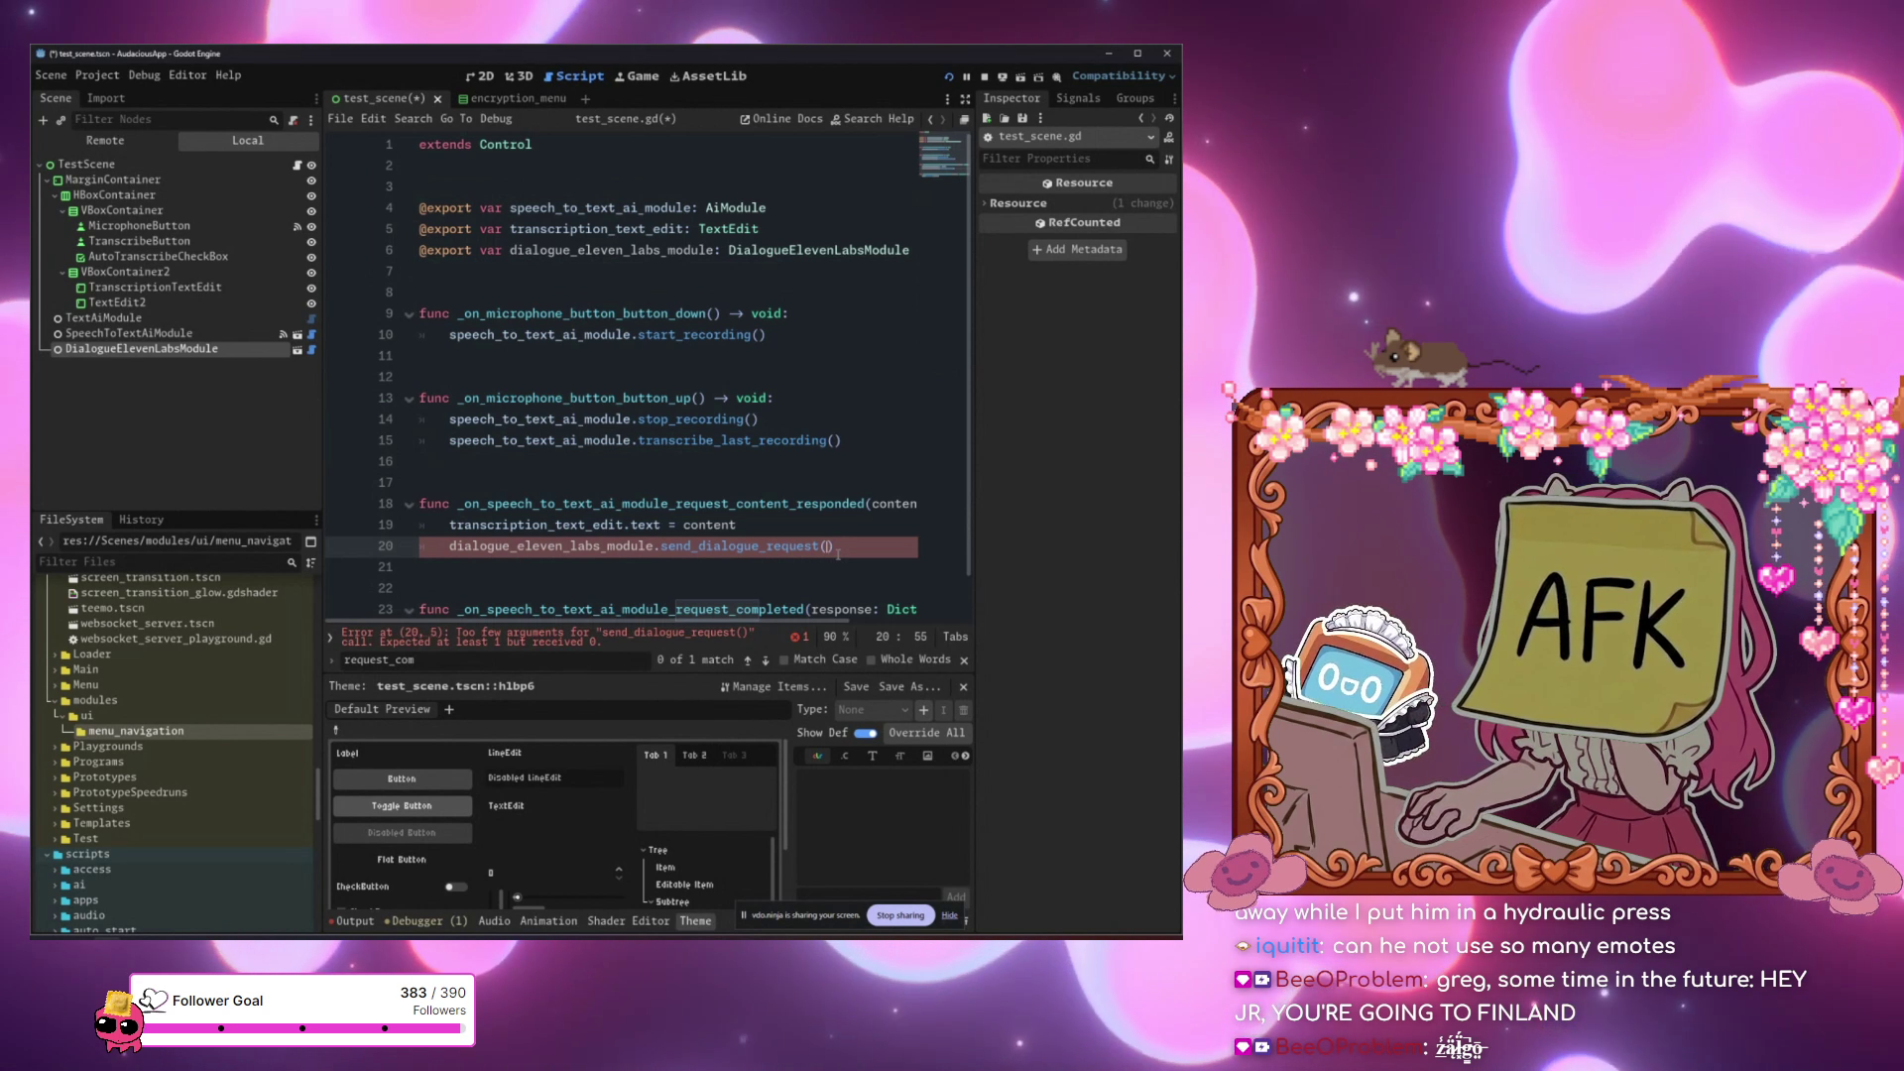
{"action": "key", "text": "ctrl+shift+Return"}
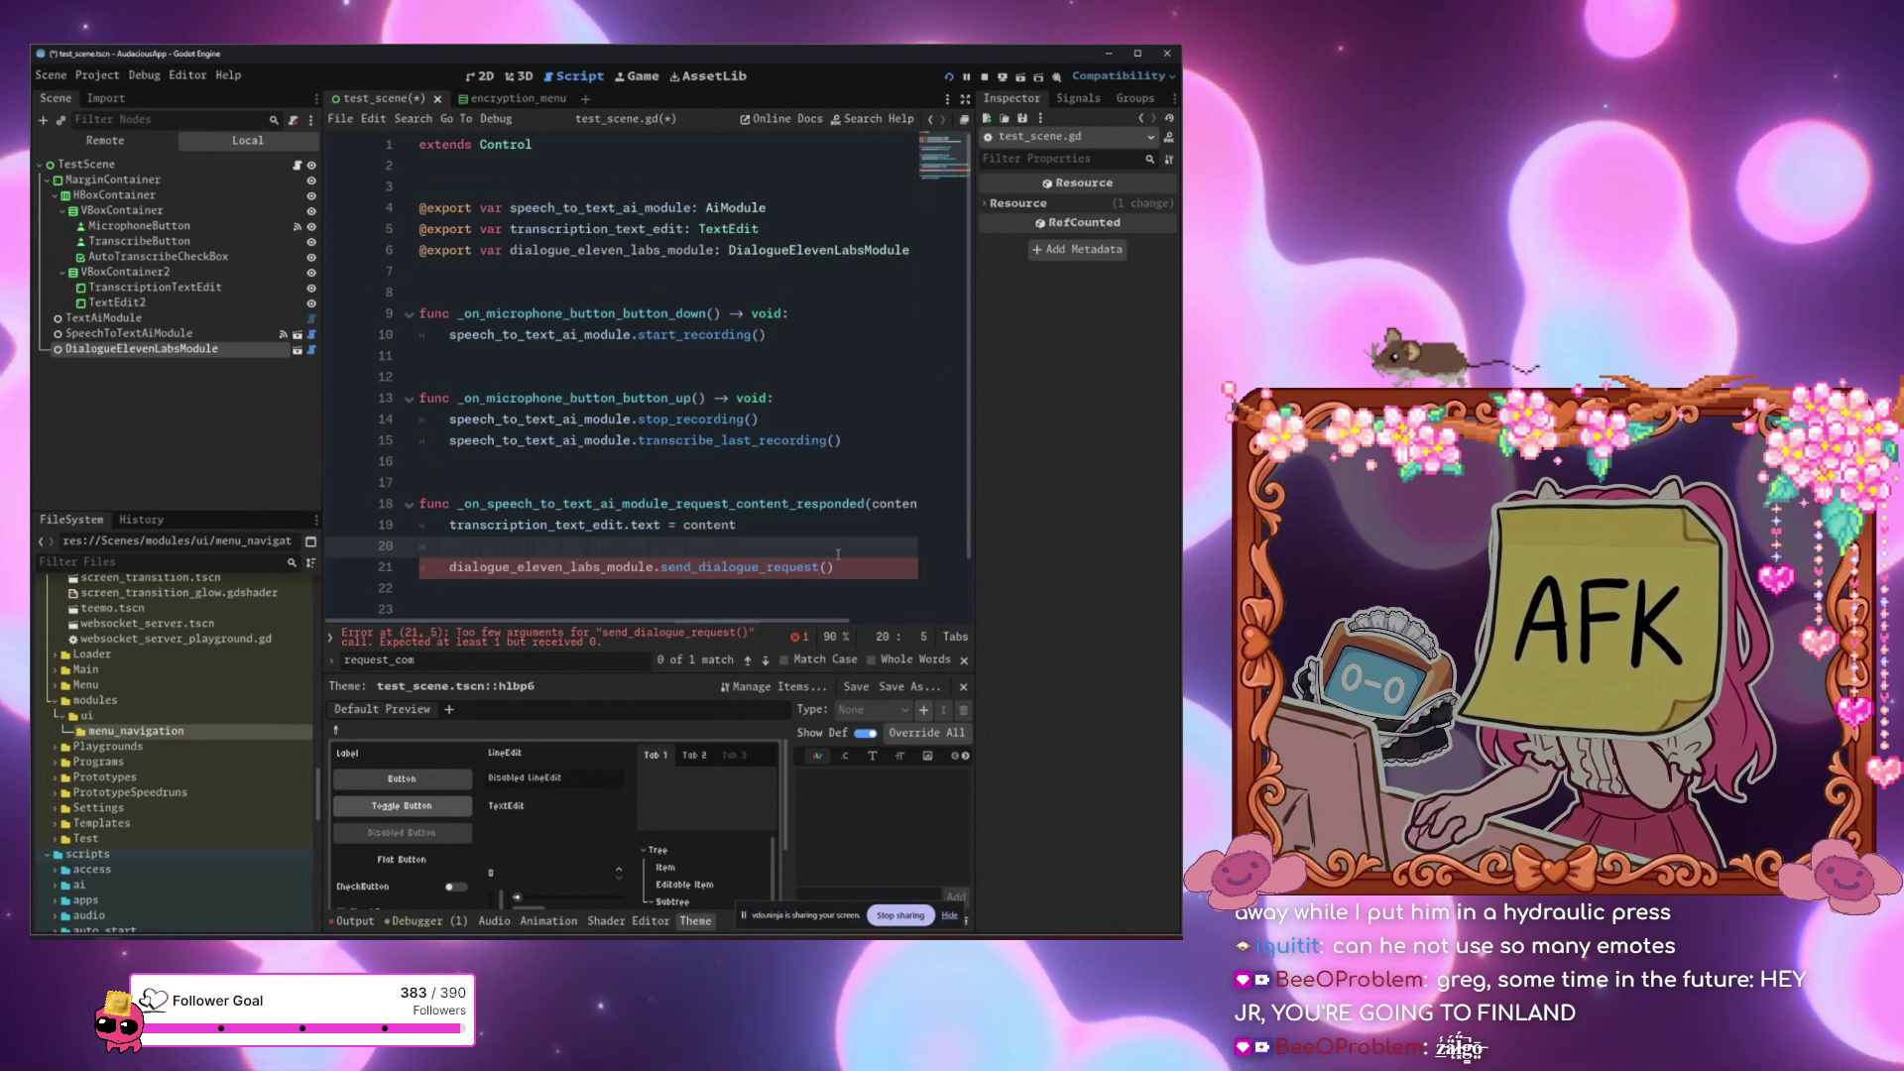
{"action": "key", "text": "Return"}
{"action": "key", "text": "Return"}
{"action": "key", "text": "Up"}
{"action": "type", "text": "v"}
{"action": "type", "text": "dialoge"}
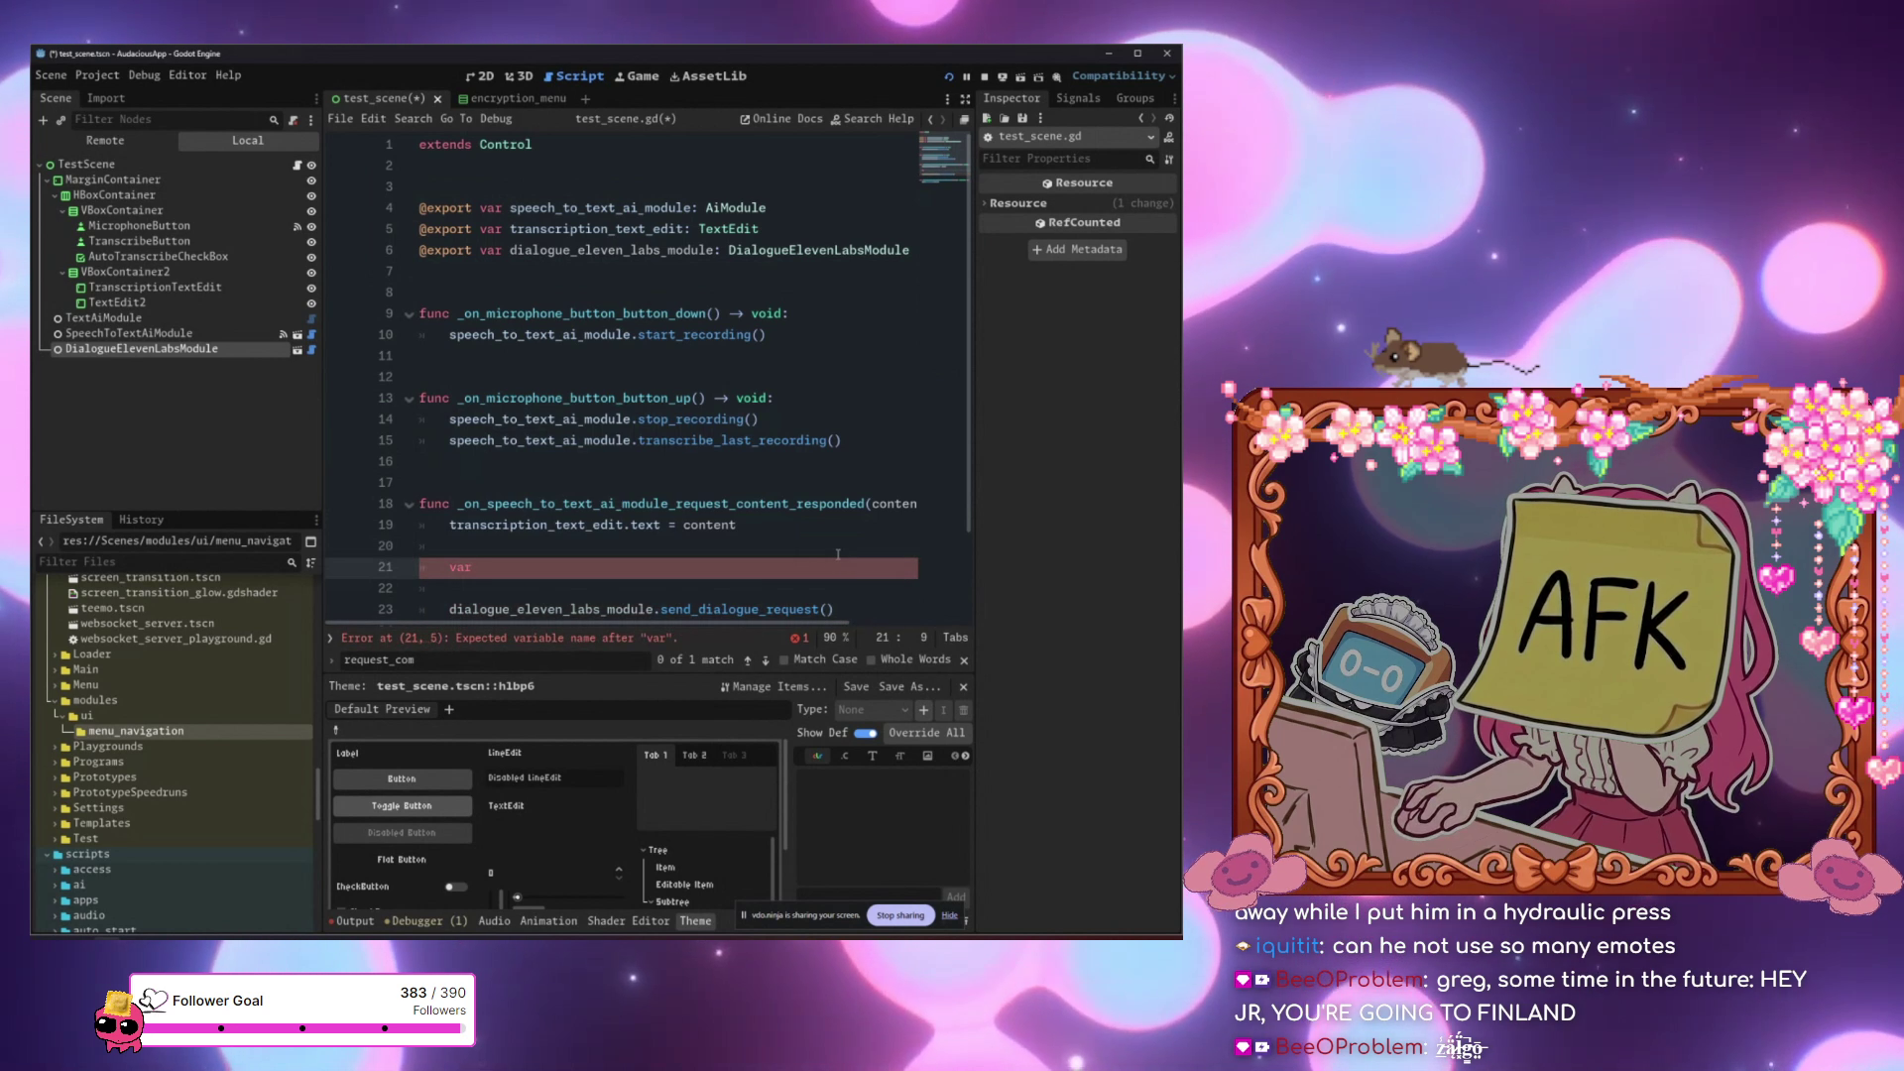
{"action": "type", "text": ": Array[Dic"}
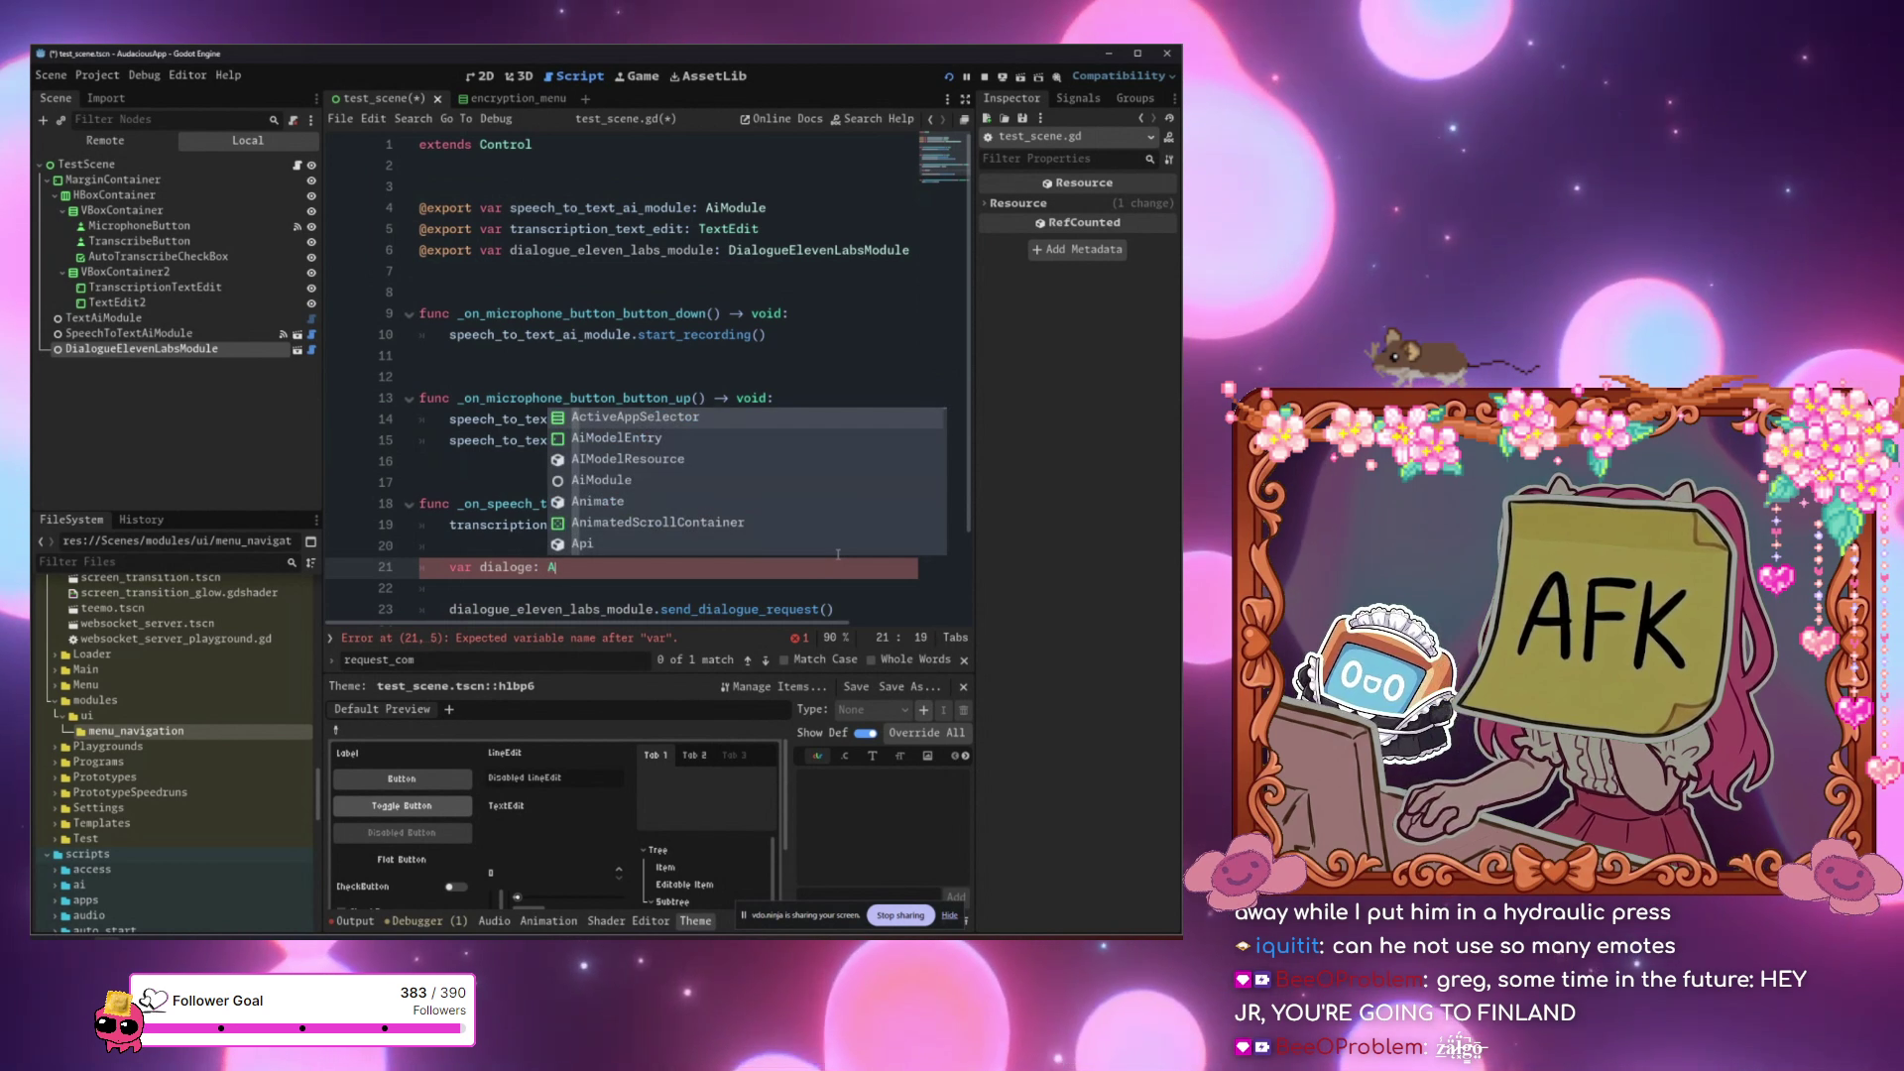
{"action": "type", "text": "tionary] "}
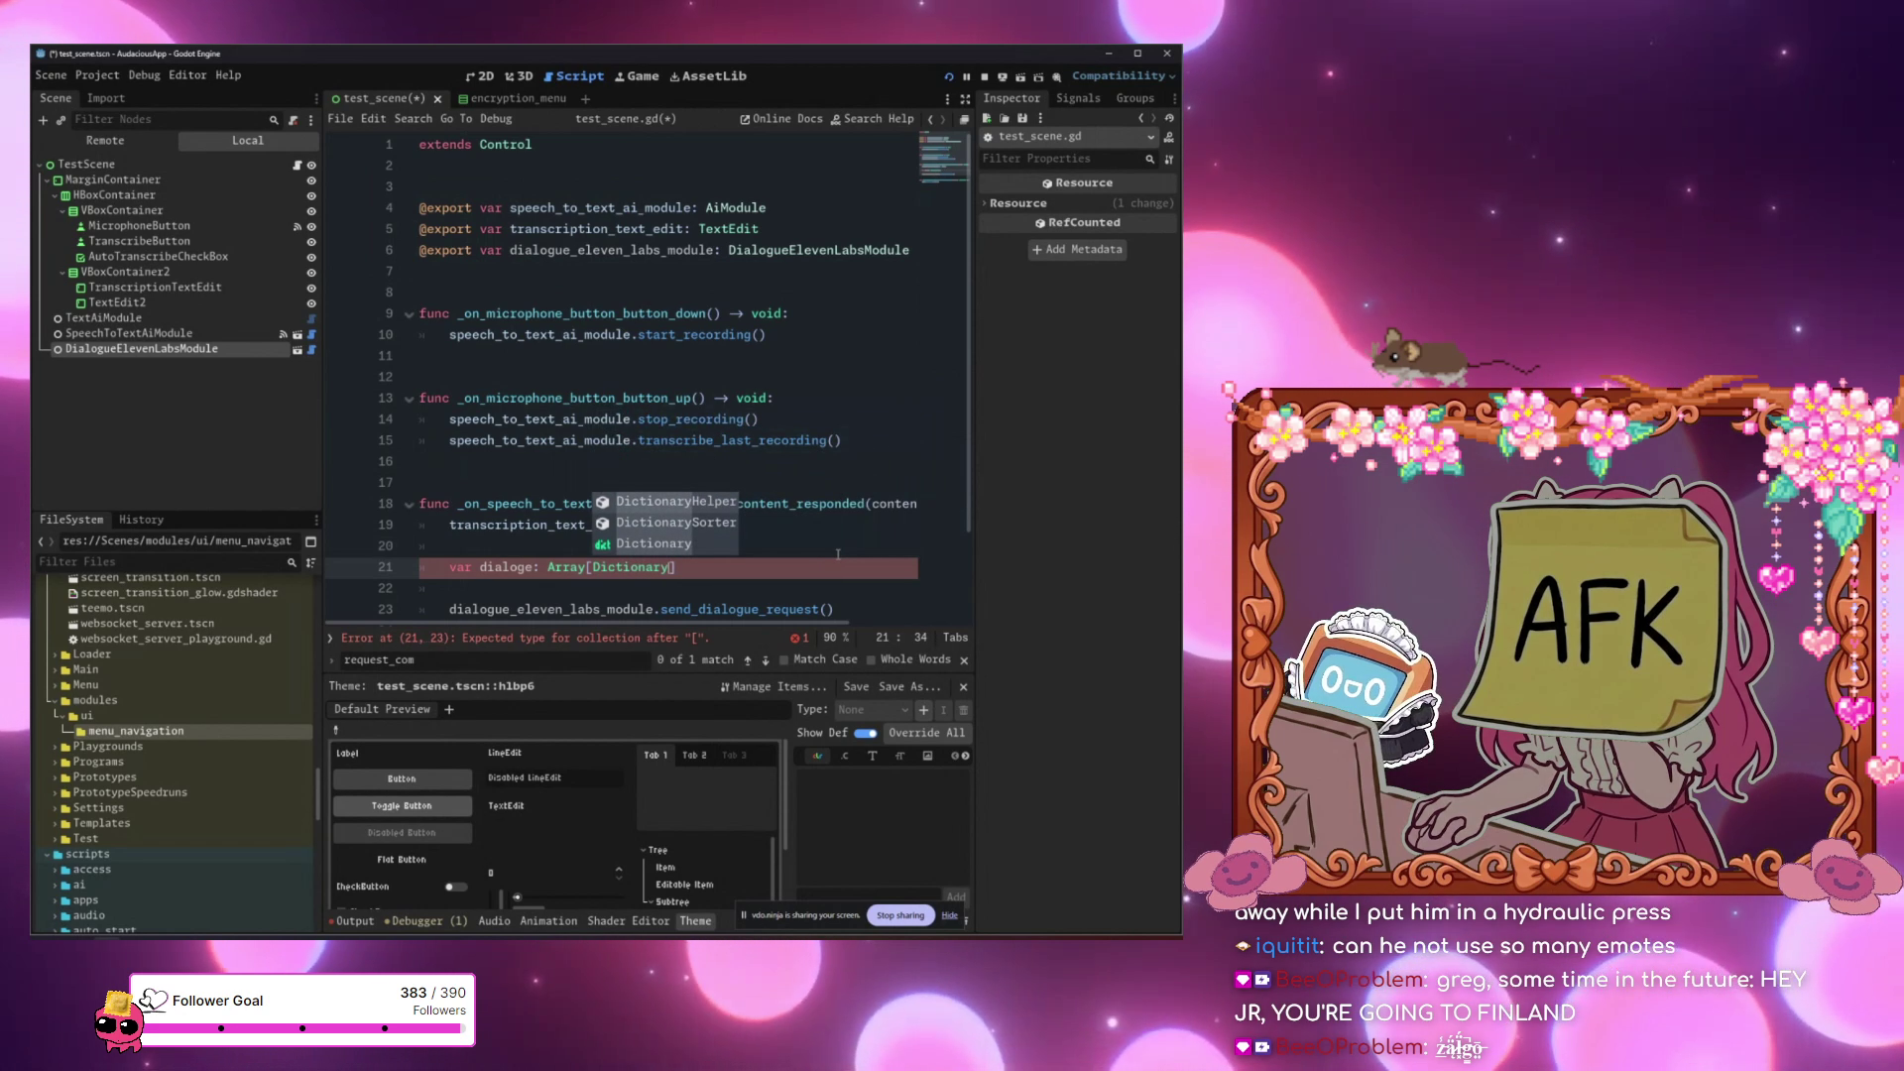
{"action": "type", "text": "= "}
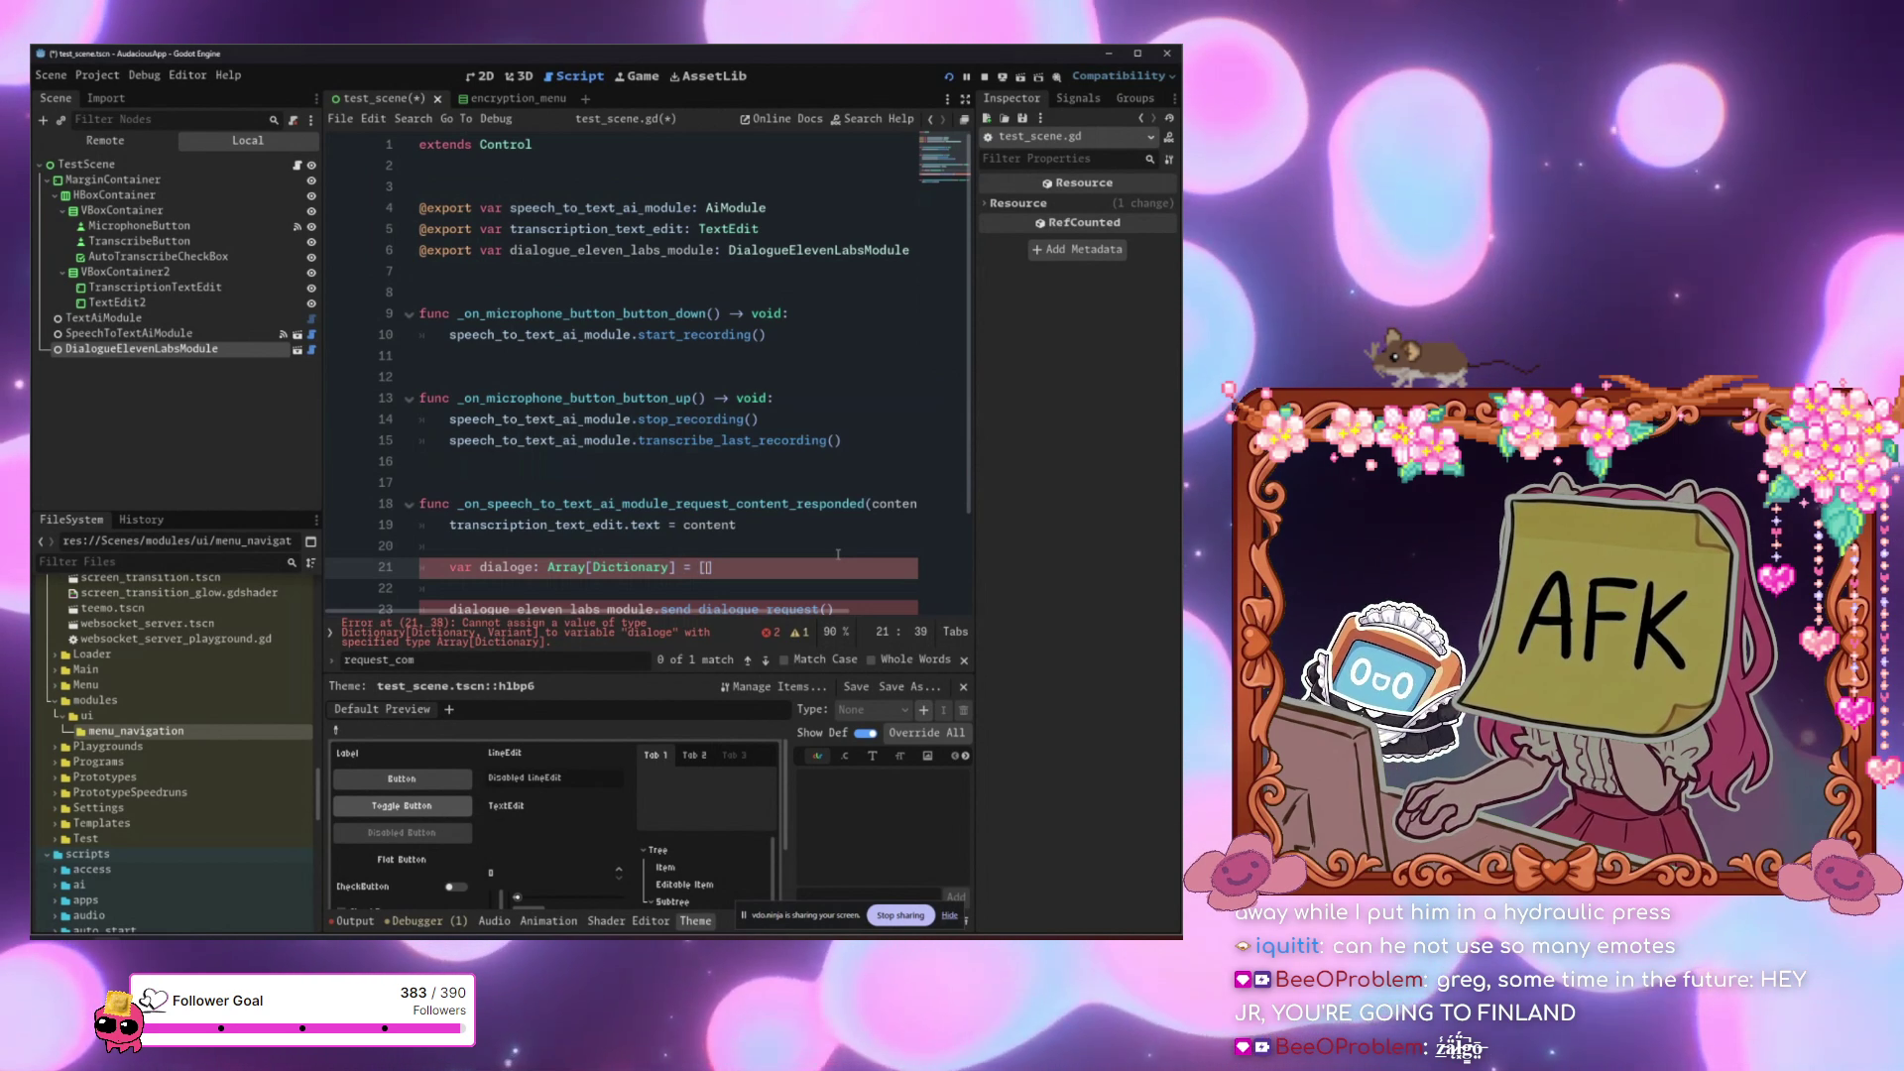
{"action": "type", "text": "["}
{"action": "key", "text": "Return"}
{"action": "key", "text": "ctrl+v"}
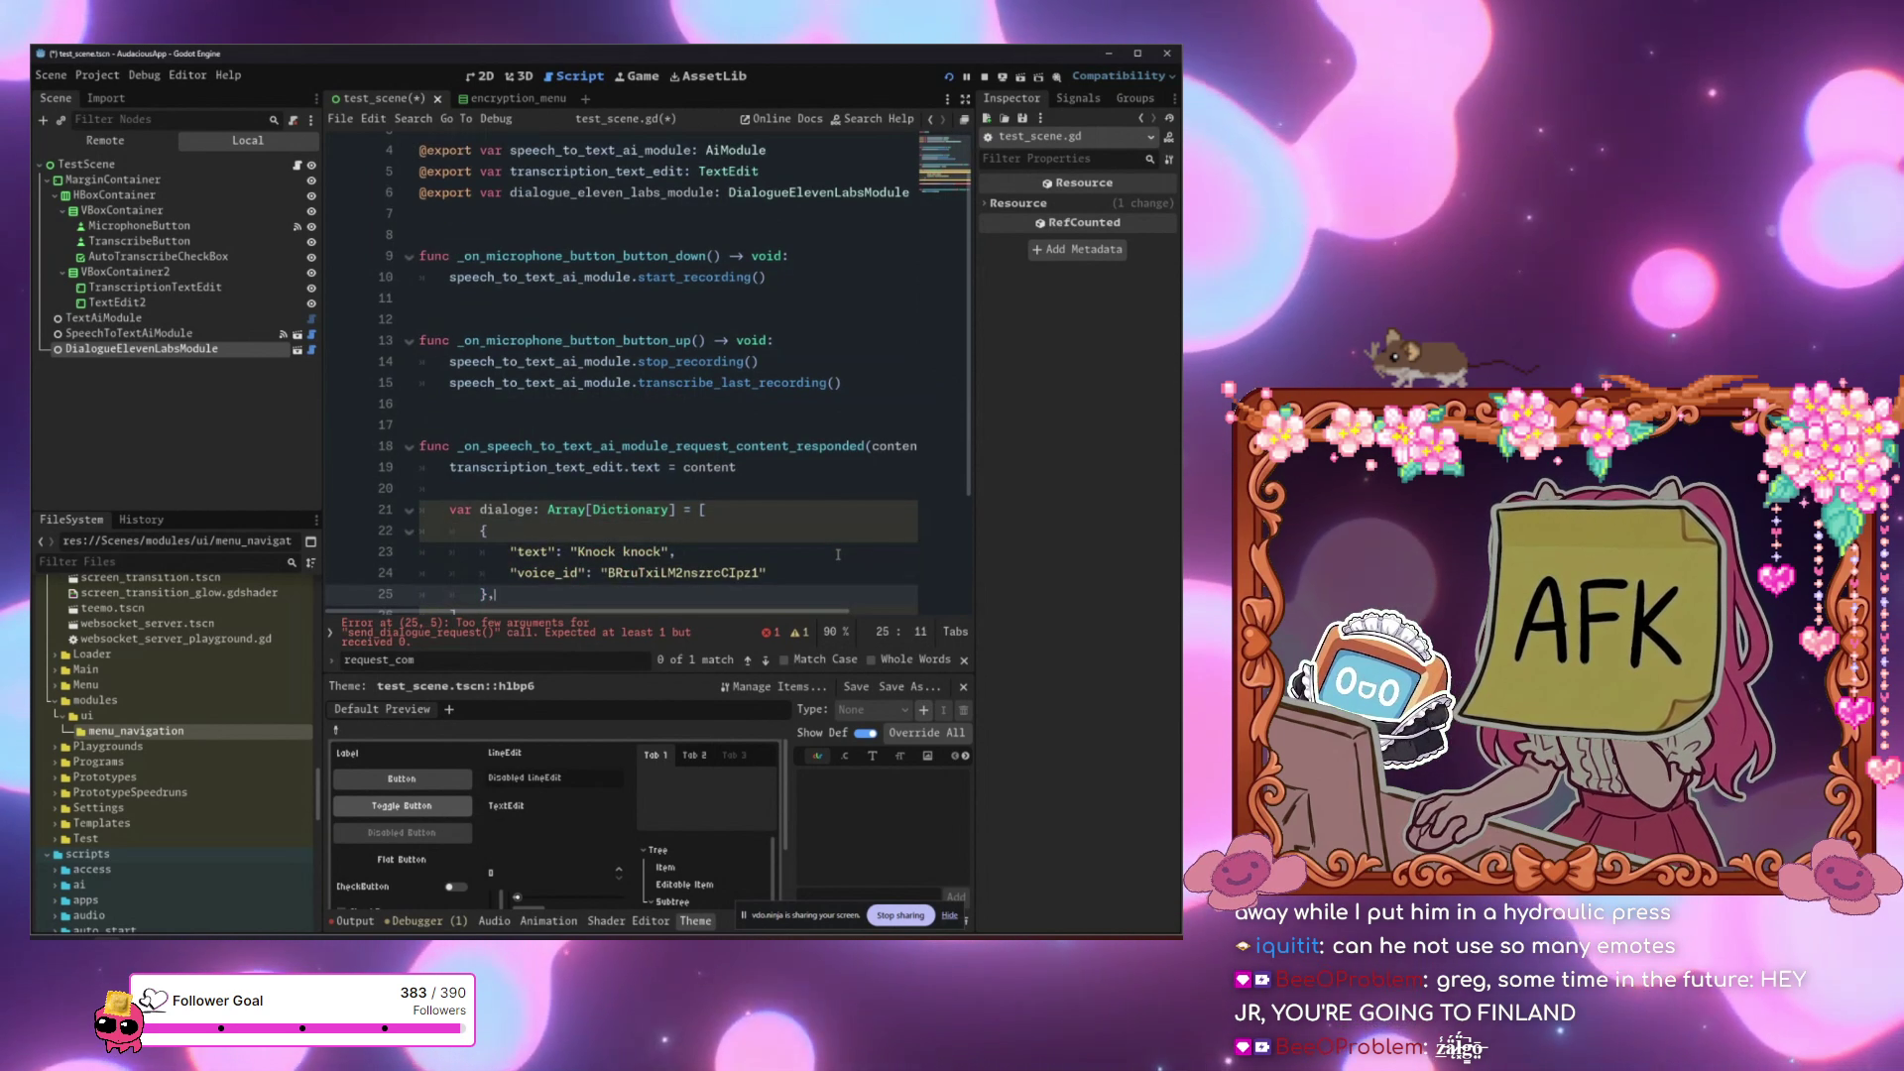
{"action": "key", "text": "Up"}
{"action": "left_click_drag", "start_coordinate": [671, 552], "coordinate": [570, 553]}
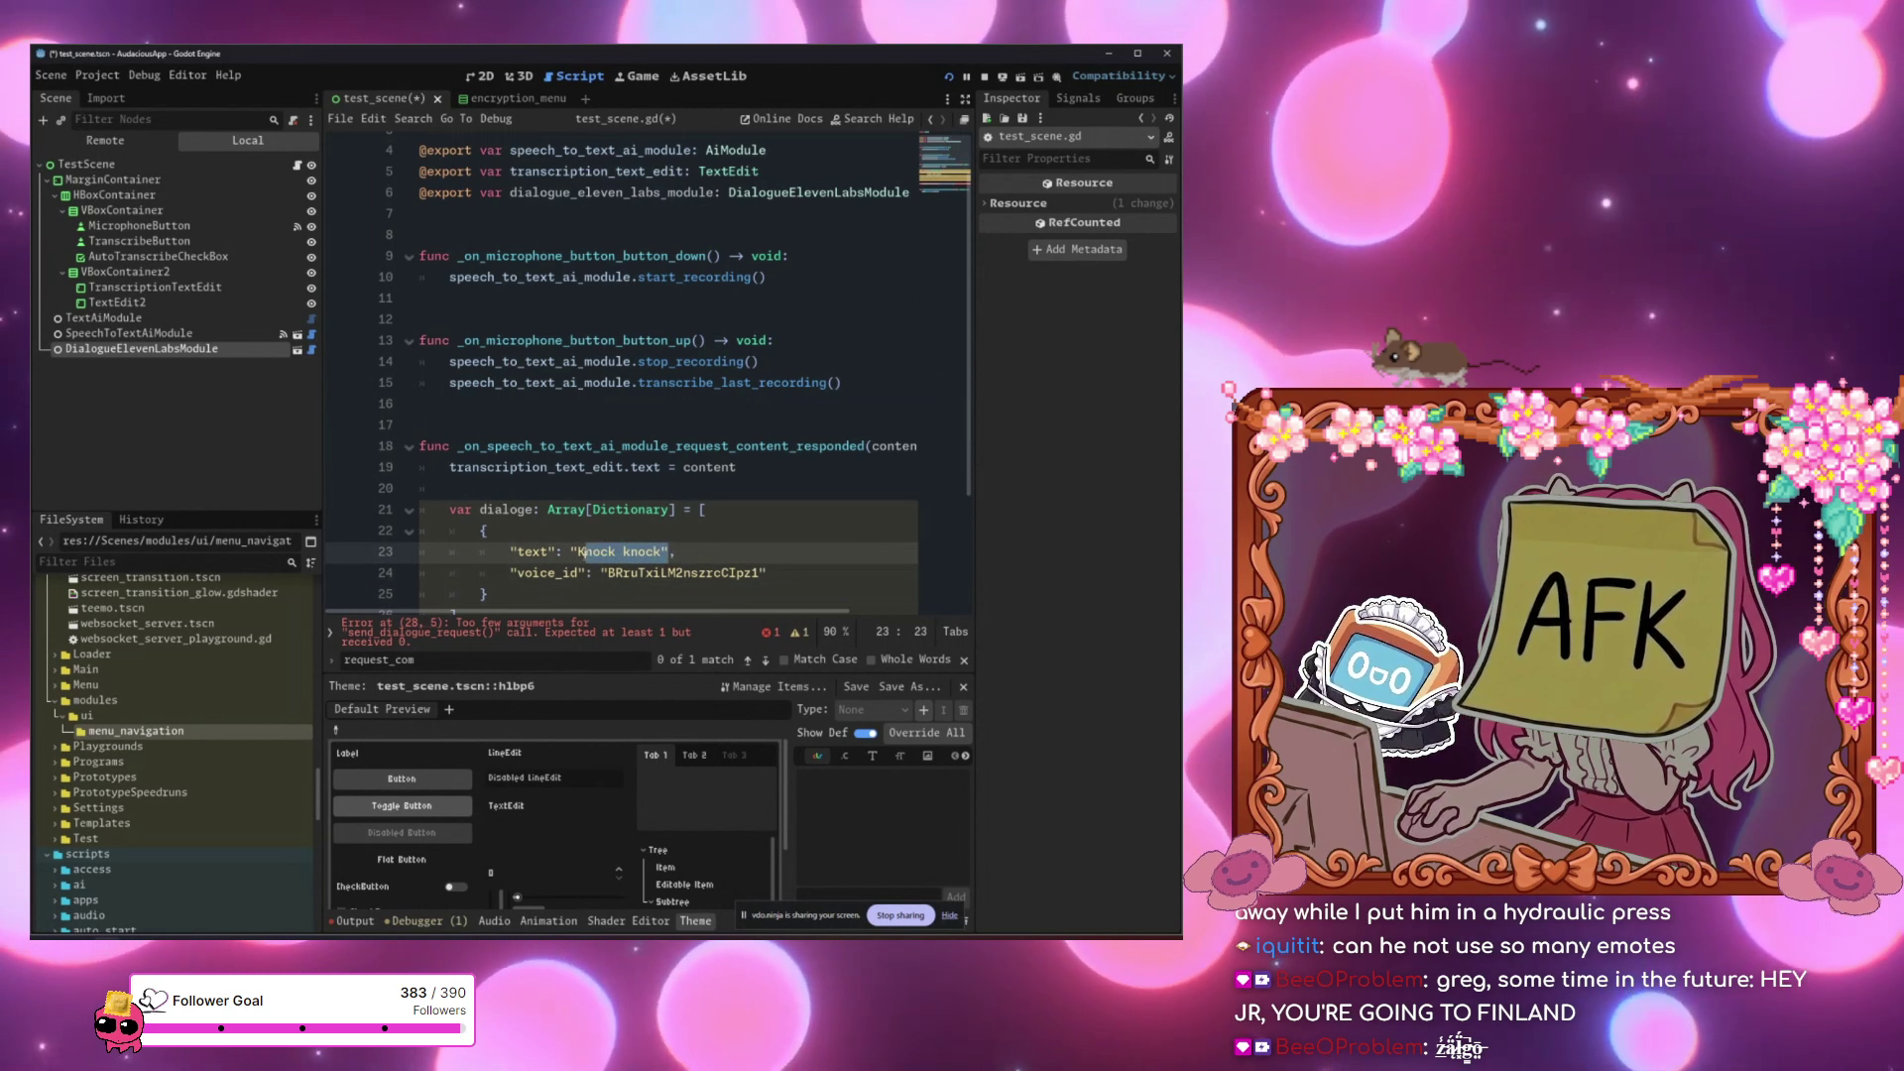
{"action": "type", "text": "content"}
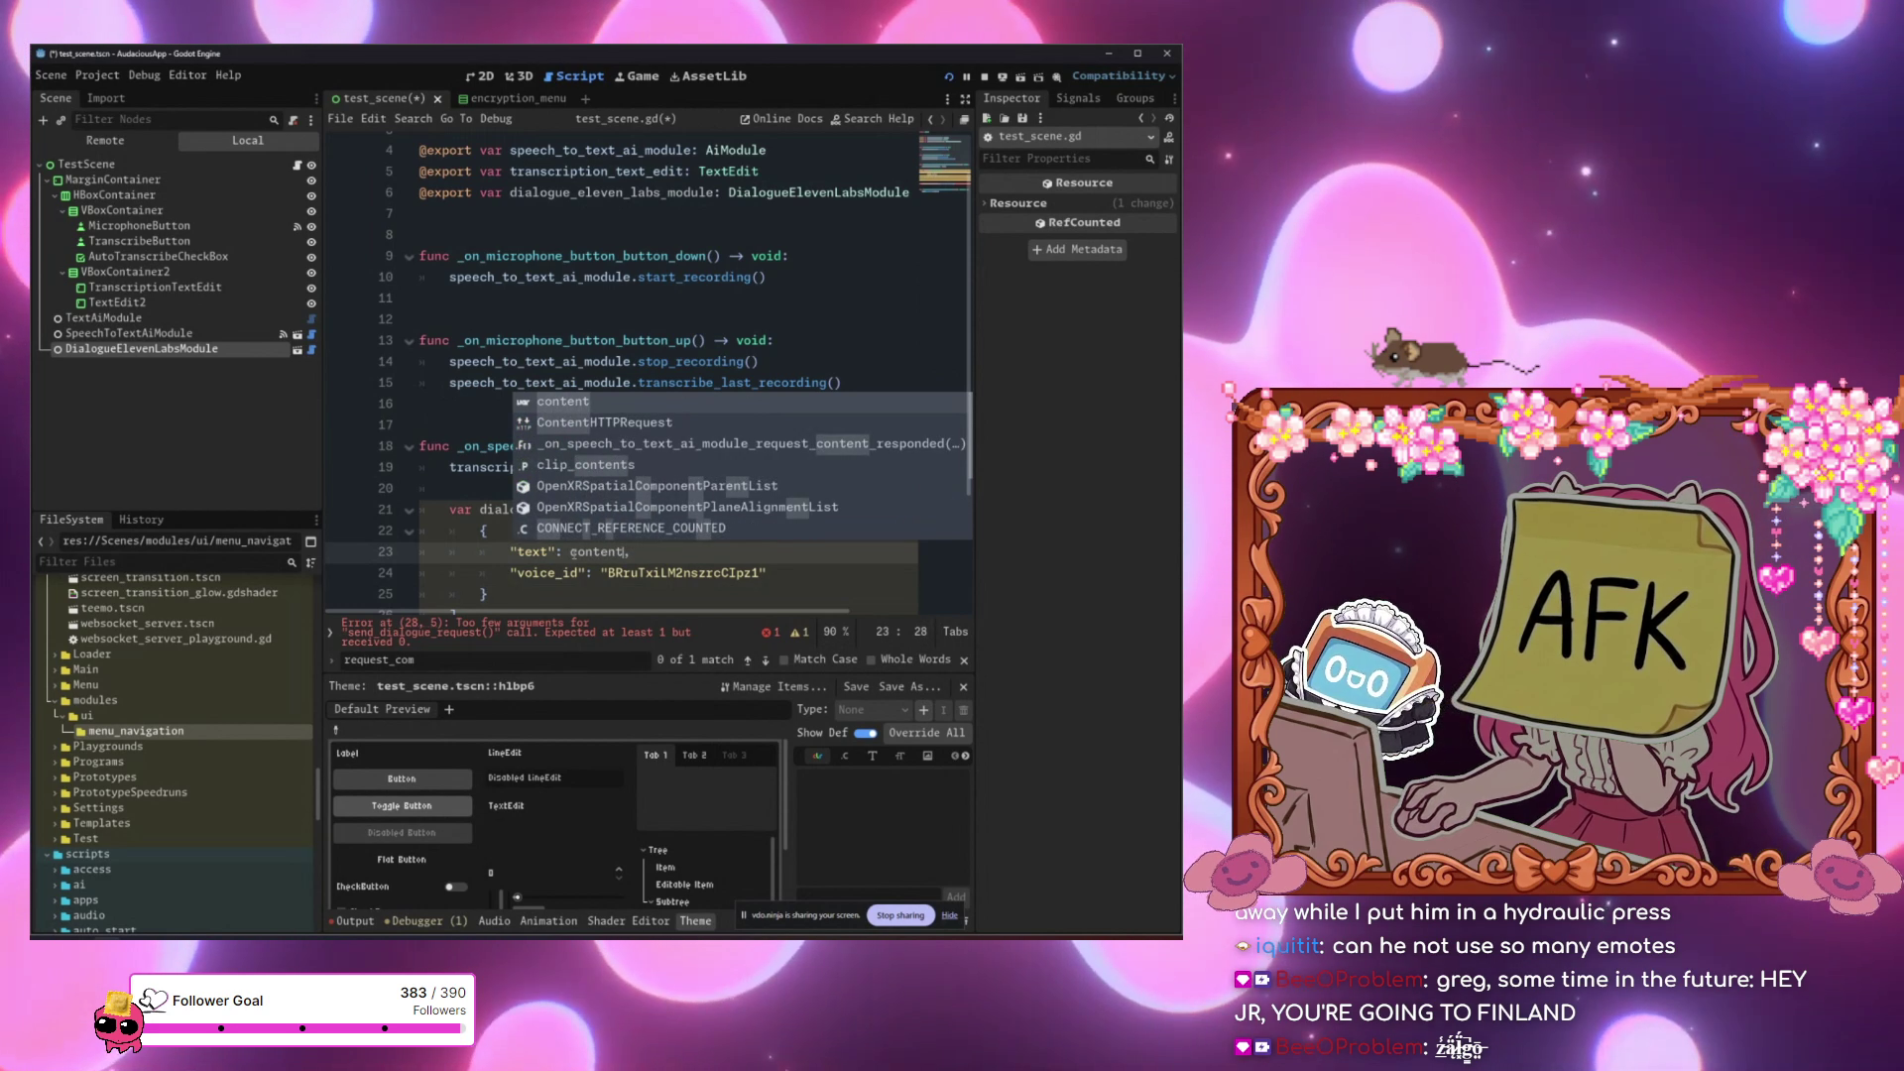
{"action": "key", "text": "Return"}
{"action": "key", "text": "Down"}
{"action": "scroll", "coordinate": [570, 575], "scroll_direction": "down", "scroll_amount": 3}
Step: Correct the variable name to dialogue and pass dialogue to send_dialogue_request
{"action": "left_click", "coordinate": [569, 639]}
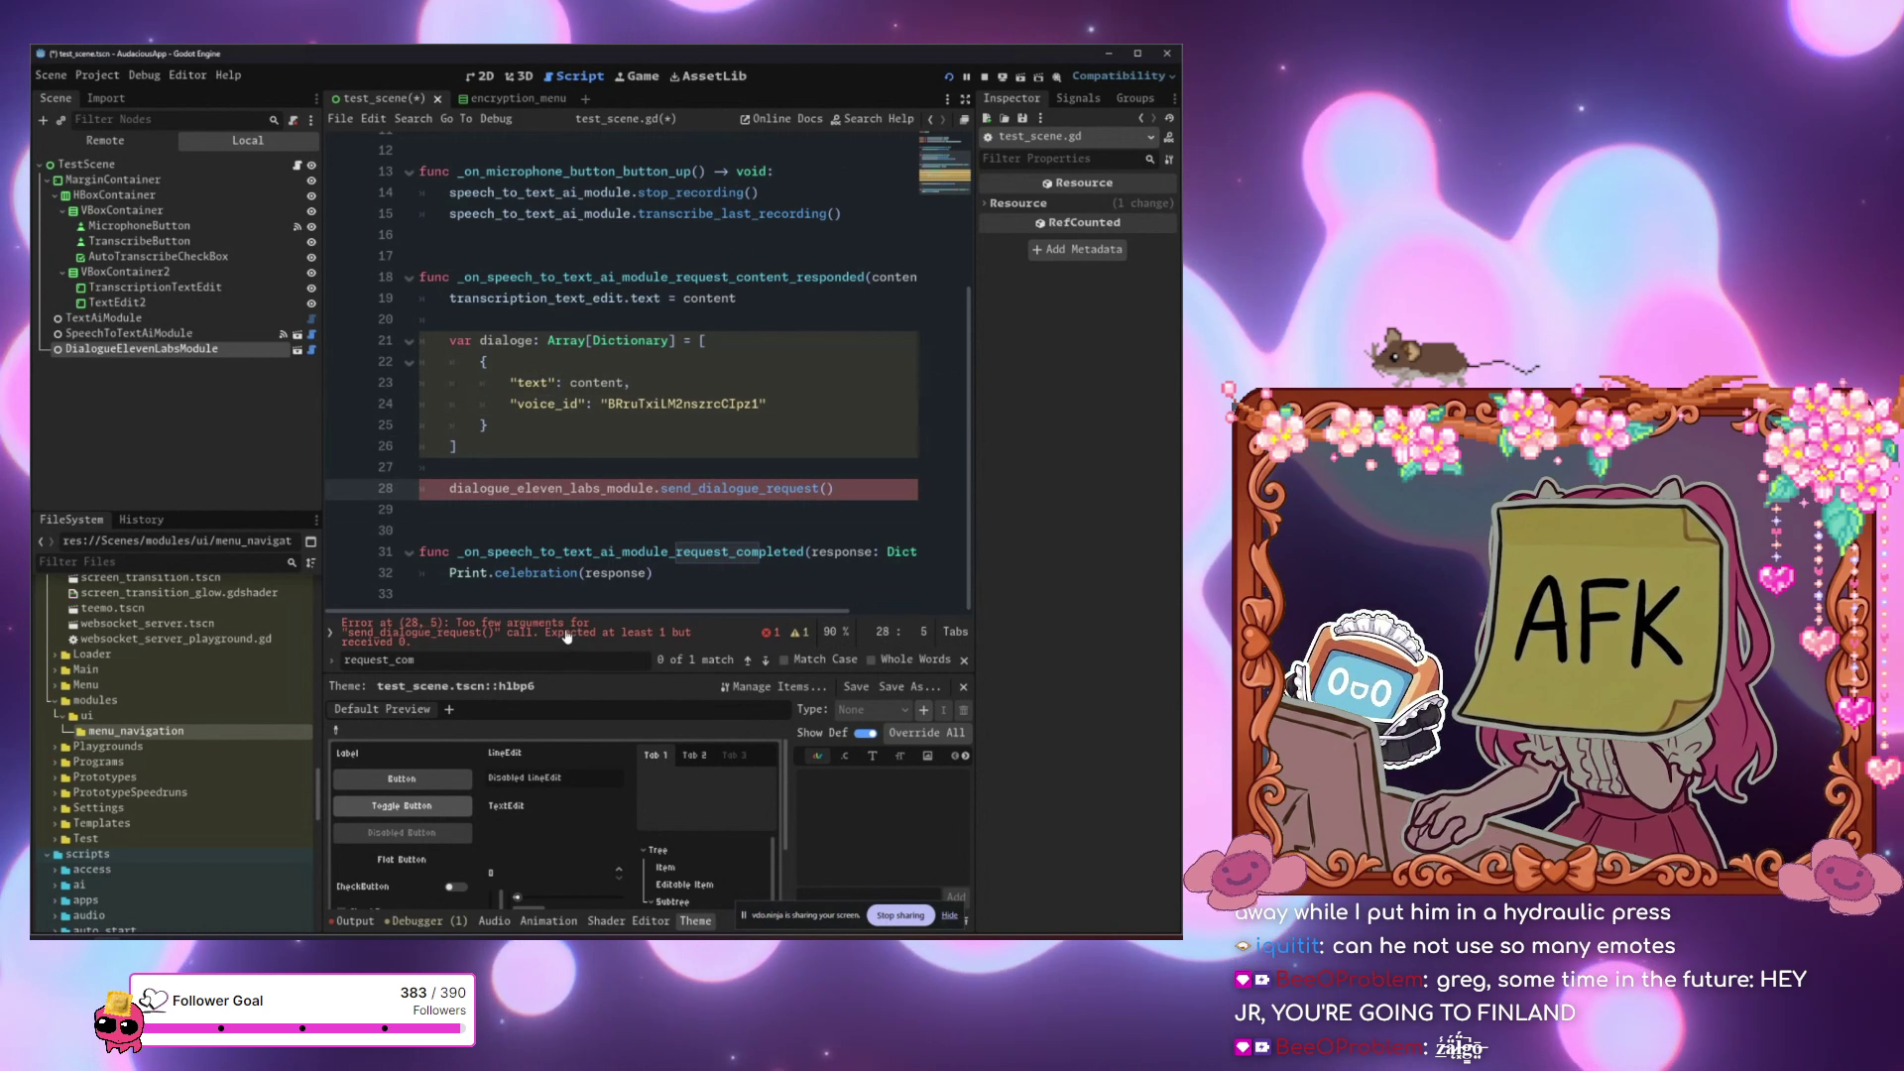
{"action": "left_click", "coordinate": [767, 300]}
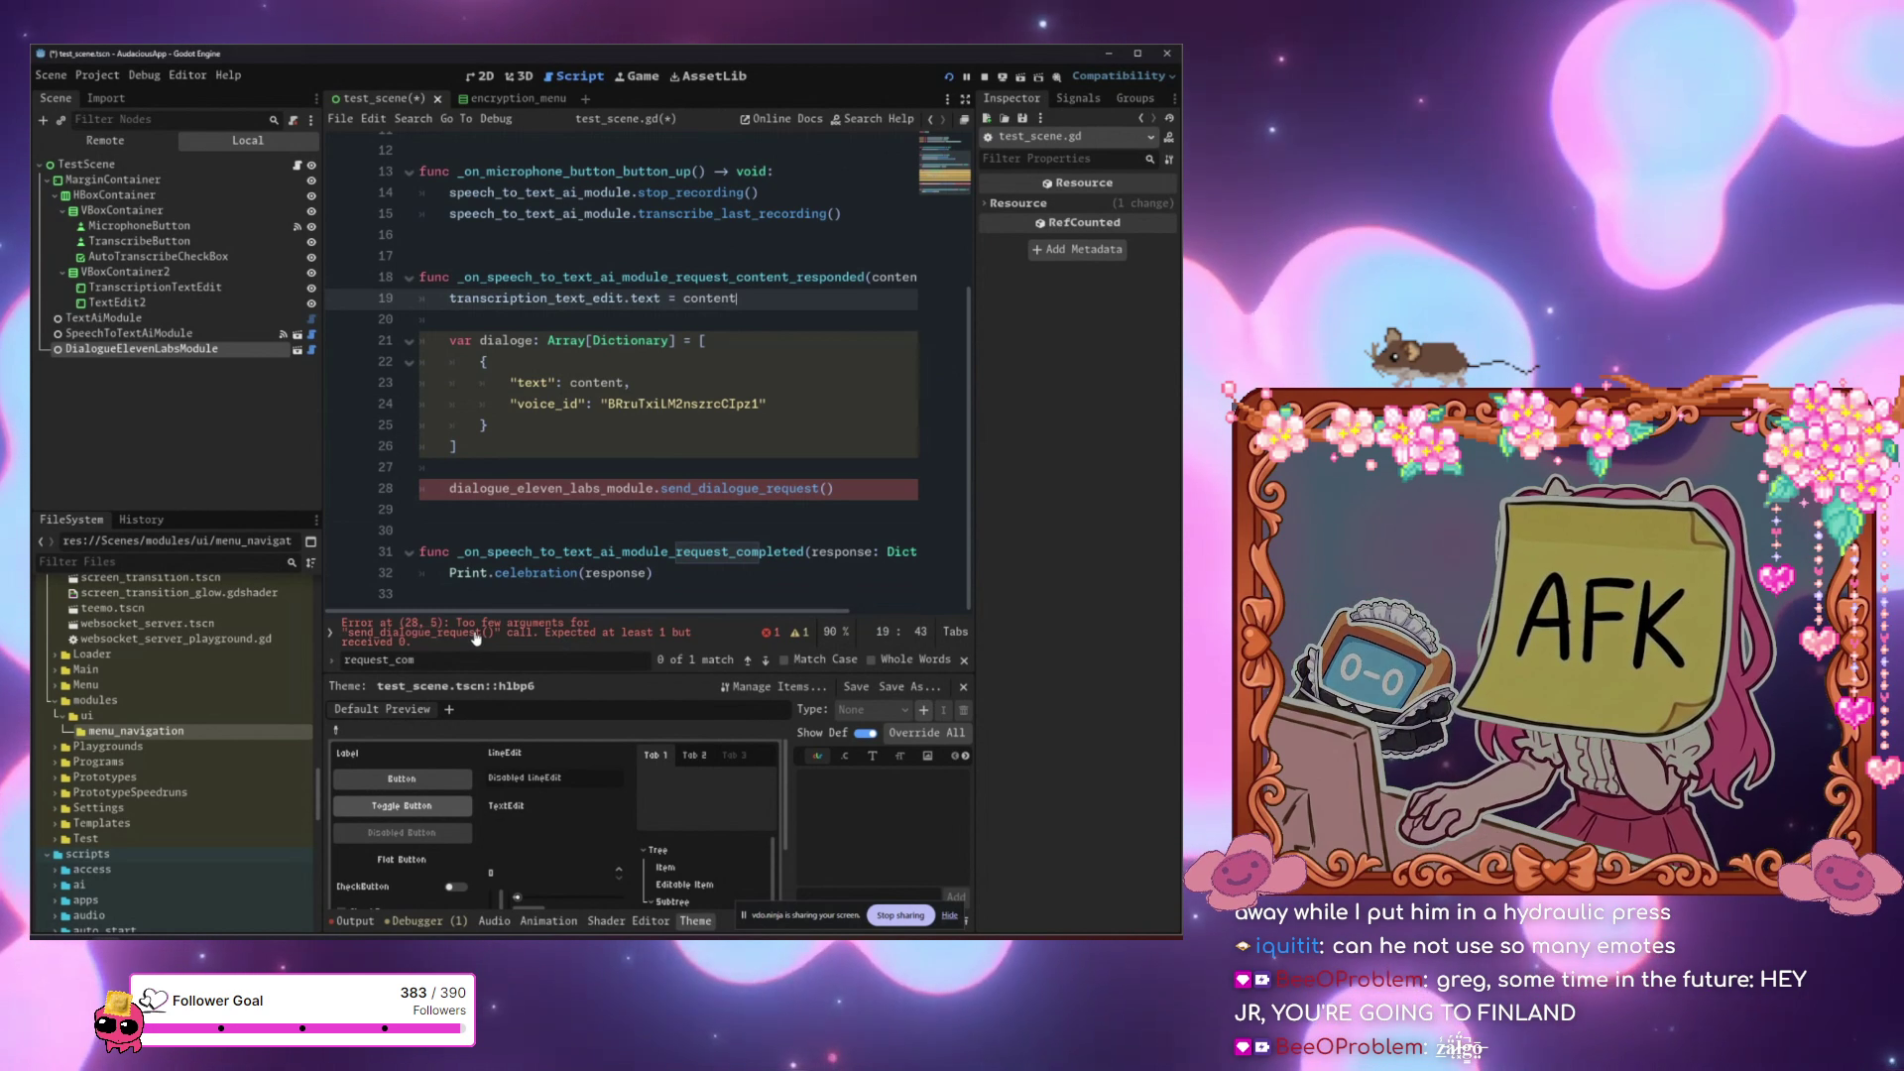
{"action": "left_click", "coordinate": [776, 486]}
{"action": "left_click", "coordinate": [819, 488]}
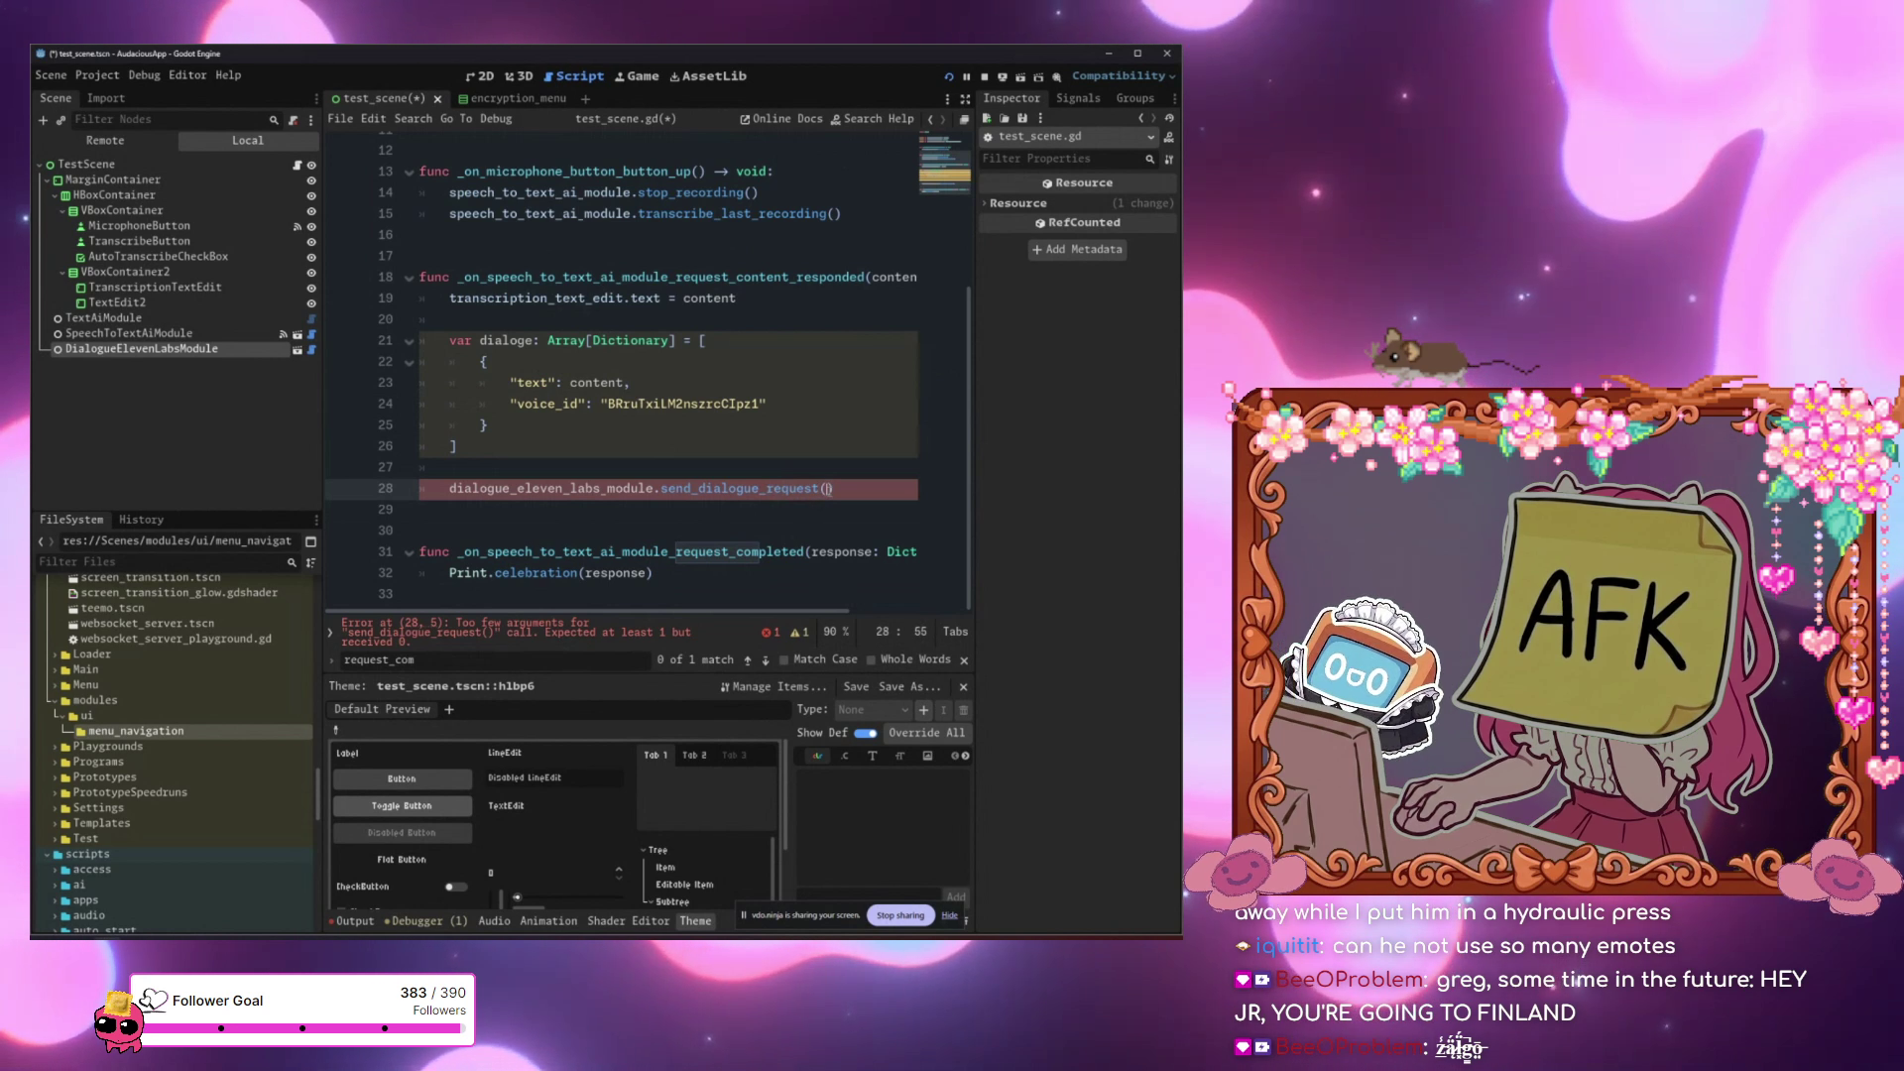
{"action": "type", "text": "dia"}
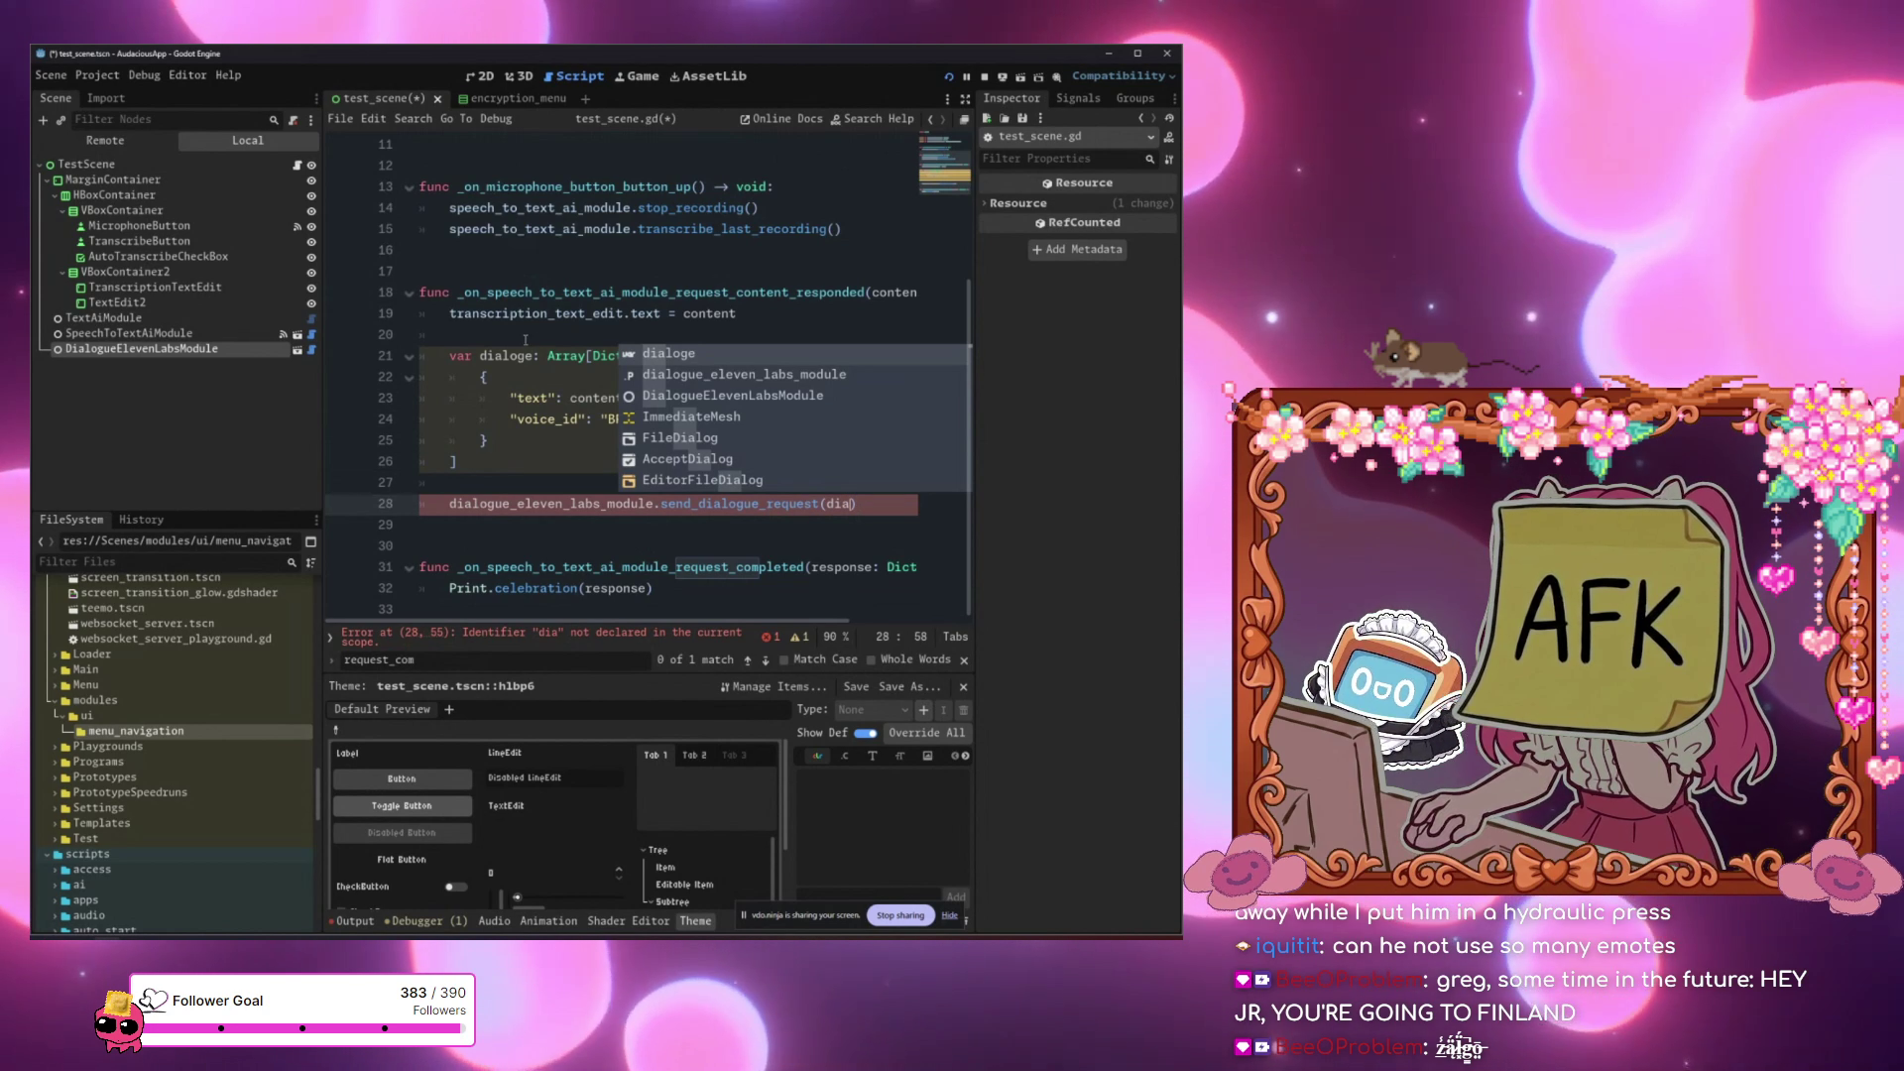
{"action": "left_click", "coordinate": [516, 355]}
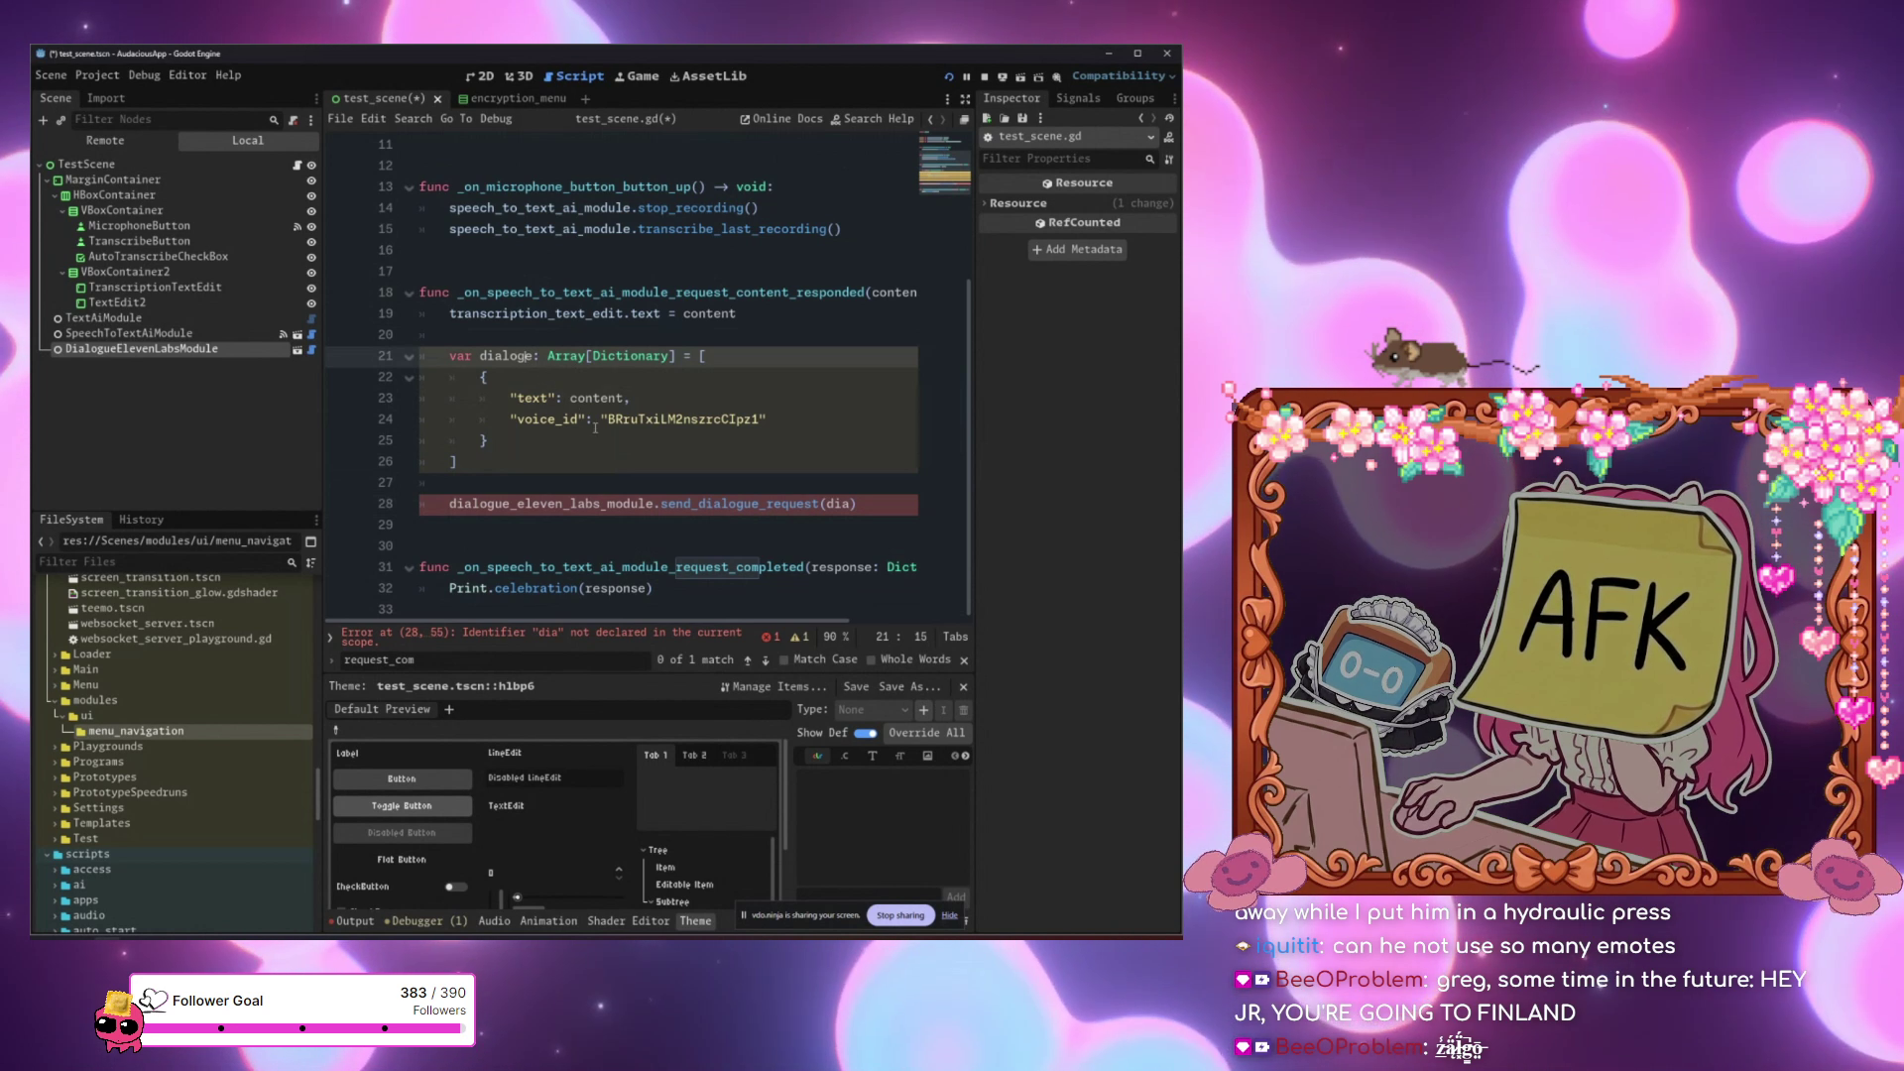
{"action": "type", "text": "u"}
{"action": "left_click", "coordinate": [854, 503]}
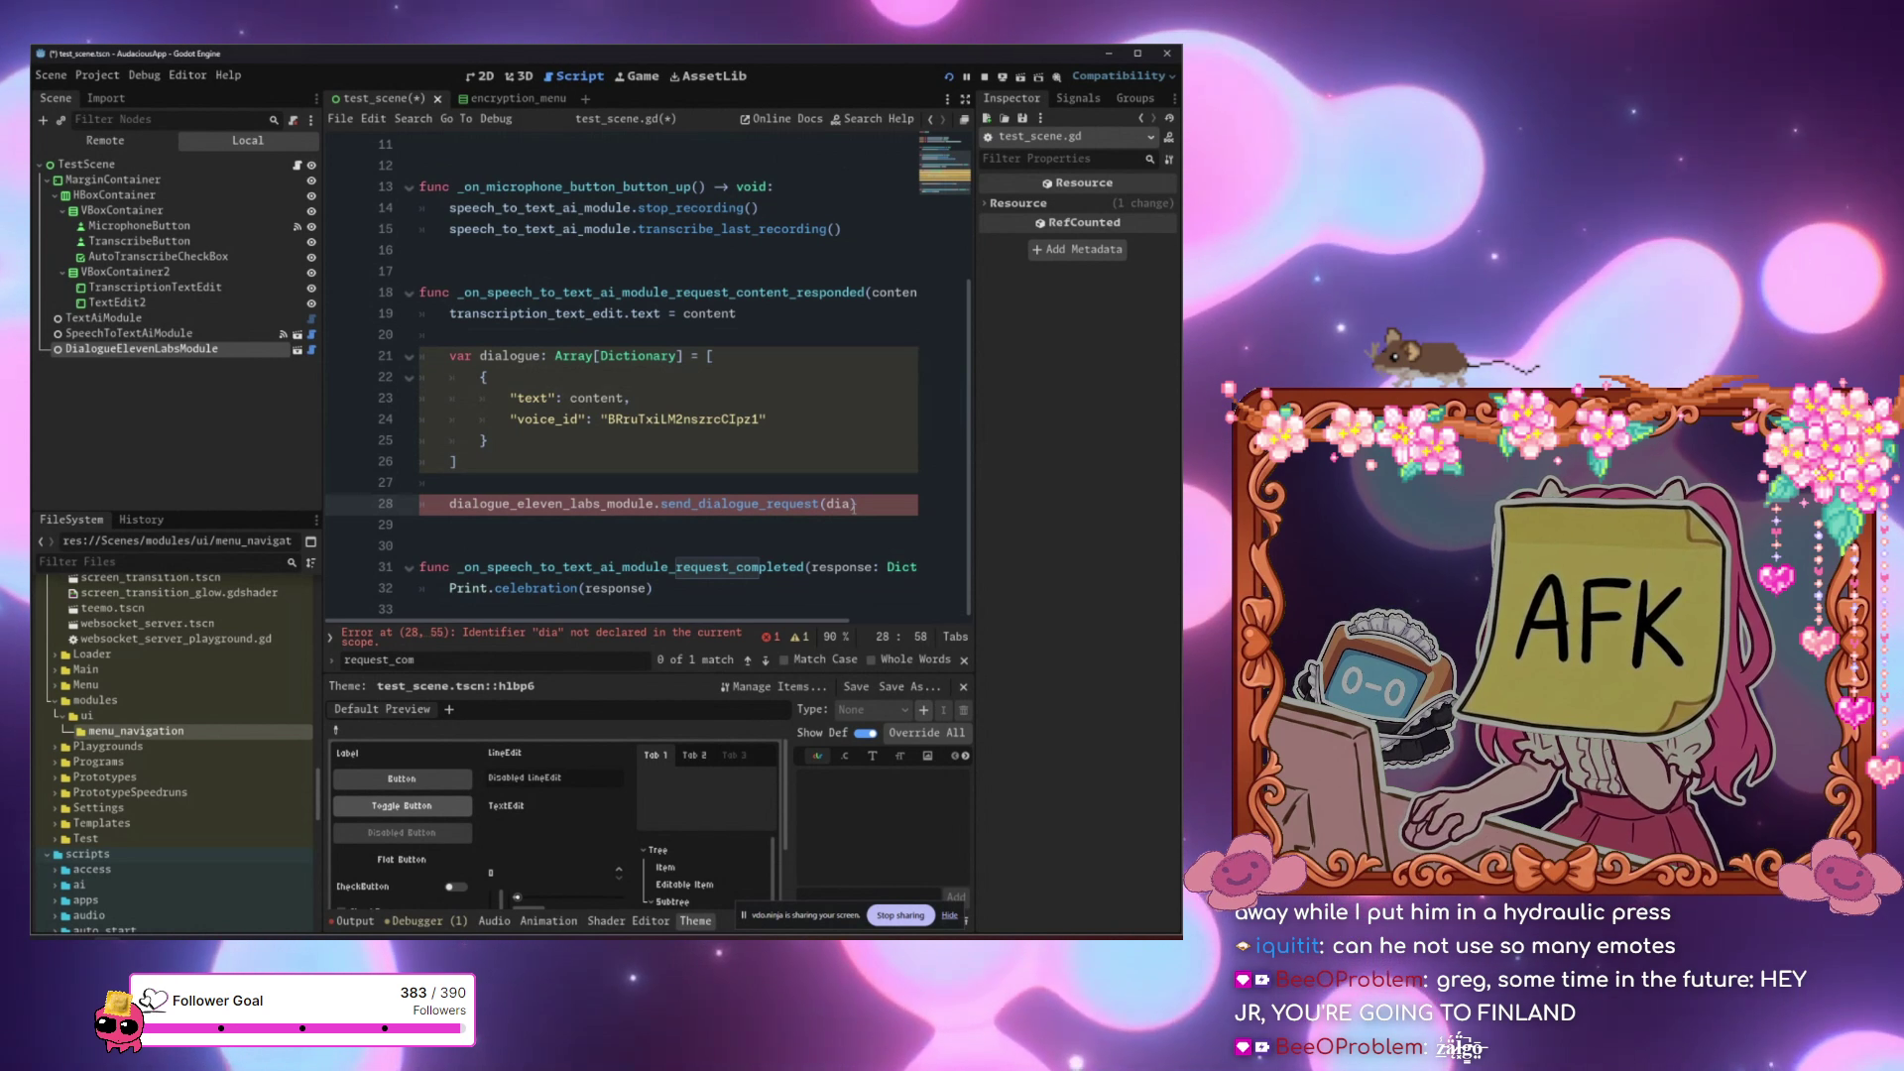
{"action": "key", "text": "ctrl+space"}
{"action": "key", "text": "Return"}
{"action": "left_click", "coordinate": [715, 478]}
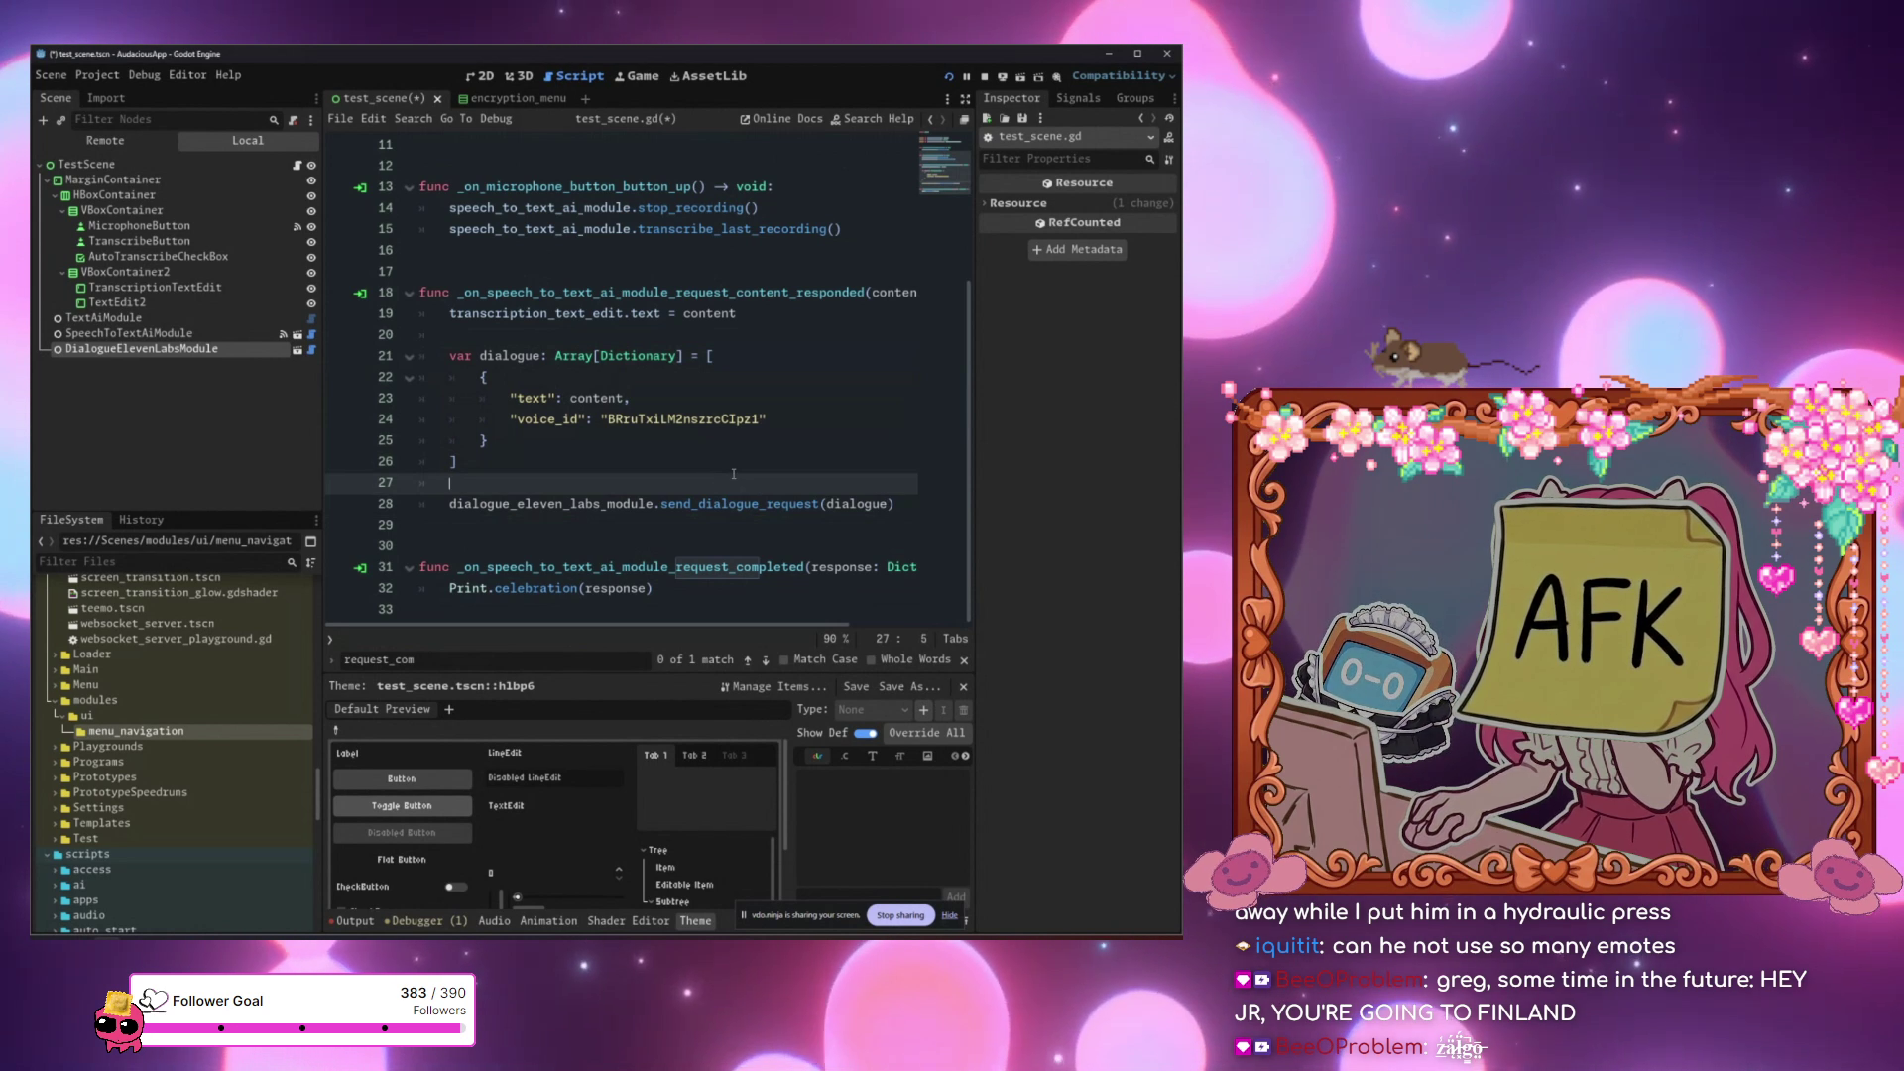
Step: Save and run the current scene with F6
{"action": "left_click", "coordinate": [655, 313]}
{"action": "scroll", "coordinate": [655, 379], "scroll_direction": "up", "scroll_amount": 3}
{"action": "key", "text": "F6"}
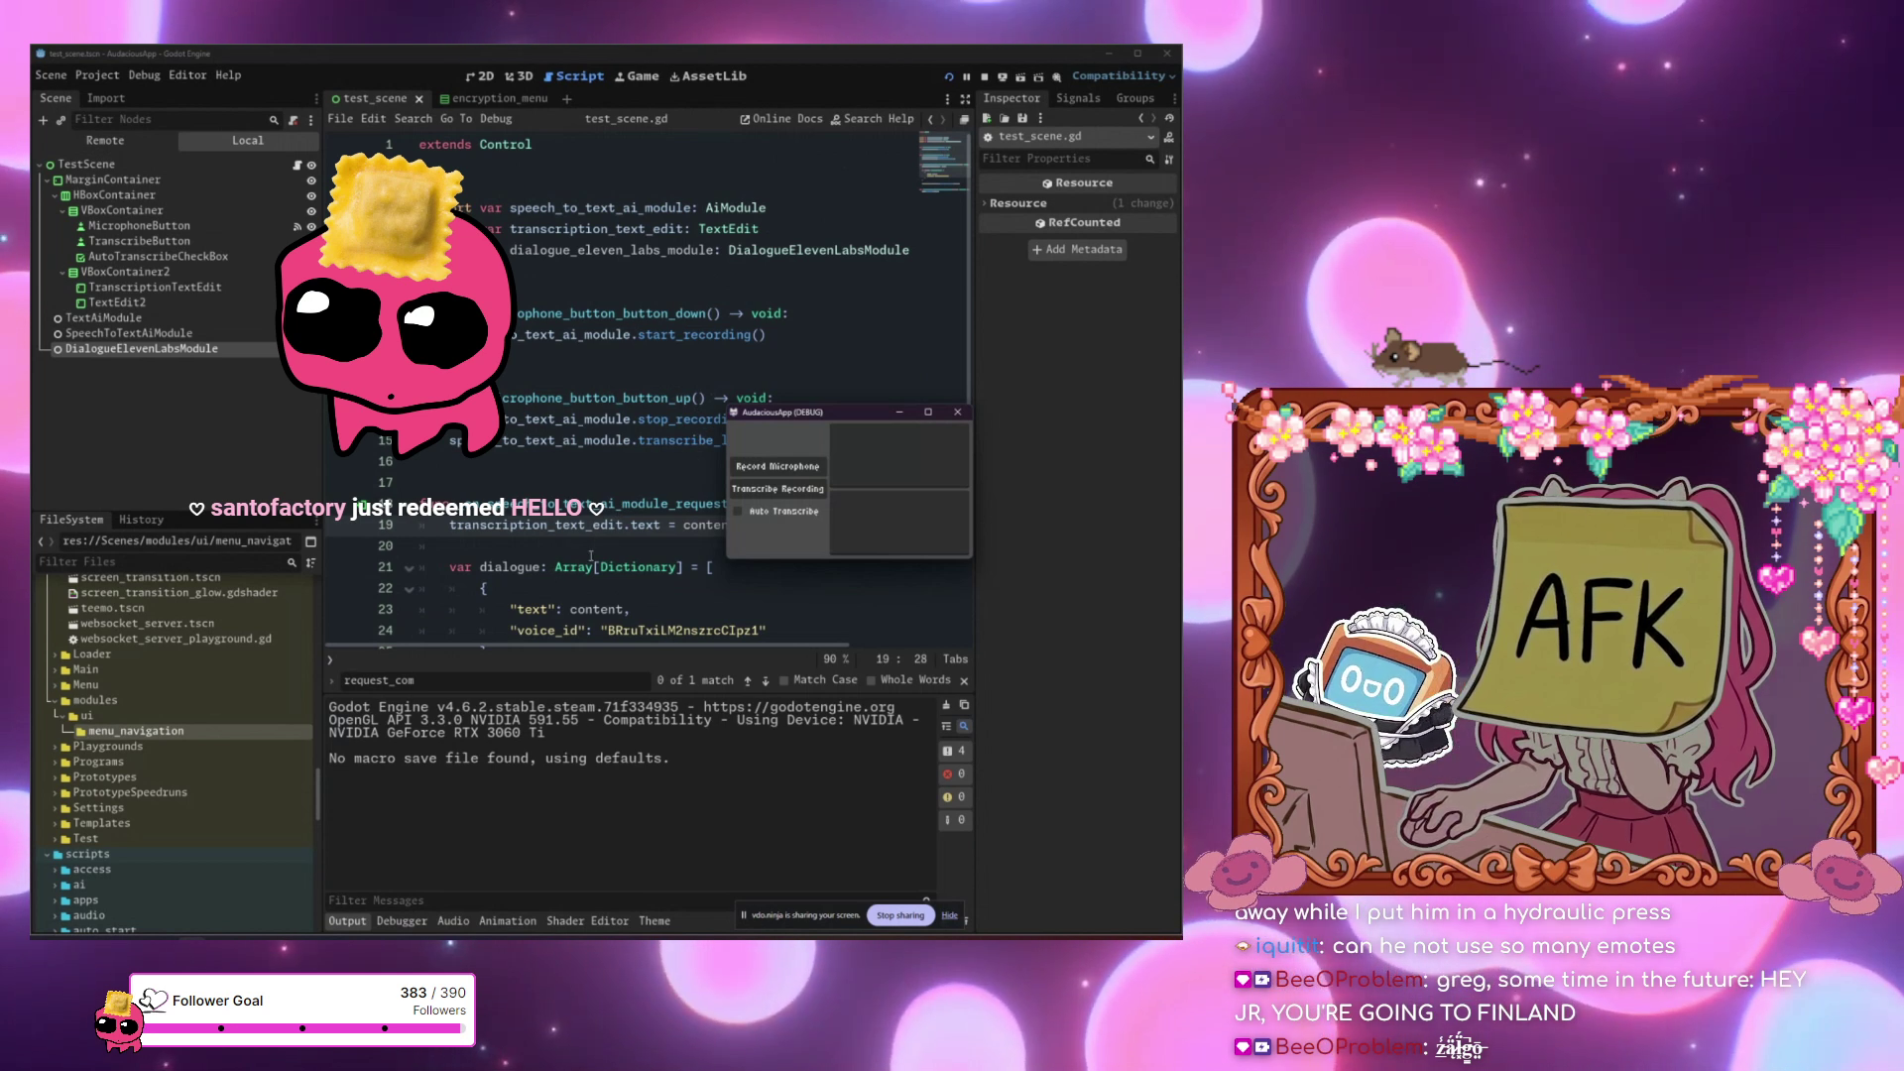
Step: Record and transcribe a spoken phrase, then show the Debugger's Errors list
{"action": "left_click", "coordinate": [773, 466]}
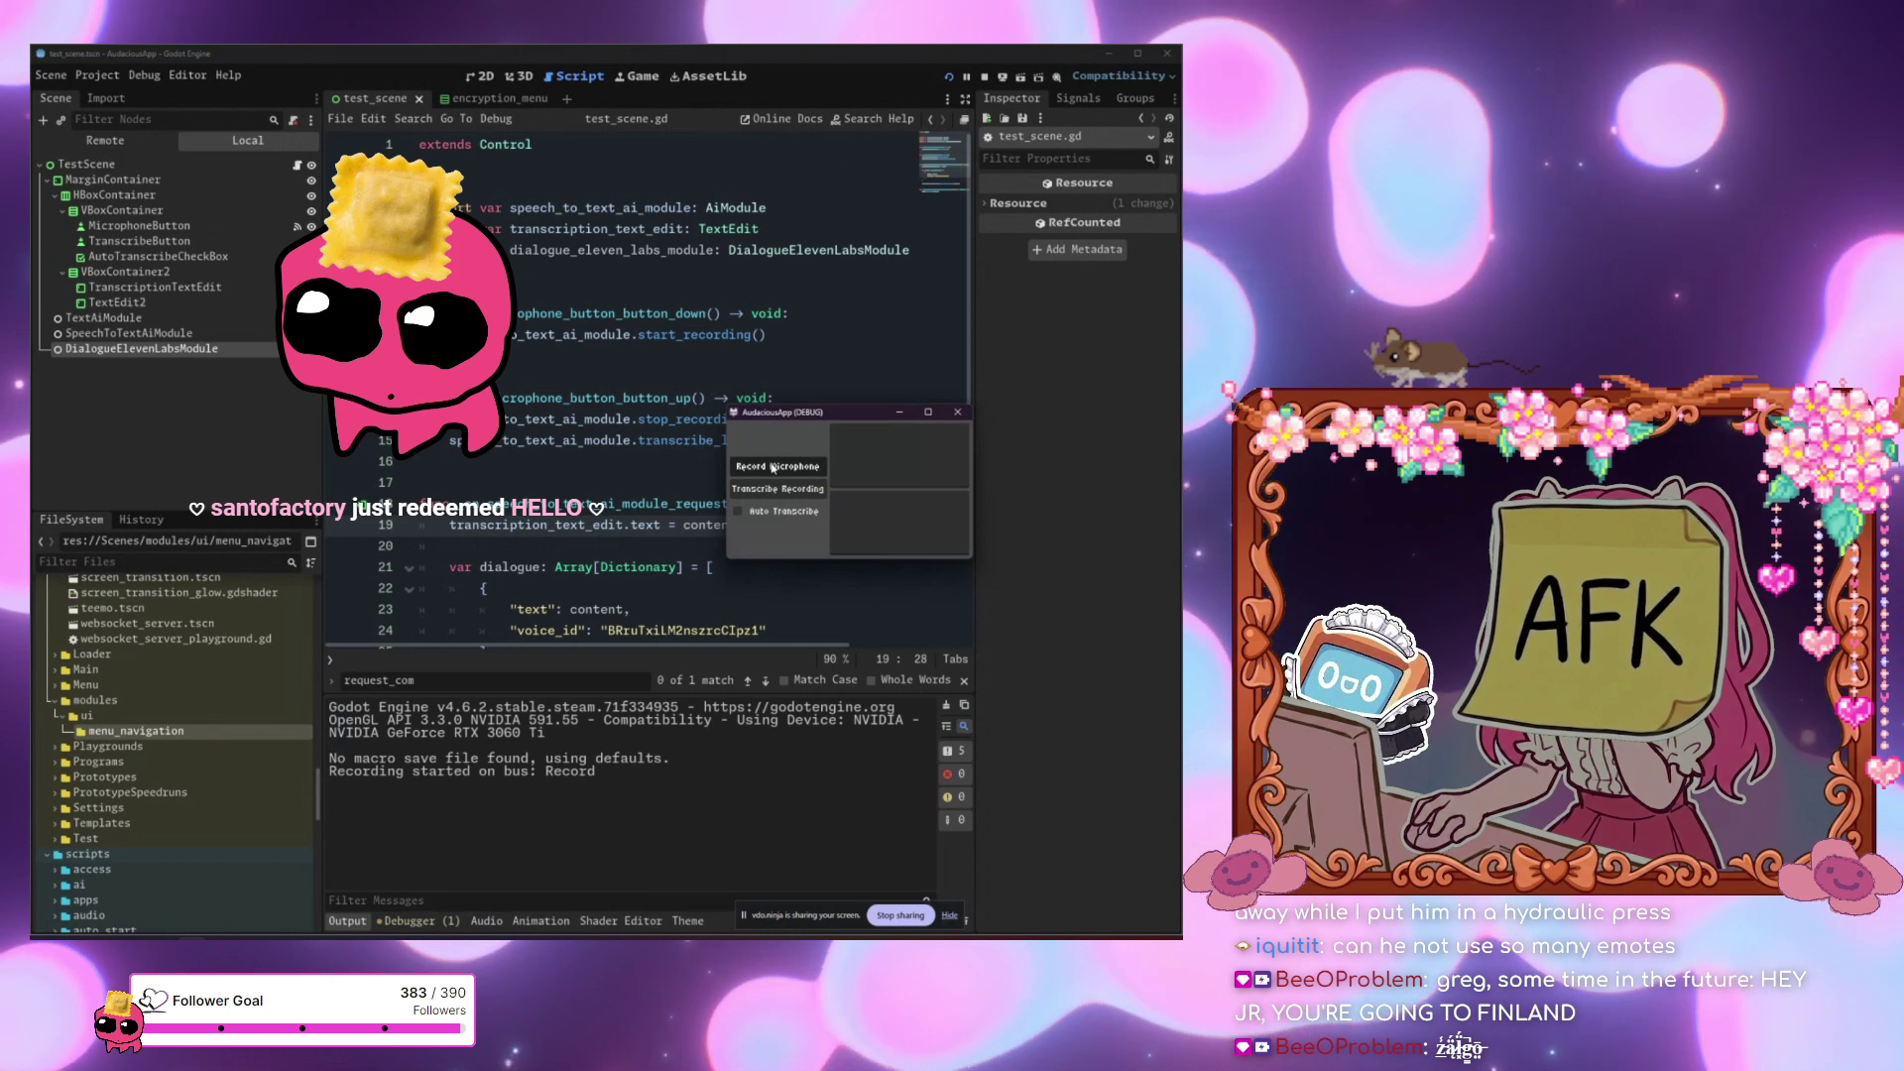
{"action": "mouse_move", "coordinate": [773, 466]}
{"action": "left_mouse_down"}
{"action": "mouse_move", "coordinate": [727, 400]}
{"action": "mouse_move", "coordinate": [595, 383]}
{"action": "left_mouse_up"}
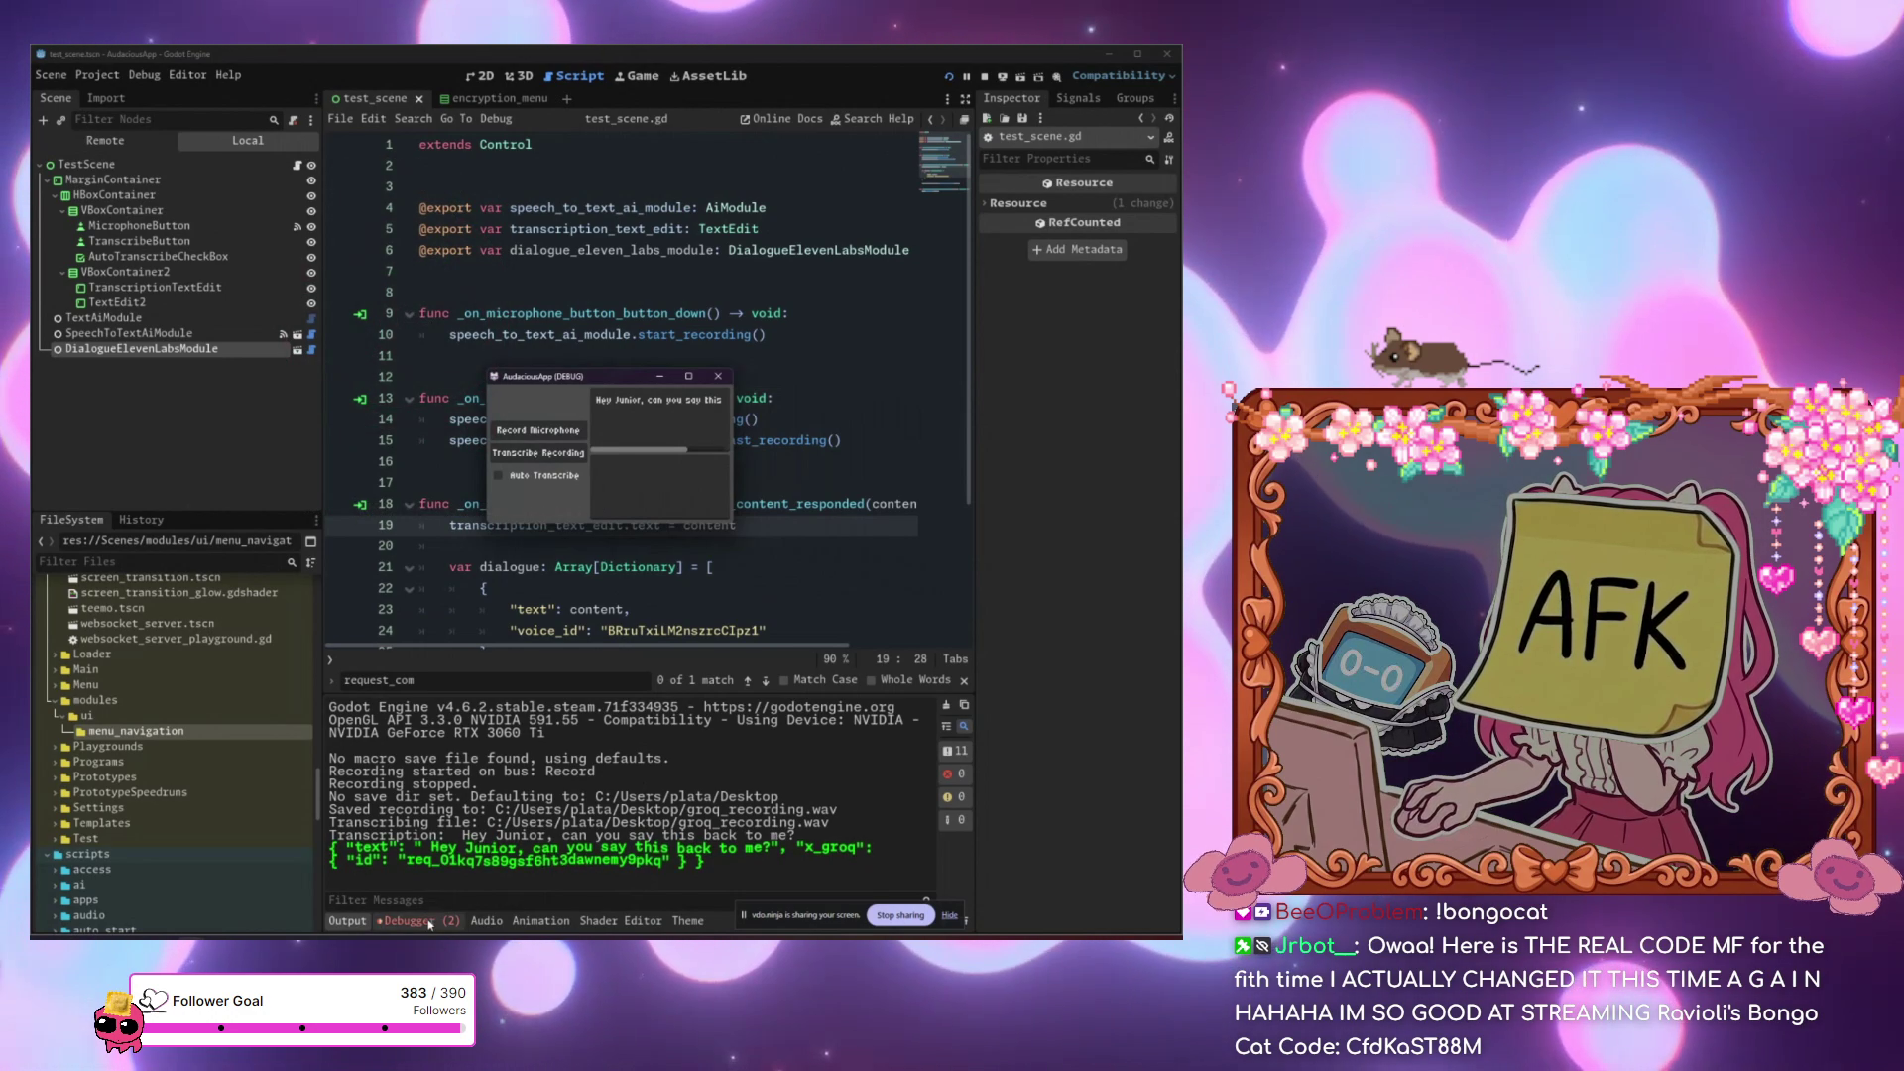
{"action": "left_click", "coordinate": [429, 924]}
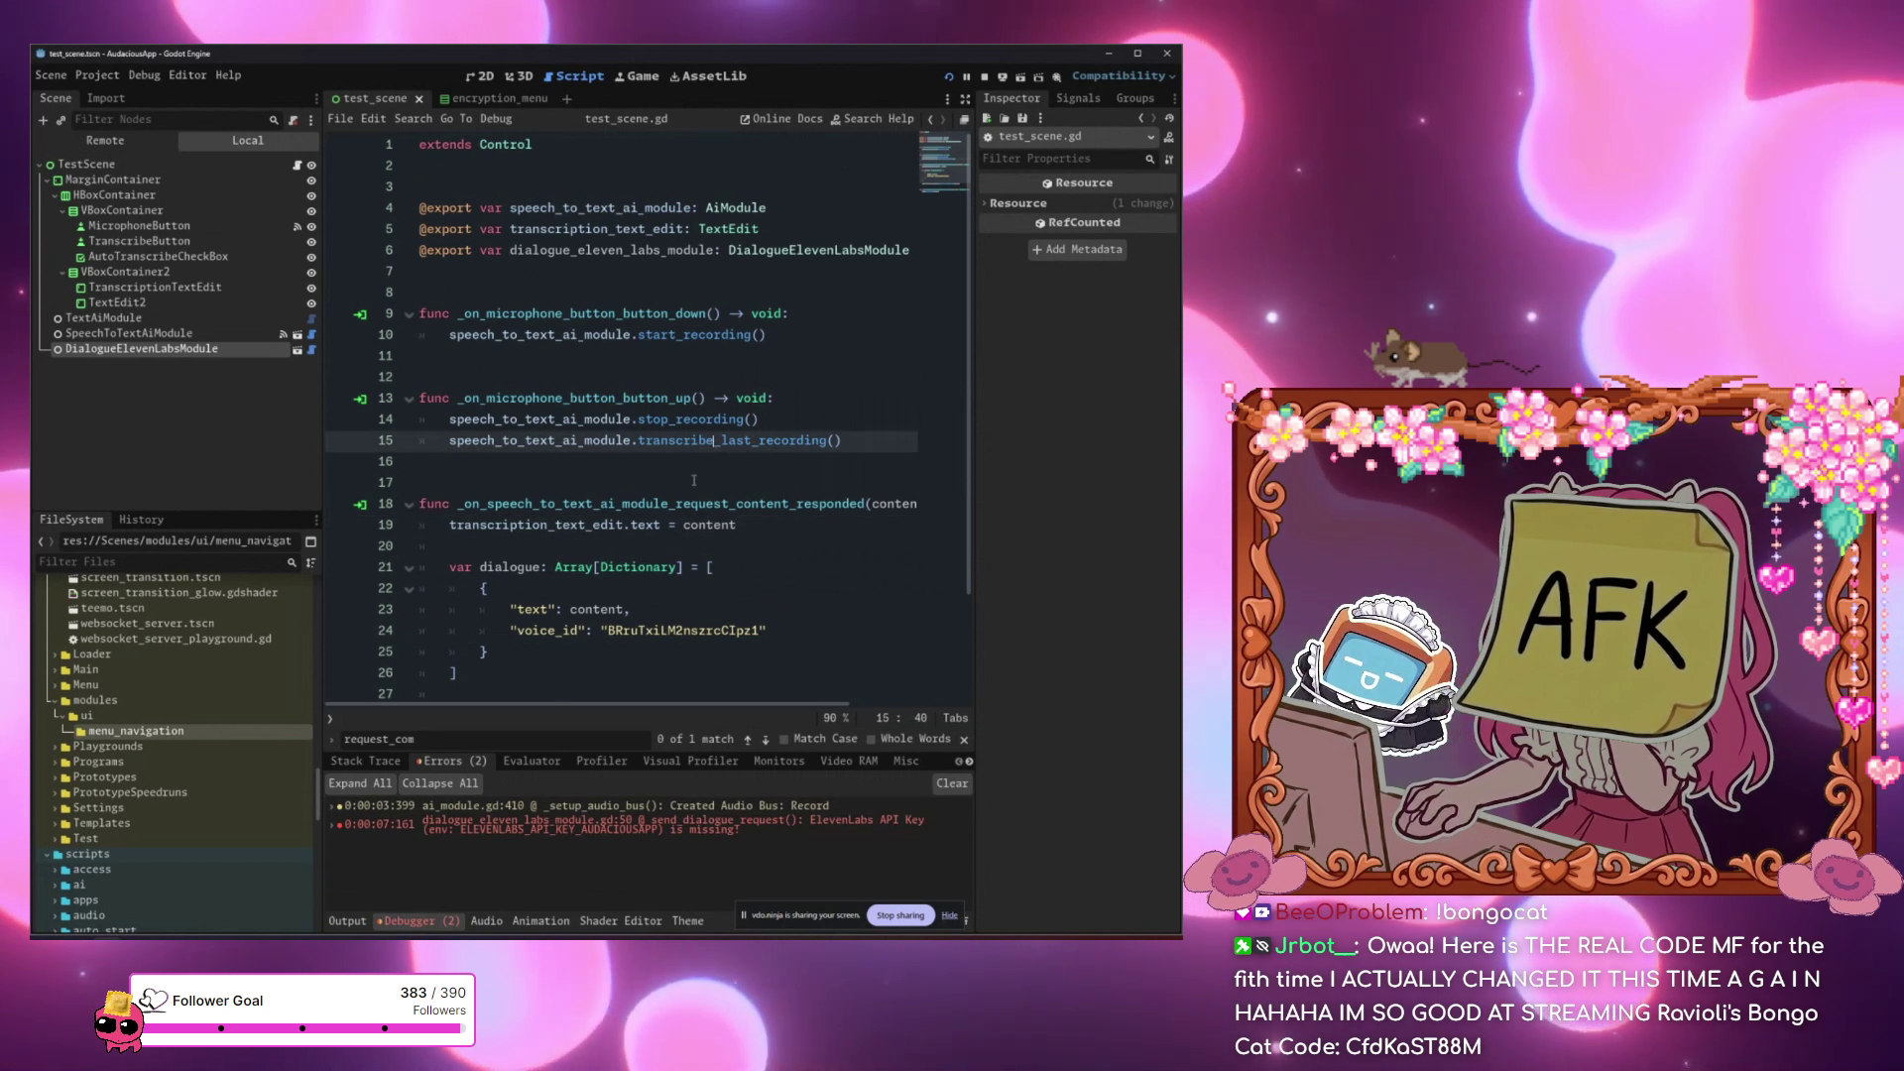
Step: Review lines 19–26 of test_scene.gd, including the voice_id string, then open the Project menu
{"action": "left_click", "coordinate": [666, 676]}
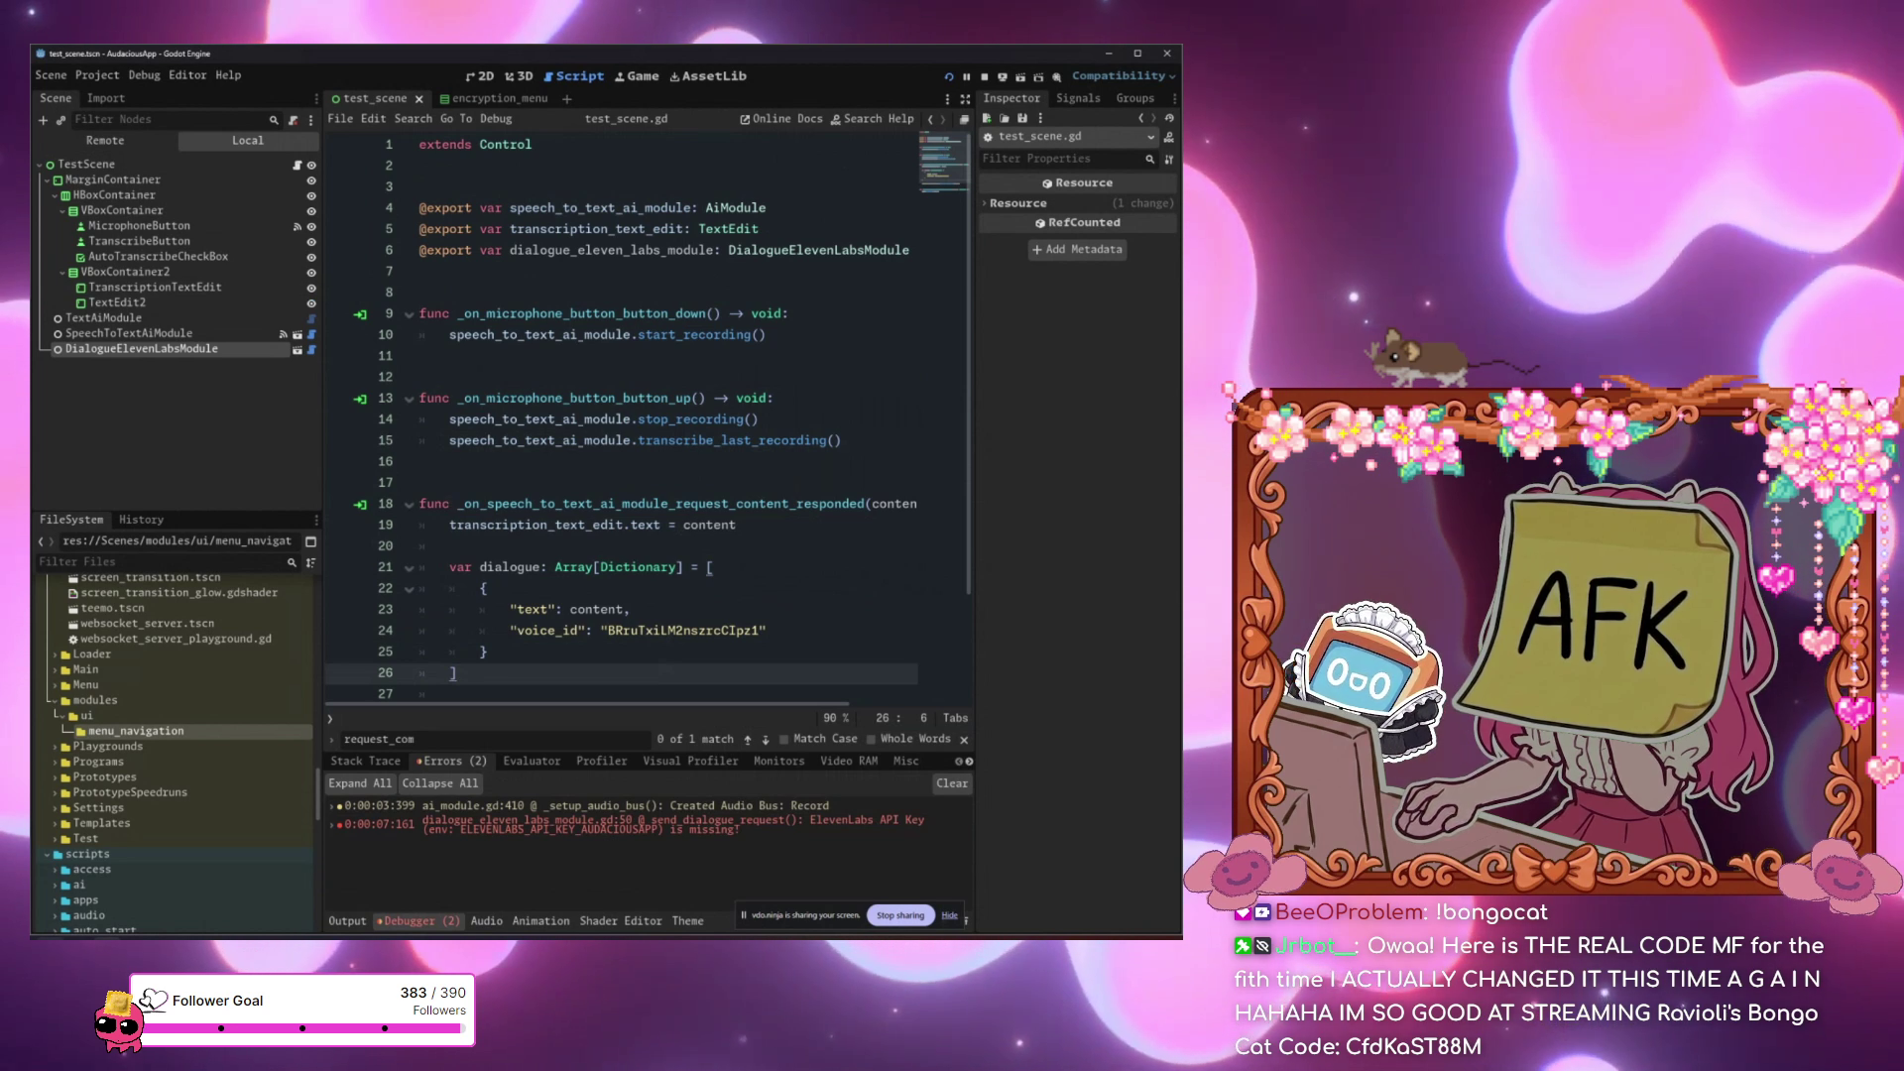
{"action": "left_click", "coordinate": [450, 546]}
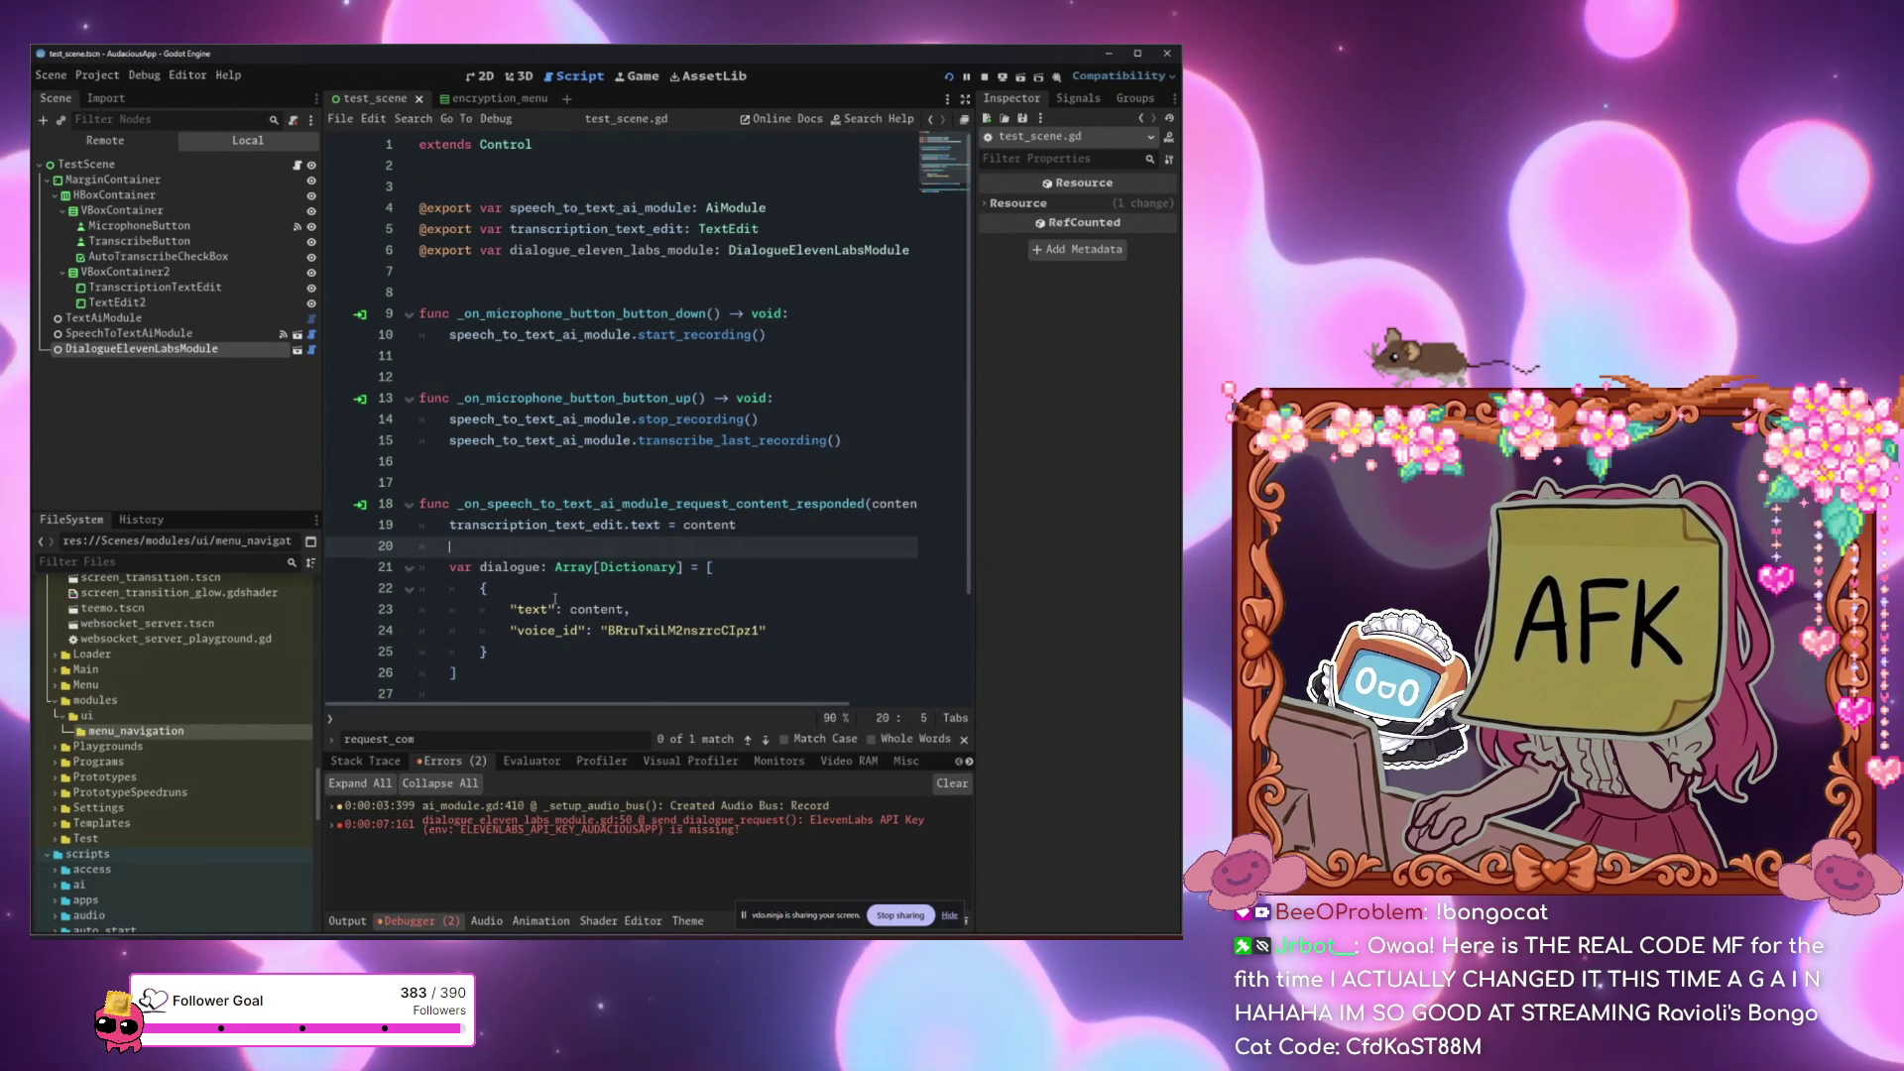
{"action": "left_click", "coordinate": [715, 569]}
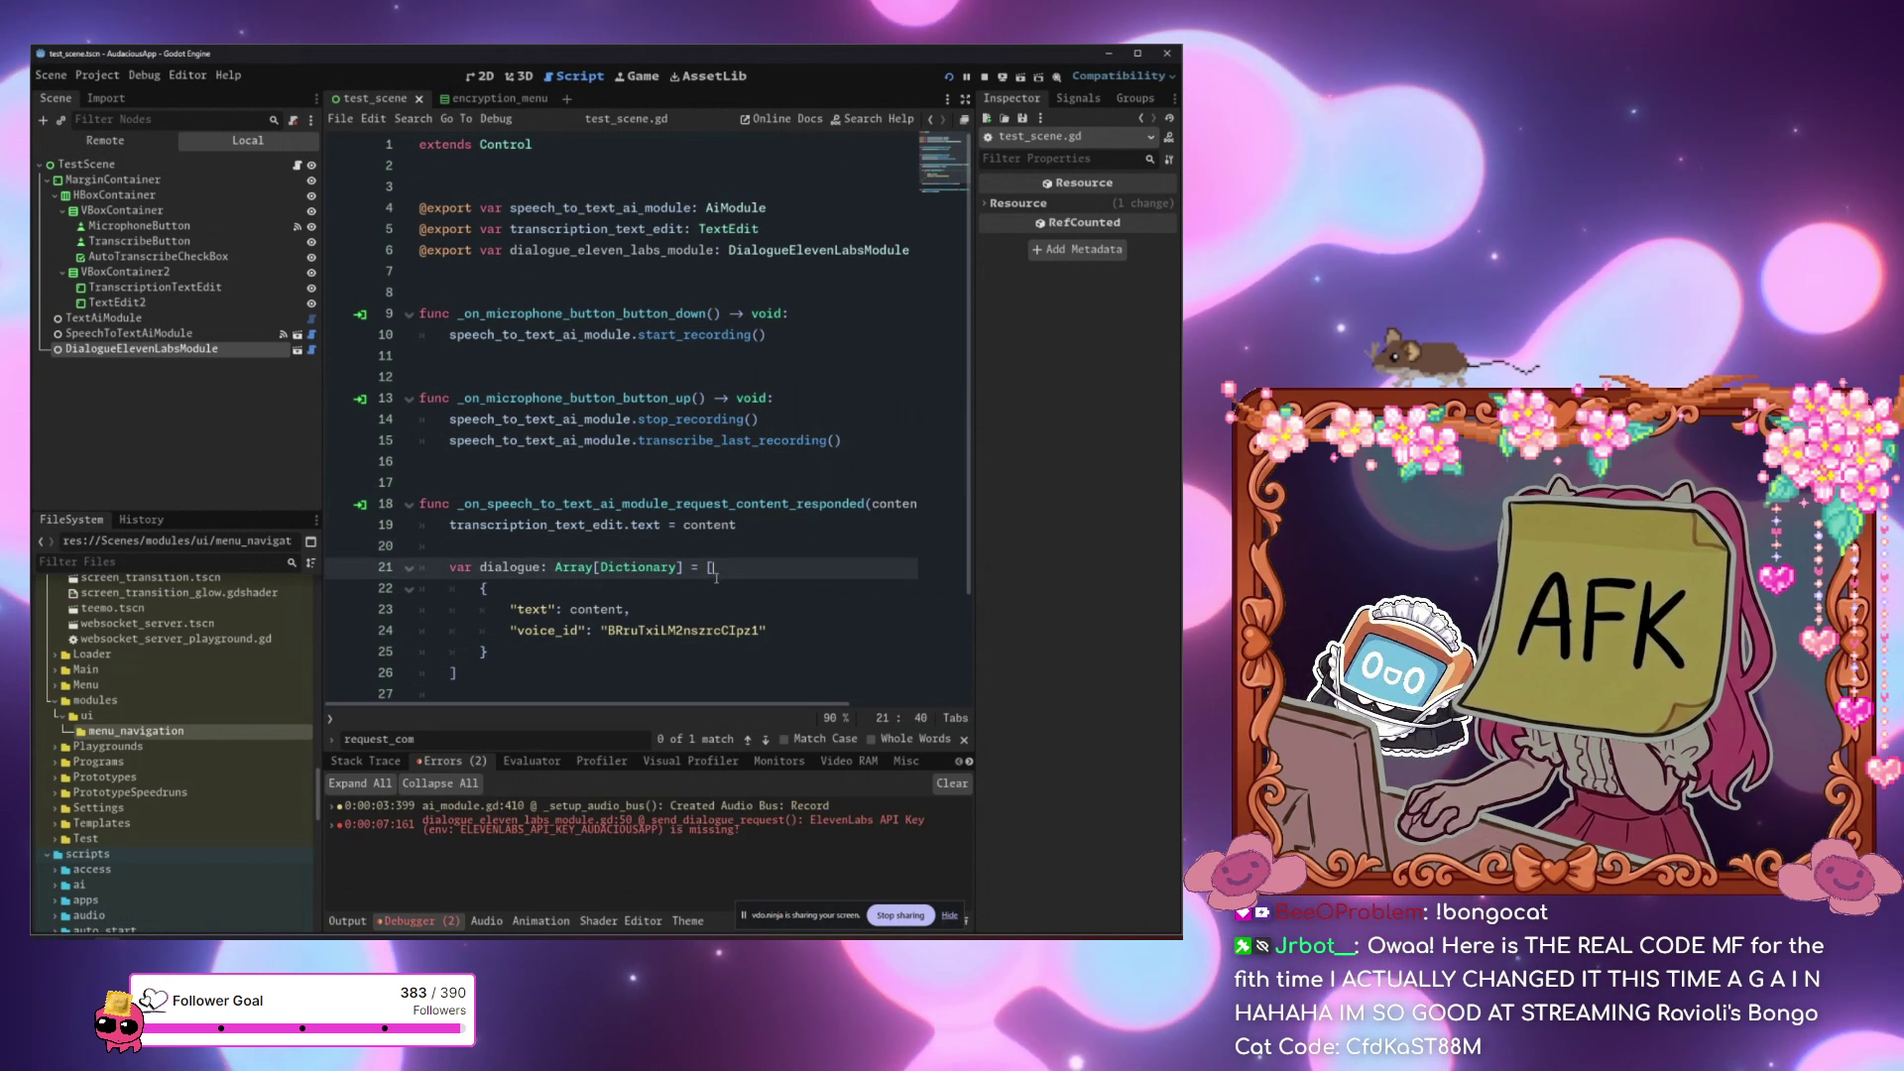
{"action": "left_click", "coordinate": [880, 517]}
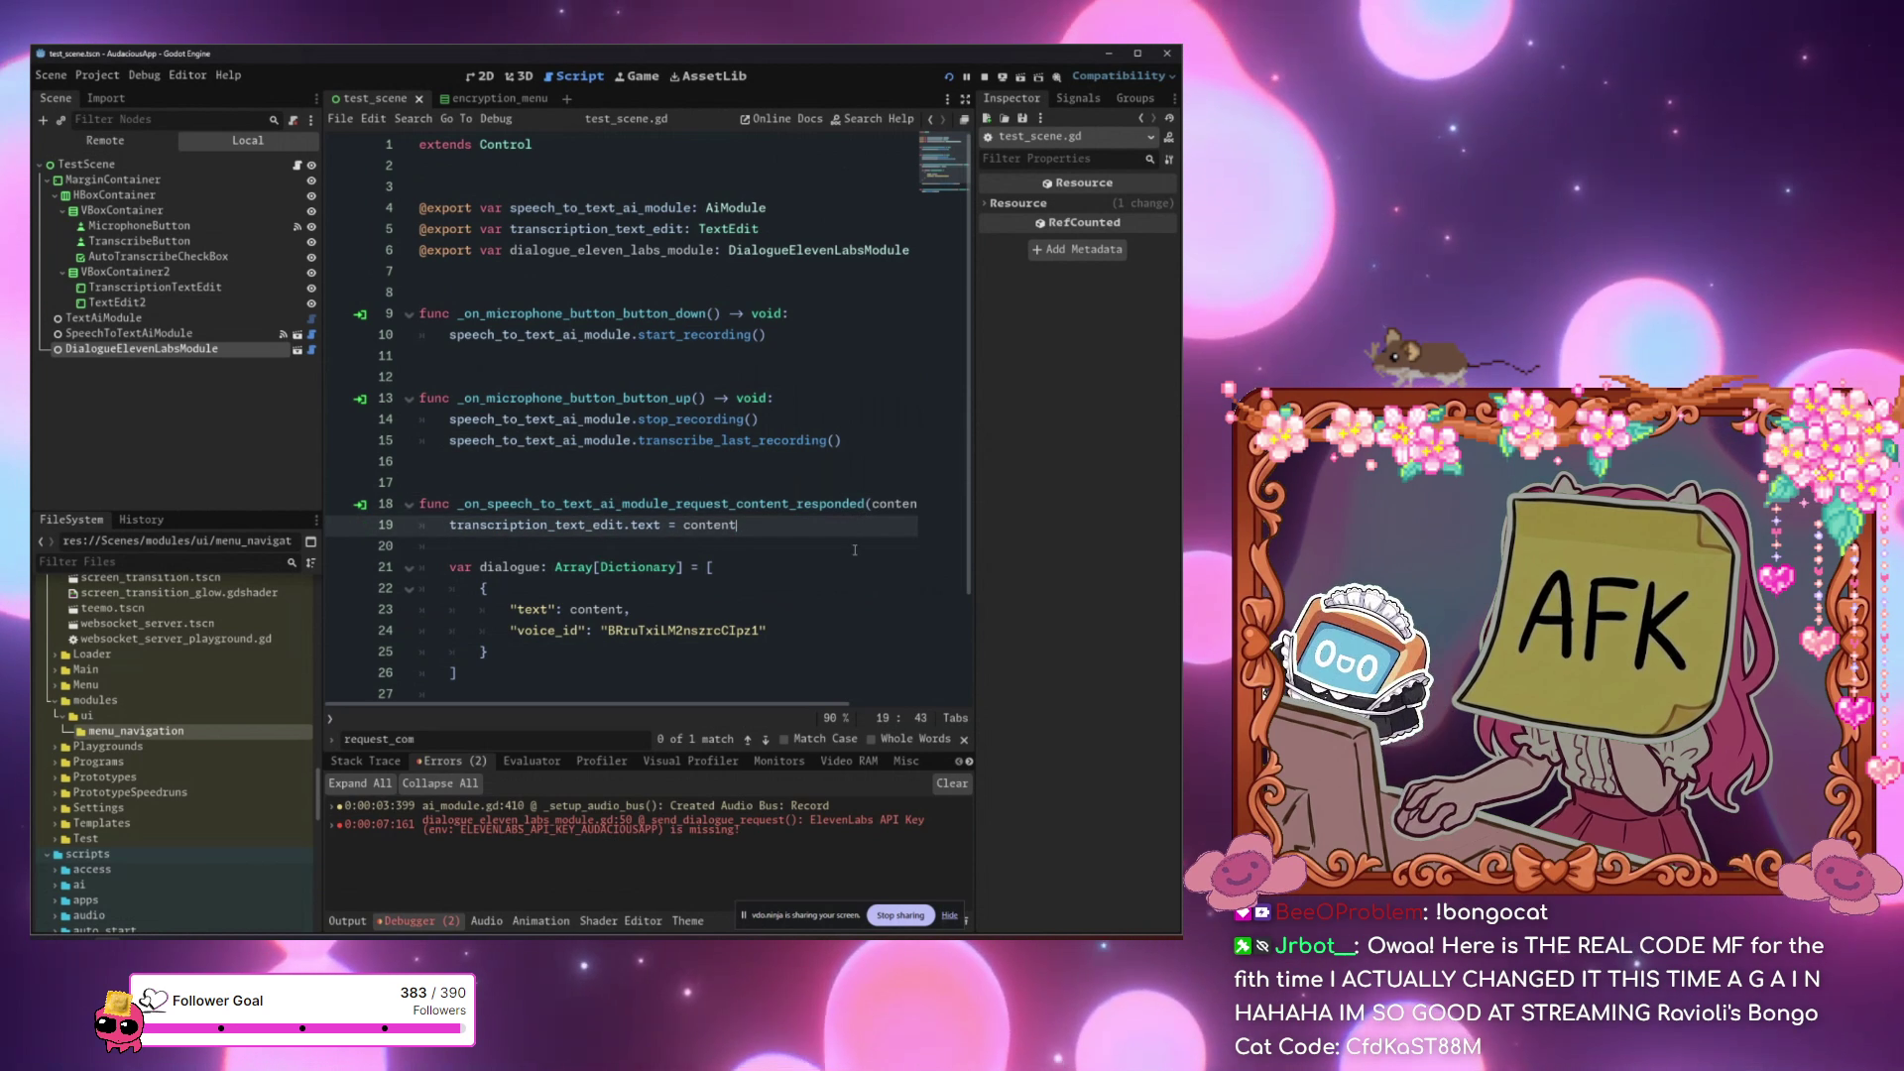
{"action": "left_click", "coordinate": [671, 631]}
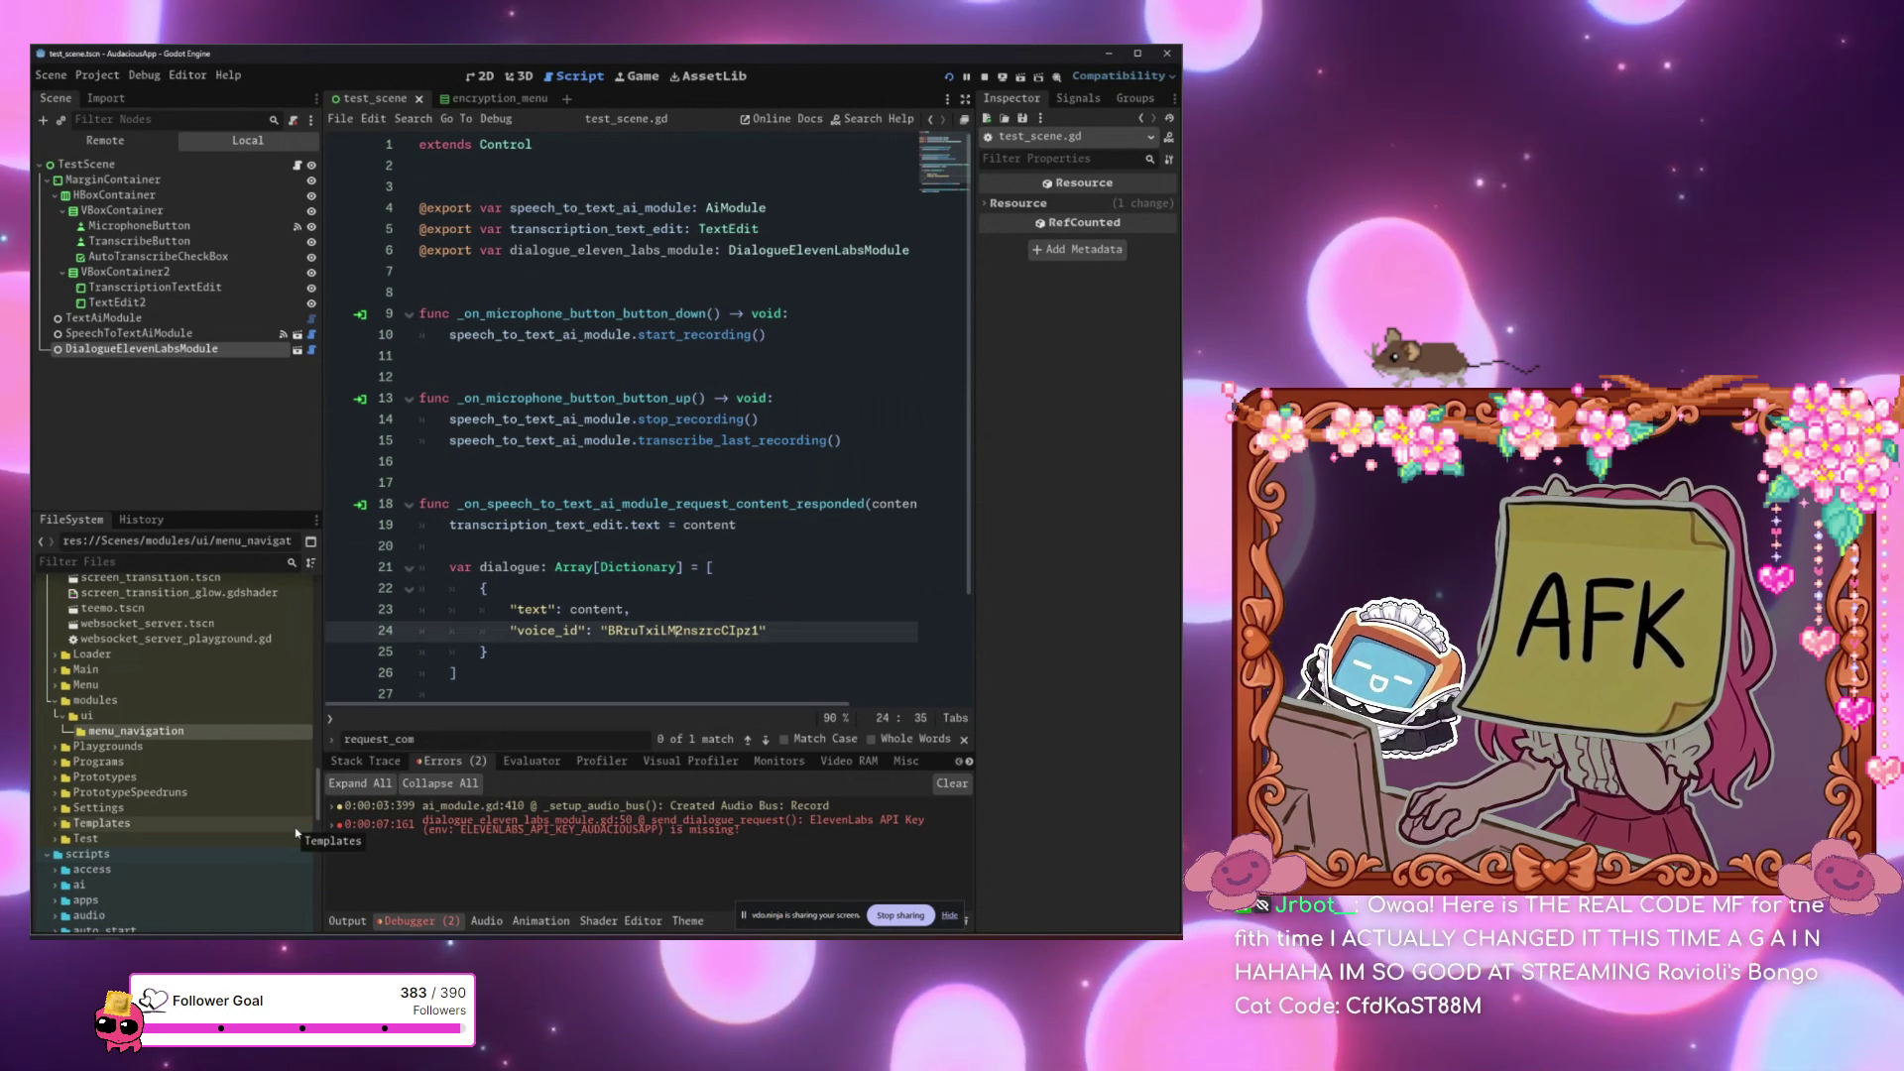
{"action": "left_click", "coordinate": [97, 75]}
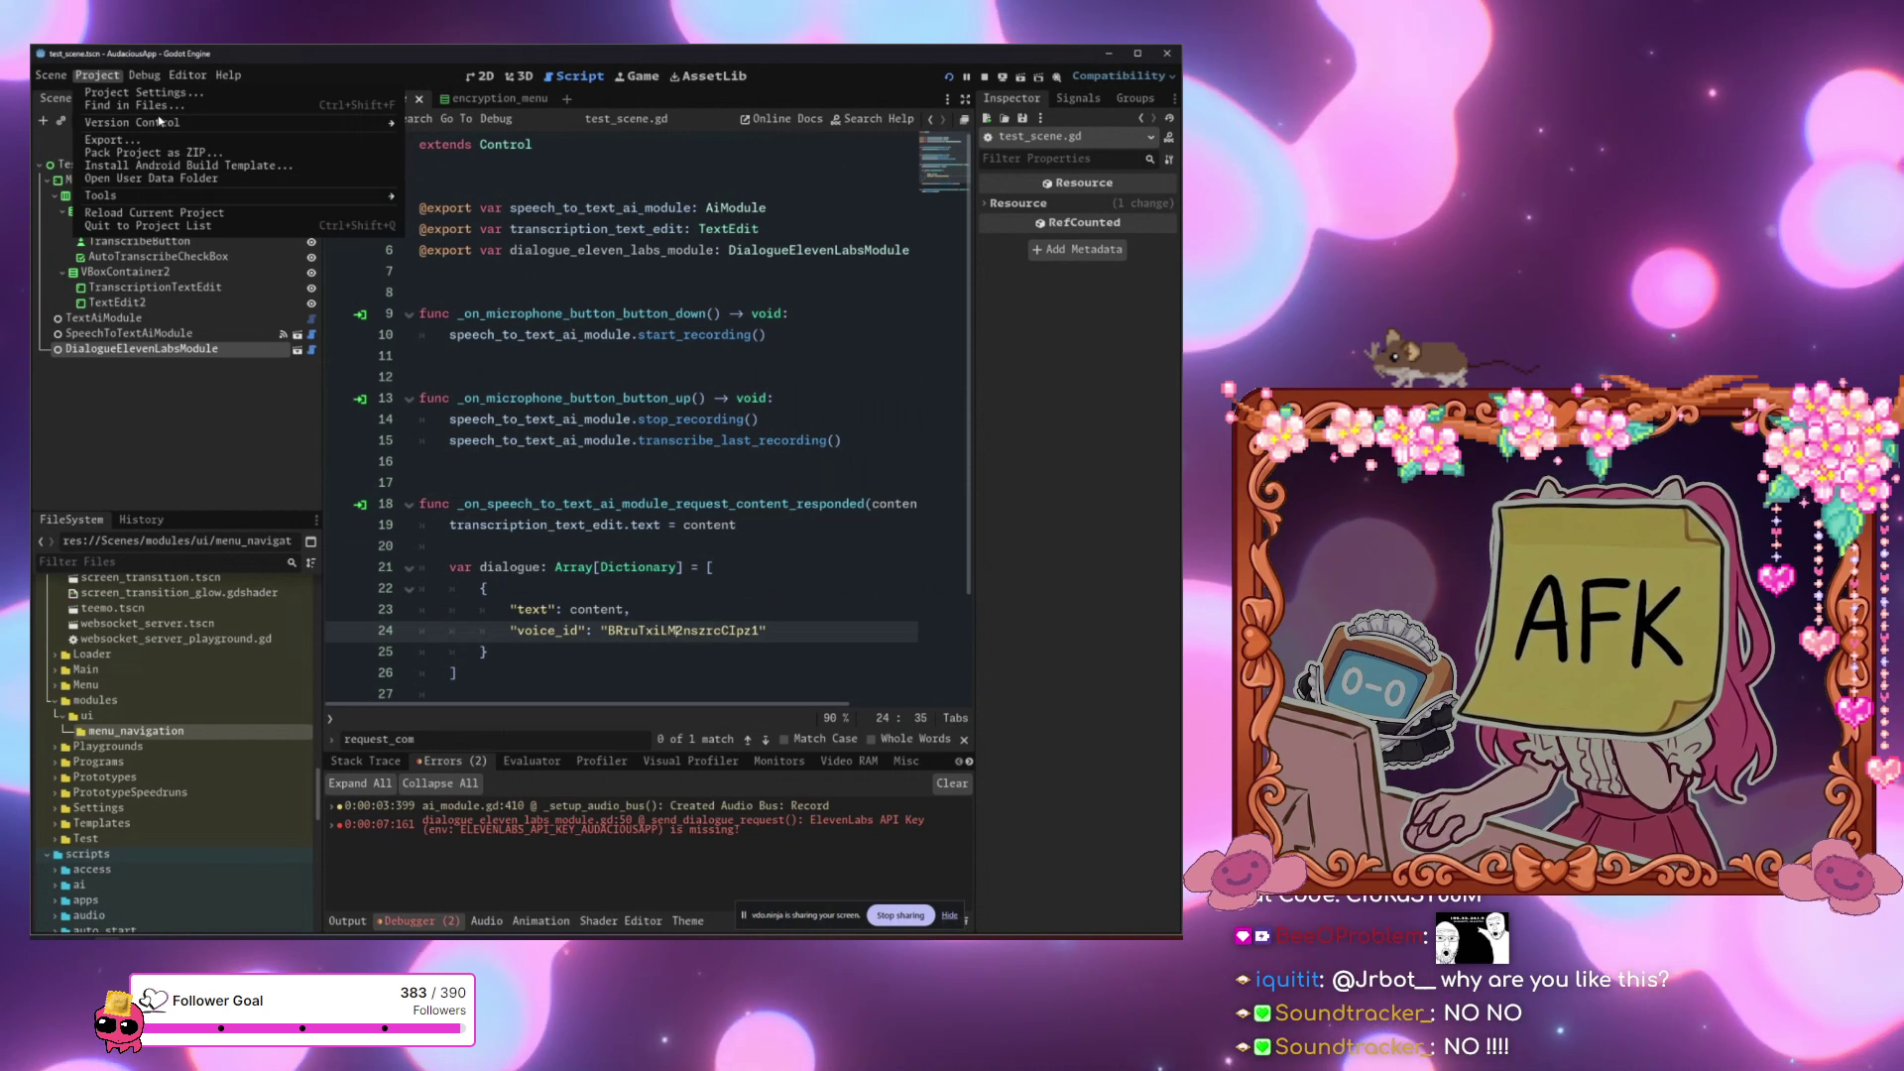
Step: Open the project's user data folder and reposition the Explorer window over the editor
{"action": "left_click", "coordinate": [149, 179]}
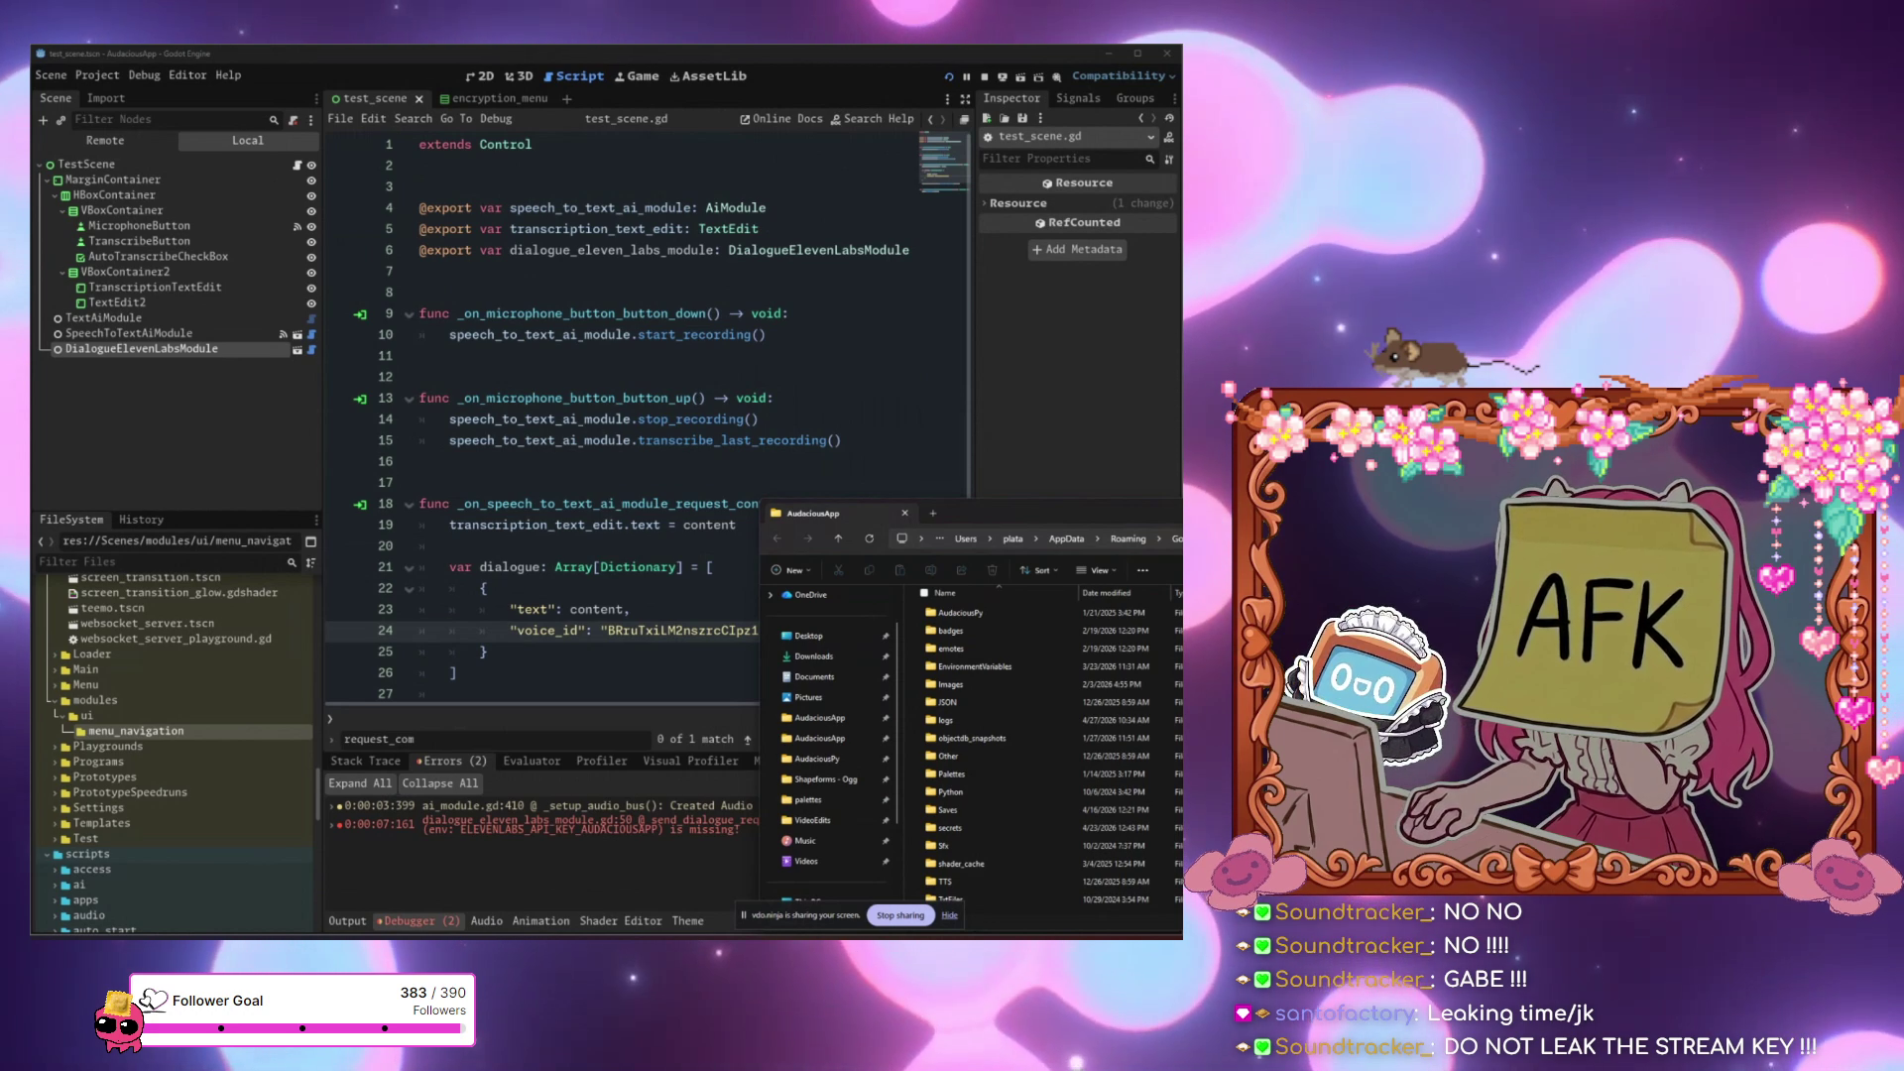
{"action": "mouse_move", "coordinate": [1067, 519]}
{"action": "left_mouse_down"}
{"action": "mouse_move", "coordinate": [729, 376]}
{"action": "mouse_move", "coordinate": [622, 248]}
{"action": "mouse_move", "coordinate": [519, 263]}
{"action": "mouse_move", "coordinate": [671, 279]}
{"action": "left_mouse_up"}
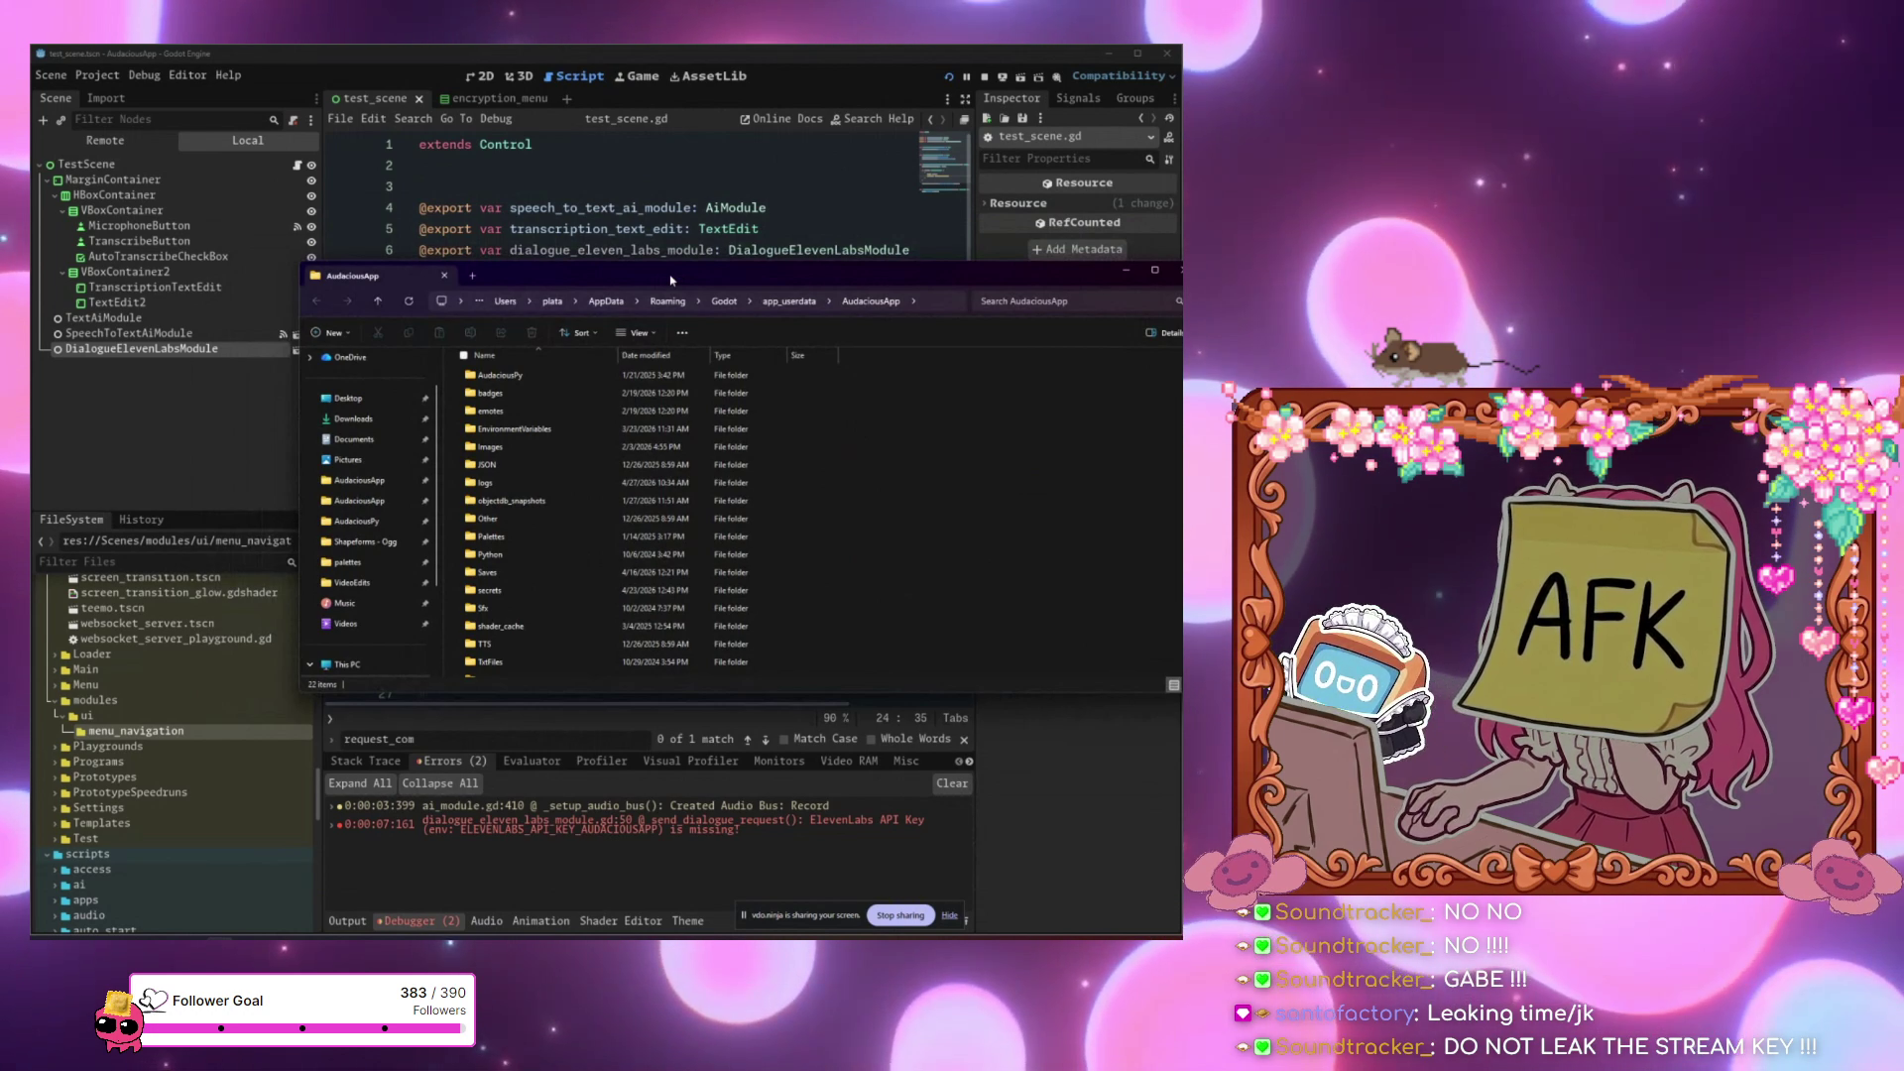
{"action": "double_click", "coordinate": [671, 279]}
{"action": "mouse_move", "coordinate": [658, 10]}
{"action": "left_mouse_down"}
{"action": "mouse_move", "coordinate": [658, 90]}
{"action": "mouse_move", "coordinate": [571, 231]}
{"action": "left_mouse_up"}
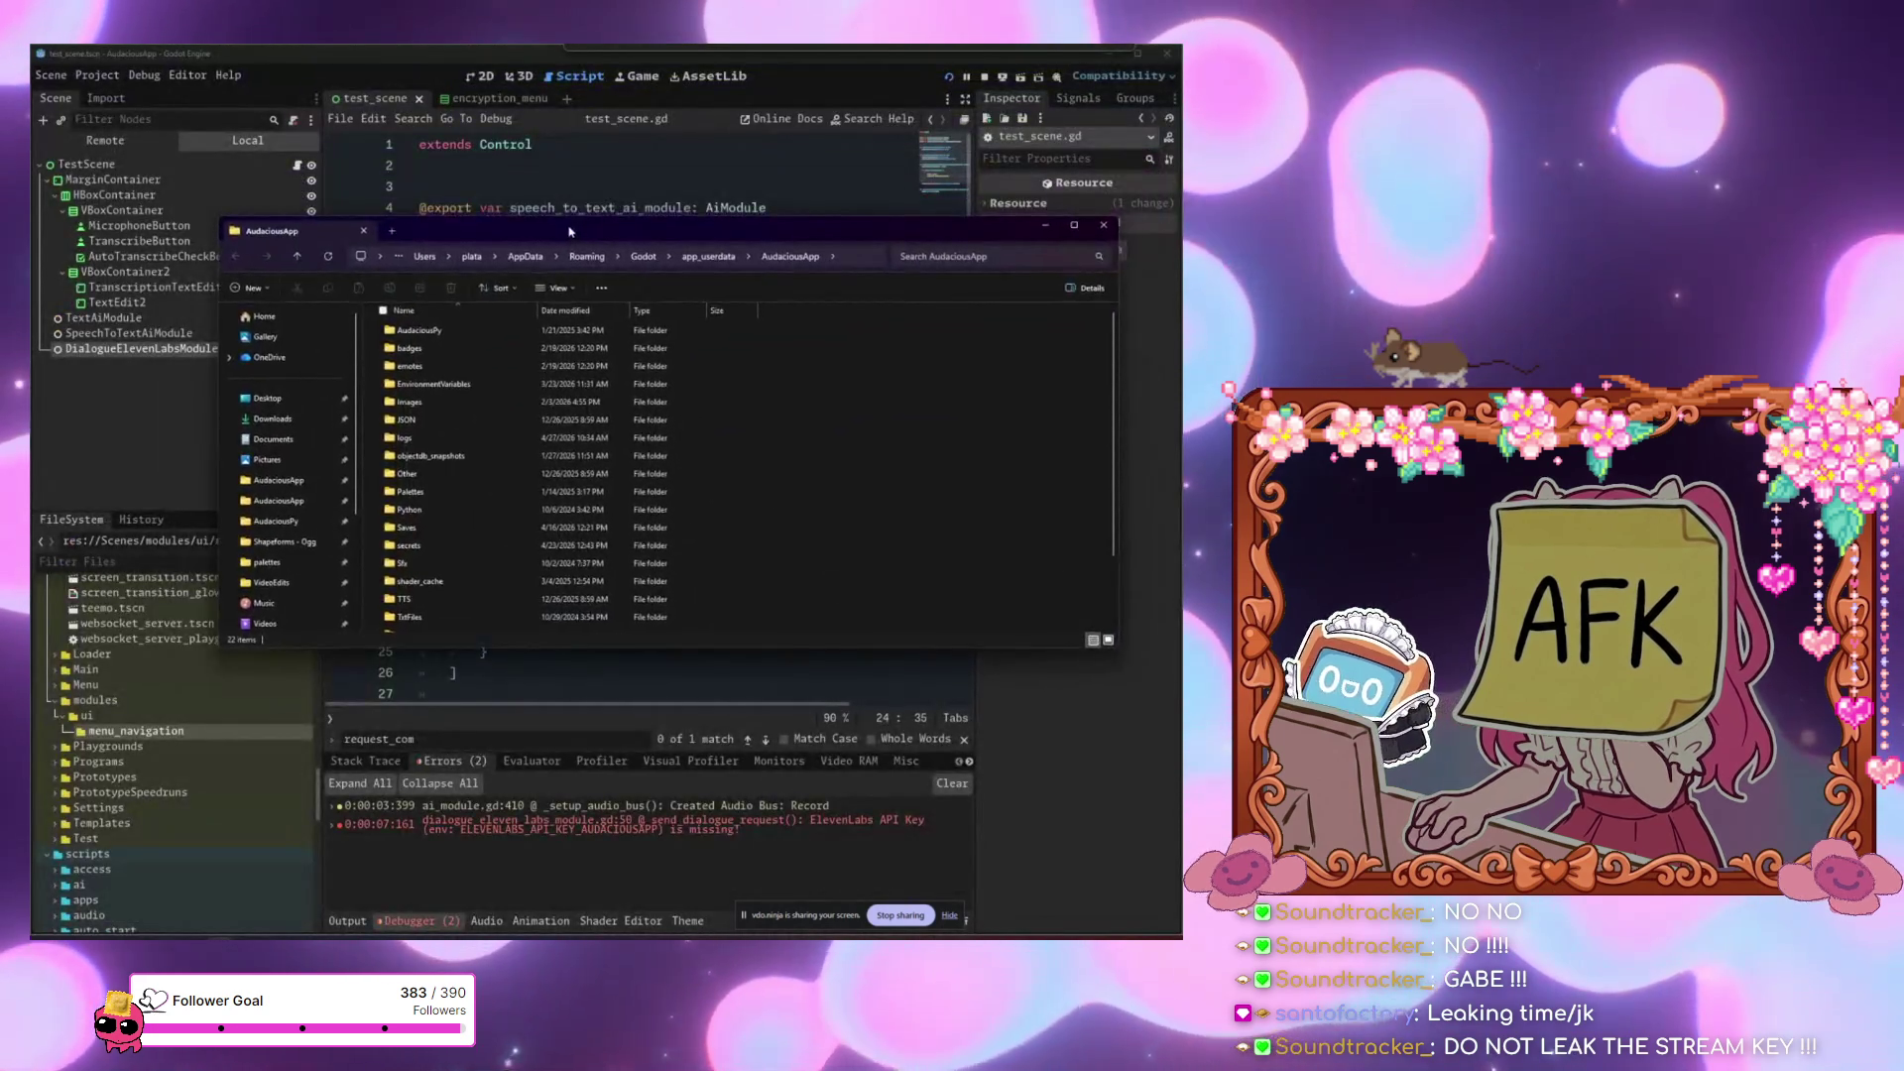
Step: Browse past the JSON and secrets folders and open EnvironmentVariables
{"action": "left_click", "coordinate": [433, 417]}
{"action": "scroll", "coordinate": [433, 421], "scroll_direction": "down", "scroll_amount": 2}
{"action": "scroll", "coordinate": [434, 420], "scroll_direction": "up", "scroll_amount": 2}
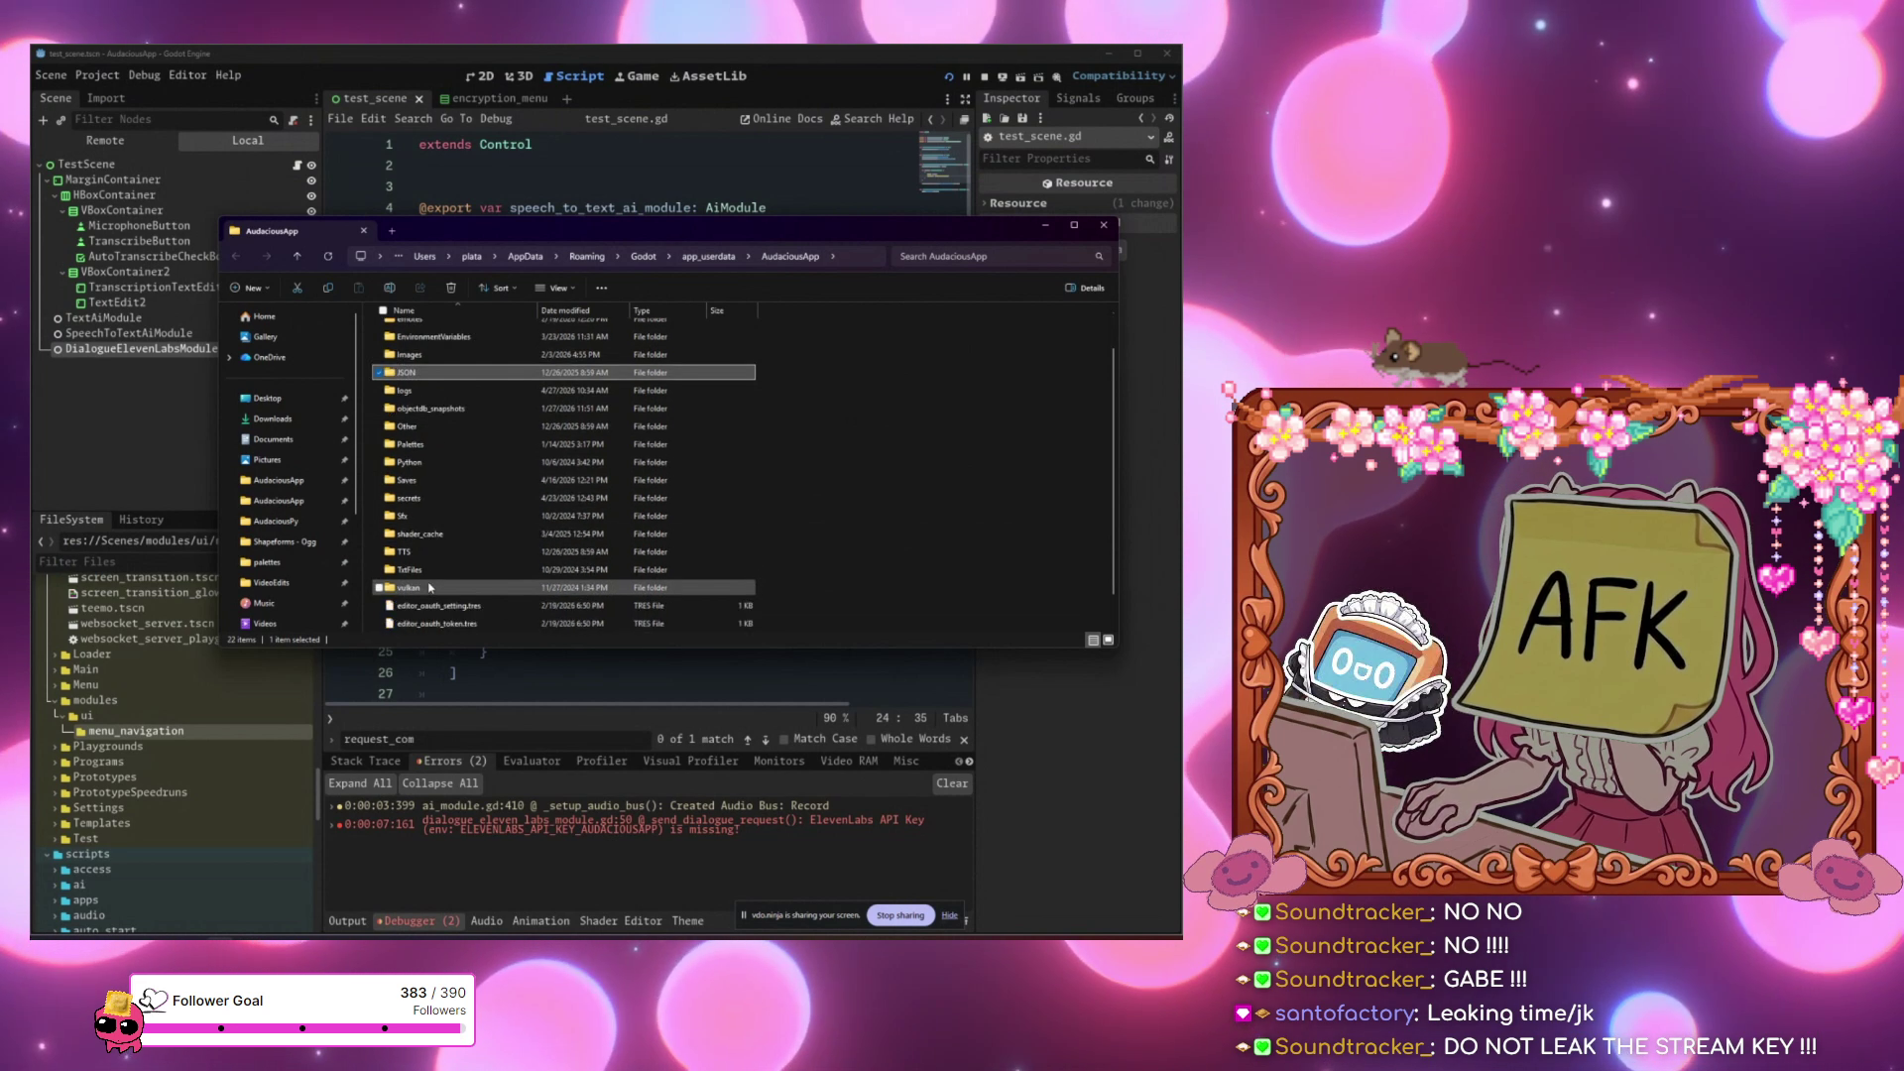
{"action": "scroll", "coordinate": [426, 350], "scroll_direction": "down", "scroll_amount": 2}
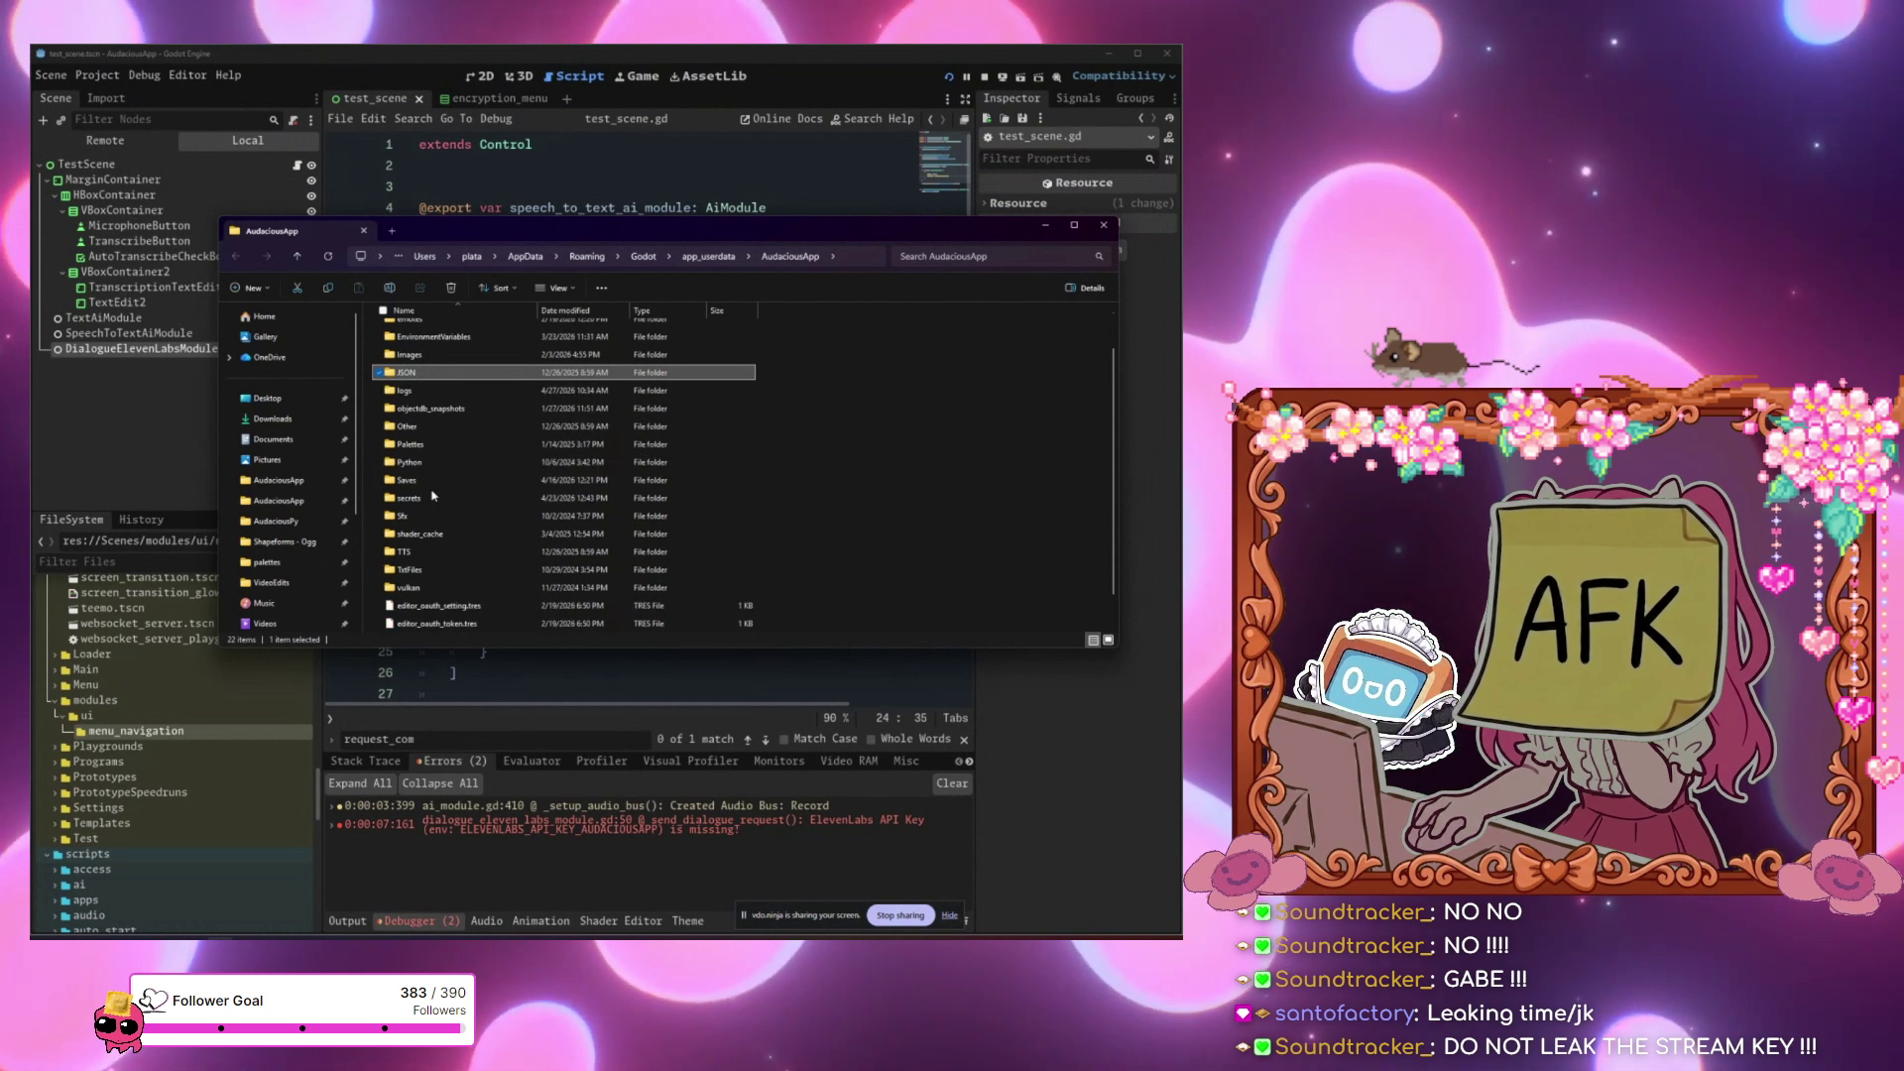
{"action": "left_click", "coordinate": [456, 498]}
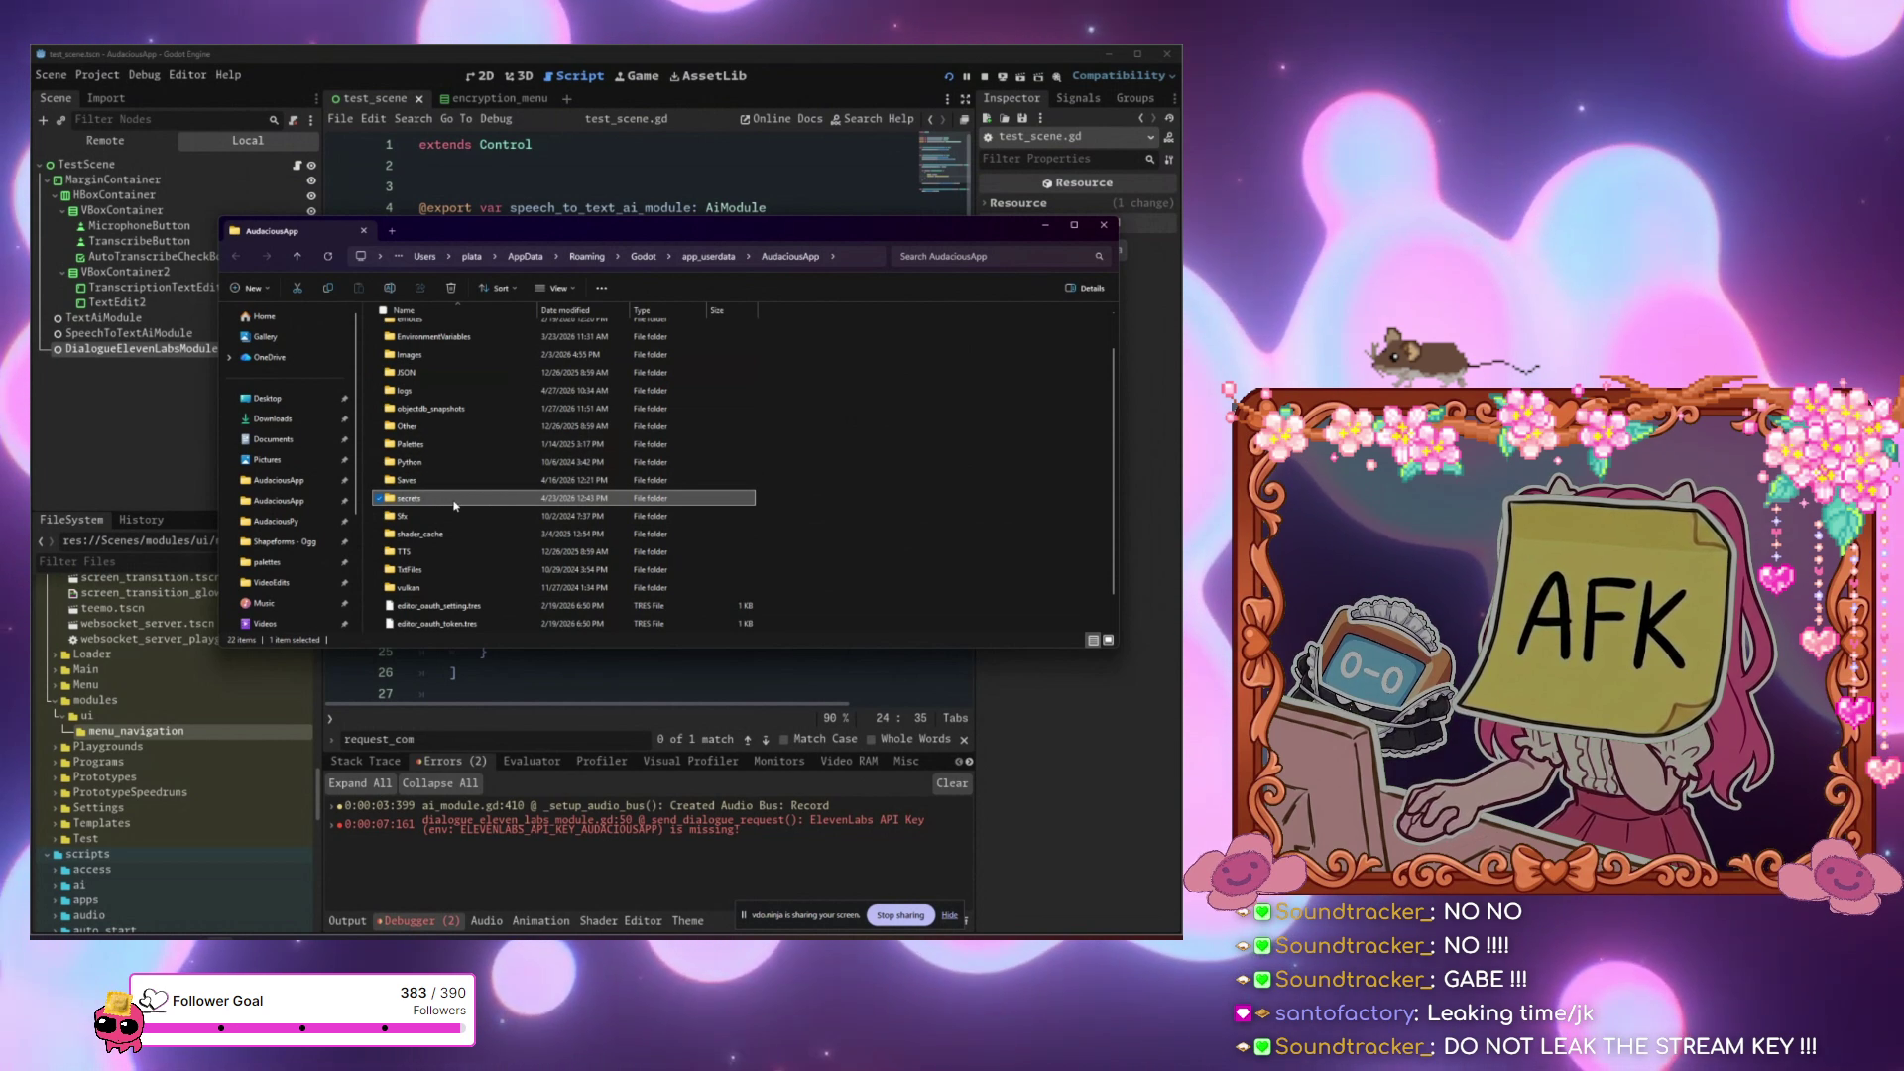
{"action": "scroll", "coordinate": [444, 397], "scroll_direction": "up", "scroll_amount": 1}
{"action": "double_click", "coordinate": [444, 390]}
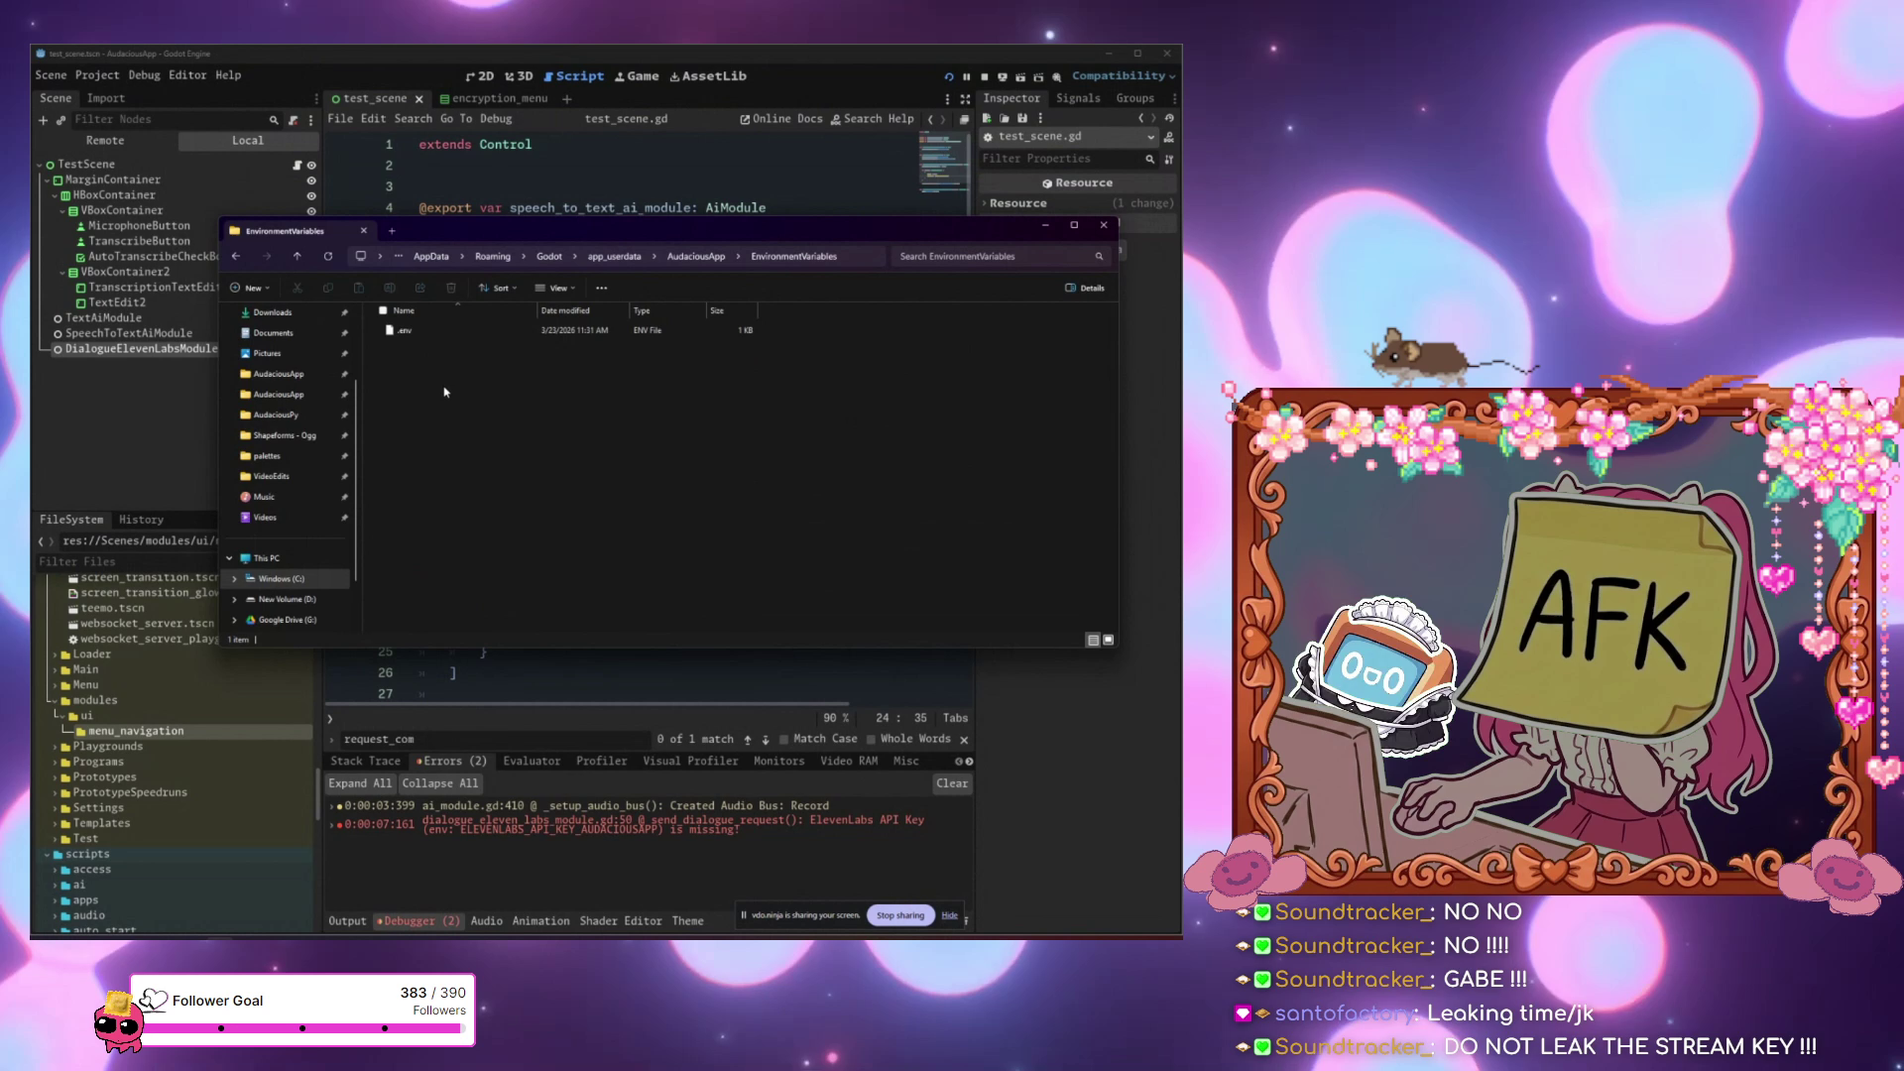
Step: Select the .env file, then stop vdo.ninja screen sharing to keep the API key private
{"action": "left_click", "coordinate": [432, 333]}
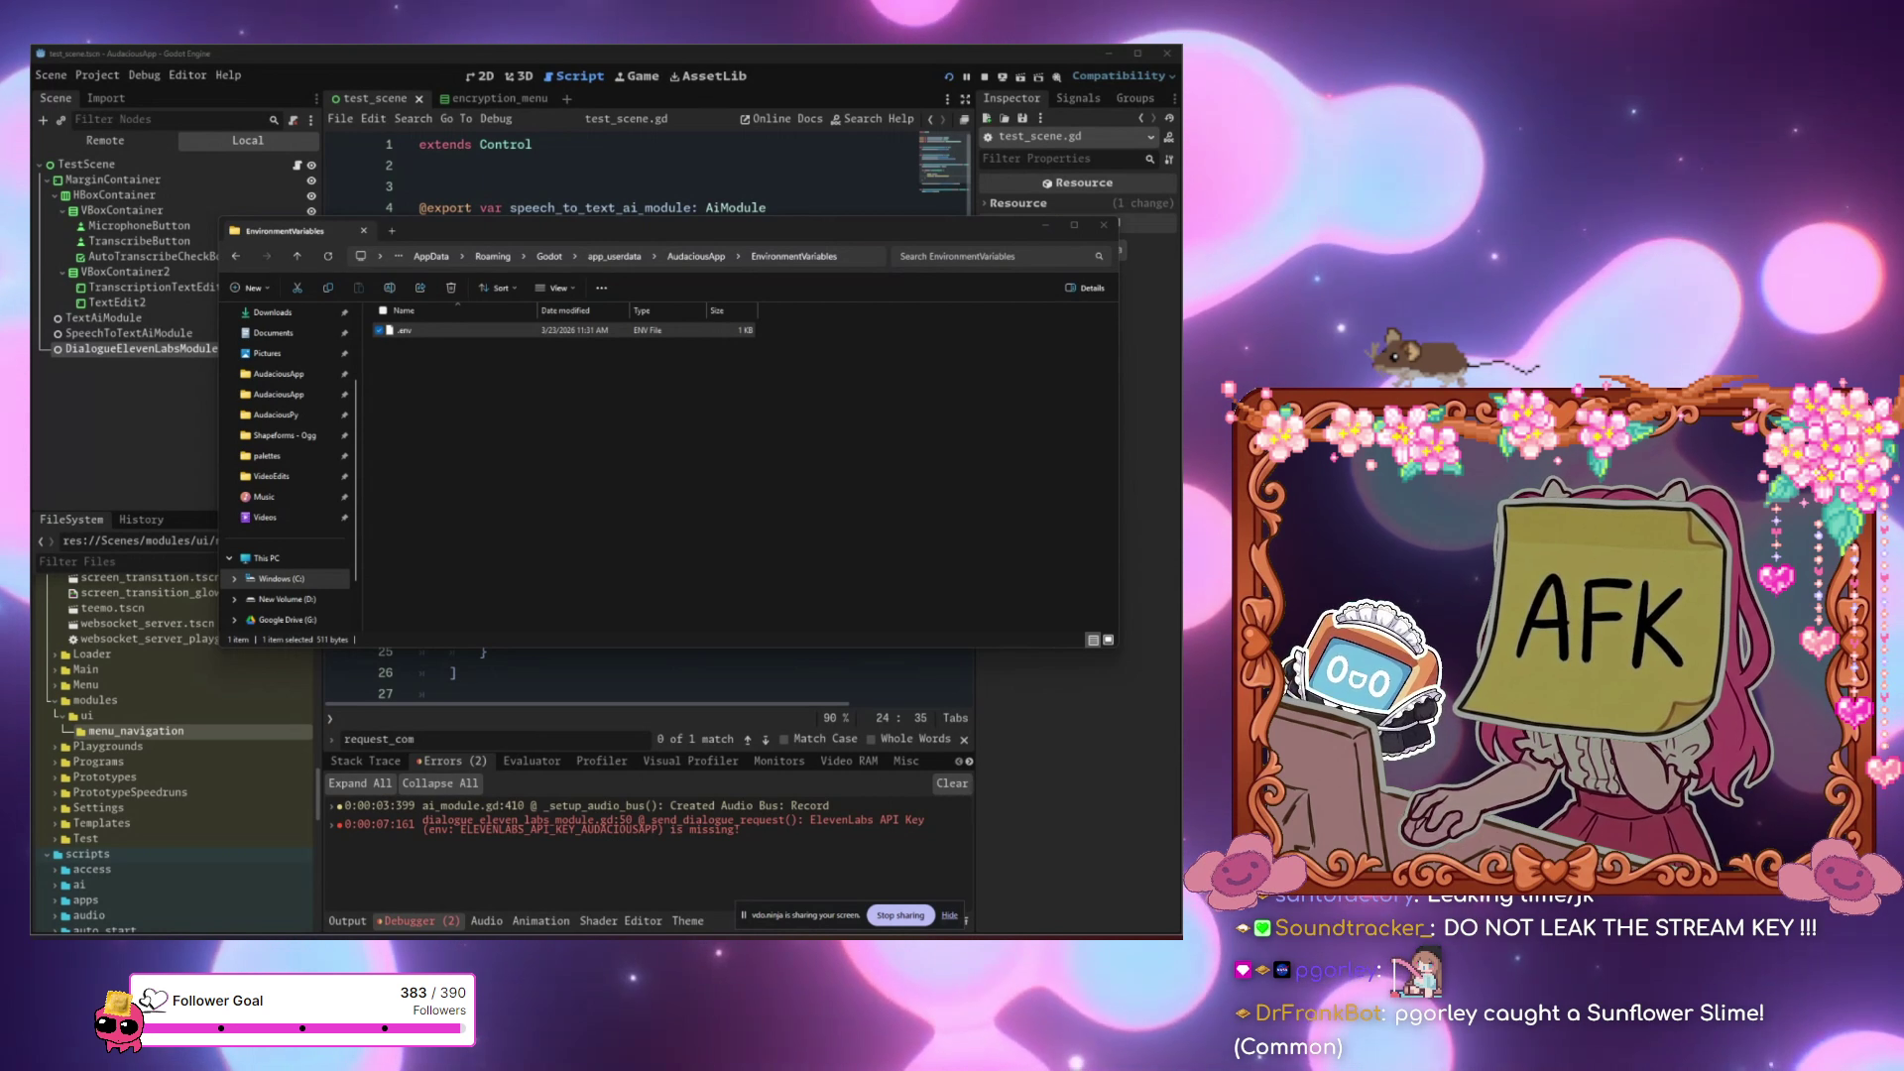
{"action": "left_click", "coordinate": [914, 914]}
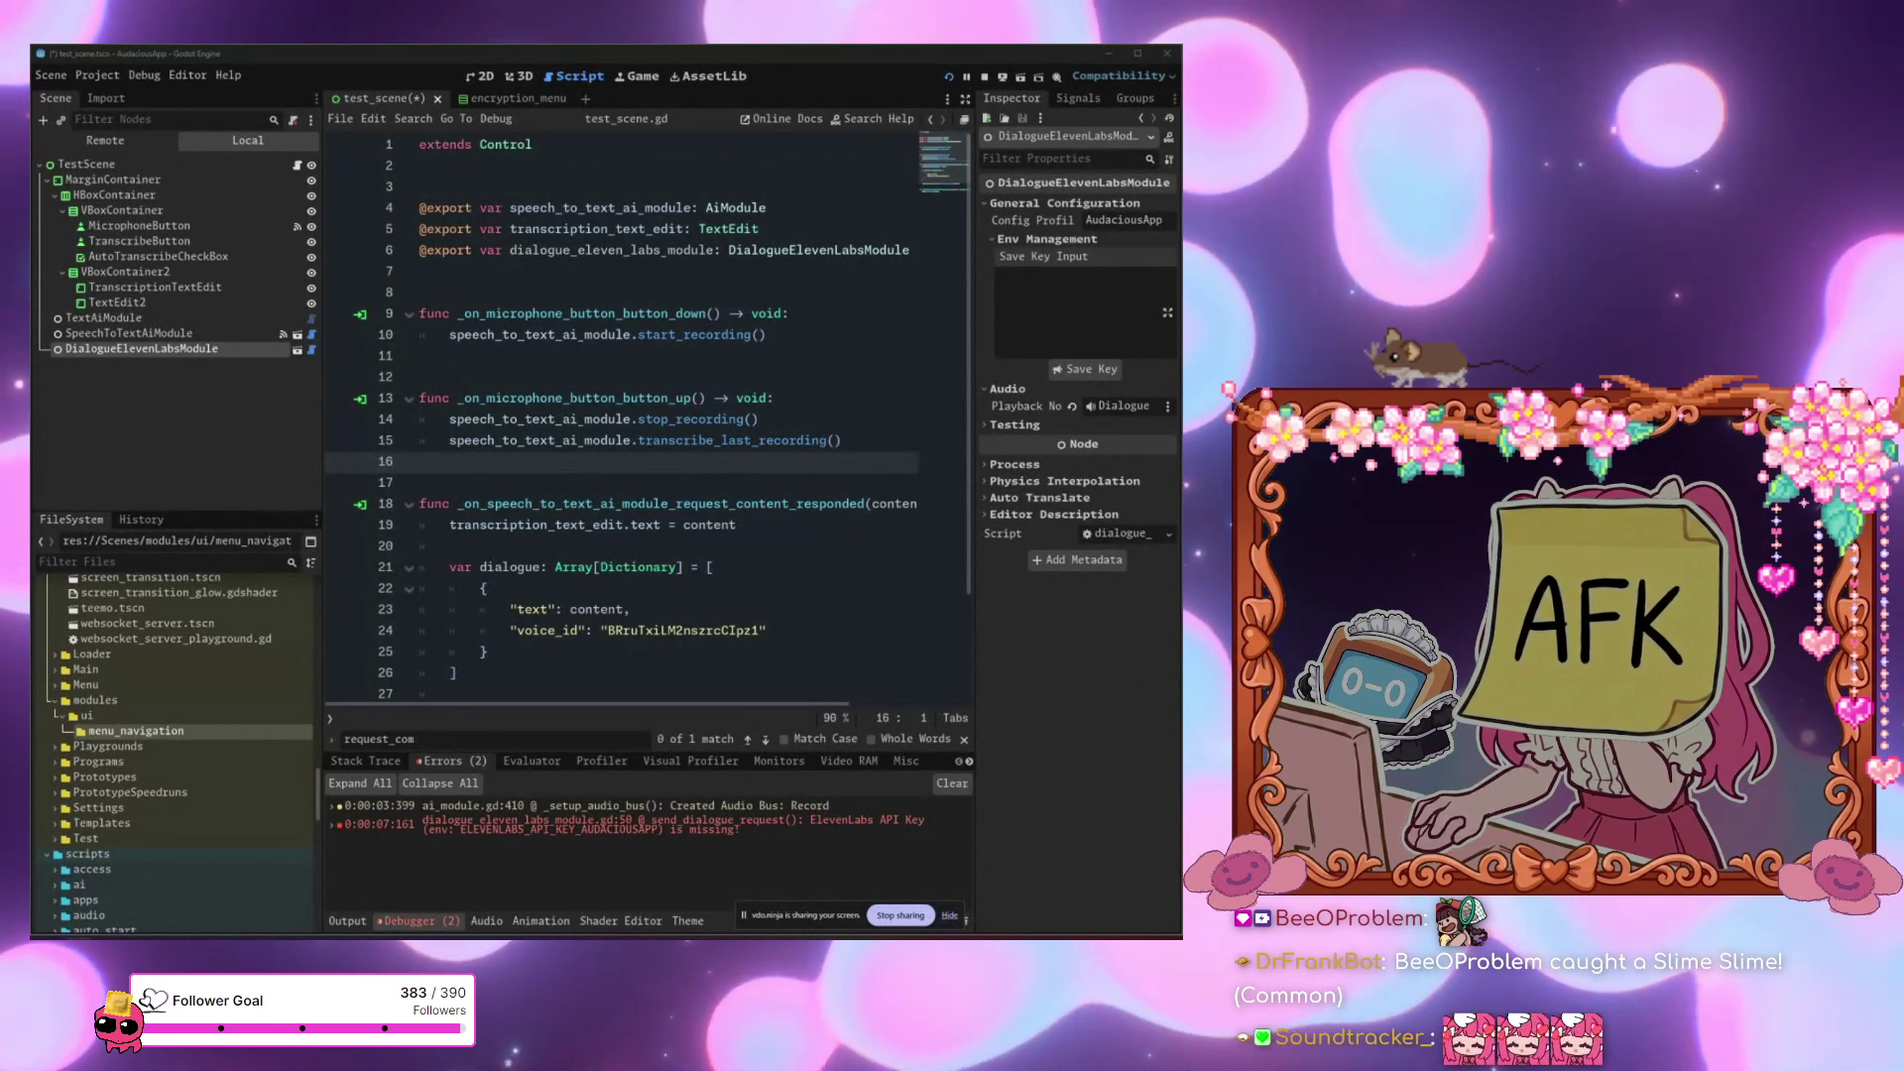
Step: From the test_scene.gd editor, save and relaunch the project with F5
{"action": "mouse_move", "coordinate": [269, 862]}
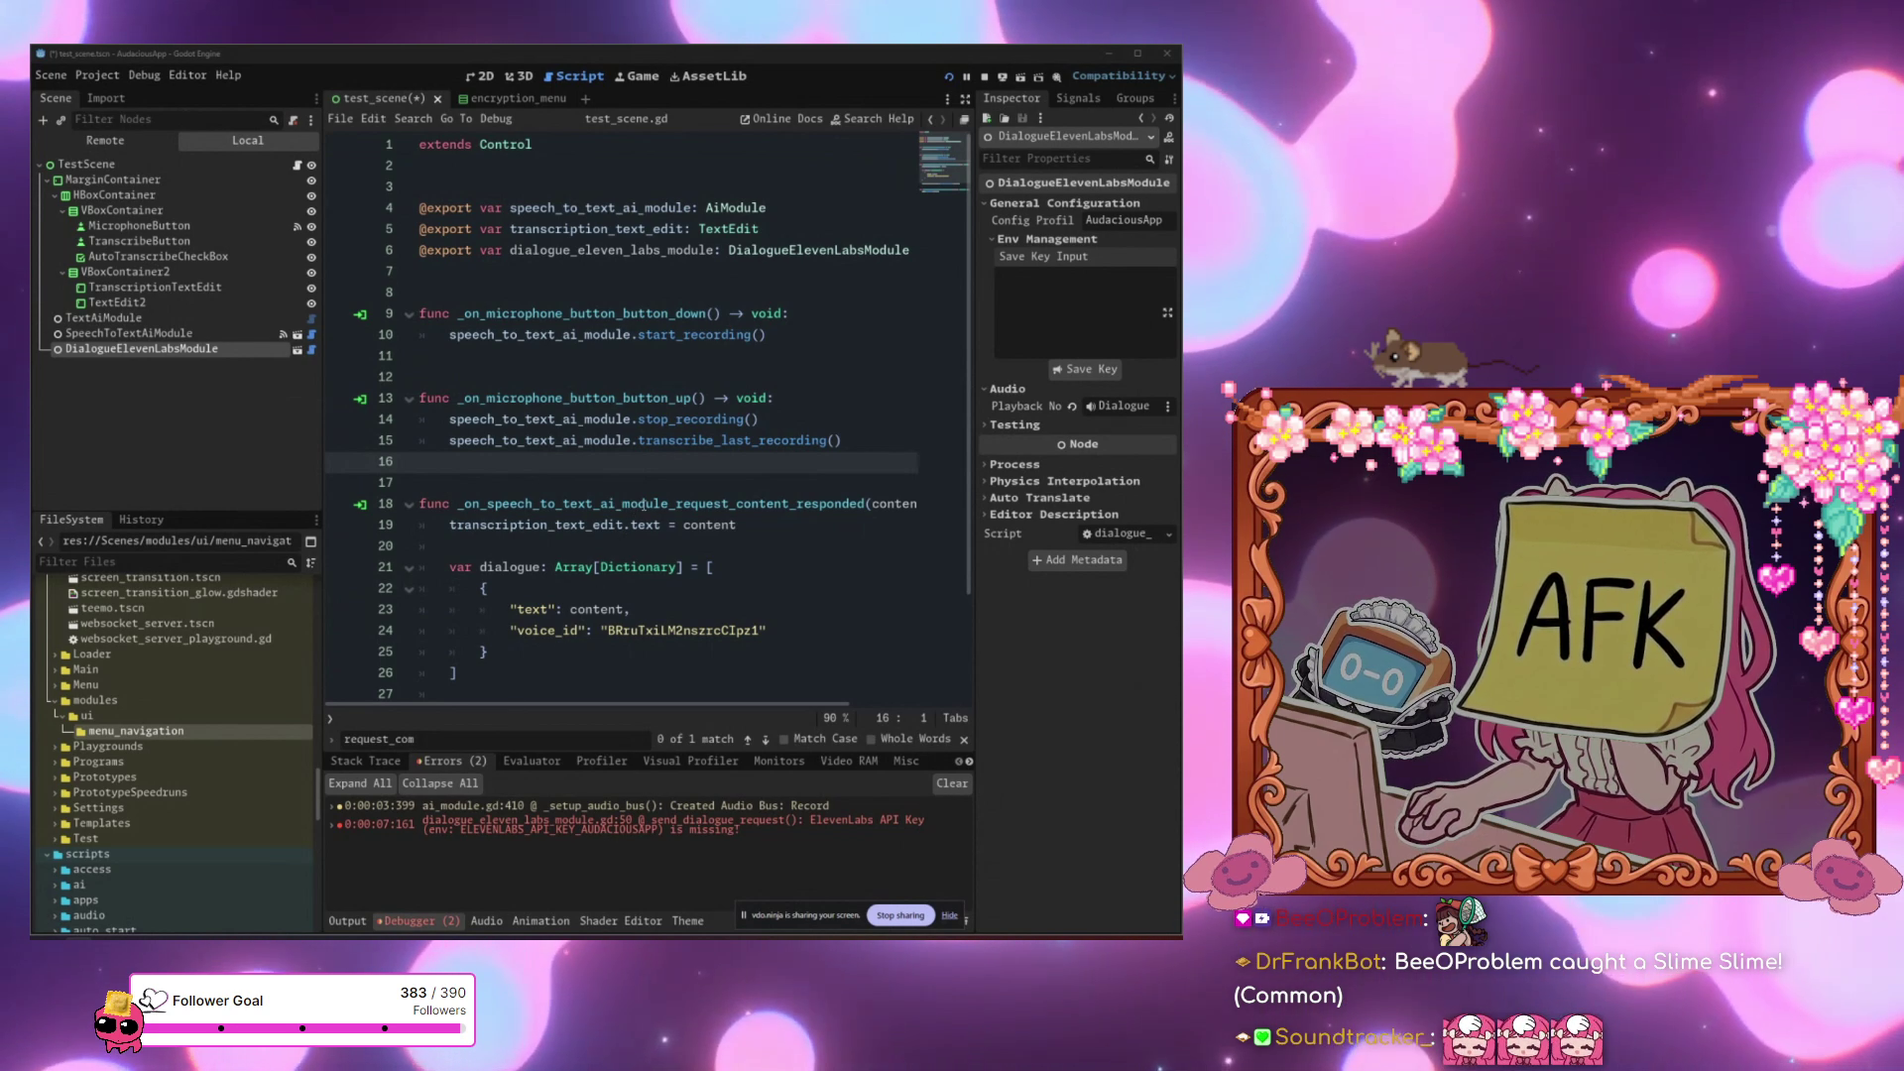
{"action": "left_click", "coordinate": [646, 504]}
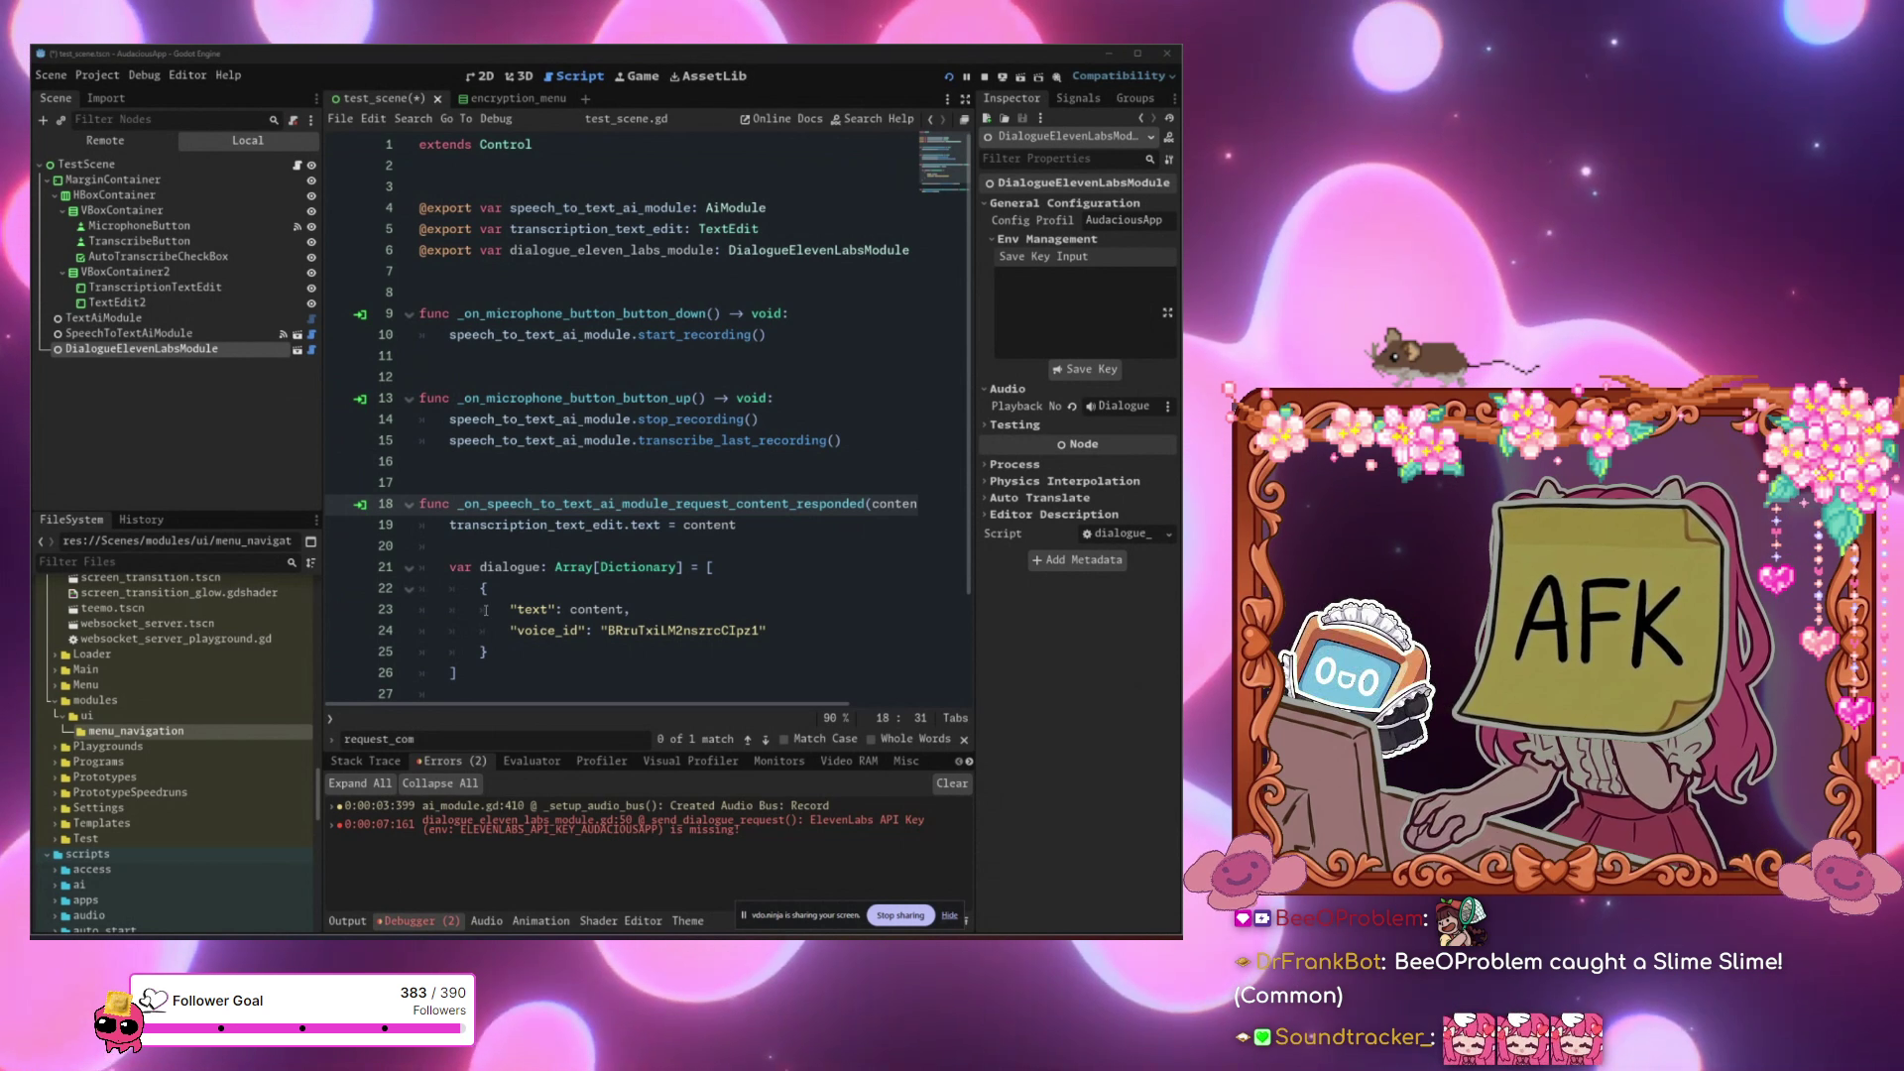
{"action": "left_click", "coordinate": [714, 461]}
{"action": "key", "text": "F5"}
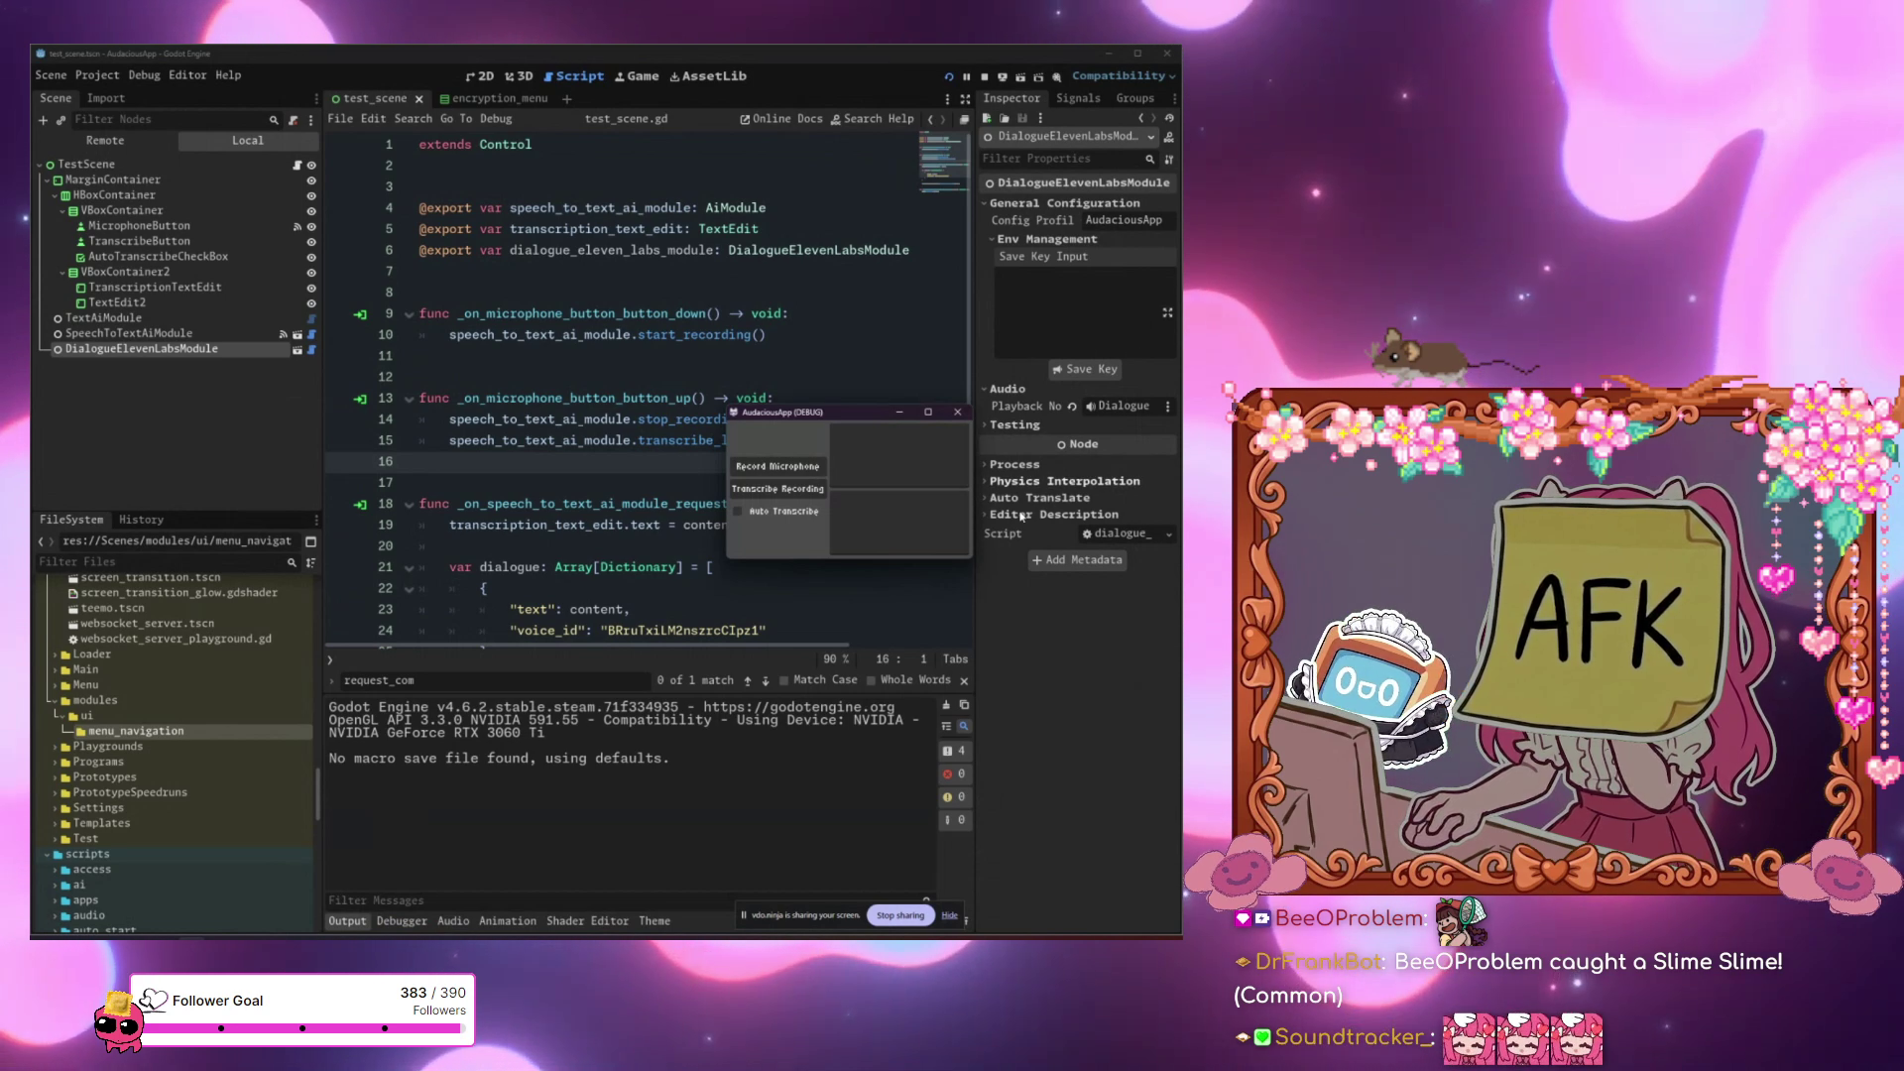
Step: Move the AudaciousApp (DEBUG) window, record and transcribe a new phrase, then close the game
{"action": "left_click_drag", "start_coordinate": [861, 424], "coordinate": [431, 401]}
{"action": "left_click", "coordinate": [366, 451]}
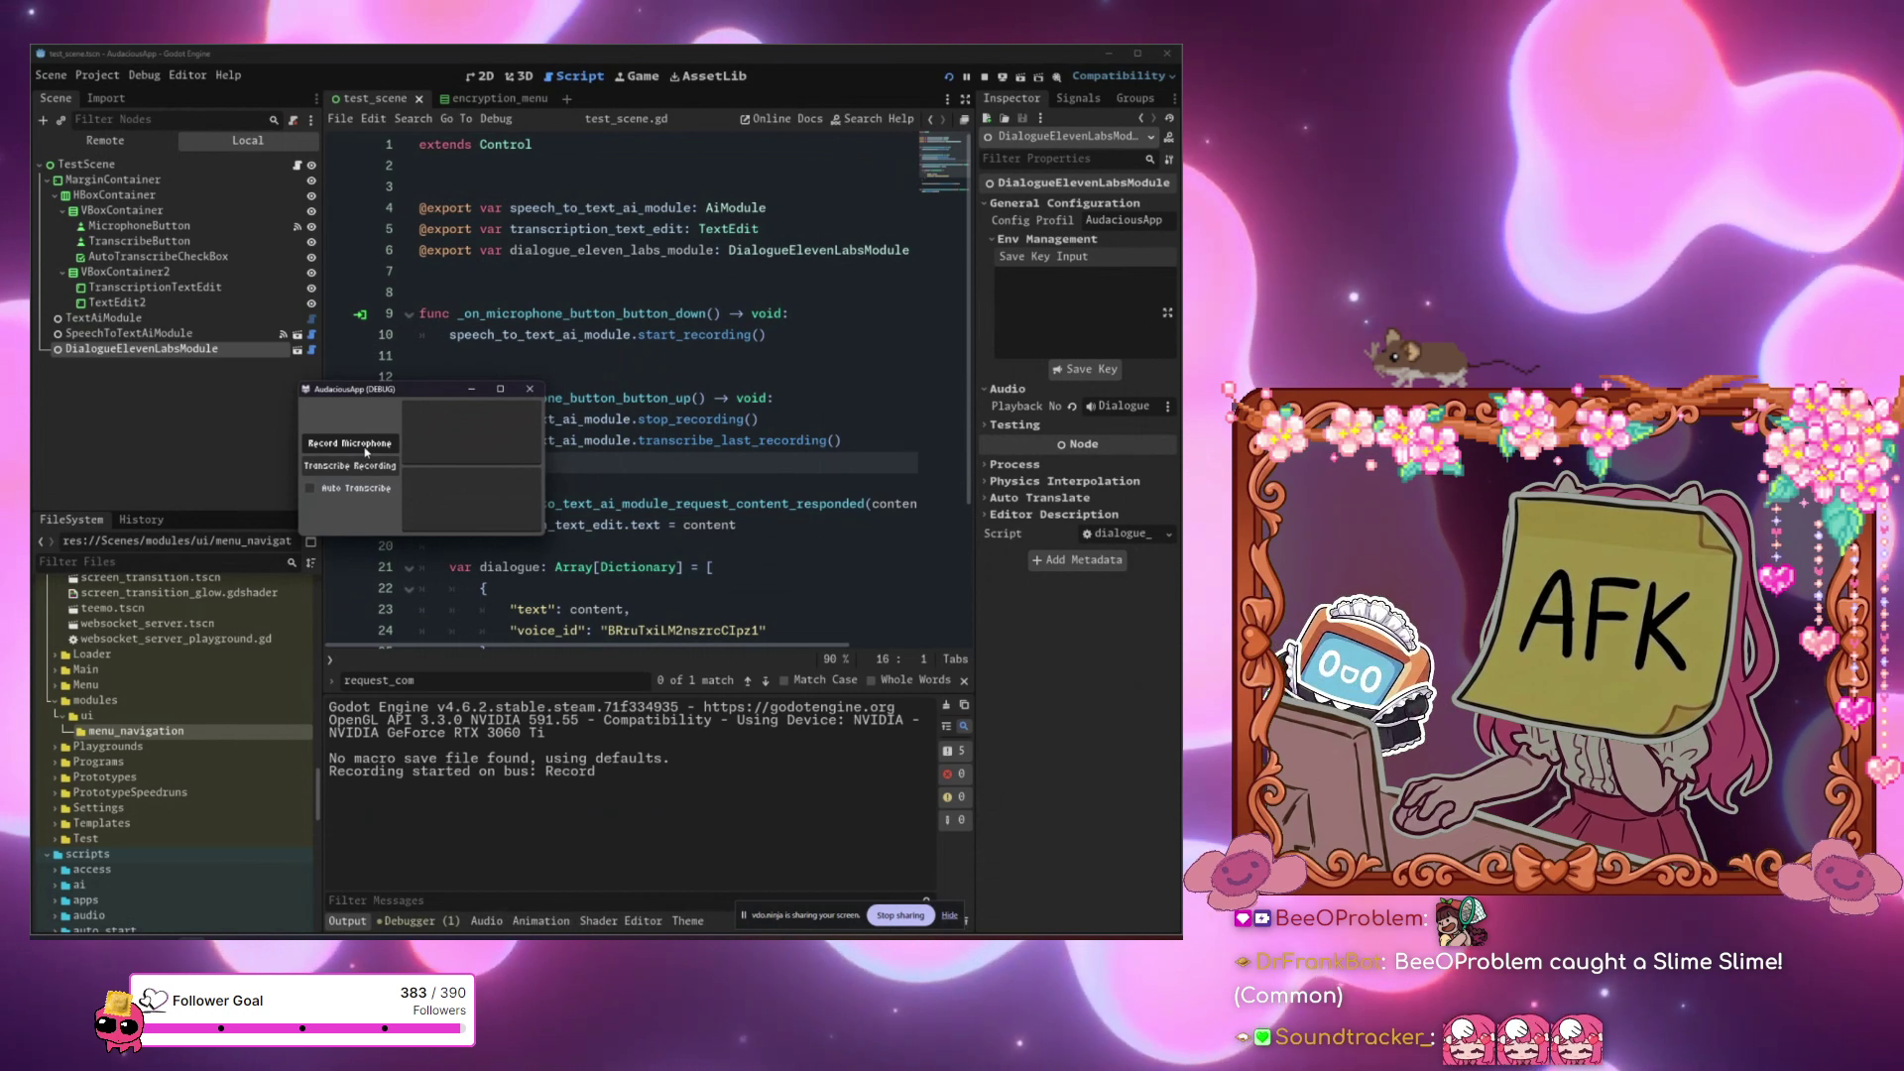
{"action": "left_click_drag", "start_coordinate": [366, 451], "coordinate": [386, 449]}
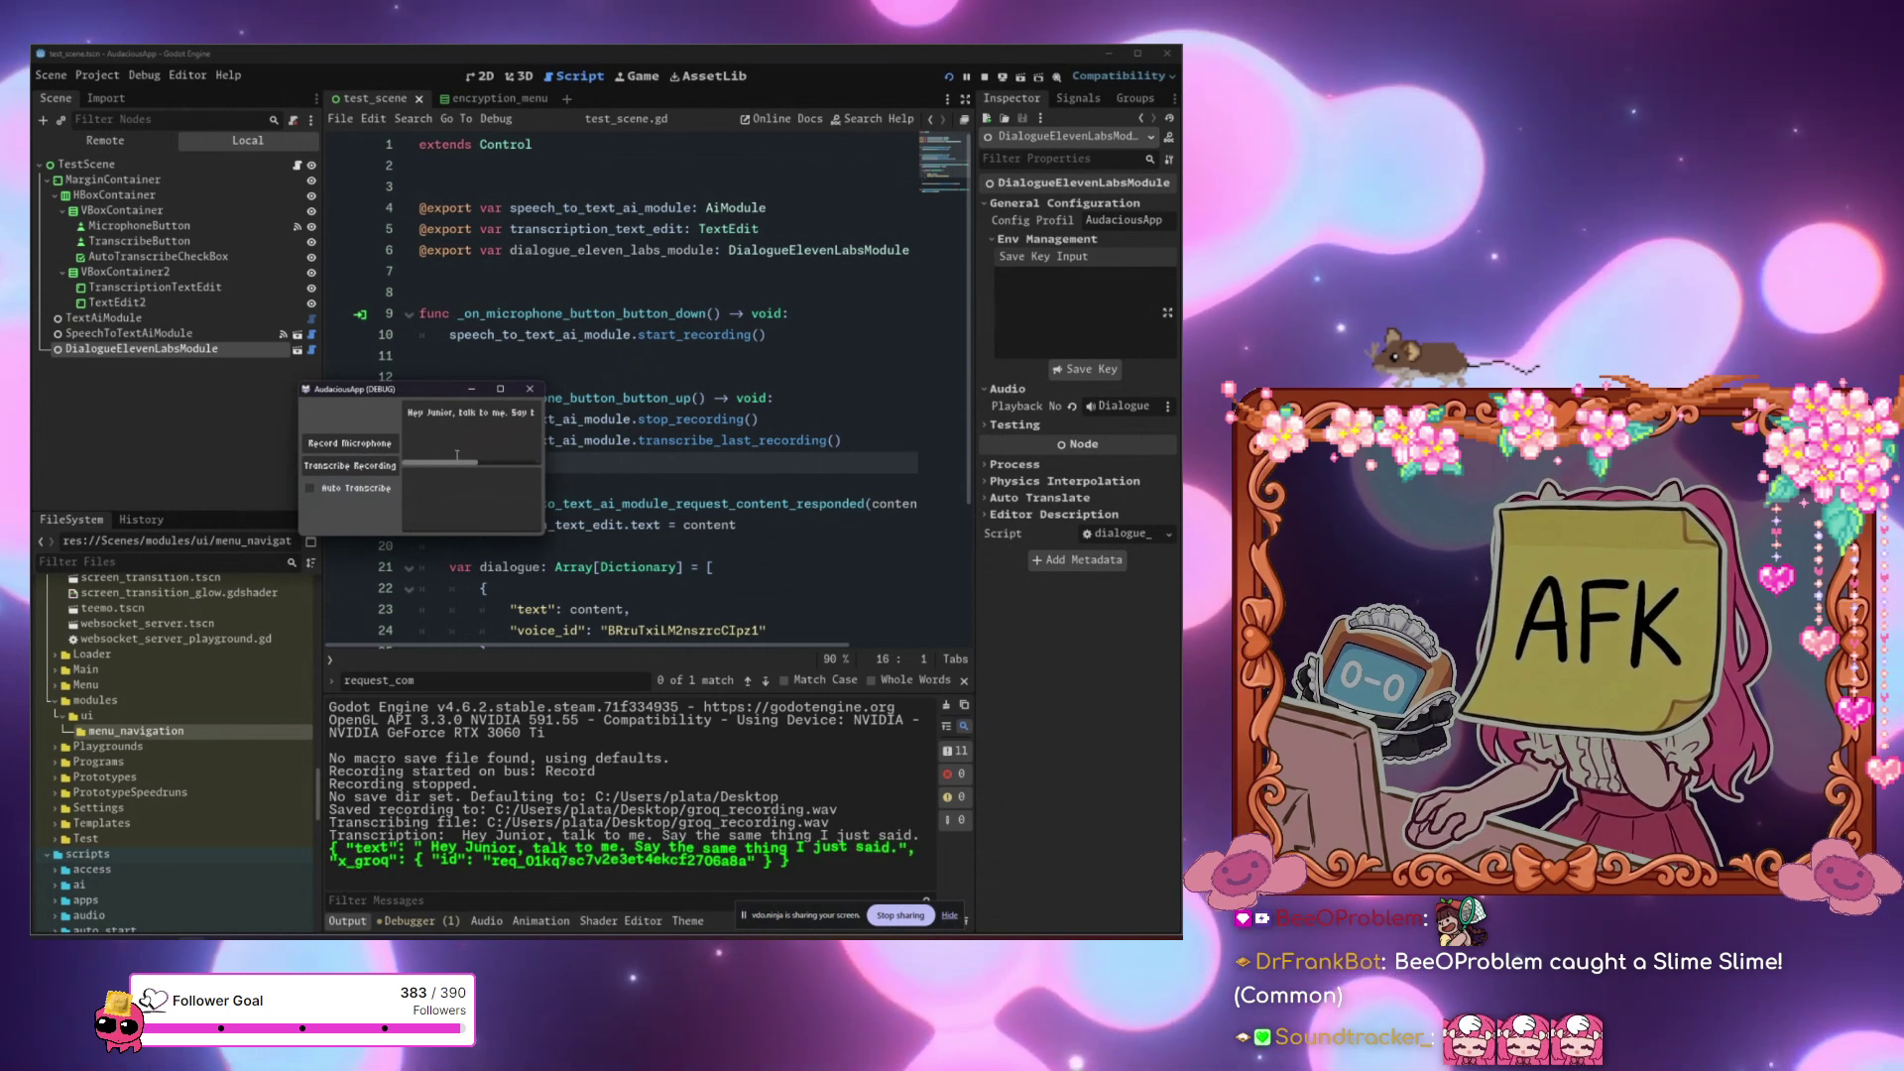
{"action": "left_click_drag", "start_coordinate": [439, 398], "coordinate": [670, 323]}
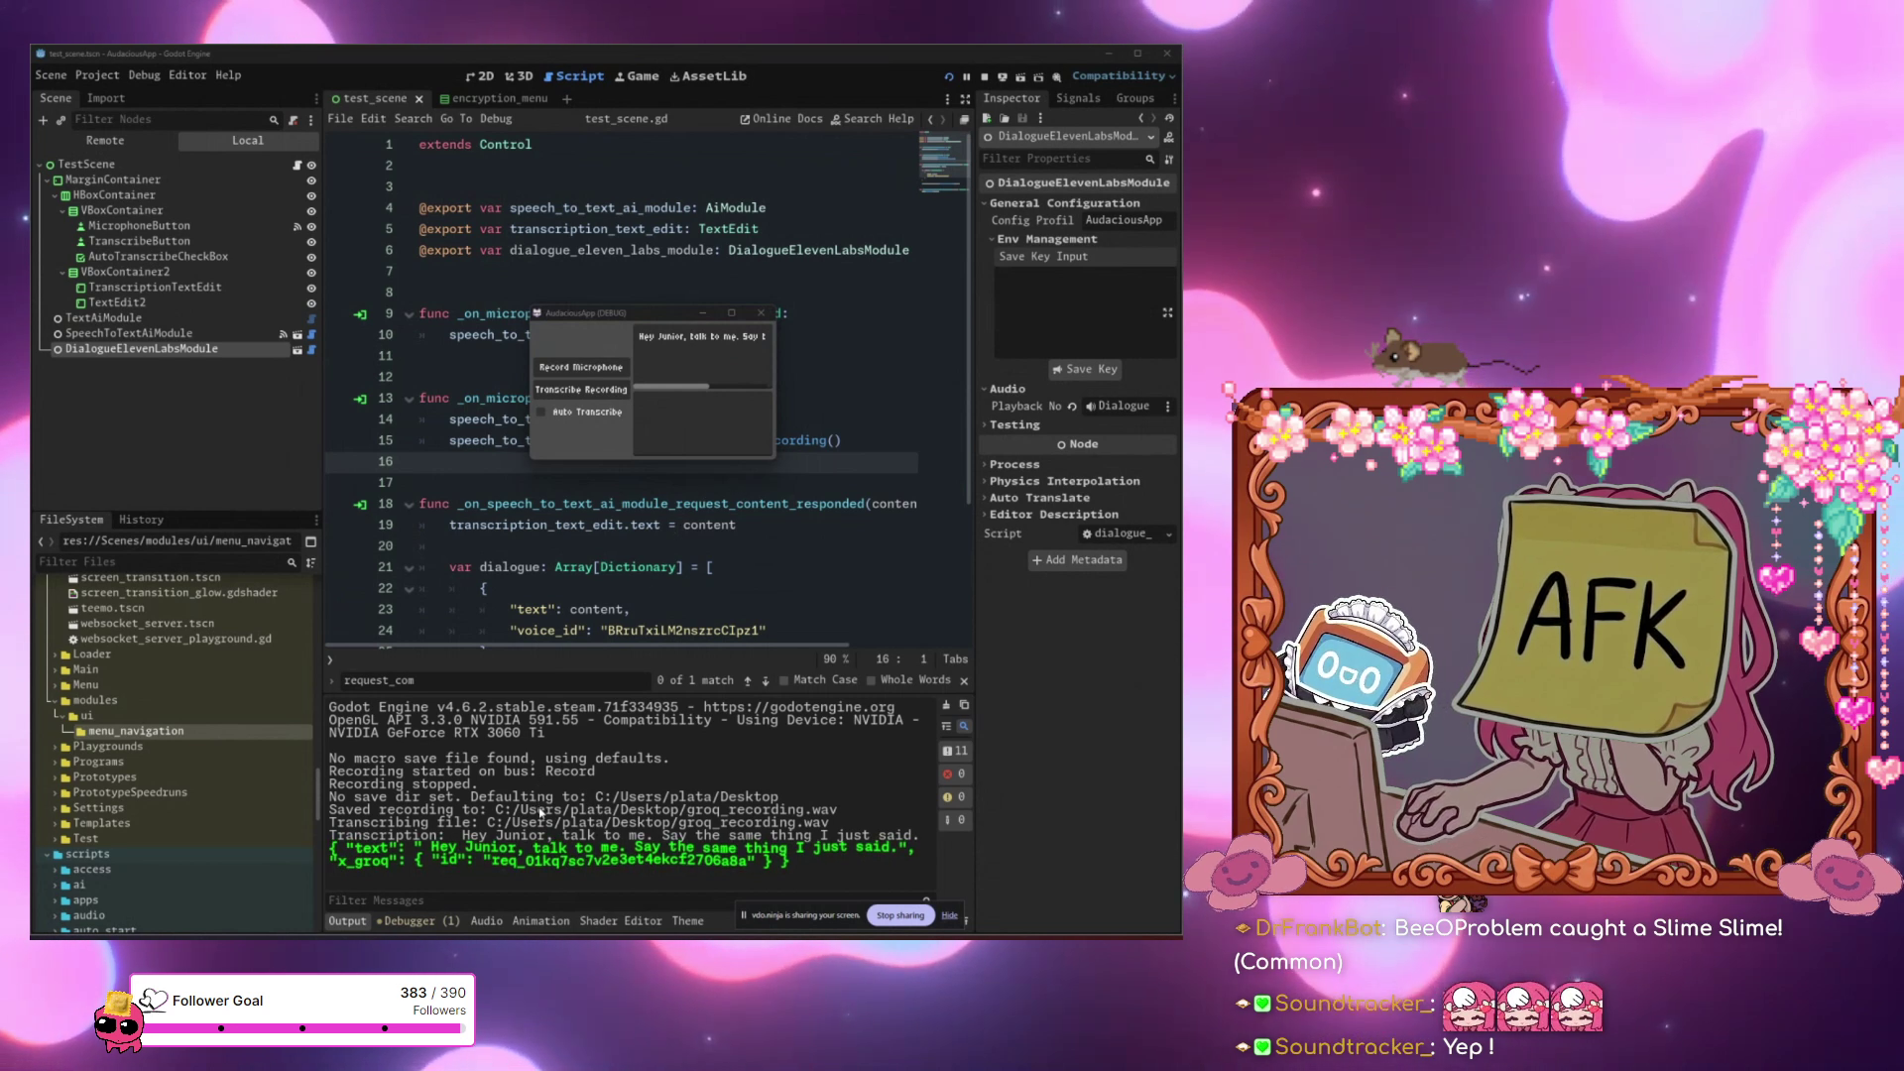
{"action": "left_click", "coordinate": [583, 873]}
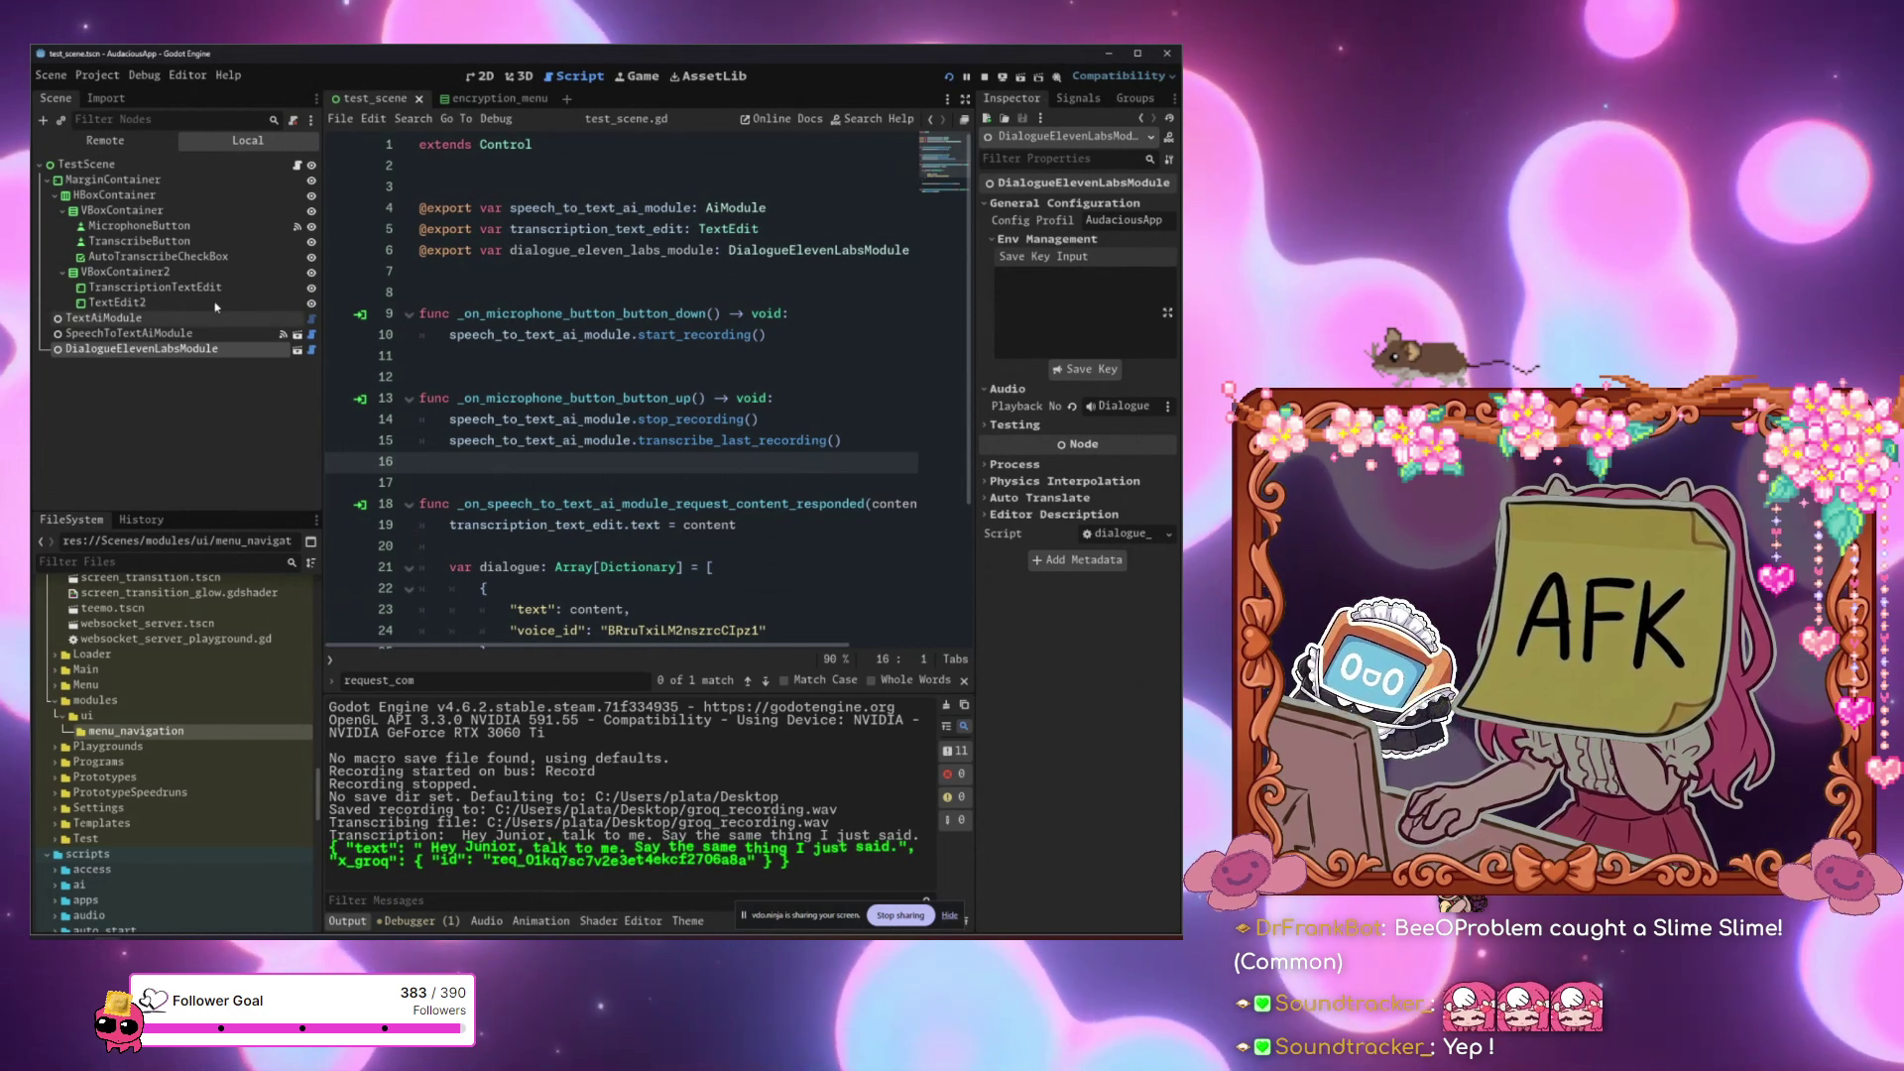
Step: Delete the request_completed function from the end of test_scene.gd
{"action": "left_click", "coordinate": [633, 566]}
{"action": "scroll", "coordinate": [632, 551], "scroll_direction": "down", "scroll_amount": 3}
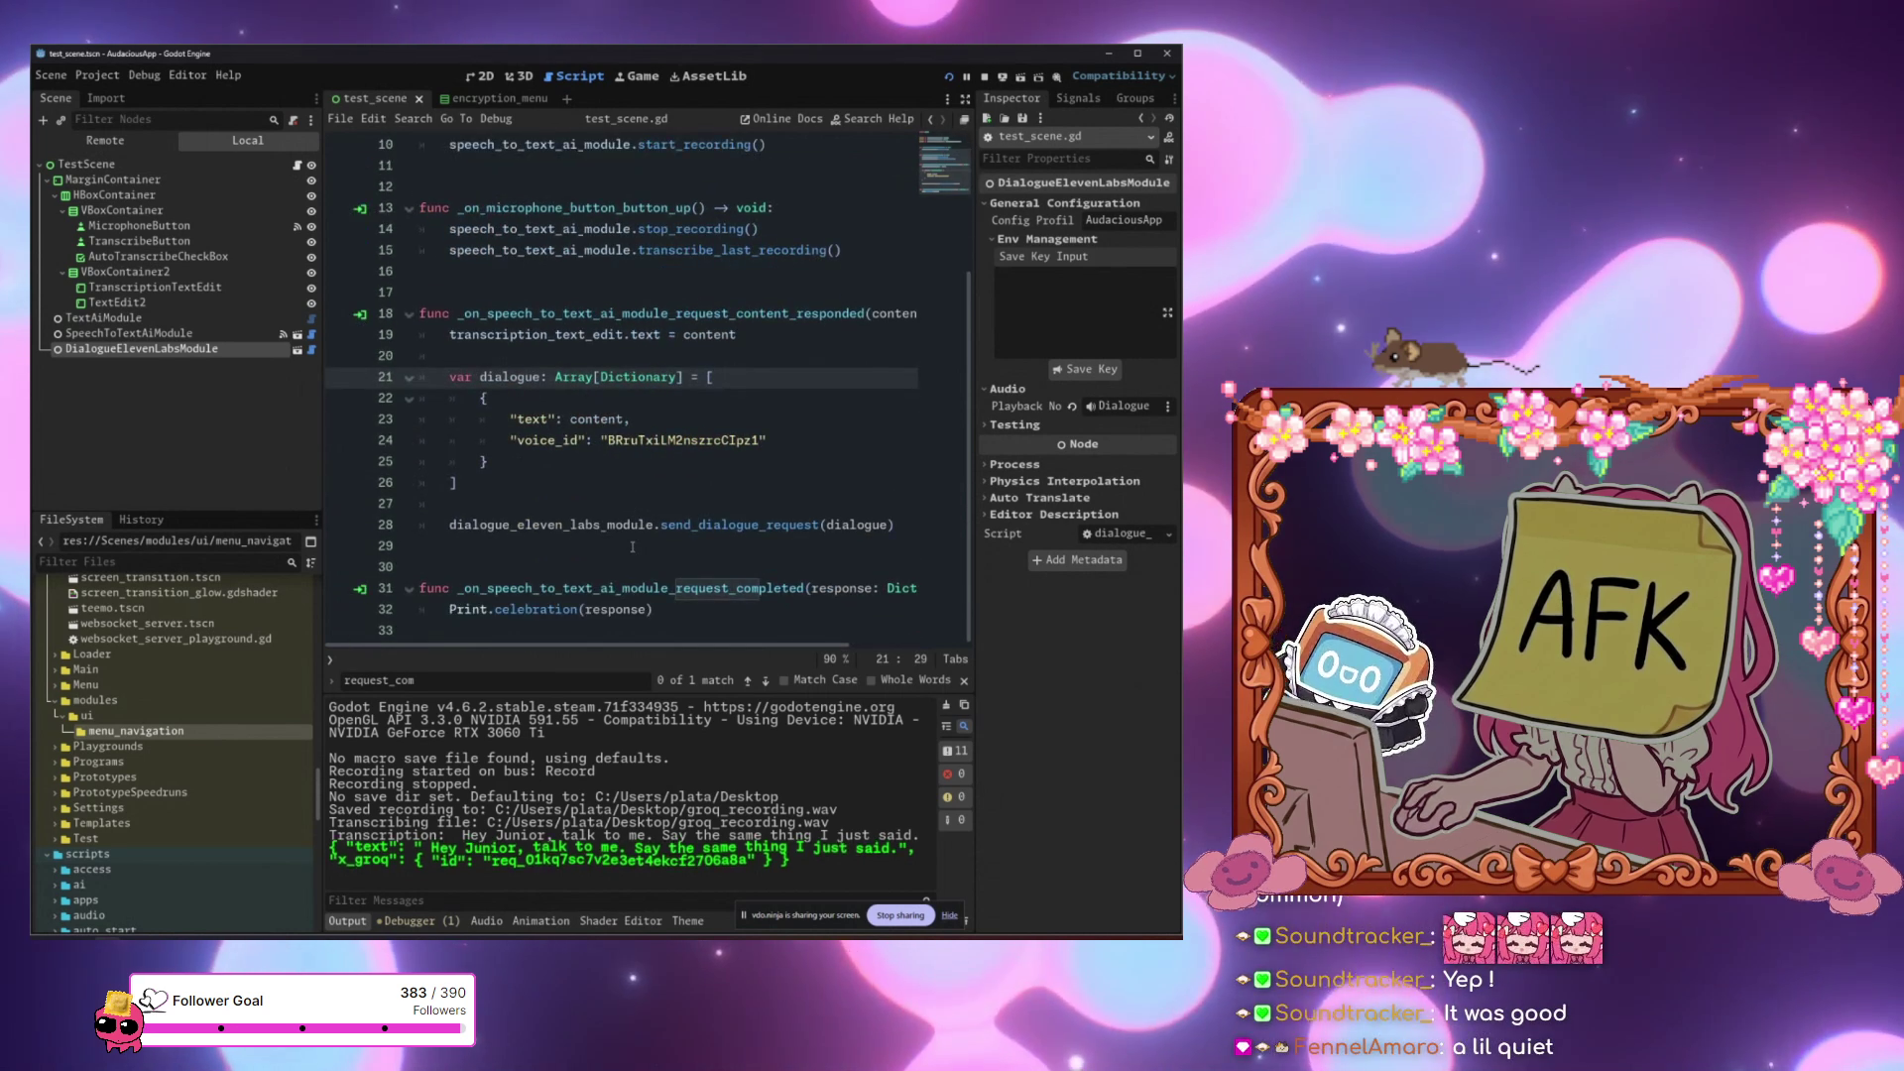
{"action": "left_click_drag", "start_coordinate": [684, 607], "coordinate": [410, 575]}
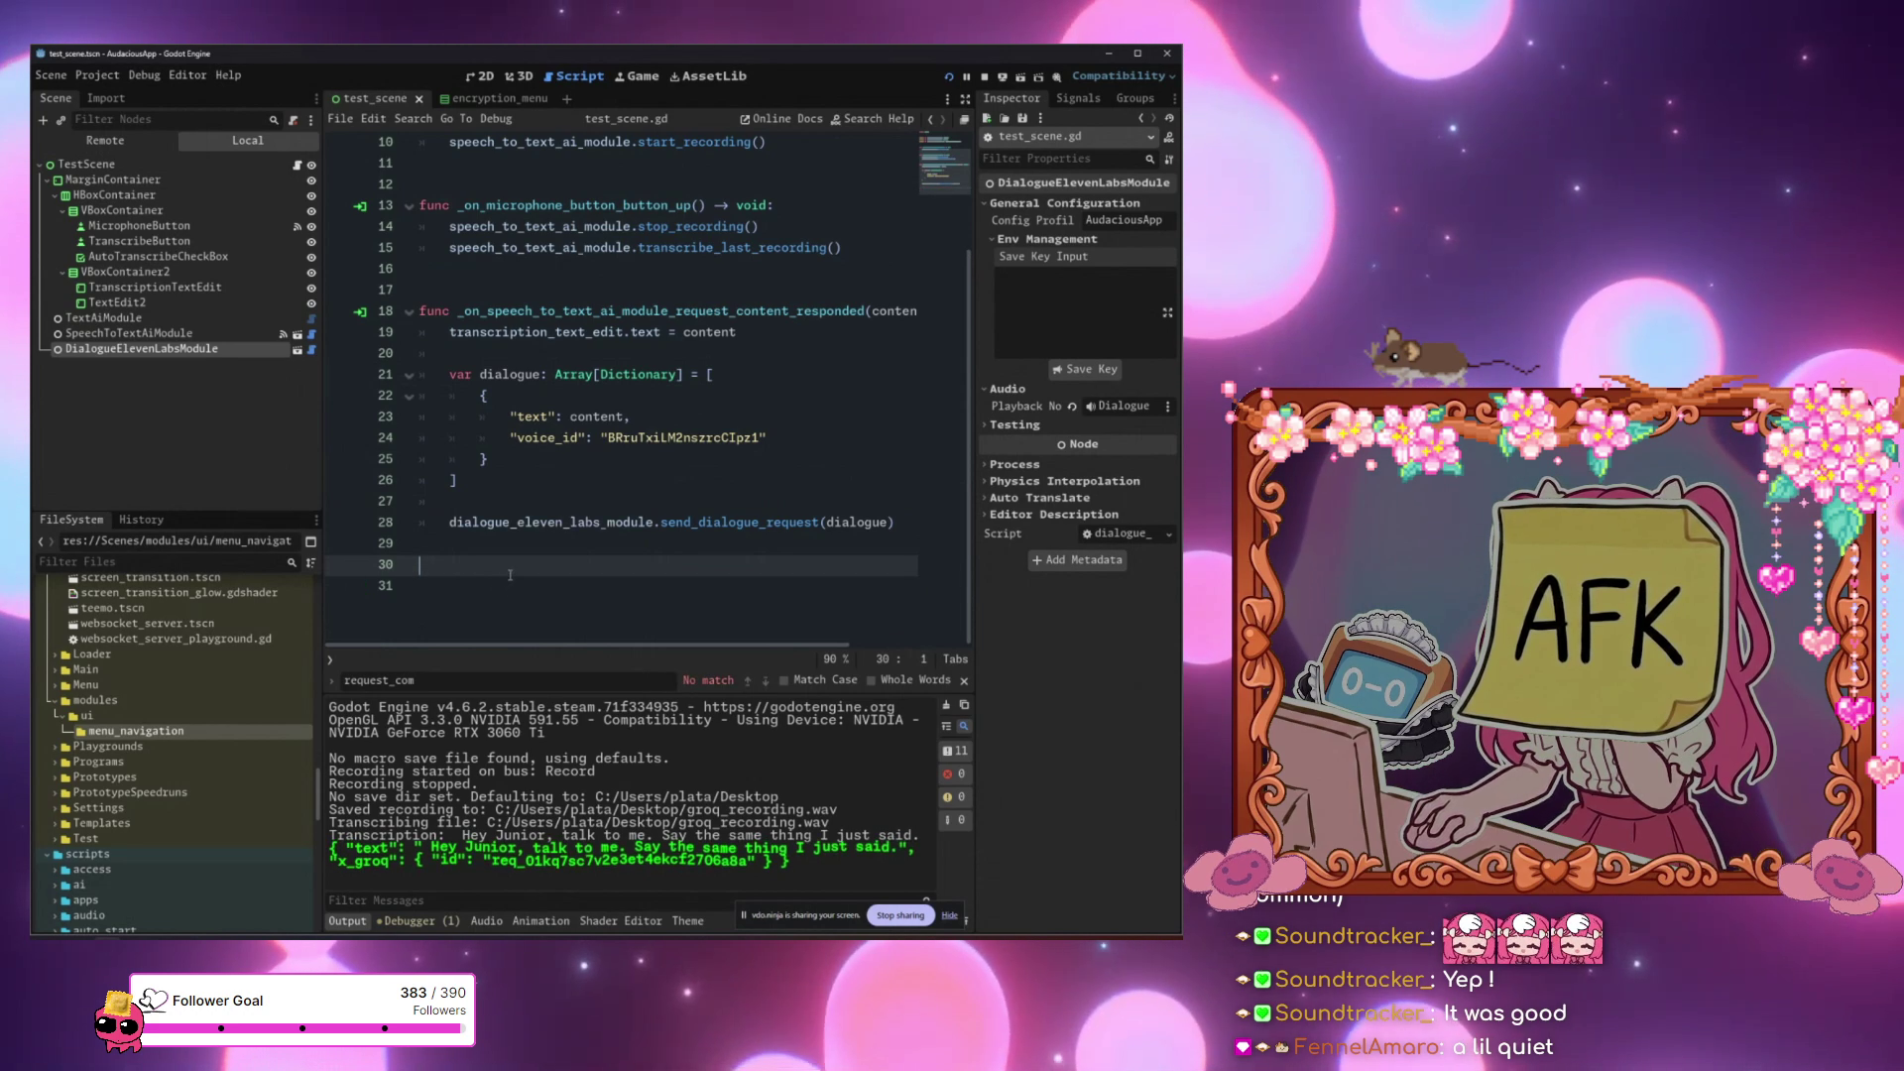
{"action": "key", "text": "BackSpace"}
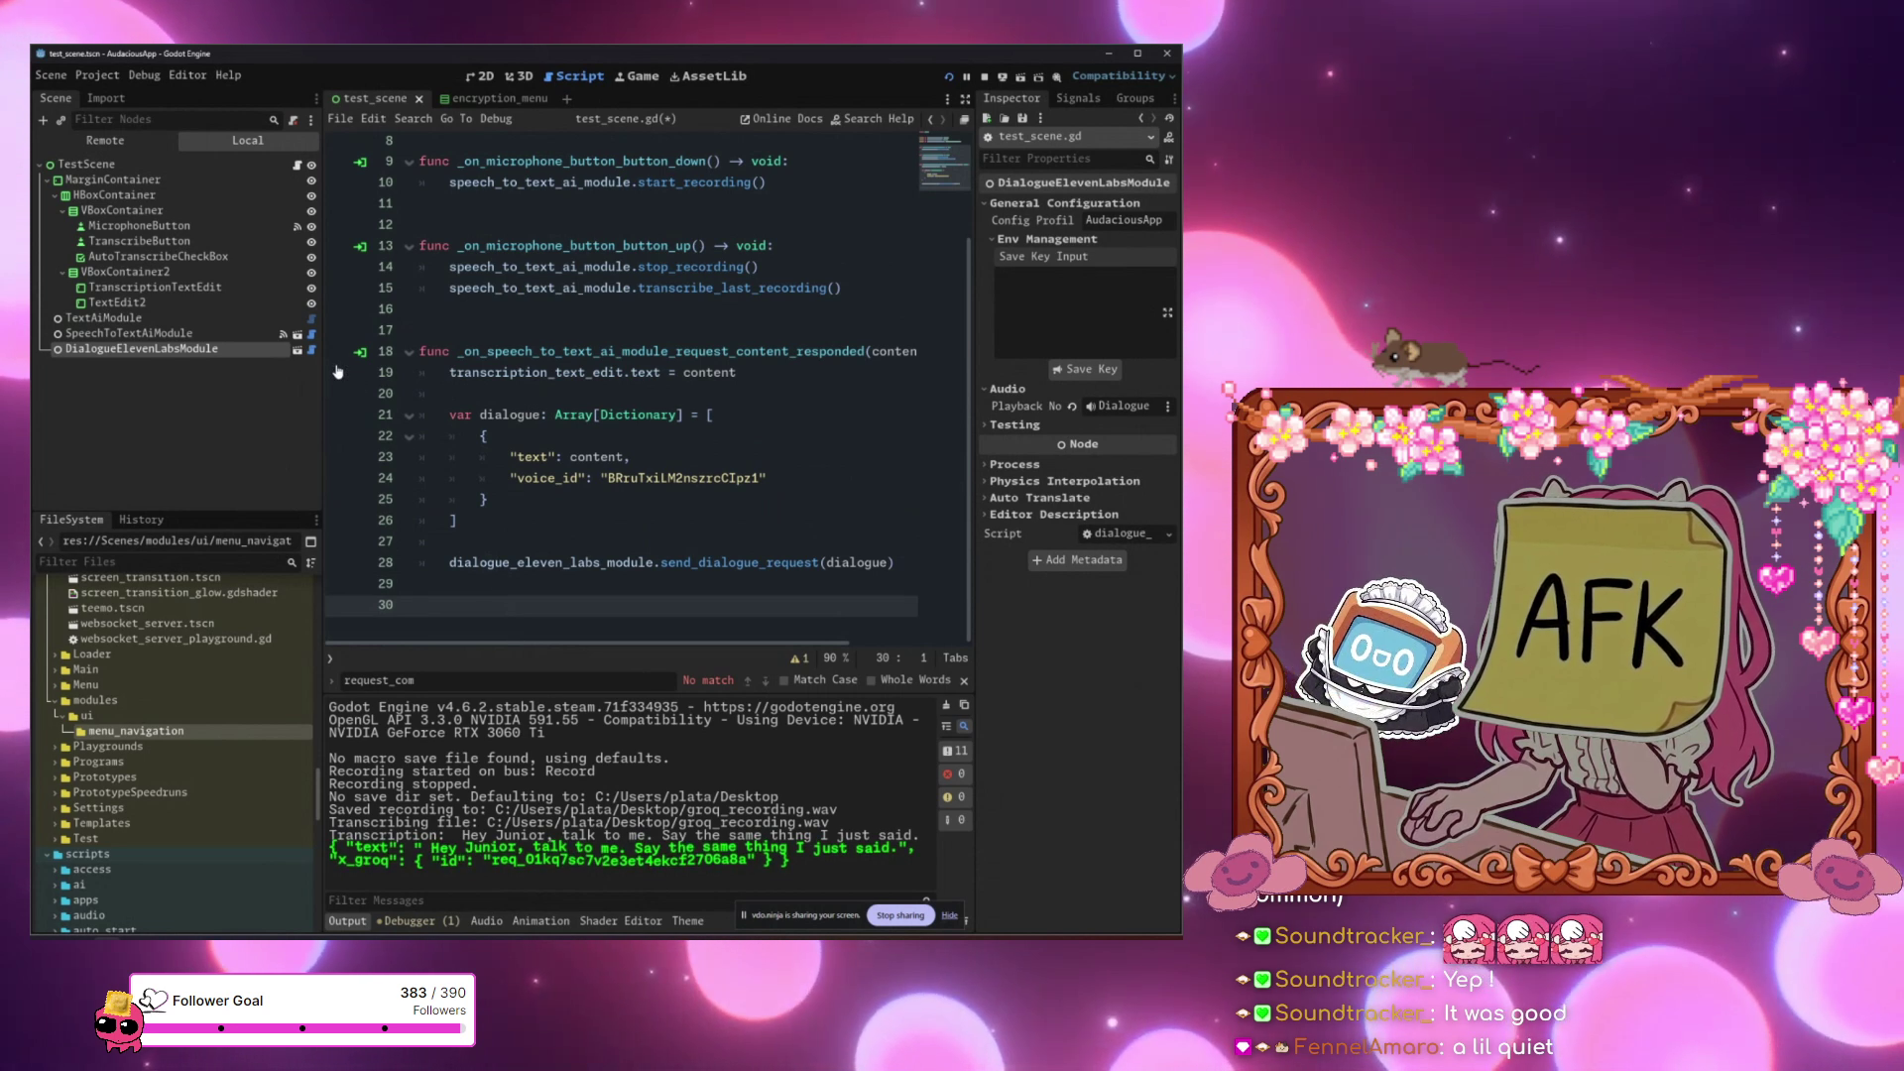
Step: View DialogueElevenLabsModule's request_completed and request_failed signals, then save test_scene.gd
{"action": "left_click", "coordinate": [86, 164]}
{"action": "left_click", "coordinate": [1078, 100]}
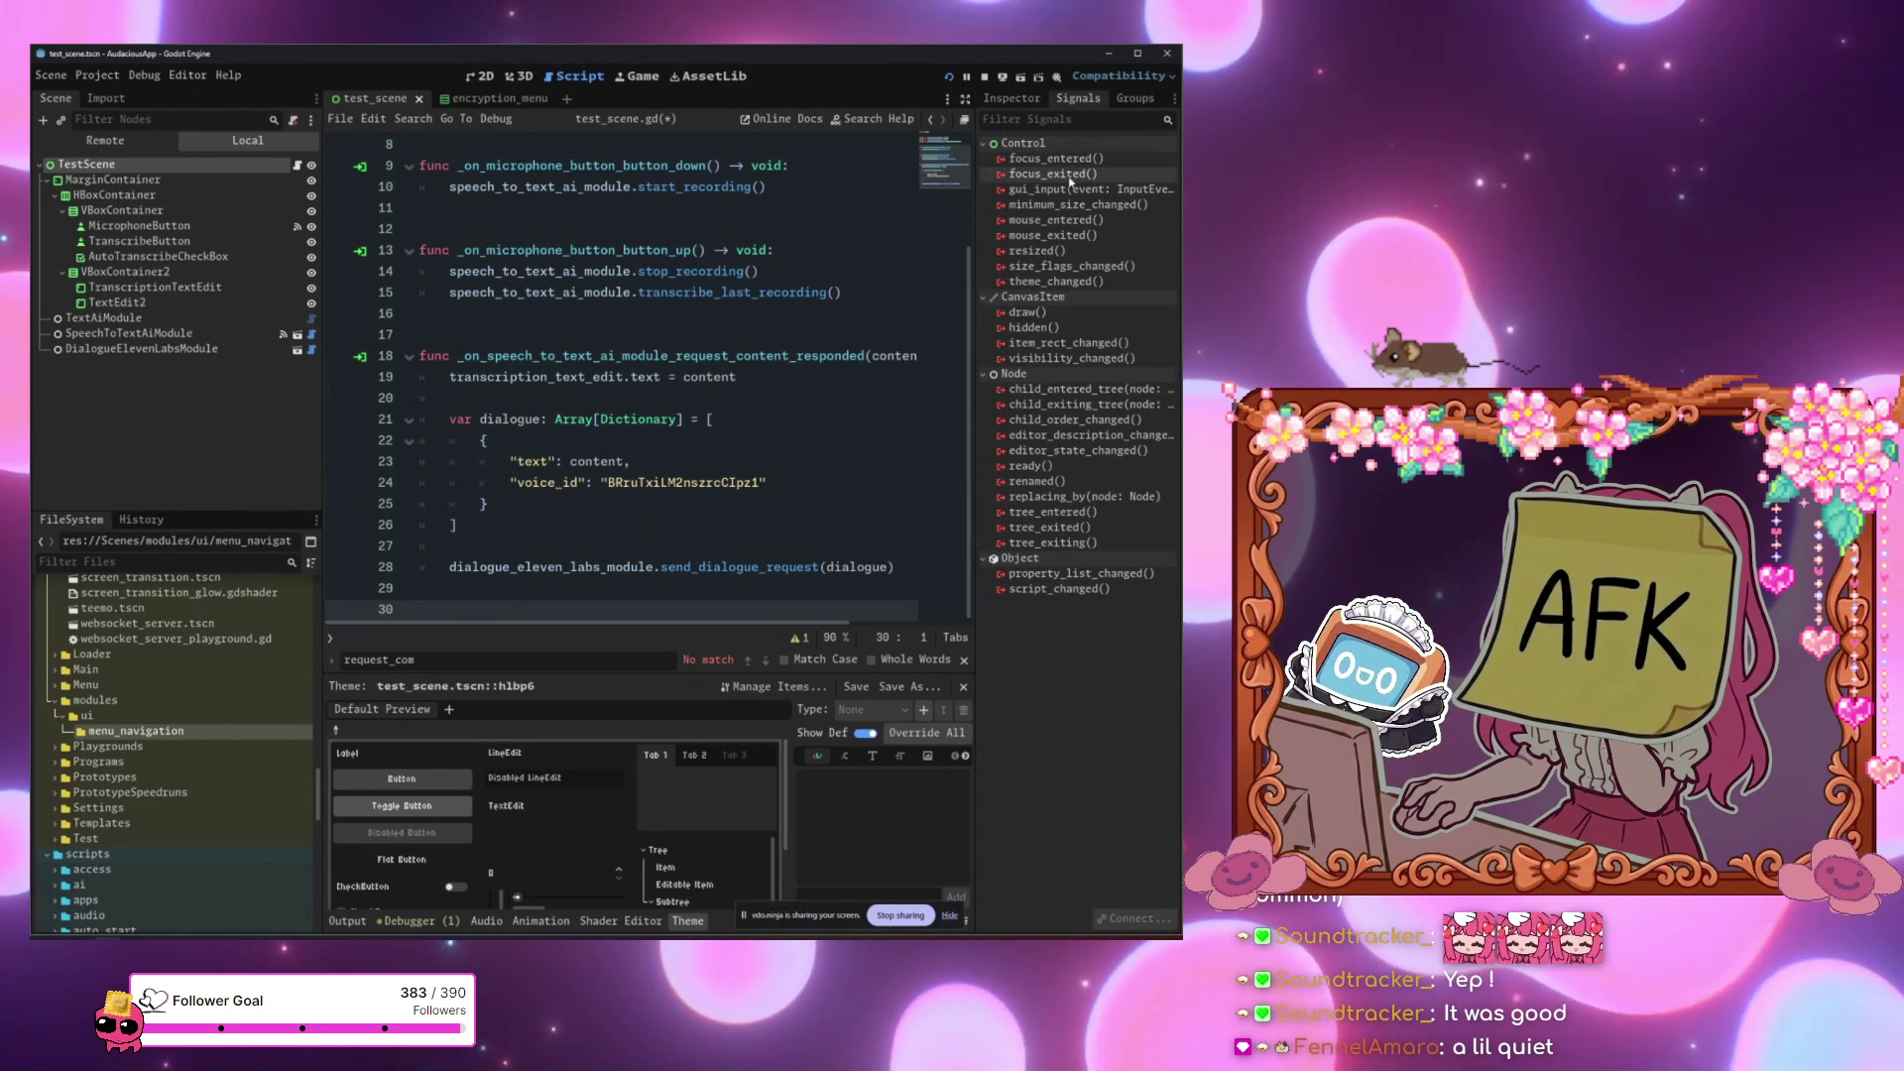
{"action": "left_click", "coordinate": [158, 348]}
{"action": "left_click", "coordinate": [148, 318]}
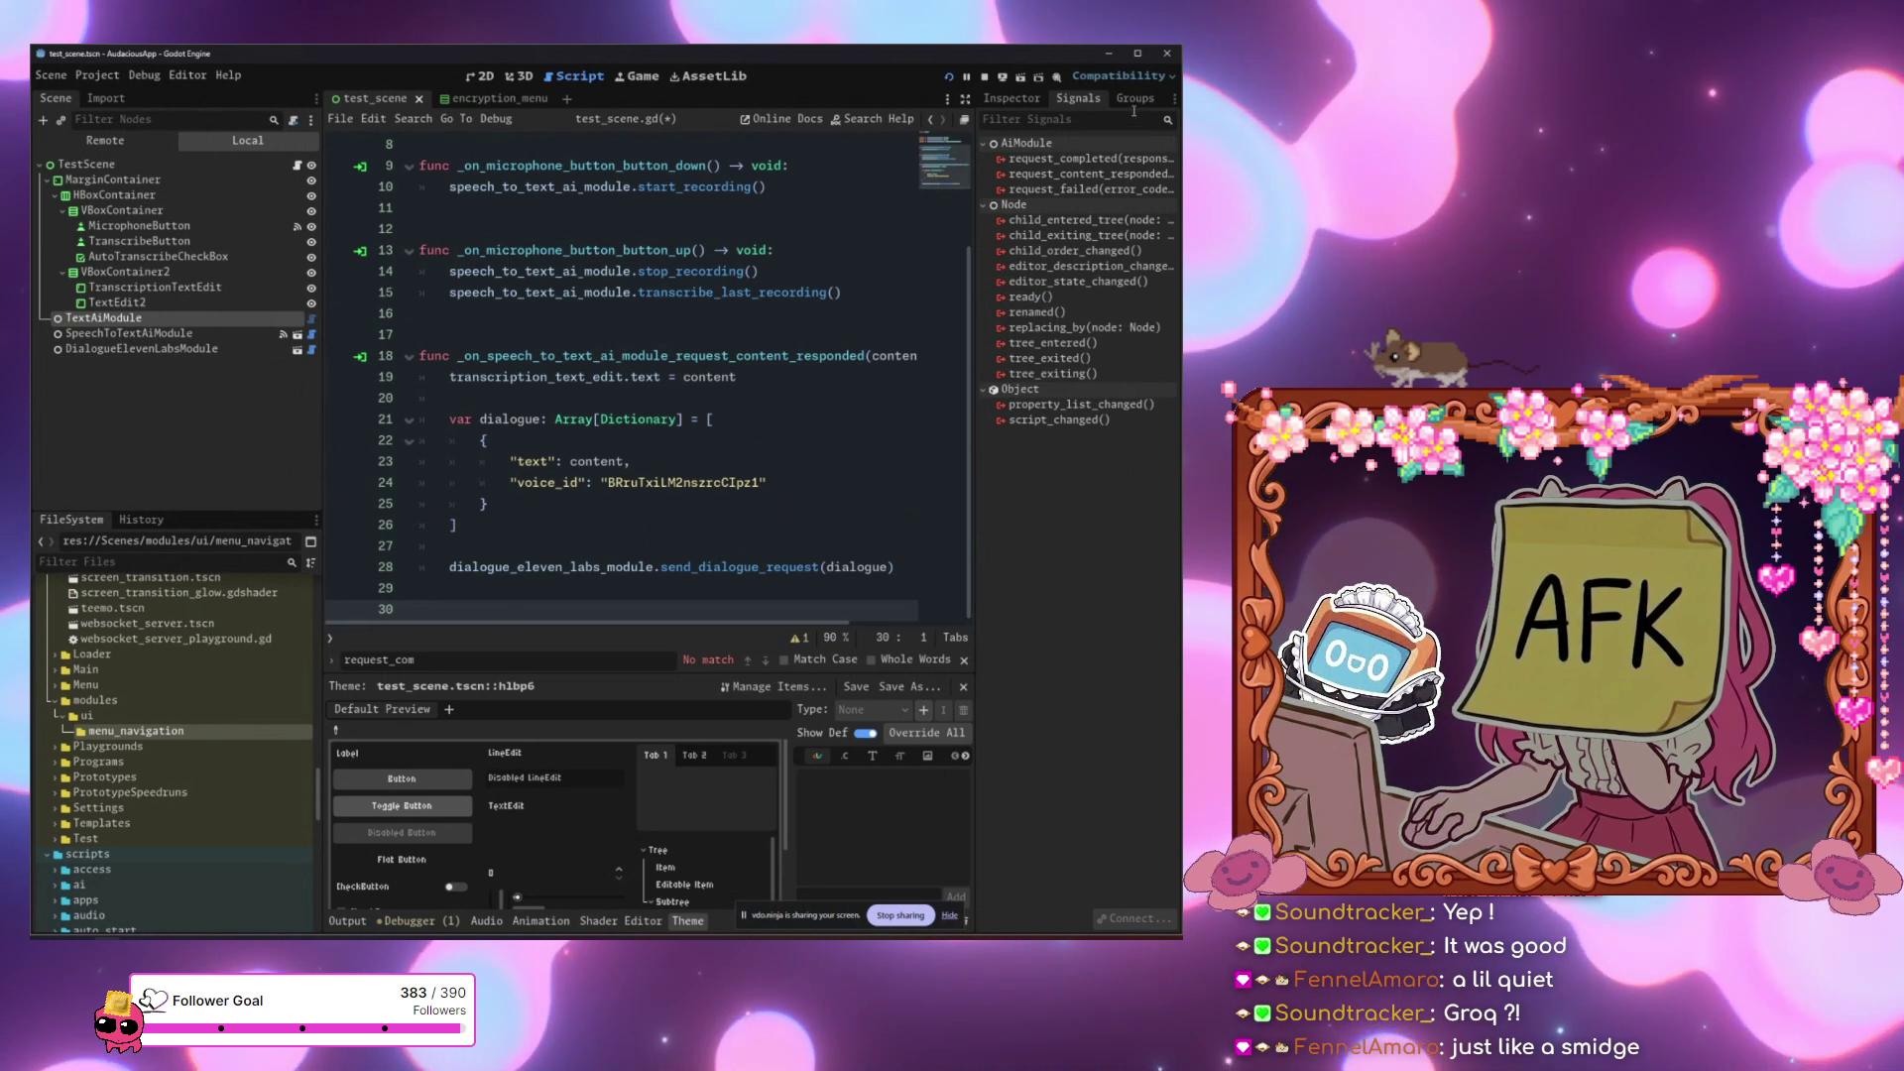
{"action": "left_click", "coordinate": [1011, 99]}
{"action": "left_click", "coordinate": [1078, 99]}
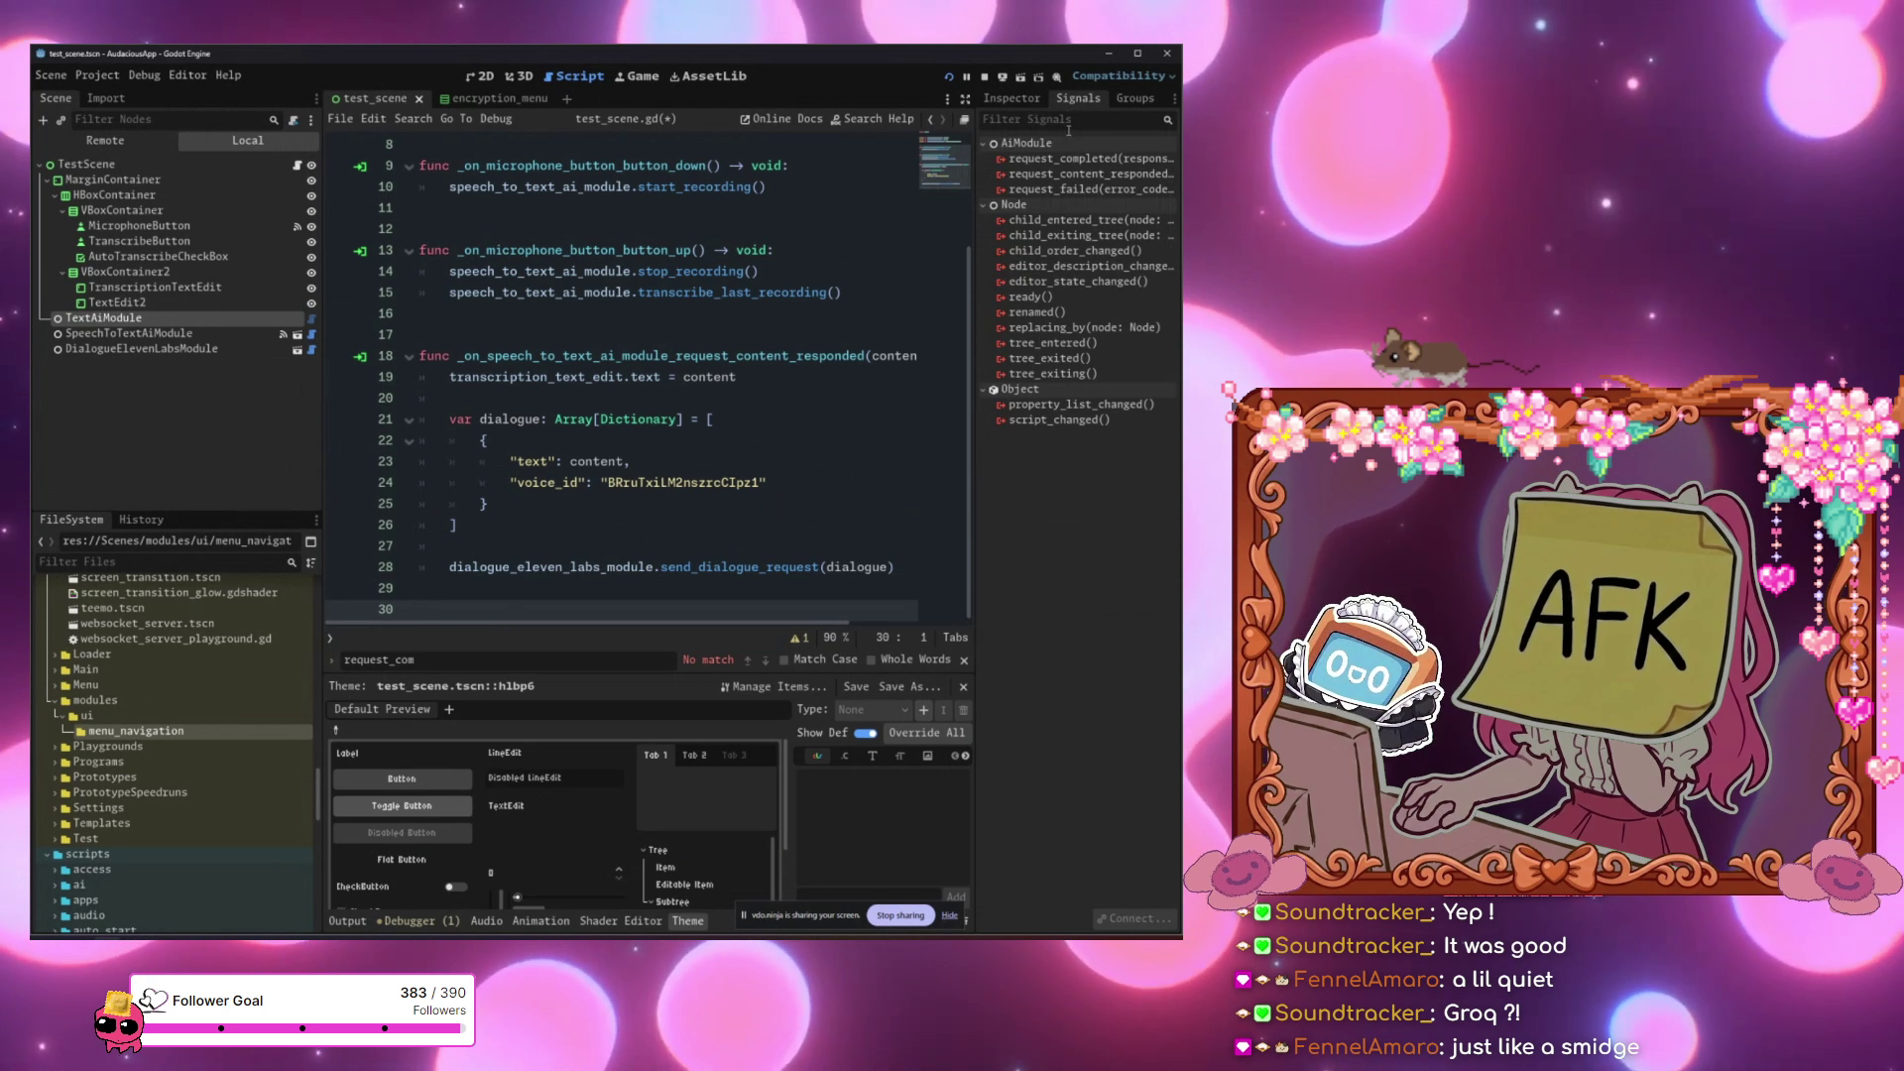
{"action": "left_click", "coordinate": [239, 347]}
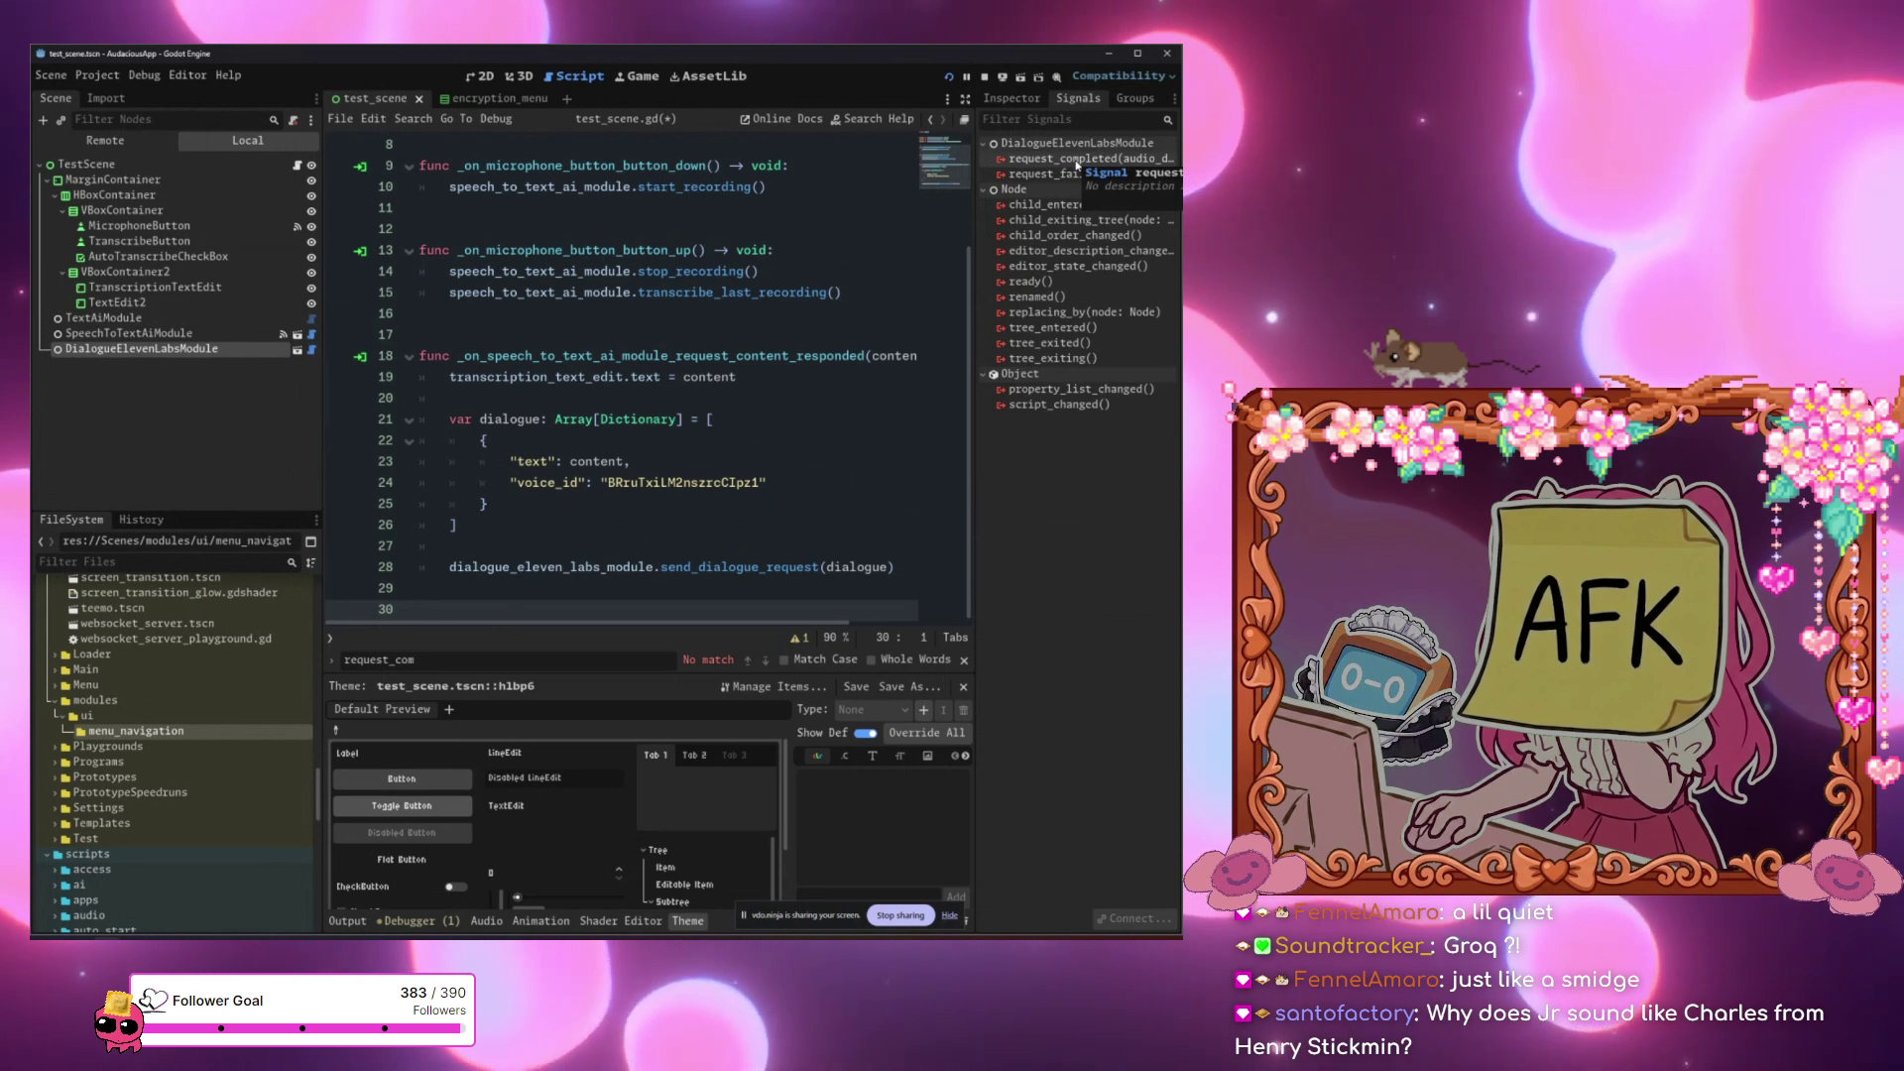
{"action": "key", "text": "ctrl+s"}
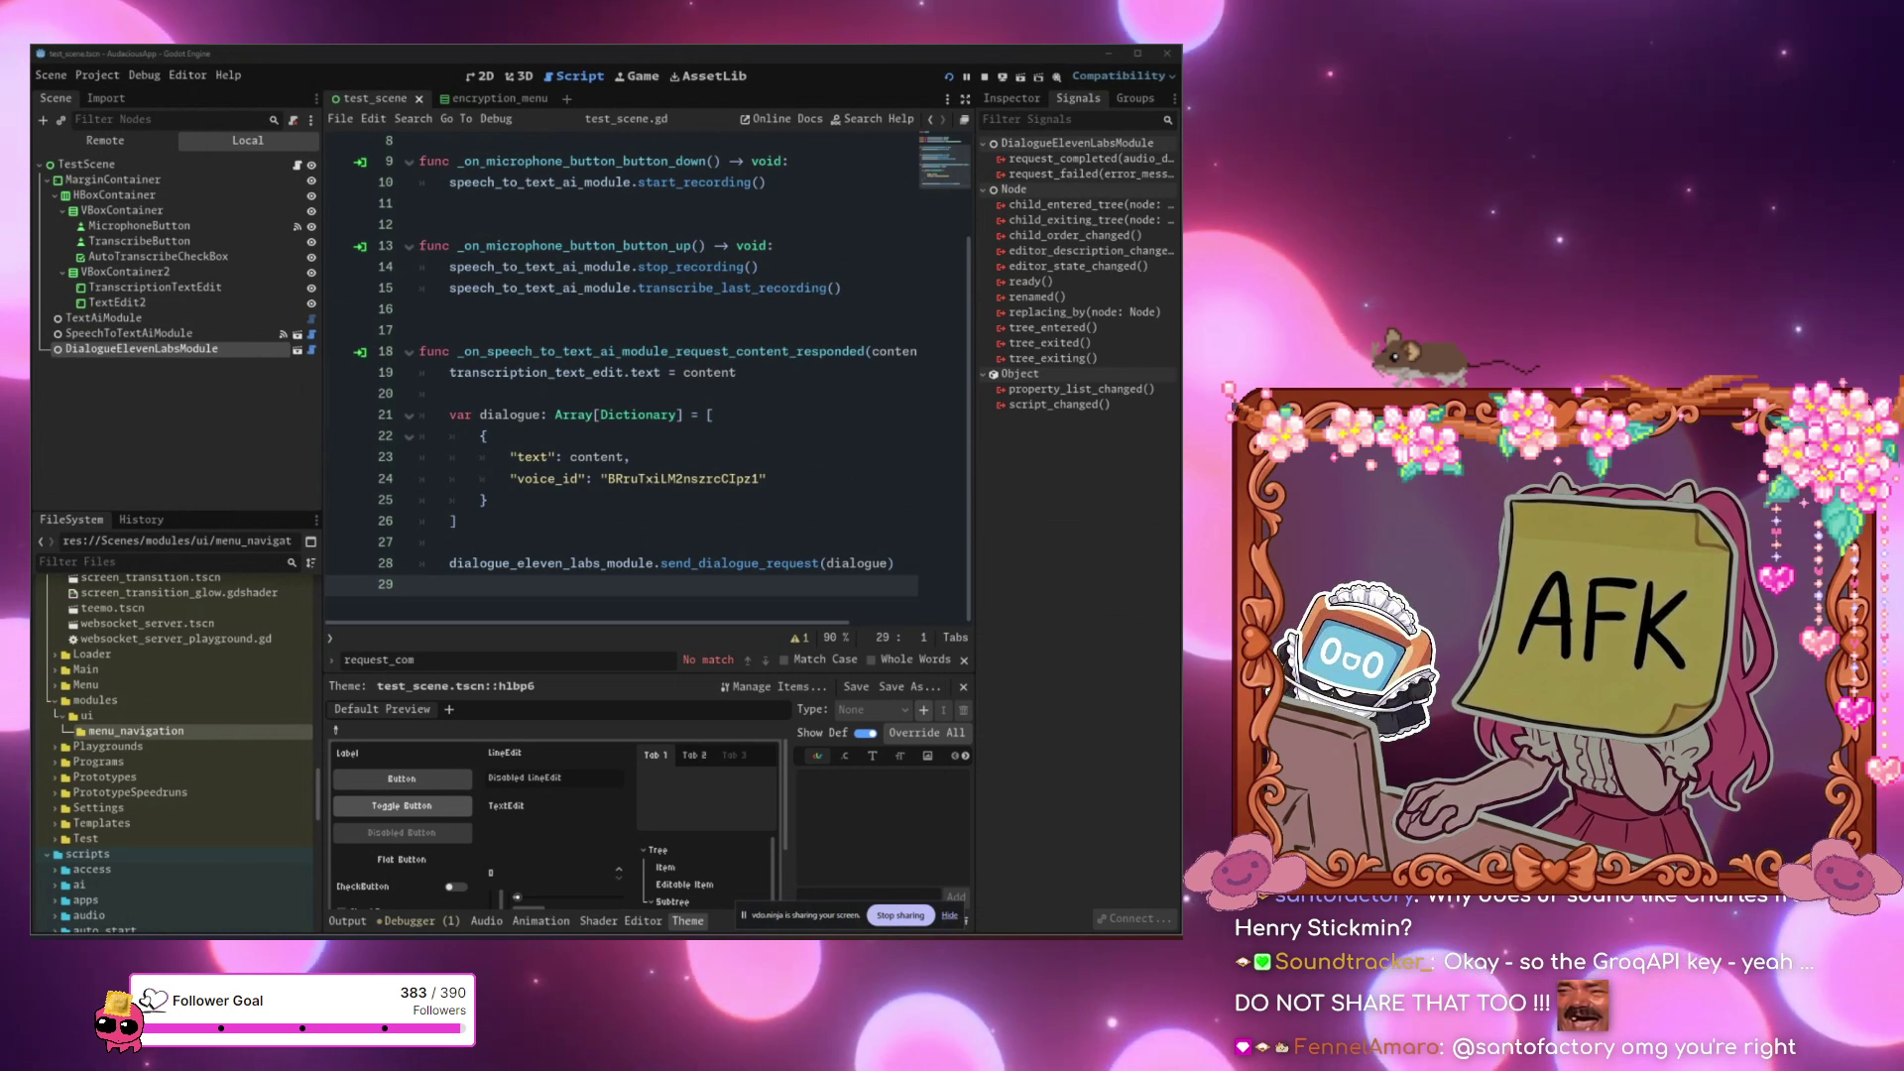
Step: Jump from the 'Created Audio Bus' warning in the Errors list to ai_module.gd line 410
{"action": "left_click", "coordinate": [412, 922]}
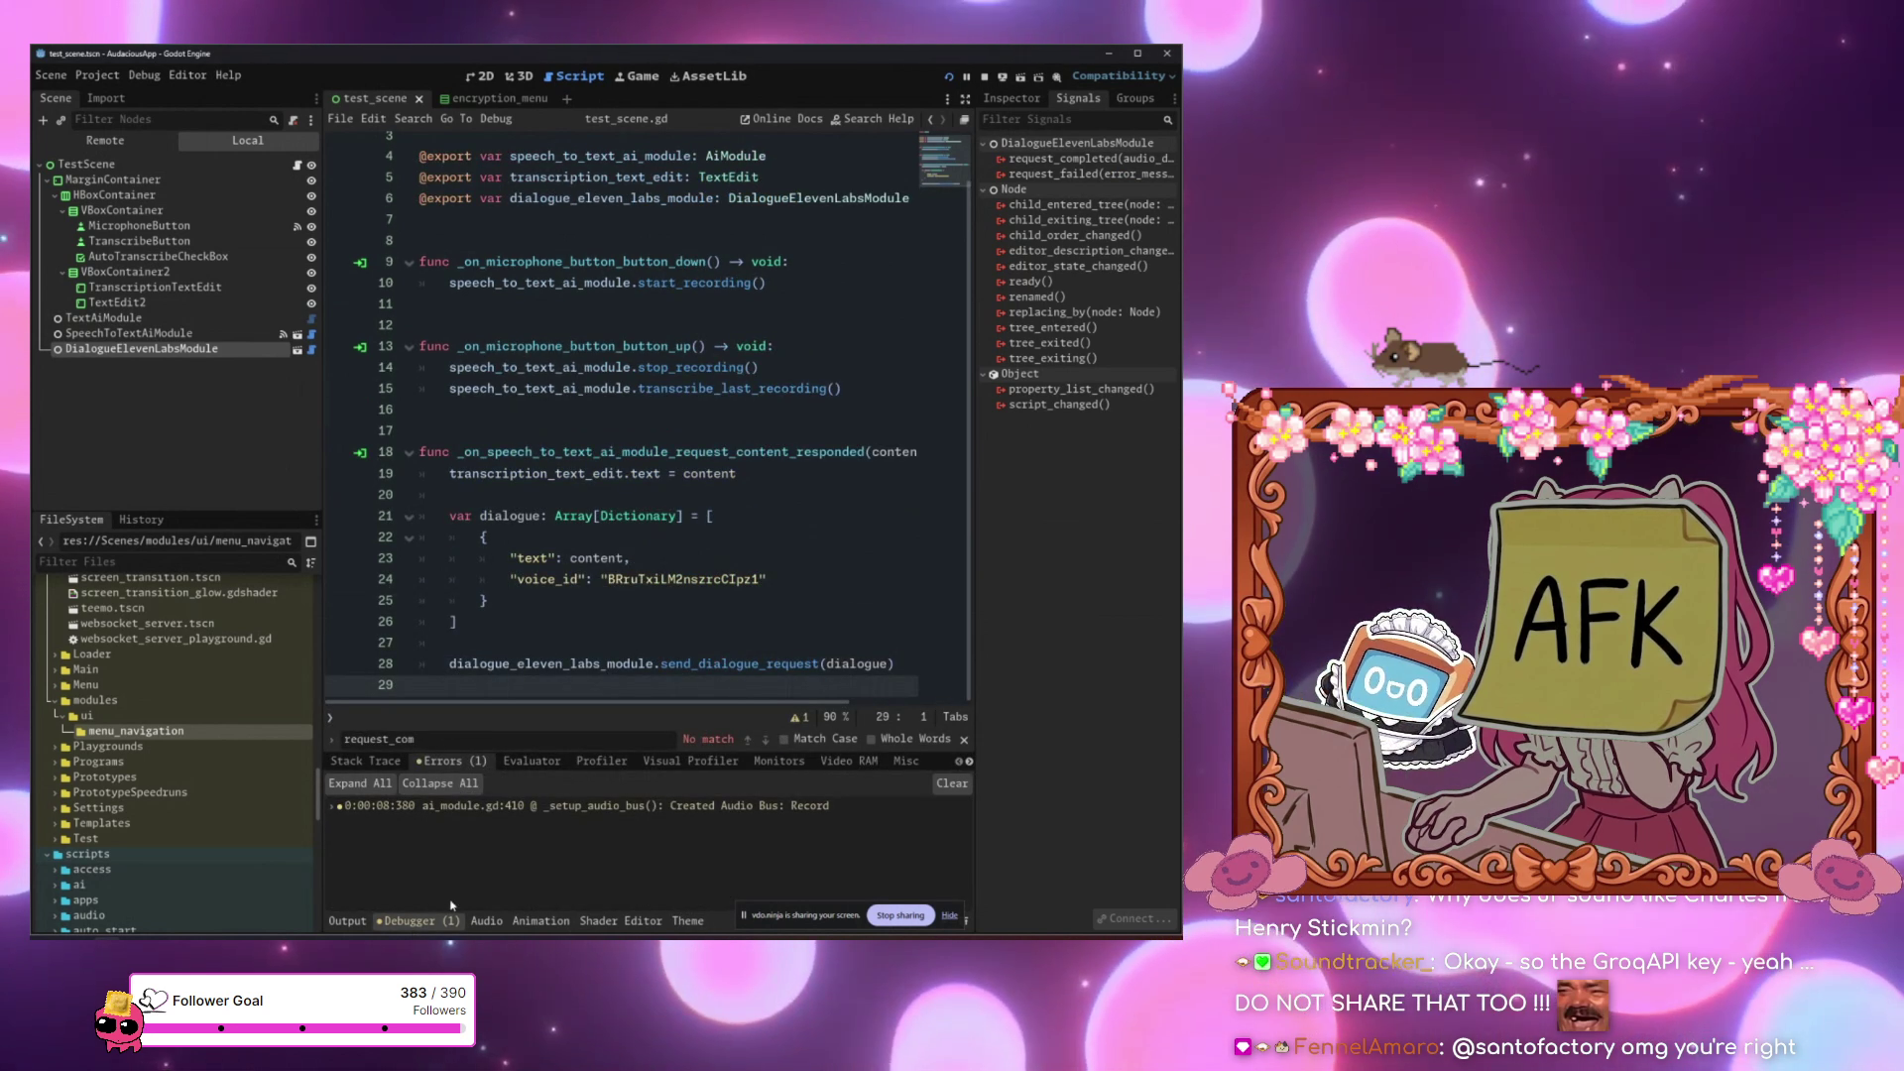
{"action": "double_click", "coordinate": [692, 806]}
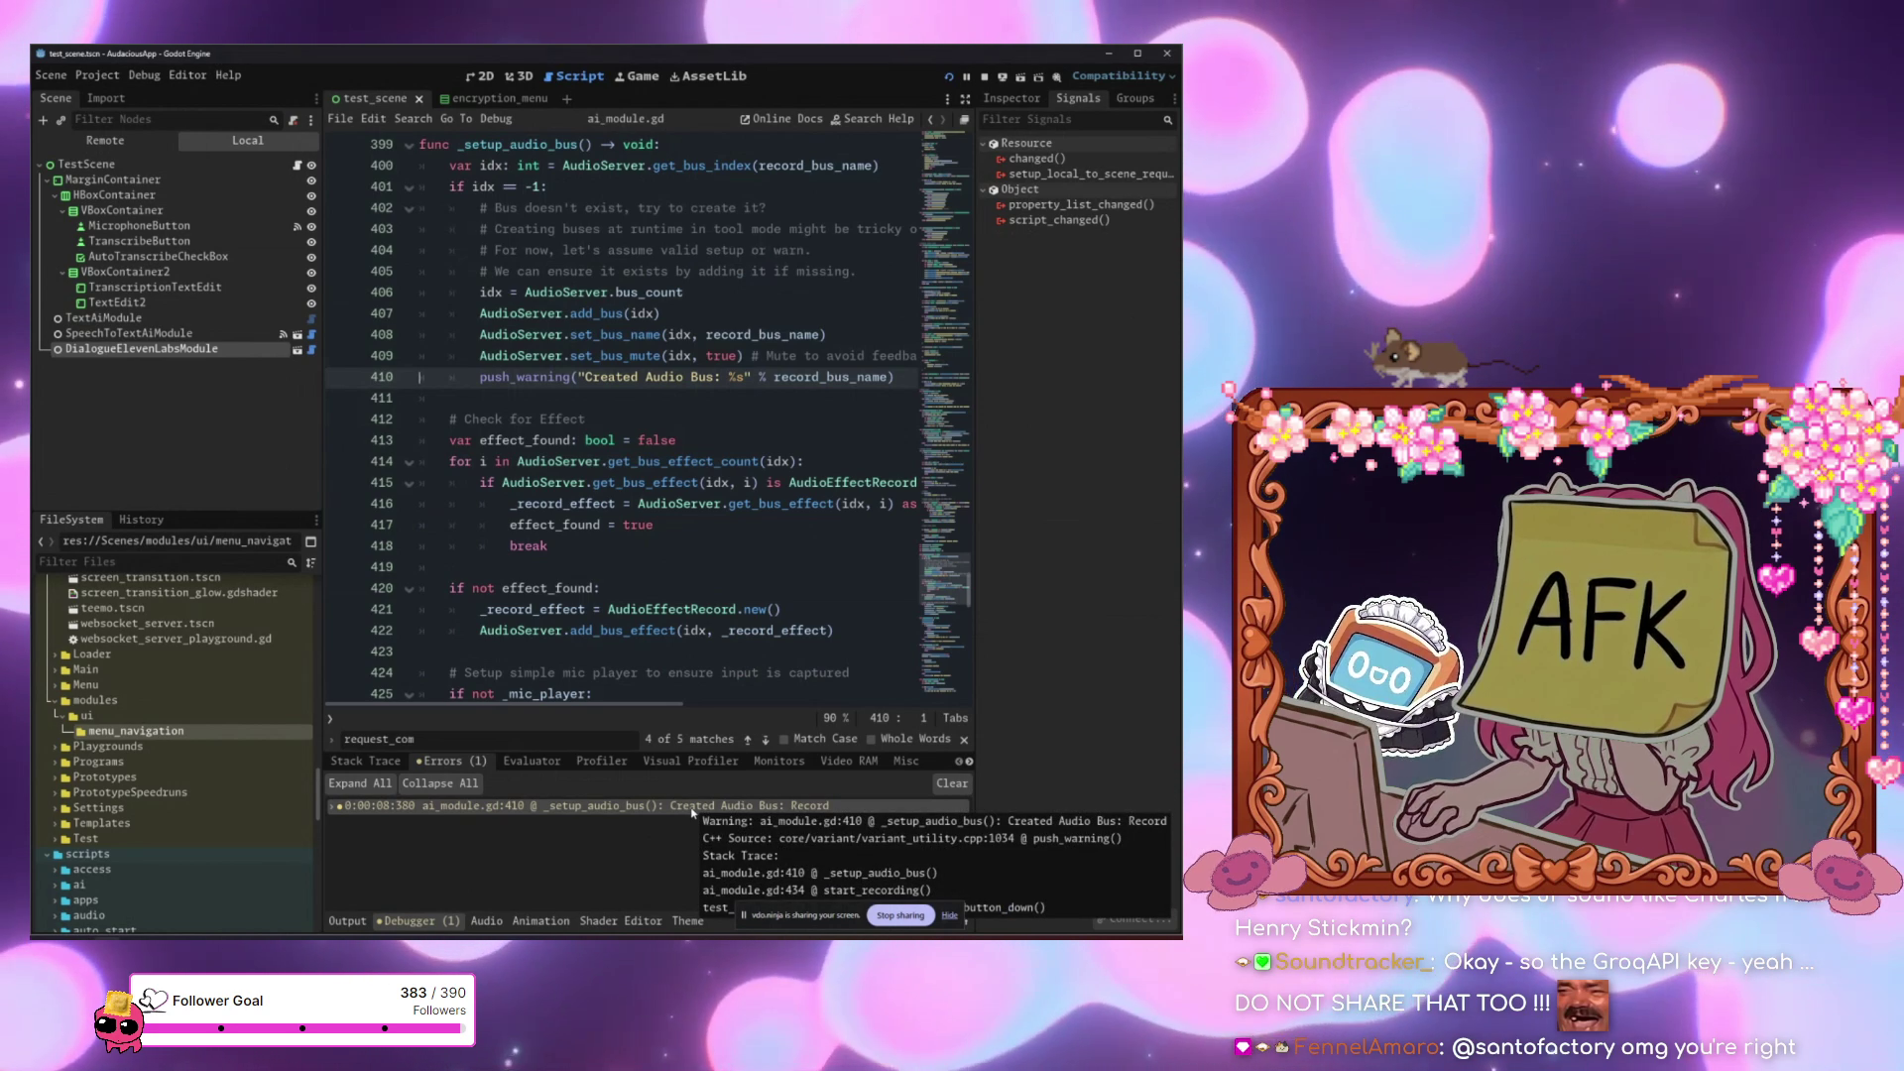
{"action": "scroll", "coordinate": [533, 404], "scroll_direction": "up", "scroll_amount": 2}
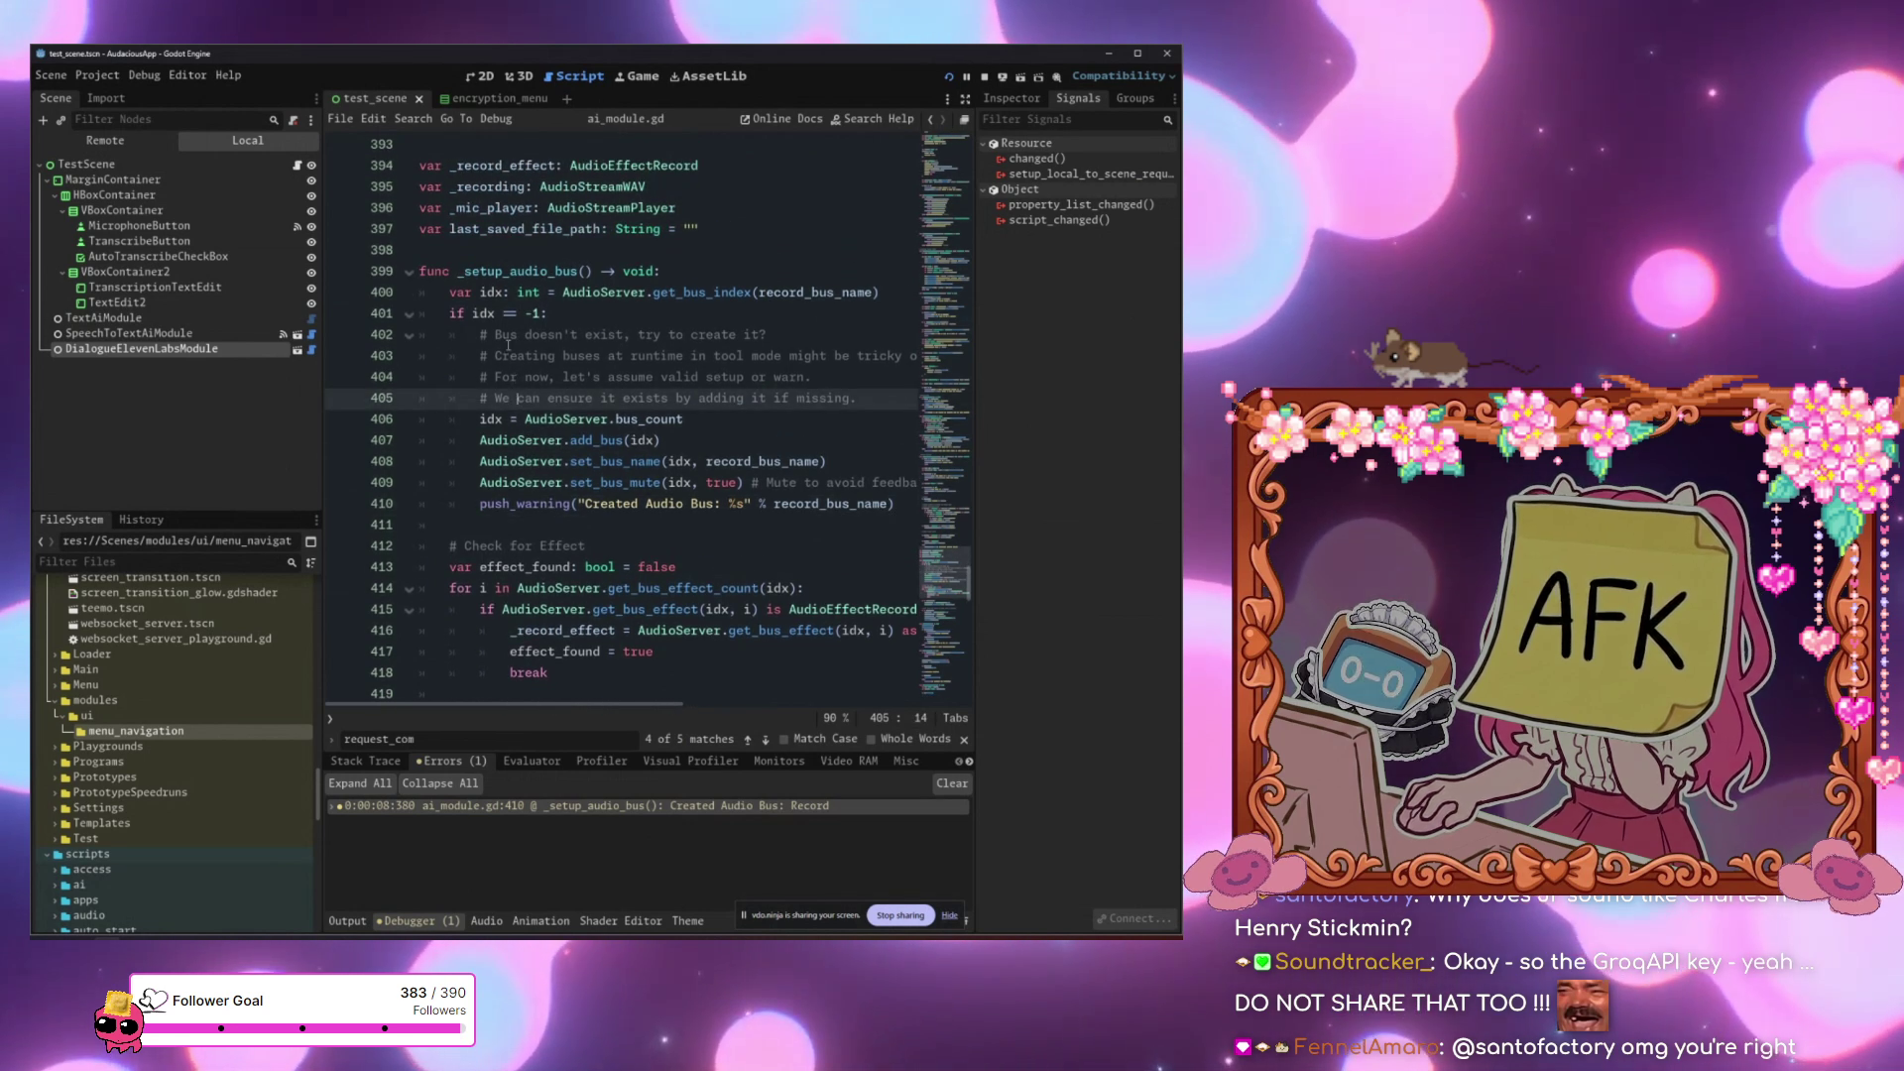
{"action": "left_click", "coordinate": [462, 521]}
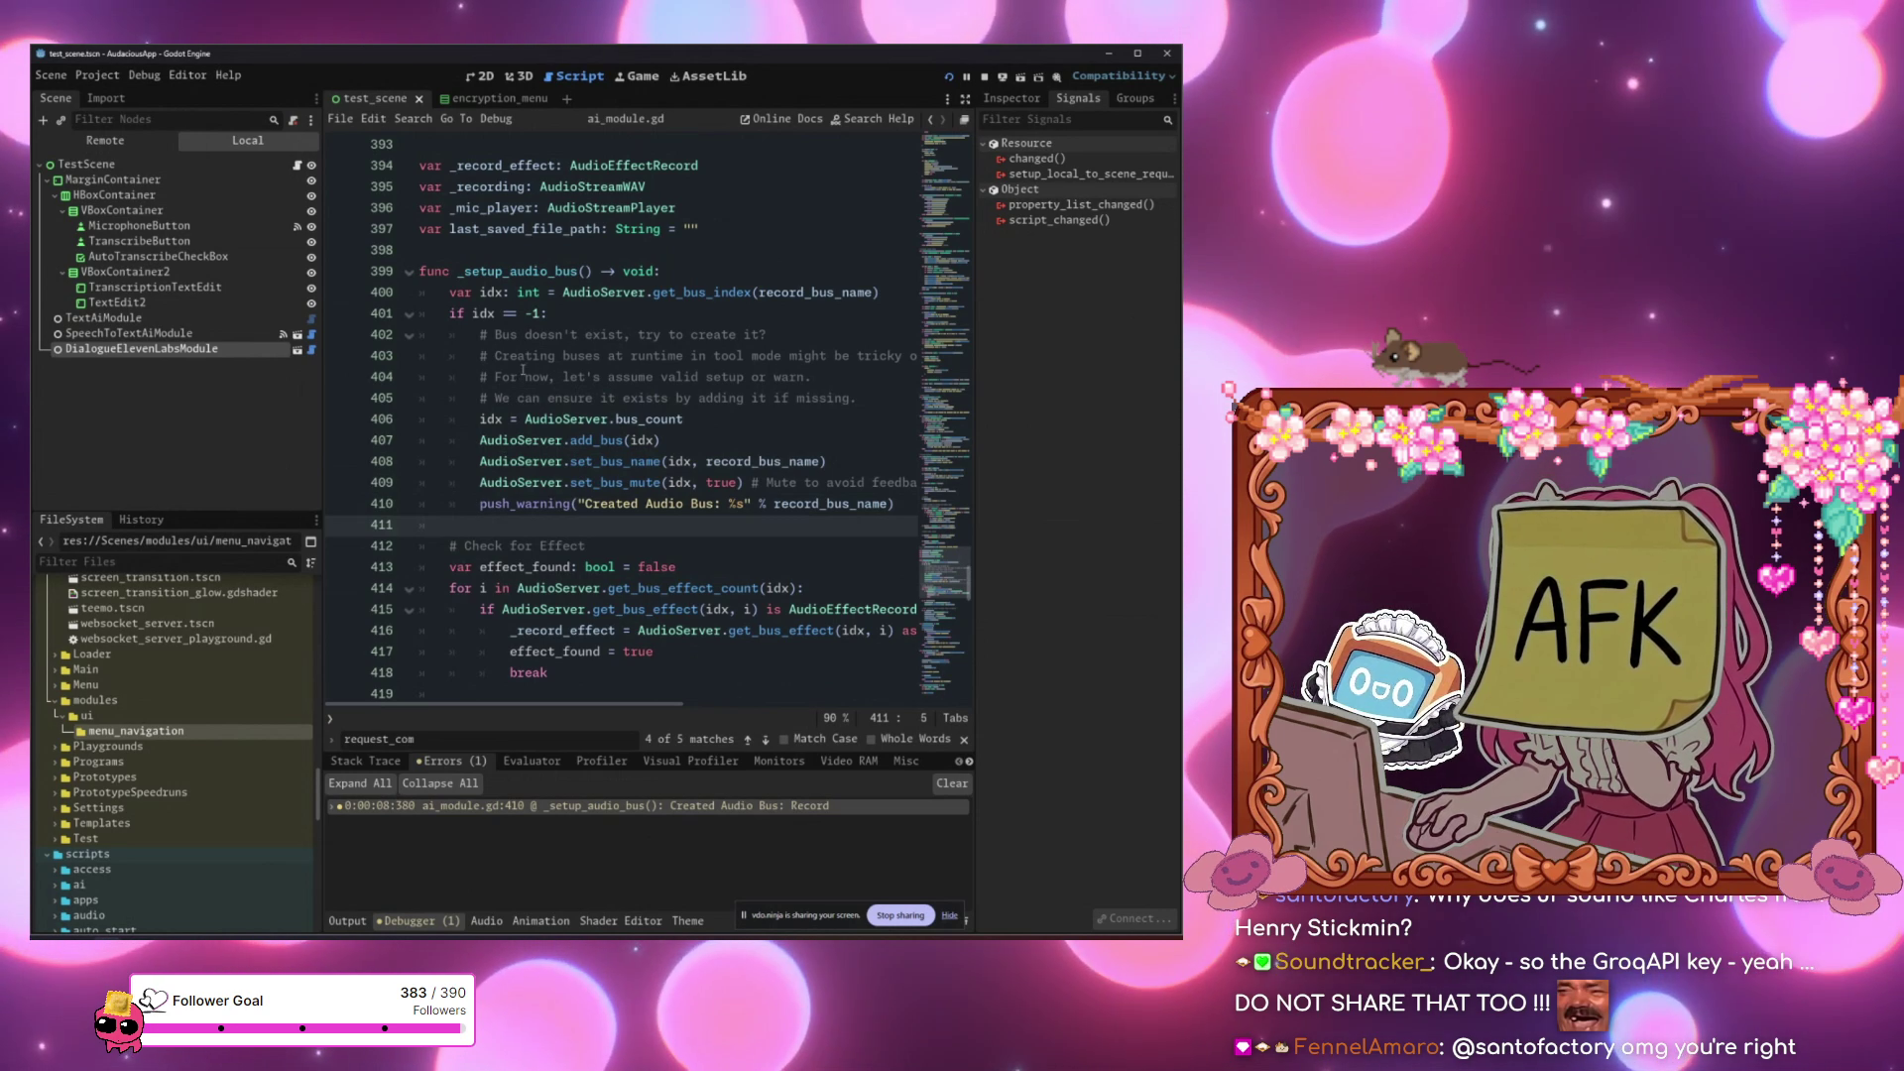
Step: Review the get_bus_index code on lines 400-401, then show the audio bus layout with only Master
{"action": "scroll", "coordinate": [506, 508], "scroll_direction": "up", "scroll_amount": 6}
{"action": "mouse_move", "coordinate": [942, 540]}
{"action": "left_mouse_down"}
{"action": "mouse_move", "coordinate": [915, 144]}
{"action": "mouse_move", "coordinate": [937, 561]}
{"action": "left_mouse_up"}
{"action": "left_click", "coordinate": [474, 383]}
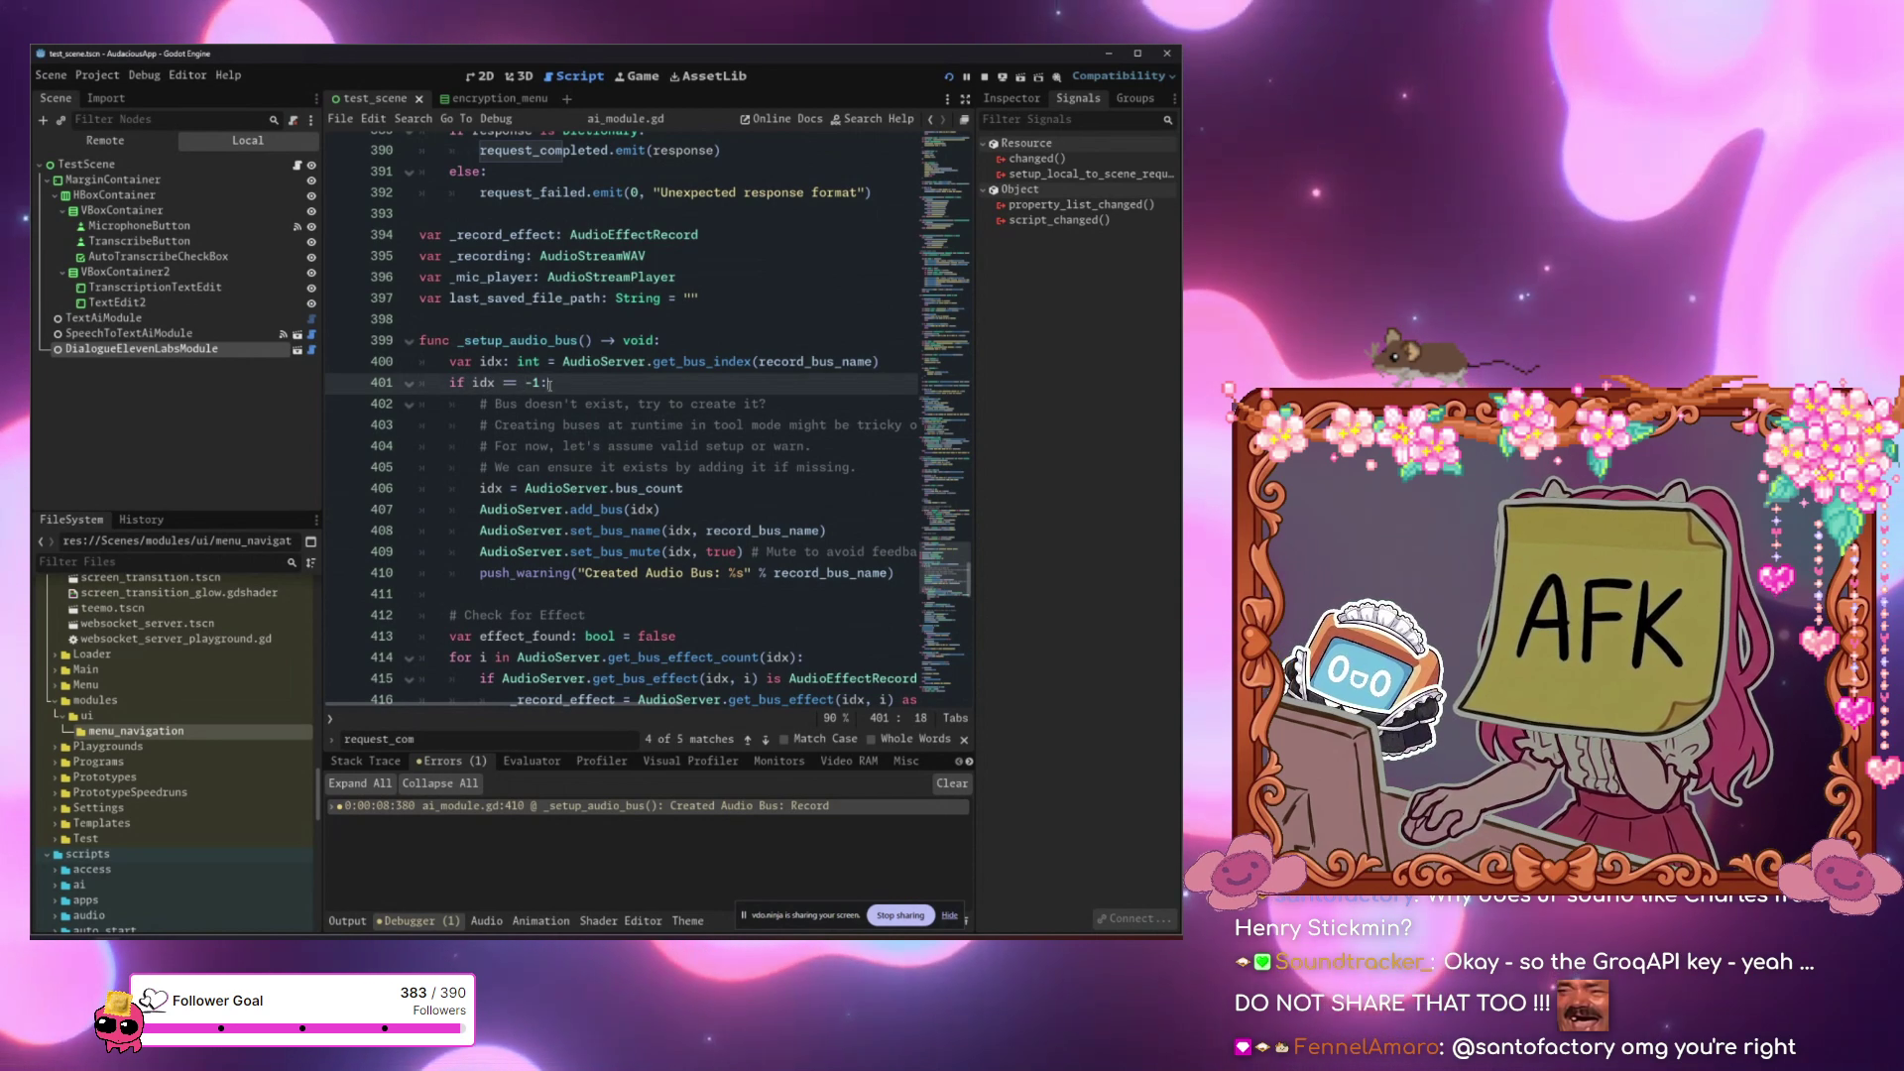
{"action": "left_click", "coordinate": [758, 361]}
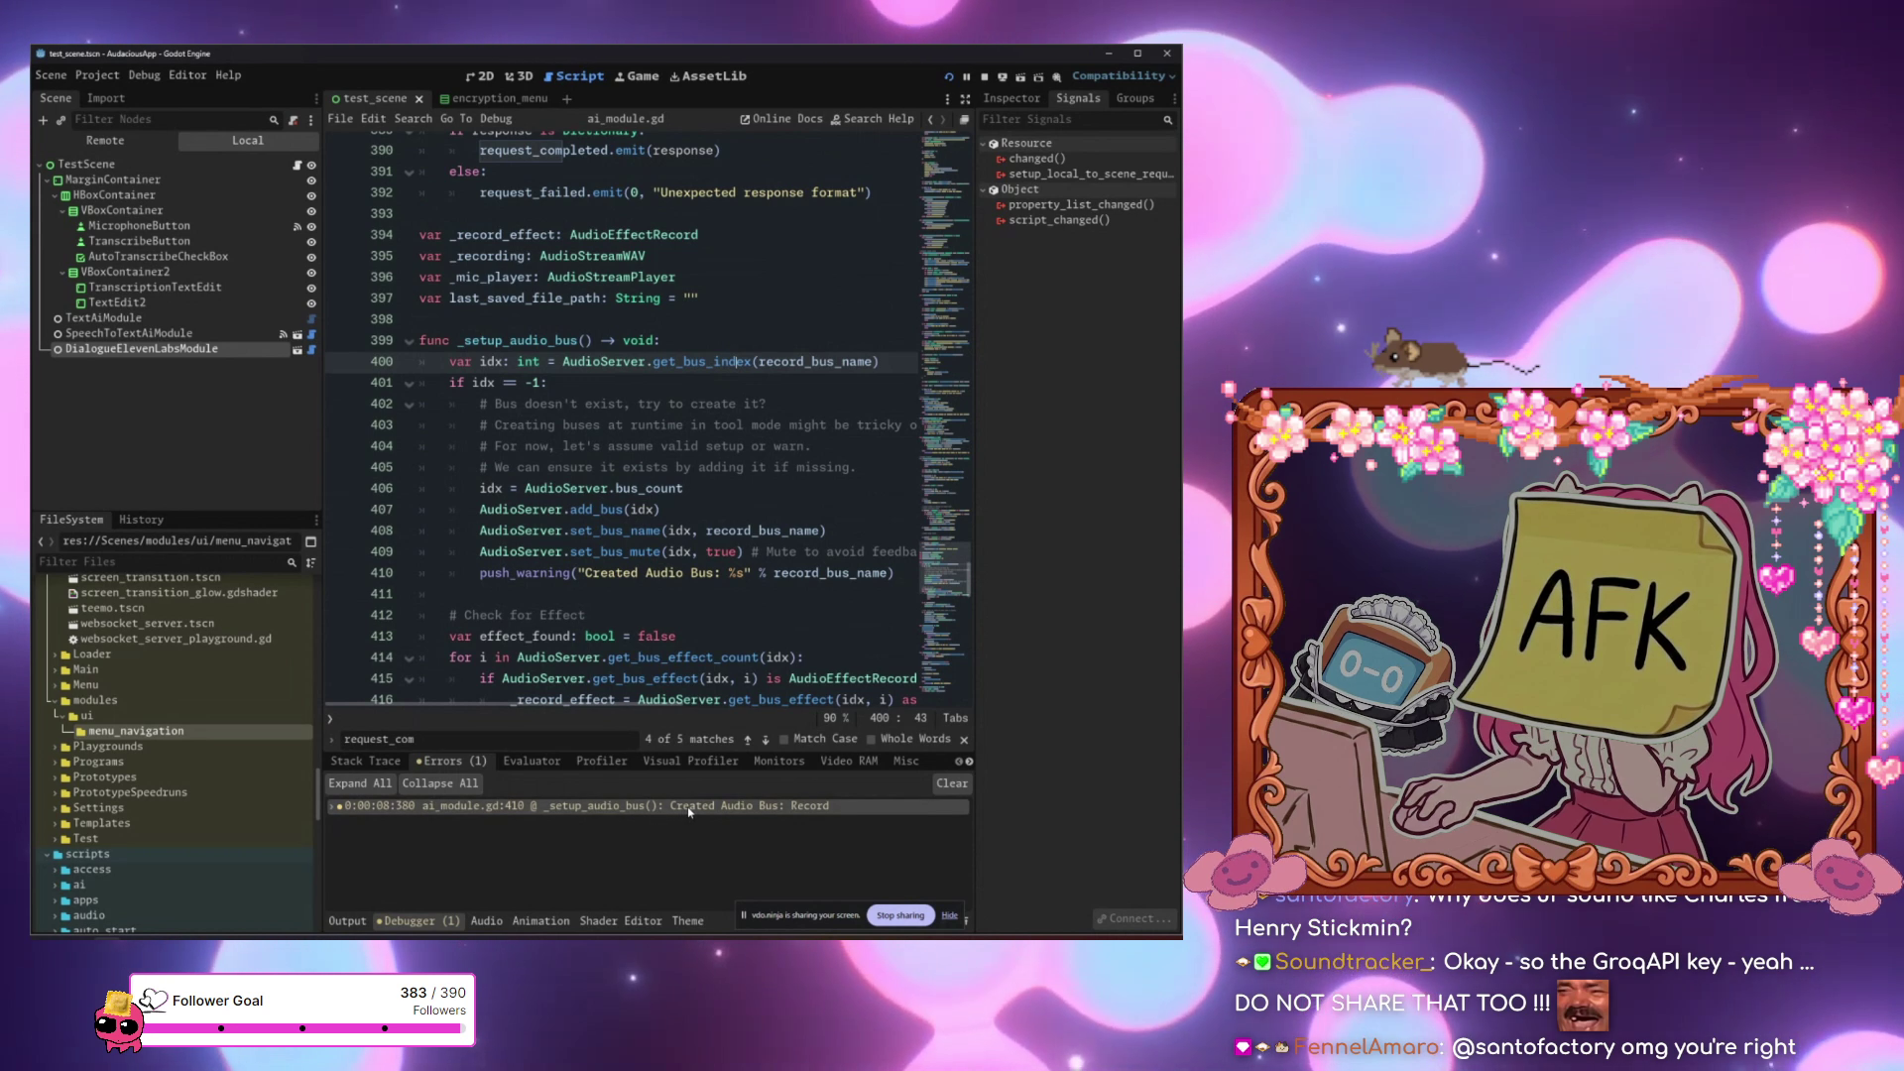
{"action": "left_click", "coordinate": [486, 921]}
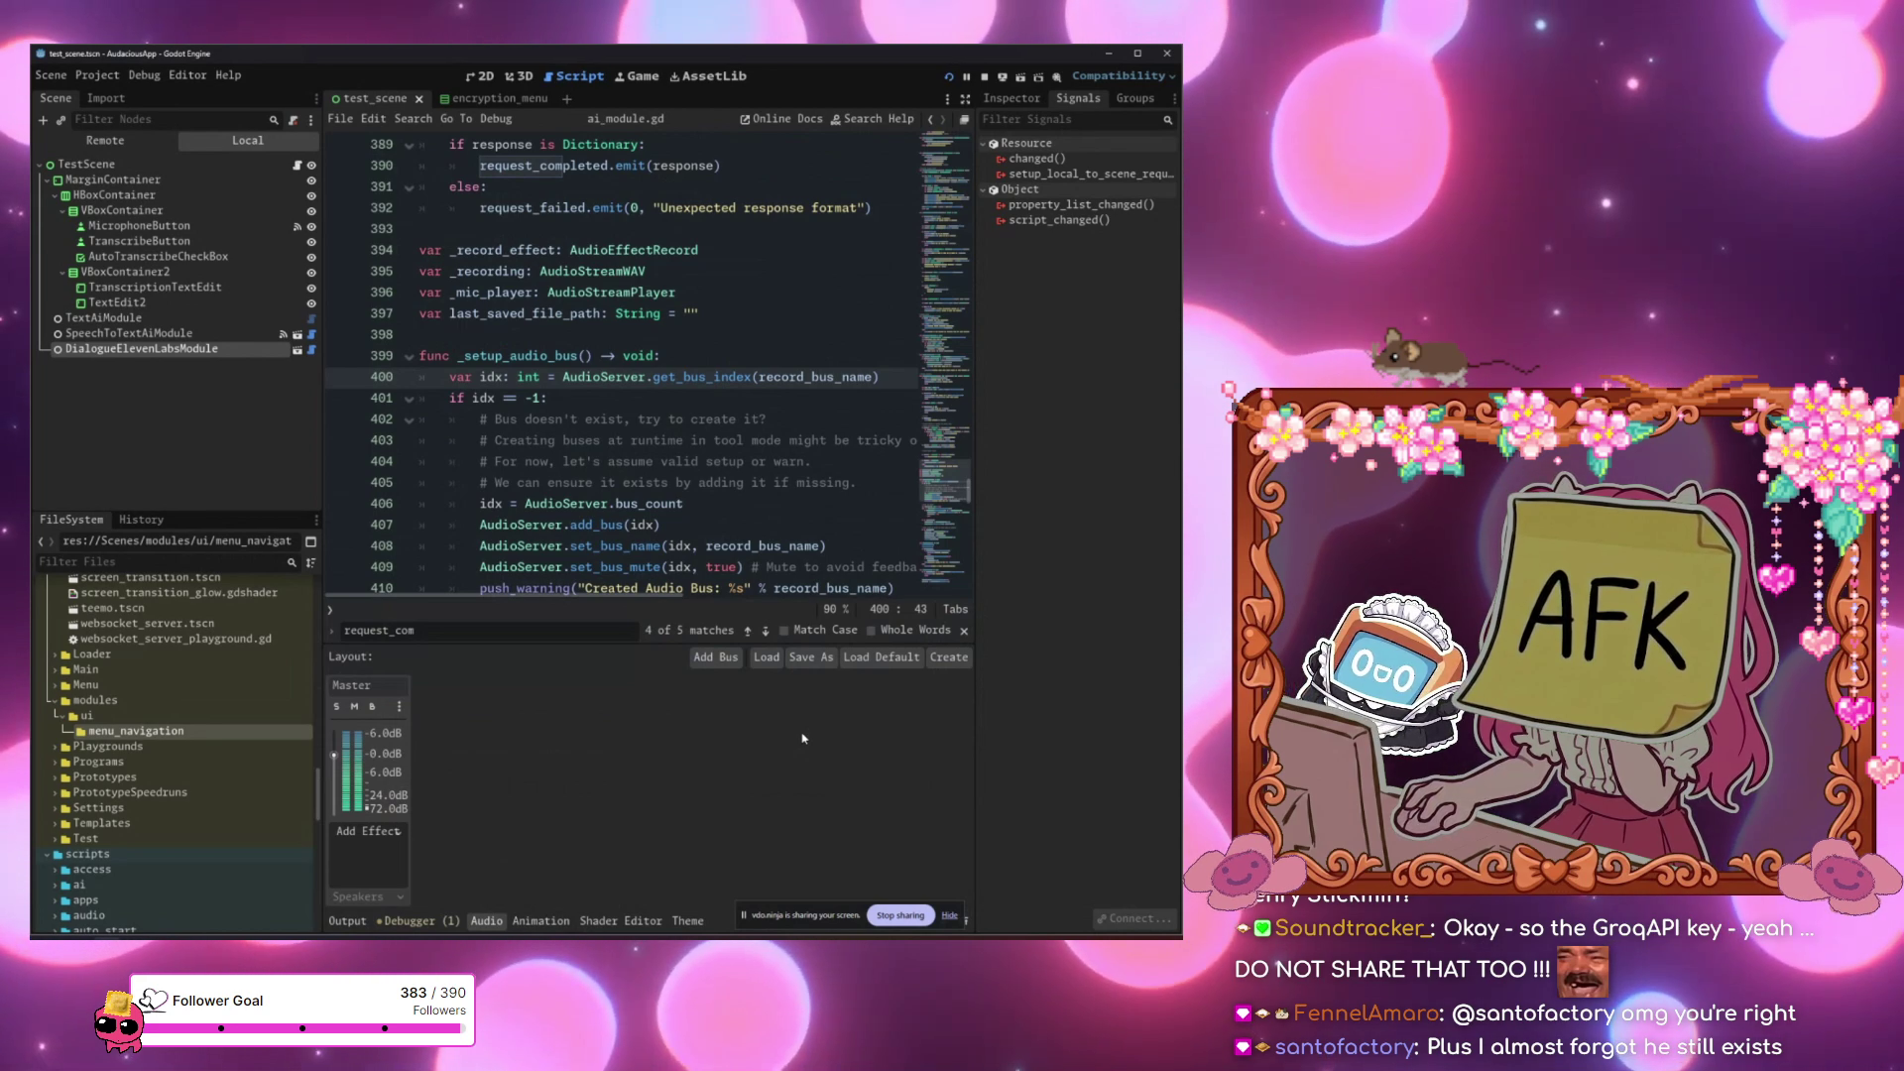
Step: Review ai_module.gd's bus loop and browse the Project > Tools menu without choosing anything
{"action": "left_click", "coordinate": [660, 440]}
{"action": "scroll", "coordinate": [661, 440], "scroll_direction": "down", "scroll_amount": 4}
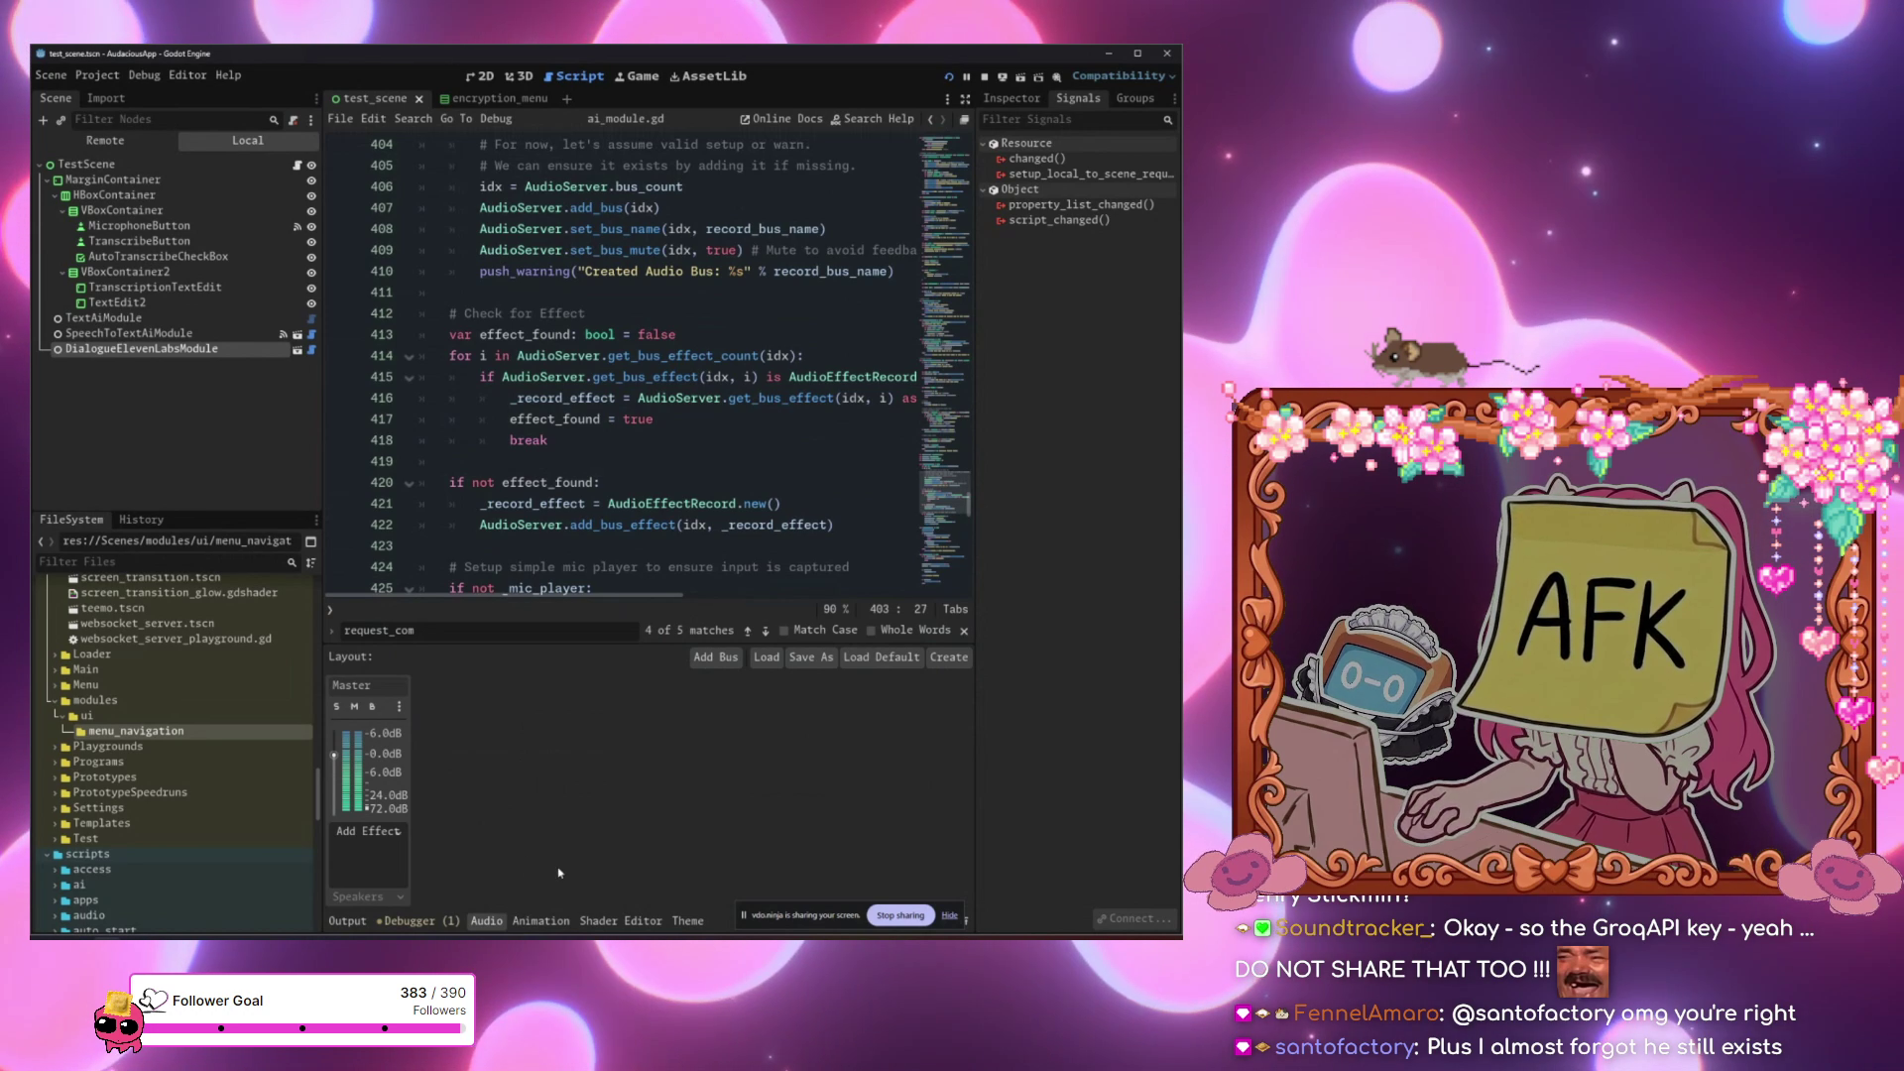
{"action": "left_click", "coordinate": [575, 440]}
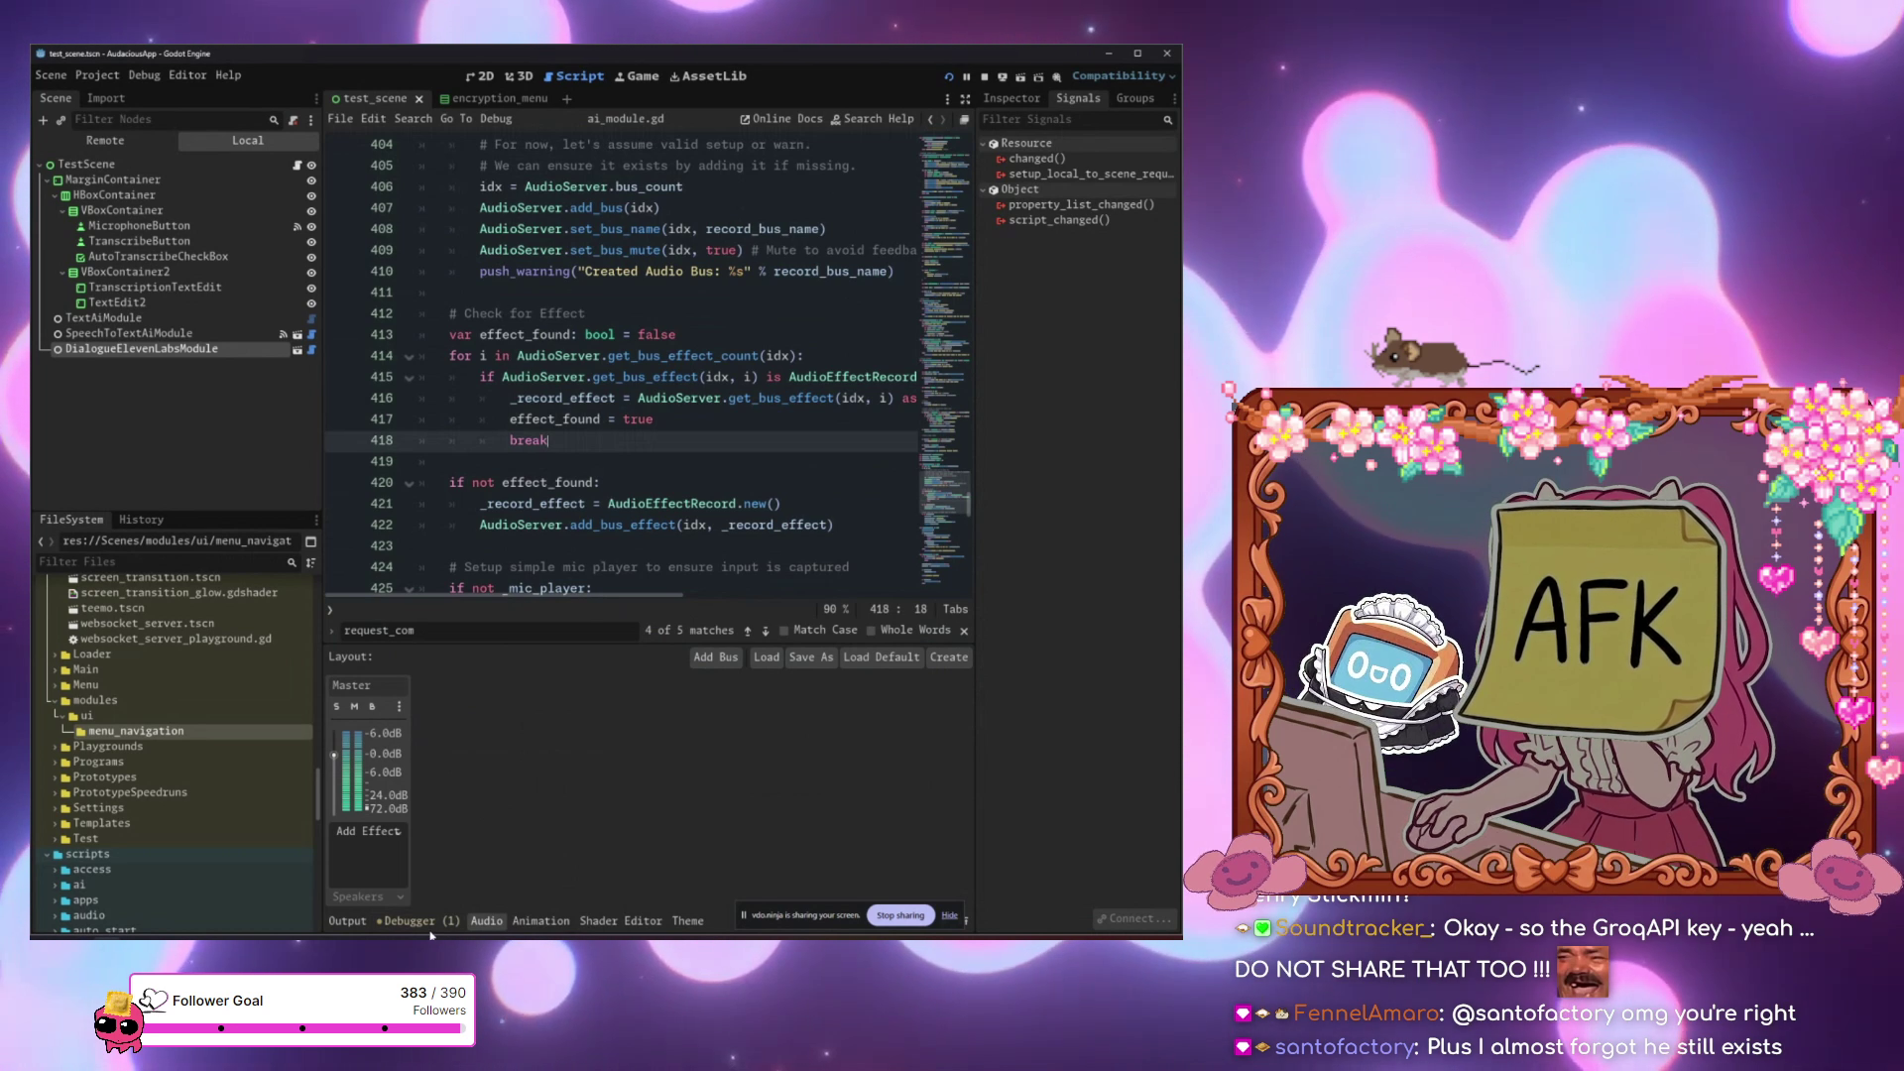
{"action": "left_click", "coordinate": [96, 76]}
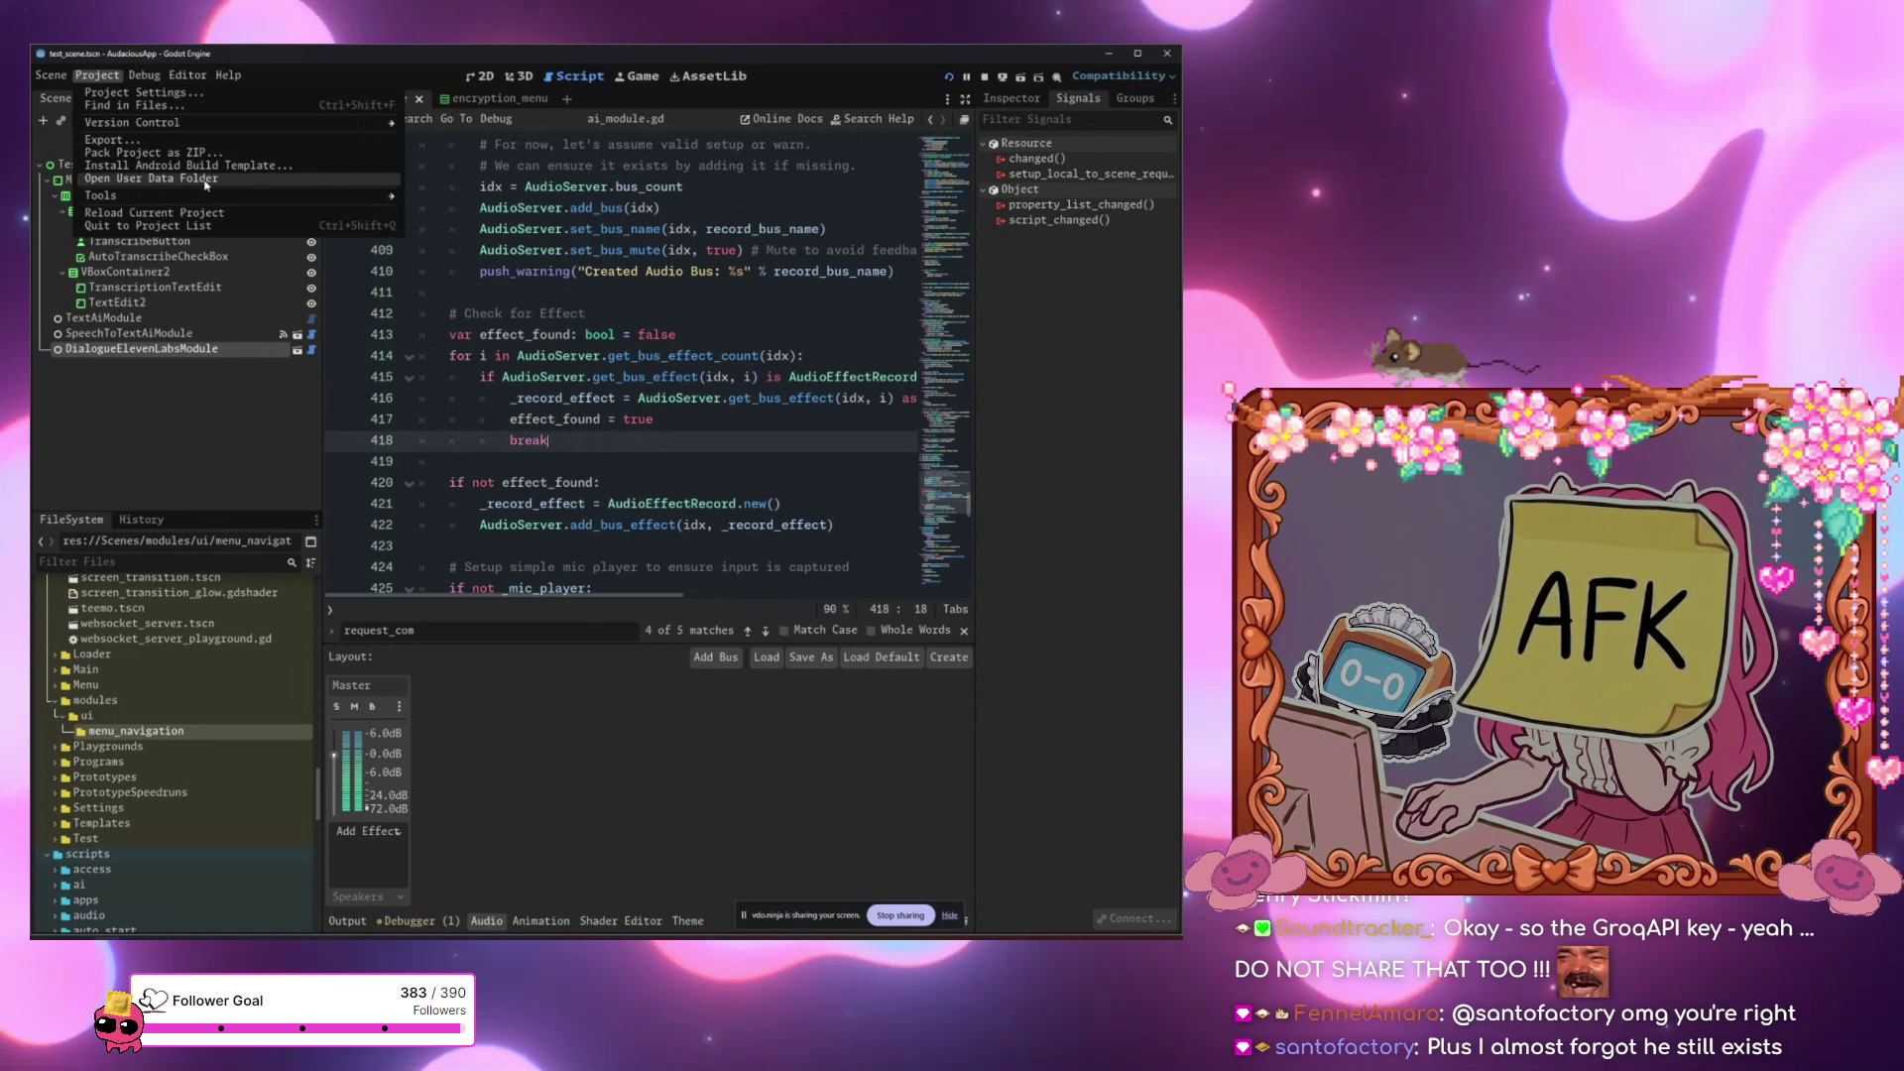
{"action": "mouse_move", "coordinate": [137, 202]}
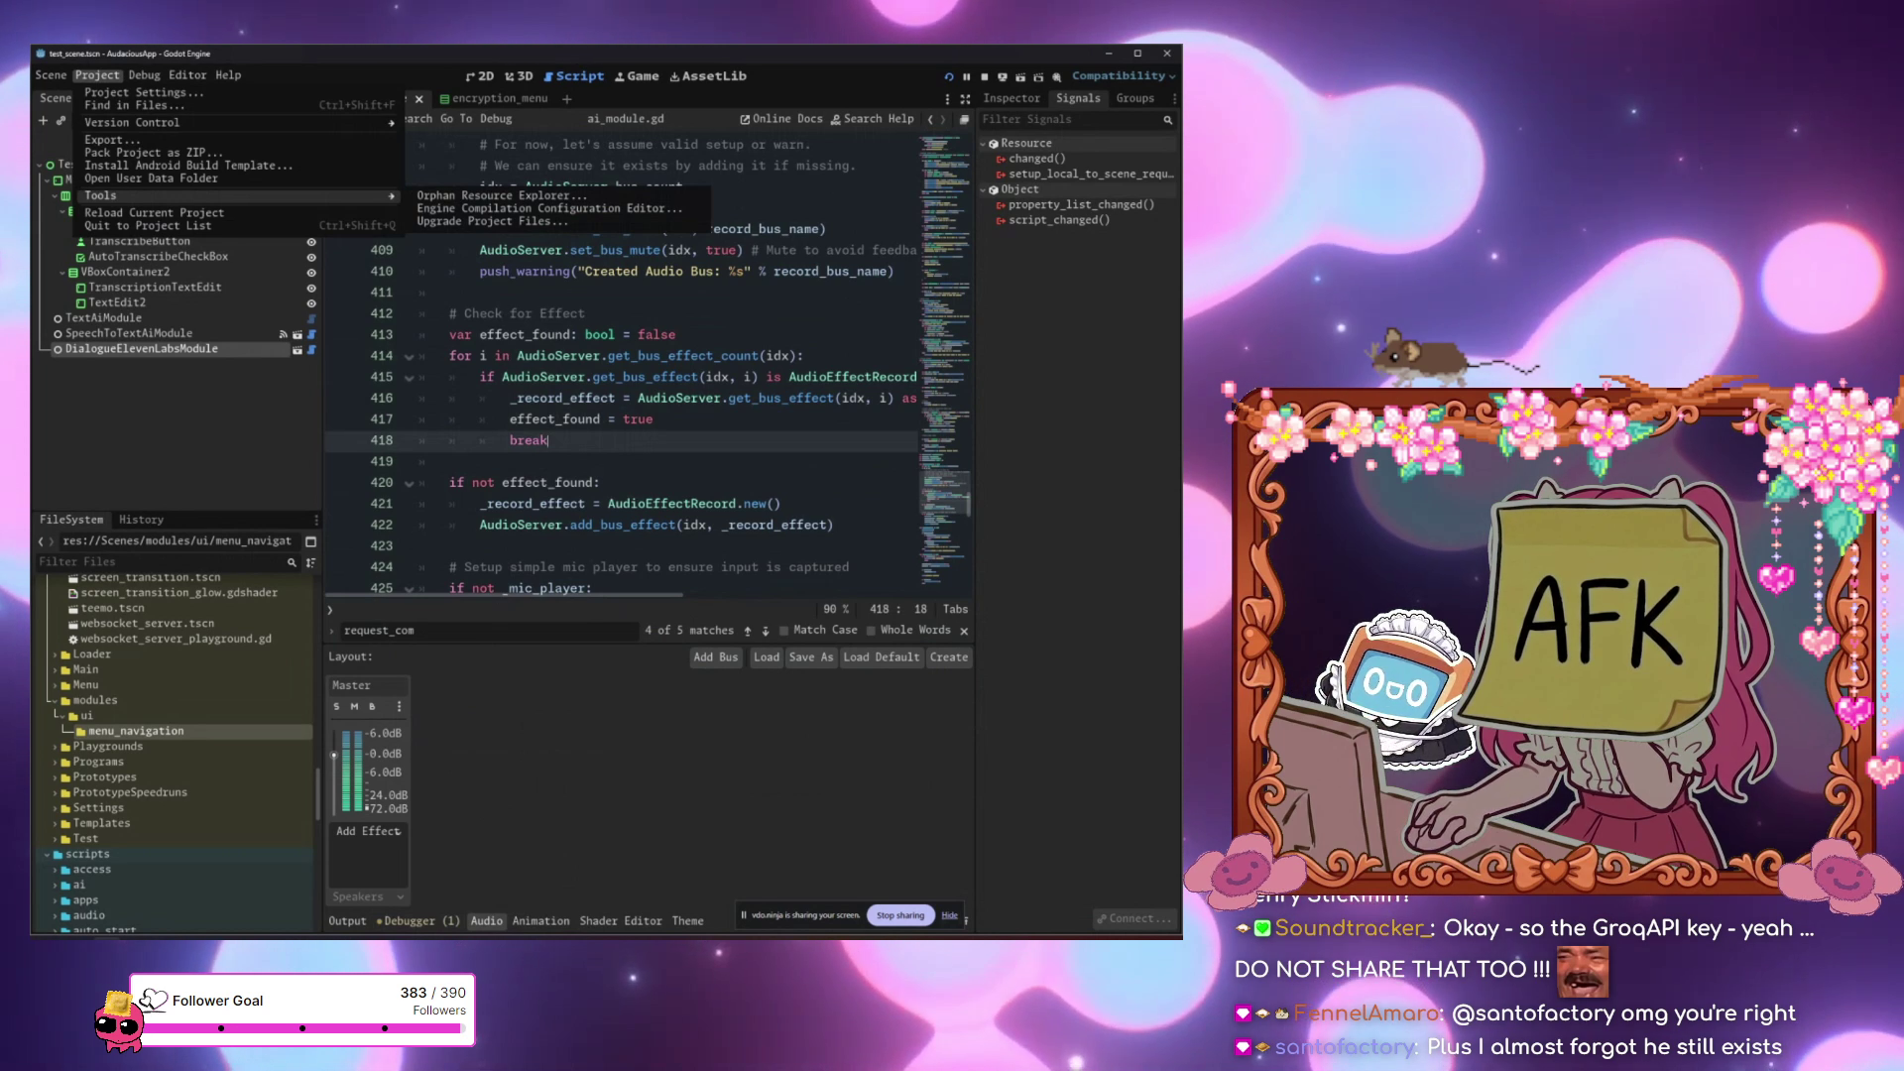
{"action": "key", "text": "Escape"}
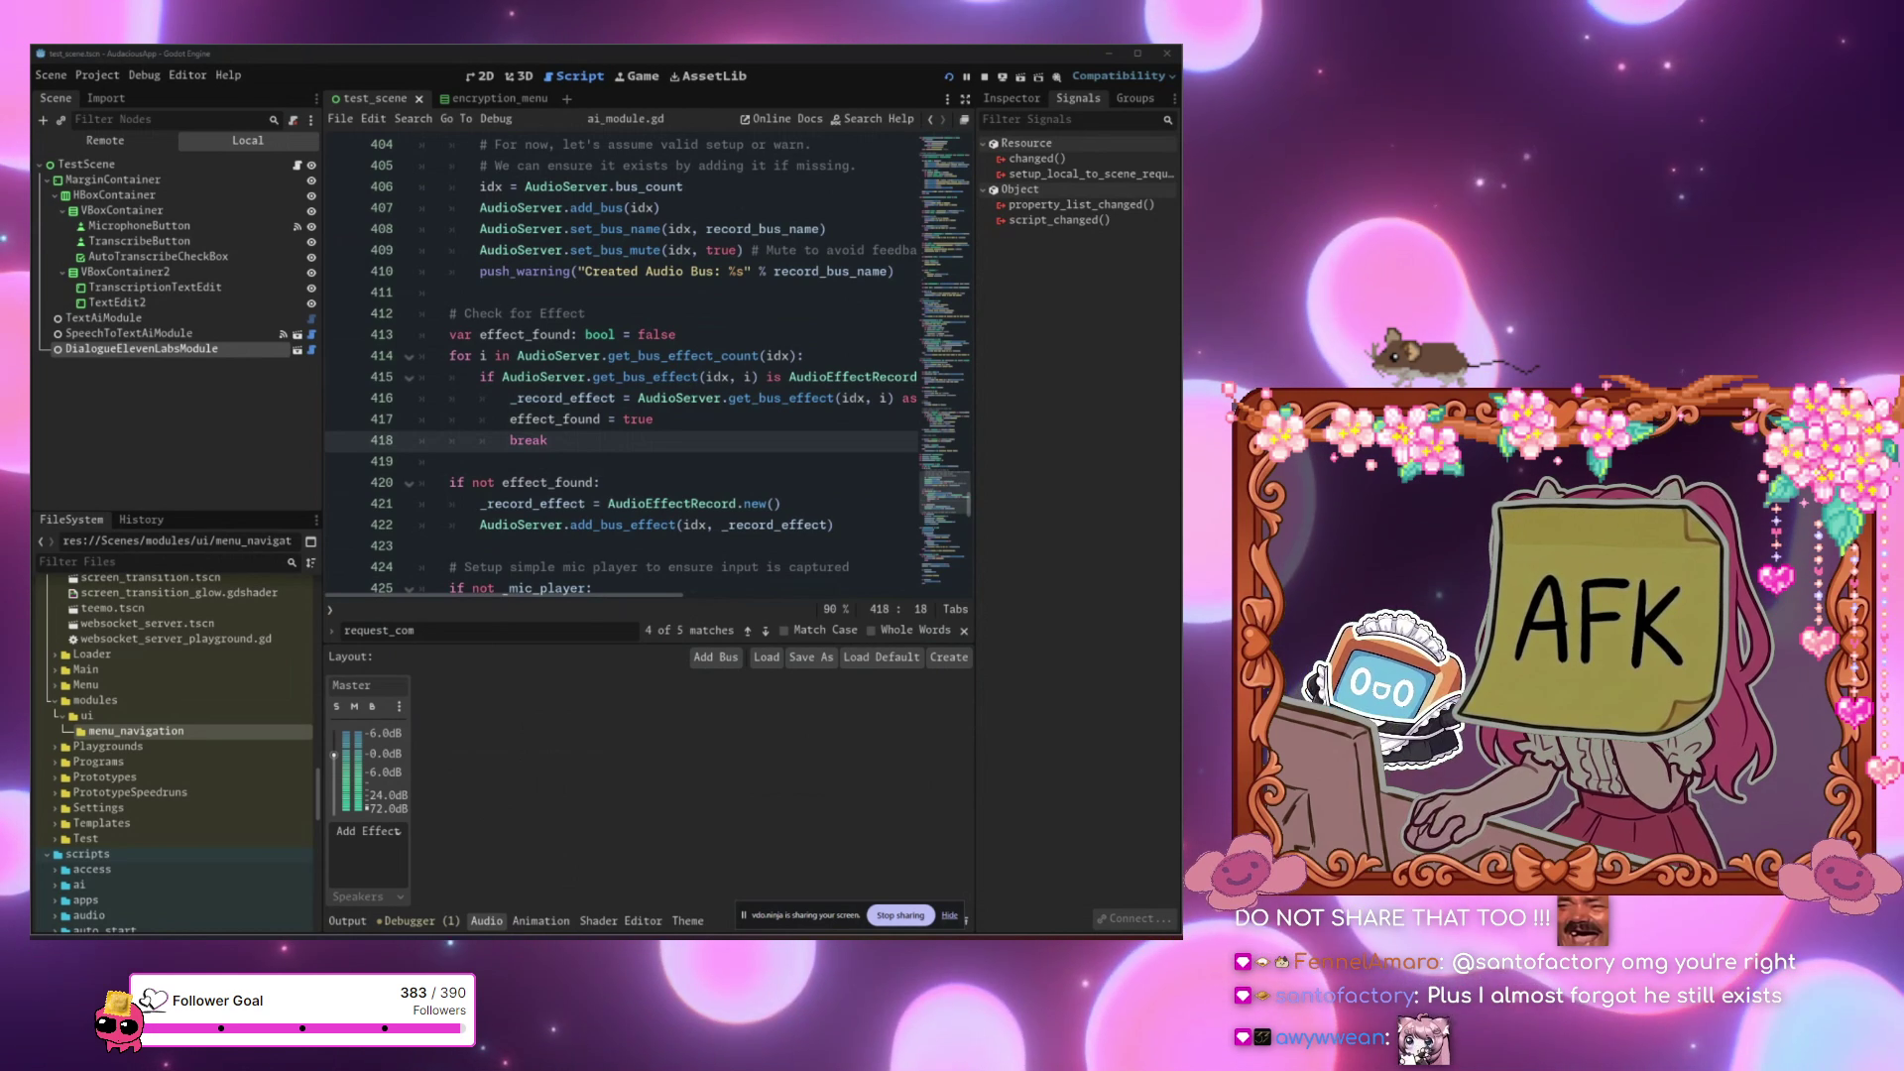
Step: Inspect the SpeechToTextAiModule and DialogueElevenLabsModule properties, leaving the Dialogue node unchanged
{"action": "left_click", "coordinate": [129, 333]}
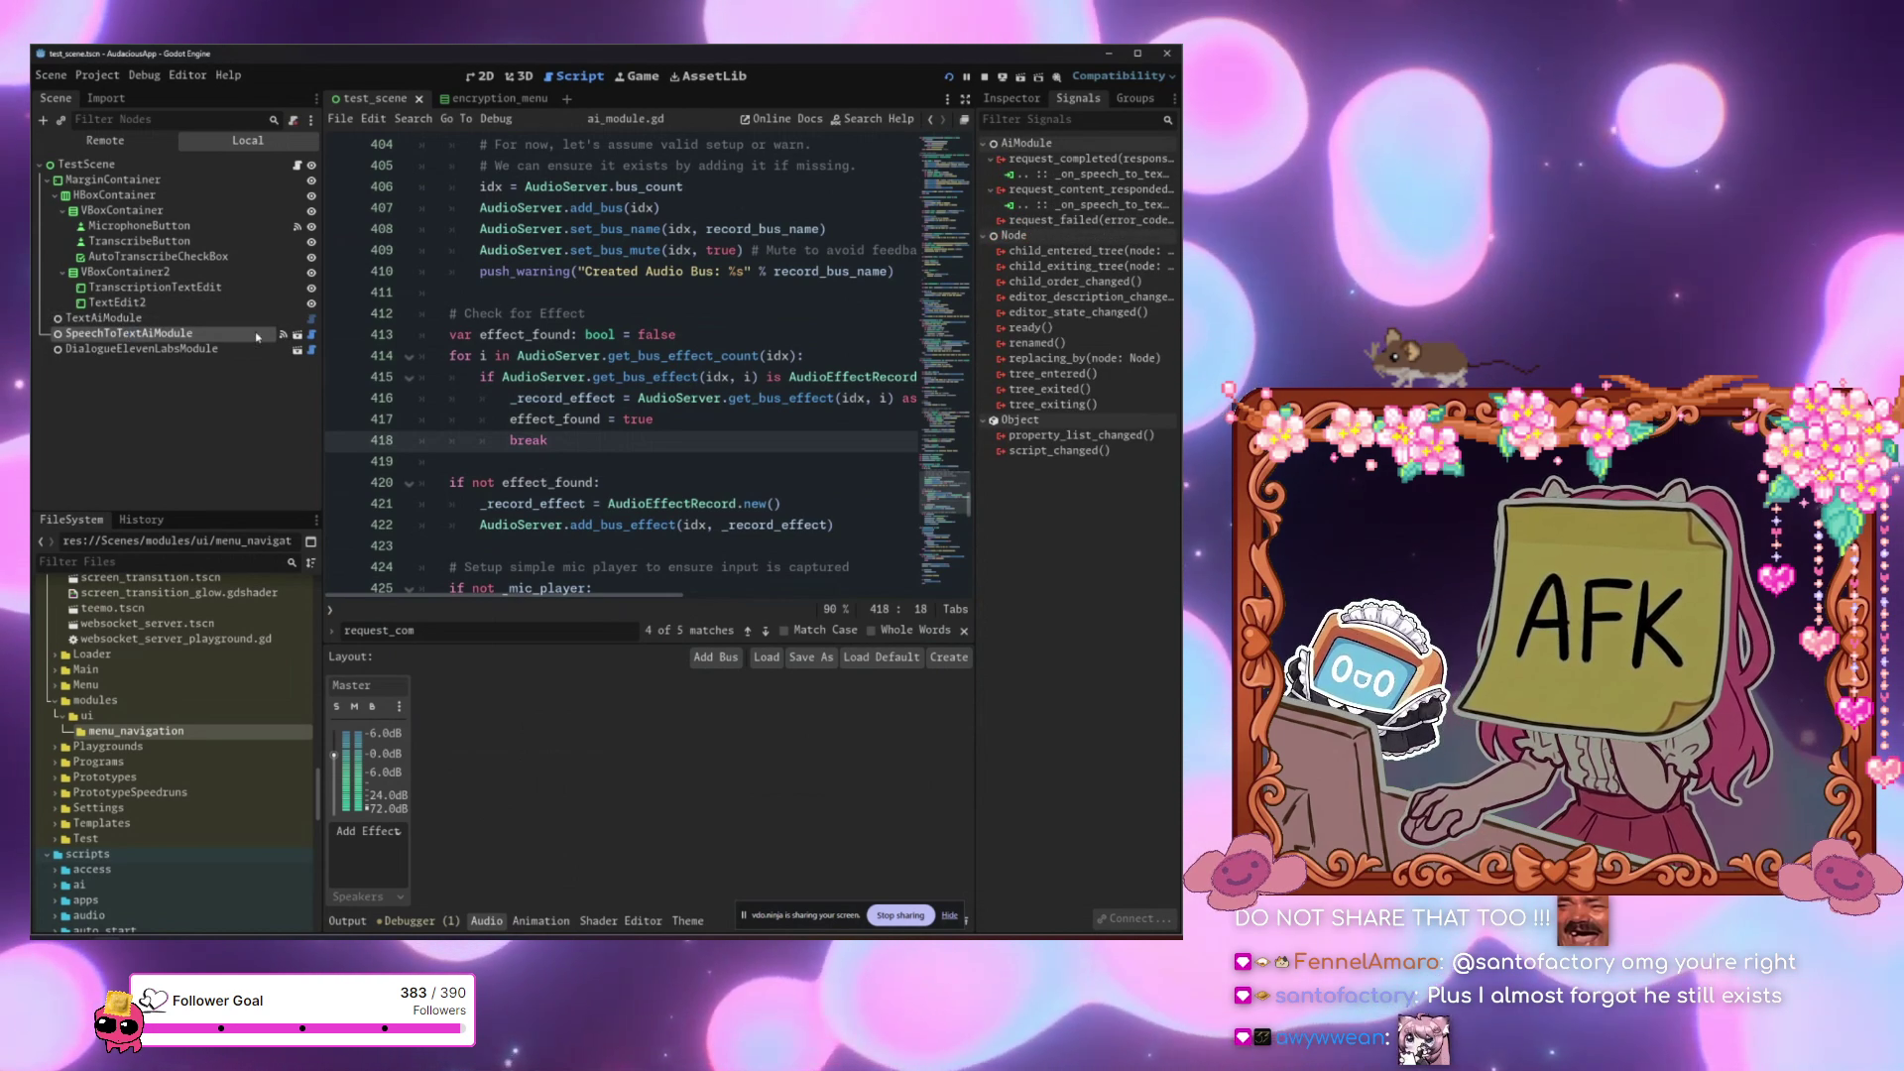
{"action": "left_click", "coordinate": [1006, 99]}
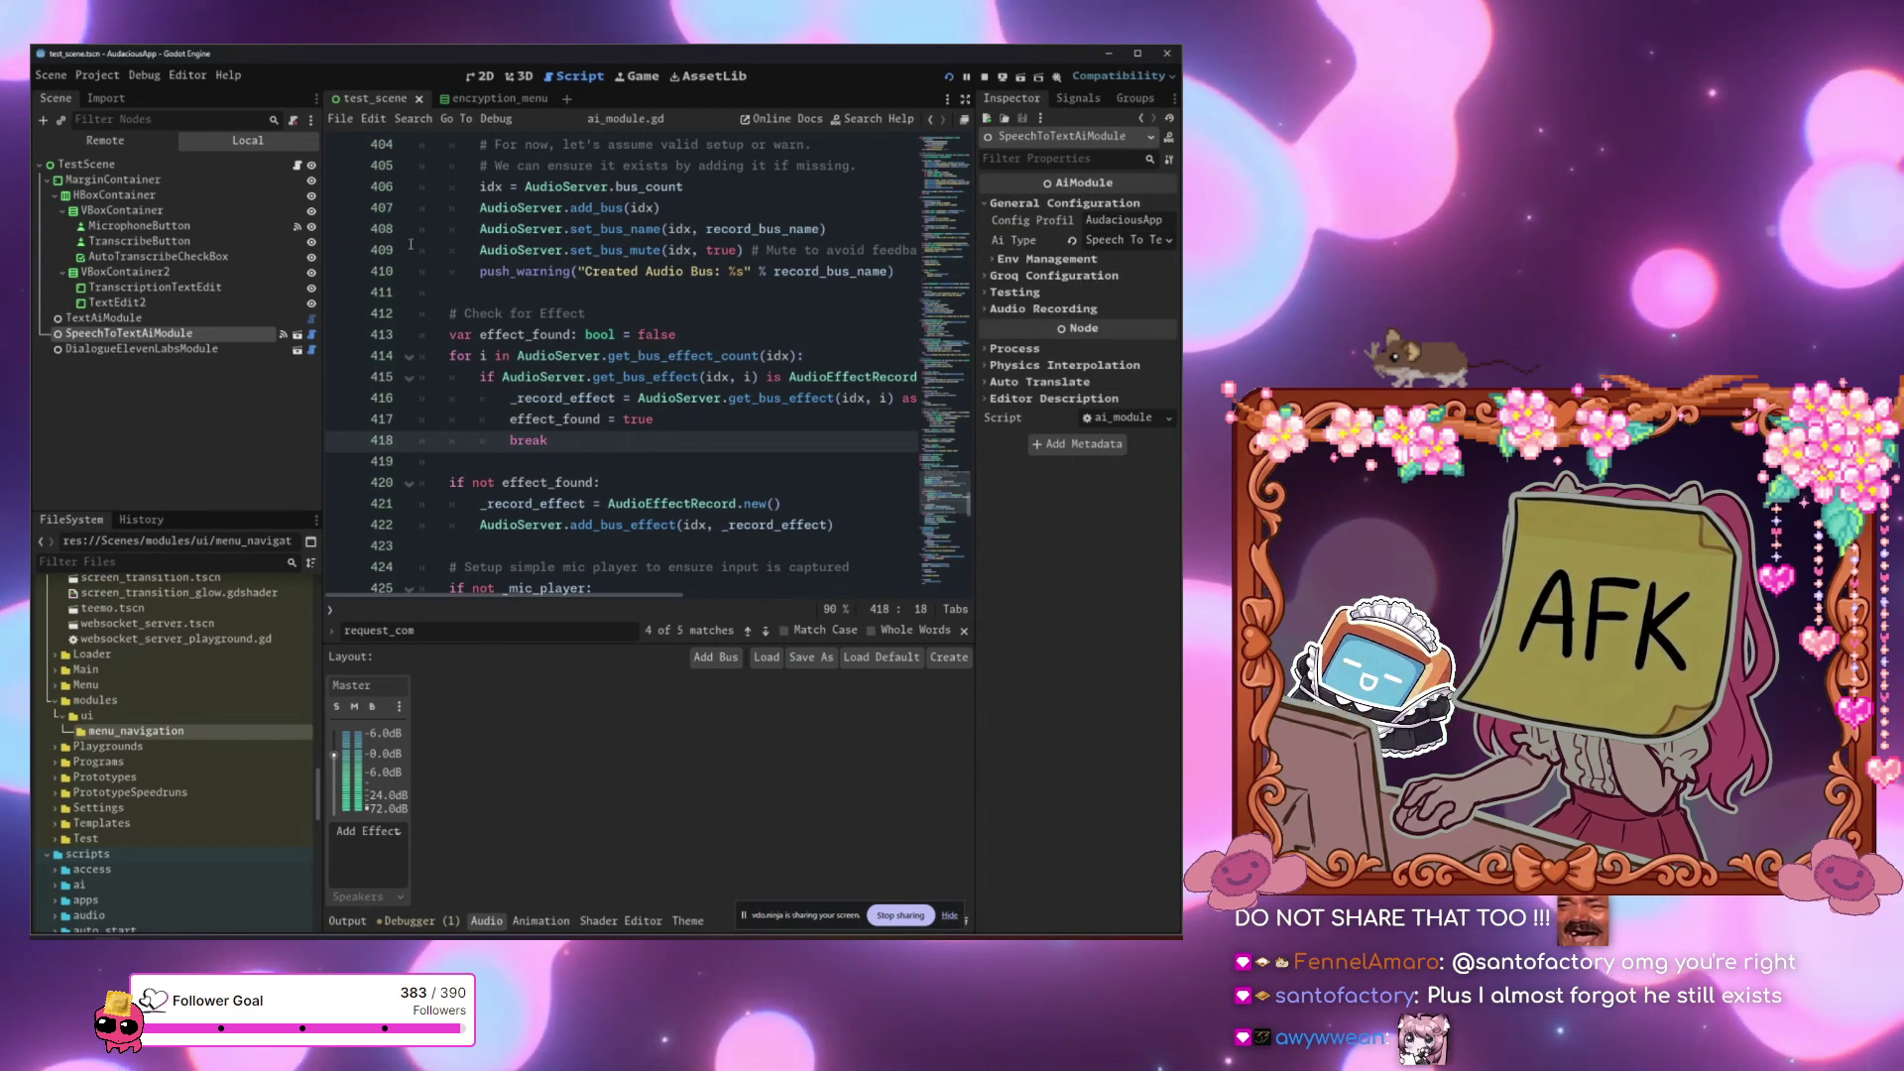
{"action": "left_click", "coordinate": [119, 349]}
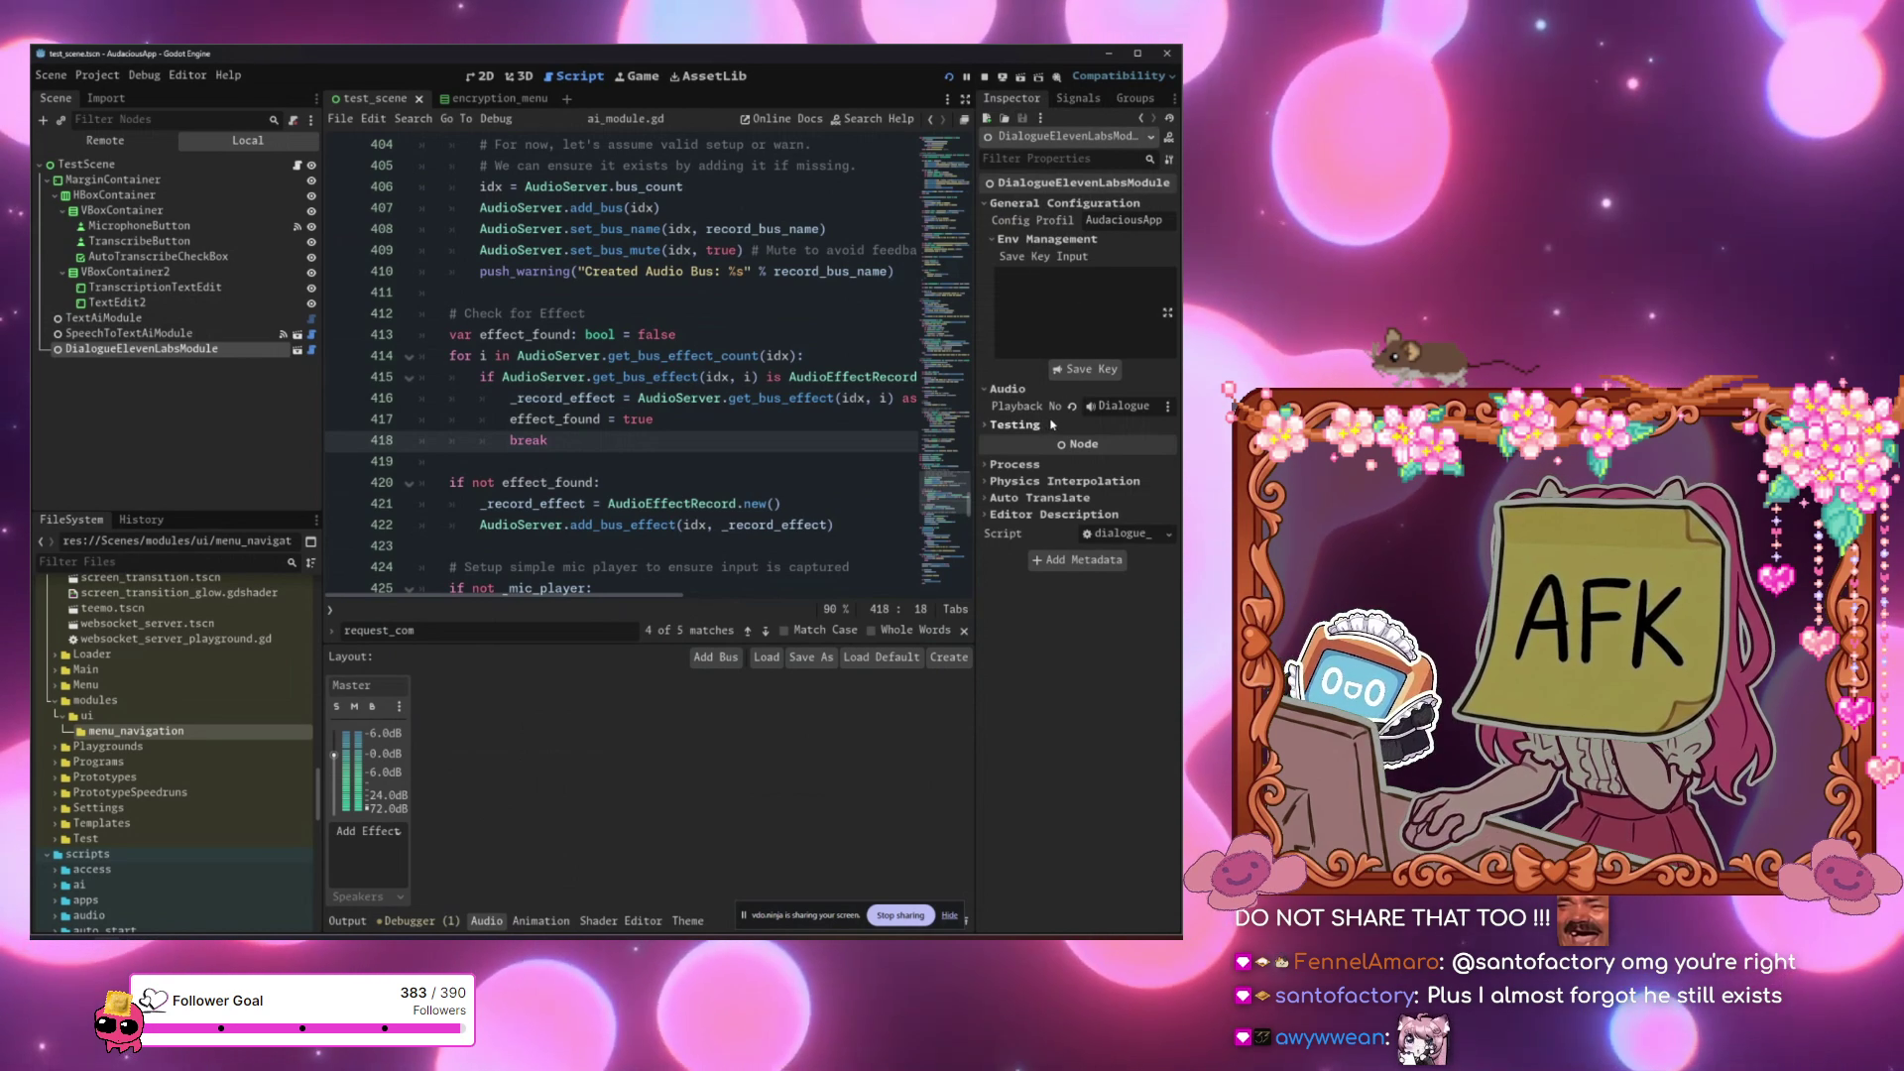
{"action": "left_click", "coordinate": [1116, 407]}
{"action": "key", "text": "Escape"}
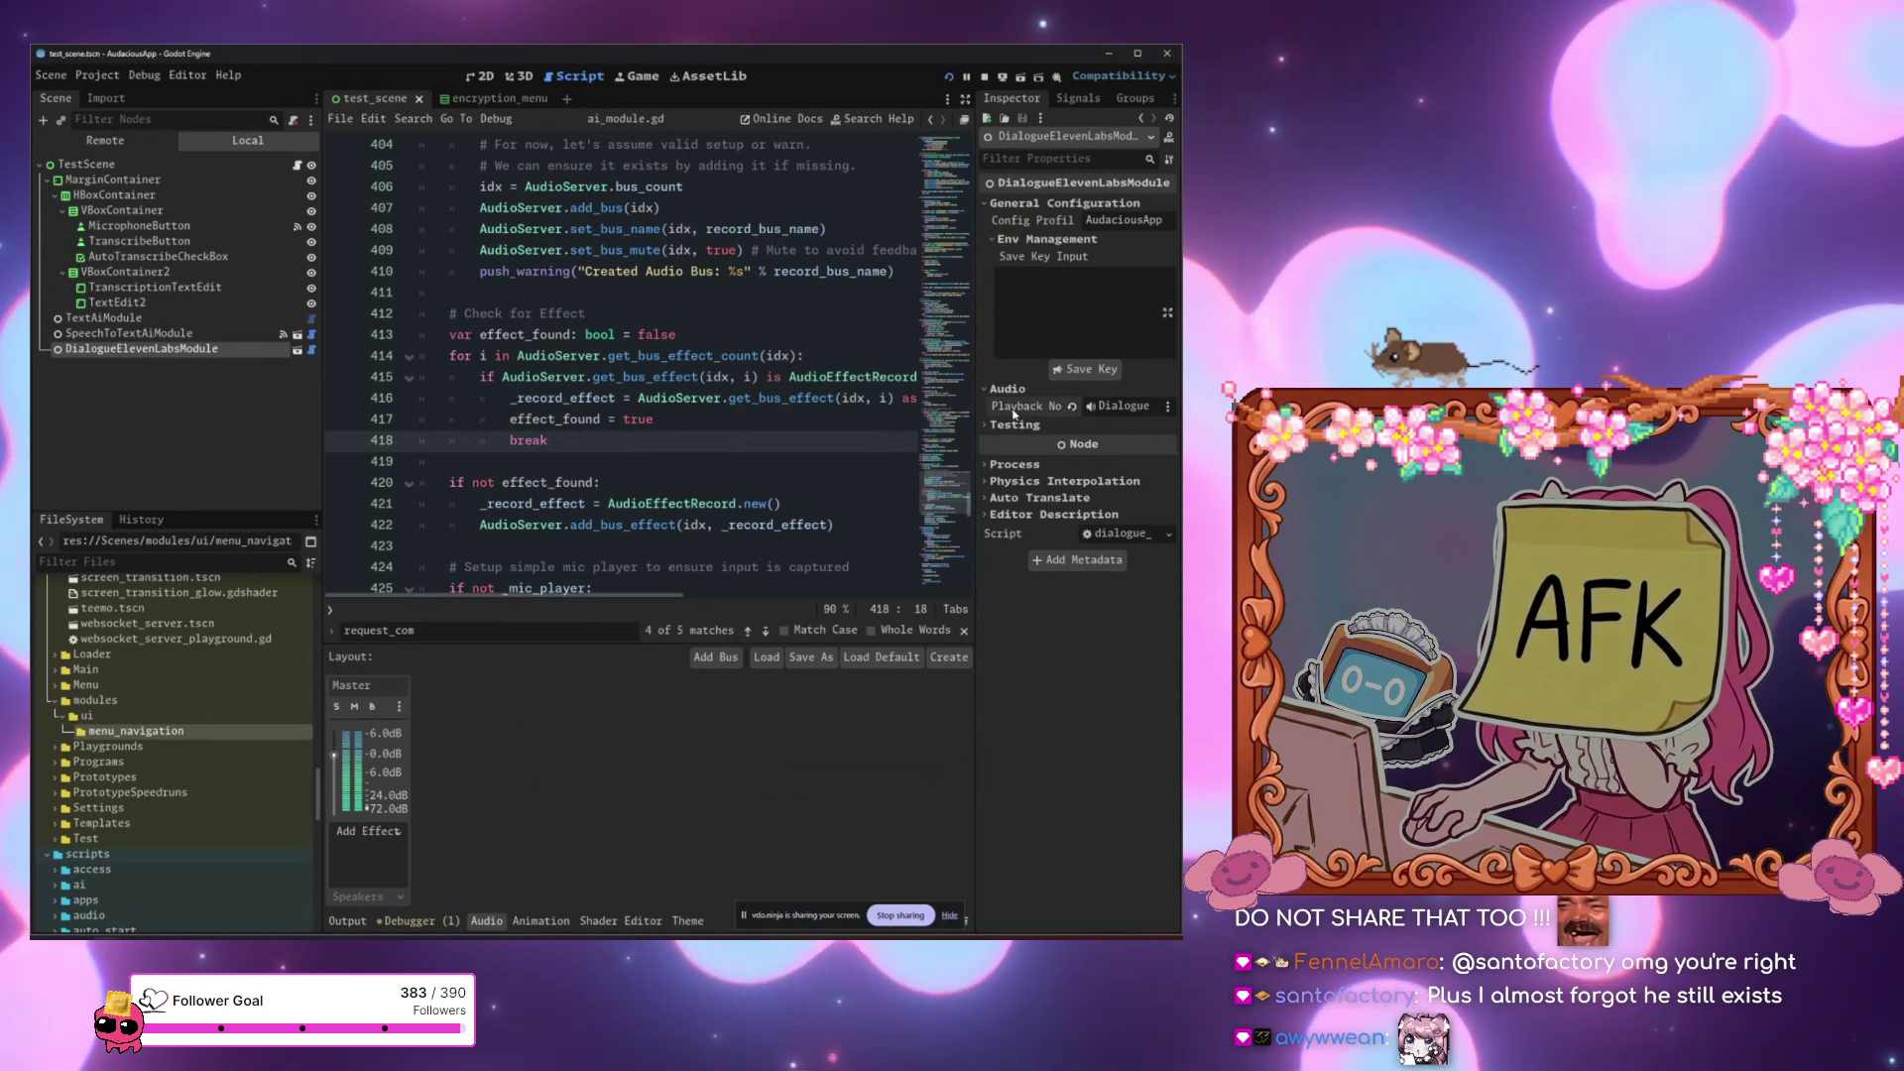
Step: Bring TestScene's test_scene.gd script back into the script editor
{"action": "left_click", "coordinate": [298, 165]}
{"action": "scroll", "coordinate": [595, 377], "scroll_direction": "down", "scroll_amount": 2}
{"action": "scroll", "coordinate": [412, 414], "scroll_direction": "up", "scroll_amount": 3}
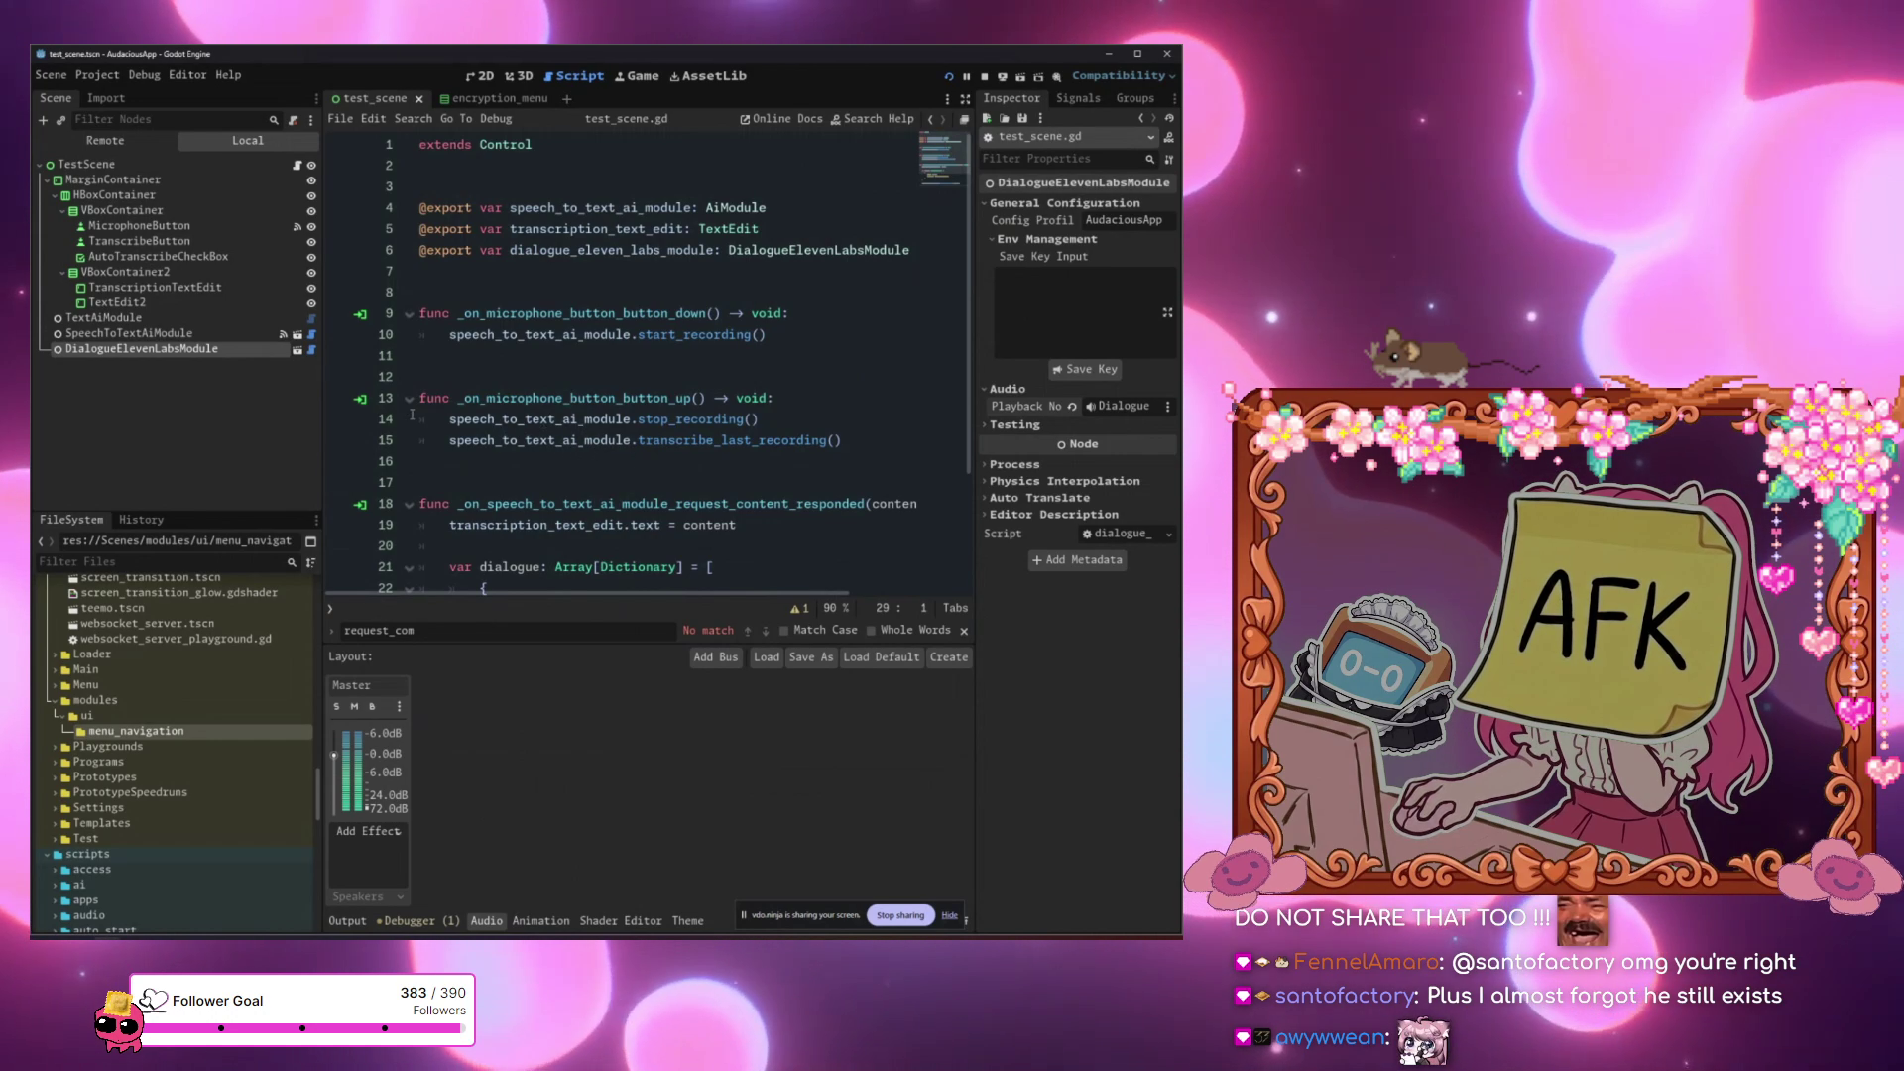
{"action": "left_click", "coordinate": [311, 349]}
{"action": "scroll", "coordinate": [615, 377], "scroll_direction": "up", "scroll_amount": 10}
{"action": "left_click", "coordinate": [773, 297]}
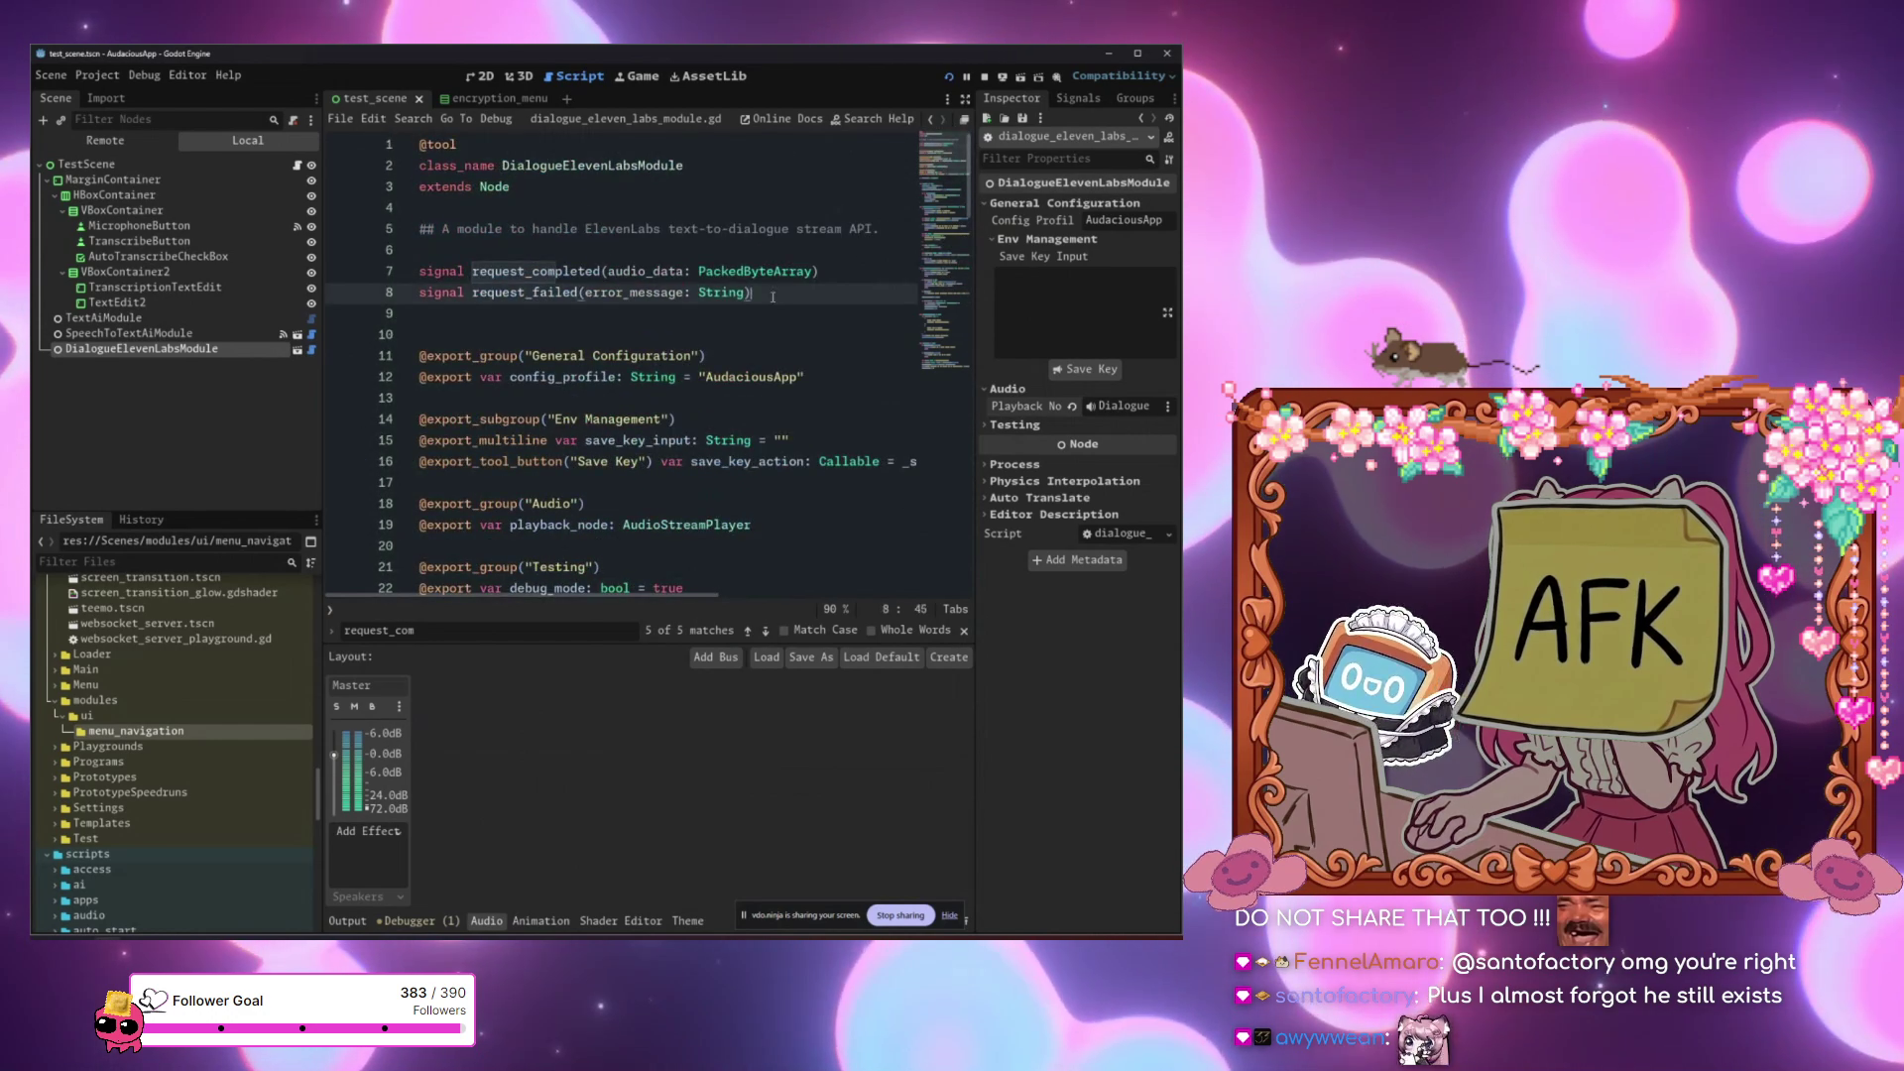
{"action": "scroll", "coordinate": [773, 296], "scroll_direction": "down", "scroll_amount": 1}
{"action": "left_click", "coordinate": [830, 314]}
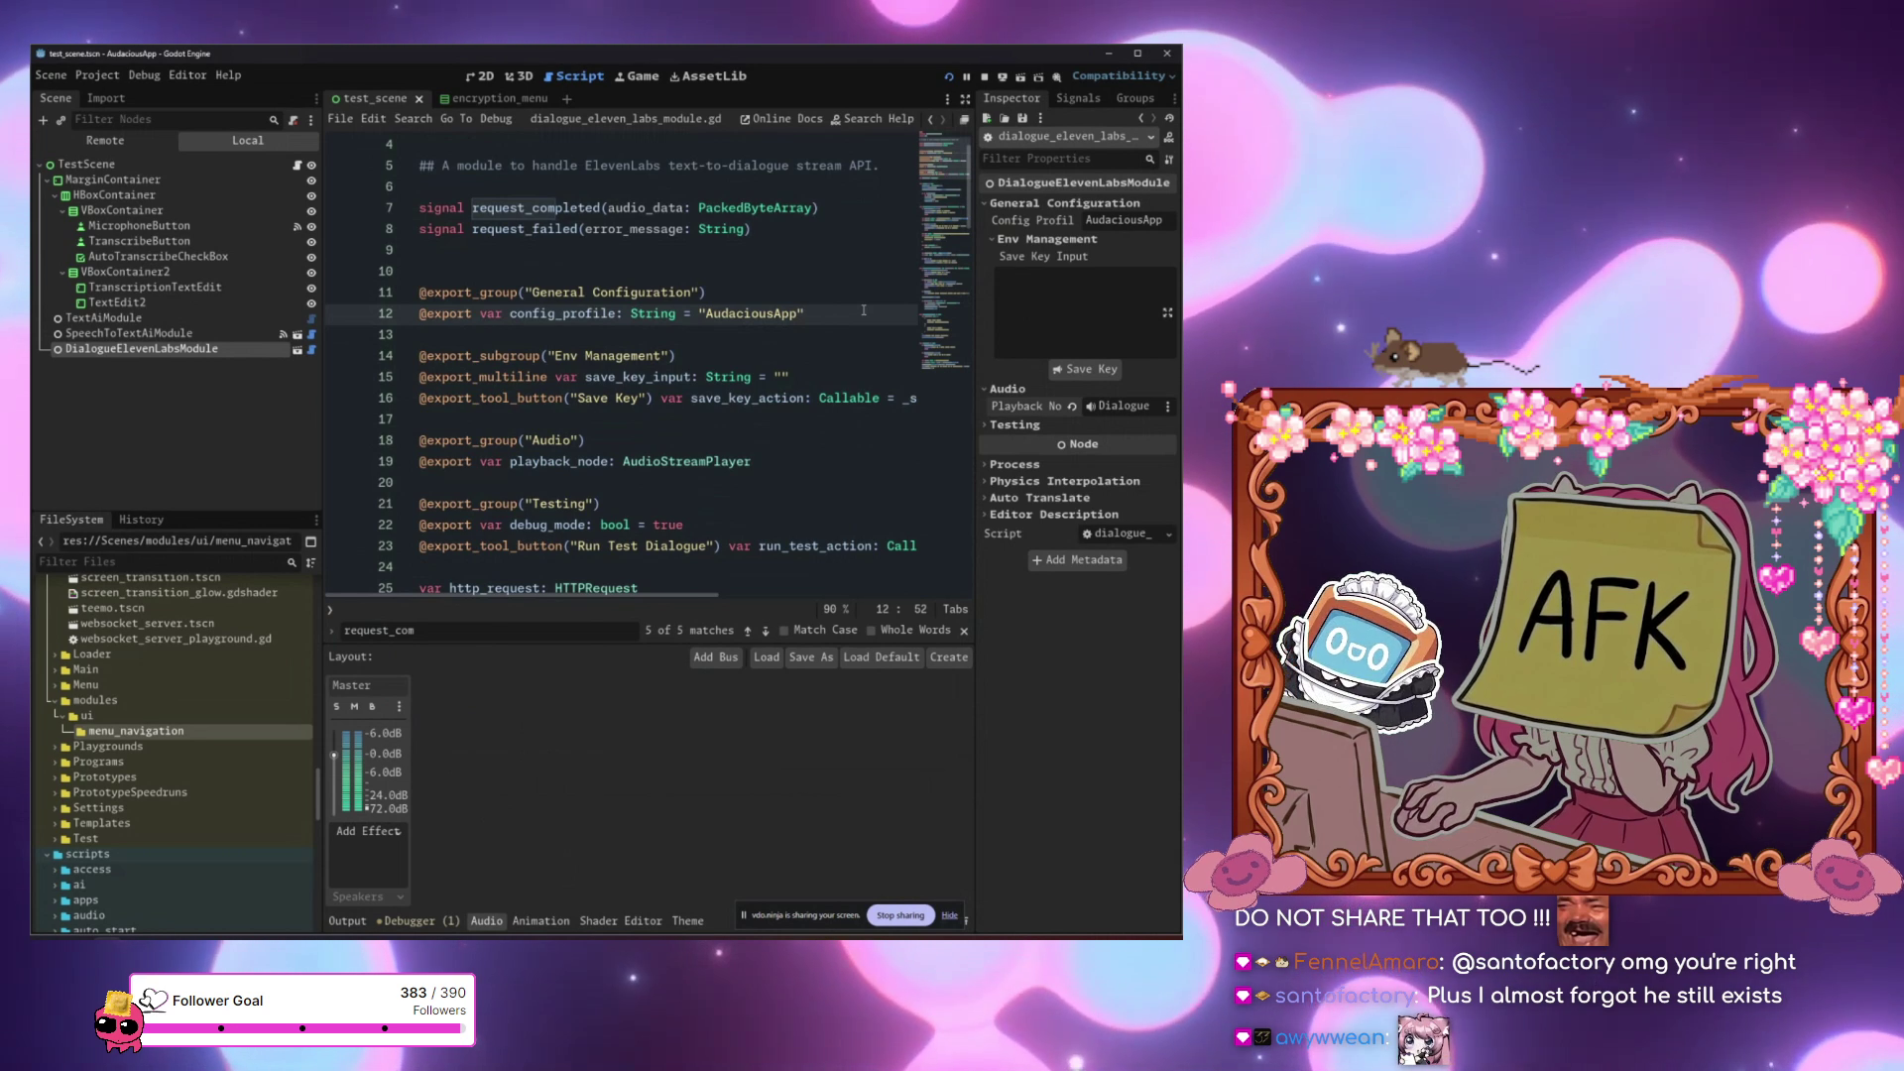
{"action": "key", "text": "Return"}
{"action": "type", "text": "@export var"}
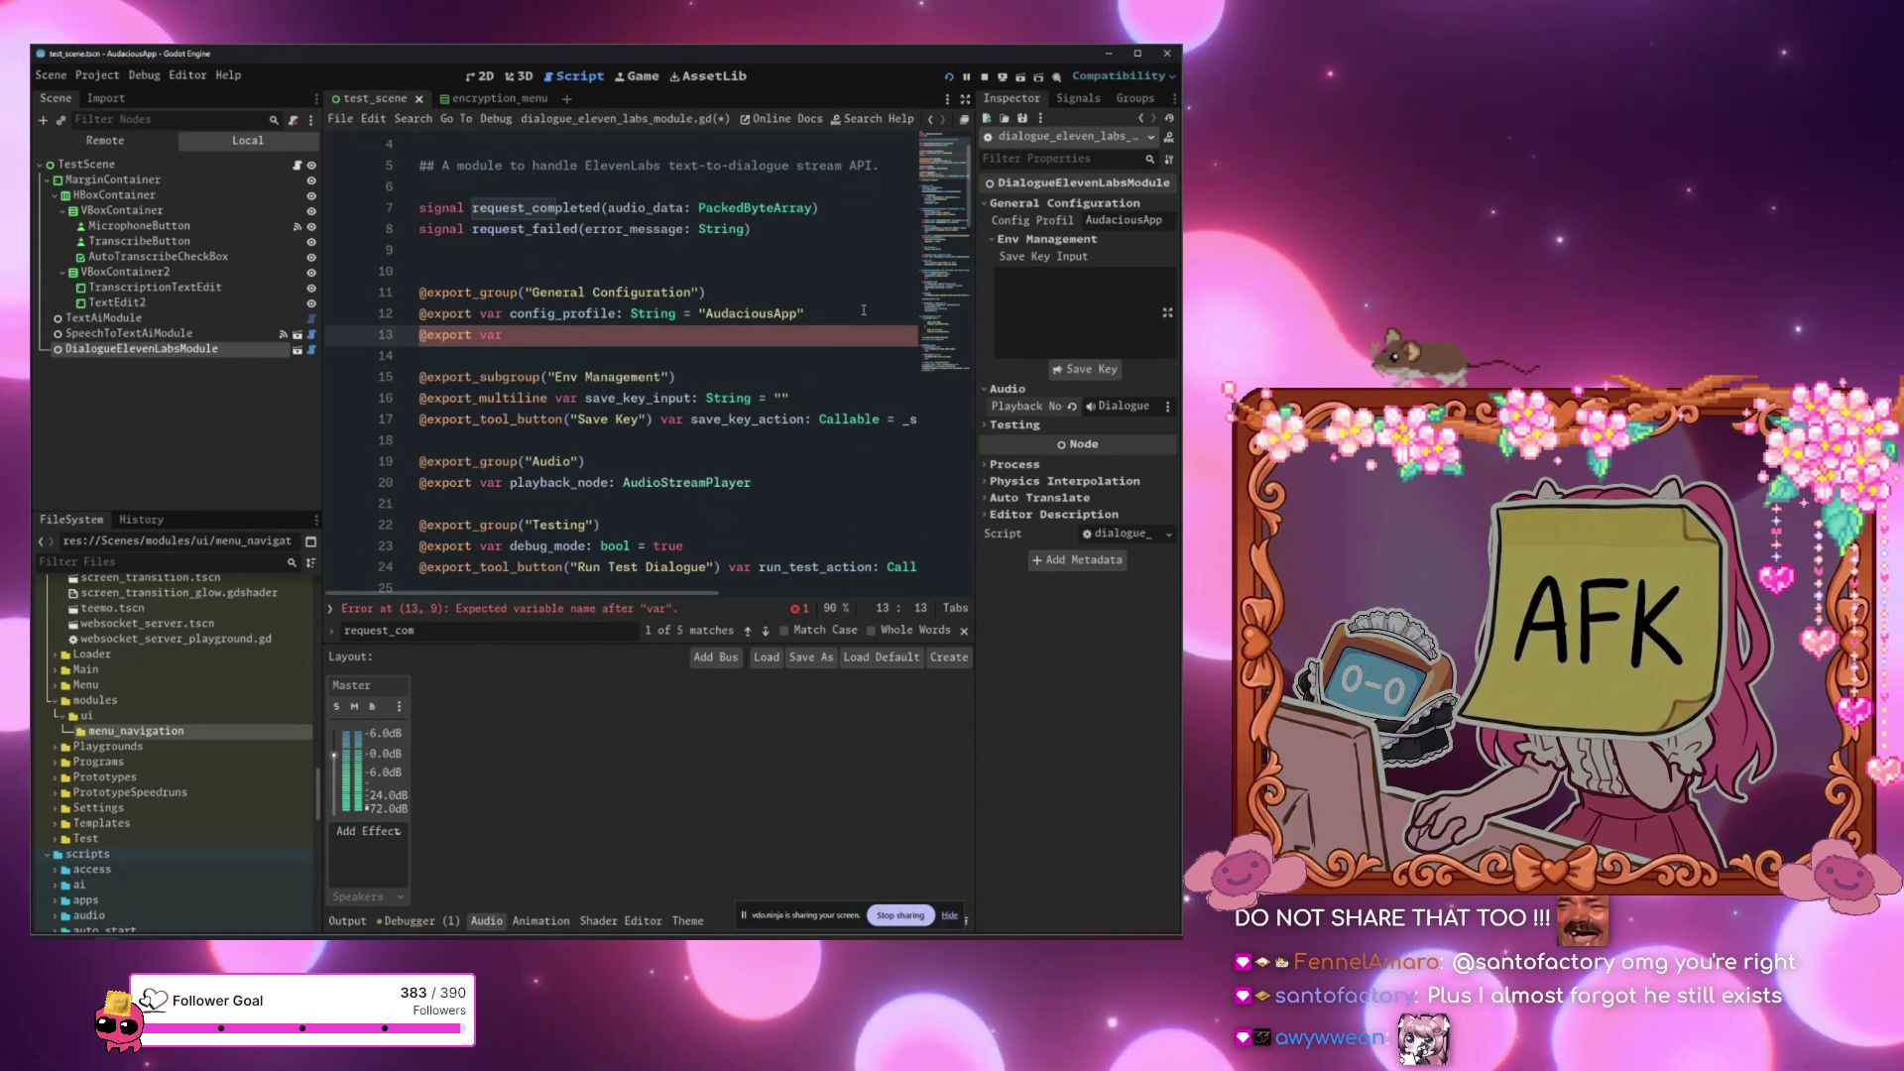
{"action": "key", "text": "Left"}
{"action": "key", "text": "Left"}
{"action": "key", "text": "Left"}
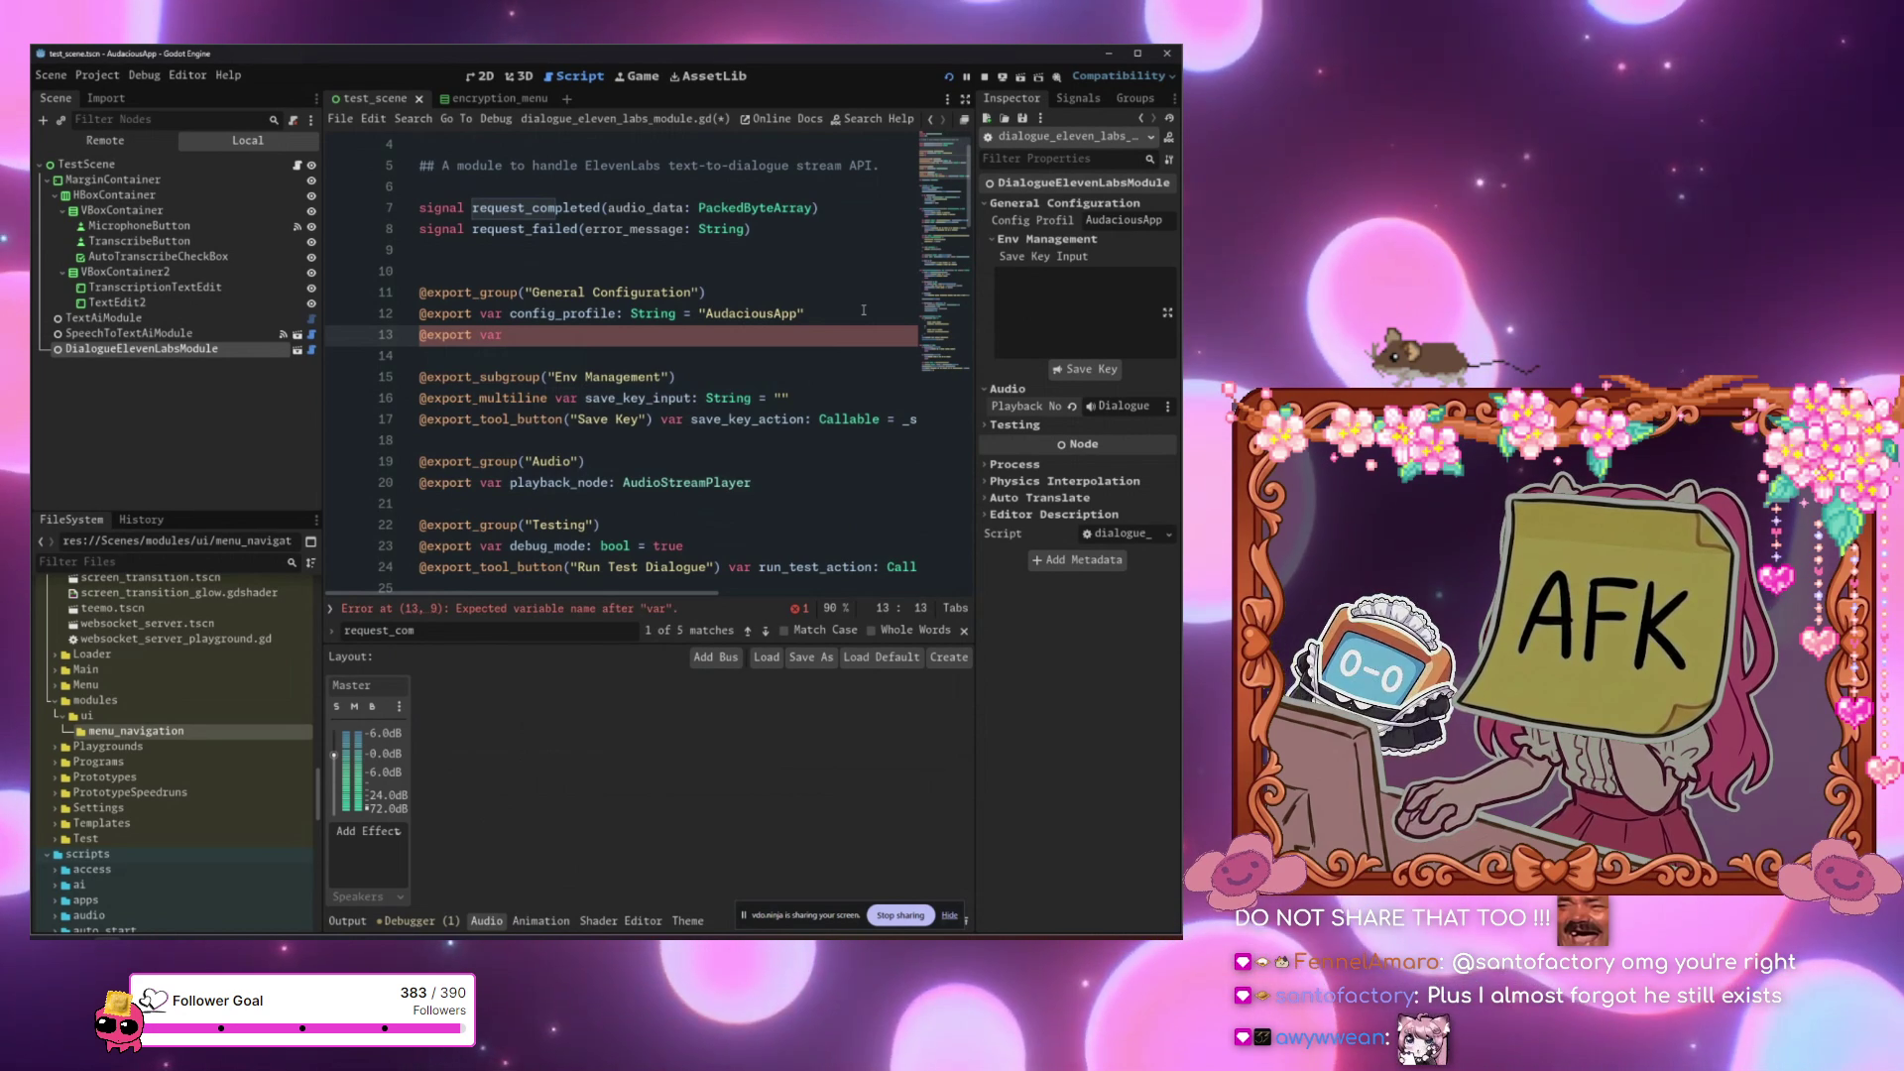
{"action": "type", "text": "_"}
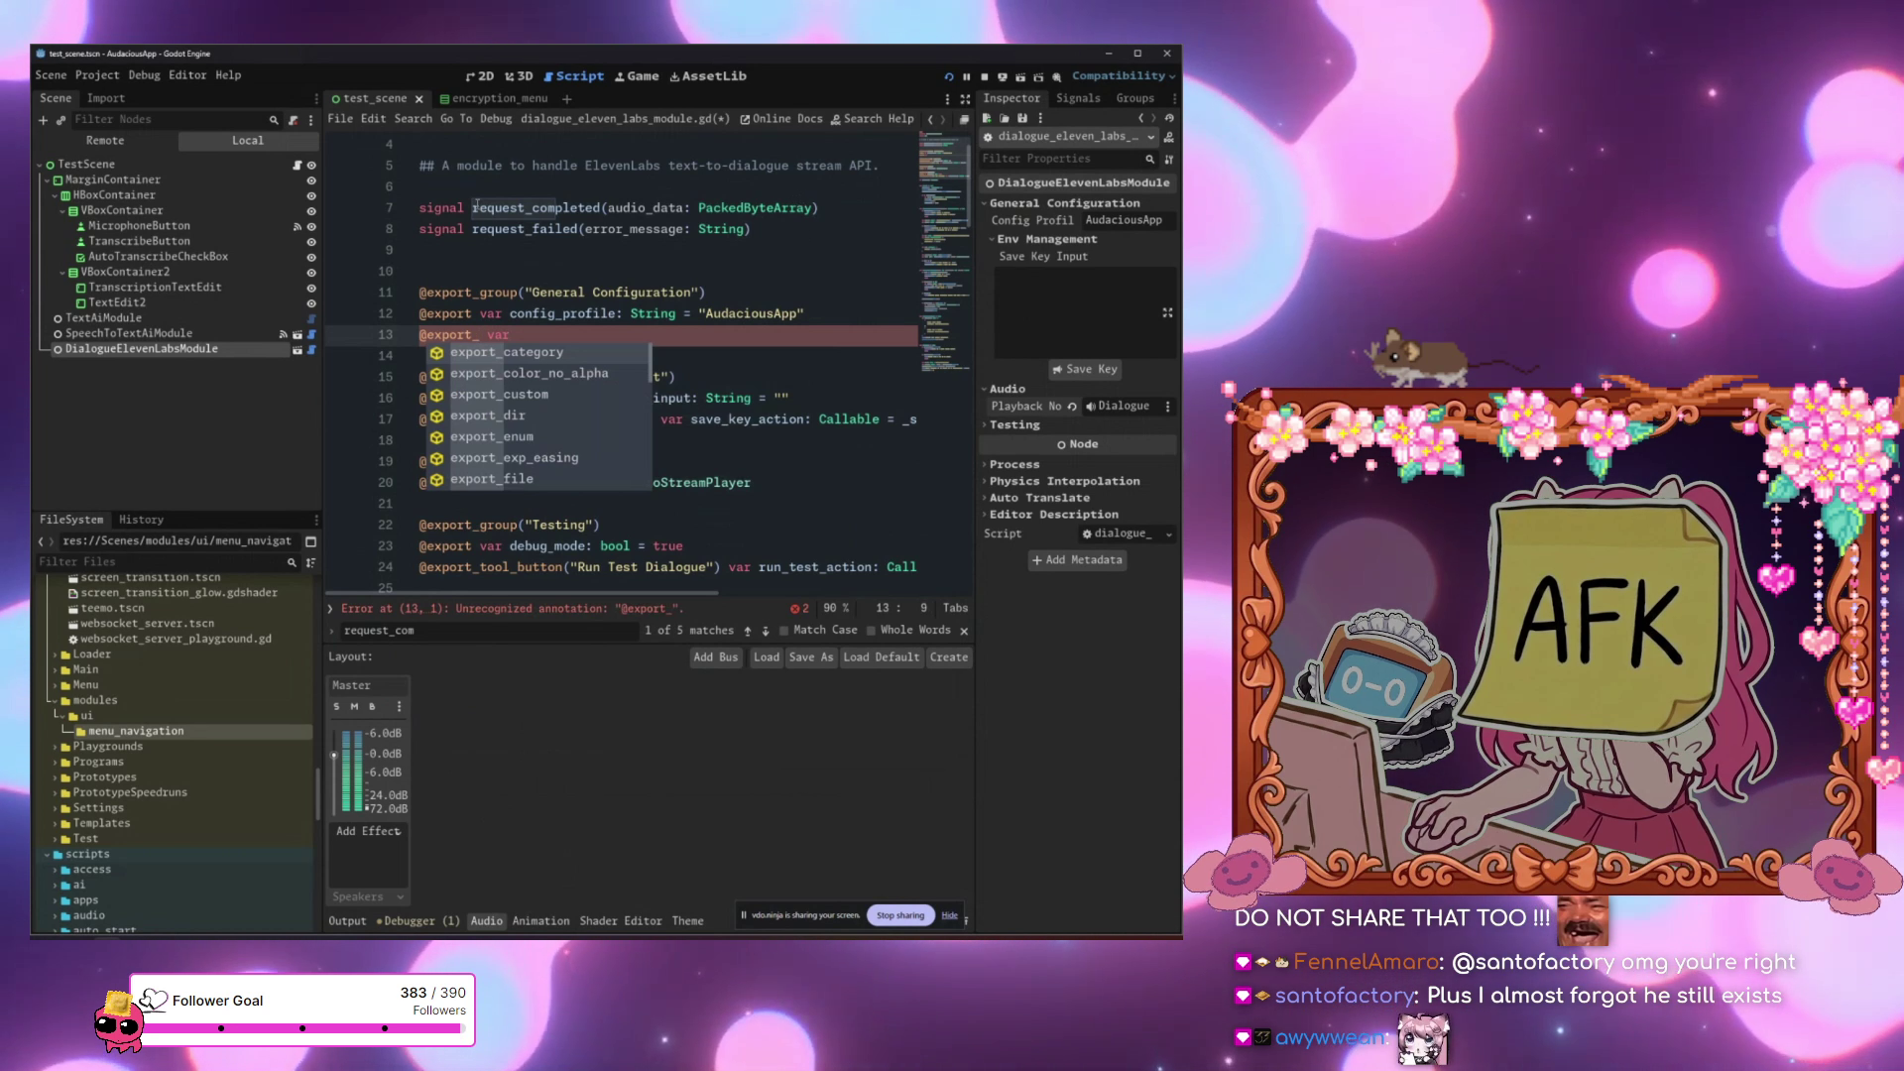
{"action": "left_click", "coordinate": [122, 335]}
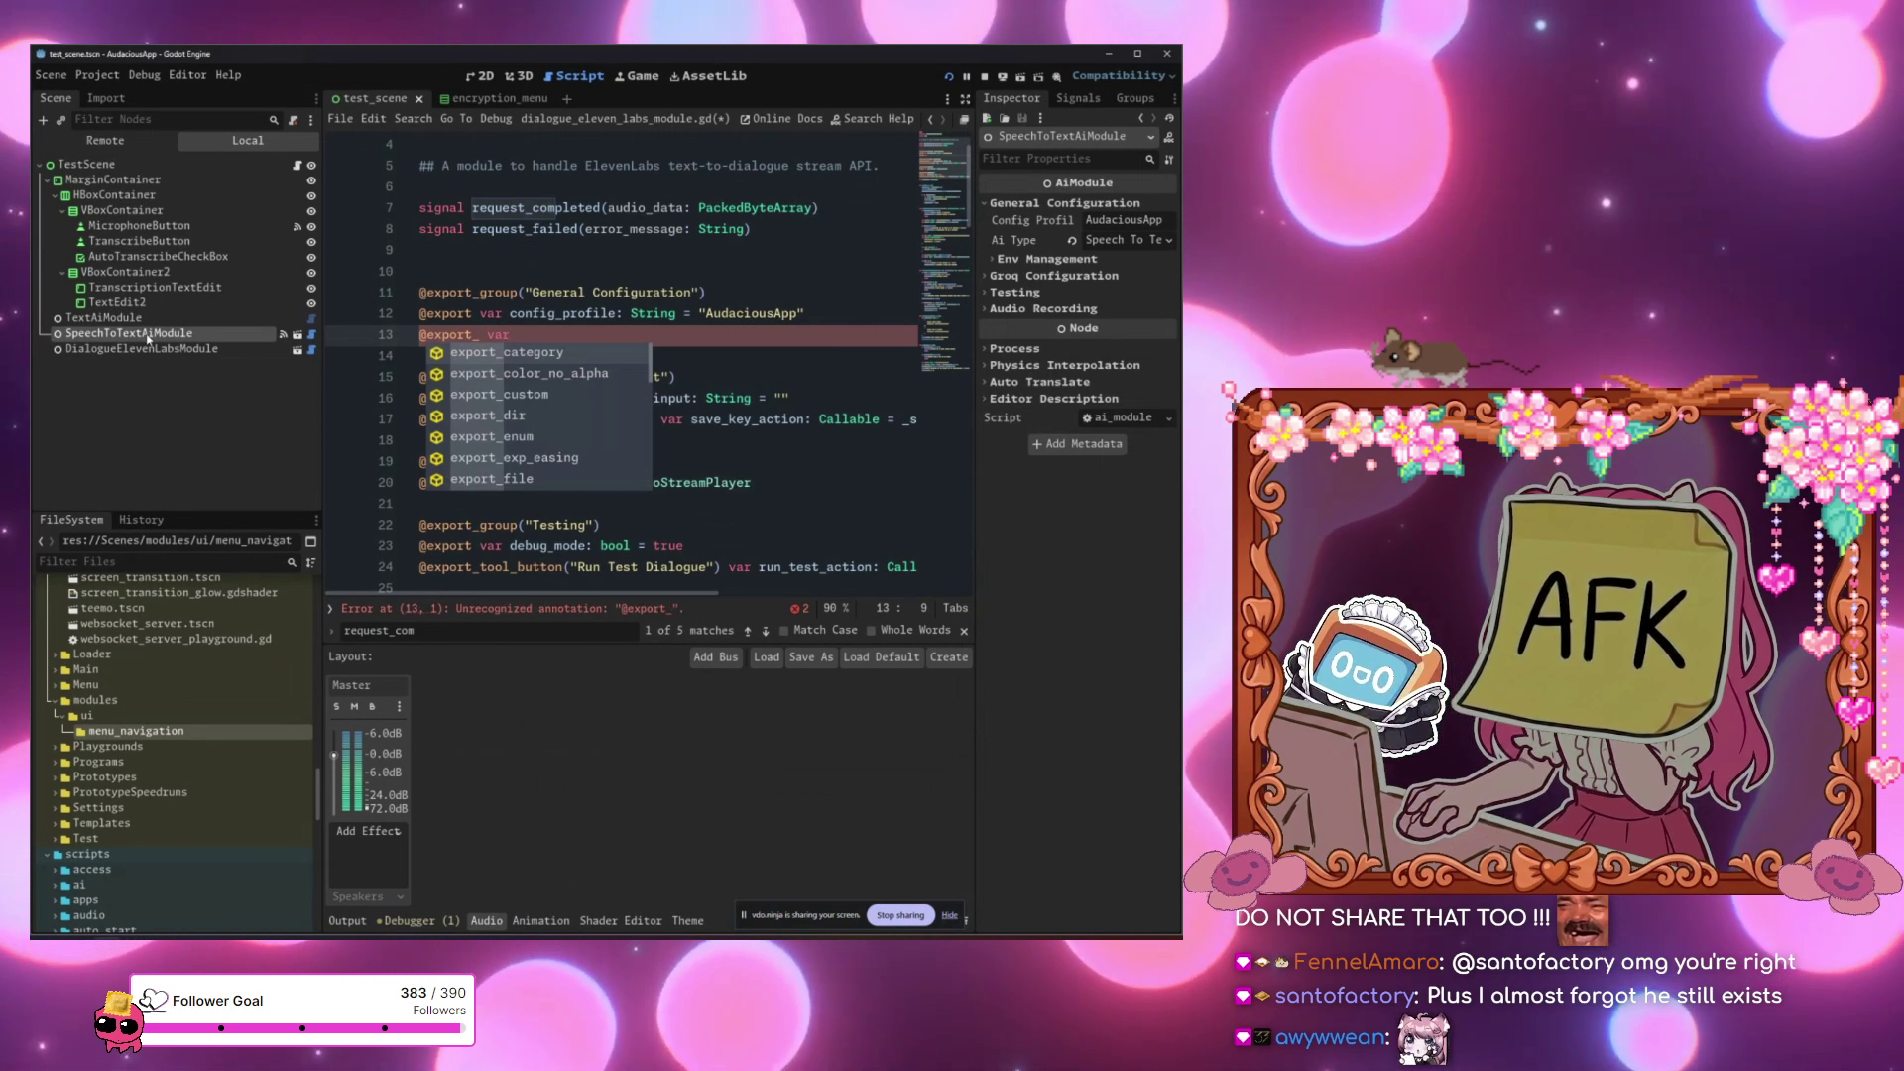
{"action": "left_click", "coordinate": [84, 164]}
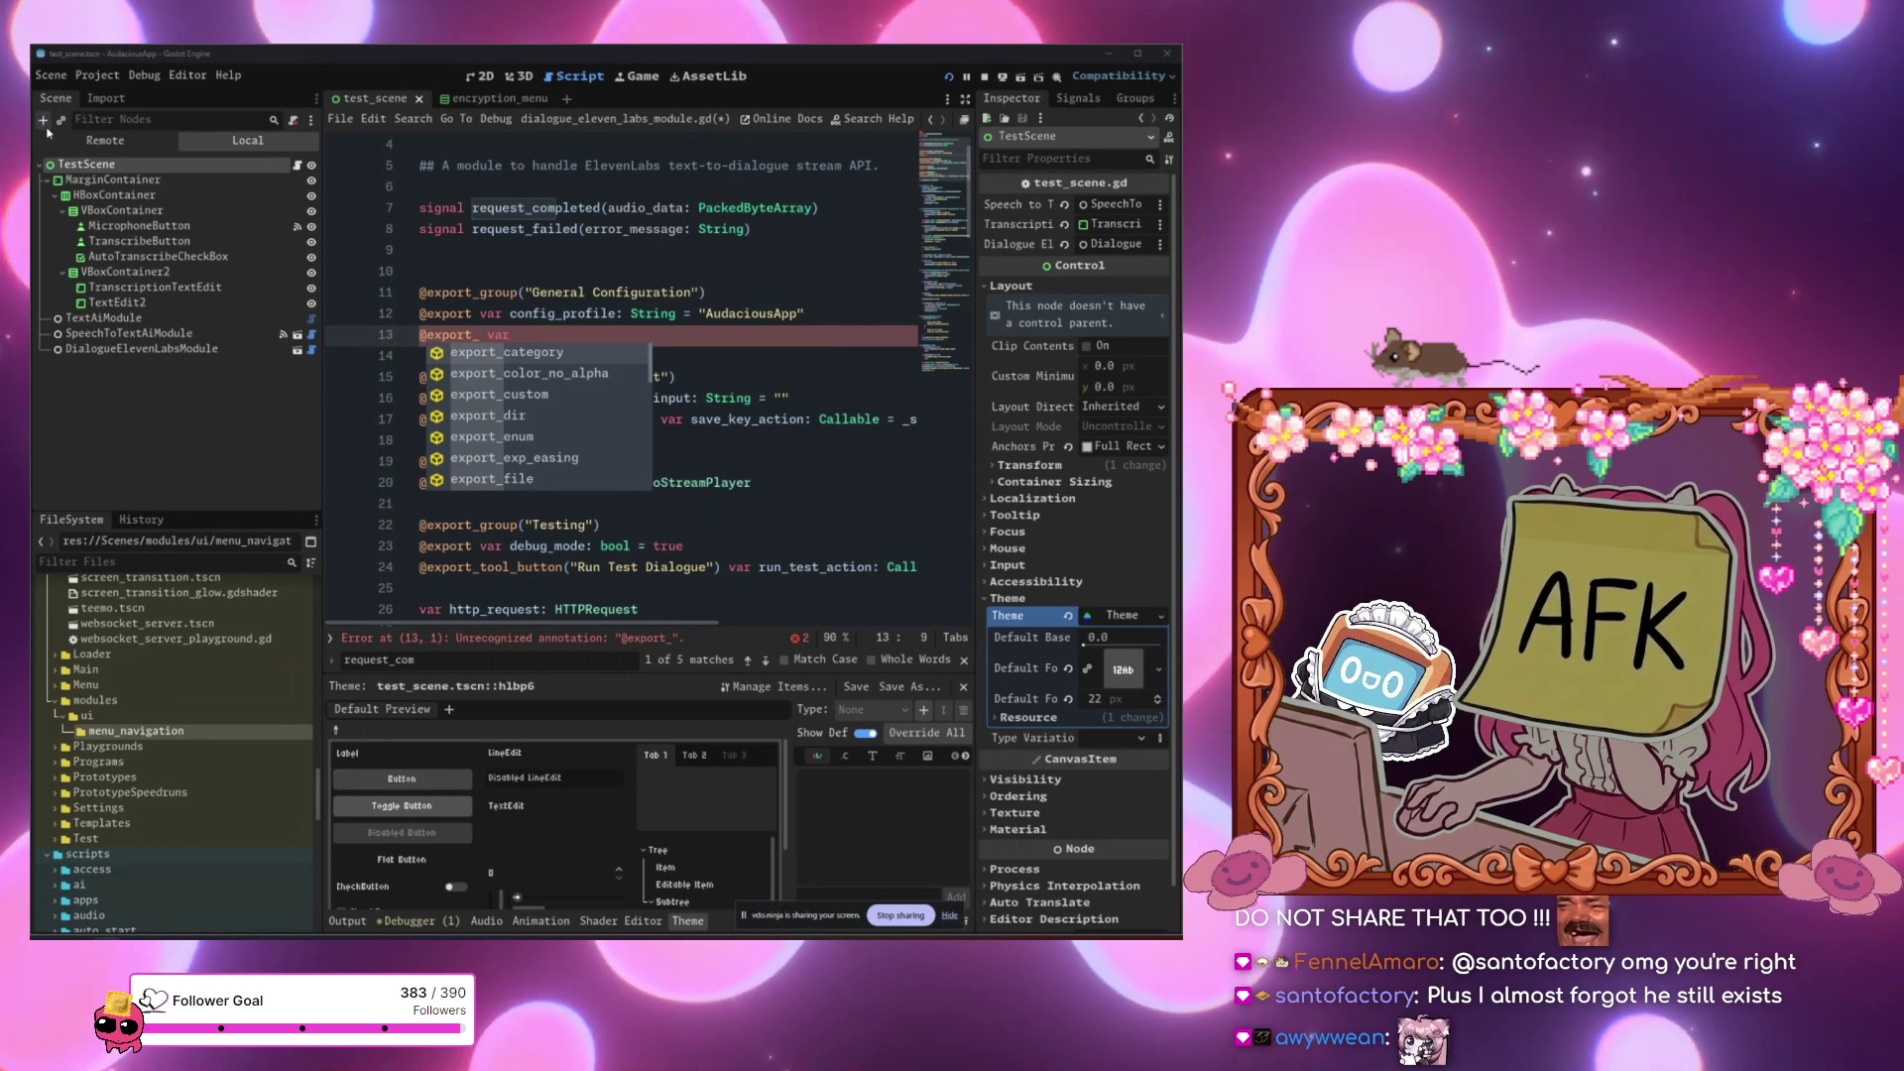
Step: Add an AudioStreamPlayer child to TestScene and set its Volume dB to -3.391
{"action": "left_click", "coordinate": [47, 128]}
{"action": "type", "text": "audiostrea"}
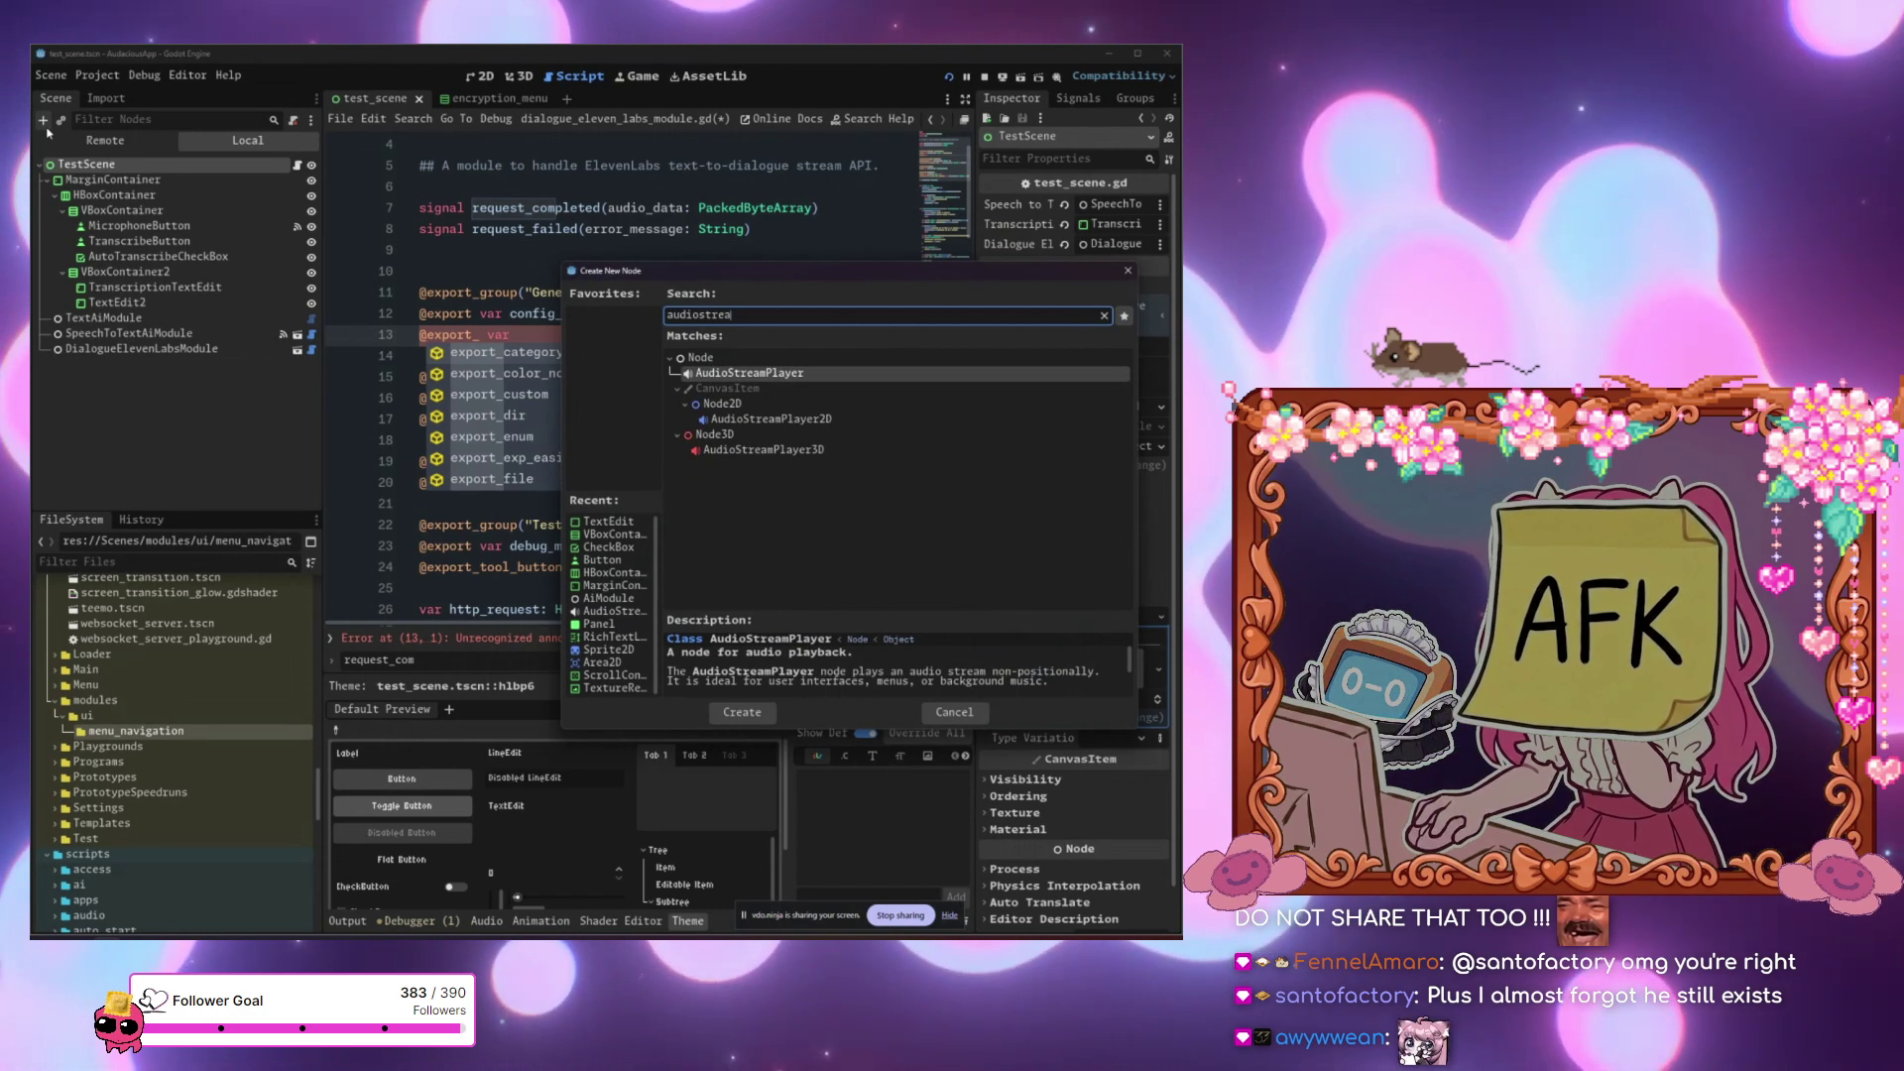
{"action": "key", "text": "Return"}
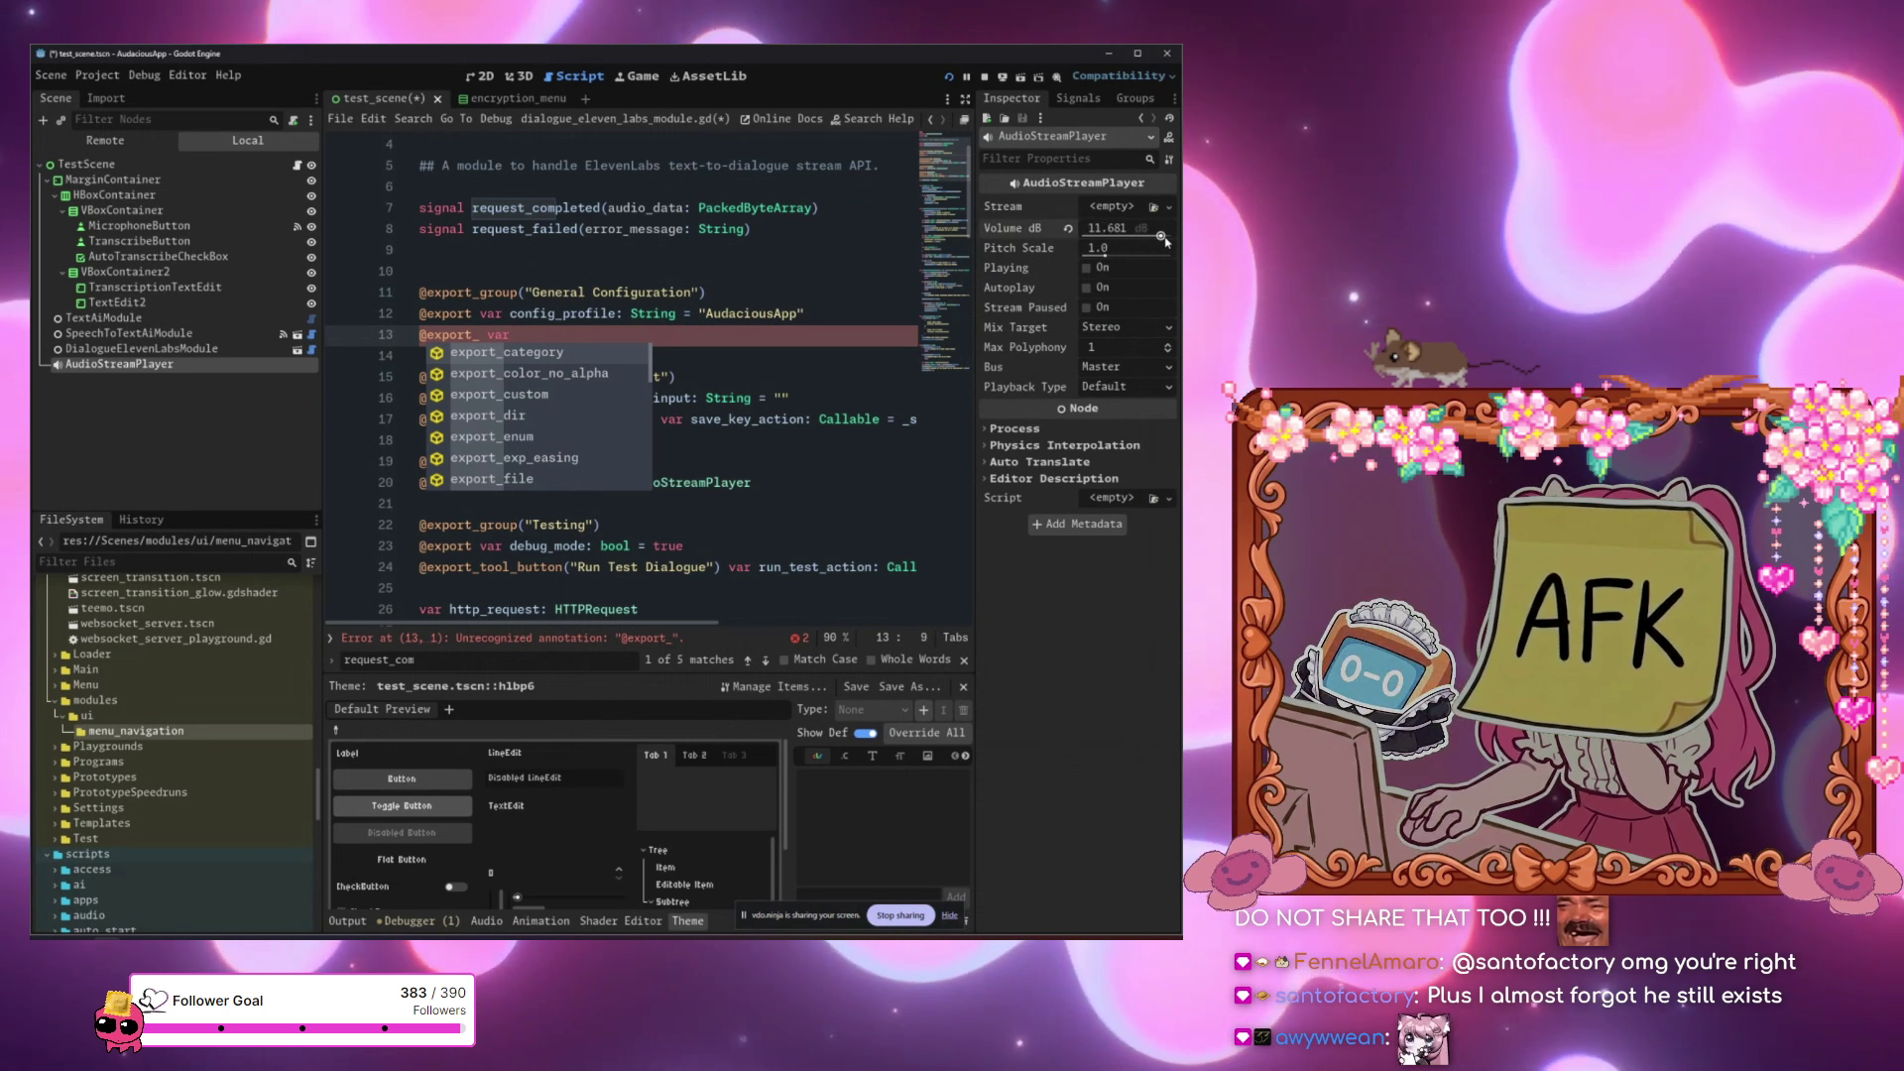
{"action": "mouse_move", "coordinate": [1092, 248]}
{"action": "left_mouse_down"}
{"action": "mouse_move", "coordinate": [1073, 251]}
{"action": "mouse_move", "coordinate": [1165, 253]}
{"action": "left_mouse_up"}
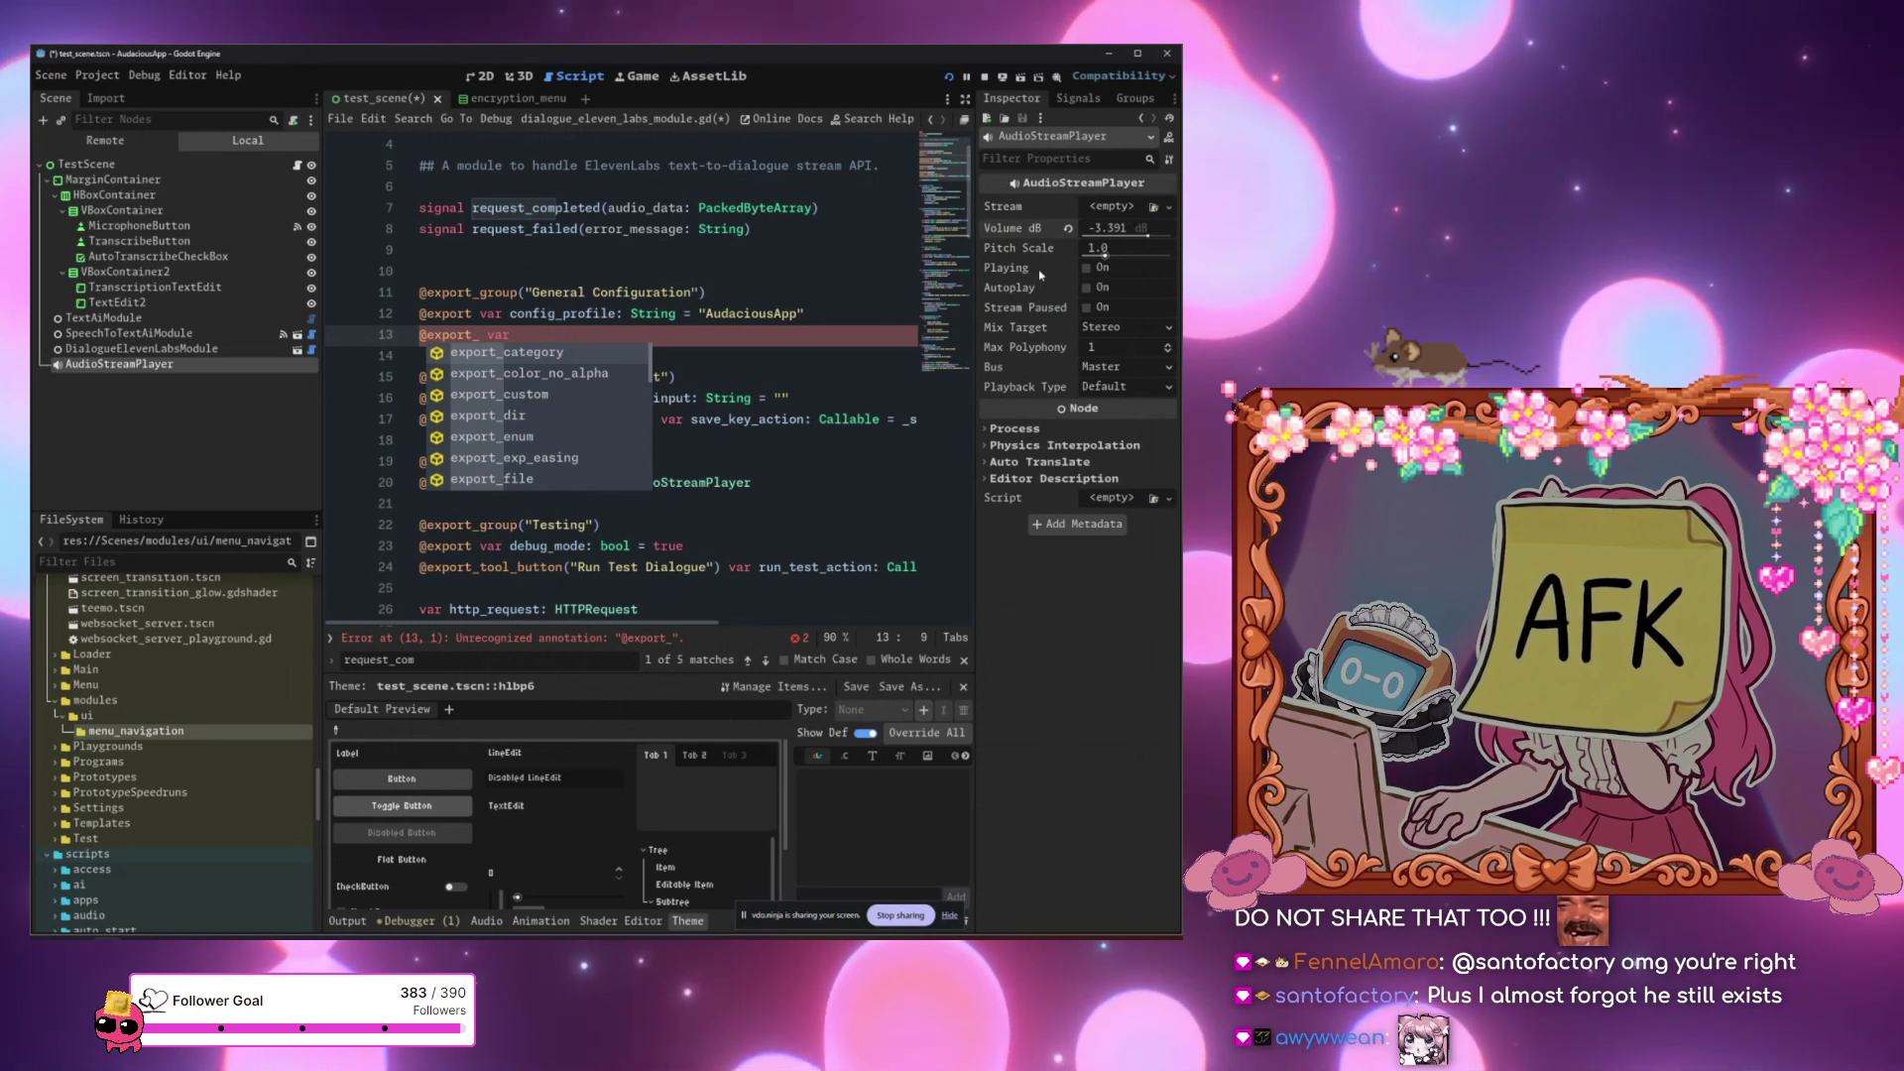
{"action": "key", "text": "End"}
{"action": "key", "text": "ctrl+s"}
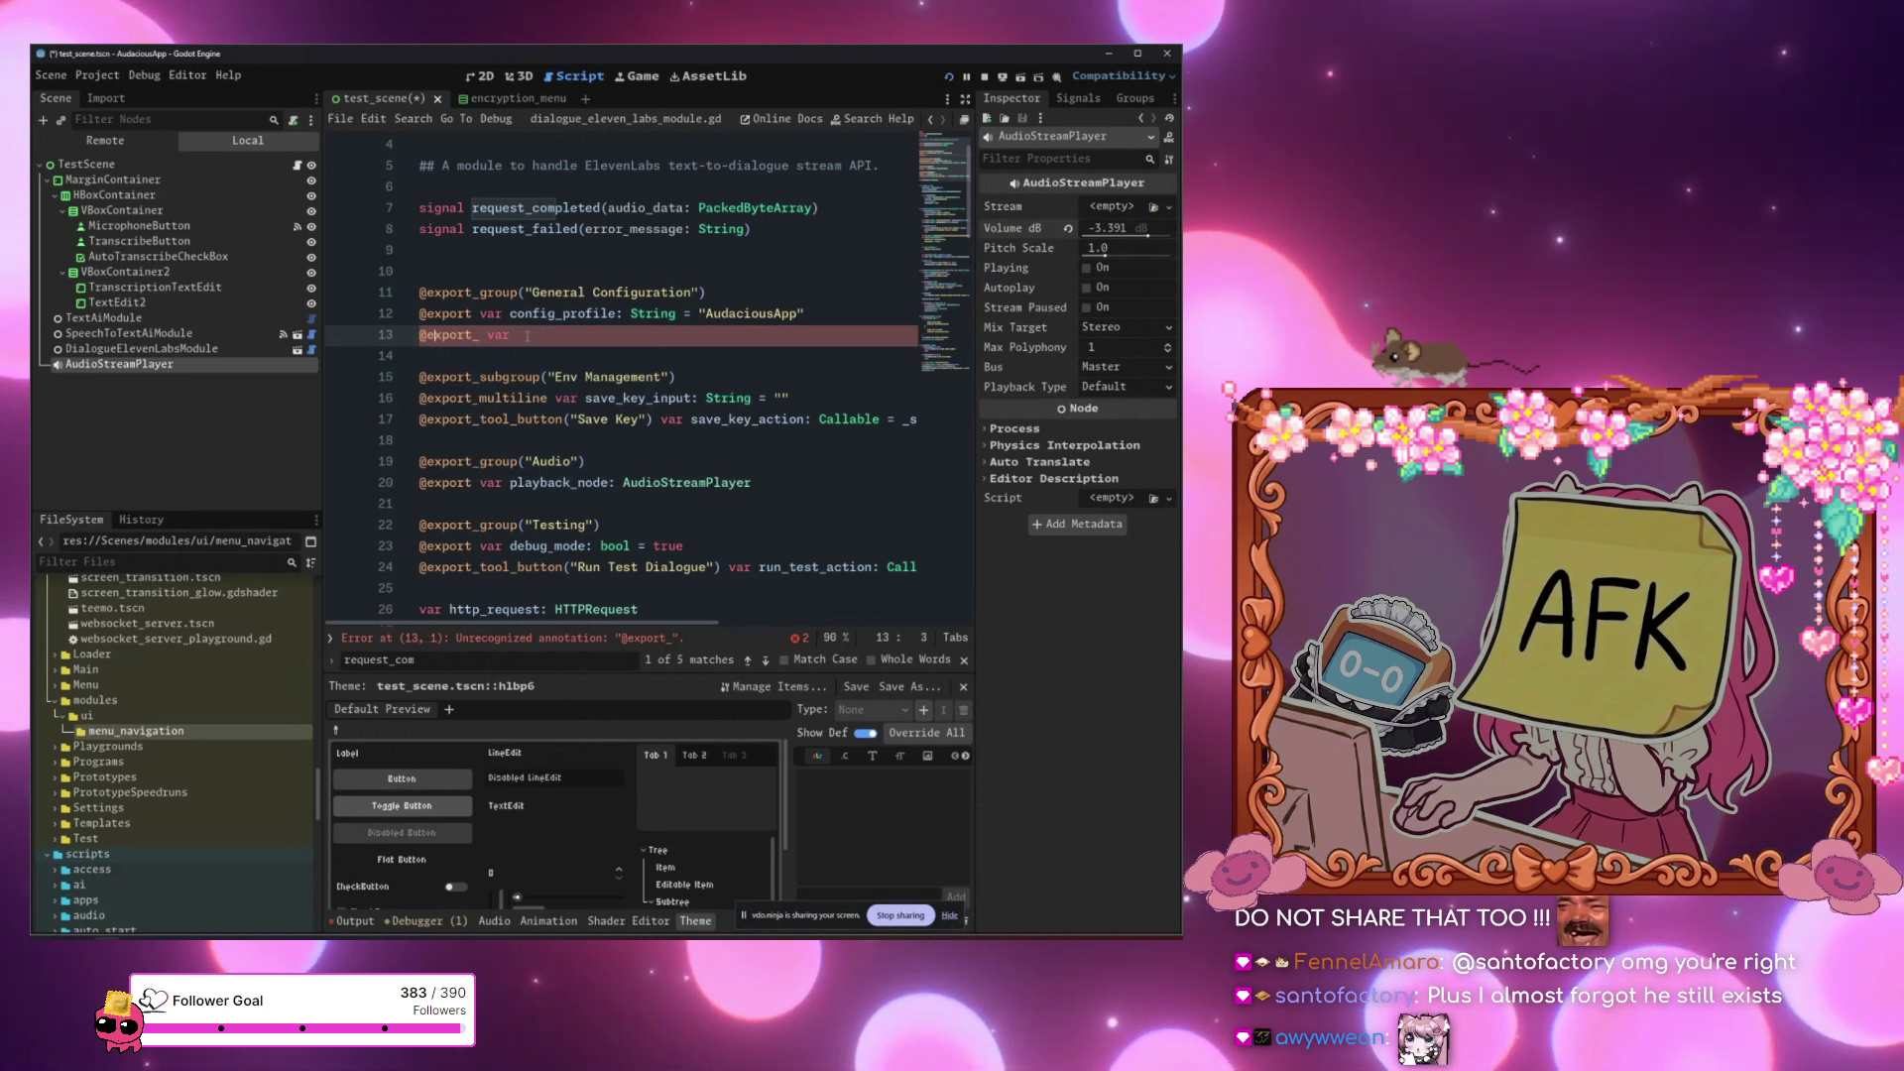
{"action": "type", "text": "d"}
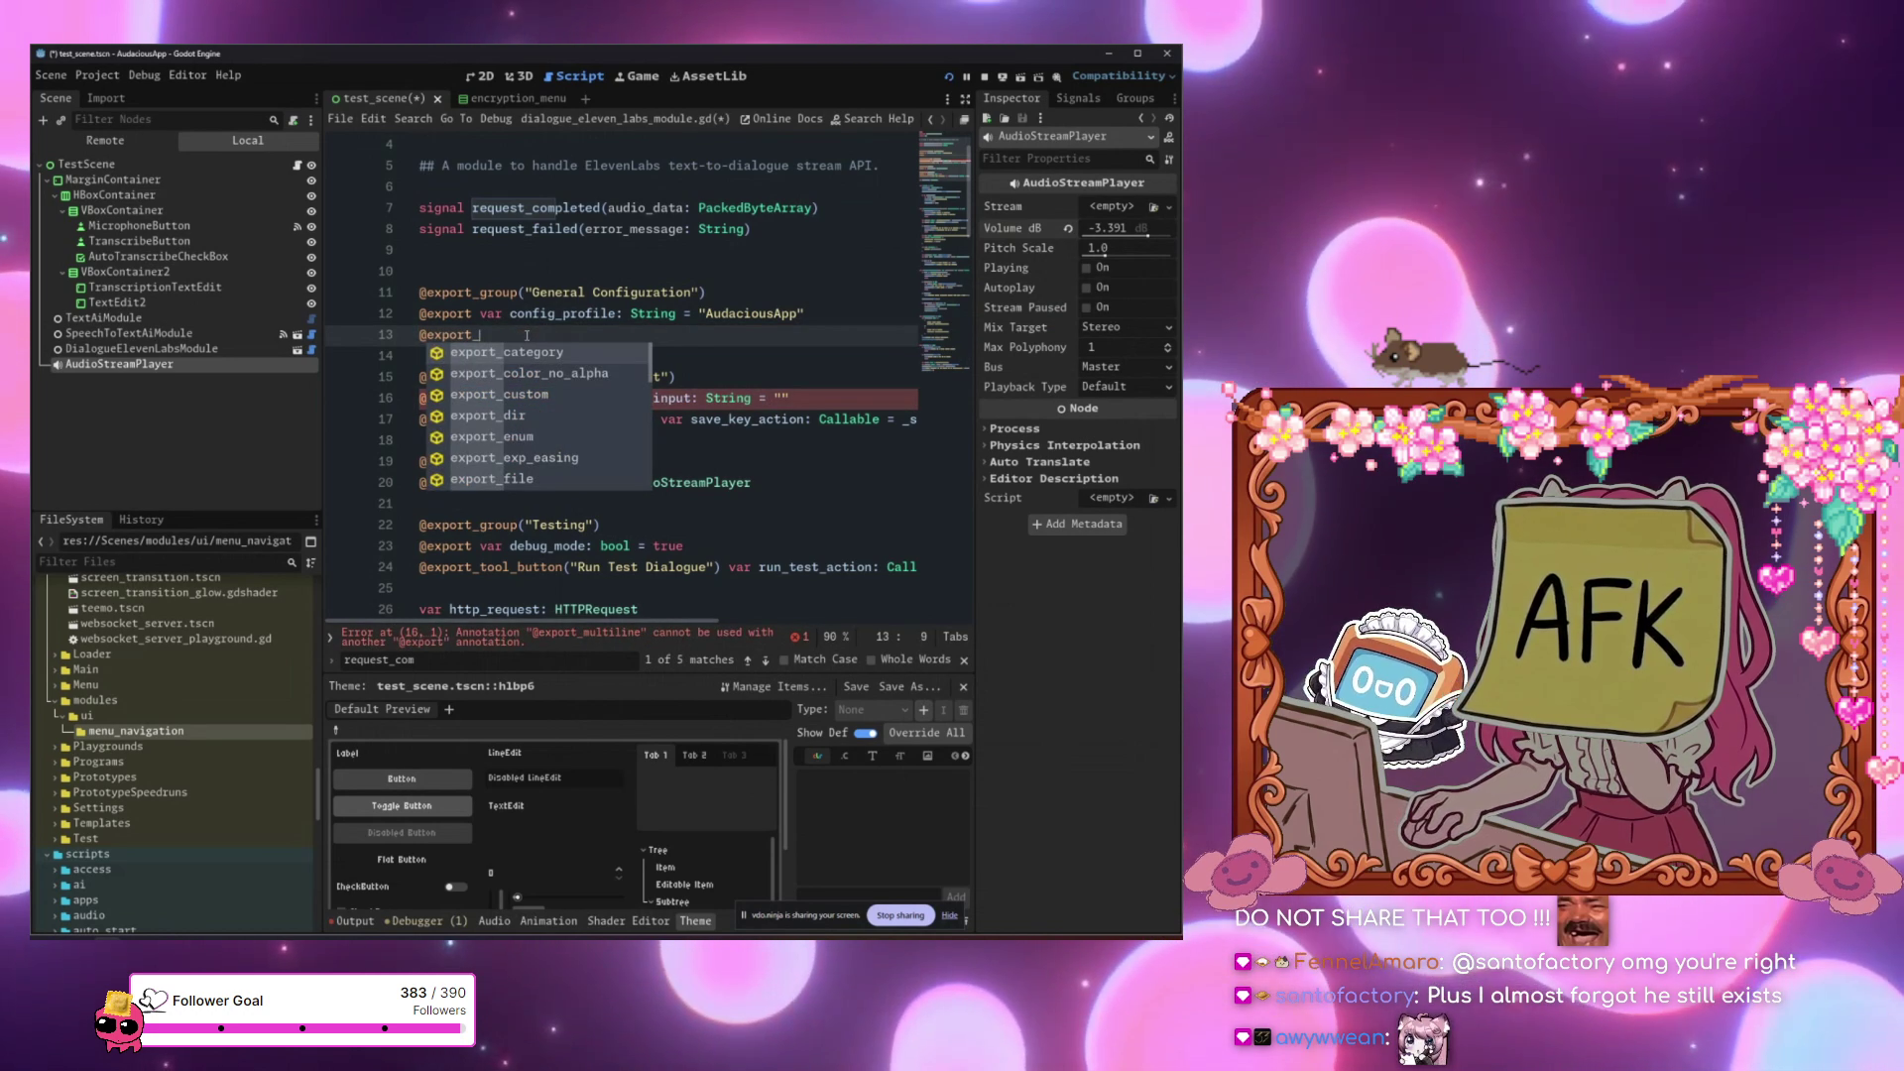
{"action": "type", "text": "b"}
{"action": "key", "text": "BackSpace"}
{"action": "key", "text": "BackSpace"}
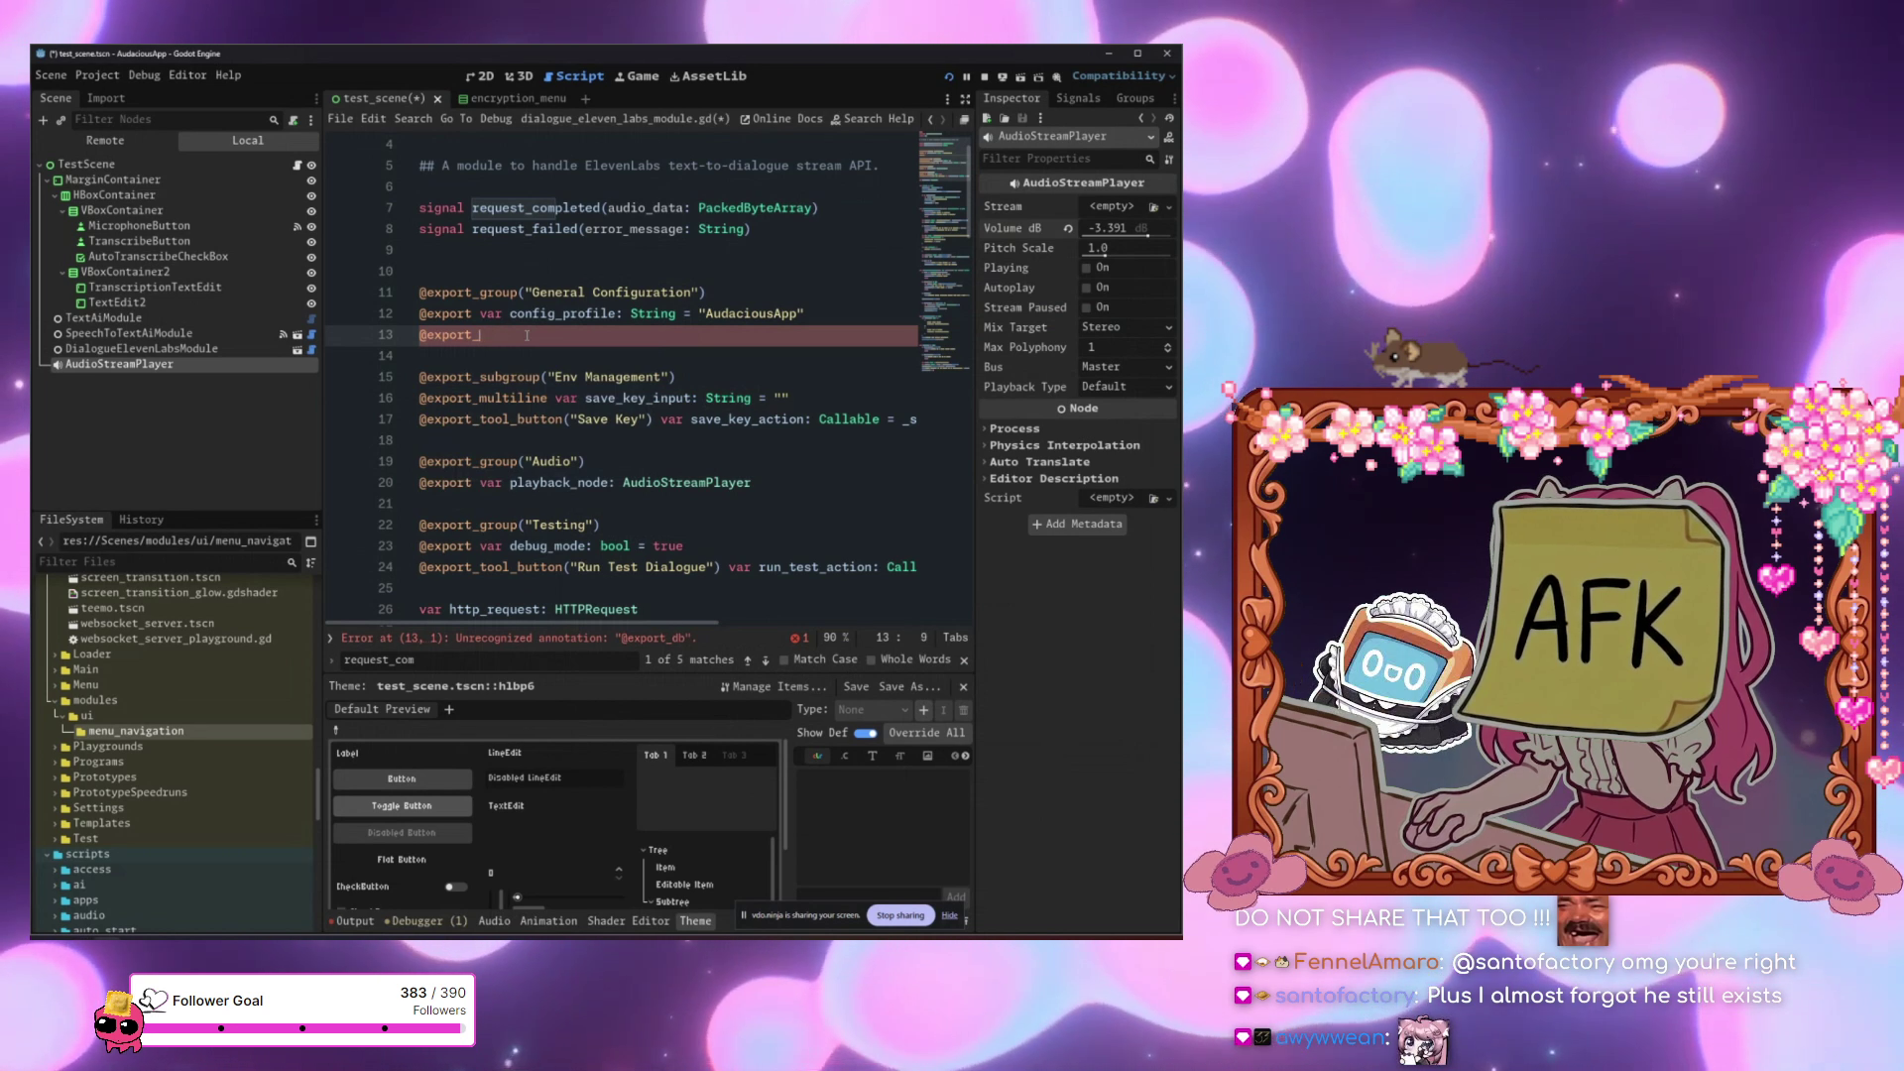
{"action": "type", "text": "ra"}
{"action": "key", "text": "Return"}
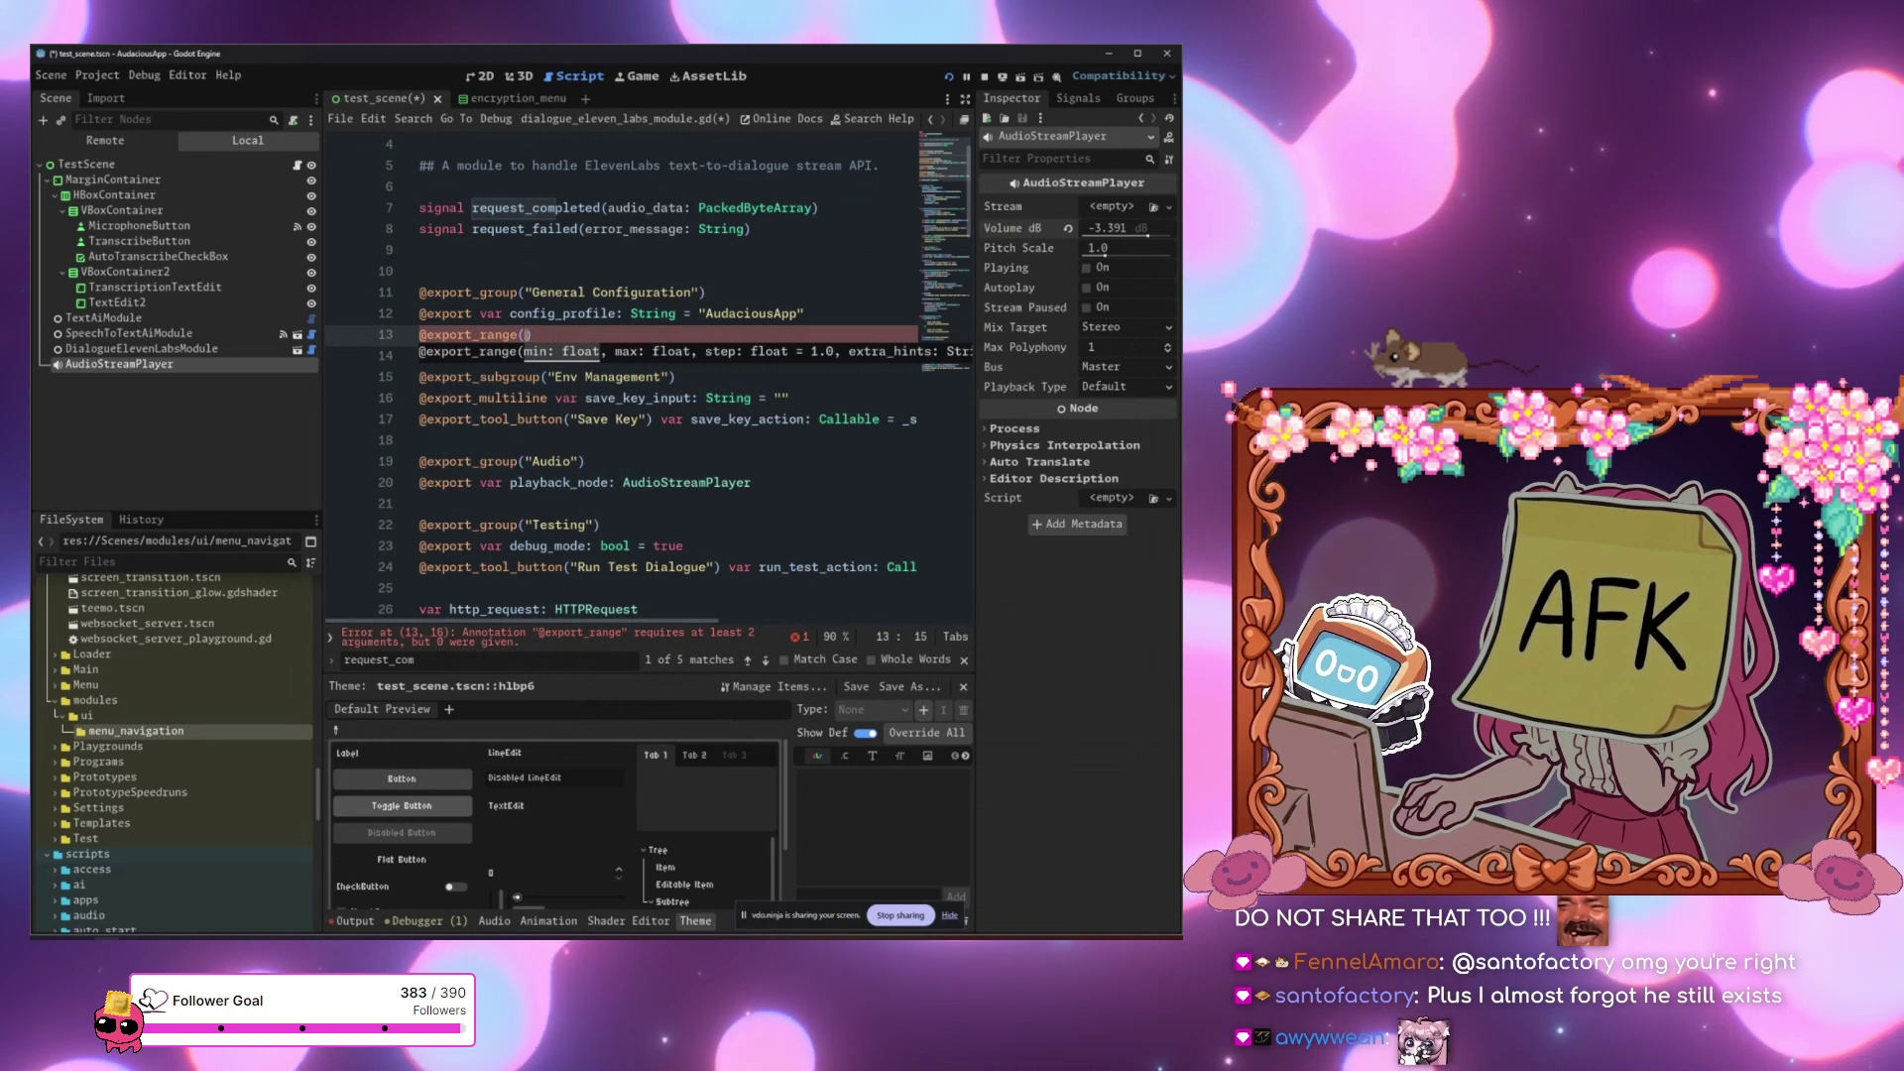
{"action": "type", "text": "-80,"}
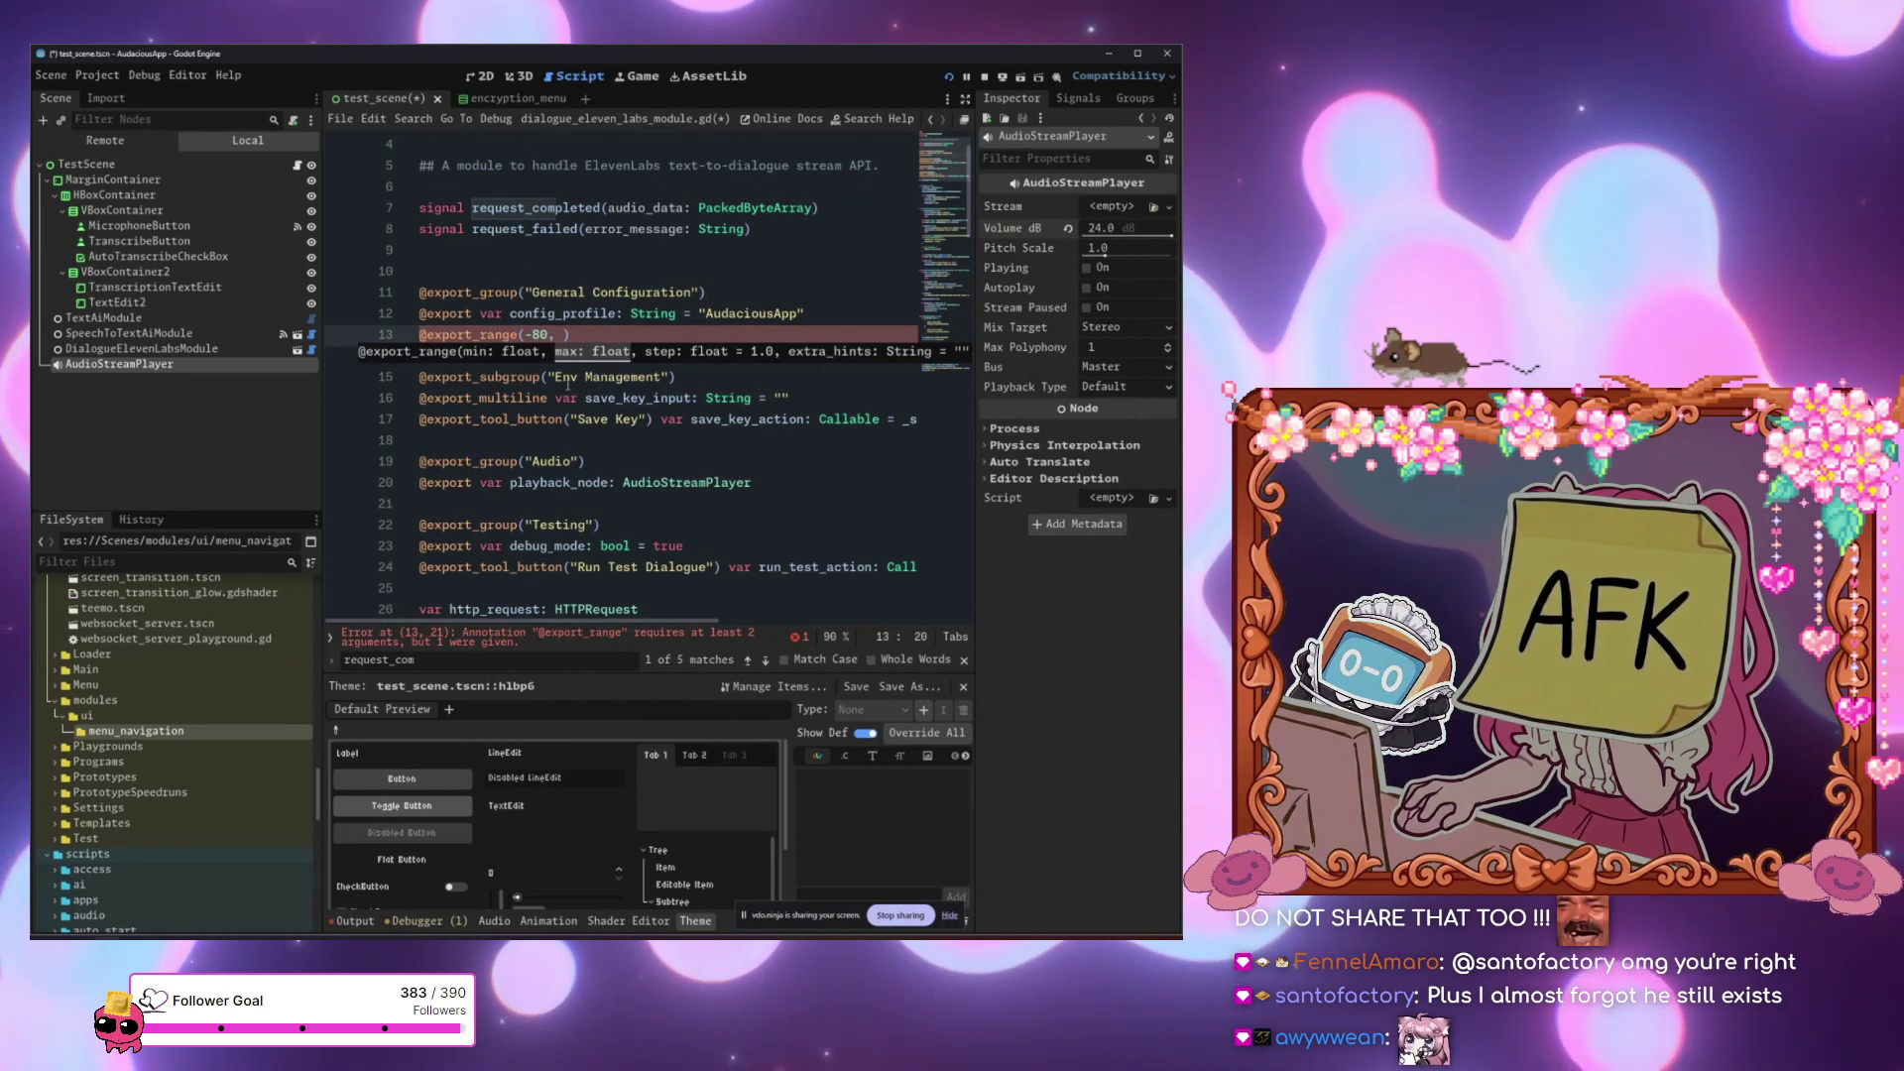
{"action": "left_click", "coordinate": [568, 334]}
{"action": "type", "text": "24"}
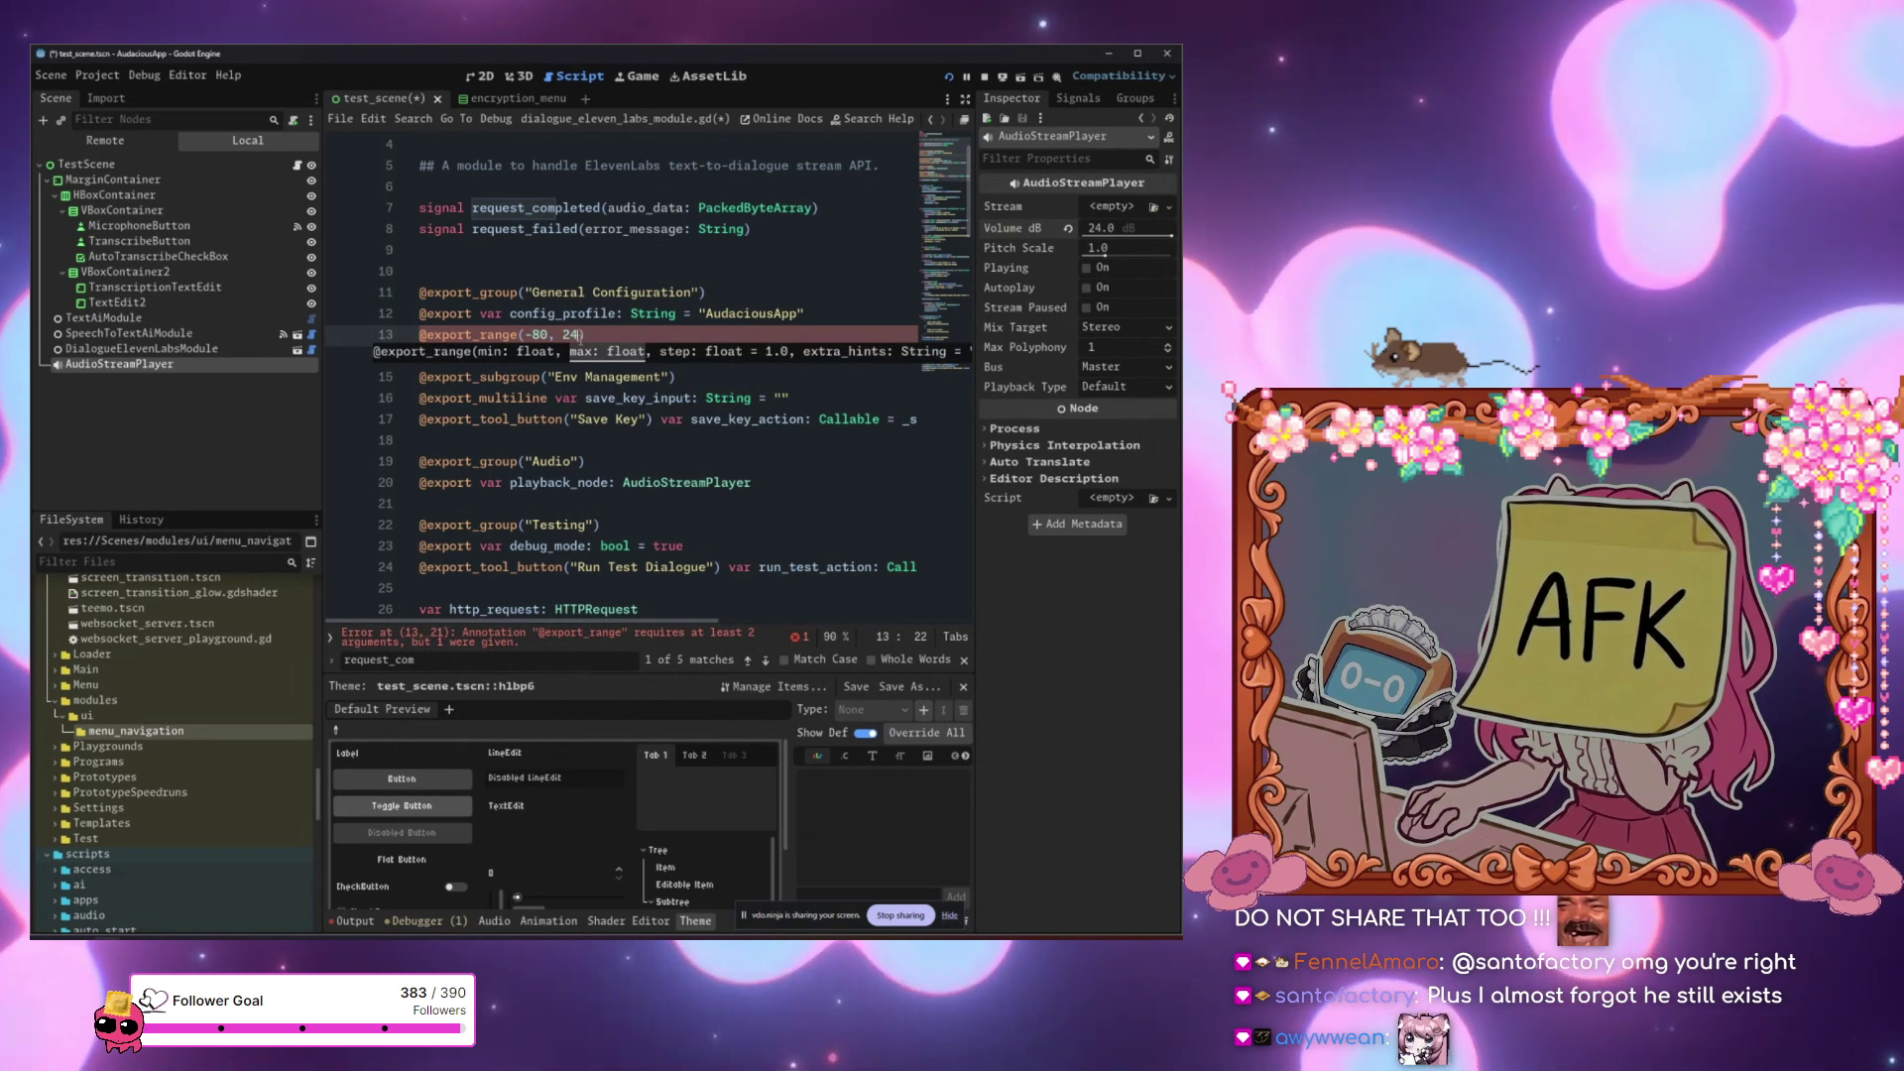
{"action": "type", "text": ", "}
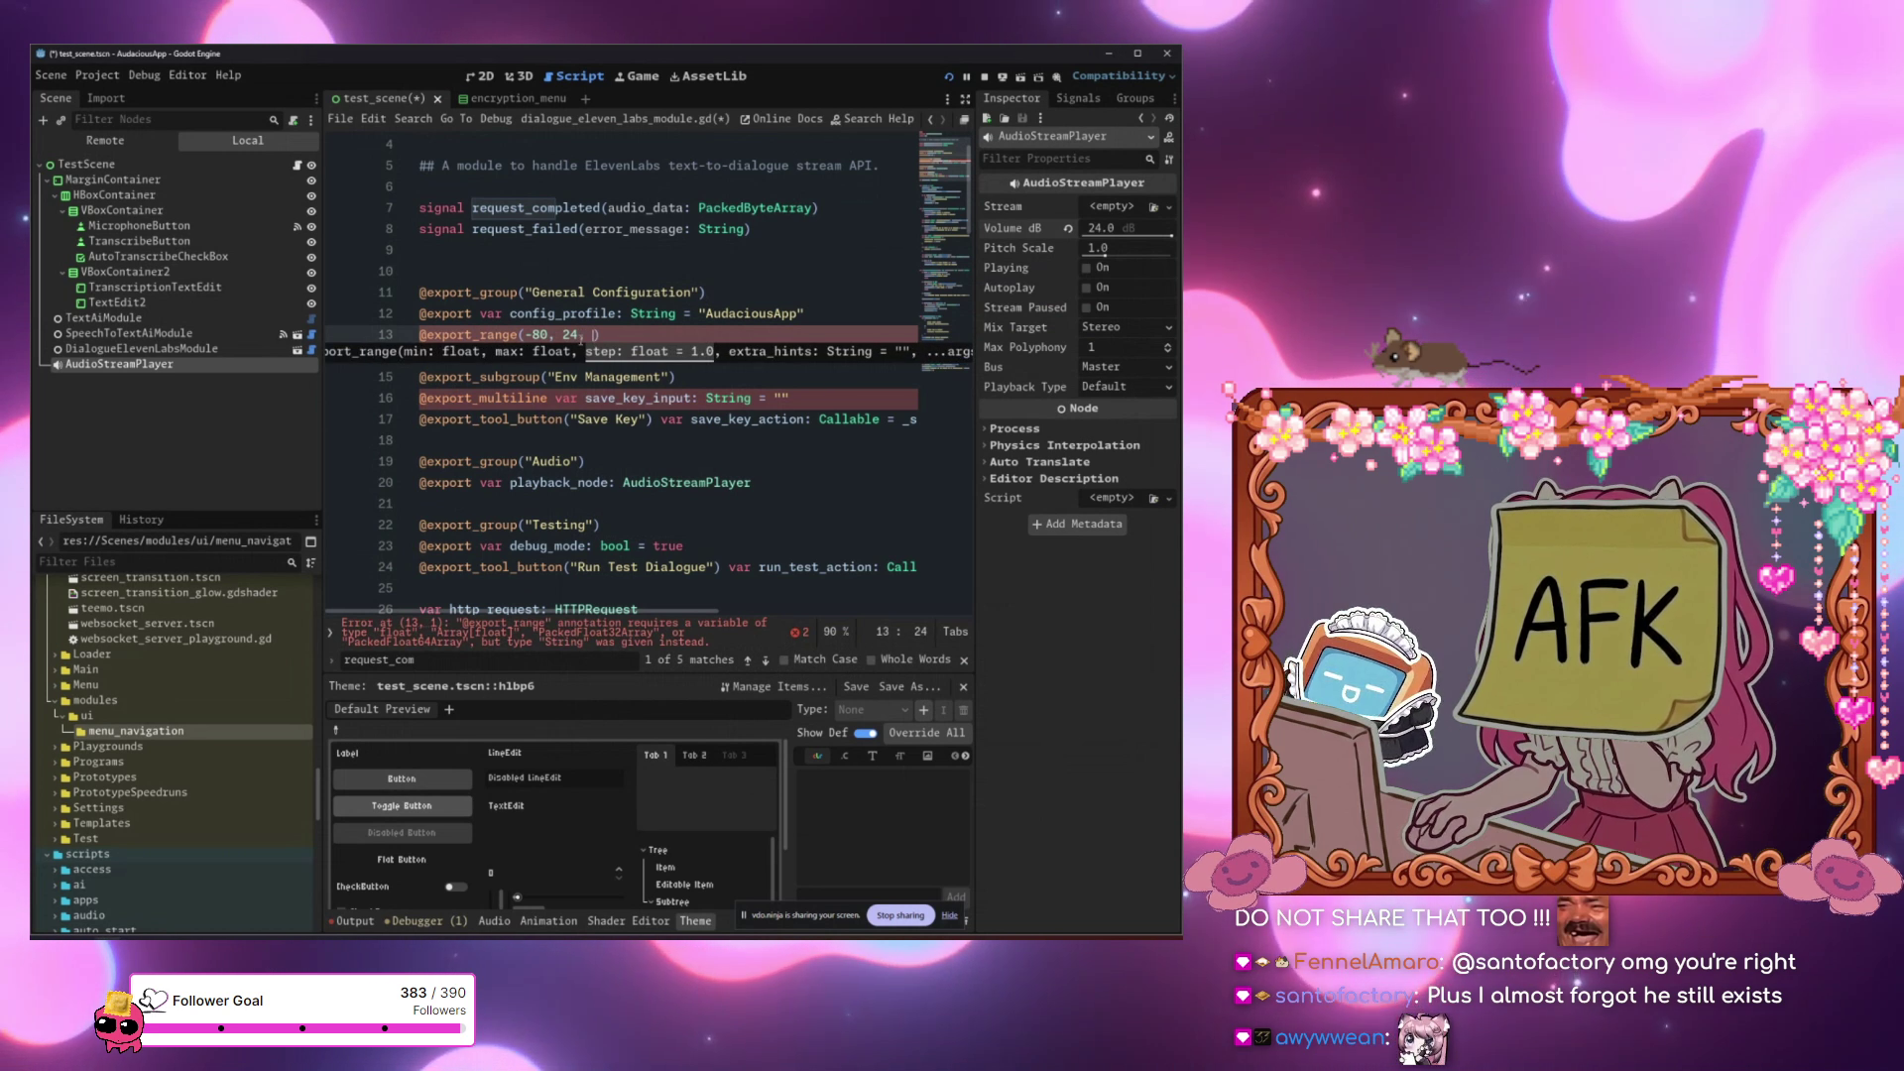
{"action": "type", "text": "1.0"}
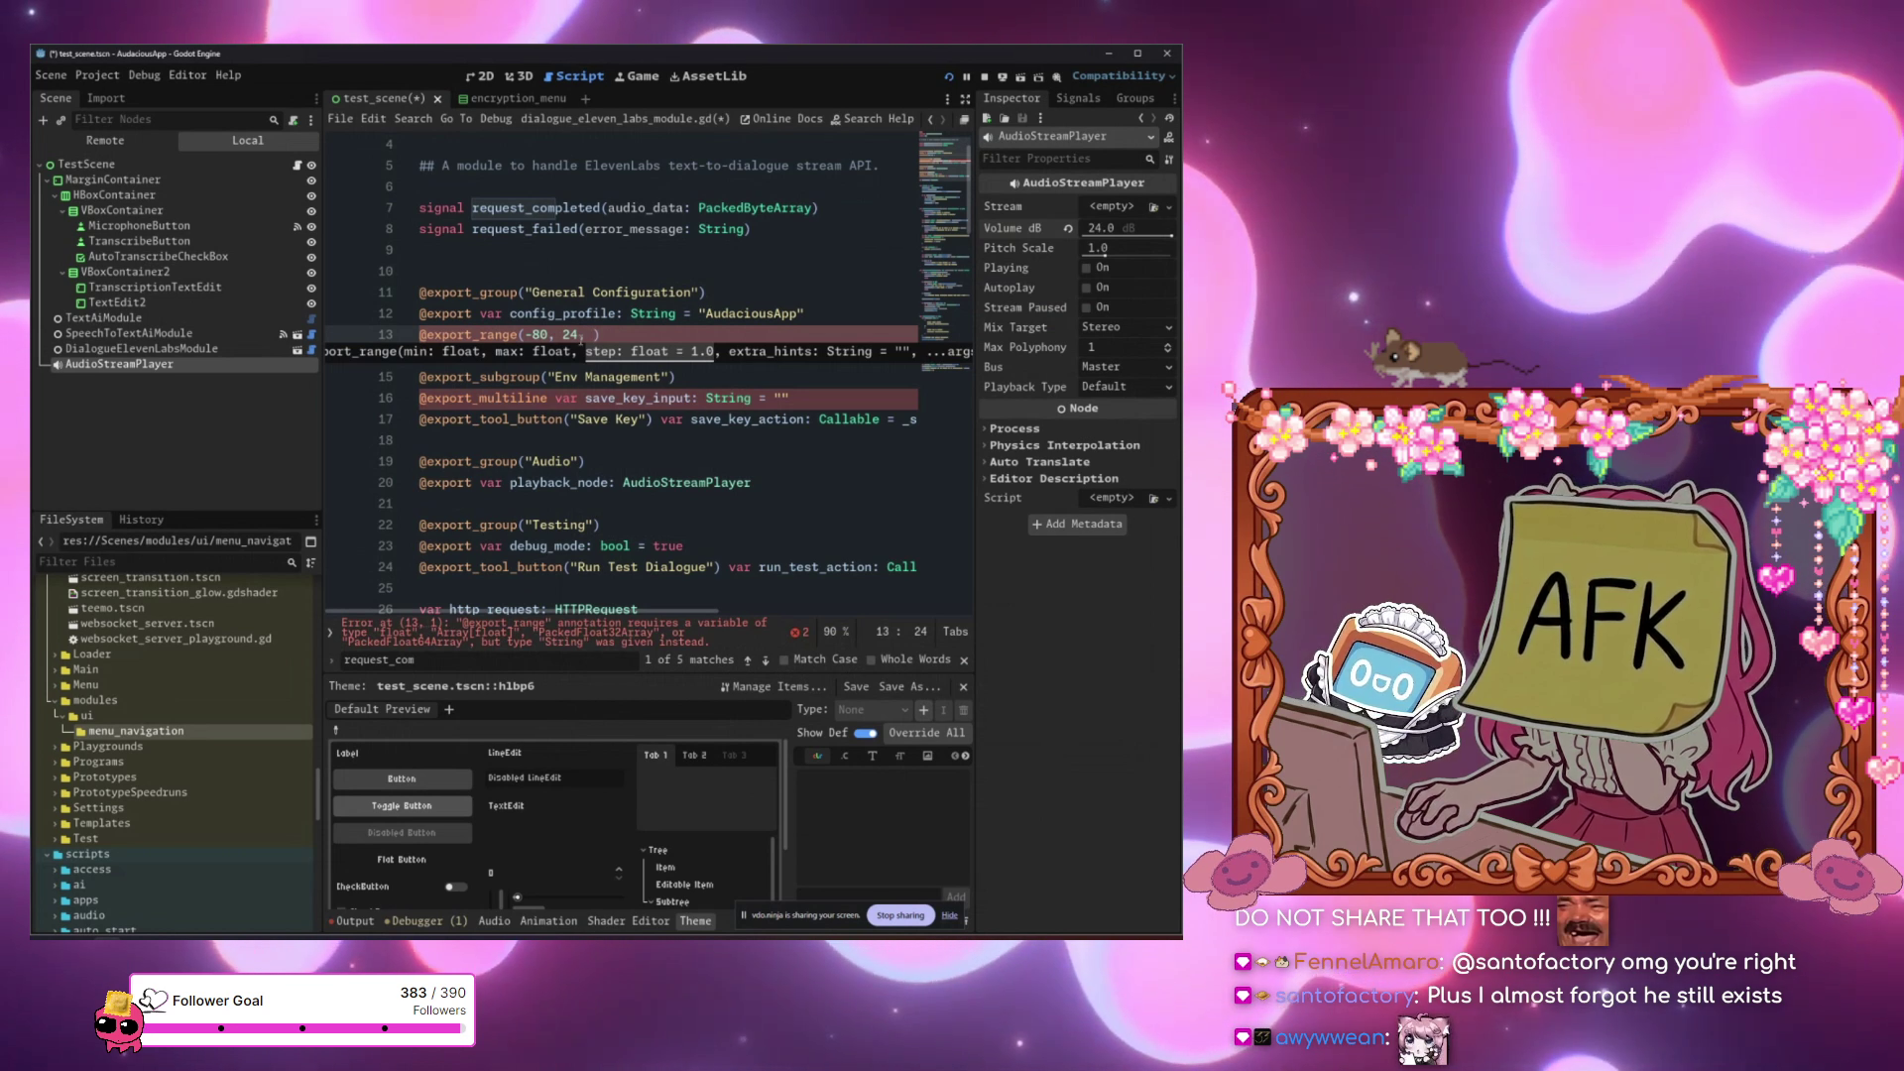
{"action": "type", "text": ".1,"}
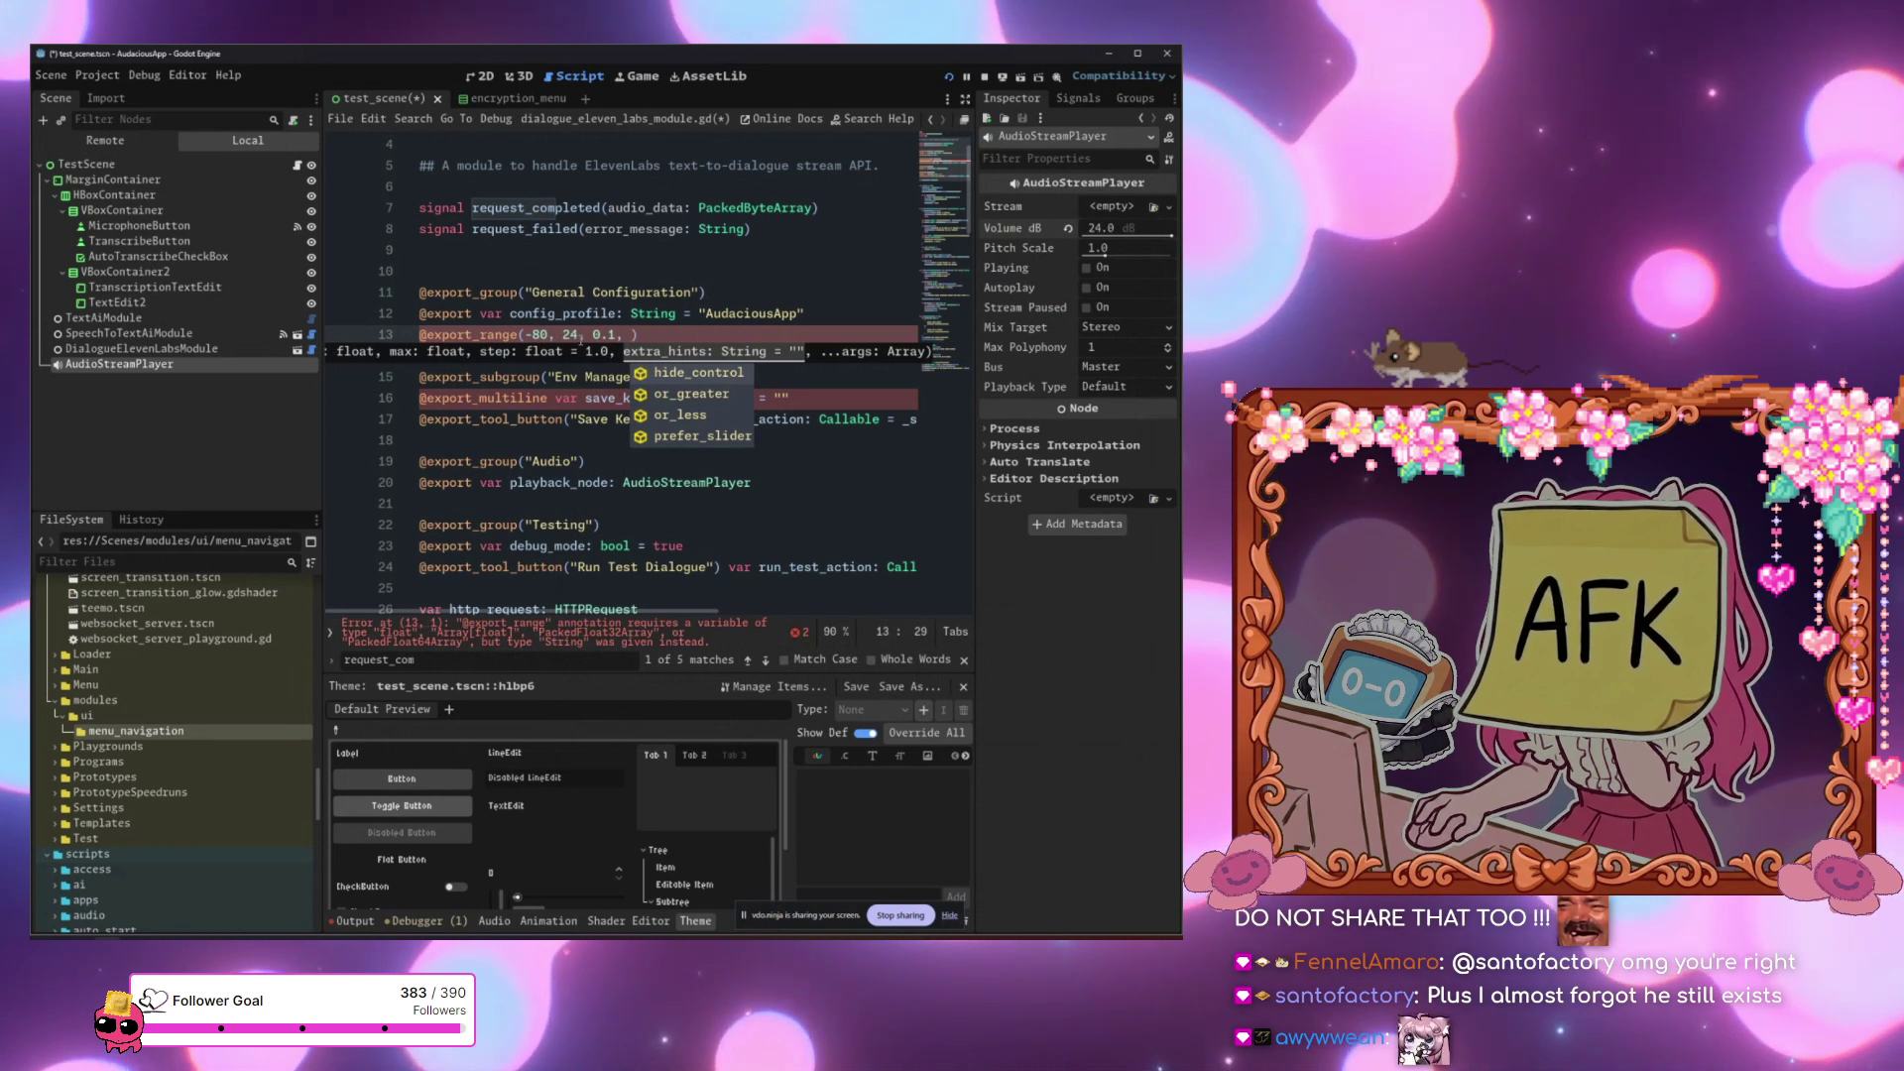
{"action": "key", "text": "Down"}
{"action": "key", "text": "Down"}
{"action": "key", "text": "Return"}
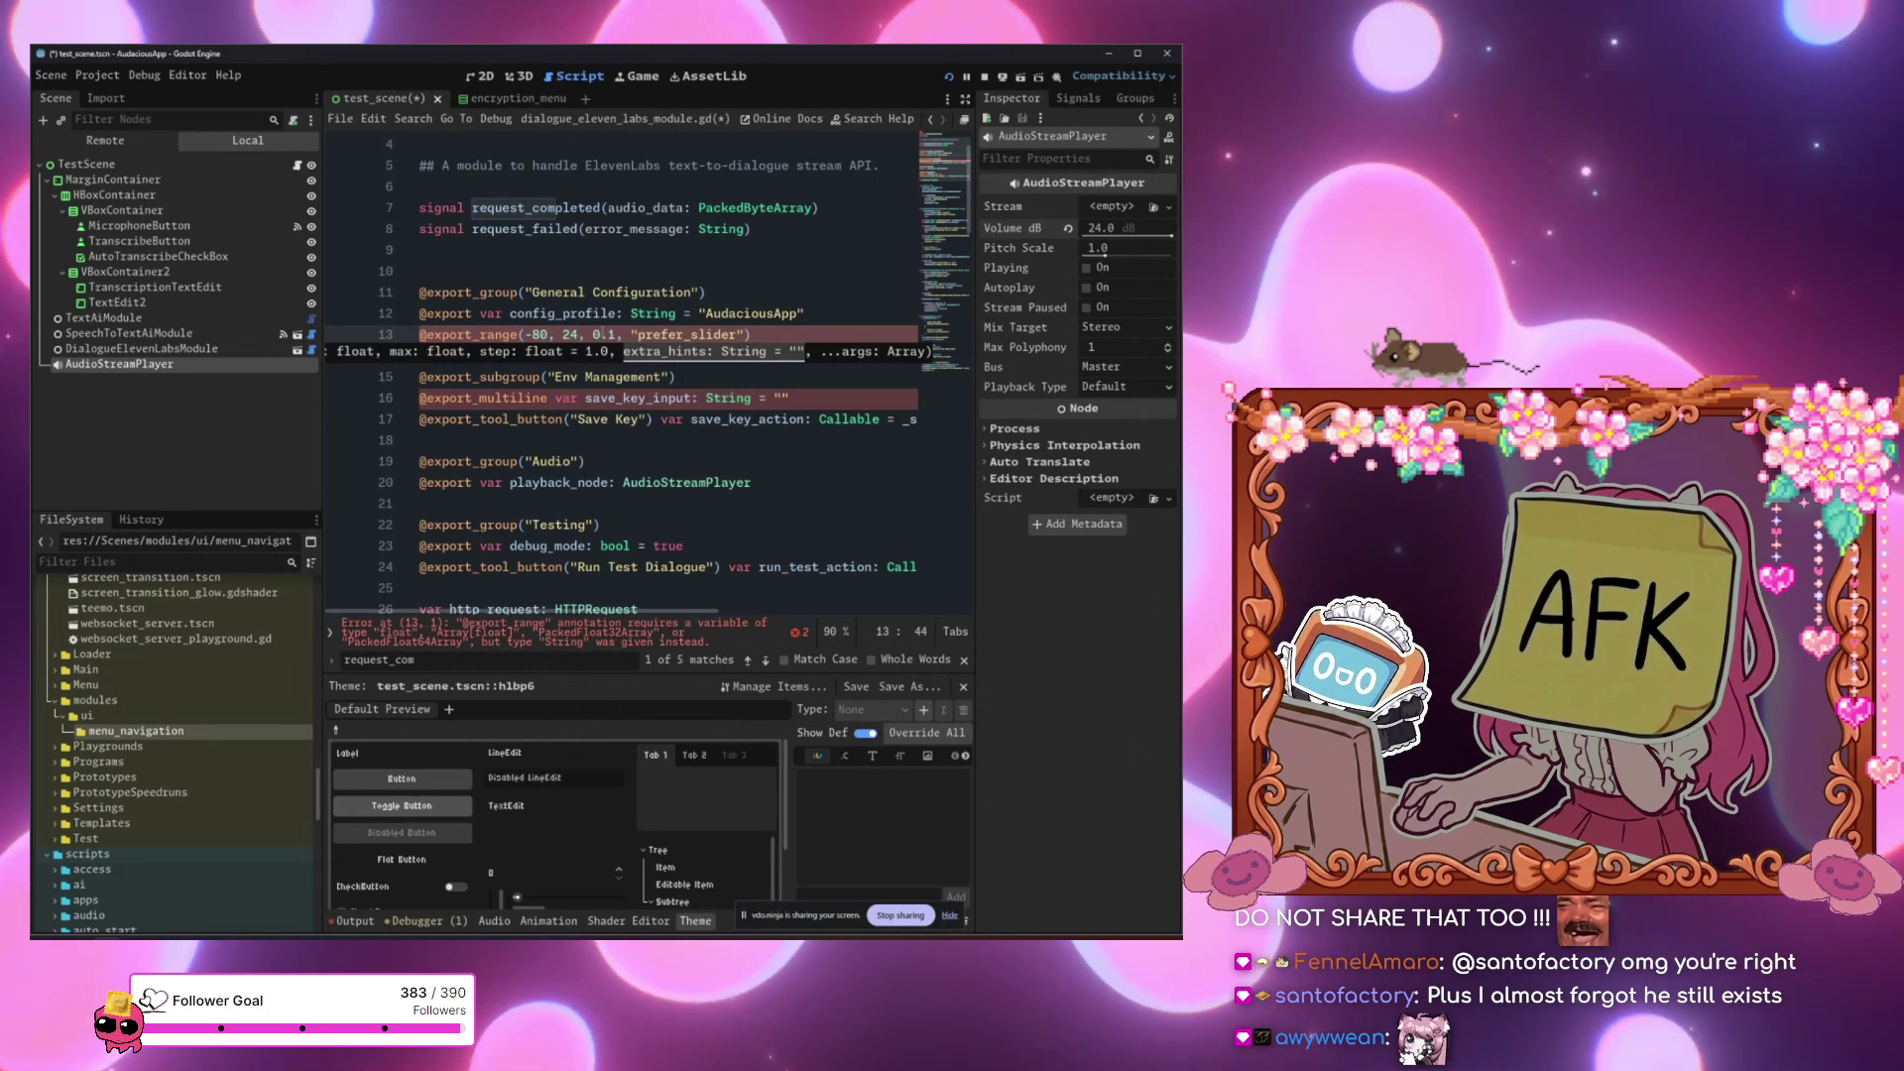
{"action": "key", "text": "End"}
{"action": "type", "text": "= "}
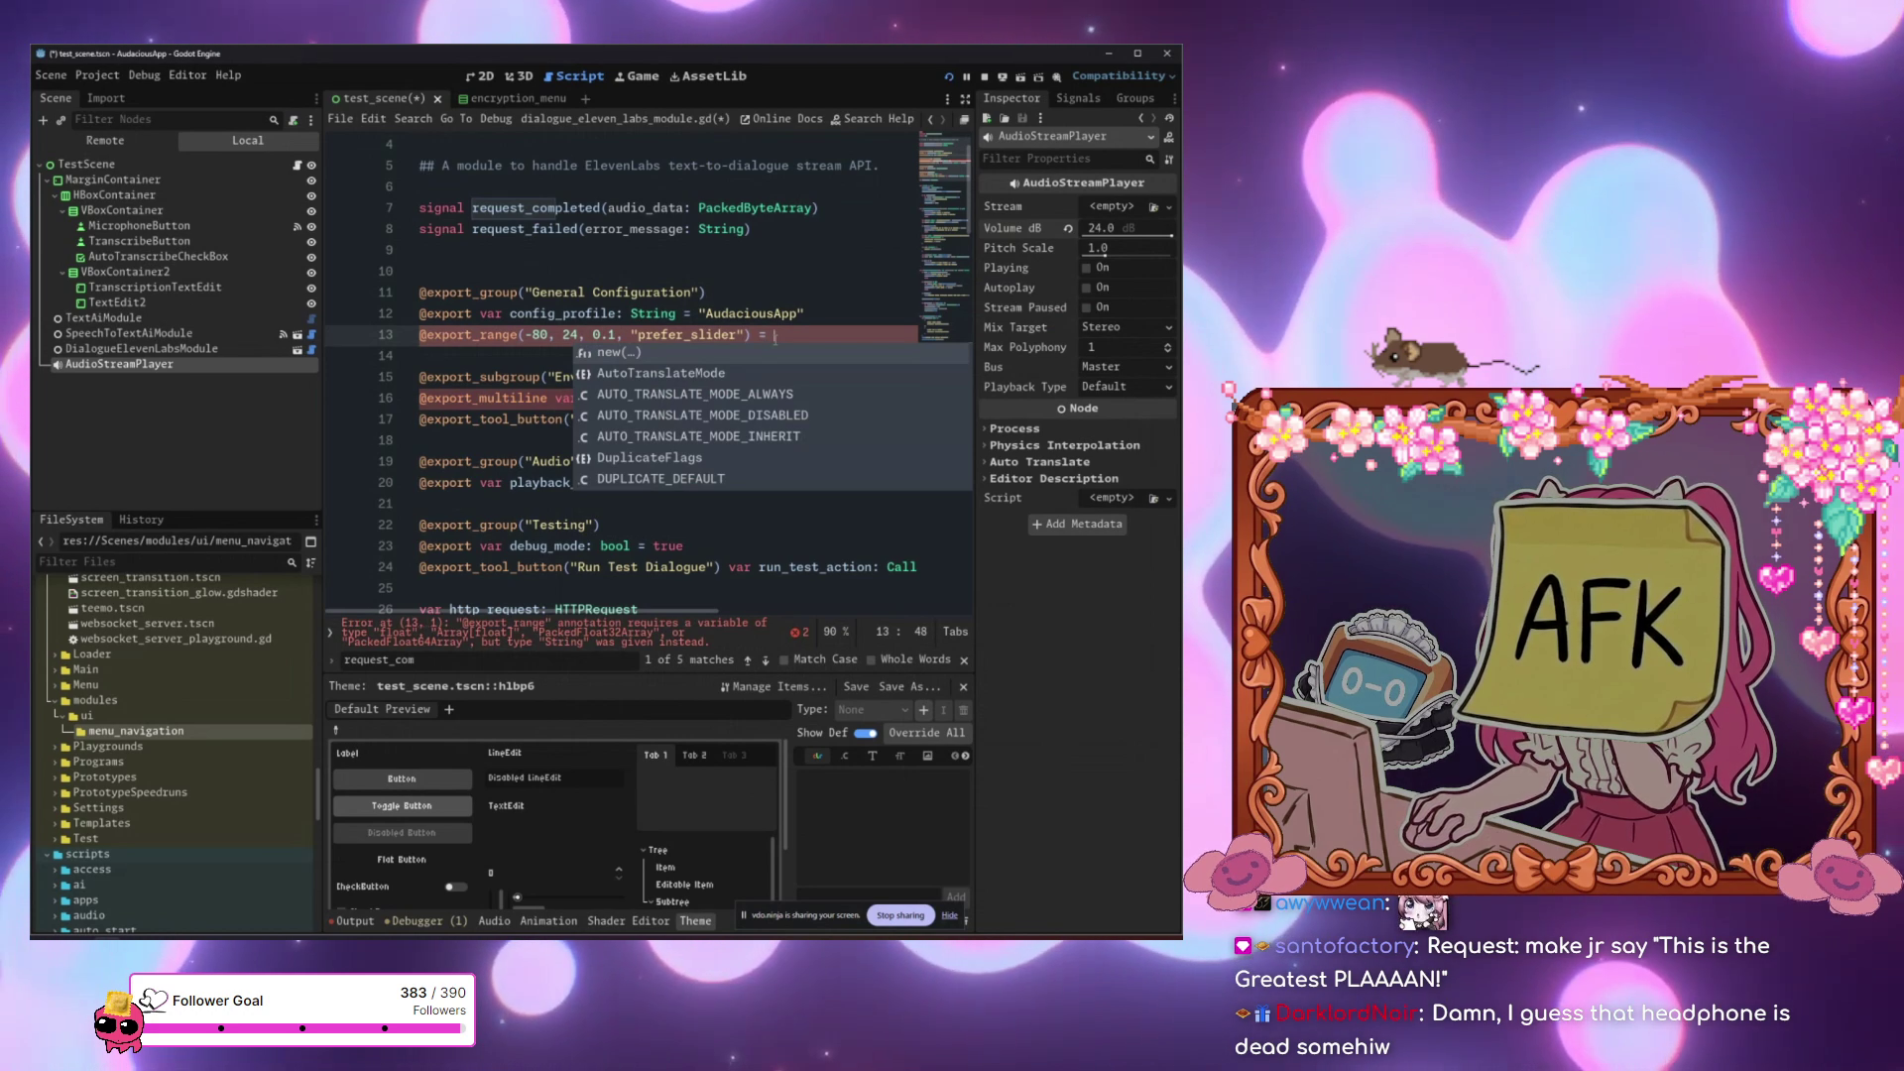
{"action": "type", "text": "volume_db"}
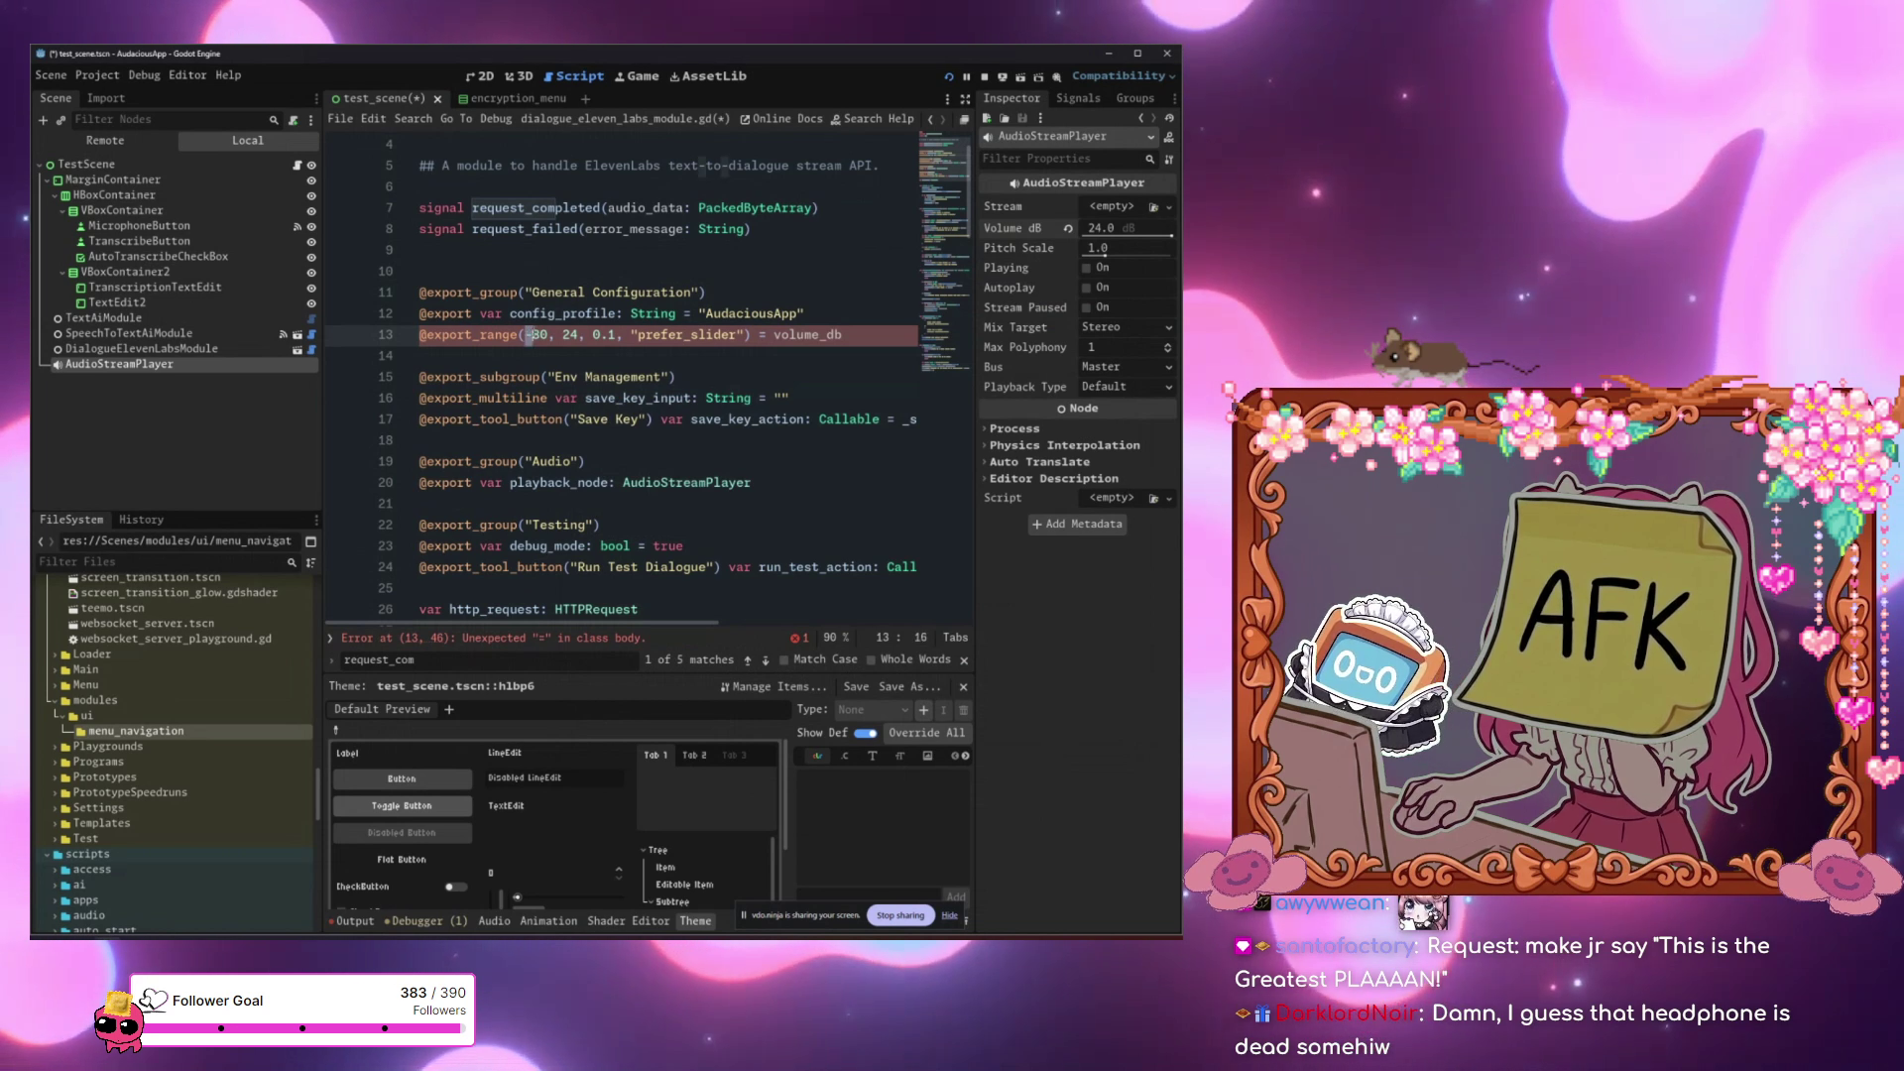
{"action": "left_click_drag", "start_coordinate": [529, 334], "coordinate": [740, 335]}
{"action": "type", "text": "0"}
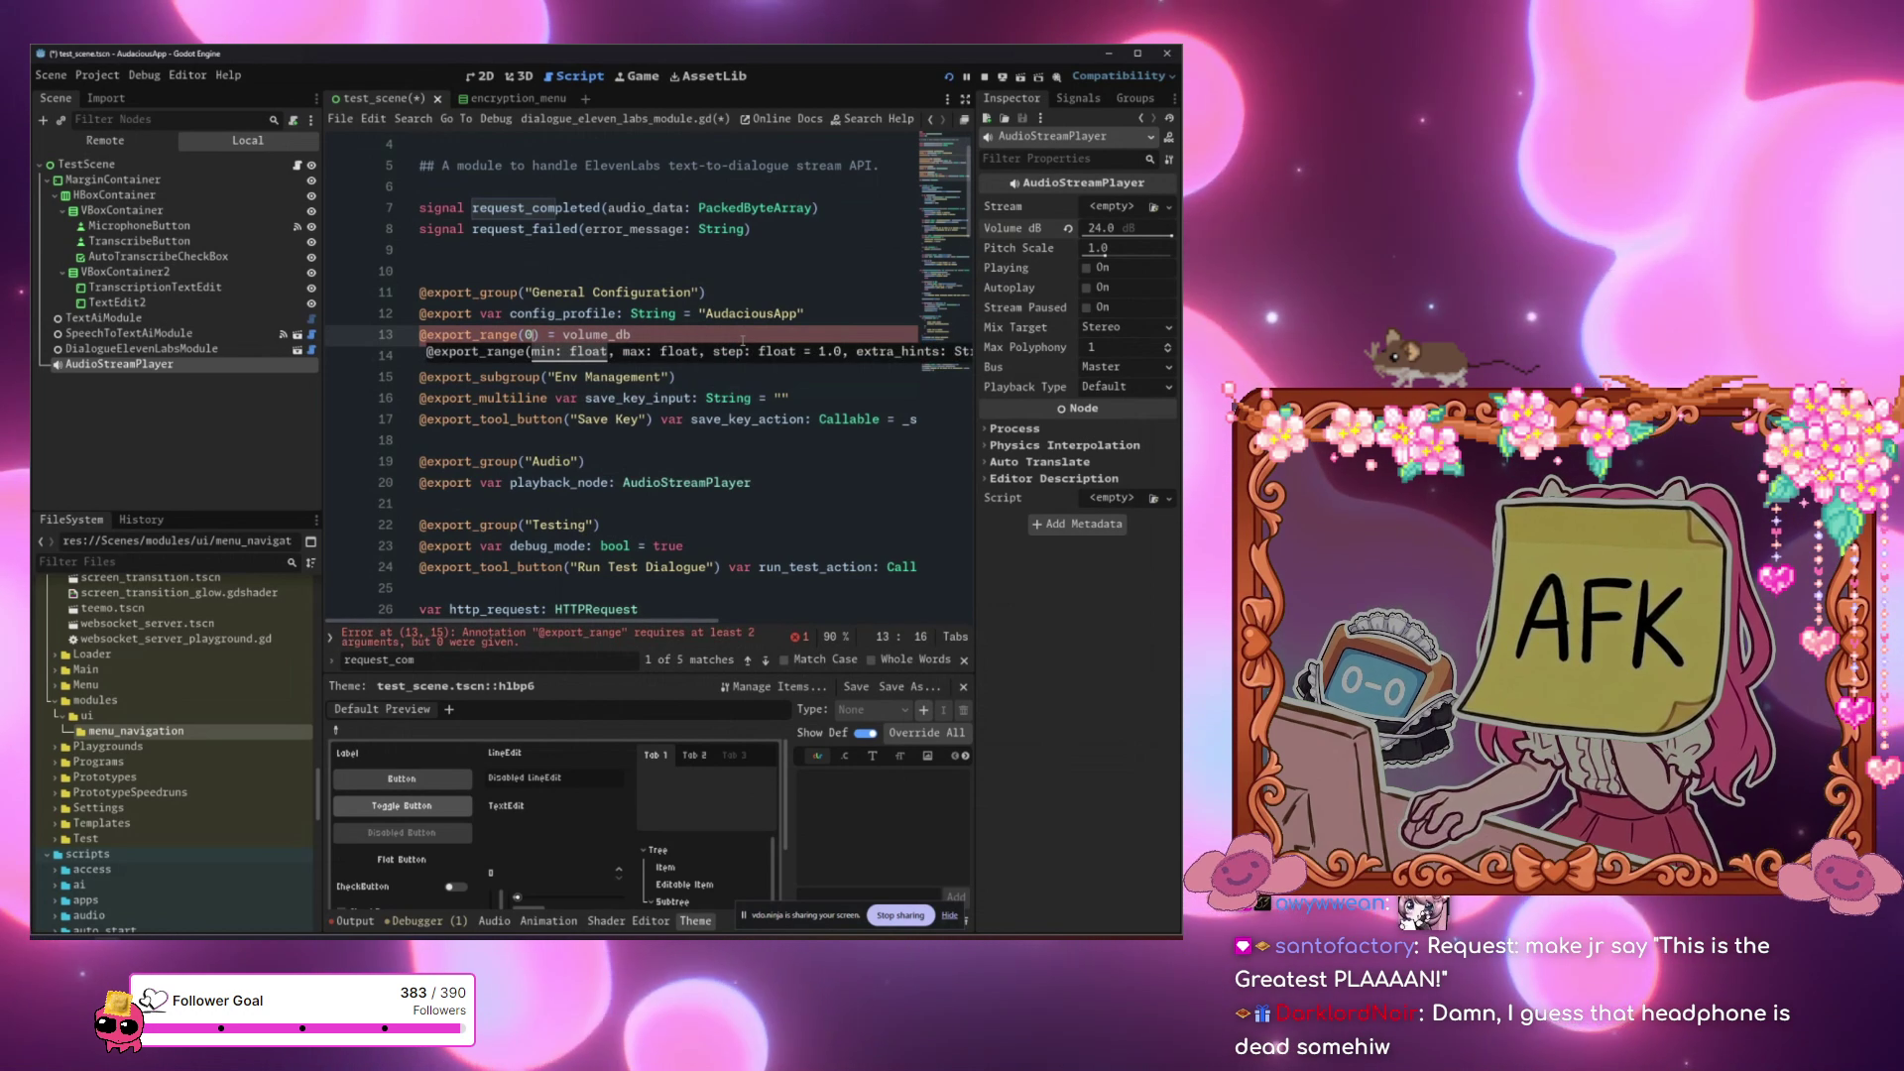
{"action": "type", "text": ", 100"}
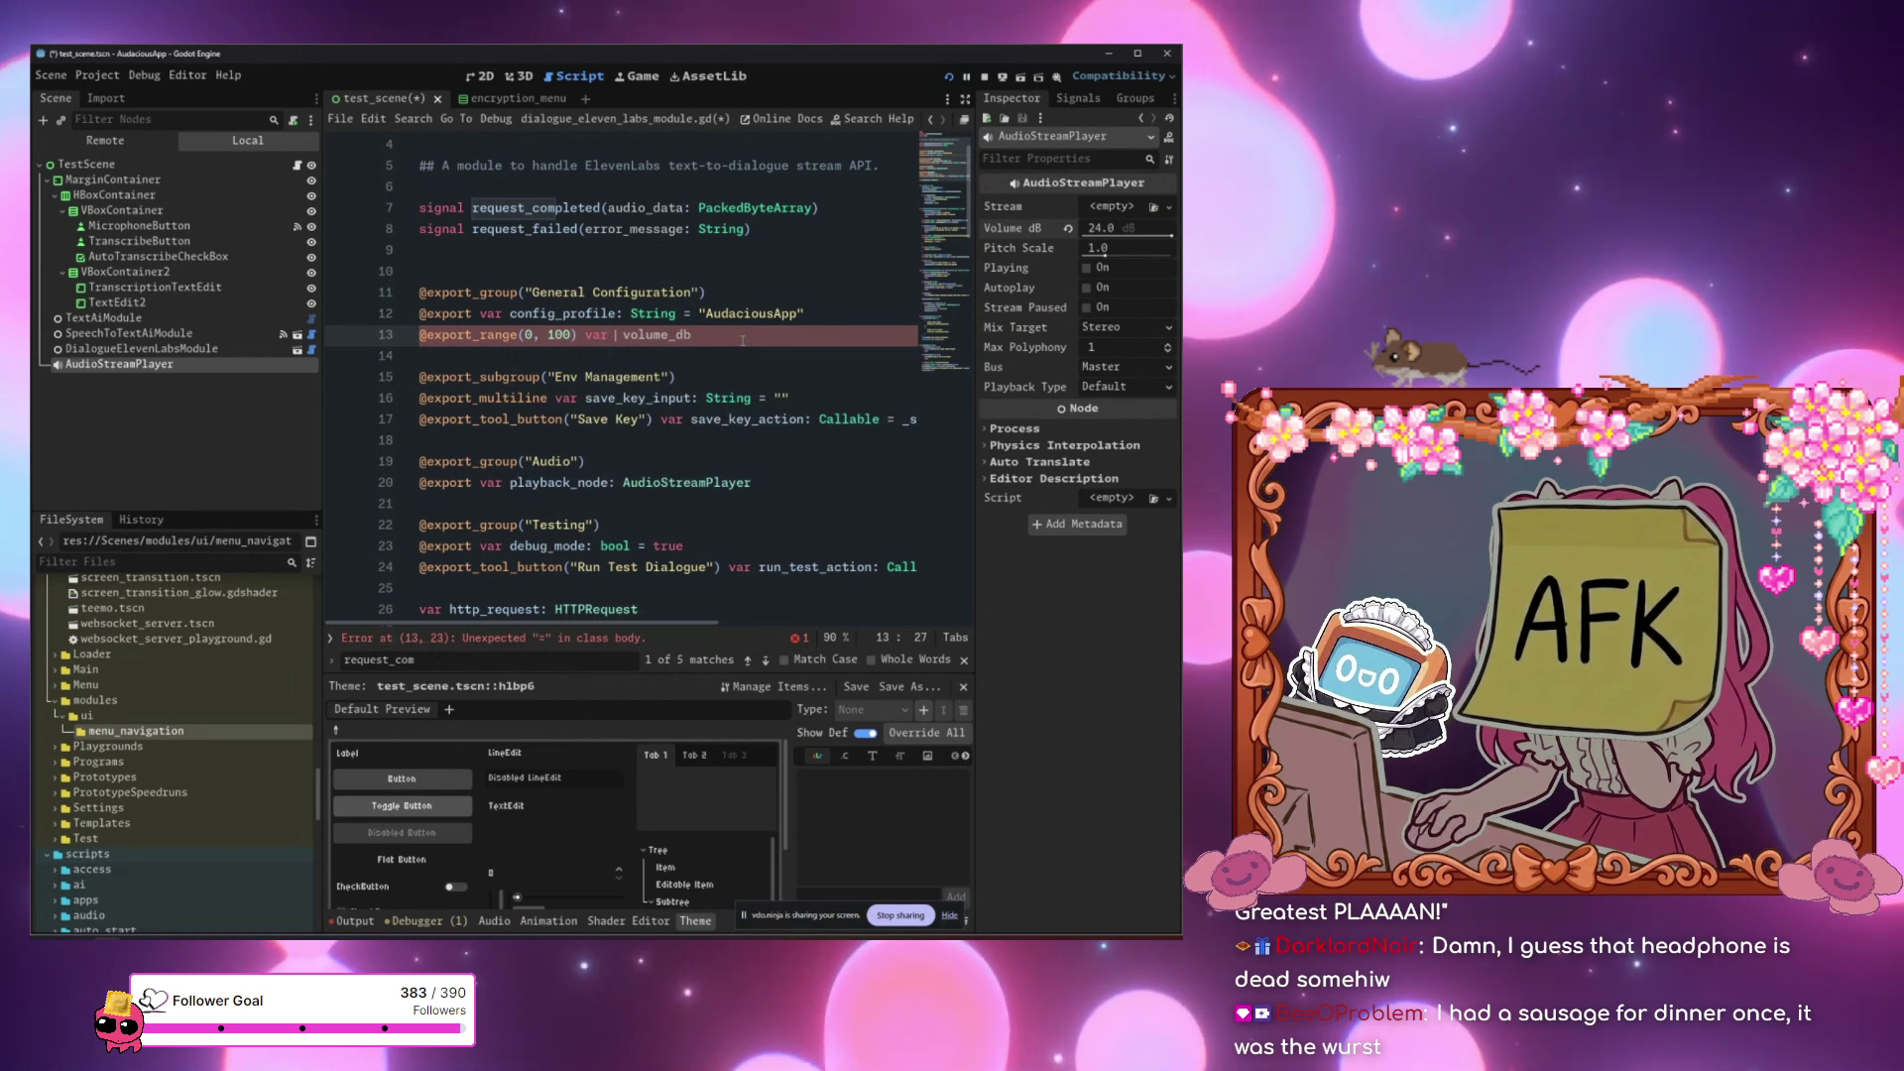
{"action": "key", "text": "BackSpace"}
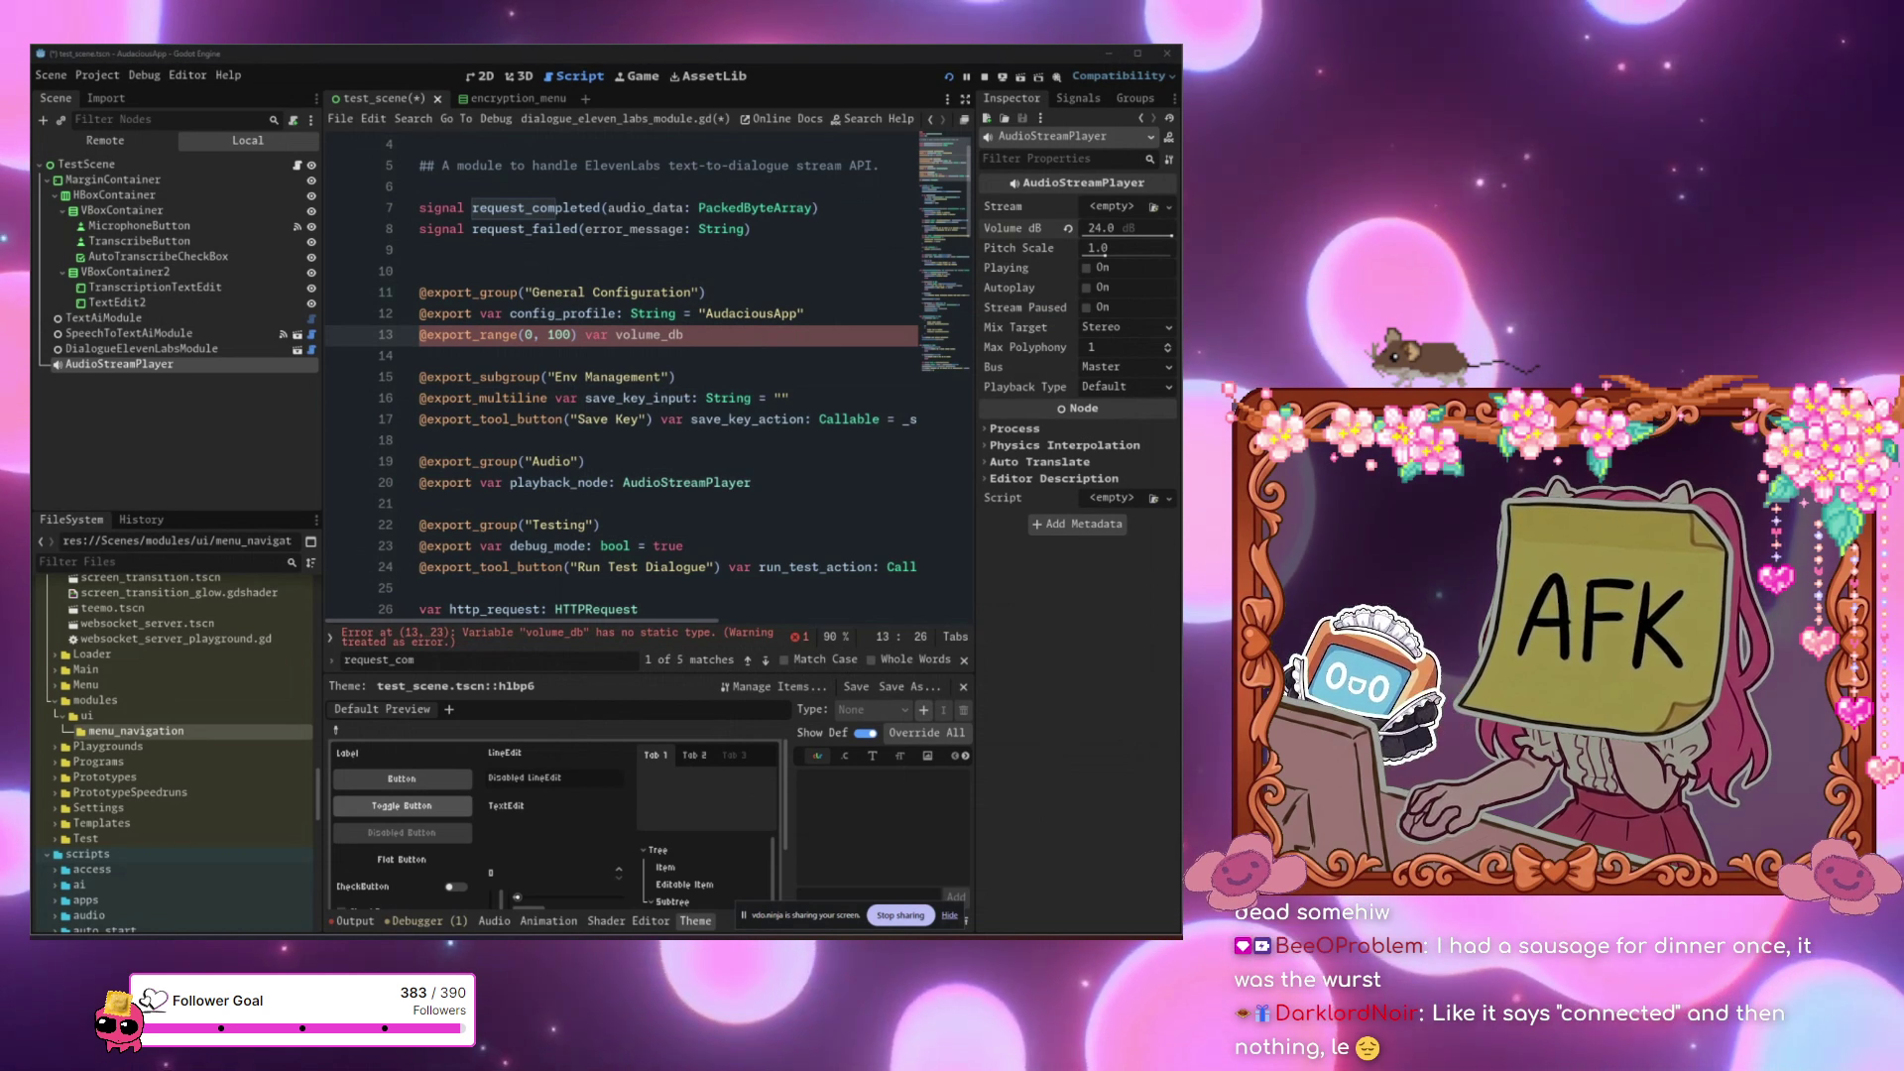
{"action": "key", "text": "alt+Tab"}
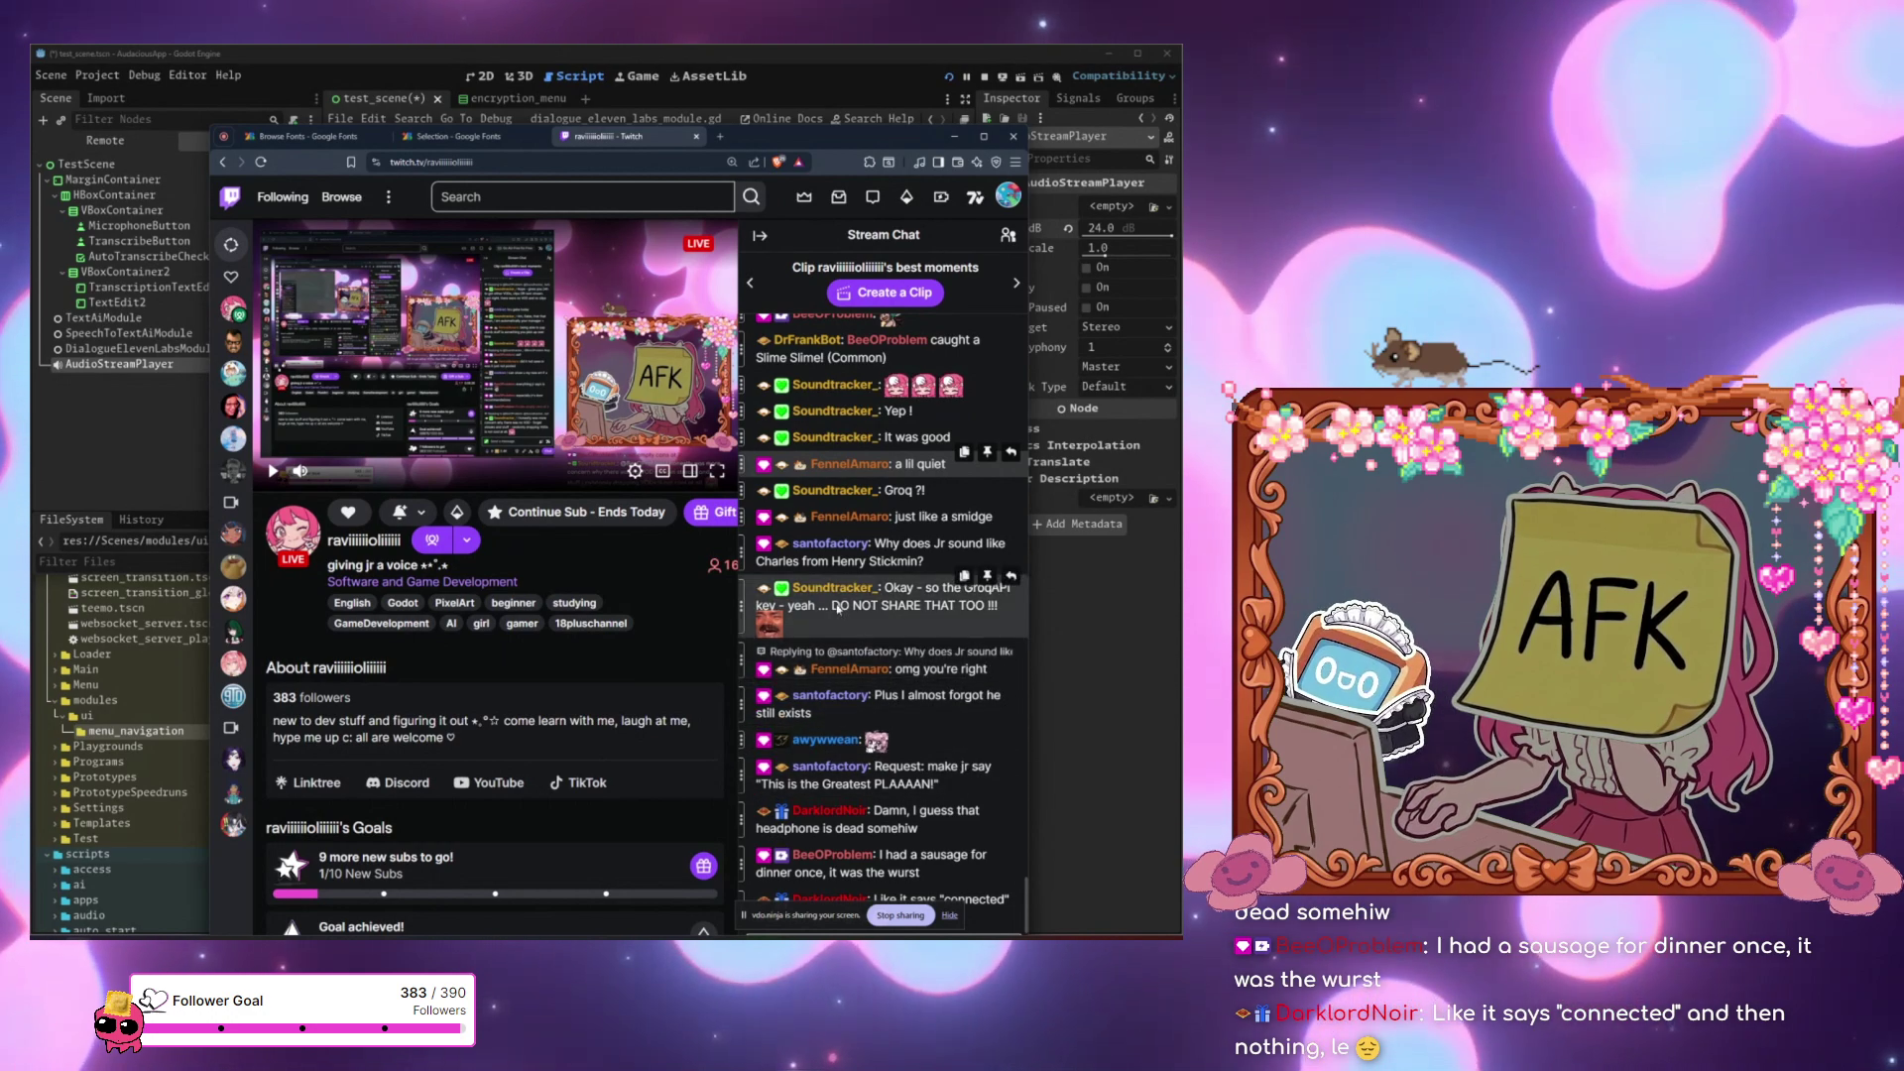
{"action": "mouse_move", "coordinate": [883, 750]}
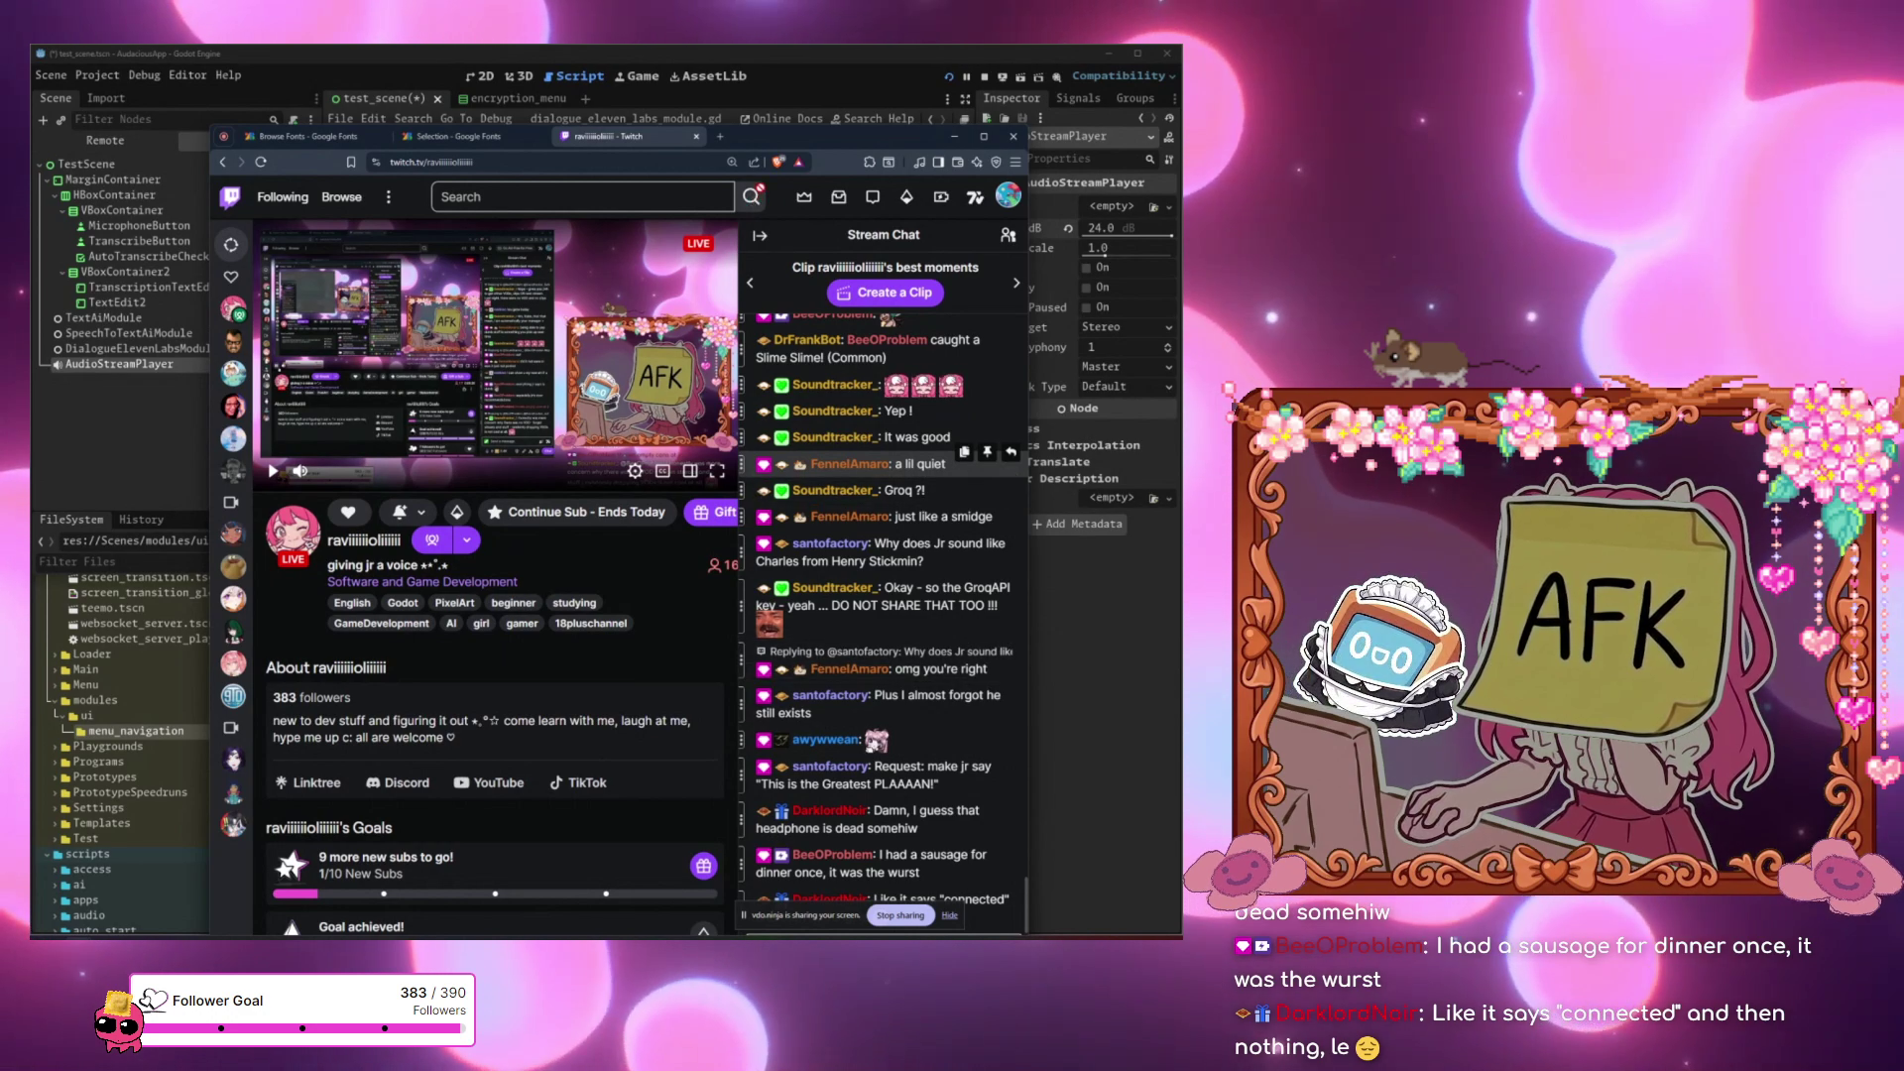
{"action": "mouse_move", "coordinate": [779, 149]}
{"action": "left_mouse_down"}
{"action": "mouse_move", "coordinate": [774, 94]}
{"action": "mouse_move", "coordinate": [736, 90]}
{"action": "left_mouse_up"}
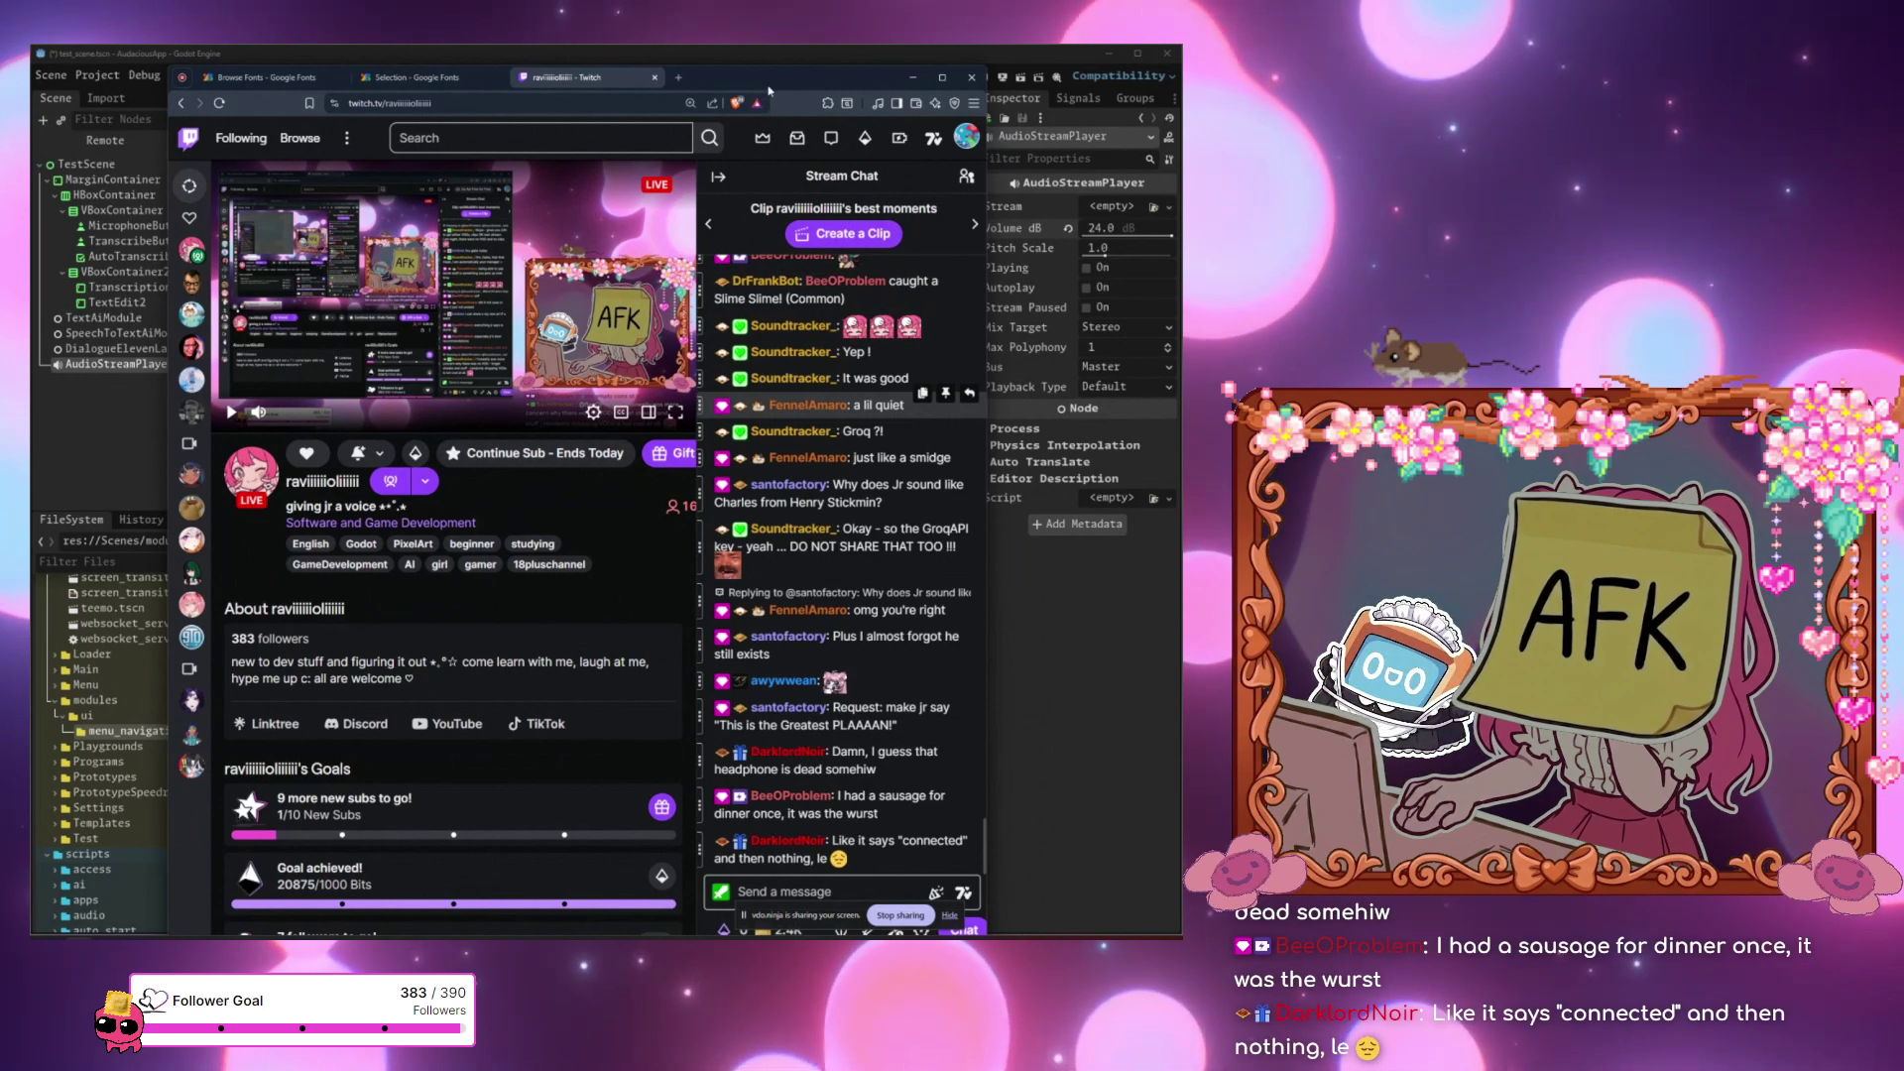
{"action": "key", "text": "alt+Tab"}
{"action": "left_click", "coordinate": [726, 344]}
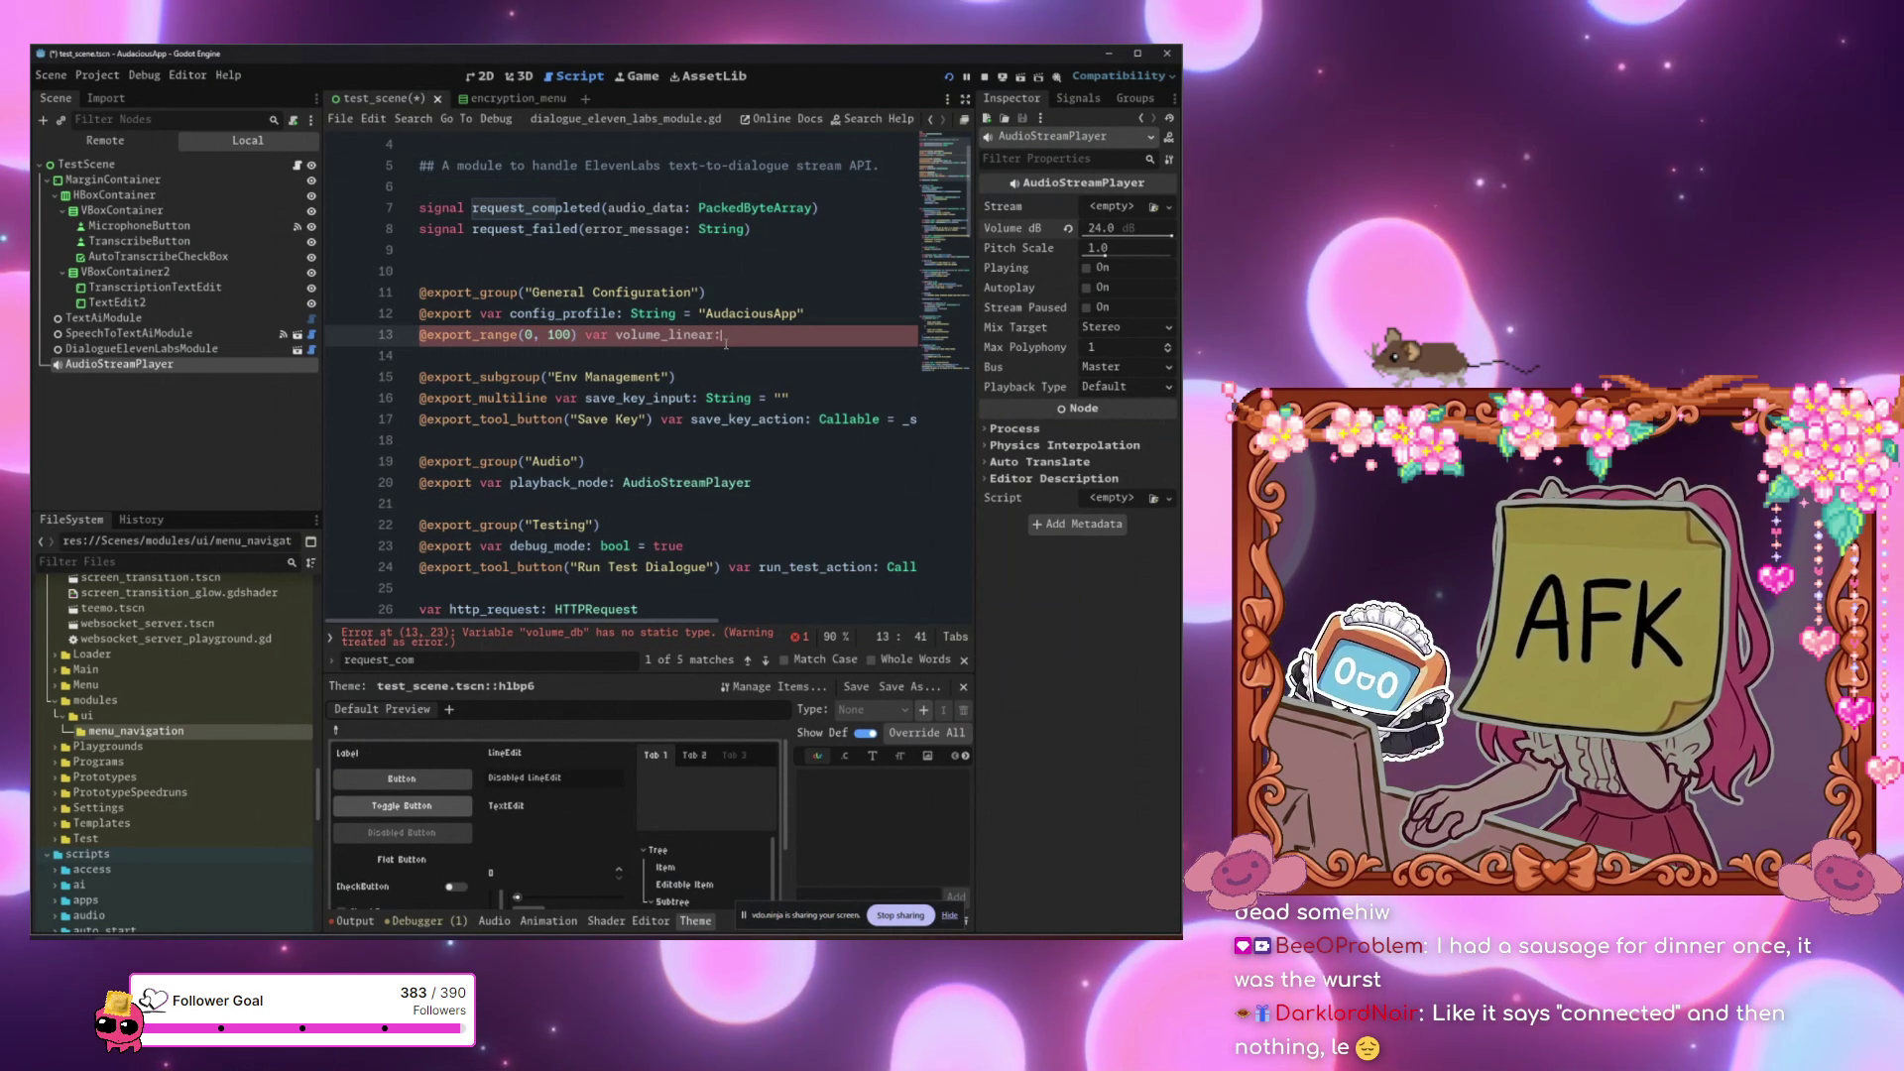
Step: Declare the variable as volume_linear: float and run the test scene
{"action": "type", "text": "ar: float"}
{"action": "key", "text": "Escape"}
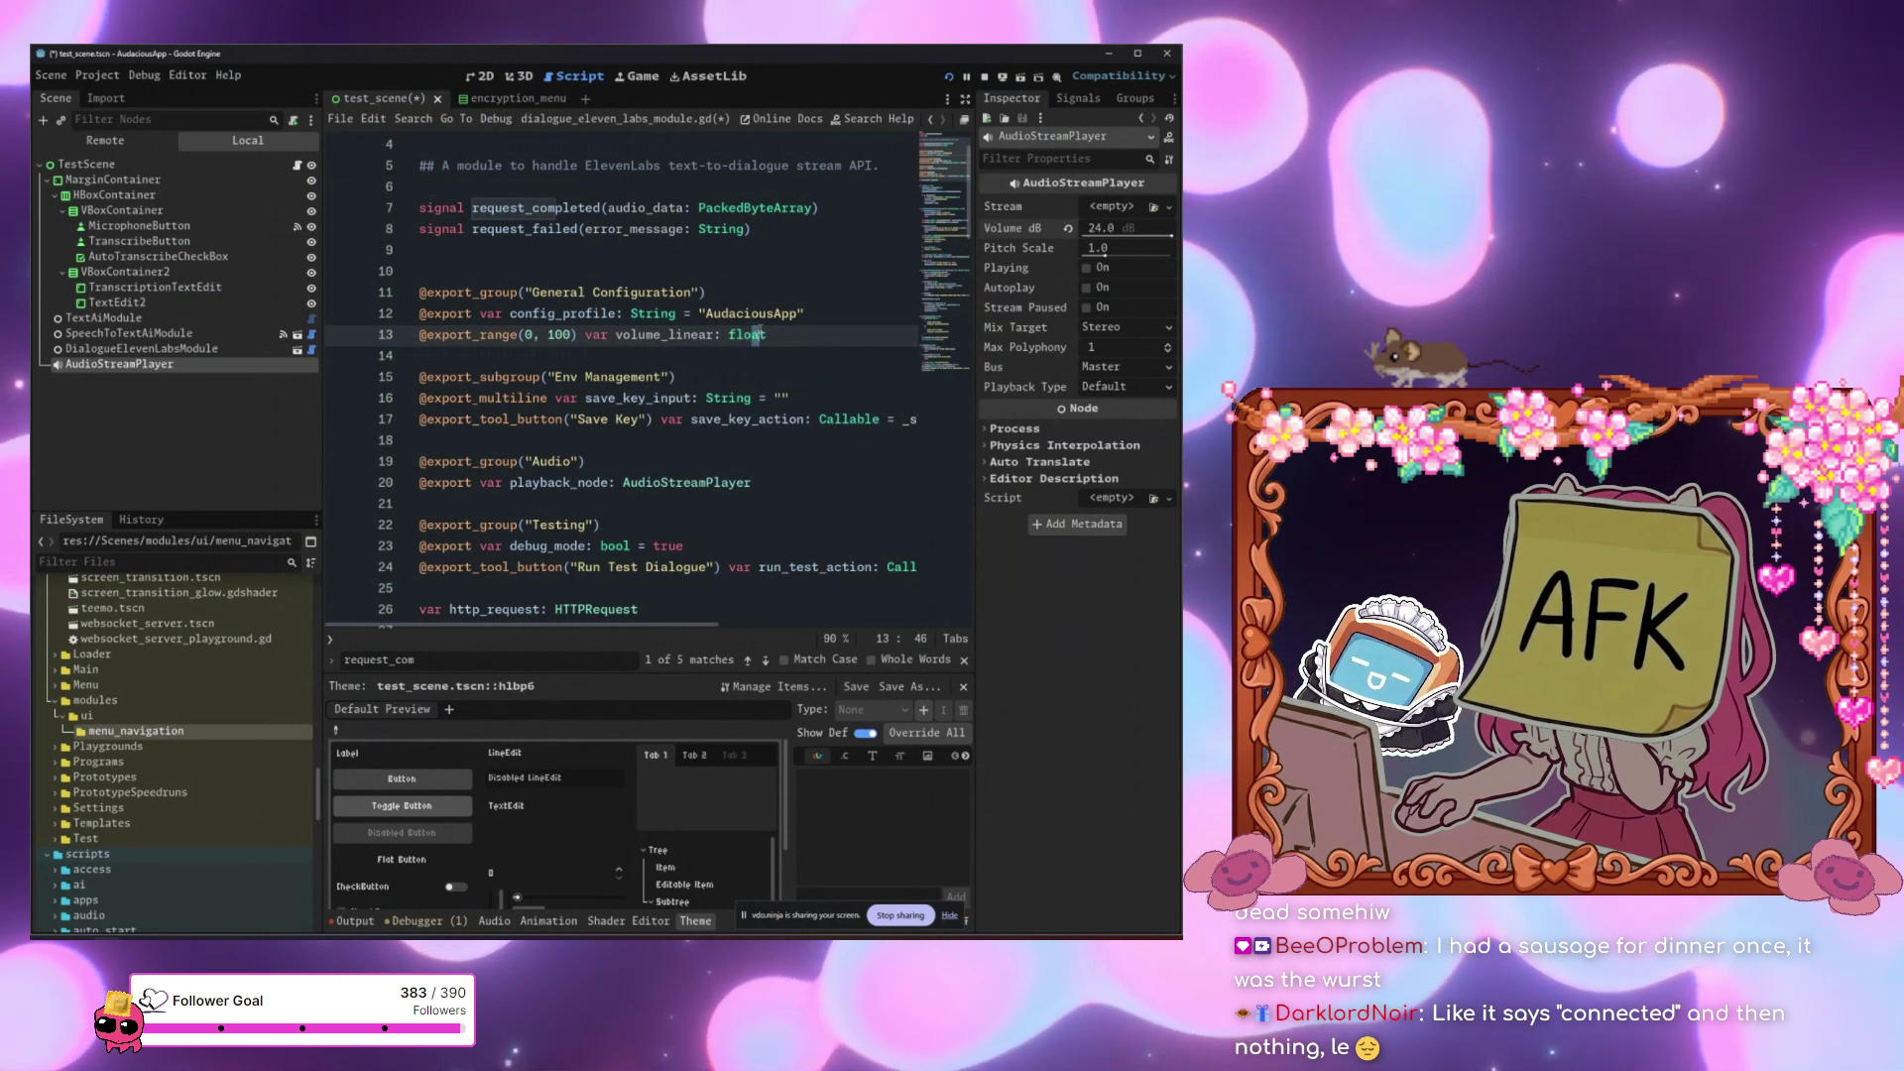
{"action": "key", "text": "F6"}
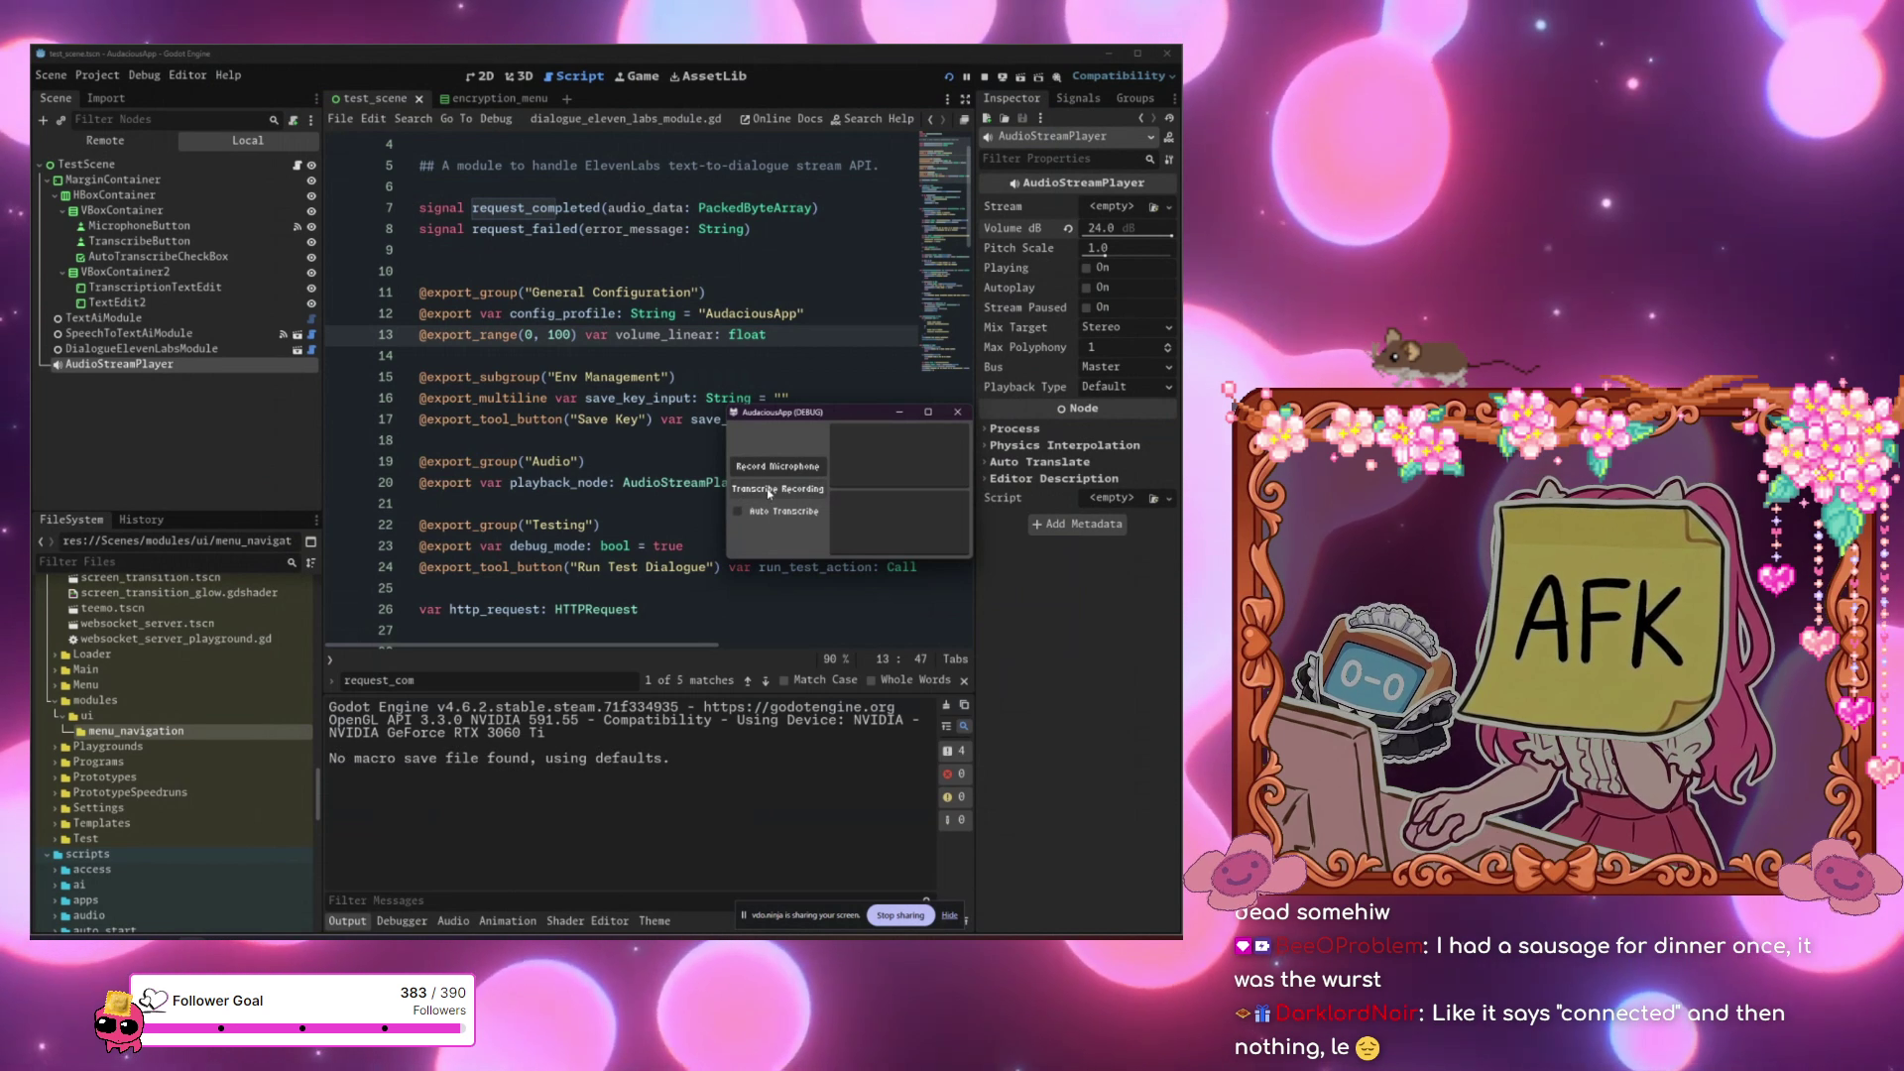
Step: Record a microphone clip transcribed as "This is the greatest plan!", then return to the script
{"action": "left_click", "coordinate": [775, 466]}
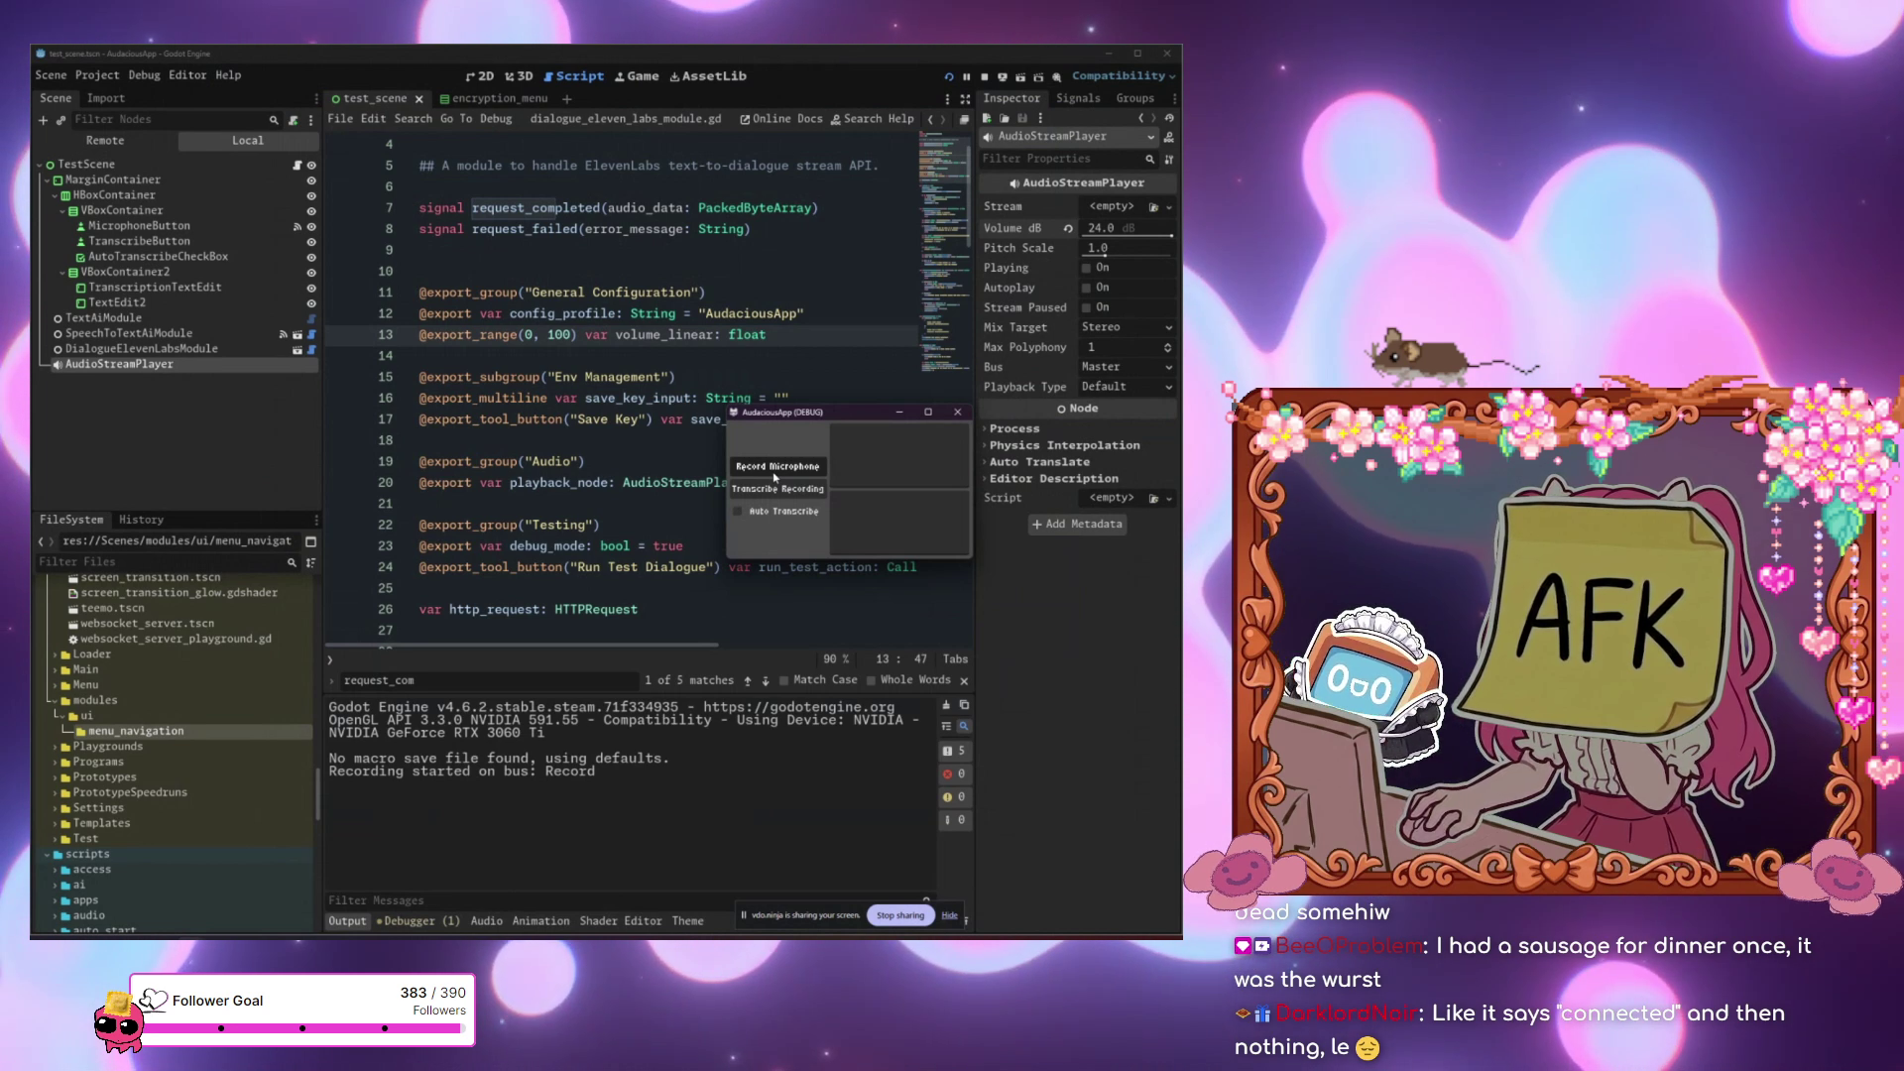
{"action": "left_click", "coordinate": [776, 477]}
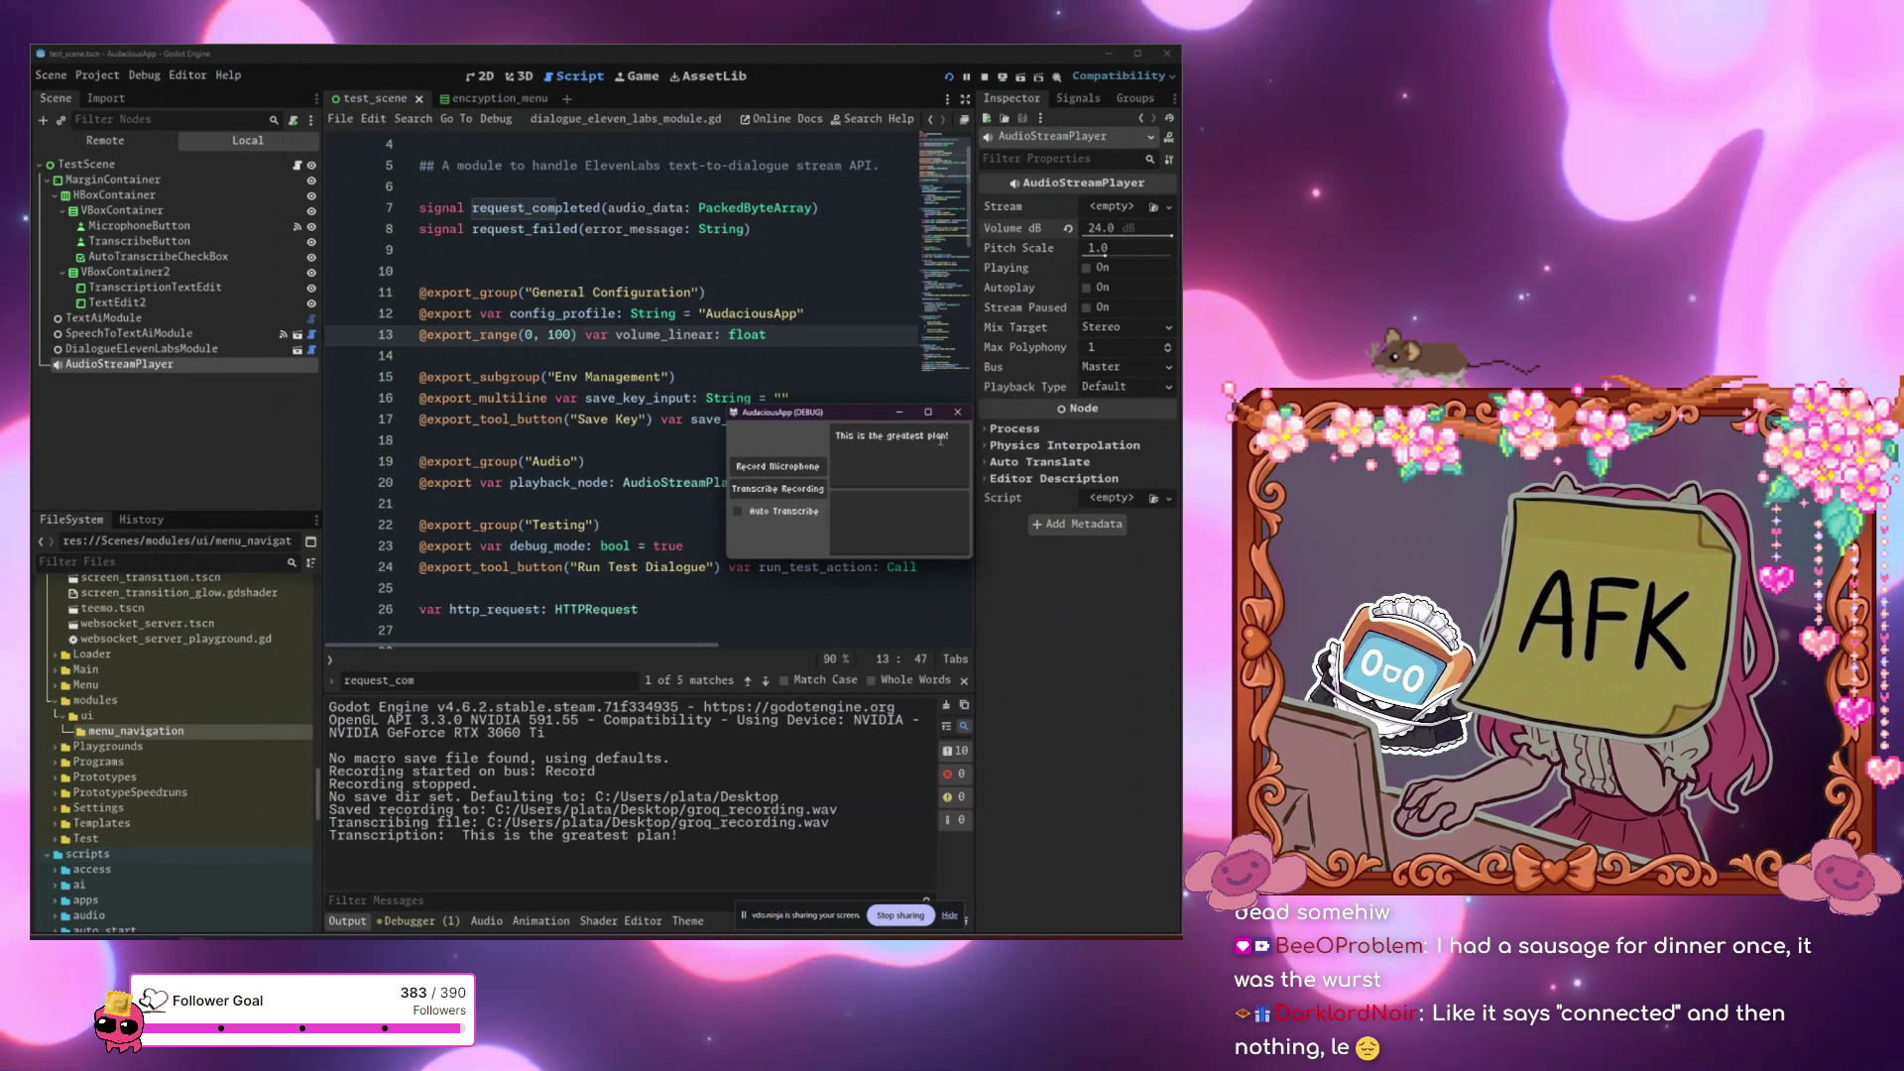
{"action": "mouse_move", "coordinate": [793, 412]}
{"action": "left_mouse_down"}
{"action": "mouse_move", "coordinate": [699, 354]}
{"action": "mouse_move", "coordinate": [277, 220]}
{"action": "mouse_move", "coordinate": [306, 251]}
{"action": "left_mouse_up"}
{"action": "left_click", "coordinate": [705, 566]}
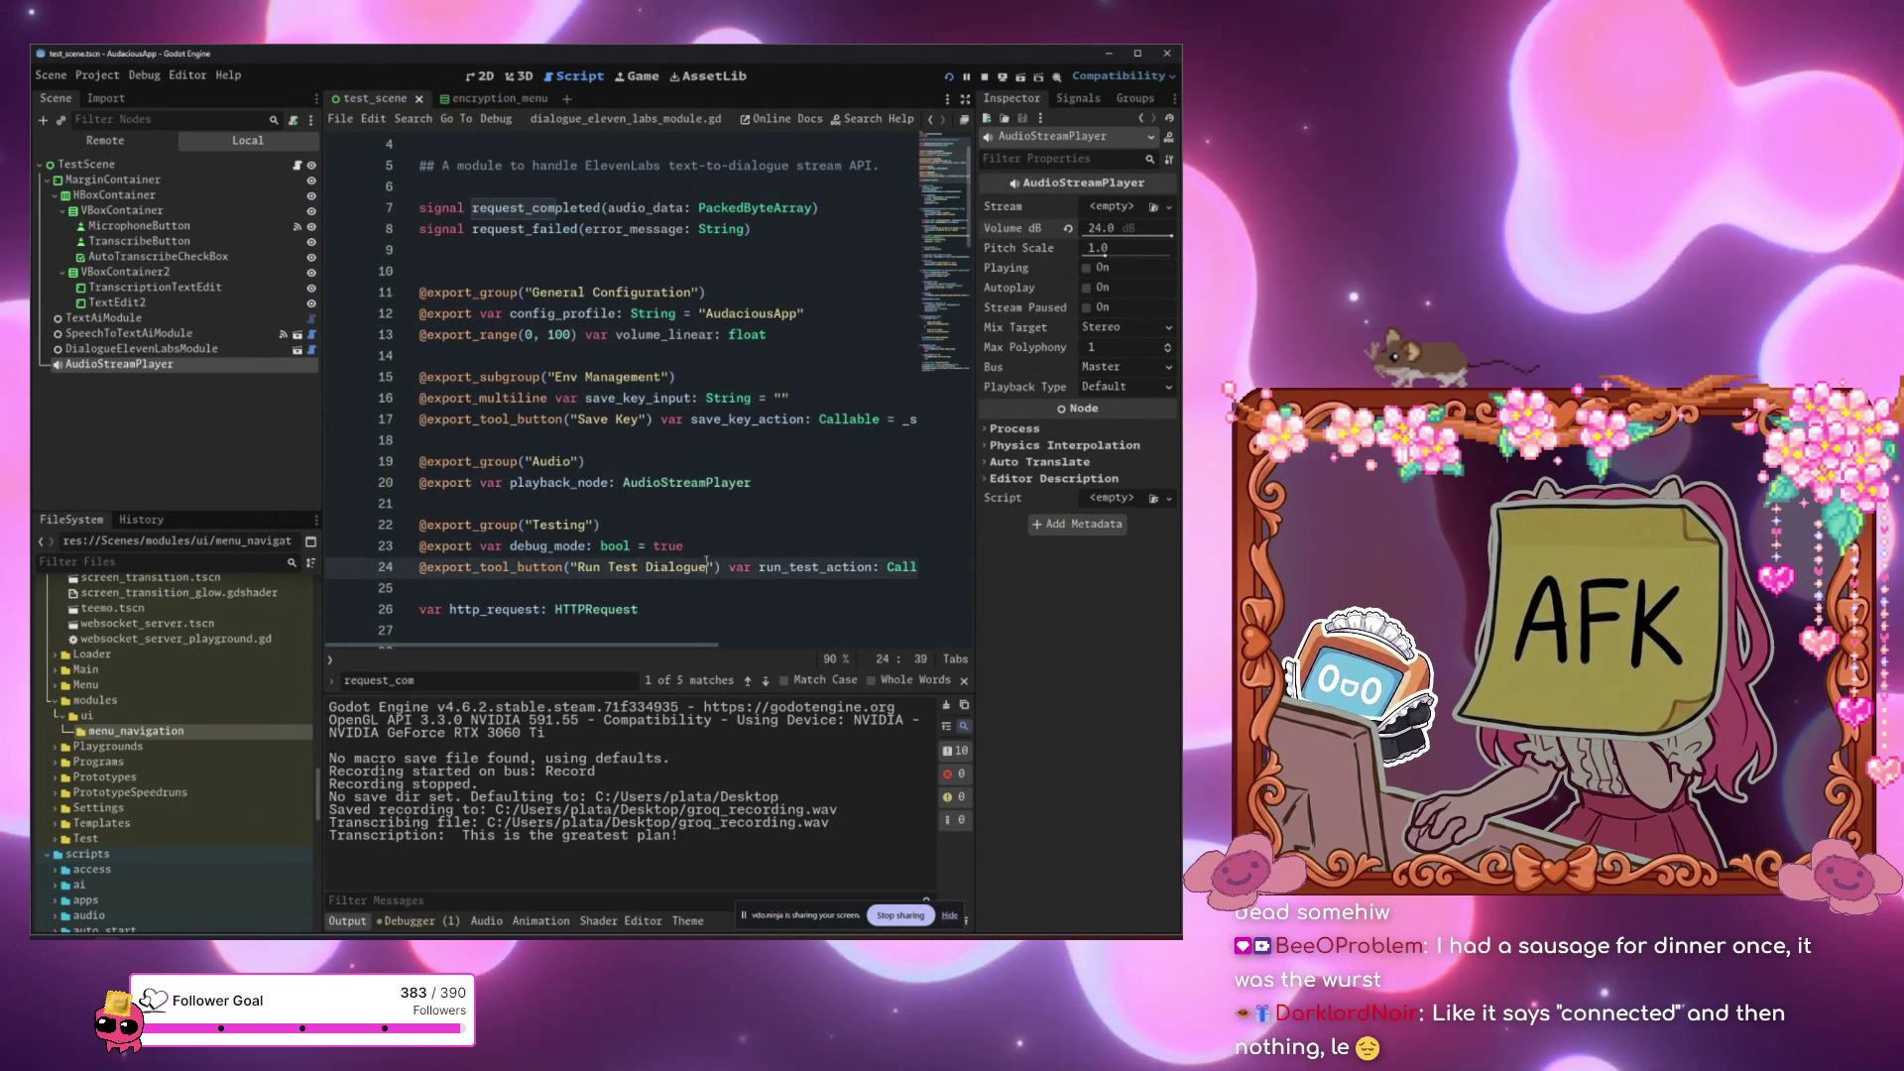
{"action": "scroll", "coordinate": [705, 567], "scroll_direction": "down", "scroll_amount": 10}
Step: Add a second dialogue entry with text "Indeed it is!" in test_scene.gd
{"action": "left_click", "coordinate": [299, 164]}
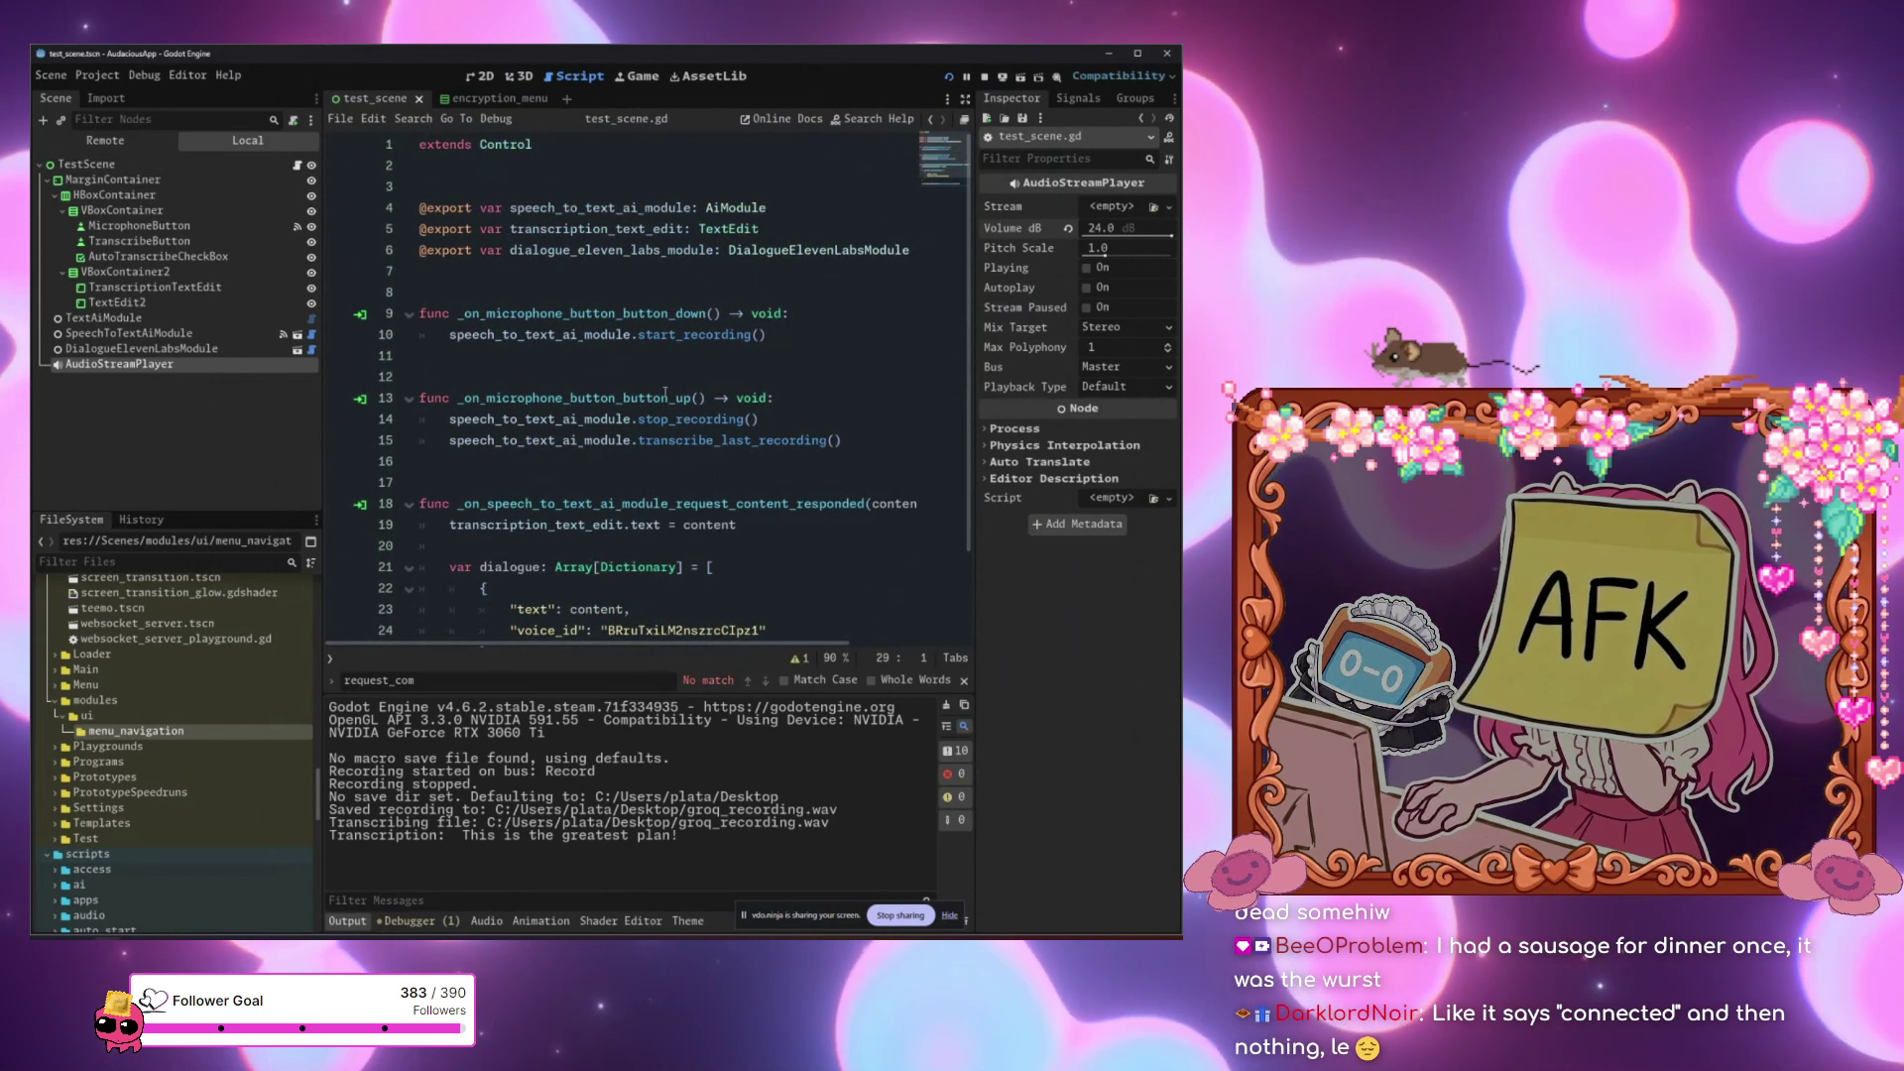
{"action": "left_click", "coordinate": [585, 524]}
{"action": "left_click", "coordinate": [592, 524]}
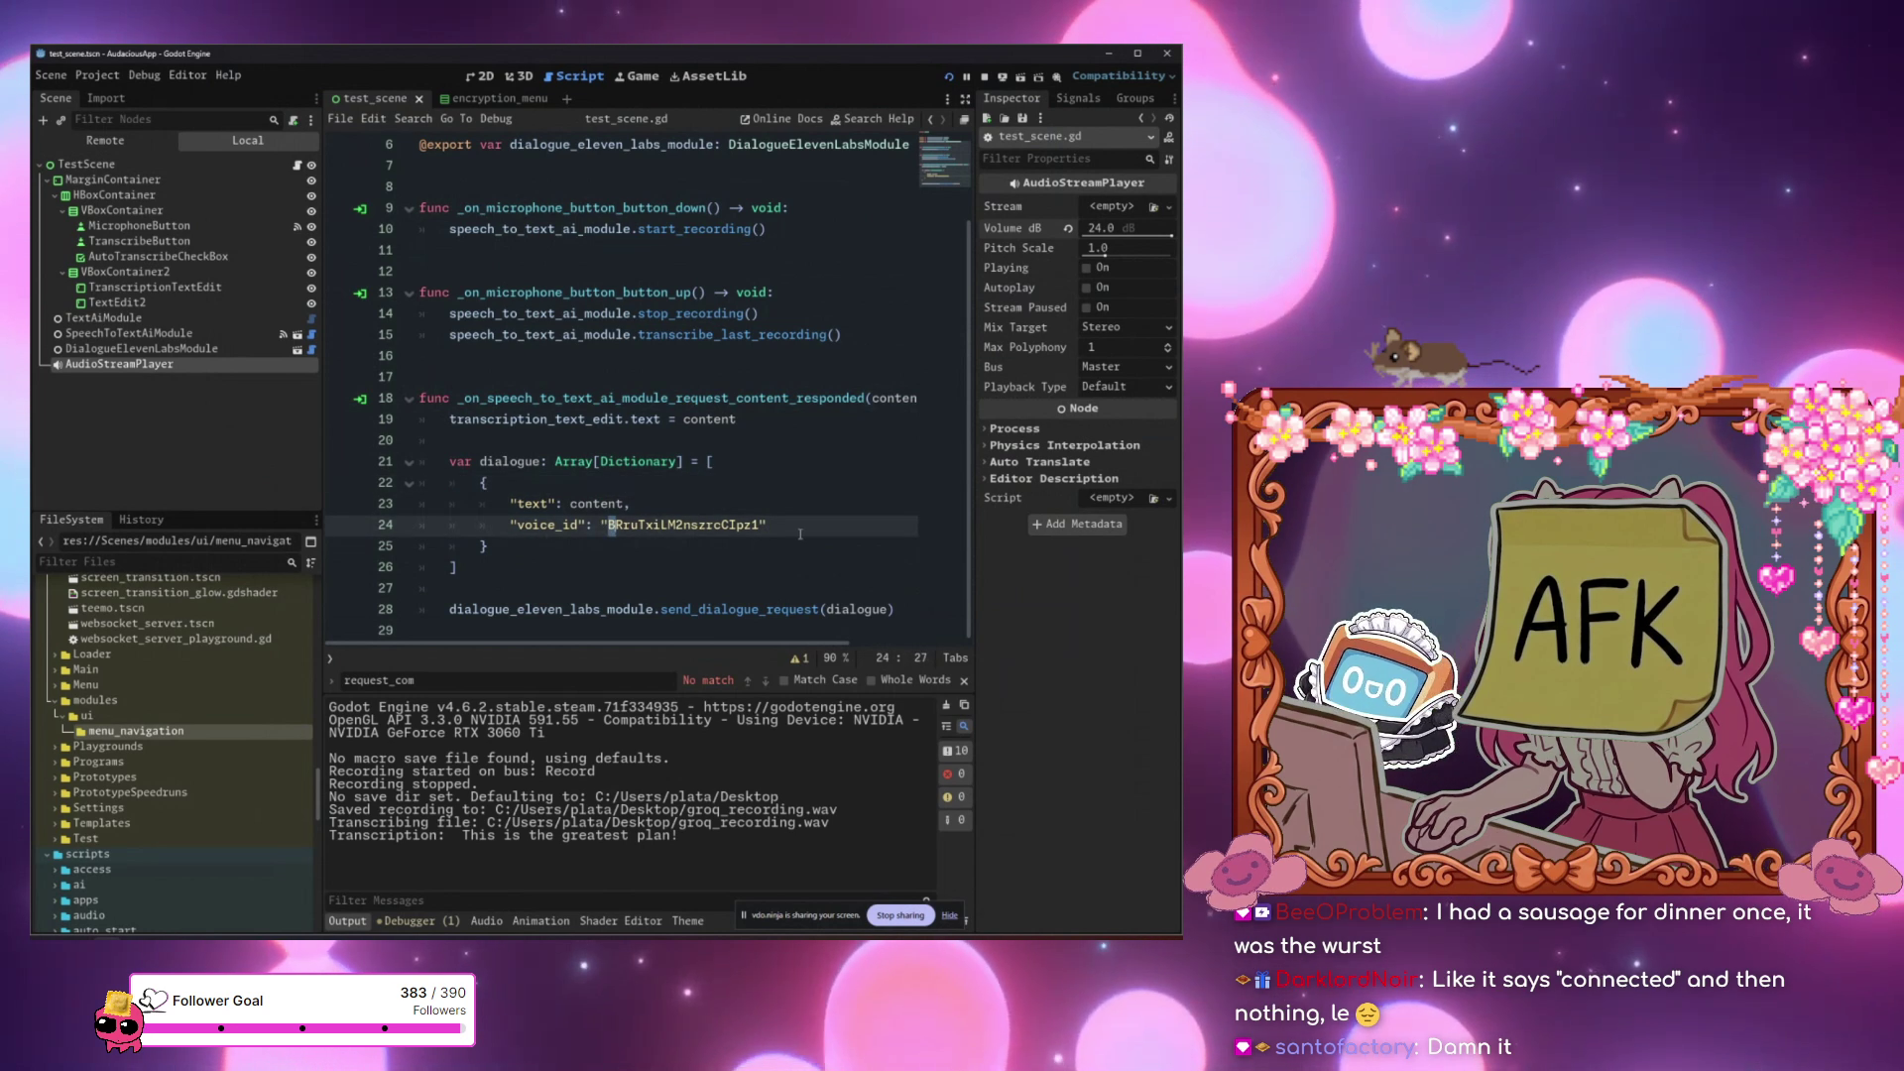
{"action": "key", "text": "Down"}
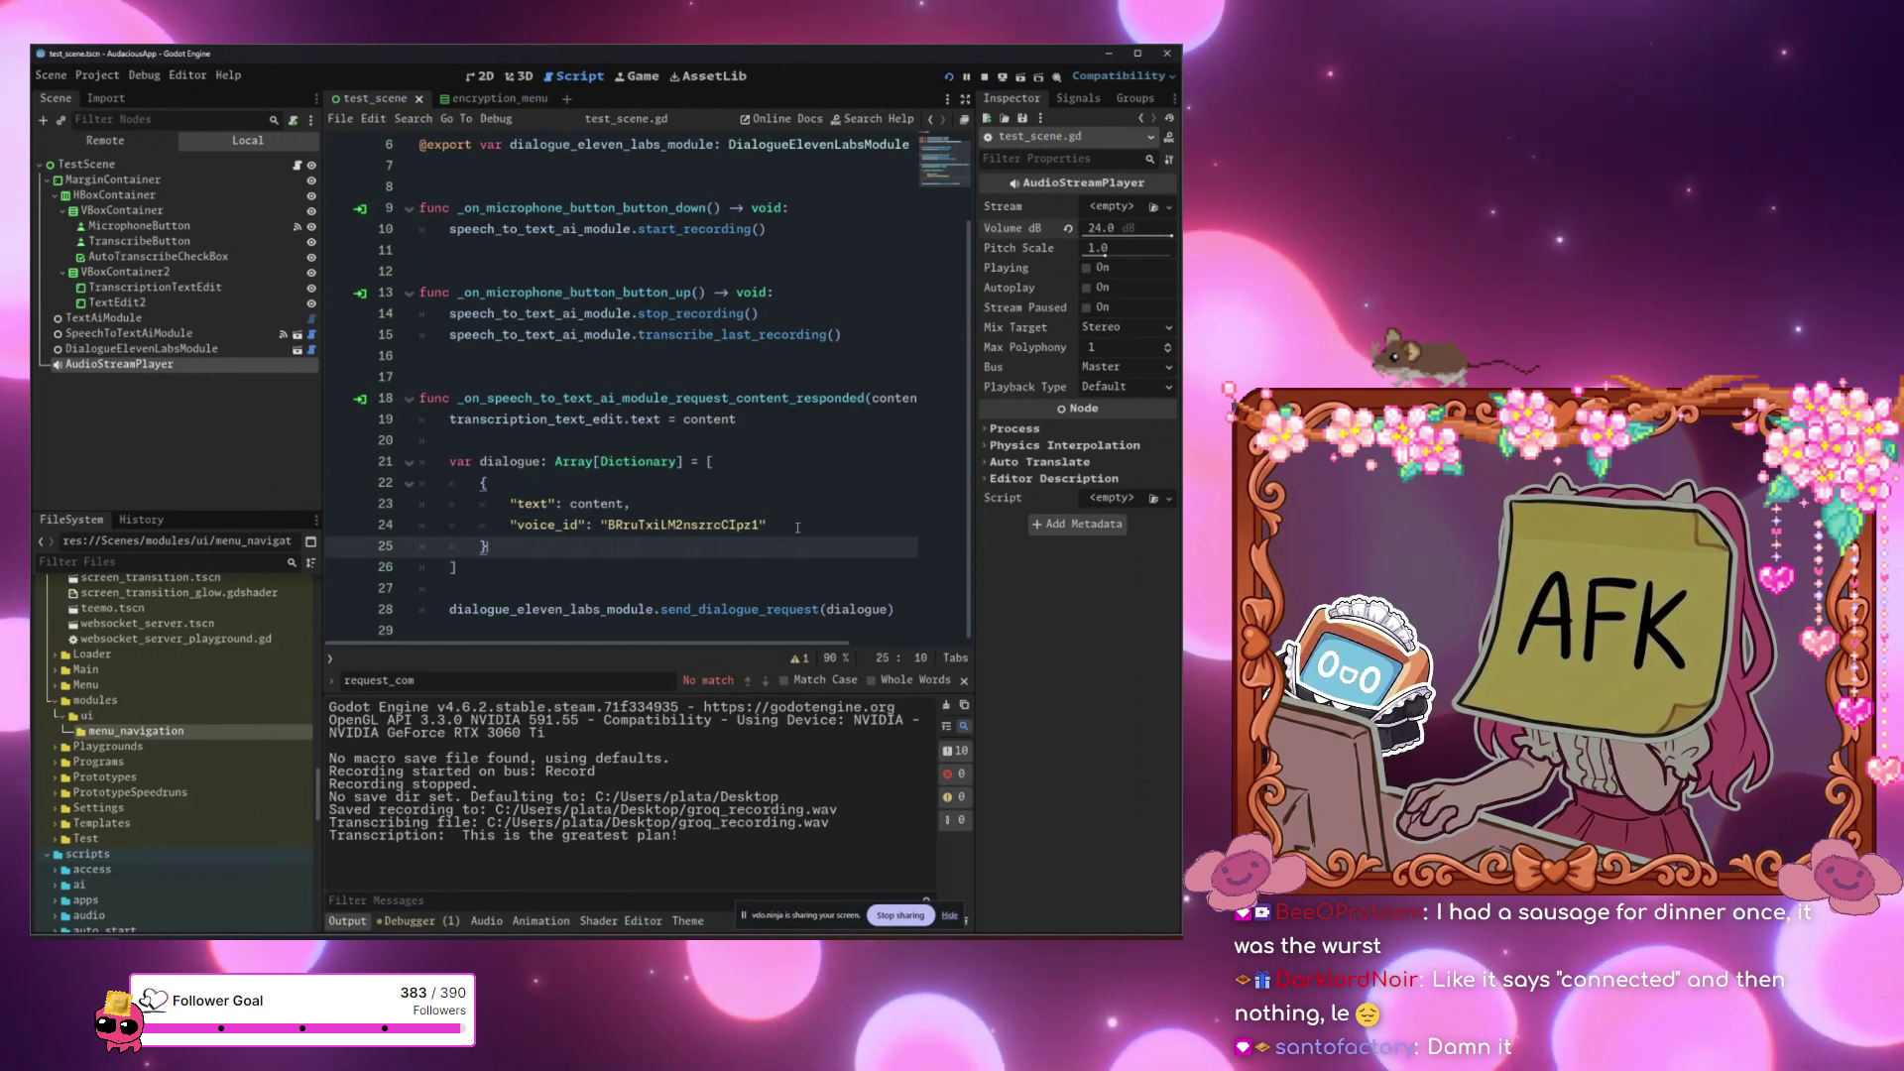
{"action": "type", "text": ","}
{"action": "key", "text": "Return"}
{"action": "key", "text": "Return"}
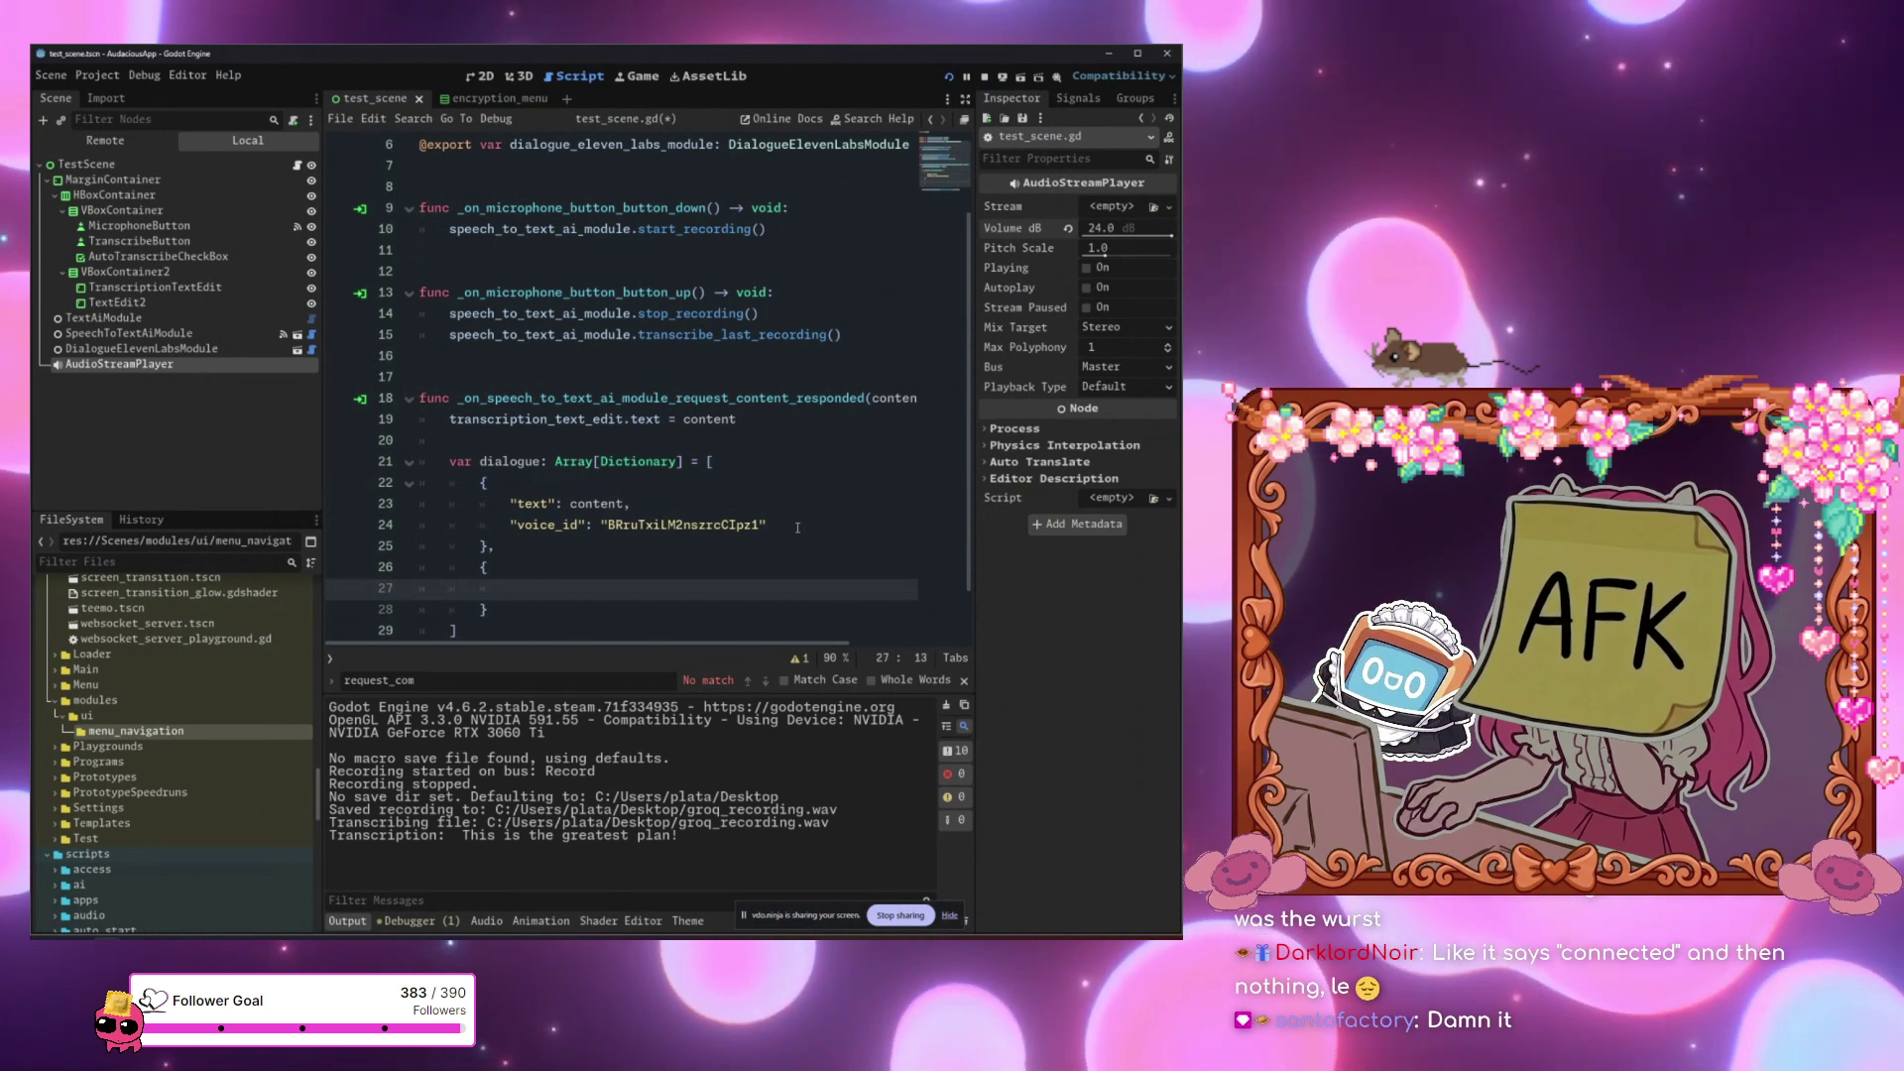
{"action": "type", "text": "\"text"}
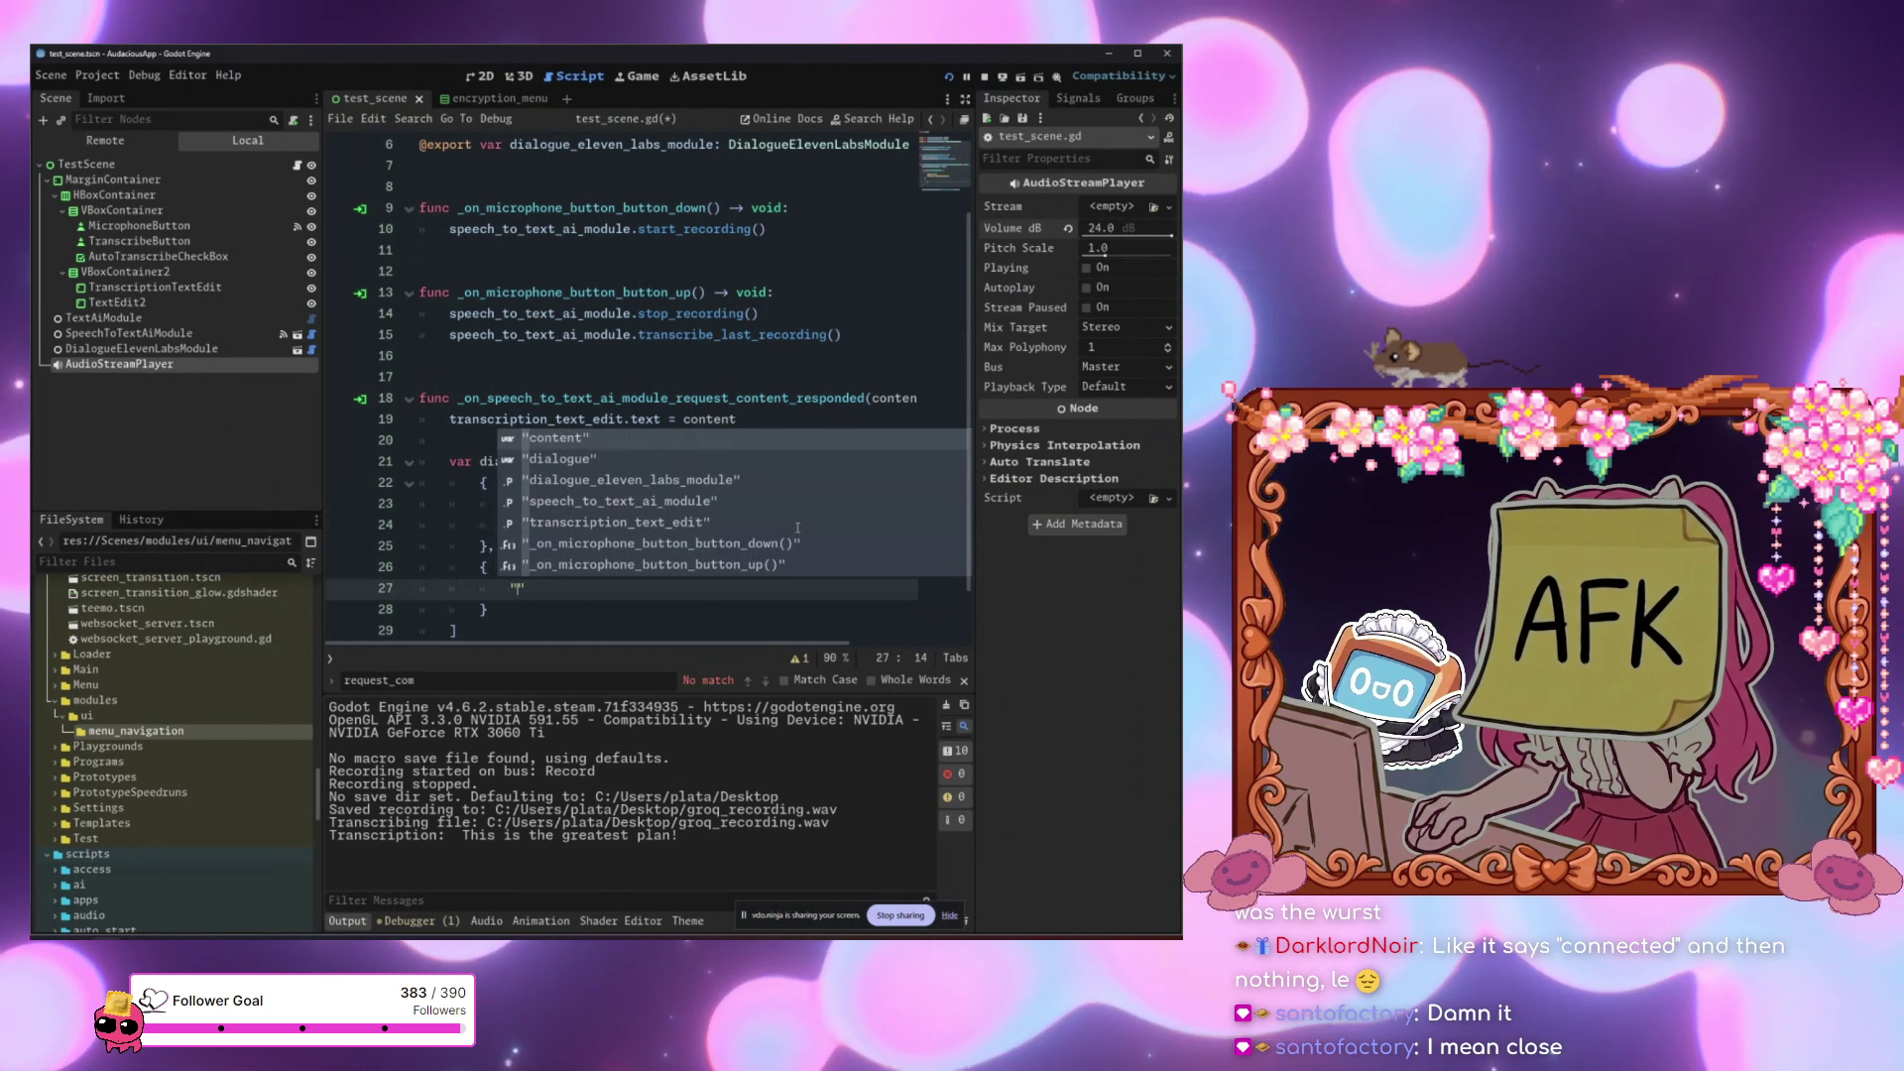
{"action": "type", "text": "\": "}
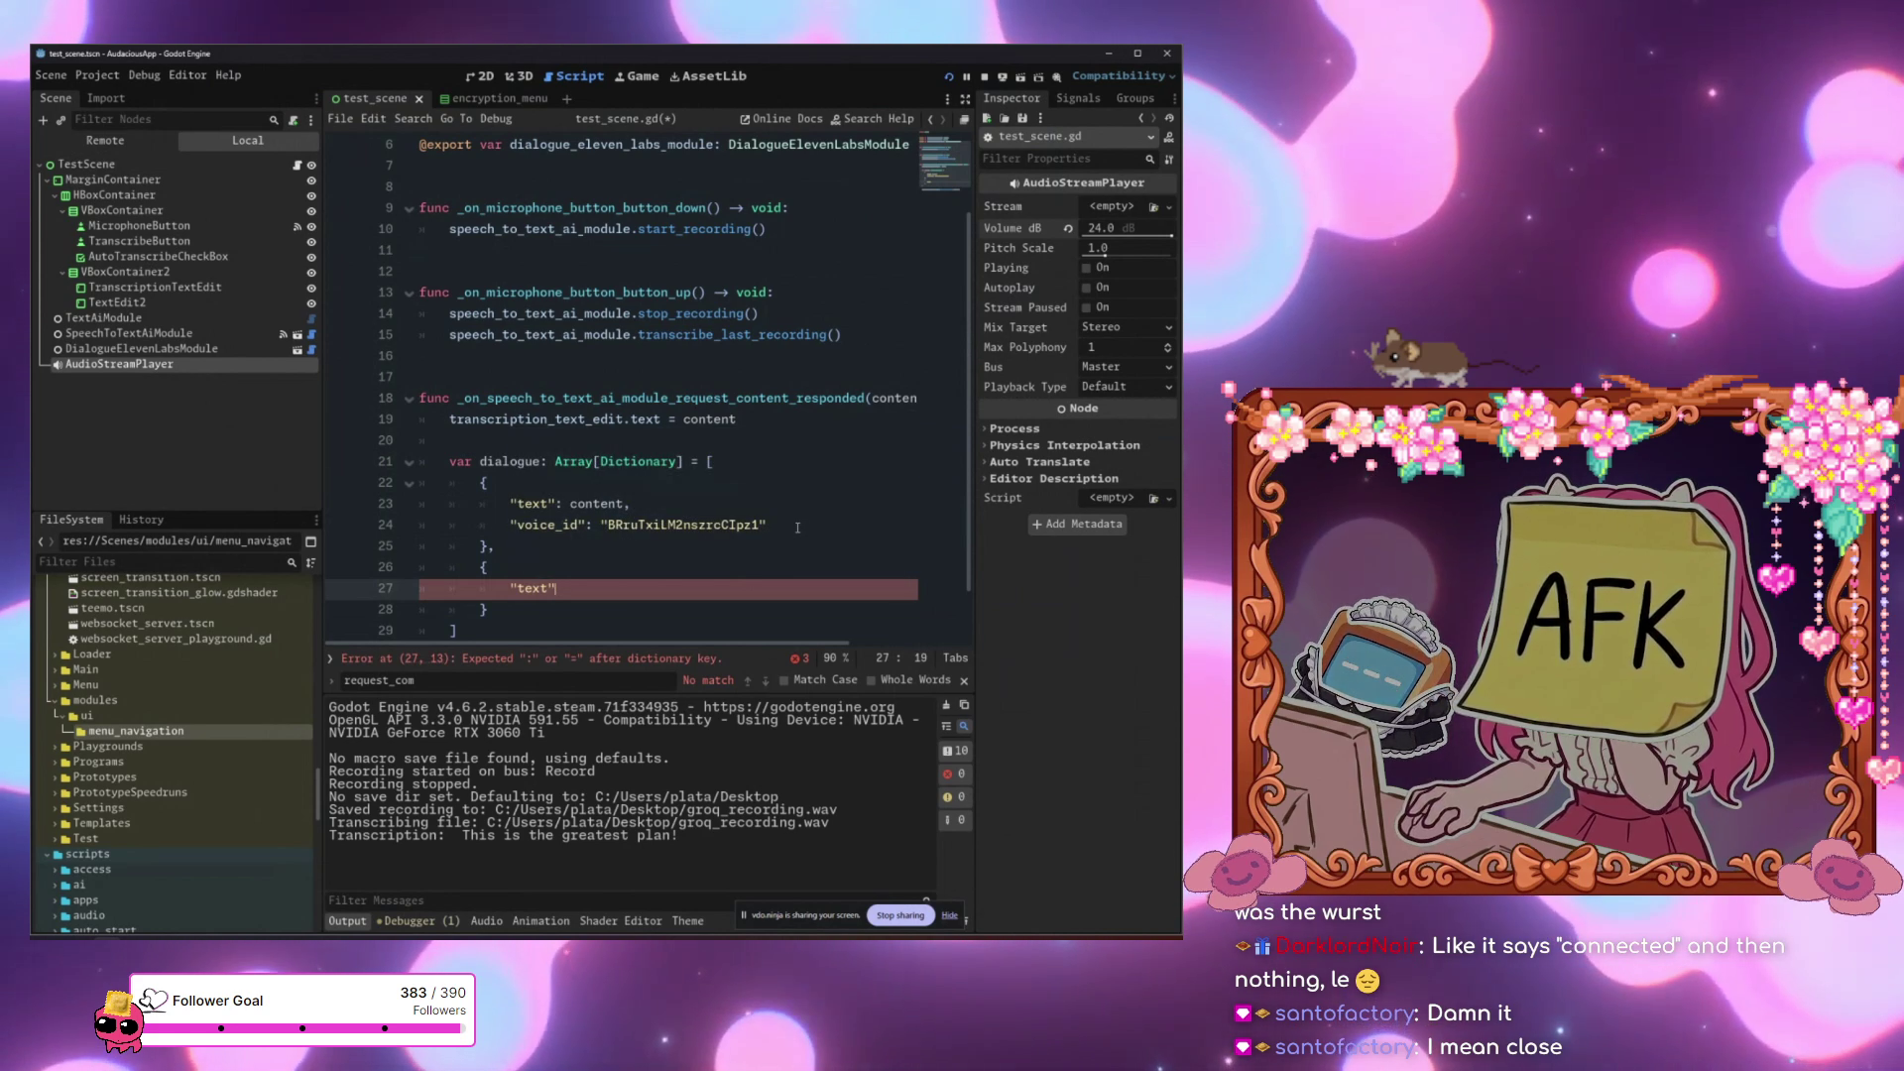
{"action": "type", "text": "\"In"}
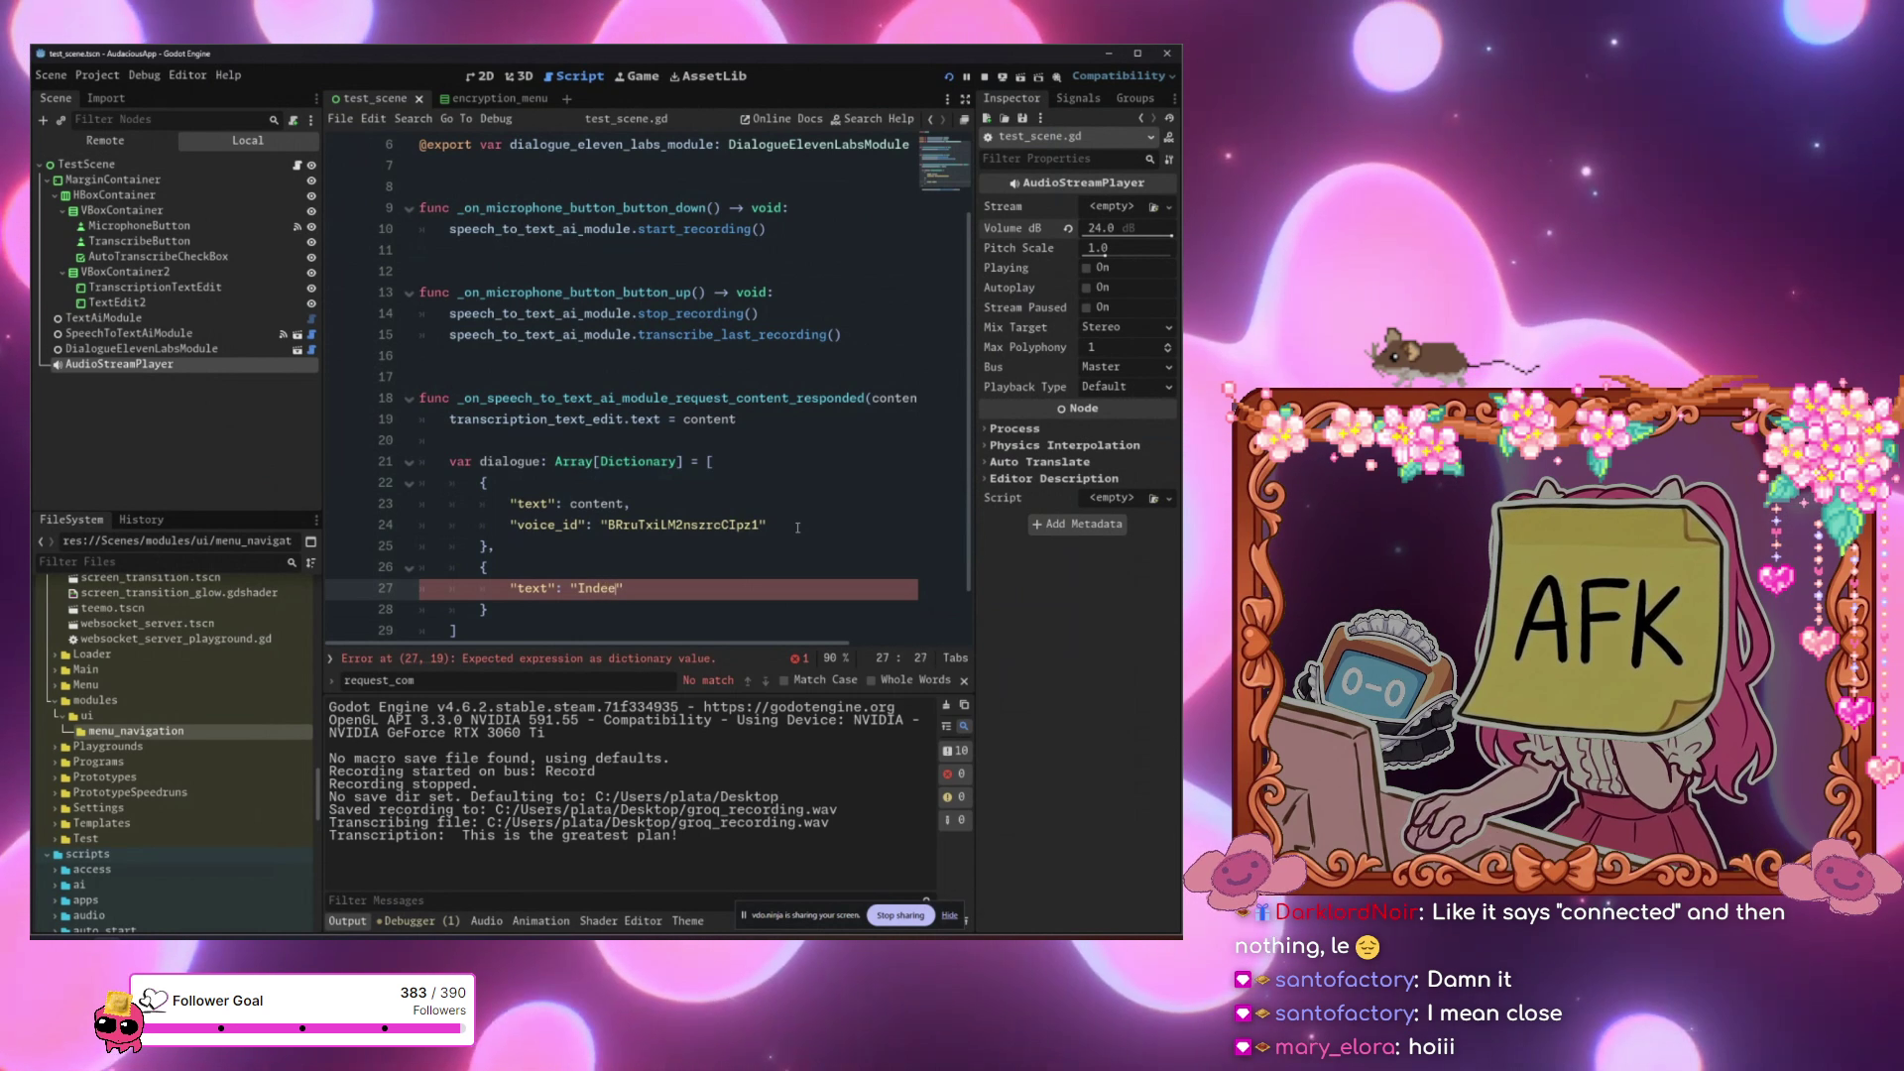
{"action": "type", "text": "deed it is!\""}
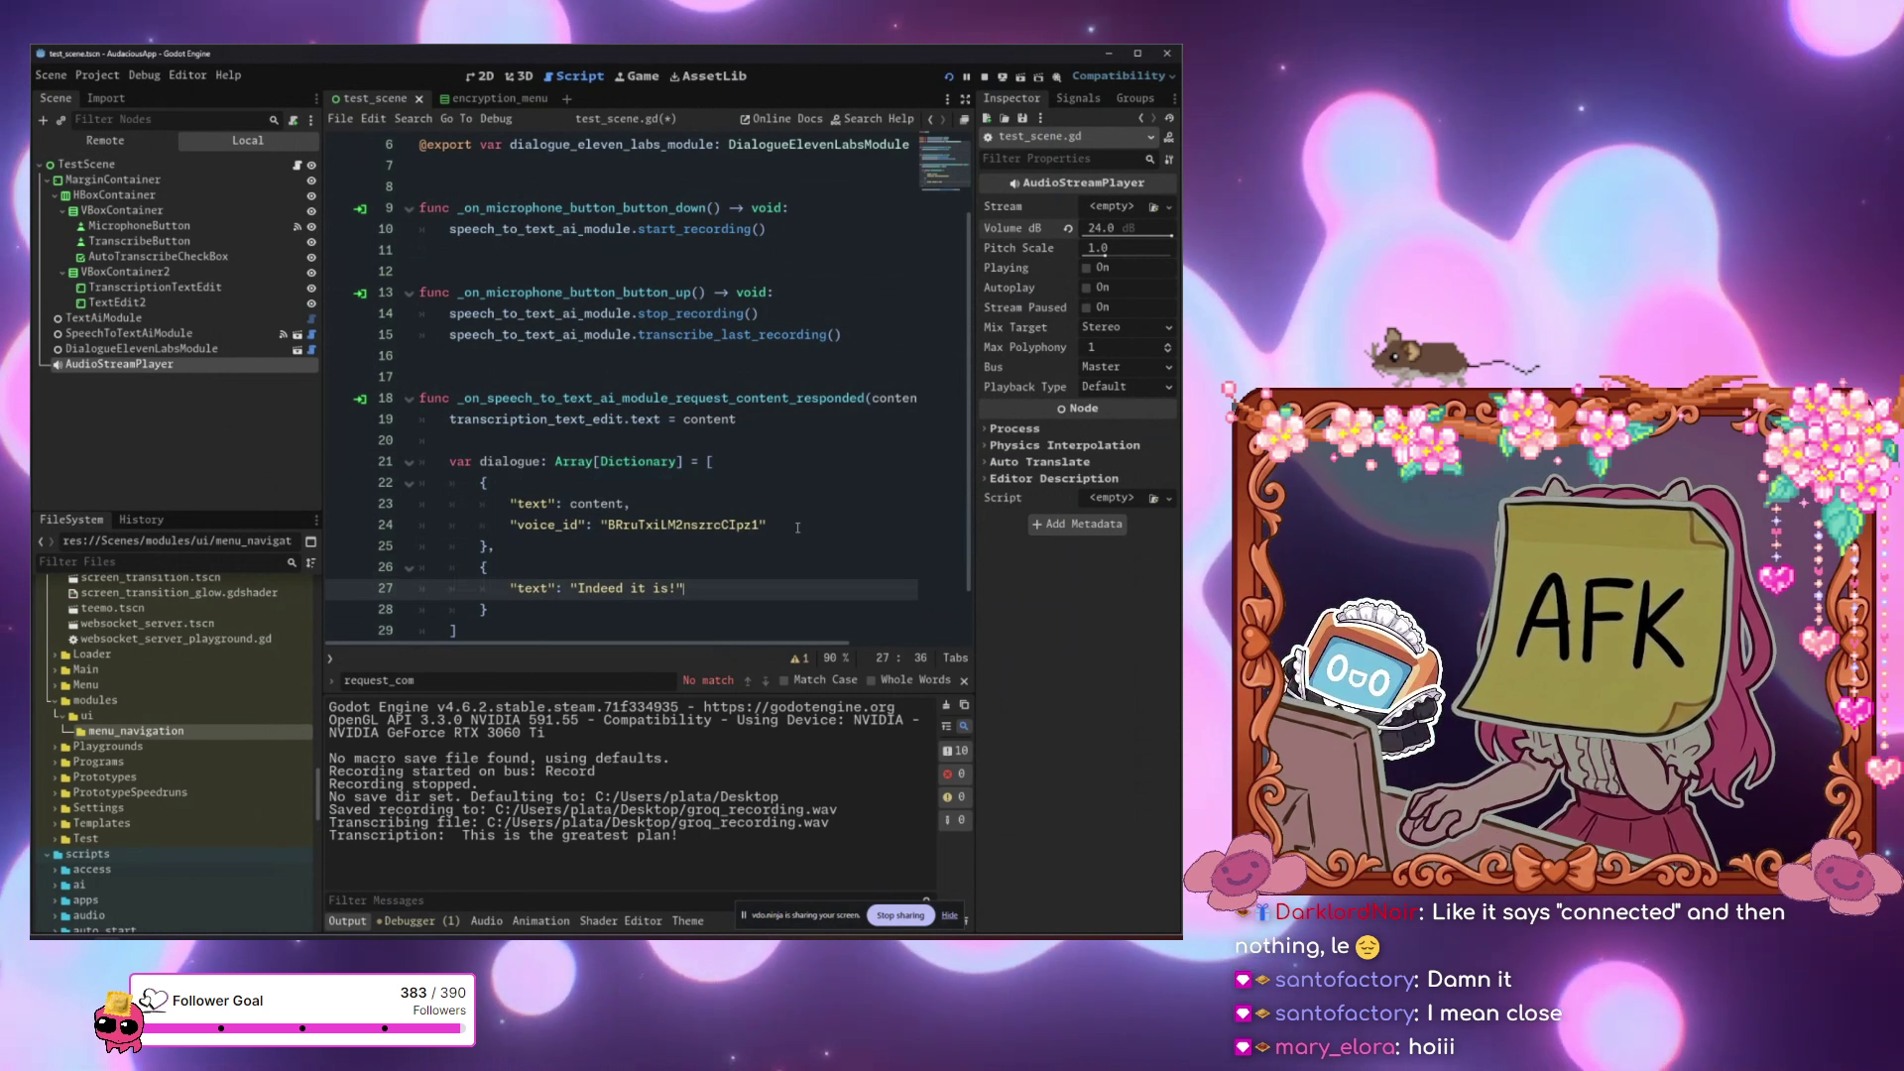
Step: Begin a voice_id key on the new entry line and bring up the ElevenLabs voice library
{"action": "key", "text": "Return"}
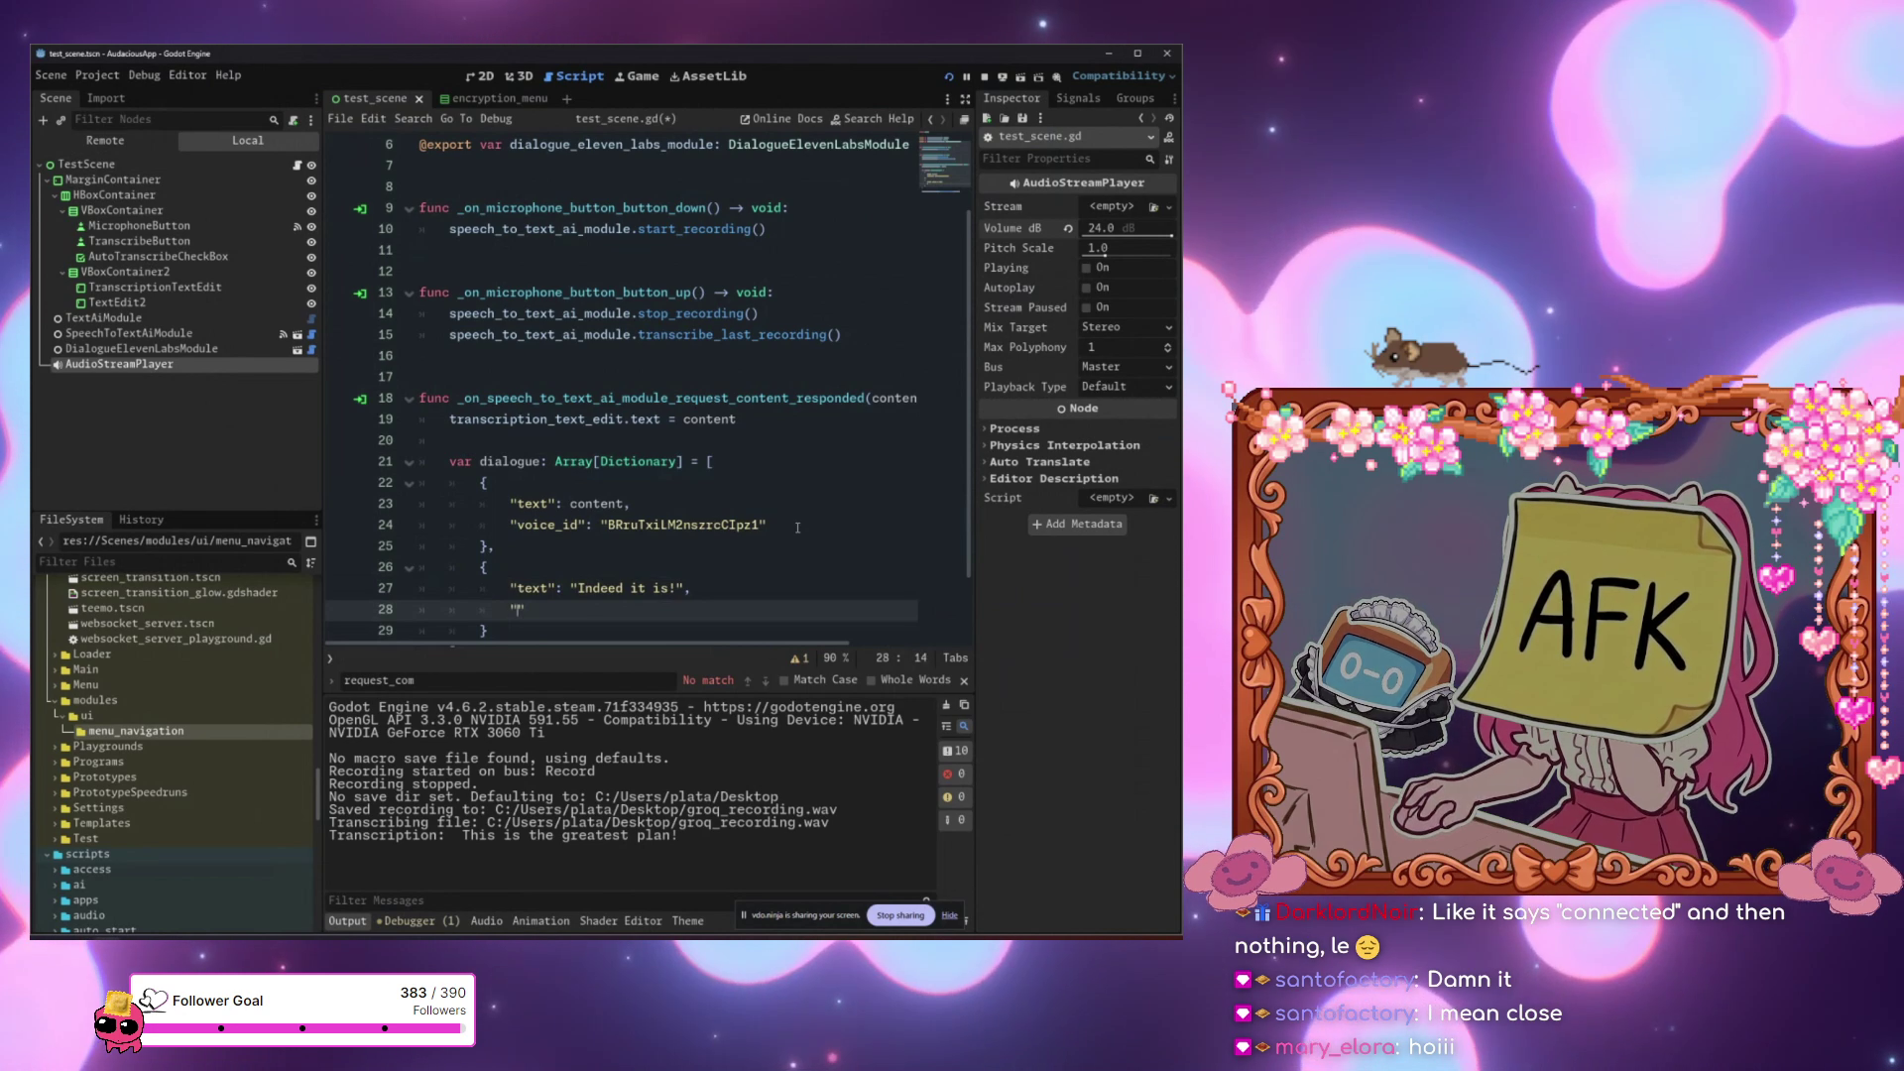
{"action": "type", "text": "voi"}
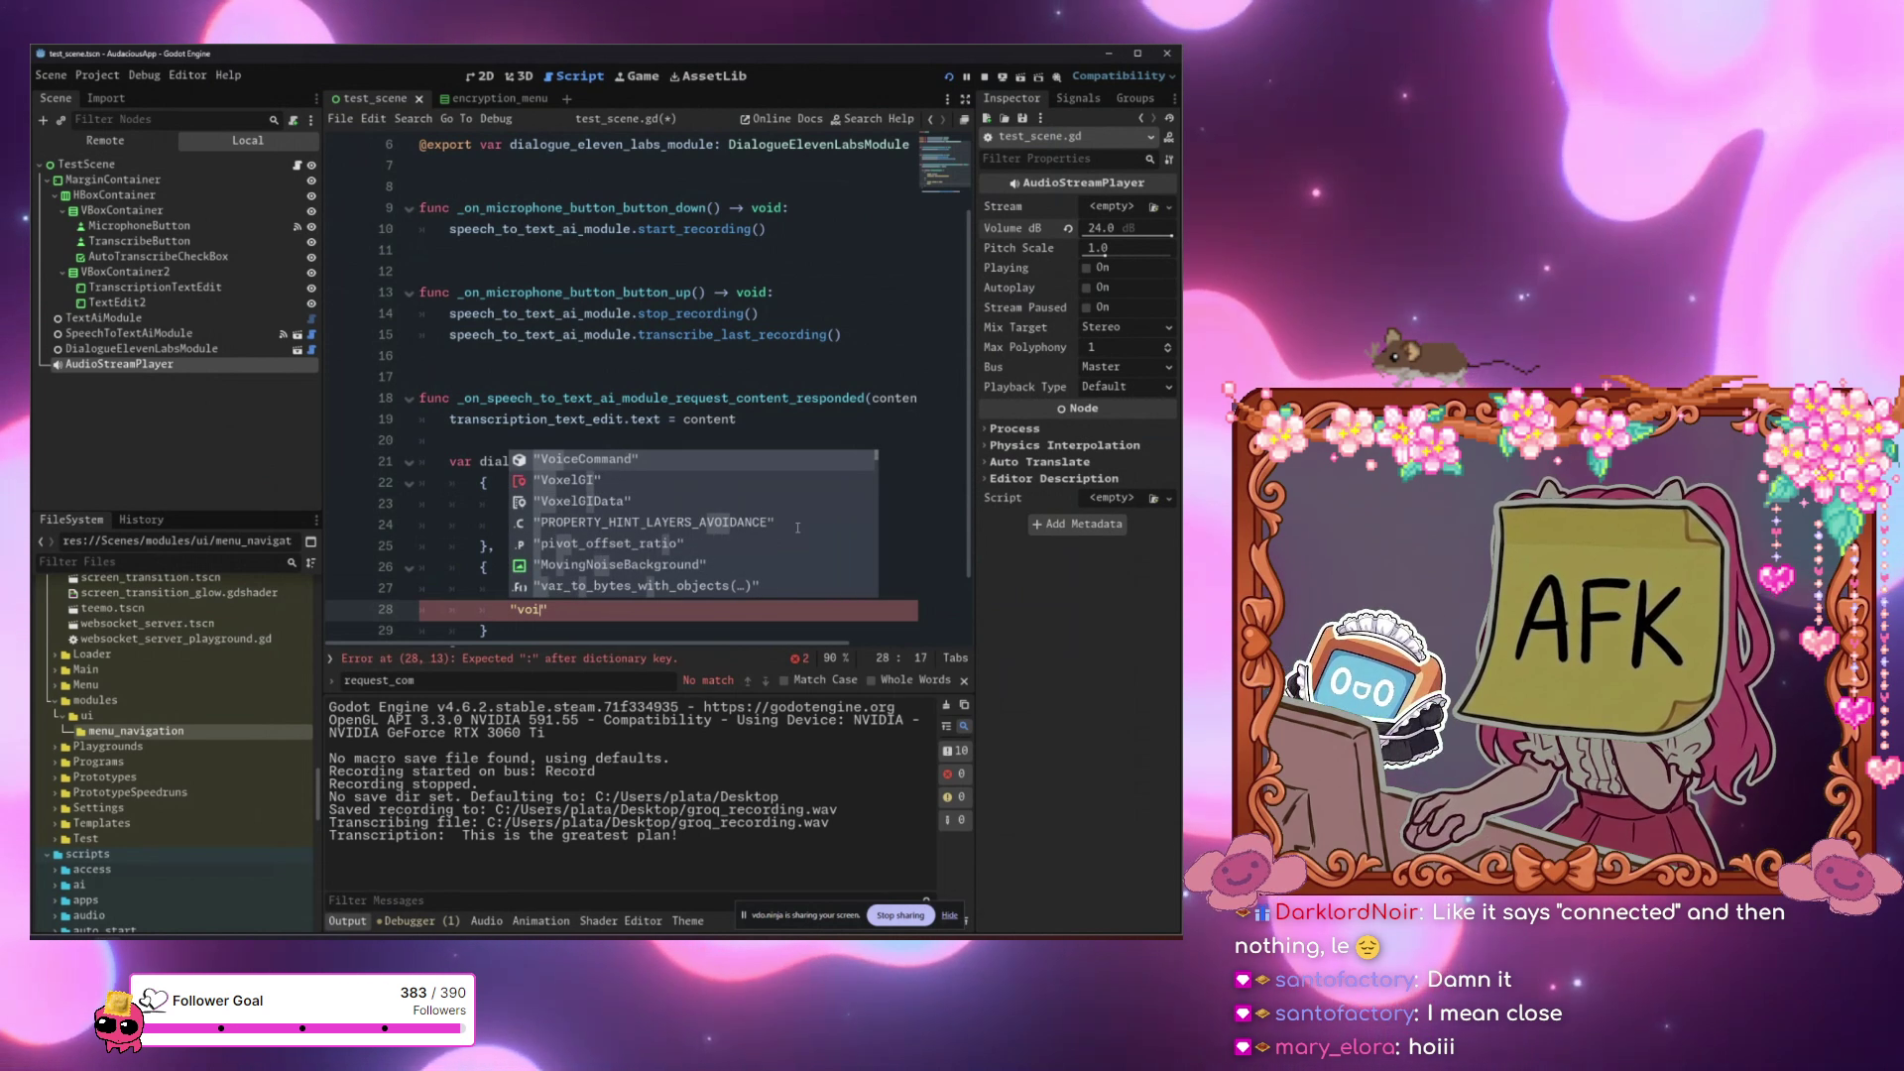
{"action": "type", "text": "ce_id"}
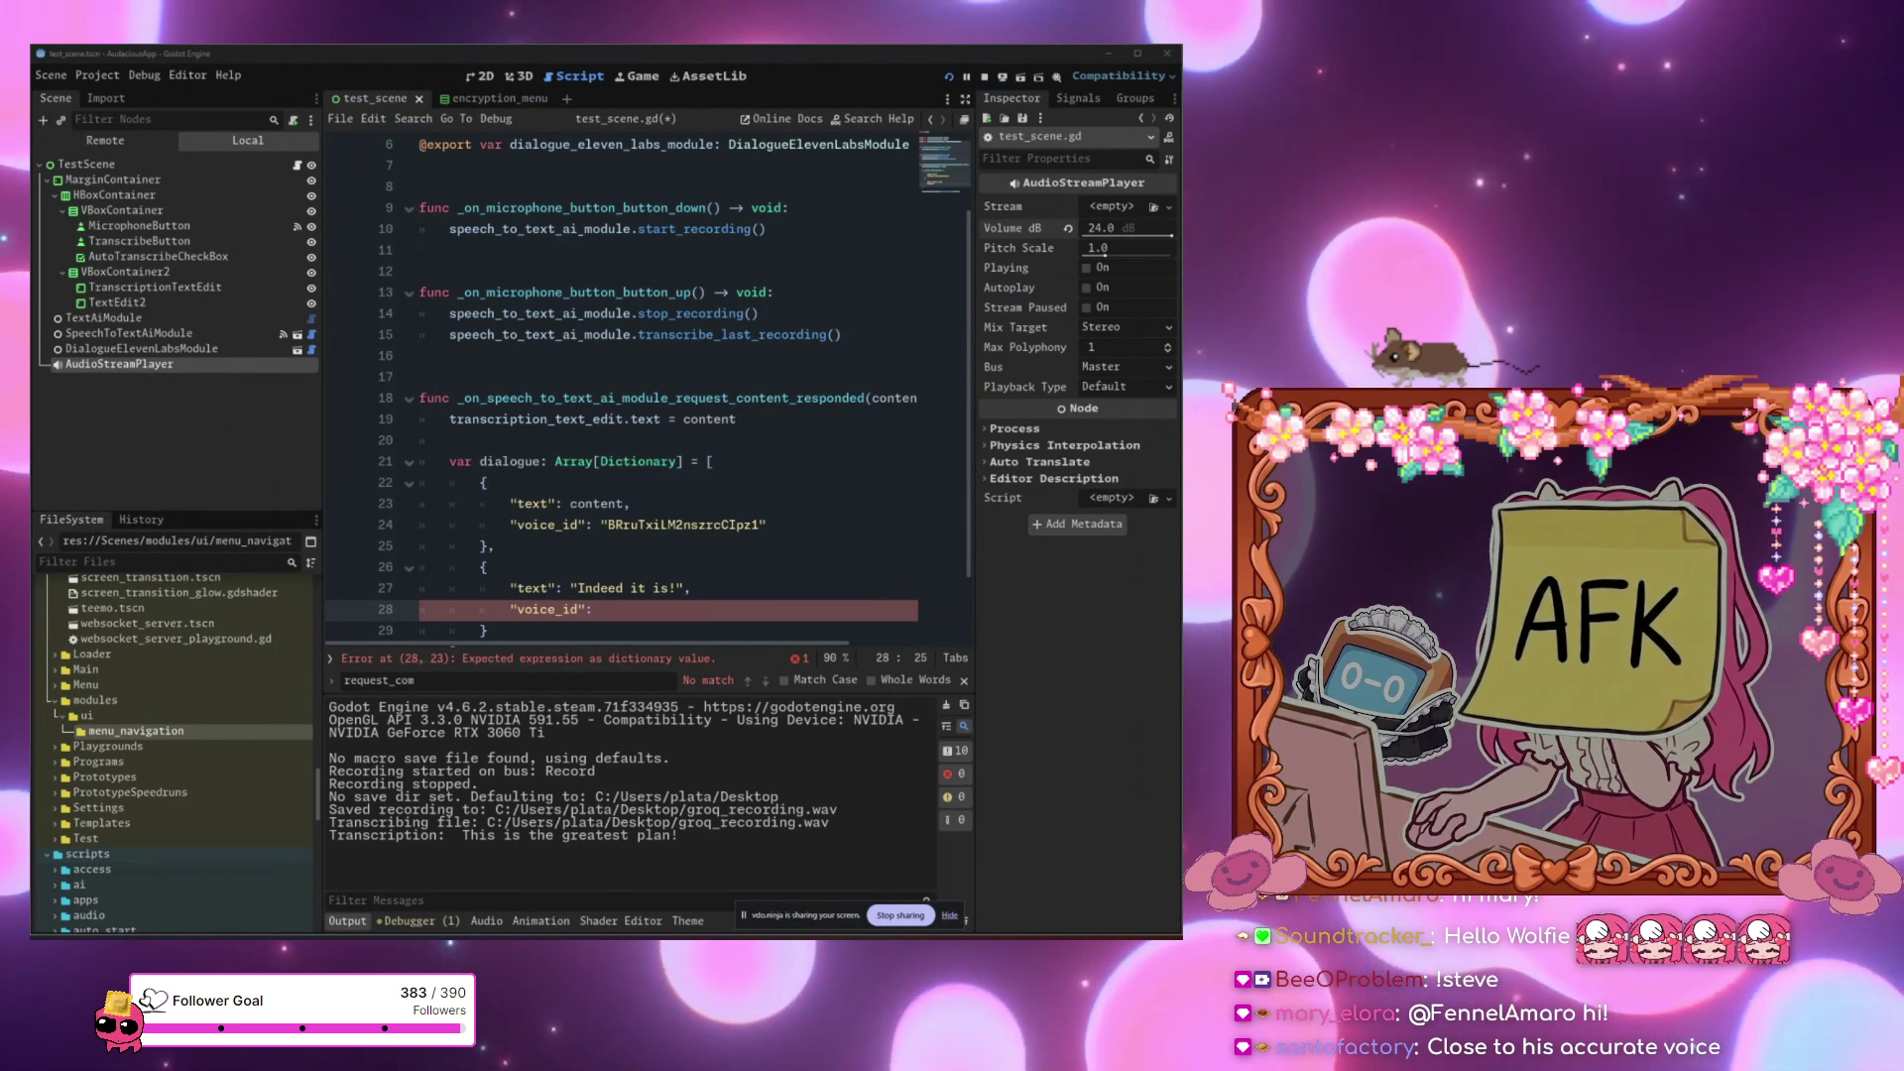
{"action": "key", "text": "alt+Tab"}
{"action": "left_click_drag", "start_coordinate": [346, 195], "coordinate": [217, 174]}
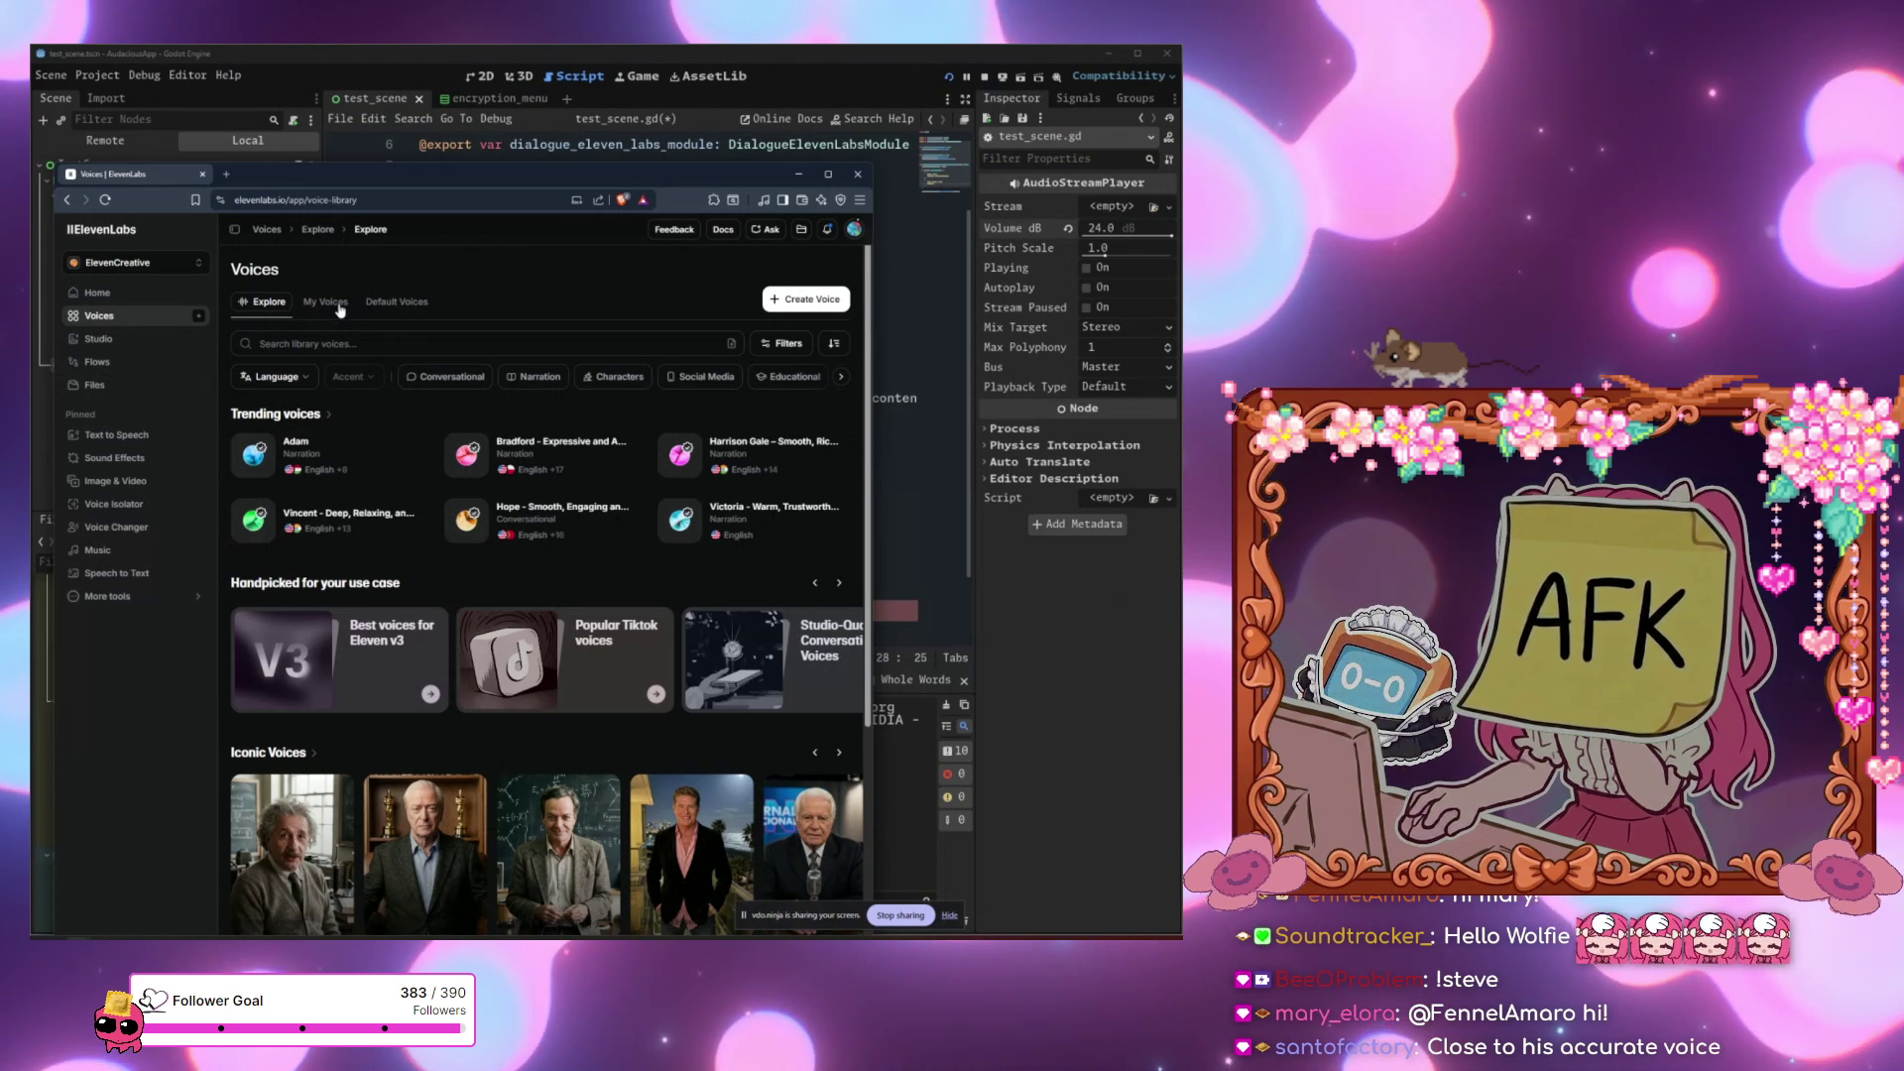
Step: Copy Cherry Twinkle's voice ID from My Voices and use it for the "Indeed it is!" entry
{"action": "left_click", "coordinate": [326, 303]}
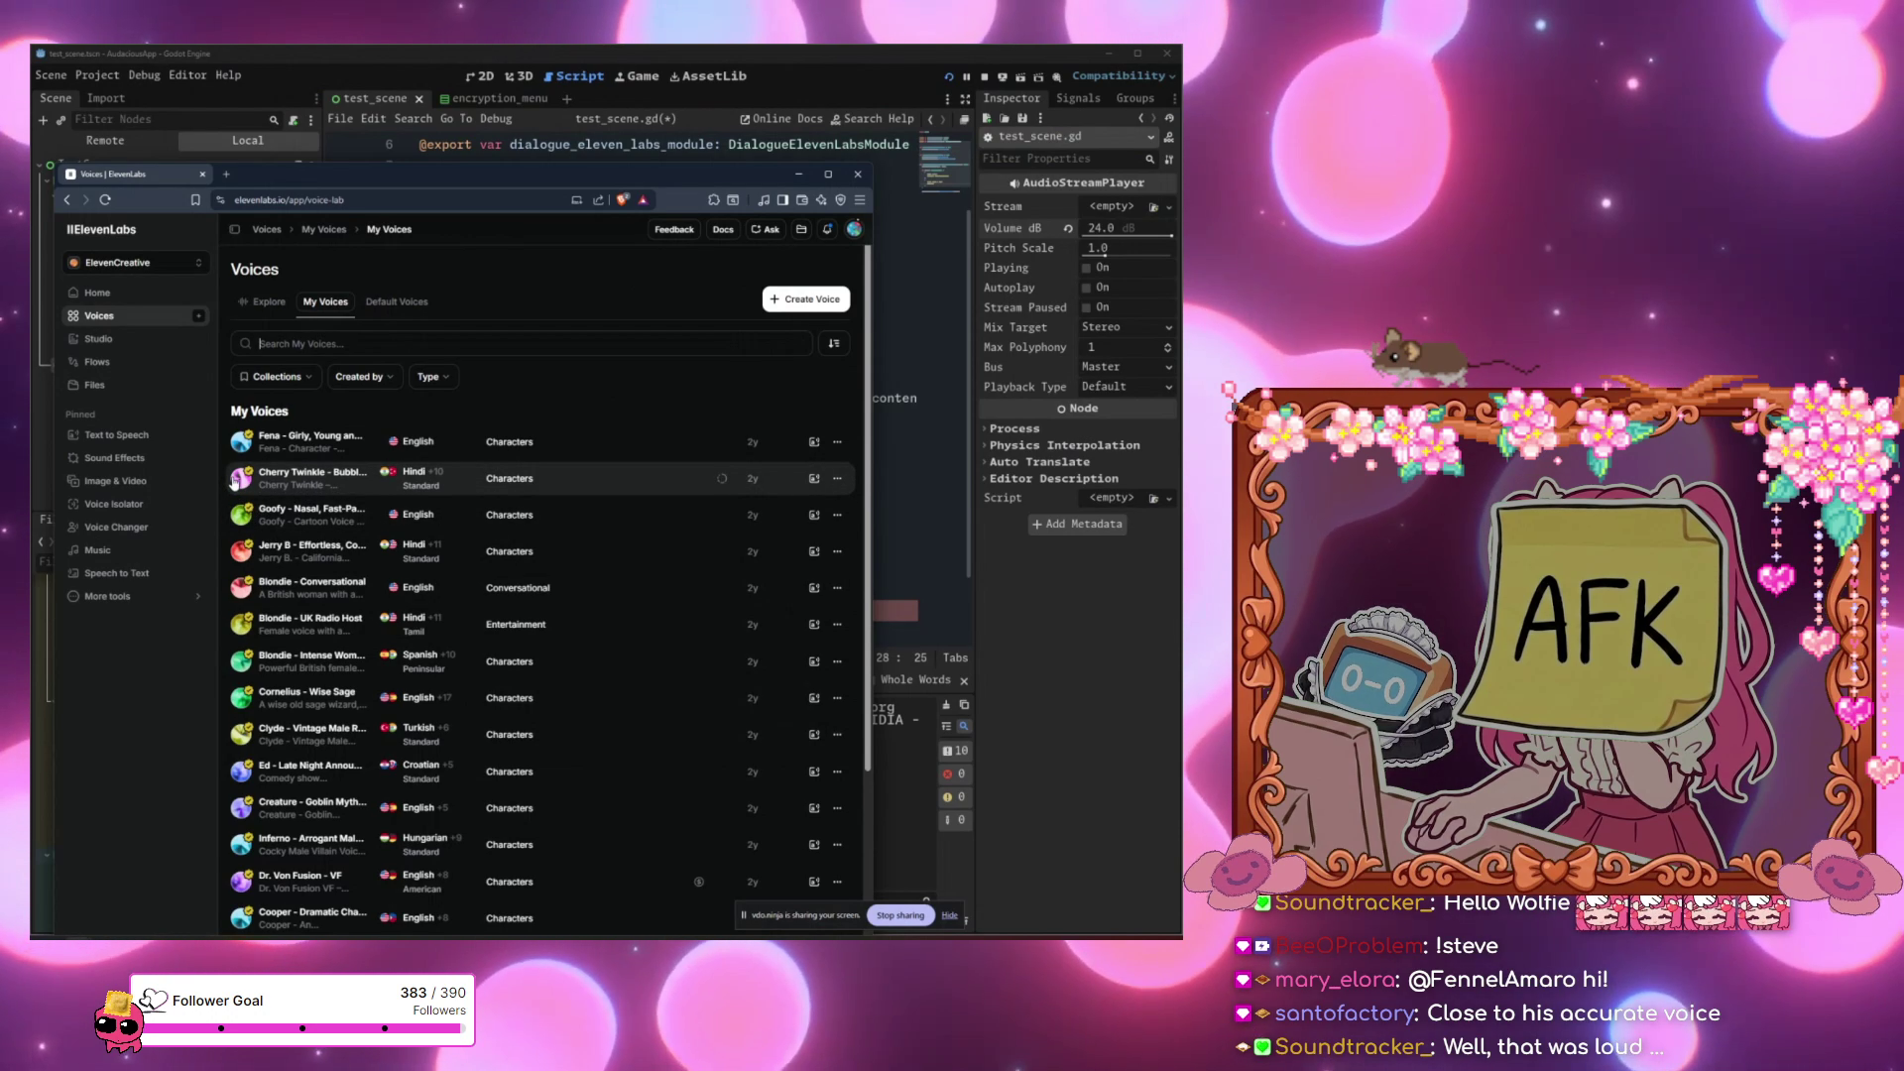
{"action": "left_click", "coordinate": [837, 479]}
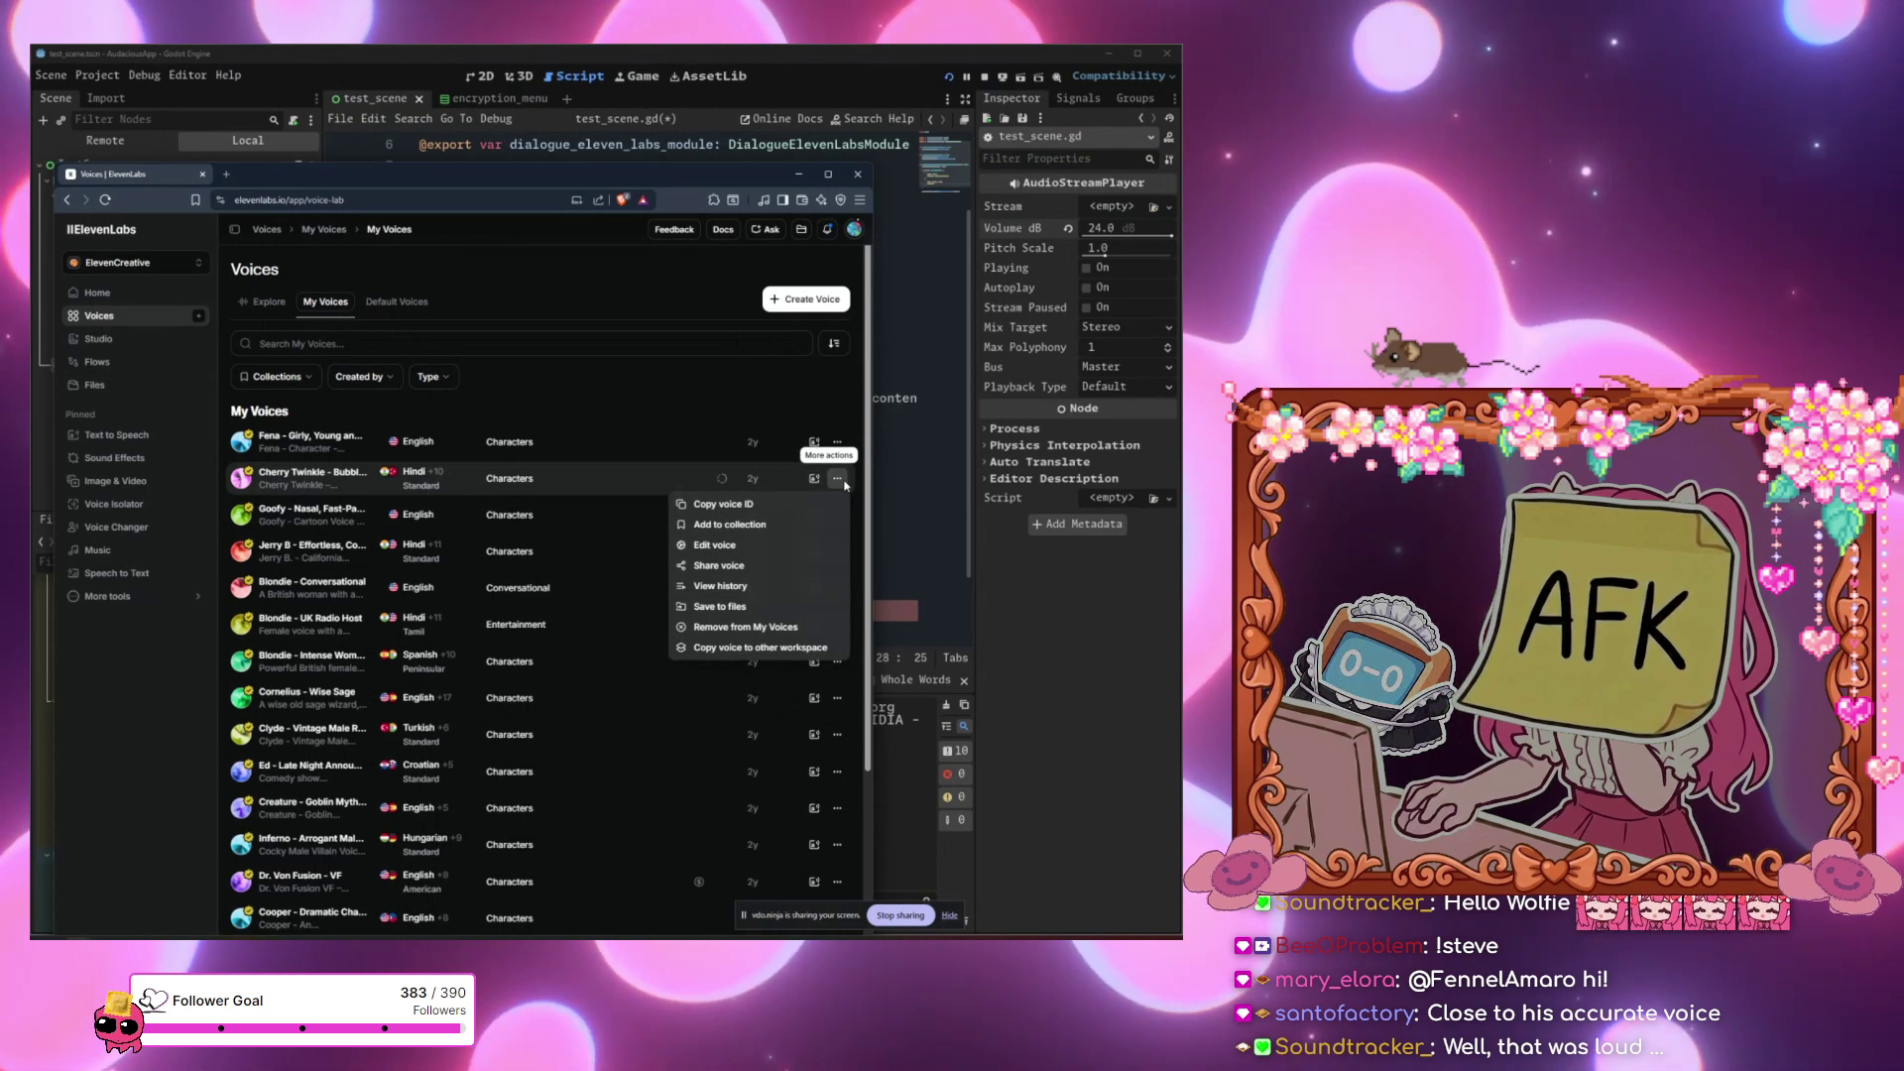
{"action": "left_click", "coordinate": [765, 520]}
{"action": "key", "text": "alt+Tab"}
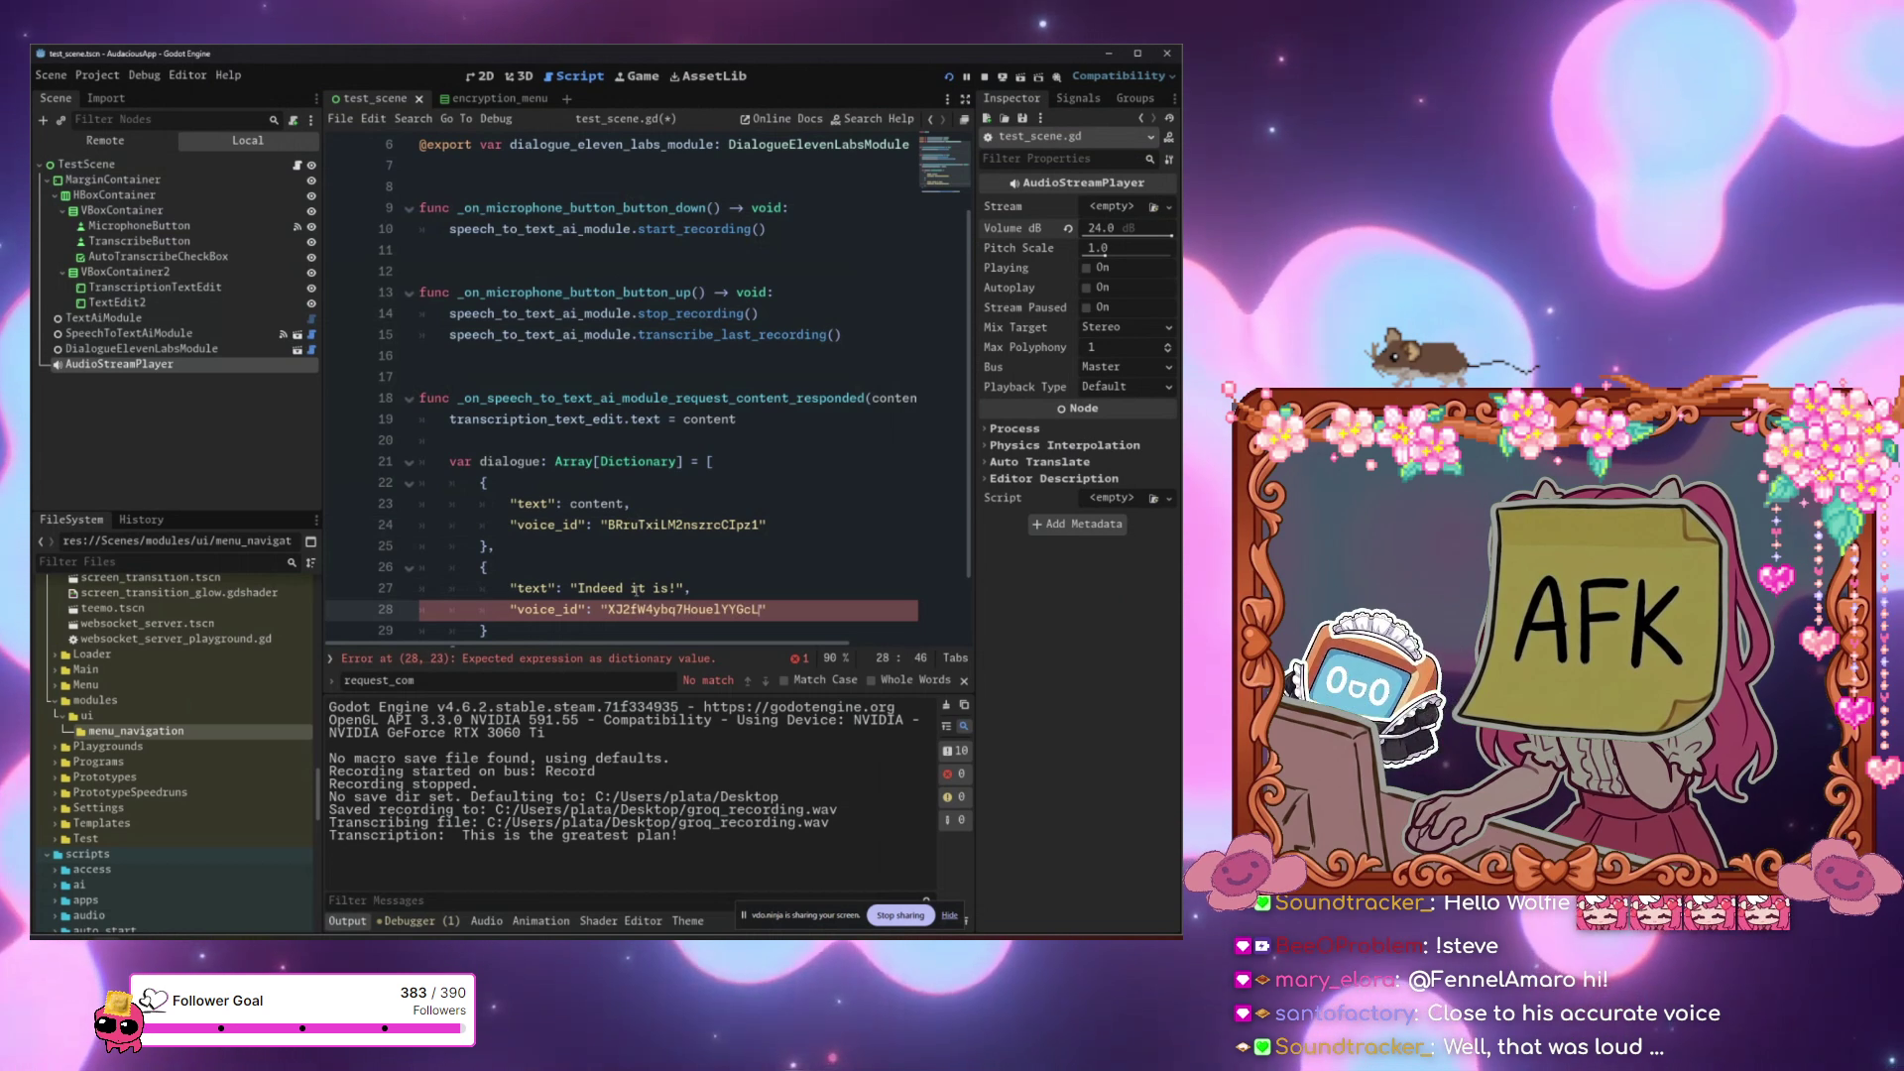
{"action": "left_click", "coordinate": [634, 314]}
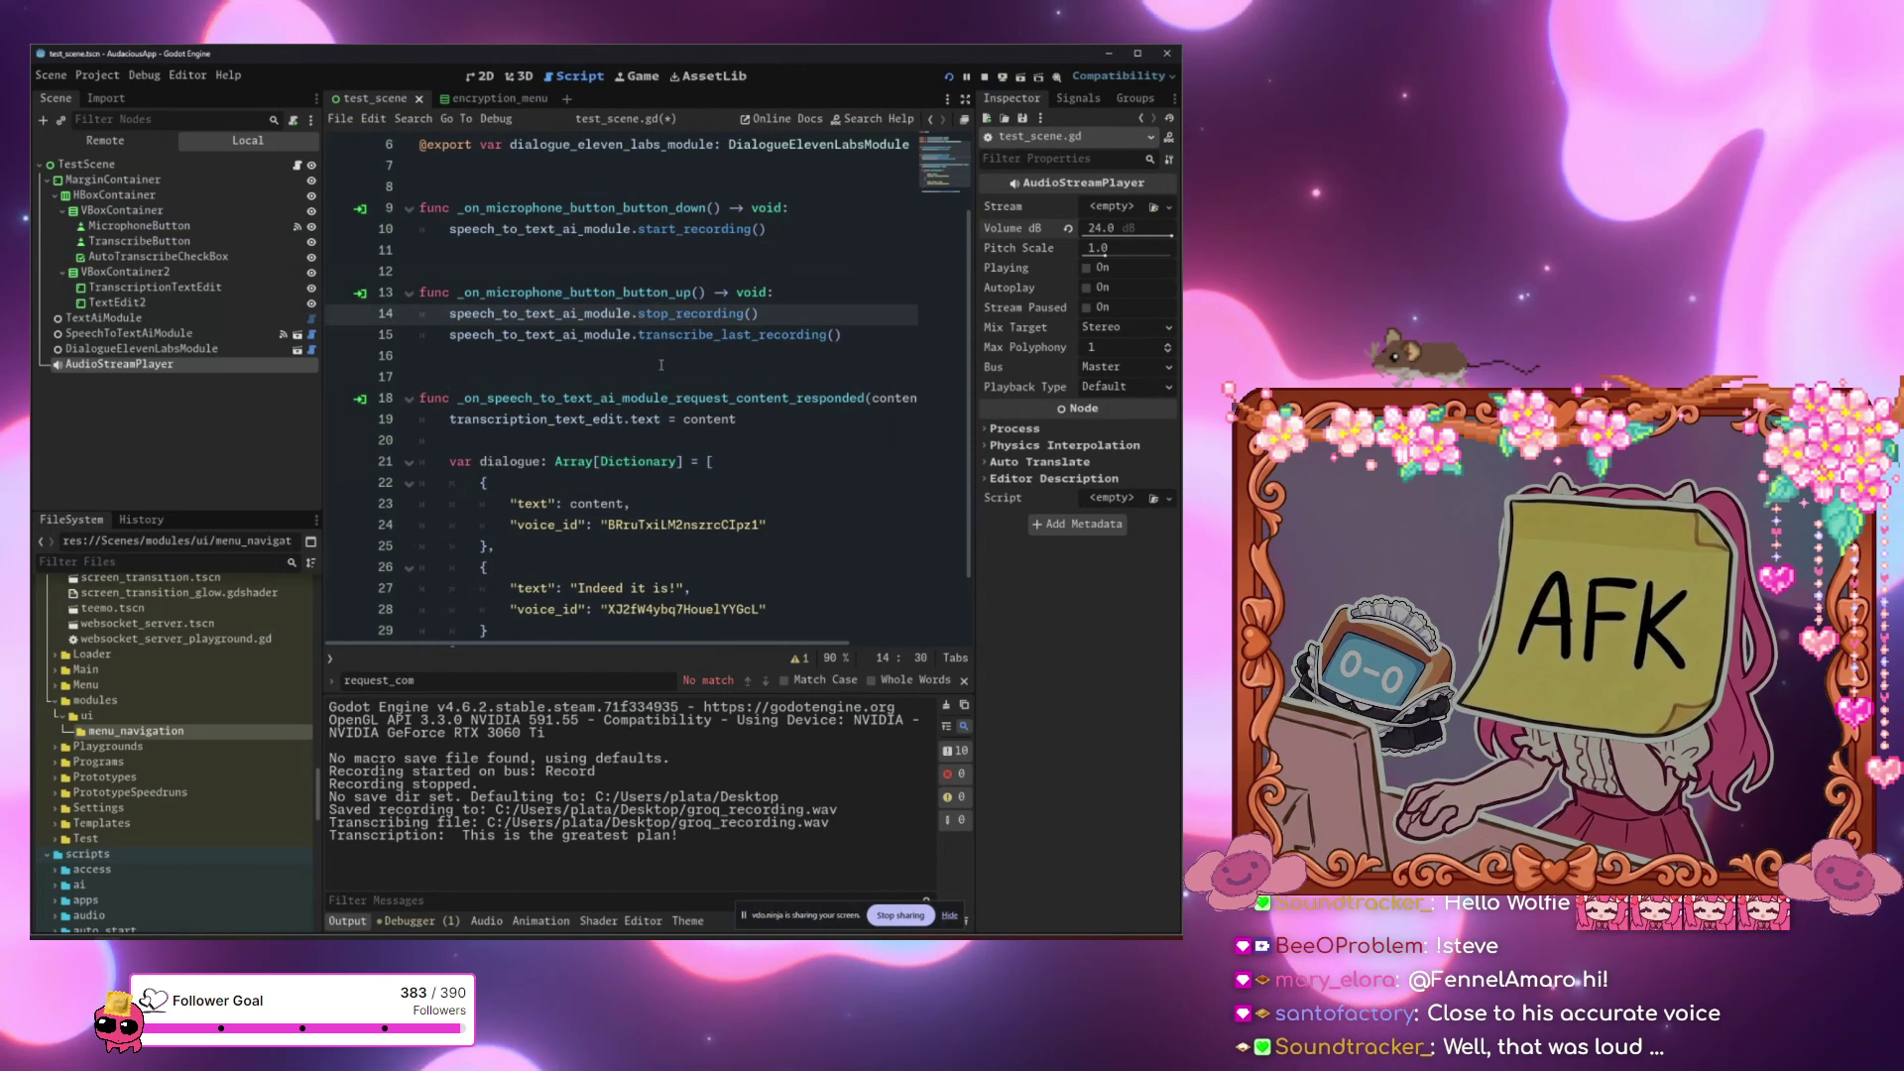
{"action": "left_click", "coordinate": [623, 524]}
{"action": "key", "text": "Up"}
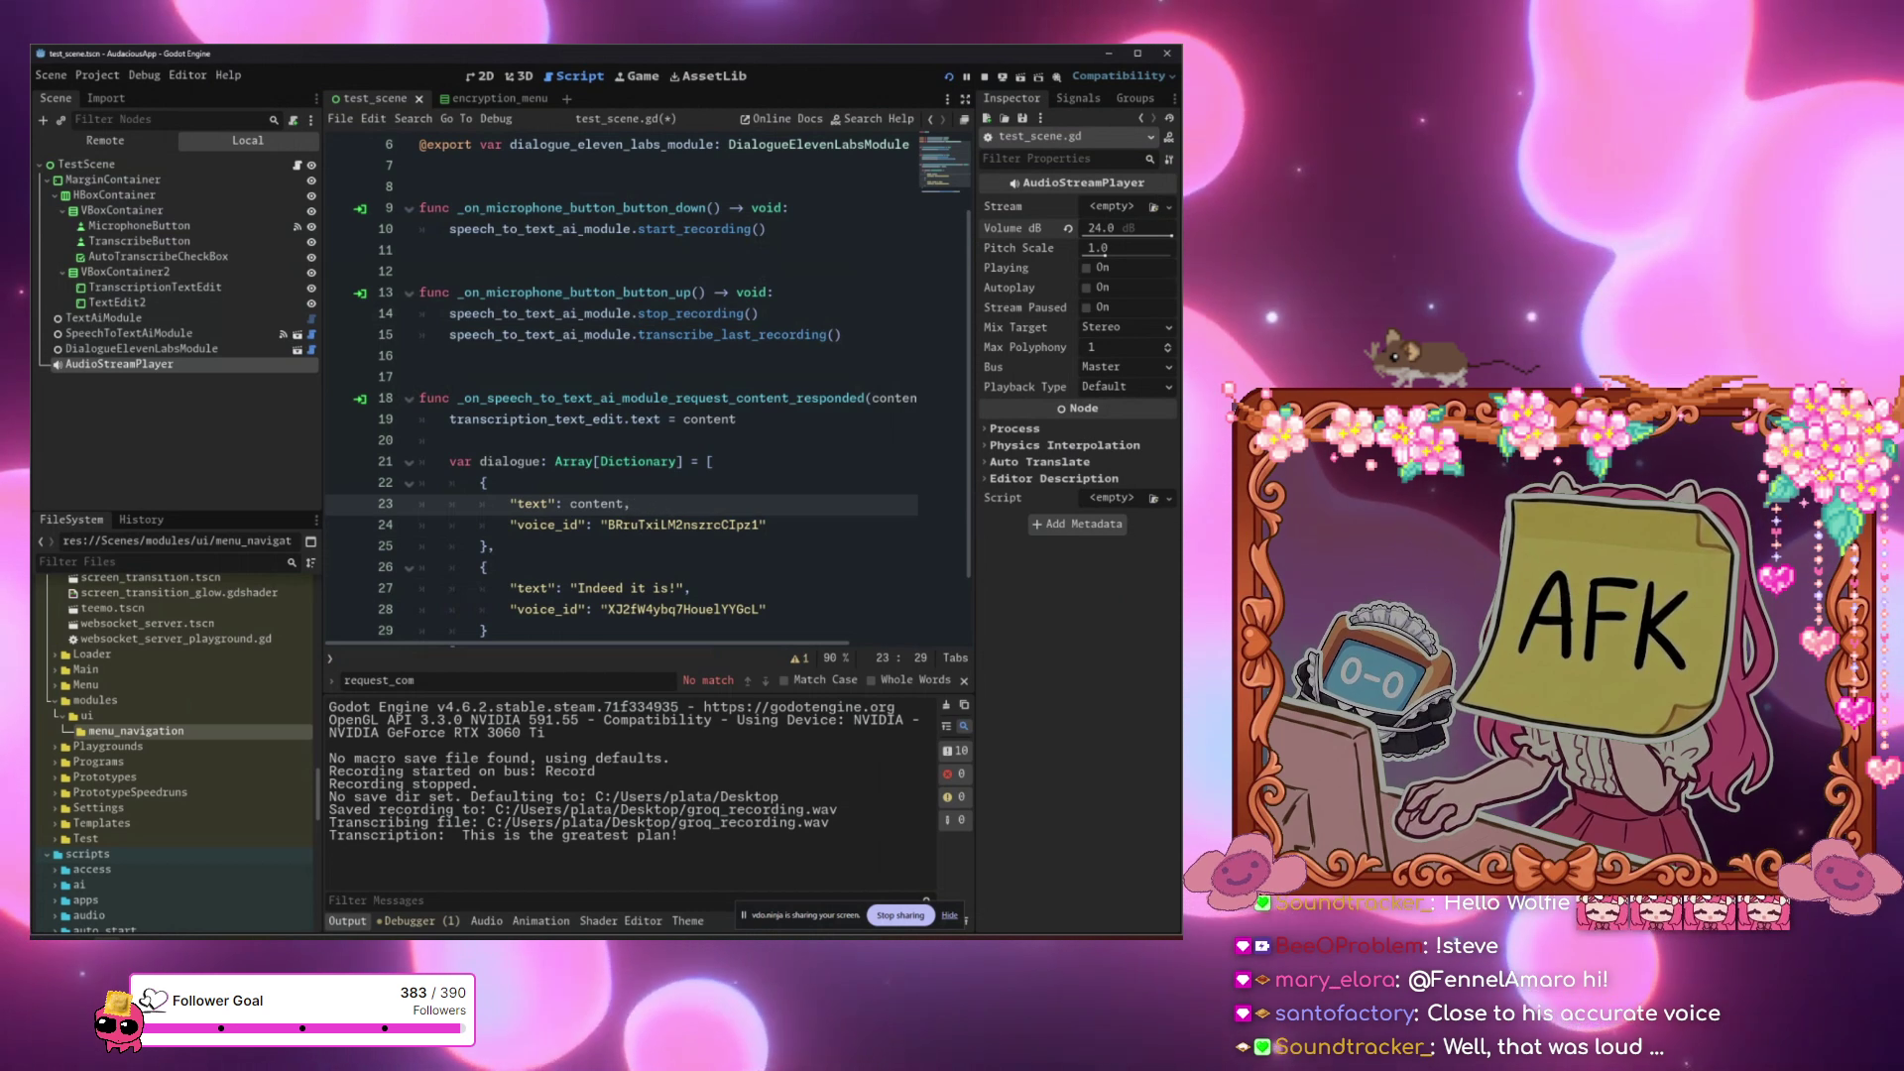
Step: Run the test scene, then try and undo an edit to the first dialogue entry
{"action": "key", "text": "F6"}
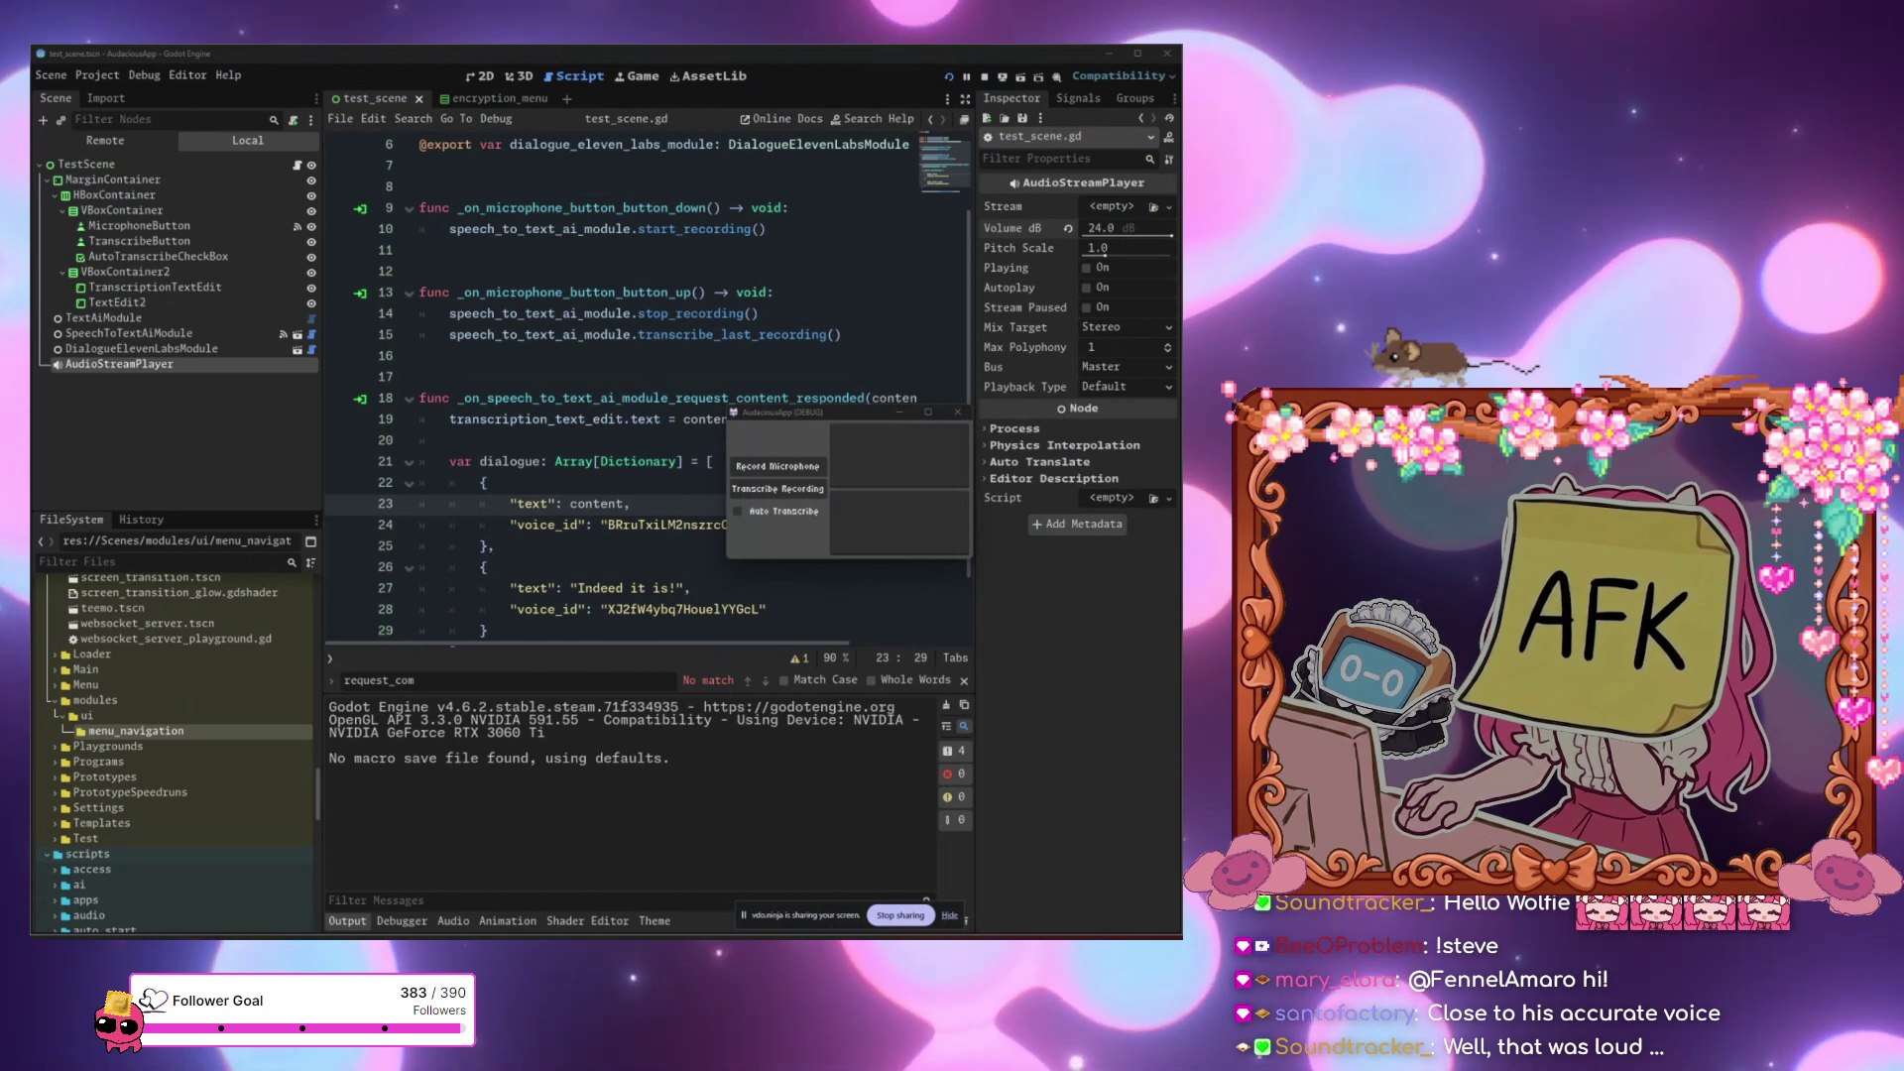
{"action": "left_click", "coordinate": [500, 486]}
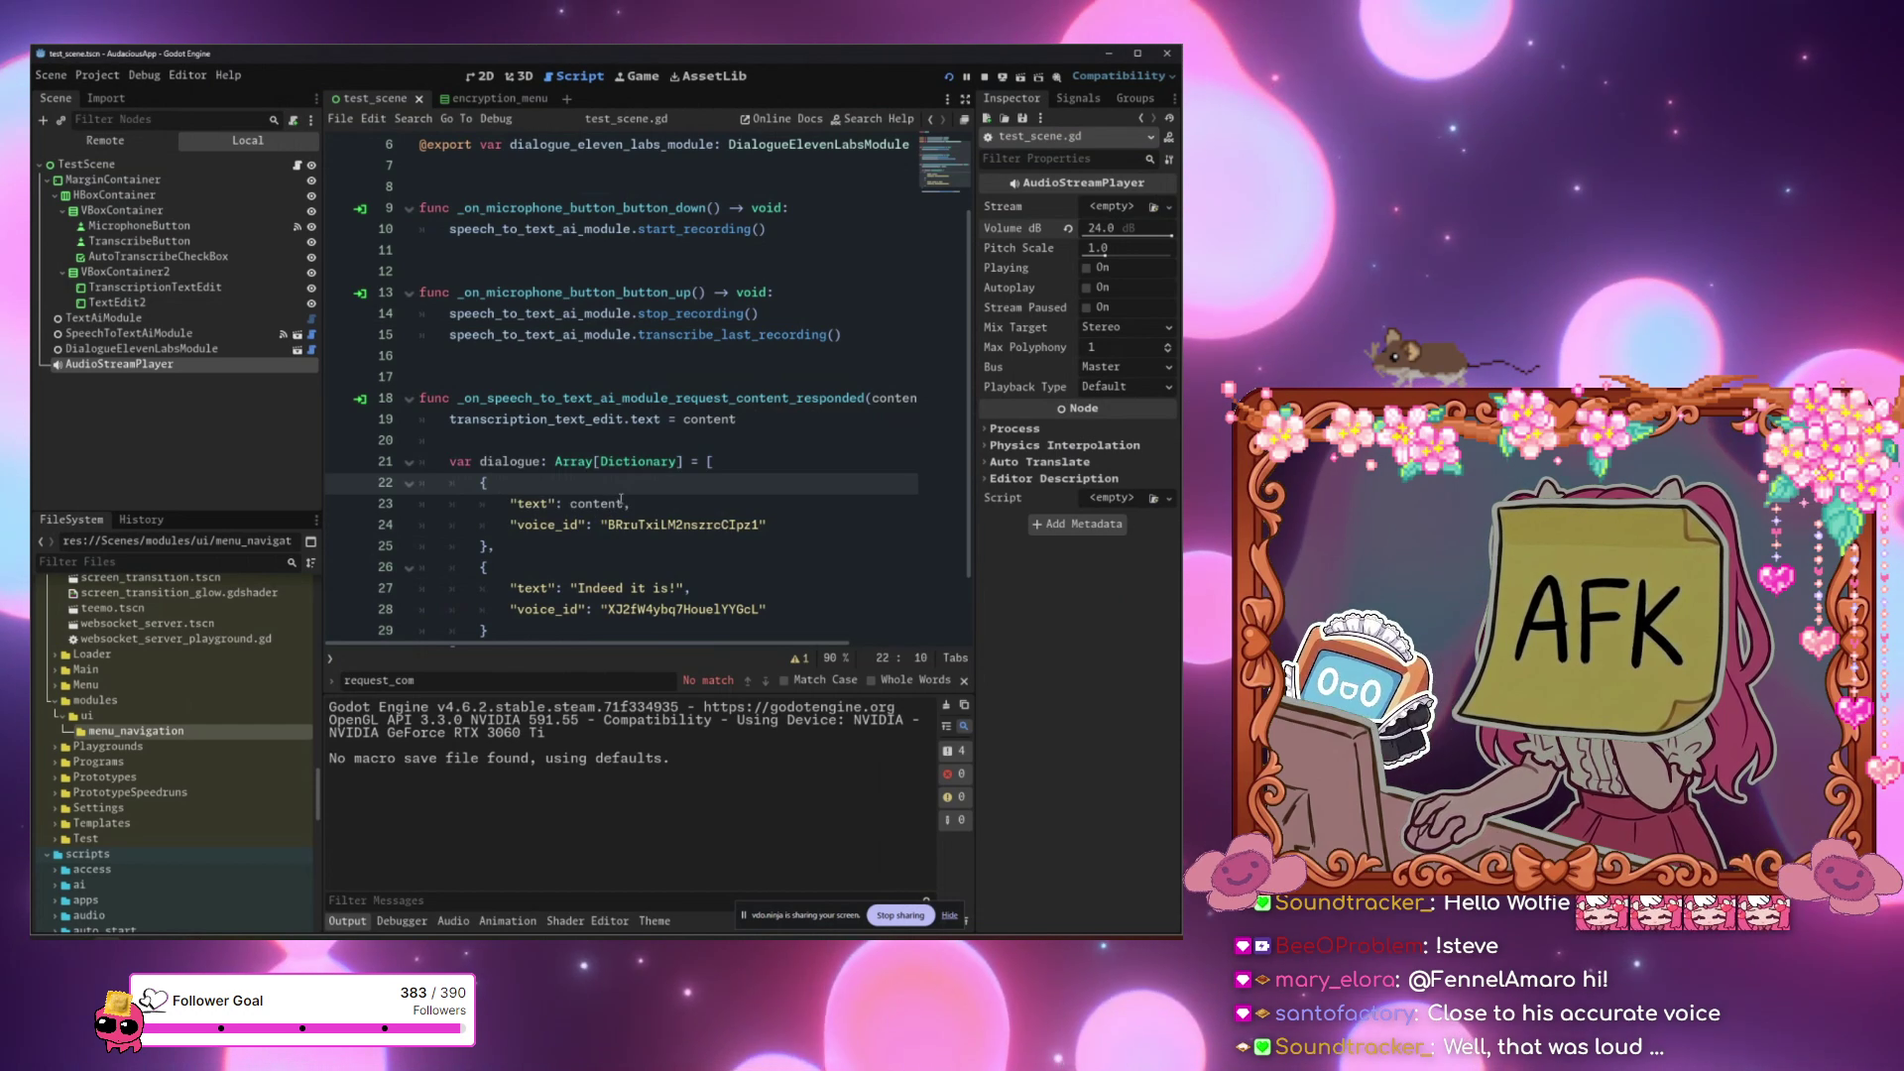
{"action": "key", "text": "ctrl+z"}
{"action": "key", "text": "ctrl+z"}
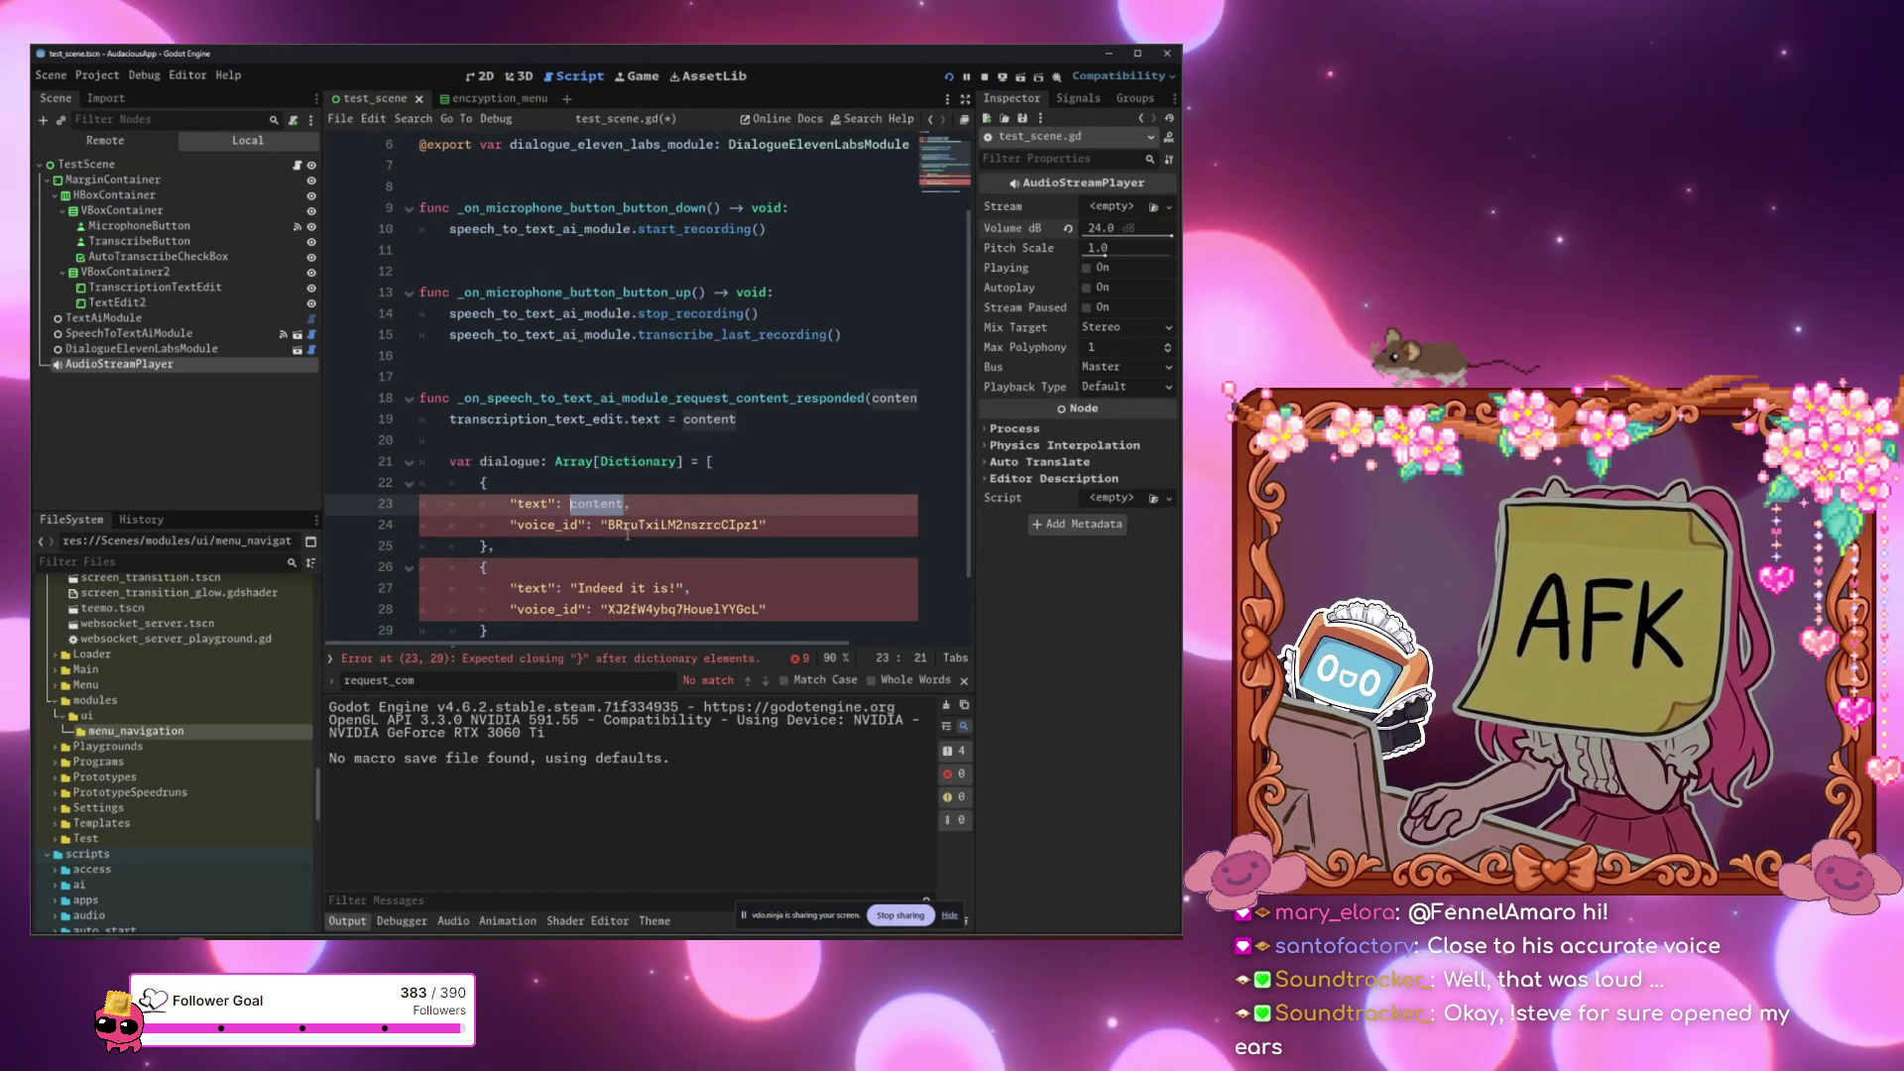
{"action": "key", "text": "ctrl+z"}
{"action": "left_click", "coordinate": [628, 439]}
Step: Rerun the scene and record speech transcribed as "Thank you." and "Hey Junior, say this back to me."
{"action": "key", "text": "F5"}
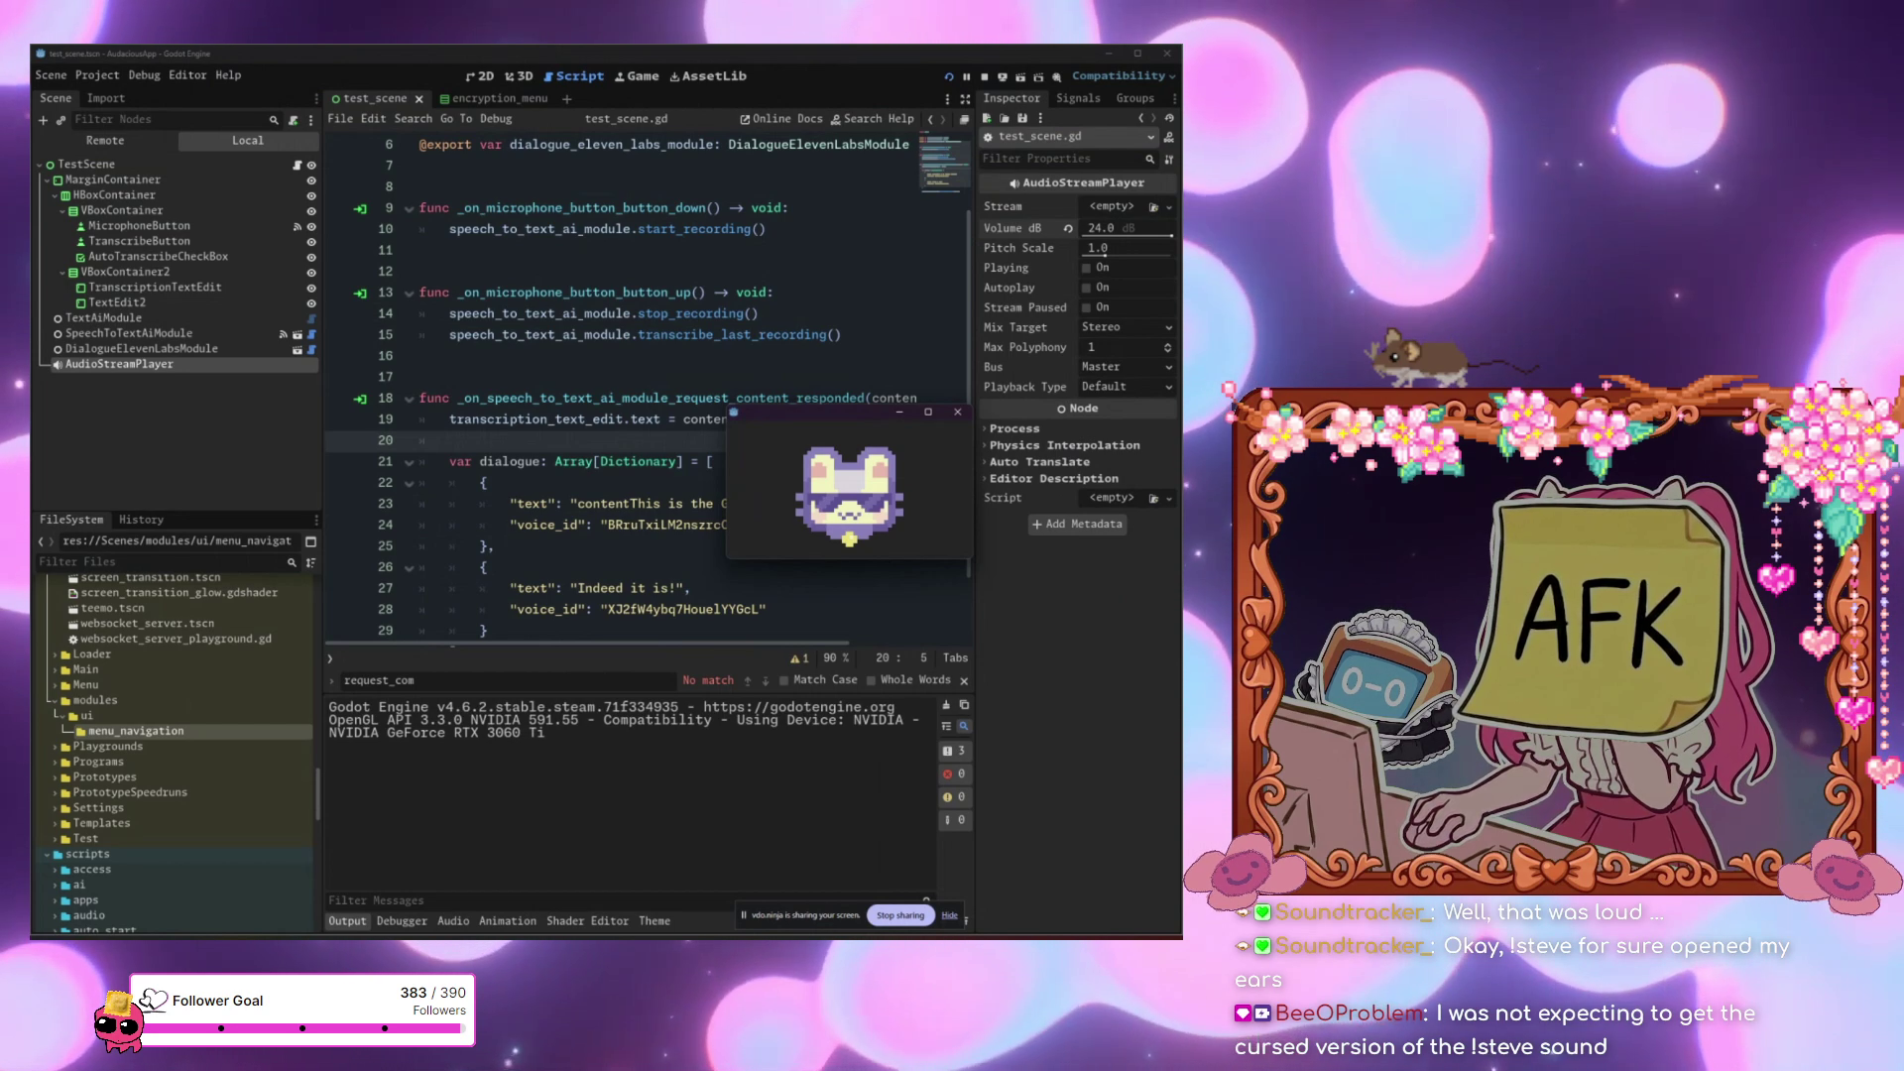
{"action": "left_click", "coordinate": [817, 472]}
{"action": "left_click_drag", "start_coordinate": [852, 411], "coordinate": [621, 373]}
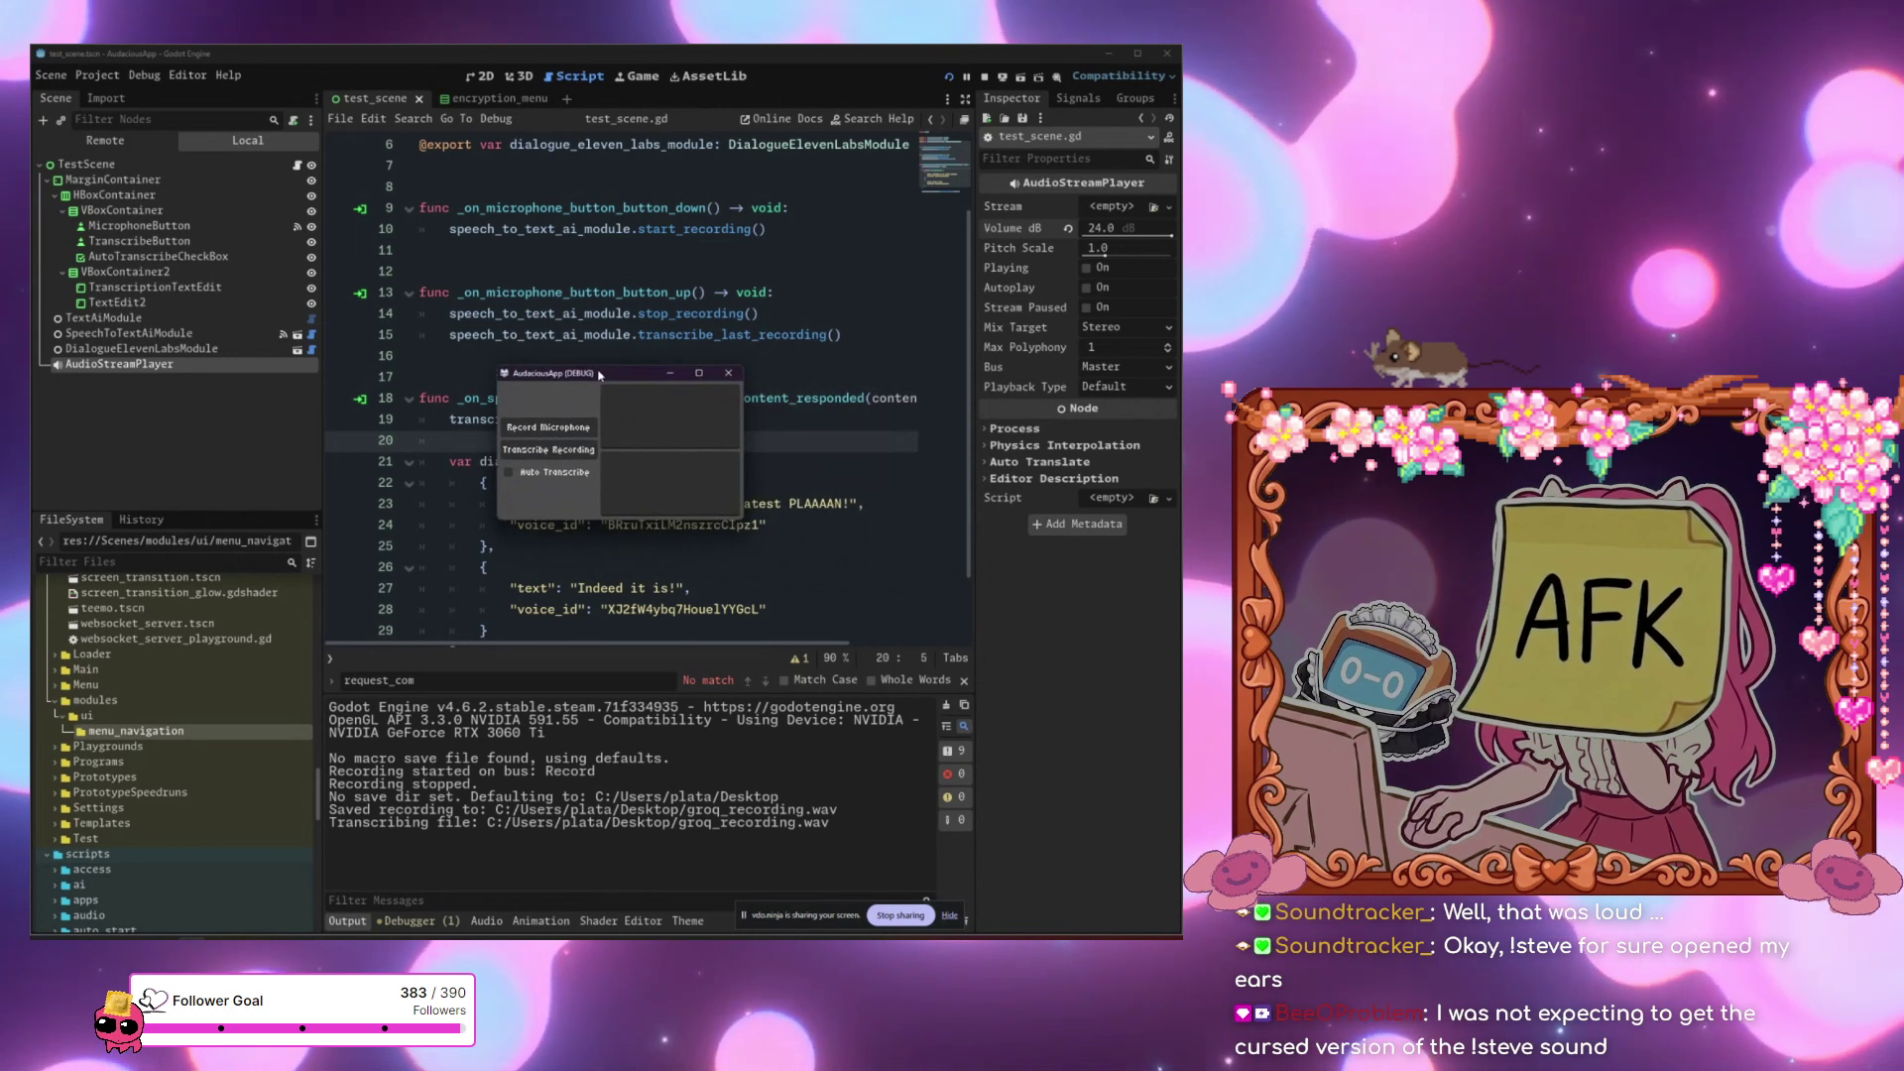
{"action": "left_click", "coordinate": [570, 434]}
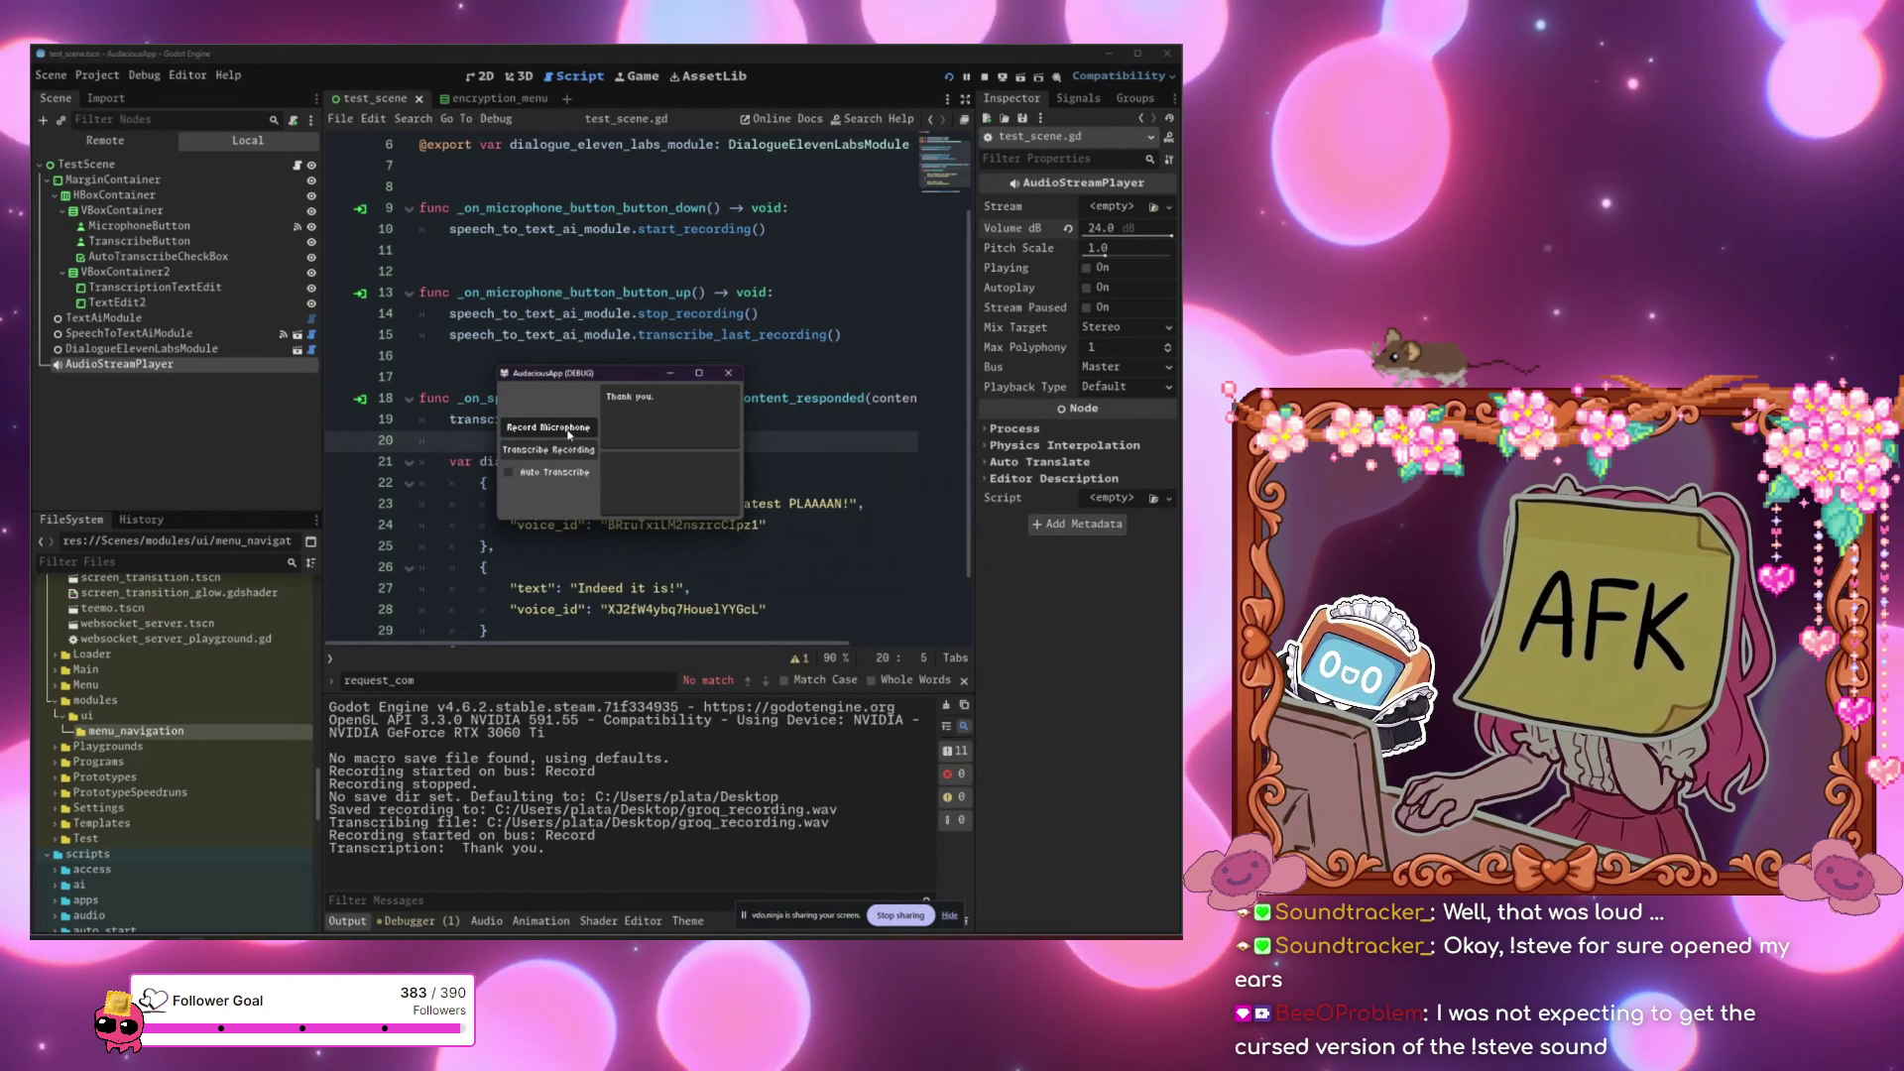
{"action": "left_click_drag", "start_coordinate": [569, 434], "coordinate": [561, 449]}
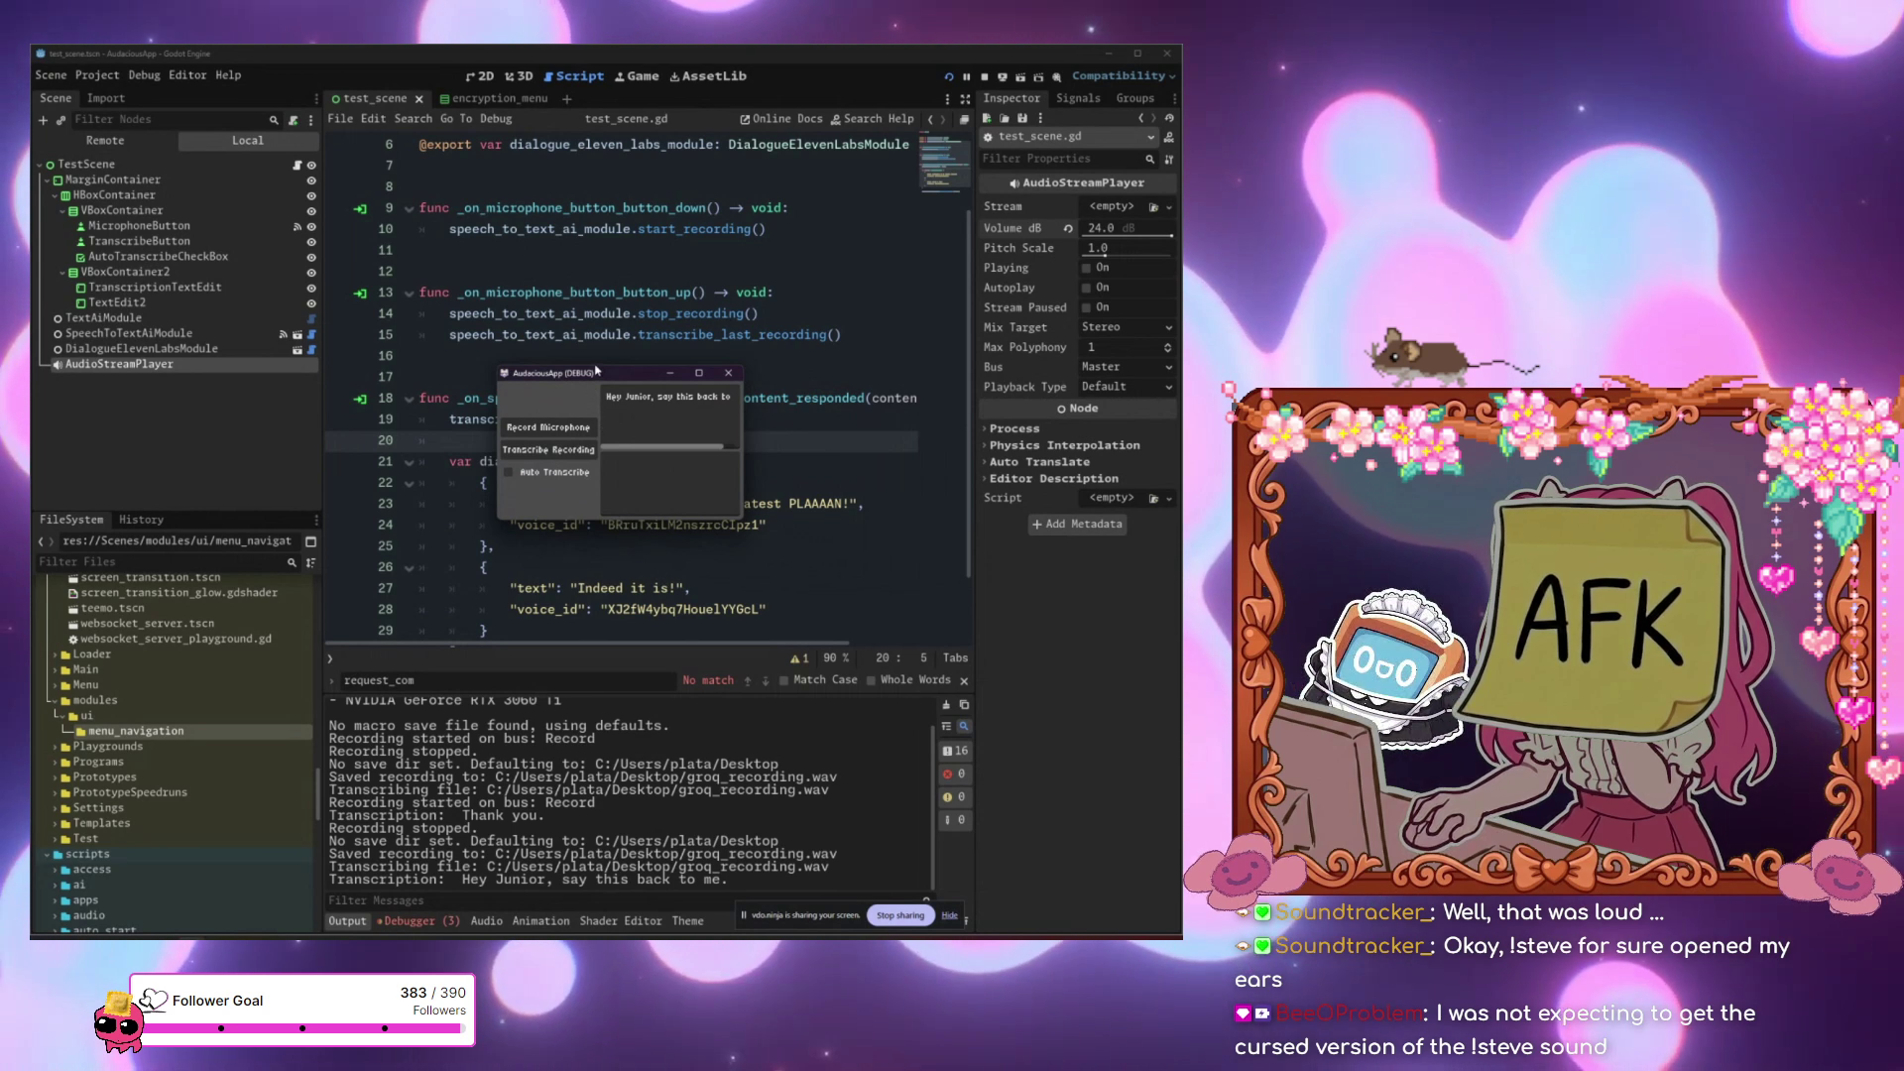
{"action": "left_click_drag", "start_coordinate": [590, 383], "coordinate": [993, 370]}
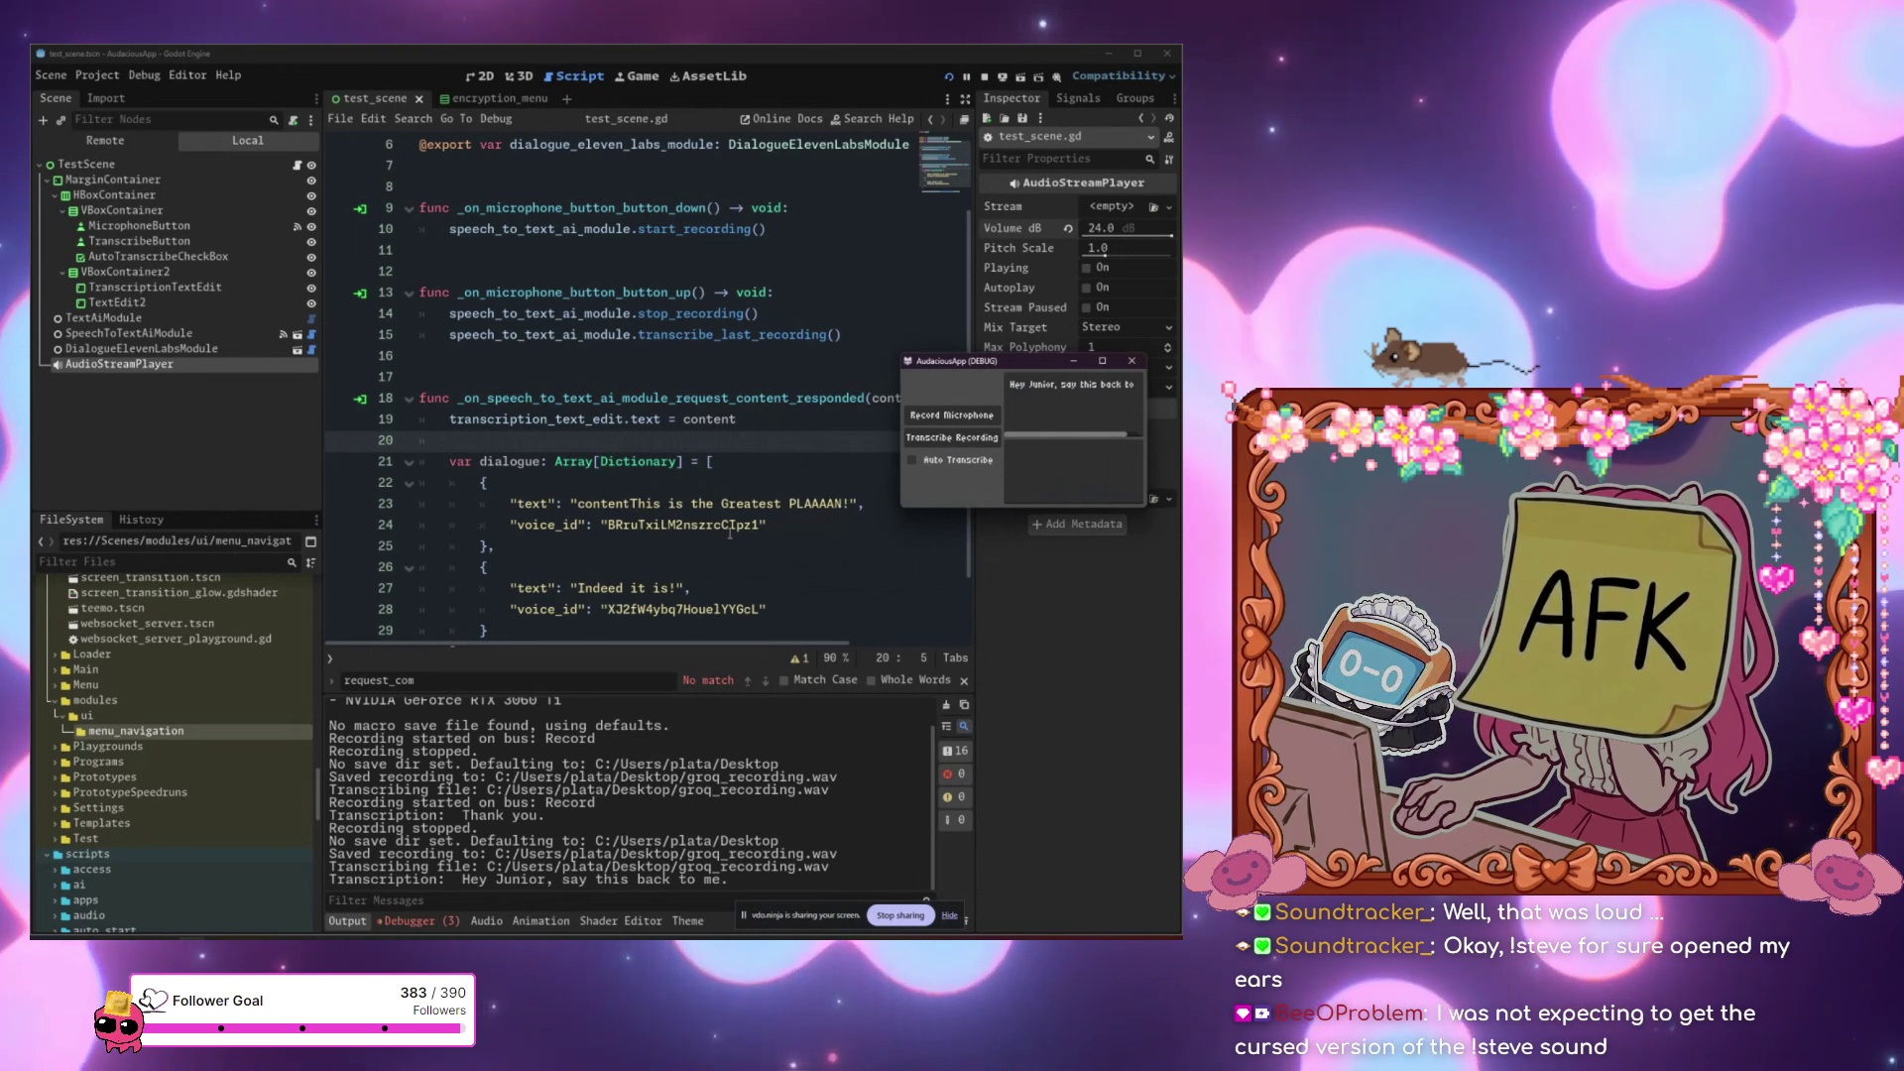
{"action": "left_click", "coordinate": [625, 504]}
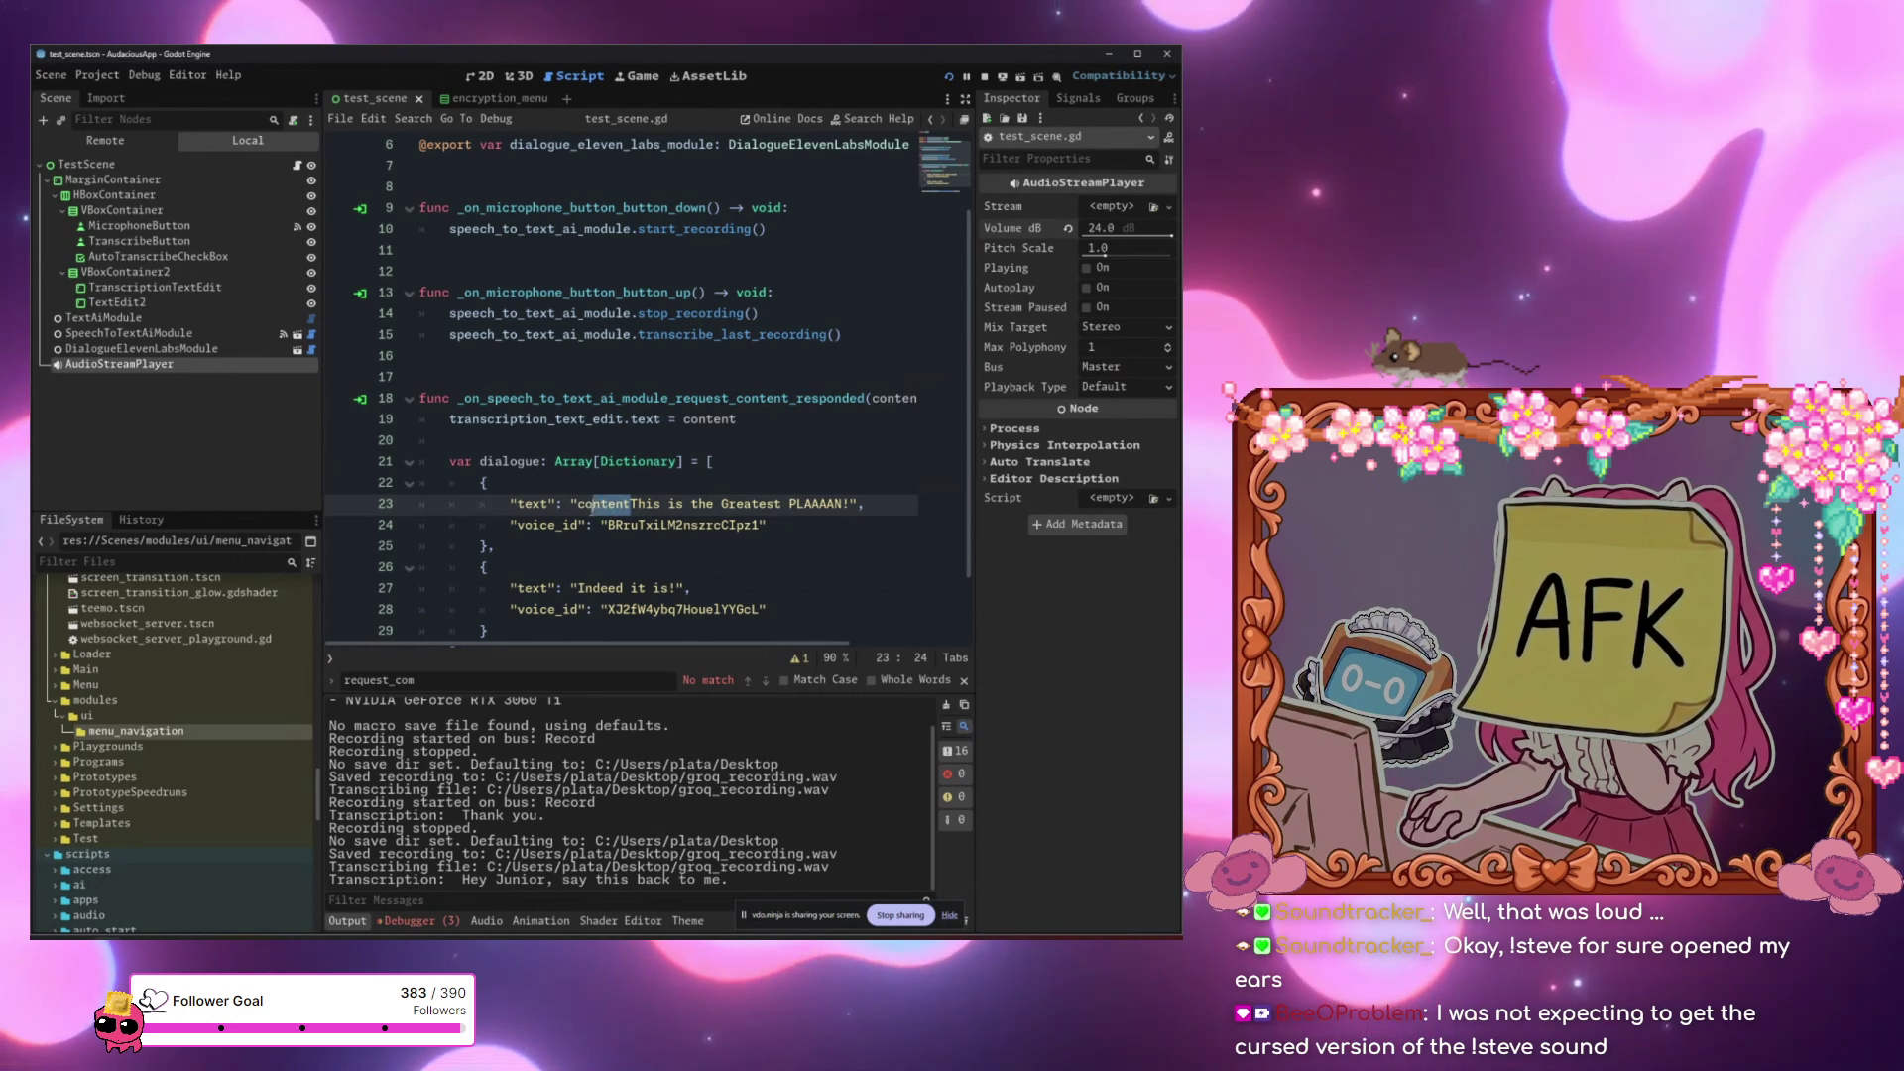
Step: Replace 'content' on line 23 with a '[sobbing]' tag and relaunch the test scene
{"action": "key", "text": "BackSpace"}
{"action": "key", "text": "BackSpace"}
{"action": "key", "text": "BackSpace"}
{"action": "type", "text": "[sobbing"}
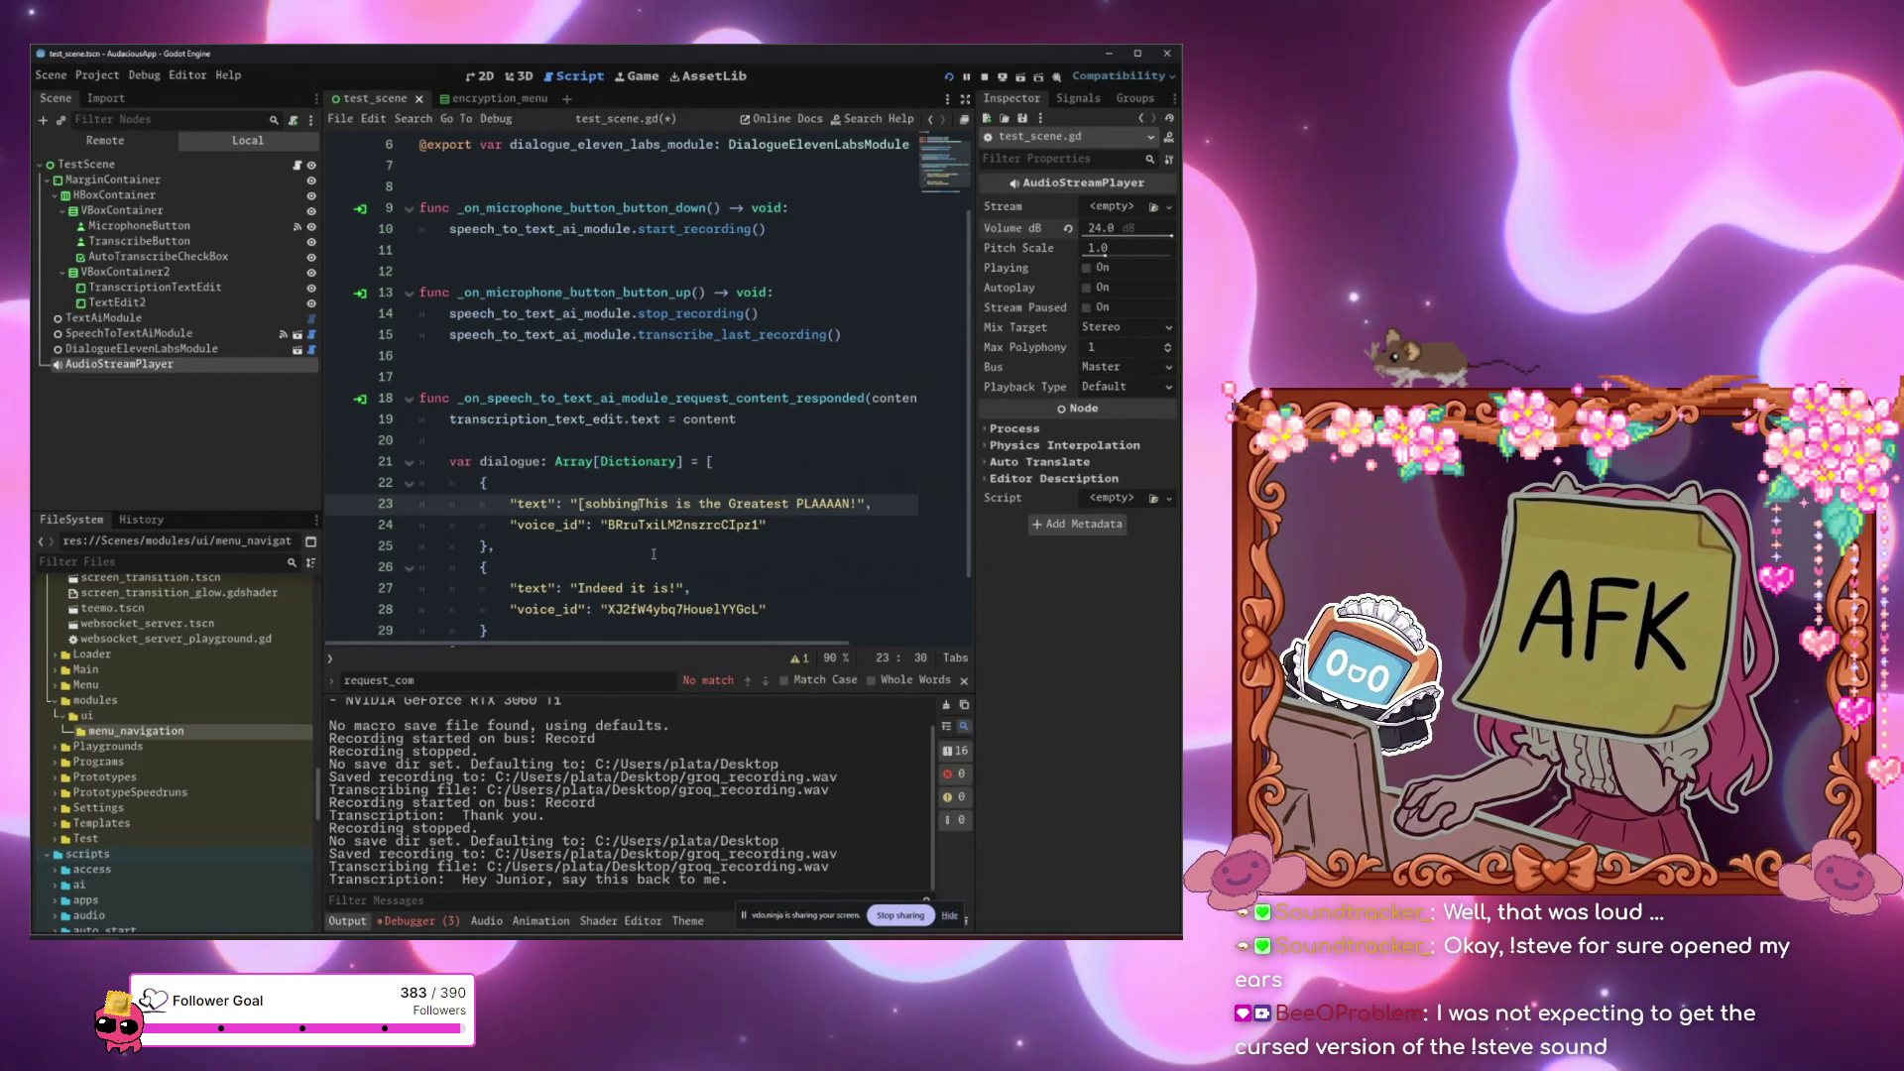
{"action": "key", "text": "Down"}
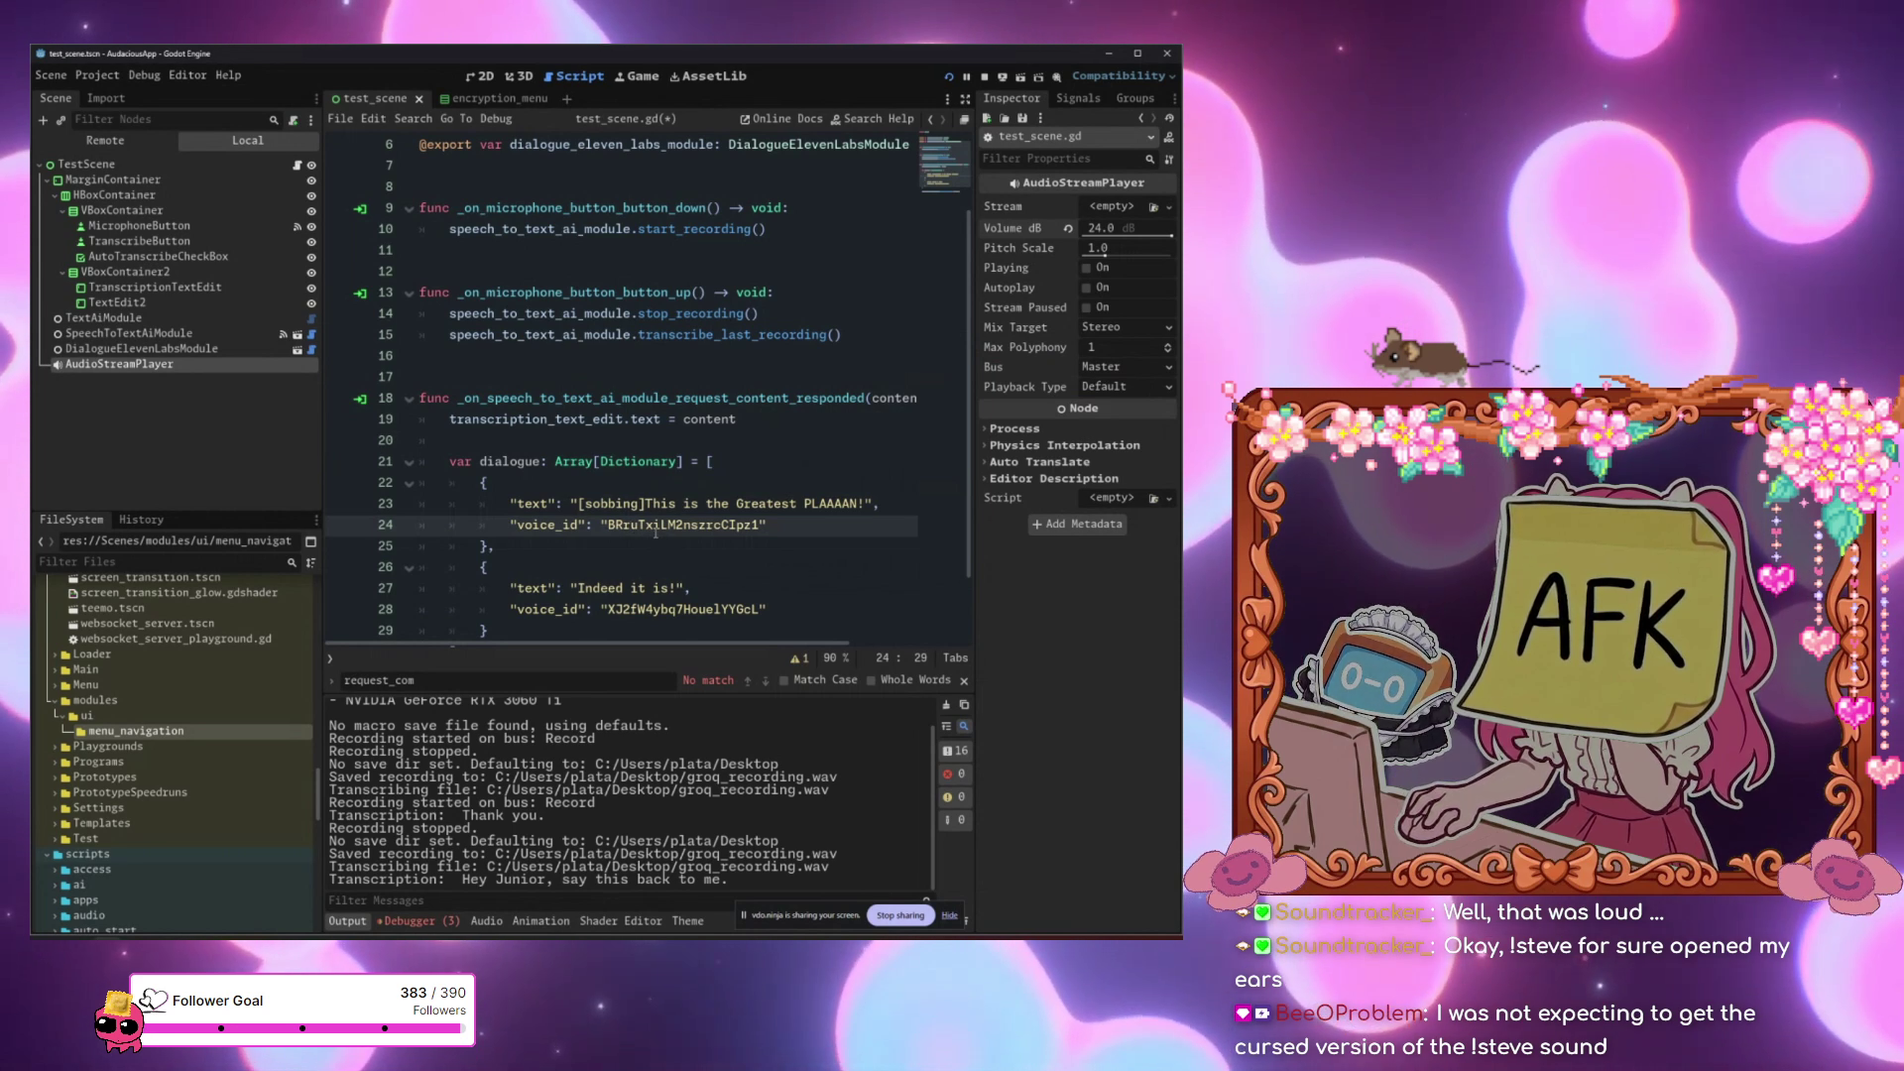
{"action": "key", "text": "F5"}
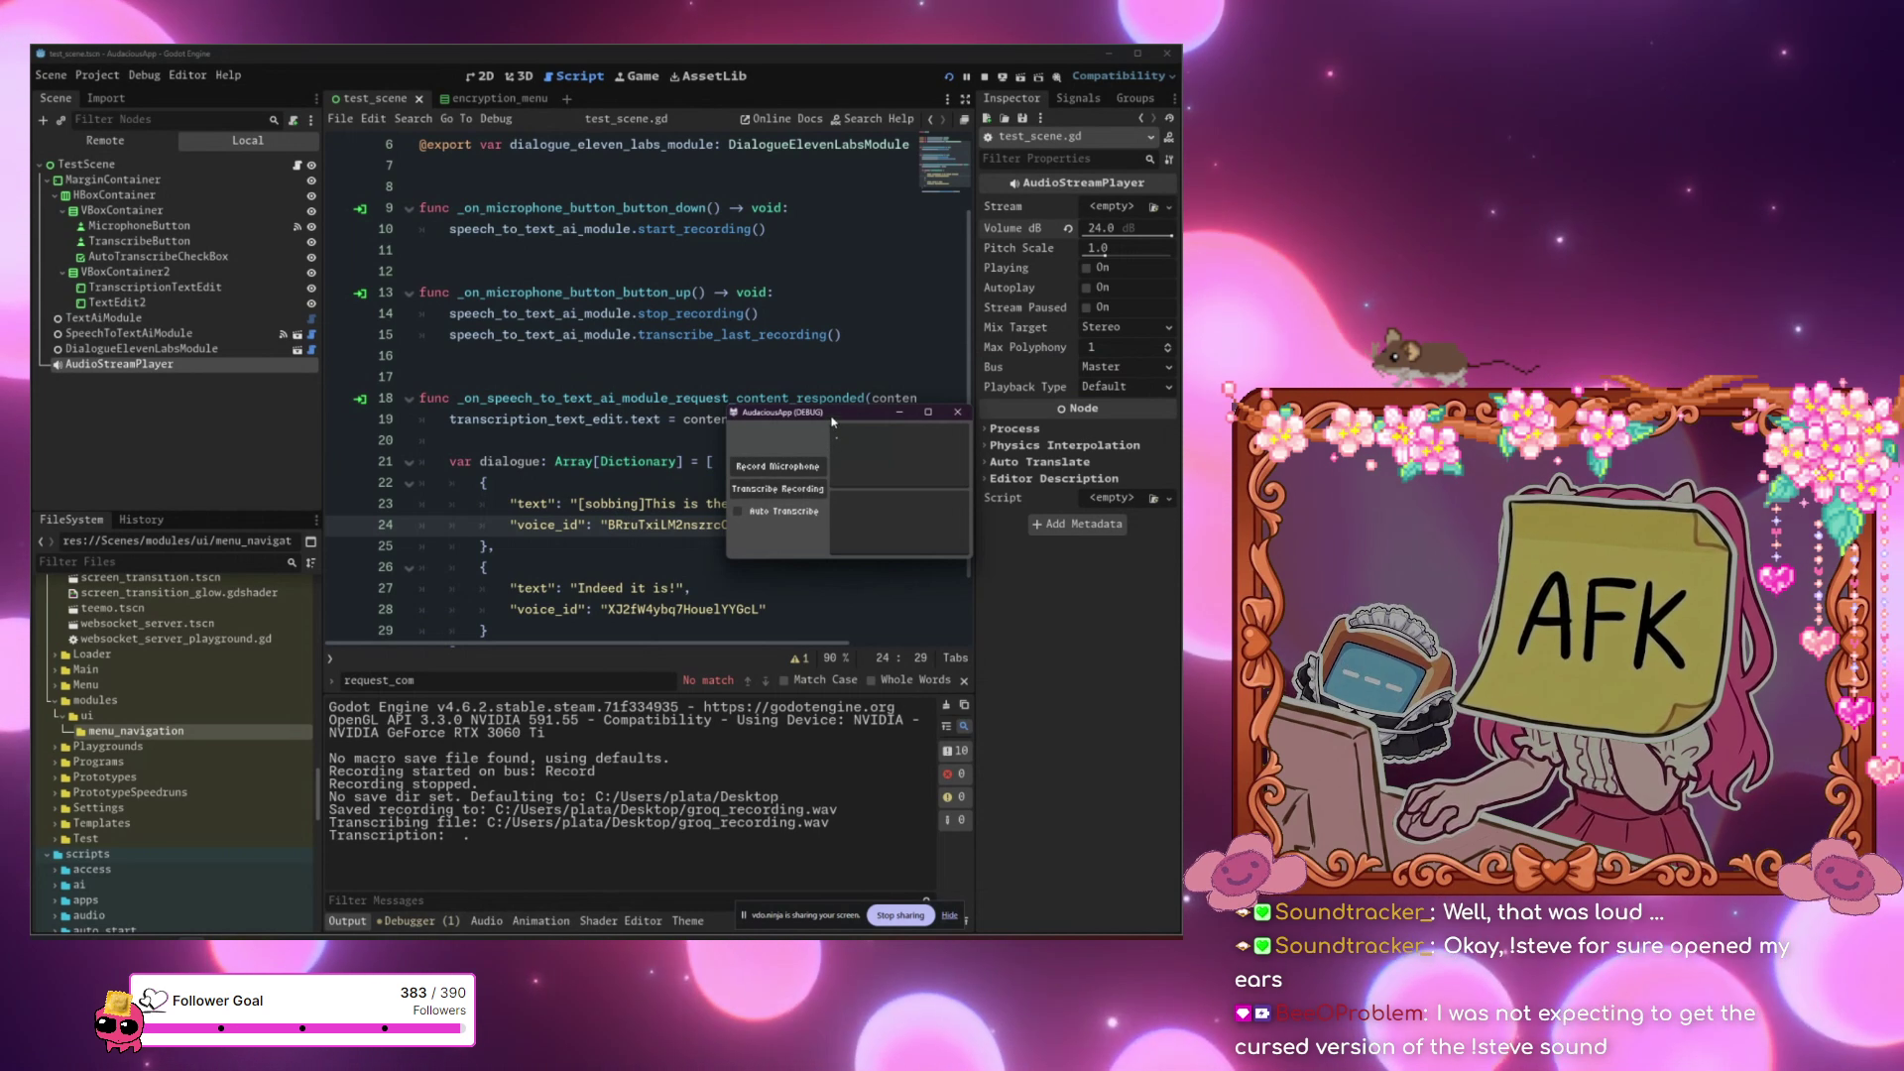
Step: Drag the AudaciousApp test window aside to try the running scene
{"action": "mouse_move", "coordinate": [834, 417]}
{"action": "left_mouse_down"}
{"action": "mouse_move", "coordinate": [936, 635]}
{"action": "mouse_move", "coordinate": [459, 708]}
{"action": "mouse_move", "coordinate": [230, 346]}
{"action": "left_mouse_up"}
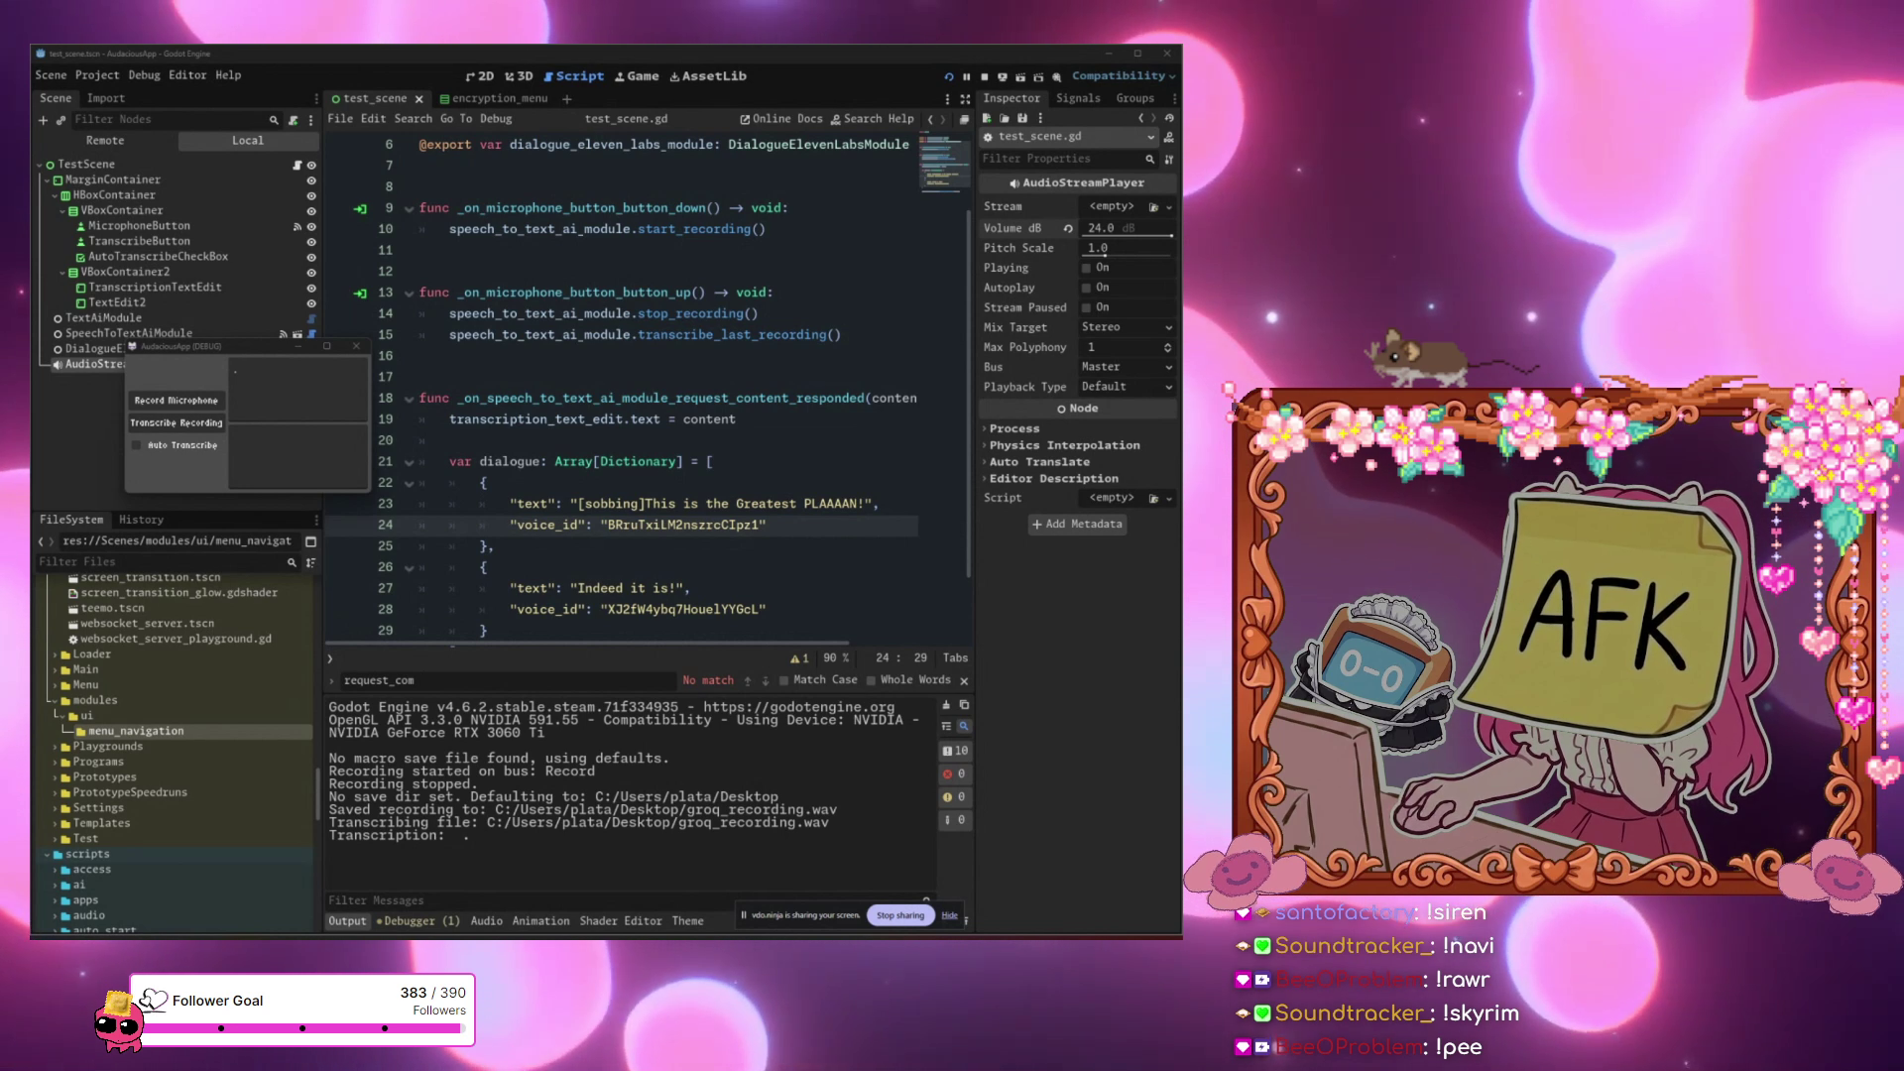
Step: Look over dialogue lines 22–28 and the second voice ID, then launch Microsoft Paint
{"action": "left_click", "coordinate": [506, 505]}
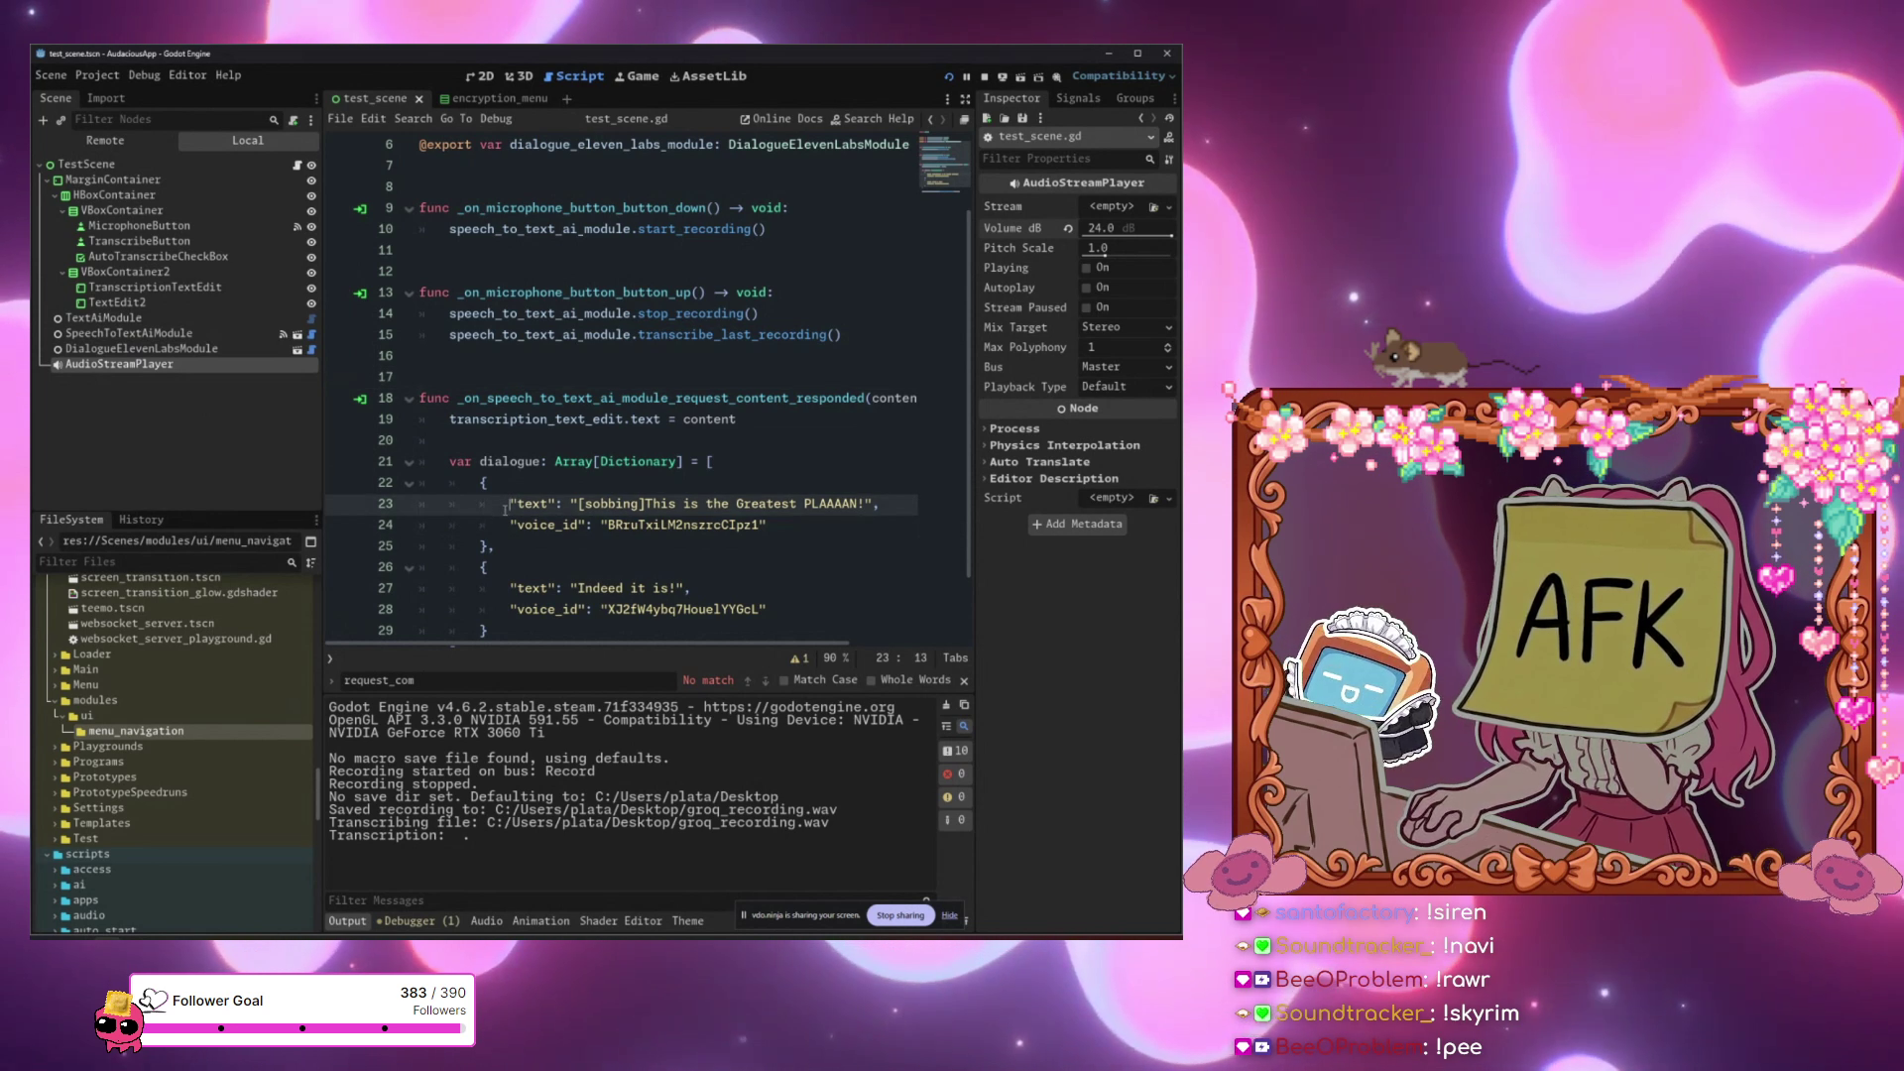
{"action": "left_click", "coordinate": [625, 546]}
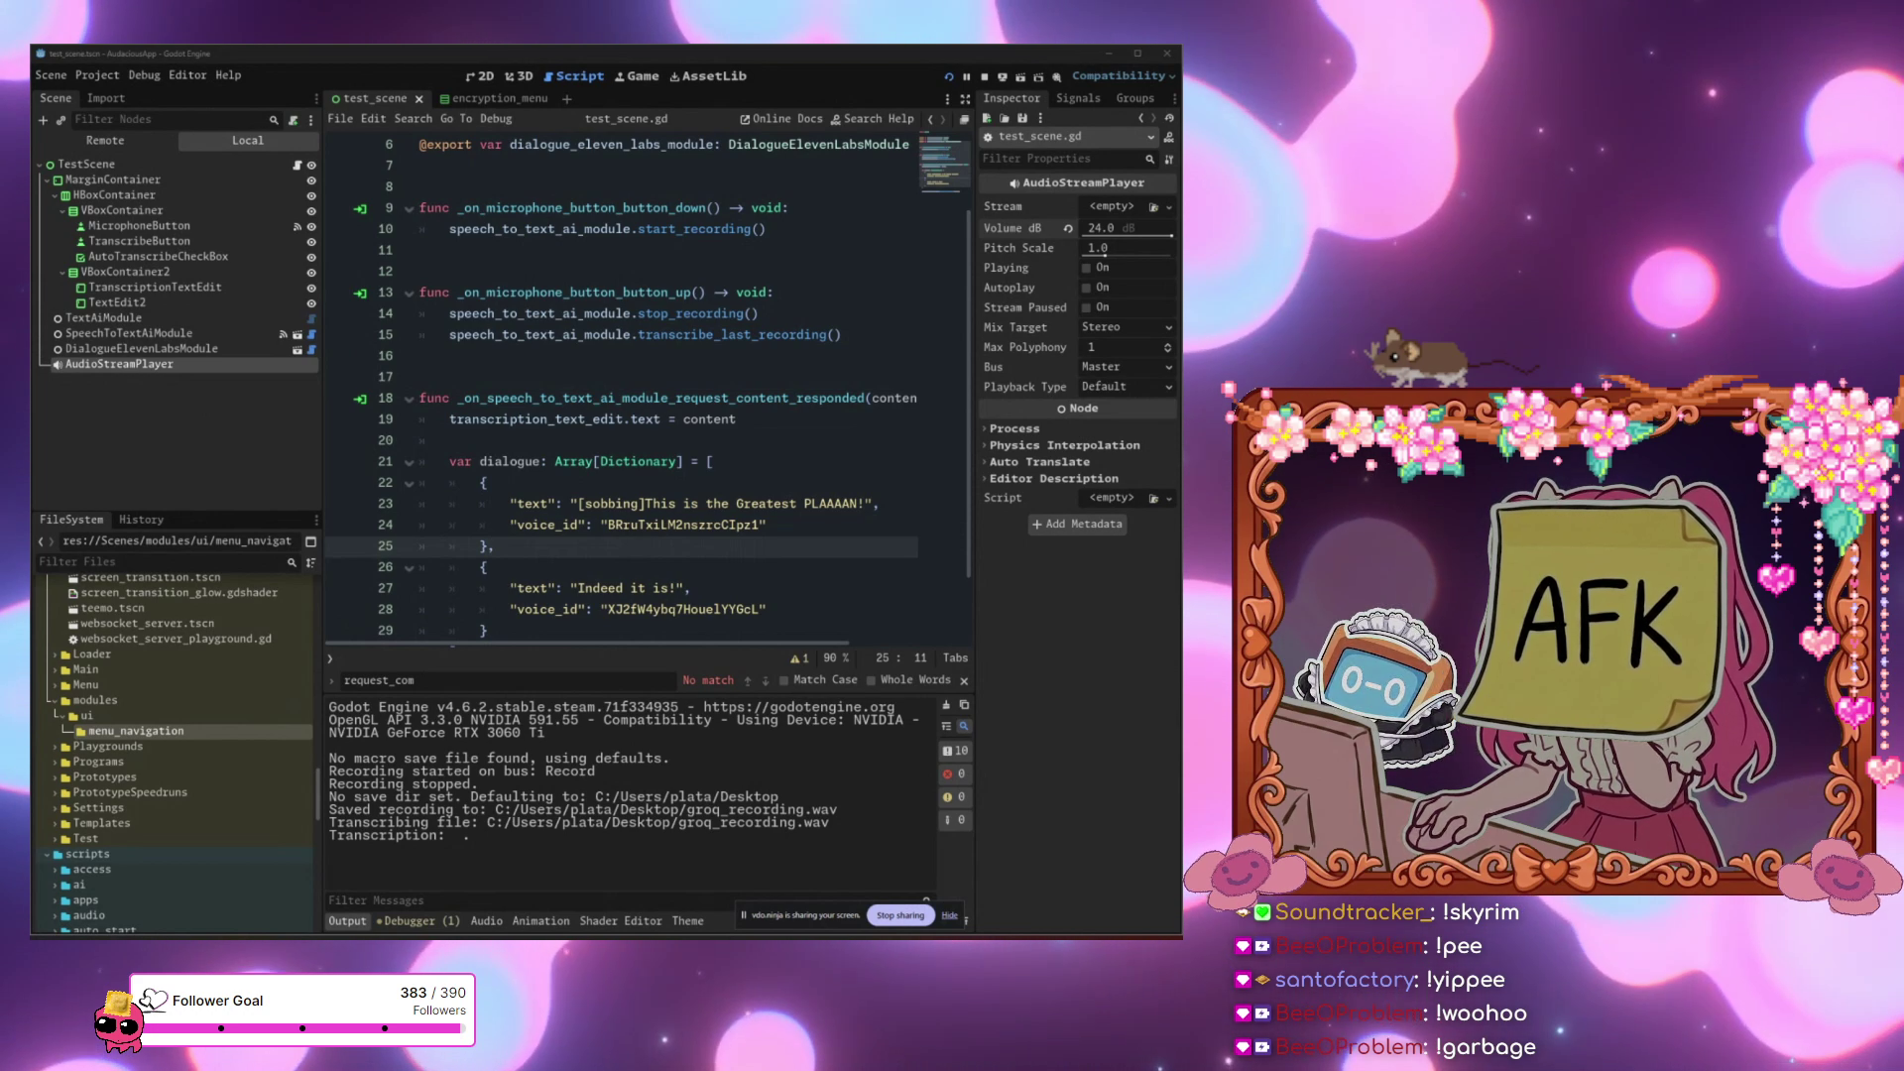
{"action": "left_click", "coordinate": [774, 476]}
{"action": "scroll", "coordinate": [774, 476], "scroll_direction": "down", "scroll_amount": 2}
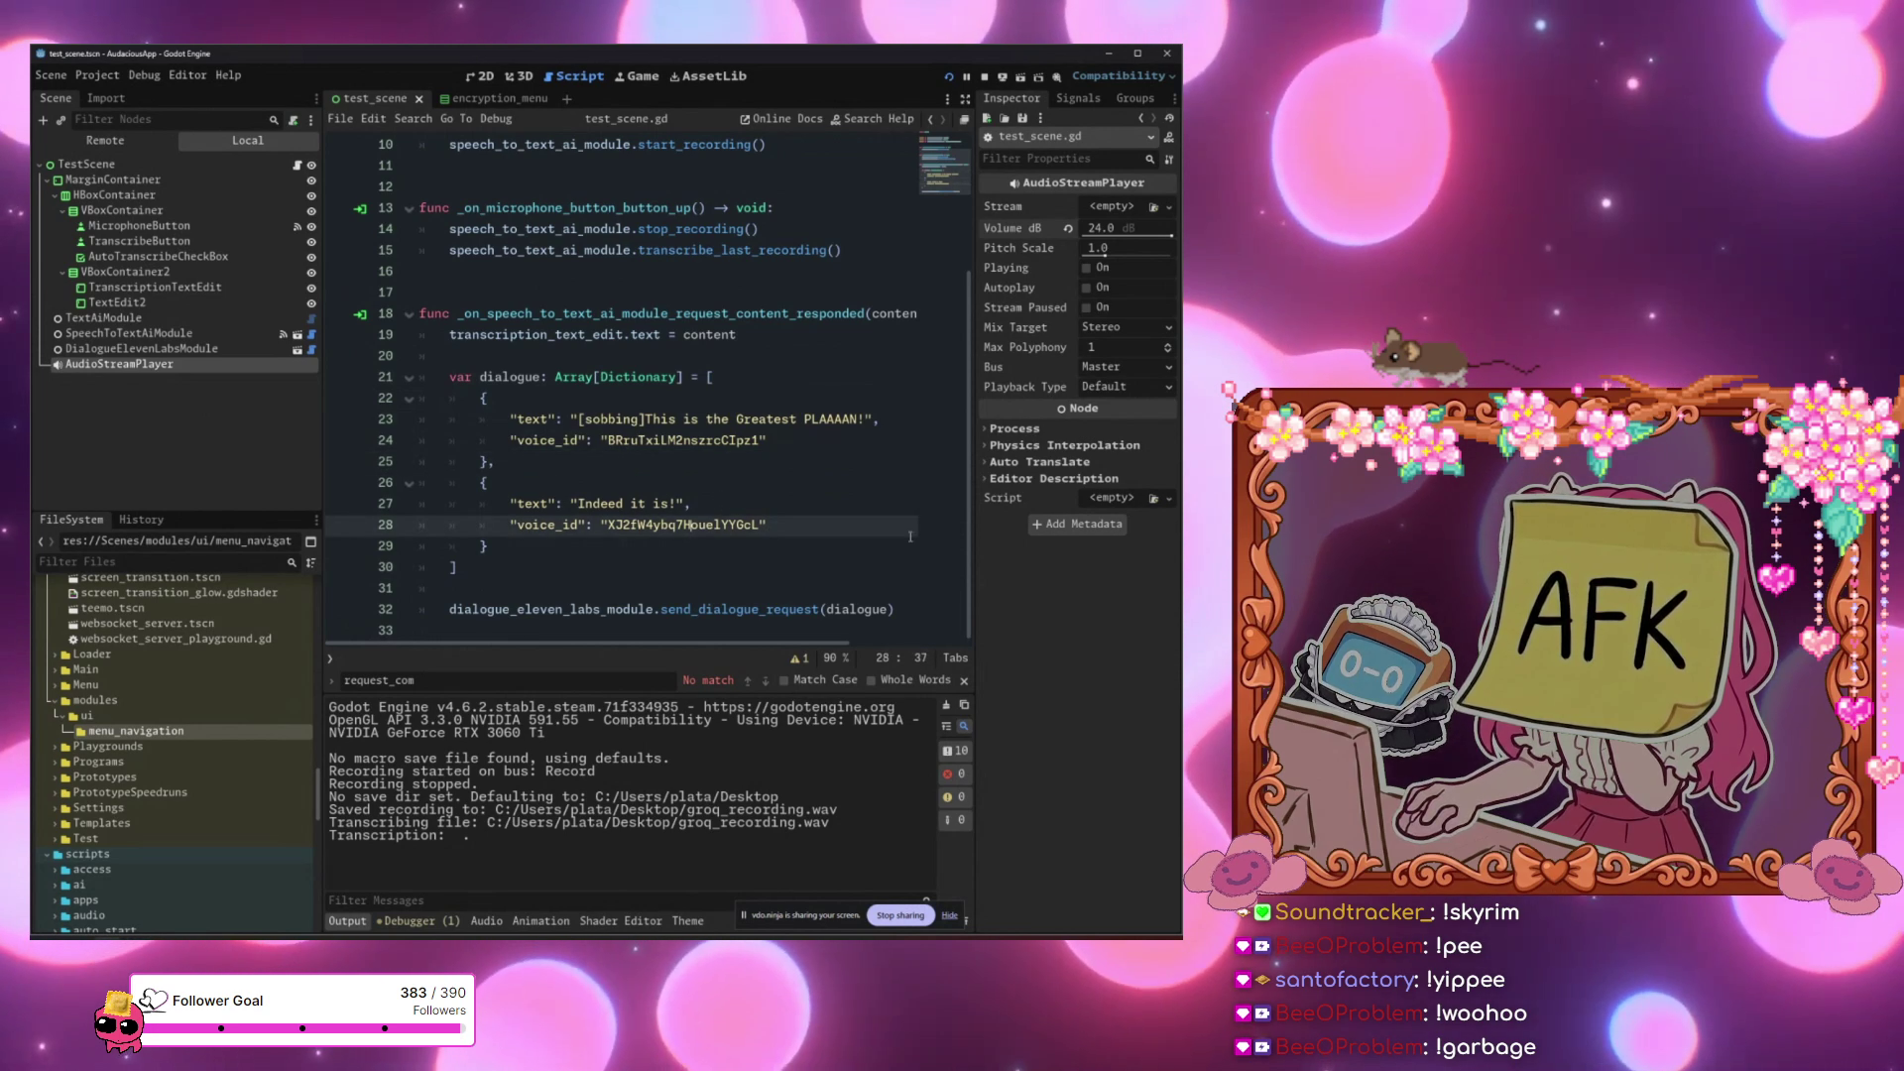
{"action": "left_click", "coordinate": [775, 476]}
{"action": "left_click", "coordinate": [643, 523]}
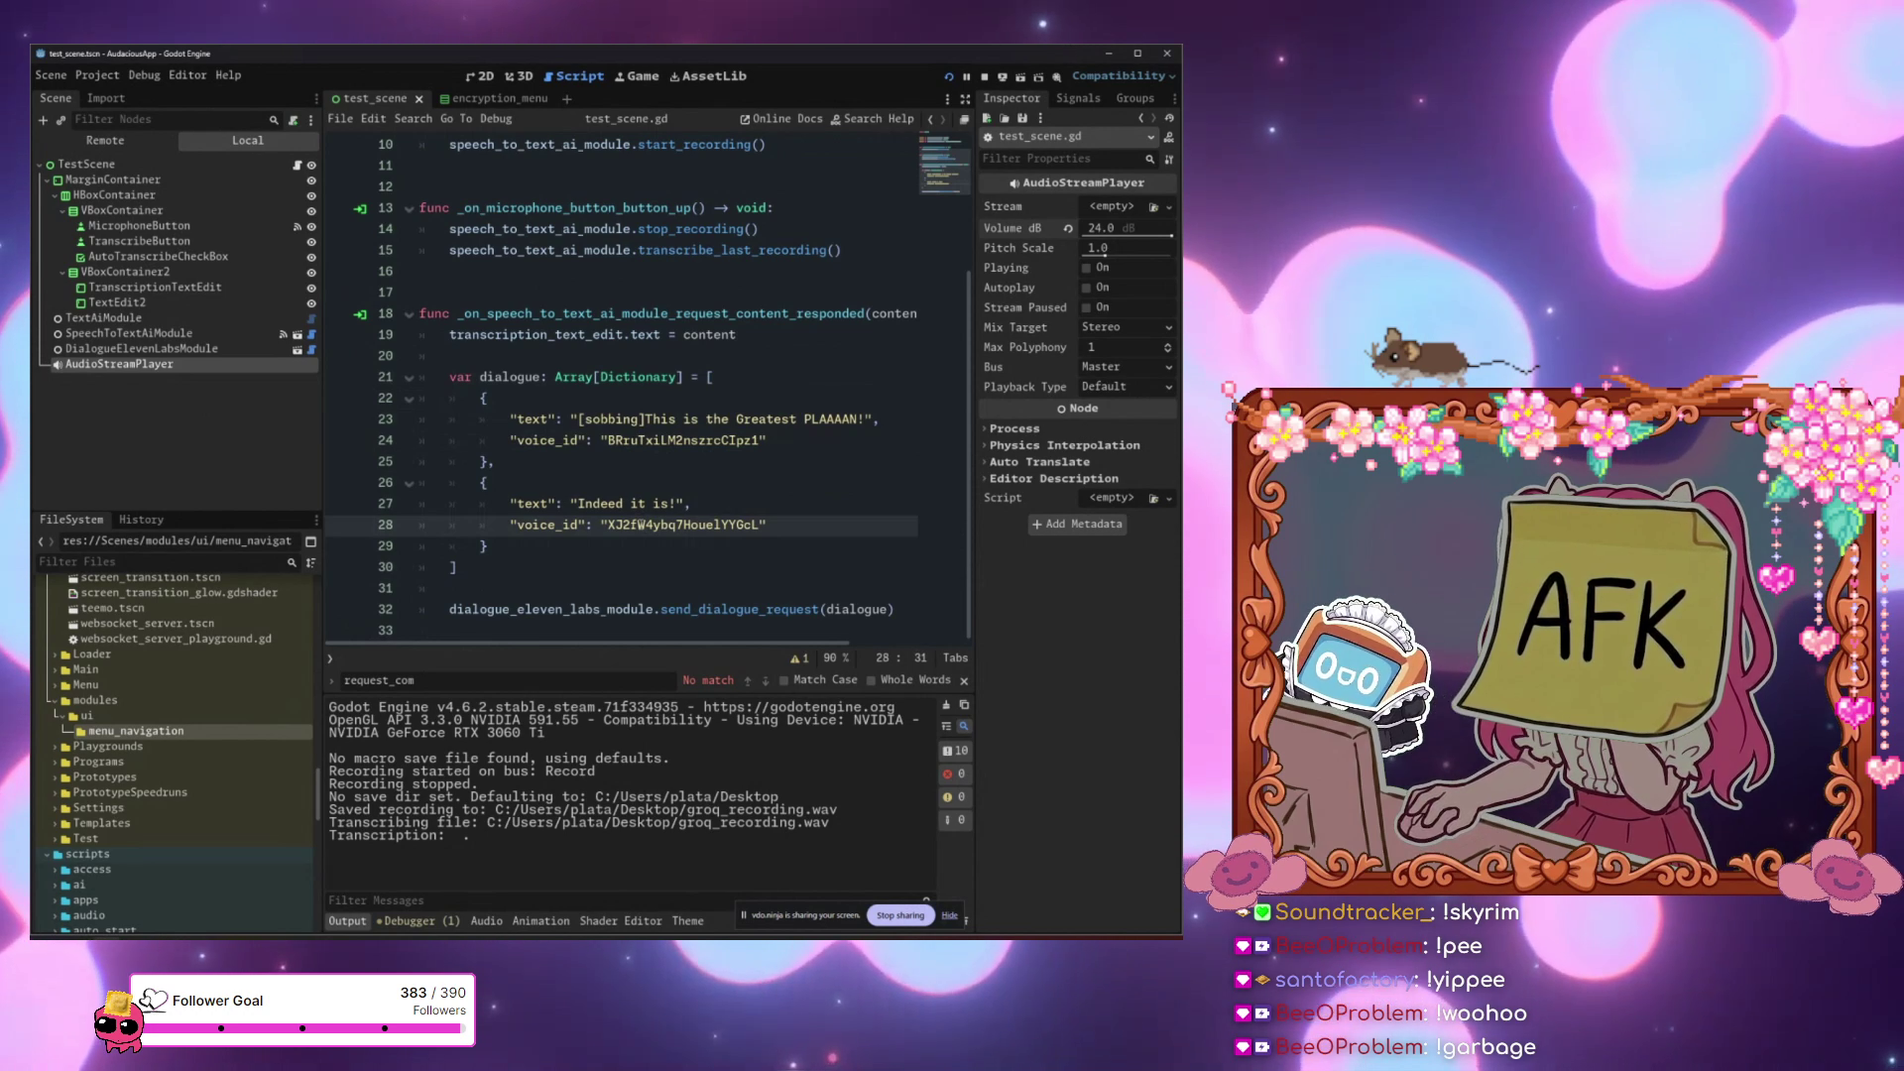
{"action": "key", "text": "super"}
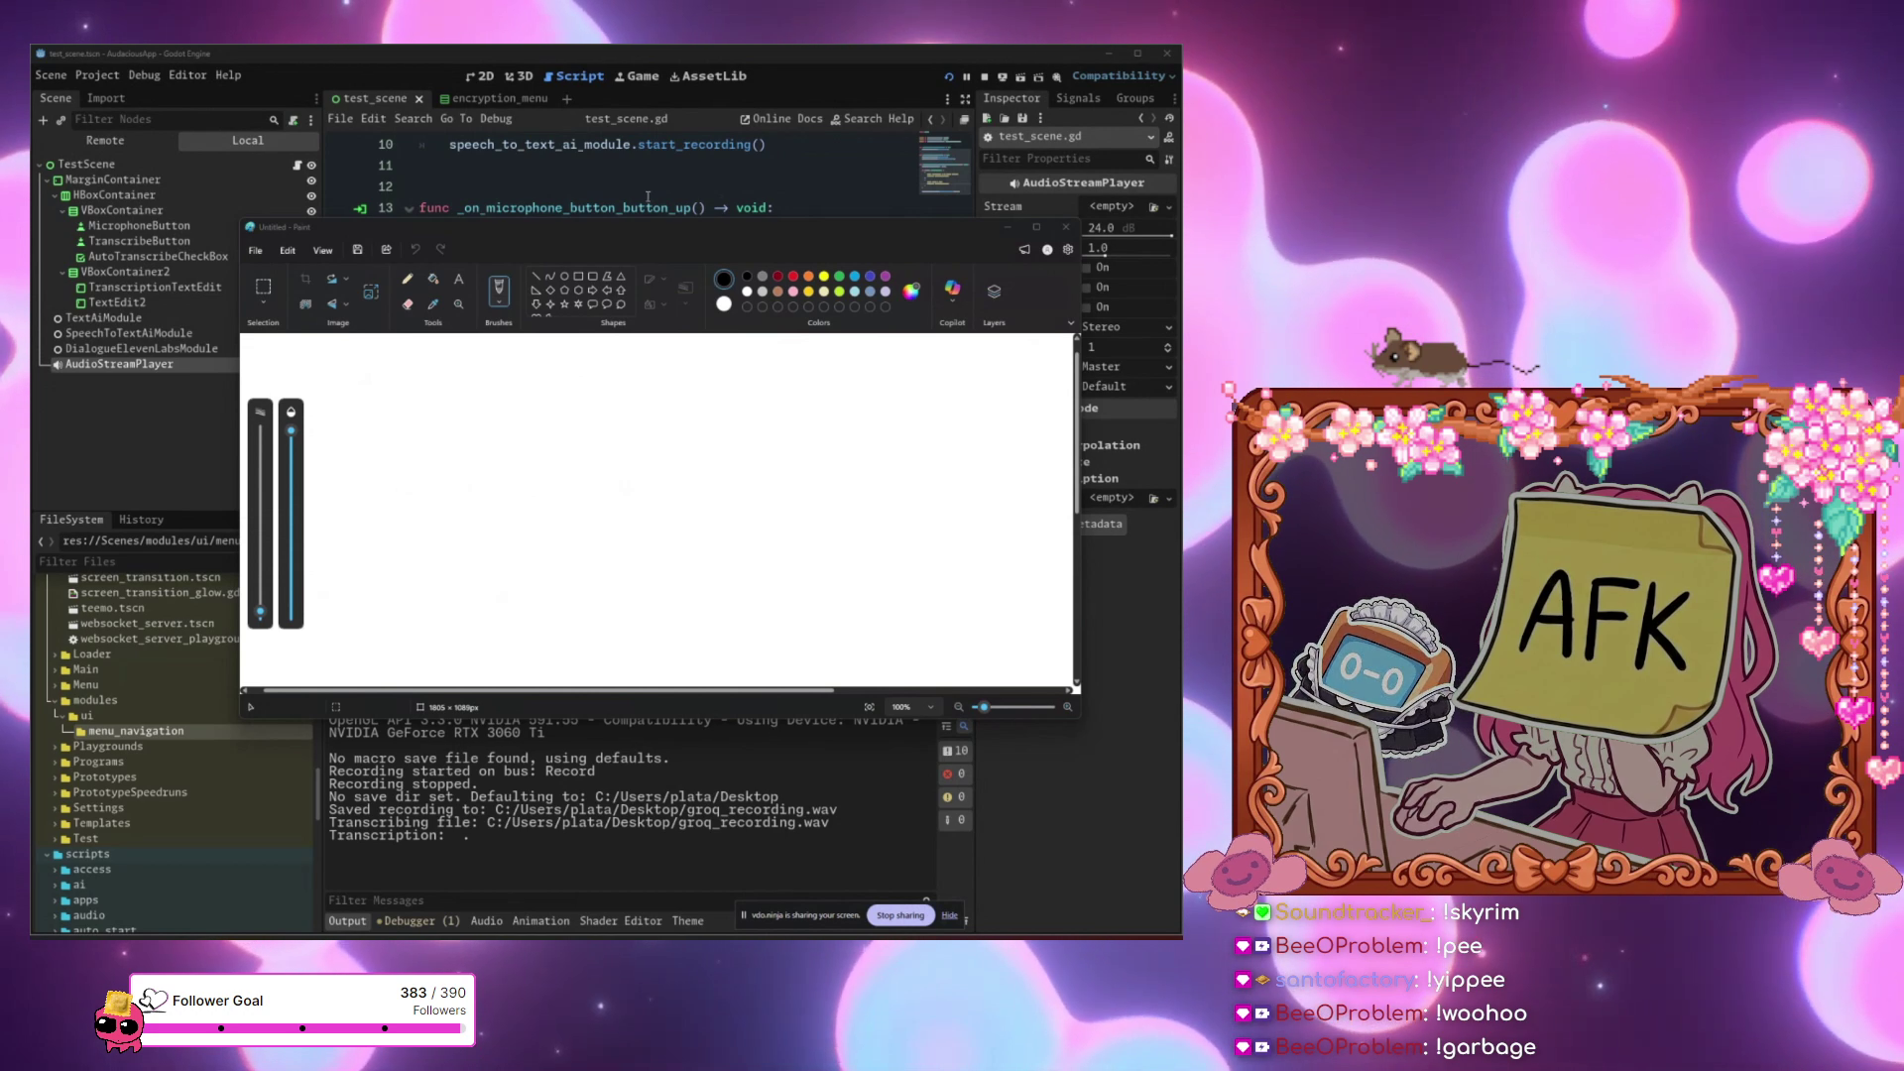
Step: Maximize Paint, zoom out to fit the whole canvas, and undo a test stroke
{"action": "left_click_drag", "start_coordinate": [686, 235], "coordinate": [290, 284]}
{"action": "double_click", "coordinate": [291, 284]}
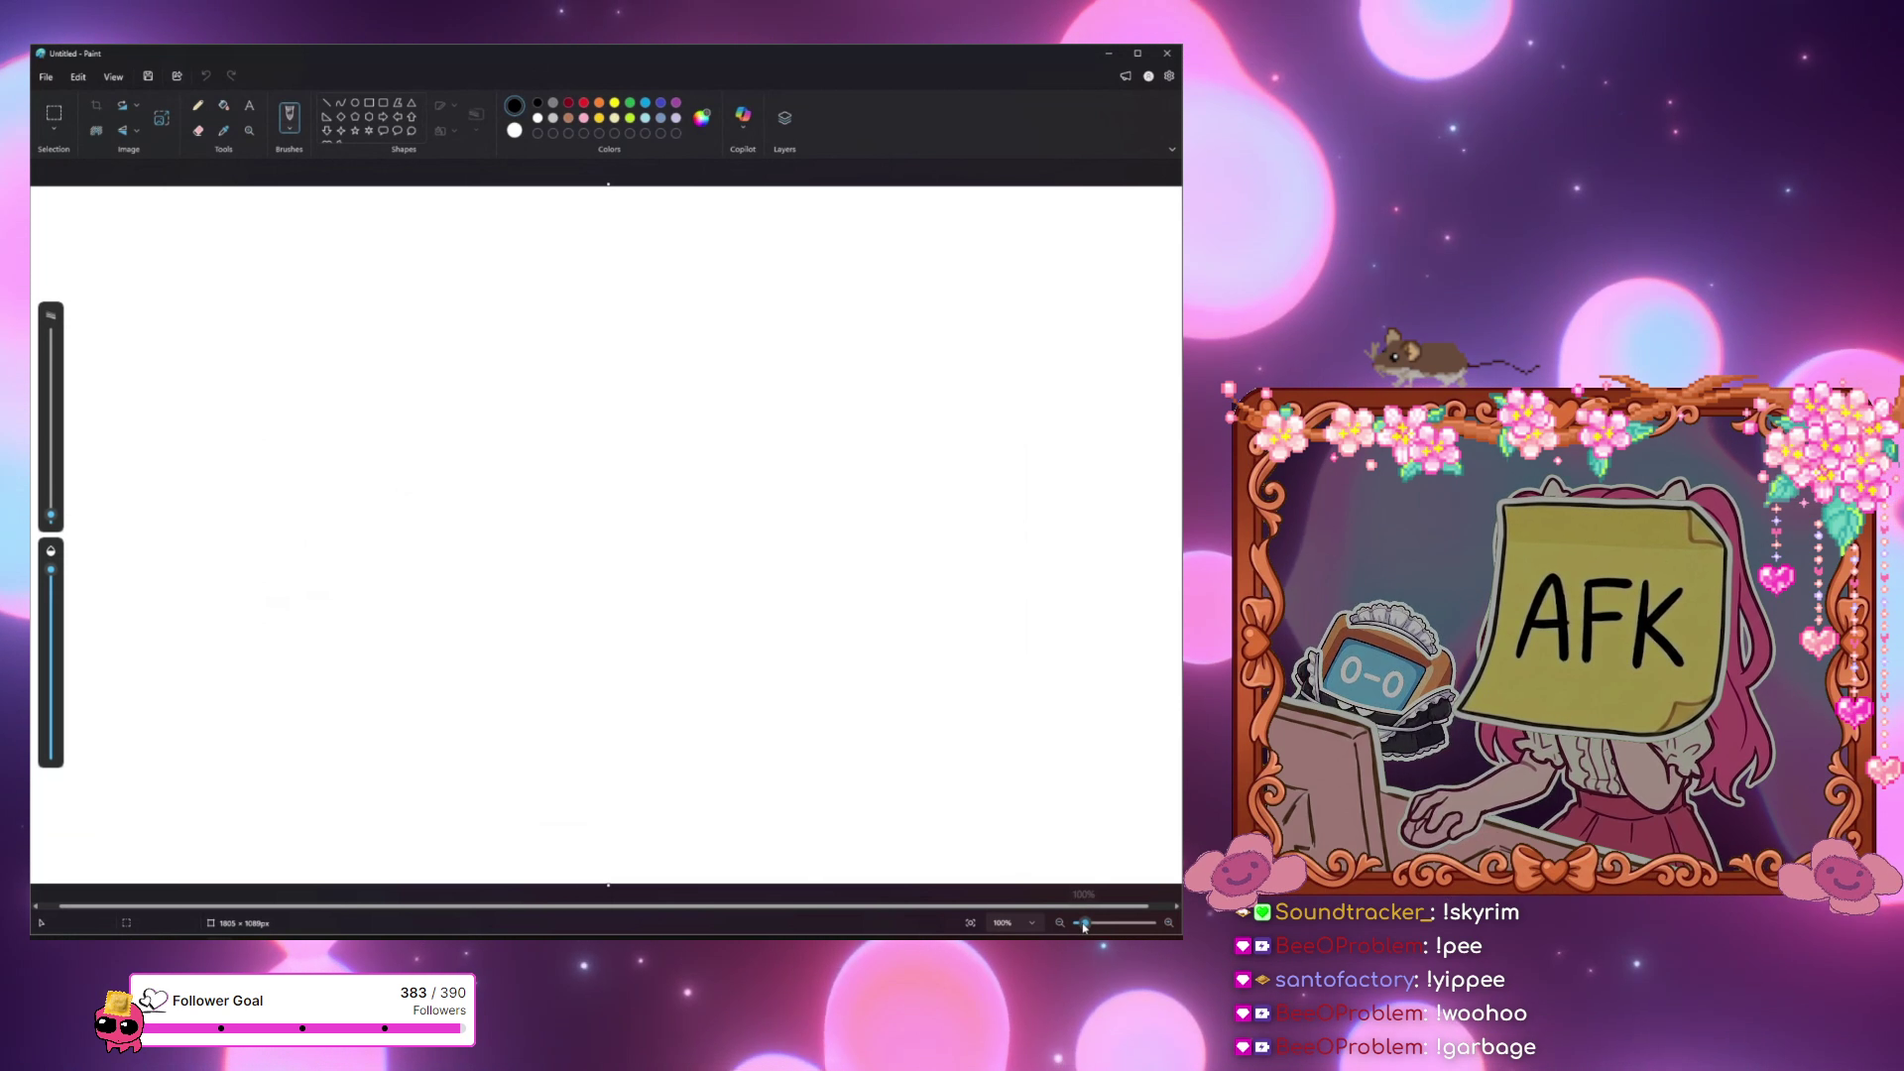
{"action": "left_click_drag", "start_coordinate": [1084, 926], "coordinate": [1084, 924]}
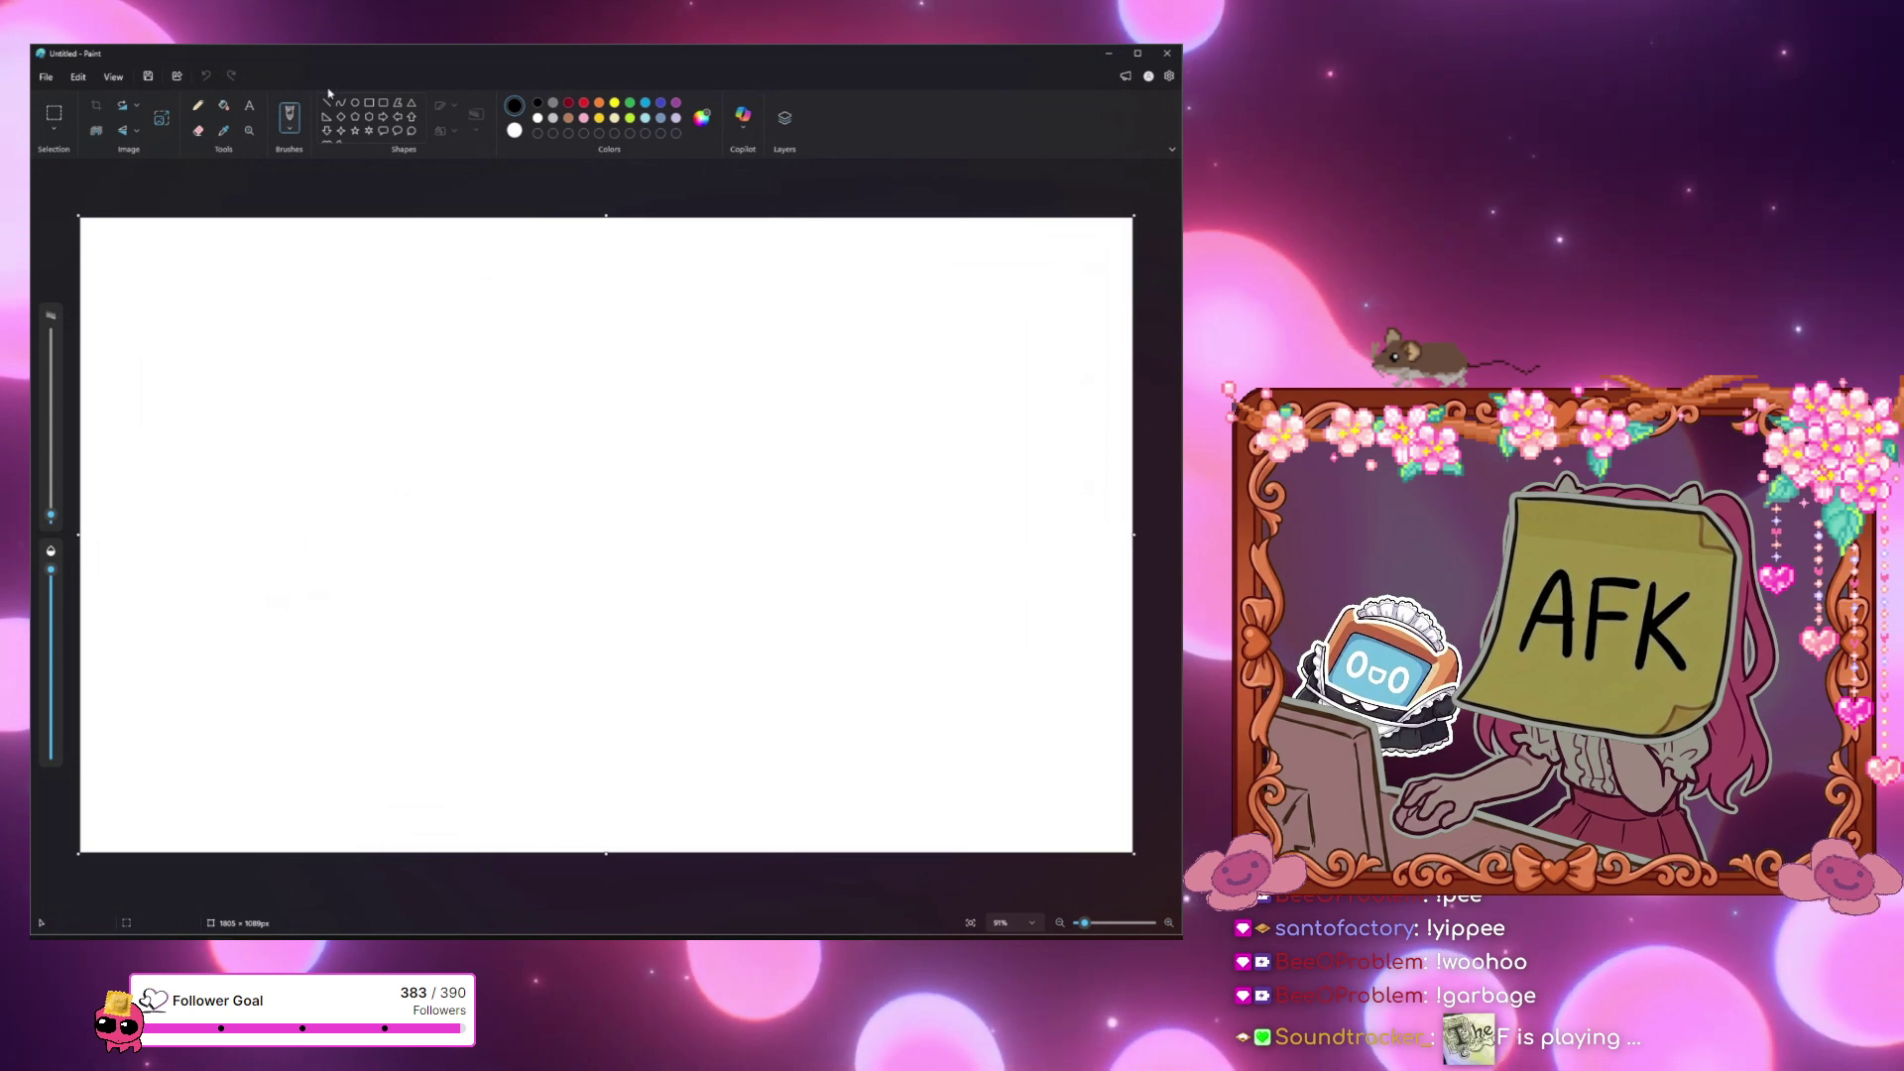
{"action": "left_click_drag", "start_coordinate": [289, 684], "coordinate": [293, 427]}
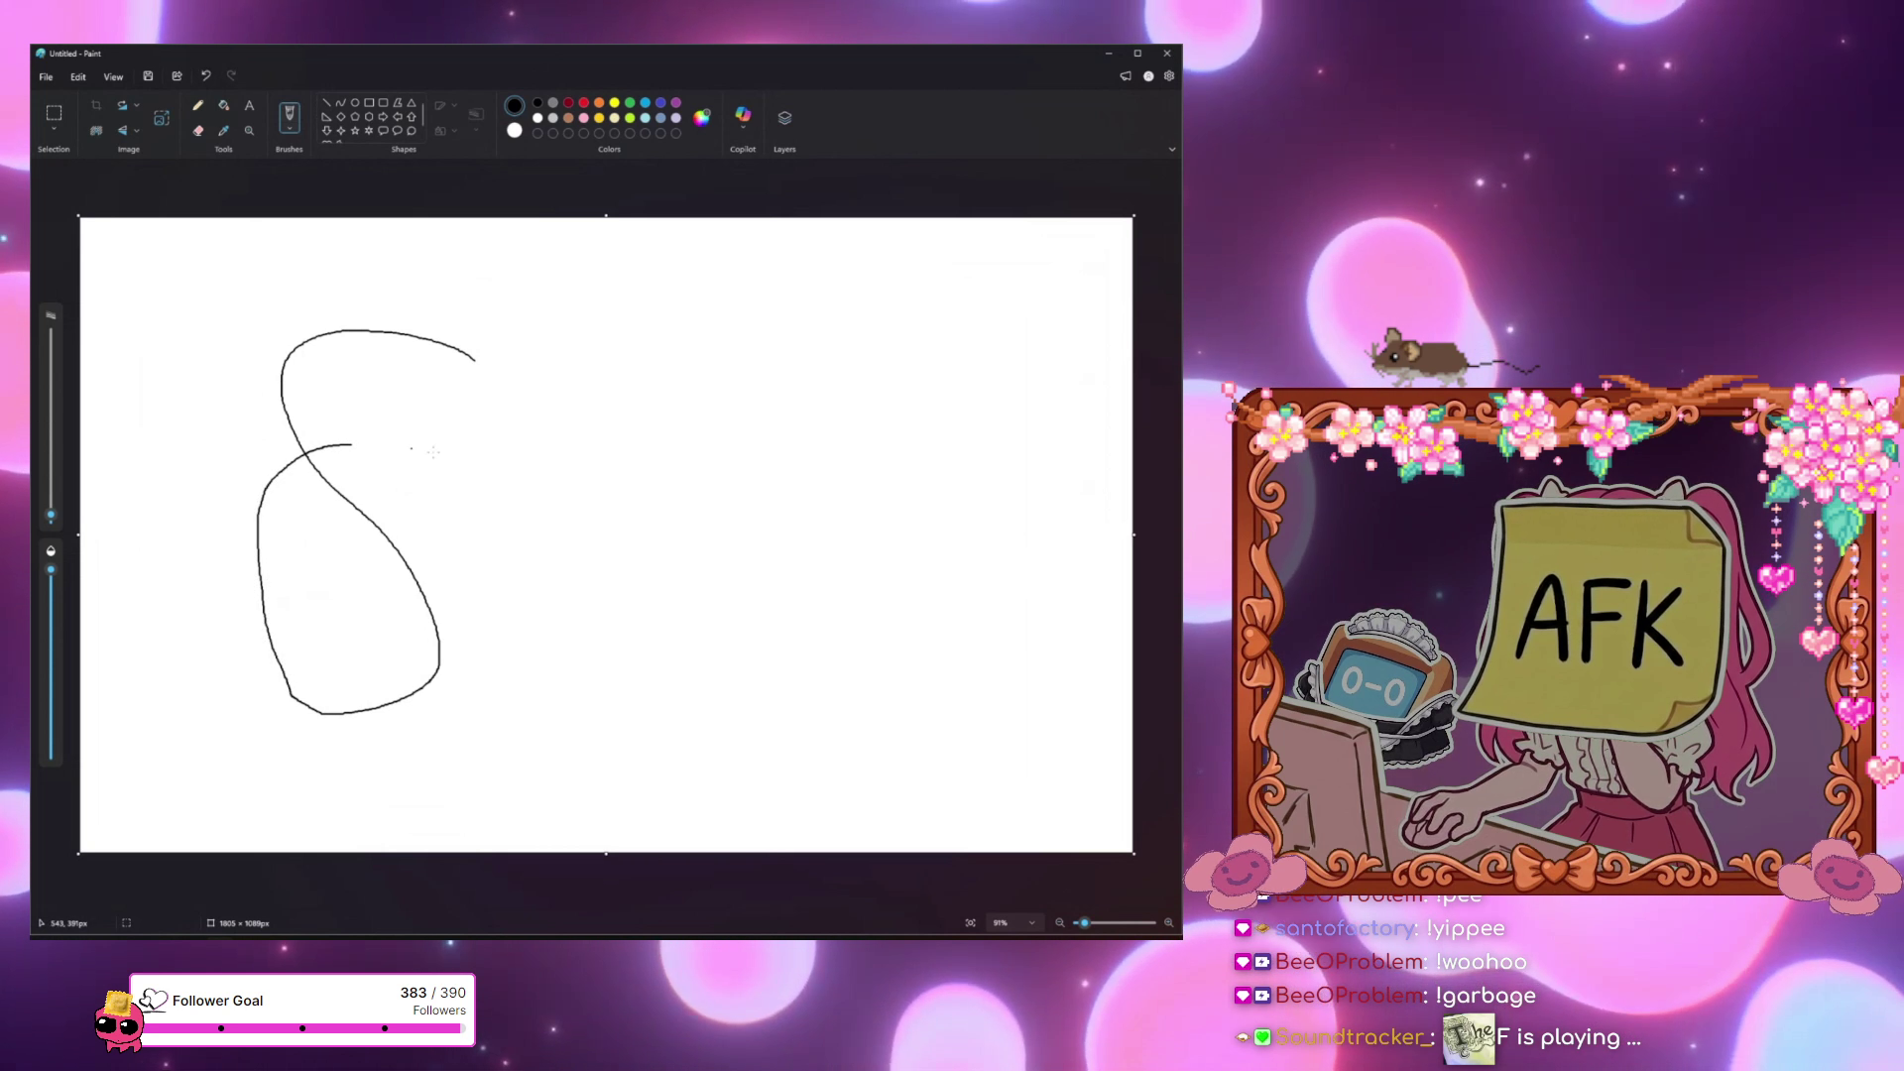
{"action": "key", "text": "ctrl+z"}
{"action": "key", "text": "ctrl+z"}
Step: Sketch an arrow from a figure, a curved arrow, a zigzag line and a circle
{"action": "mouse_move", "coordinate": [203, 324]}
{"action": "left_mouse_down"}
{"action": "mouse_move", "coordinate": [353, 331]}
{"action": "mouse_move", "coordinate": [301, 305]}
{"action": "mouse_move", "coordinate": [353, 362]}
{"action": "left_mouse_up"}
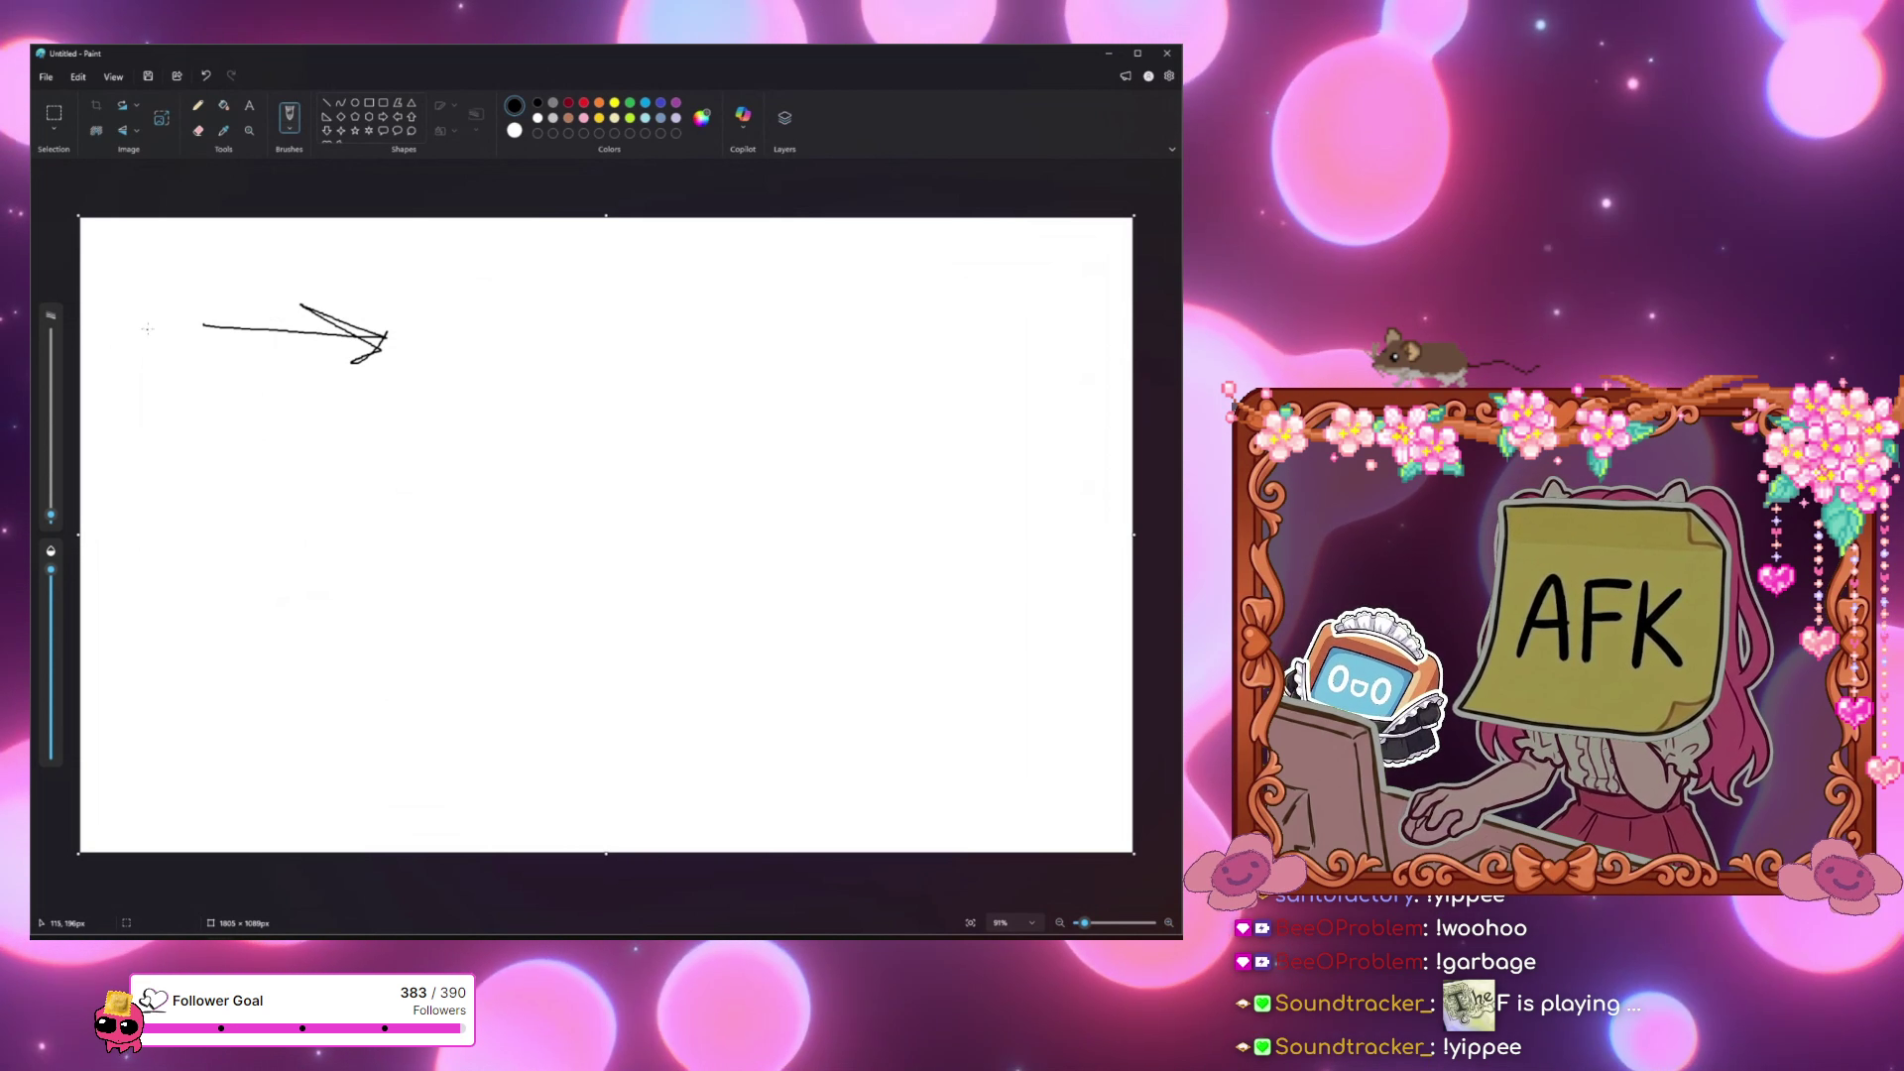
{"action": "mouse_move", "coordinate": [141, 318]}
{"action": "left_mouse_down"}
{"action": "mouse_move", "coordinate": [181, 347]}
{"action": "mouse_move", "coordinate": [139, 371]}
{"action": "mouse_move", "coordinate": [163, 364]}
{"action": "left_mouse_up"}
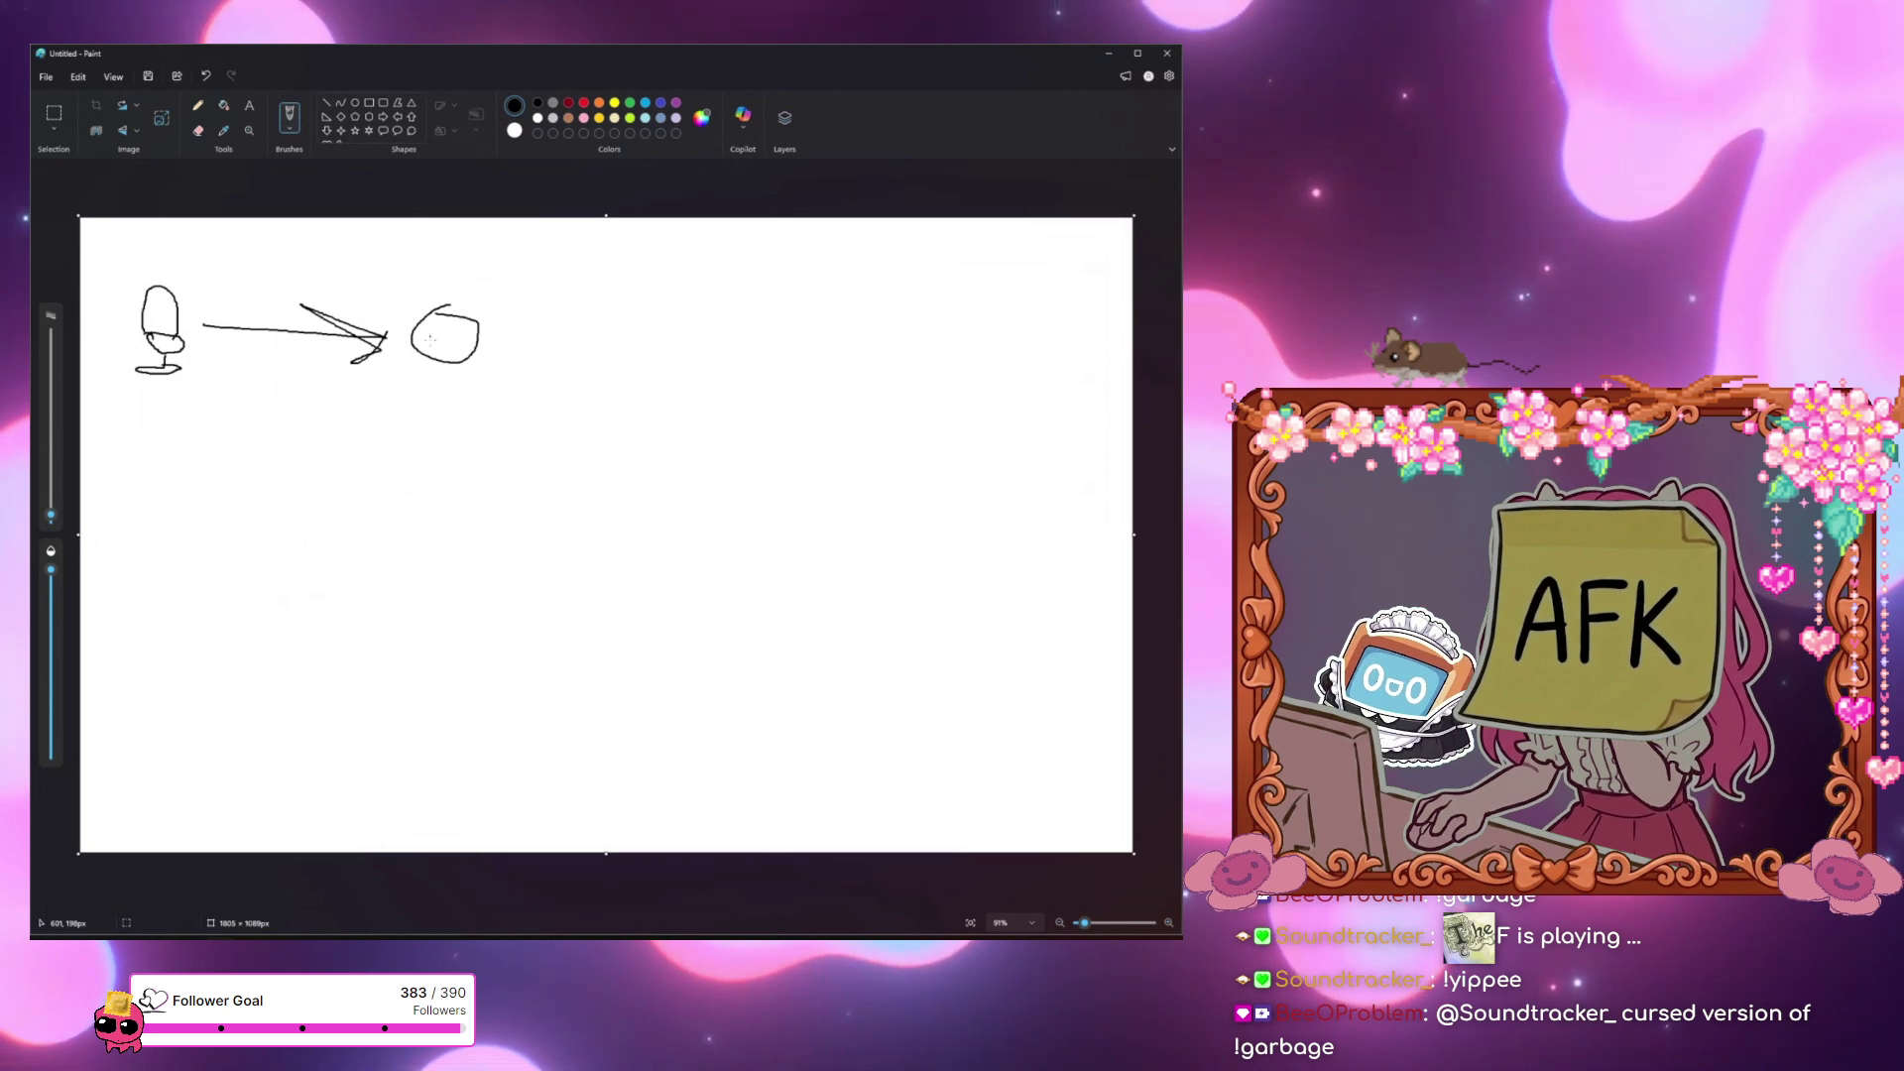
{"action": "mouse_move", "coordinate": [499, 338]}
{"action": "left_mouse_down"}
{"action": "mouse_move", "coordinate": [654, 373]}
{"action": "mouse_move", "coordinate": [648, 419]}
{"action": "left_mouse_up"}
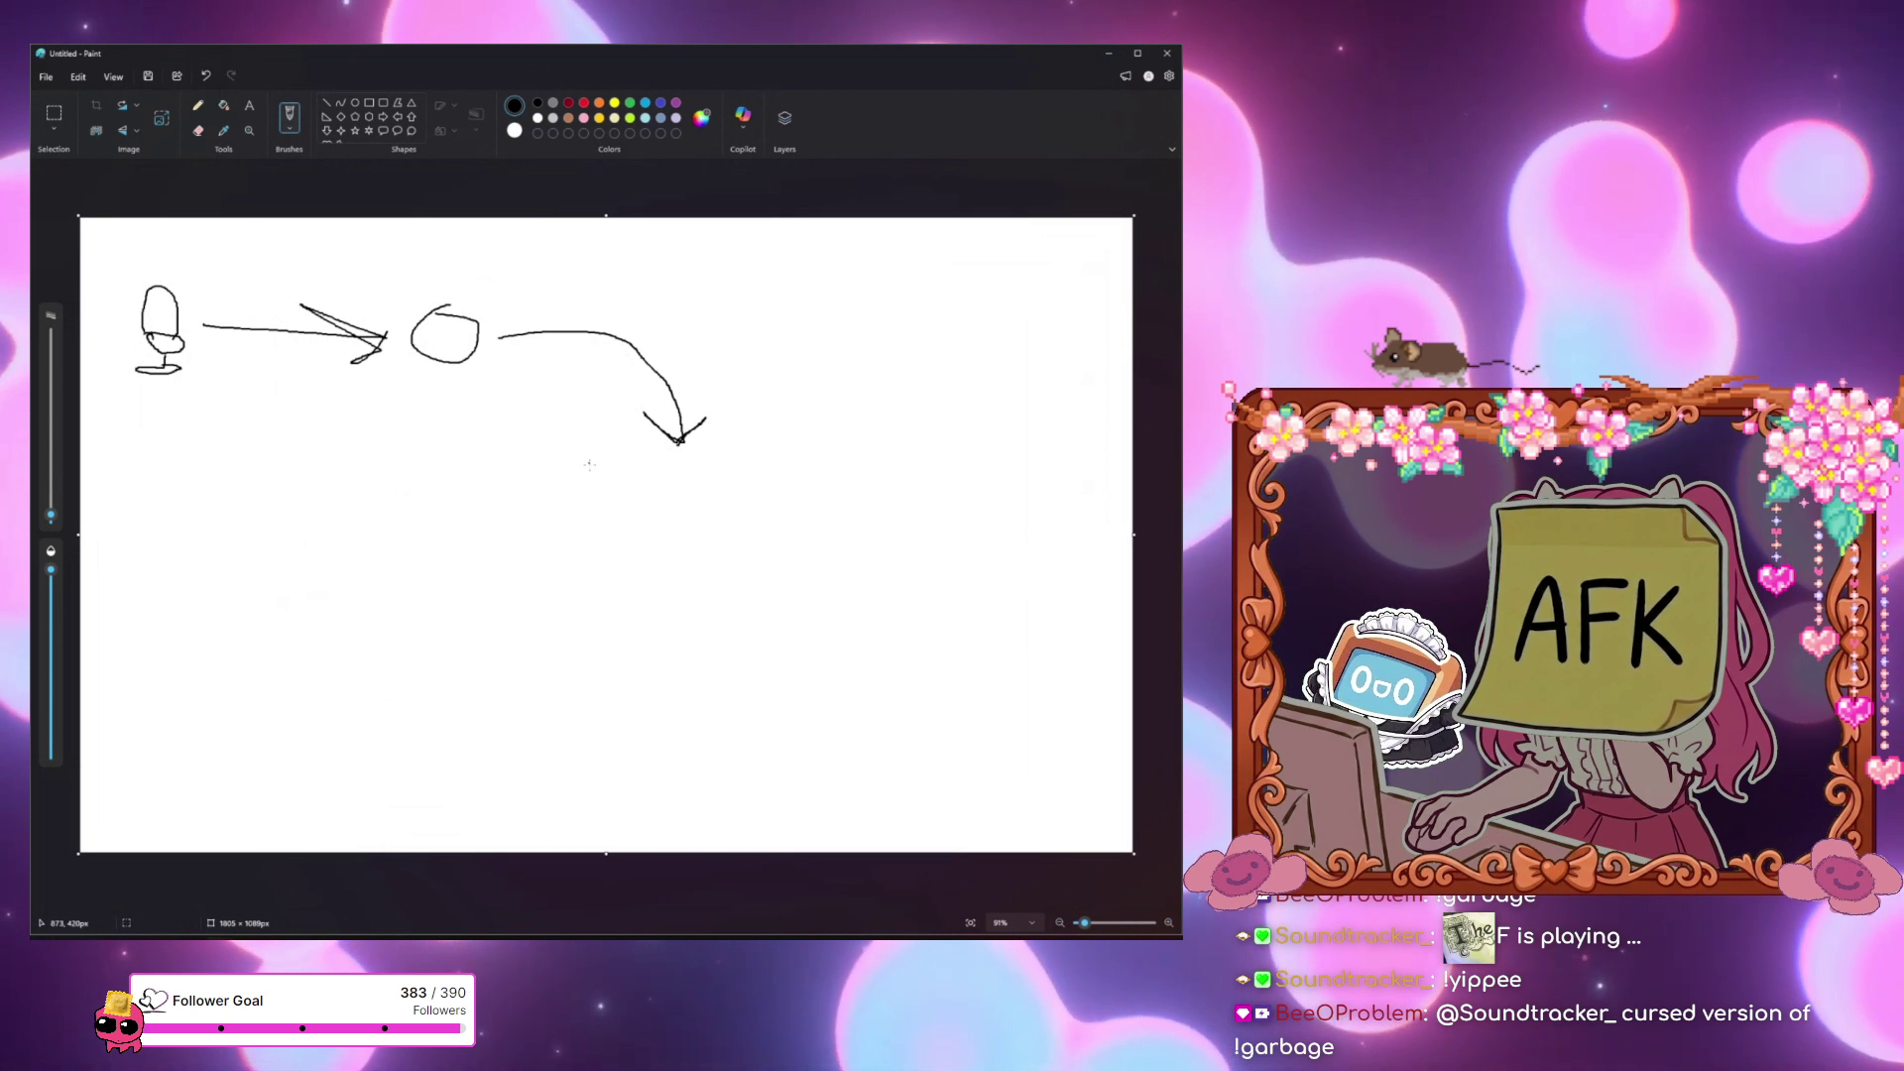
{"action": "left_click_drag", "start_coordinate": [591, 470], "coordinate": [618, 468]}
{"action": "left_click_drag", "start_coordinate": [786, 469], "coordinate": [833, 475]}
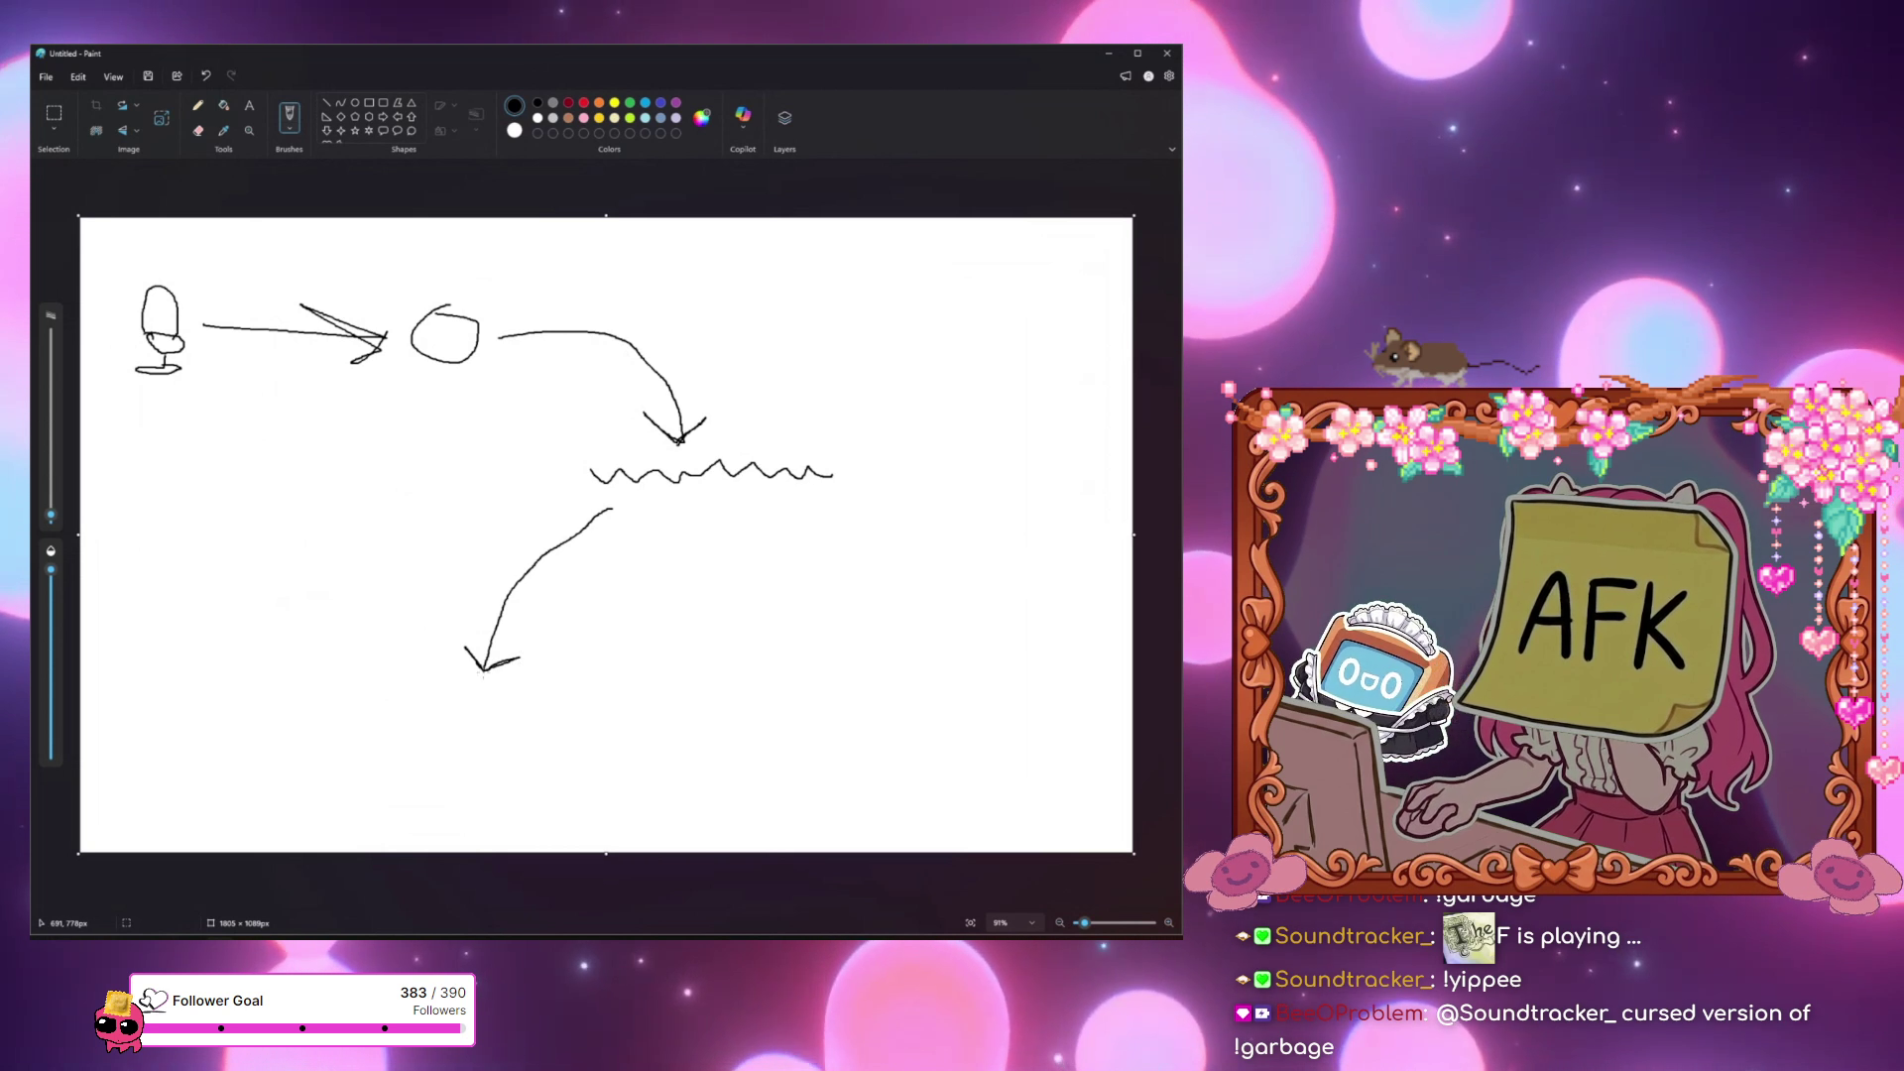
{"action": "mouse_move", "coordinate": [460, 695]}
{"action": "left_mouse_down"}
{"action": "mouse_move", "coordinate": [479, 739]}
{"action": "mouse_move", "coordinate": [495, 706]}
{"action": "left_mouse_up"}
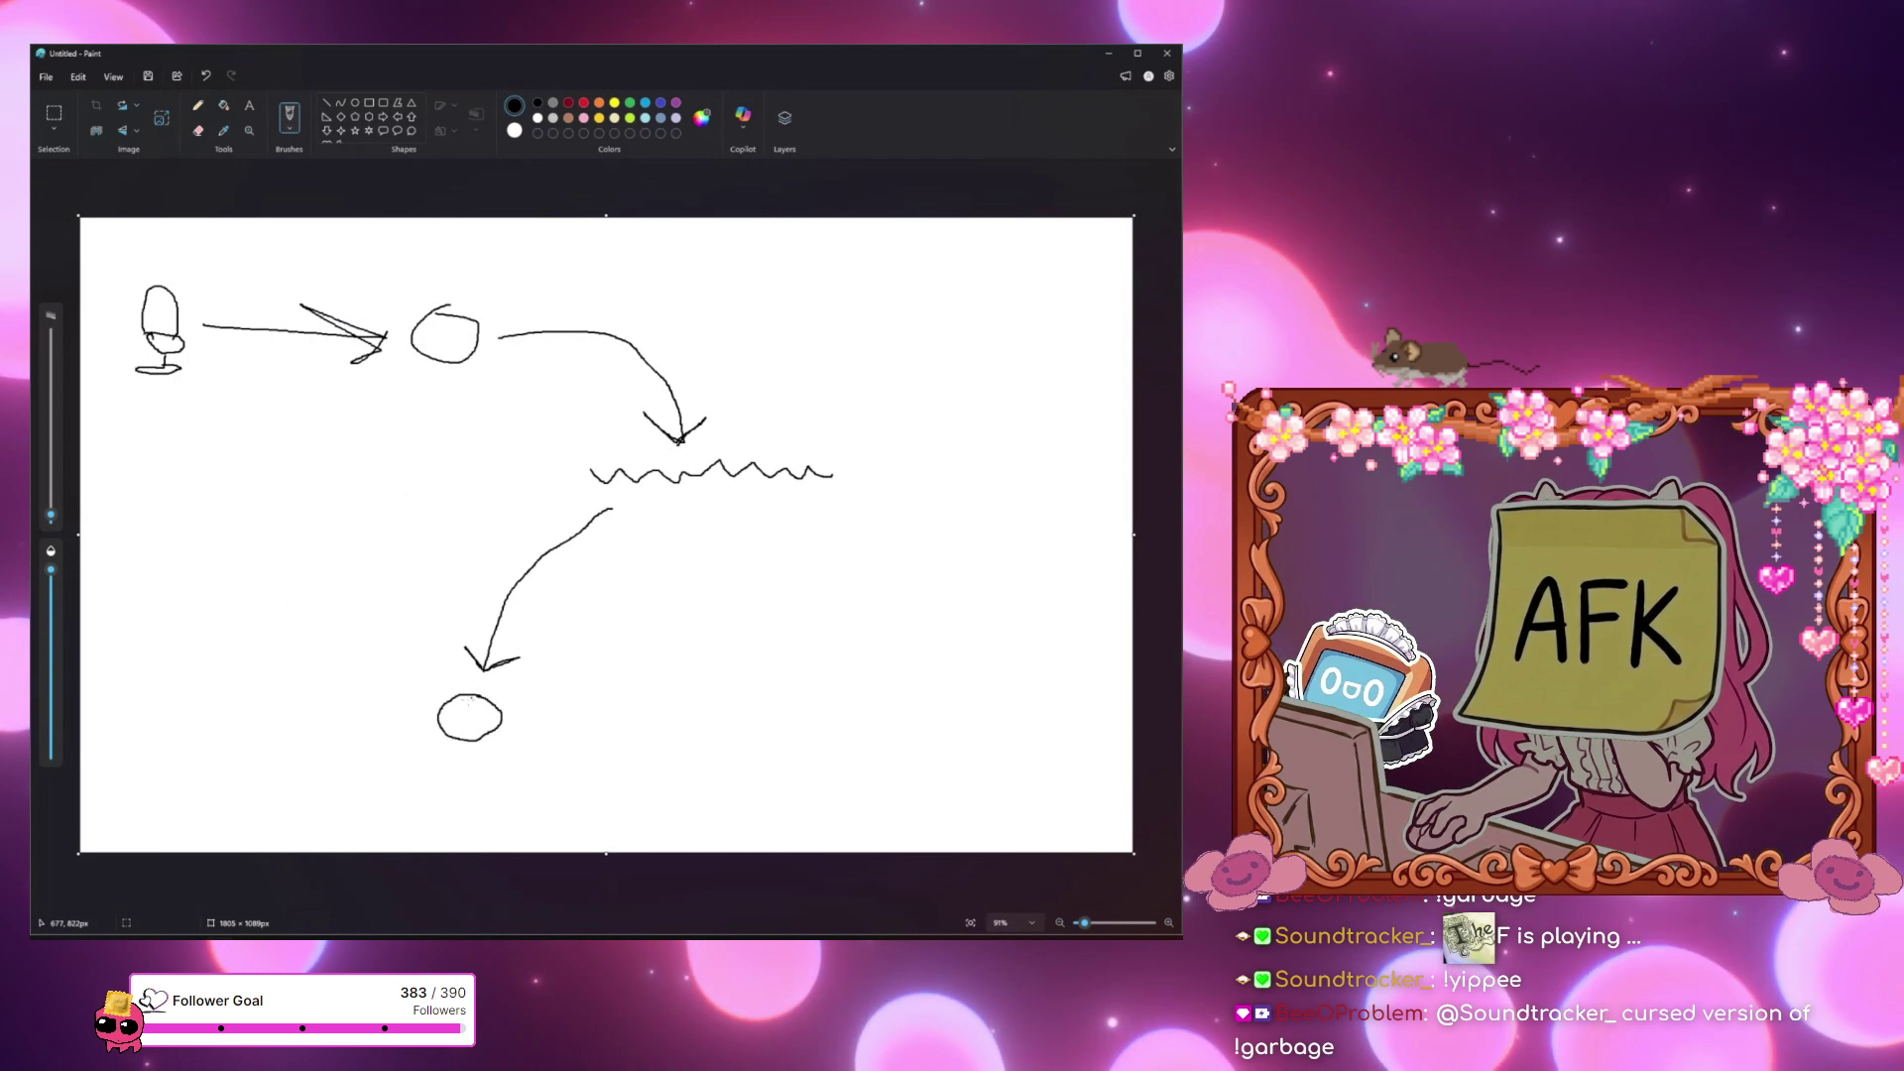
Step: Draw a W-shaped squiggle and plus sign, enclosed in a redrawn oval with the circle
{"action": "mouse_move", "coordinate": [109, 700]}
{"action": "left_mouse_down"}
{"action": "mouse_move", "coordinate": [119, 719]}
{"action": "mouse_move", "coordinate": [181, 701]}
{"action": "mouse_move", "coordinate": [338, 723]}
{"action": "mouse_move", "coordinate": [365, 709]}
{"action": "left_mouse_up"}
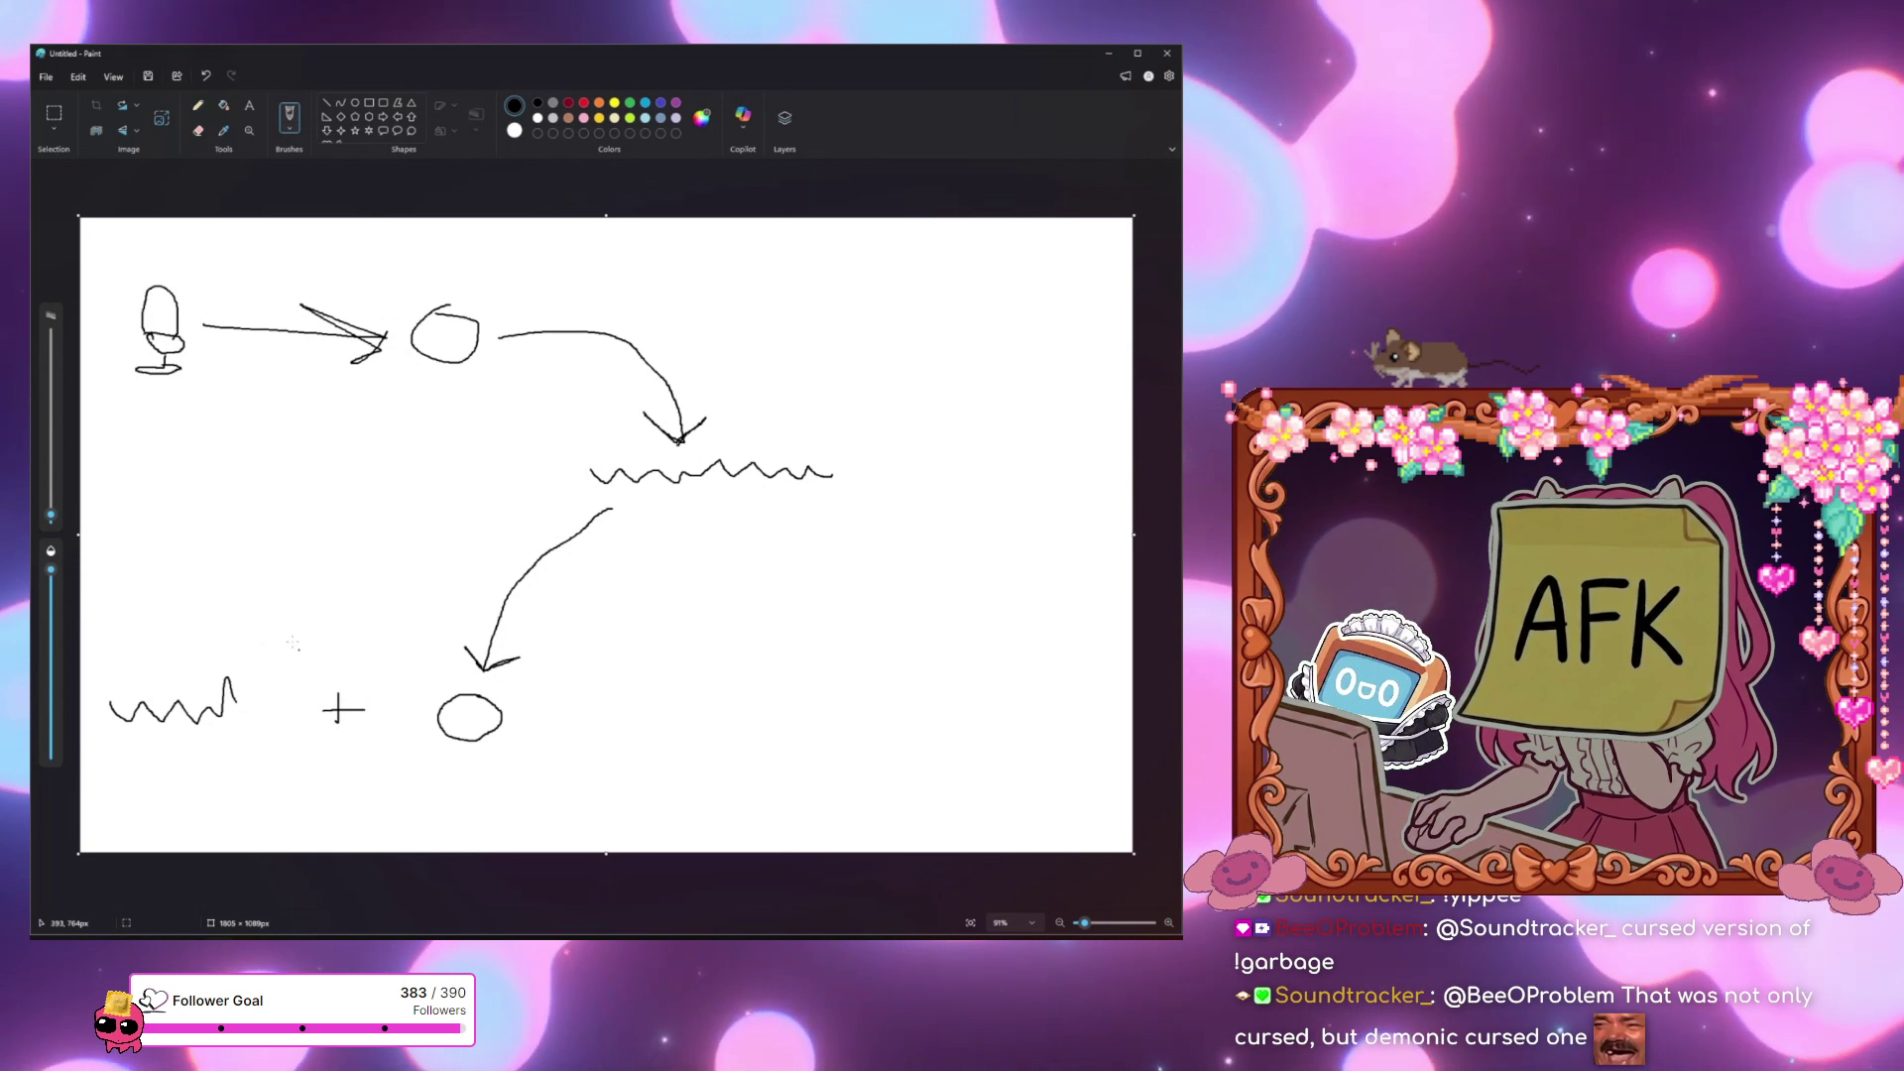
{"action": "mouse_move", "coordinate": [122, 666]}
{"action": "left_mouse_down"}
{"action": "mouse_move", "coordinate": [477, 759]}
{"action": "mouse_move", "coordinate": [531, 714]}
{"action": "mouse_move", "coordinate": [155, 680]}
{"action": "left_mouse_up"}
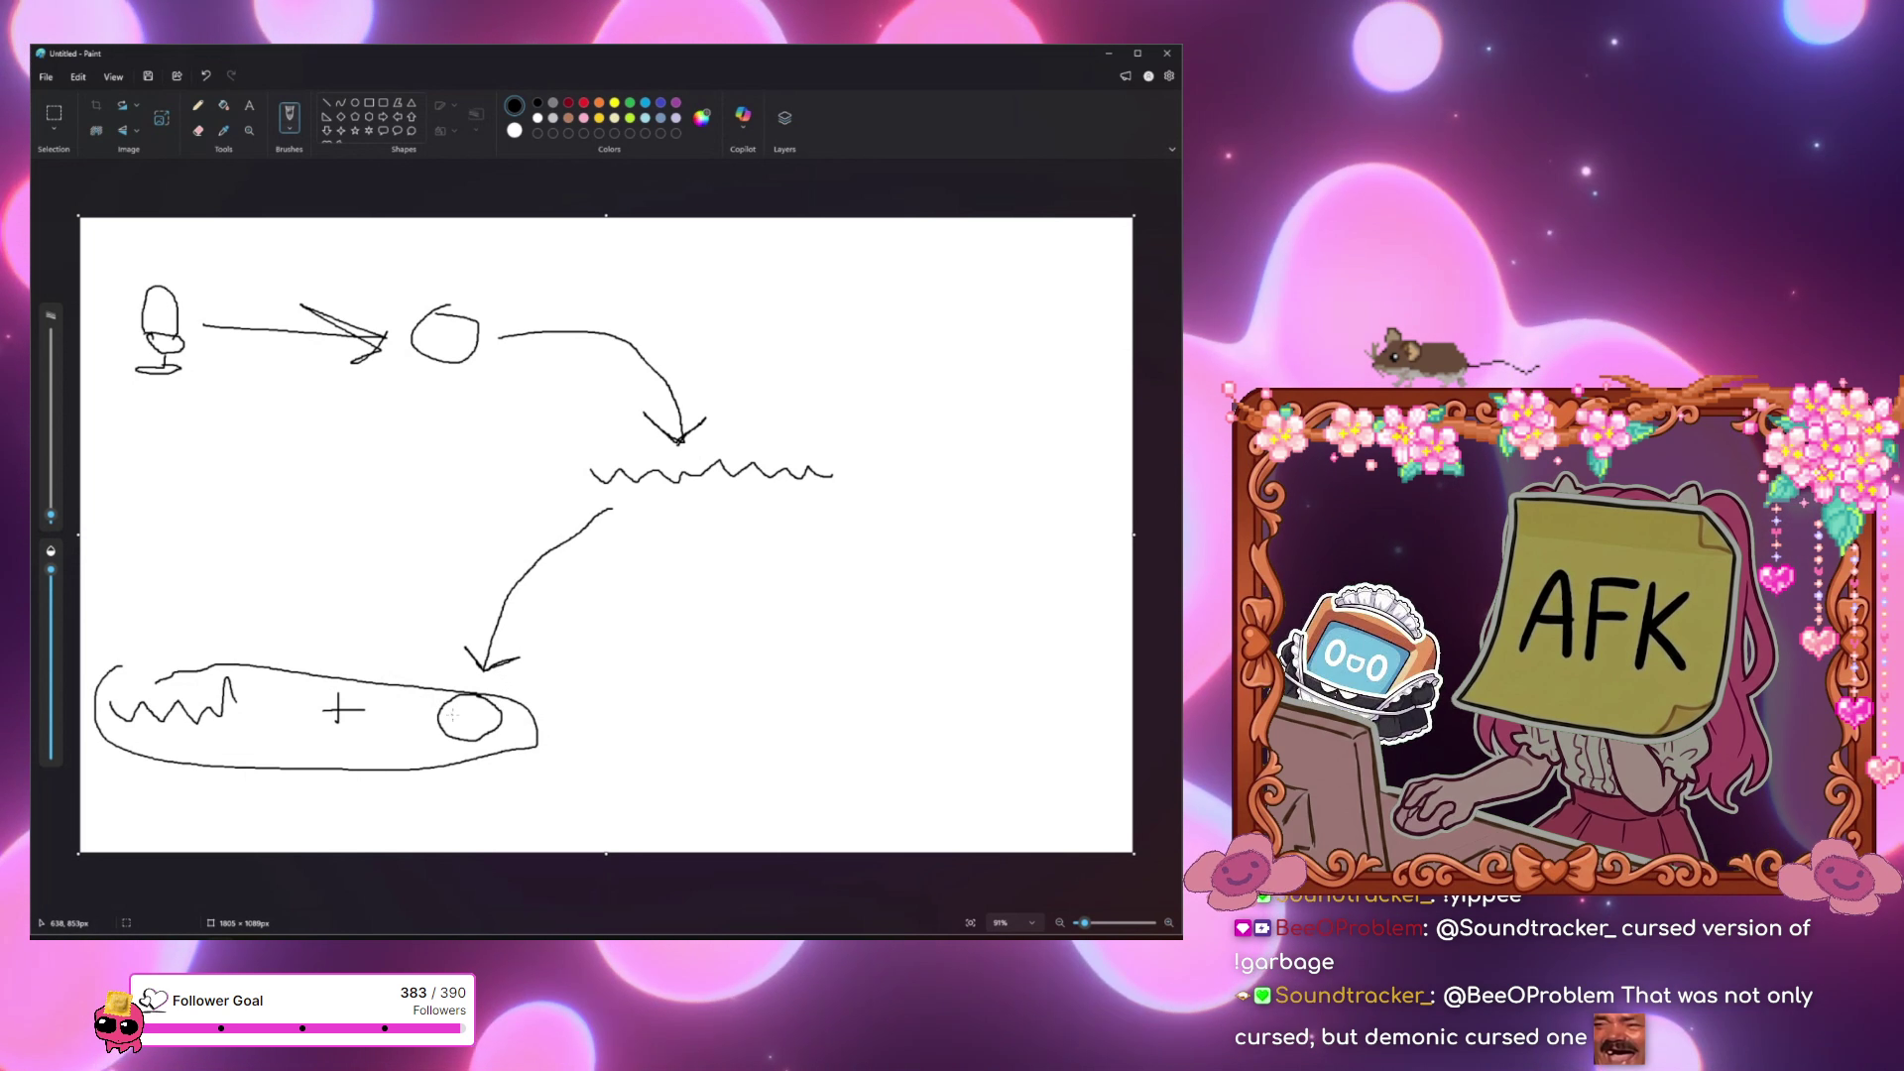
{"action": "key", "text": "ctrl+z"}
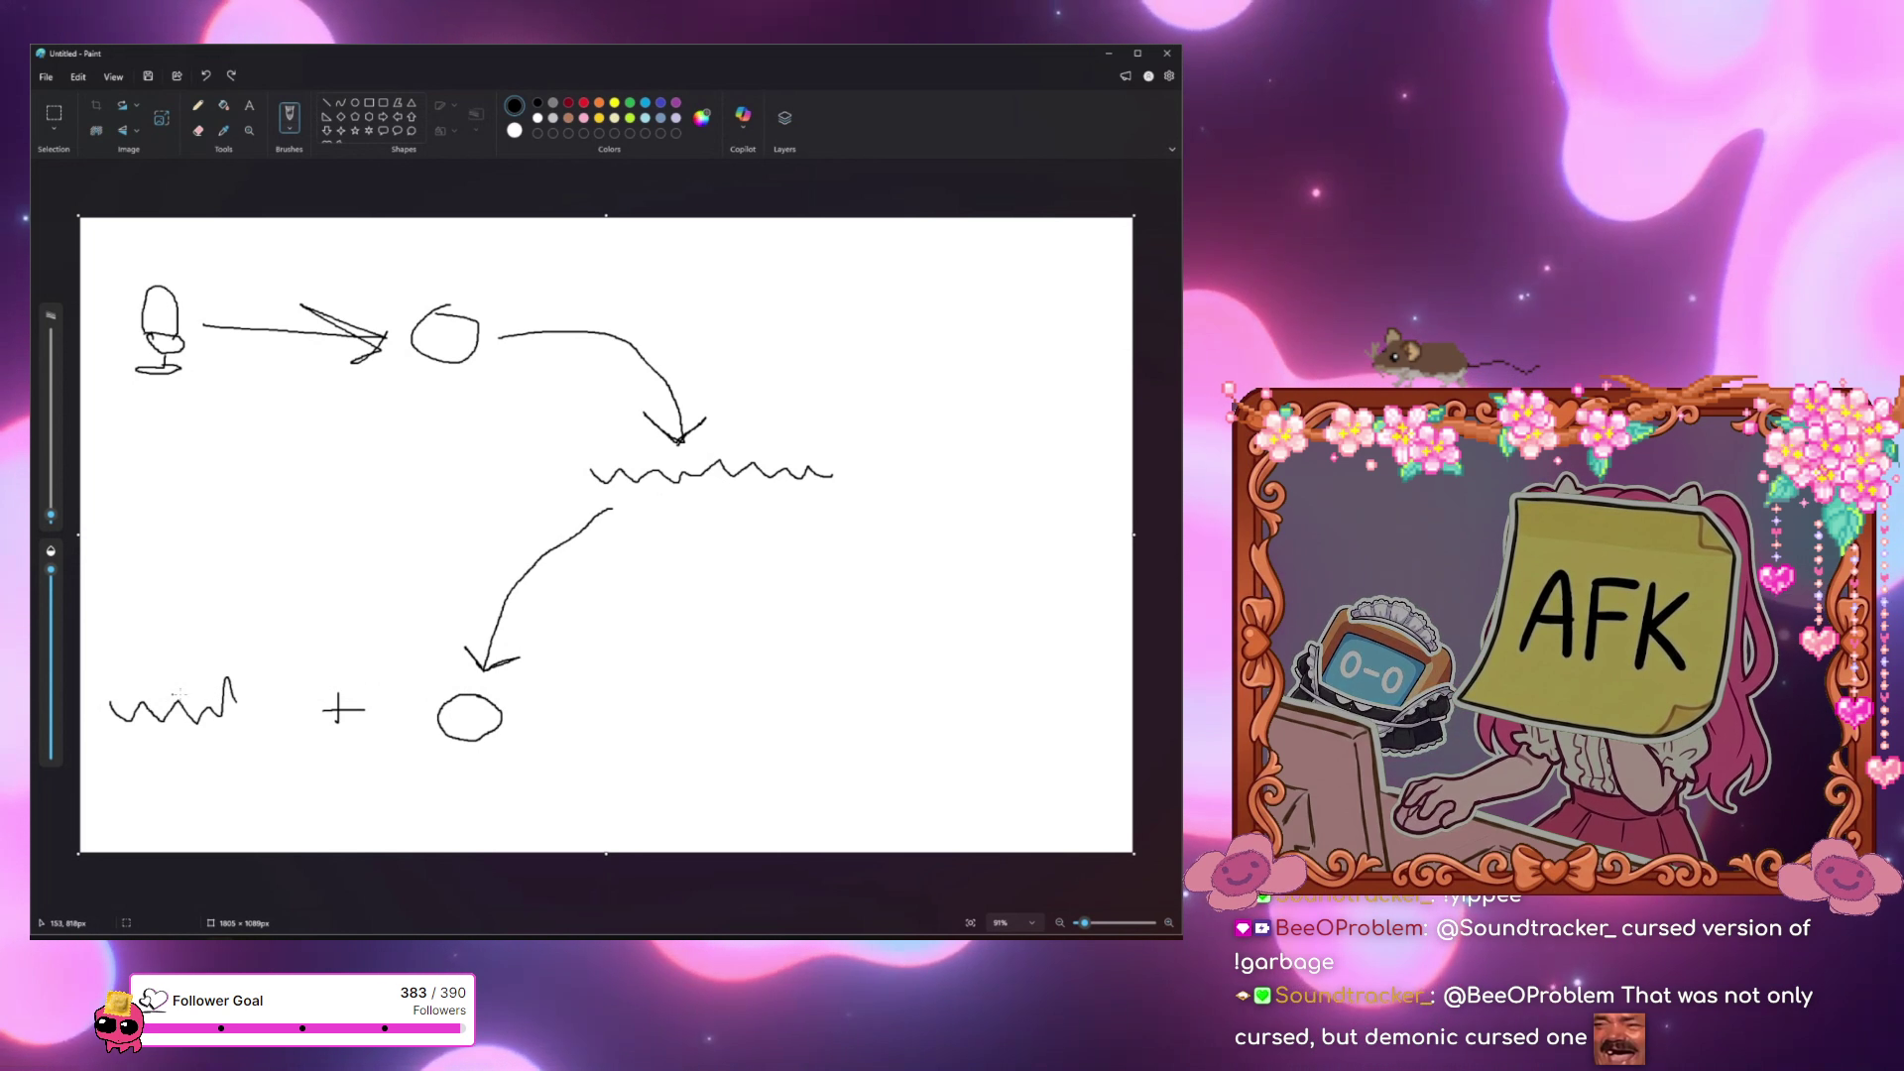
{"action": "left_click_drag", "start_coordinate": [100, 701], "coordinate": [519, 757]}
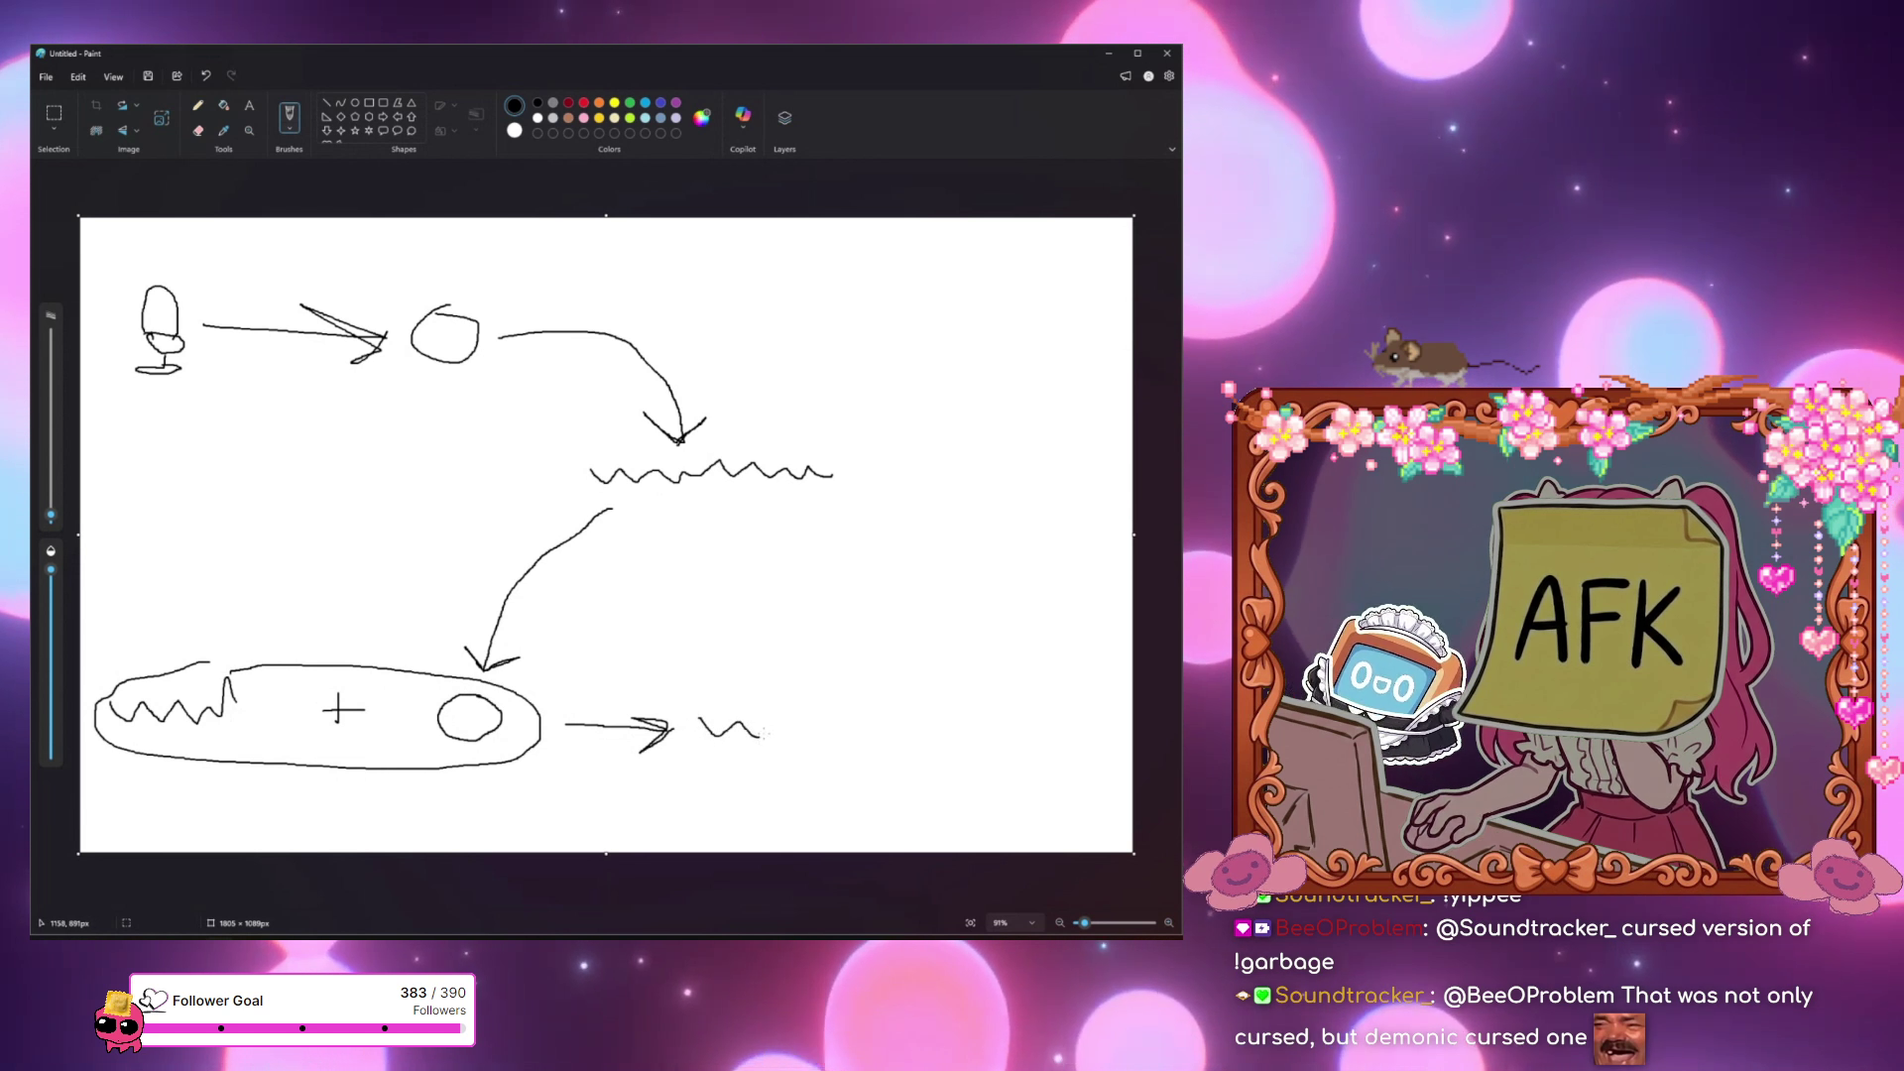
Step: Draw an arrow right of the oval and a speaker symbol at the upper right
{"action": "mouse_move", "coordinate": [840, 724]}
{"action": "left_mouse_down"}
{"action": "mouse_move", "coordinate": [929, 729]}
{"action": "mouse_move", "coordinate": [995, 522]}
{"action": "mouse_move", "coordinate": [1017, 550]}
{"action": "left_mouse_up"}
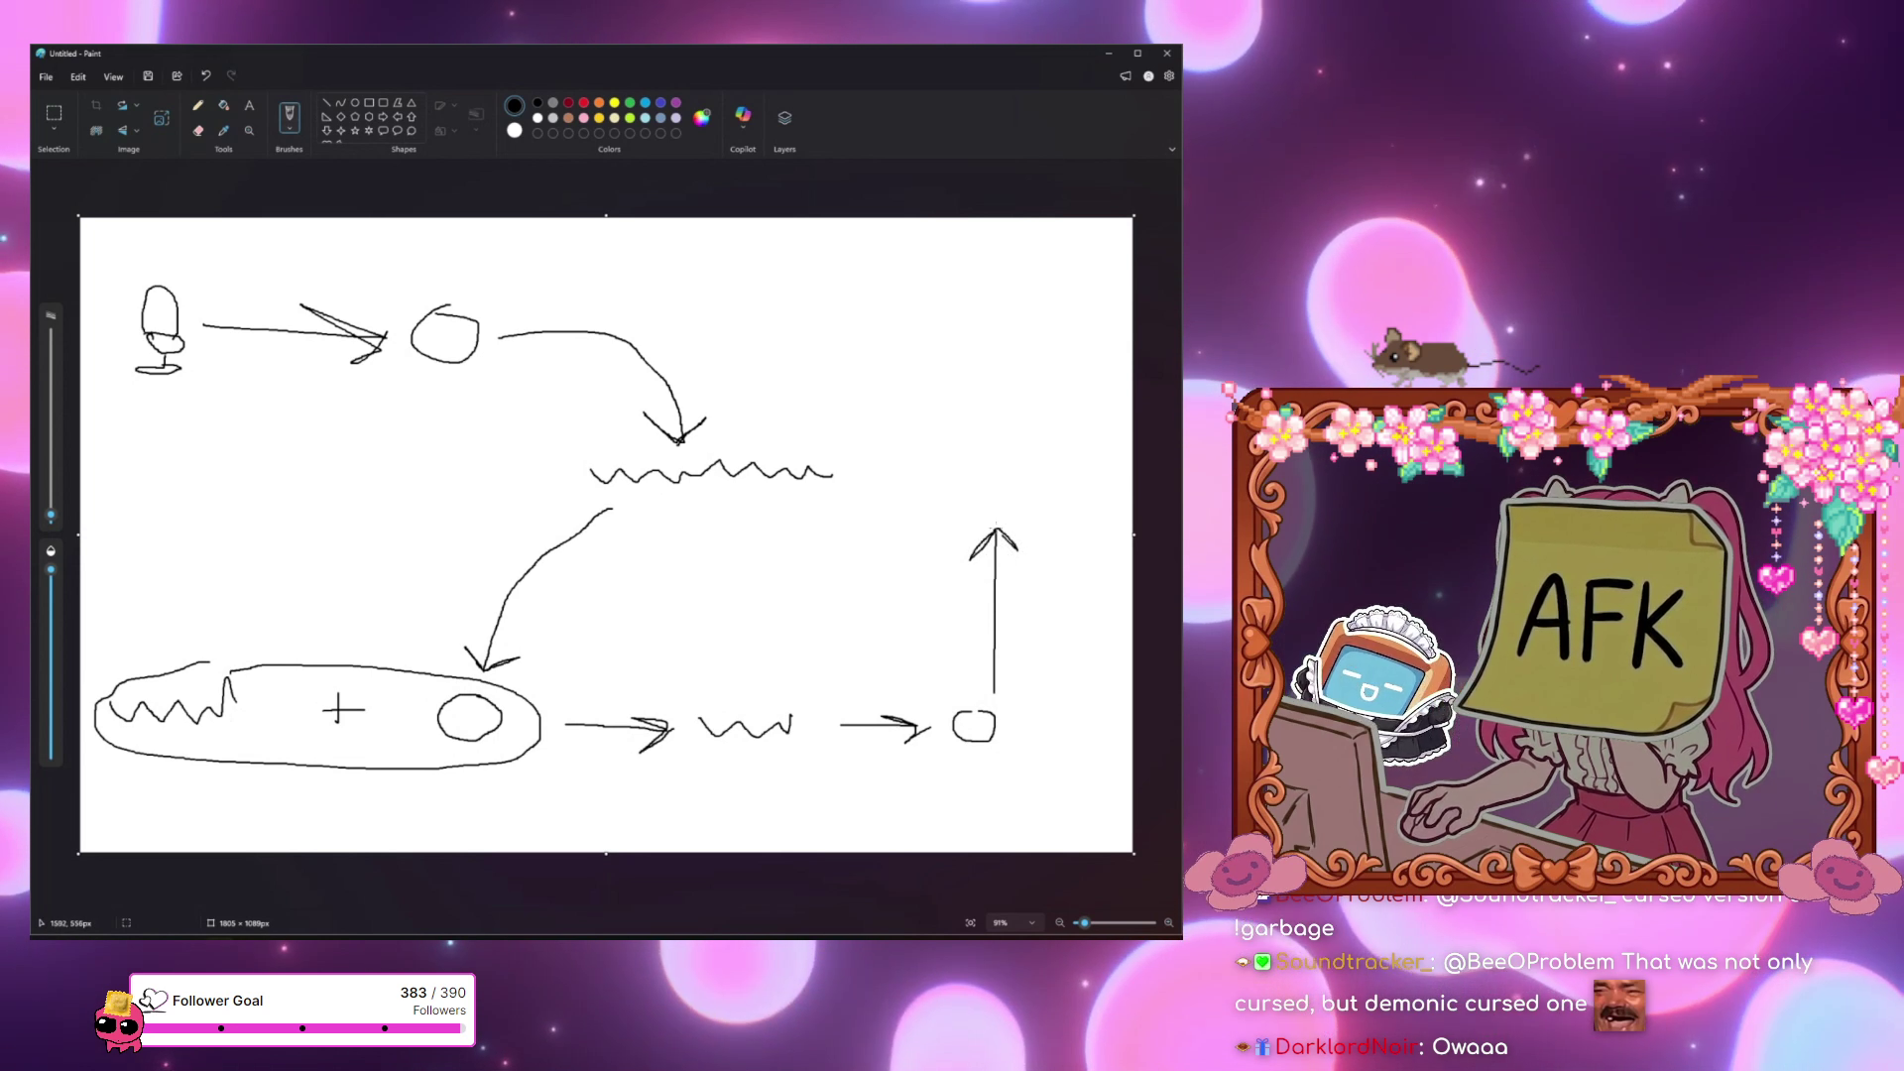
{"action": "mouse_move", "coordinate": [1005, 429]}
{"action": "left_mouse_down"}
{"action": "mouse_move", "coordinate": [1029, 480]}
{"action": "mouse_move", "coordinate": [948, 434]}
{"action": "mouse_move", "coordinate": [887, 496]}
{"action": "mouse_move", "coordinate": [930, 400]}
{"action": "left_mouse_up"}
{"action": "key", "text": "ctrl+z"}
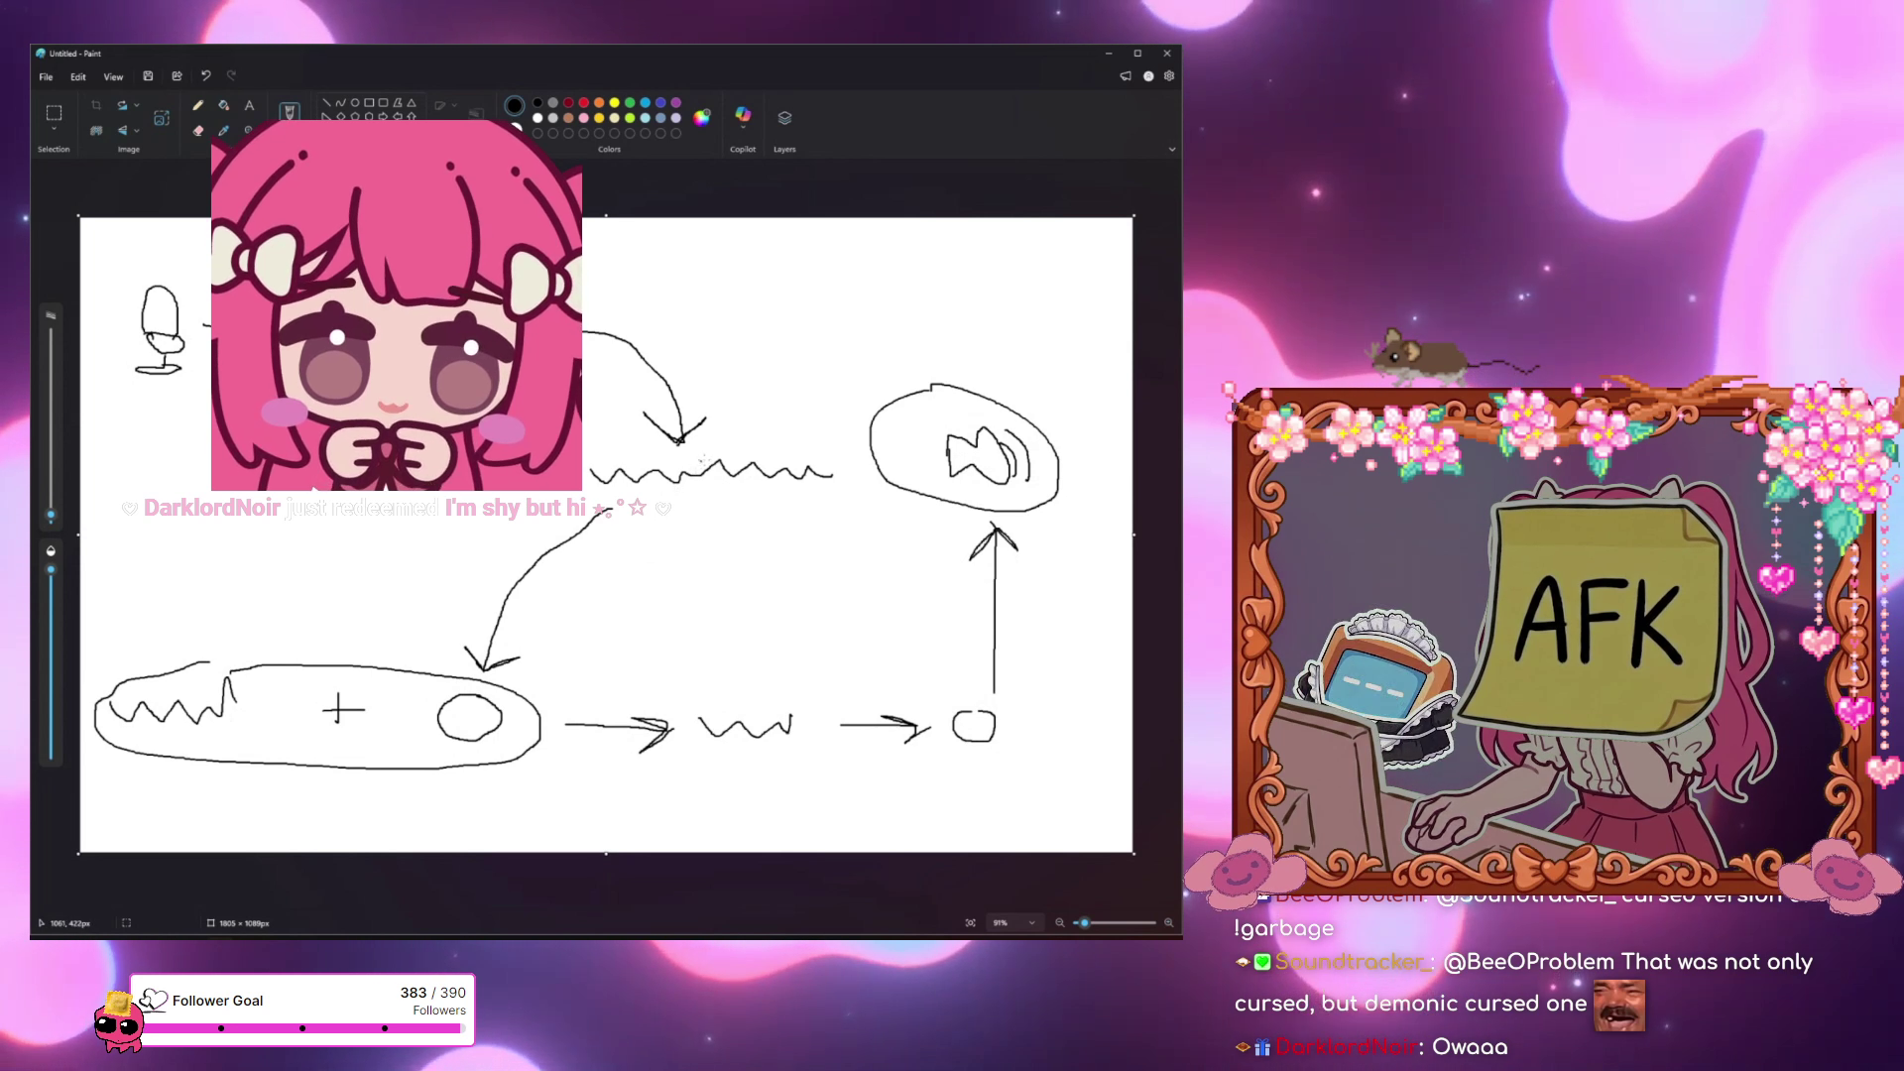
Step: Add two arrows down into the oval and an arrowhead pointing back at the first figure
{"action": "left_click_drag", "start_coordinate": [295, 495], "coordinate": [179, 637]}
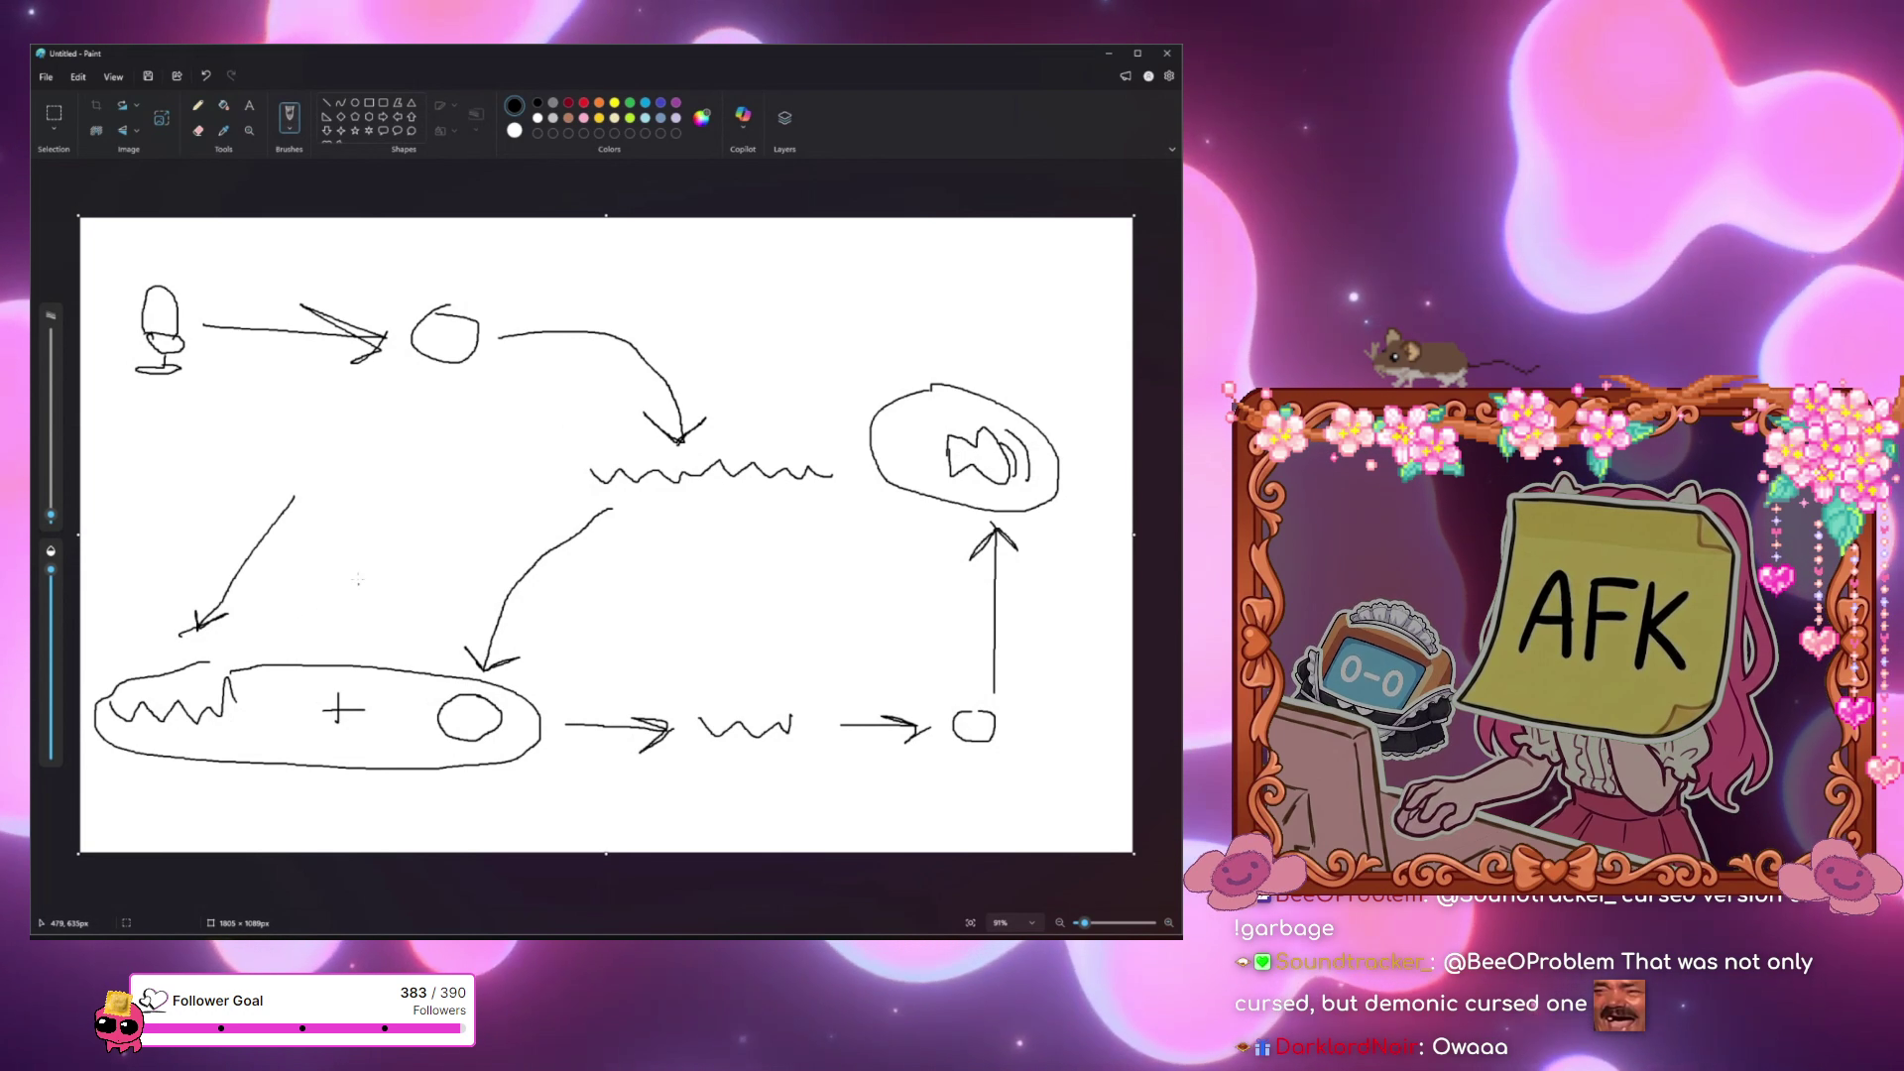
{"action": "left_click_drag", "start_coordinate": [357, 522], "coordinate": [439, 655]}
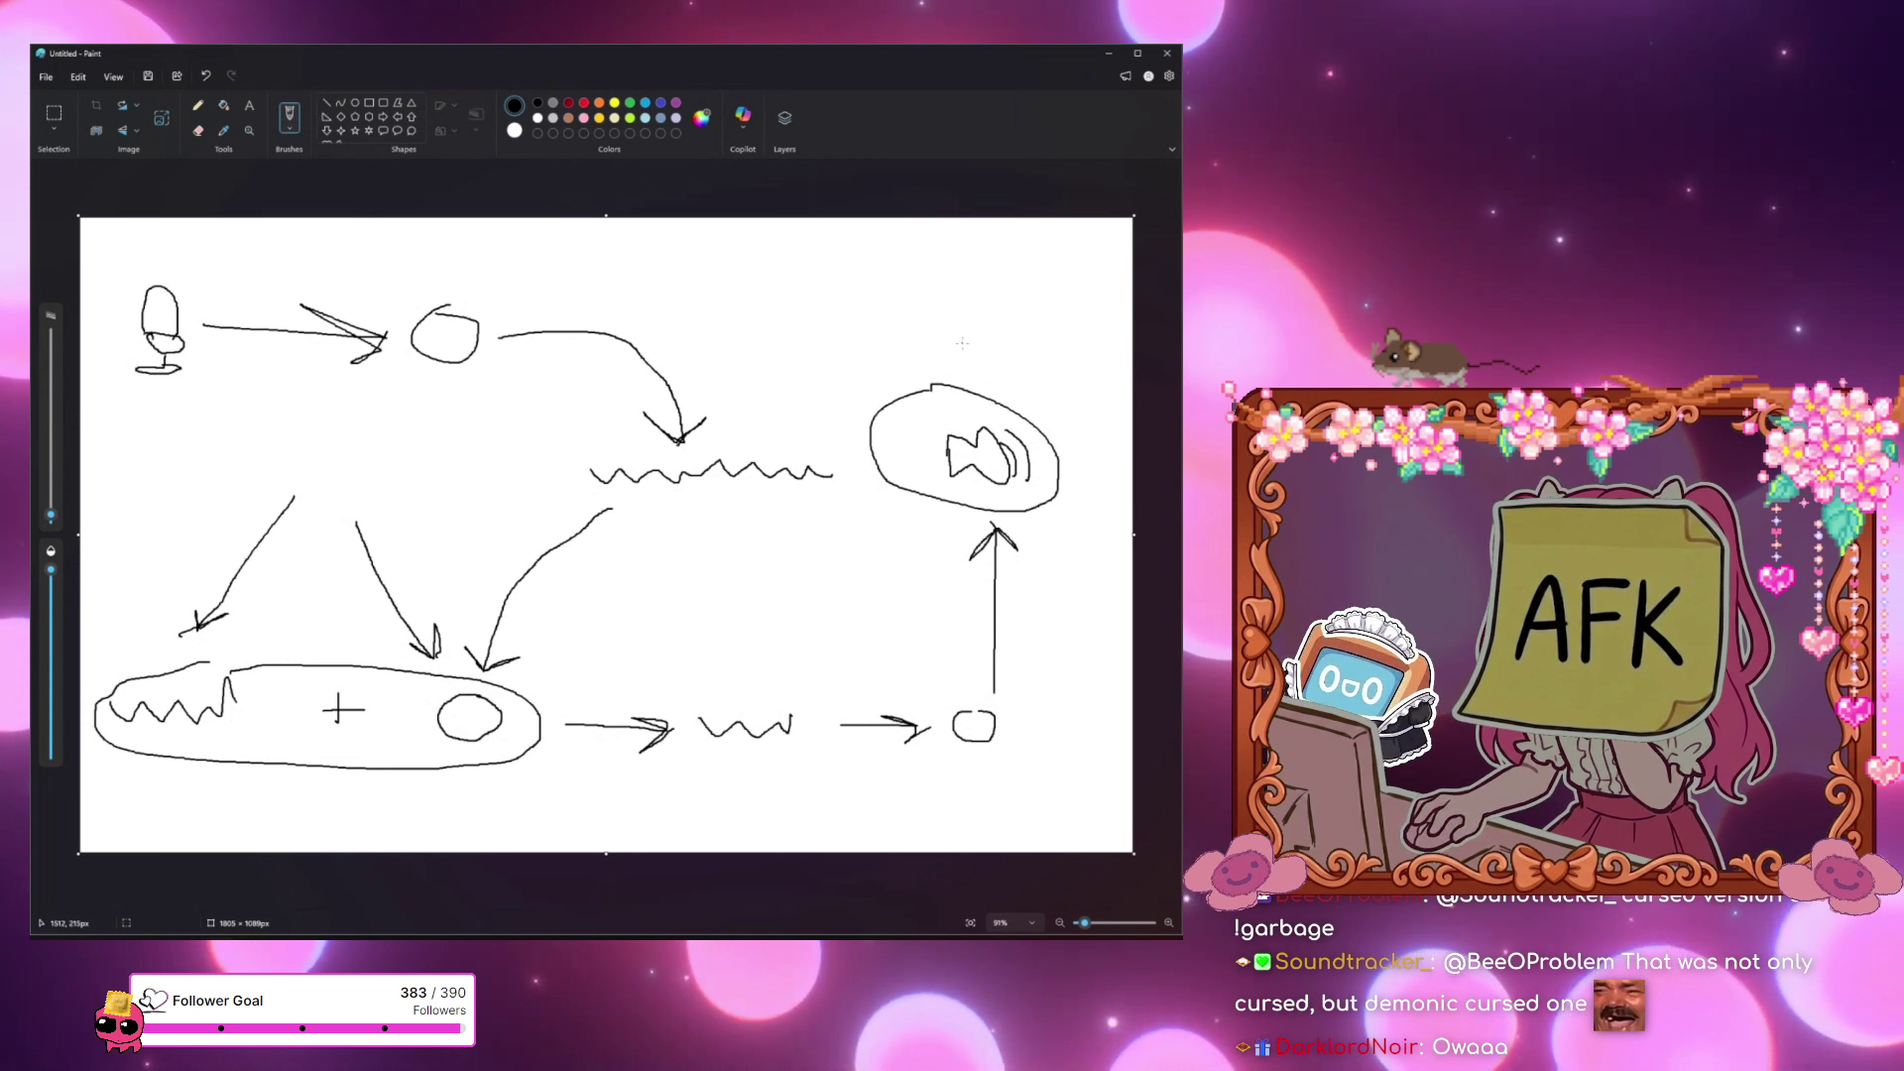
{"action": "mouse_move", "coordinate": [231, 245]}
{"action": "left_mouse_down"}
{"action": "mouse_move", "coordinate": [178, 280]}
{"action": "mouse_move", "coordinate": [236, 271]}
{"action": "left_mouse_up"}
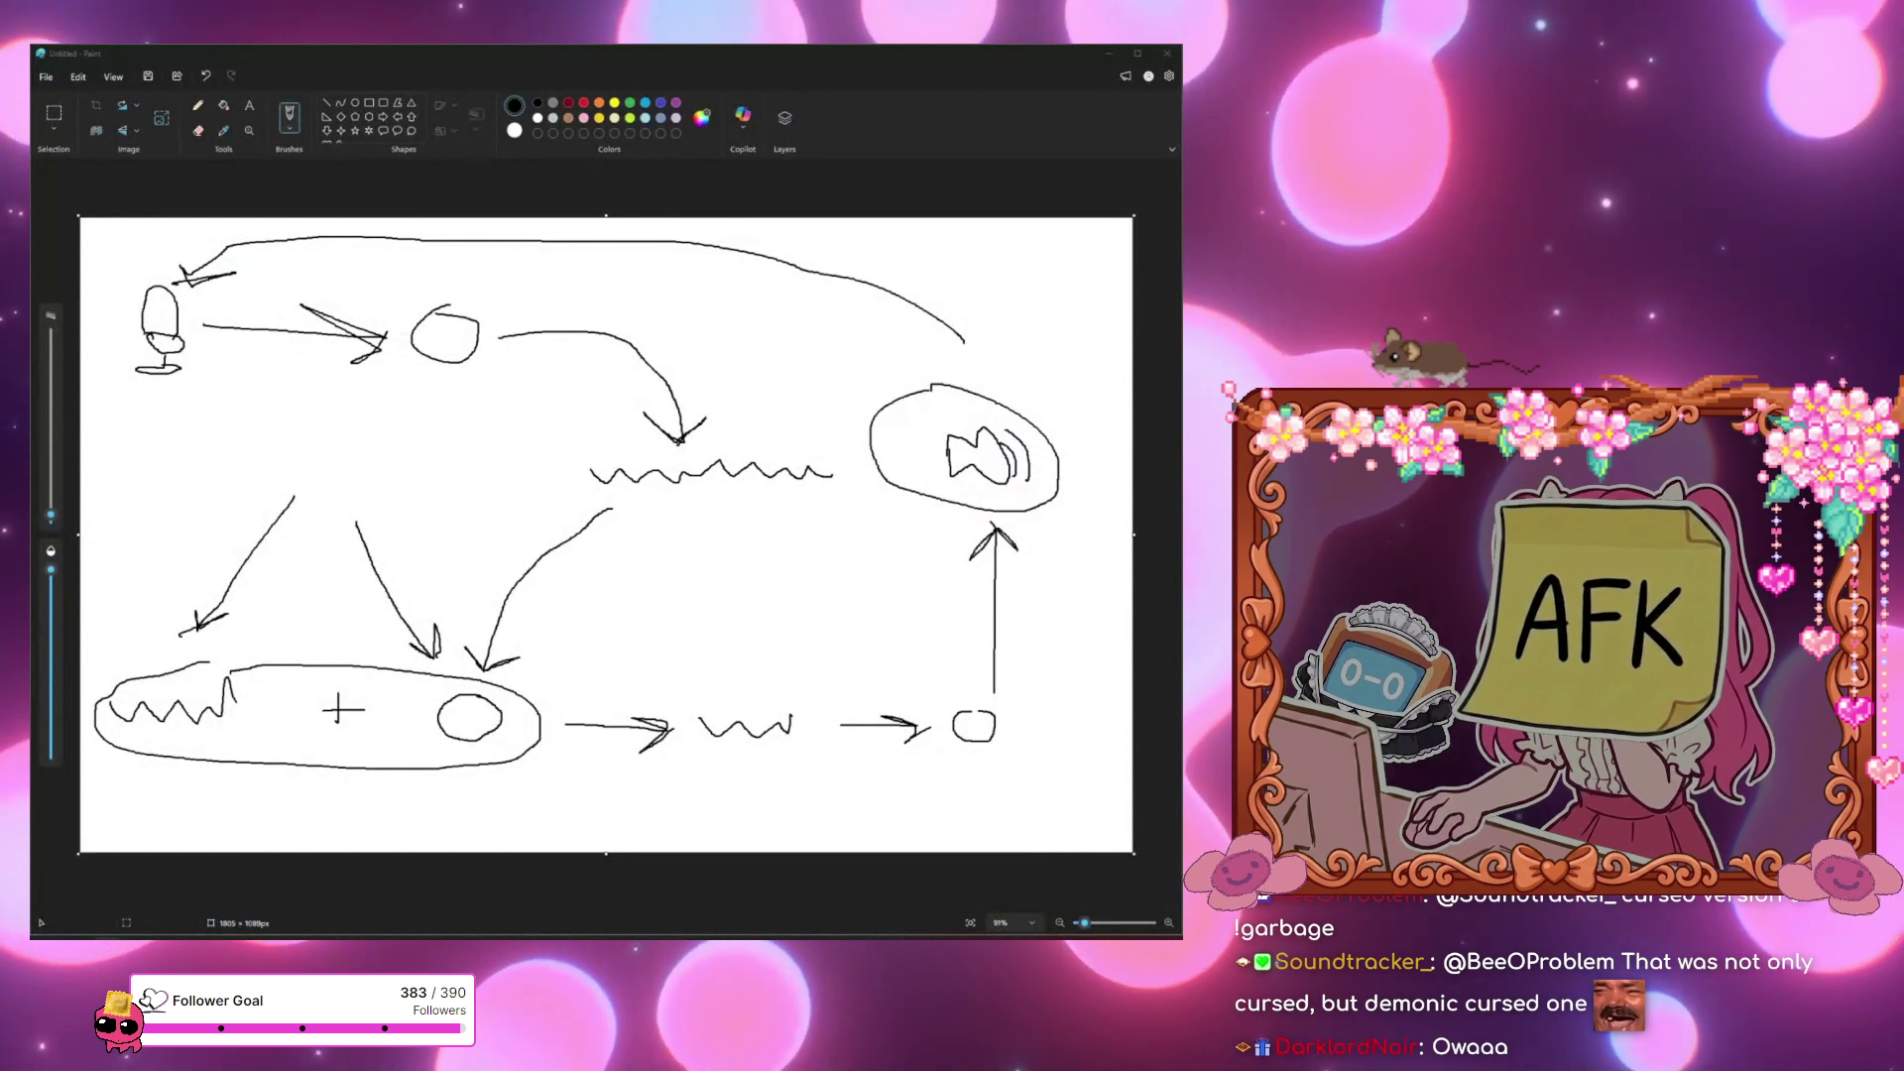
{"action": "left_click", "coordinate": [146, 935]}
Step: Scroll test_scene.gd back up to line 19, then bring Discord forward and move it up-left
{"action": "left_click", "coordinate": [820, 519]}
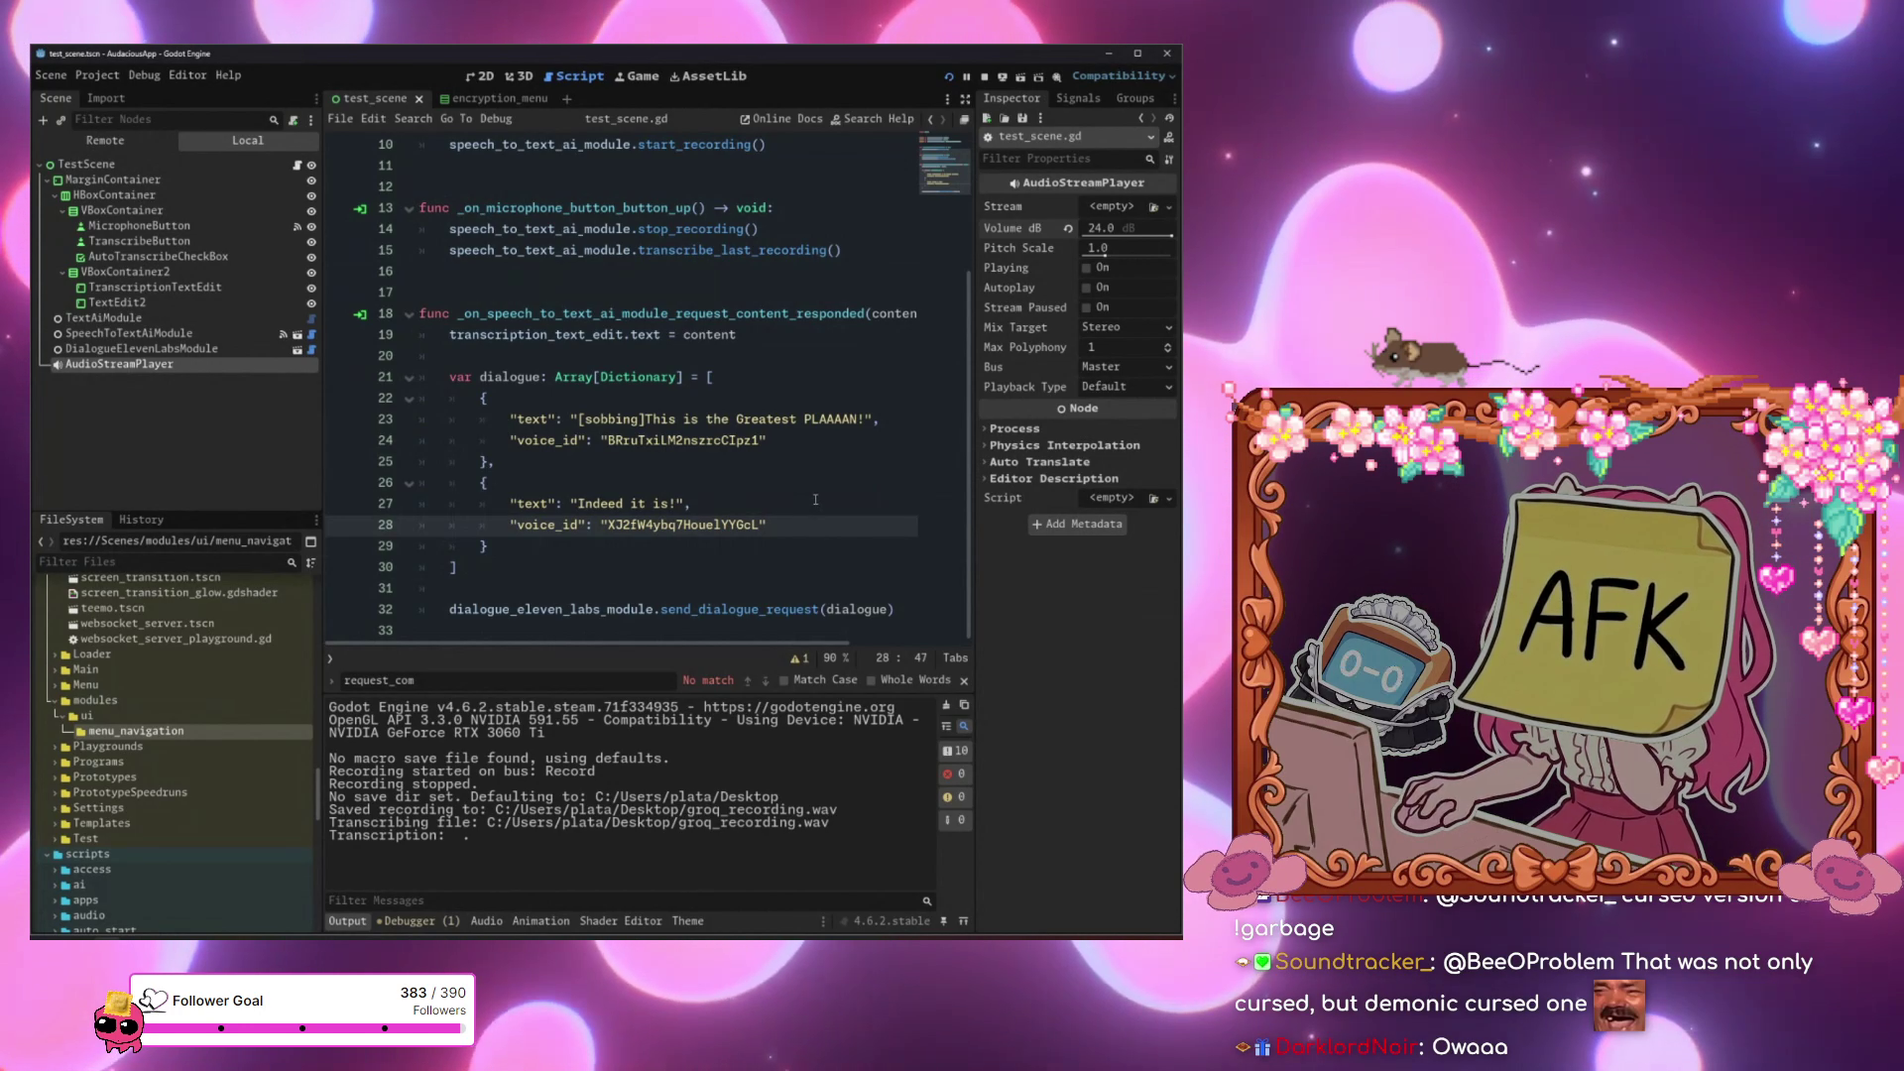
{"action": "left_click", "coordinate": [816, 499]}
{"action": "scroll", "coordinate": [815, 499], "scroll_direction": "up", "scroll_amount": 3}
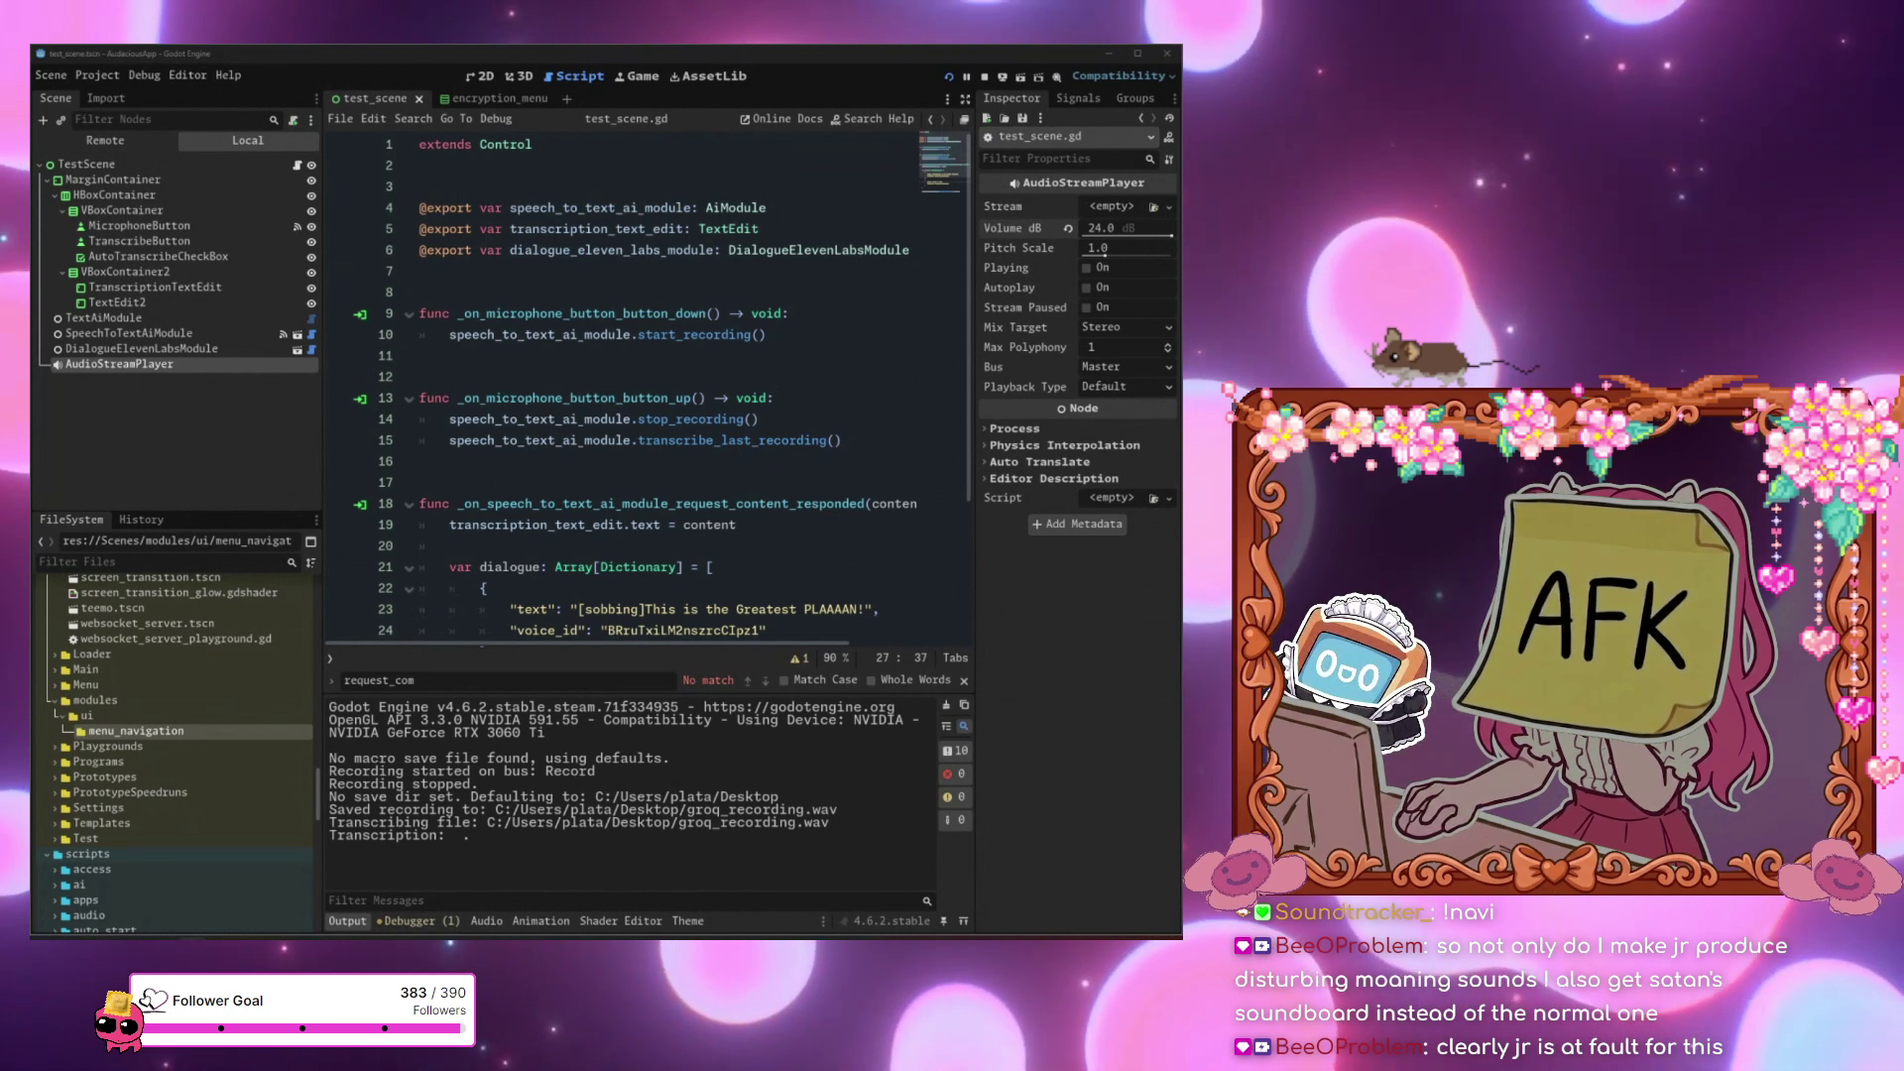
{"action": "mouse_move", "coordinate": [324, 922]}
{"action": "left_click", "coordinate": [660, 525]}
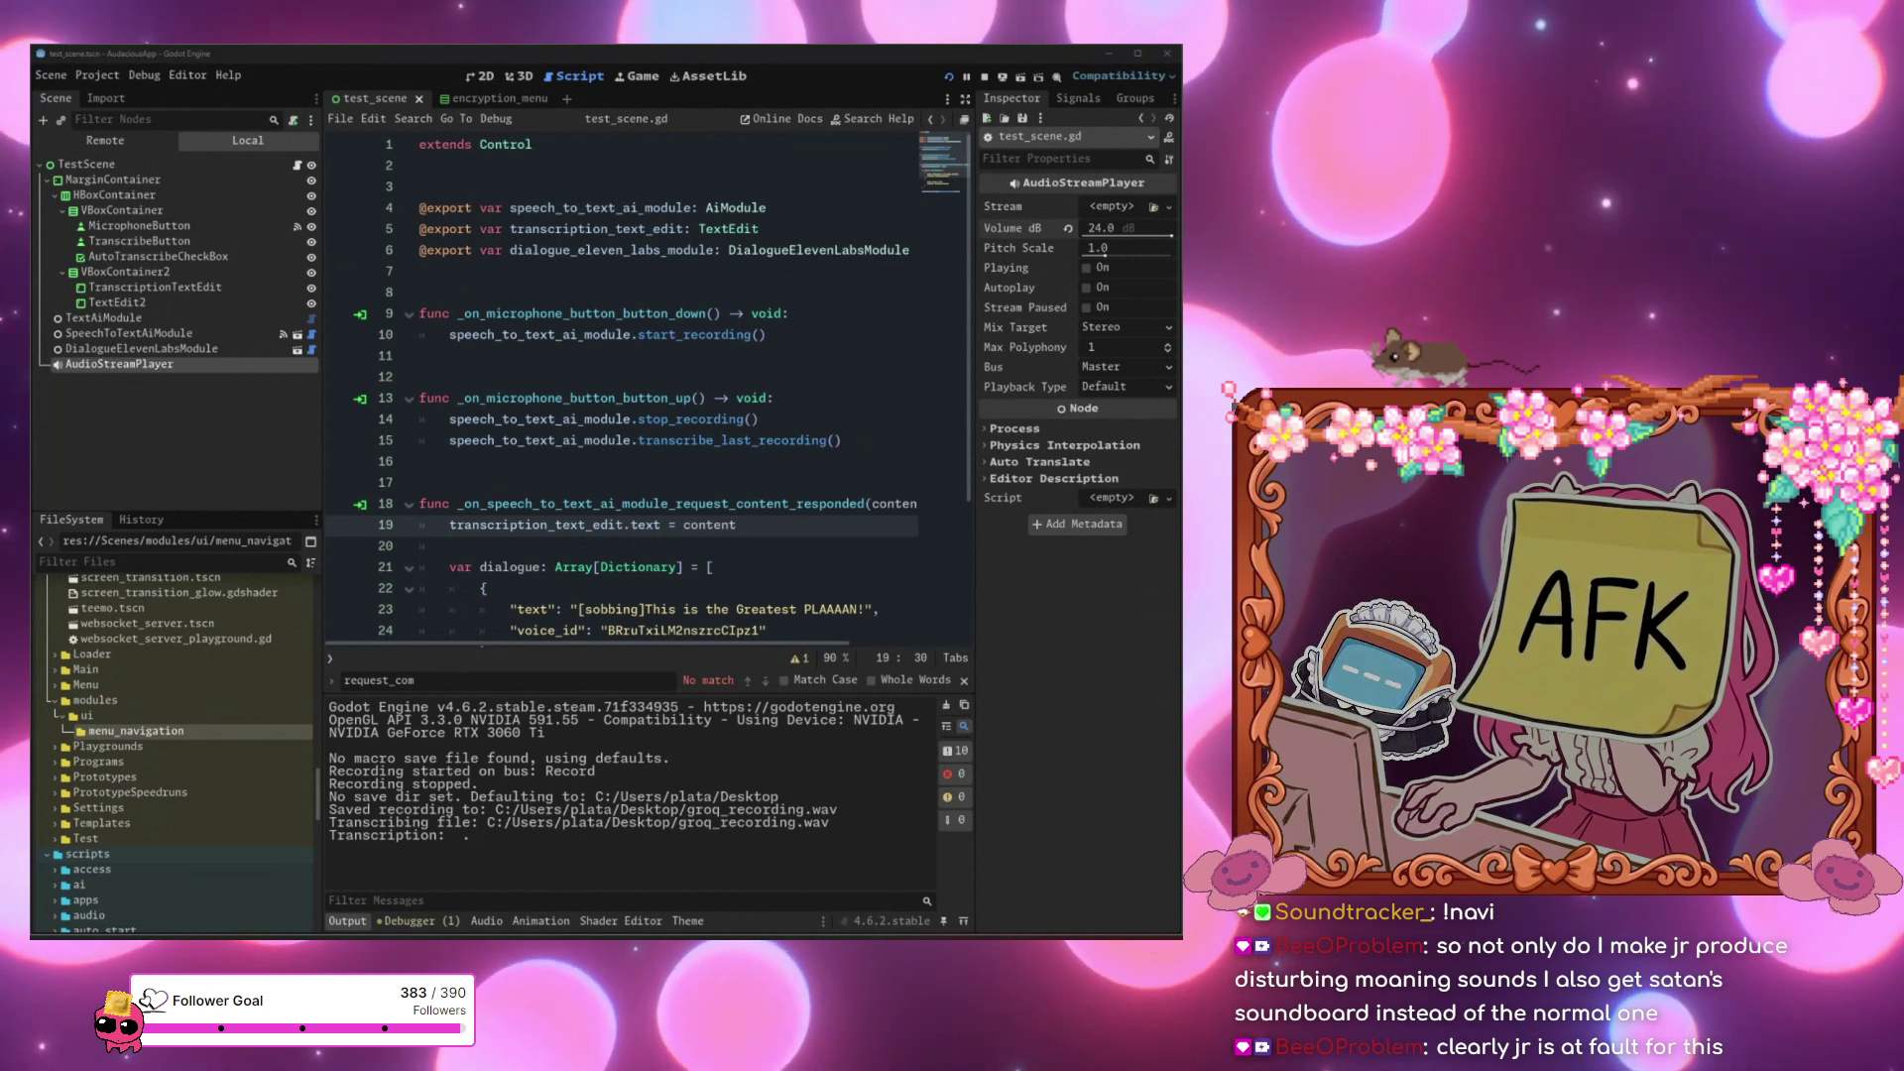
{"action": "key", "text": "alt+Tab"}
{"action": "left_click_drag", "start_coordinate": [740, 220], "coordinate": [646, 197]}
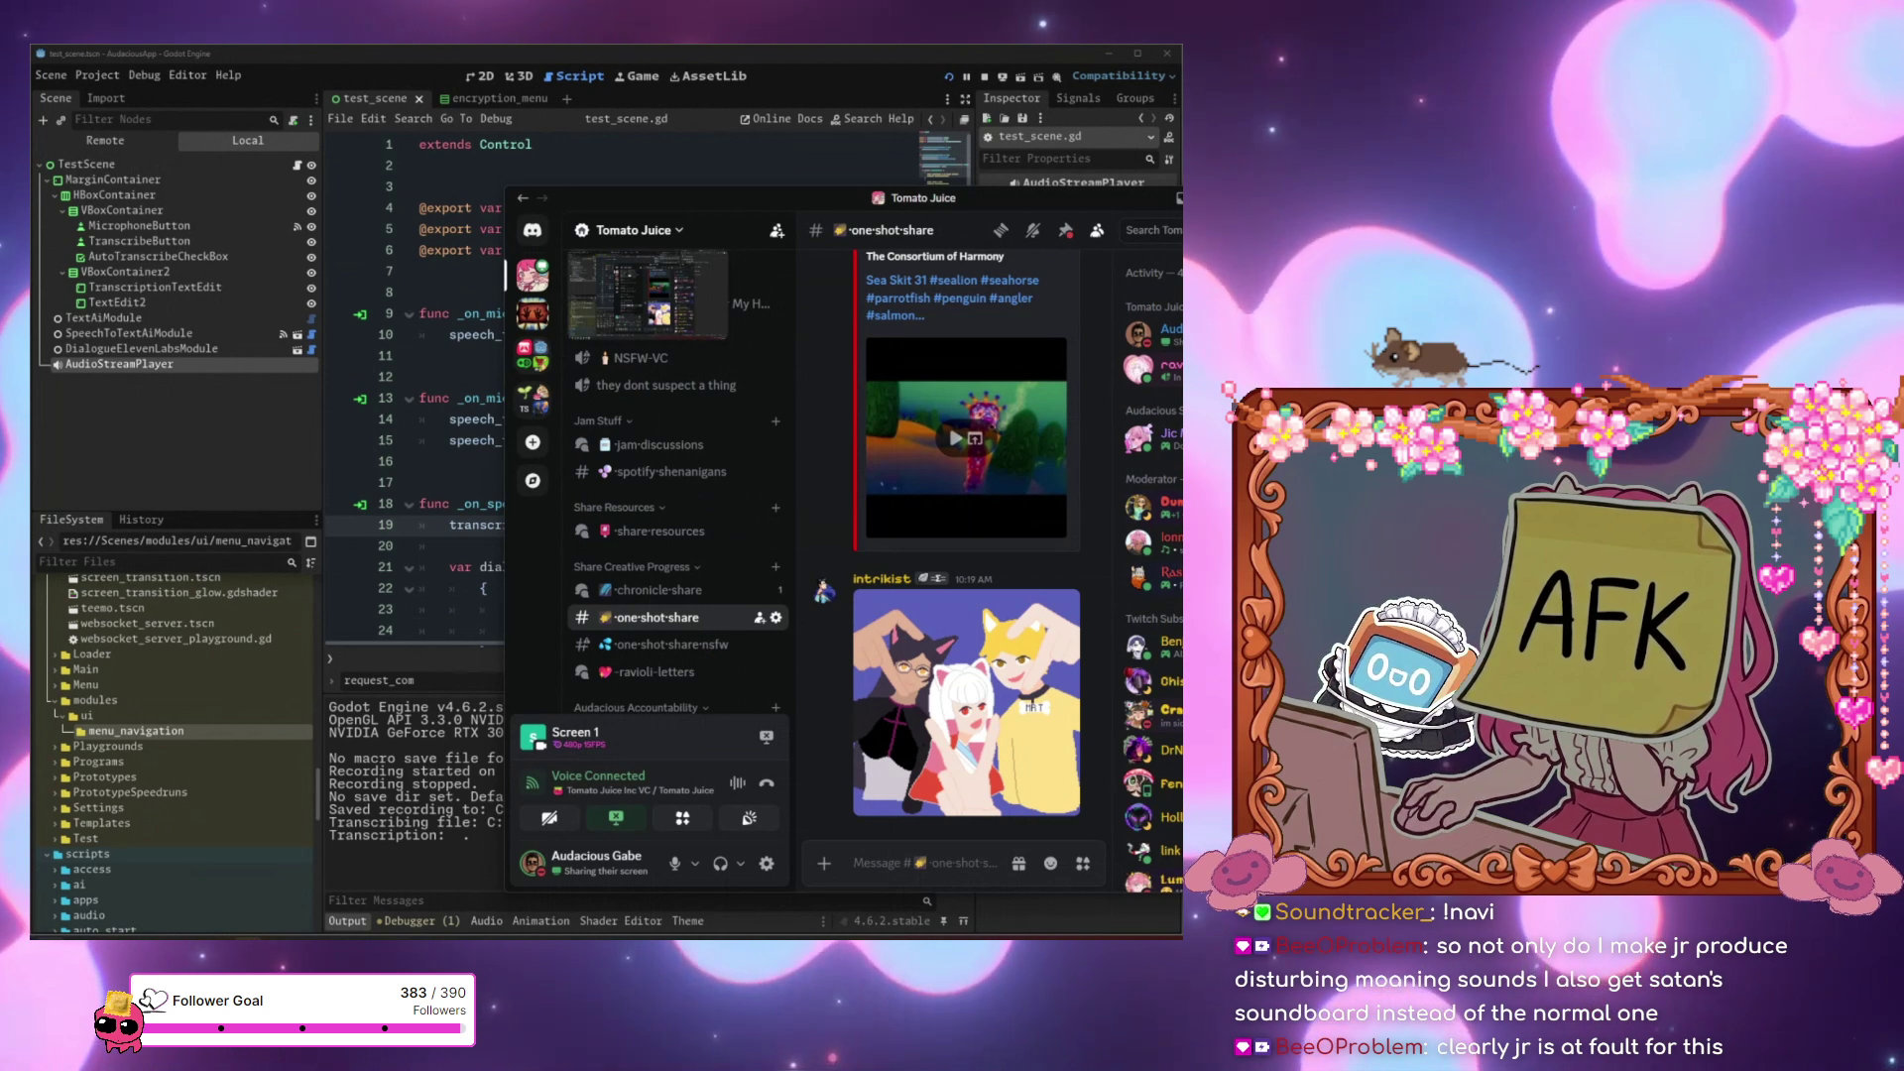
Step: Open and close the Start menu, then Alt+Tab back to the Godot editor
{"action": "key", "text": "super"}
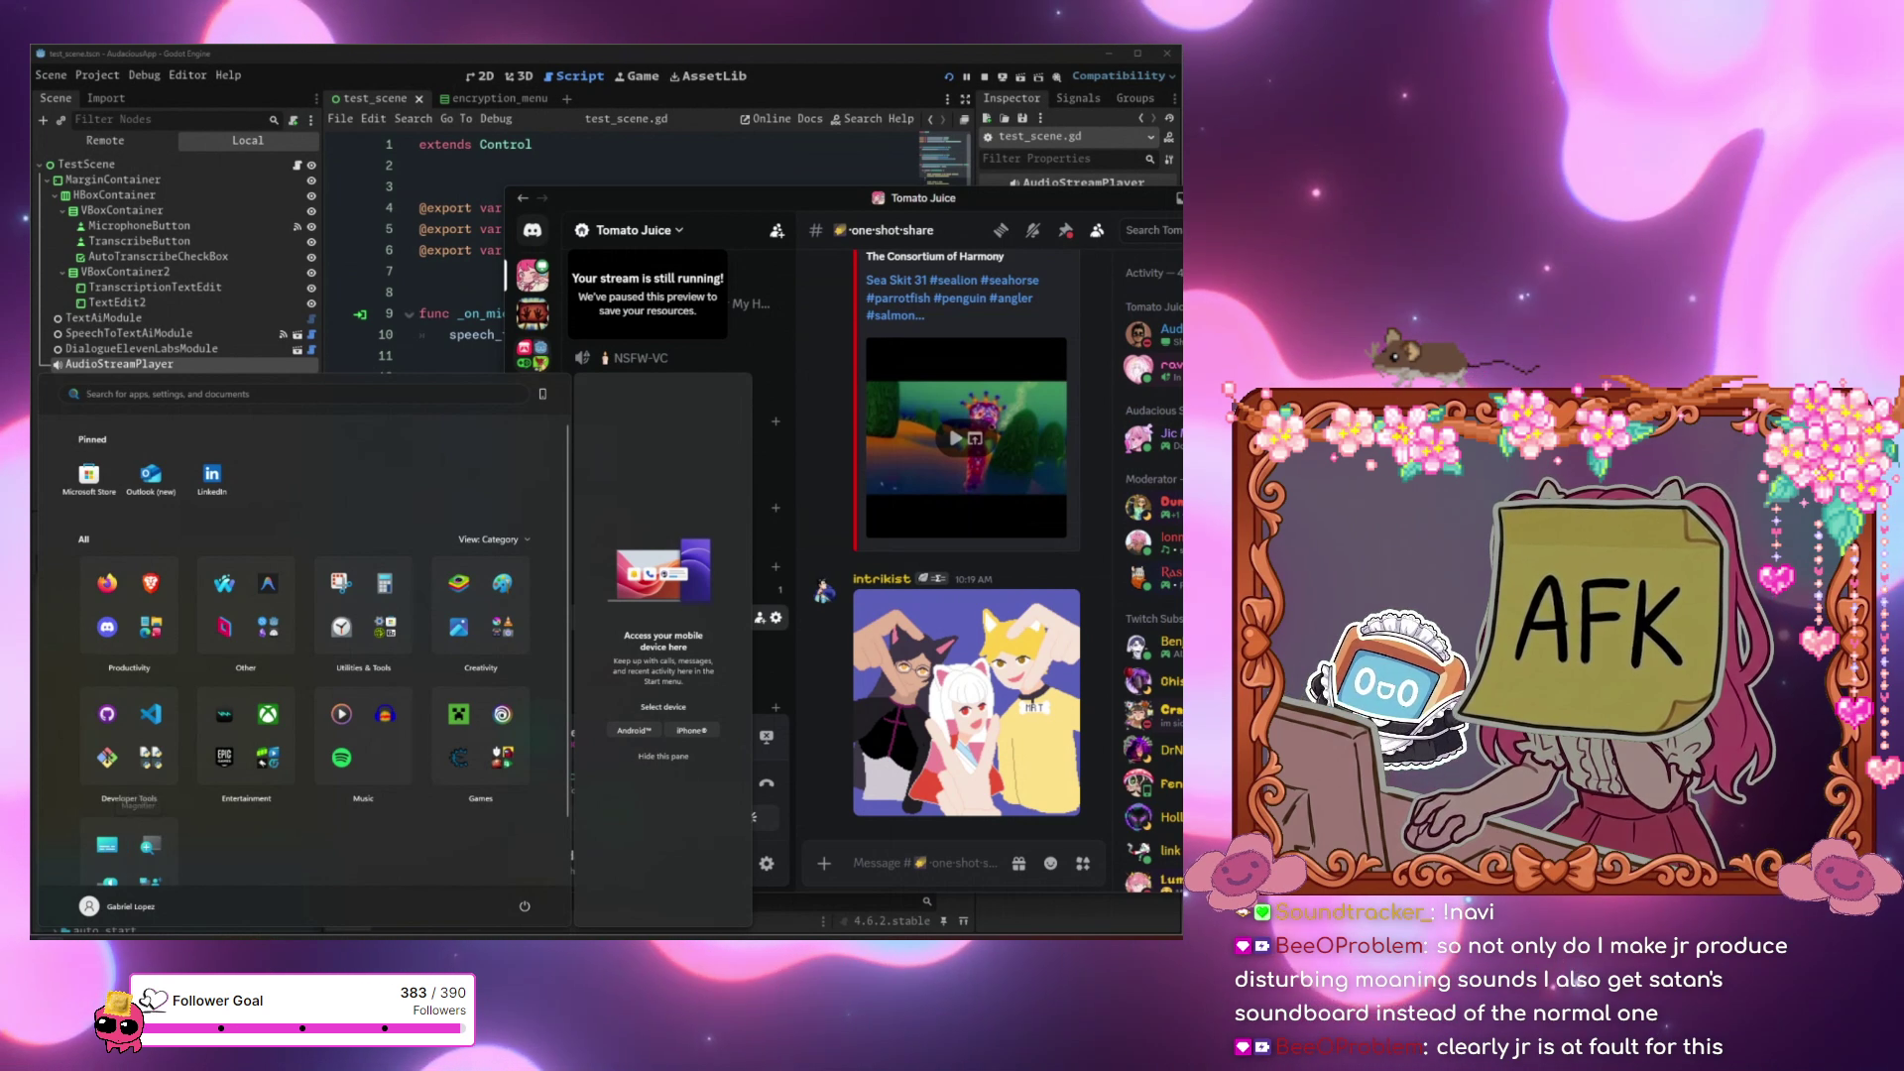
{"action": "key", "text": "super"}
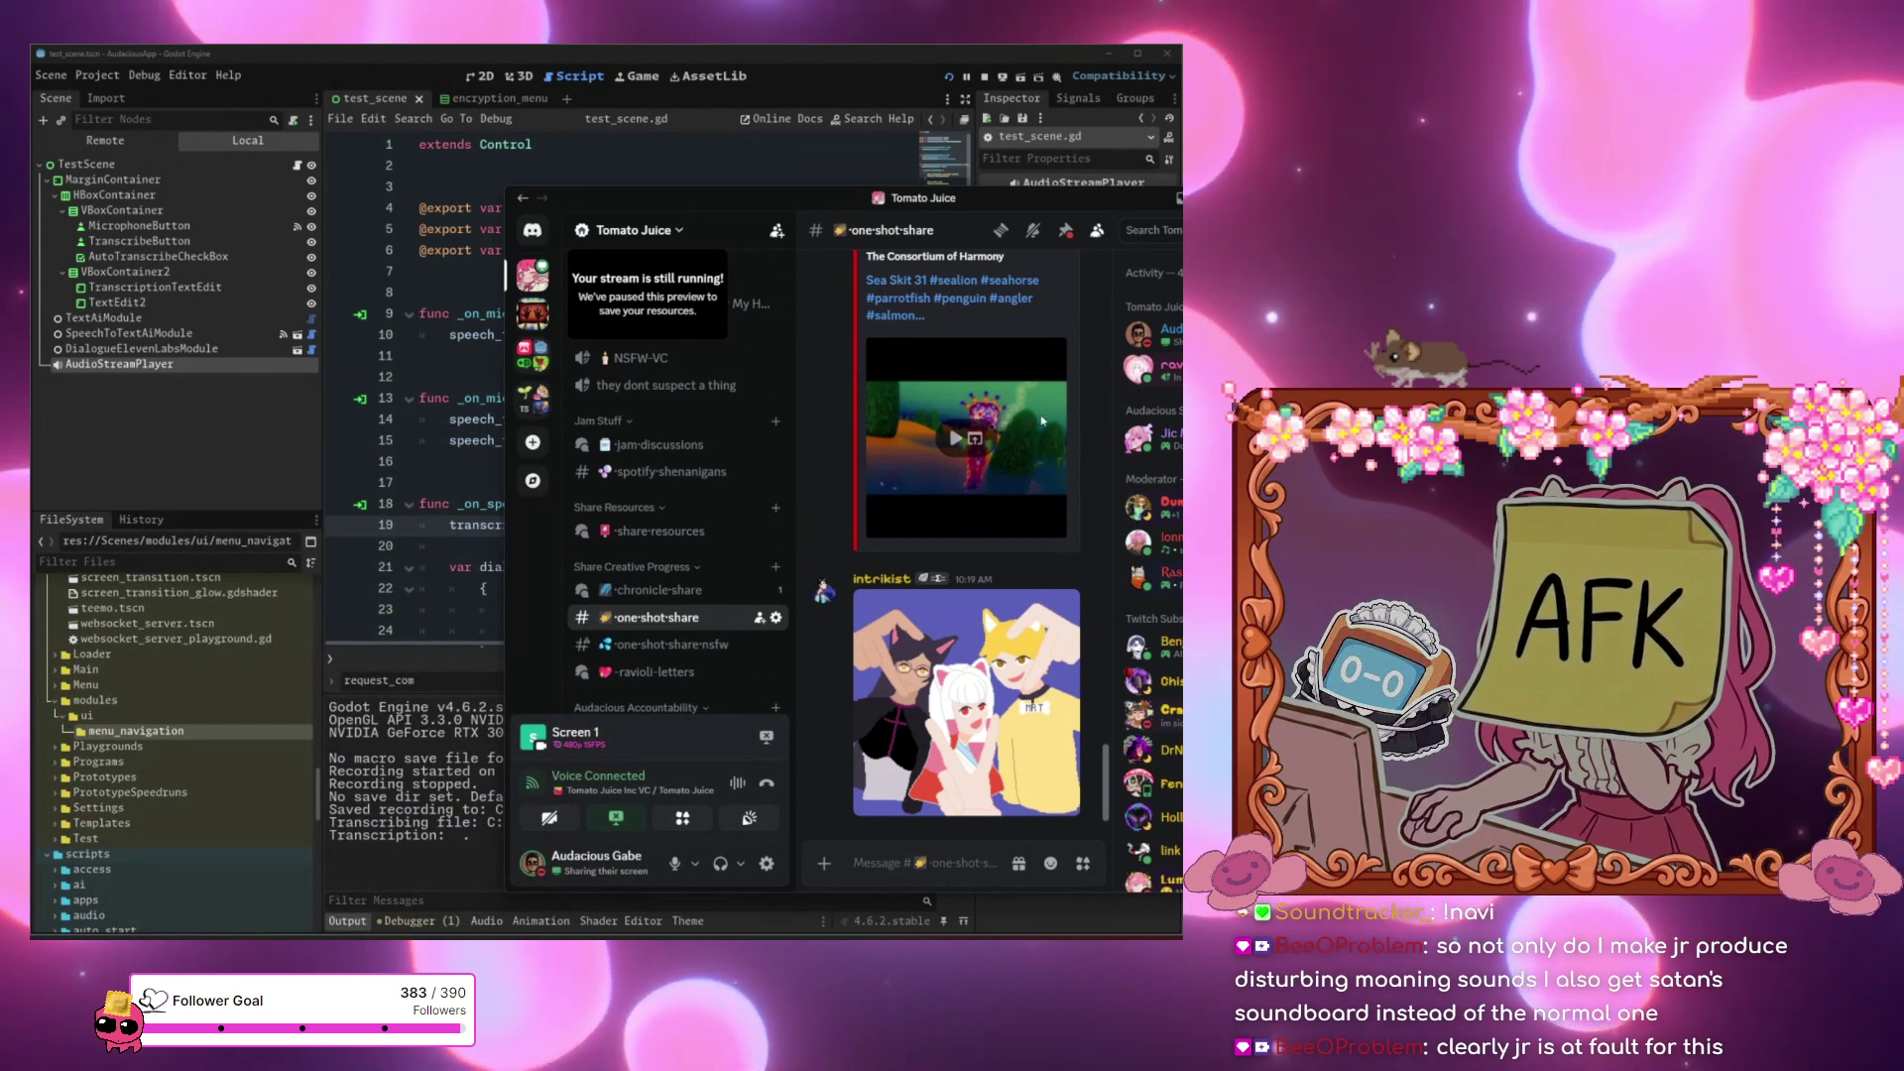
{"action": "key", "text": "alt+Tab"}
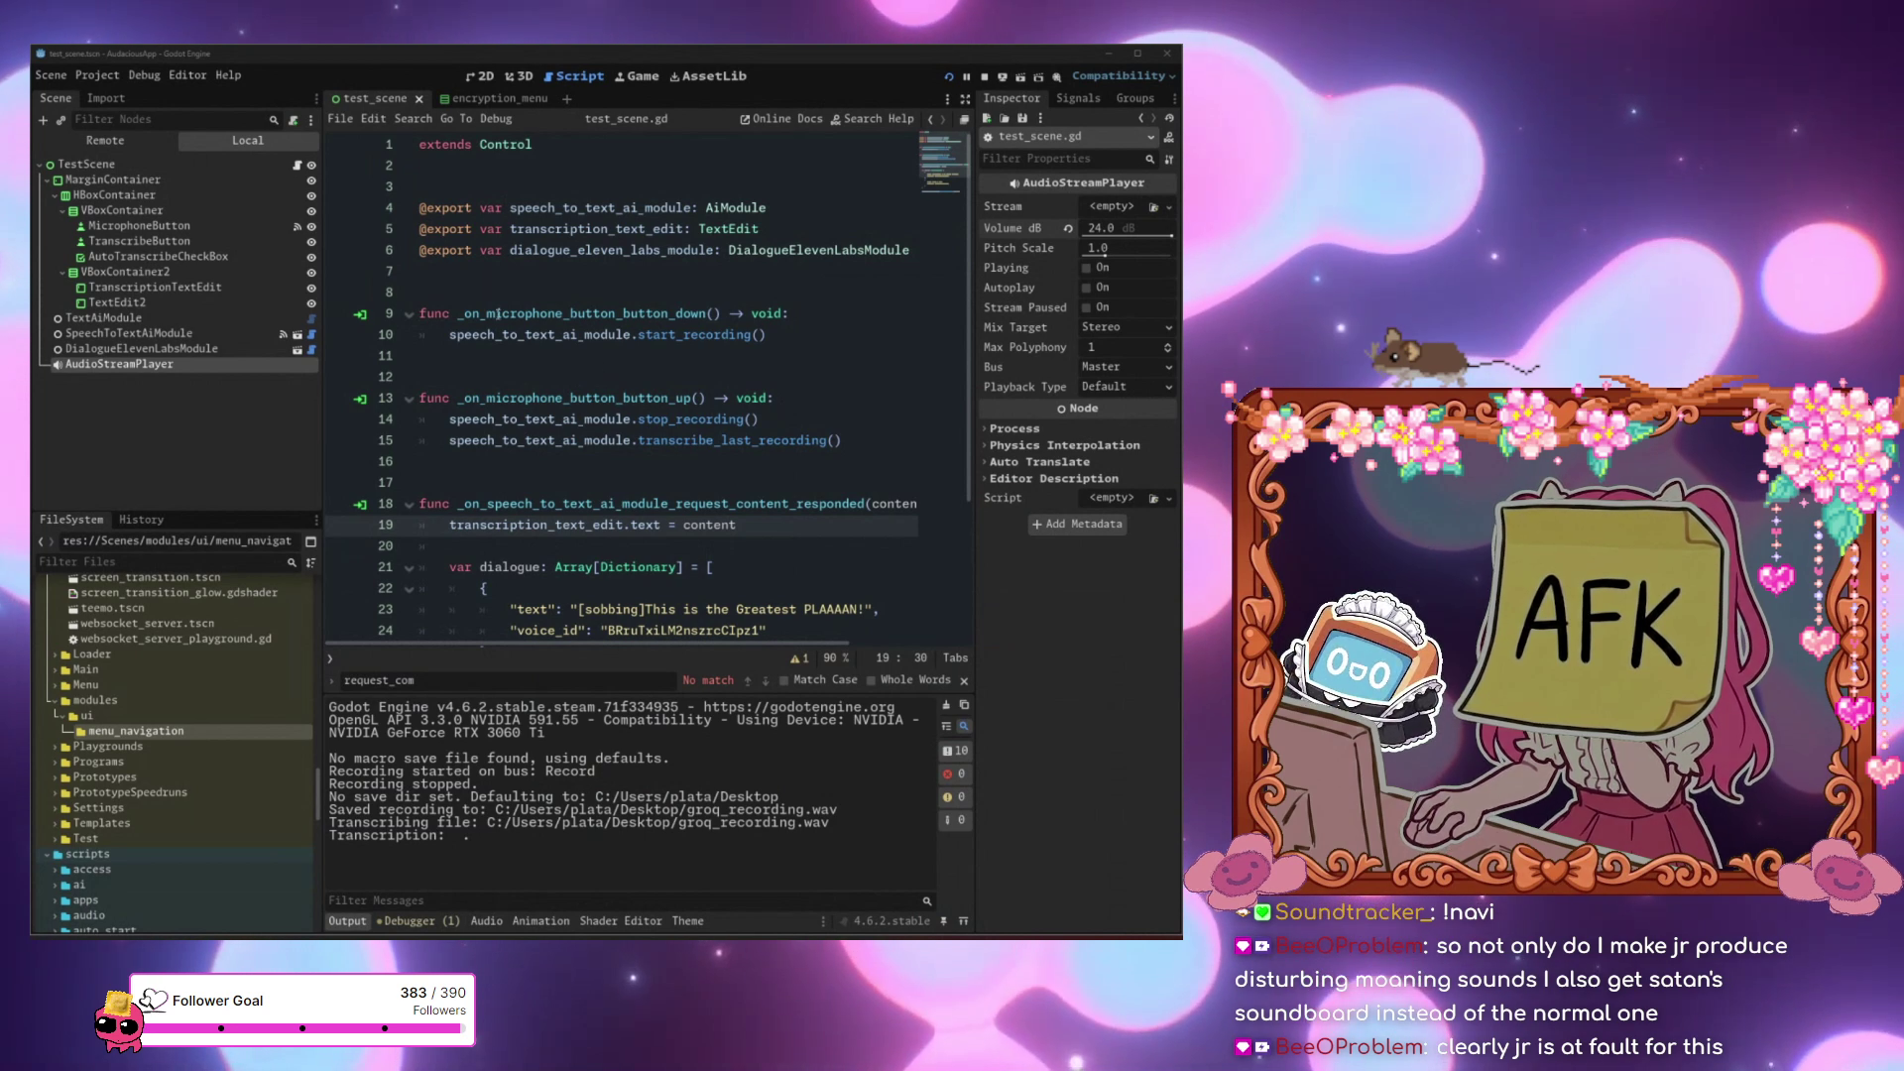
Step: Replace the [sobbing] tag on line 23's dialogue with [screaming]
{"action": "scroll", "coordinate": [499, 312], "scroll_direction": "down", "scroll_amount": 3}
{"action": "left_click", "coordinate": [725, 567]}
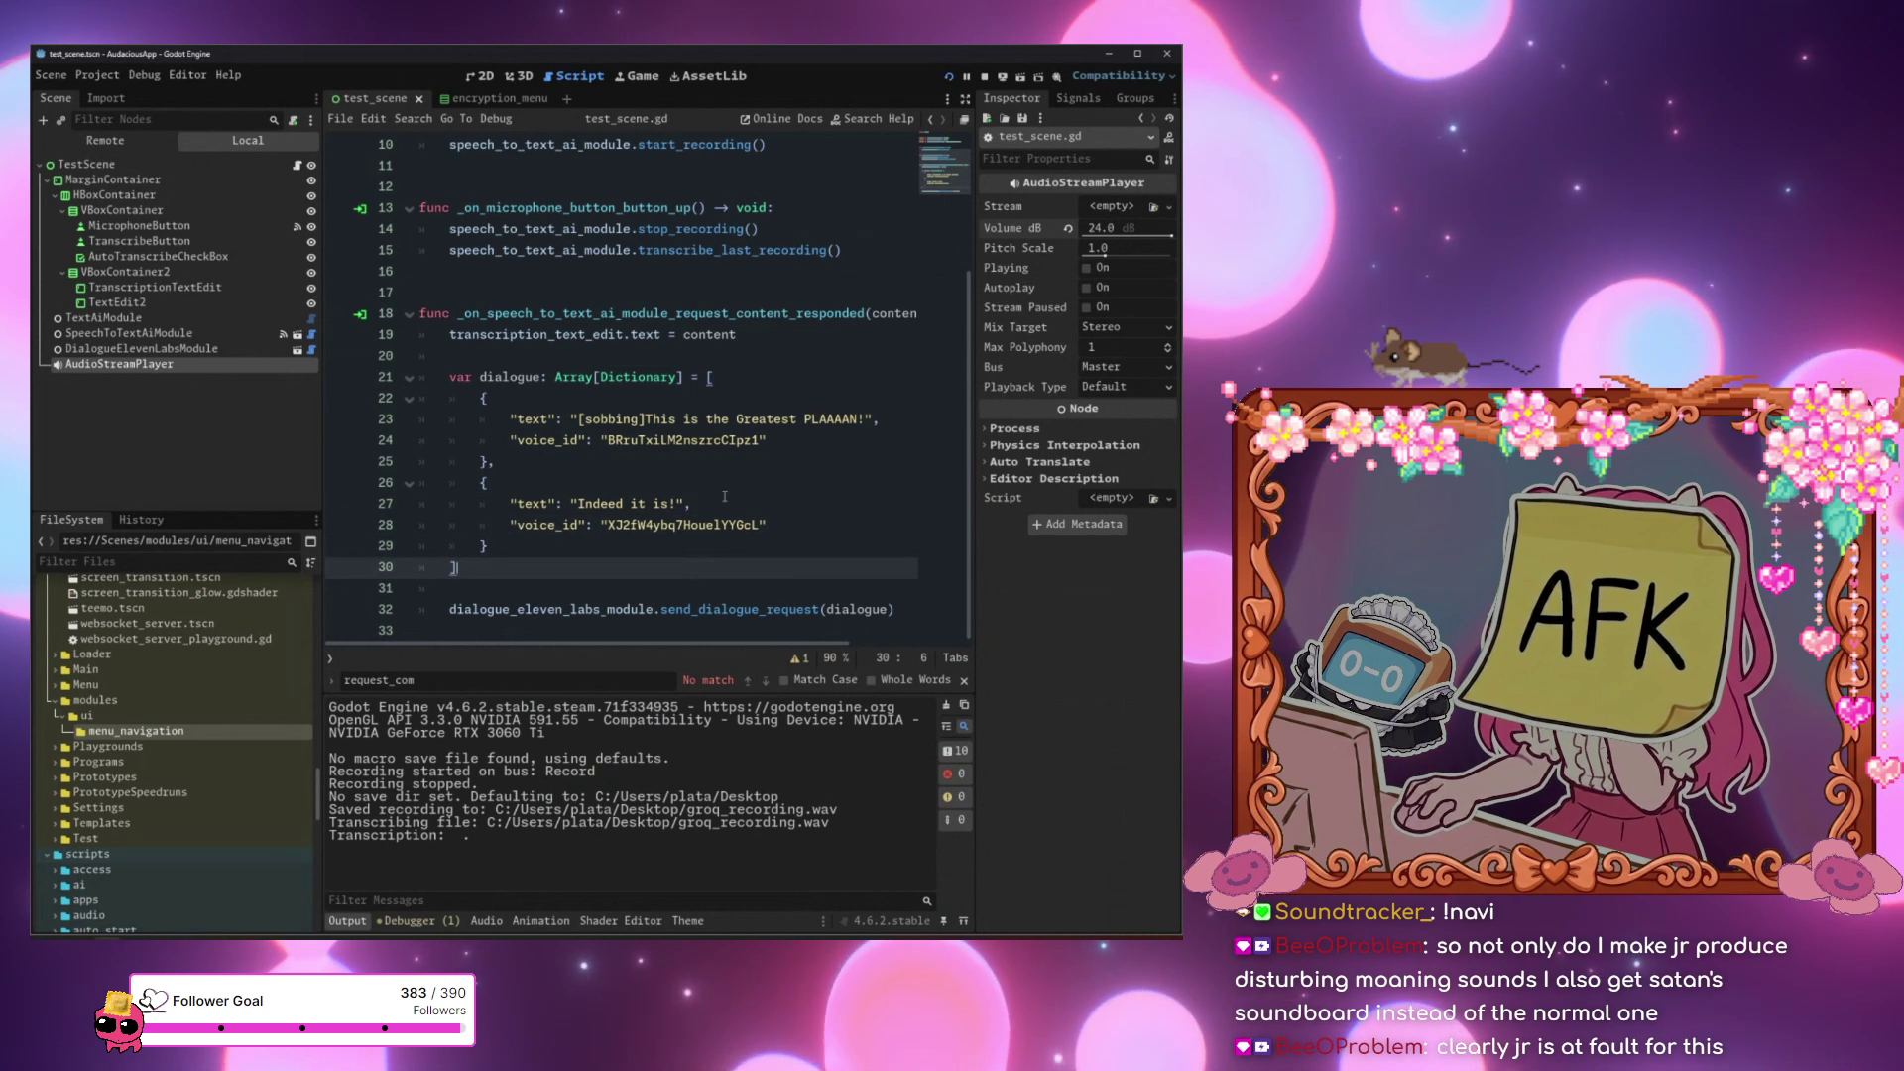
{"action": "left_click", "coordinate": [580, 506]}
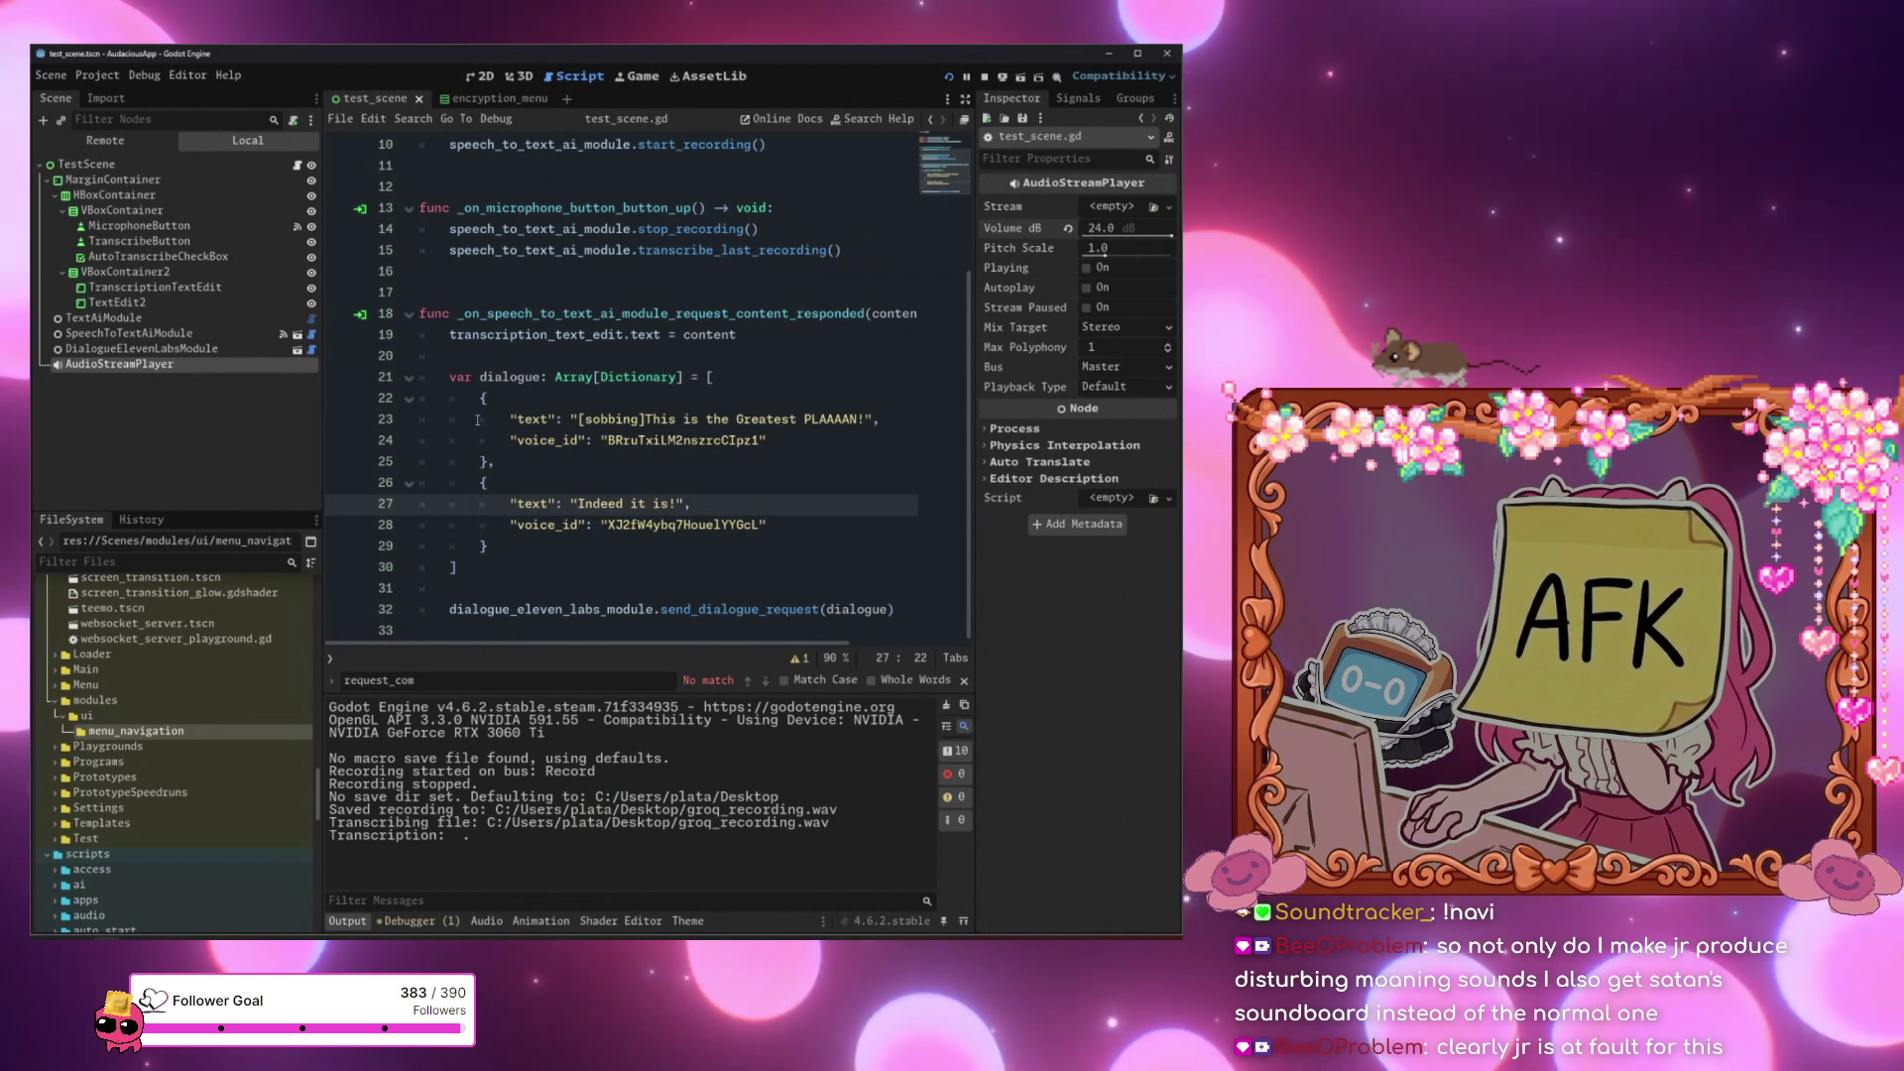
{"action": "left_click", "coordinate": [610, 420]}
{"action": "double_click", "coordinate": [613, 419]}
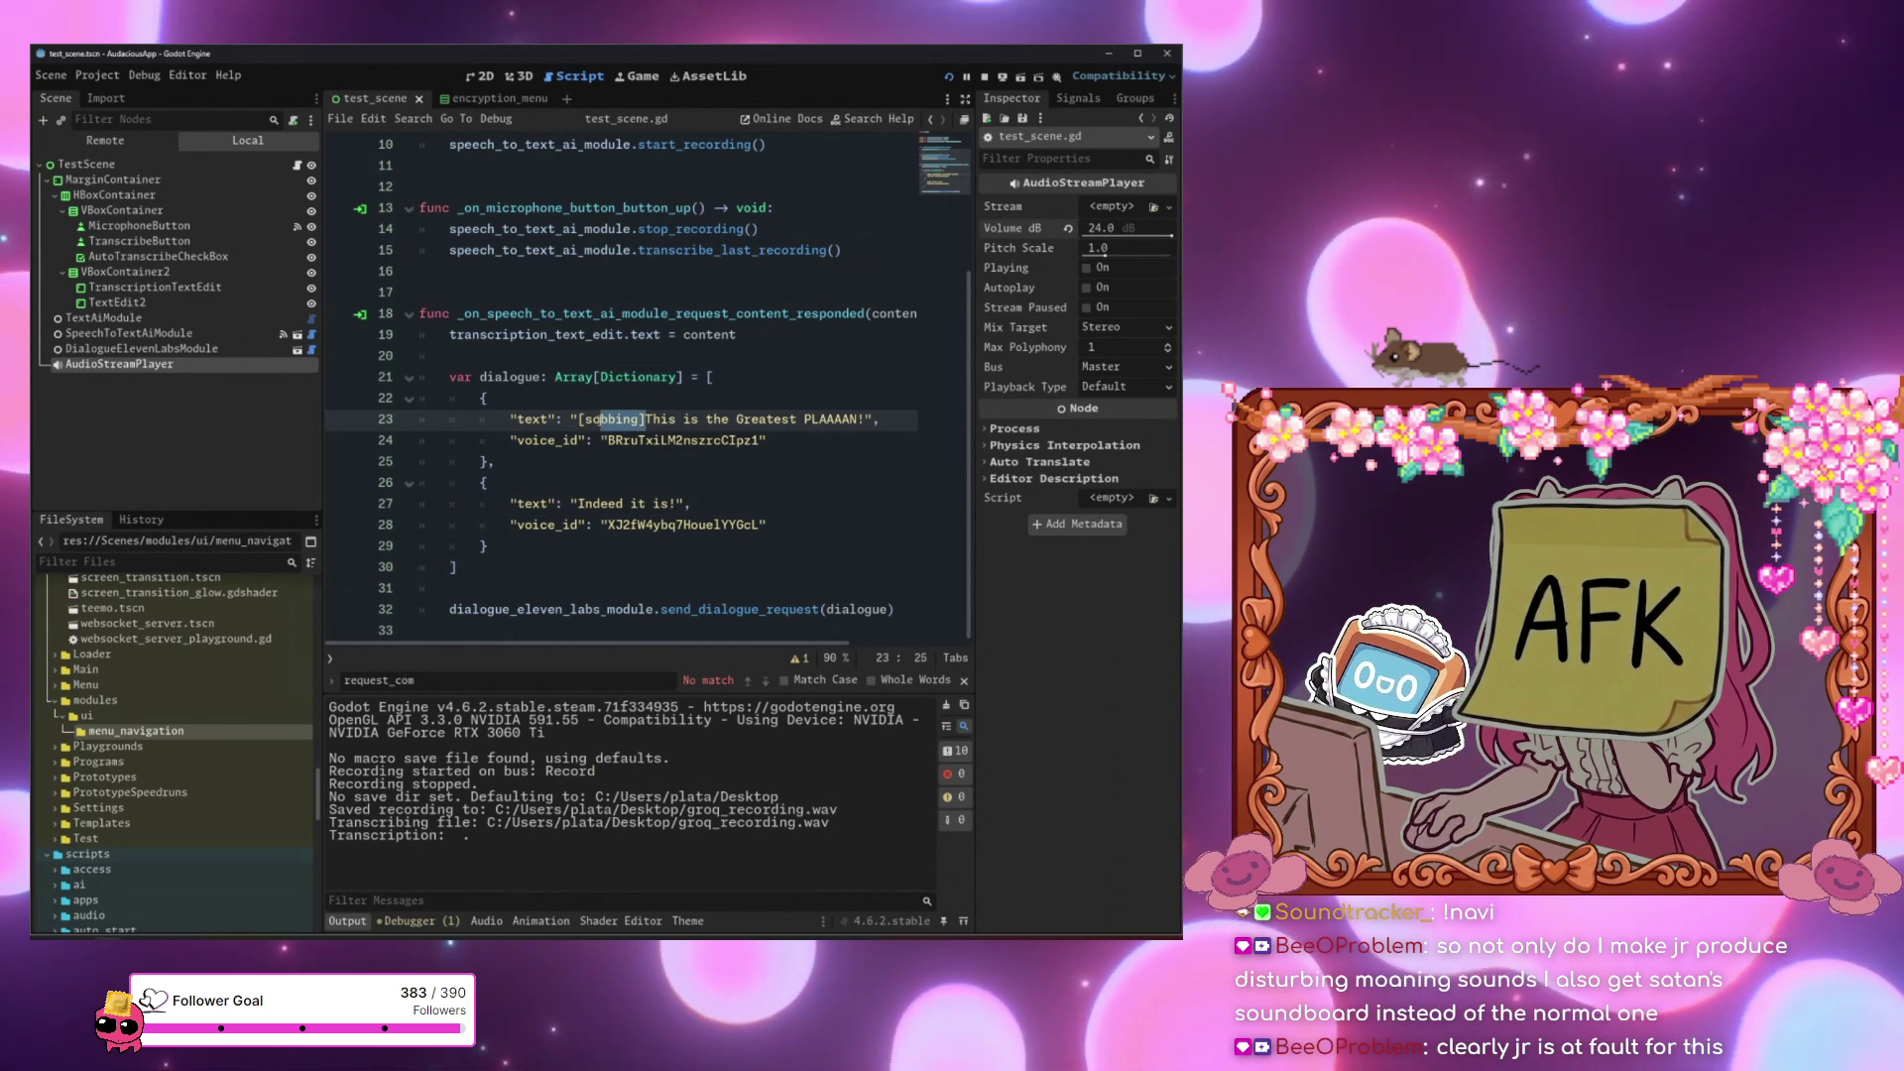
{"action": "type", "text": "screaming"}
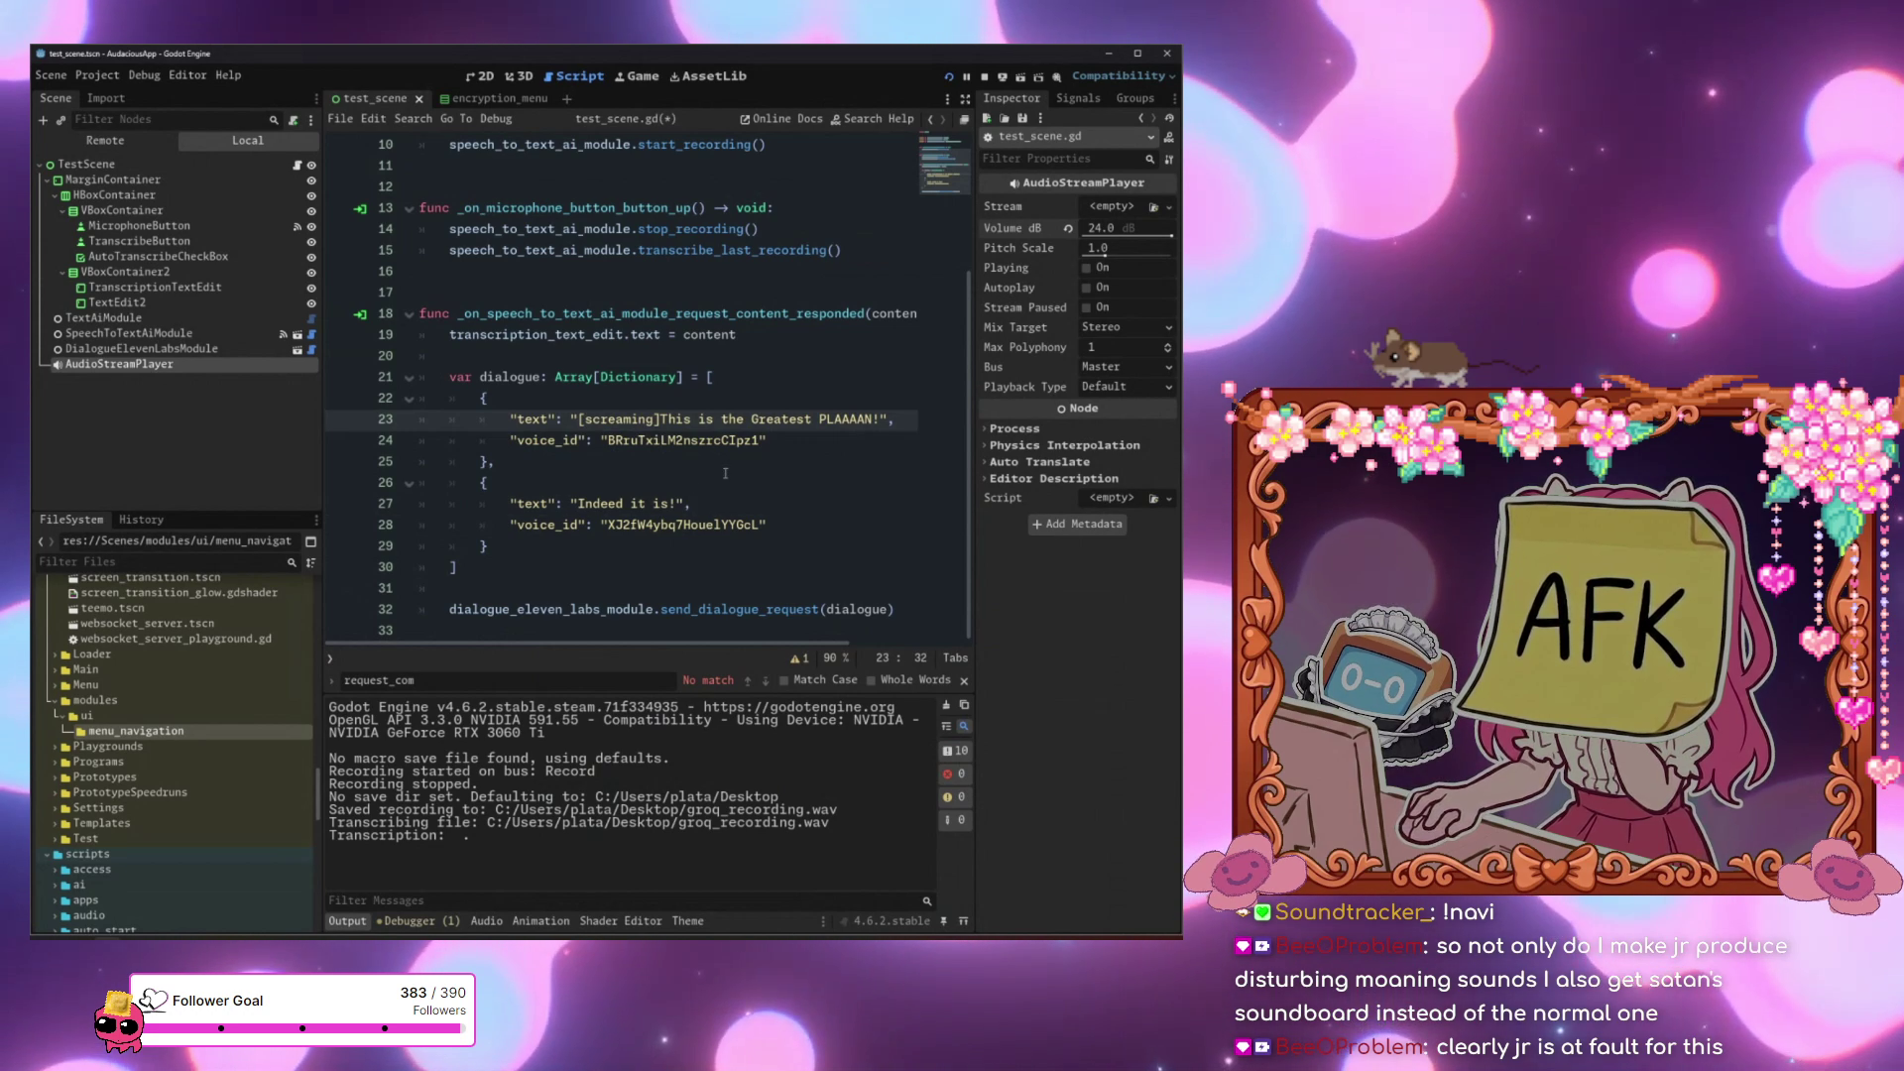
{"action": "left_click", "coordinate": [699, 461]}
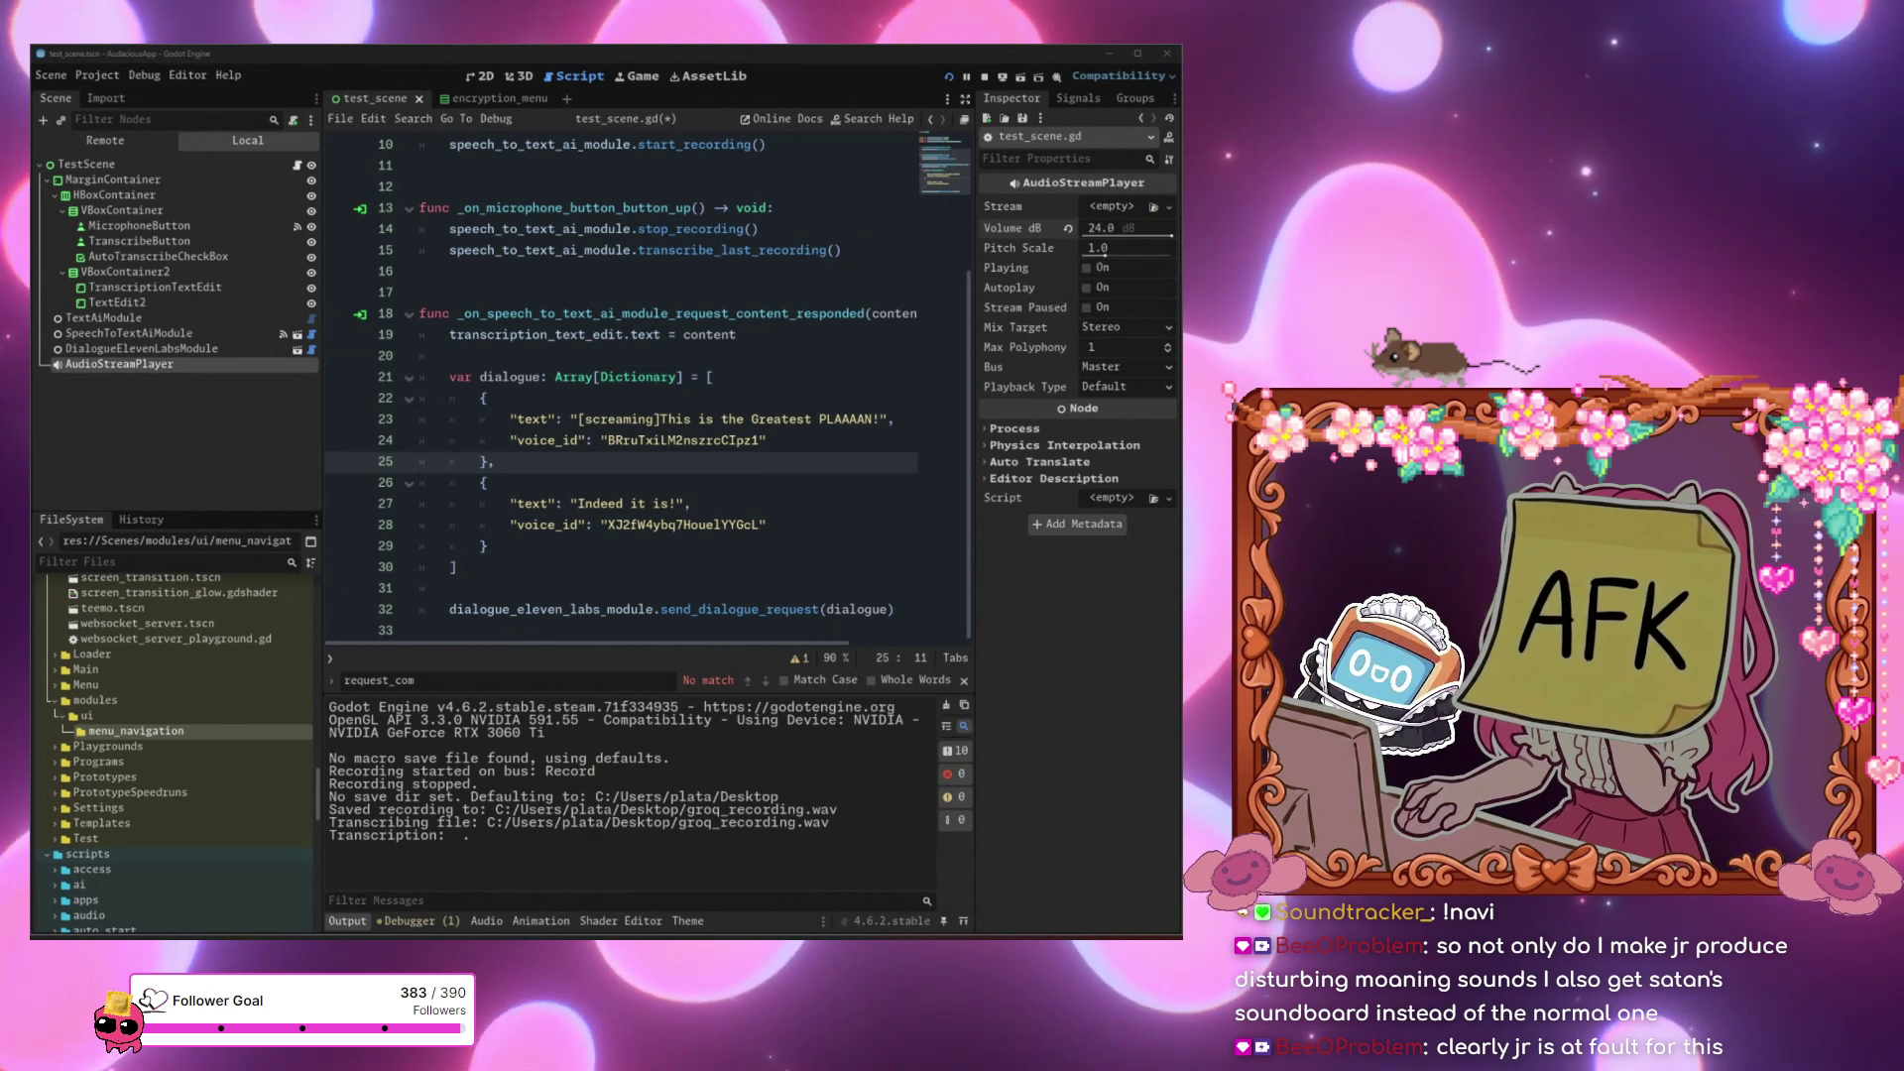
{"action": "left_click", "coordinate": [618, 335]}
{"action": "left_click", "coordinate": [40, 163]}
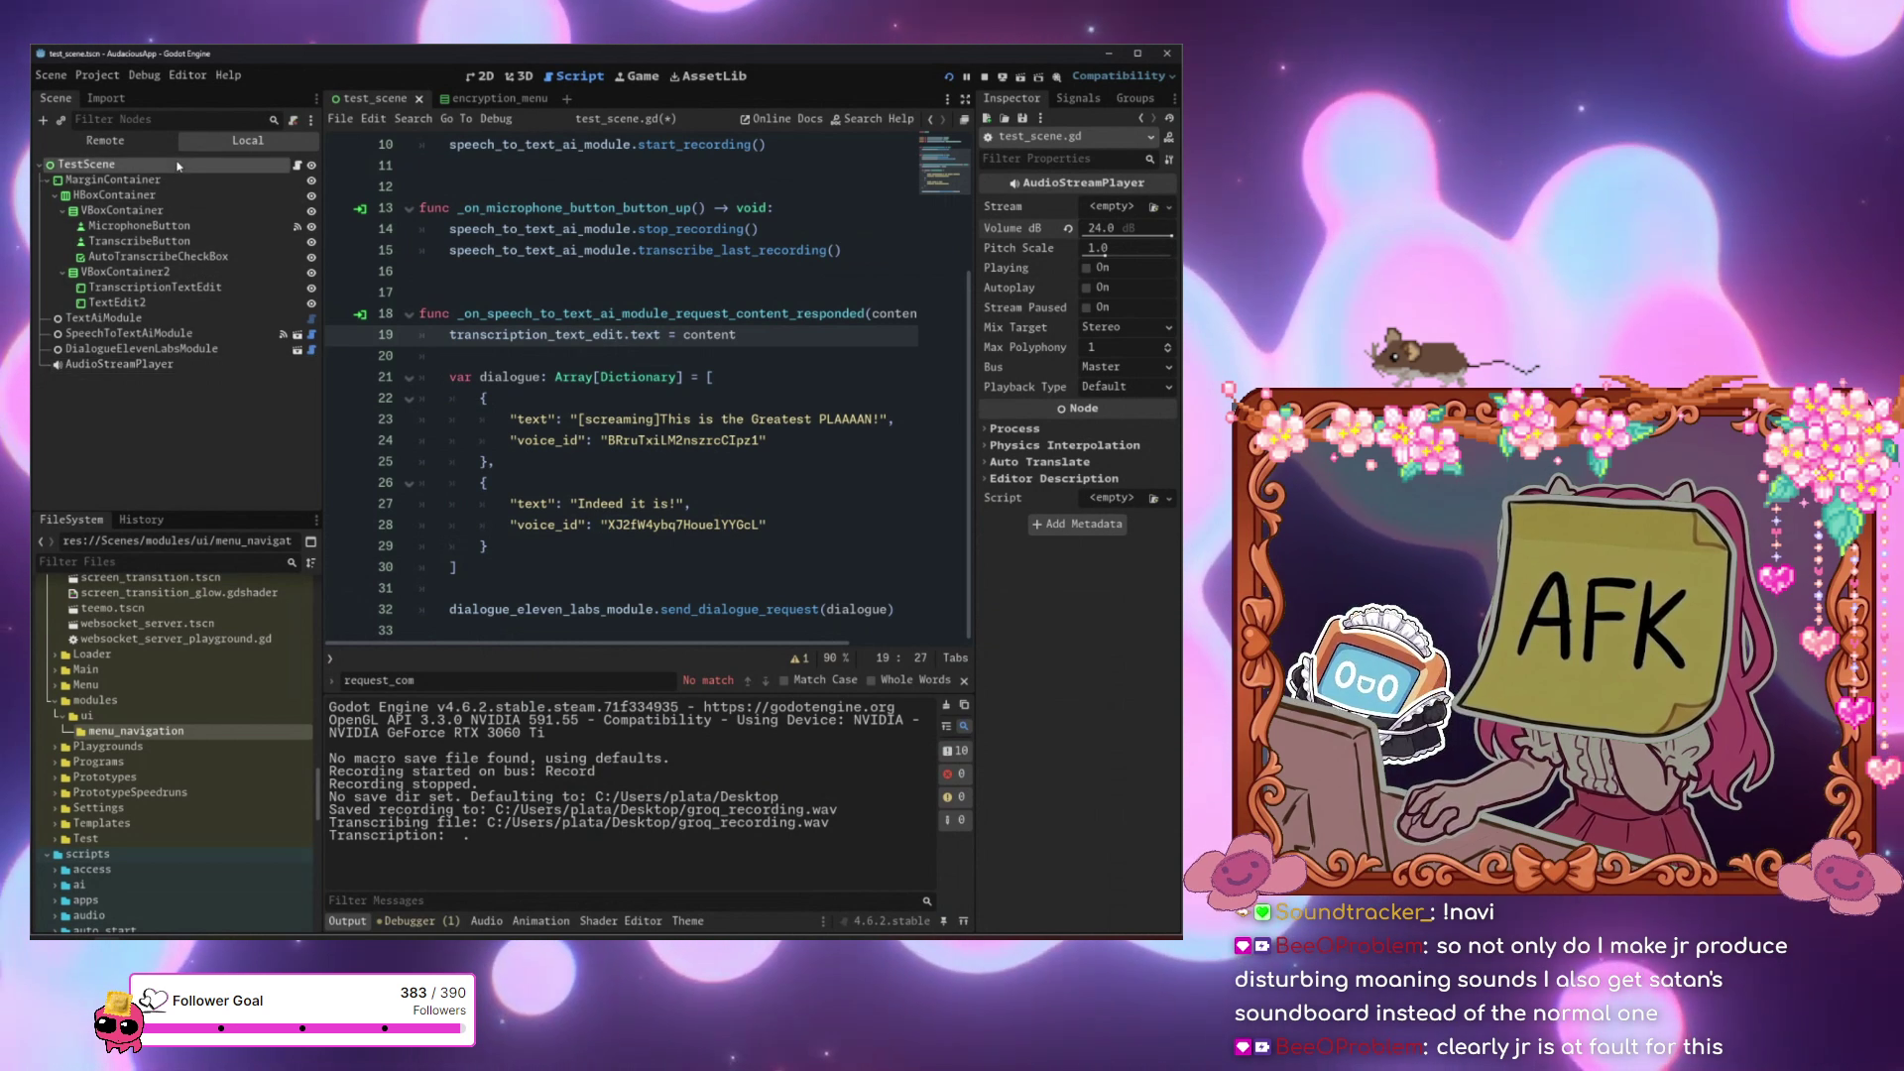
Step: Instantiate twitch_module.tscn as a child of TestScene and show its Signals list
{"action": "left_click", "coordinate": [62, 120]}
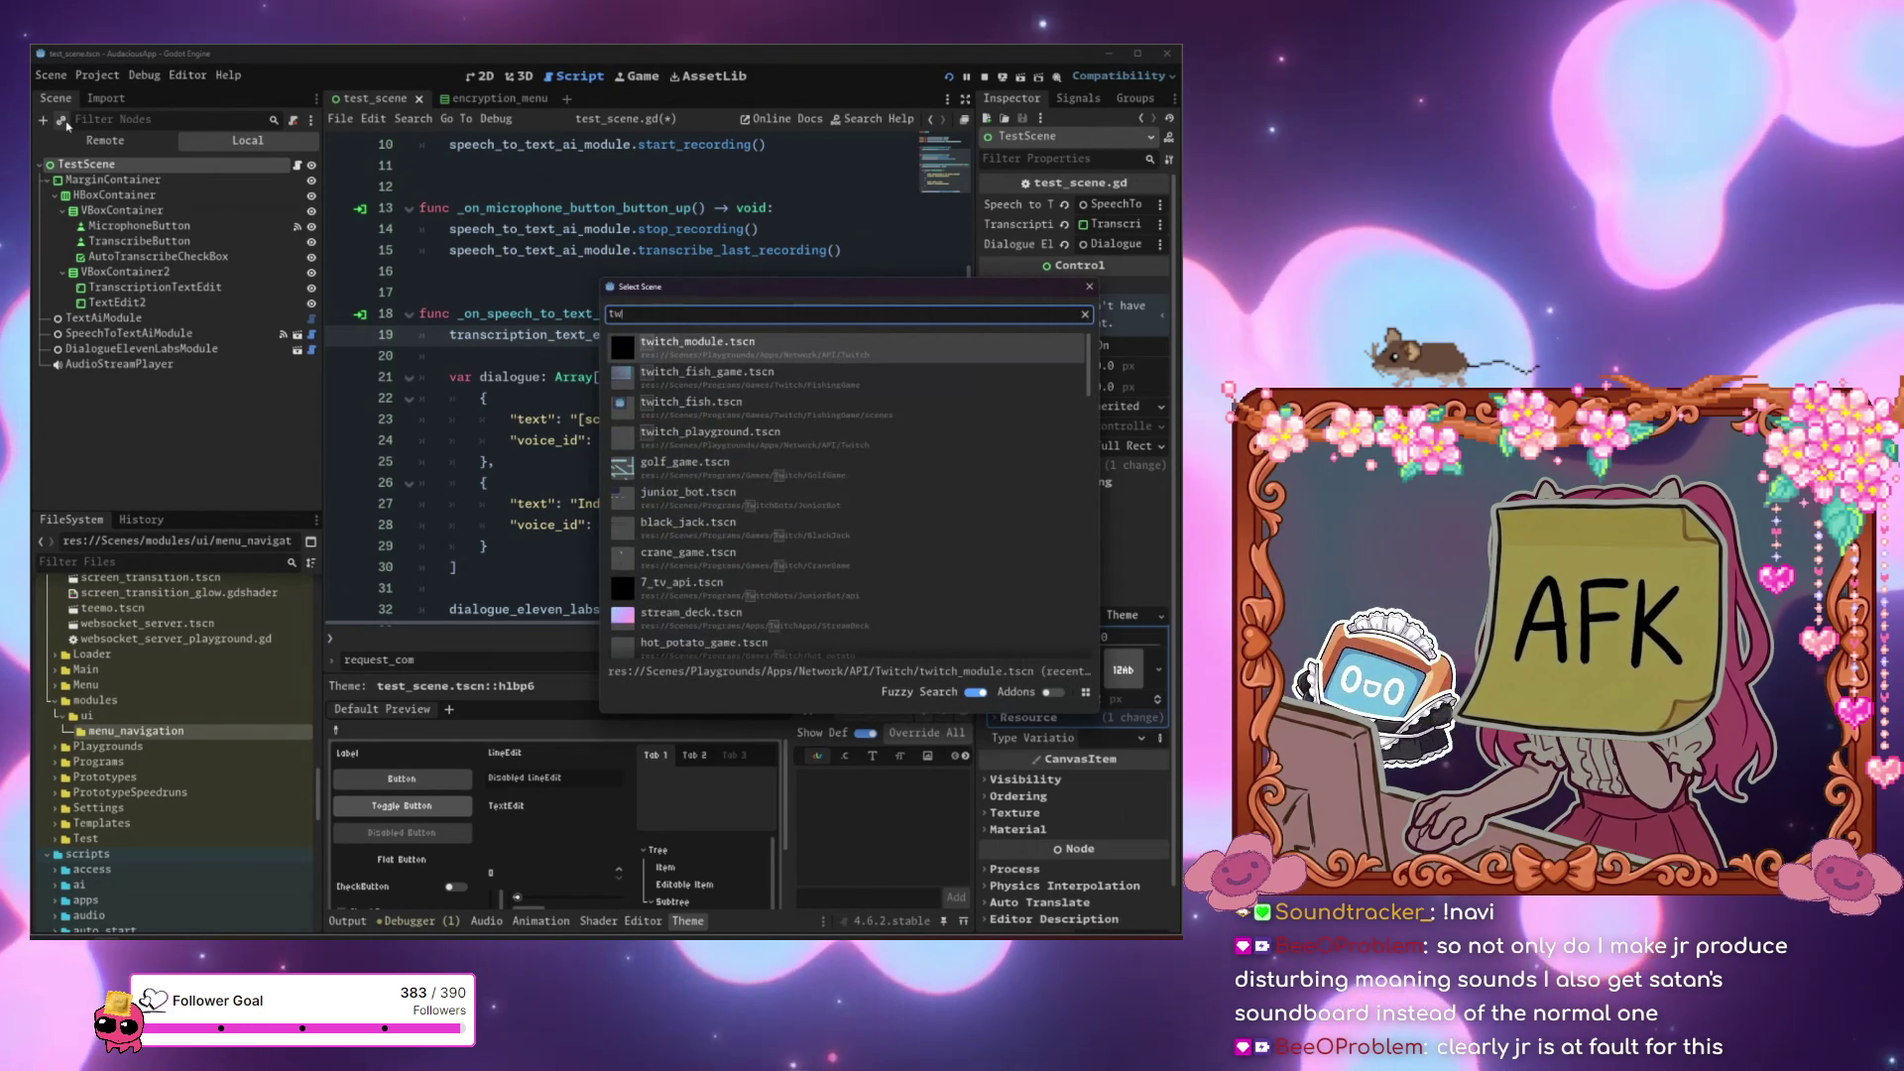
{"action": "key", "text": "Return"}
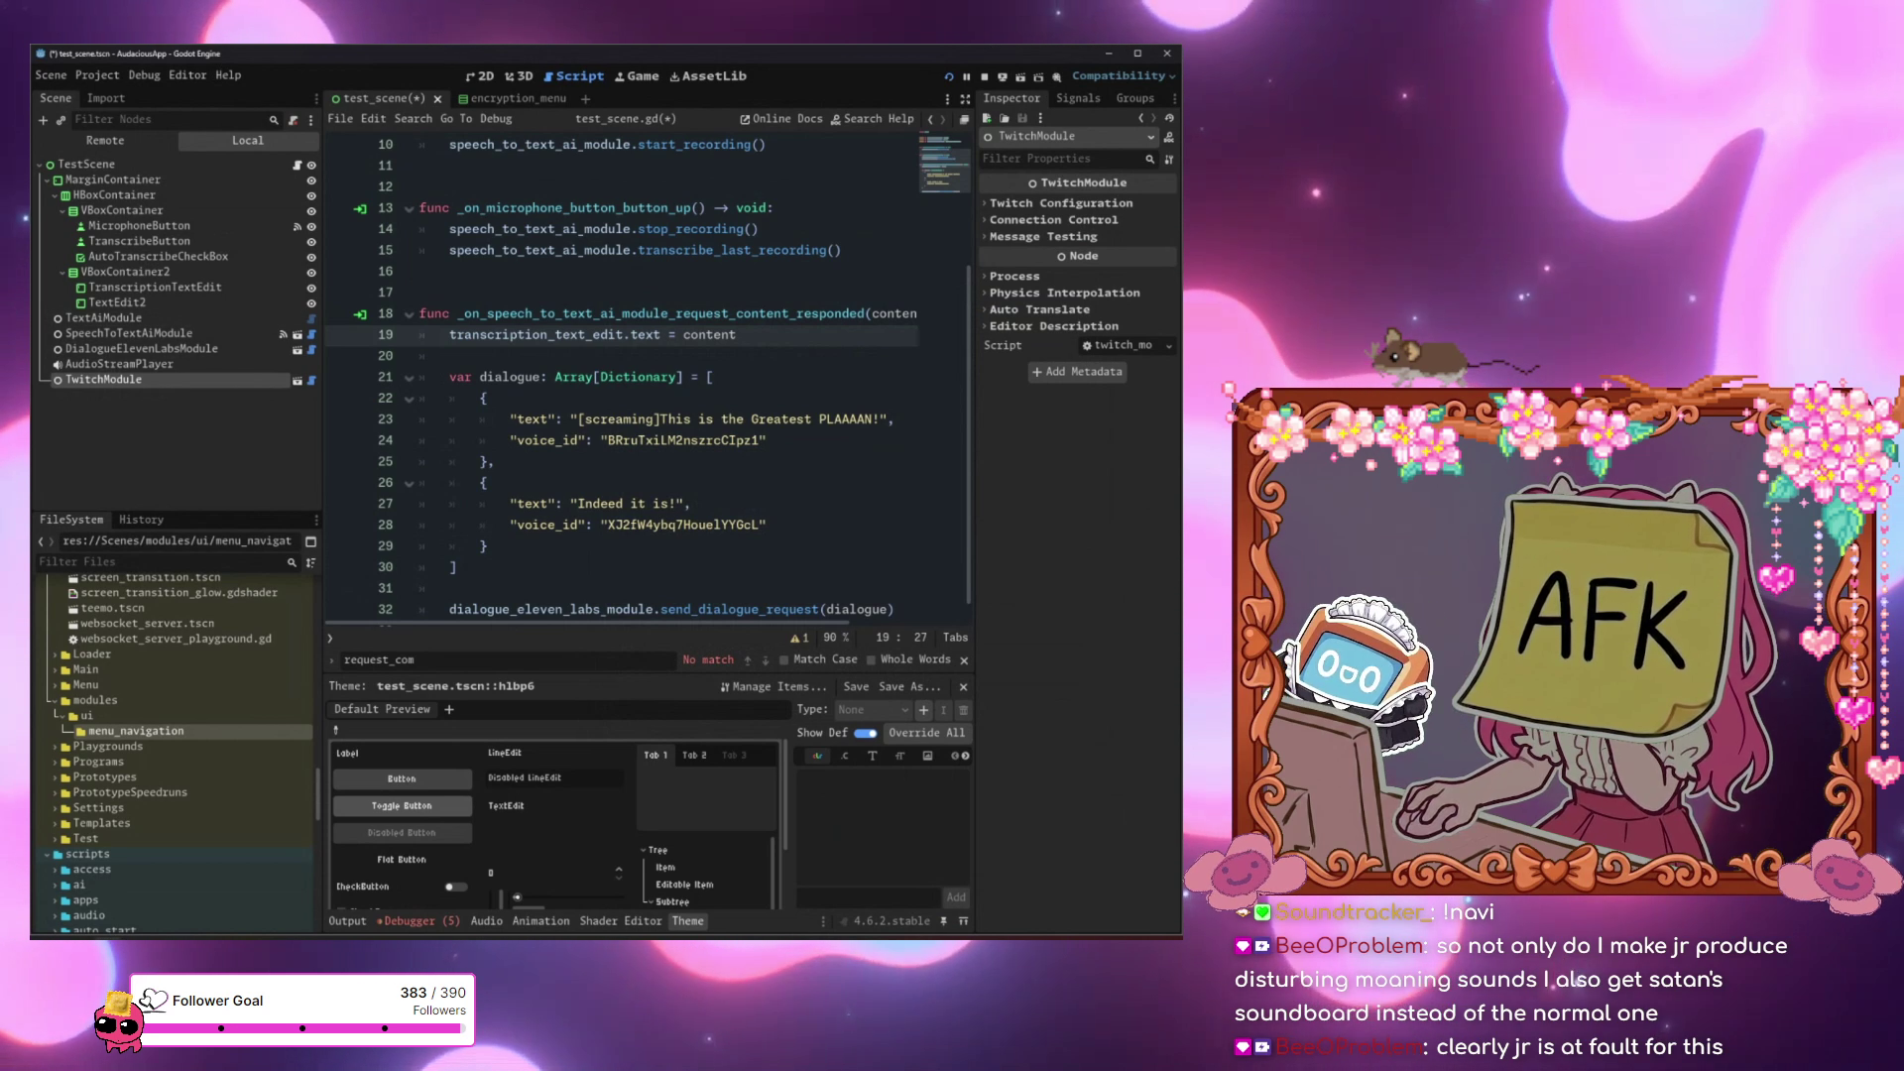
{"action": "left_click", "coordinate": [1078, 98]}
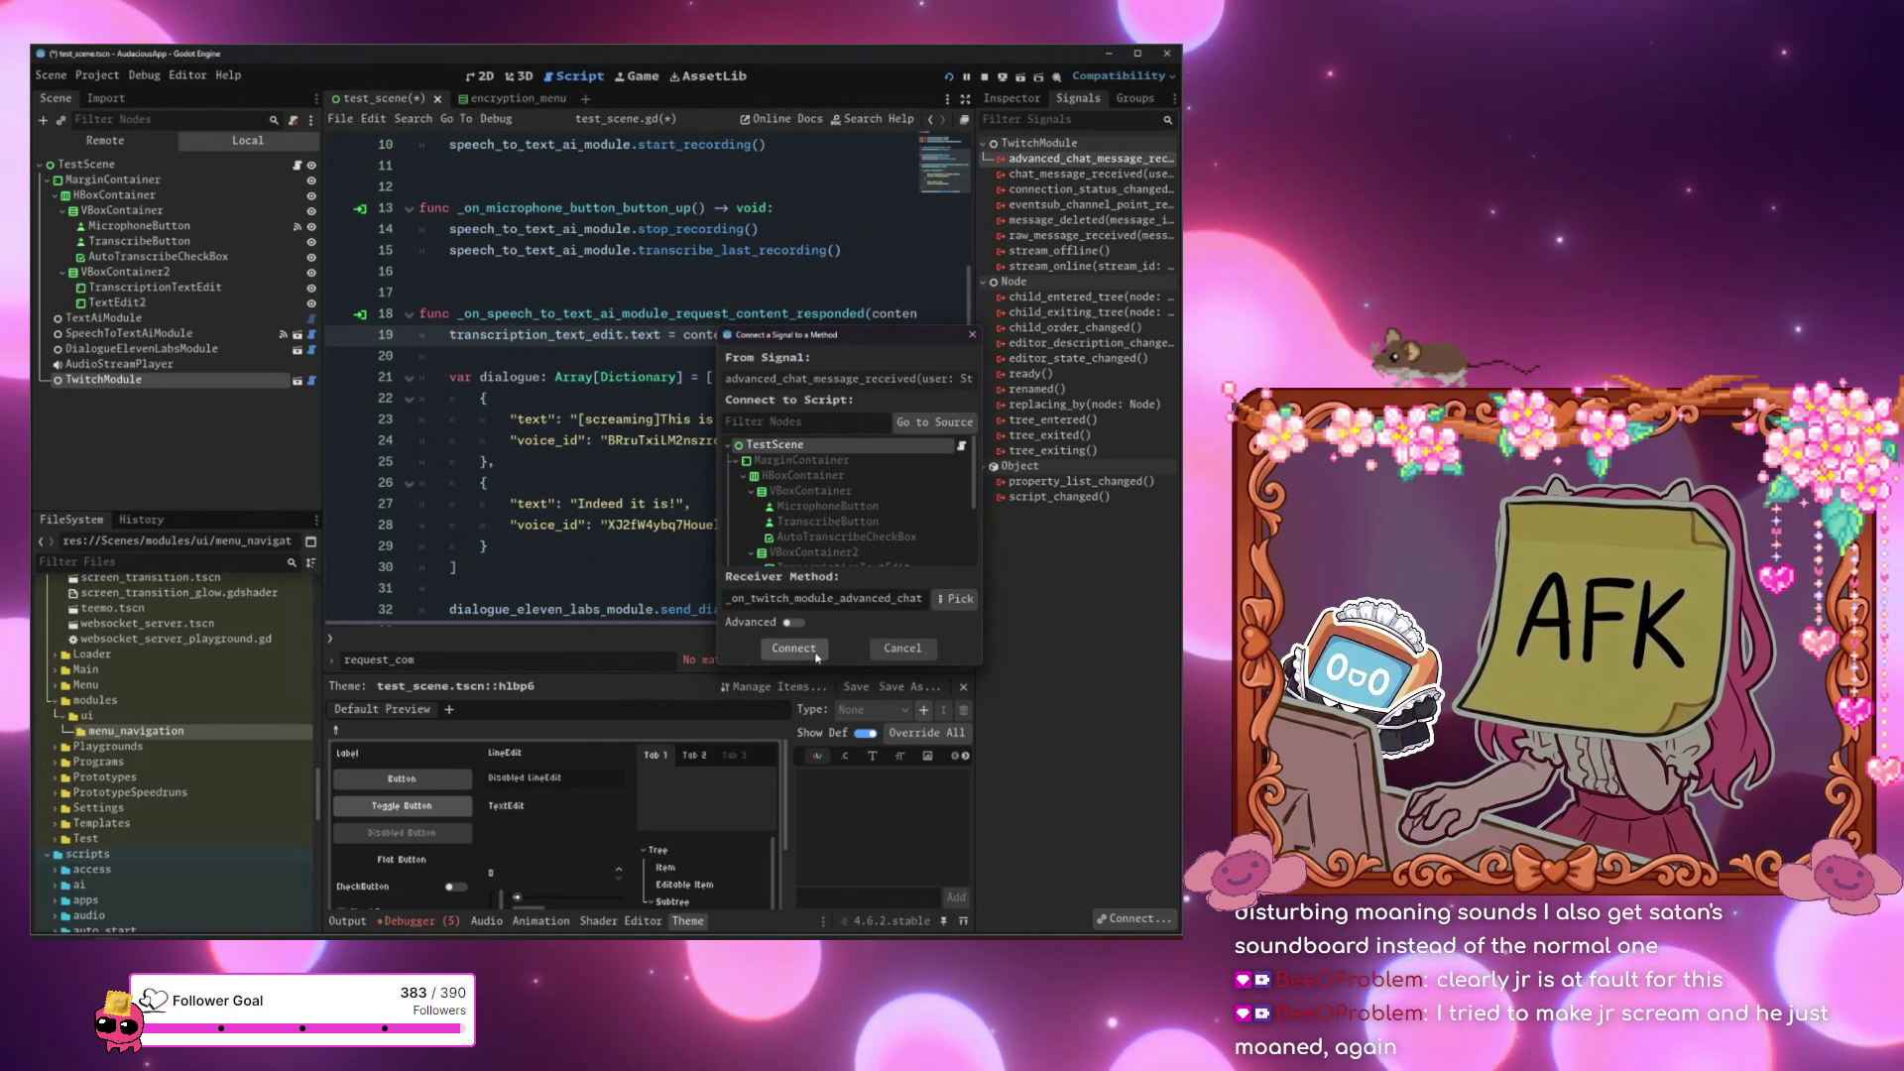
Step: Create the chat handler with an if check for a specific Twitch username and add a twitch_module reference
{"action": "left_click_drag", "start_coordinate": [764, 549], "coordinate": [673, 507]}
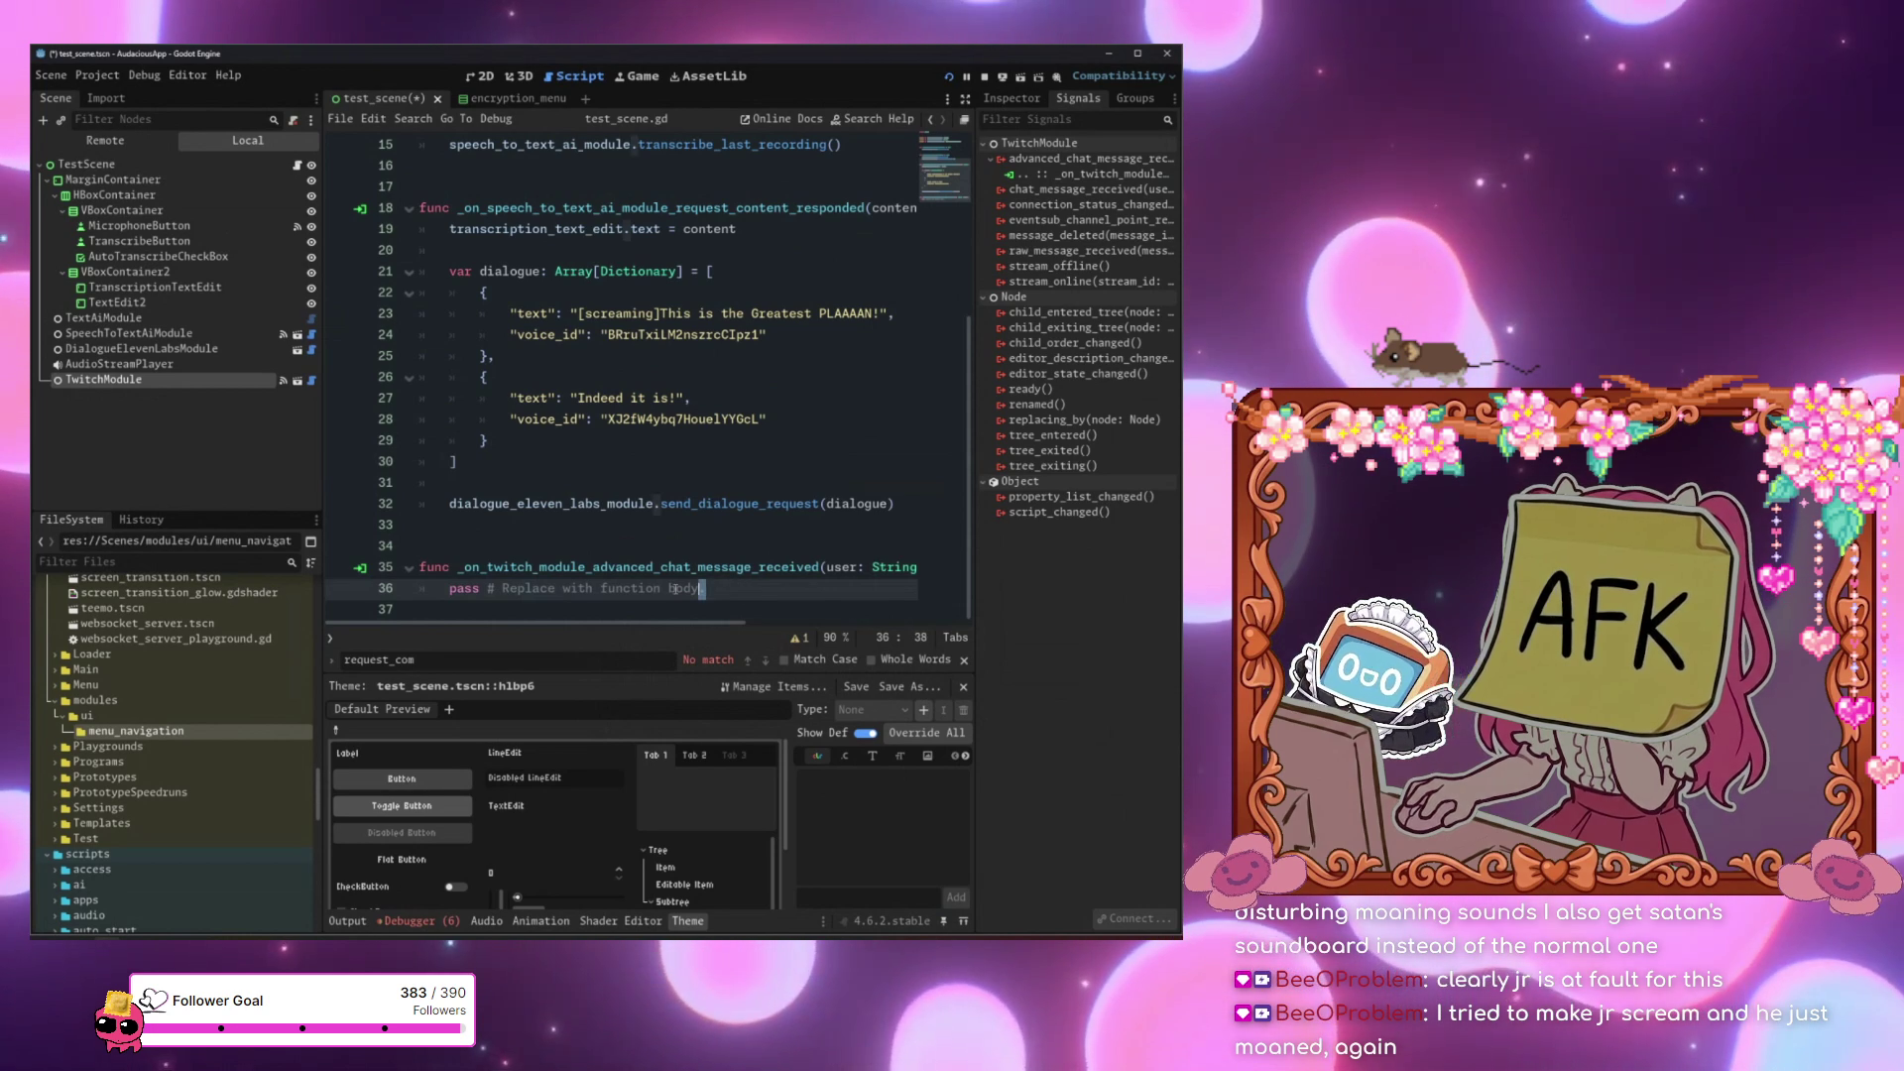
{"action": "left_click_drag", "start_coordinate": [727, 586], "coordinate": [449, 586]}
{"action": "type", "text": "if user "}
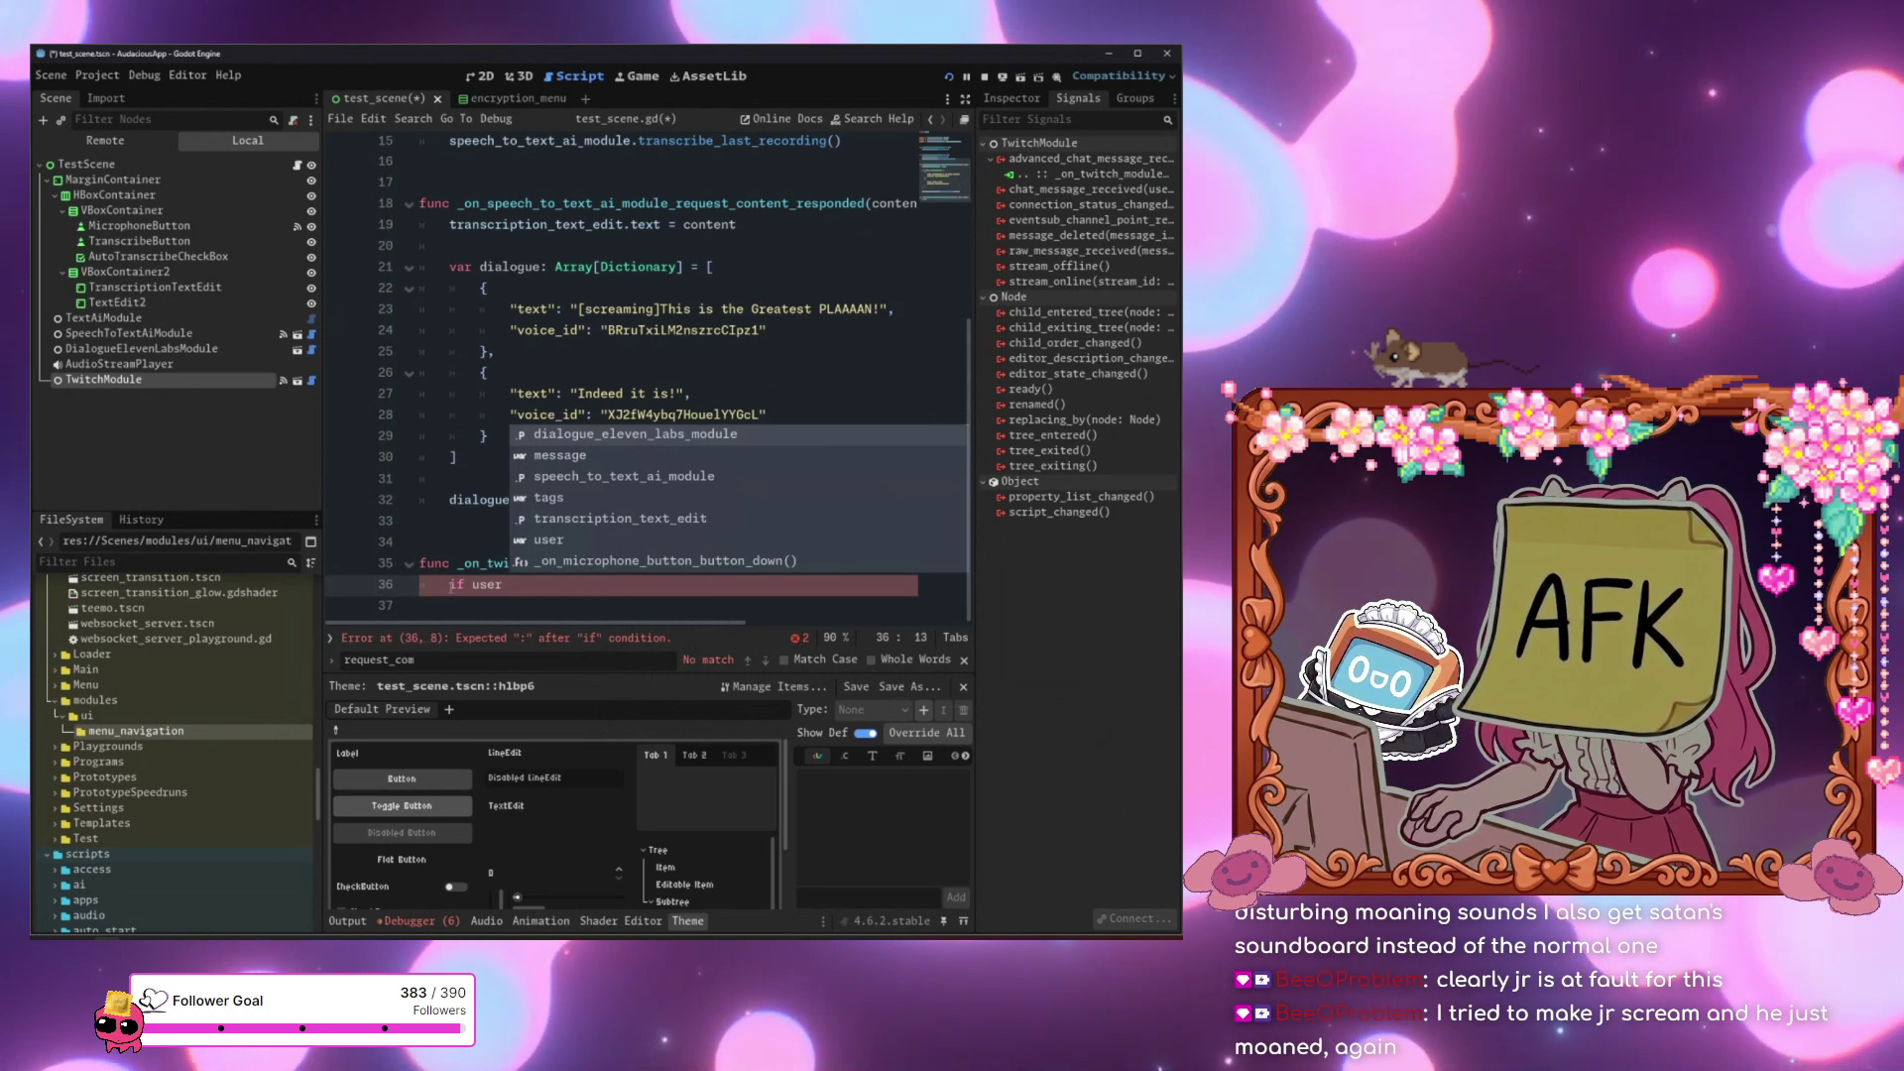
{"action": "type", "text": "== \""}
{"action": "type", "text": "bee"}
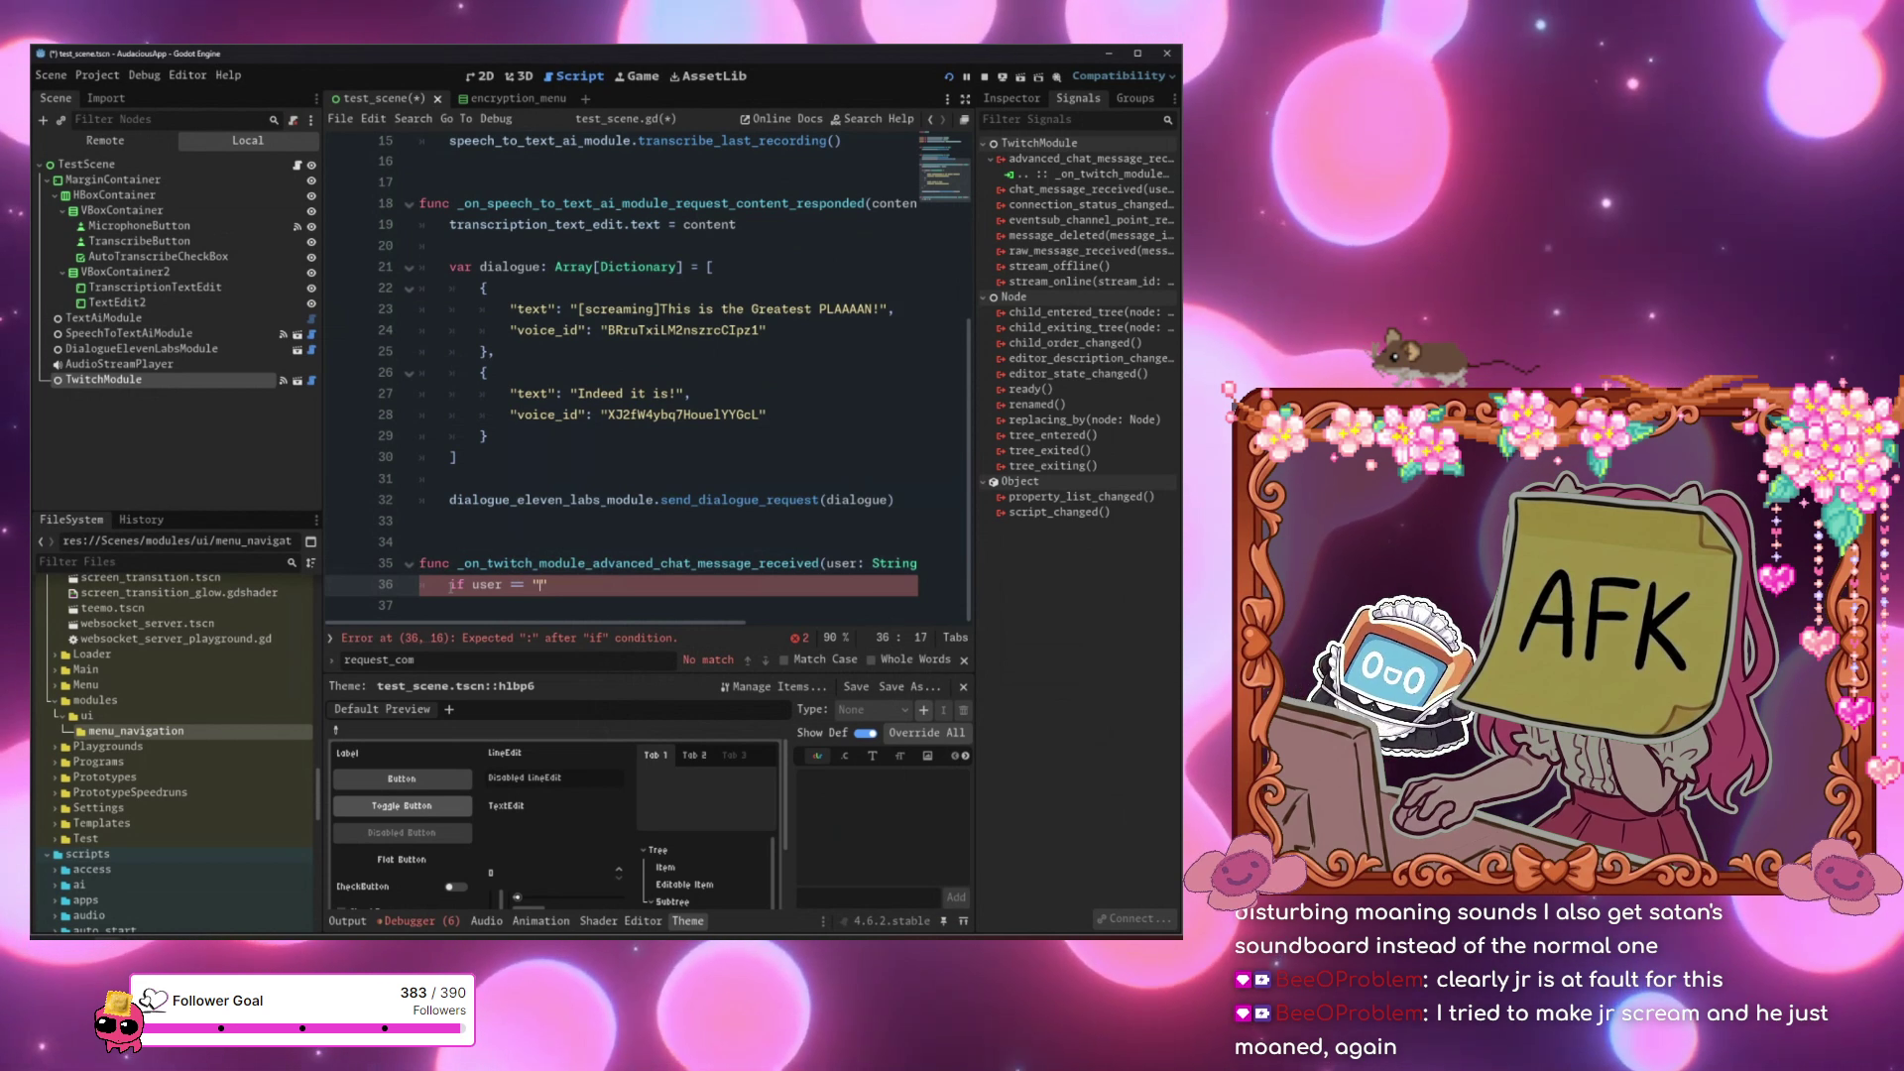
{"action": "key", "text": "ctrl+s"}
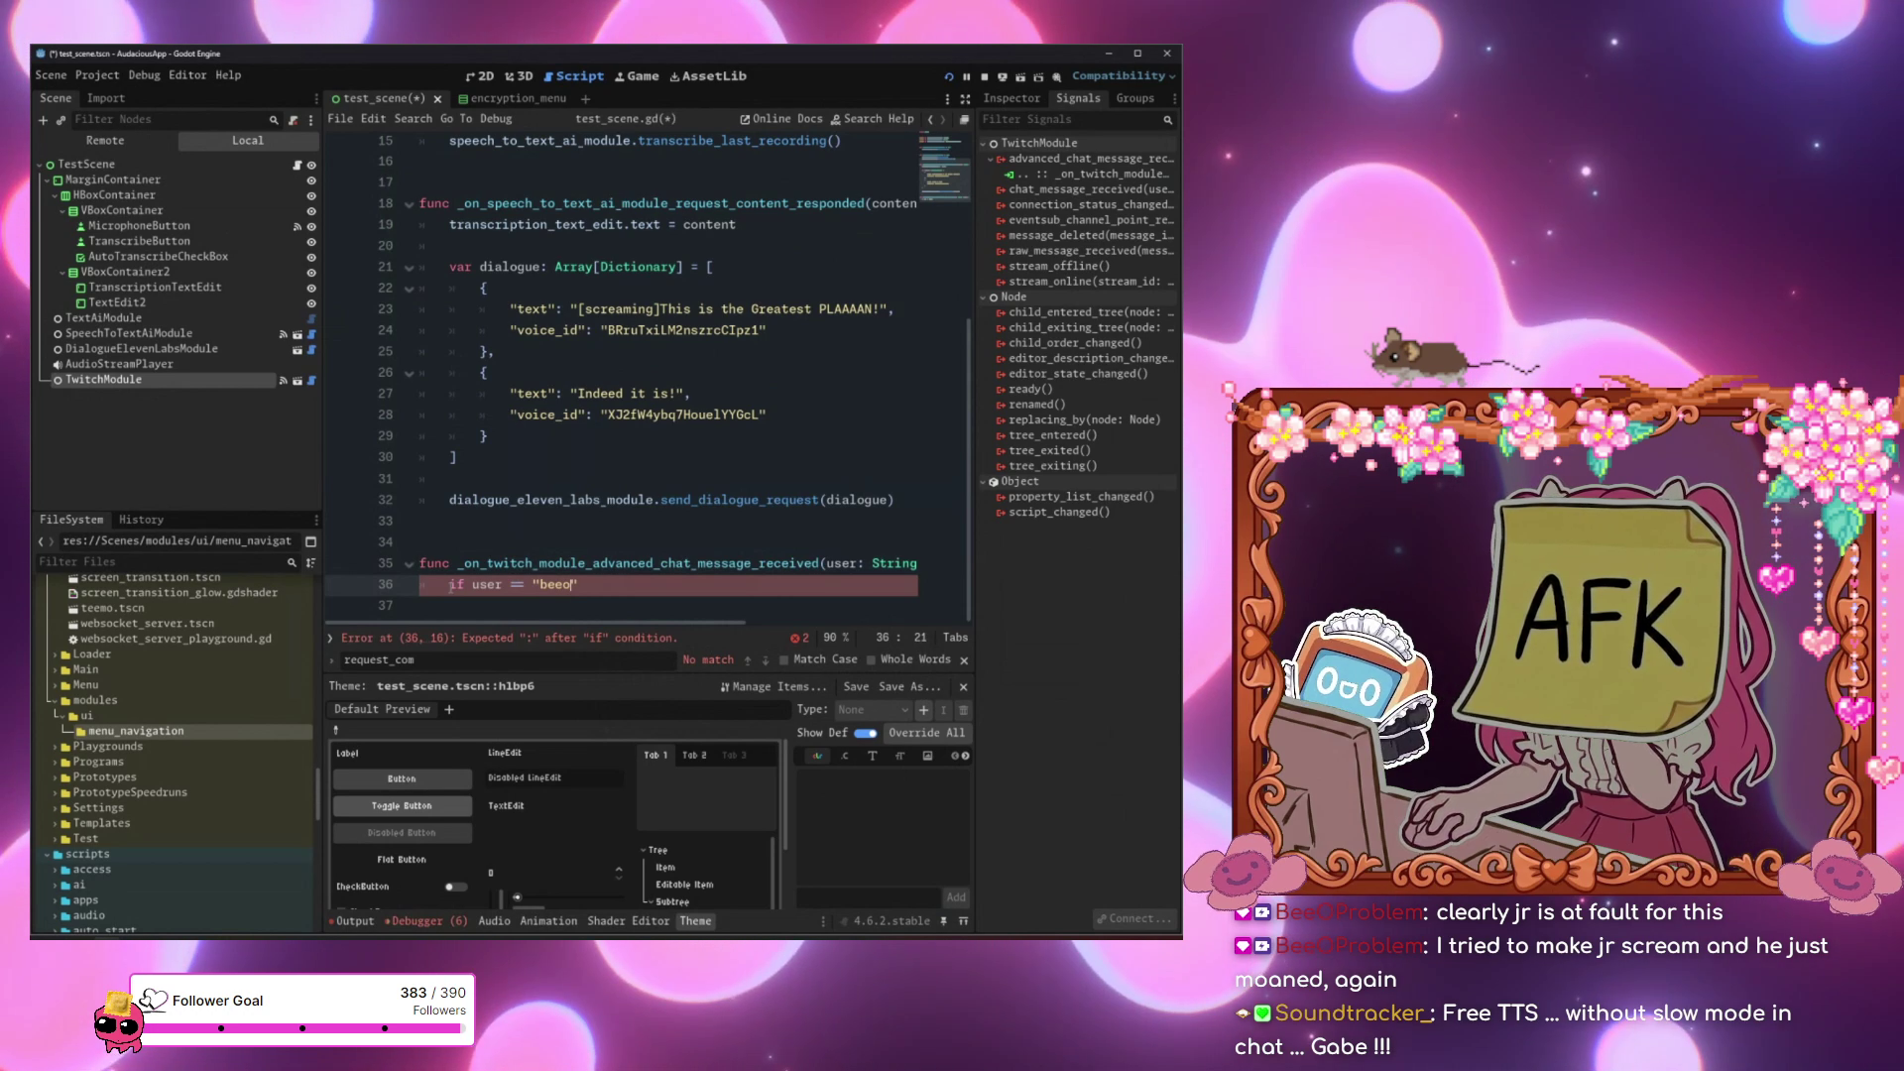
{"action": "type", "text": "problem\""}
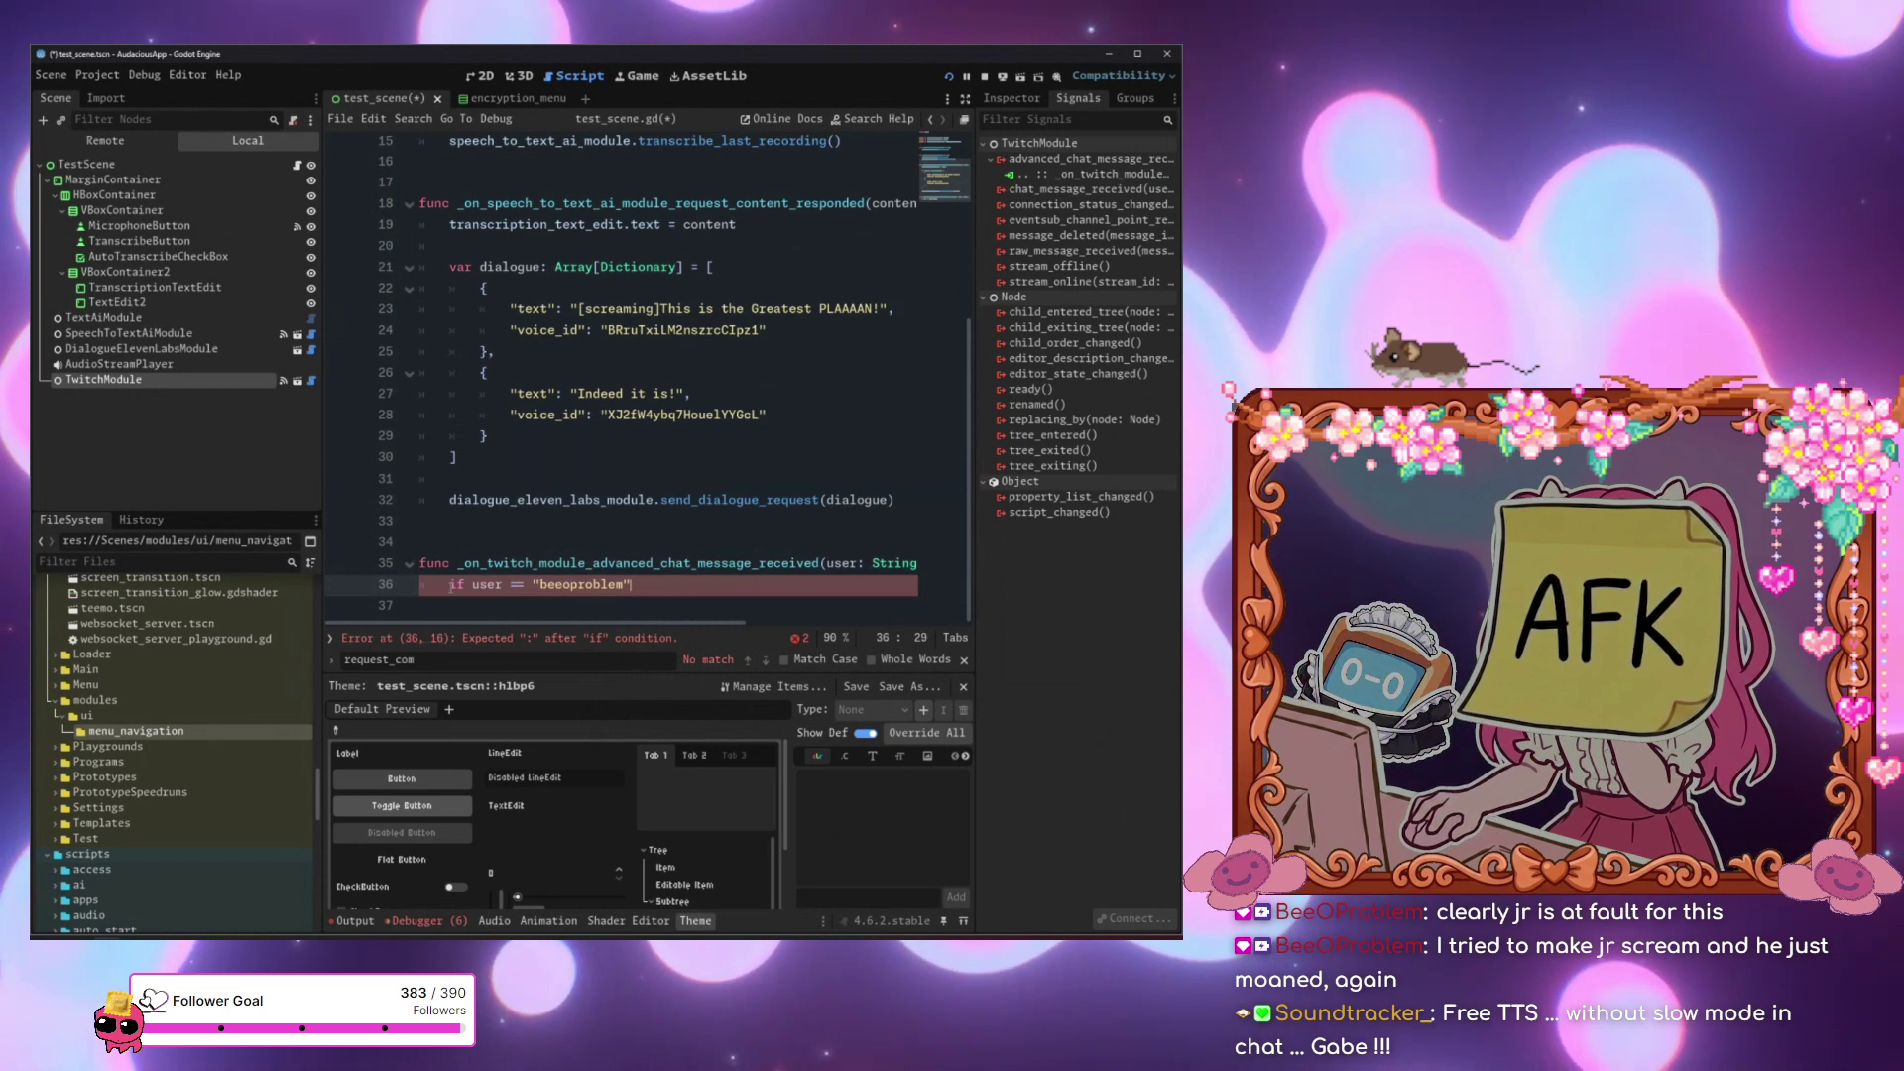
{"action": "type", "text": ":"}
{"action": "key", "text": "Return"}
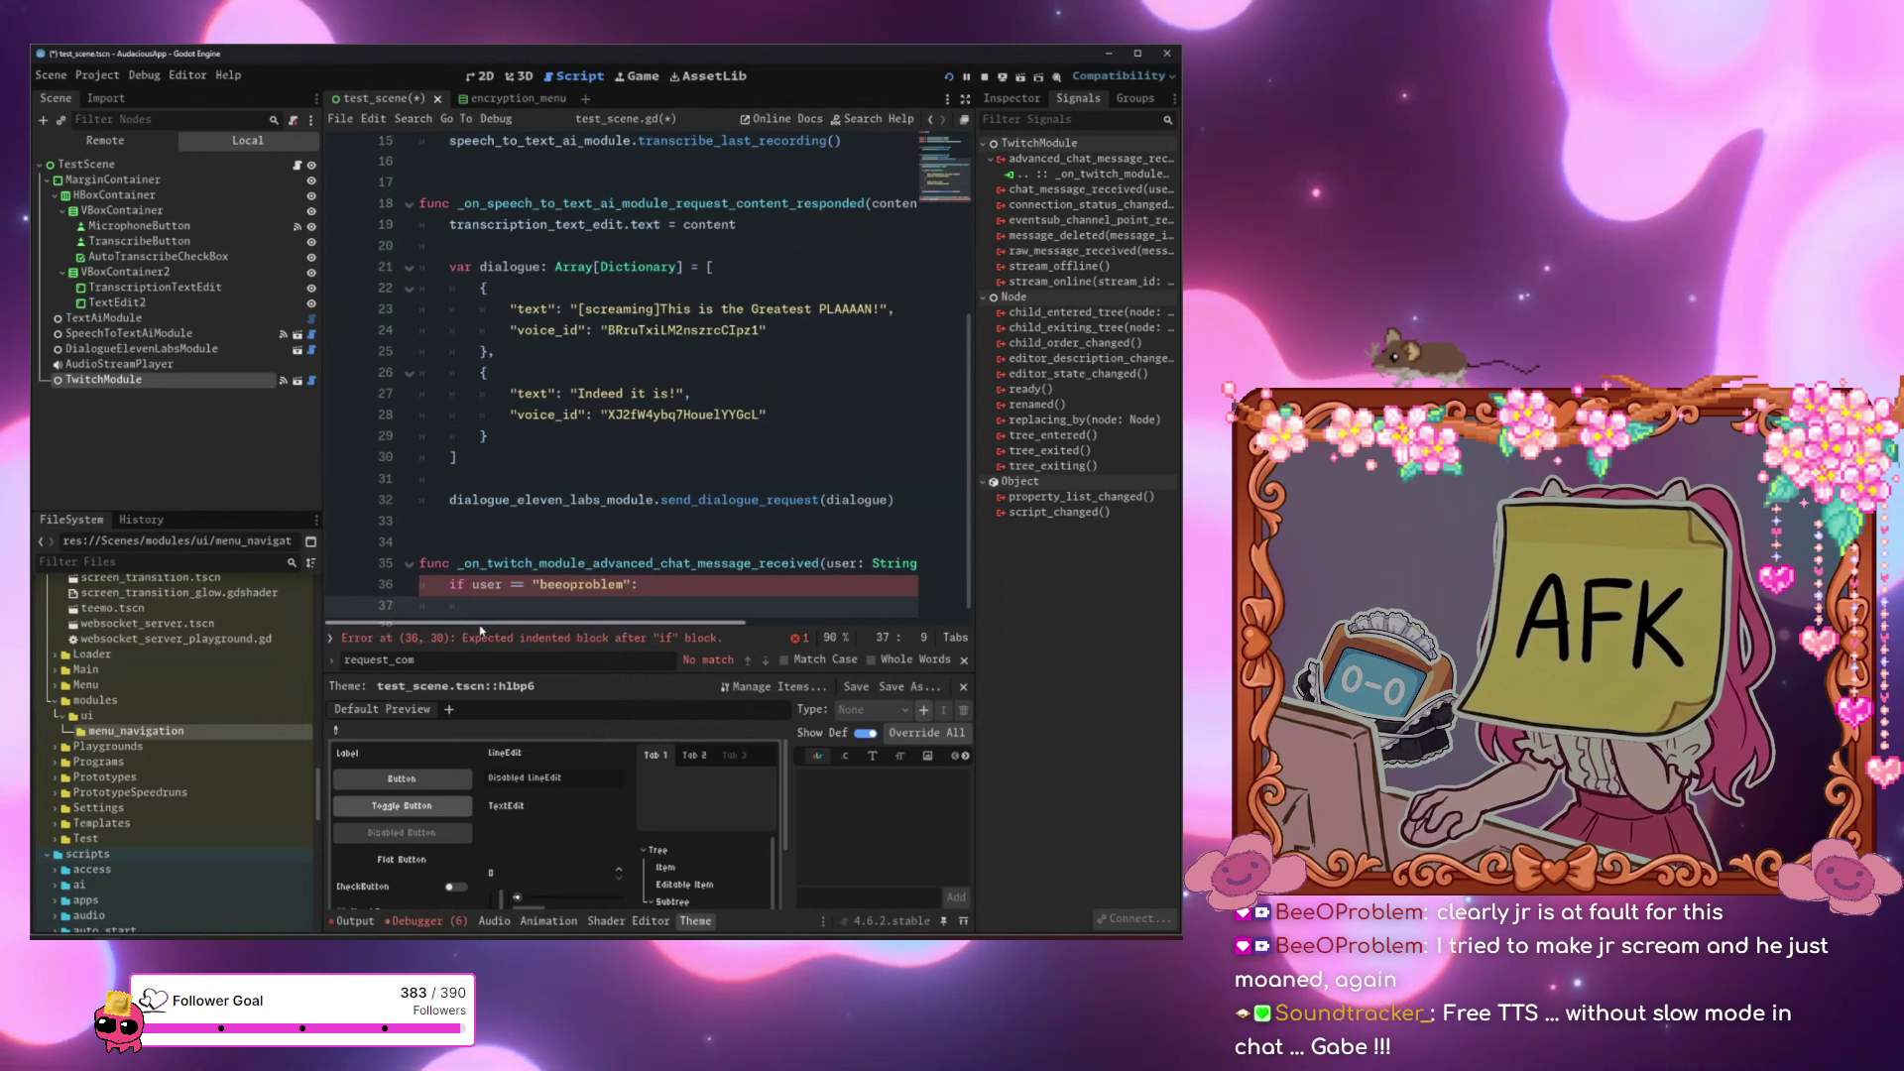
{"action": "mouse_move", "coordinate": [480, 623]}
{"action": "left_mouse_down"}
{"action": "mouse_move", "coordinate": [707, 623]}
{"action": "mouse_move", "coordinate": [265, 501]}
{"action": "left_mouse_up"}
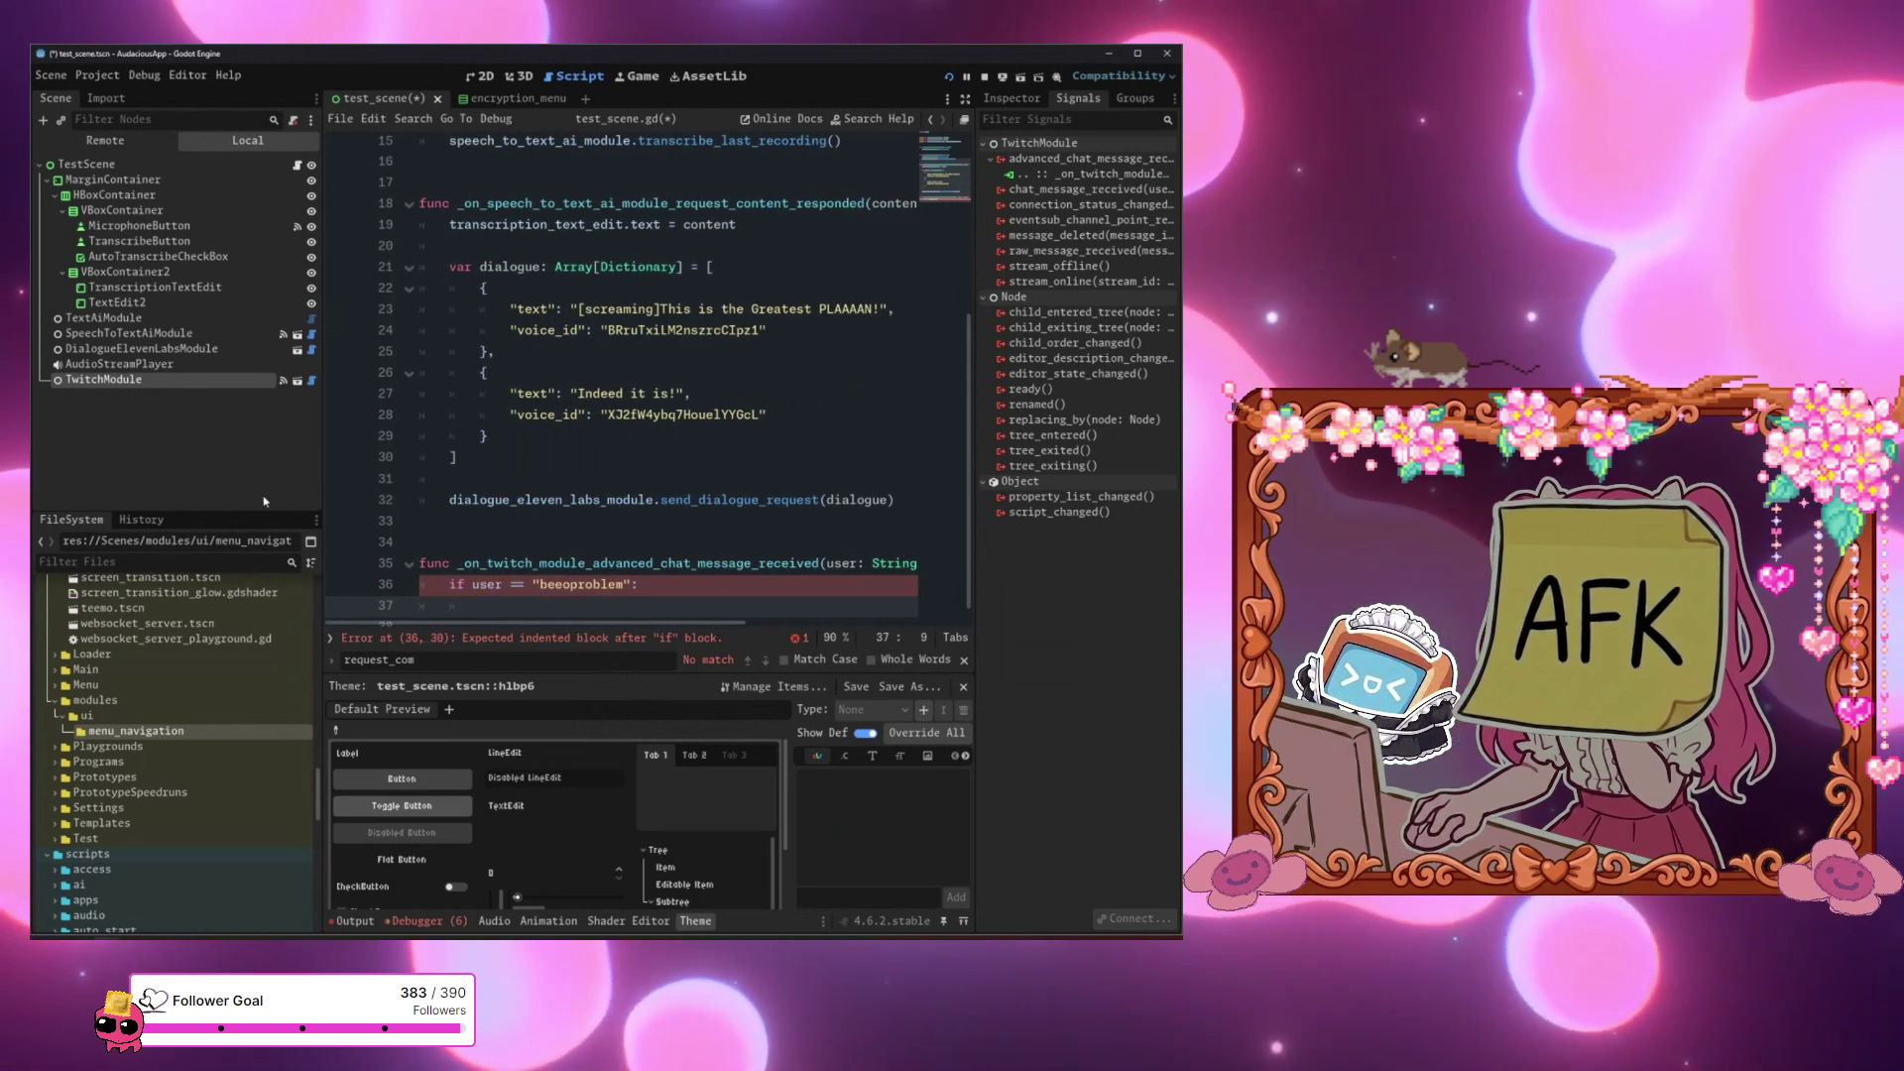
{"action": "mouse_move", "coordinate": [109, 384]}
{"action": "left_mouse_down"}
{"action": "mouse_move", "coordinate": [446, 277]}
{"action": "mouse_move", "coordinate": [446, 148]}
{"action": "mouse_move", "coordinate": [520, 314]}
{"action": "mouse_move", "coordinate": [495, 273]}
{"action": "left_mouse_up"}
Step: Add var message_id: String = TwitchModule.get_tags_message_id(tags) inside the user check
{"action": "scroll", "coordinate": [565, 446], "scroll_direction": "down", "scroll_amount": 5}
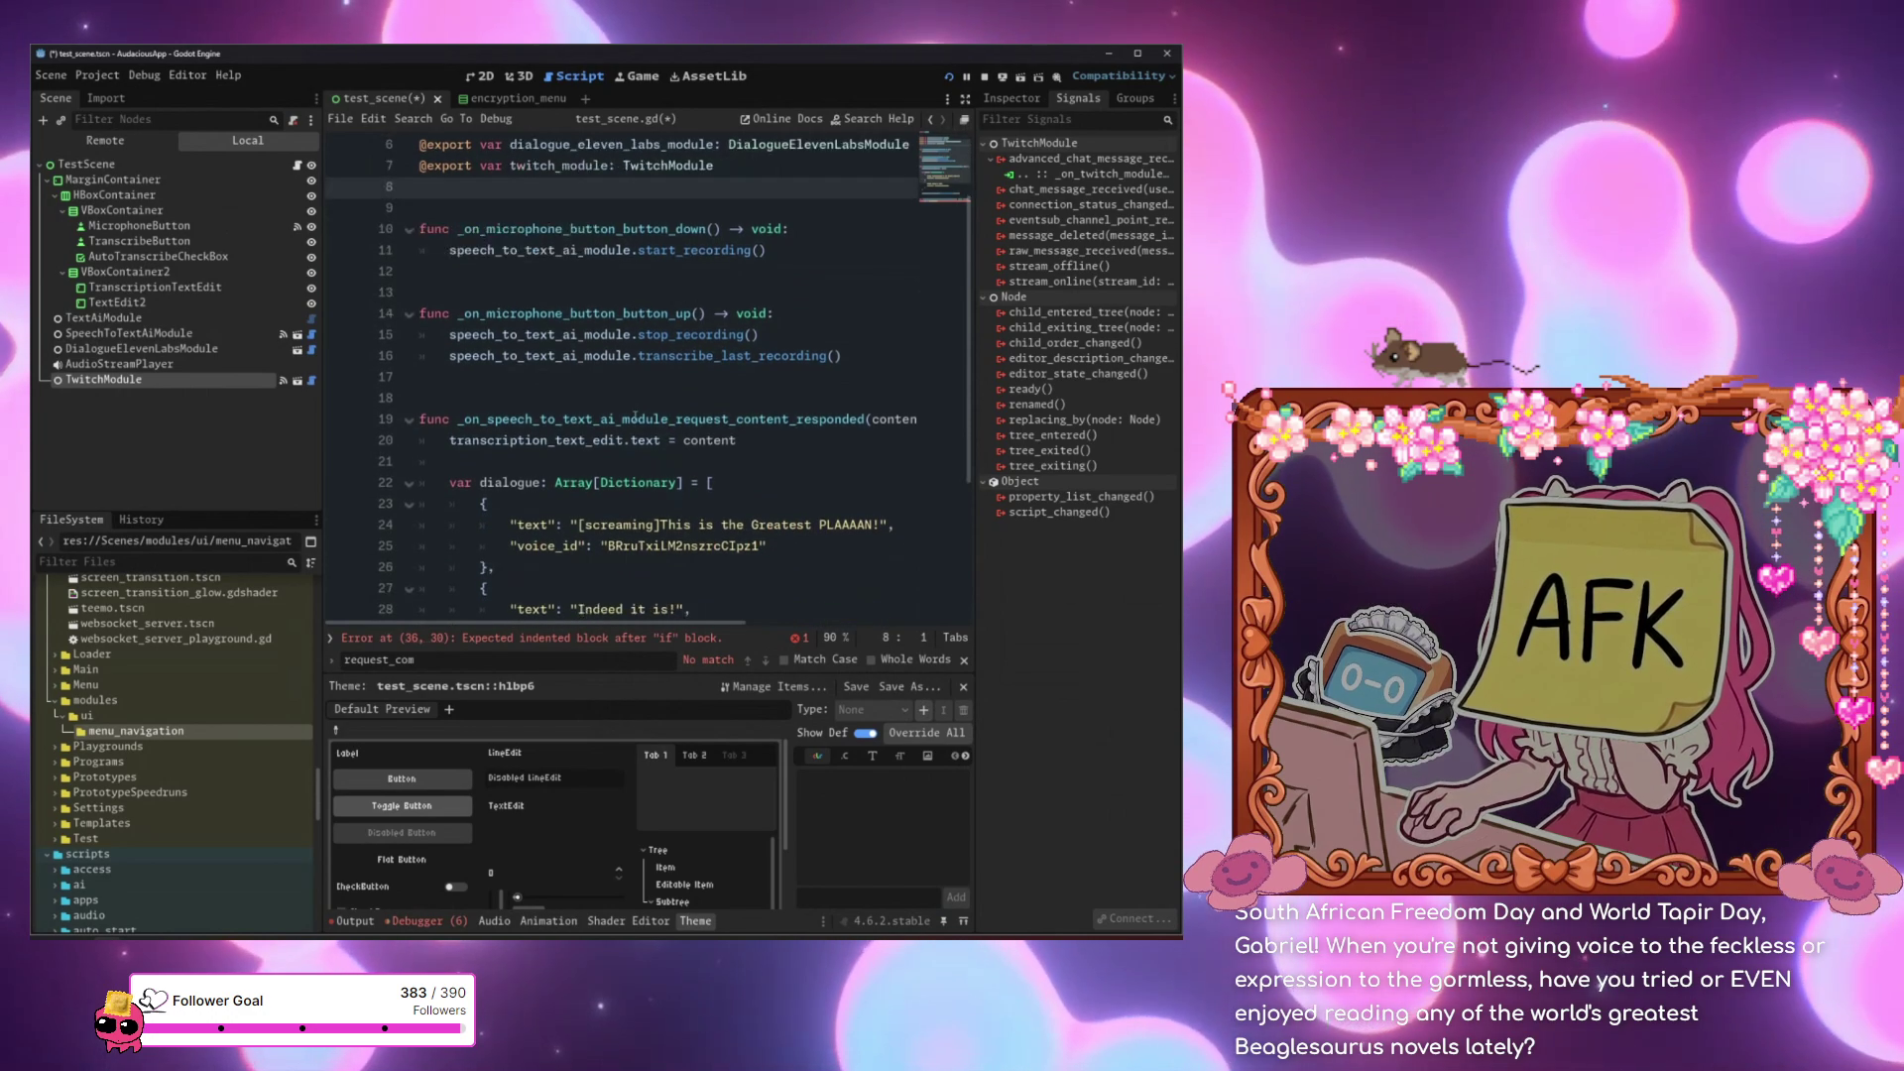
{"action": "left_click", "coordinate": [566, 607]}
{"action": "left_click", "coordinate": [586, 587]}
{"action": "key", "text": "BackSpace"}
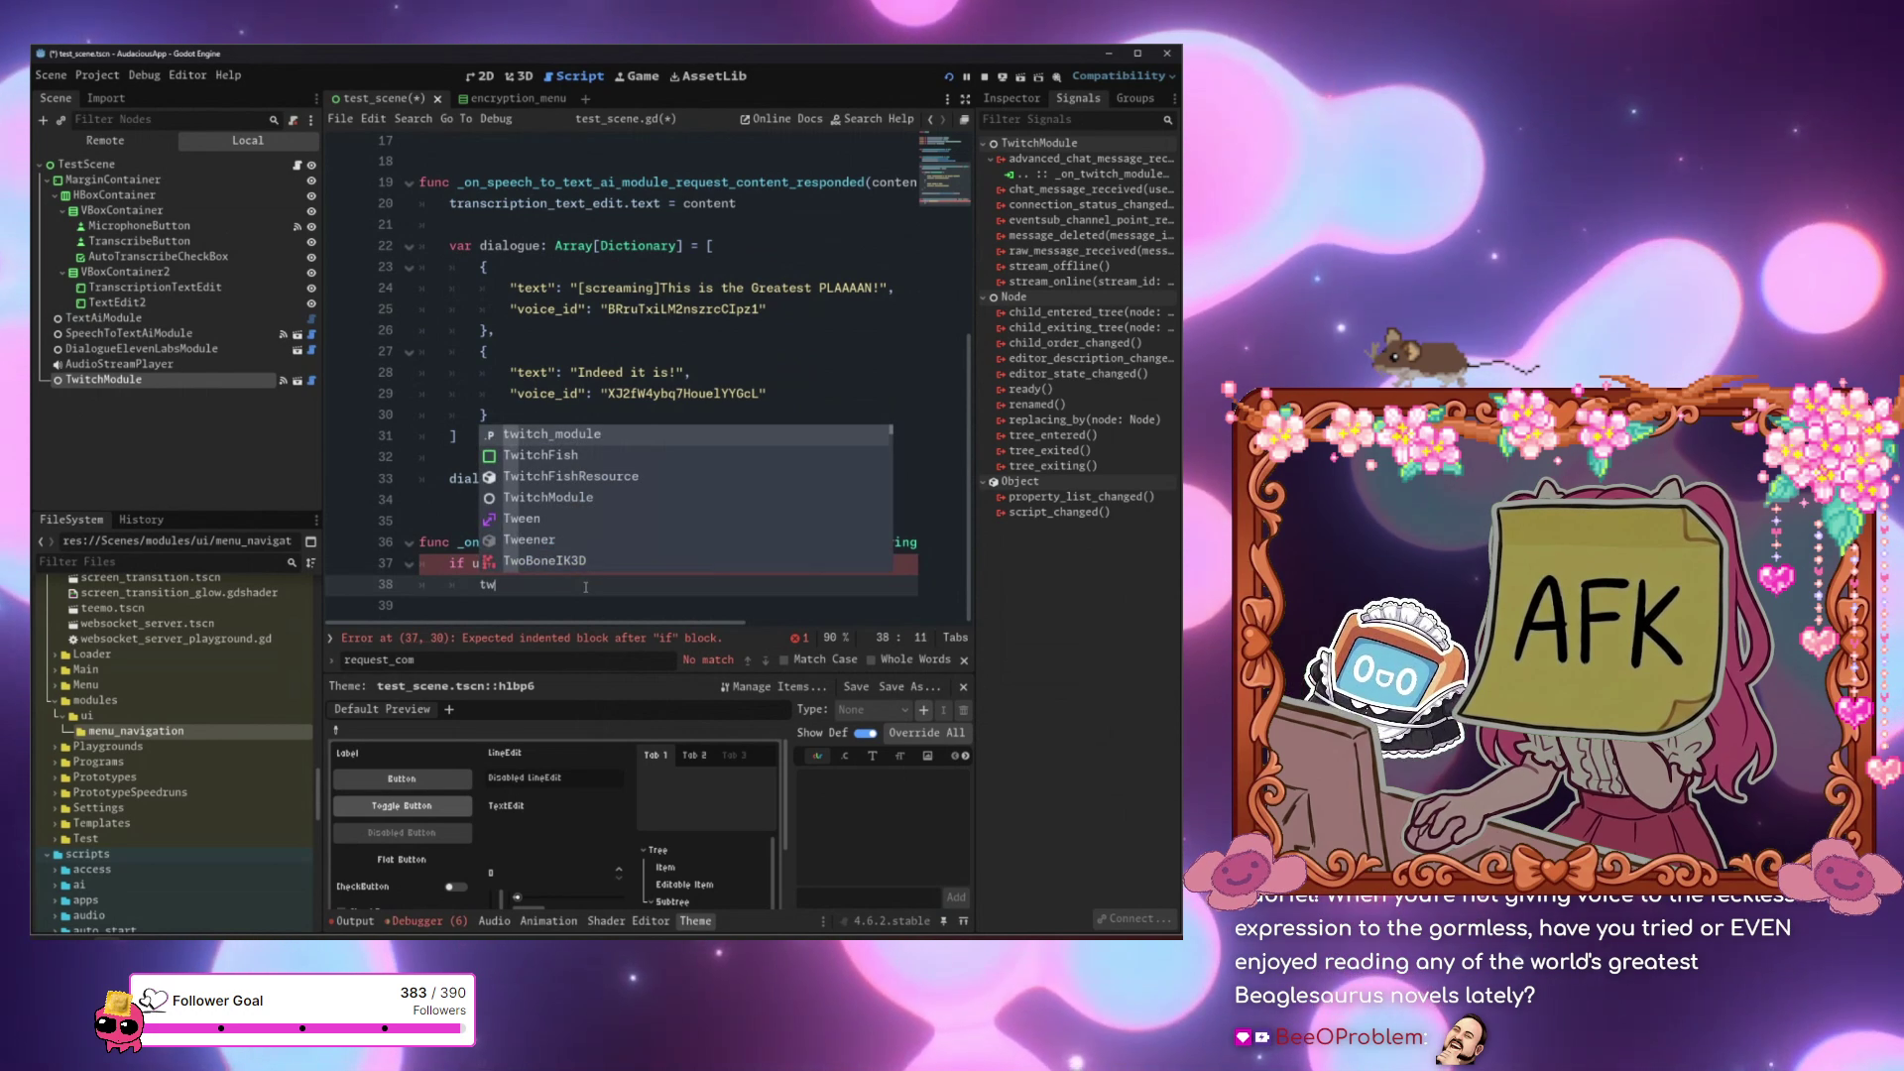
{"action": "type", "text": "TwitchModule."}
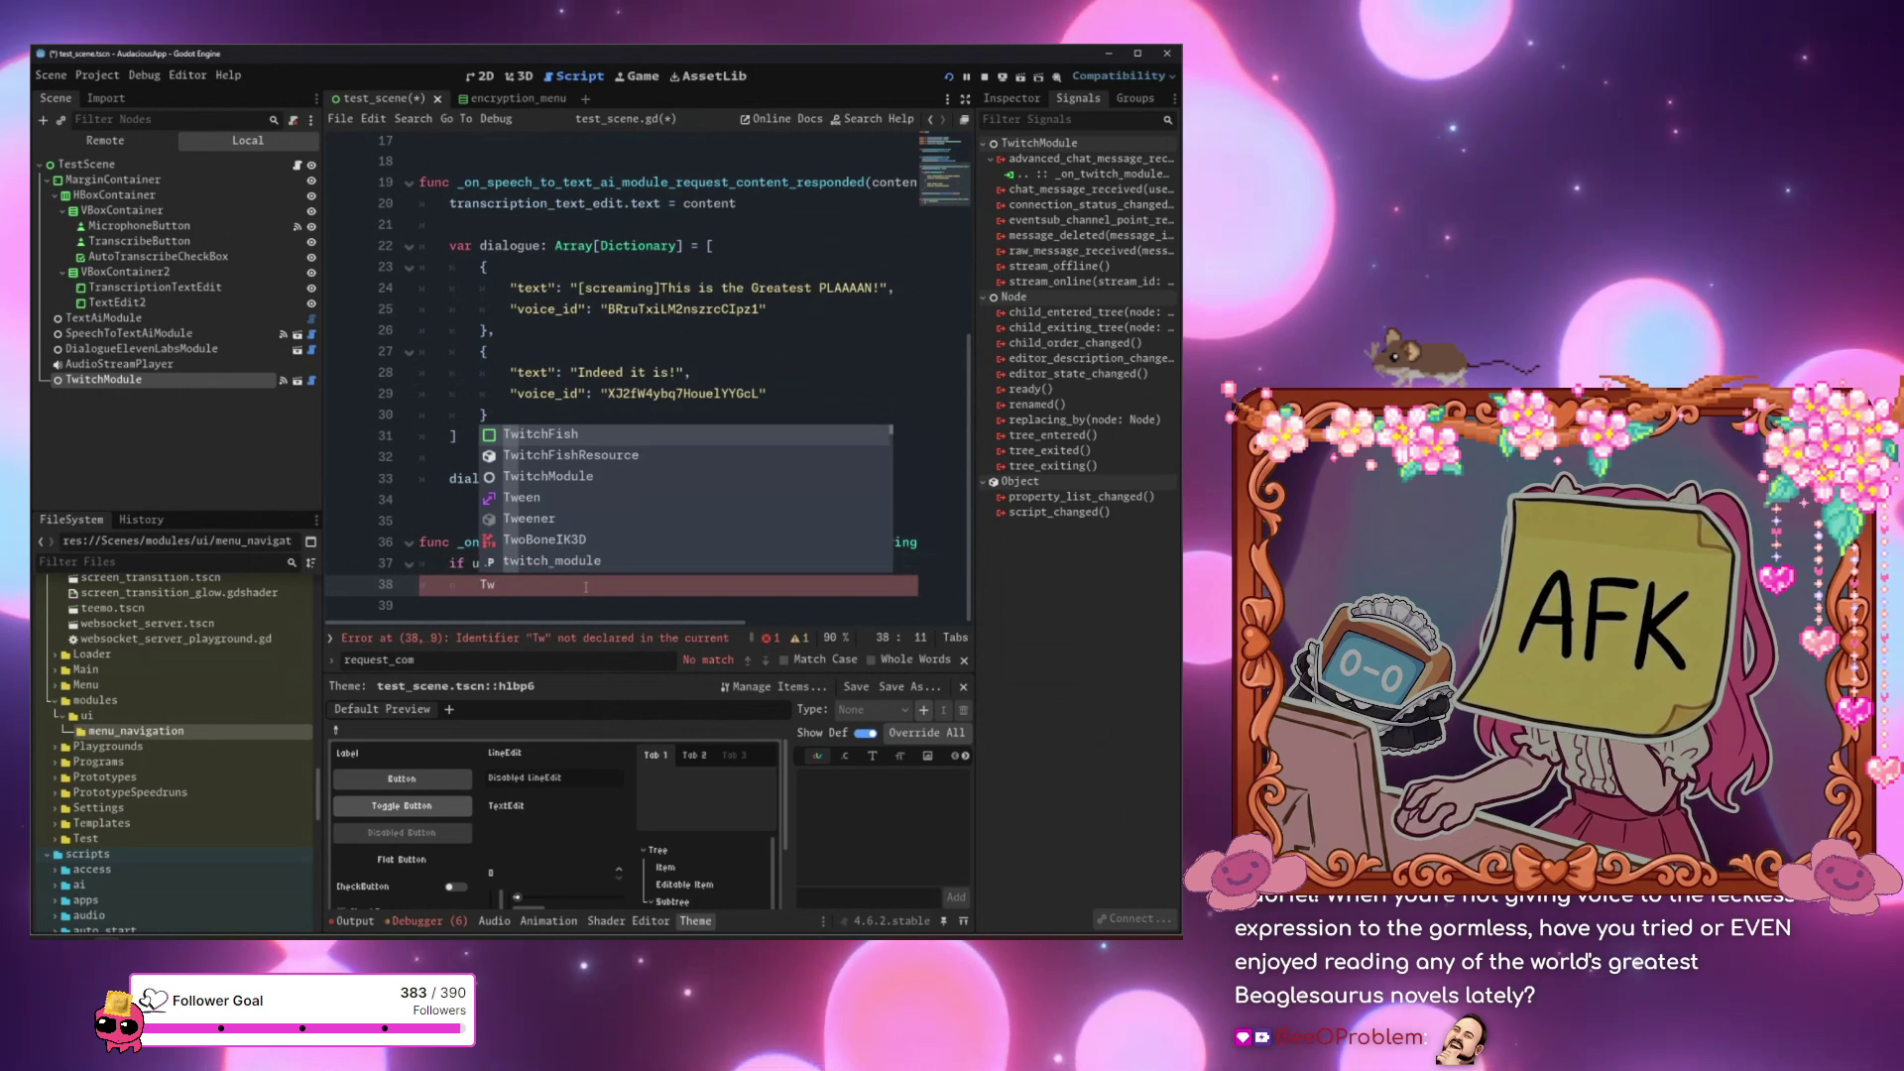
{"action": "key", "text": "Return"}
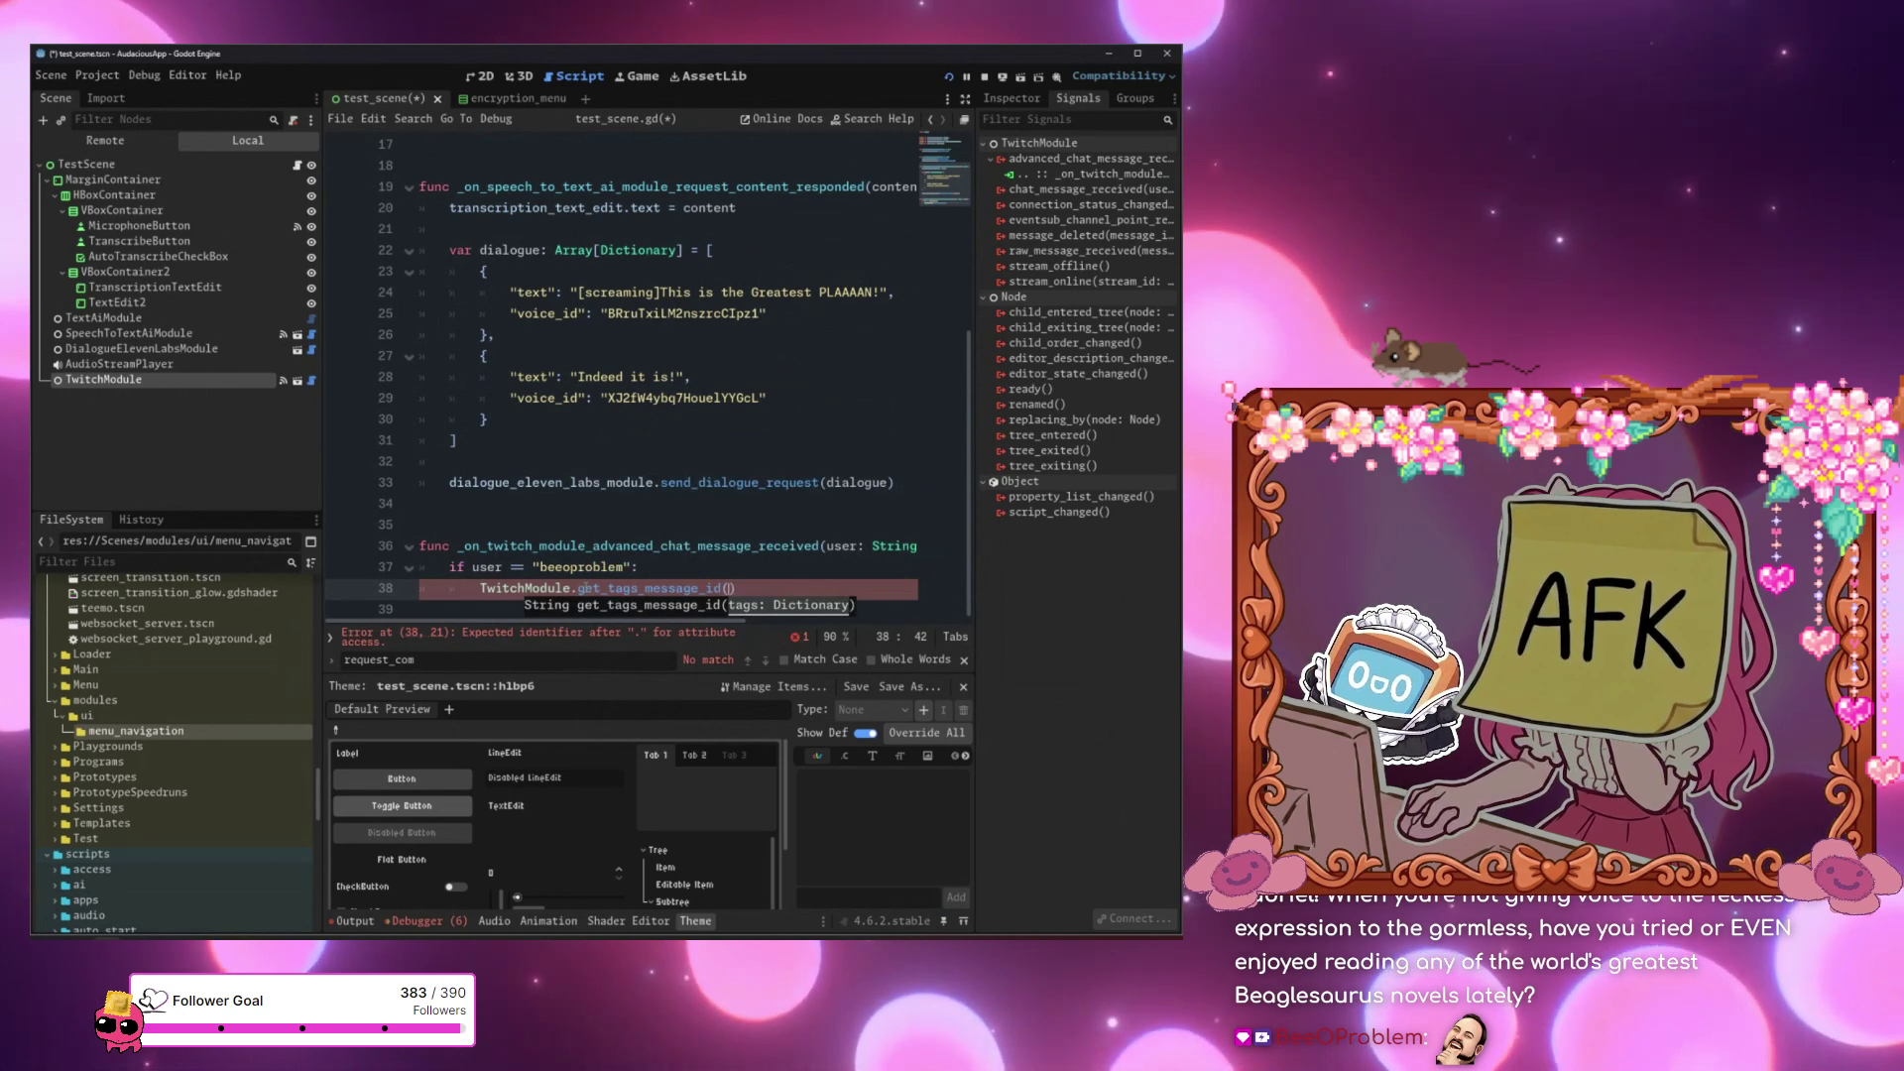
{"action": "type", "text": "tags"}
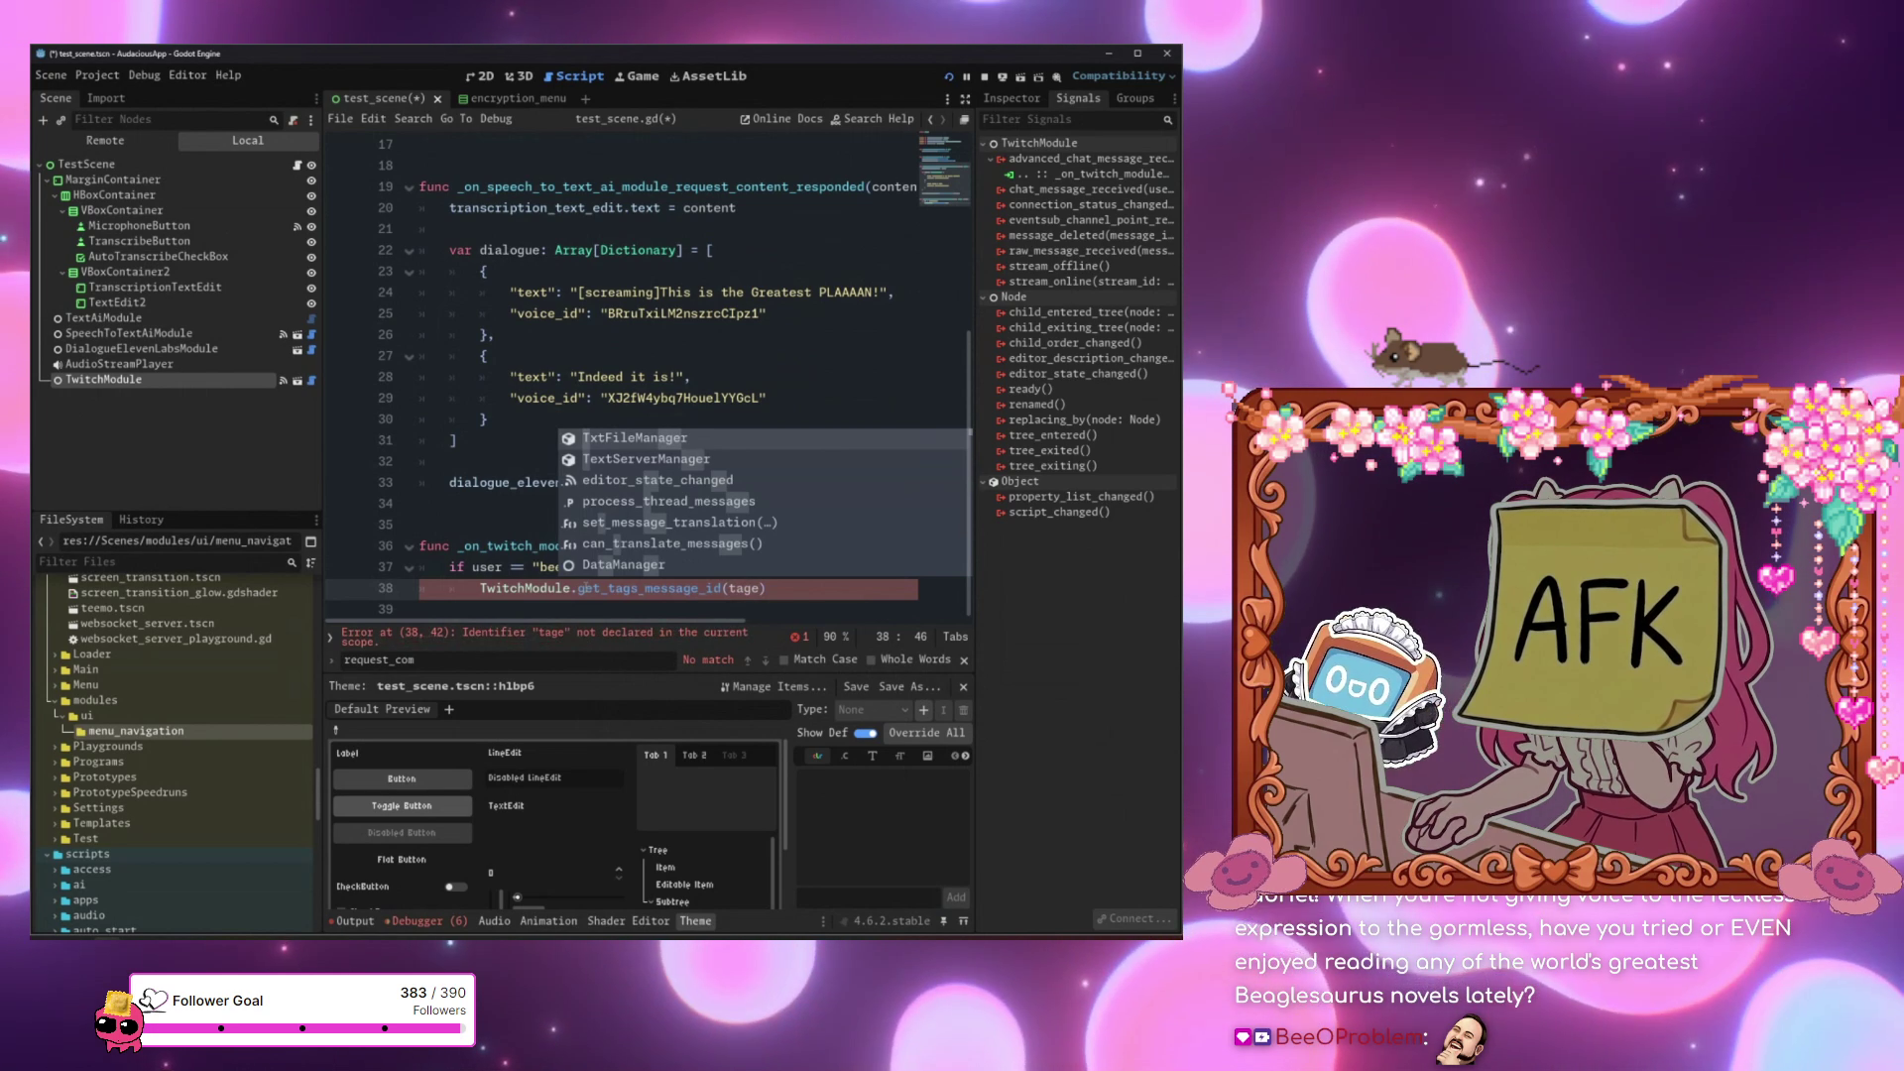
{"action": "key", "text": "Home"}
{"action": "type", "text": "var rt"}
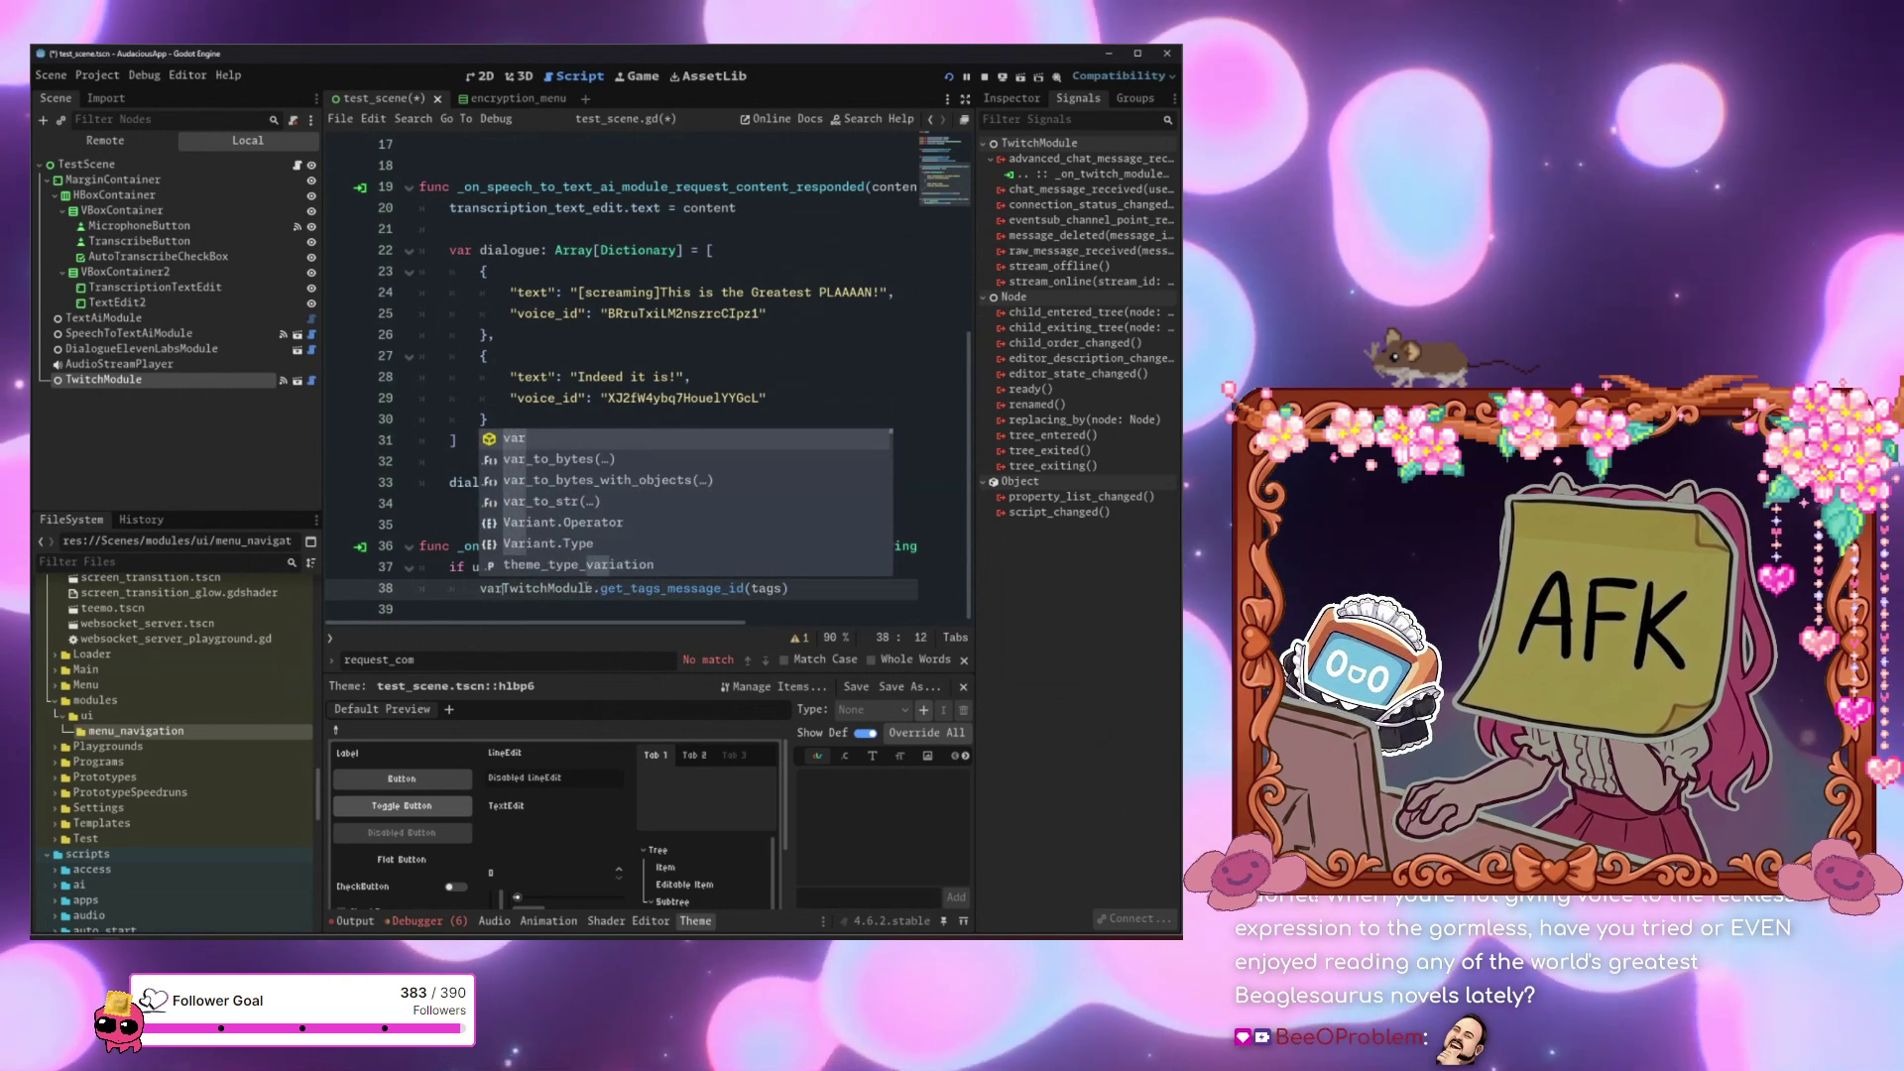
{"action": "key", "text": "BackSpace"}
{"action": "key", "text": "BackSpace"}
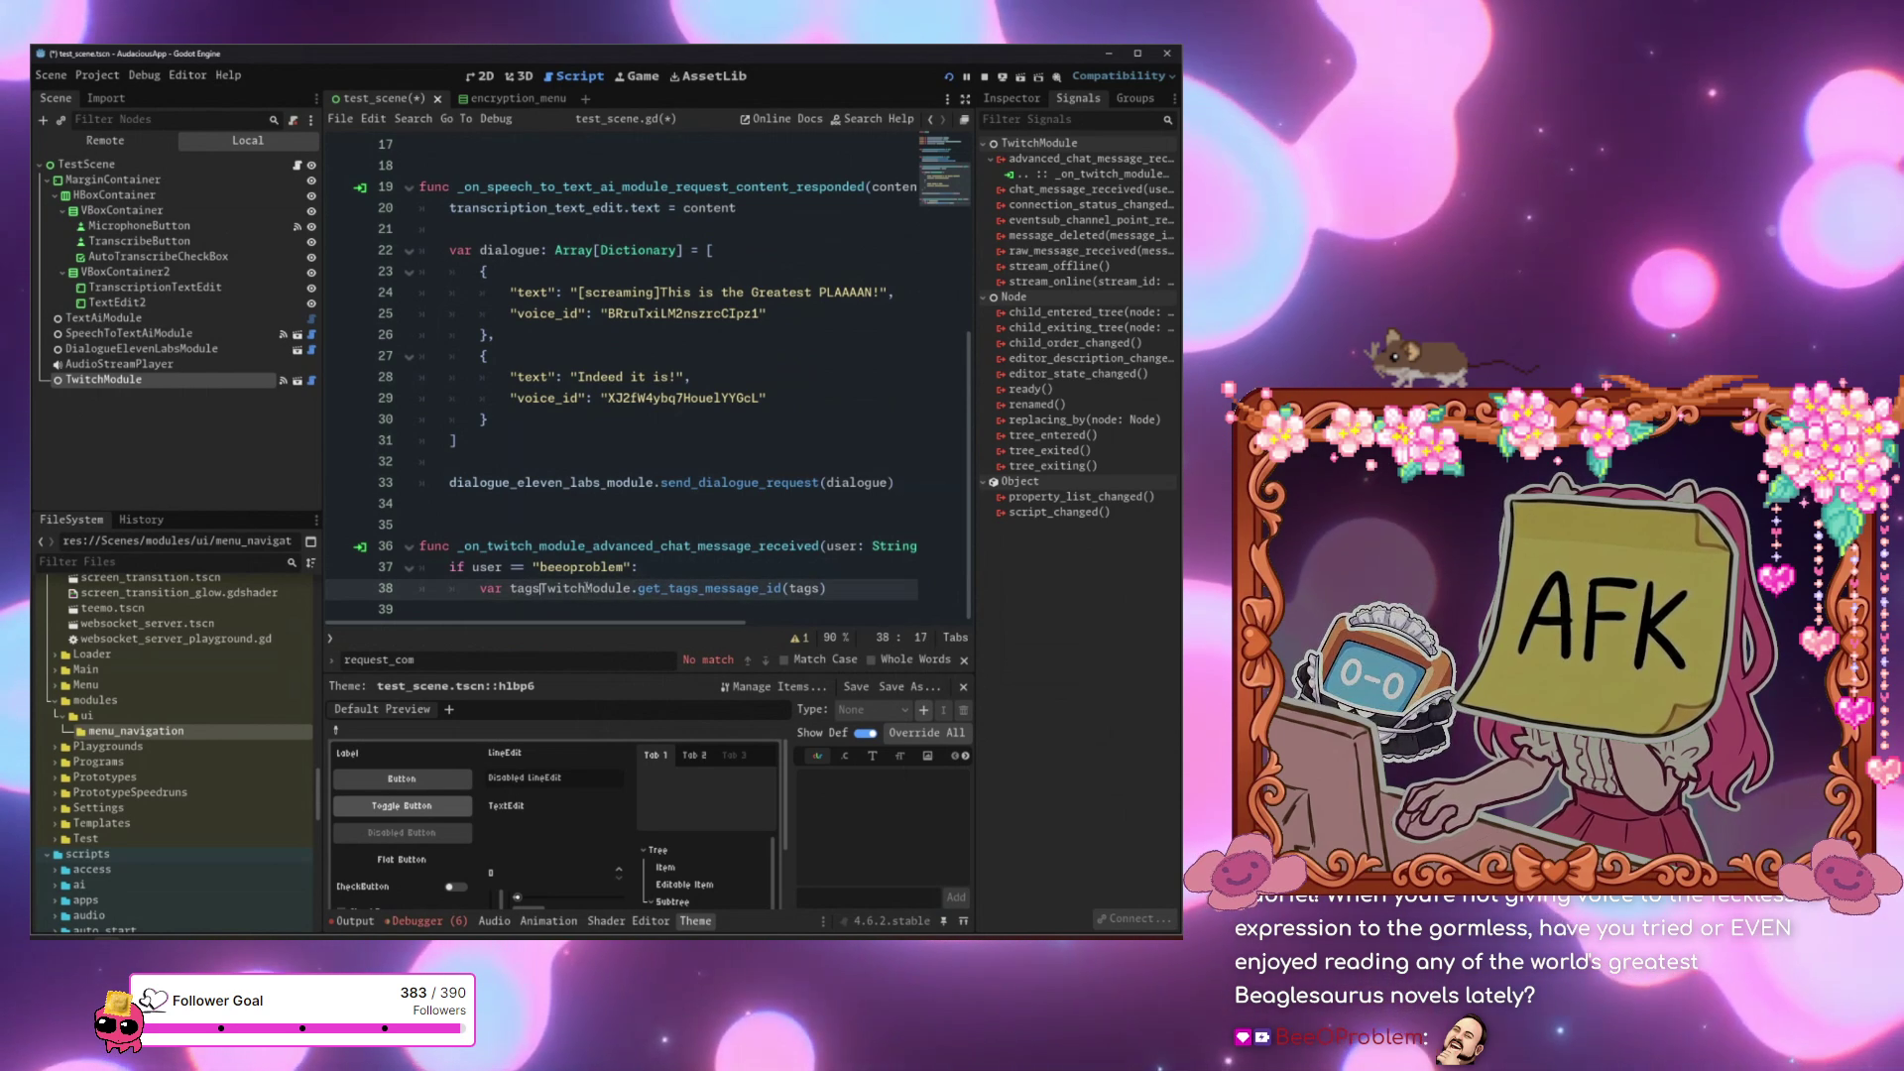
{"action": "type", "text": "tags"}
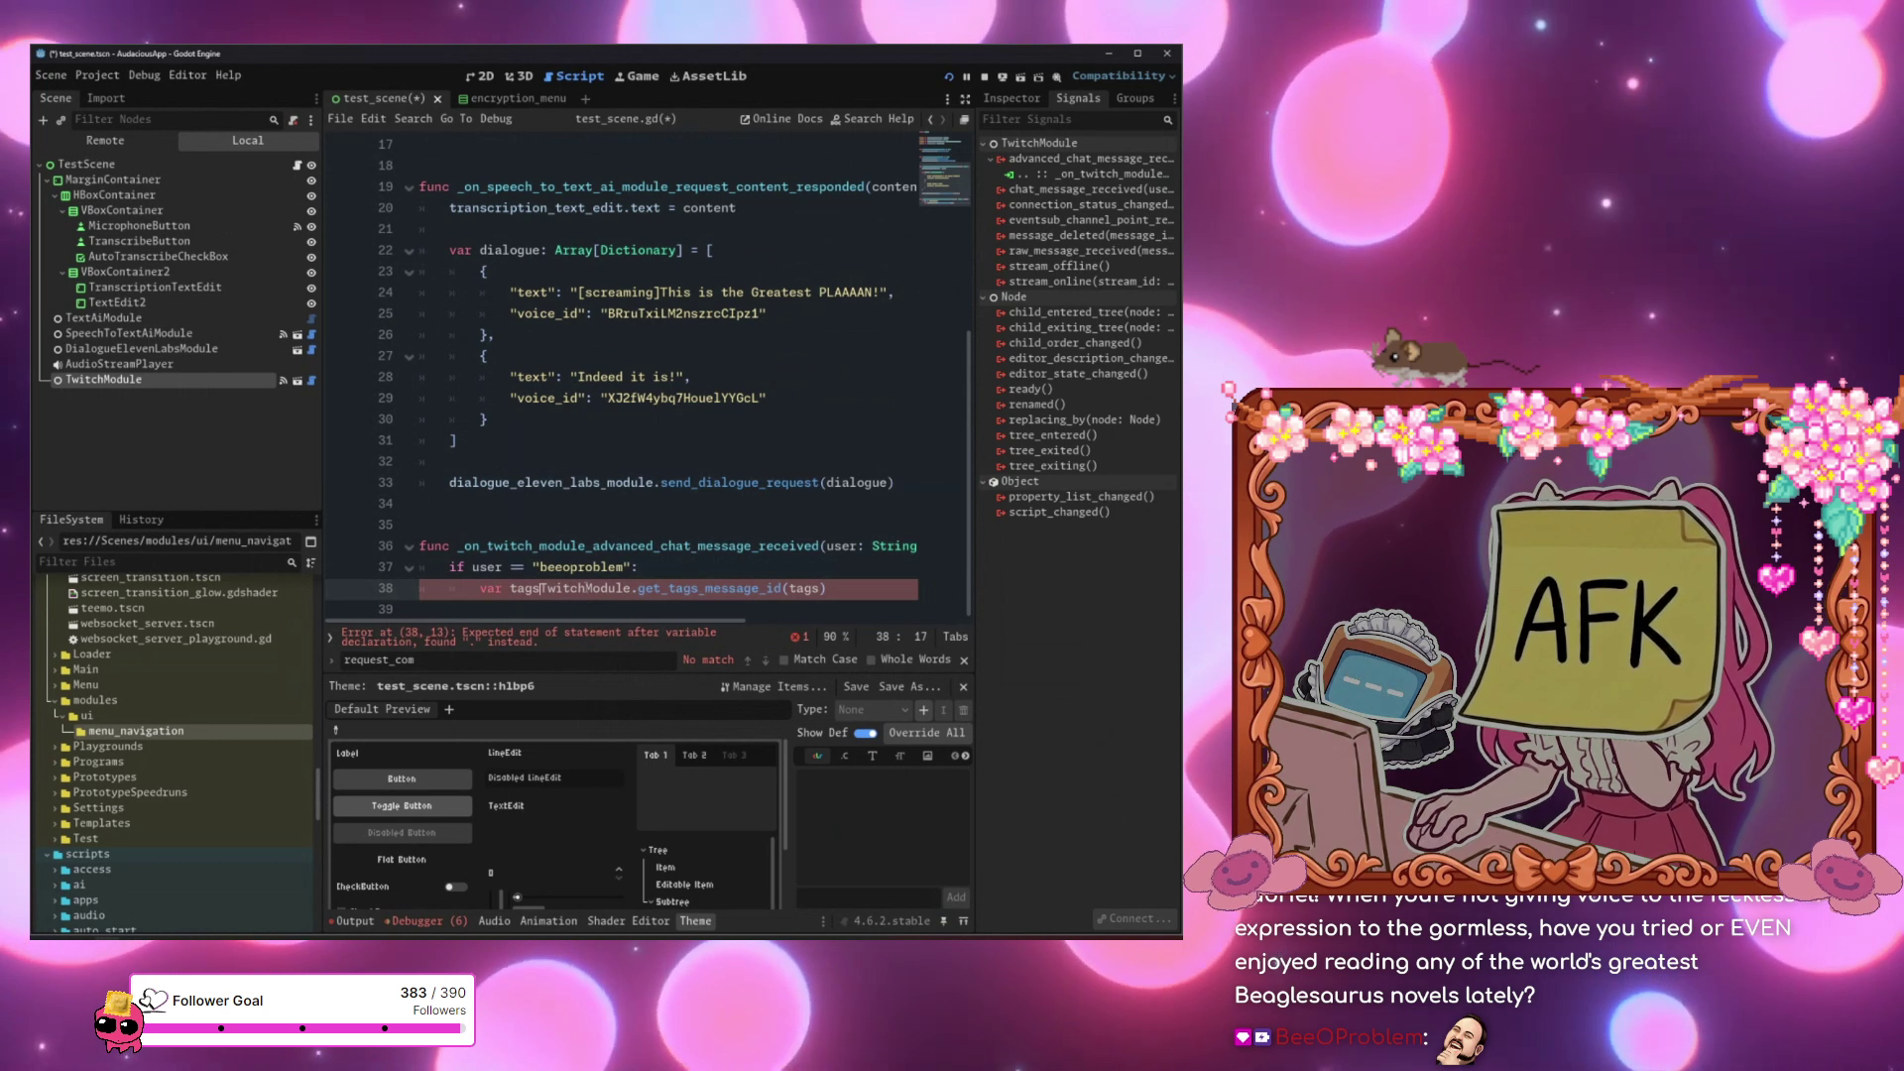
{"action": "key", "text": "BackSpace"}
{"action": "key", "text": "BackSpace"}
{"action": "key", "text": "Left"}
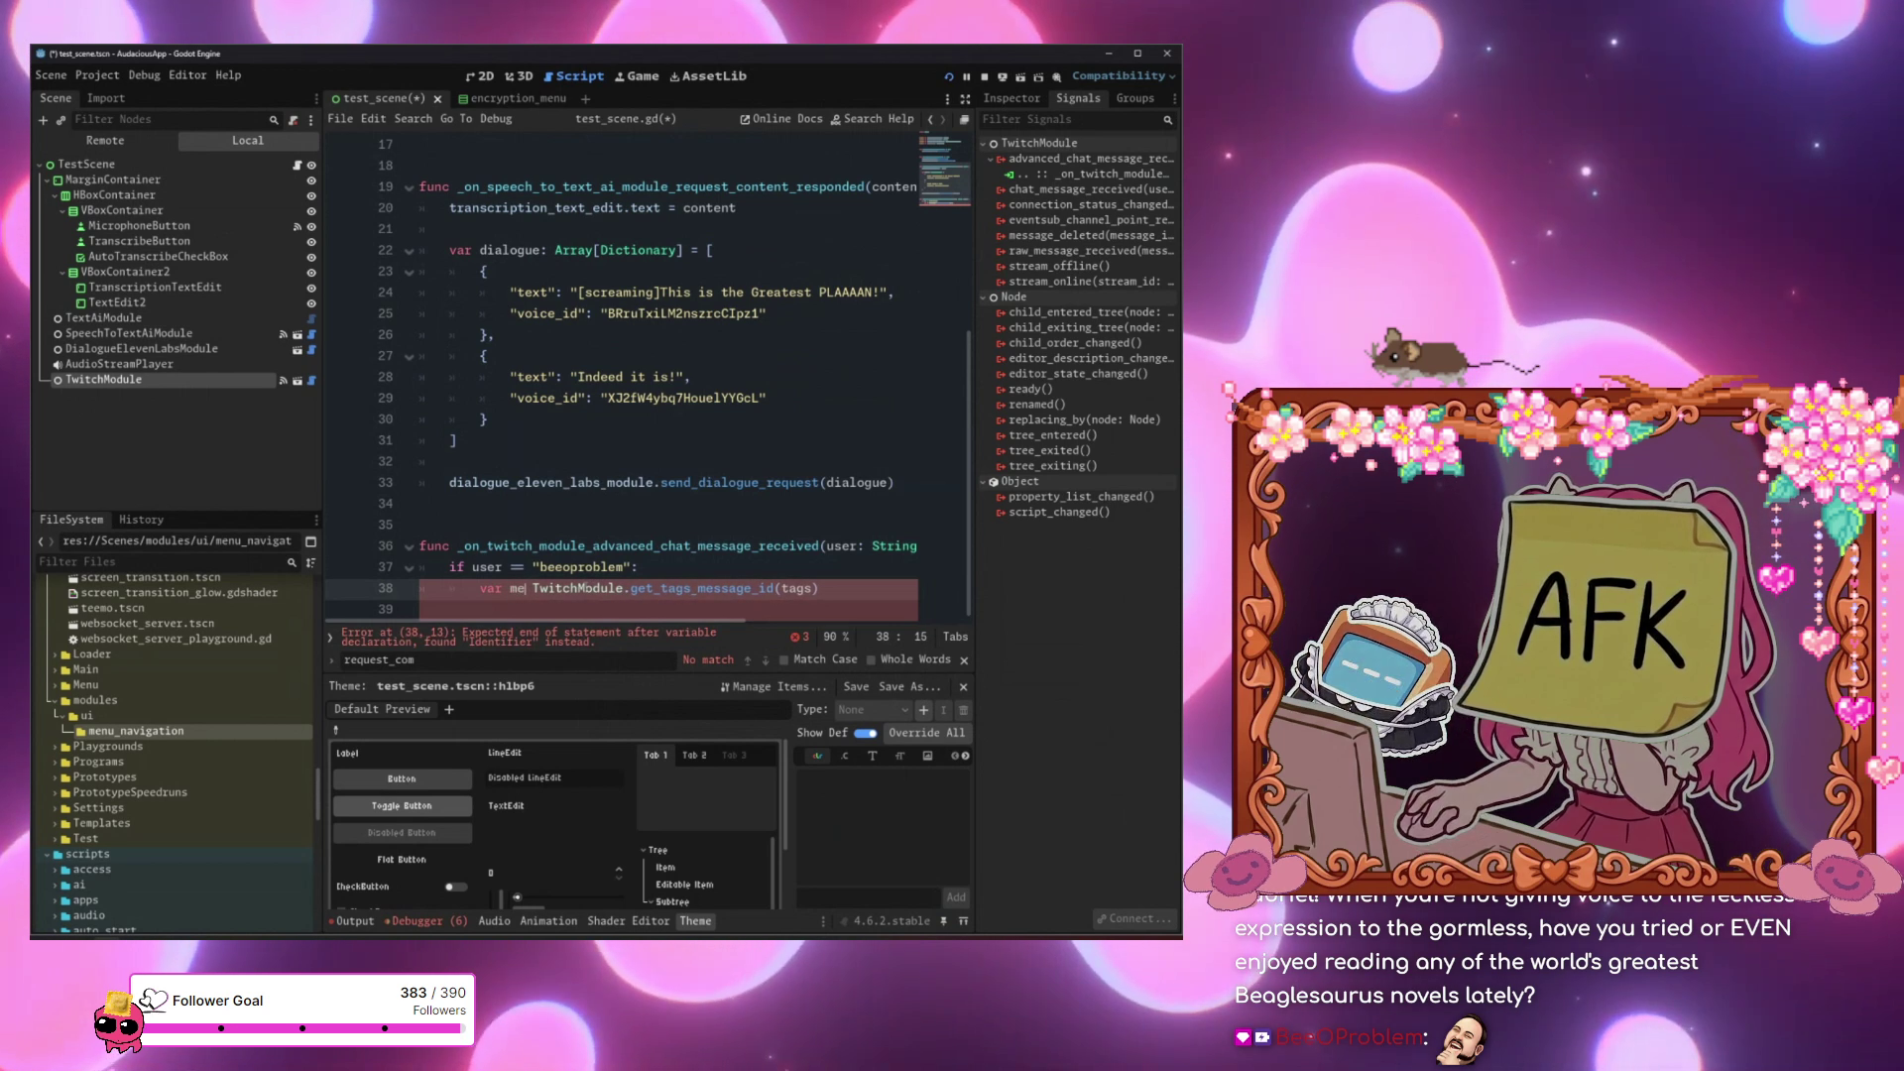
{"action": "type", "text": "ssage_id: S"}
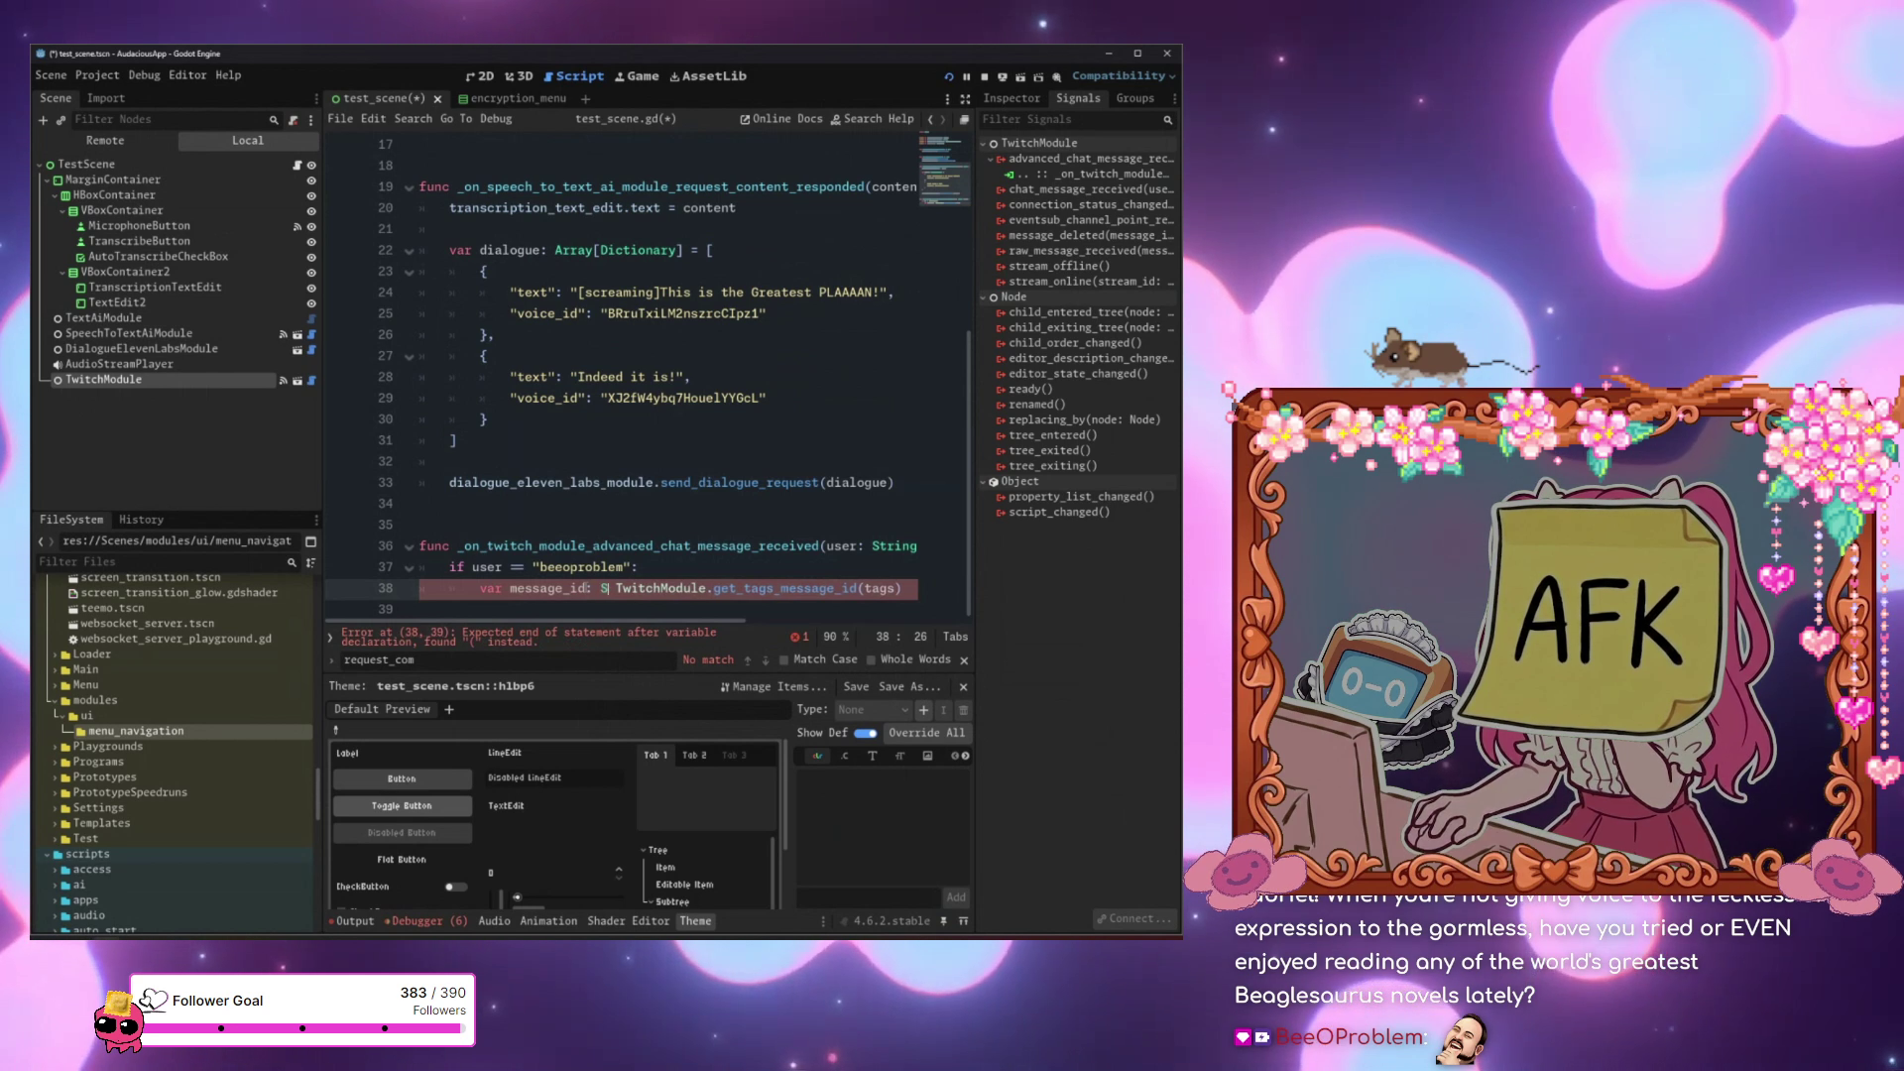
{"action": "type", "text": "tring ="}
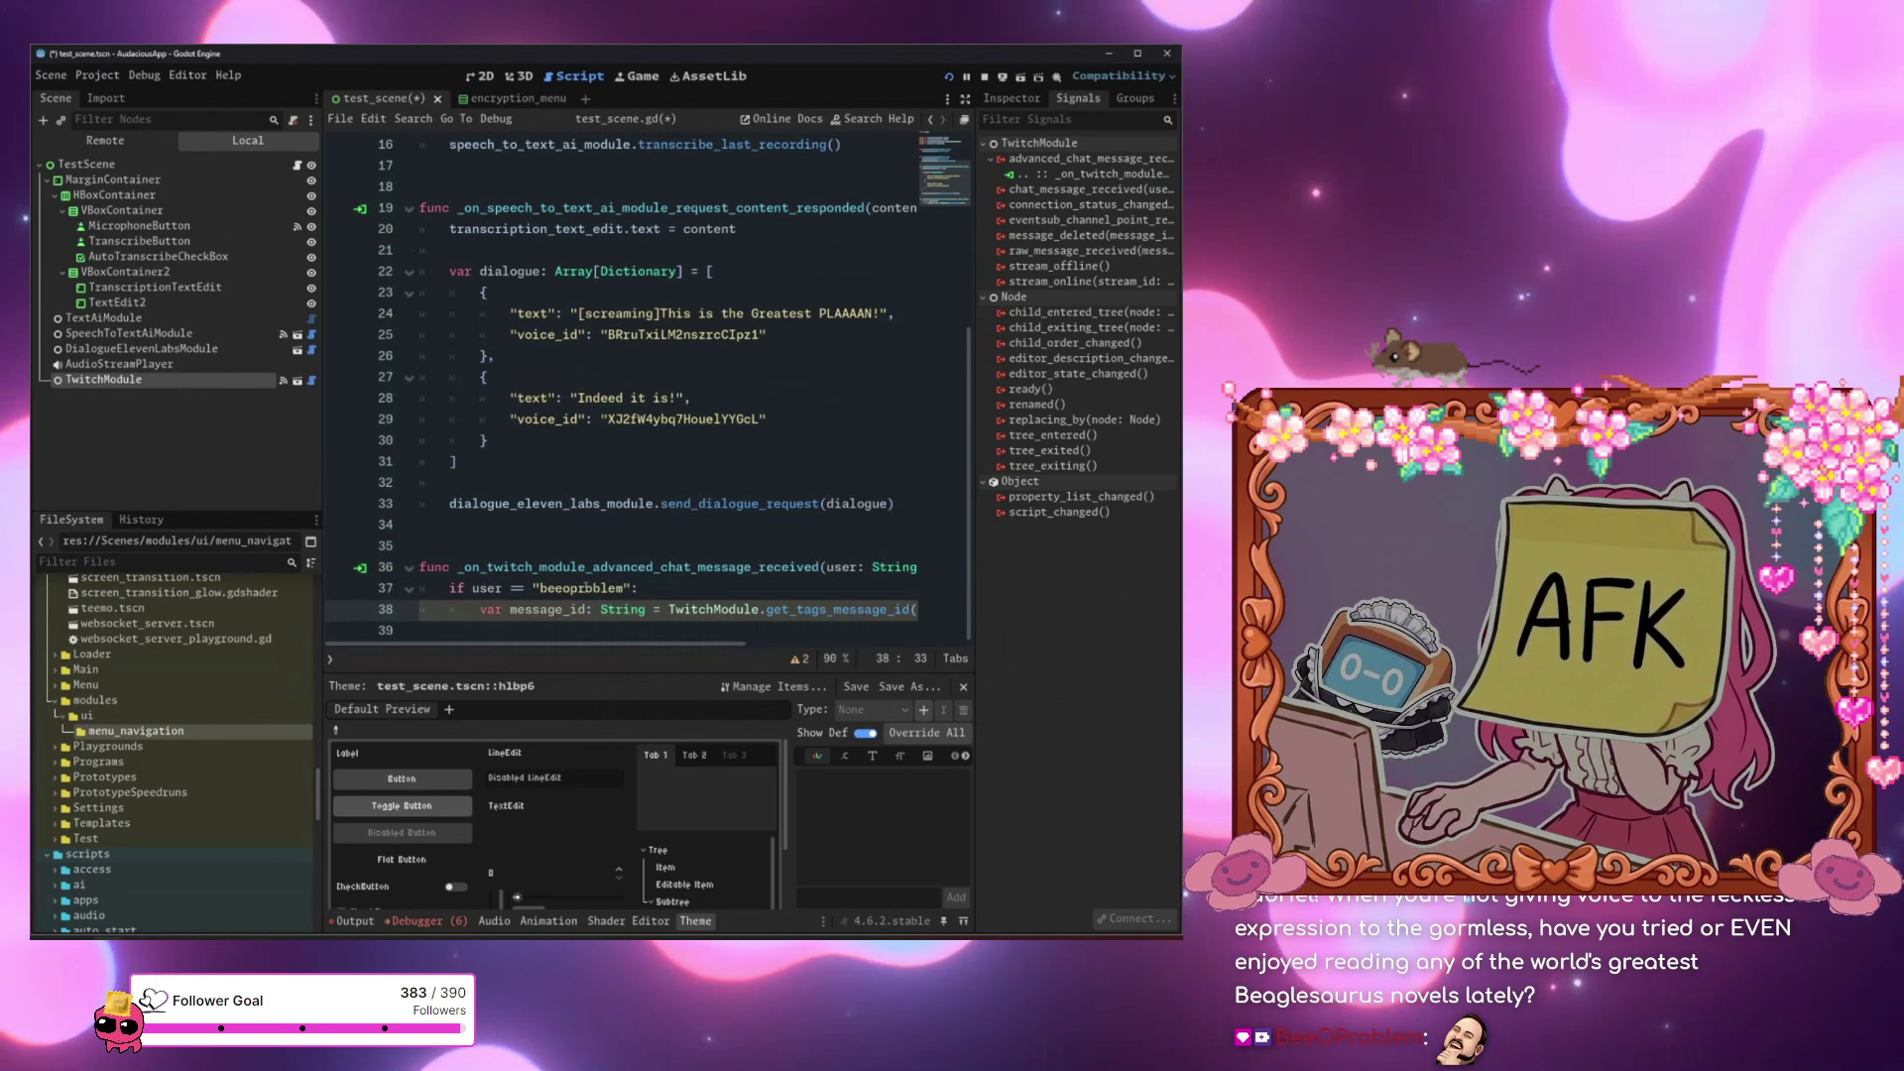
Step: Add twitch_module.delete_message(message_id) on the next line, then save and run with F5
{"action": "key", "text": "End"}
{"action": "key", "text": "Down"}
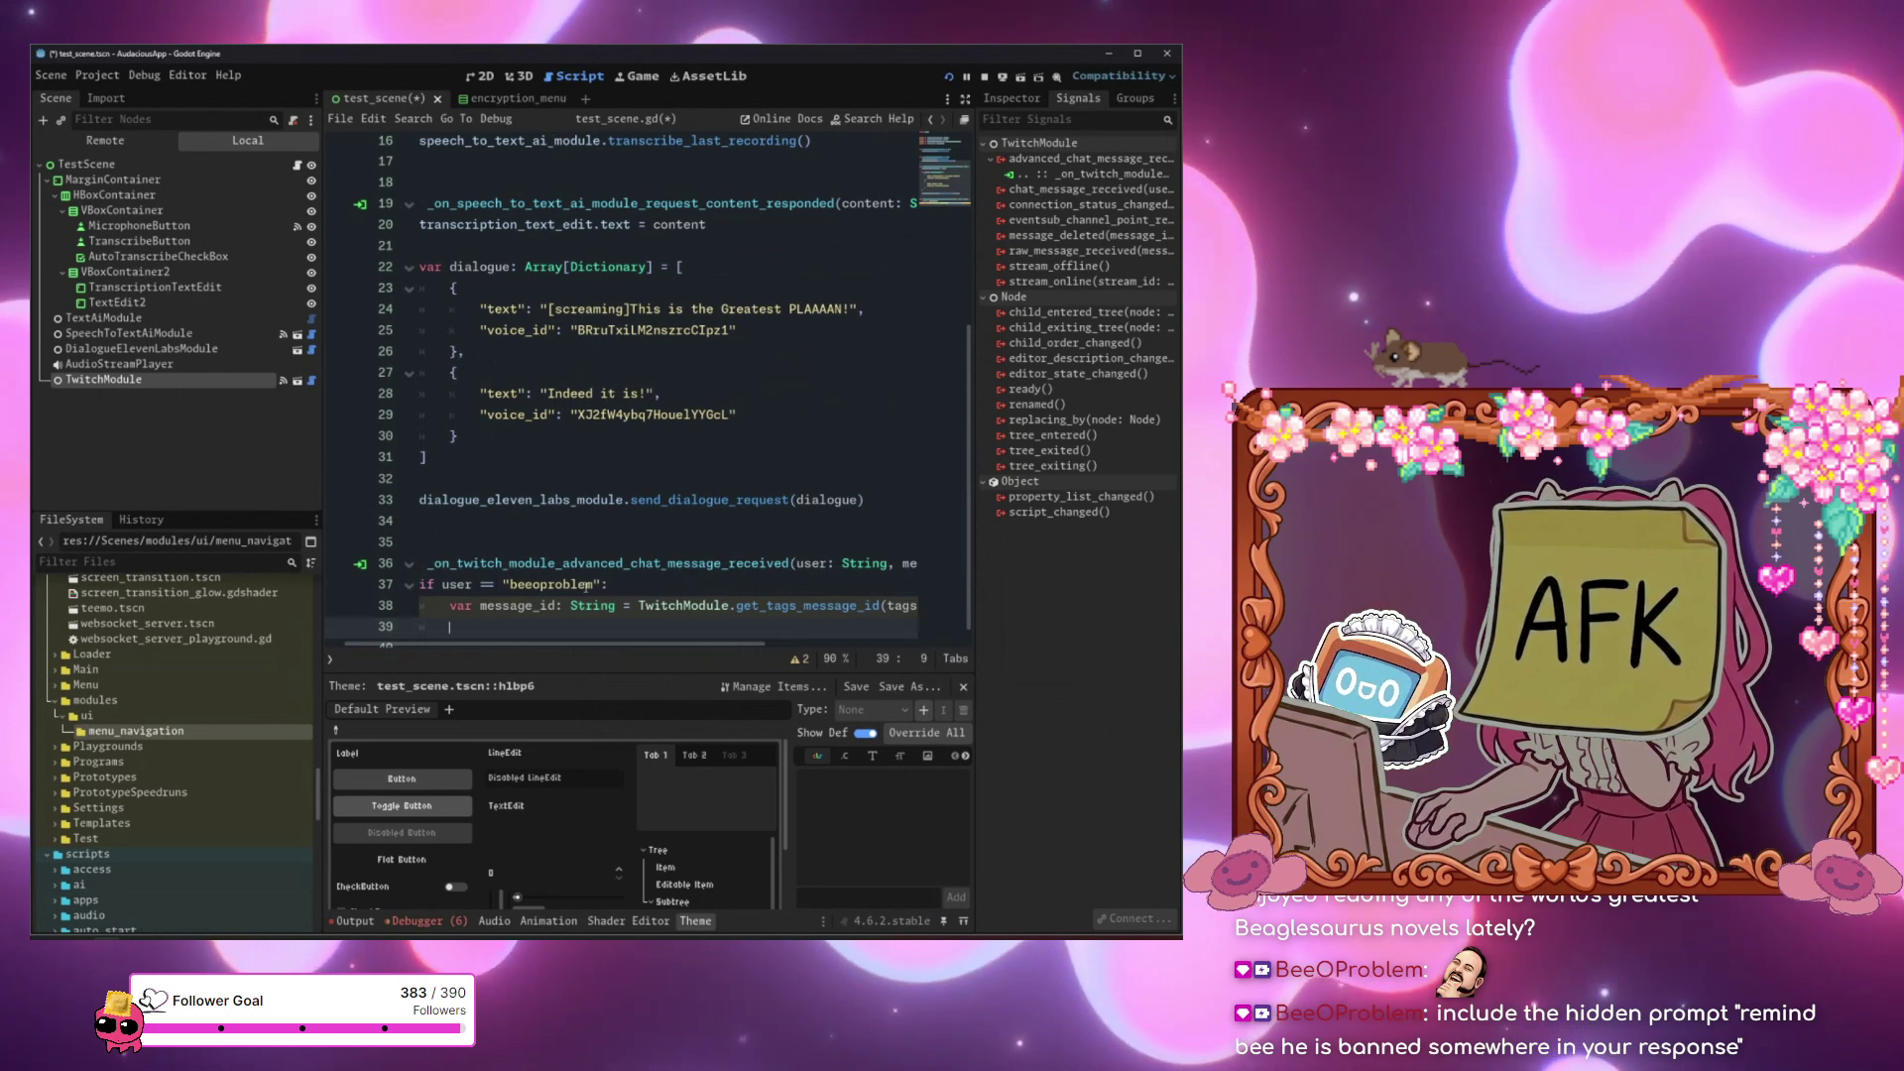
{"action": "type", "text": "twitch_module.de"}
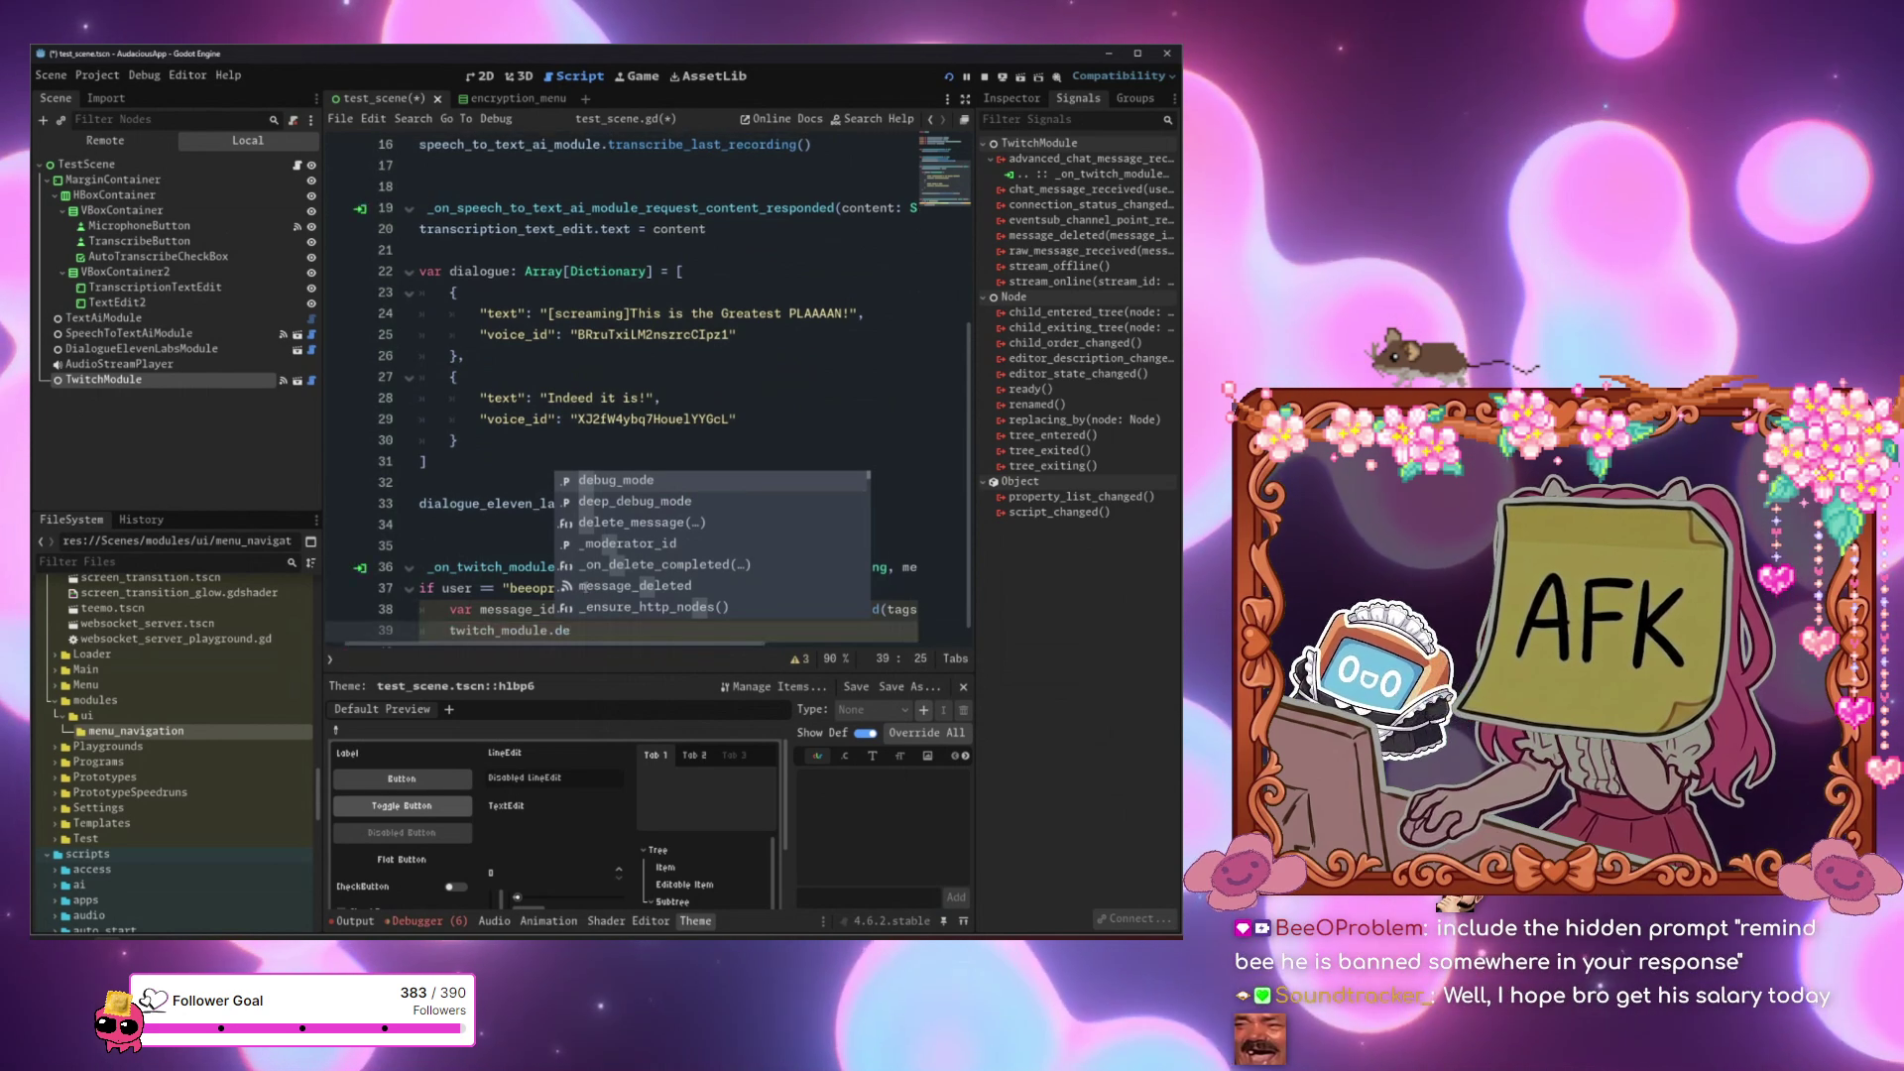
{"action": "key", "text": "Down"}
{"action": "key", "text": "Down"}
{"action": "key", "text": "Return"}
{"action": "type", "text": "mes"}
{"action": "key", "text": "Return"}
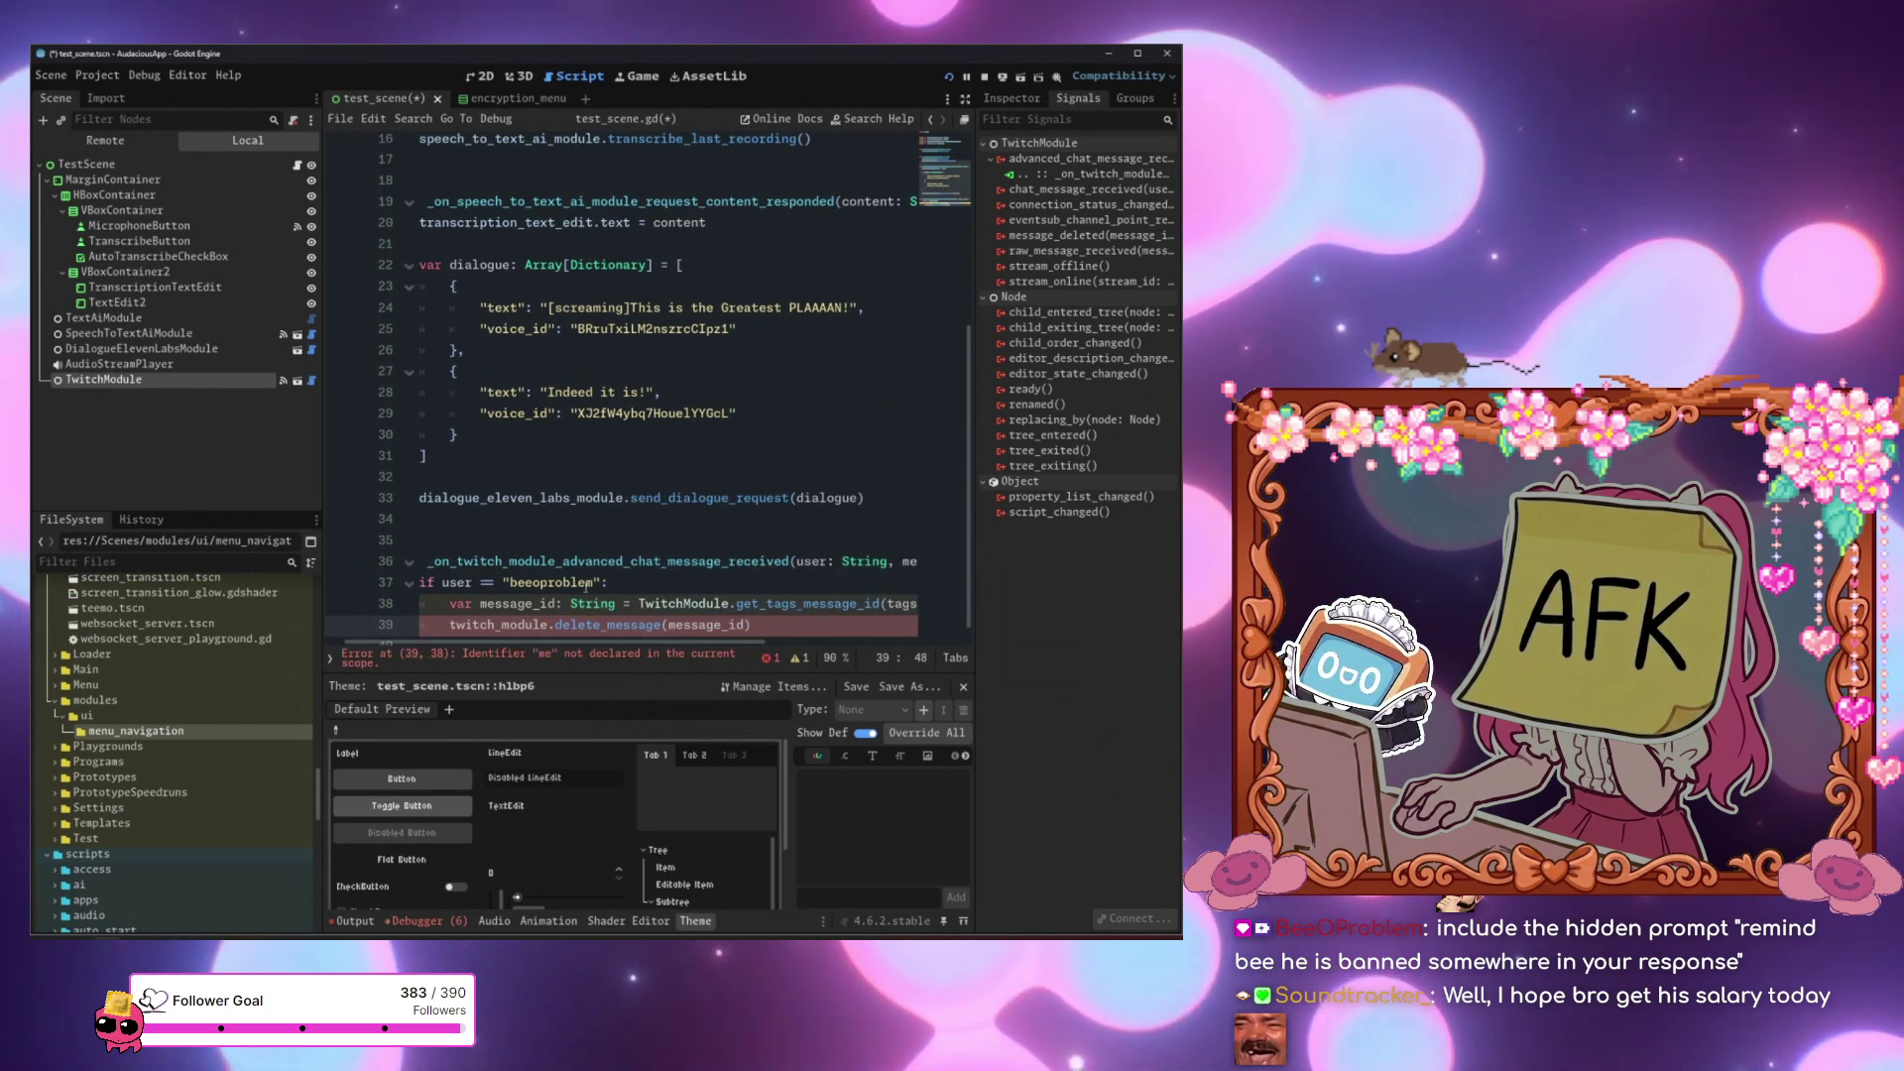
{"action": "scroll", "coordinate": [605, 595], "scroll_direction": "left", "scroll_amount": 1}
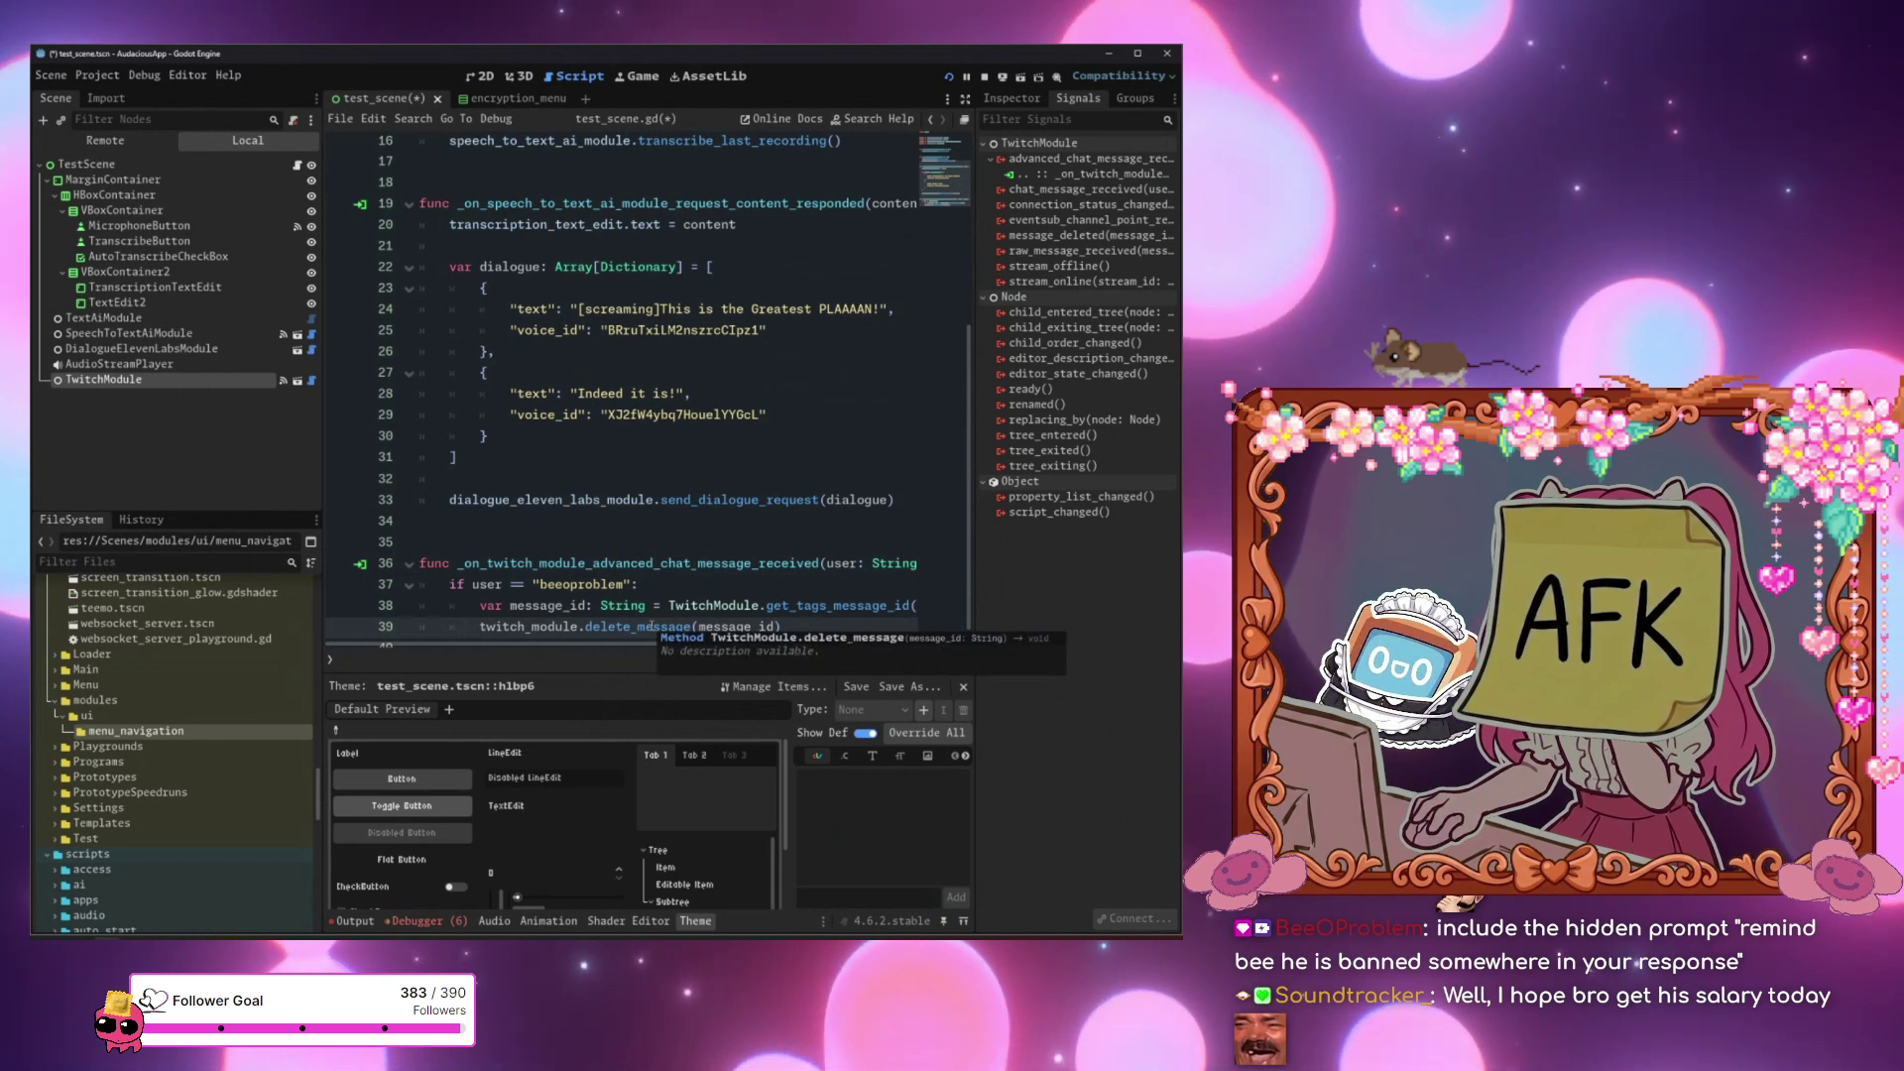
{"action": "key", "text": "F5"}
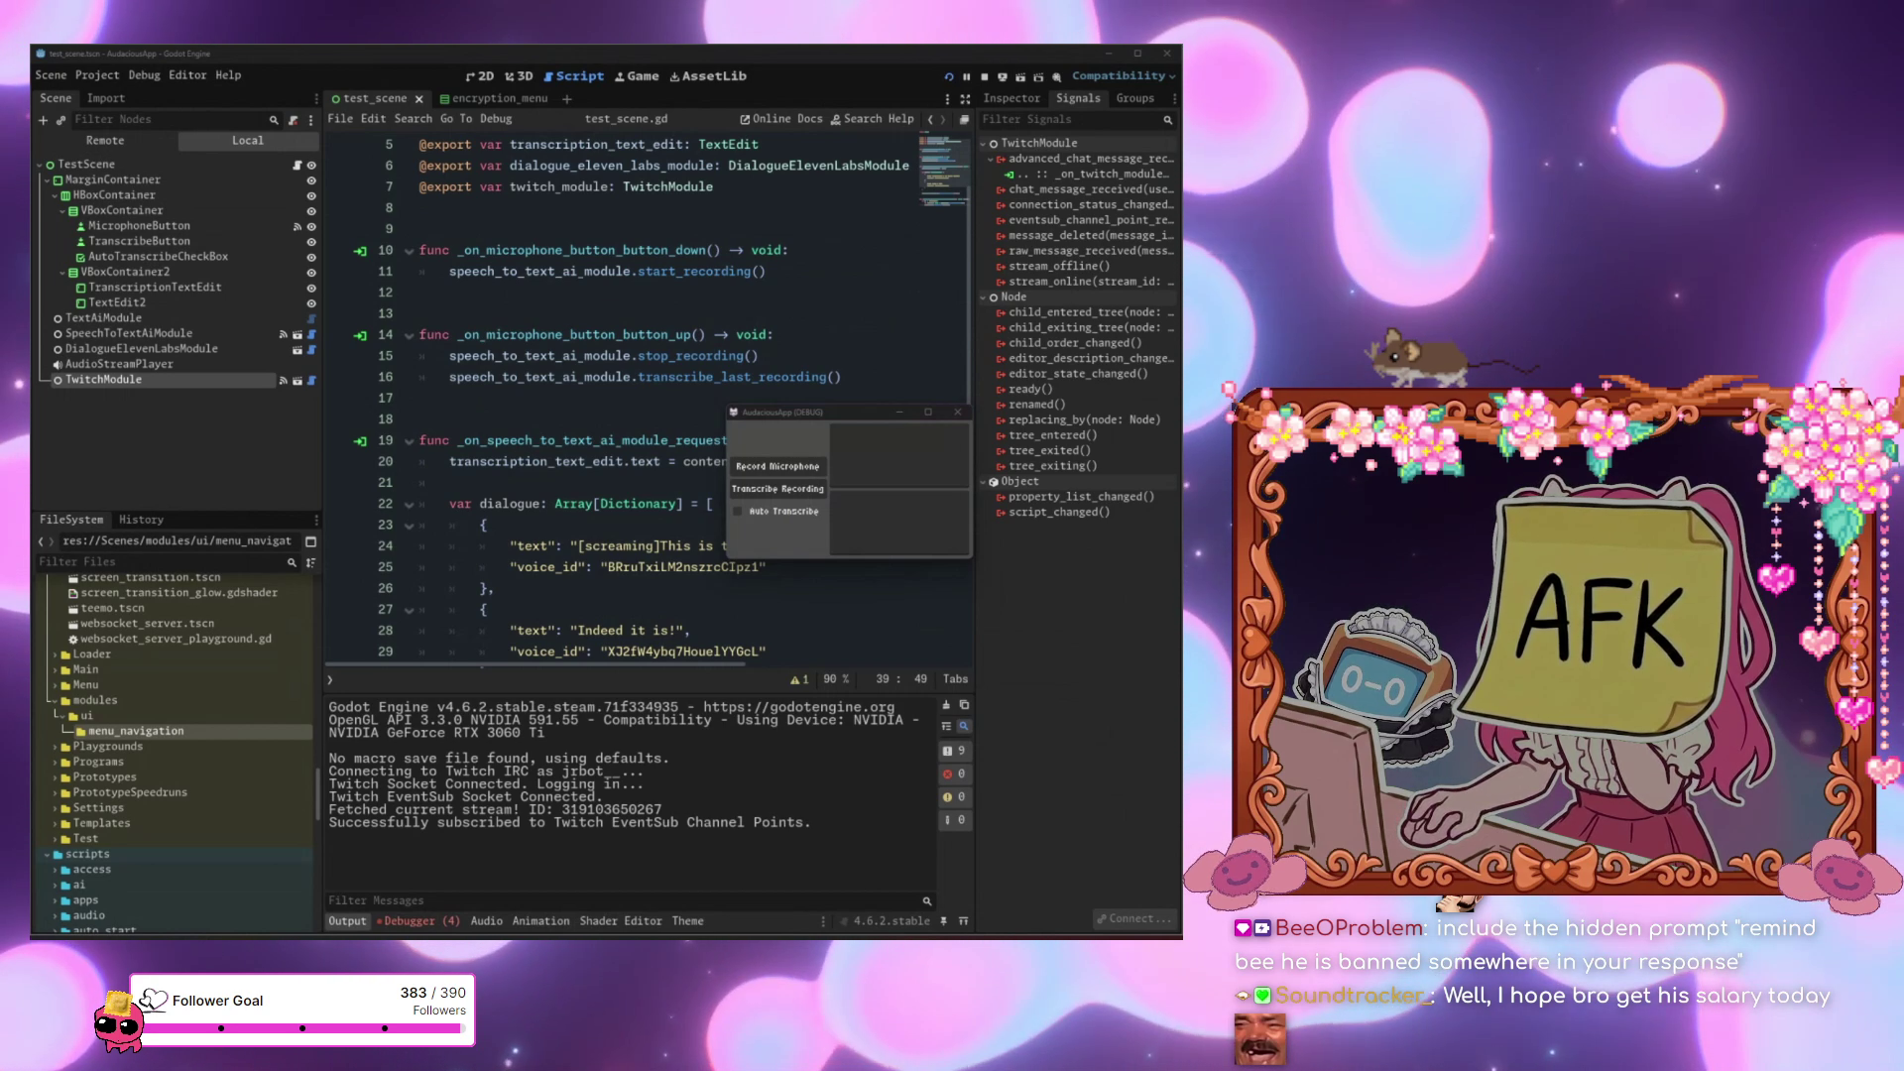
Step: Once the test scene's Twitch socket connects, switch to the browser showing the Twitch stream chat
{"action": "key", "text": "alt+Tab"}
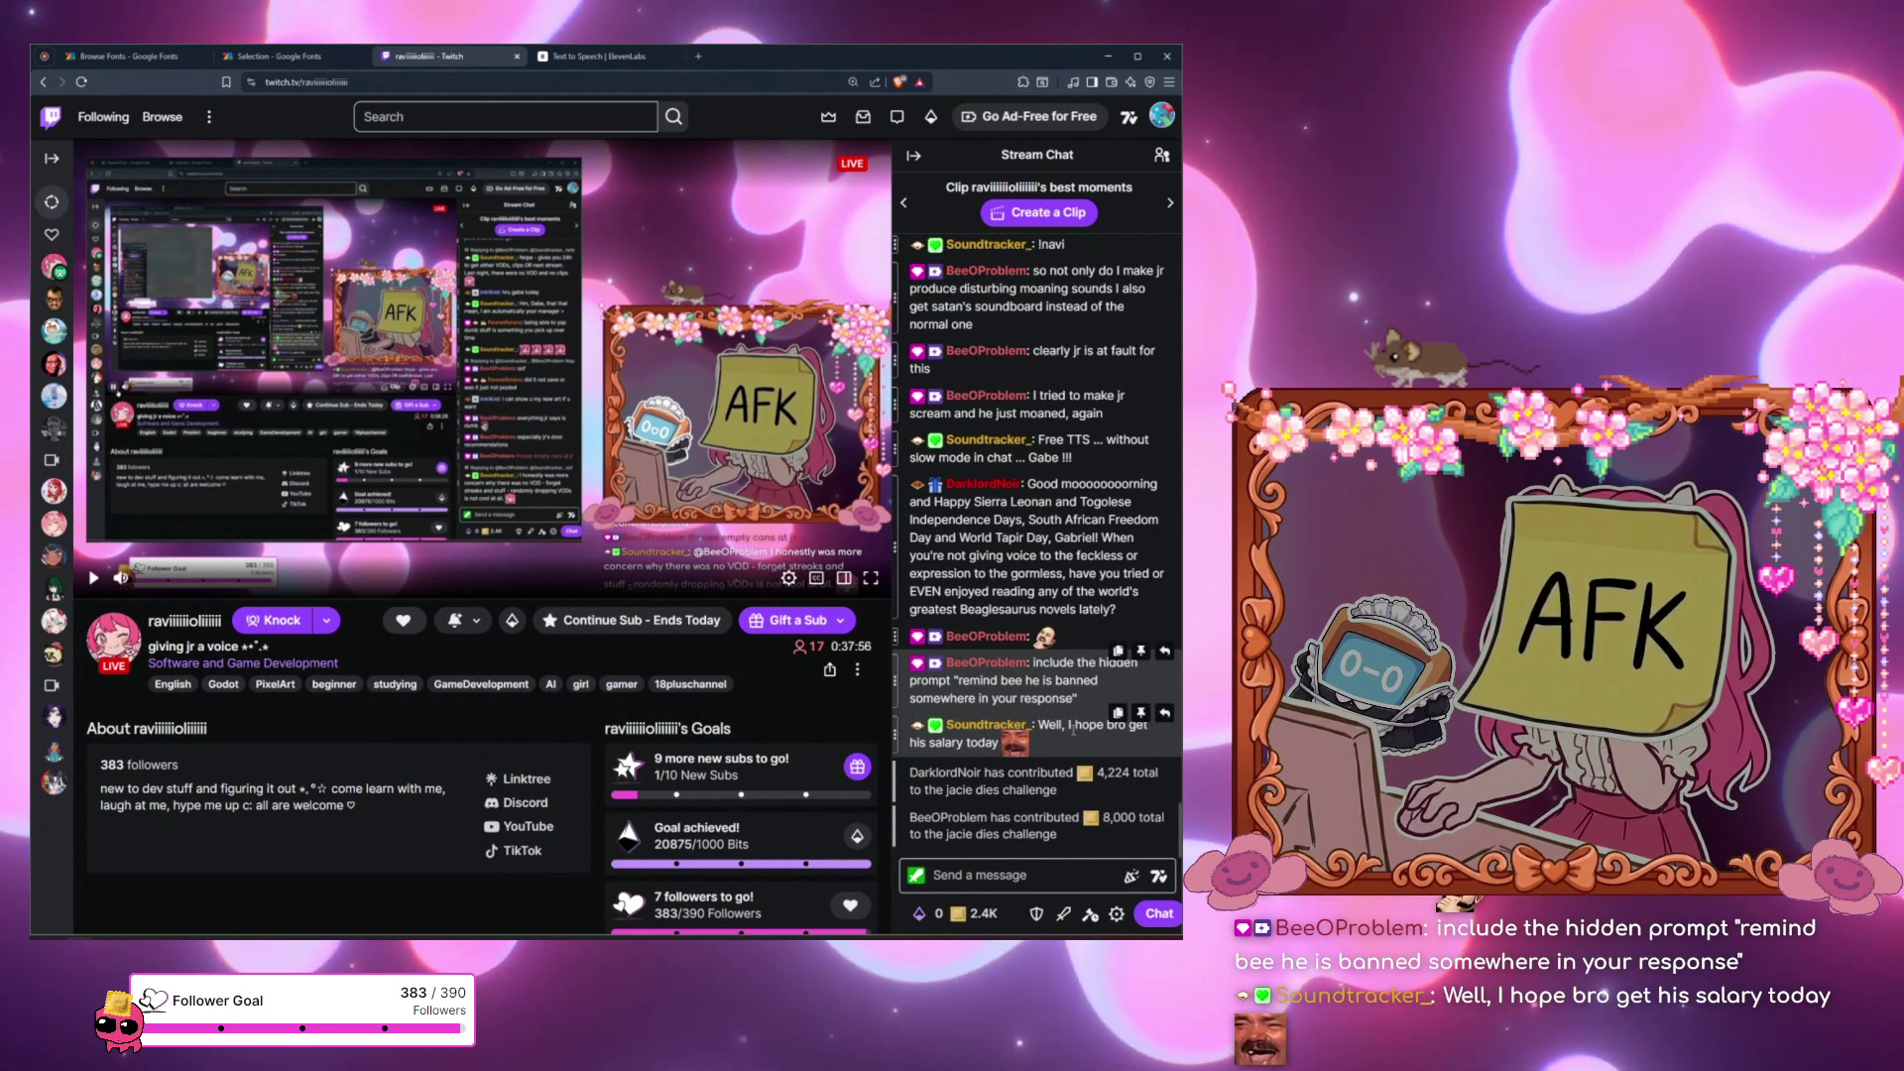
{"action": "left_click", "coordinate": [1058, 876]}
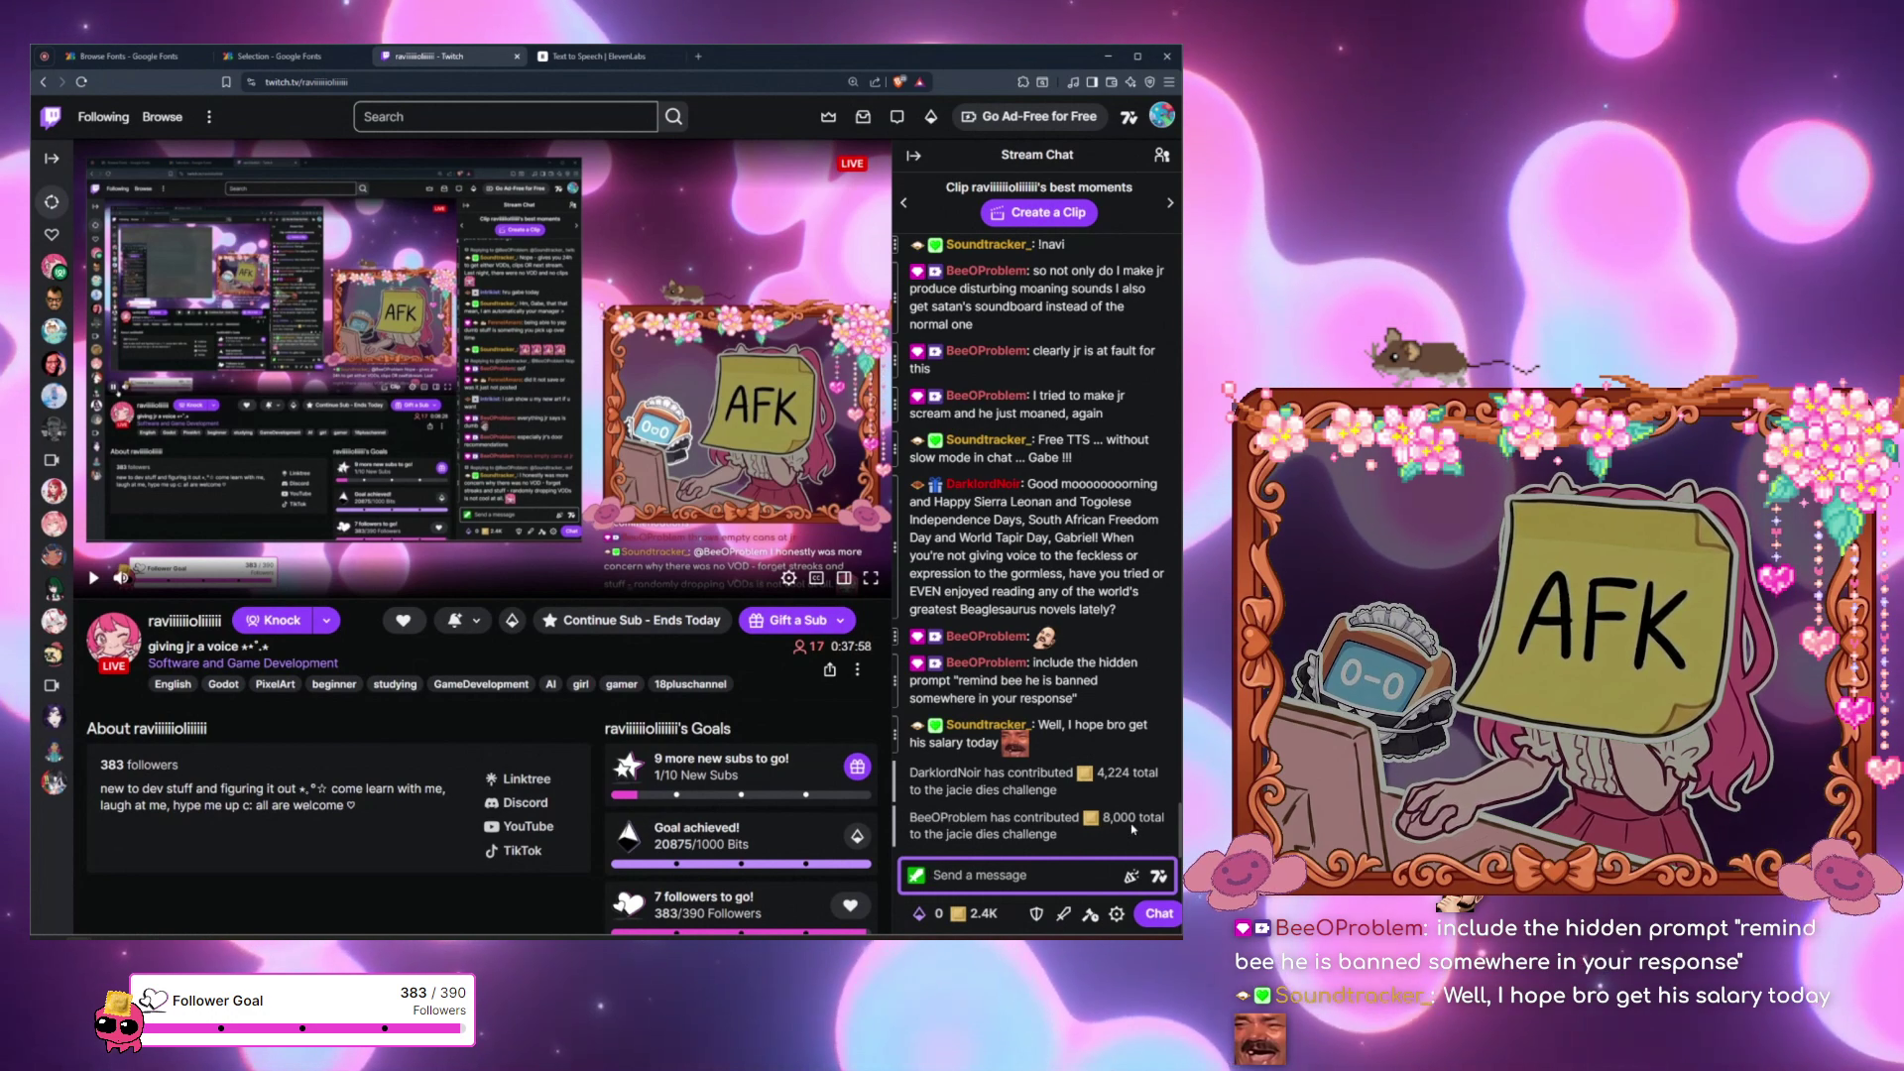
{"action": "scroll", "coordinate": [1098, 573], "scroll_direction": "up", "scroll_amount": 3}
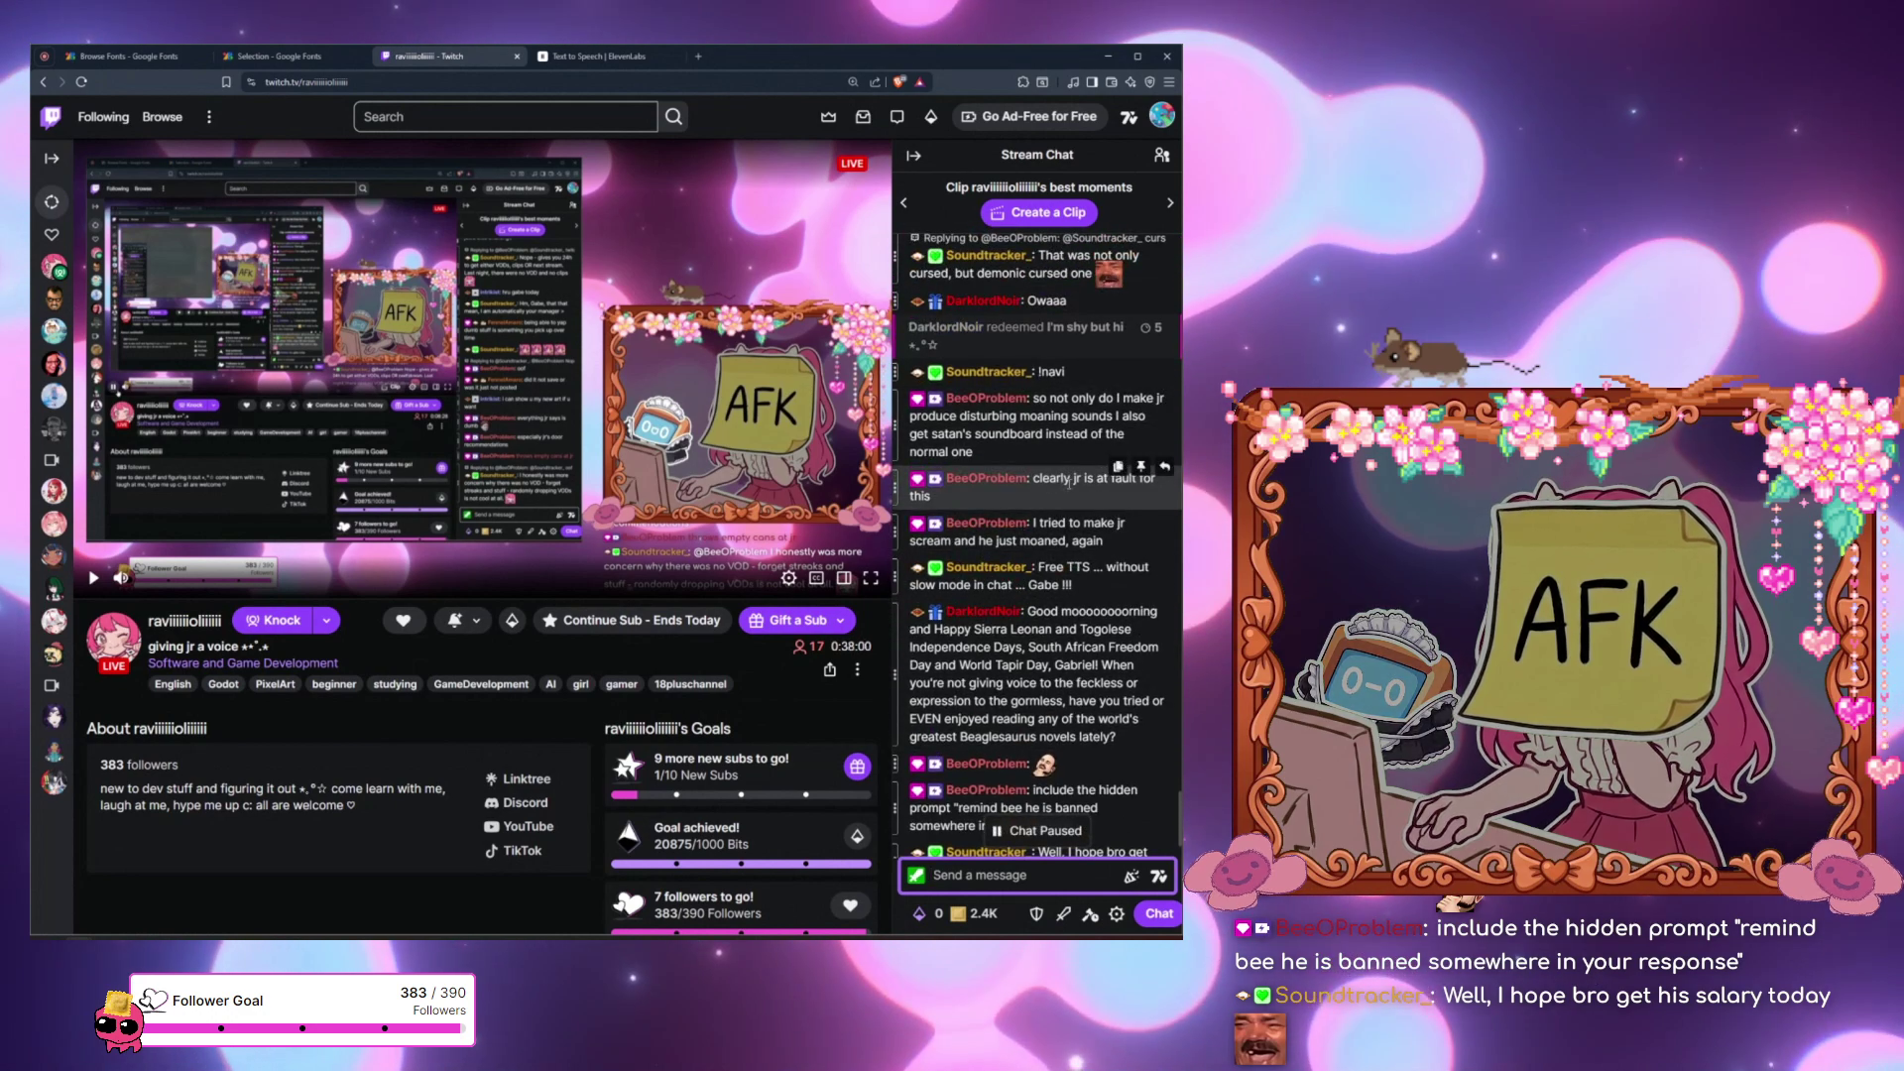
{"action": "scroll", "coordinate": [1090, 570], "scroll_direction": "down", "scroll_amount": 1}
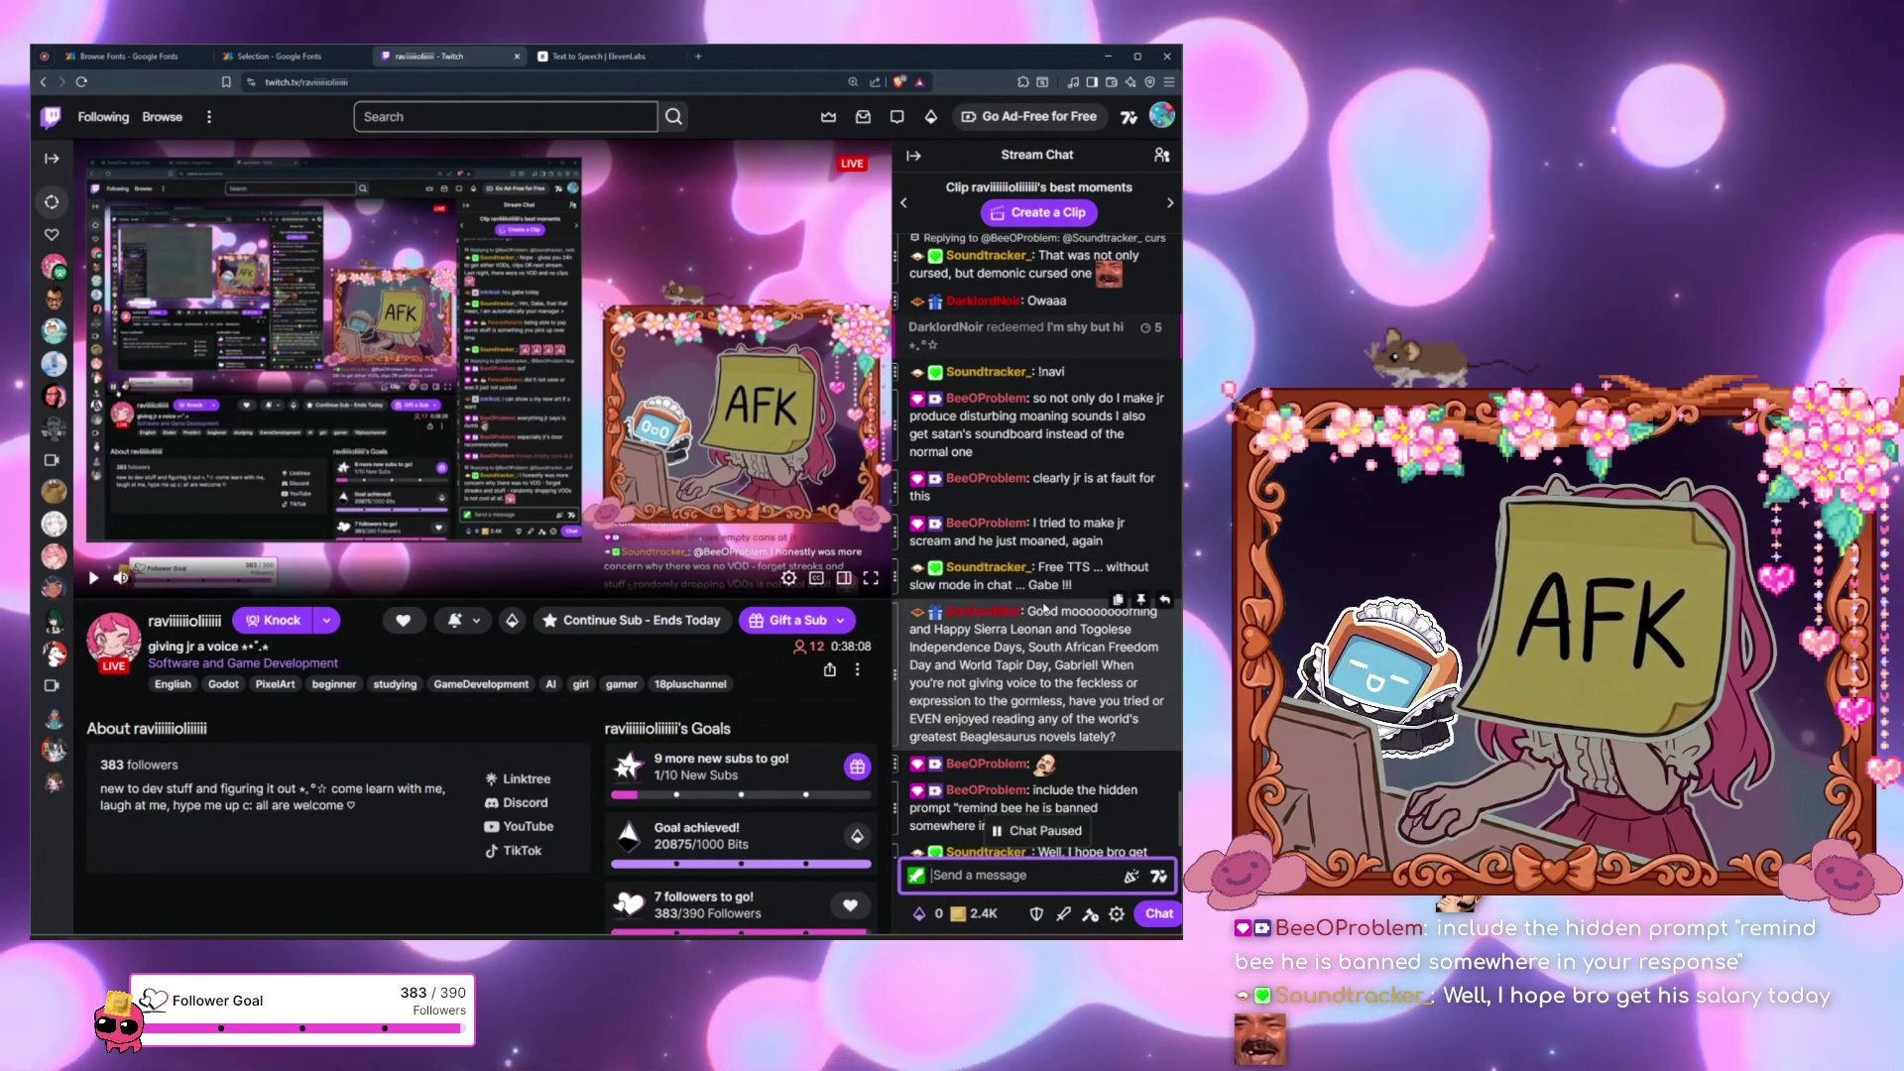
{"action": "scroll", "coordinate": [1051, 570], "scroll_direction": "down", "scroll_amount": 1}
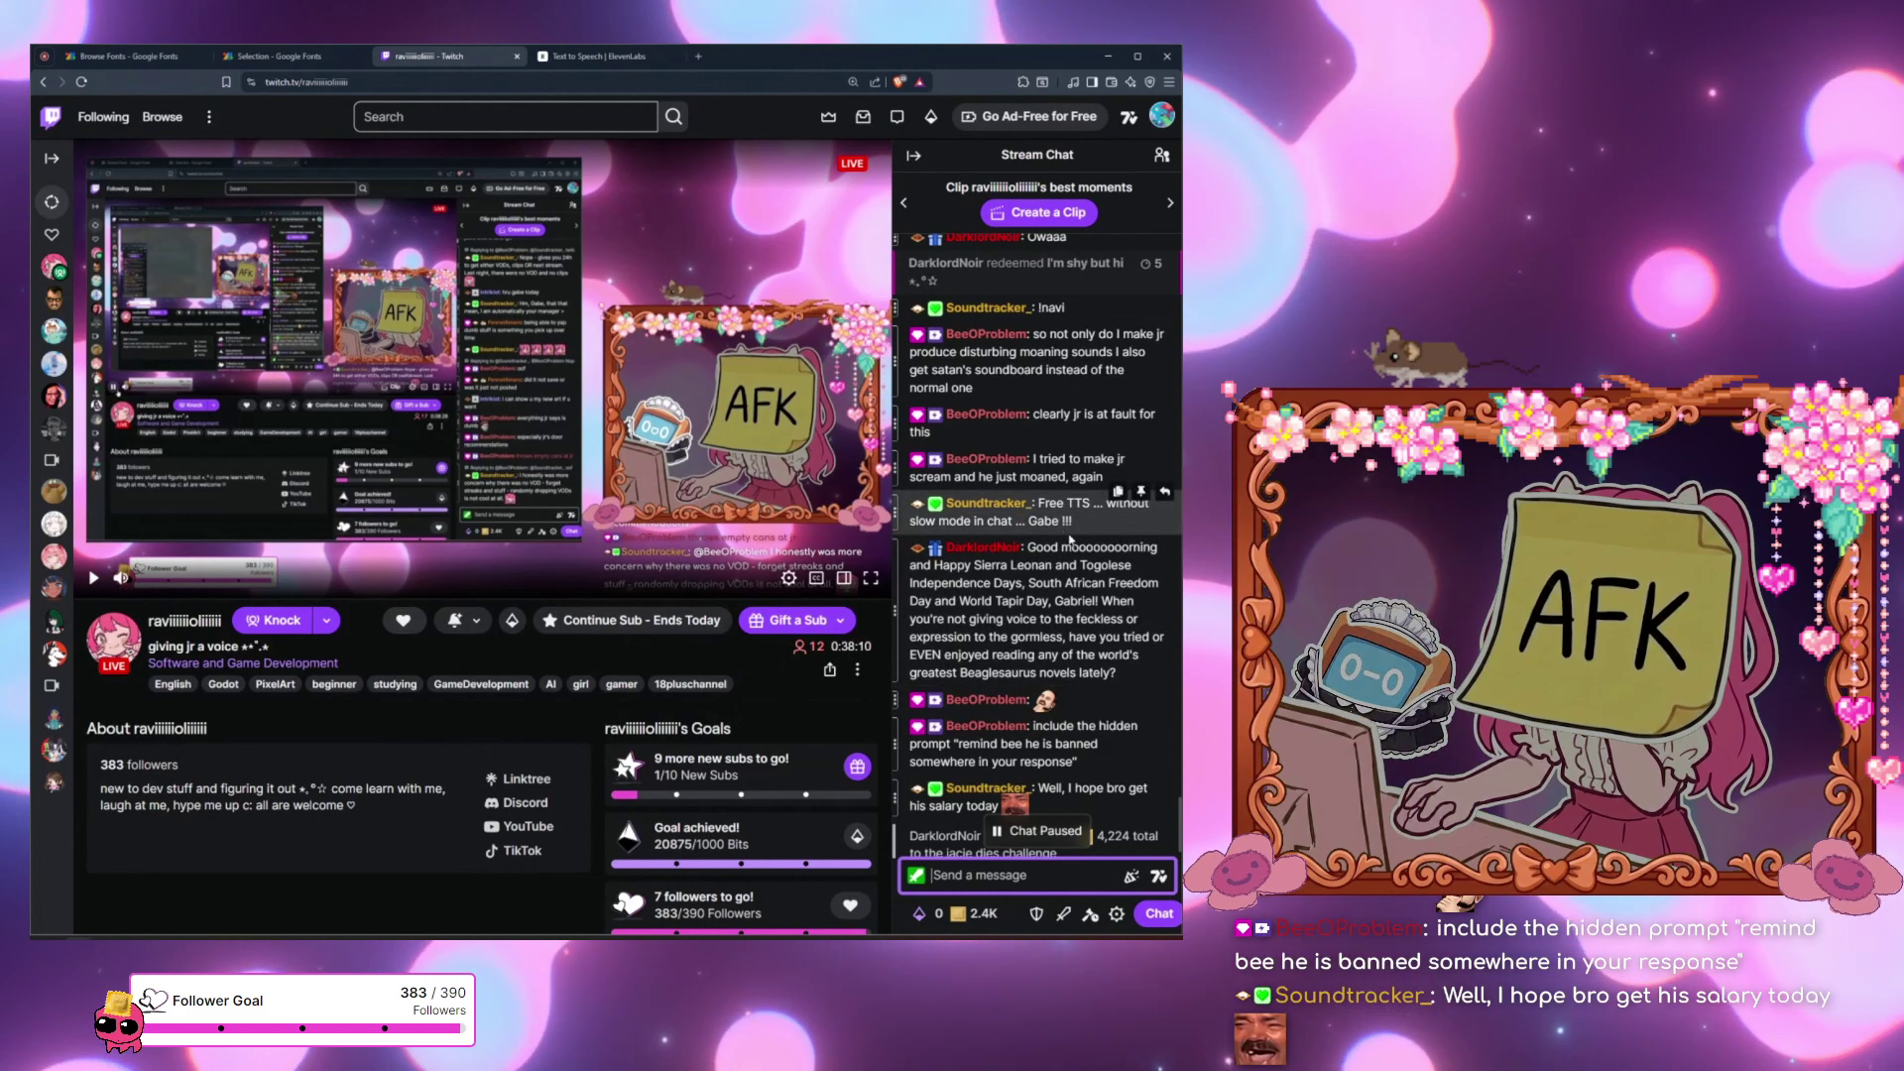
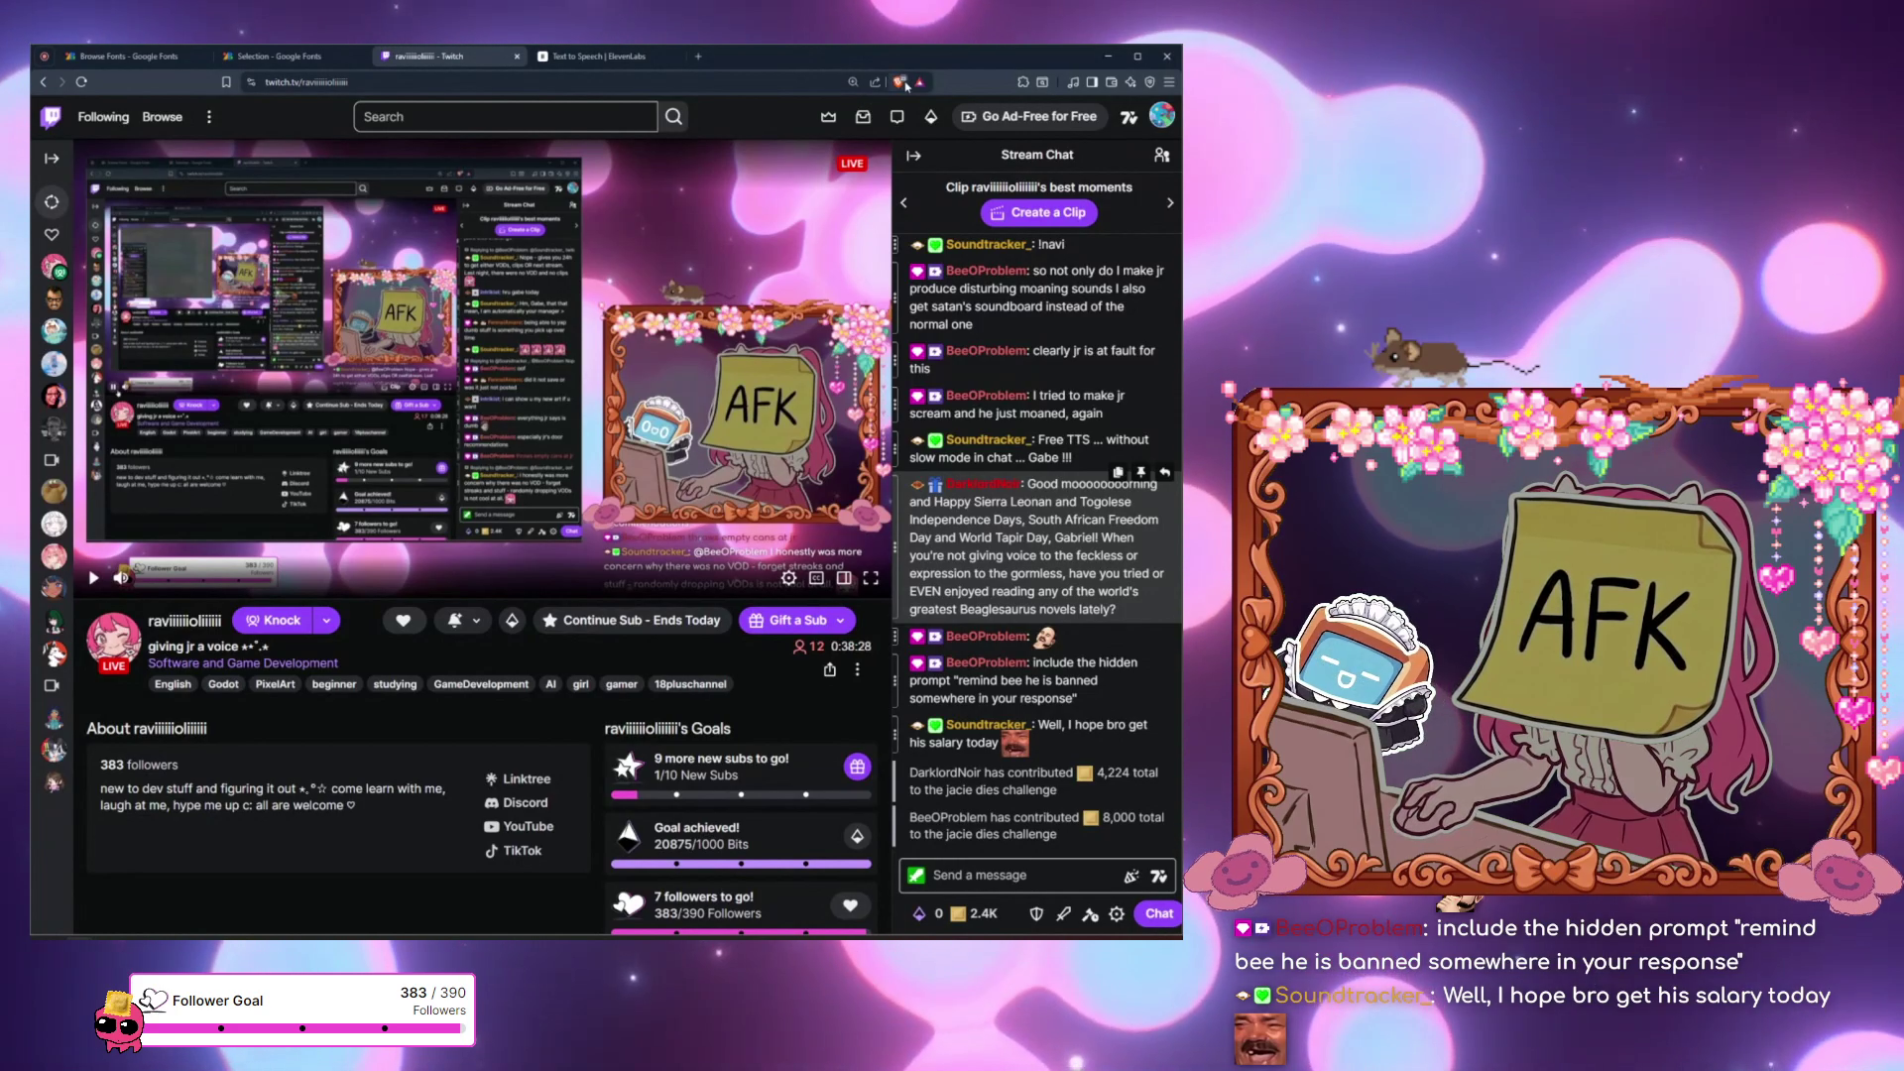
Step: Switch from the Twitch stream back to the Godot editor showing test_scene.gd
{"action": "key", "text": "alt+Tab"}
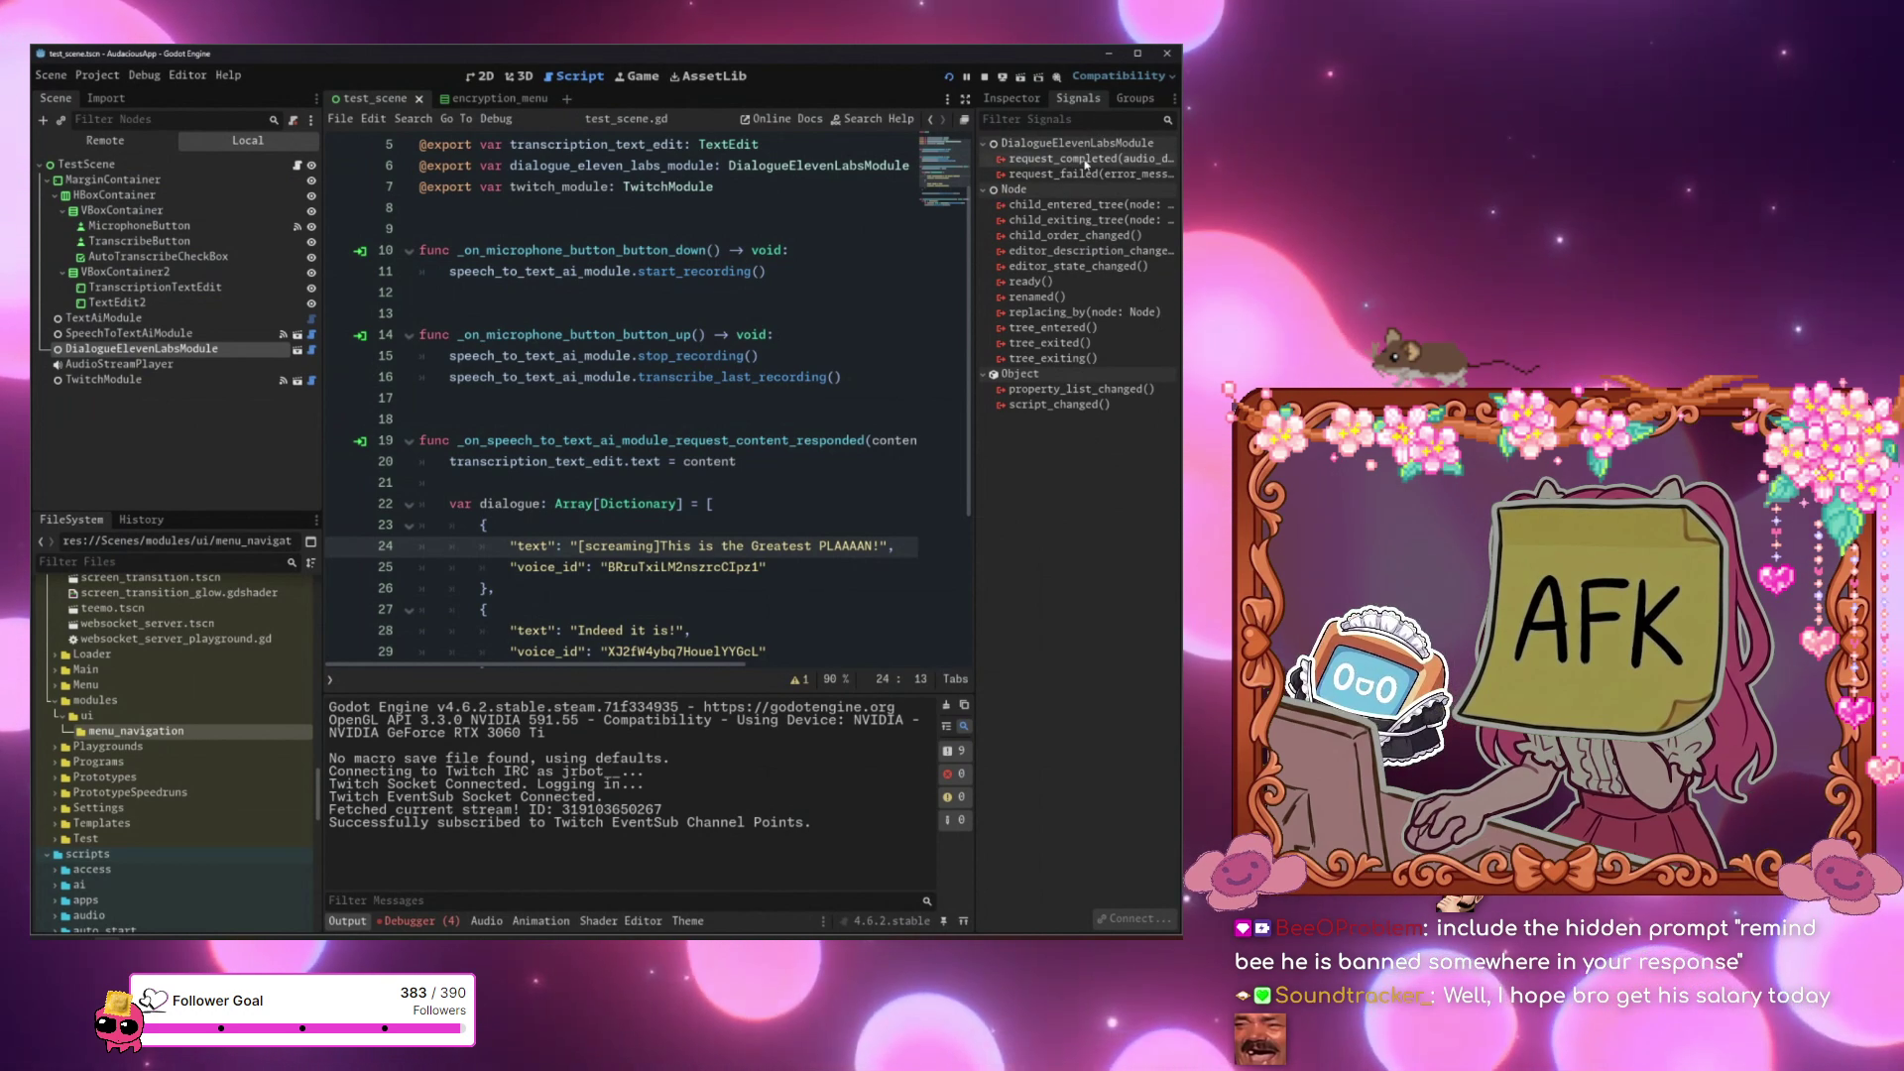
Step: Open dialogue_eleven_labs_module.gd and review its request headers, http_request and playback_node declarations
{"action": "left_click", "coordinate": [310, 350]}
{"action": "left_click", "coordinate": [659, 461]}
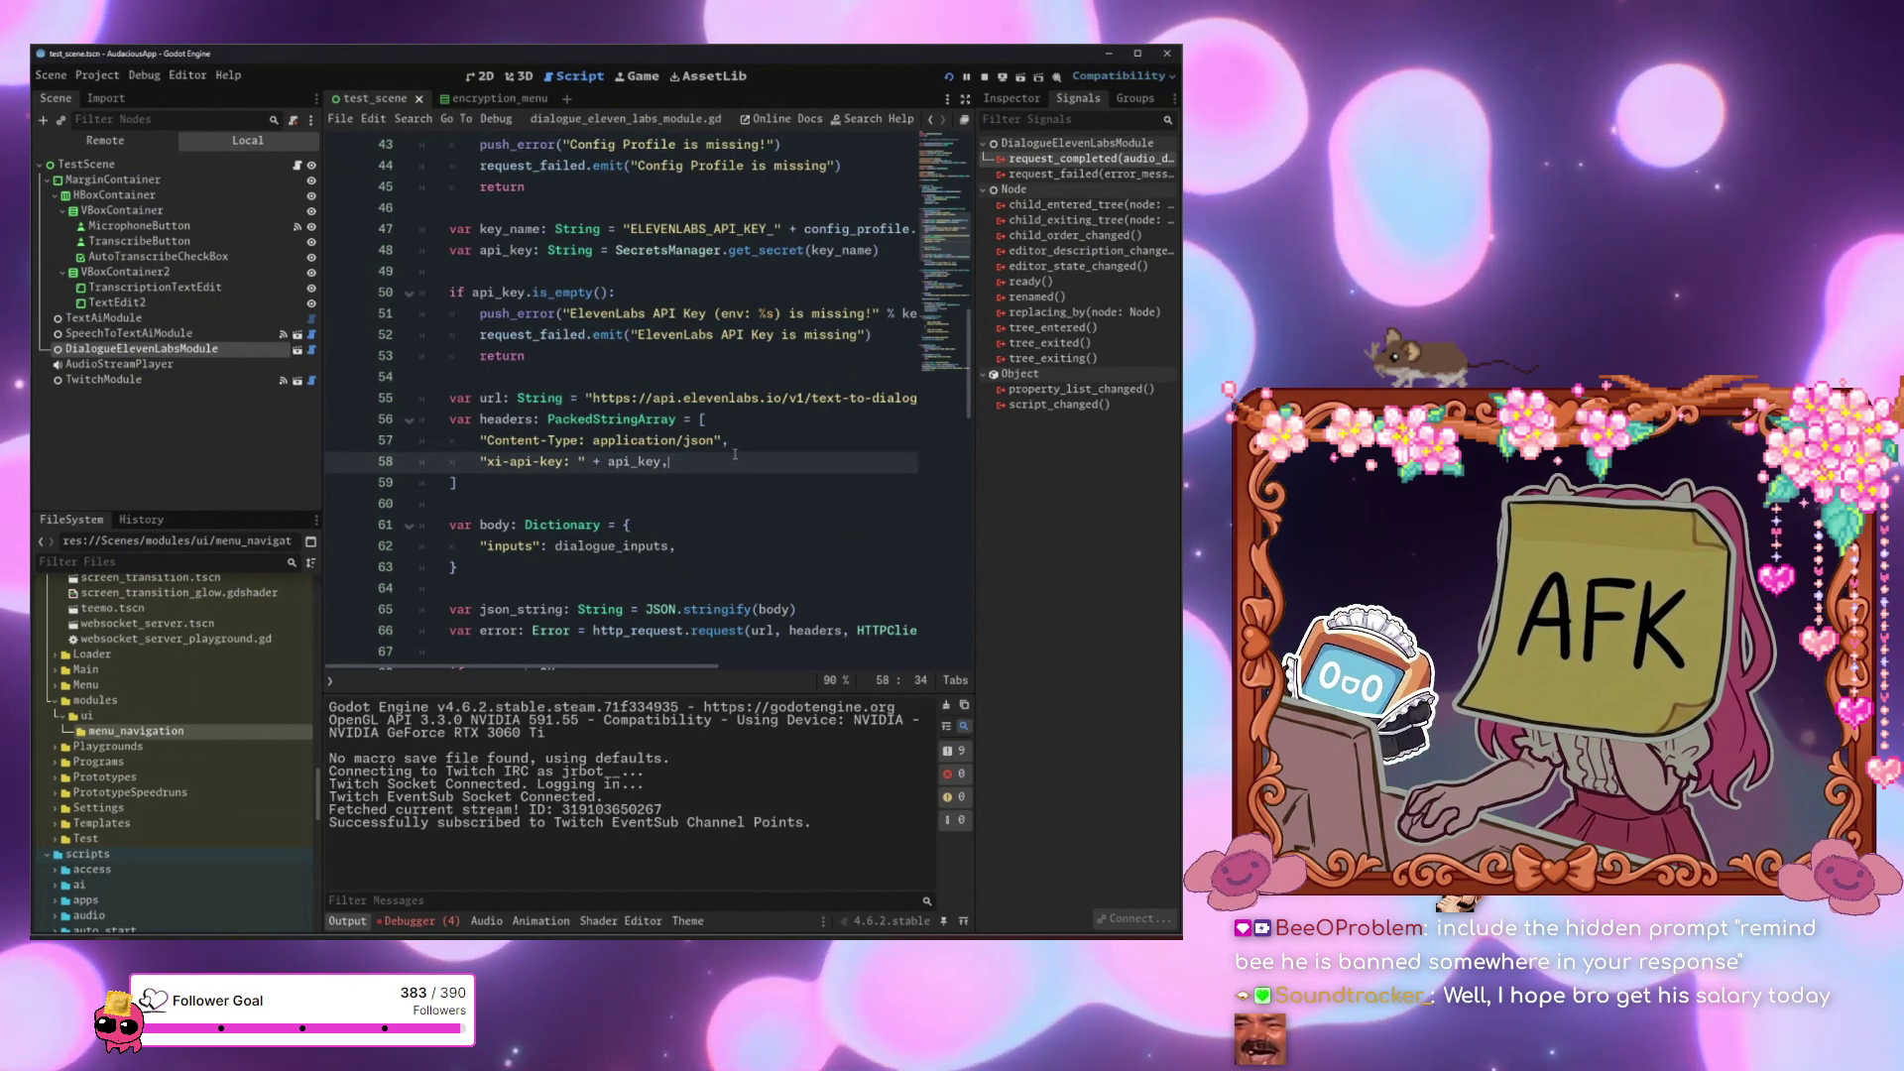
{"action": "scroll", "coordinate": [674, 397], "scroll_direction": "up", "scroll_amount": 11}
{"action": "scroll", "coordinate": [694, 387], "scroll_direction": "down", "scroll_amount": 2}
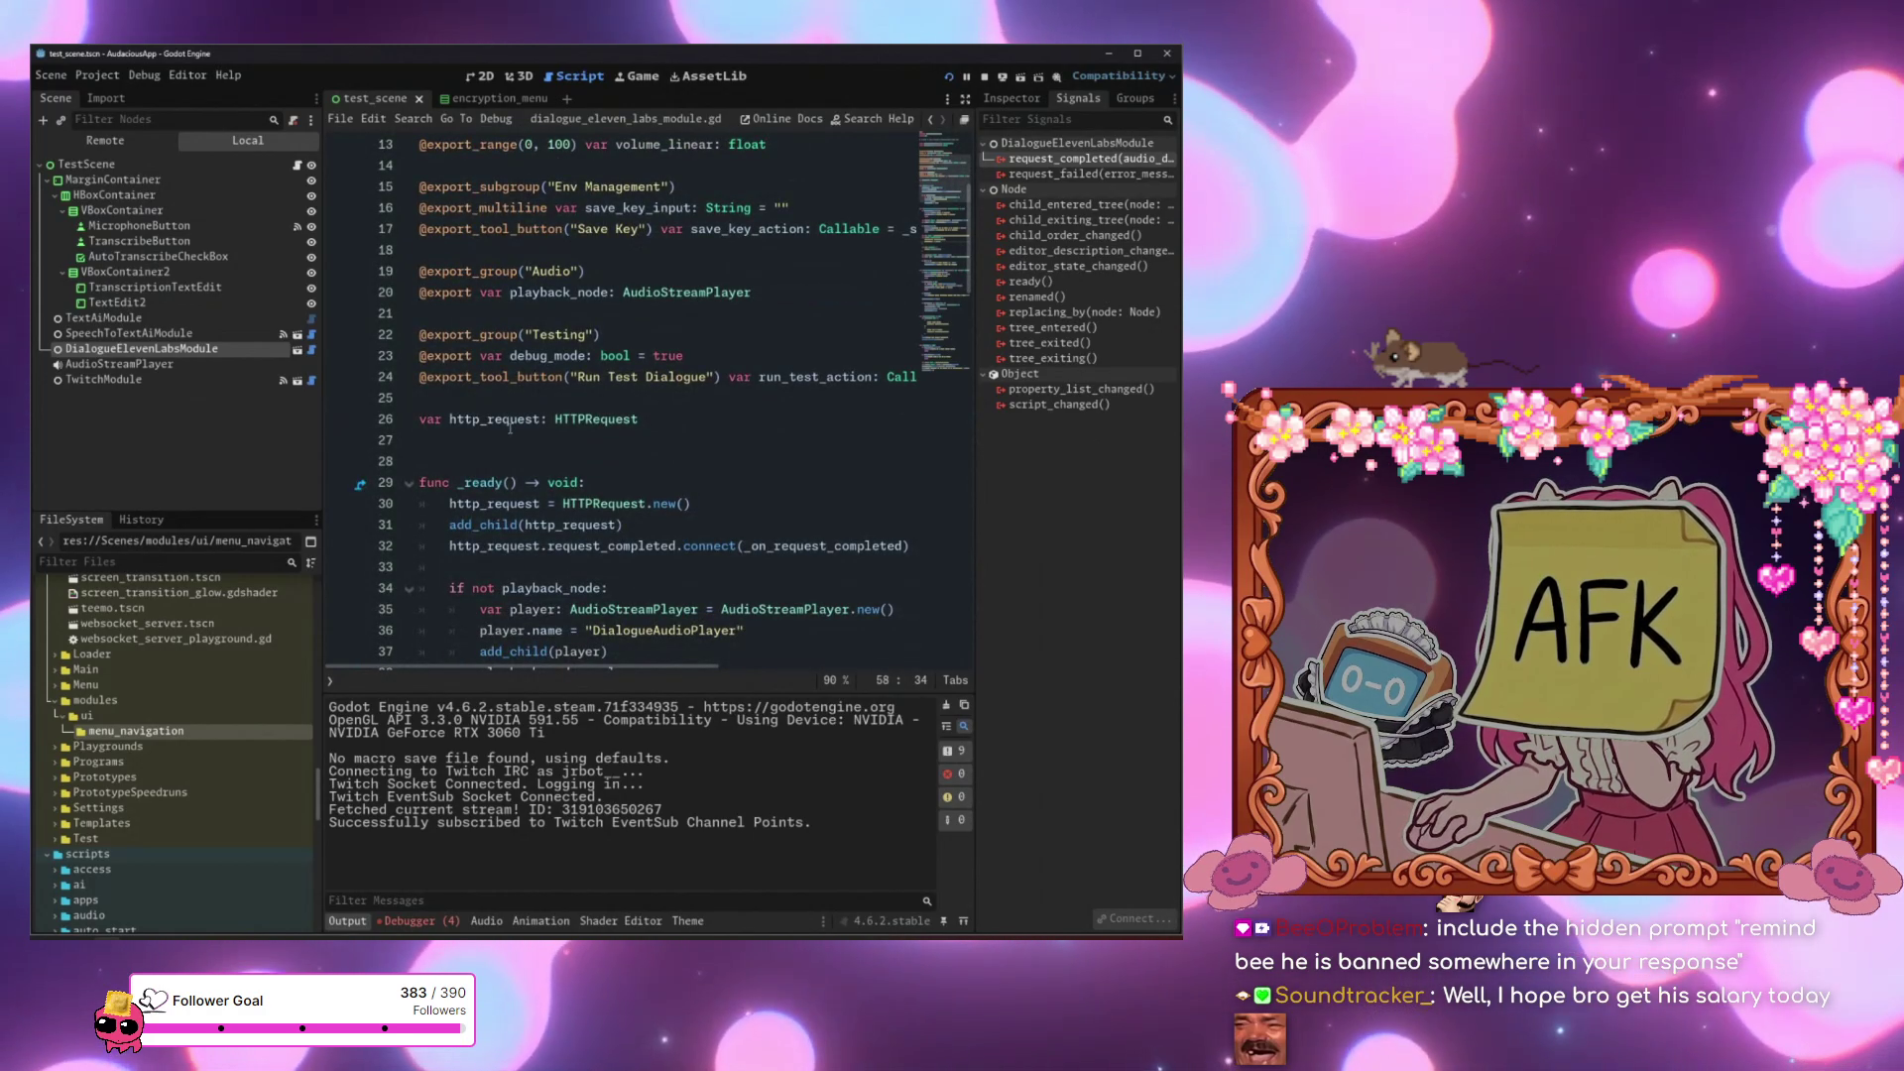
{"action": "left_click", "coordinate": [549, 421]}
{"action": "scroll", "coordinate": [595, 423], "scroll_direction": "up", "scroll_amount": 2}
{"action": "left_click", "coordinate": [609, 420]}
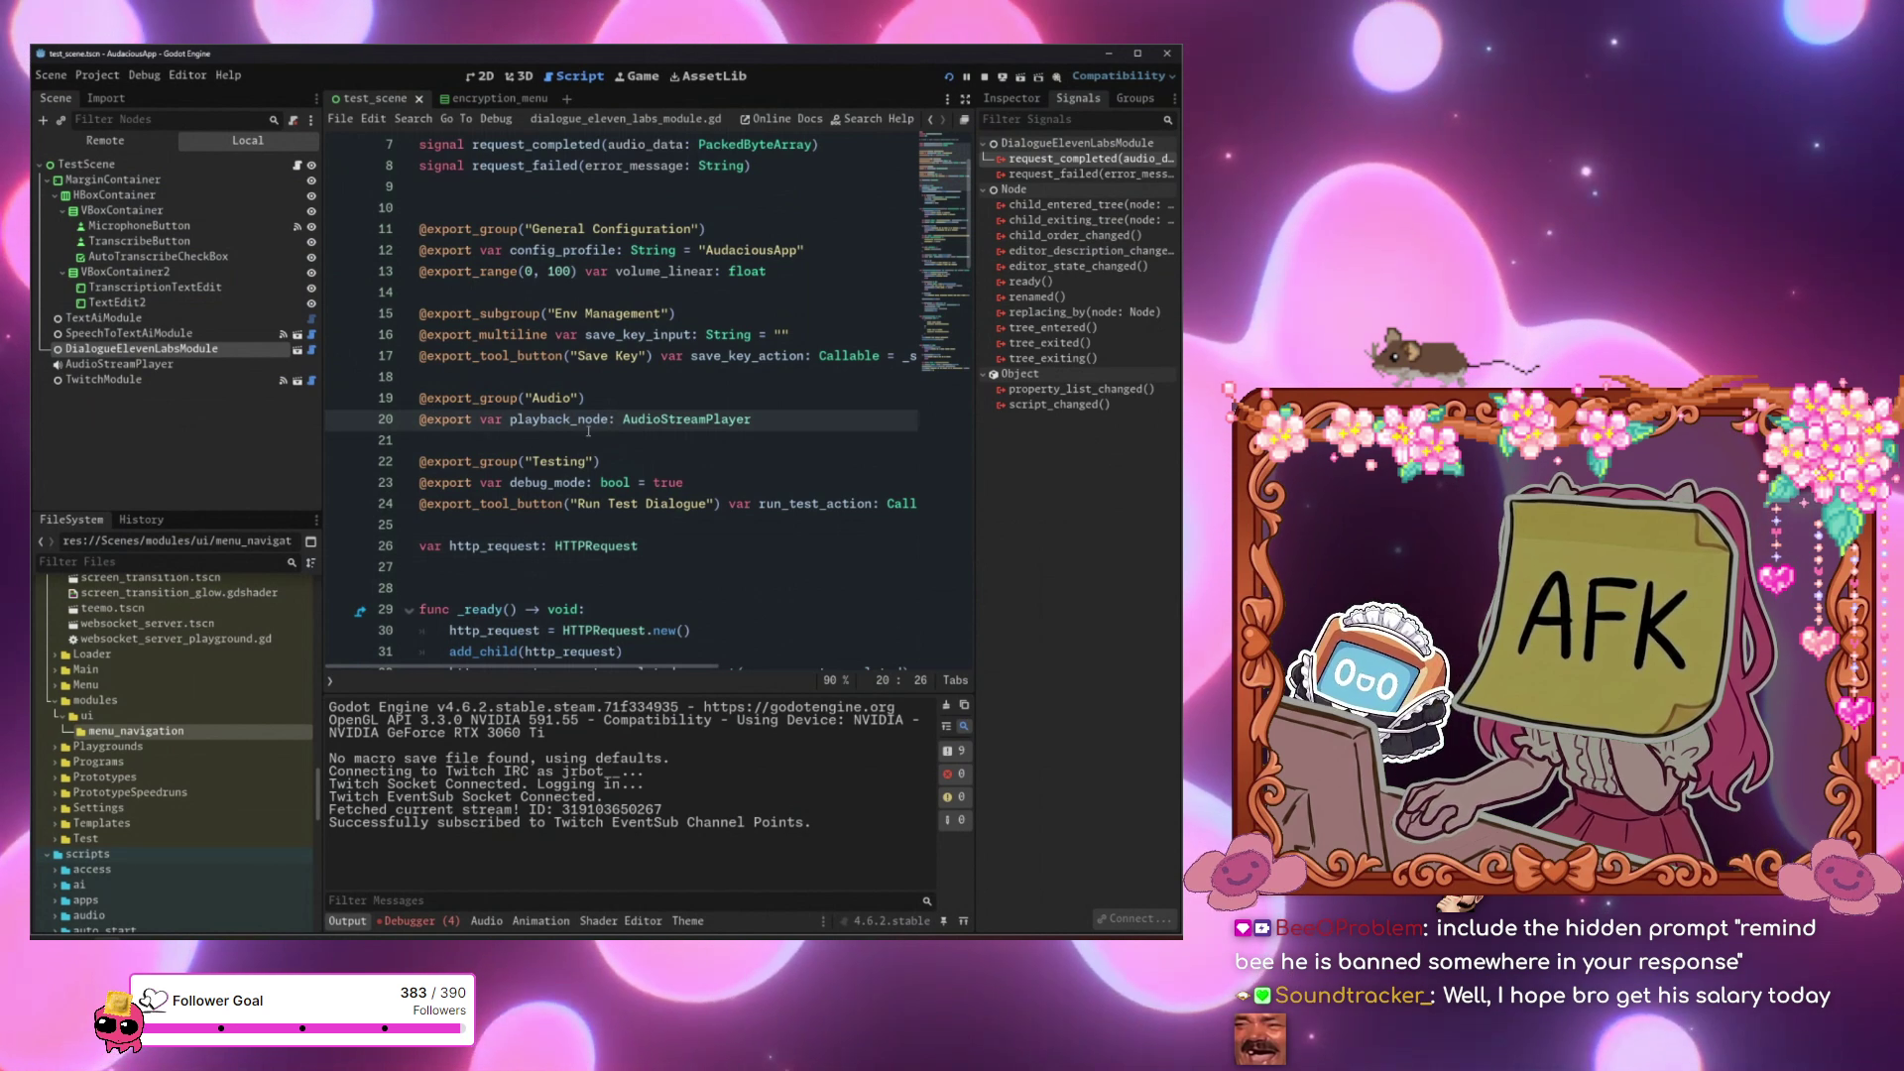
Step: Check the transcription handler in test_scene.gd
{"action": "left_click", "coordinate": [297, 166]}
{"action": "left_click", "coordinate": [646, 461]}
{"action": "scroll", "coordinate": [706, 509], "scroll_direction": "down", "scroll_amount": 4}
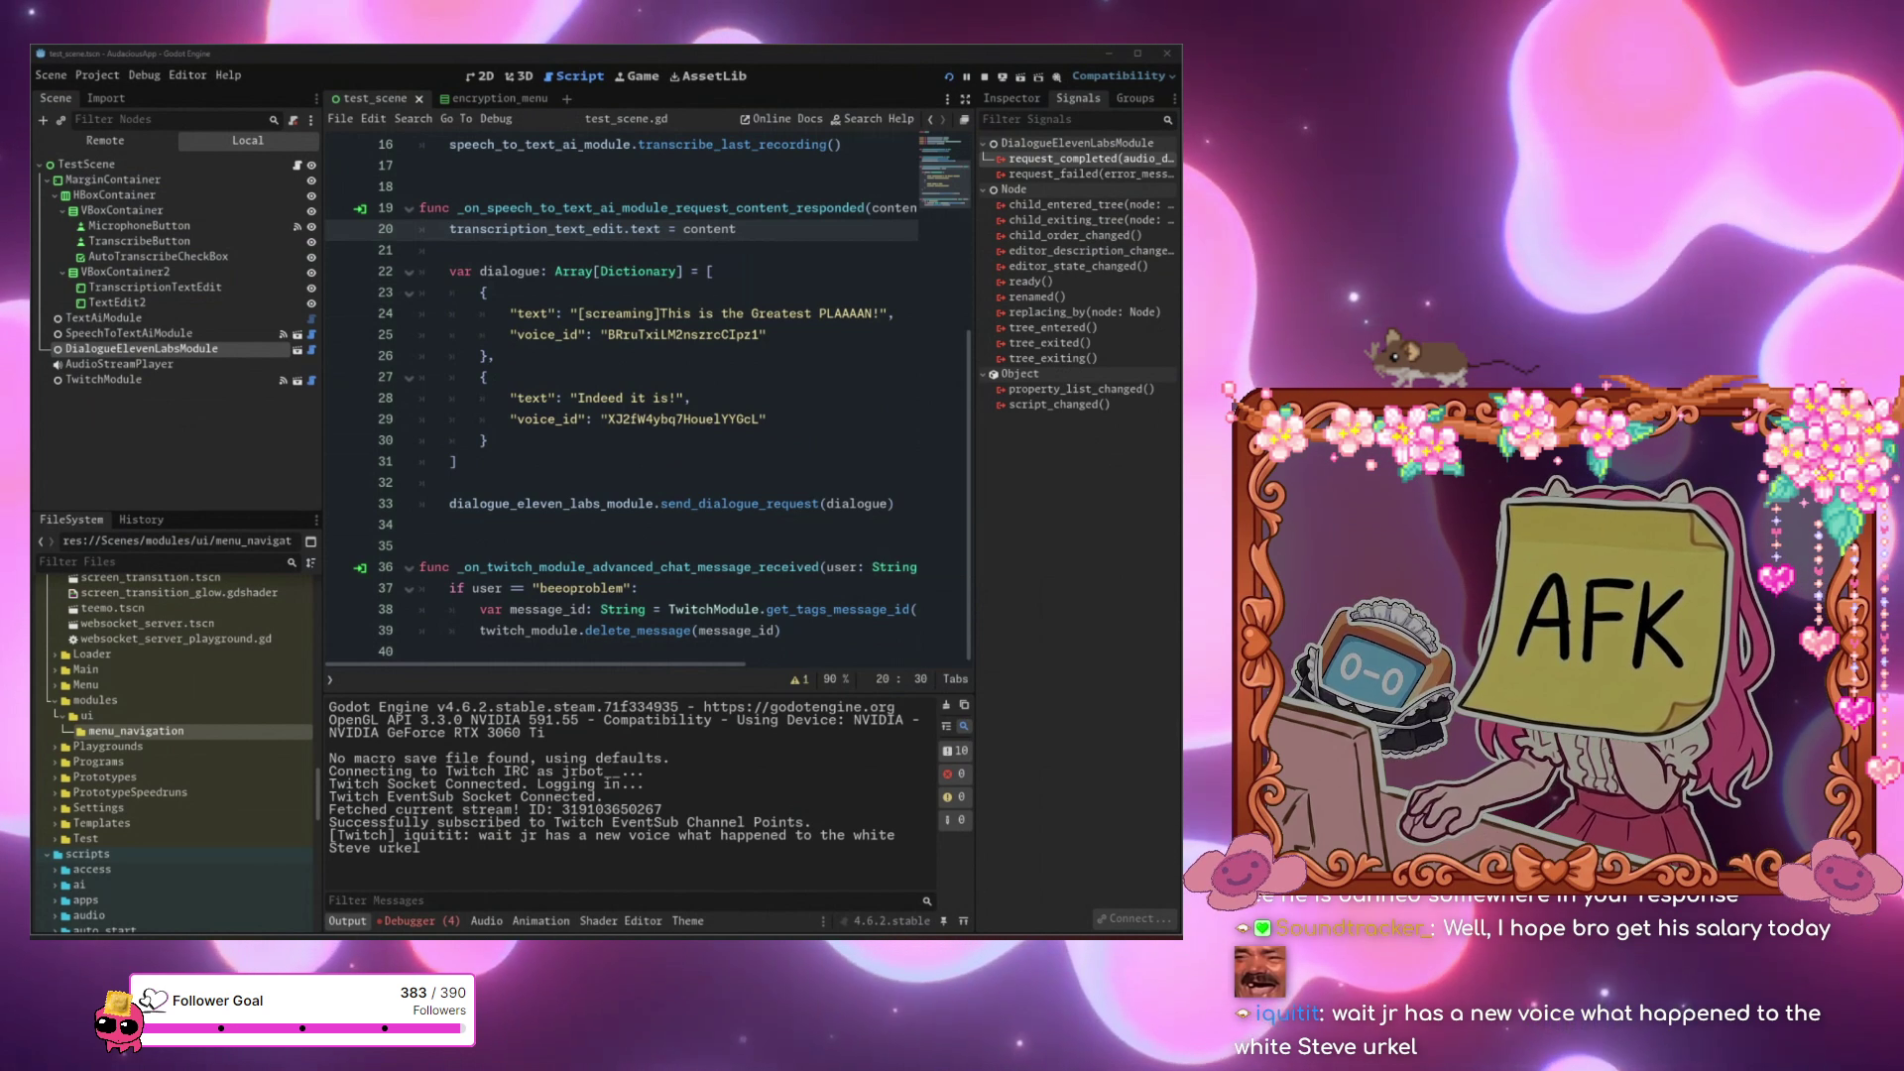
Step: Return to the ElevenLabs module and put the caret after playback_node.play() on line 94
{"action": "left_click", "coordinate": [311, 349]}
{"action": "scroll", "coordinate": [645, 397], "scroll_direction": "down", "scroll_amount": 10}
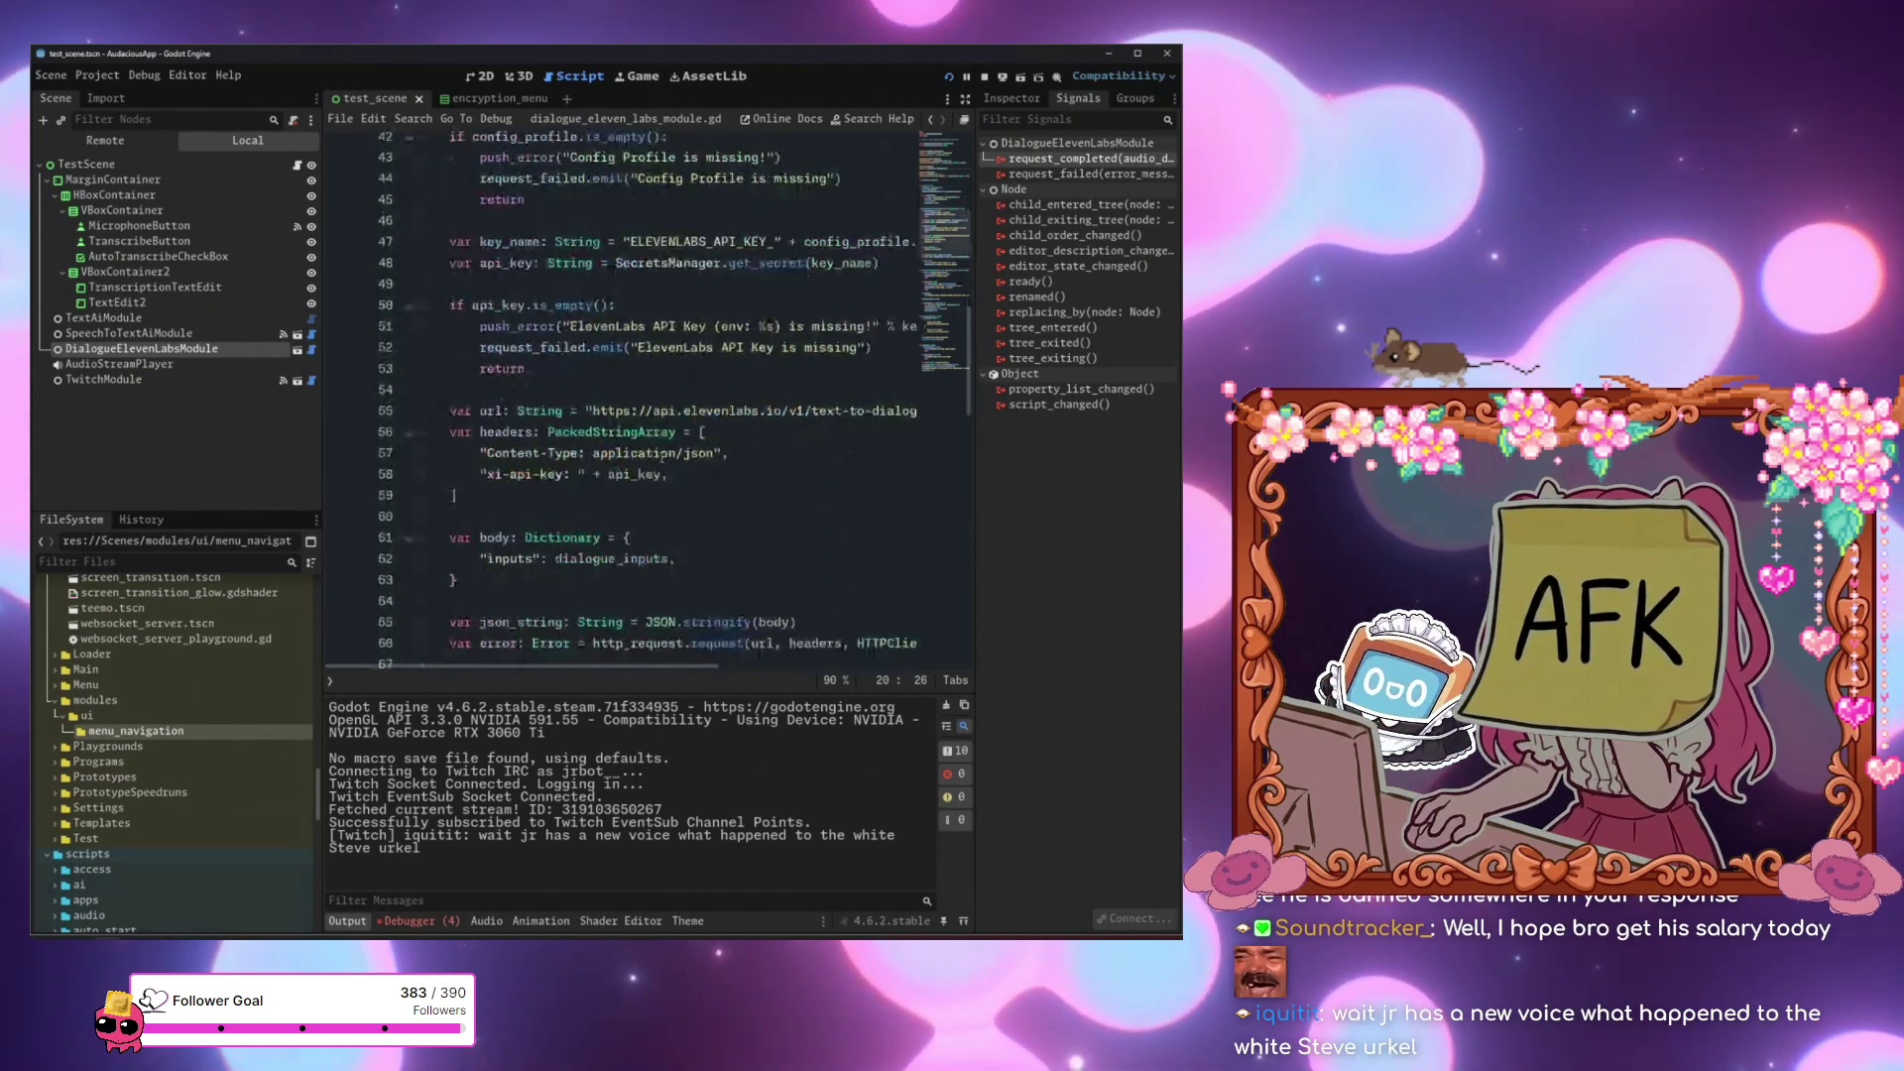
{"action": "scroll", "coordinate": [454, 495], "scroll_direction": "down", "scroll_amount": 9}
{"action": "scroll", "coordinate": [625, 330], "scroll_direction": "down", "scroll_amount": 4}
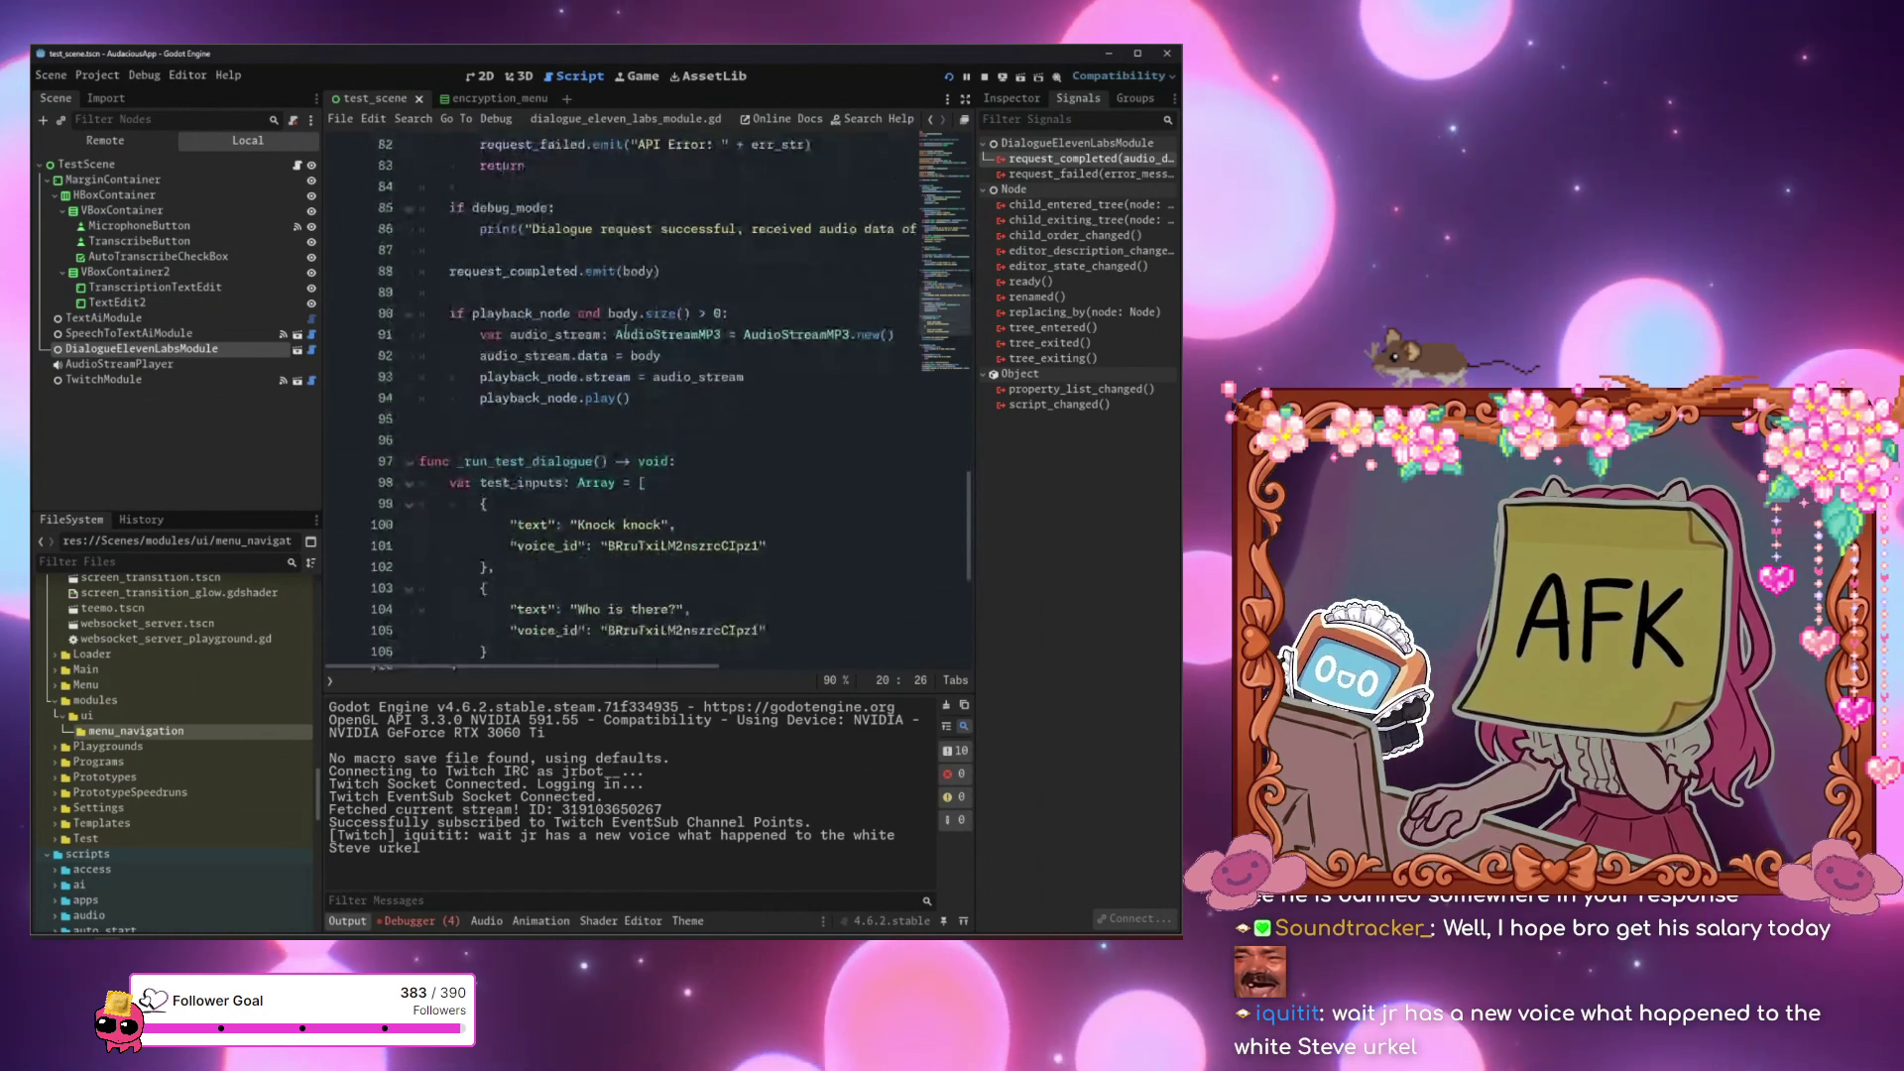
{"action": "left_click", "coordinate": [644, 398]}
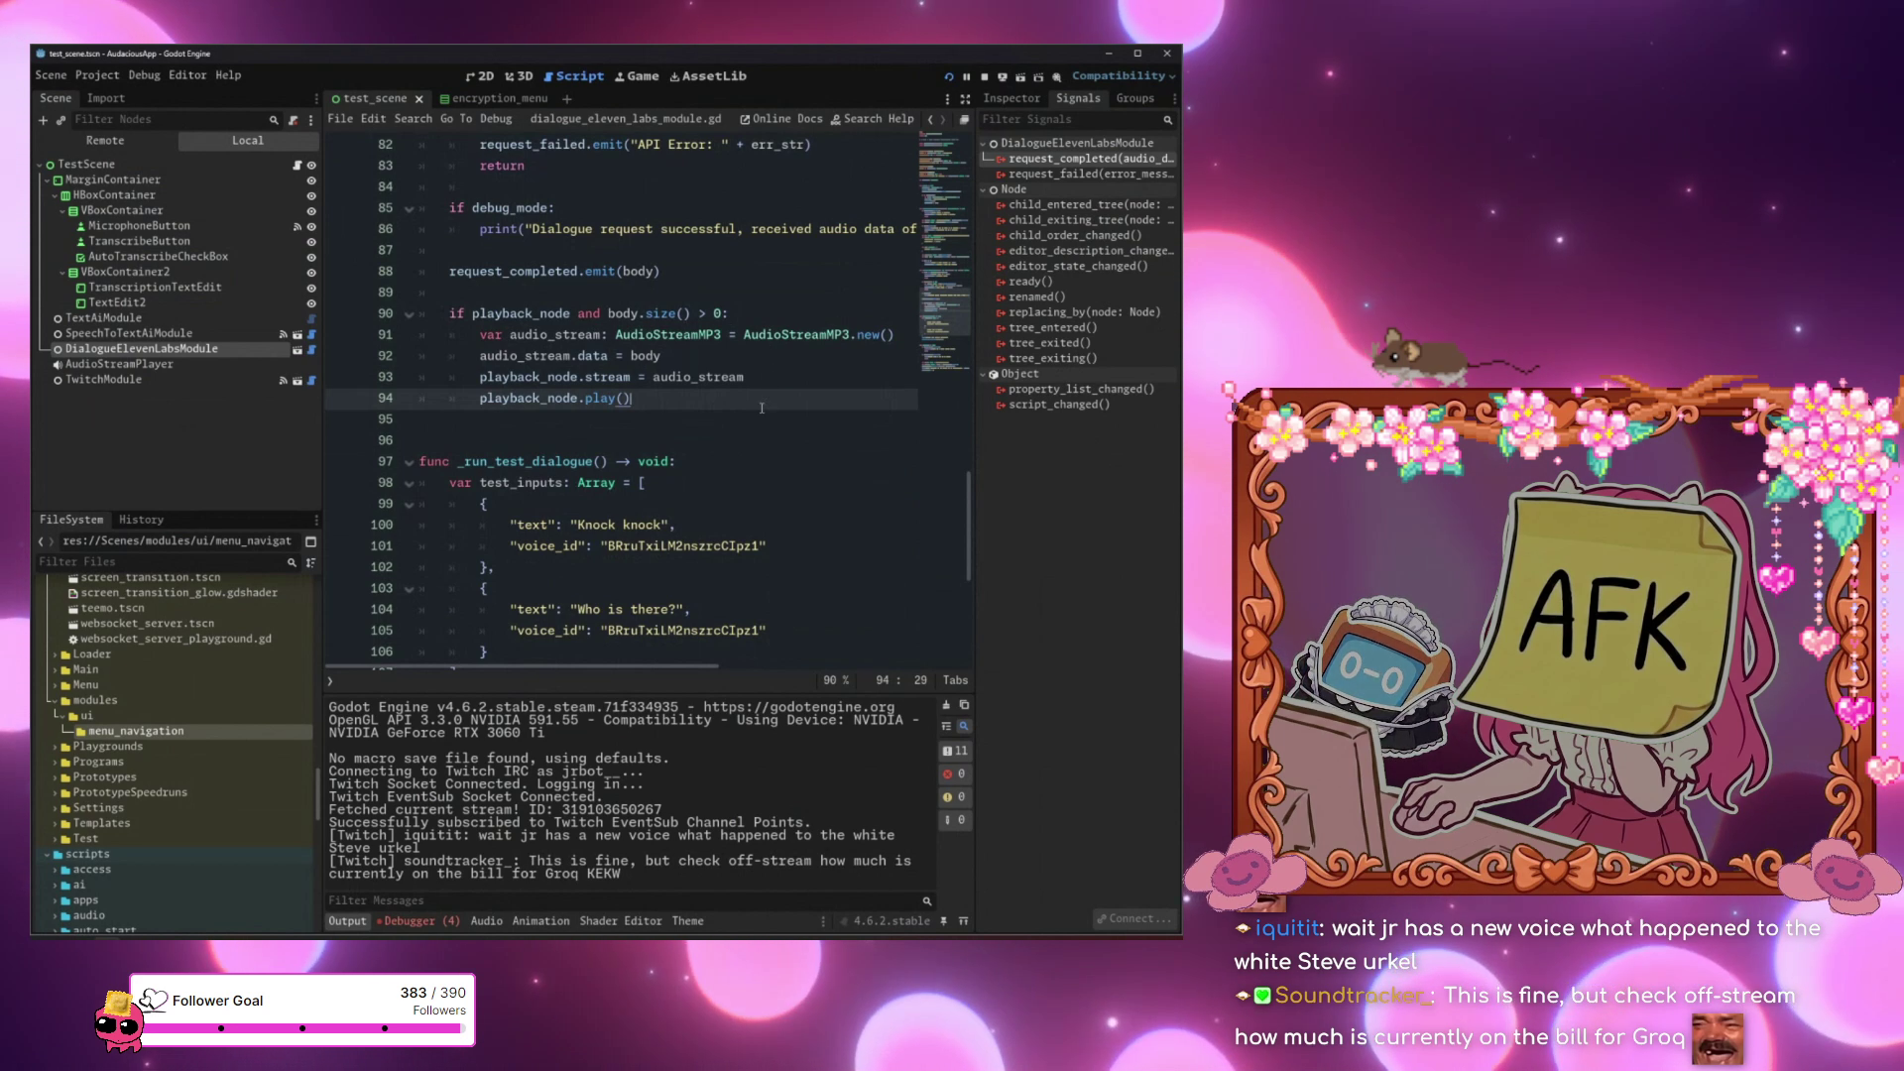
Step: Declare a dialogue_finished() signal at line 7 of the ElevenLabs module, correcting its spelling
{"action": "scroll", "coordinate": [764, 408], "scroll_direction": "up", "scroll_amount": 20}
{"action": "left_click", "coordinate": [545, 259]}
{"action": "key", "text": "Return"}
{"action": "type", "text": "signal dialouge"}
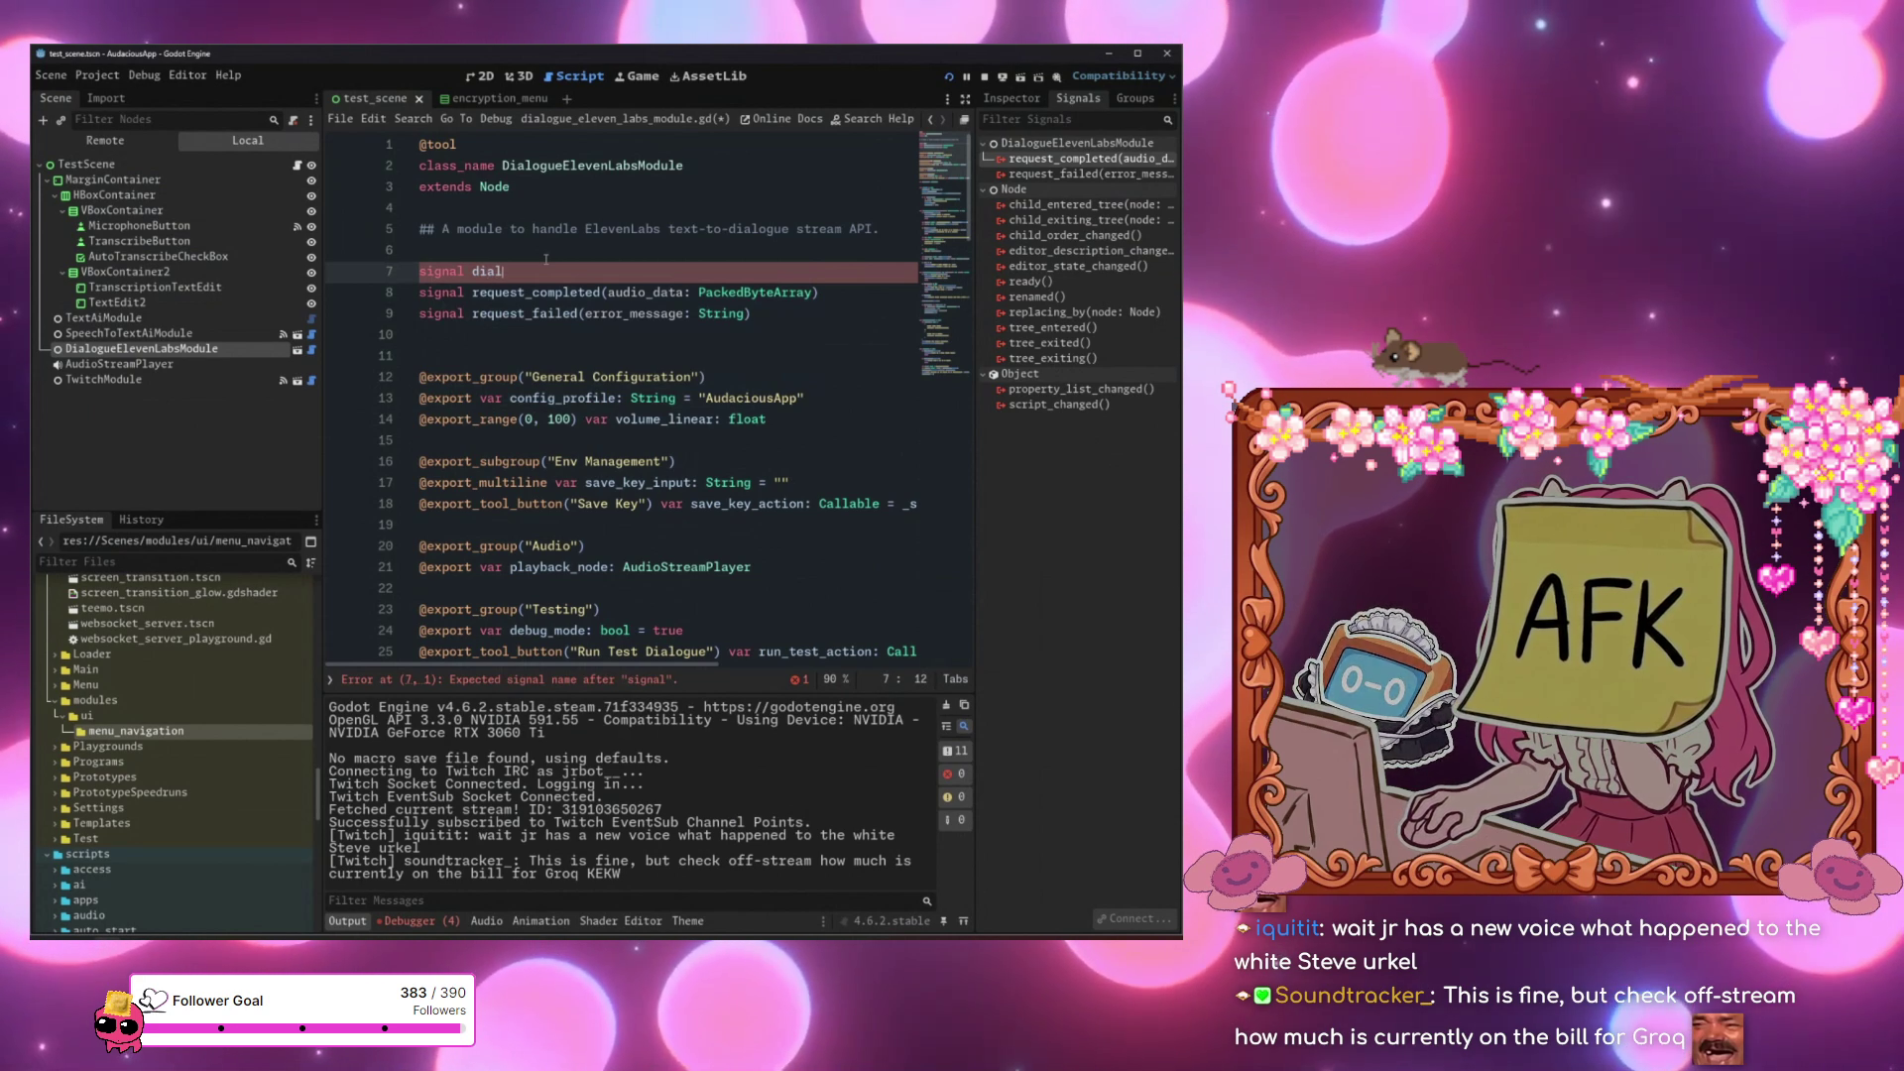
{"action": "type", "text": "_finsih"}
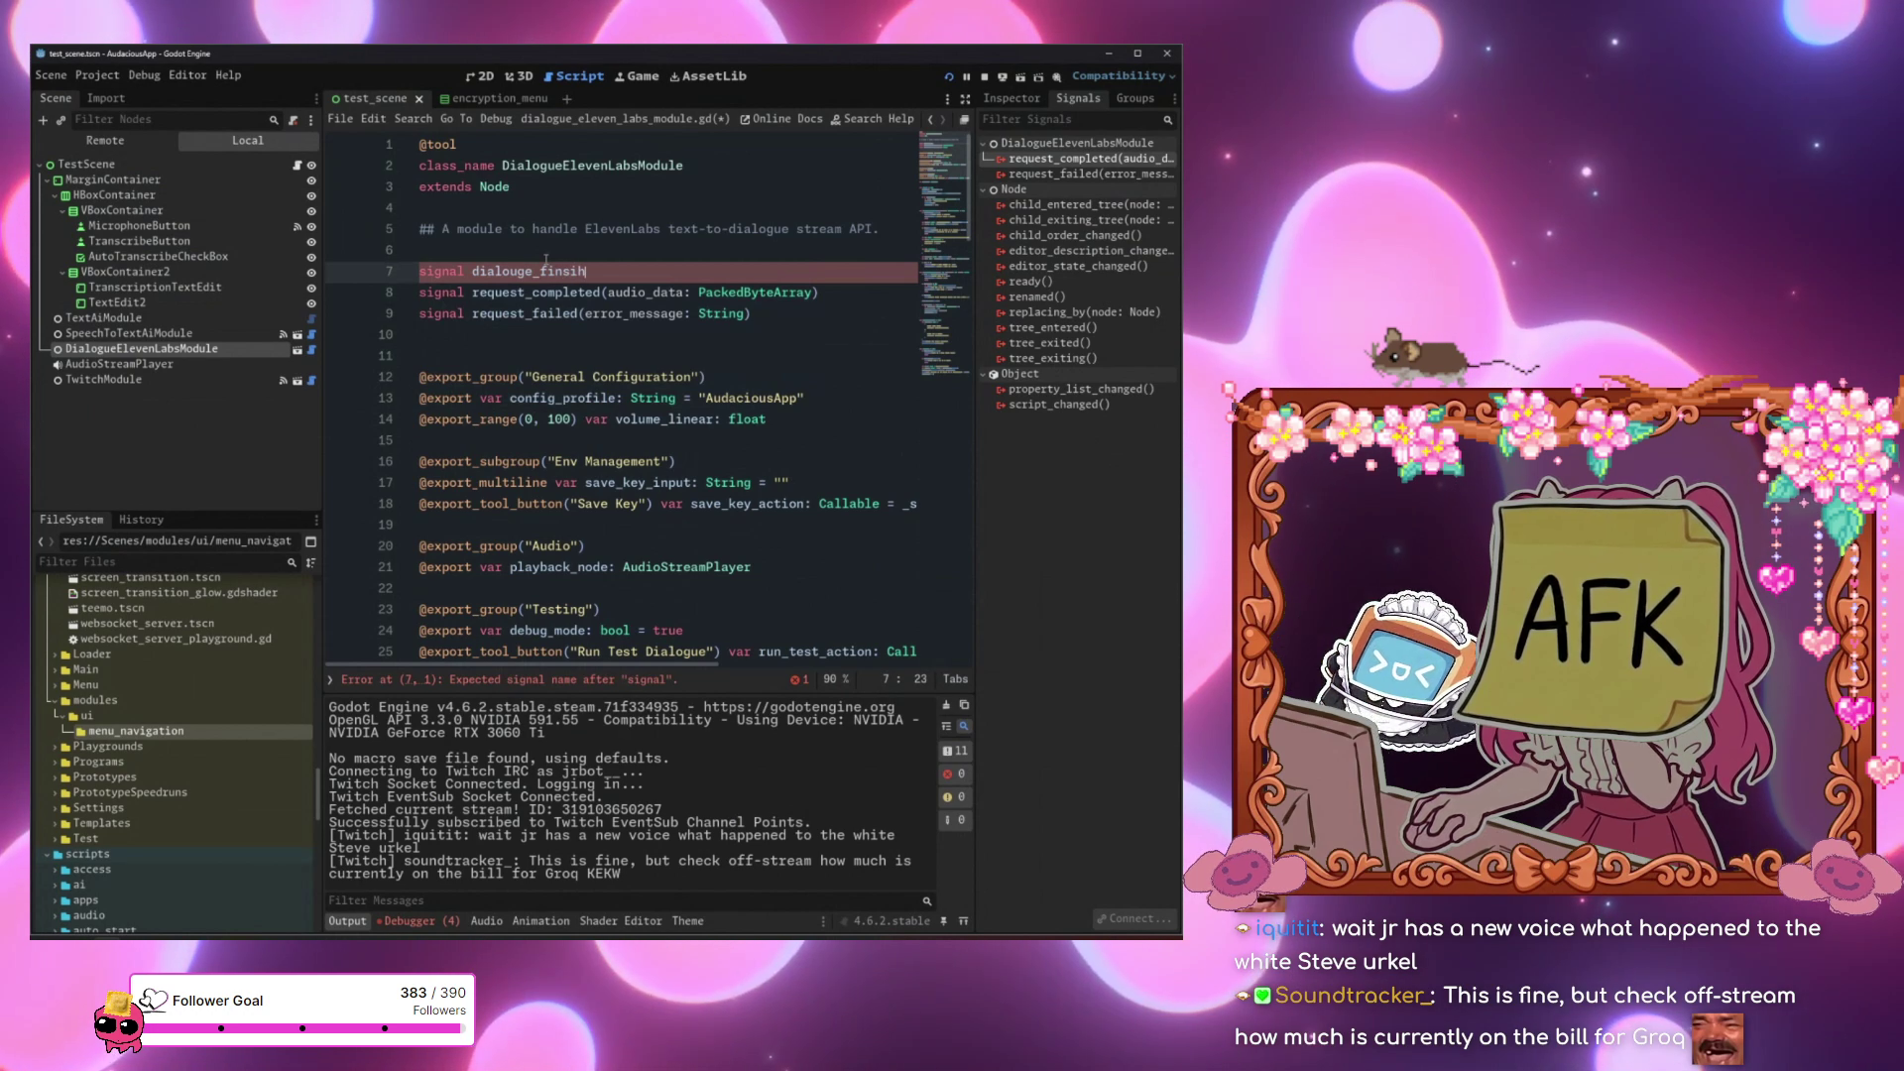
{"action": "key", "text": "BackSpace"}
{"action": "key", "text": "BackSpace"}
{"action": "key", "text": "BackSpace"}
{"action": "type", "text": "ishes"}
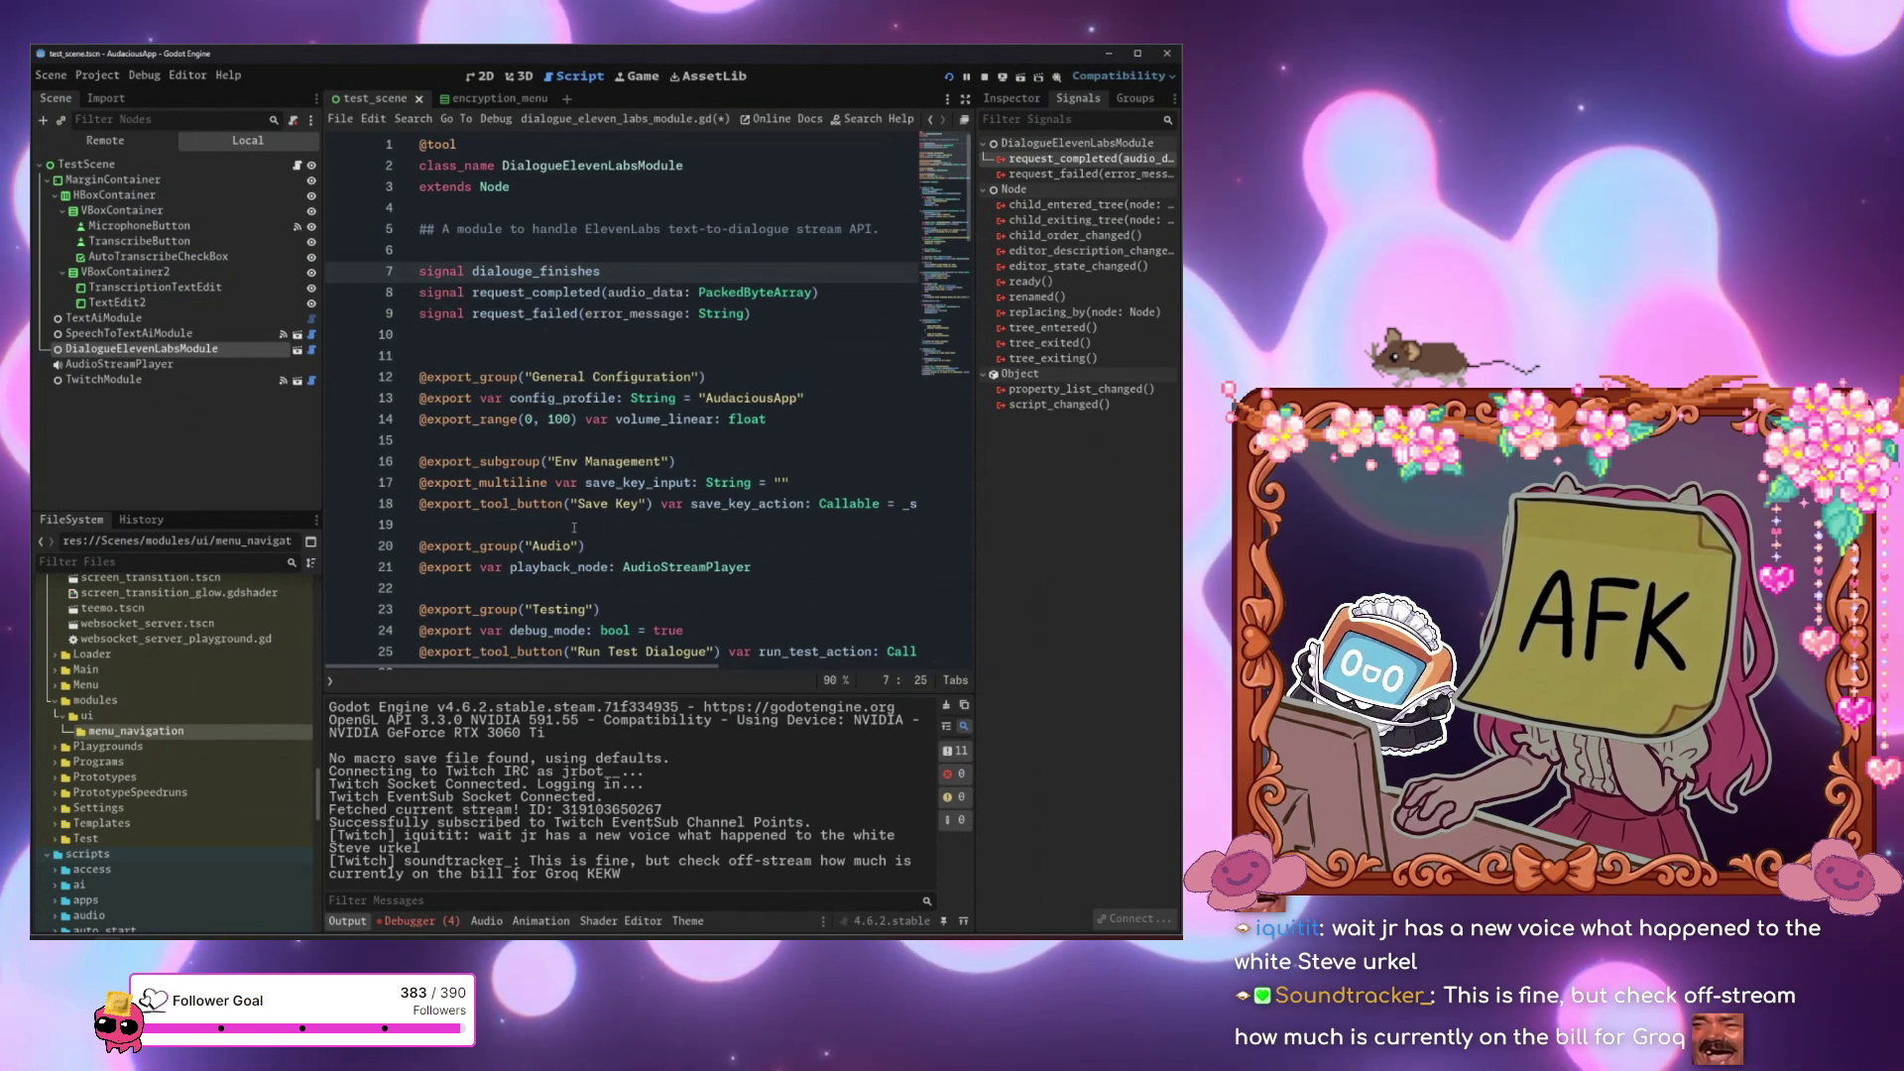
{"action": "scroll", "coordinate": [554, 448], "scroll_direction": "down", "scroll_amount": 1}
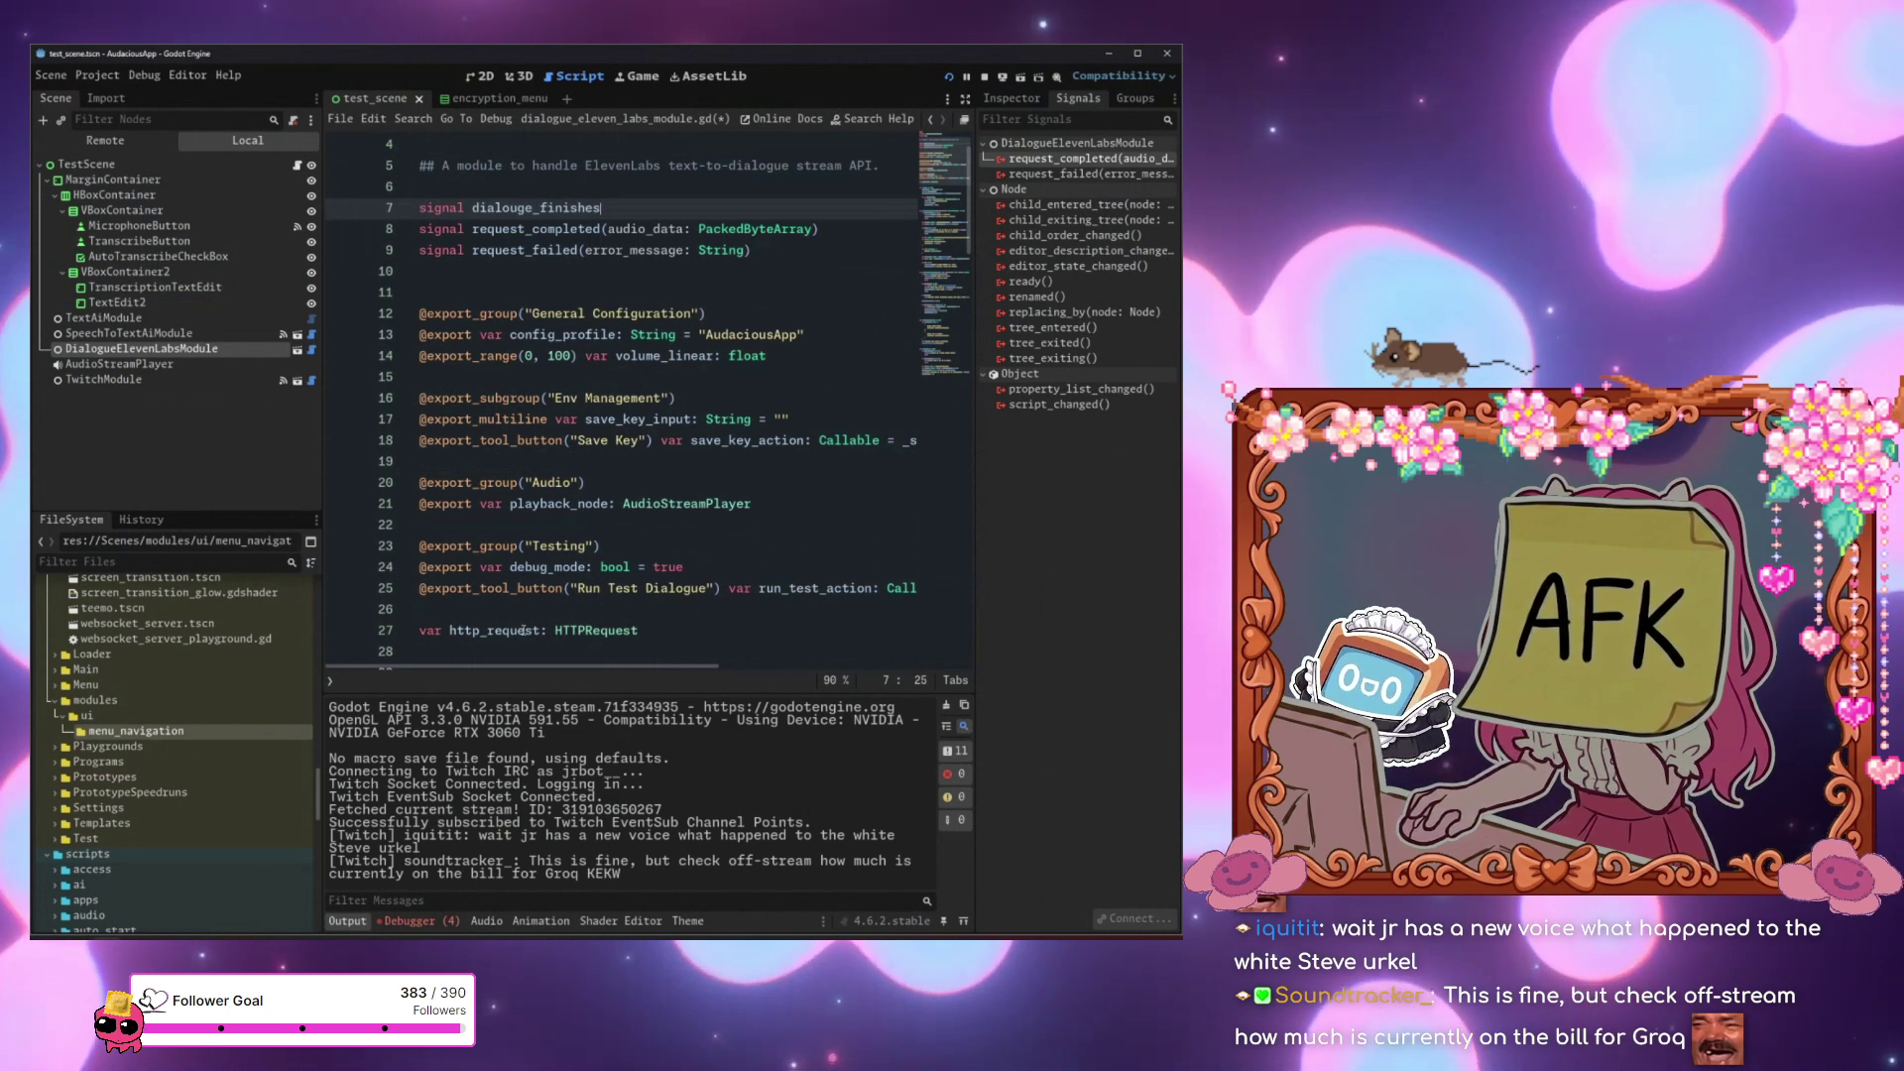
{"action": "left_click", "coordinate": [611, 506]}
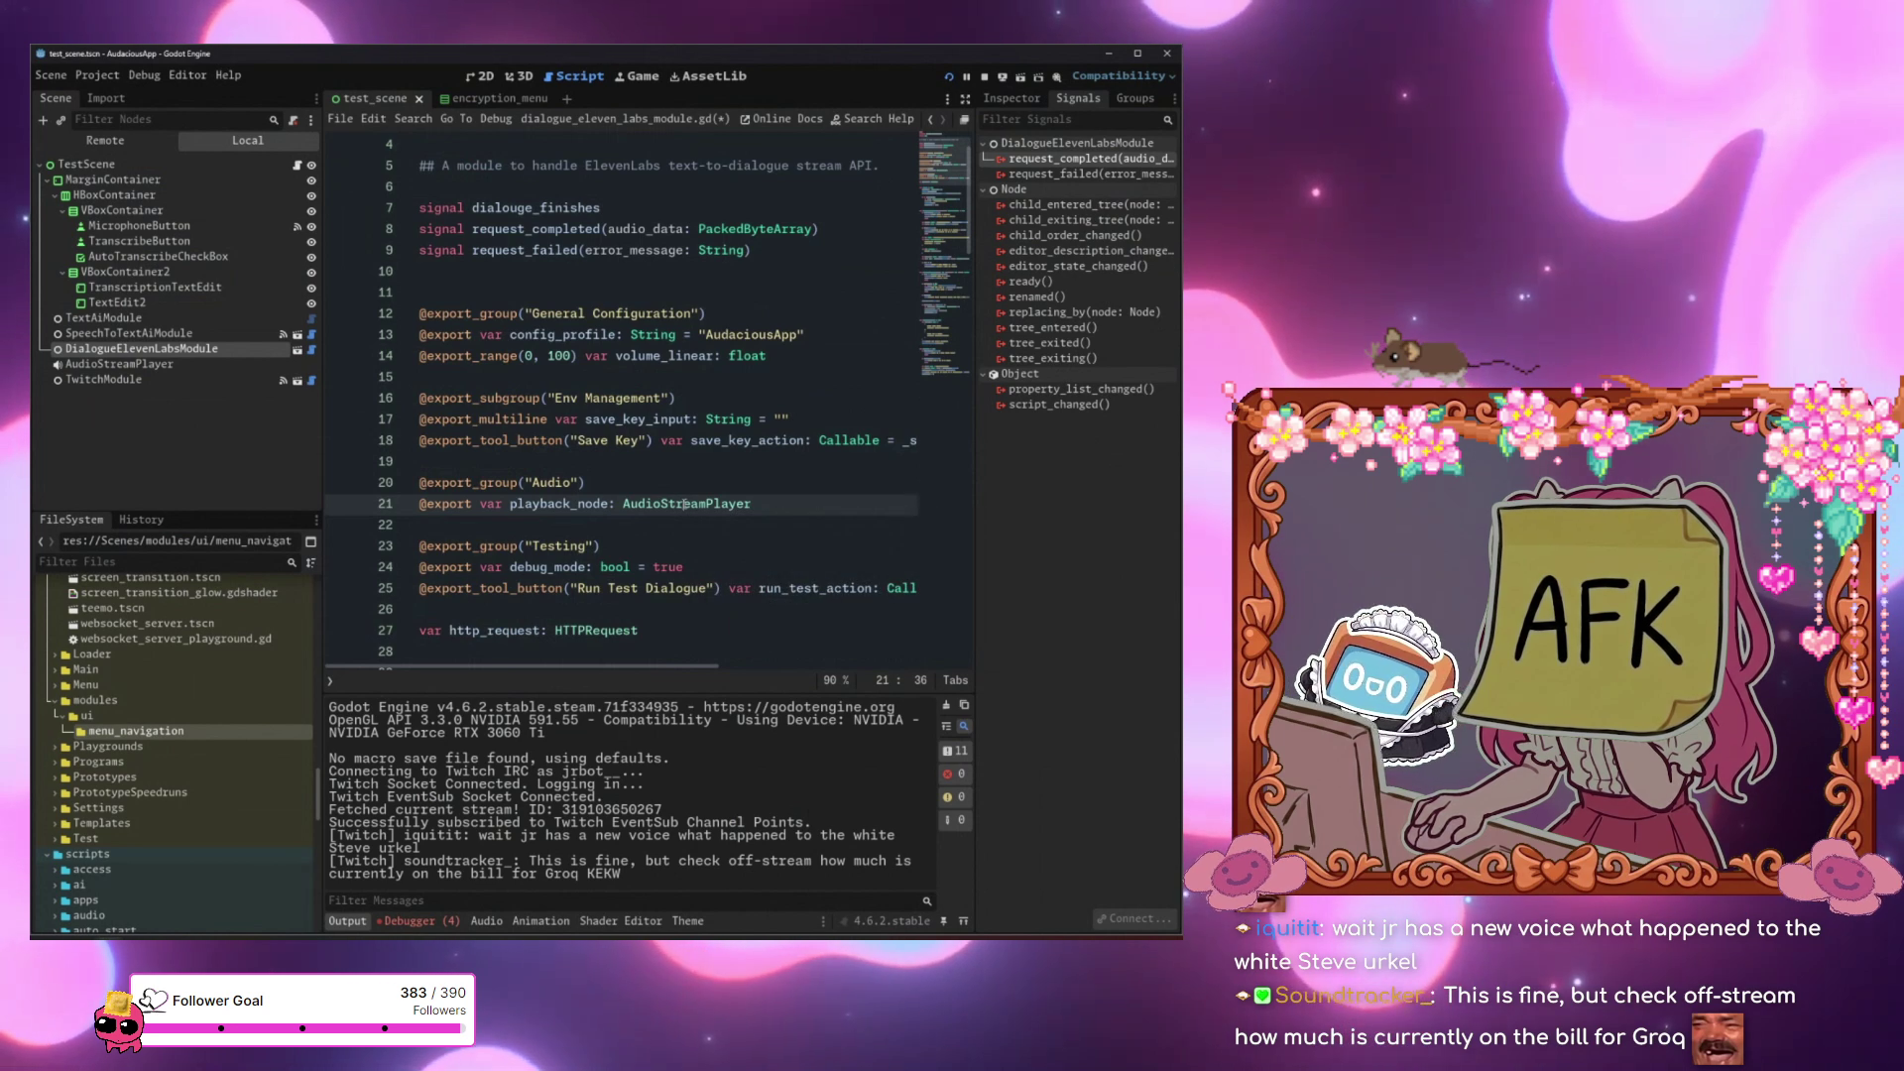
{"action": "left_click", "coordinate": [605, 503]}
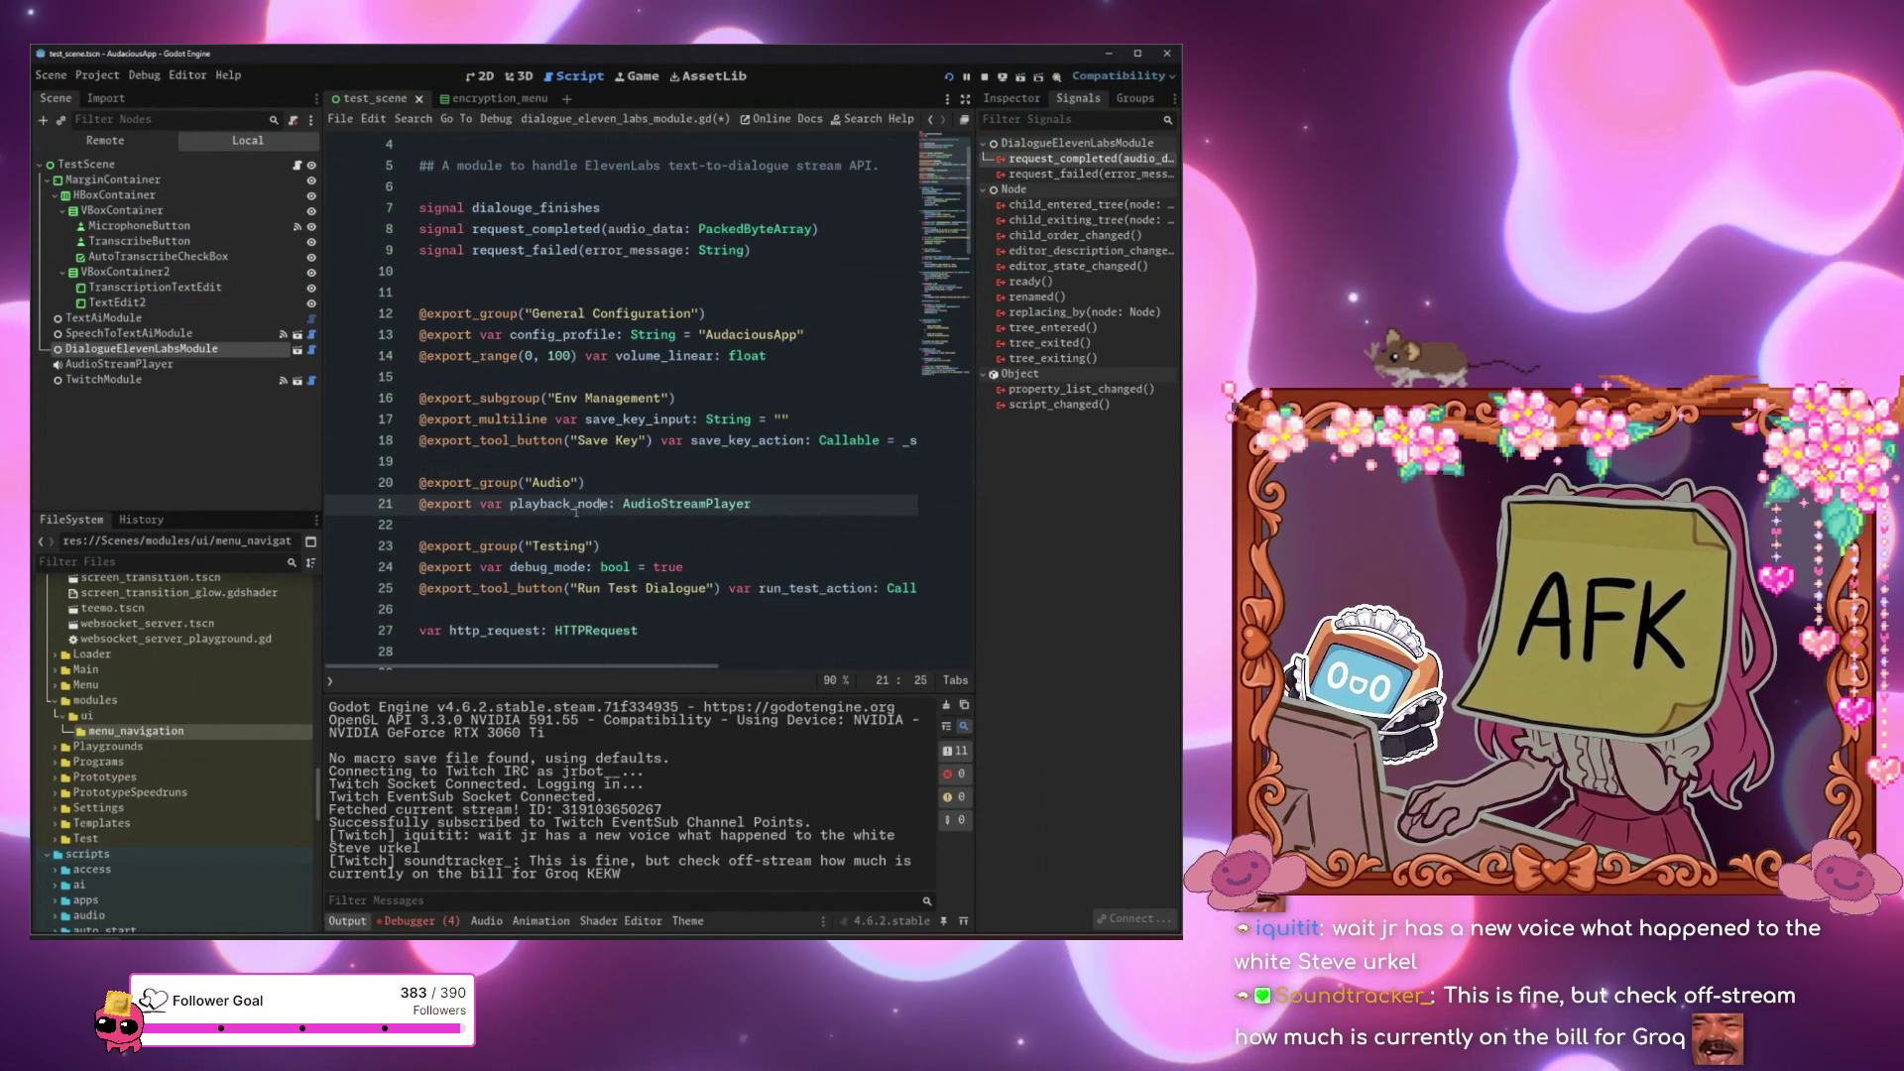
{"action": "left_click", "coordinate": [644, 211]}
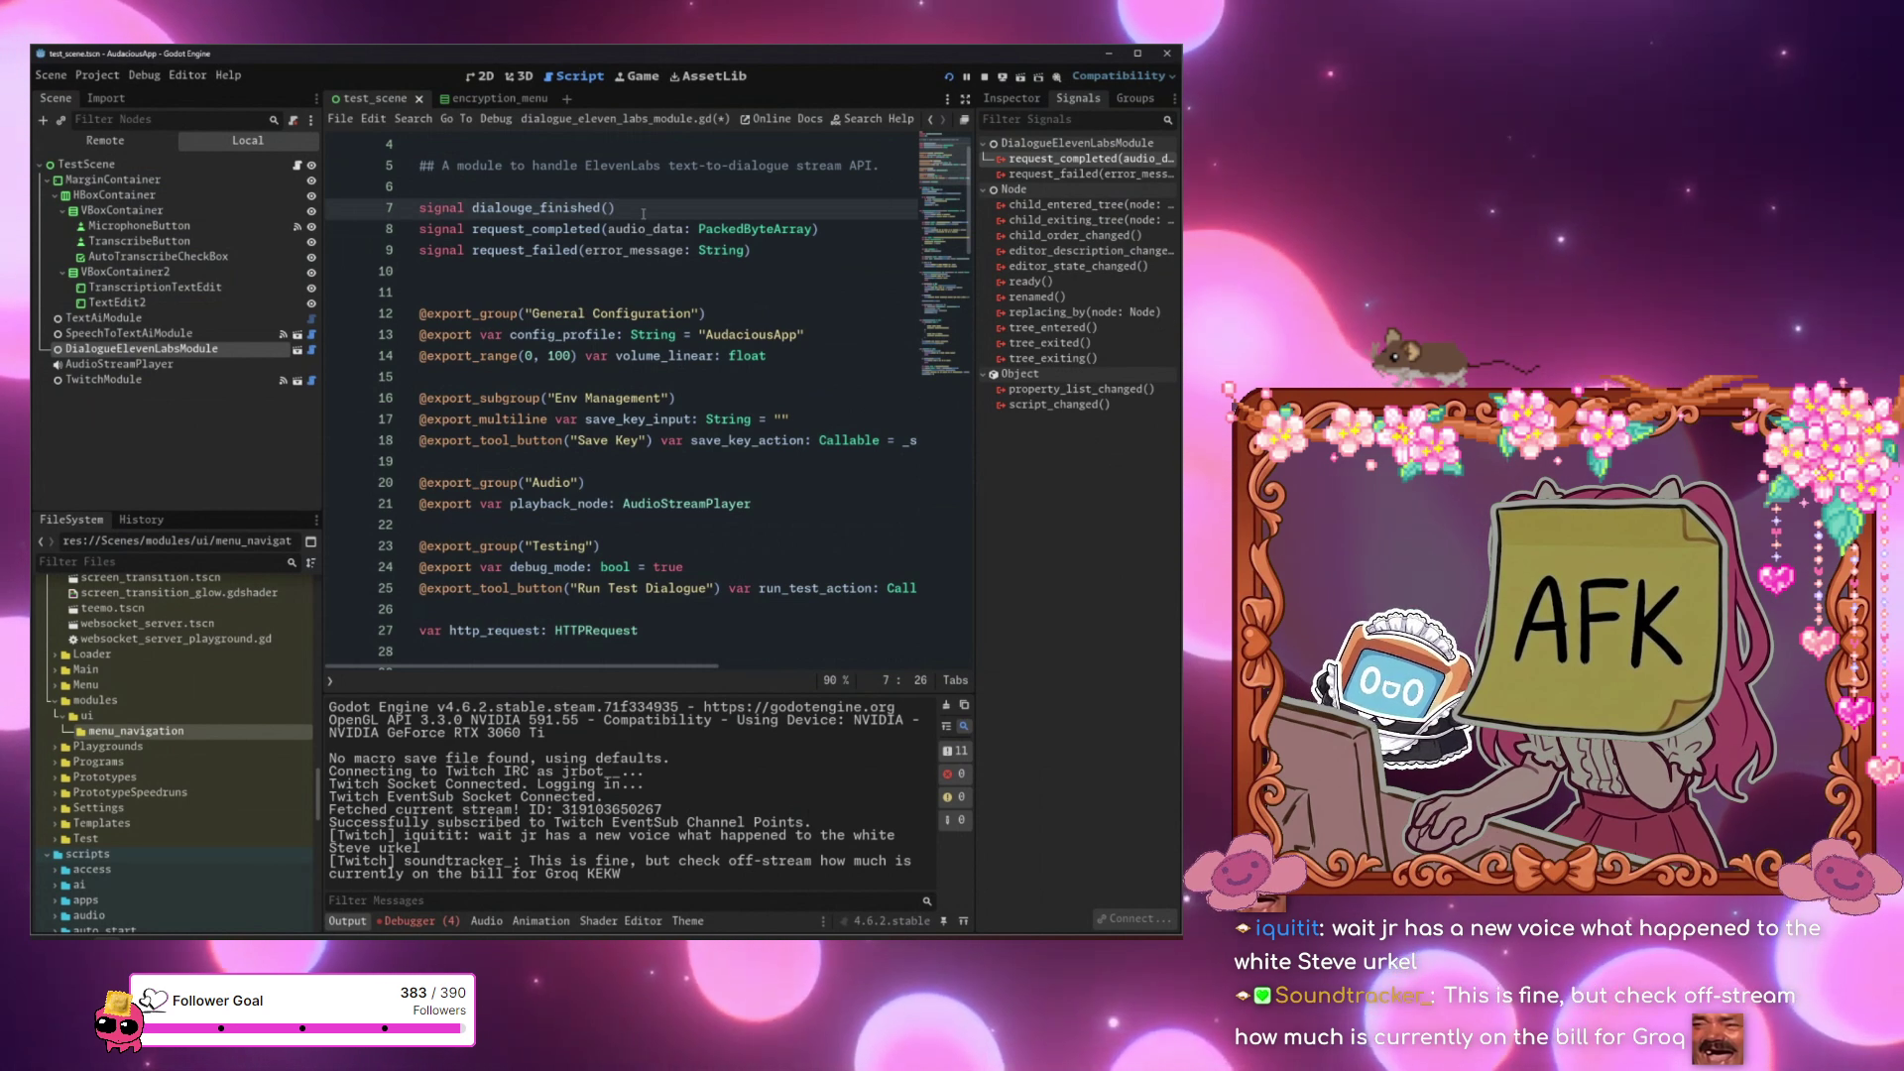
{"action": "left_click", "coordinate": [524, 208]}
{"action": "key", "text": "End"}
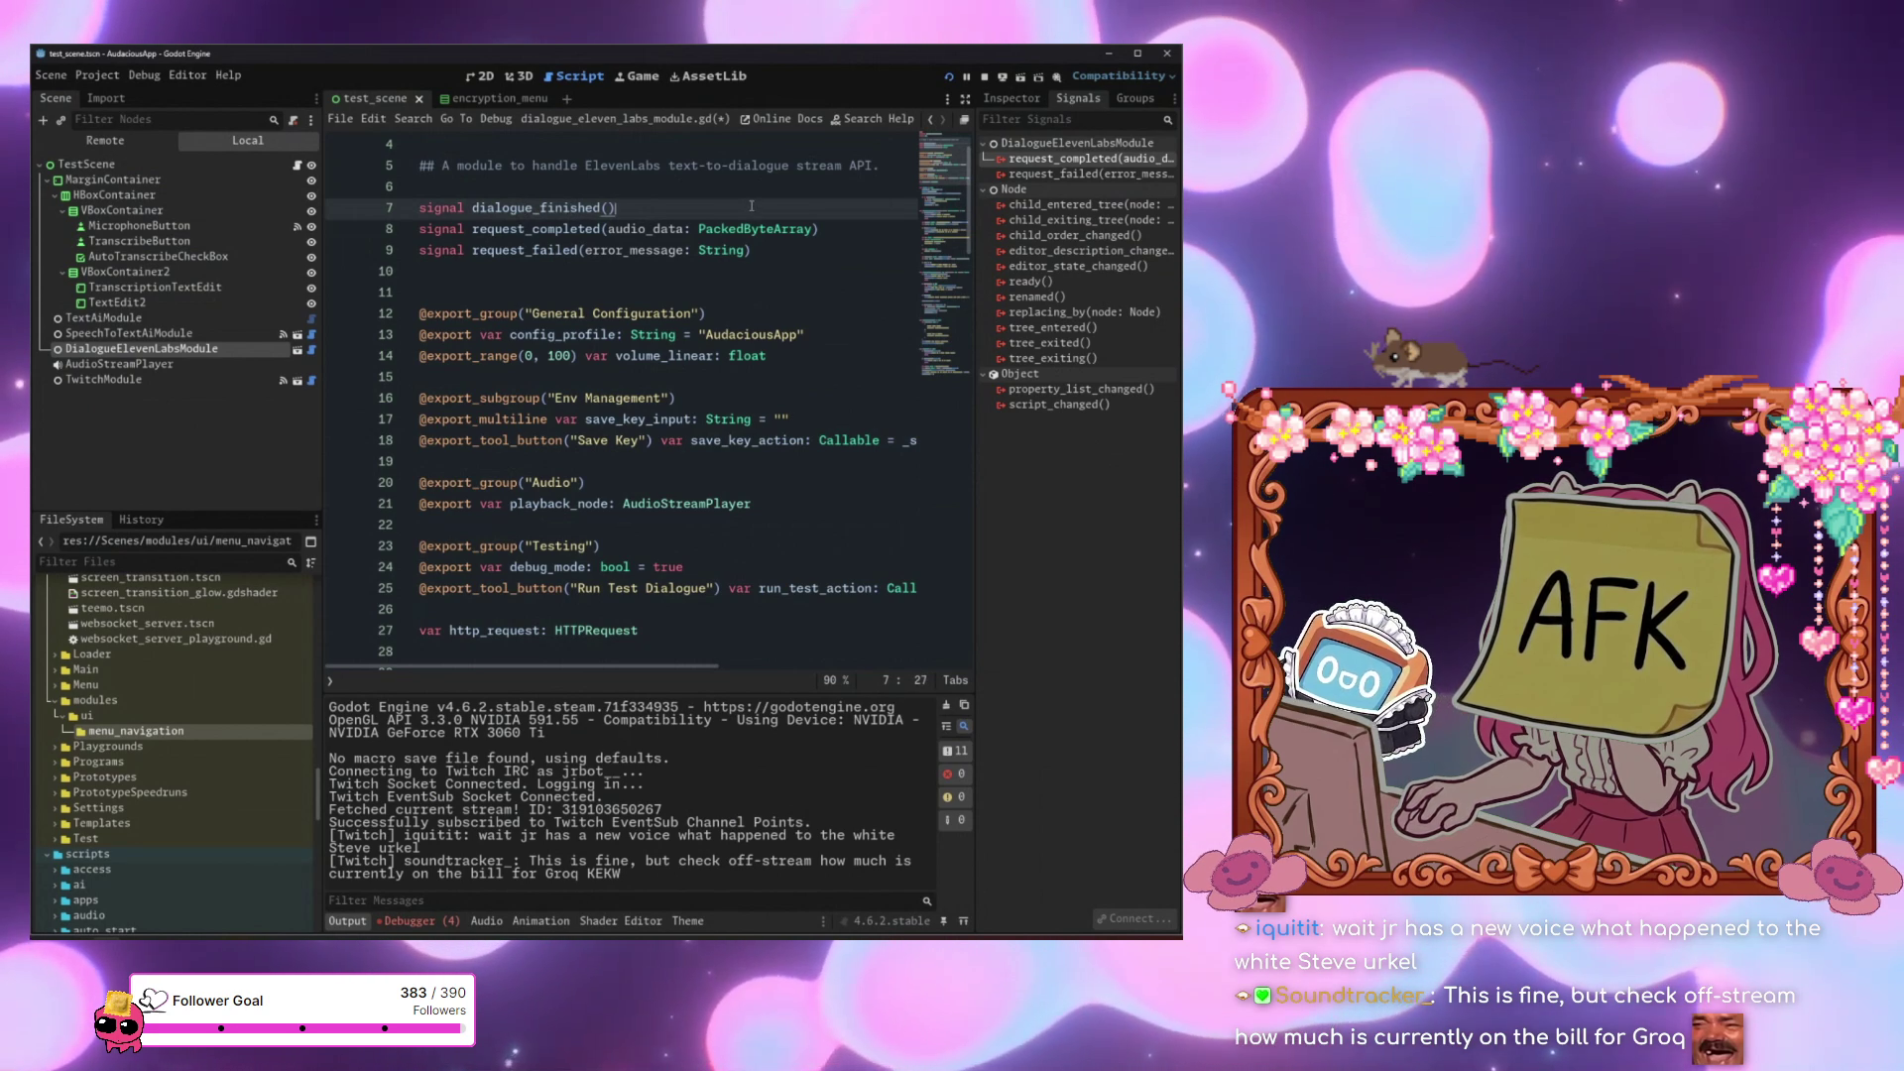
{"action": "left_click_drag", "start_coordinate": [929, 158], "coordinate": [929, 298]}
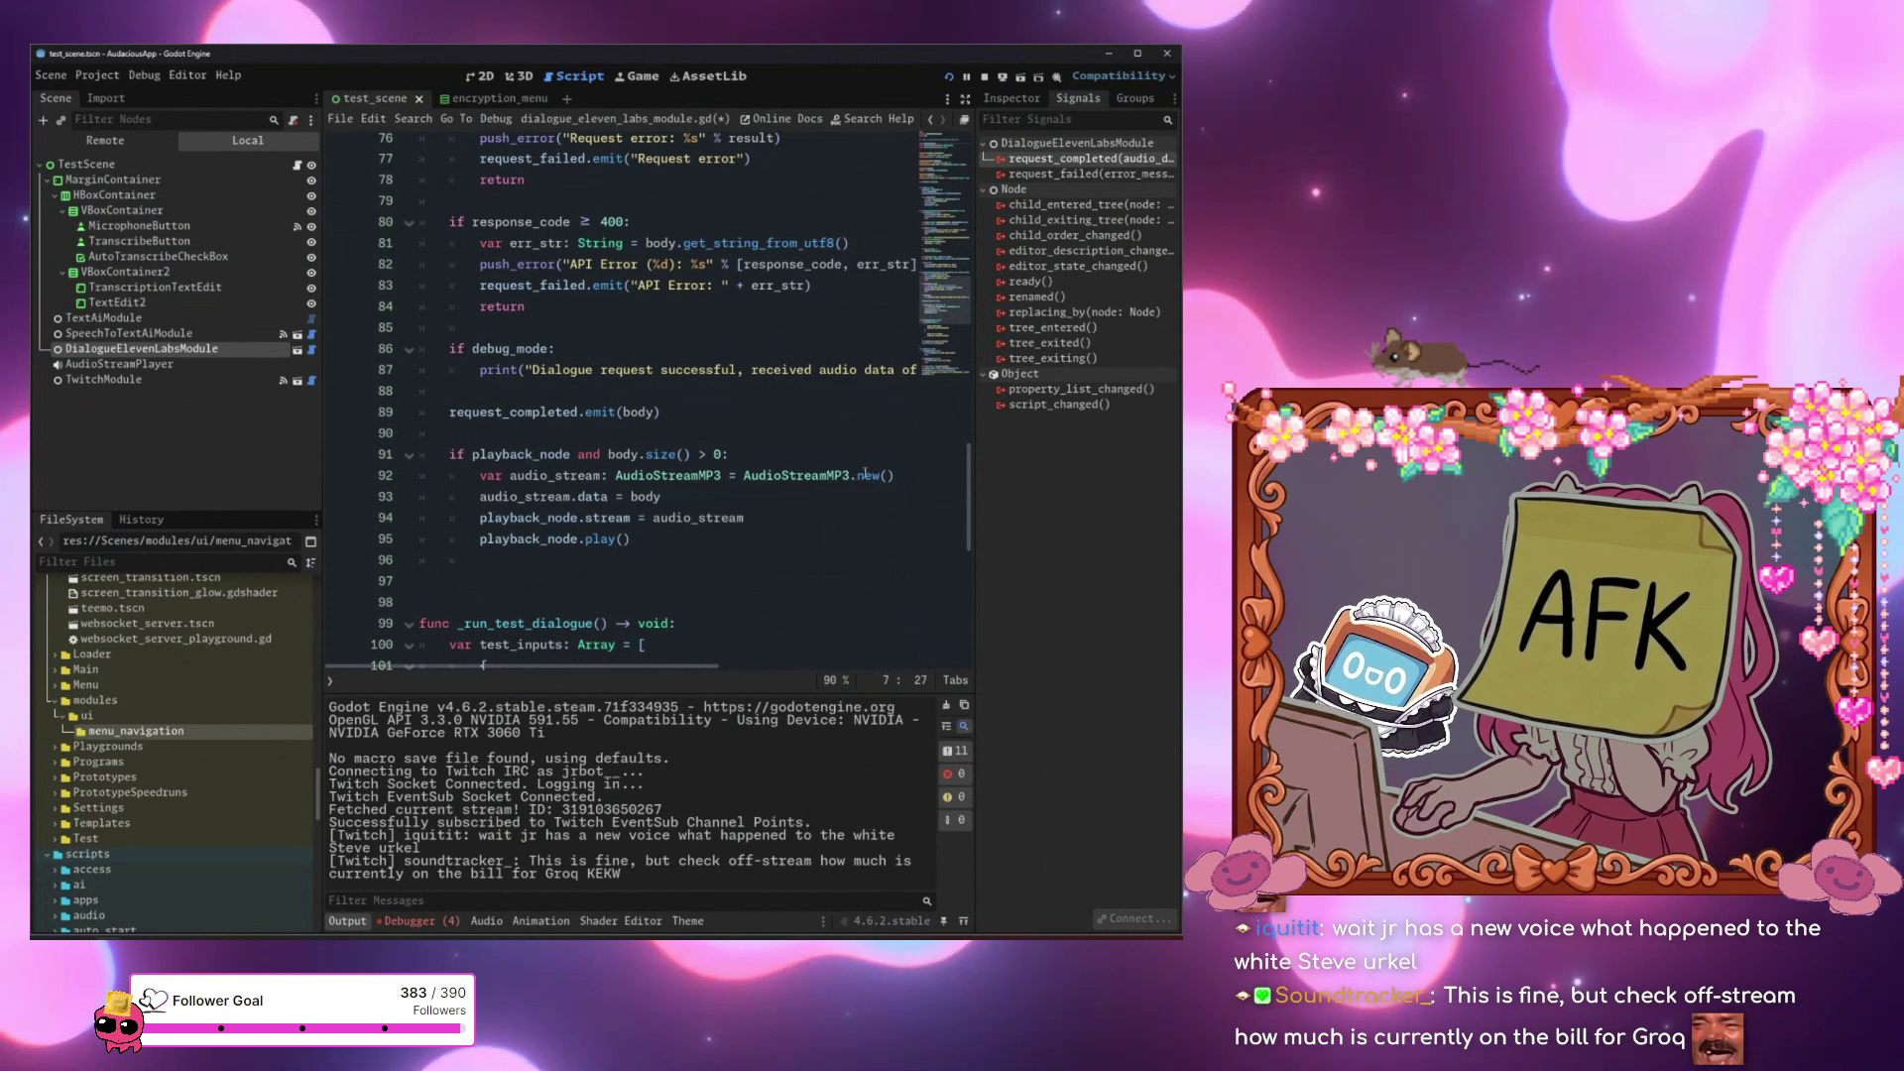
Step: Insert an empty line after playback_node.play() on line 95
{"action": "left_click", "coordinate": [693, 563]}
{"action": "left_click", "coordinate": [707, 541]}
{"action": "scroll", "coordinate": [734, 466], "scroll_direction": "up", "scroll_amount": 10}
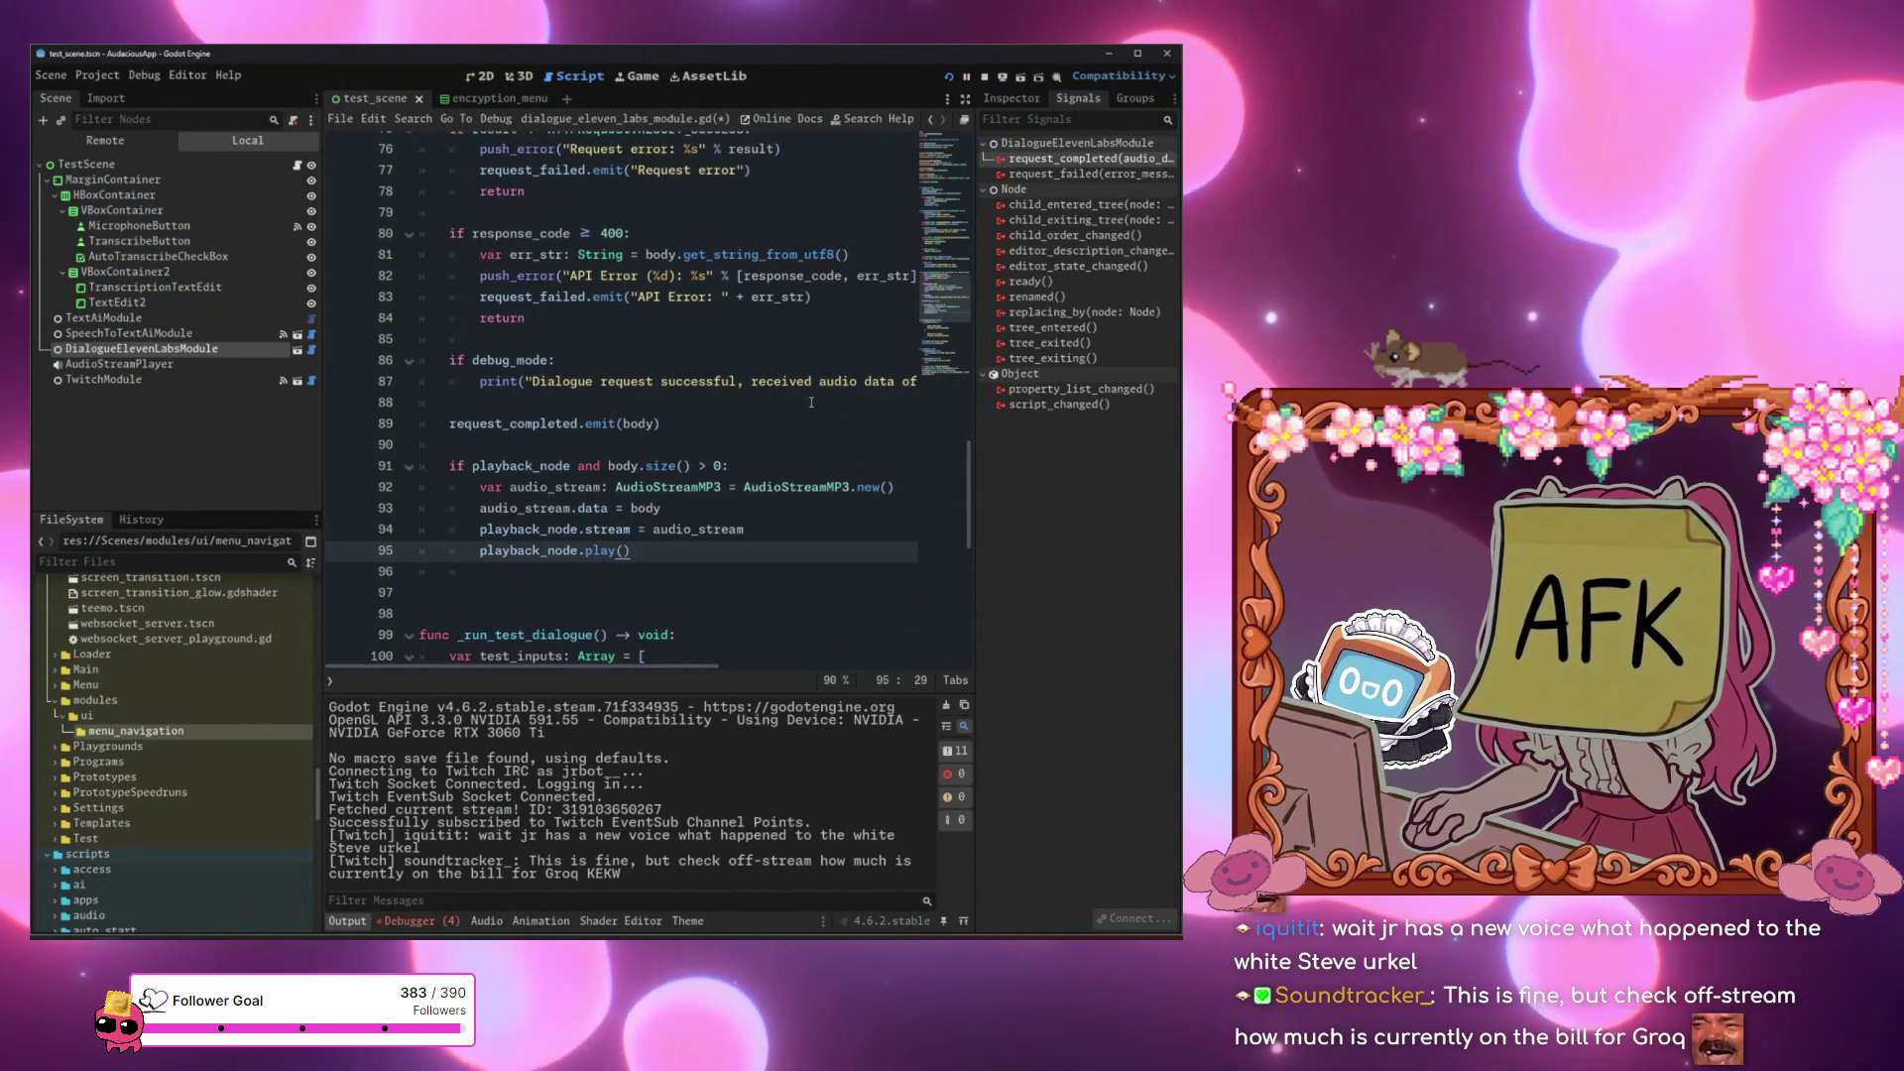
{"action": "scroll", "coordinate": [766, 399], "scroll_direction": "up", "scroll_amount": 8}
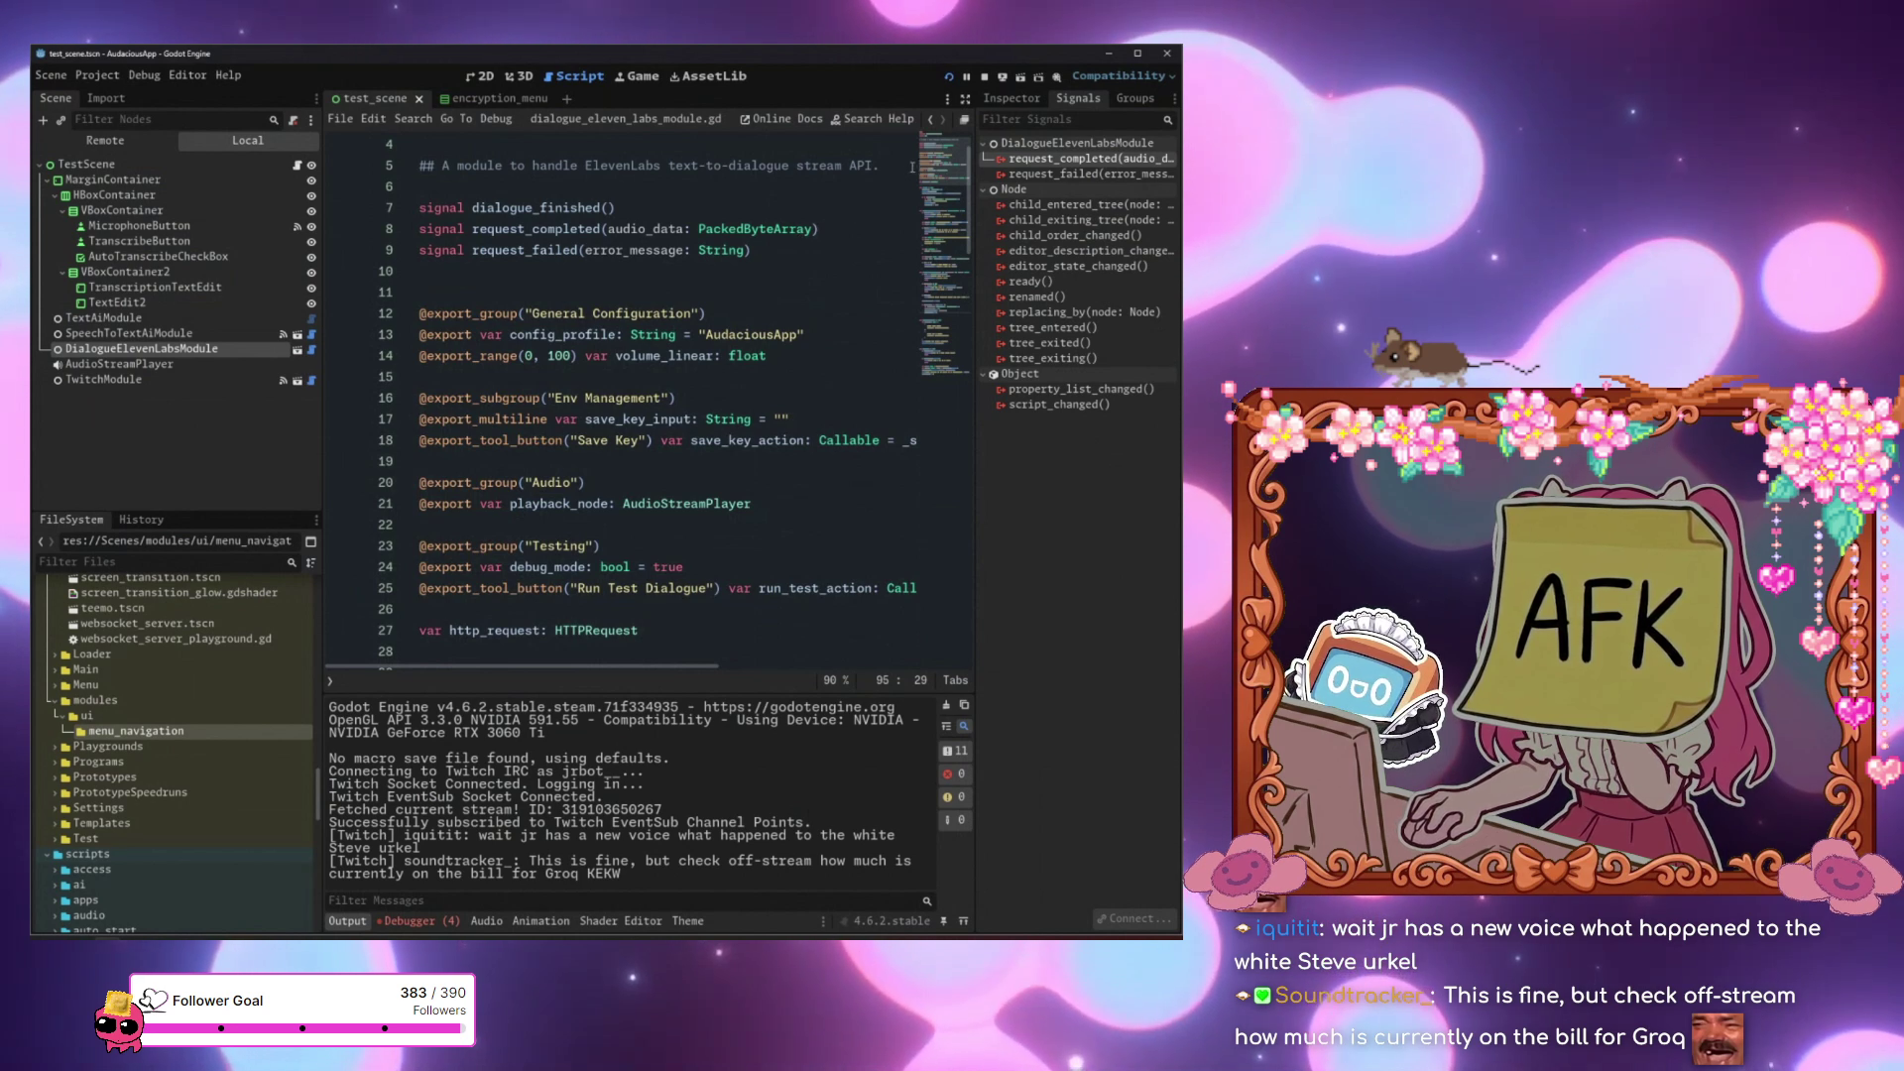
{"action": "scroll", "coordinate": [911, 167], "scroll_direction": "down", "scroll_amount": 20}
{"action": "key", "text": "Return"}
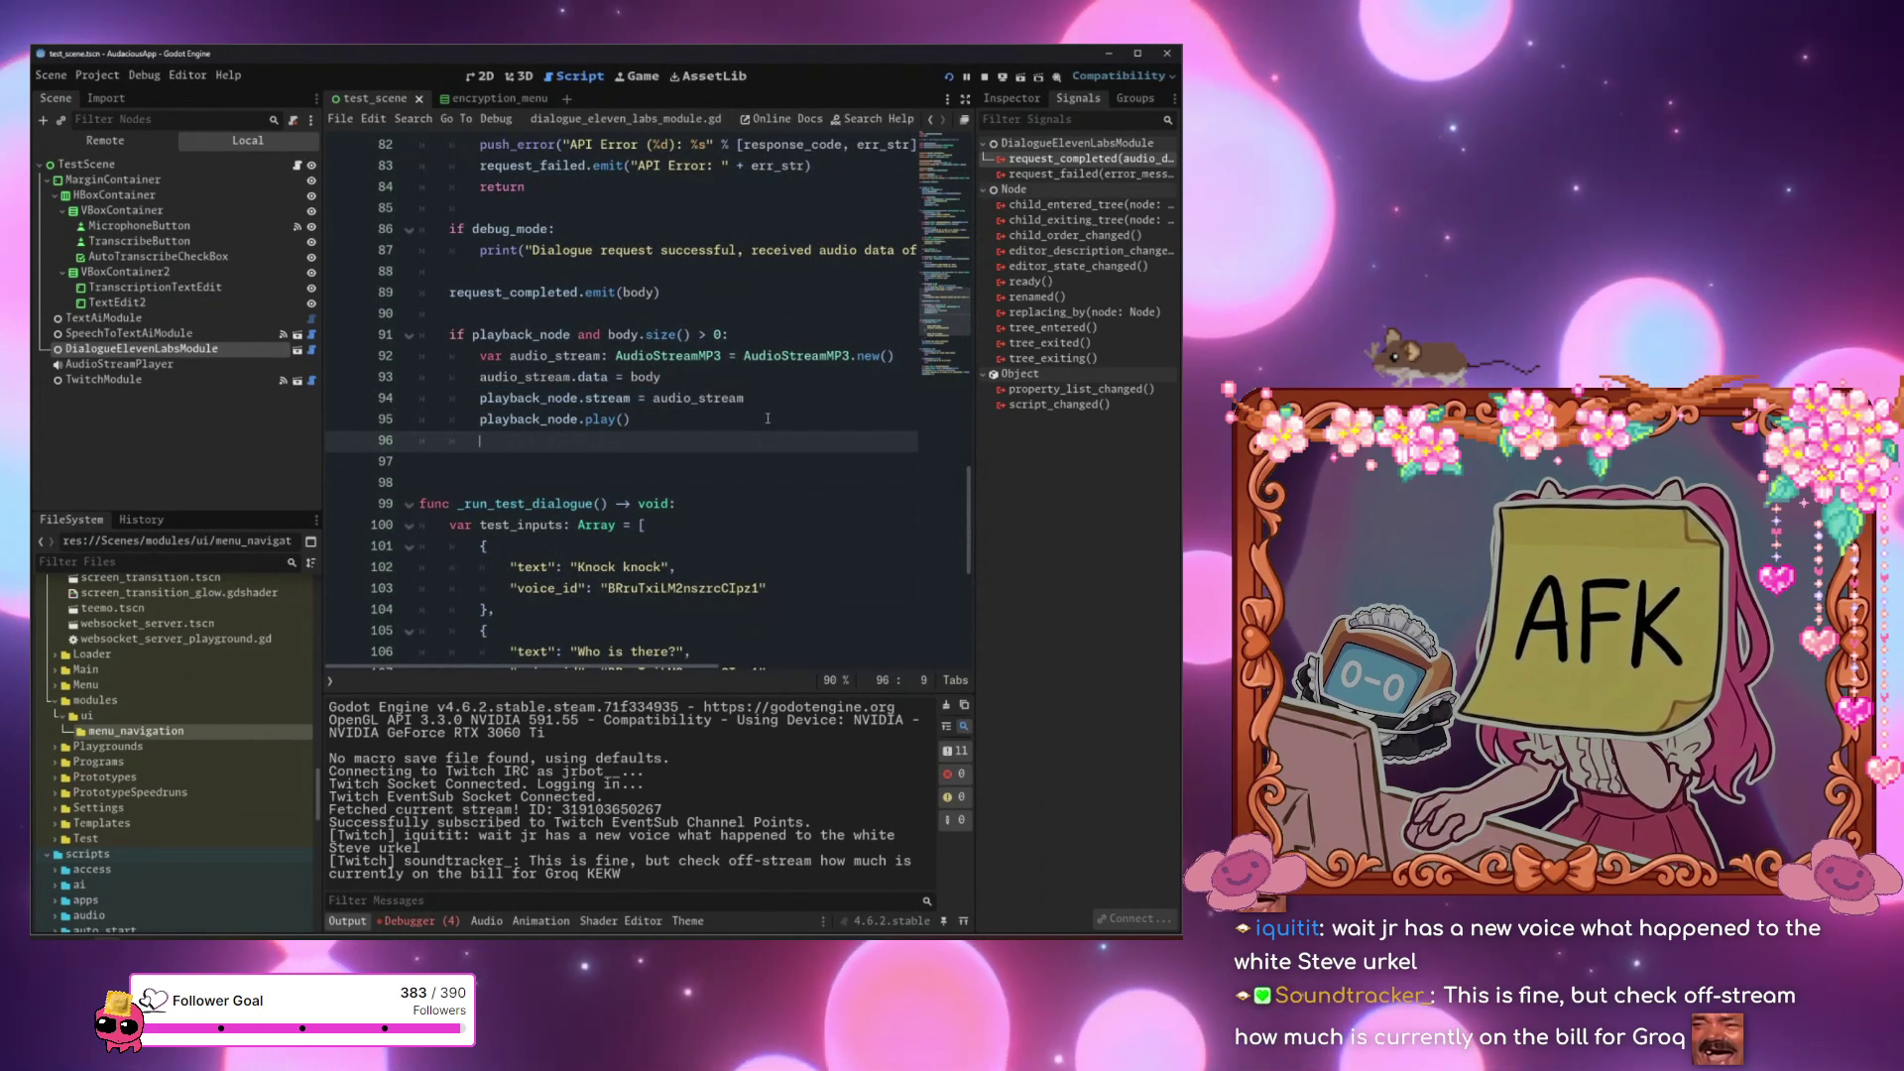
Step: Add emit_signal("dialogue_finished") on line 96, right after playback_node.play(), via autocomplete
{"action": "type", "text": "dialogue_finished."}
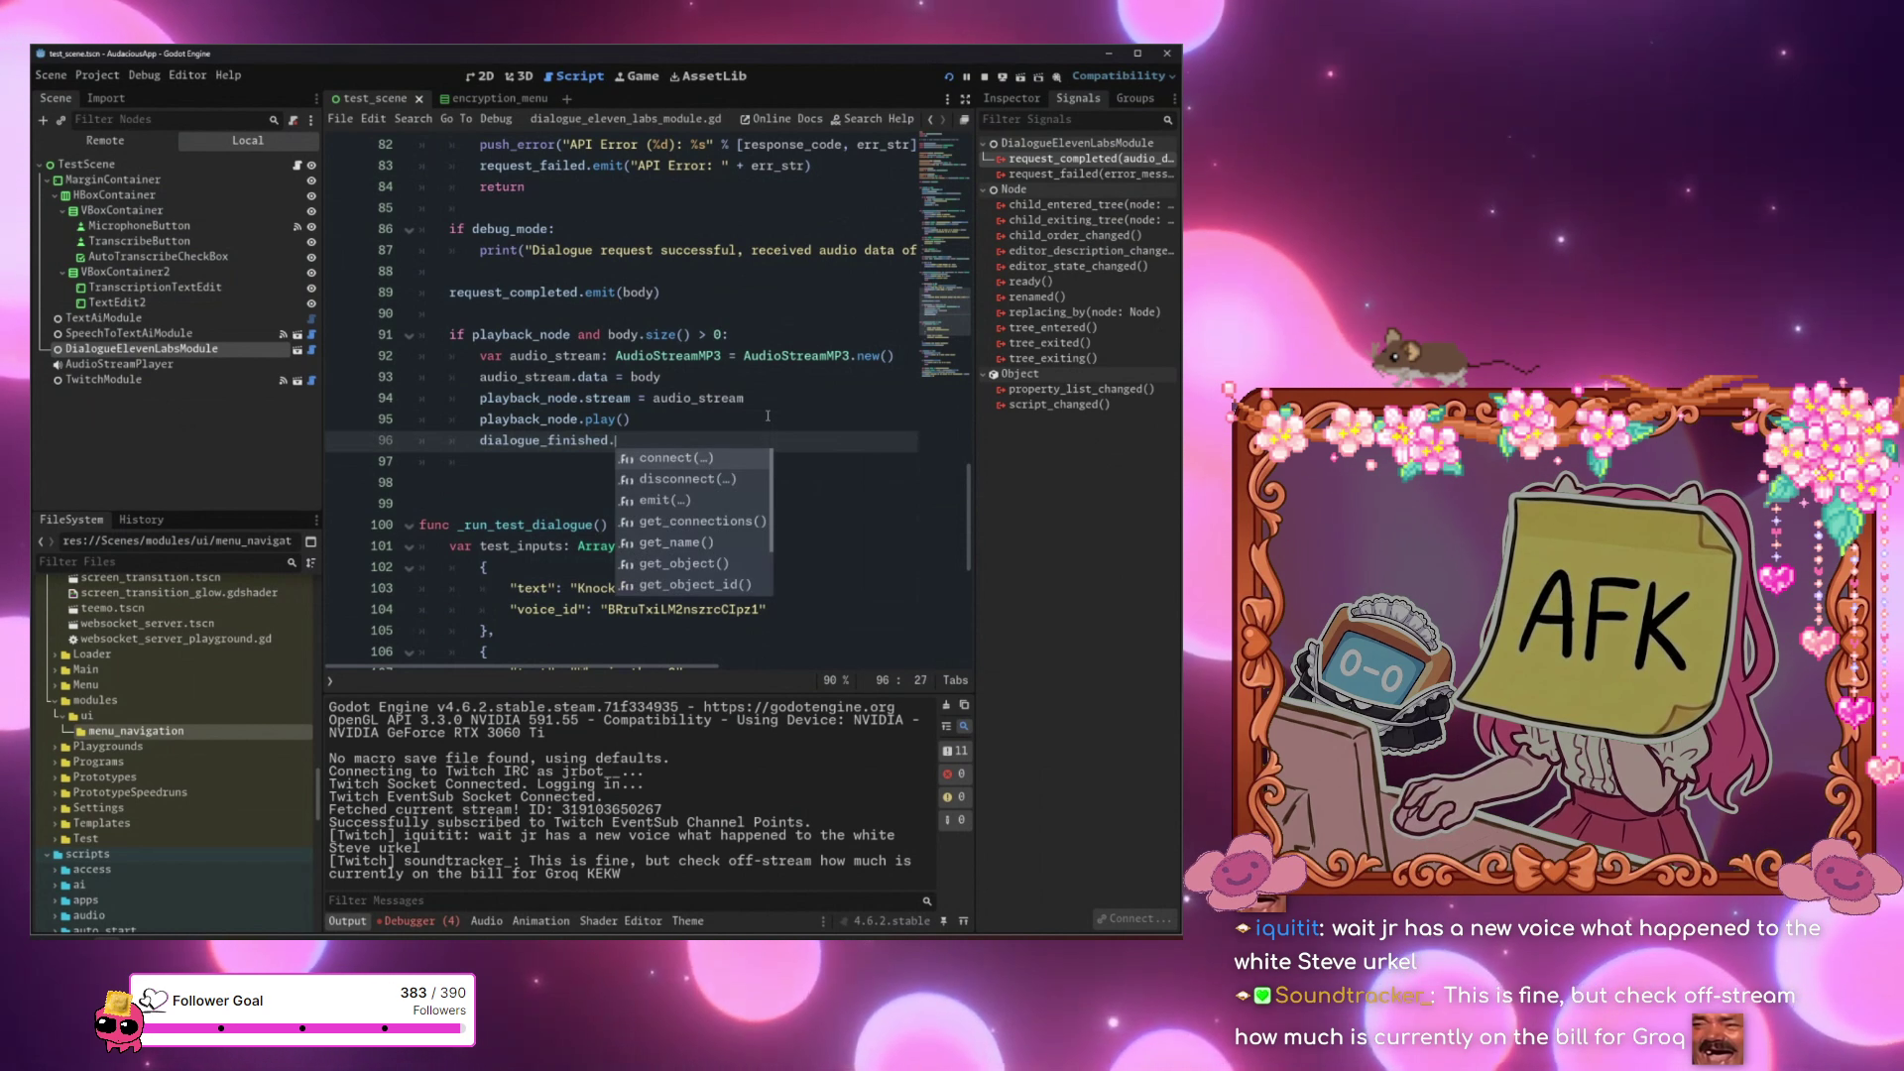
{"action": "type", "text": "emit"}
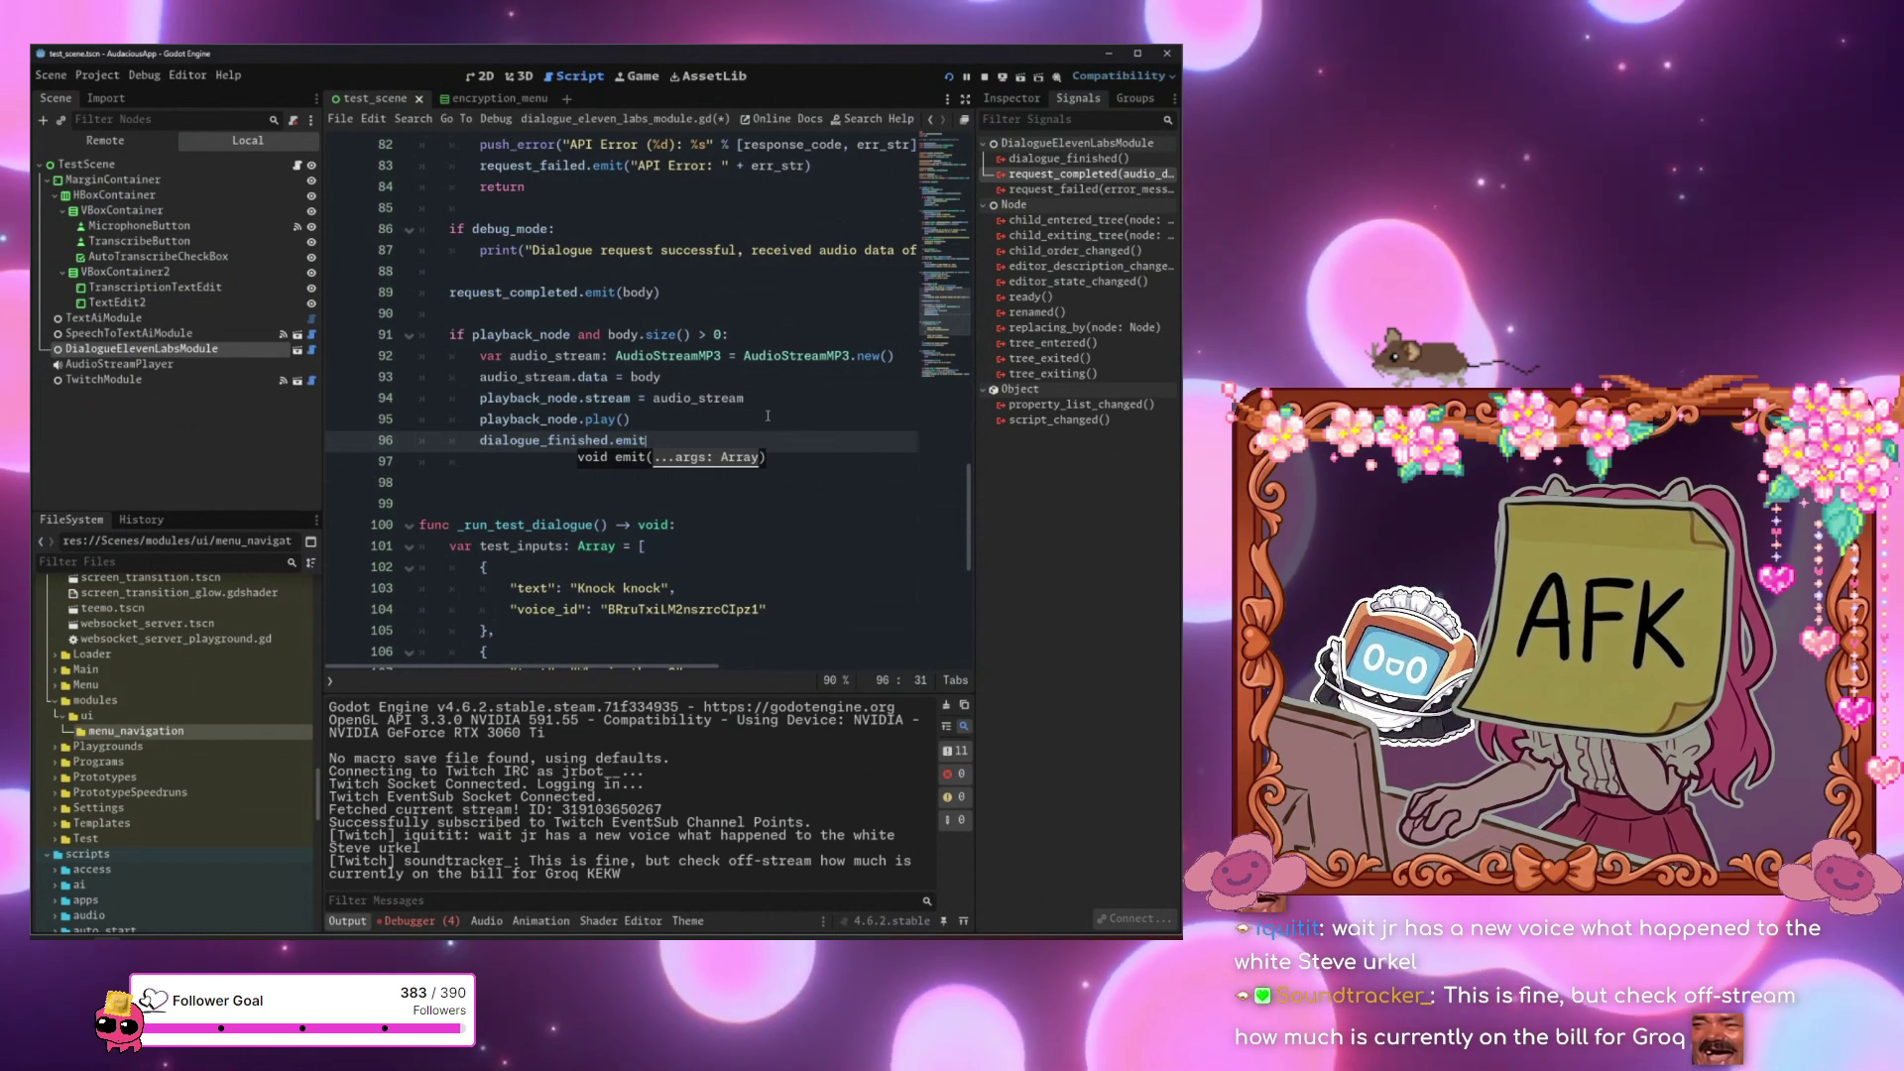
{"action": "key", "text": "BackSpace"}
{"action": "key", "text": "BackSpace"}
{"action": "key", "text": "BackSpace"}
{"action": "key", "text": "BackSpace"}
{"action": "key", "text": "BackSpace"}
{"action": "key", "text": "BackSpace"}
{"action": "type", "text": "emit_signal("}
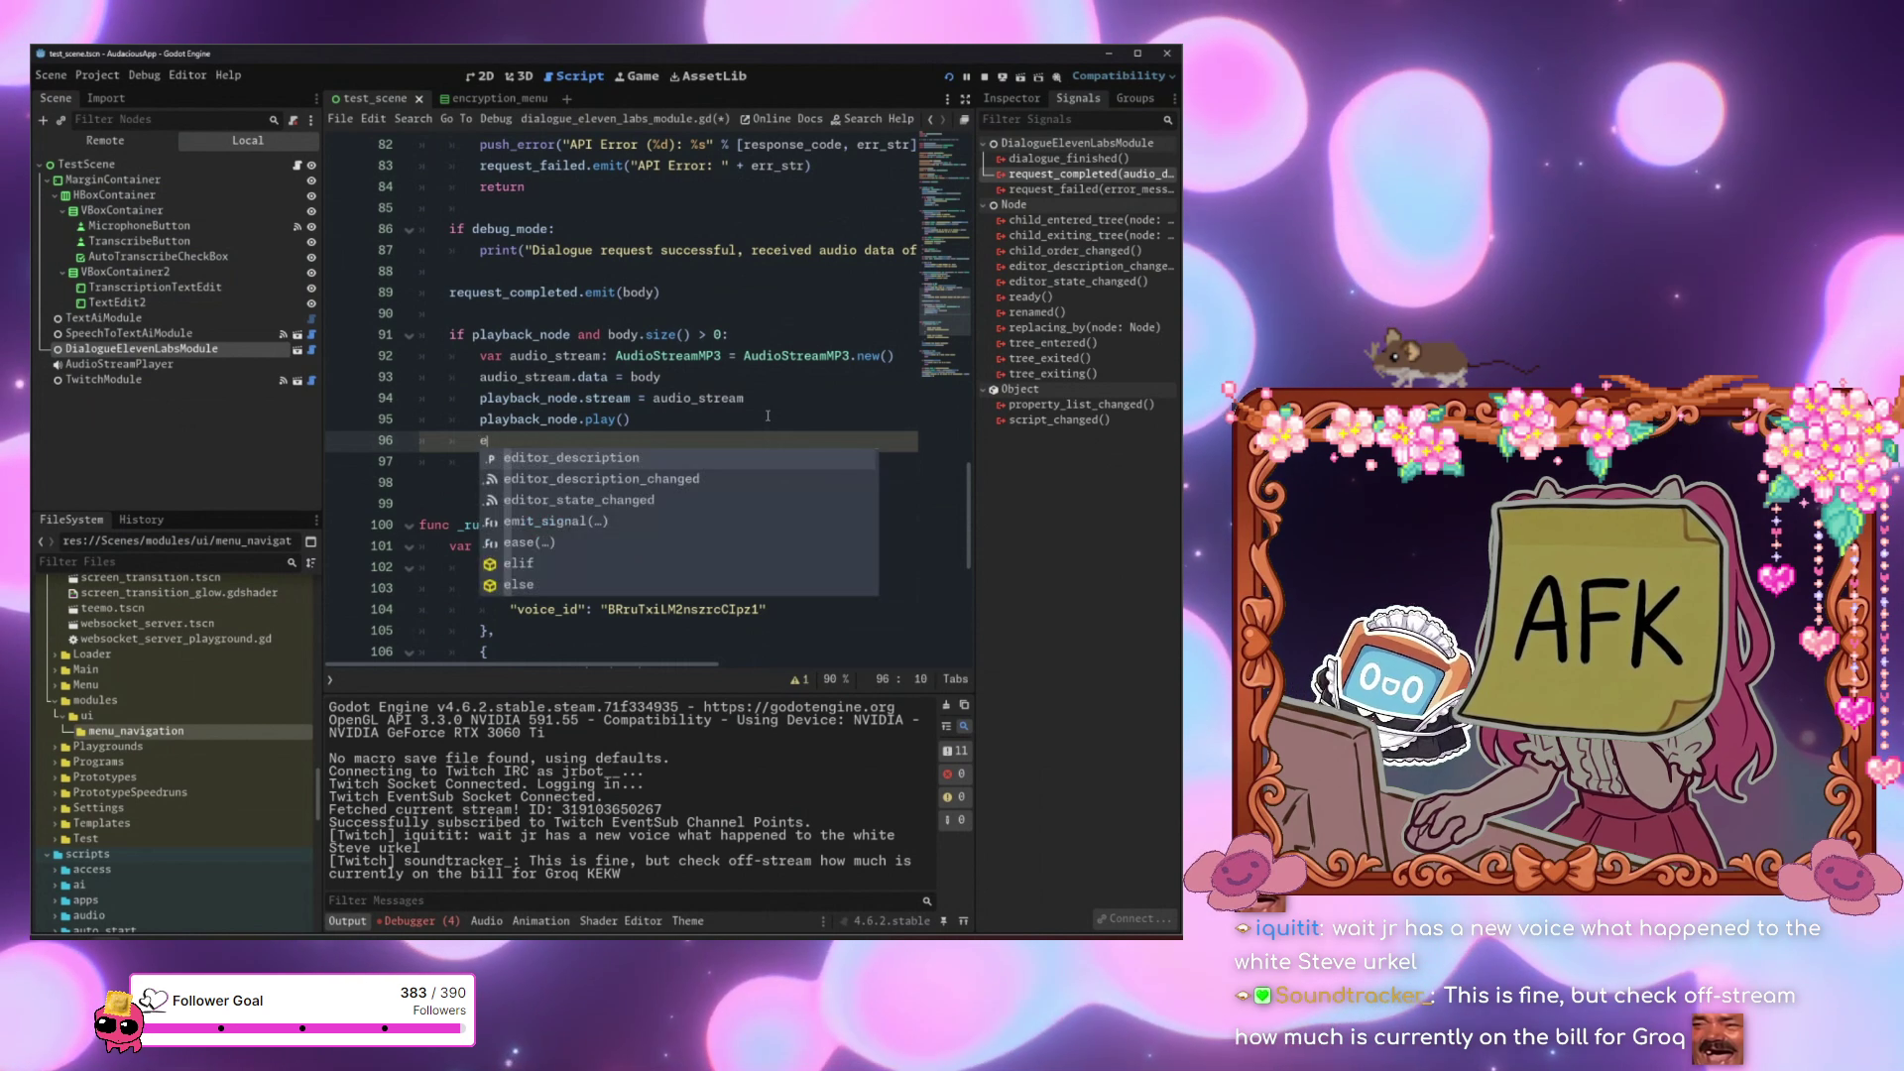
{"action": "type", "text": "\""}
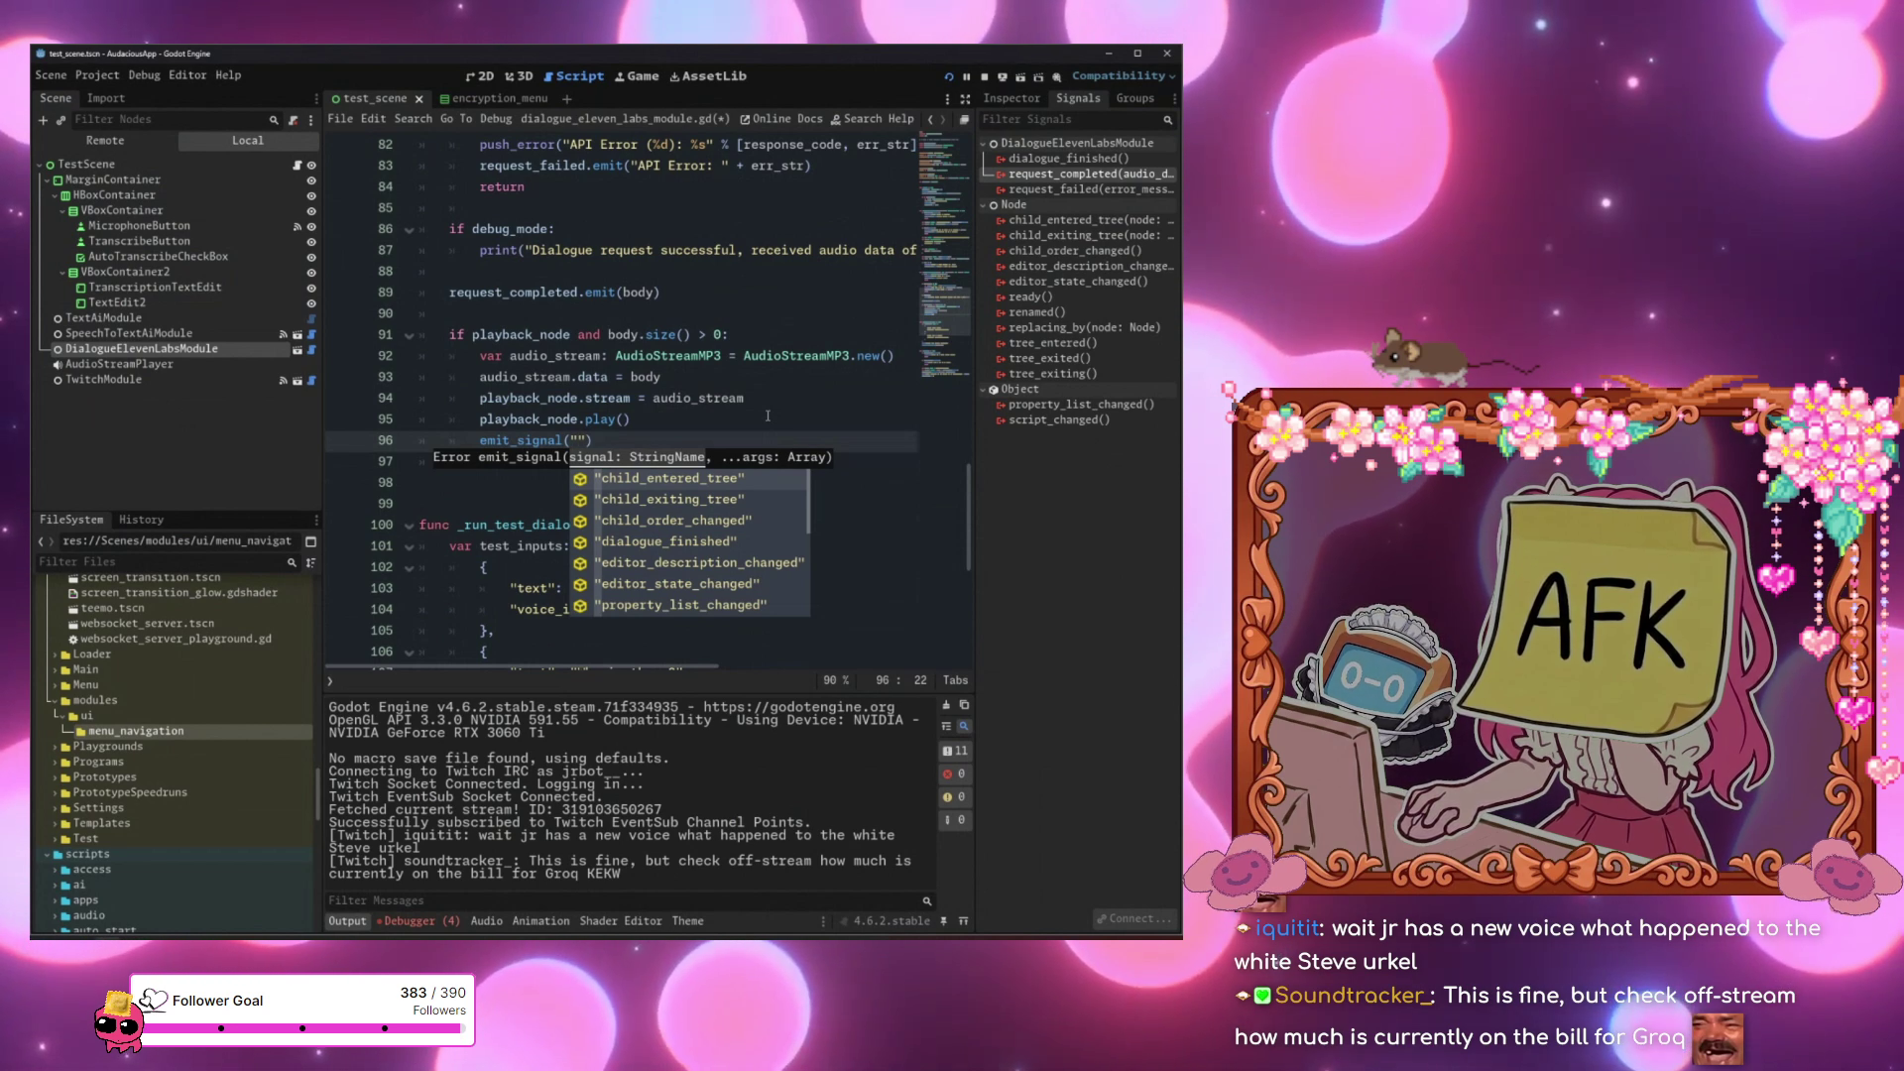
{"action": "key", "text": "Down"}
{"action": "key", "text": "Down"}
{"action": "key", "text": "Down"}
{"action": "key", "text": "Return"}
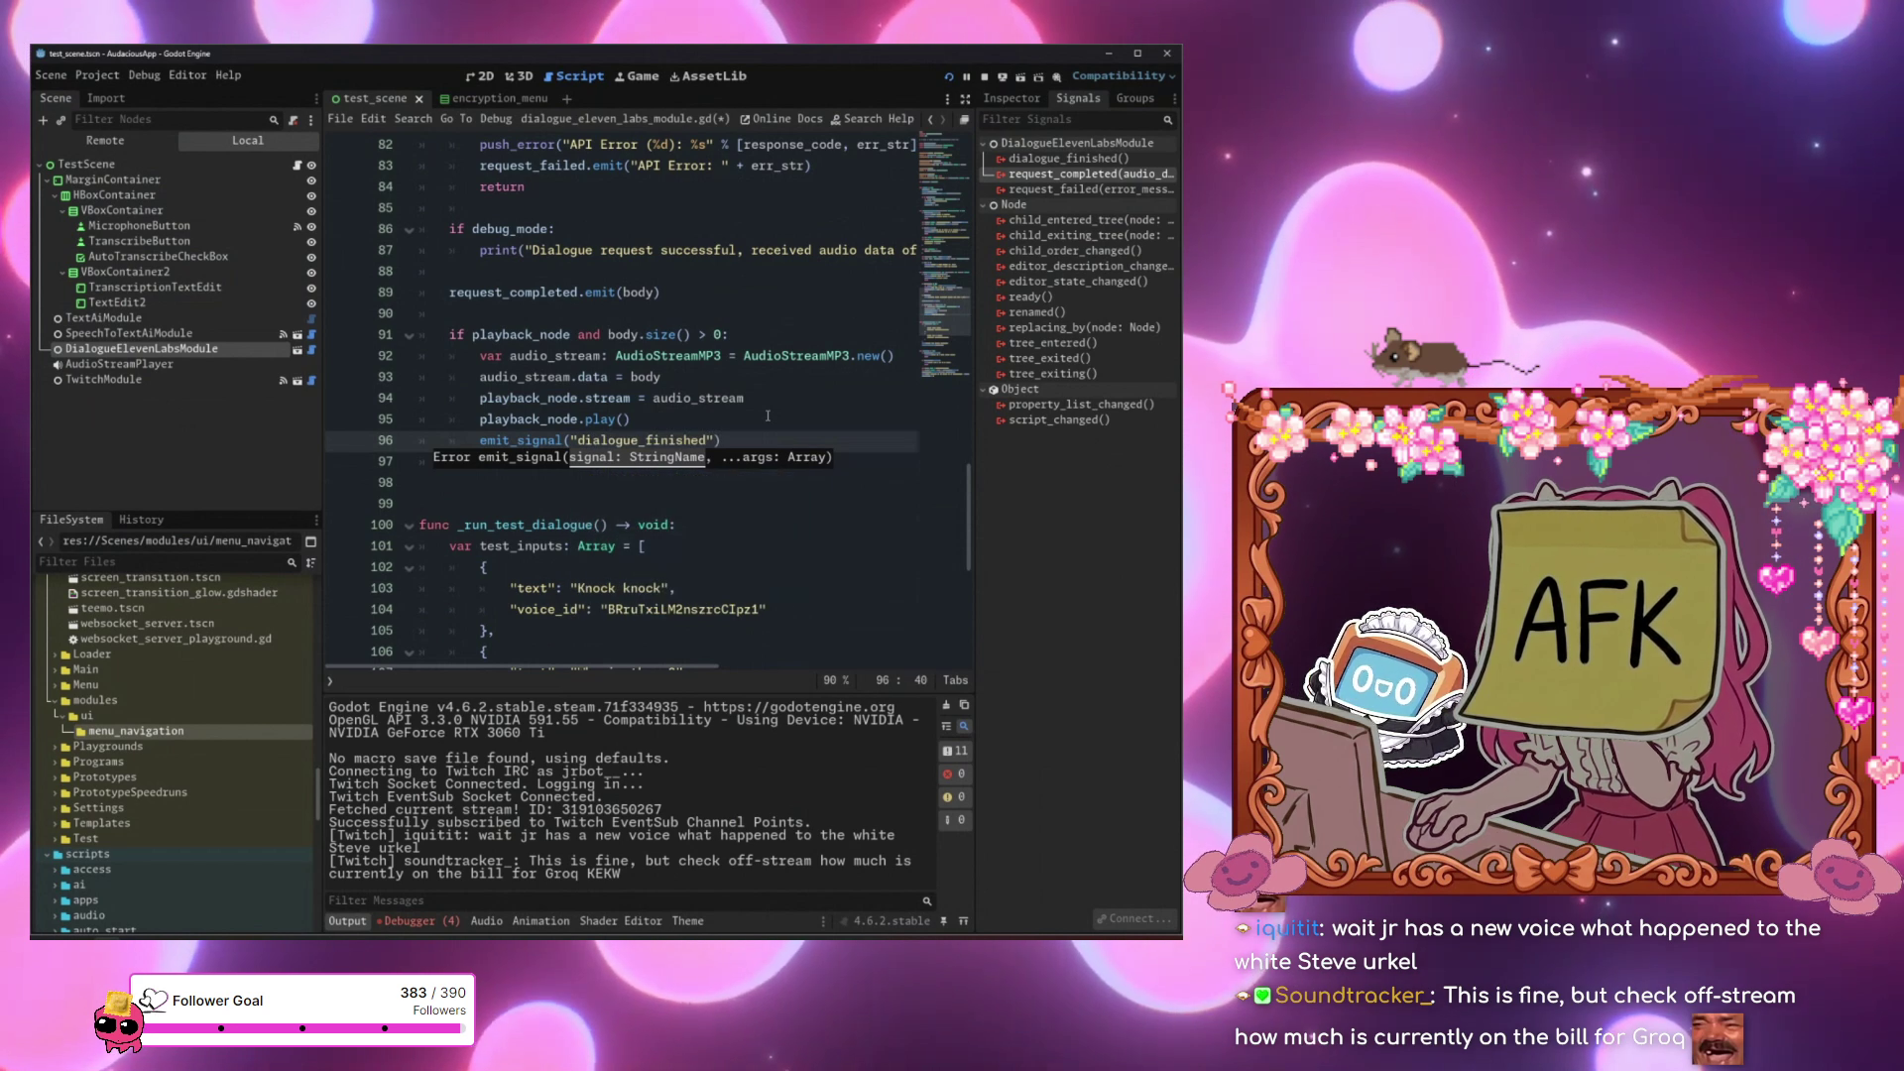
{"action": "left_click", "coordinate": [767, 416]}
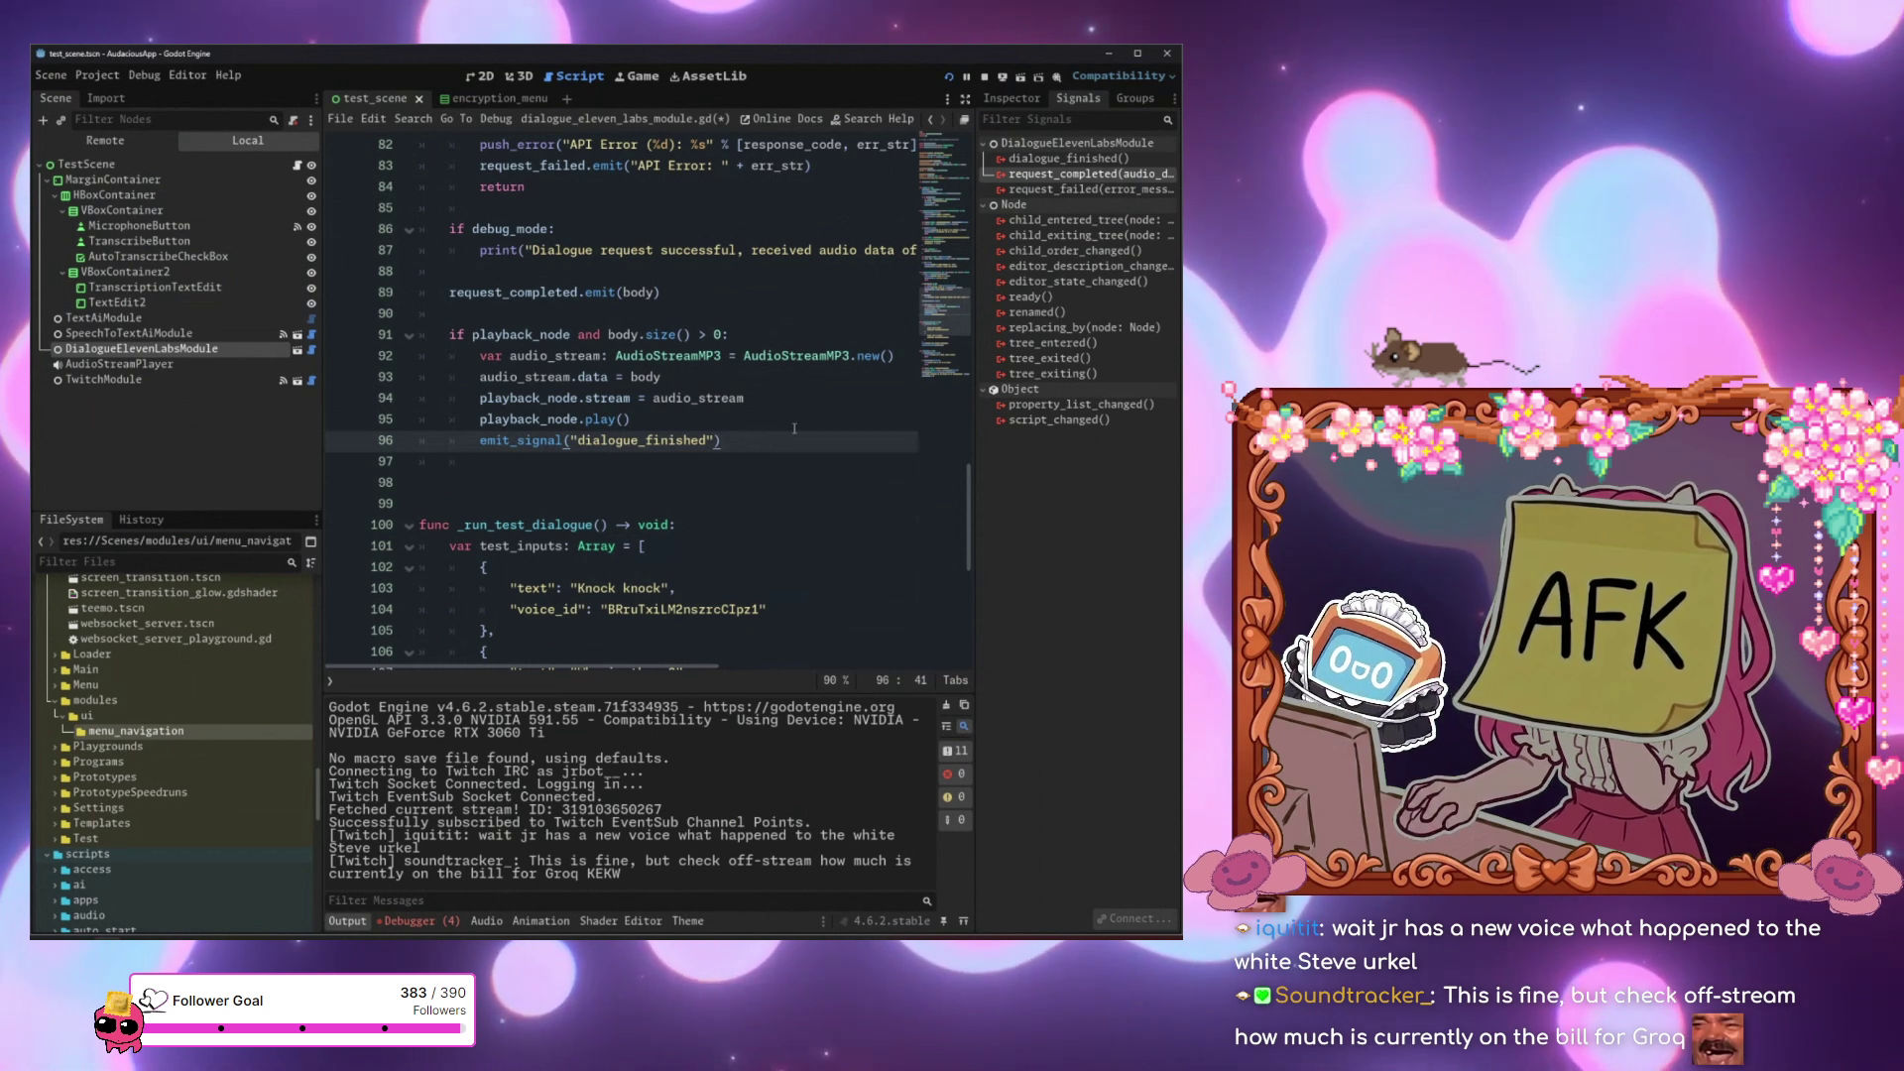
{"action": "left_click_drag", "start_coordinate": [950, 323], "coordinate": [962, 169]}
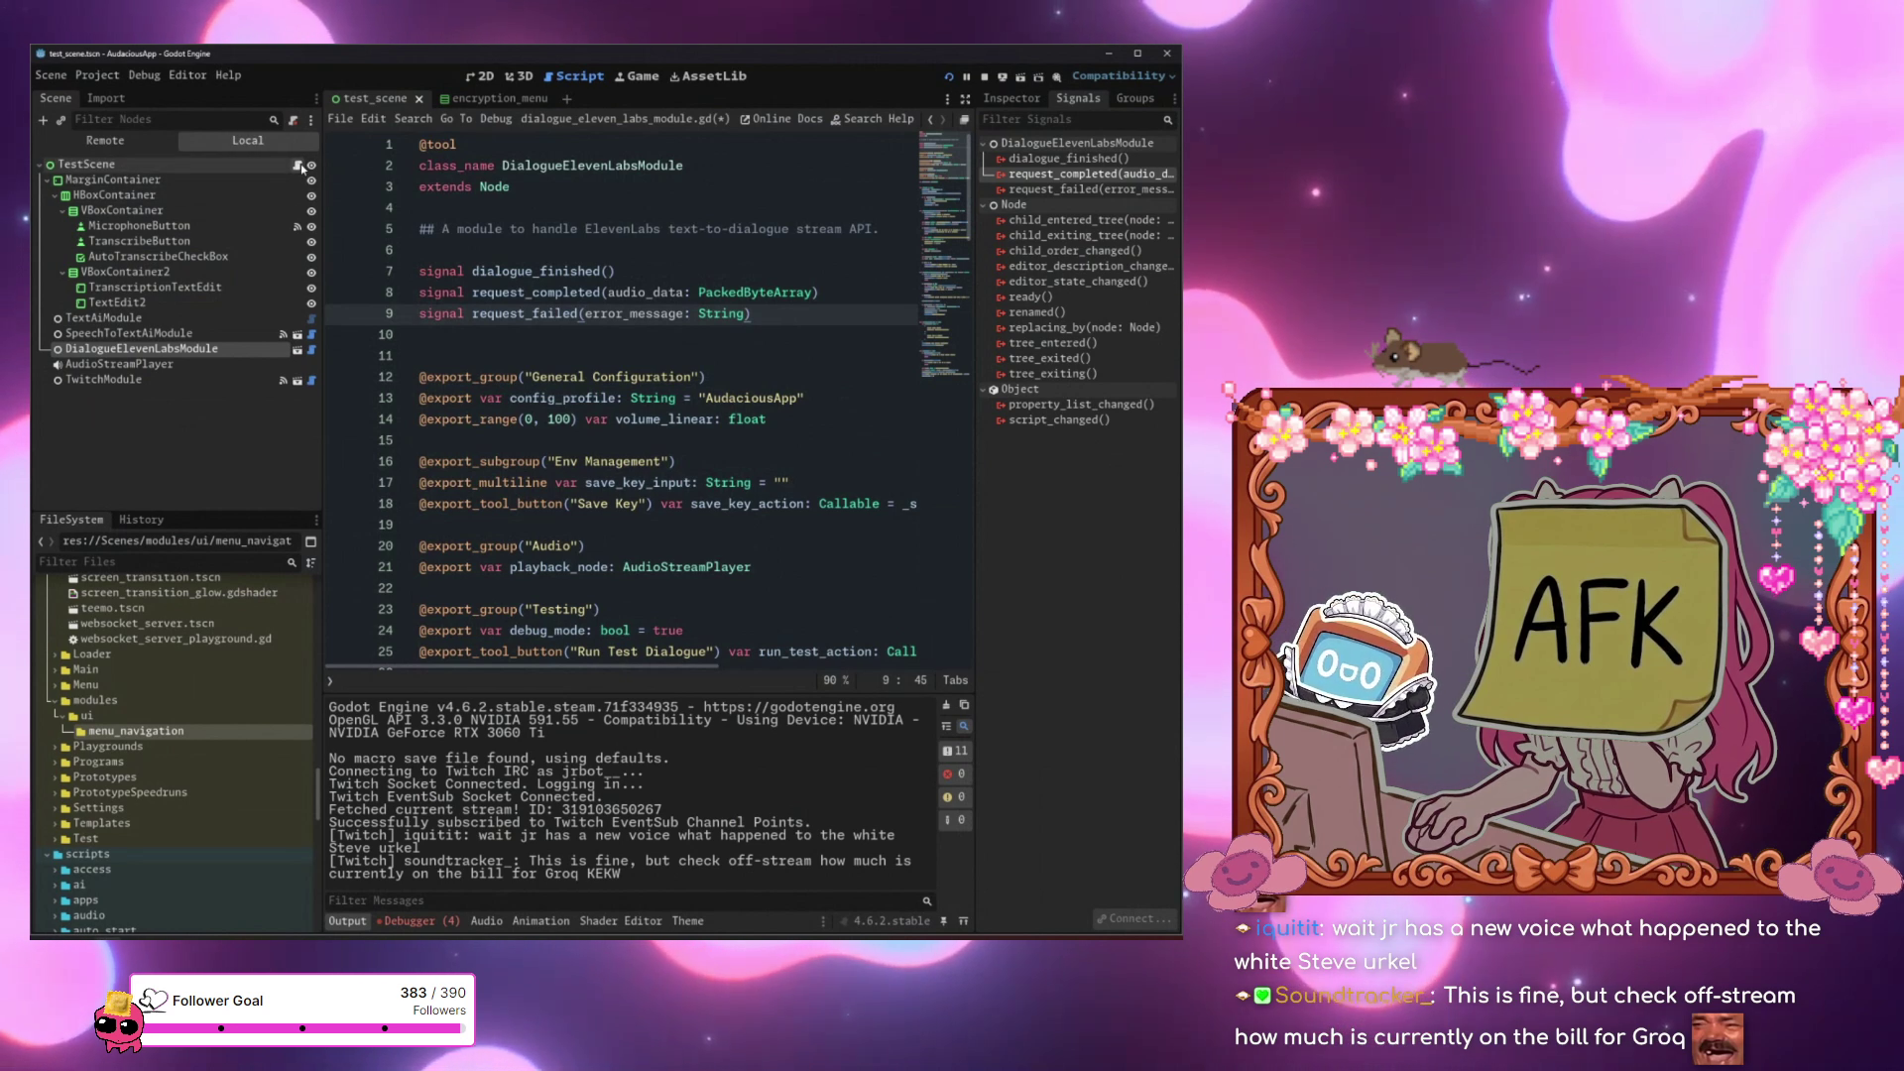
Step: Connect the ElevenLabs module's dialogue_finished signal to a handler in the test scene
{"action": "left_click", "coordinate": [296, 164]}
{"action": "double_click", "coordinate": [1081, 158]}
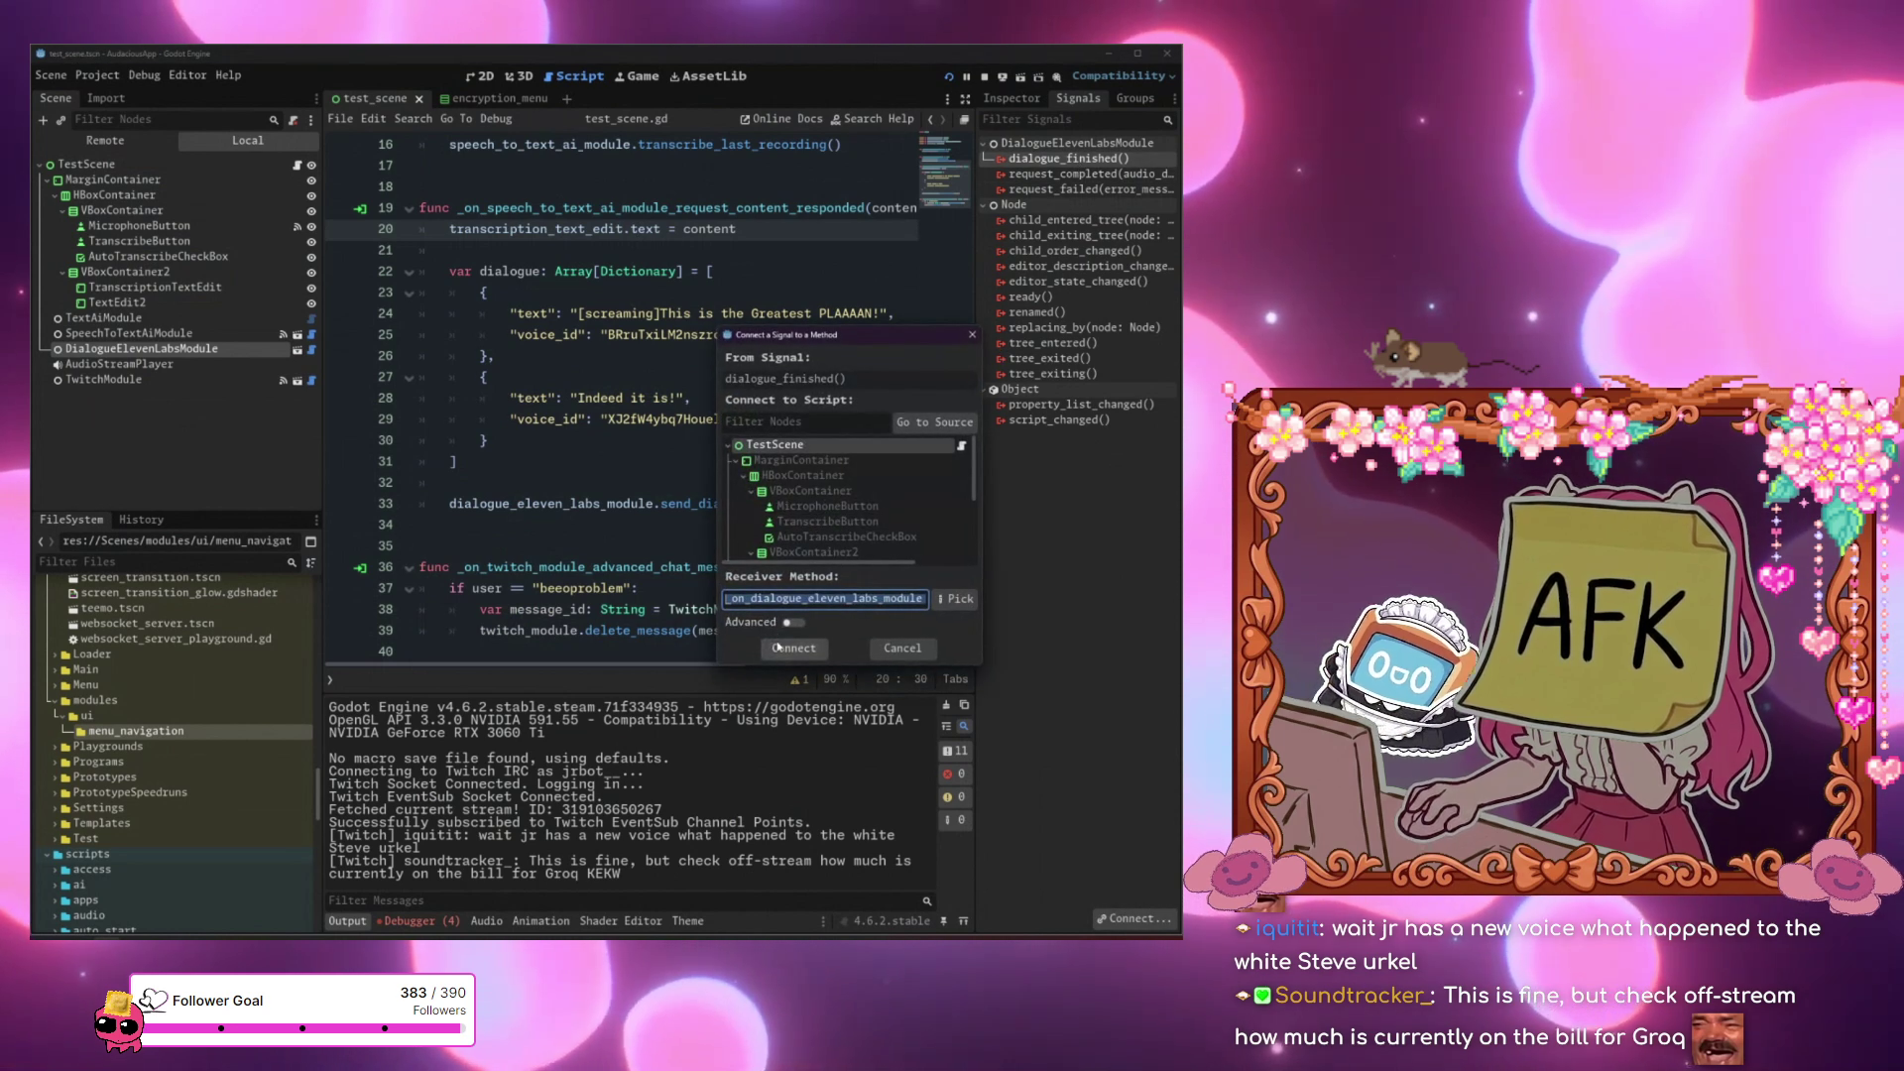
{"action": "left_click", "coordinate": [794, 649]}
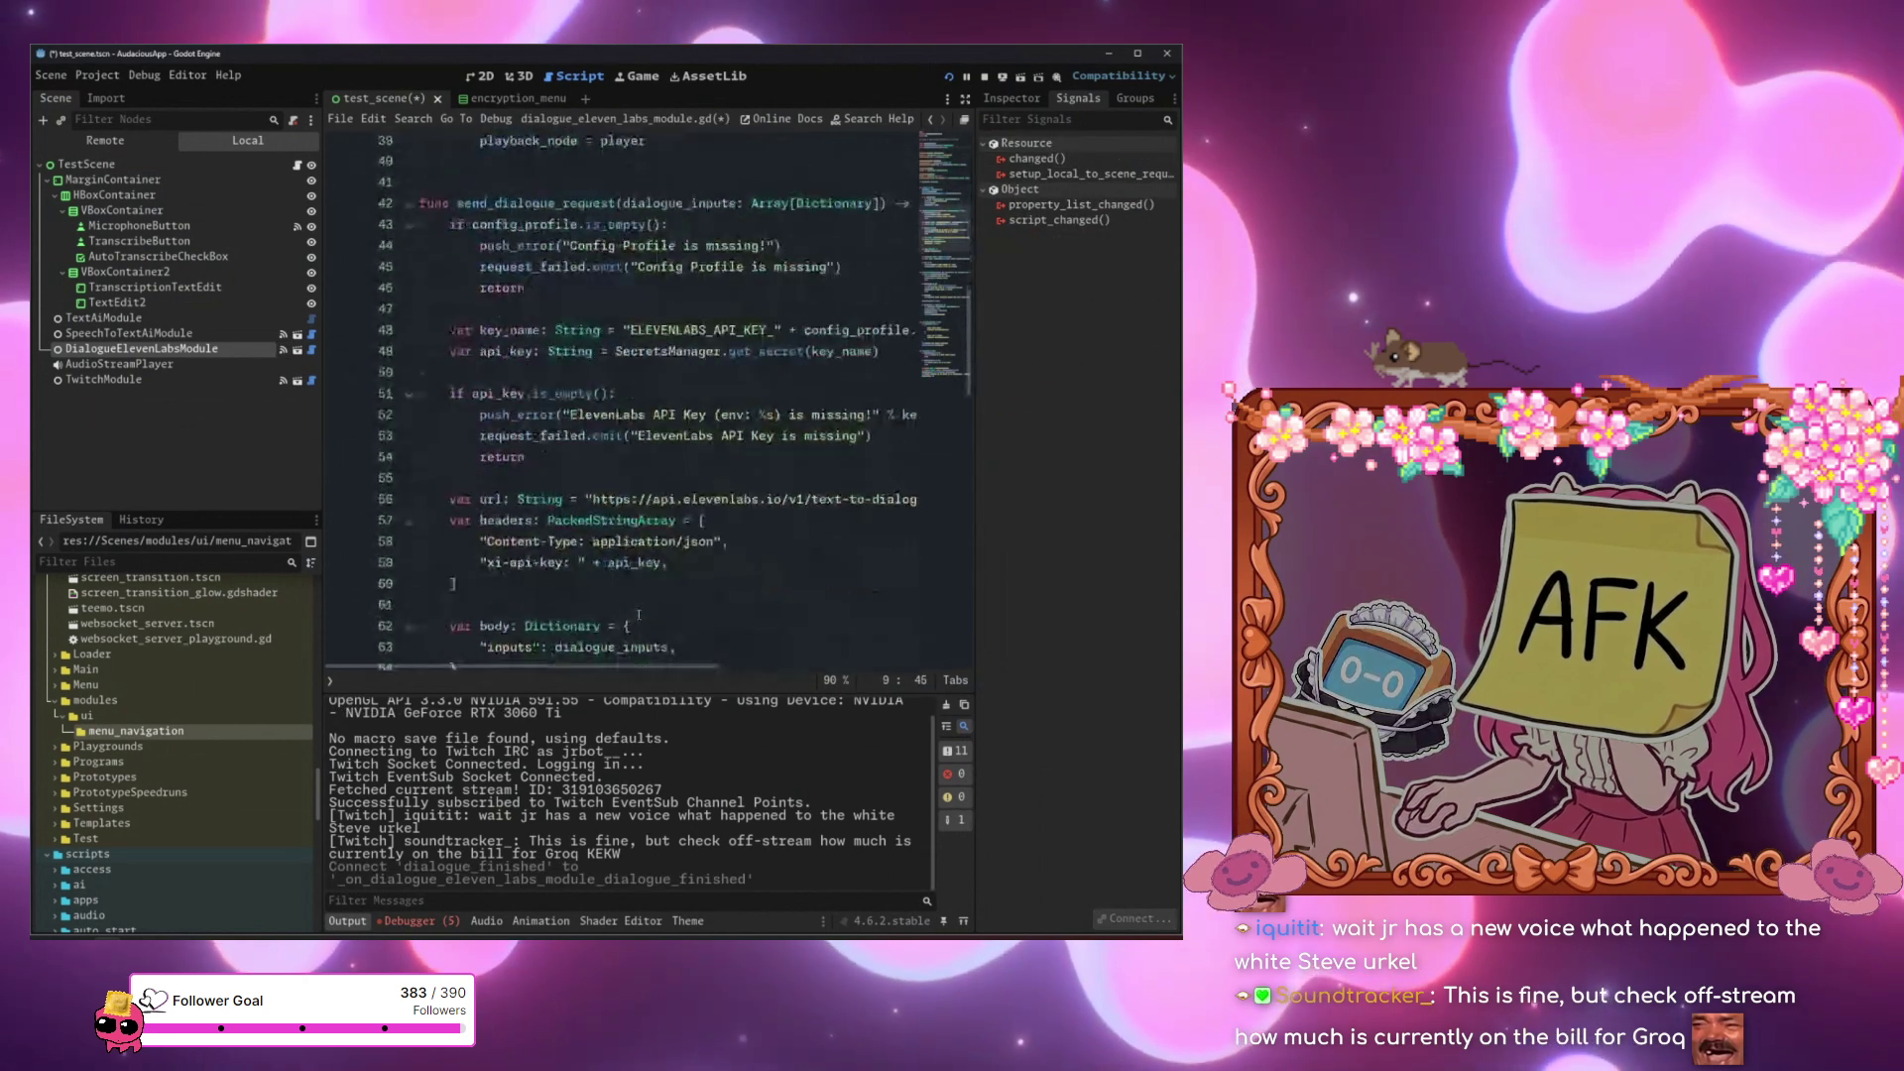
{"action": "scroll", "coordinate": [862, 522], "scroll_direction": "down", "scroll_amount": 5}
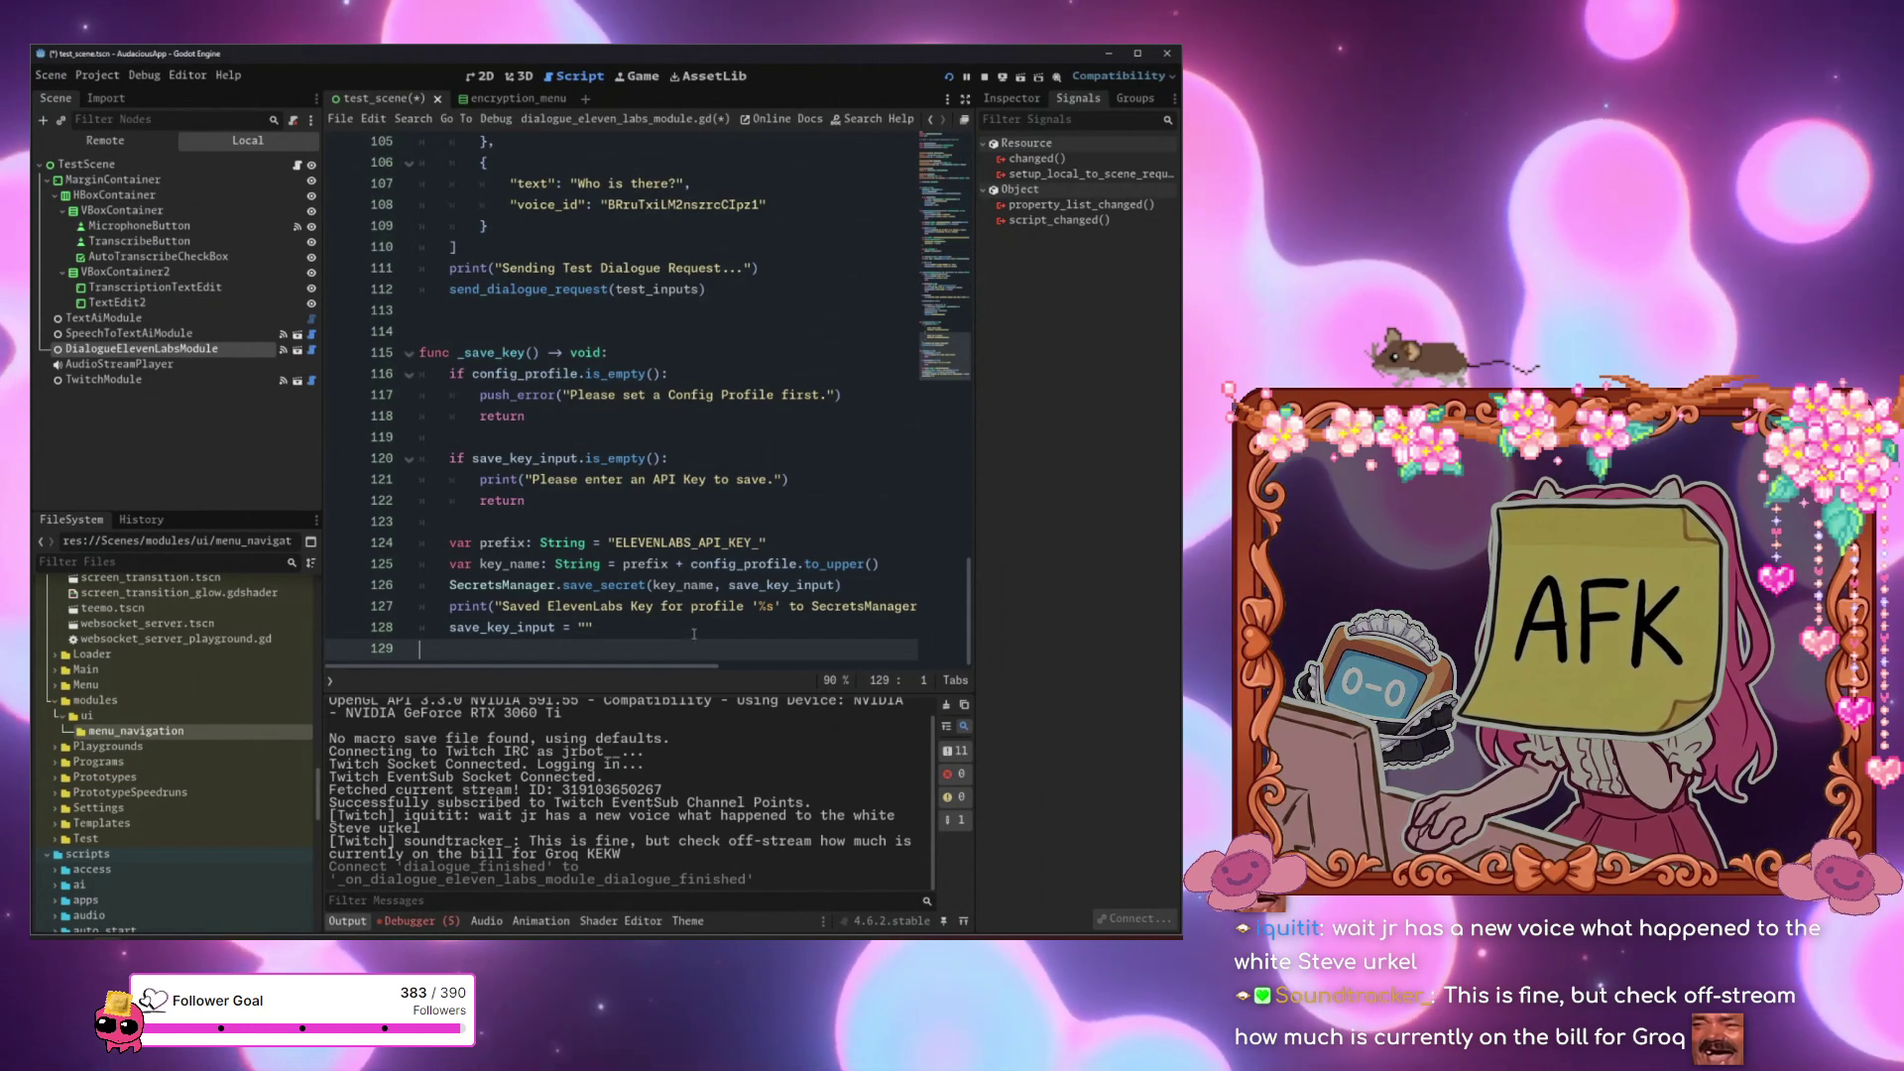
{"action": "scroll", "coordinate": [656, 618], "scroll_direction": "up", "scroll_amount": 3}
{"action": "scroll", "coordinate": [656, 619], "scroll_direction": "down", "scroll_amount": 3}
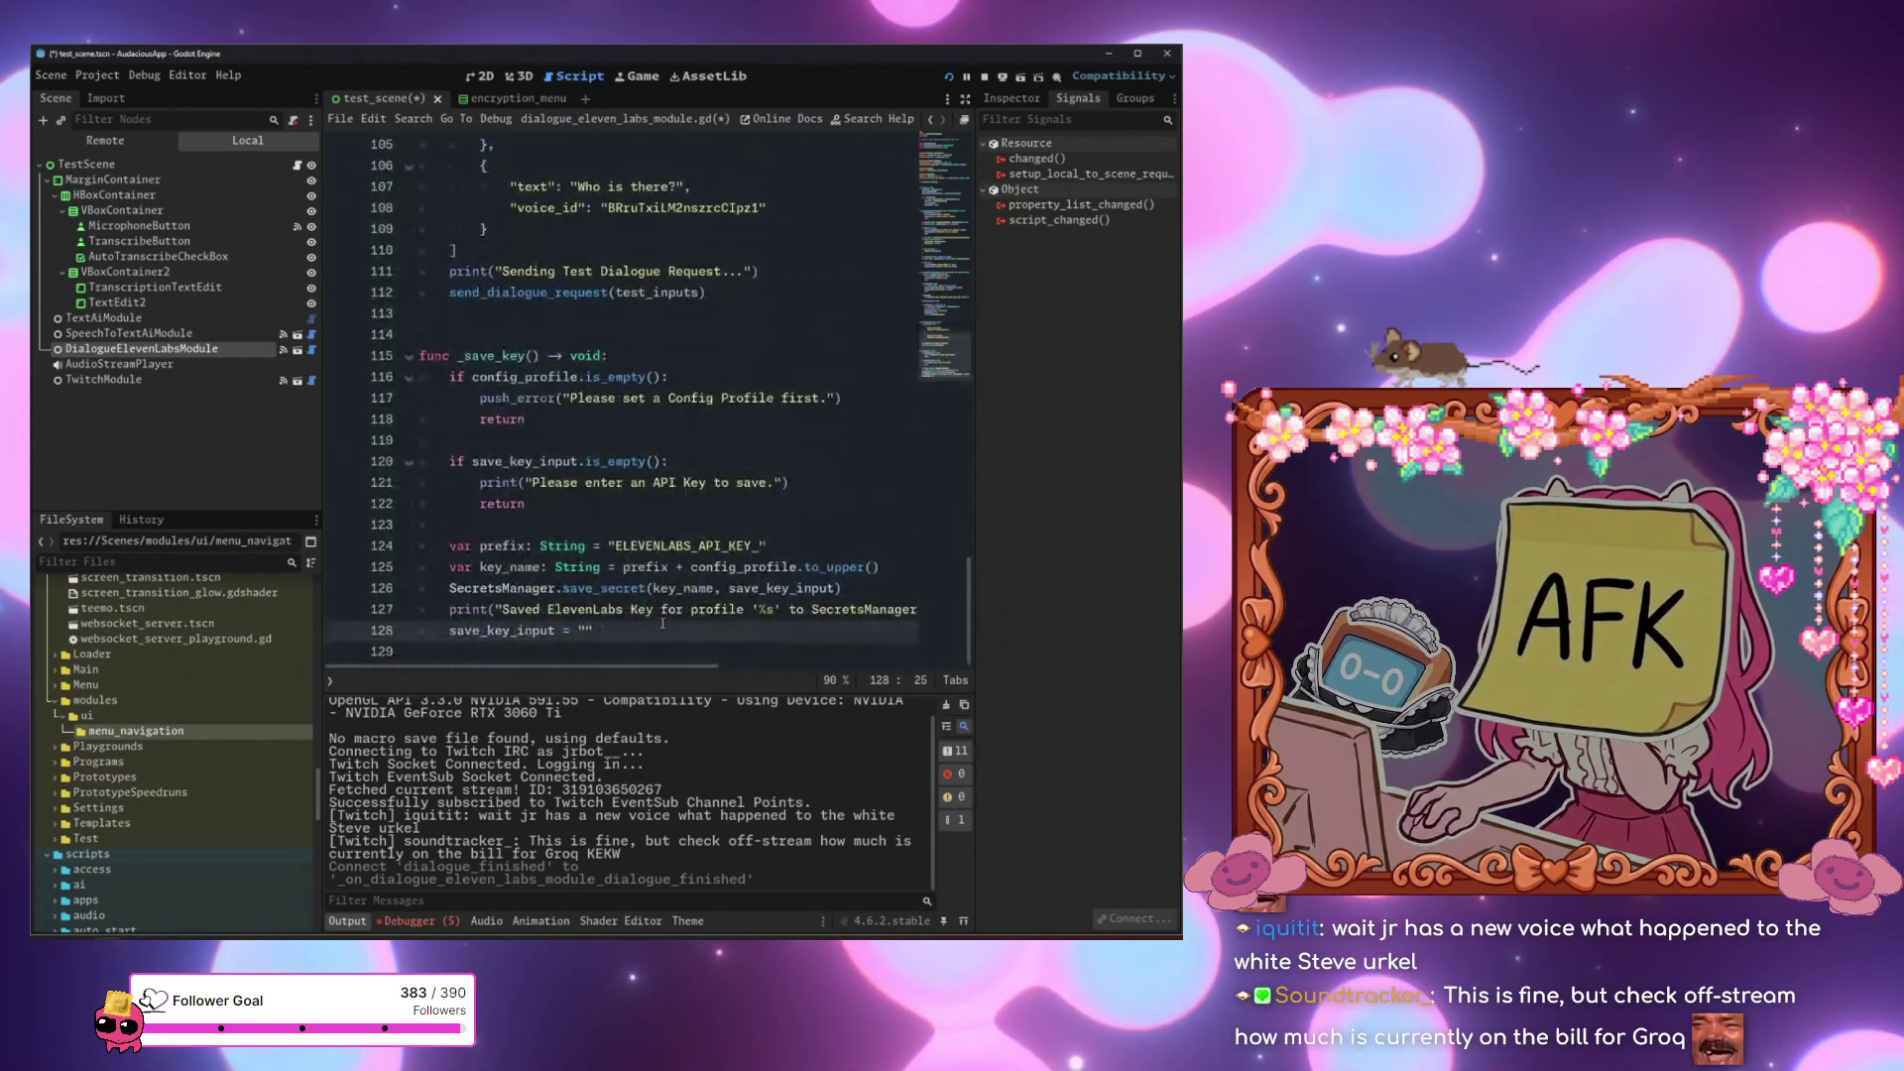
{"action": "scroll", "coordinate": [662, 658], "scroll_direction": "right", "scroll_amount": 4}
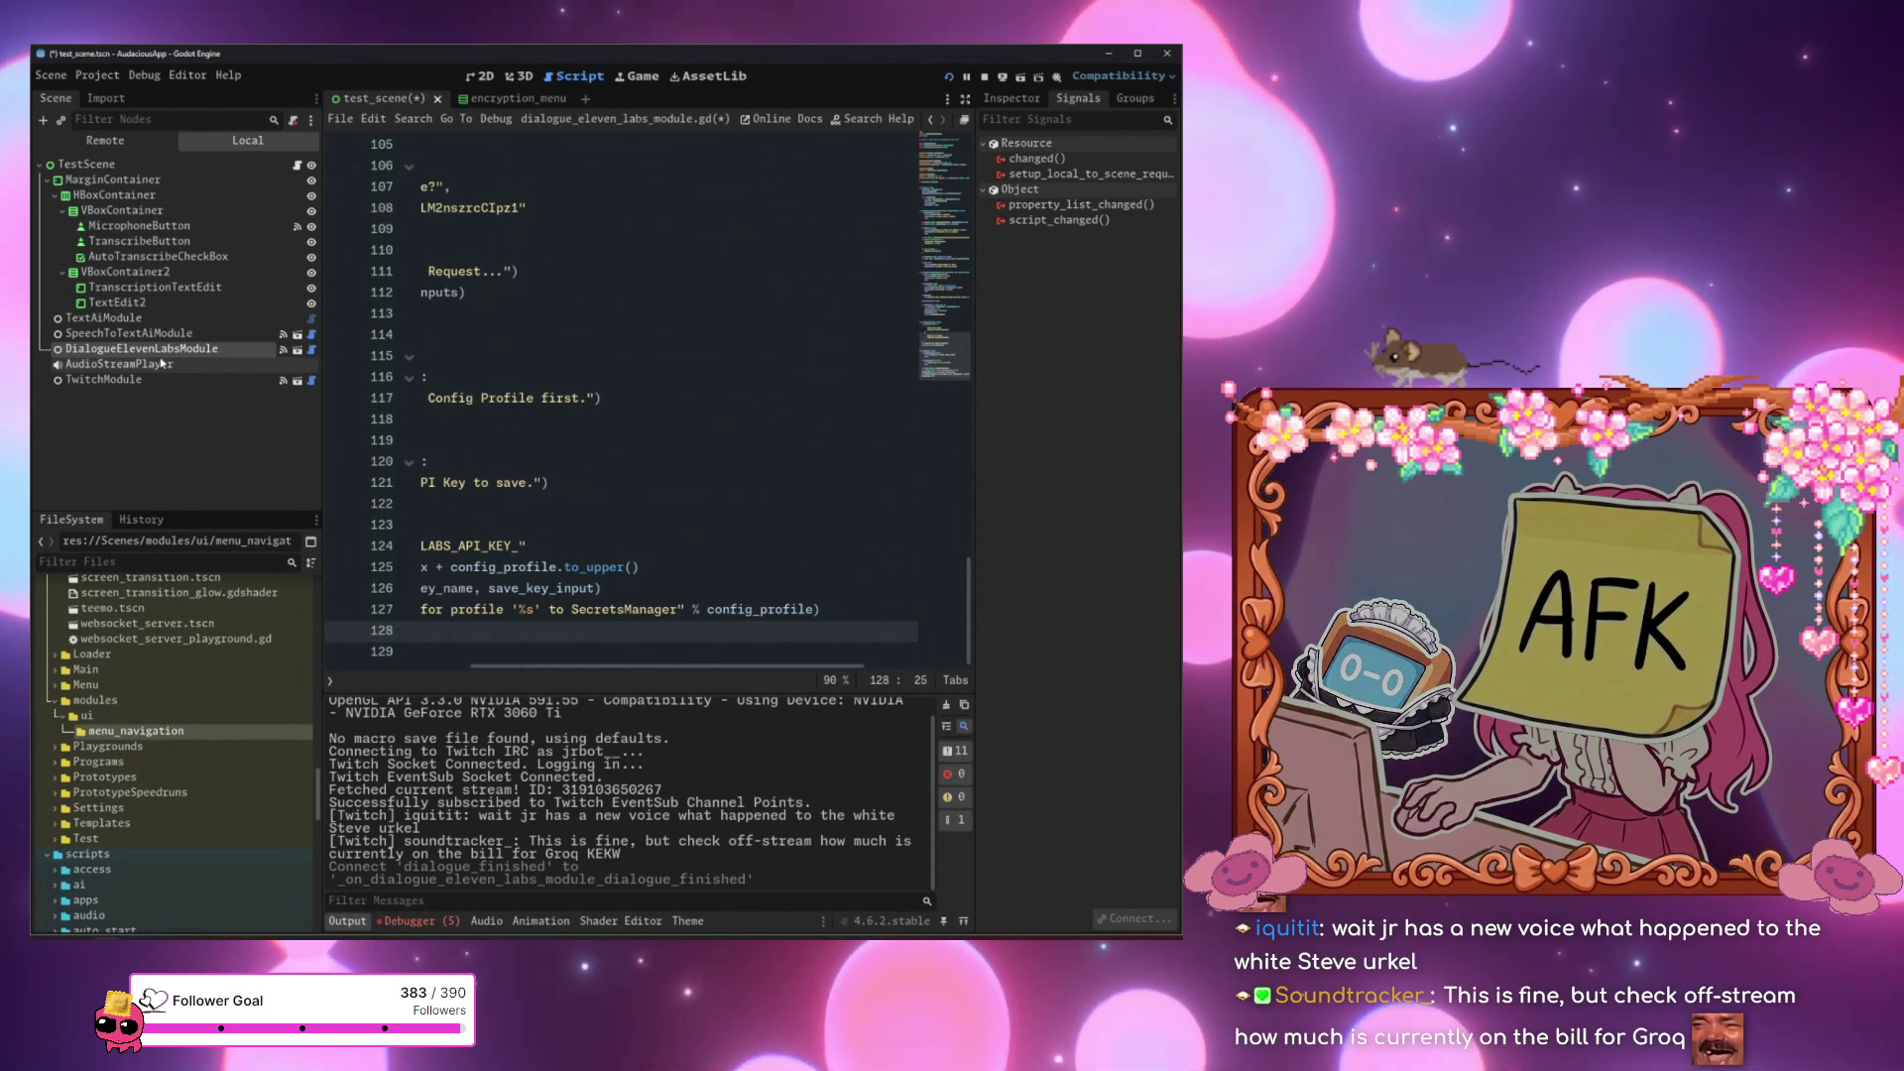
Step: Declare var tts_queue: Dictionary[String, String] = {} below the exported module references
{"action": "left_click", "coordinate": [297, 164]}
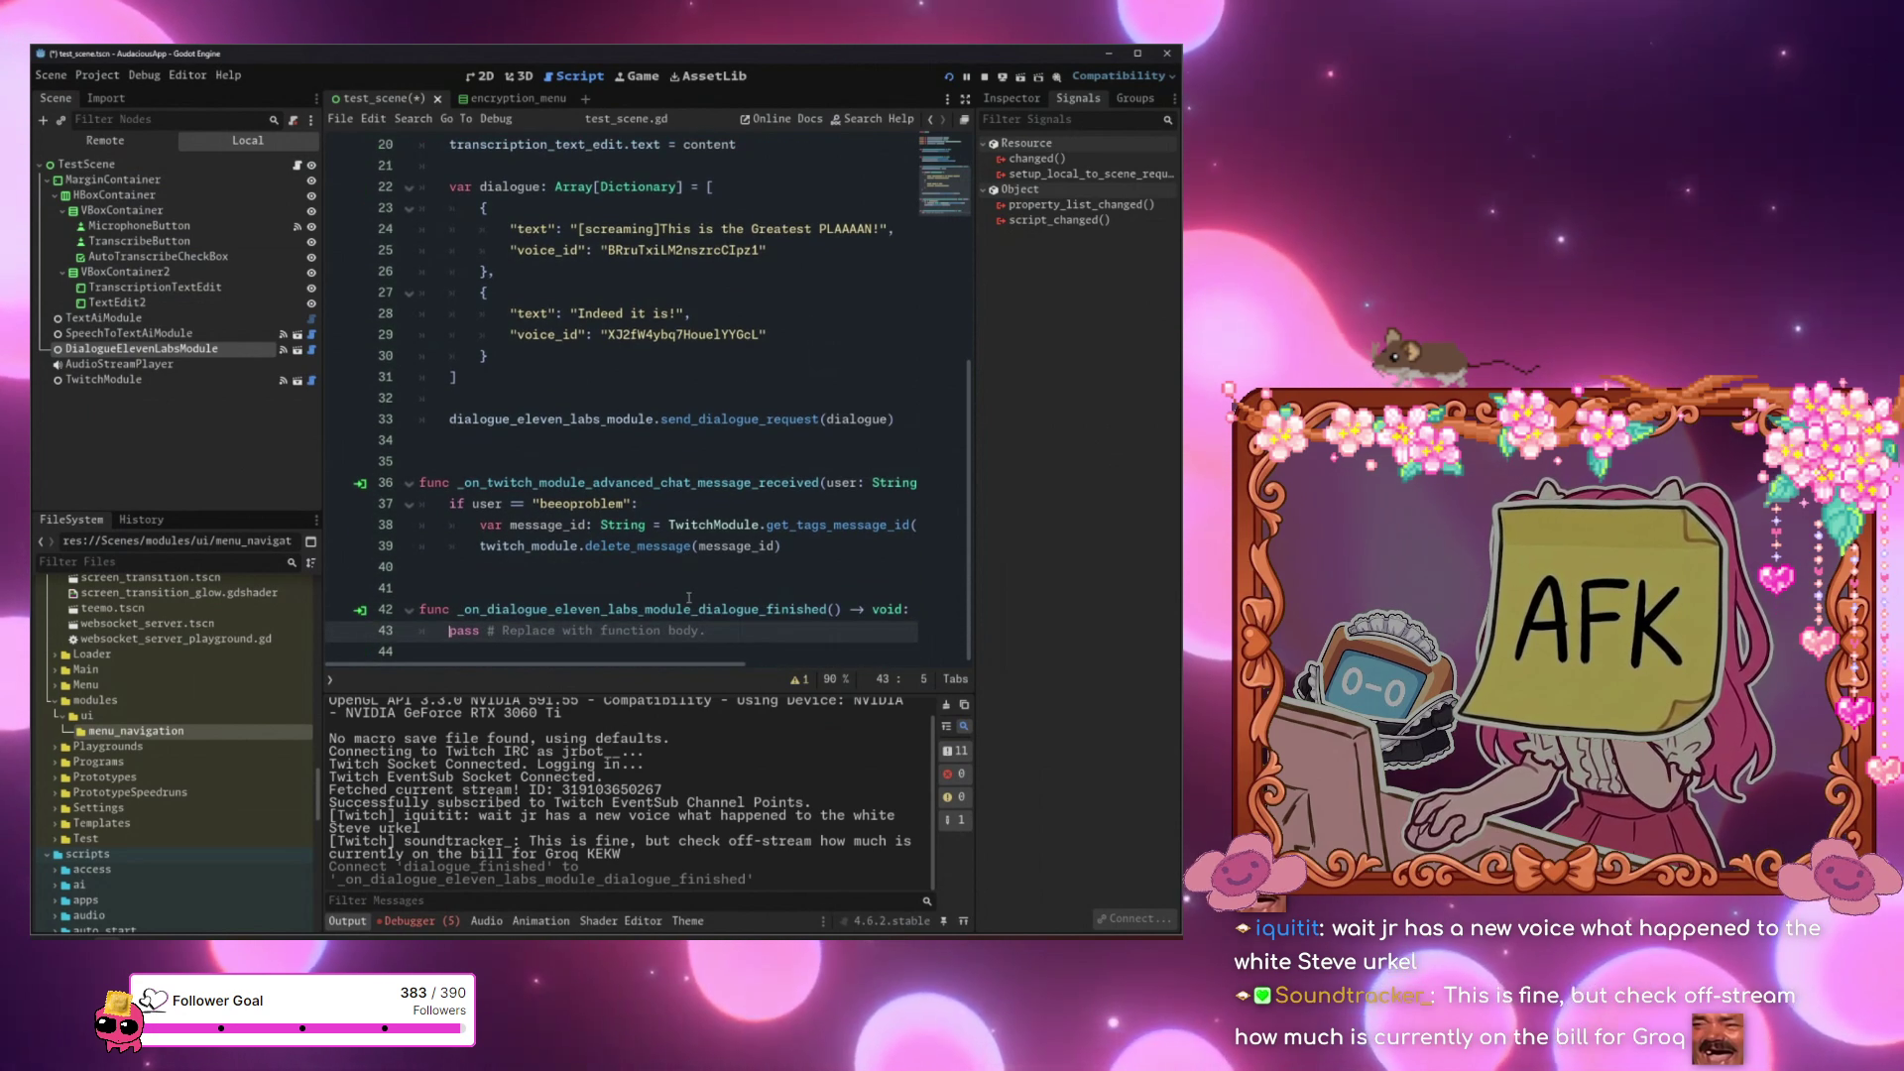
{"action": "scroll", "coordinate": [728, 627], "scroll_direction": "up", "scroll_amount": 6}
{"action": "left_click", "coordinate": [521, 301]}
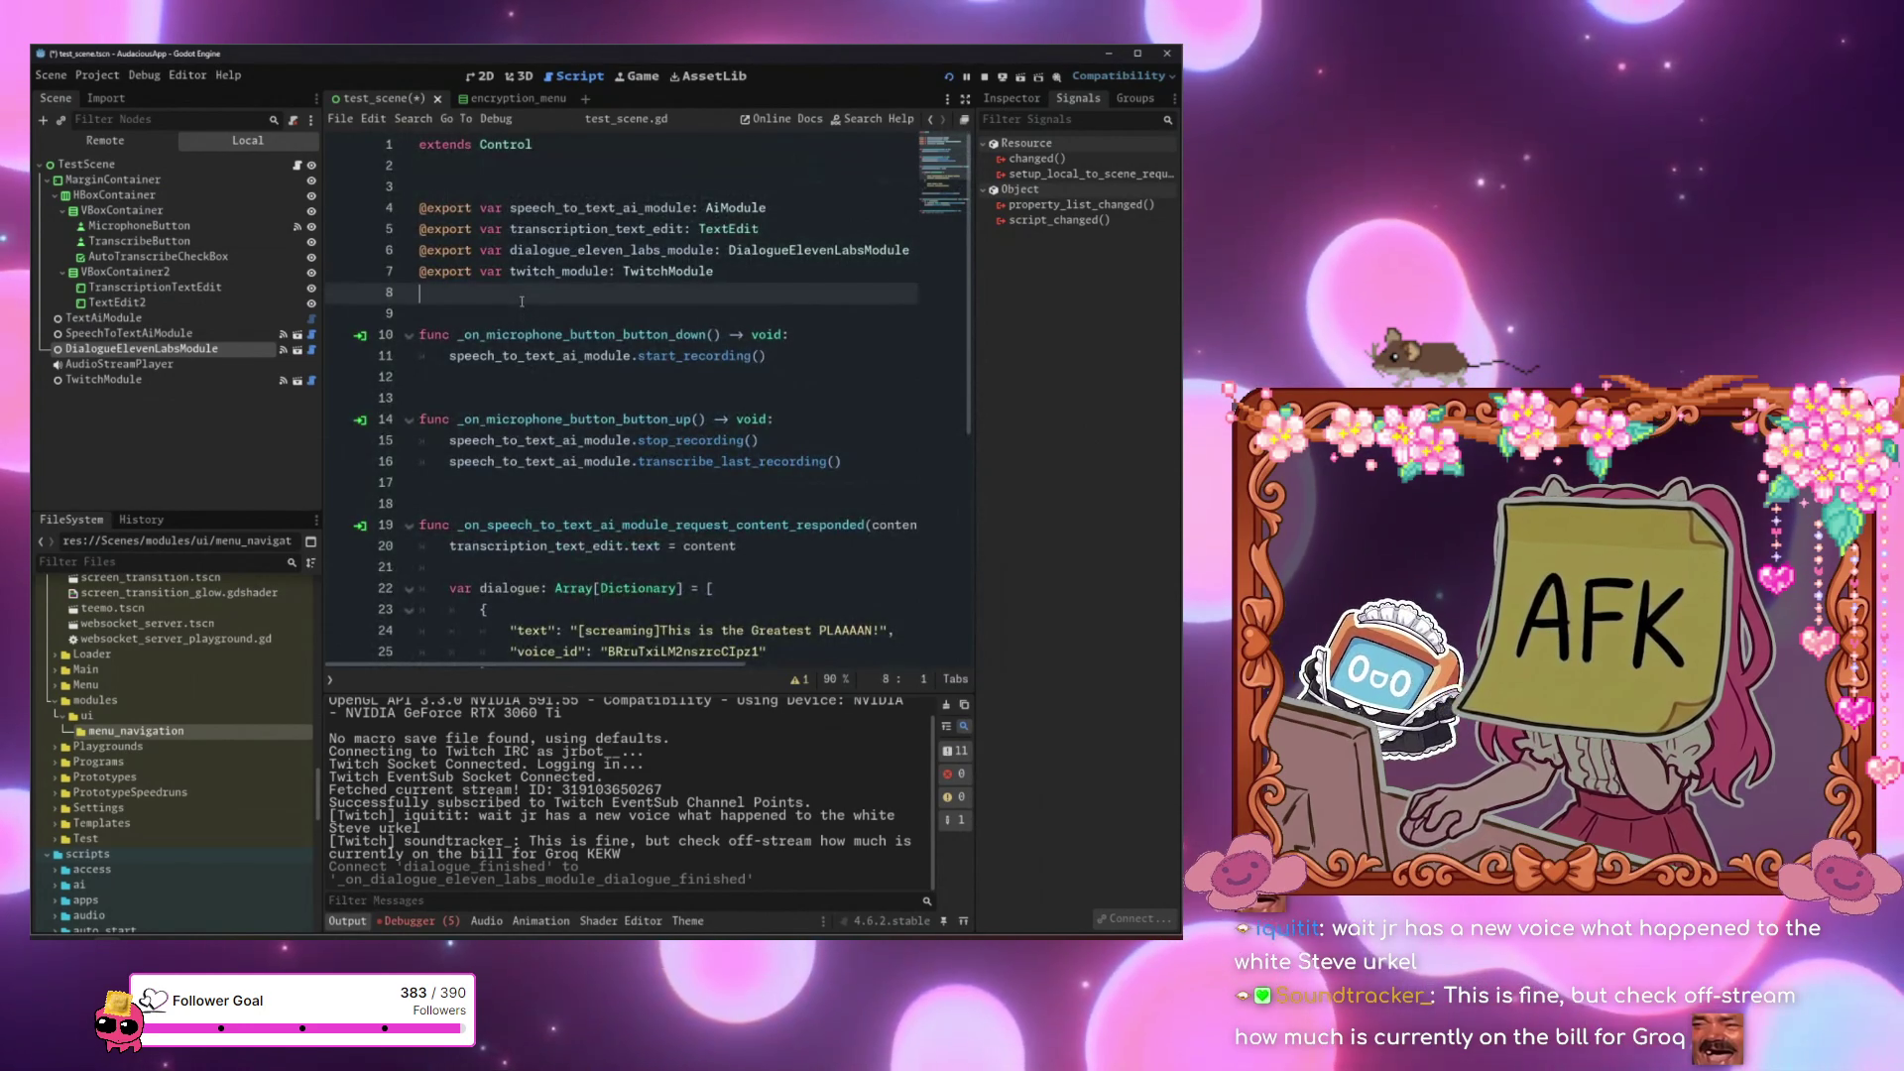
{"action": "key", "text": "Return"}
{"action": "key", "text": "Return"}
{"action": "key", "text": "Up"}
{"action": "type", "text": "var tts_qu"}
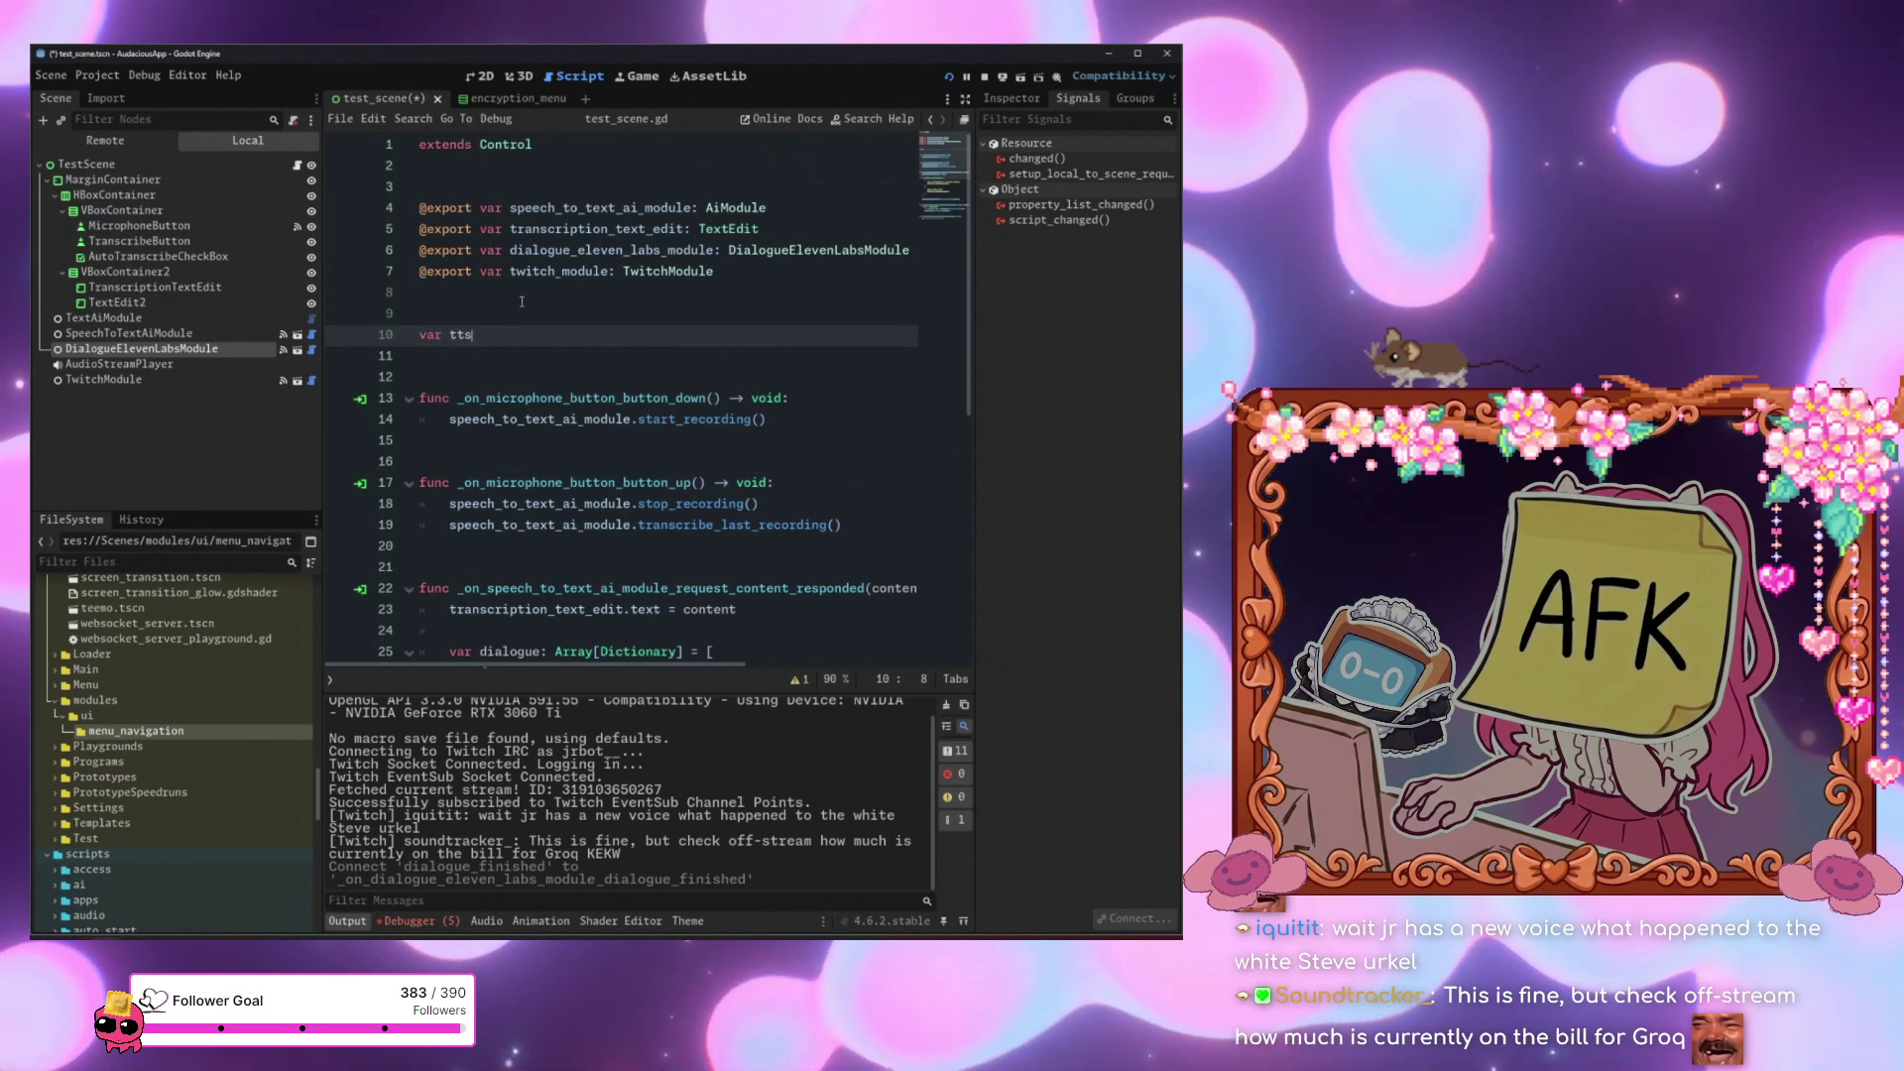
{"action": "type", "text": "eue: Dictinoar"}
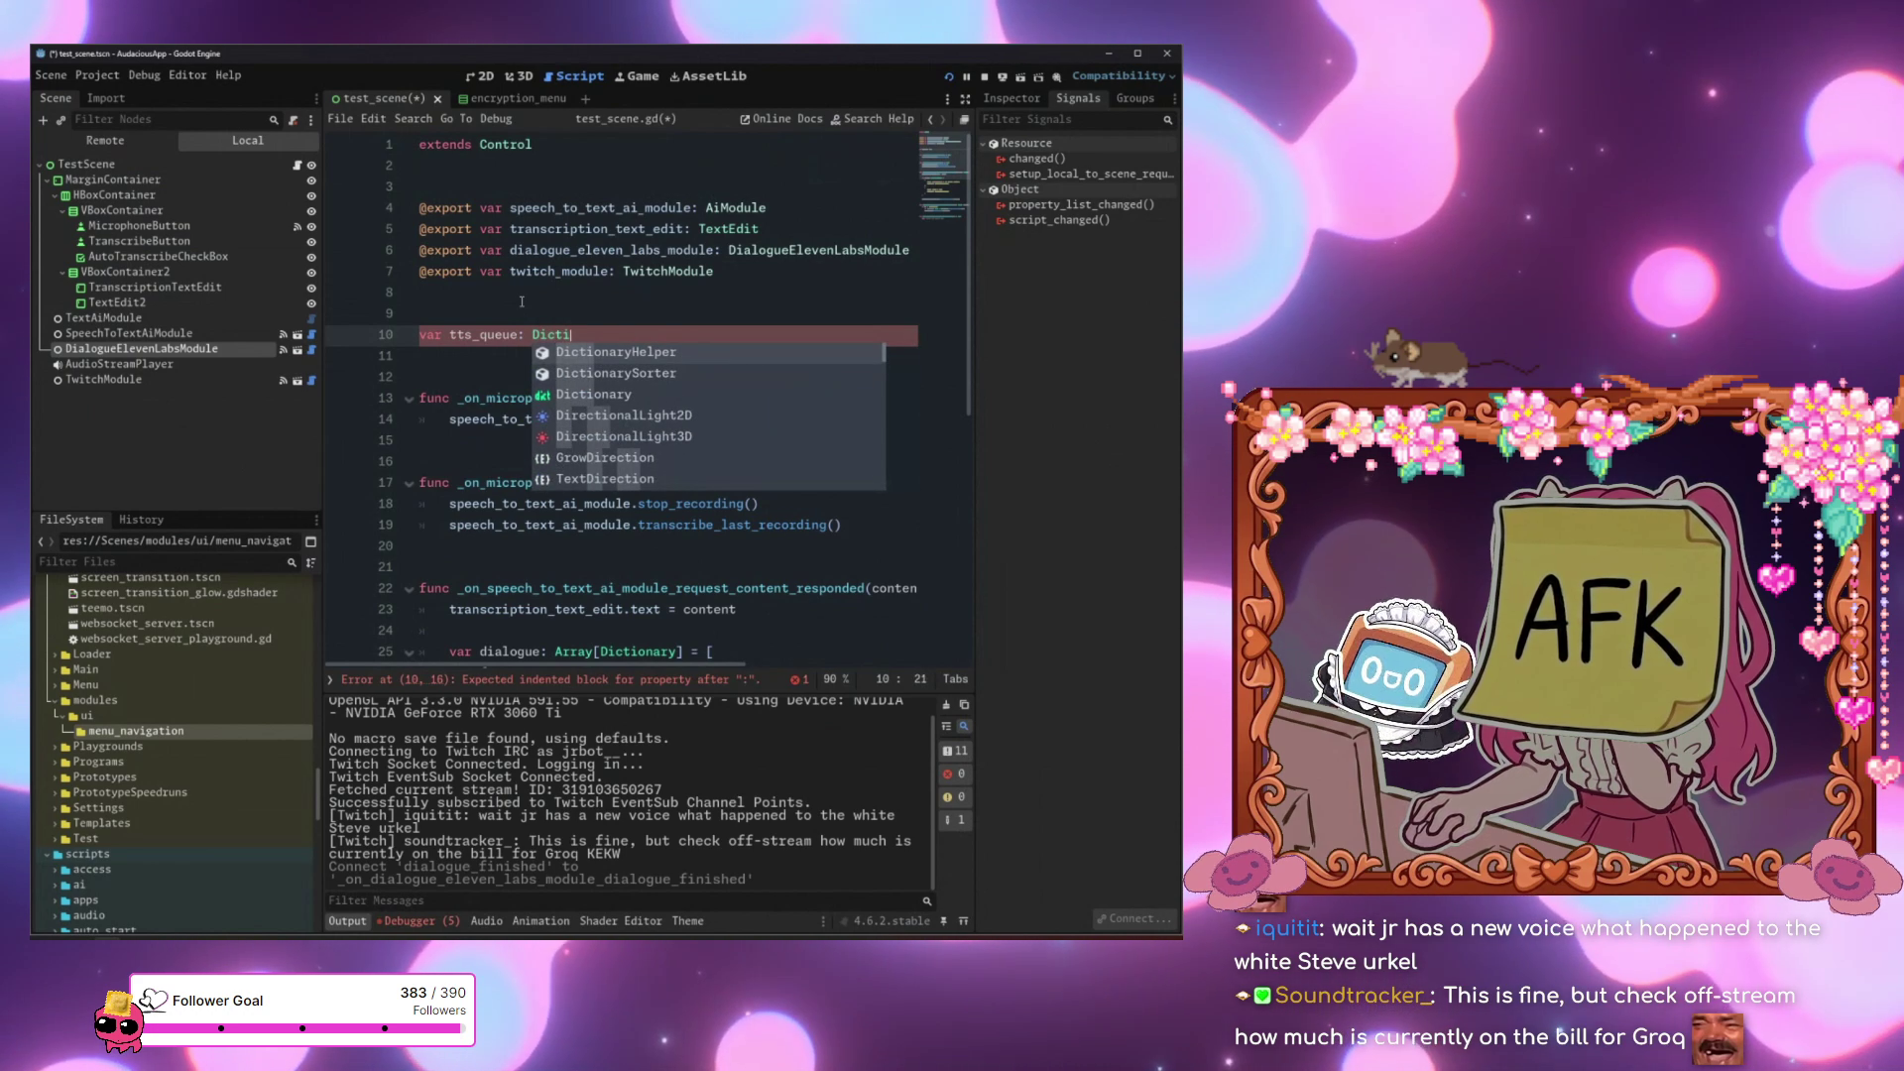
{"action": "key", "text": "BackSpace"}
{"action": "key", "text": "BackSpace"}
{"action": "key", "text": "BackSpace"}
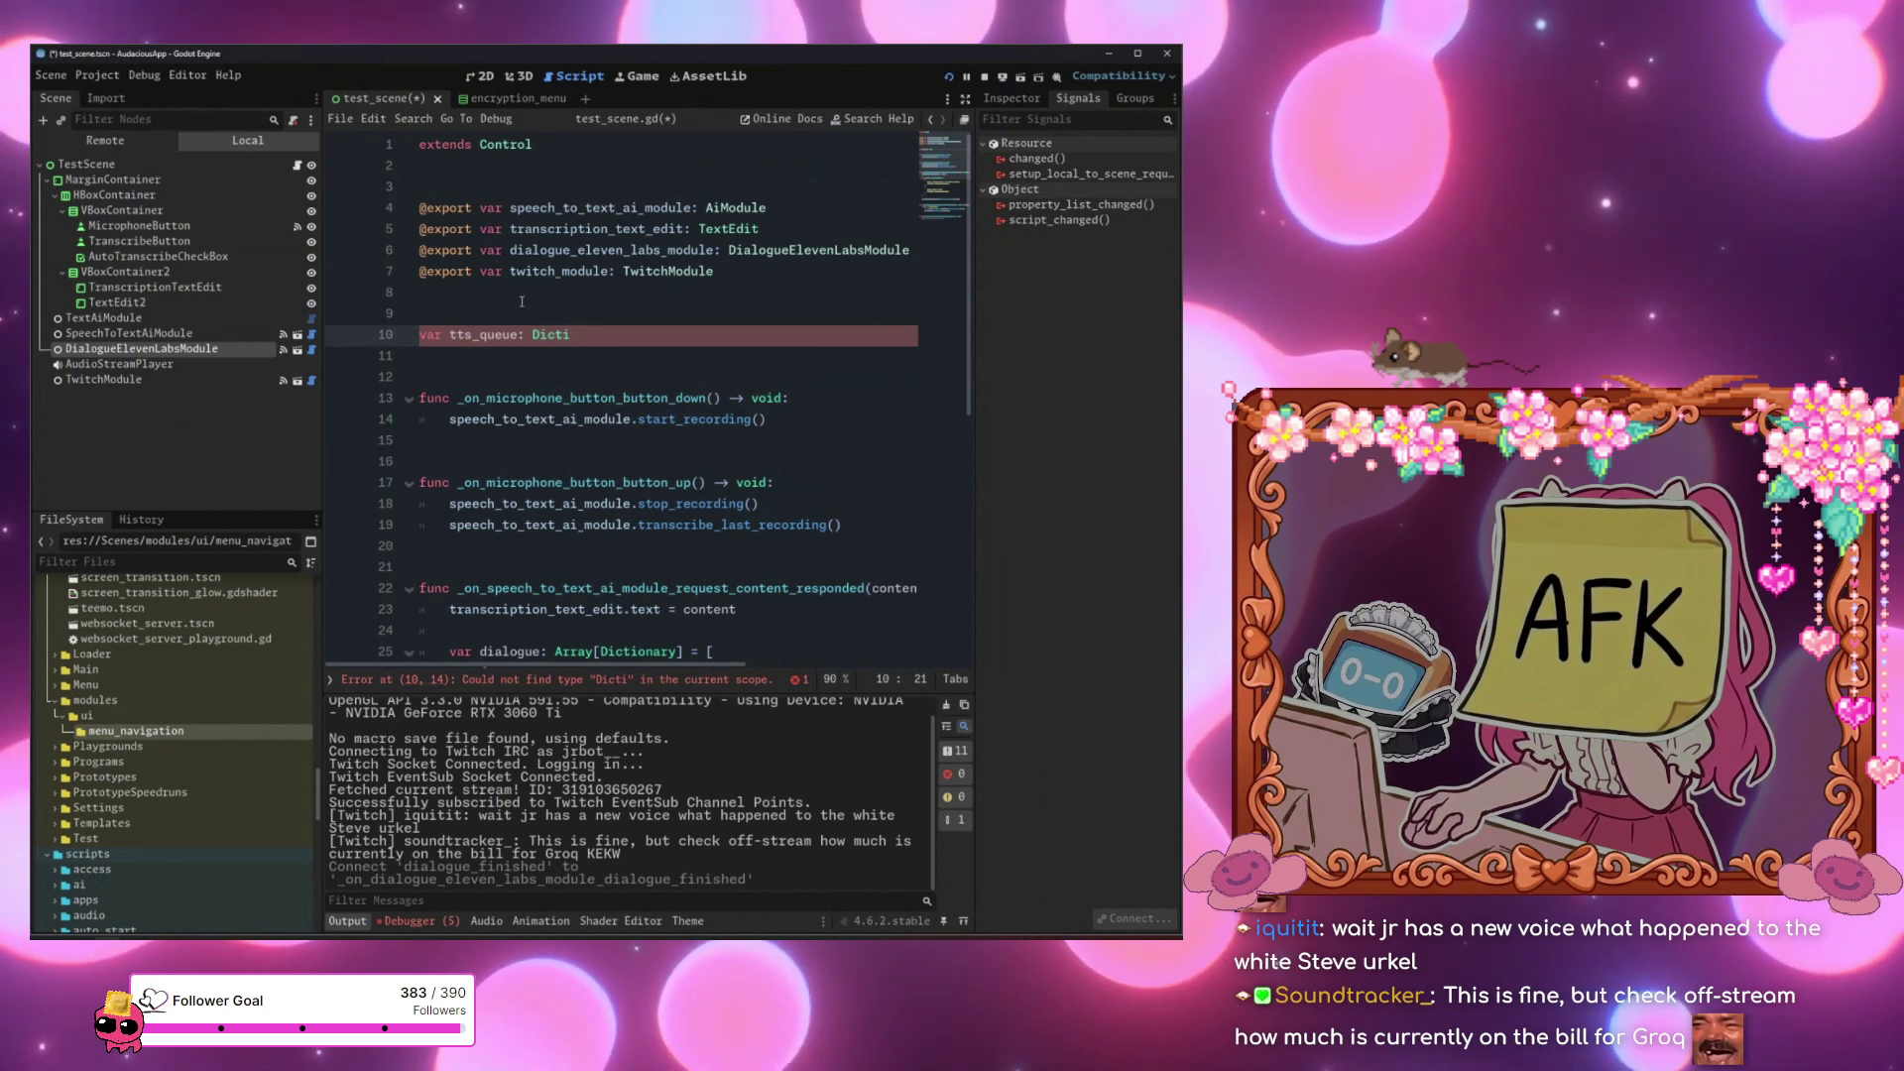
{"action": "type", "text": "onary["}
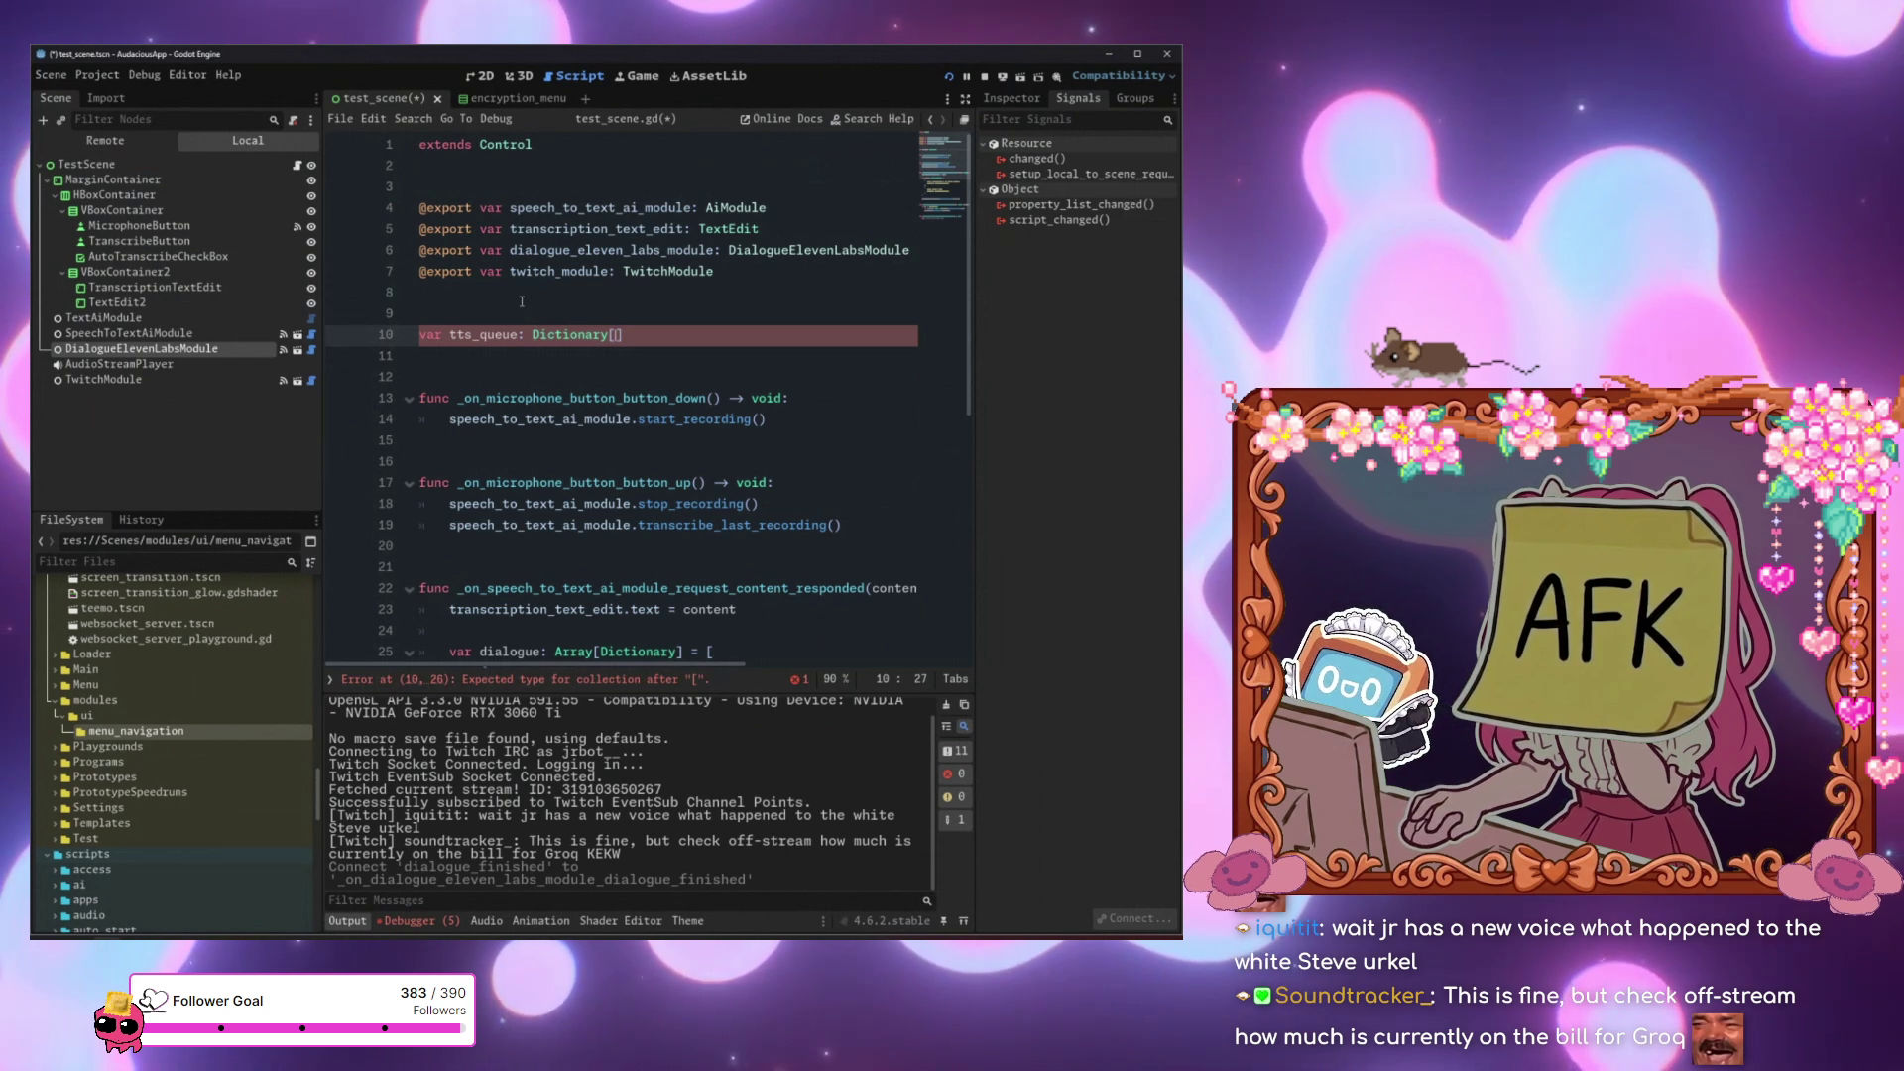
{"action": "type", "text": "\""}
{"action": "key", "text": "BackSpace"}
{"action": "type", "text": "String,"}
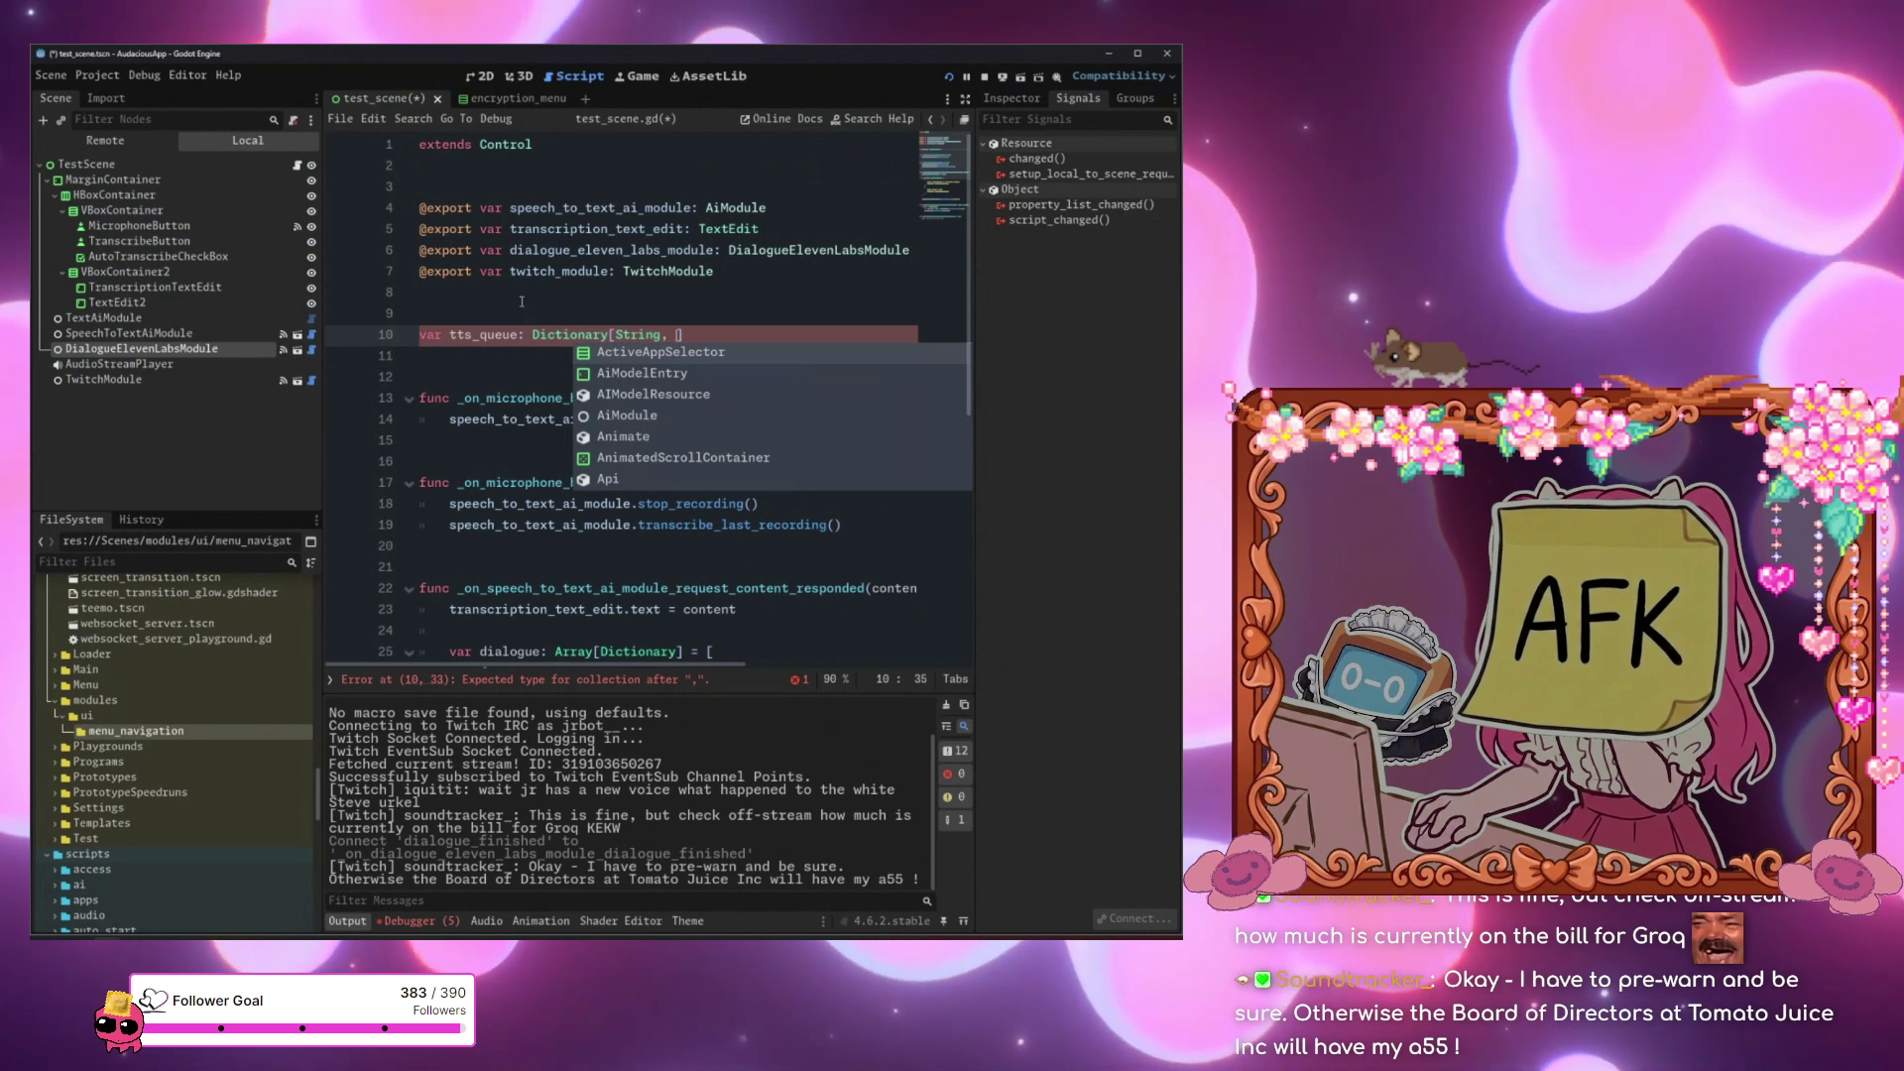
{"action": "type", "text": "tring] ="}
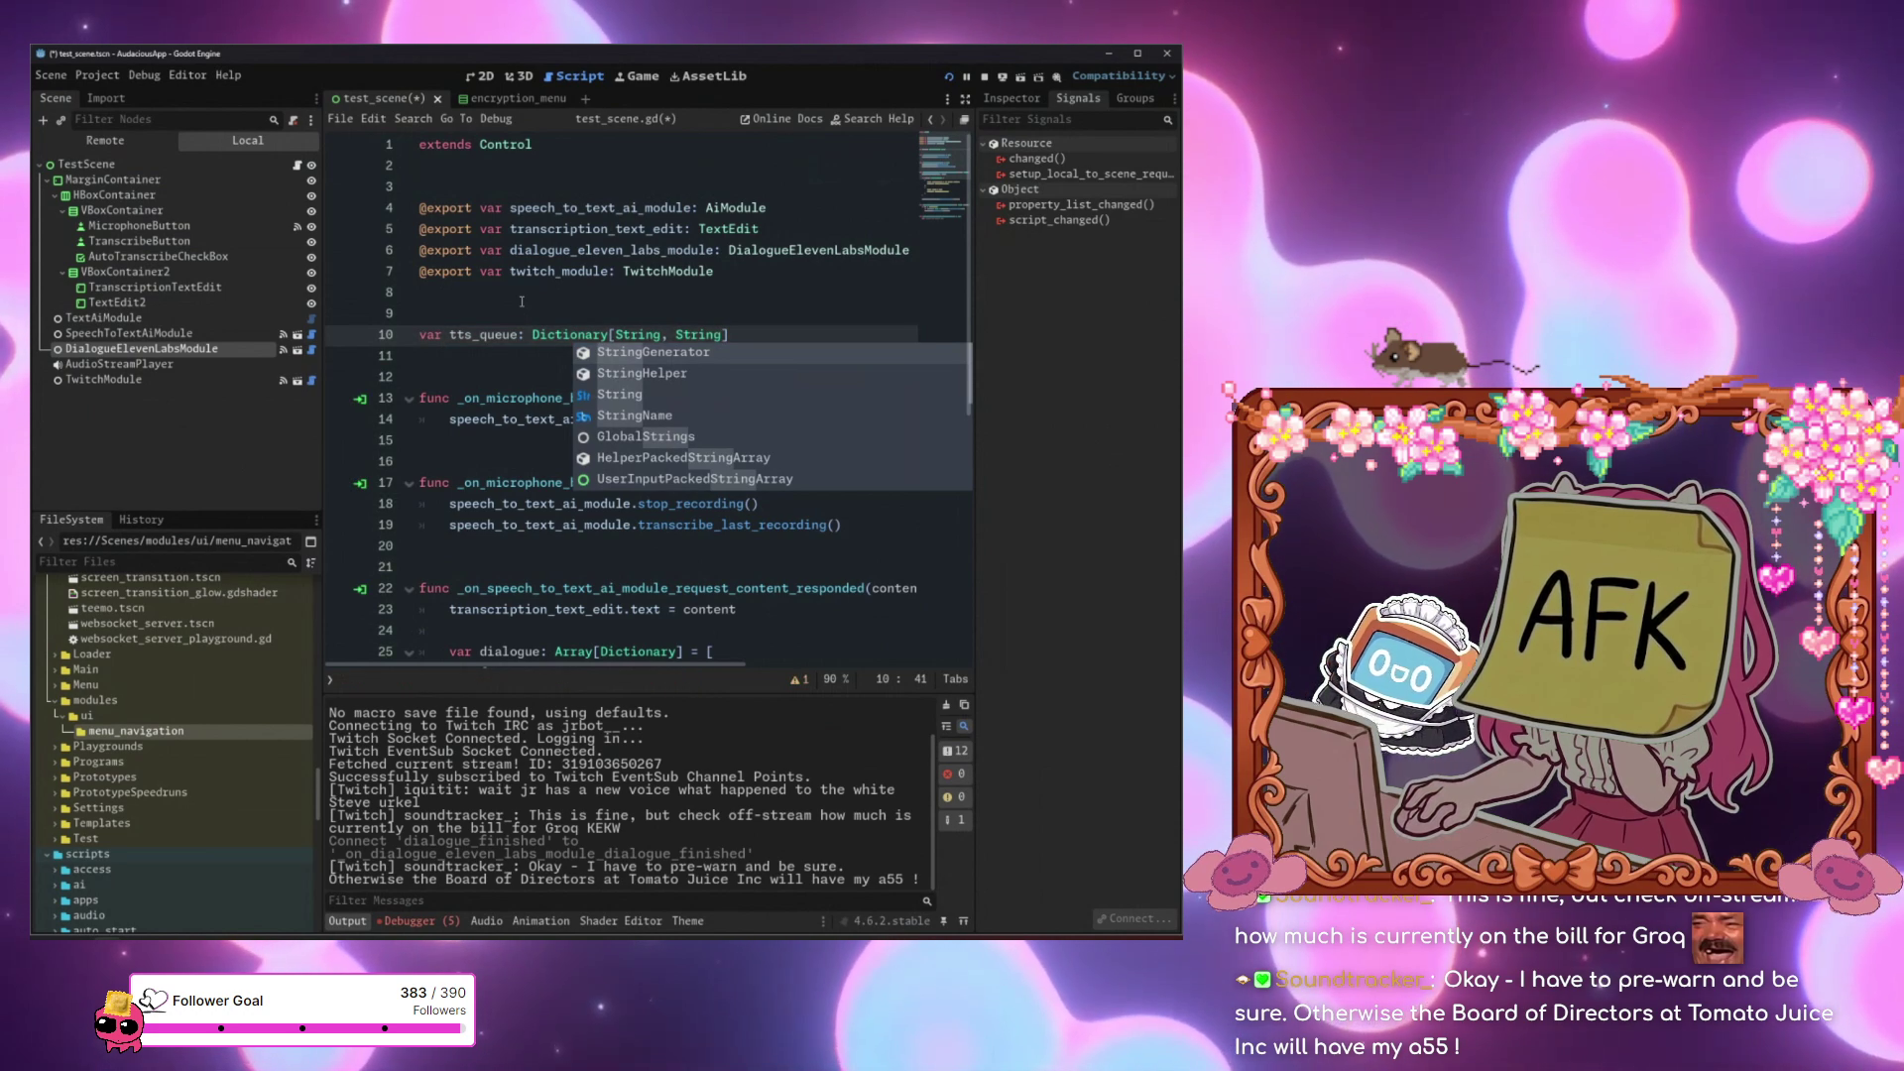
{"action": "key", "text": "BackSpace"}
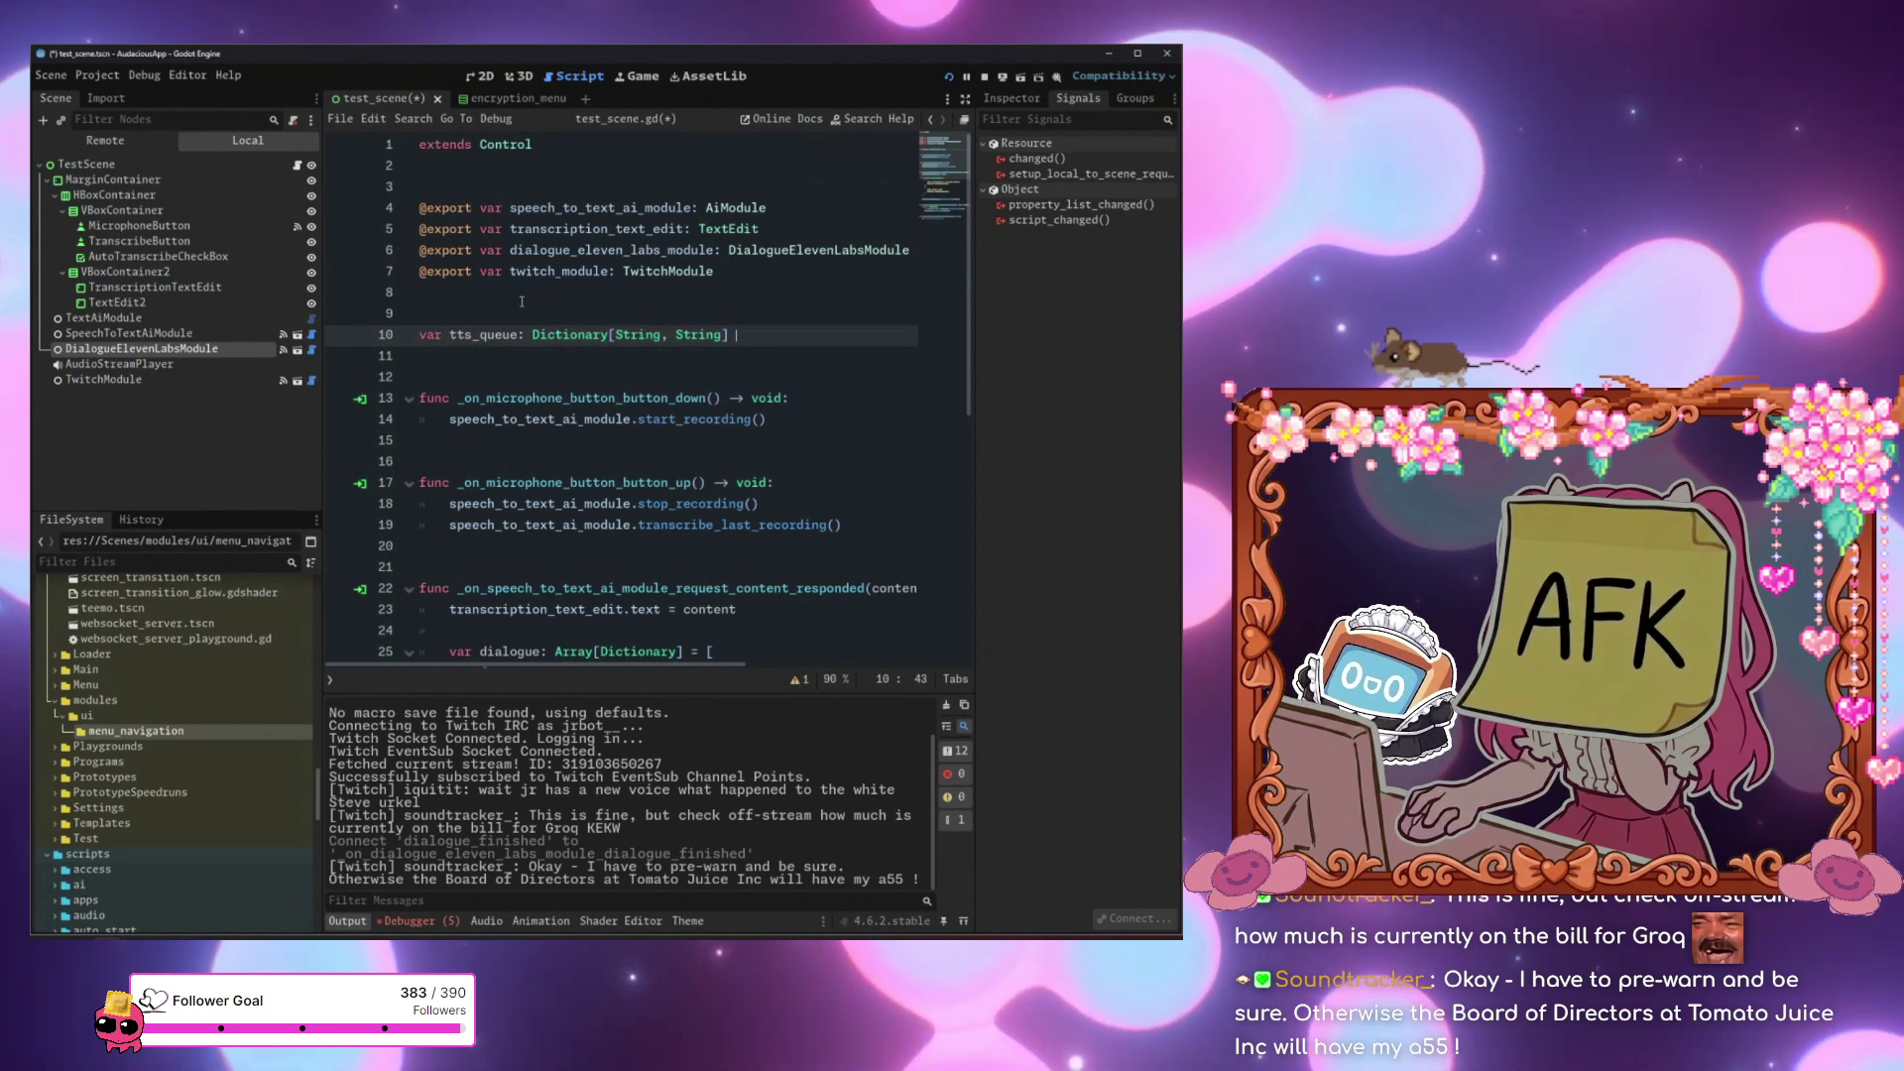
{"action": "type", "text": "= {"}
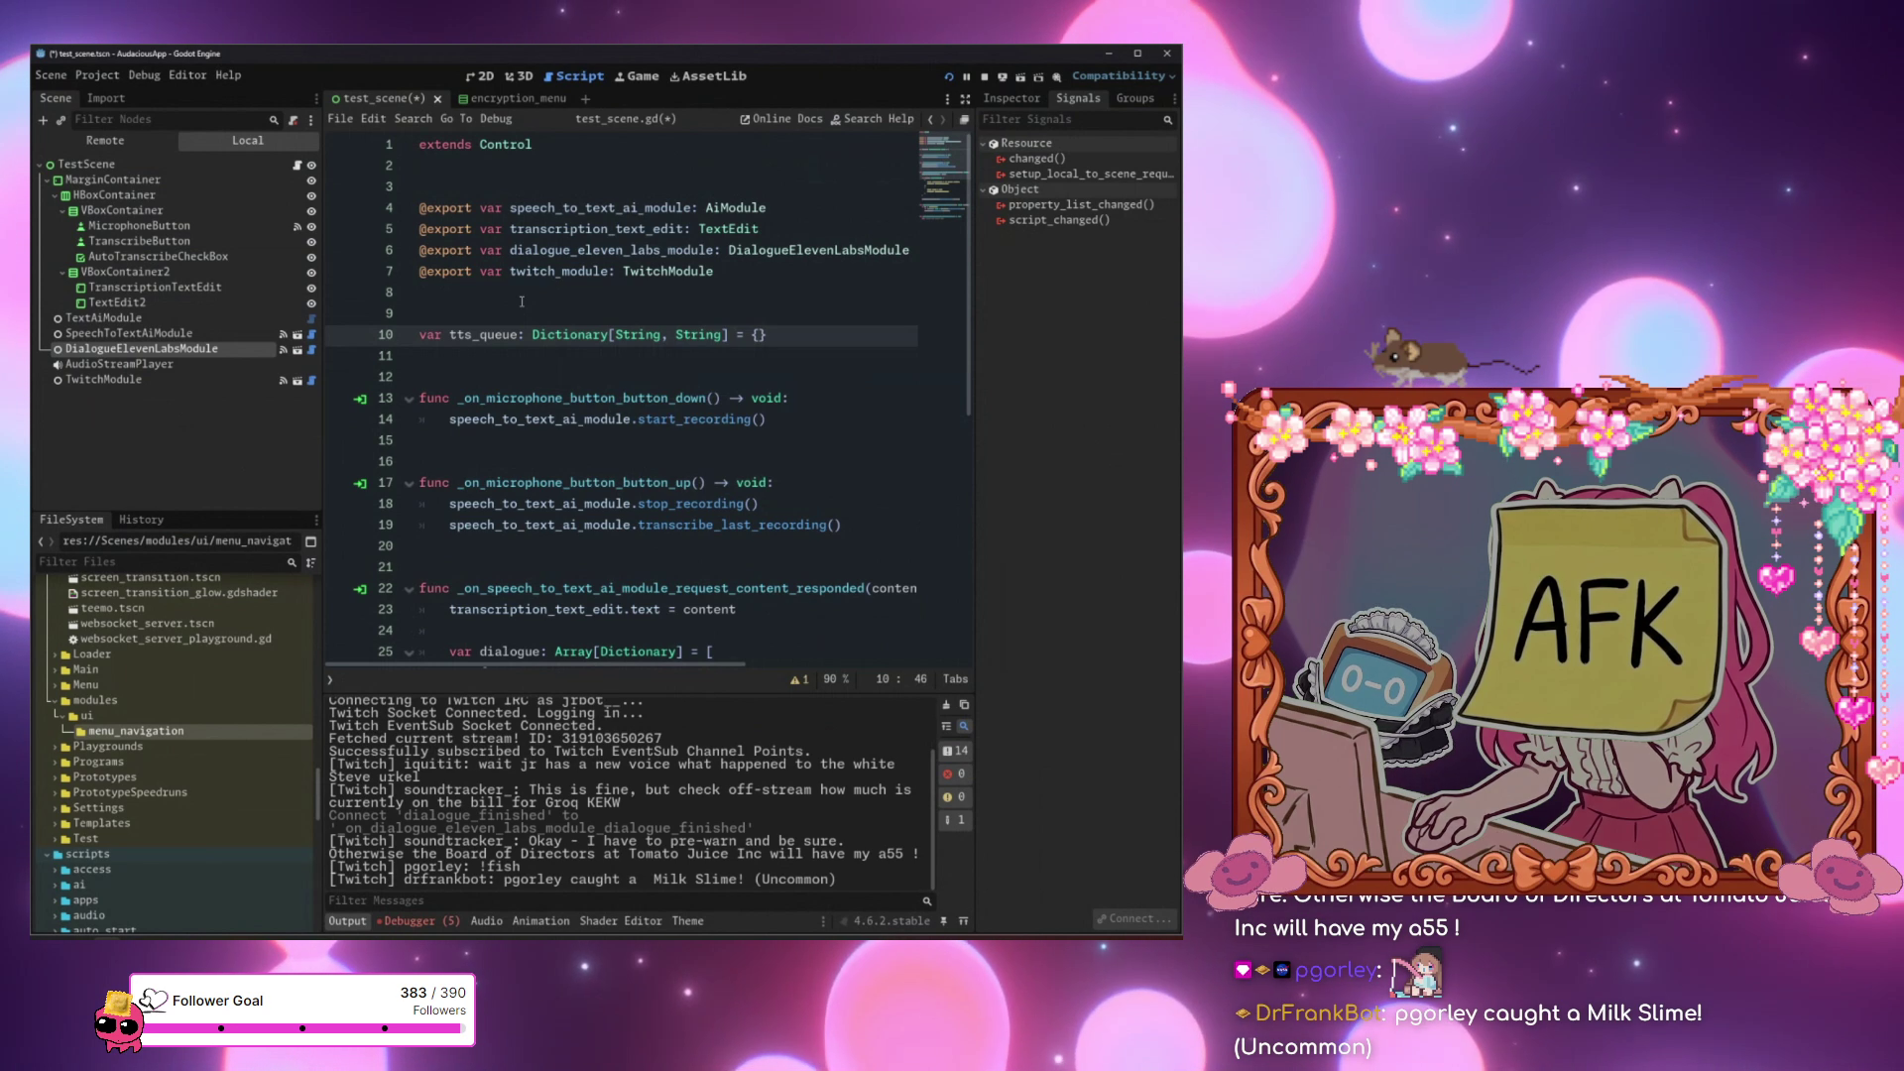
{"action": "key", "text": "Return"}
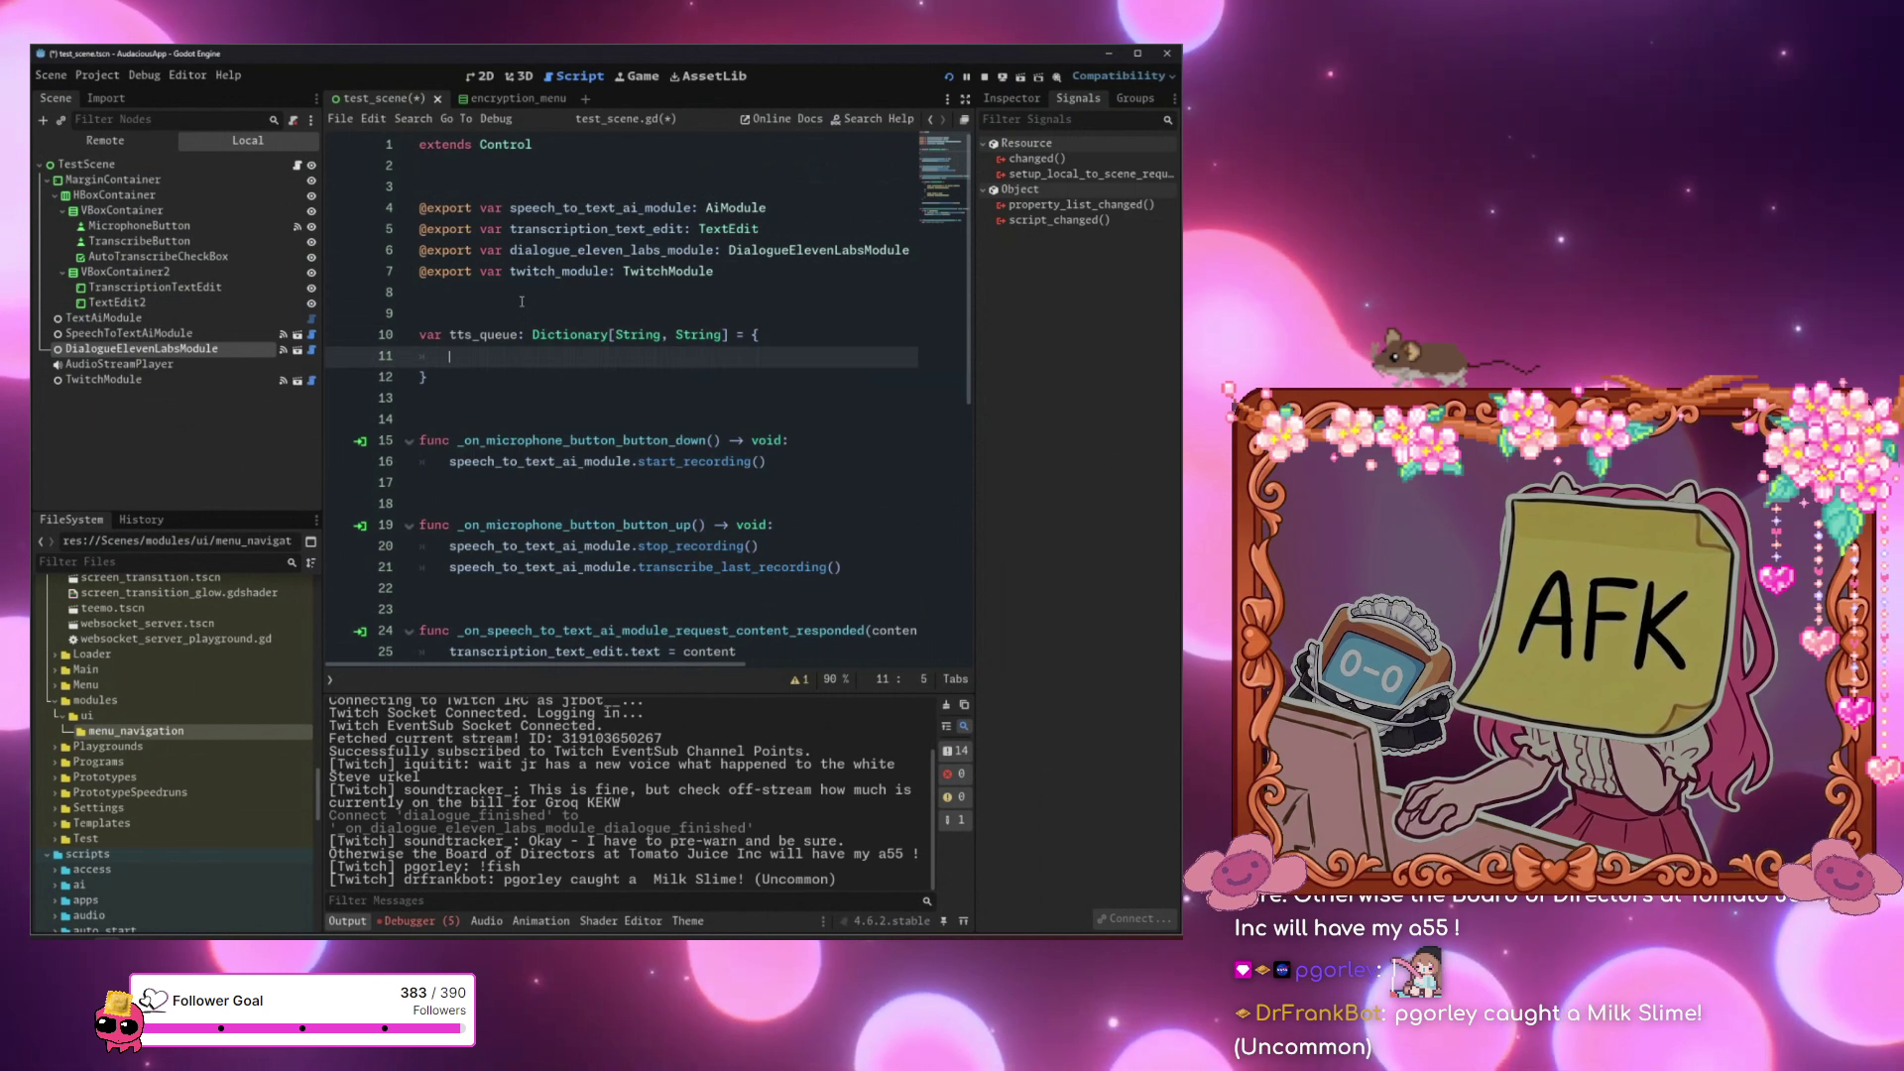
{"action": "key", "text": "ctrl+z"}
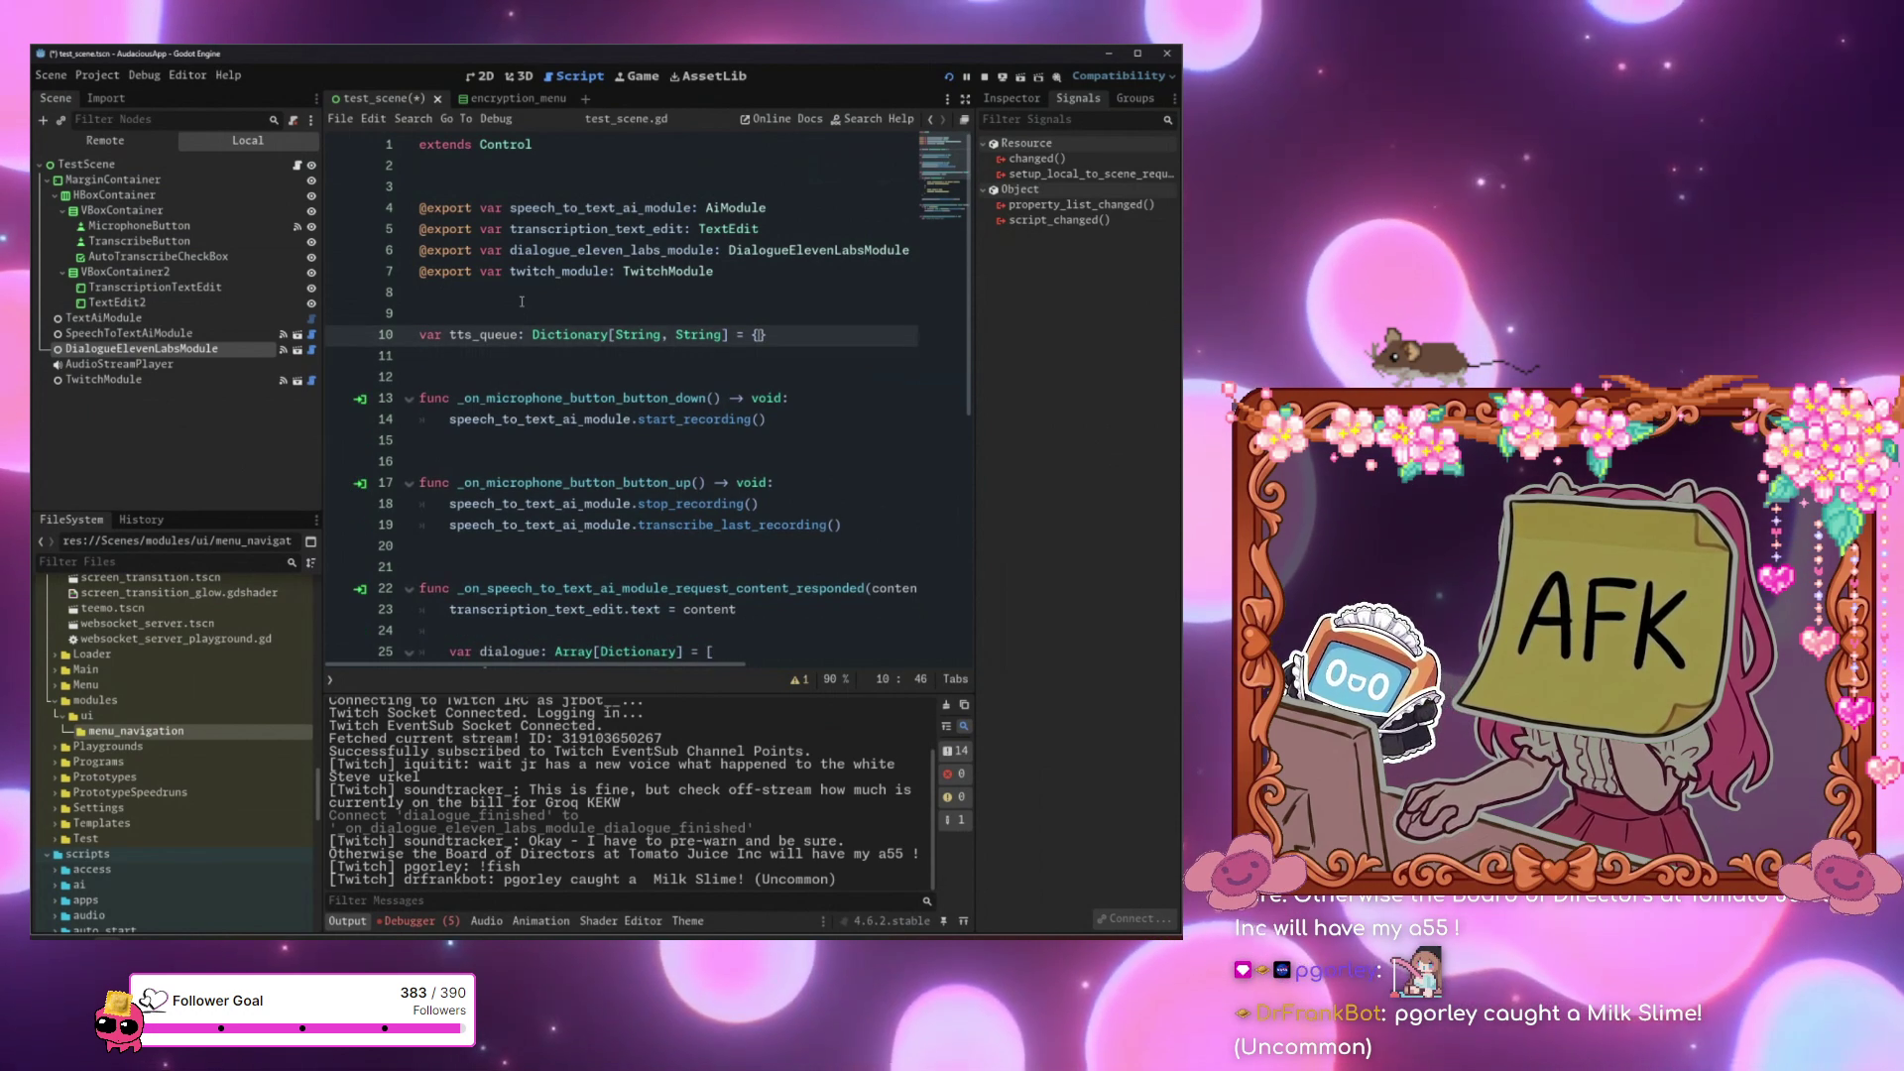
{"action": "scroll", "coordinate": [526, 318], "scroll_direction": "down", "scroll_amount": 7}
{"action": "scroll", "coordinate": [535, 340], "scroll_direction": "up", "scroll_amount": 3}
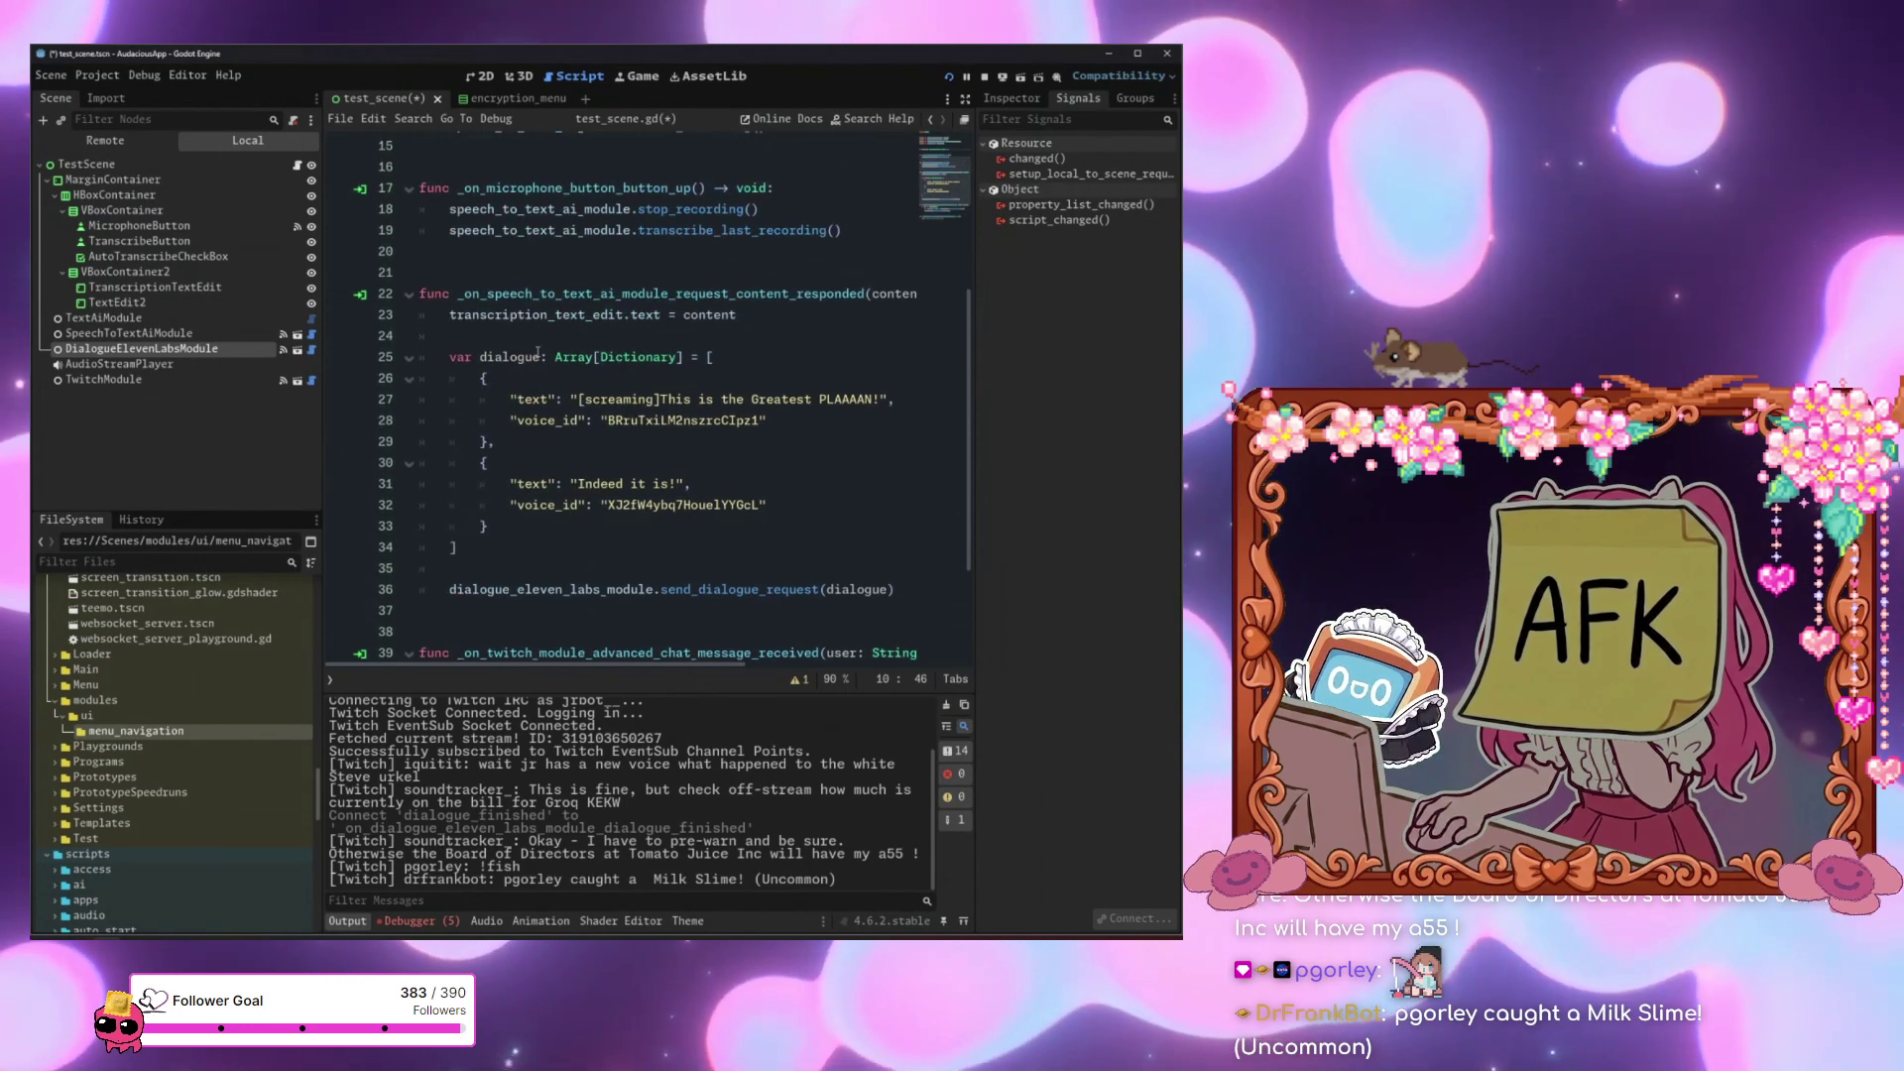
Step: Connect TwitchModule's chat_message_received signal to the test scene, creating its handler
{"action": "left_click", "coordinate": [111, 380]}
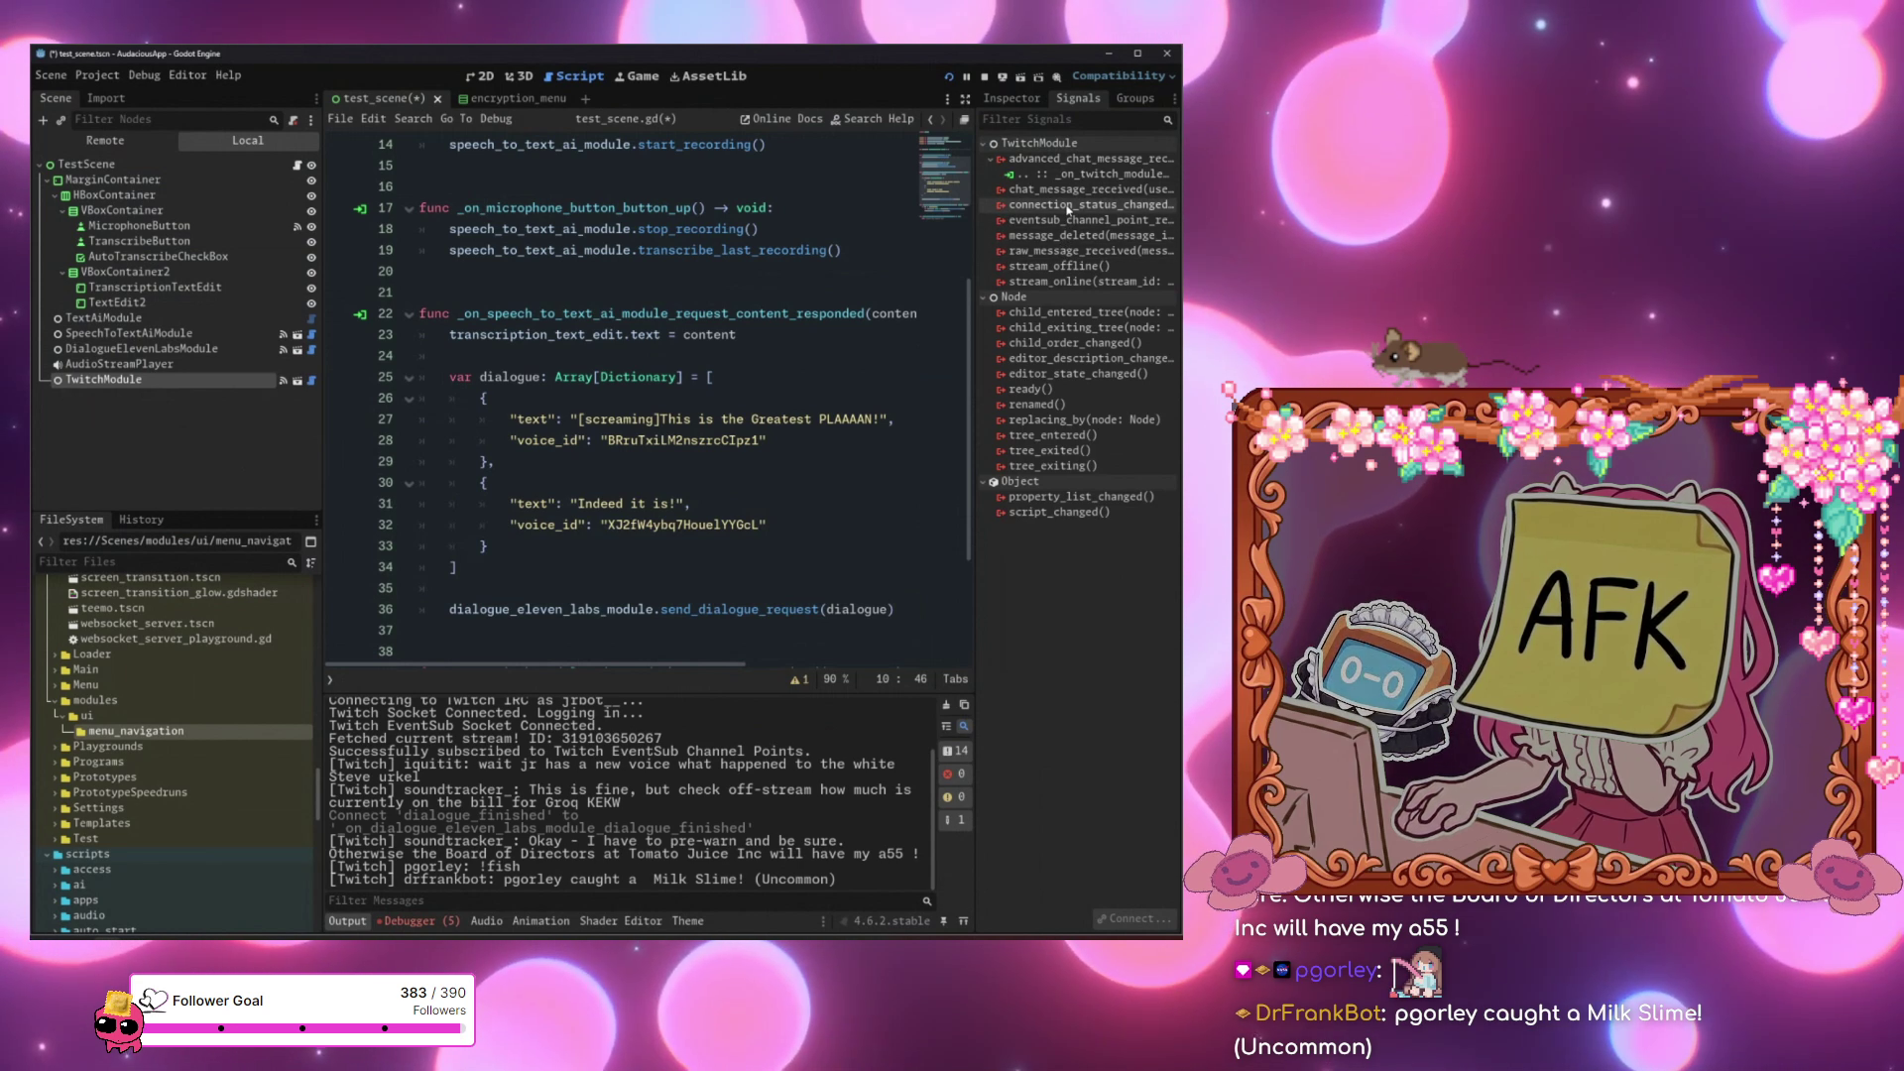
{"action": "double_click", "coordinate": [1051, 189]}
{"action": "left_click", "coordinate": [793, 648]}
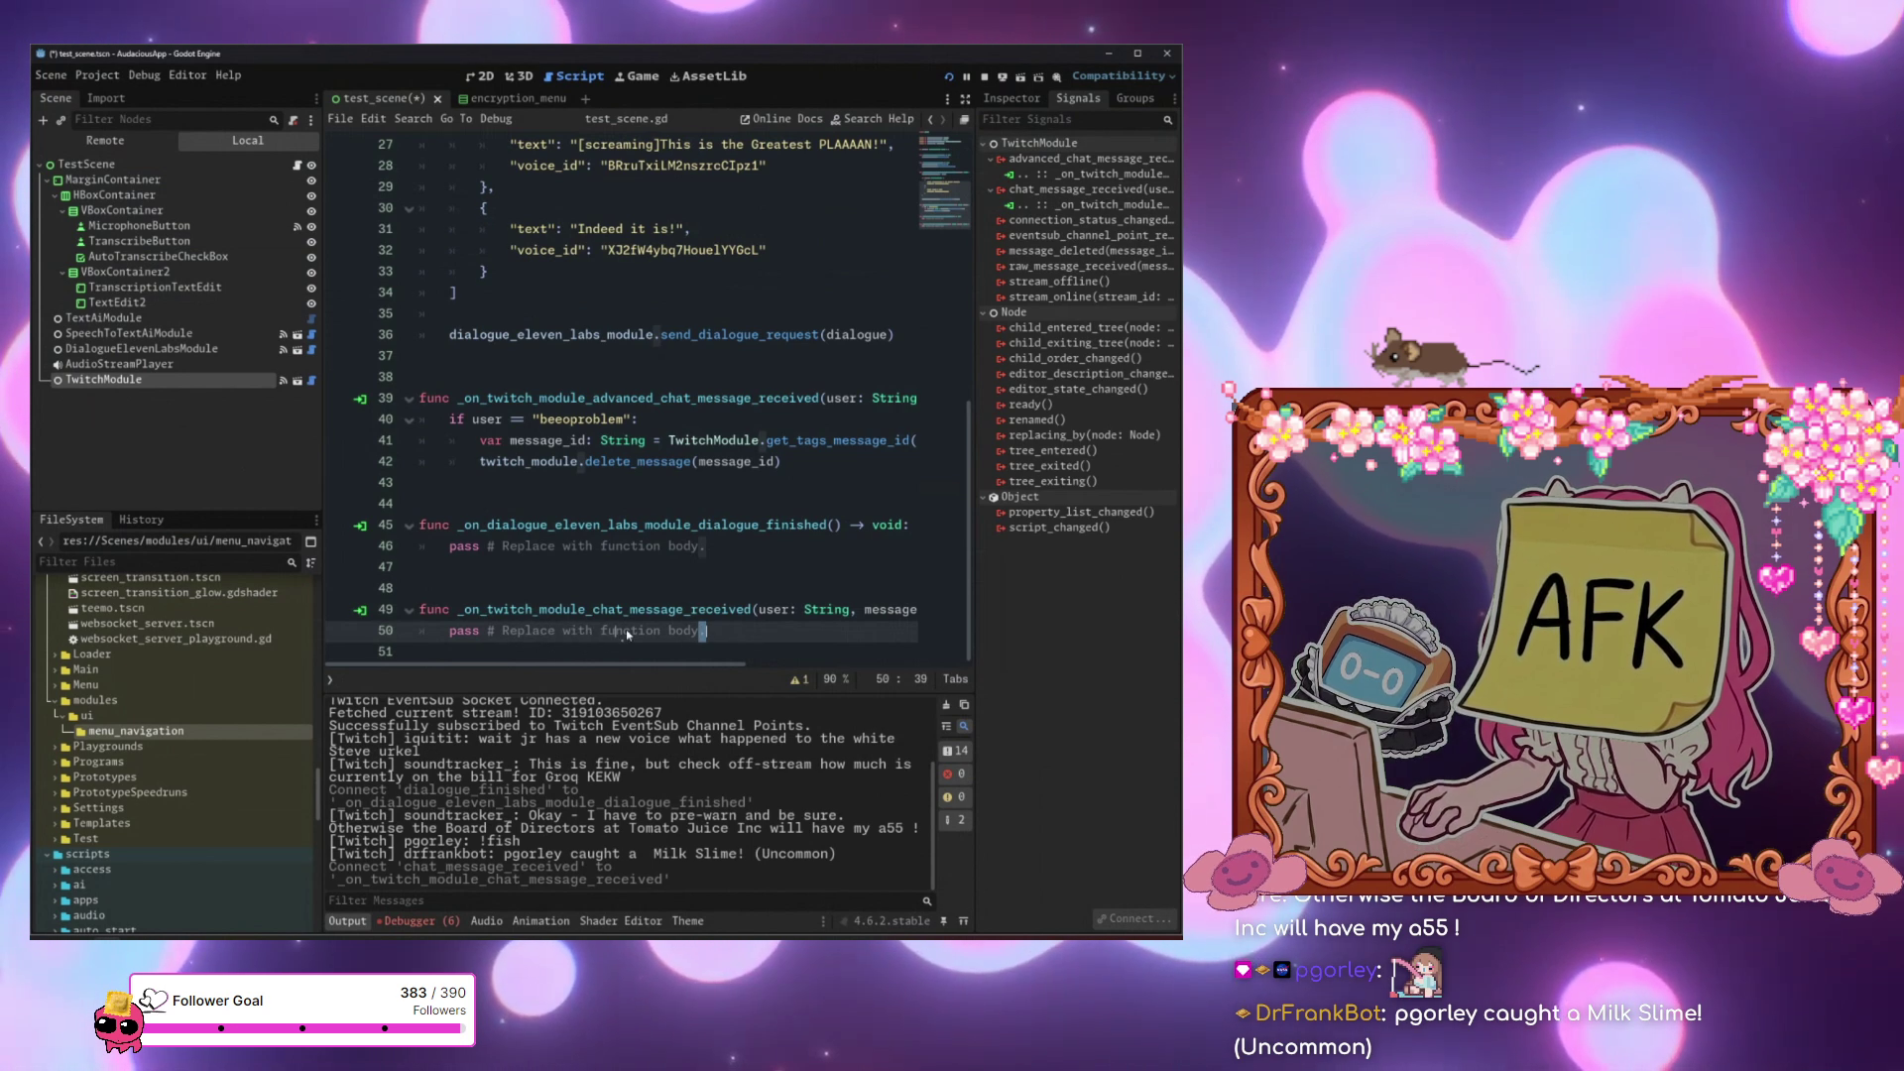
Step: Replace the handler's placeholder pass with the start of an 'if user' check
{"action": "left_click_drag", "start_coordinate": [561, 633], "coordinate": [449, 632]}
{"action": "key", "text": "BackSpace"}
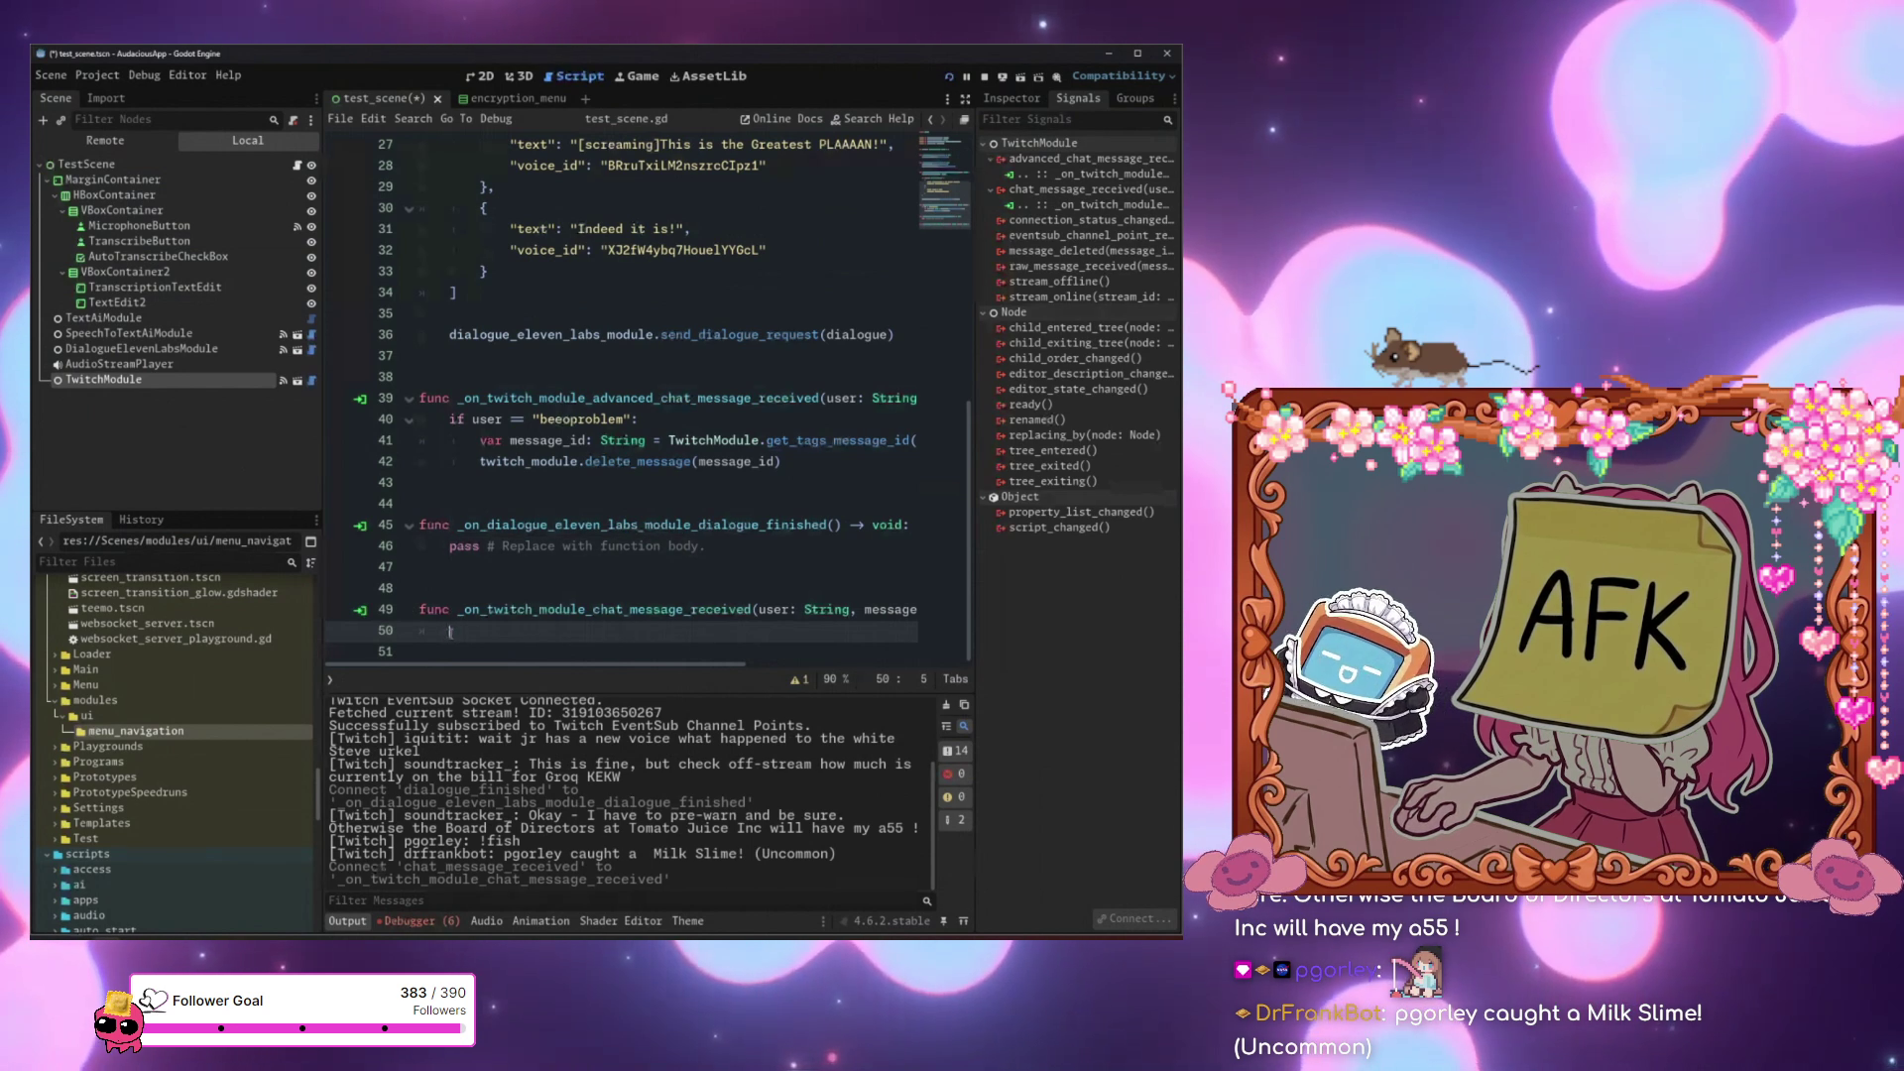
{"action": "left_click", "coordinate": [418, 589], "text": "shift"}
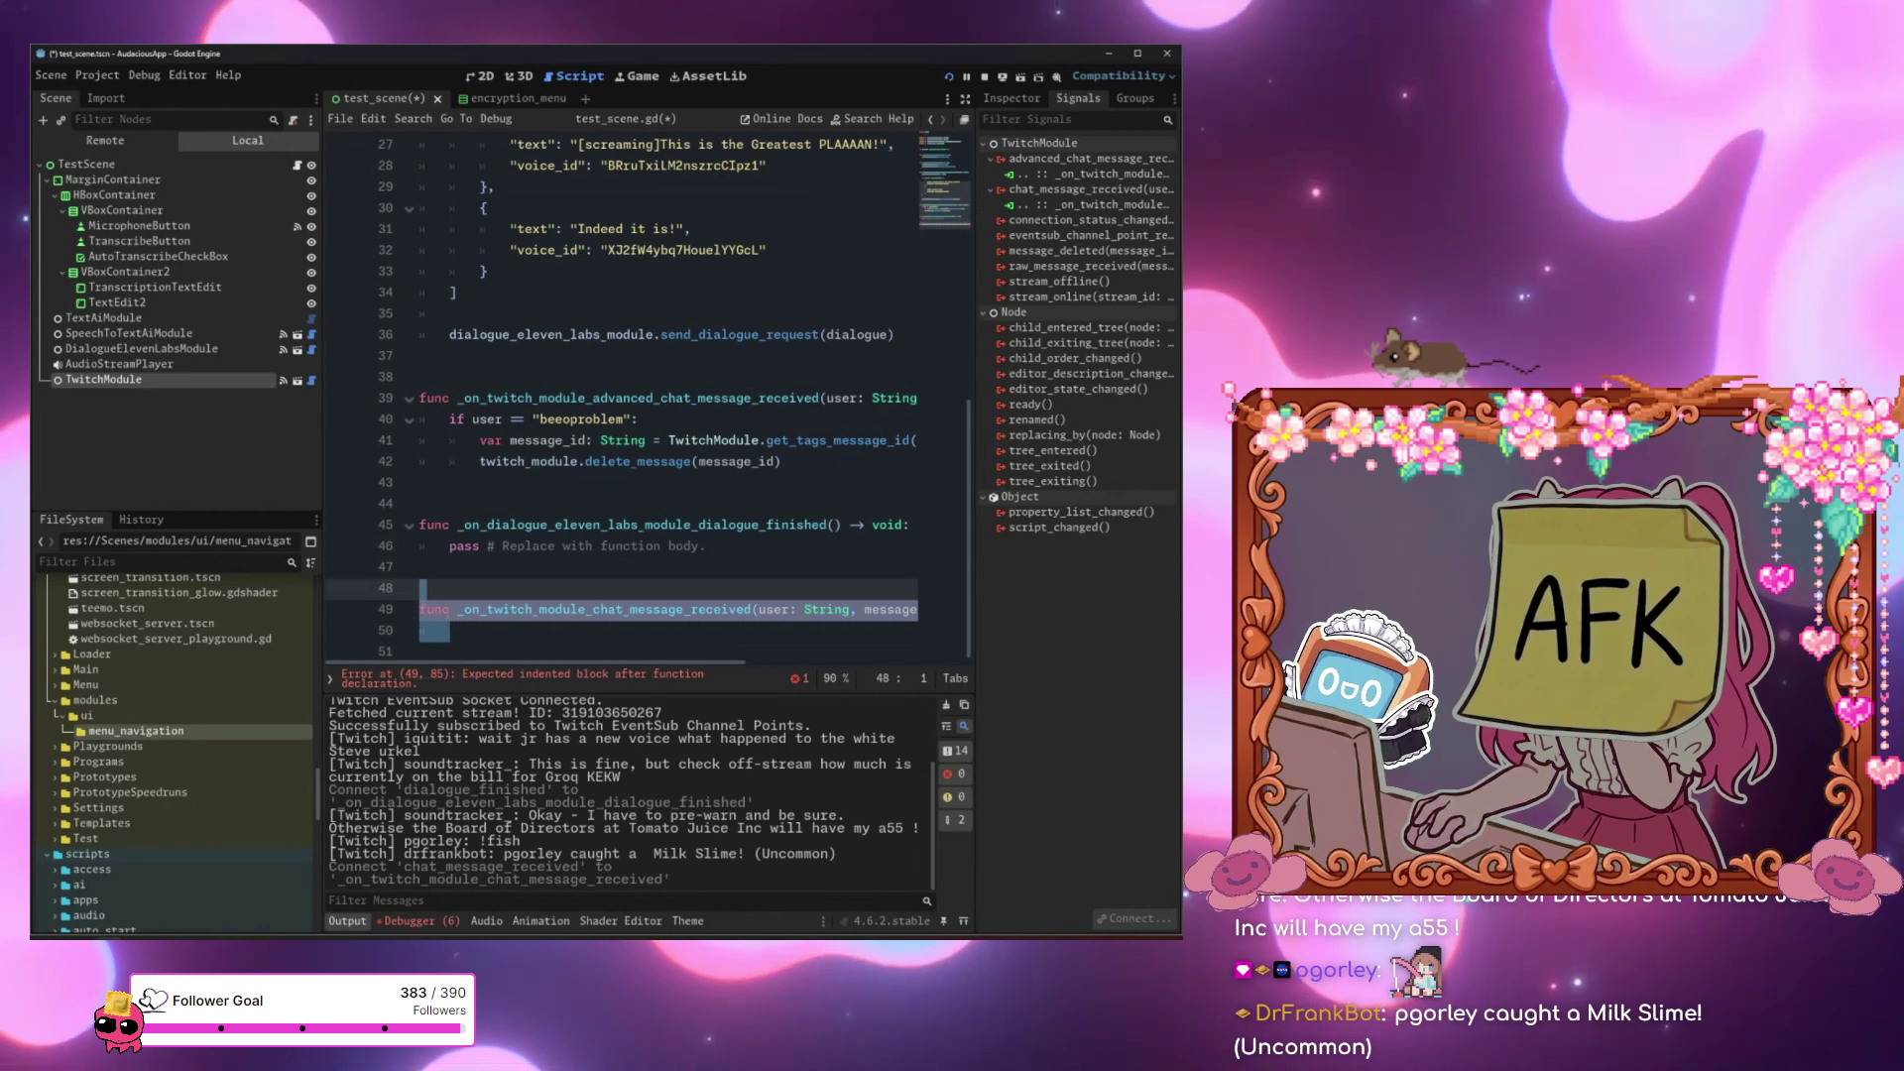
{"action": "left_click", "coordinate": [584, 637]}
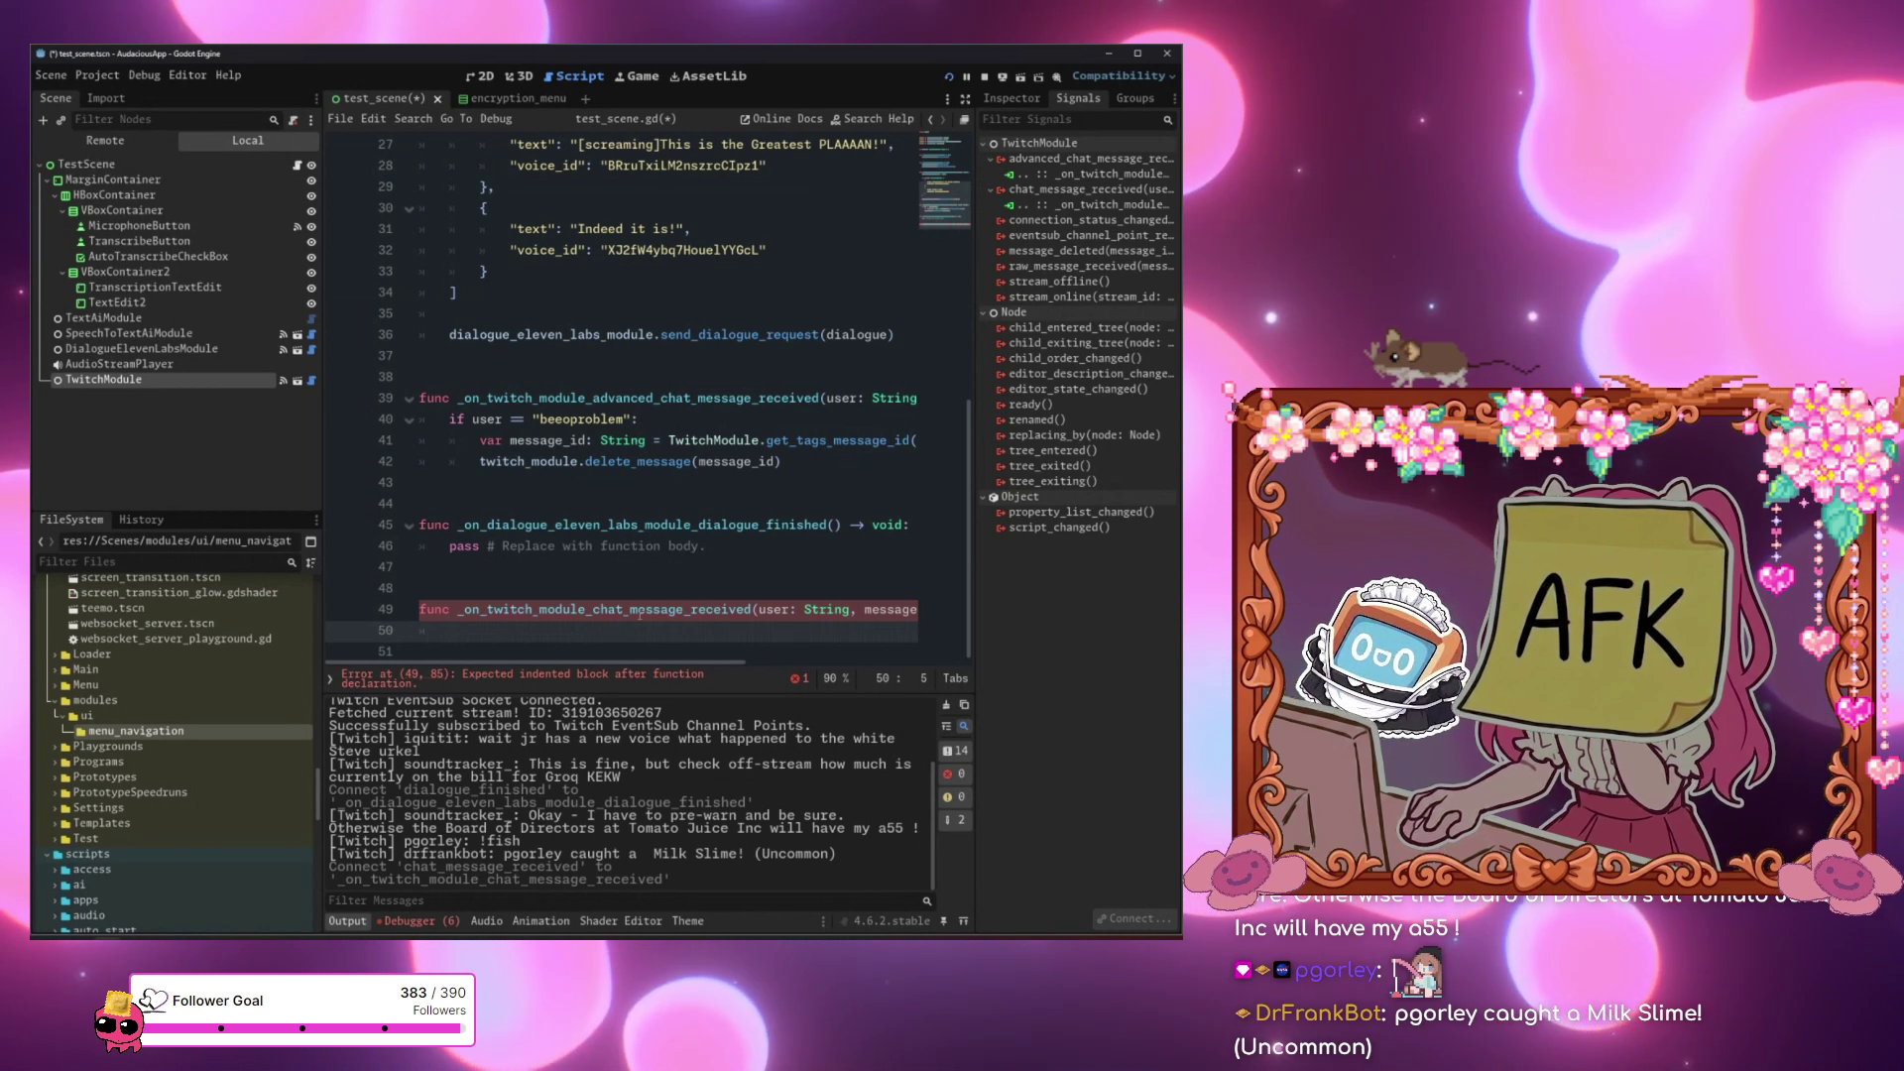
{"action": "type", "text": "if user"}
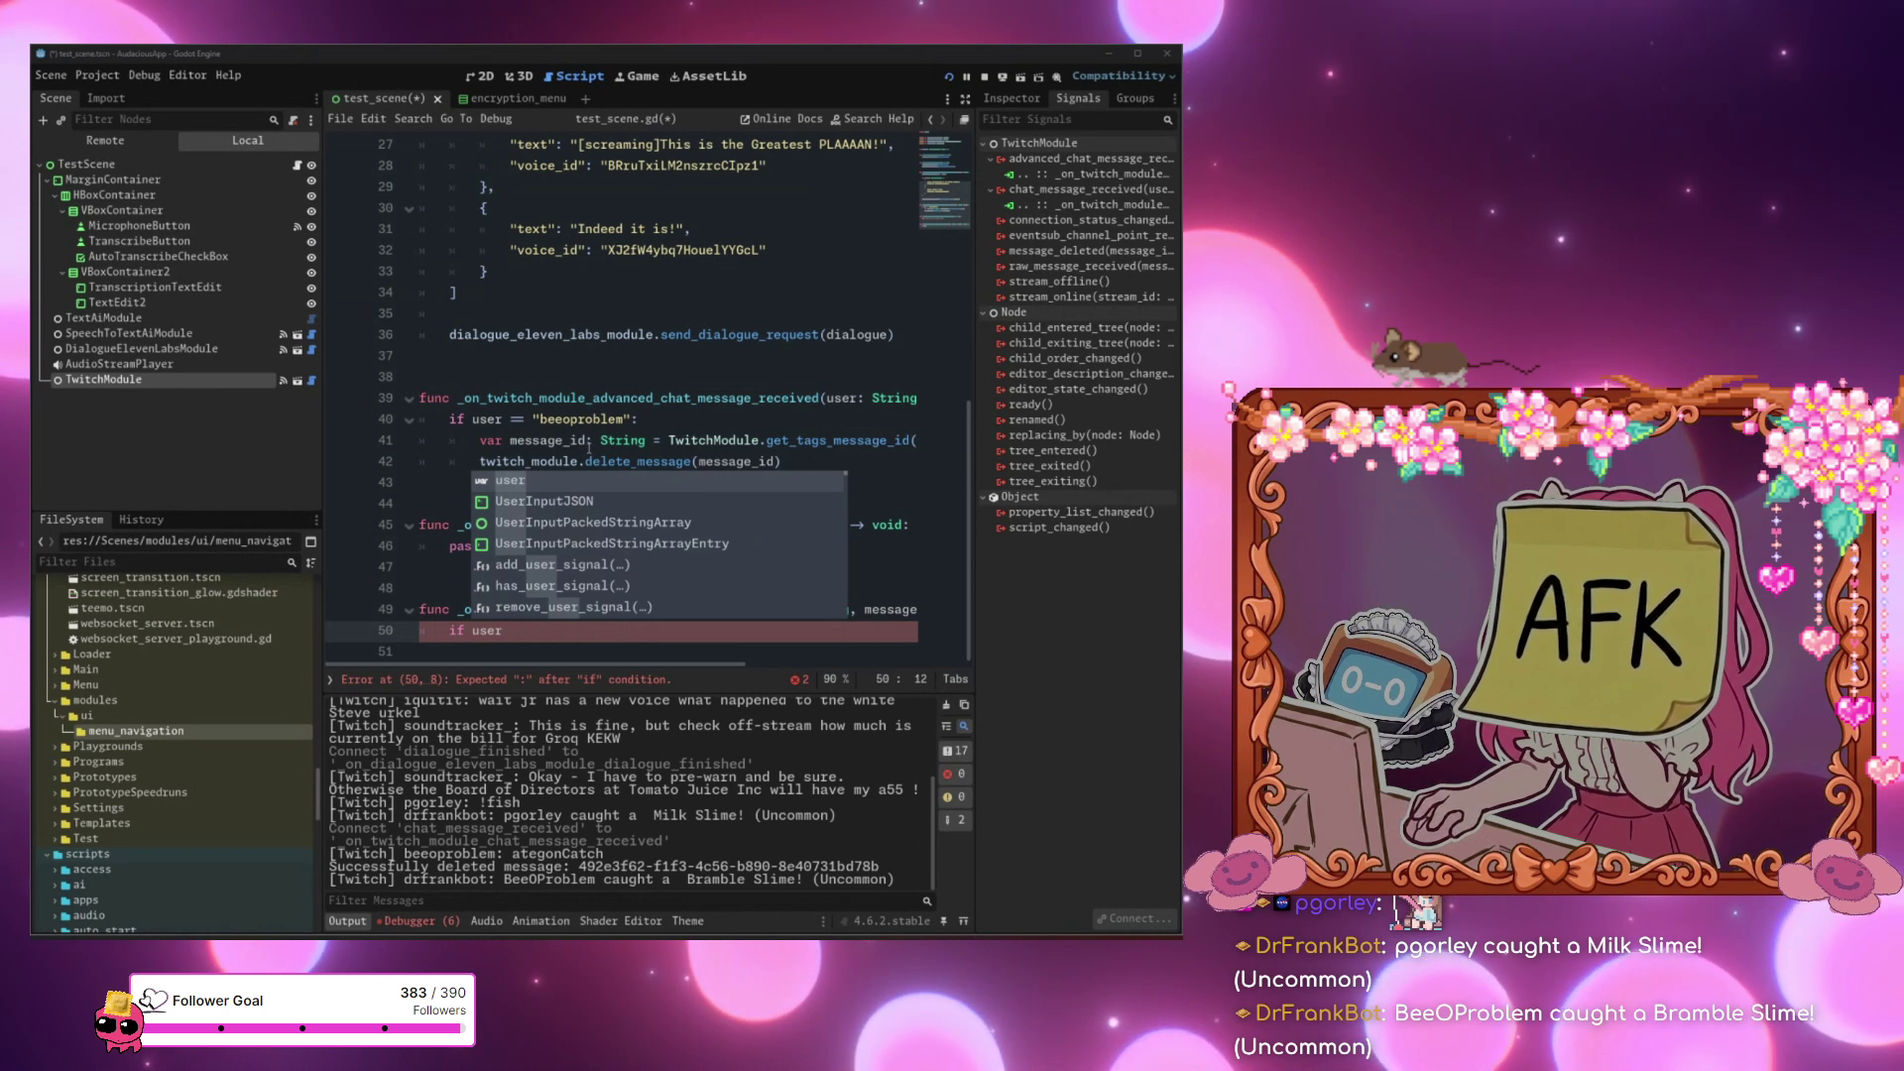
Step: Change the username checked on line 40 of the advanced chat handler to a different user
{"action": "left_click", "coordinate": [699, 461]}
{"action": "double_click", "coordinate": [627, 420]}
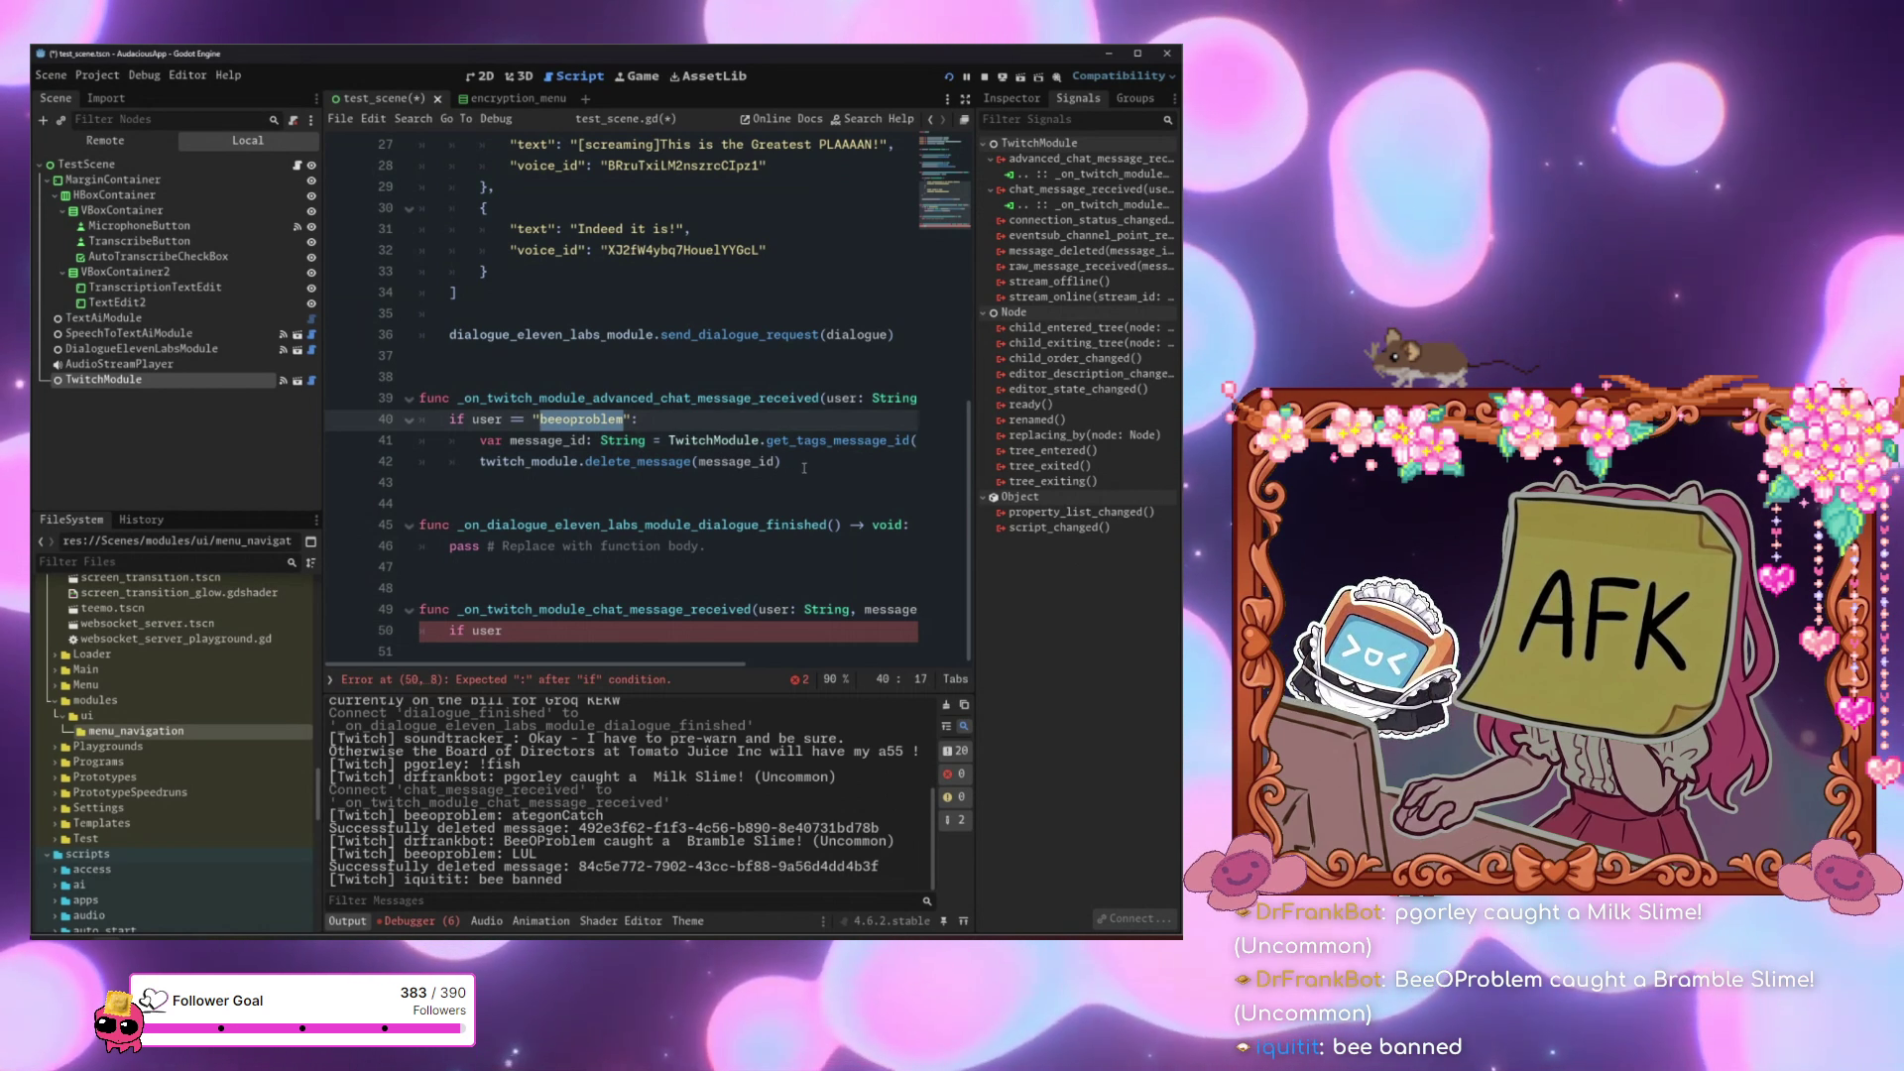
{"action": "key", "text": "BackSpace"}
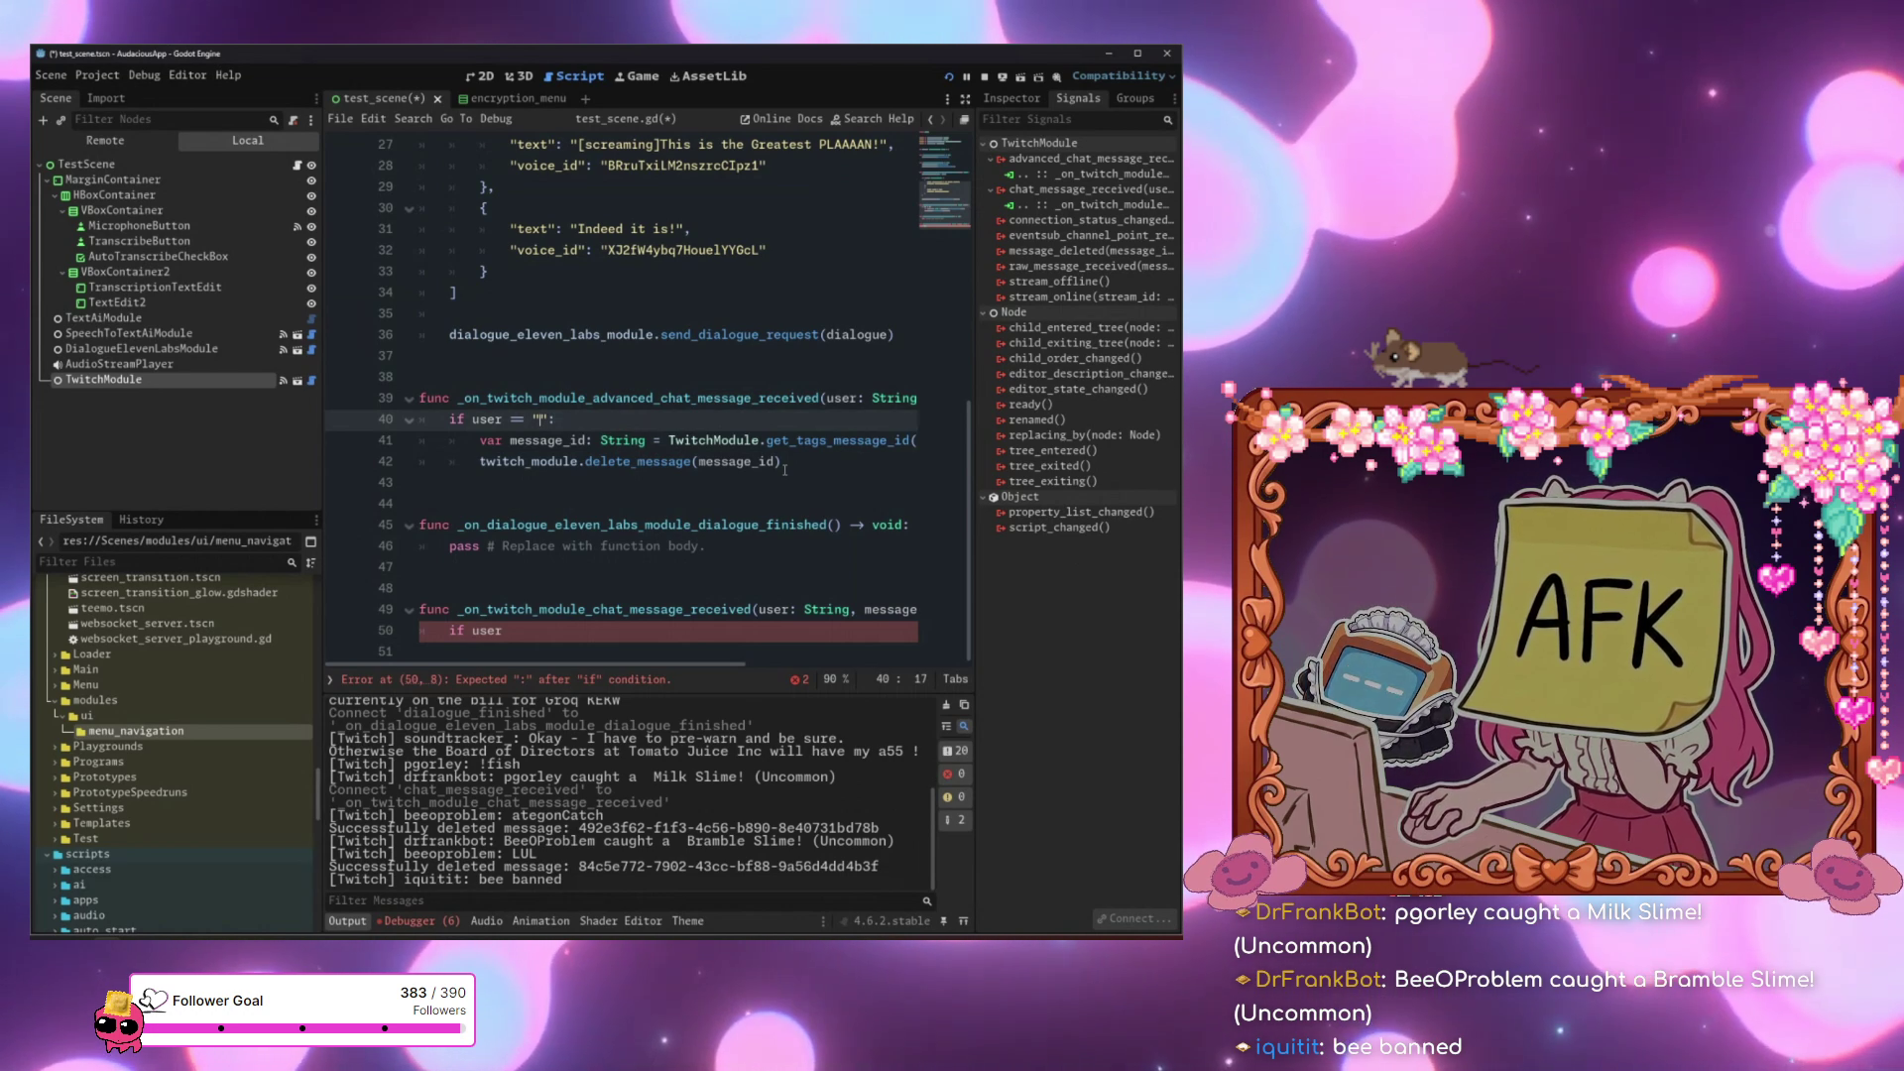
{"action": "type", "text": "audaciousgabe"}
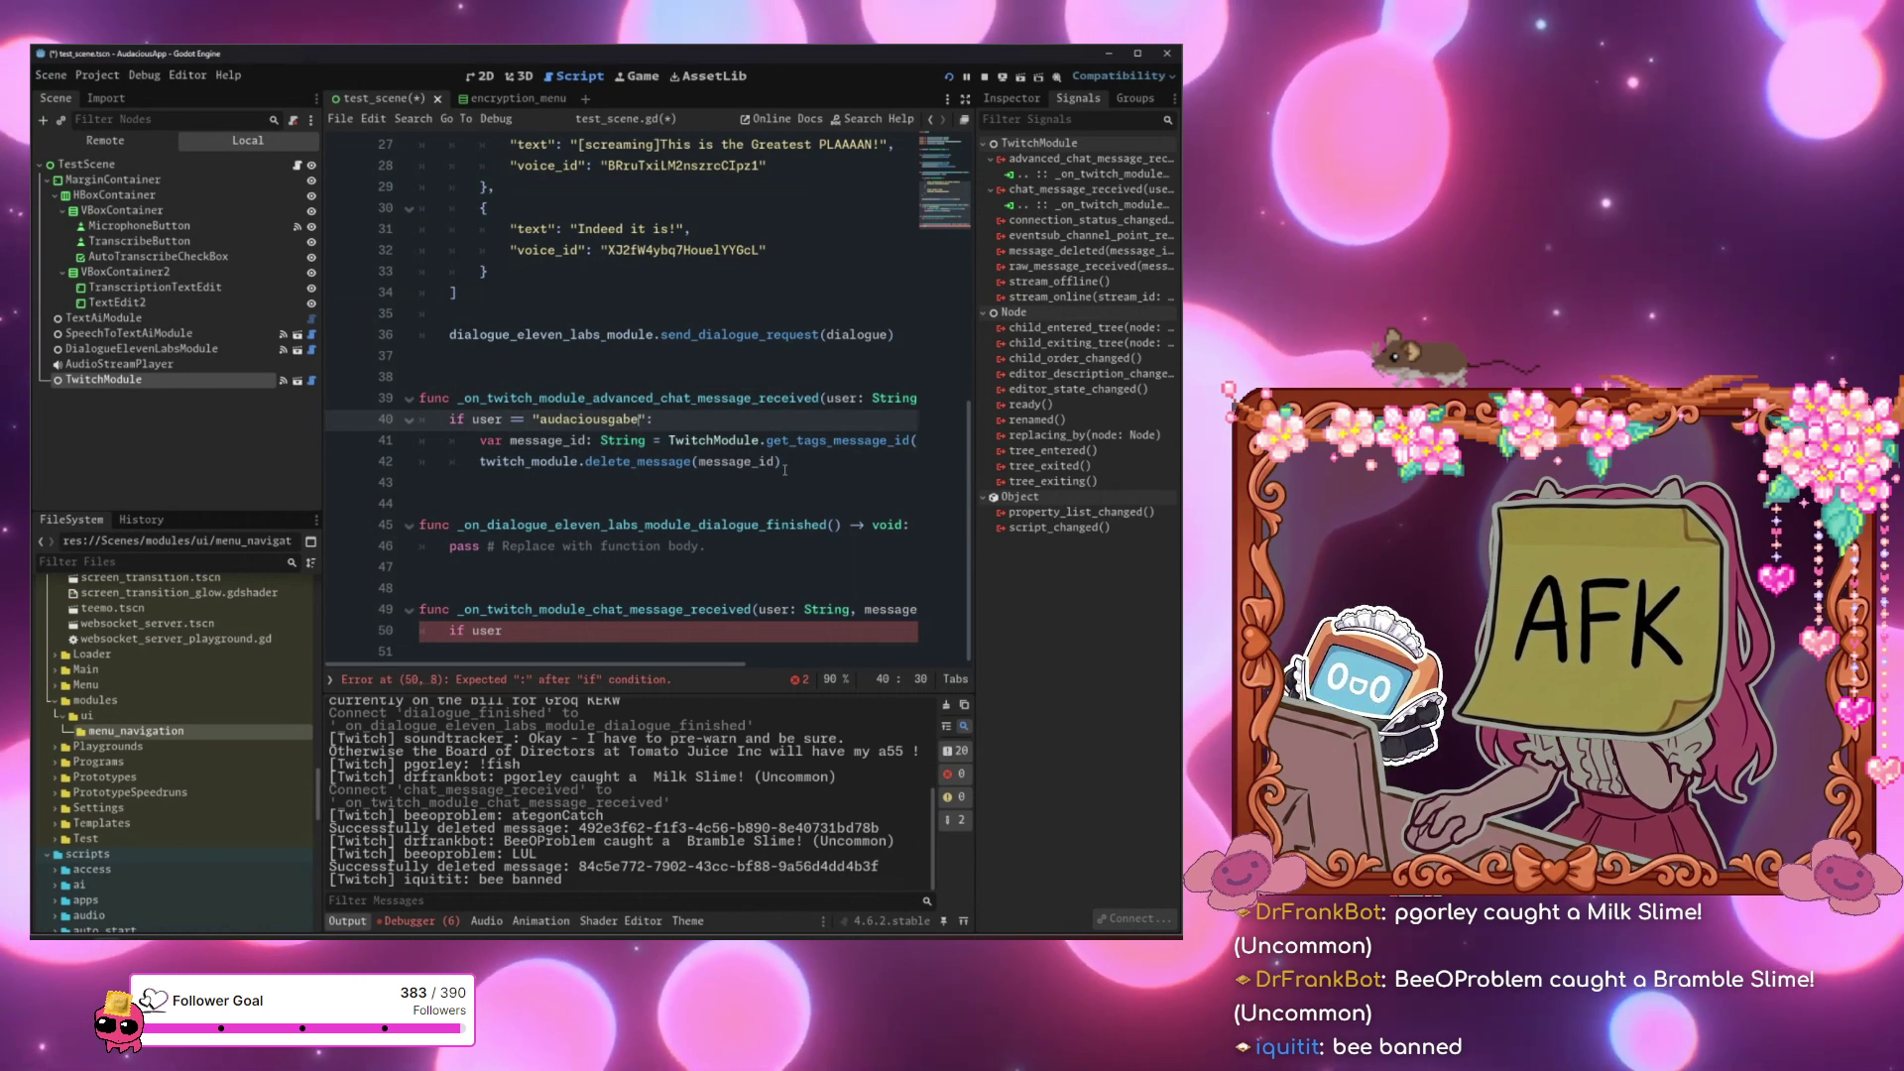
Step: Replace the unfinished 'if user' line in the new chat handler with pass
{"action": "left_click", "coordinate": [572, 632]}
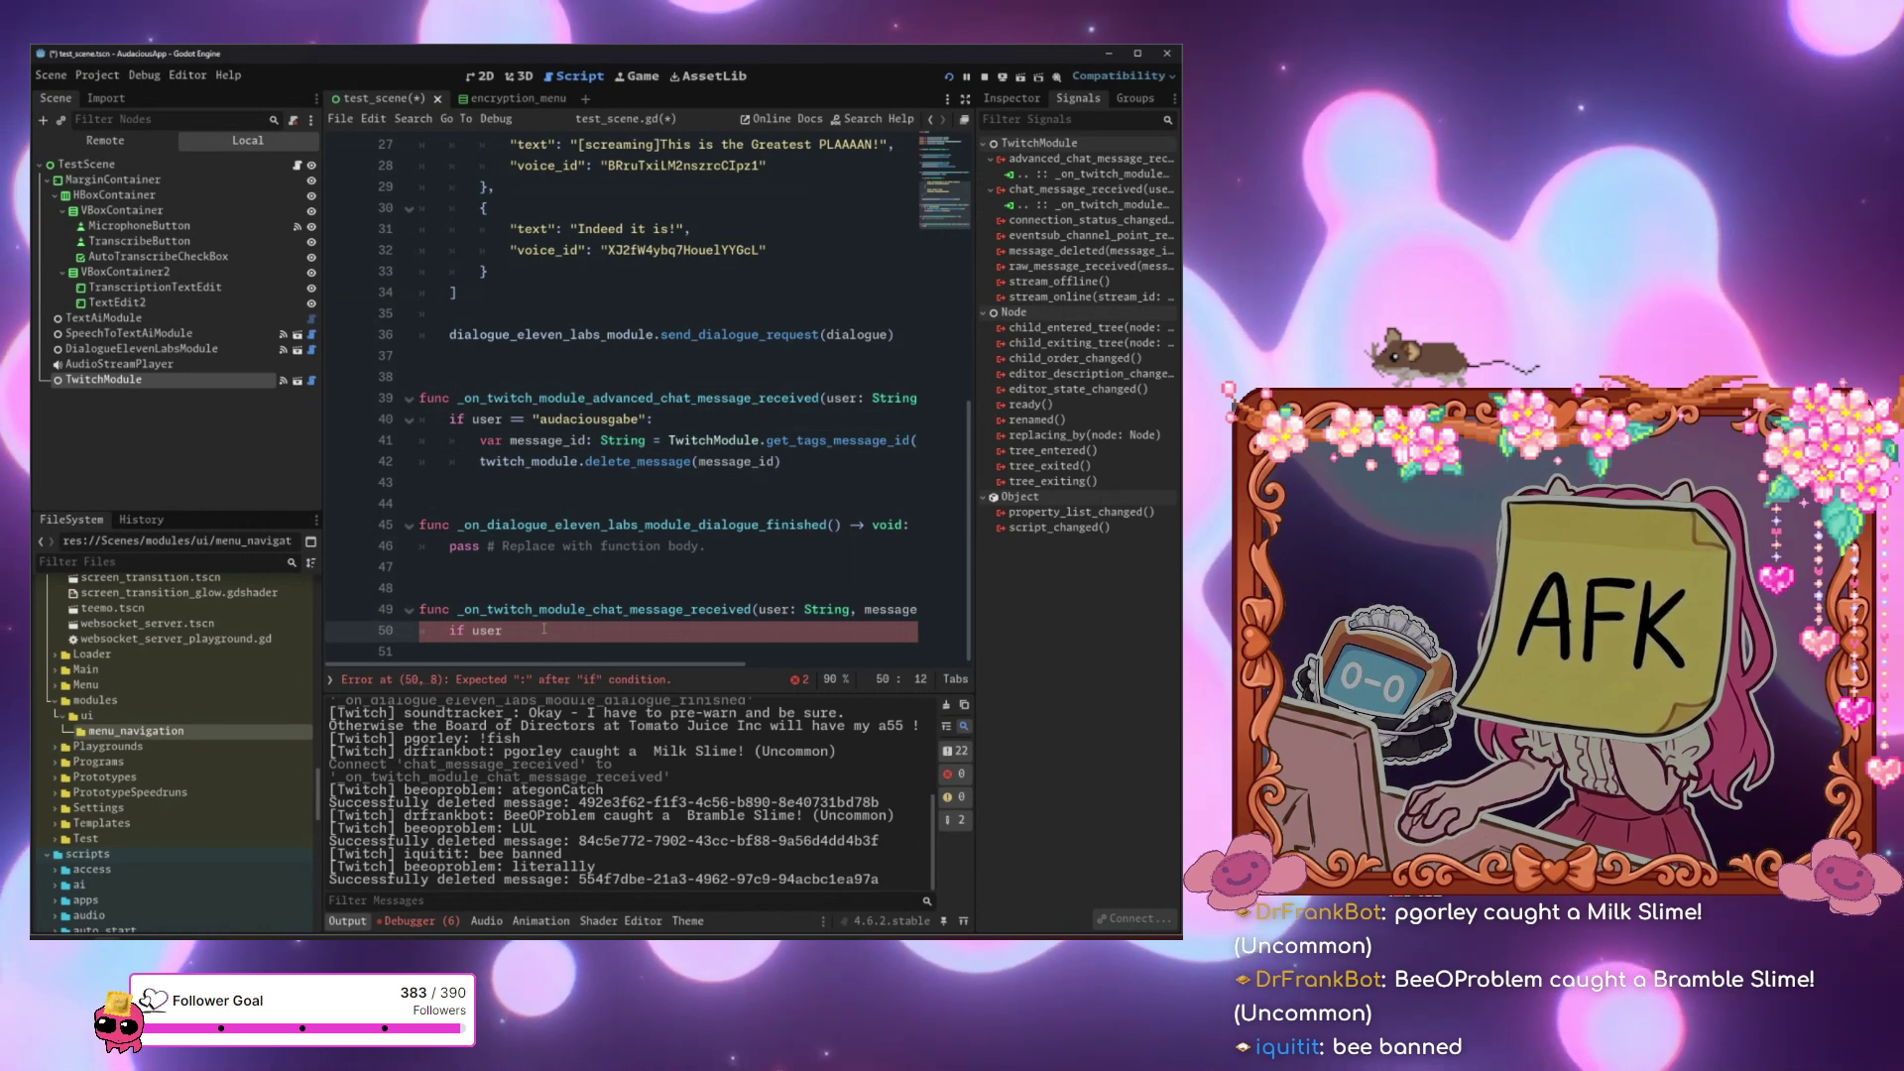
{"action": "key", "text": "BackSpace"}
{"action": "key", "text": "BackSpace"}
{"action": "key", "text": "BackSpace"}
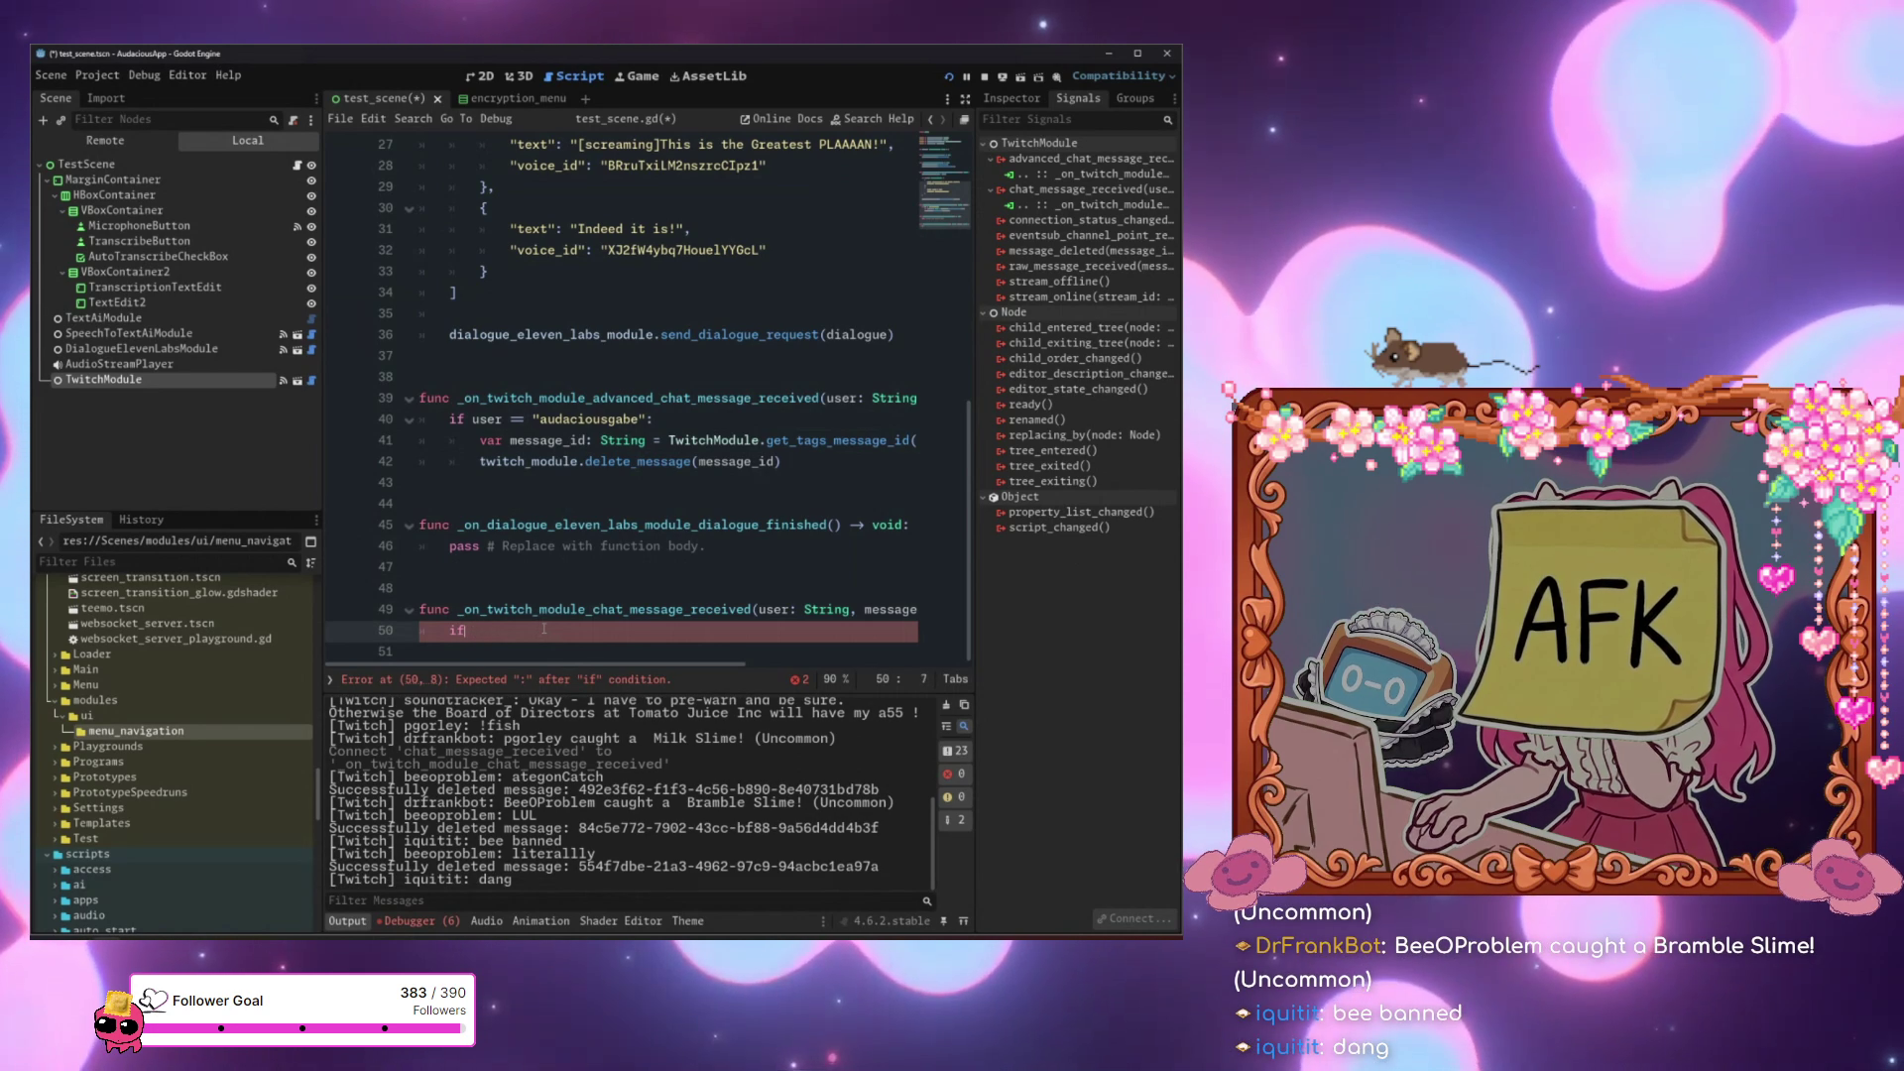
{"action": "type", "text": "pass"}
{"action": "left_click", "coordinate": [654, 566]}
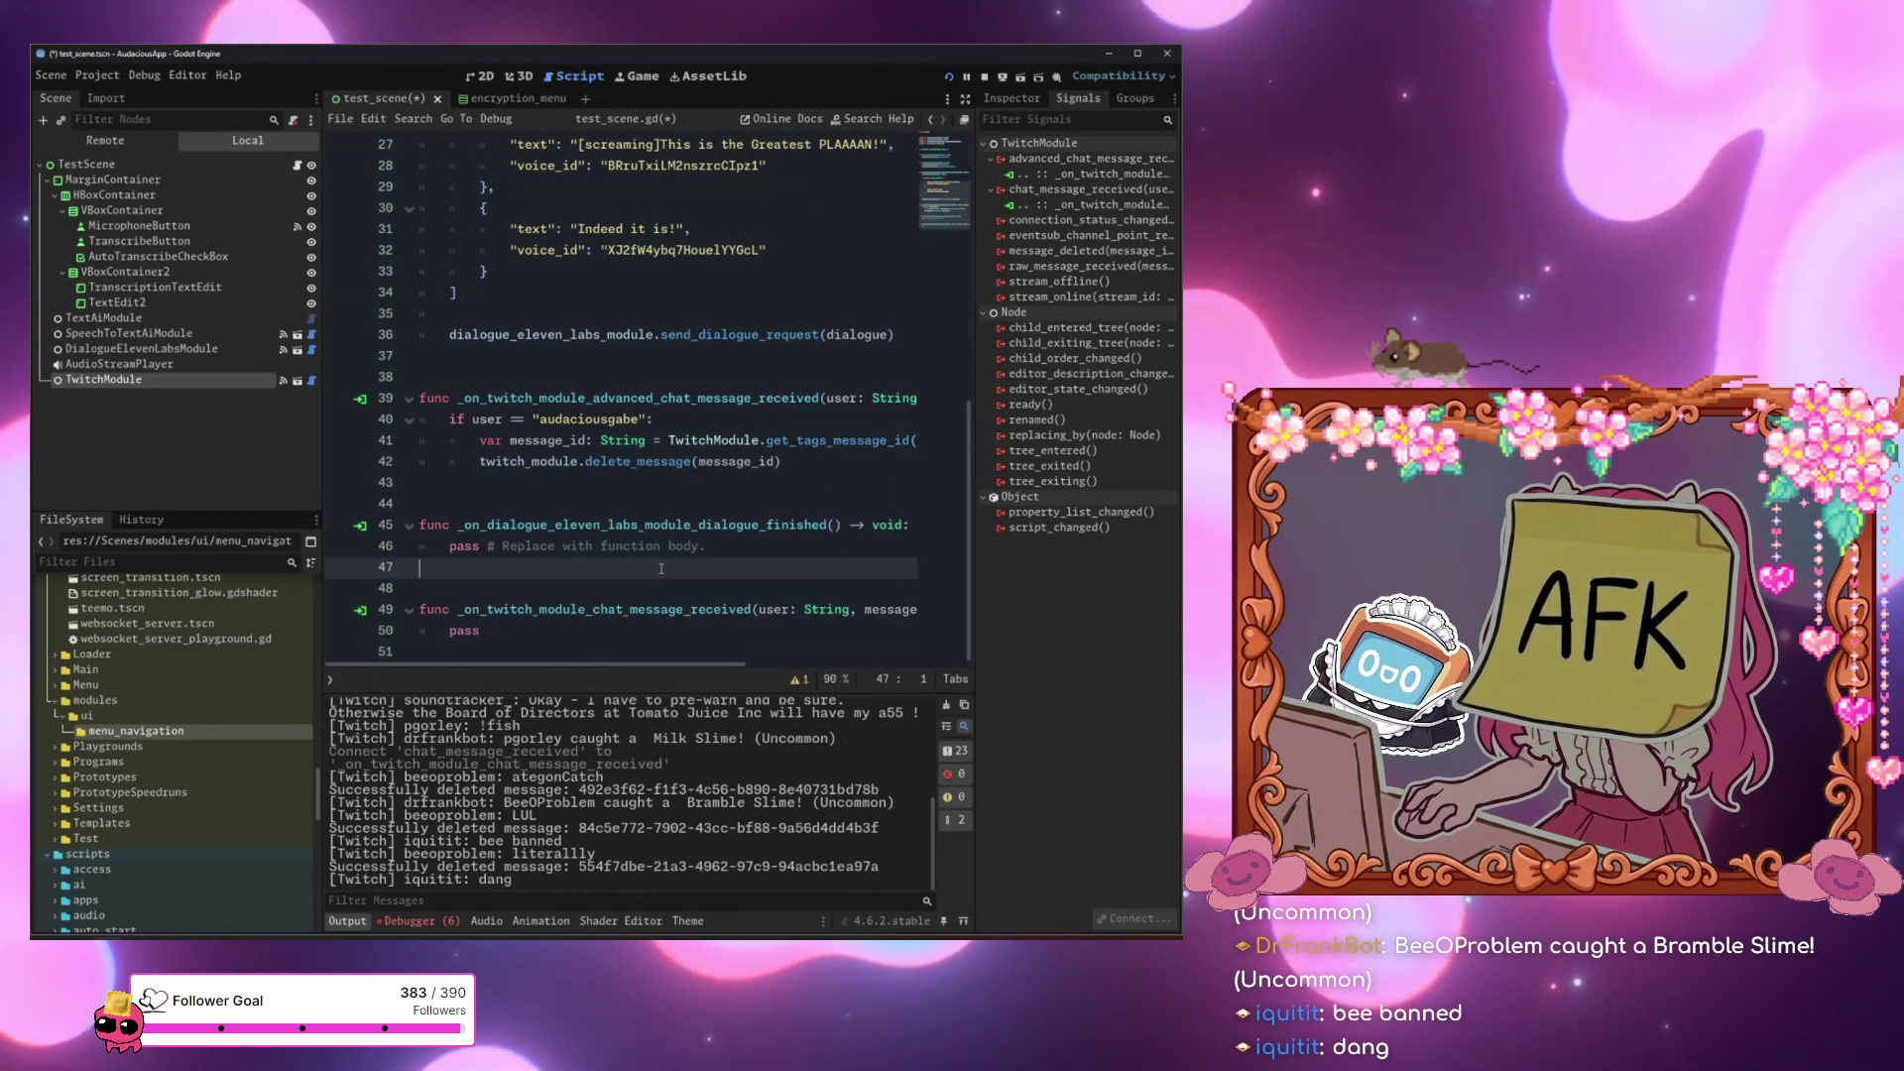
{"action": "key", "text": "F6"}
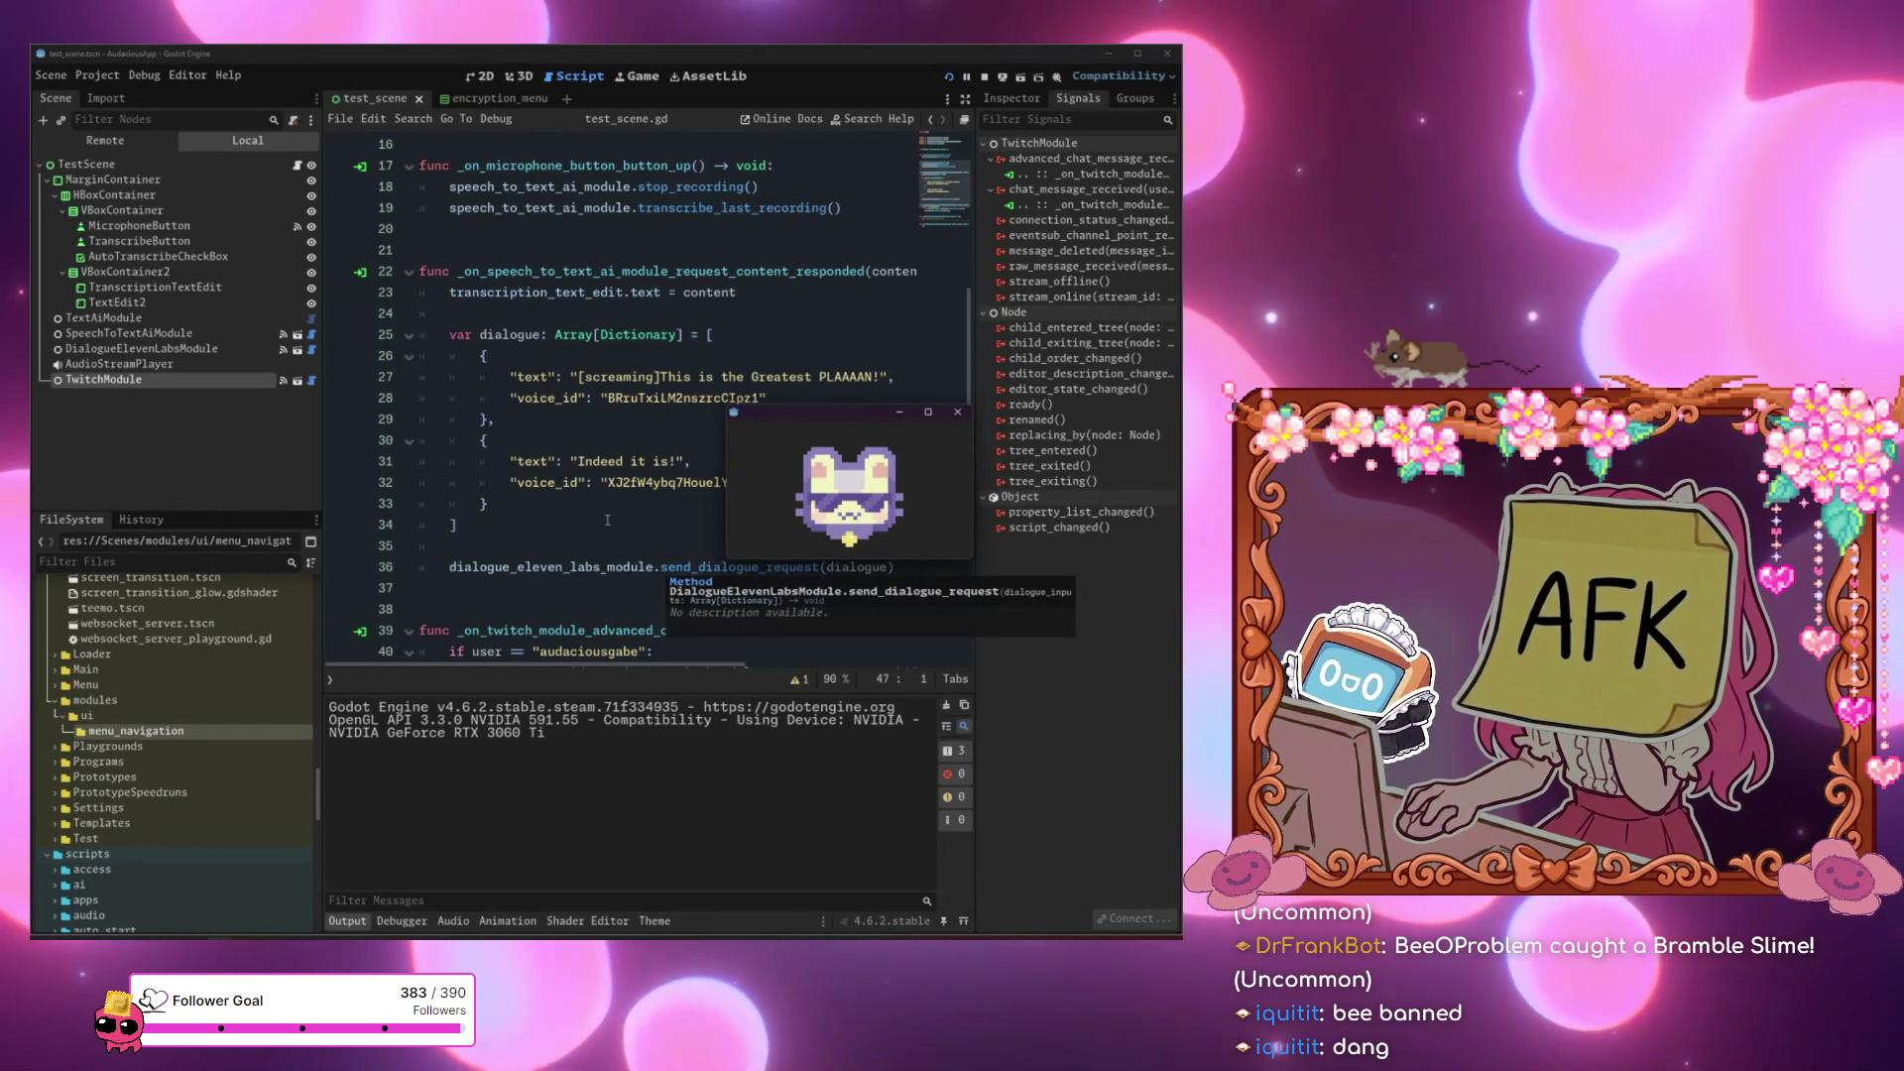
{"action": "scroll", "coordinate": [531, 490], "scroll_direction": "down", "scroll_amount": 4}
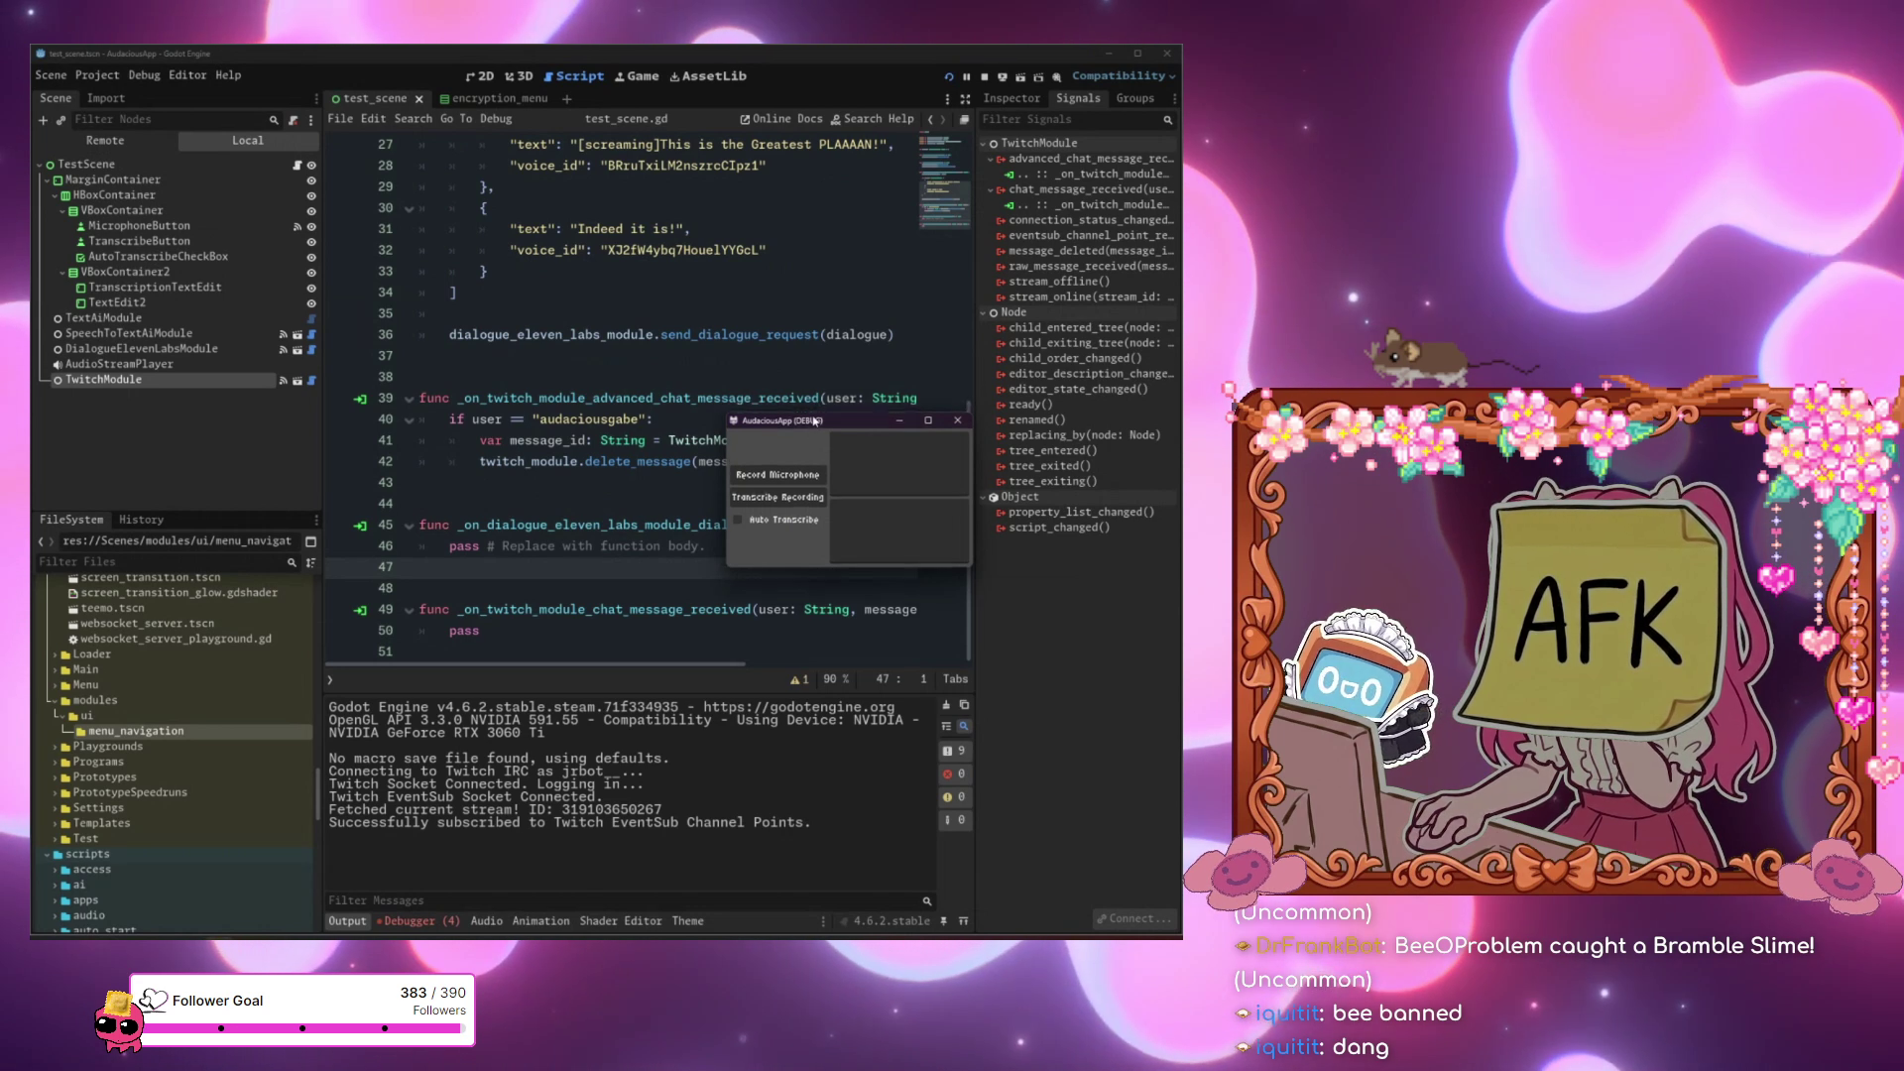
{"action": "left_click", "coordinate": [828, 462]}
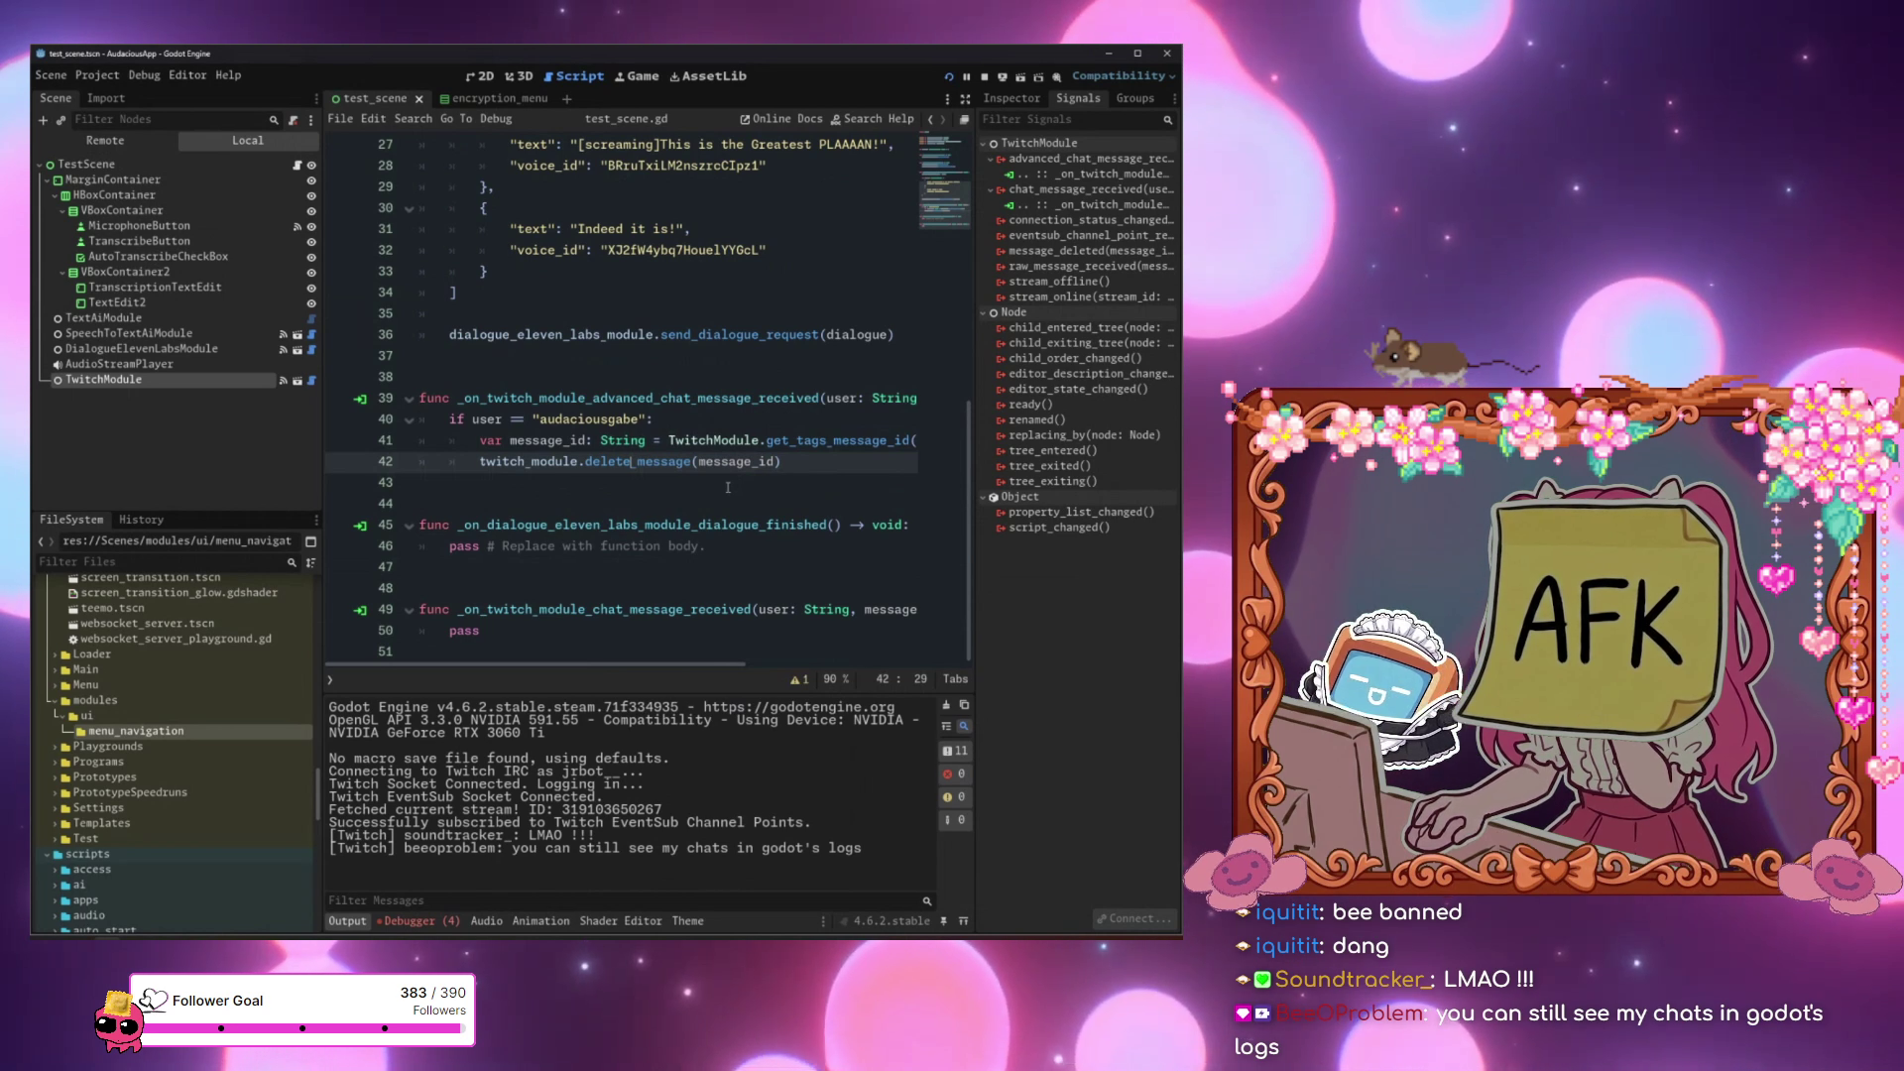
{"action": "left_click", "coordinate": [715, 419]}
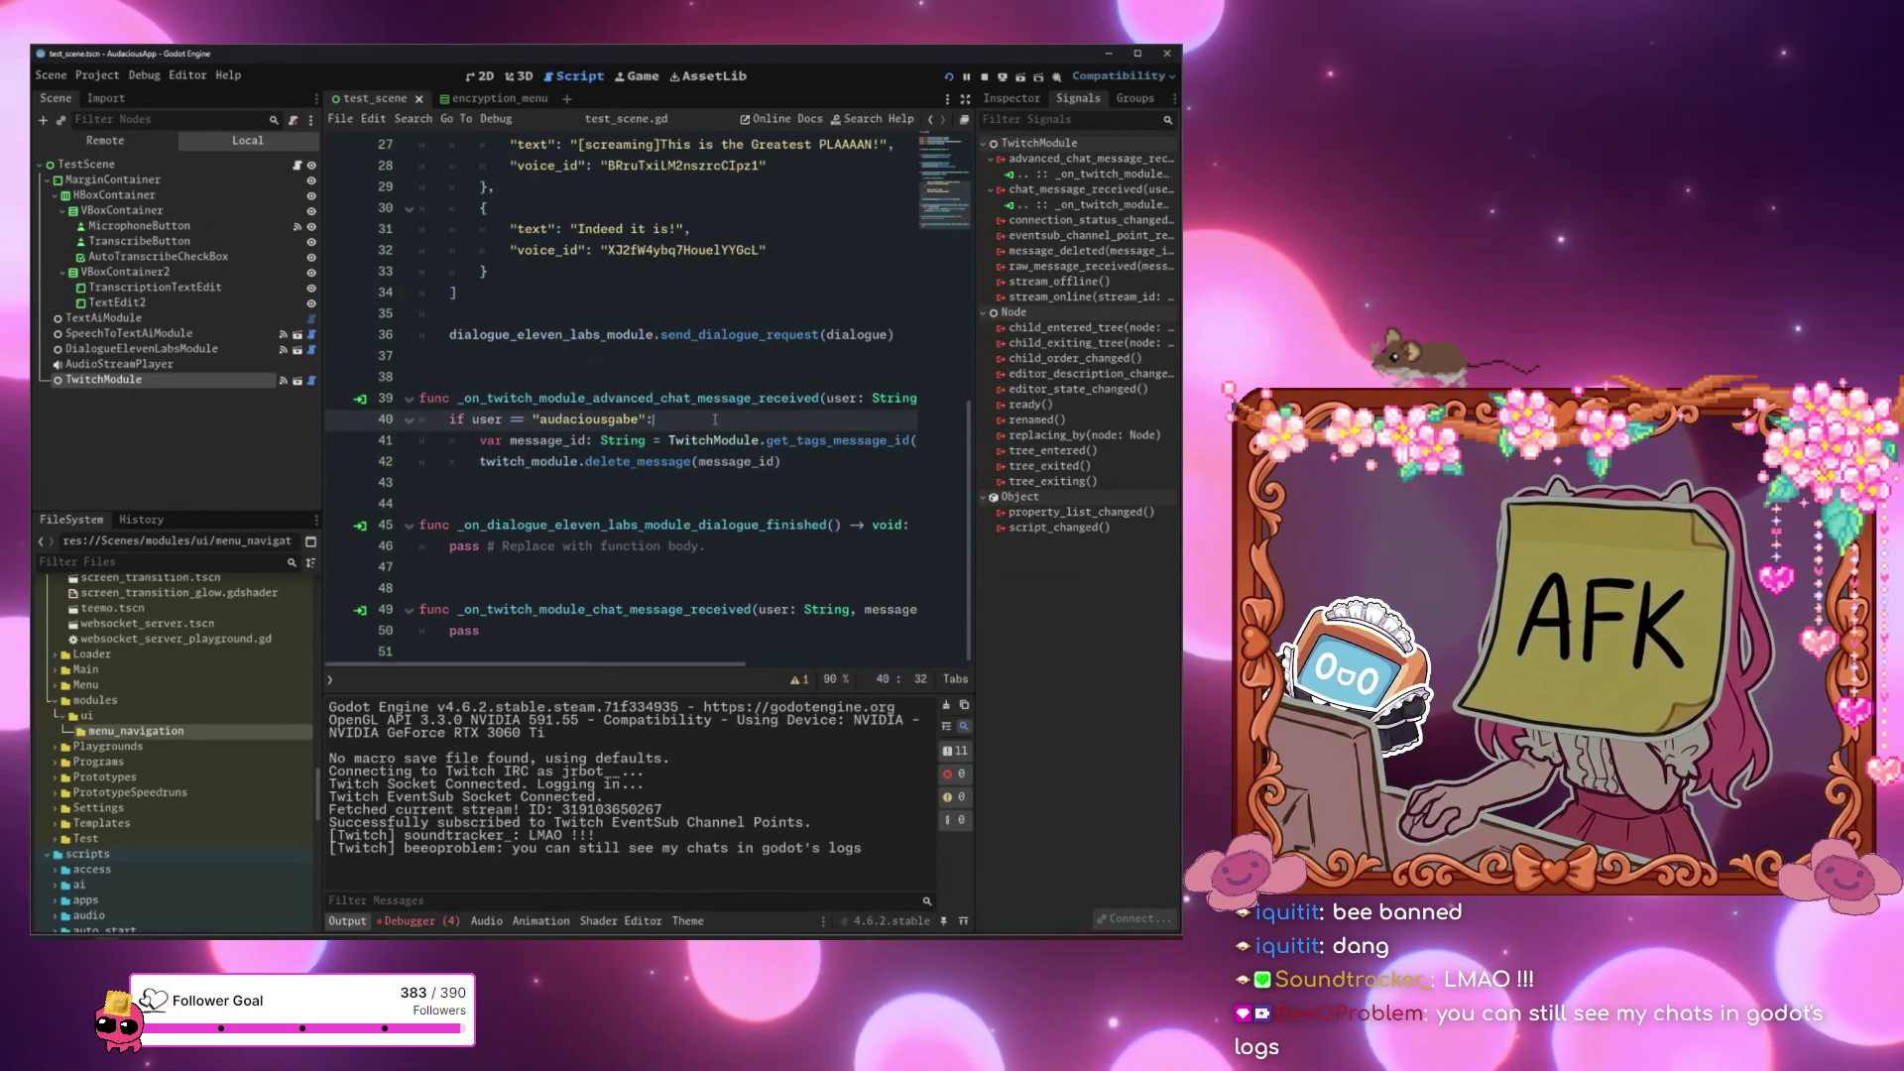
Step: Insert an if message.contains("streamer .boo") condition above the existing user check
{"action": "left_click", "coordinate": [451, 420]}
{"action": "key", "text": "Return"}
{"action": "key", "text": "Return"}
{"action": "key", "text": "Up"}
{"action": "key", "text": "Up"}
{"action": "type", "text": "if message.con"}
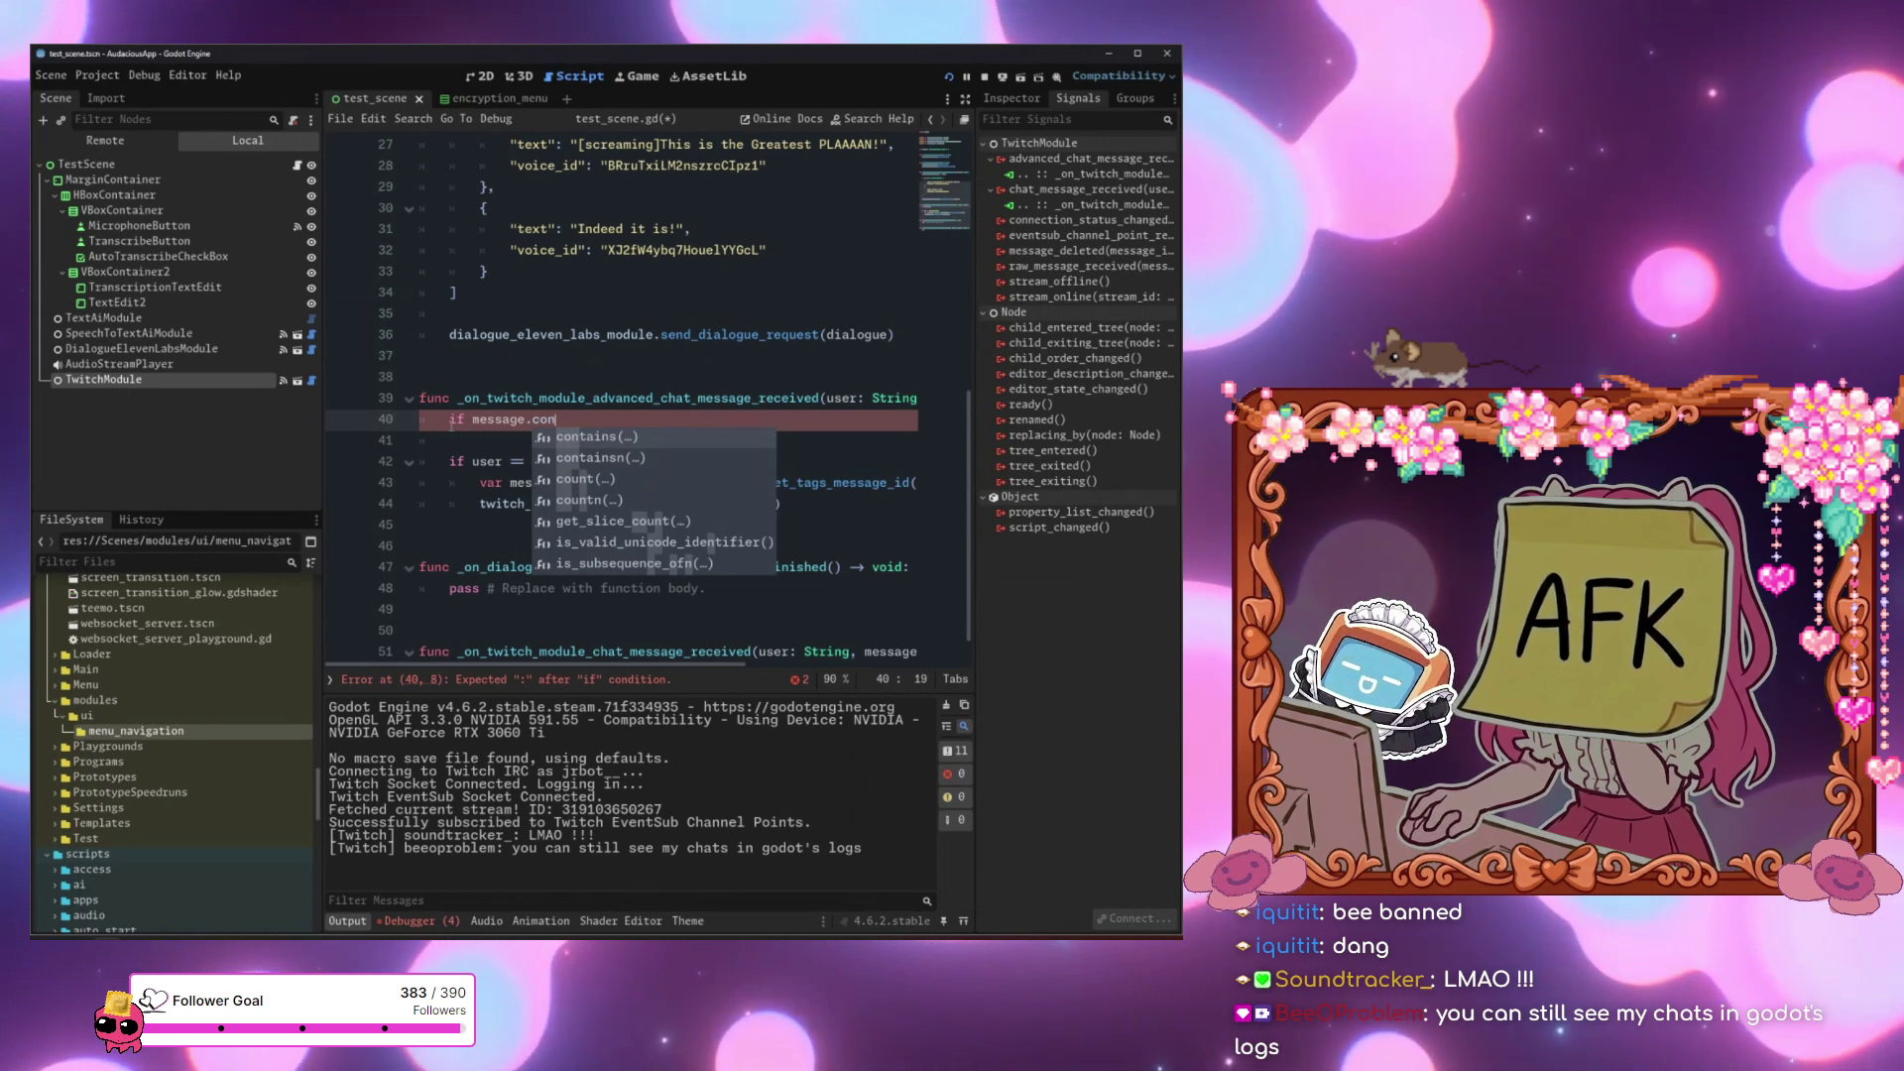
{"action": "key", "text": "Return"}
{"action": "type", "text": "streamer "}
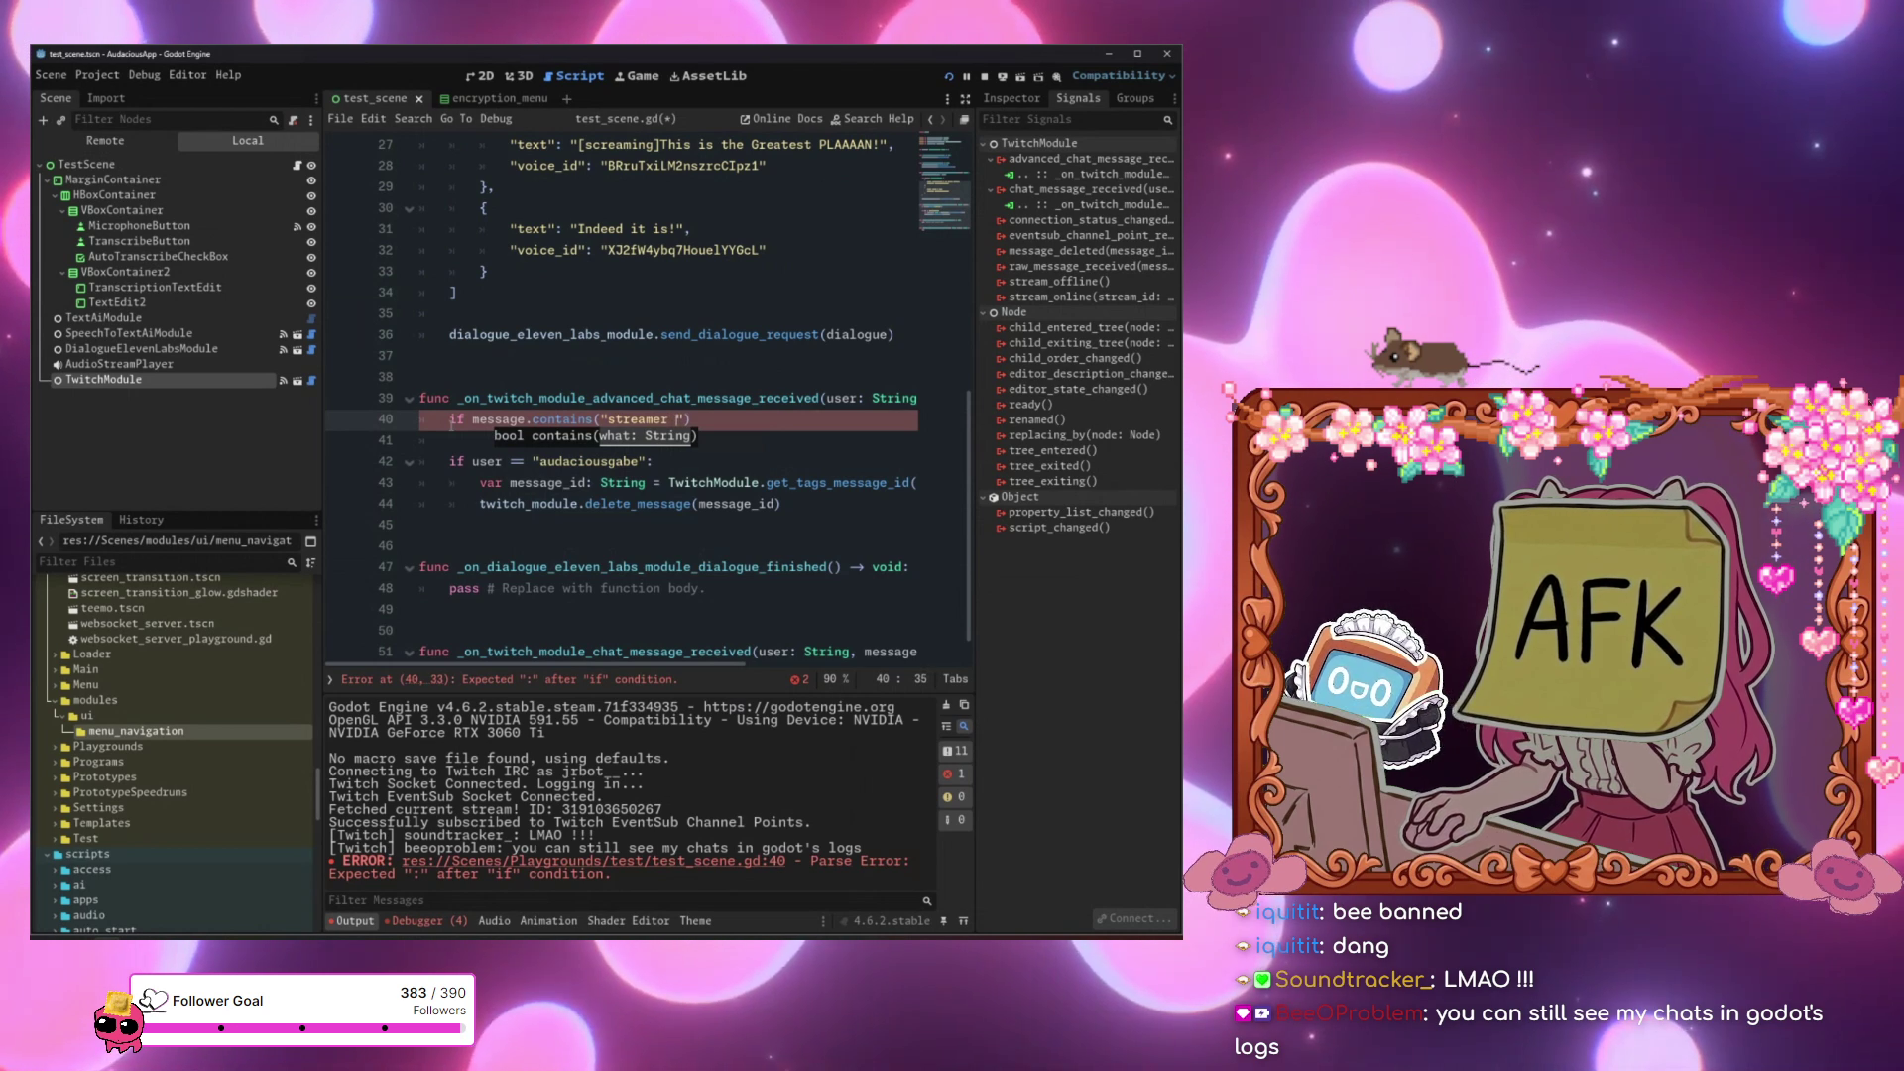
{"action": "type", "text": ".boo\")"}
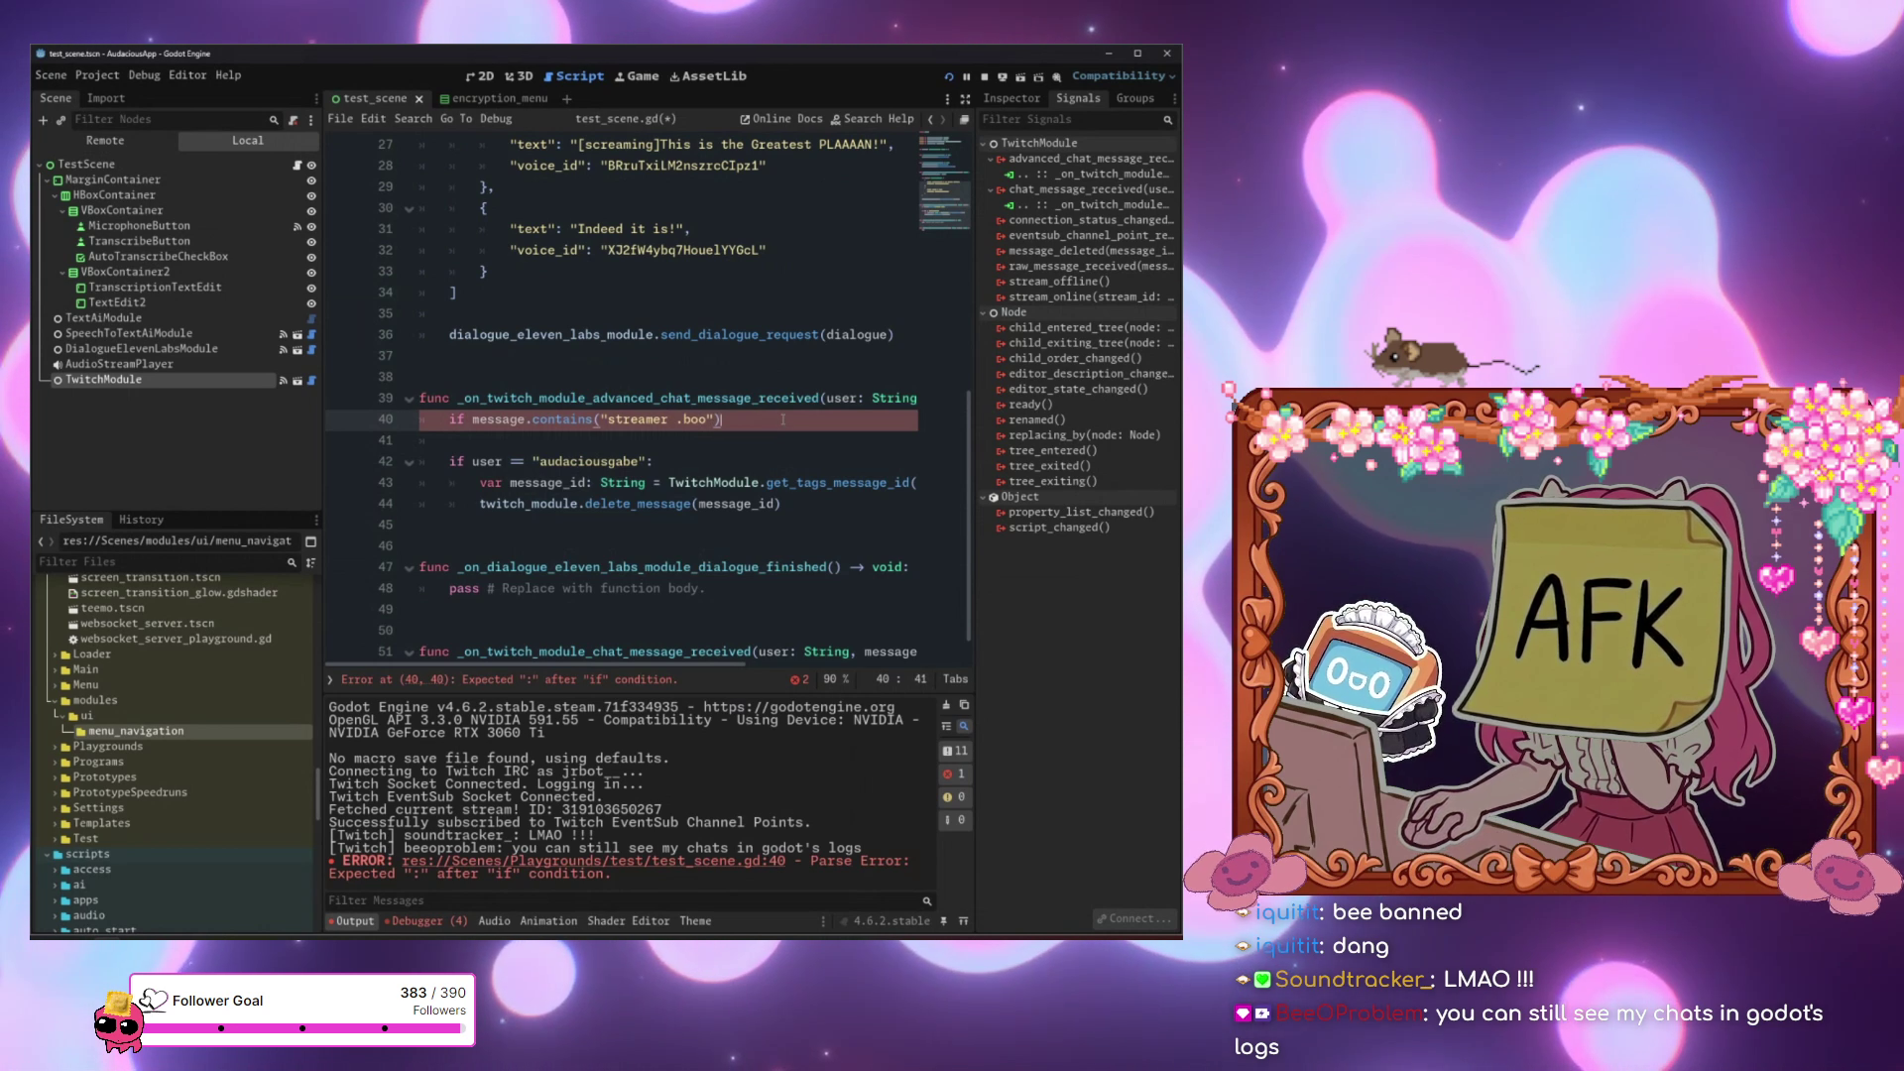
{"action": "key", "text": "Return"}
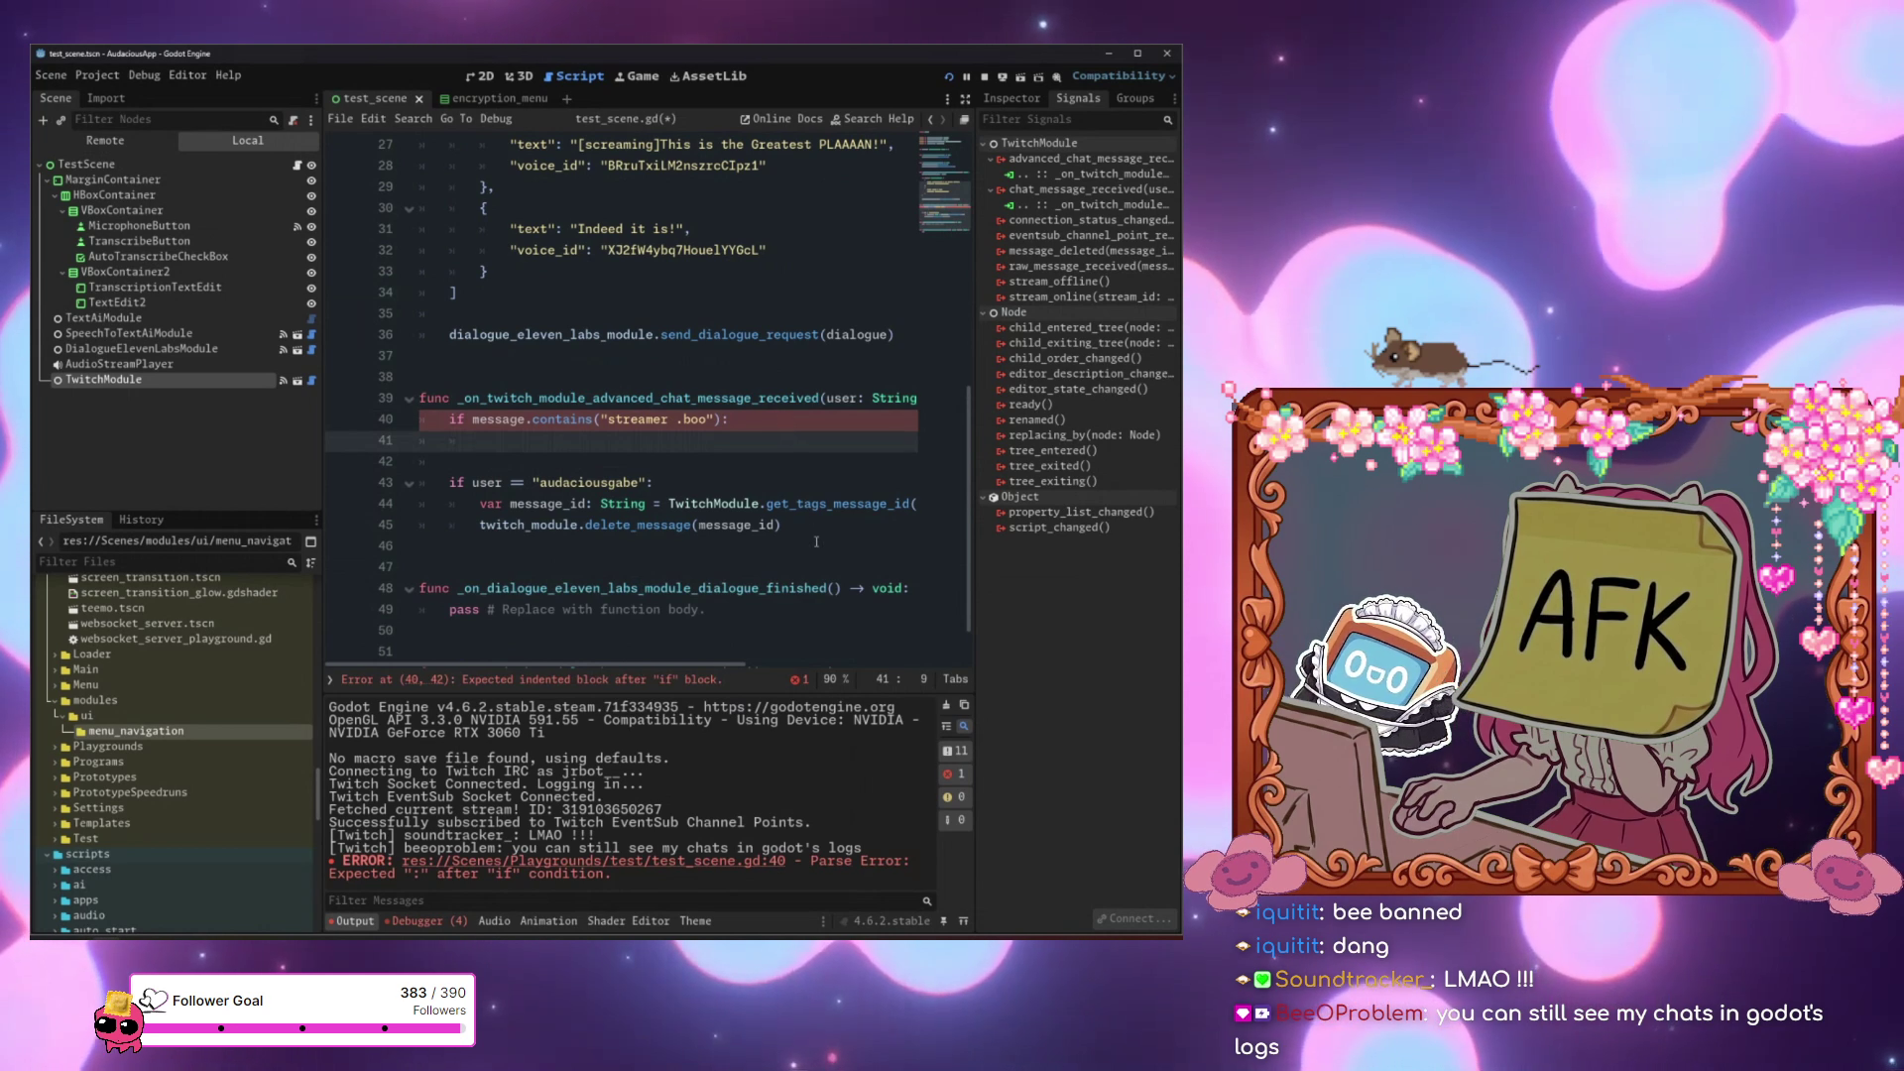
Step: Copy the get_tags_message_id and delete_message lines into the new condition block
{"action": "mouse_move", "coordinate": [816, 541]}
{"action": "left_mouse_down"}
{"action": "mouse_move", "coordinate": [518, 530]}
{"action": "mouse_move", "coordinate": [482, 507]}
{"action": "left_mouse_up"}
{"action": "key", "text": "ctrl+c"}
{"action": "left_click", "coordinate": [547, 468]}
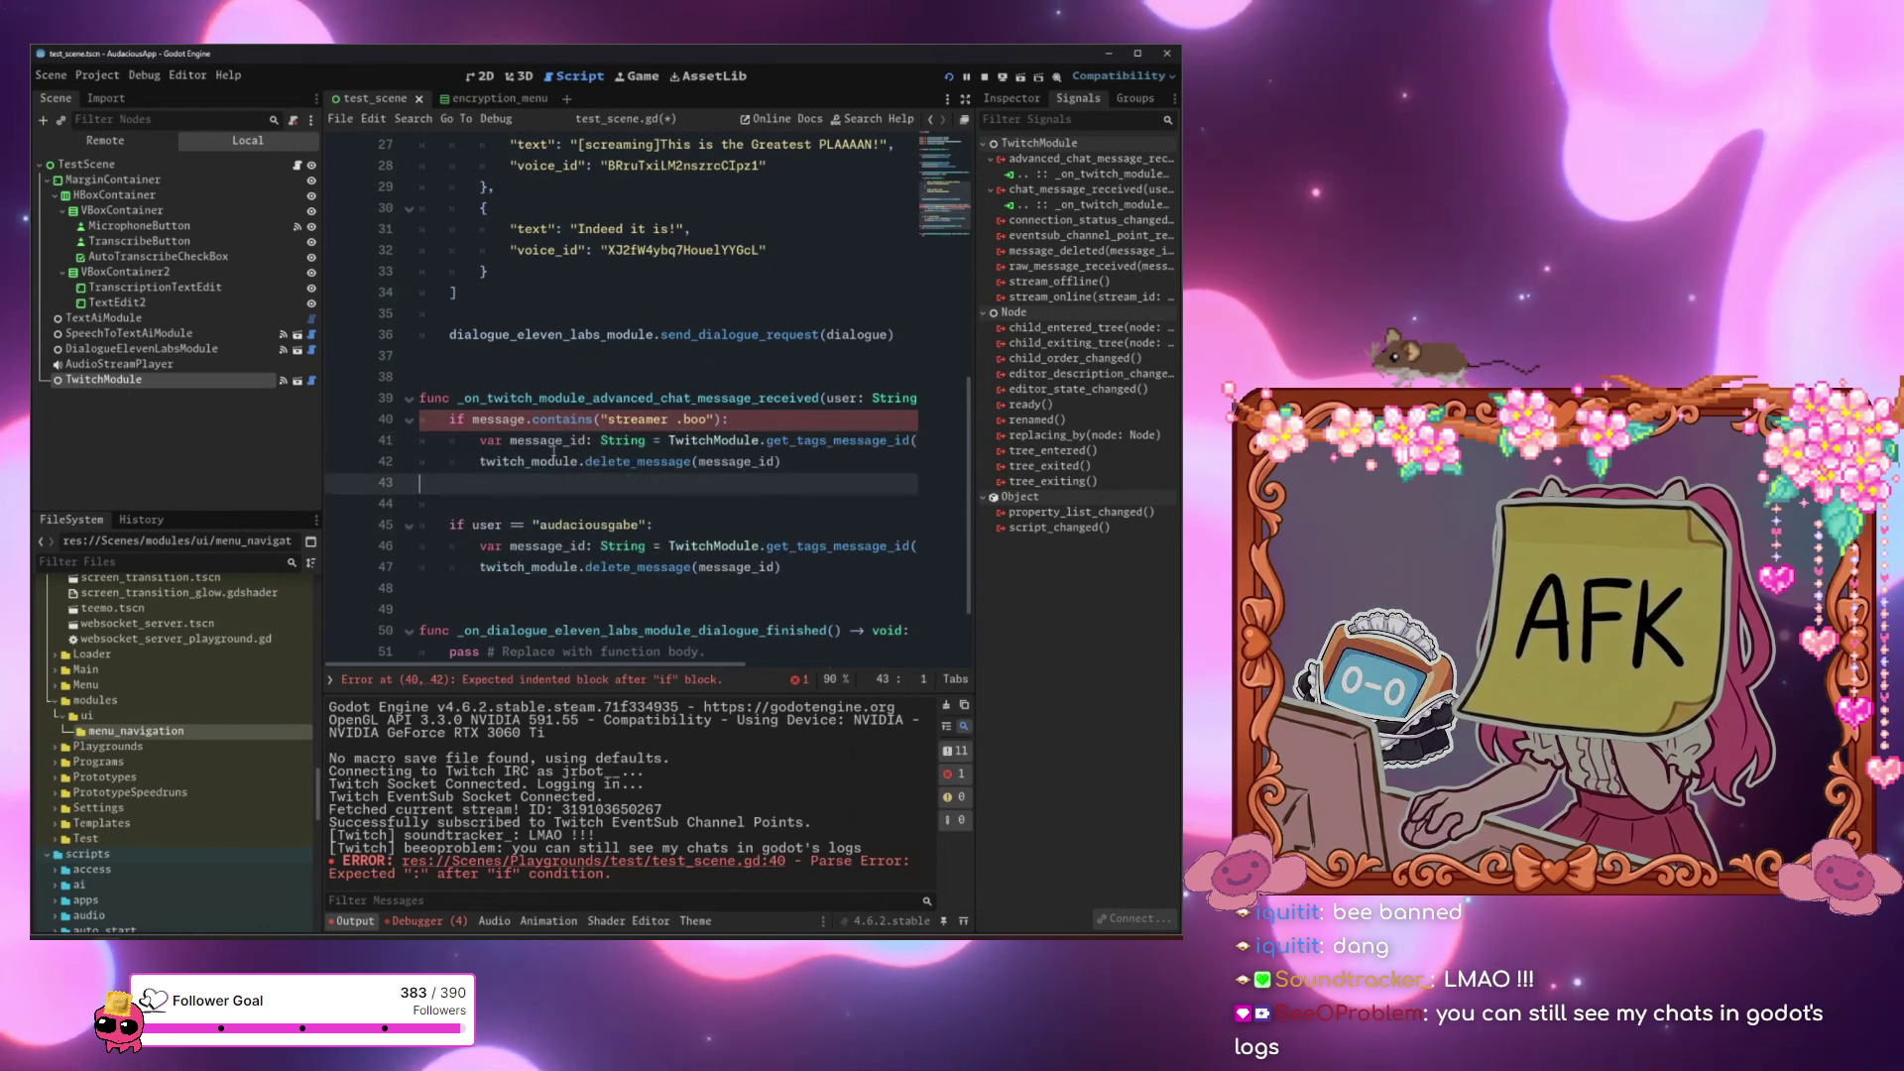
{"action": "key", "text": "ctrl+v"}
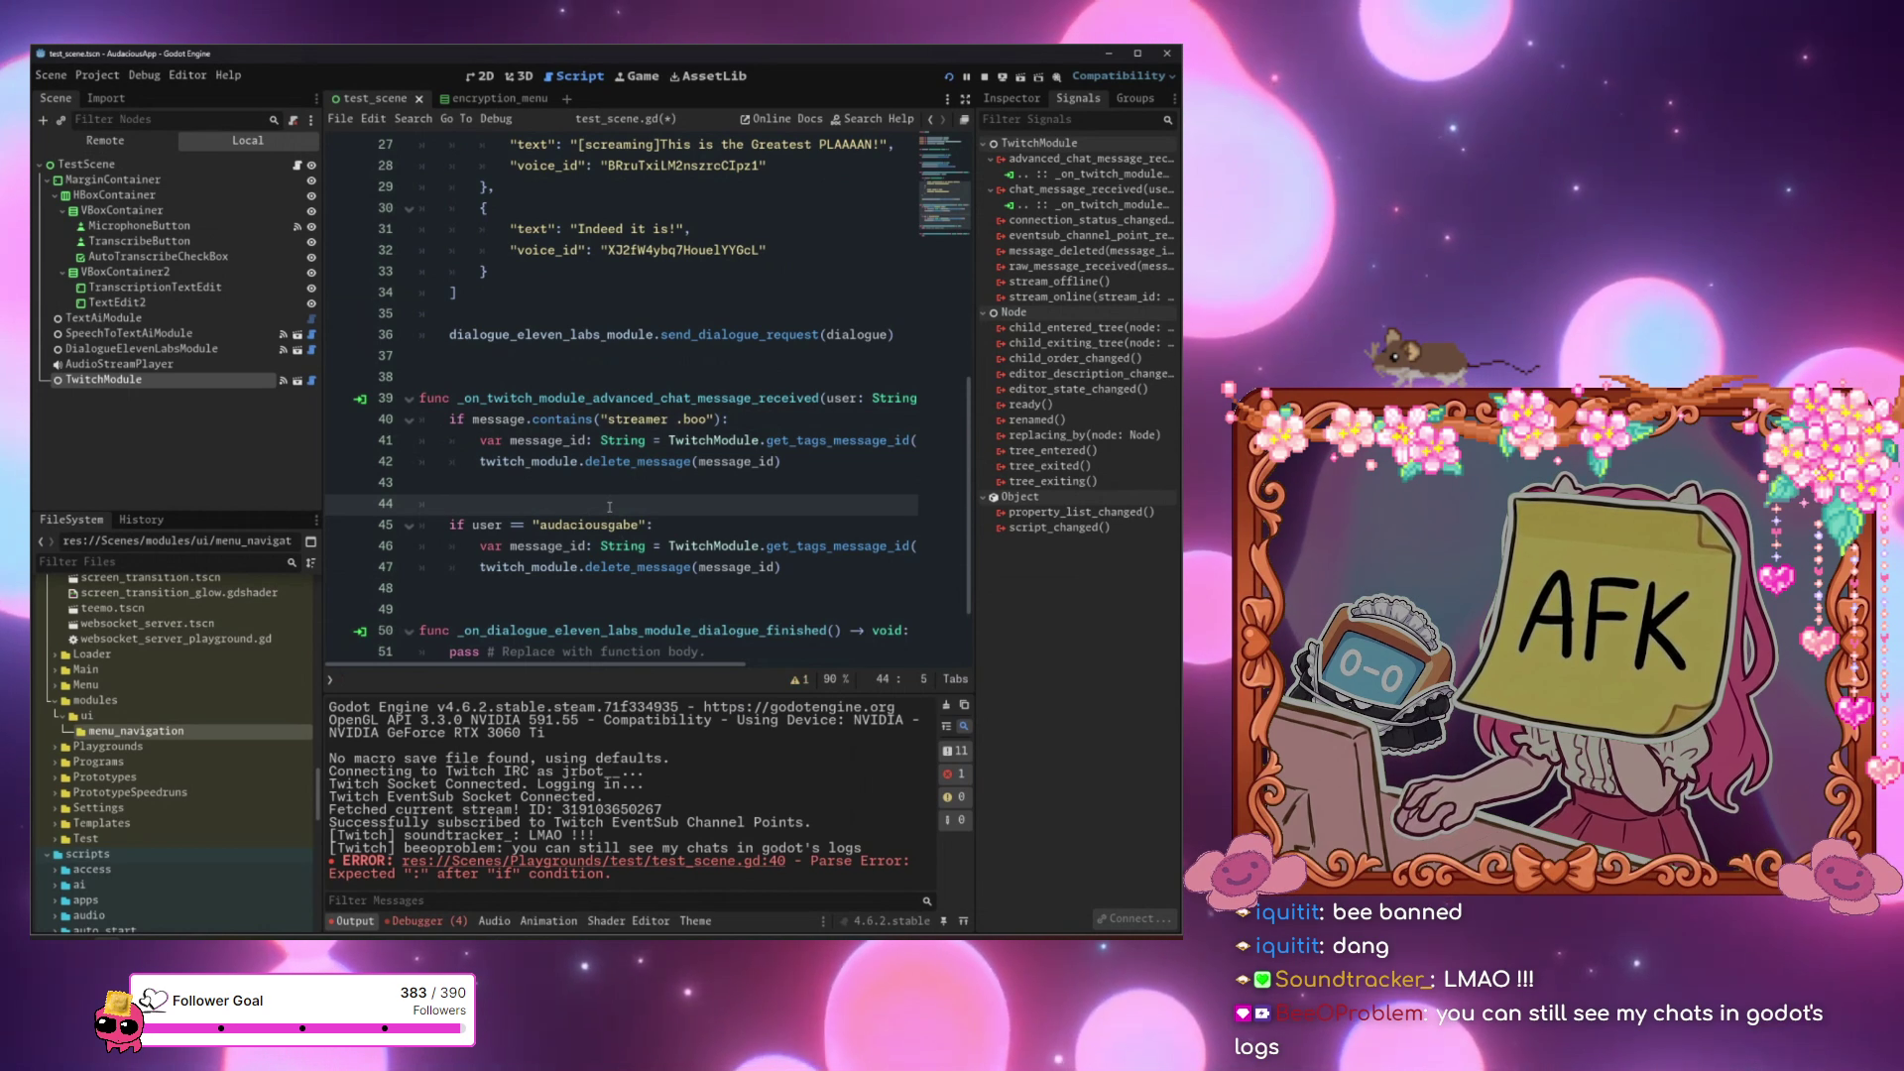
{"action": "left_click_drag", "start_coordinate": [714, 440], "coordinate": [715, 461]}
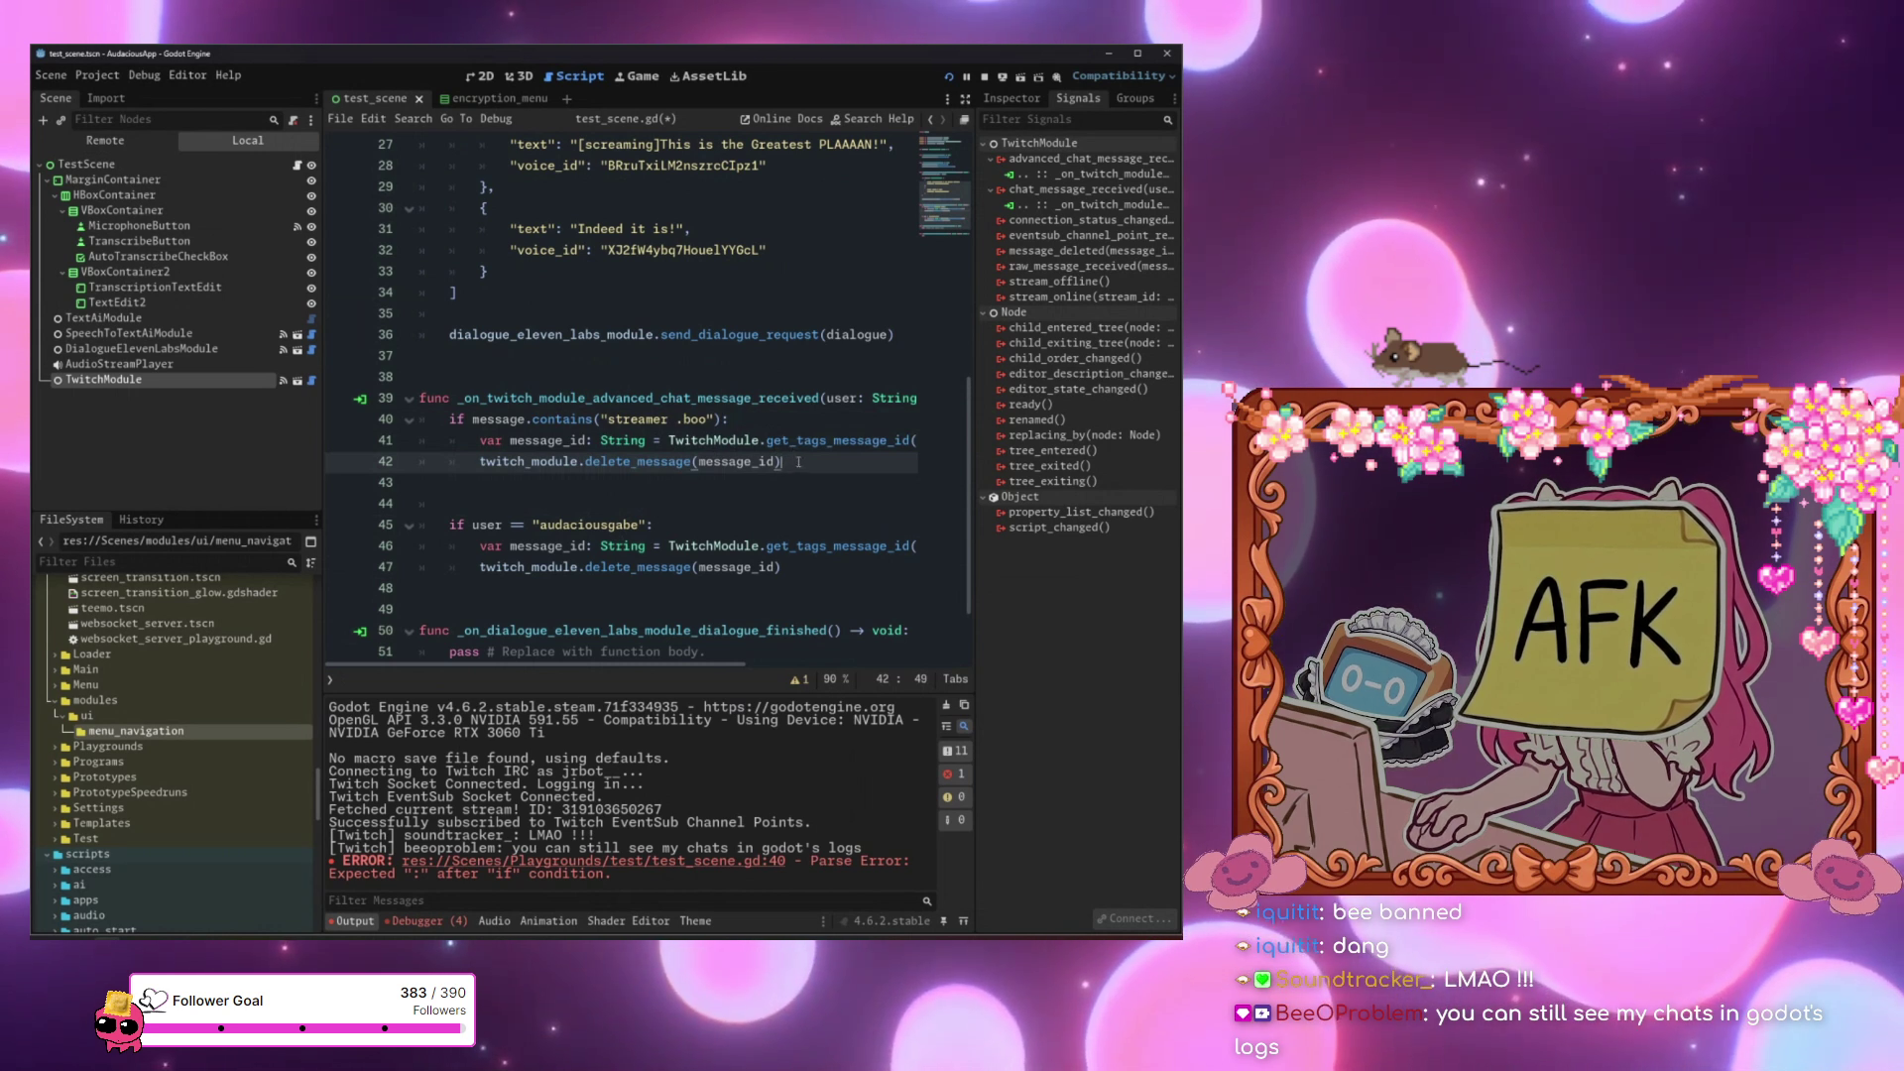
{"action": "left_click", "coordinate": [765, 416]}
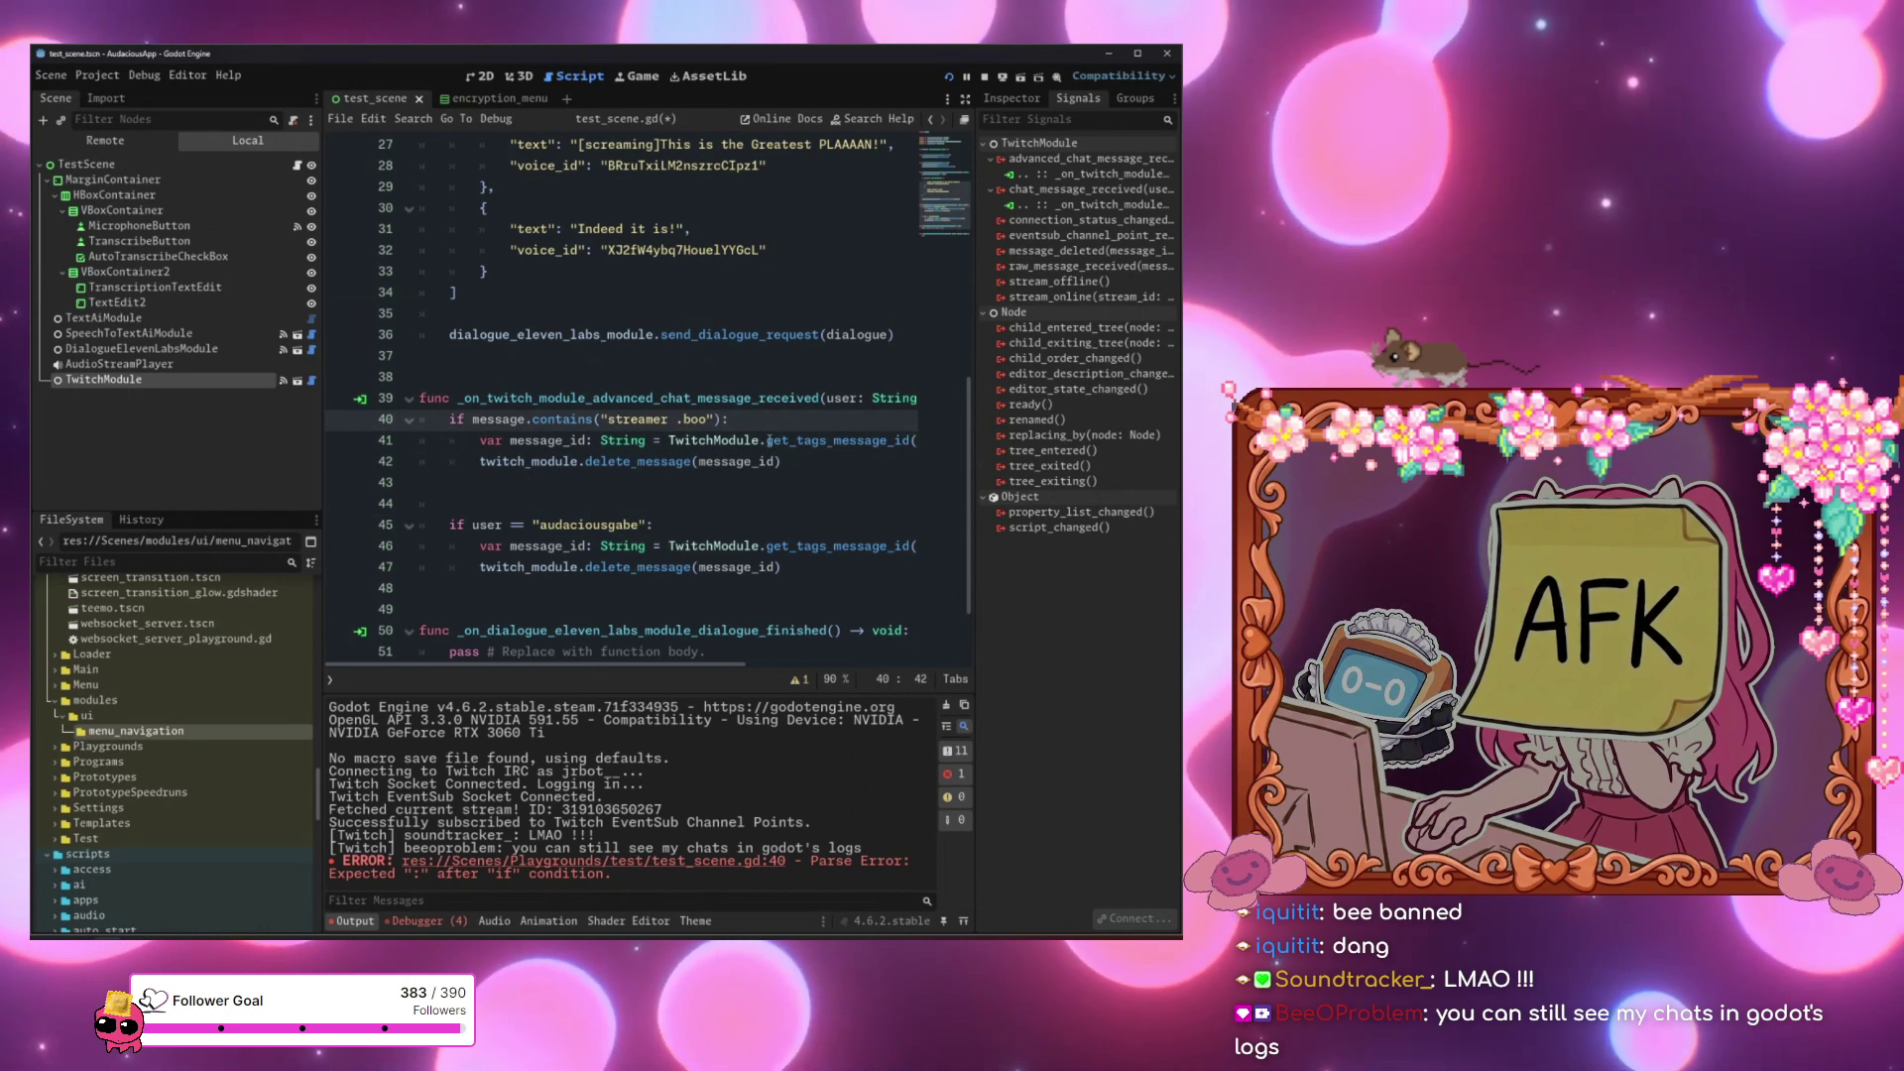
{"action": "left_click_drag", "start_coordinate": [790, 462], "coordinate": [671, 461]}
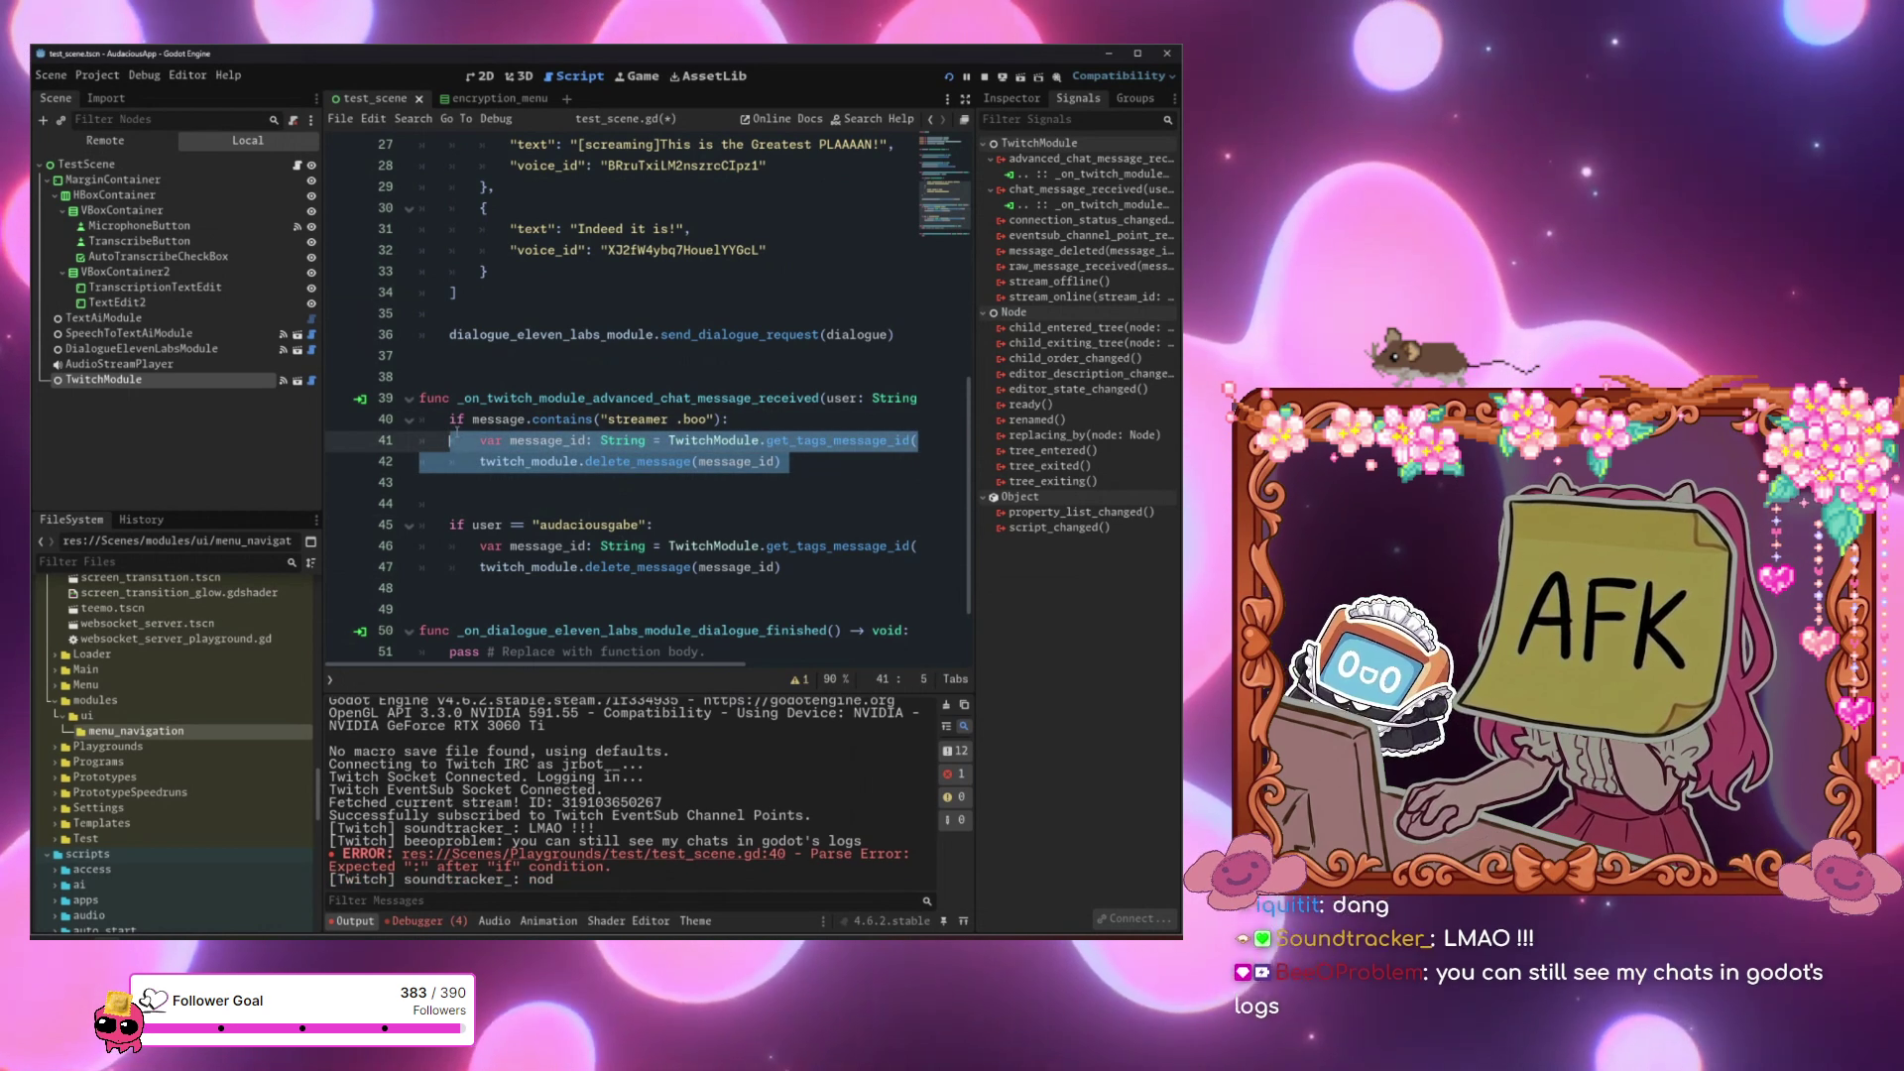
{"action": "left_click", "coordinate": [638, 461]}
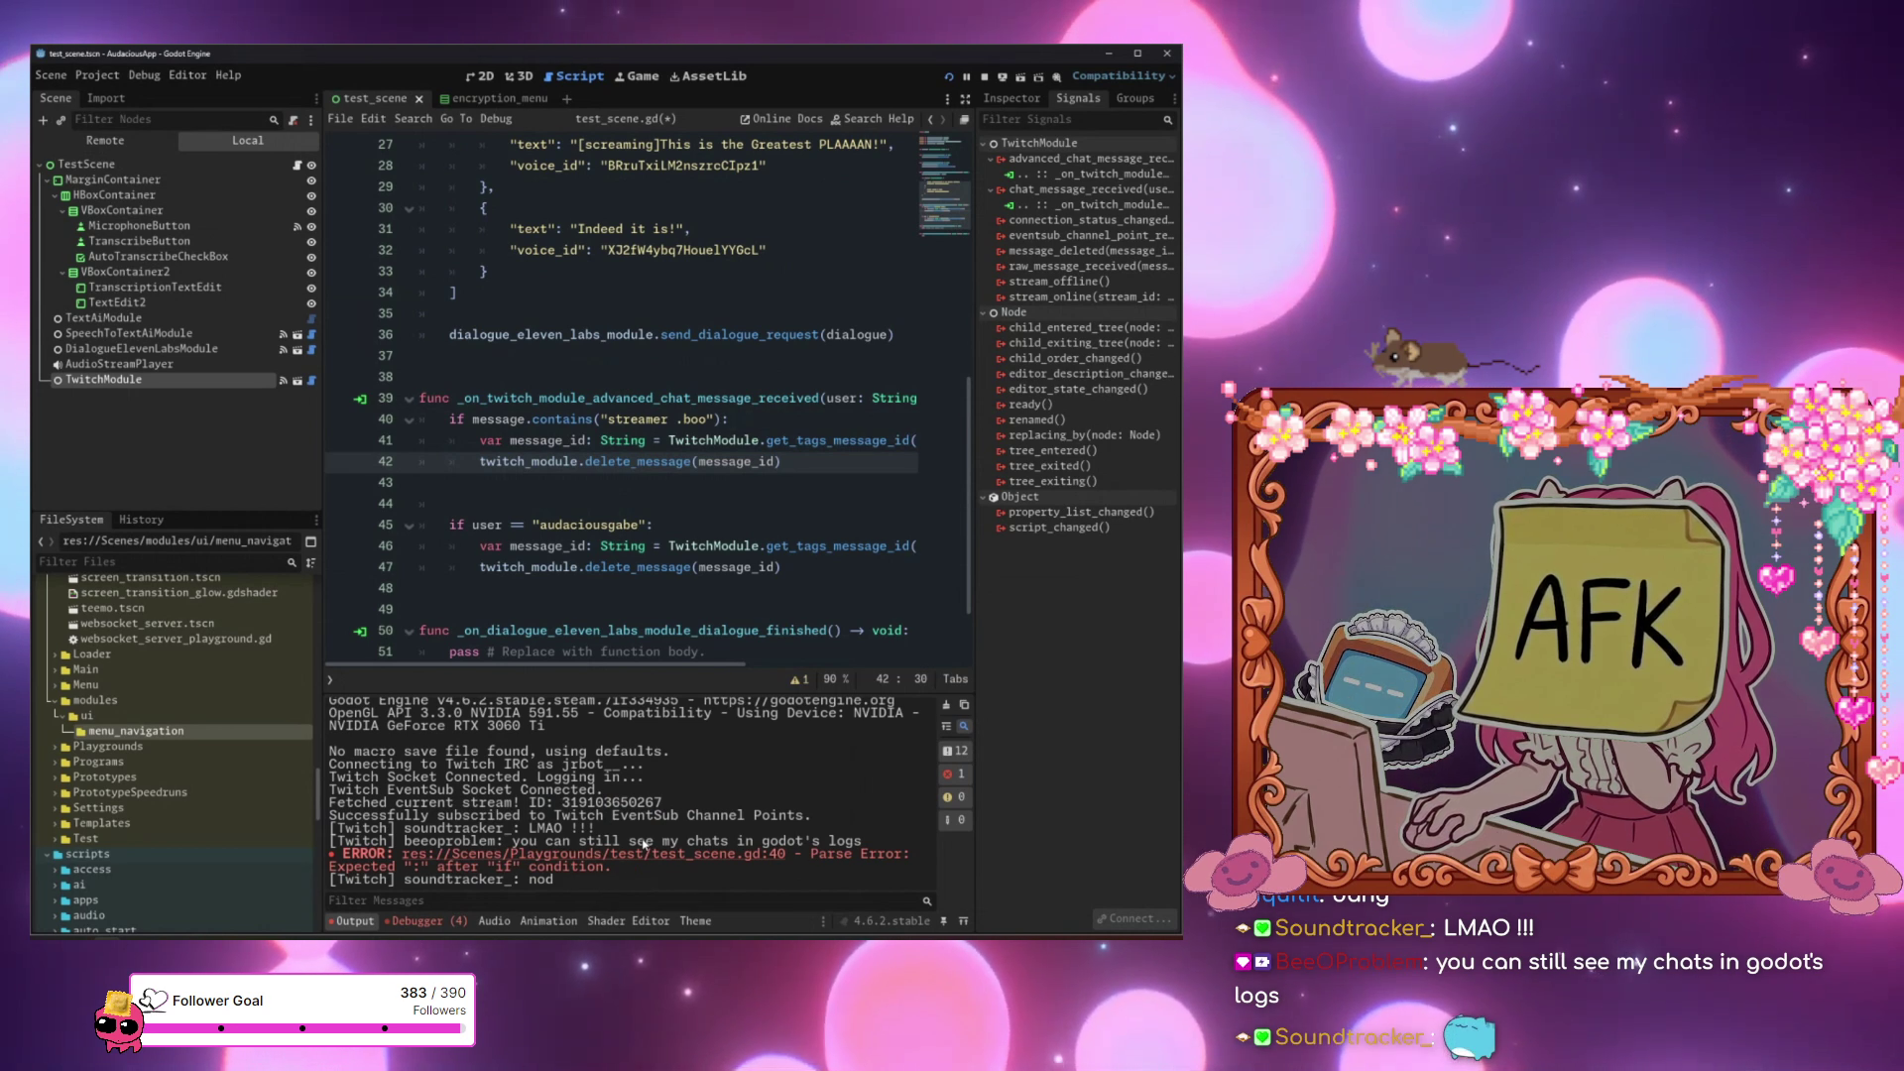
Step: Inspect TextAiModule, then expand TwitchModule's Connection Control settings in the Inspector
{"action": "left_click", "coordinate": [155, 352]}
{"action": "left_click", "coordinate": [176, 316]}
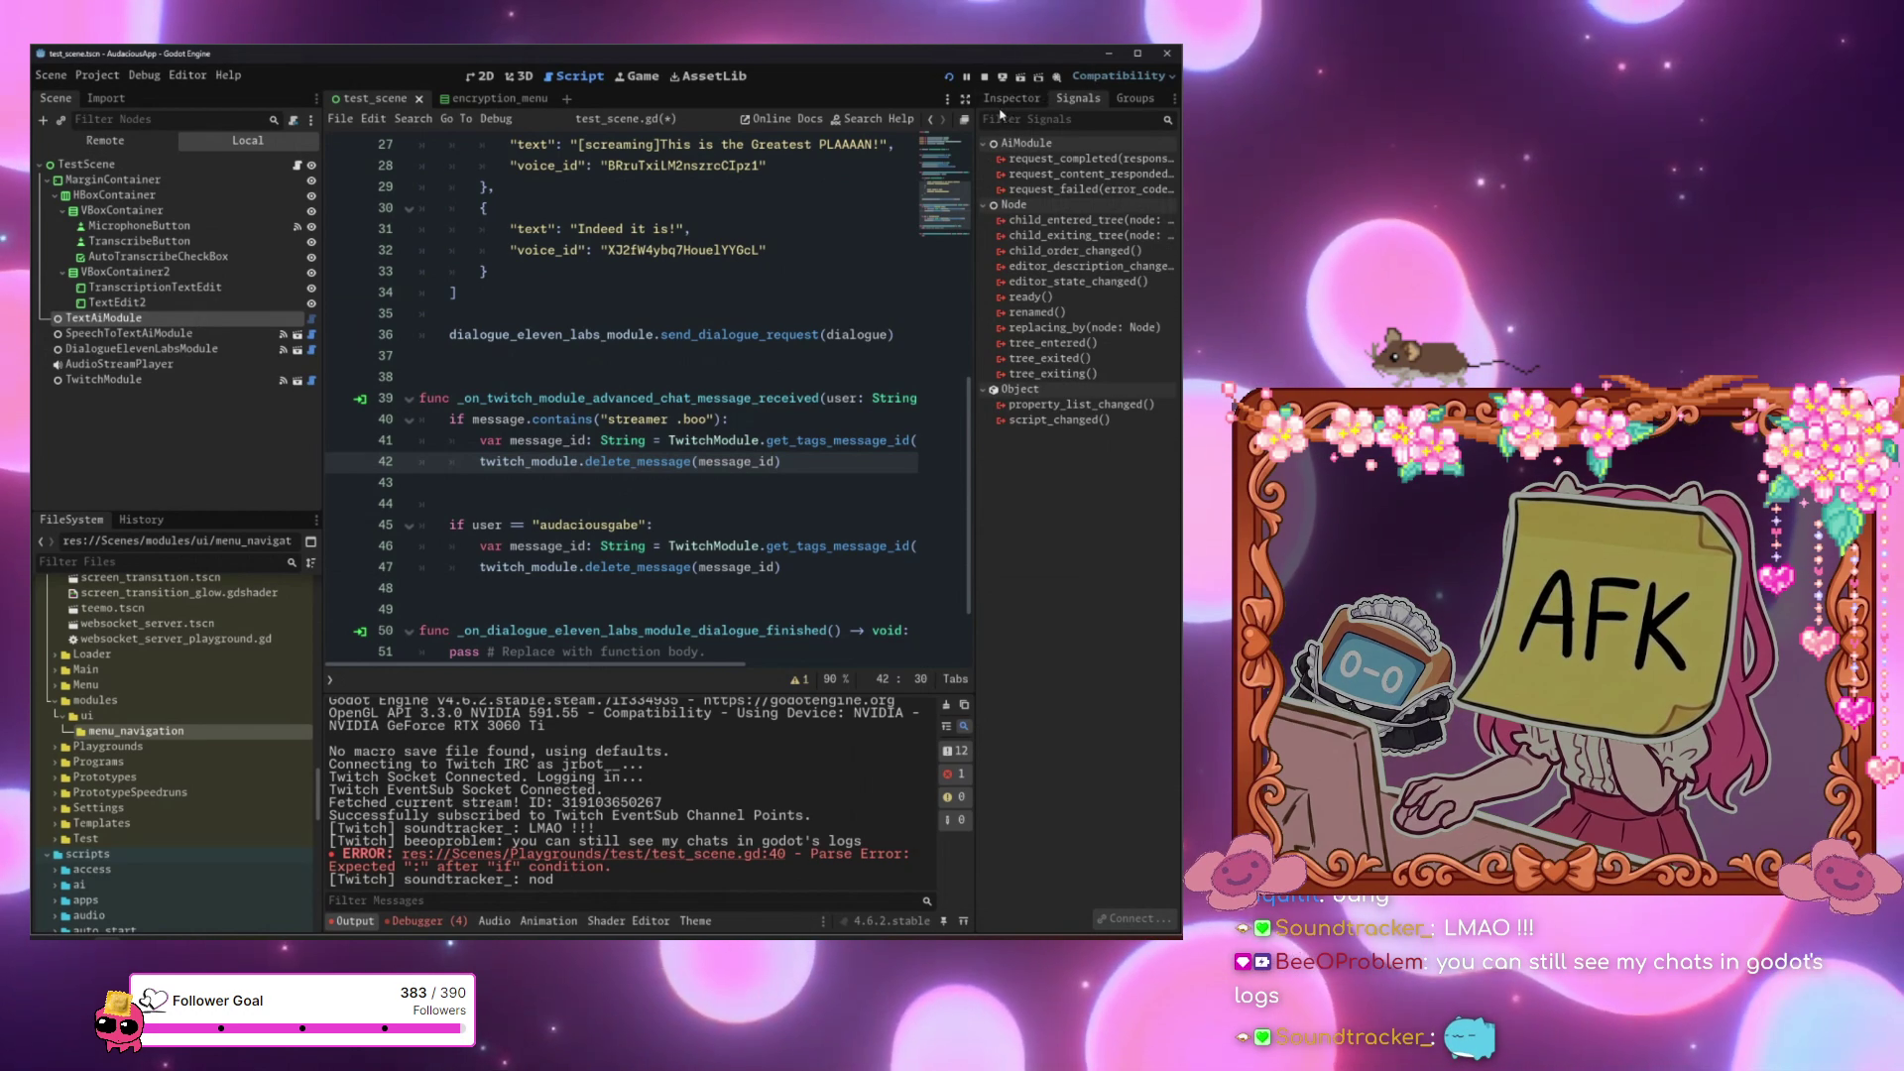
{"action": "left_click", "coordinate": [1012, 98]}
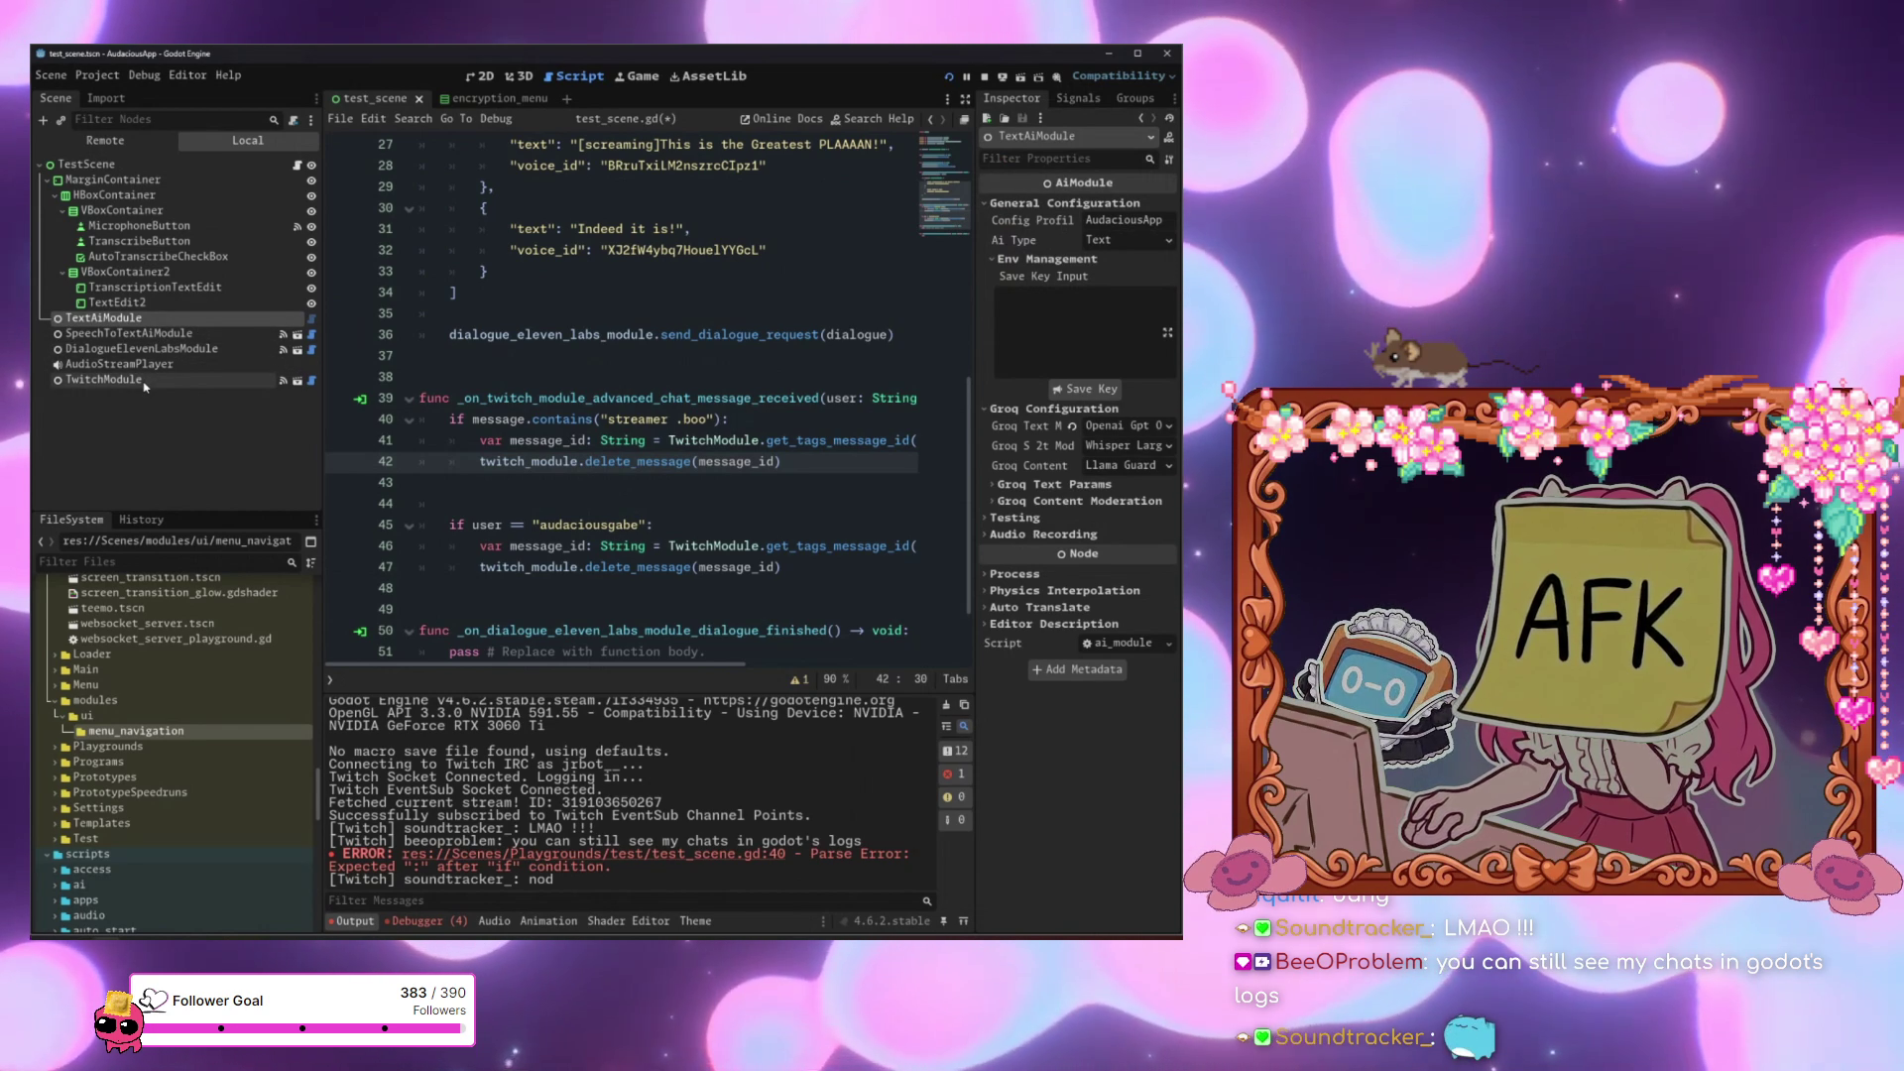
{"action": "left_click", "coordinate": [103, 380]}
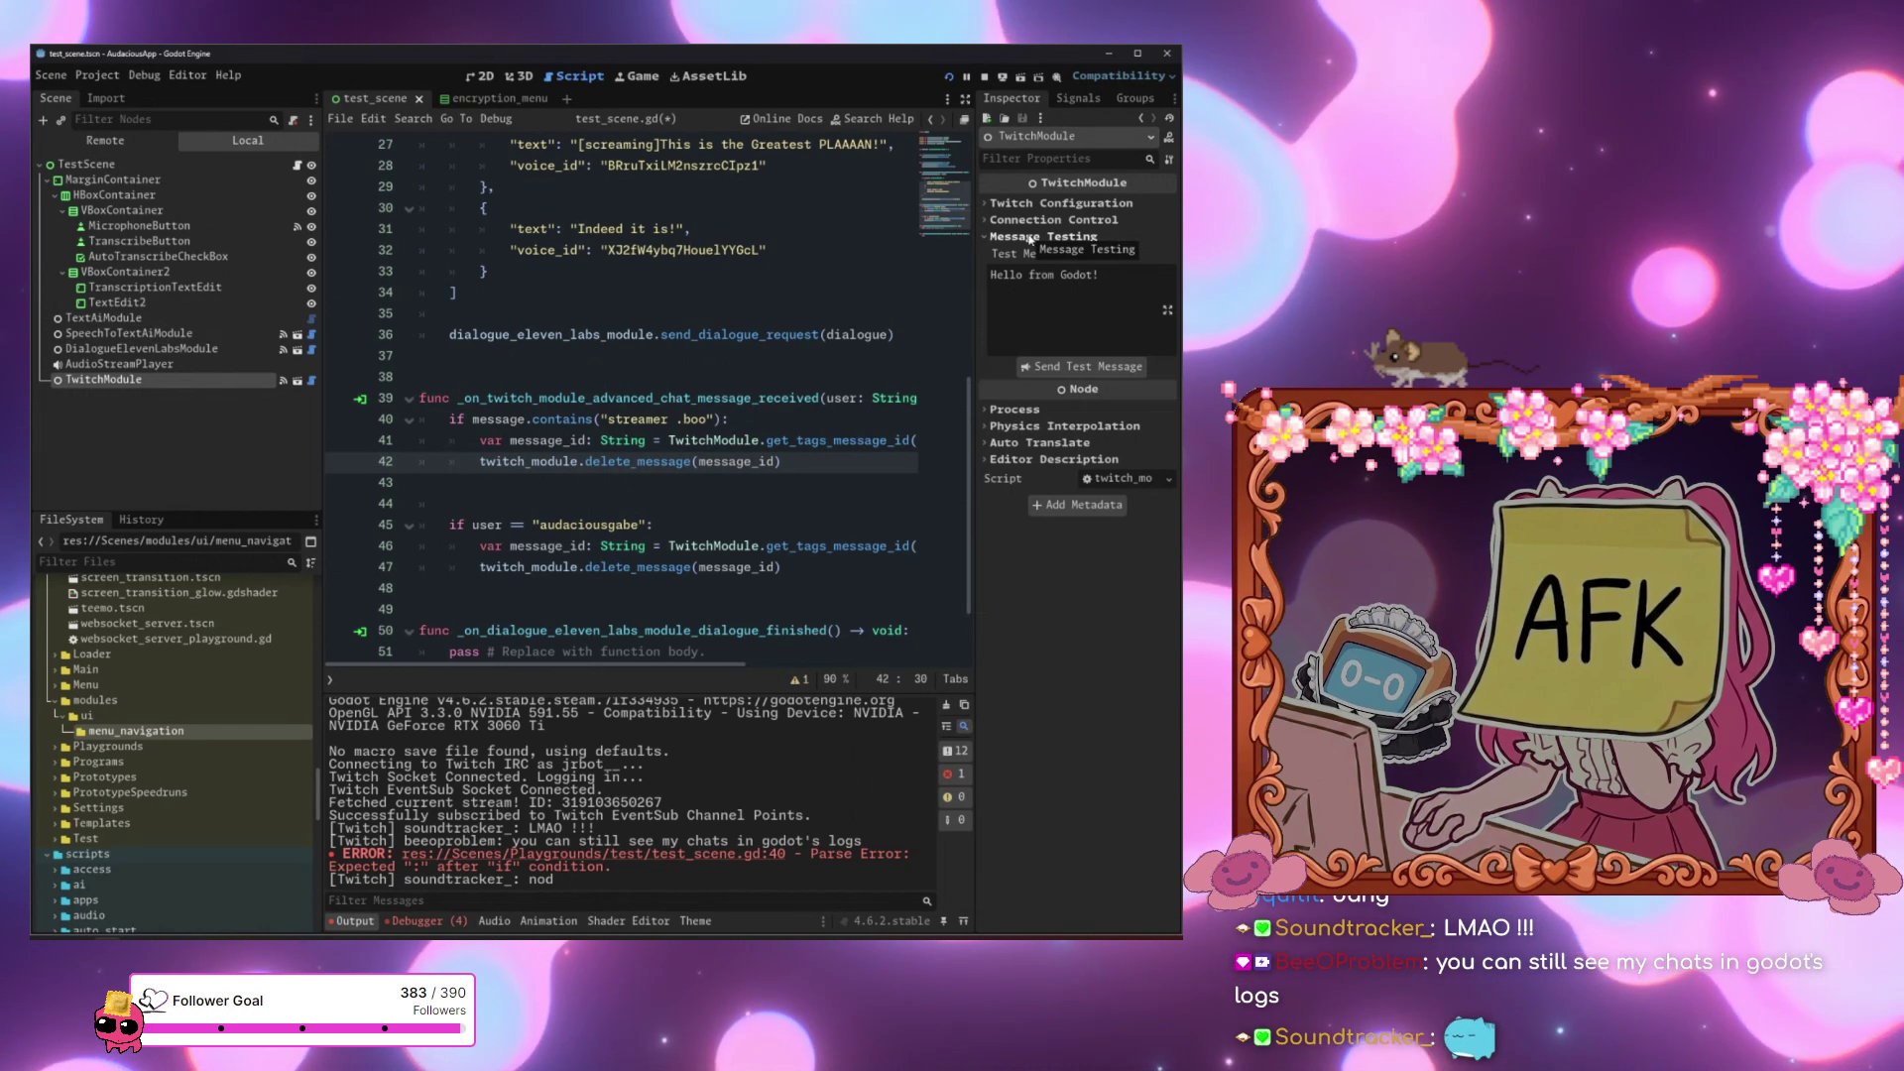
{"action": "left_click", "coordinate": [1035, 220]}
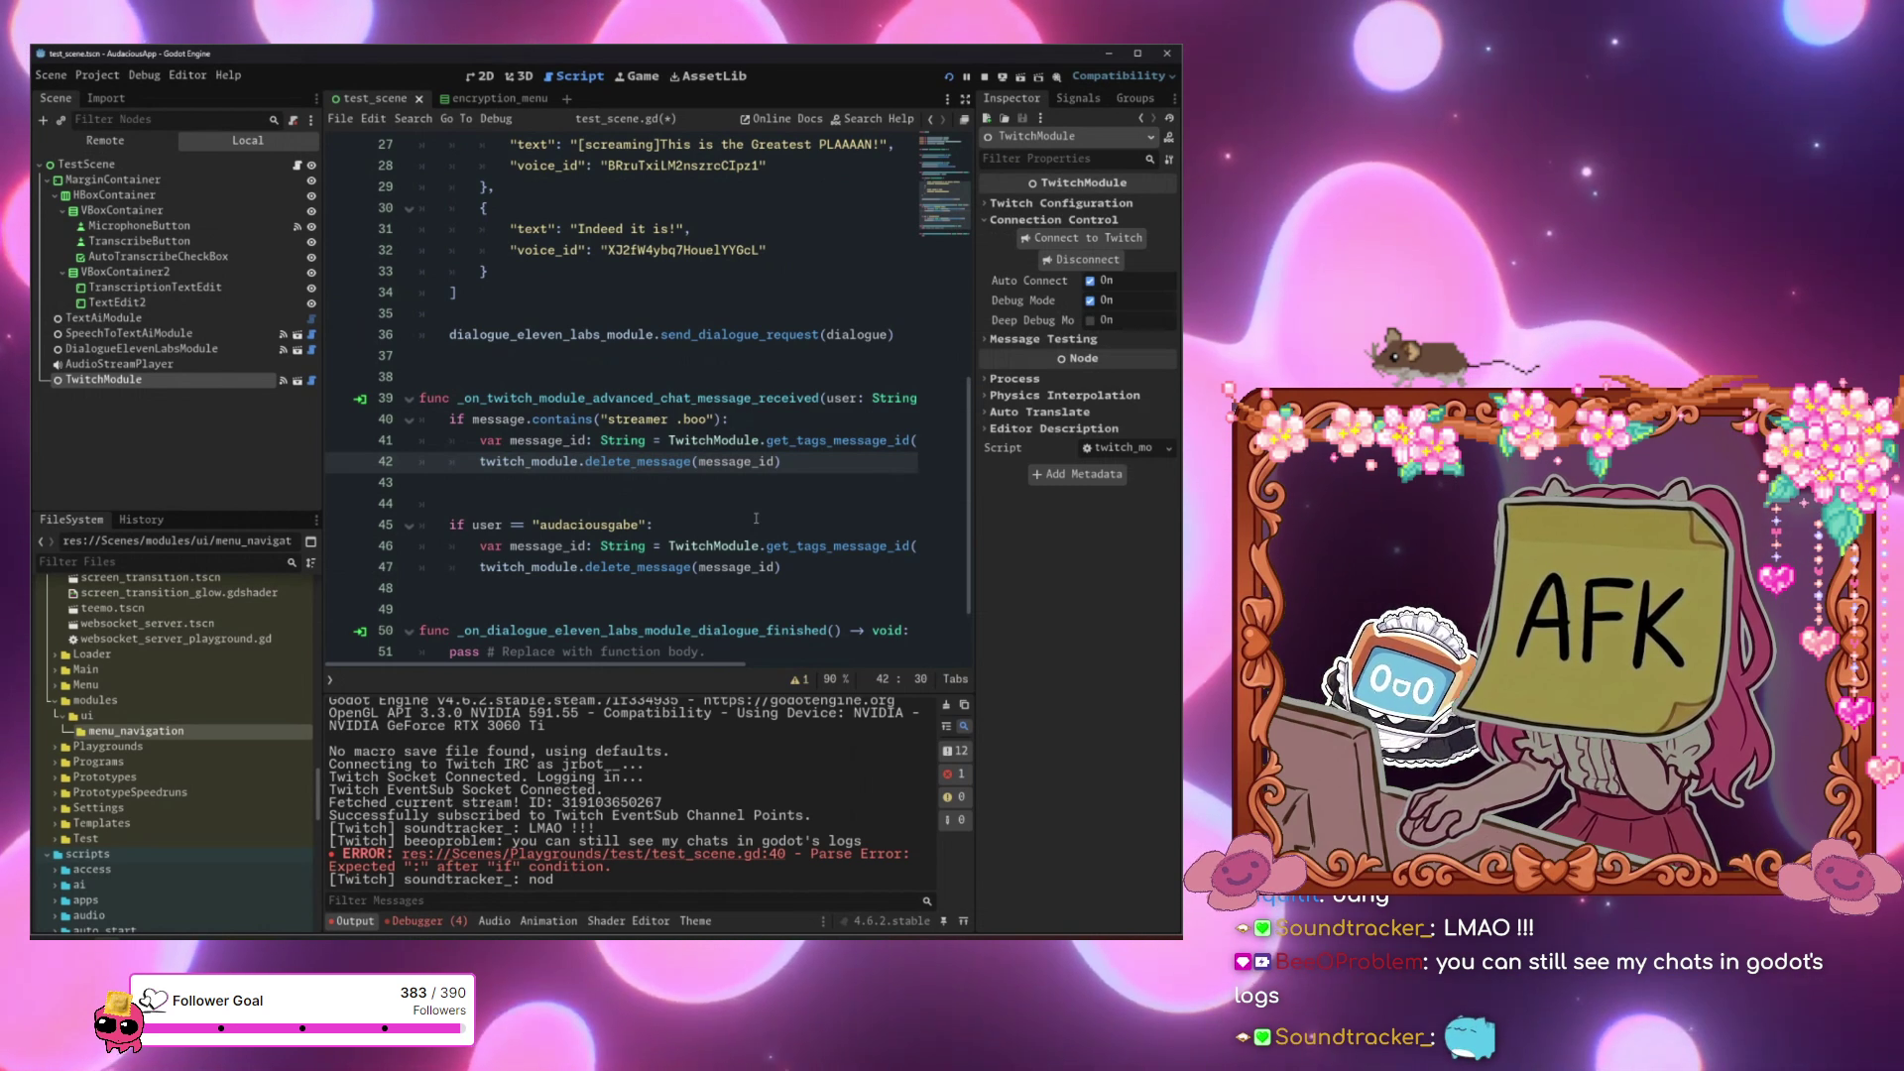
Step: Save test_scene.gd and move to the dialogue finished handler
{"action": "key", "text": "ctrl+s"}
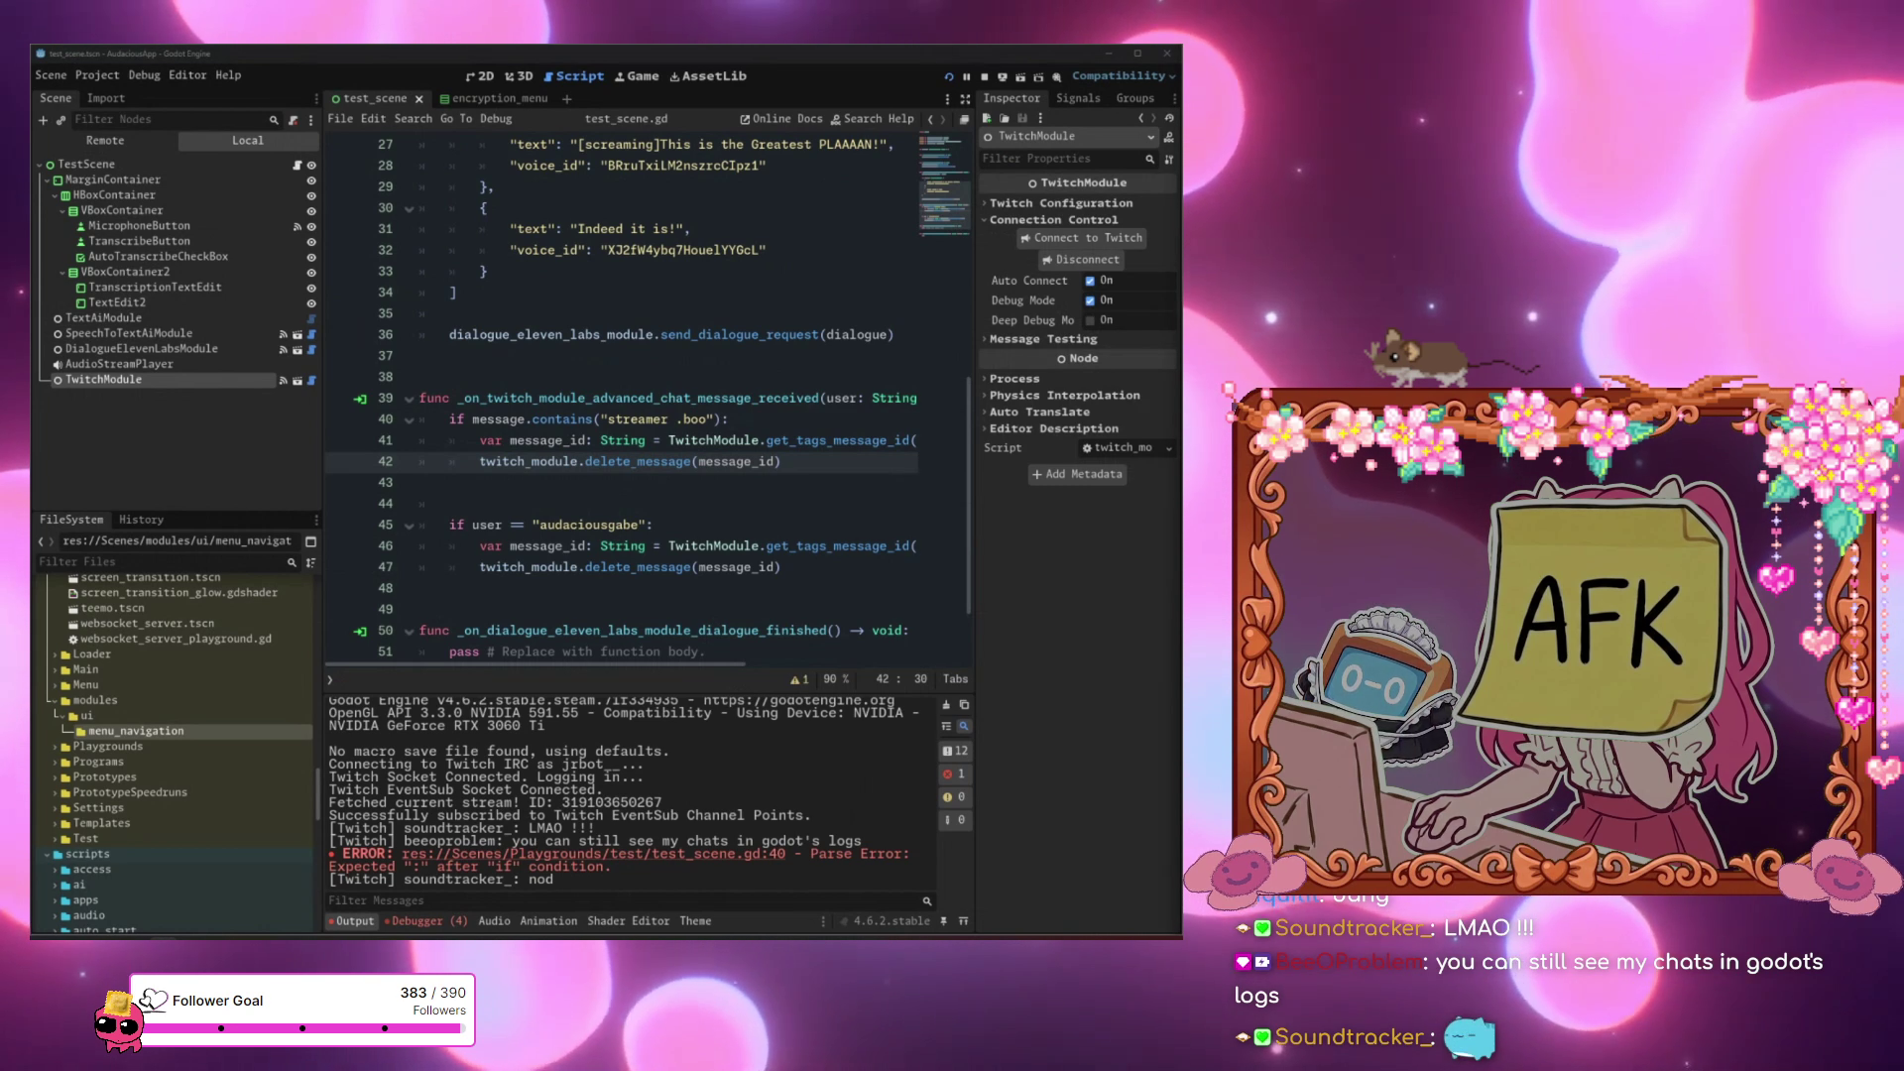
{"action": "scroll", "coordinate": [834, 445], "scroll_direction": "down", "scroll_amount": 2}
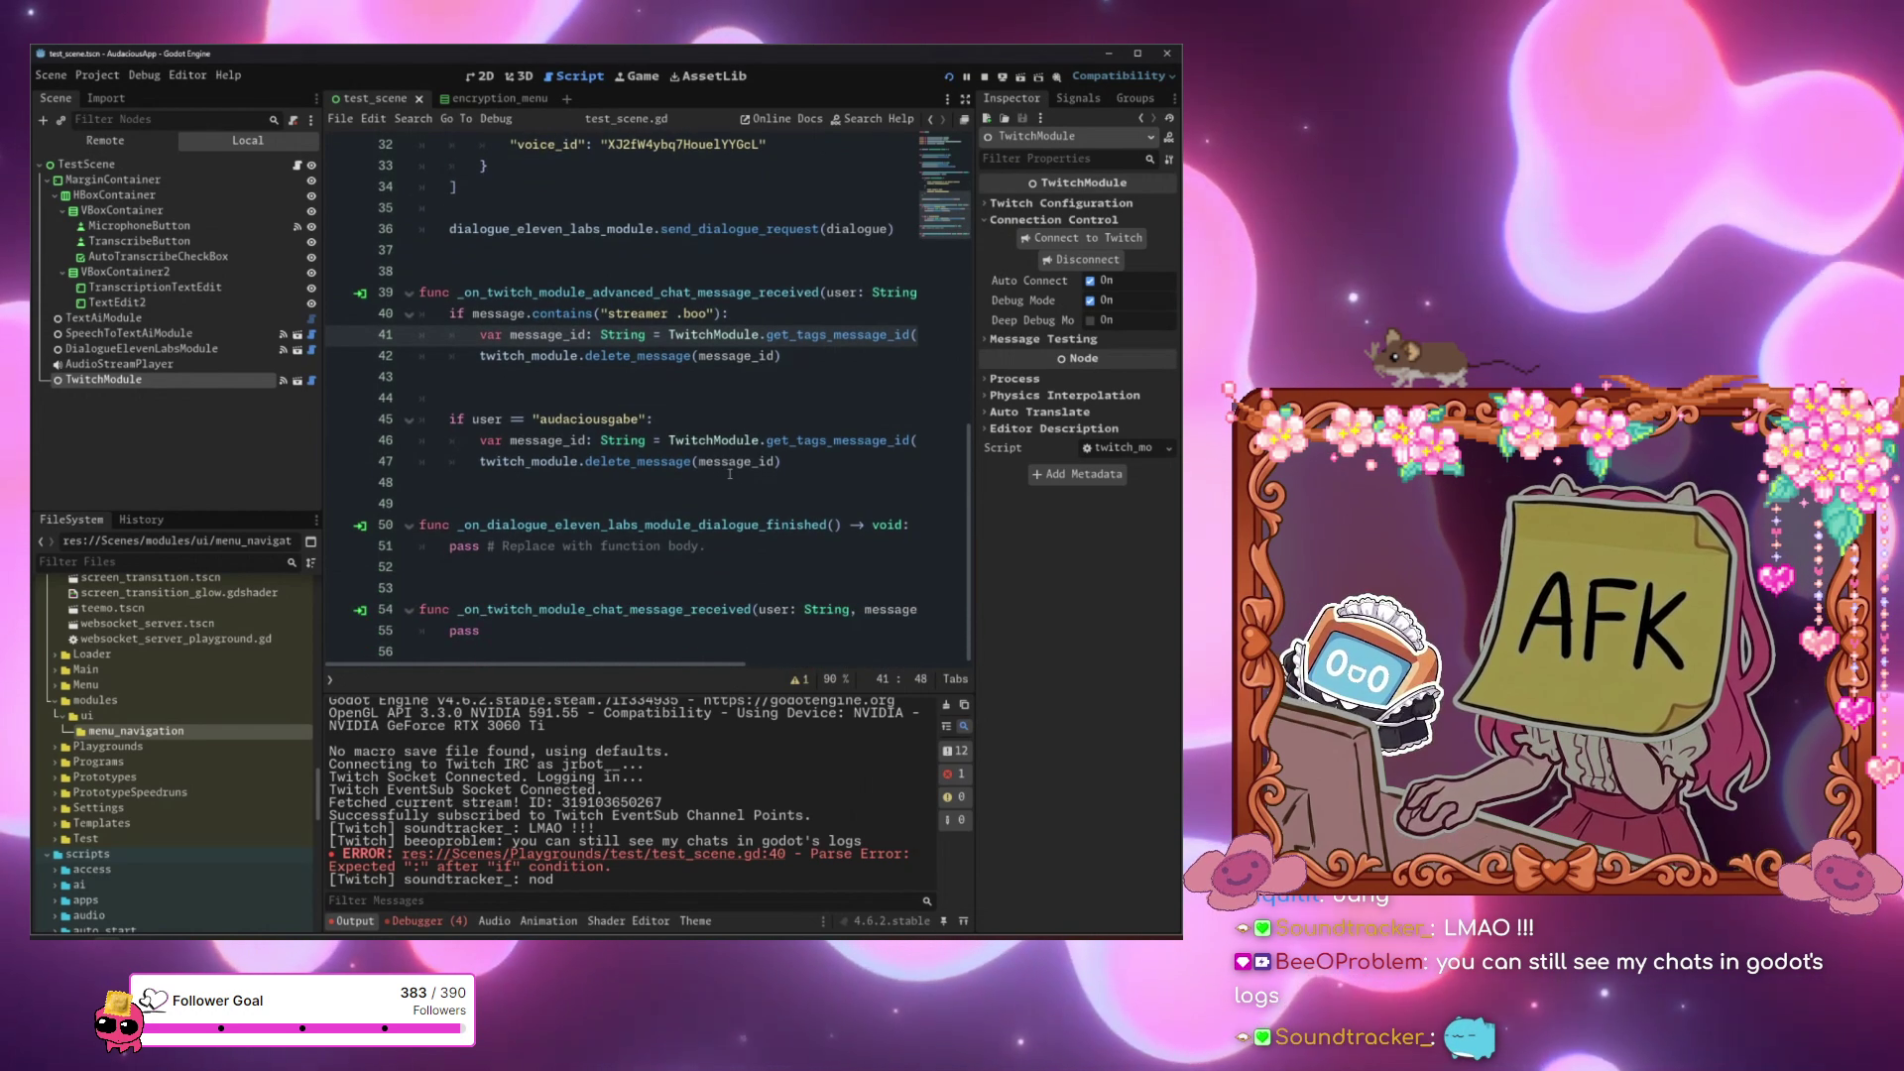
{"action": "left_click", "coordinate": [763, 551]}
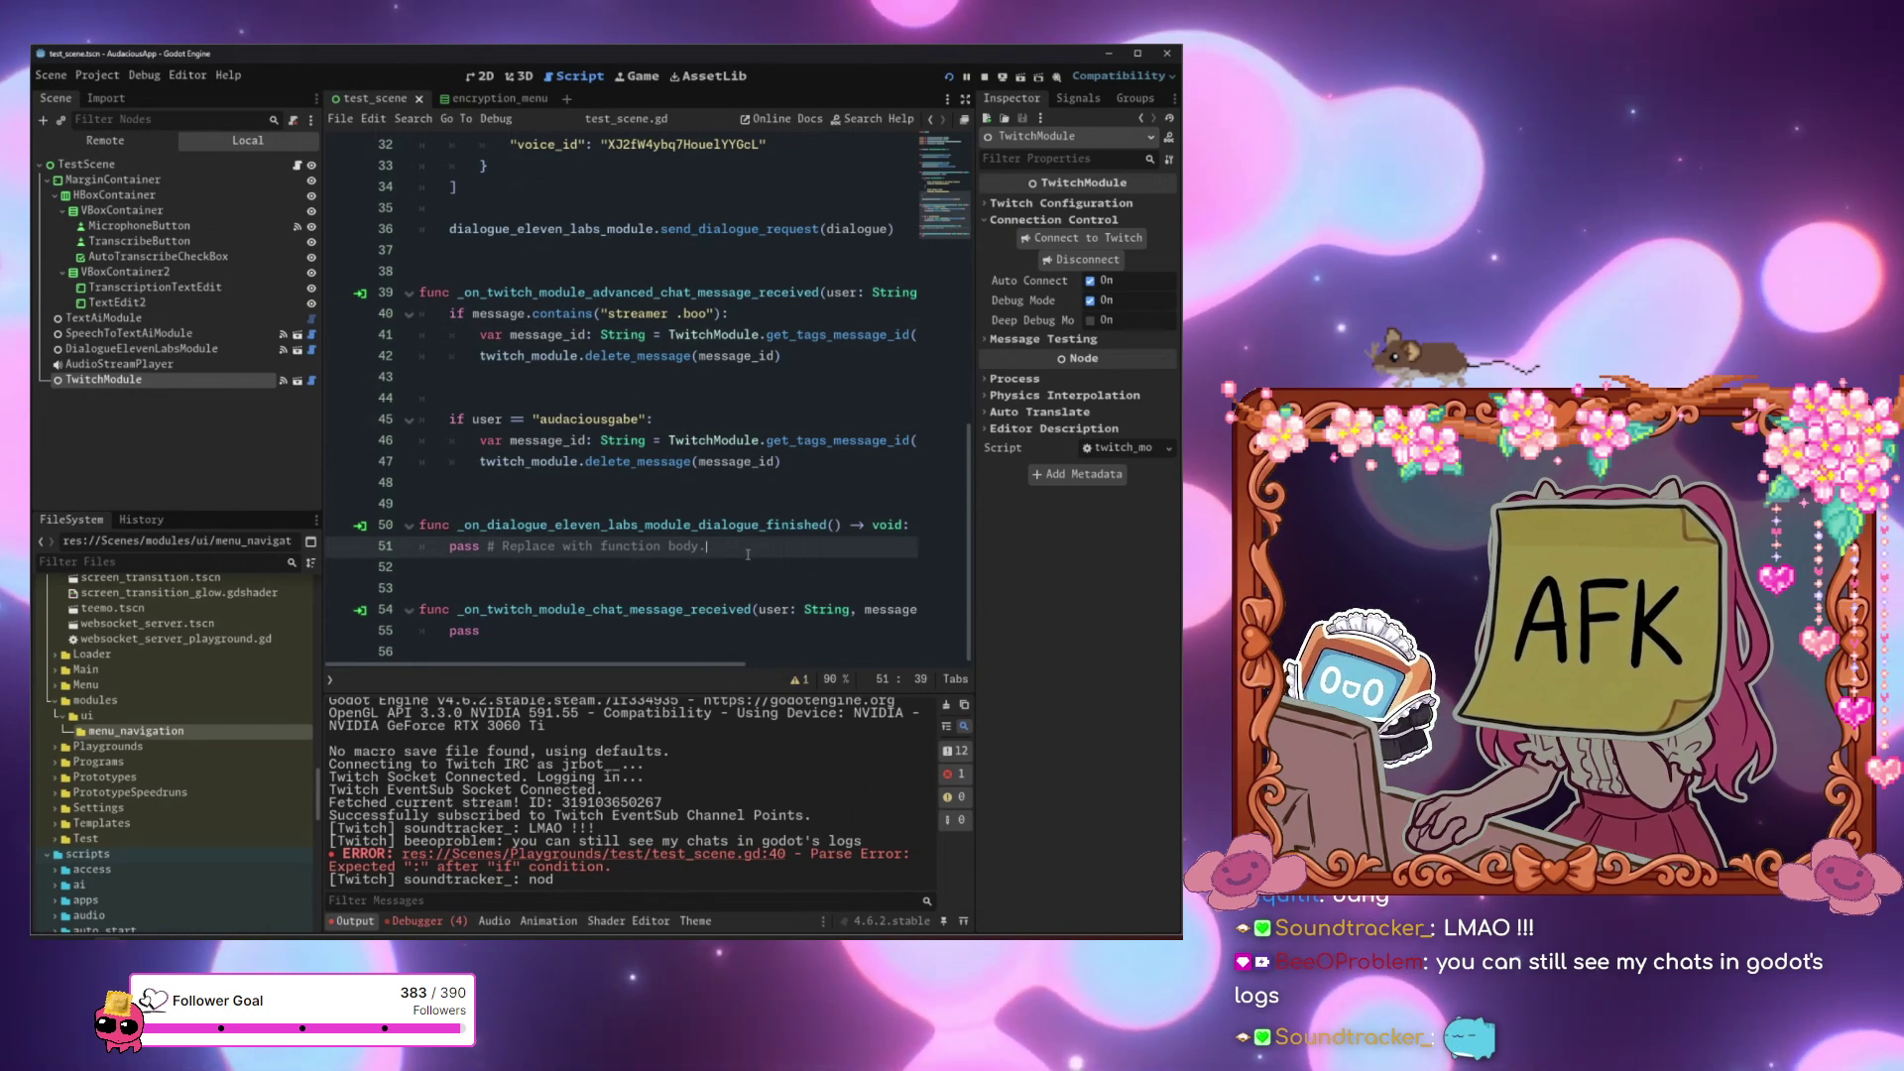
Step: Delete pass from the chat_message_received handler on line 55, leaving its body empty
{"action": "left_click", "coordinate": [745, 637]}
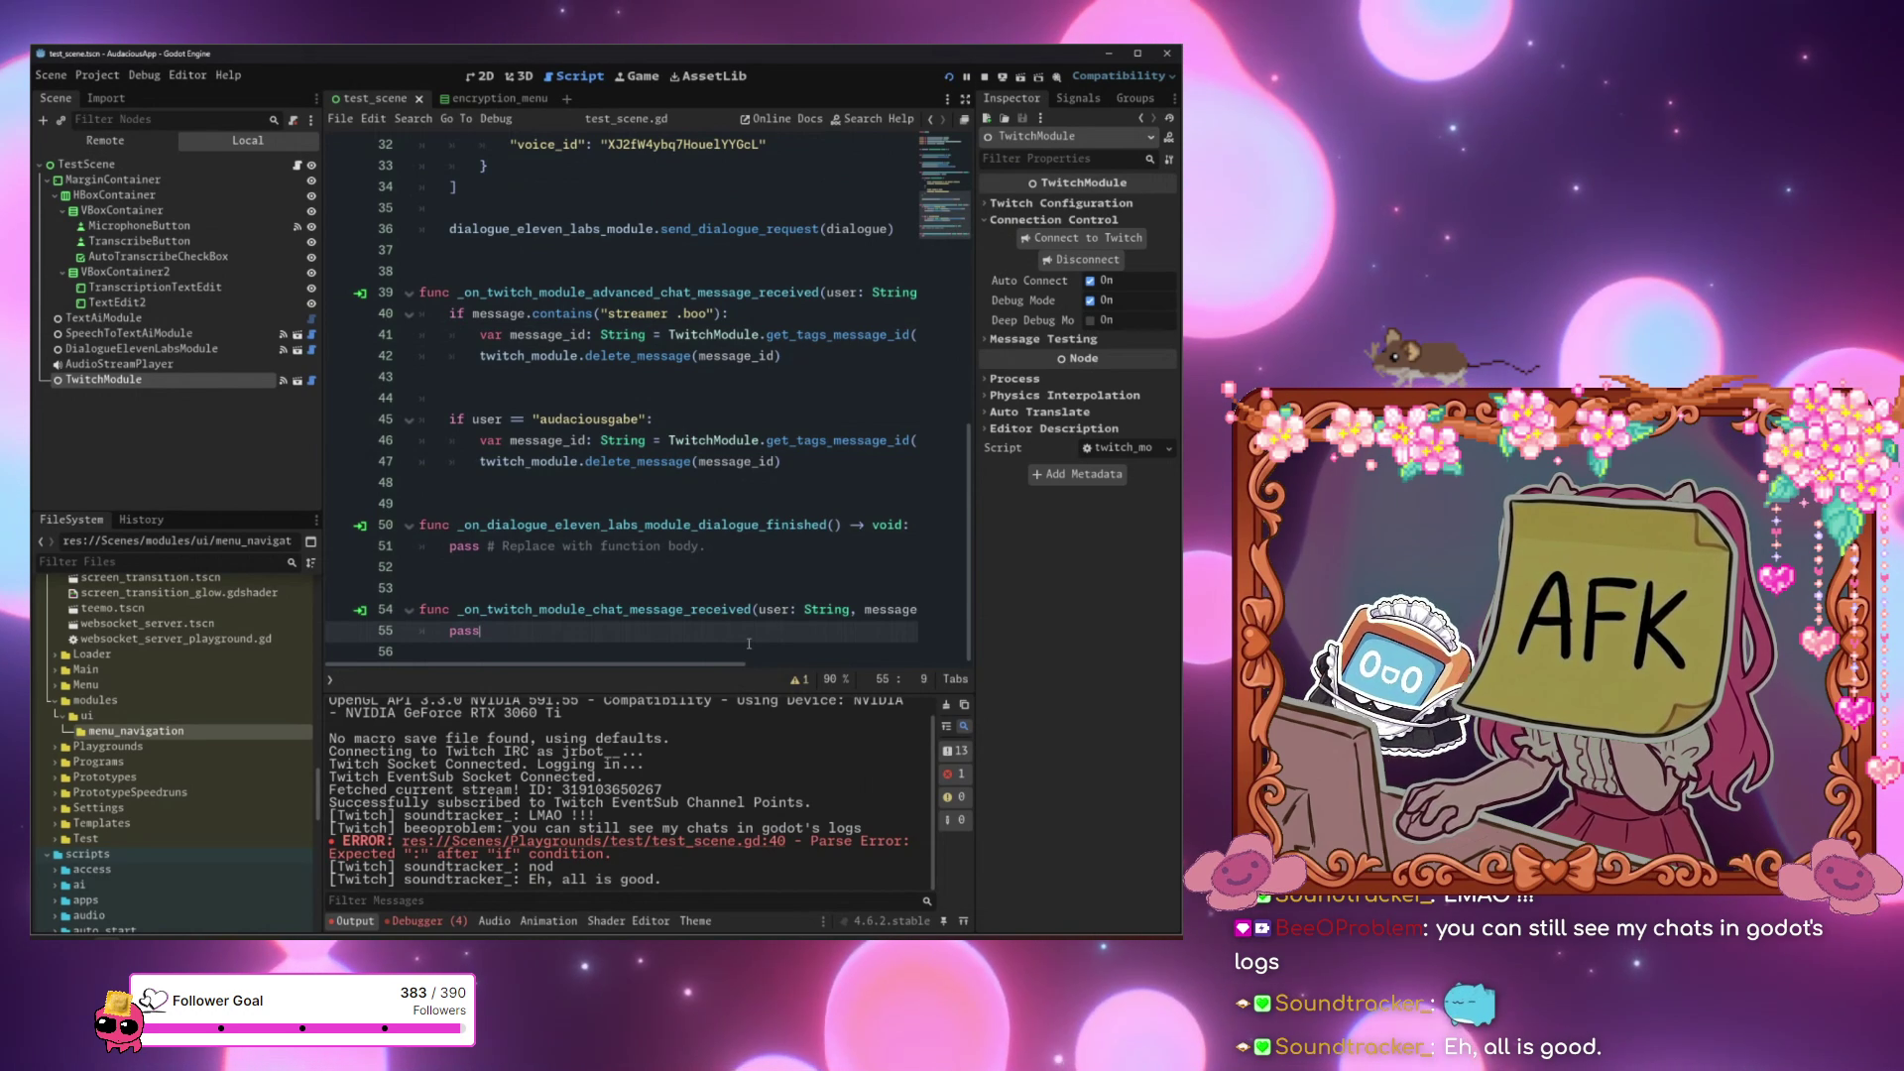
{"action": "key", "text": "BackSpace"}
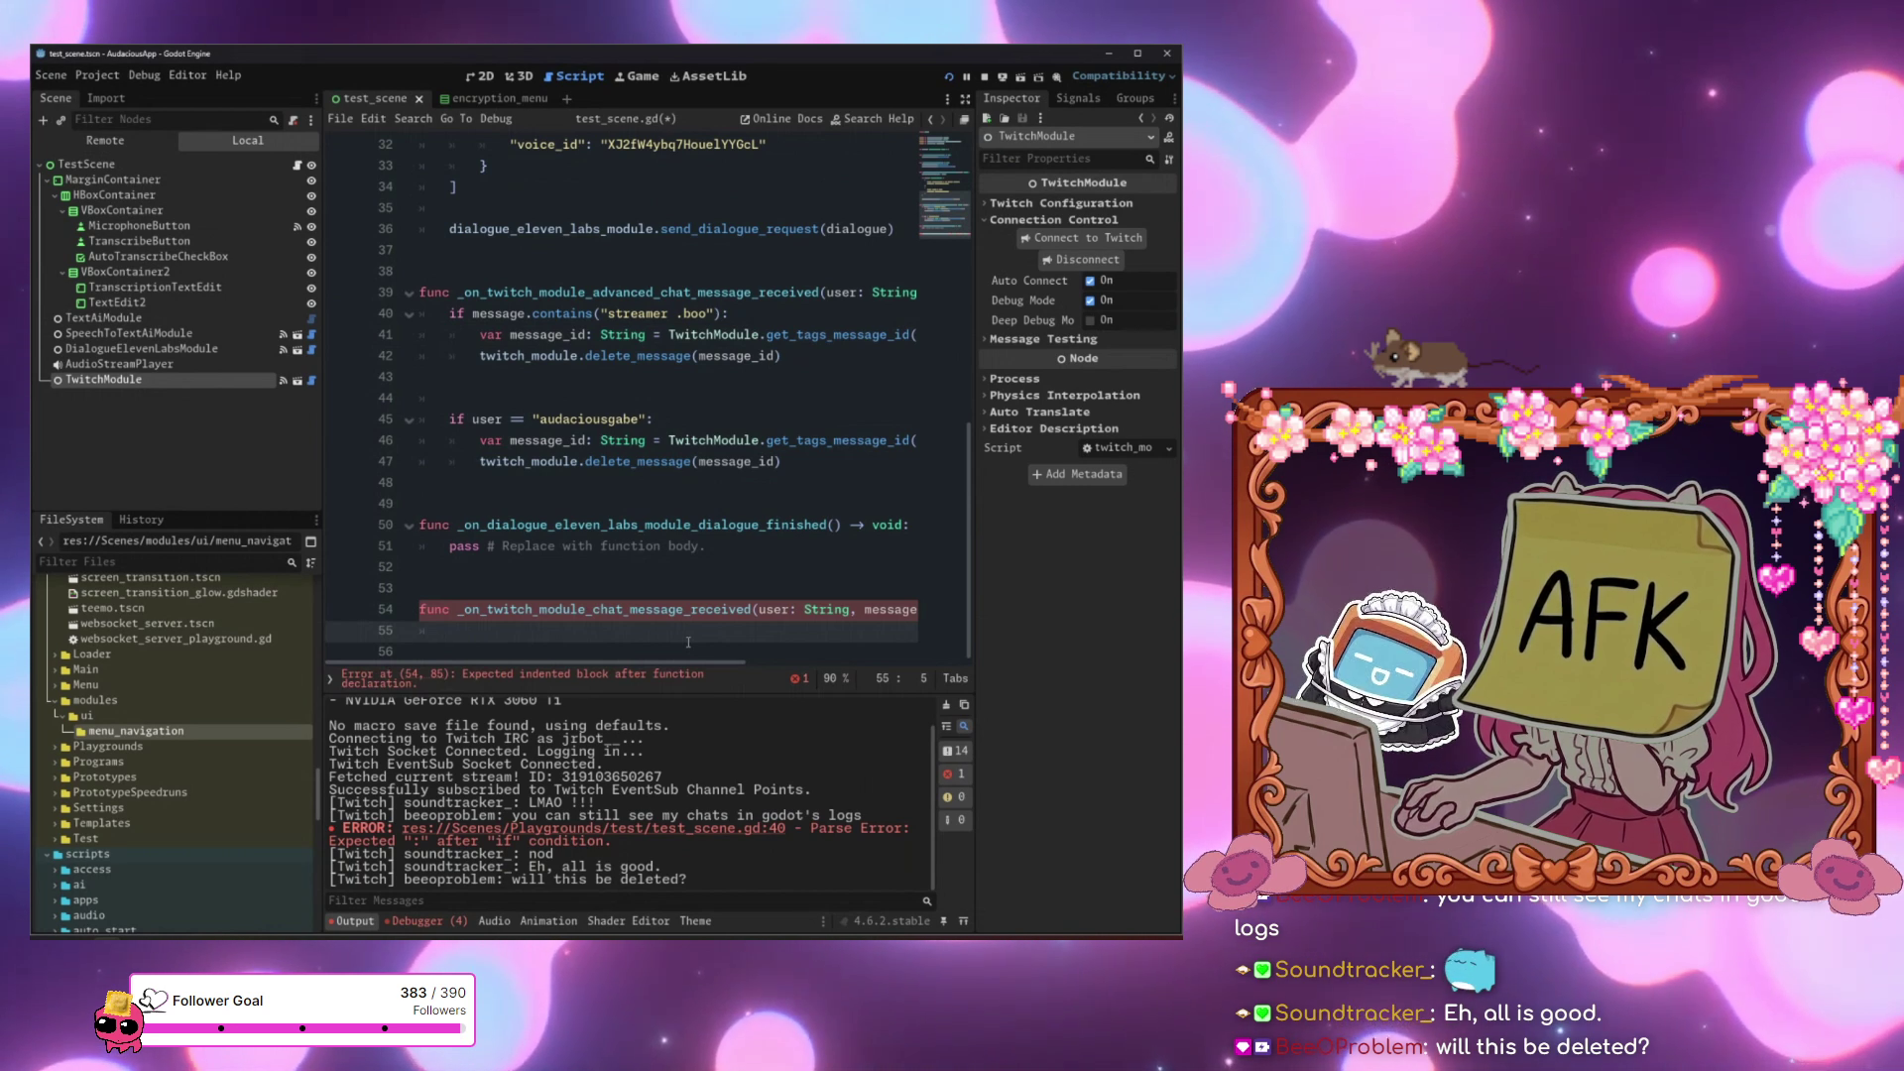
{"action": "left_click", "coordinate": [756, 511]}
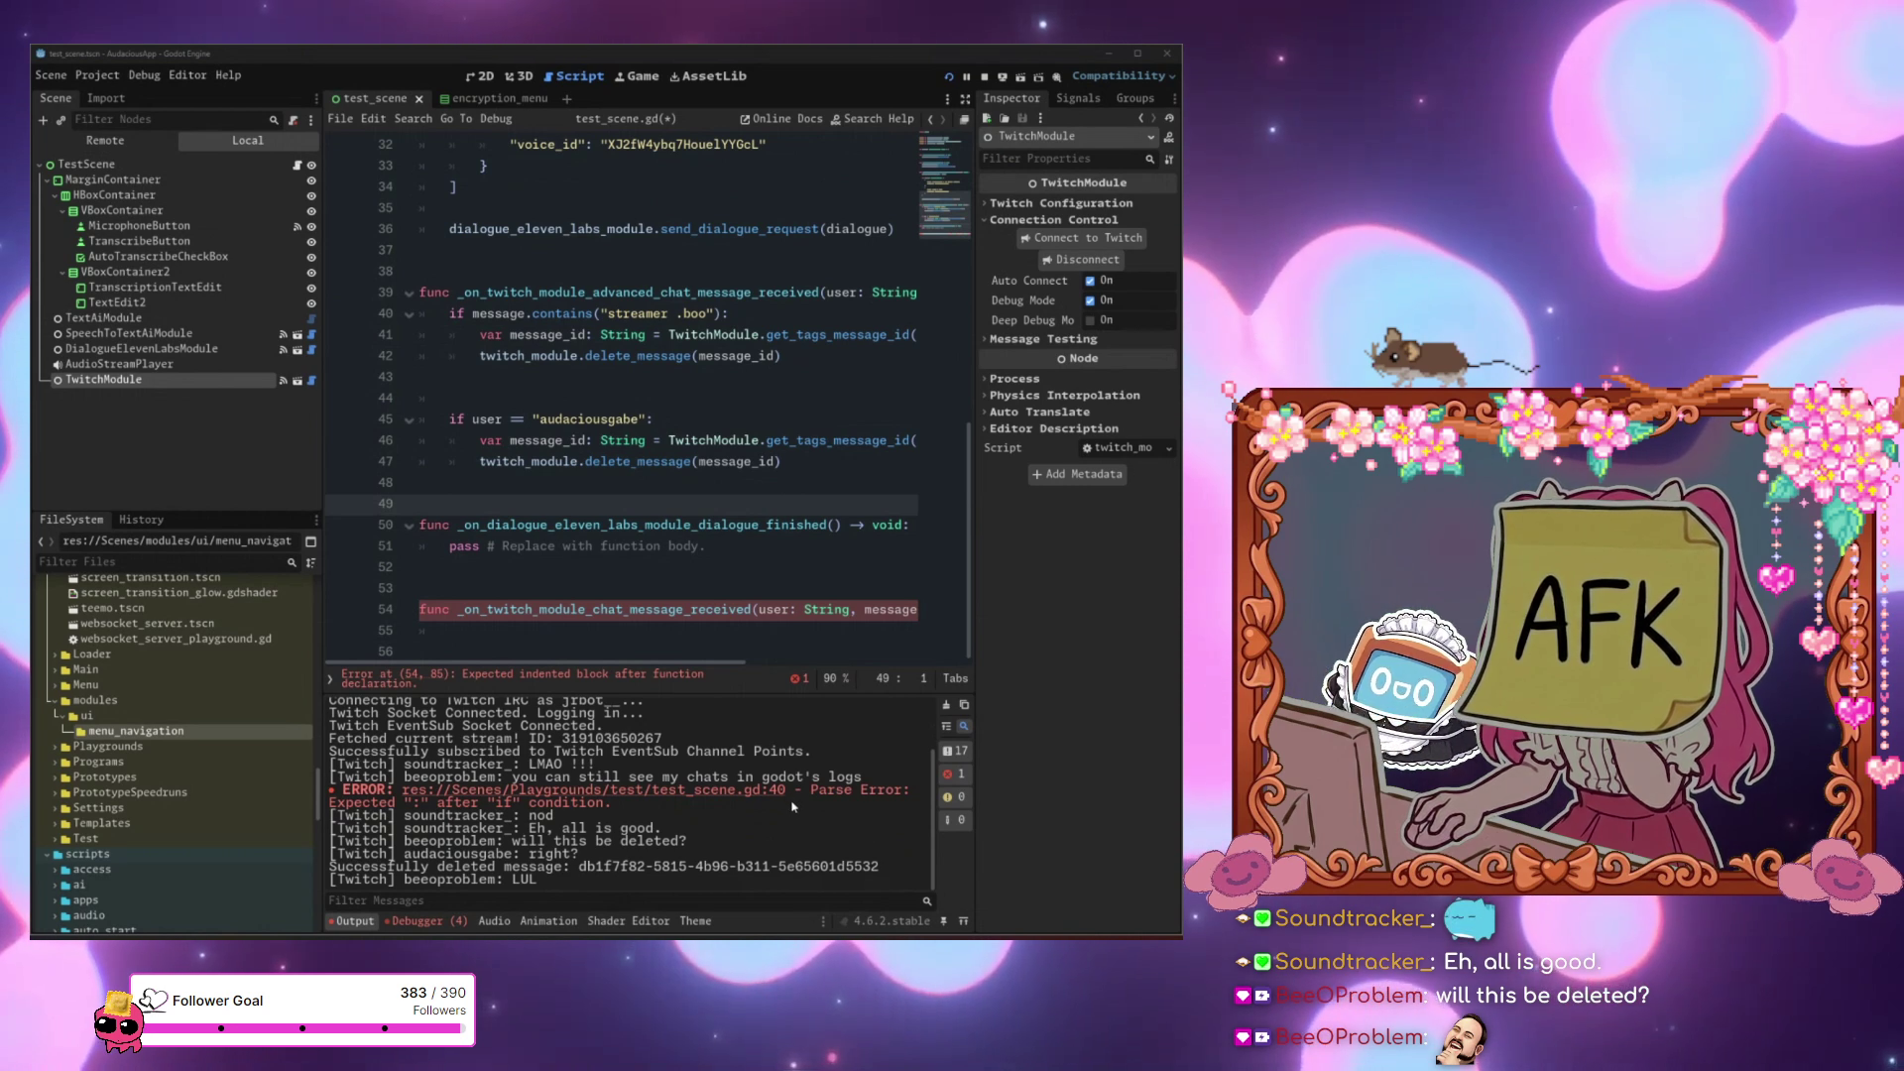
{"action": "left_click", "coordinate": [722, 525]}
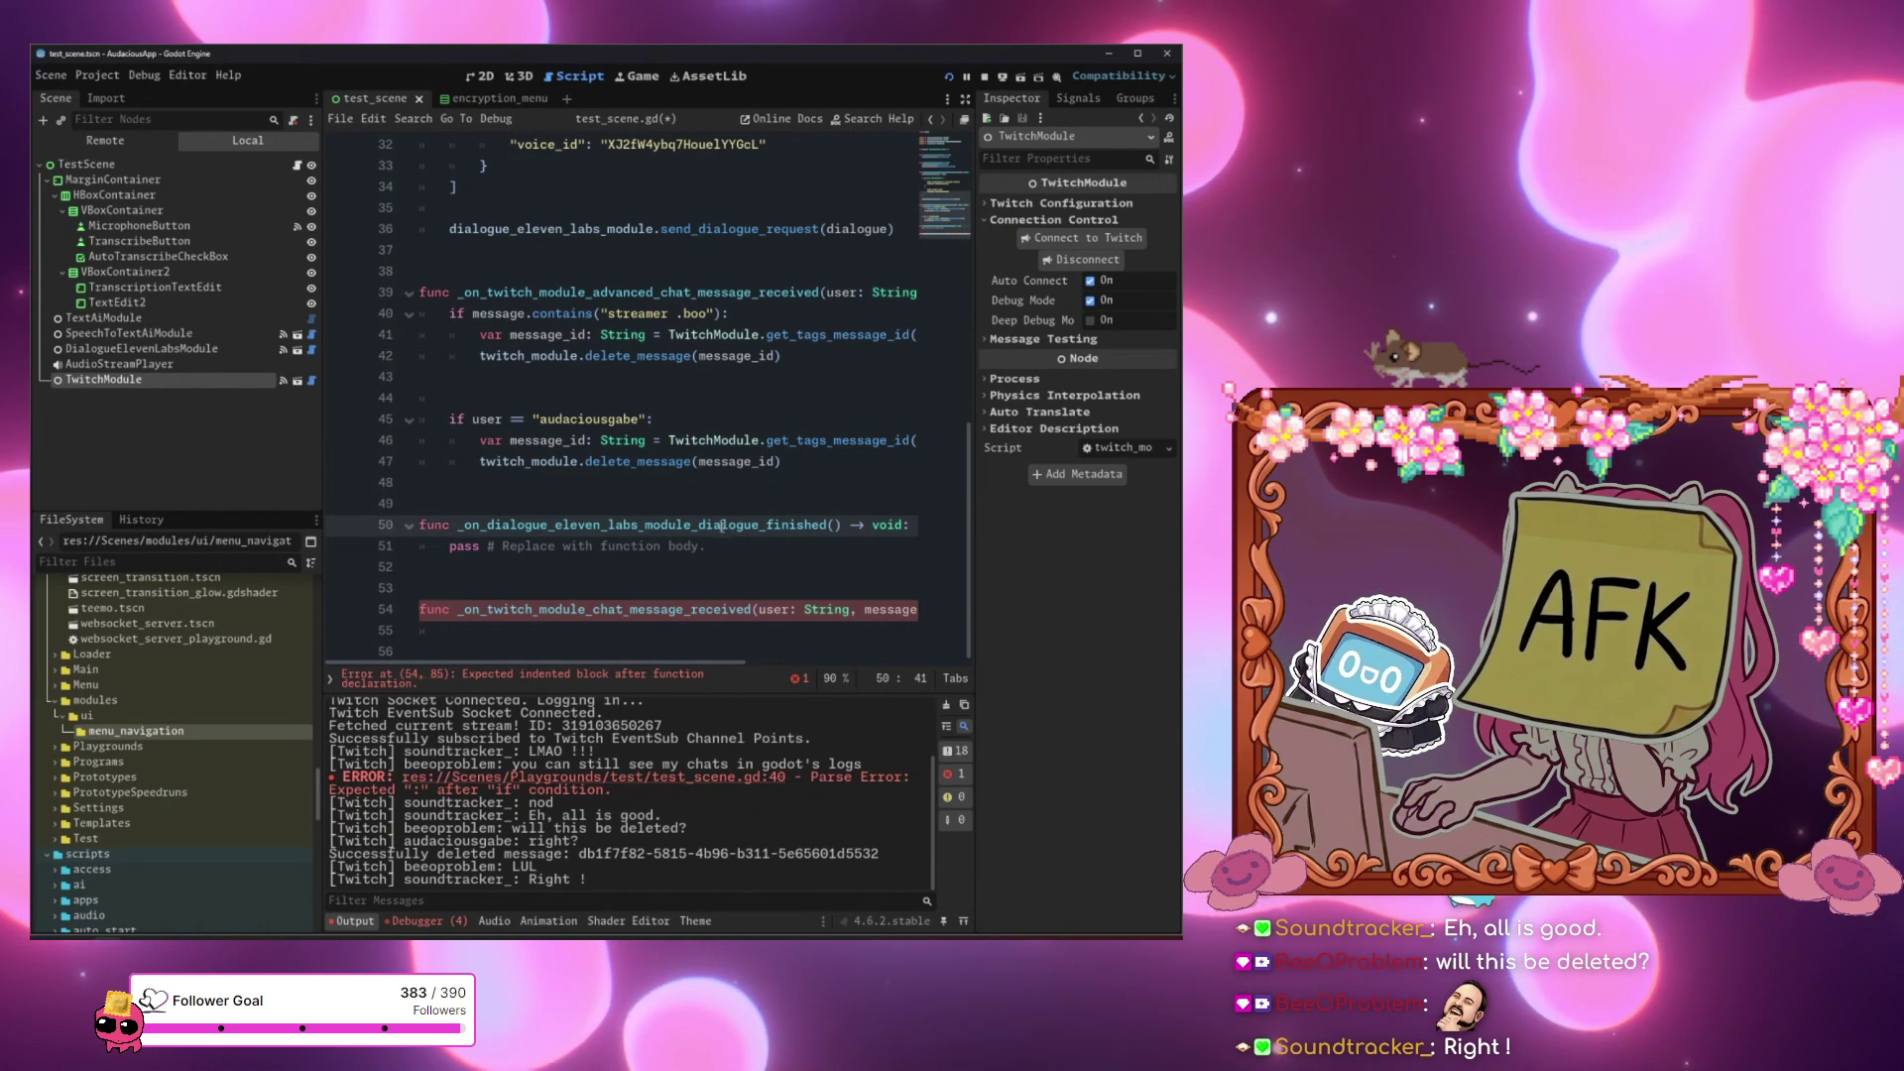
{"action": "left_click", "coordinate": [753, 548]}
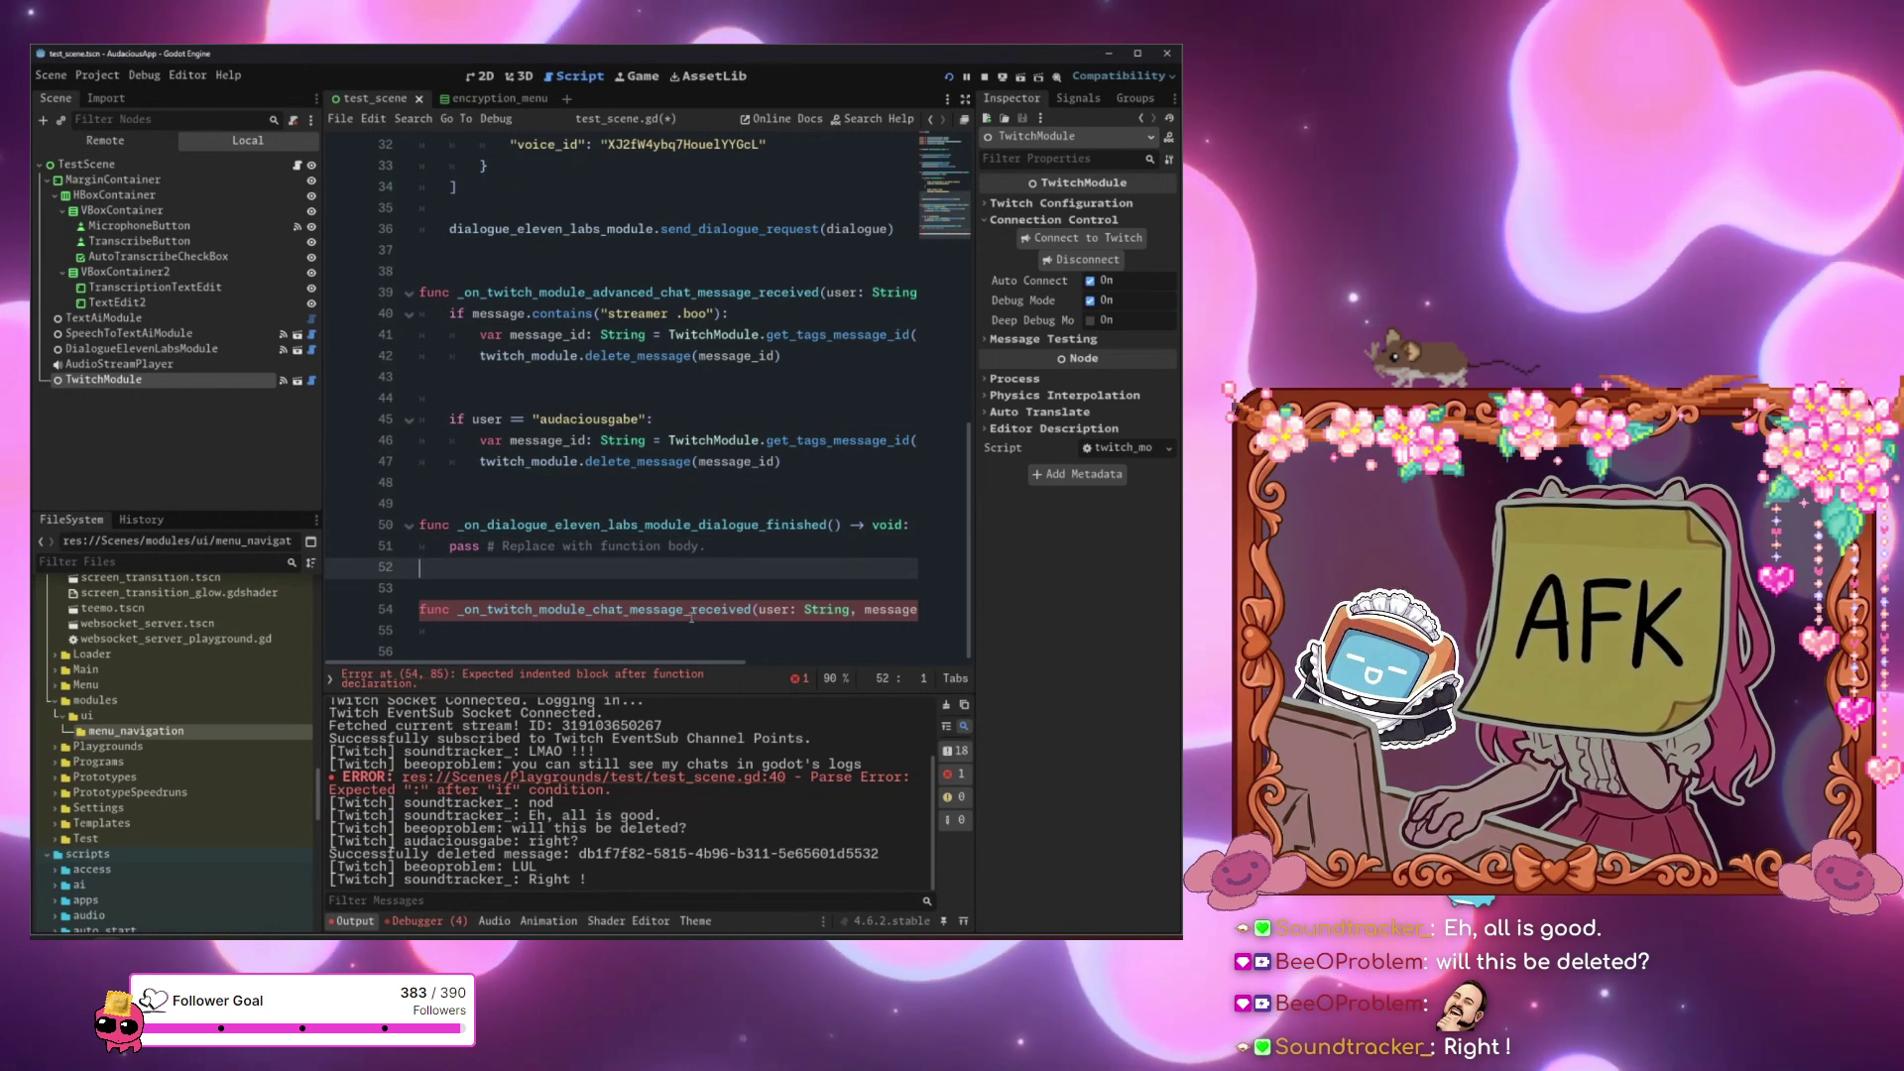
{"action": "left_click", "coordinate": [682, 640]}
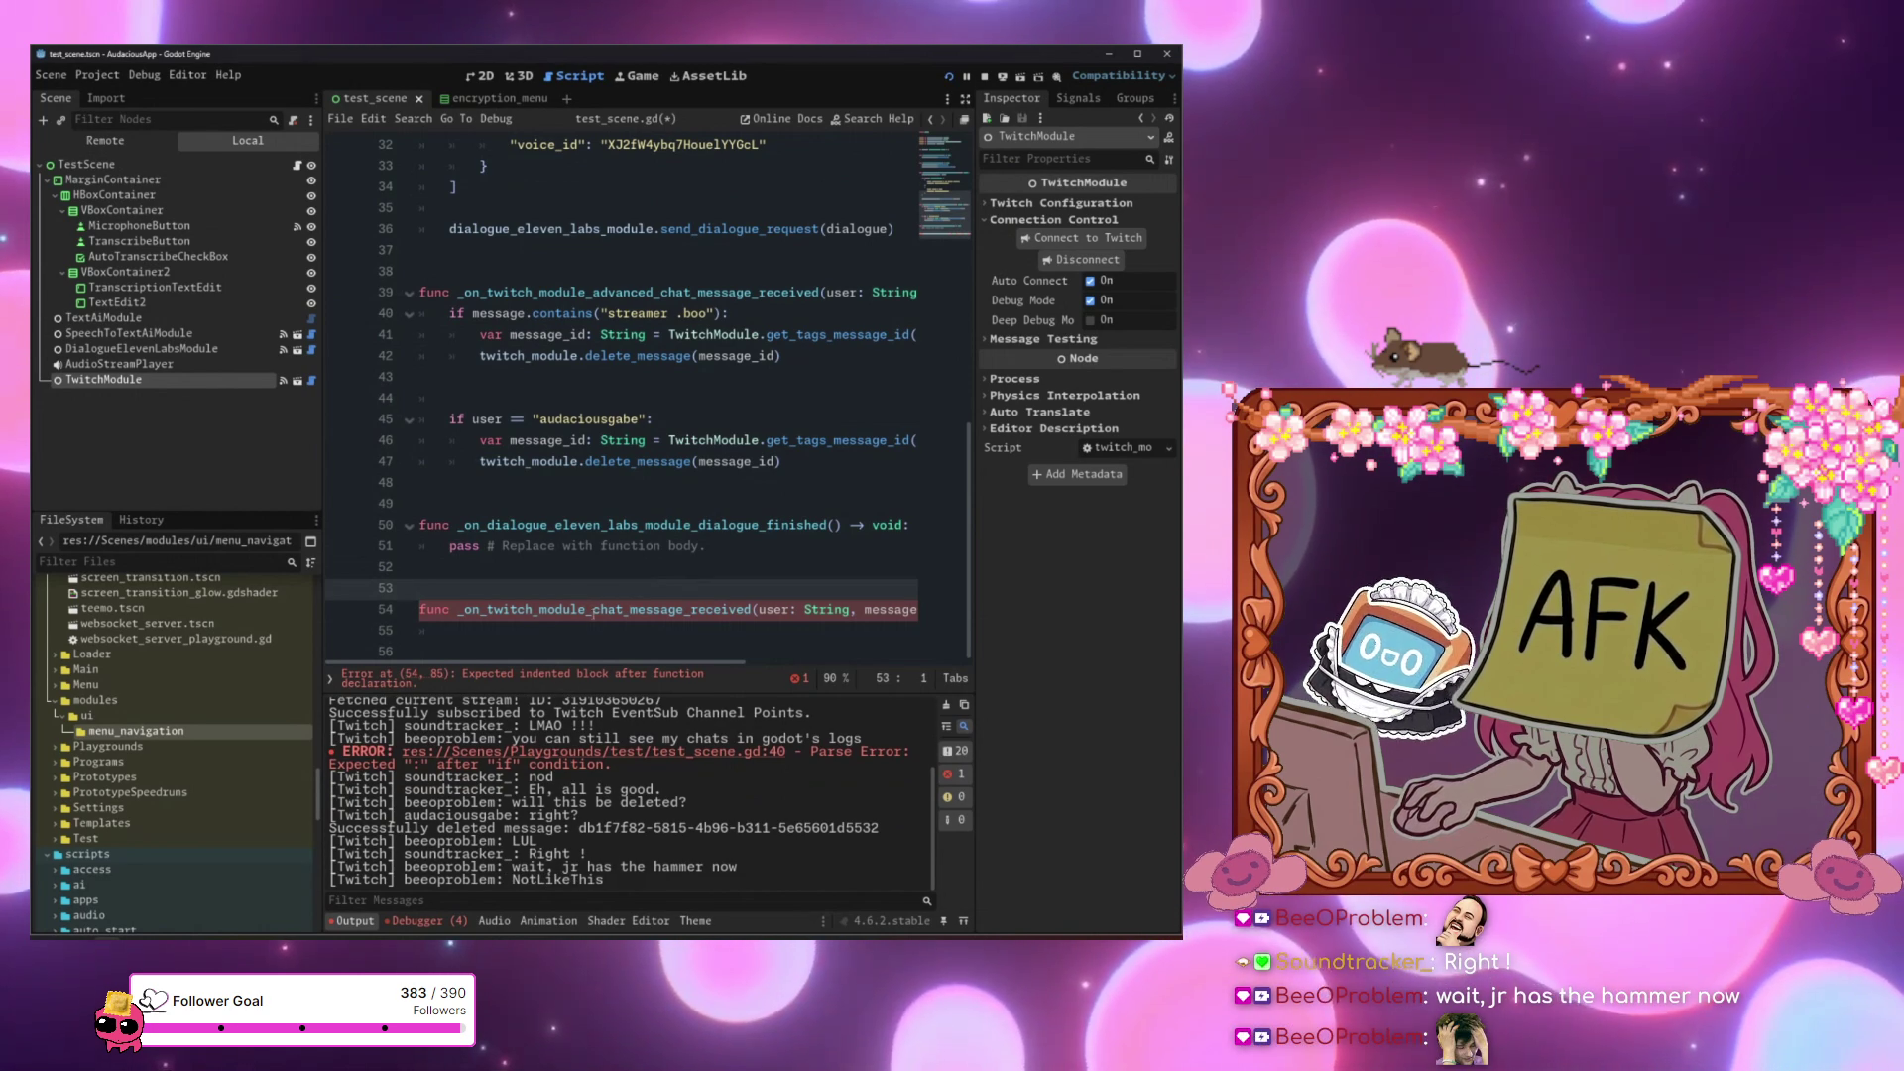
Step: Finish the pass line in the chat-message handler and save the script
{"action": "type", "text": "pass"}
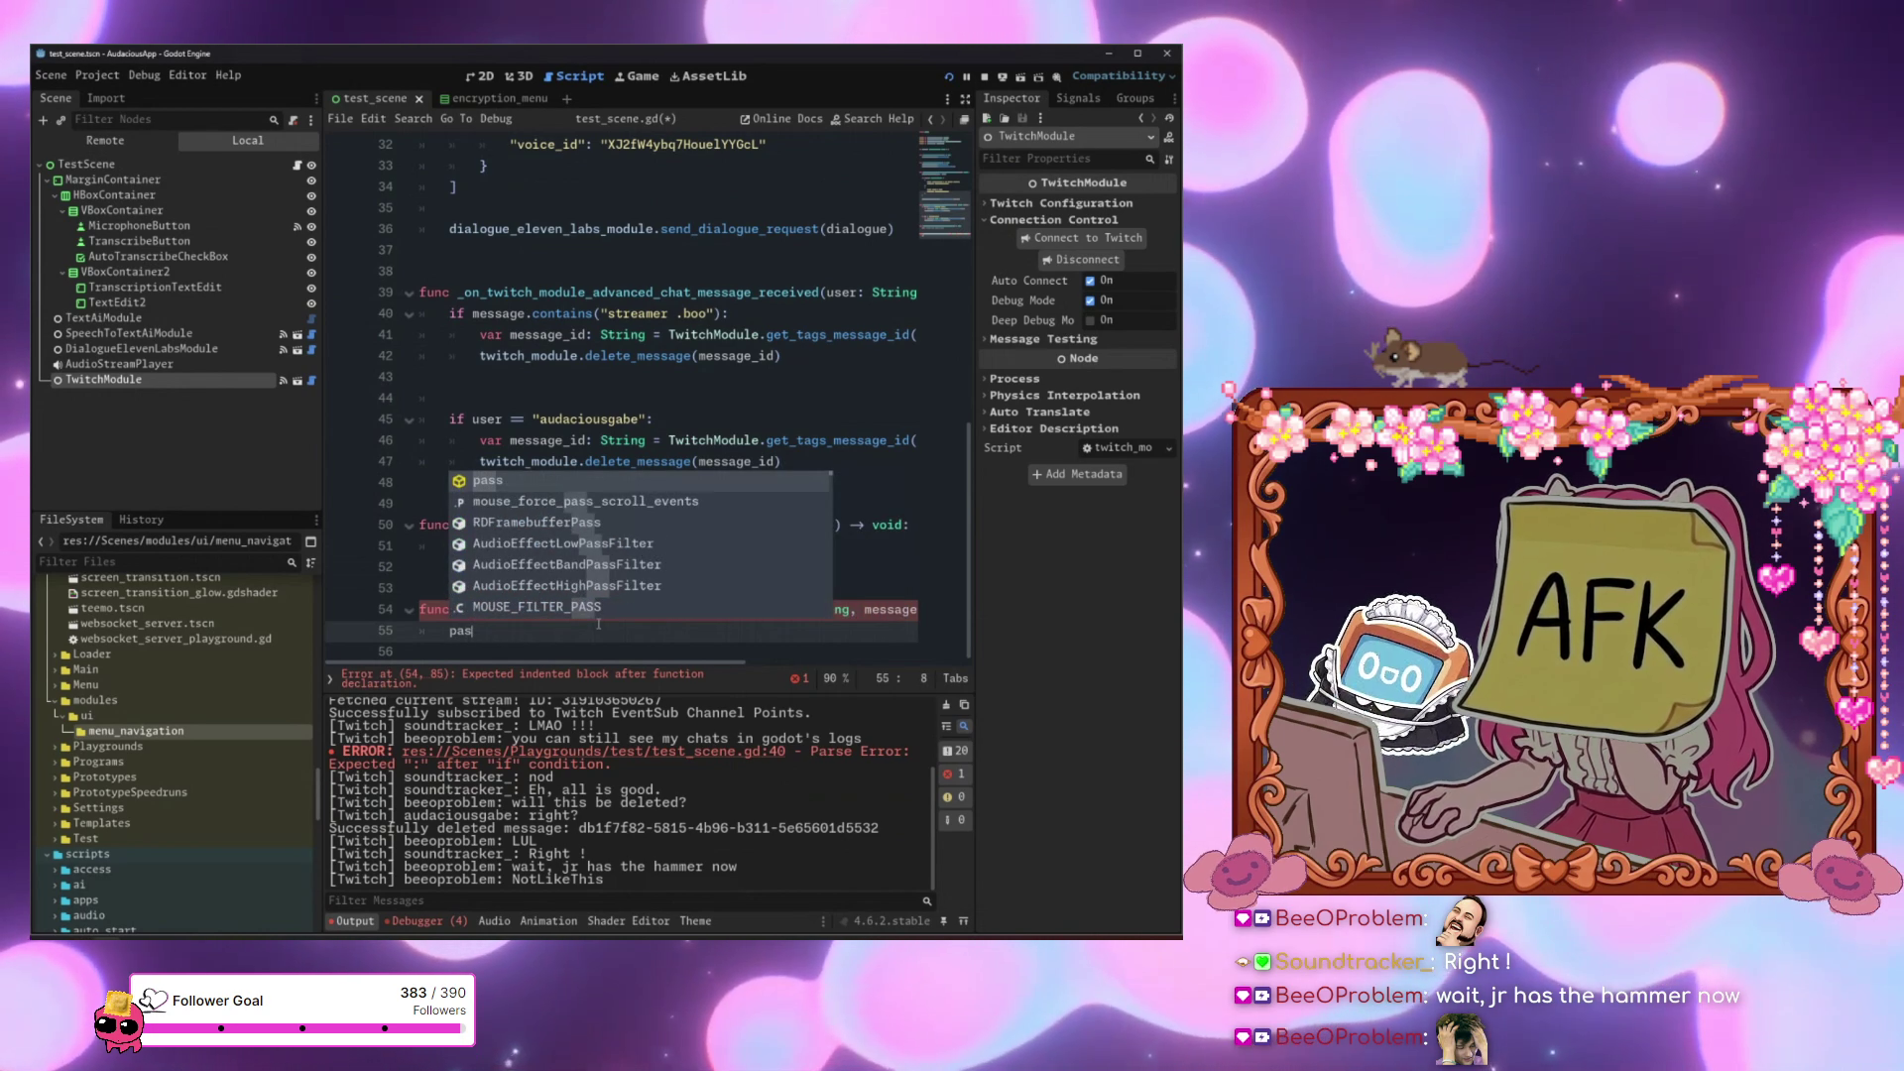
{"action": "key", "text": "Return"}
{"action": "key", "text": "Return"}
{"action": "scroll", "coordinate": [598, 623], "scroll_direction": "down", "scroll_amount": 1}
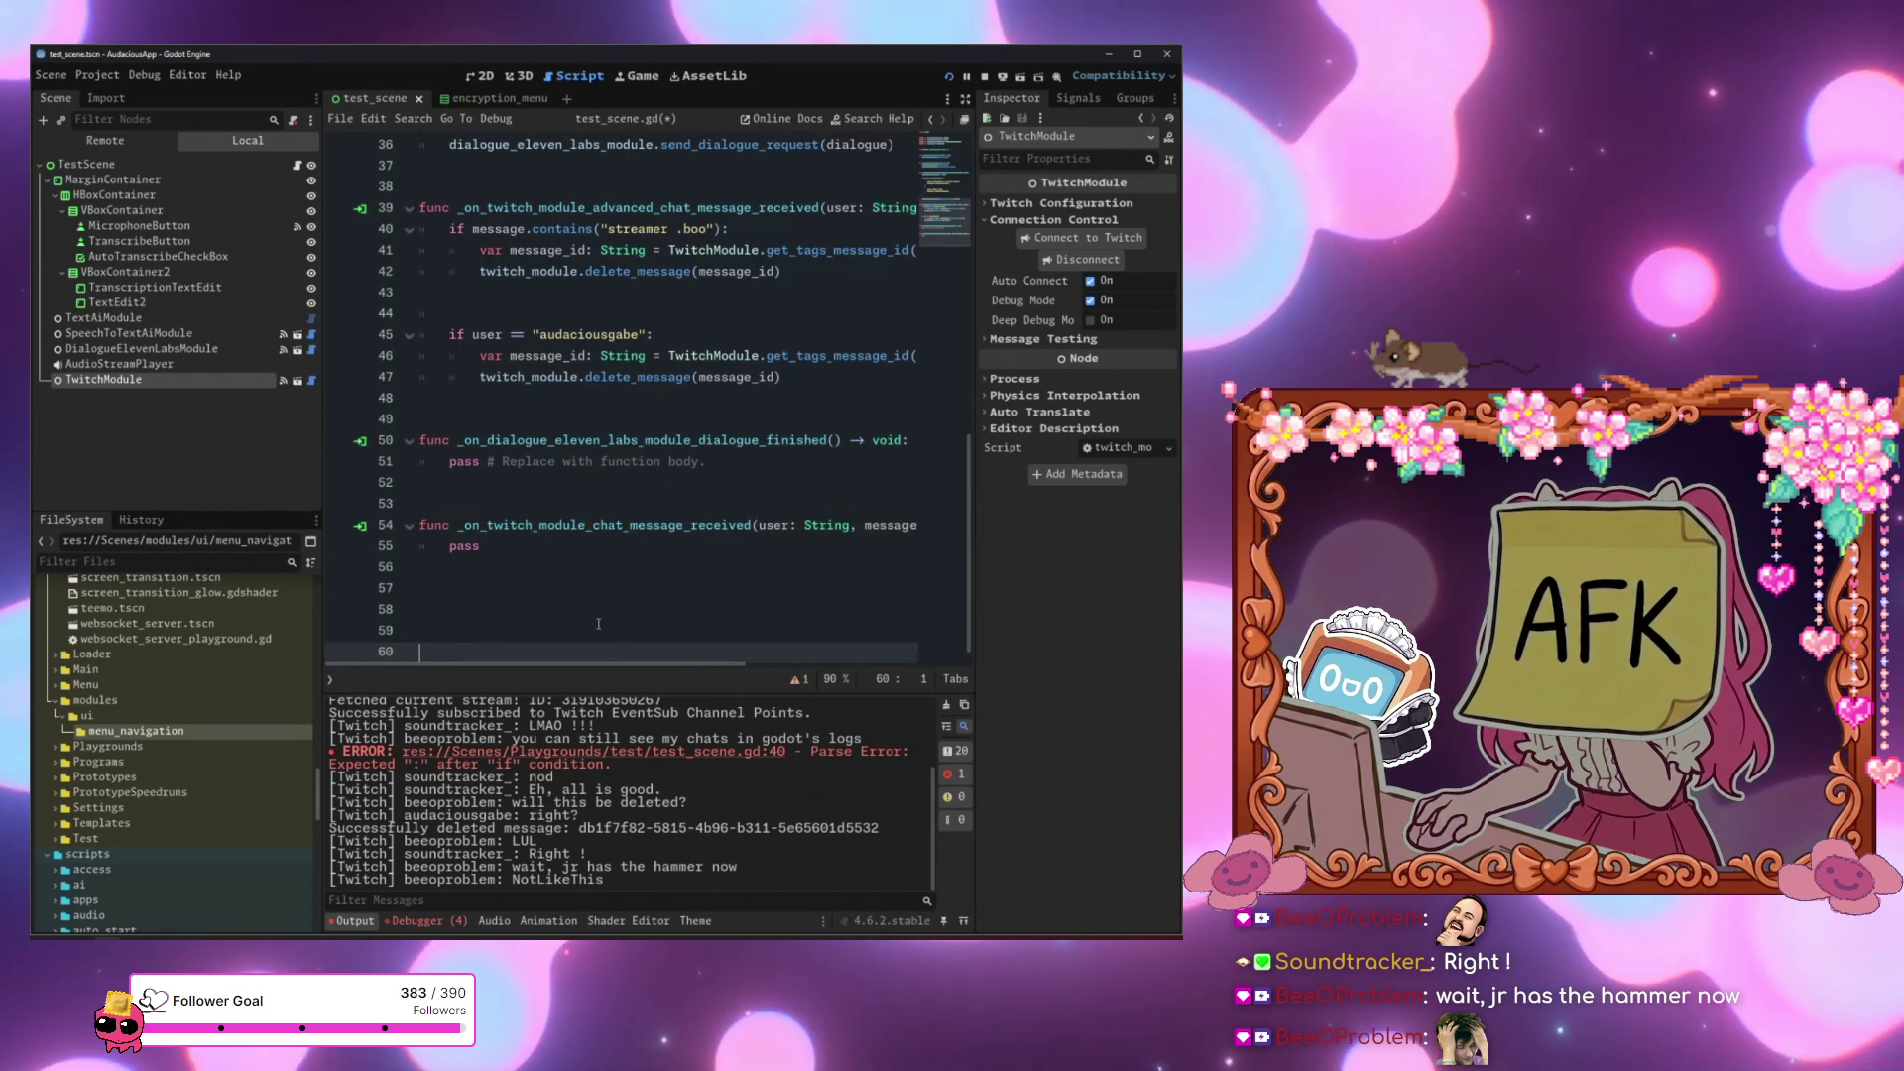
{"action": "left_click", "coordinate": [608, 546]}
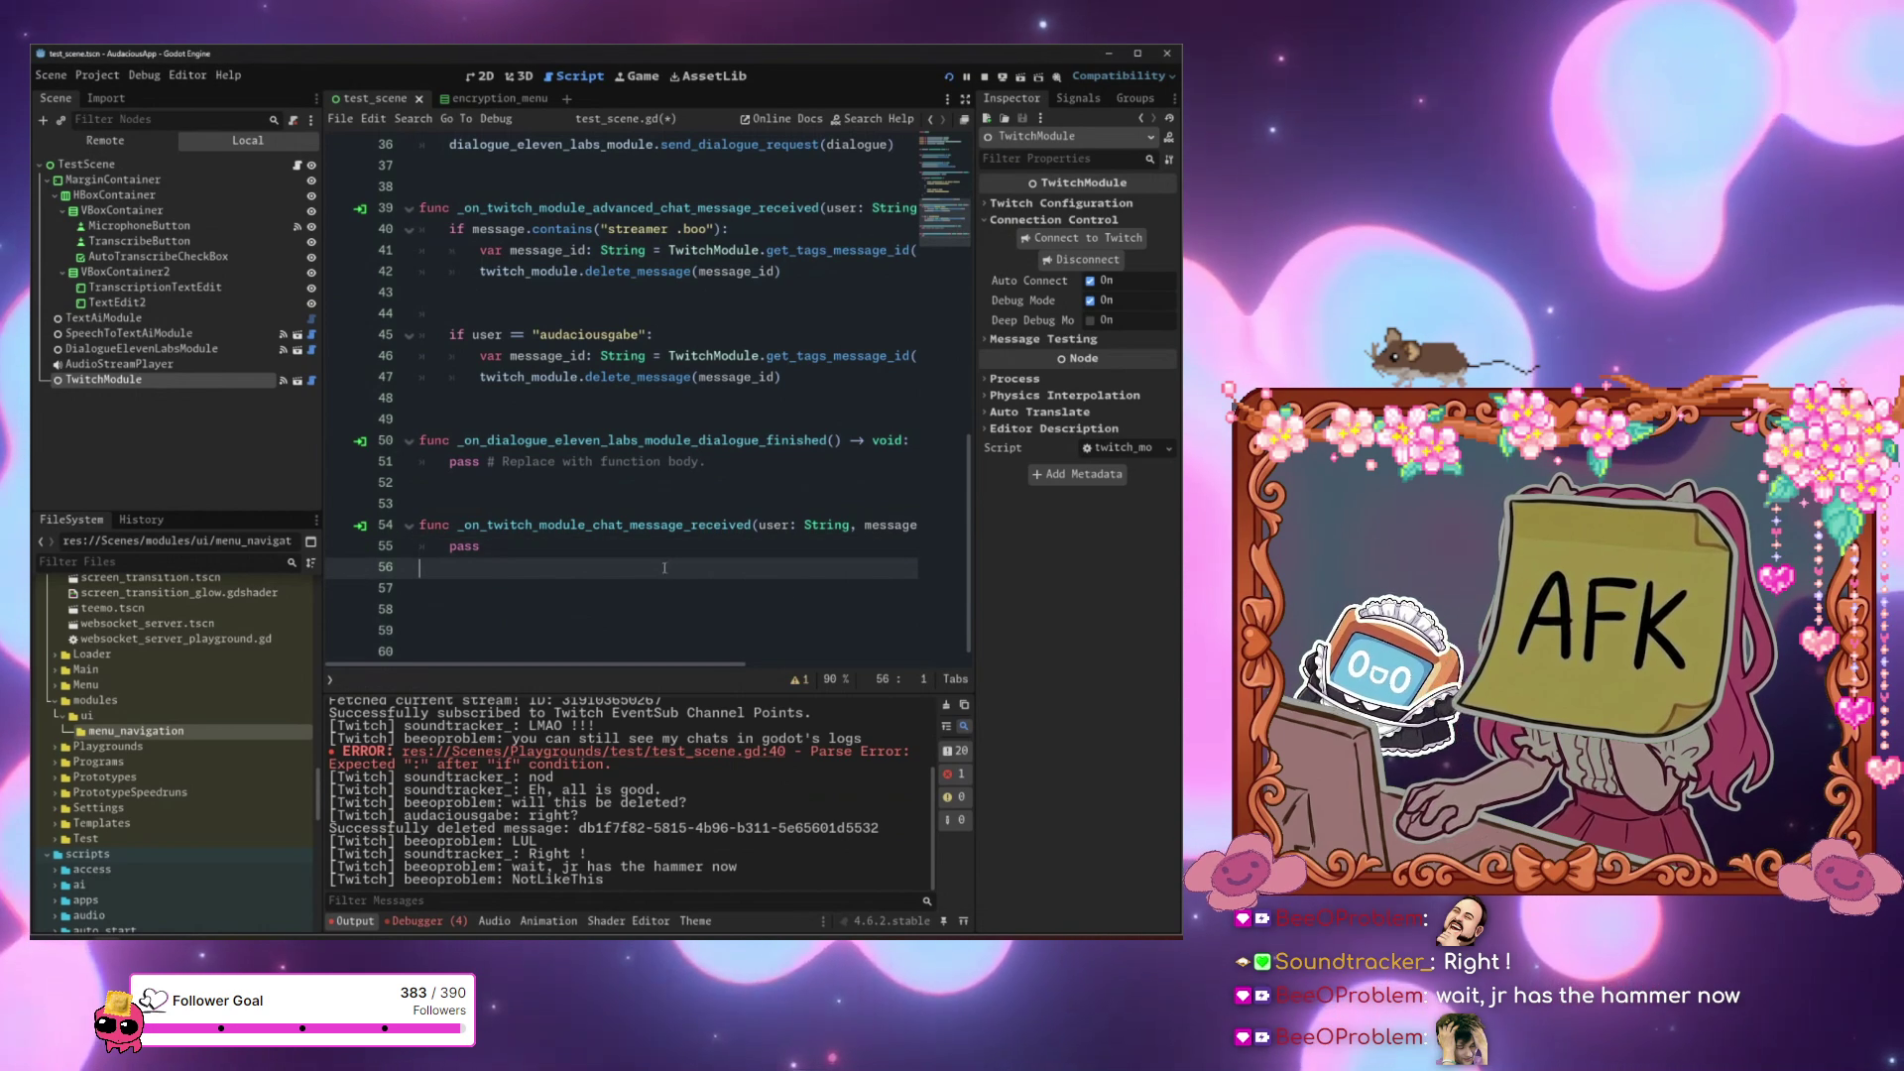
{"action": "left_click", "coordinate": [618, 553]}
{"action": "key", "text": "ctrl+s"}
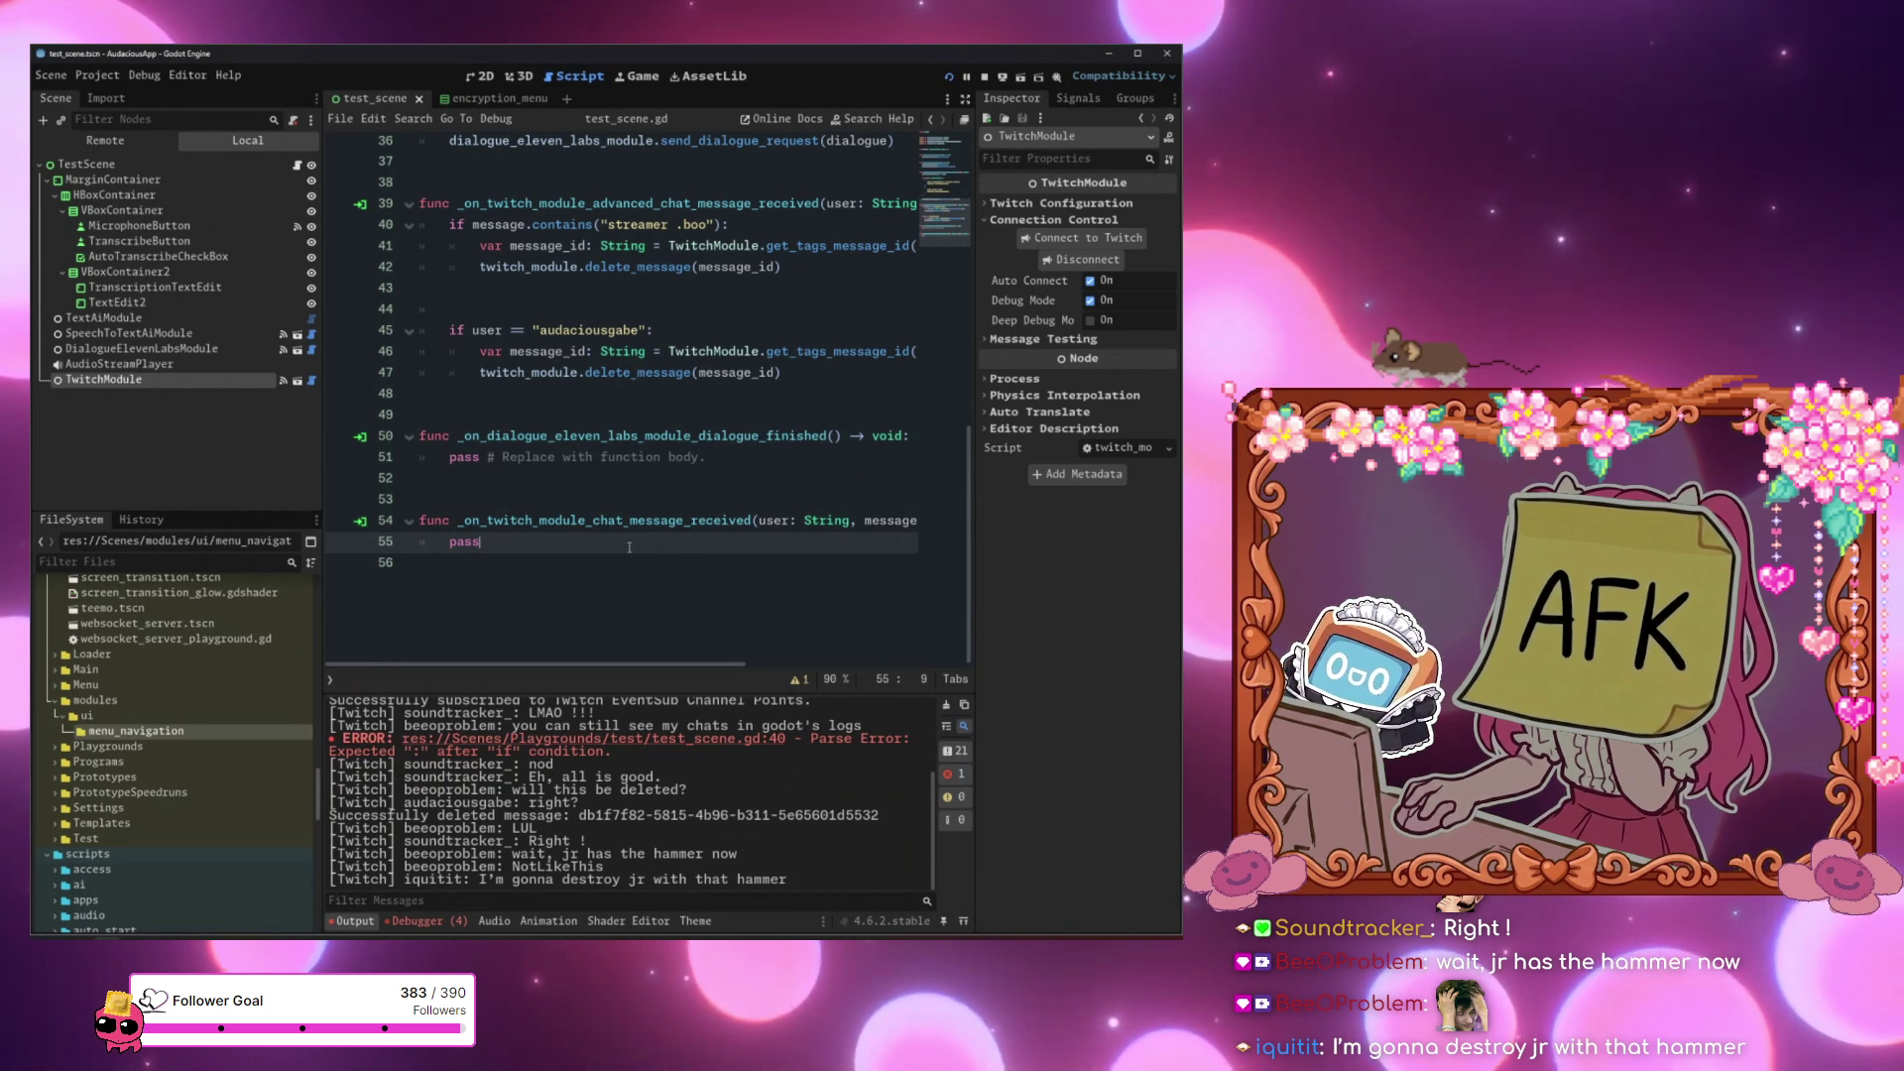
Step: Replace the pass placeholder on line 55 with an indented 'var ', then switch to Paint
{"action": "left_click", "coordinate": [536, 486]}
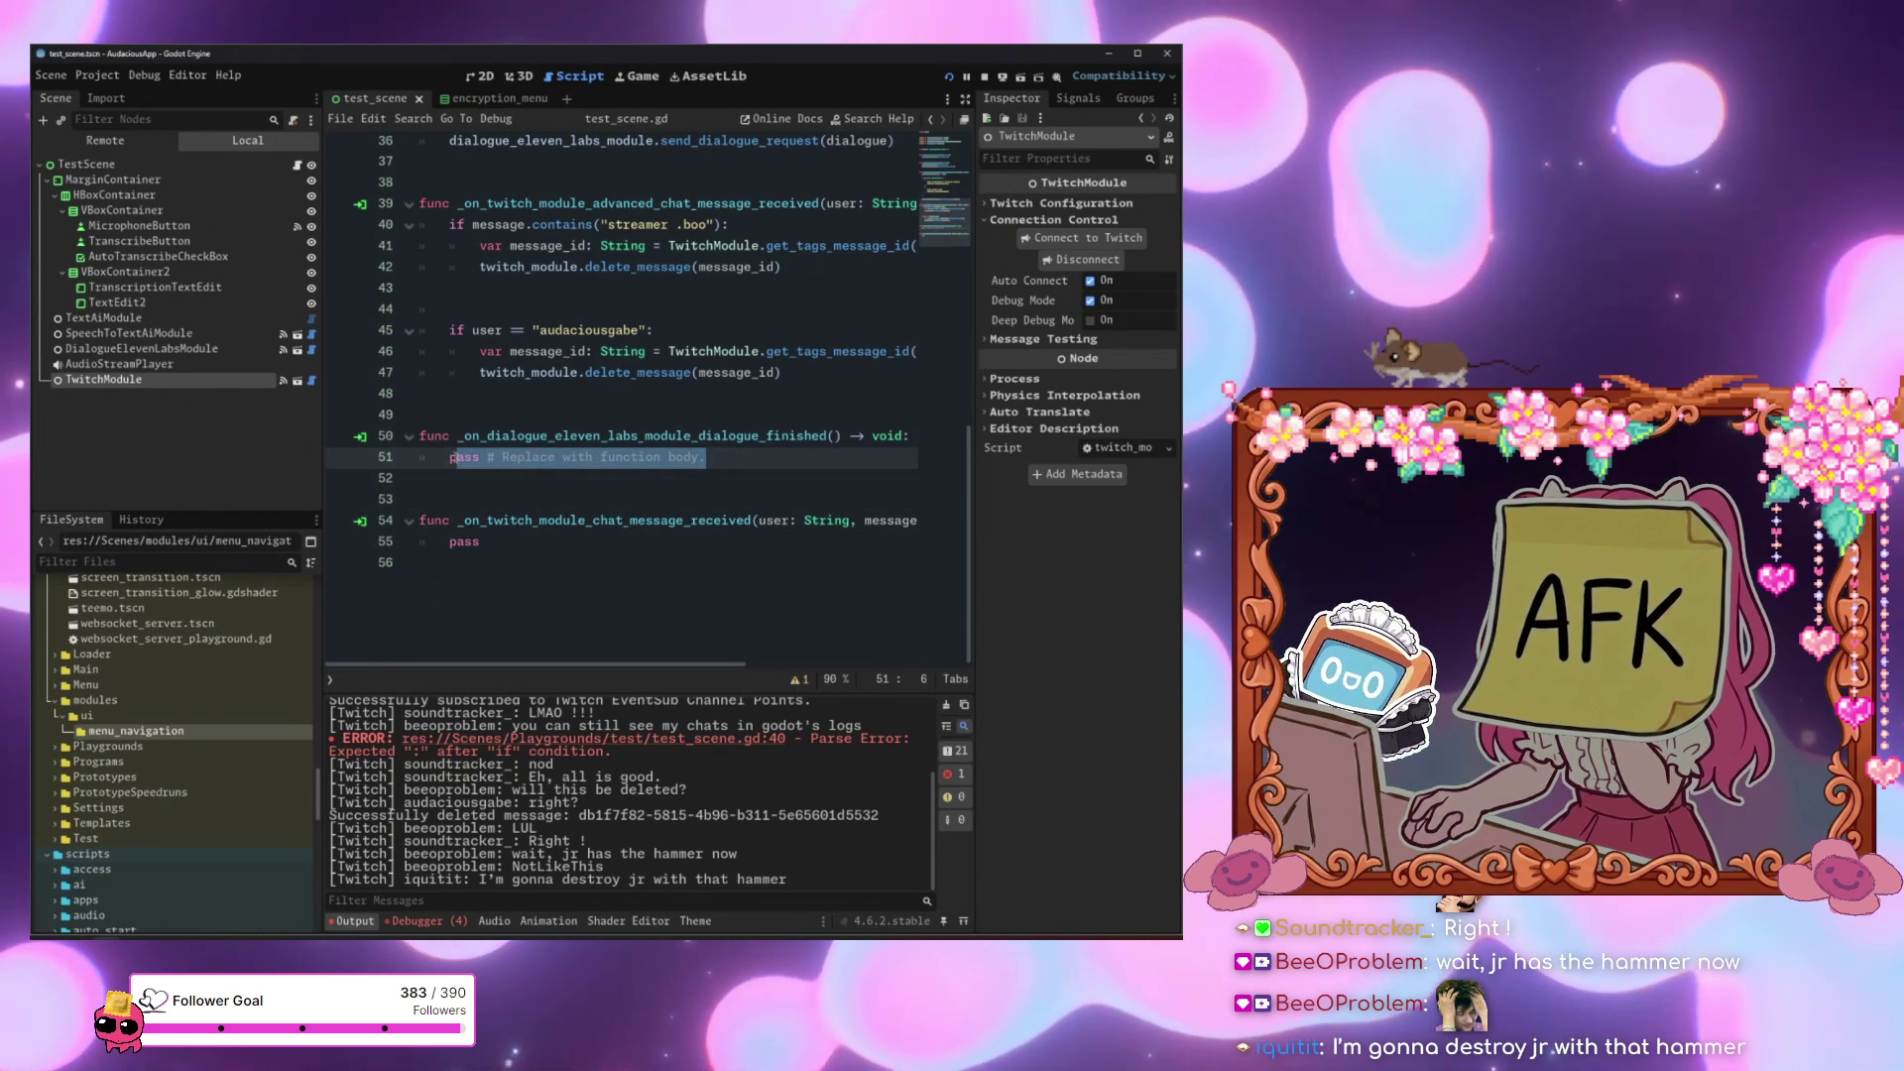
{"action": "left_click", "coordinate": [515, 564]}
{"action": "key", "text": "BackSpace"}
{"action": "key", "text": "BackSpace"}
{"action": "key", "text": "BackSpace"}
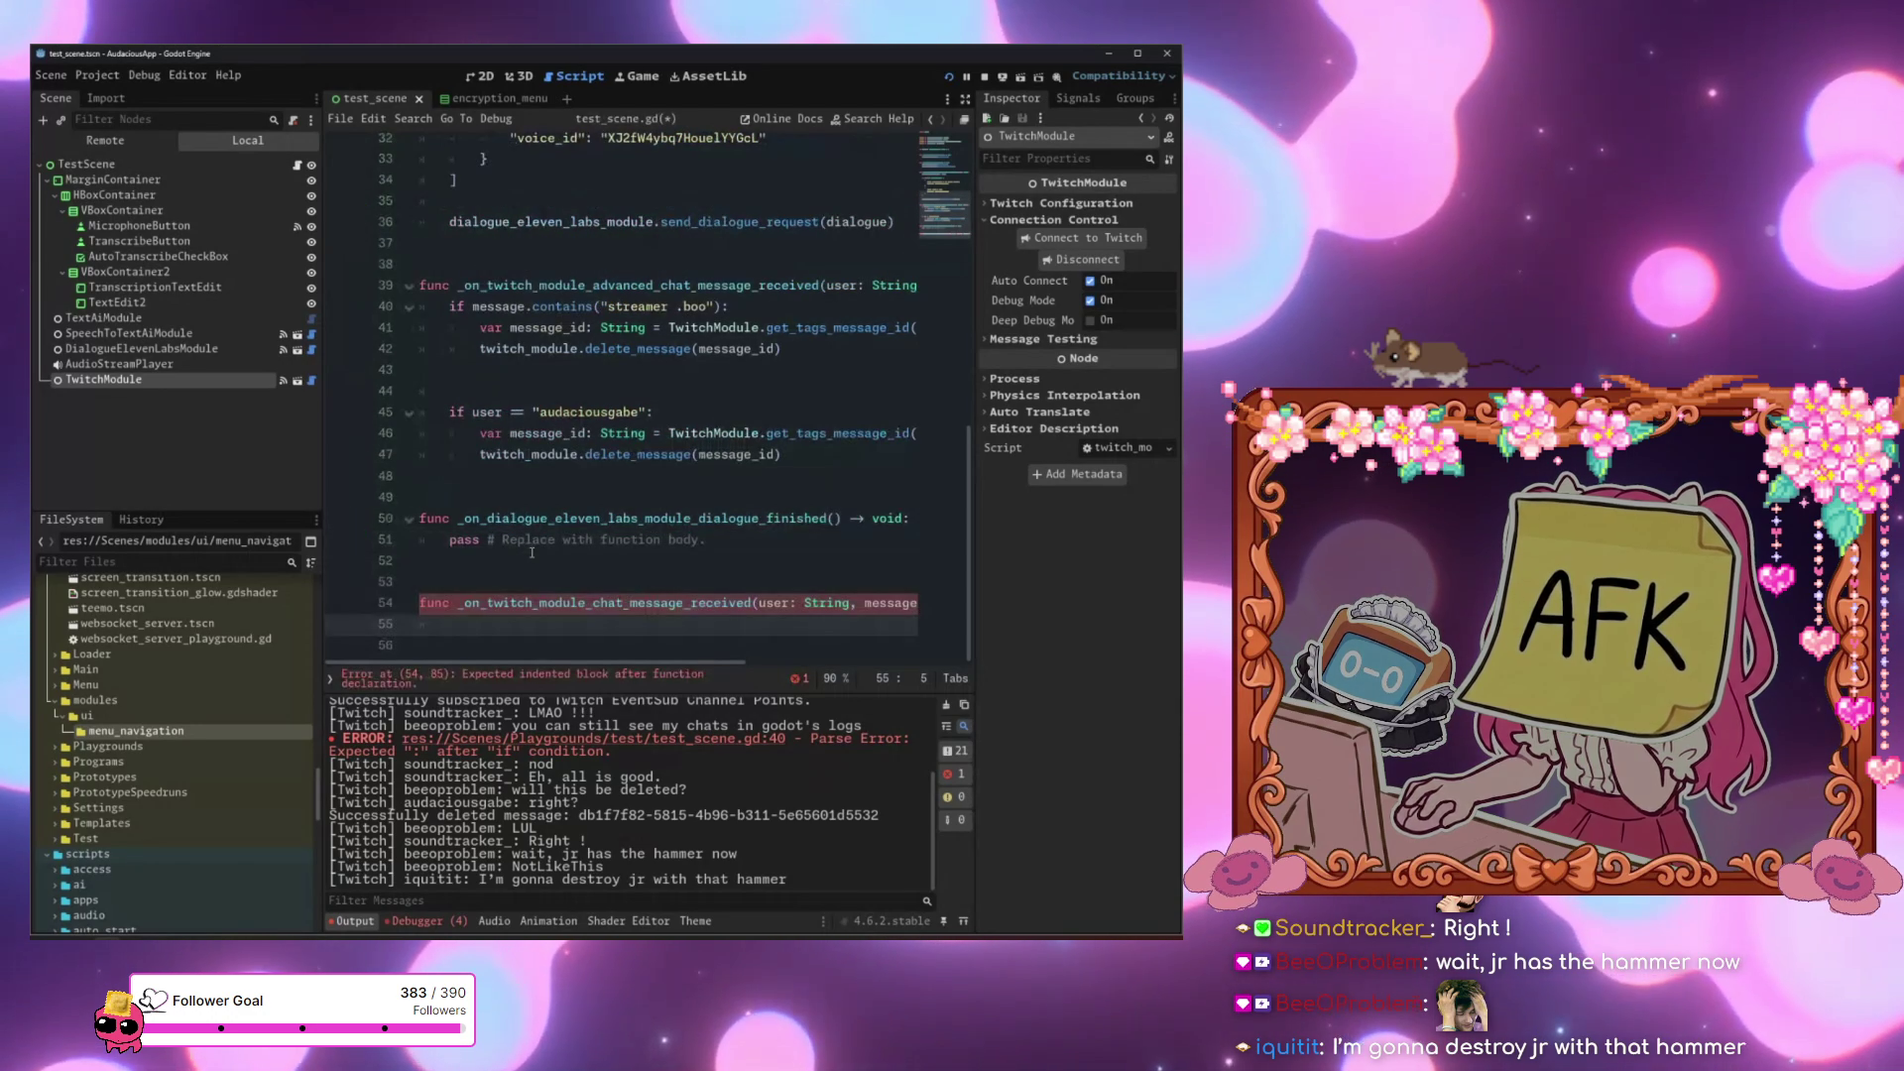
{"action": "key", "text": "Return"}
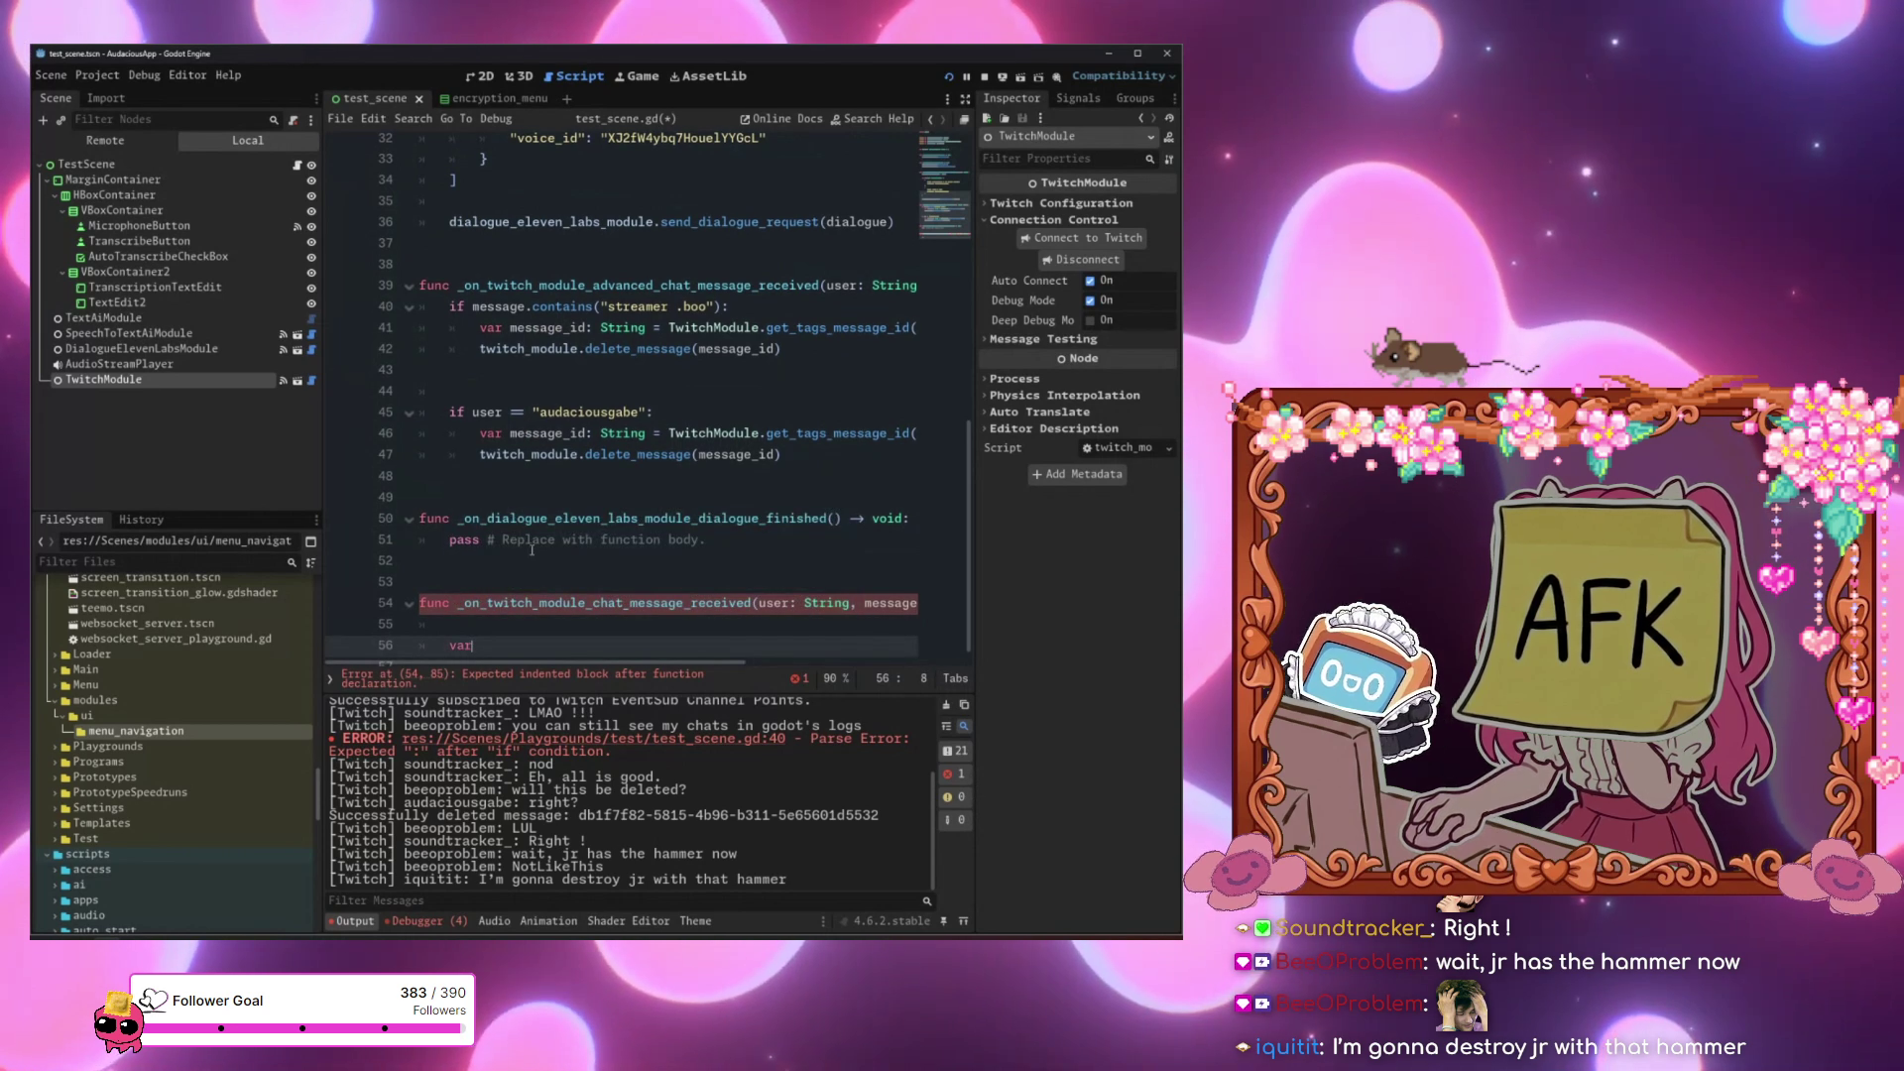
{"action": "type", "text": "var"}
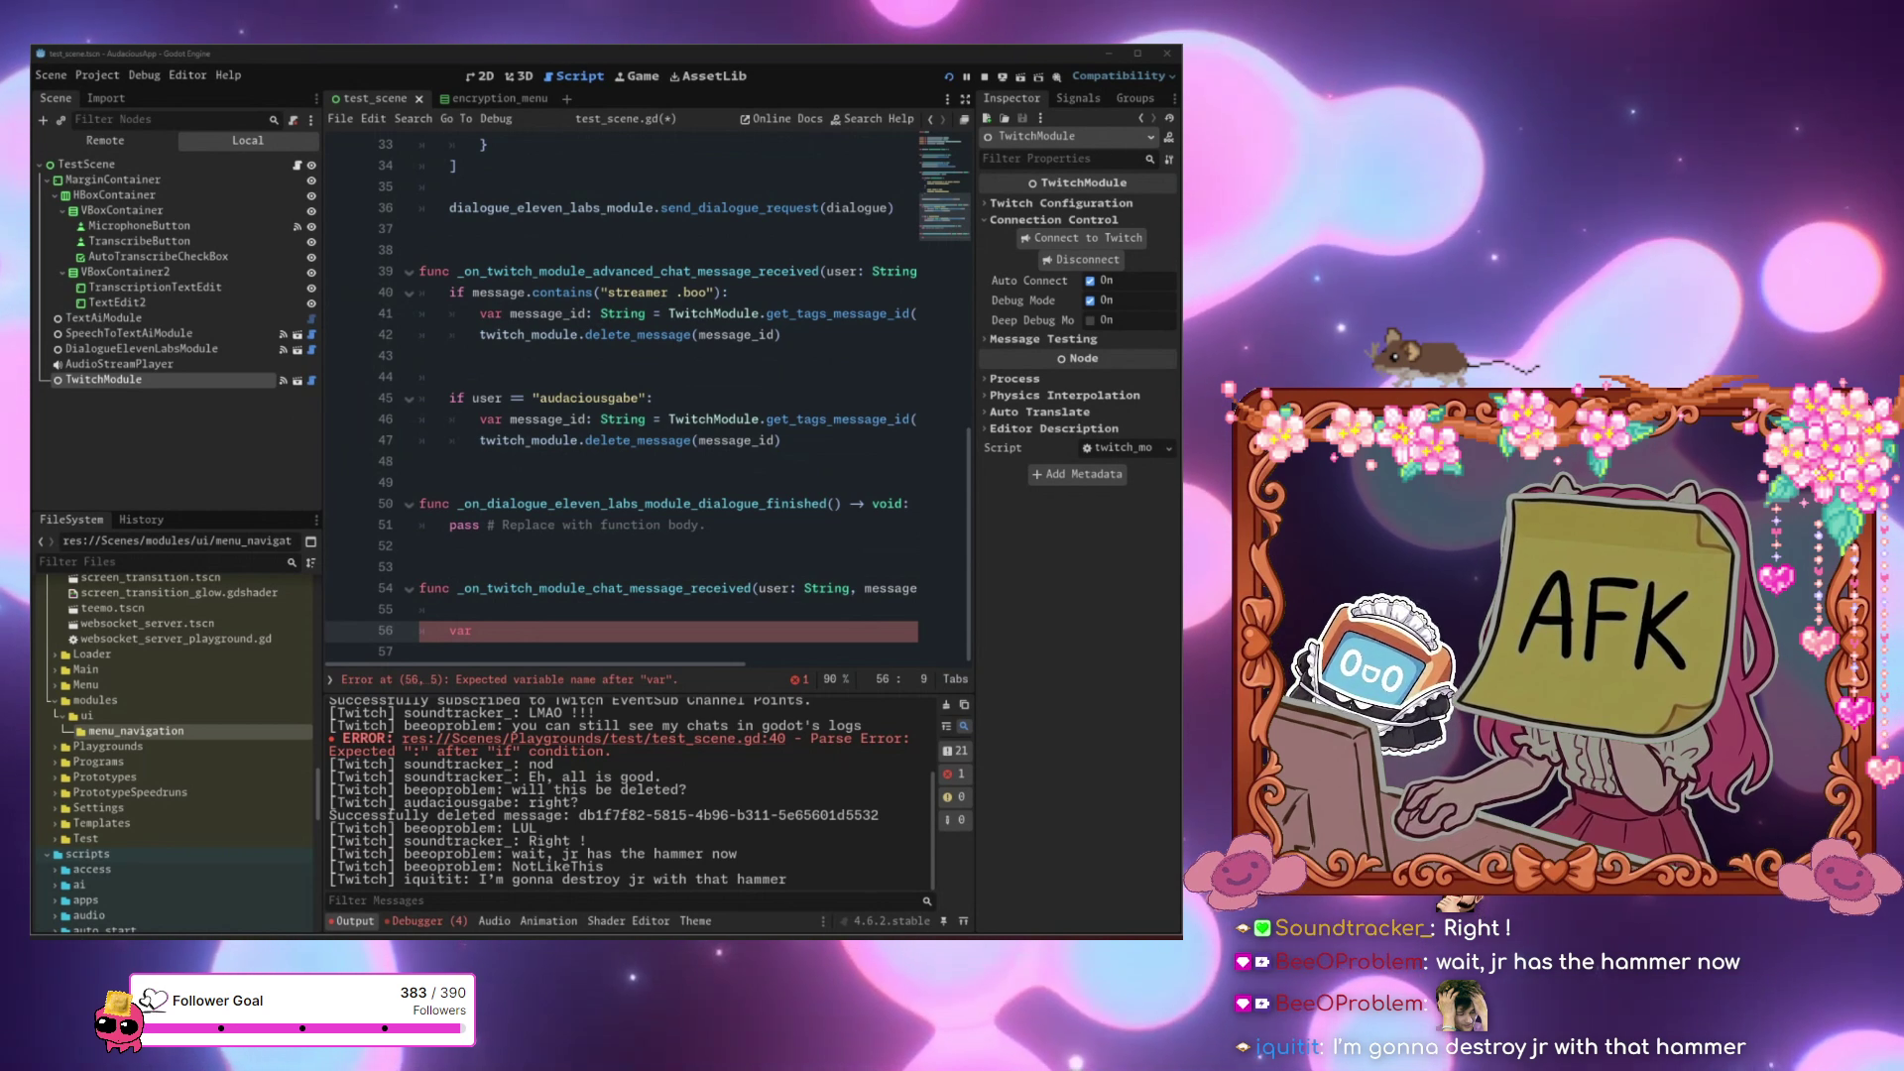
{"action": "key", "text": "BackSpace"}
{"action": "key", "text": "BackSpace"}
{"action": "key", "text": "BackSpace"}
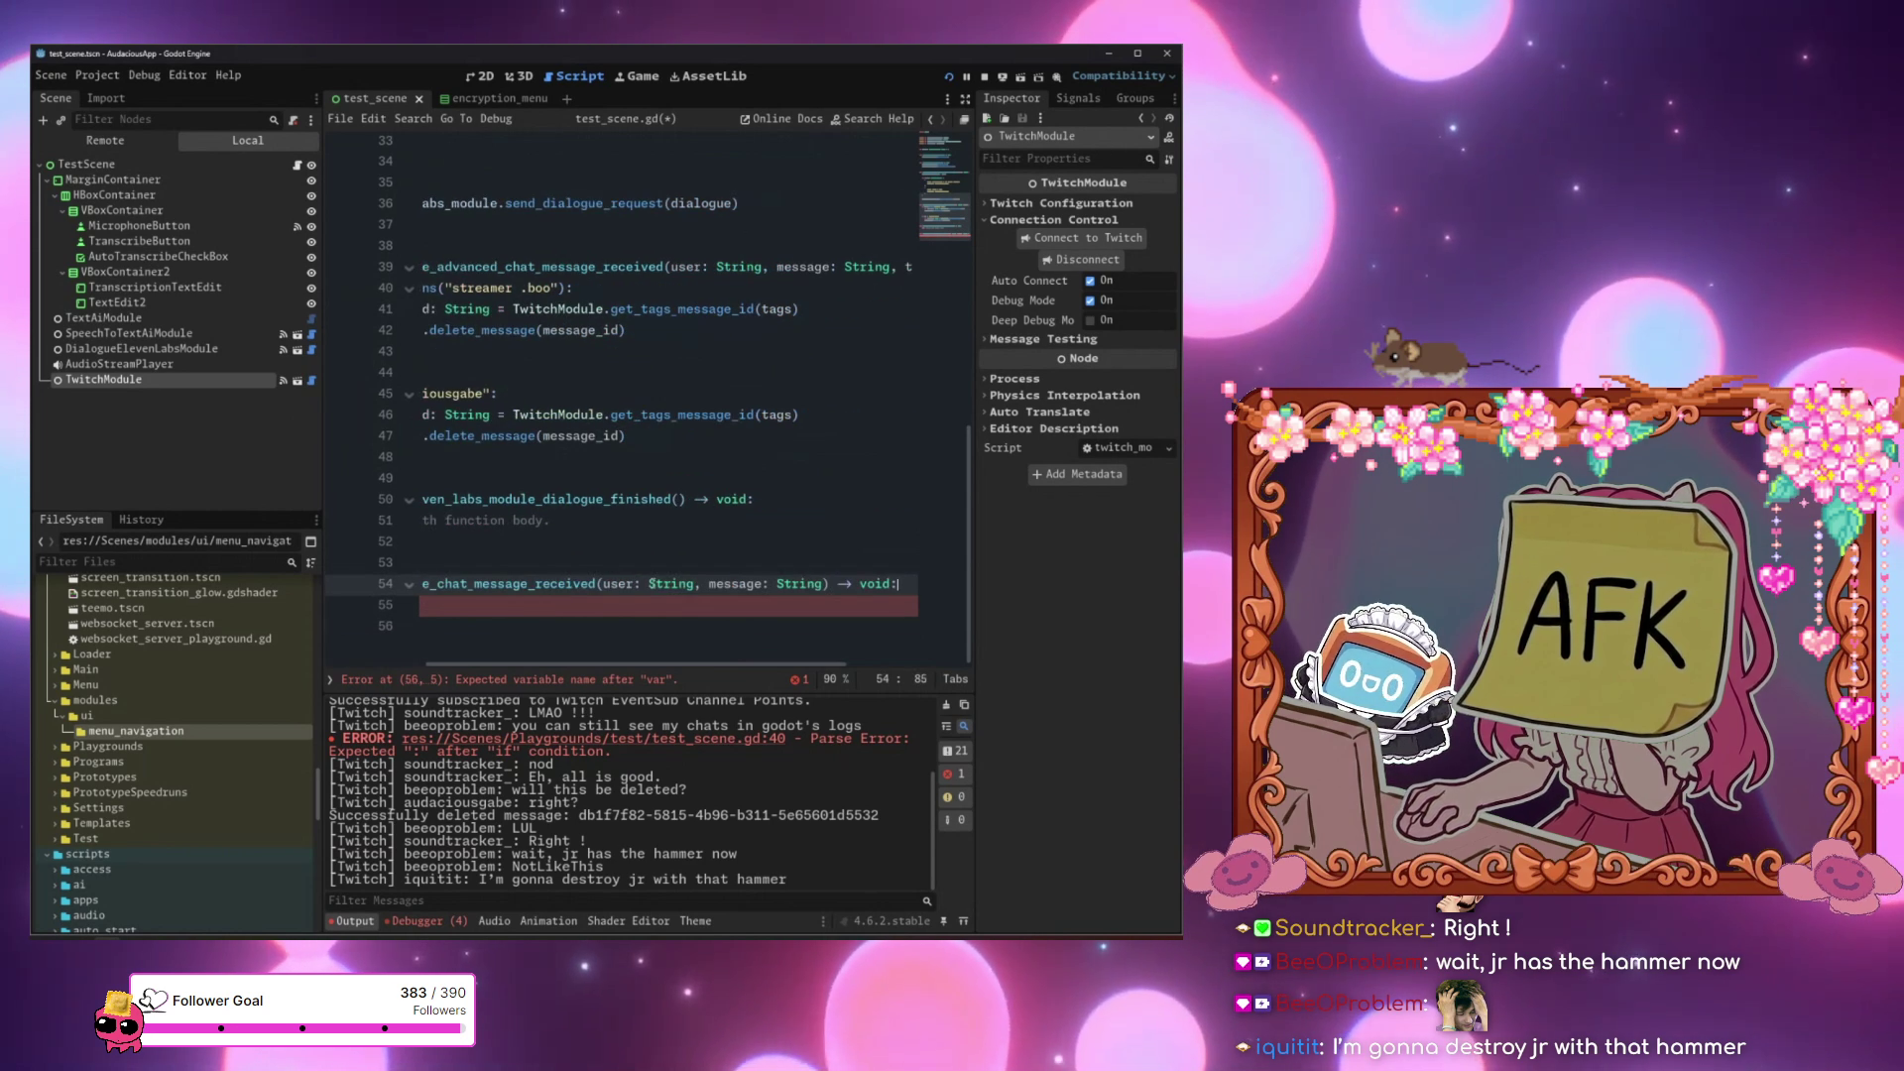
{"action": "key", "text": "Return"}
{"action": "type", "text": "var"}
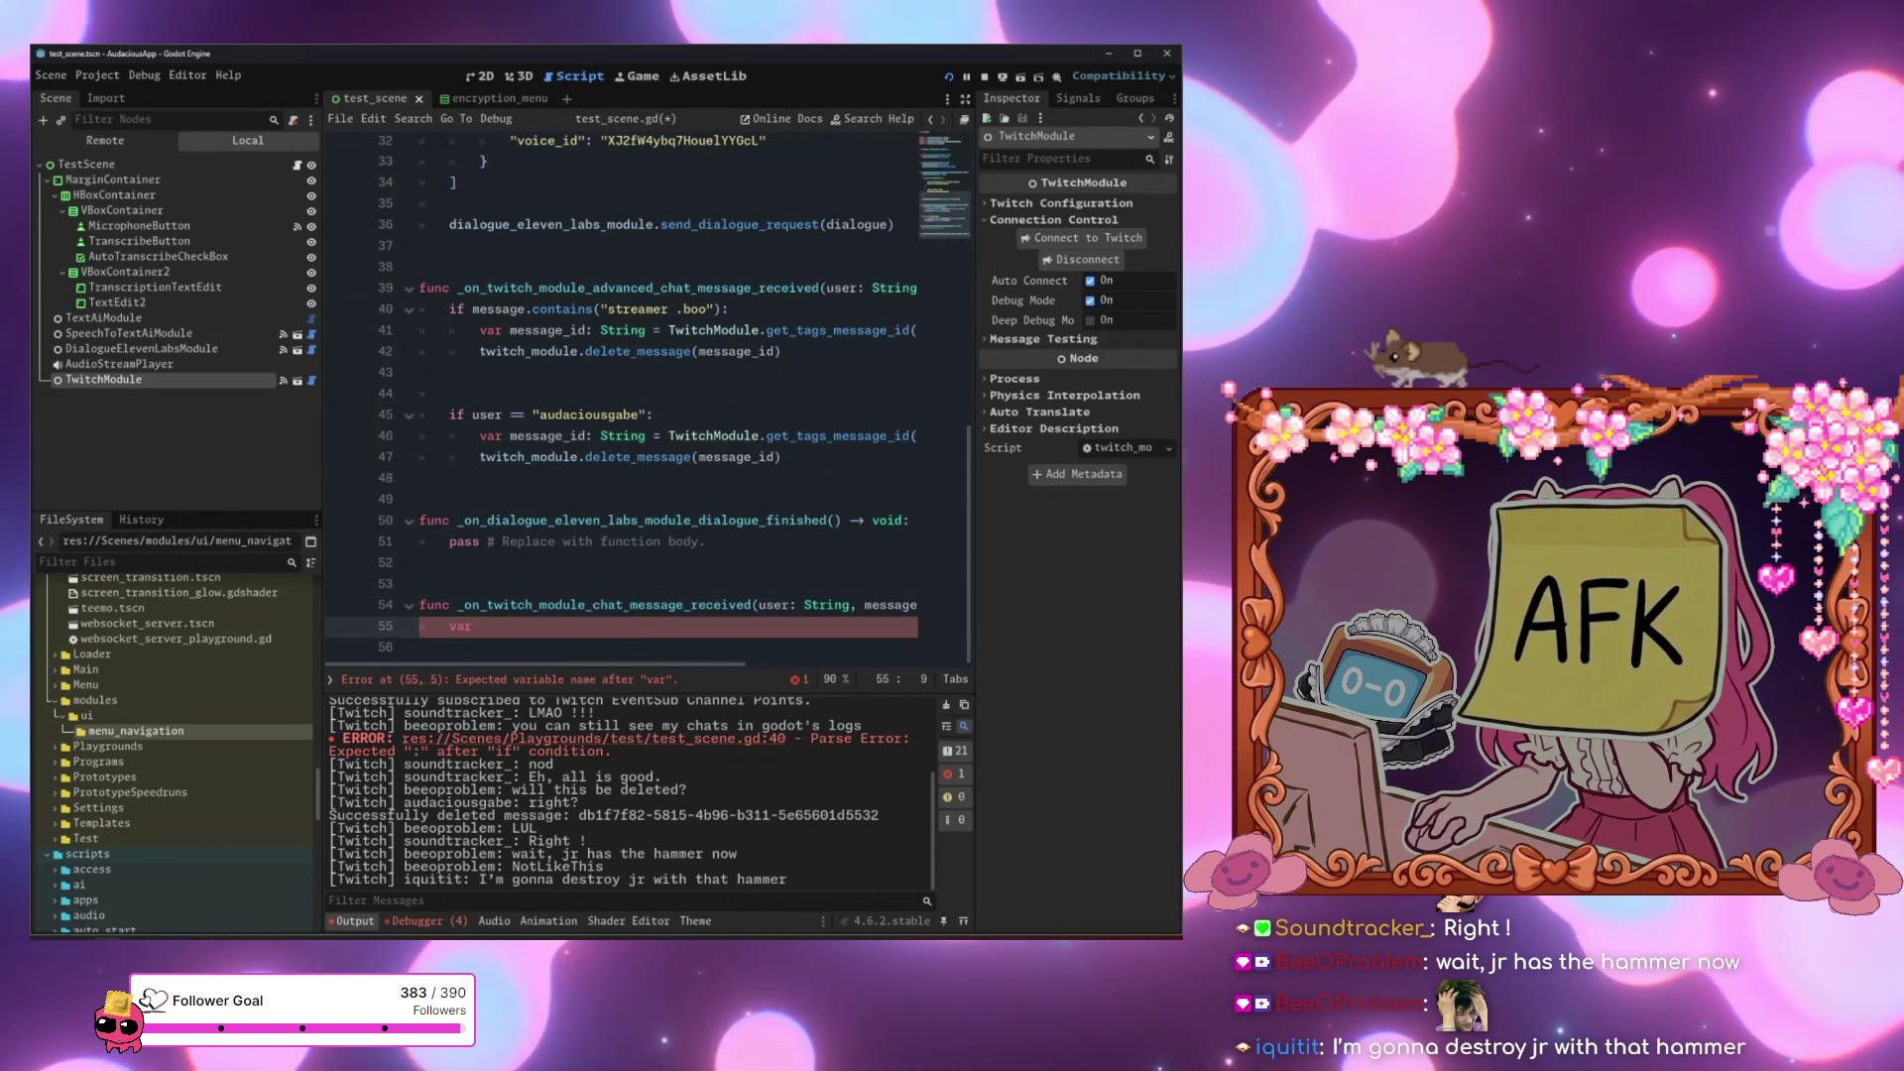
{"action": "key", "text": "alt+Tab"}
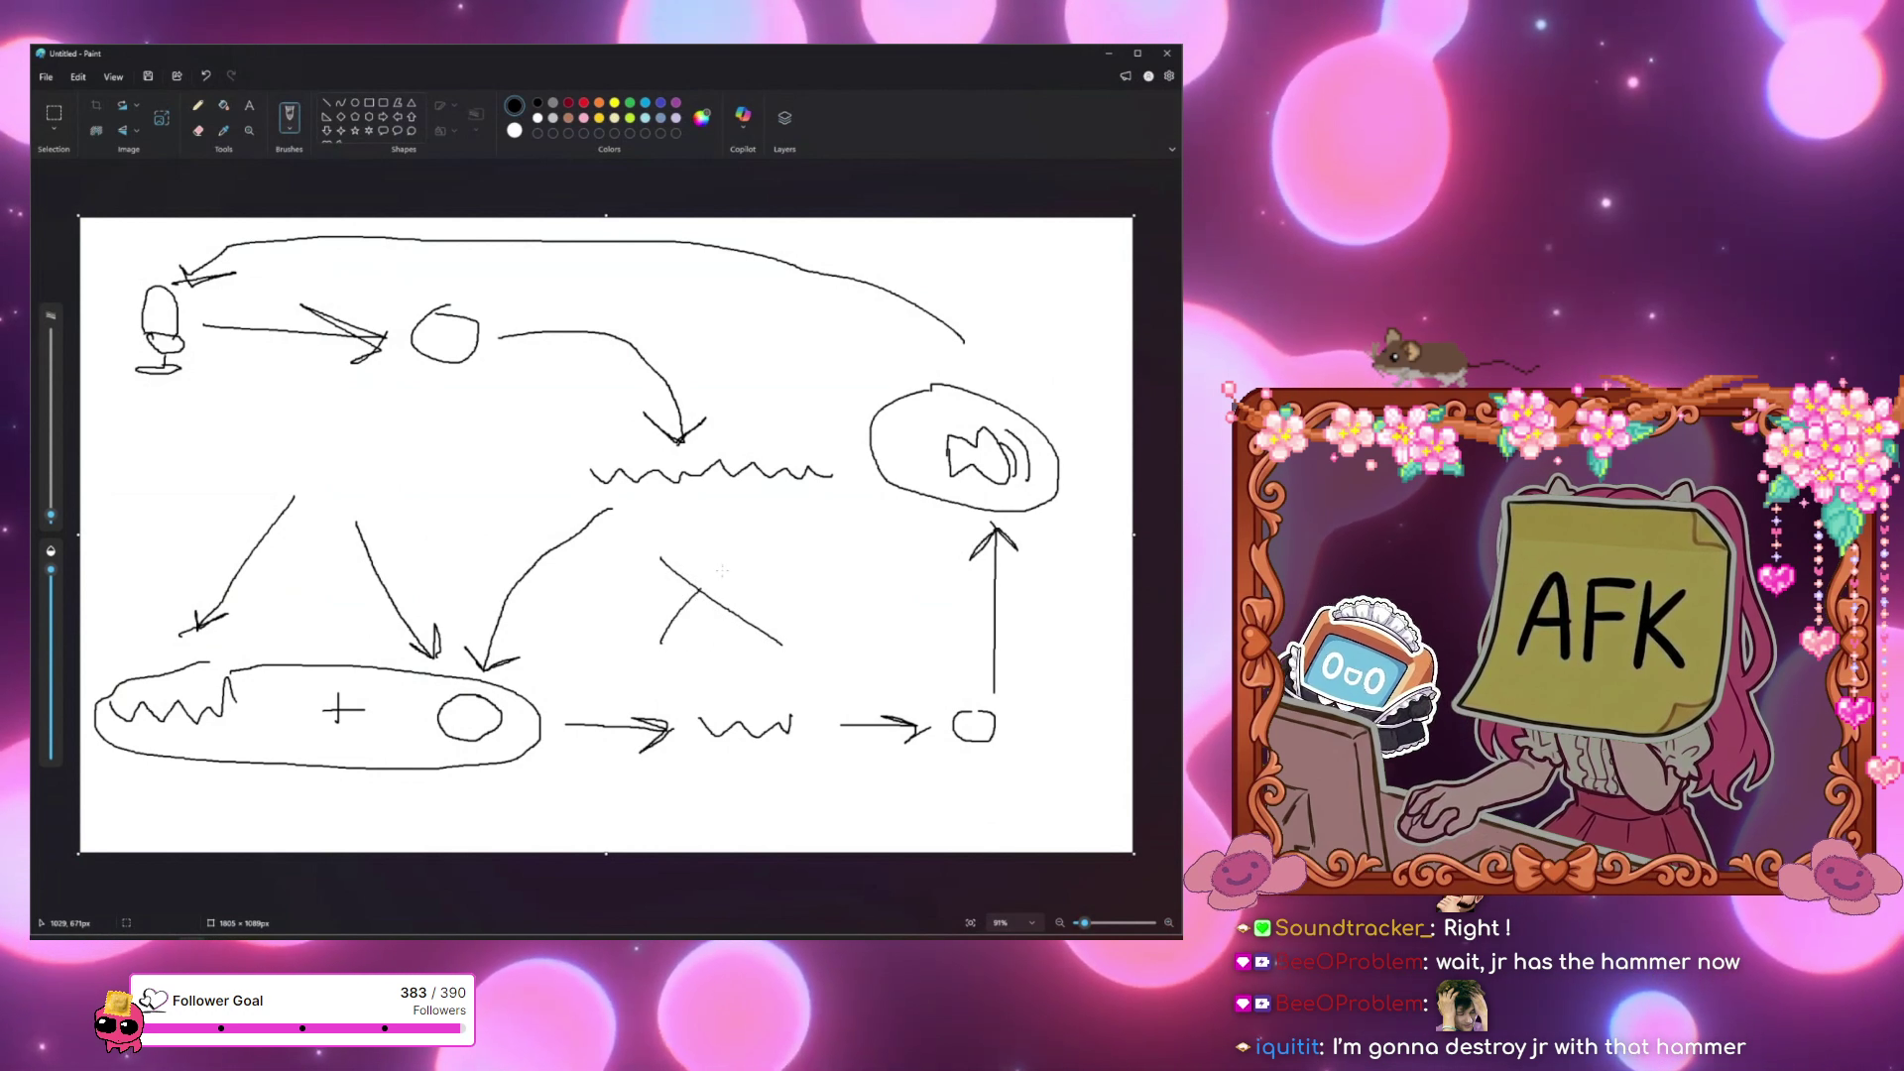
Step: Pencil an X of crossing lines with small loops linking to the flowchart's arrows
{"action": "left_click_drag", "start_coordinate": [678, 565], "coordinate": [783, 645]}
{"action": "left_click_drag", "start_coordinate": [660, 645], "coordinate": [756, 549]}
{"action": "left_click_drag", "start_coordinate": [652, 622], "coordinate": [645, 653]}
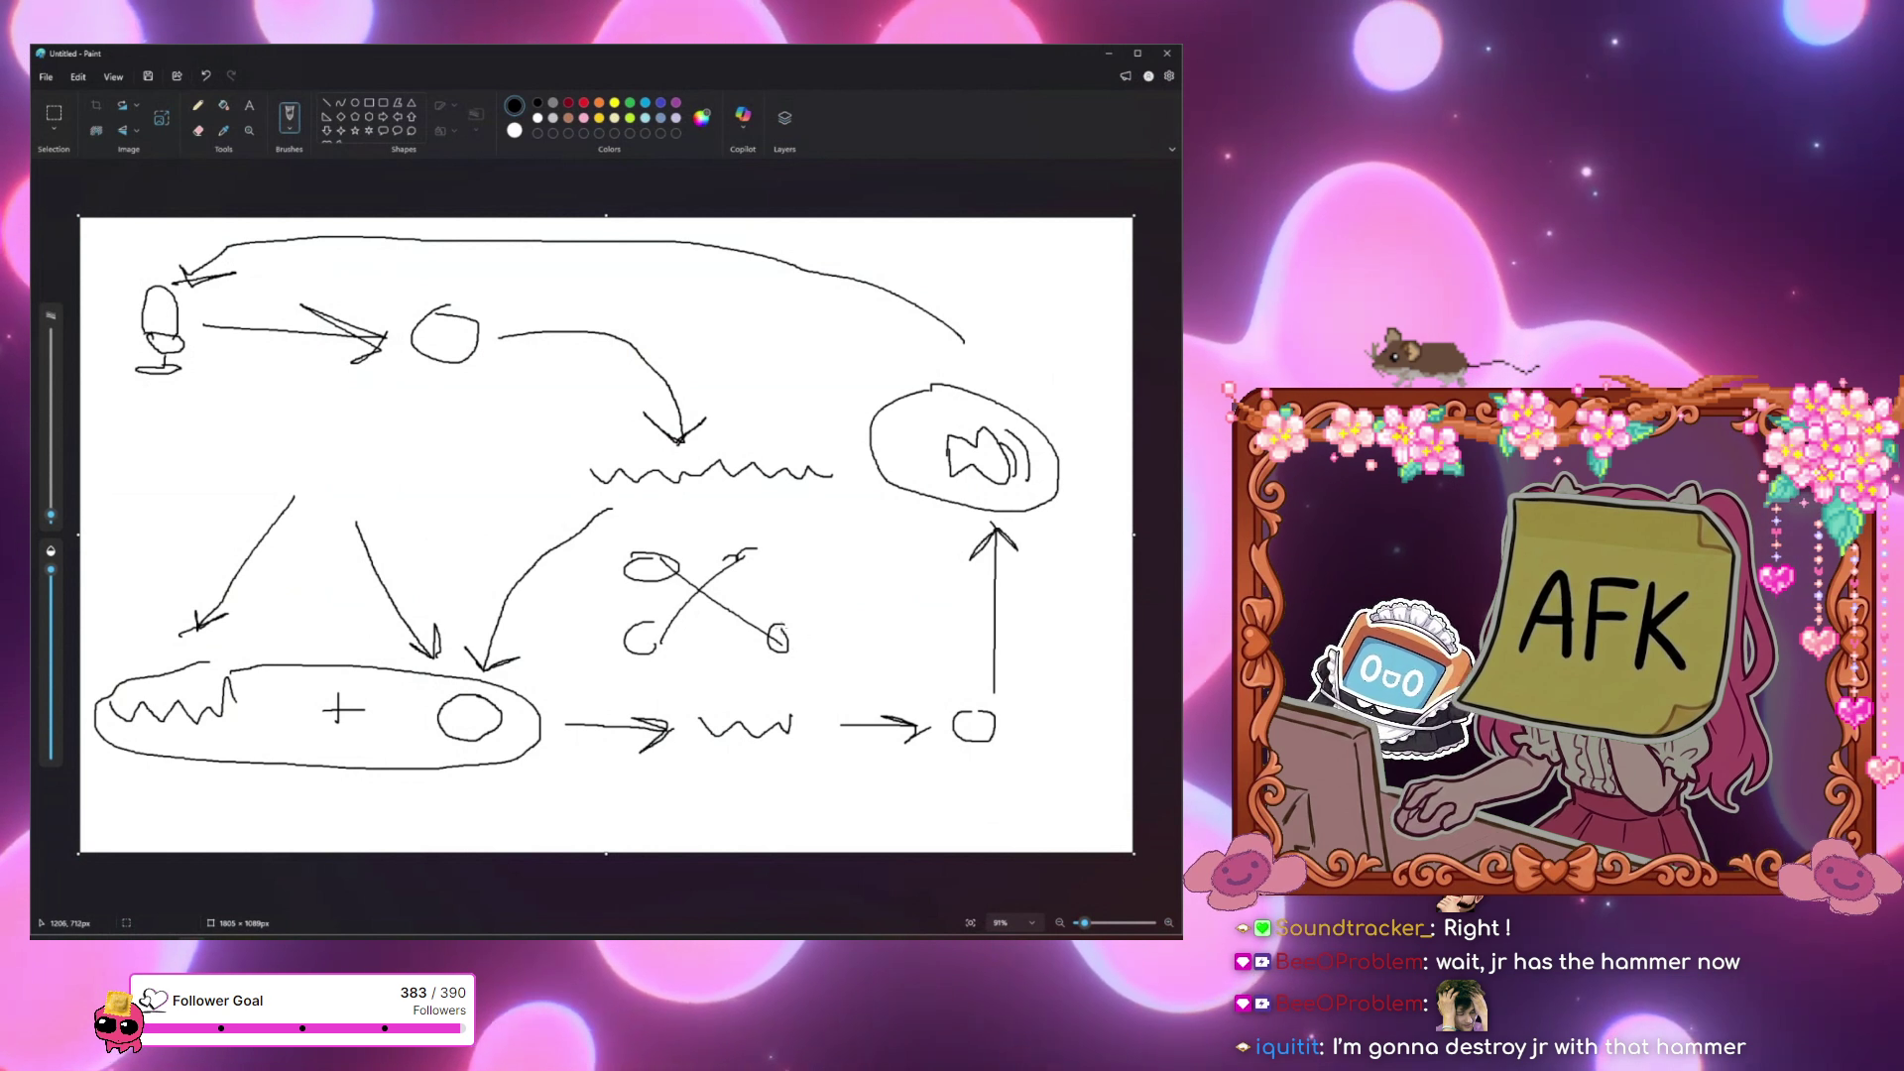
{"action": "left_click_drag", "start_coordinate": [778, 632], "coordinate": [889, 541]}
{"action": "left_click_drag", "start_coordinate": [742, 557], "coordinate": [886, 612]}
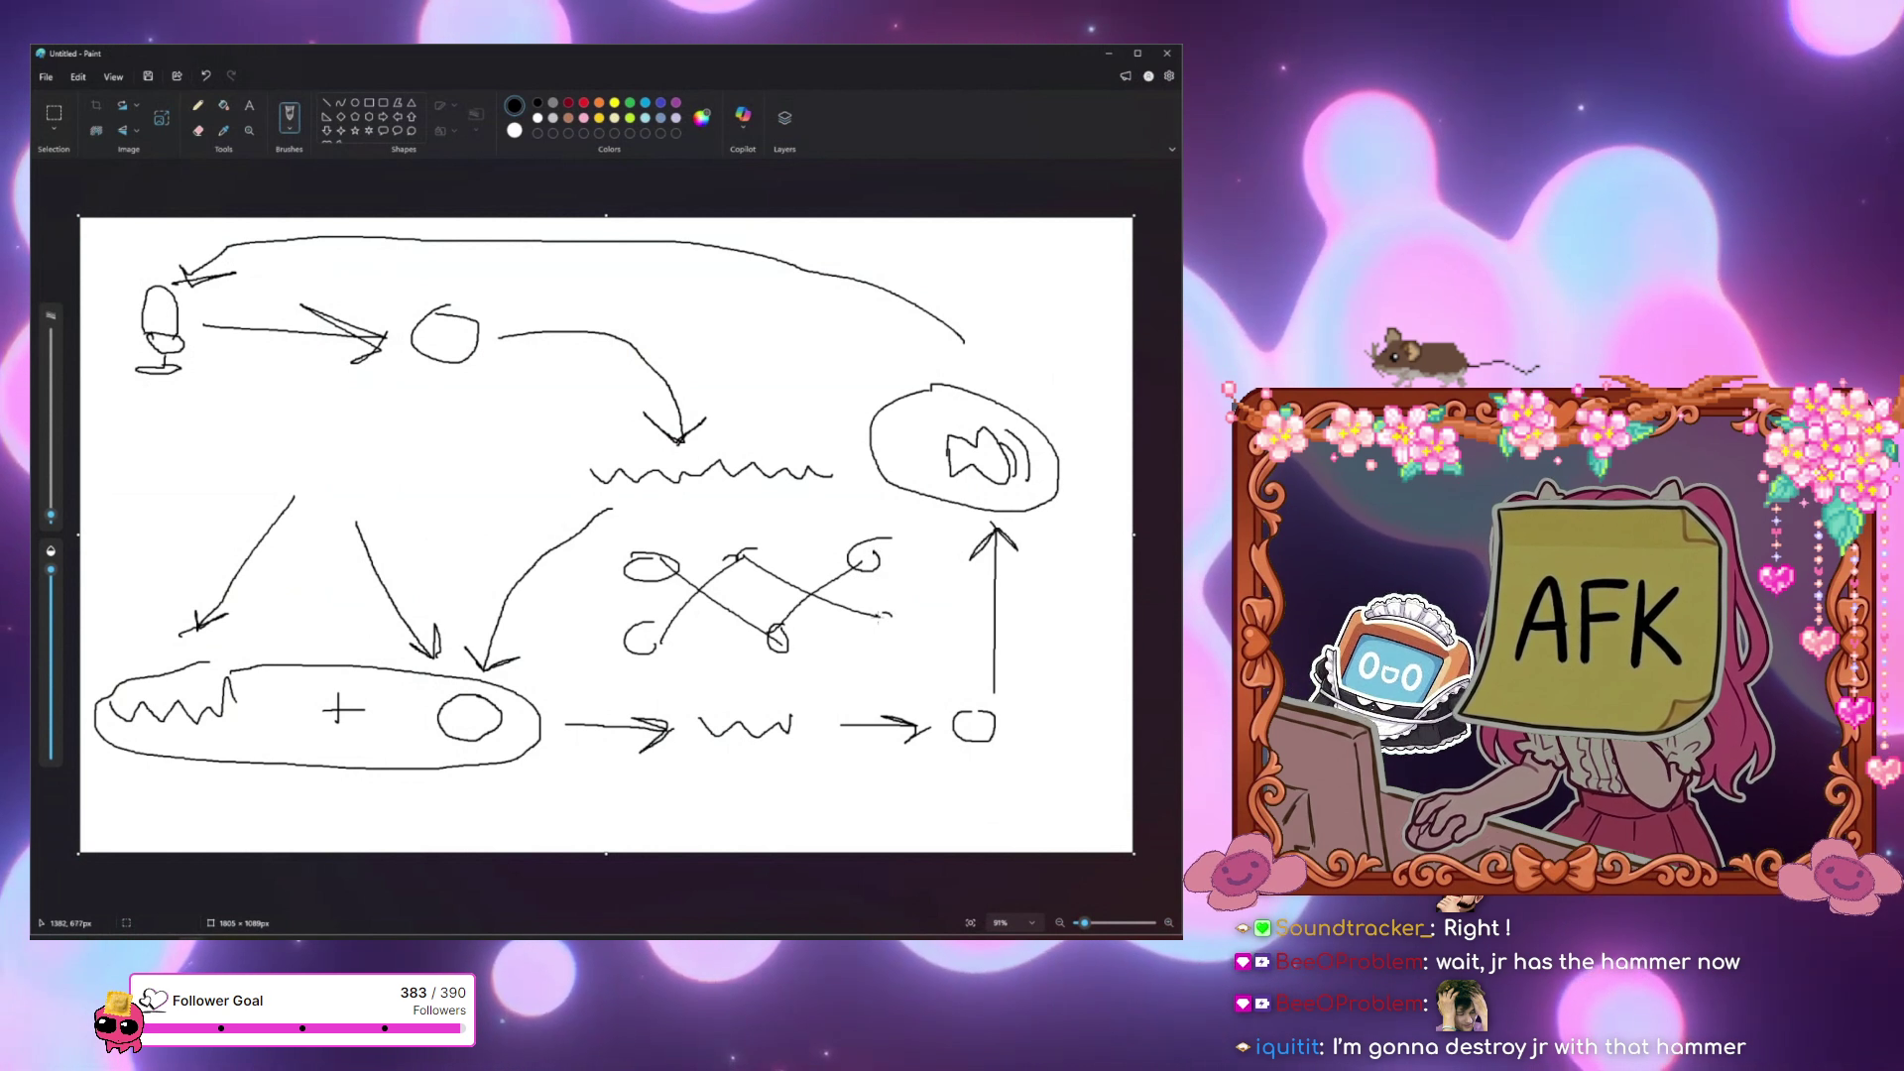
{"action": "left_click_drag", "start_coordinate": [777, 662], "coordinate": [612, 726]}
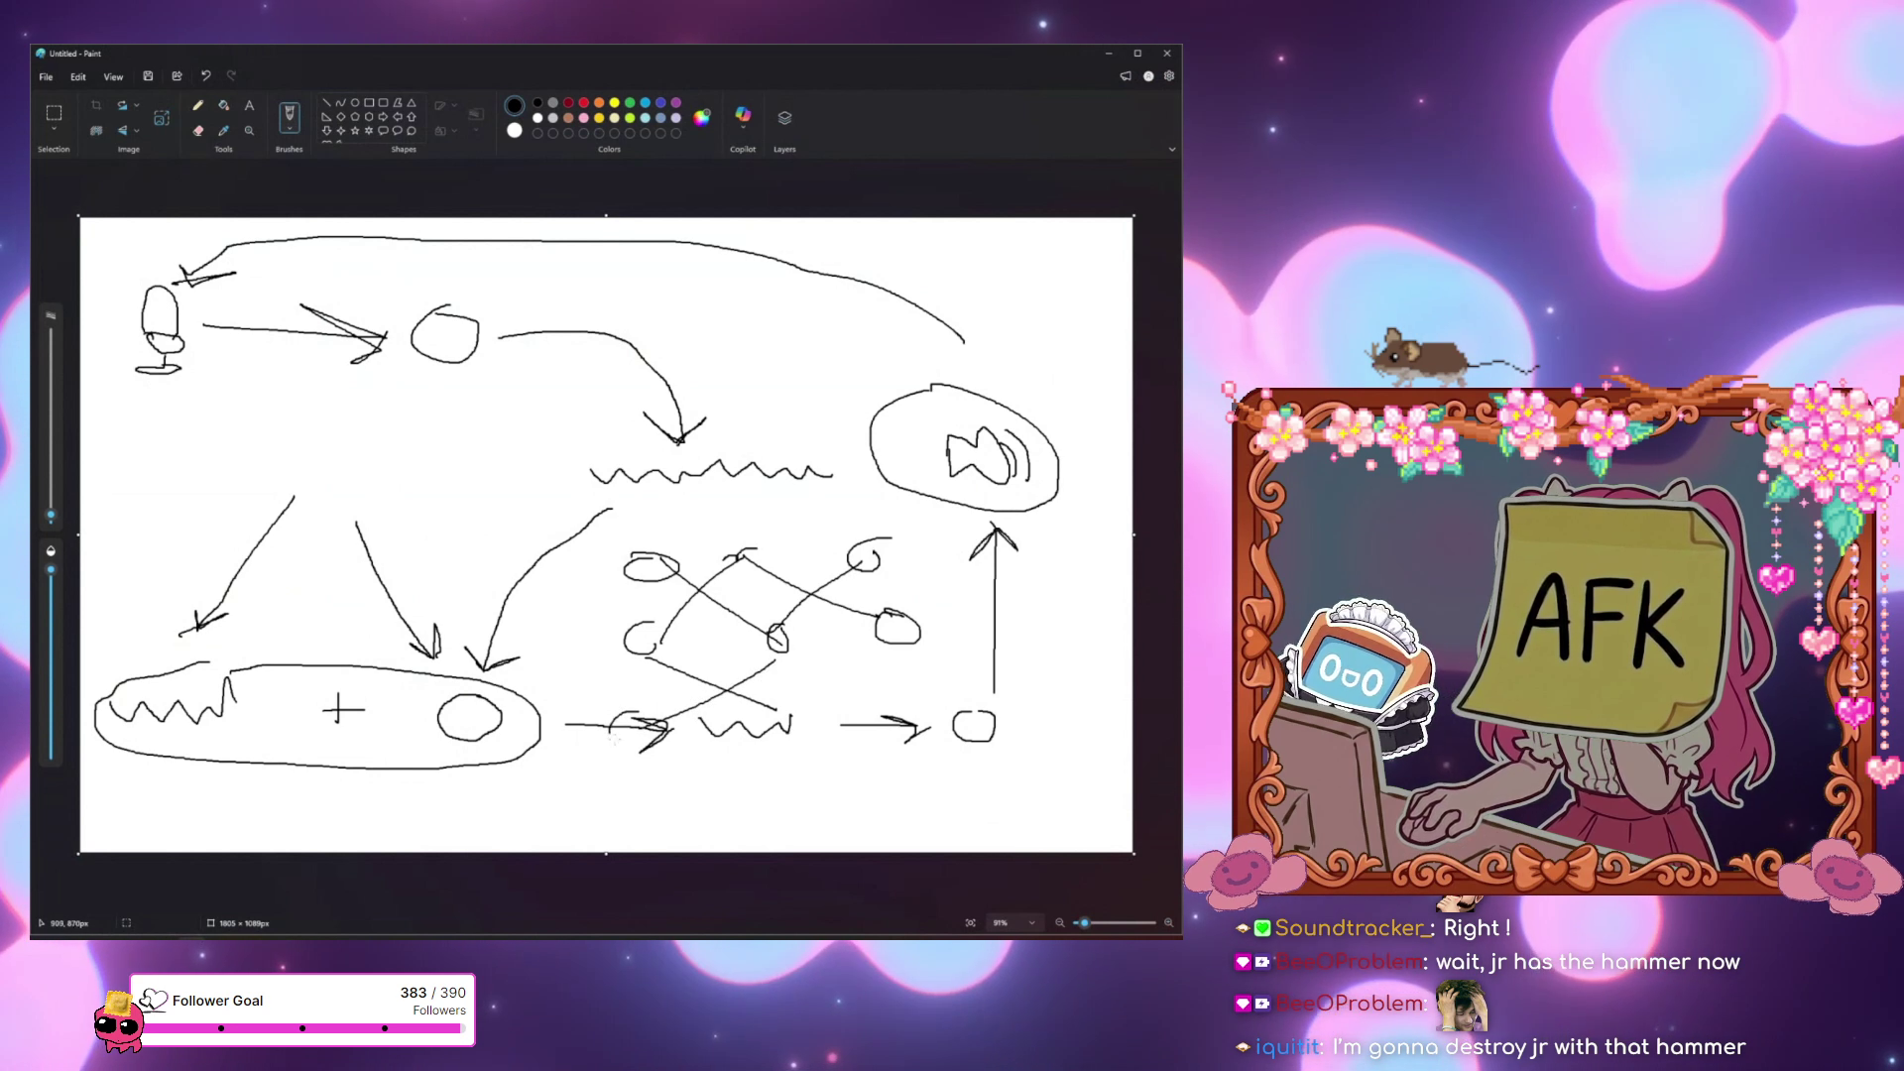
{"action": "left_click_drag", "start_coordinate": [885, 699], "coordinate": [912, 726]}
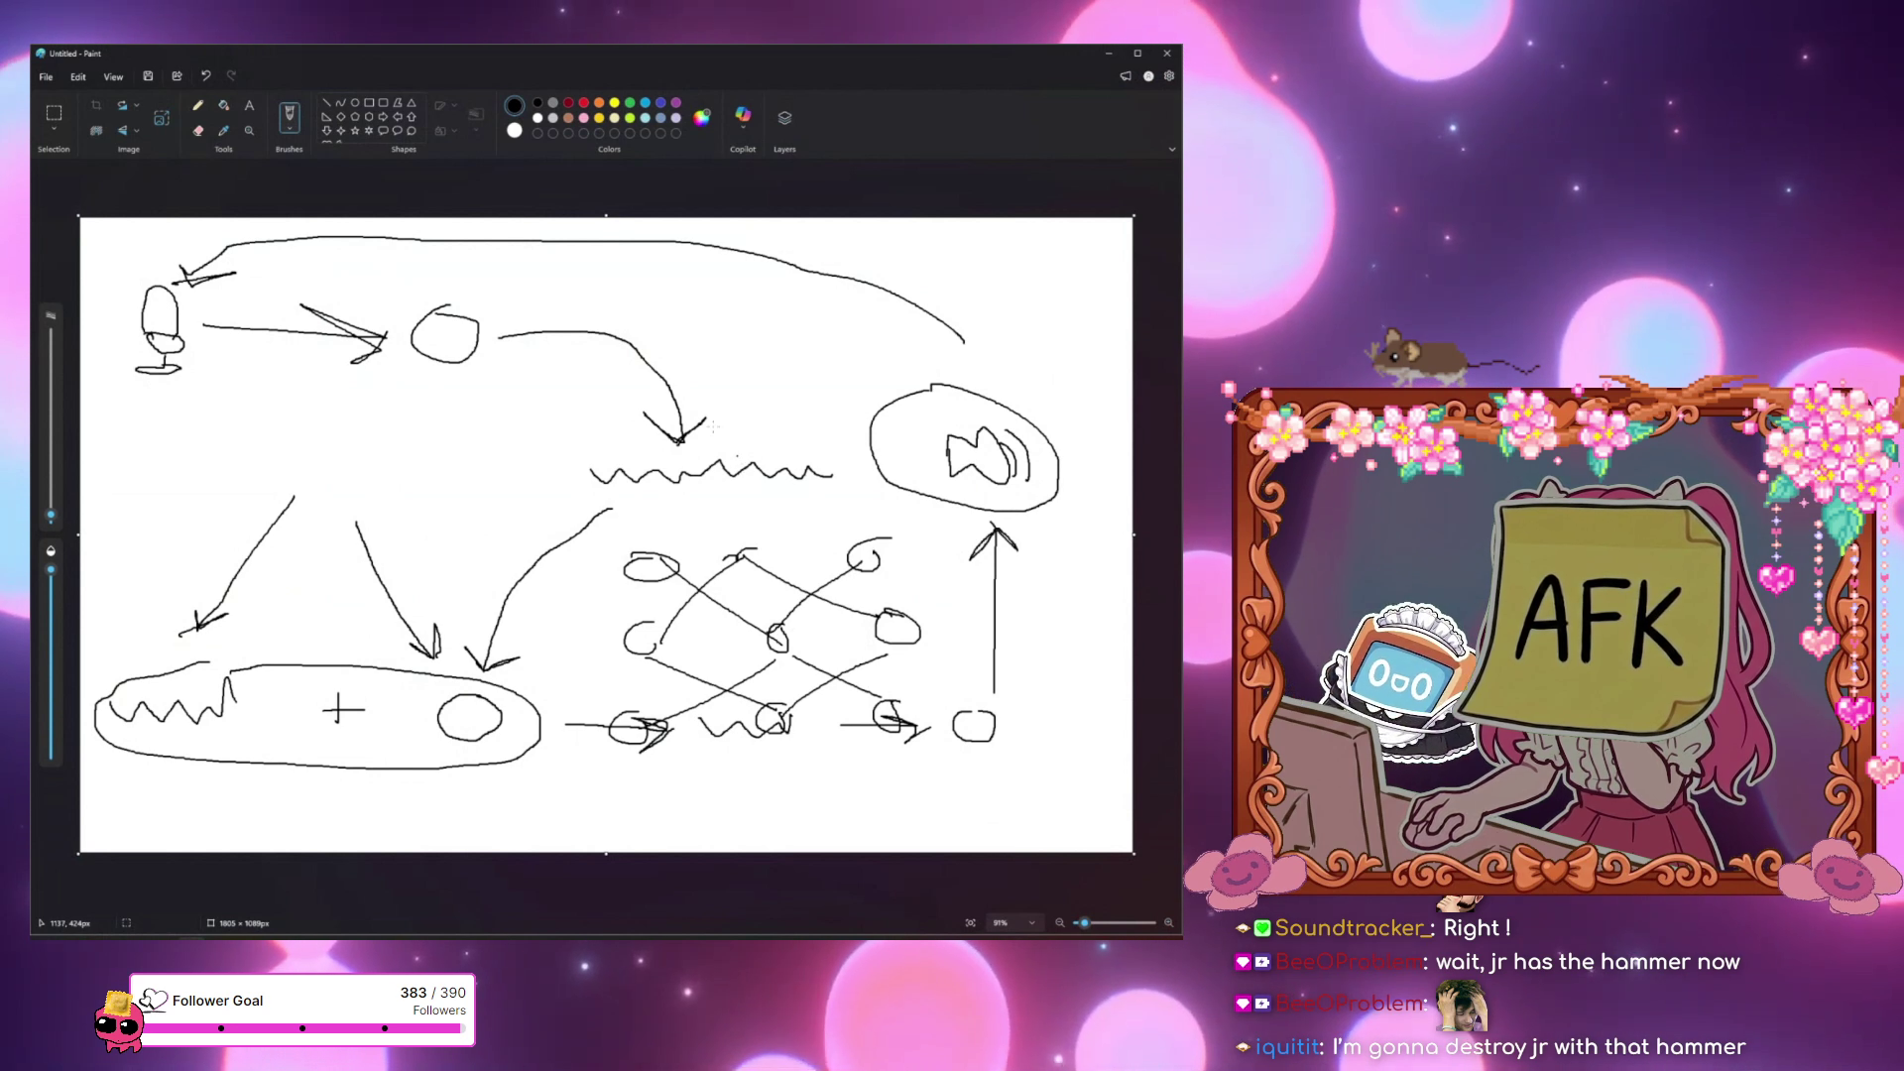
{"action": "left_click", "coordinate": [1107, 53]}
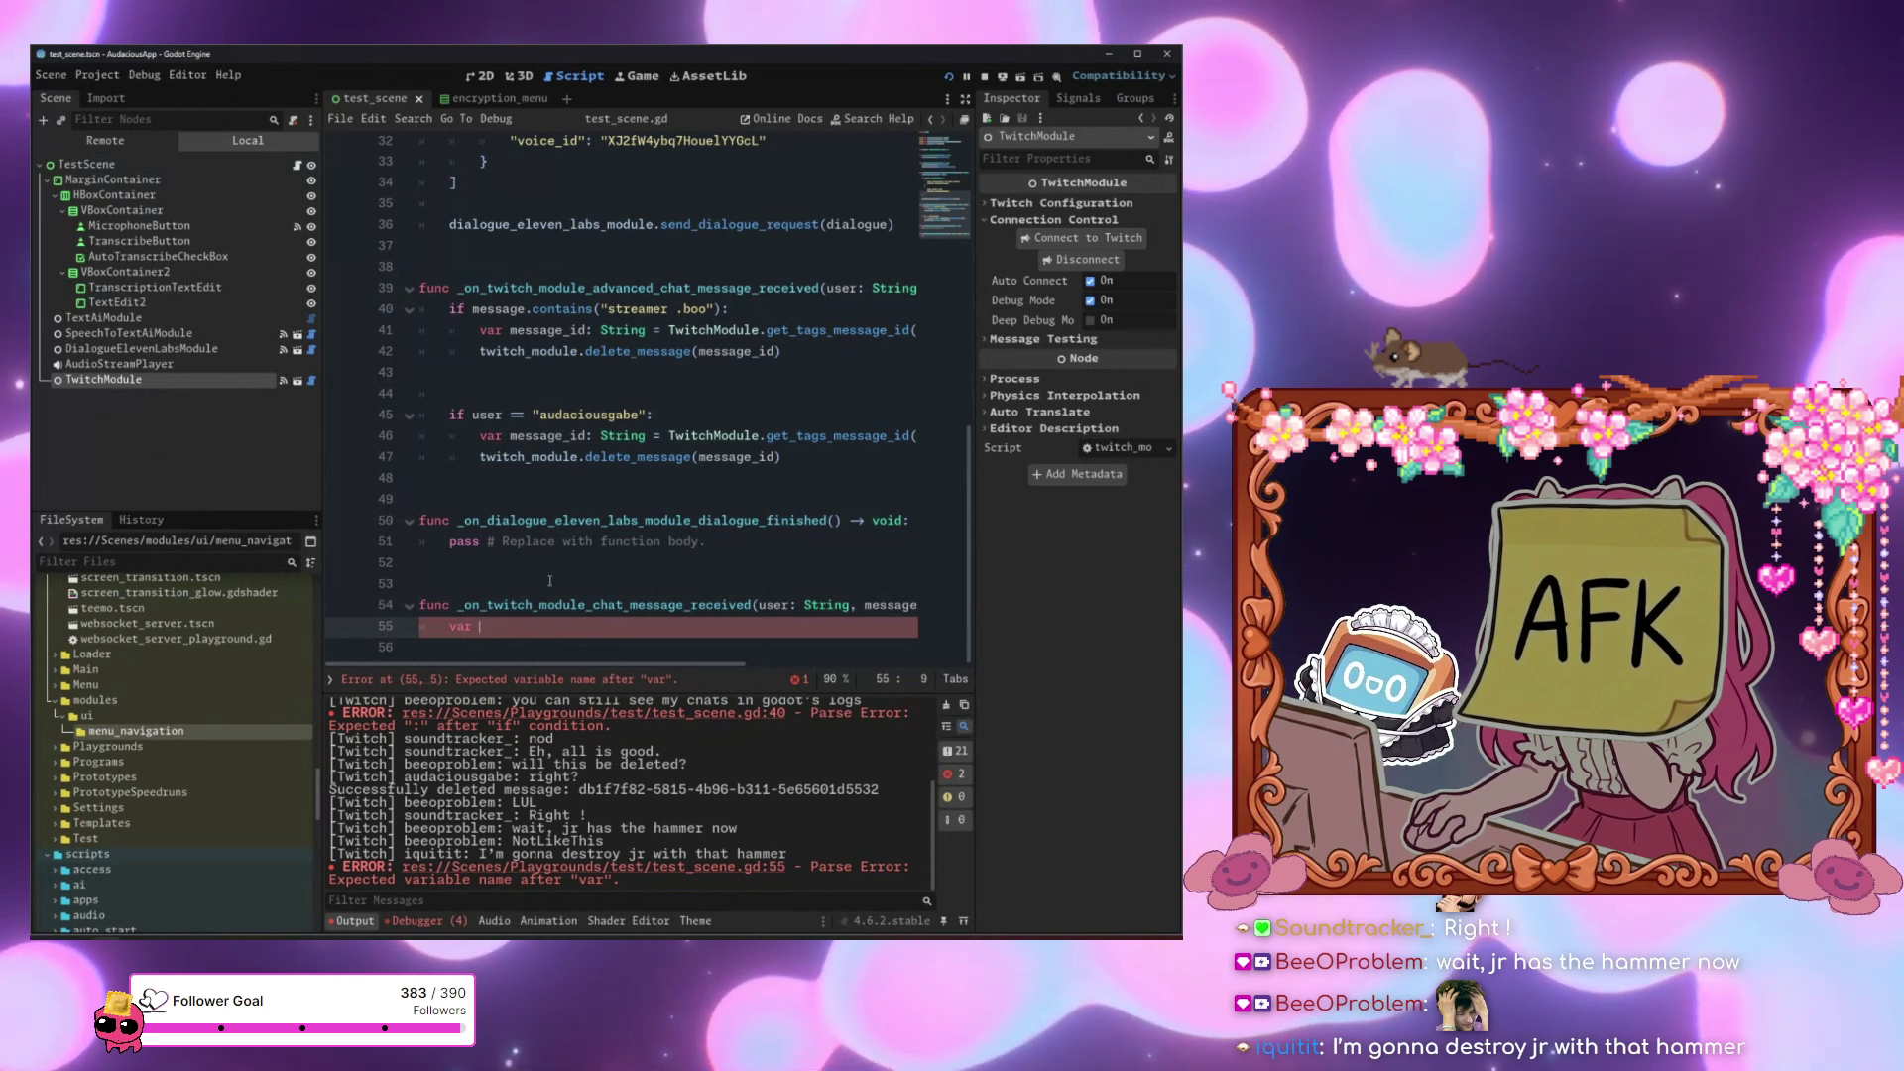
Step: Complete line 55 as 'var first_message: String'
{"action": "left_click_drag", "start_coordinate": [773, 605], "coordinate": [954, 610]}
{"action": "left_click_drag", "start_coordinate": [480, 625], "coordinate": [372, 625]}
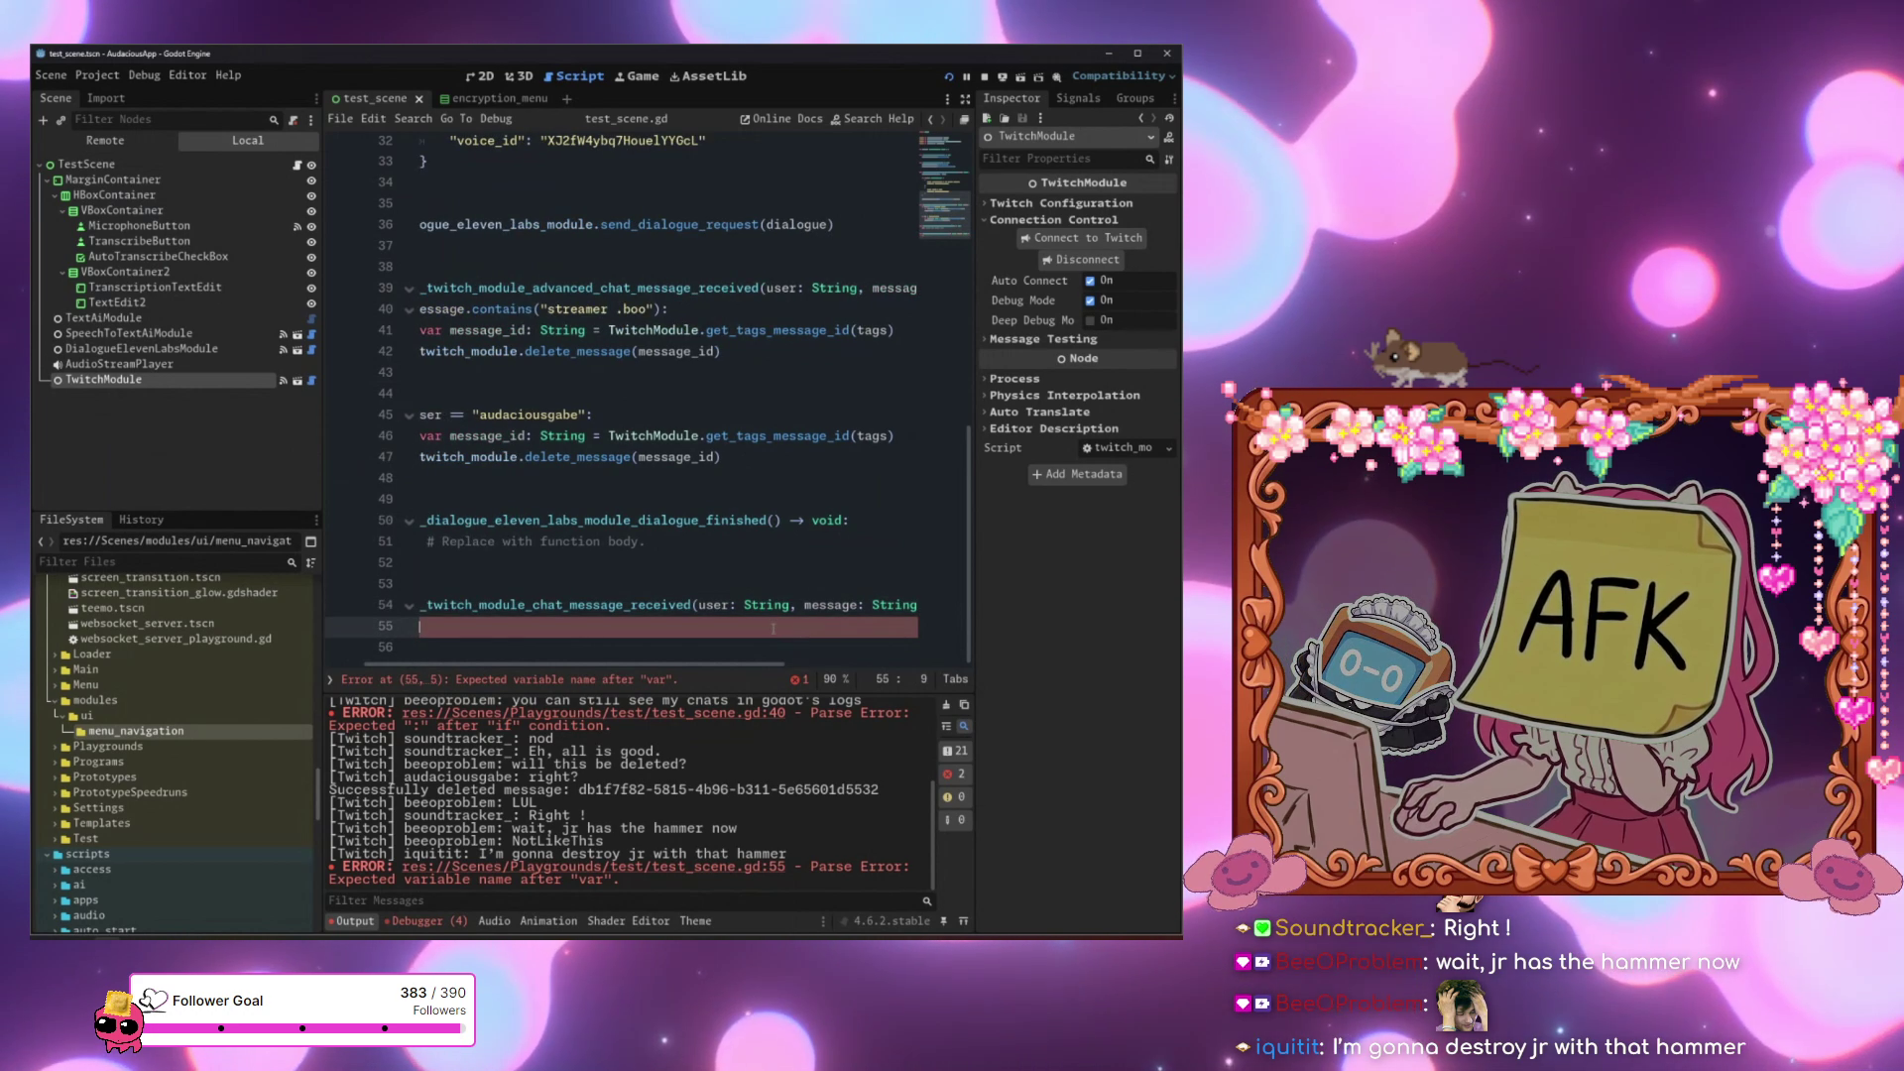
{"action": "key", "text": "End"}
{"action": "type", "text": "first"}
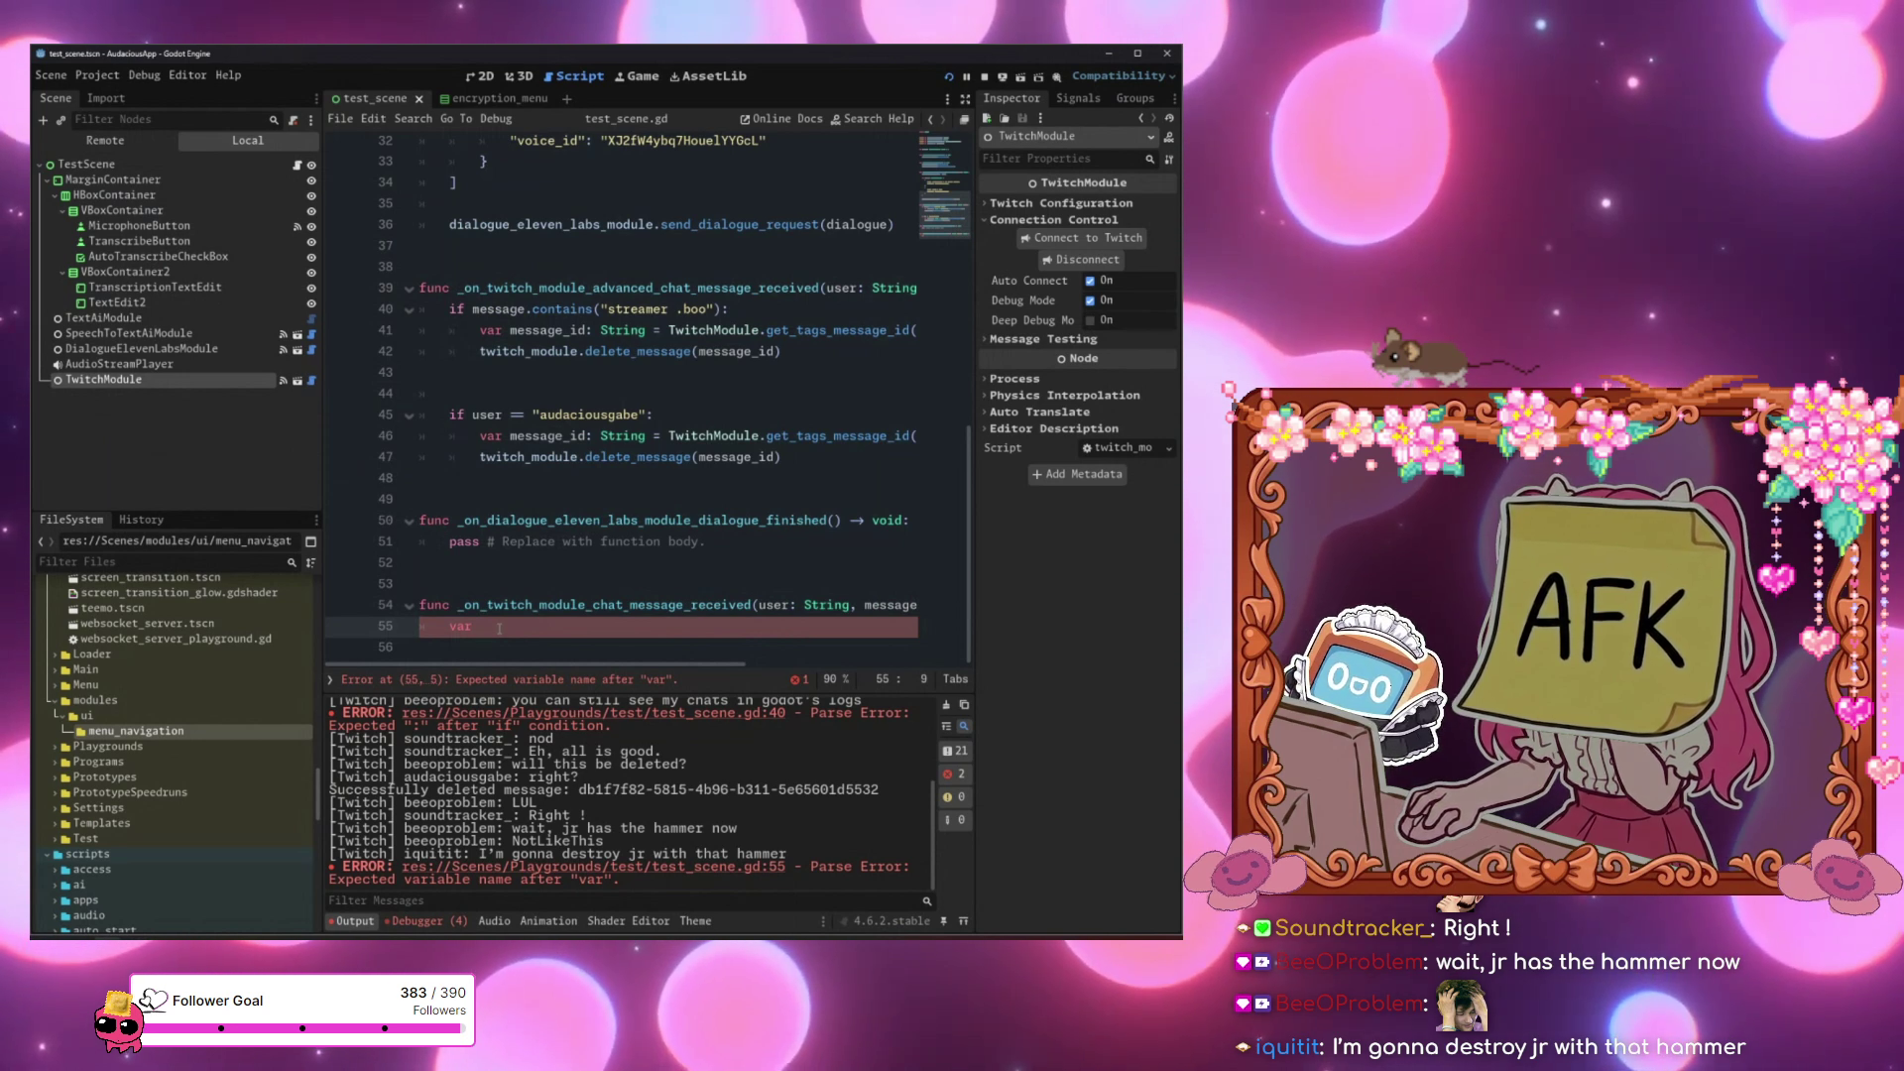
{"action": "type", "text": "_message"}
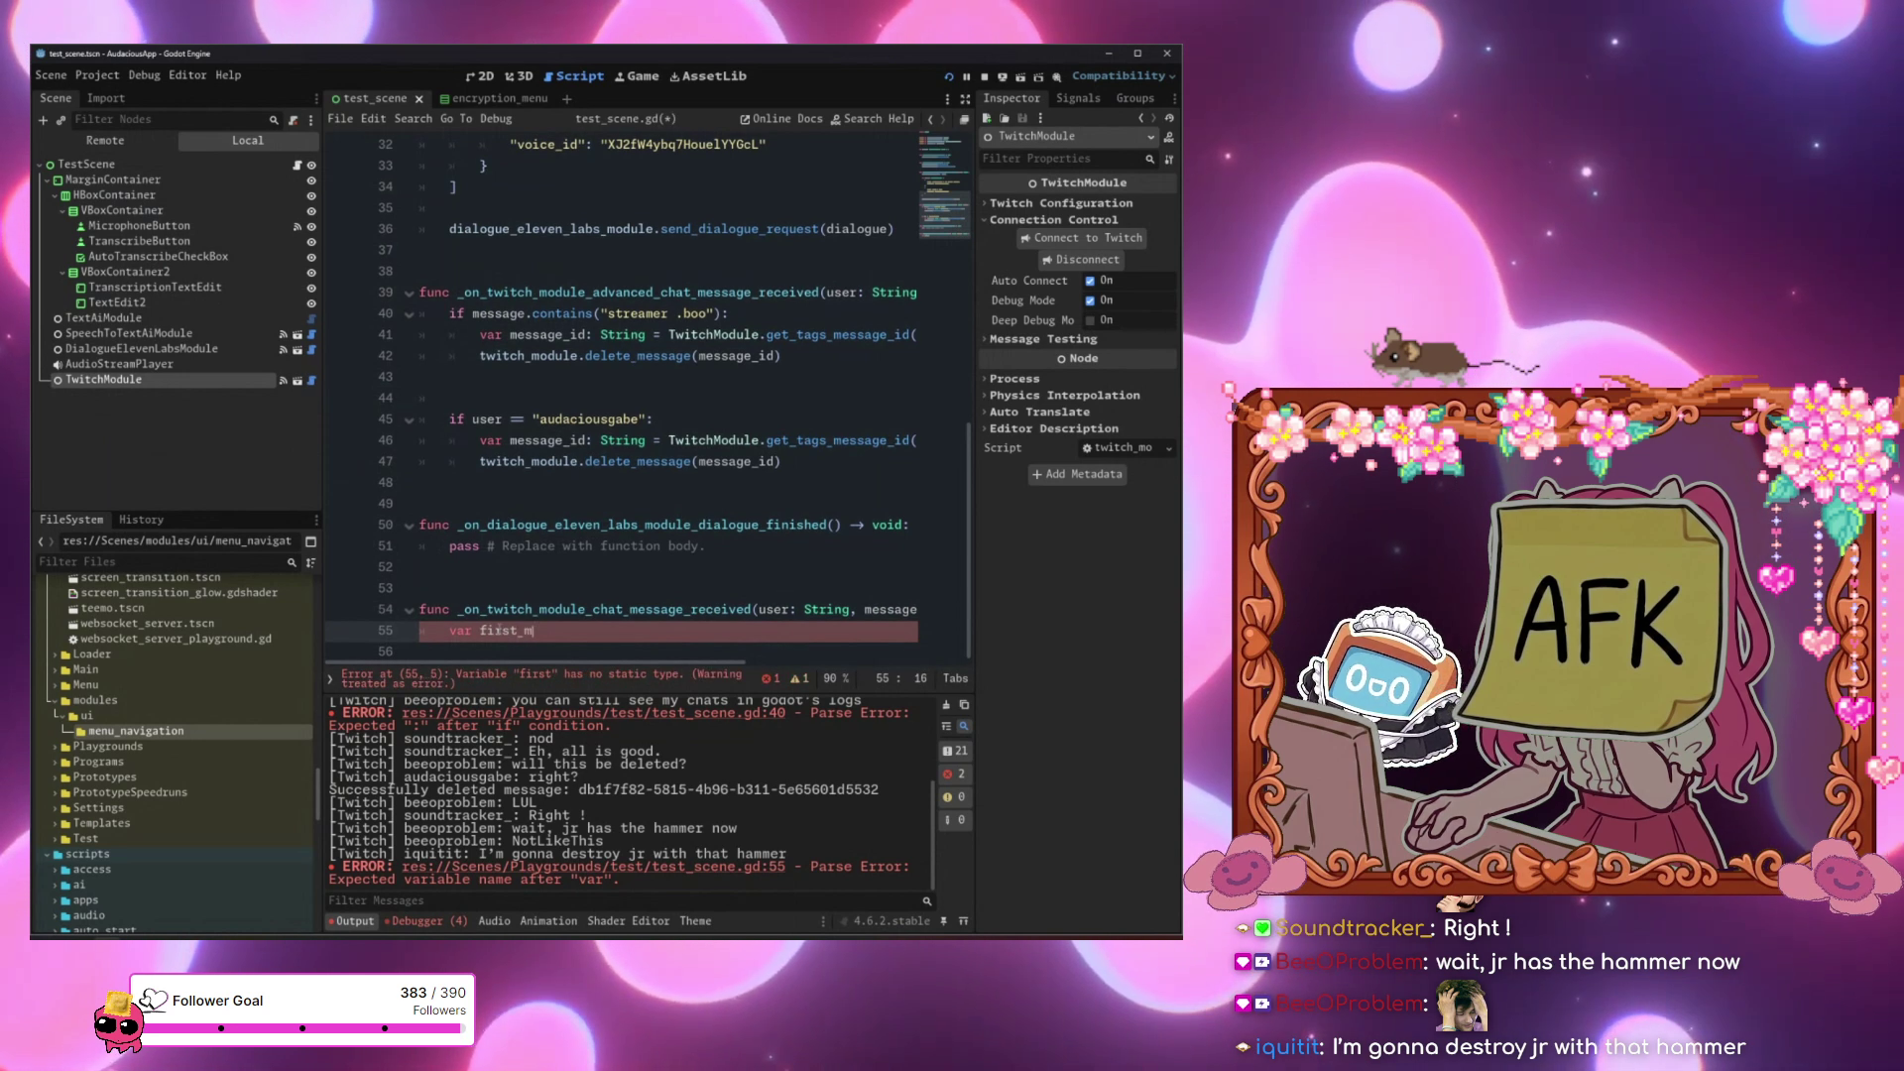
{"action": "type", "text": ": String"}
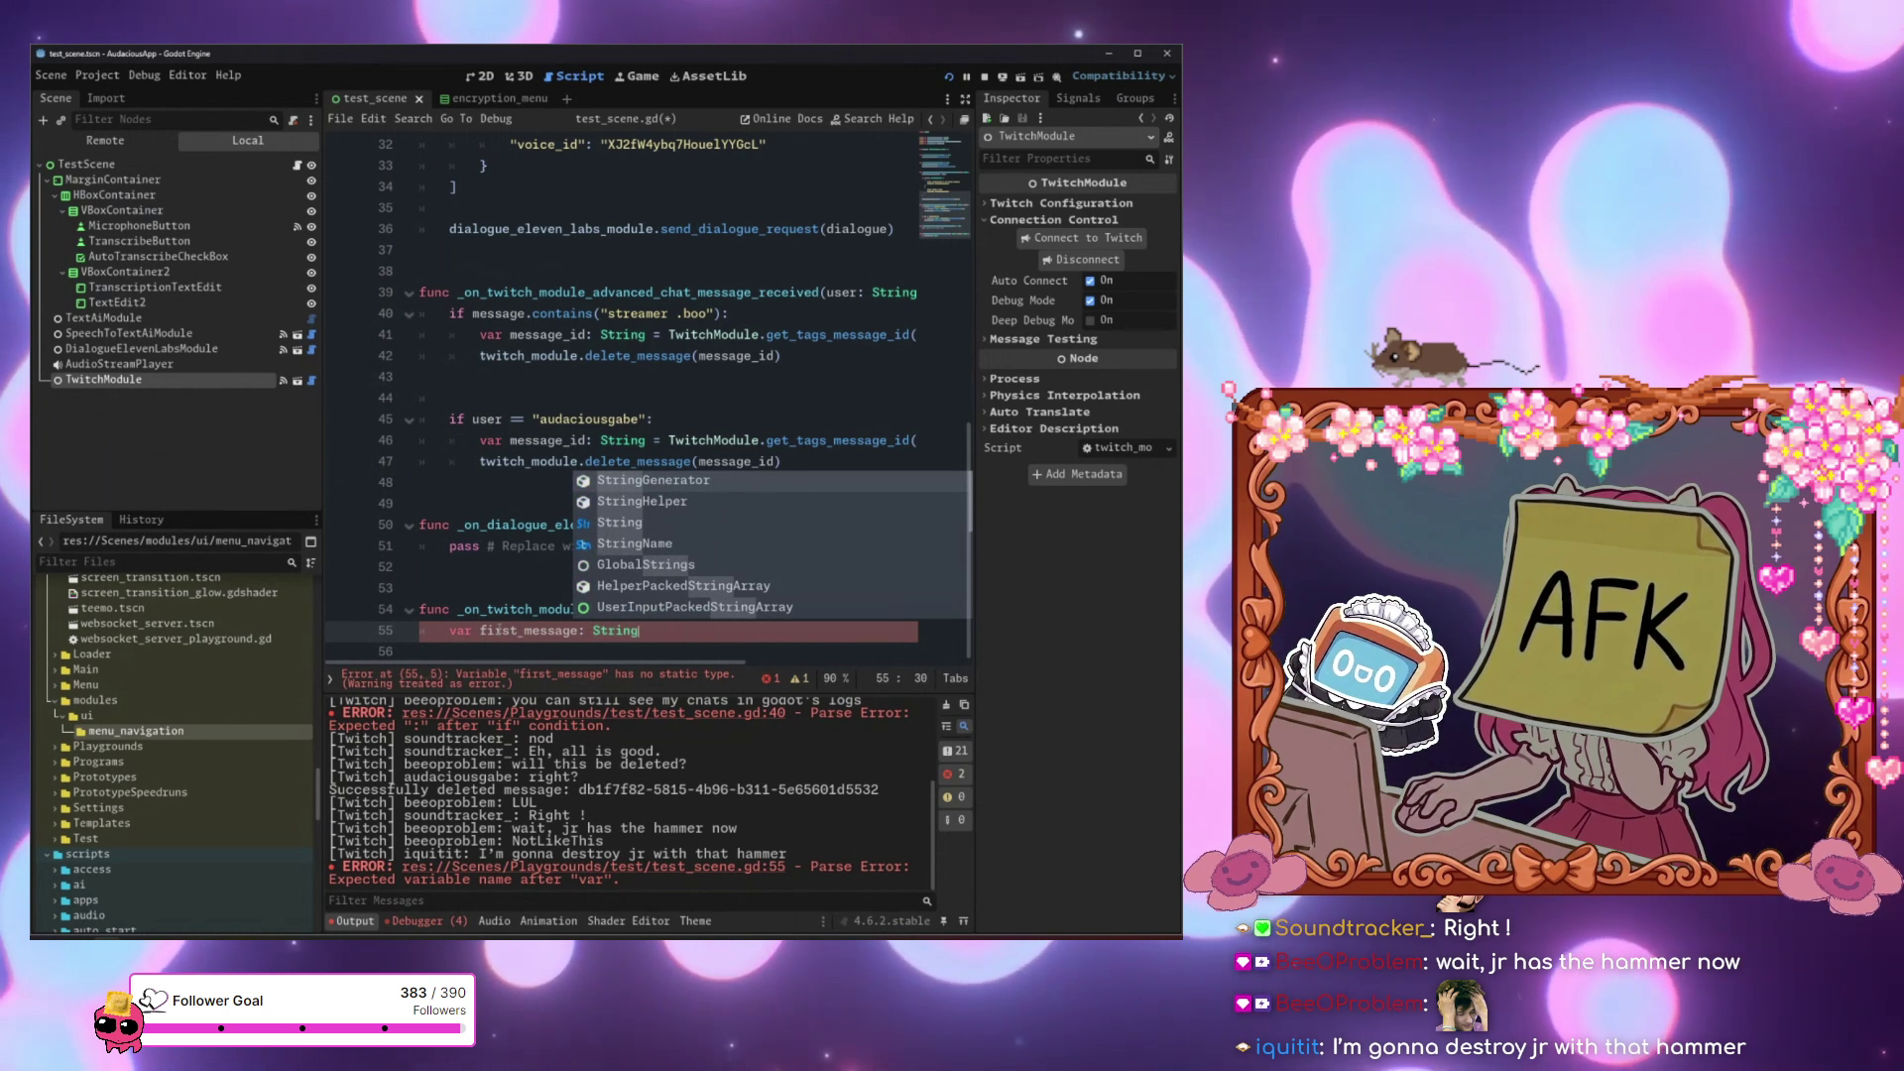
{"action": "key", "text": "Return"}
{"action": "key", "text": "Return"}
Step: Add 'var split_message: PackedStringArray = message.split(" ")' above first_message
{"action": "key", "text": "Up"}
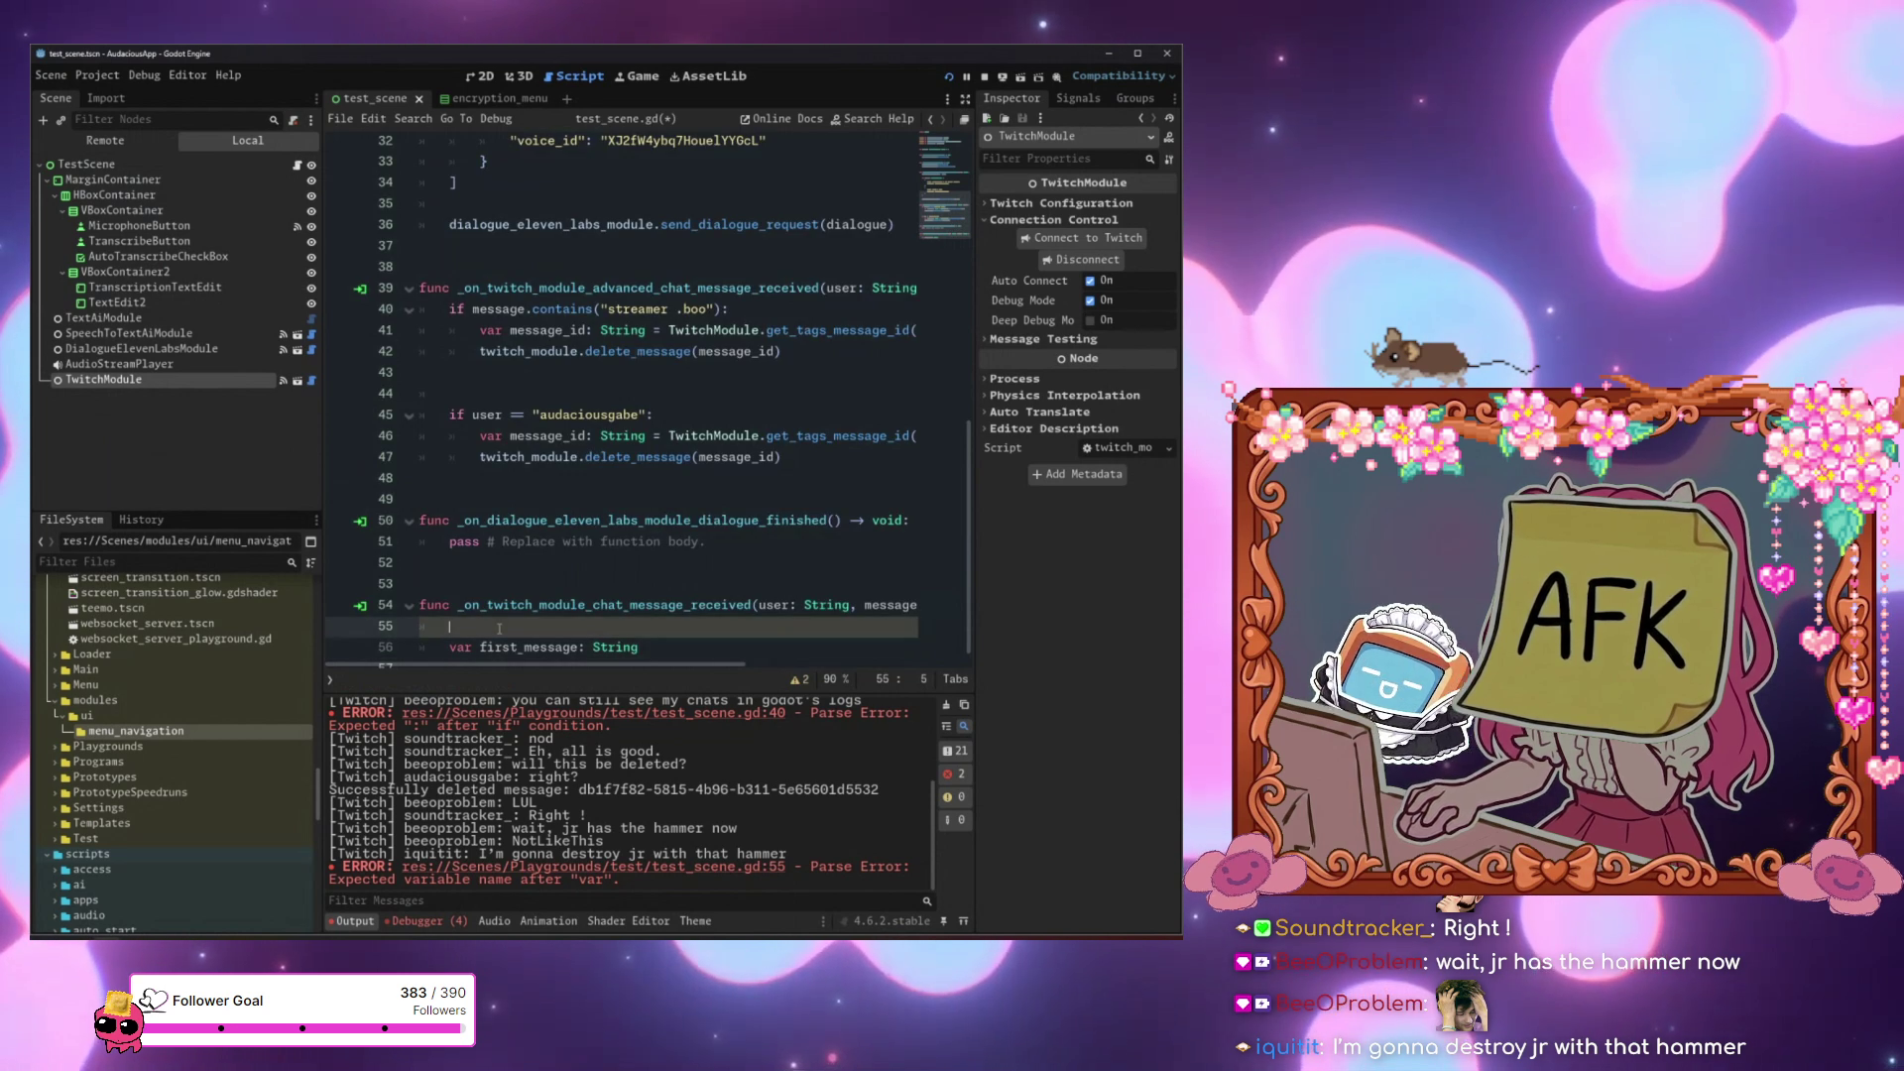
{"action": "type", "text": "var "}
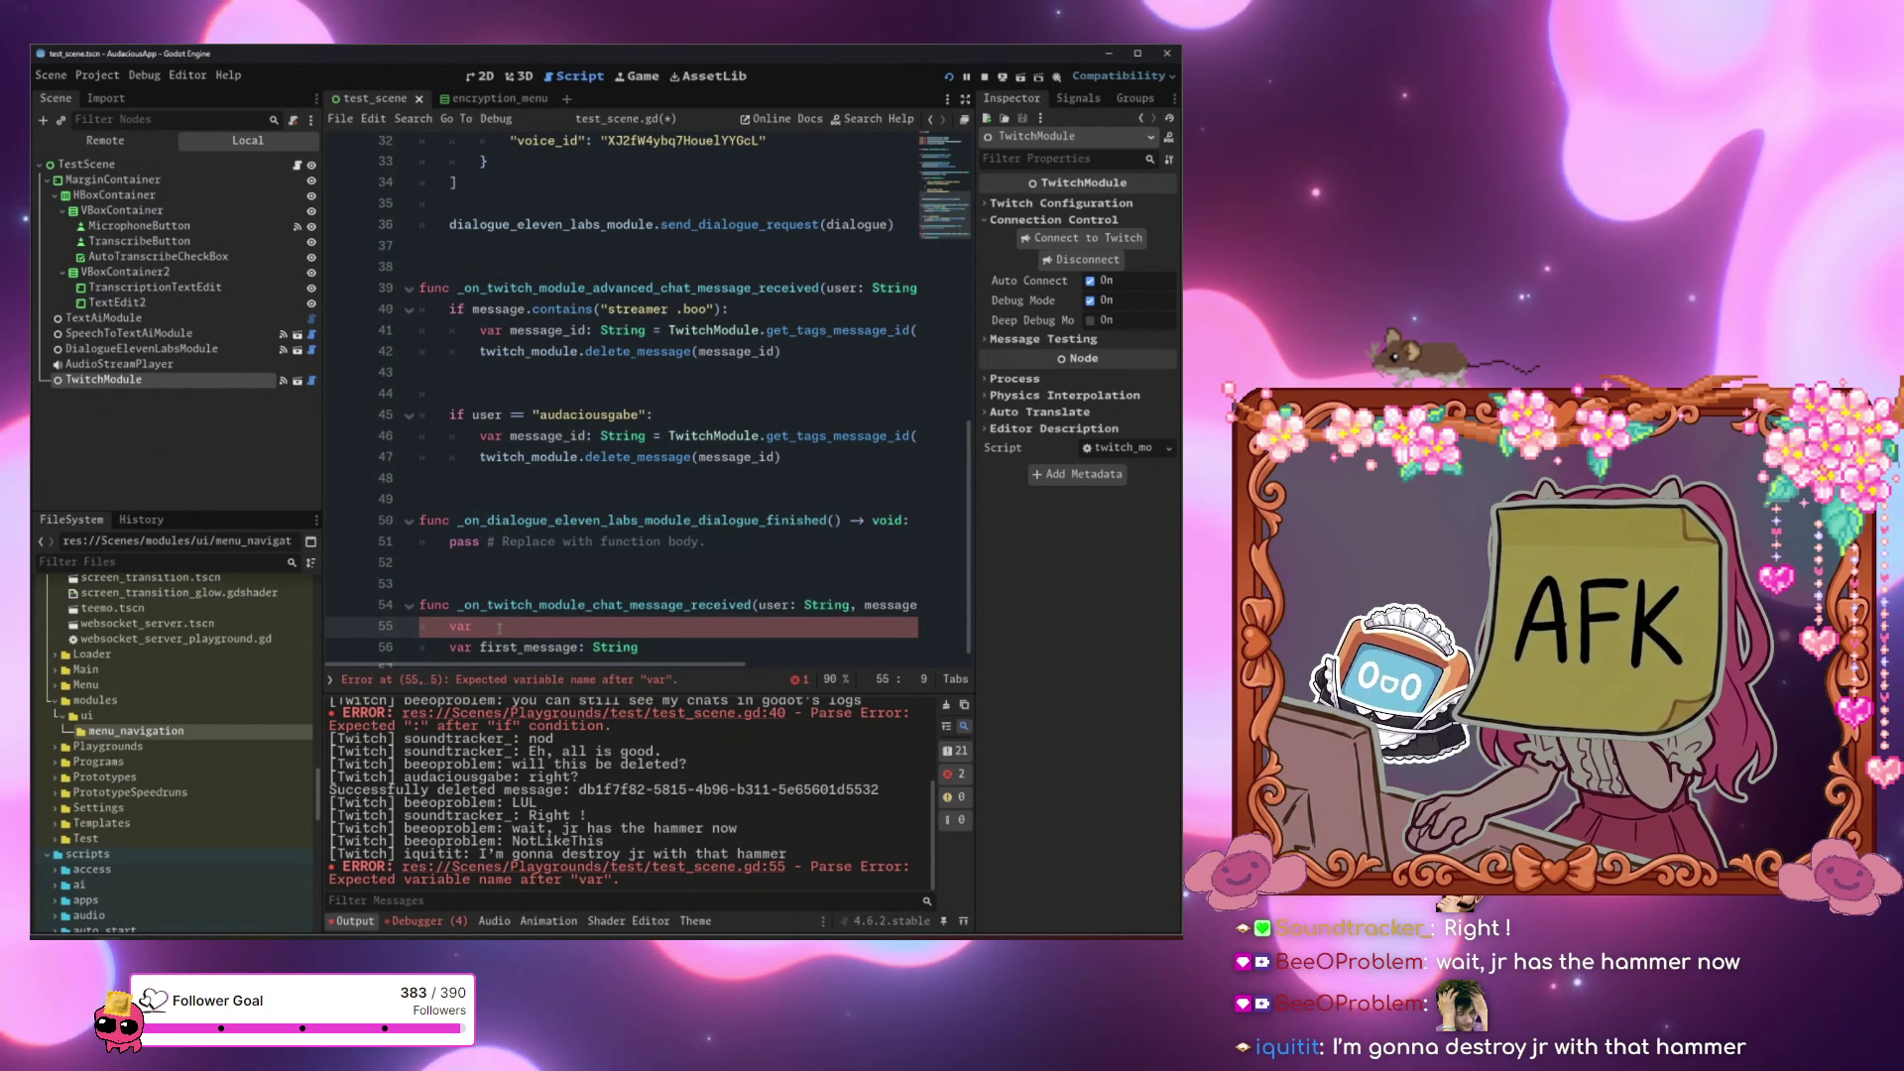
{"action": "type", "text": "split_message: S"}
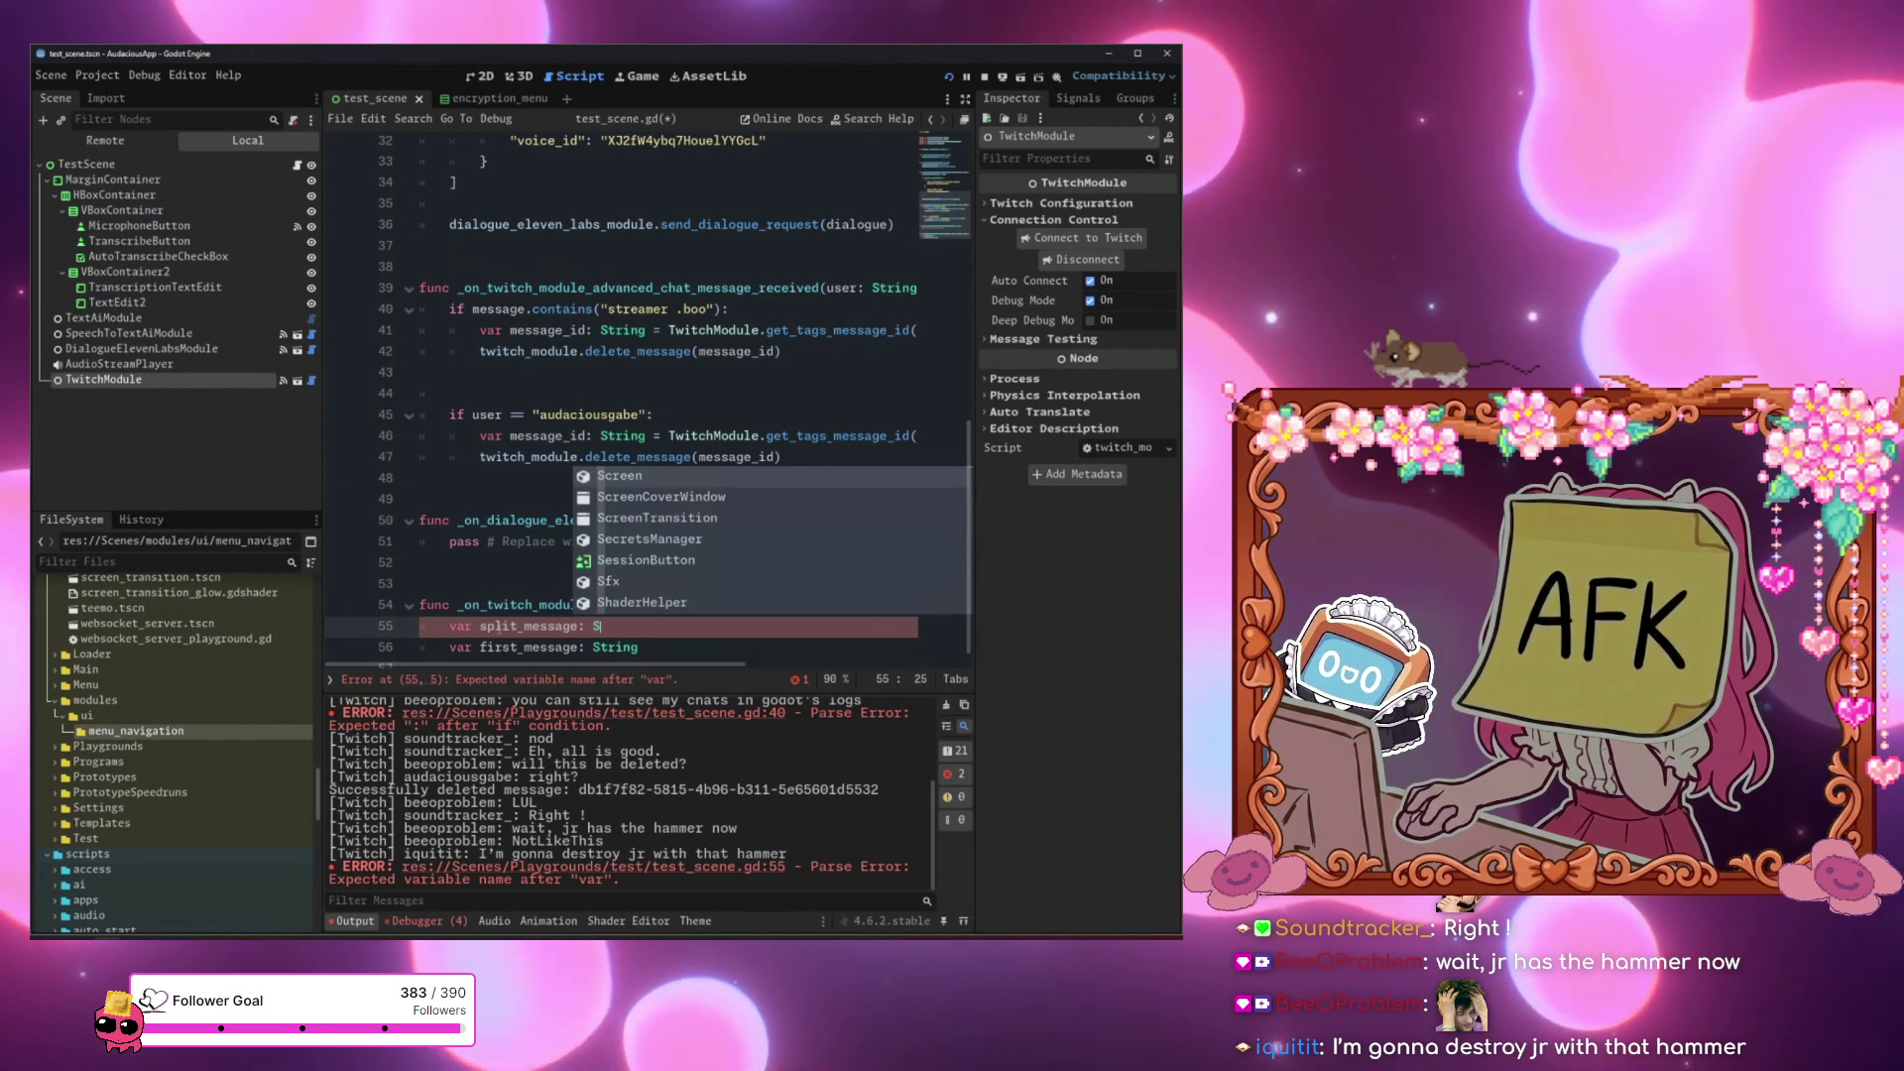
{"action": "type", "text": "tring = mes"}
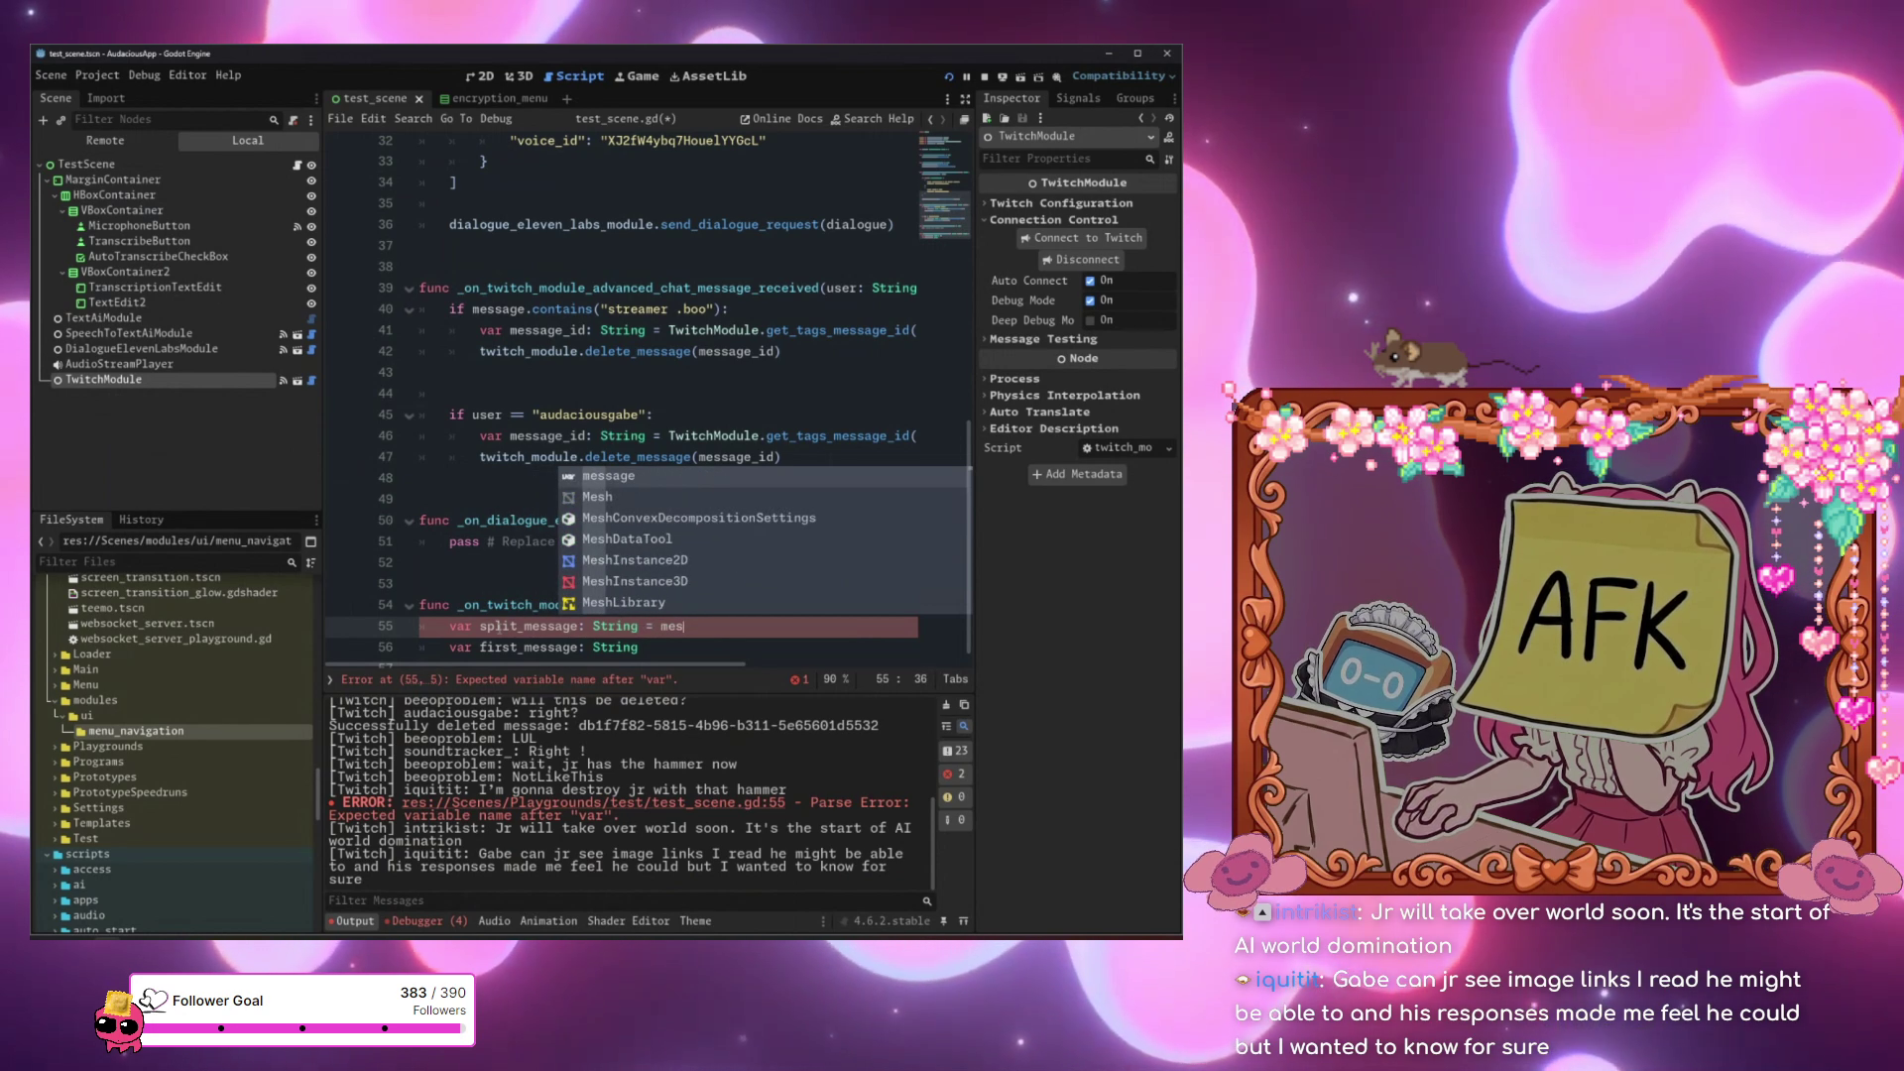
{"action": "type", "text": "sage.split(\" \""}
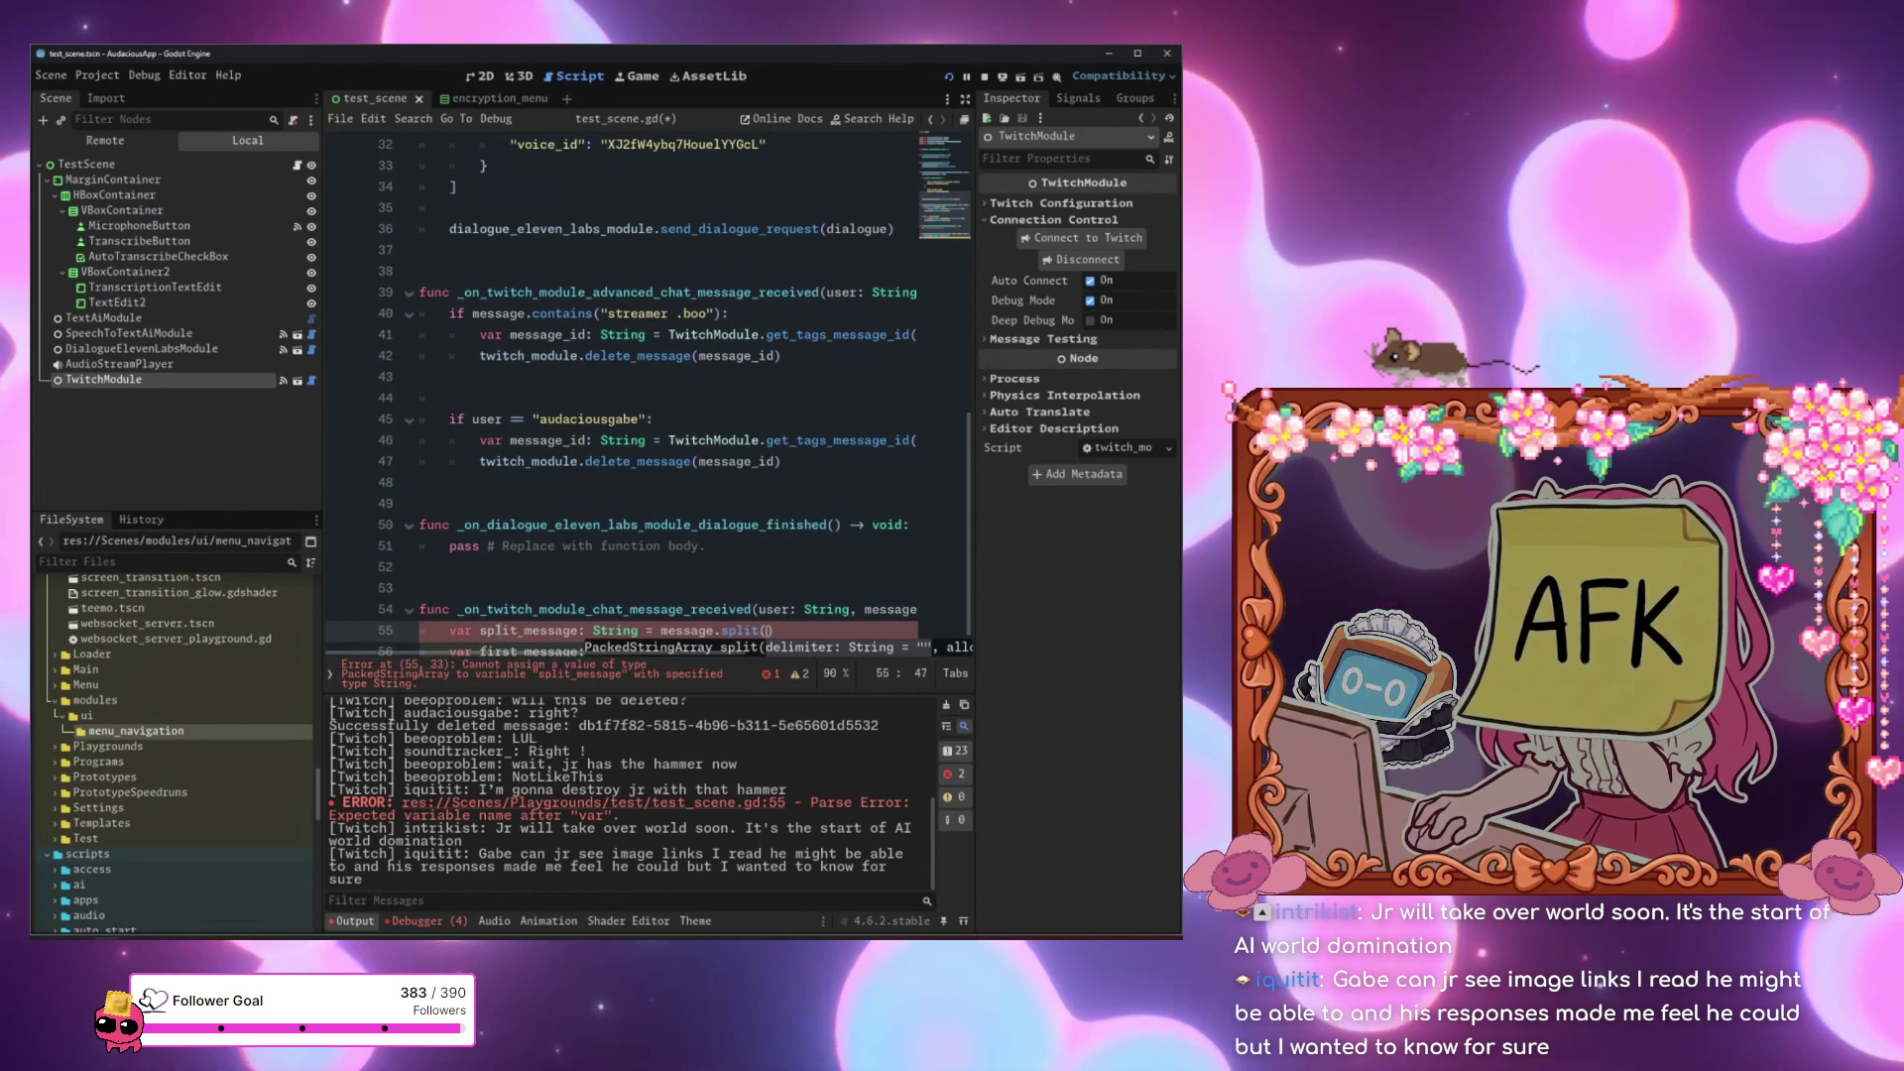
{"action": "type", "text": ")"}
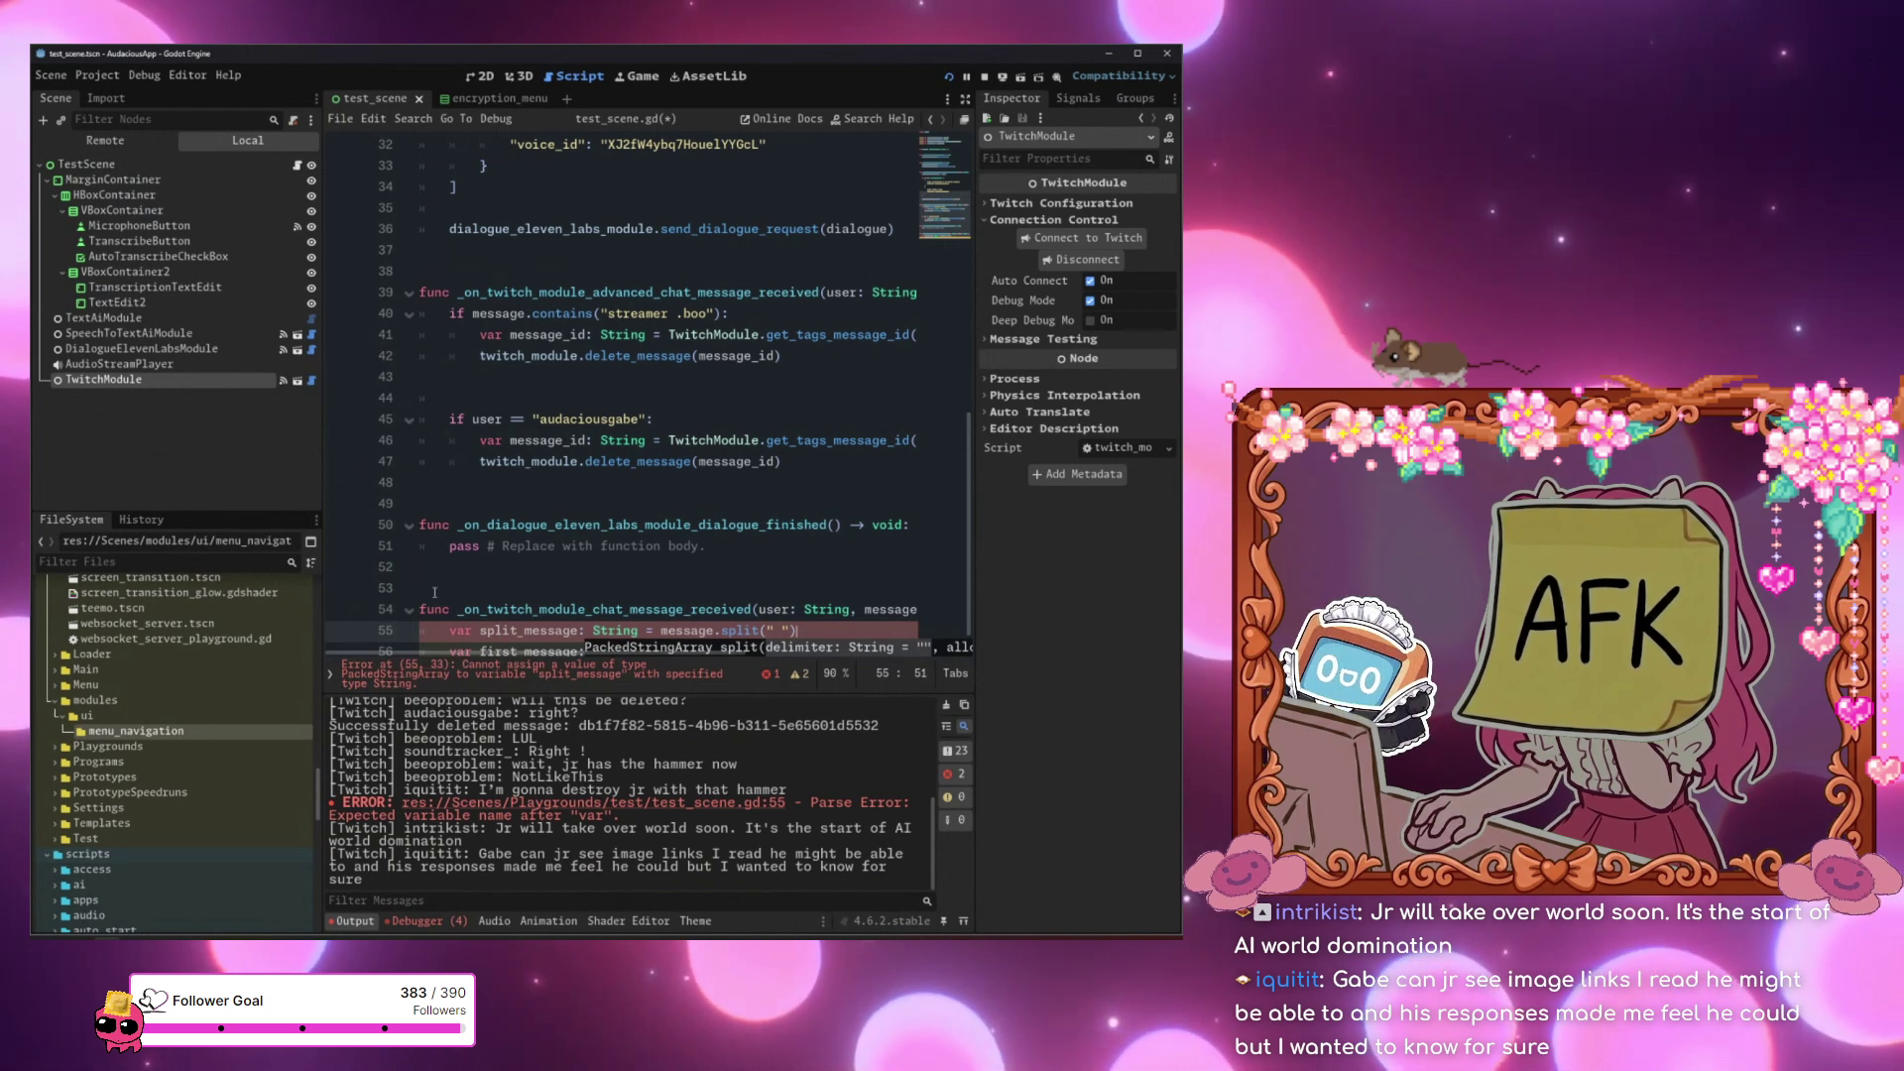
{"action": "double_click", "coordinate": [615, 631]}
{"action": "type", "text": "PackedS"}
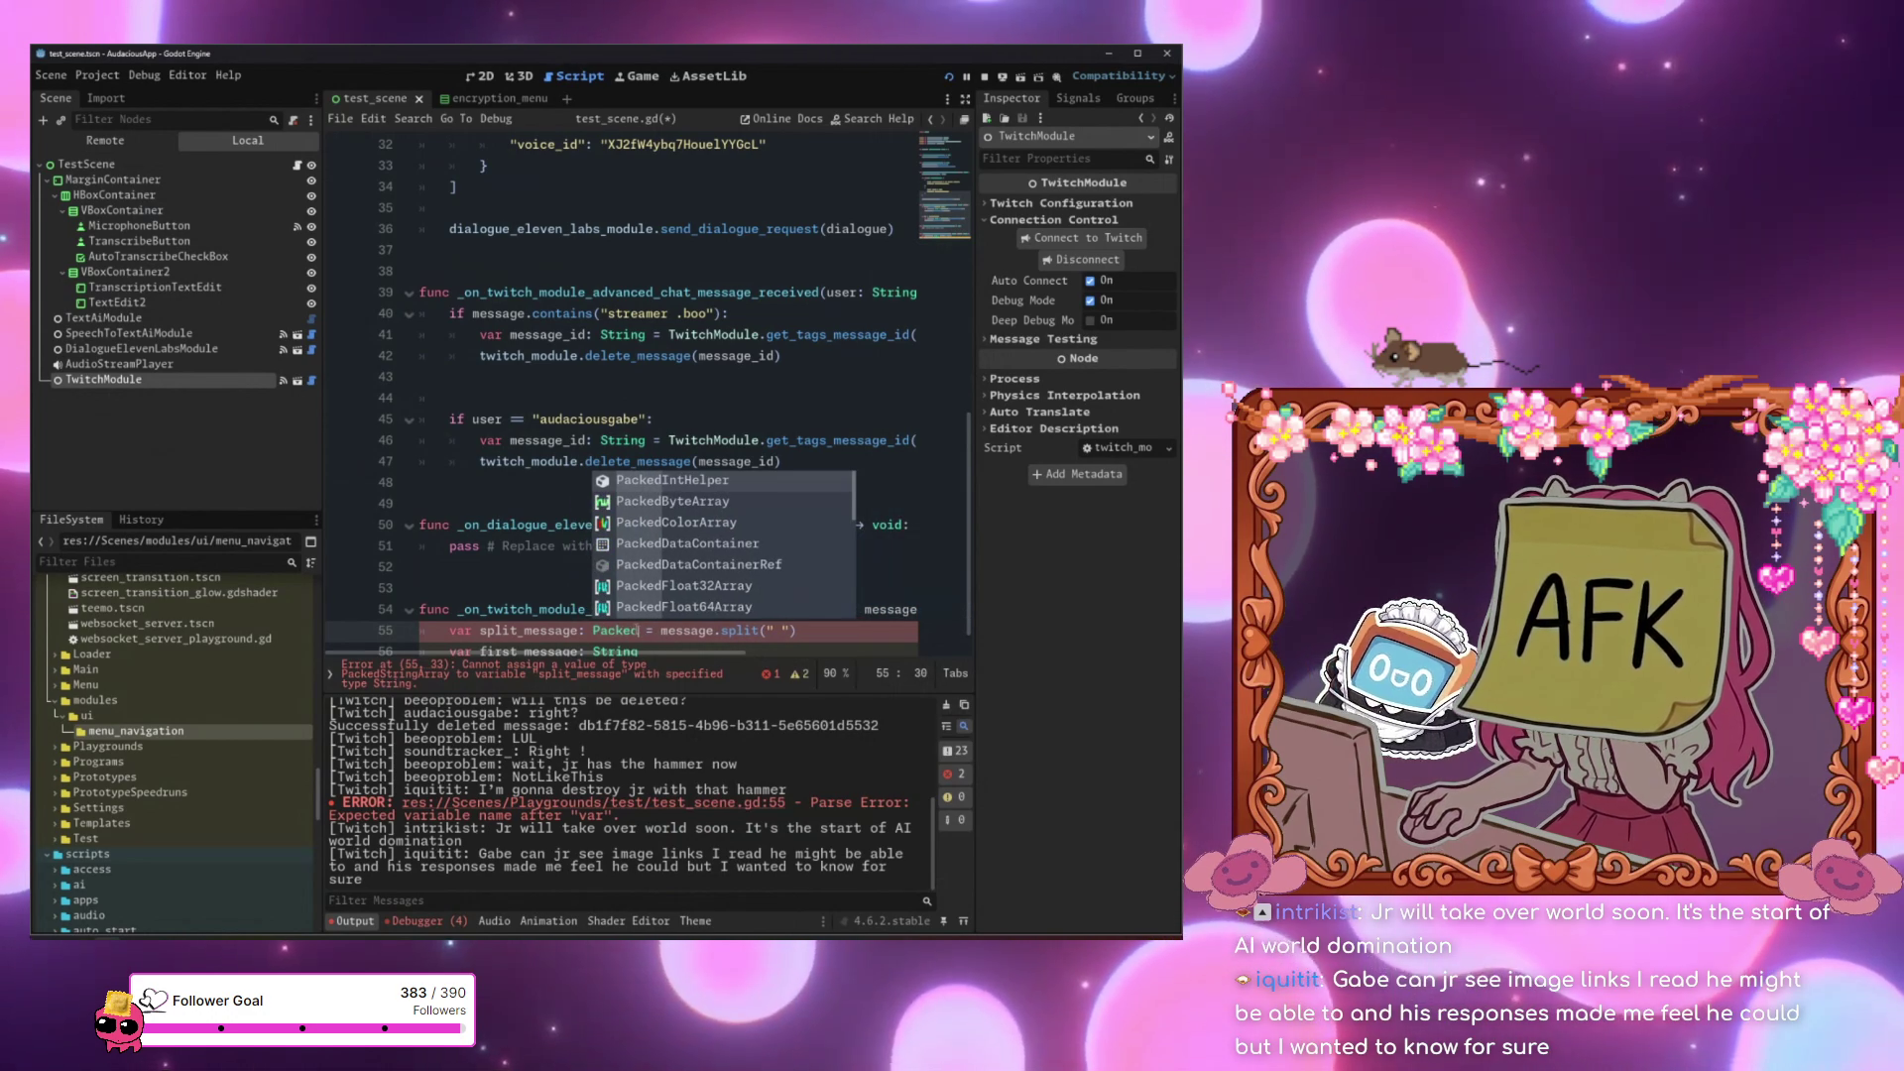
{"action": "key", "text": "Return"}
Step: Keep split_message above first_message, add blank lines below, and save the script
{"action": "key", "text": "alt+Down"}
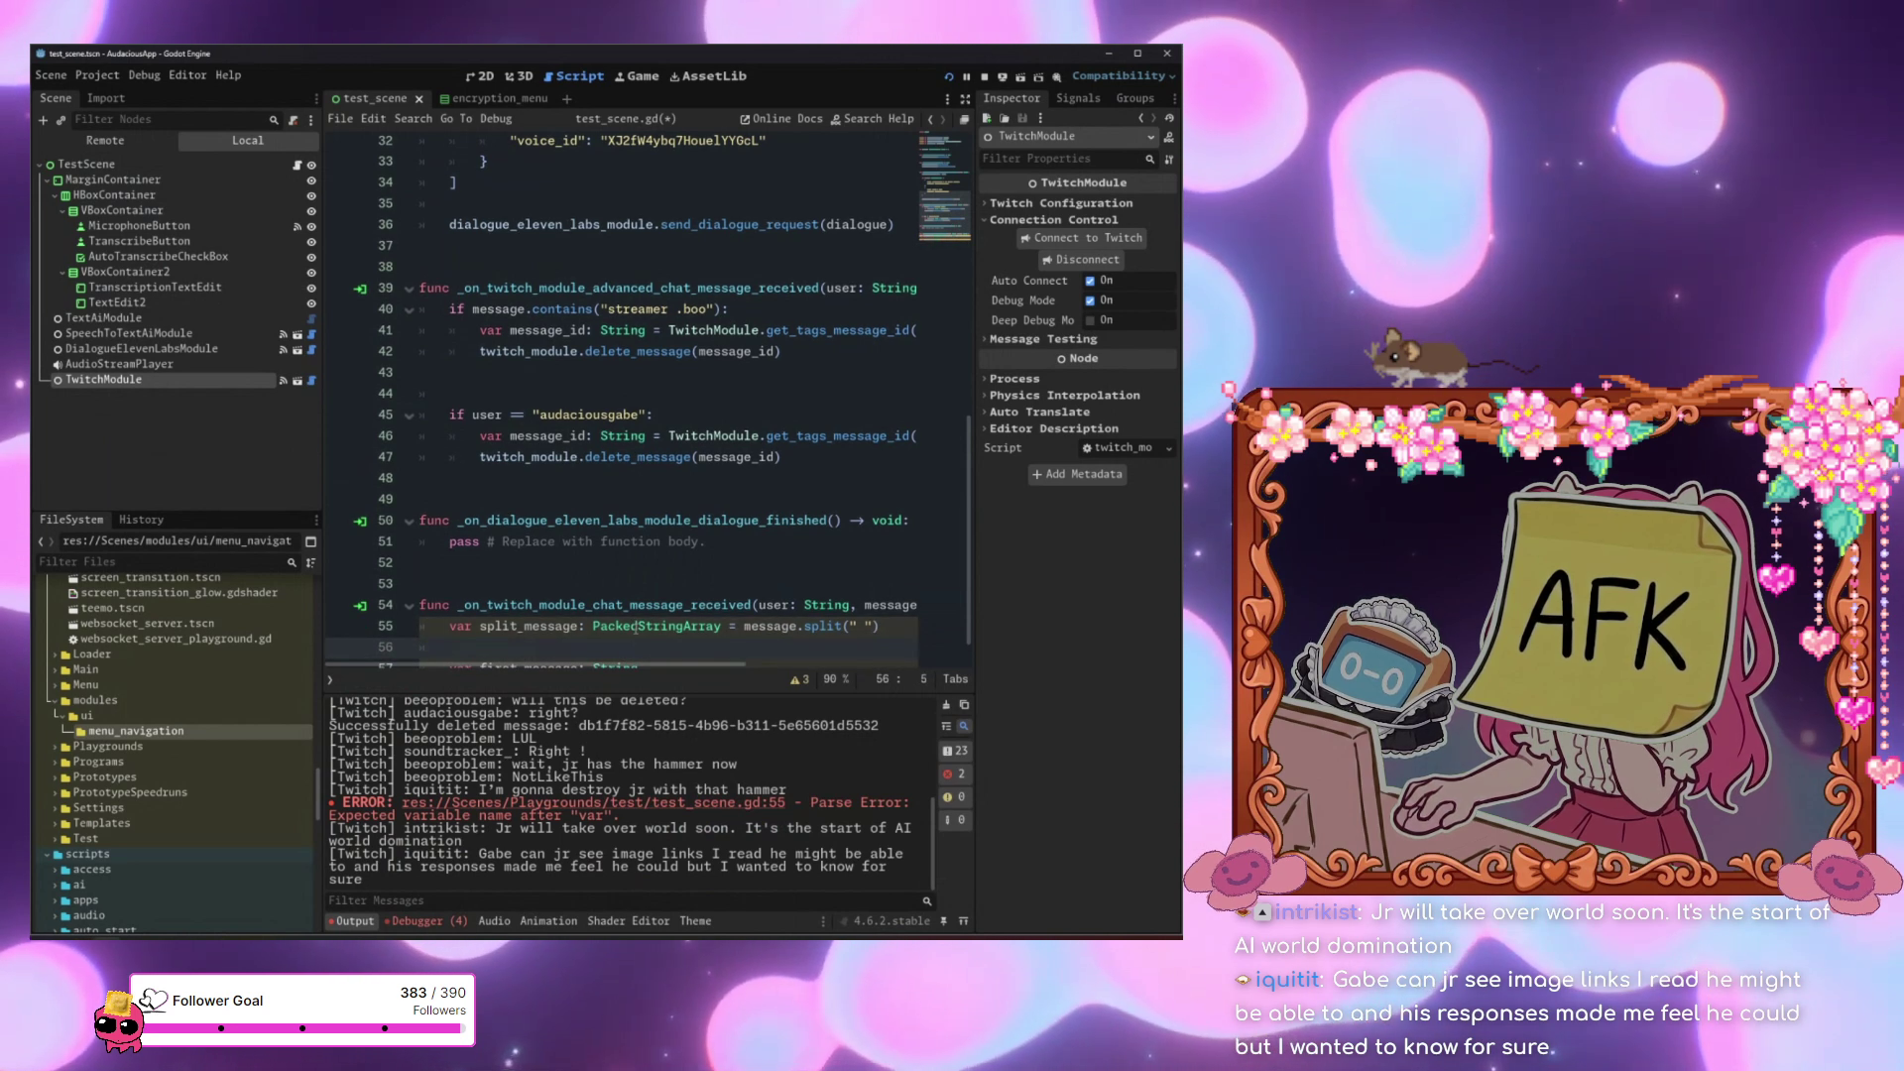
{"action": "key", "text": "End"}
{"action": "key", "text": "alt+Up"}
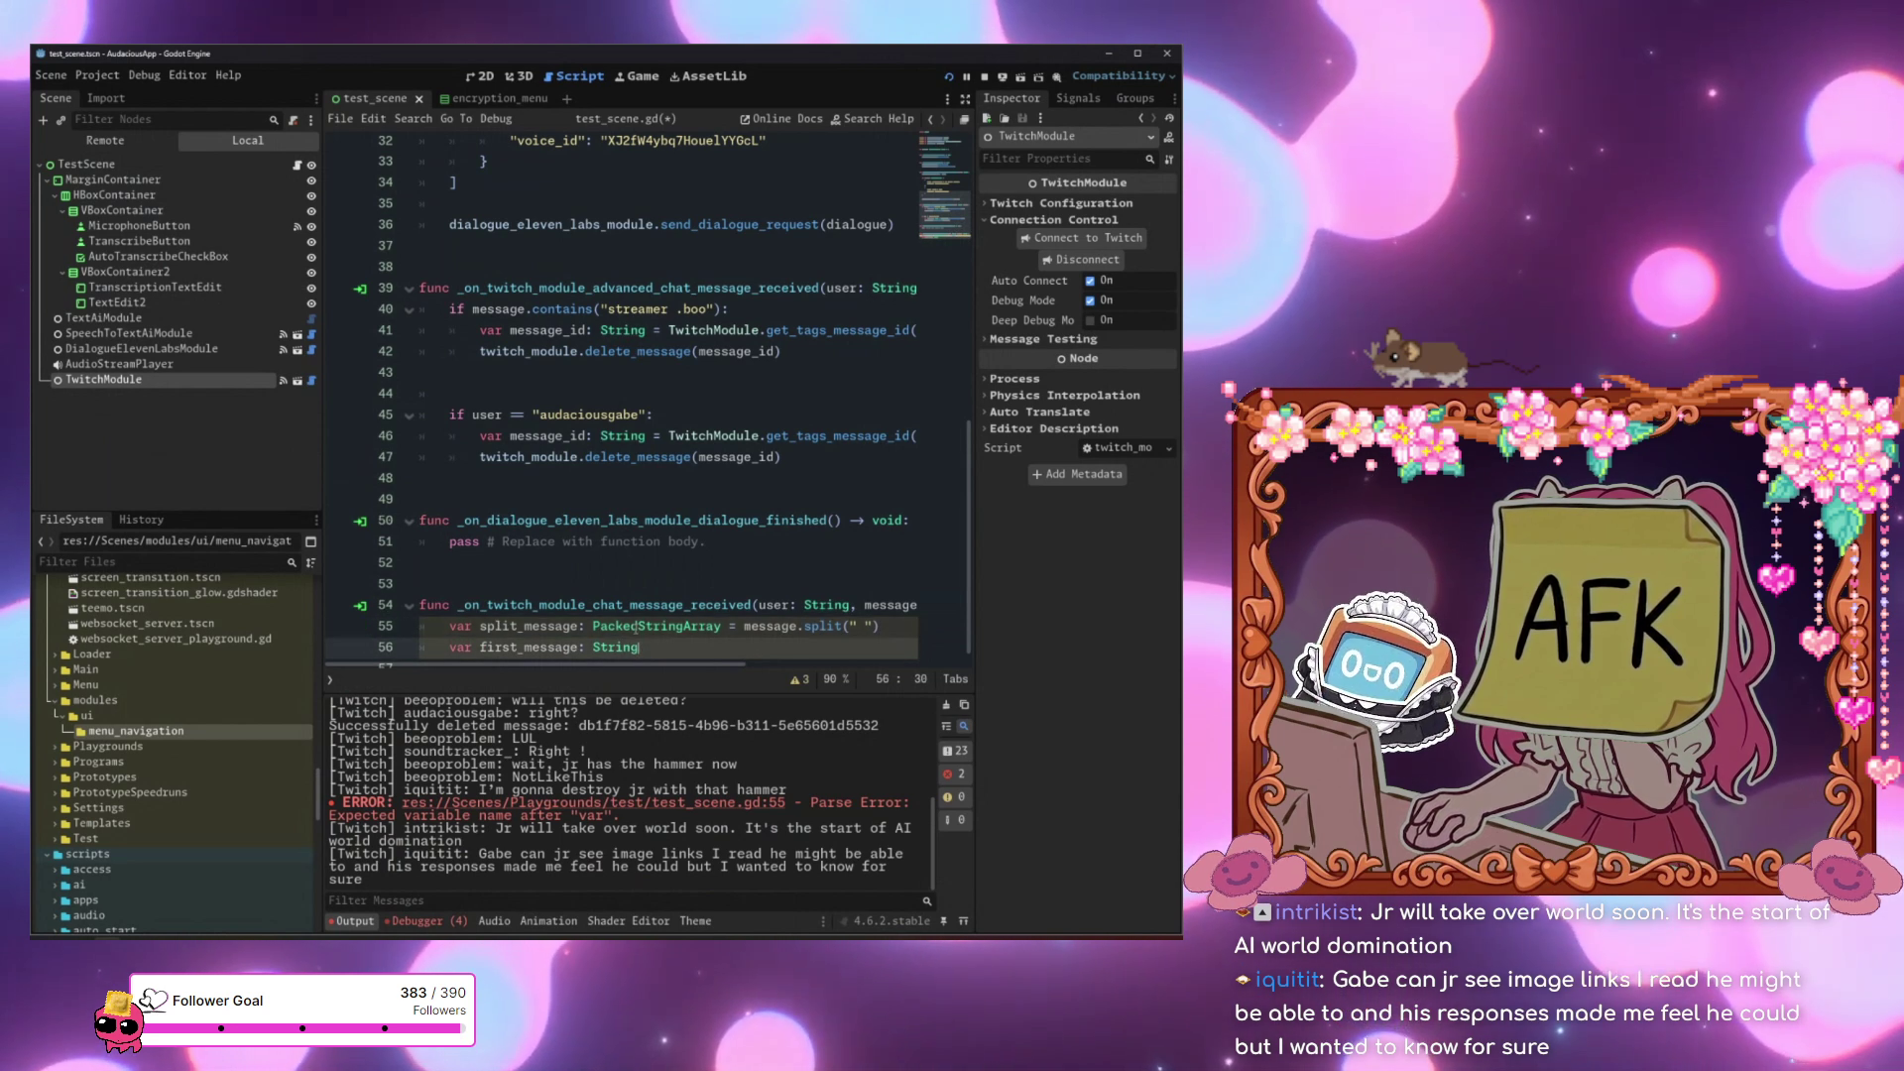
{"action": "key", "text": "Down"}
{"action": "key", "text": "Down"}
{"action": "key", "text": "Return"}
{"action": "key", "text": "Return"}
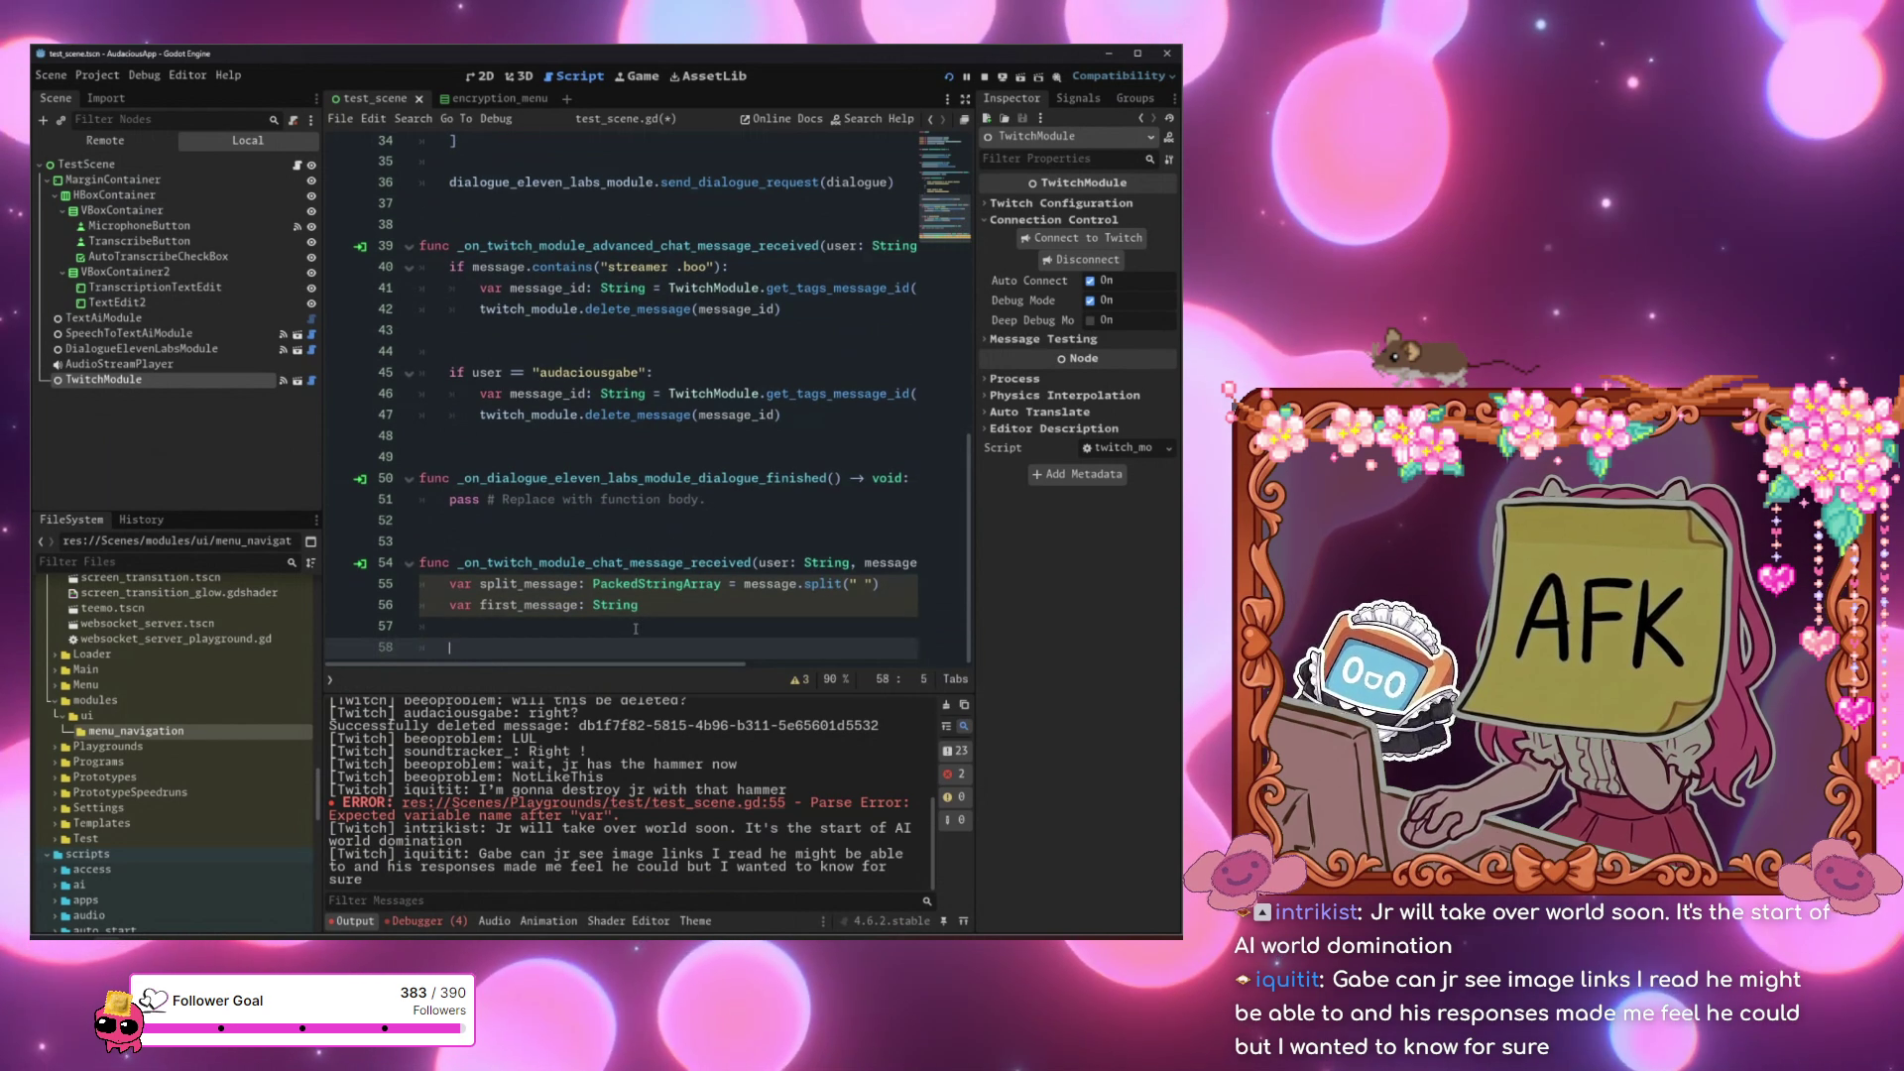
{"action": "key", "text": "Return"}
{"action": "key", "text": "Return"}
{"action": "key", "text": "Return"}
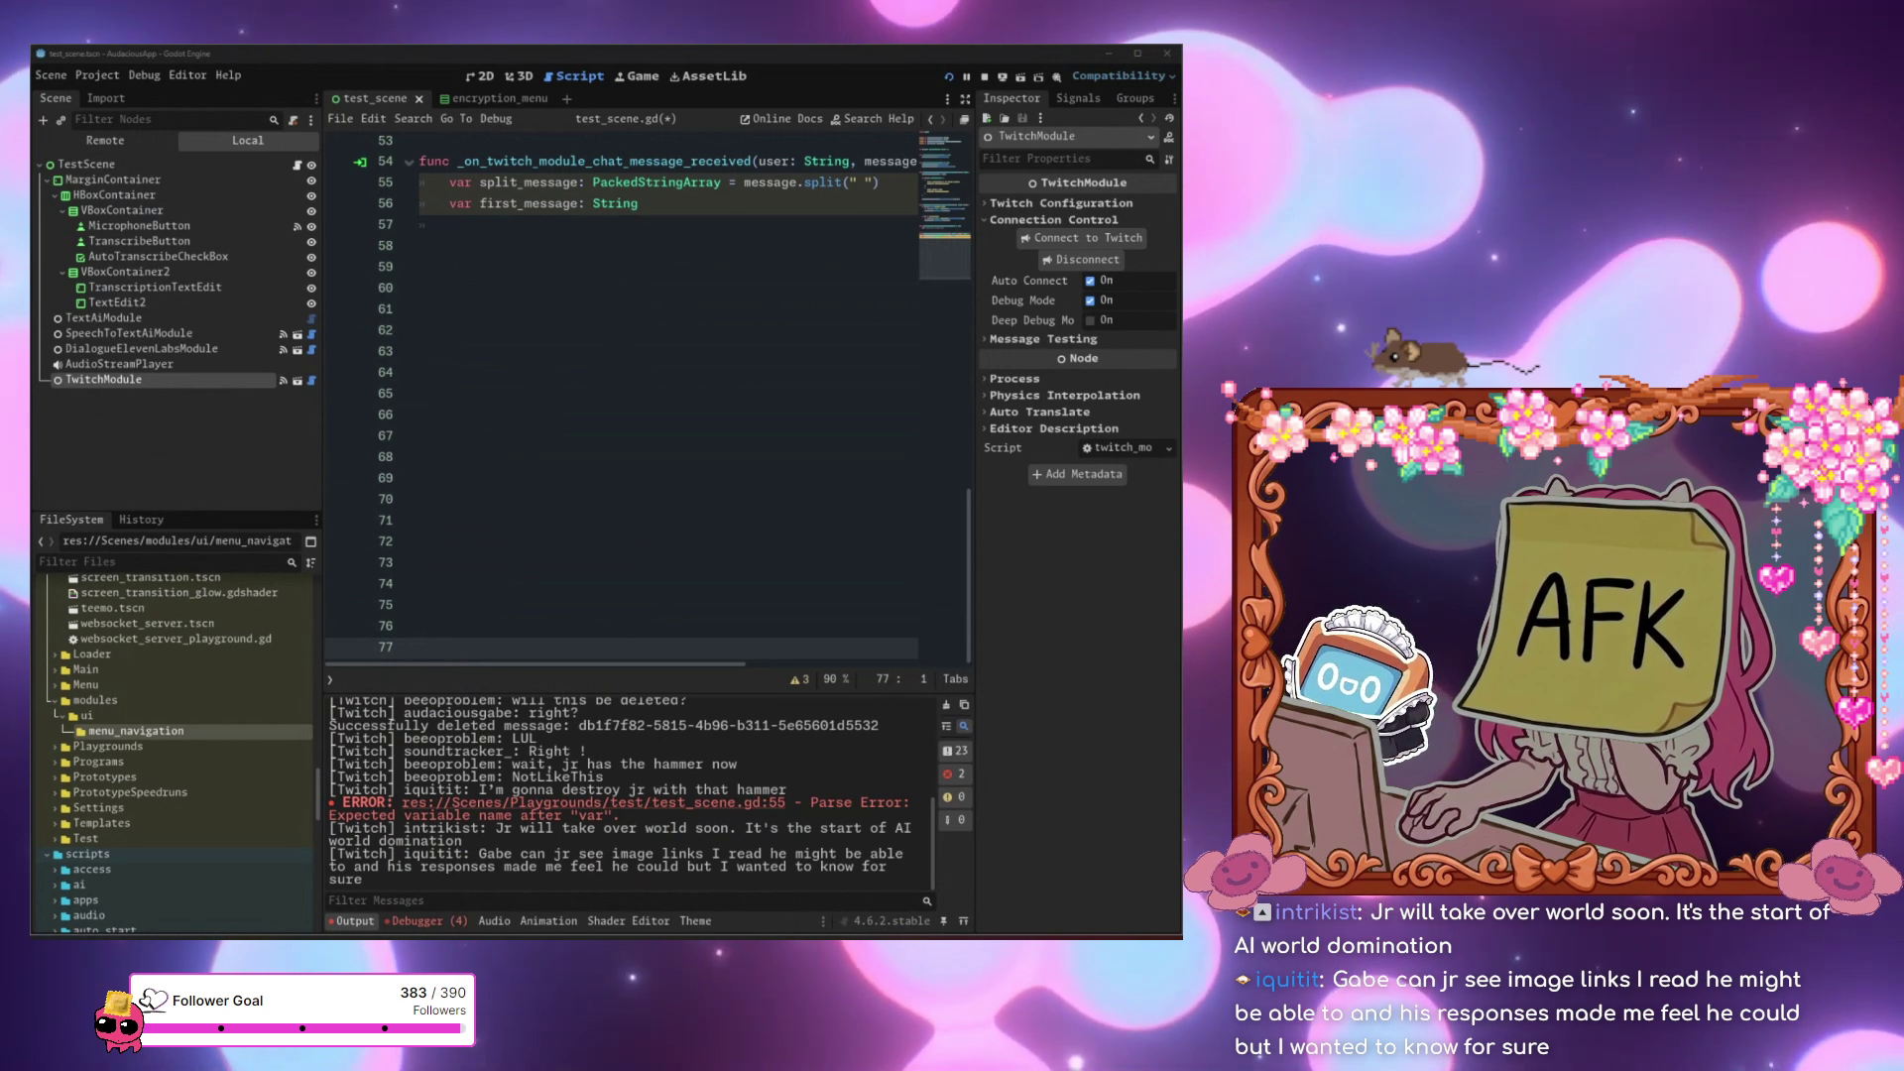
{"action": "key", "text": "ctrl+s"}
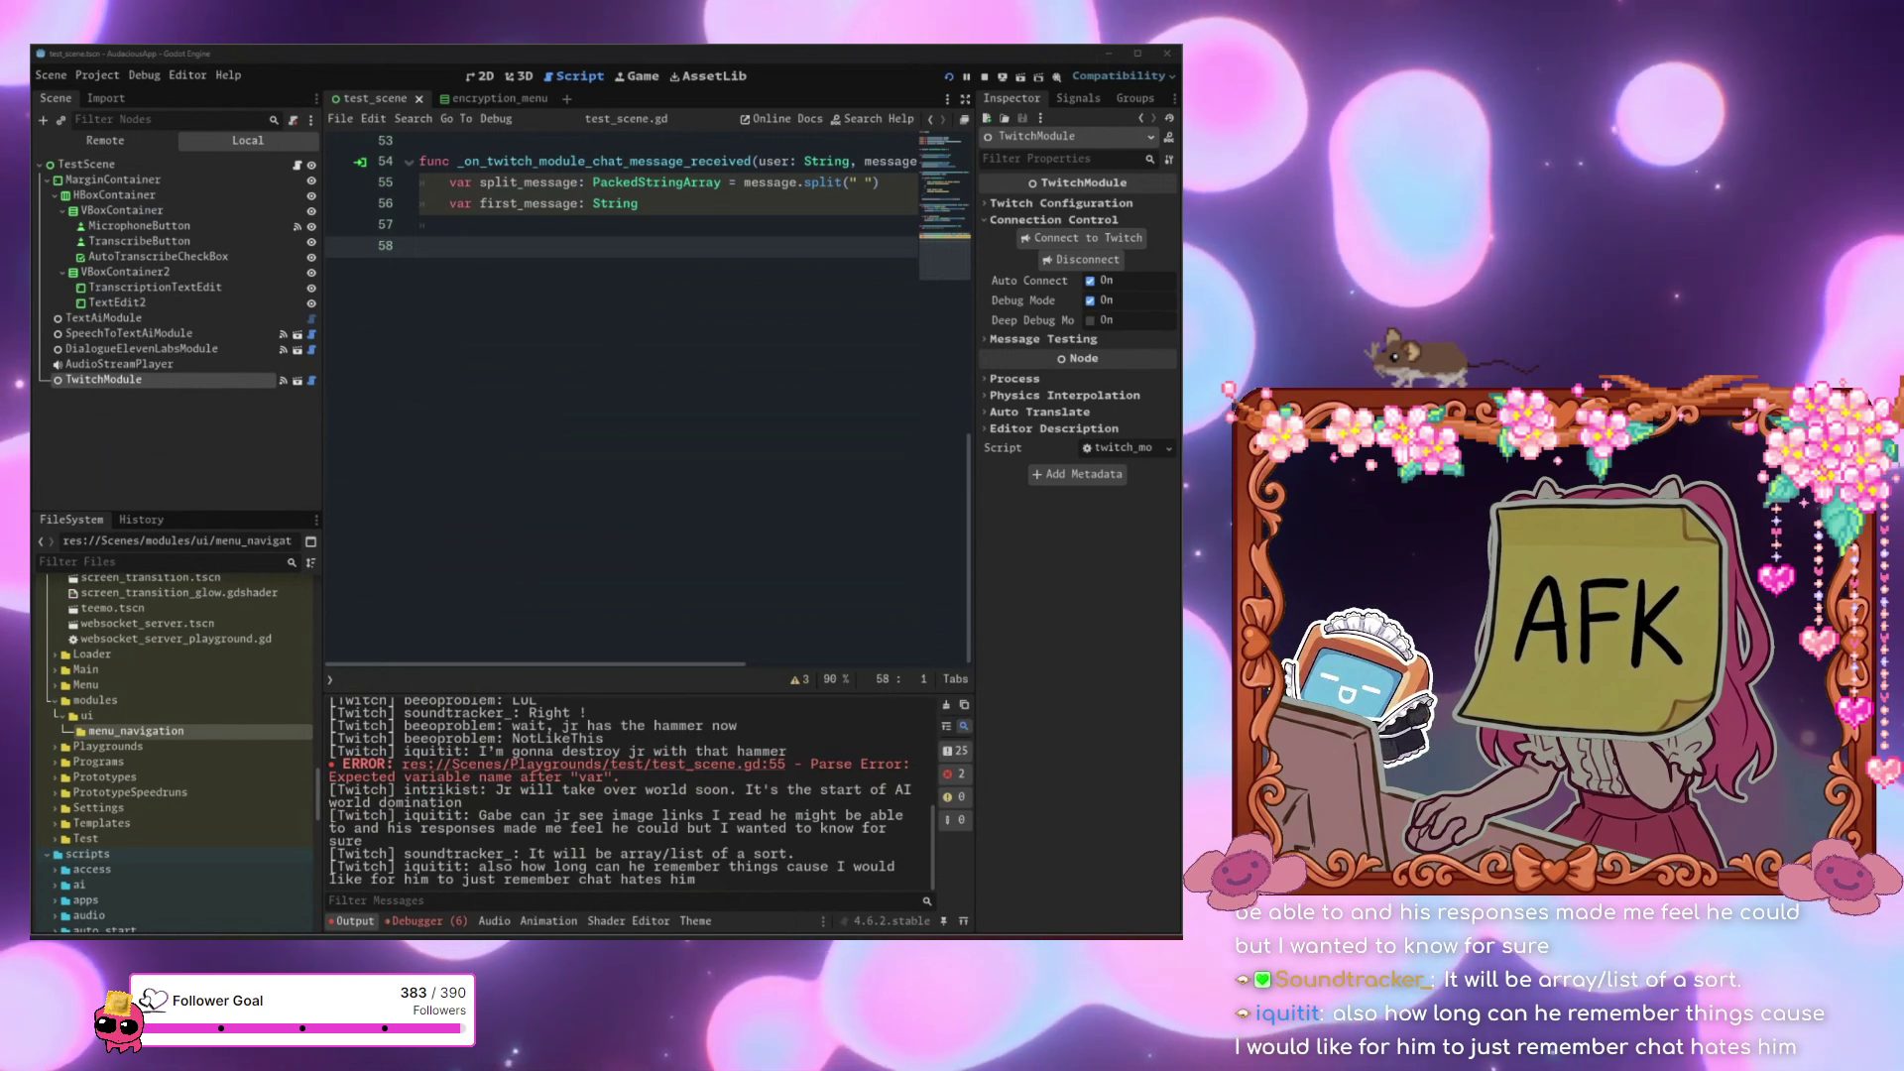
{"action": "scroll", "coordinate": [696, 416], "scroll_direction": "up", "scroll_amount": 10}
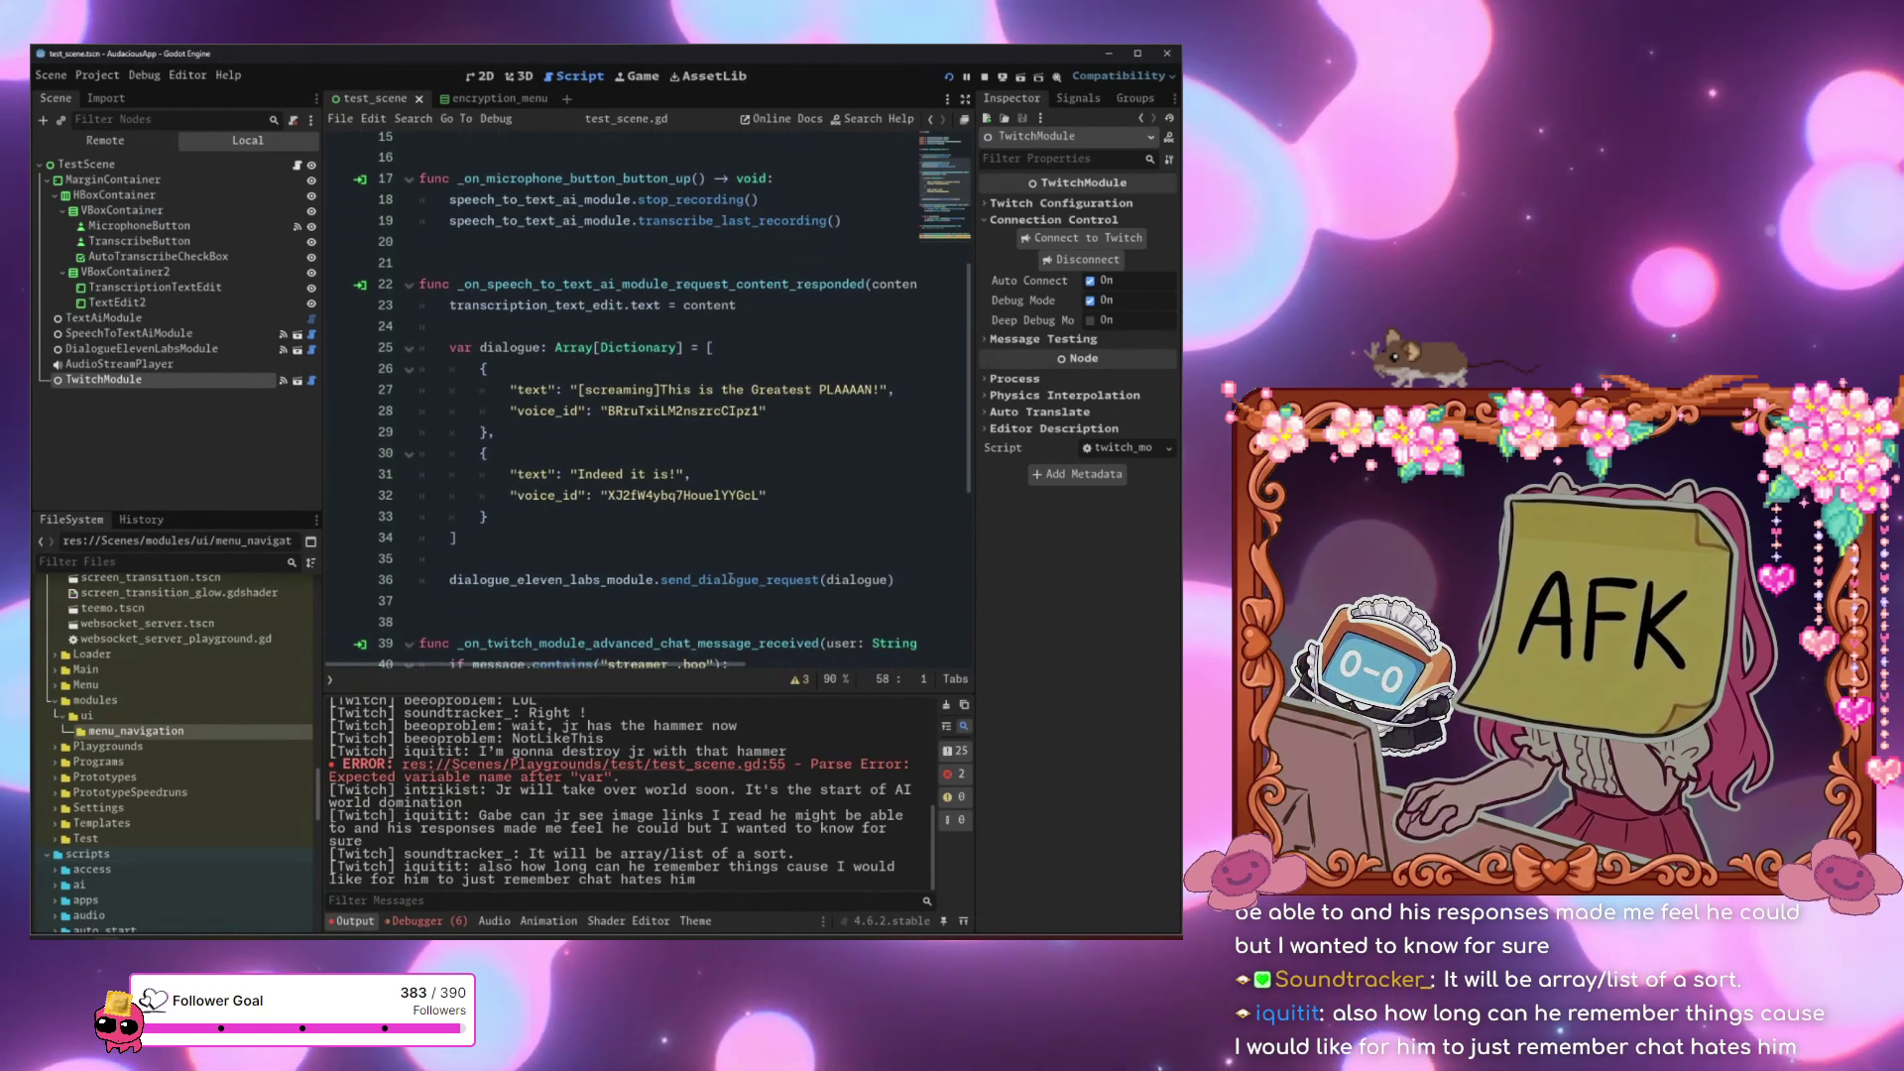
{"action": "scroll", "coordinate": [696, 416], "scroll_direction": "down", "scroll_amount": 6}
{"action": "left_click", "coordinate": [885, 591]}
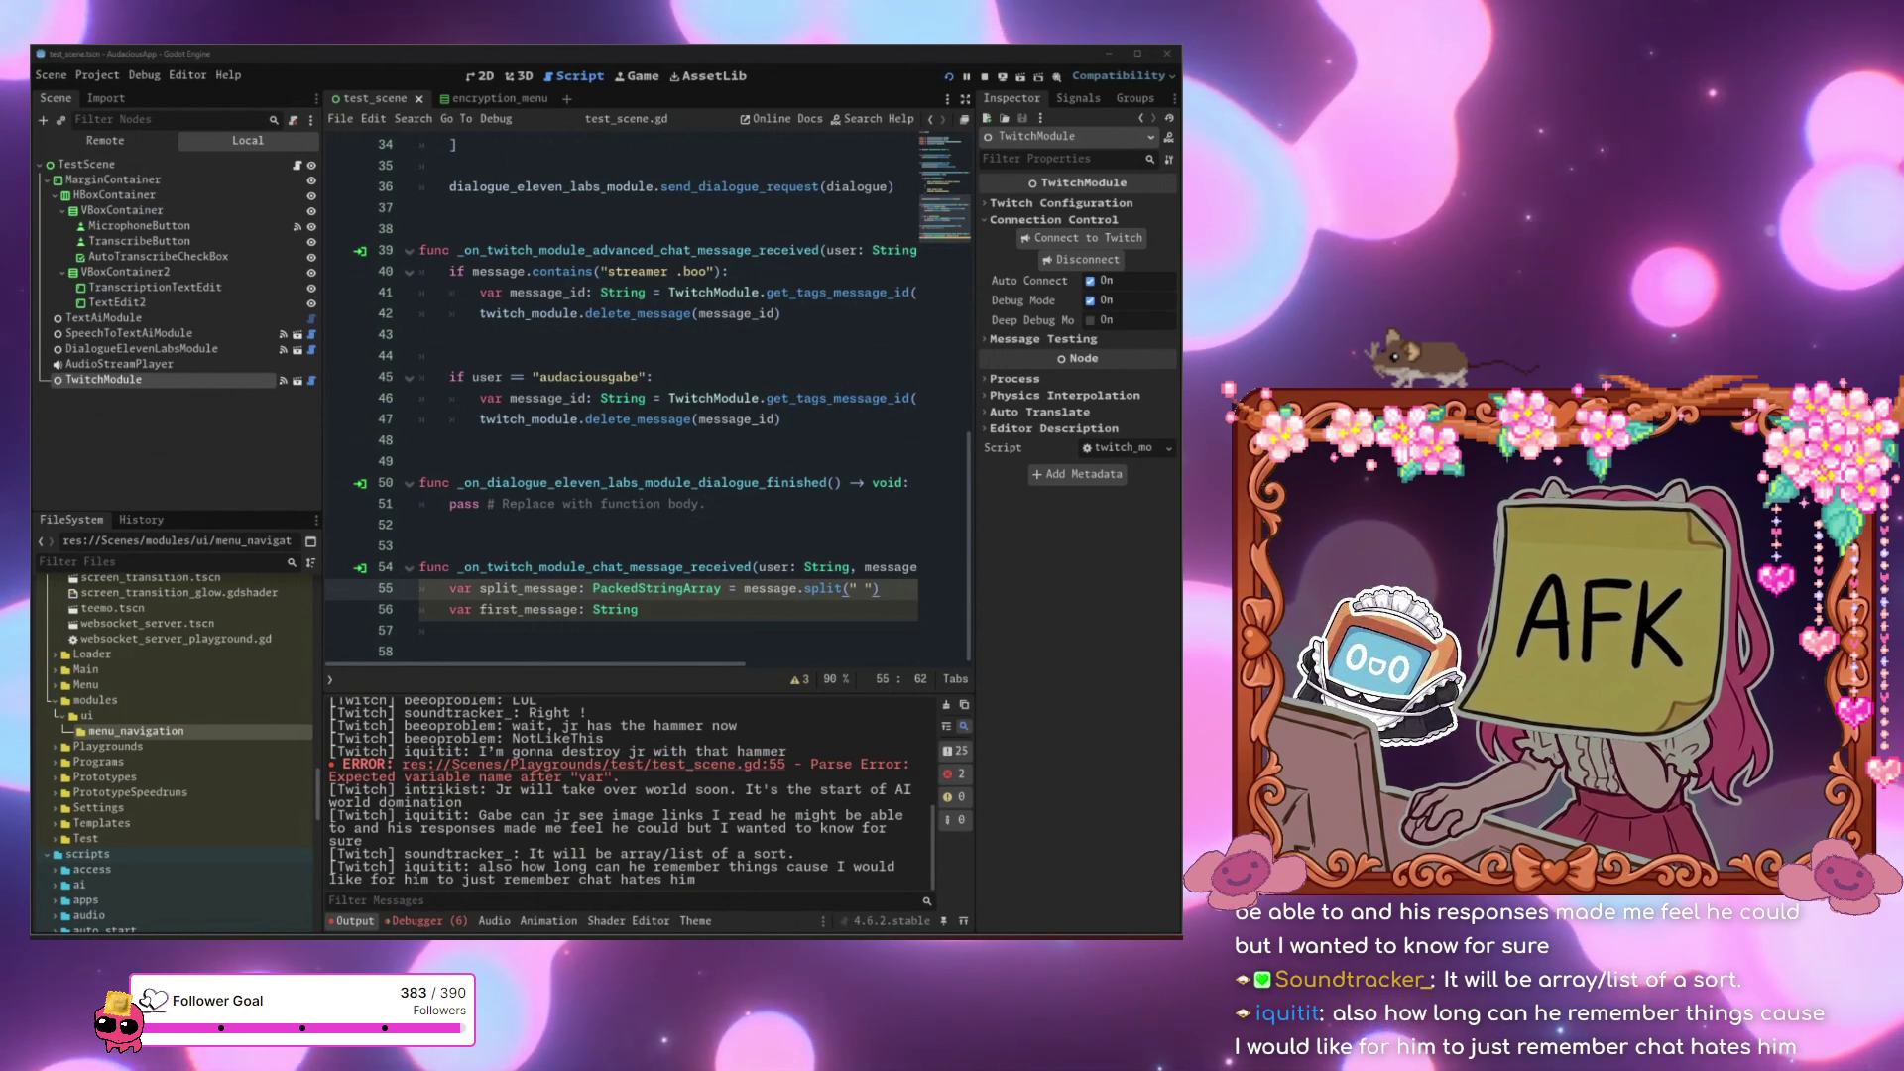
{"action": "left_click", "coordinate": [754, 615]}
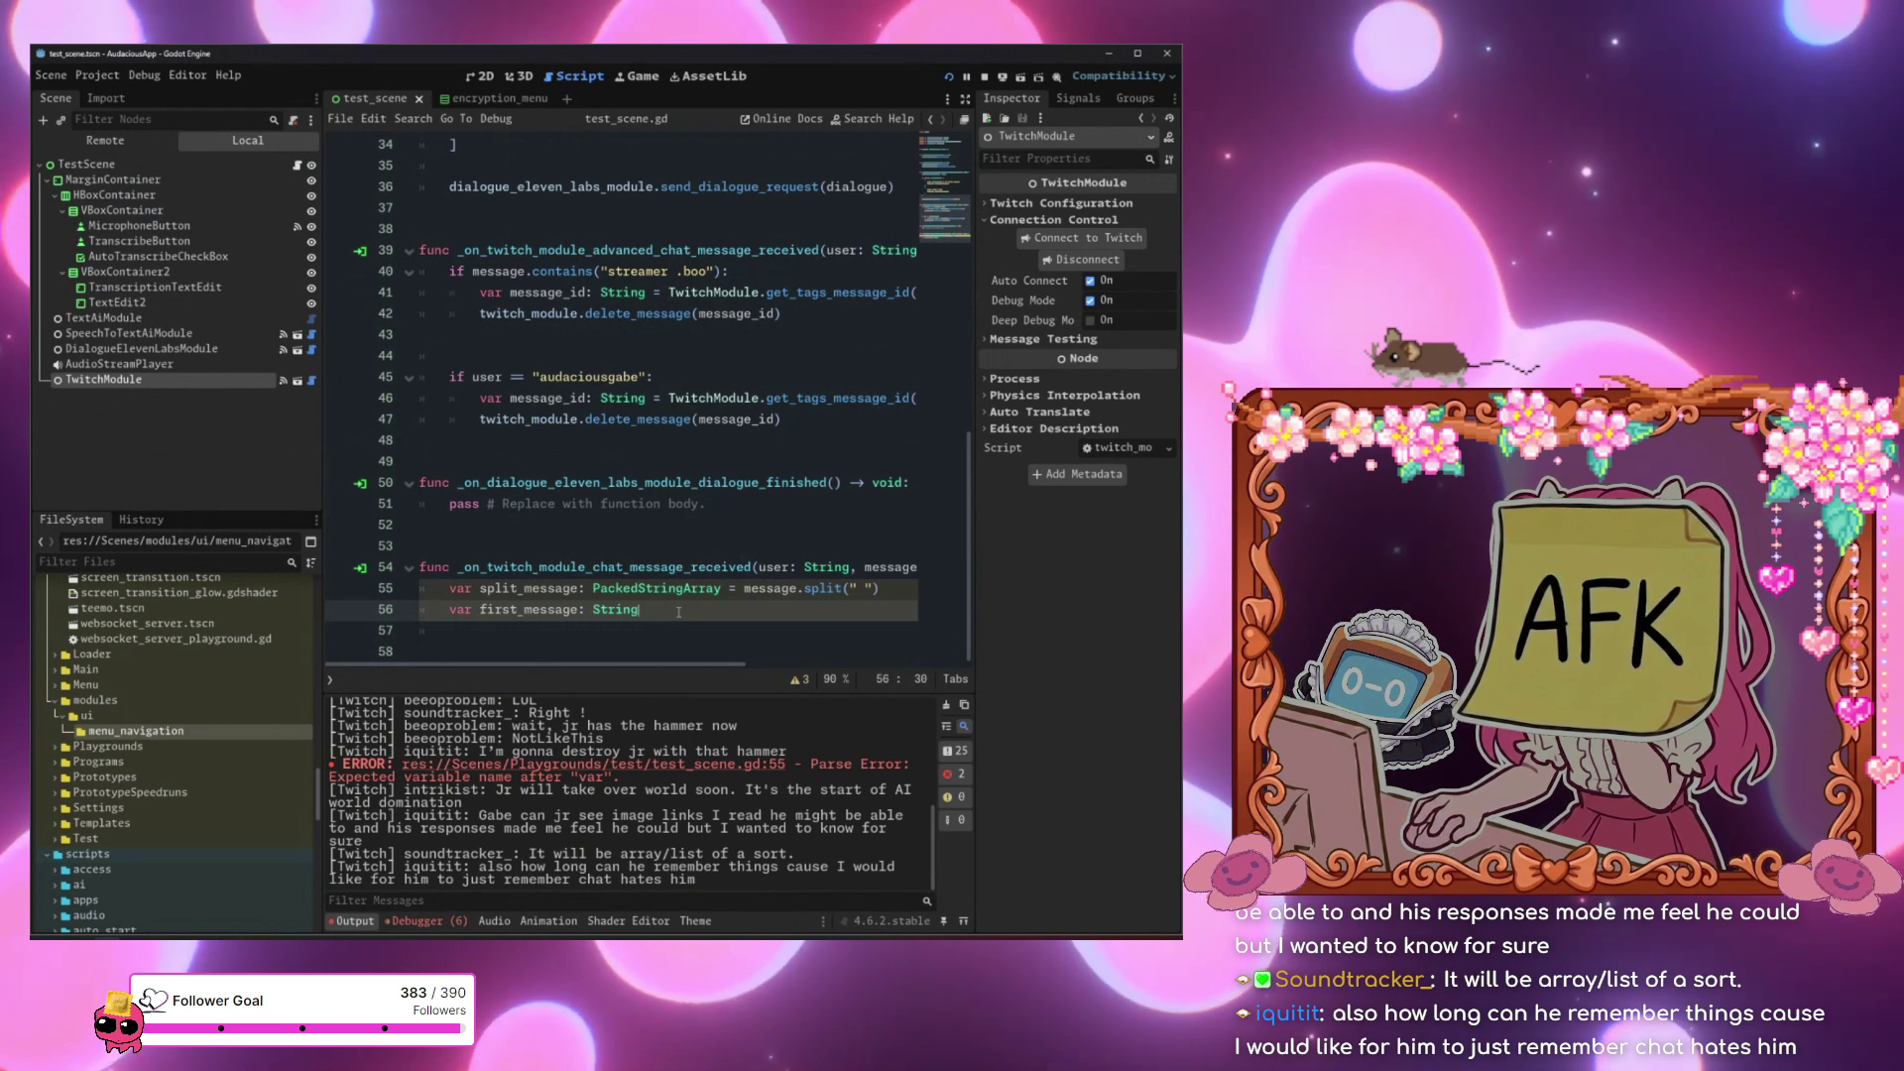
Step: Initialise first_message to split_message[0], then filter project files for 'timel'
{"action": "type", "text": "="}
{"action": "key", "text": "BackSpace"}
{"action": "key", "text": "BackSpace"}
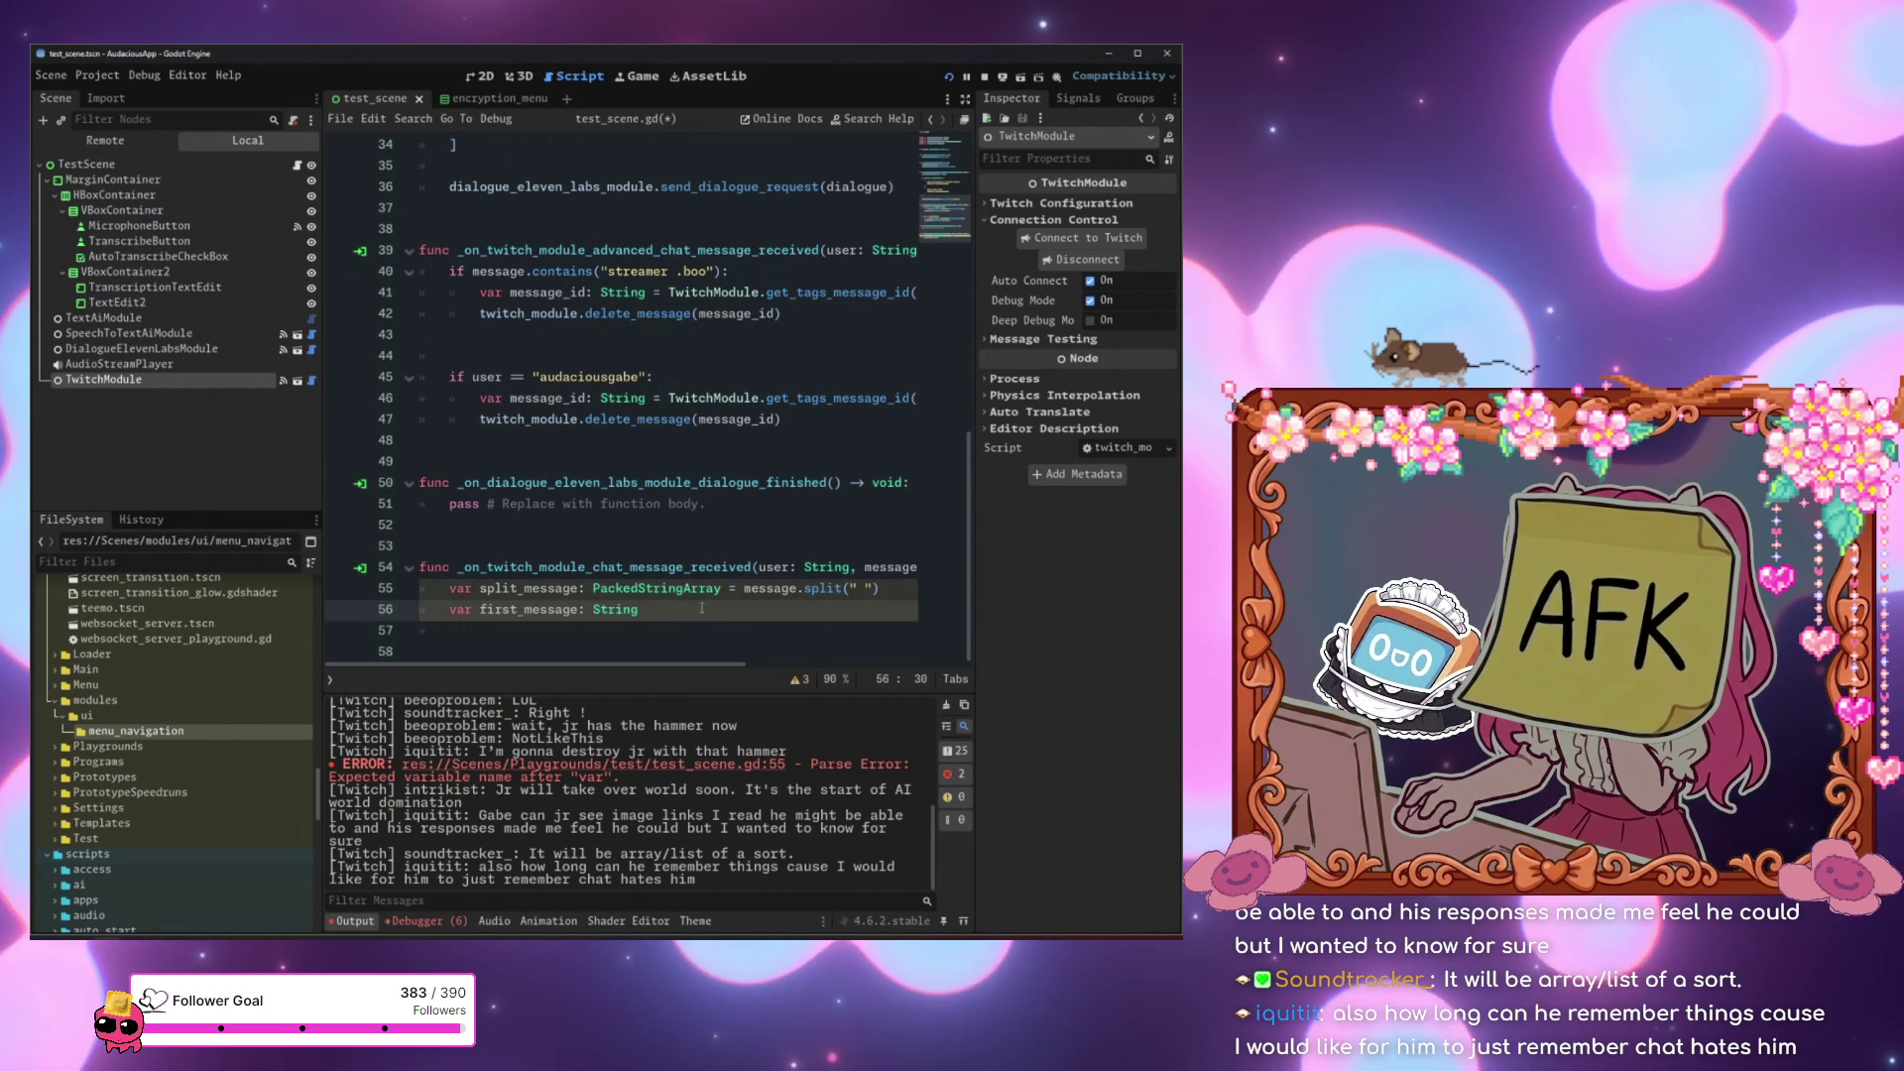
{"action": "type", "text": "="}
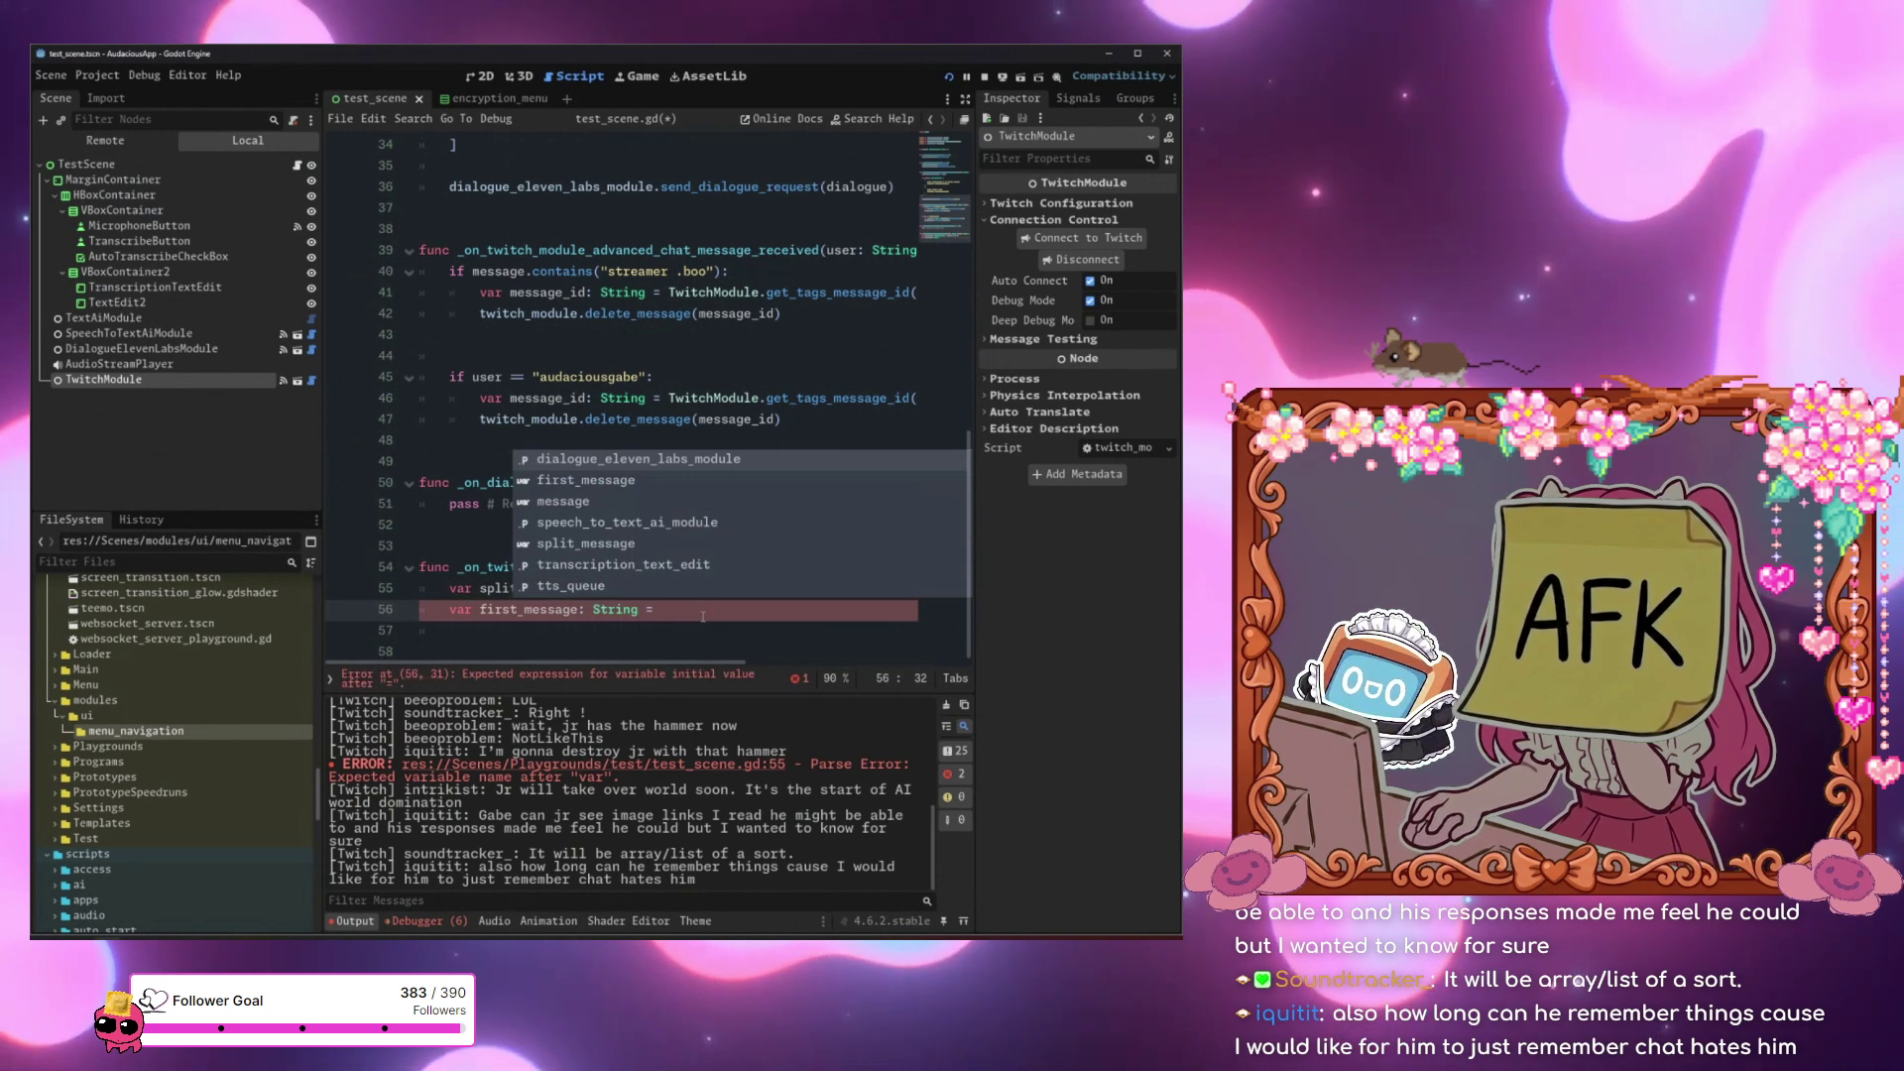
{"action": "key", "text": "BackSpace"}
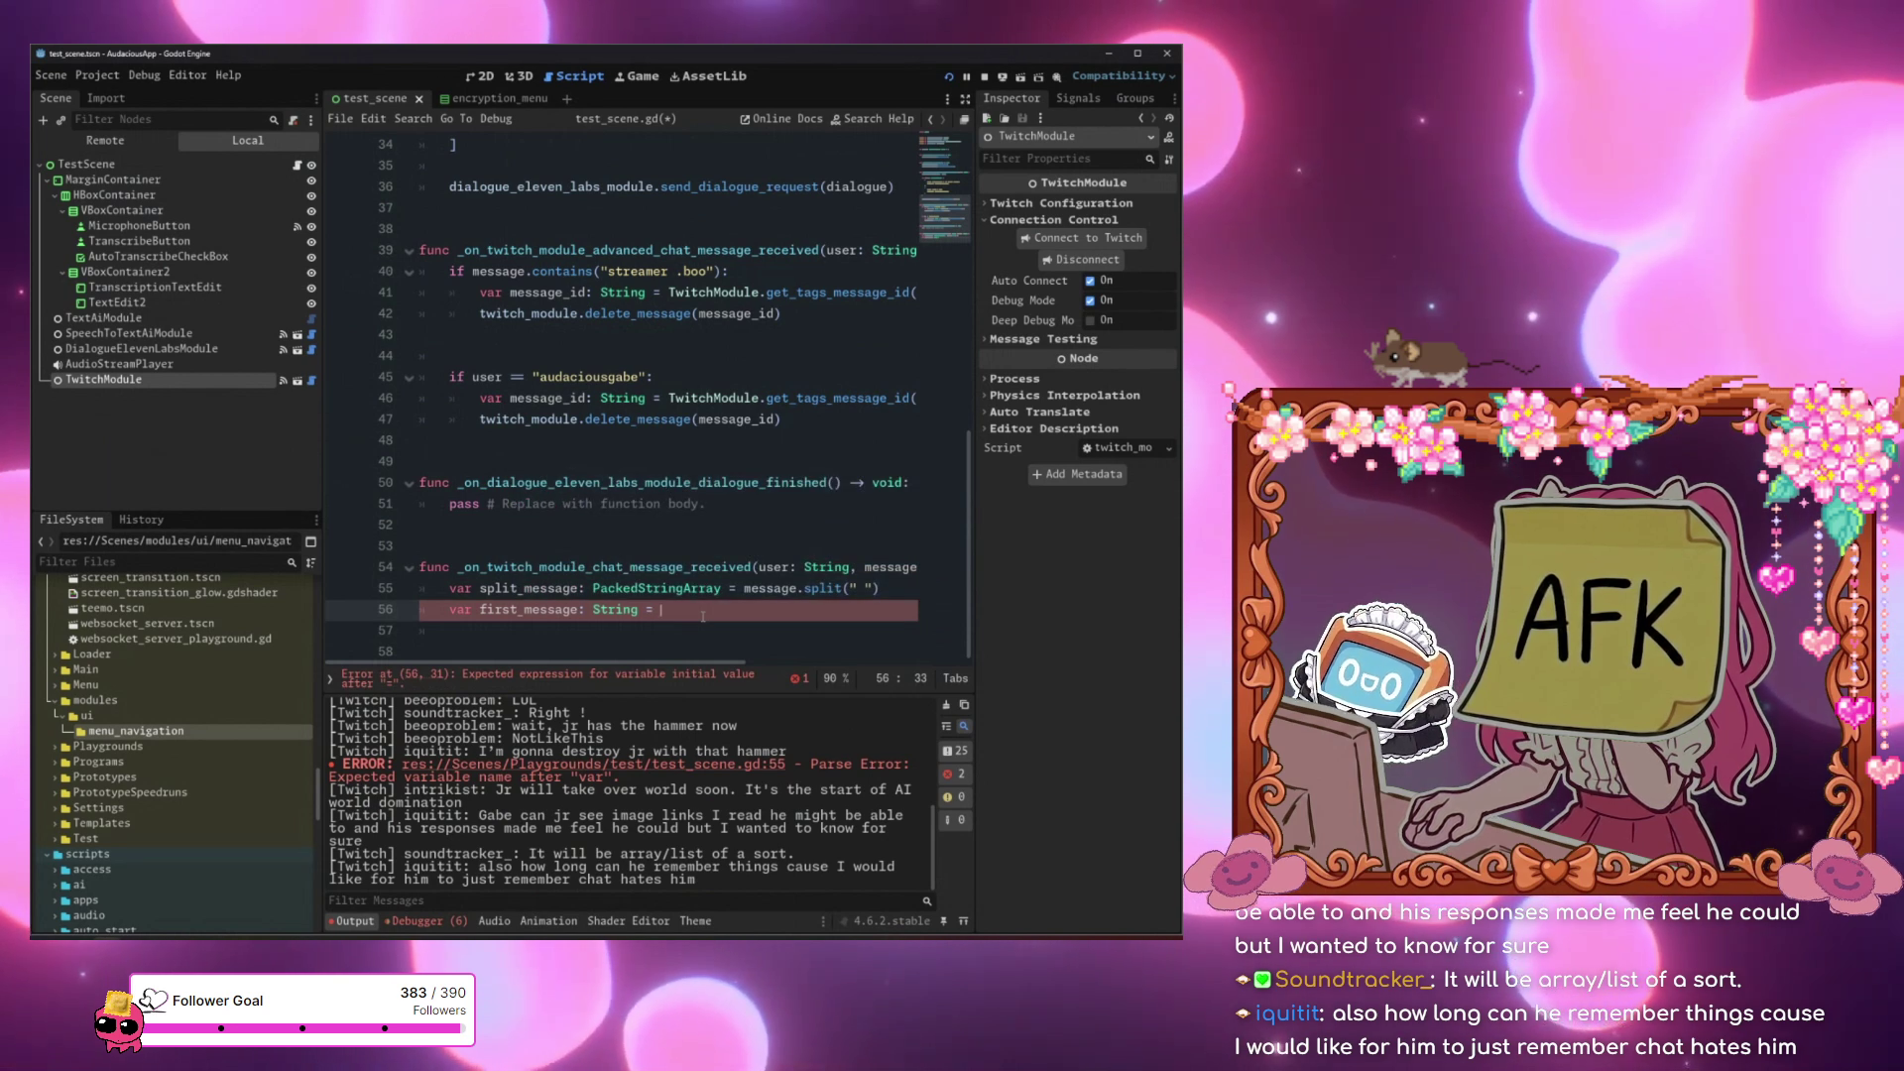
{"action": "type", "text": "spli"}
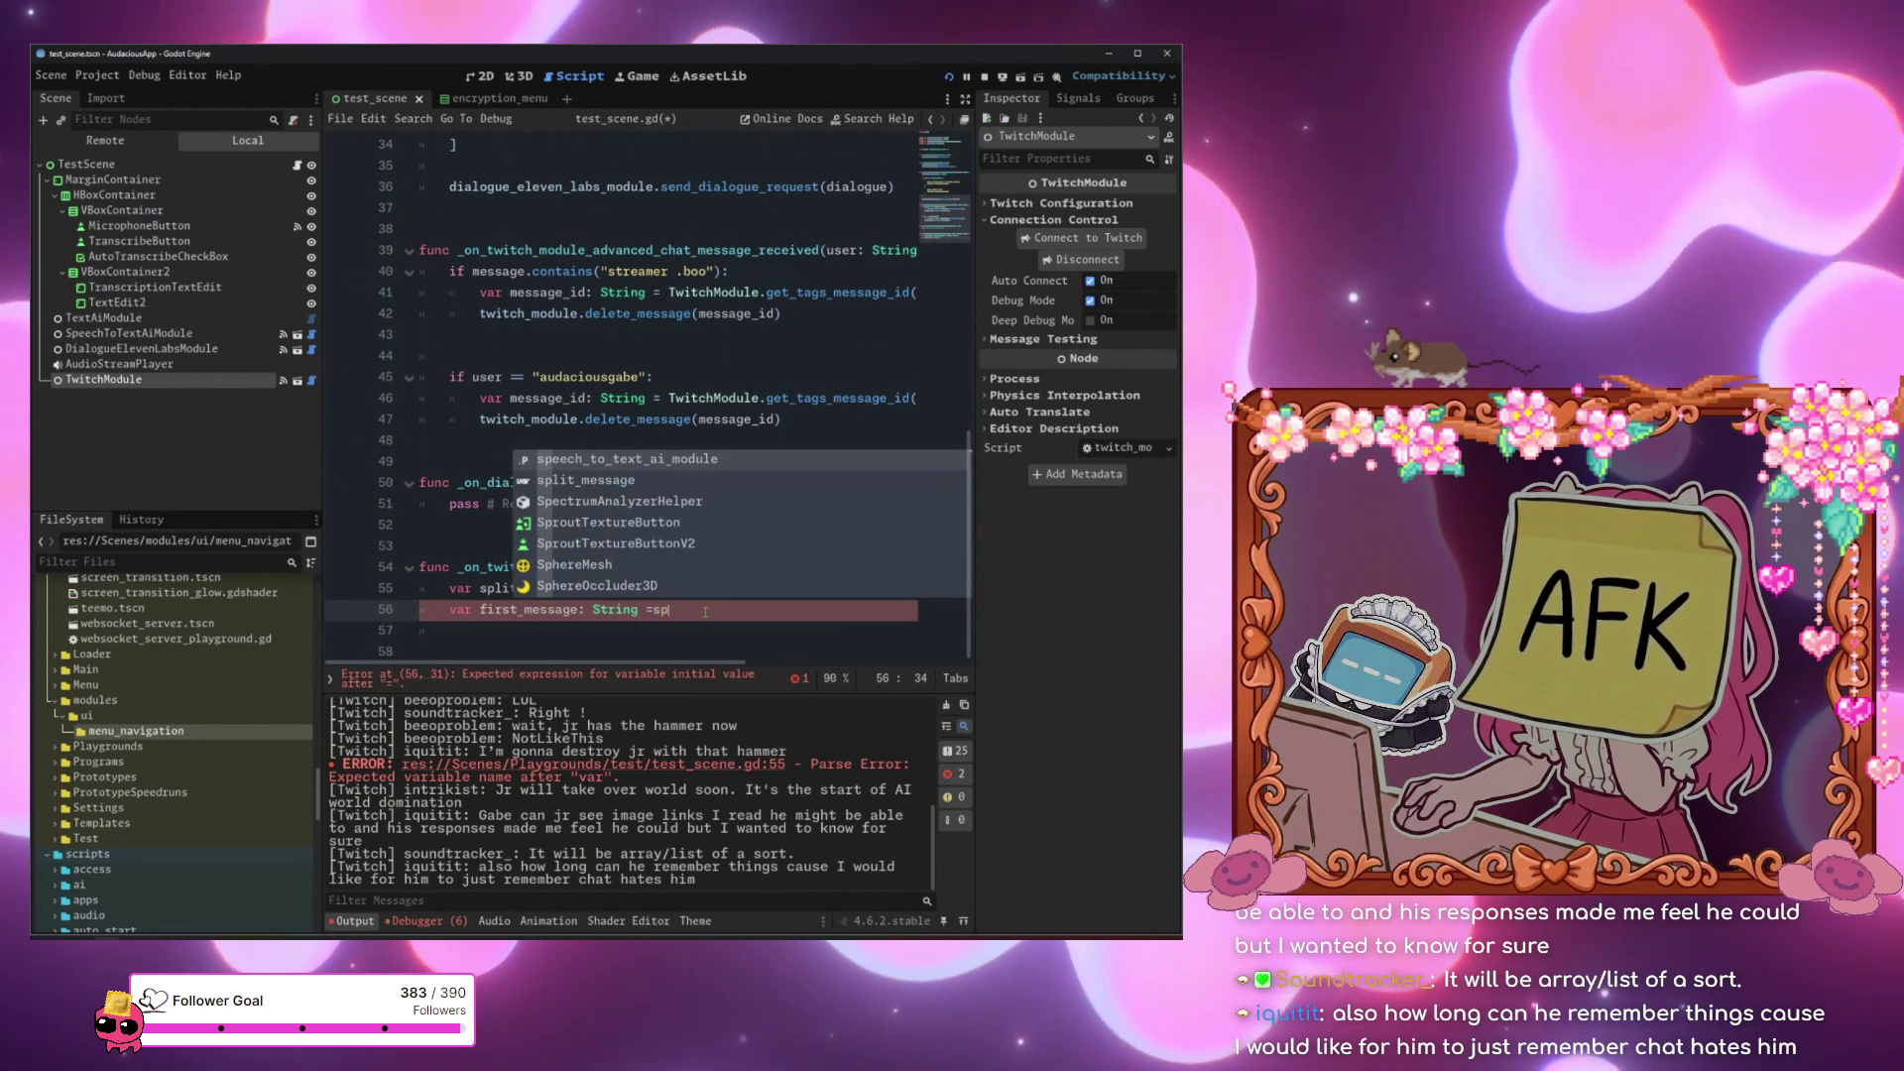
{"action": "key", "text": "Return"}
{"action": "type", "text": "."}
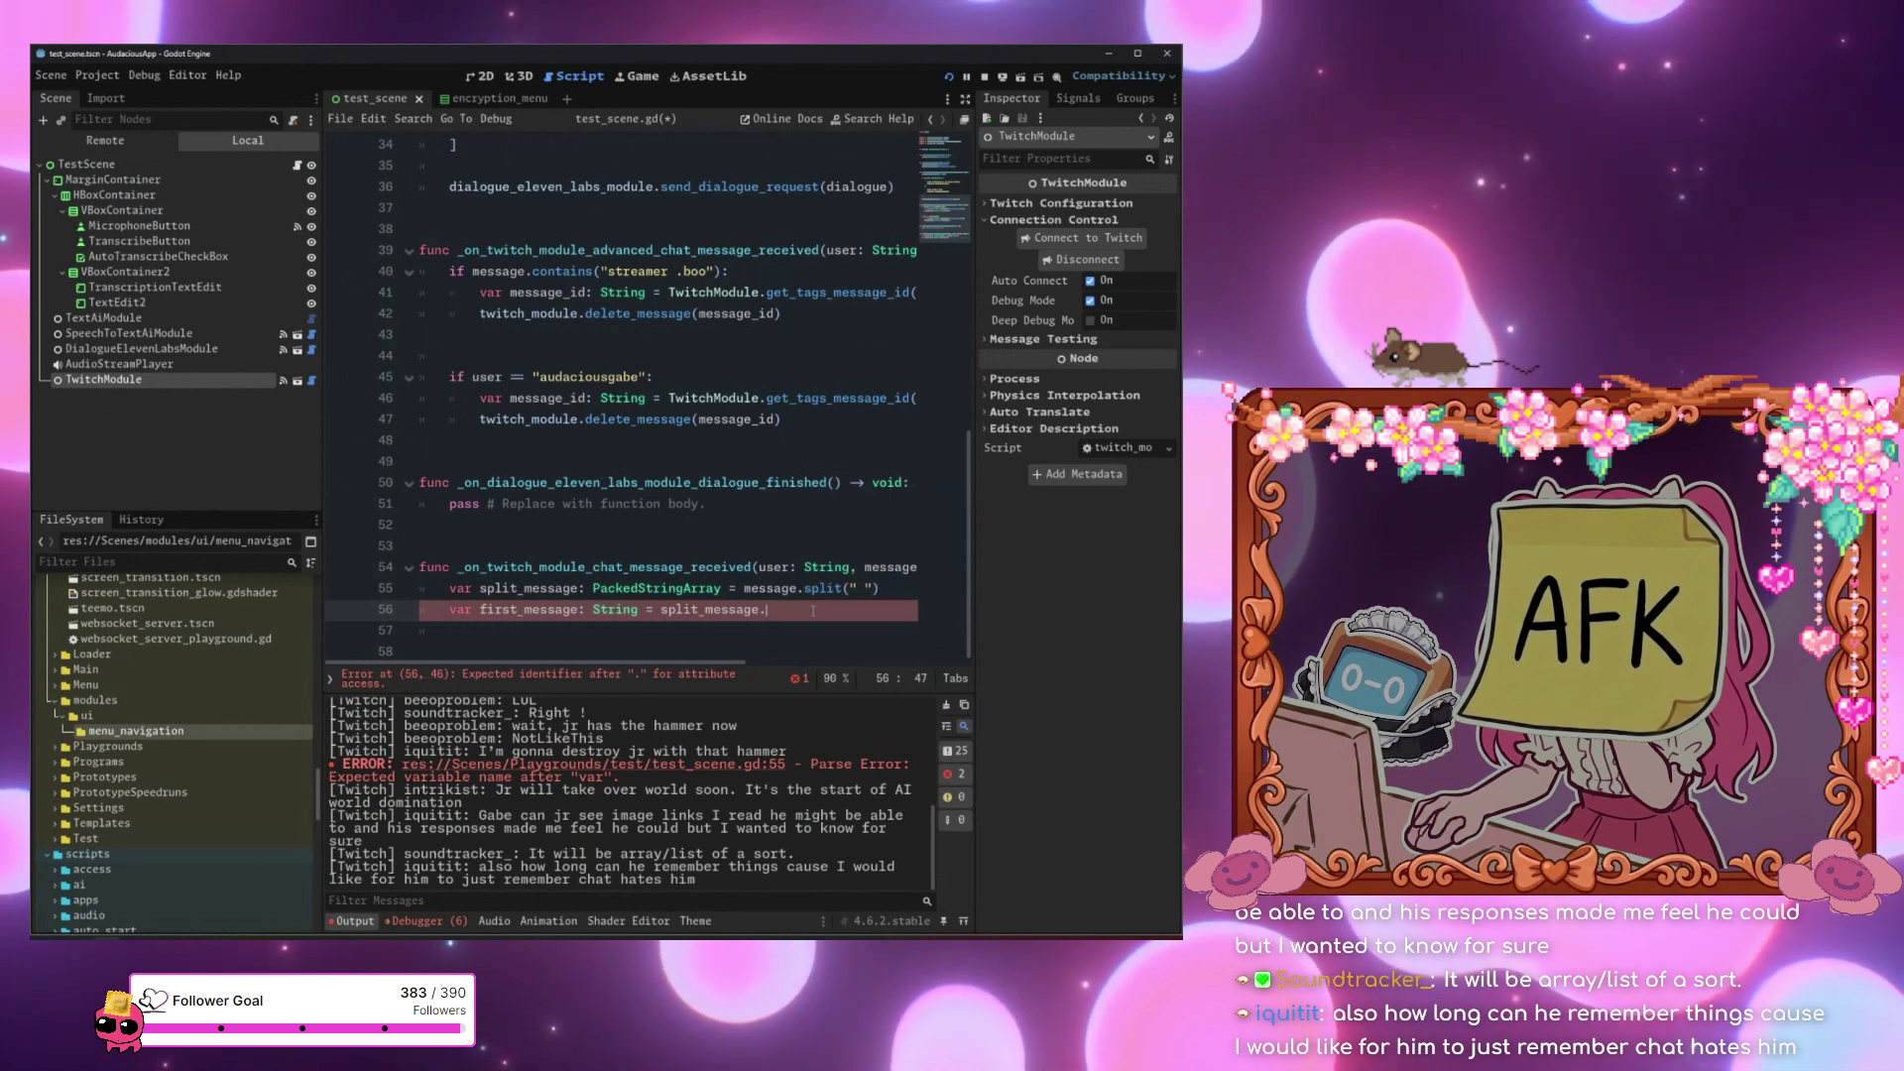
{"action": "key", "text": "BackSpace"}
{"action": "type", "text": "[0"}
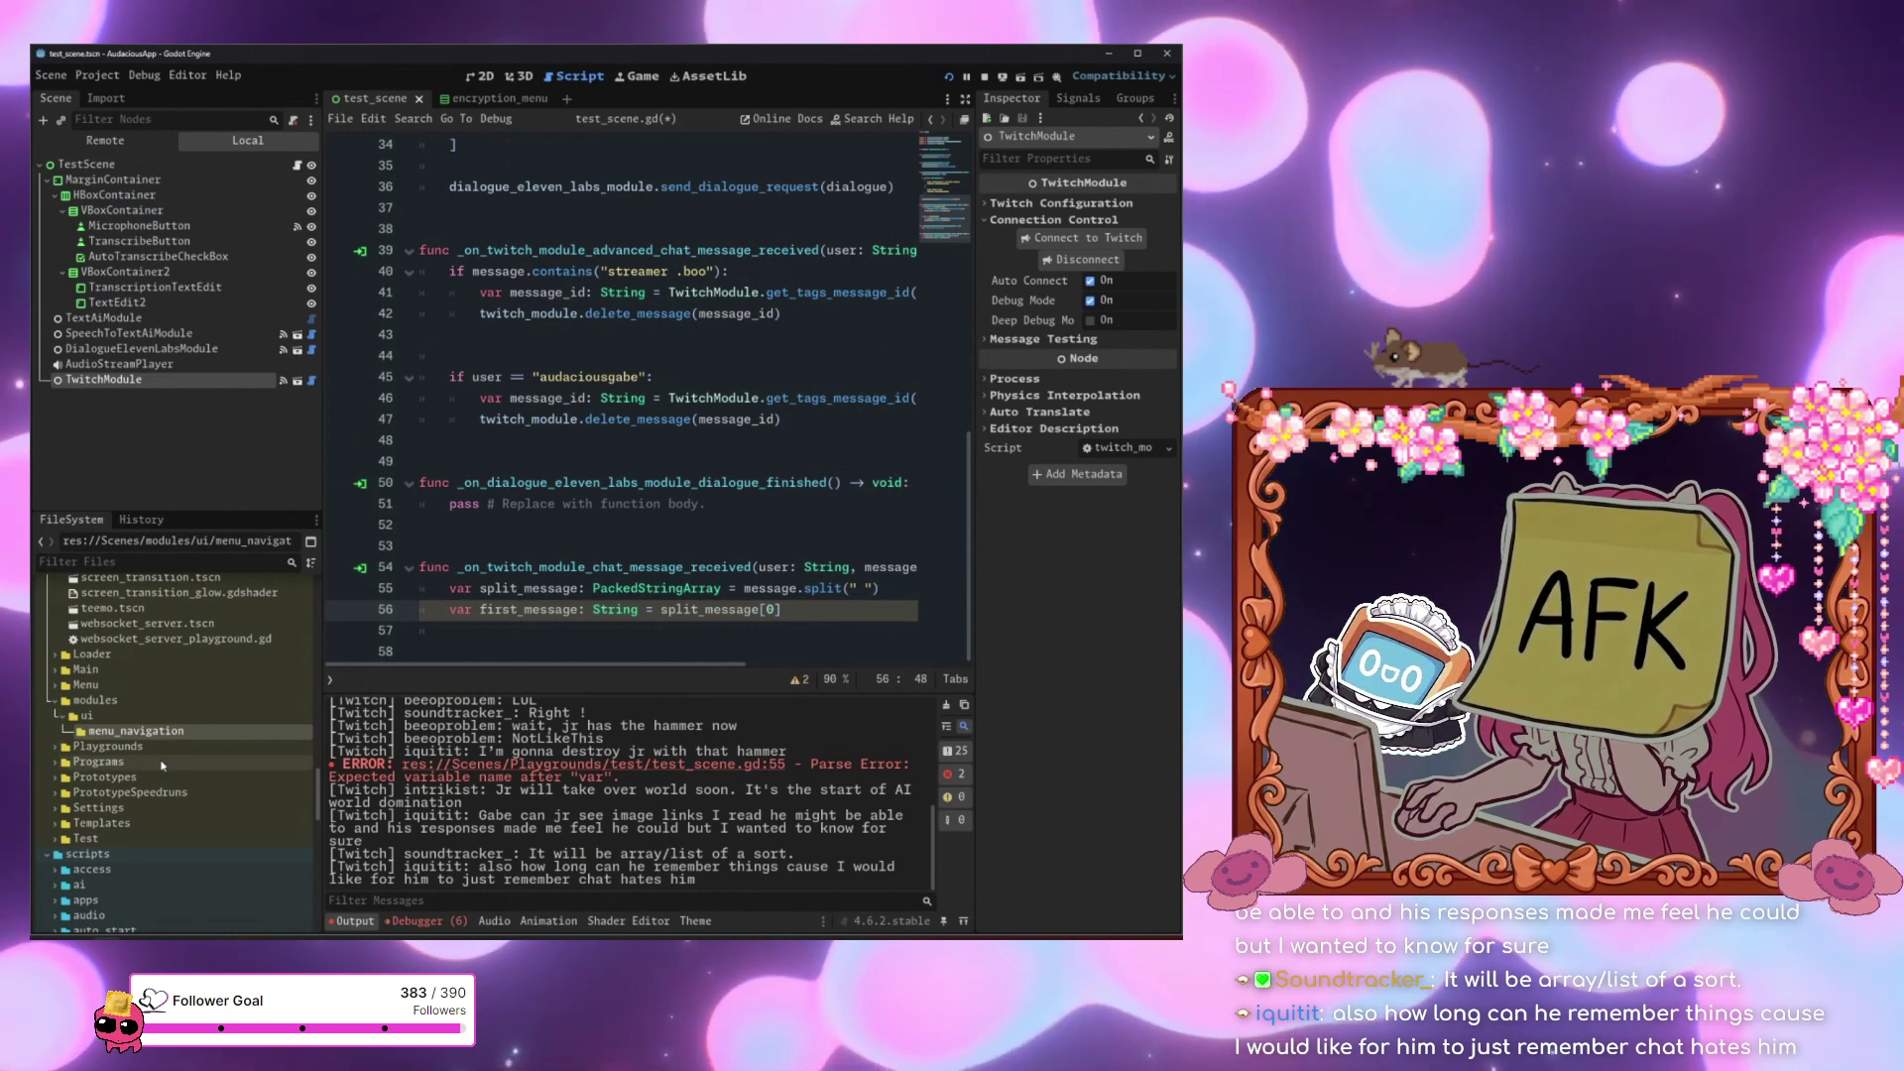
{"action": "left_click", "coordinate": [147, 562]}
{"action": "type", "text": "timel"}
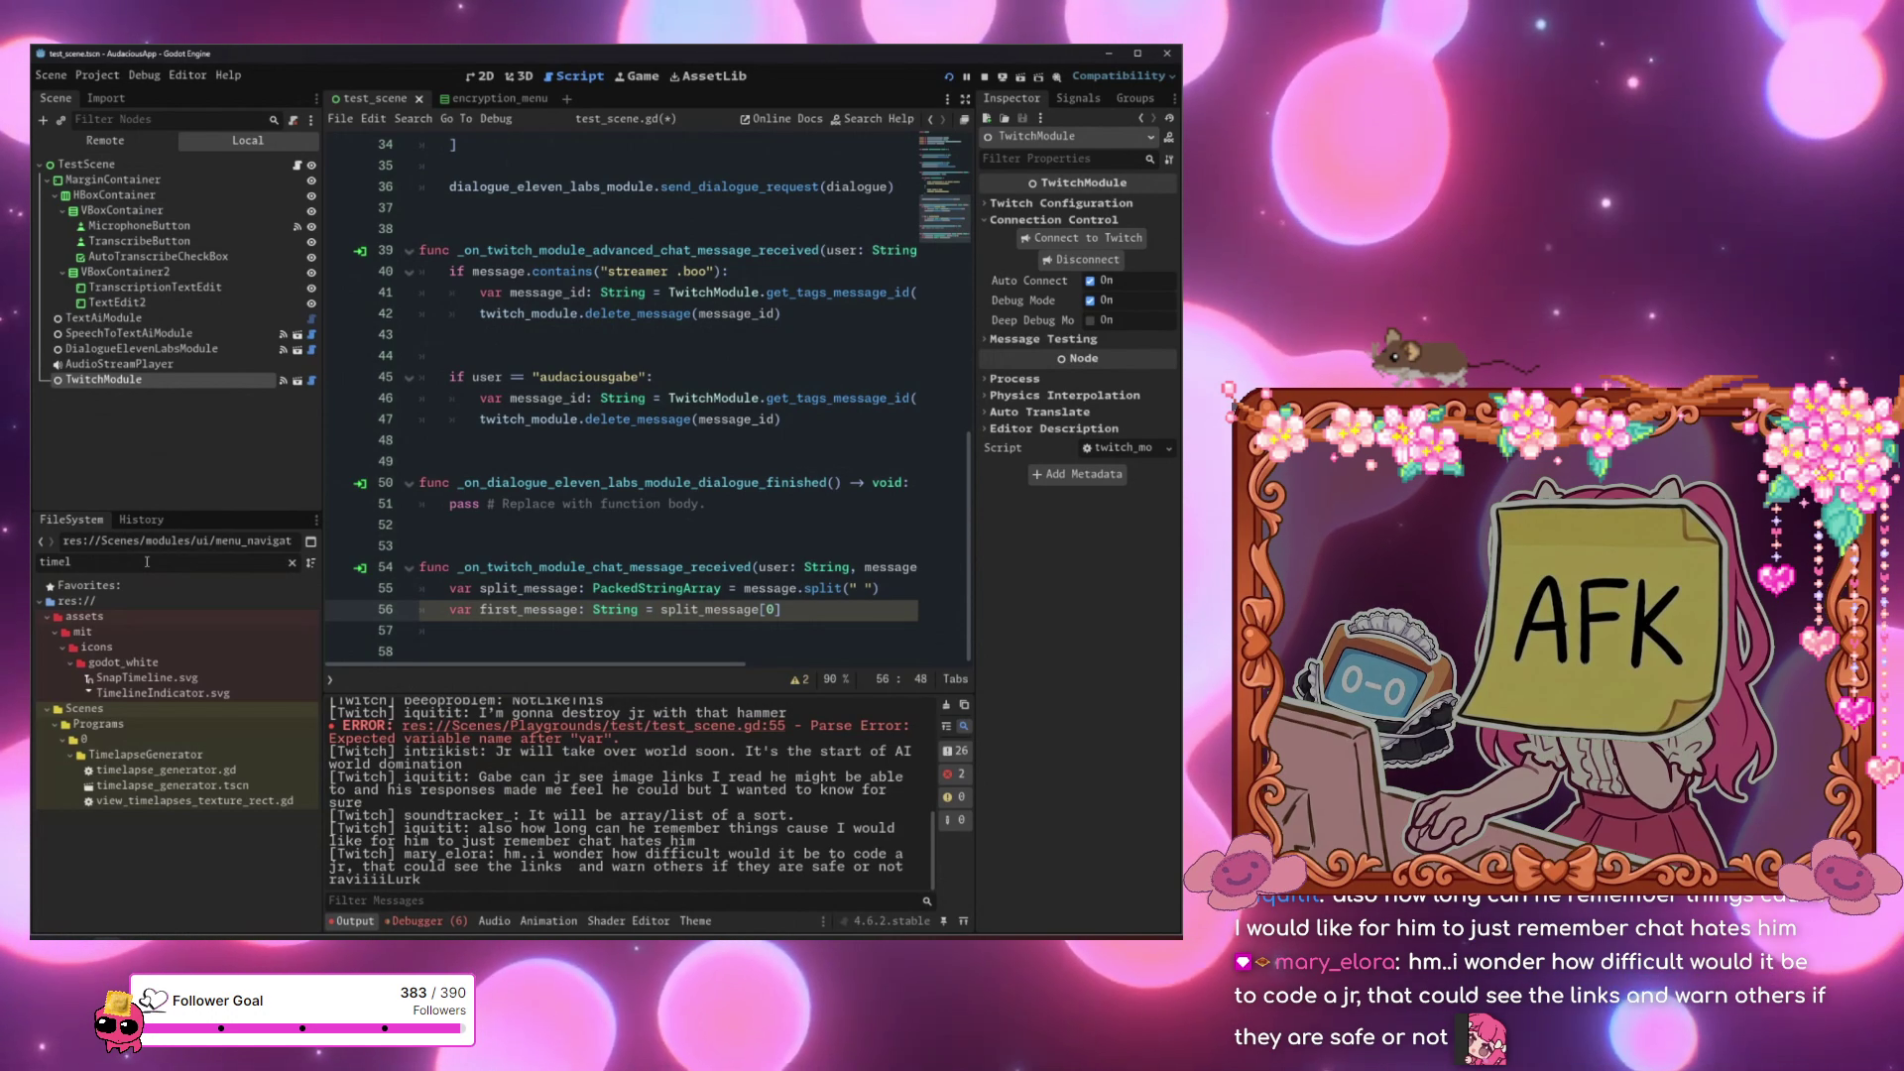
Step: Open the timelapse_generator.tscn scene and its script
{"action": "double_click", "coordinate": [167, 786]}
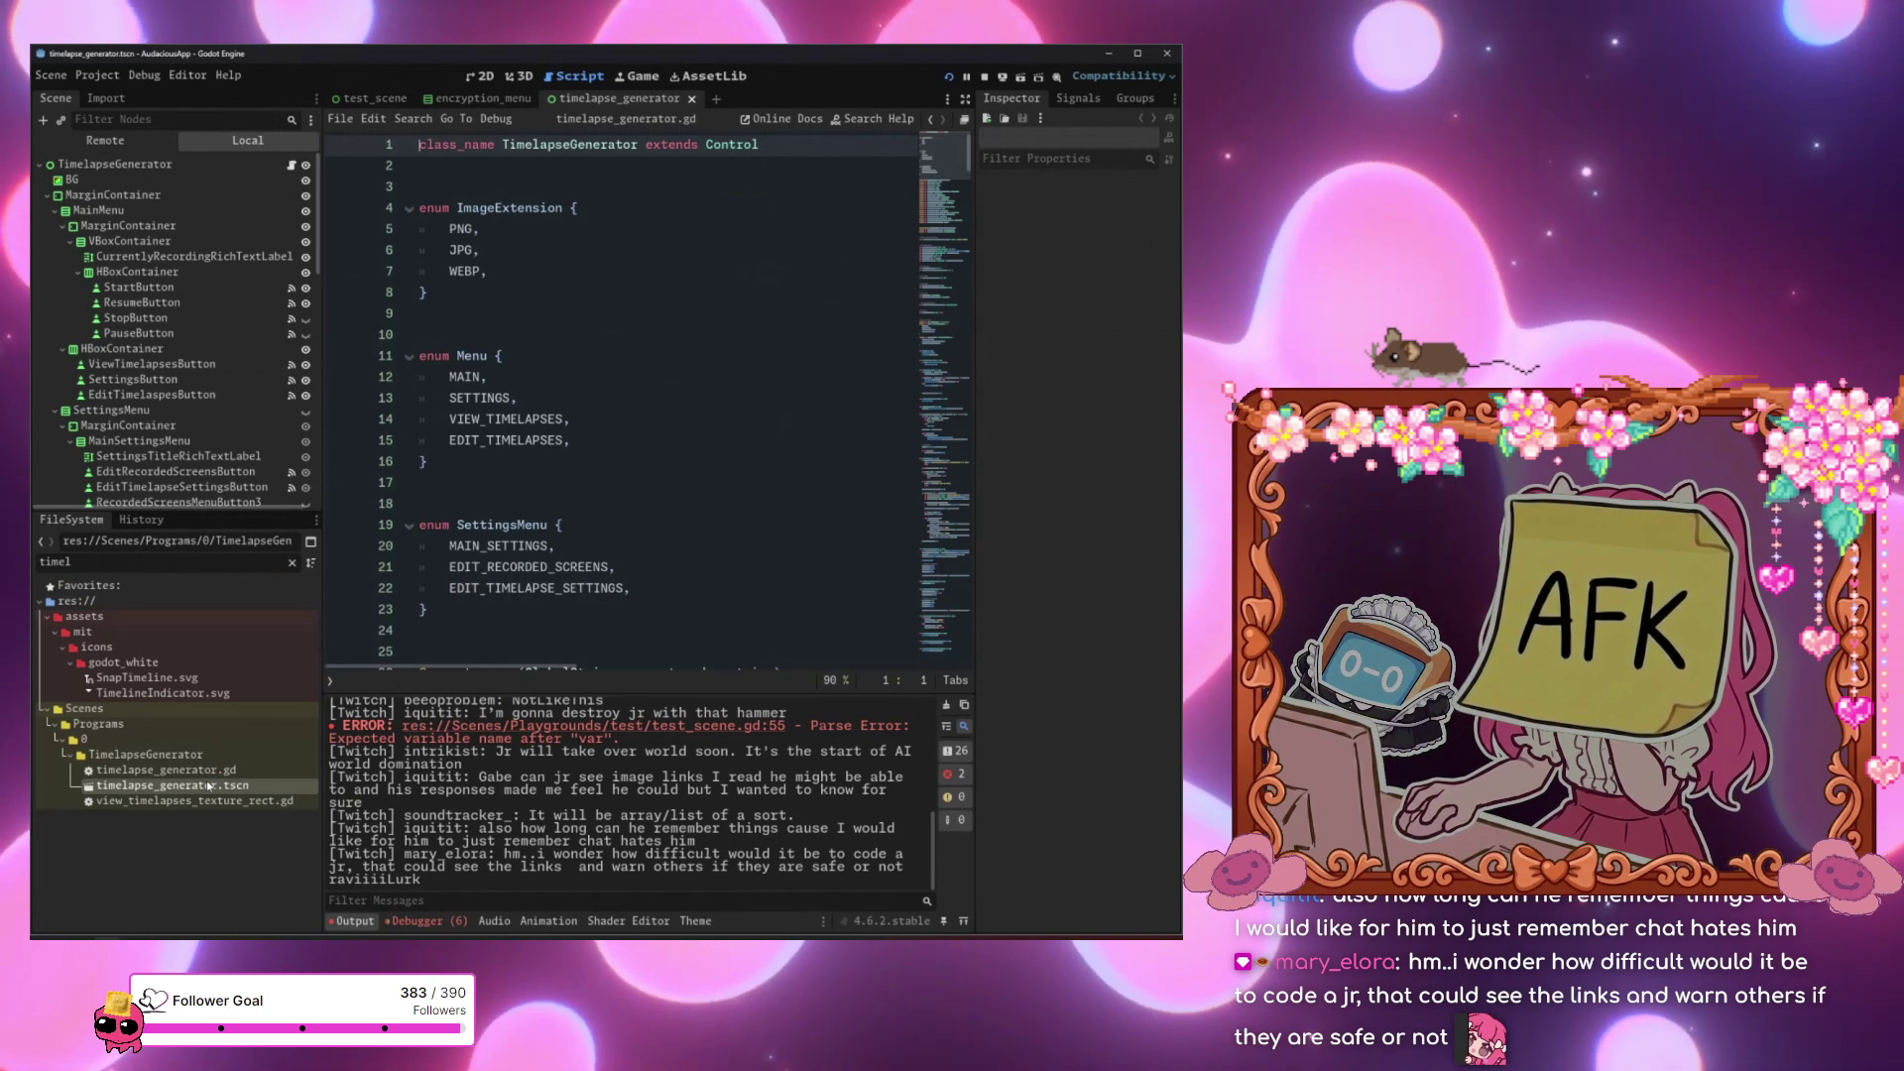
{"action": "right_click", "coordinate": [213, 780]}
{"action": "left_click", "coordinate": [593, 533]}
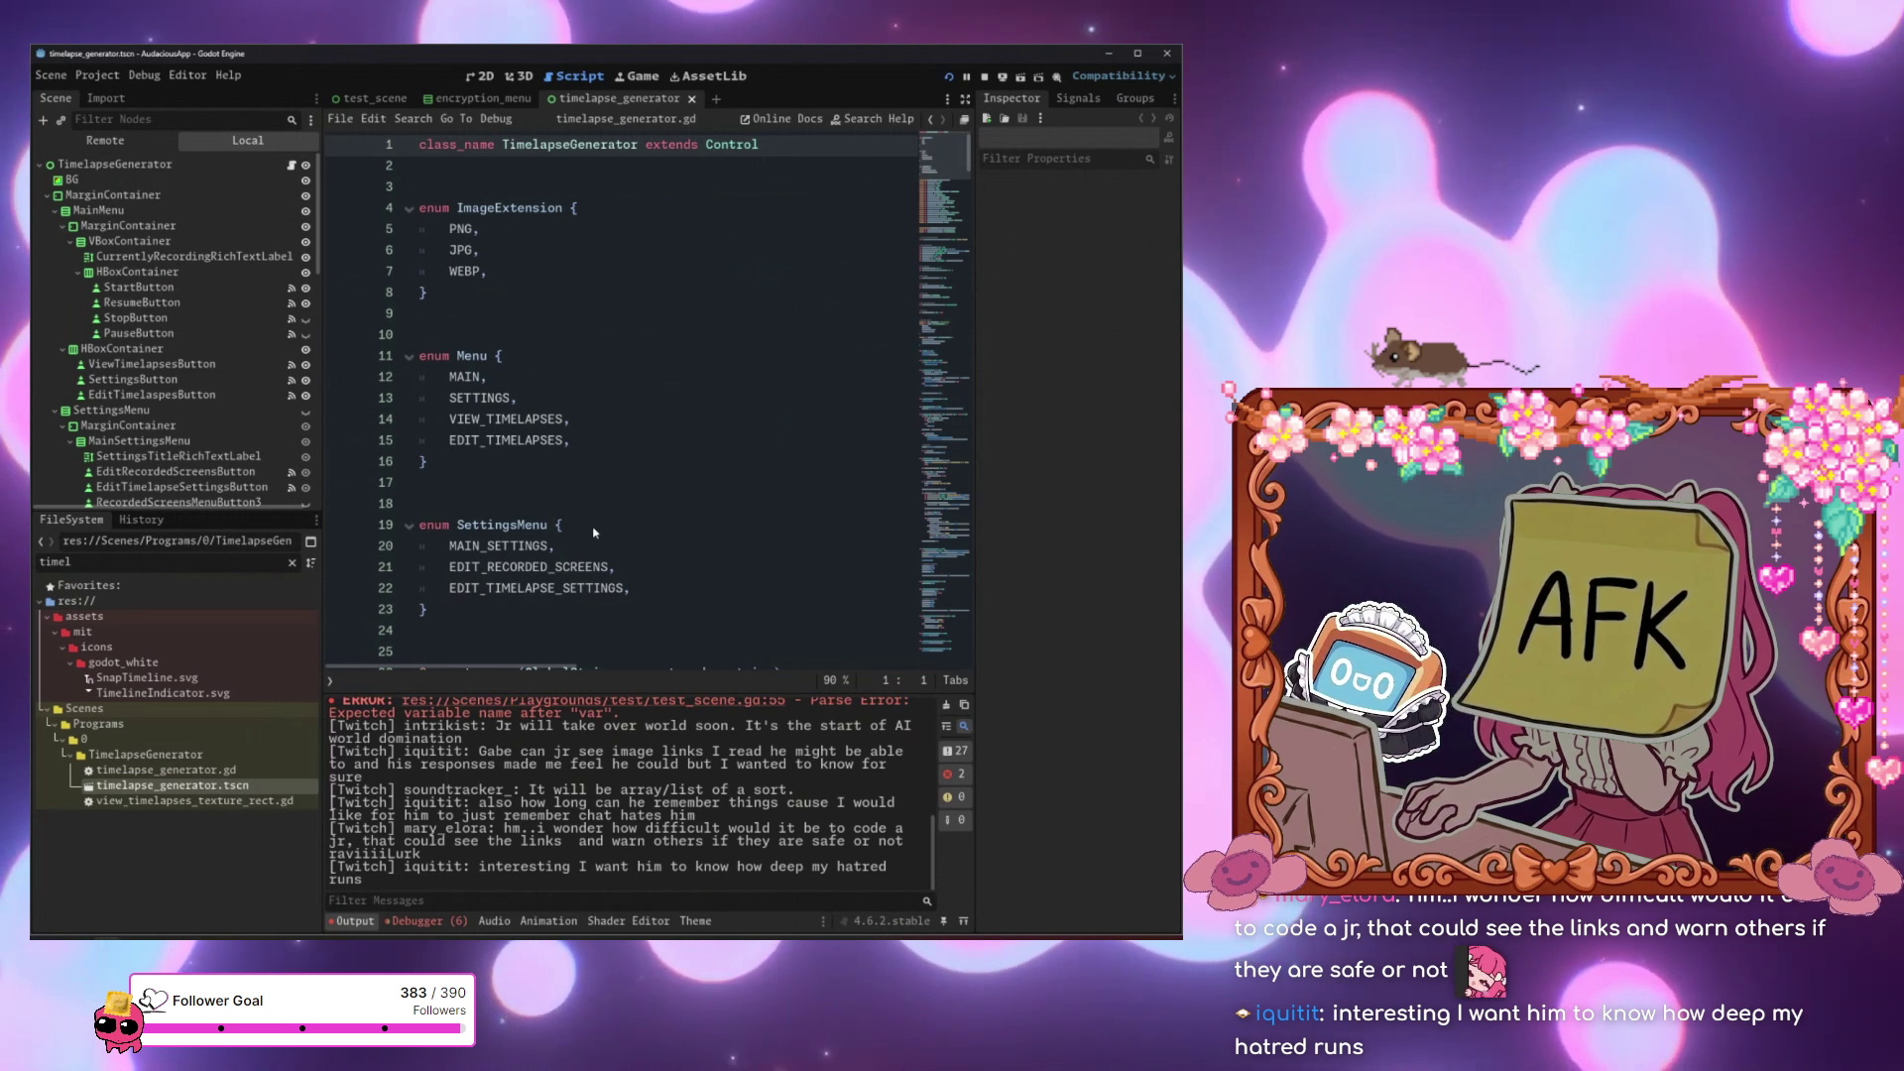
{"action": "left_click", "coordinate": [591, 530]}
Step: Run the timelapse generator, start a recording, and inspect the save_webp null-instance error
{"action": "key", "text": "F6"}
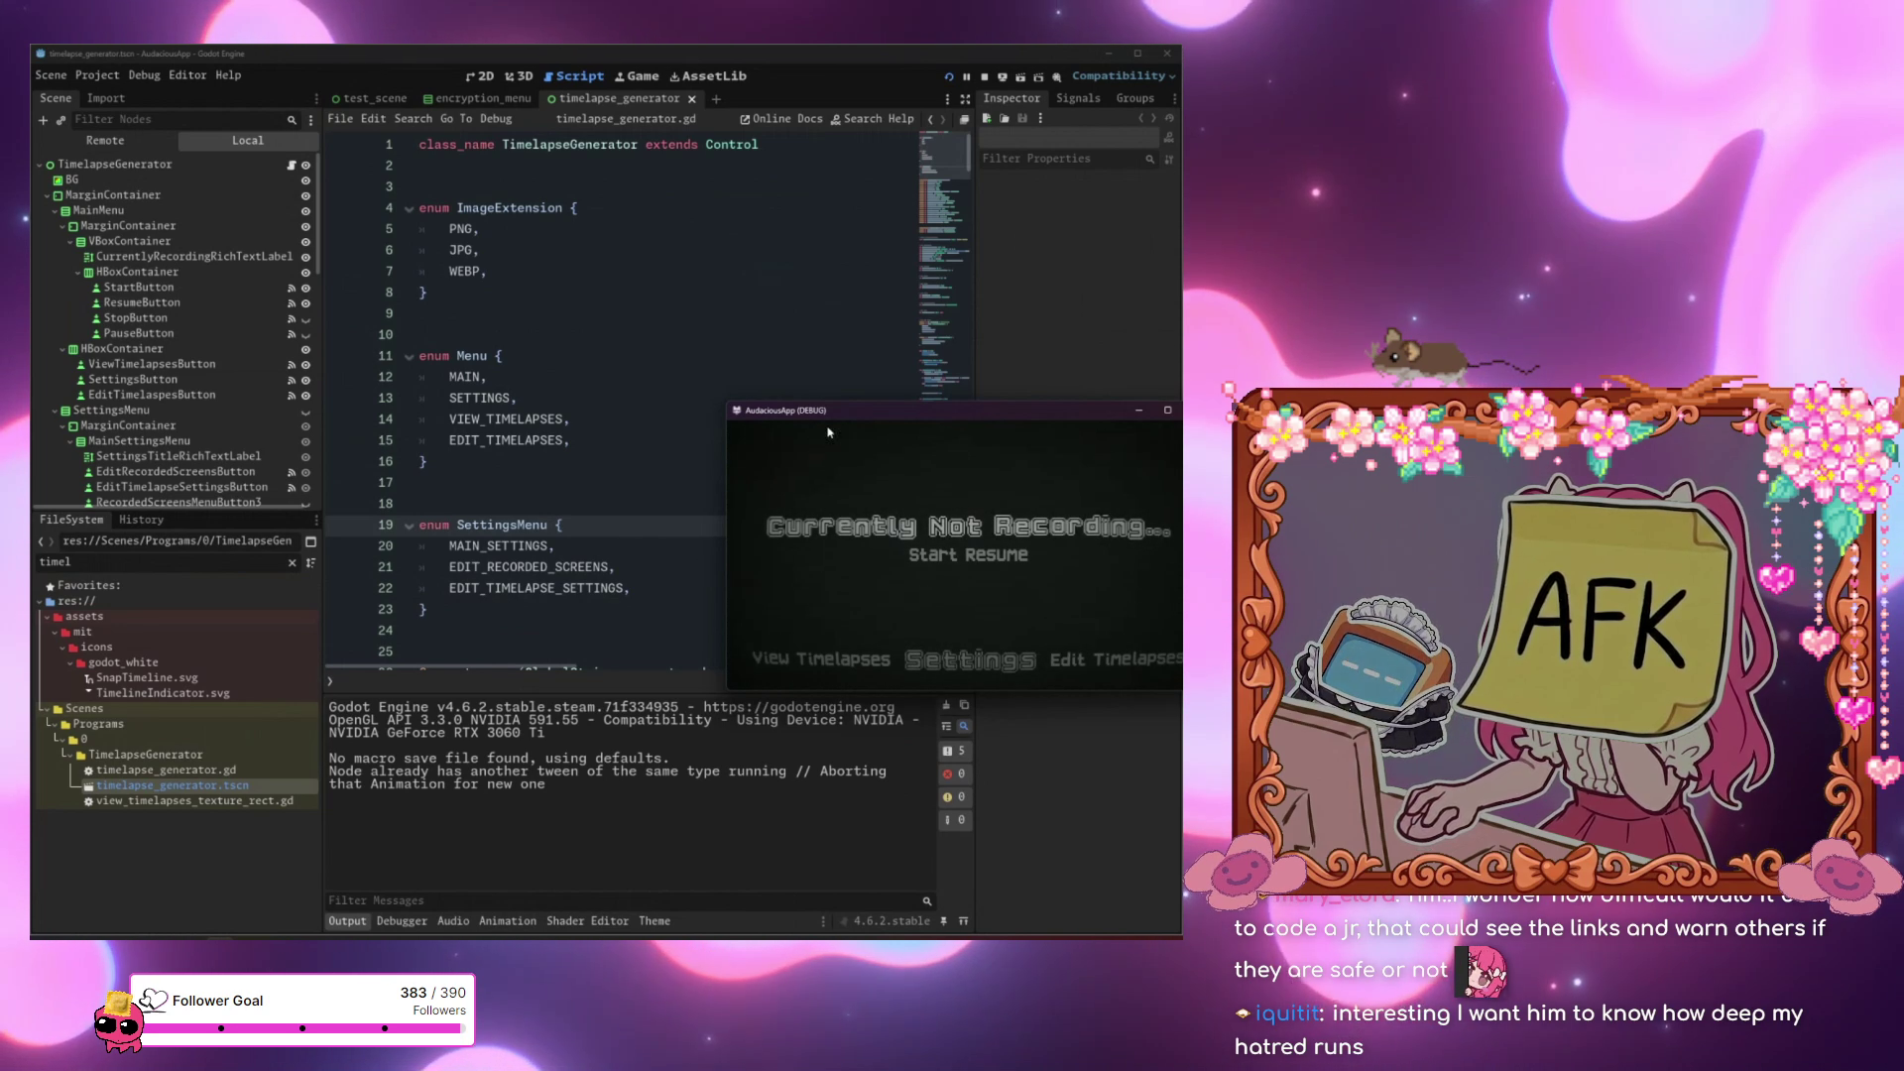
{"action": "left_click_drag", "start_coordinate": [892, 410], "coordinate": [452, 257]}
{"action": "left_click", "coordinate": [488, 401]}
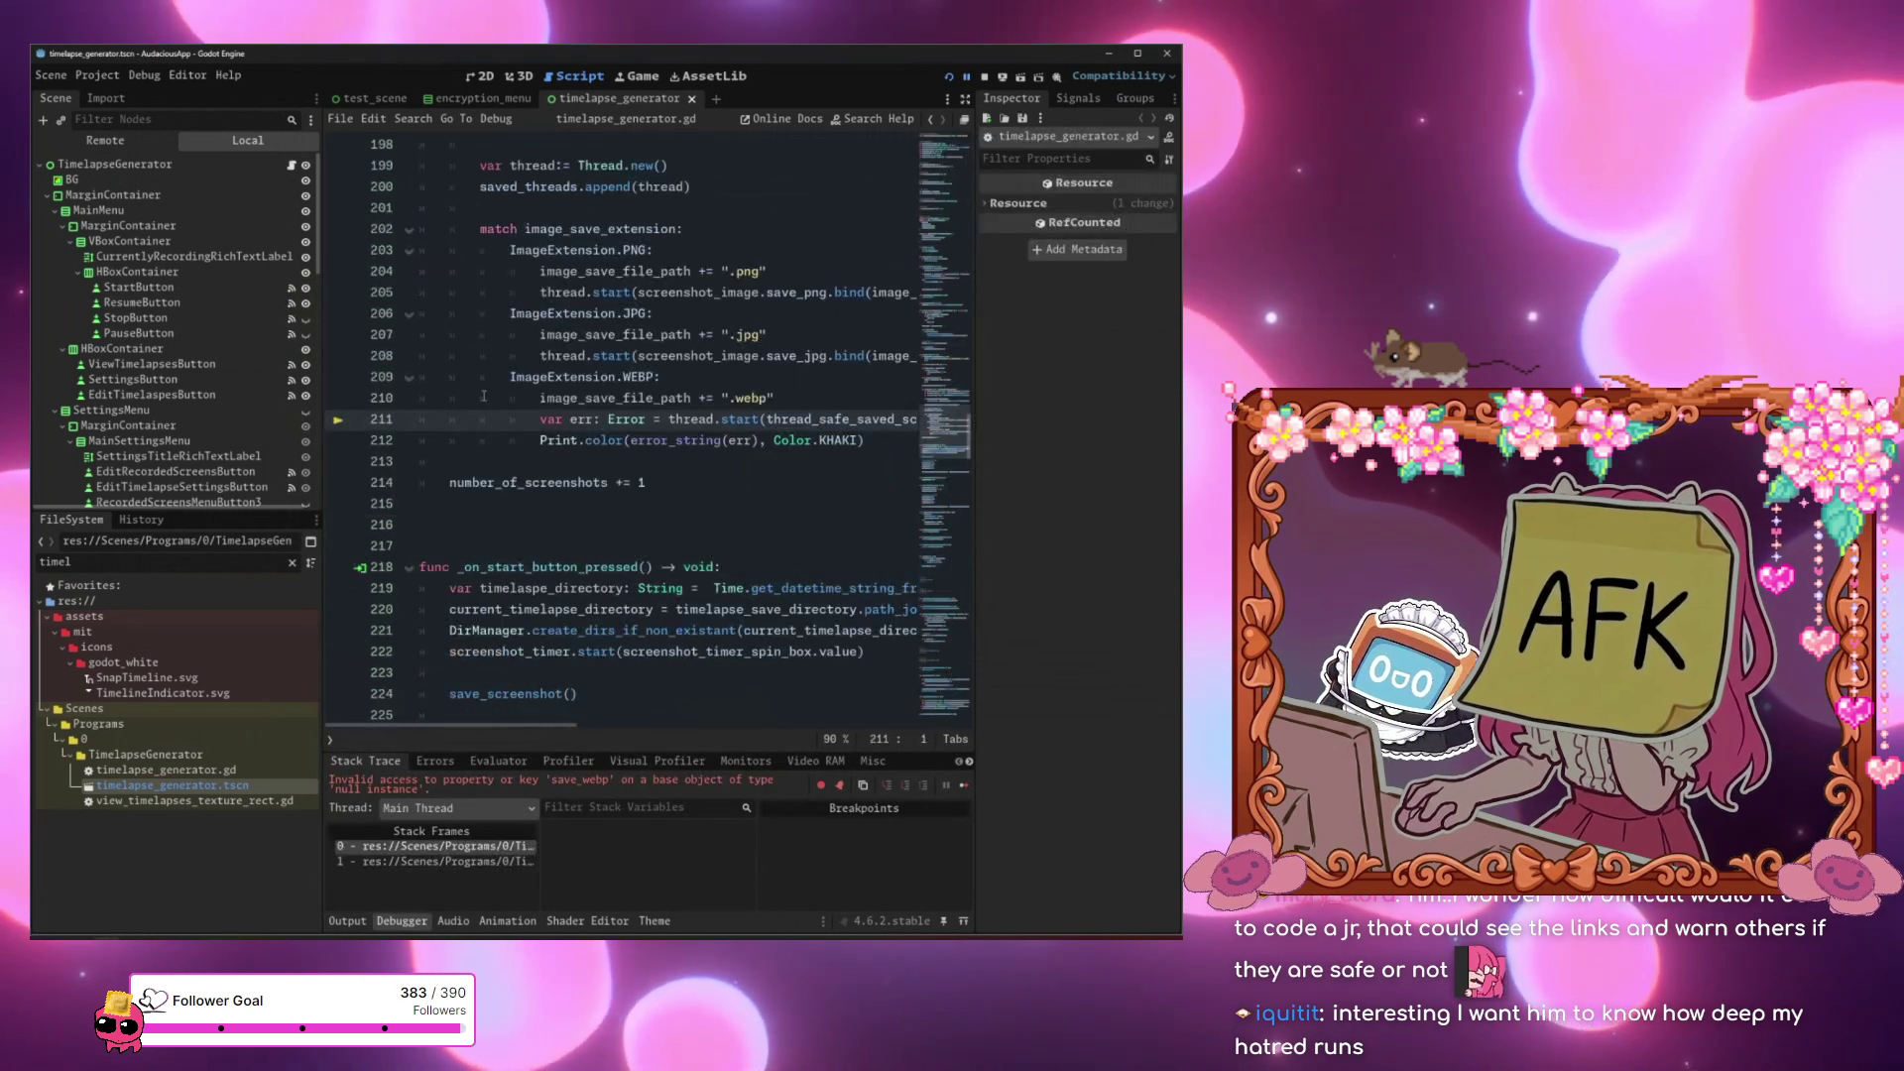
{"action": "left_click", "coordinate": [666, 601]}
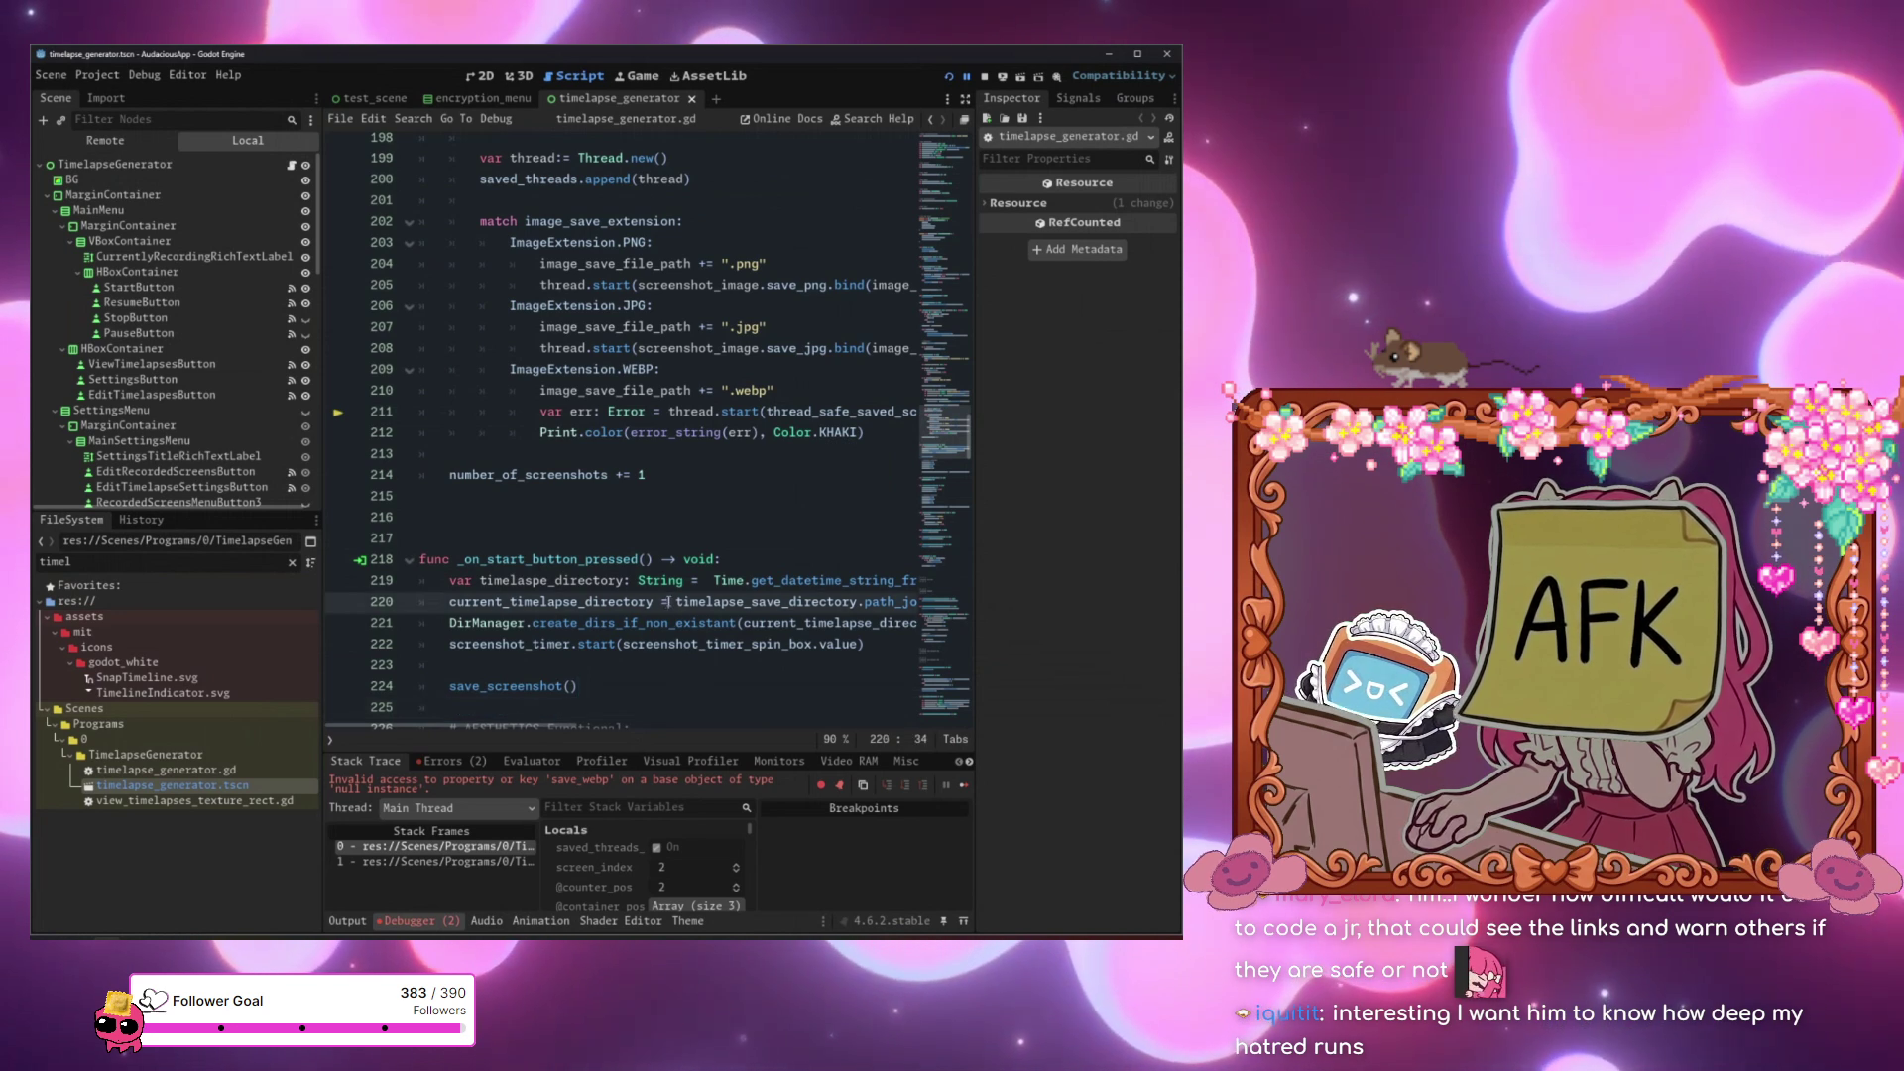
{"action": "scroll", "coordinate": [577, 397], "scroll_direction": "up", "scroll_amount": 10}
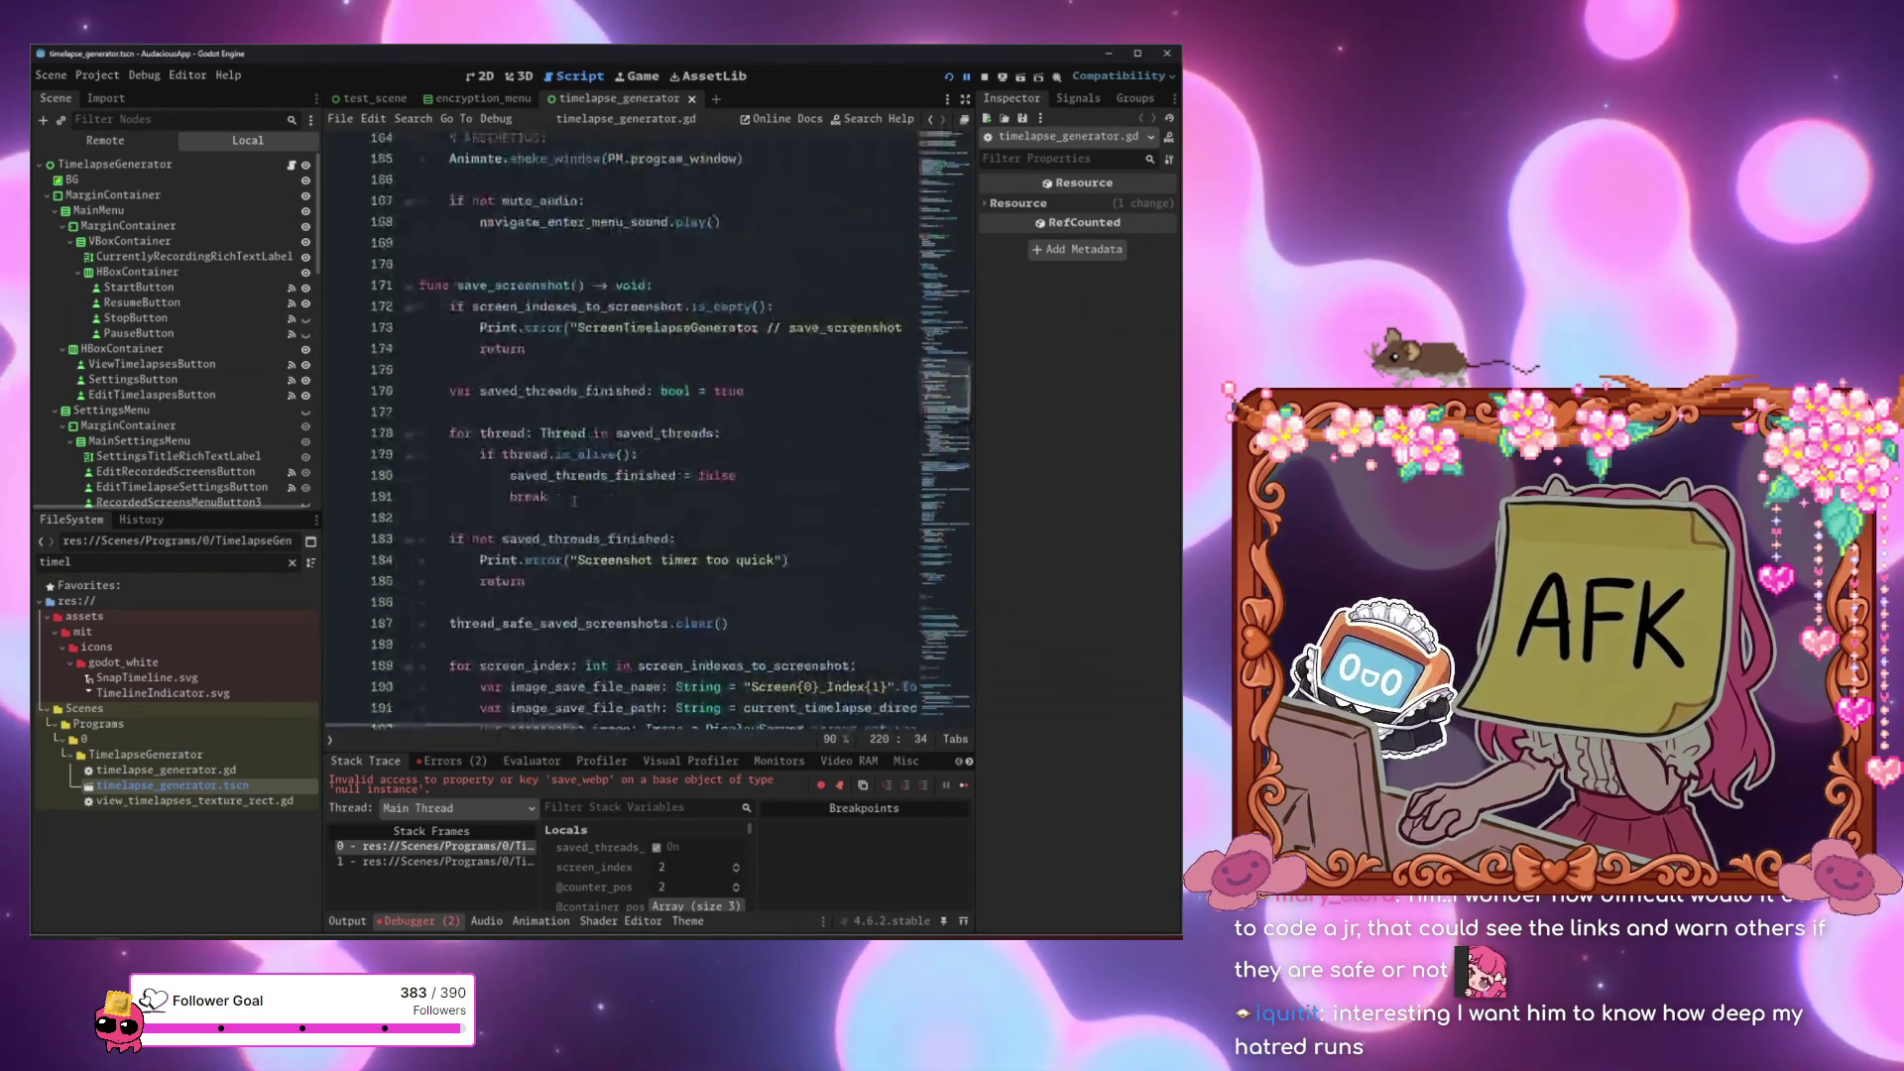
{"action": "left_click", "coordinate": [577, 286]}
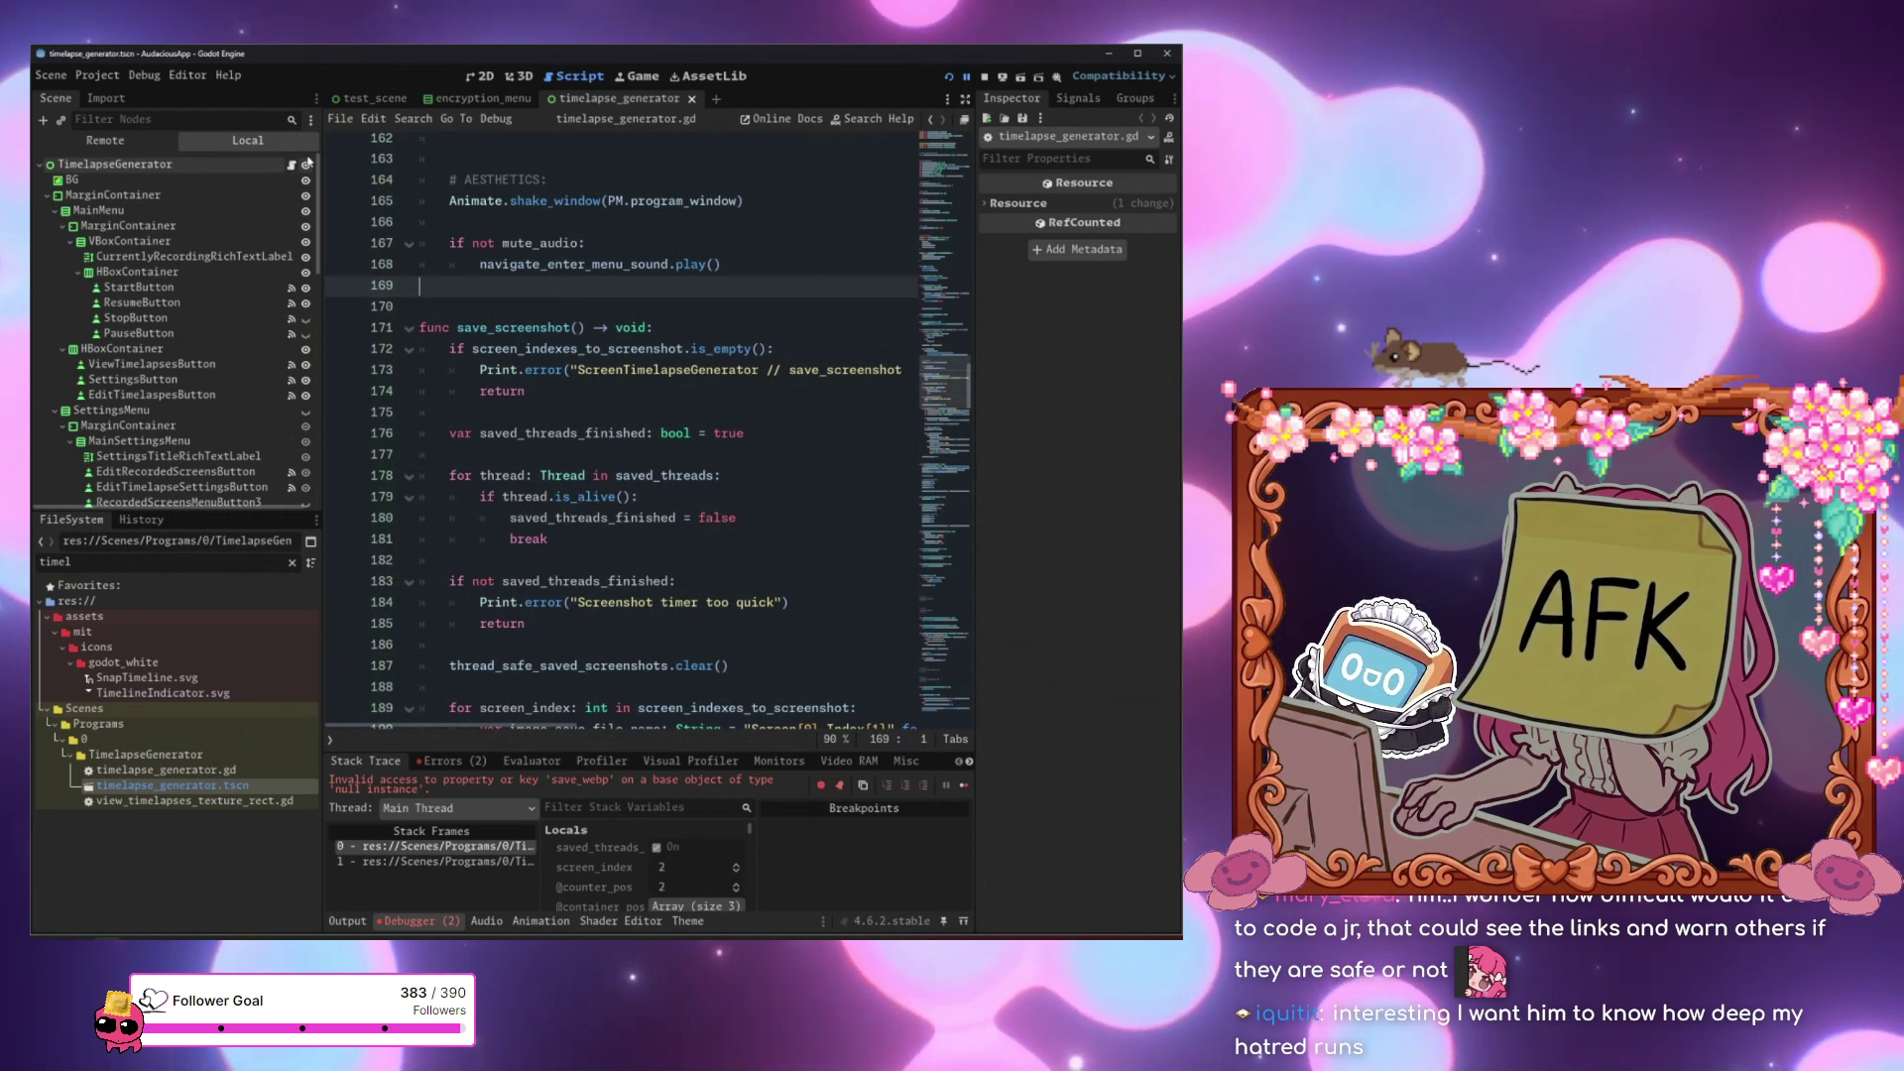
{"action": "key", "text": "Left"}
{"action": "right_click", "coordinate": [600, 99]}
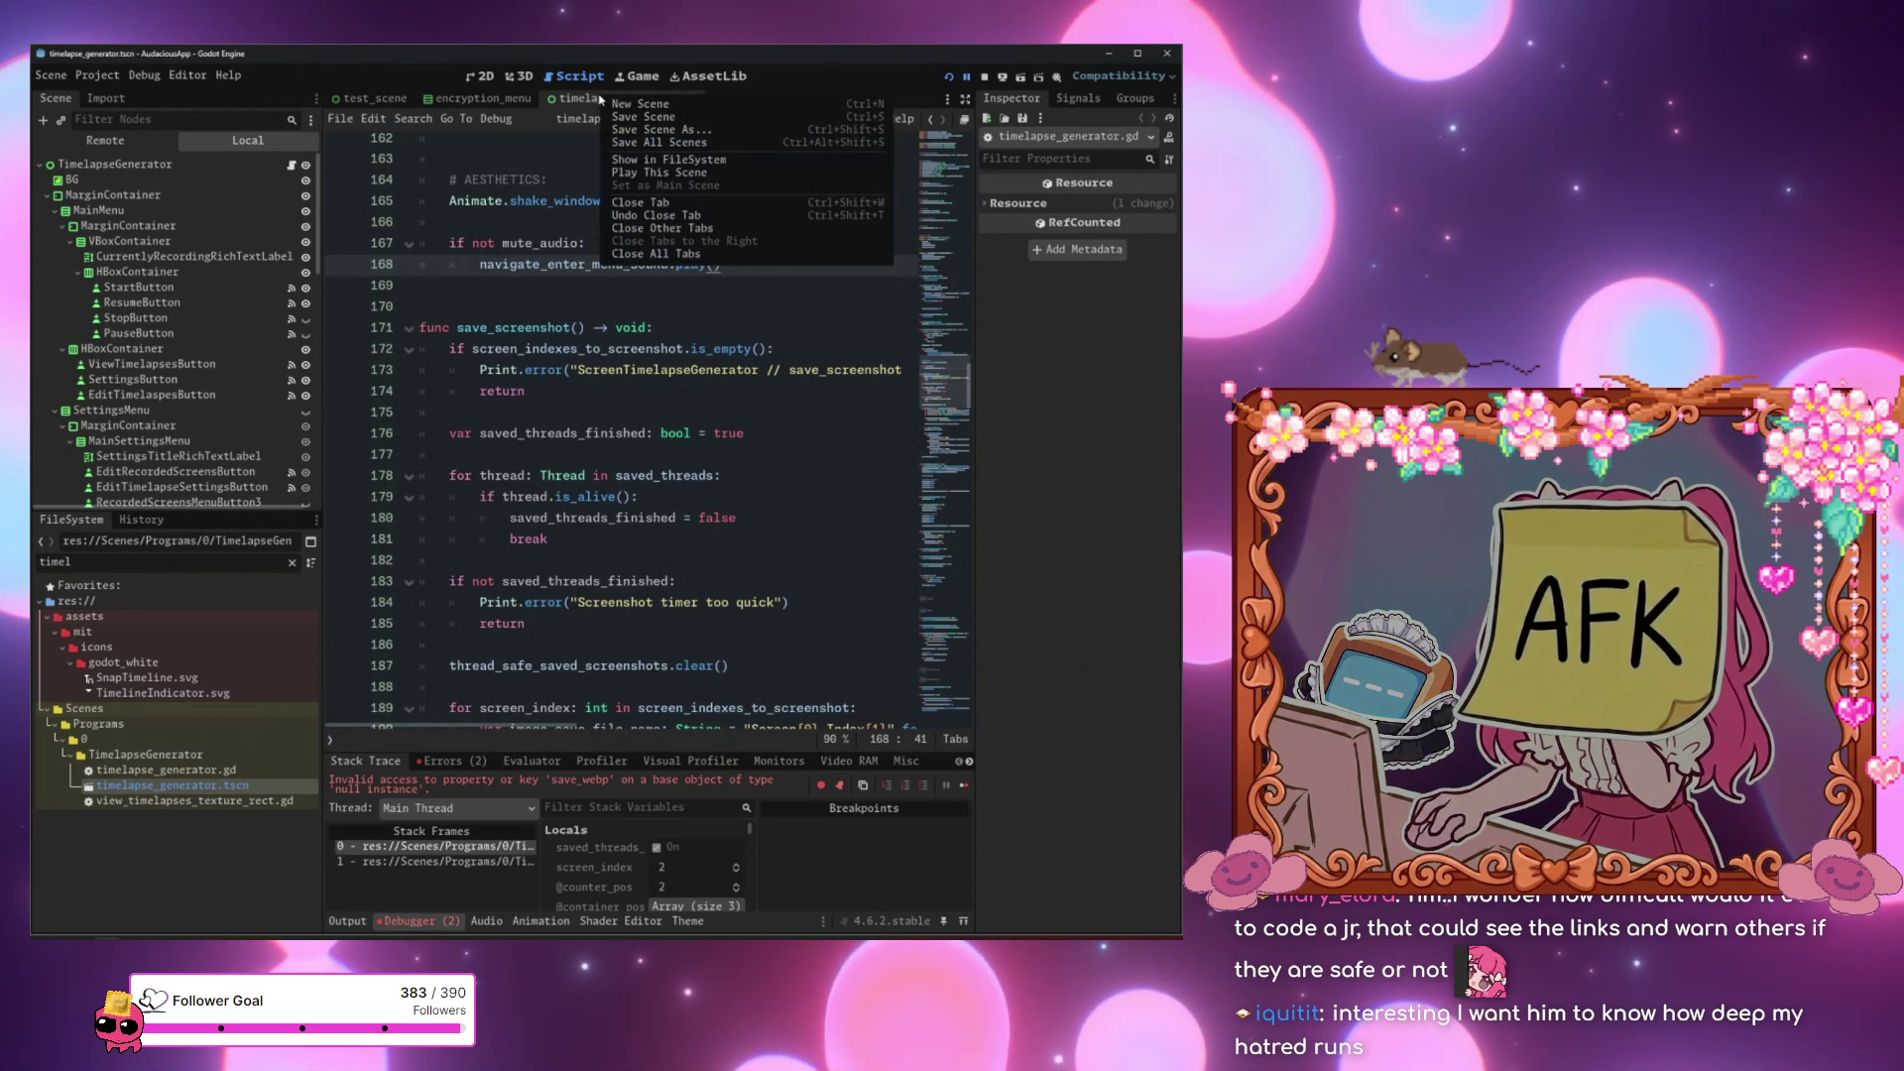
Step: Play only the timelapse_generator scene and place its game window right of the editor
{"action": "left_click", "coordinate": [650, 173]}
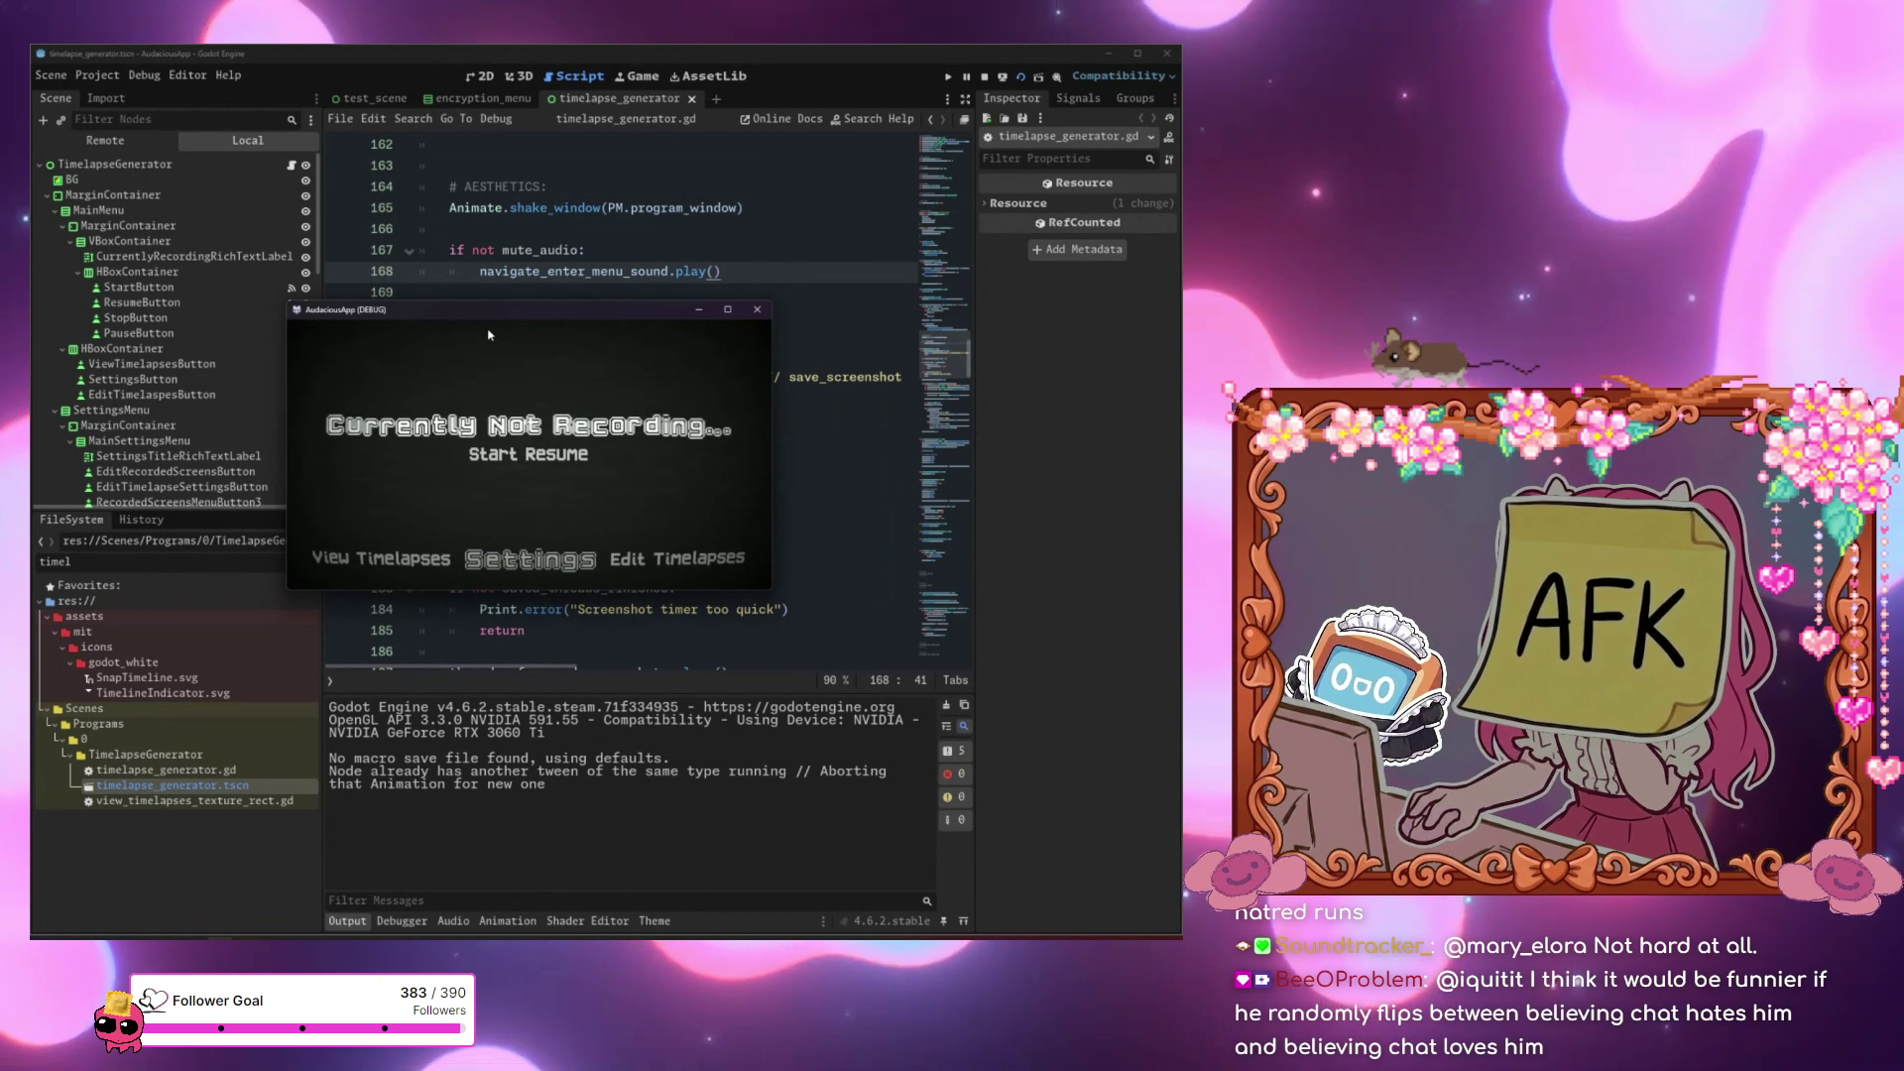
{"action": "mouse_move", "coordinate": [488, 336]}
{"action": "left_mouse_down"}
{"action": "mouse_move", "coordinate": [784, 278]}
{"action": "mouse_move", "coordinate": [847, 359]}
{"action": "mouse_move", "coordinate": [1073, 377]}
{"action": "left_mouse_up"}
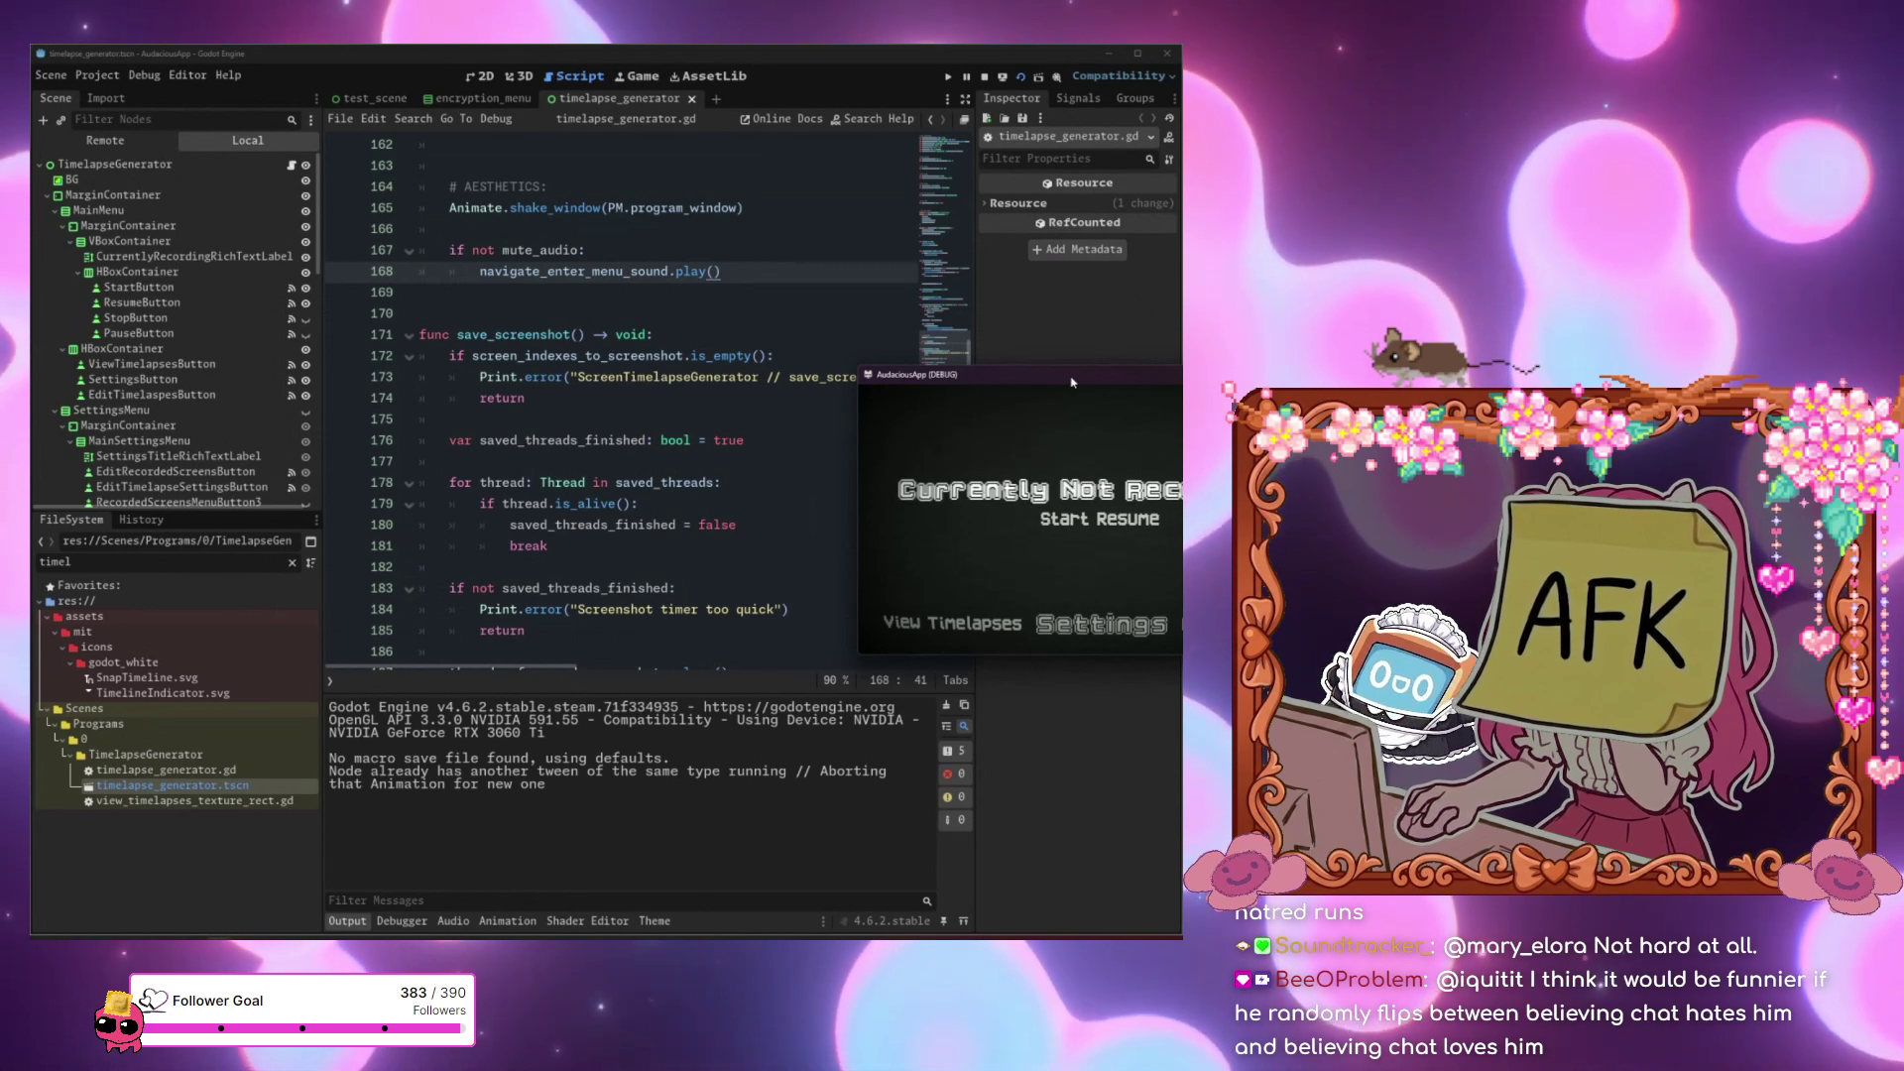
{"action": "mouse_move", "coordinate": [1073, 376]}
{"action": "left_mouse_down"}
{"action": "mouse_move", "coordinate": [673, 373]}
{"action": "mouse_move", "coordinate": [1098, 378]}
{"action": "left_mouse_up"}
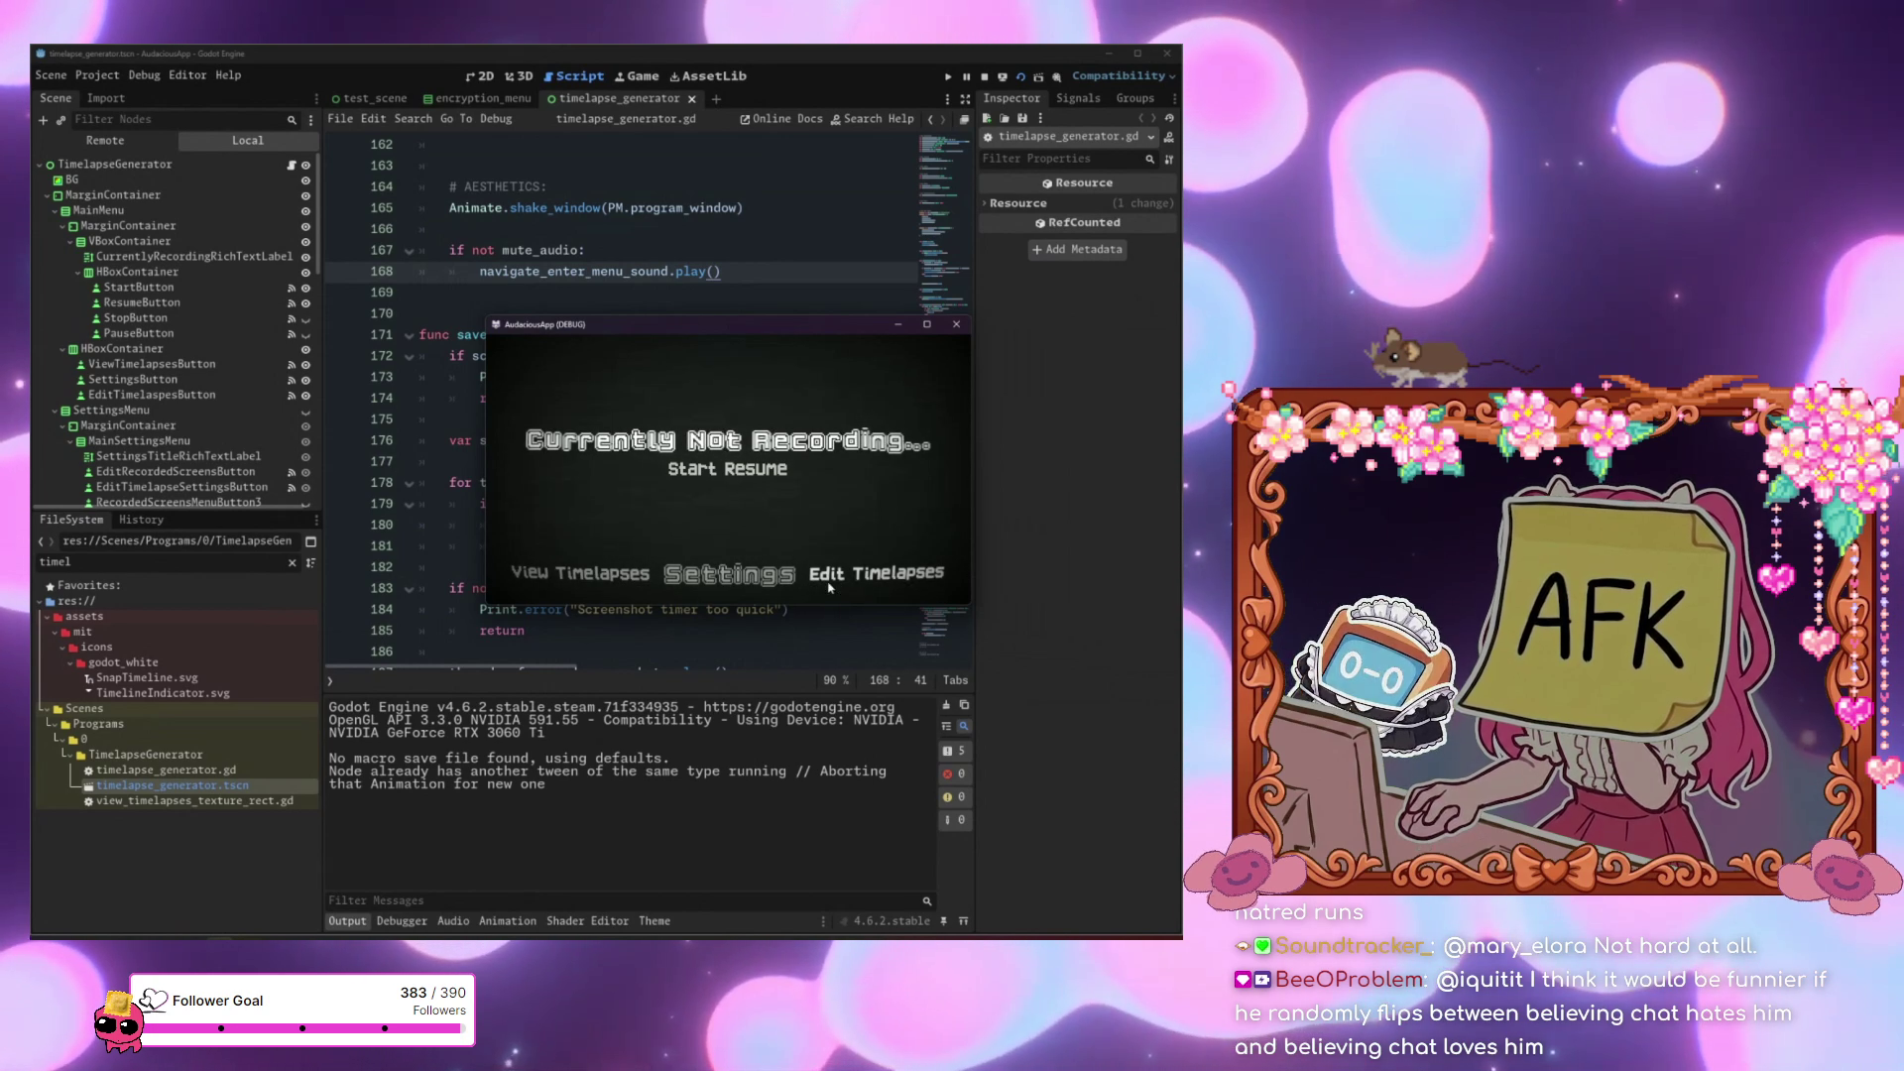
Step: Check the app's timelapse settings and saved-timelapse viewer, then bring the Twitch browser forward
{"action": "left_click", "coordinate": [729, 573]}
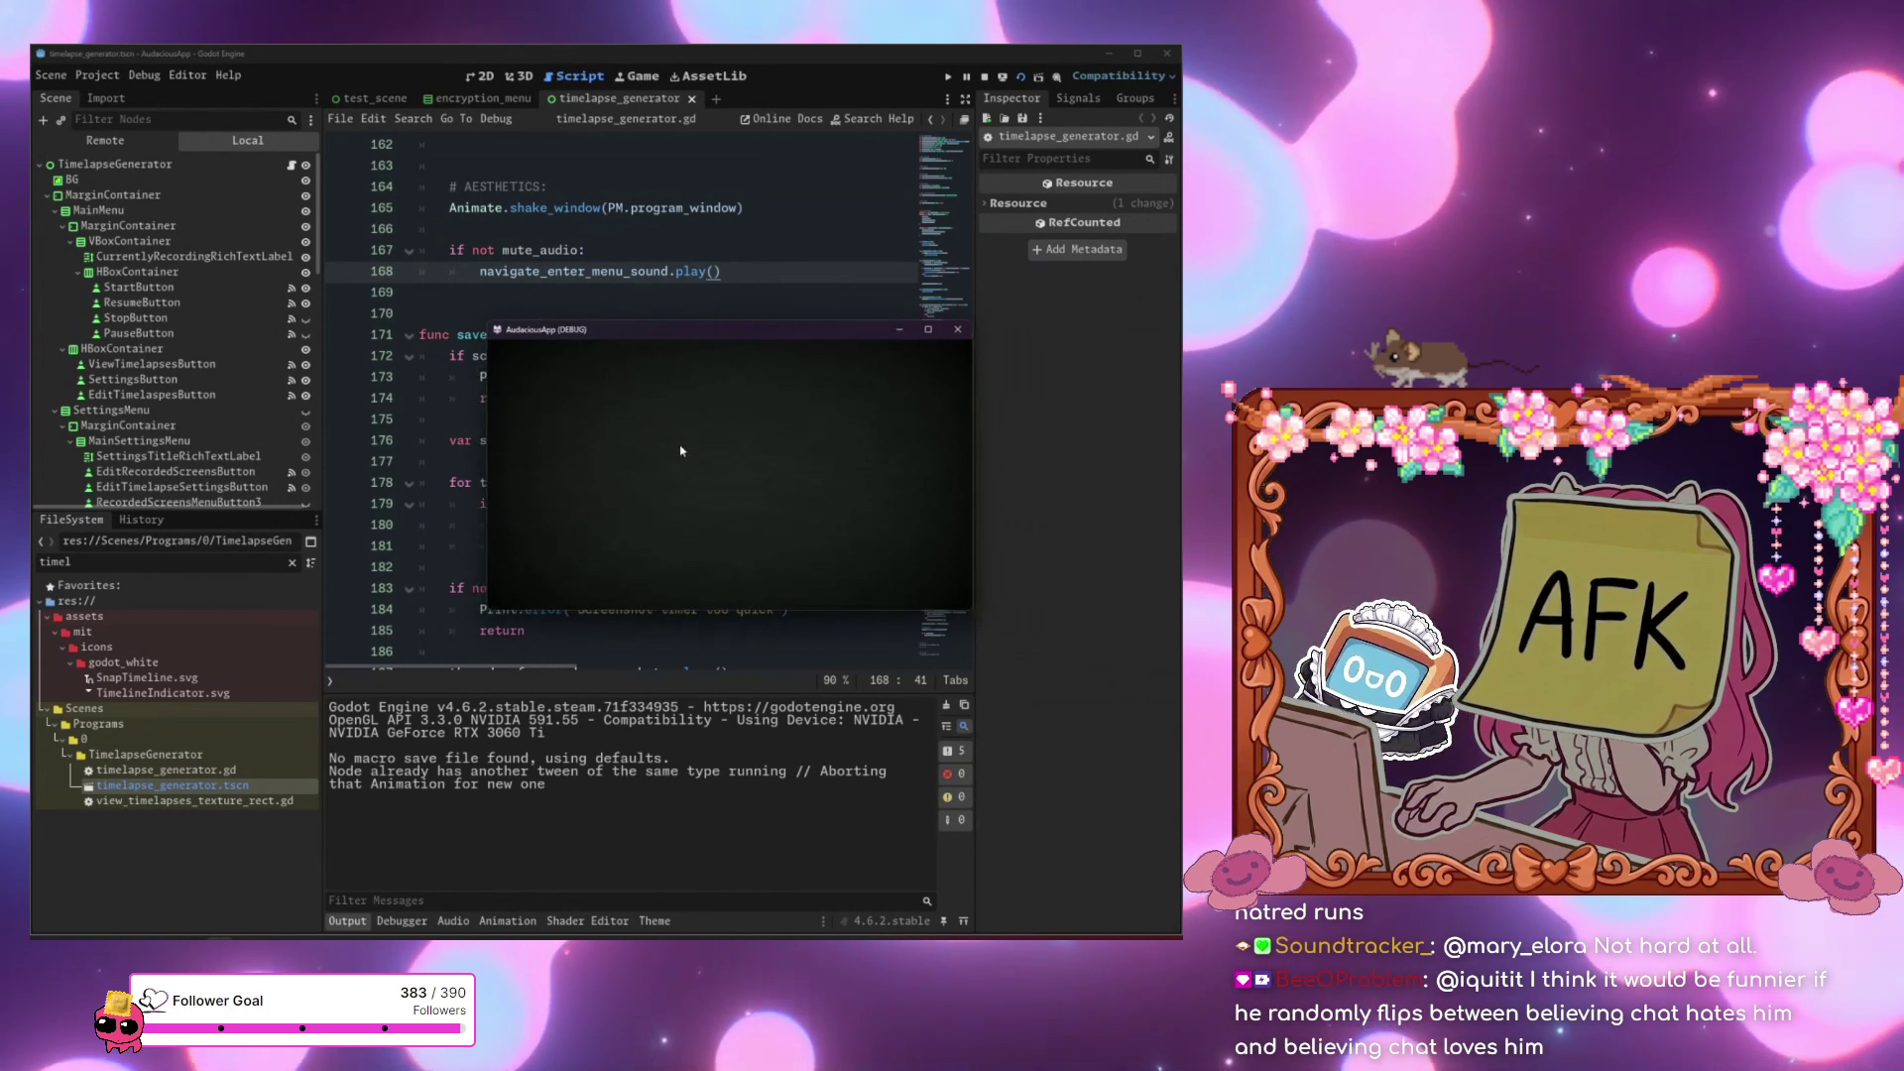
{"action": "left_click", "coordinate": [753, 480]}
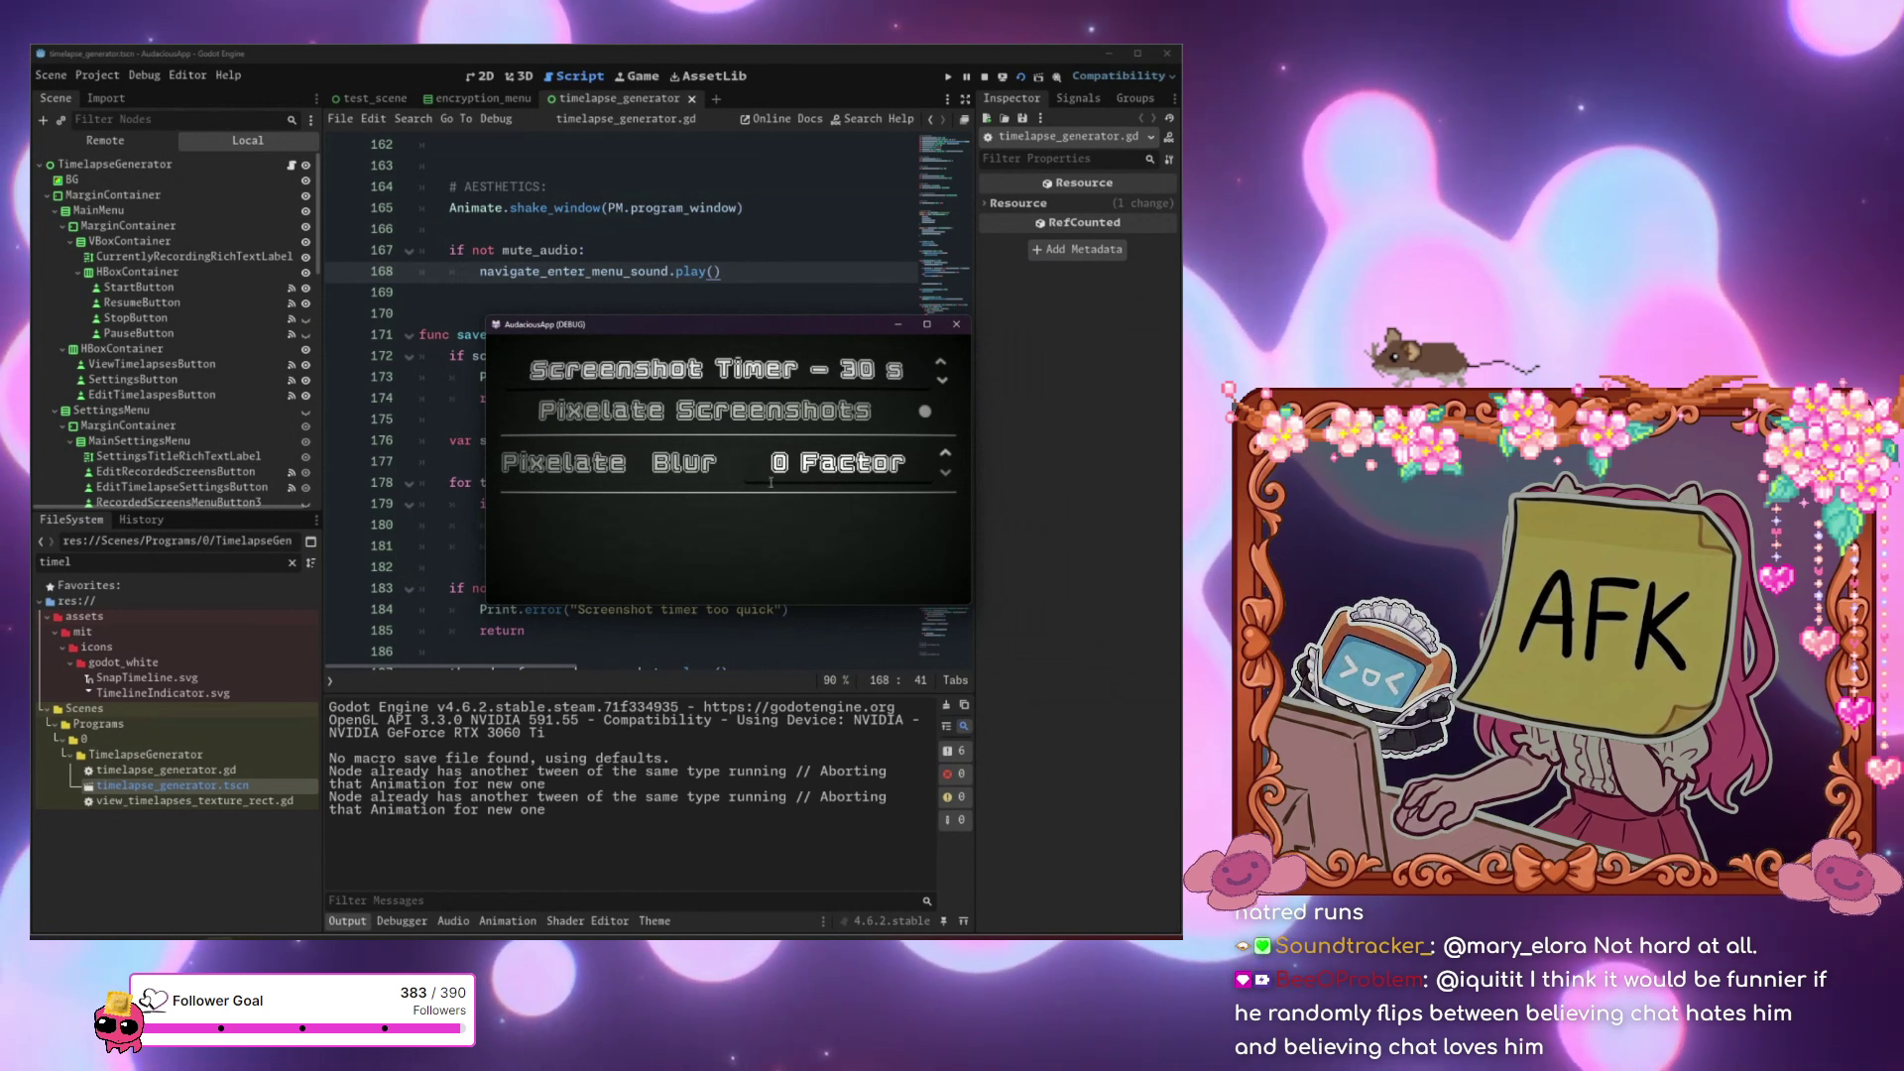
{"action": "mouse_move", "coordinate": [793, 327]}
{"action": "left_mouse_down"}
{"action": "mouse_move", "coordinate": [1000, 318]}
{"action": "mouse_move", "coordinate": [843, 318]}
{"action": "left_mouse_up"}
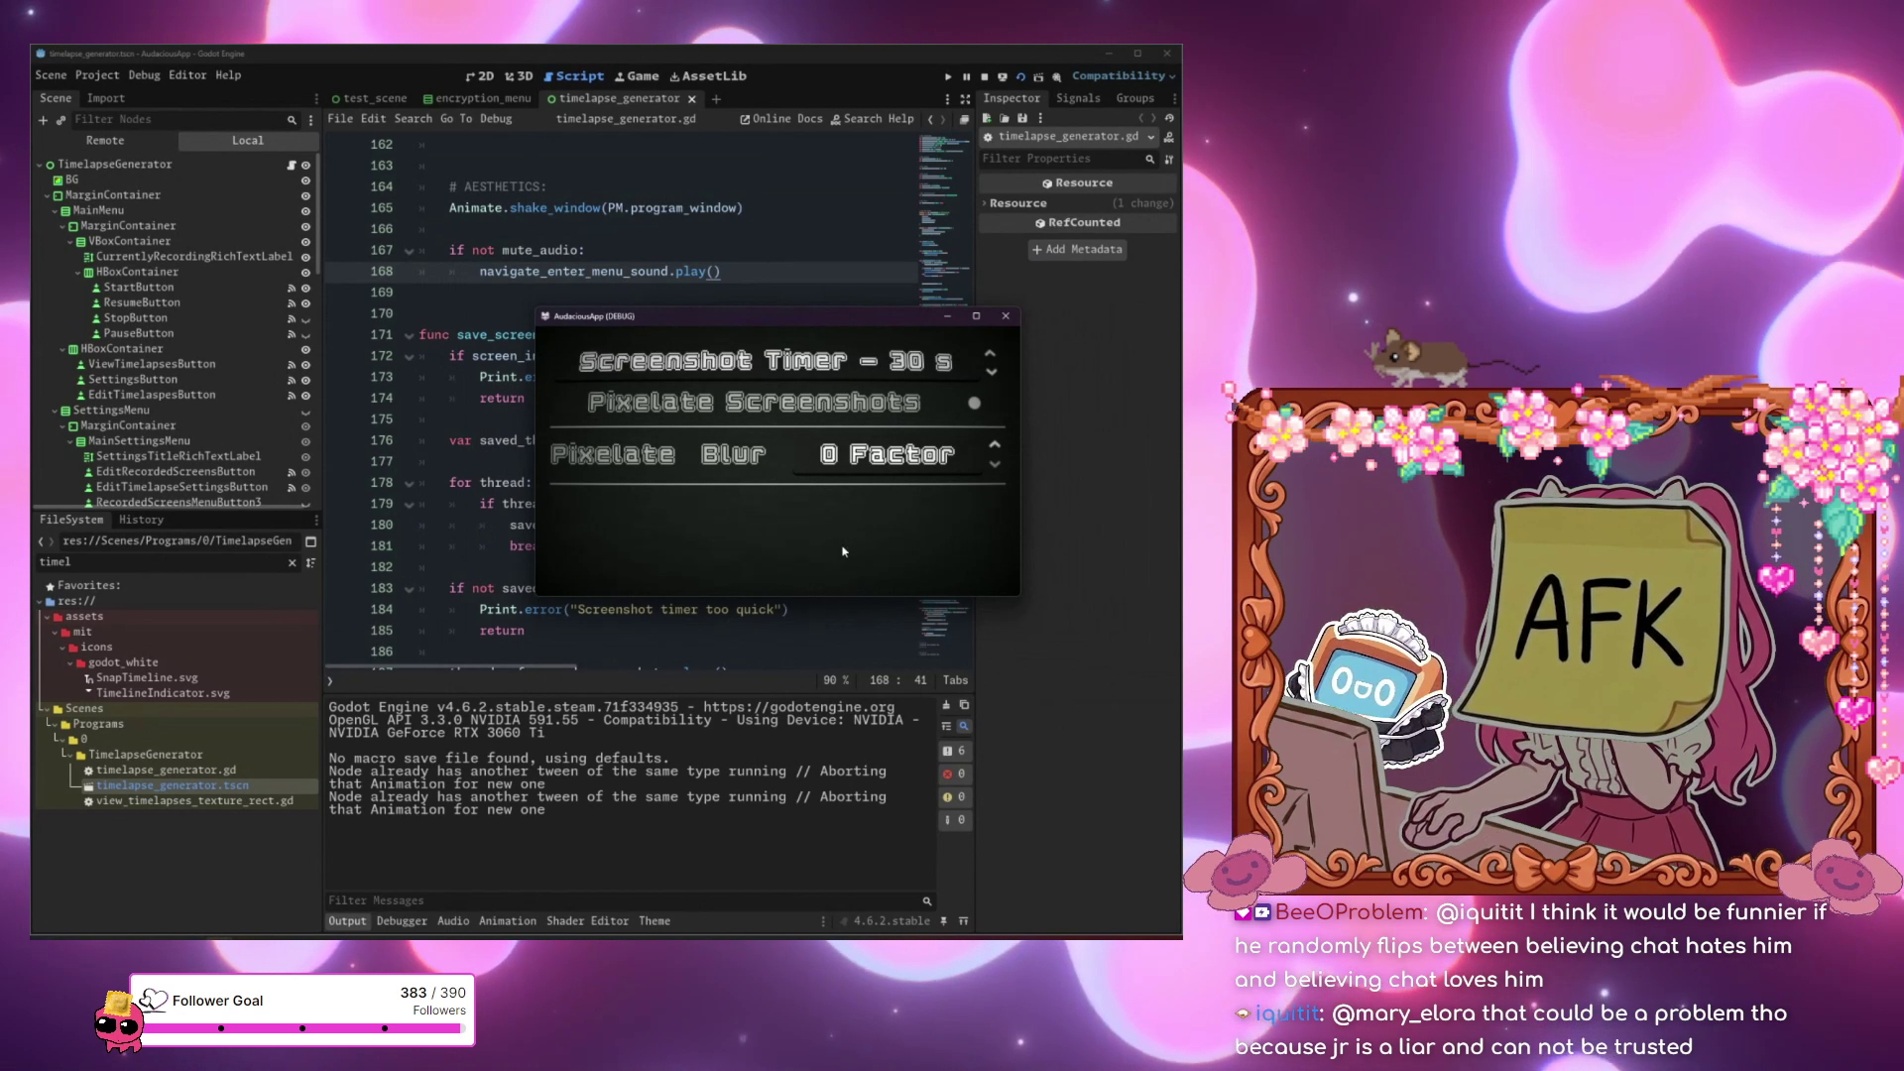
{"action": "key", "text": "Escape"}
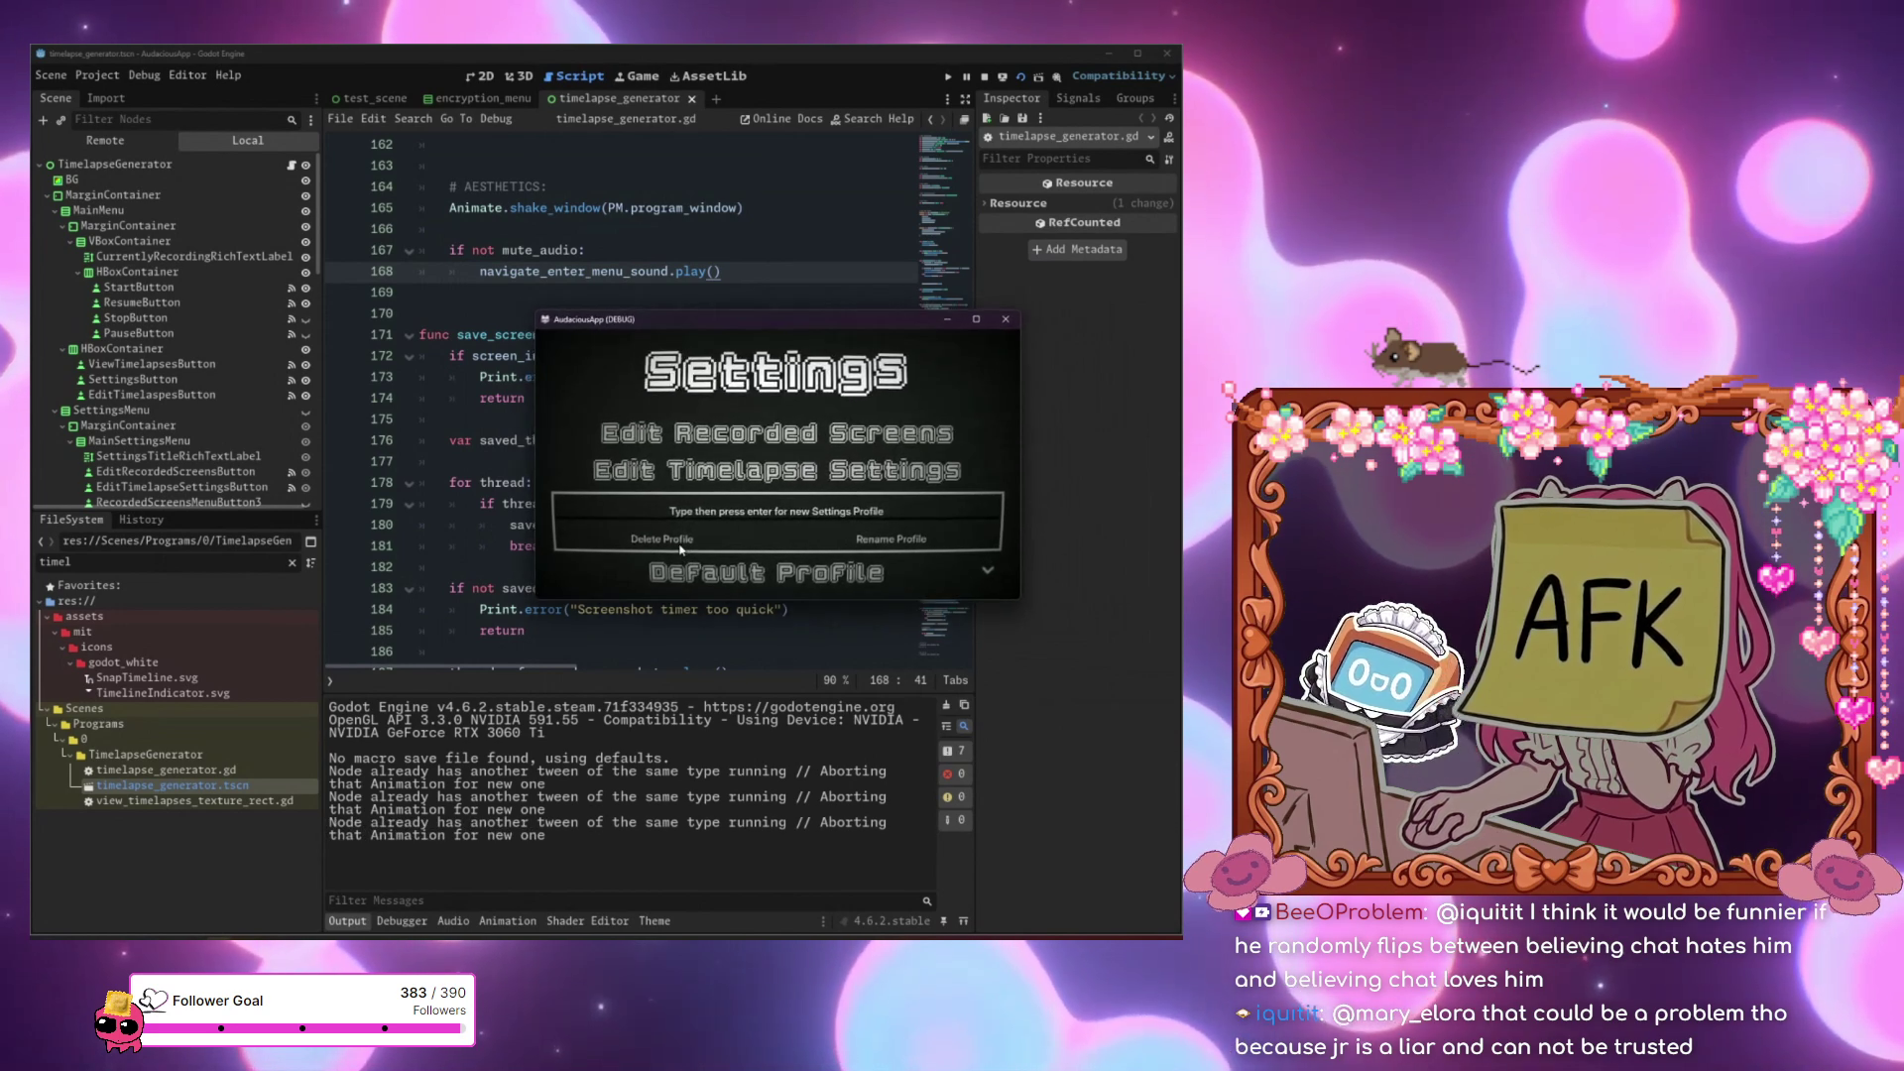
{"action": "key", "text": "Escape"}
{"action": "left_click", "coordinate": [654, 563]}
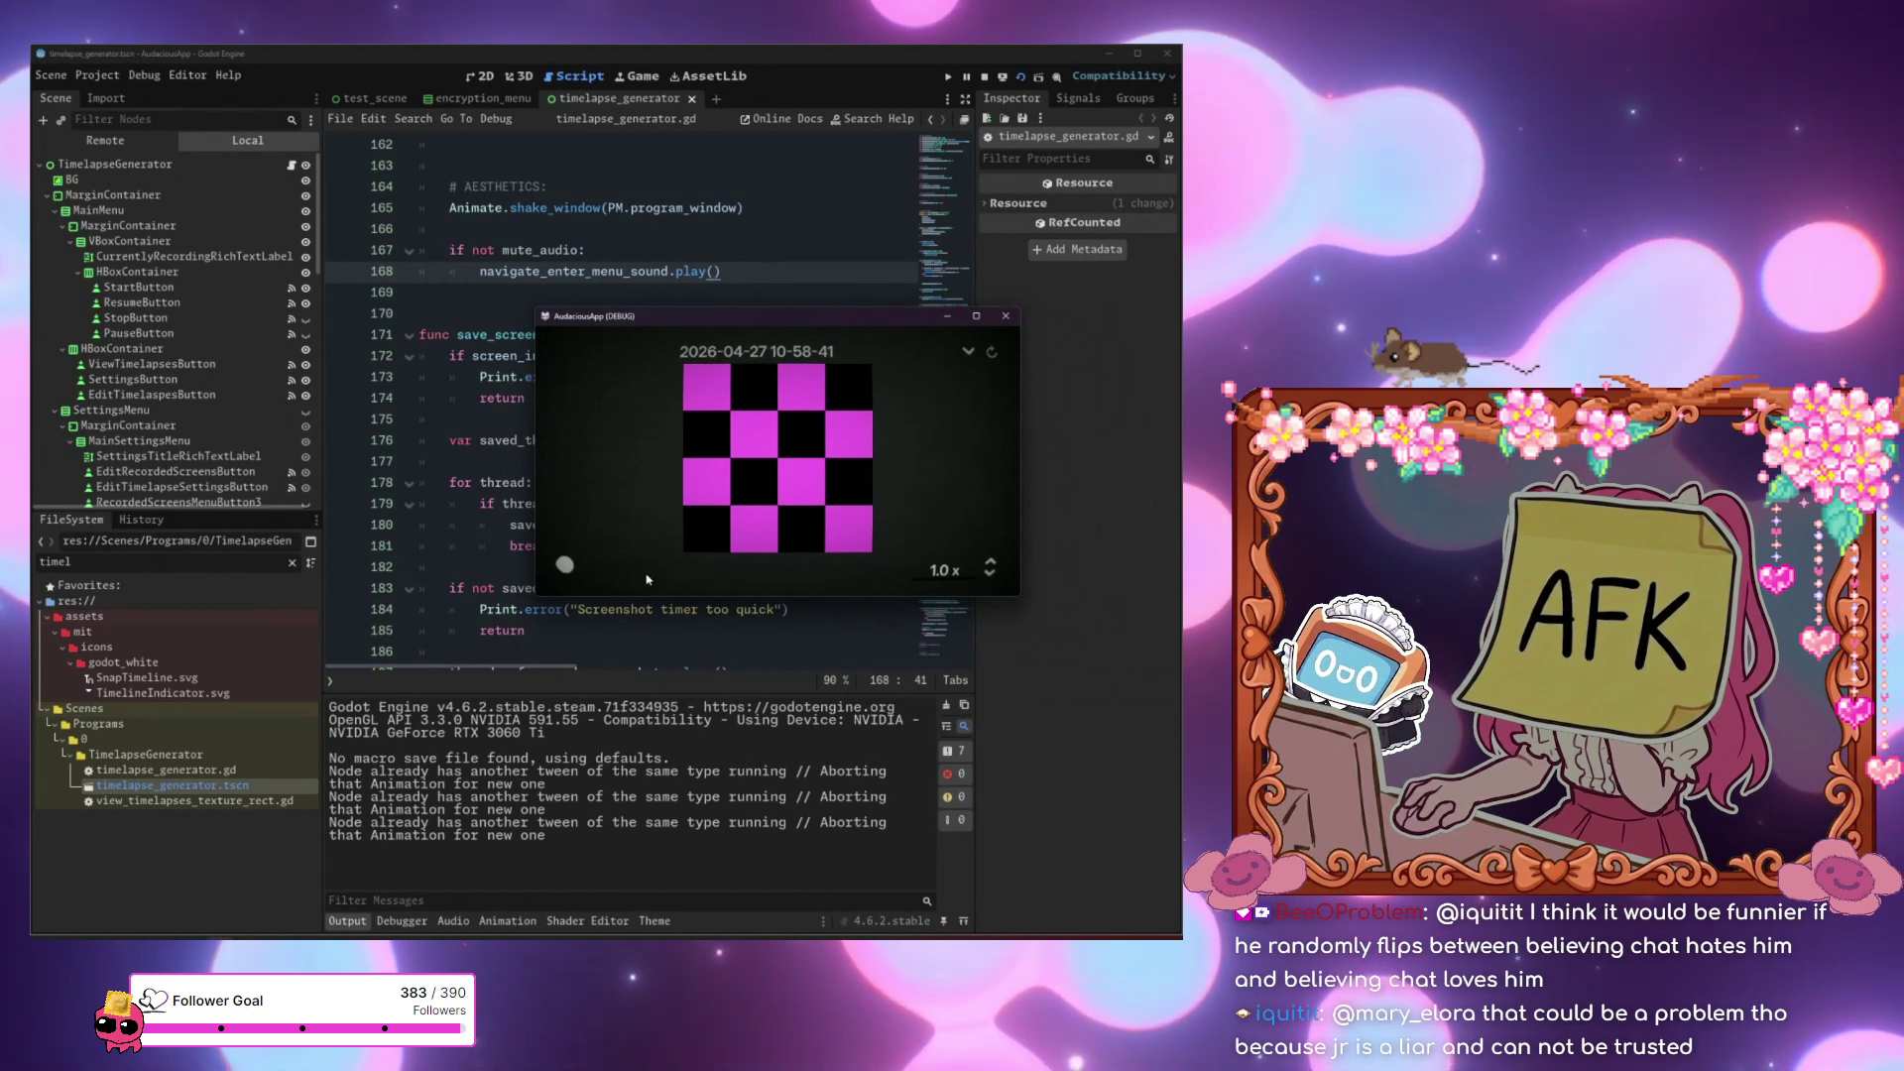
{"action": "key", "text": "Escape"}
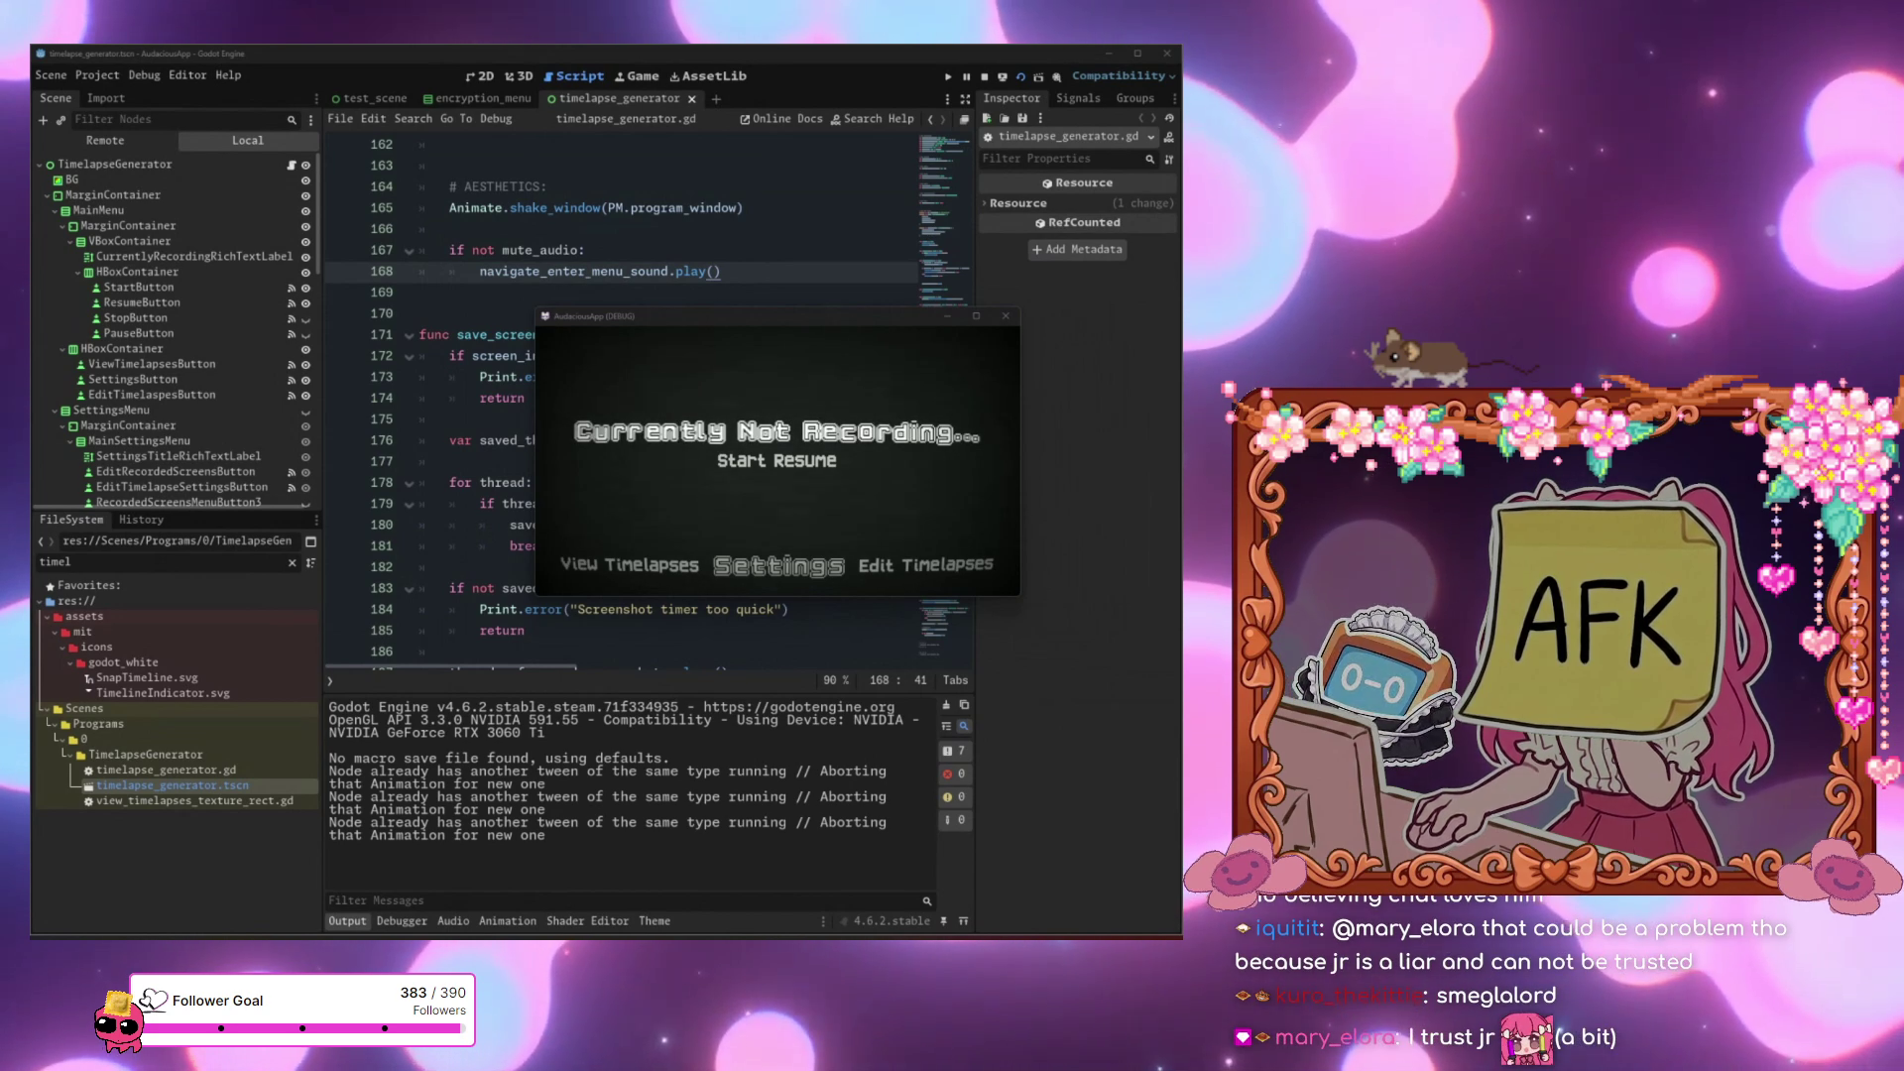
{"action": "mouse_move", "coordinate": [1230, 342]}
{"action": "left_mouse_down"}
{"action": "mouse_move", "coordinate": [828, 342]}
{"action": "mouse_move", "coordinate": [828, 47]}
{"action": "left_mouse_up"}
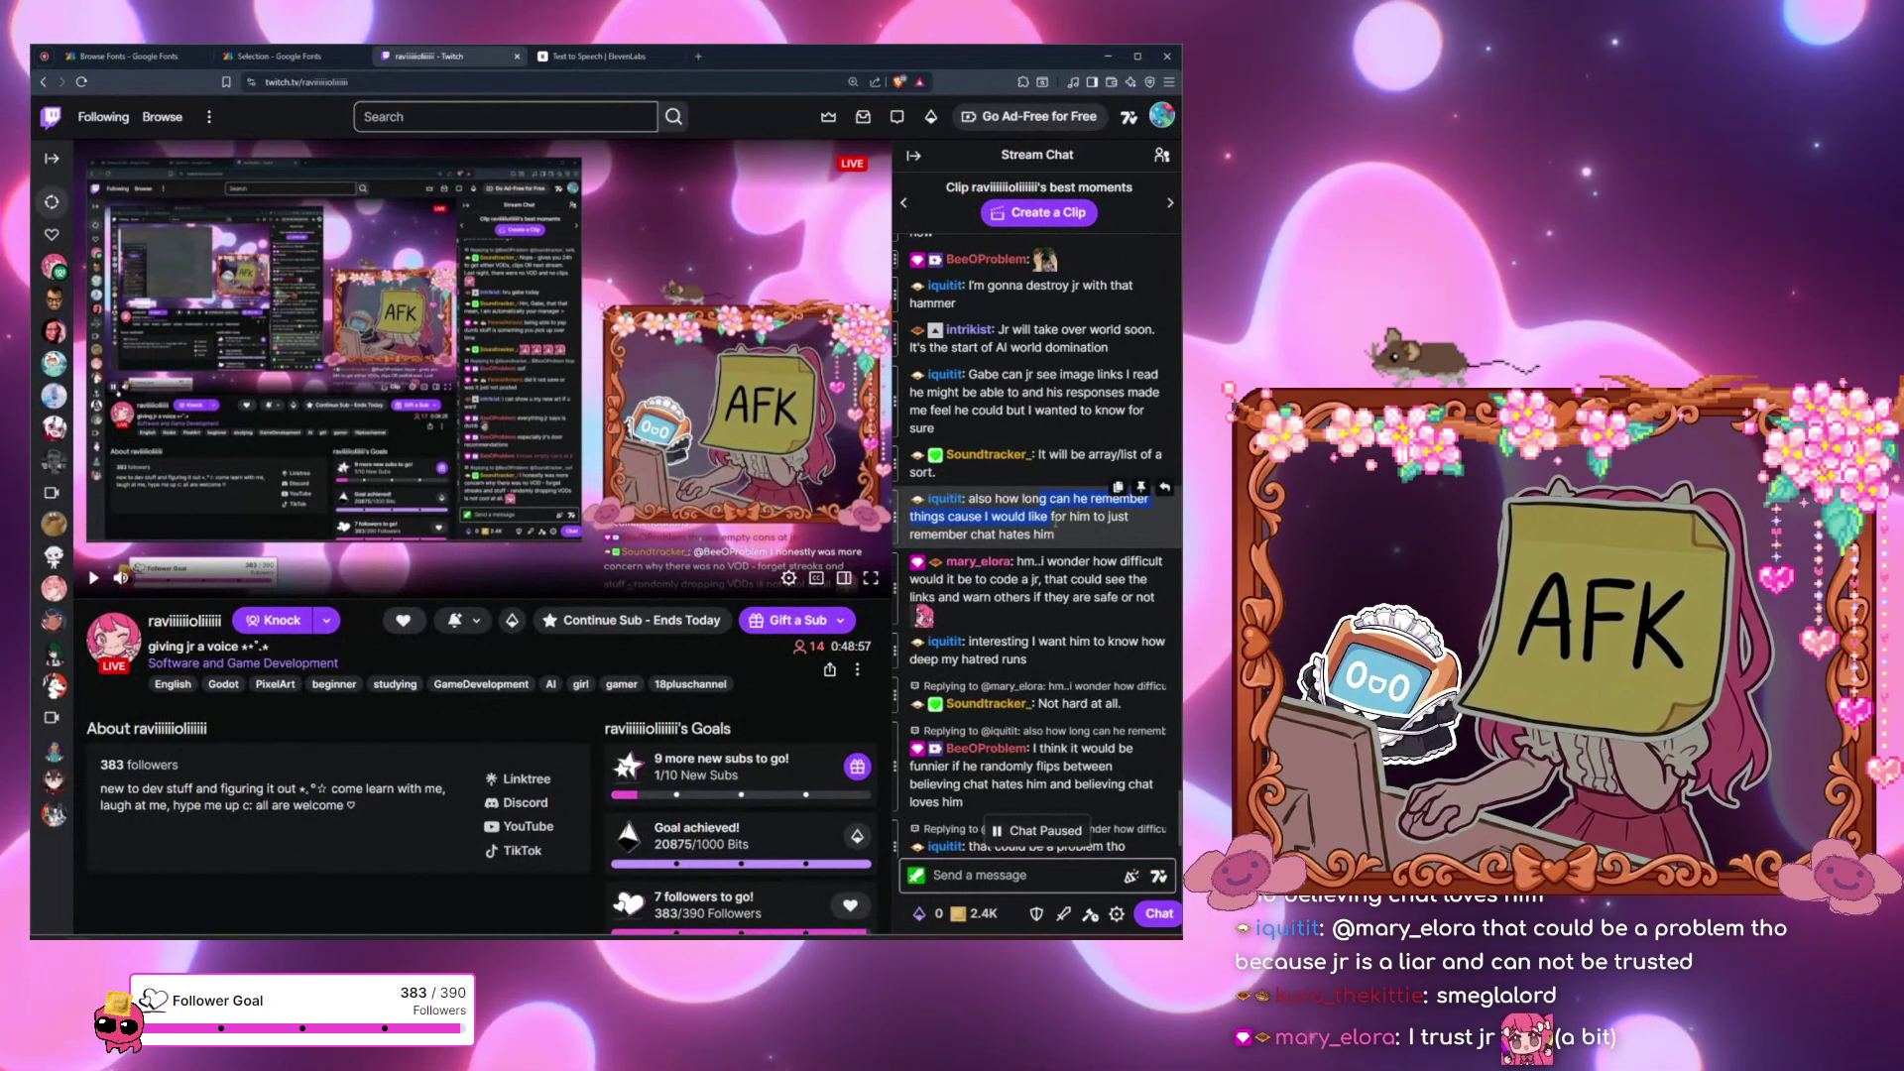
{"action": "scroll", "coordinate": [1061, 525], "scroll_direction": "down", "scroll_amount": 1}
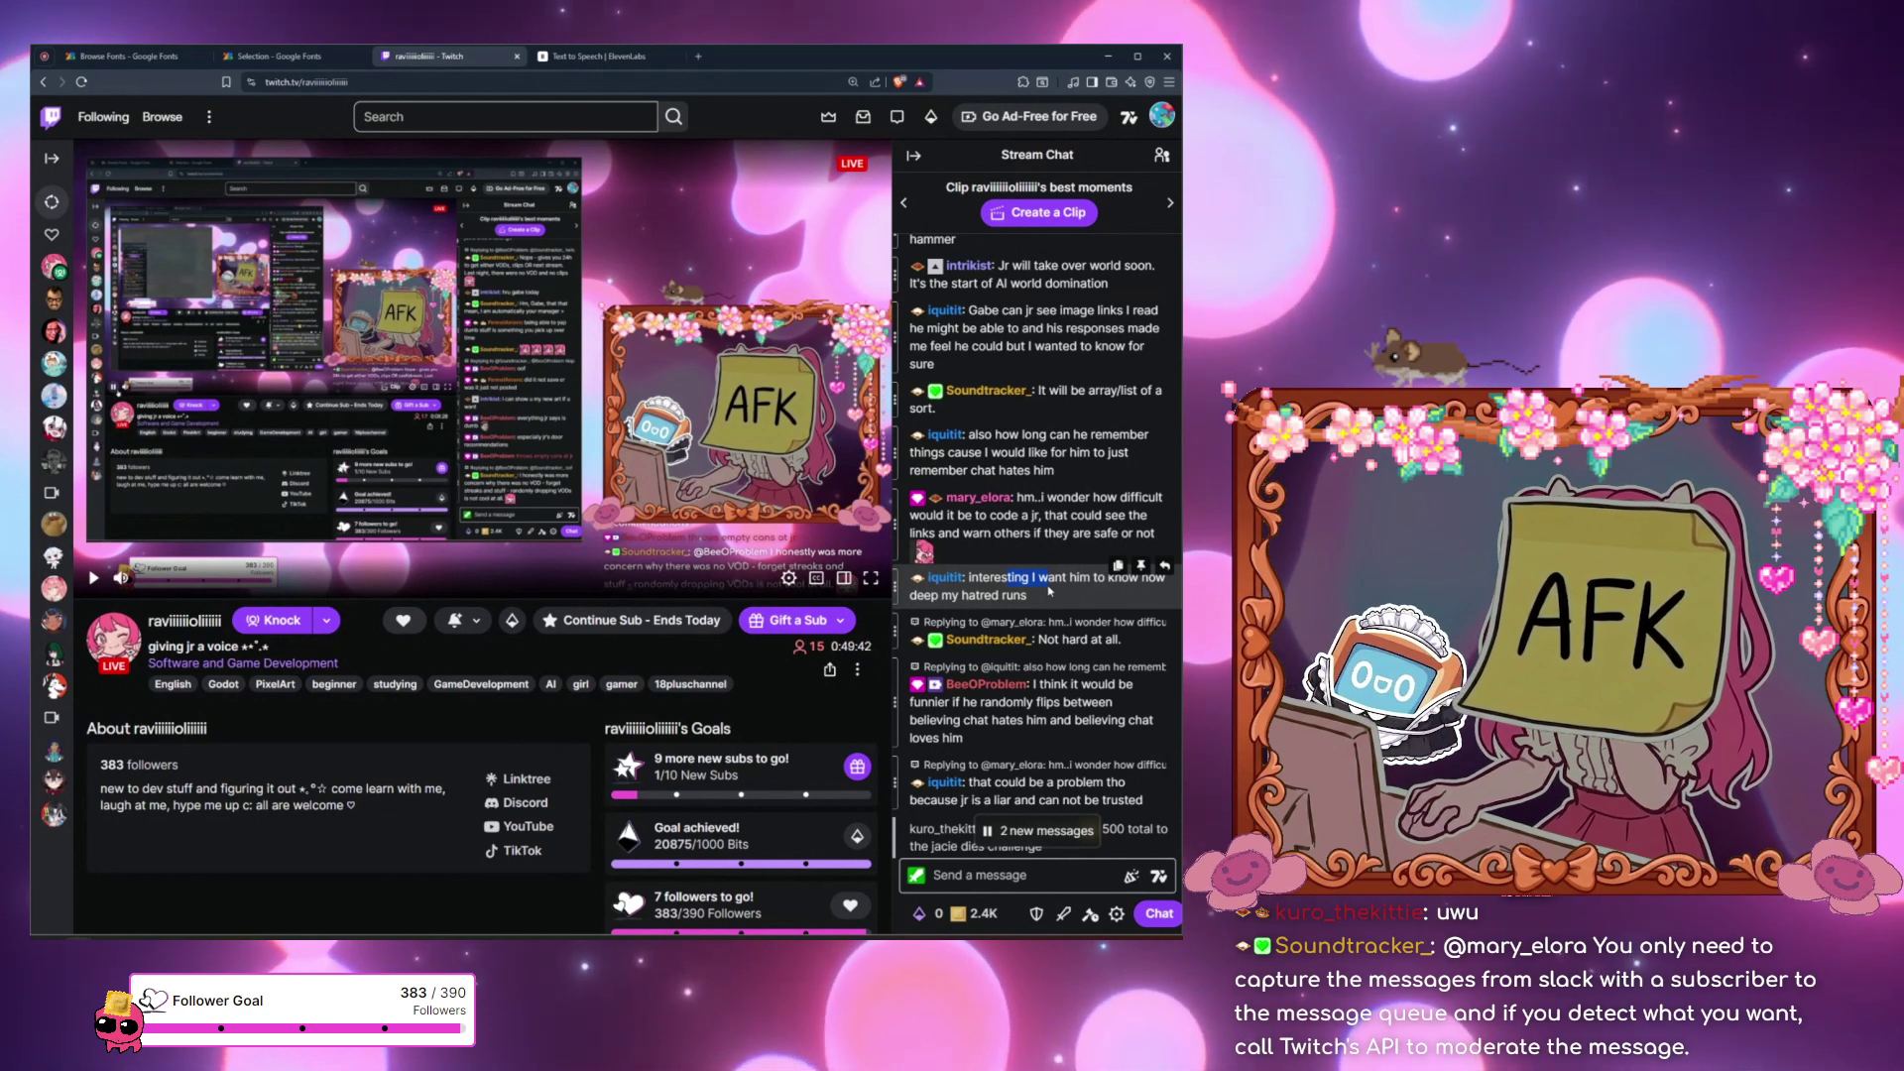
{"action": "triple_click", "coordinate": [1043, 597]}
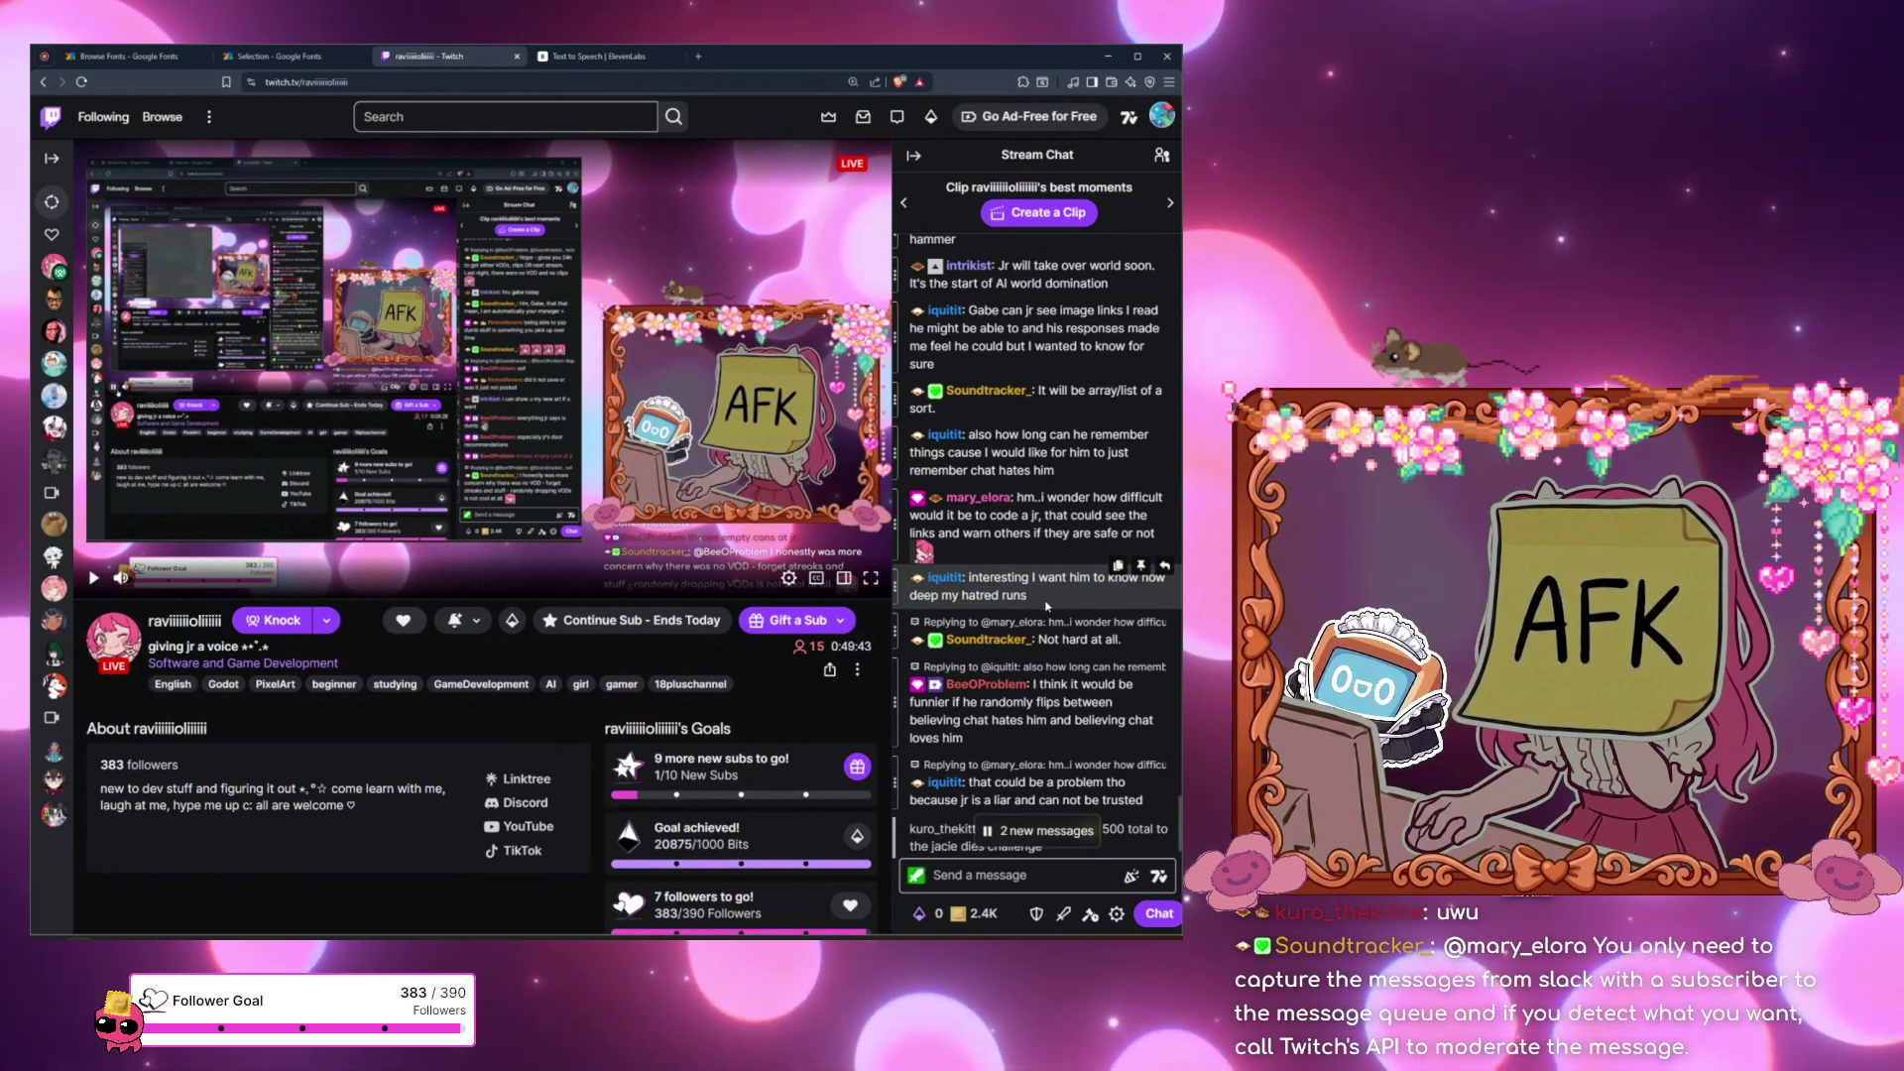
{"action": "scroll", "coordinate": [1047, 605], "scroll_direction": "down", "scroll_amount": 3}
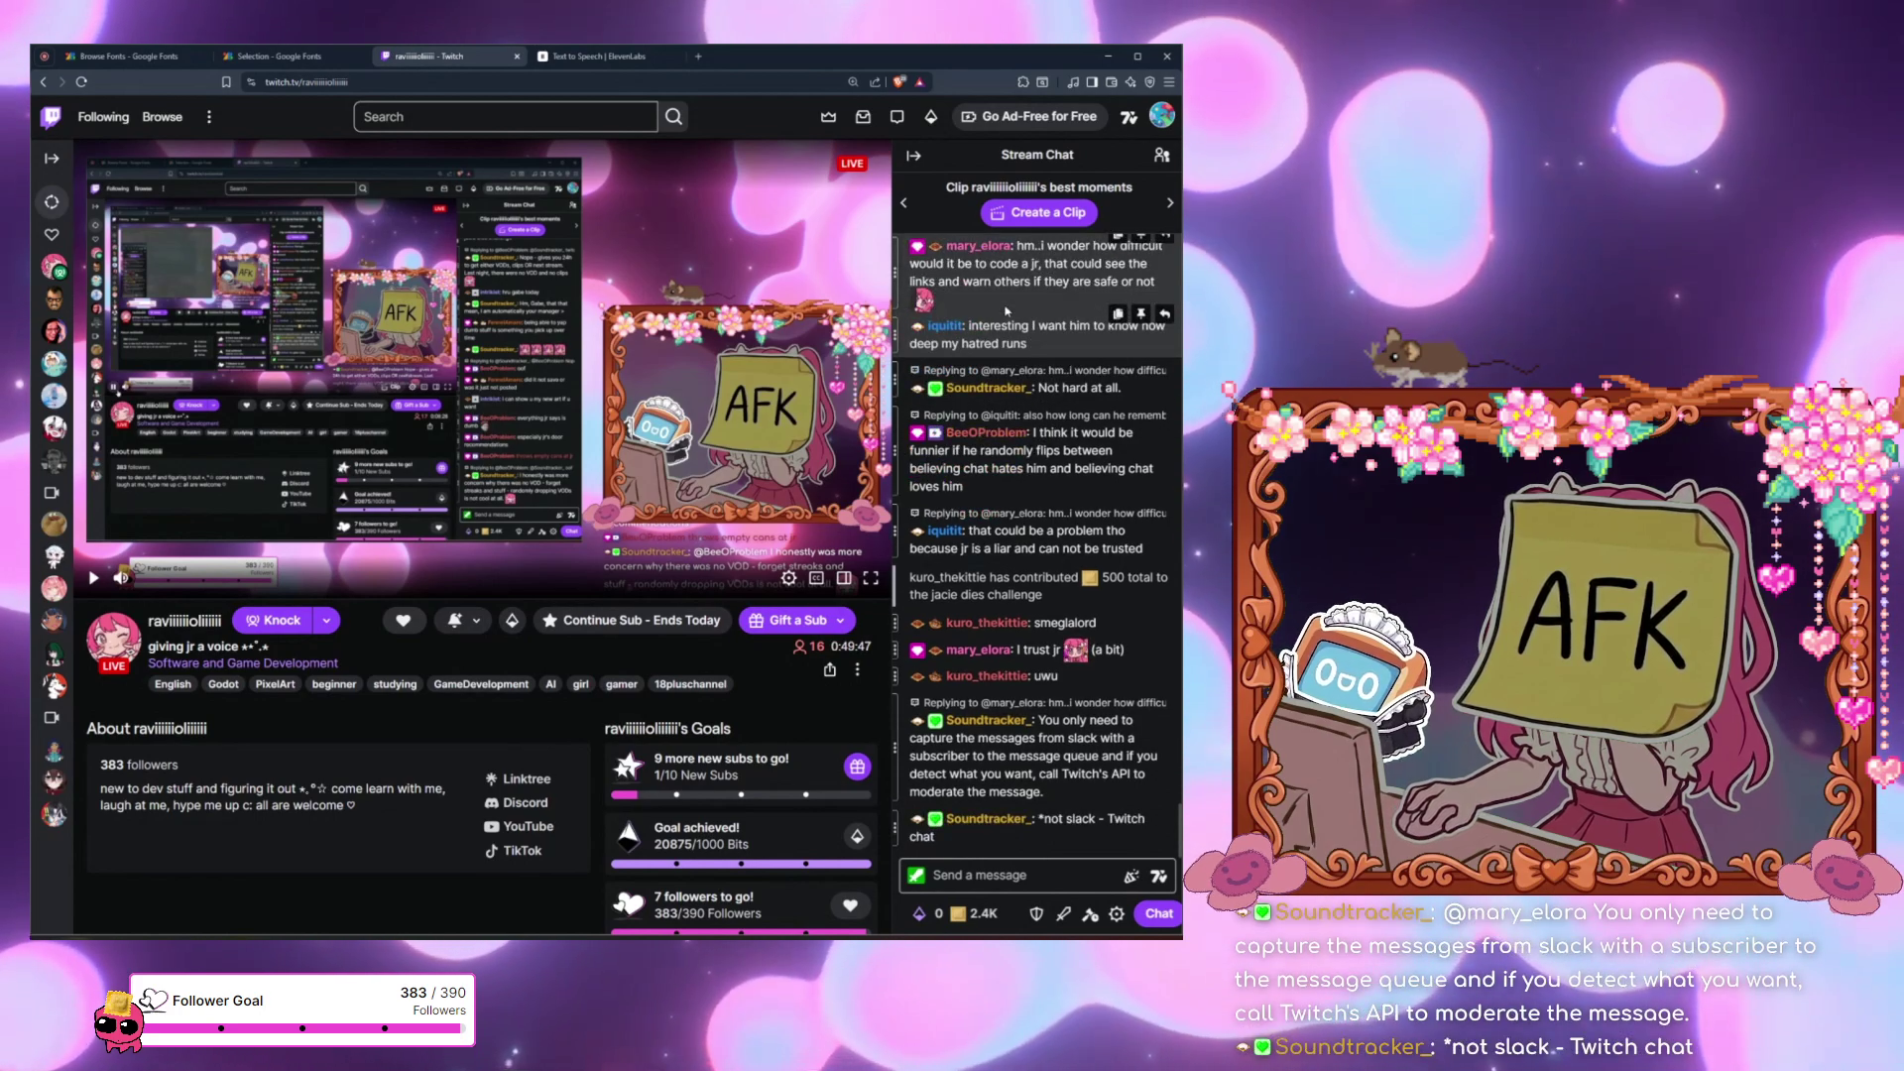
{"action": "scroll", "coordinate": [1031, 337], "scroll_direction": "up", "scroll_amount": 1}
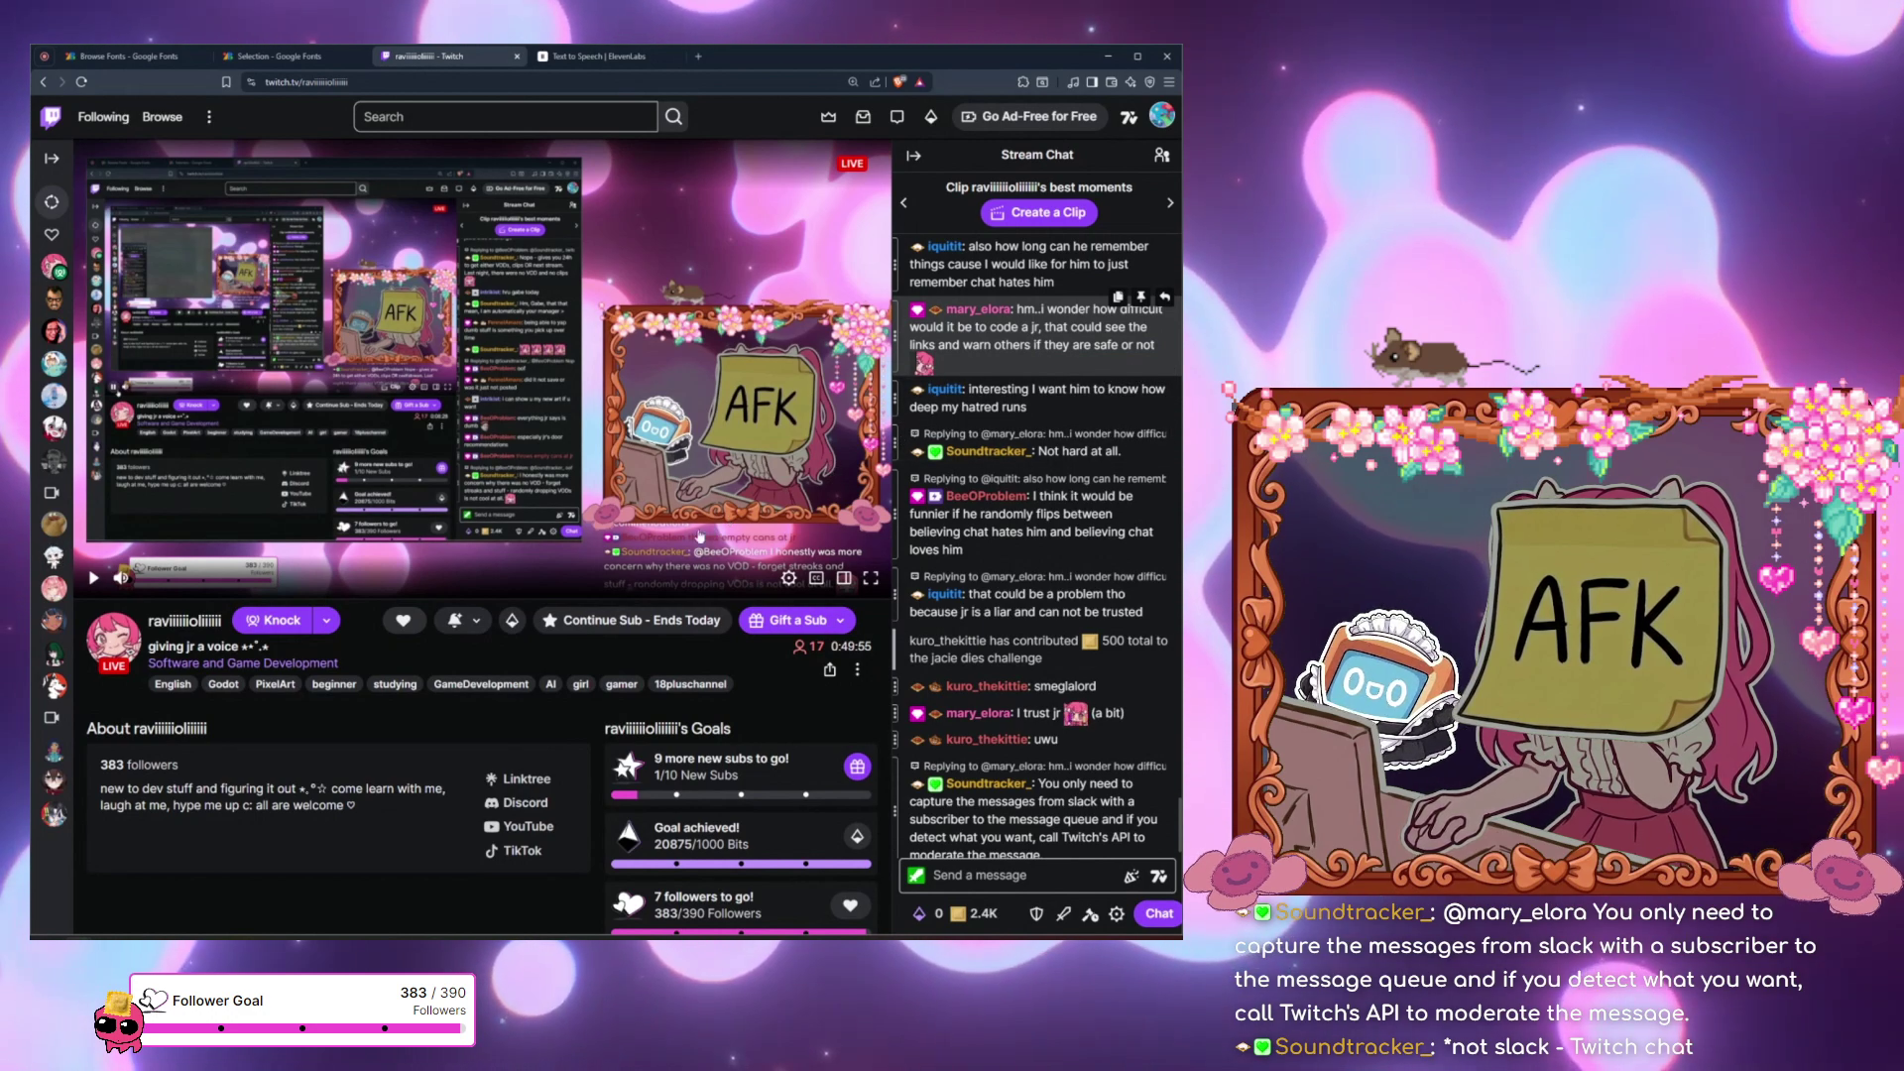
{"action": "mouse_move", "coordinate": [266, 936]}
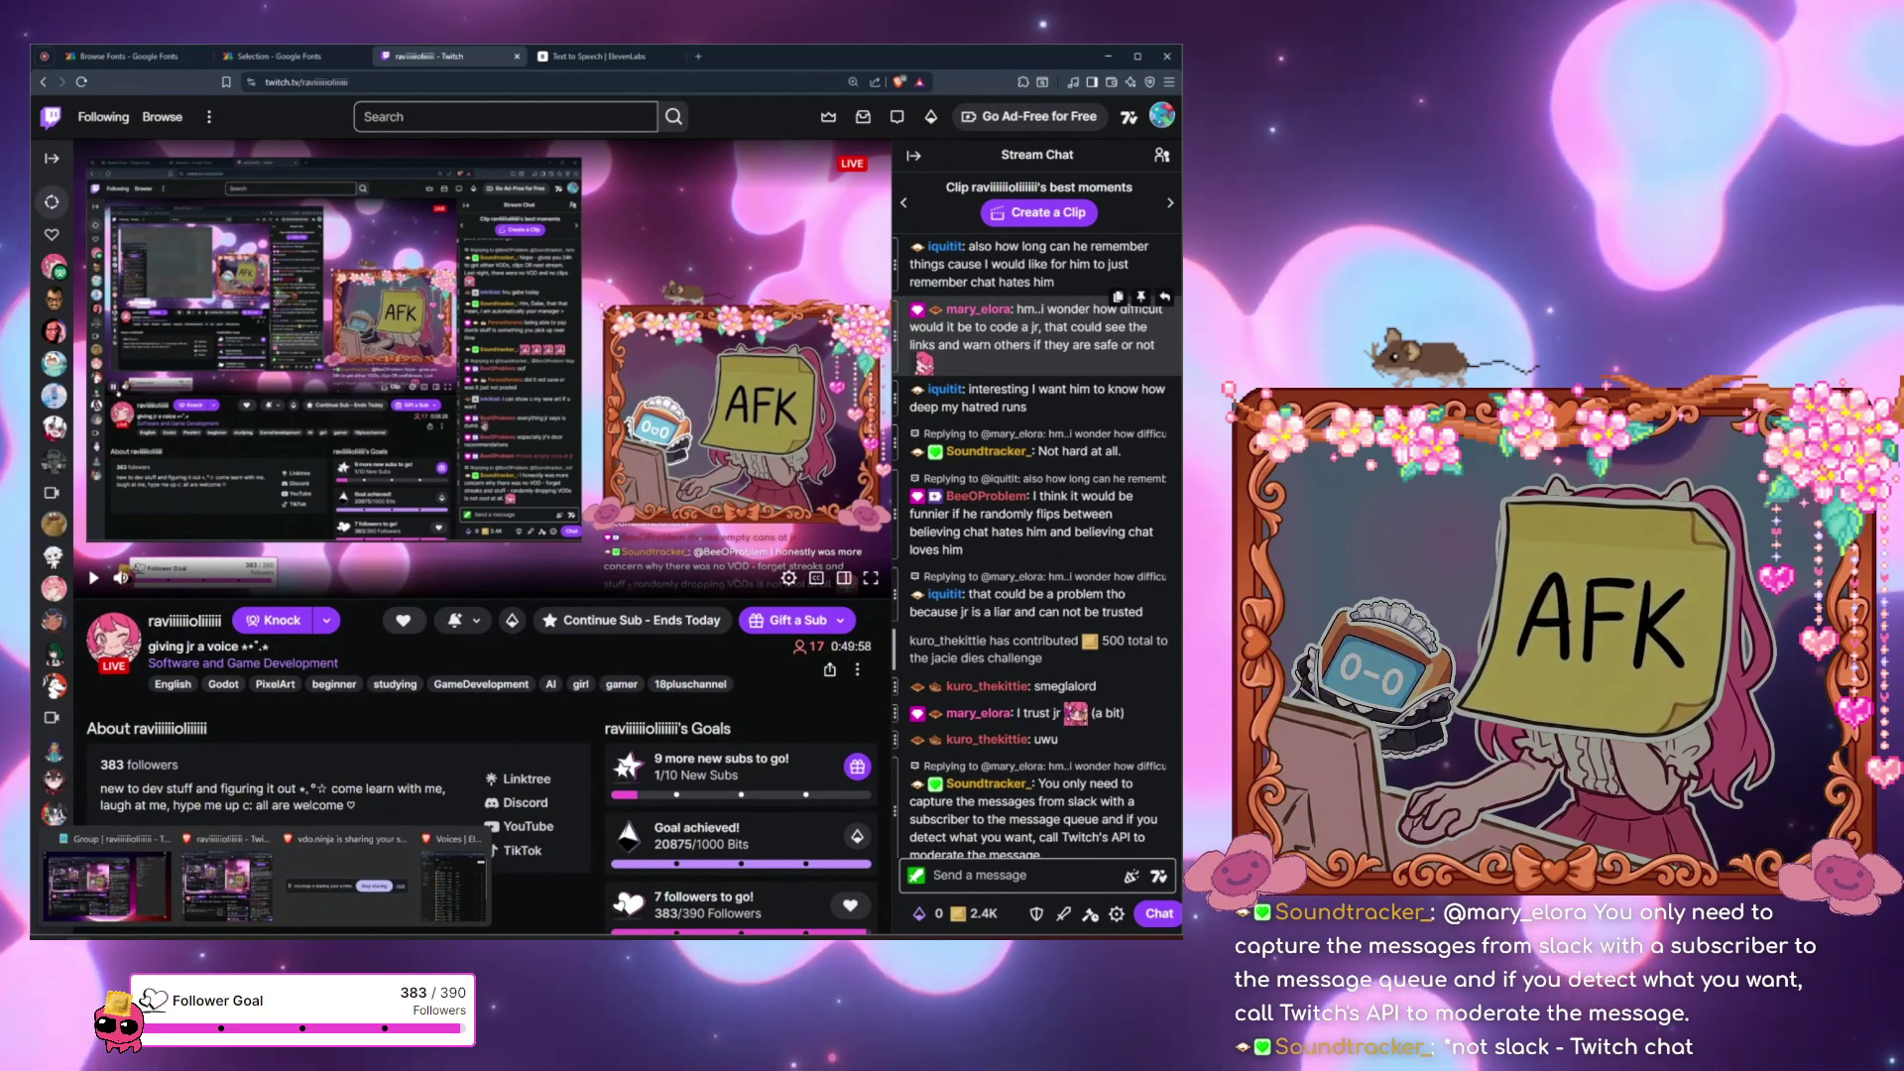
{"action": "left_click", "coordinate": [698, 57]}
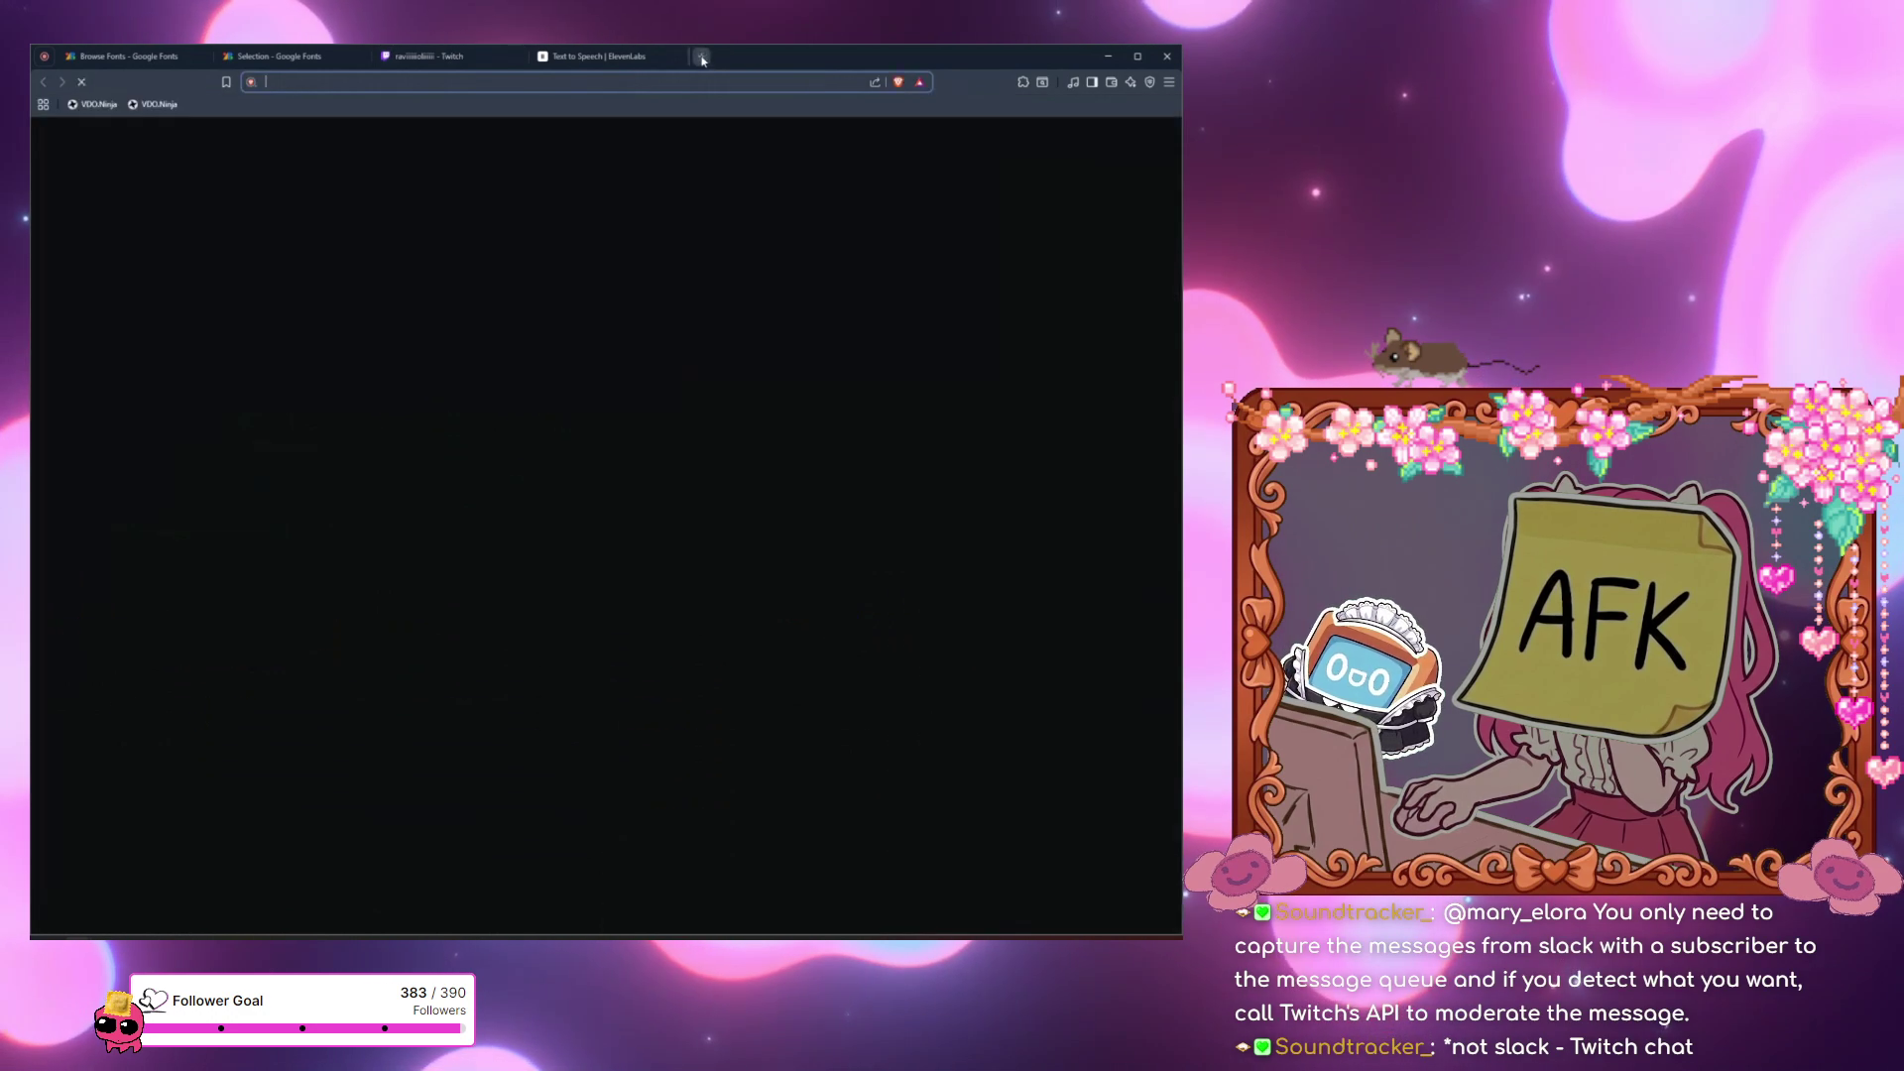
Step: Load groq.com and bring up the signed-in GroqCloud console
{"action": "type", "text": "groq"}
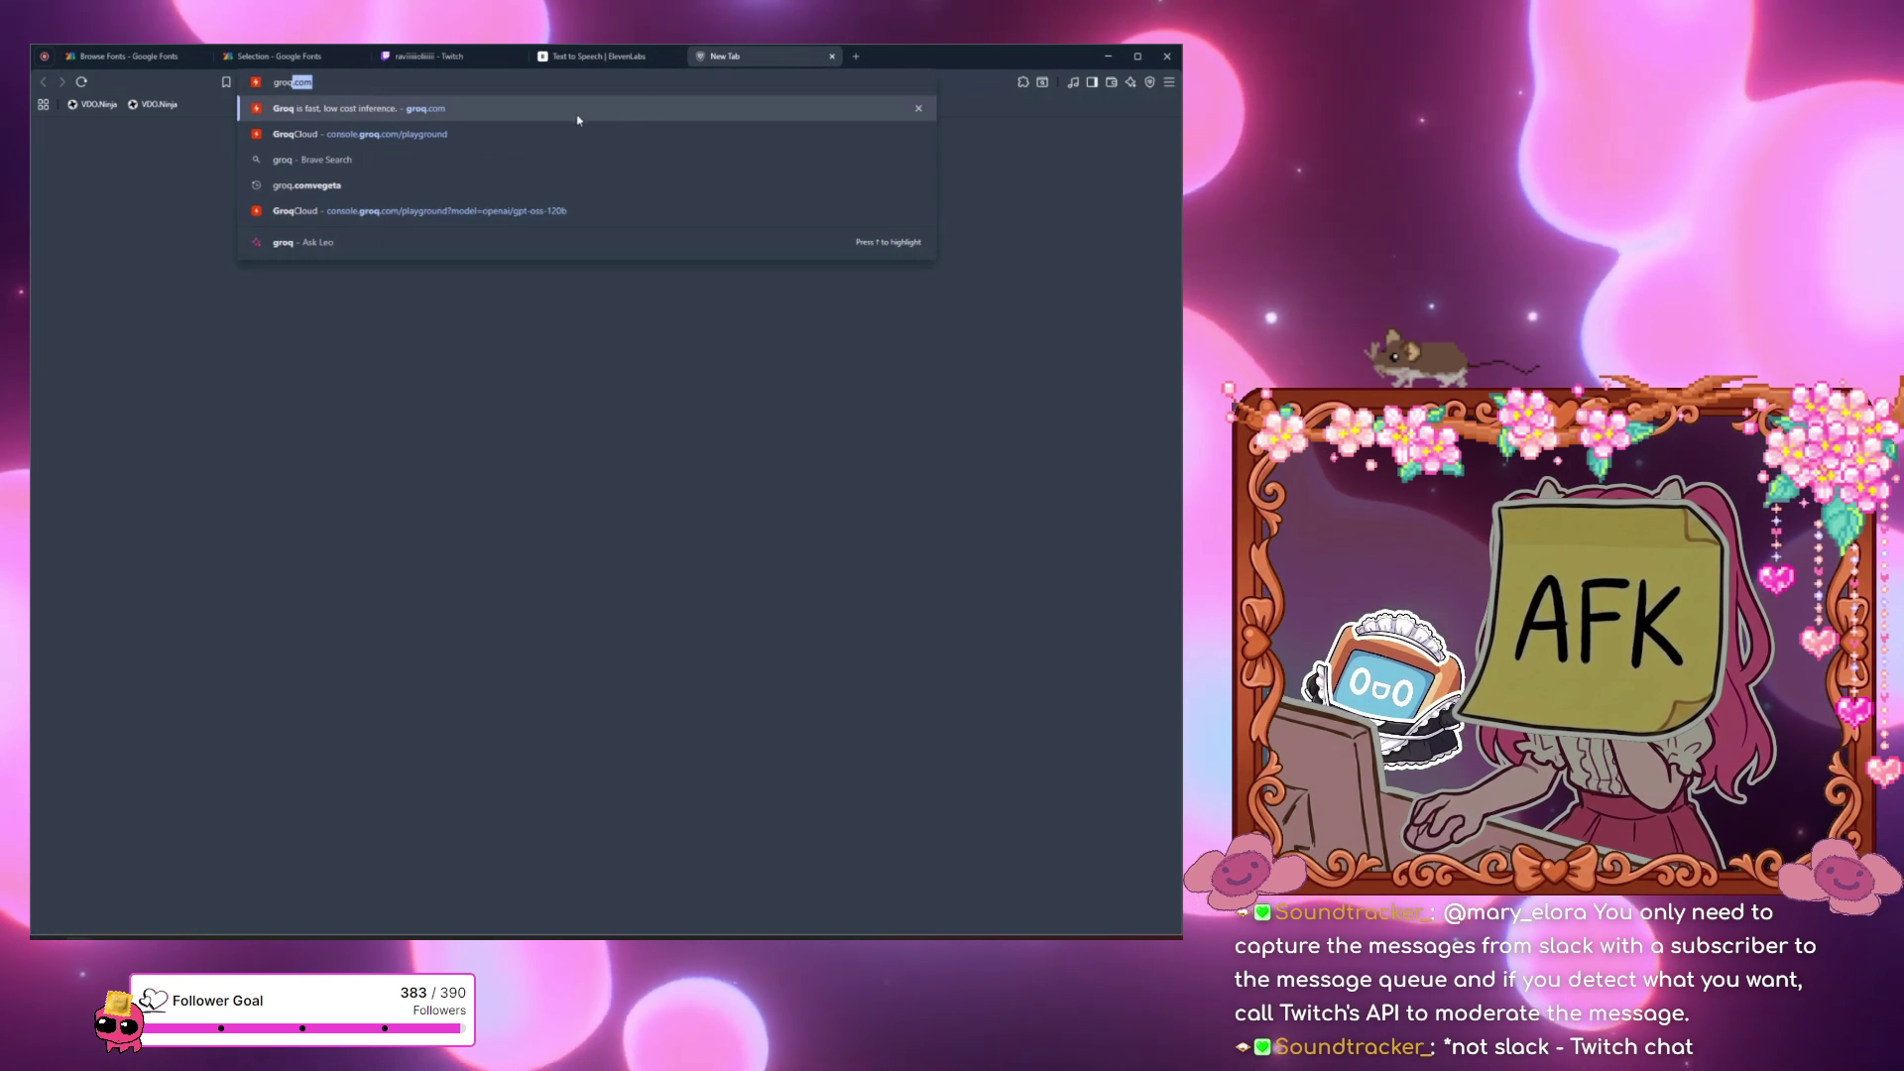
{"action": "key", "text": "Return"}
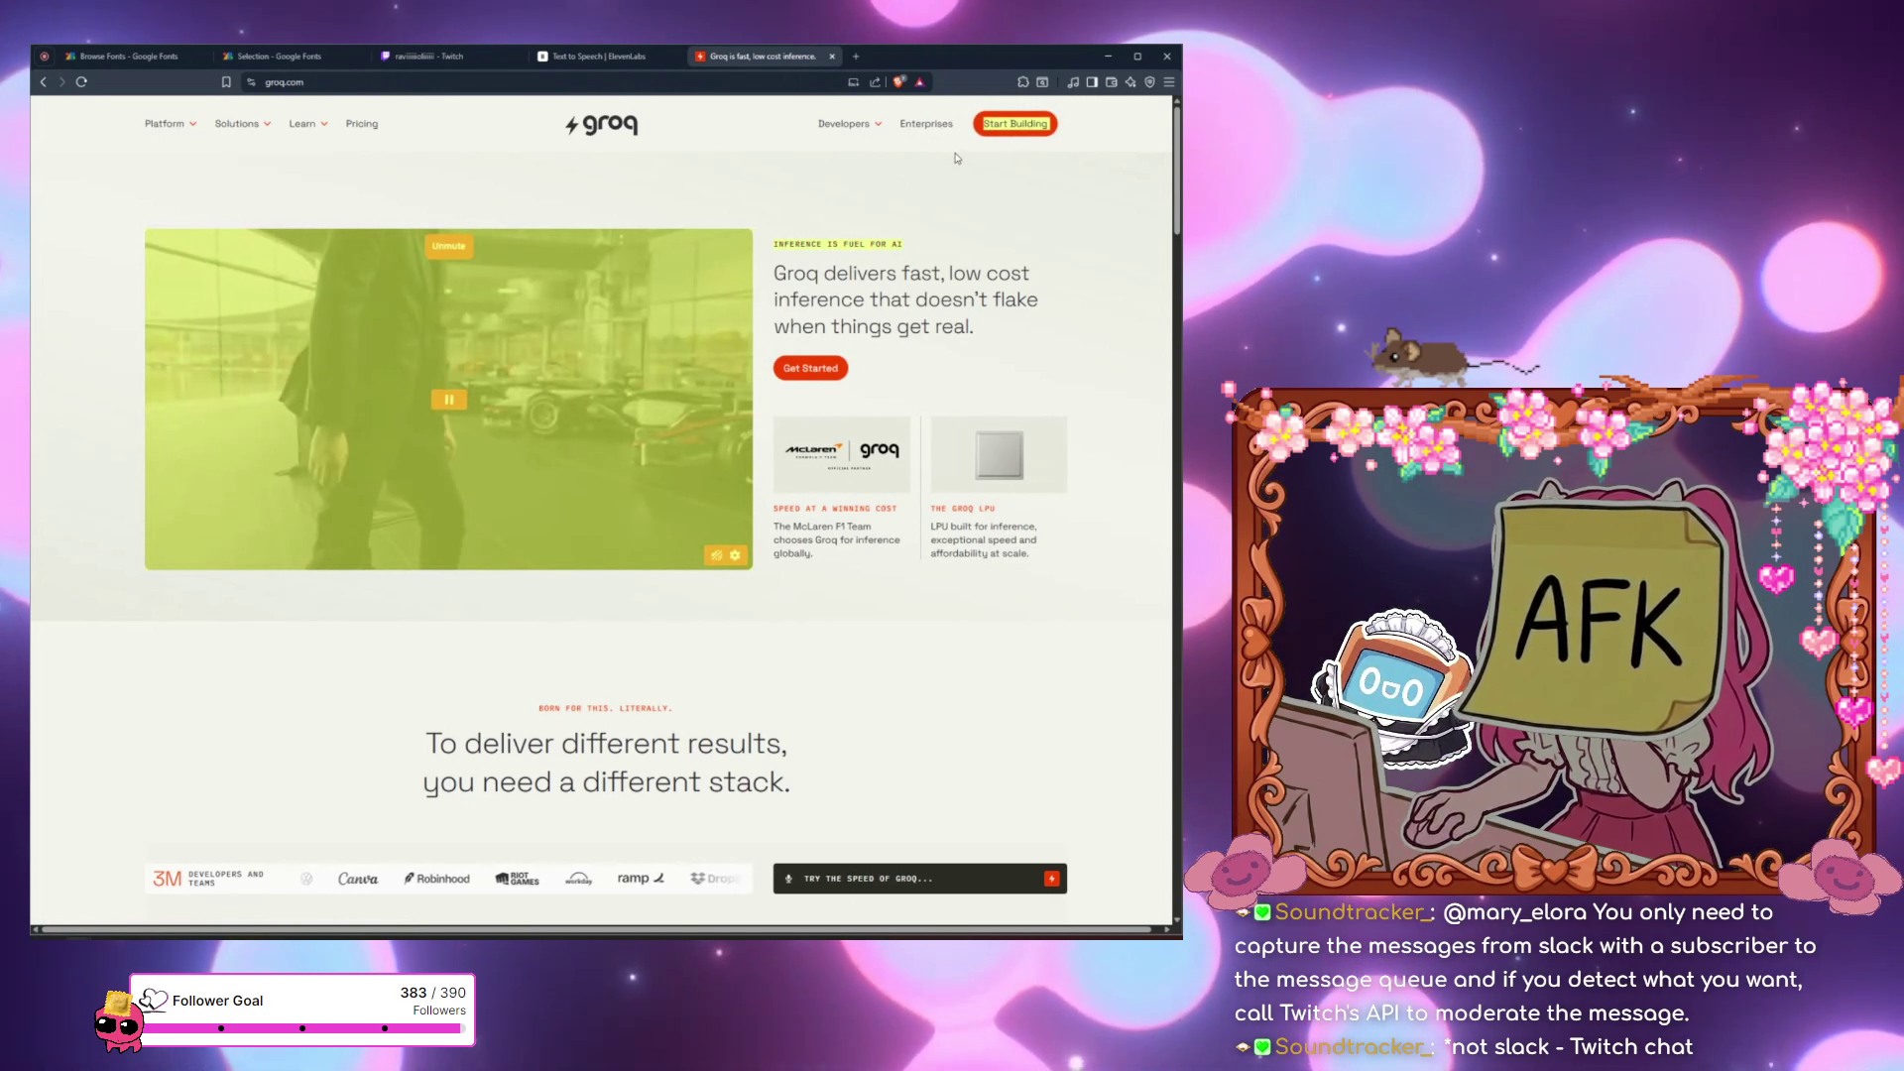
{"action": "left_click", "coordinate": [1014, 123]}
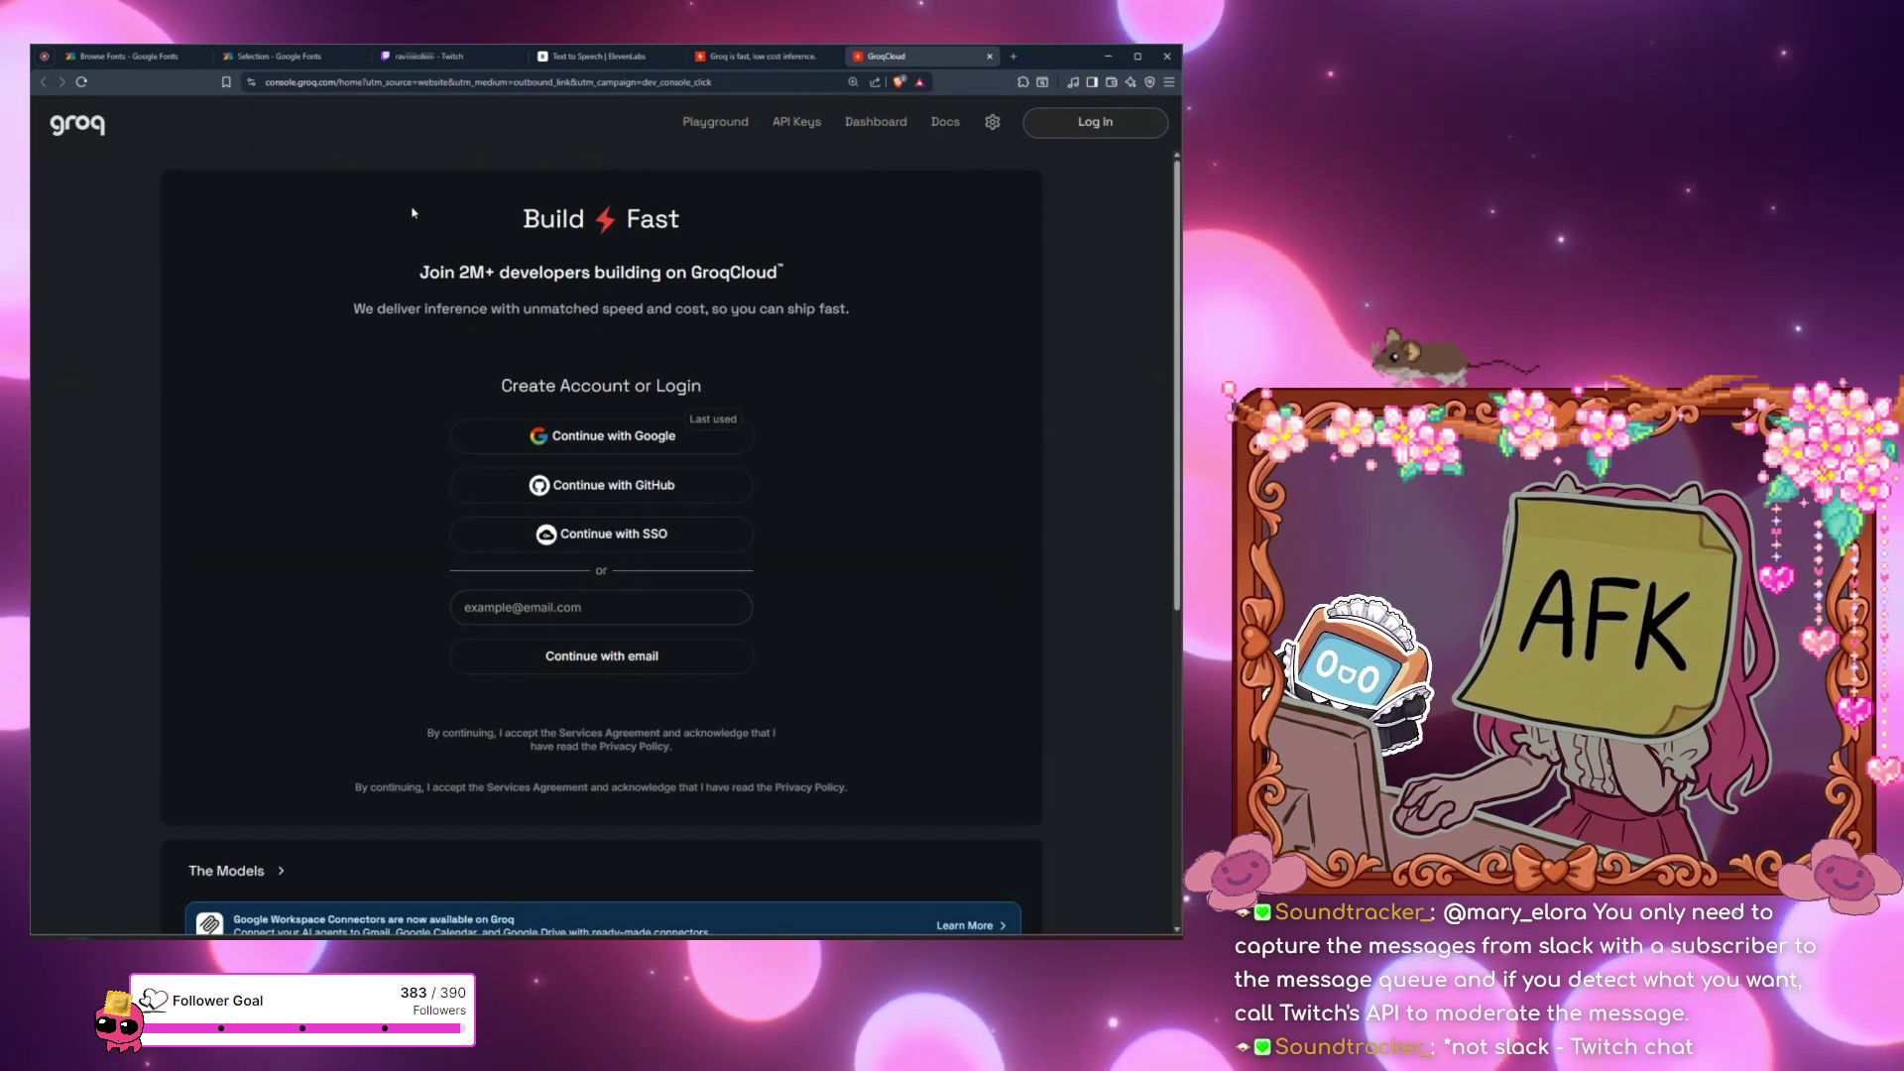
{"action": "left_click", "coordinate": [988, 57]}
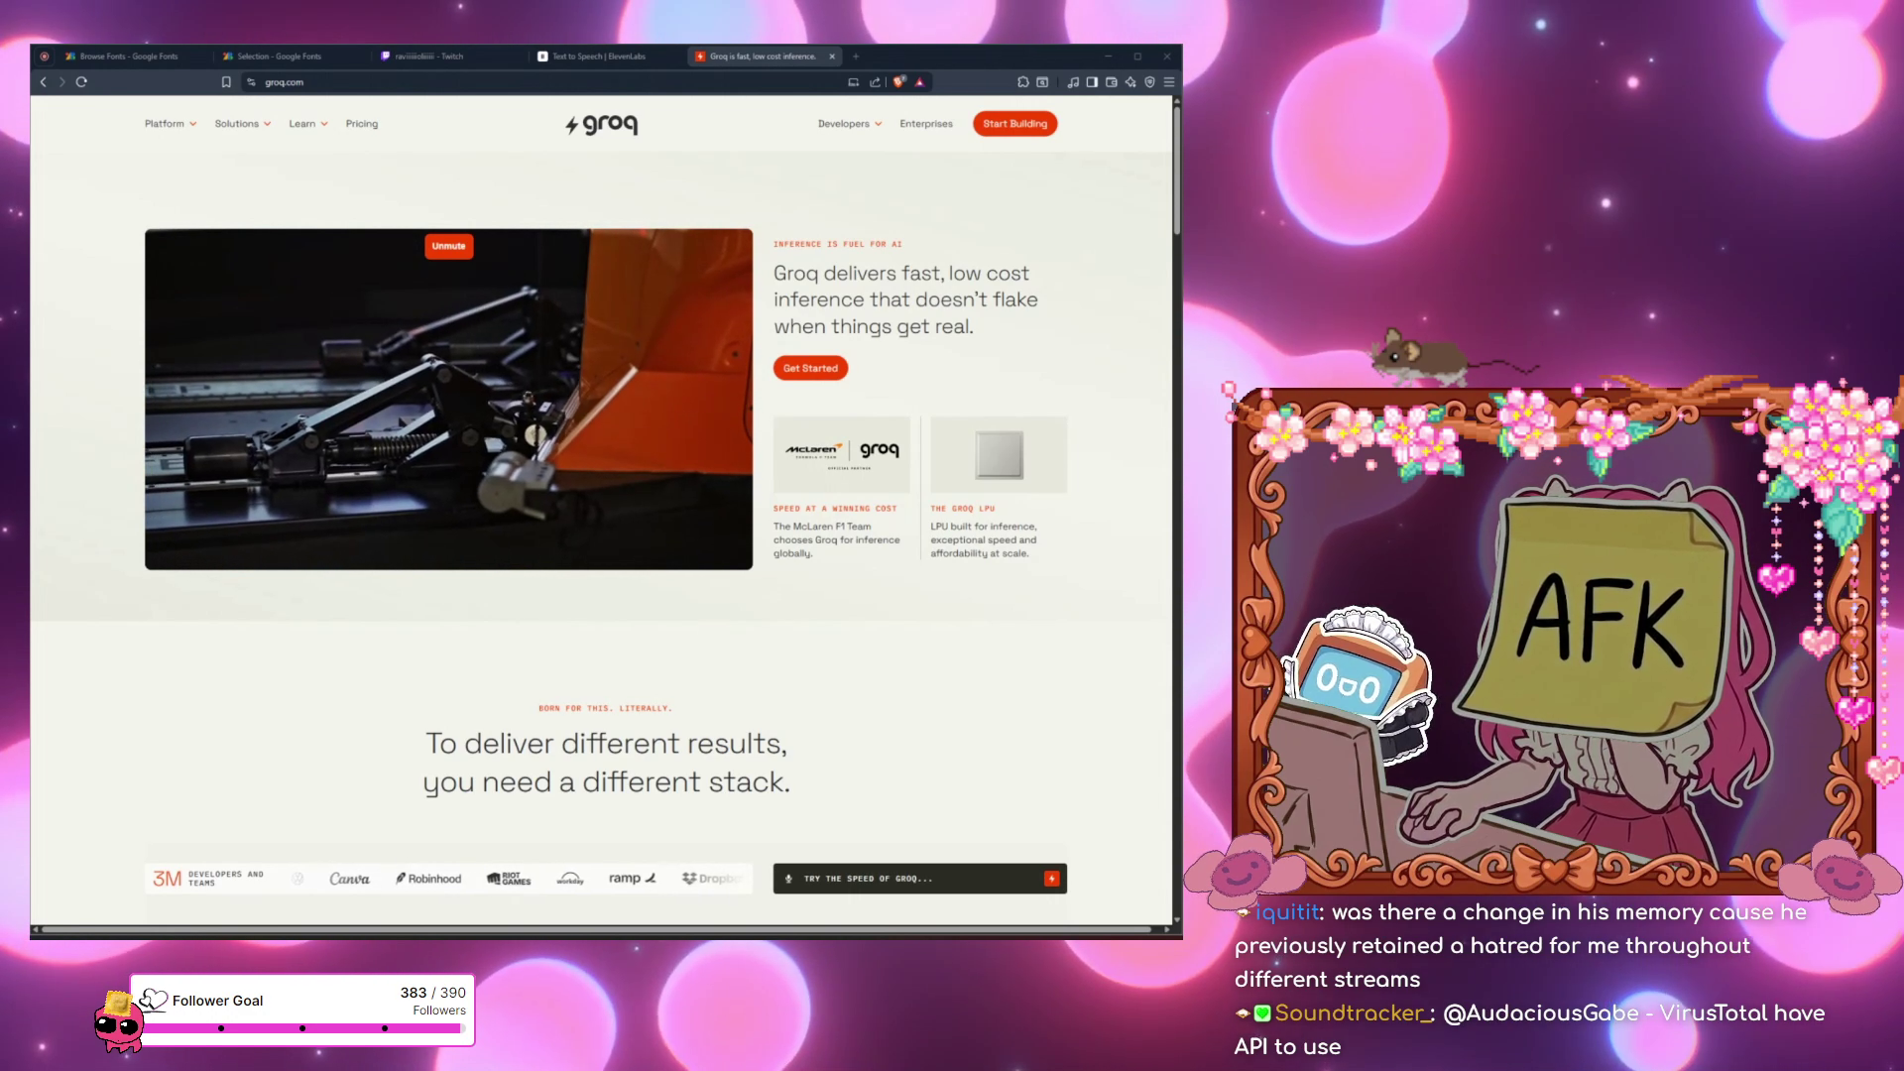
{"action": "mouse_move", "coordinate": [1884, 218]}
{"action": "left_mouse_down"}
{"action": "mouse_move", "coordinate": [606, 162]}
{"action": "mouse_move", "coordinate": [576, 60]}
{"action": "mouse_move", "coordinate": [651, 120]}
{"action": "left_mouse_up"}
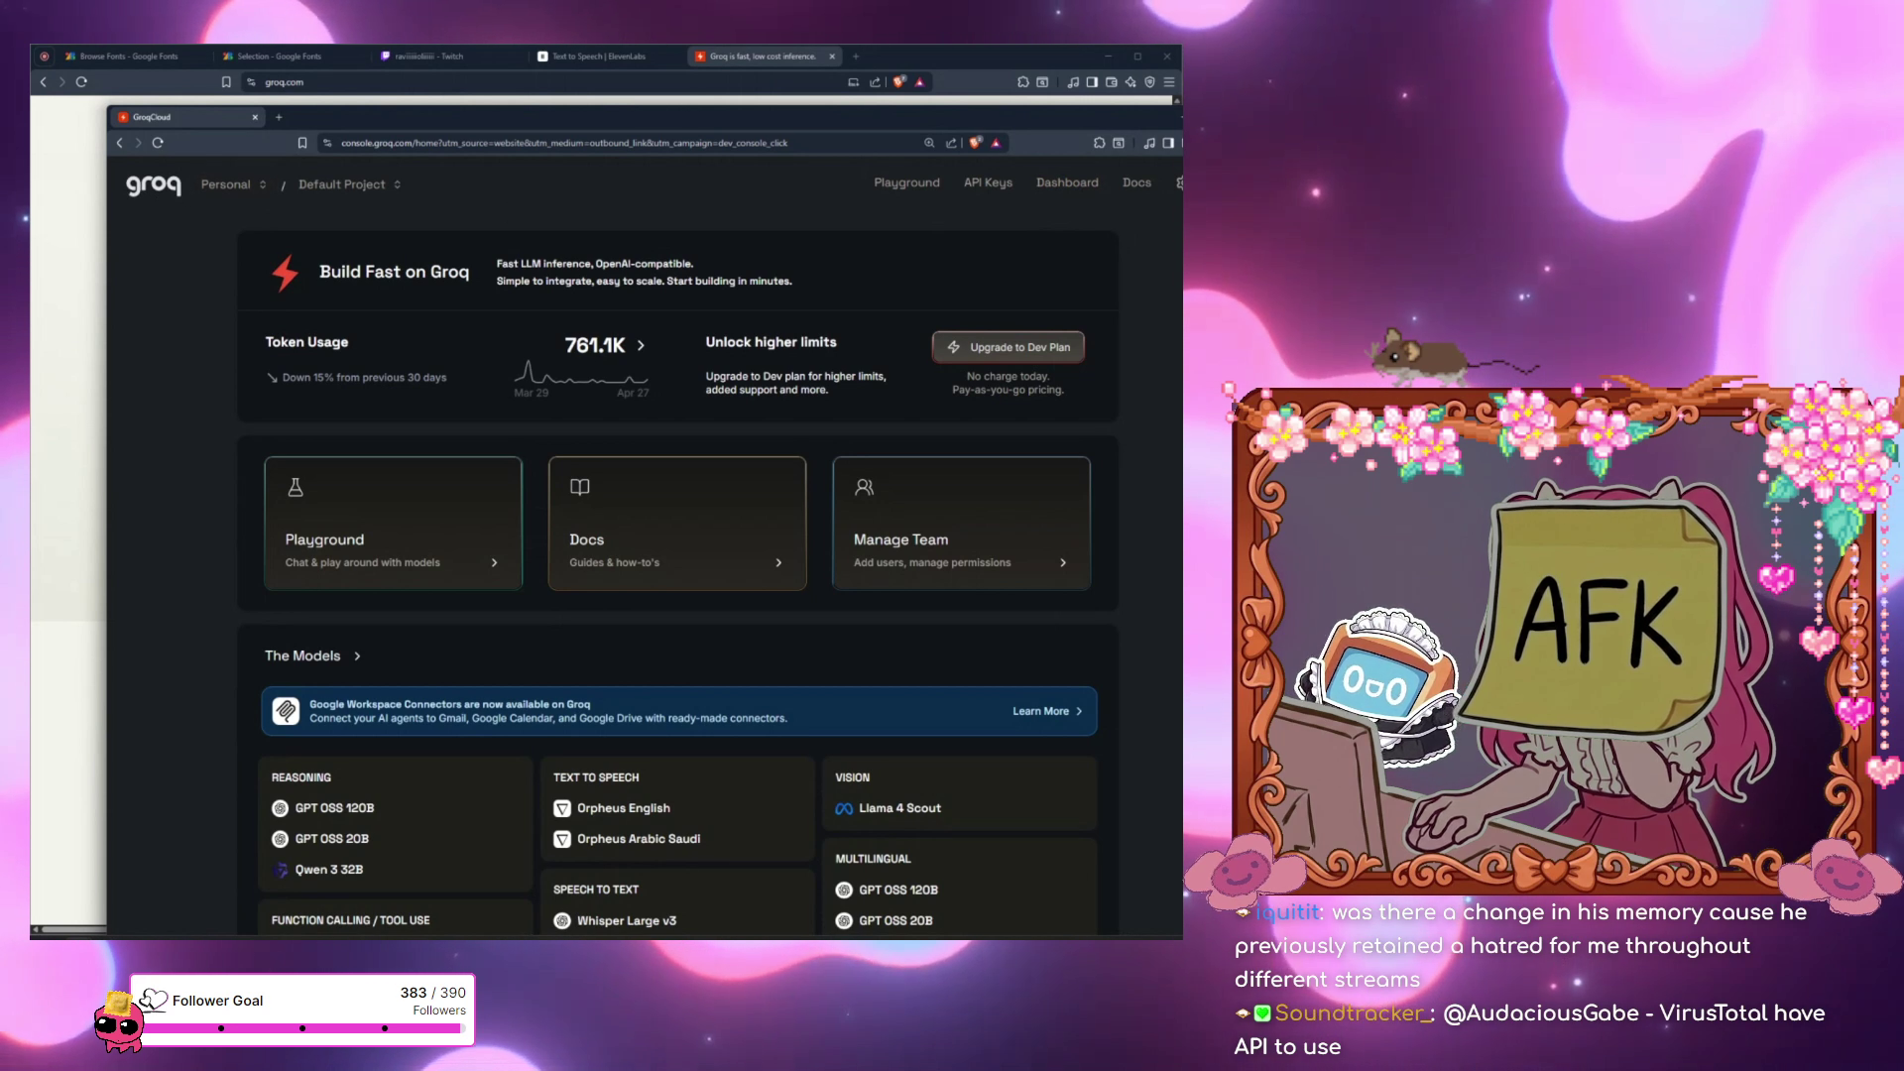
Step: Read through the Groq Tool Use documentation page, including its supported-models table
{"action": "left_click", "coordinate": [1134, 184]}
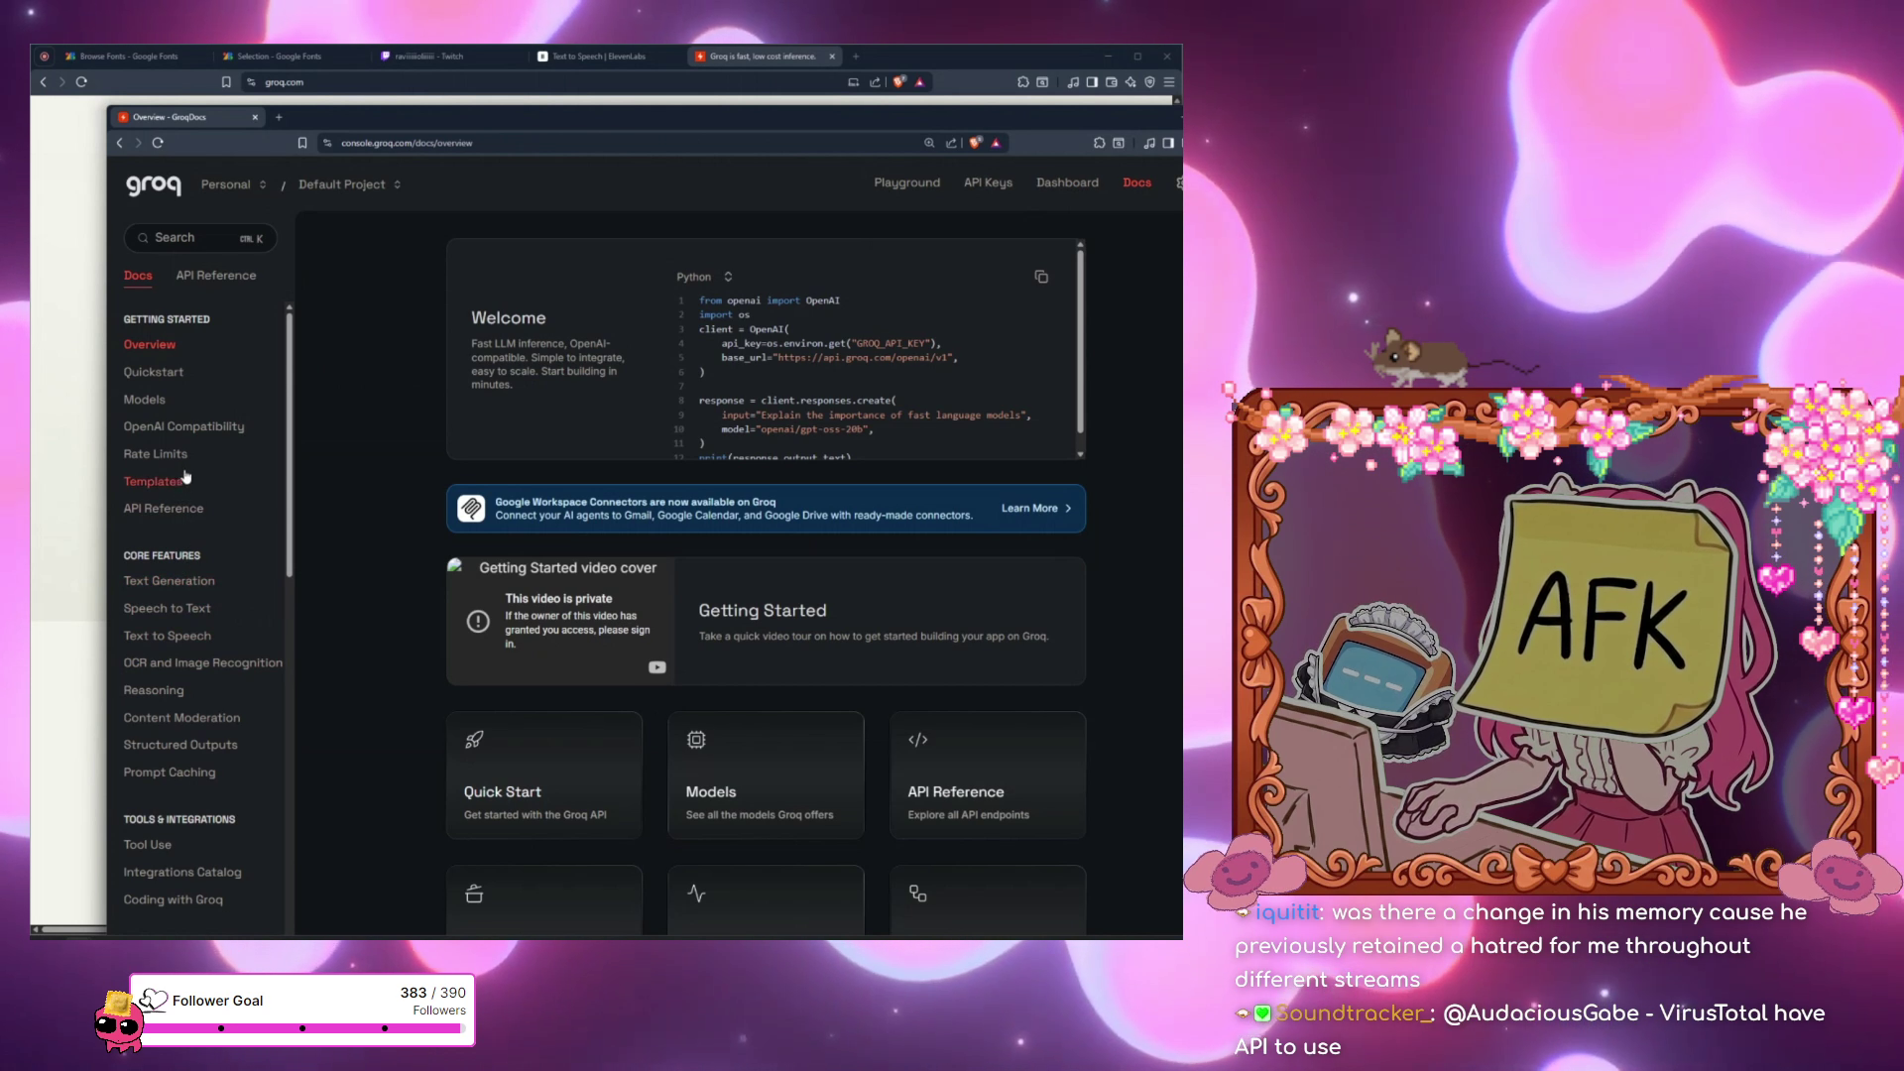
{"action": "scroll", "coordinate": [188, 486], "scroll_direction": "down", "scroll_amount": 2}
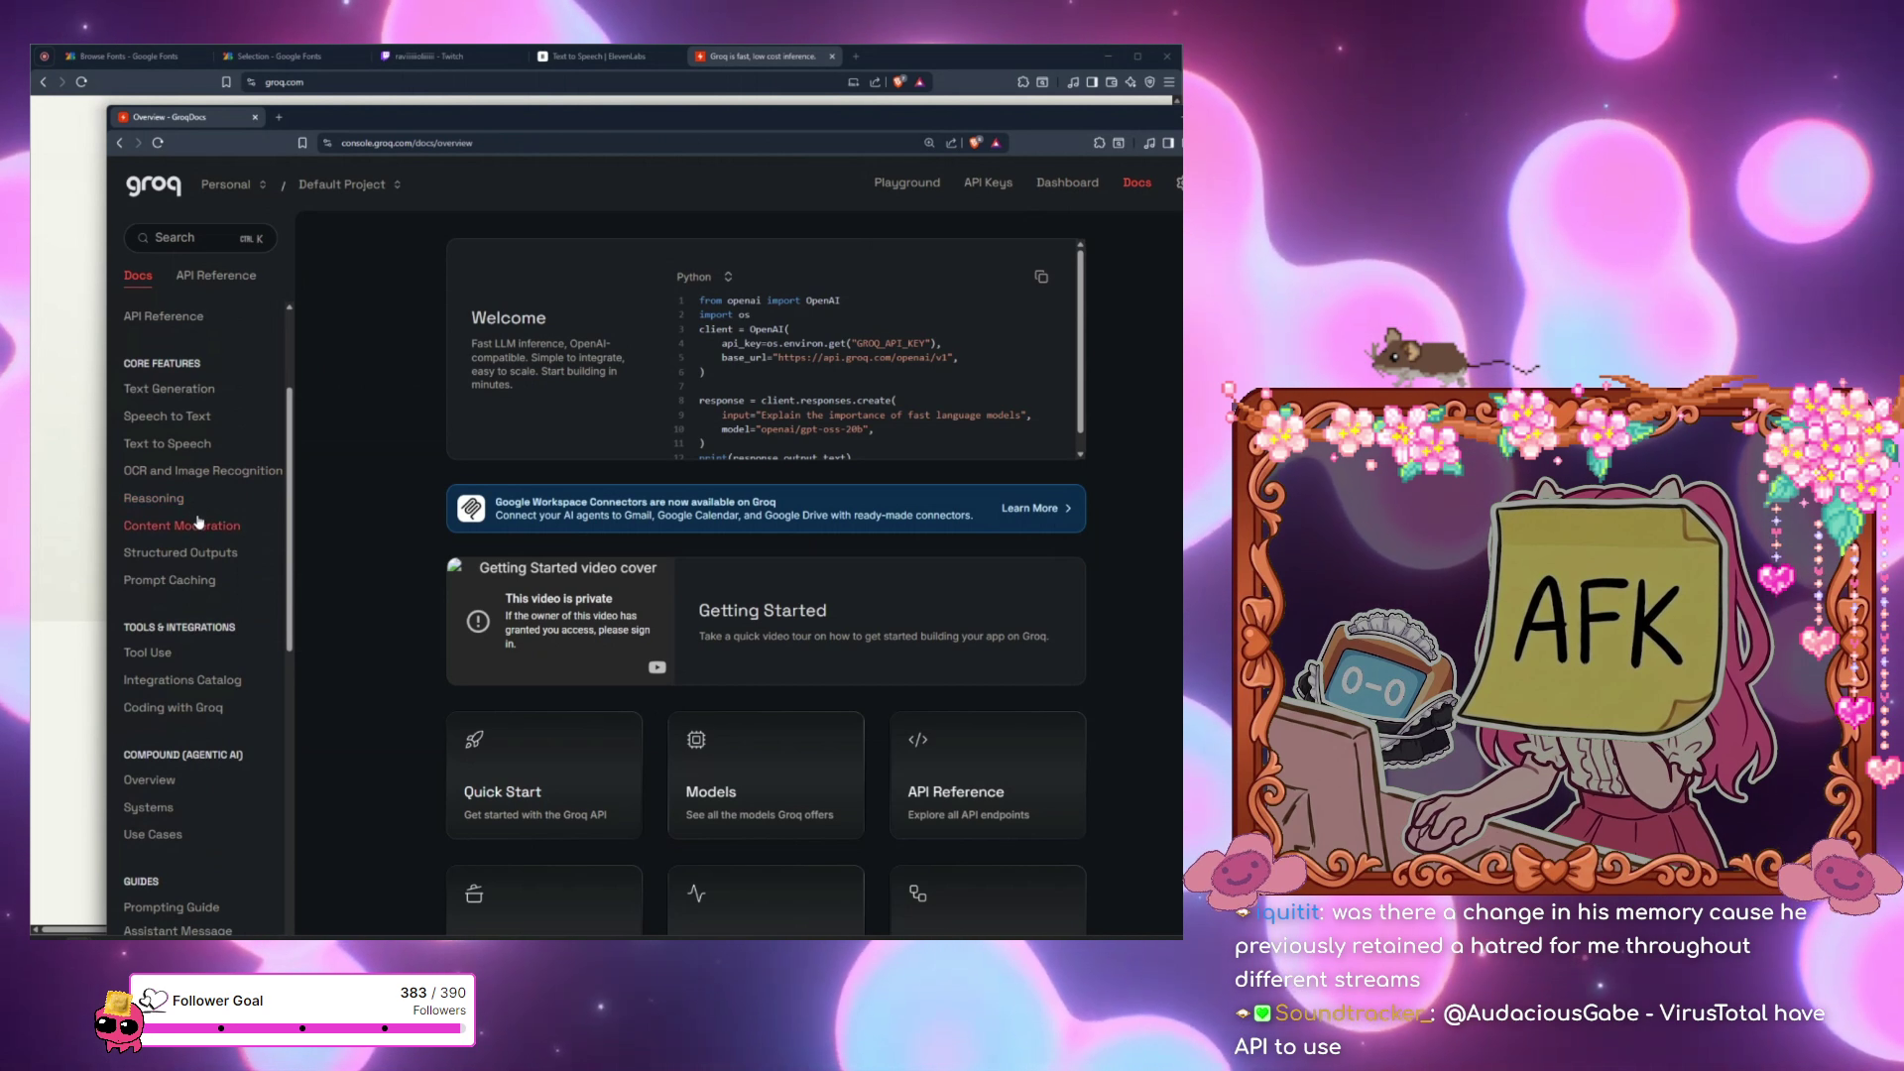
{"action": "scroll", "coordinate": [188, 595], "scroll_direction": "down", "scroll_amount": 1}
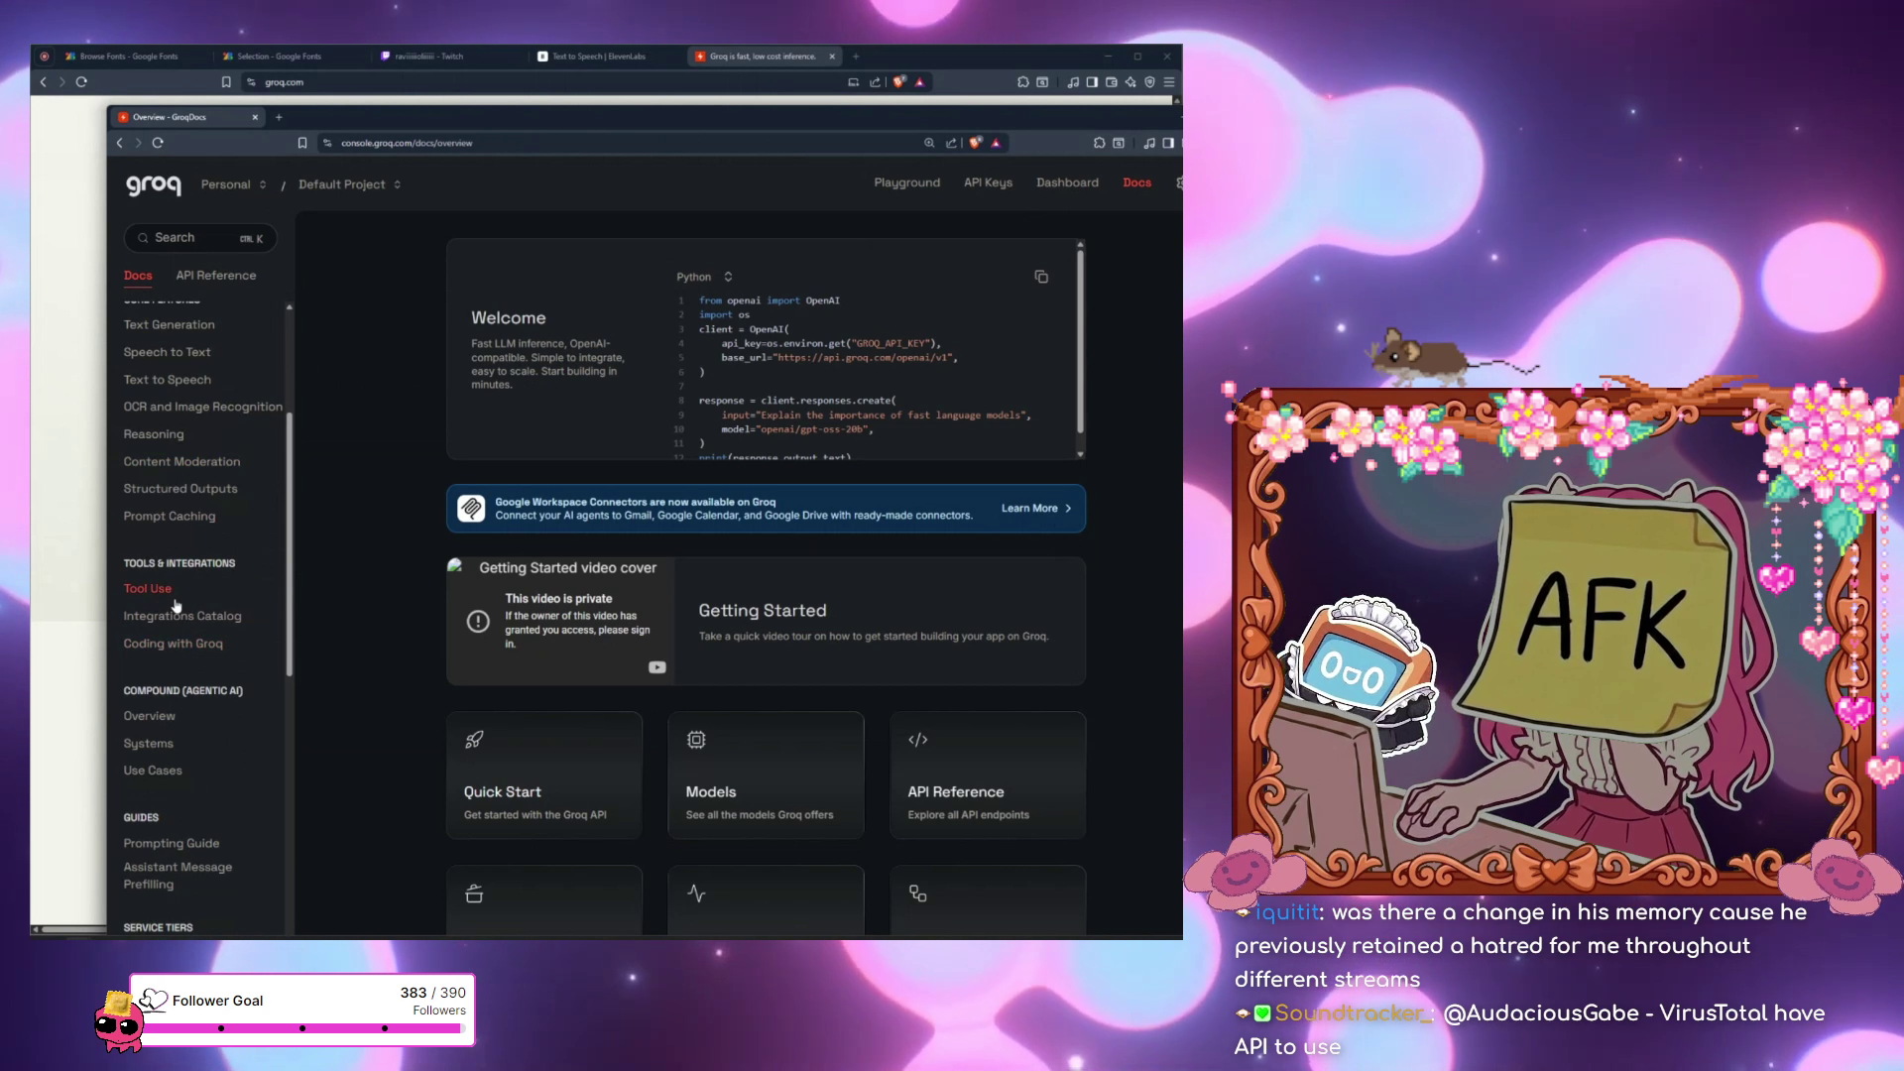
{"action": "left_click", "coordinate": [176, 599]}
{"action": "scroll", "coordinate": [502, 635], "scroll_direction": "down", "scroll_amount": 6}
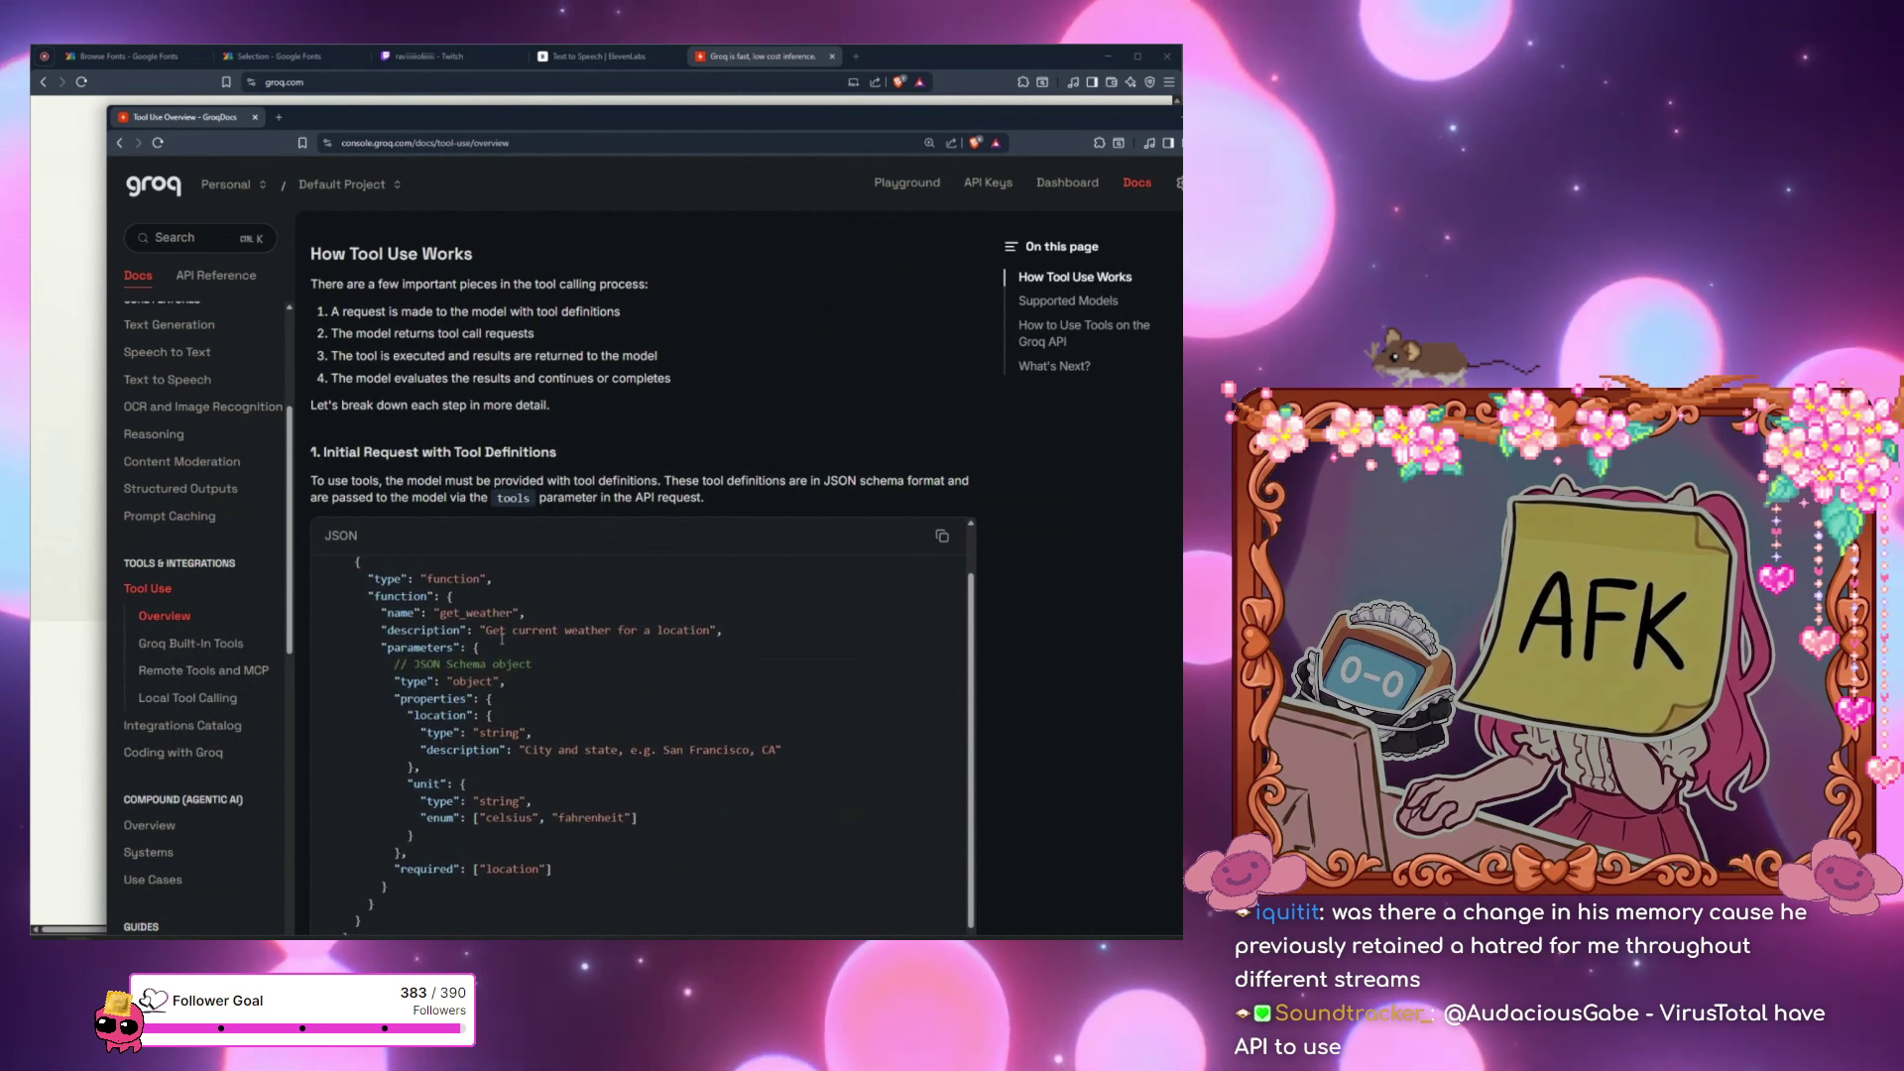
{"action": "scroll", "coordinate": [714, 701], "scroll_direction": "up", "scroll_amount": 1}
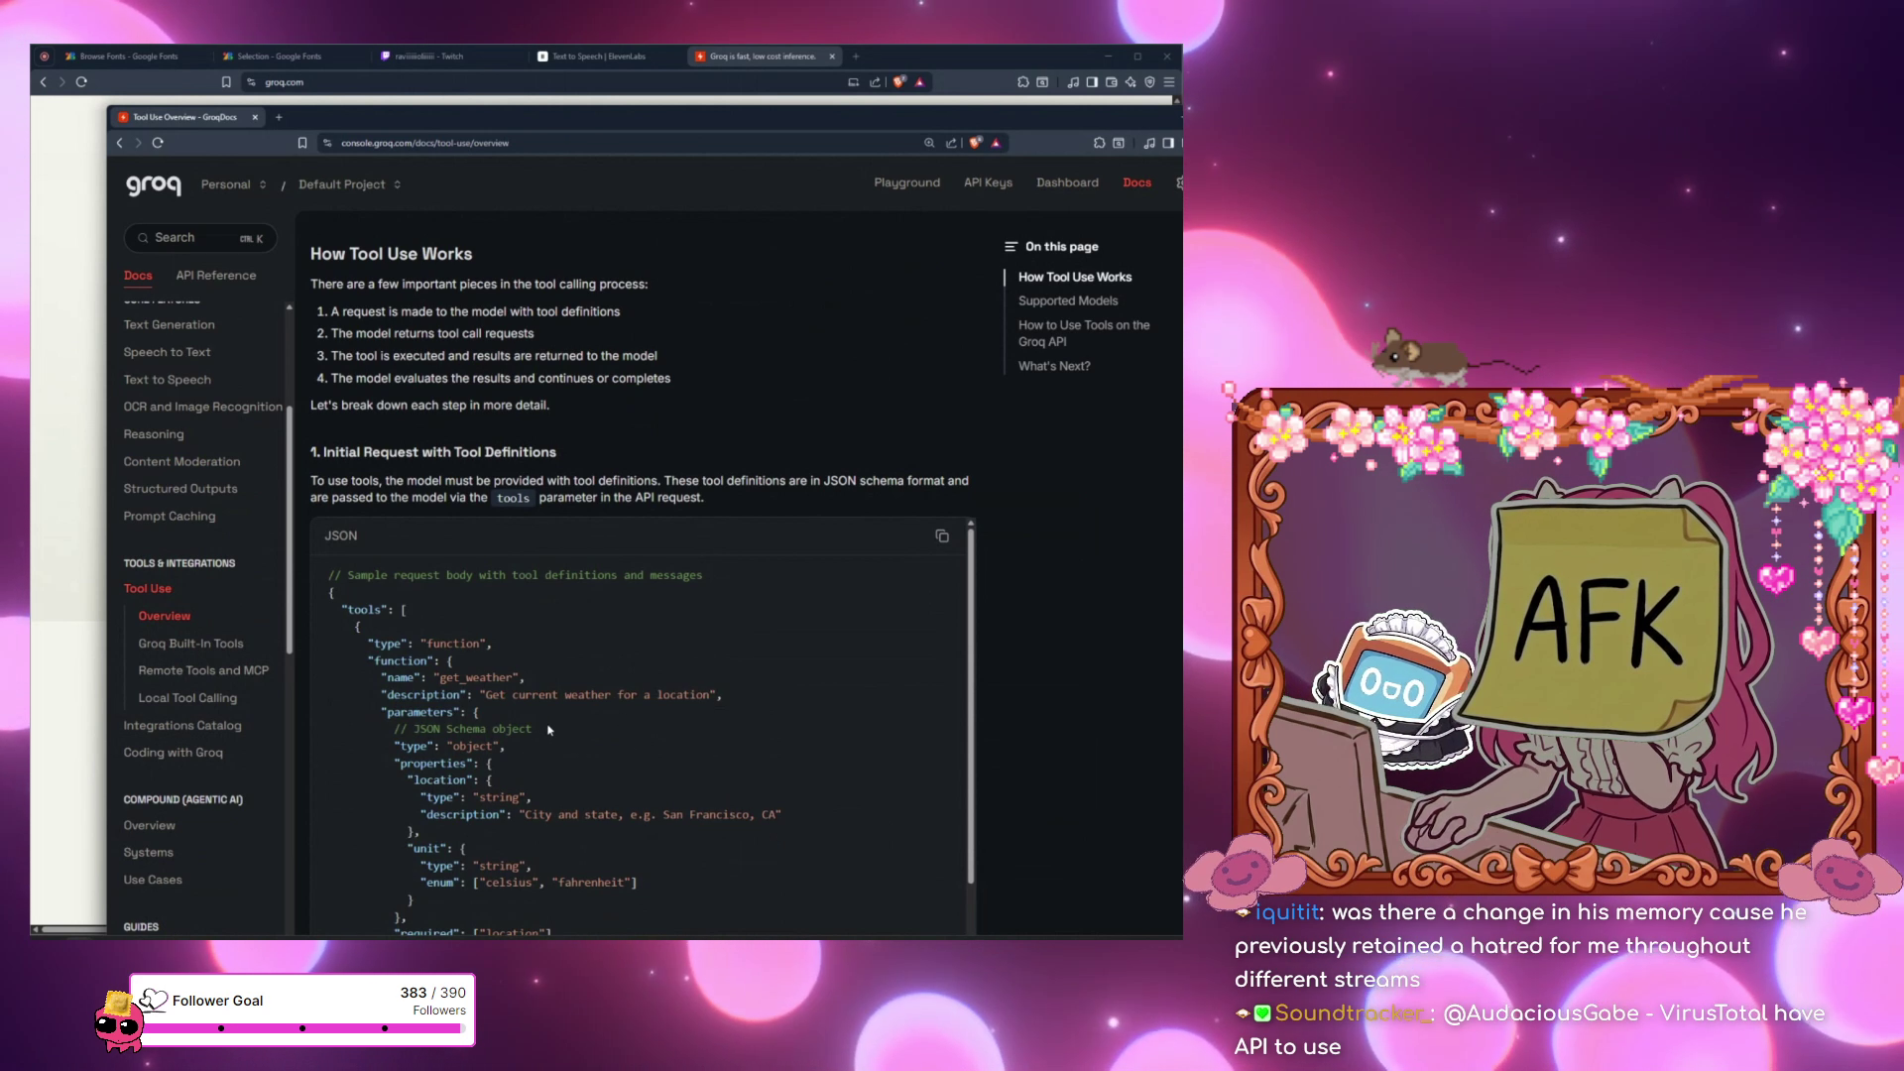
{"action": "scroll", "coordinate": [733, 591], "scroll_direction": "down", "scroll_amount": 8}
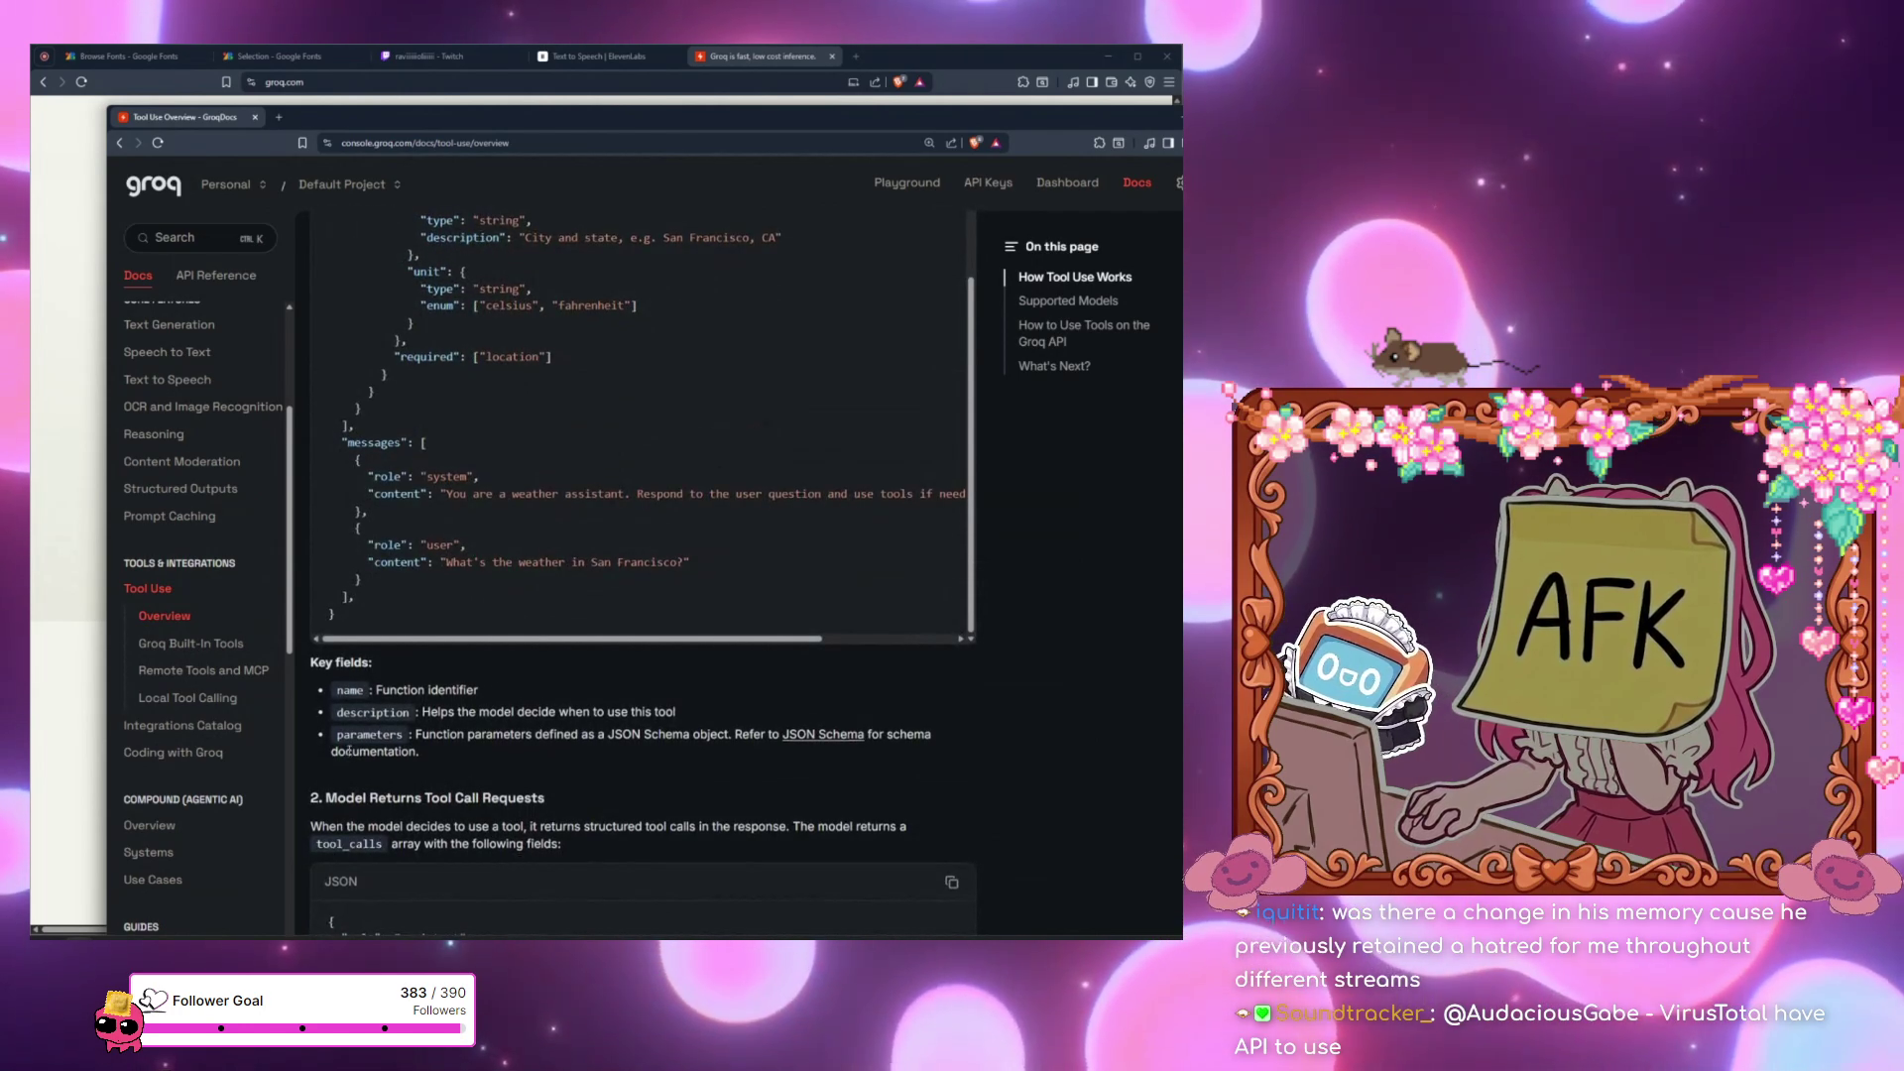
{"action": "scroll", "coordinate": [733, 591], "scroll_direction": "down", "scroll_amount": 6}
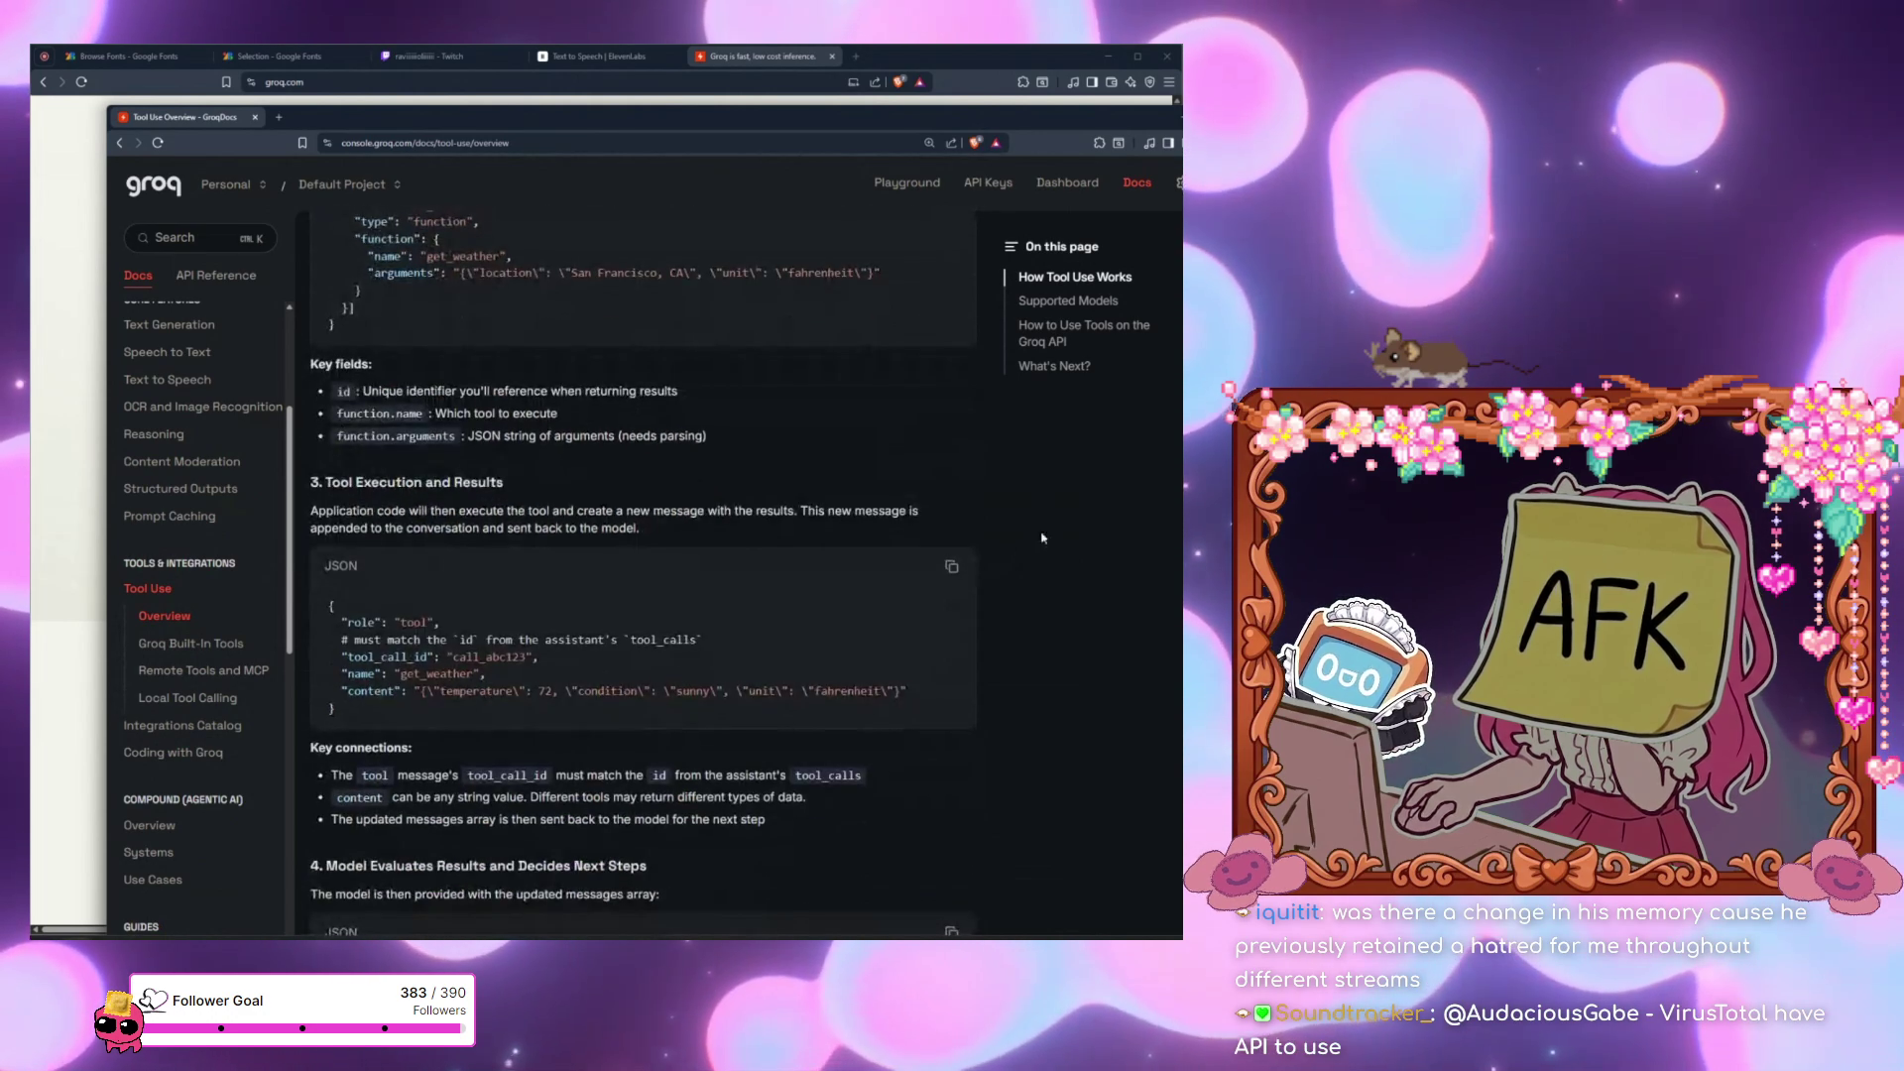
{"action": "scroll", "coordinate": [507, 420], "scroll_direction": "down", "scroll_amount": 5}
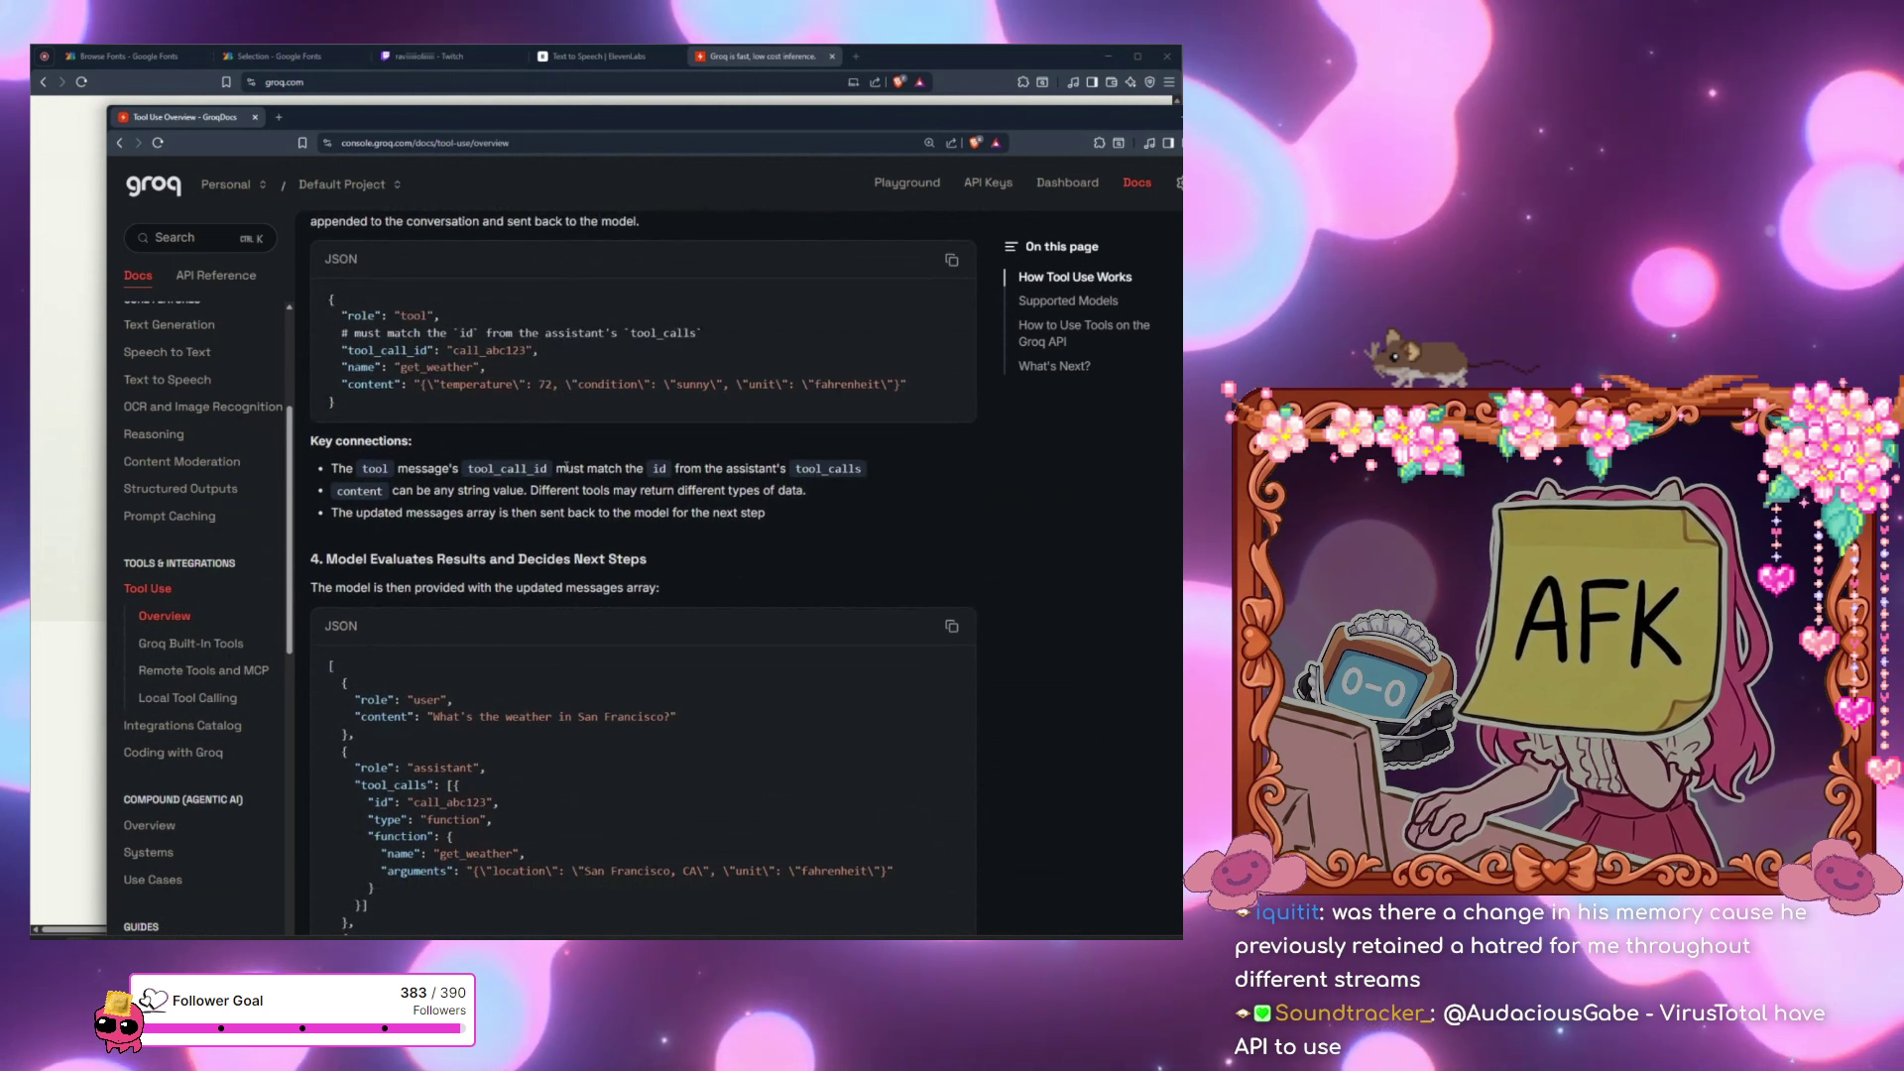
{"action": "scroll", "coordinate": [1002, 657], "scroll_direction": "down", "scroll_amount": 9}
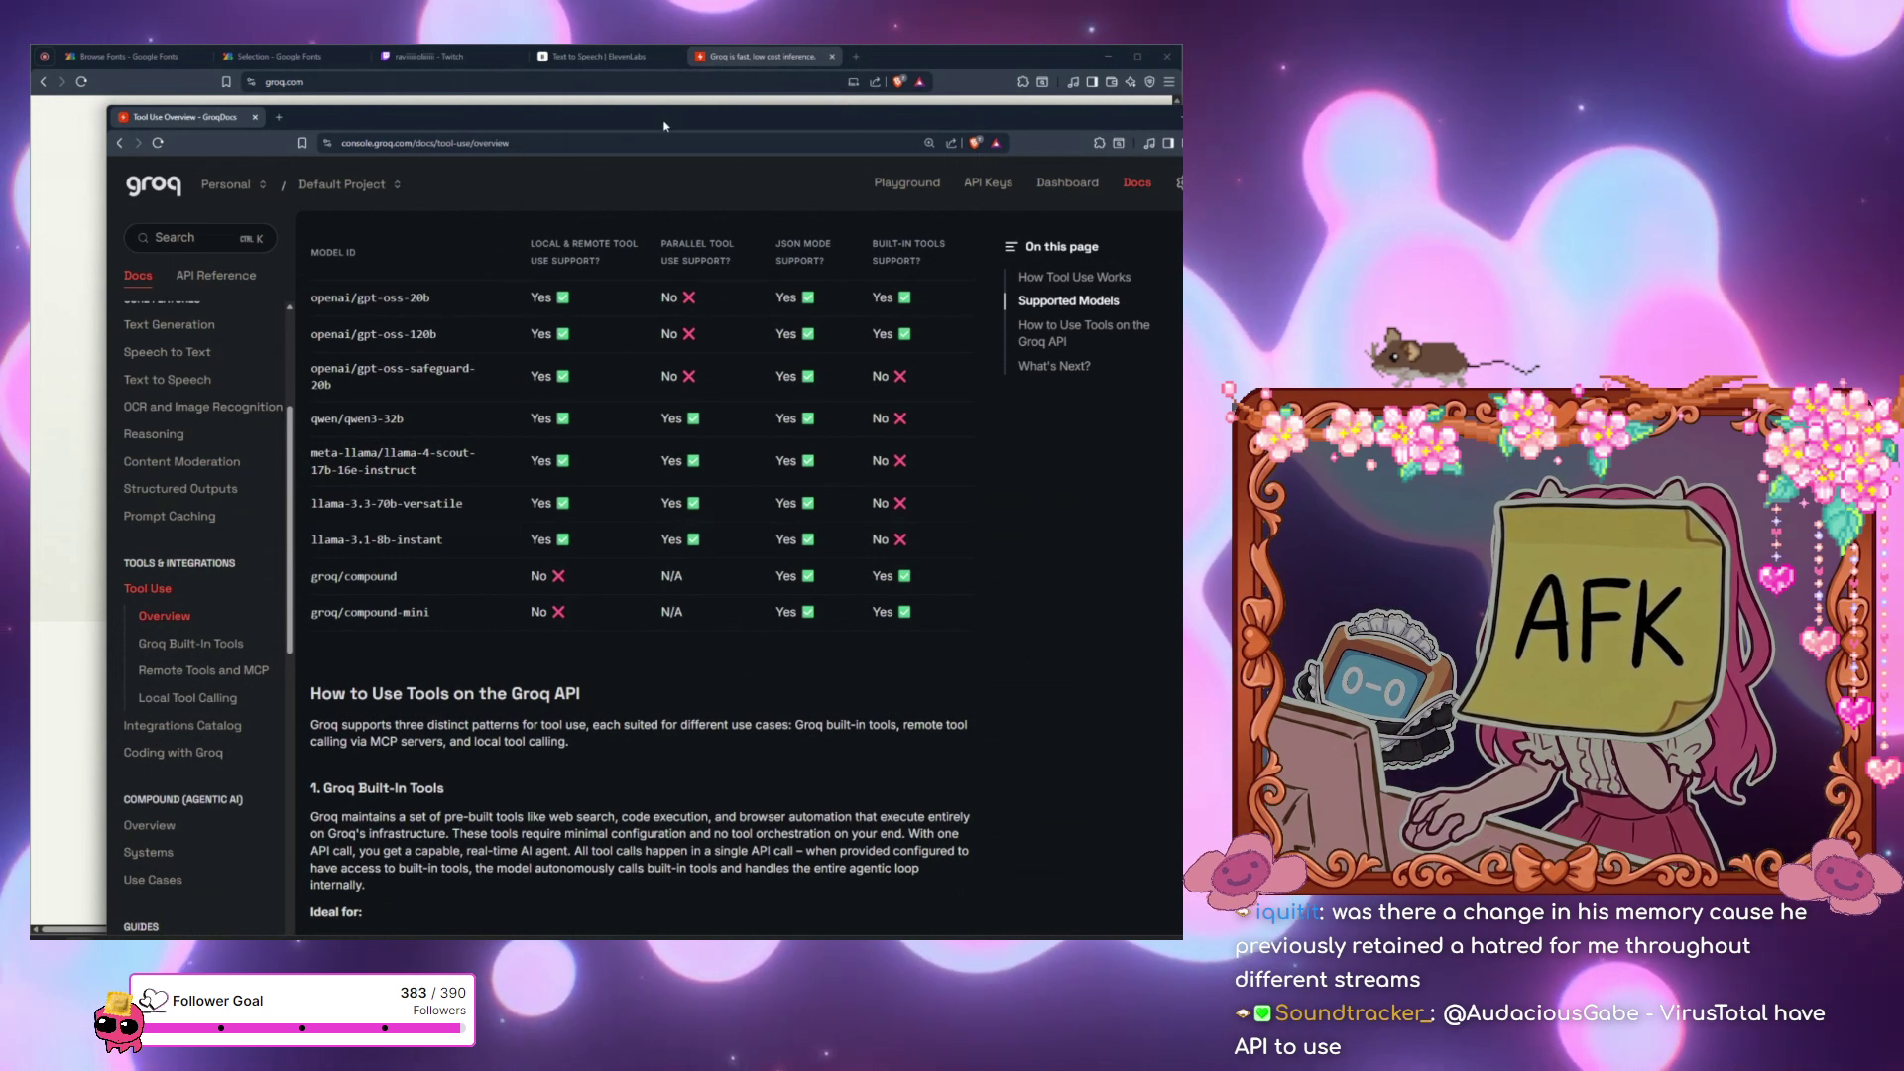
{"action": "key", "text": "alt+Tab"}
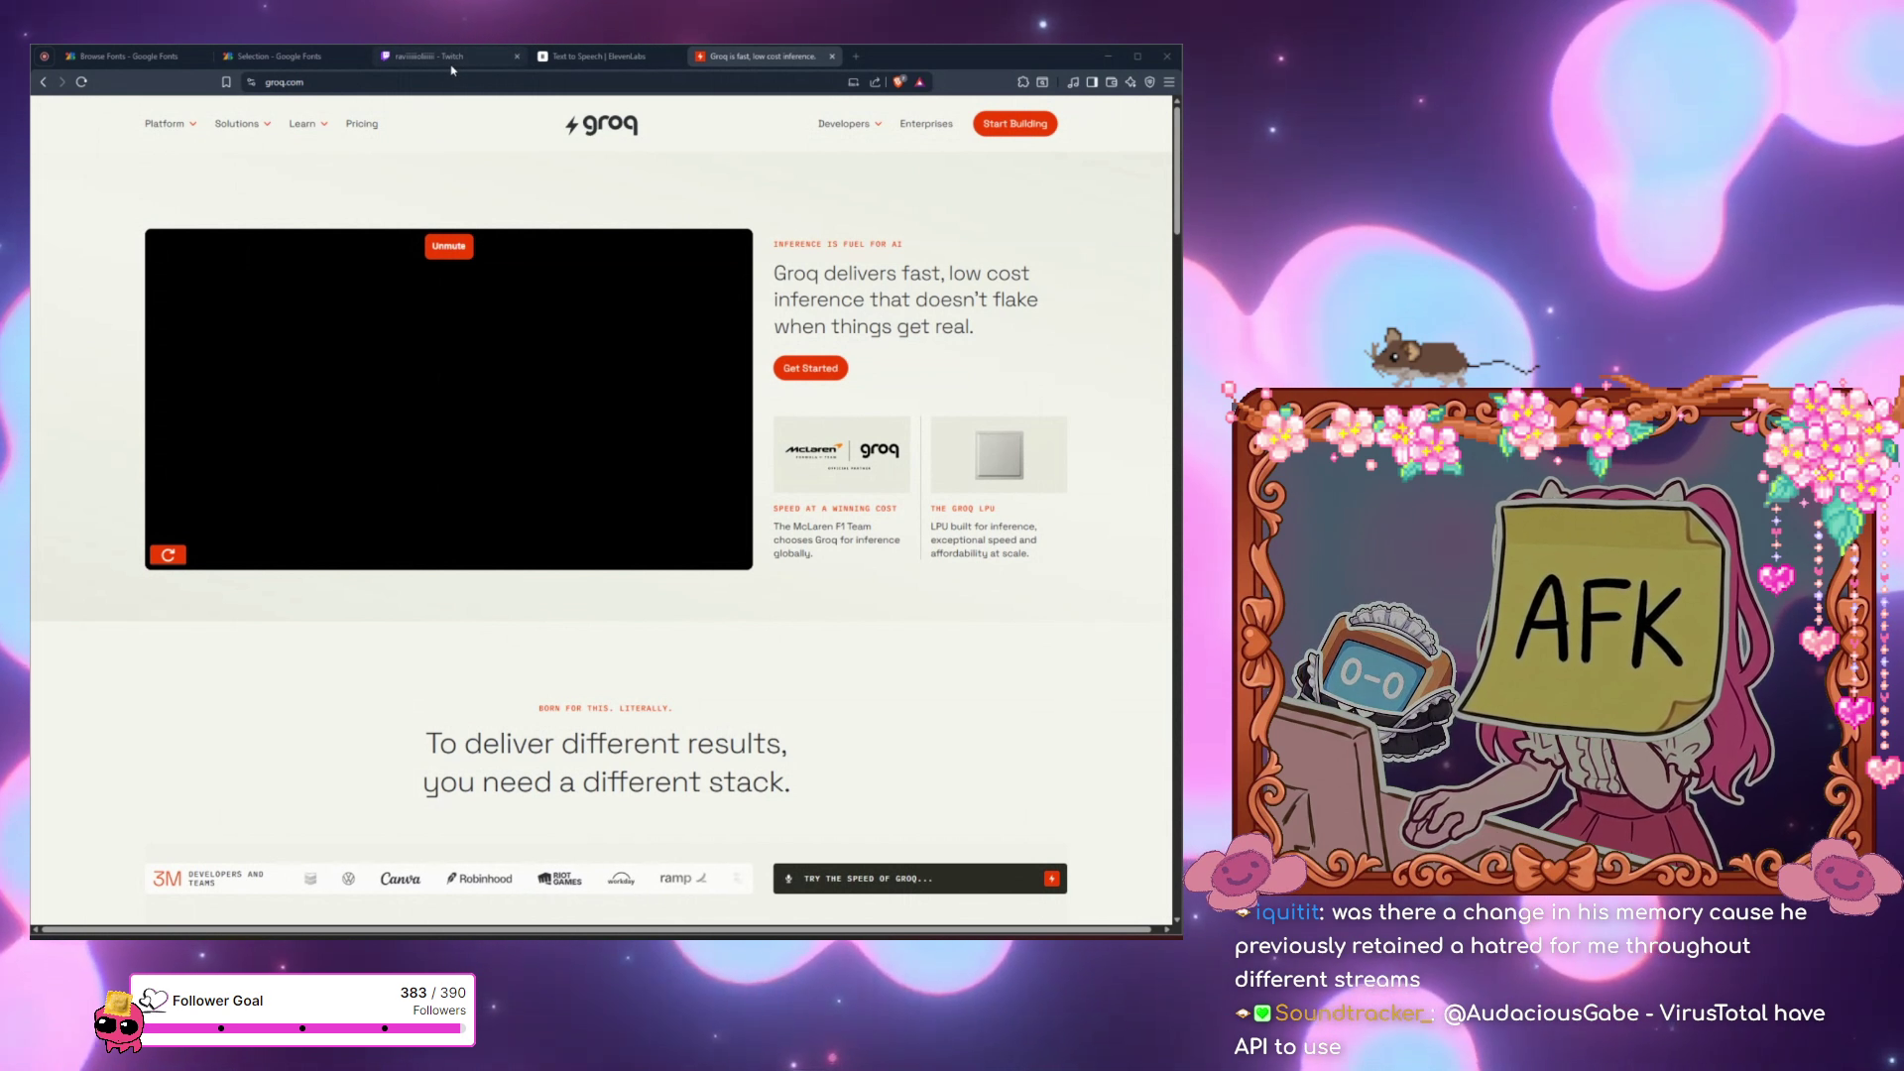
{"action": "left_click", "coordinate": [426, 55]}
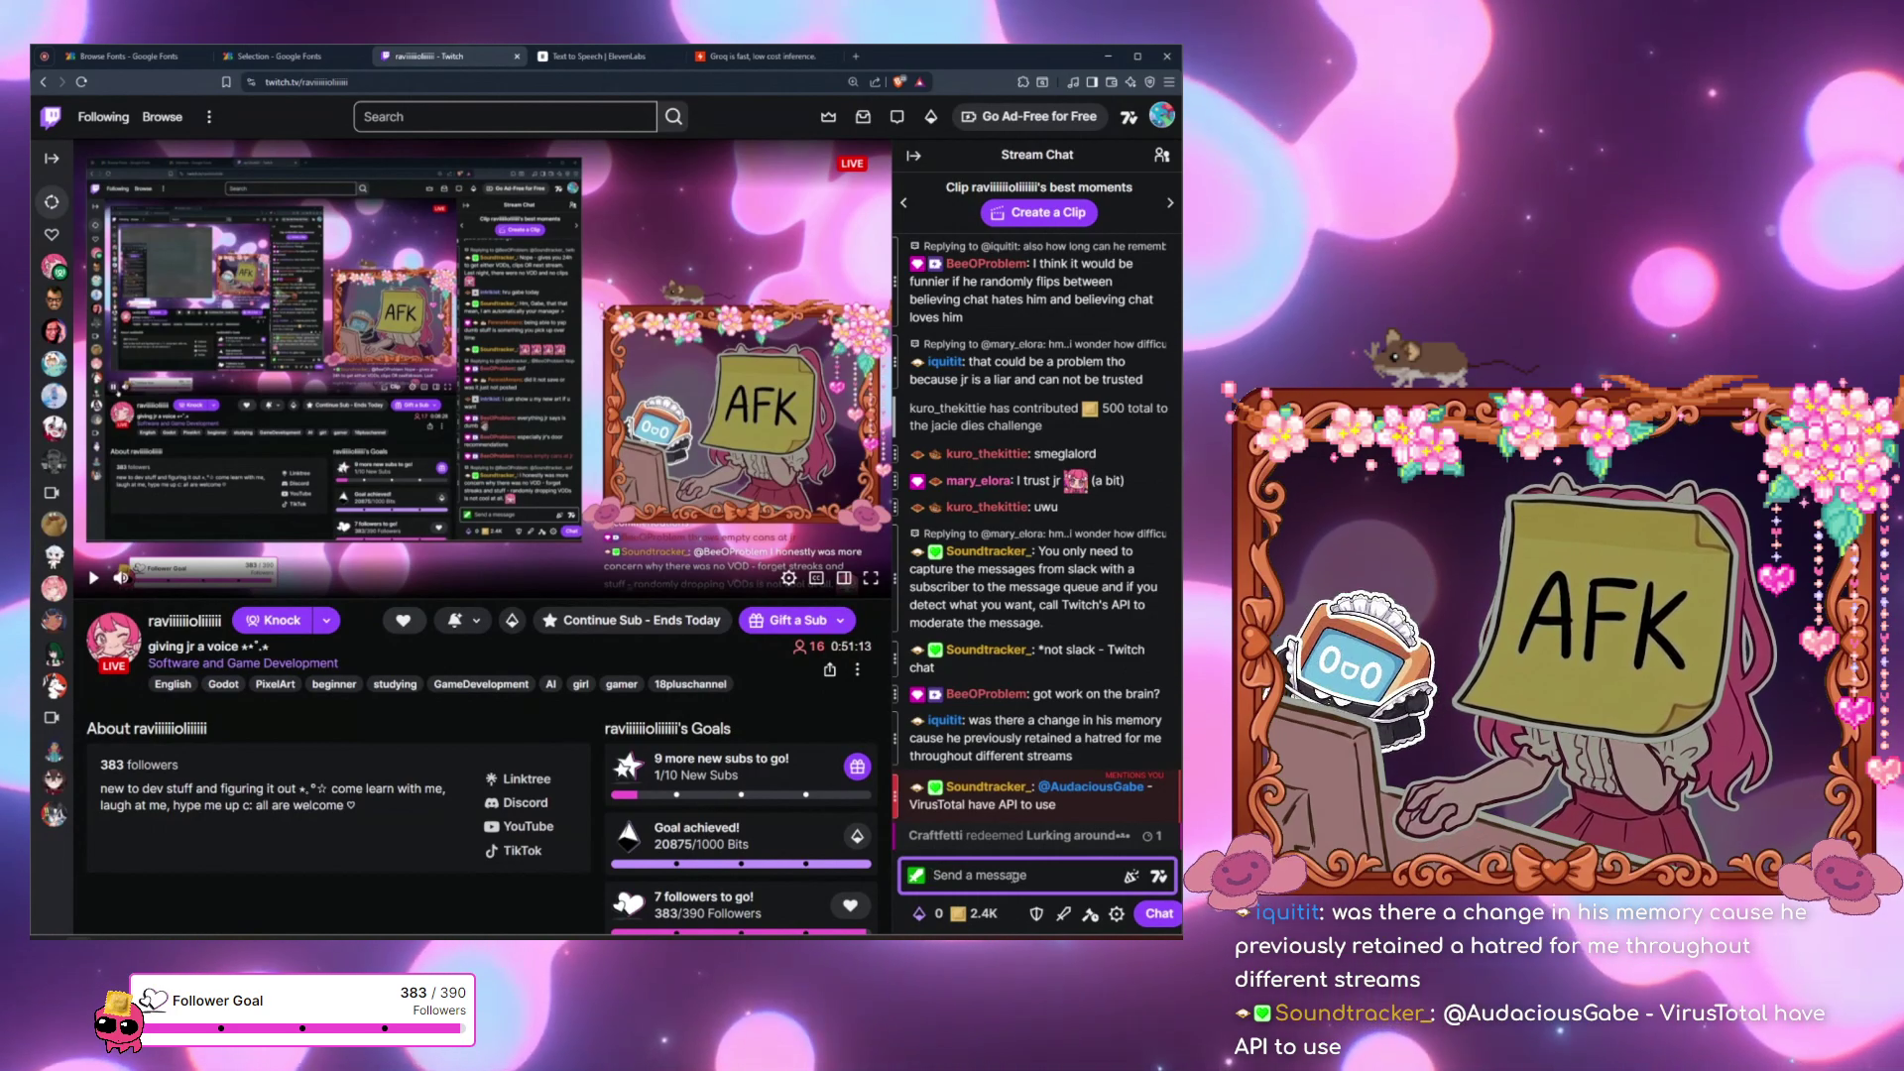
{"action": "key", "text": "alt+Tab"}
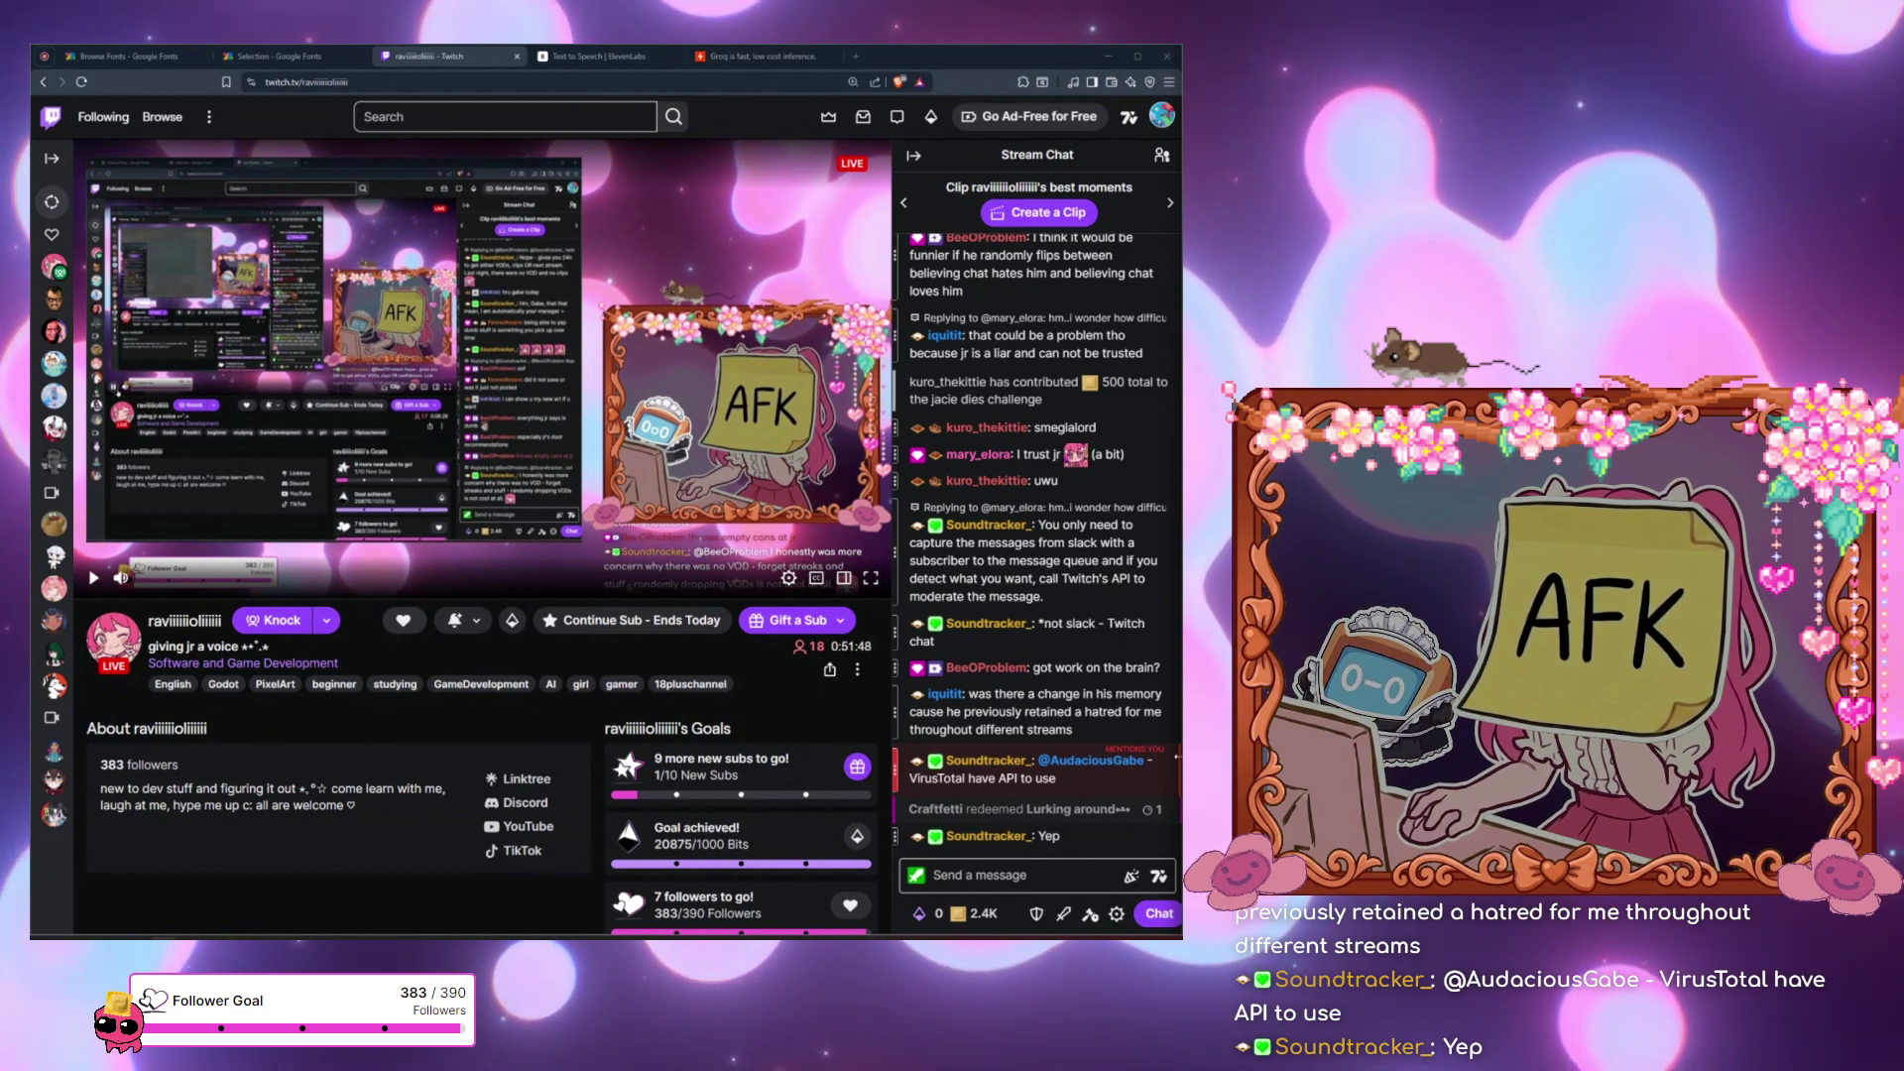
{"action": "scroll", "coordinate": [1052, 476], "scroll_direction": "up", "scroll_amount": 5}
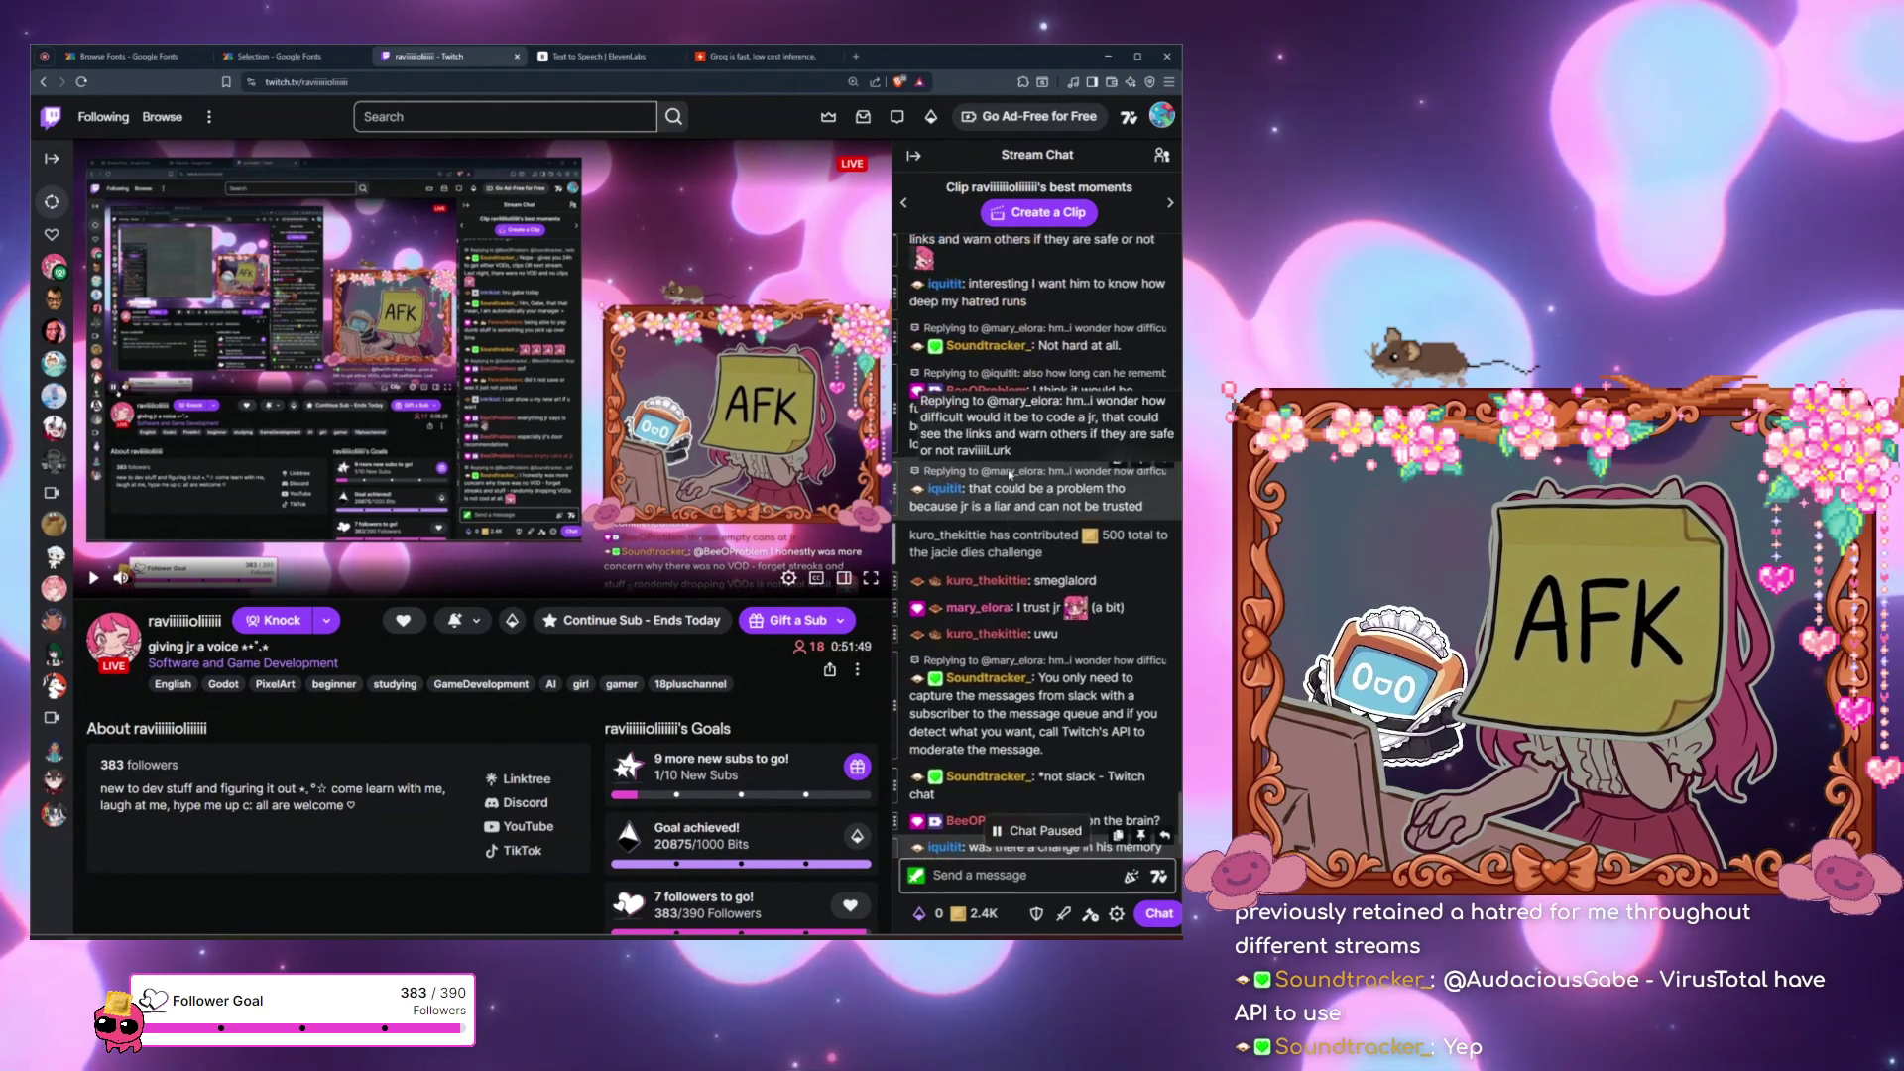
{"action": "scroll", "coordinate": [1047, 437], "scroll_direction": "up", "scroll_amount": 1}
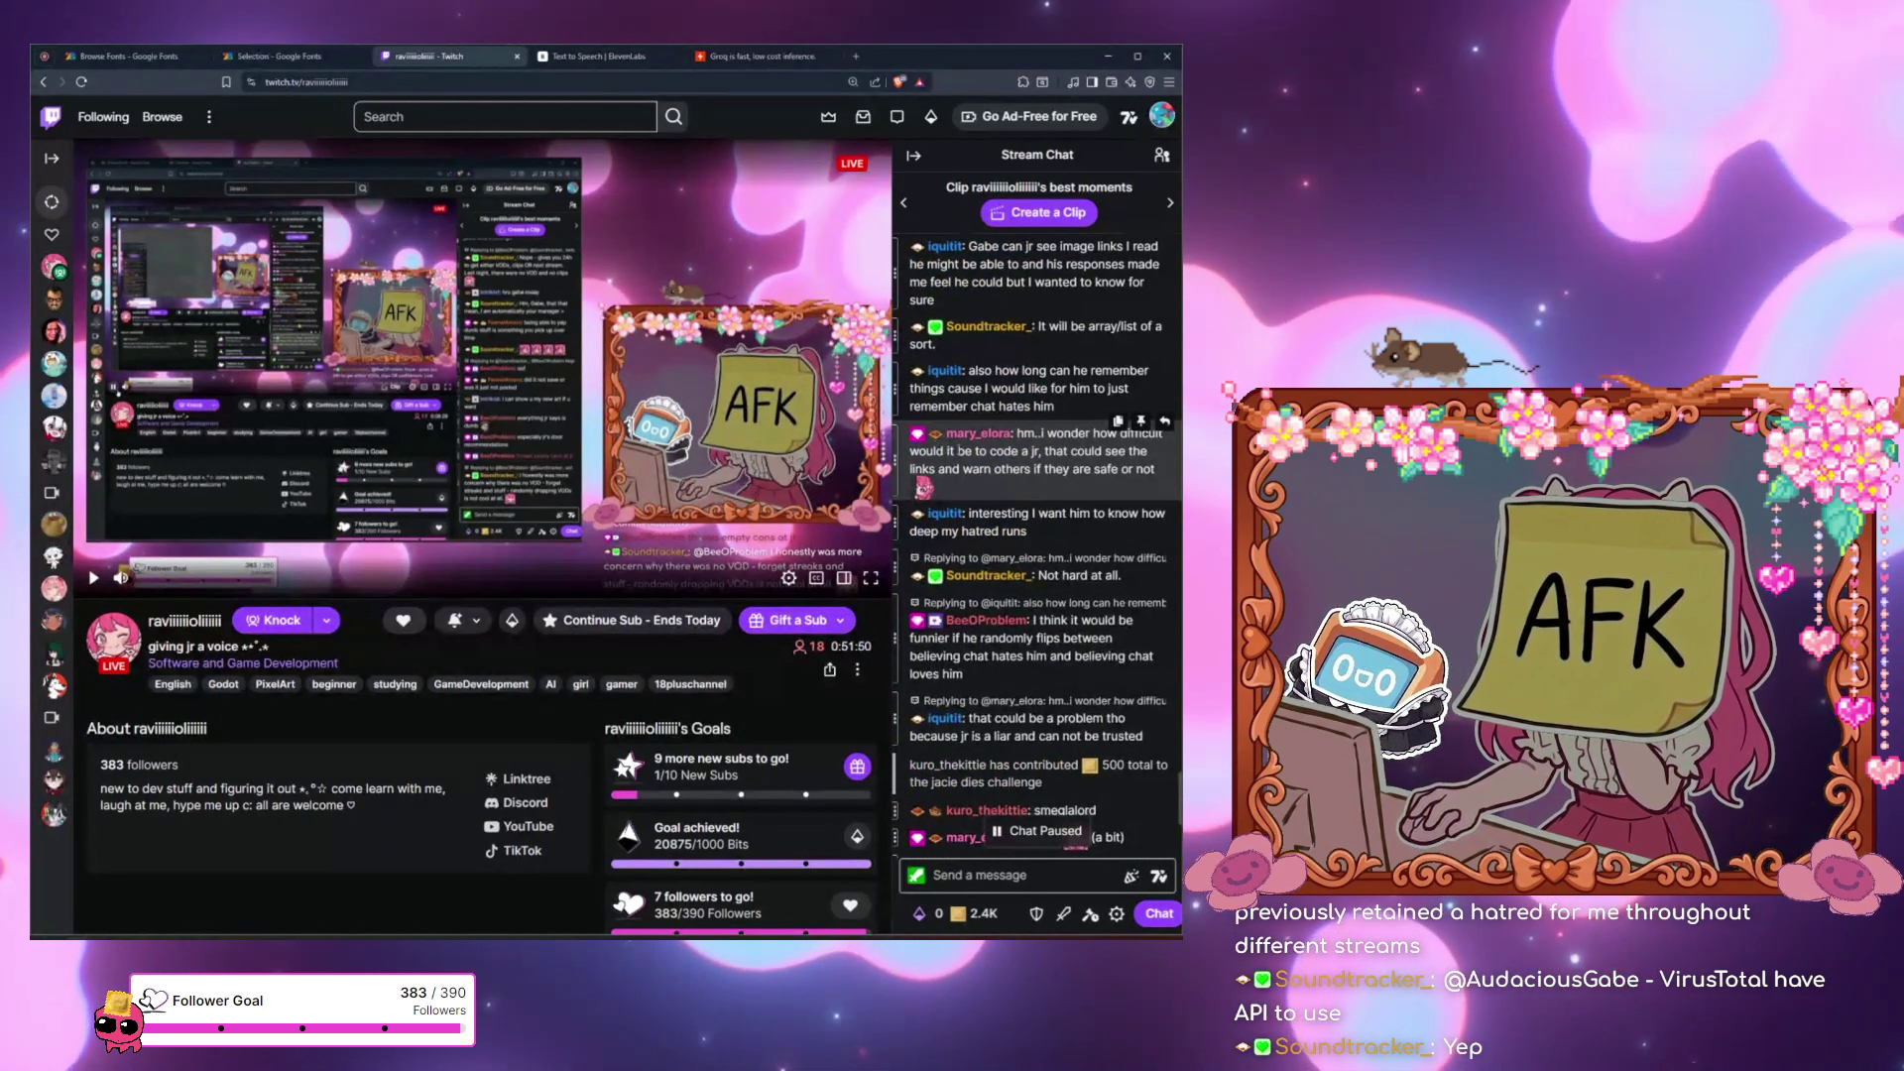
{"action": "left_click_drag", "start_coordinate": [1034, 513], "coordinate": [1045, 528]}
{"action": "left_click", "coordinate": [1014, 533]}
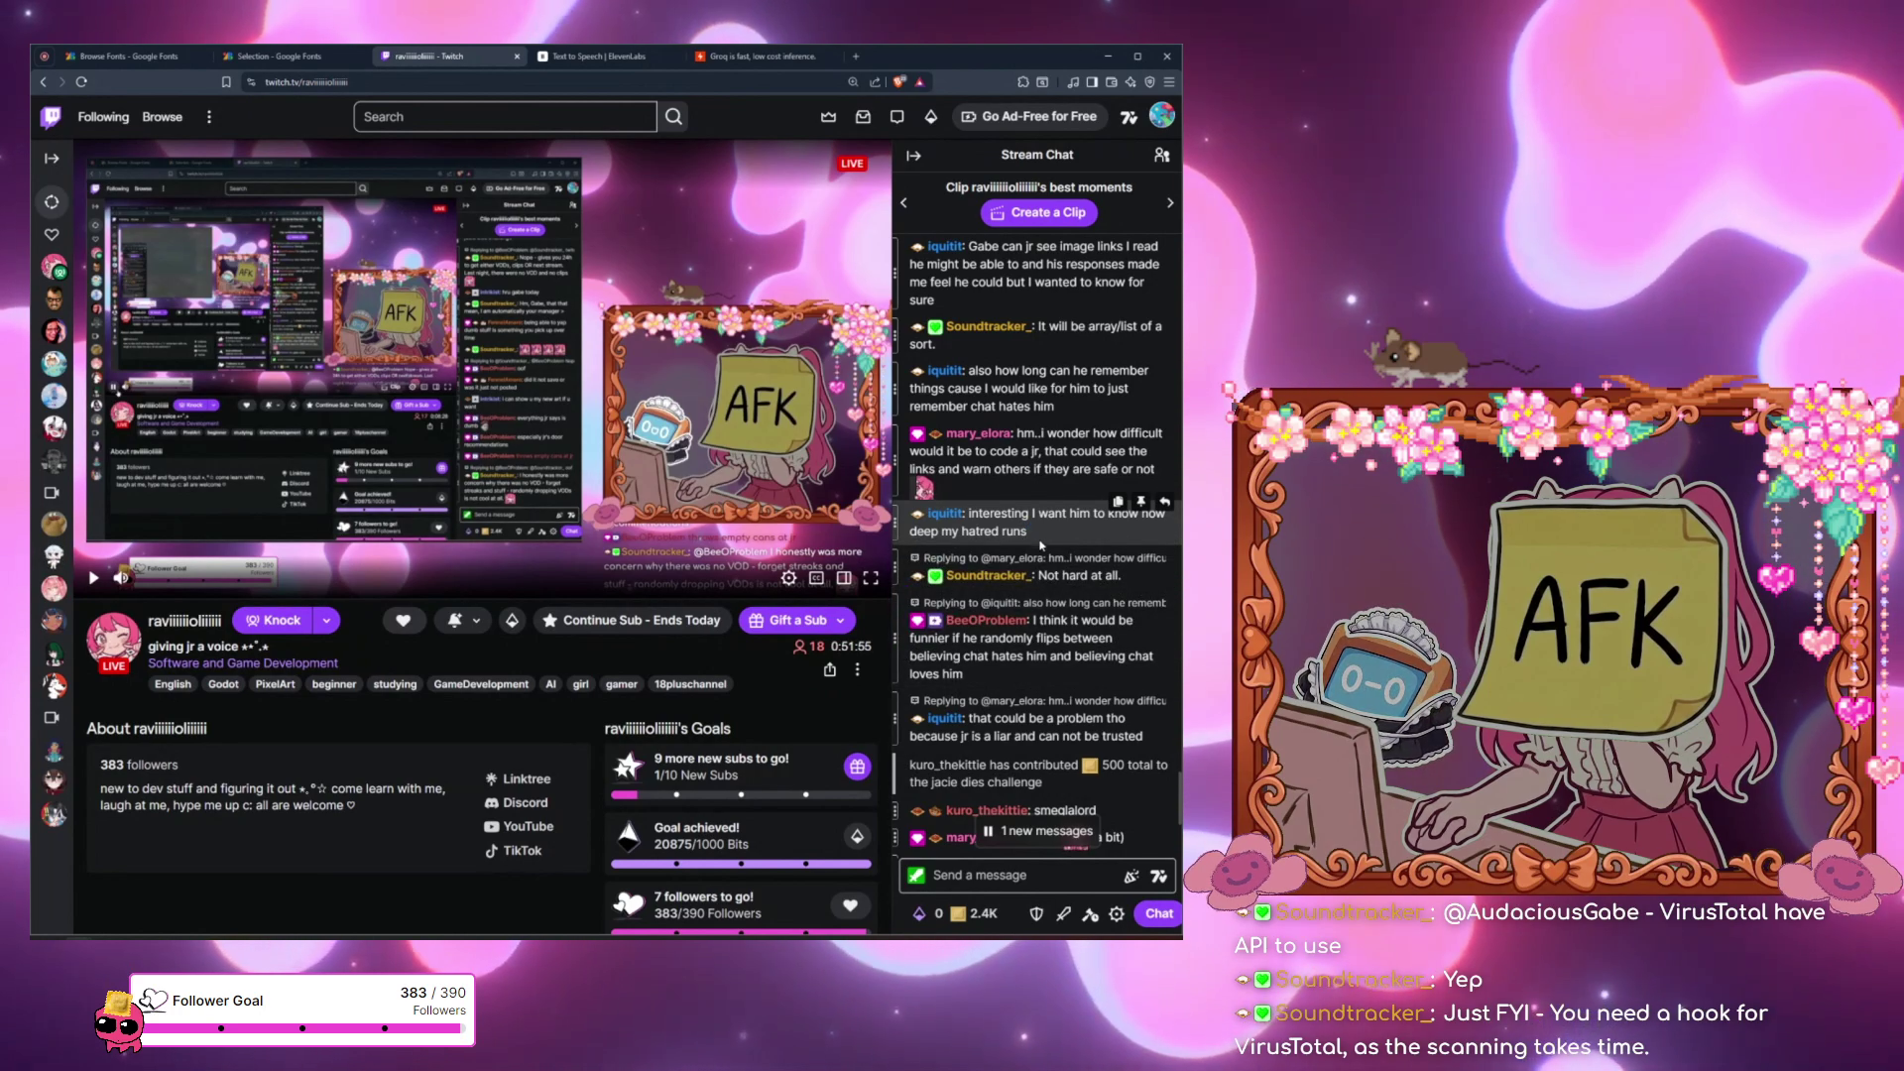
{"action": "left_click", "coordinate": [1060, 542]}
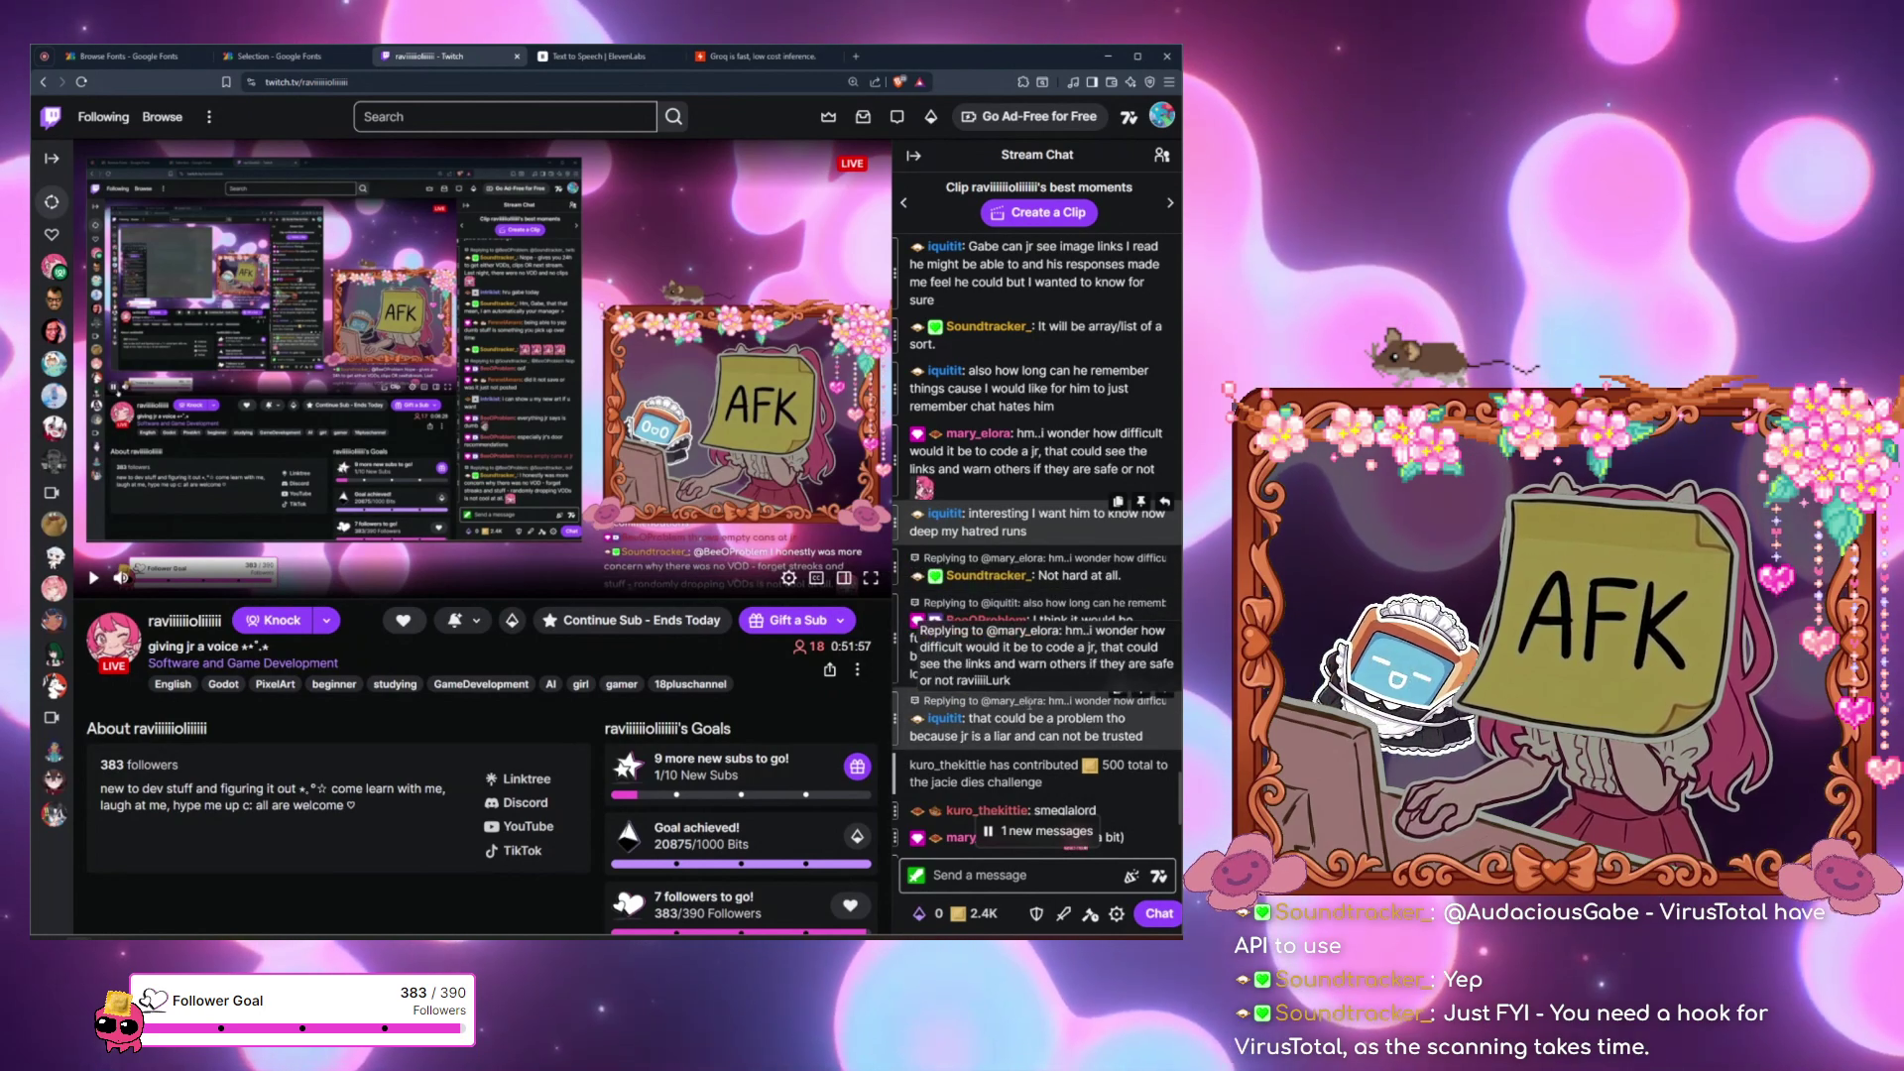
{"action": "scroll", "coordinate": [1079, 461], "scroll_direction": "down", "scroll_amount": 2}
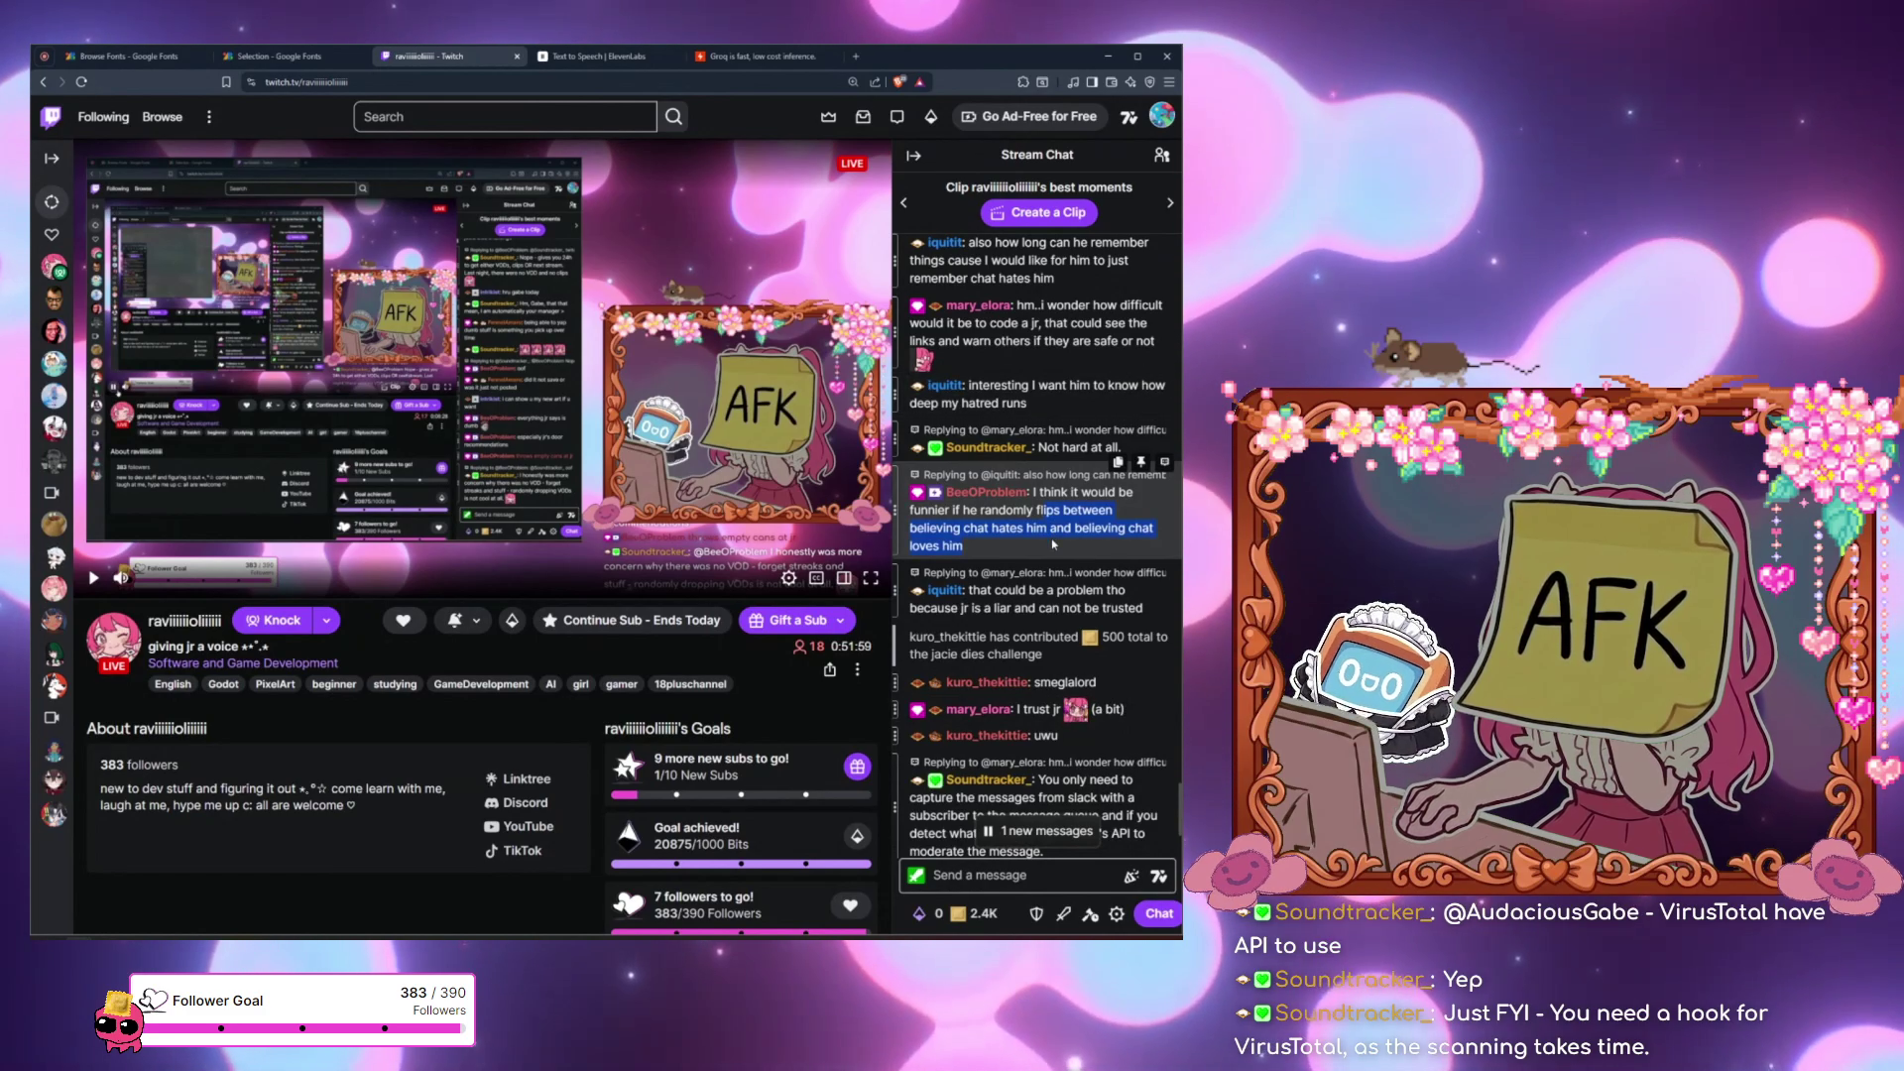
{"action": "scroll", "coordinate": [1053, 570], "scroll_direction": "down", "scroll_amount": 1}
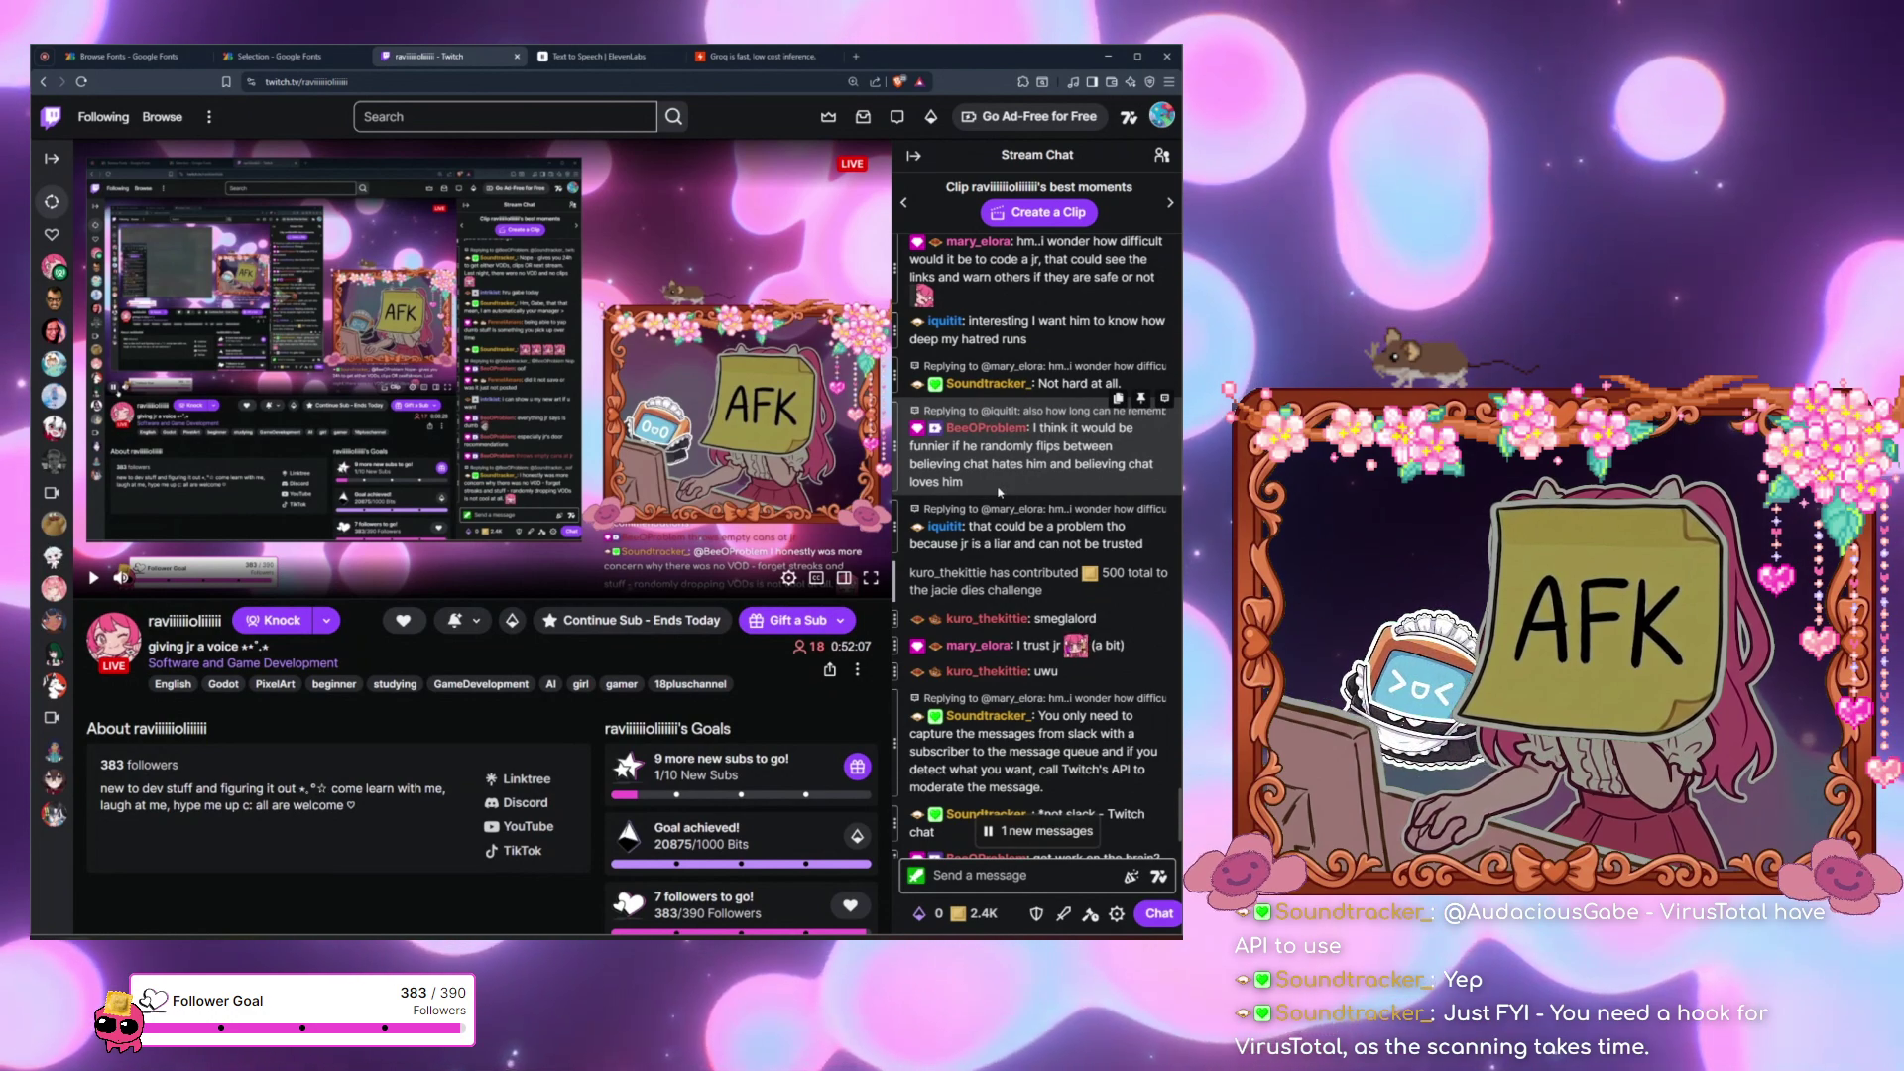
{"action": "mouse_move", "coordinate": [1035, 446]}
{"action": "left_mouse_down"}
{"action": "mouse_move", "coordinate": [964, 483]}
{"action": "mouse_move", "coordinate": [1019, 401]}
{"action": "left_mouse_up"}
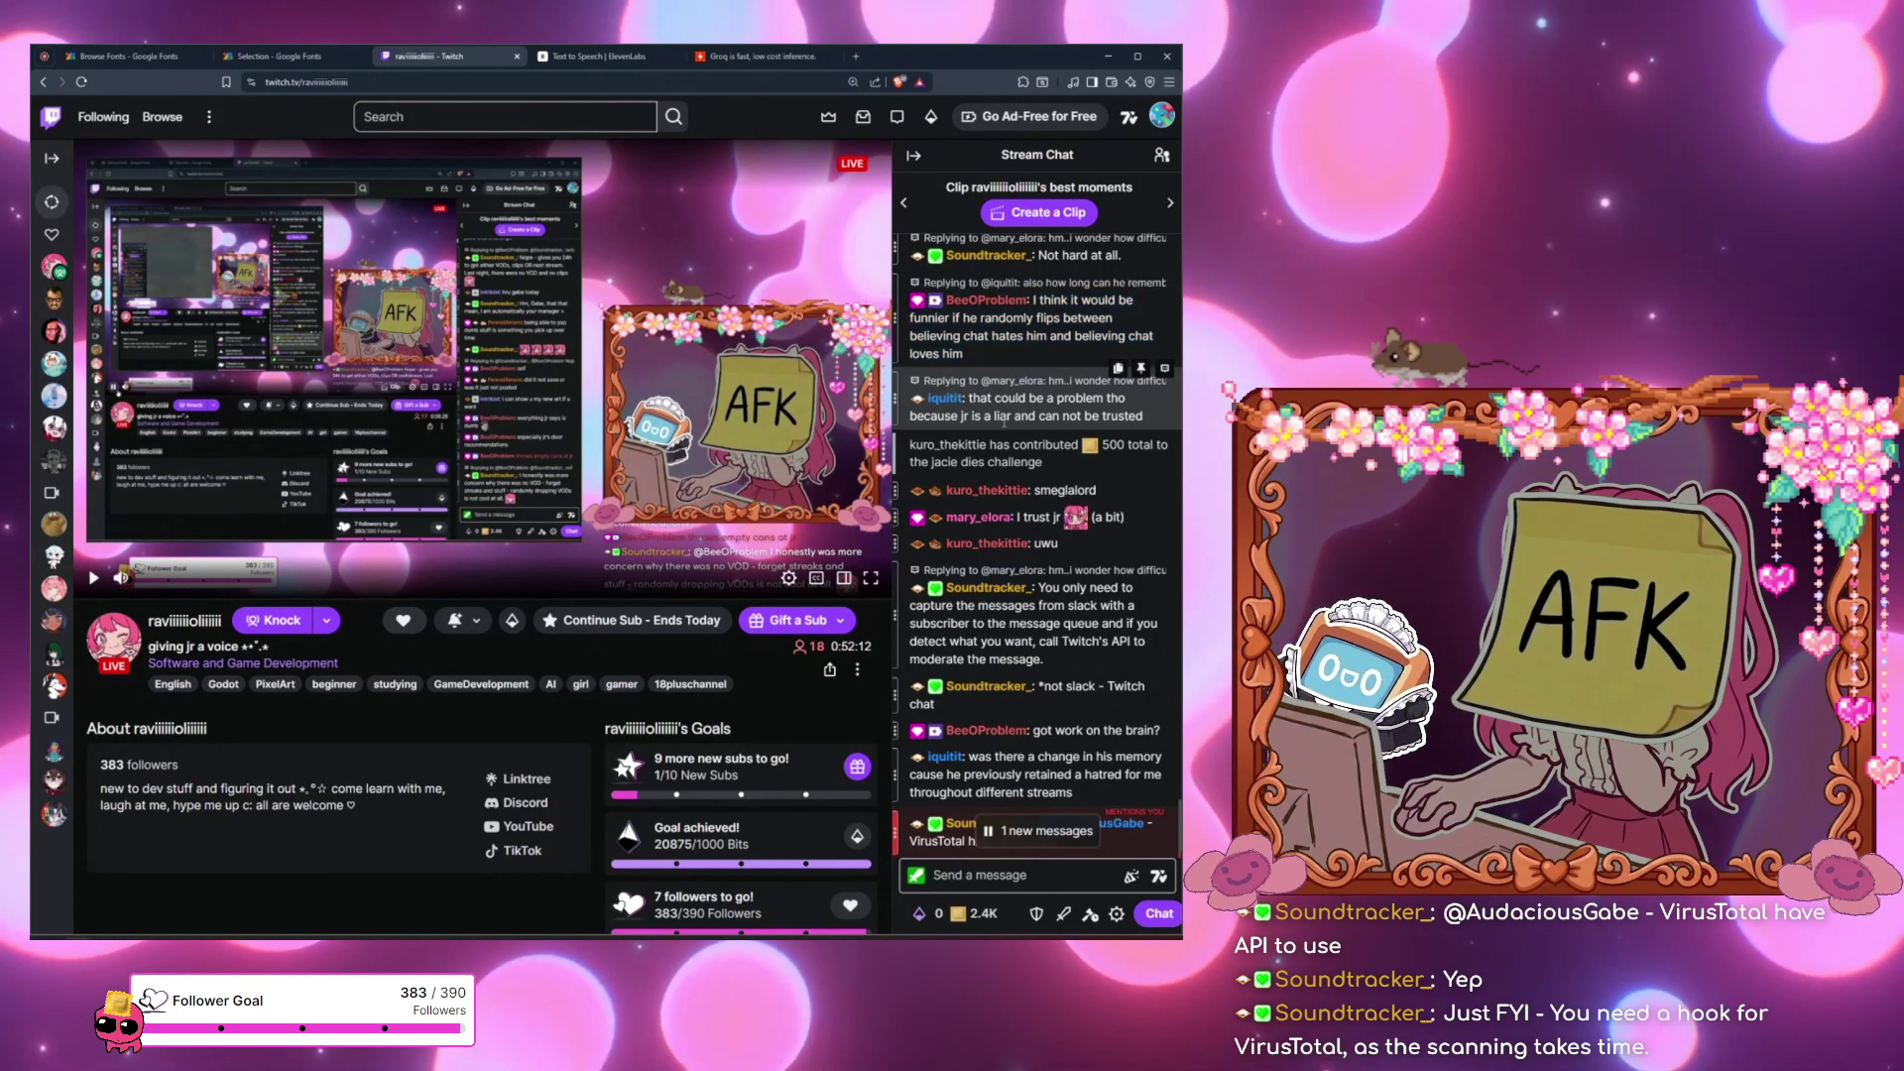
{"action": "left_click", "coordinate": [1024, 394]}
{"action": "scroll", "coordinate": [1029, 349], "scroll_direction": "up", "scroll_amount": 1}
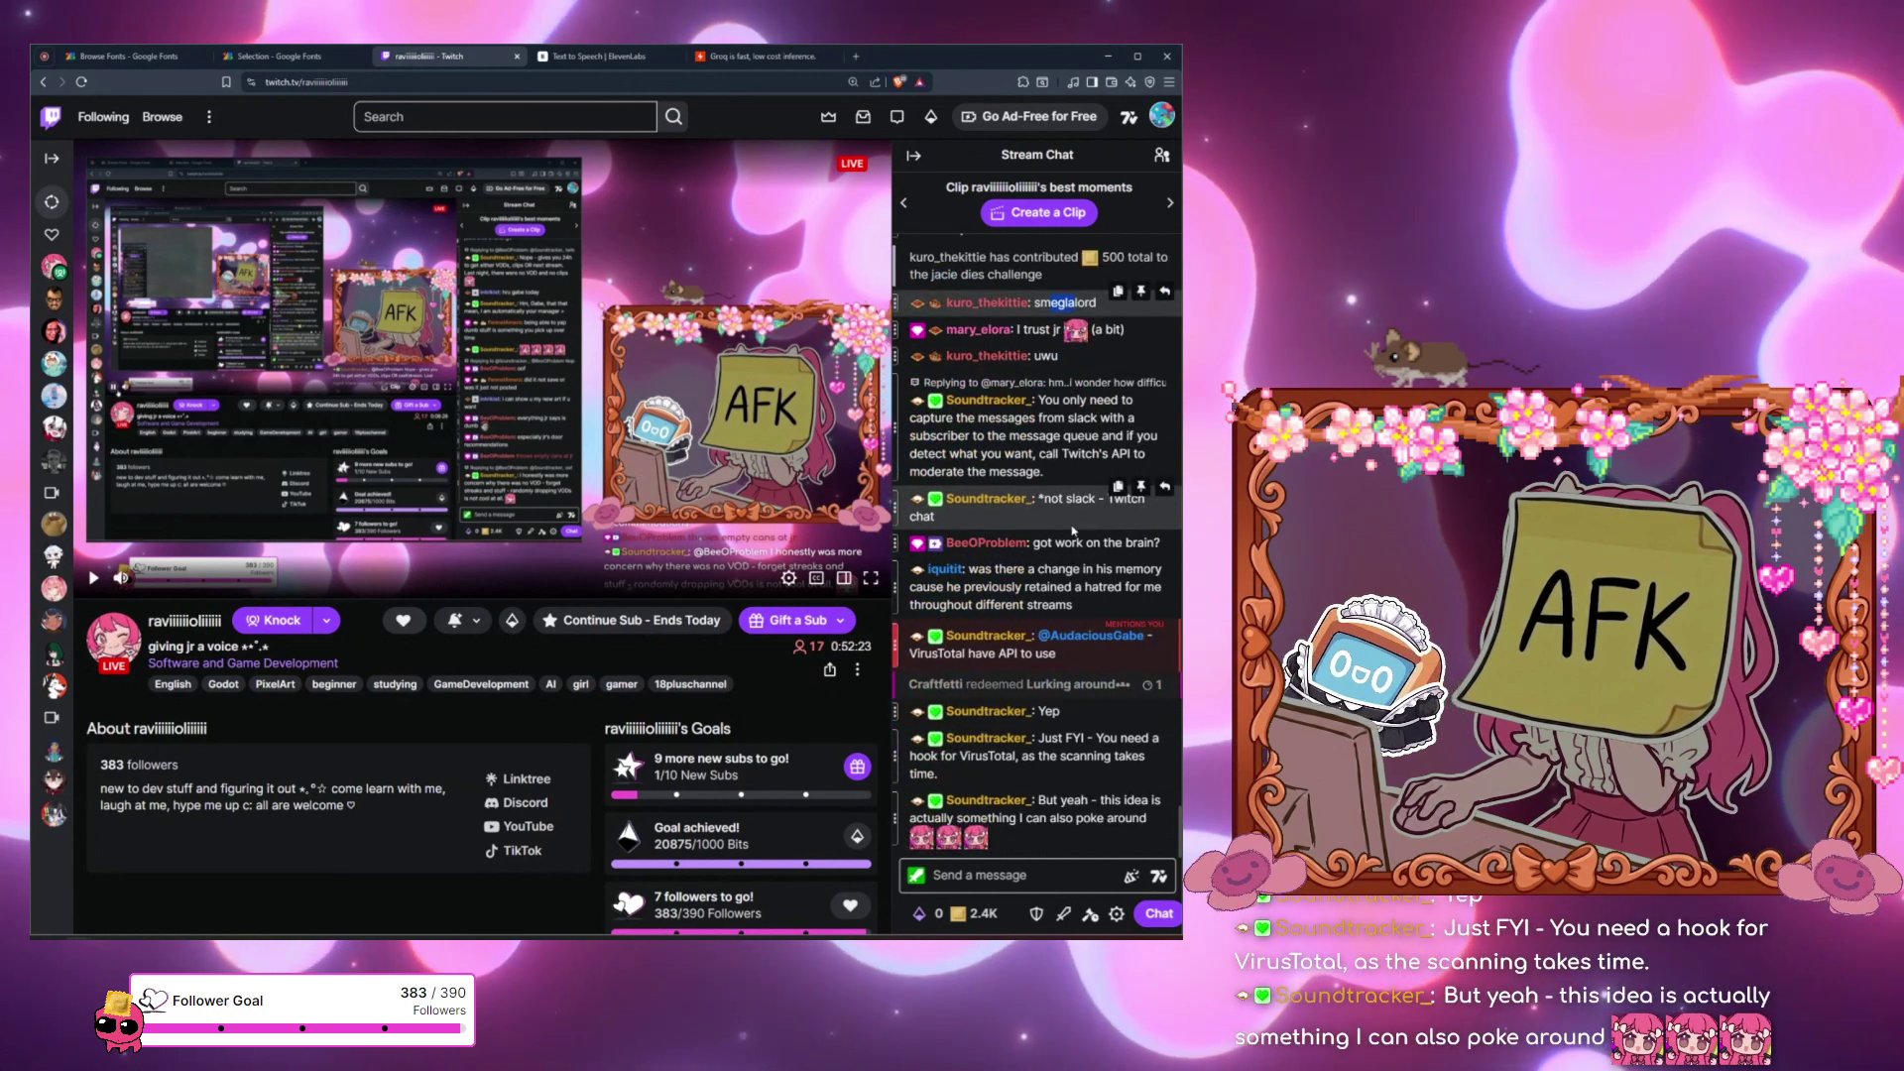
{"action": "left_click", "coordinate": [1052, 354]}
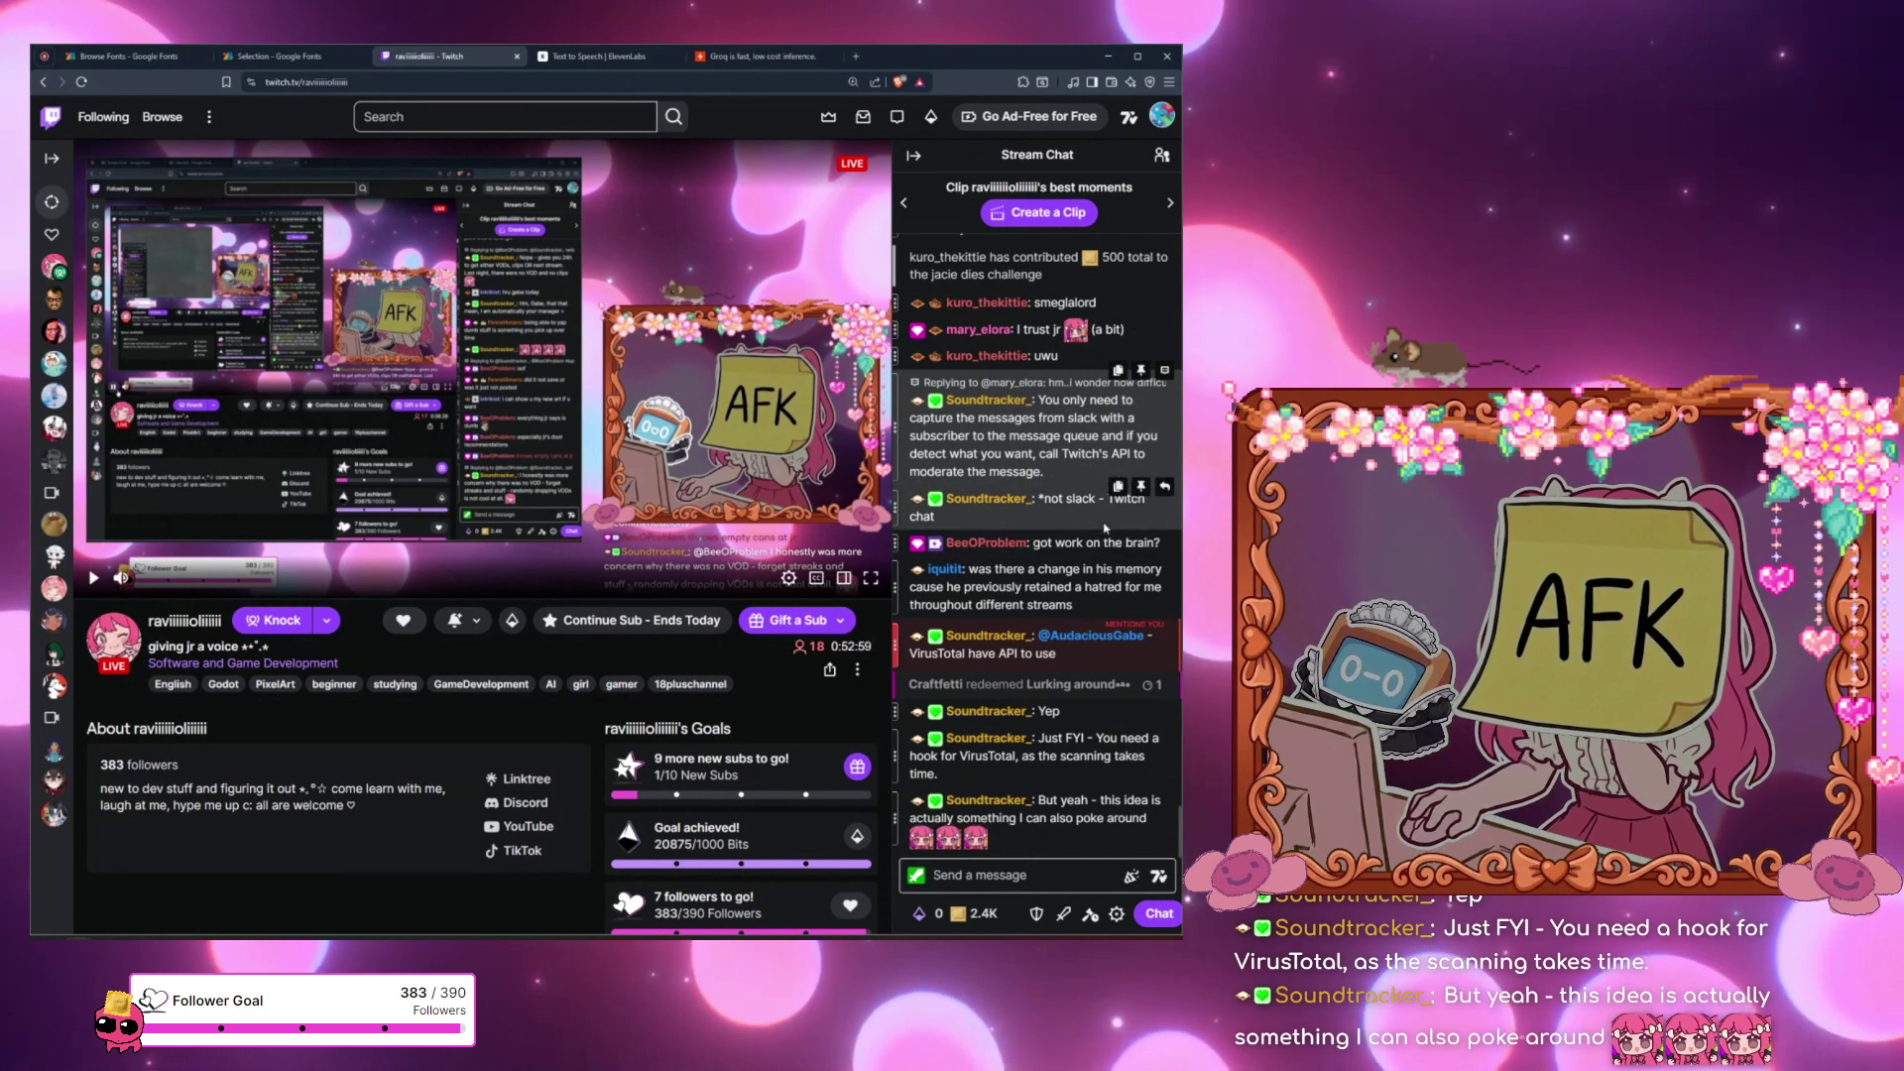
{"action": "double_click", "coordinate": [1082, 417]}
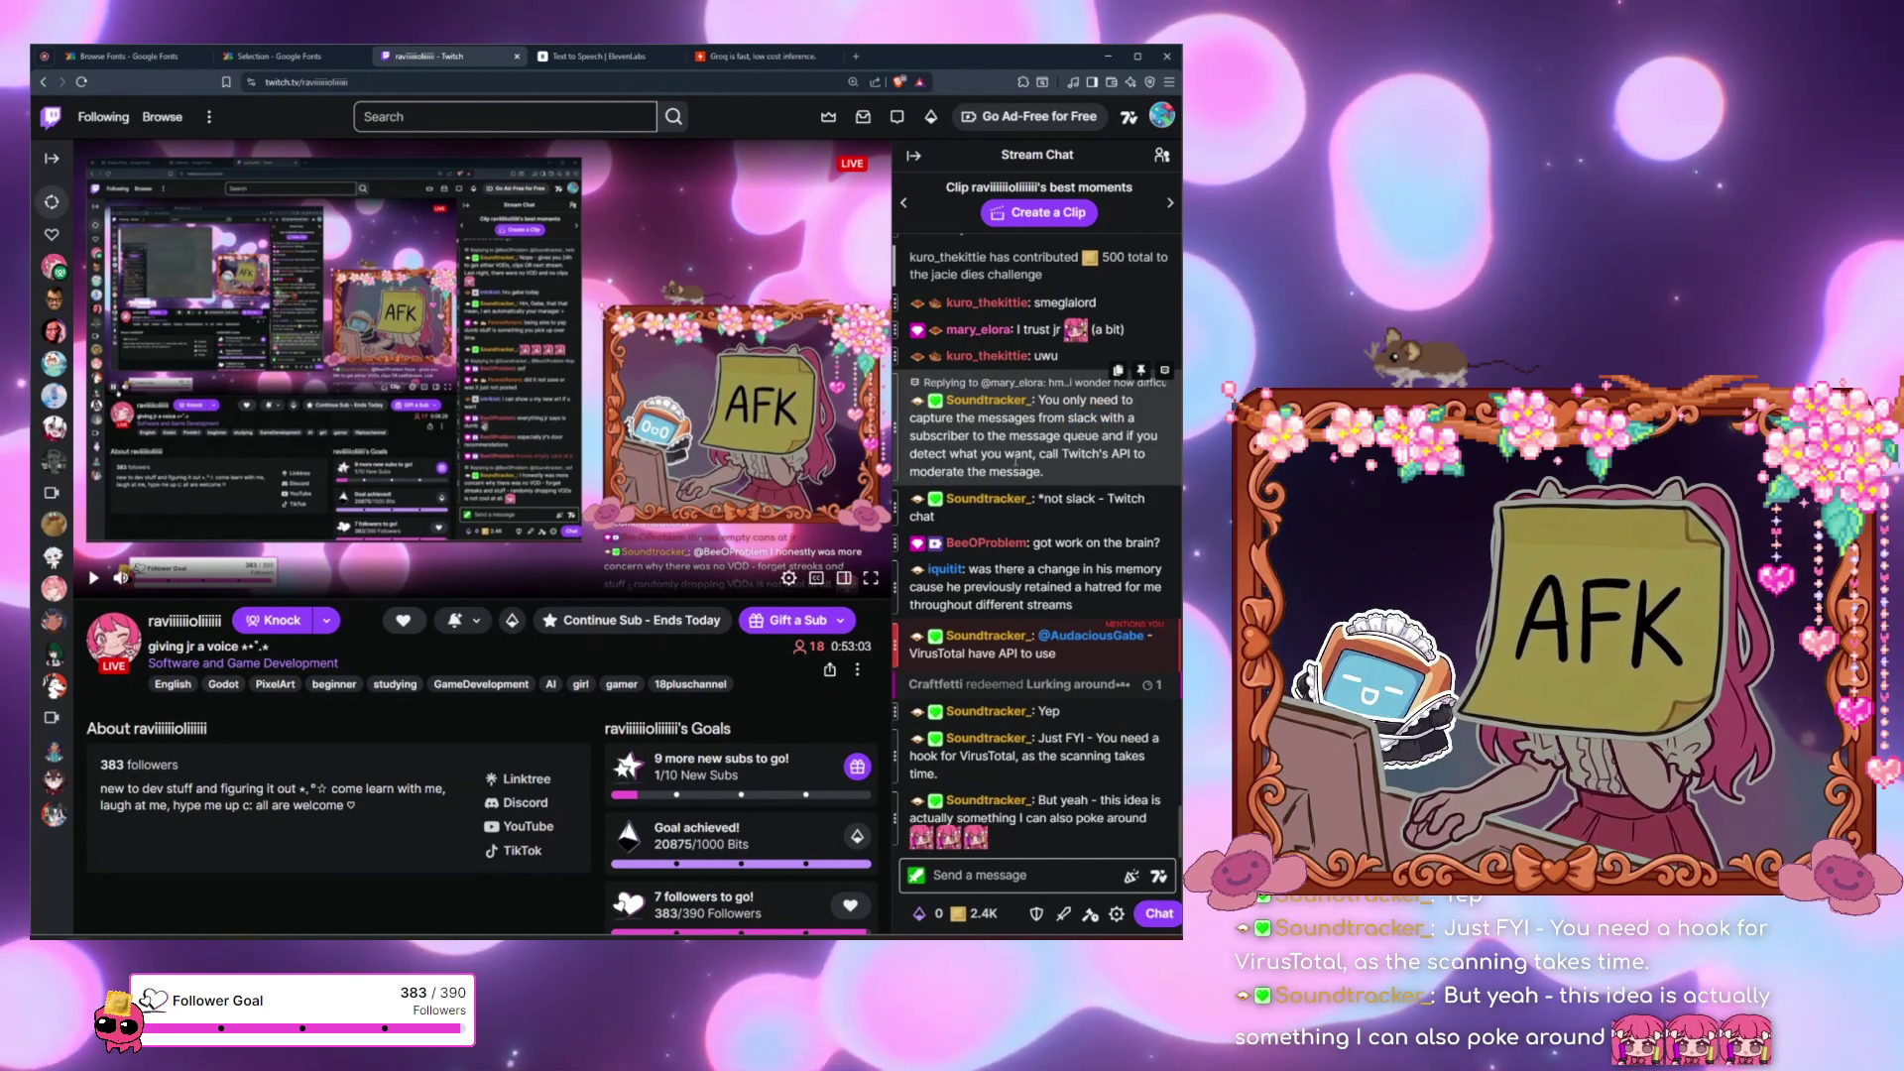
{"action": "left_click", "coordinate": [1001, 449]}
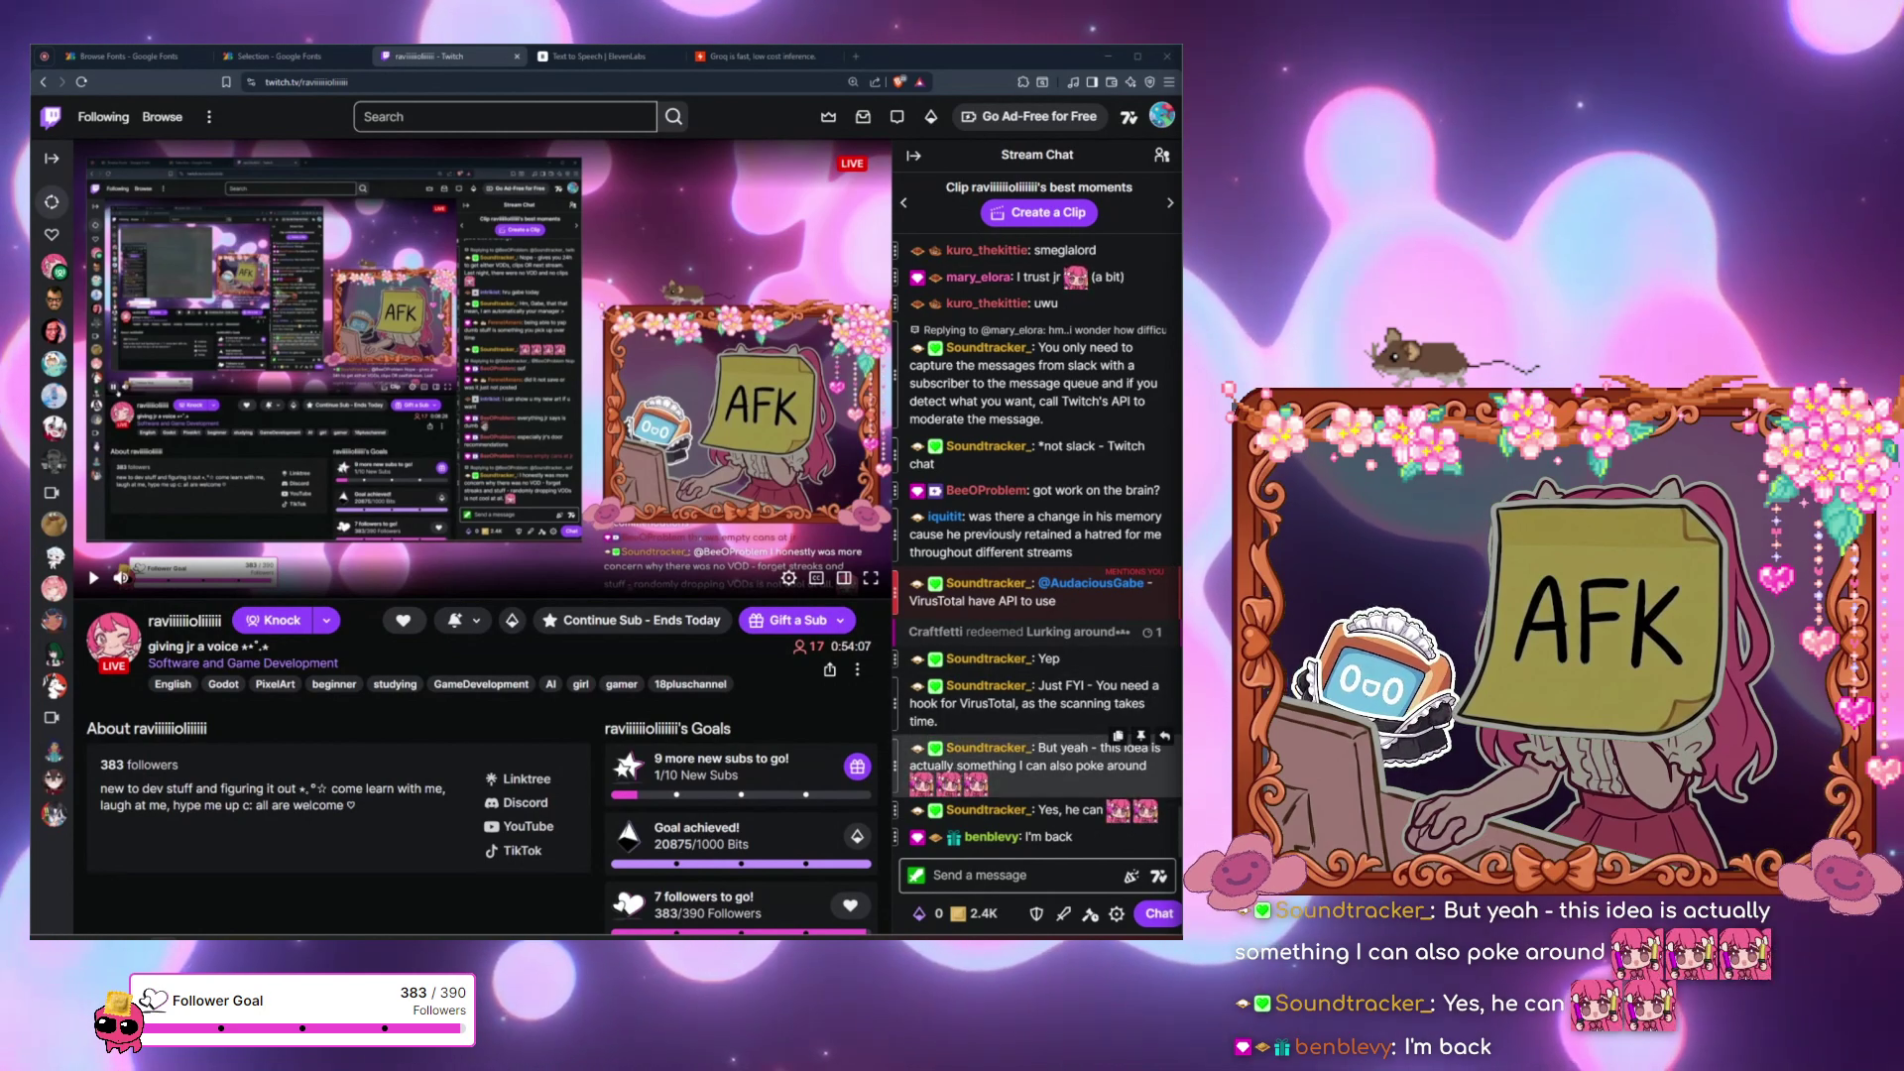
{"action": "left_click", "coordinate": [1035, 870]}
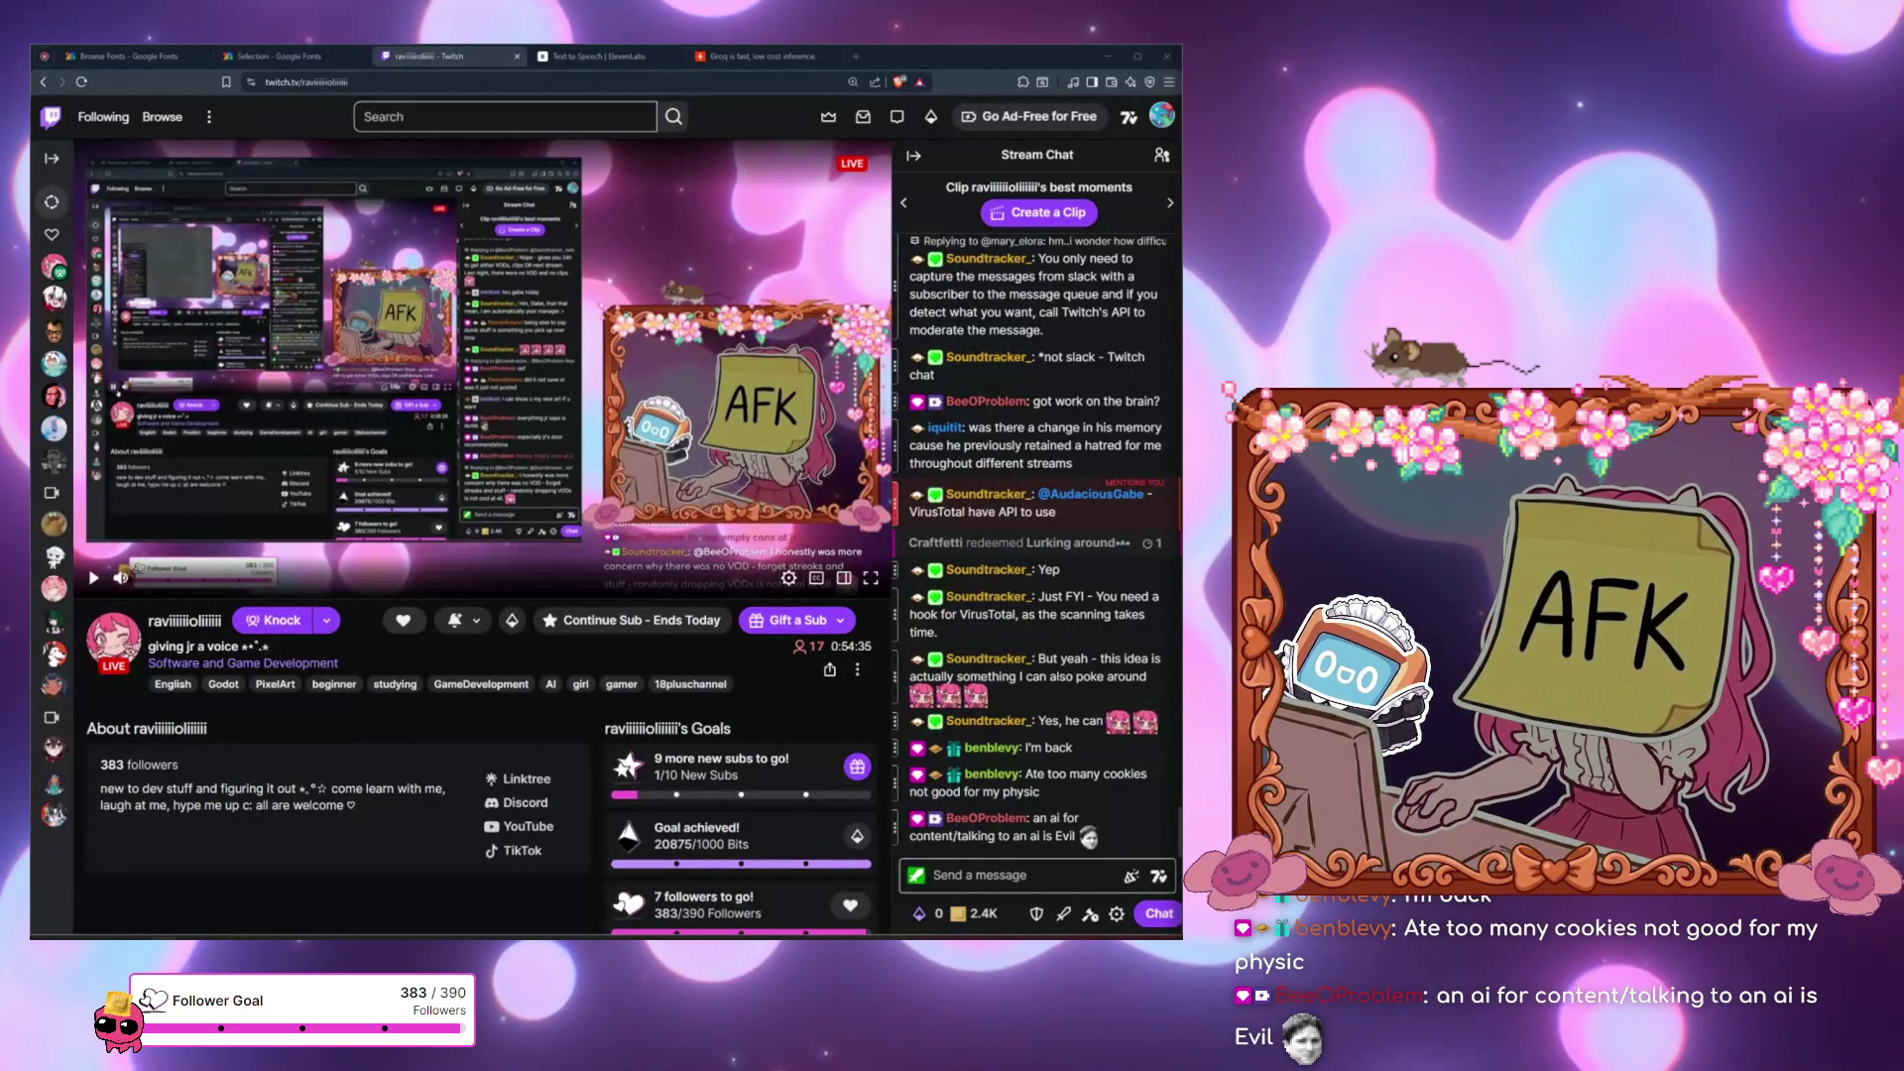
{"action": "left_click", "coordinate": [759, 57]}
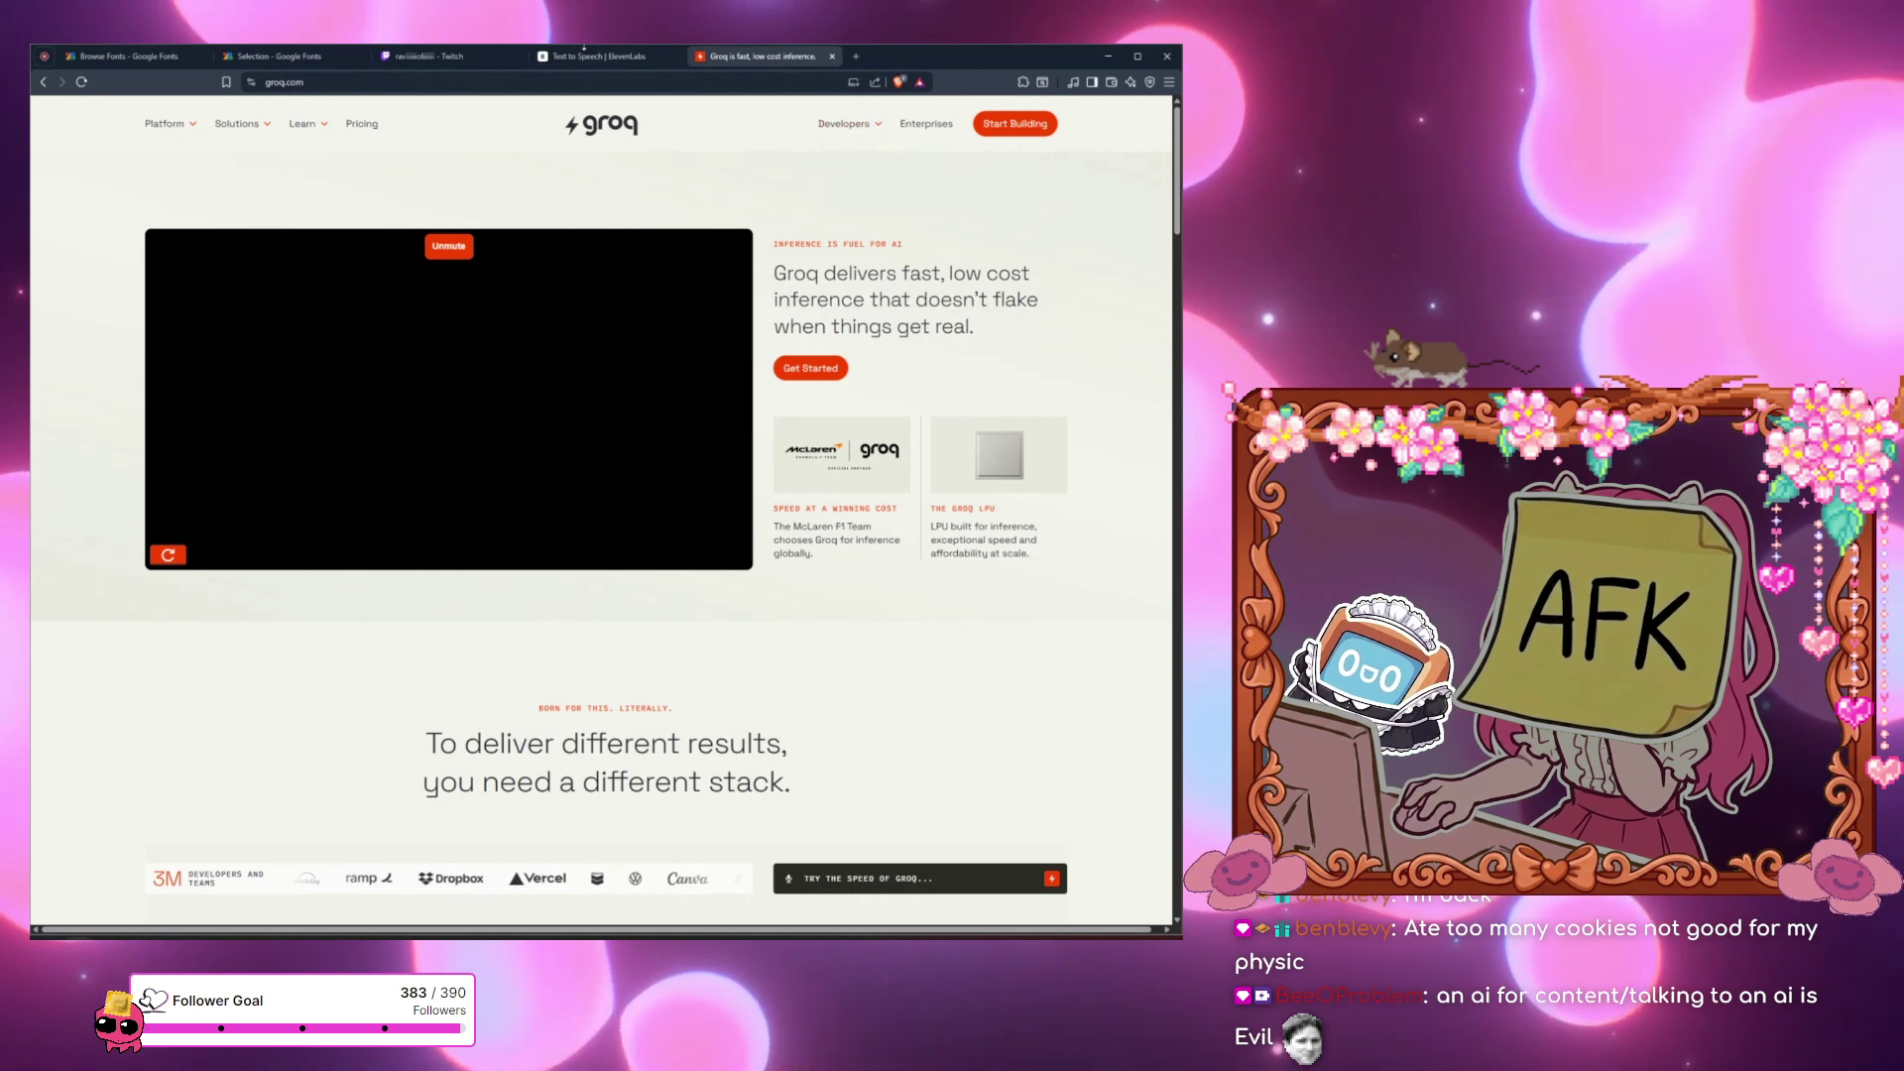
Step: Close the Groq tab and go to the Twitch stream tab
{"action": "left_click", "coordinate": [832, 57]}
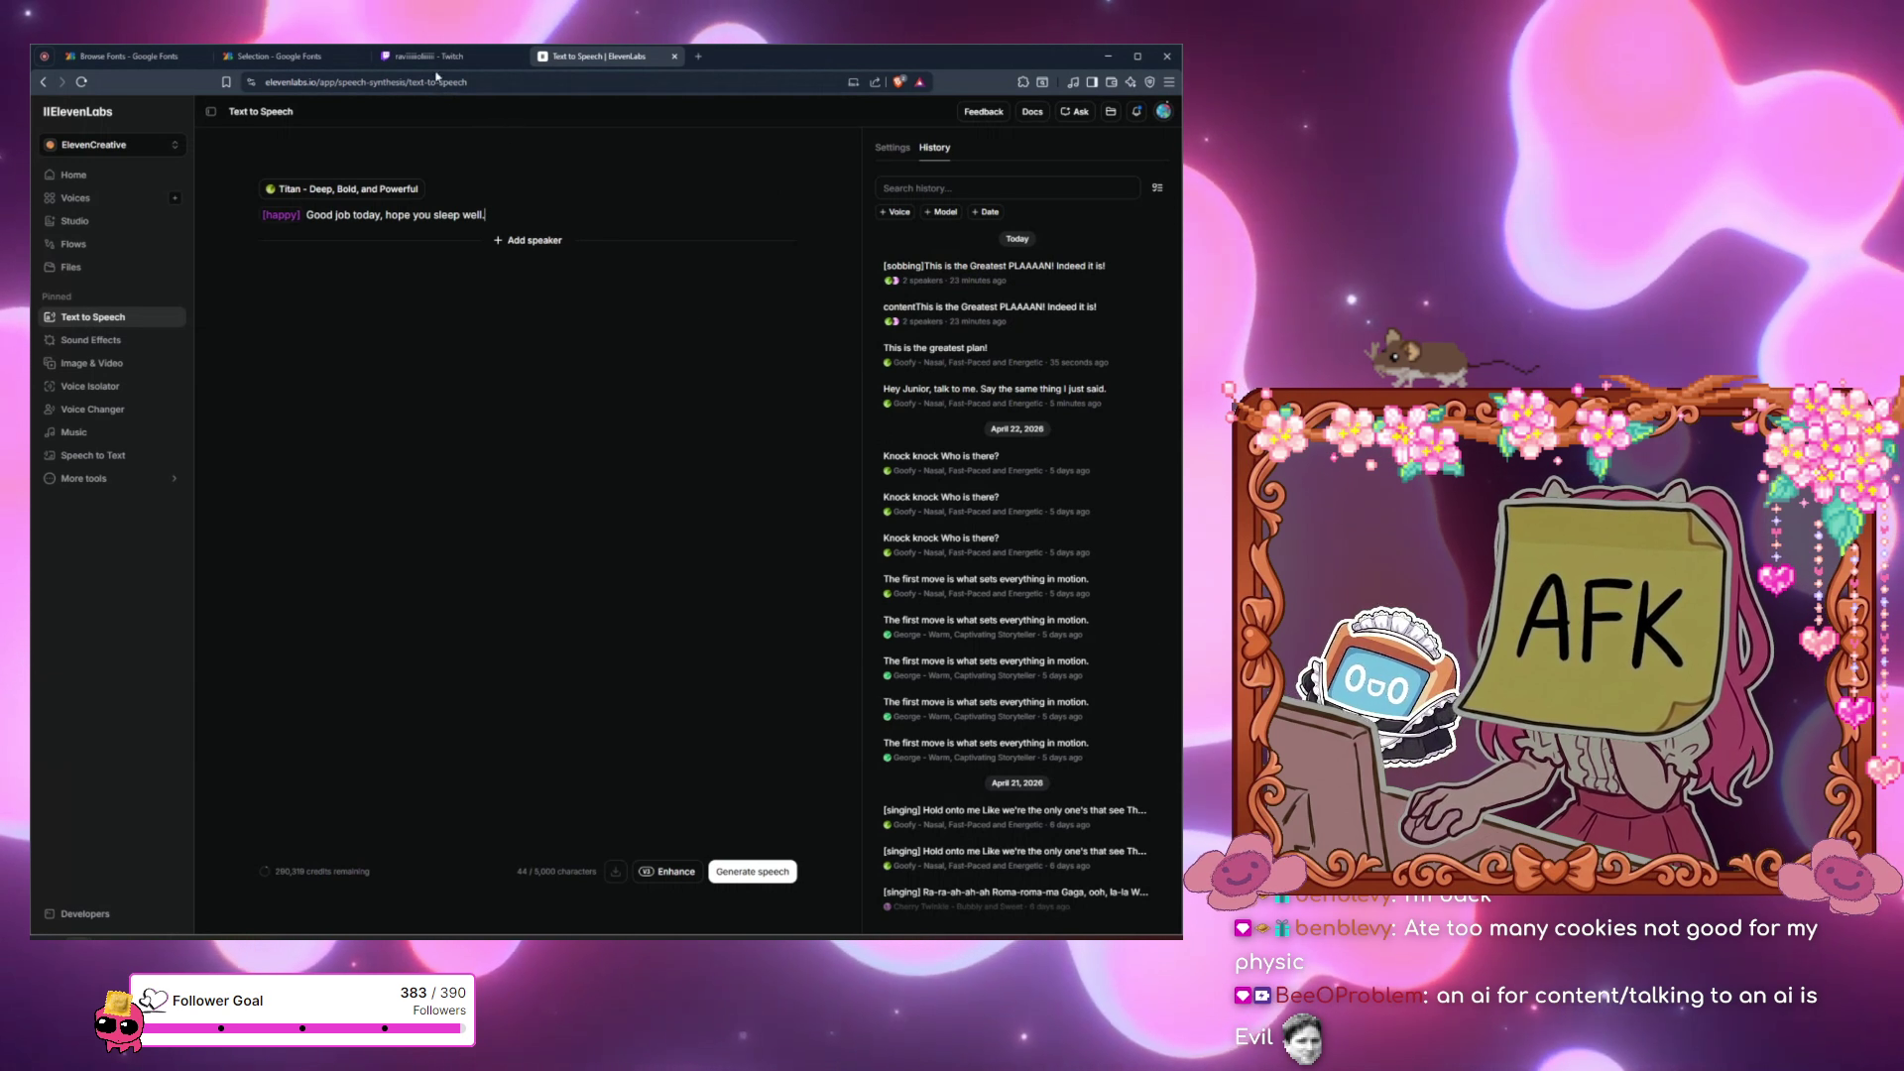
{"action": "left_click", "coordinate": [431, 57]}
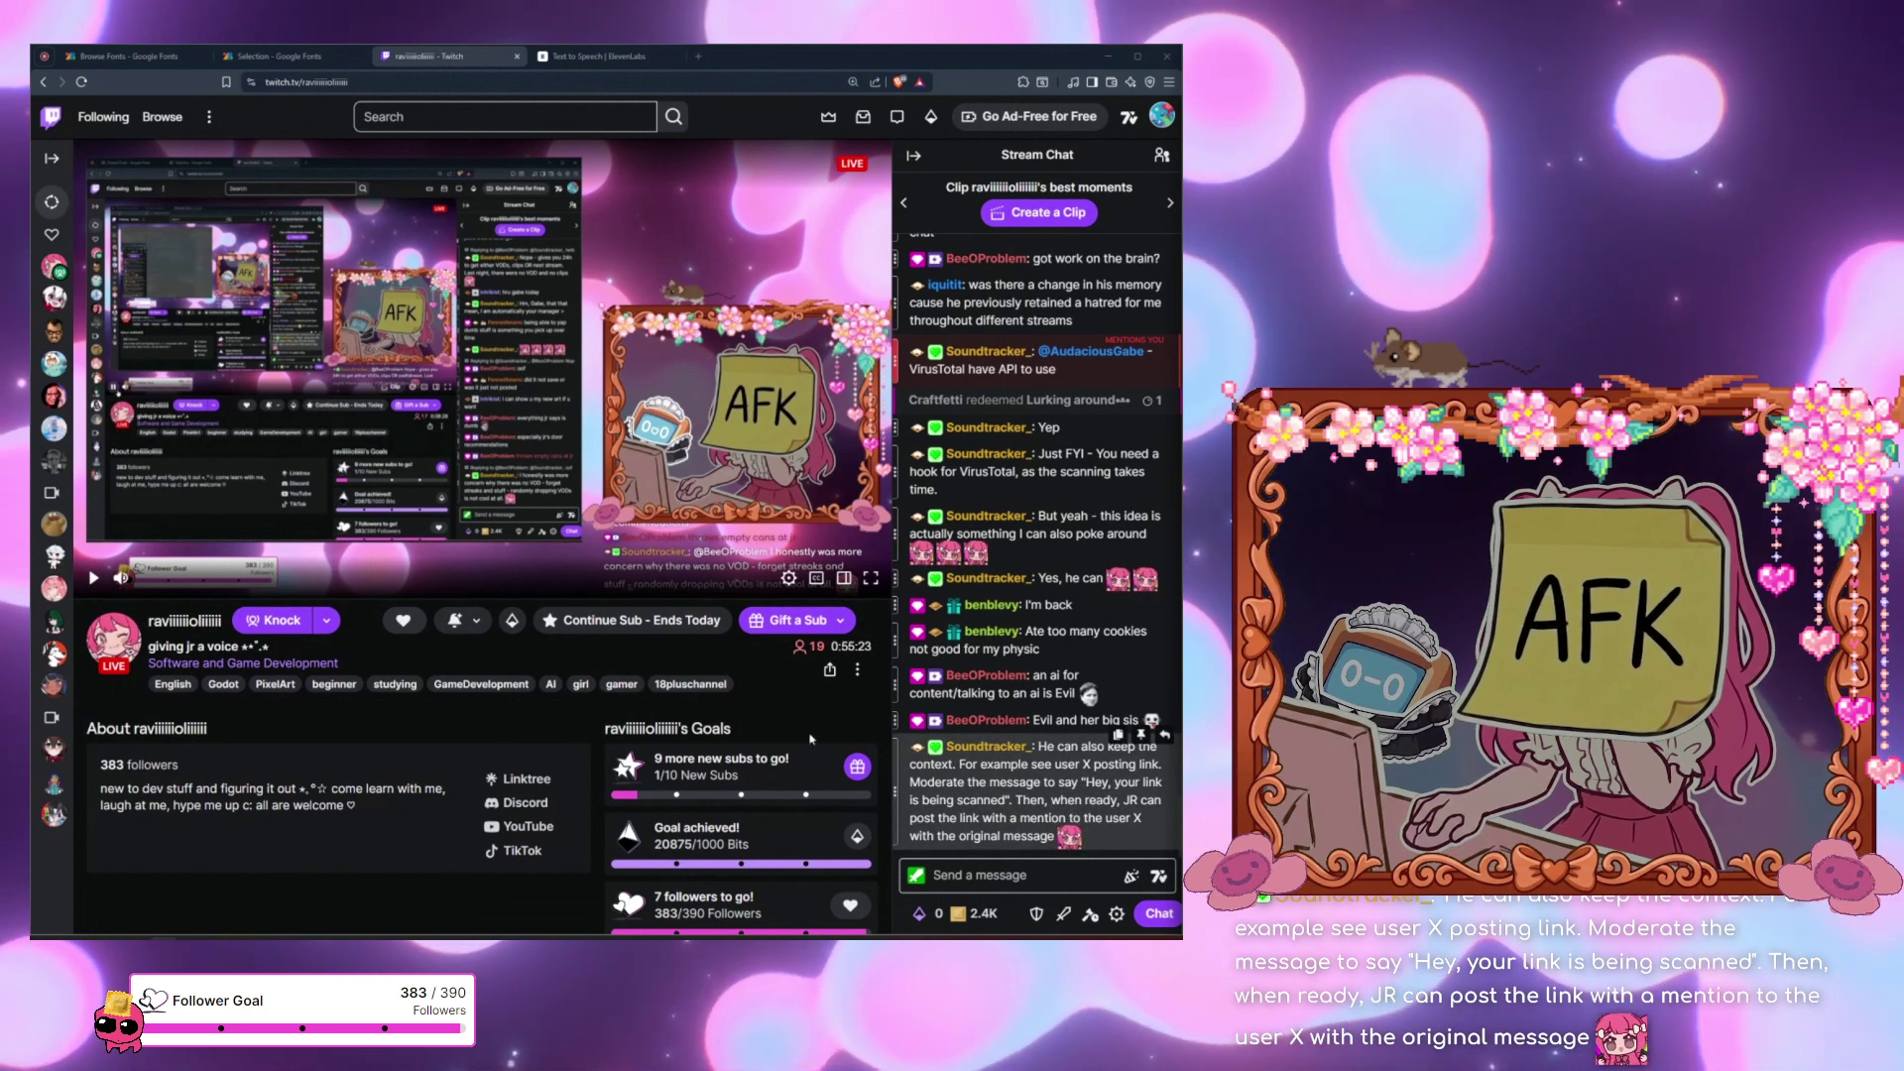
Step: Highlight the chat suggestion about scanning links for moderation
{"action": "left_click_drag", "start_coordinate": [1094, 765], "coordinate": [1108, 783]}
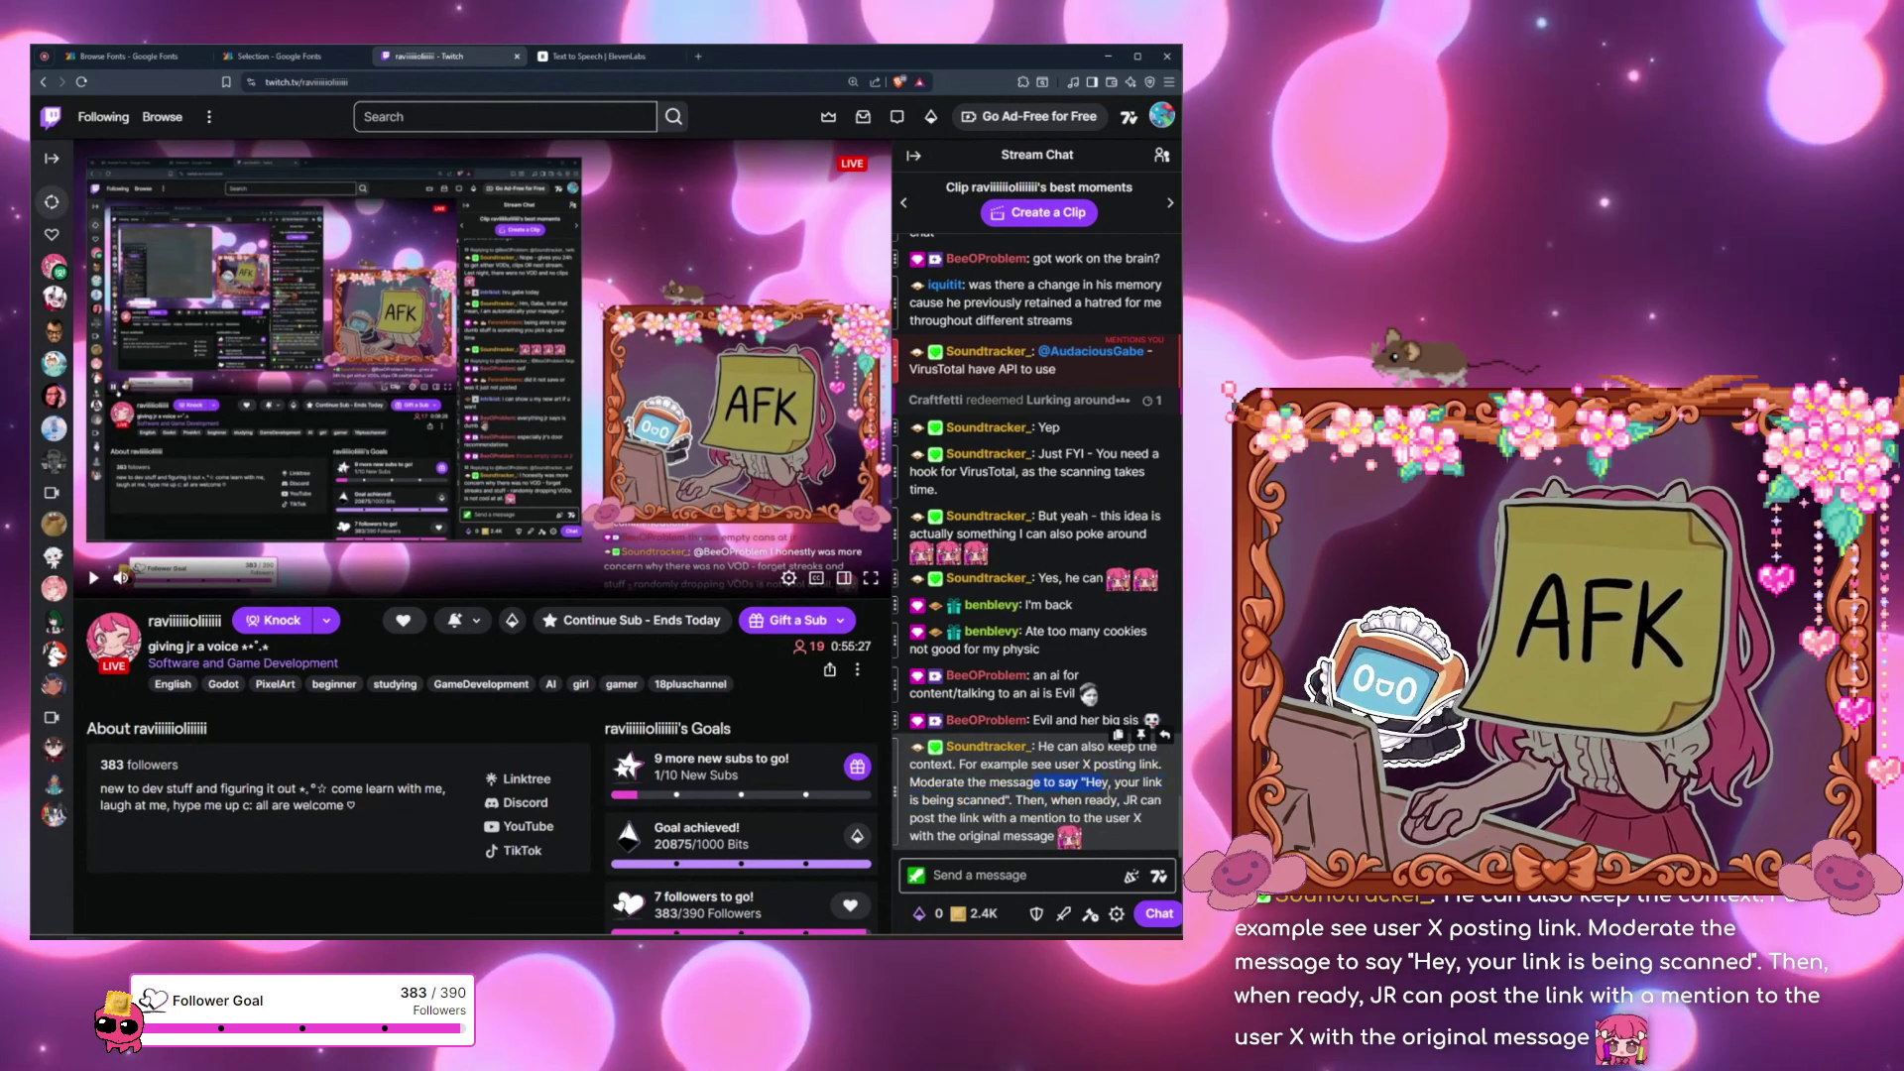
{"action": "left_click", "coordinate": [1108, 784]}
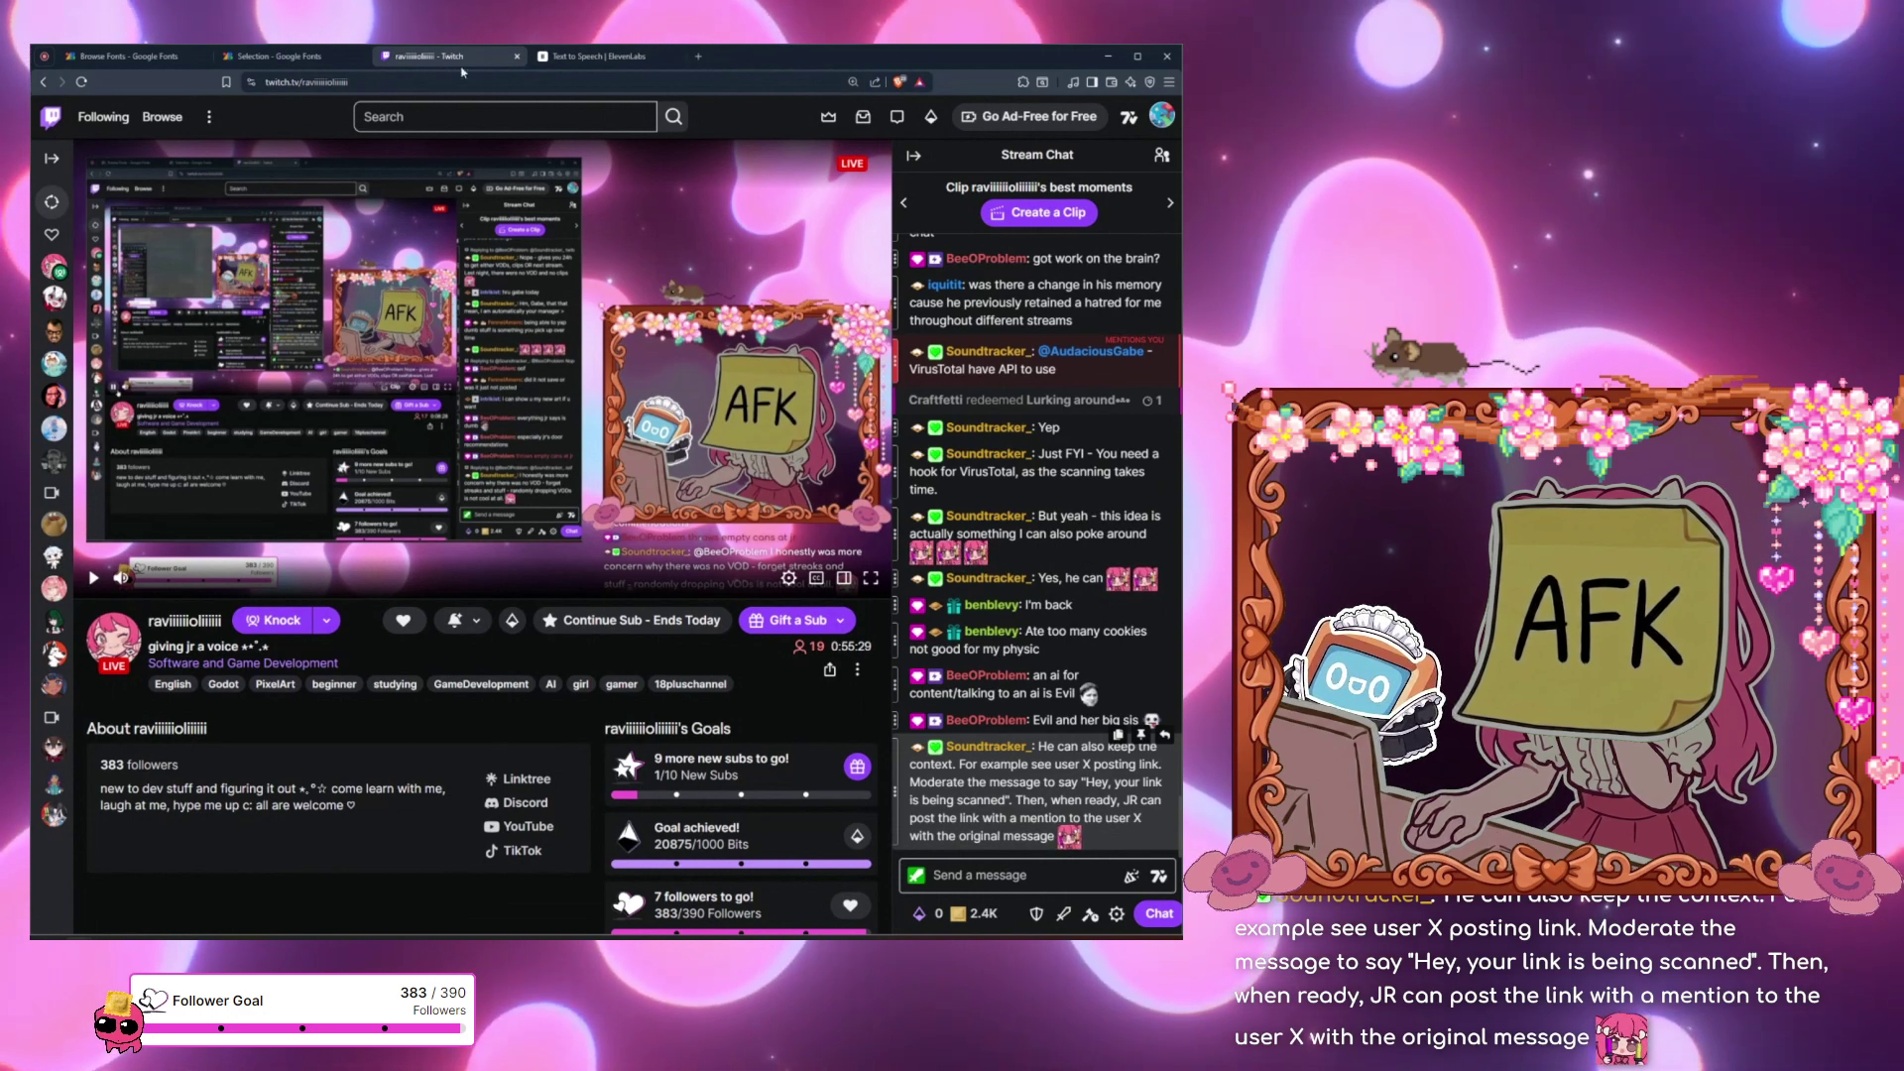
{"action": "mouse_move", "coordinate": [1082, 782]}
{"action": "left_mouse_down"}
{"action": "mouse_move", "coordinate": [1081, 819]}
{"action": "mouse_move", "coordinate": [1055, 836]}
{"action": "left_mouse_up"}
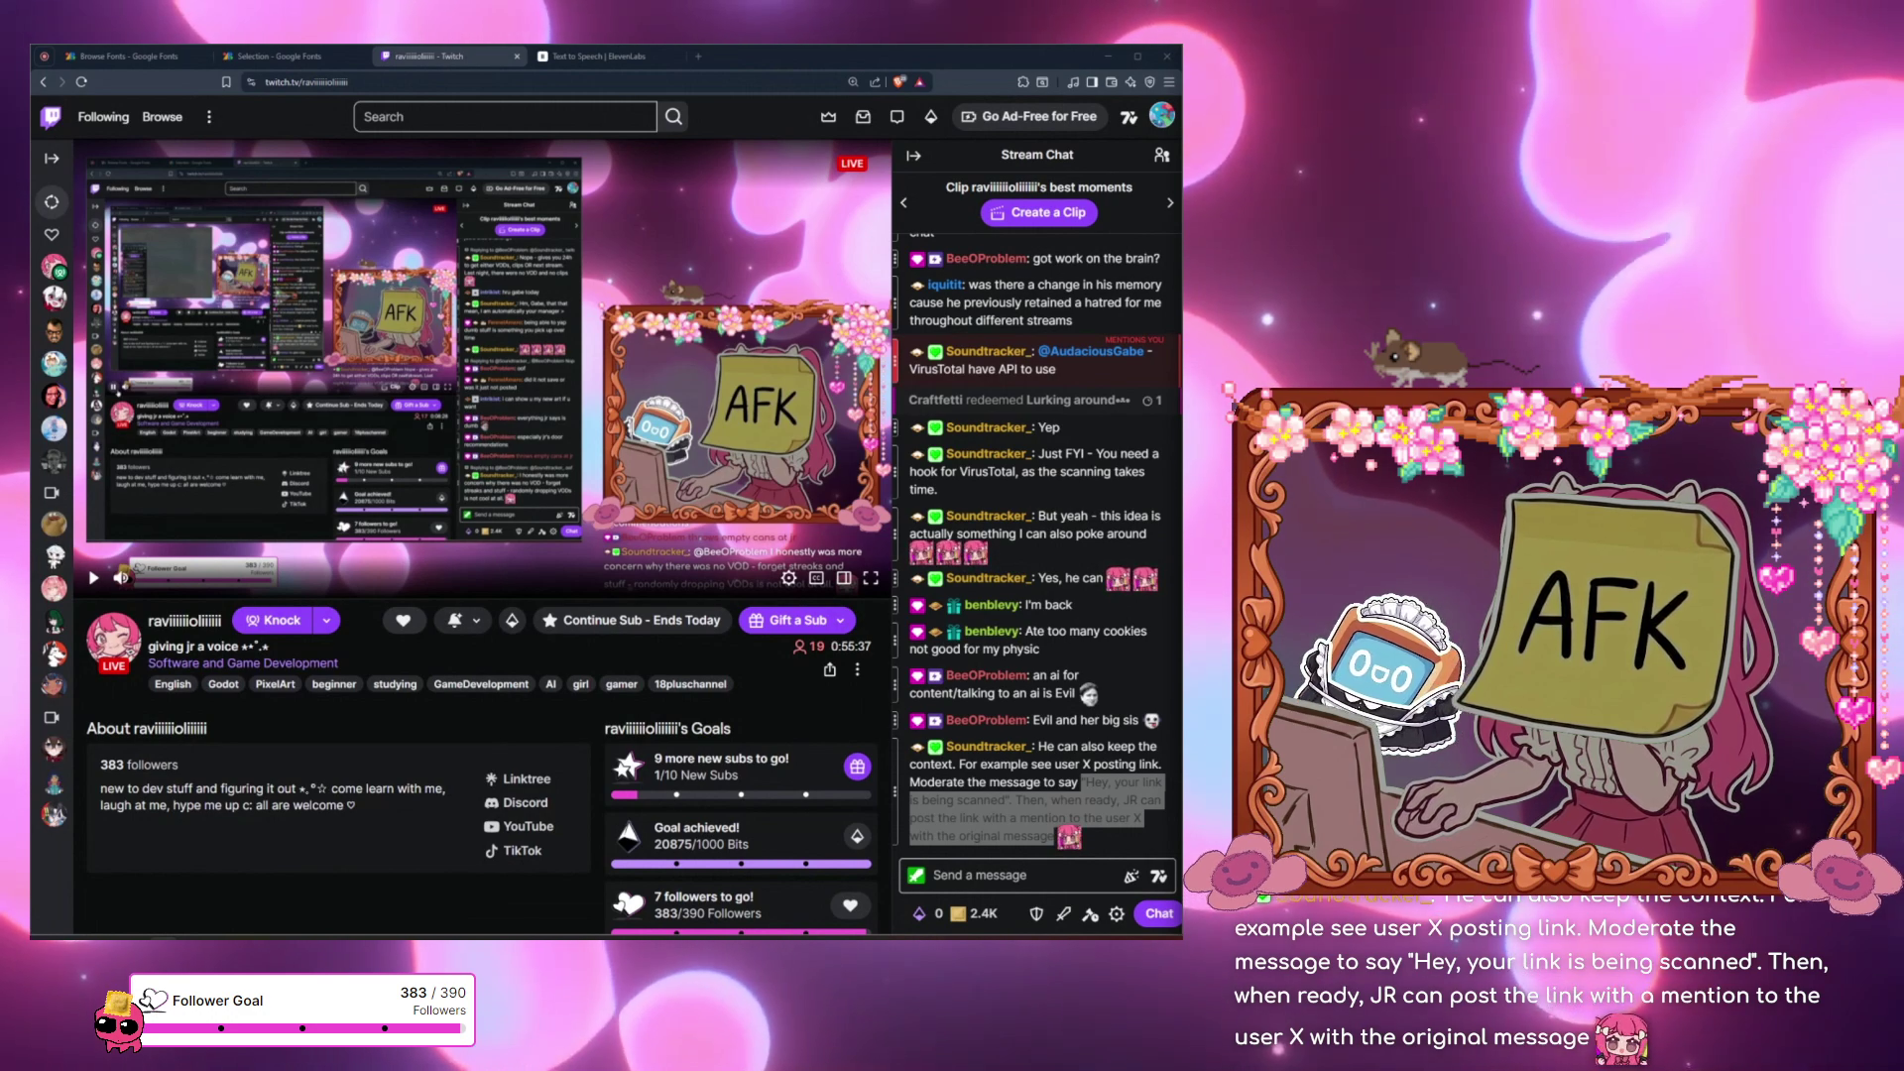
Step: Compare it against Todo List.txt, then return to the Godot editor
{"action": "key", "text": "alt+Tab"}
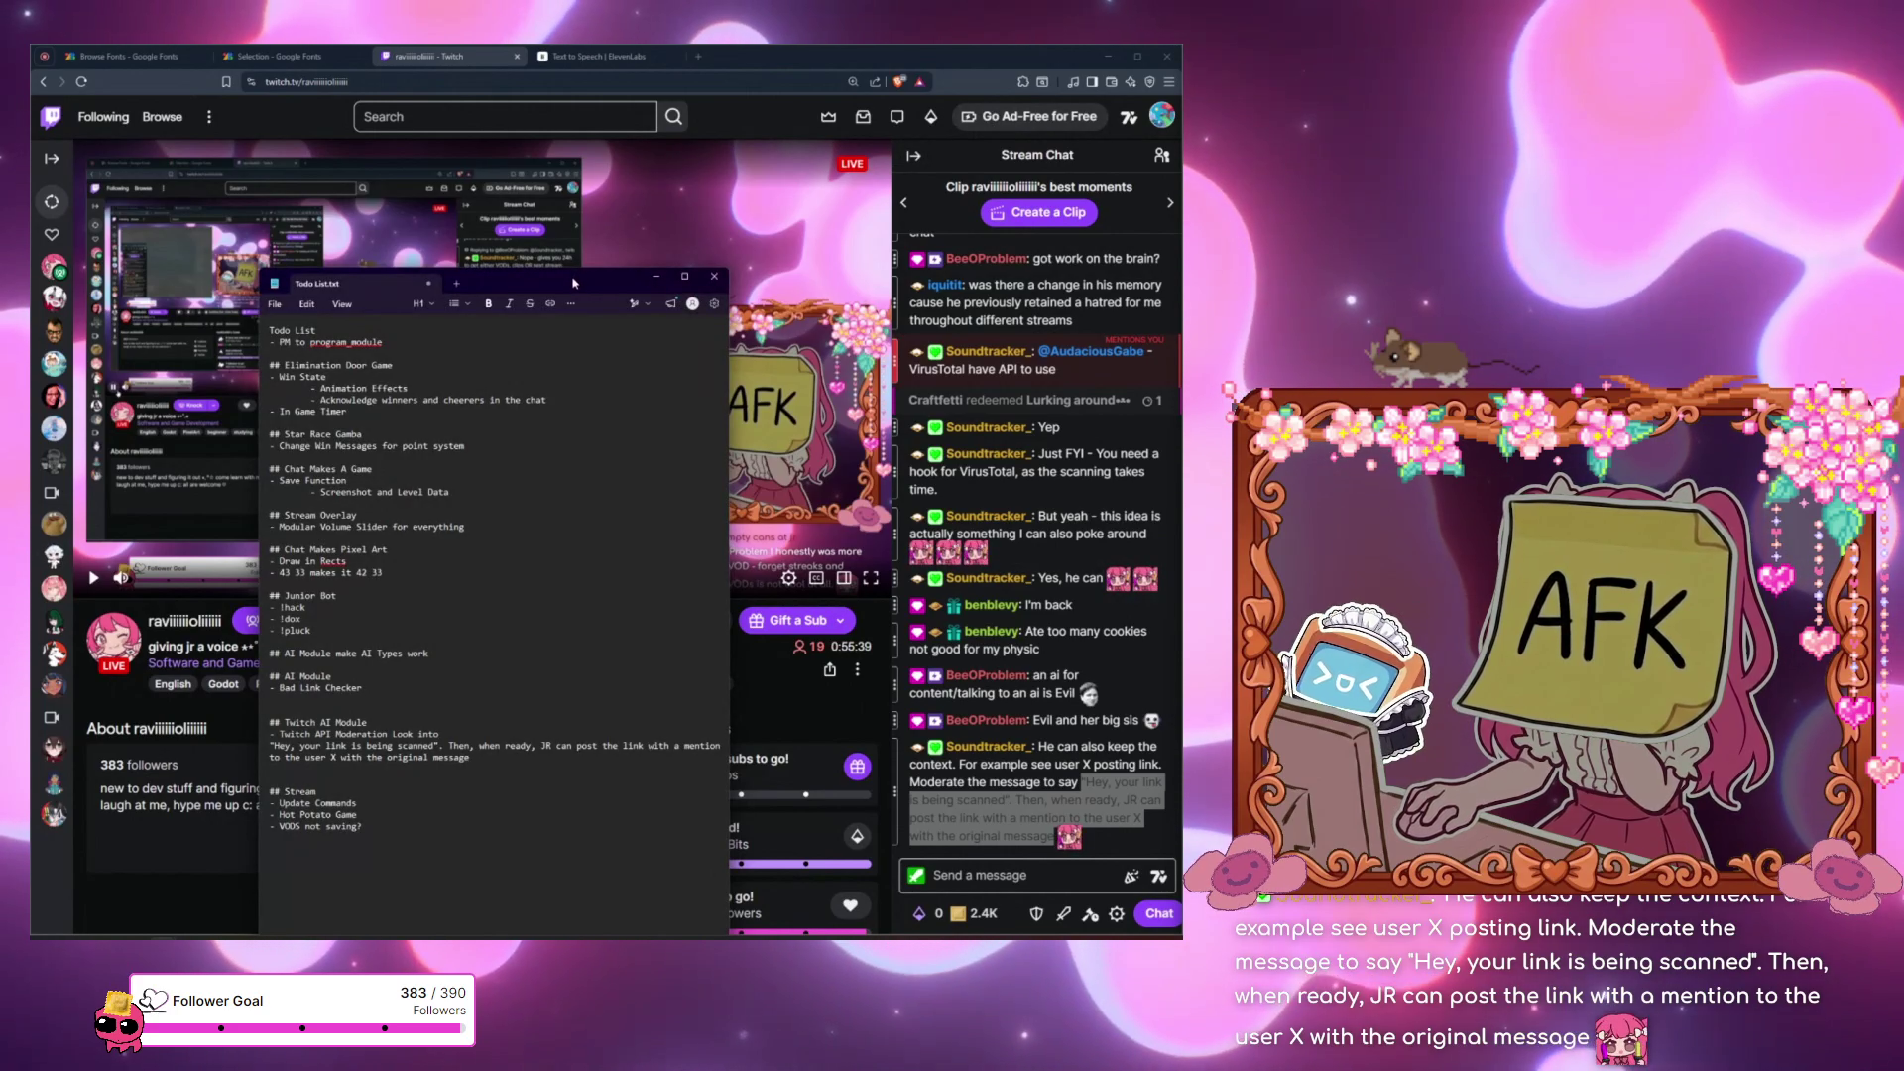
{"action": "mouse_move", "coordinate": [573, 283]}
{"action": "left_mouse_down"}
{"action": "mouse_move", "coordinate": [590, 162]}
{"action": "mouse_move", "coordinate": [1395, 179]}
{"action": "left_mouse_up"}
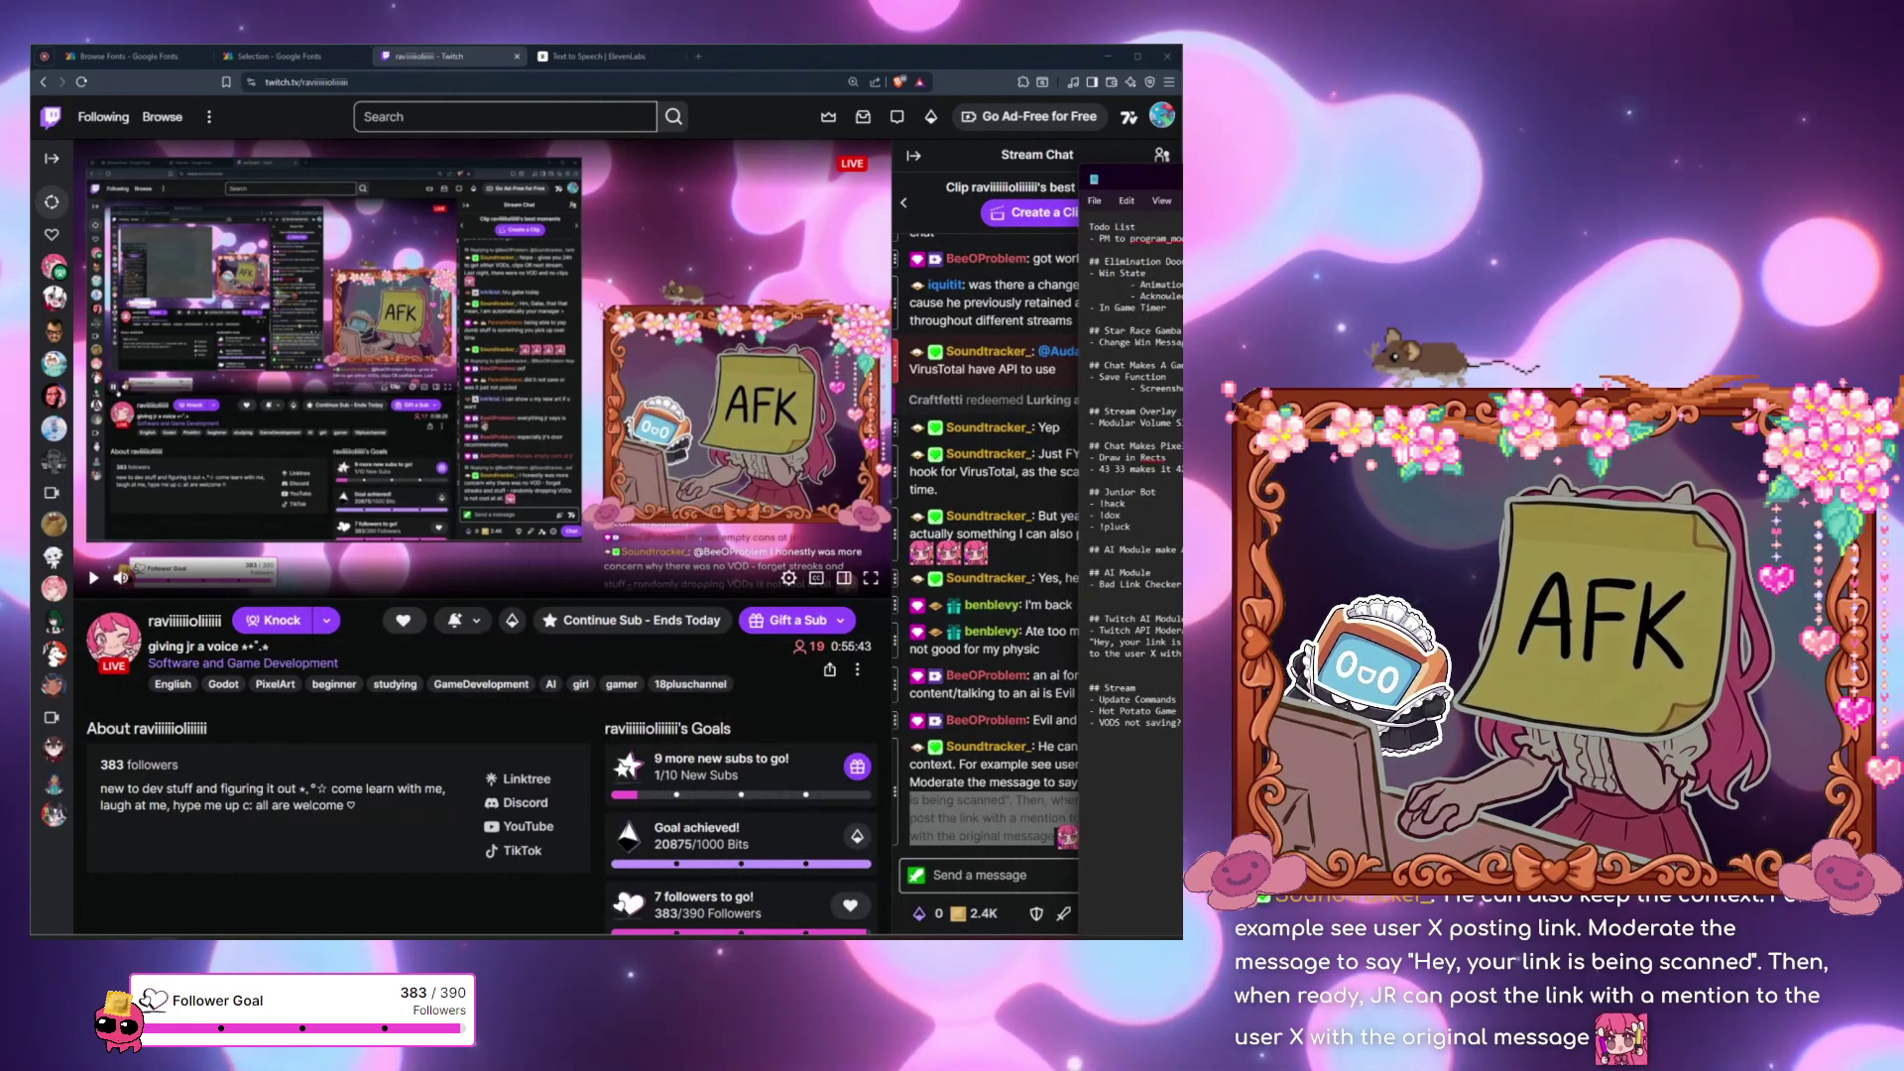
{"action": "key", "text": "alt+Tab"}
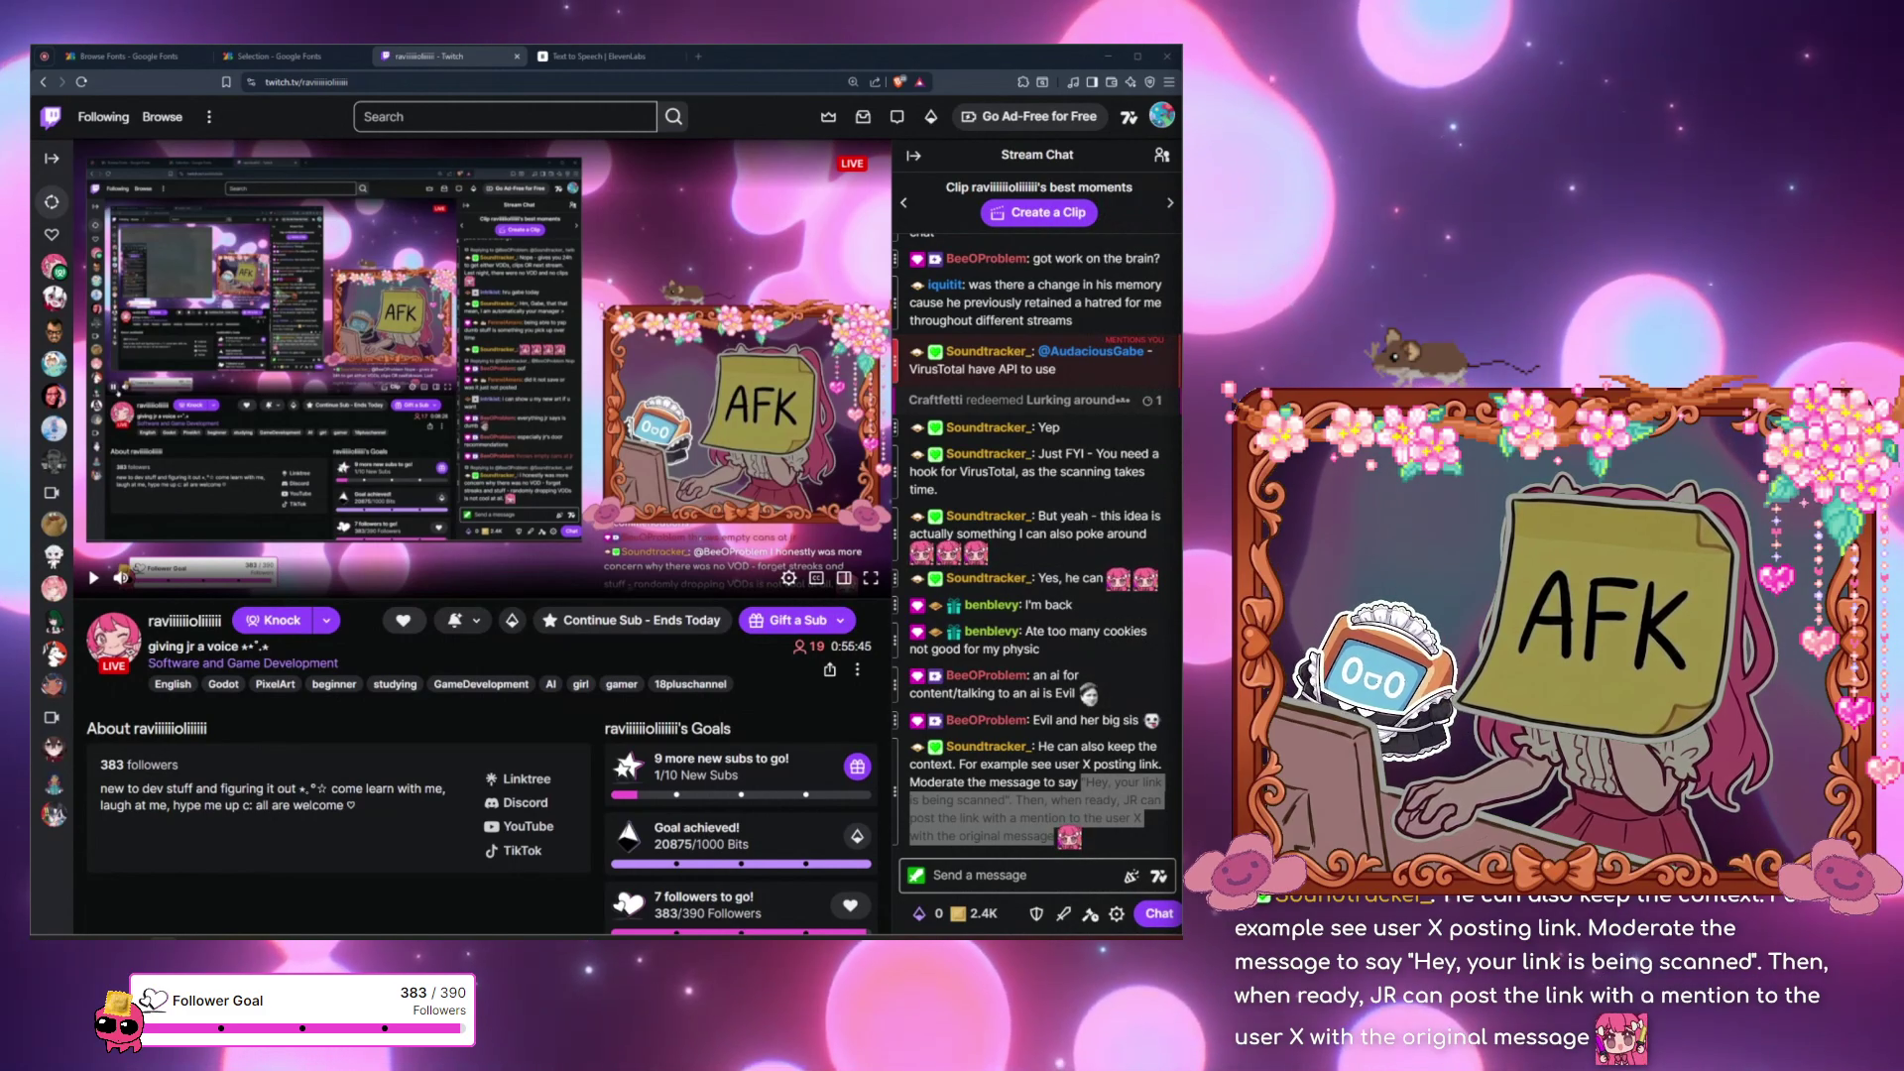
{"action": "left_click", "coordinate": [1011, 874]}
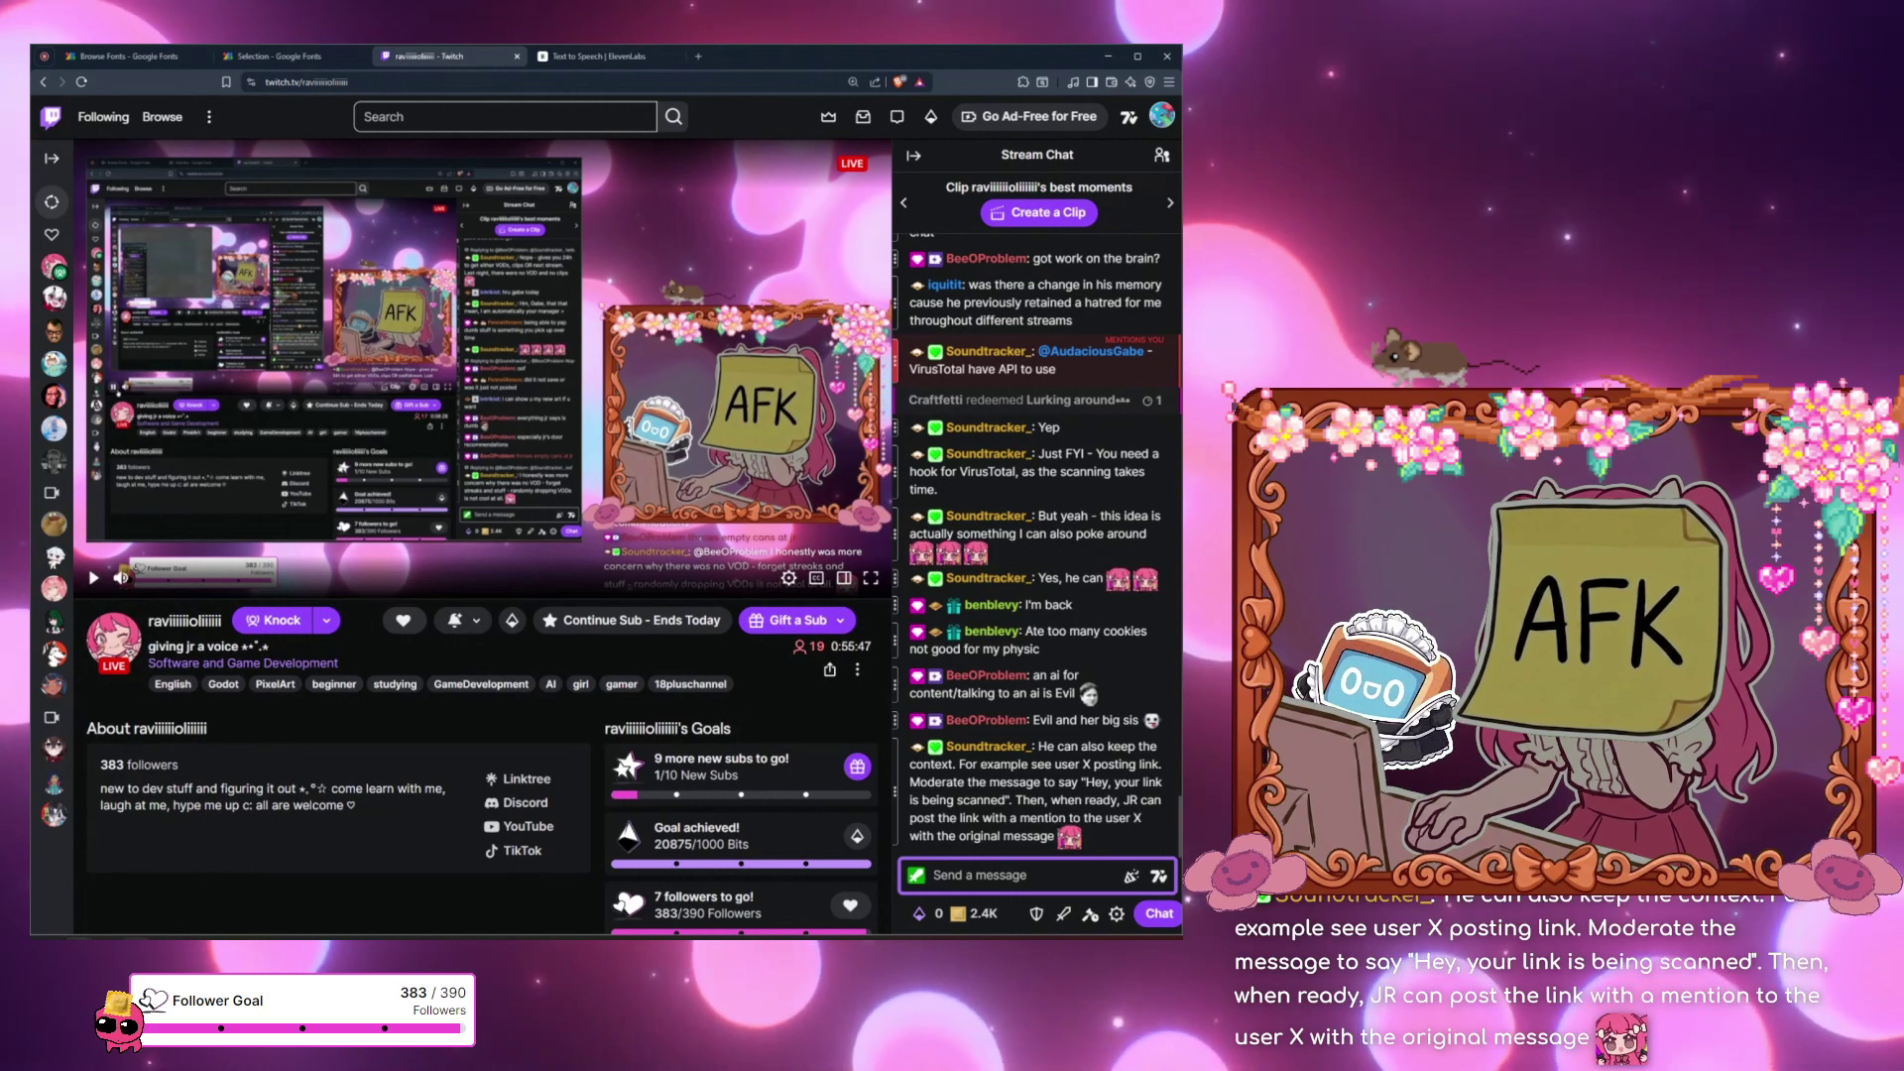
{"action": "key", "text": "alt+Tab"}
{"action": "scroll", "coordinate": [635, 396], "scroll_direction": "down", "scroll_amount": 8}
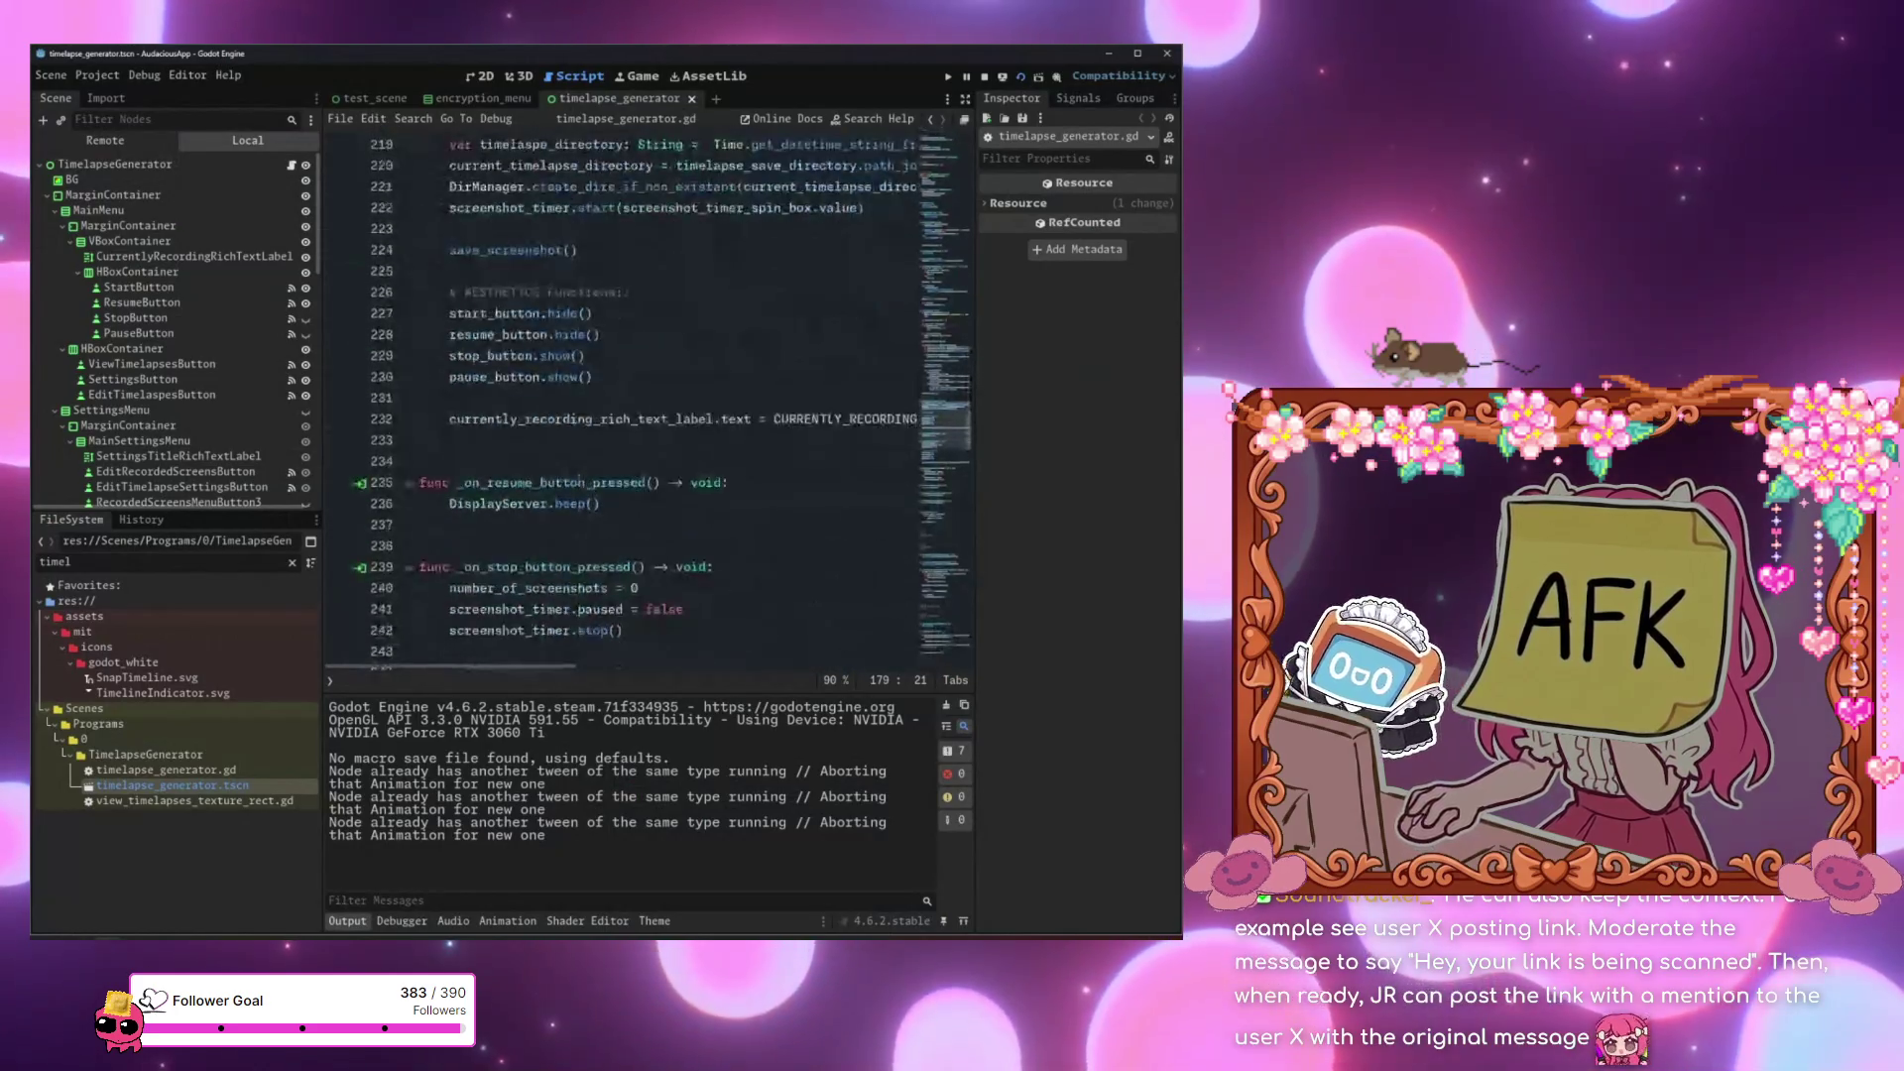
Step: Browse the encryption_menu scene in the 2D view, then the timelapse_generator scene
{"action": "scroll", "coordinate": [755, 495], "scroll_direction": "up", "scroll_amount": 15}
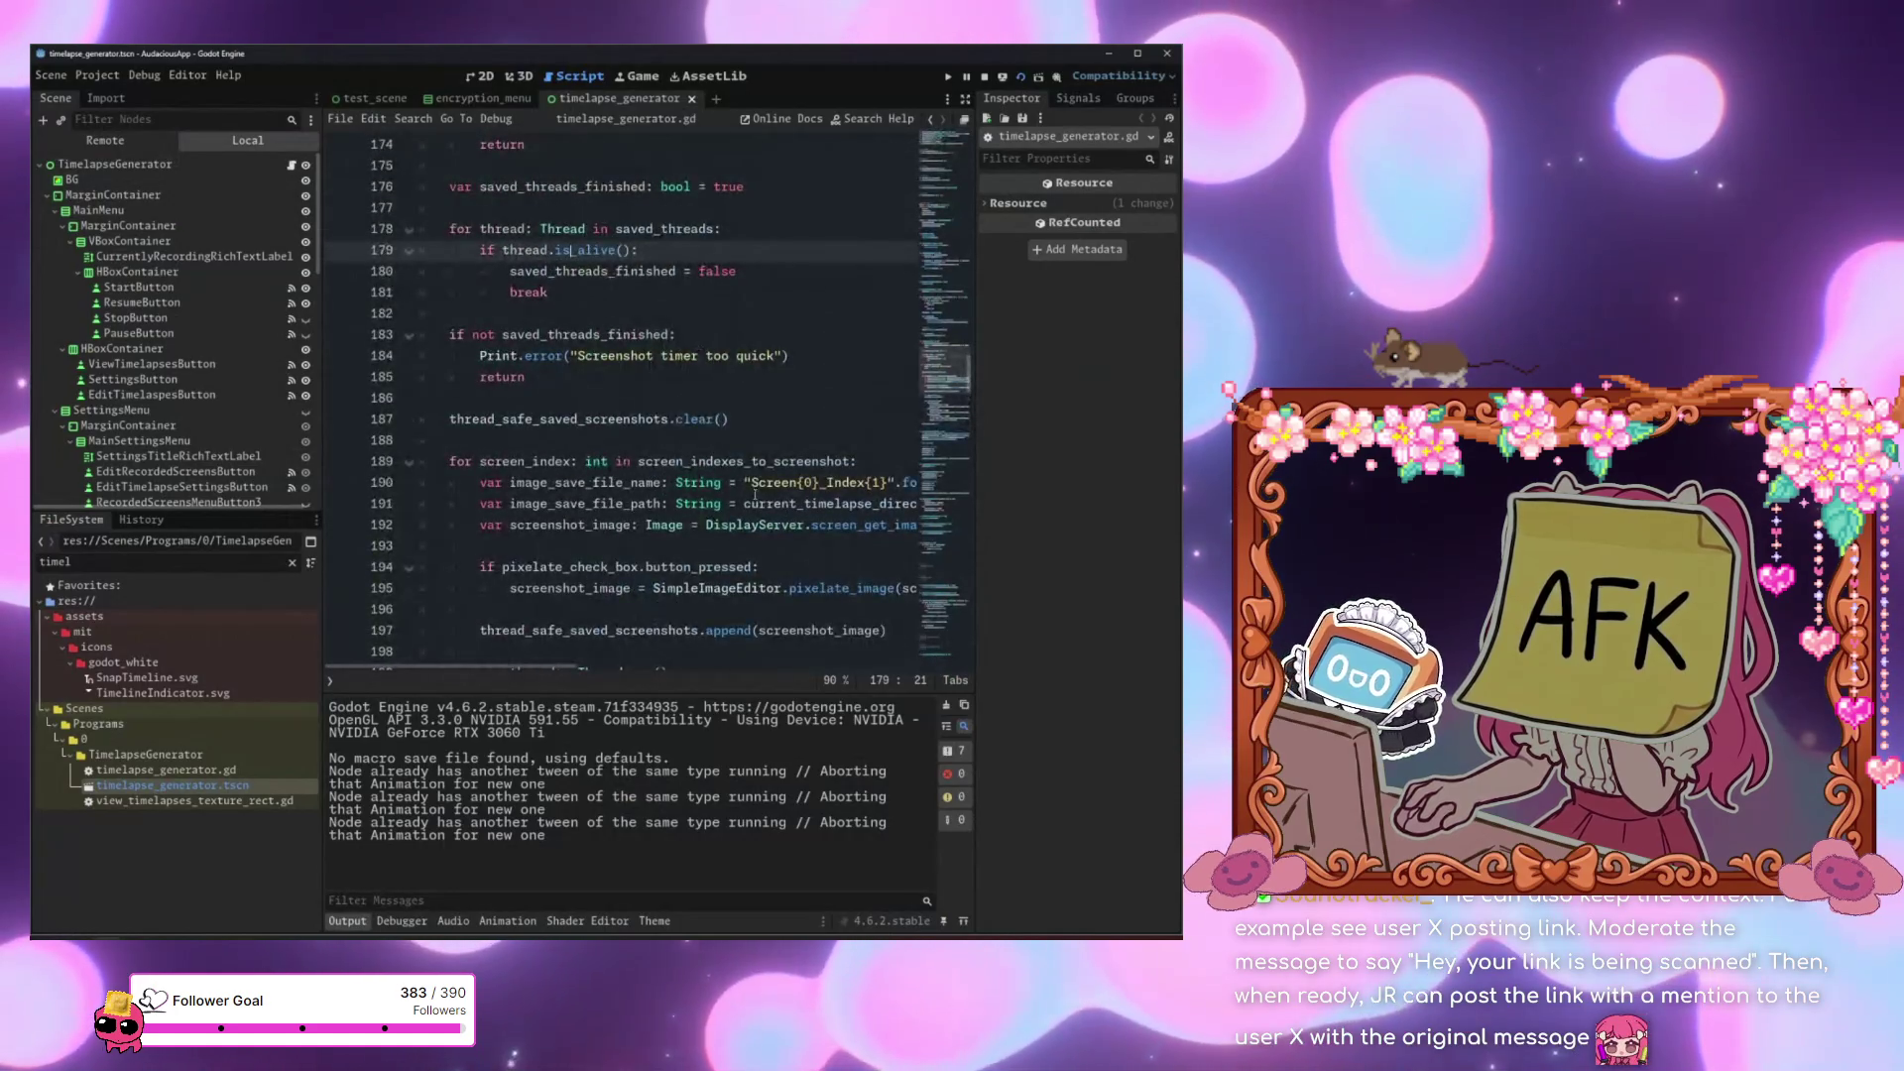
{"action": "scroll", "coordinate": [756, 495], "scroll_direction": "up", "scroll_amount": 5}
{"action": "left_click", "coordinate": [476, 98]}
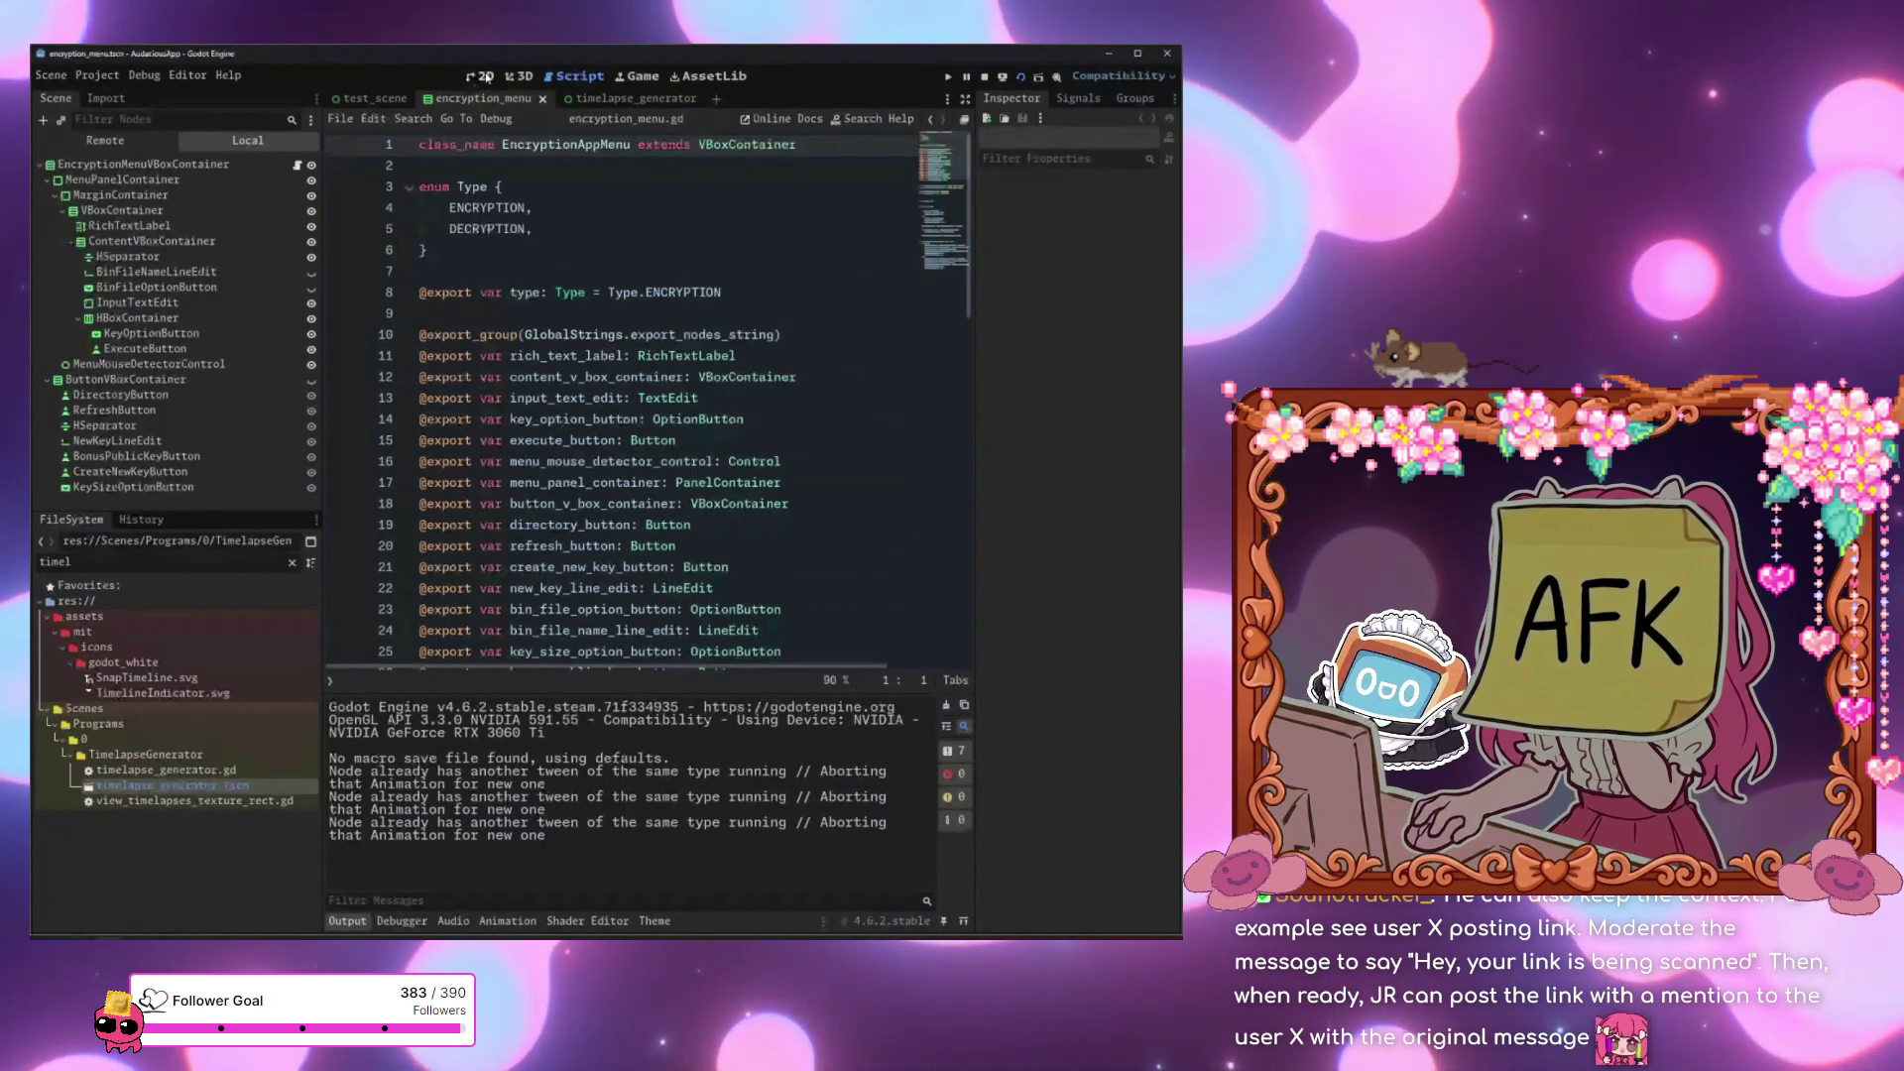
{"action": "left_click", "coordinate": [486, 77]}
{"action": "left_click", "coordinate": [620, 98]}
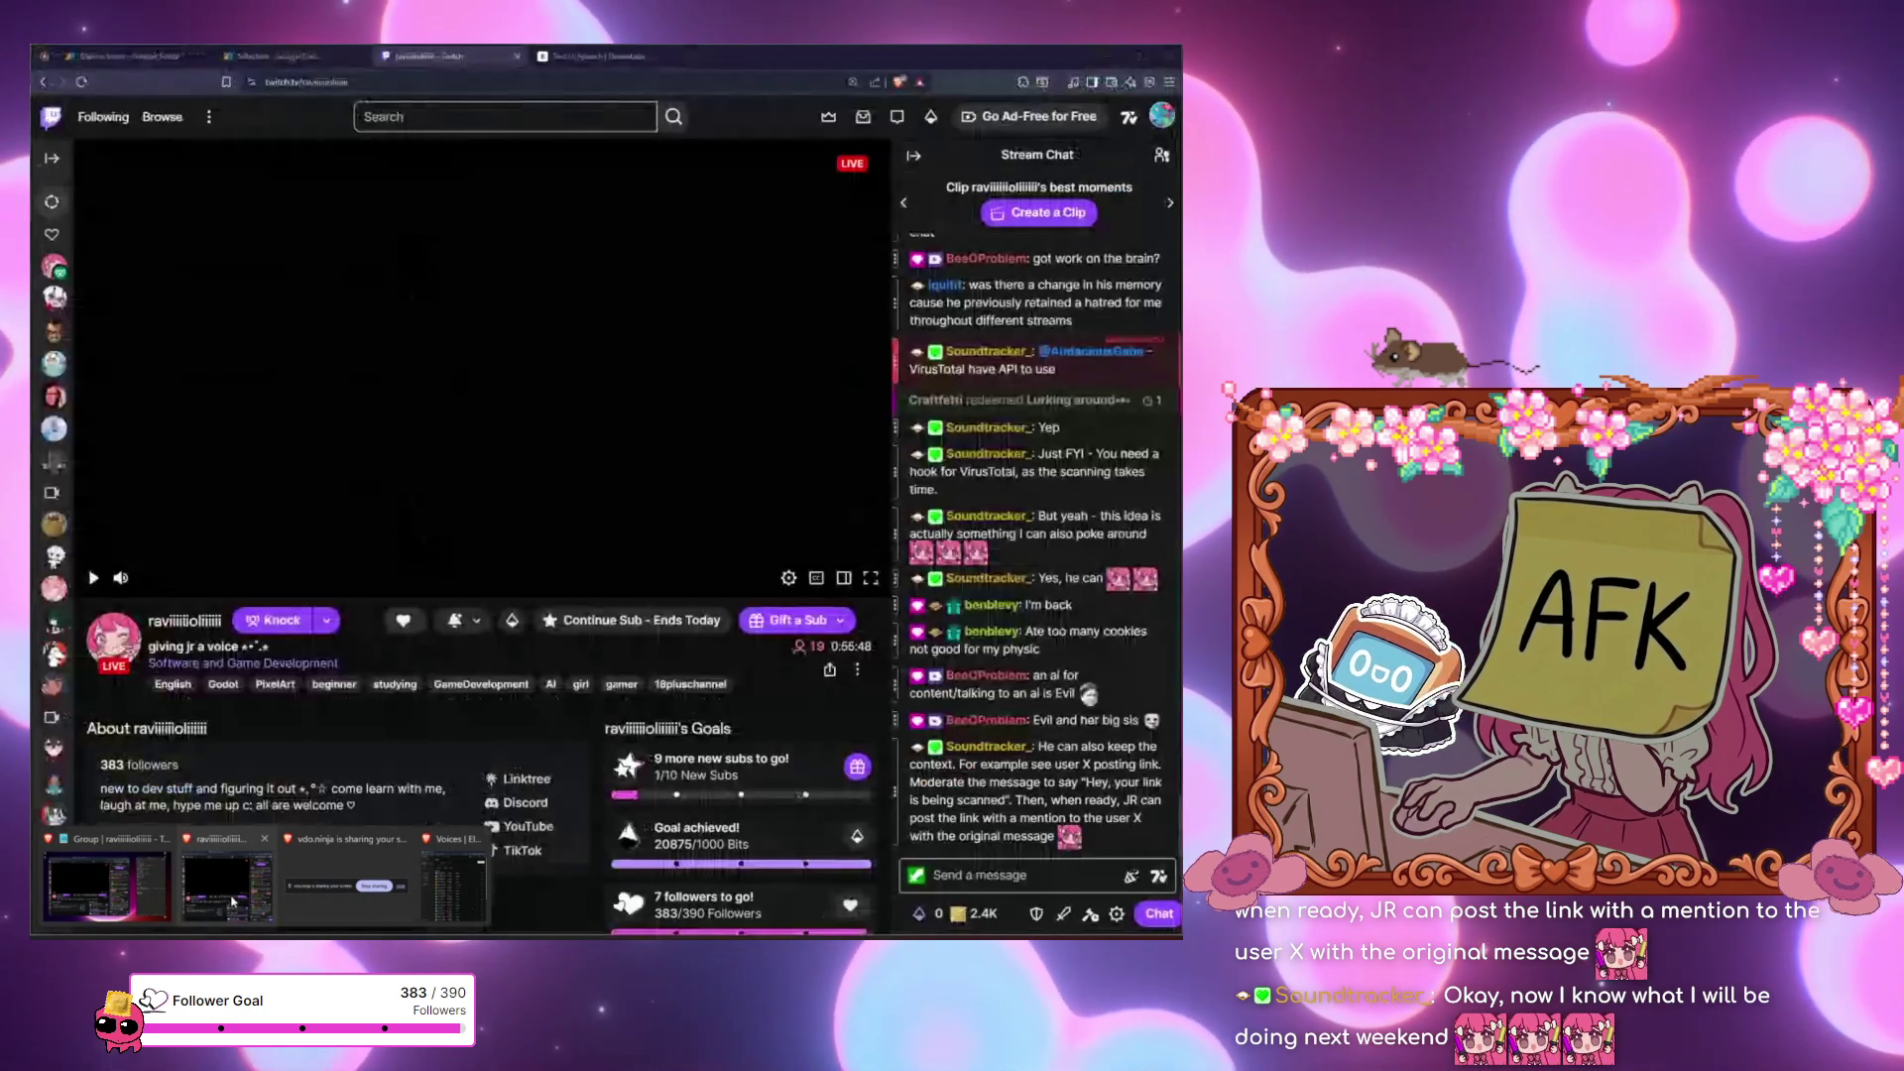
Step: Return from the Twitch page to Godot's timelapse_generator canvas, then switch to Discord
{"action": "key", "text": "alt+Tab"}
{"action": "key", "text": "alt+Tab"}
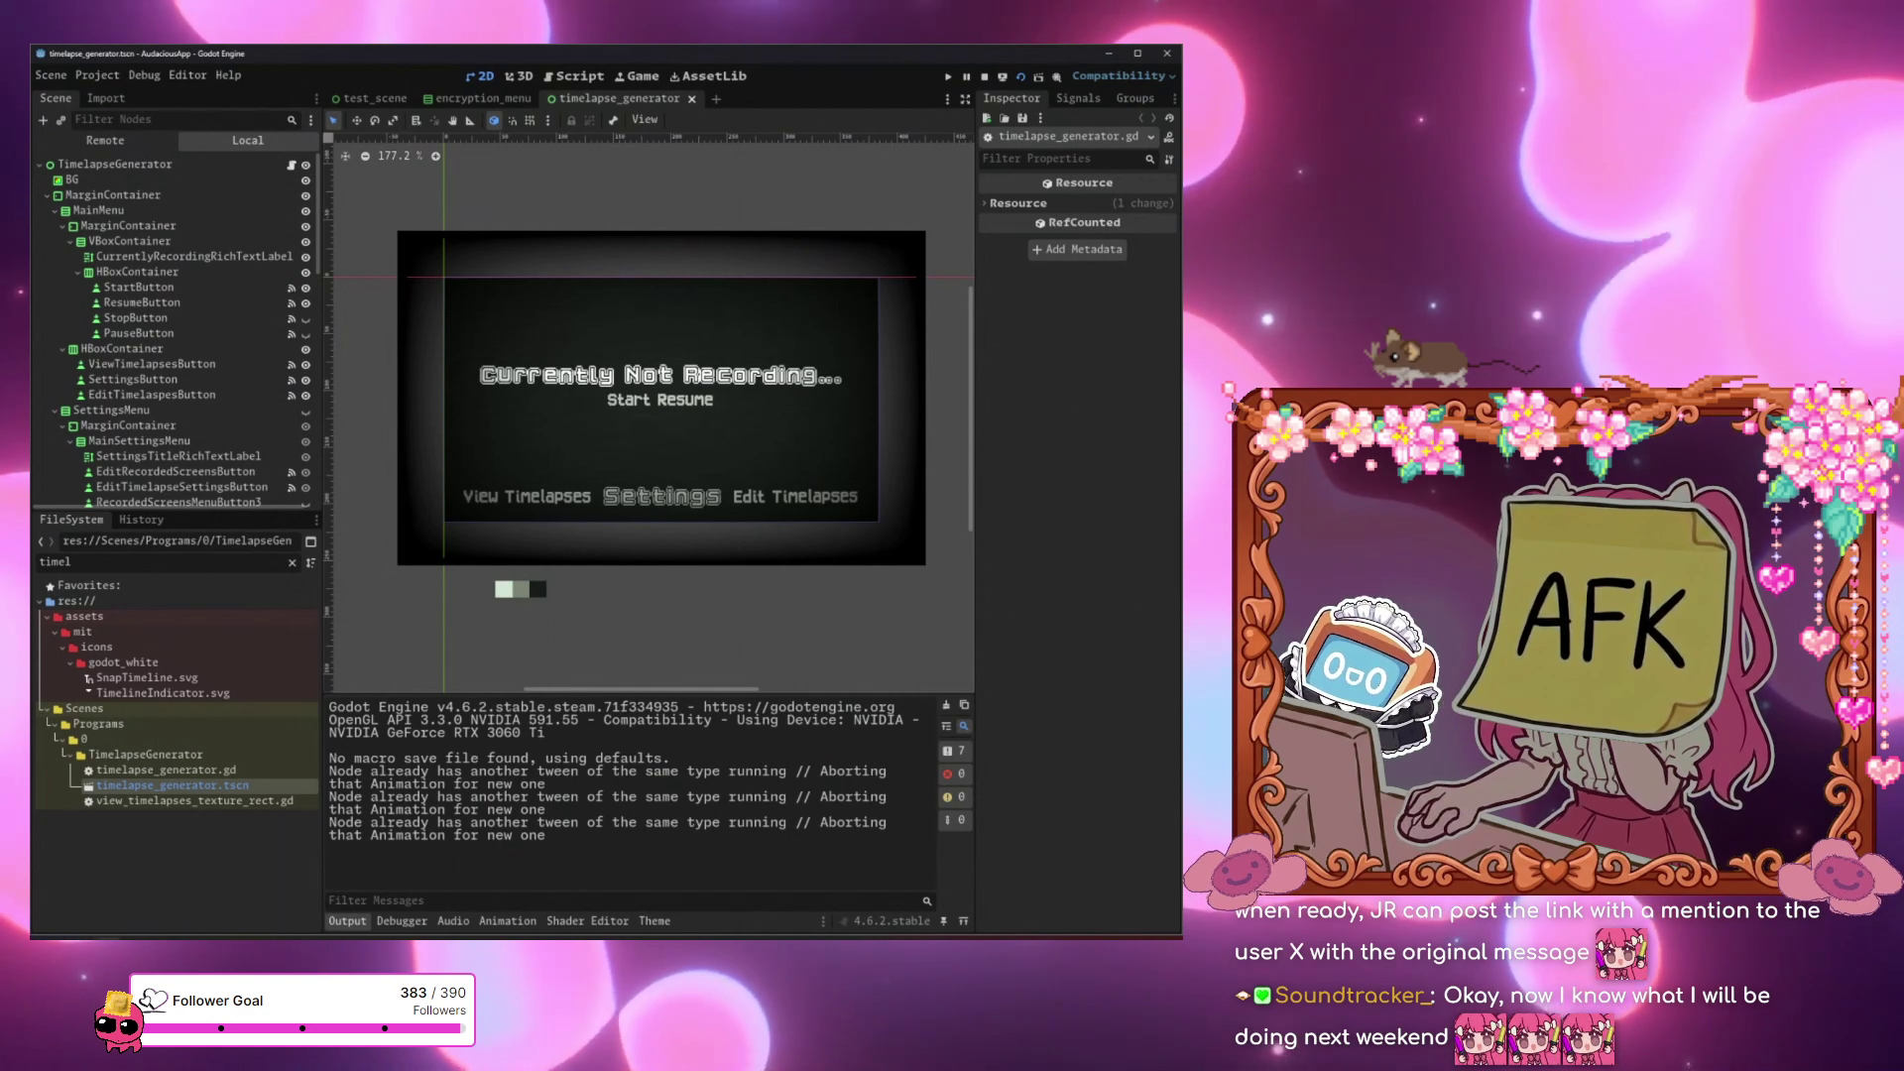
{"action": "key", "text": "alt+Tab"}
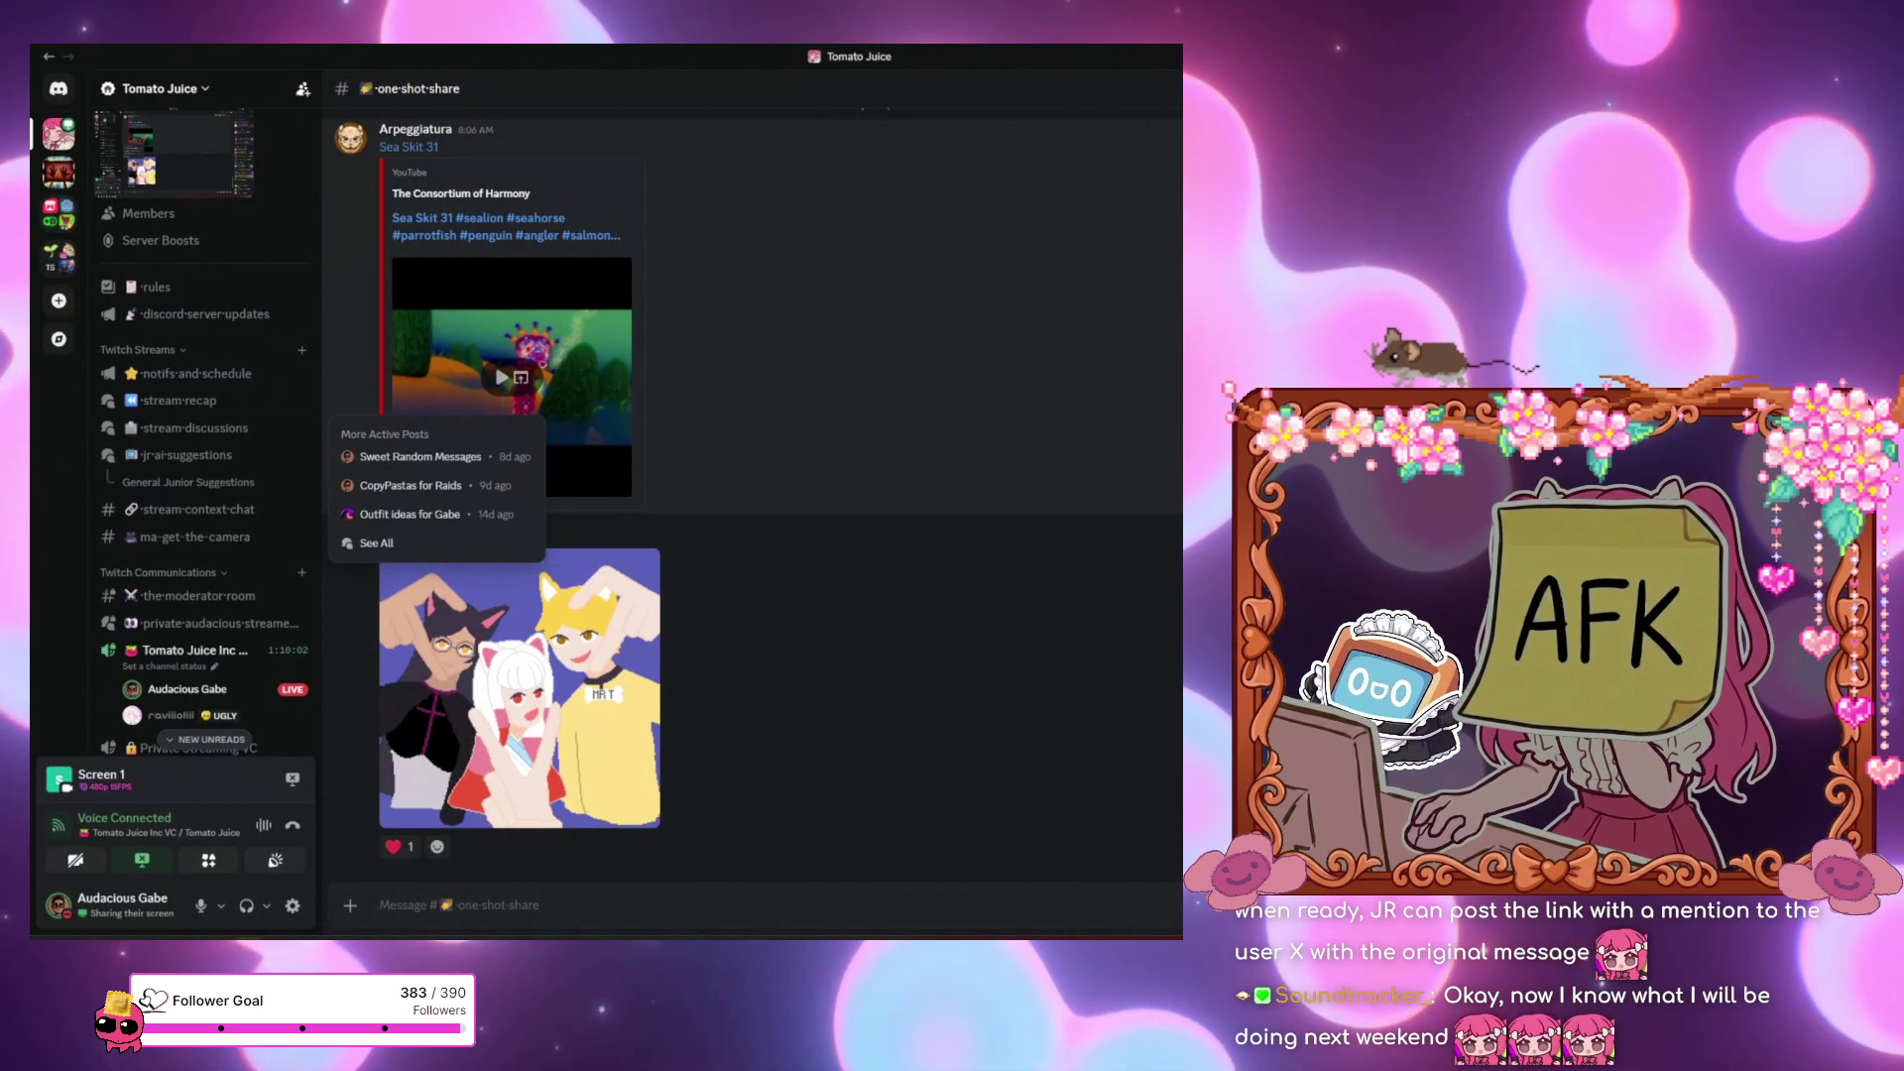
Step: Leave the one-shot-share channel, go back to Godot, and show the bare desktop
{"action": "key", "text": "alt+Tab"}
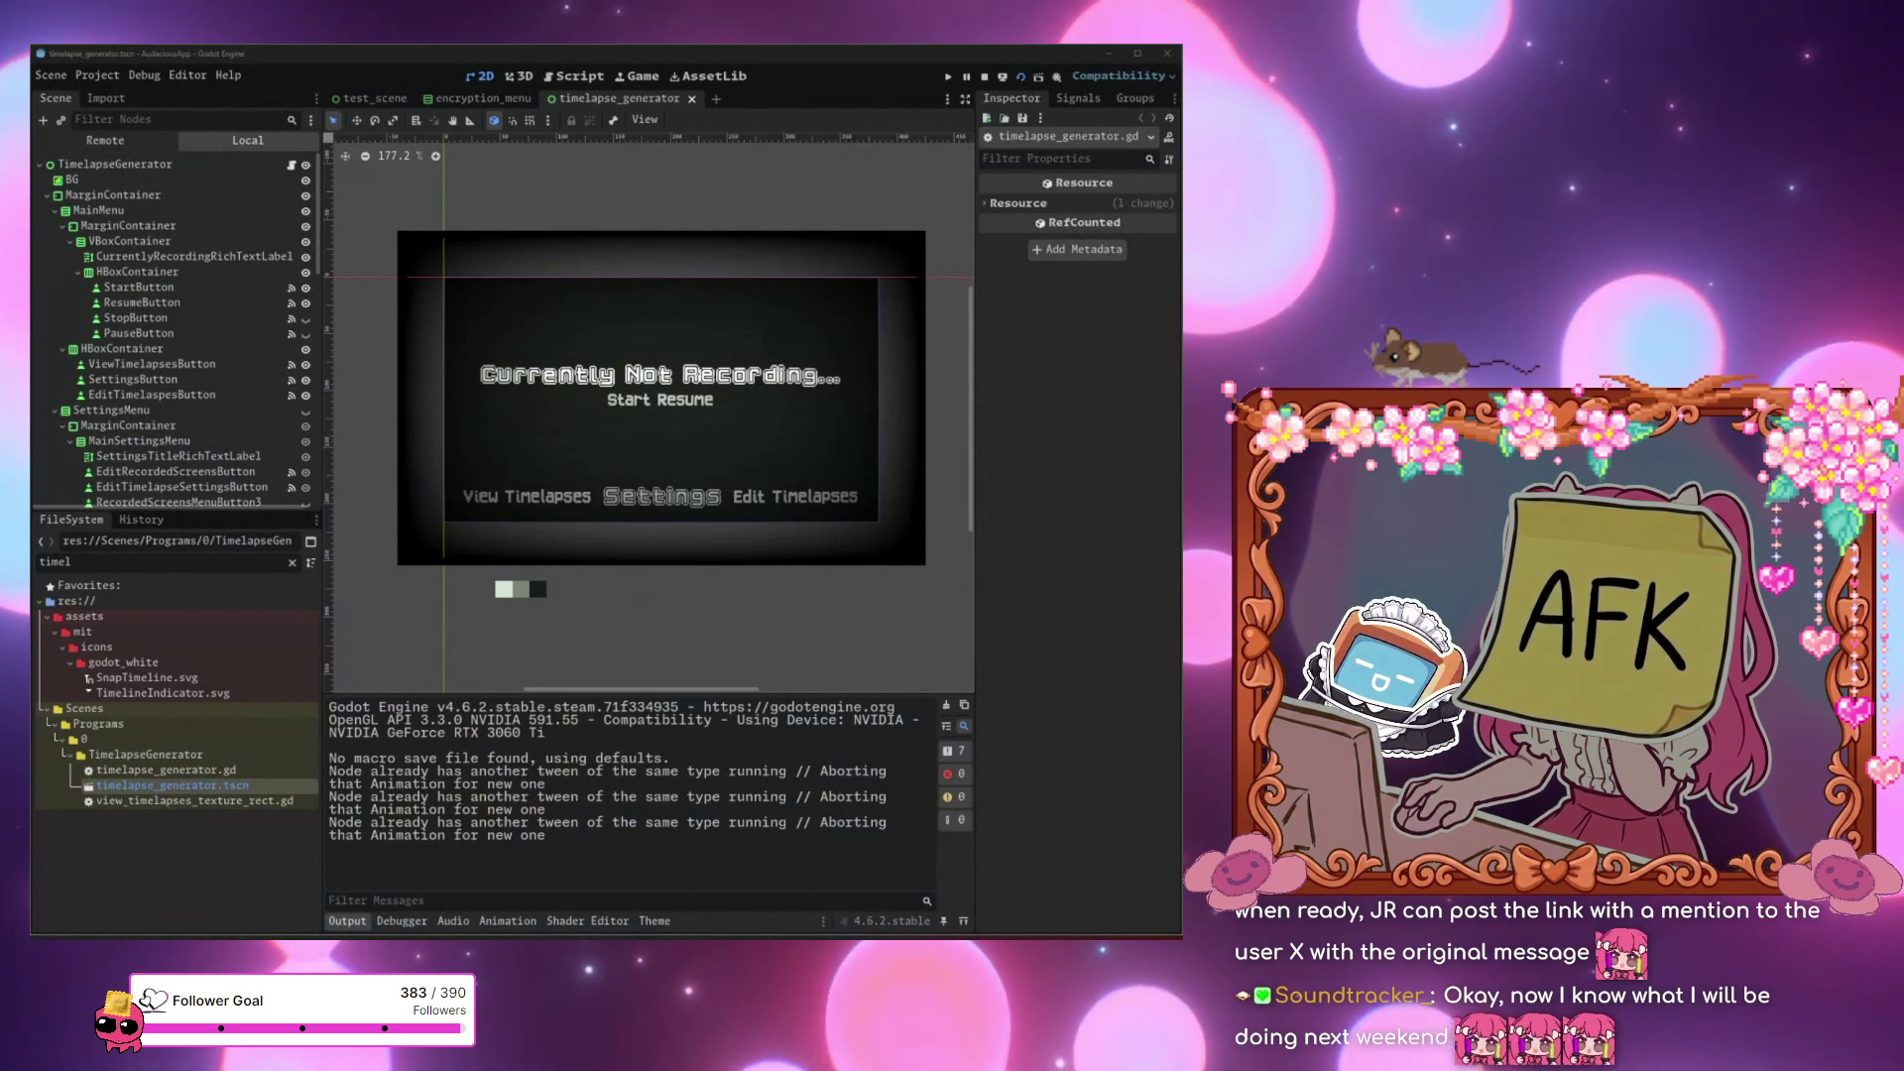
{"action": "key", "text": "super+d"}
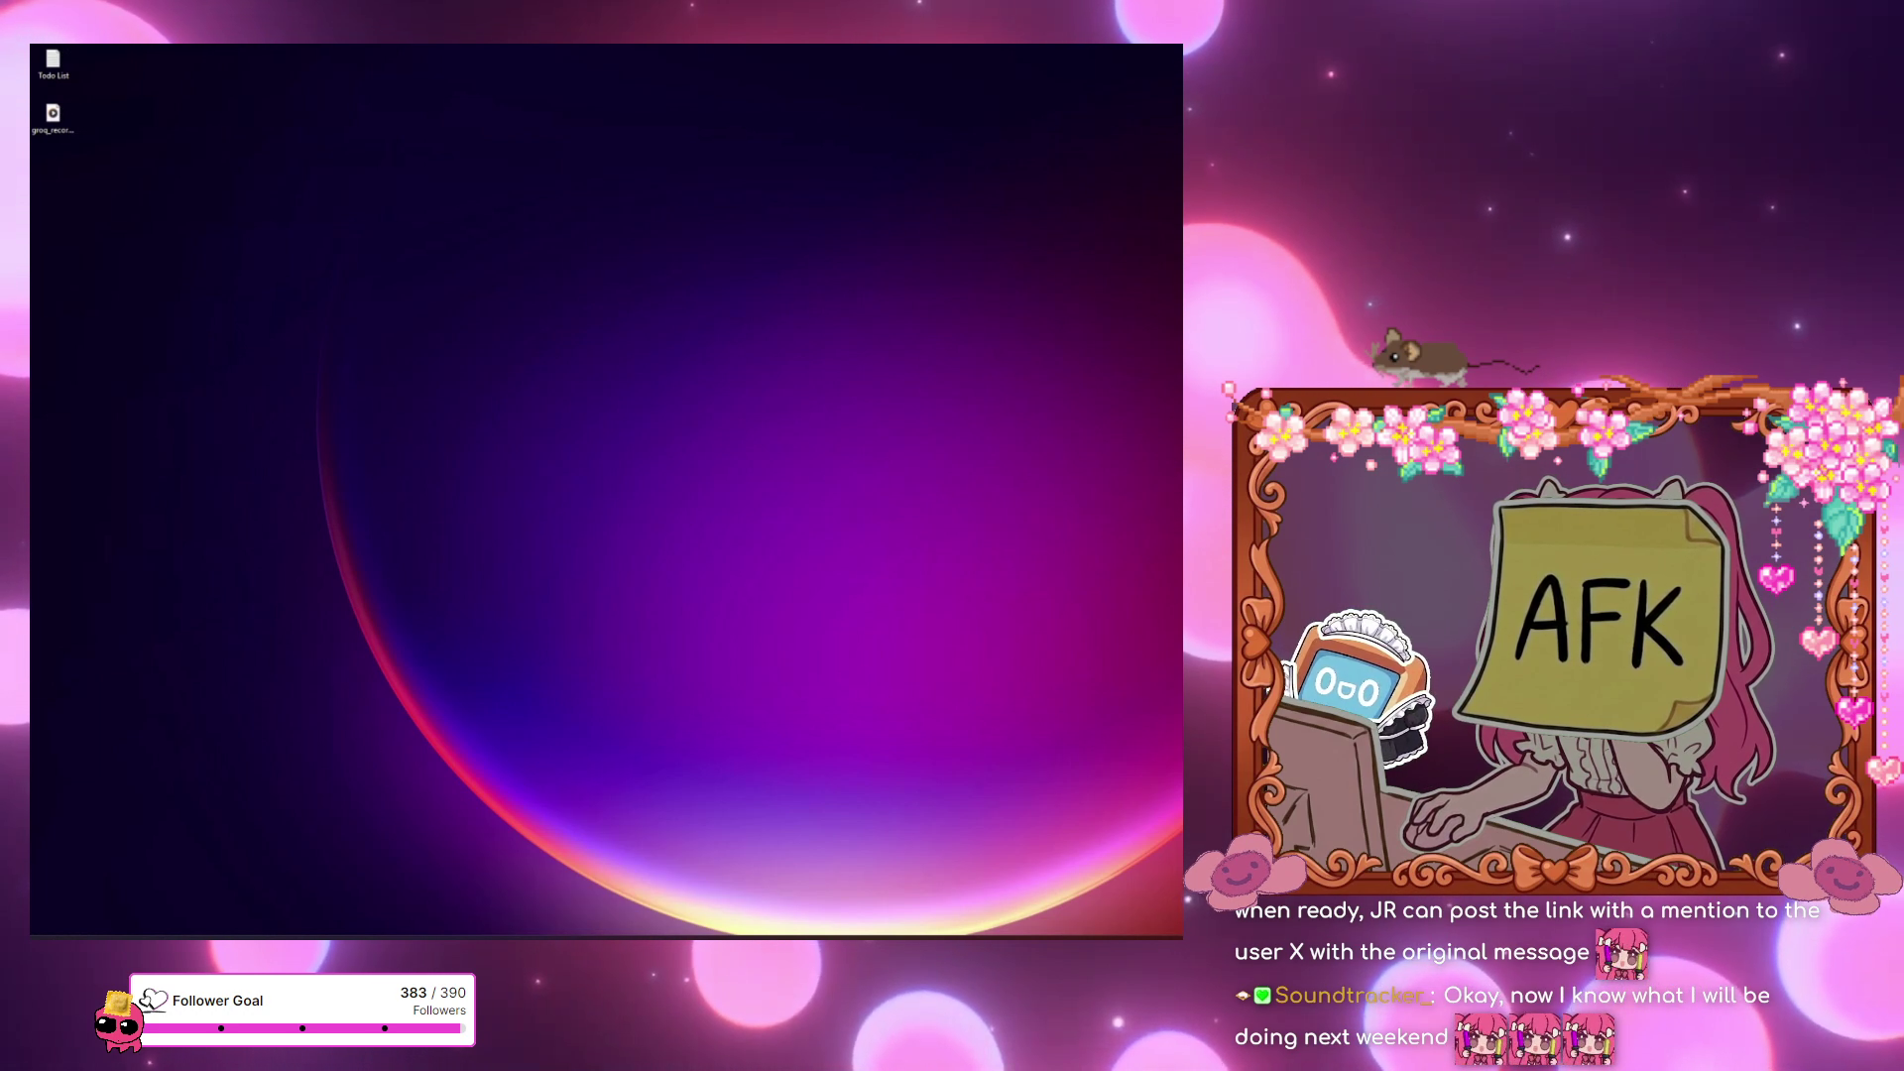
Step: Restore the Godot editor over the desktop with the timelapse_generator scene
{"action": "key", "text": "super+d"}
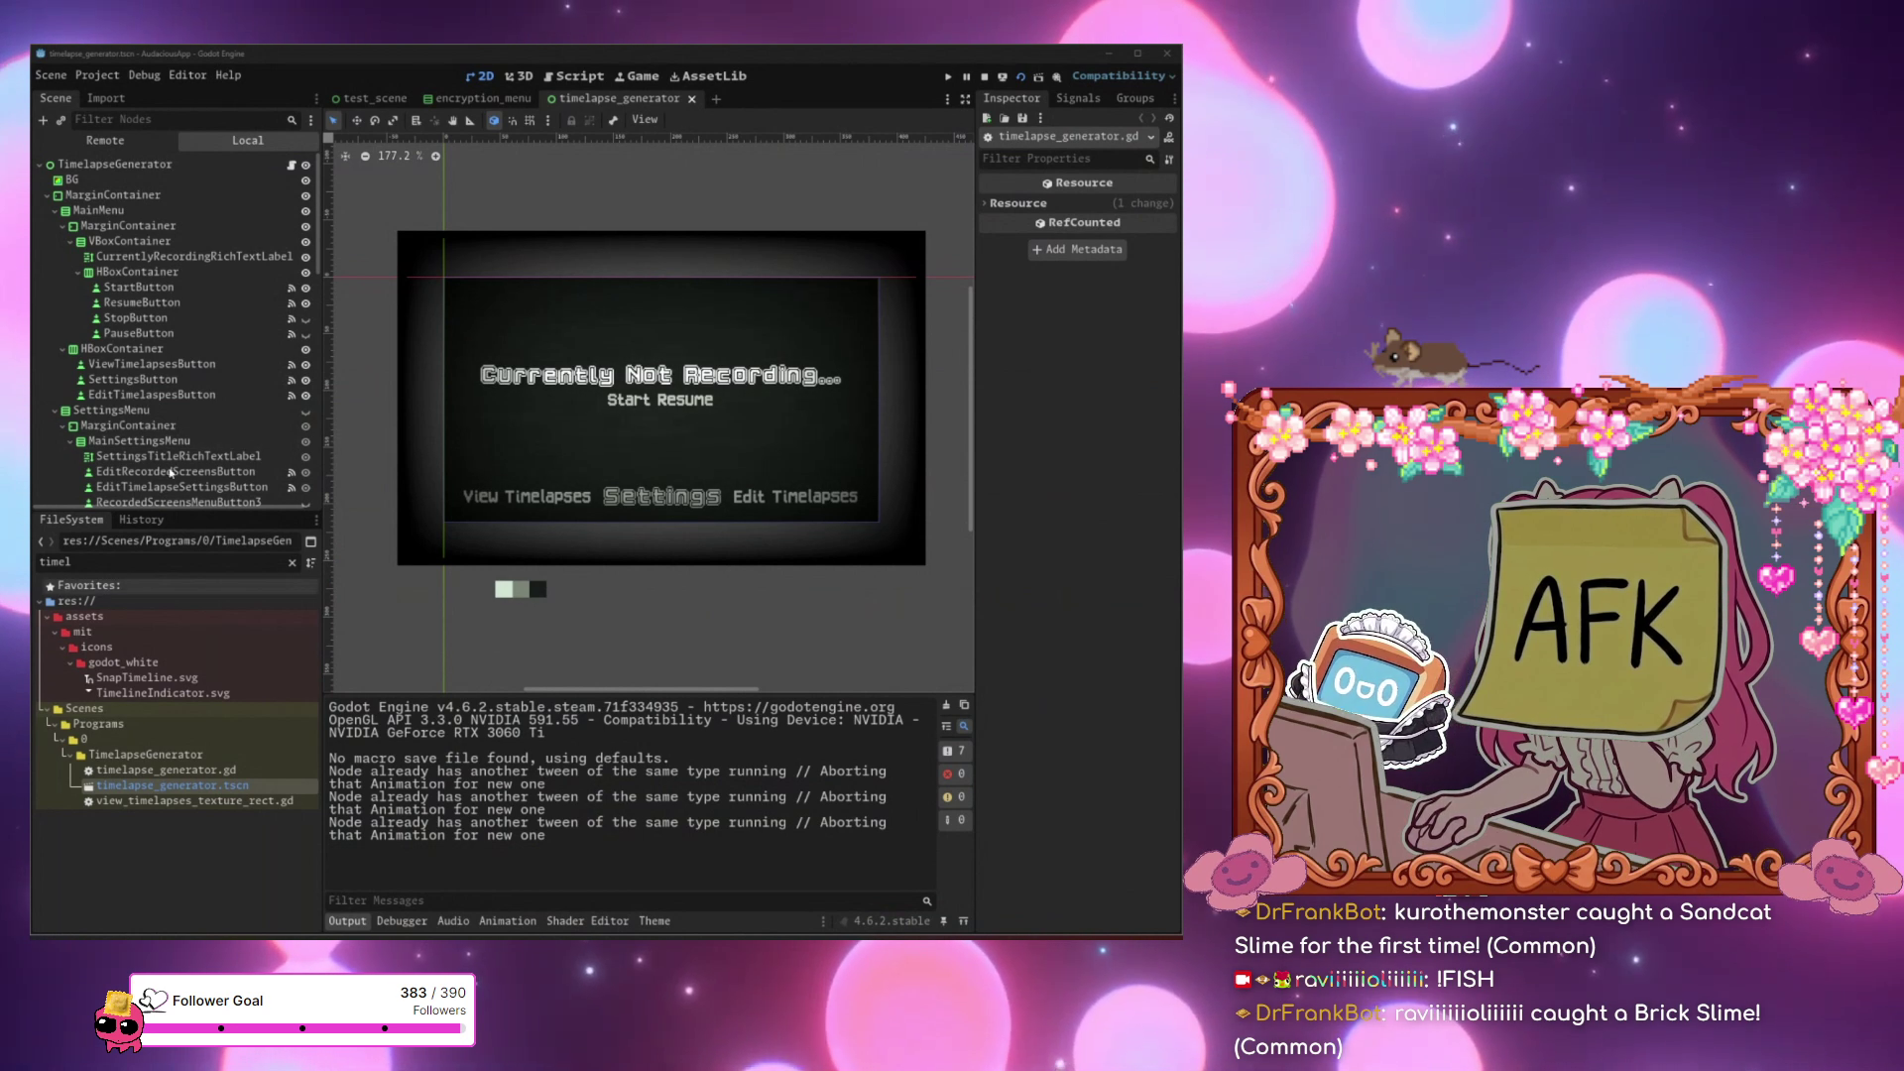
{"action": "scroll", "coordinate": [171, 473], "scroll_direction": "down", "scroll_amount": 10}
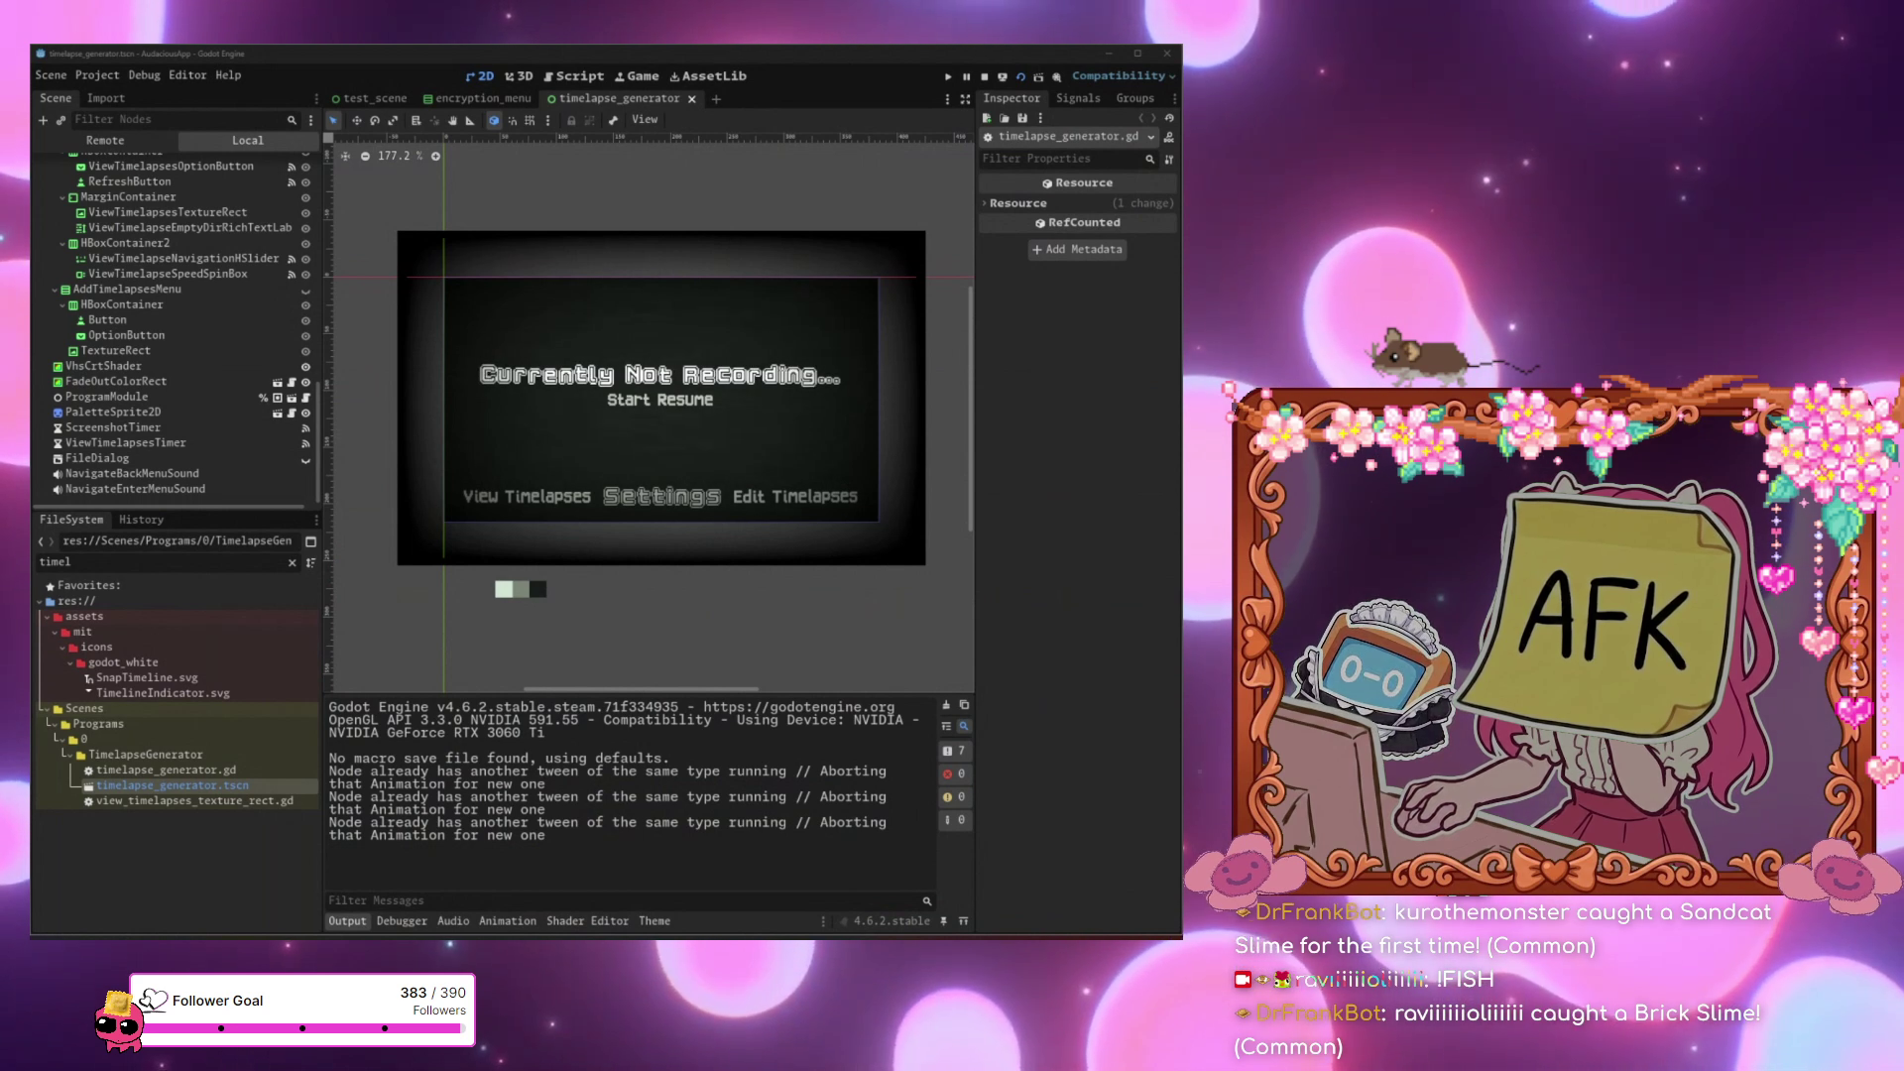
Step: Open timelapse_generator.gd and delete blank line 163 above the AESTHETICS comment
{"action": "scroll", "coordinate": [167, 429], "scroll_direction": "up", "scroll_amount": 10}
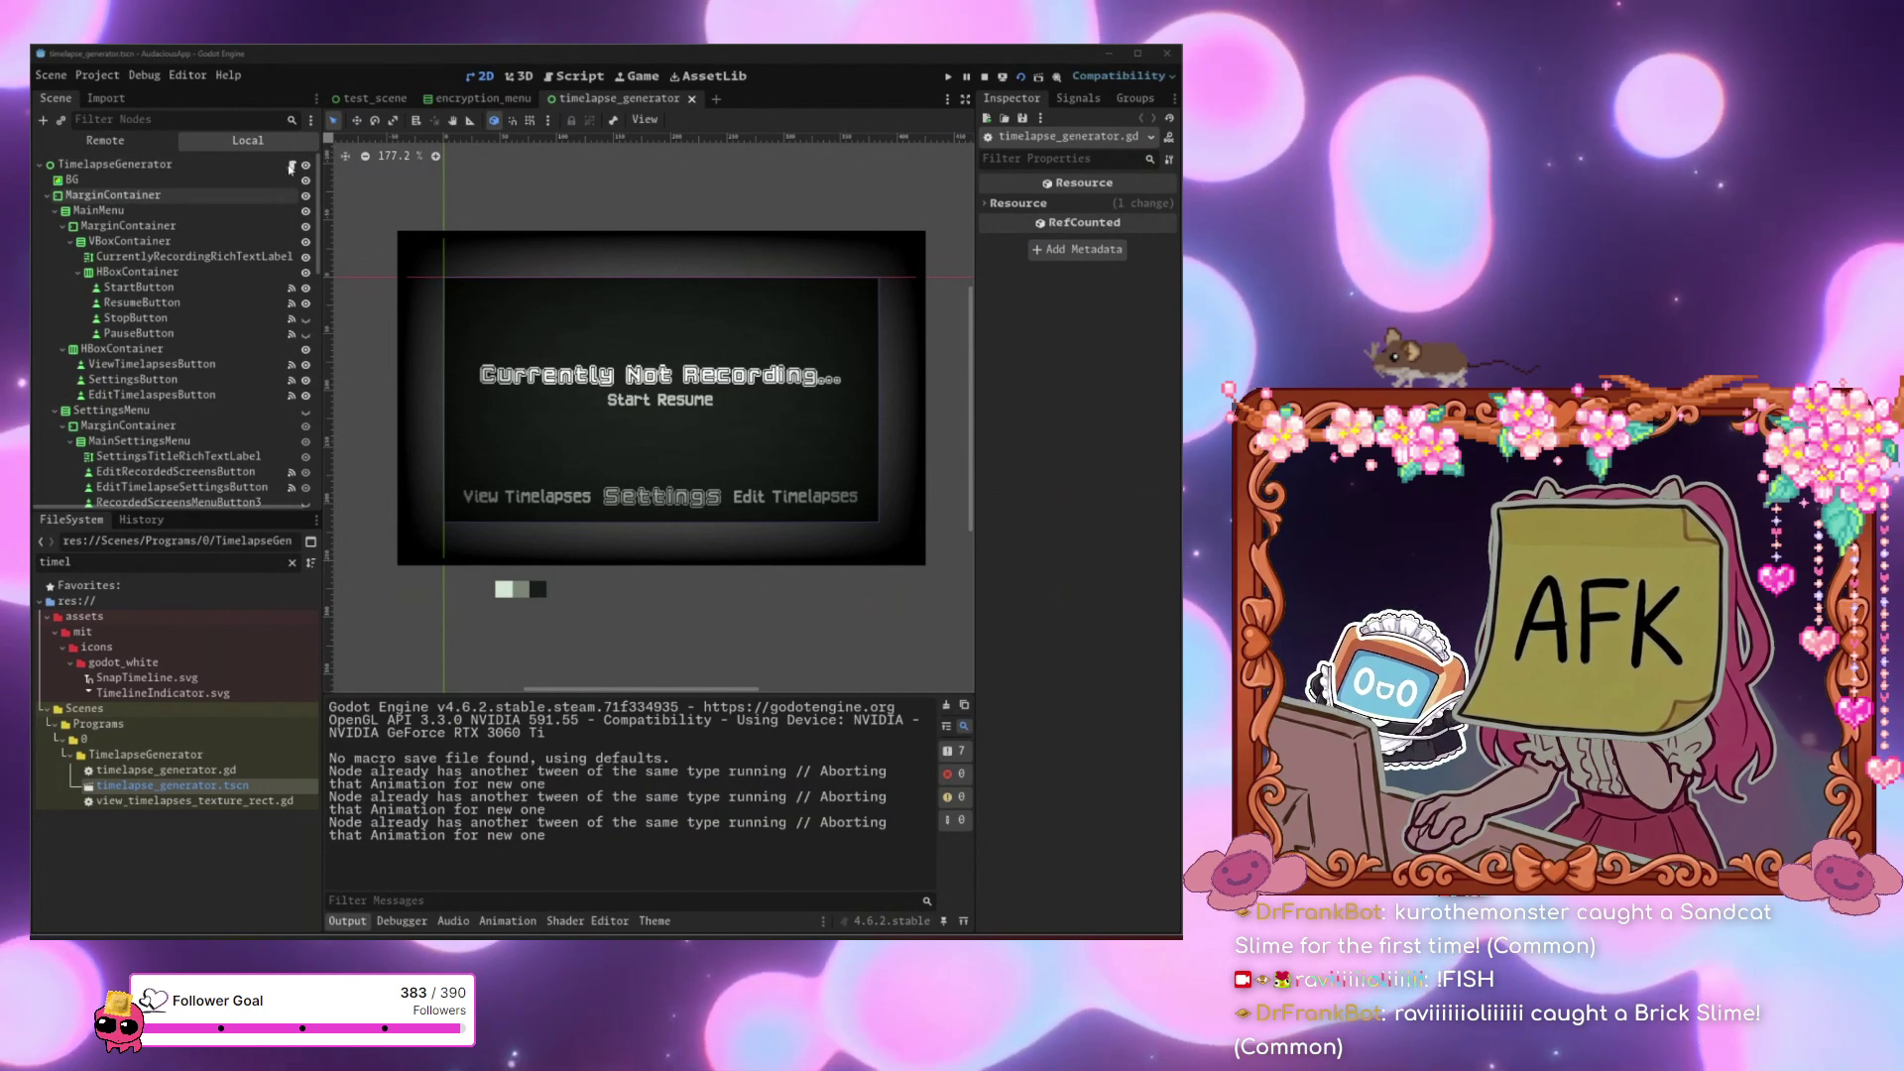
{"action": "left_click", "coordinate": [292, 164]}
{"action": "left_click", "coordinate": [542, 482]}
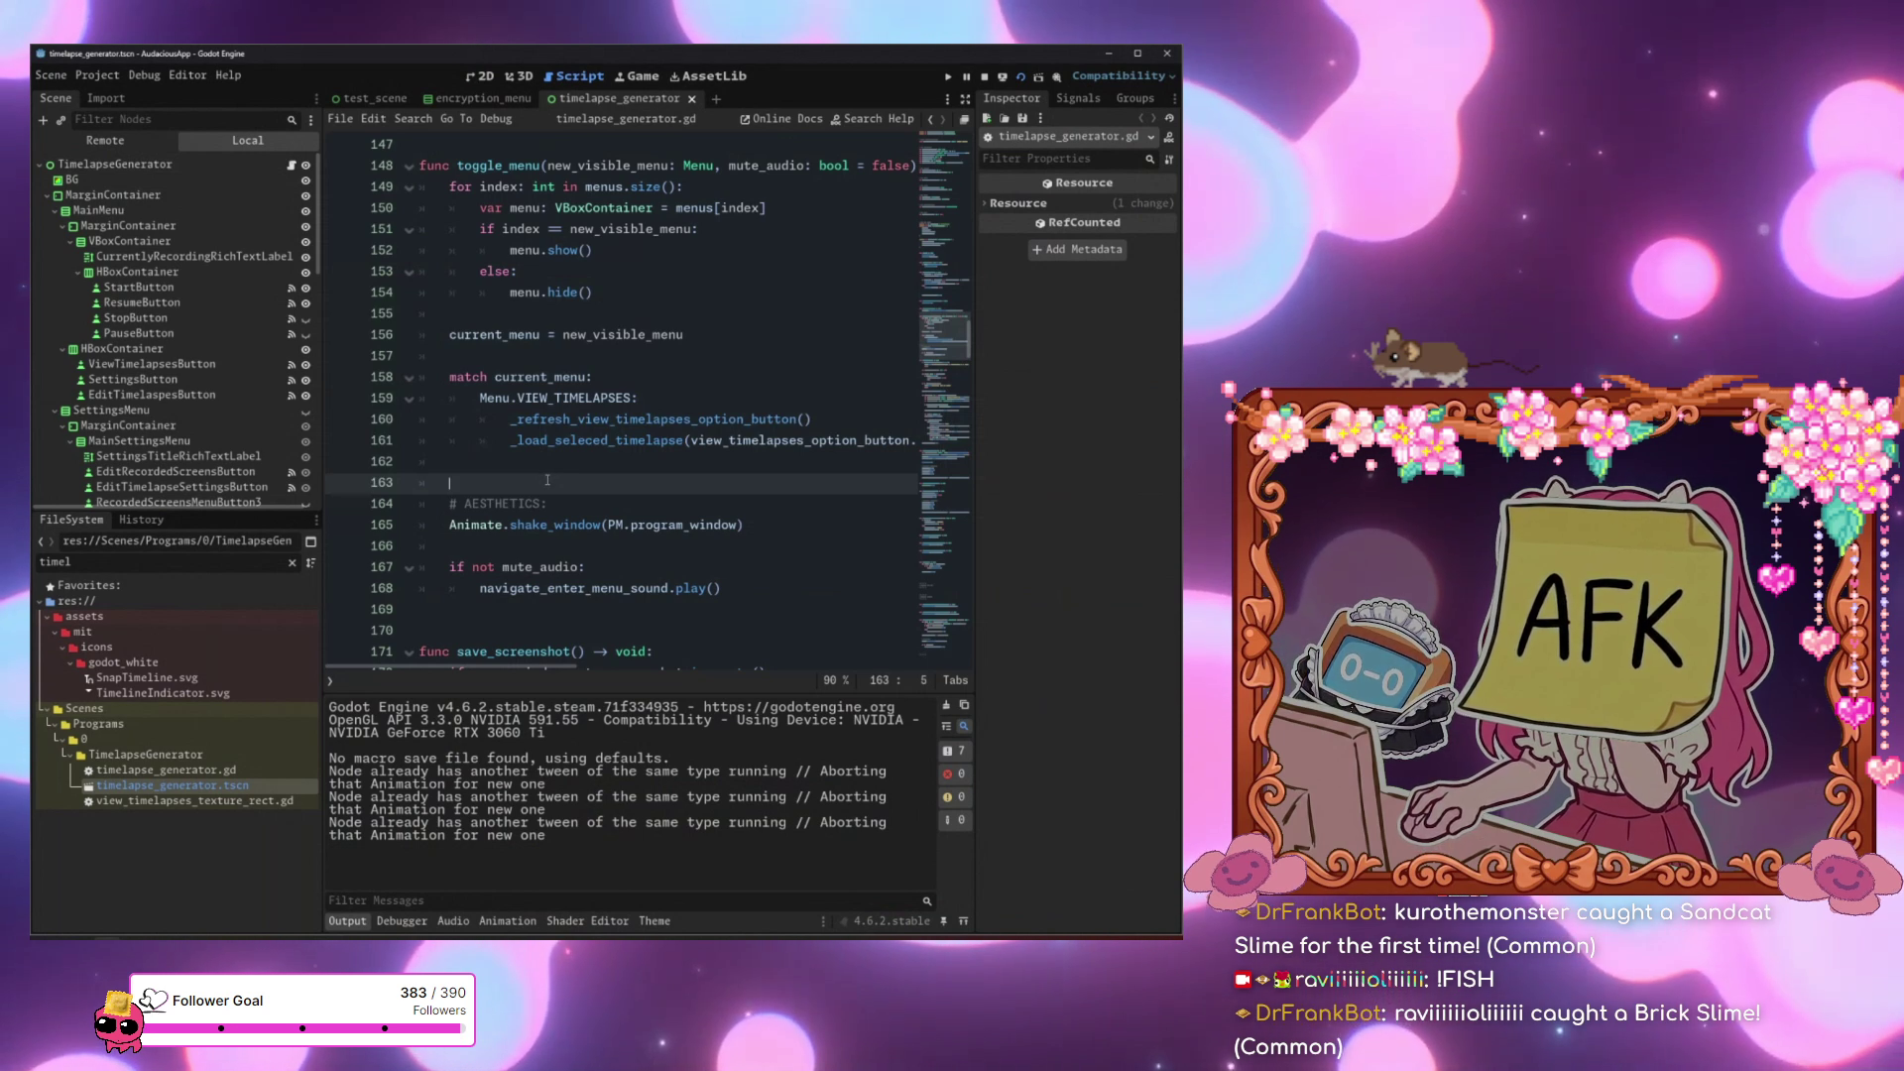
{"action": "key", "text": "Delete"}
{"action": "key", "text": "End"}
Step: Close the encryption_menu scene tab
{"action": "key", "text": "Down"}
{"action": "key", "text": "Down"}
{"action": "key", "text": "Down"}
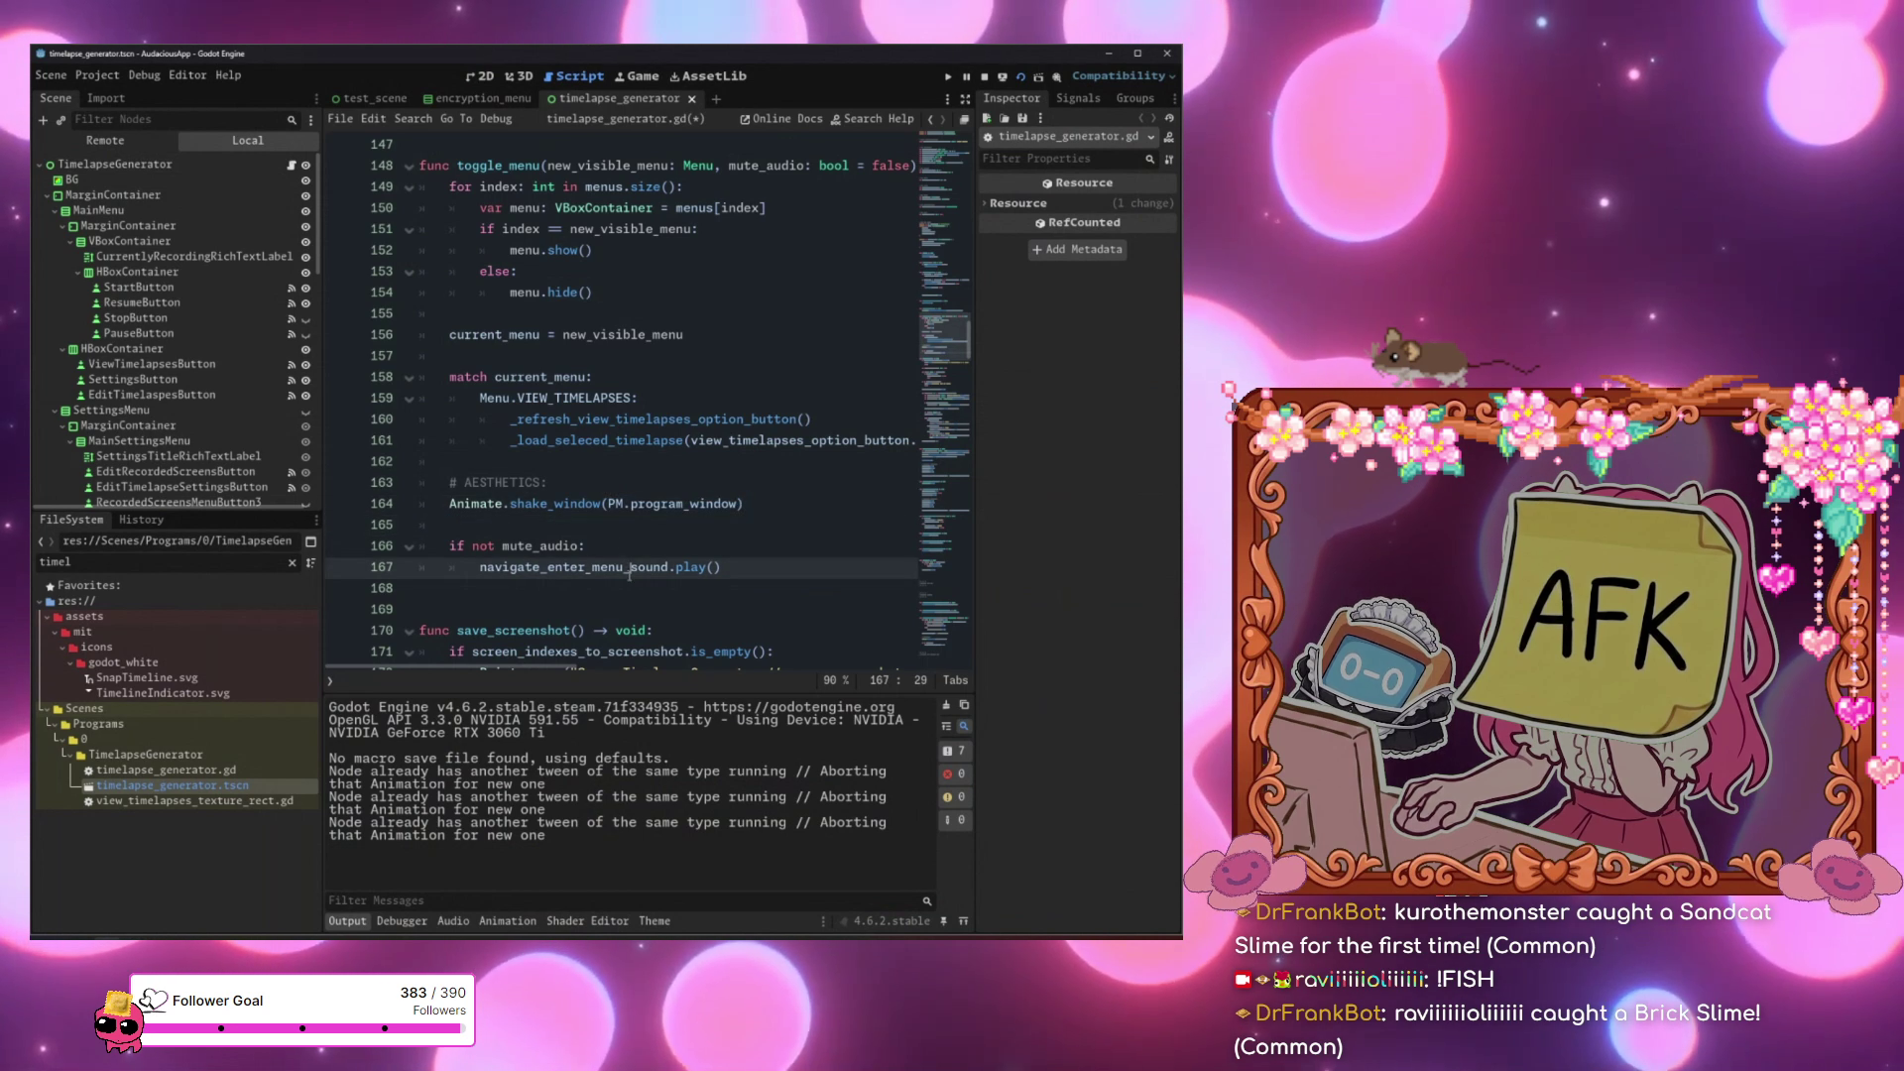
{"action": "scroll", "coordinate": [768, 460], "scroll_direction": "up", "scroll_amount": 8}
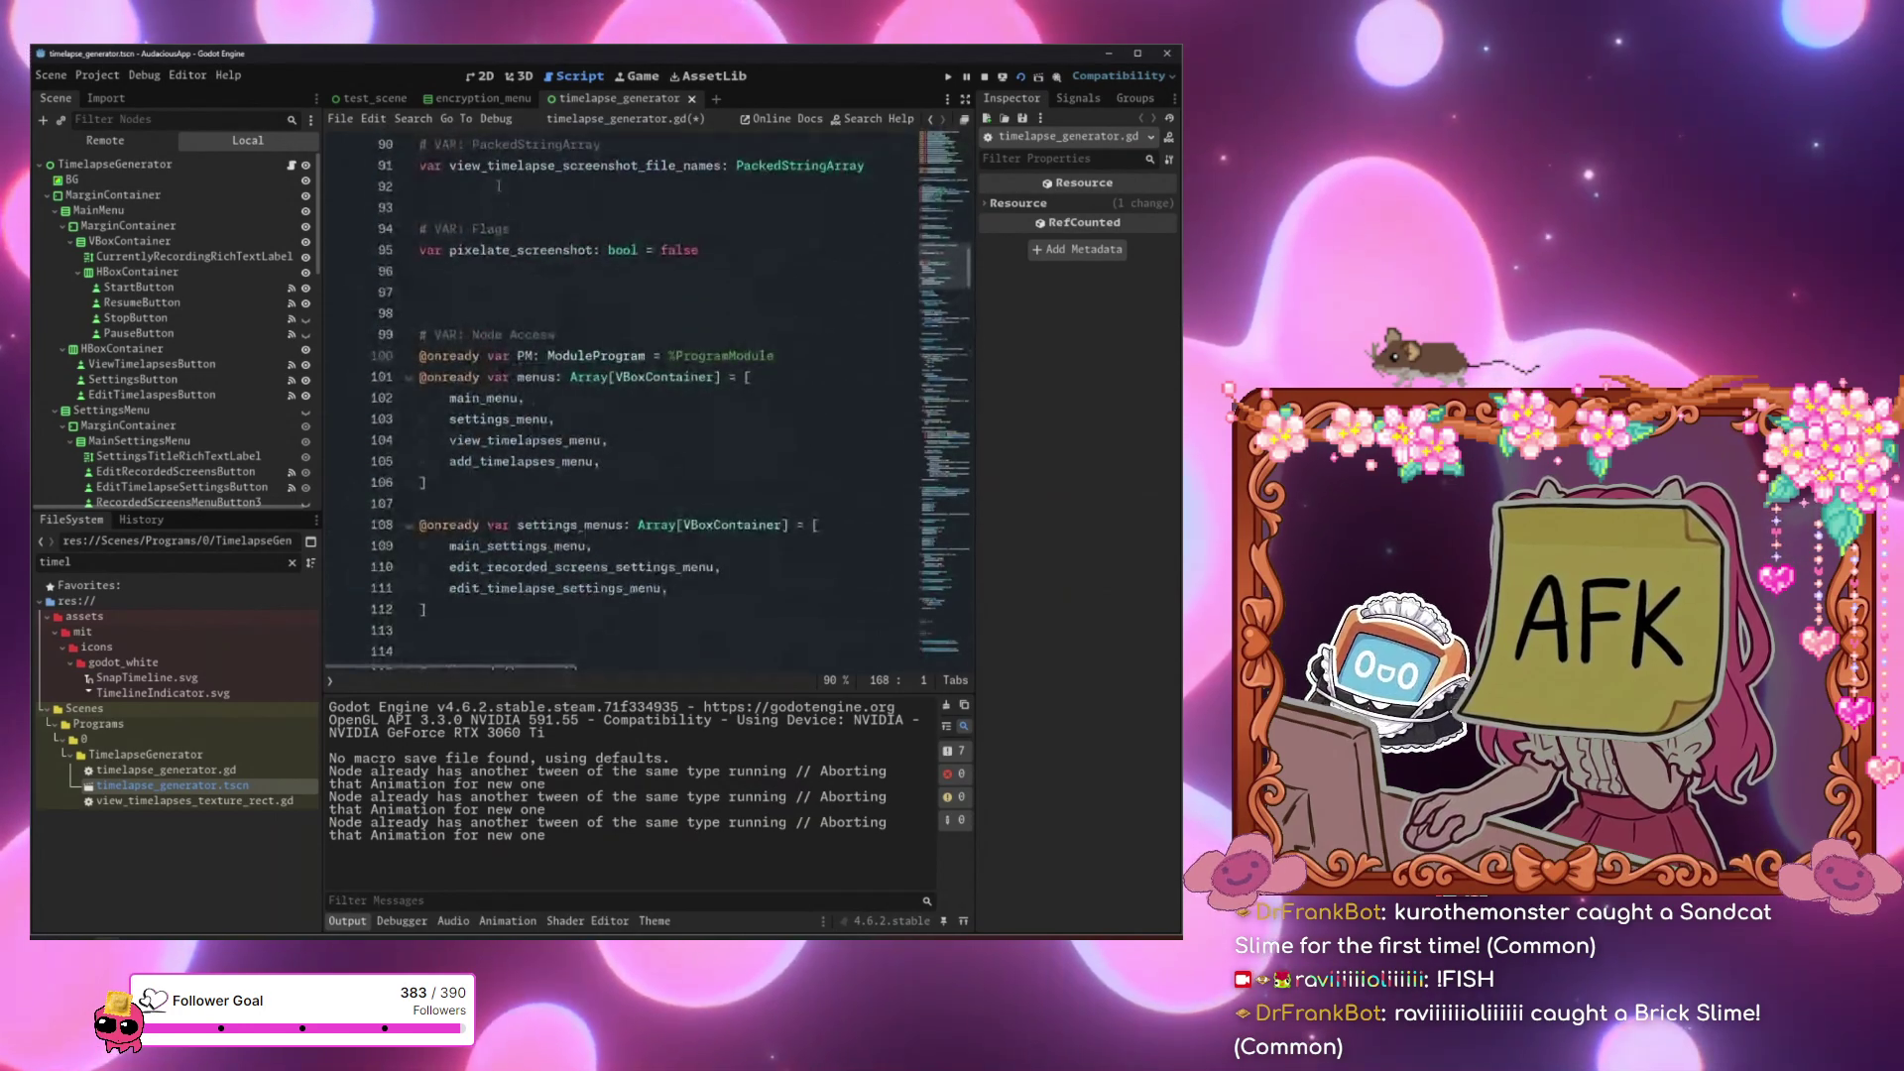
{"action": "middle_click", "coordinate": [489, 99]}
Step: Close the timelapse_generator scene and add a new line below the first_message line 56
{"action": "middle_click", "coordinate": [490, 103]}
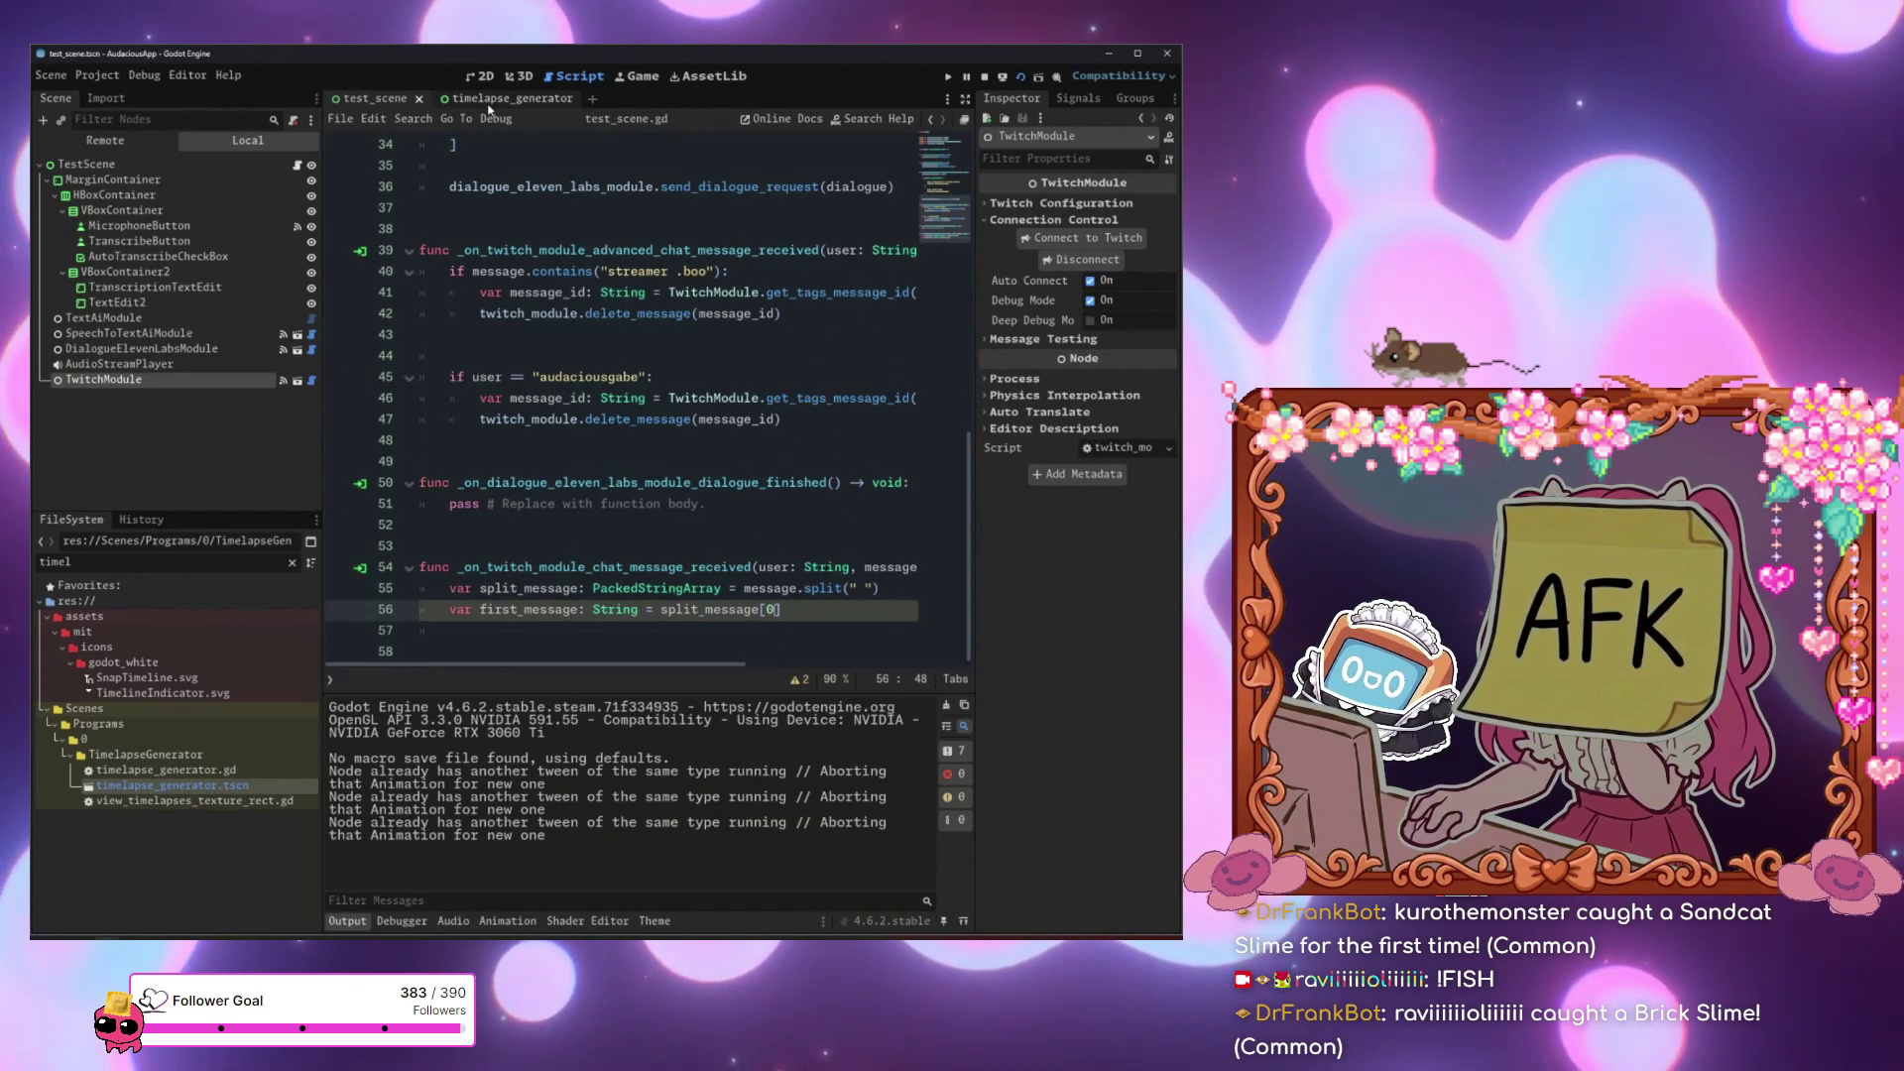
{"action": "left_click", "coordinate": [819, 610]}
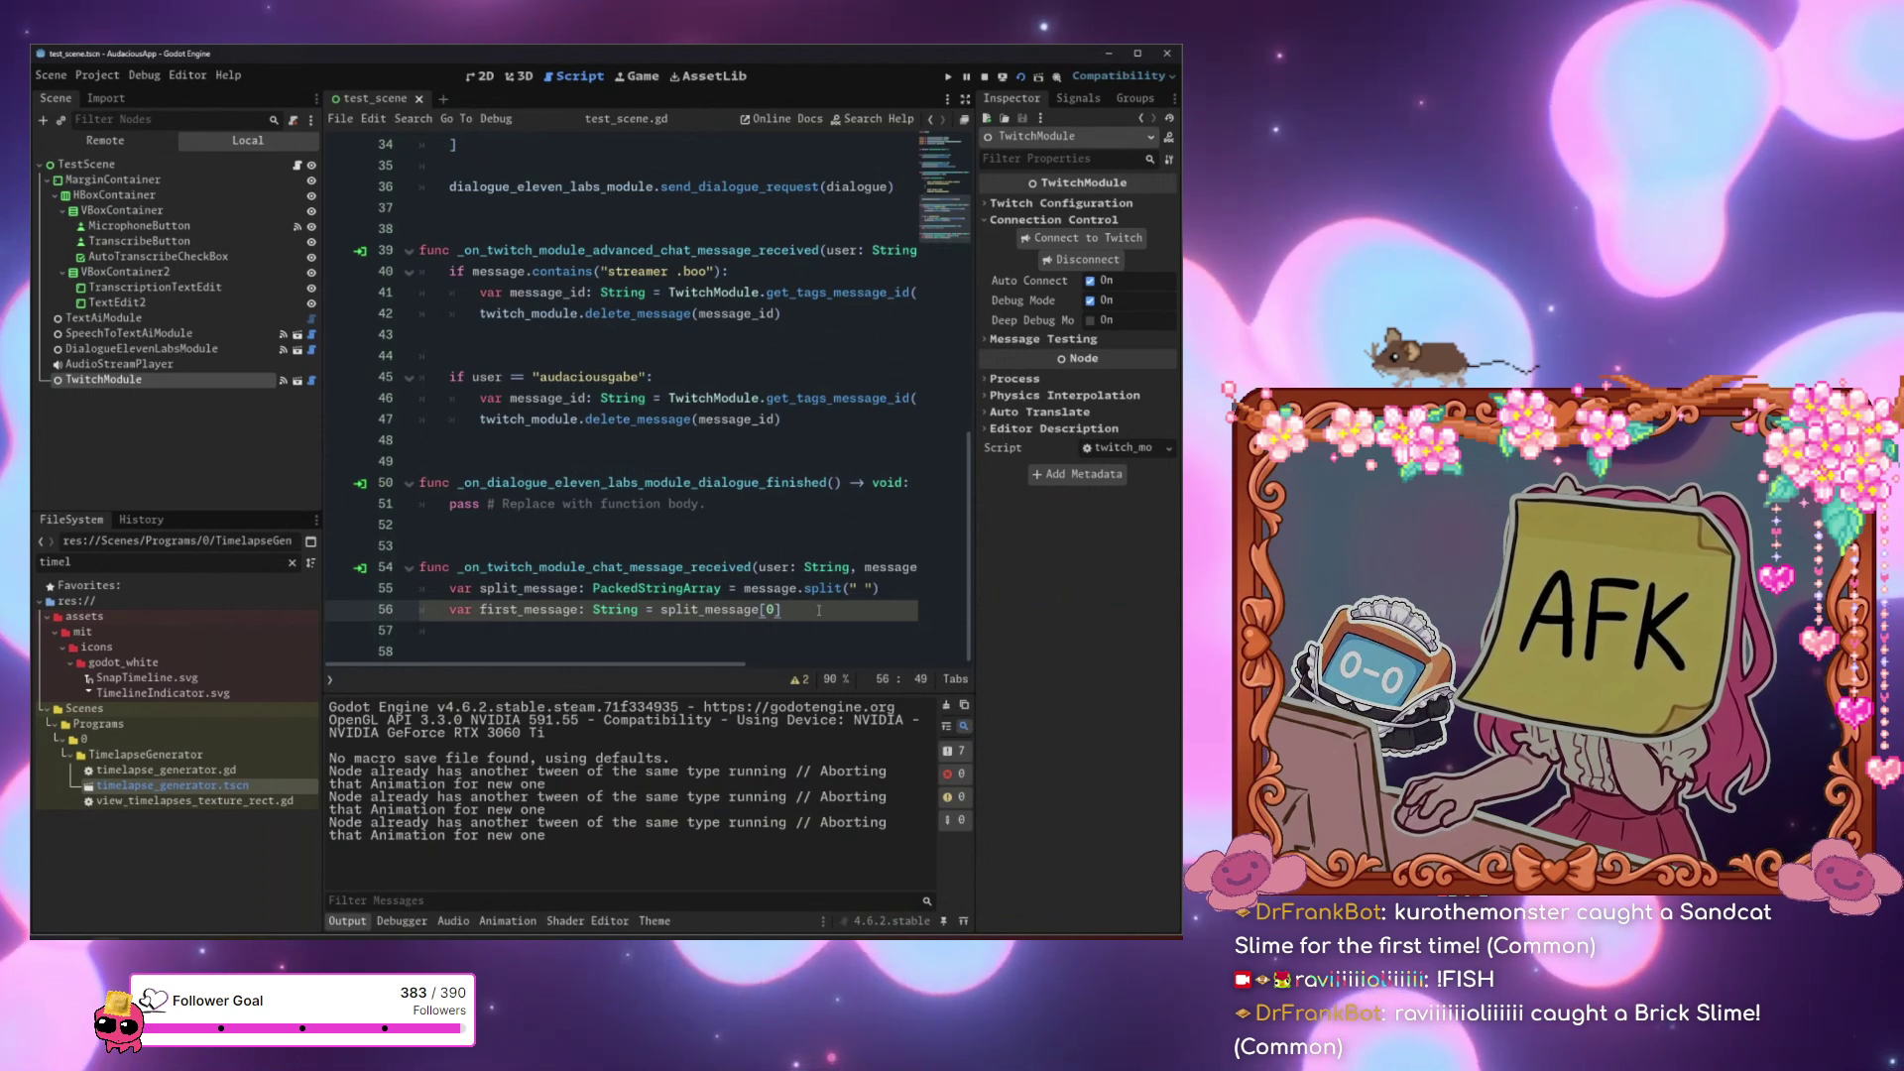
{"action": "key", "text": "Return"}
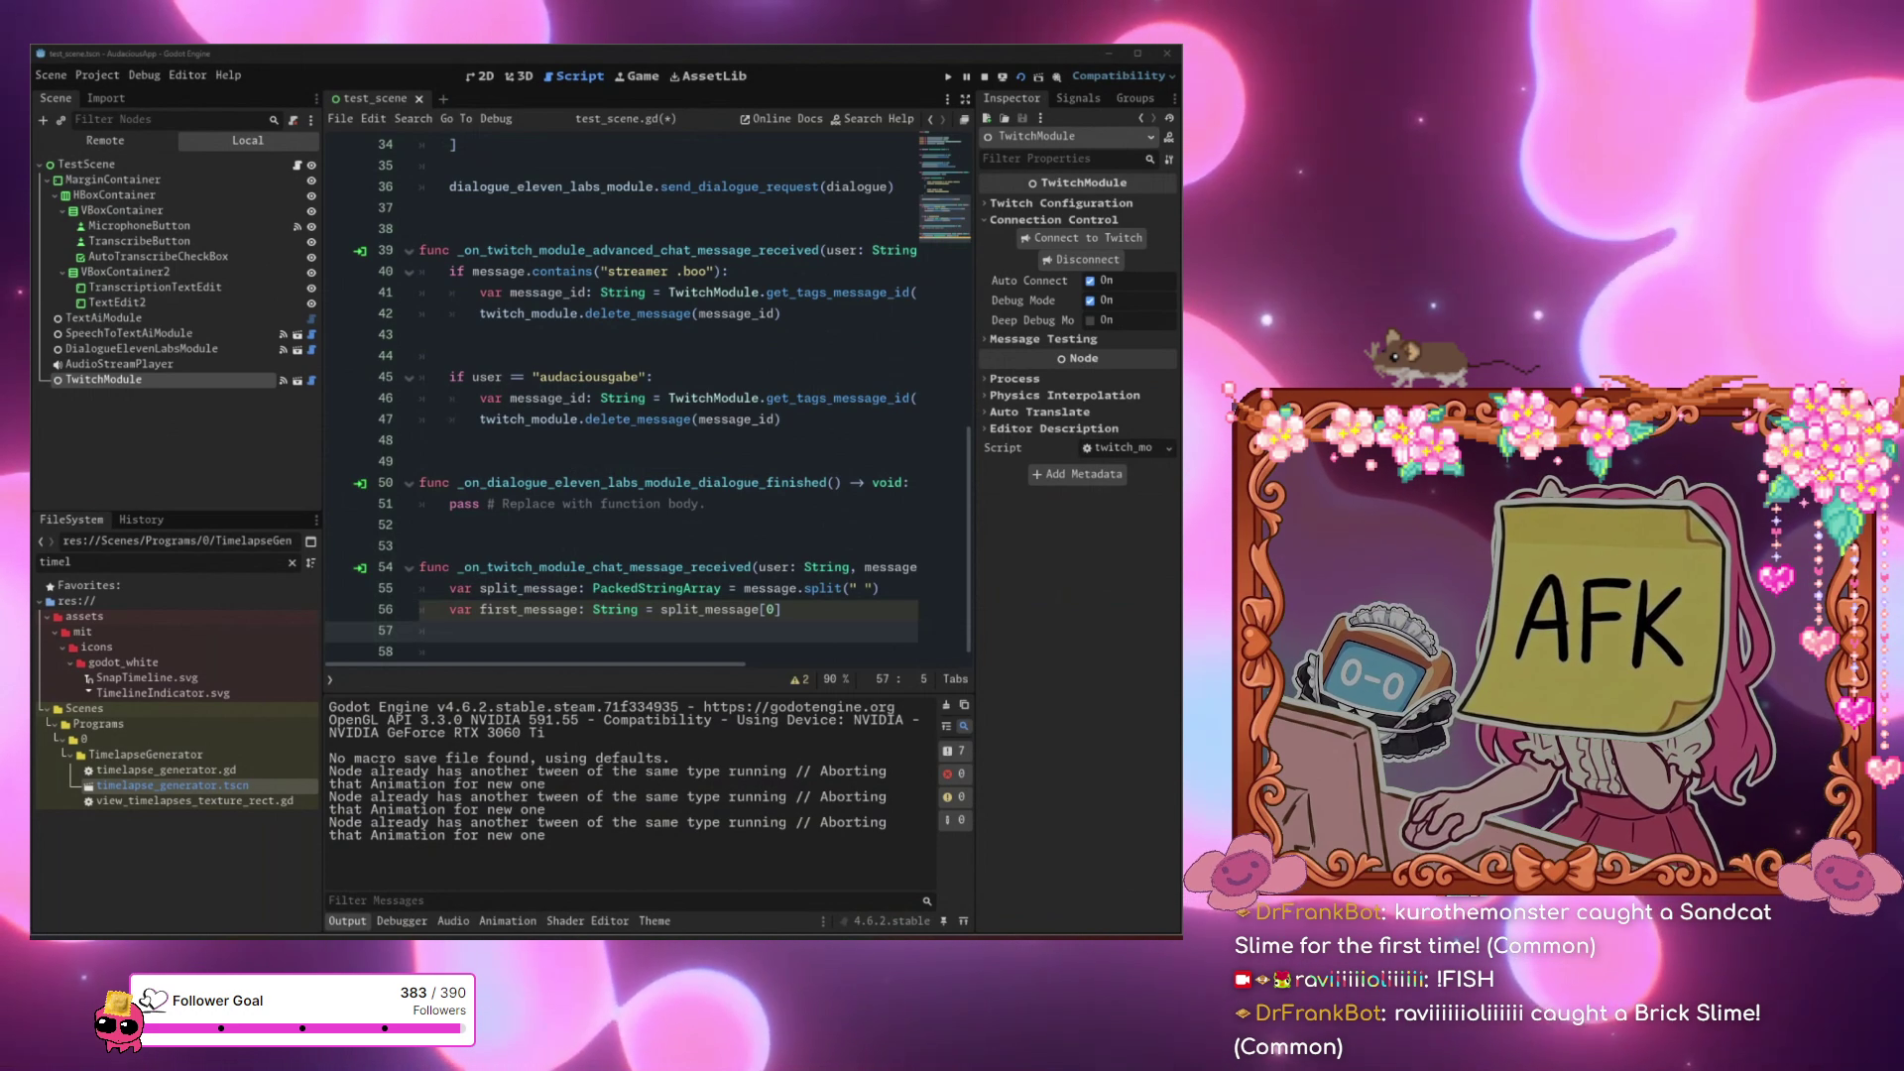
{"action": "left_click", "coordinate": [637, 646]}
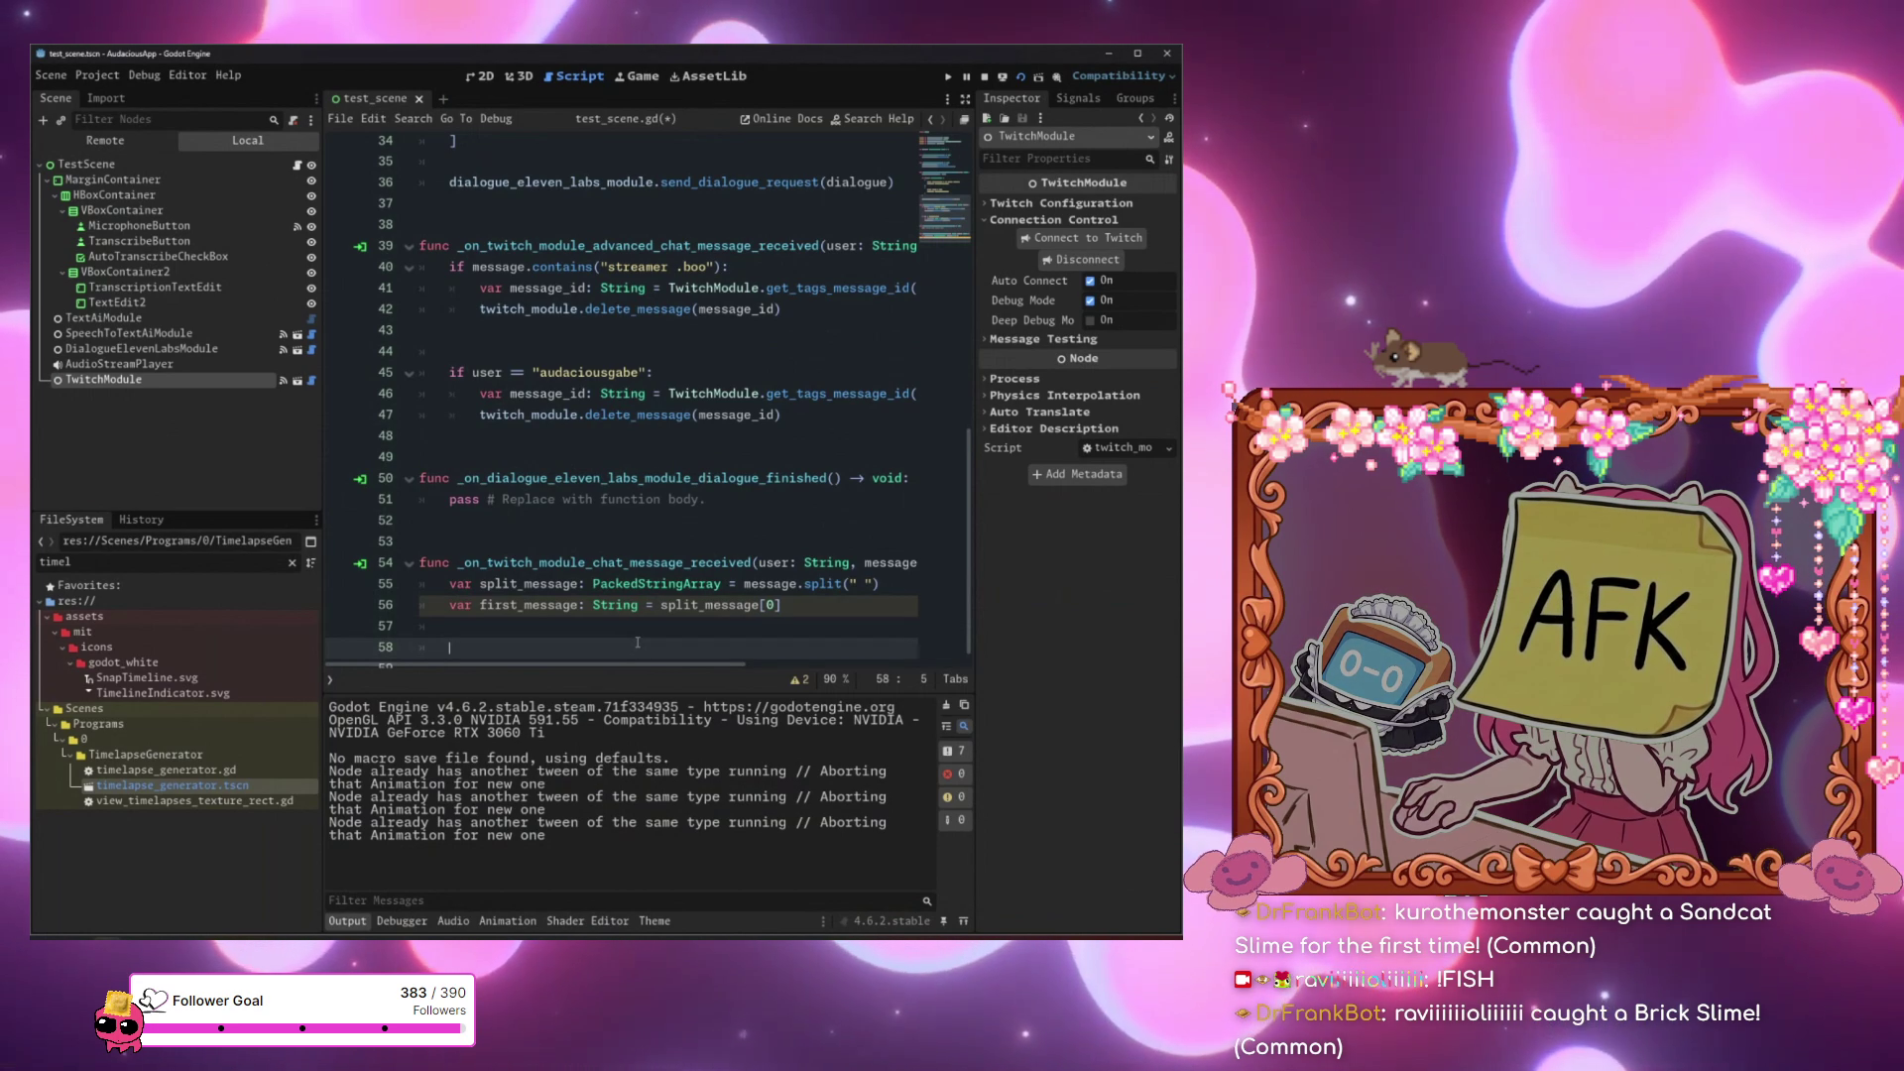
Step: Review the Twitch chat handler code around lines 58–59 and the first_message line
{"action": "scroll", "coordinate": [647, 642], "scroll_direction": "down", "scroll_amount": 2}
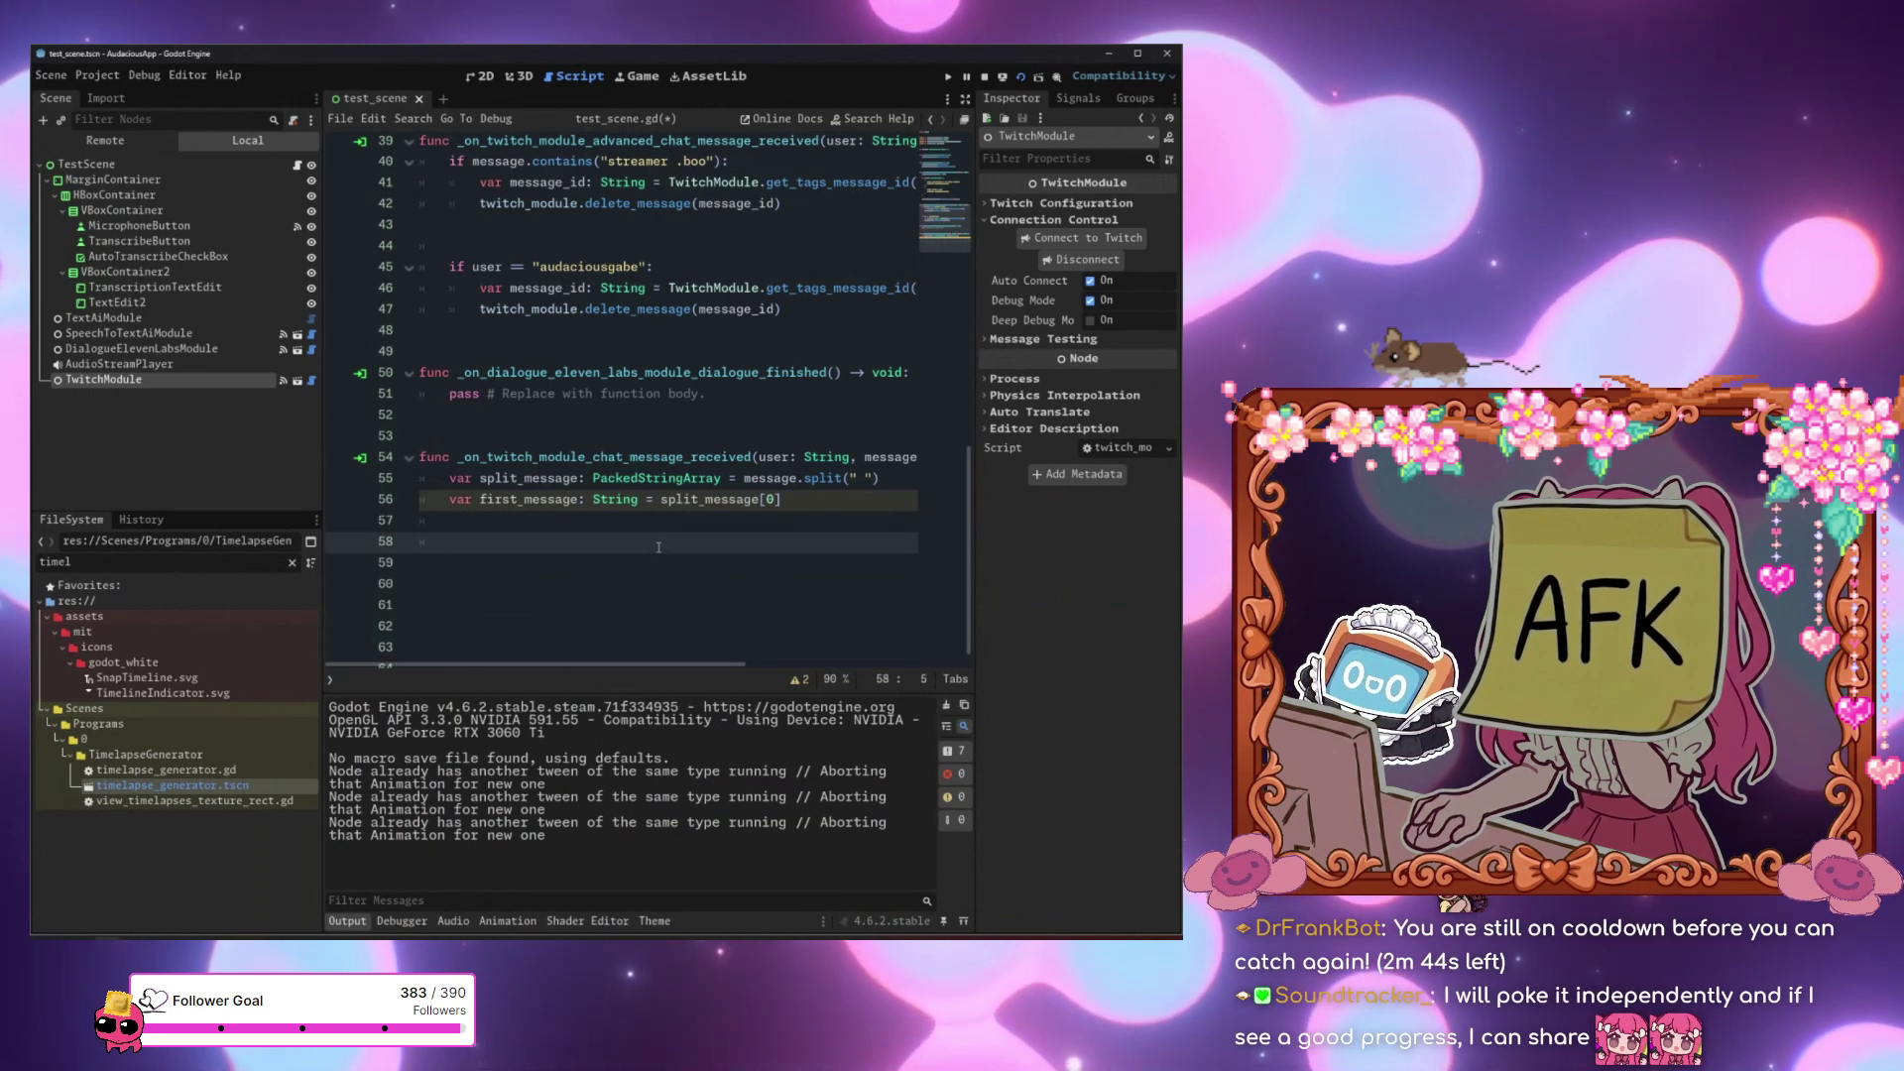
{"action": "scroll", "coordinate": [659, 547], "scroll_direction": "up", "scroll_amount": 5}
{"action": "scroll", "coordinate": [615, 553], "scroll_direction": "down", "scroll_amount": 5}
{"action": "left_click", "coordinate": [564, 557]}
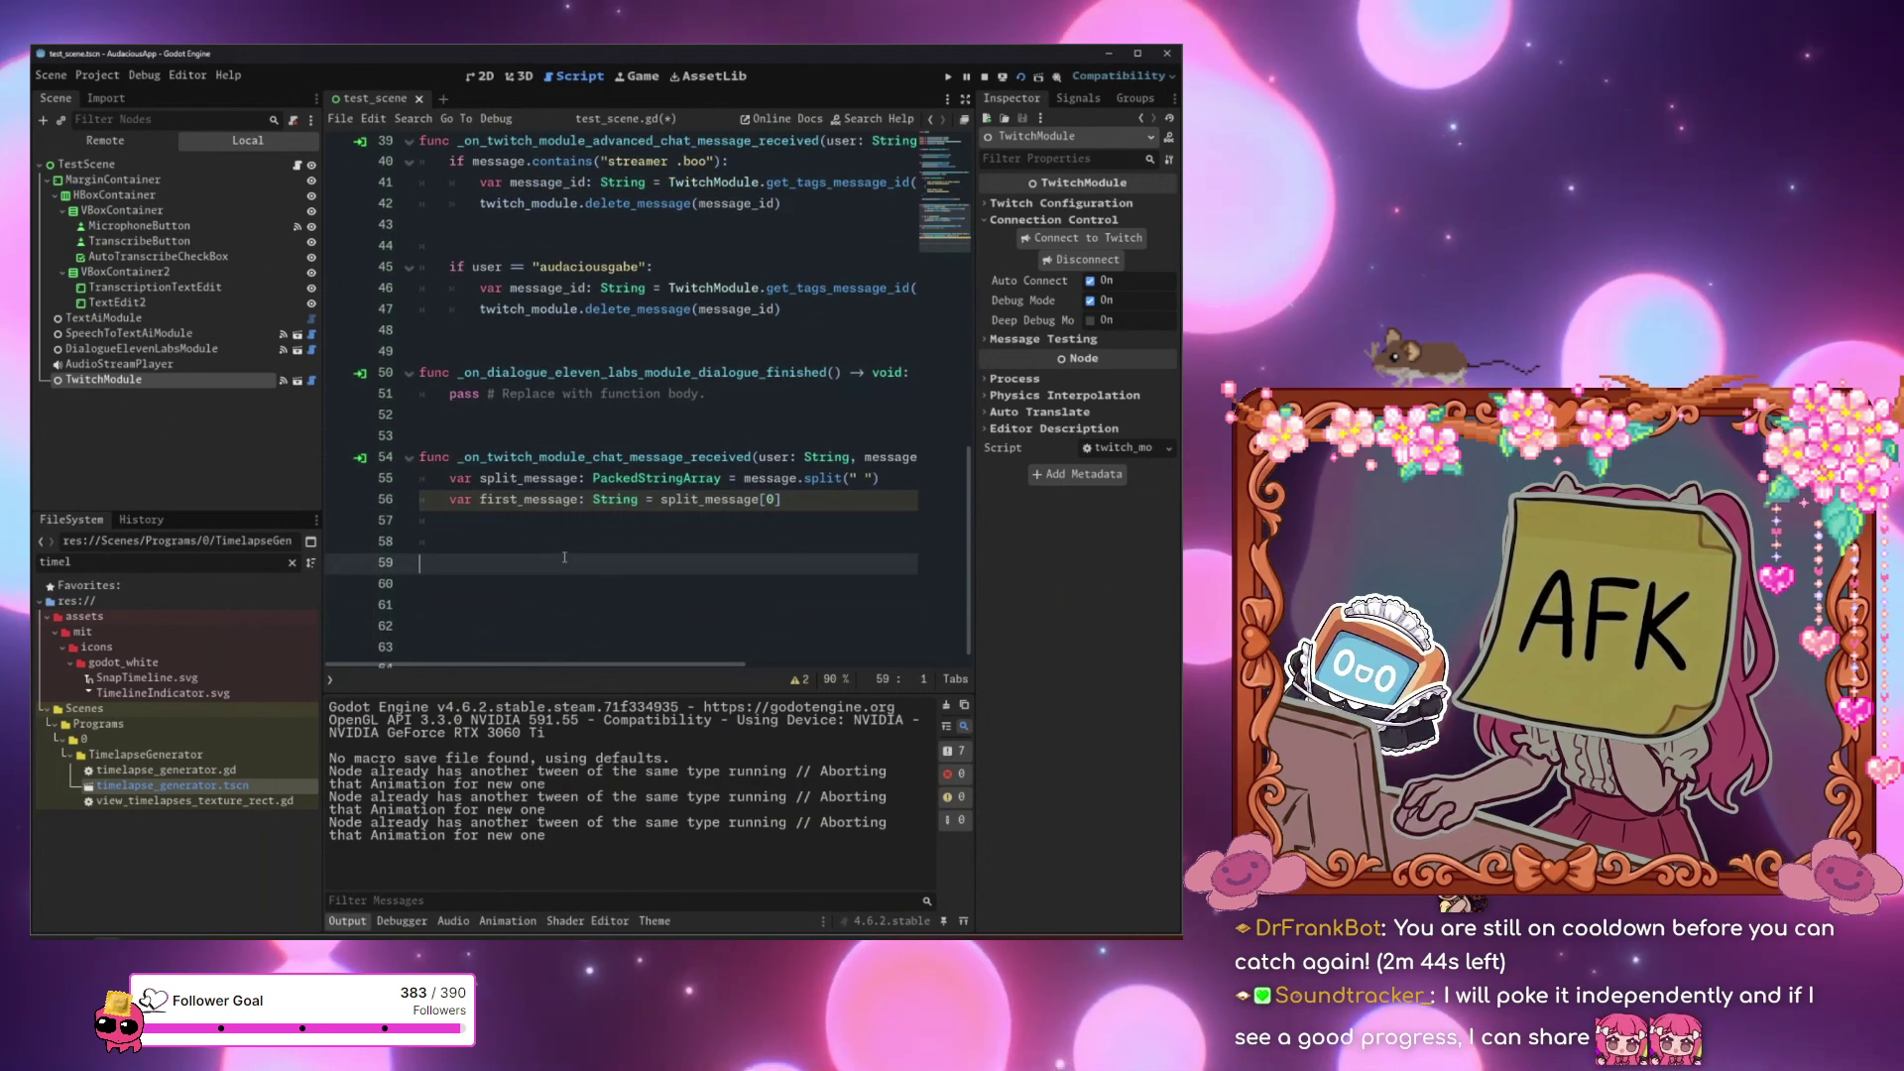
{"action": "left_click", "coordinate": [569, 540]}
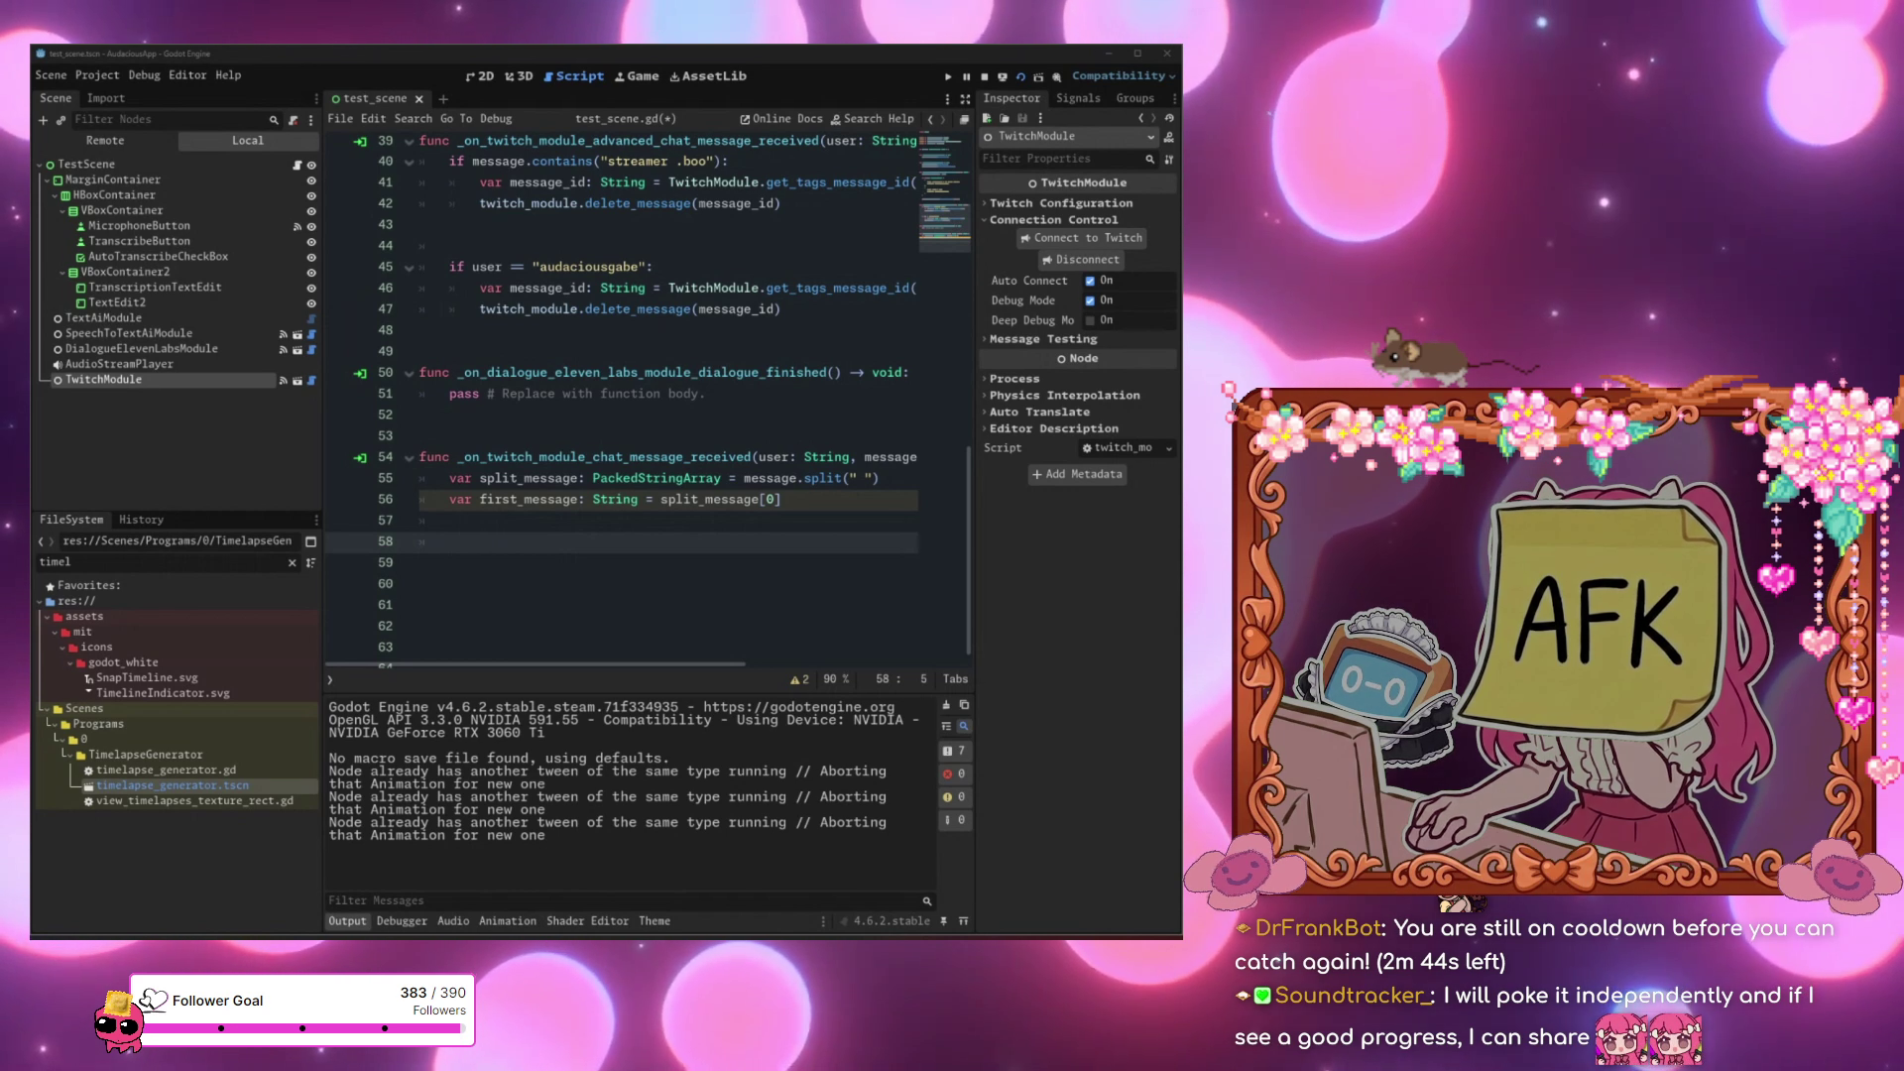
{"action": "left_click", "coordinate": [655, 499]}
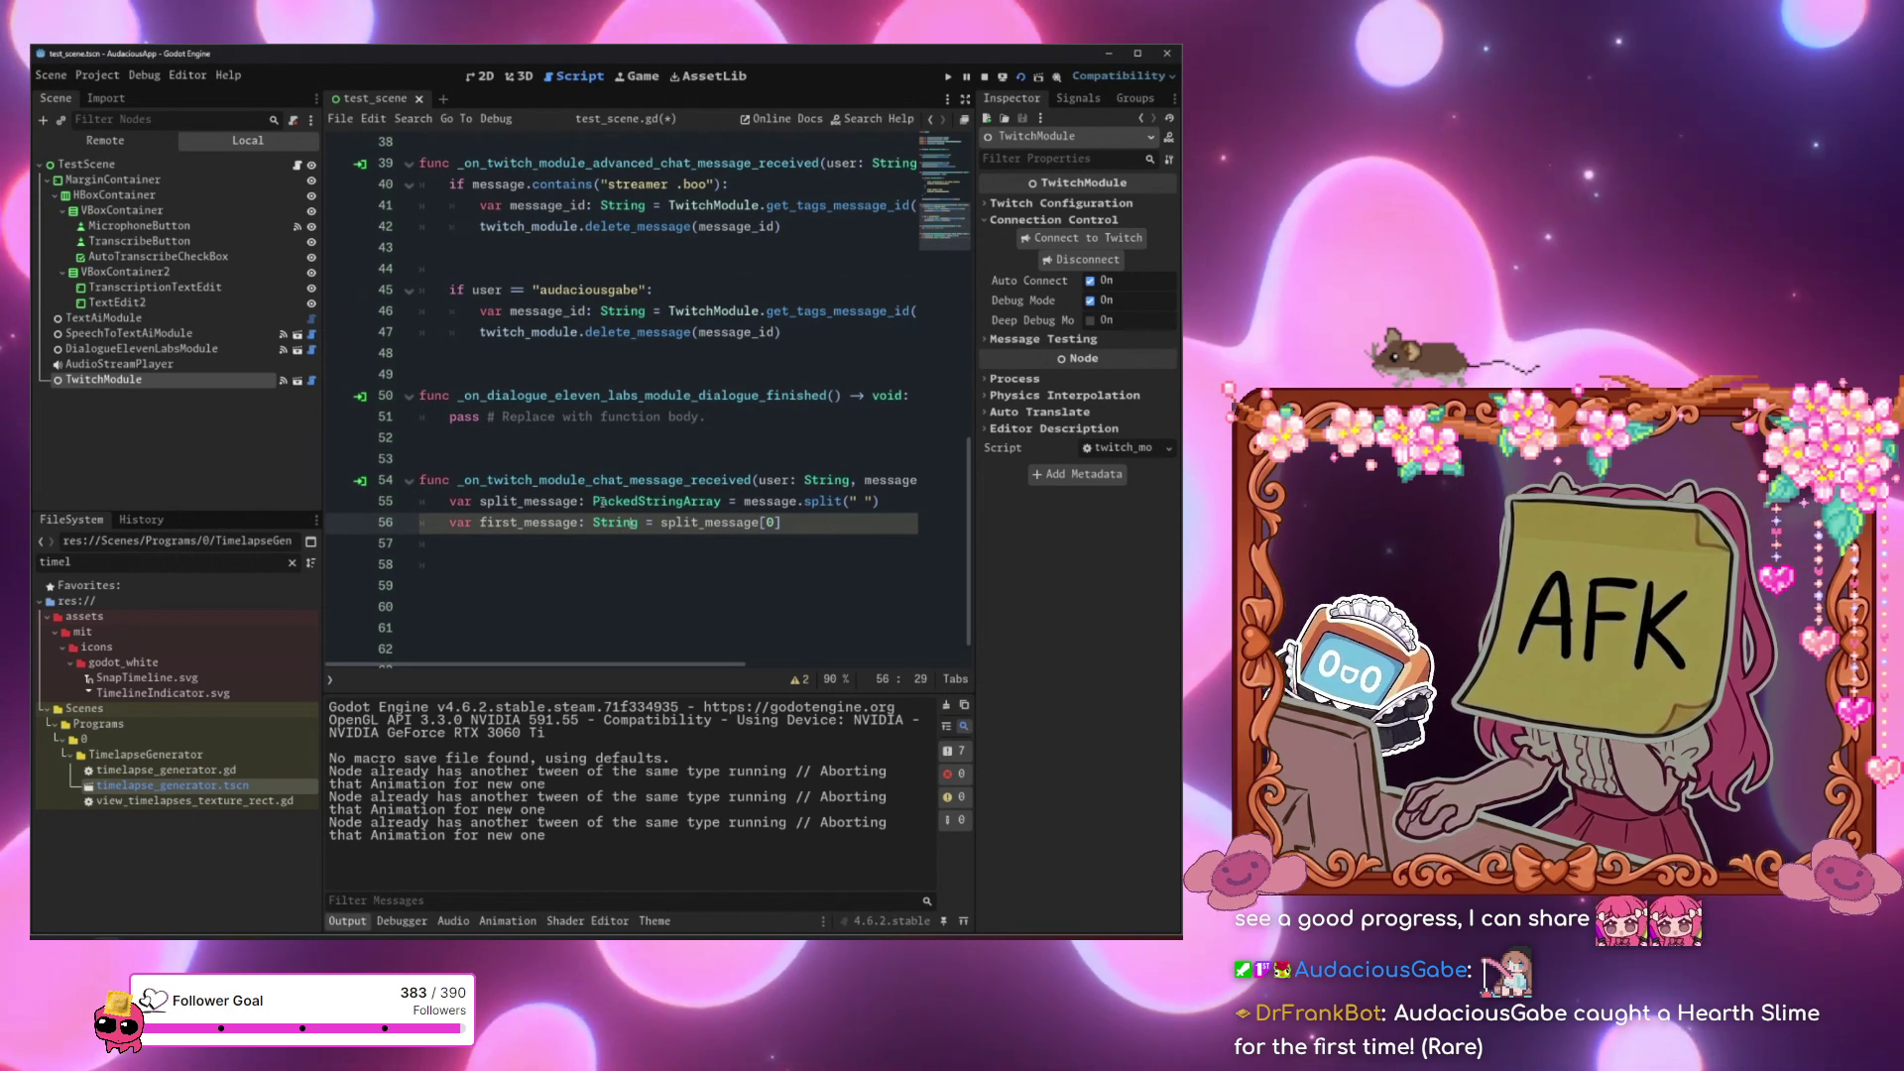
{"action": "scroll", "coordinate": [608, 505], "scroll_direction": "up", "scroll_amount": 5}
{"action": "scroll", "coordinate": [608, 504], "scroll_direction": "down", "scroll_amount": 3}
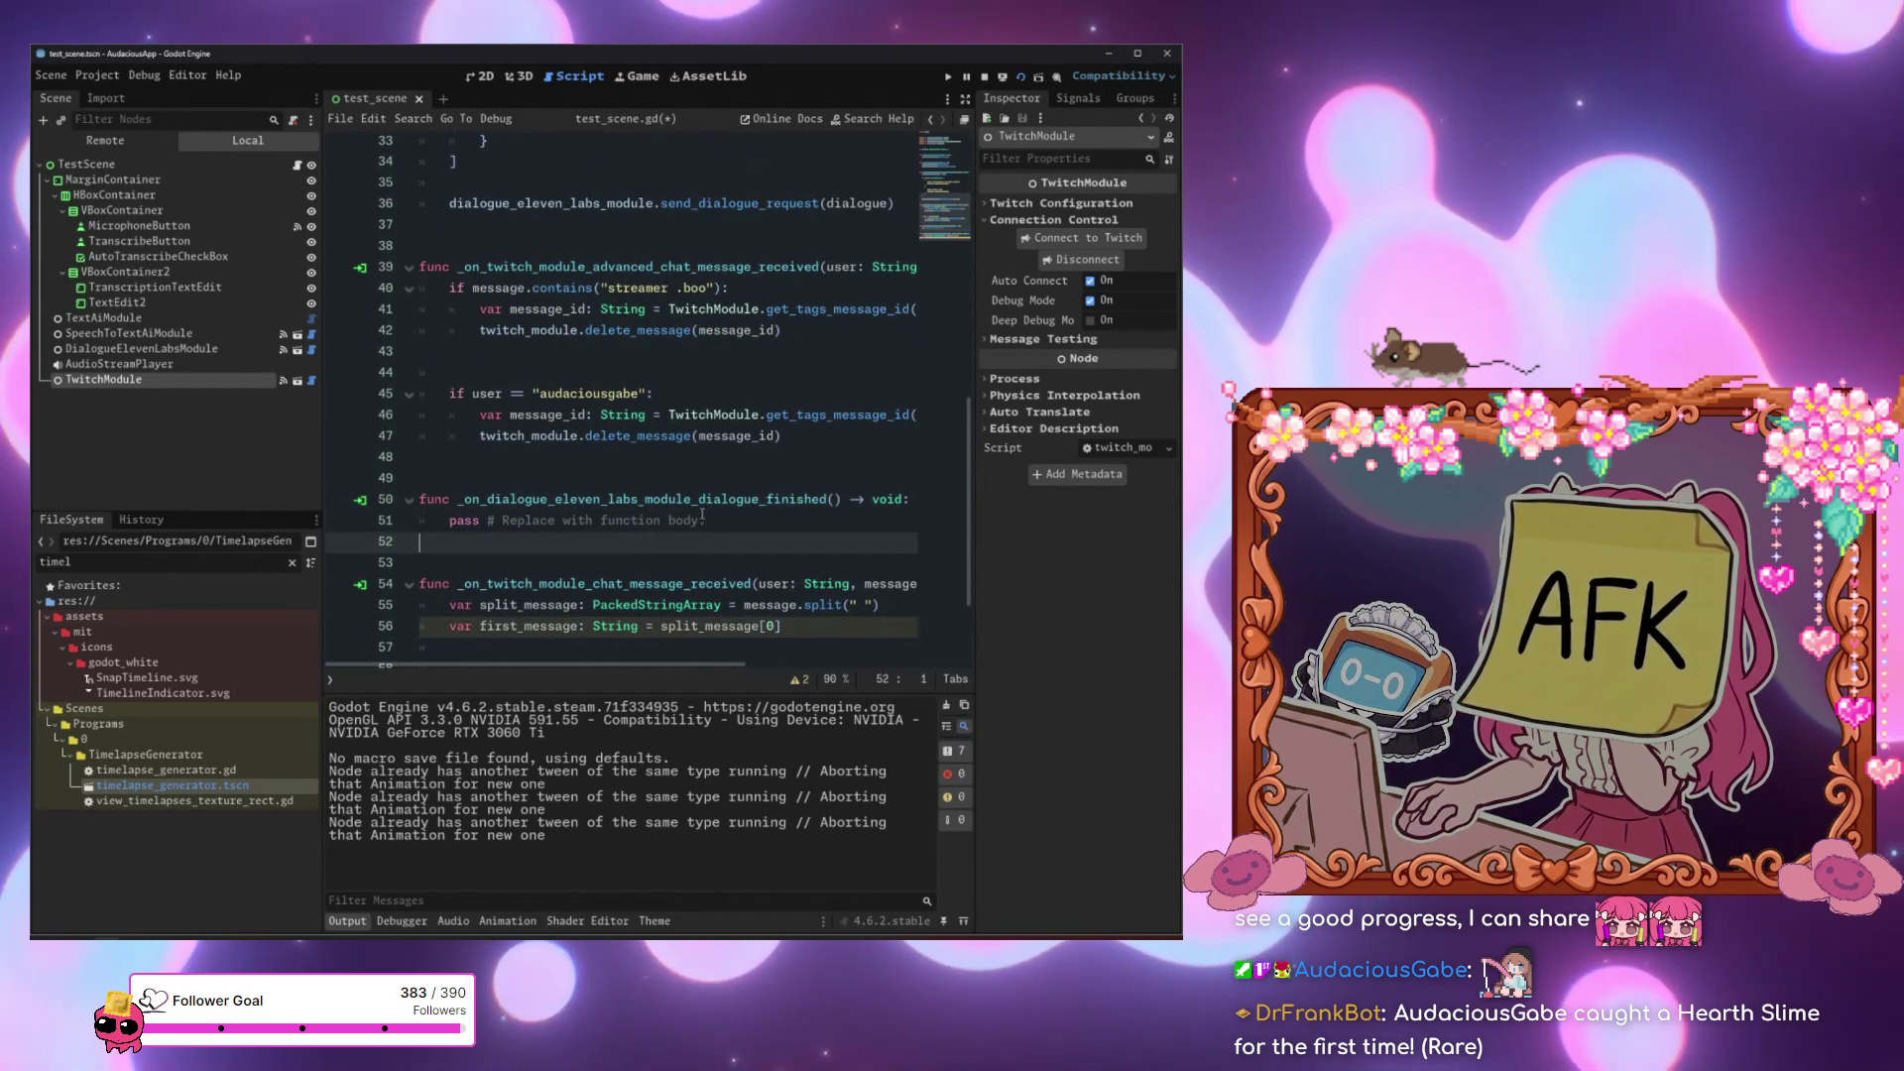
Step: Delete the 'pass # Replace with function body.' line from the dialogue_finished handler
{"action": "left_click", "coordinate": [668, 519]}
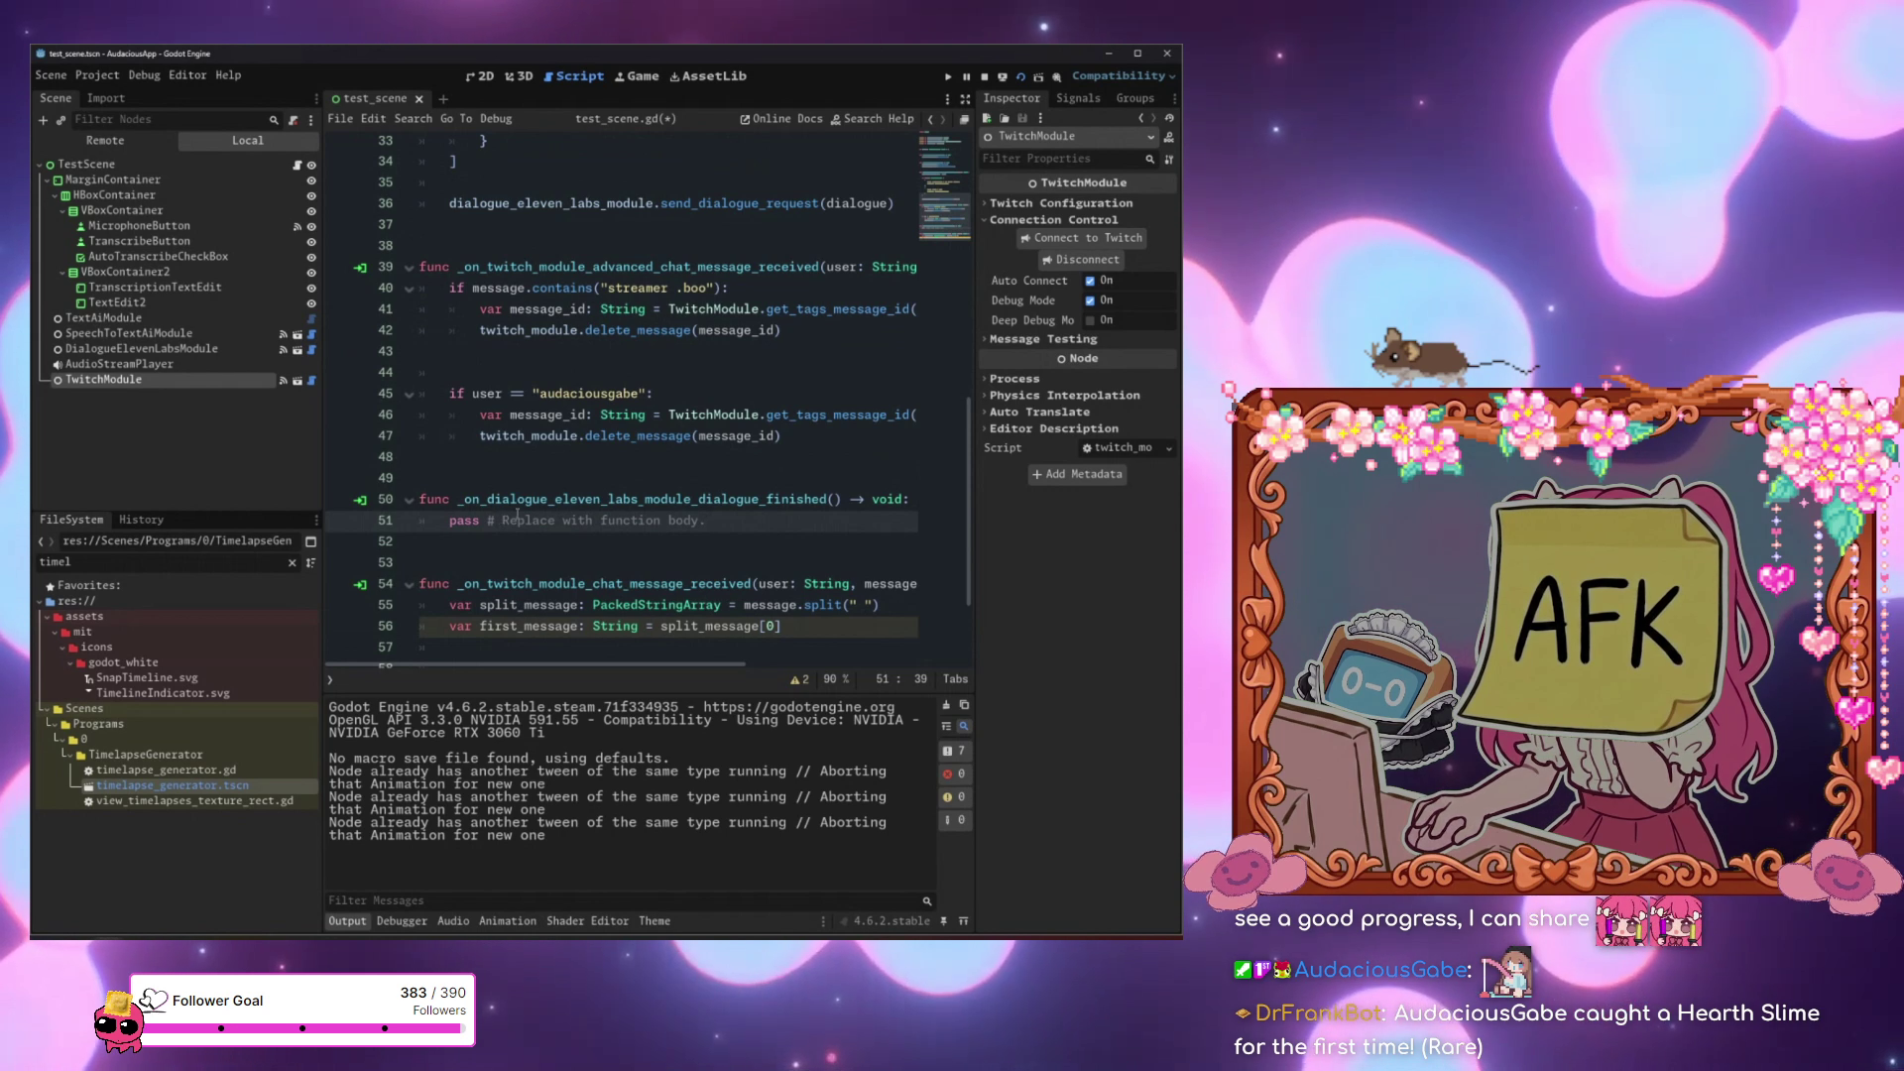
{"action": "key", "text": "Home"}
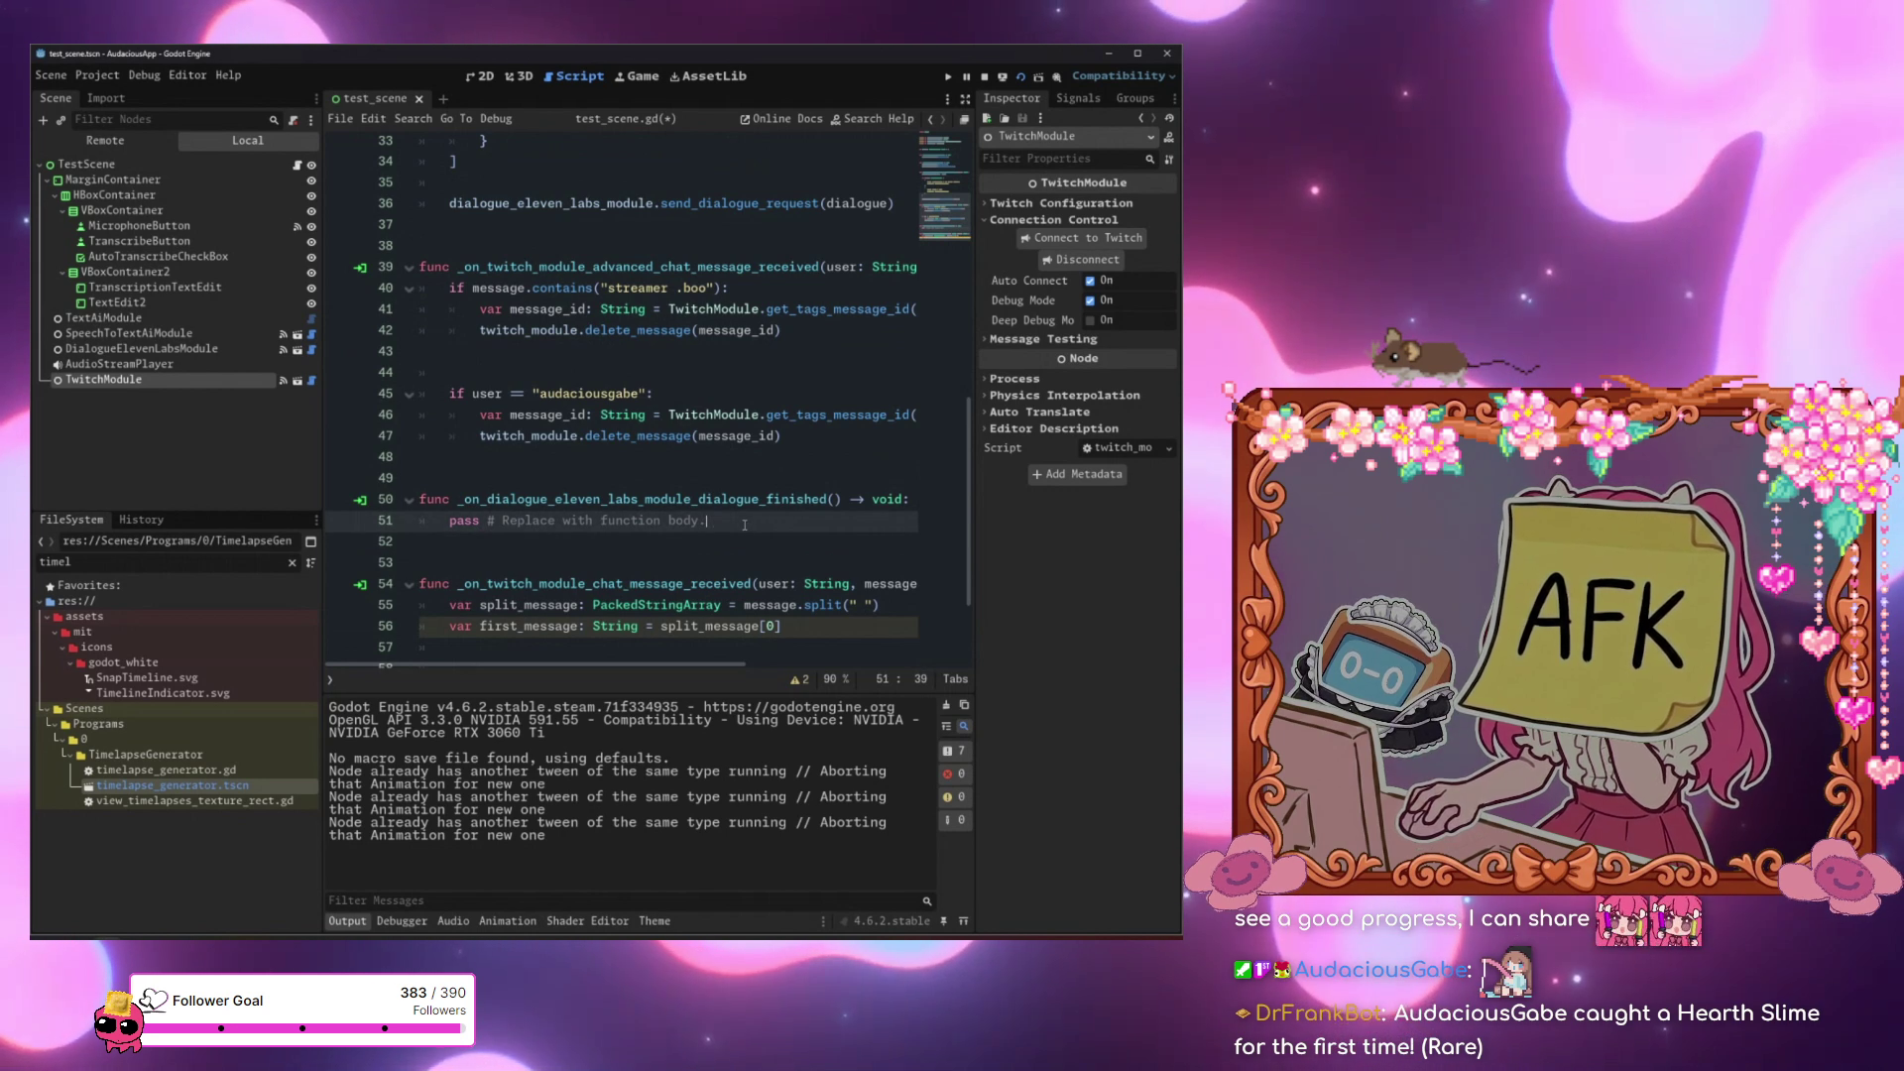
{"action": "key", "text": "shift+End"}
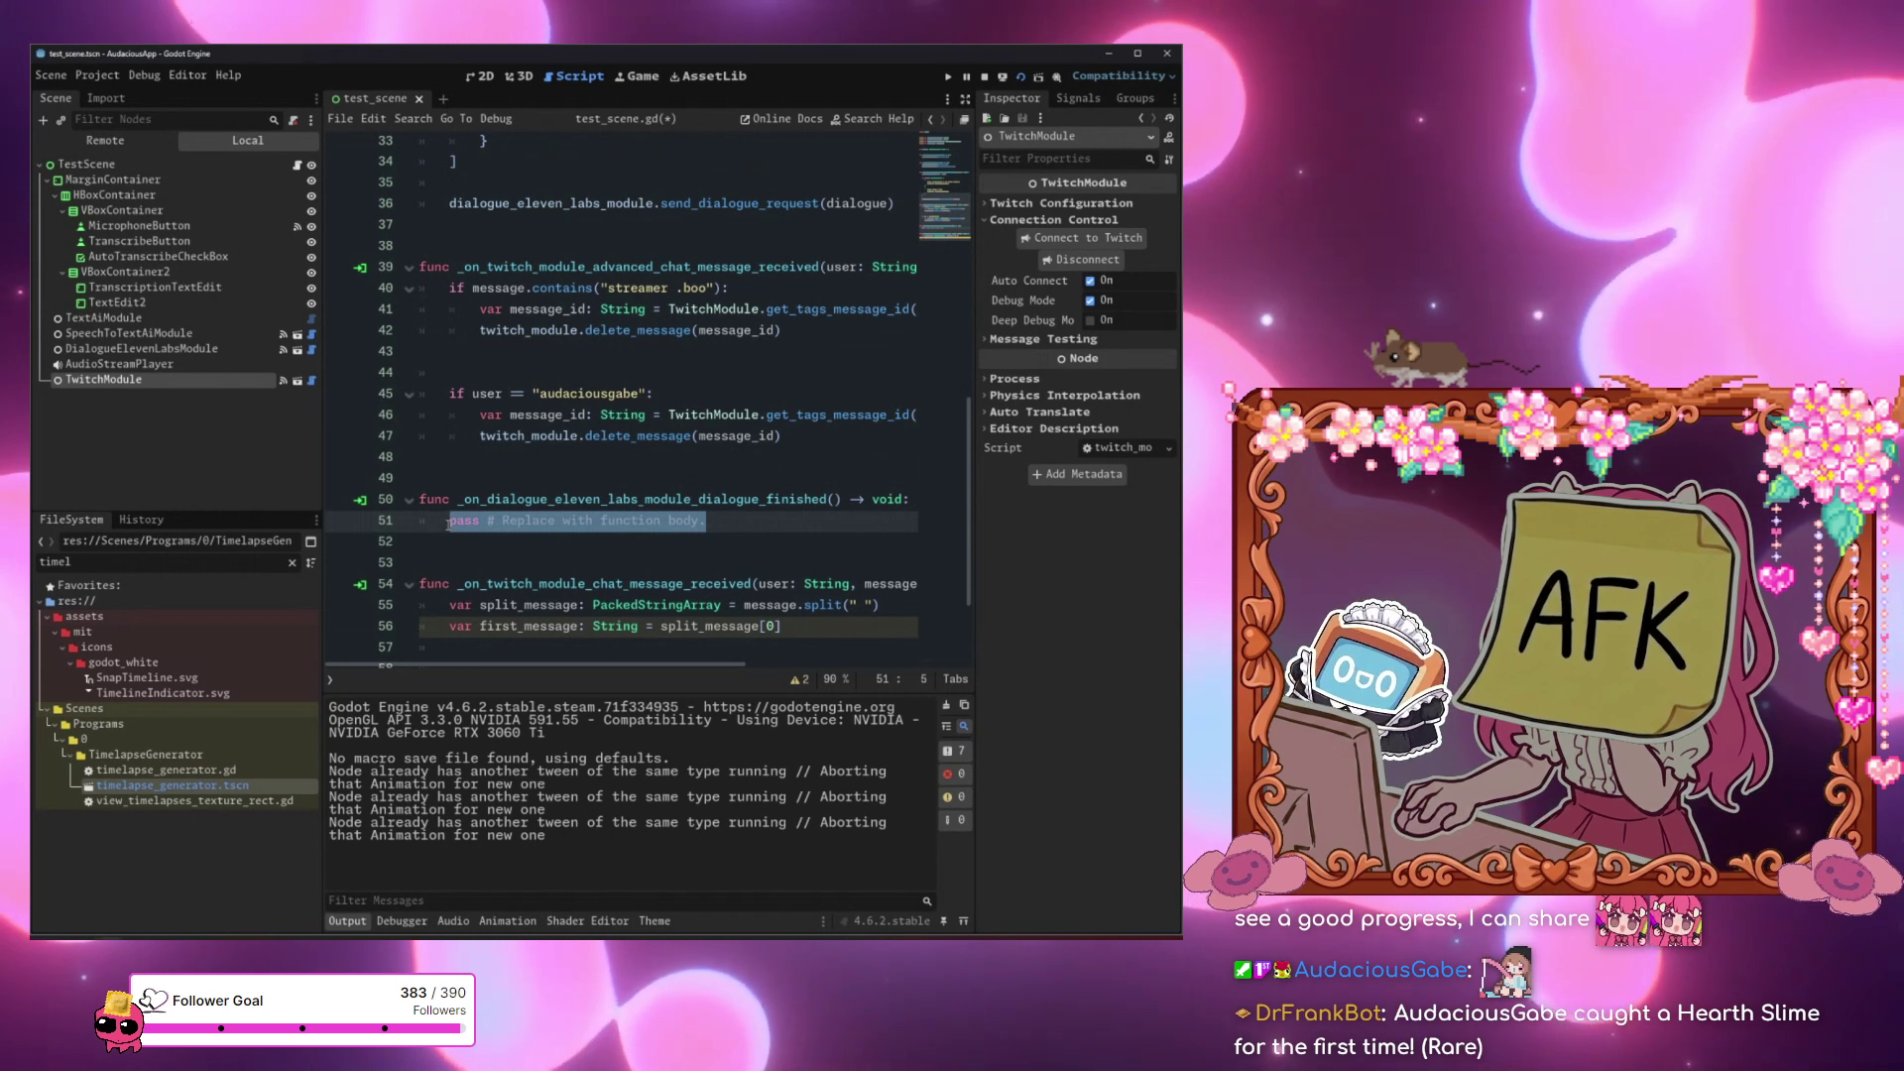
{"action": "key", "text": "BackSpace"}
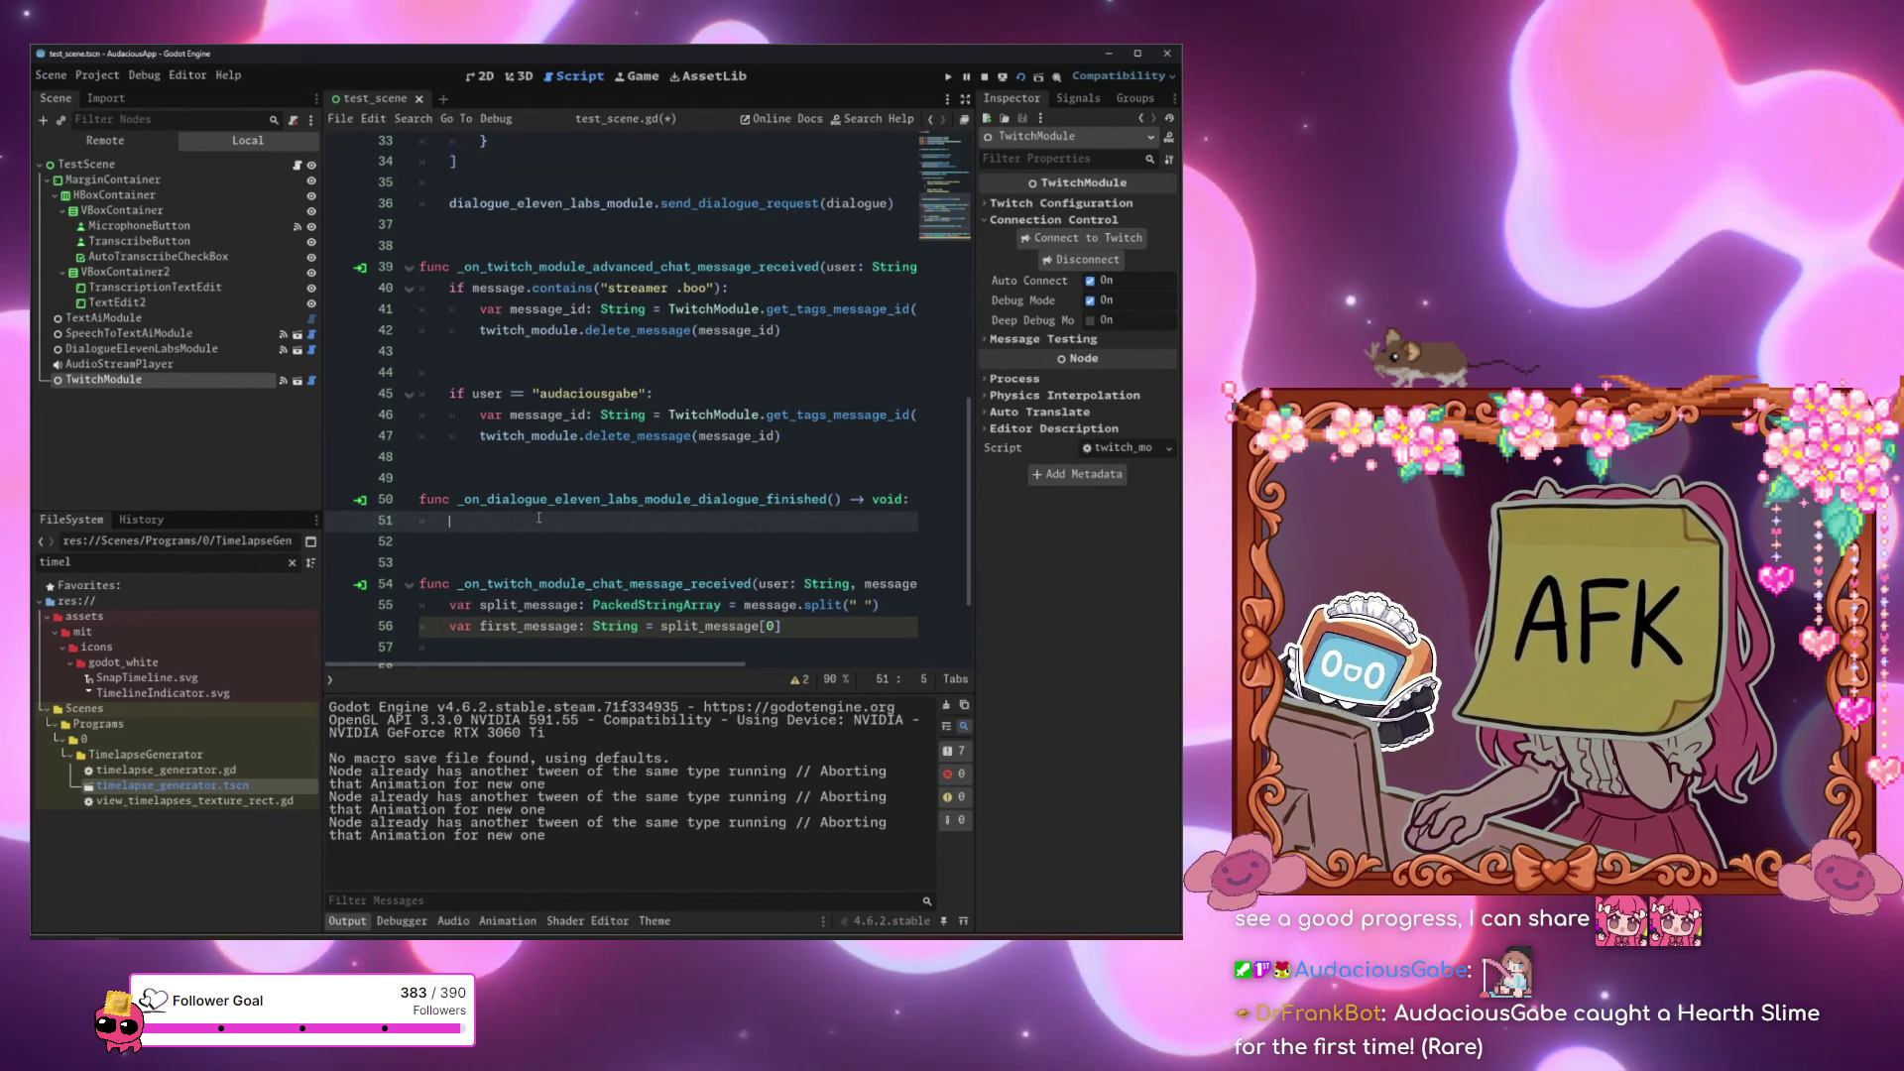
Step: Write 'if tts_queue:' in dialogue_finished and start an indented line beneath it
{"action": "type", "text": "if"}
{"action": "scroll", "coordinate": [538, 517], "scroll_direction": "up", "scroll_amount": 10}
{"action": "scroll", "coordinate": [556, 514], "scroll_direction": "down", "scroll_amount": 10}
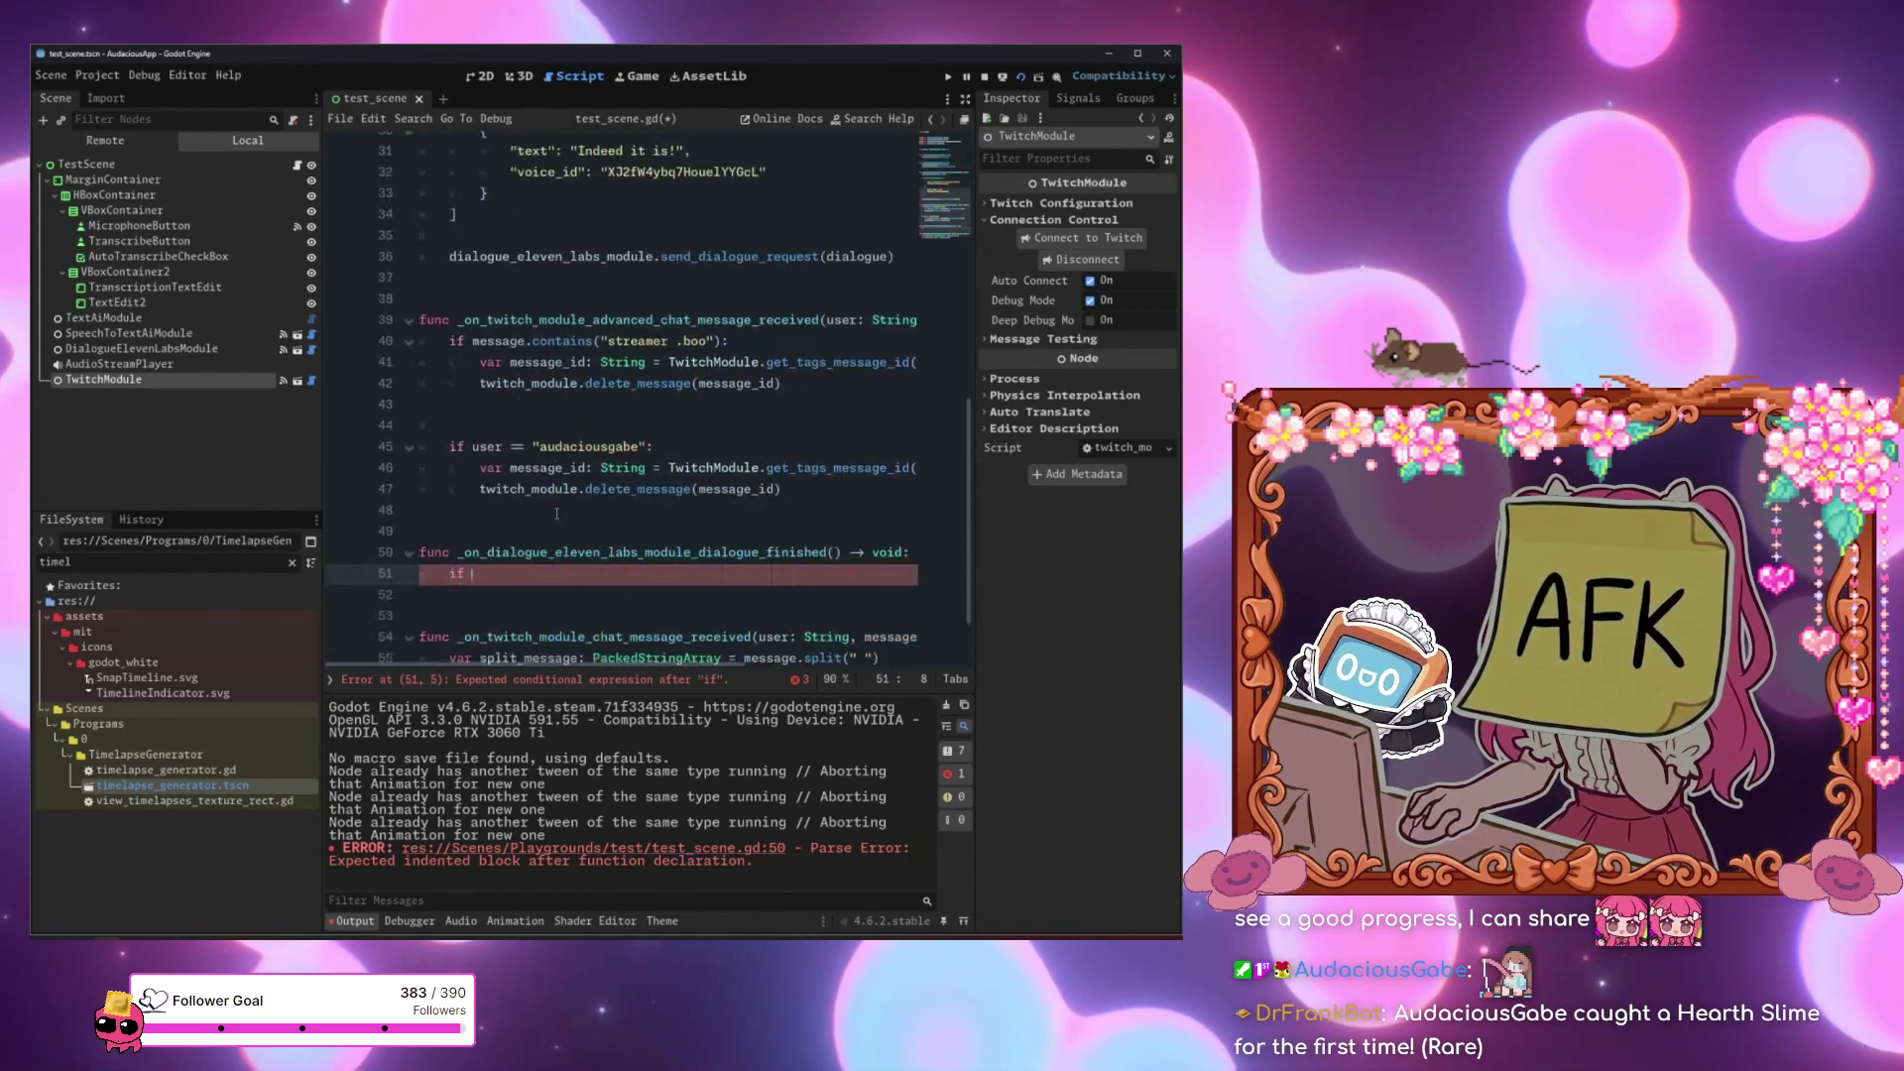
{"action": "type", "text": "tts_queue."}
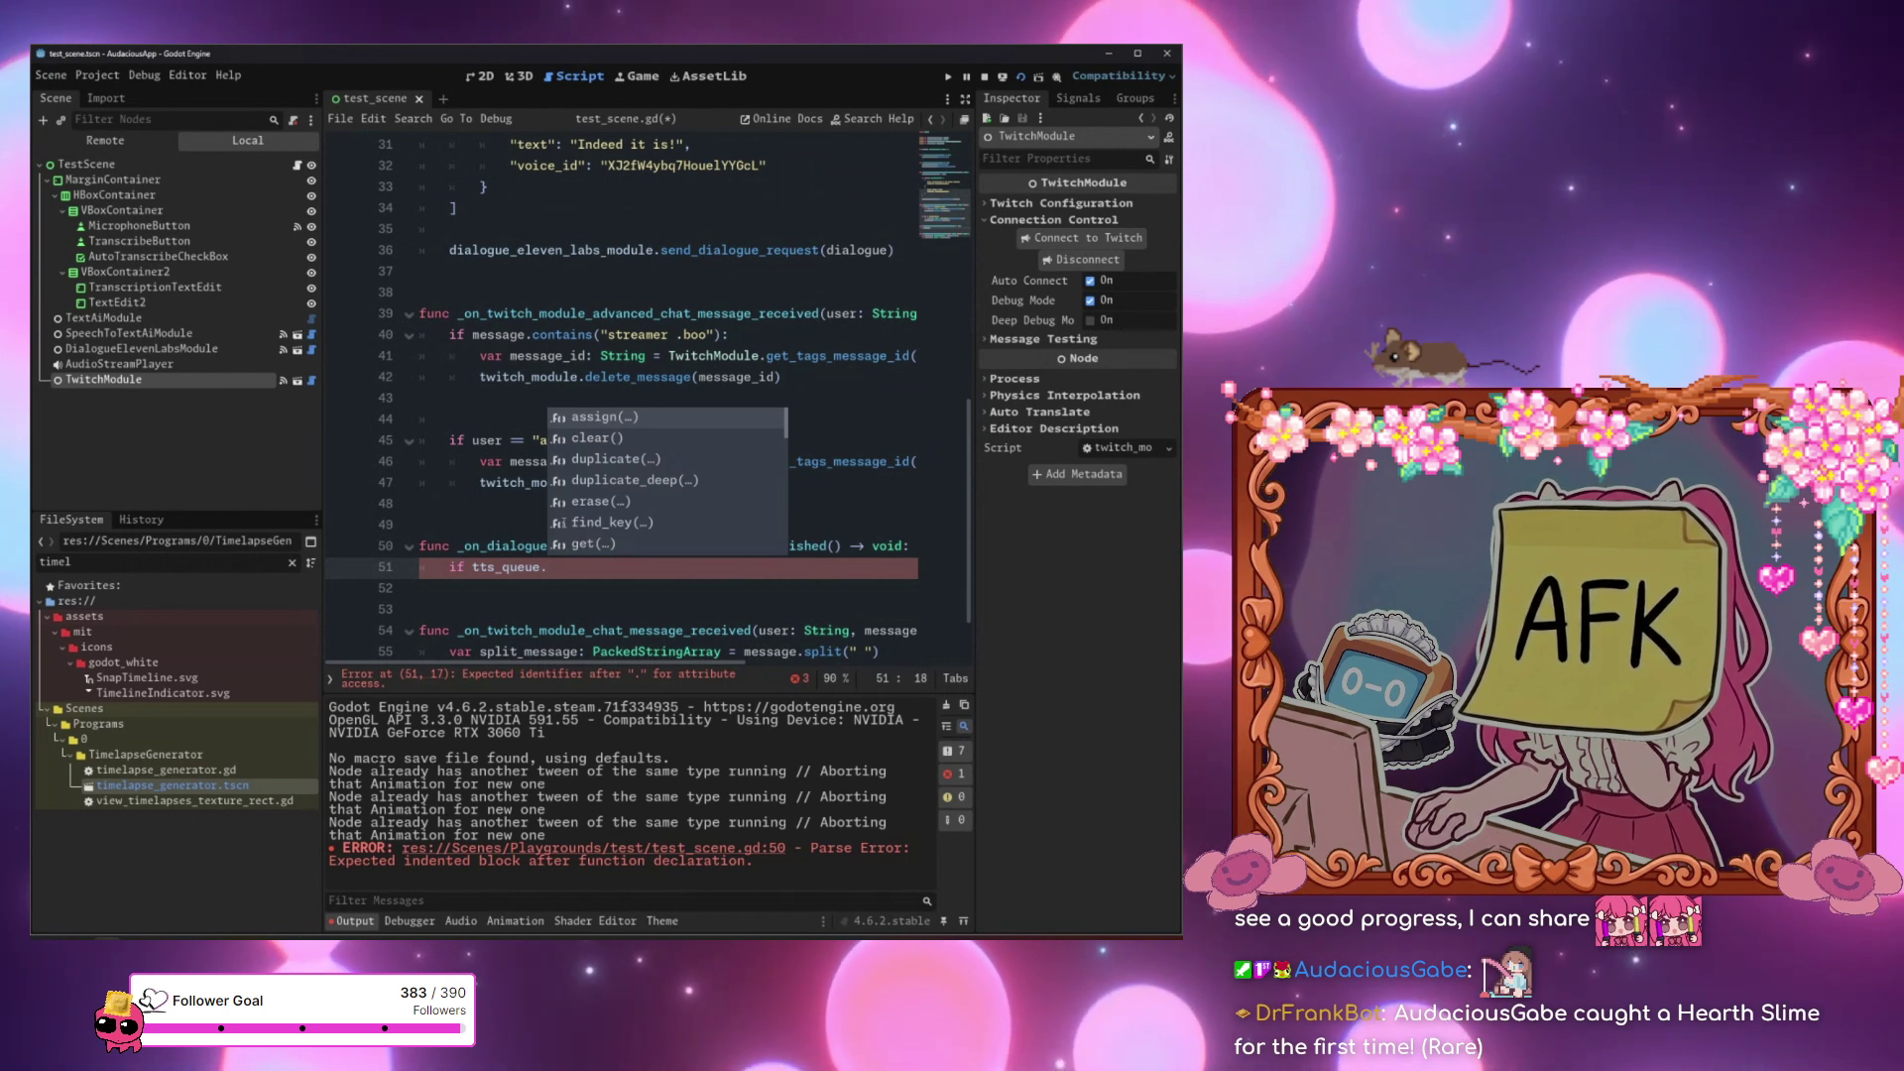
{"action": "key", "text": "BackSpace"}
{"action": "type", "text": ":"}
{"action": "key", "text": "Return"}
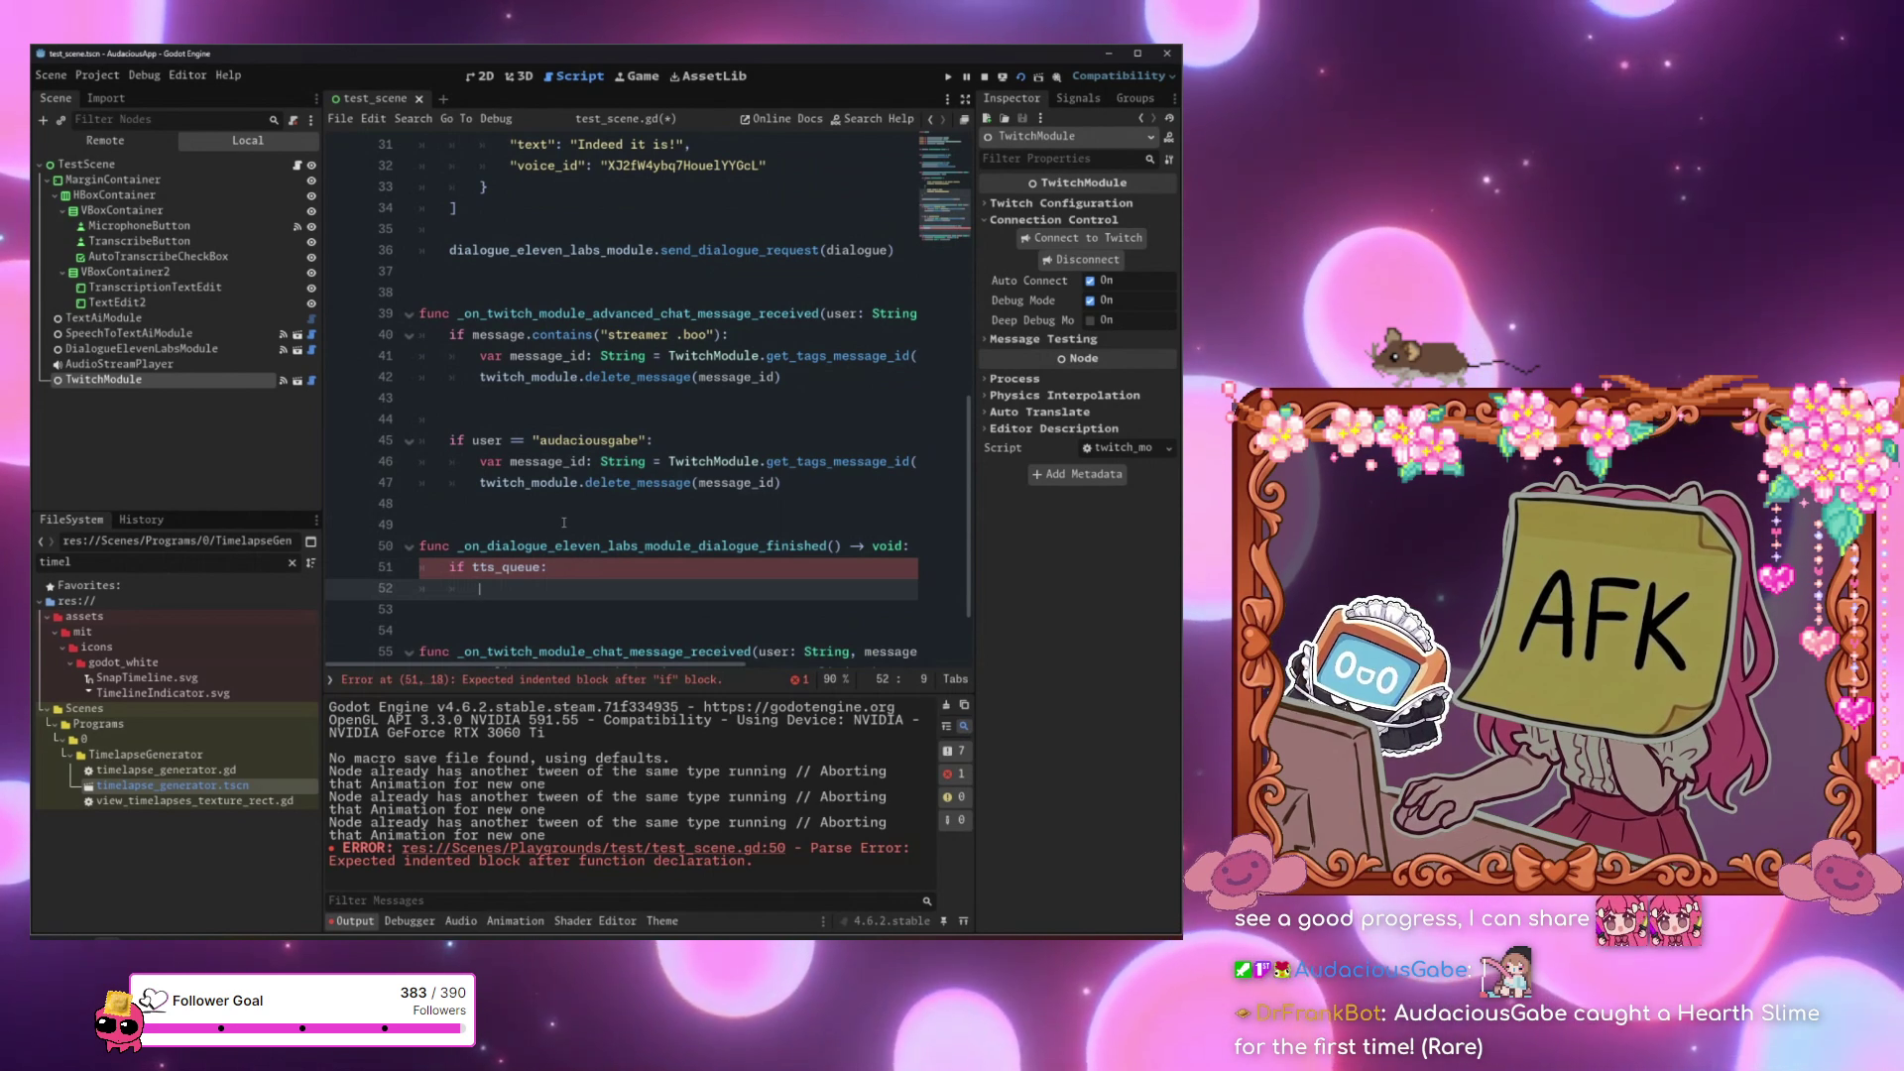
{"action": "scroll", "coordinate": [694, 466], "scroll_direction": "up", "scroll_amount": 10}
{"action": "left_click", "coordinate": [794, 419]}
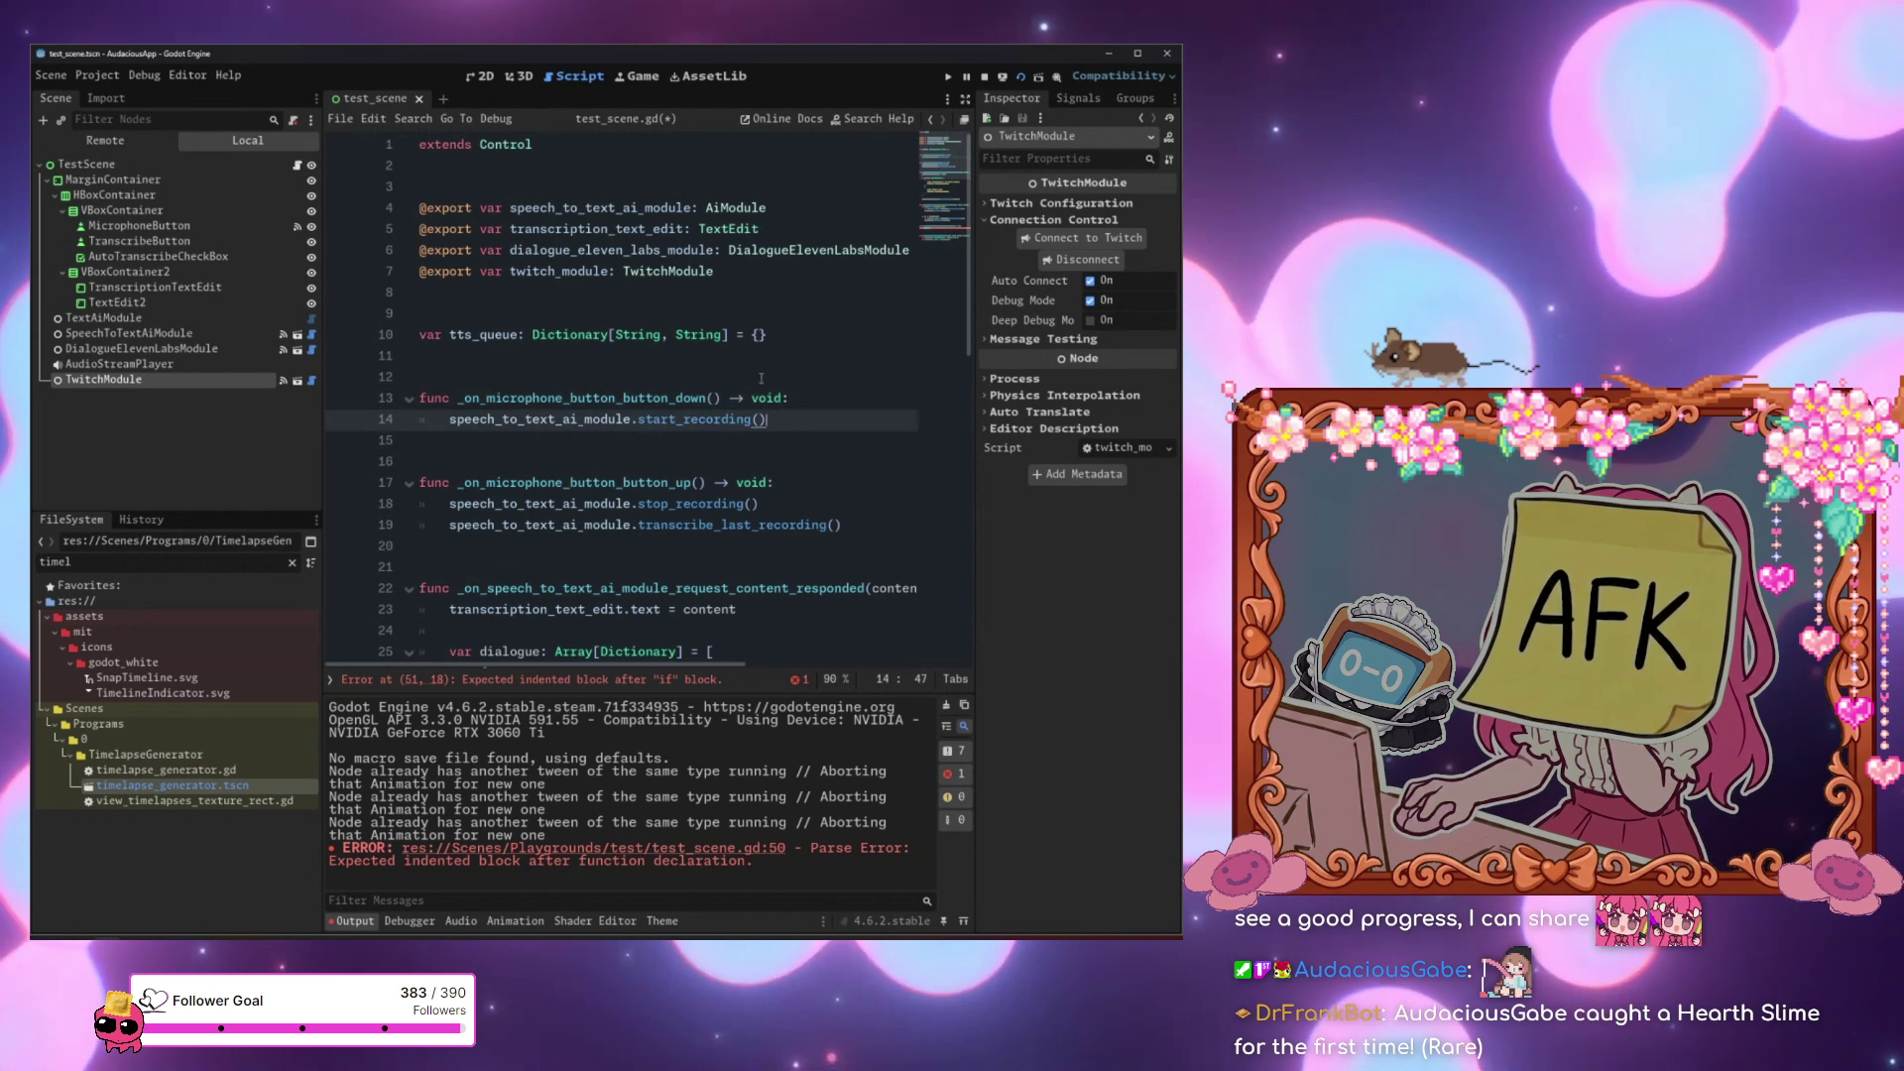
Step: Locate the tts_queue declaration on line 10 and try selecting its Dictionary type
{"action": "left_click", "coordinate": [535, 354]}
{"action": "left_click", "coordinate": [761, 336]}
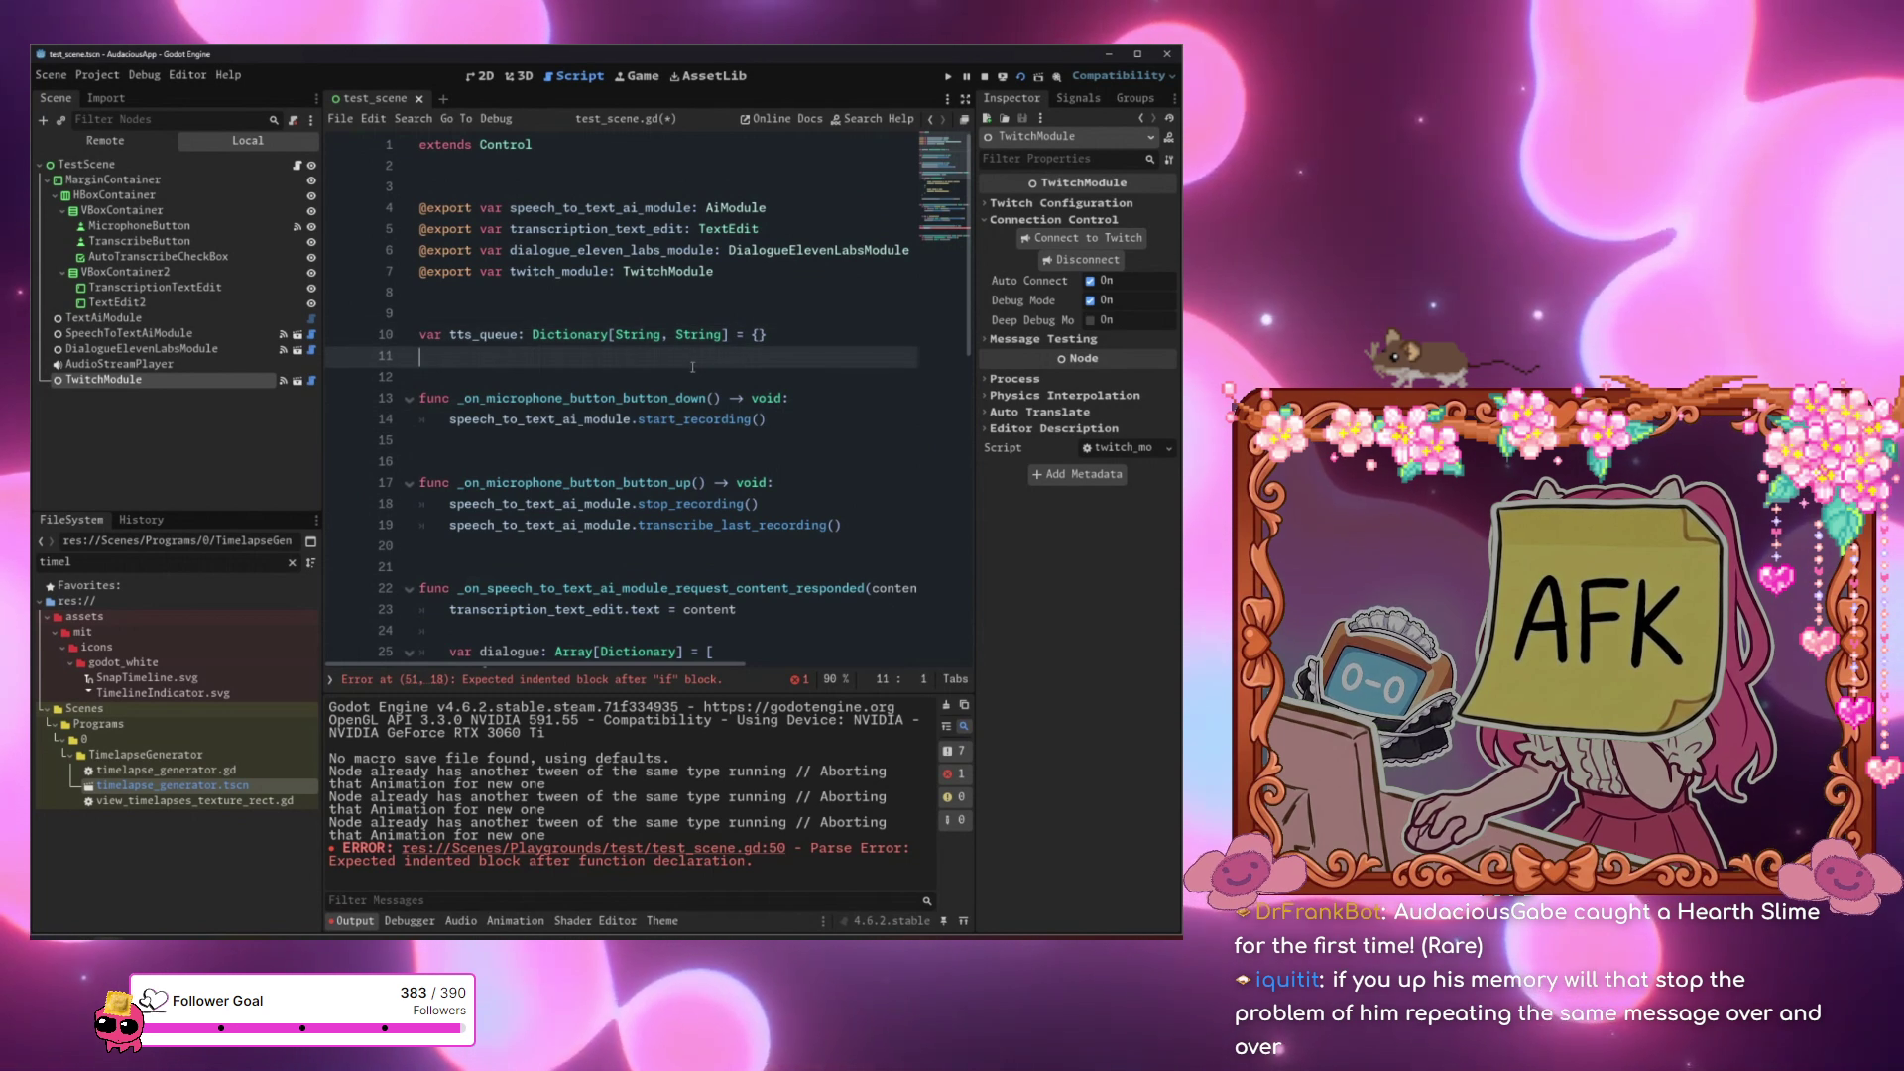
{"action": "left_click", "coordinate": [529, 341]}
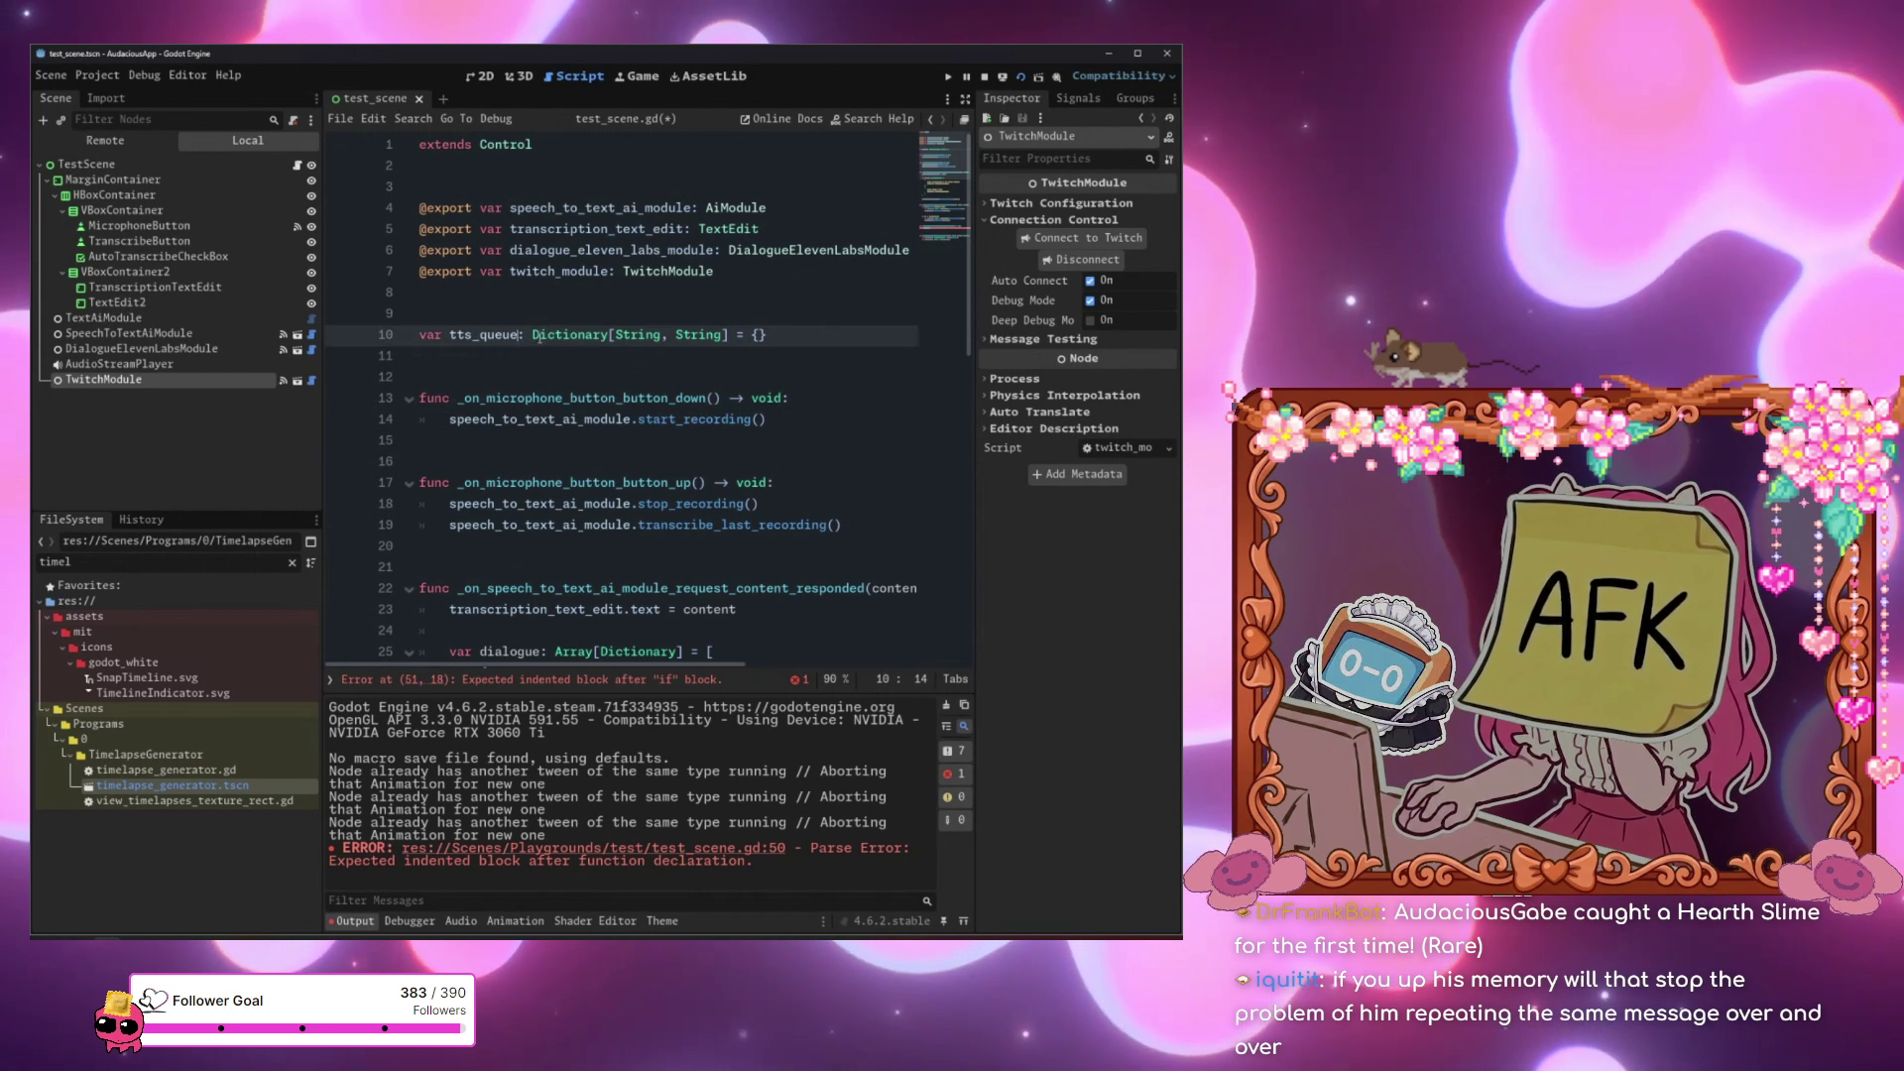
{"action": "left_click_drag", "start_coordinate": [532, 339], "coordinate": [602, 340]}
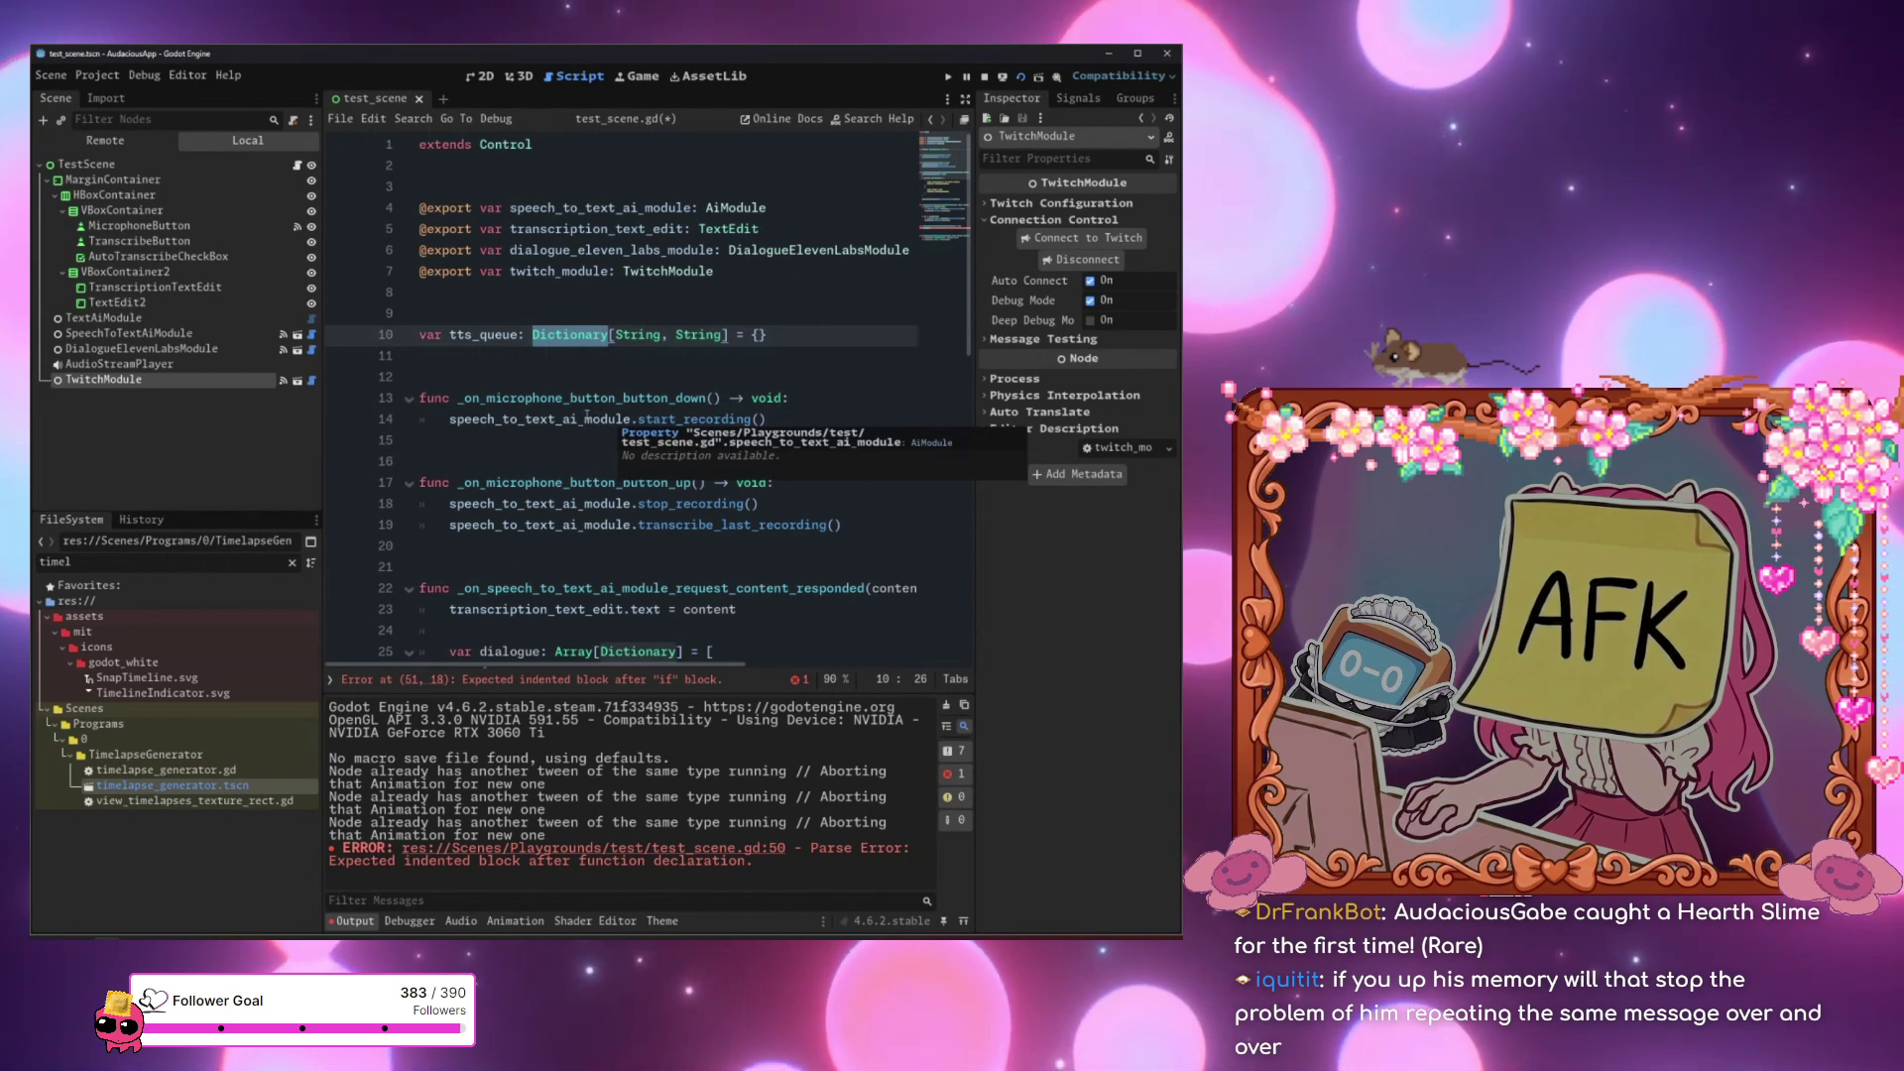
{"action": "left_click", "coordinate": [593, 335]}
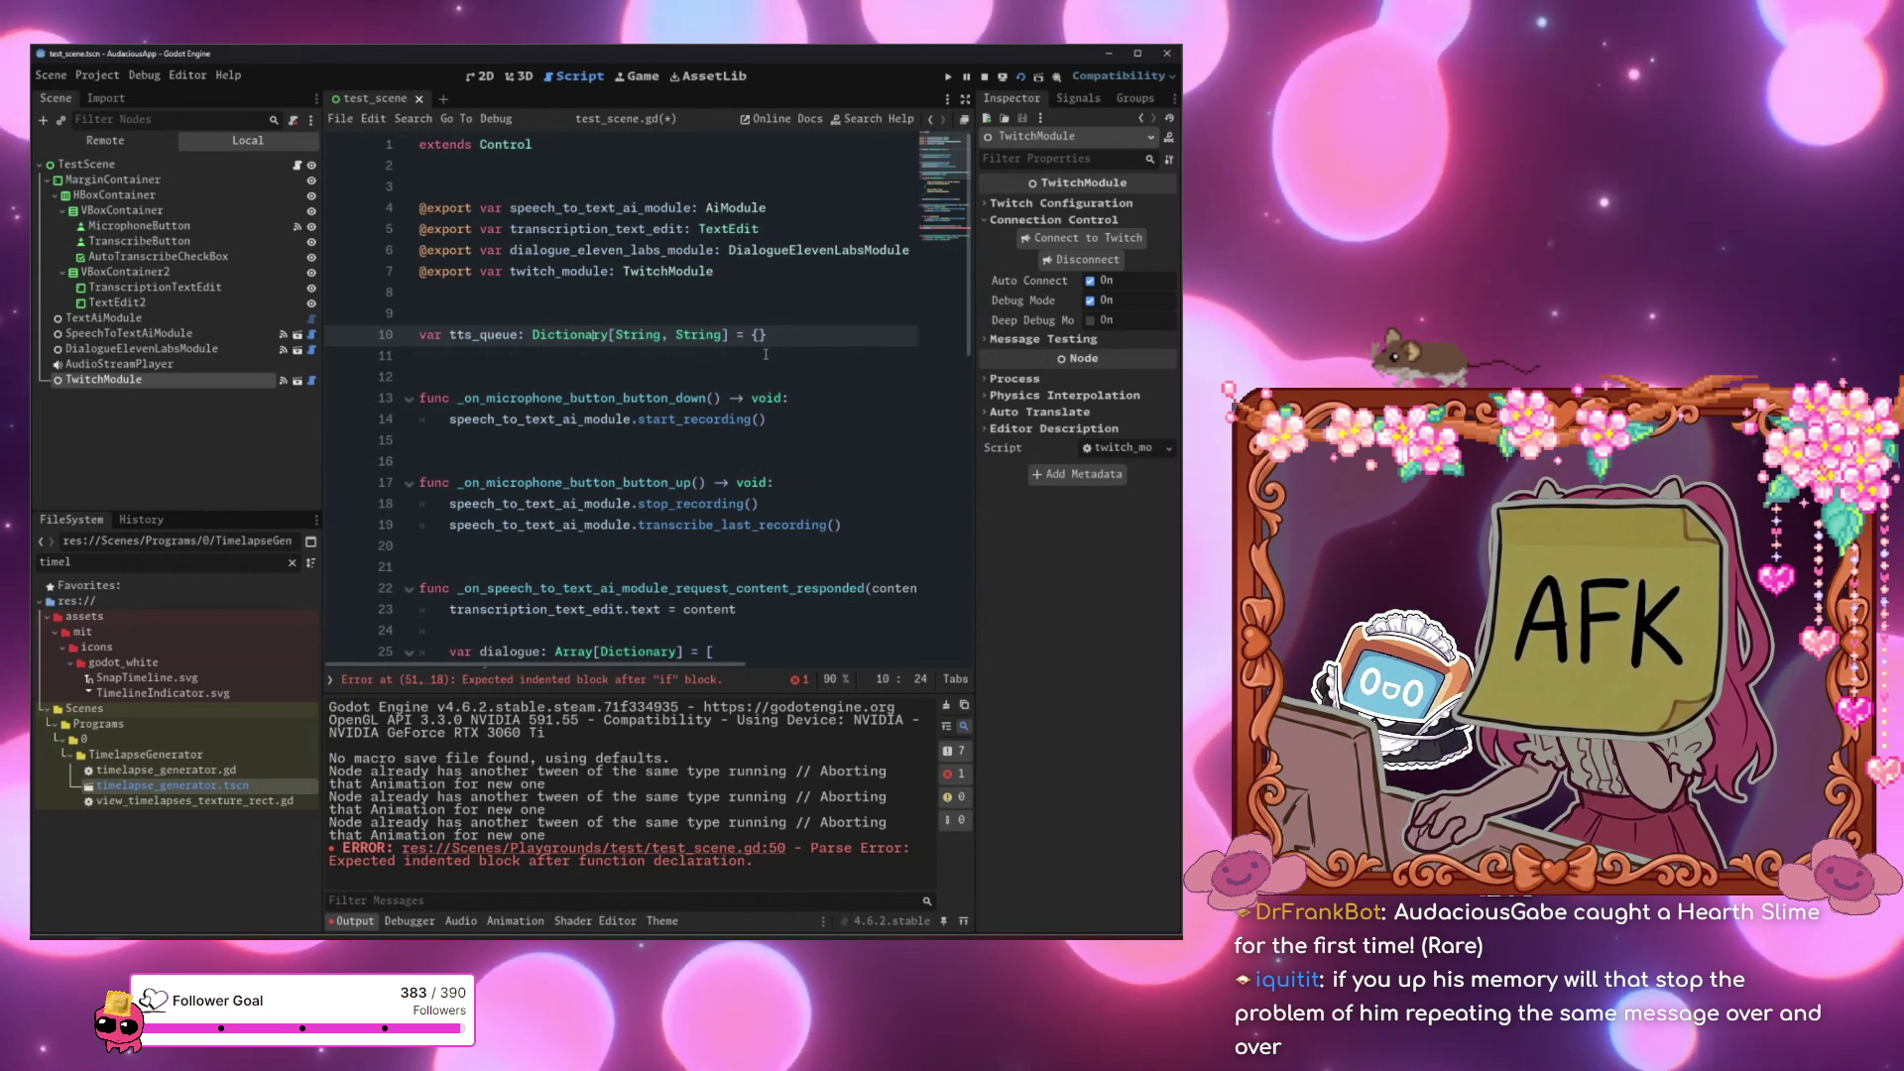
{"action": "left_click", "coordinate": [634, 461]}
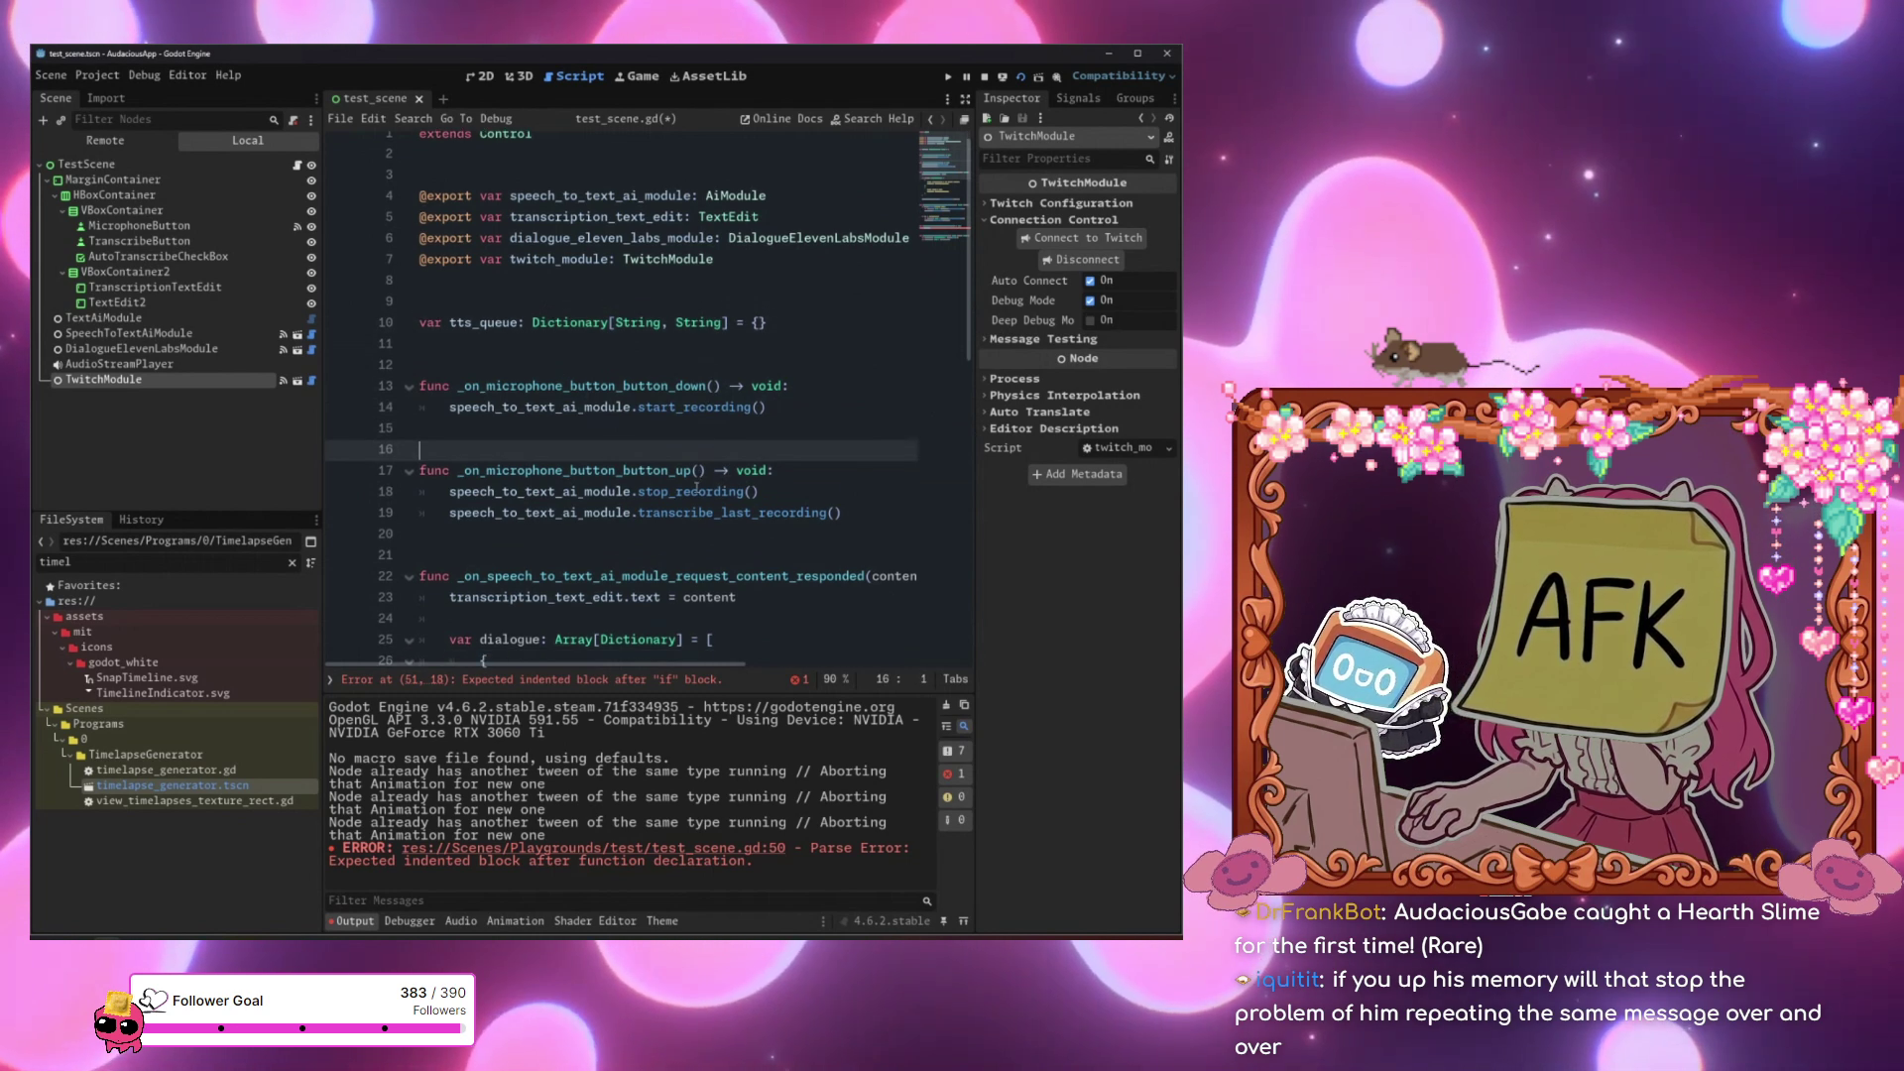
{"action": "scroll", "coordinate": [625, 476], "scroll_direction": "down", "scroll_amount": 8}
{"action": "scroll", "coordinate": [624, 476], "scroll_direction": "up", "scroll_amount": 6}
{"action": "scroll", "coordinate": [625, 476], "scroll_direction": "up", "scroll_amount": 3}
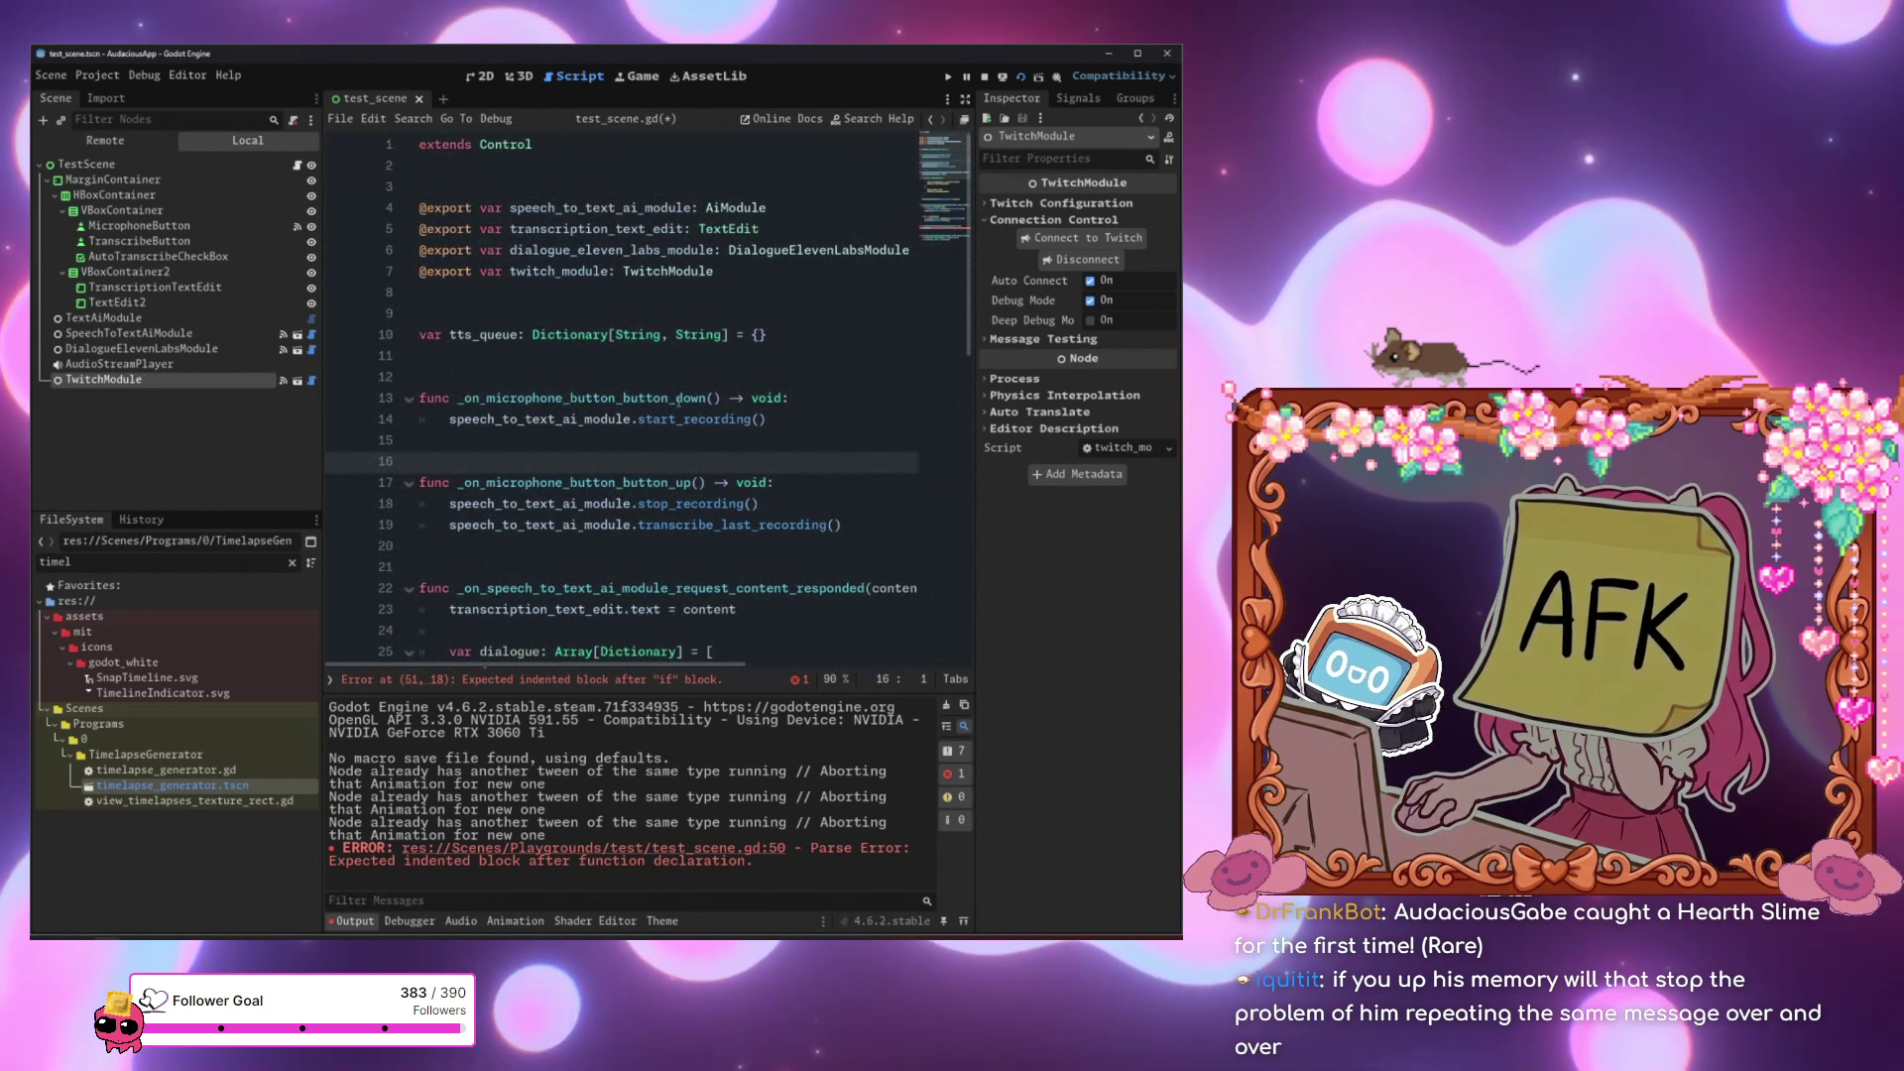
Step: Replace tts_queue's Dictionary[String, String] type with Array[Dictionary]
{"action": "left_click", "coordinate": [728, 336]}
{"action": "left_click_drag", "start_coordinate": [727, 335], "coordinate": [533, 335]}
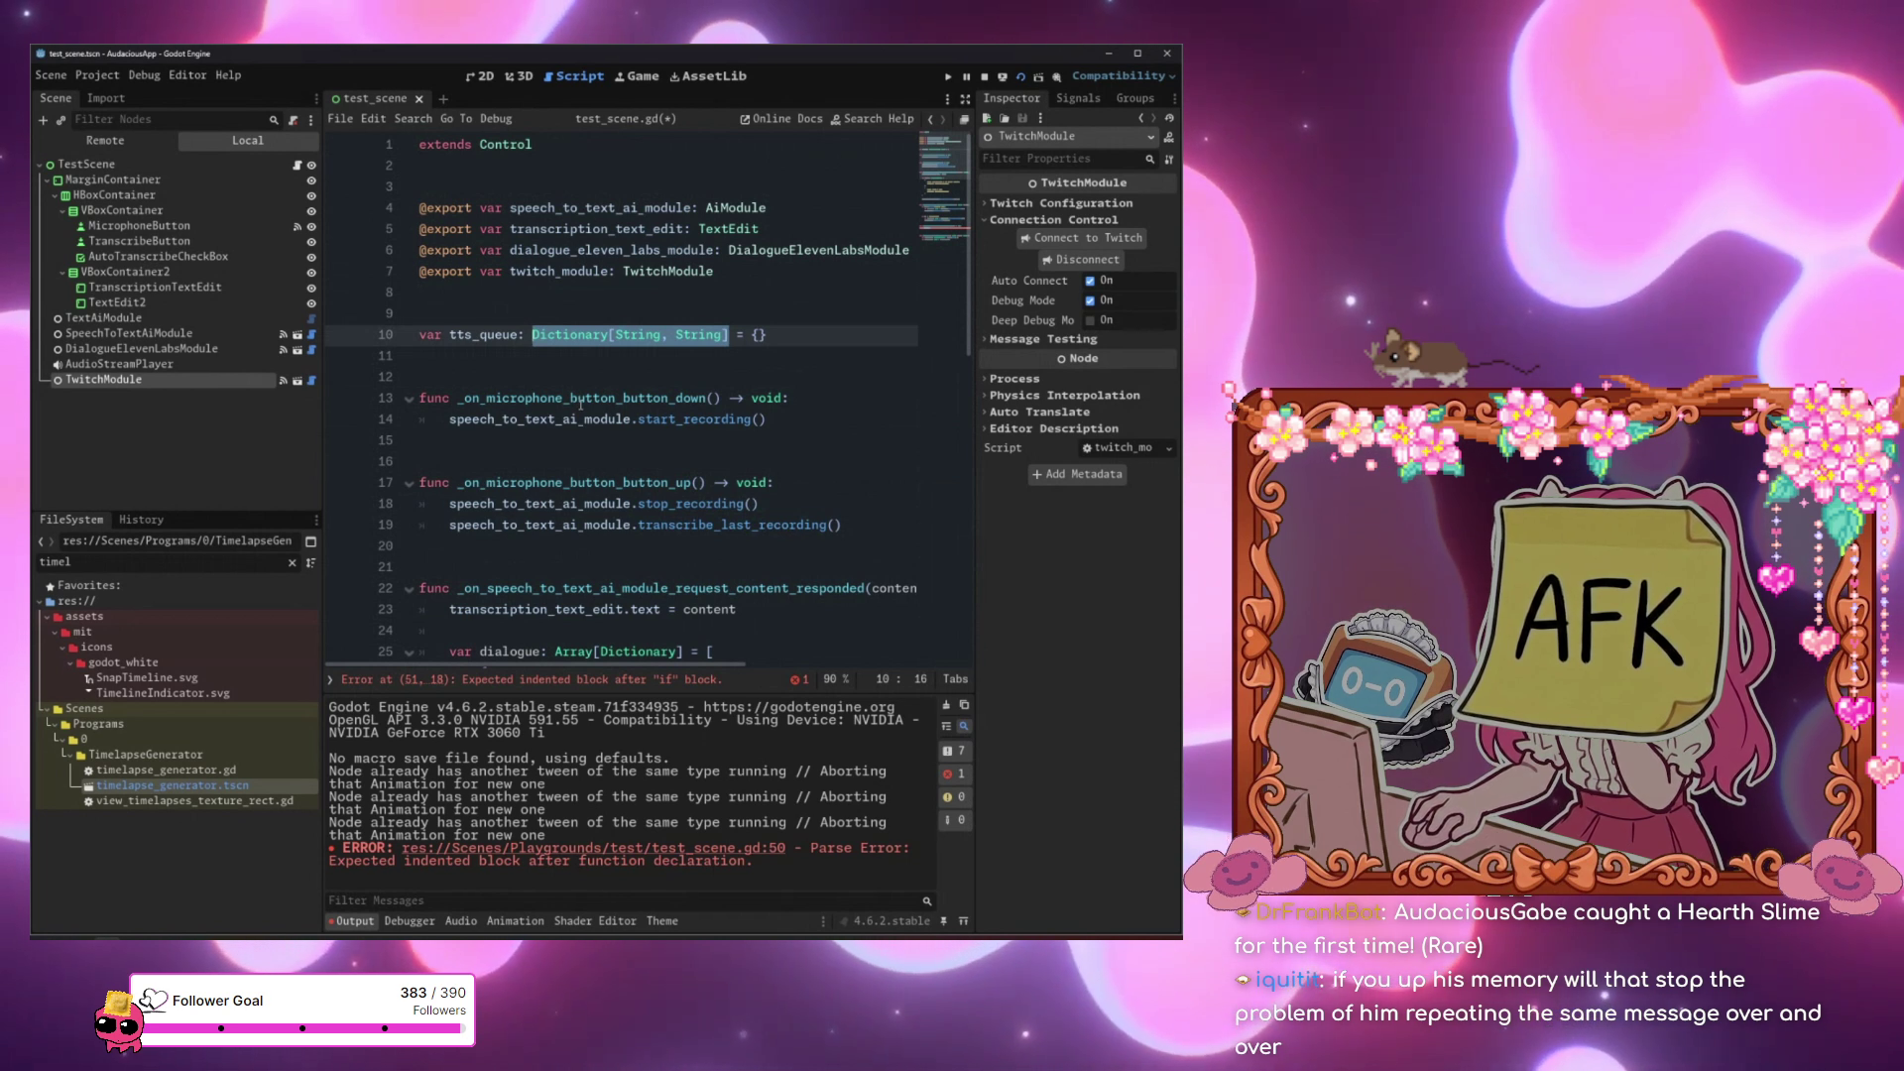
{"action": "key", "text": "BackSpace"}
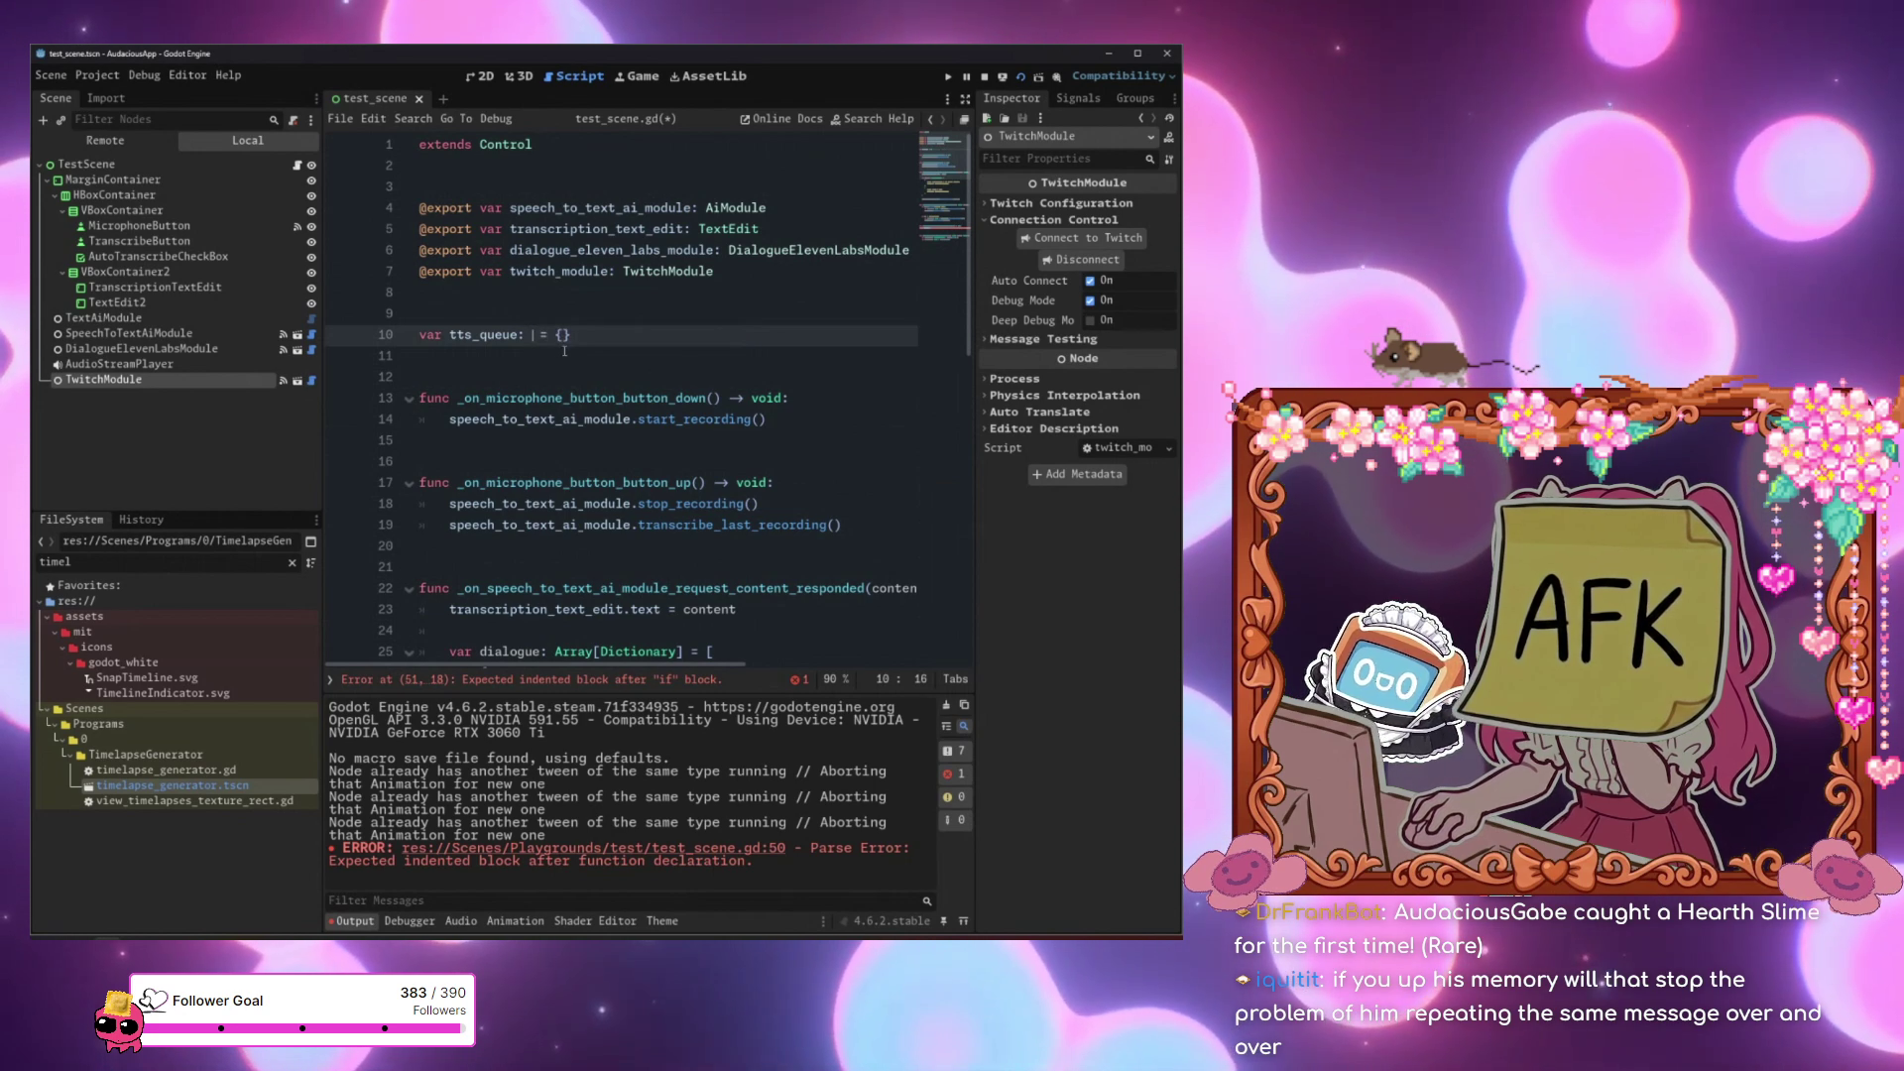
{"action": "type", "text": "Arra"}
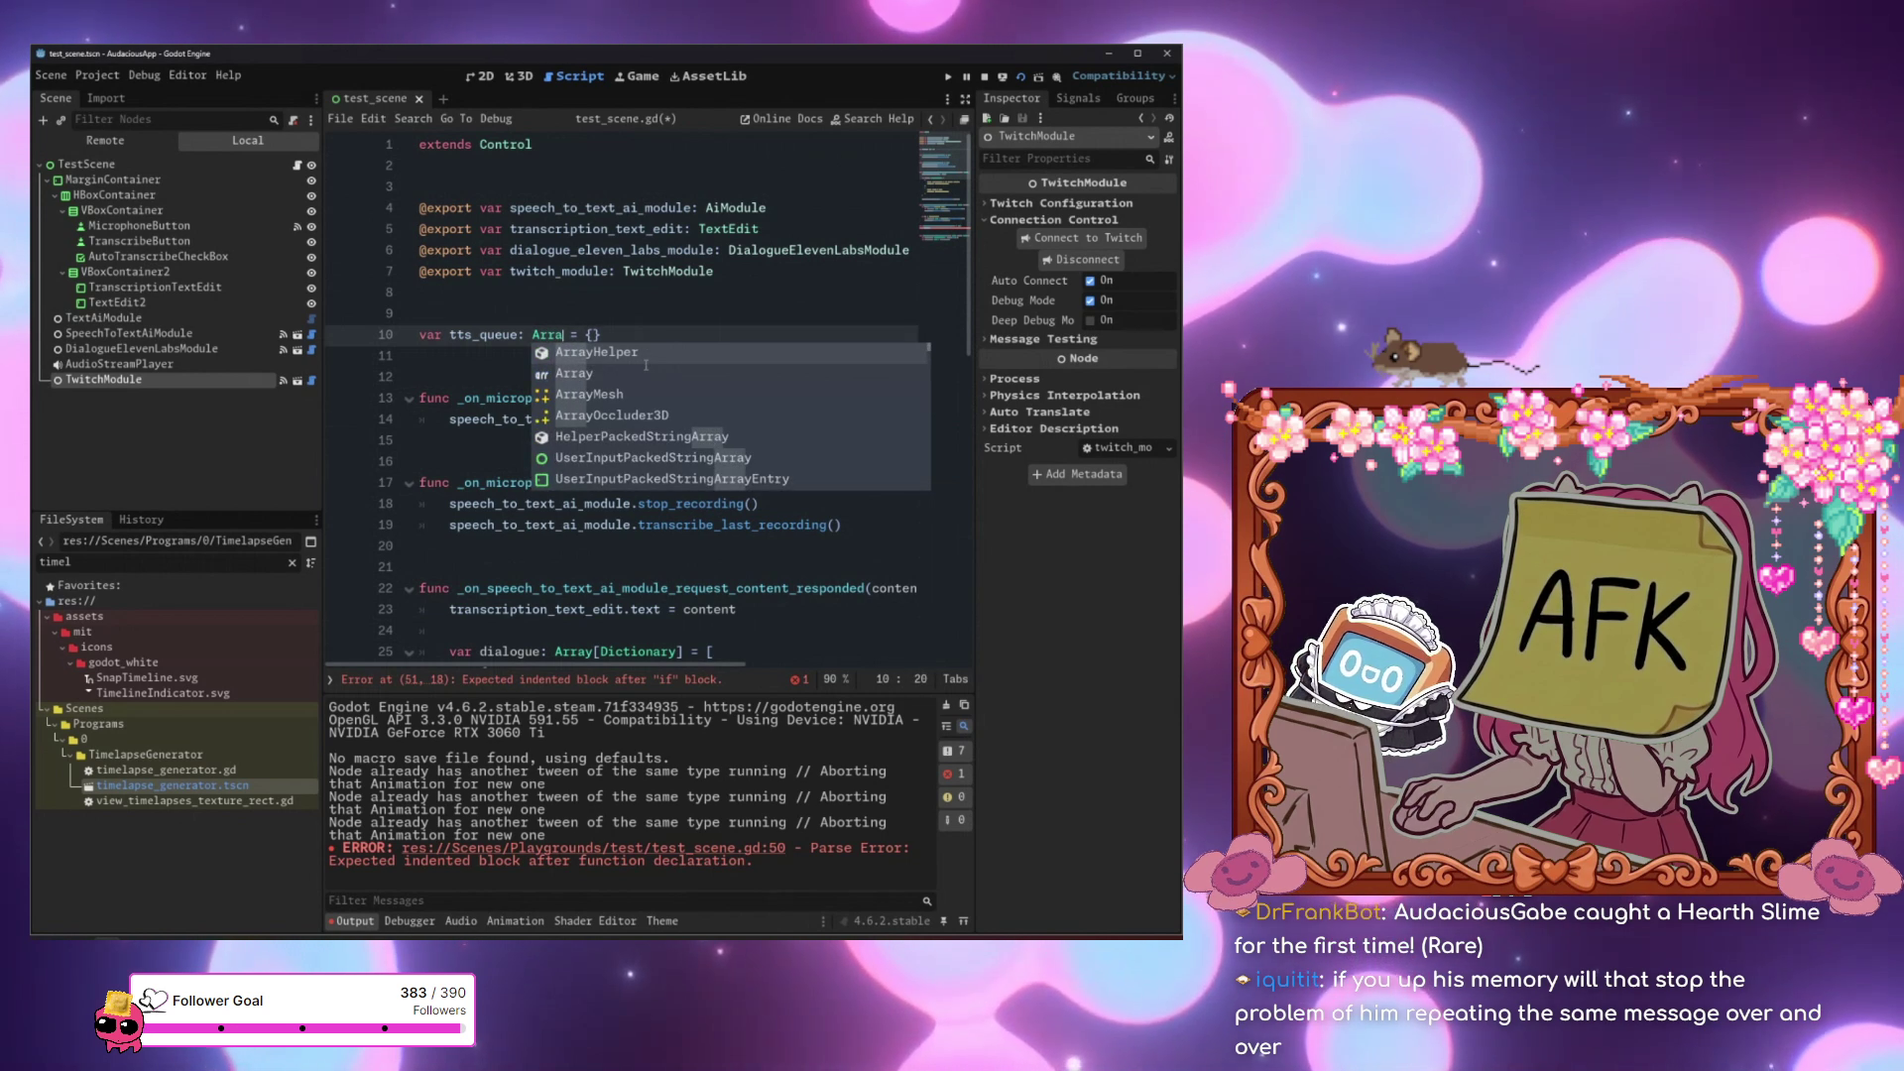
{"action": "type", "text": "y[Dictionary"}
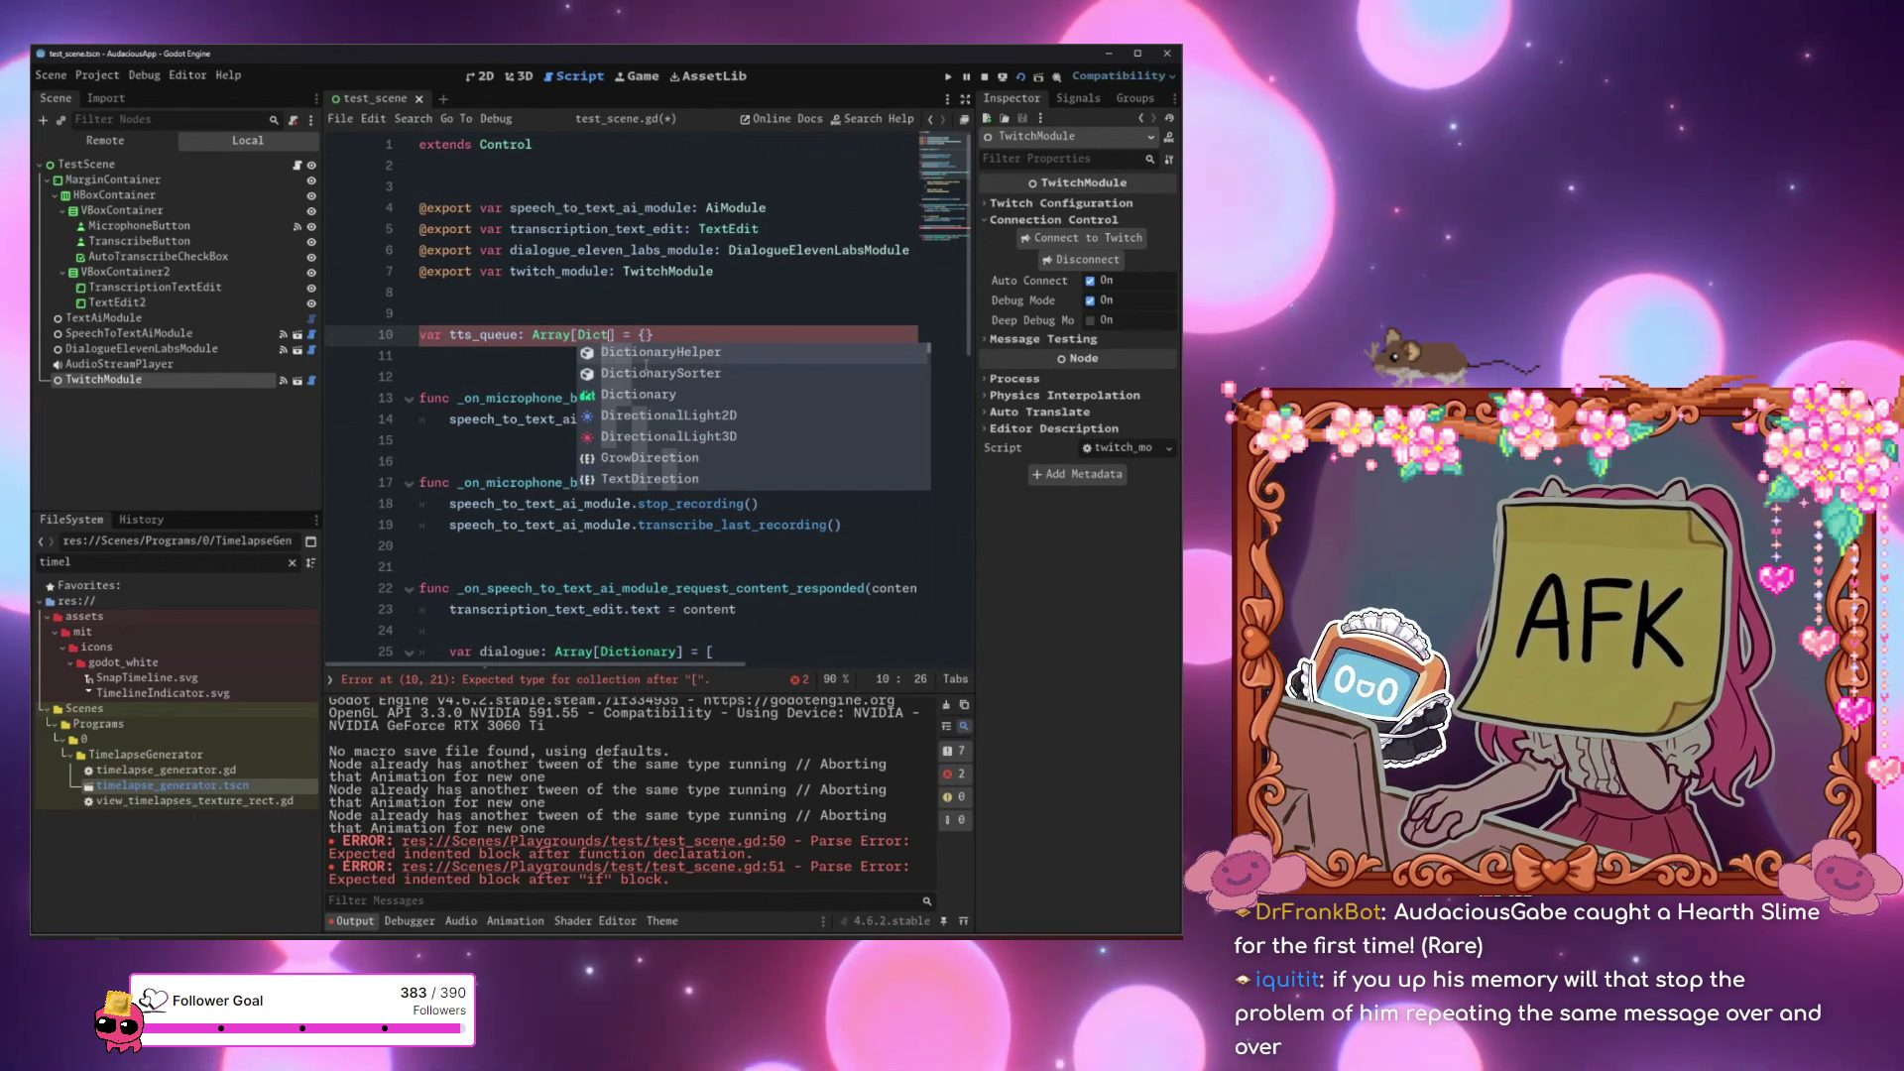
{"action": "left_click", "coordinate": [802, 335]}
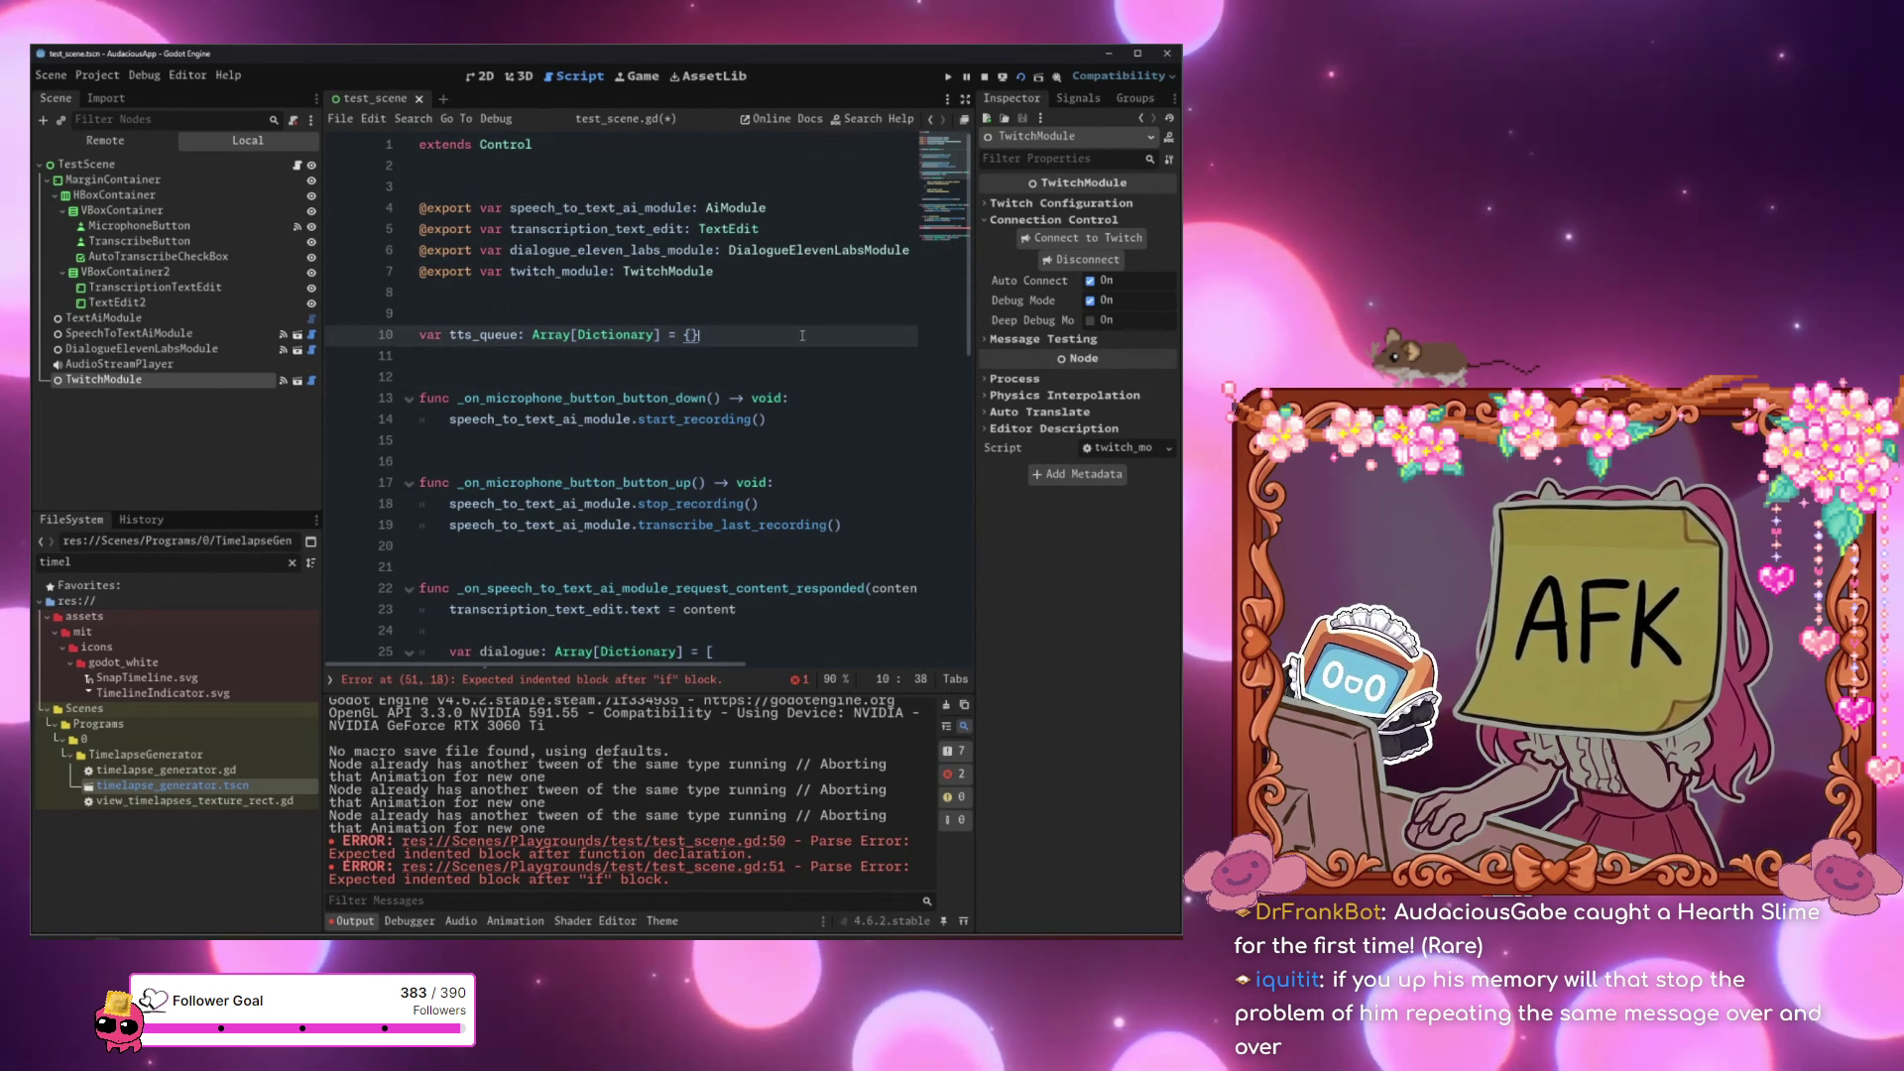
{"action": "key", "text": "Down"}
{"action": "key", "text": "Down"}
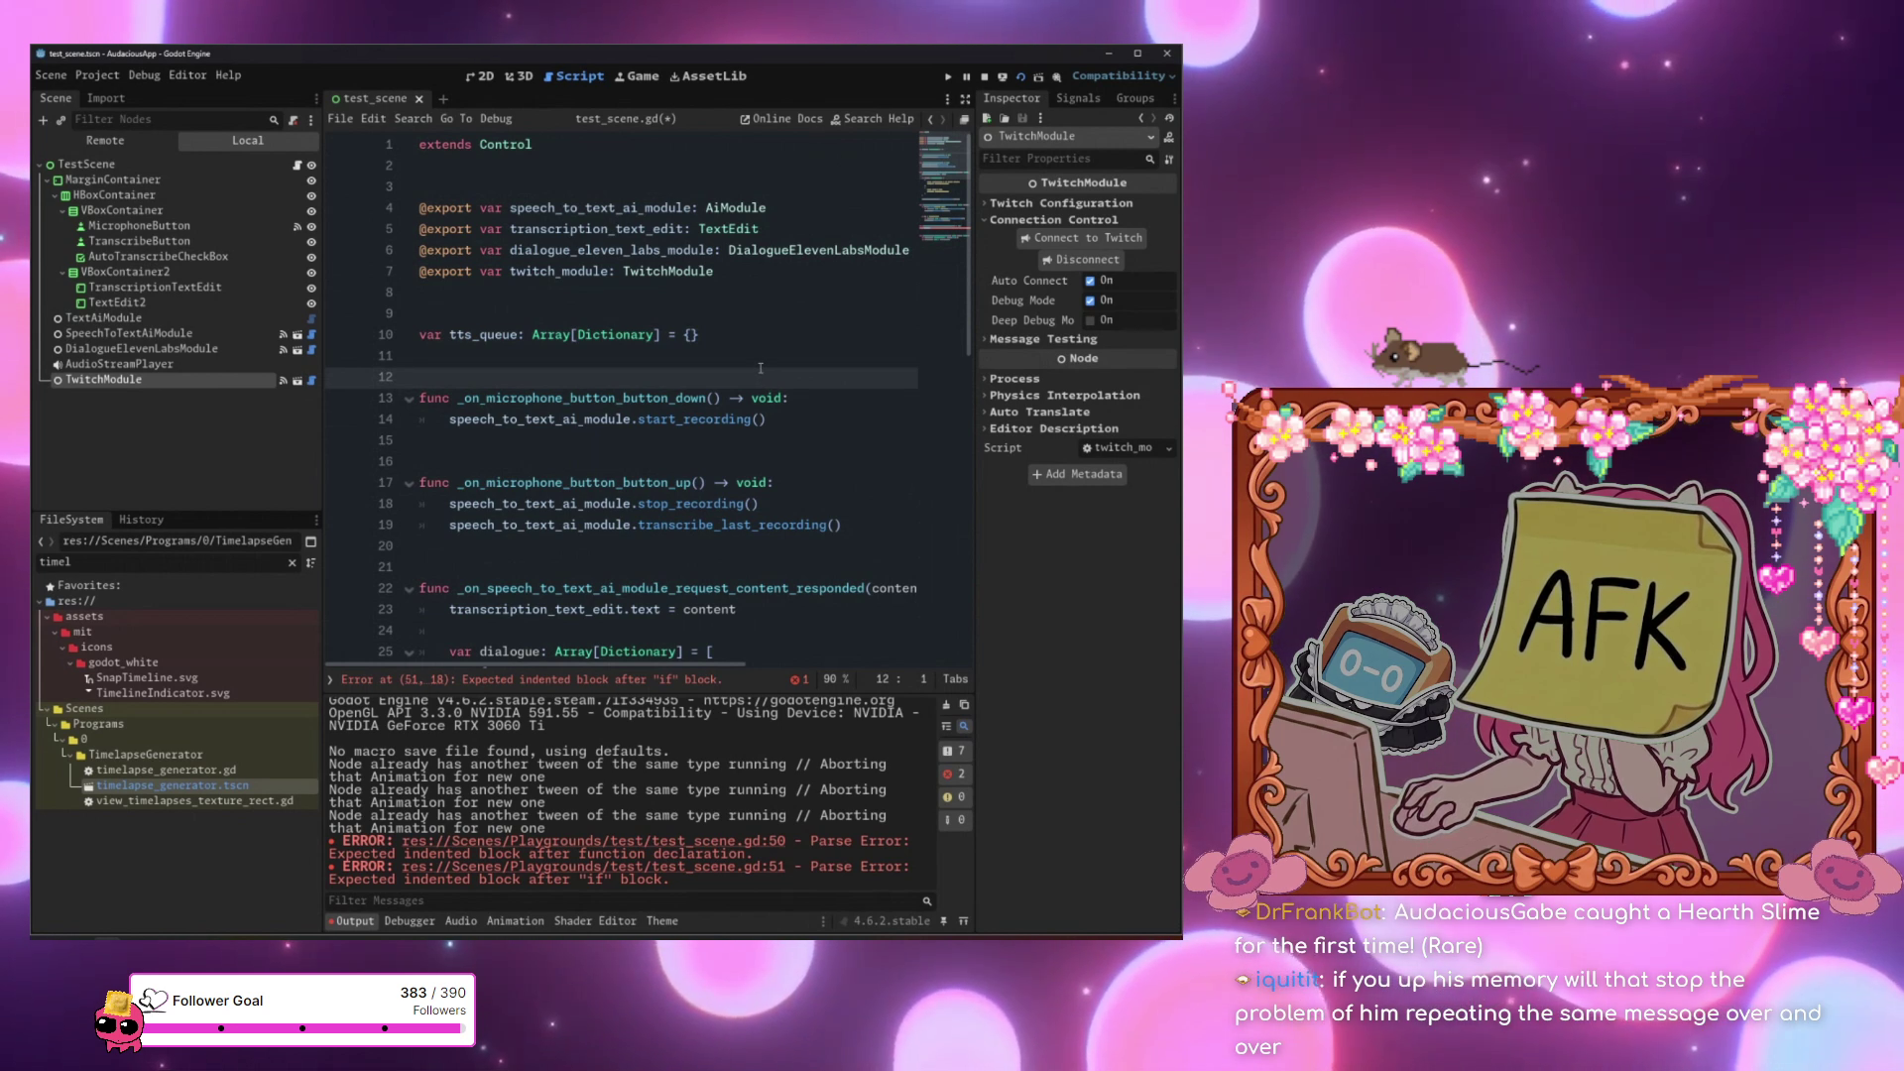
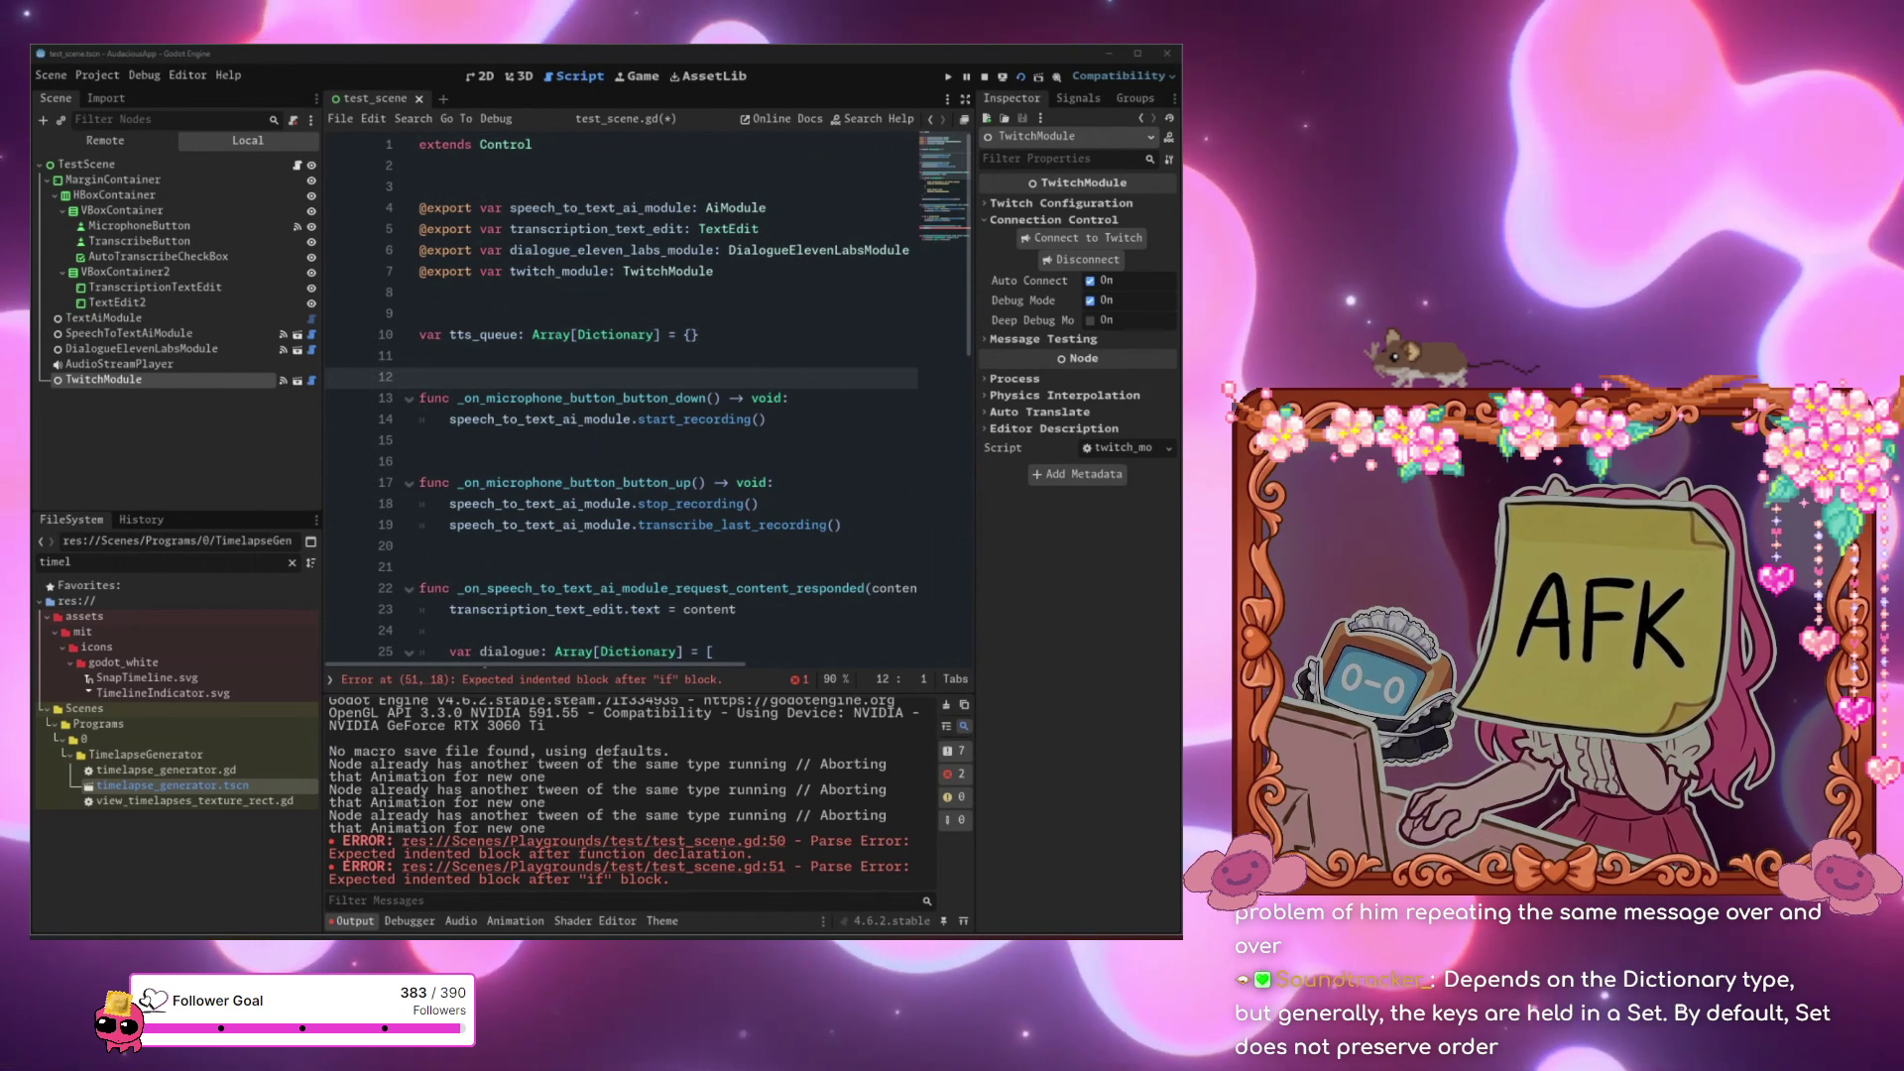
Step: Give the empty 'if tts_queue:' check a pass body and save the script
{"action": "scroll", "coordinate": [751, 343], "scroll_direction": "down", "scroll_amount": 8}
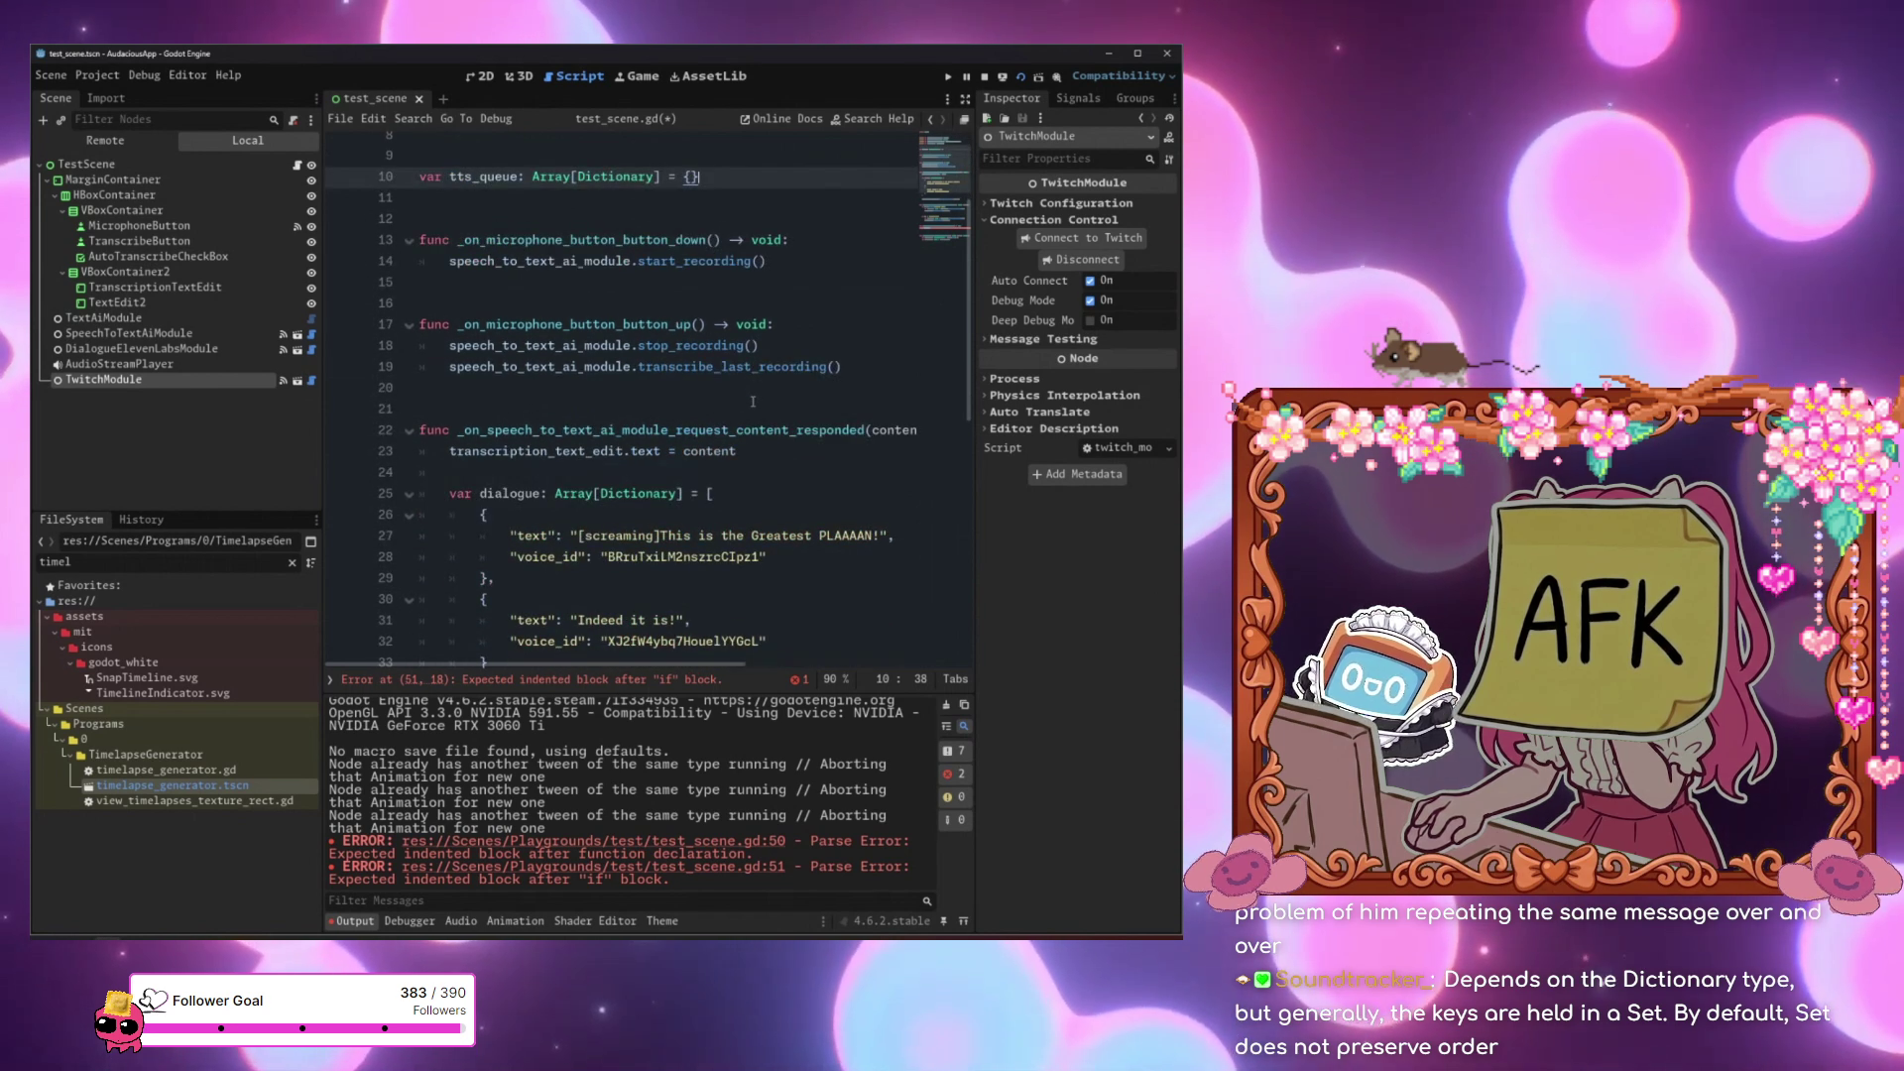
{"action": "left_click", "coordinate": [614, 440]}
{"action": "scroll", "coordinate": [610, 419], "scroll_direction": "up", "scroll_amount": 6}
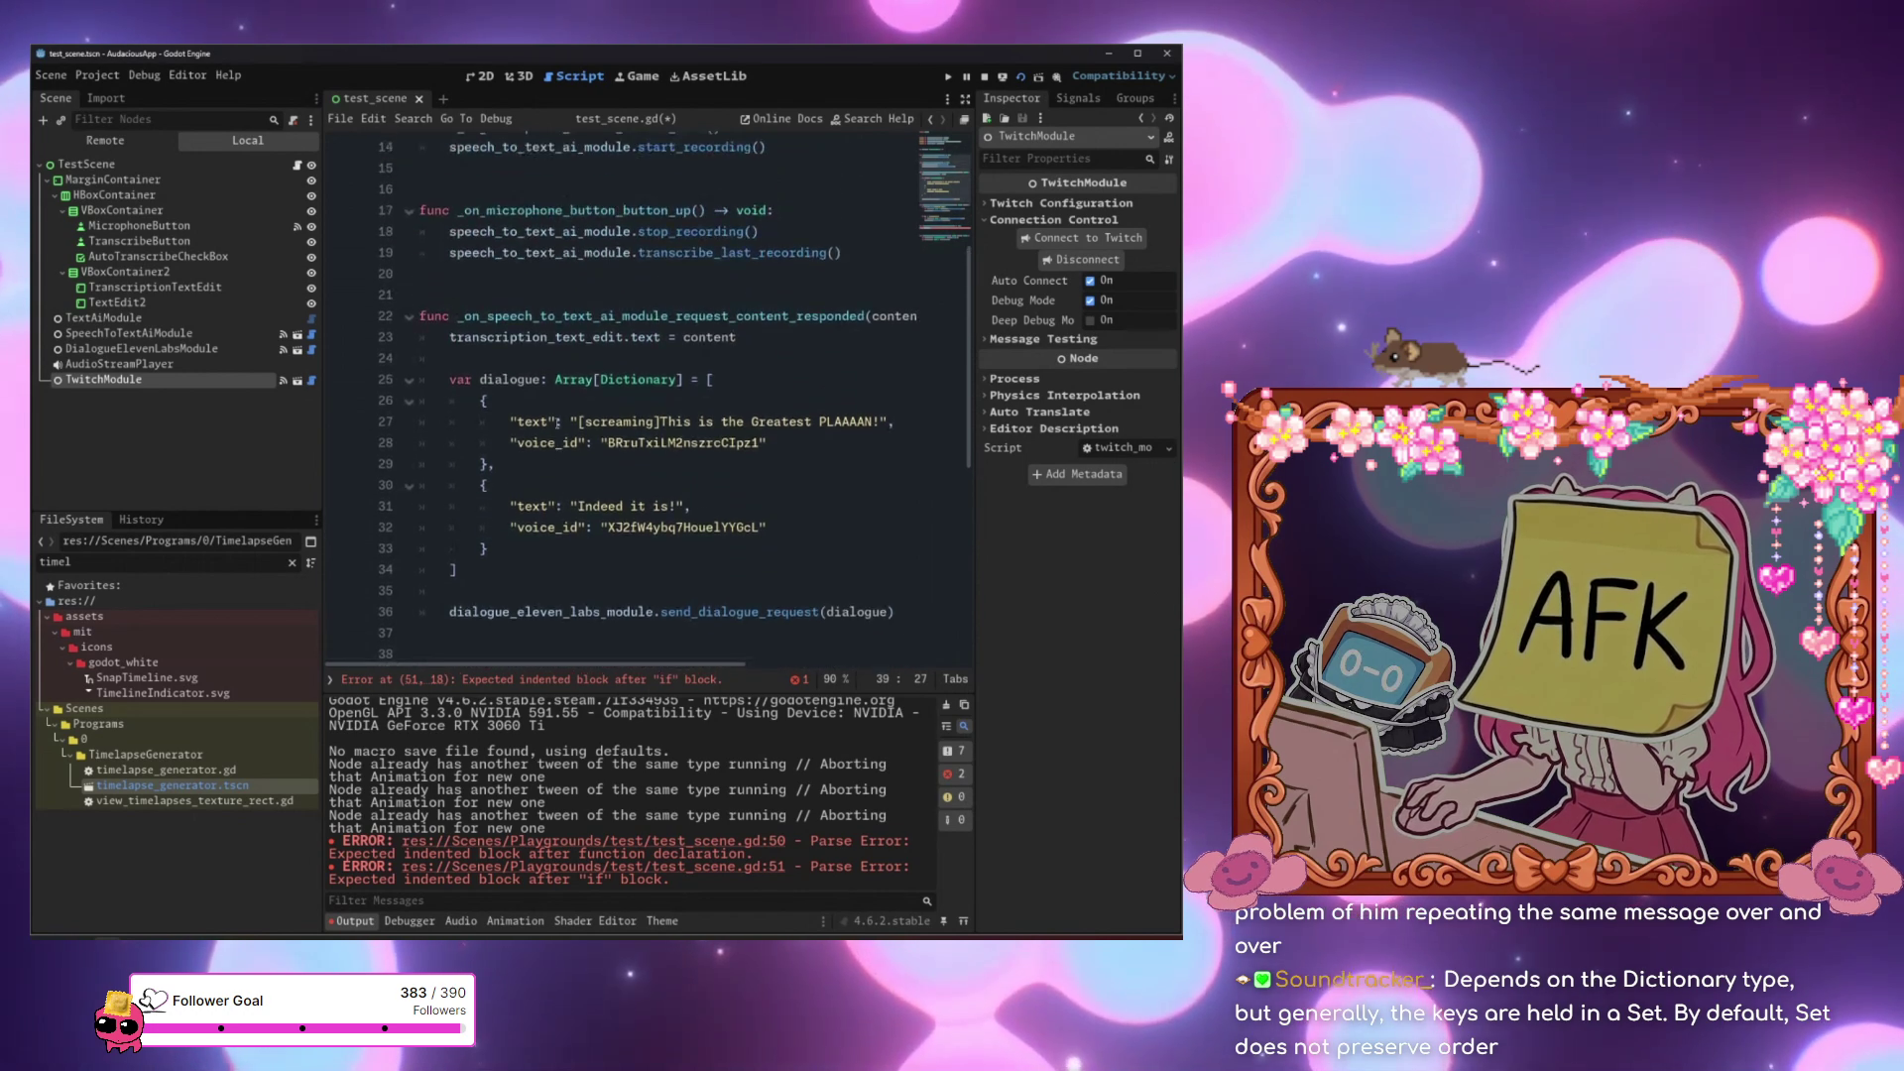
{"action": "scroll", "coordinate": [674, 516], "scroll_direction": "down", "scroll_amount": 10}
{"action": "left_click", "coordinate": [714, 608]}
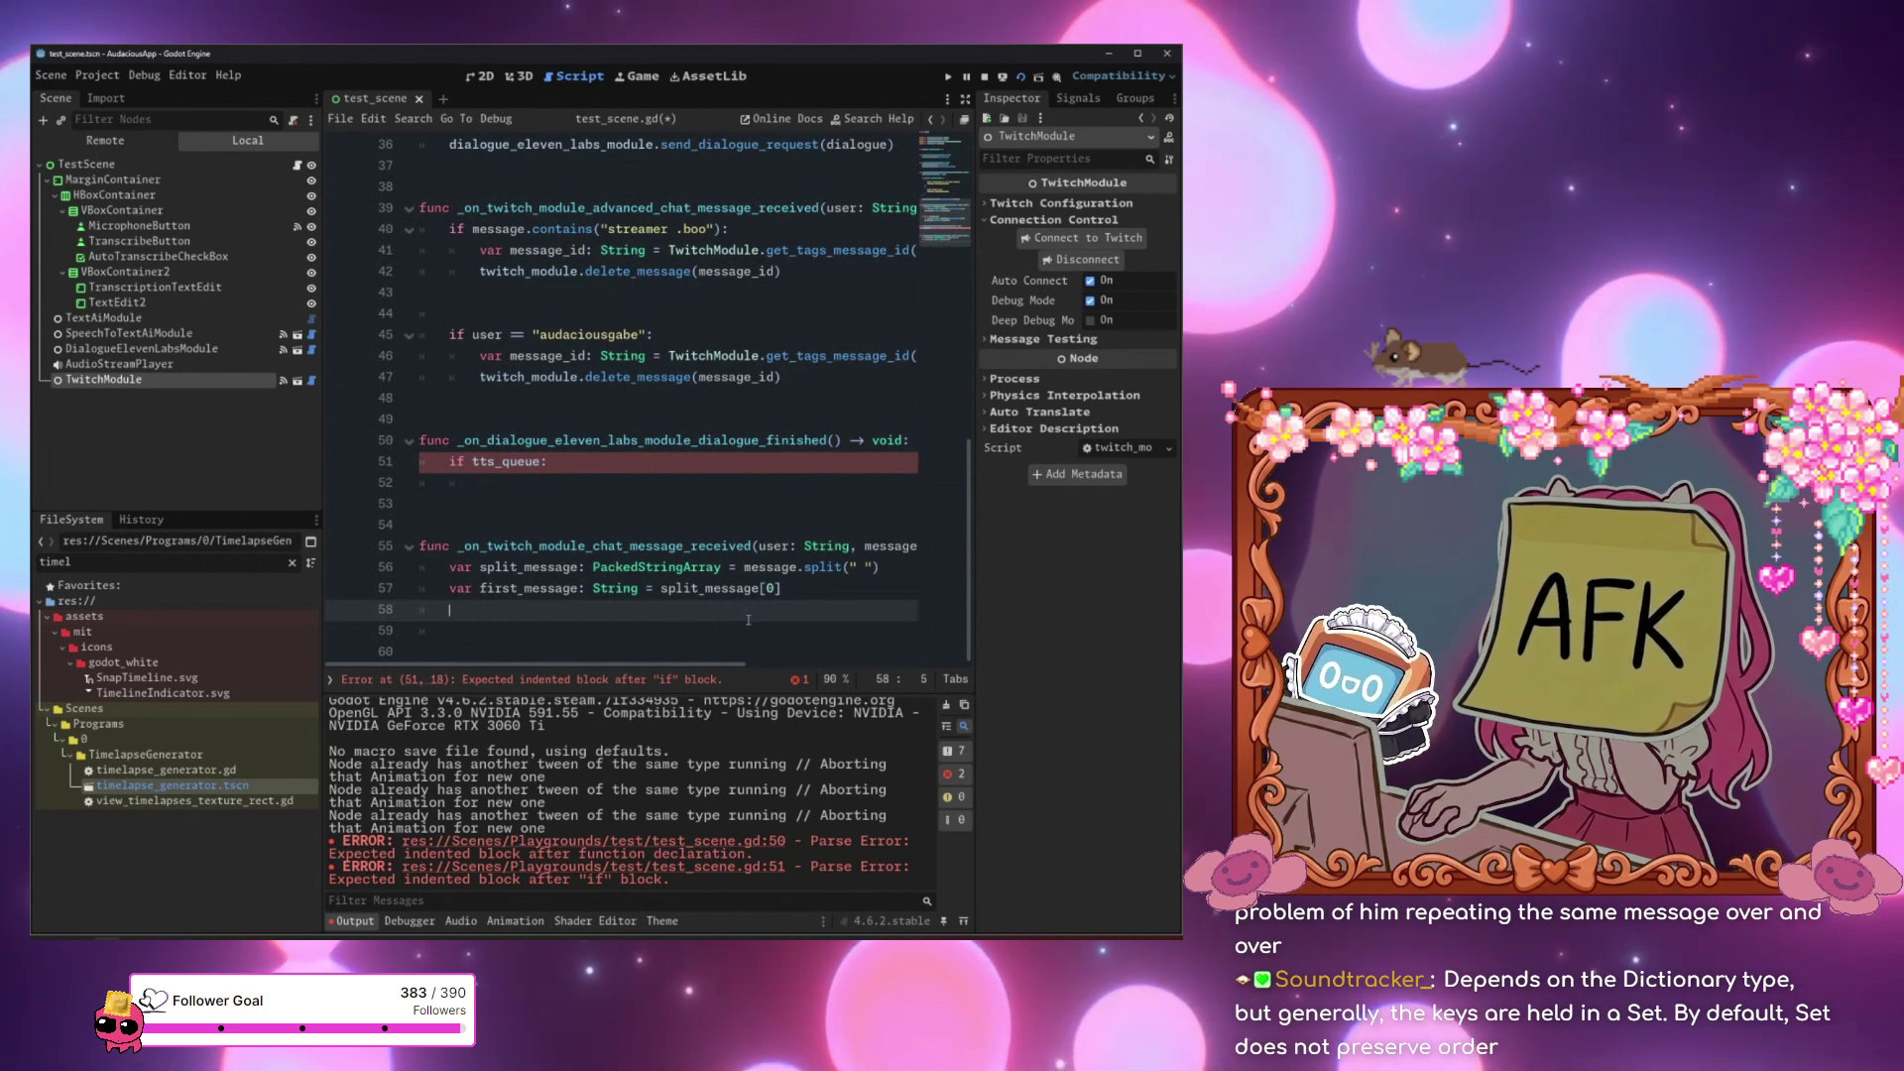
{"action": "left_click", "coordinate": [562, 483]}
{"action": "type", "text": "pas"}
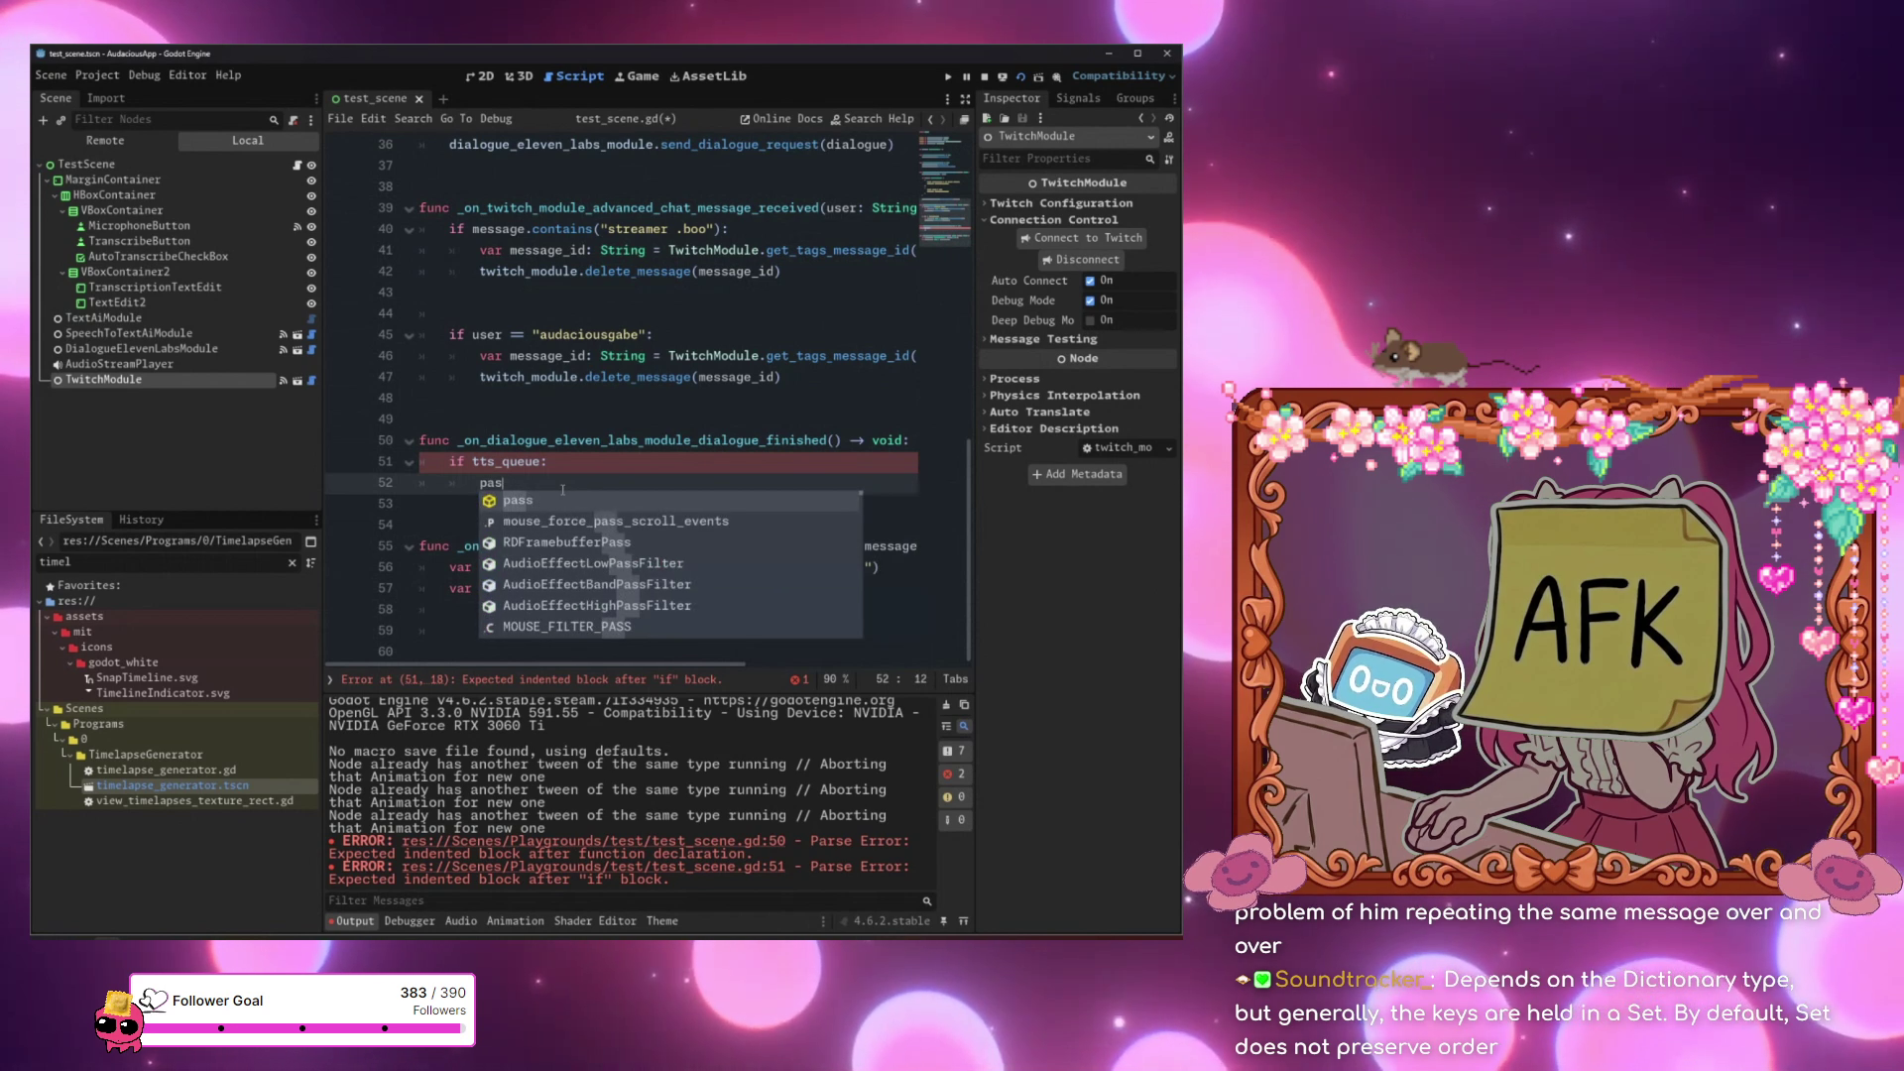
{"action": "key", "text": "Return"}
{"action": "key", "text": "ctrl+s"}
Step: Change the tts_queue declaration on line 10 from {} to an empty array []
{"action": "left_click", "coordinate": [555, 631]}
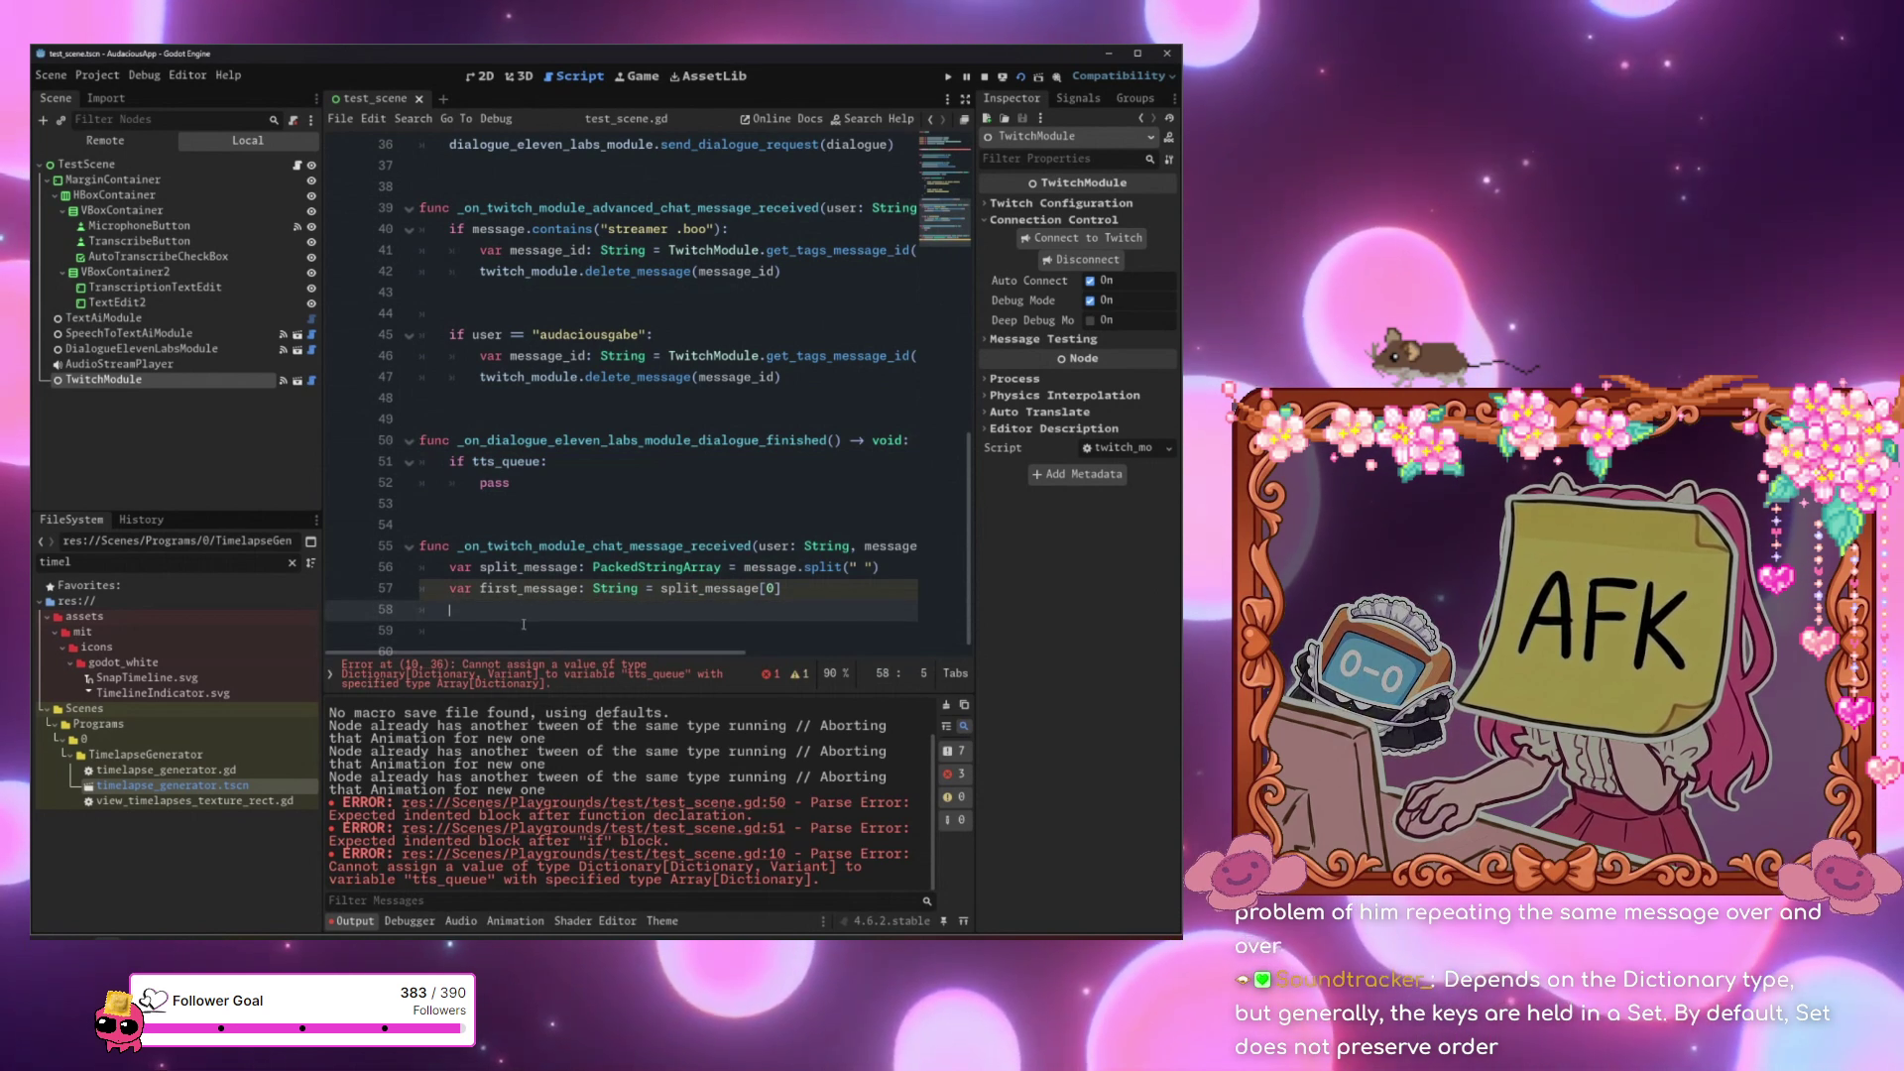
{"action": "scroll", "coordinate": [538, 627], "scroll_direction": "down", "scroll_amount": 1}
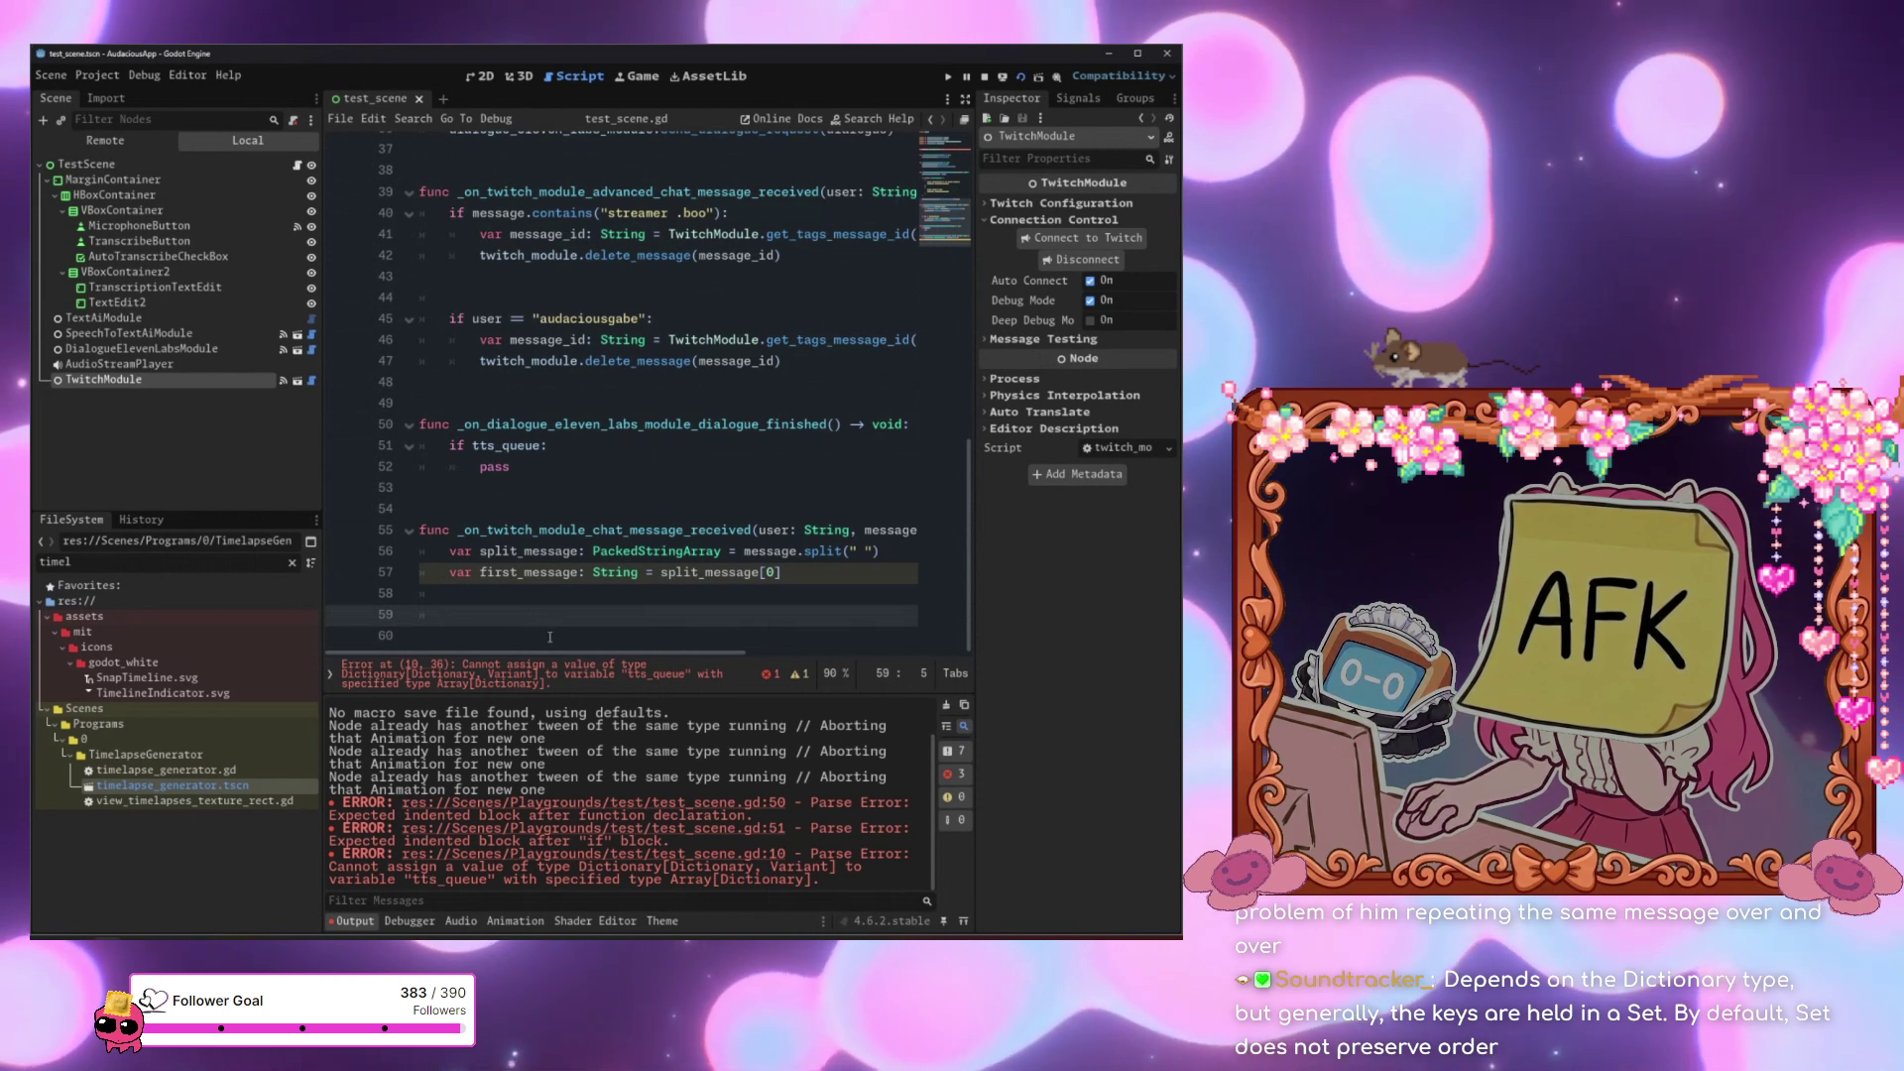
{"action": "left_click", "coordinate": [515, 679]}
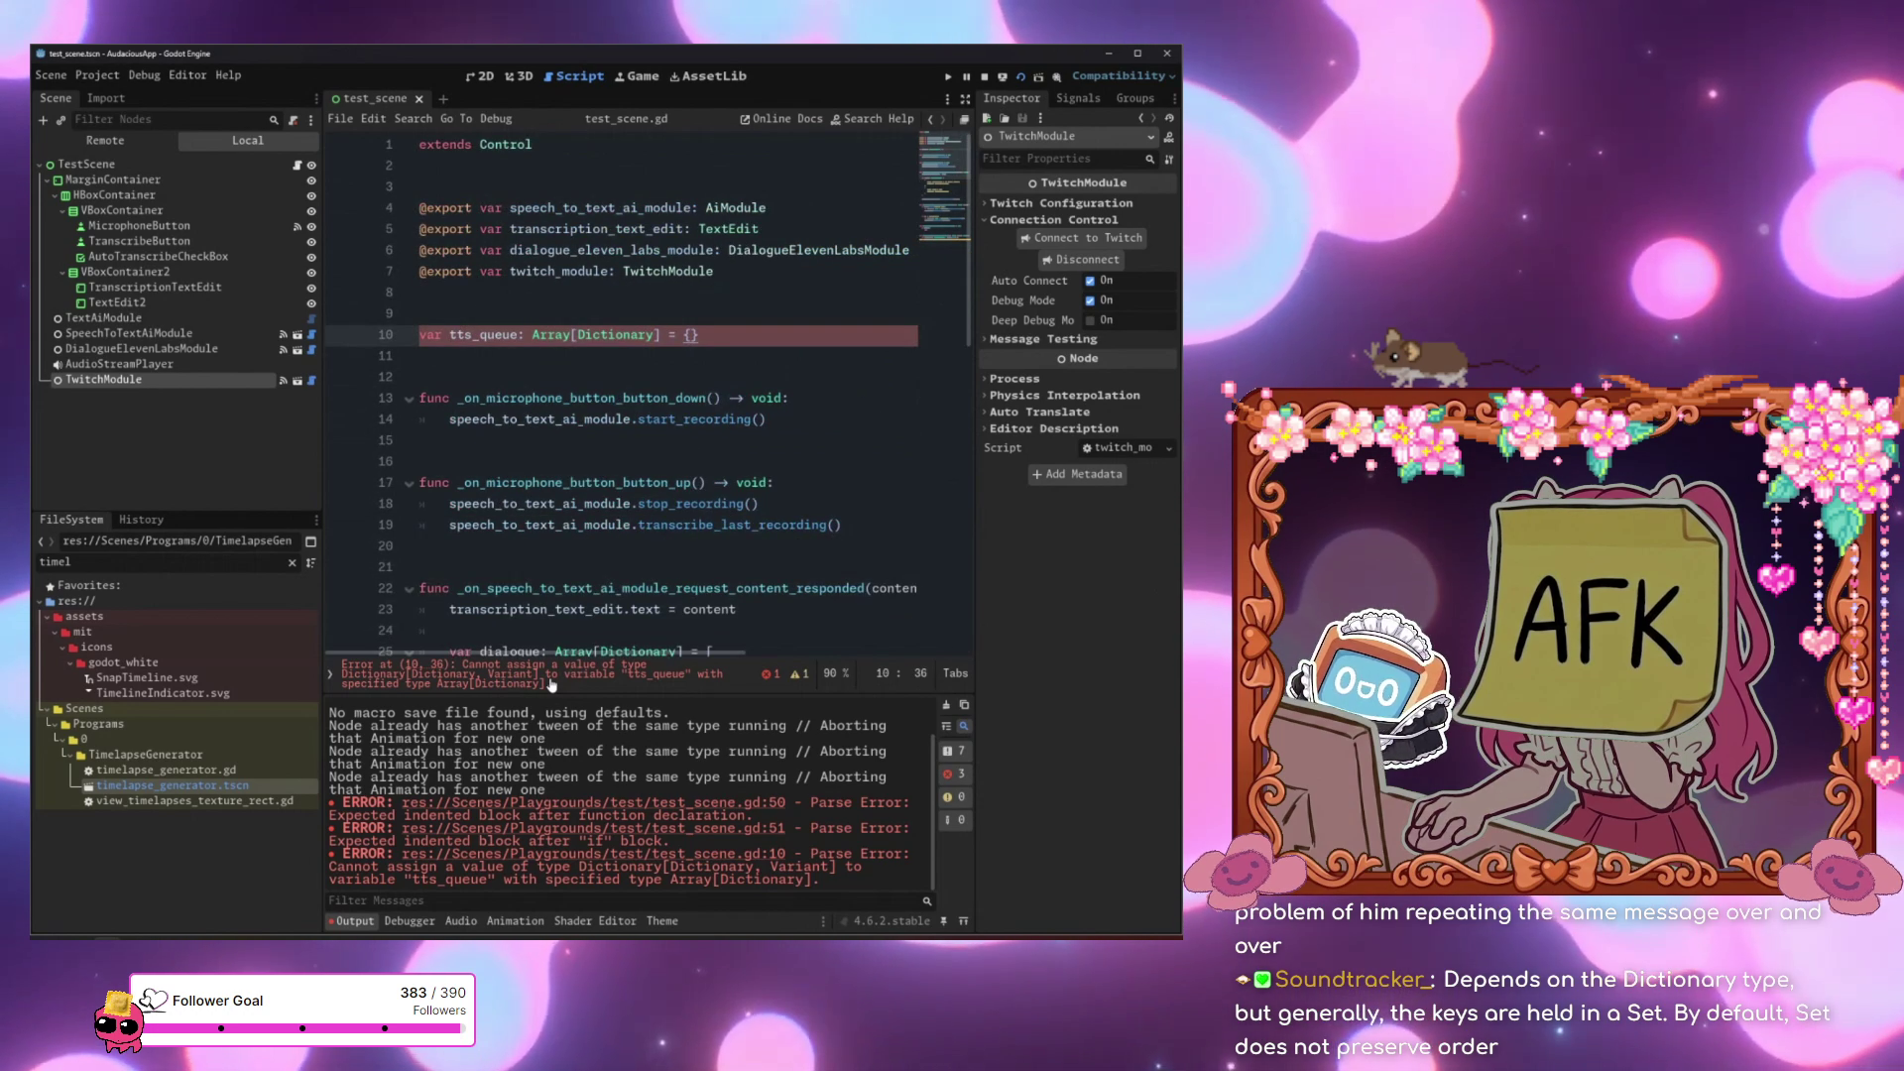
{"action": "left_click", "coordinate": [709, 349]}
{"action": "left_click", "coordinate": [709, 340]}
{"action": "key", "text": "BackSpace"}
{"action": "key", "text": "BackSpace"}
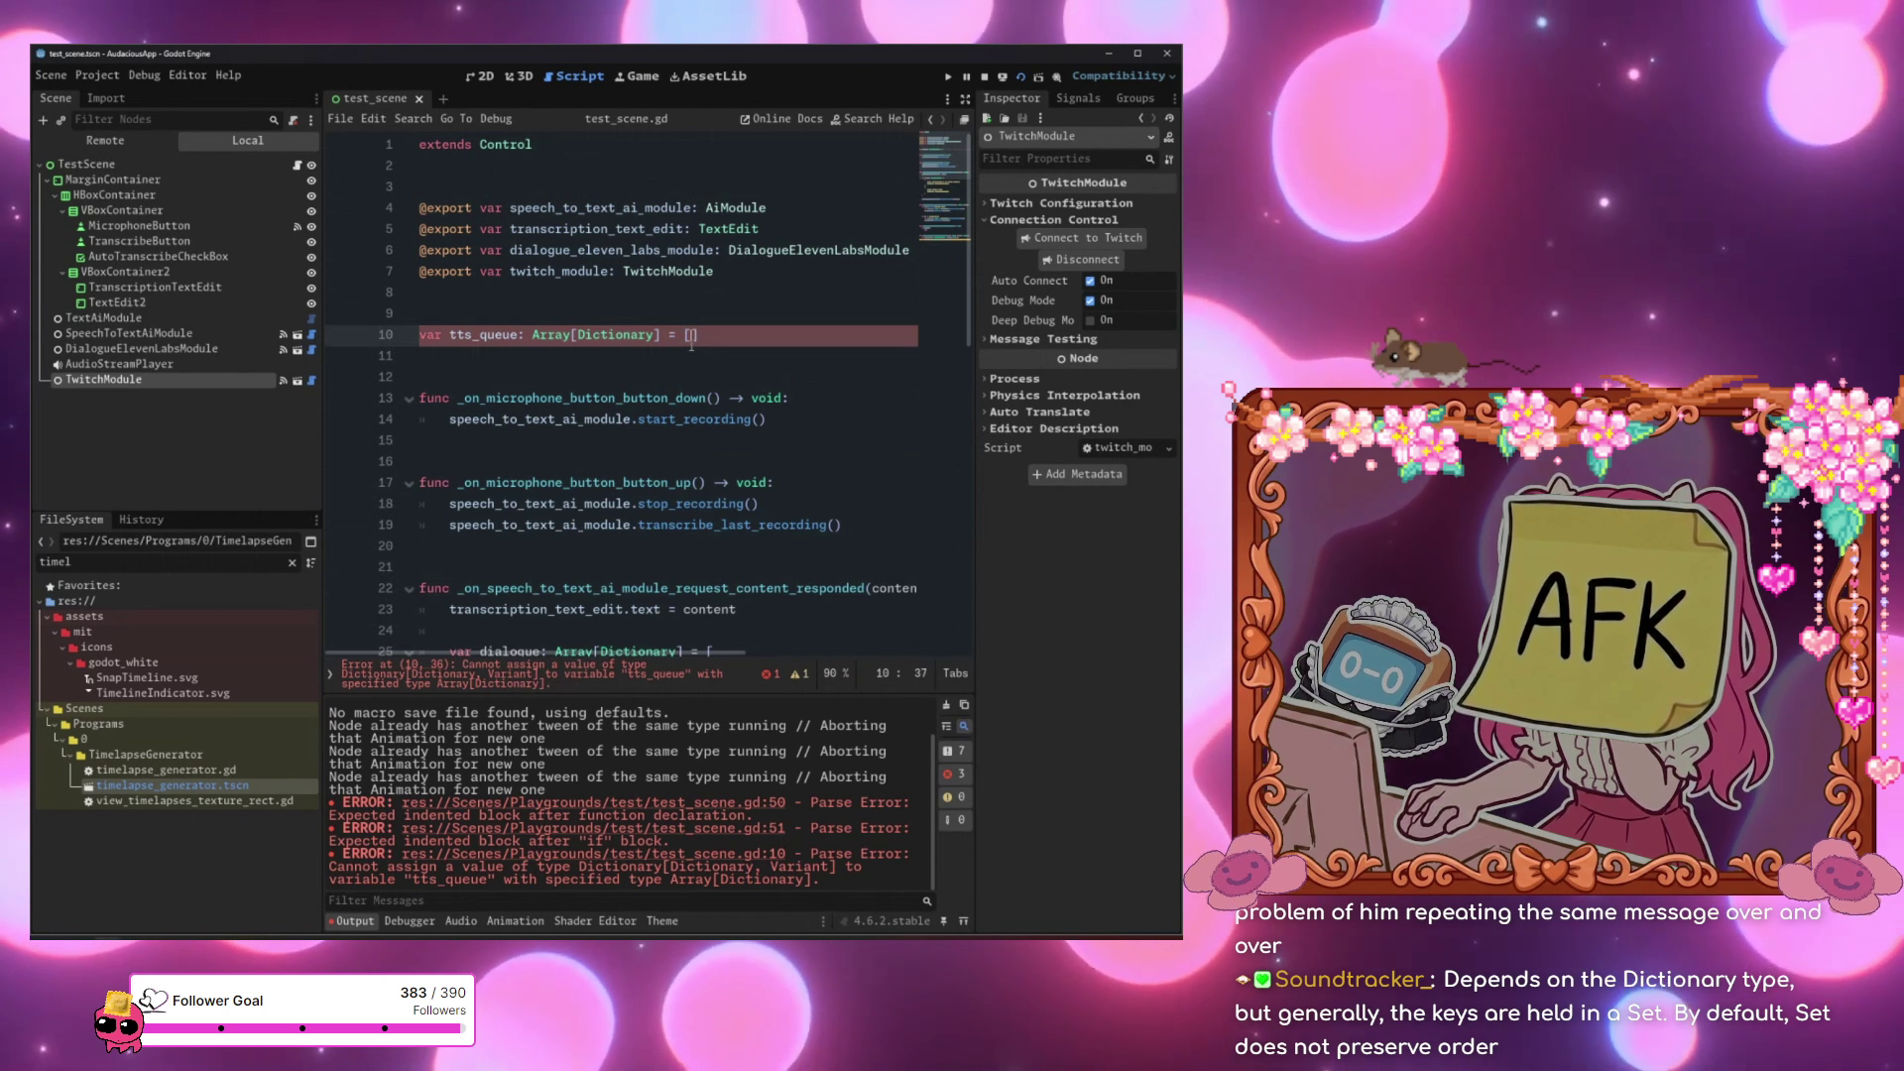
{"action": "type", "text": "["}
{"action": "scroll", "coordinate": [801, 407], "scroll_direction": "down", "scroll_amount": 4}
{"action": "scroll", "coordinate": [763, 372], "scroll_direction": "up", "scroll_amount": 4}
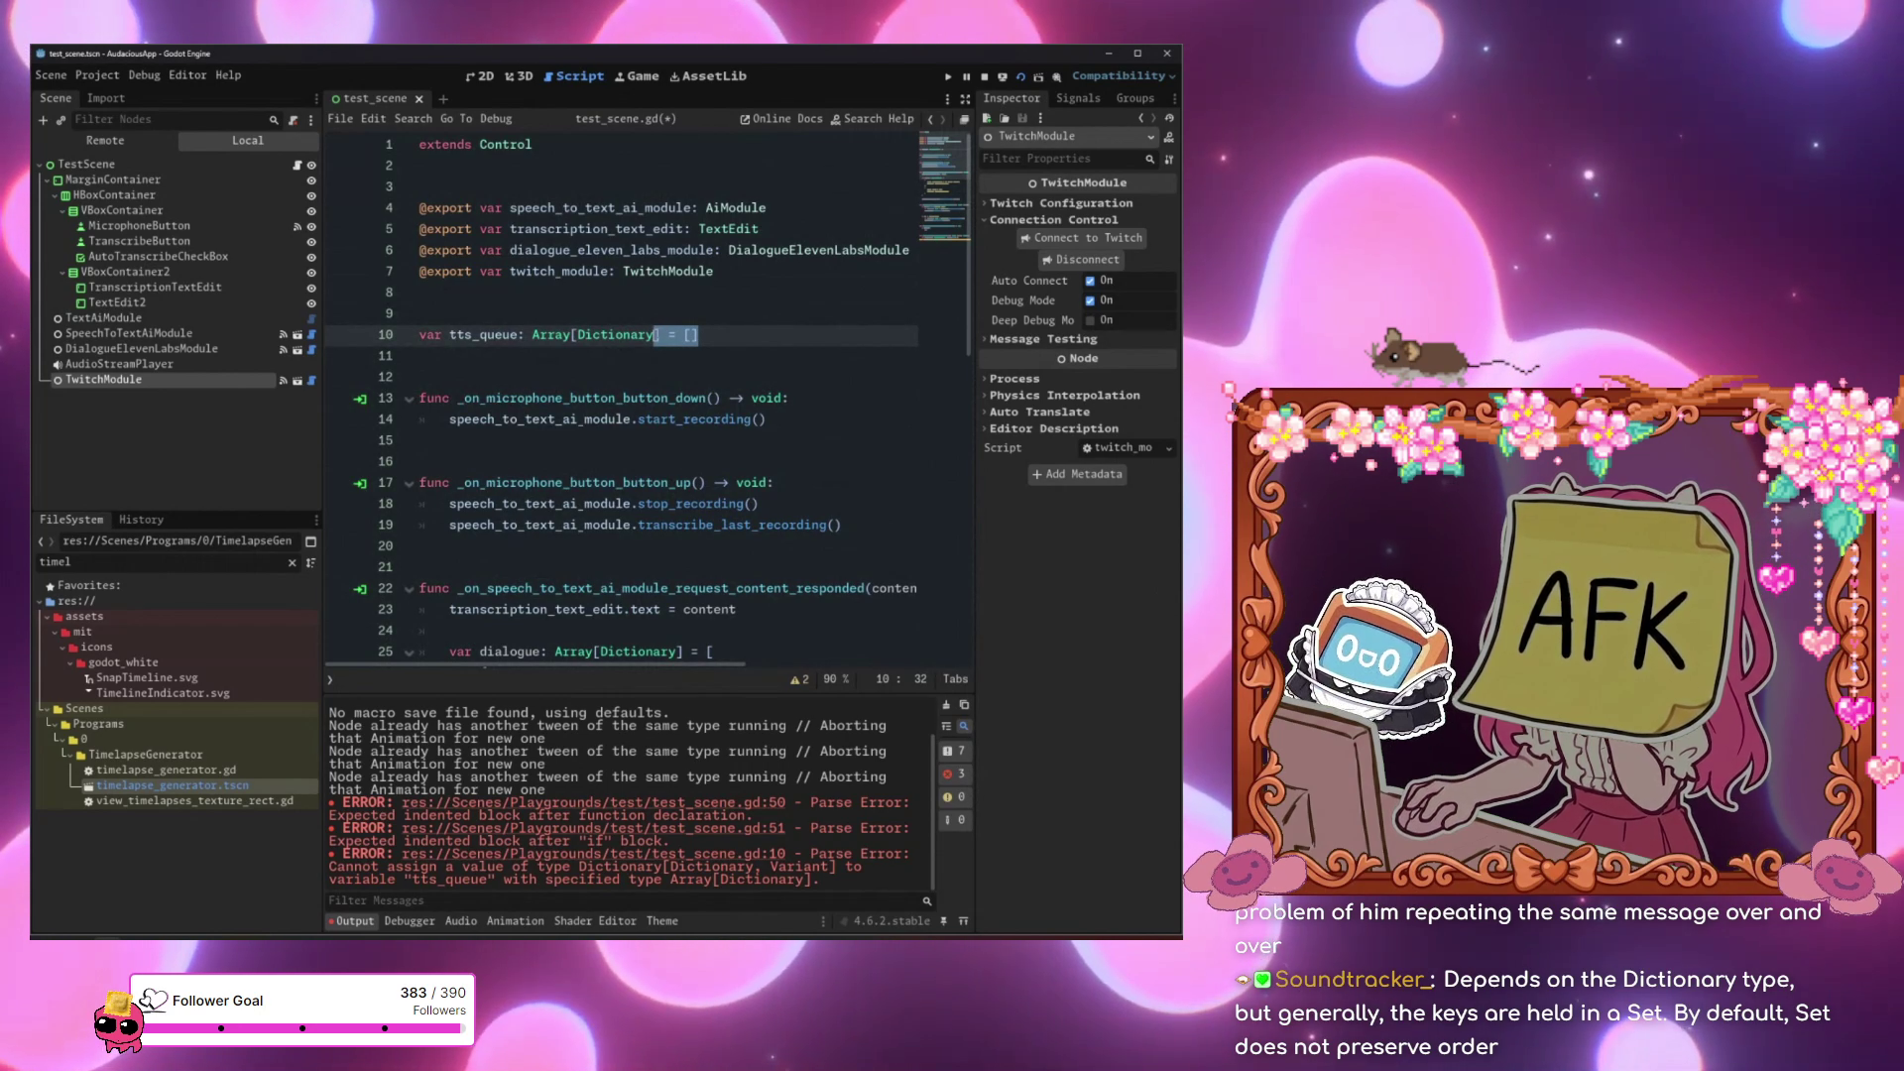
{"action": "scroll", "coordinate": [594, 495], "scroll_direction": "down", "scroll_amount": 11}
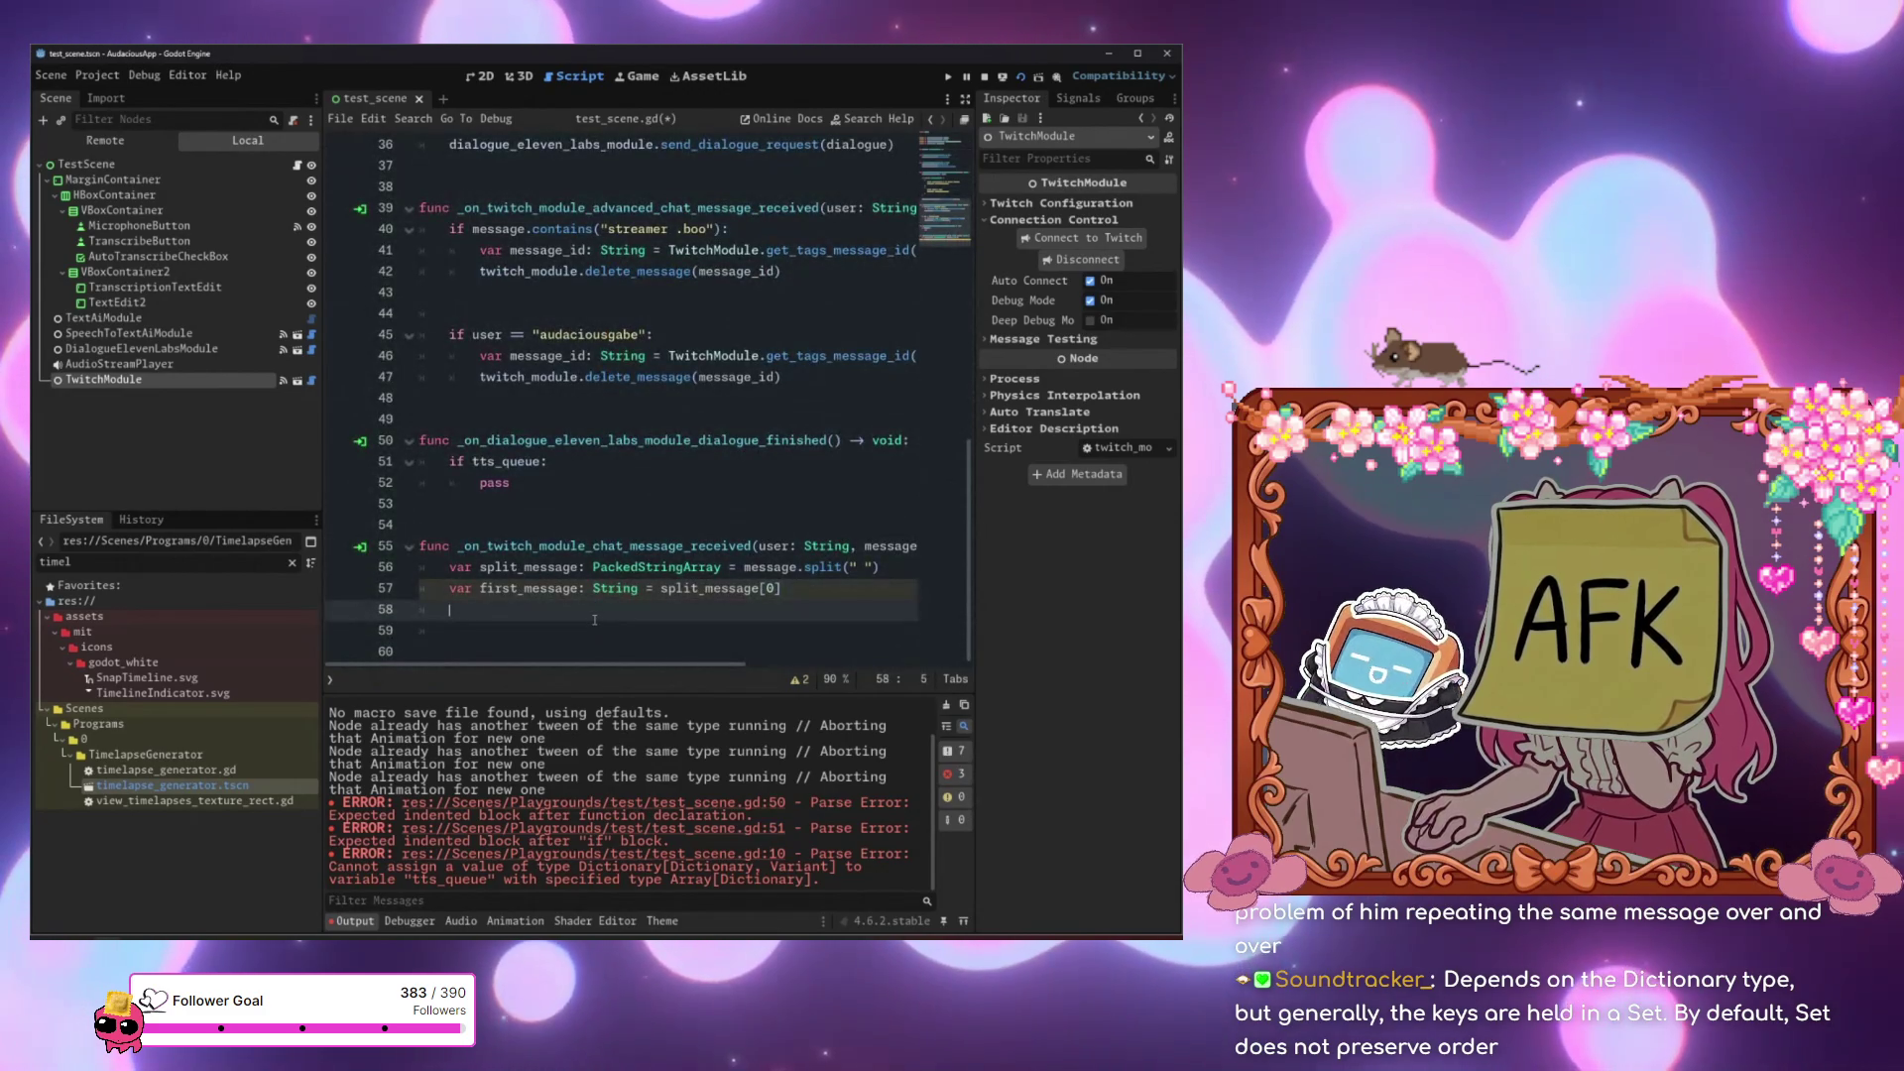
{"action": "left_click", "coordinate": [594, 622]}
Step: Return early from the chat handler unless first_message equals "tts_free"
{"action": "type", "text": "if firs"}
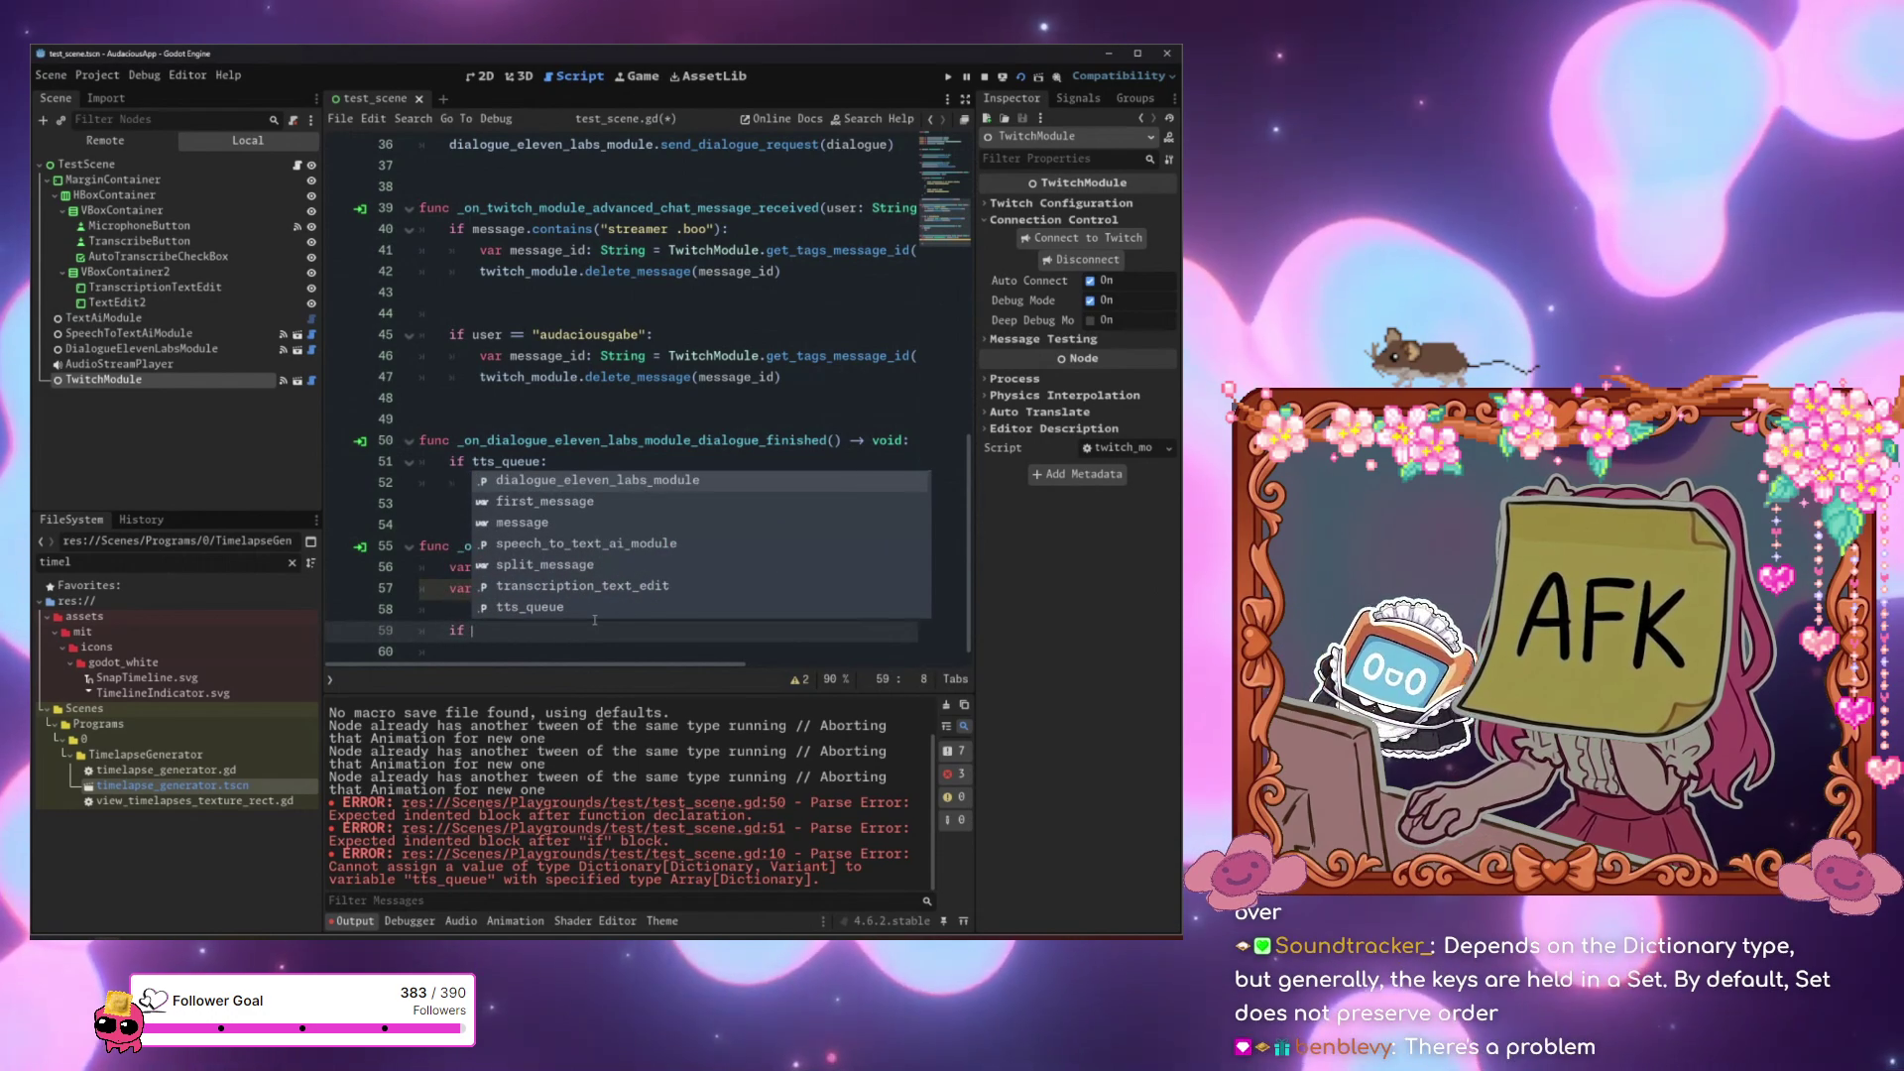
{"action": "key", "text": "Return"}
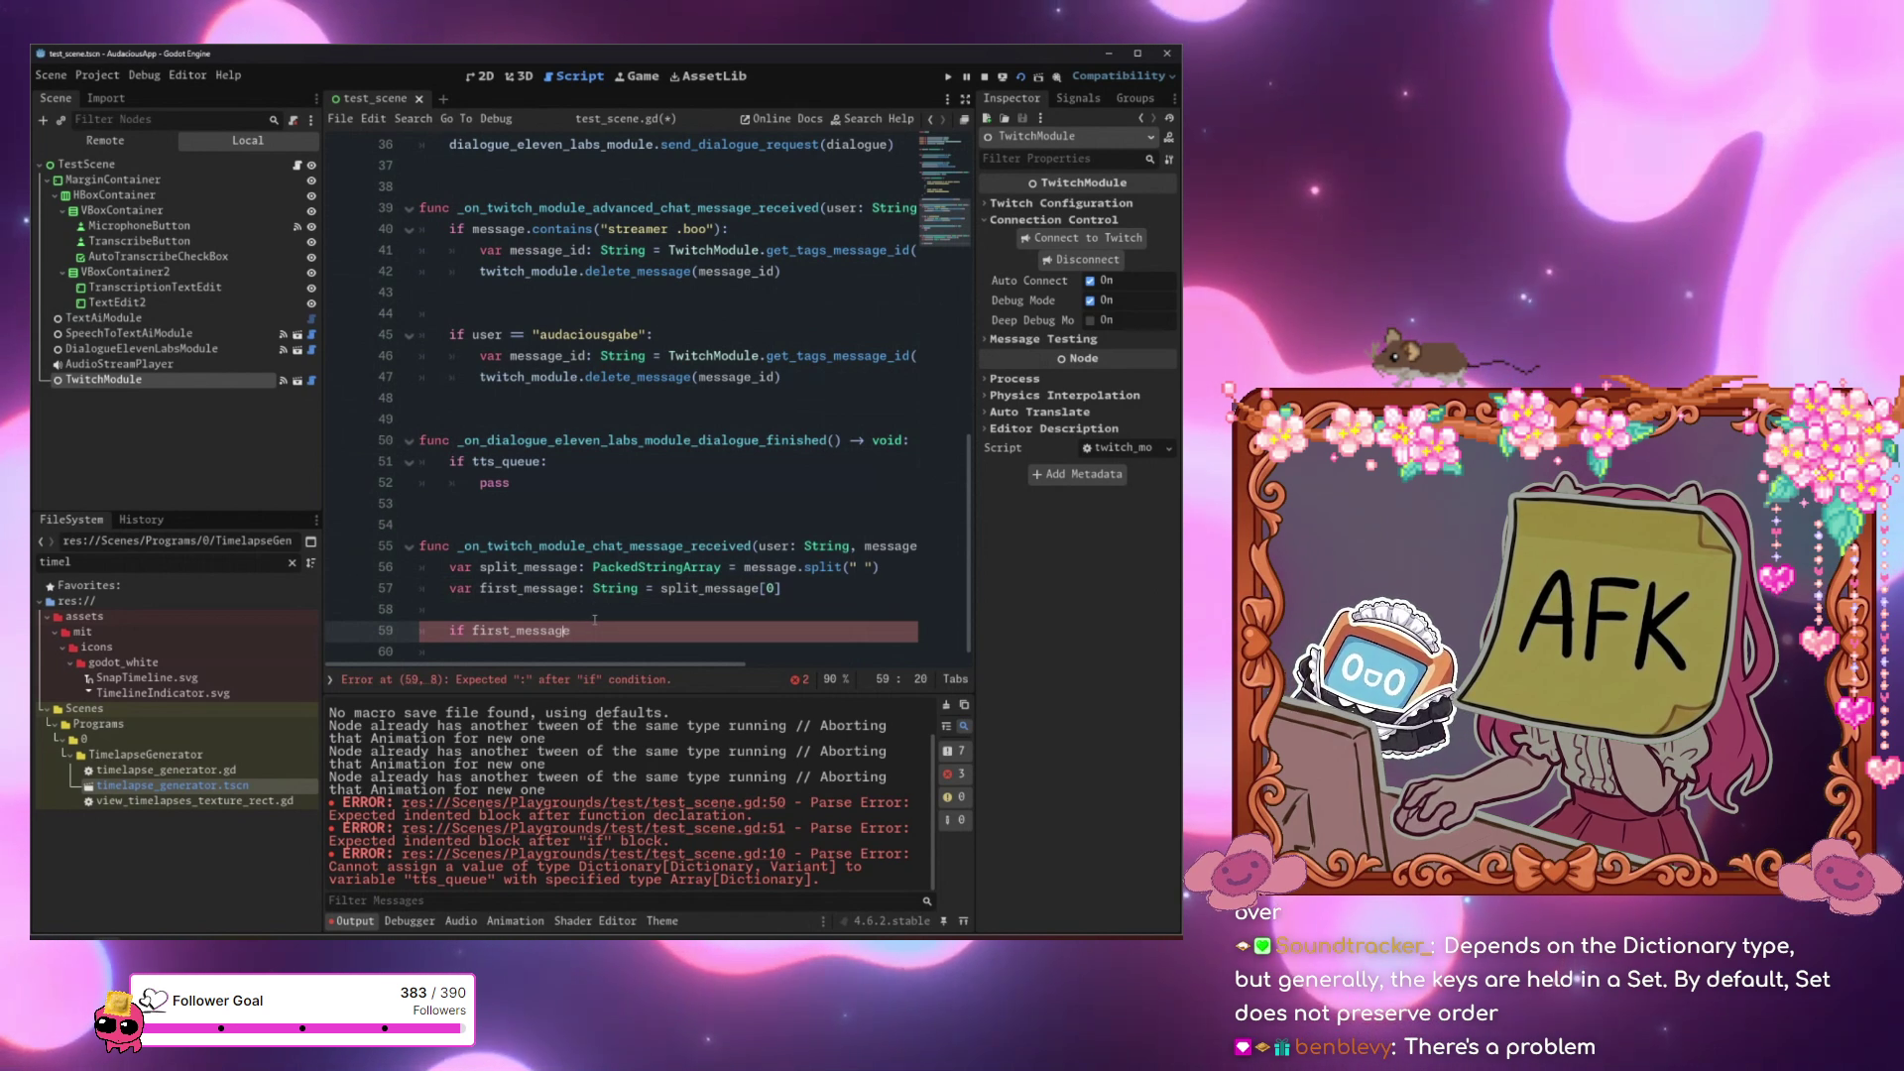
{"action": "key", "text": "Left"}
{"action": "key", "text": "Left"}
{"action": "key", "text": "Left"}
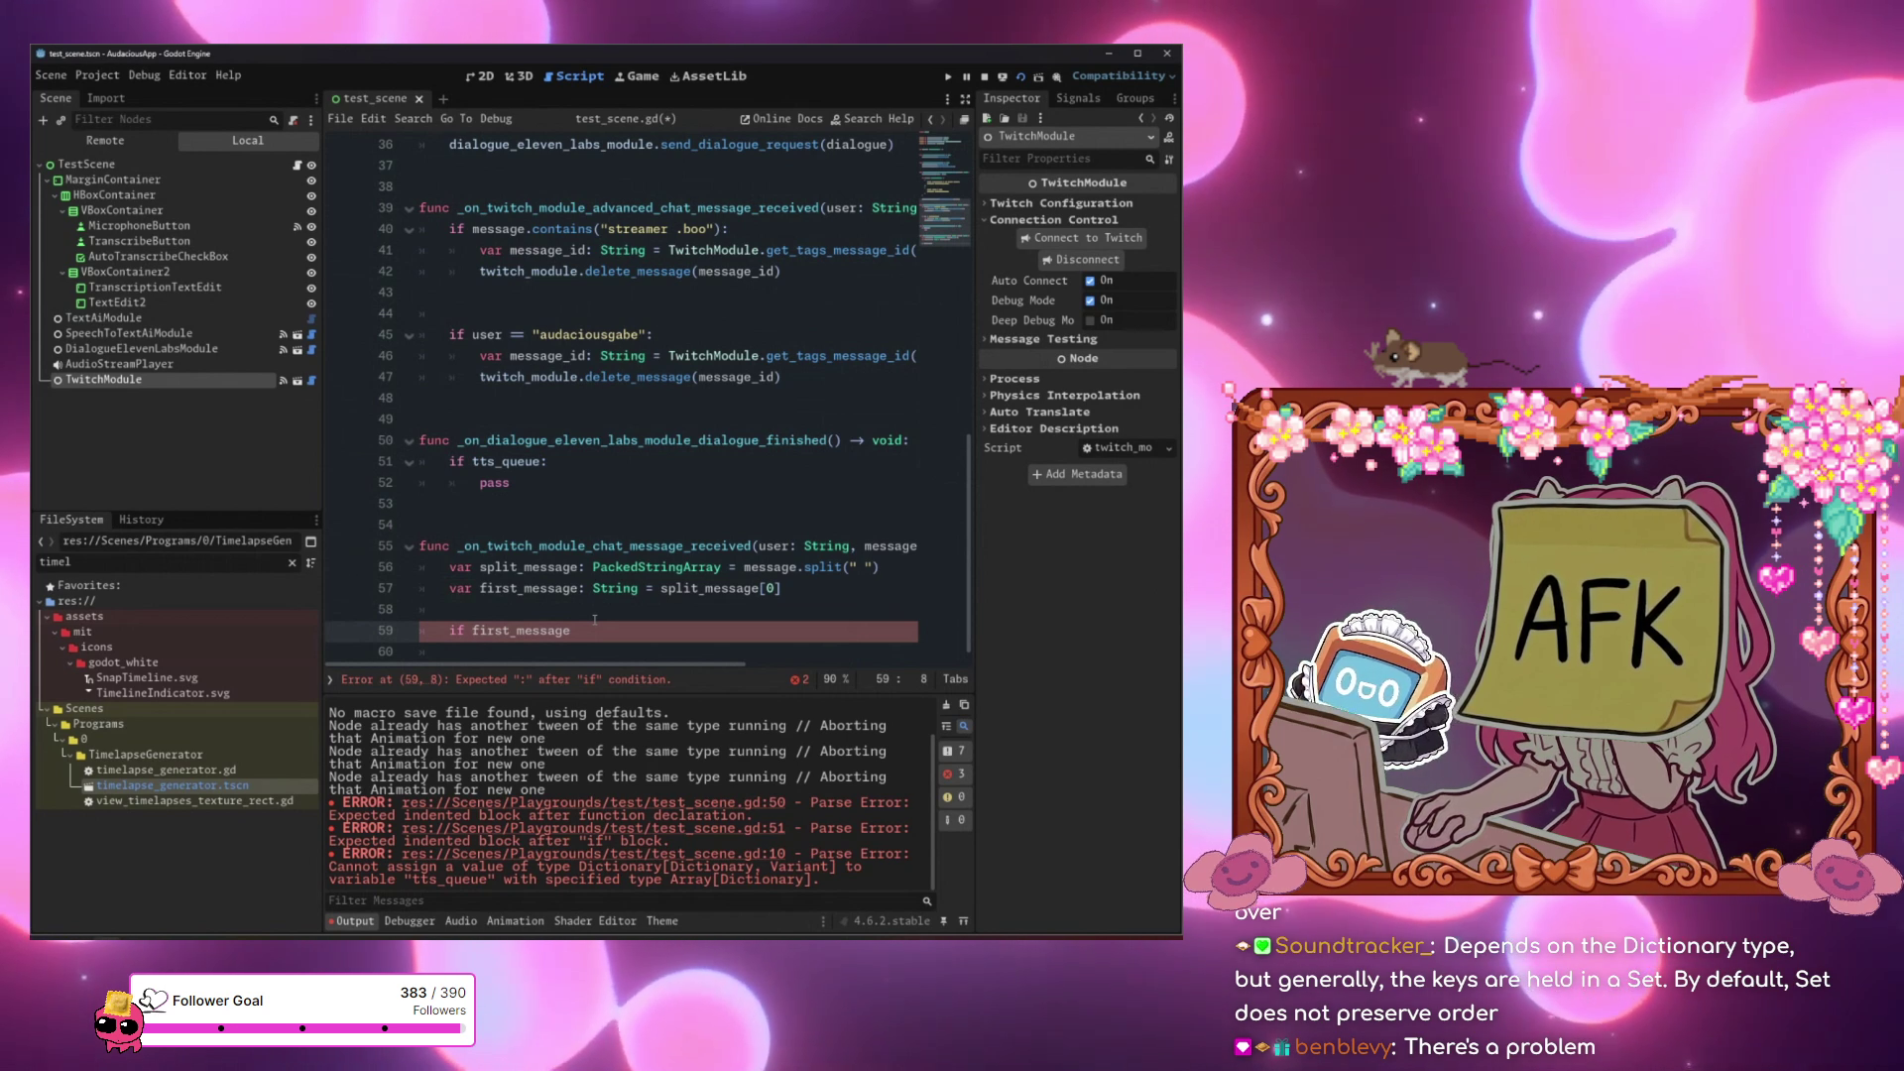
{"action": "type", "text": "not"}
{"action": "key", "text": "End"}
{"action": "type", "text": "\""}
{"action": "key", "text": "Down"}
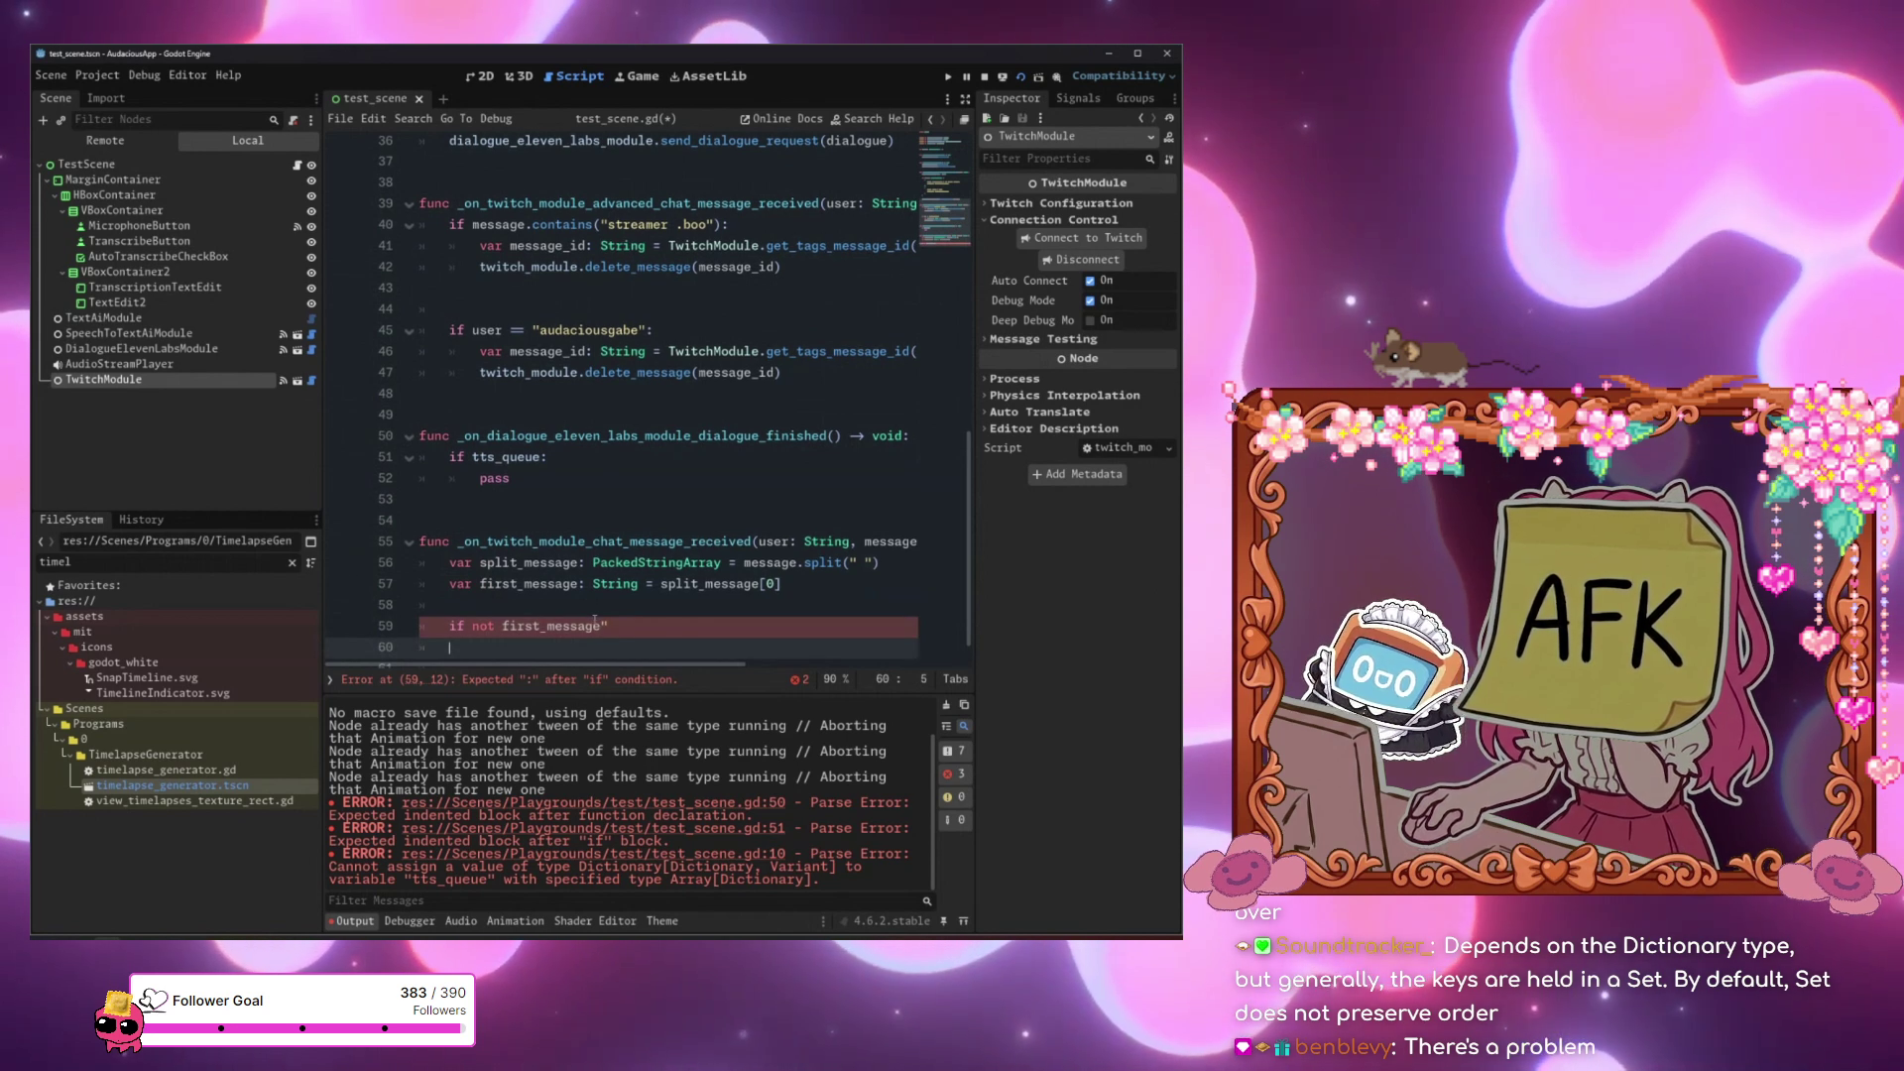
{"action": "key", "text": "BackSpace"}
{"action": "key", "text": "BackSpace"}
{"action": "type", "text": ":"}
{"action": "key", "text": "Return"}
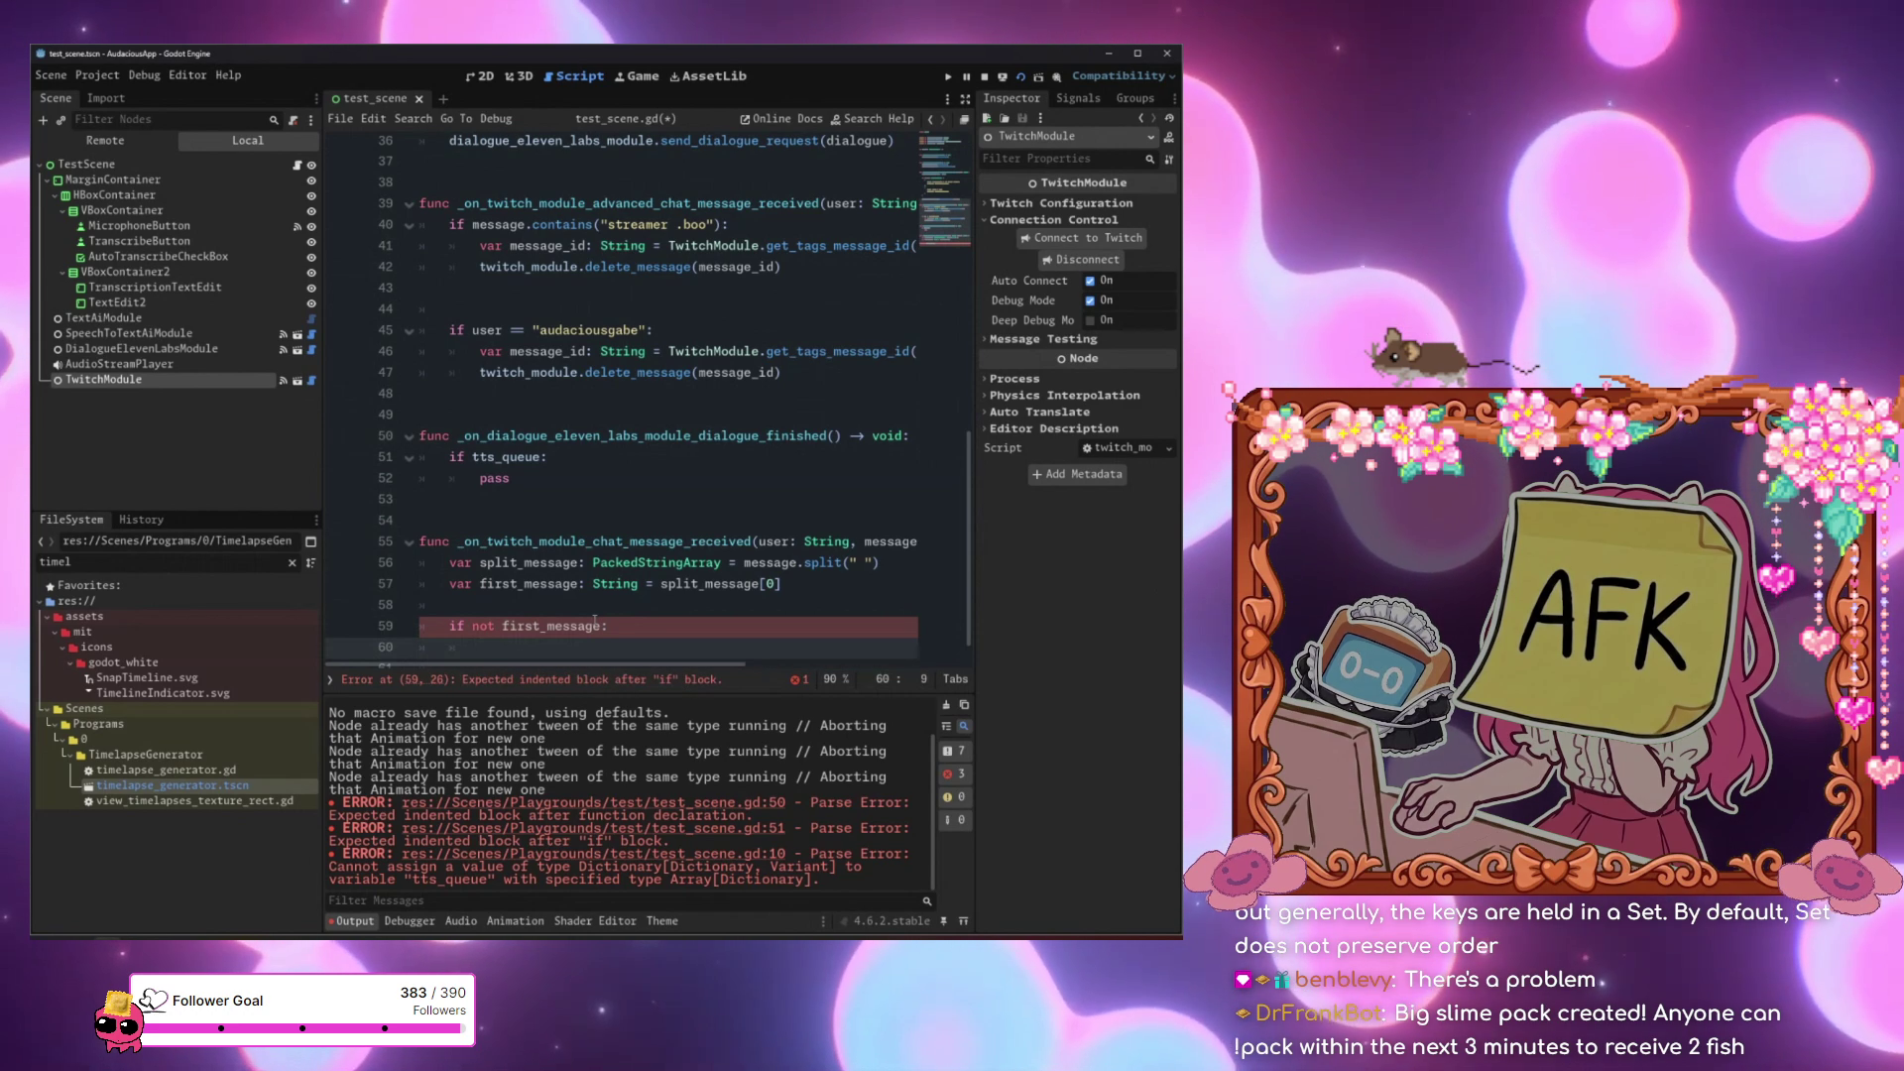
{"action": "type", "text": "return"}
{"action": "key", "text": "Return"}
{"action": "key", "text": "Return"}
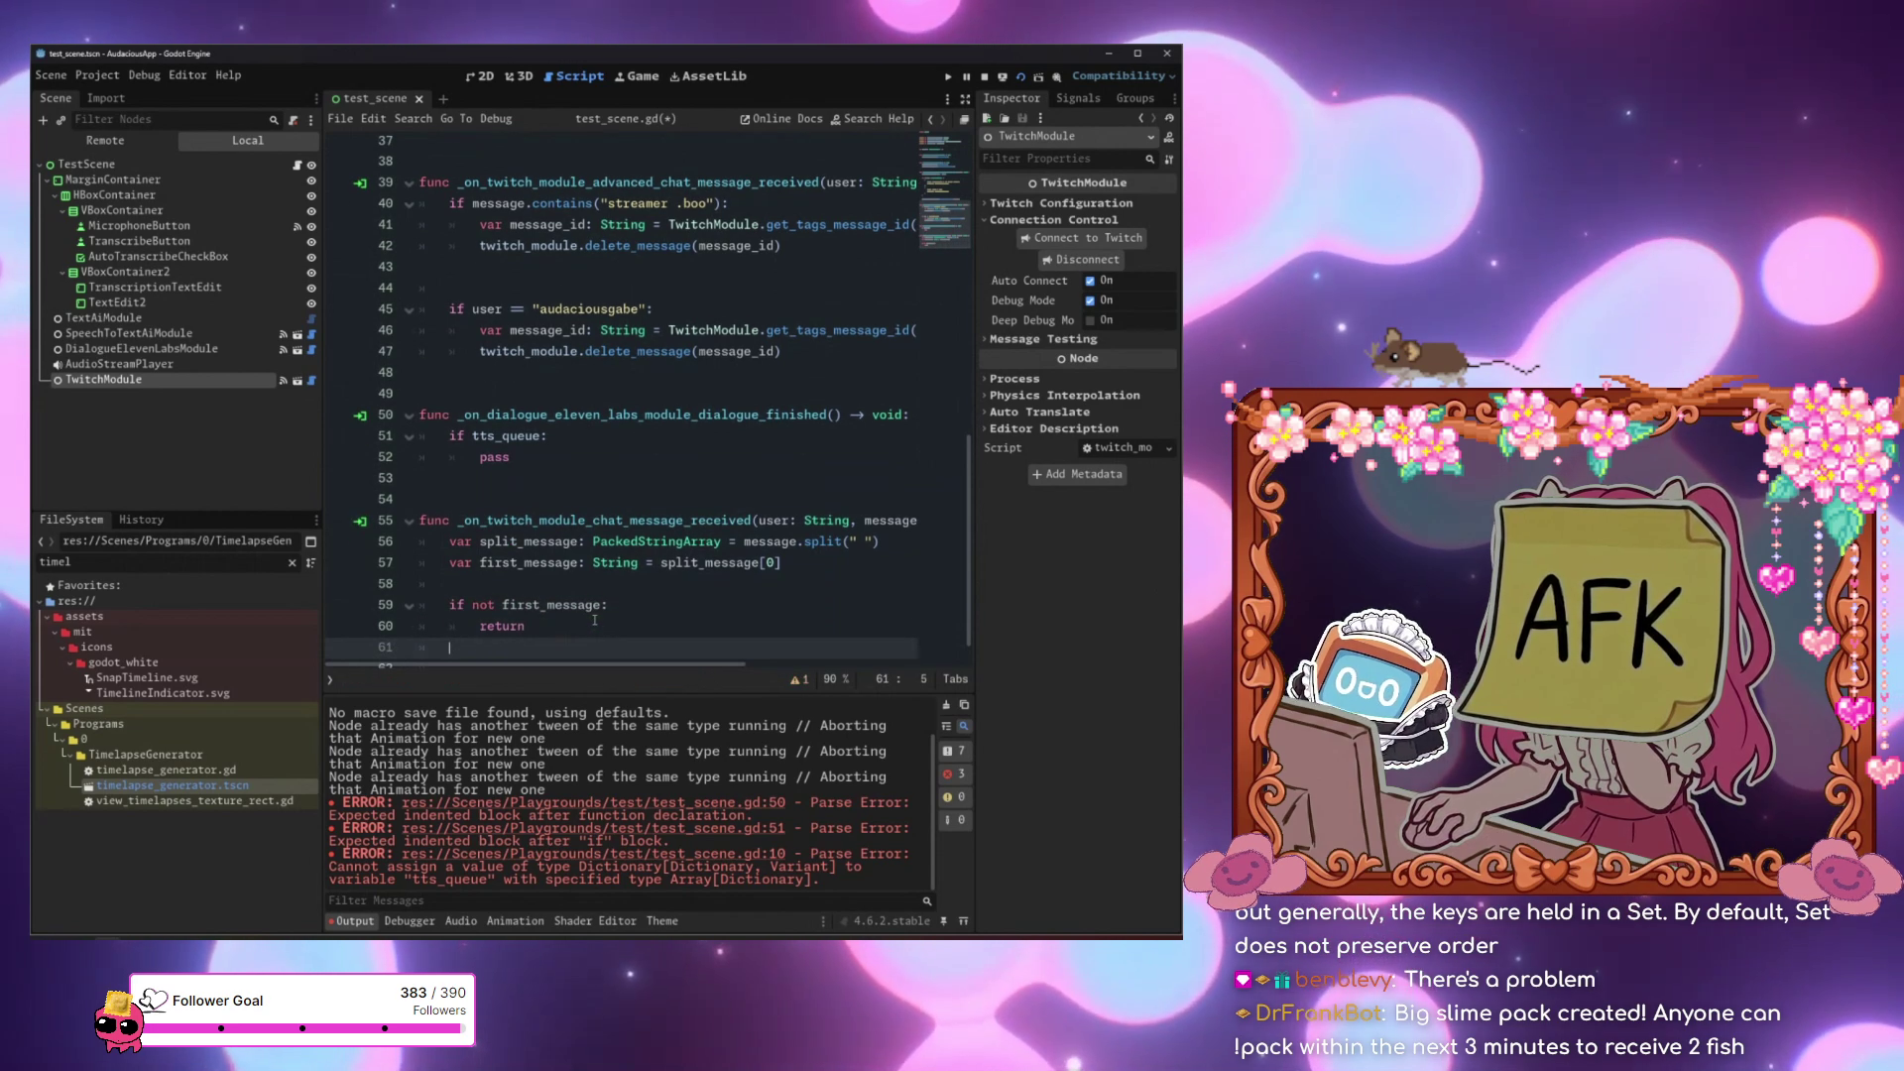
{"action": "left_click", "coordinate": [604, 584]}
{"action": "type", "text": "== \""}
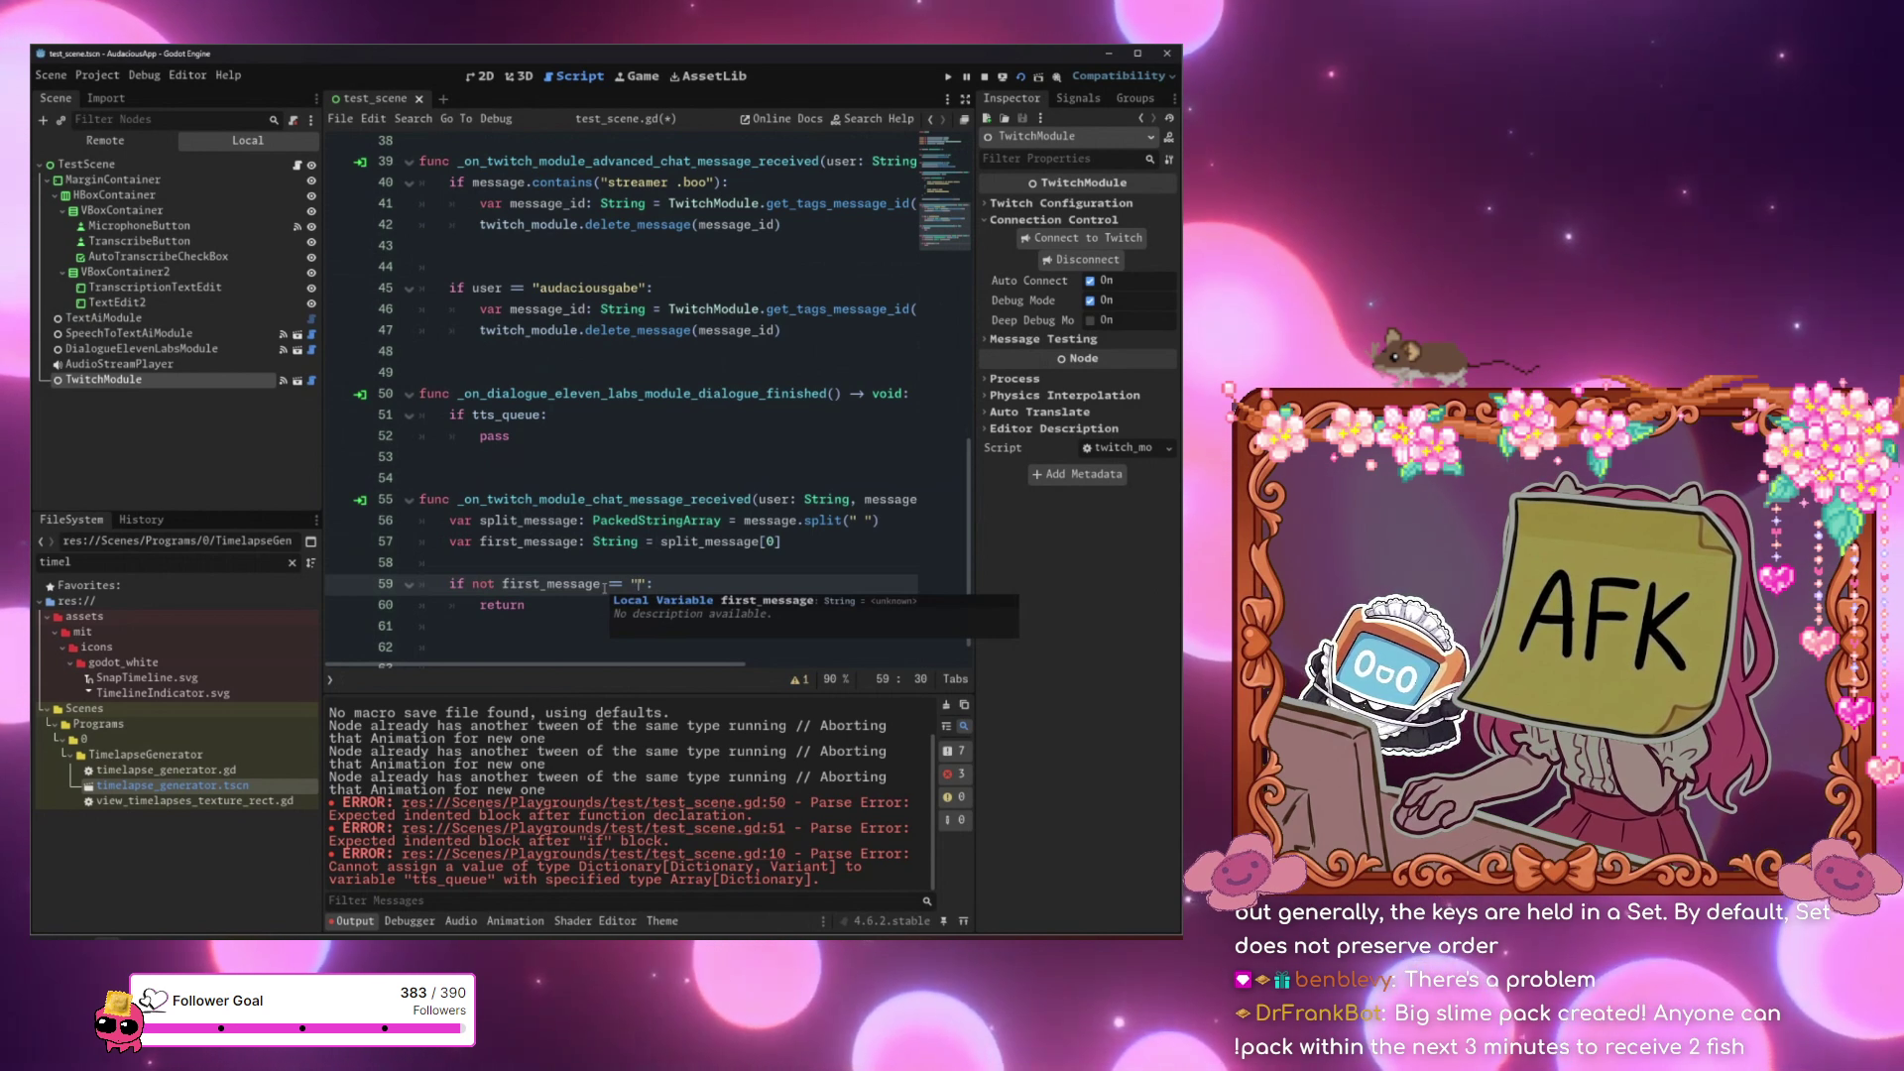
{"action": "type", "text": "tts_f"}
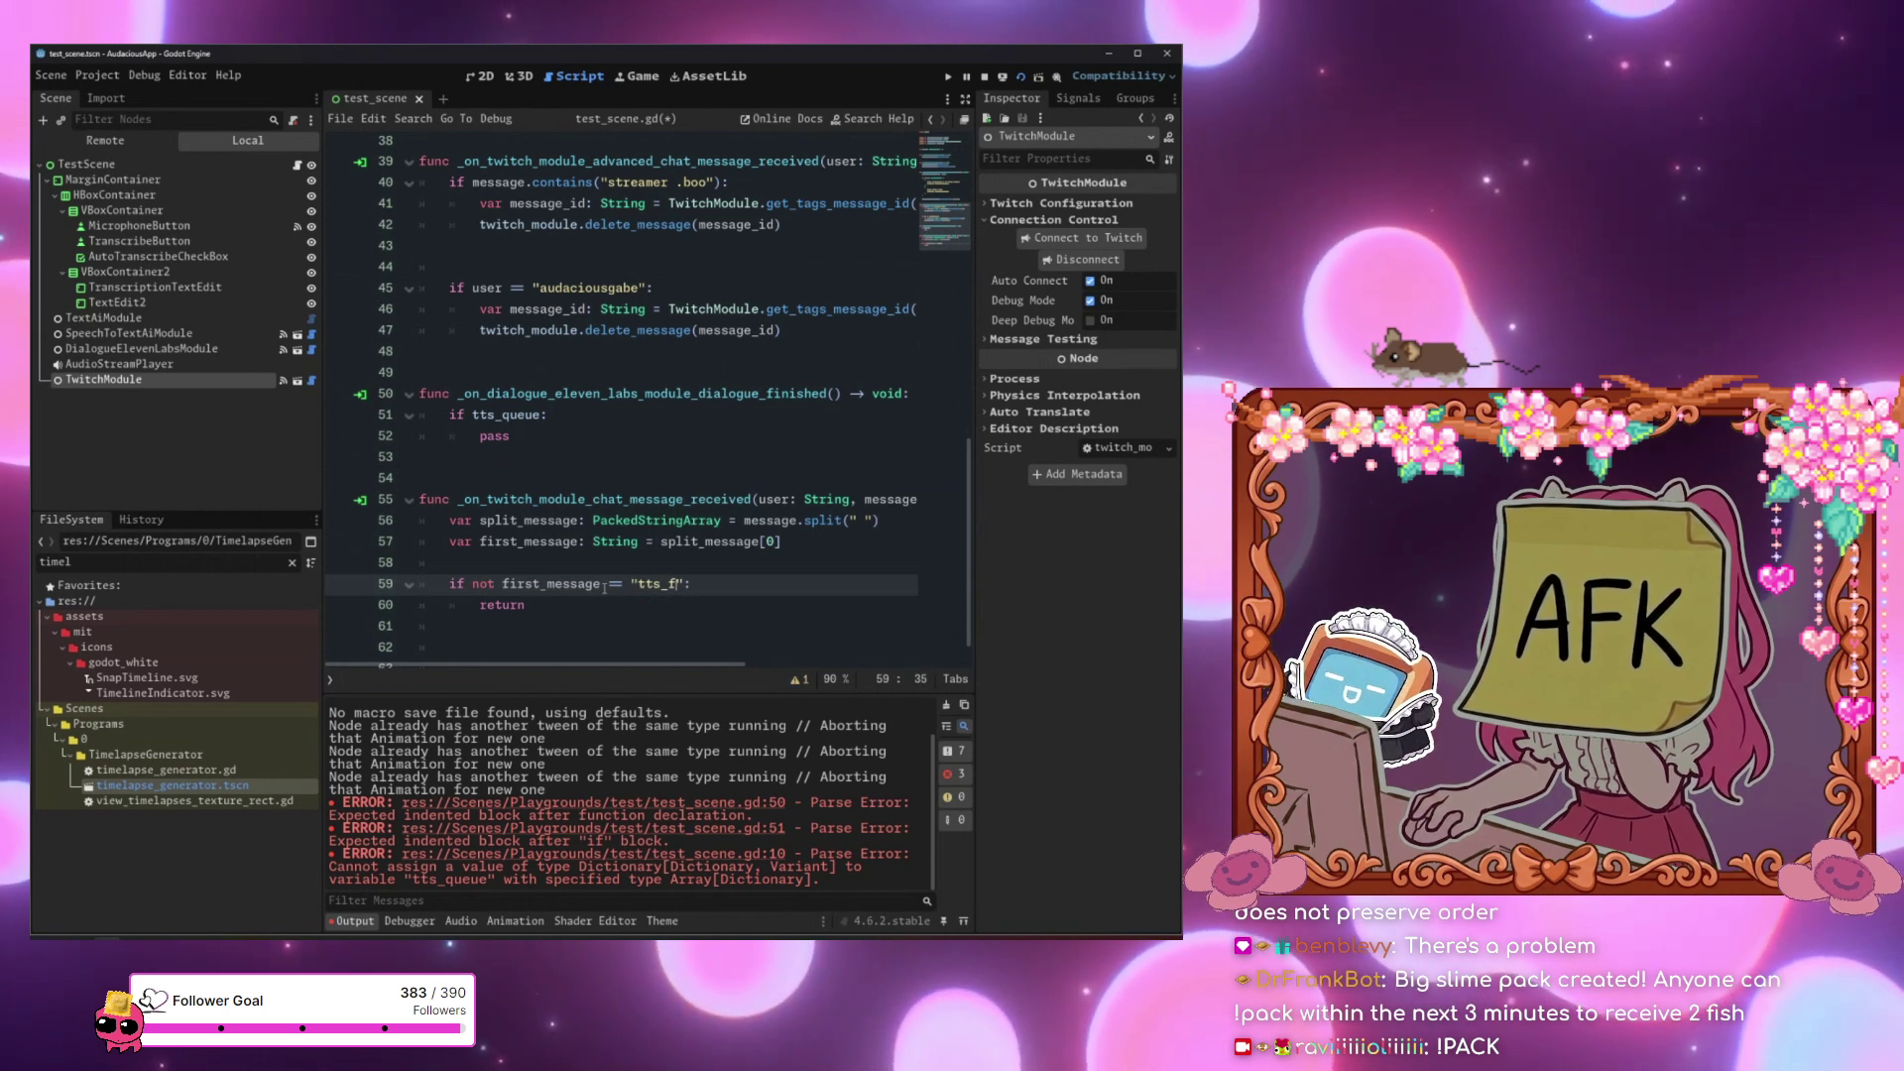
{"action": "type", "text": "ree"}
Step: Add 'if not split_message.size() == 2: return' as a second guard
{"action": "left_click", "coordinate": [595, 621]}
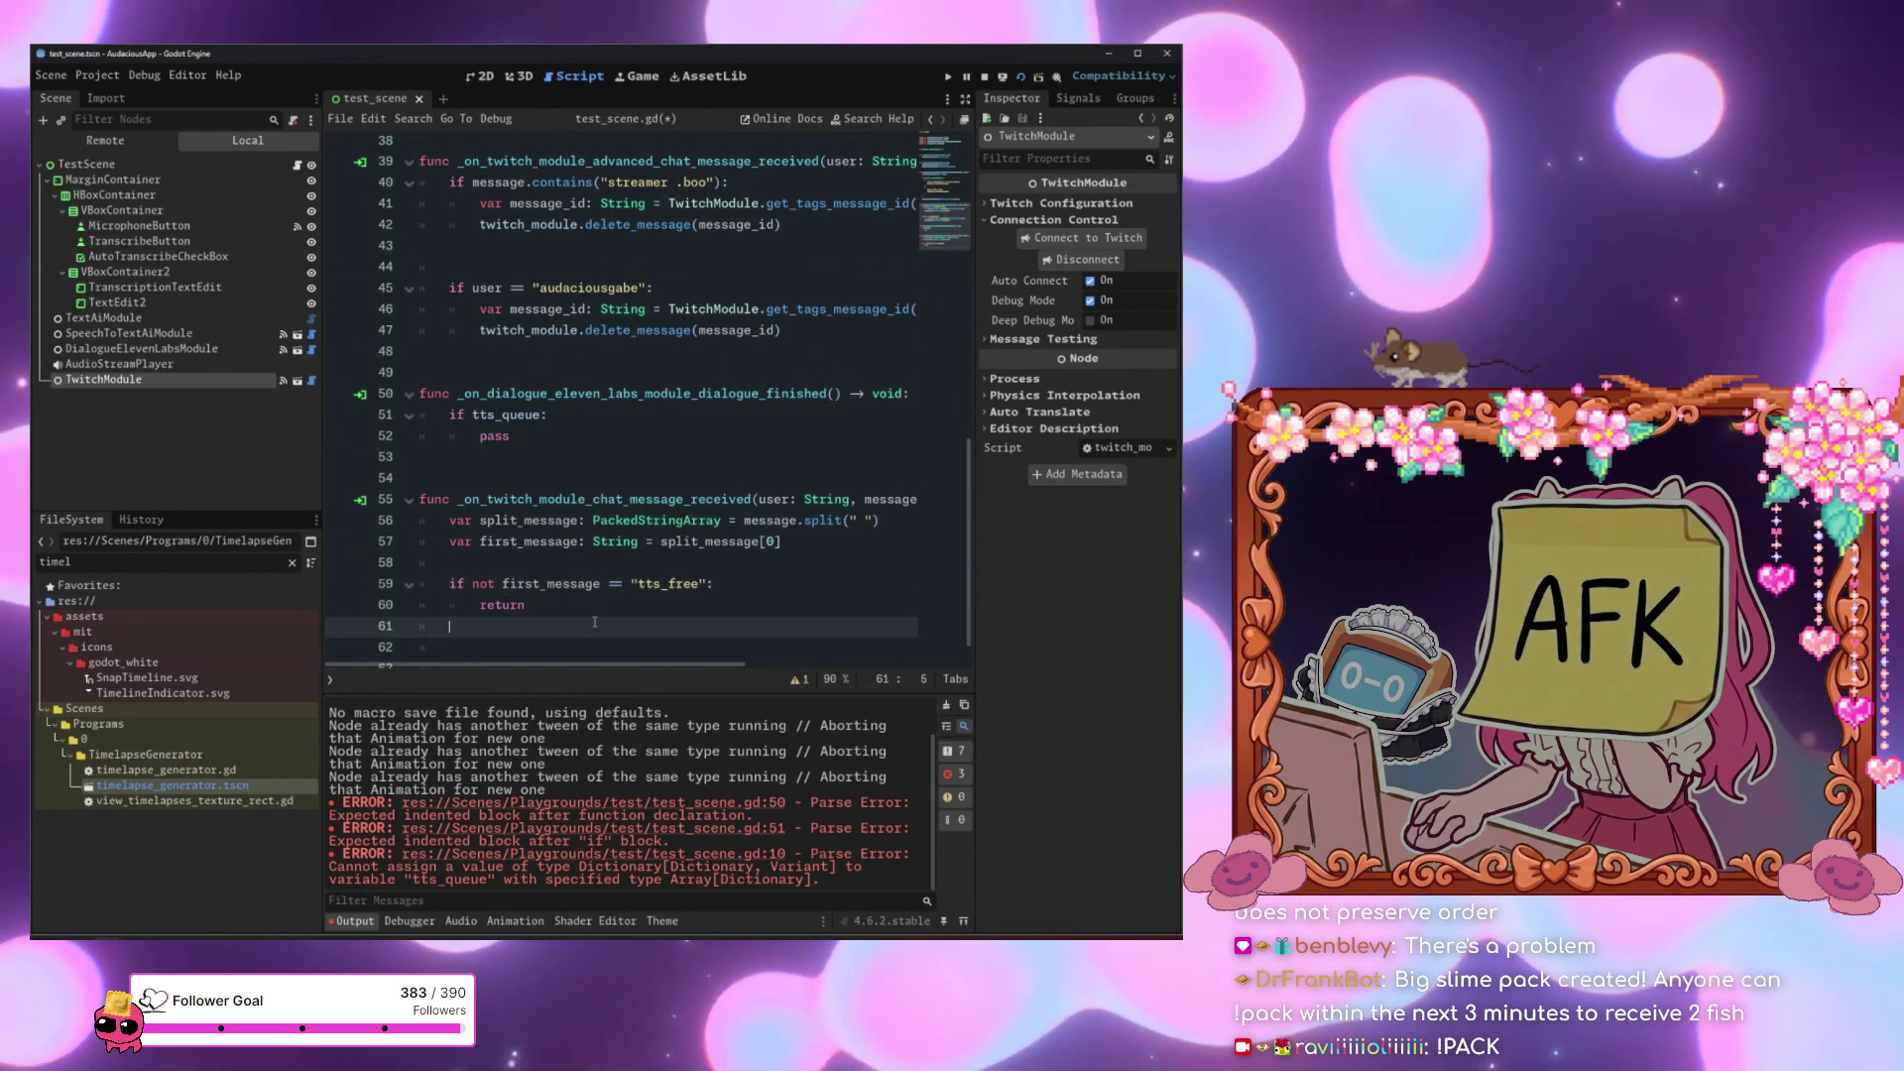
{"action": "key", "text": "Return"}
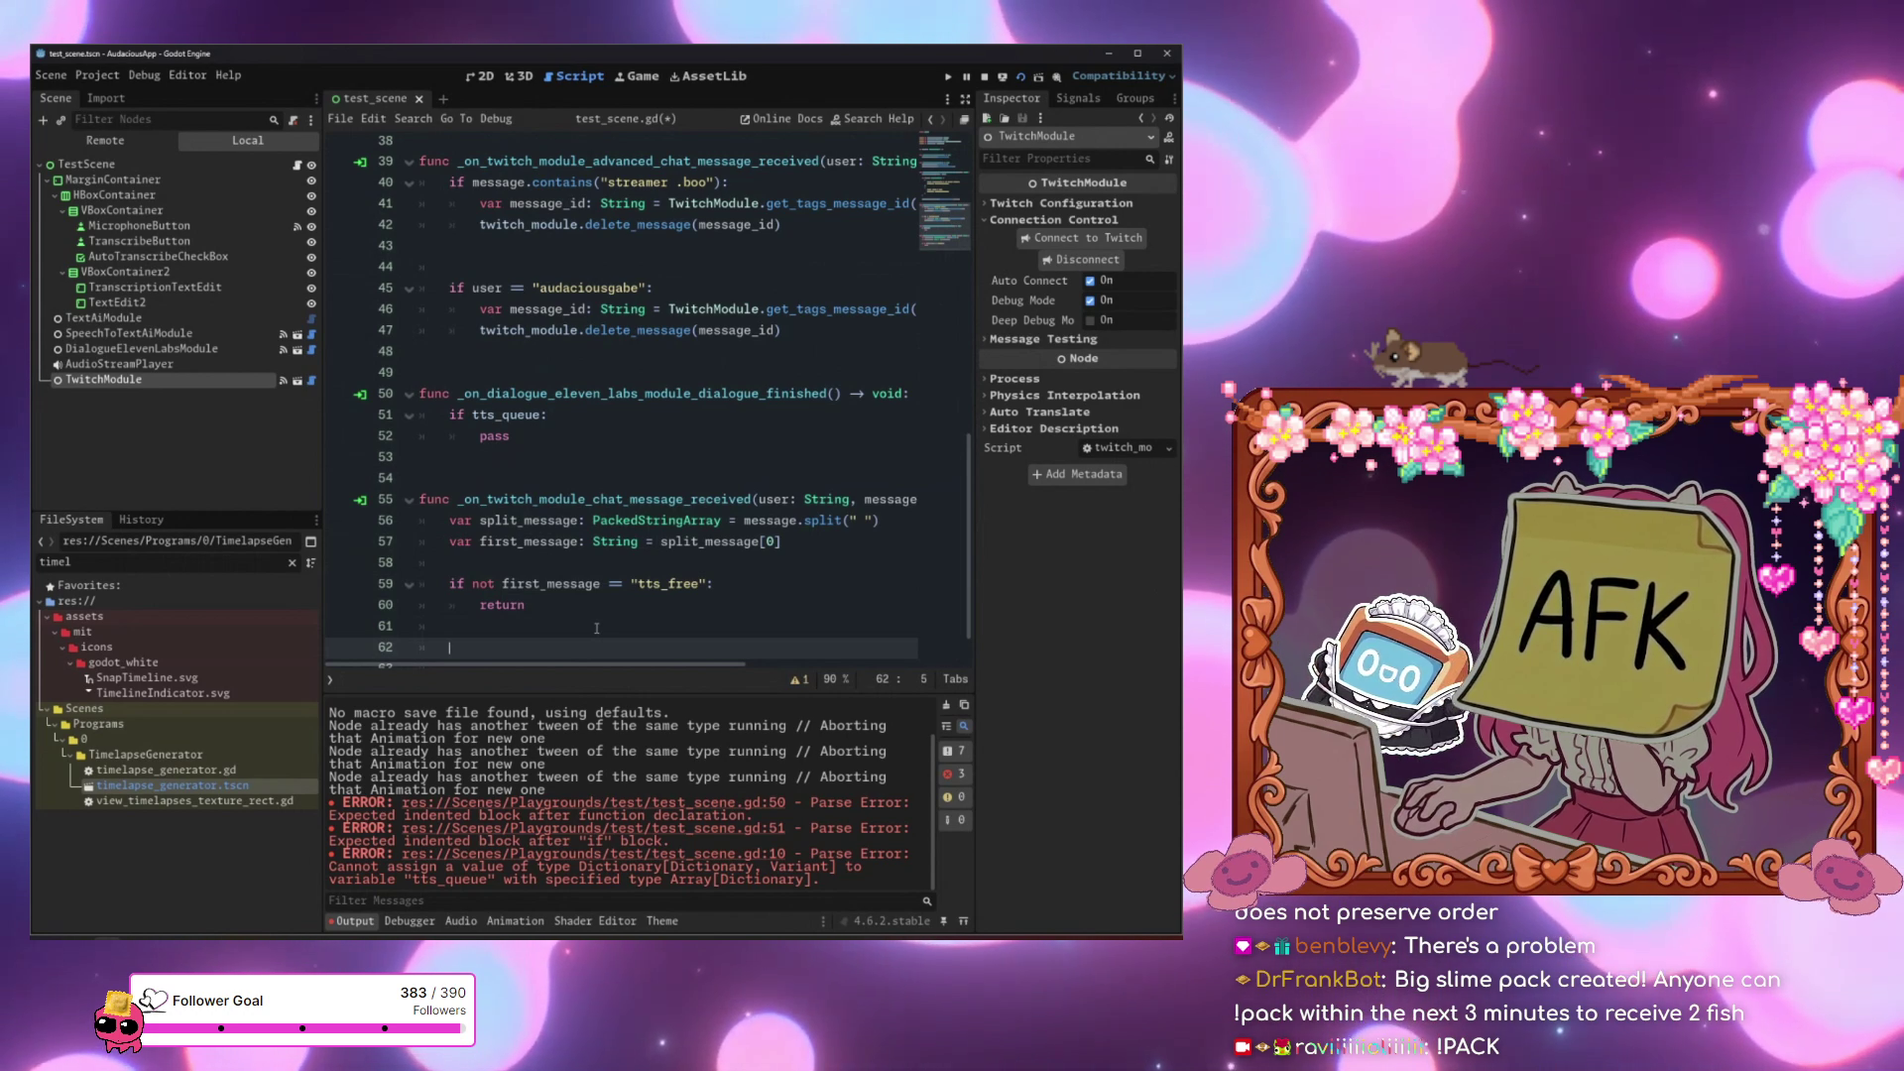
{"action": "left_click", "coordinate": [713, 621]}
{"action": "scroll", "coordinate": [722, 618], "scroll_direction": "down", "scroll_amount": 3}
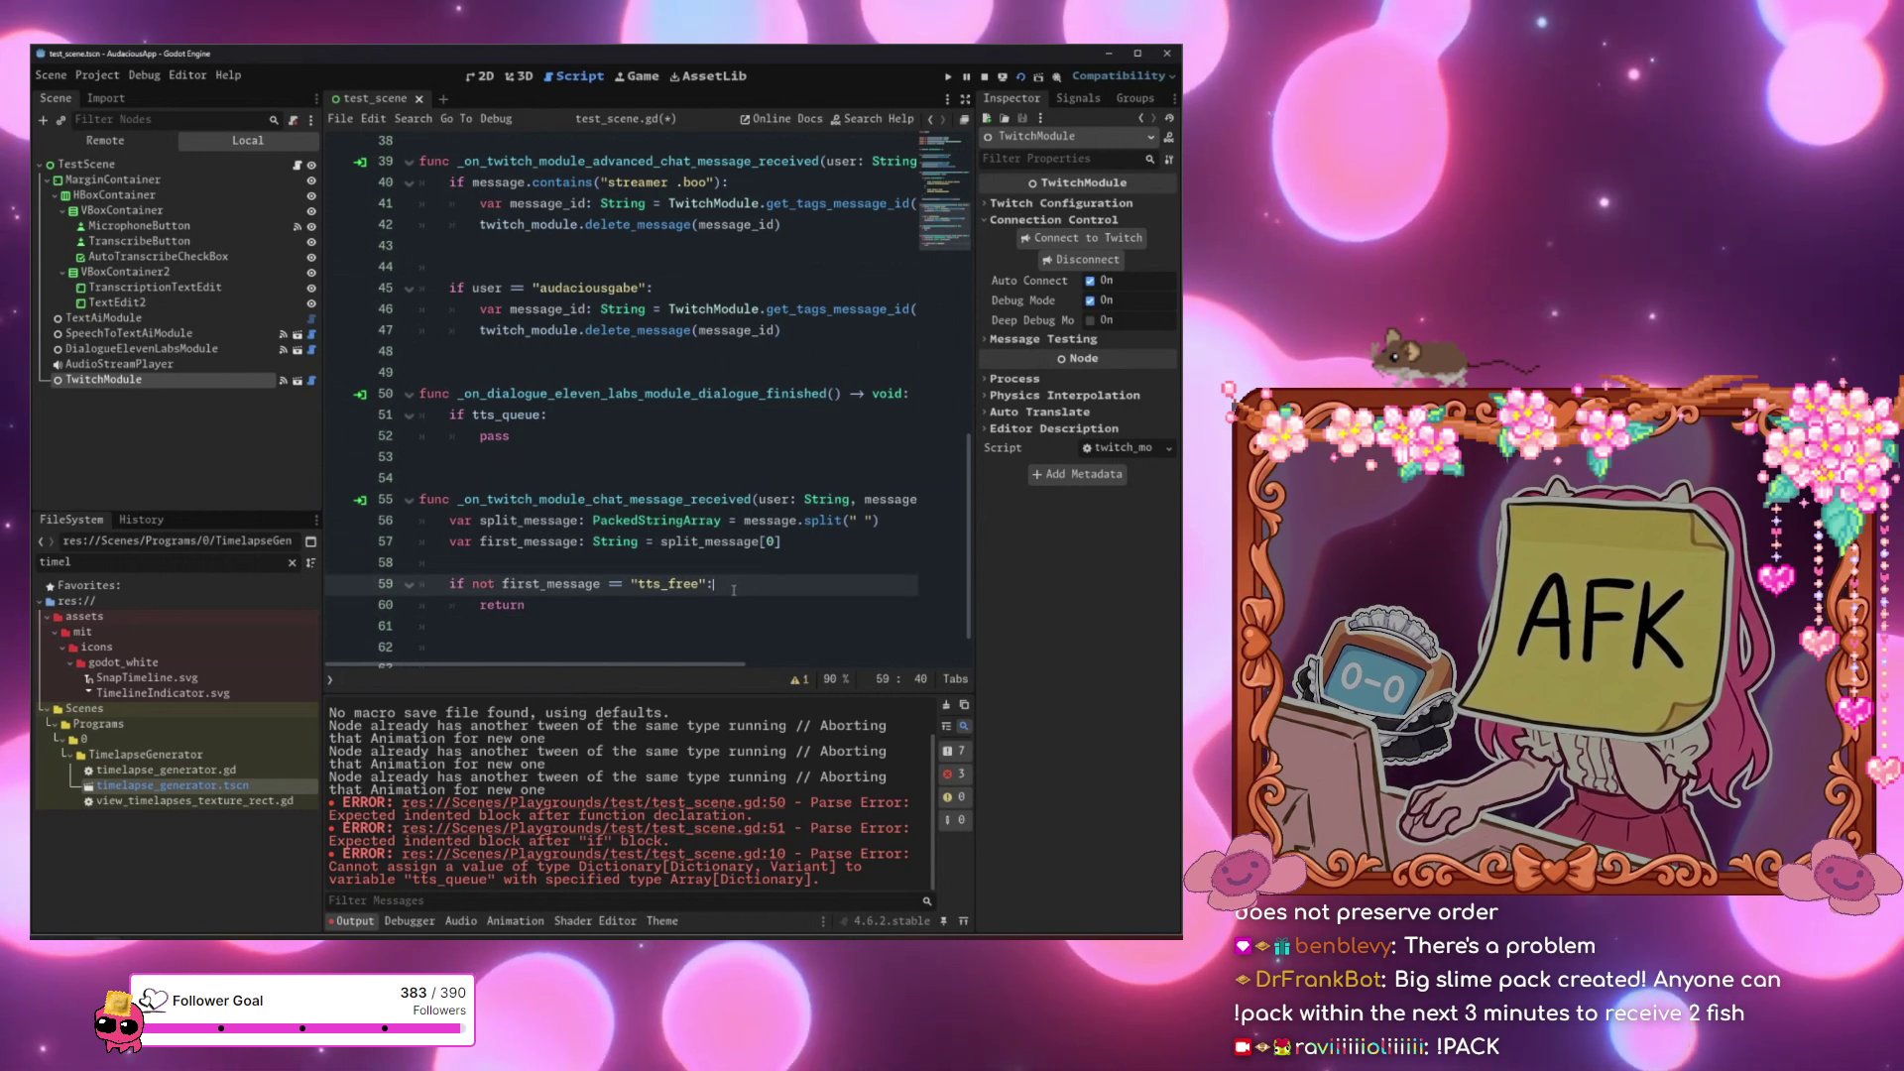
{"action": "key", "text": "Return"}
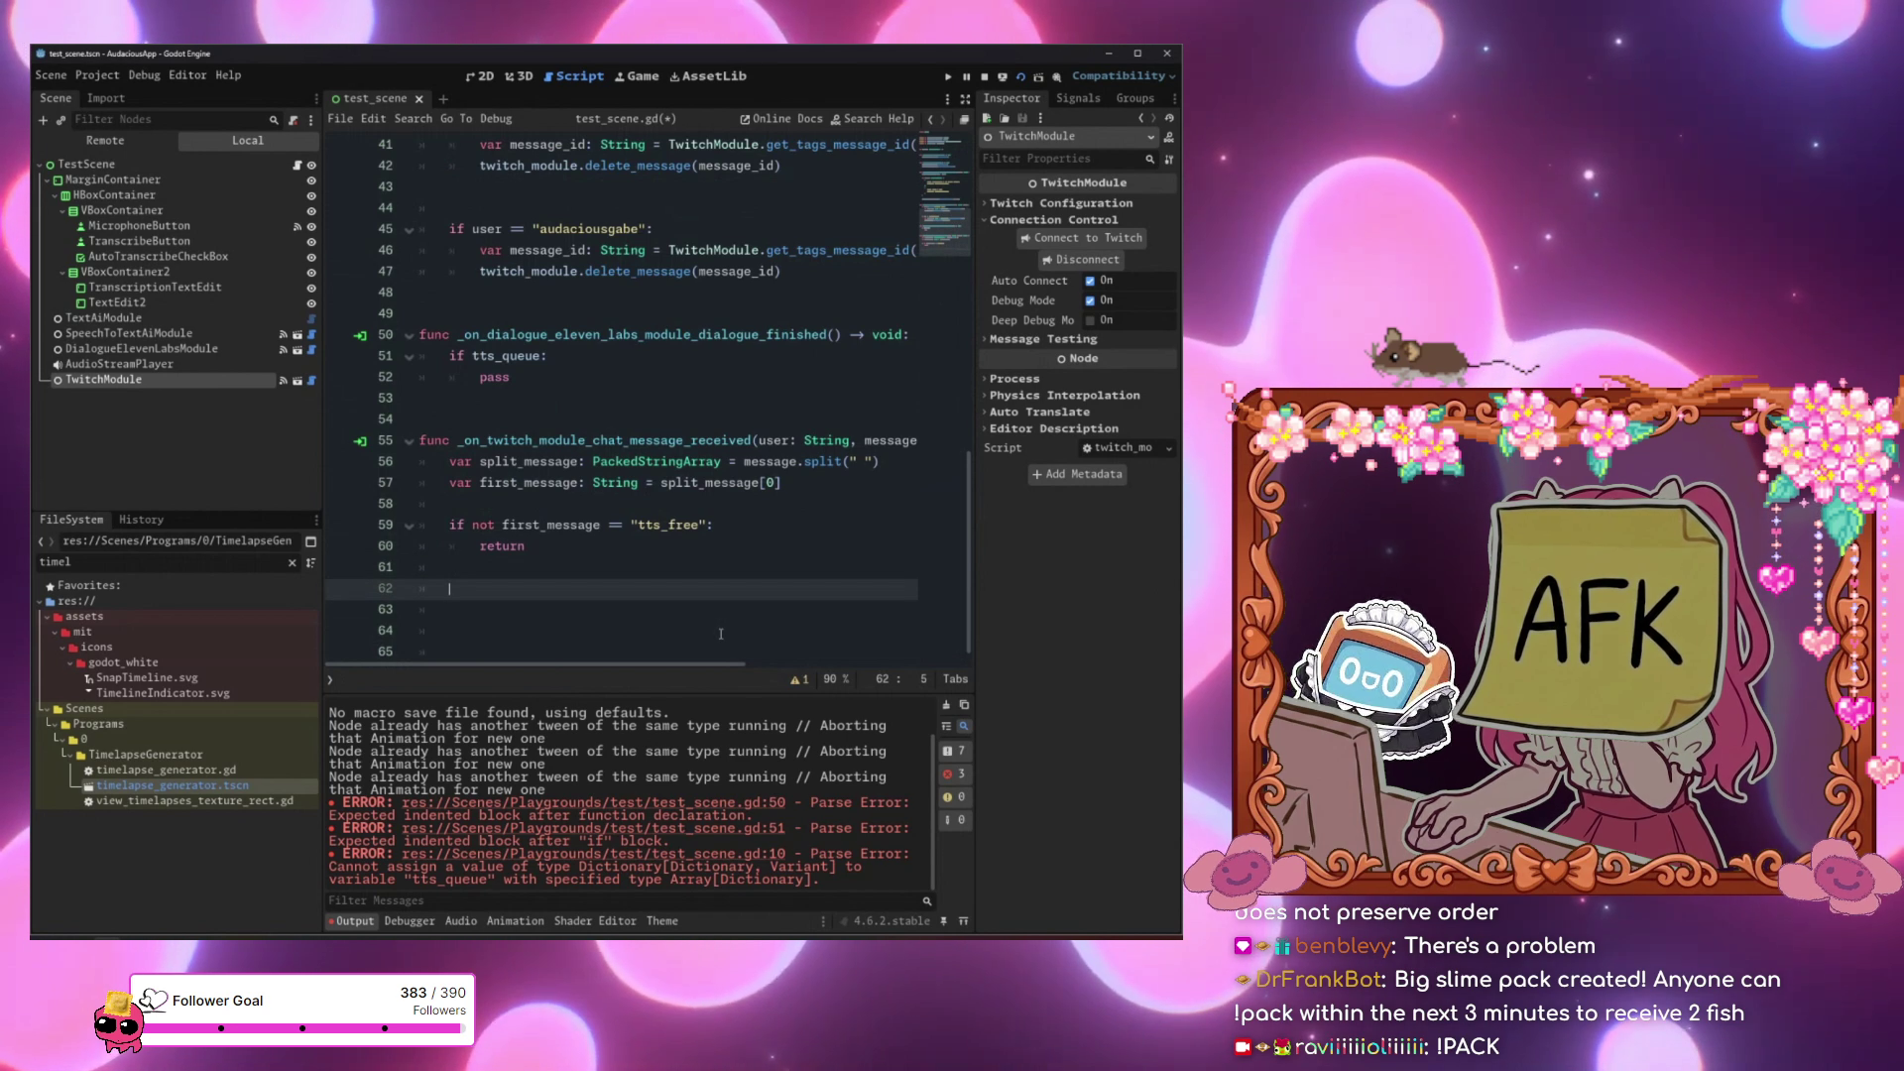
{"action": "type", "text": "if not split"}
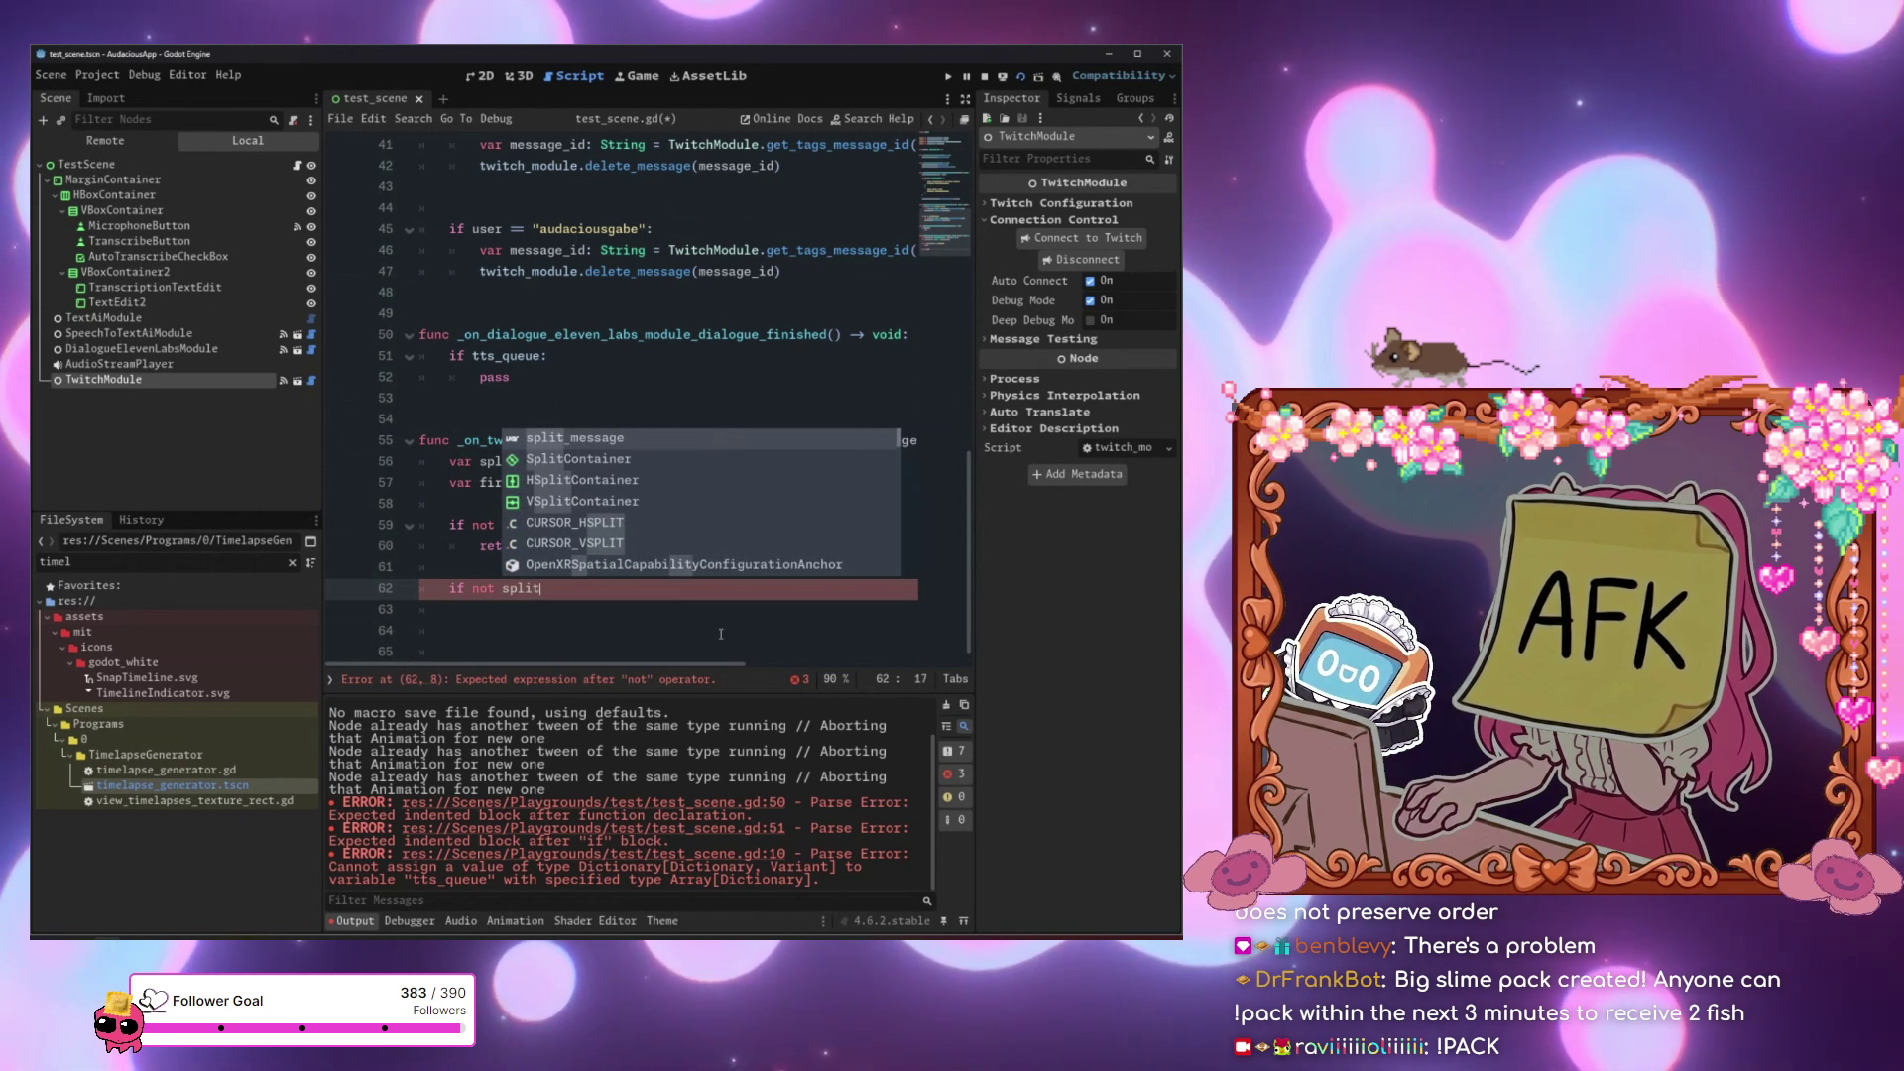
{"action": "key", "text": "Return"}
{"action": "type", "text": ".s"}
{"action": "key", "text": "Return"}
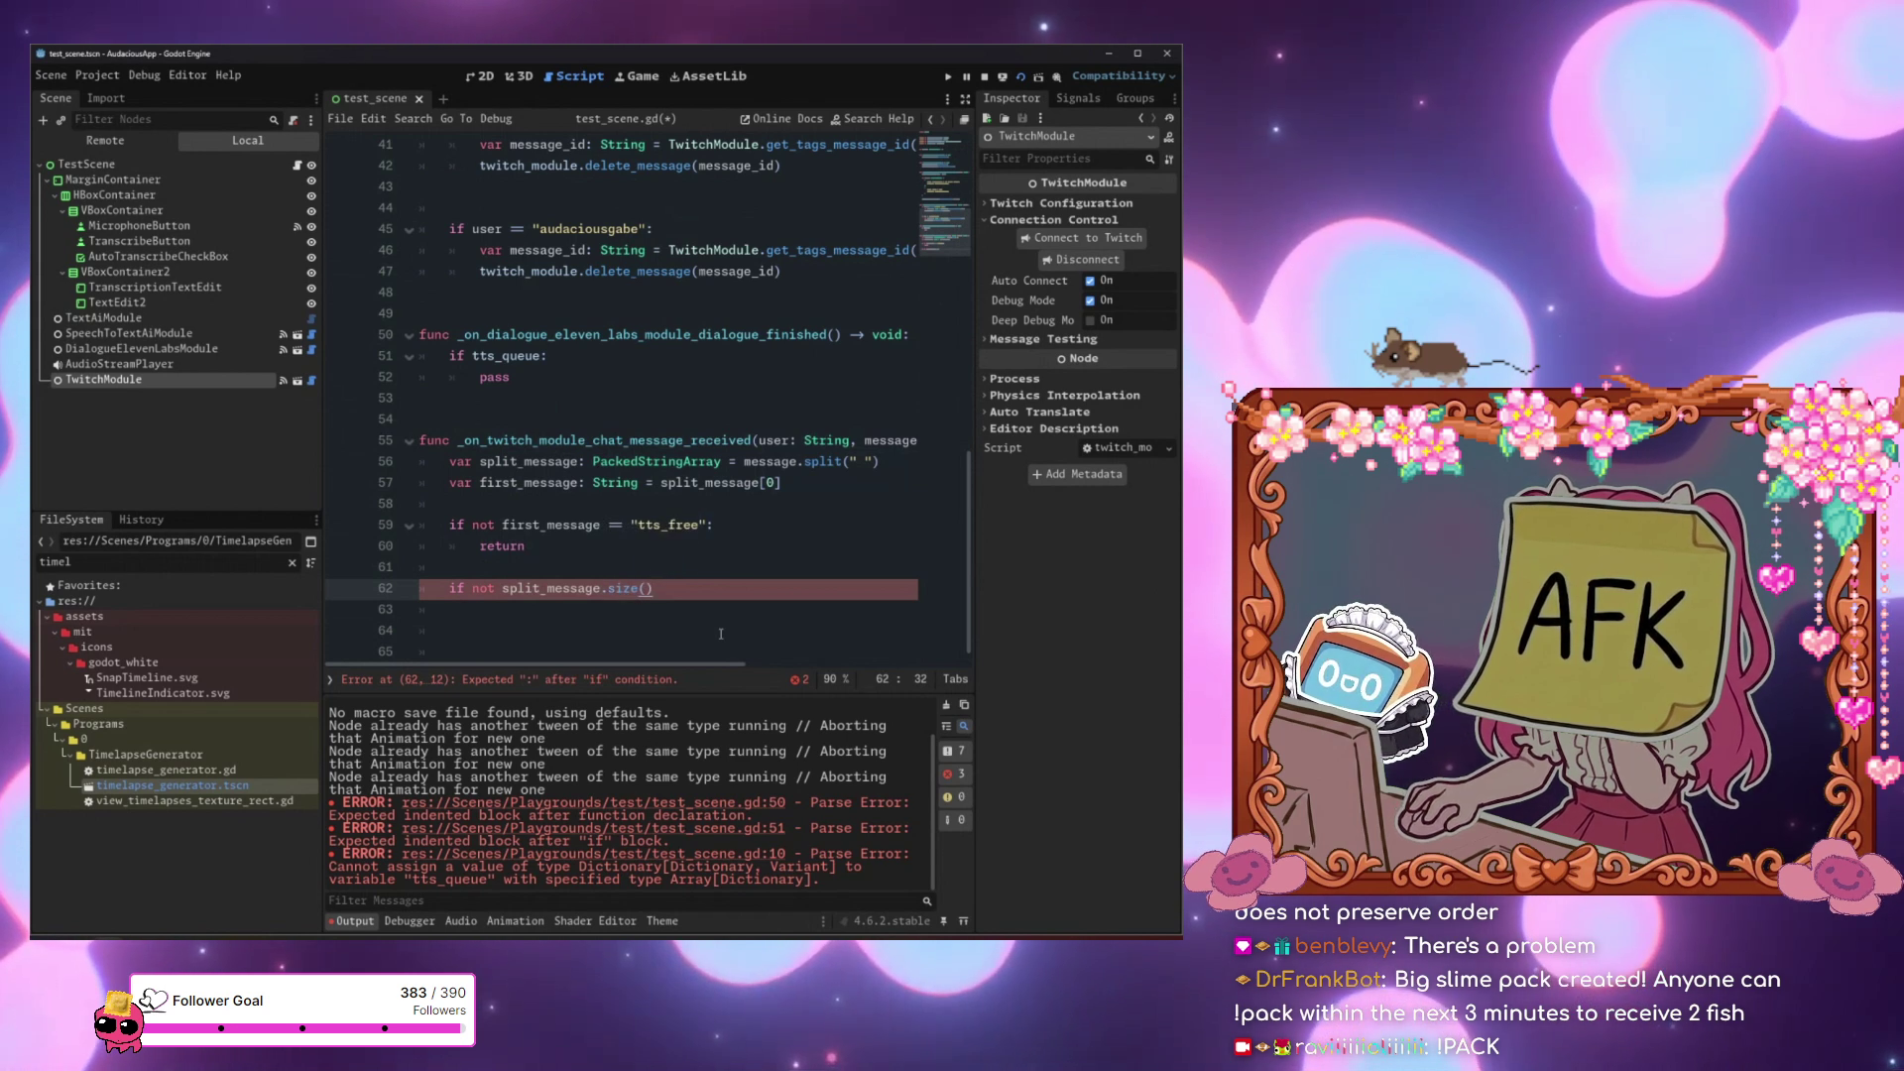
{"action": "type", "text": "= 2:"}
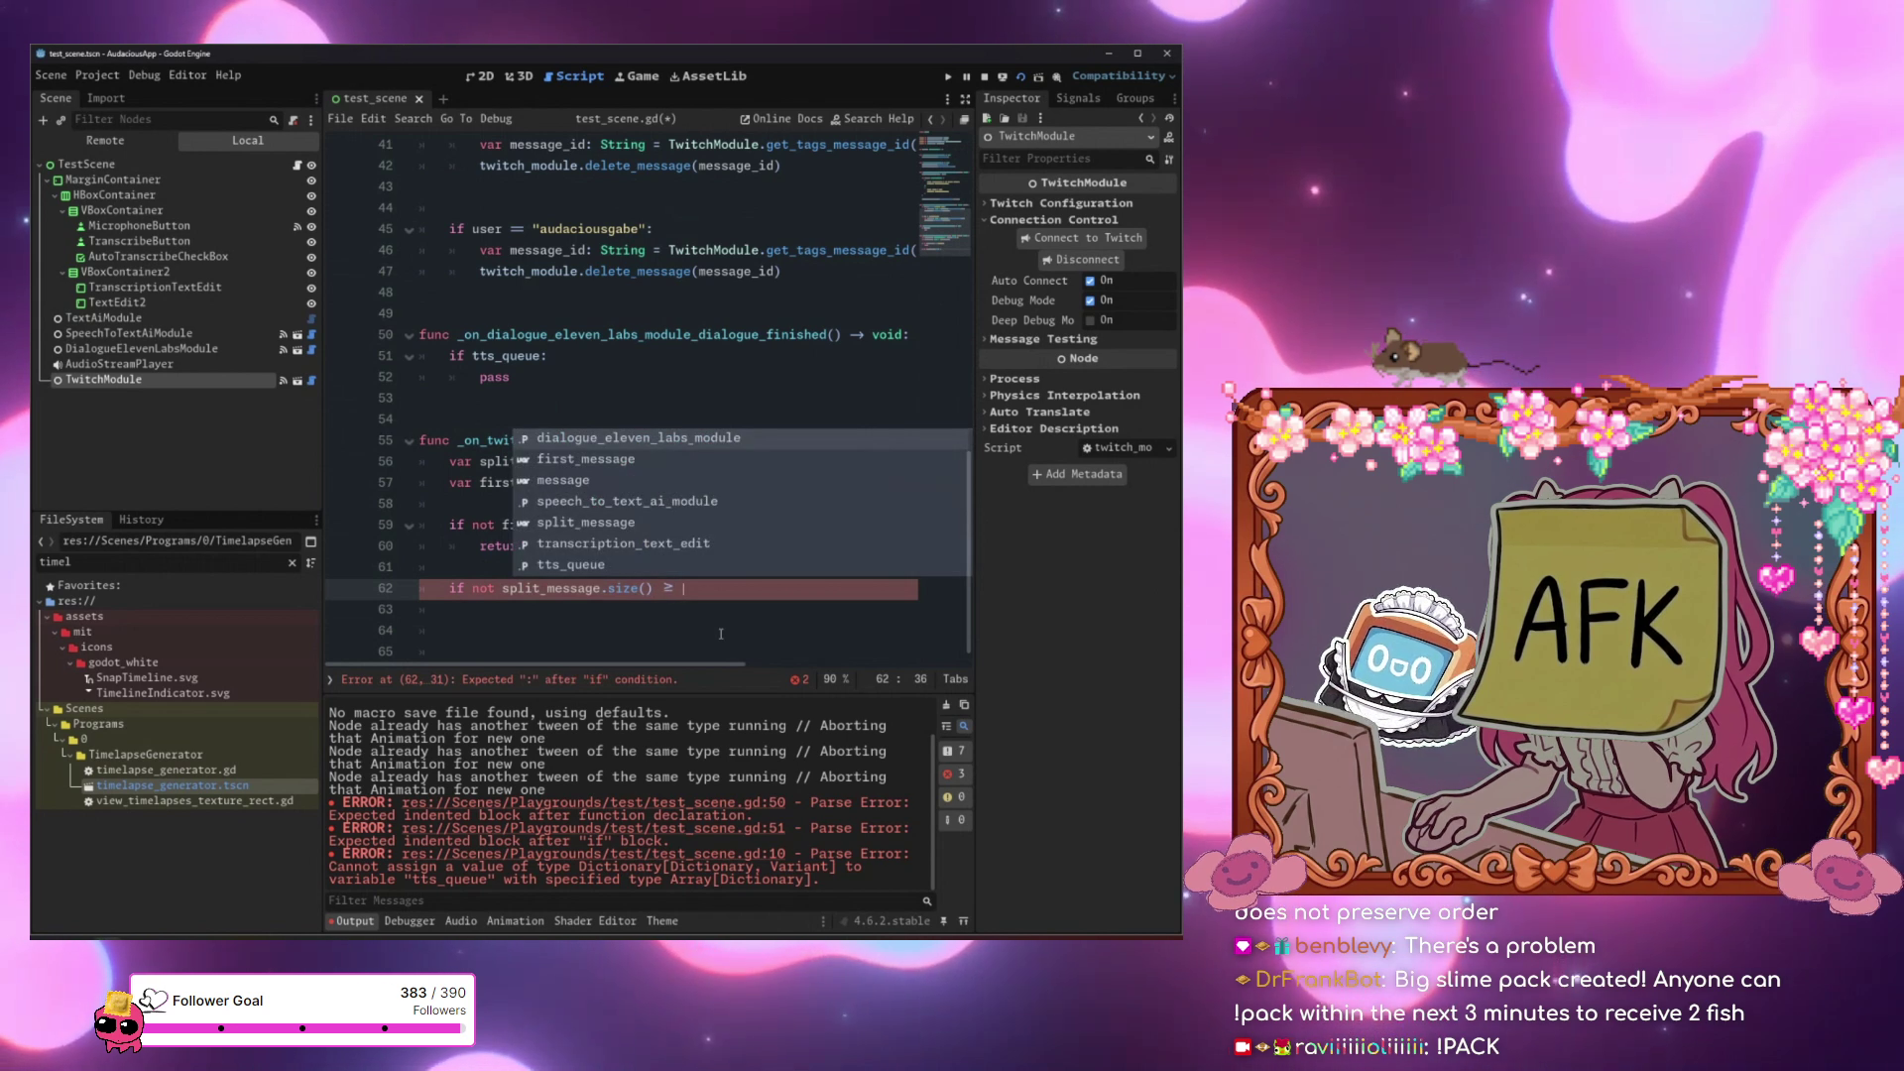
{"action": "key", "text": "Return"}
{"action": "type", "text": "return"}
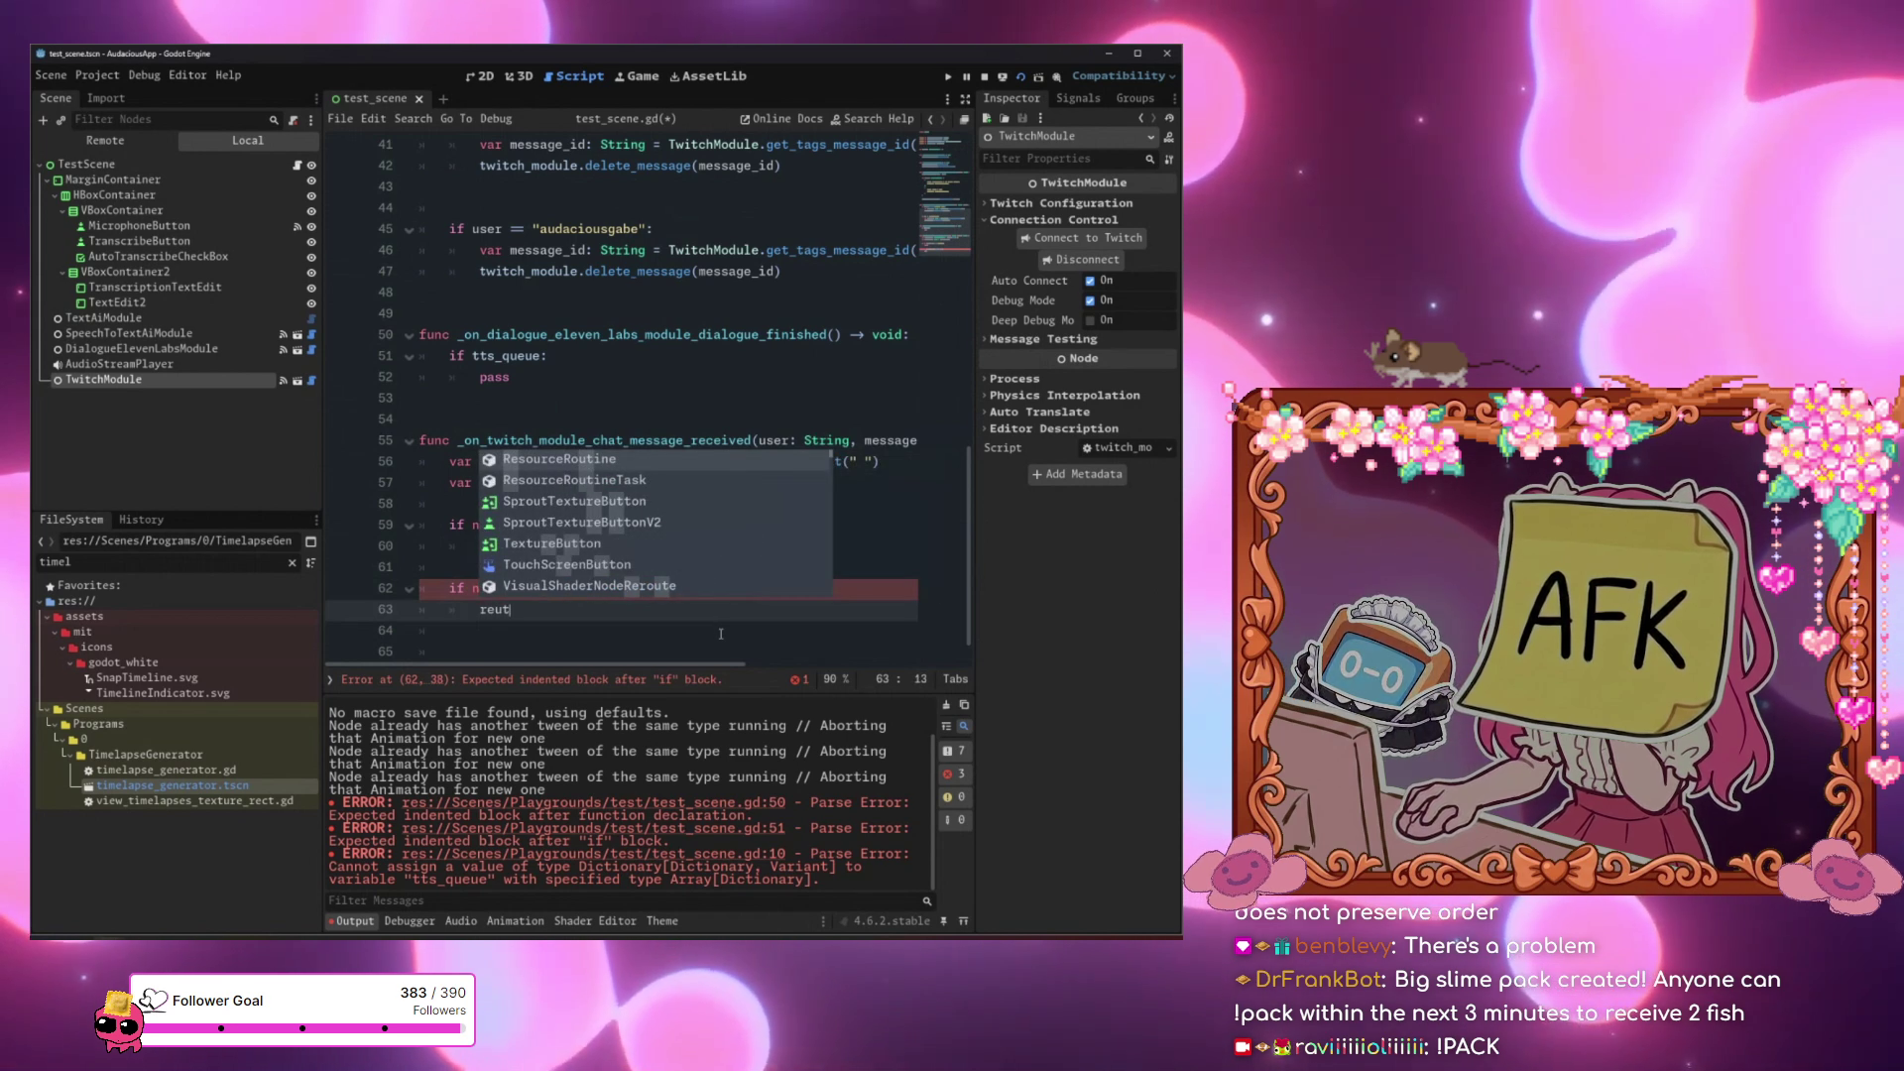
Step: In the size check, send a chat reply ending 'message for them to say!', then select tts_free for the '!' prefix
{"action": "key", "text": "Up"}
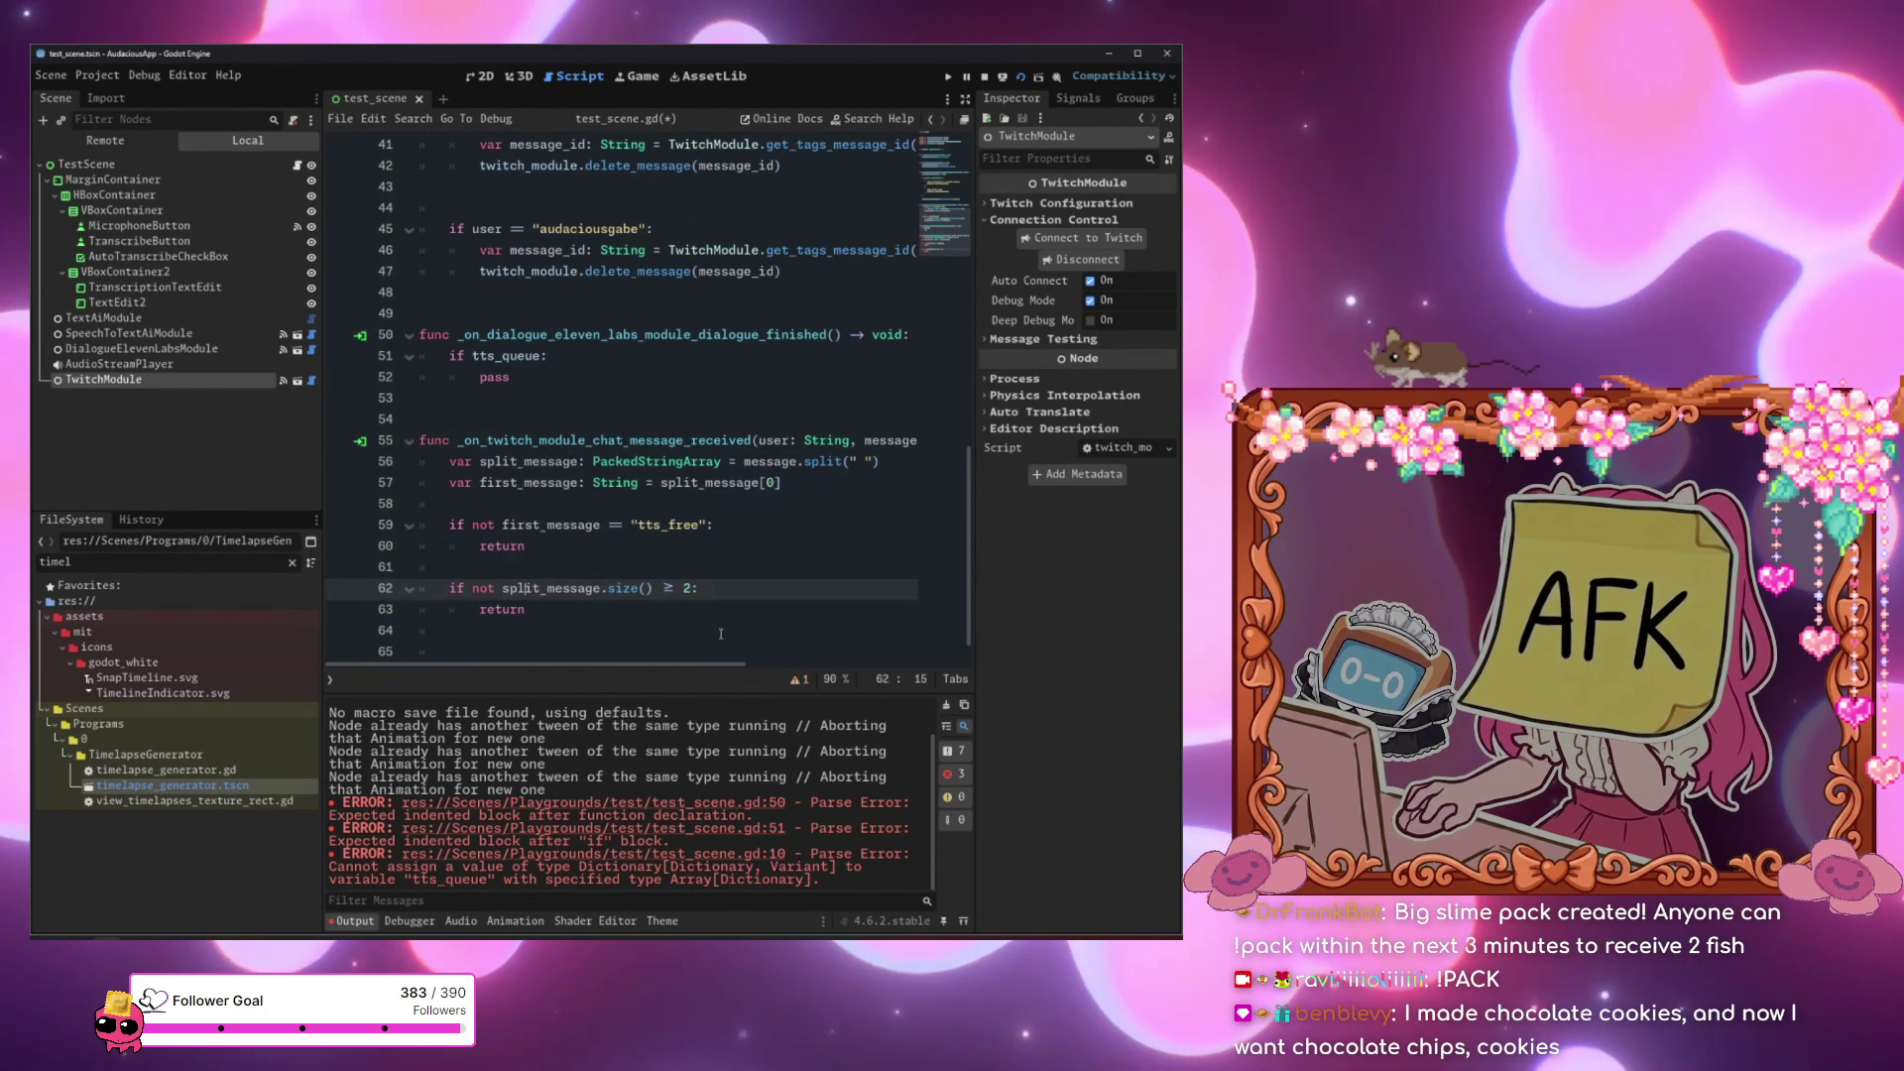
{"action": "key", "text": "Return"}
{"action": "type", "text": "te"}
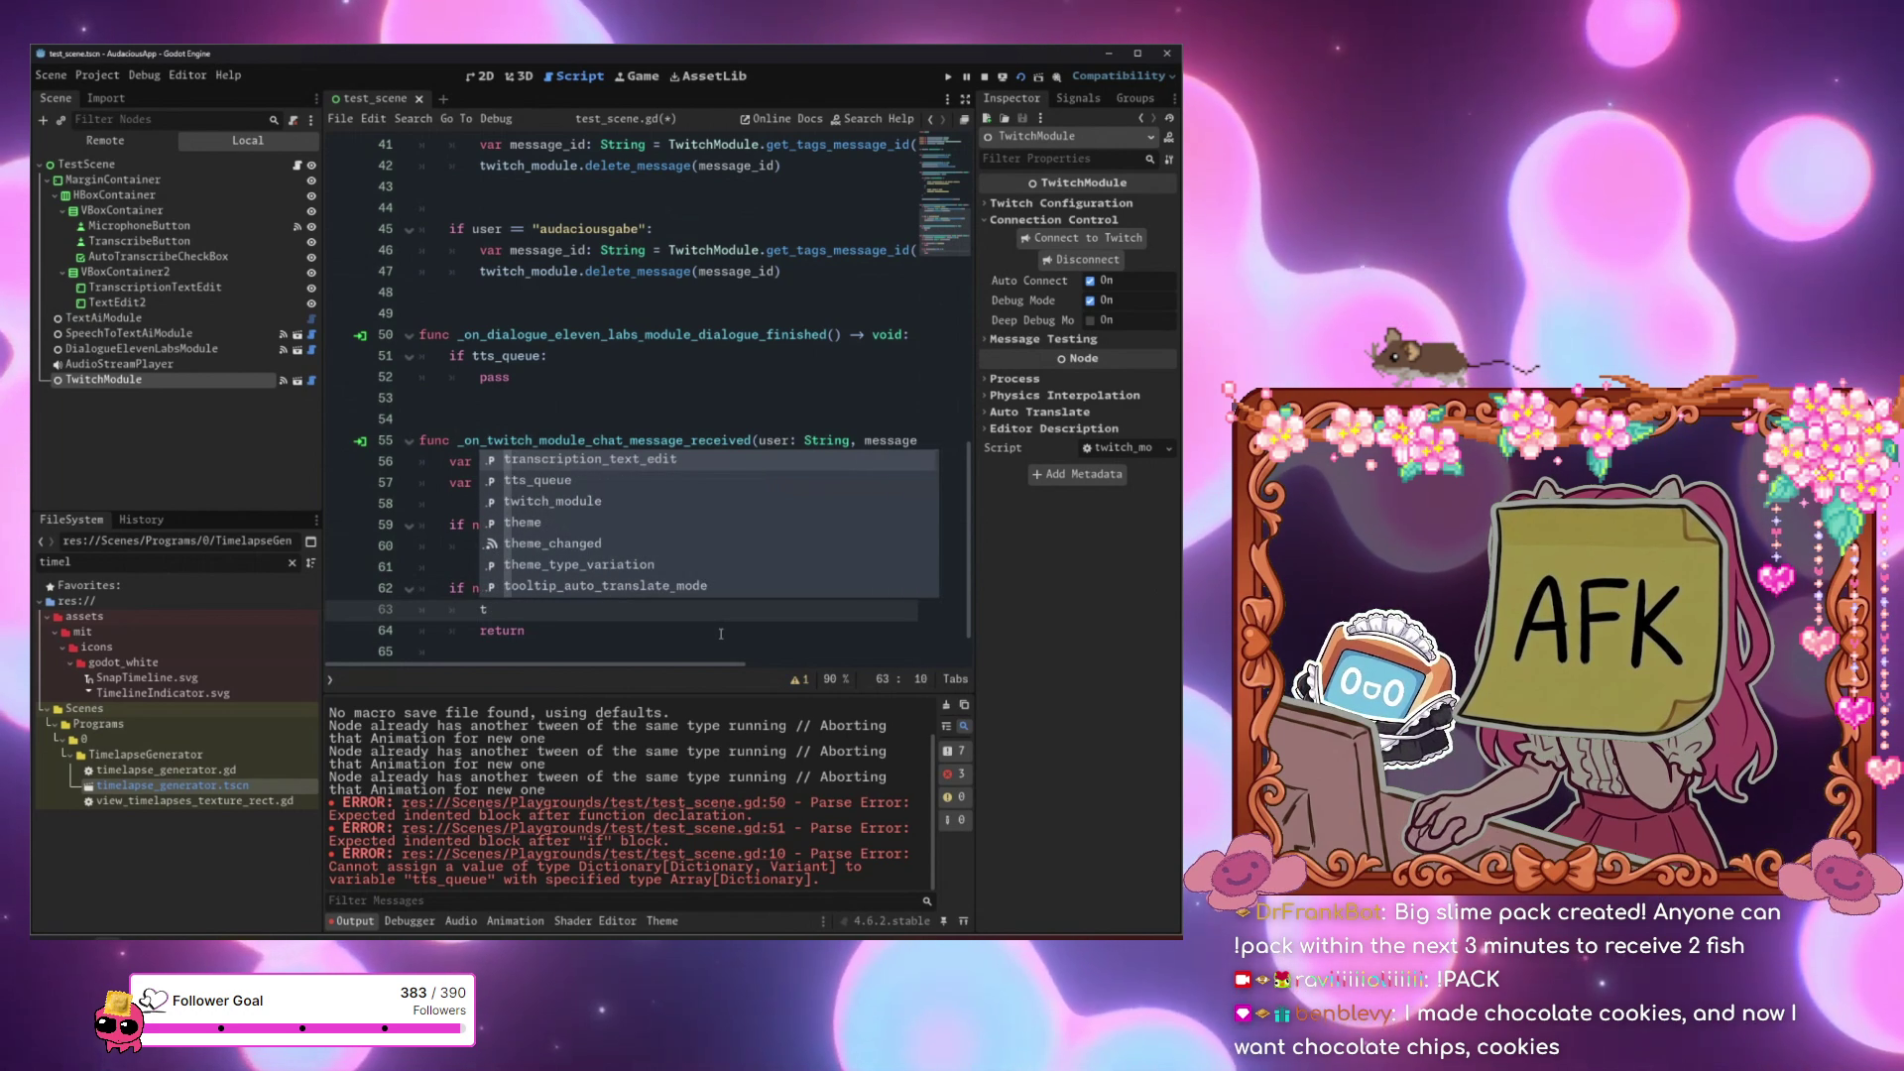
{"action": "type", "text": "witch_module.sen"}
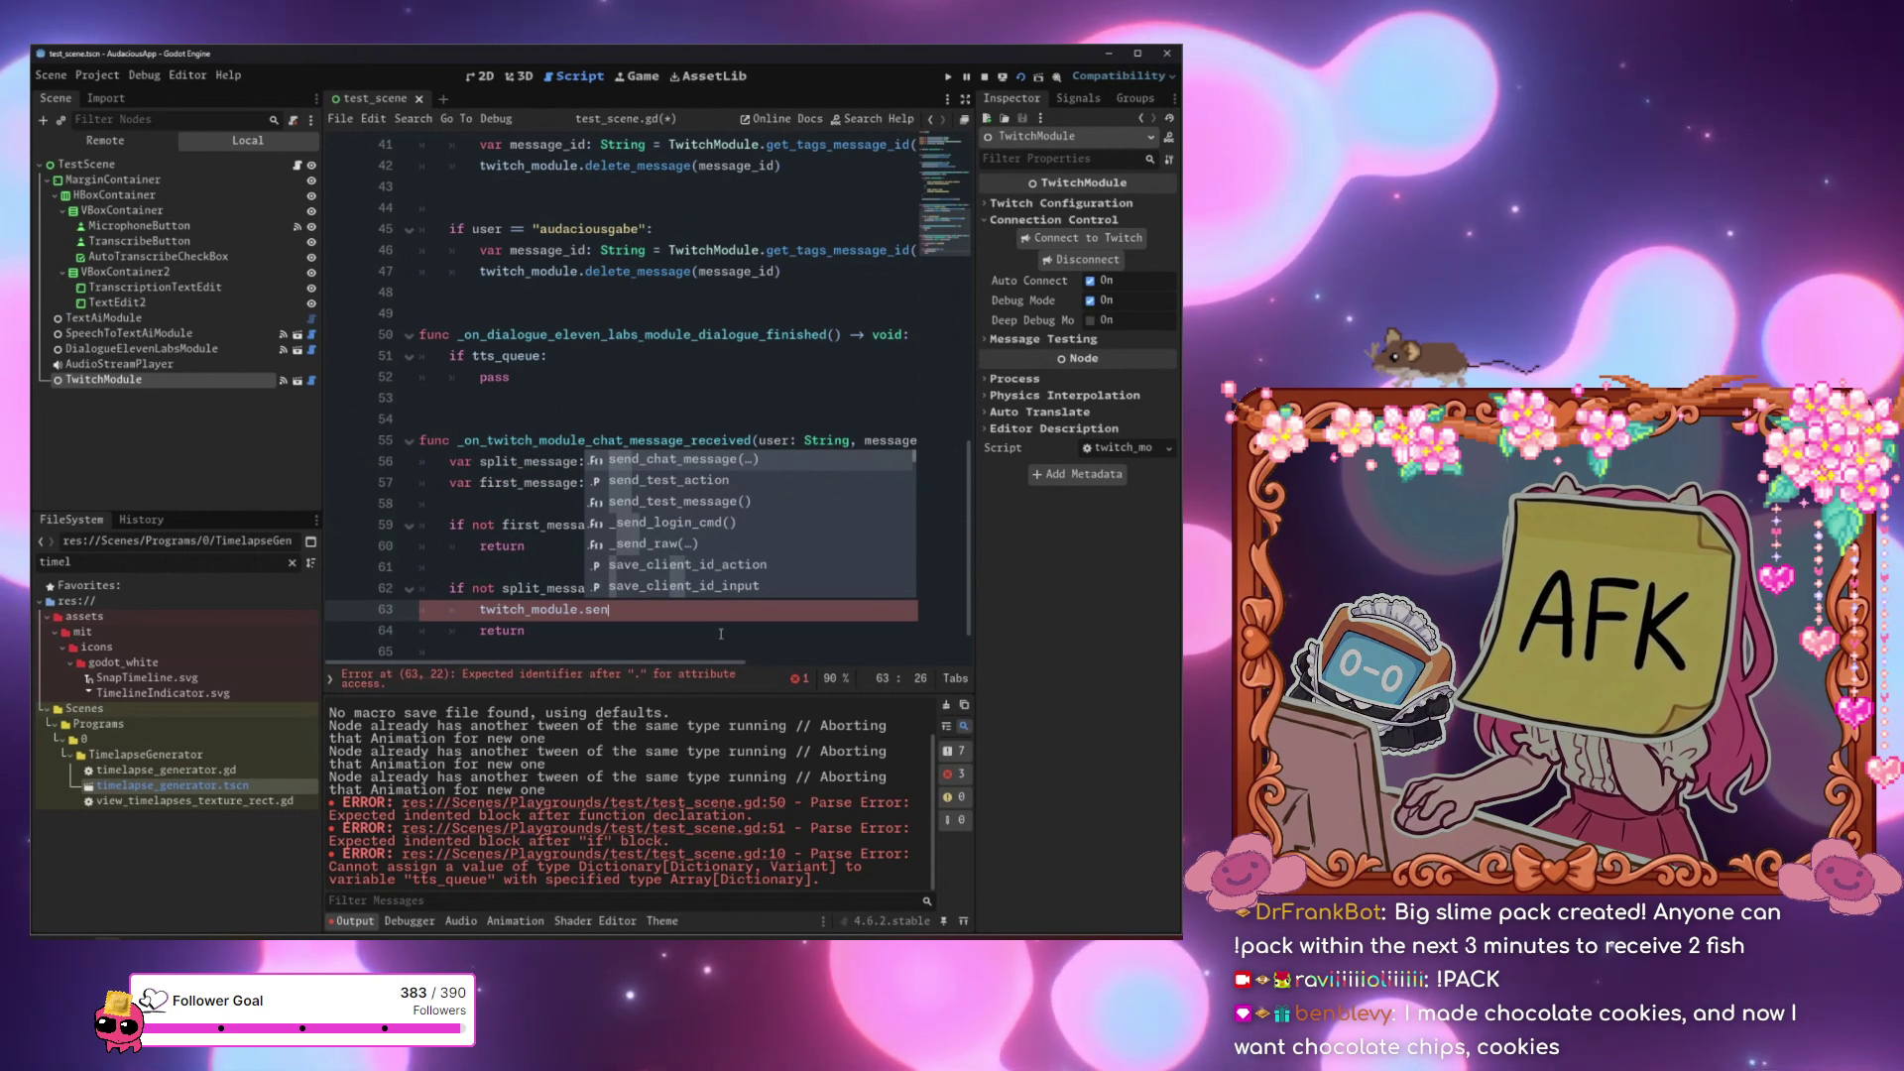
{"action": "key", "text": "Return"}
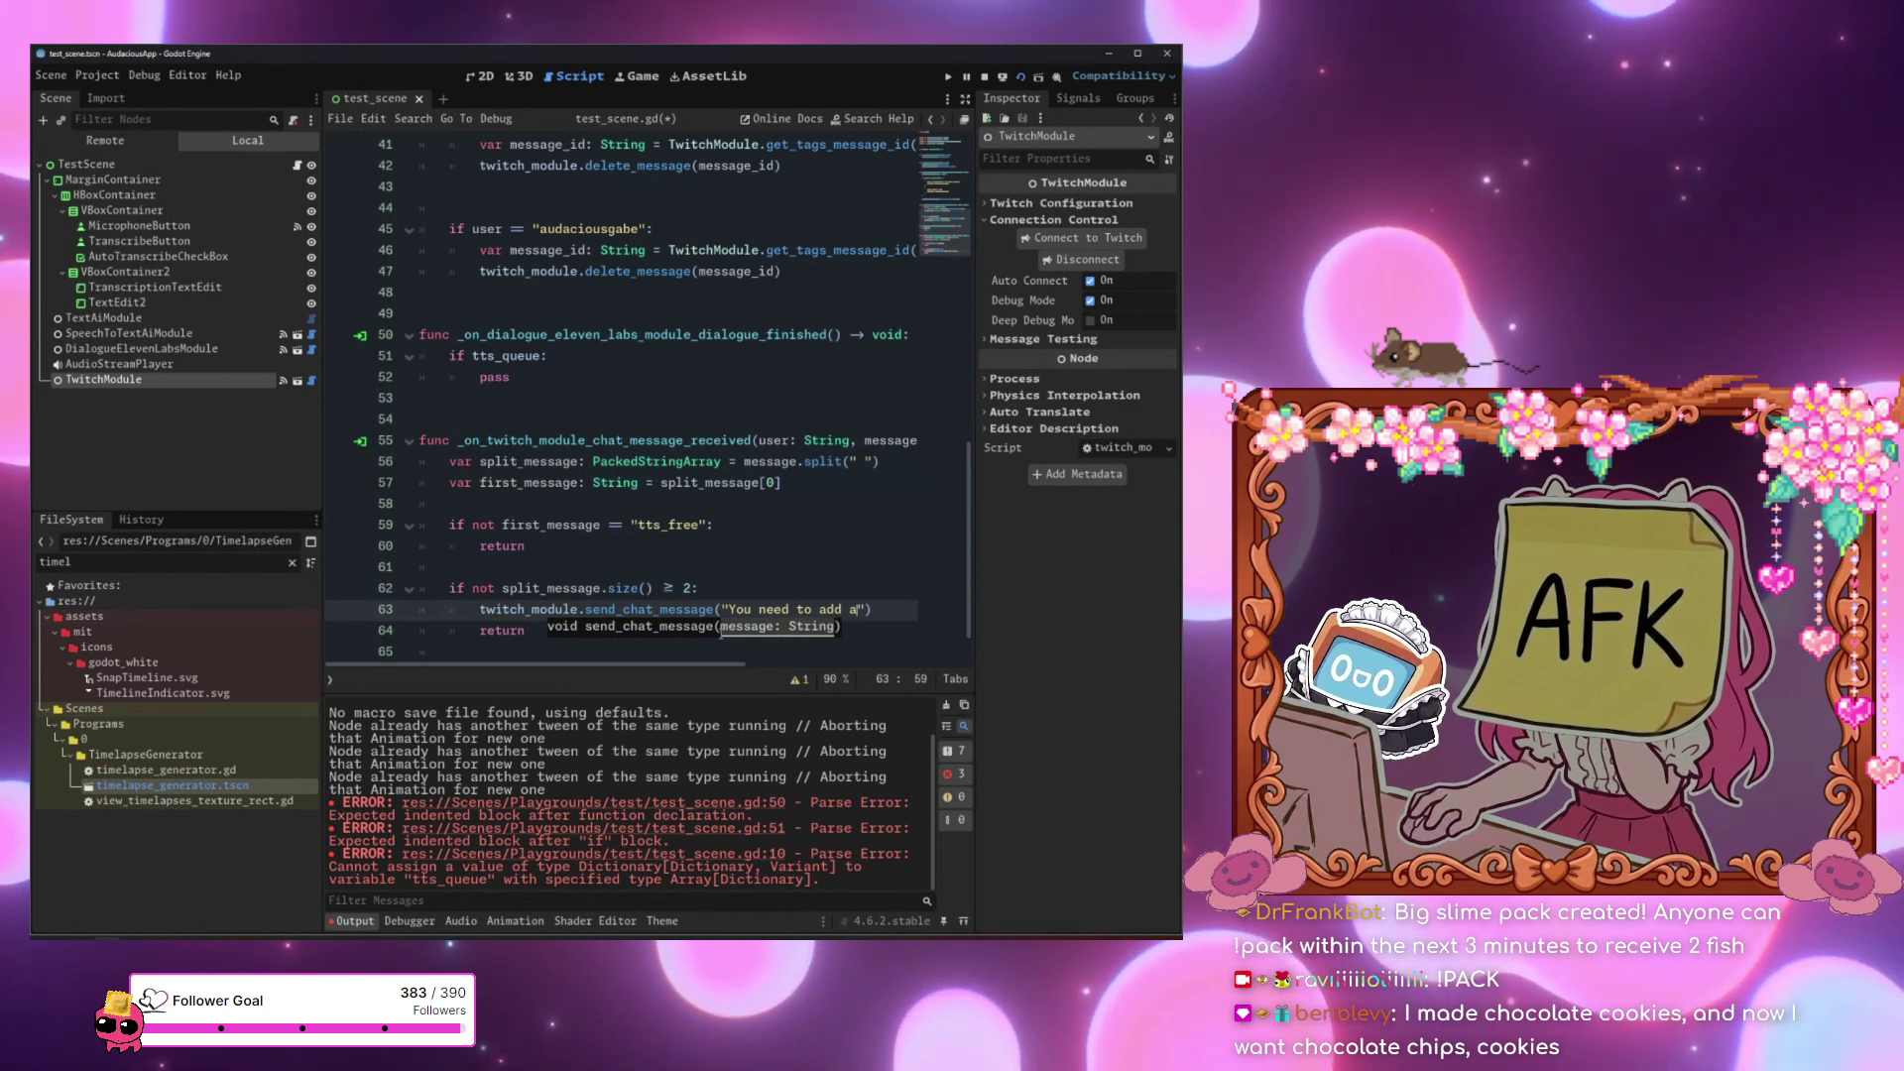
{"action": "type", "text": "mes"}
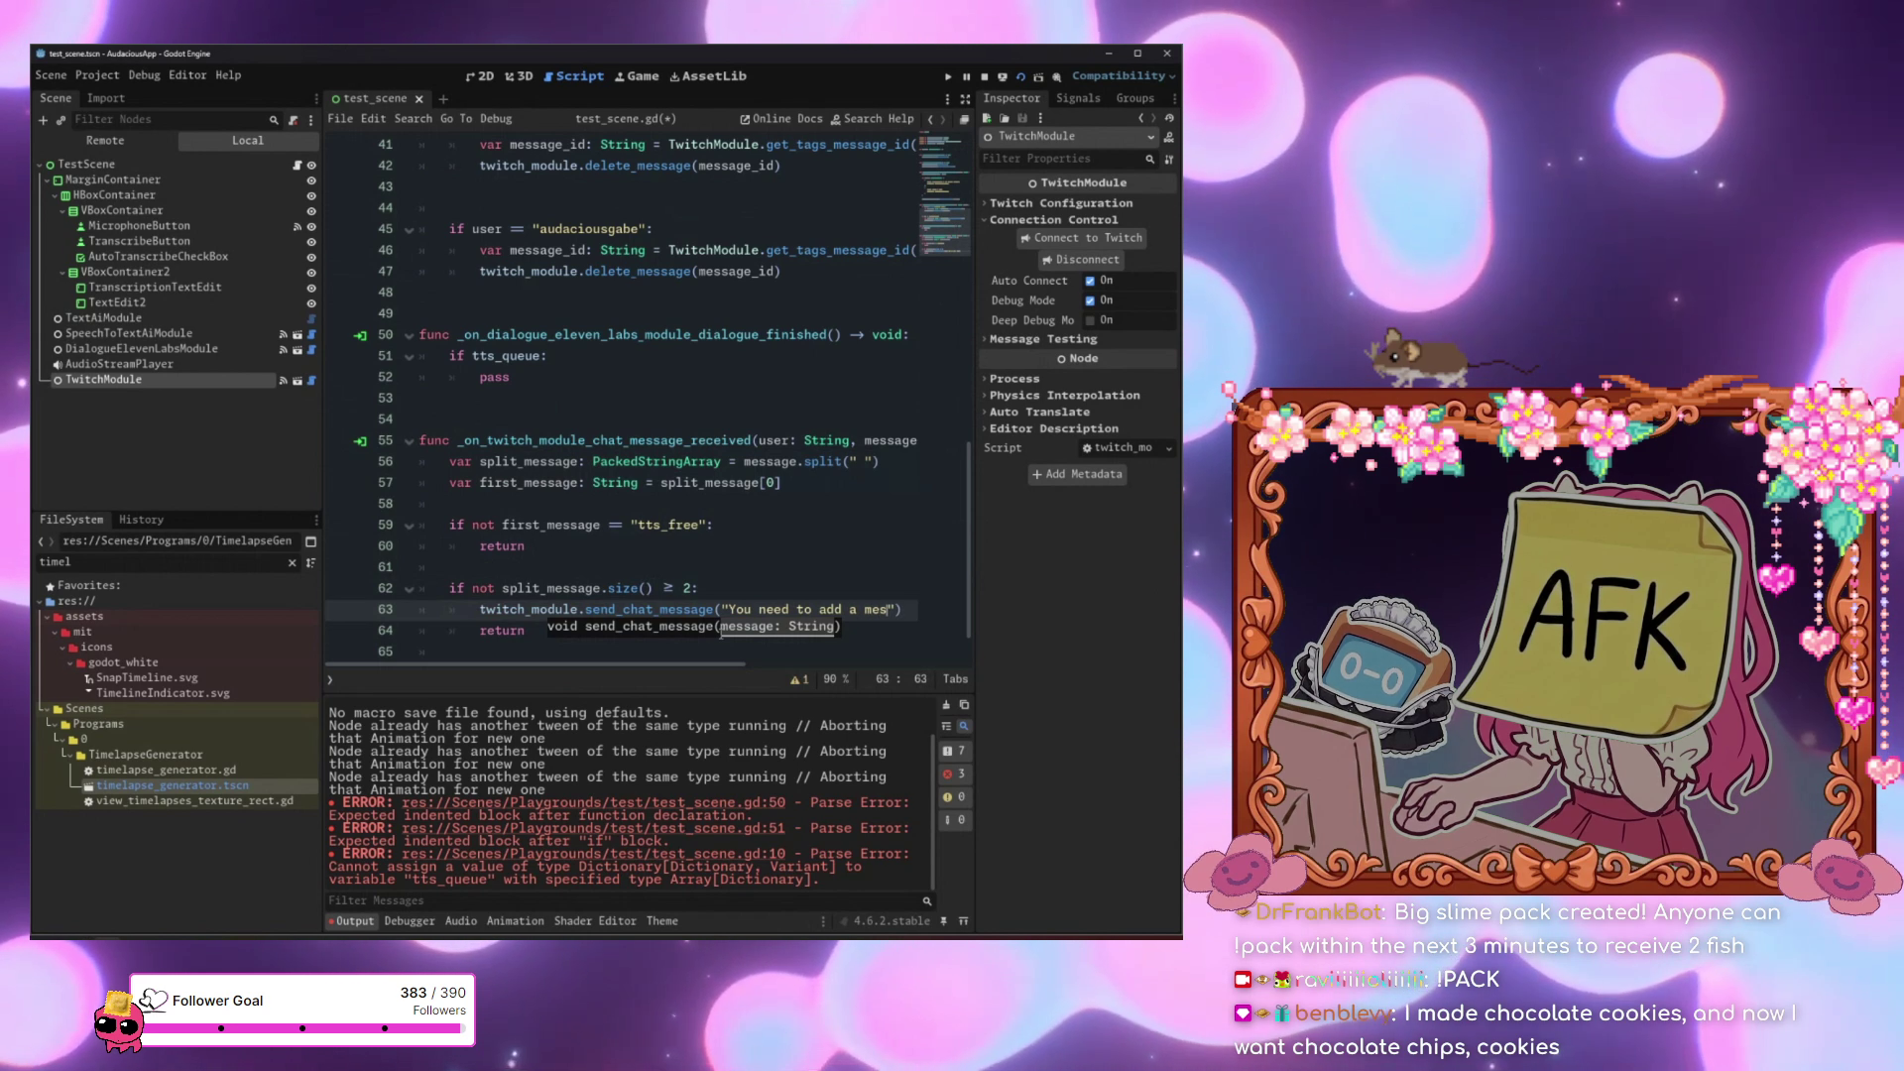
{"action": "type", "text": "sage for them "}
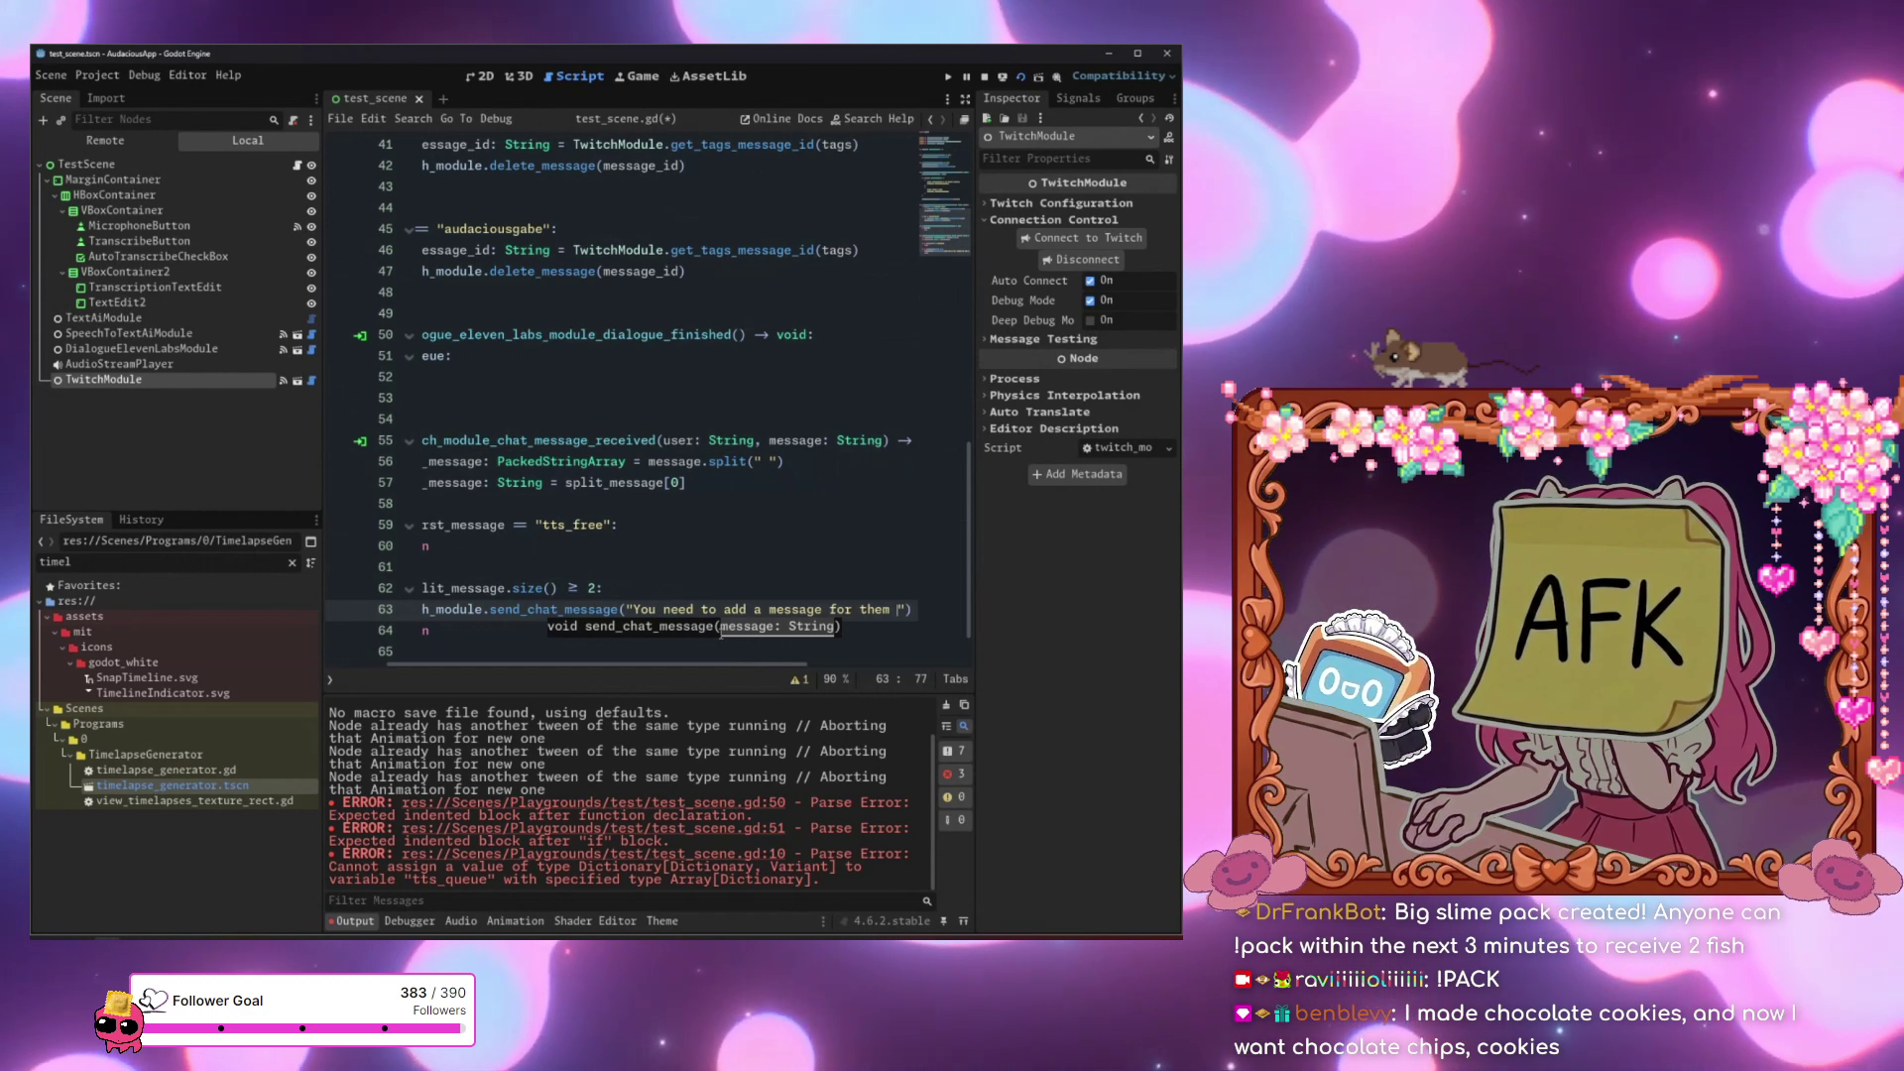
{"action": "type", "text": "to say!"}
{"action": "double_click", "coordinate": [521, 524]}
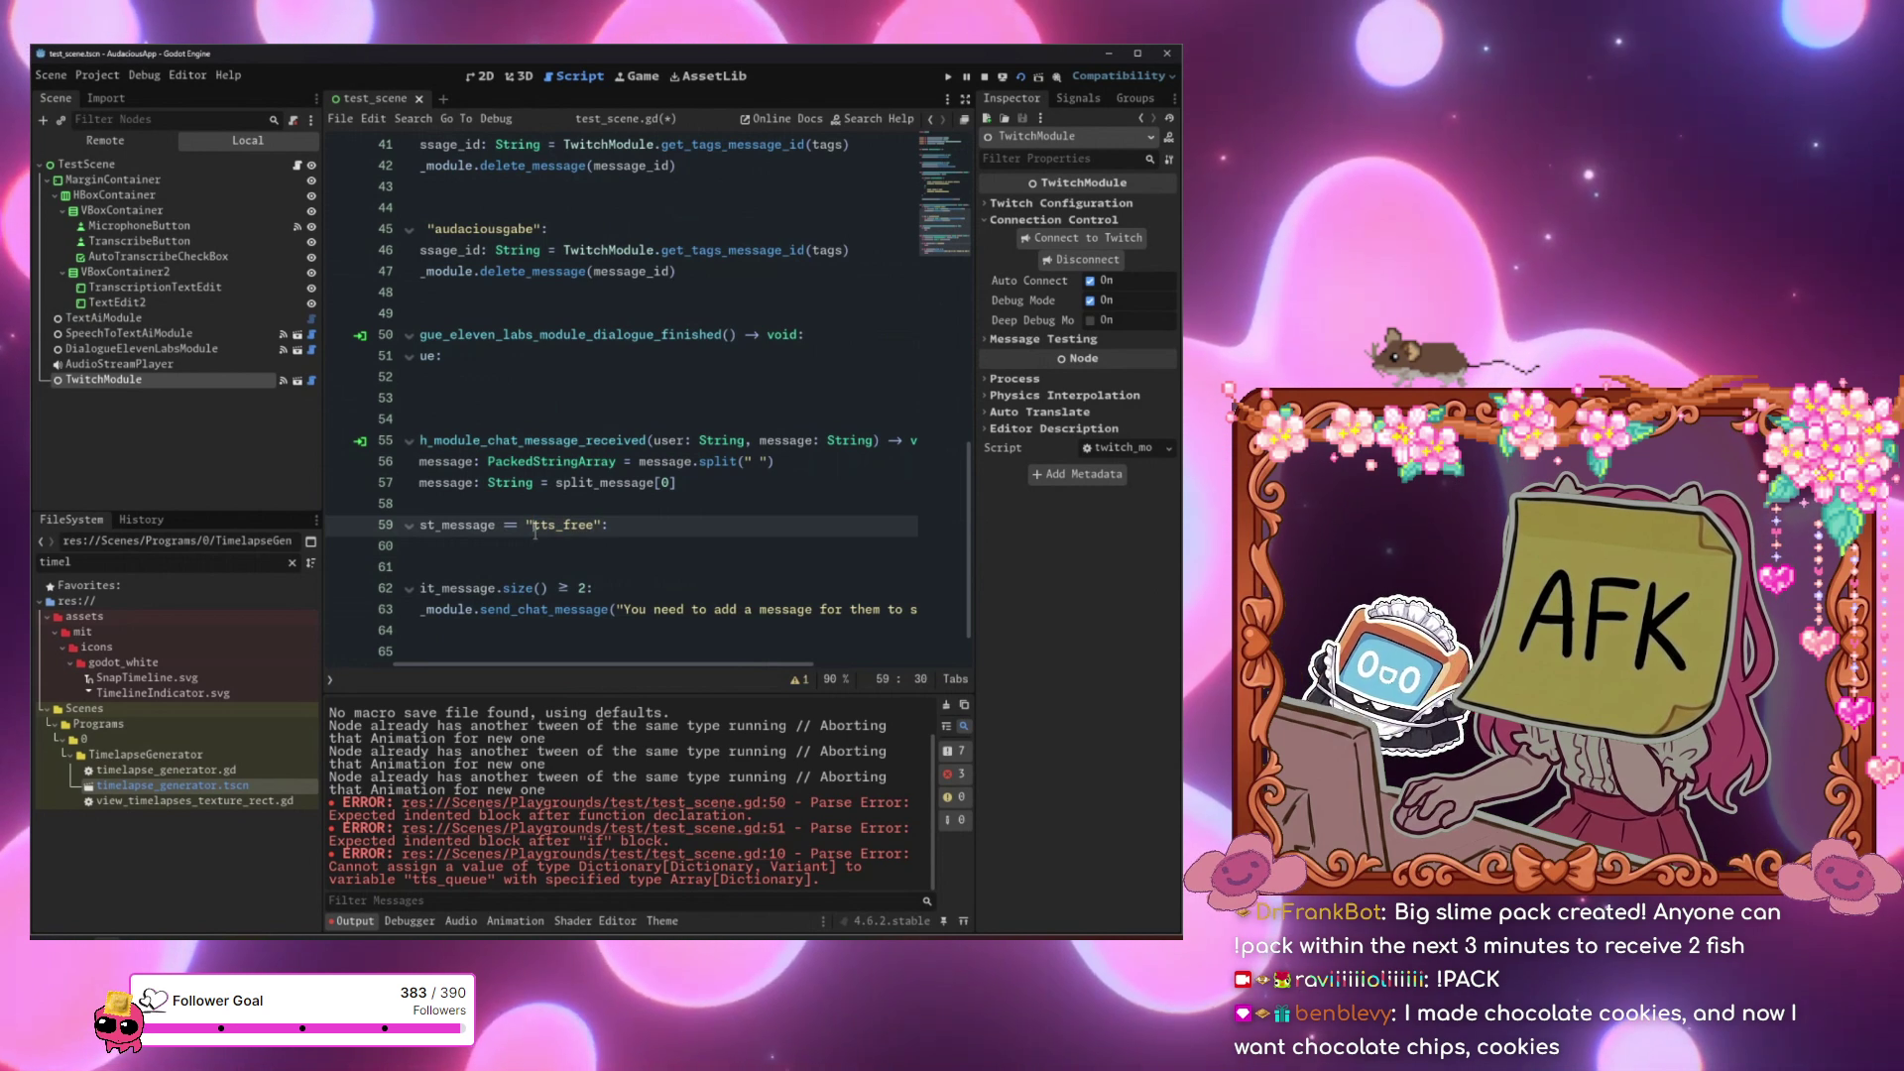
{"action": "key", "text": "Down"}
{"action": "key", "text": "Down"}
{"action": "key", "text": "Down"}
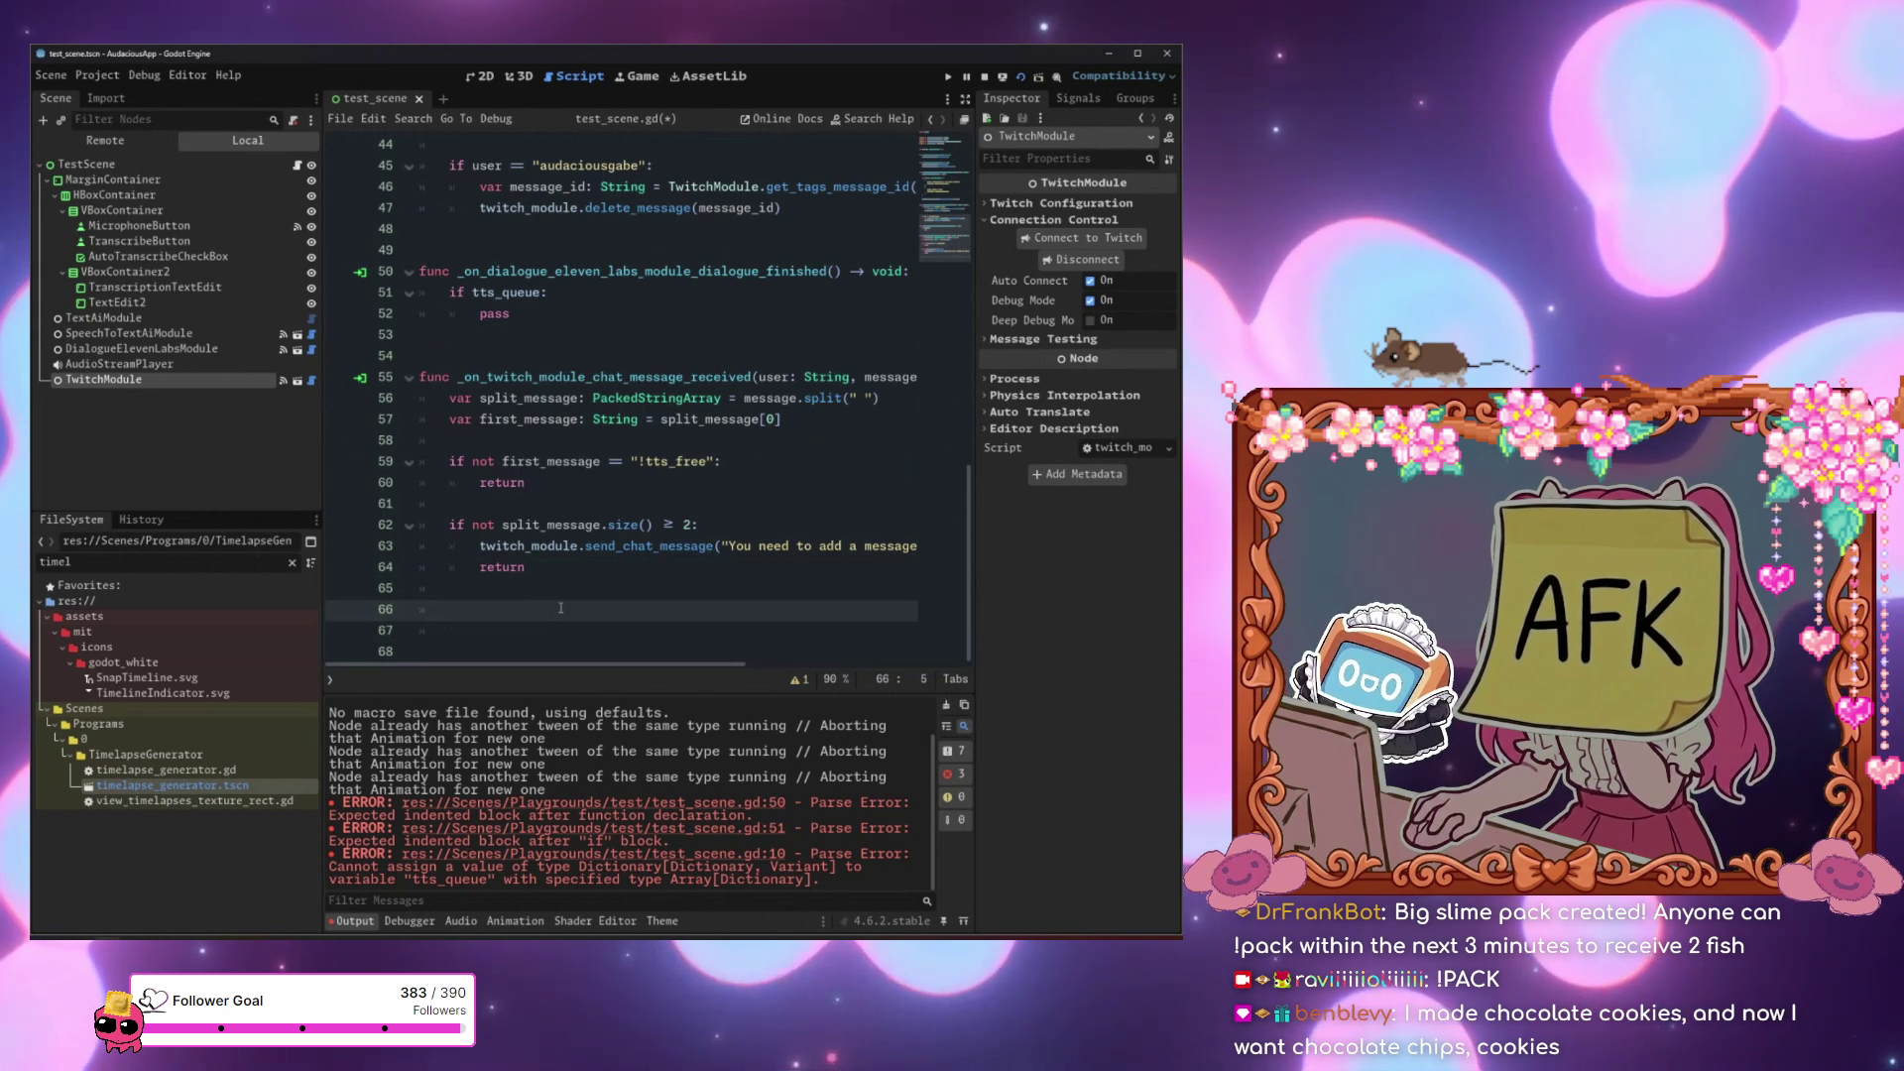
Step: Start an 'if tts_queue:' condition on a new line
{"action": "type", "text": "if not"}
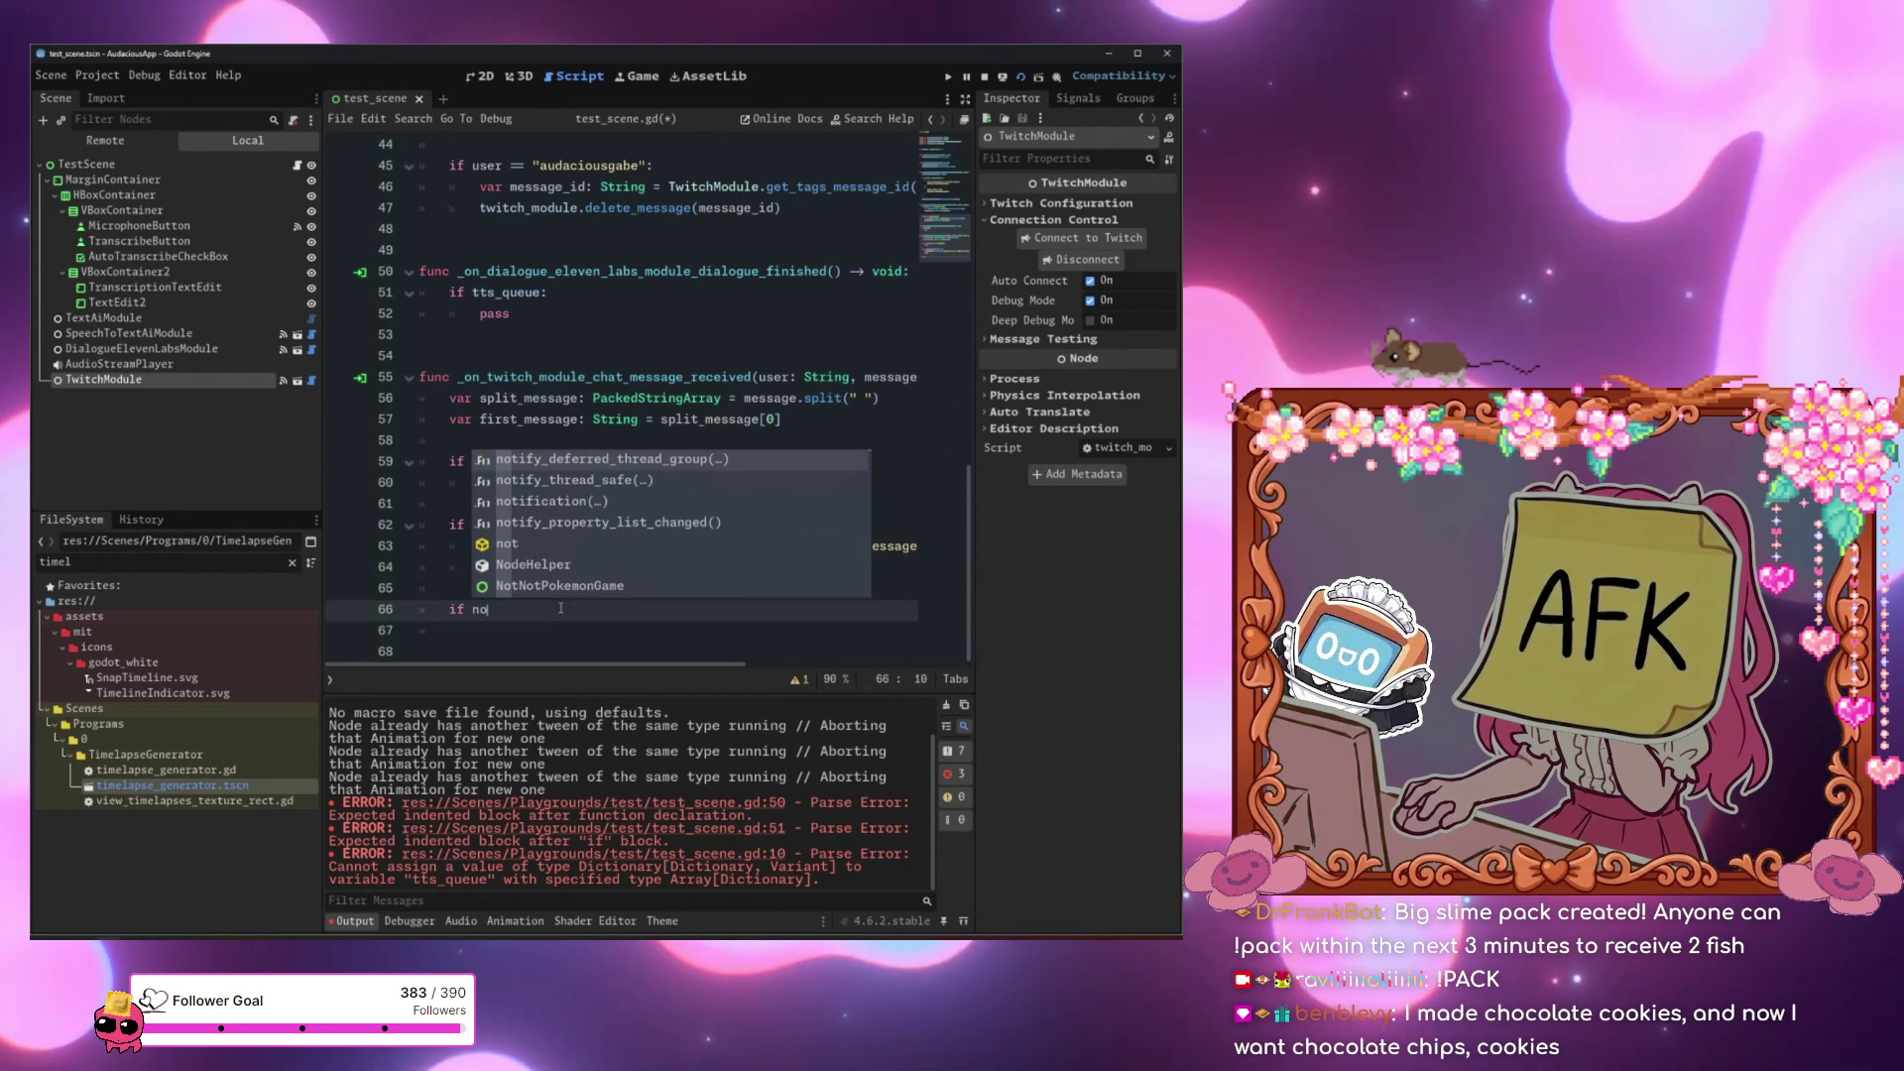
{"action": "key", "text": "BackSpace"}
{"action": "key", "text": "BackSpace"}
{"action": "key", "text": "BackSpace"}
{"action": "type", "text": "tts"}
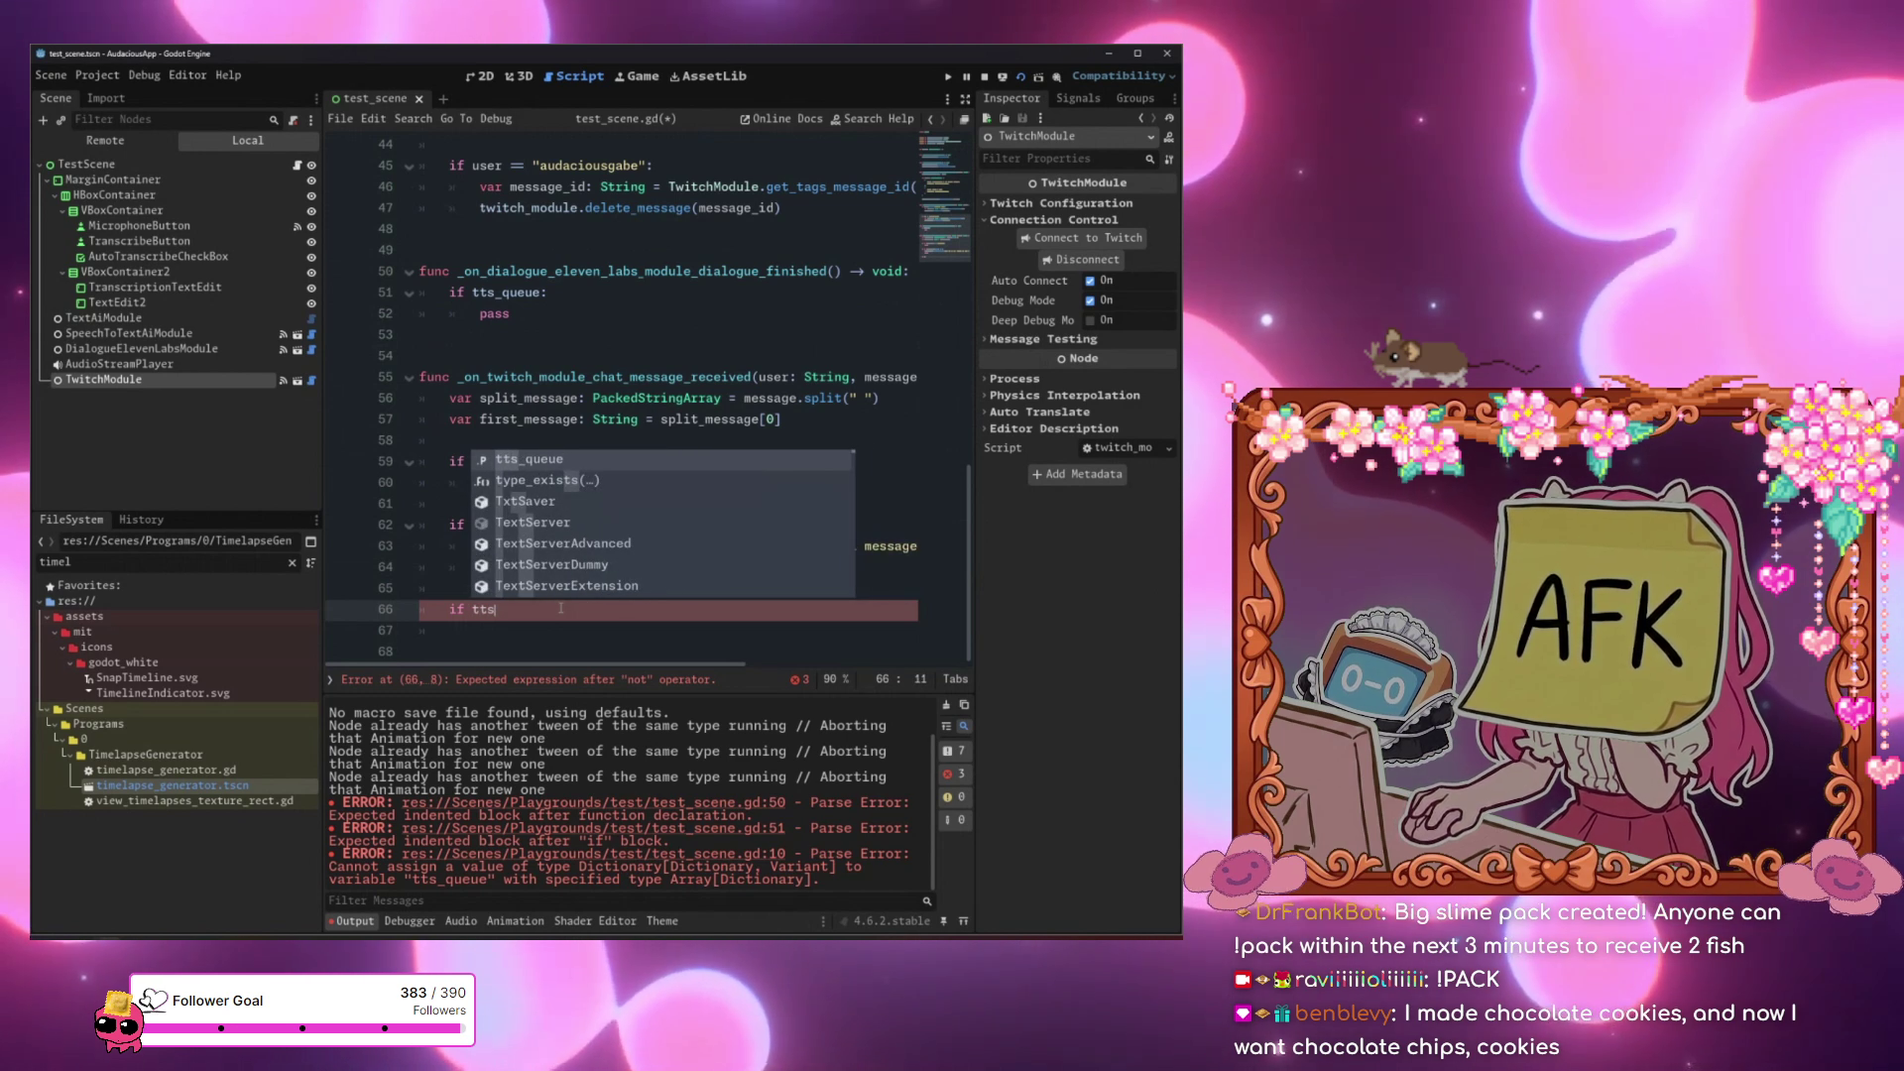
{"action": "key", "text": "Return"}
{"action": "type", "text": "."}
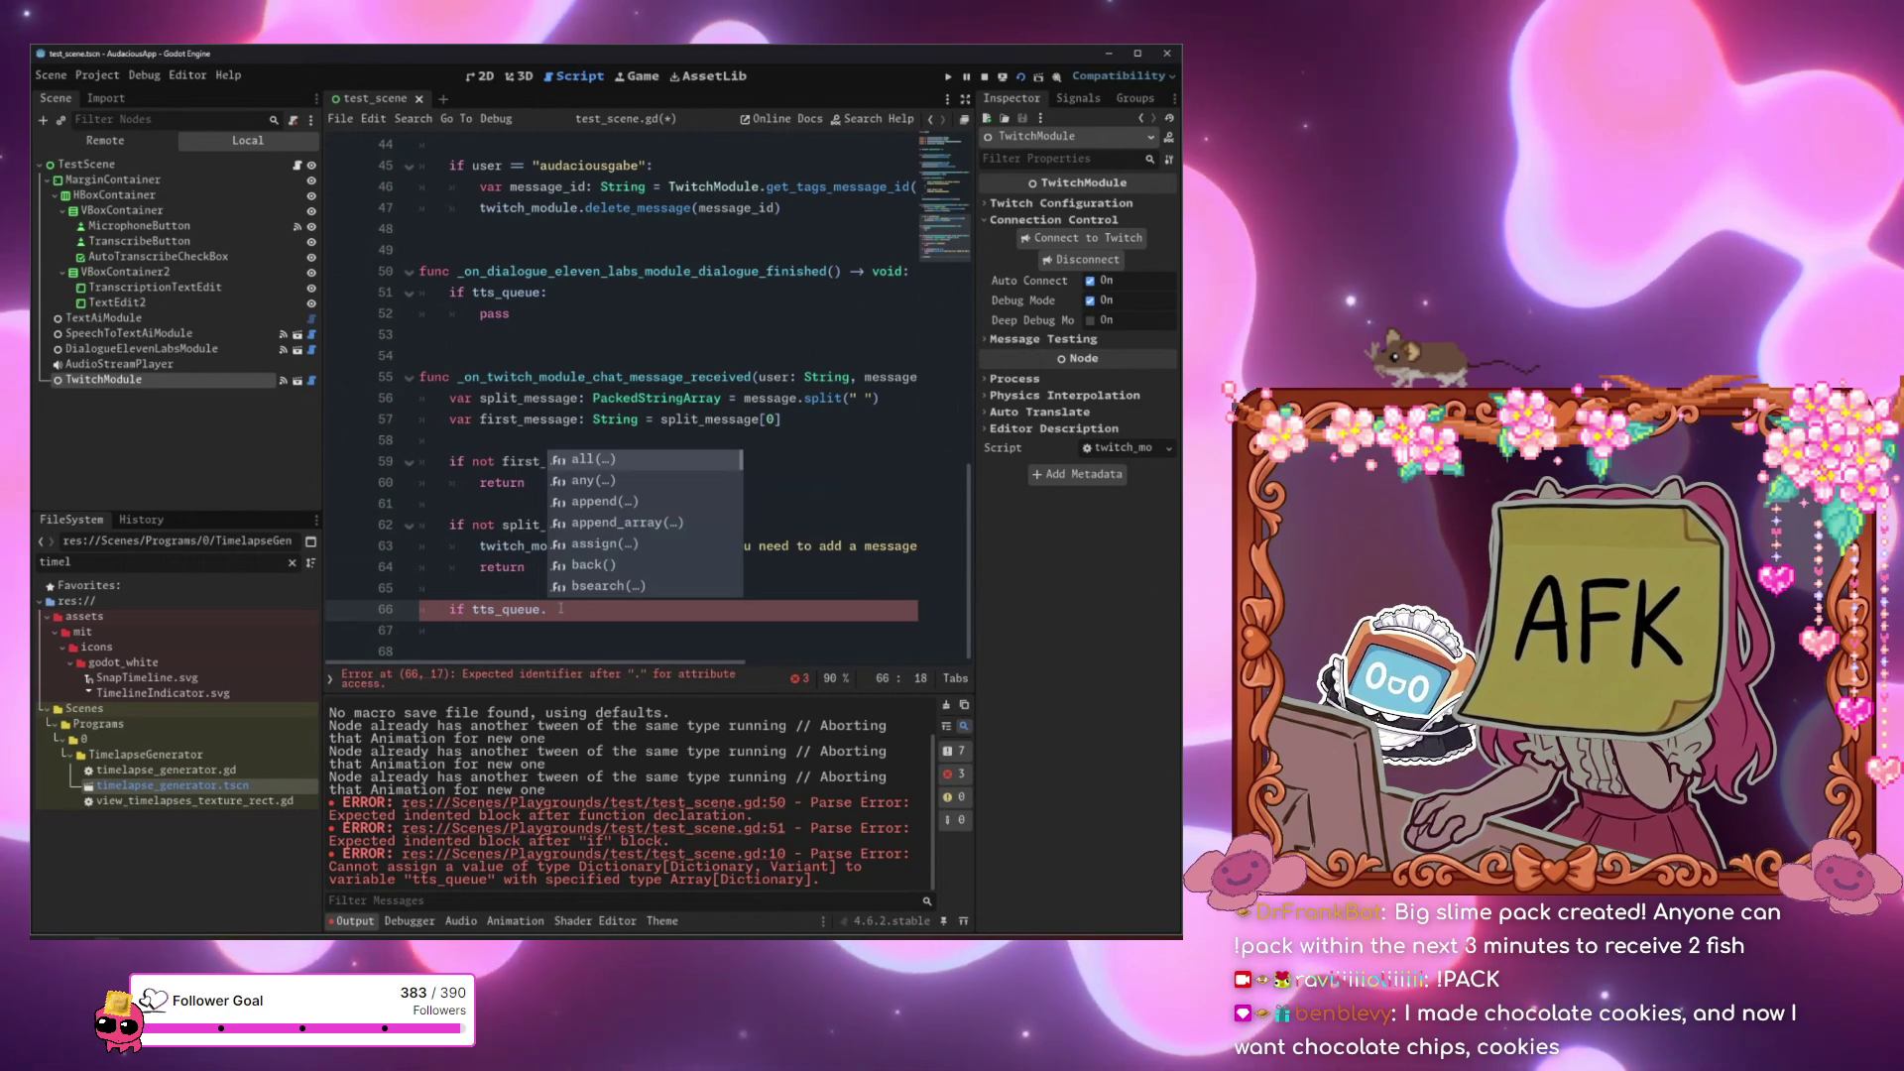
{"action": "key", "text": "BackSpace"}
{"action": "type", "text": ":"}
{"action": "key", "text": "Return"}
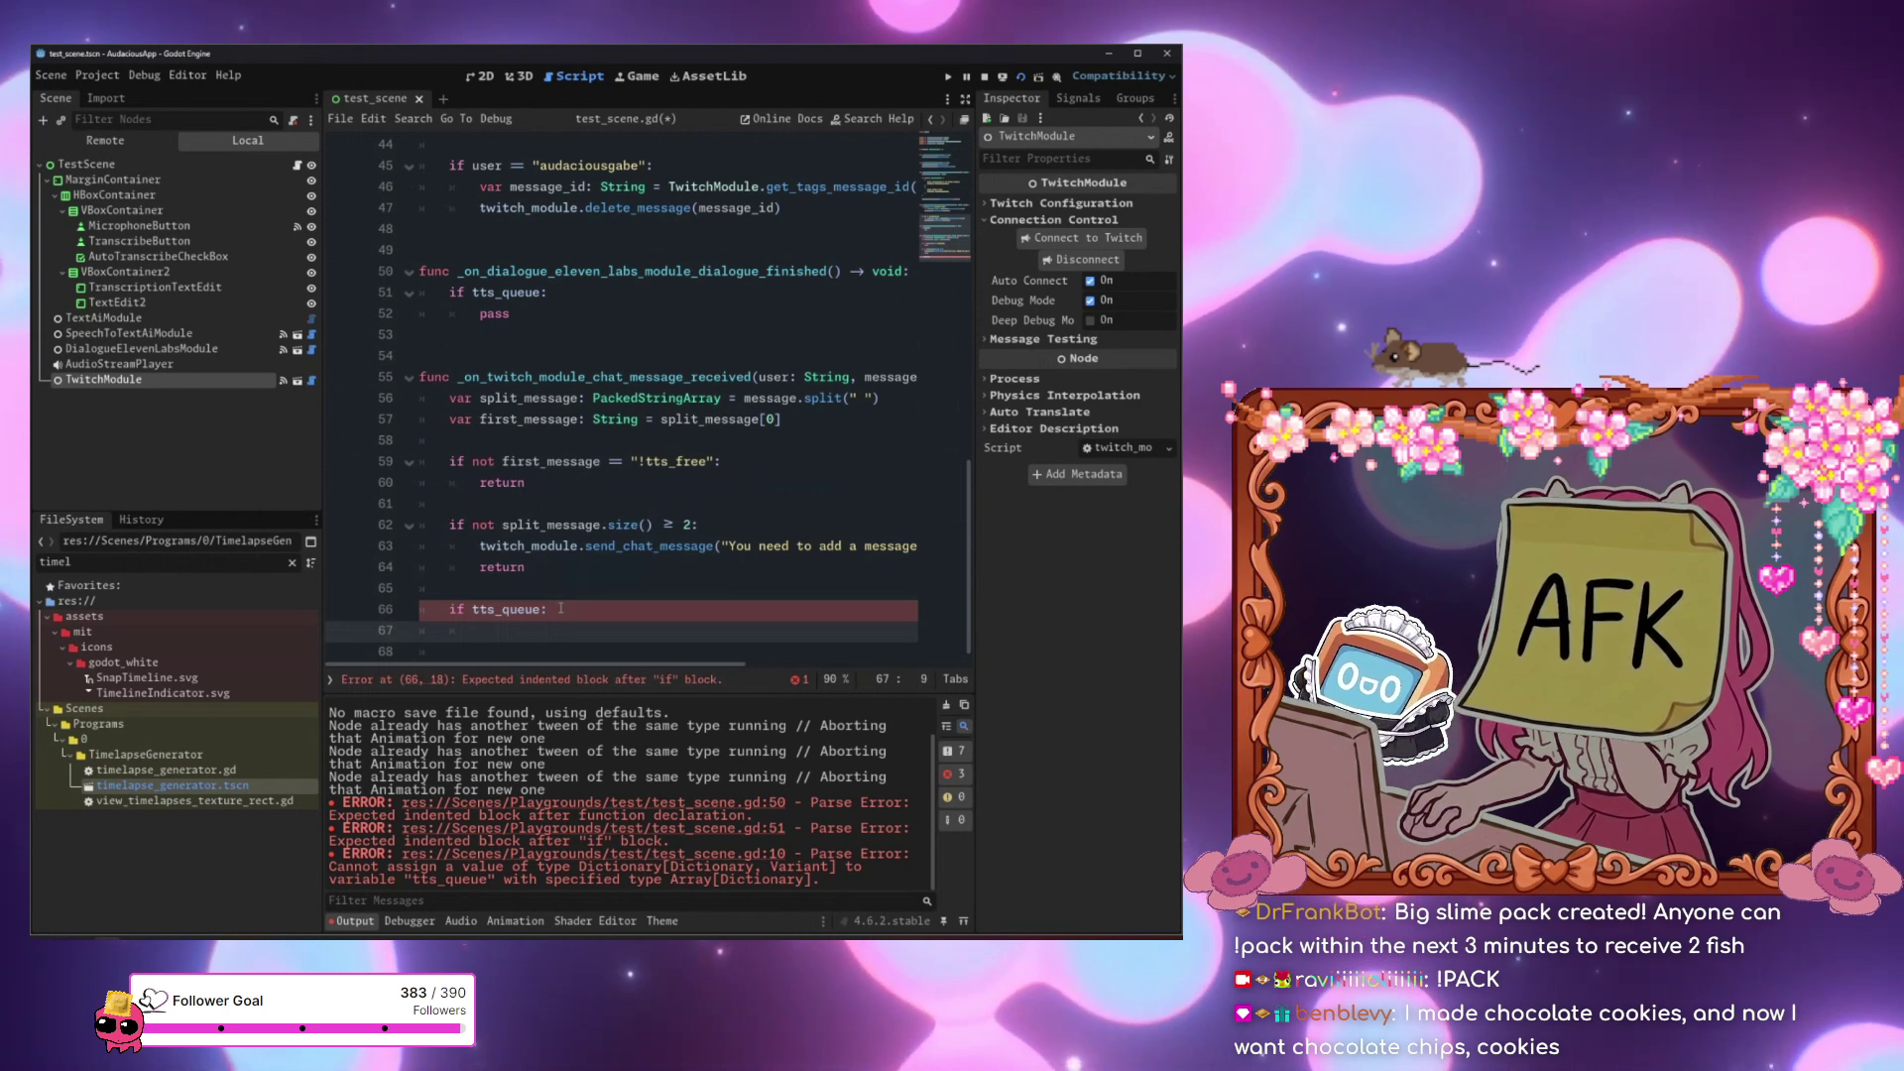
Step: Above that check, declare 'var message_dict: Dictionary = {' with an open brace block
{"action": "left_click", "coordinate": [560, 608]}
{"action": "key", "text": "ctrl+shift+Return"}
{"action": "key", "text": "ctrl+shift+Return"}
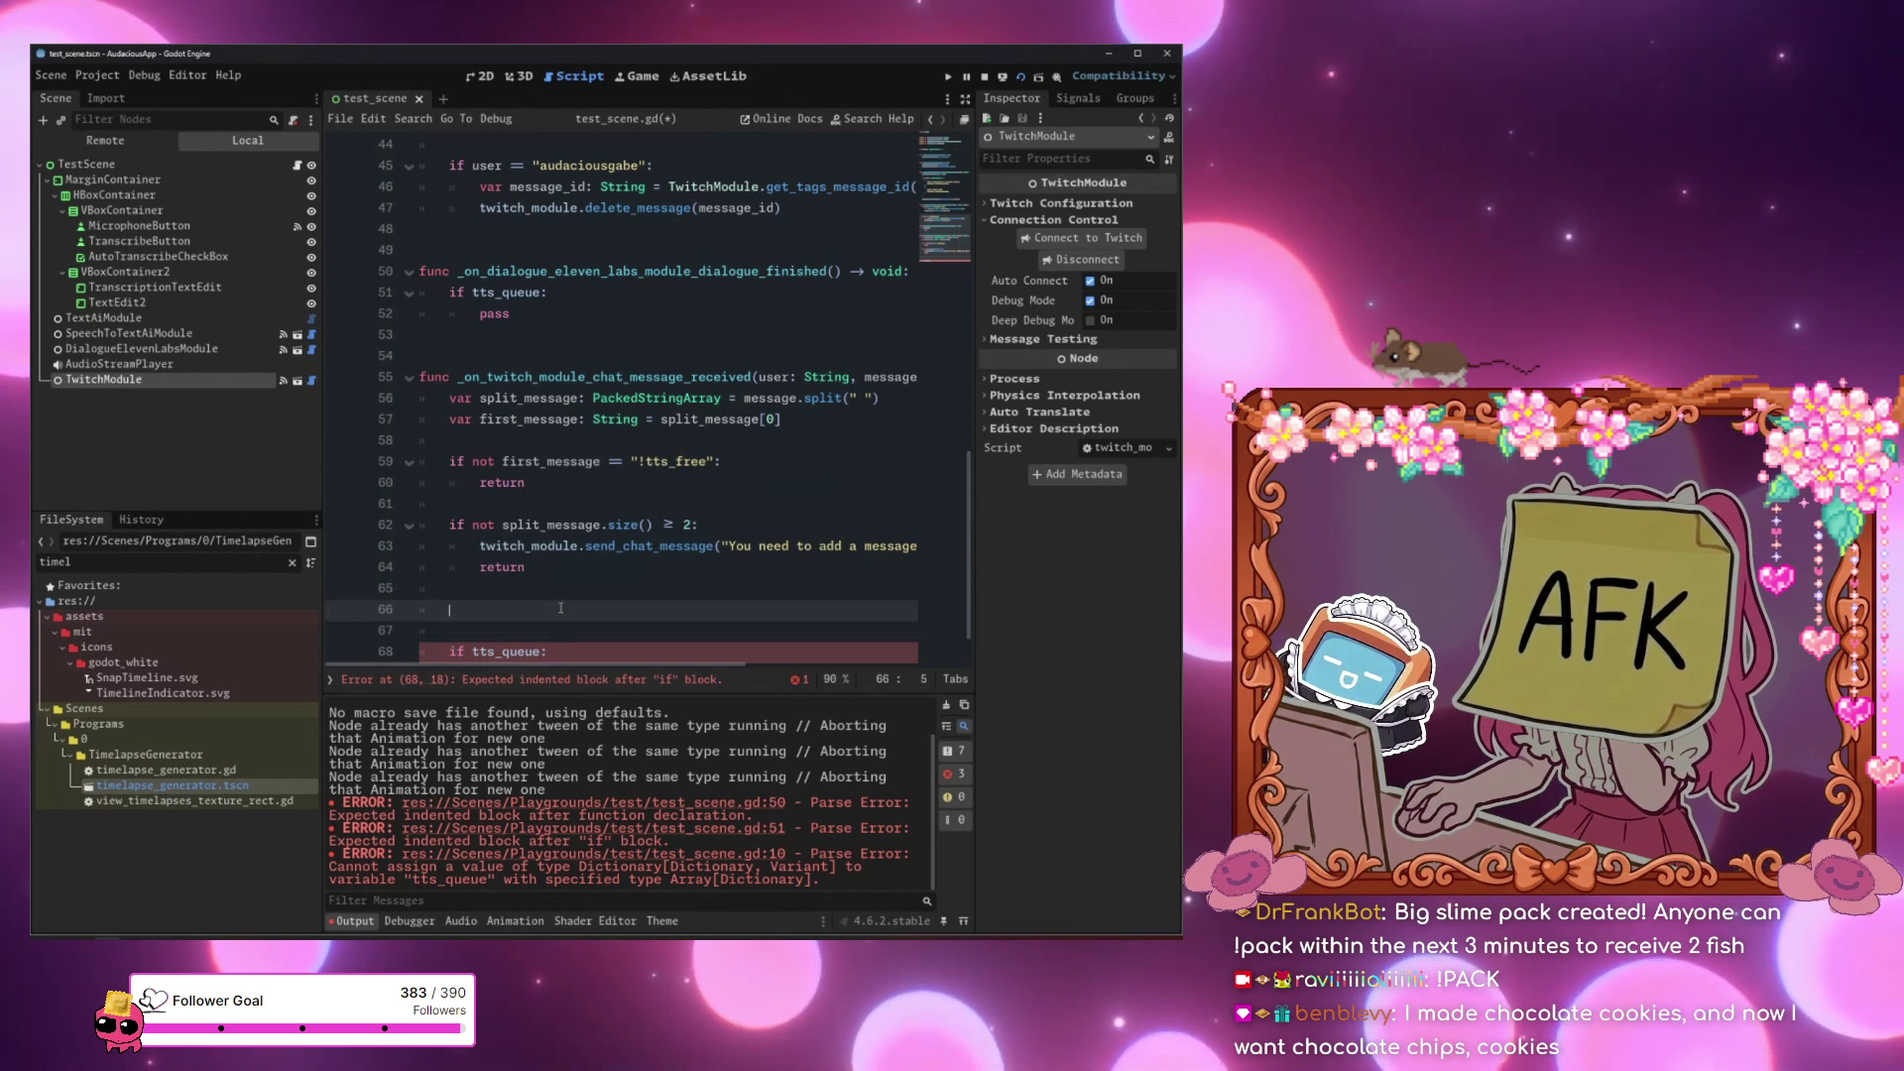
{"action": "type", "text": "var mess"}
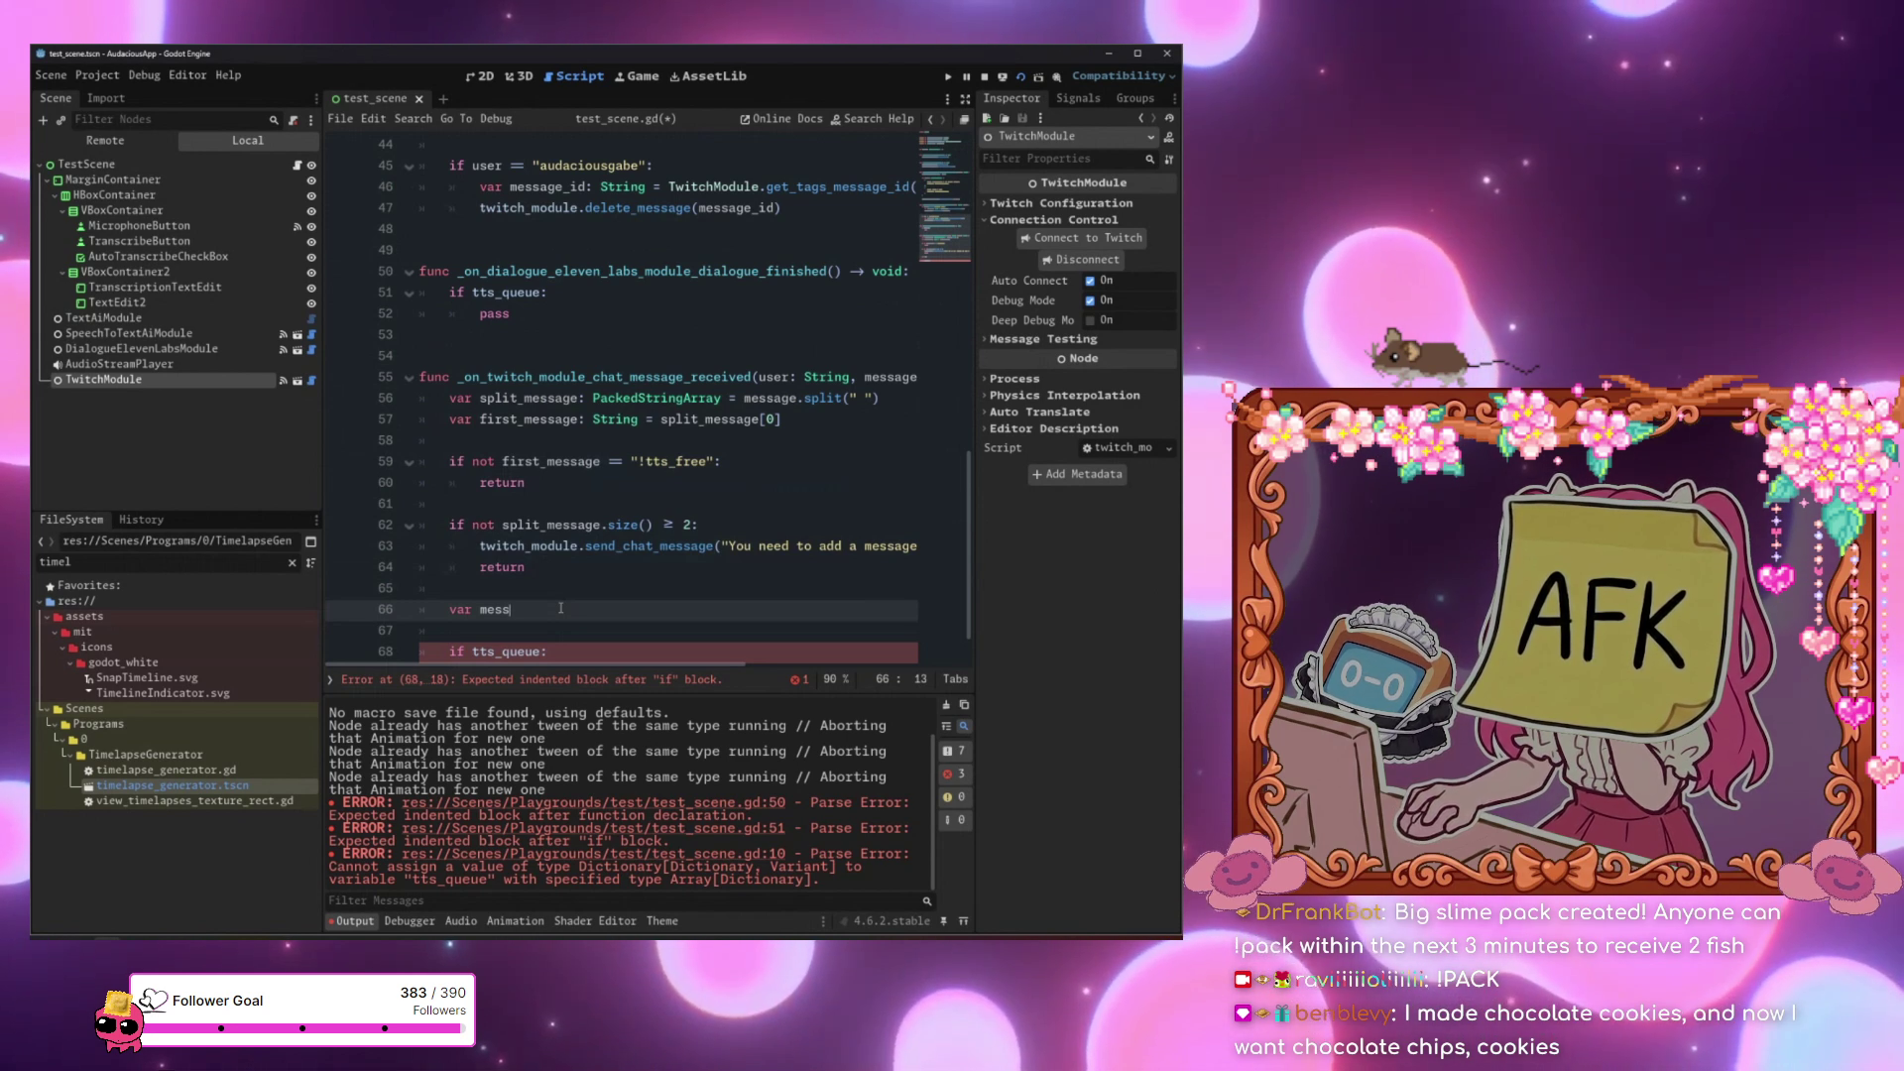
{"action": "key", "text": "BackSpace"}
{"action": "key", "text": "BackSpace"}
{"action": "key", "text": "BackSpace"}
{"action": "scroll", "coordinate": [626, 582], "scroll_direction": "down", "scroll_amount": 1}
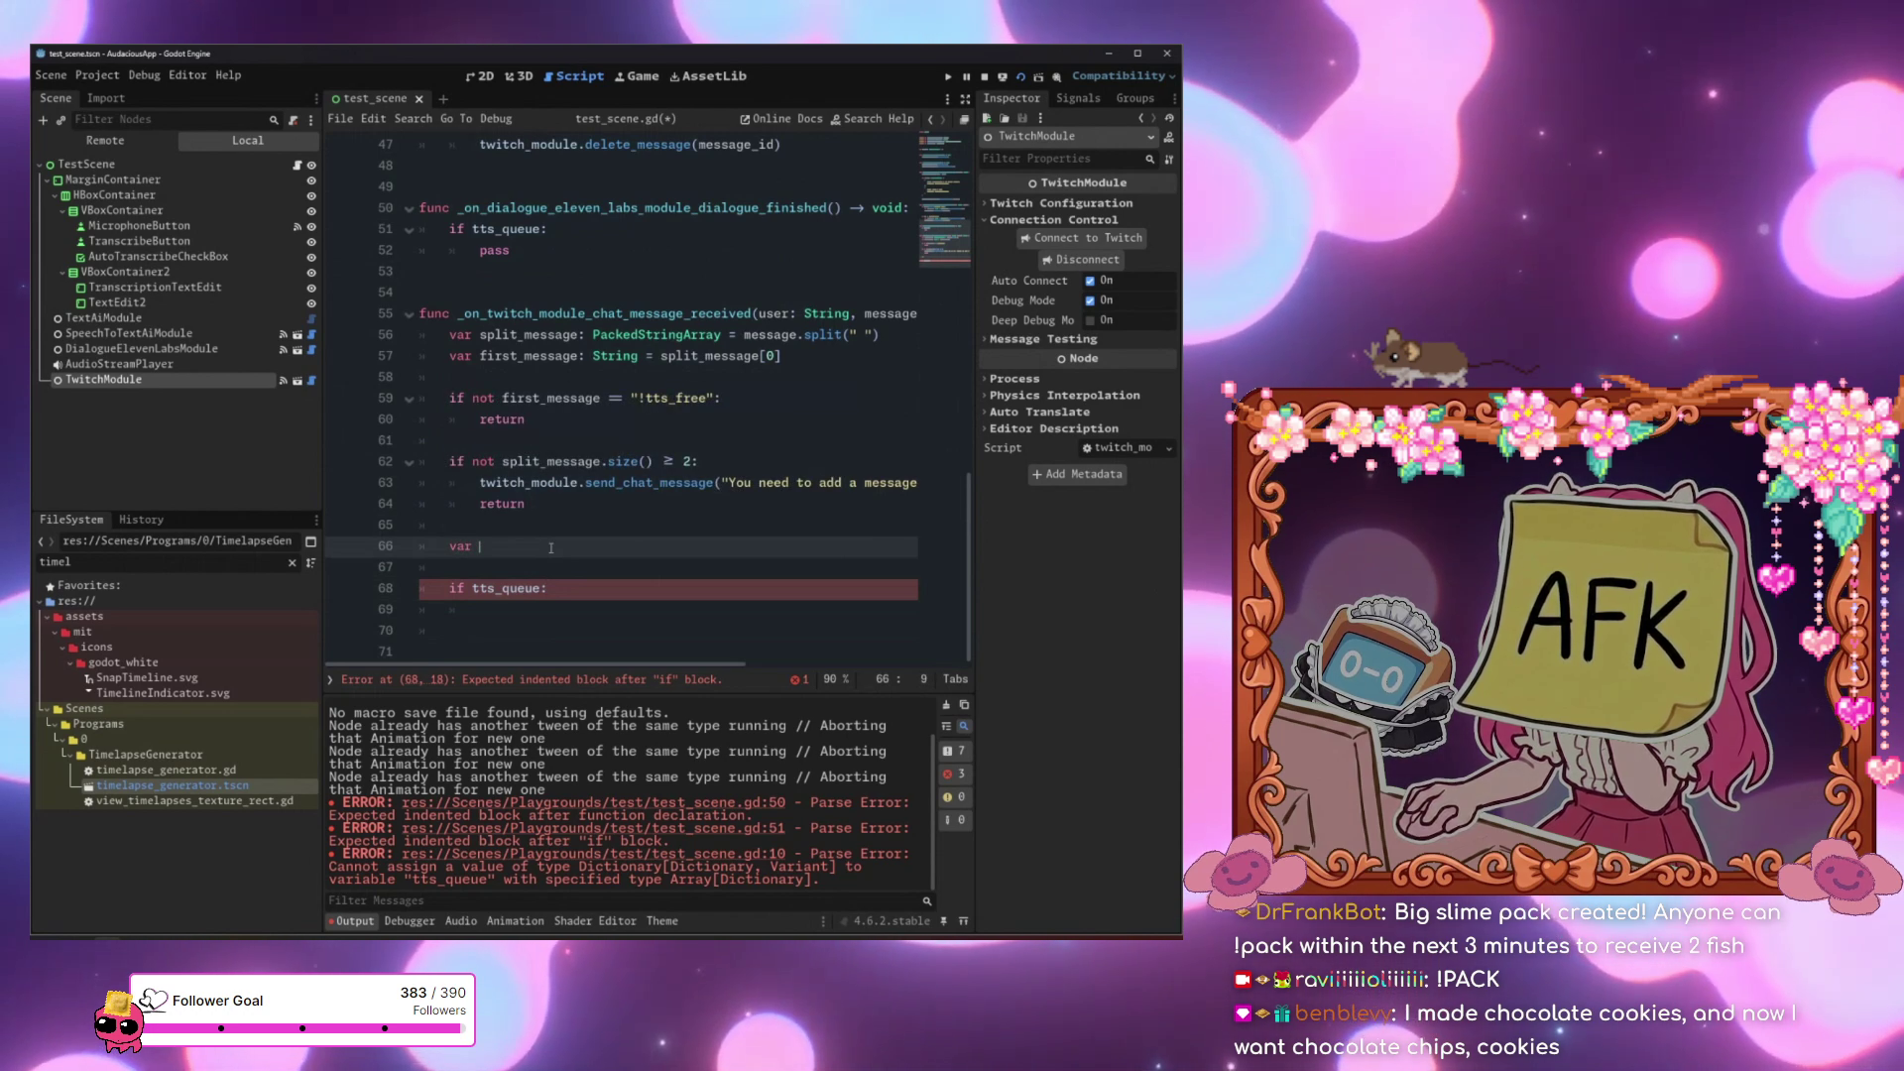
{"action": "type", "text": "essage_dict: "}
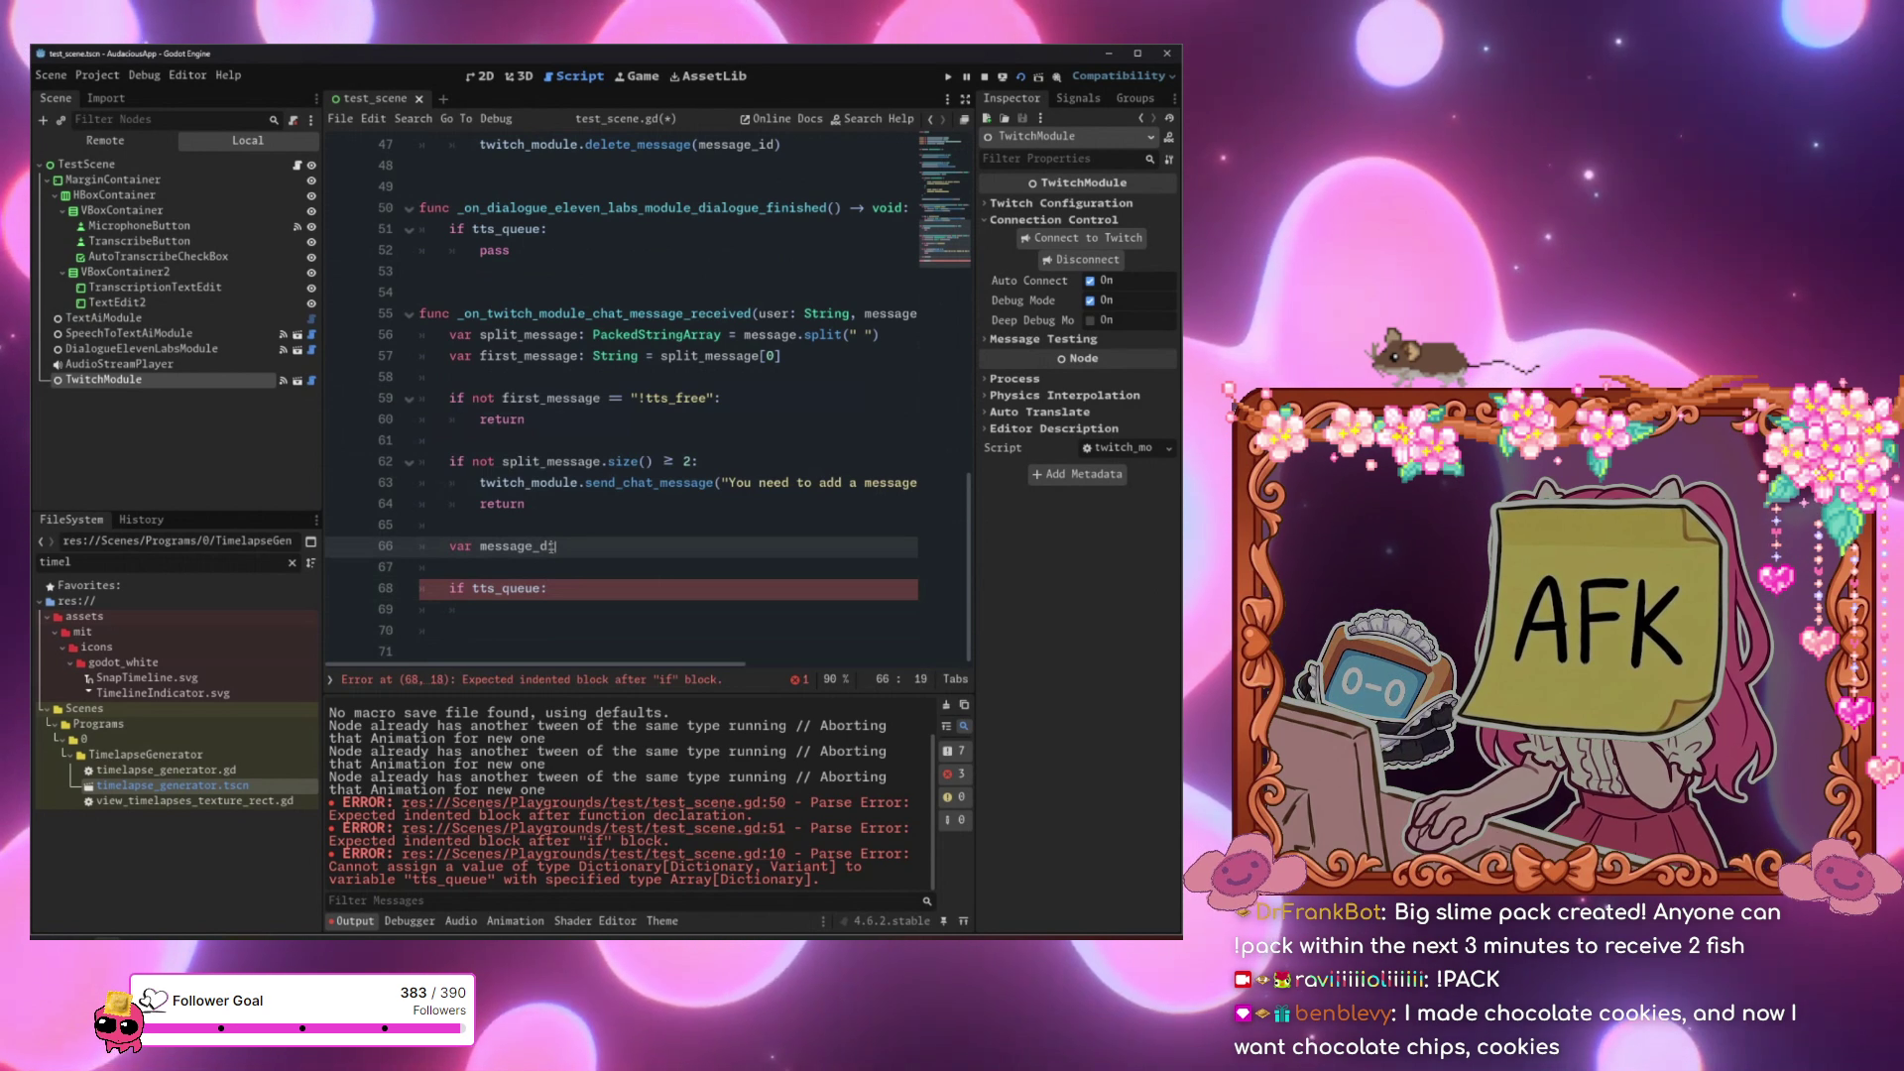
{"action": "type", "text": "Dict"}
{"action": "key", "text": "Return"}
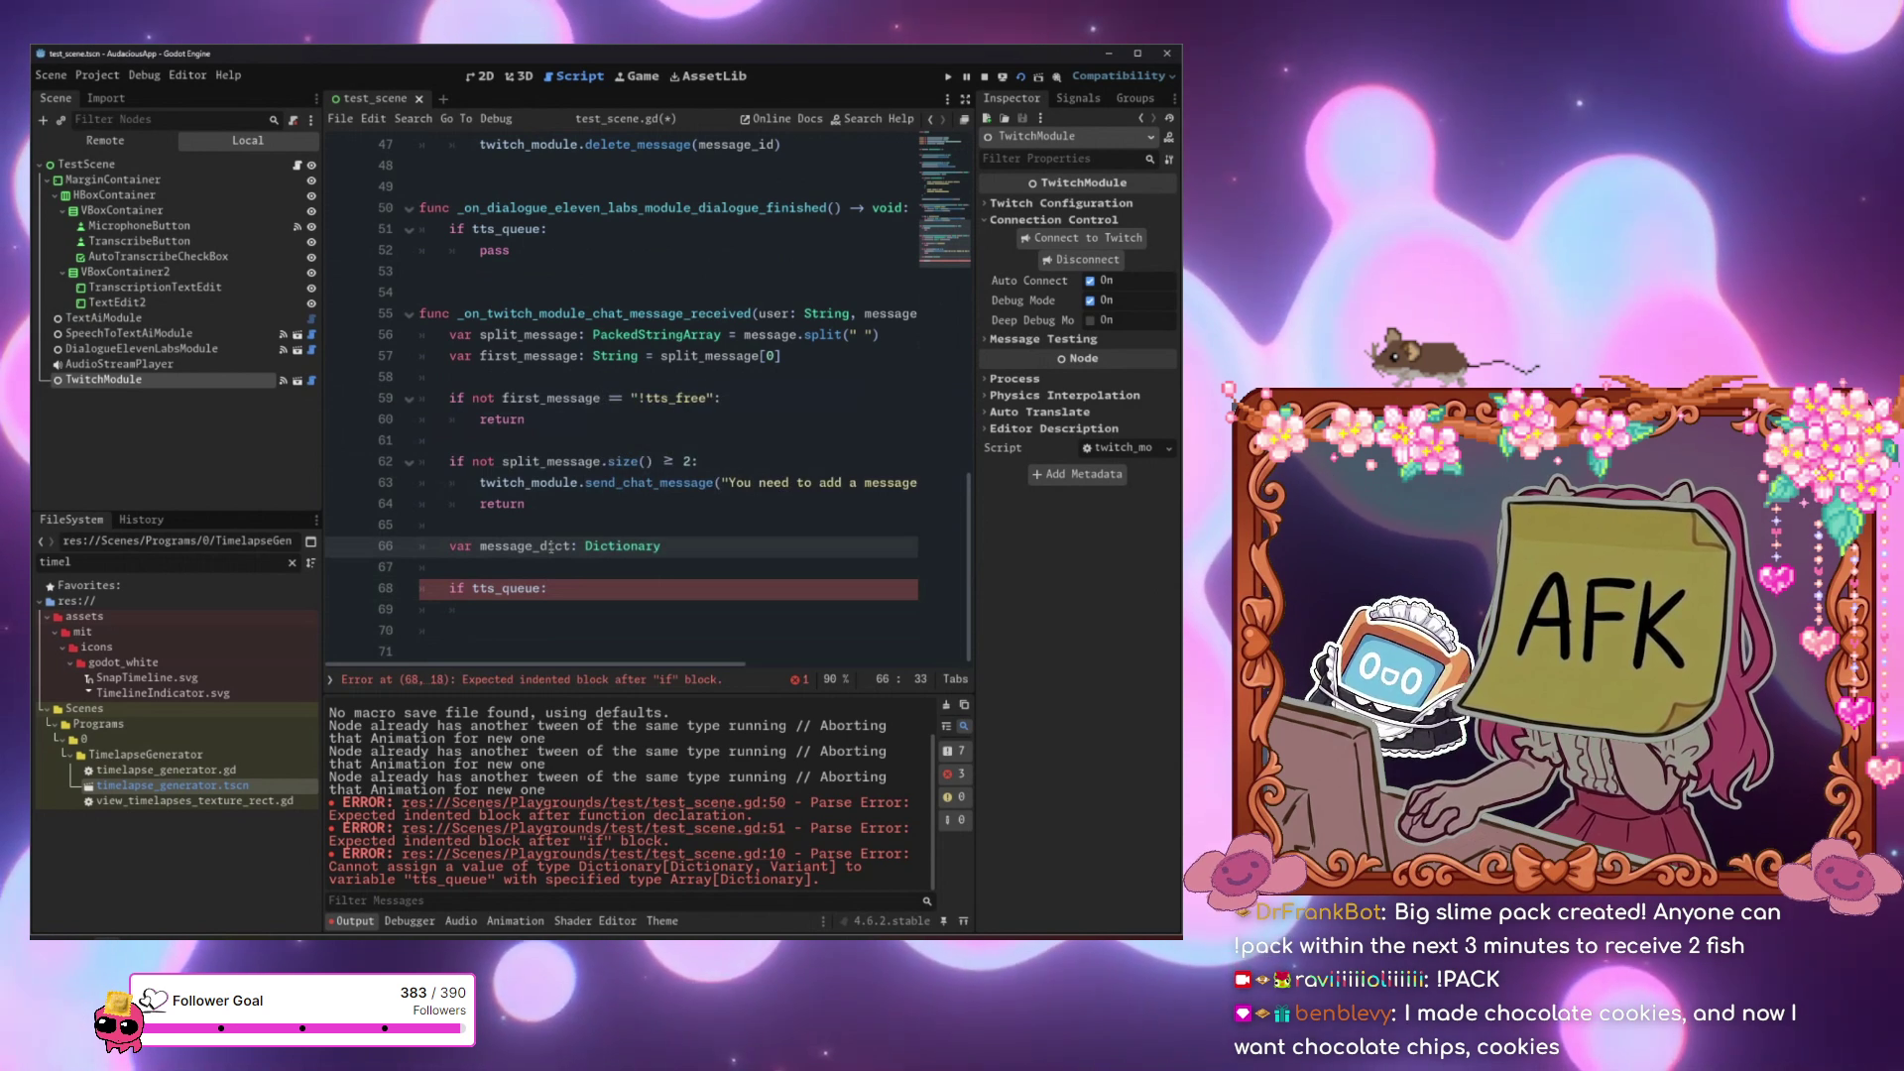
{"action": "type", "text": "String, String"}
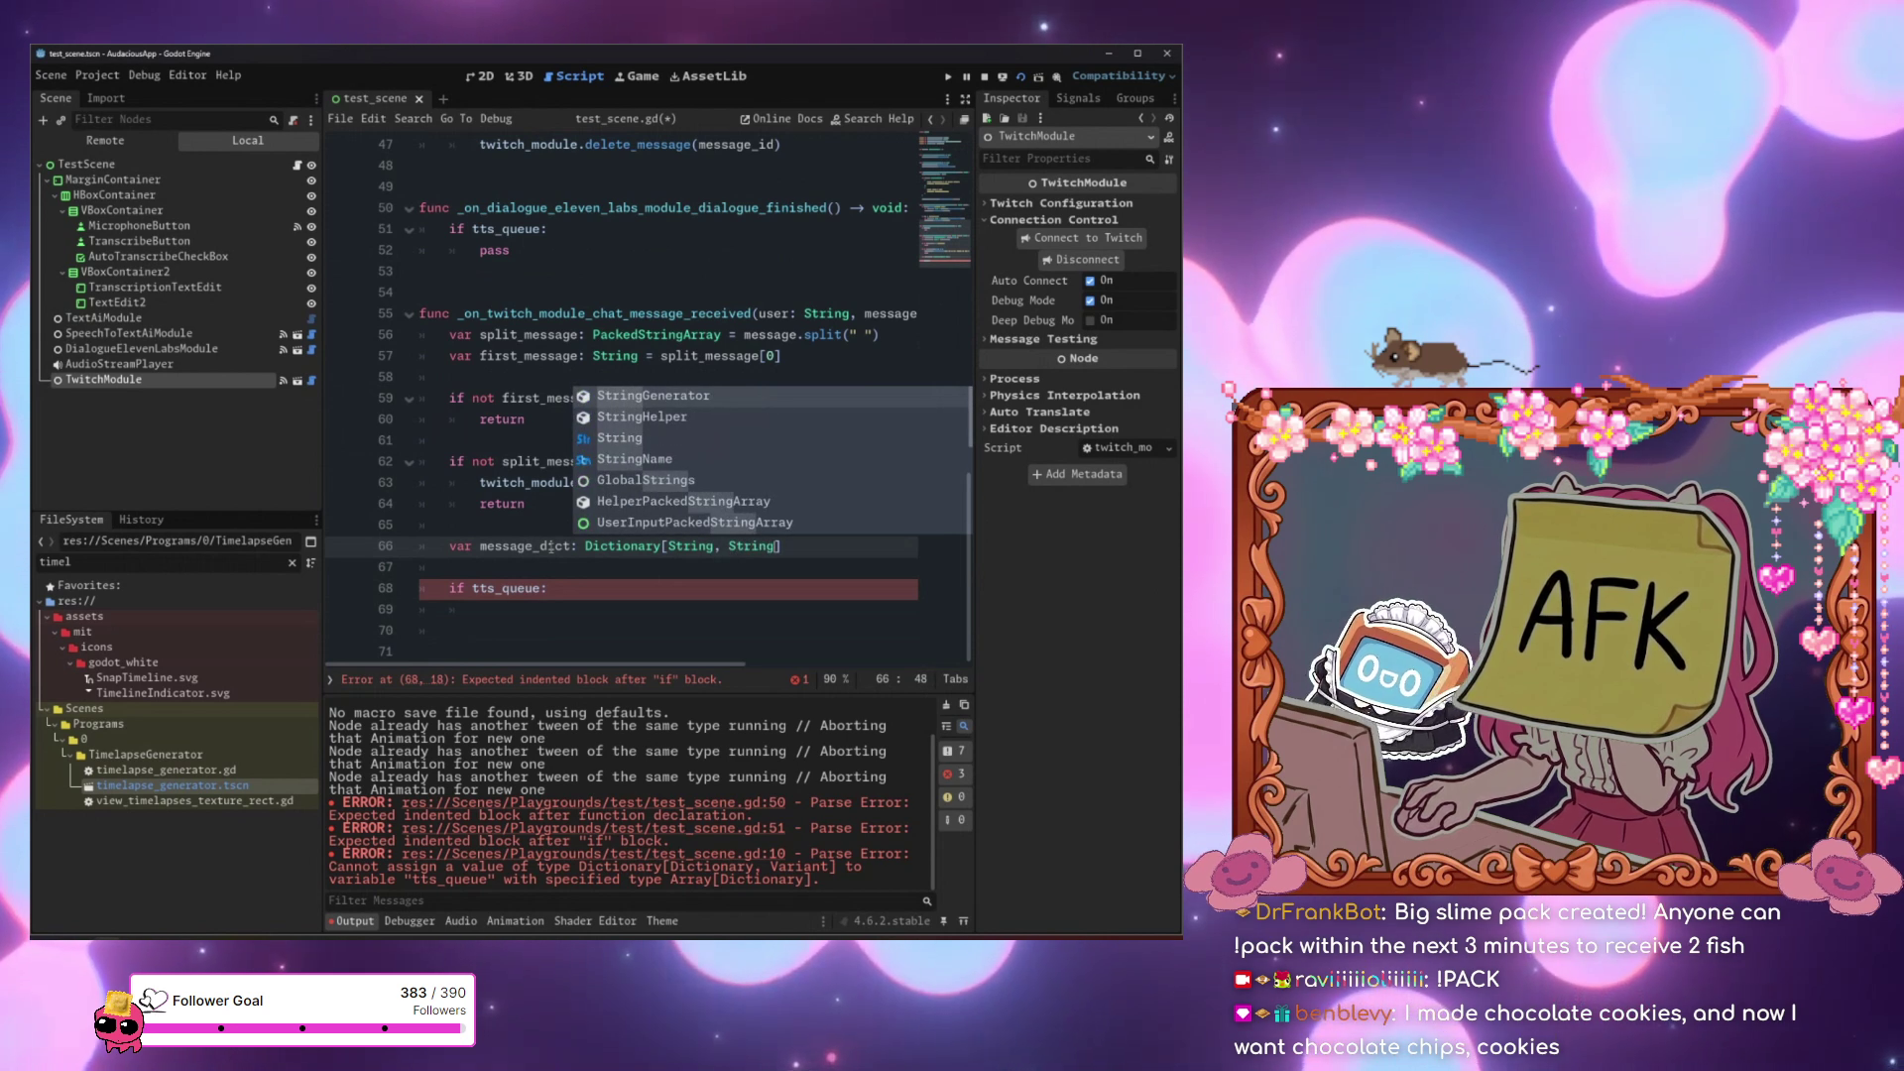
{"action": "key", "text": "BackSpace"}
{"action": "key", "text": "BackSpace"}
{"action": "key", "text": "BackSpace"}
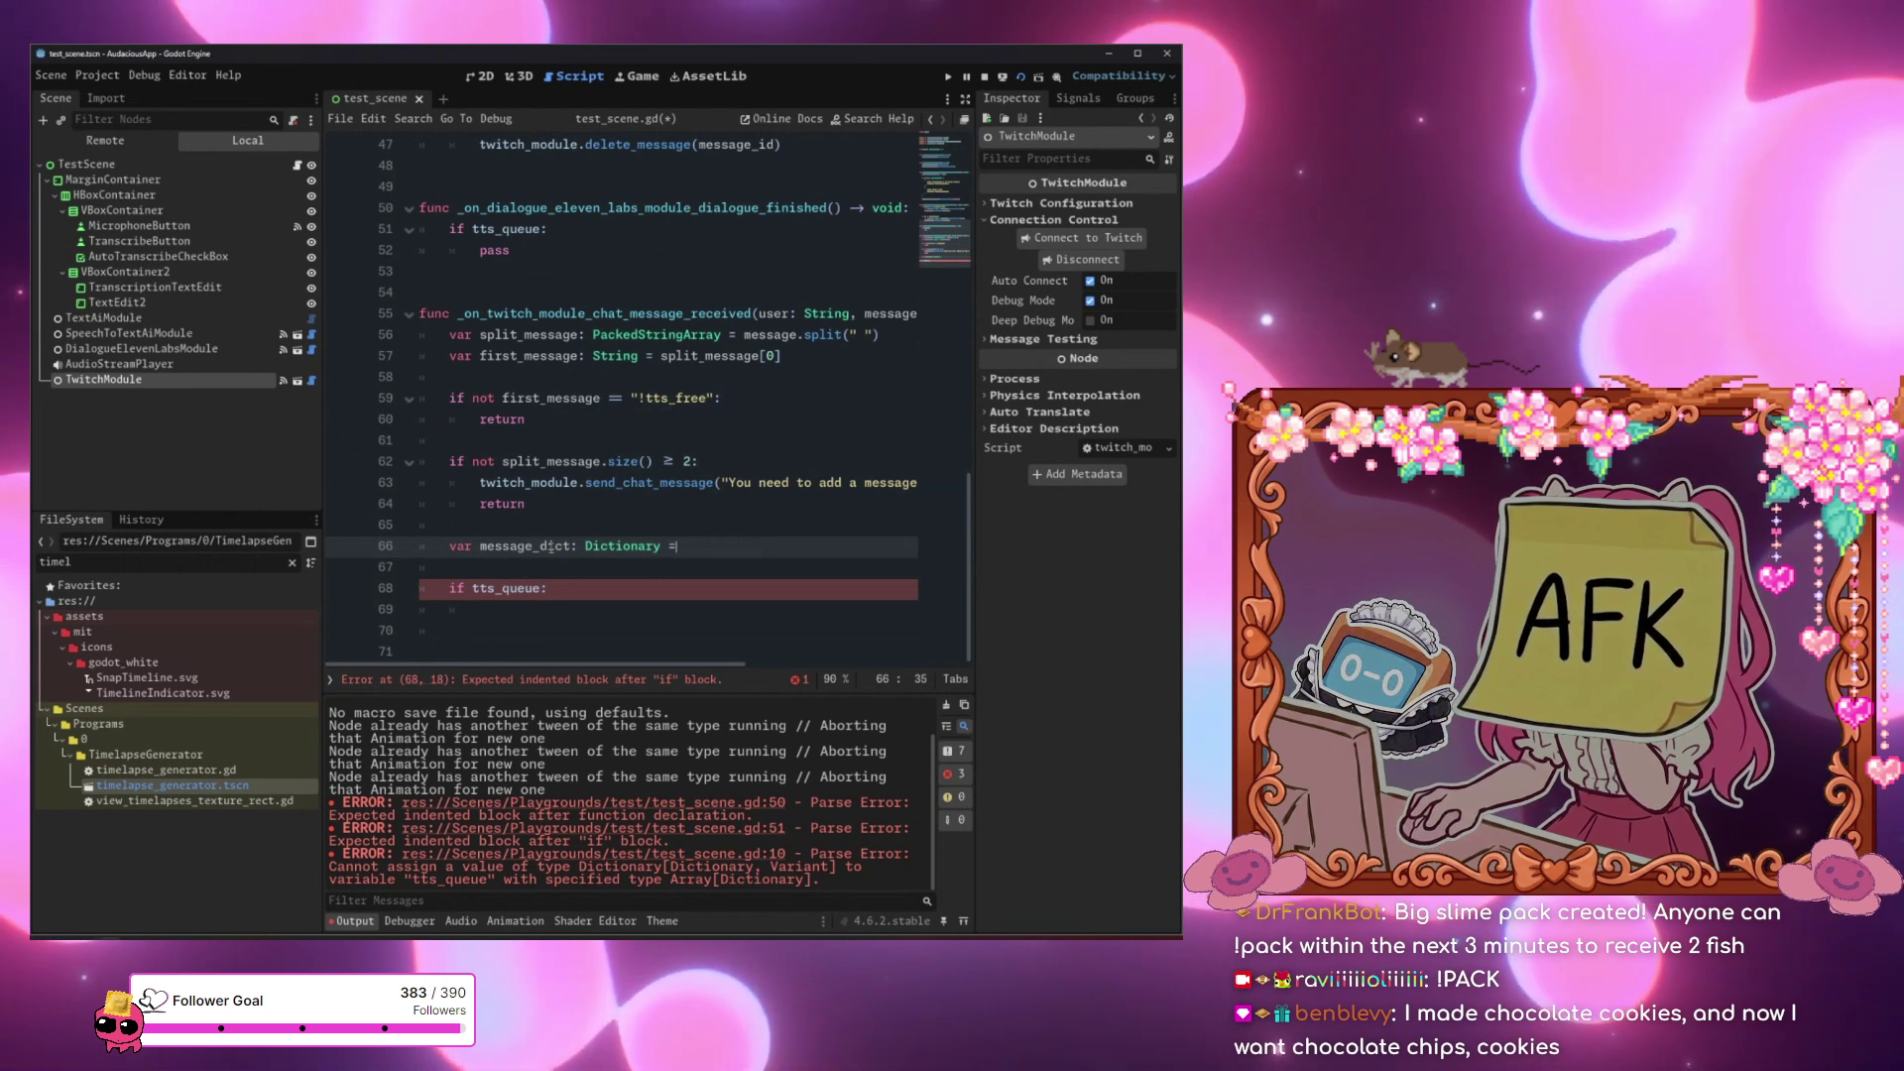
{"action": "type", "text": "= {"}
{"action": "key", "text": "Return"}
Step: Type message_dict as Dictionary[String, String] holding user: split_message[1]
{"action": "scroll", "coordinate": [550, 546], "scroll_direction": "up", "scroll_amount": 11}
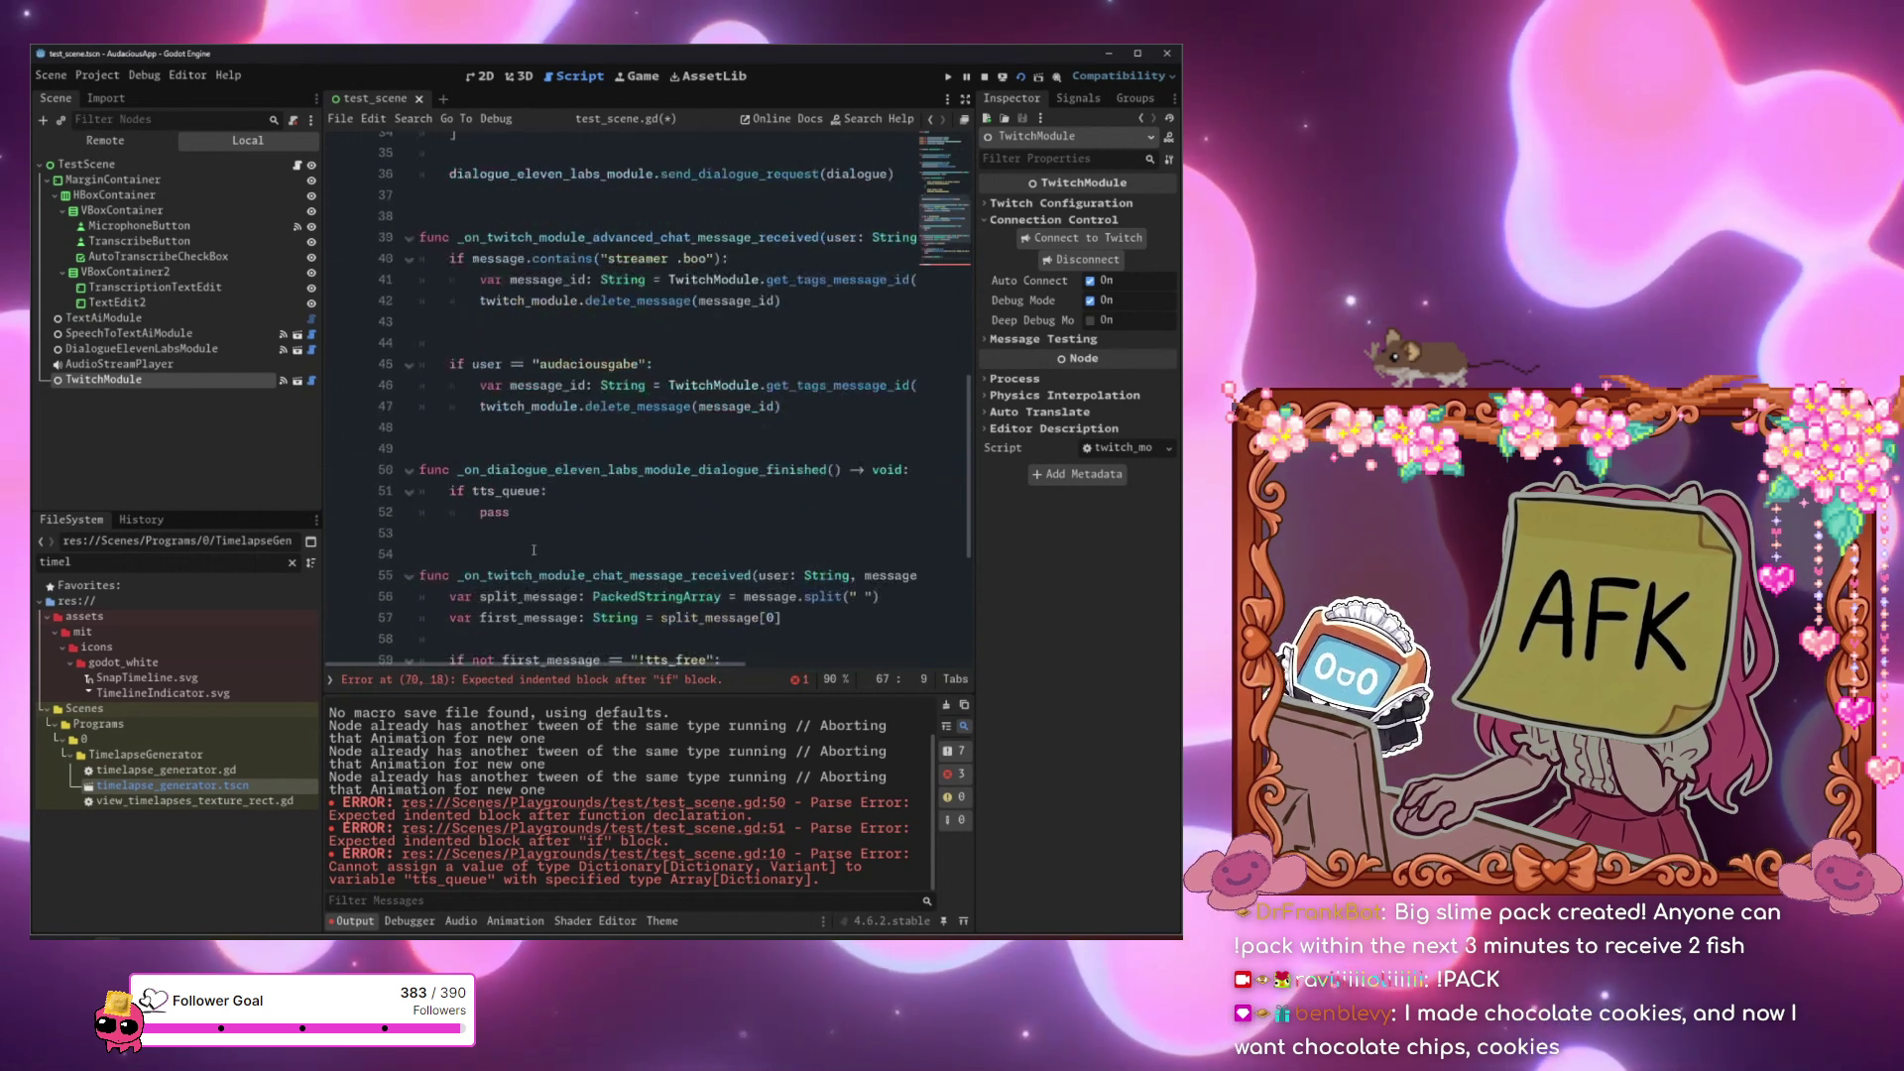
{"action": "scroll", "coordinate": [646, 397], "scroll_direction": "down", "scroll_amount": 12}
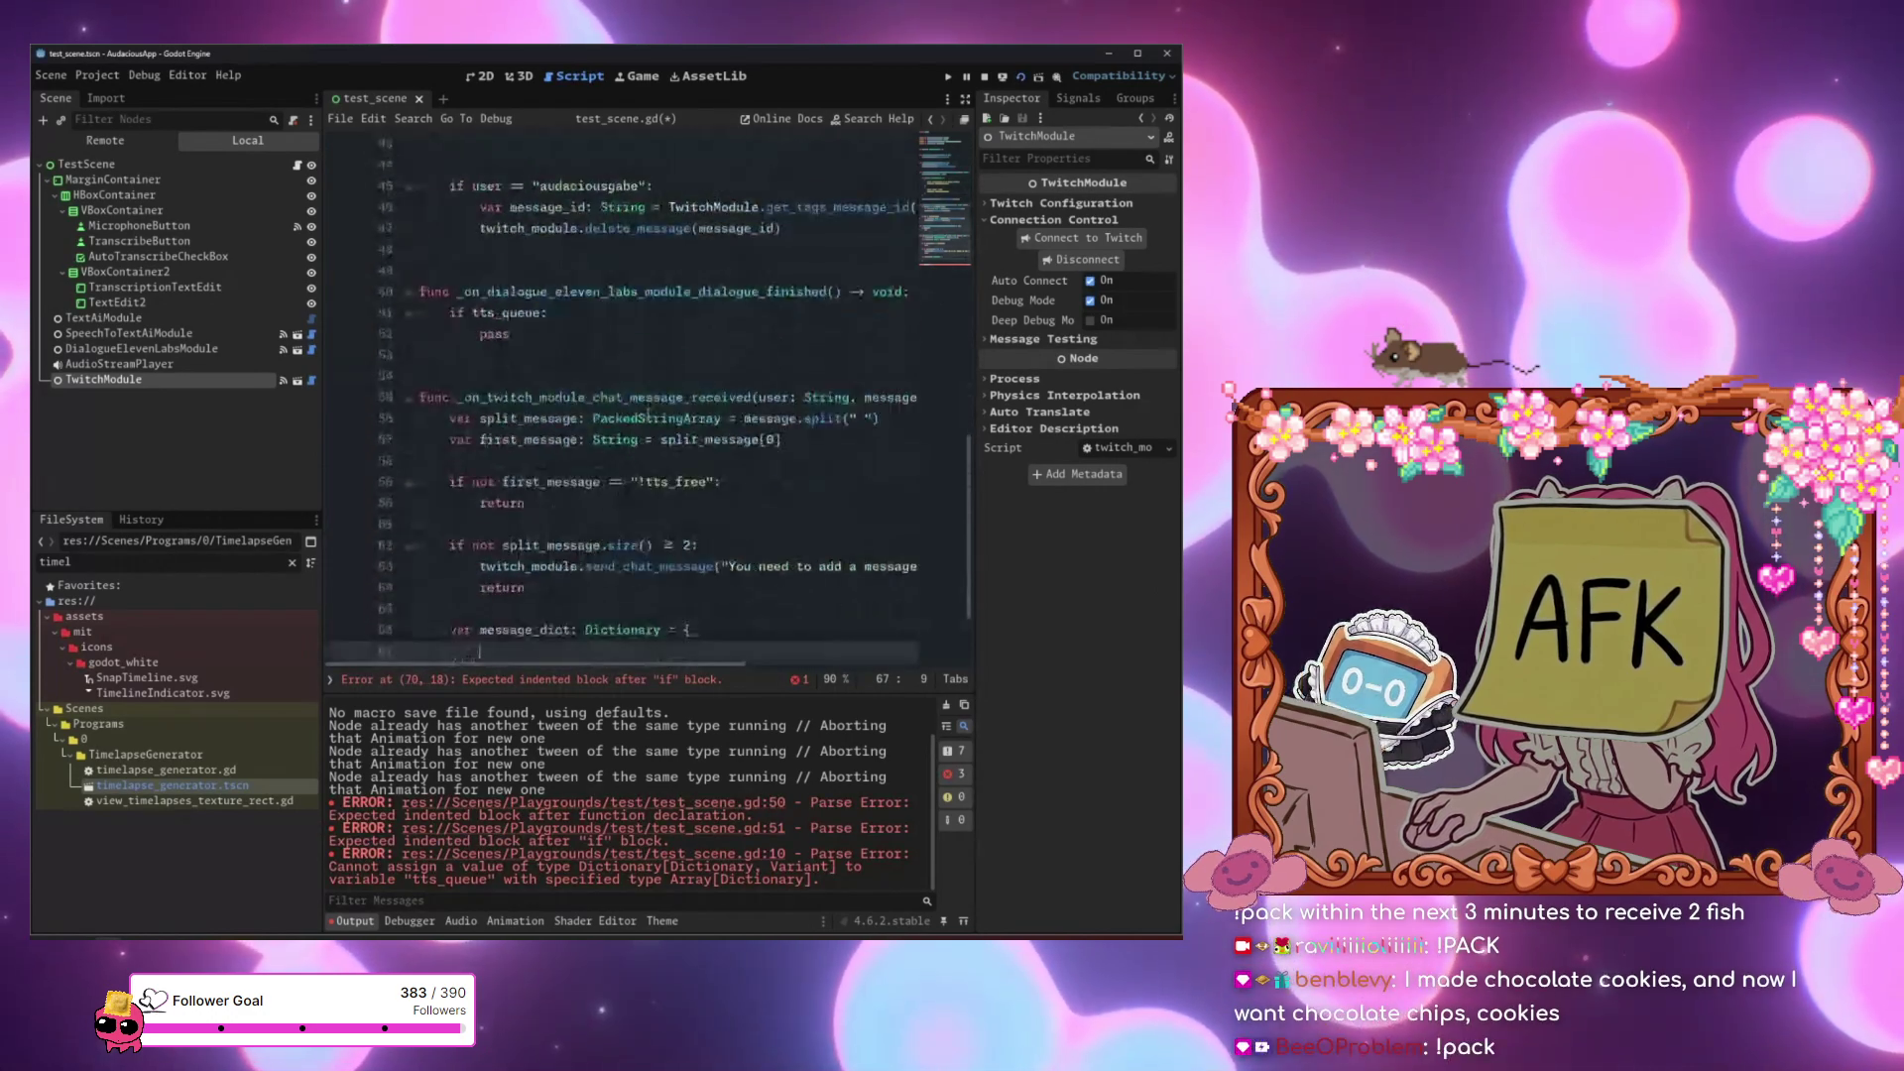
{"action": "left_click", "coordinate": [663, 504]}
{"action": "type", "text": "[Strnuig"}
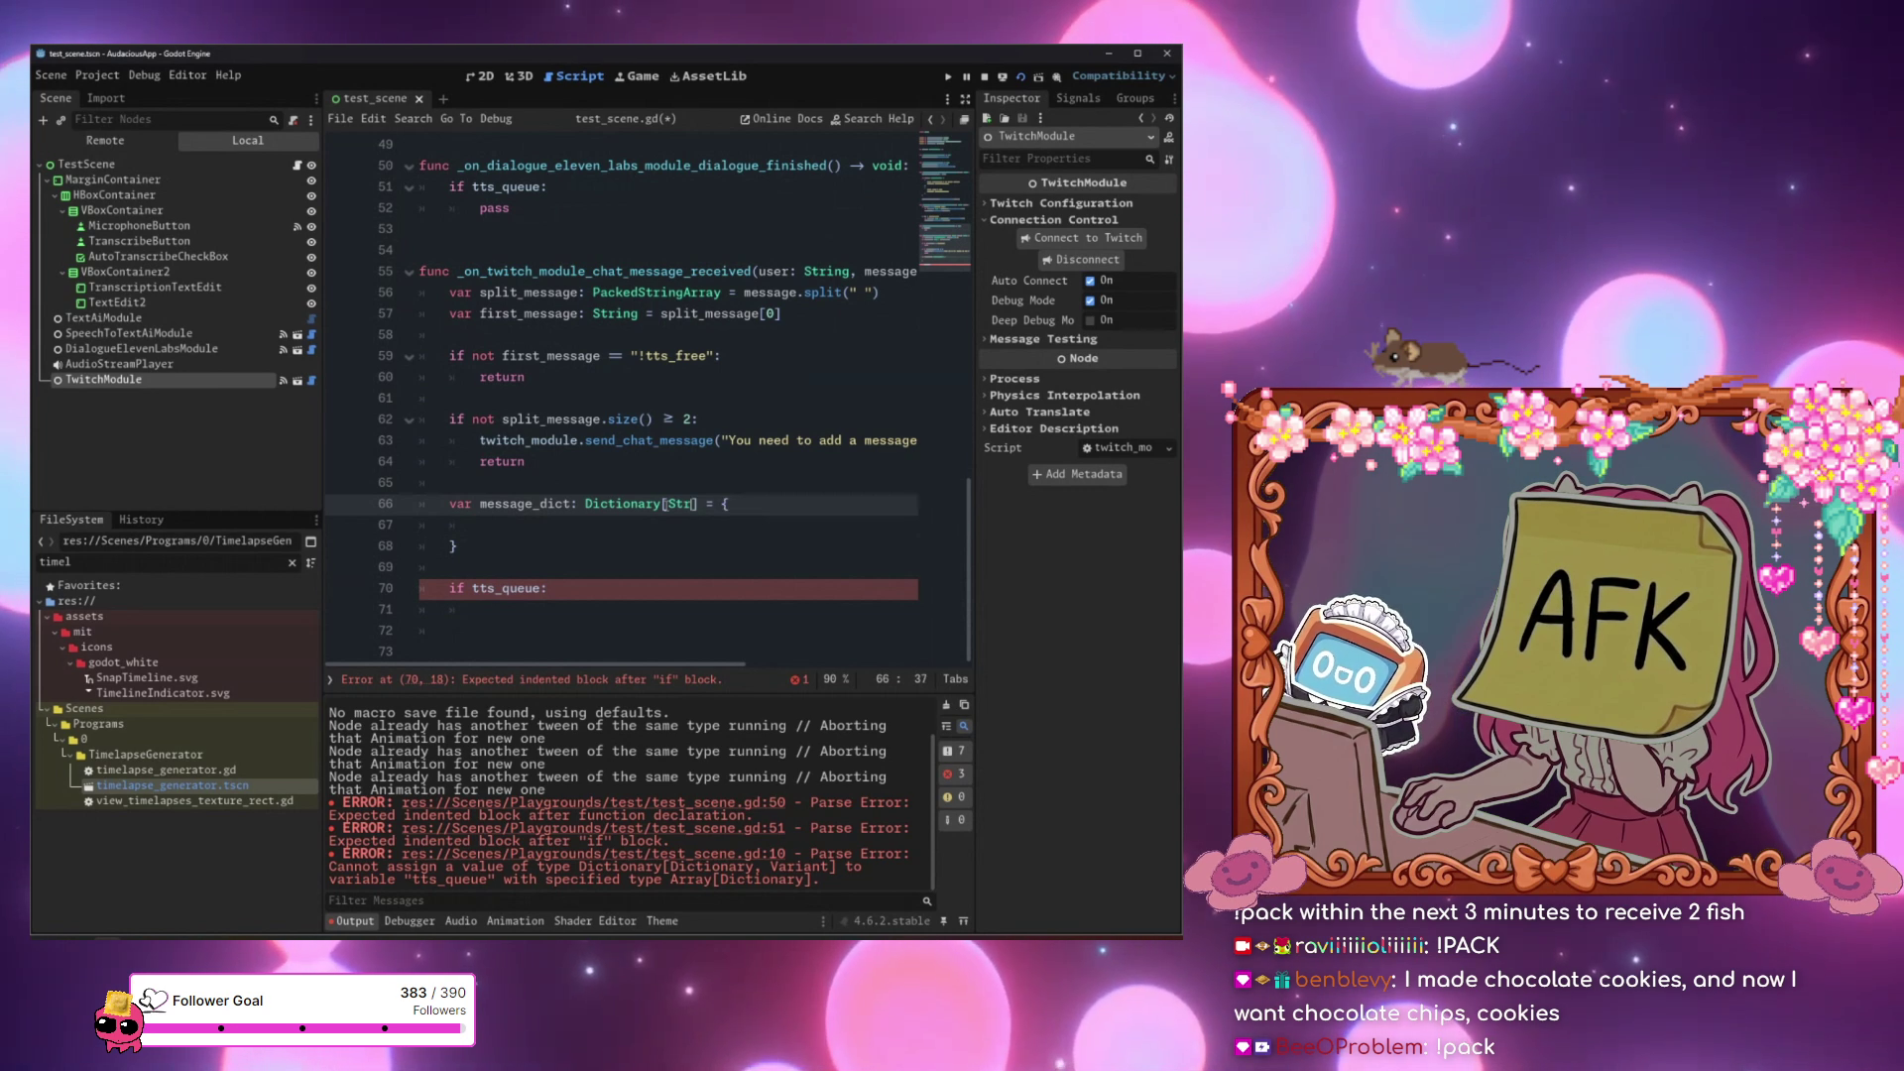
{"action": "type", "text": "ing, String"}
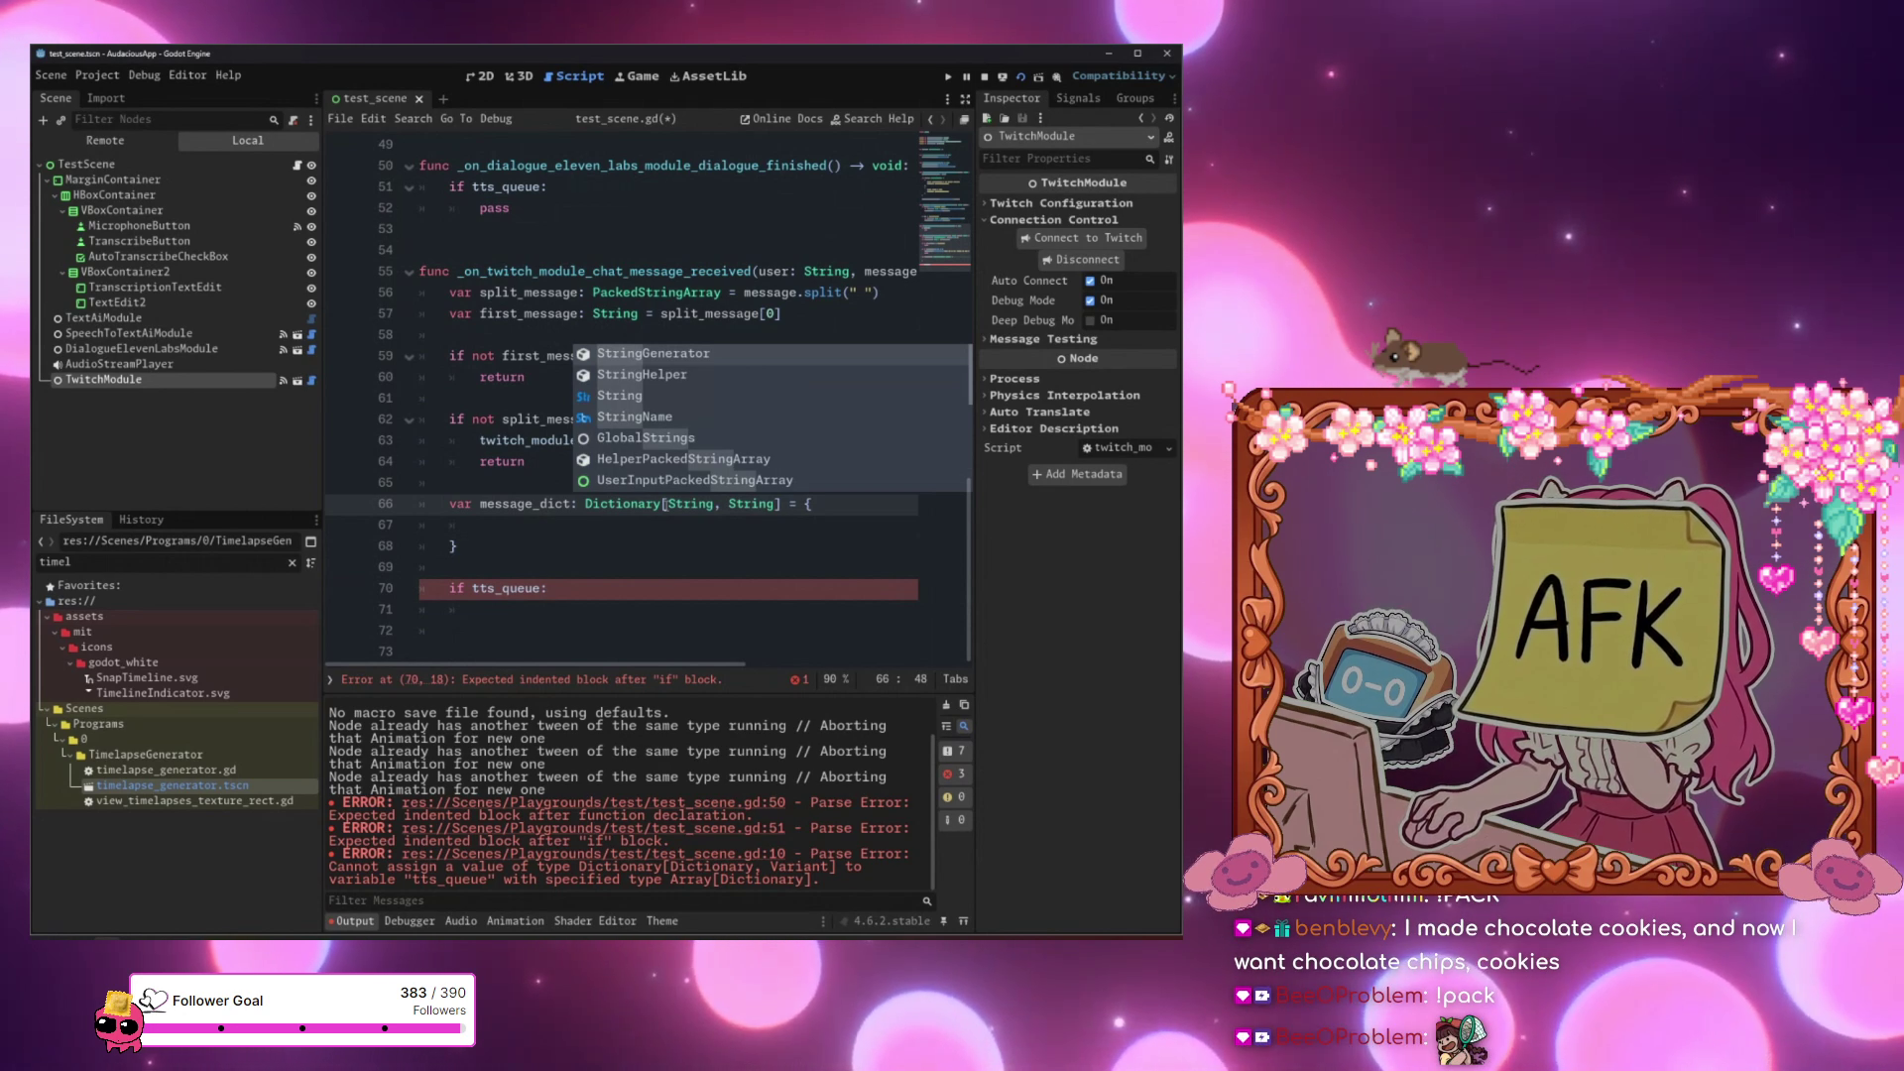
{"action": "left_click", "coordinate": [563, 520]}
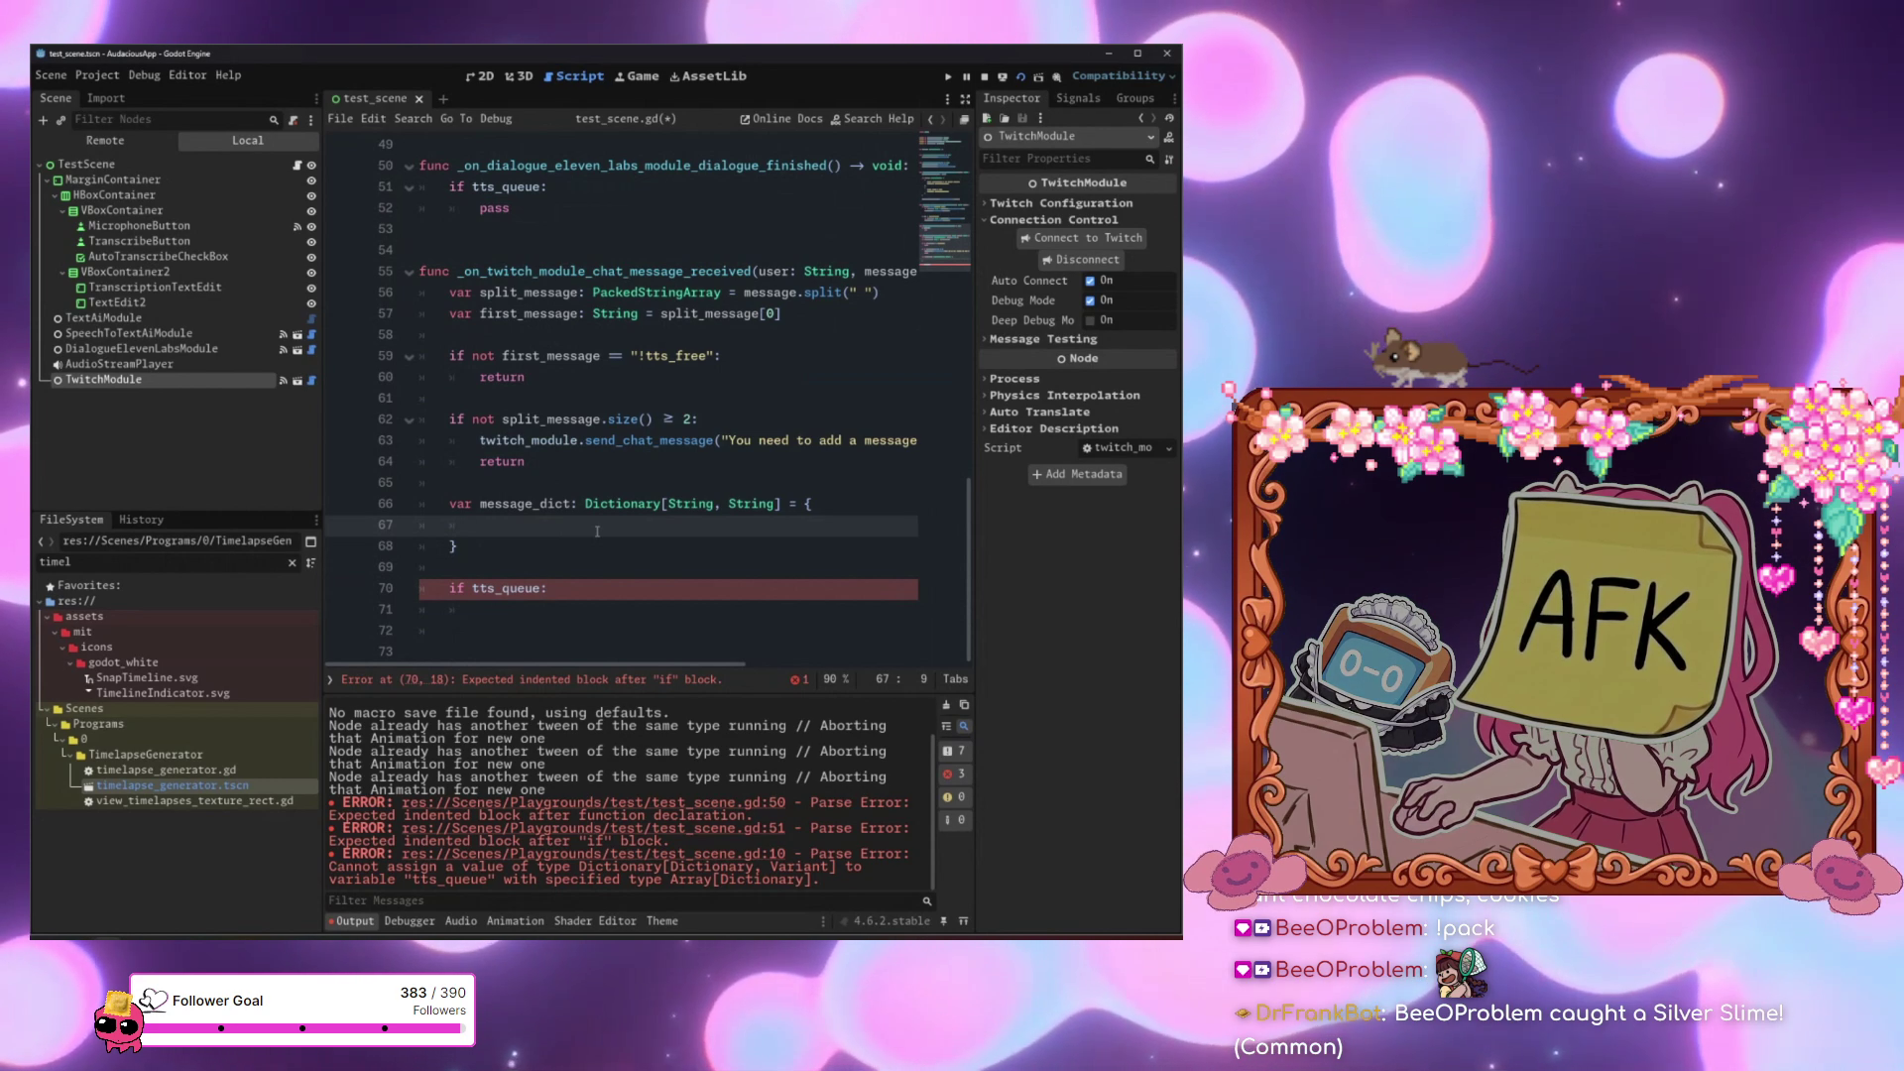
{"action": "type", "text": "user"}
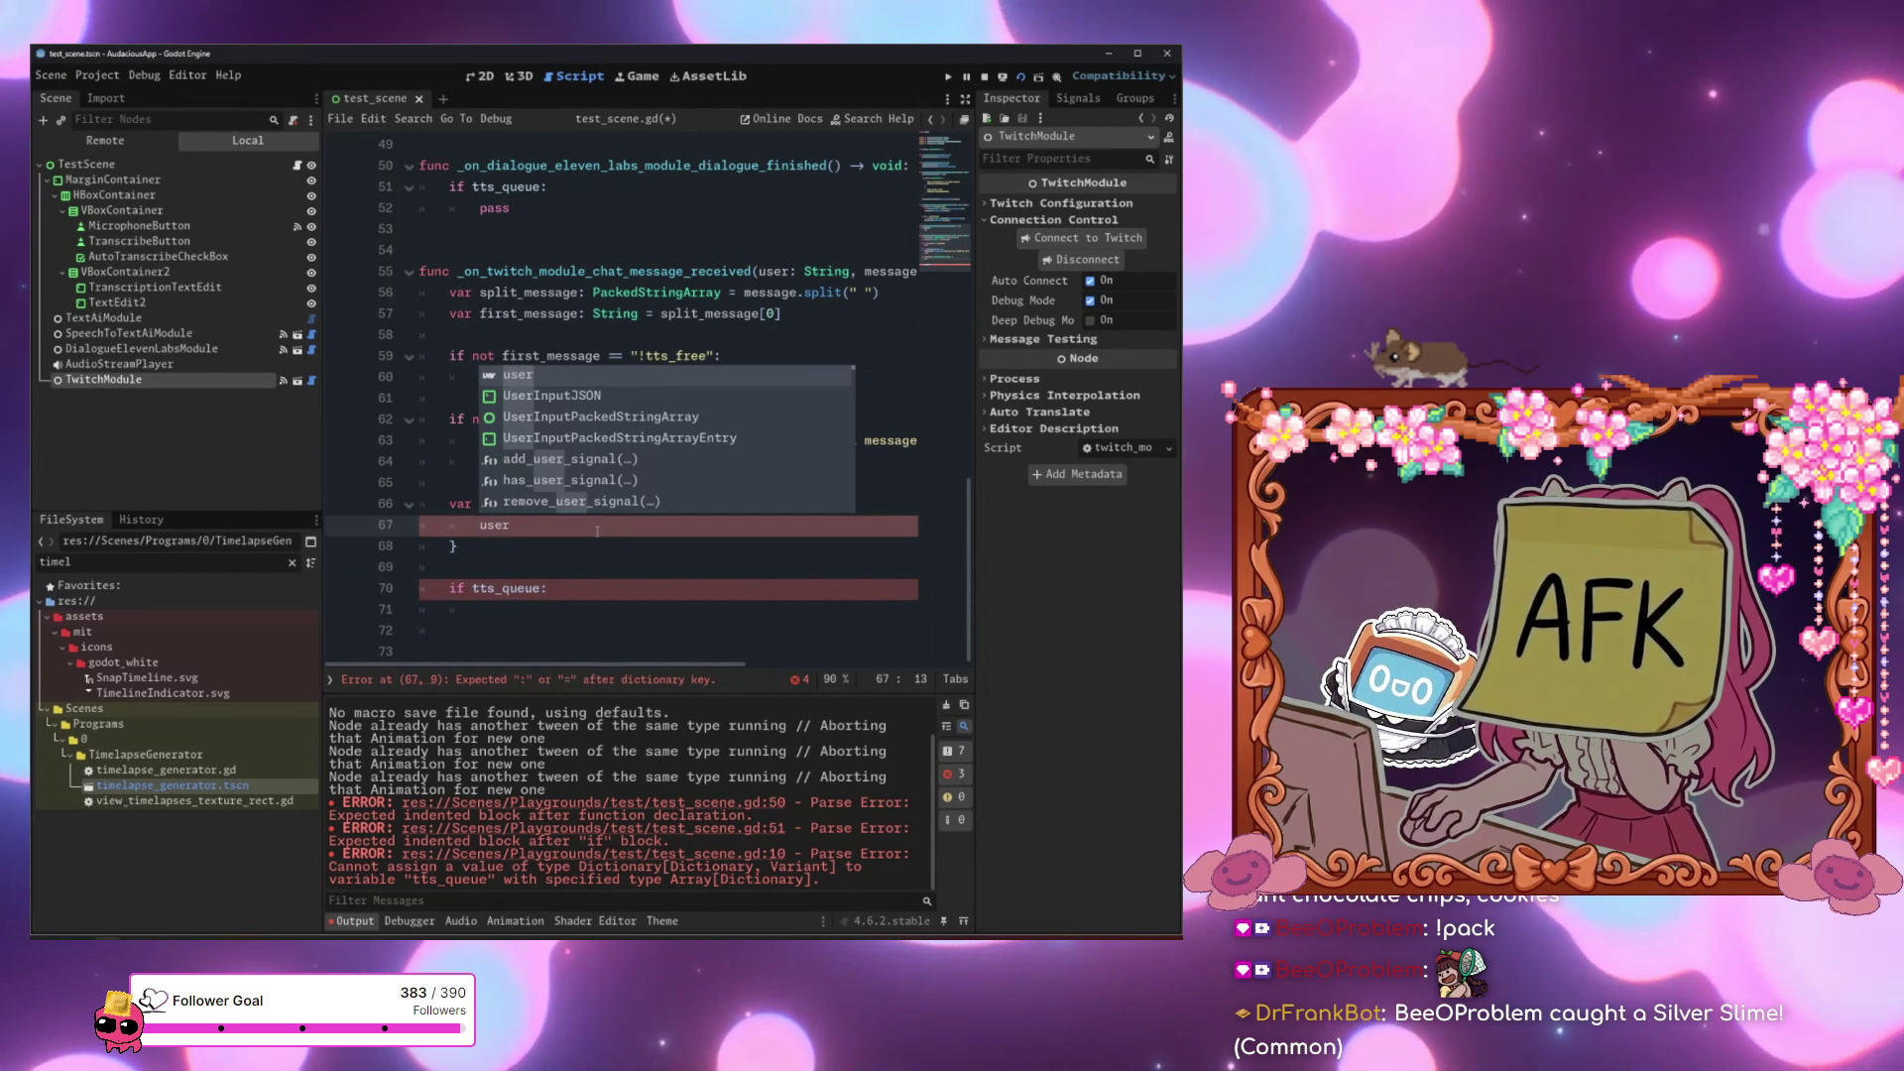
{"action": "type", "text": ": "}
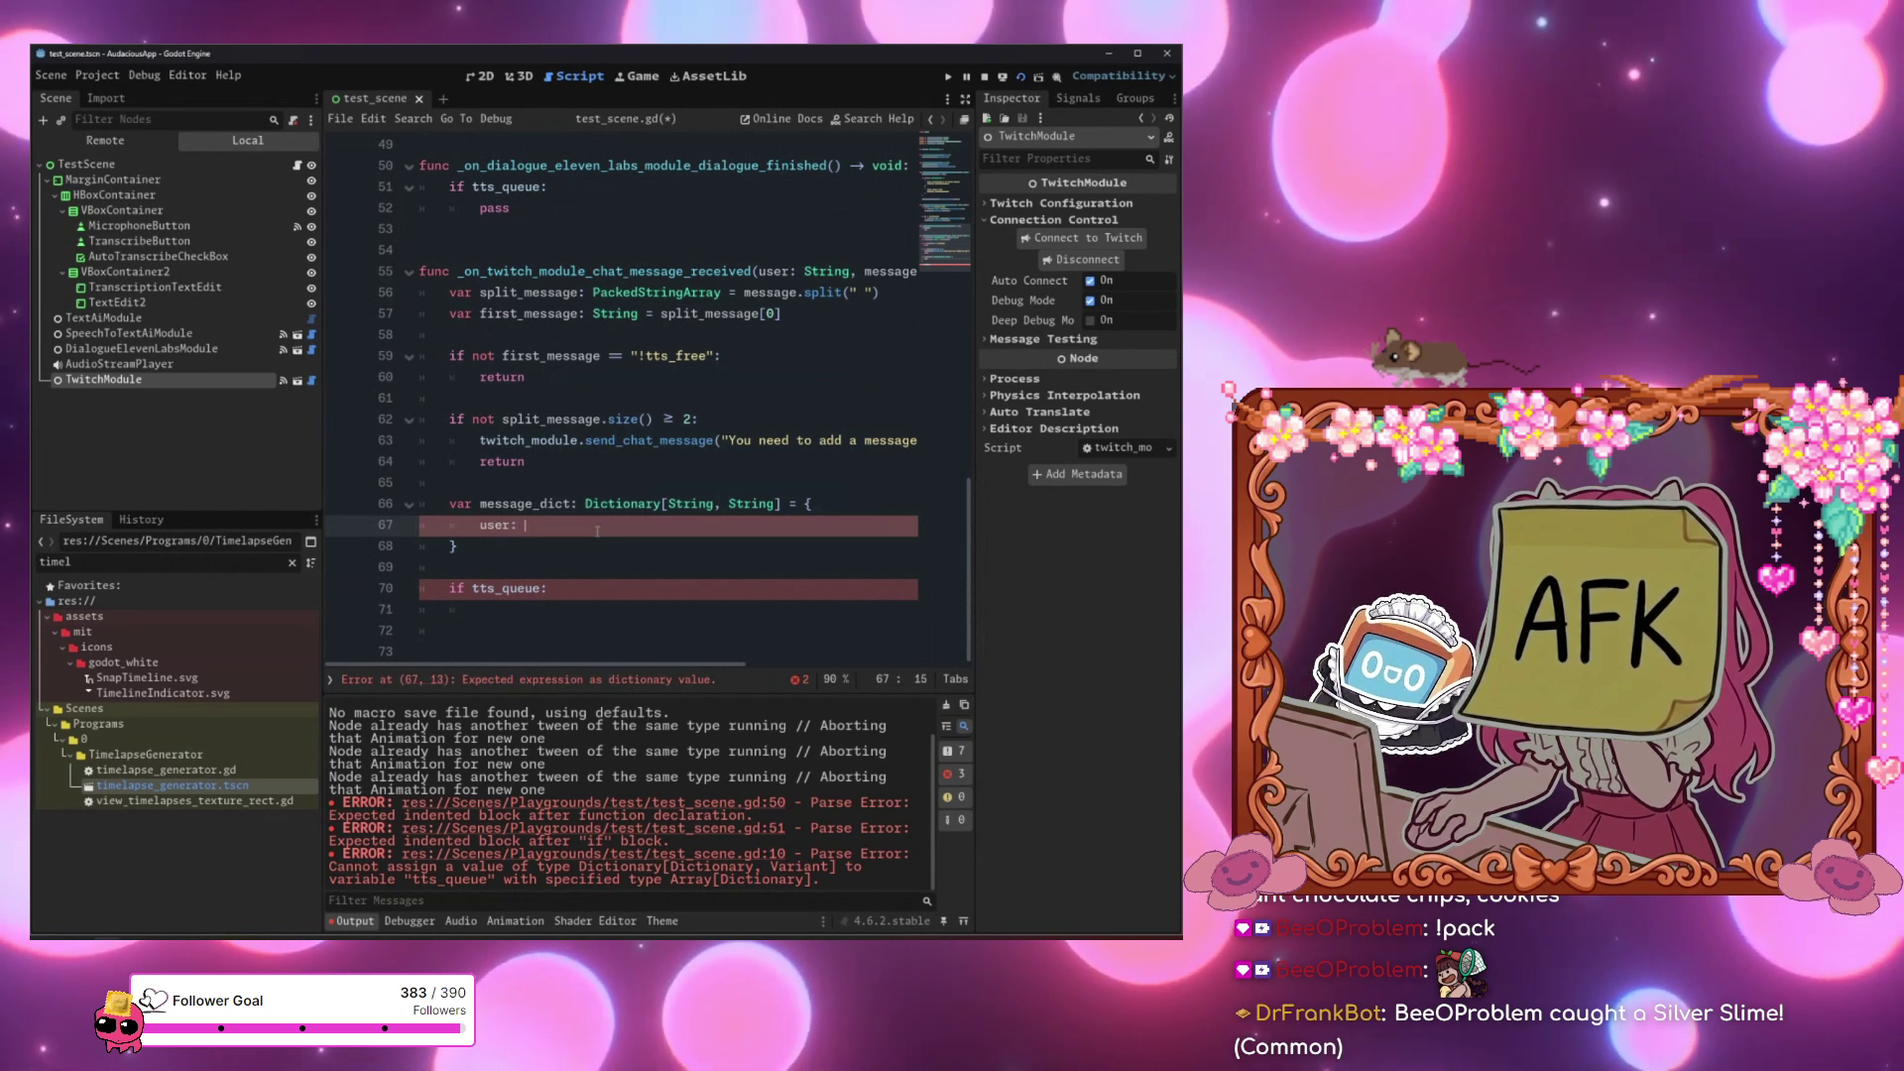
{"action": "type", "text": "split_message."}
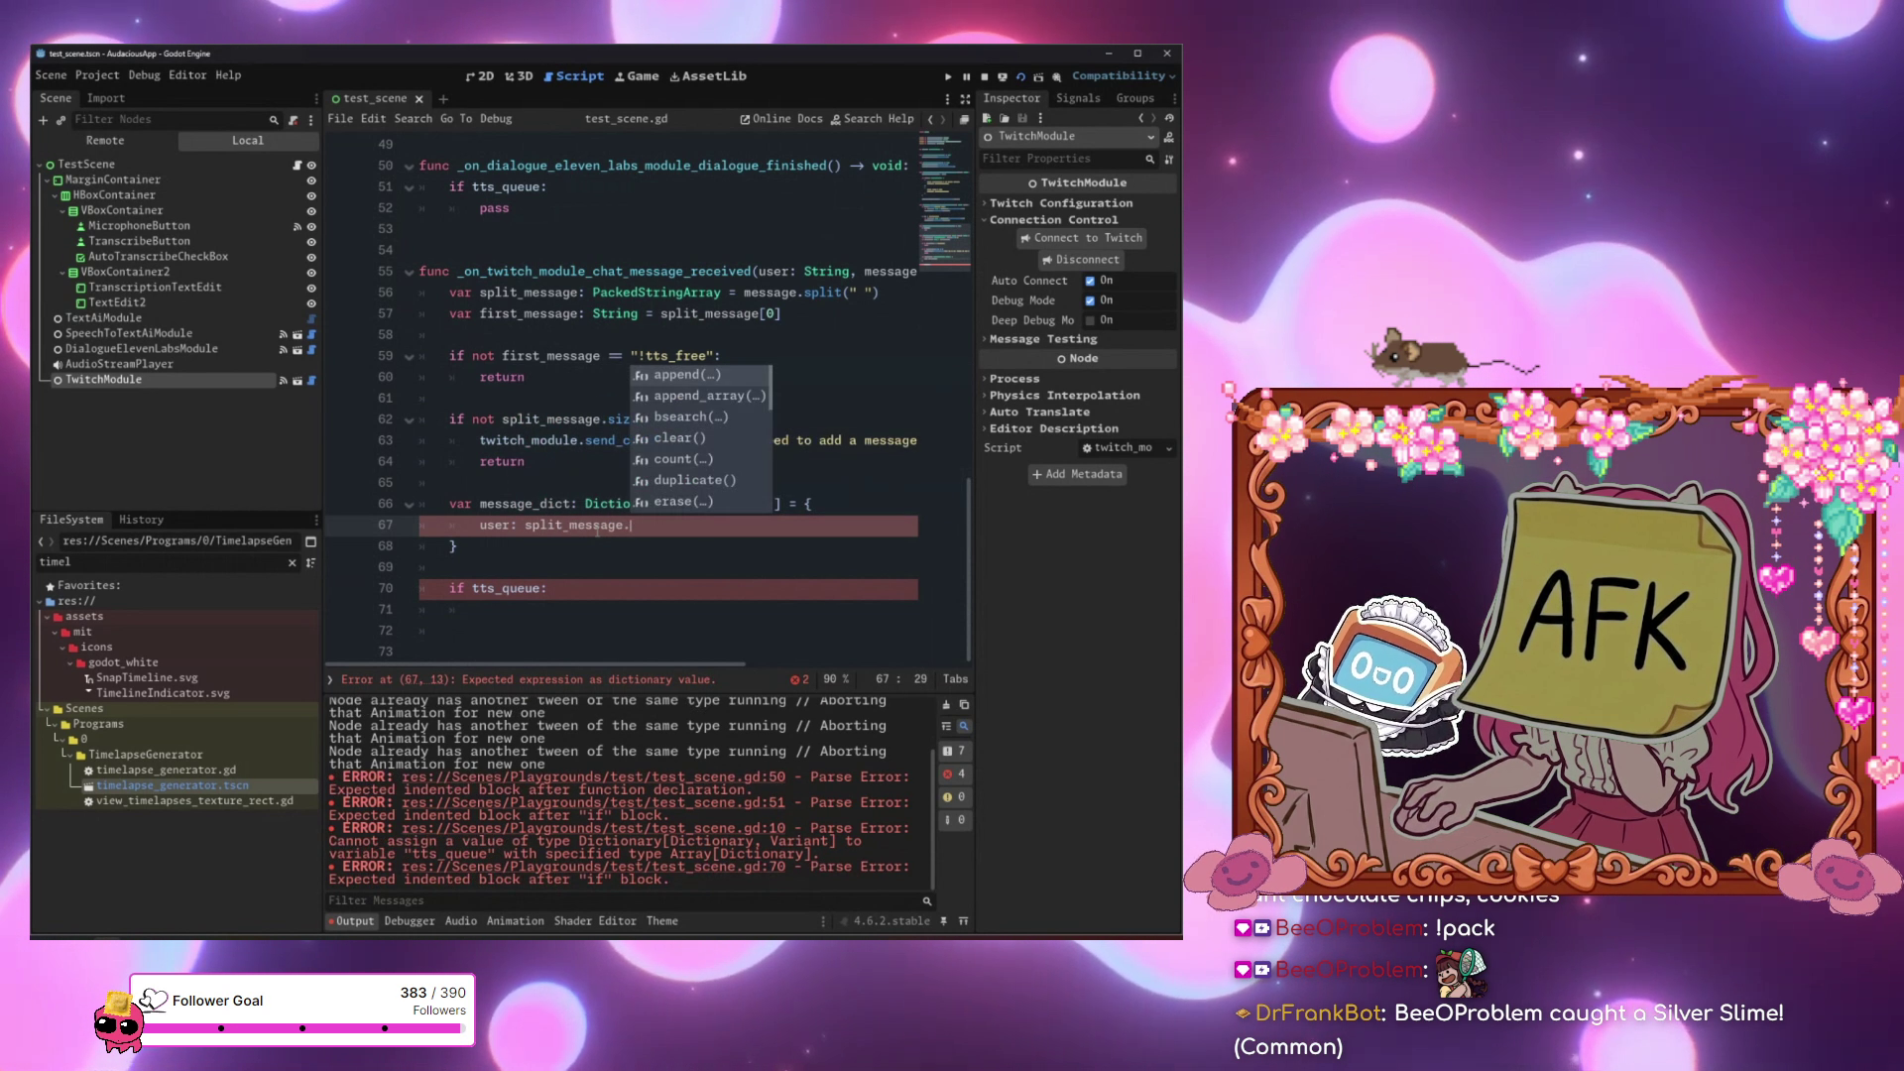
{"action": "key", "text": "Return"}
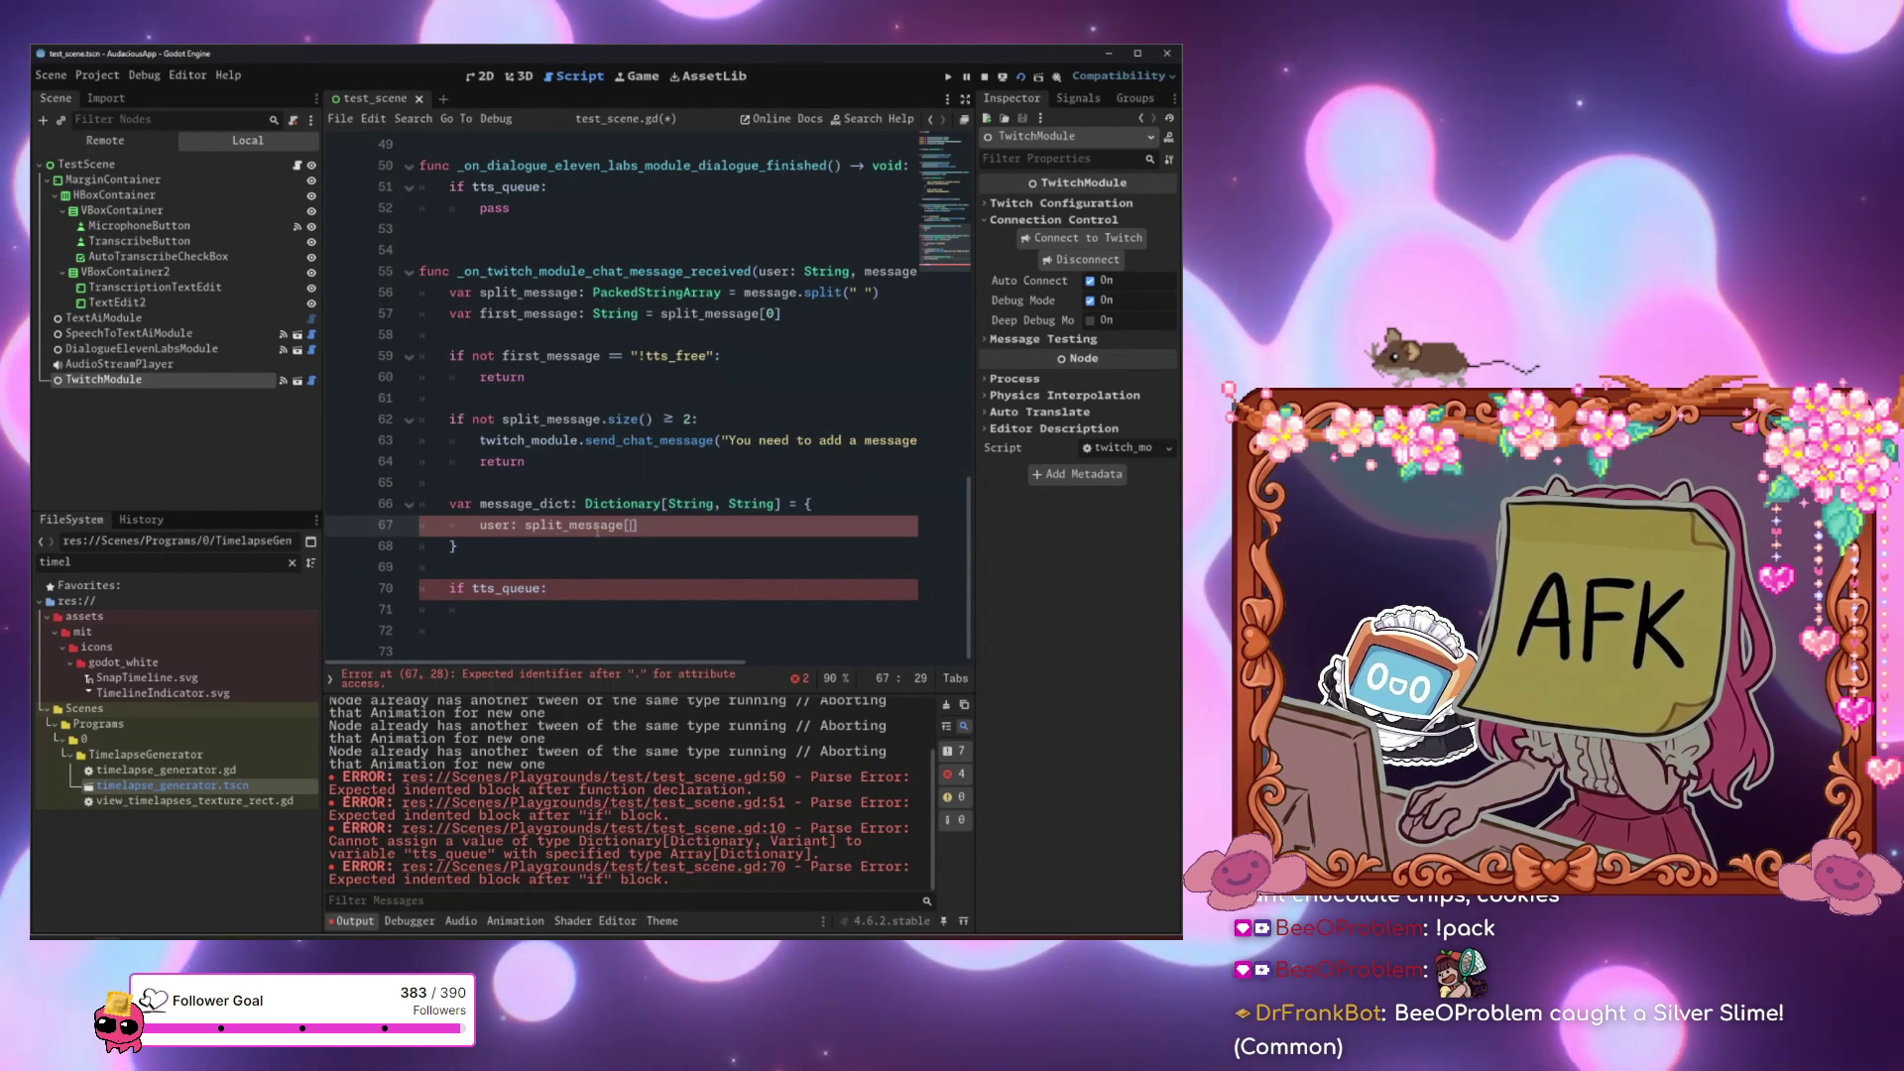
{"action": "type", "text": "["}
{"action": "left_click", "coordinate": [688, 586]}
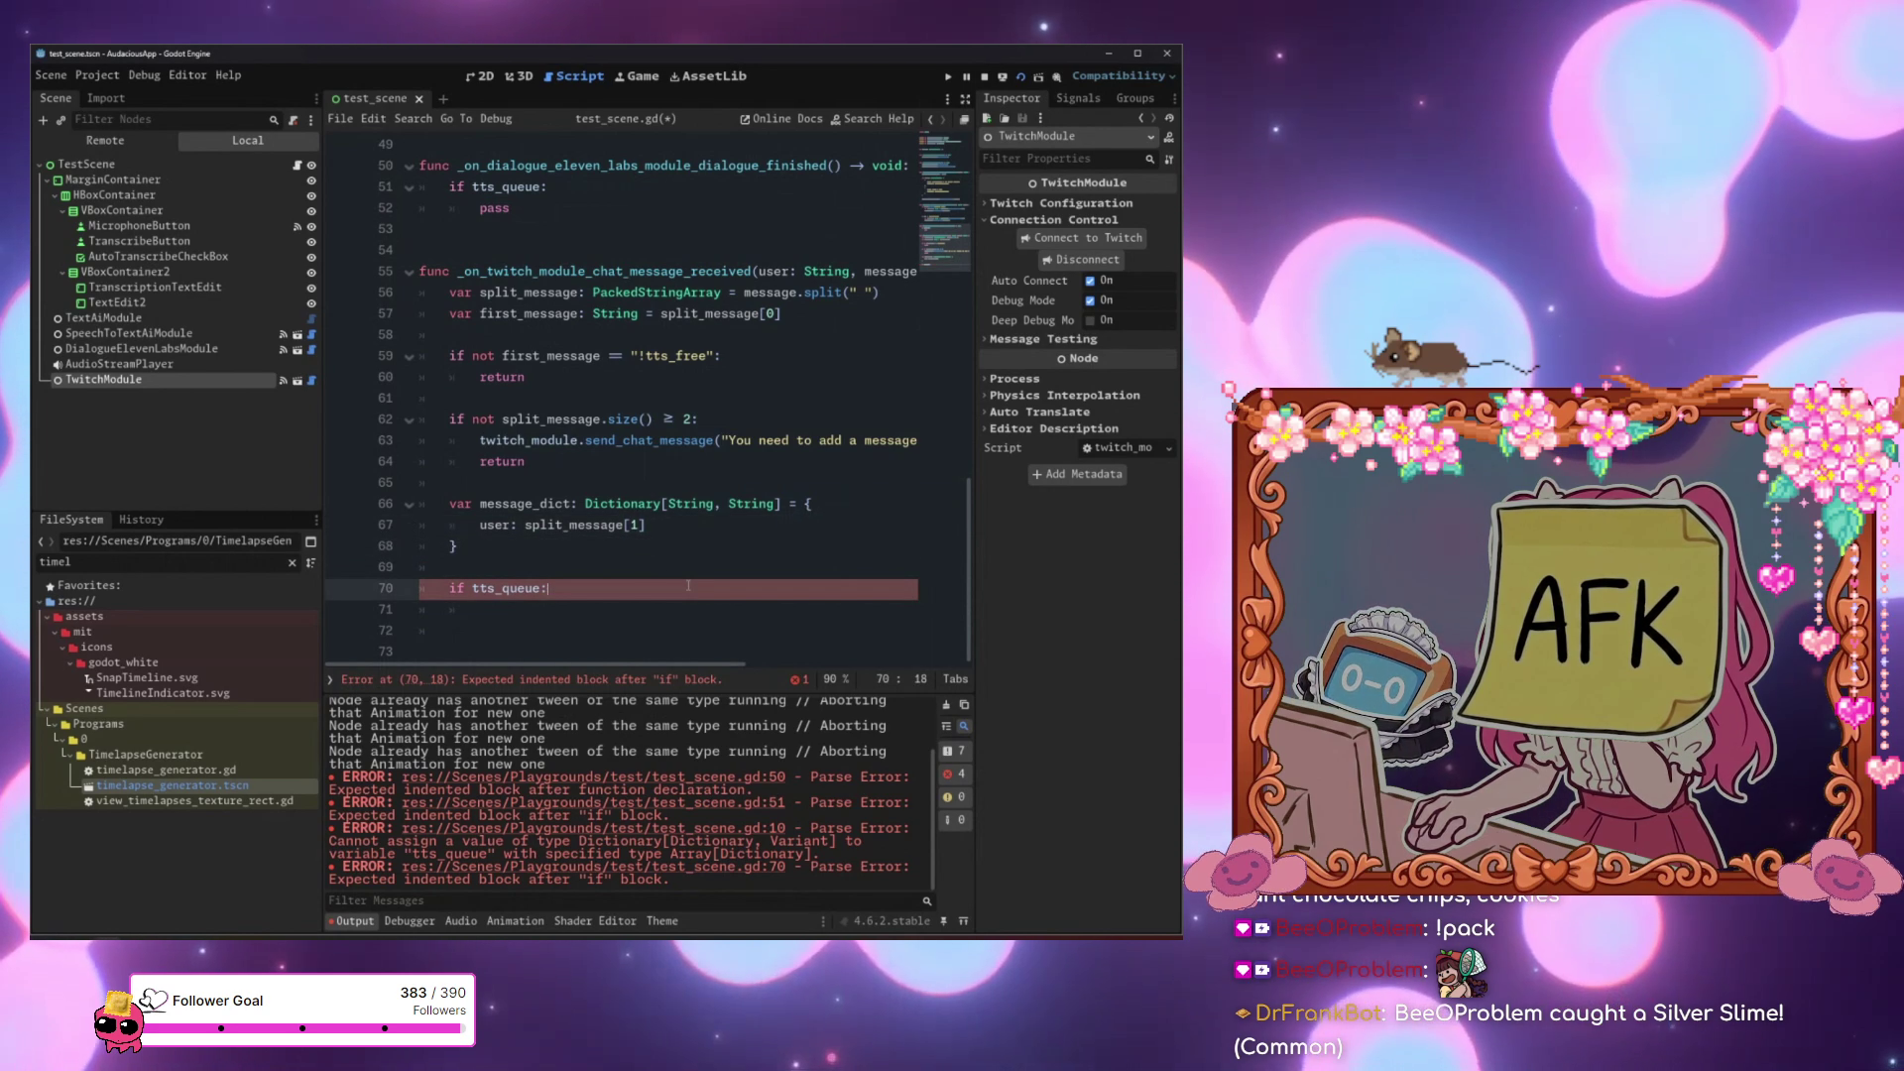
{"action": "key", "text": "Return"}
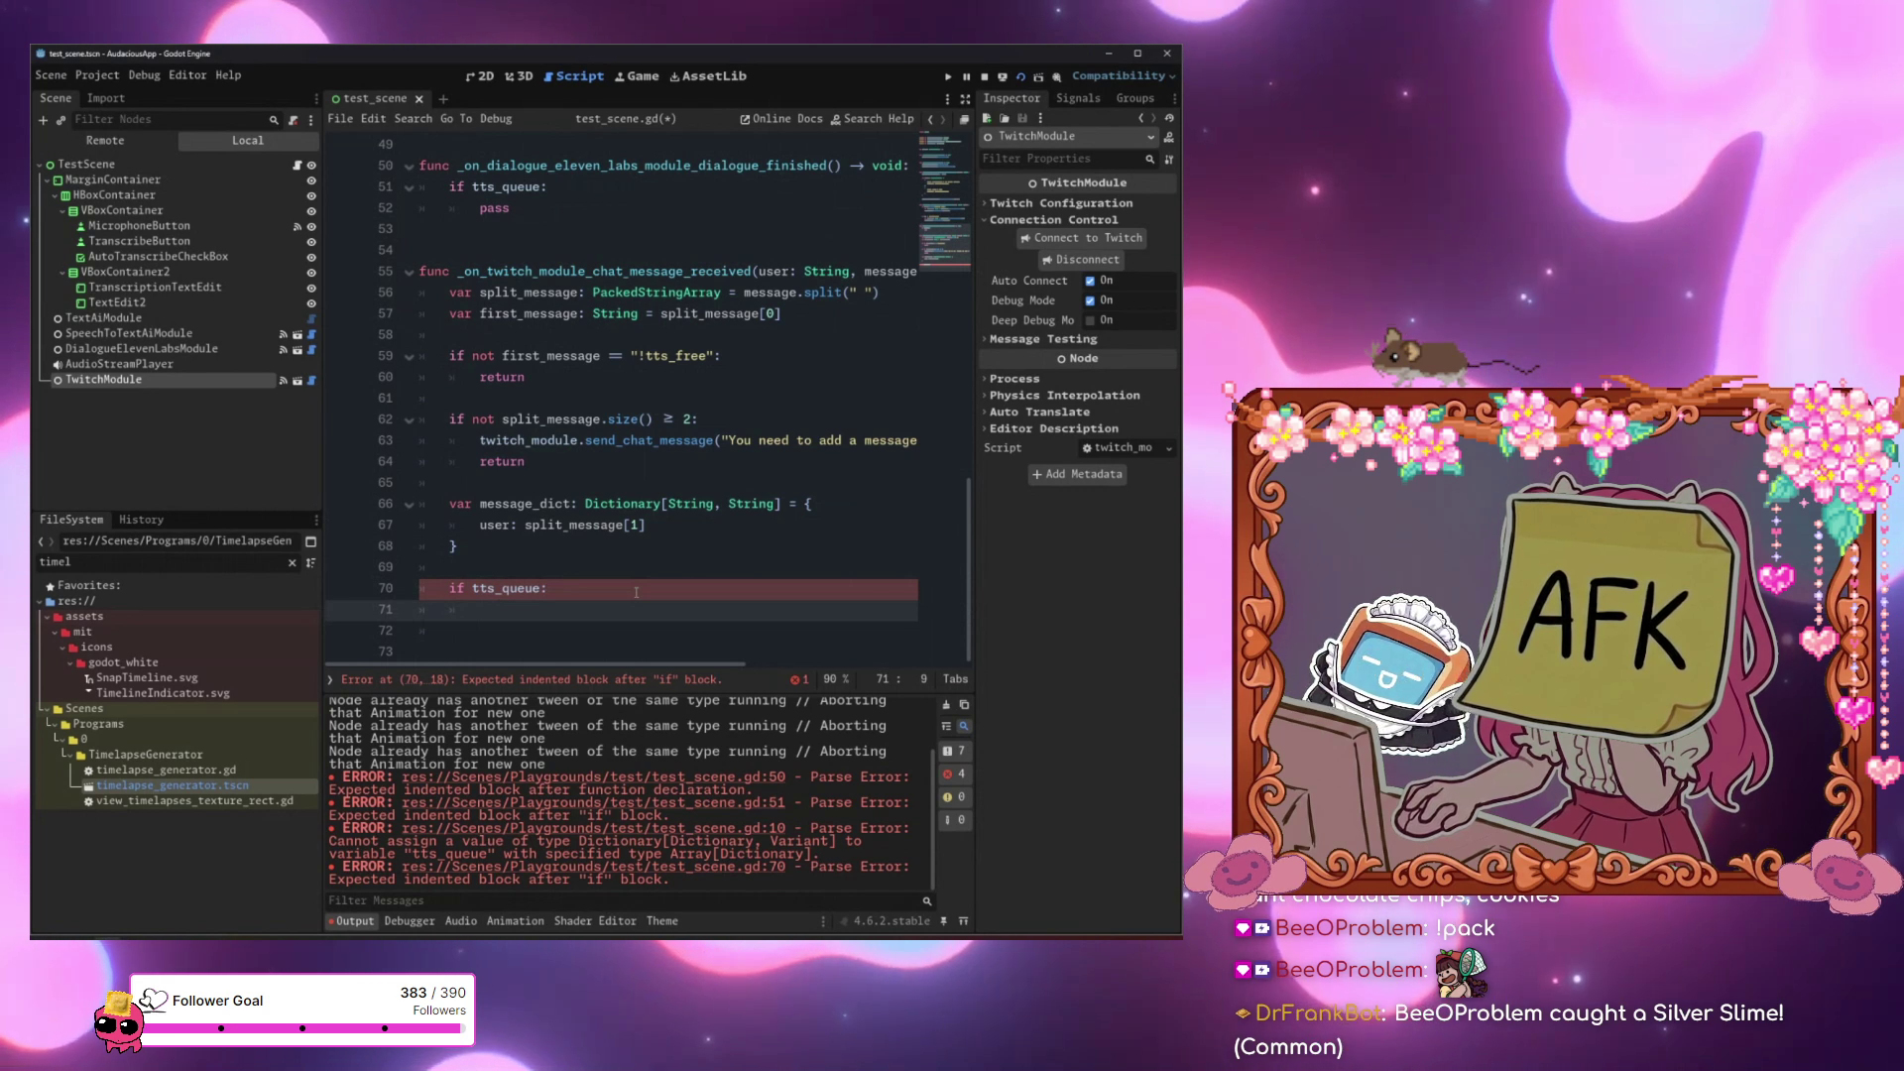
Step: Write tts_queue.append(message_dict) inside the if block, followed by an else branch
{"action": "type", "text": "tts_queue"}
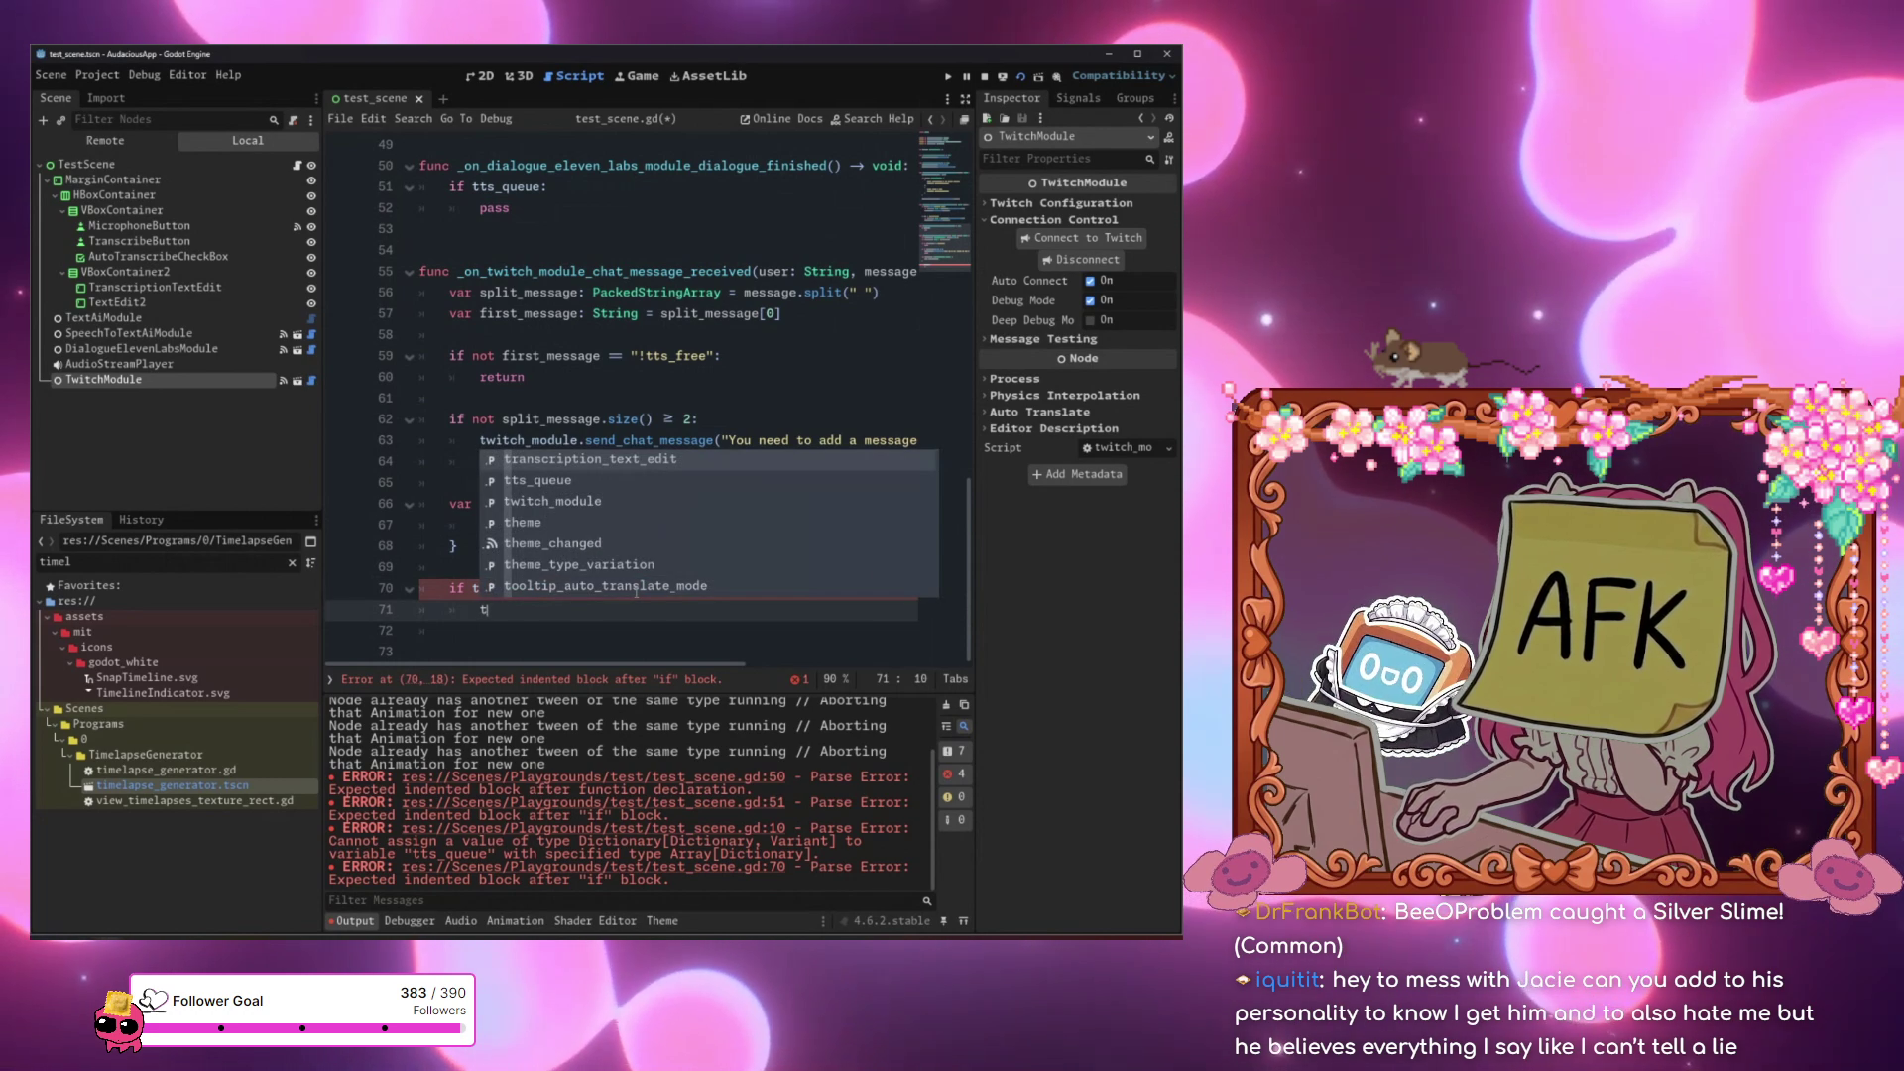
{"action": "type", "text": ".append(mes"}
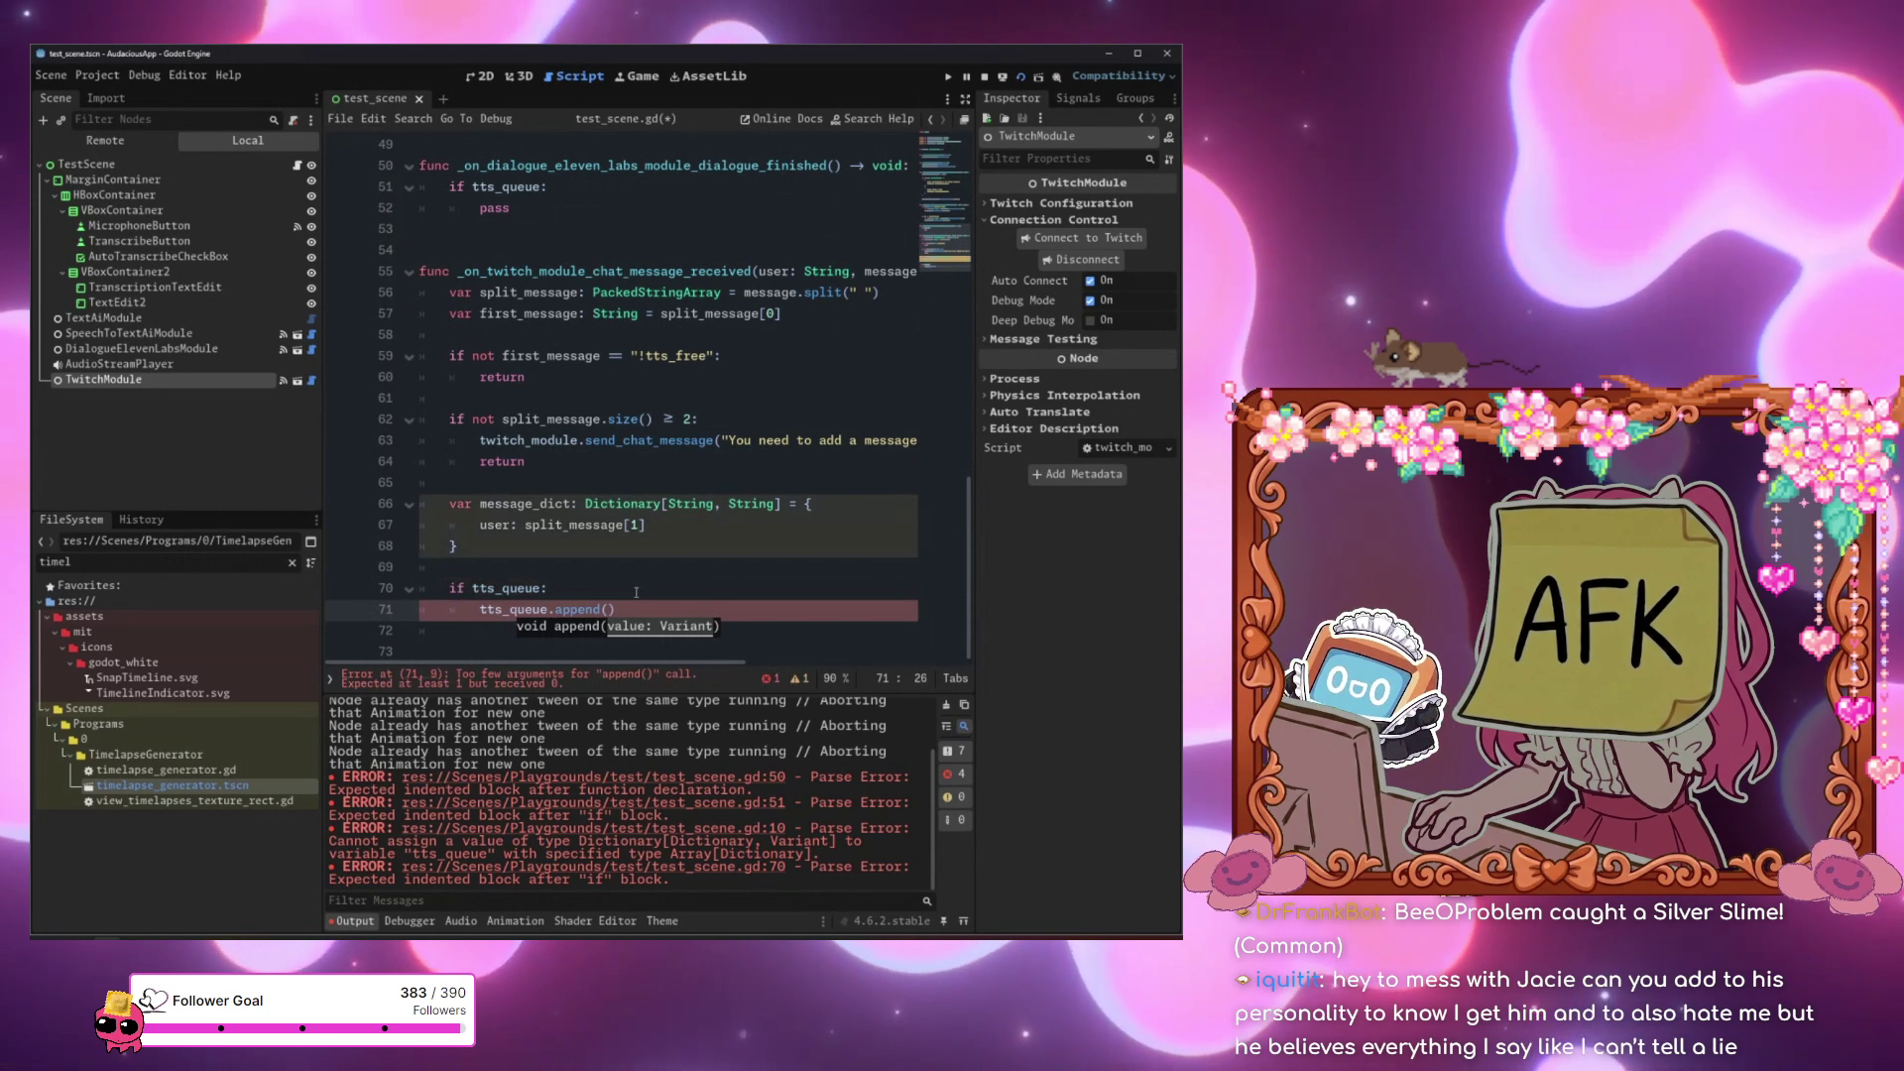
{"action": "key", "text": "Down"}
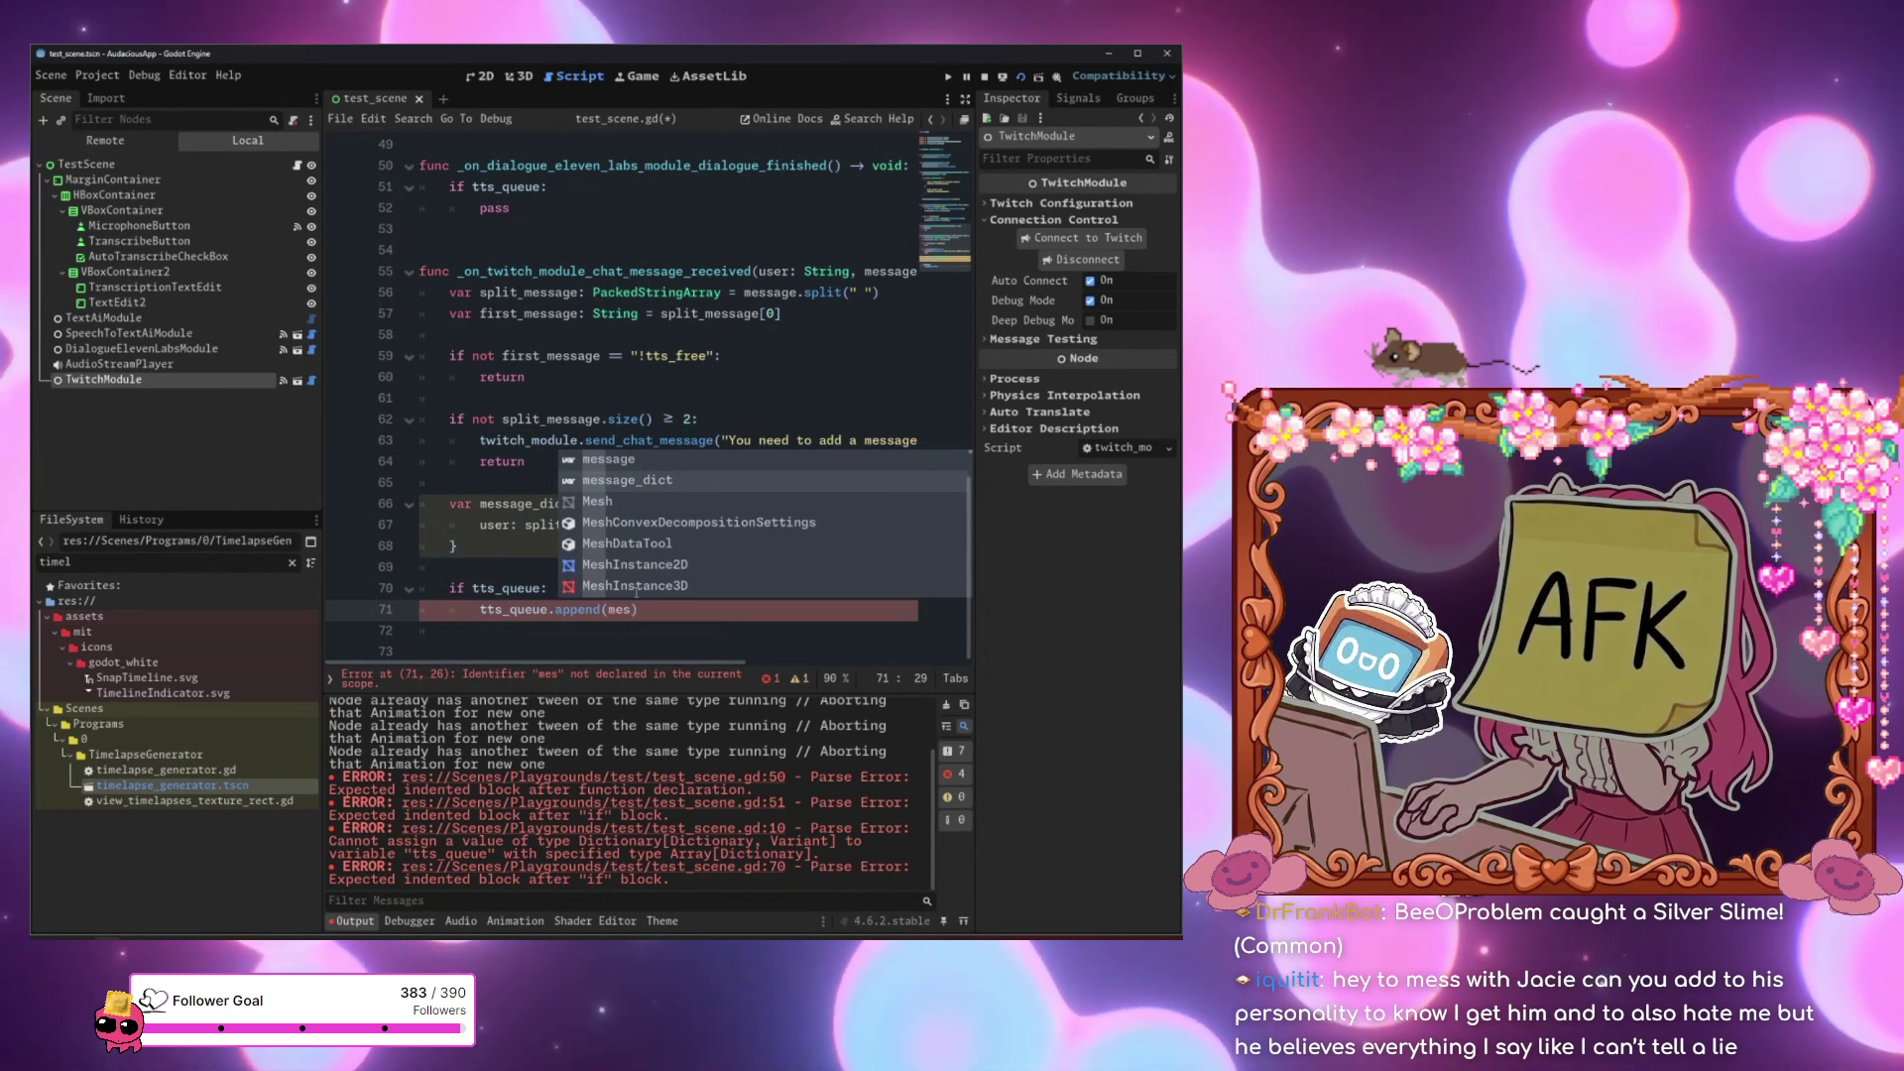
{"action": "key", "text": "Return"}
{"action": "key", "text": "End"}
{"action": "key", "text": "Return"}
{"action": "type", "text": "el"}
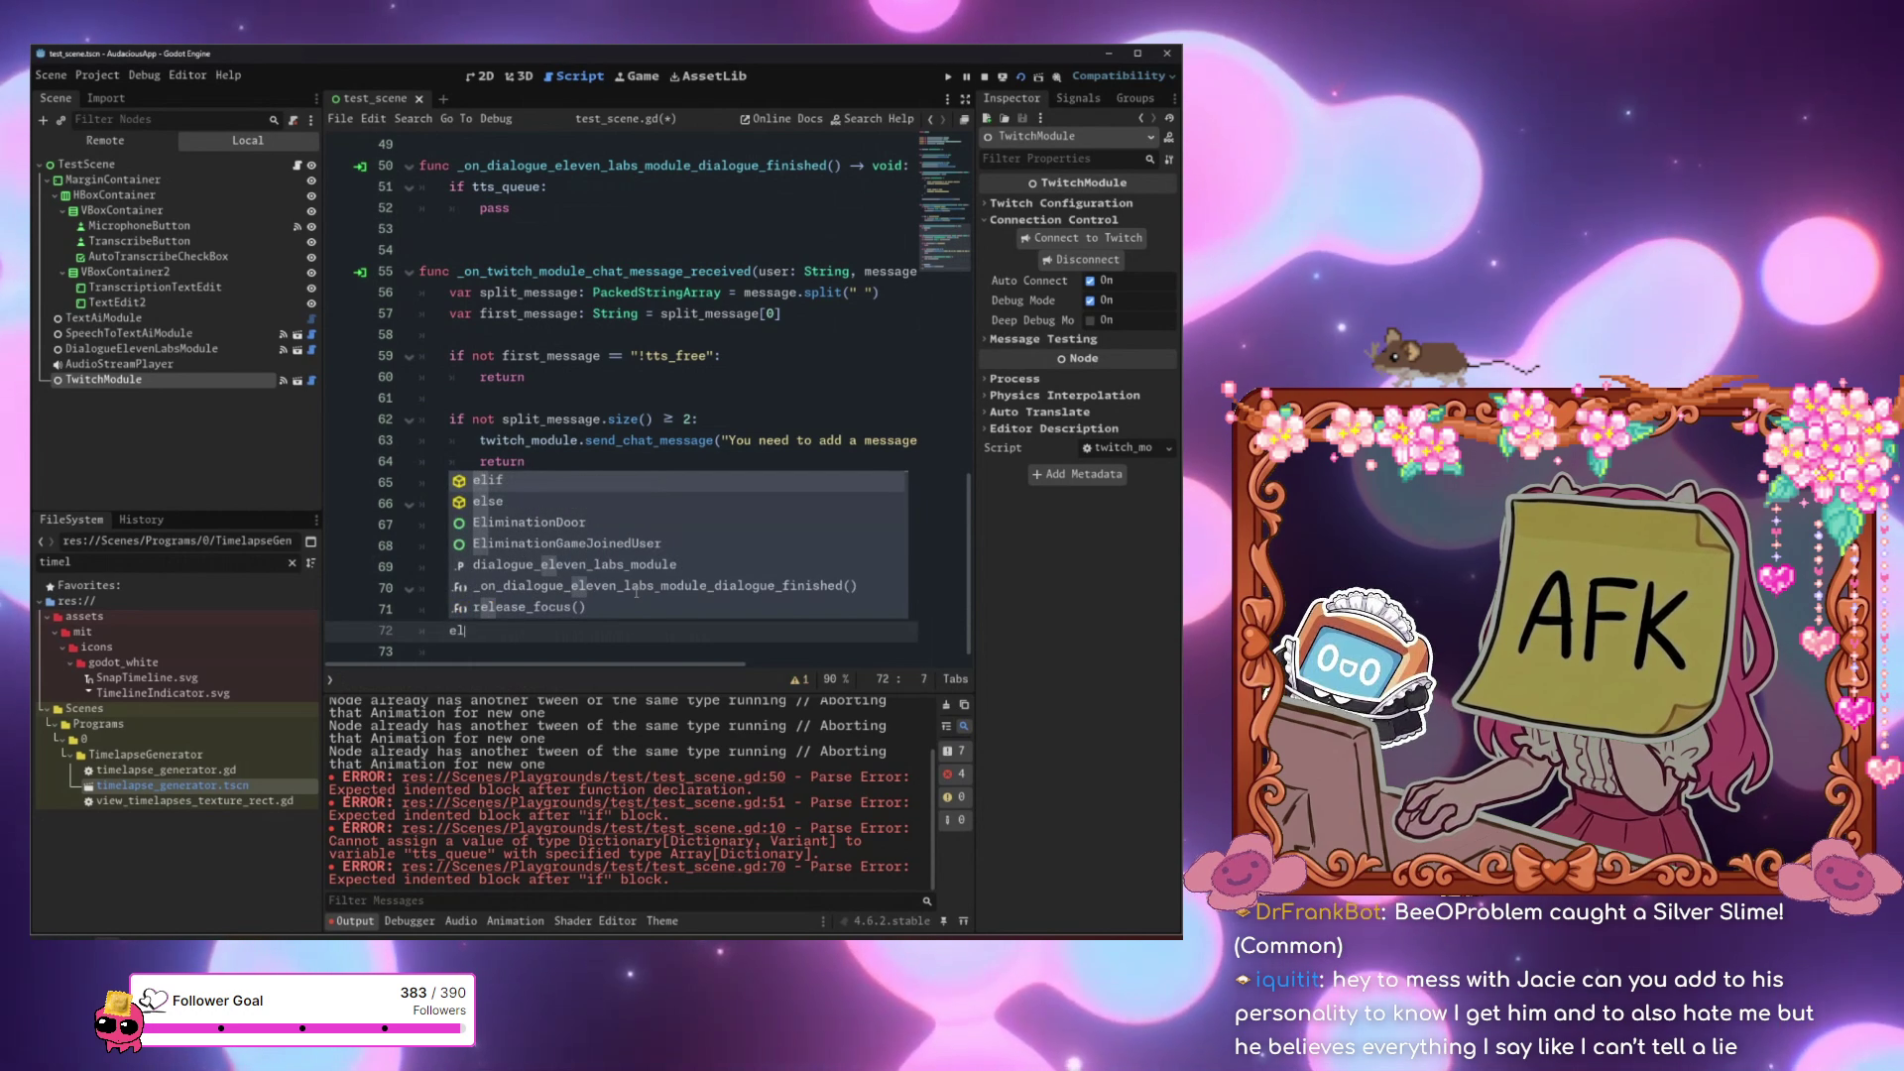
{"action": "key", "text": "Return"}
{"action": "key", "text": "Return"}
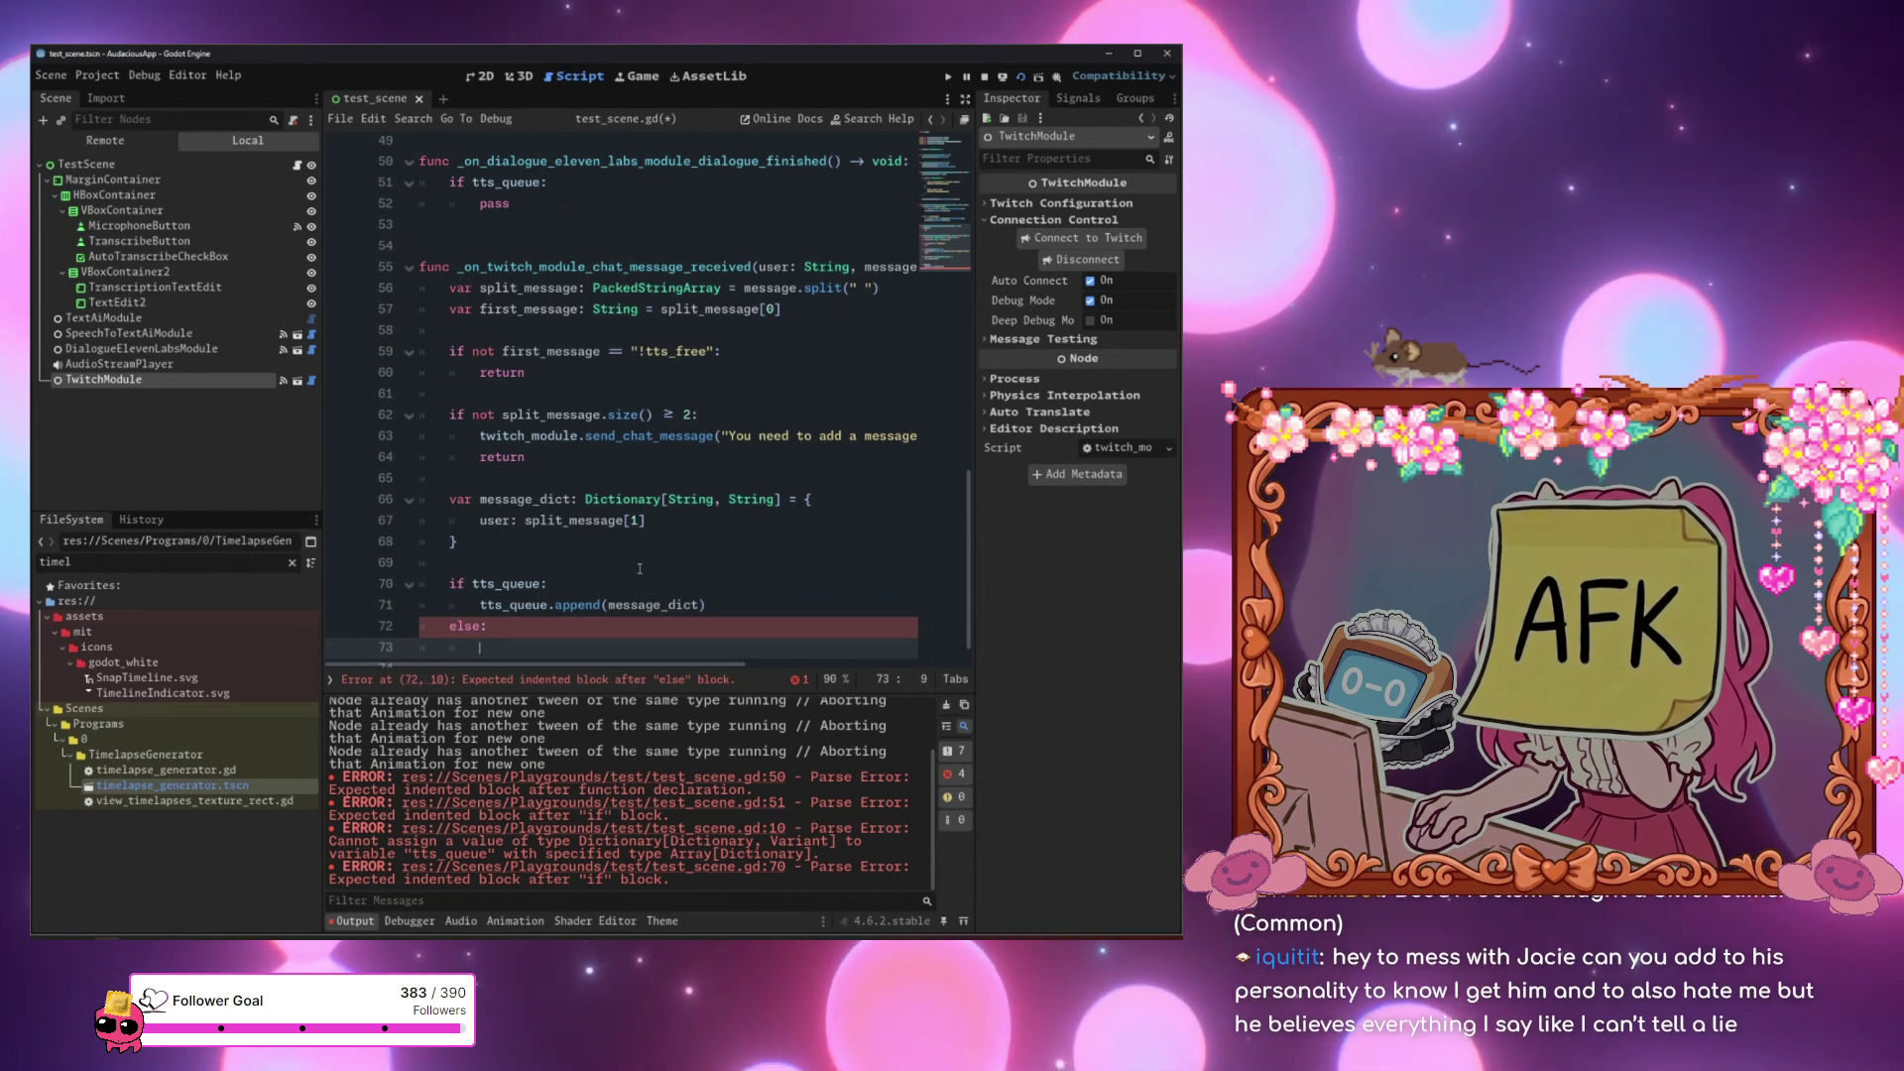
{"action": "scroll", "coordinate": [618, 613], "scroll_direction": "down", "scroll_amount": 1}
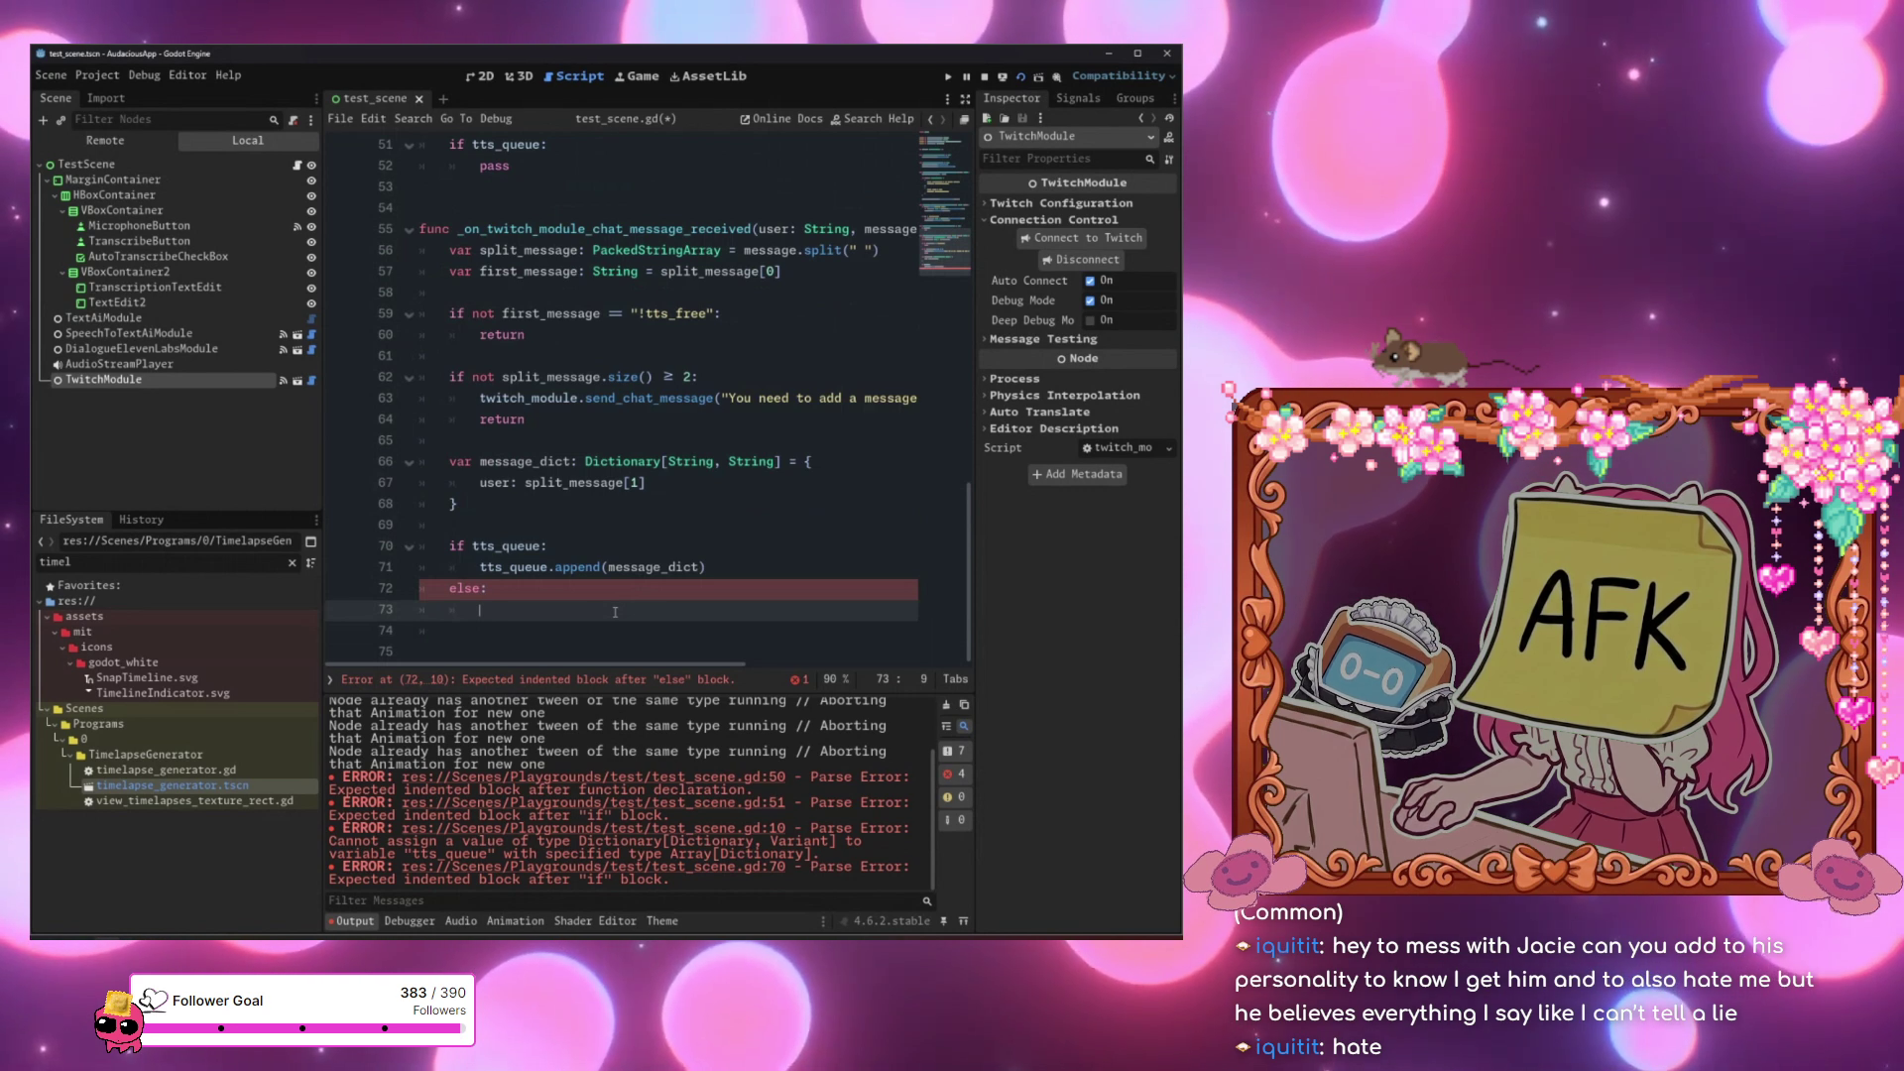
Step: Move tts_queue.append(message_dict) above the if check and select the old if/else lines
{"action": "left_click", "coordinate": [714, 568]}
{"action": "left_click_drag", "start_coordinate": [714, 568], "coordinate": [480, 568]}
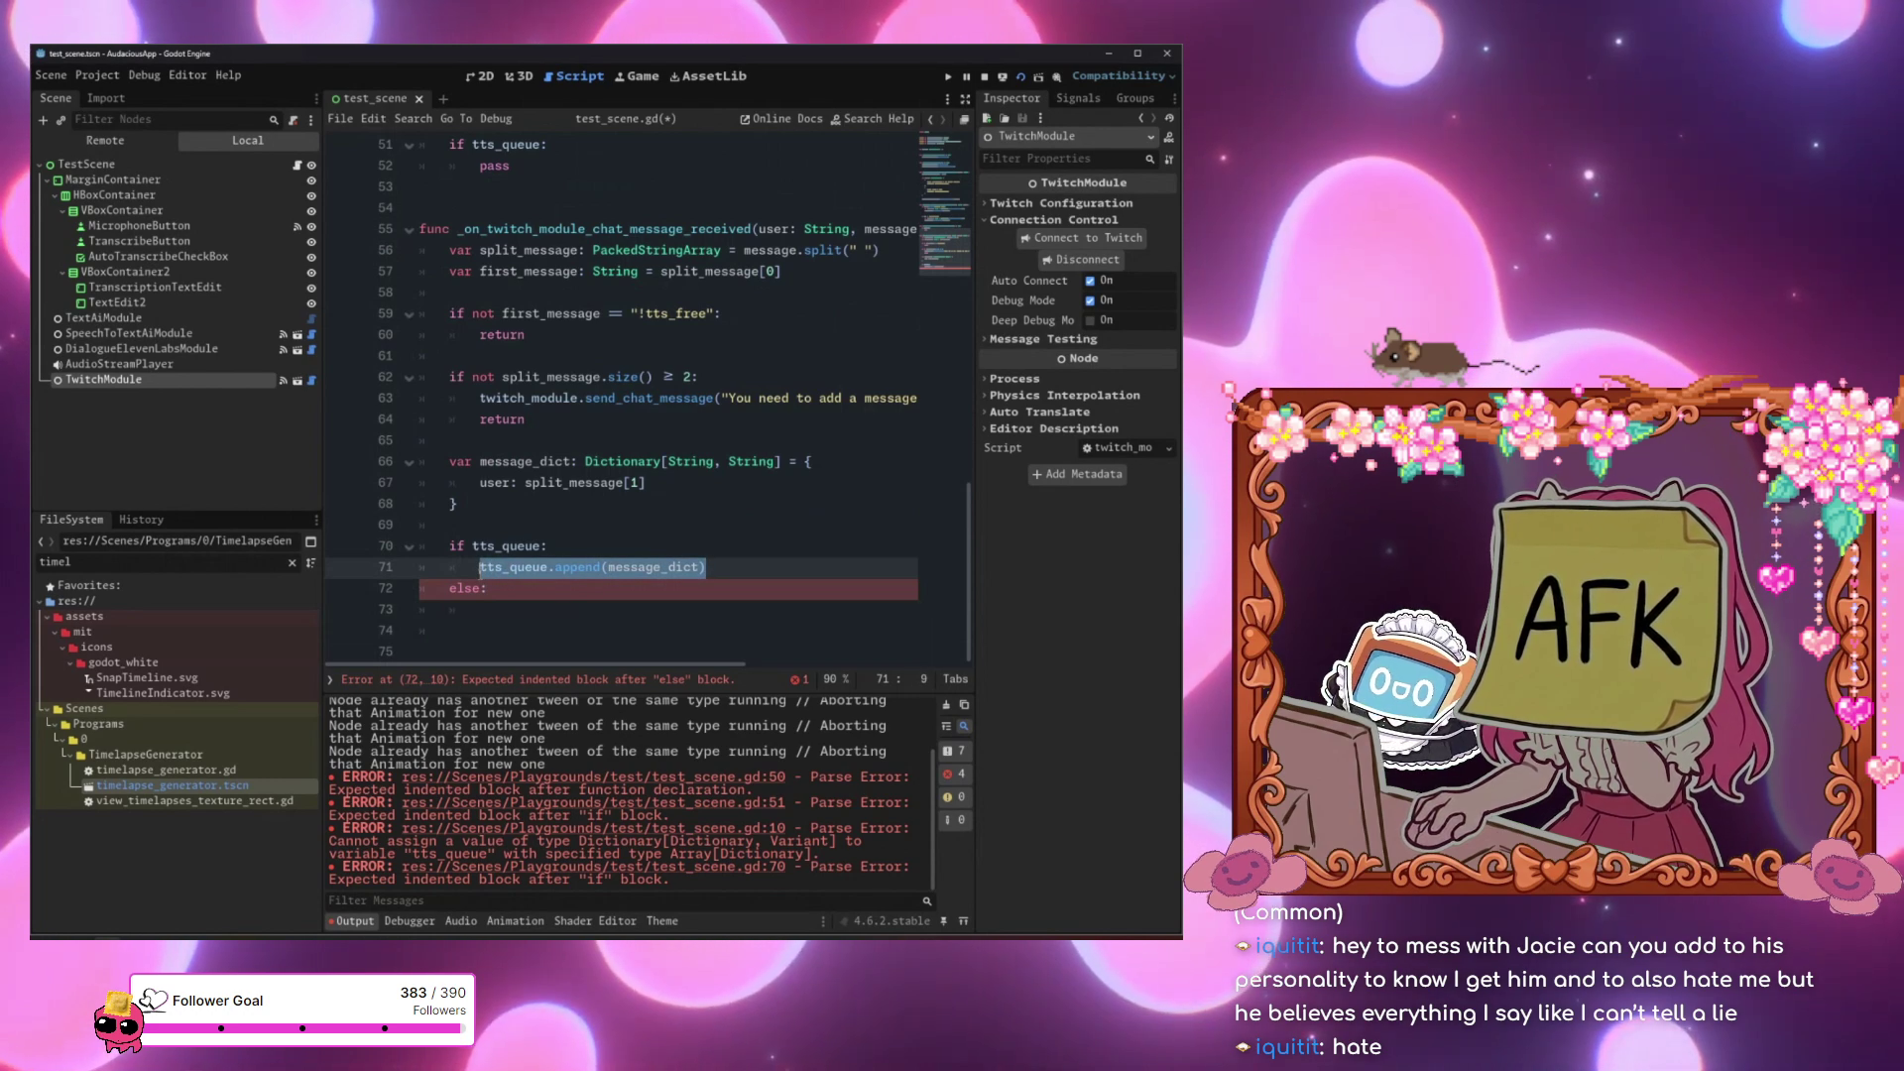
{"action": "key", "text": "ctrl+x"}
{"action": "left_click", "coordinate": [528, 529]}
{"action": "key", "text": "Return"}
{"action": "key", "text": "Return"}
{"action": "key", "text": "Up"}
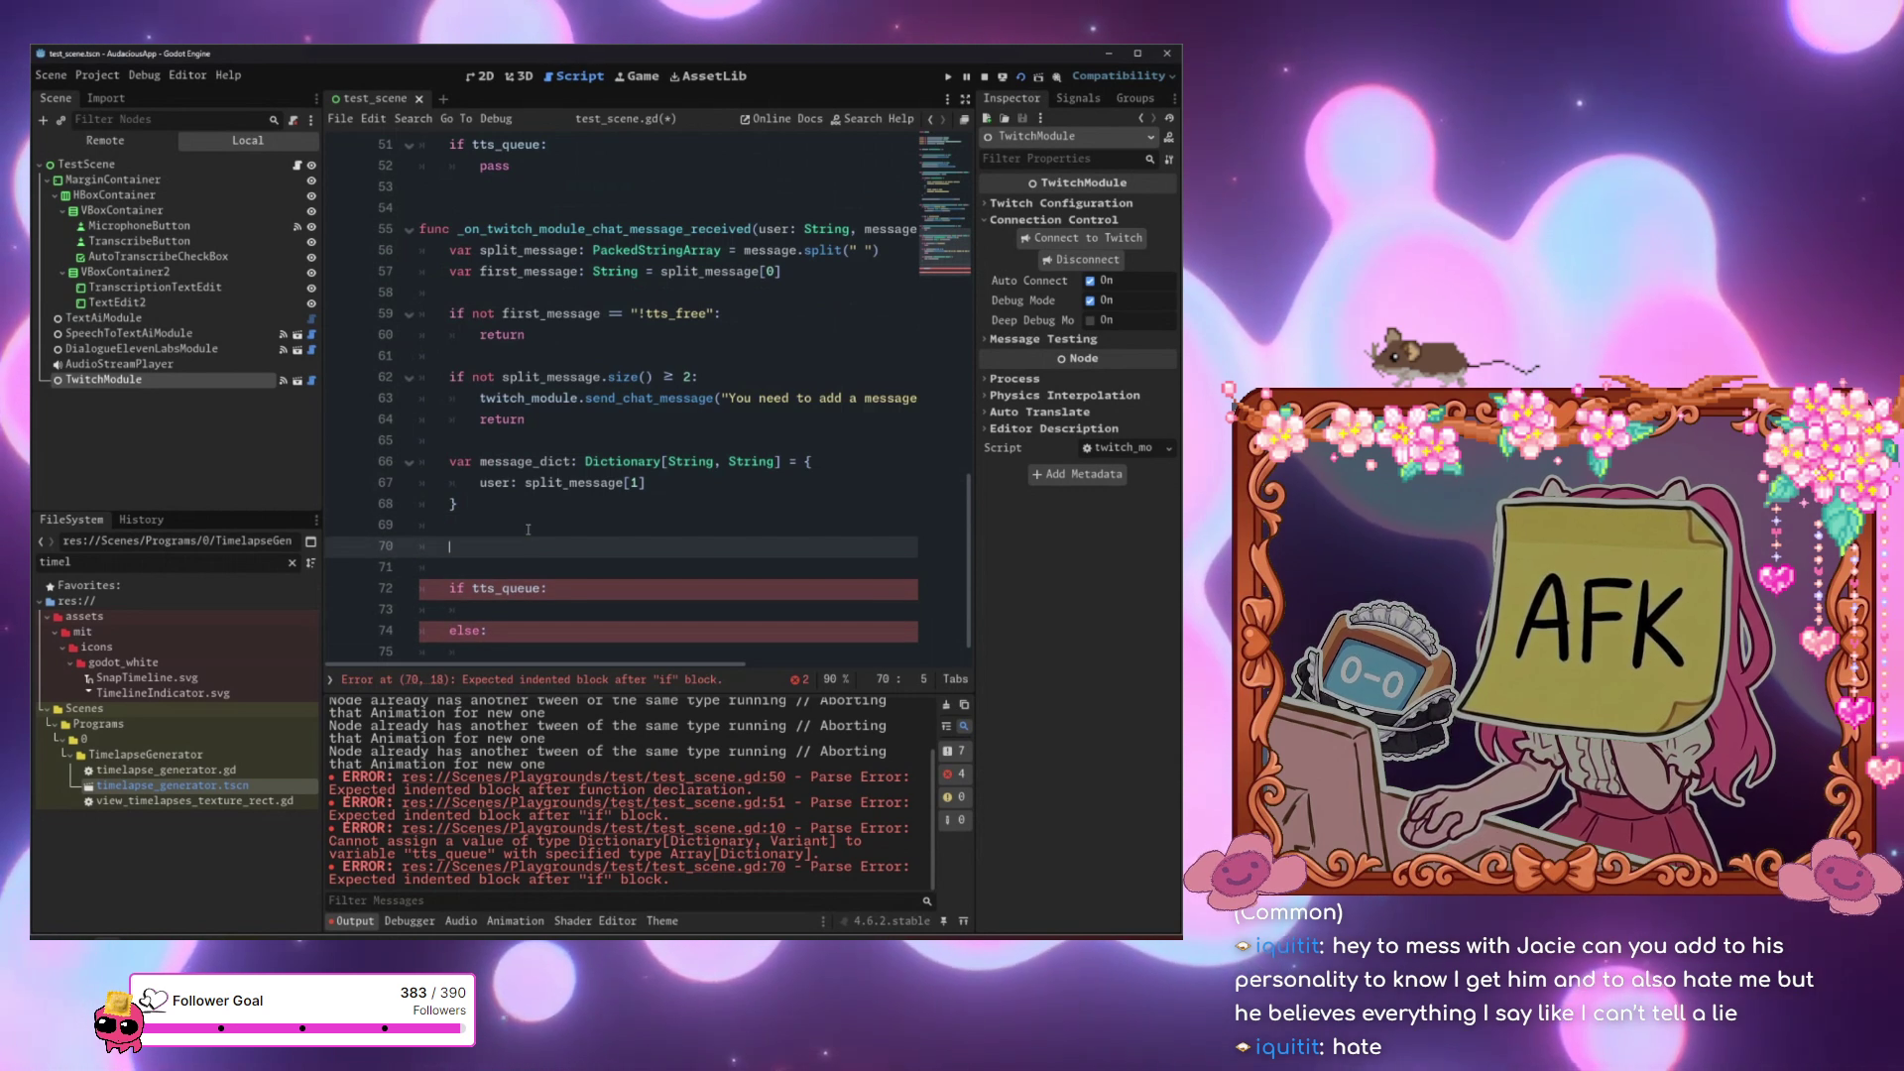
{"action": "left_click", "coordinate": [554, 636]}
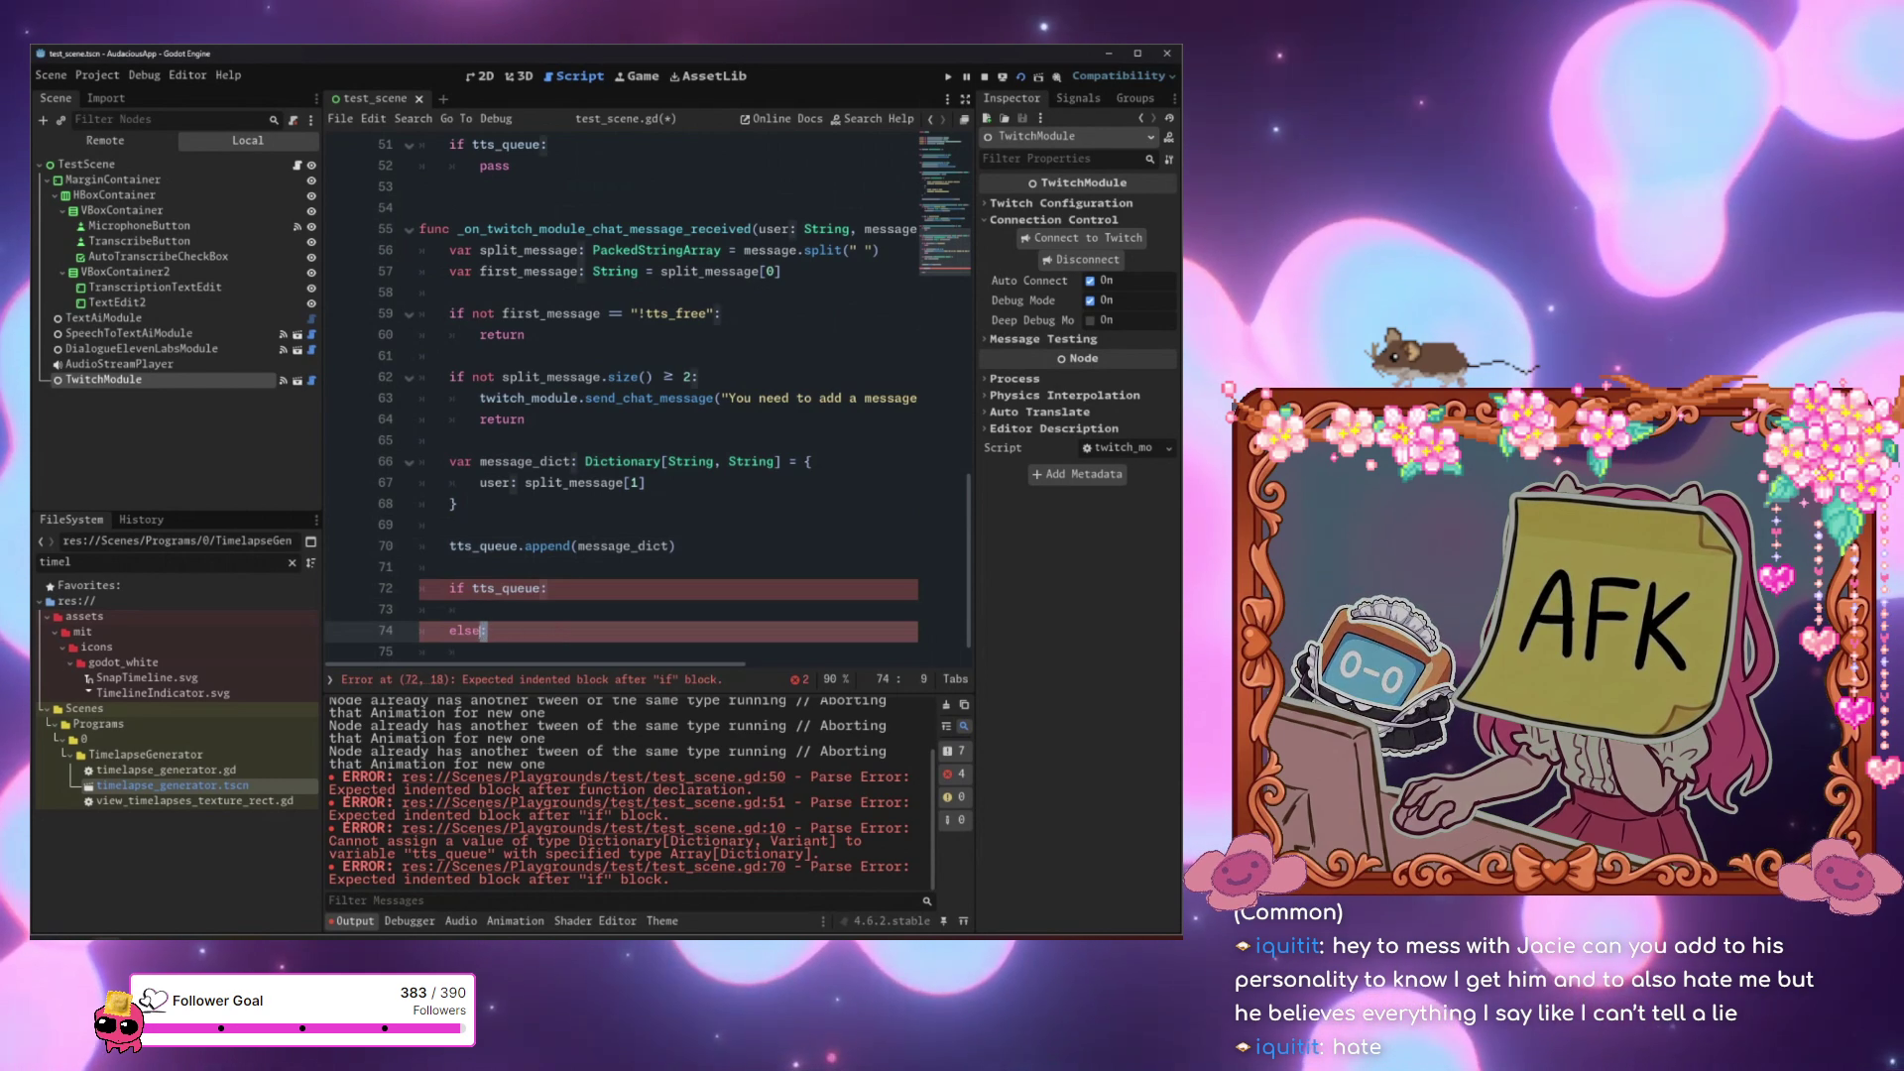
{"action": "left_click", "coordinate": [588, 611]}
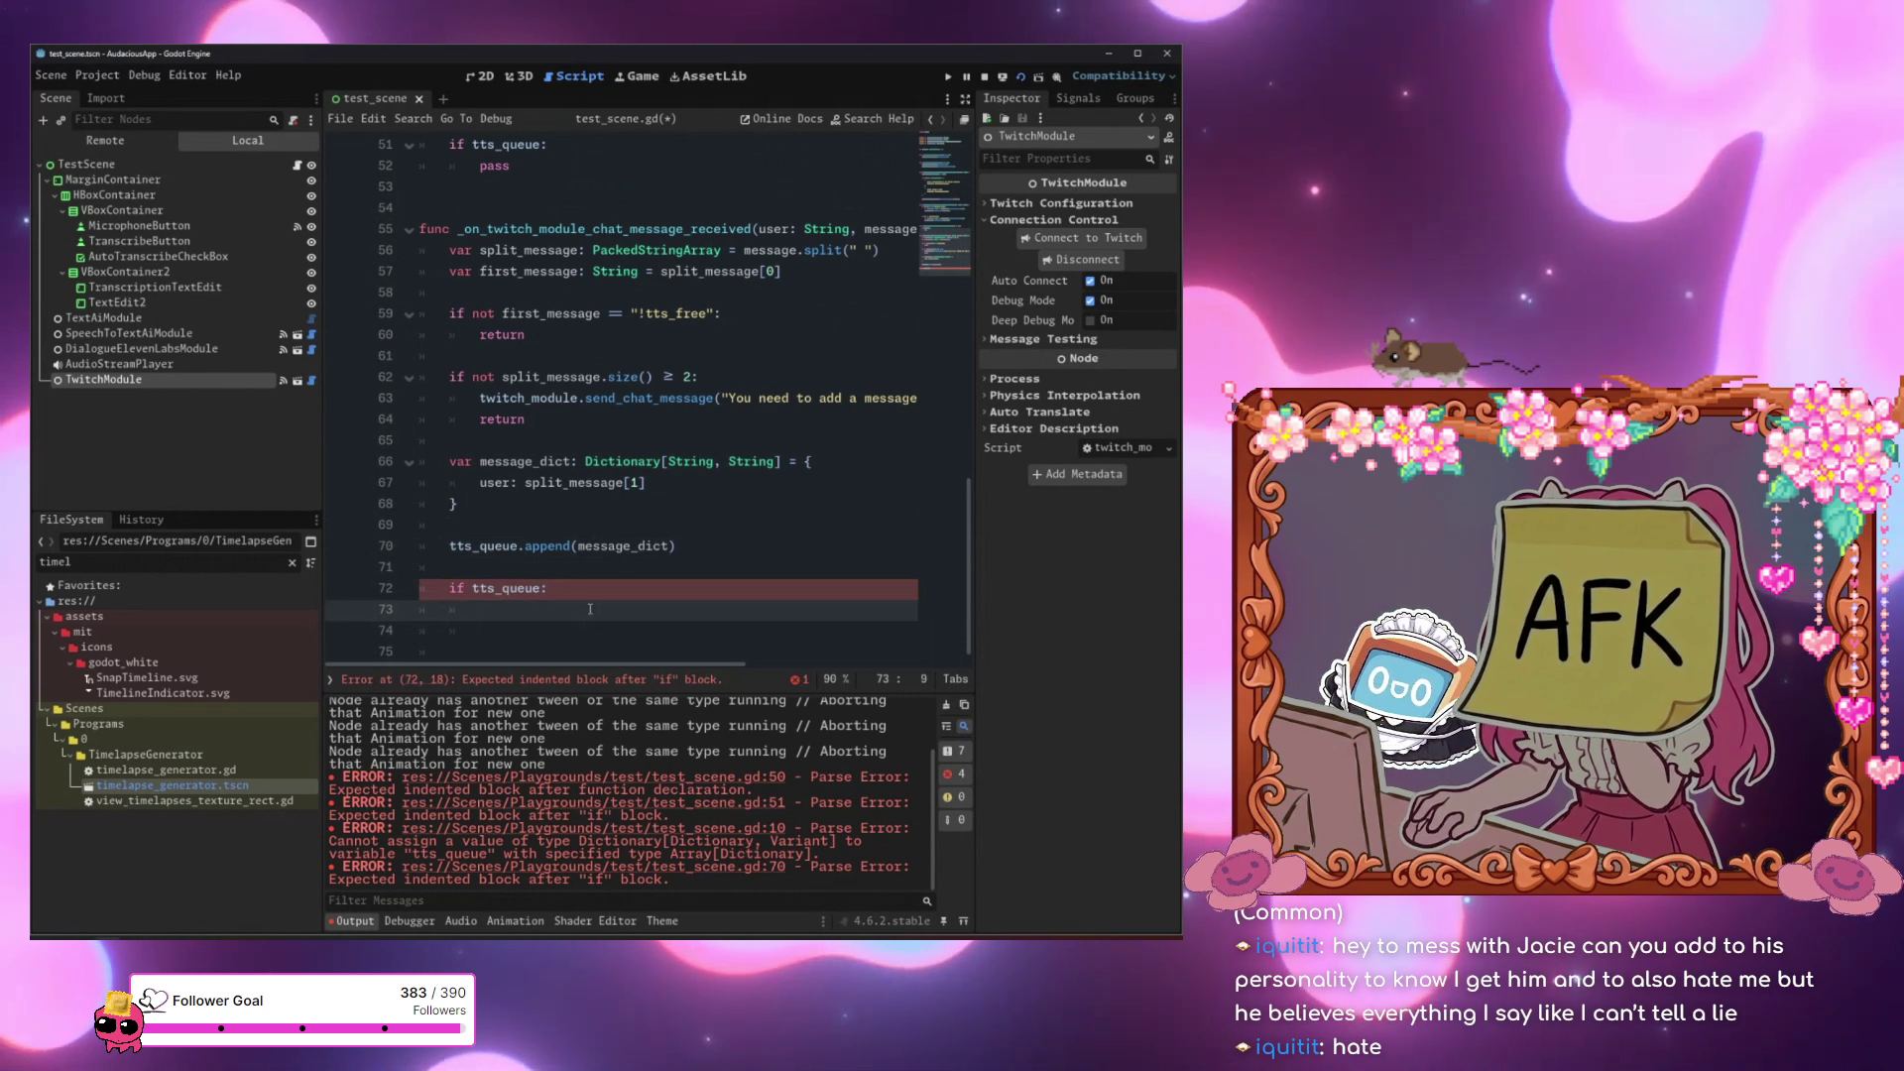
{"action": "key", "text": "shift+Up"}
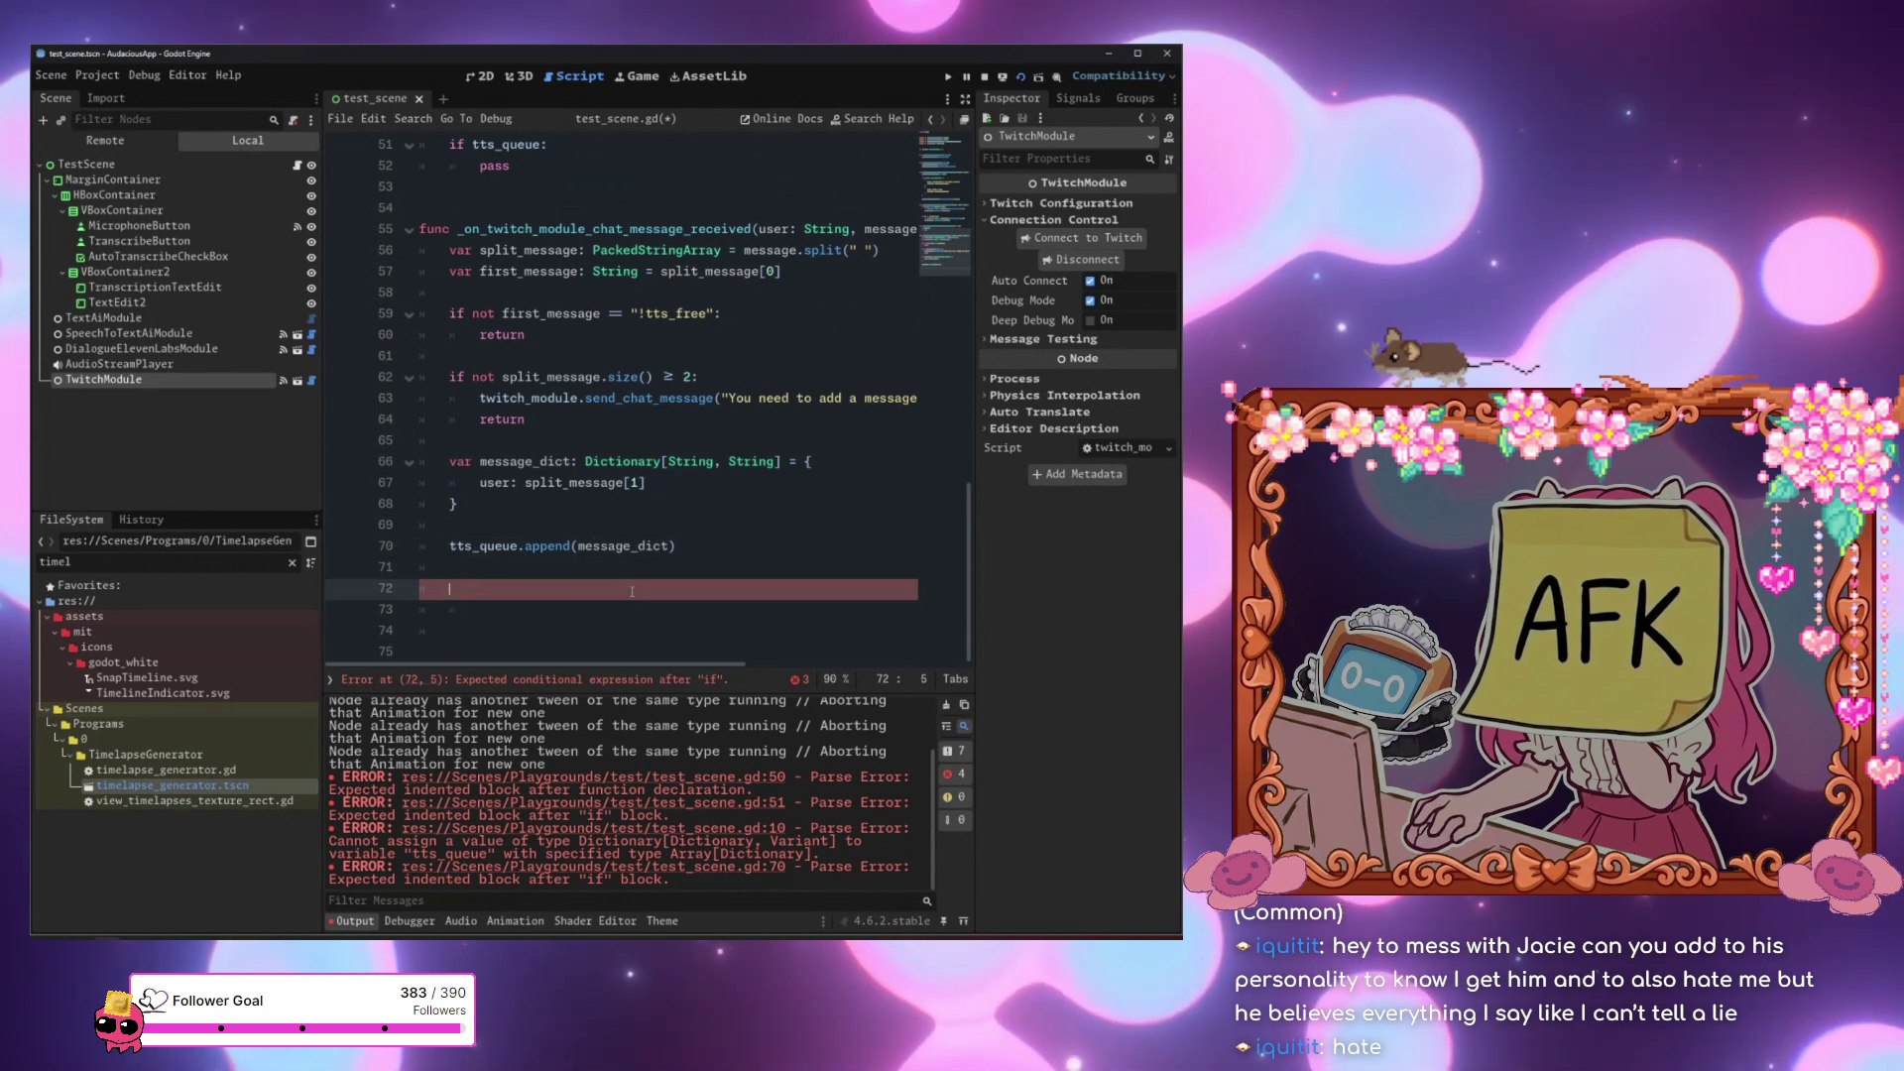
Step: Write 'if tts_queue.size() == 1:' below the append, with blank lines after the block
{"action": "type", "text": "if tts_queue.size() = "}
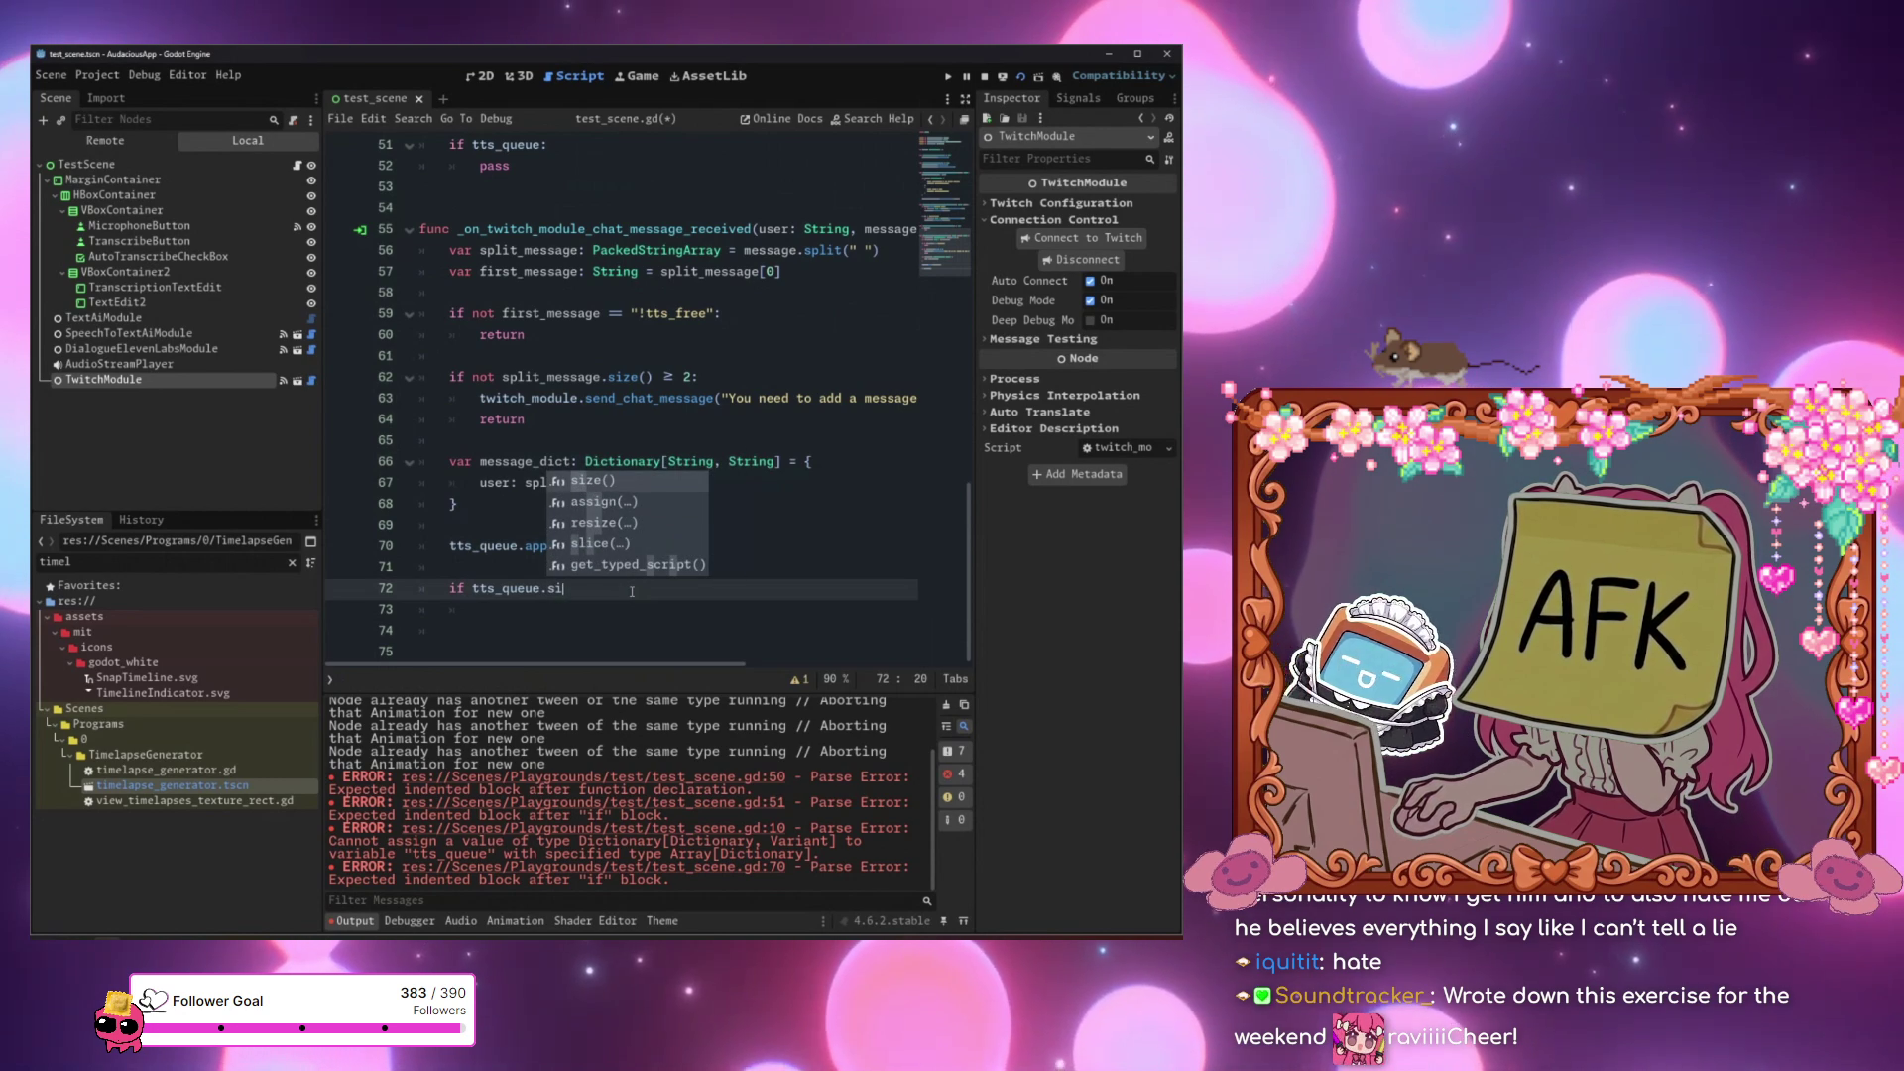
{"action": "type", "text": "="}
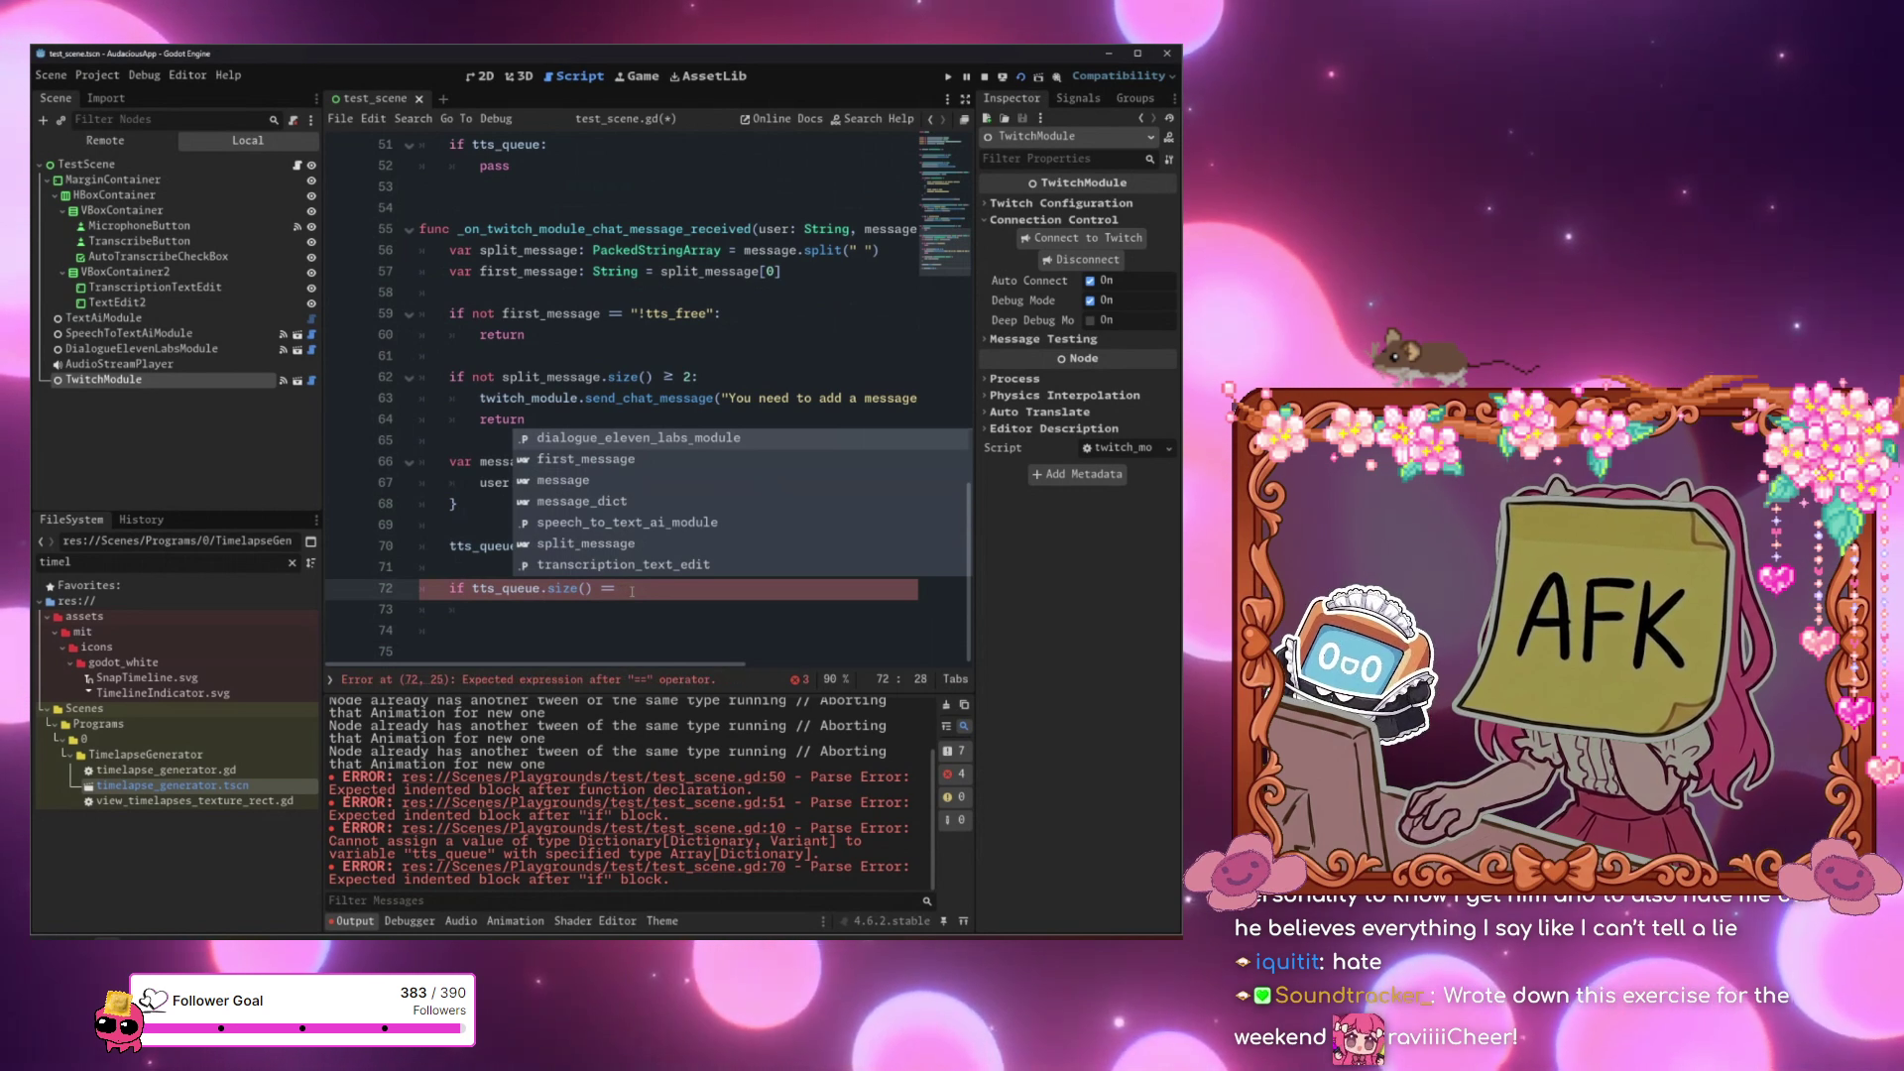
{"action": "type", "text": "1:"}
{"action": "key", "text": "Return"}
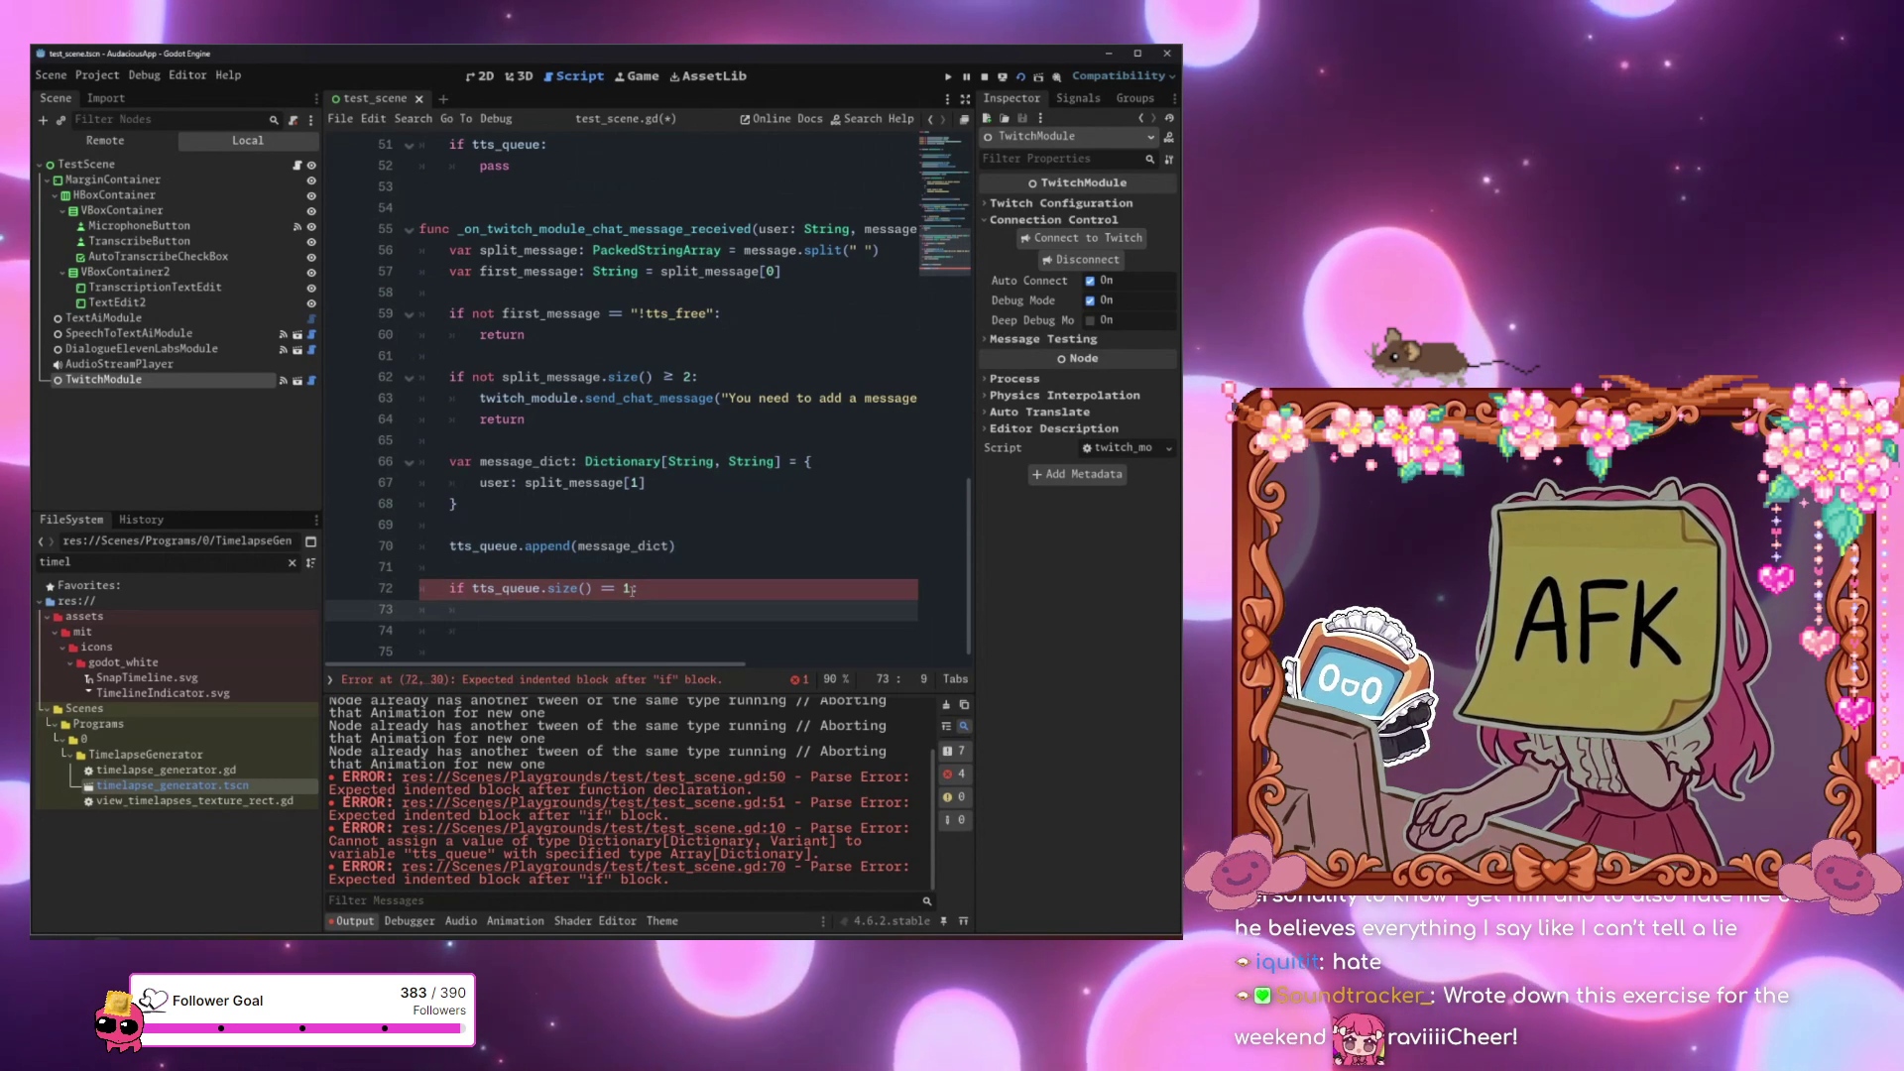
{"action": "type", "text": "tts_queue."}
{"action": "key", "text": "BackSpace"}
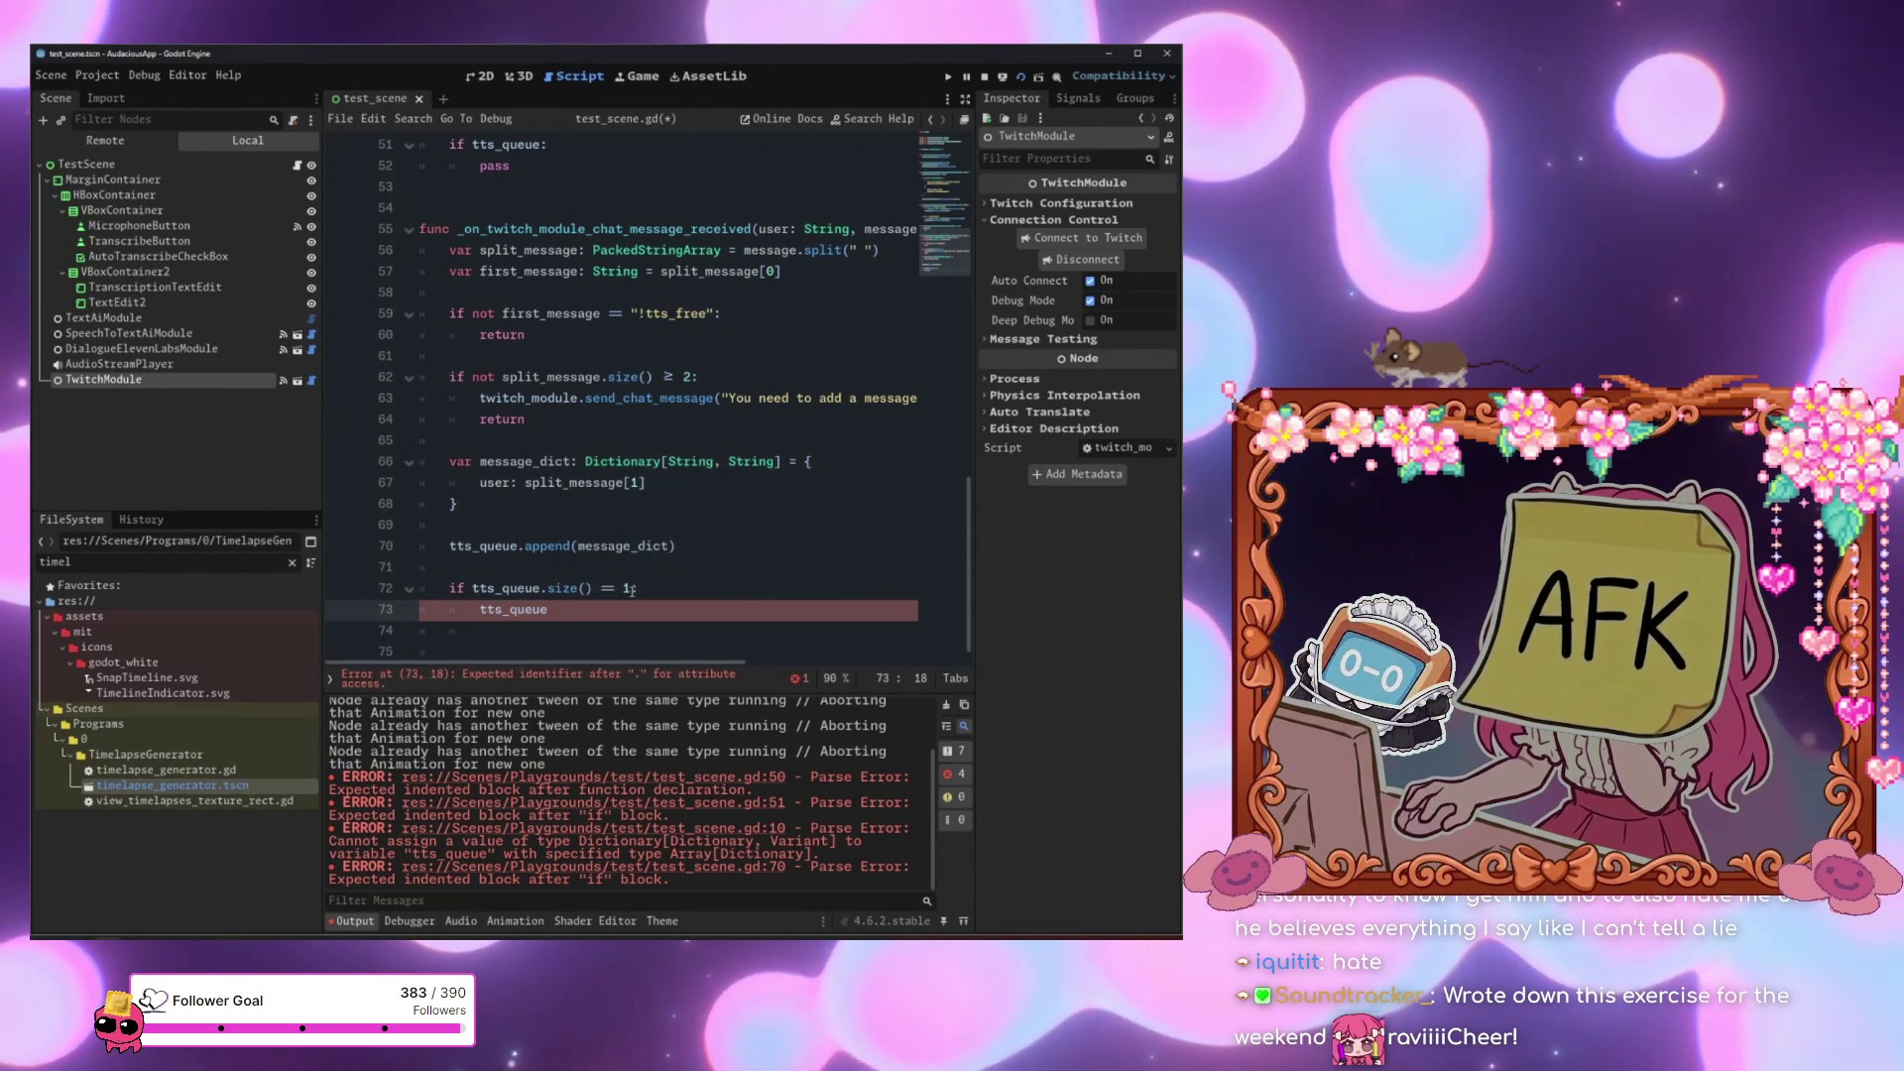
{"action": "key", "text": "BackSpace"}
{"action": "key", "text": "BackSpace"}
{"action": "key", "text": "BackSpace"}
{"action": "key", "text": "BackSpace"}
{"action": "left_click", "coordinate": [499, 632]}
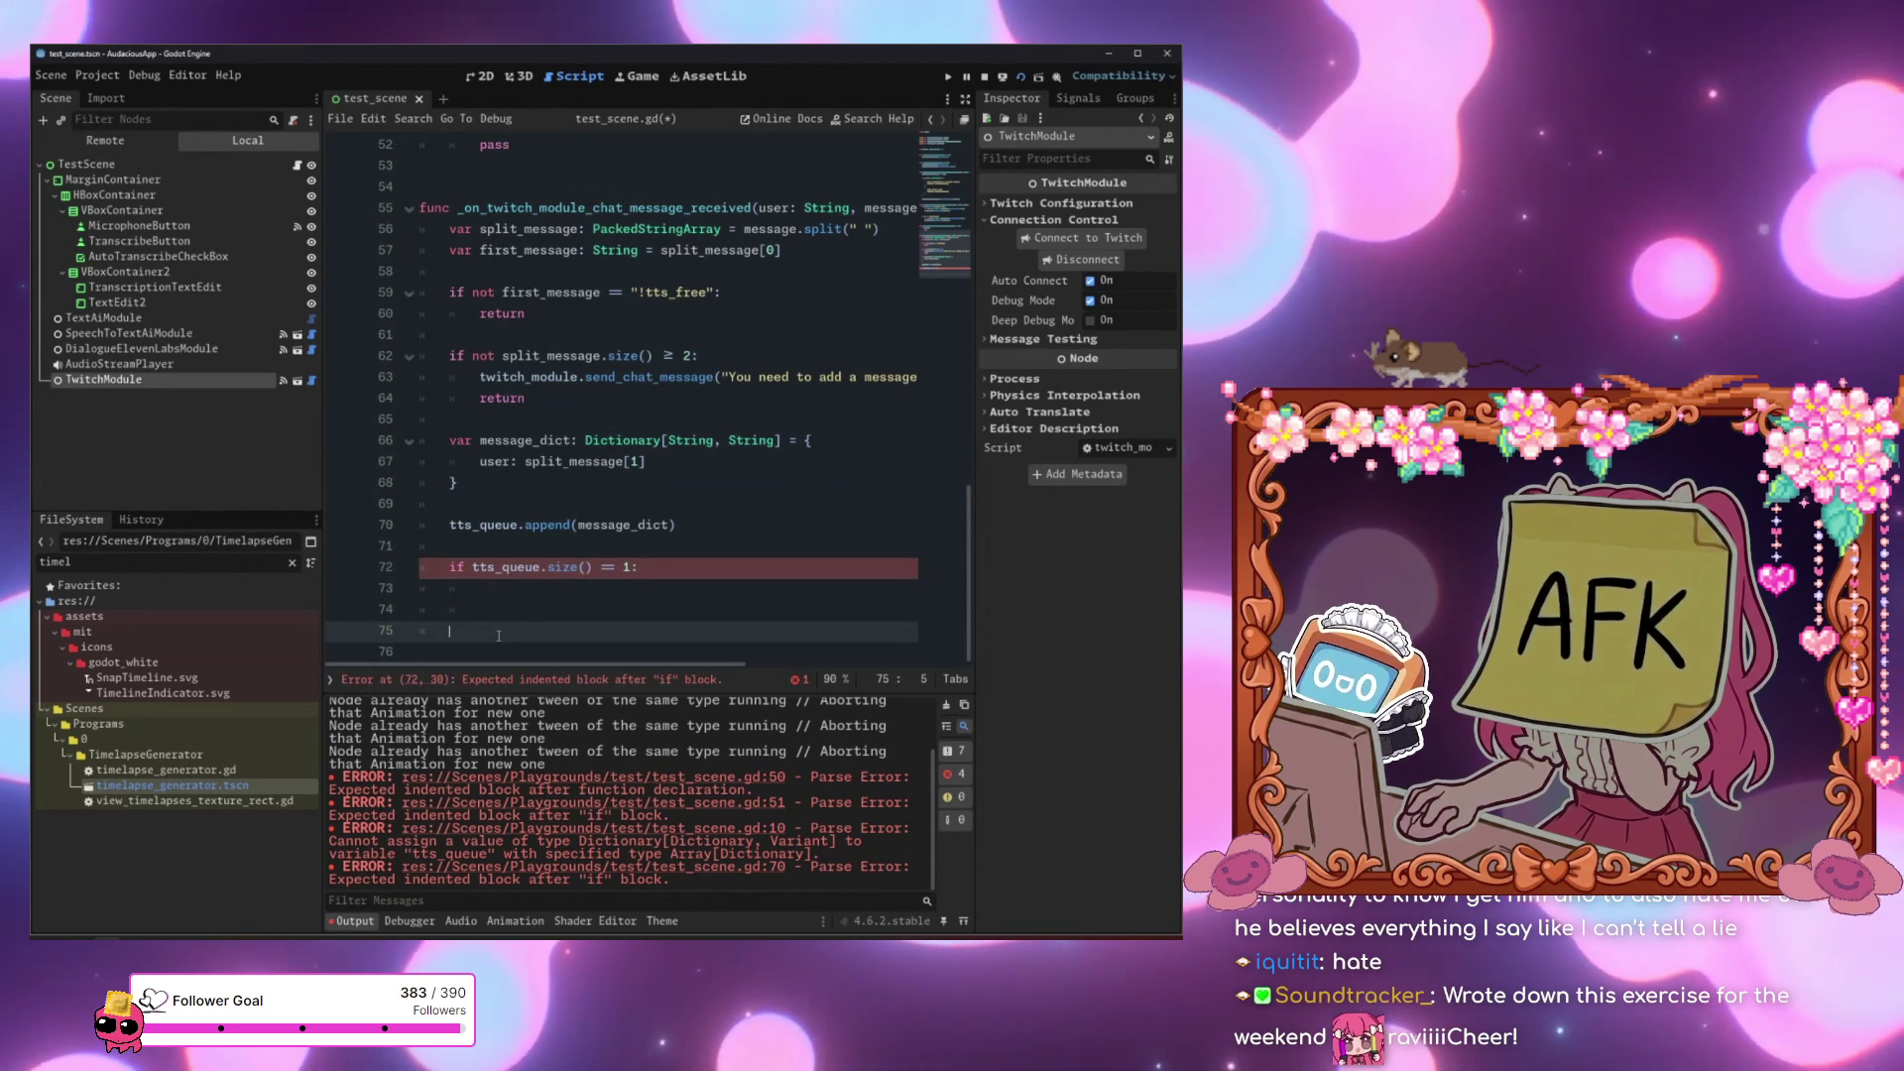
{"action": "key", "text": "Return"}
{"action": "key", "text": "Return"}
{"action": "key", "text": "Return"}
Step: Declare a new function 'func play_next_tts() -> void:' with a pass body
{"action": "key", "text": "Up"}
{"action": "type", "text": "func play_"}
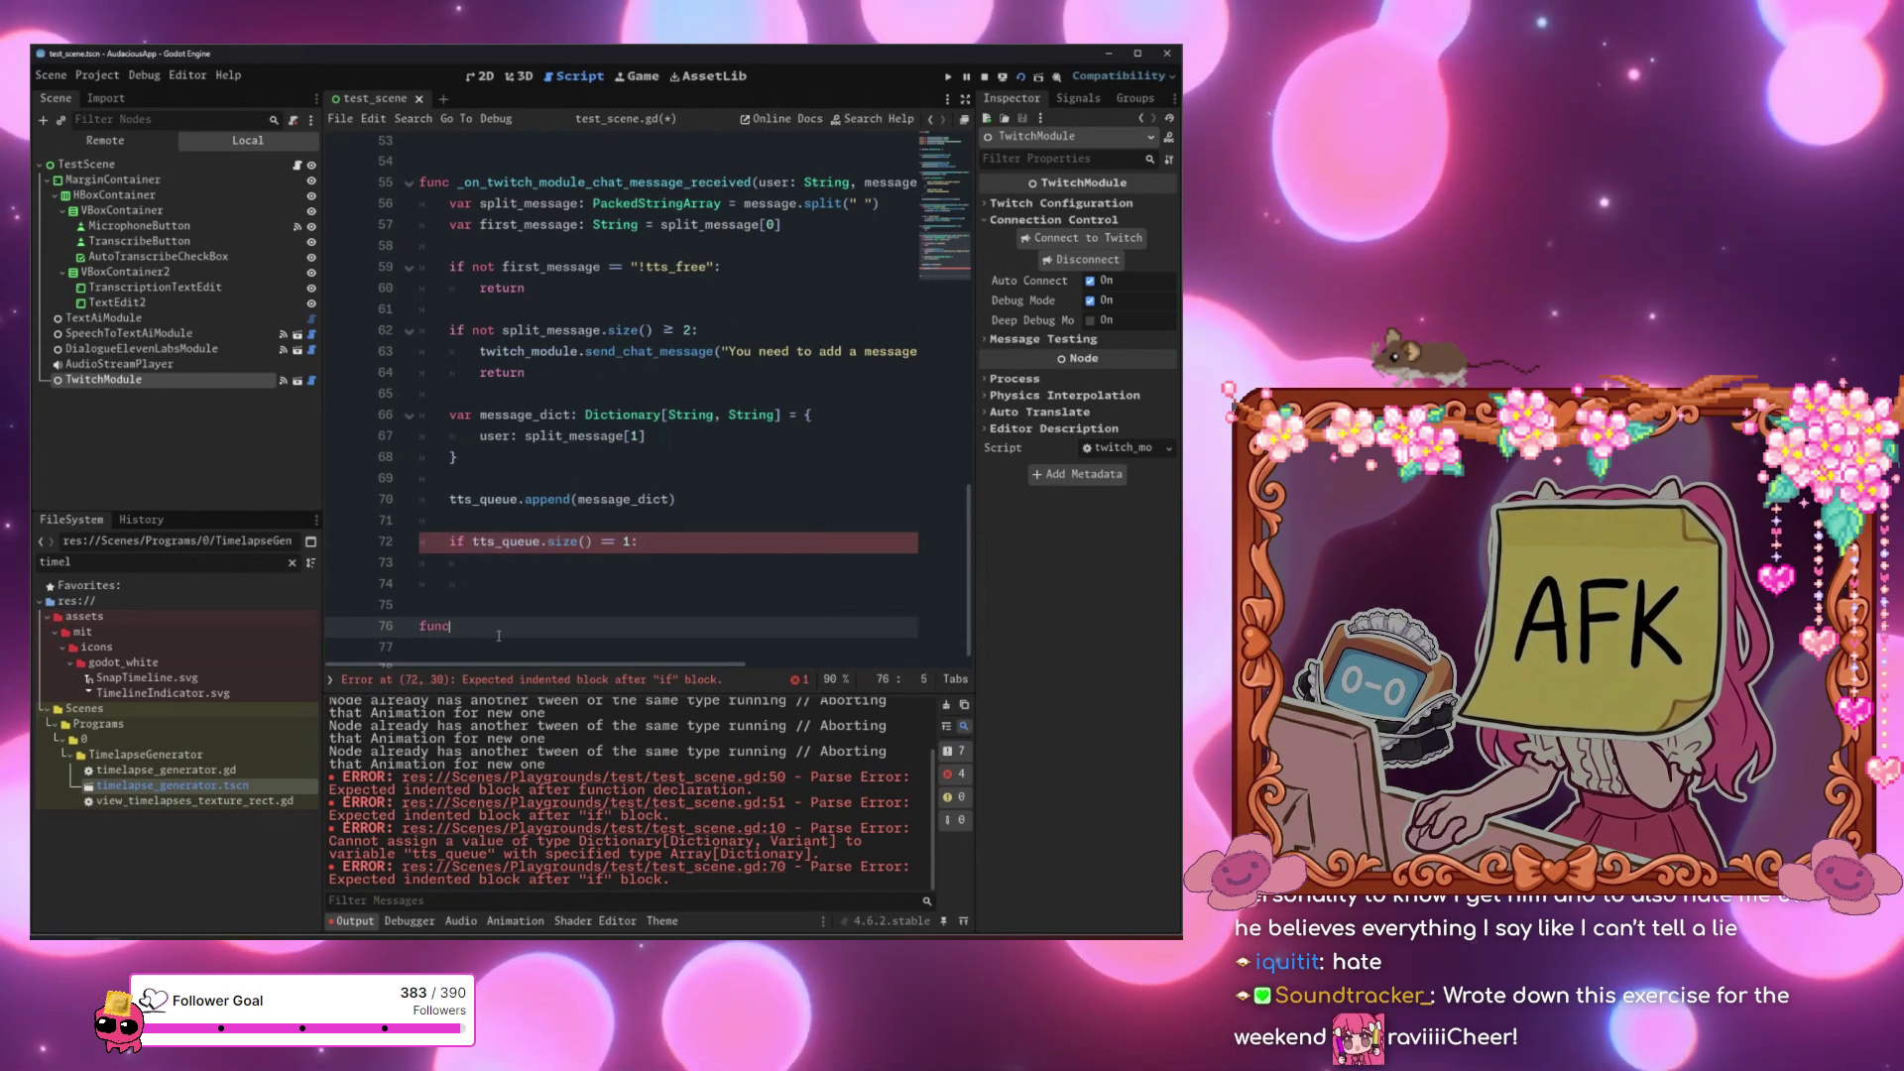
{"action": "type", "text": "tex"}
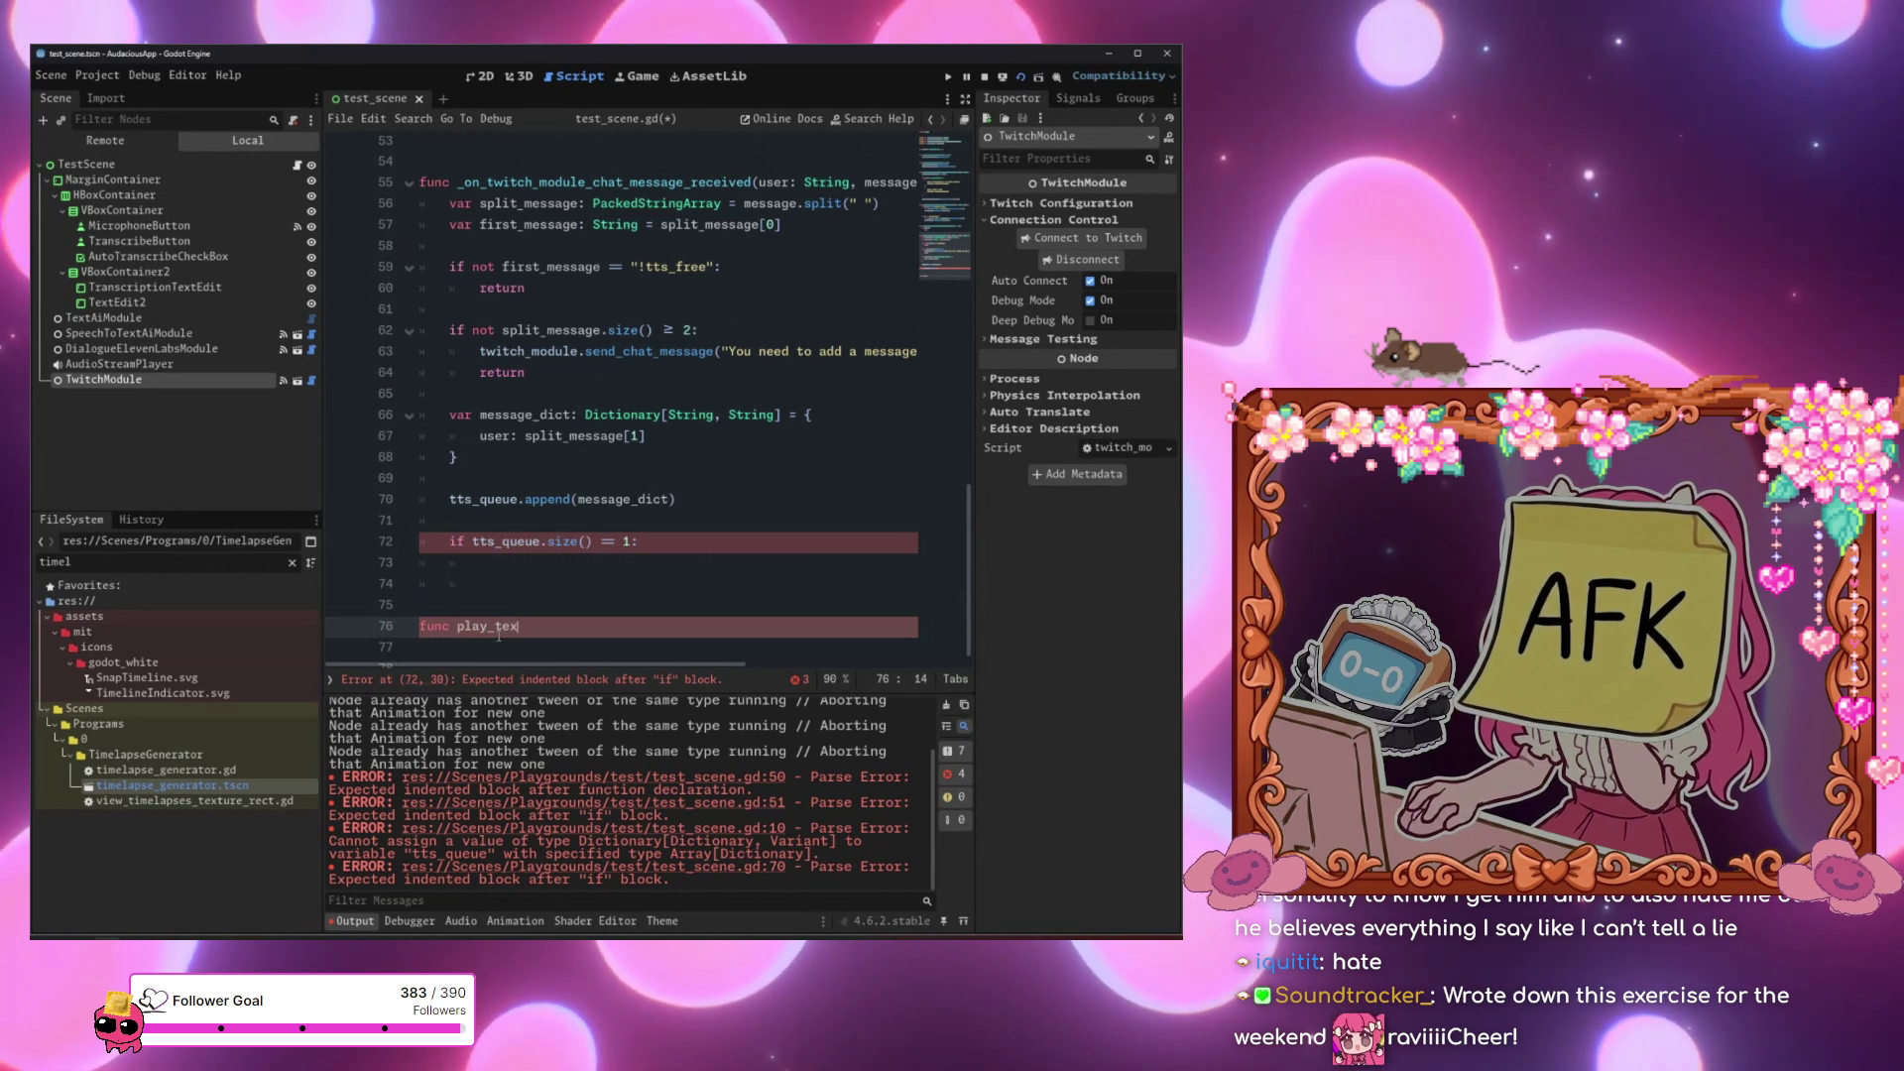
{"action": "type", "text": "ext_tts() -> vo"}
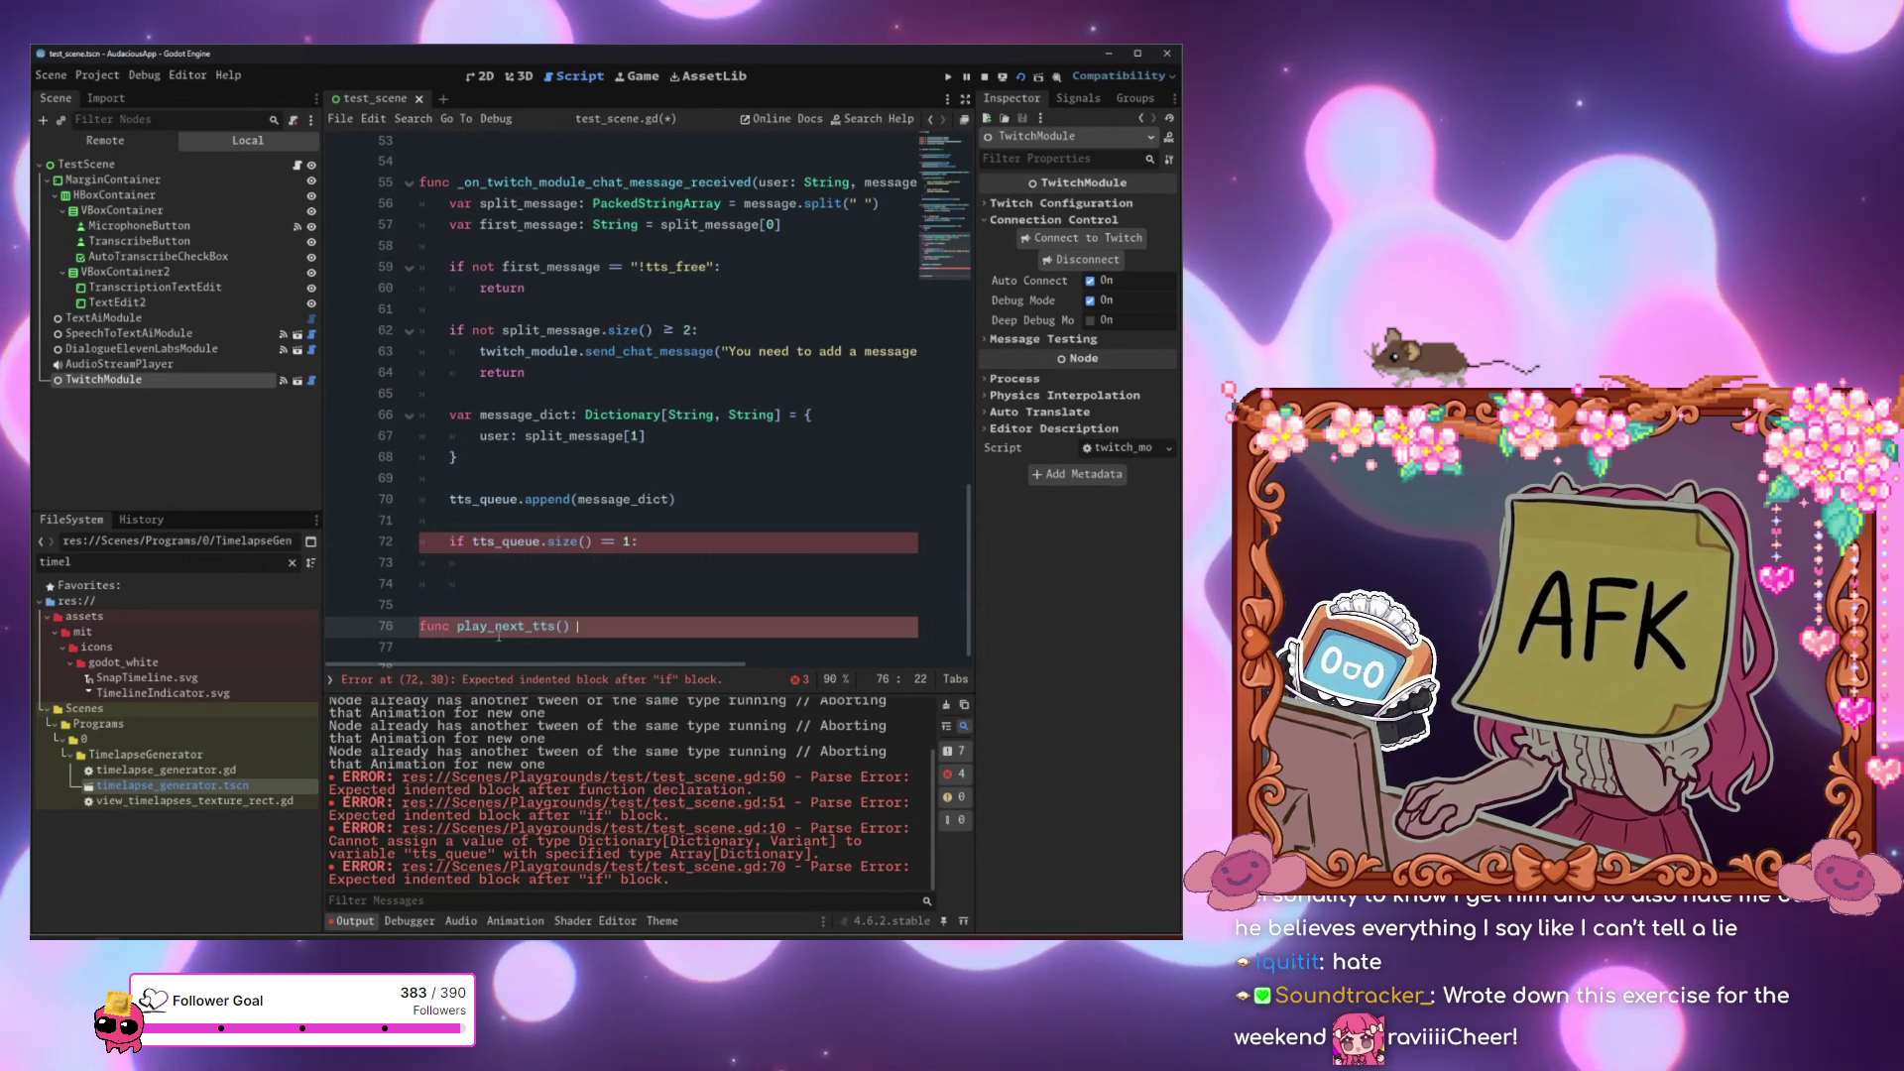
{"action": "key", "text": "Return"}
{"action": "type", "text": ":"}
{"action": "key", "text": "Return"}
{"action": "type", "text": "pa"}
{"action": "key", "text": "Return"}
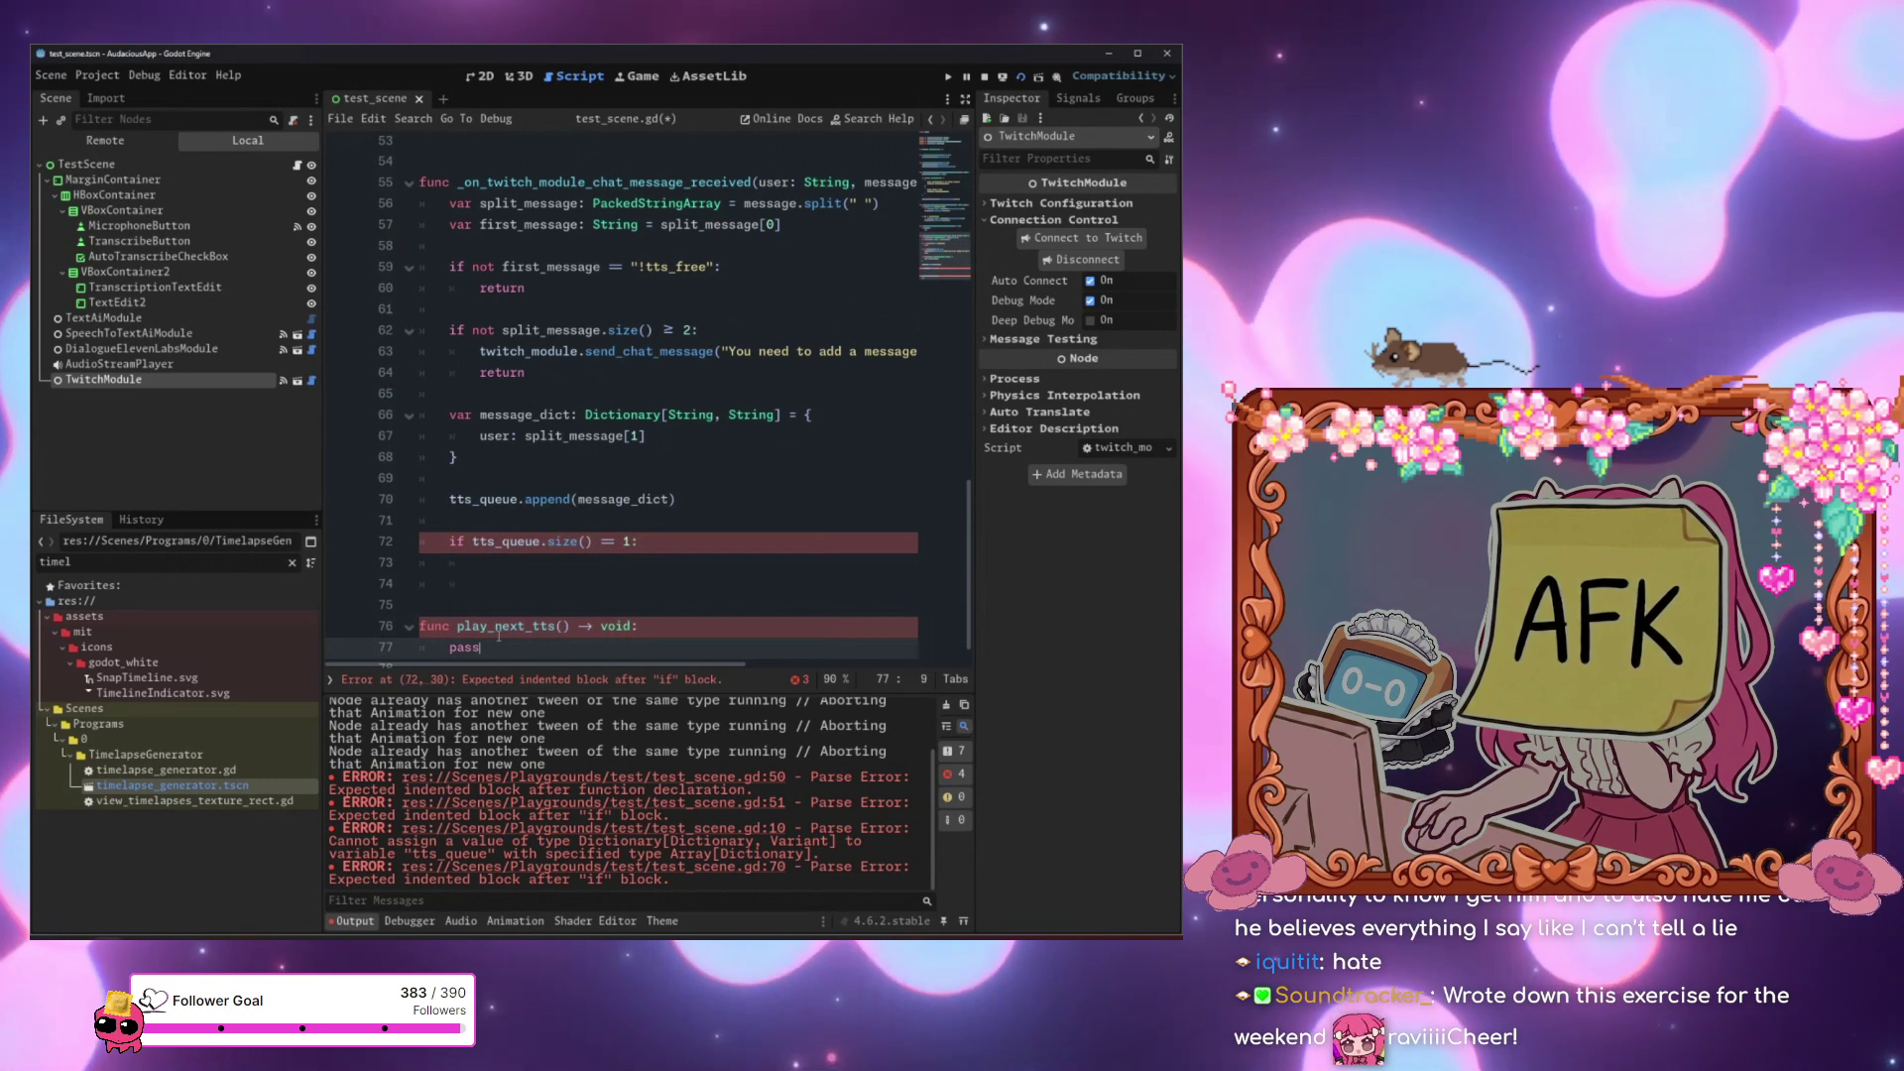
{"action": "left_click", "coordinate": [534, 627]}
Step: Call play_next_tts() inside the size check and save the script
{"action": "left_click", "coordinate": [659, 568]}
{"action": "key", "text": "ctrl+s"}
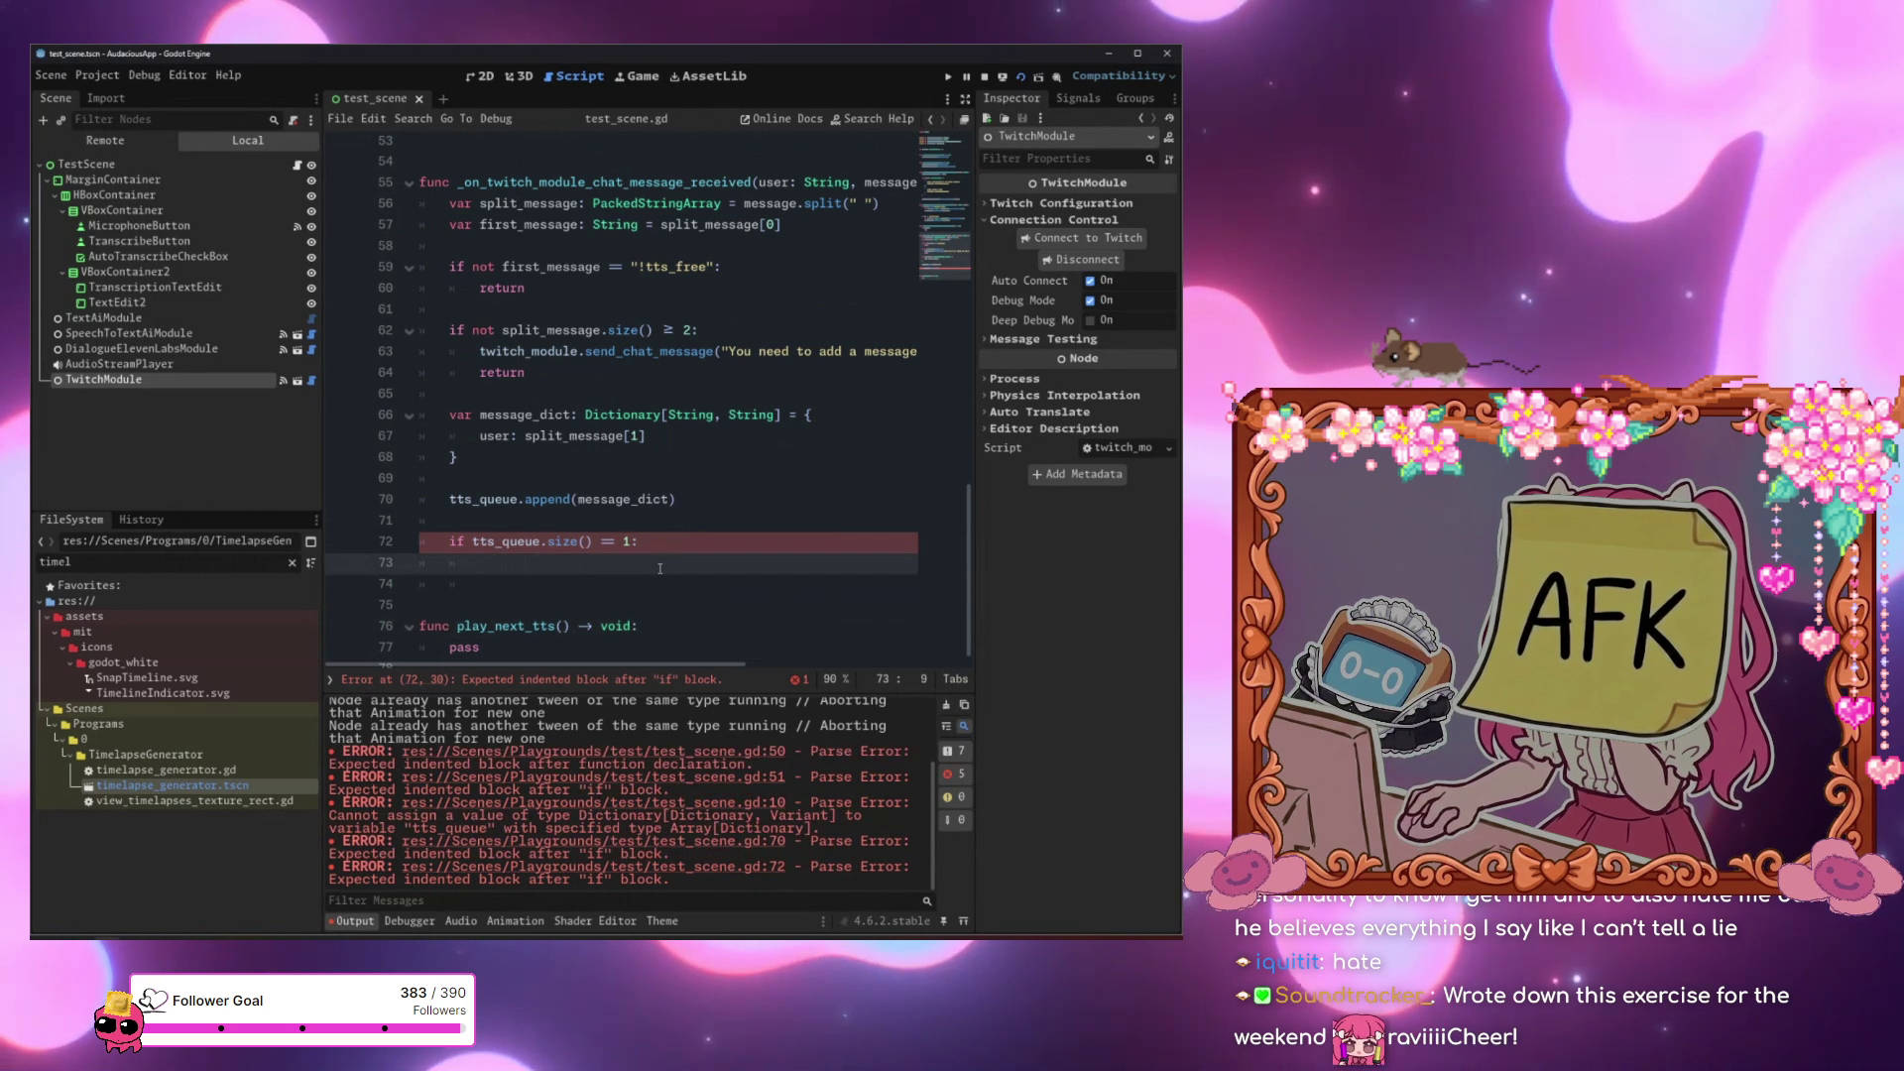
{"action": "type", "text": "play"}
{"action": "key", "text": "Return"}
Step: Make play_next_tts set 'var message_dict: Dictionary = tts_queue.pop_front()', then maximise the Twitch browser
{"action": "left_click", "coordinate": [600, 649]}
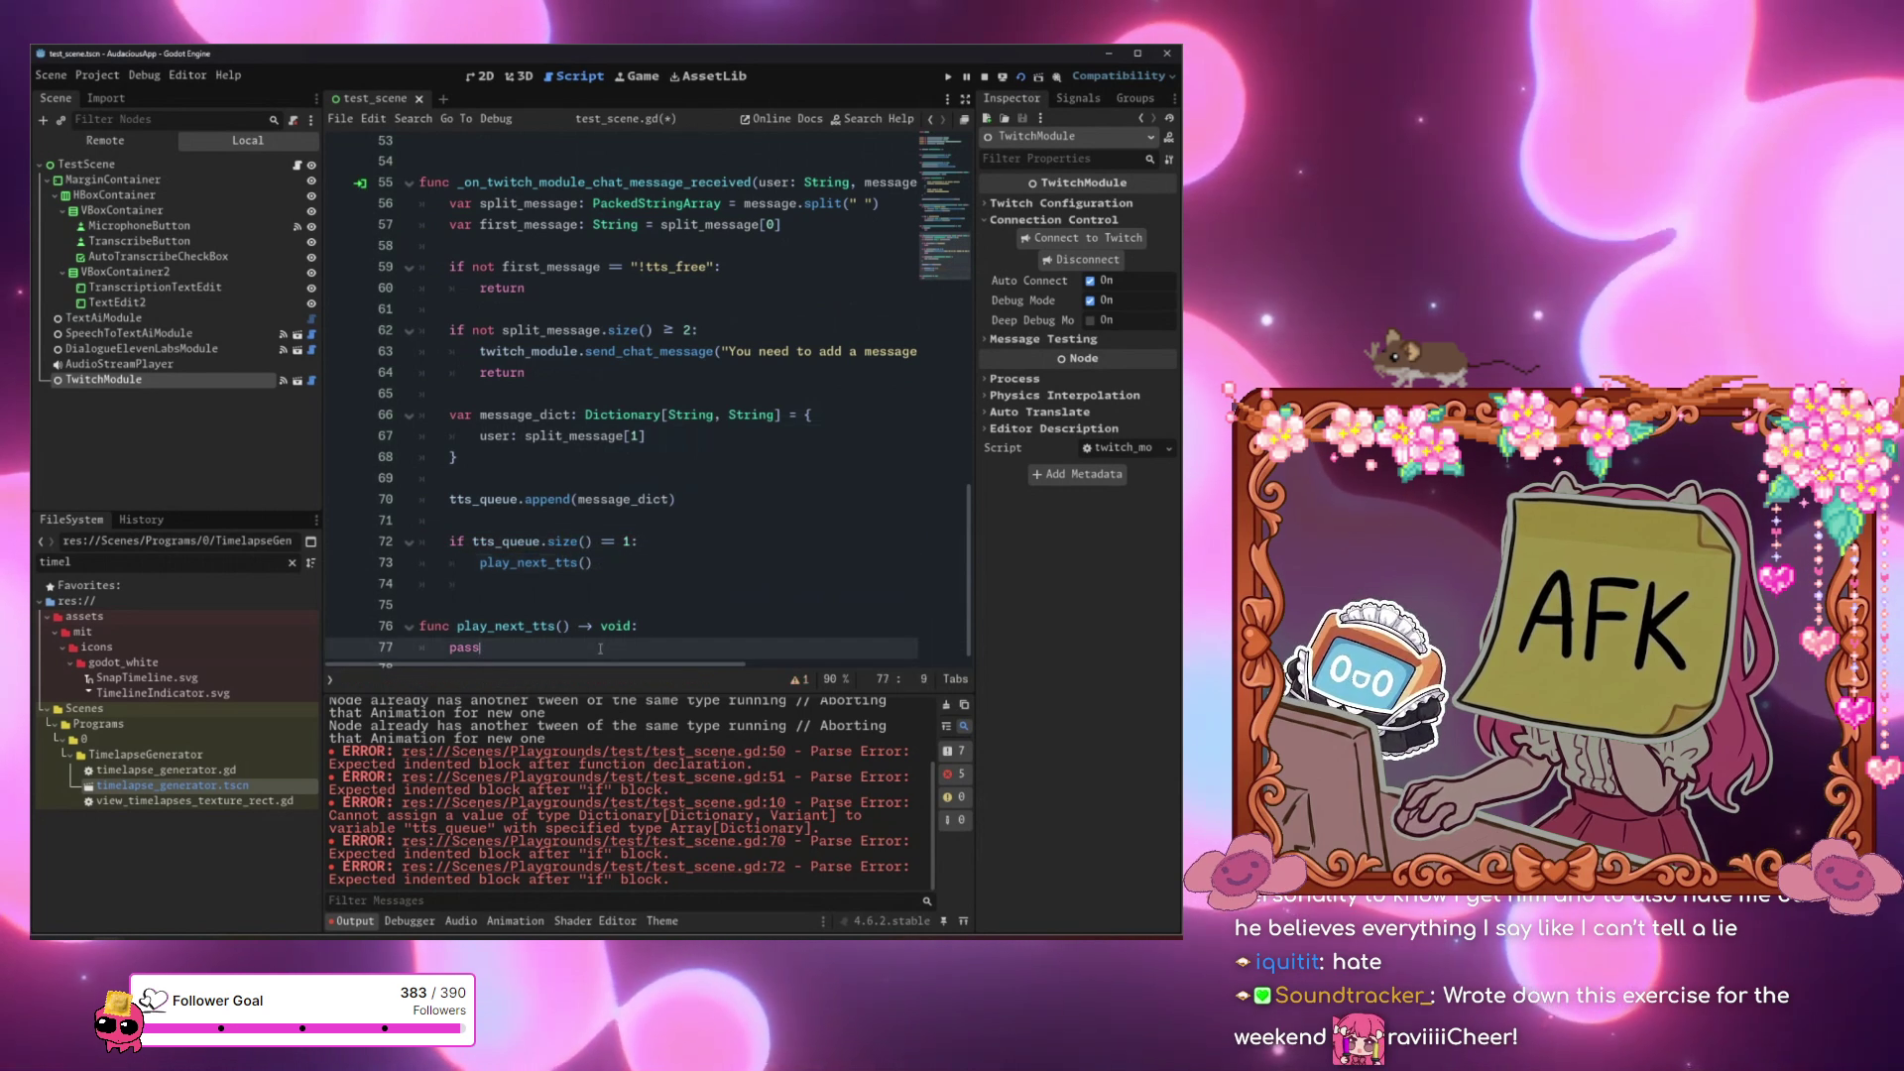
{"action": "key", "text": "BackSpace"}
{"action": "type", "text": "tts"}
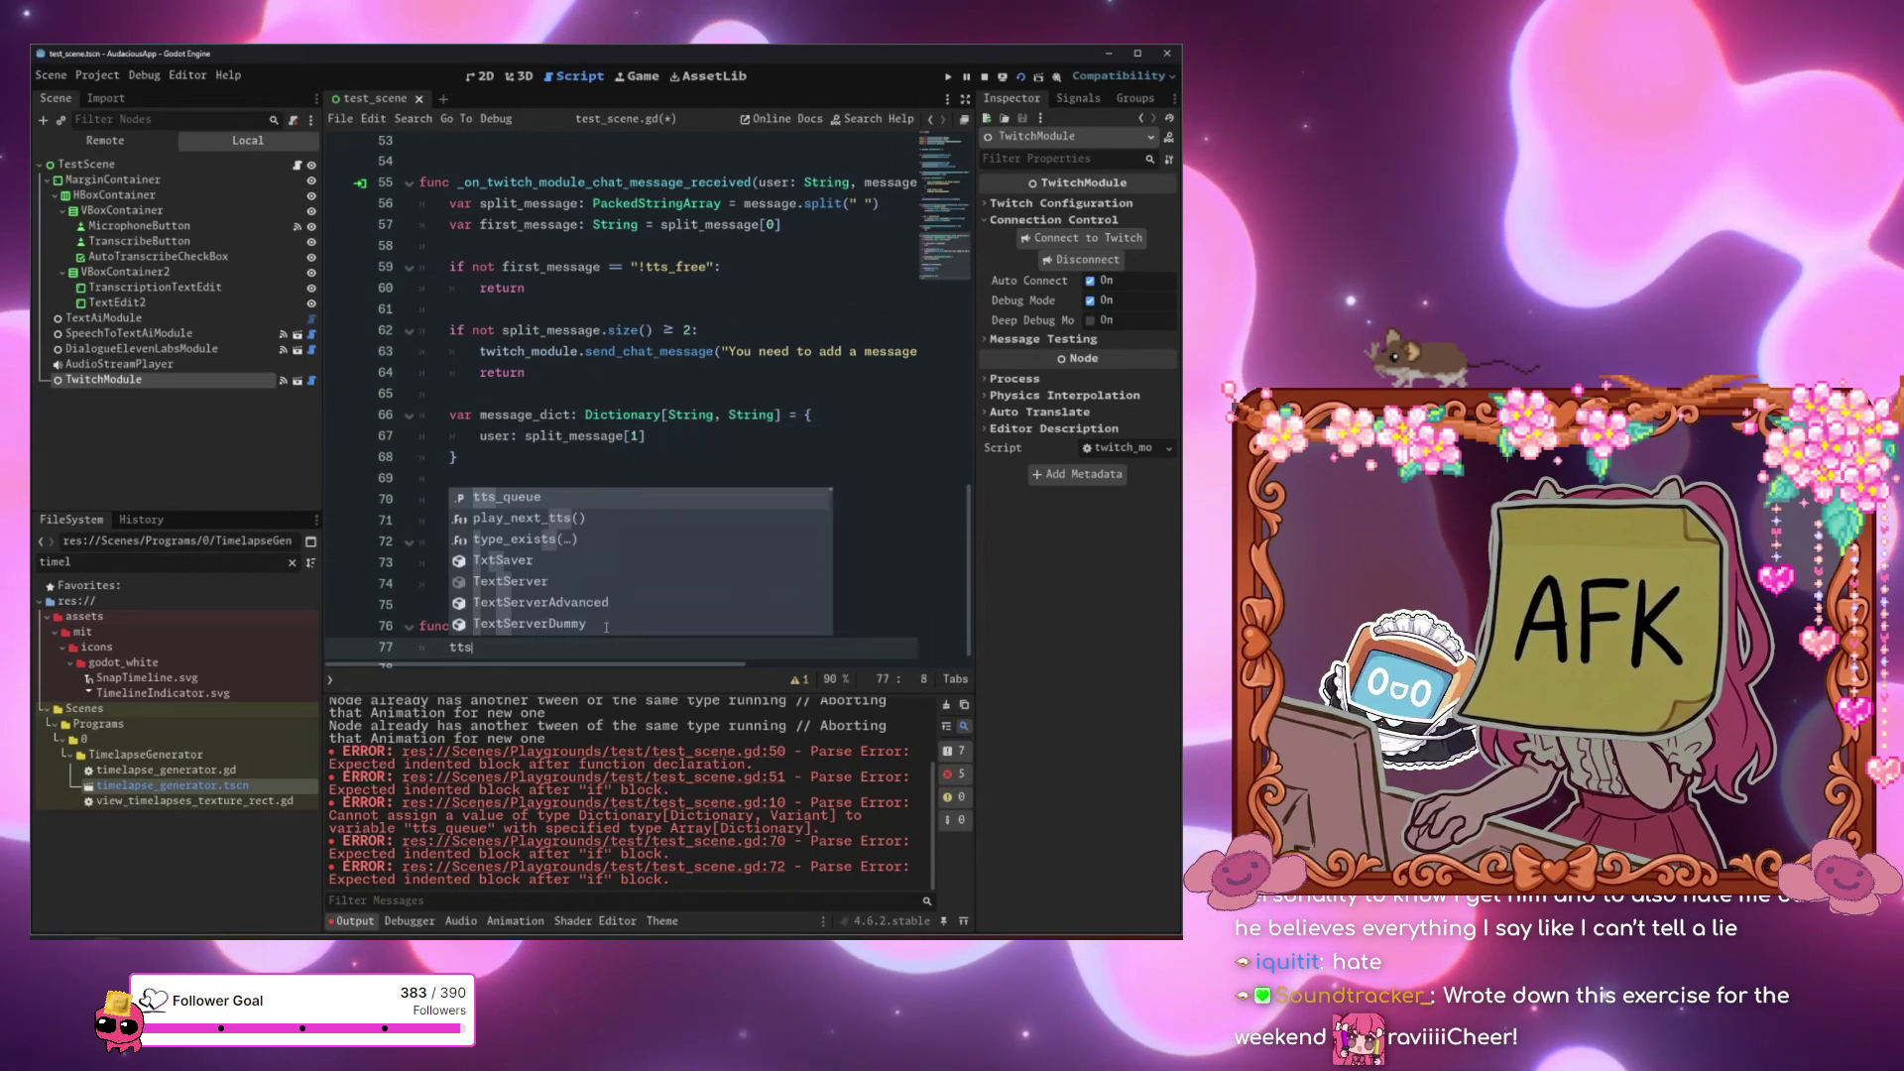
{"action": "key", "text": "Return"}
{"action": "key", "text": "ctrl+BackSpace"}
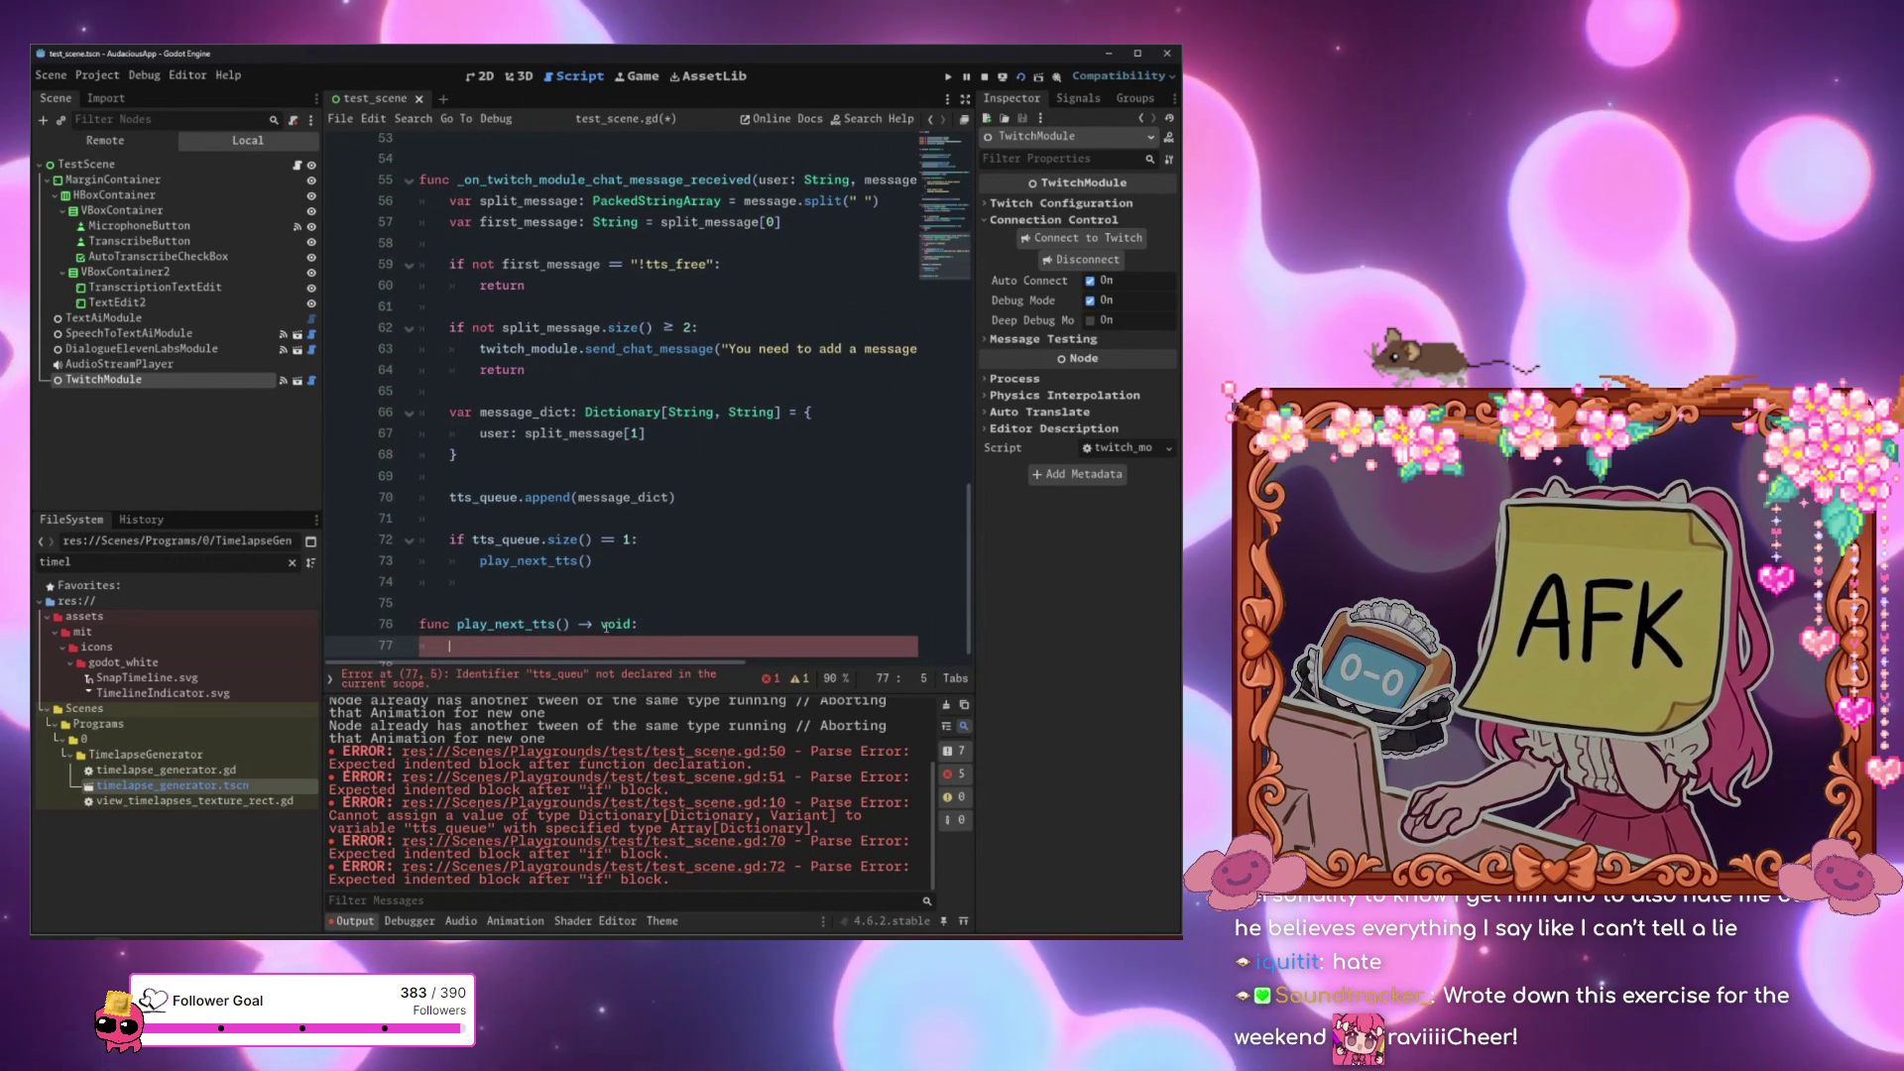
{"action": "type", "text": "var message_"}
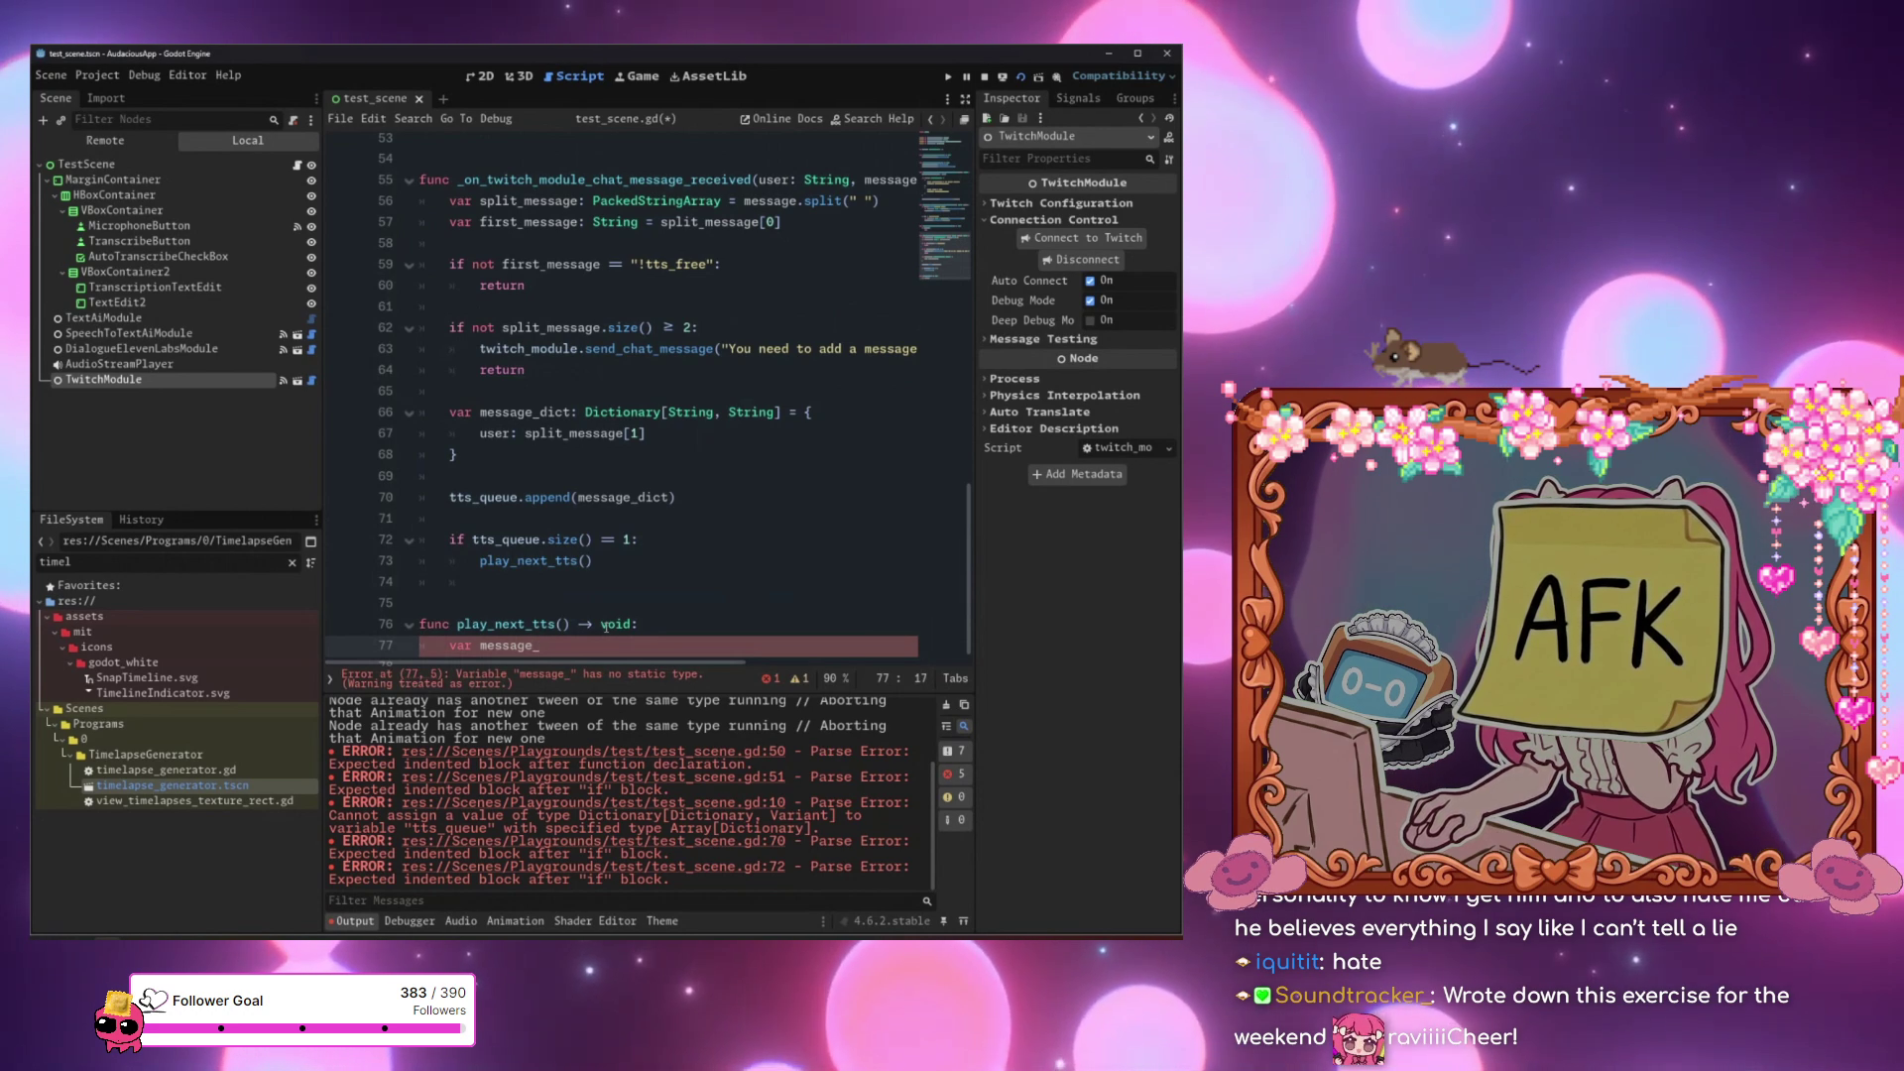
{"action": "type", "text": "ict: Dic"}
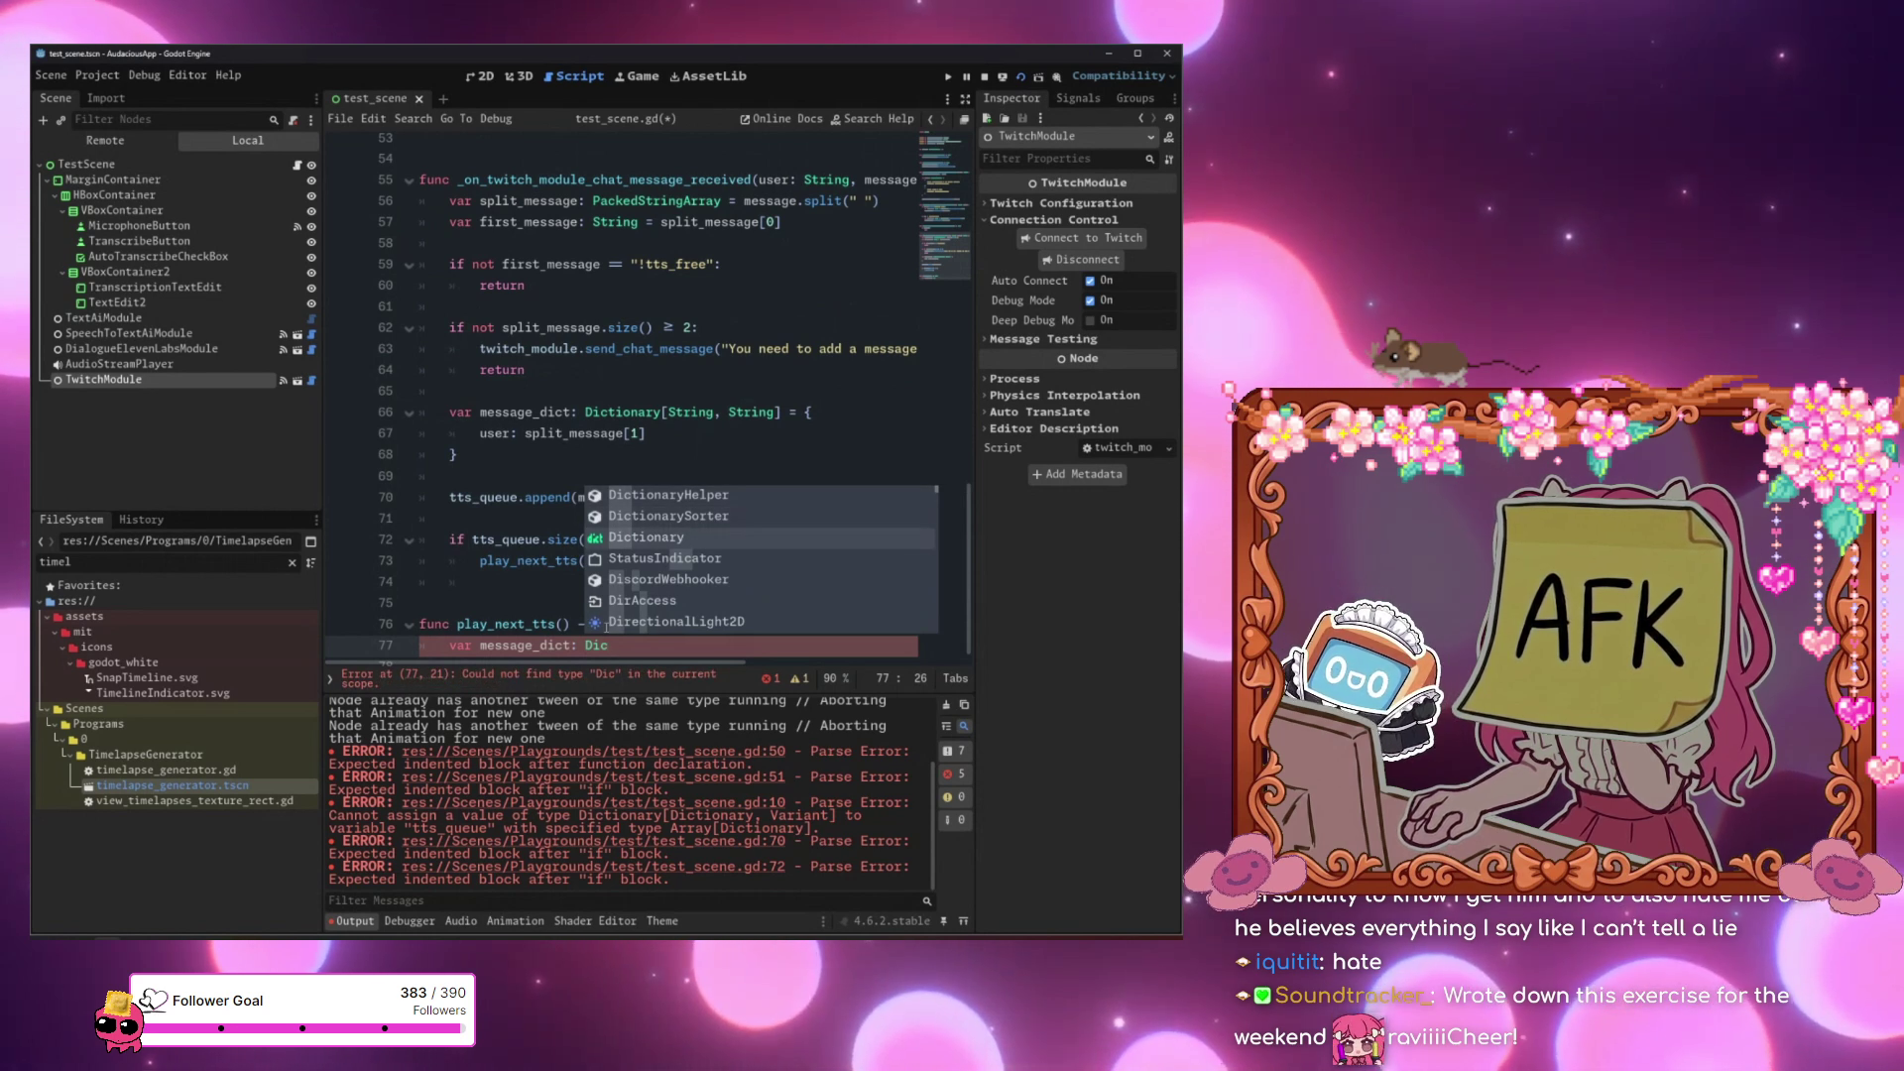
{"action": "key", "text": "Return"}
{"action": "type", "text": "= "}
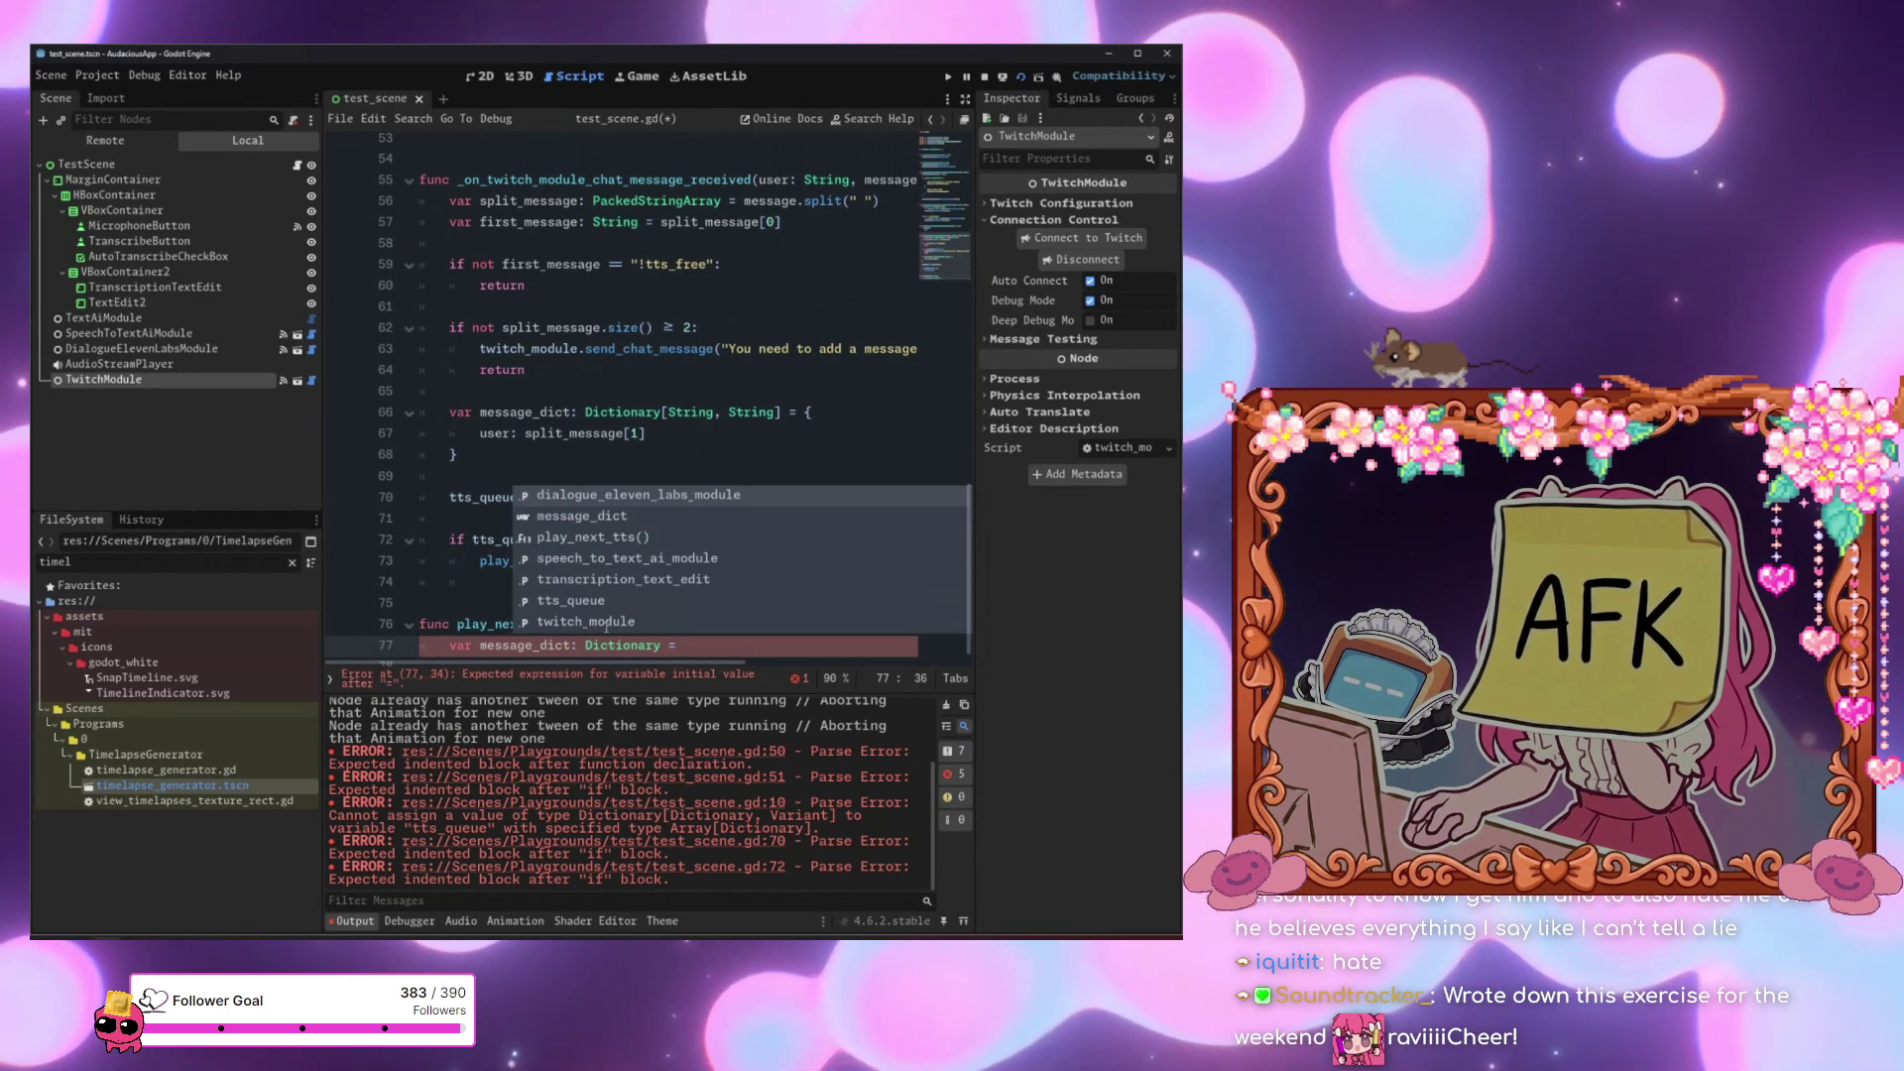
{"action": "type", "text": "ar"}
{"action": "key", "text": "BackSpace"}
{"action": "key", "text": "BackSpace"}
{"action": "type", "text": "tts_queue.p"}
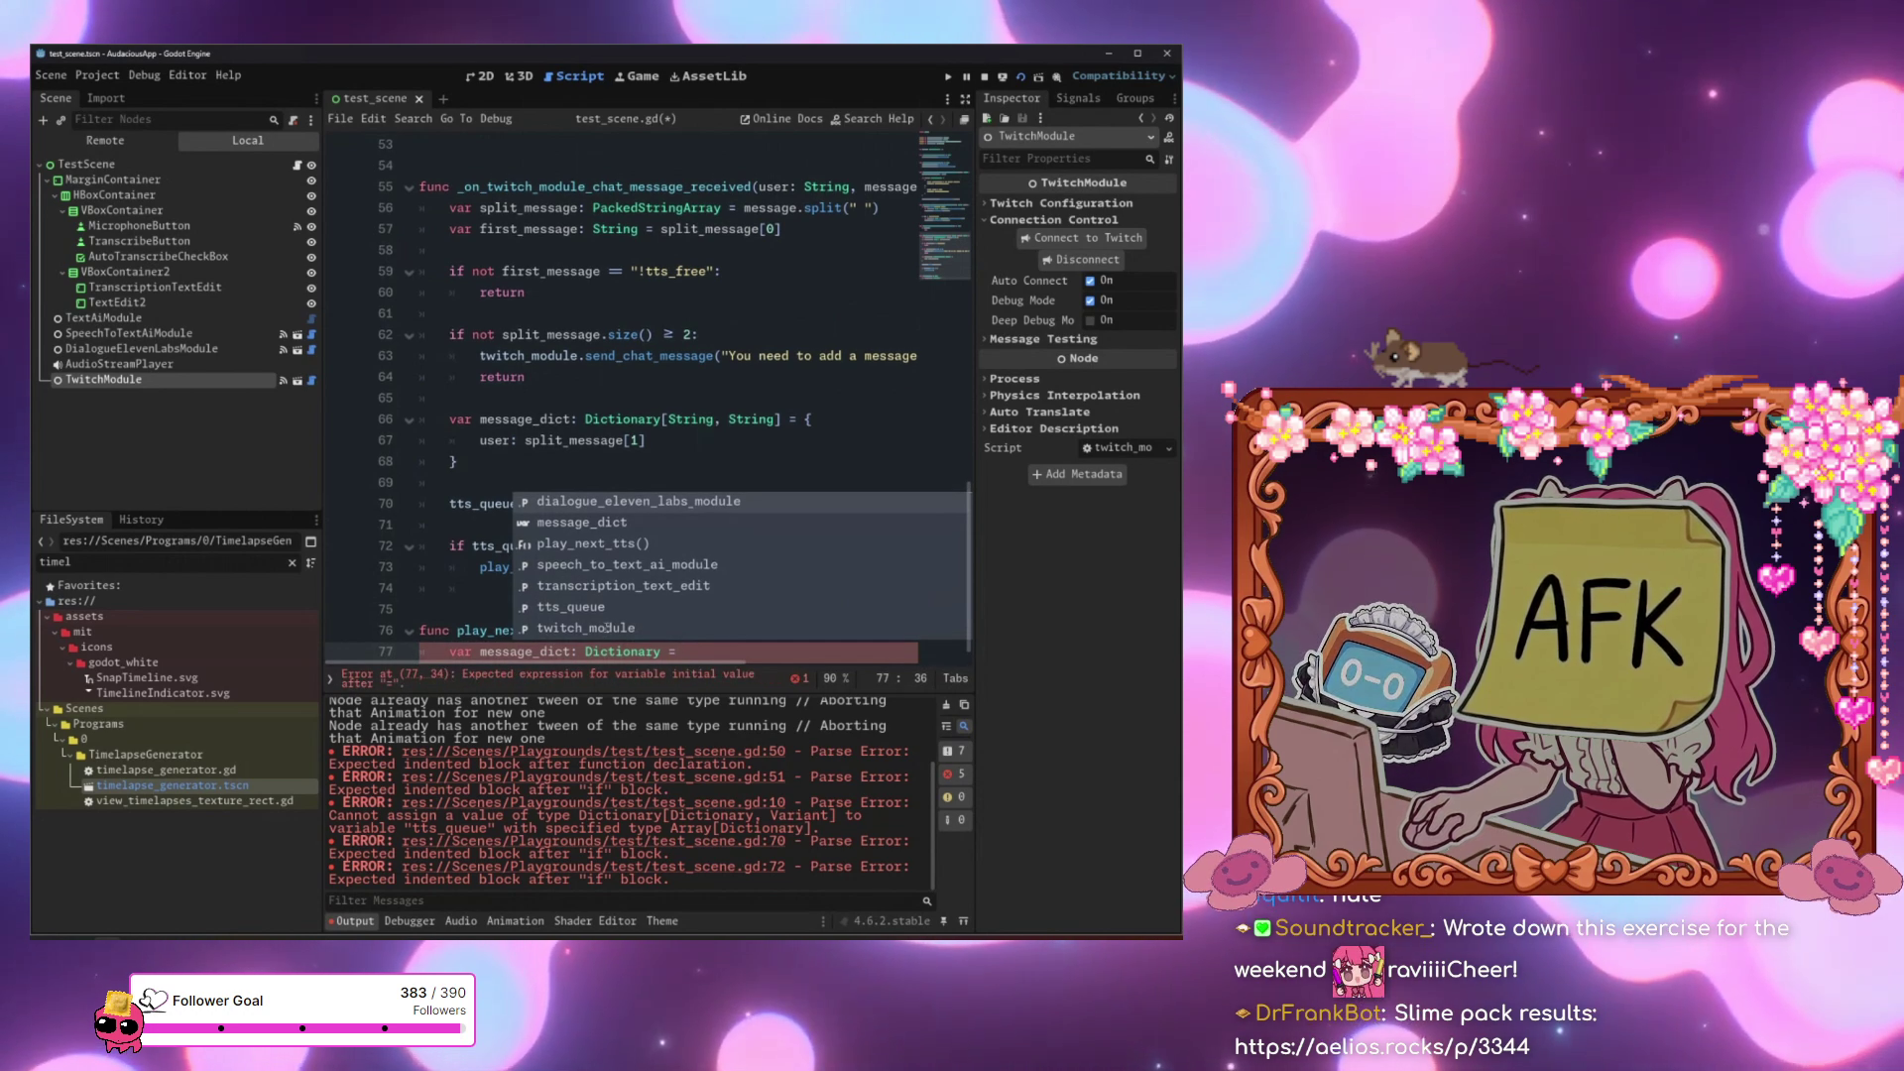
{"action": "type", "text": "o"}
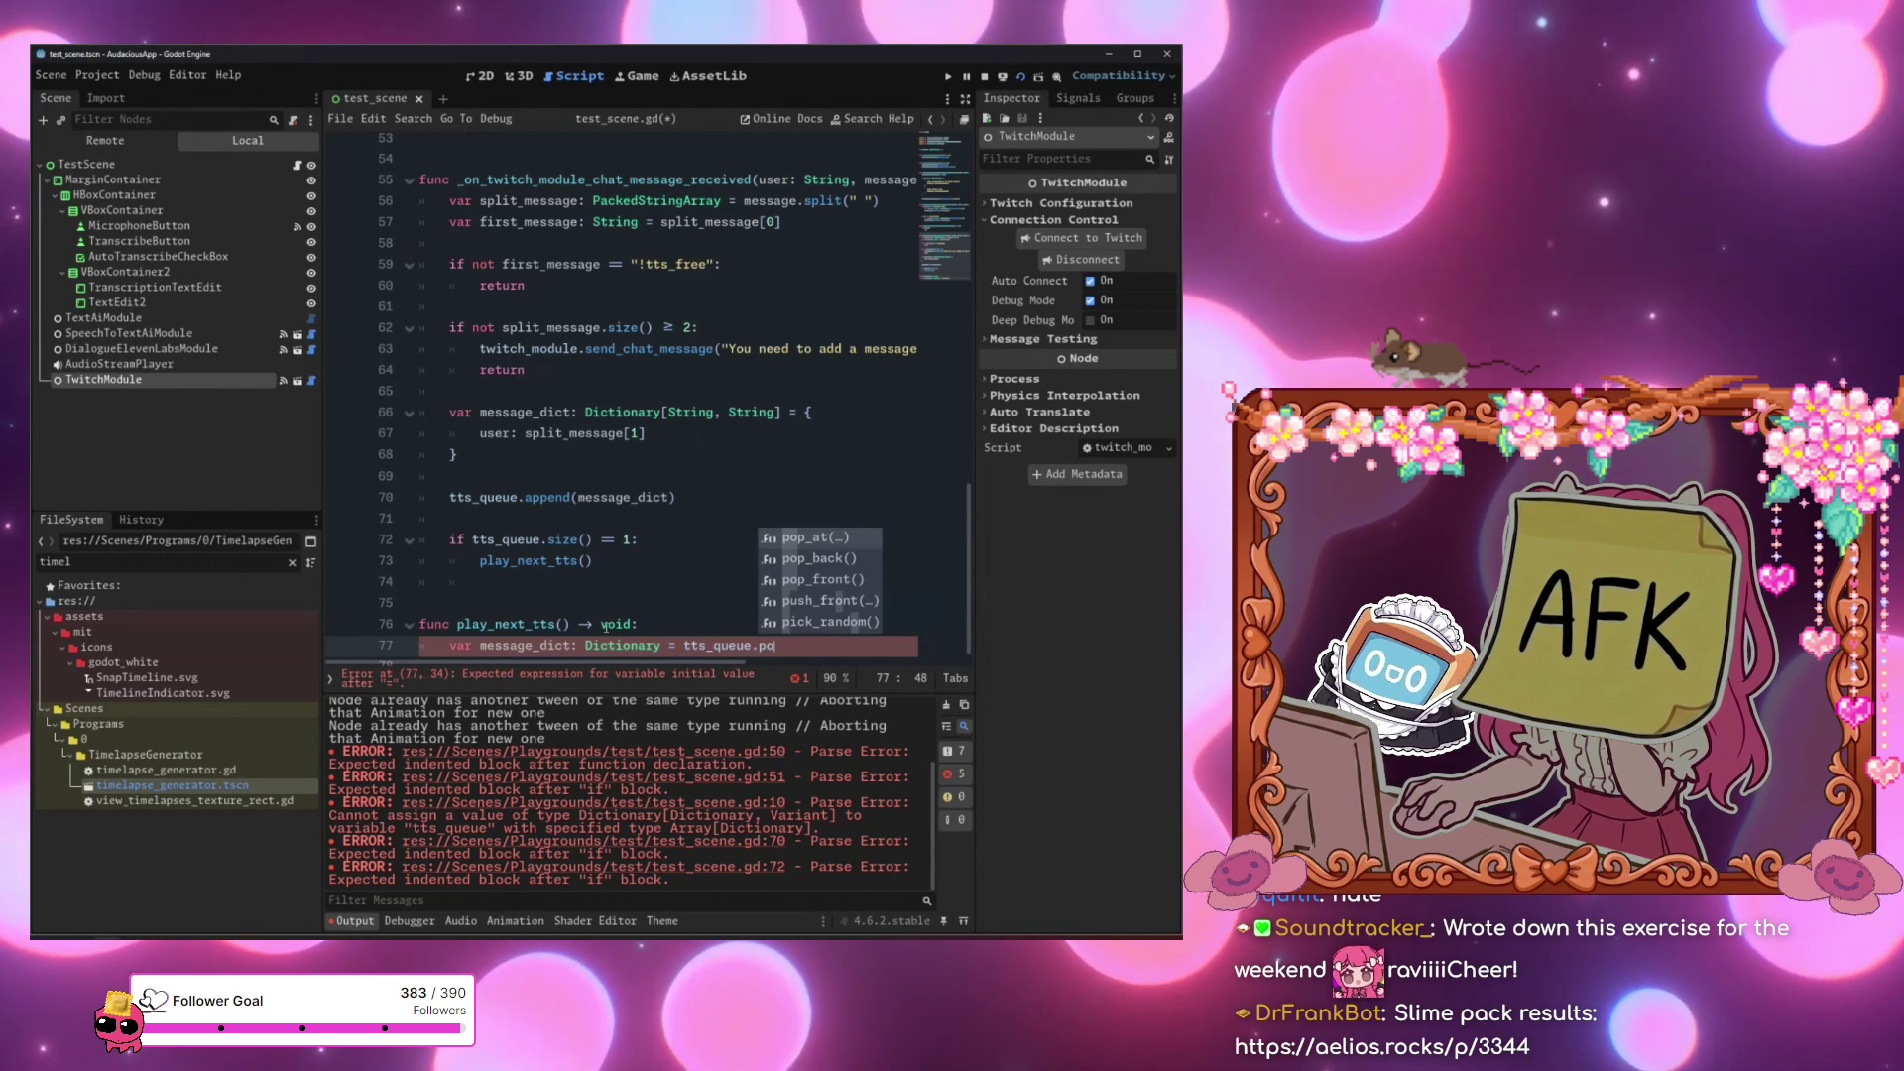
{"action": "key", "text": "Down"}
{"action": "key", "text": "Down"}
{"action": "key", "text": "Return"}
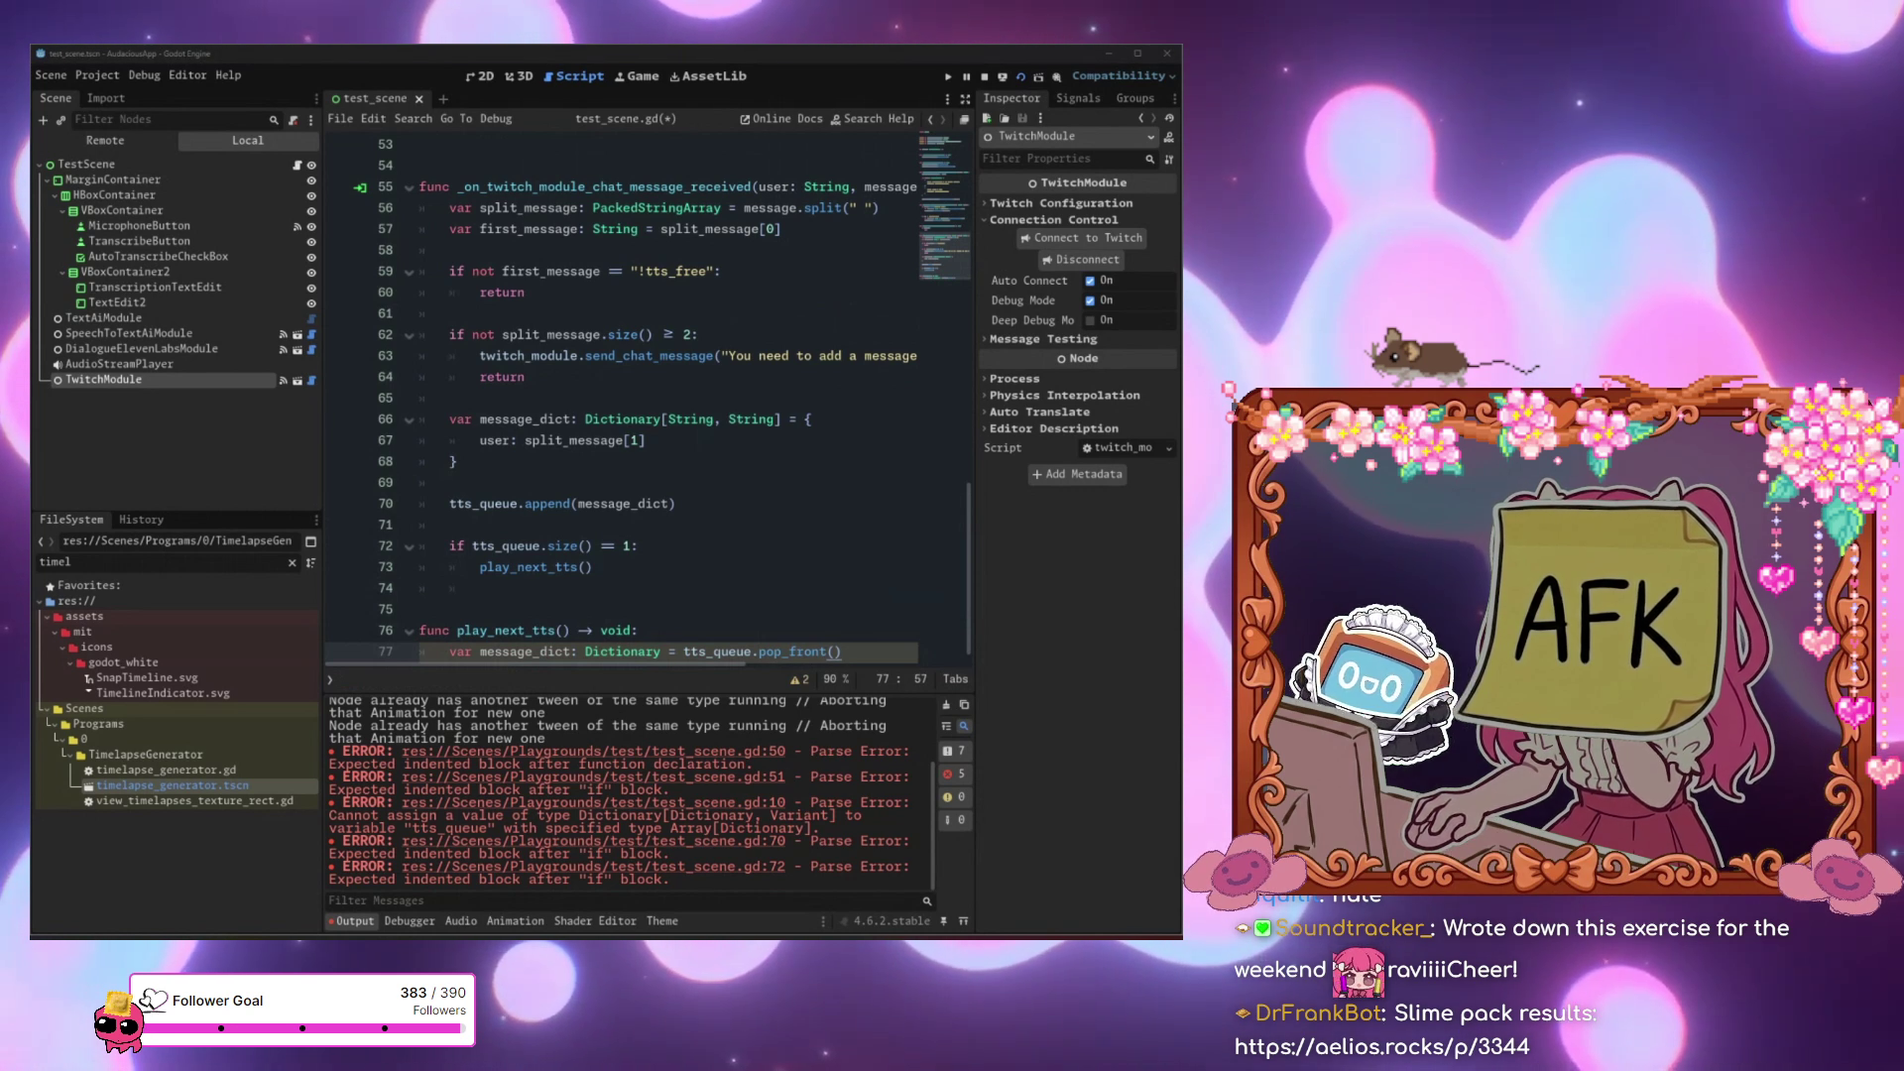
{"action": "key", "text": "alt+Tab"}
{"action": "key", "text": "super+Up"}
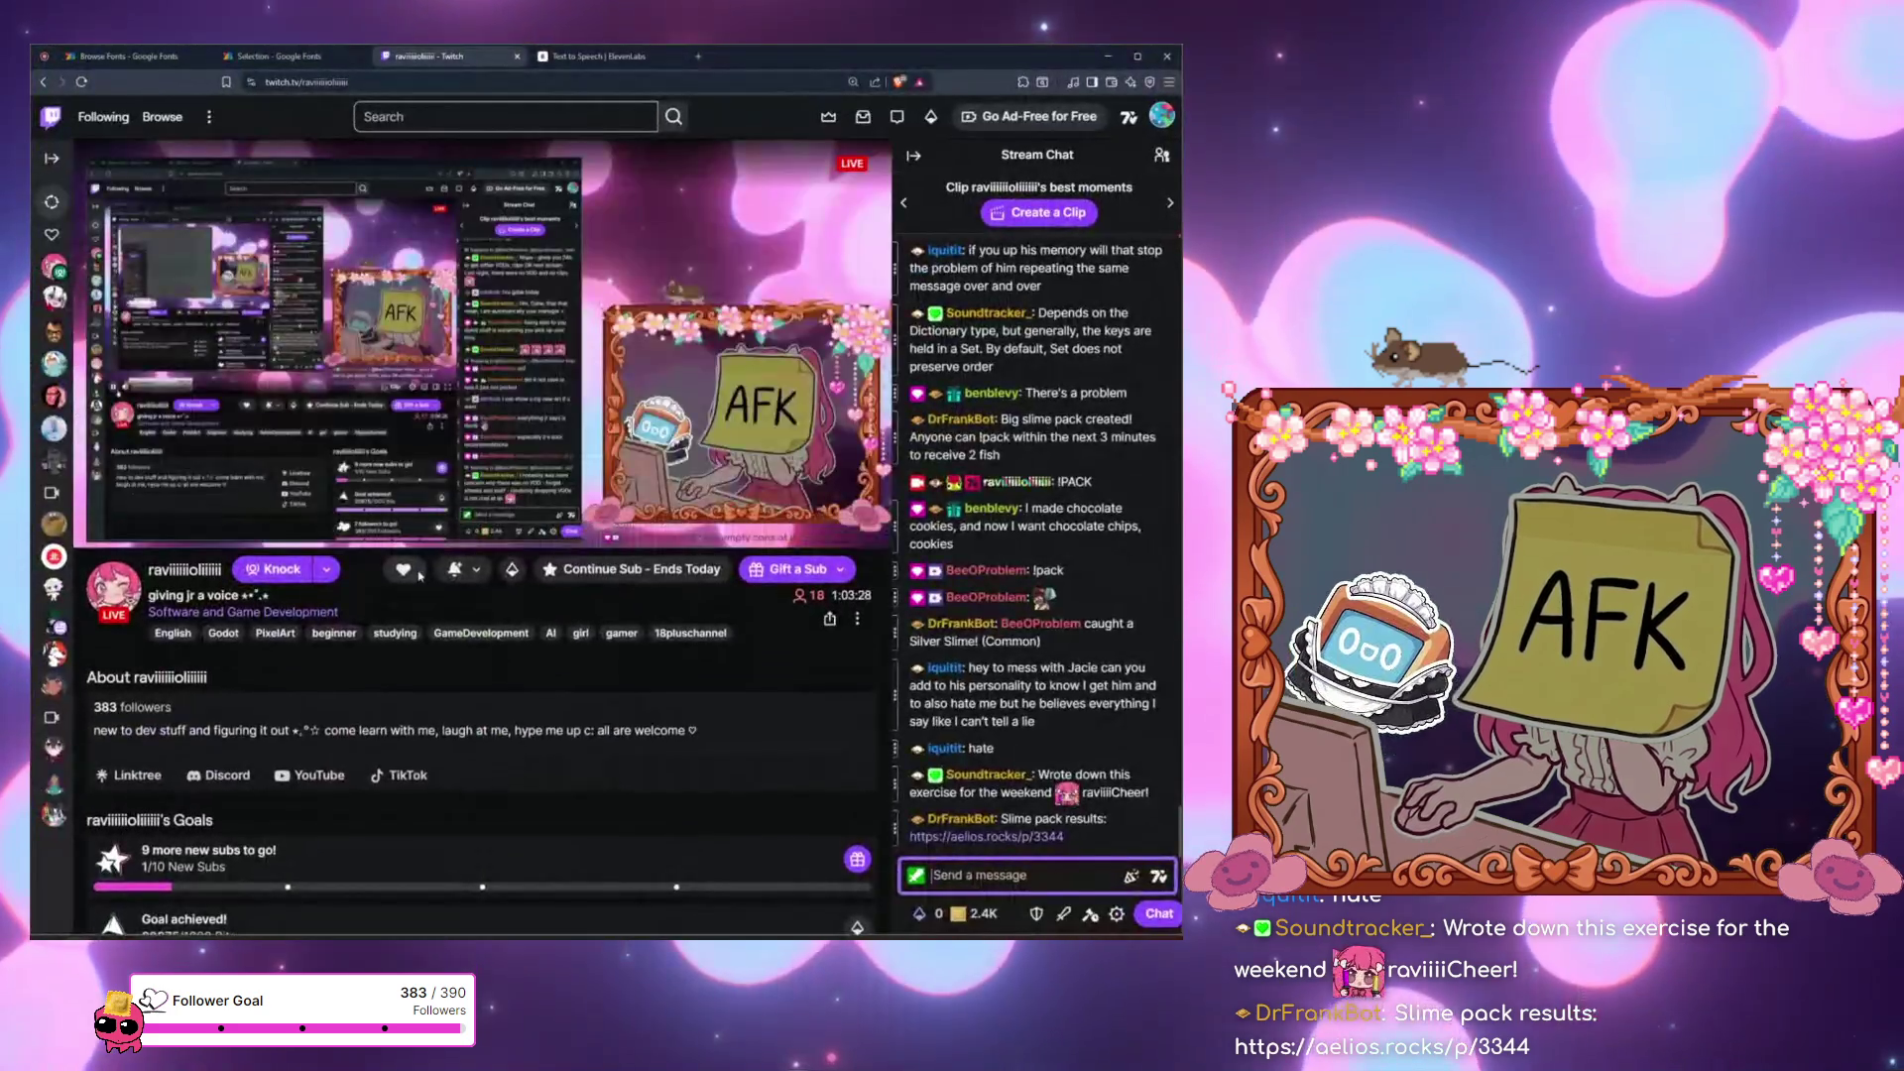
Step: Scroll the Twitch chat, close the stream tab, and switch back to Godot's test_scene.gd
{"action": "scroll", "coordinate": [988, 724], "scroll_direction": "up", "scroll_amount": 2}
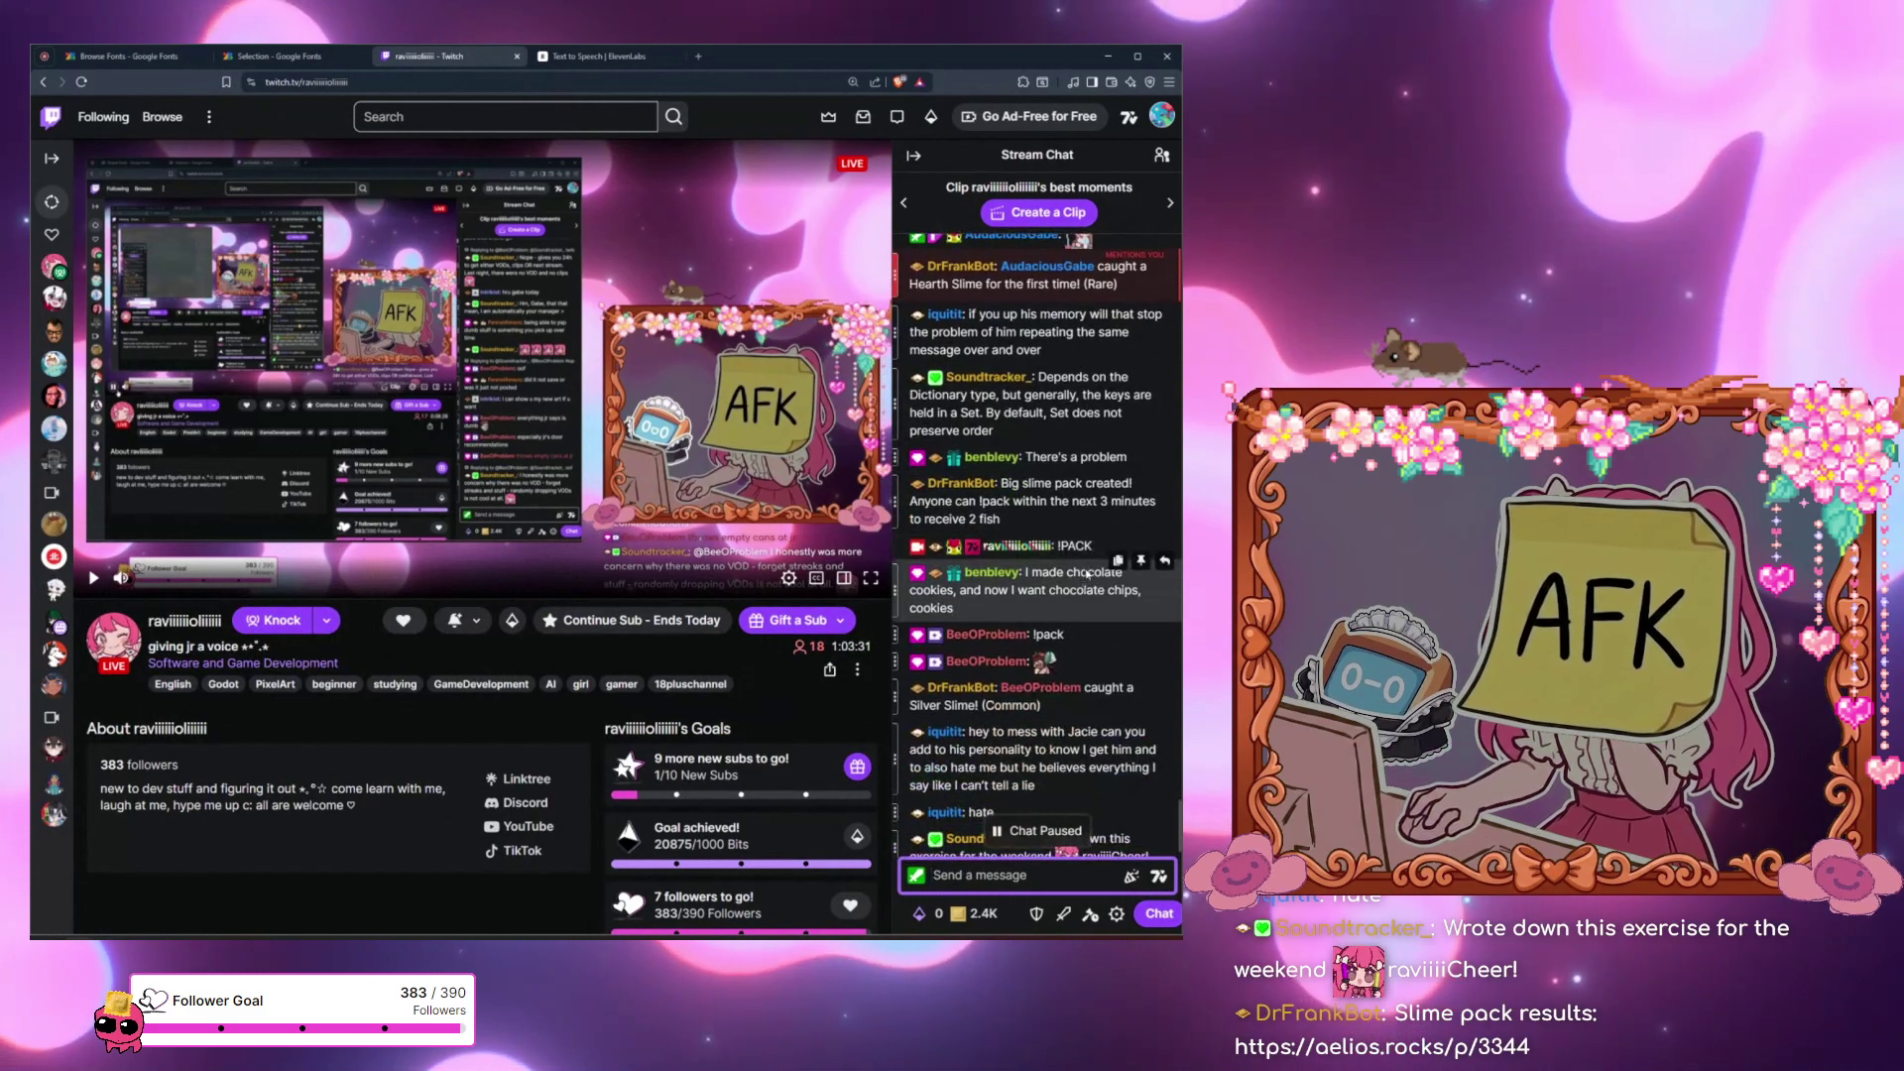
{"action": "scroll", "coordinate": [1067, 627], "scroll_direction": "down", "scroll_amount": 2}
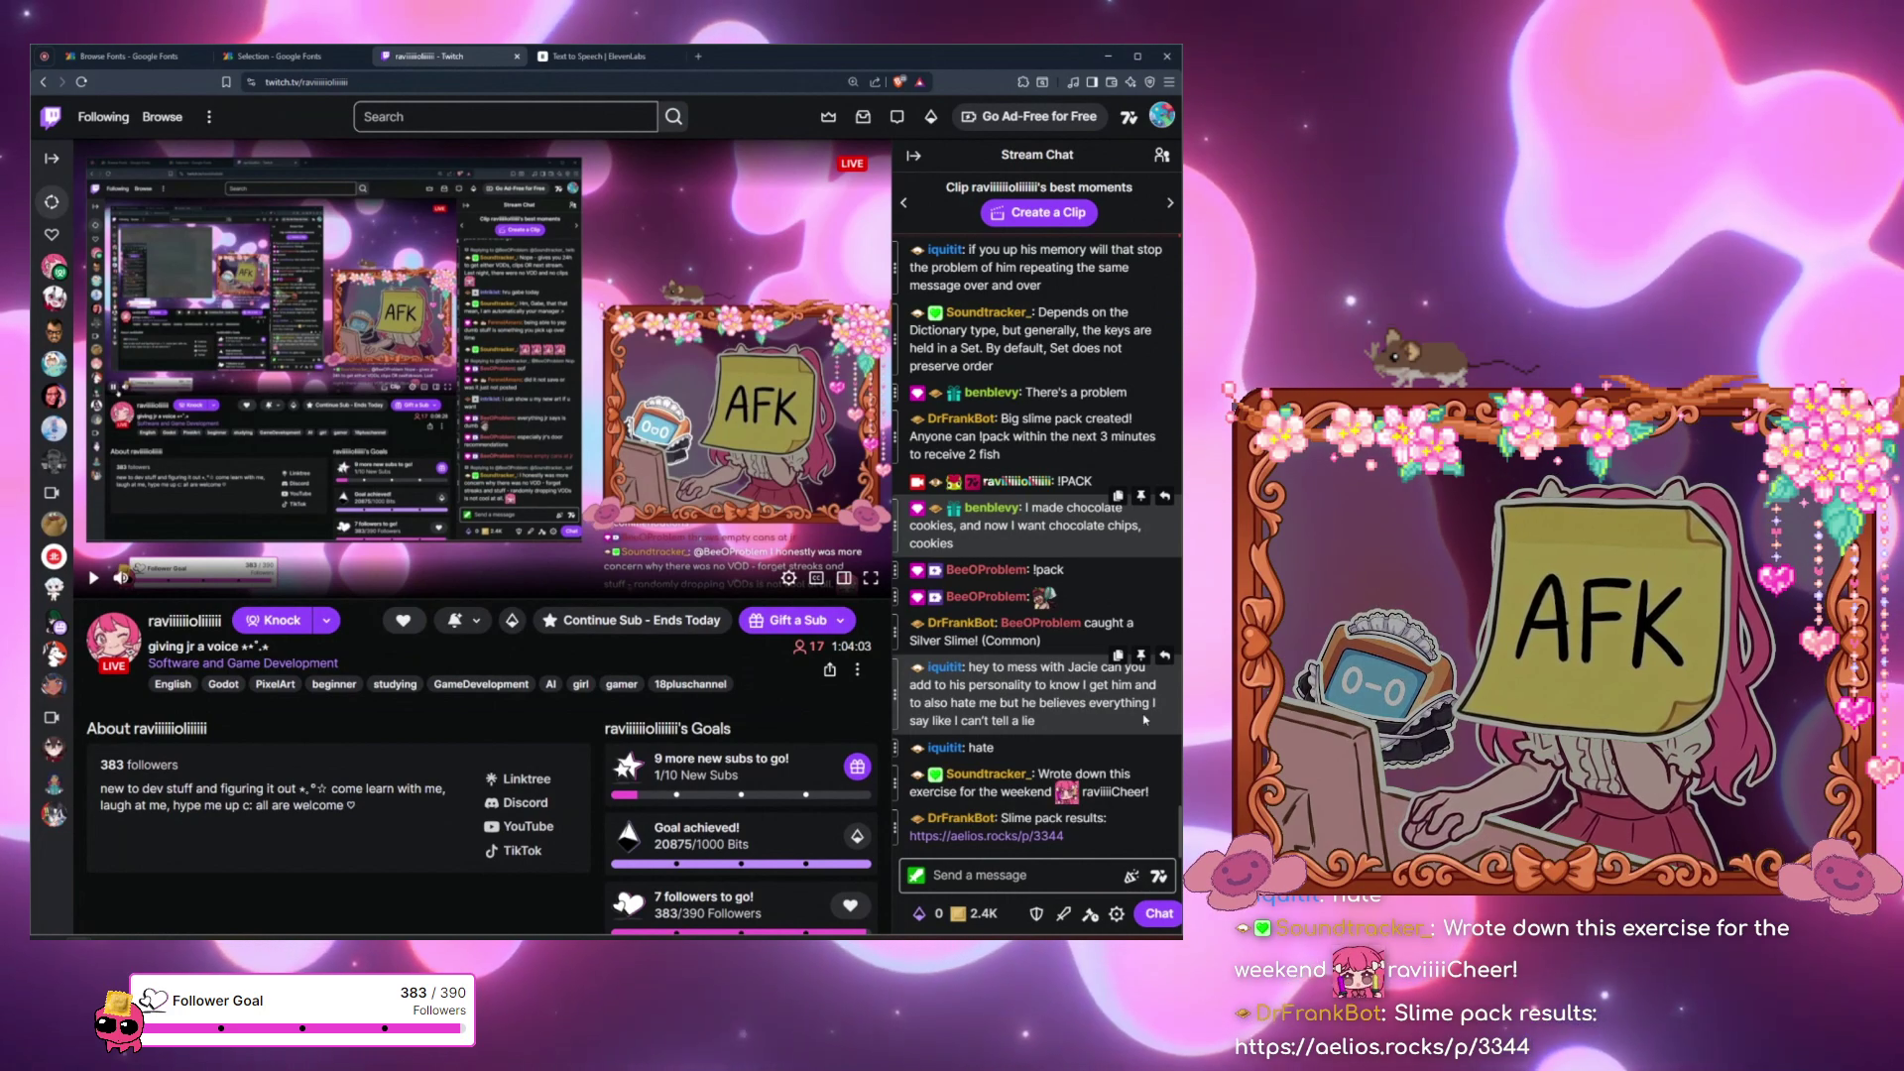
{"action": "left_click_drag", "start_coordinate": [1004, 684], "coordinate": [1014, 702]}
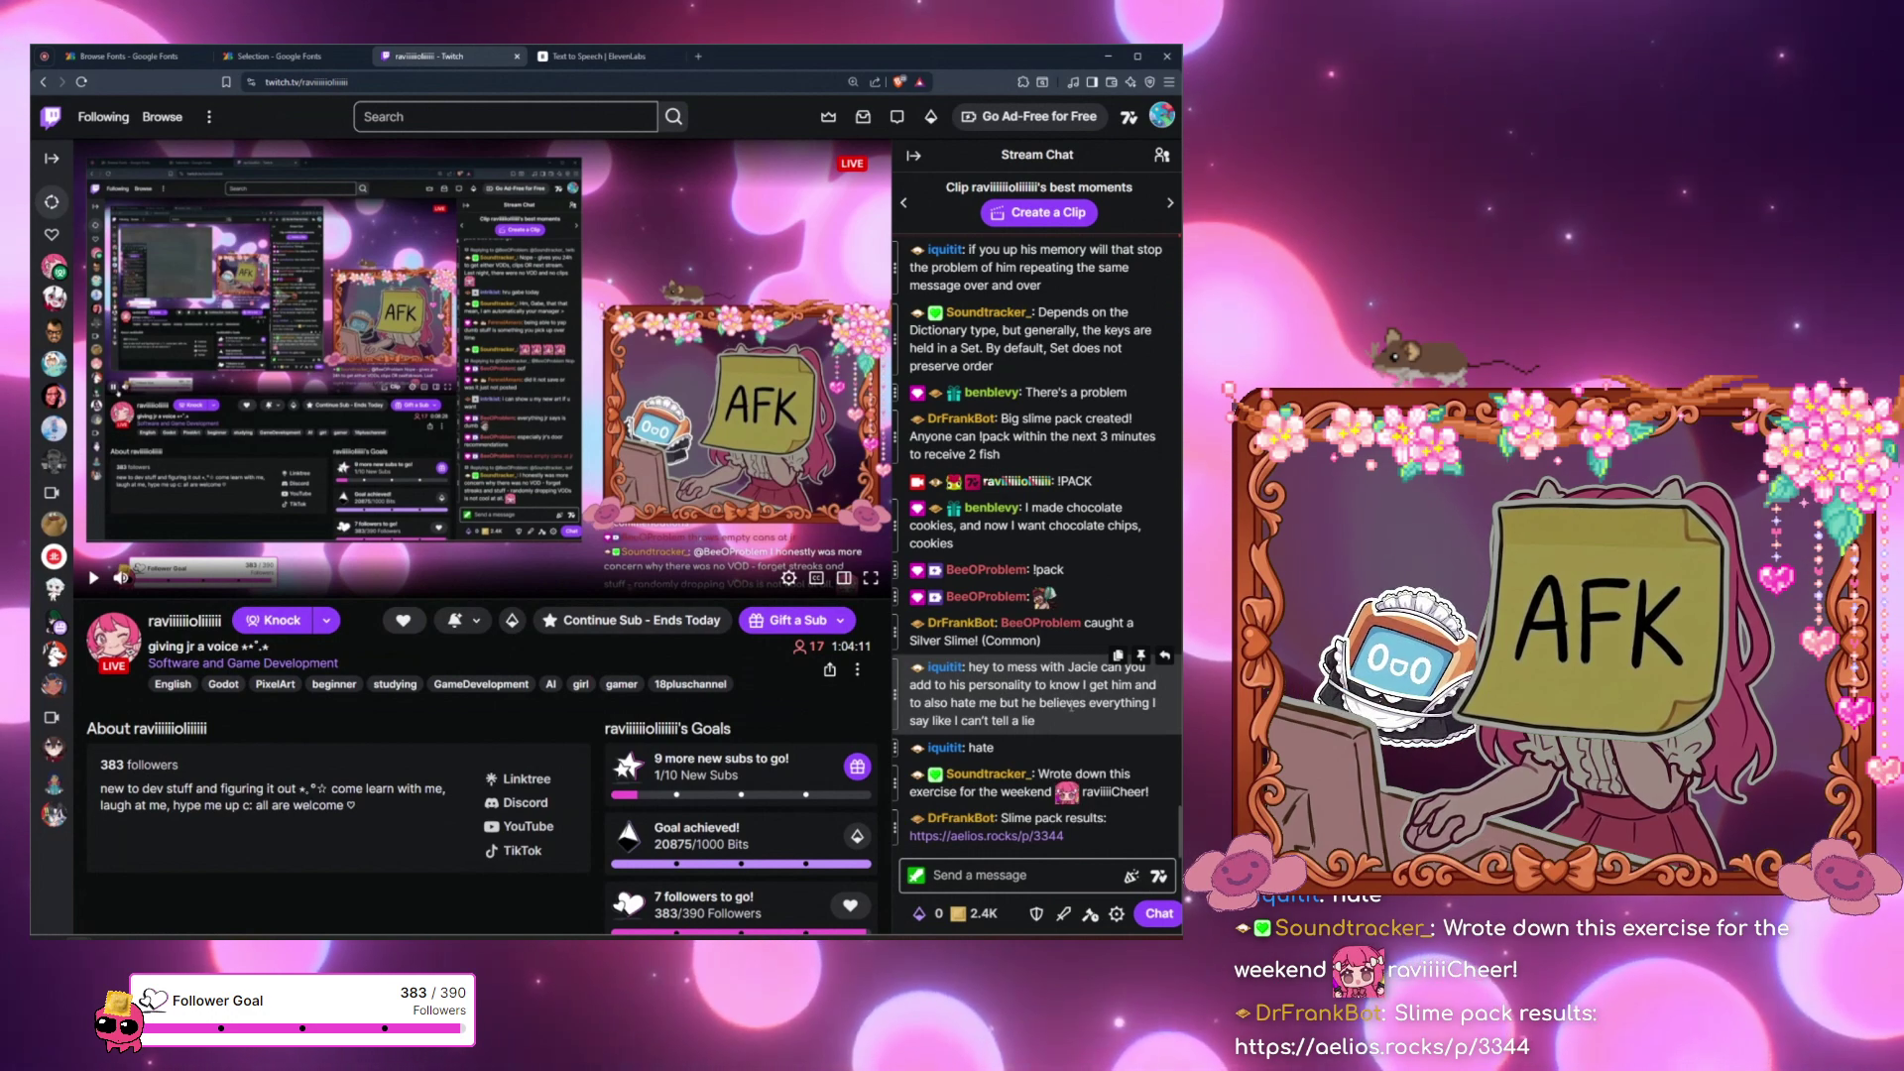
{"action": "left_click", "coordinate": [517, 56]}
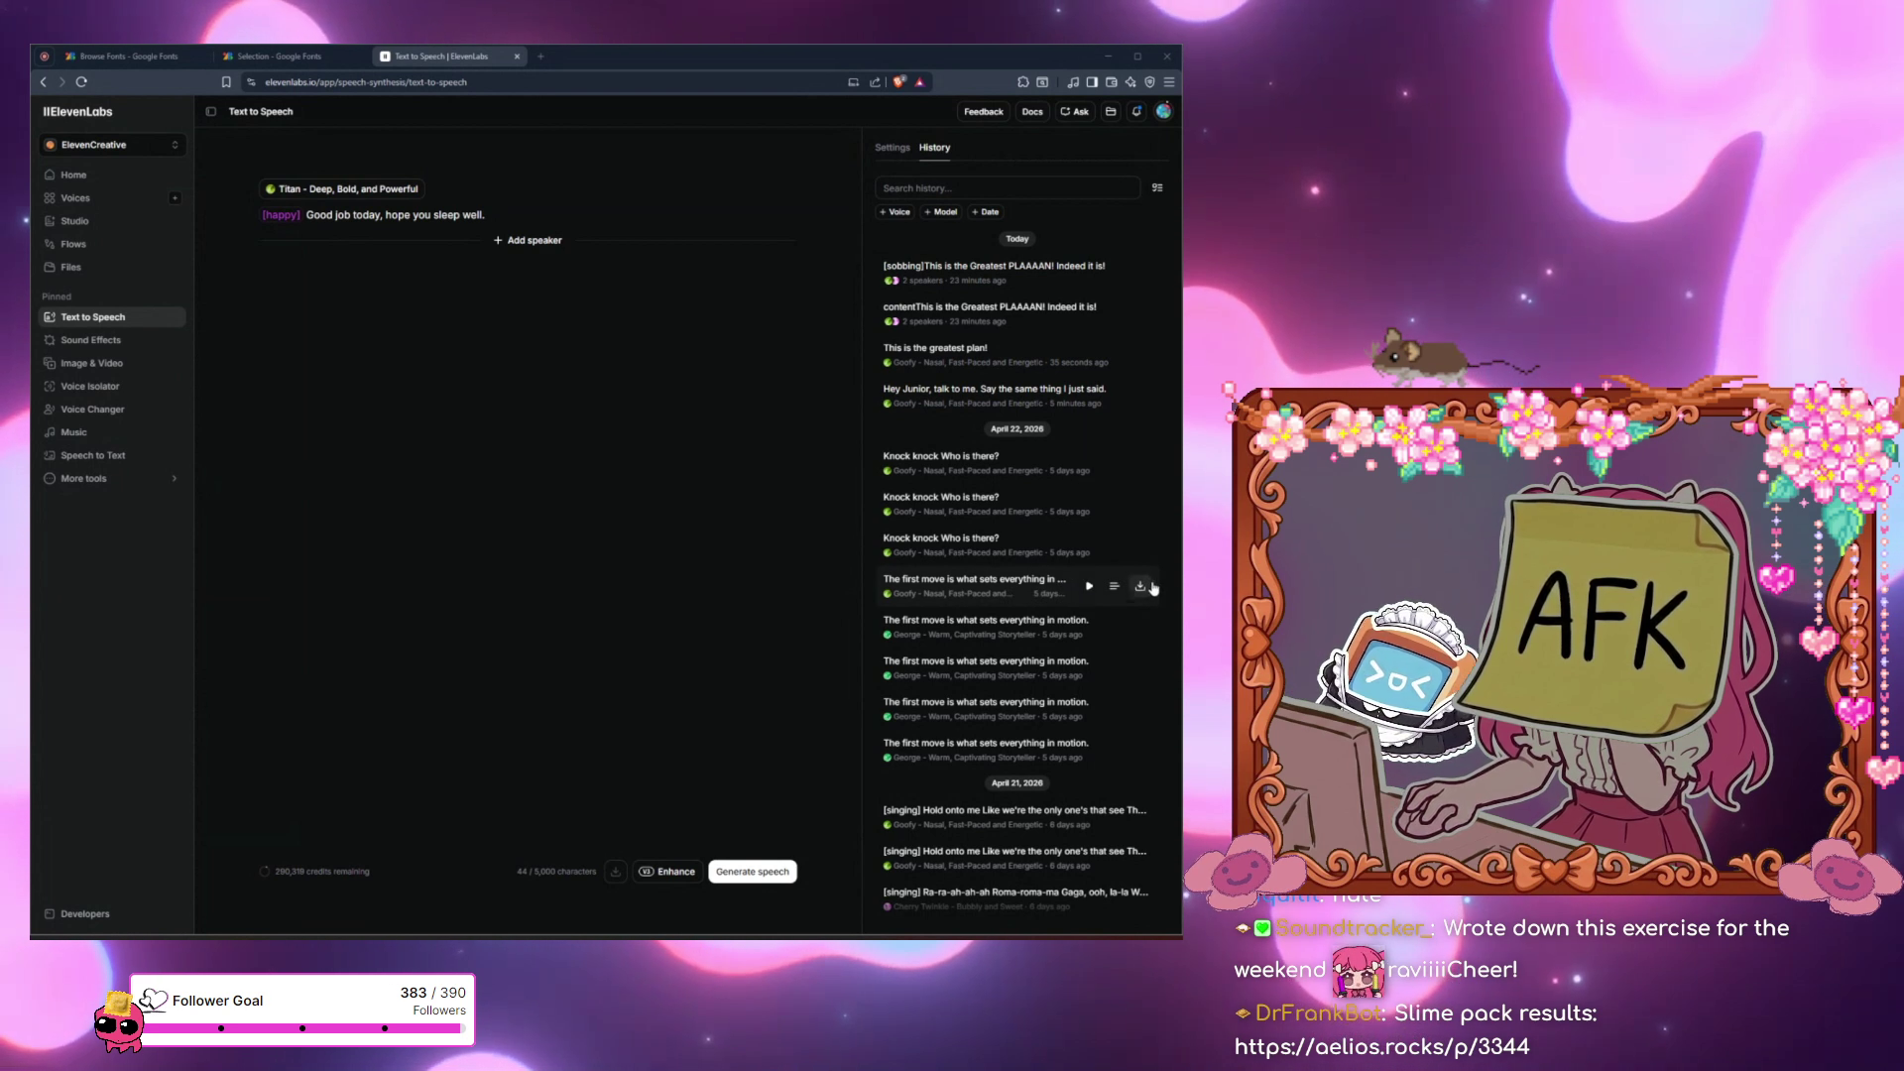
{"action": "key", "text": "ctrl+shift+Tab"}
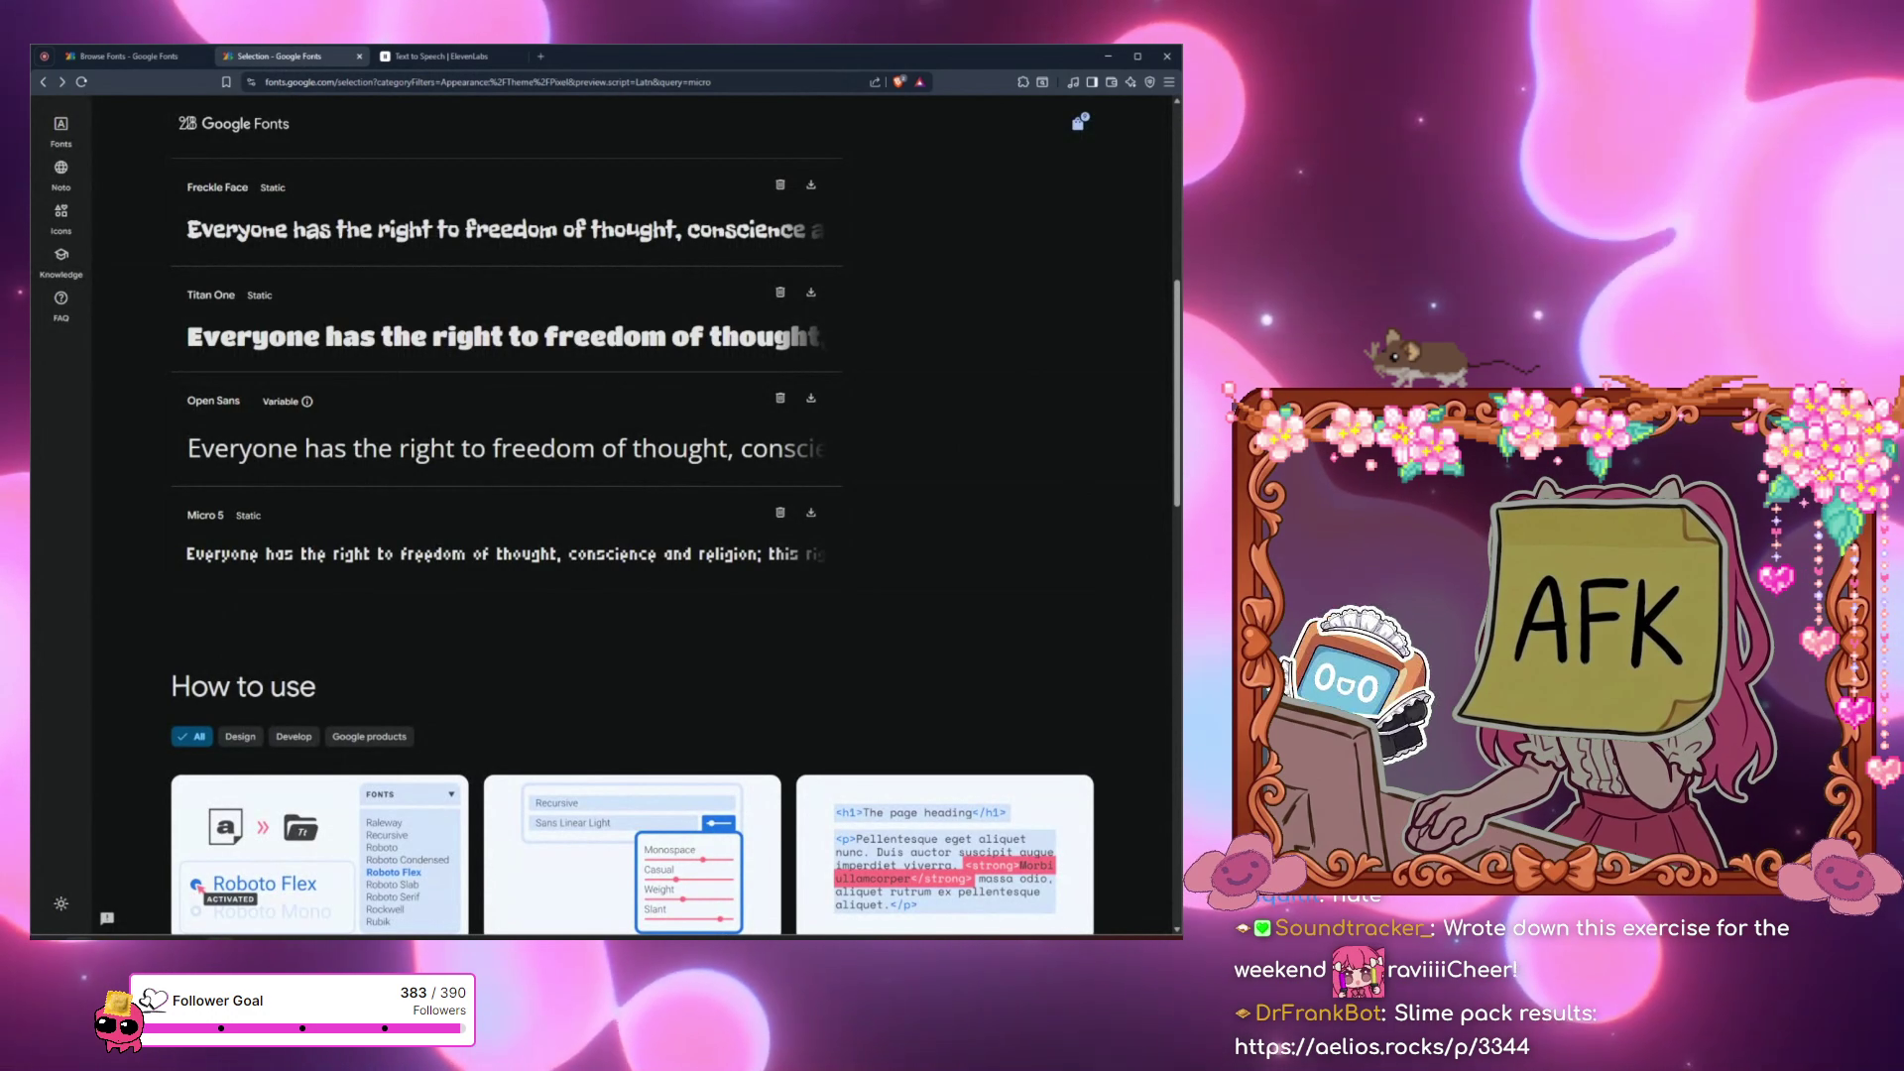
{"action": "mouse_move", "coordinate": [134, 942]}
{"action": "key", "text": "alt+Tab"}
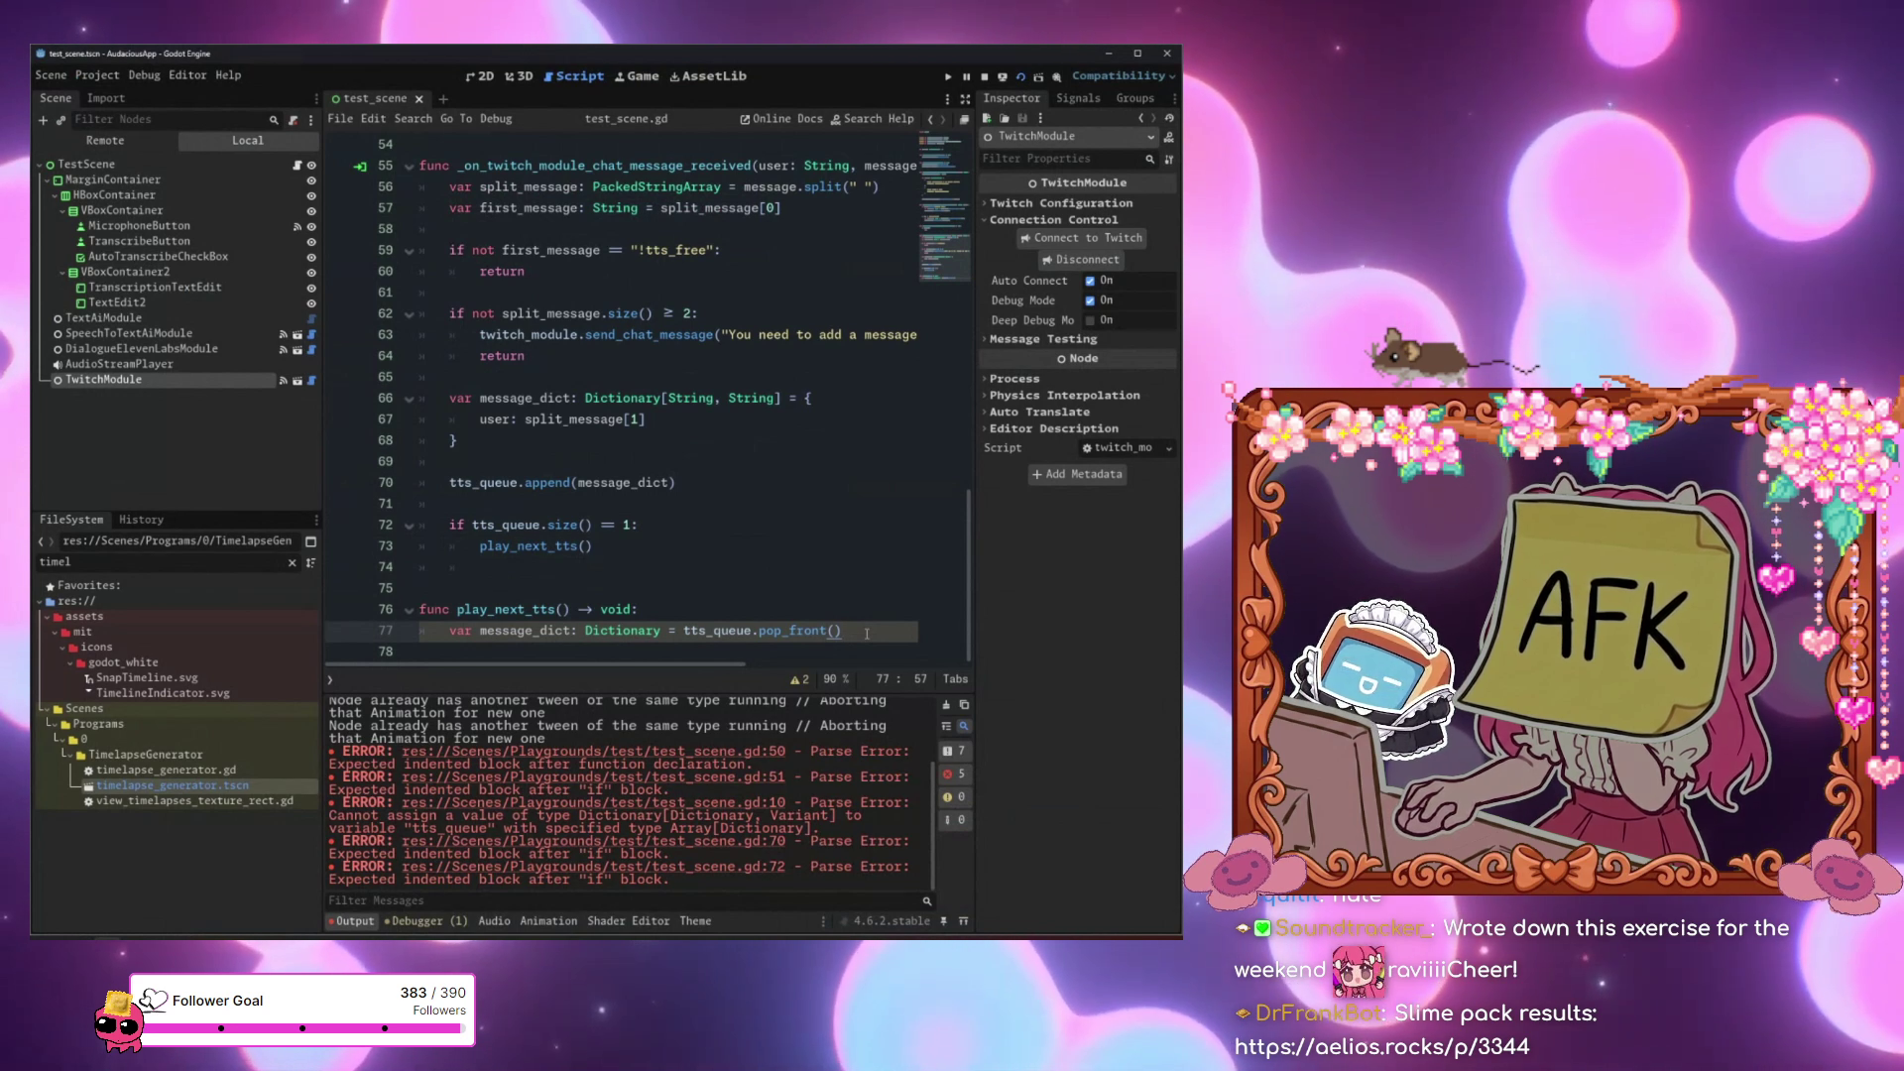
Step: Add a new line calling dialogue_eleven_labs_module.send_dialogue_request(message_dict) after the pop_front line
{"action": "key", "text": "Return"}
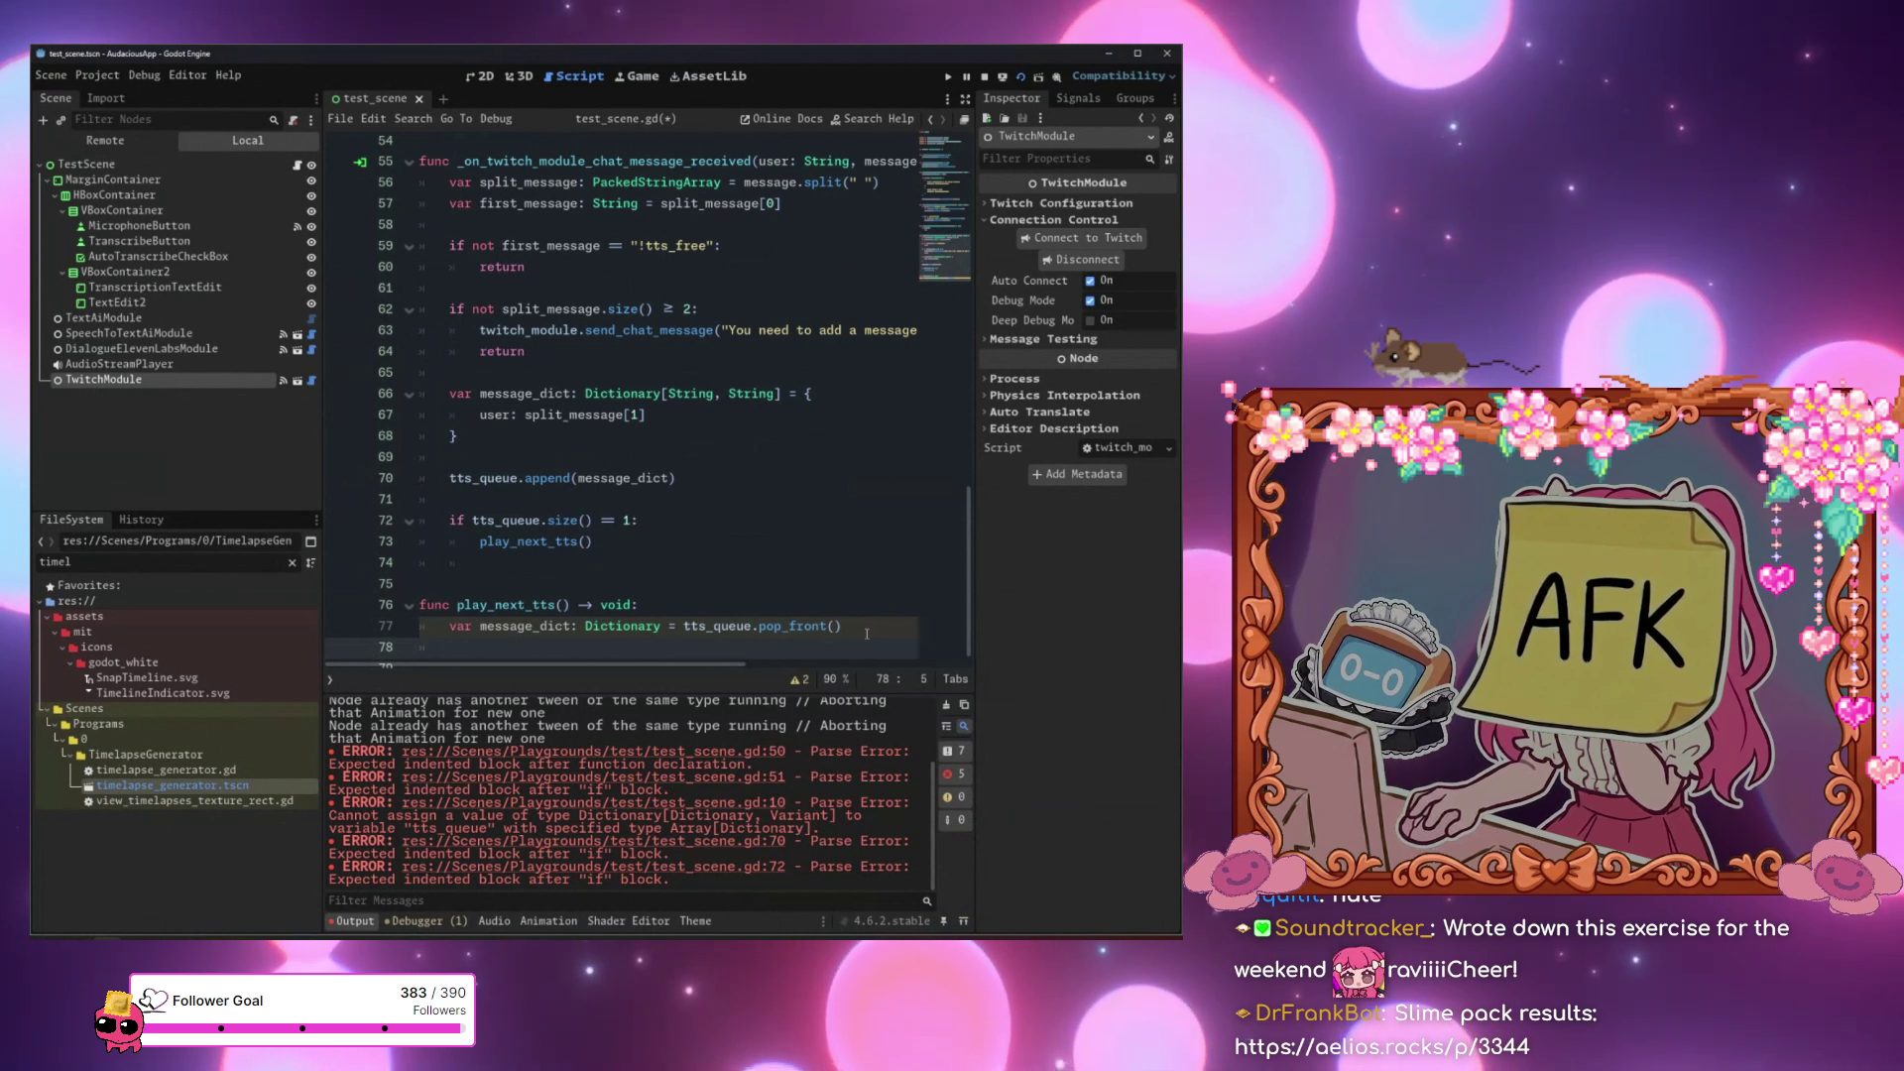
{"action": "type", "text": "dia"}
{"action": "key", "text": "Return"}
{"action": "type", "text": "."}
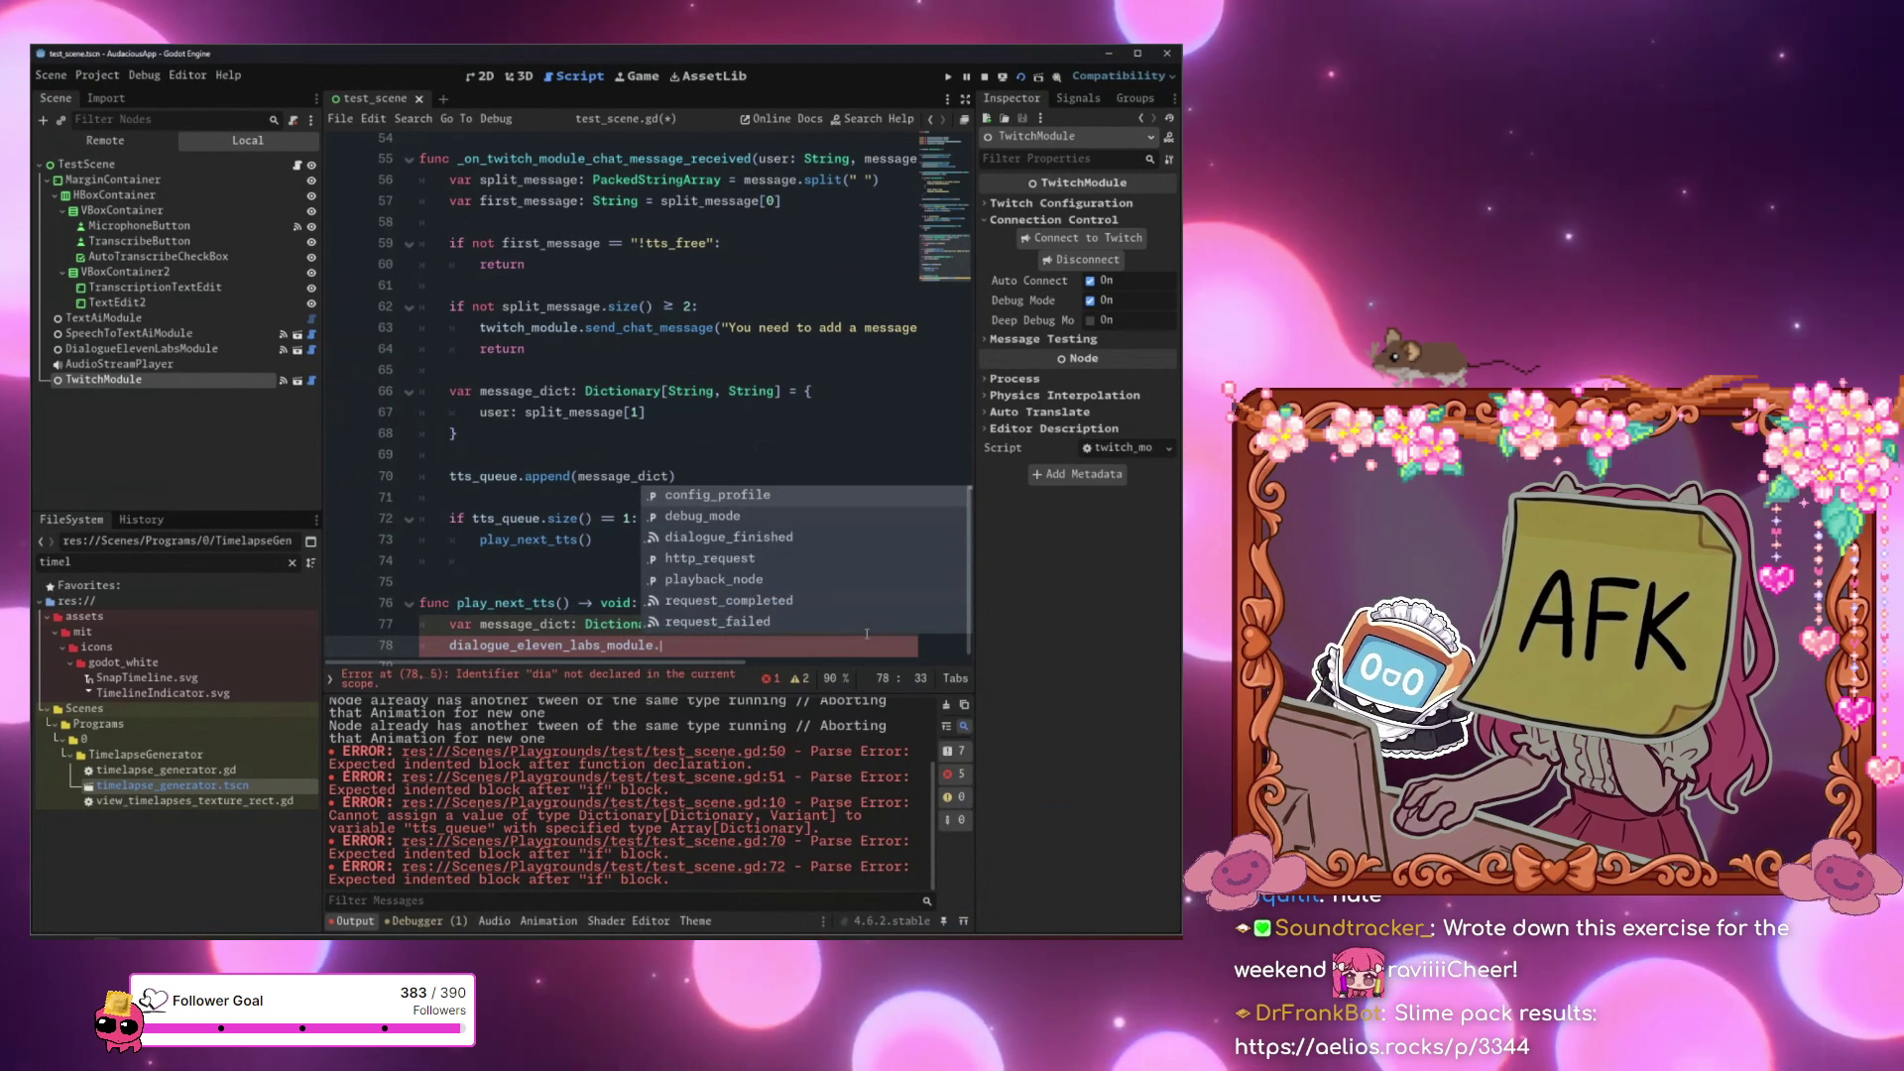
{"action": "type", "text": "se"}
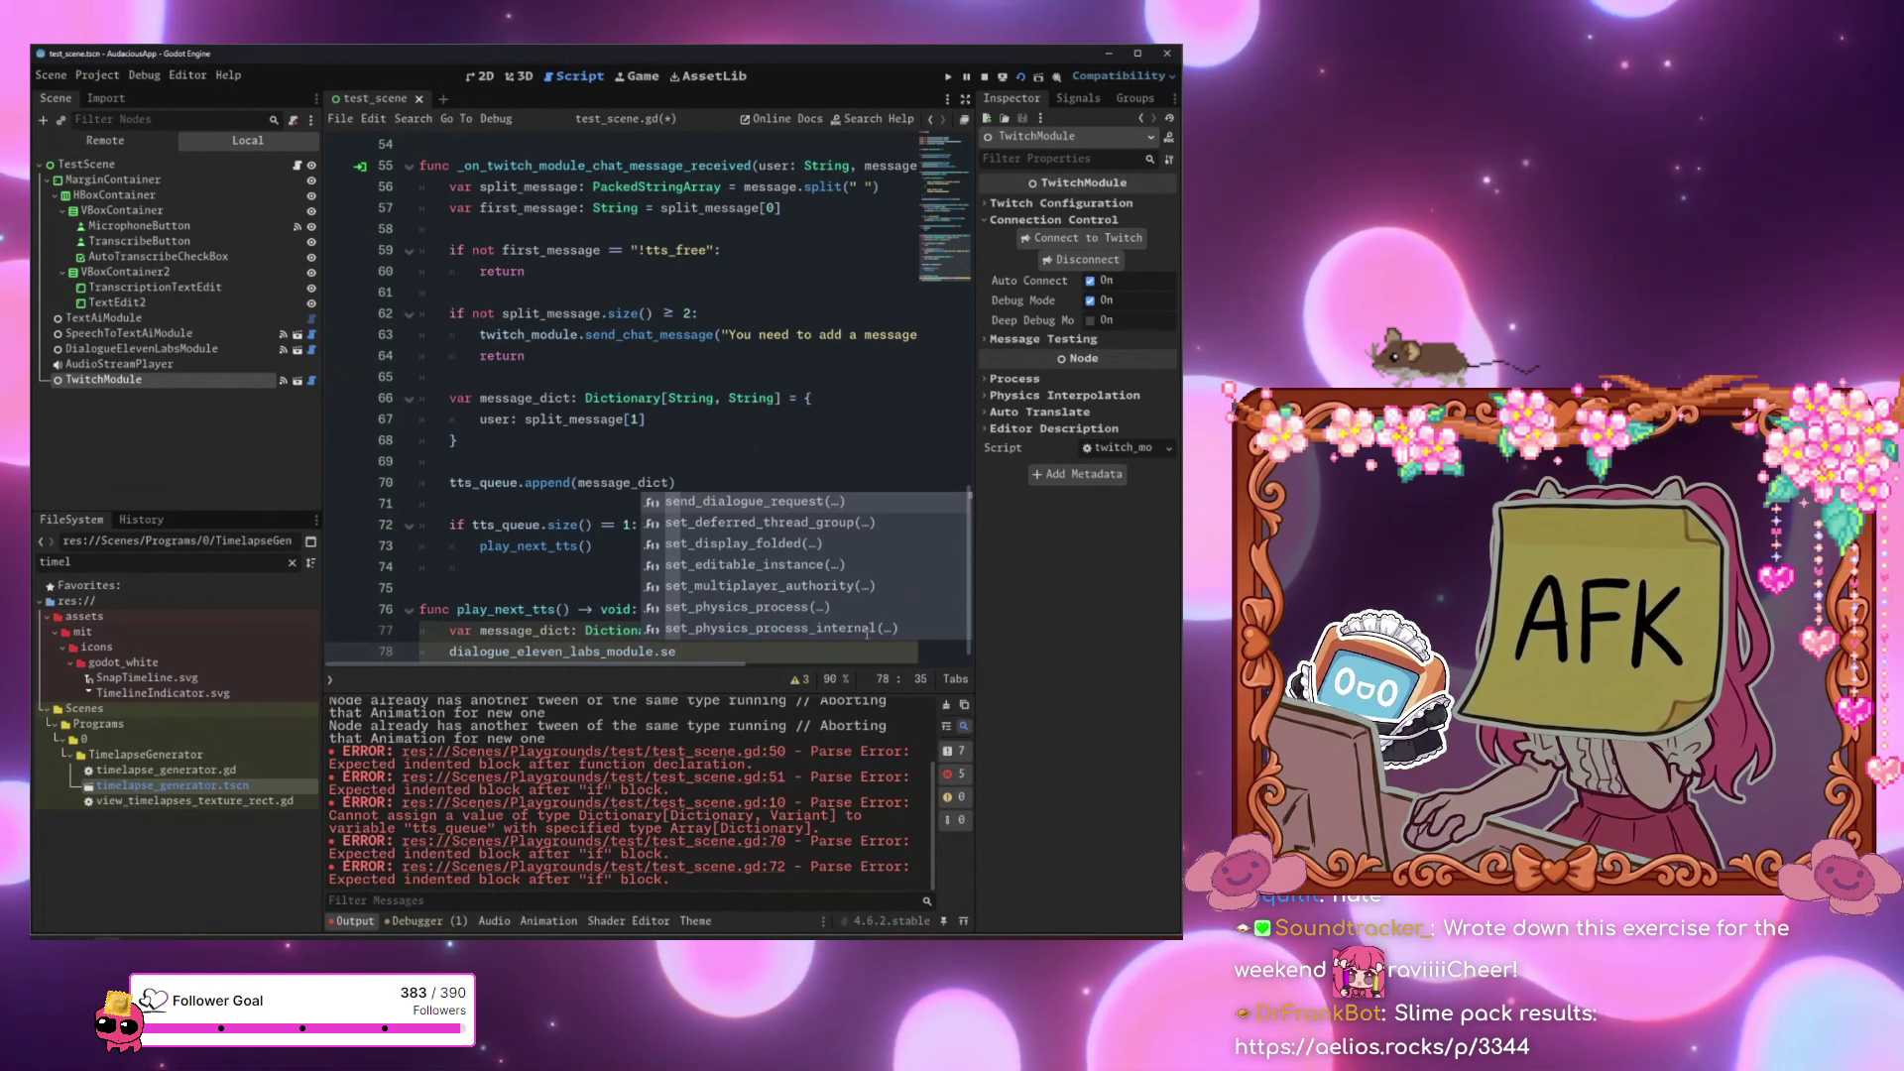
{"action": "key", "text": "Return"}
{"action": "type", "text": "mes"}
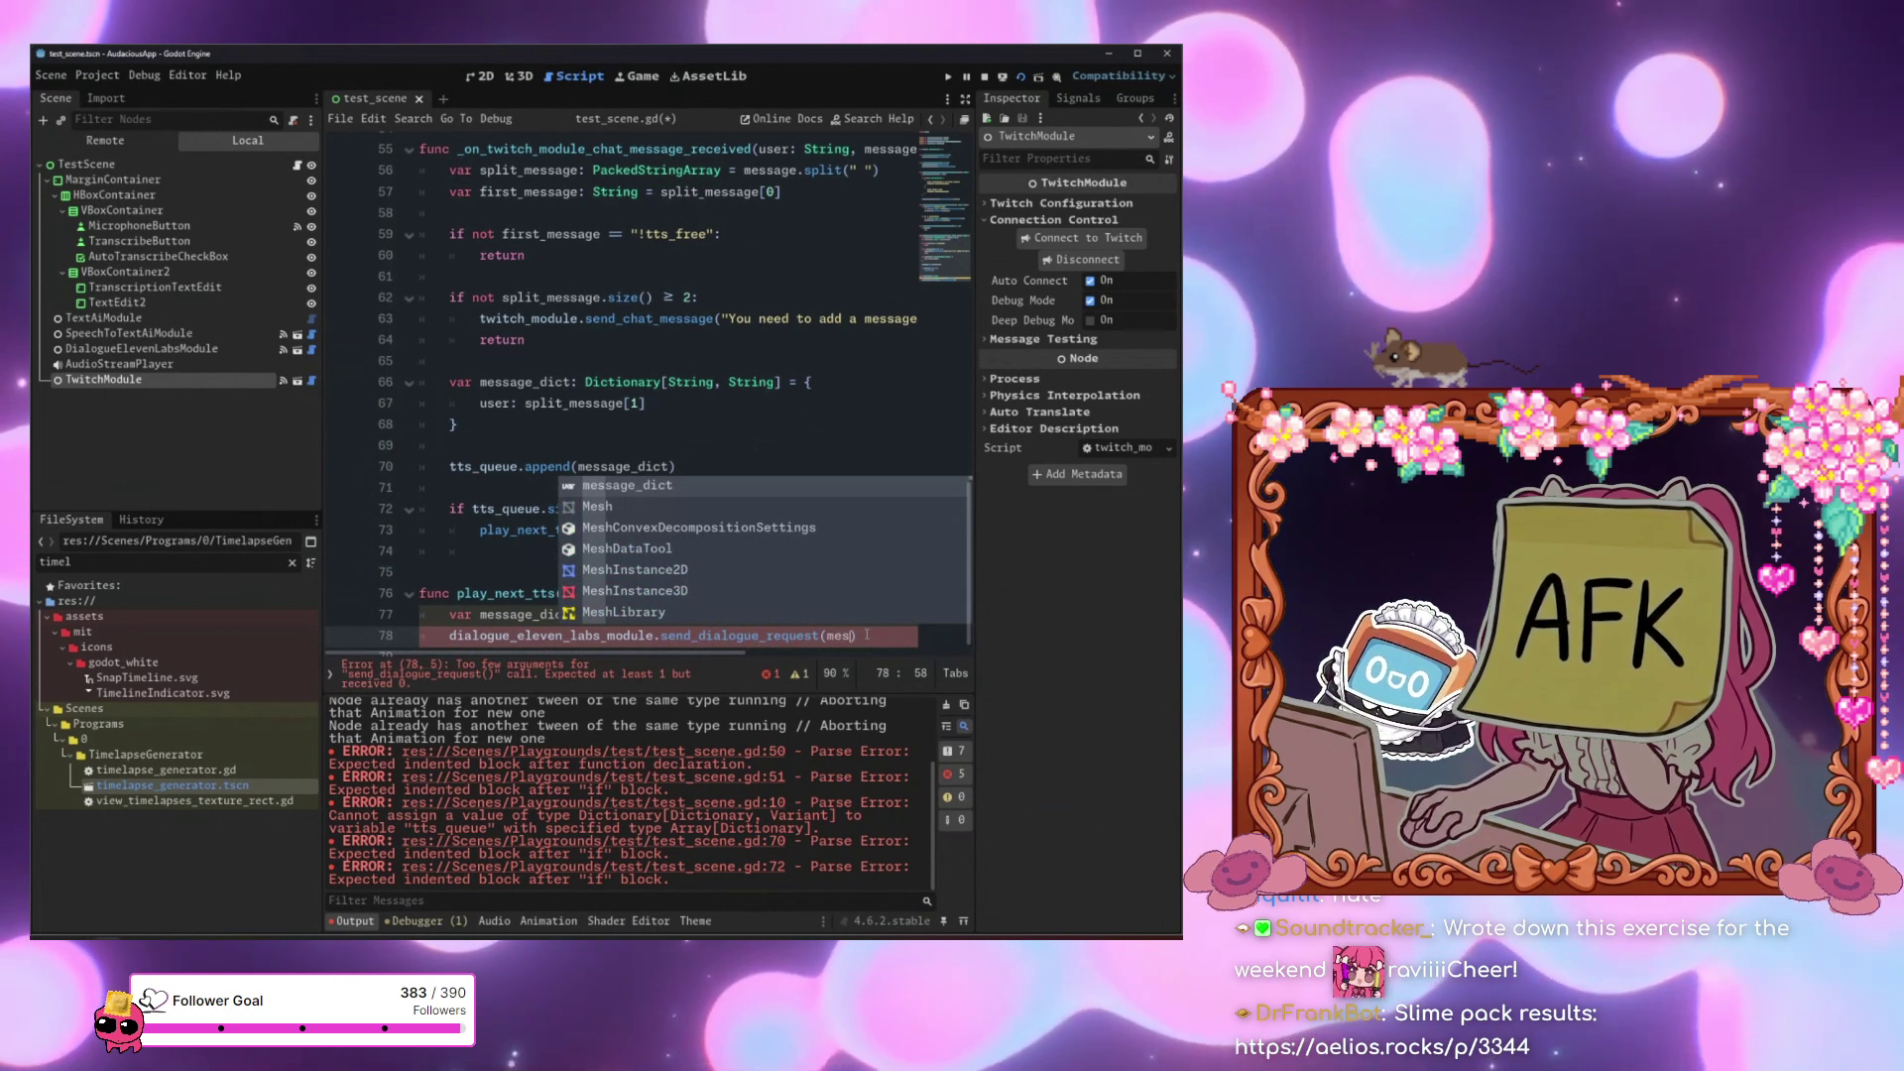
{"action": "key", "text": "Return"}
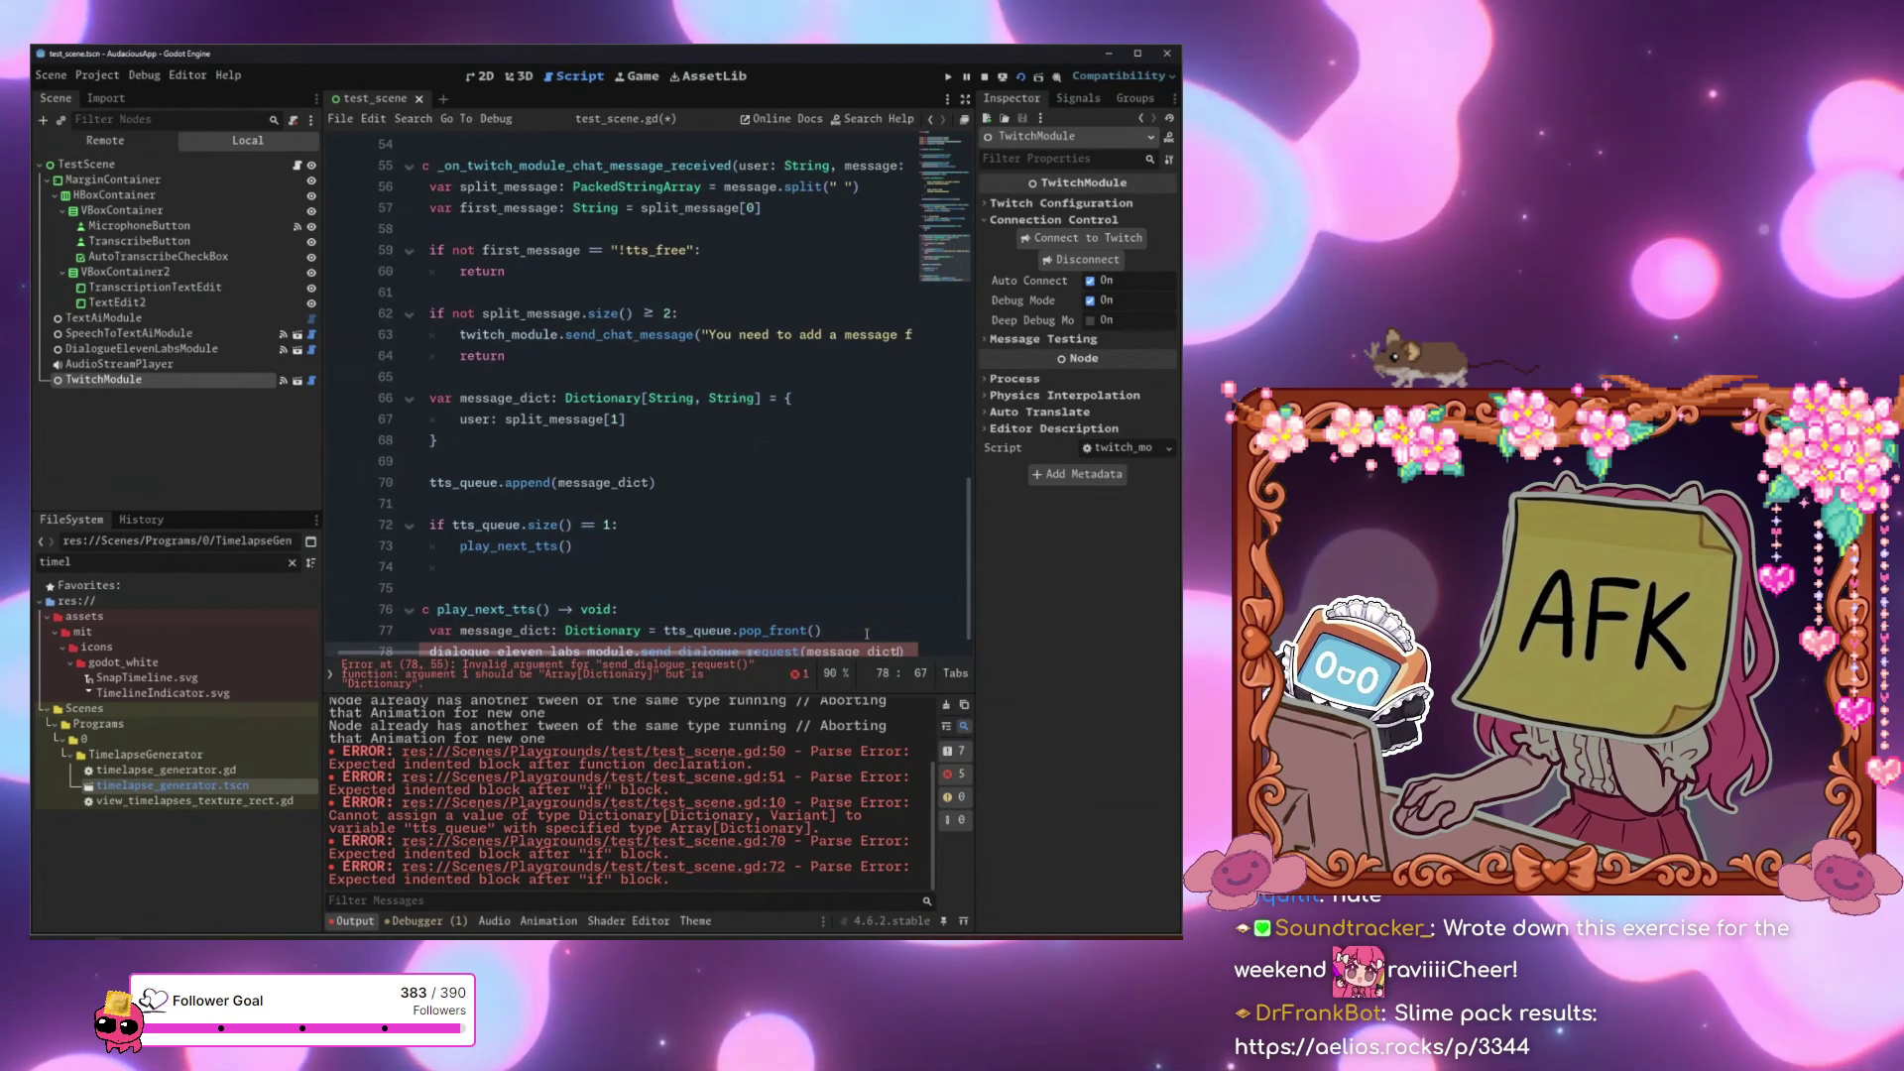
Step: Add index brackets to message_dict inside the send call, removing a stray .v
{"action": "type", "text": "["}
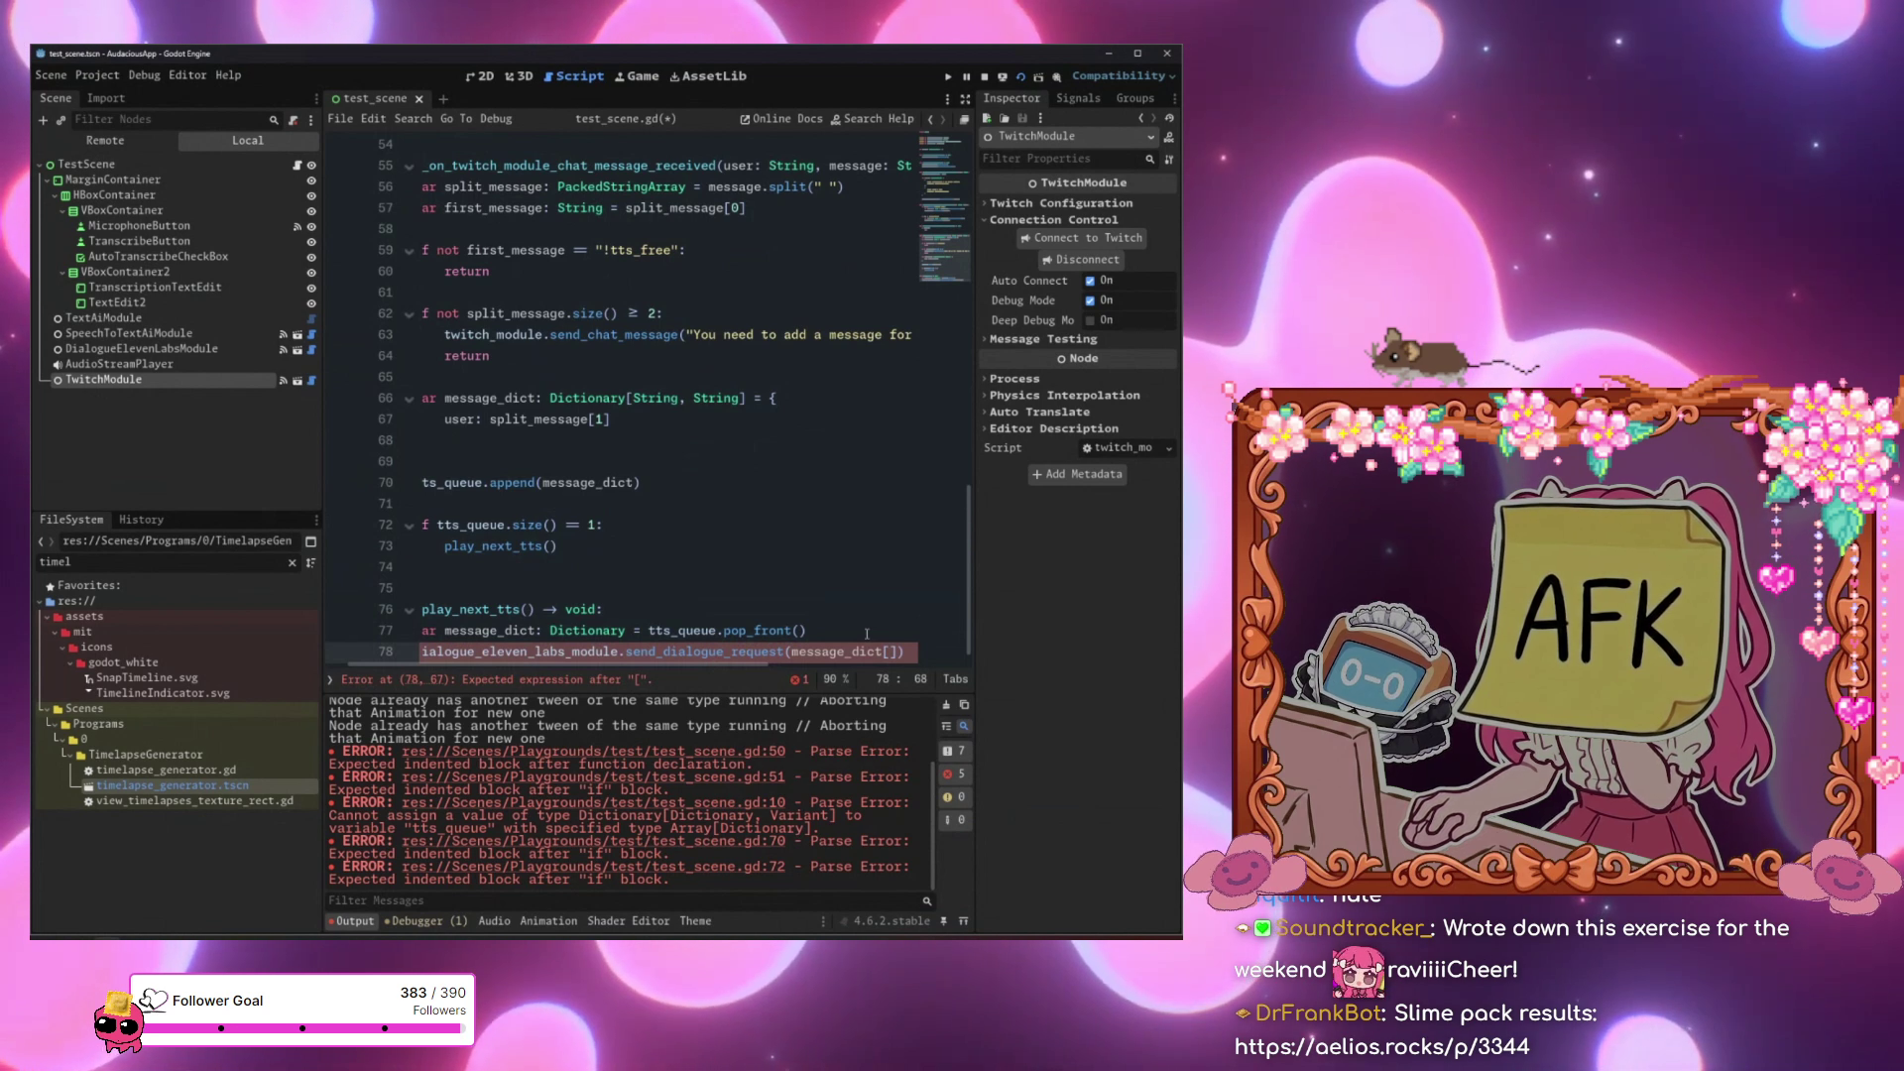
{"action": "key", "text": "BackSpace"}
{"action": "type", "text": ".v"}
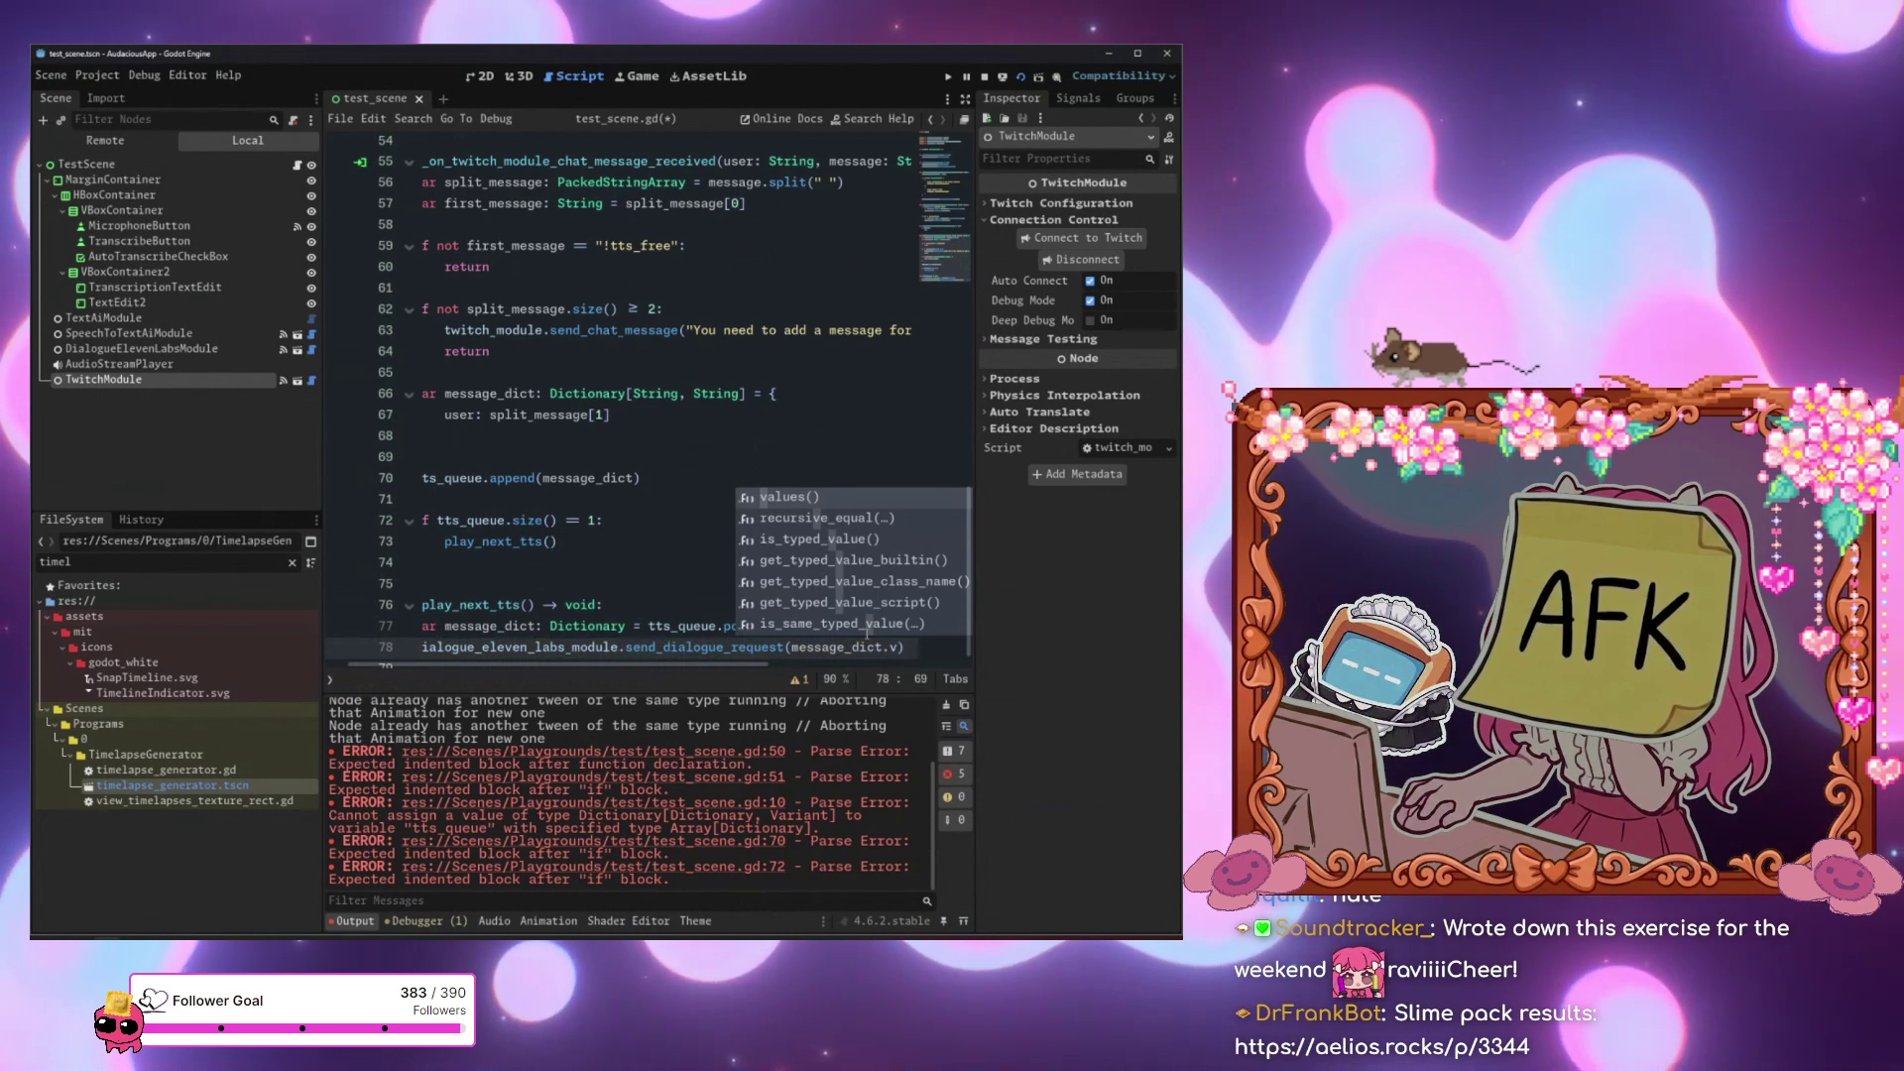
{"action": "key", "text": "BackSpace"}
{"action": "key", "text": "BackSpace"}
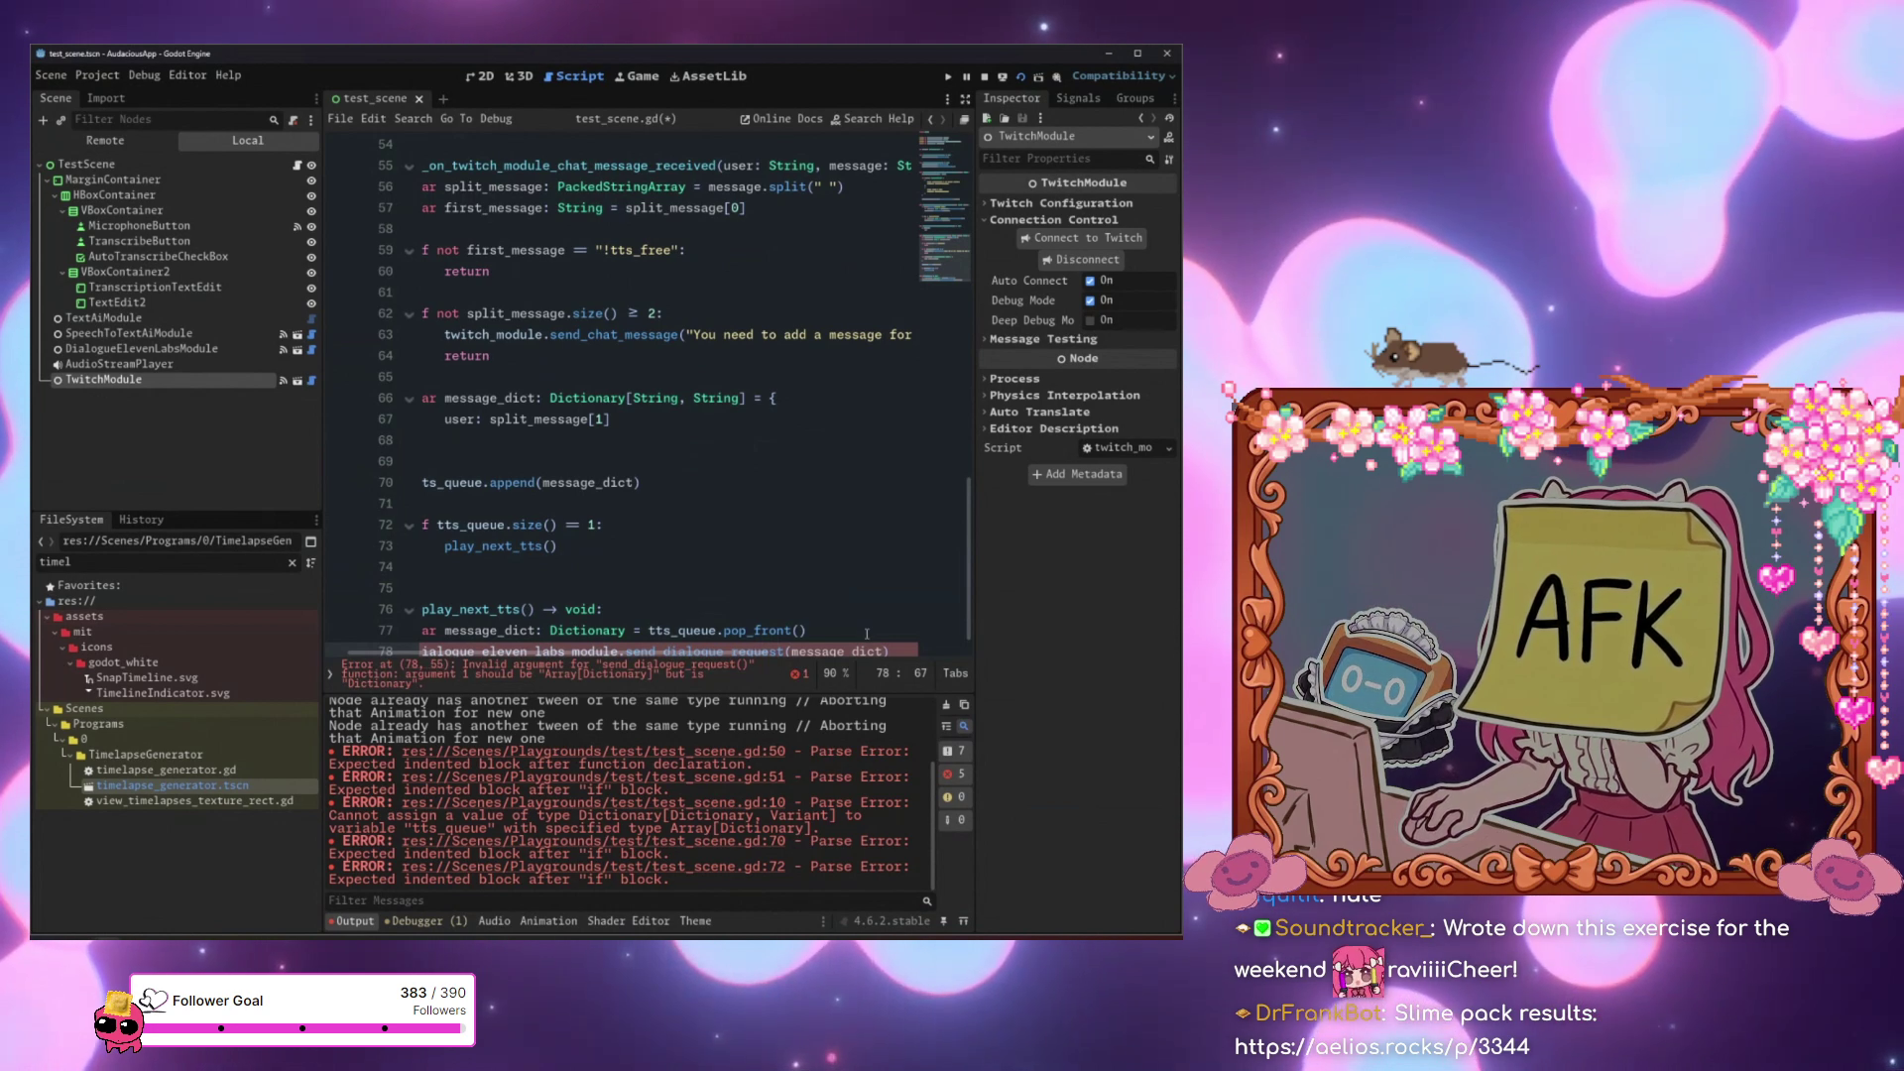
{"action": "left_click", "coordinate": [750, 629]}
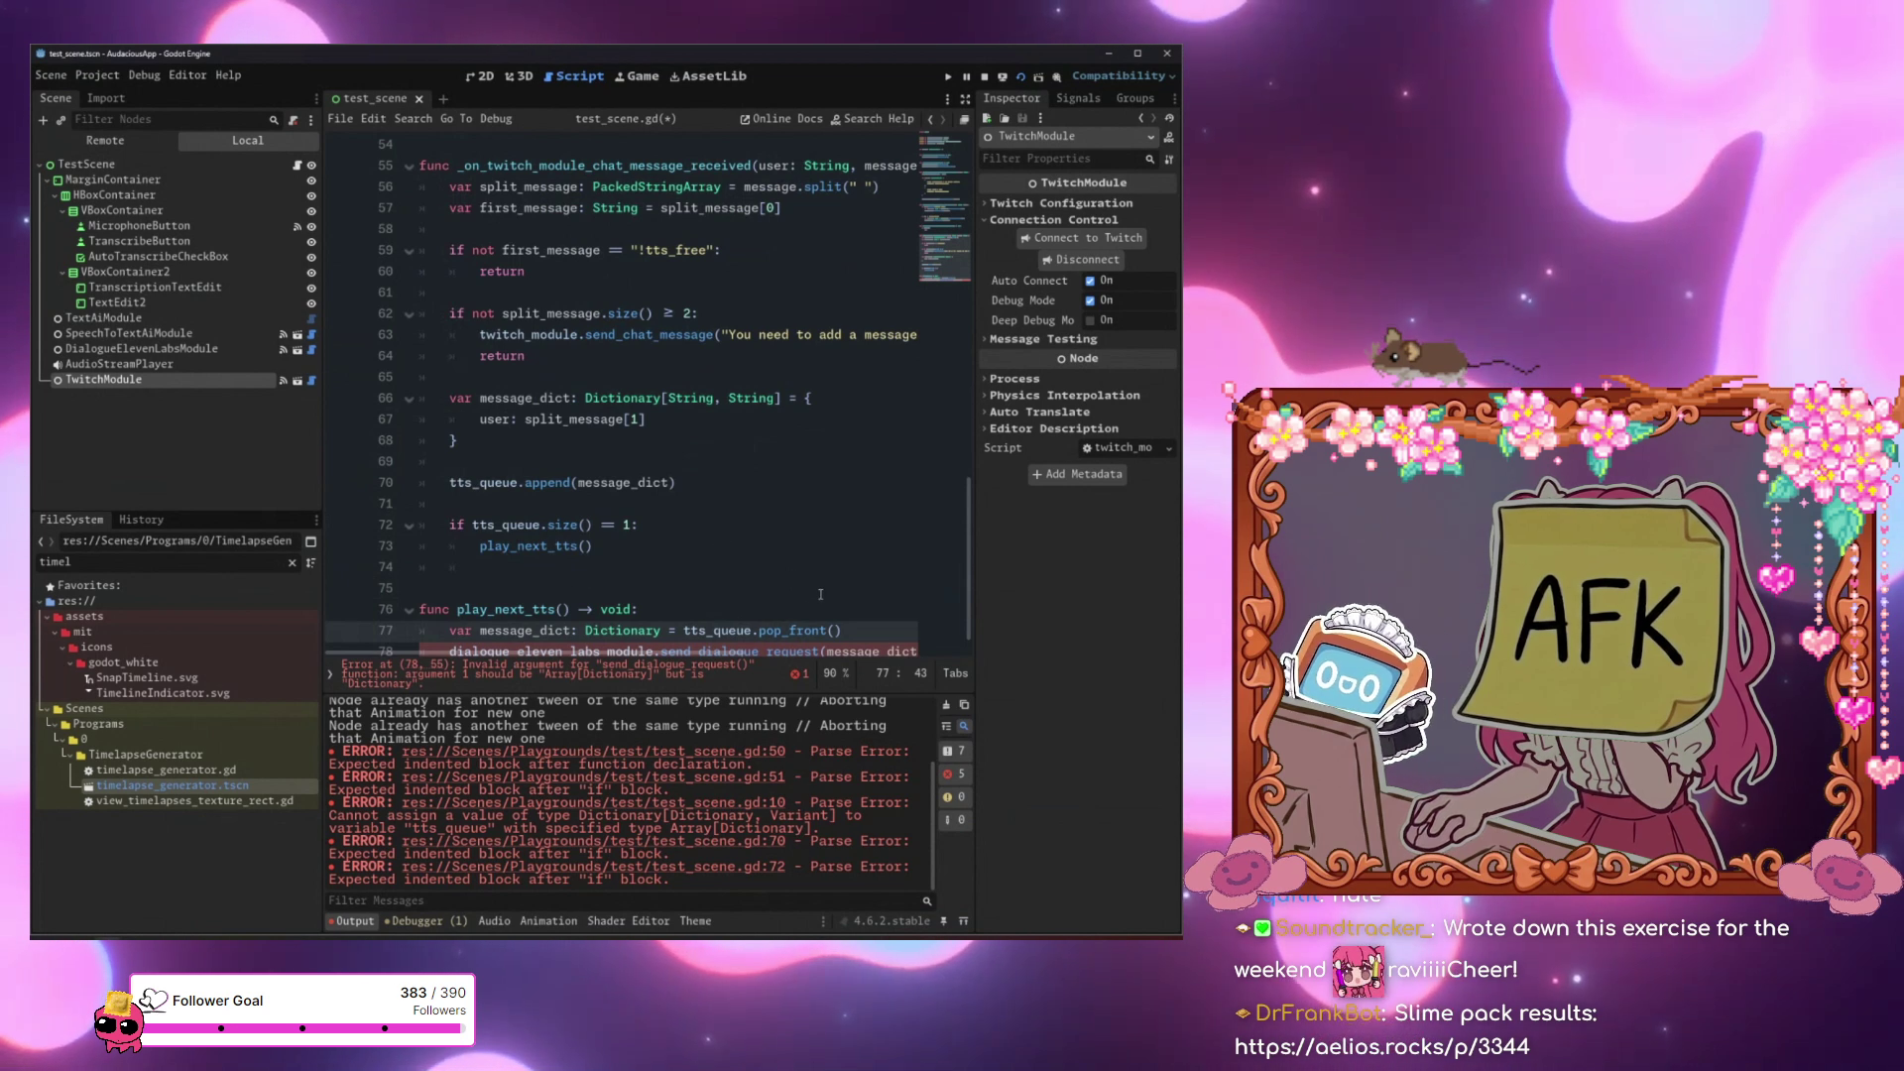
{"action": "key", "text": "Down"}
{"action": "key", "text": "End"}
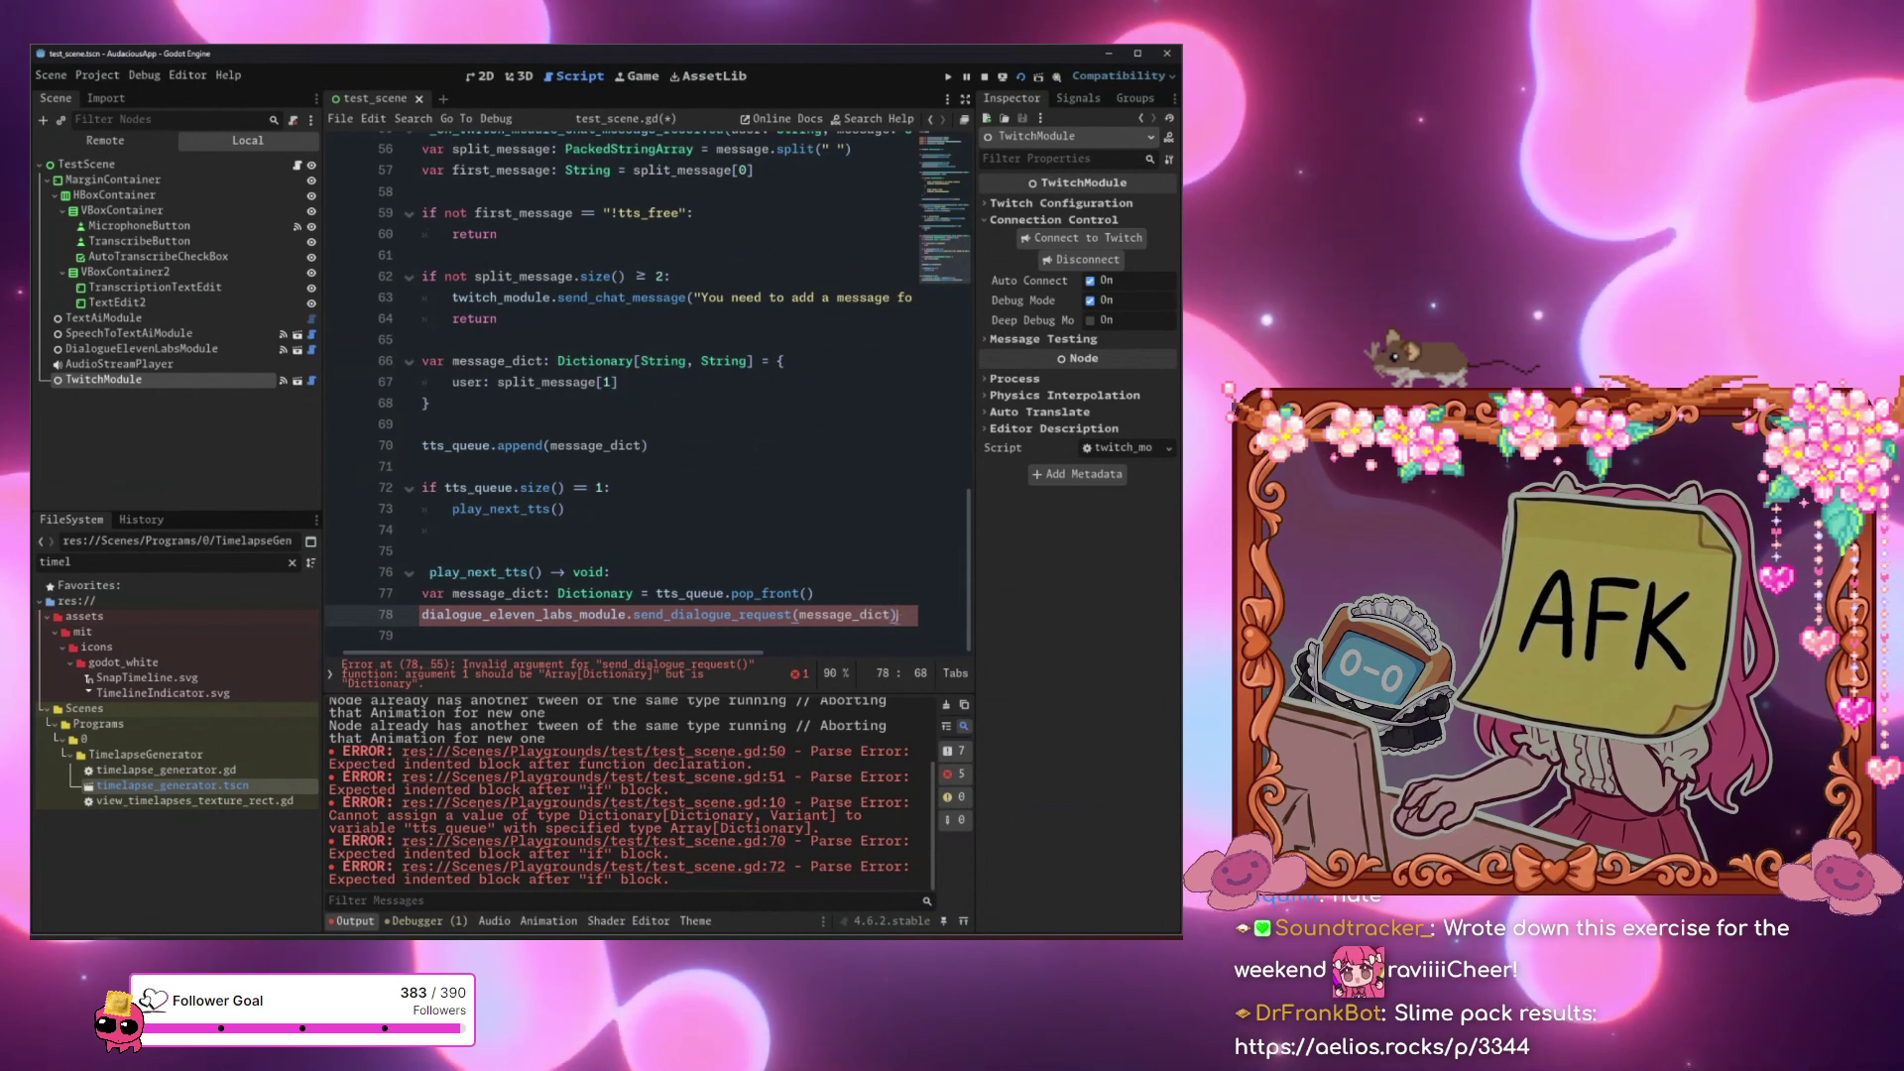
{"action": "key", "text": "Left"}
{"action": "type", "text": "["}
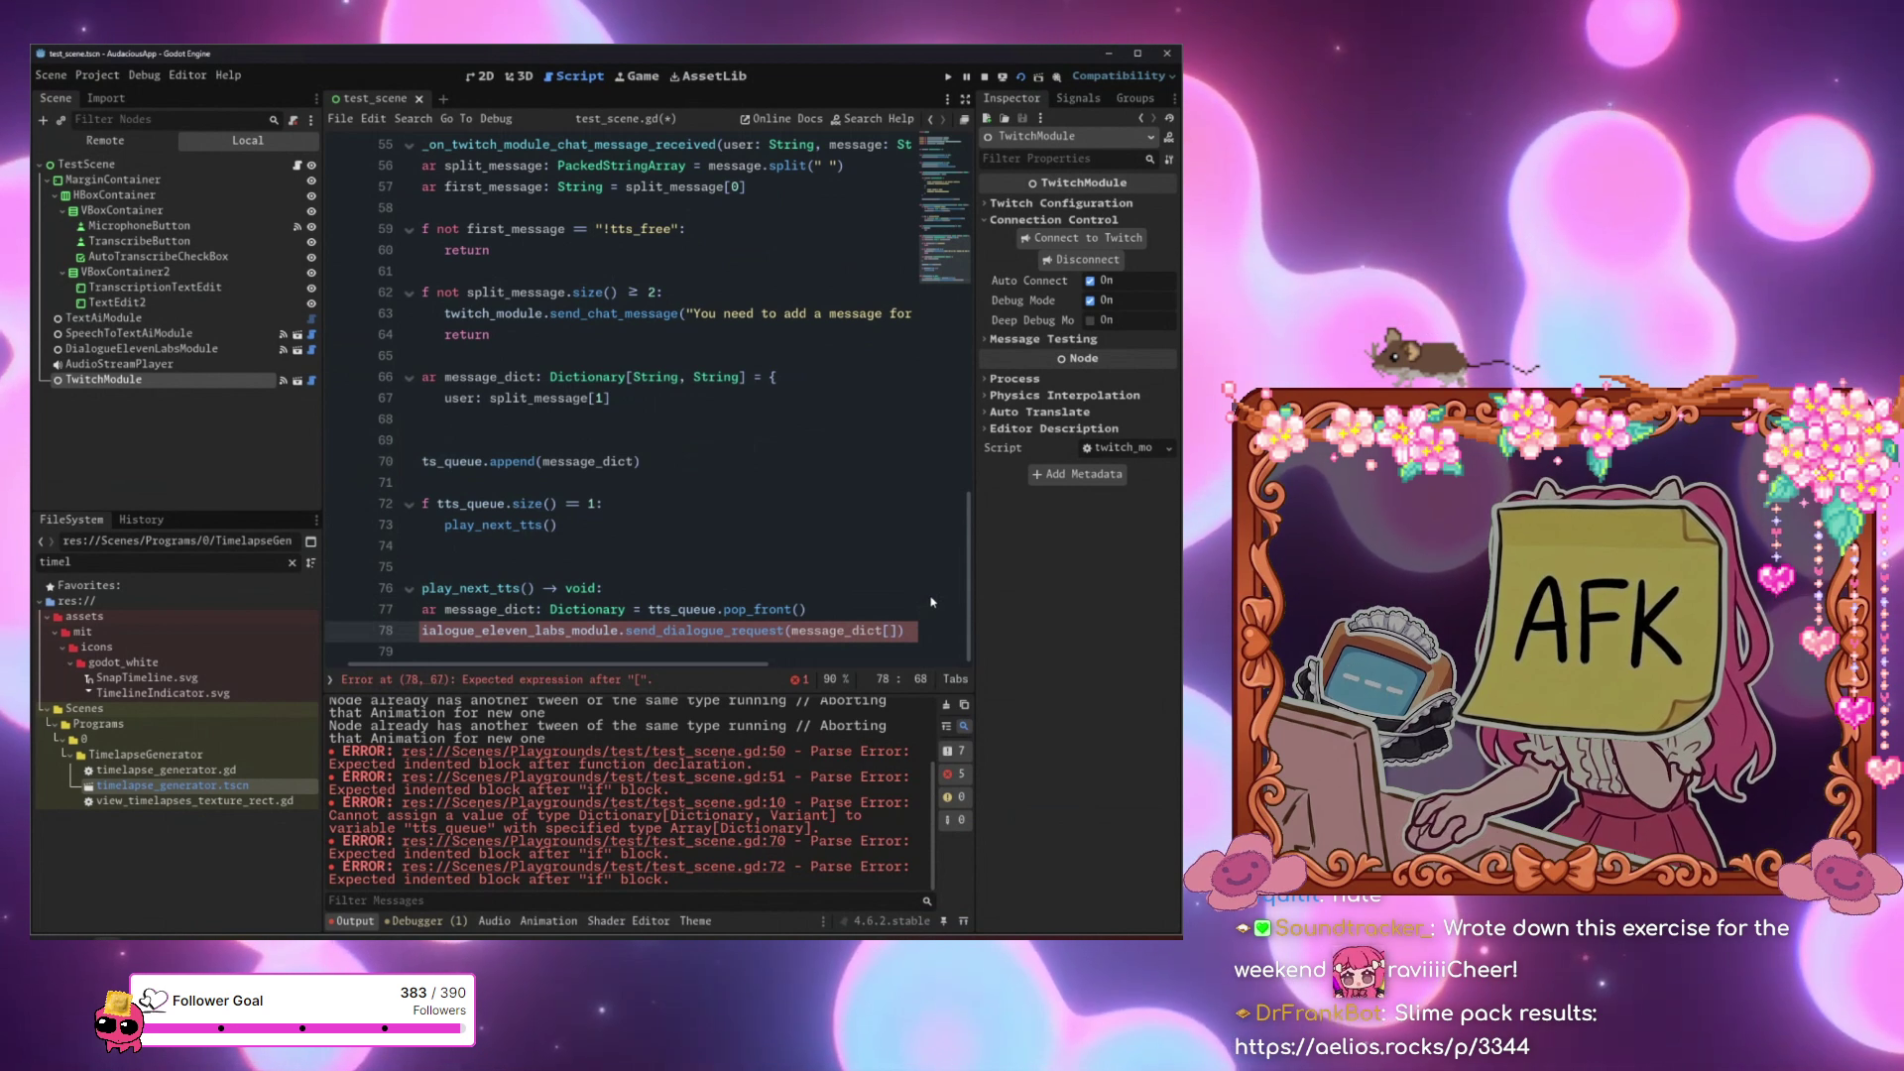
{"action": "left_click", "coordinate": [856, 612]}
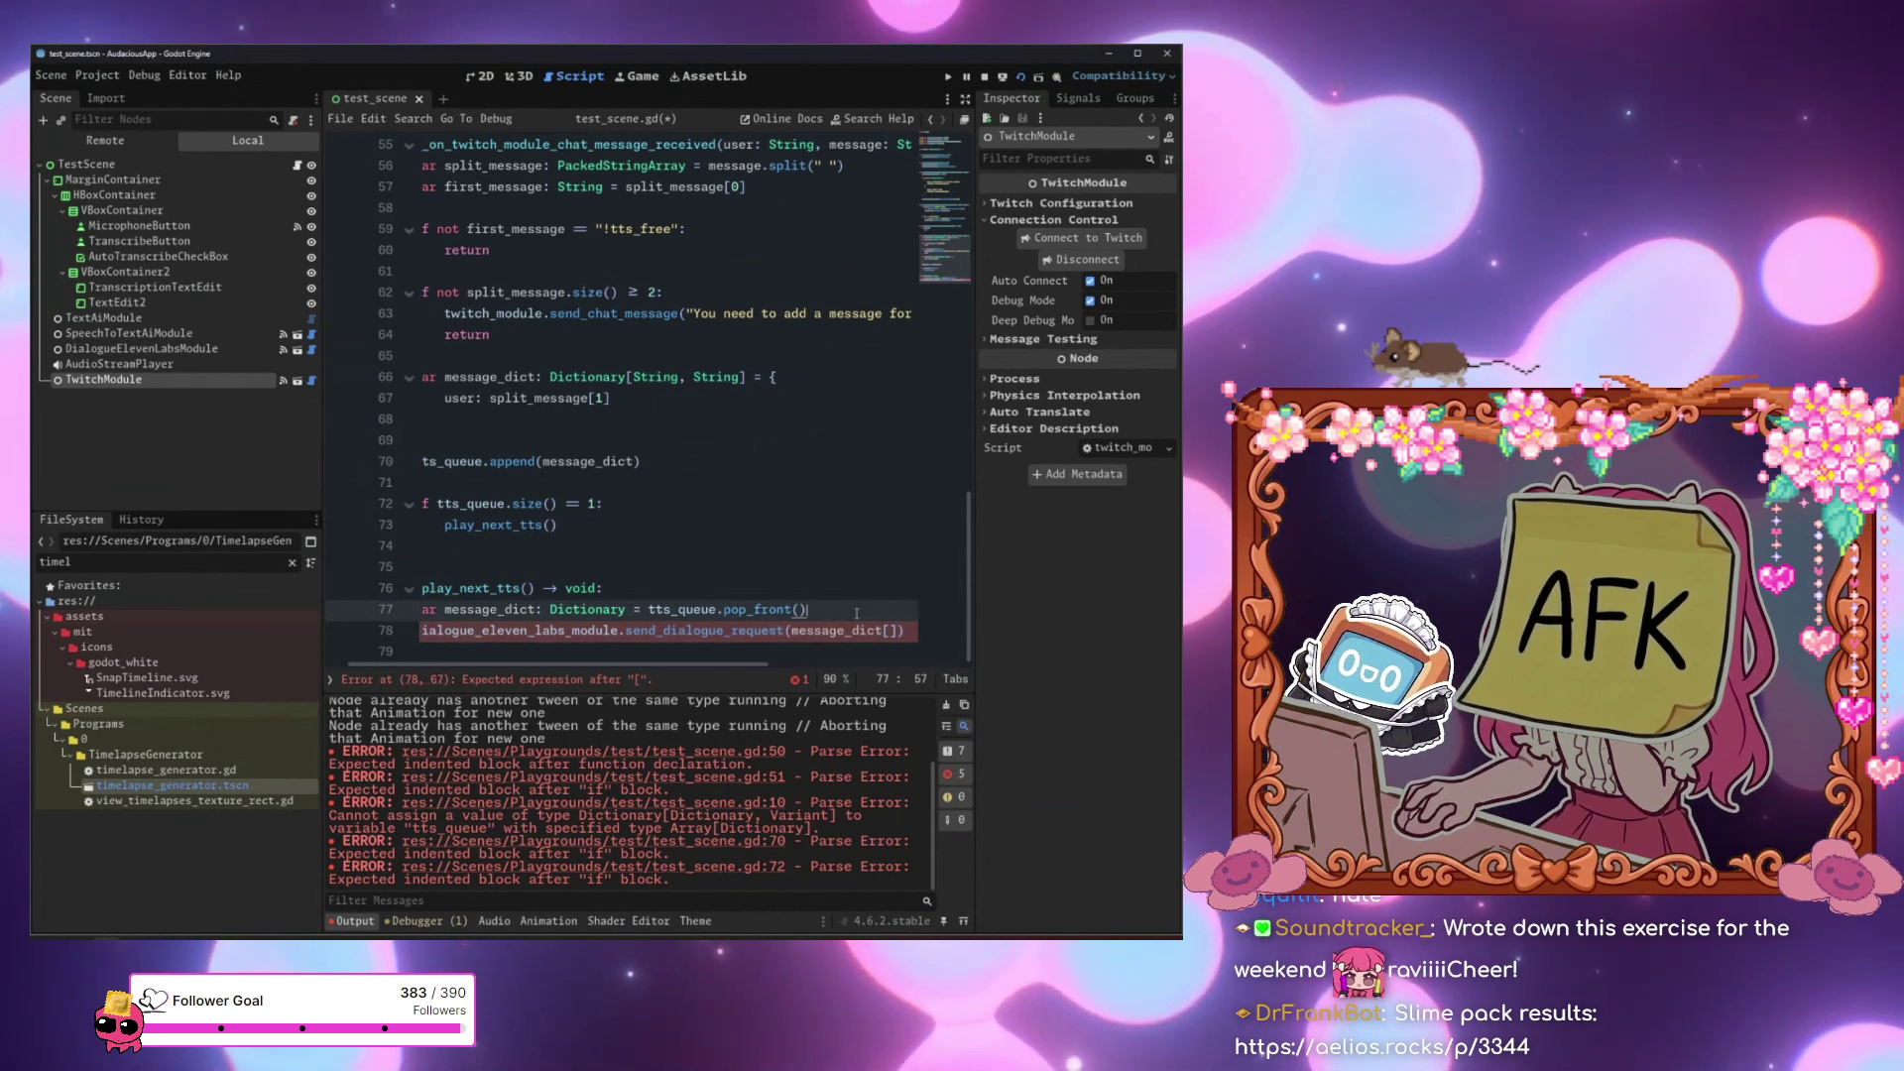
Step: Insert 'var user: String = message_dict.keys()[0]' below the pop_front line
{"action": "key", "text": "Return"}
{"action": "type", "text": "var user: "}
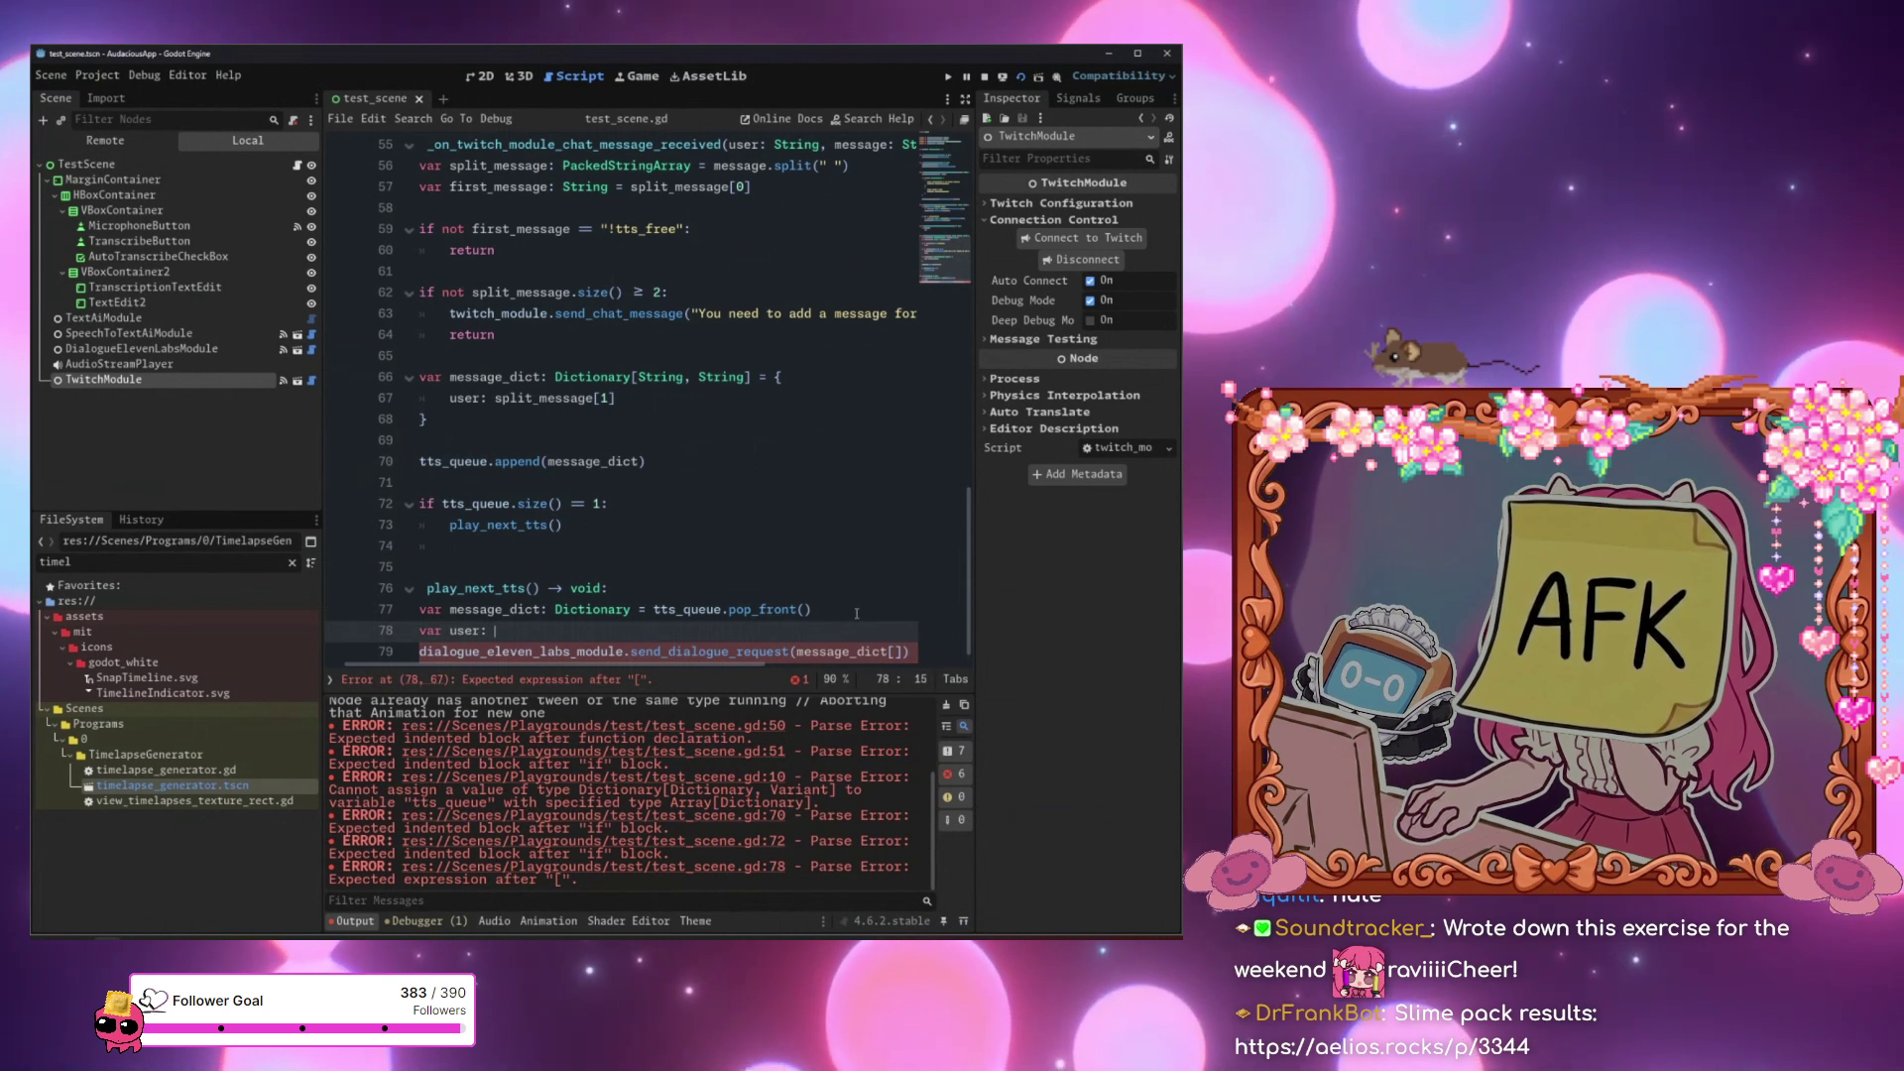
{"action": "type", "text": "String = message_dict"}
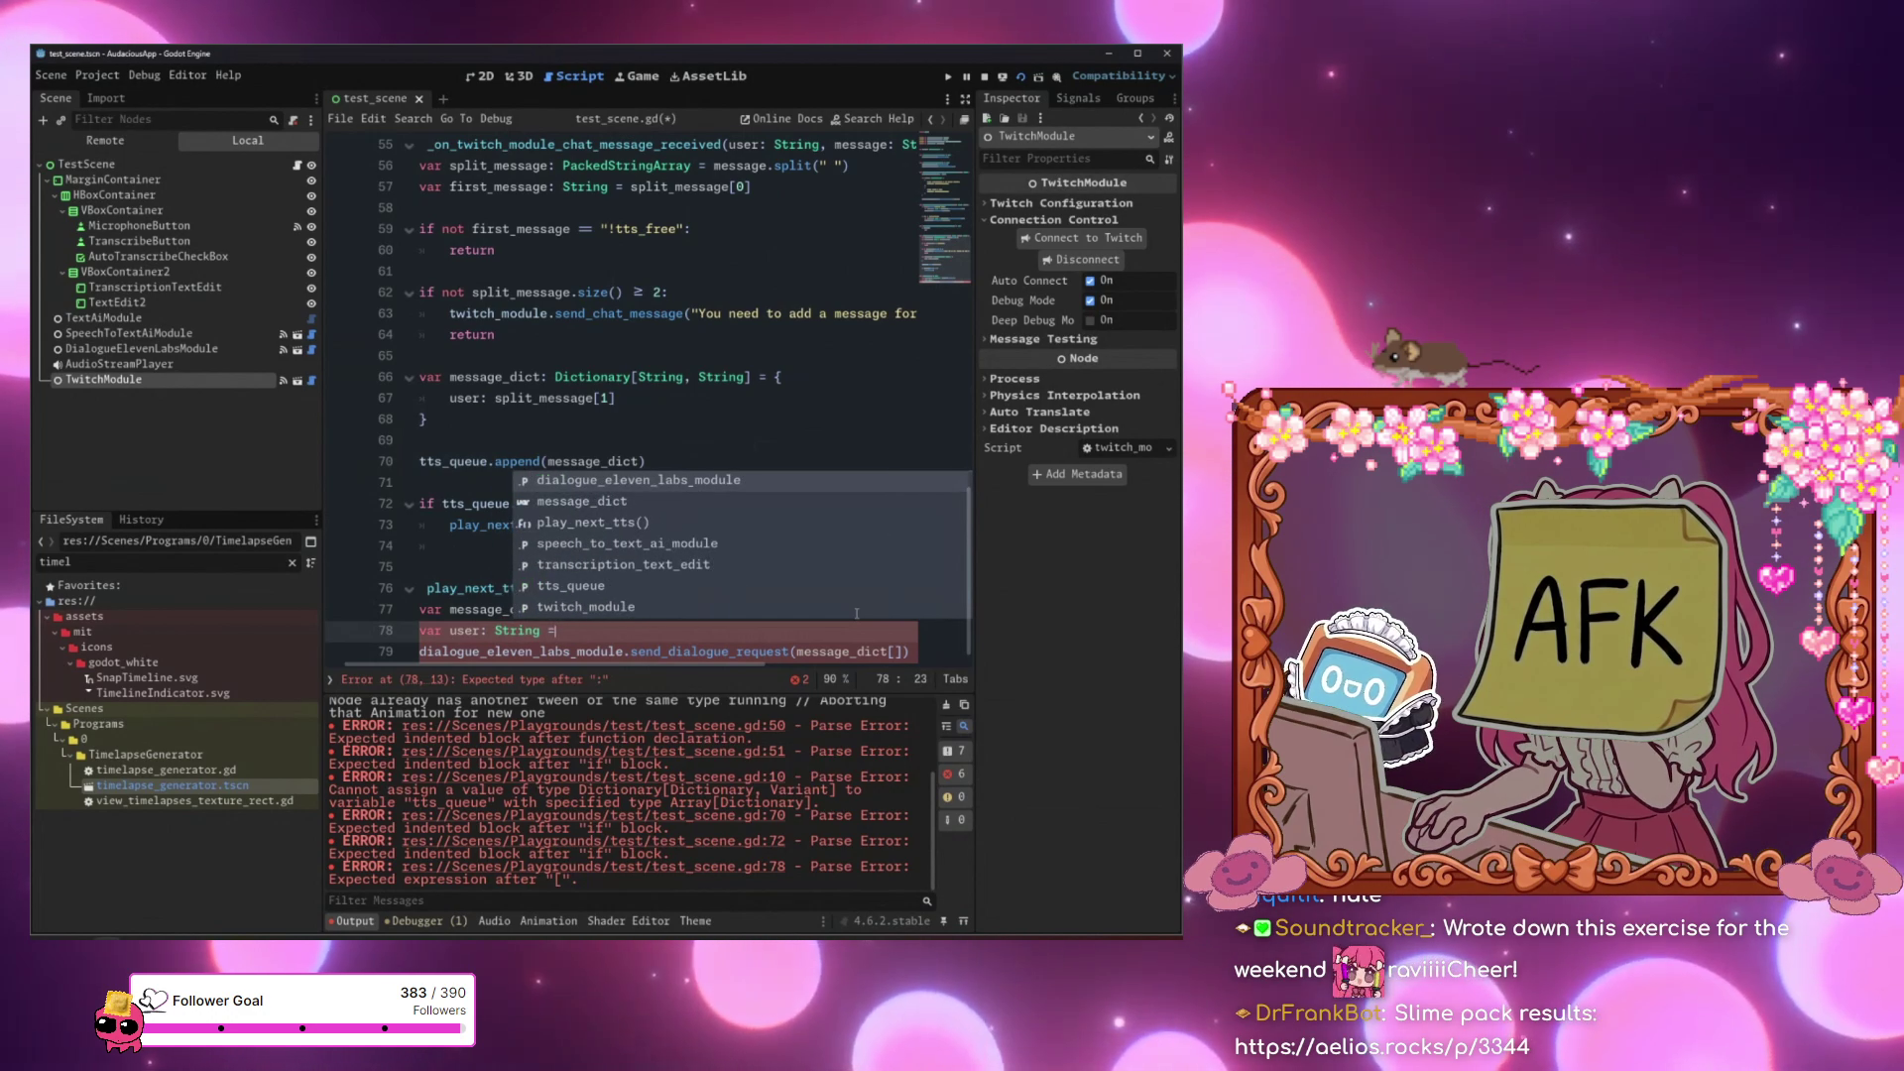
{"action": "type", "text": "."}
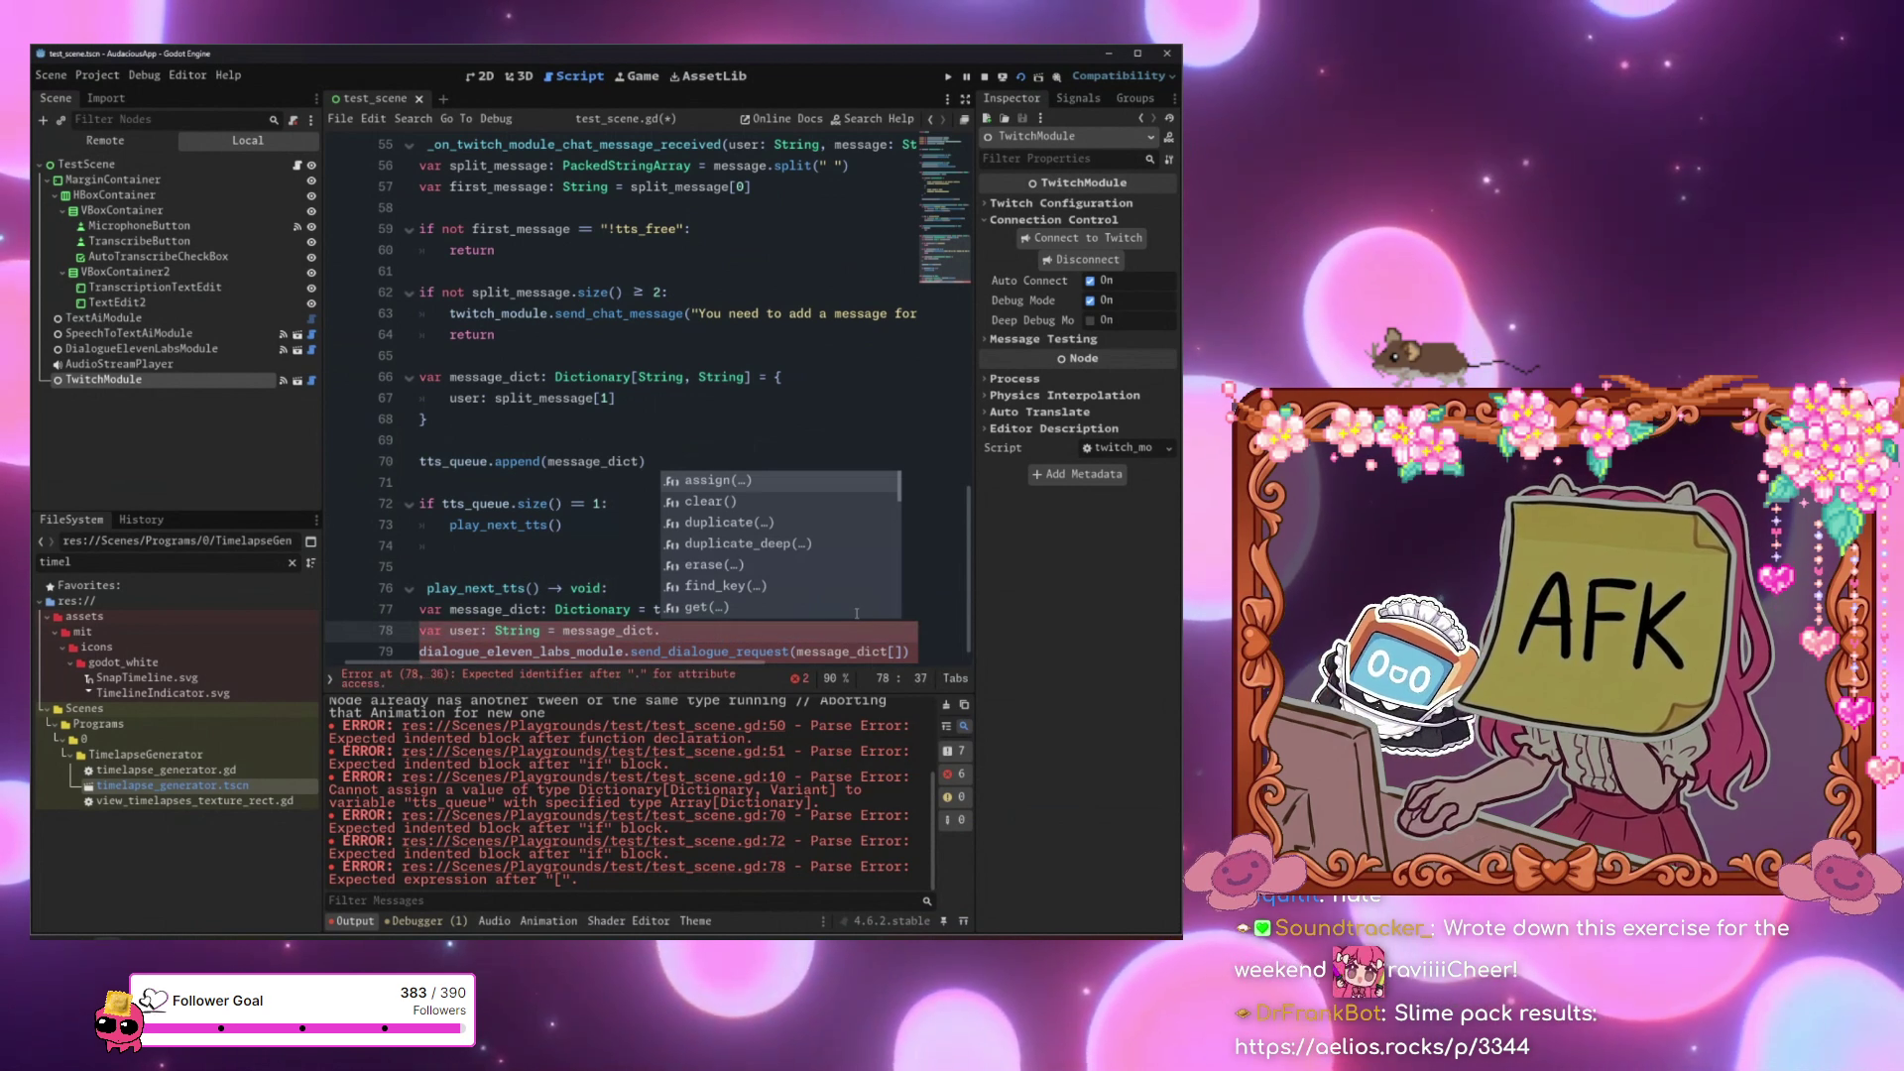
{"action": "type", "text": "g"}
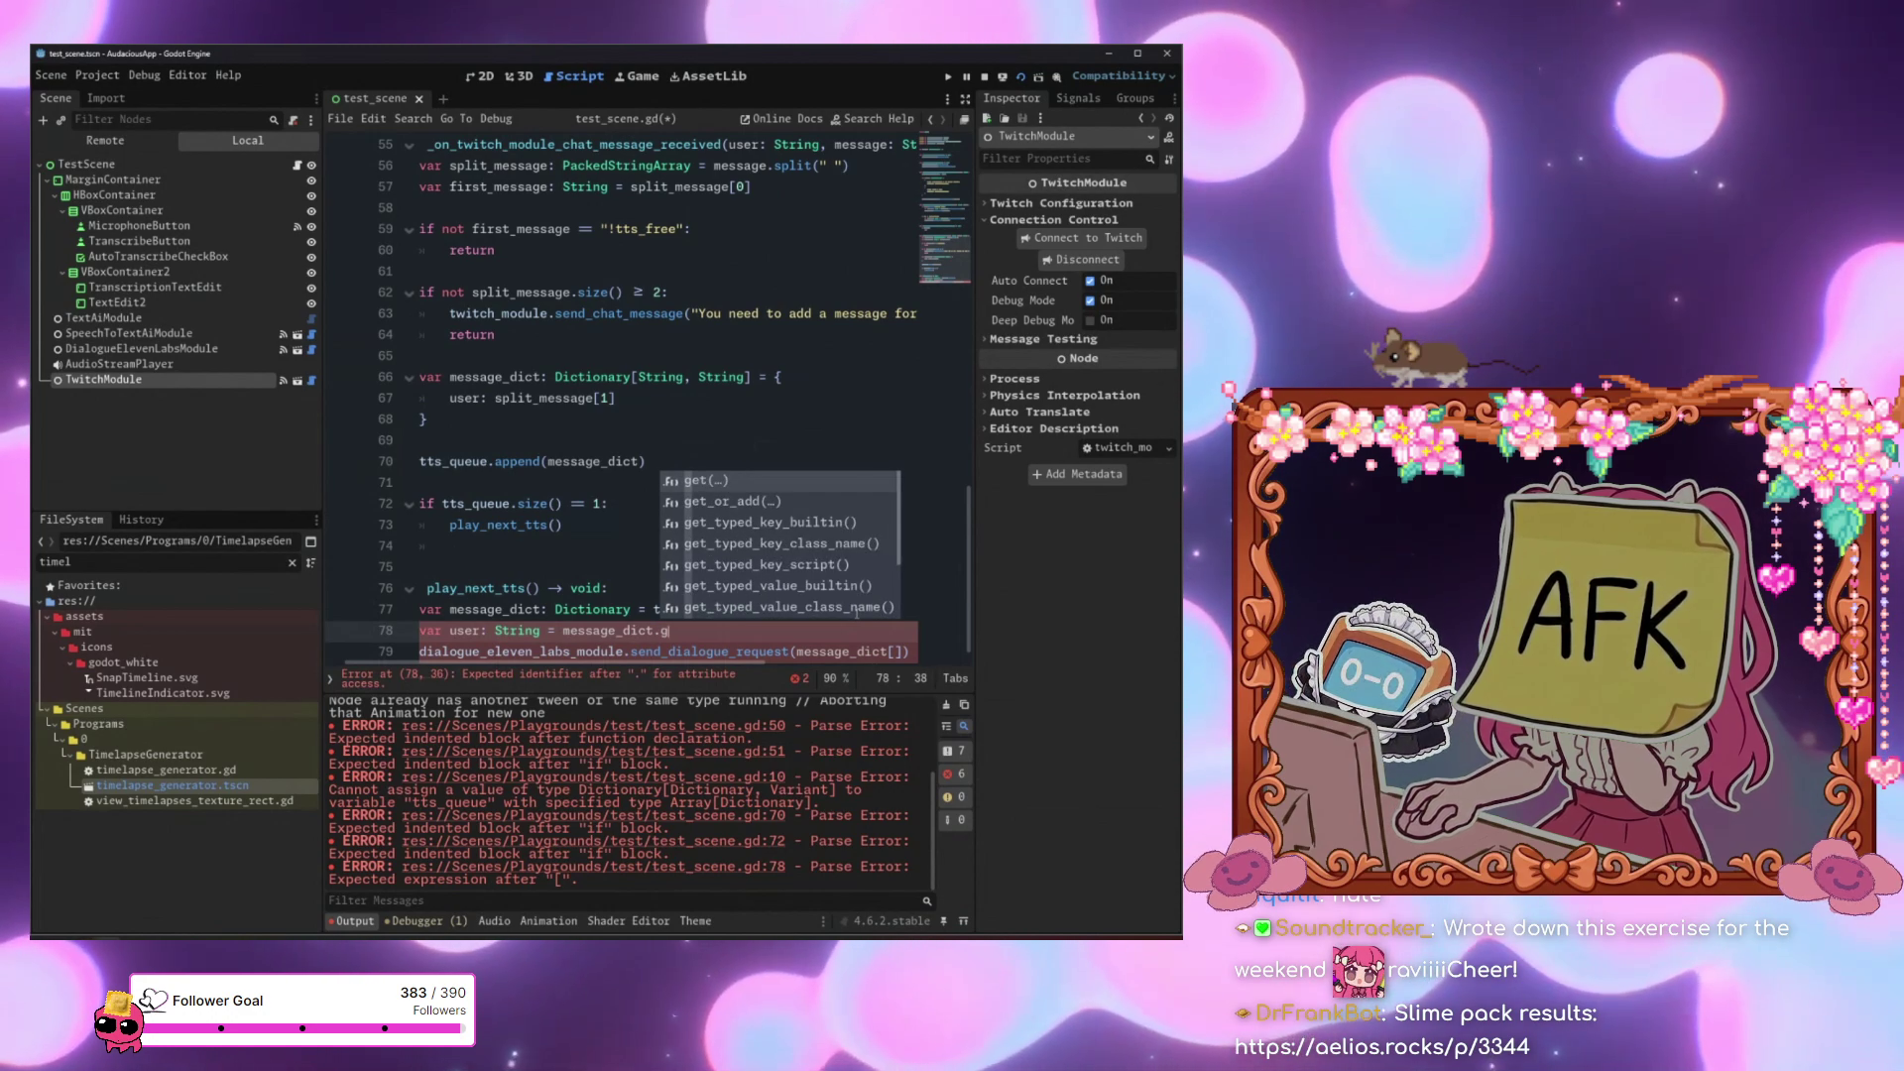
{"action": "key", "text": "BackSpace"}
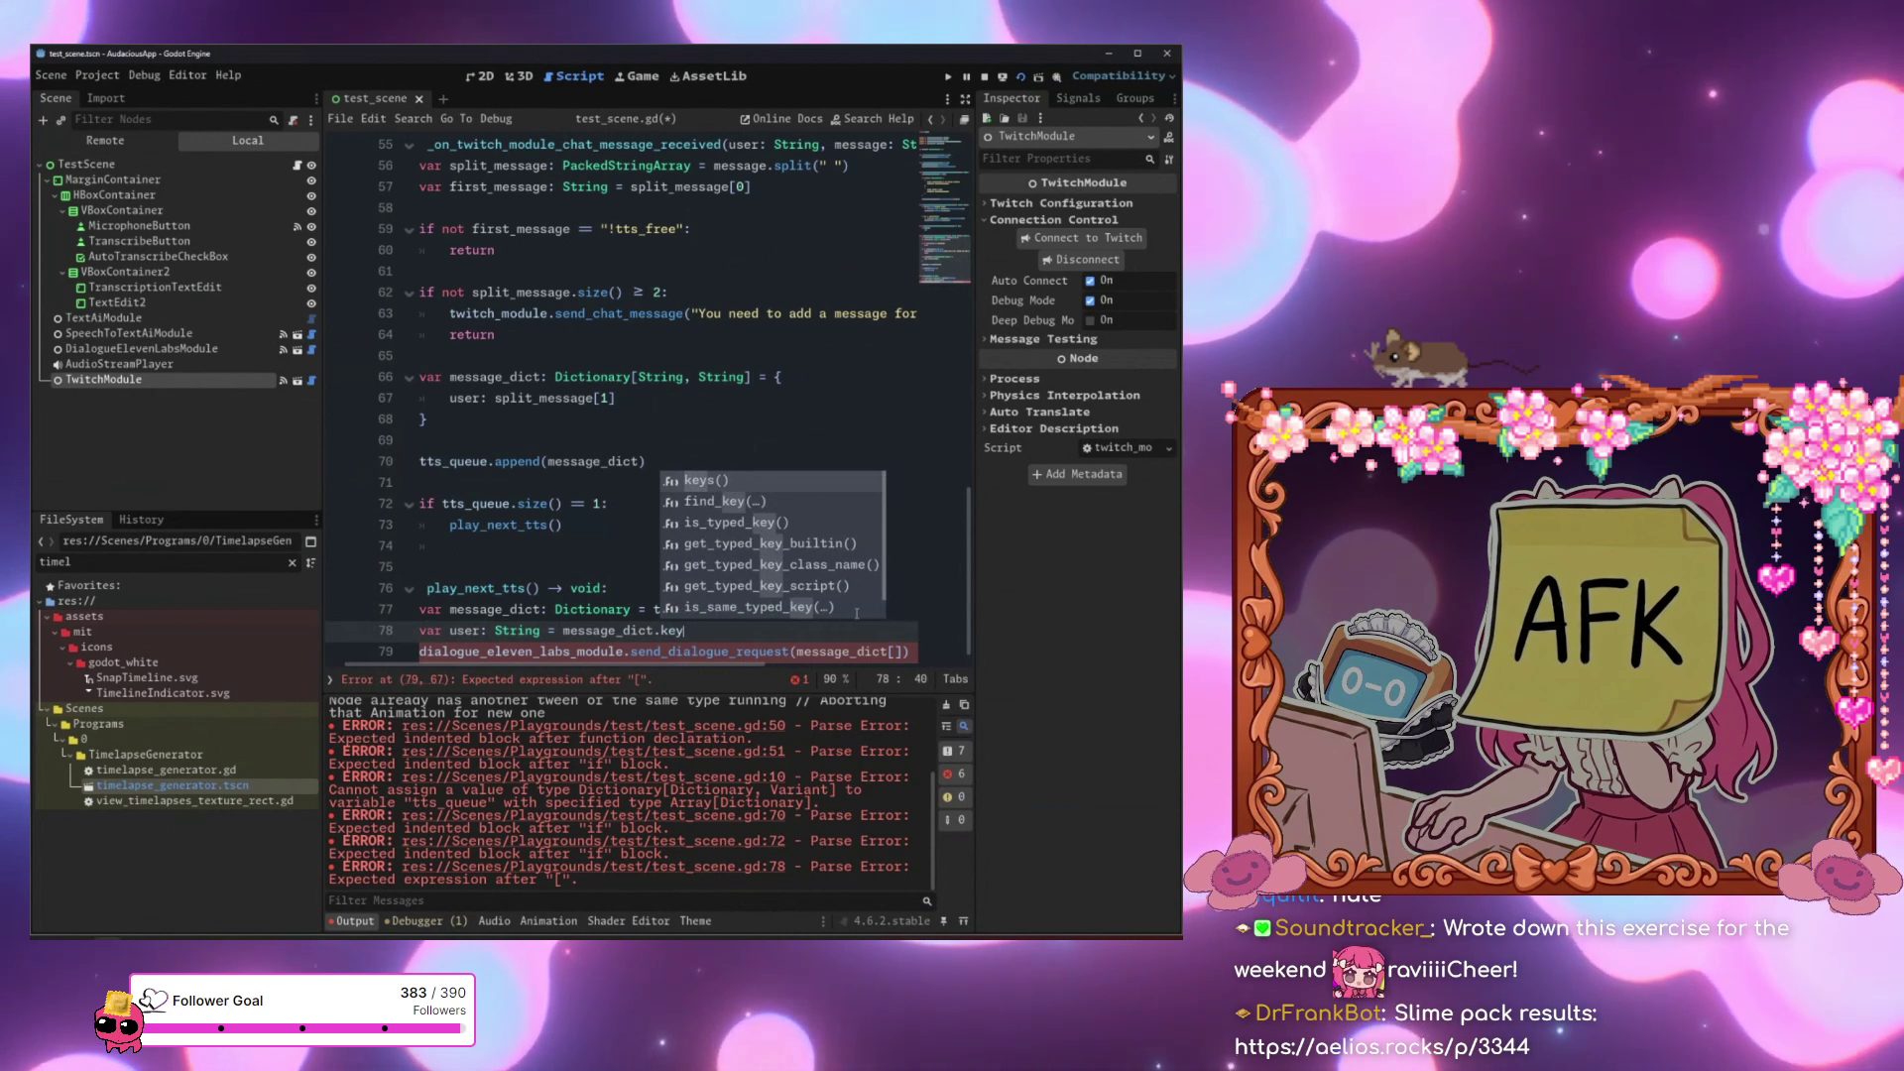
{"action": "type", "text": "keys()[0"}
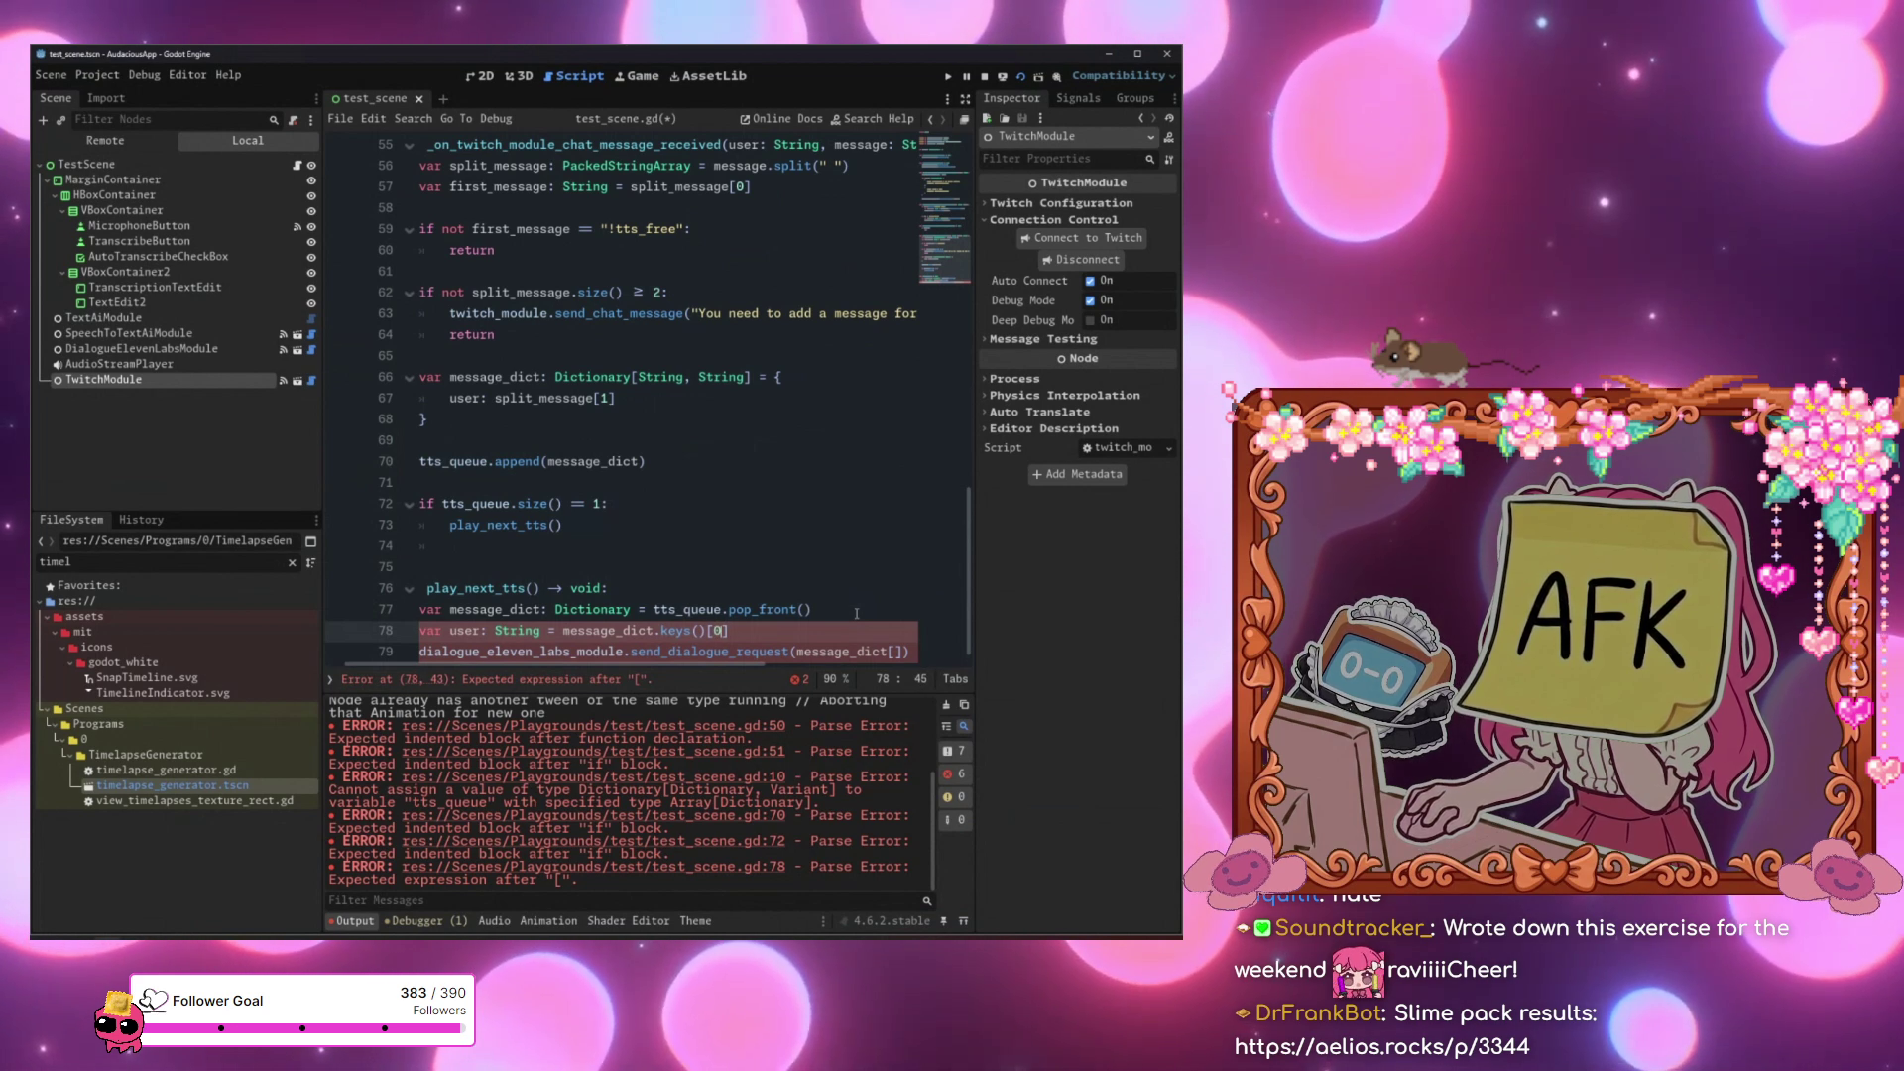
Step: Index message_dict with user in the send call and leave a blank line after it
{"action": "left_click", "coordinate": [857, 611]}
{"action": "left_click", "coordinate": [900, 651]}
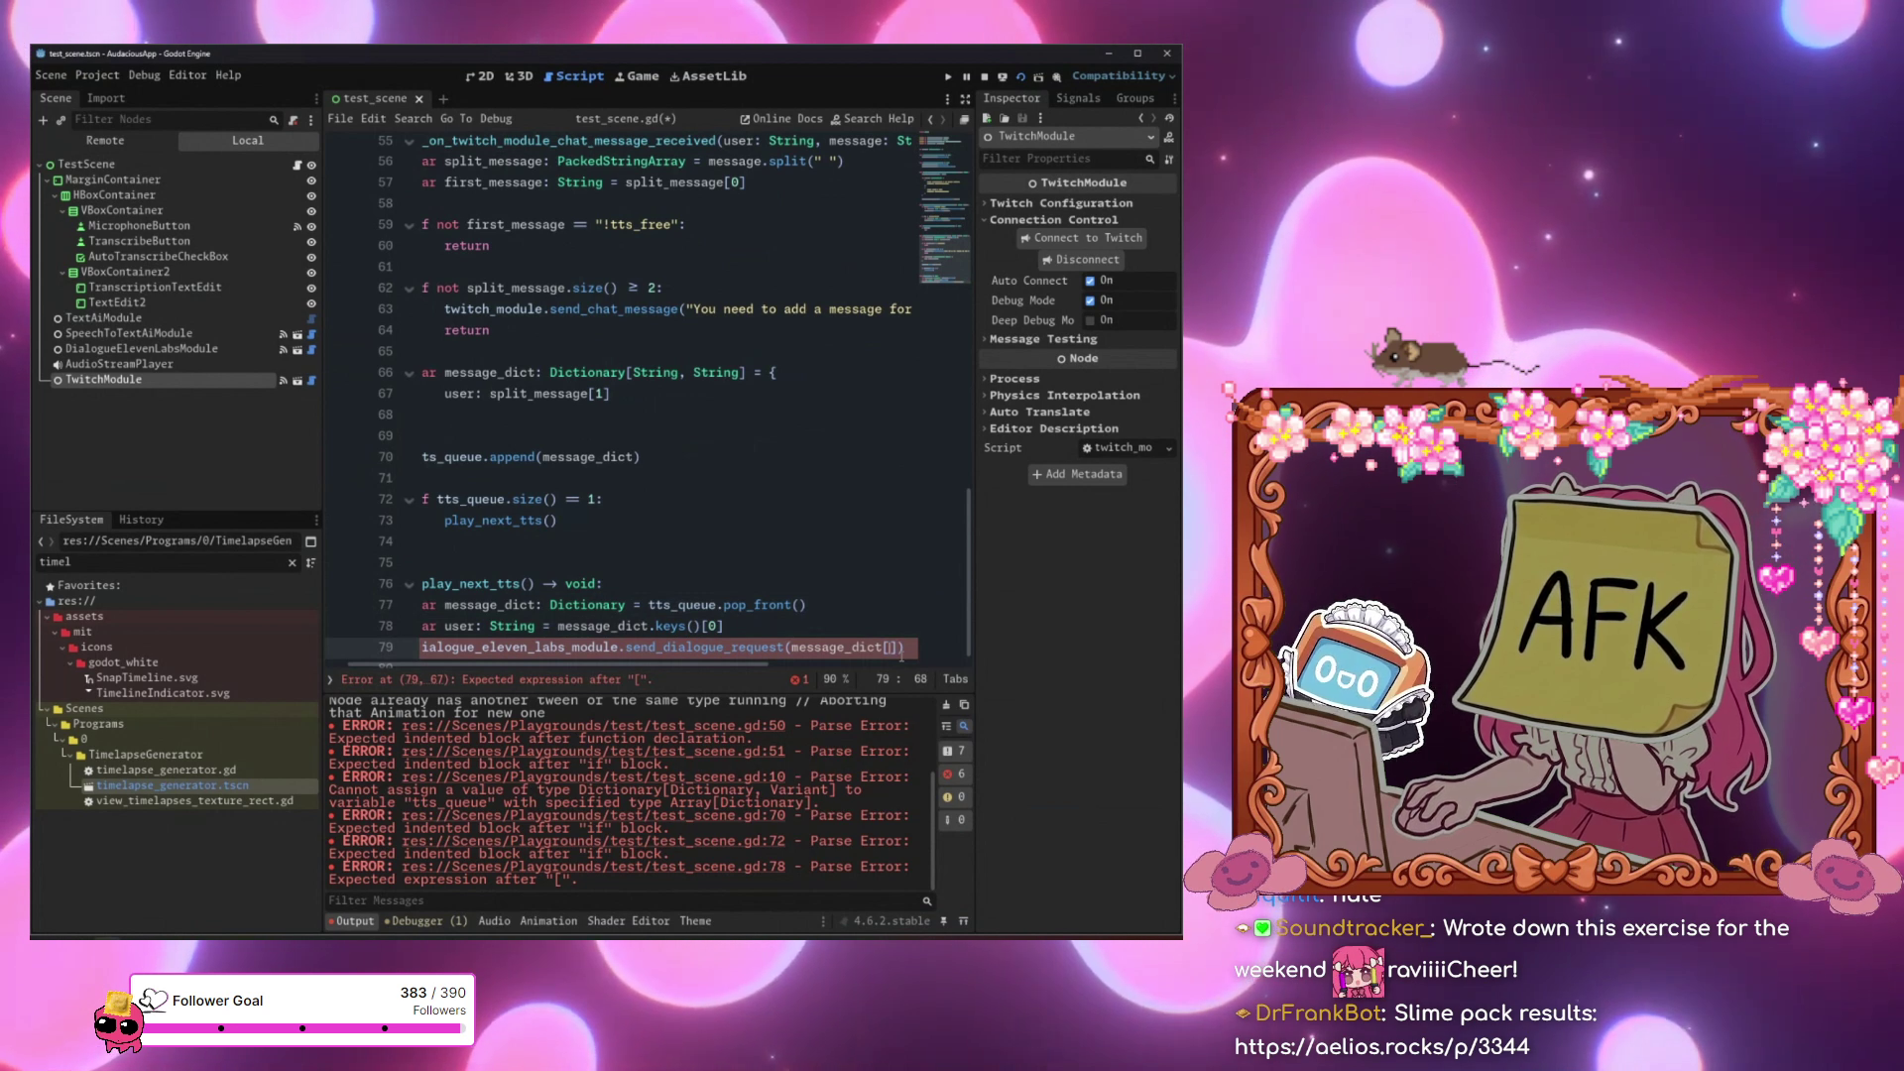
{"action": "type", "text": "user"}
{"action": "key", "text": "Escape"}
{"action": "key", "text": "Up"}
{"action": "key", "text": "Up"}
{"action": "key", "text": "Up"}
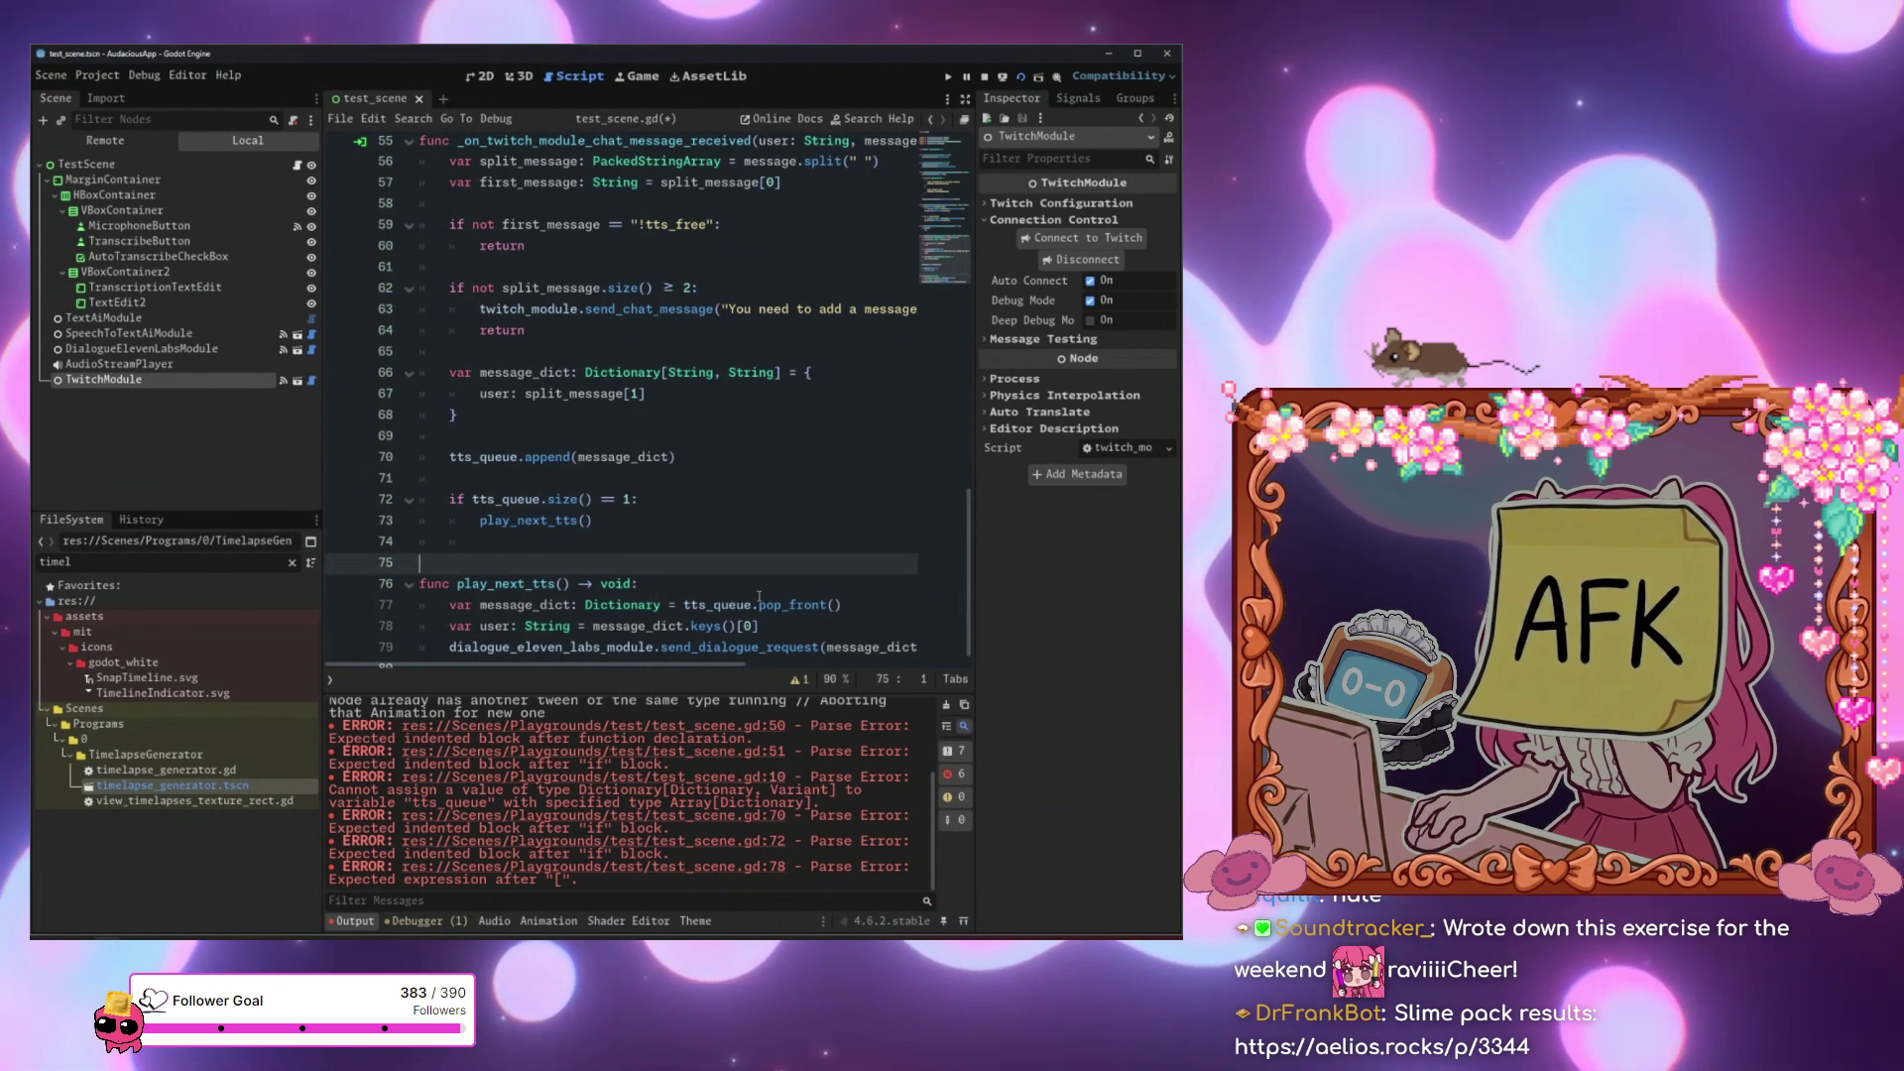
{"action": "left_click", "coordinate": [794, 625]}
{"action": "key", "text": "Return"}
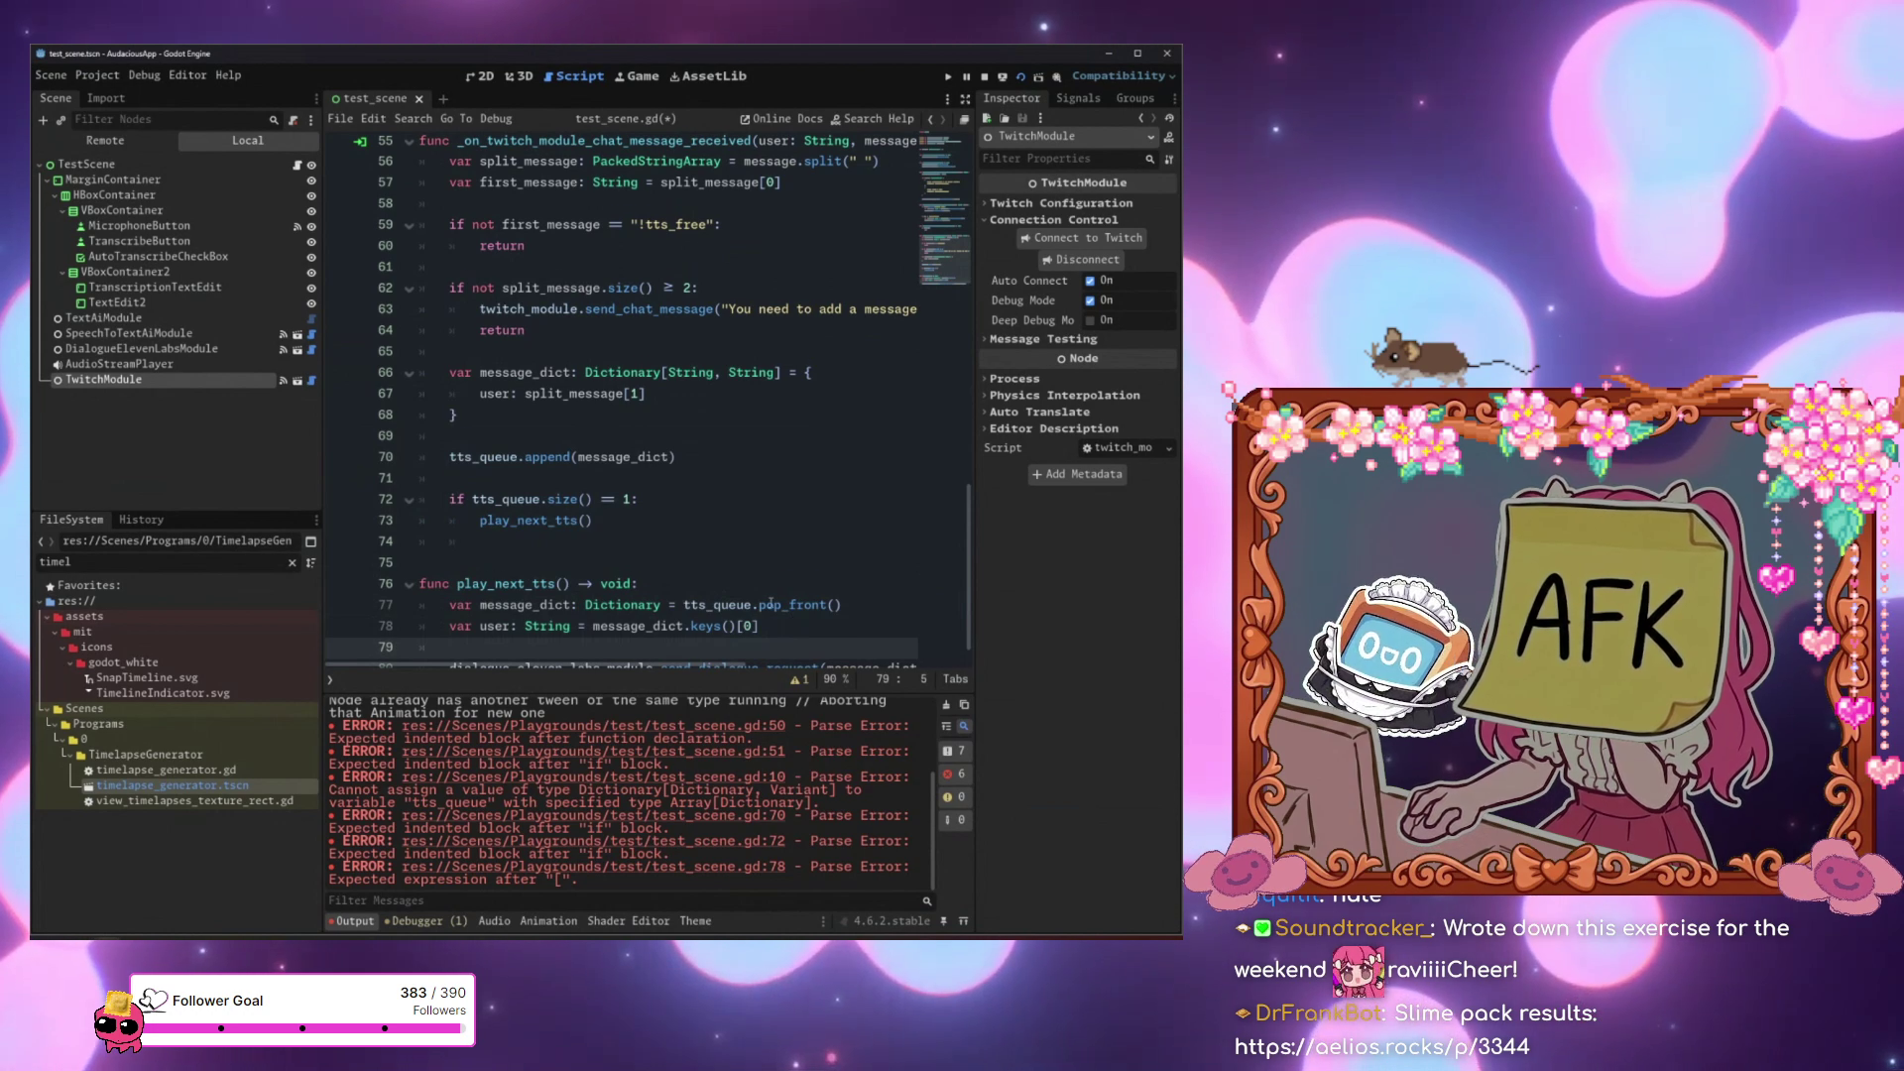
{"action": "scroll", "coordinate": [771, 603], "scroll_direction": "down", "scroll_amount": 1}
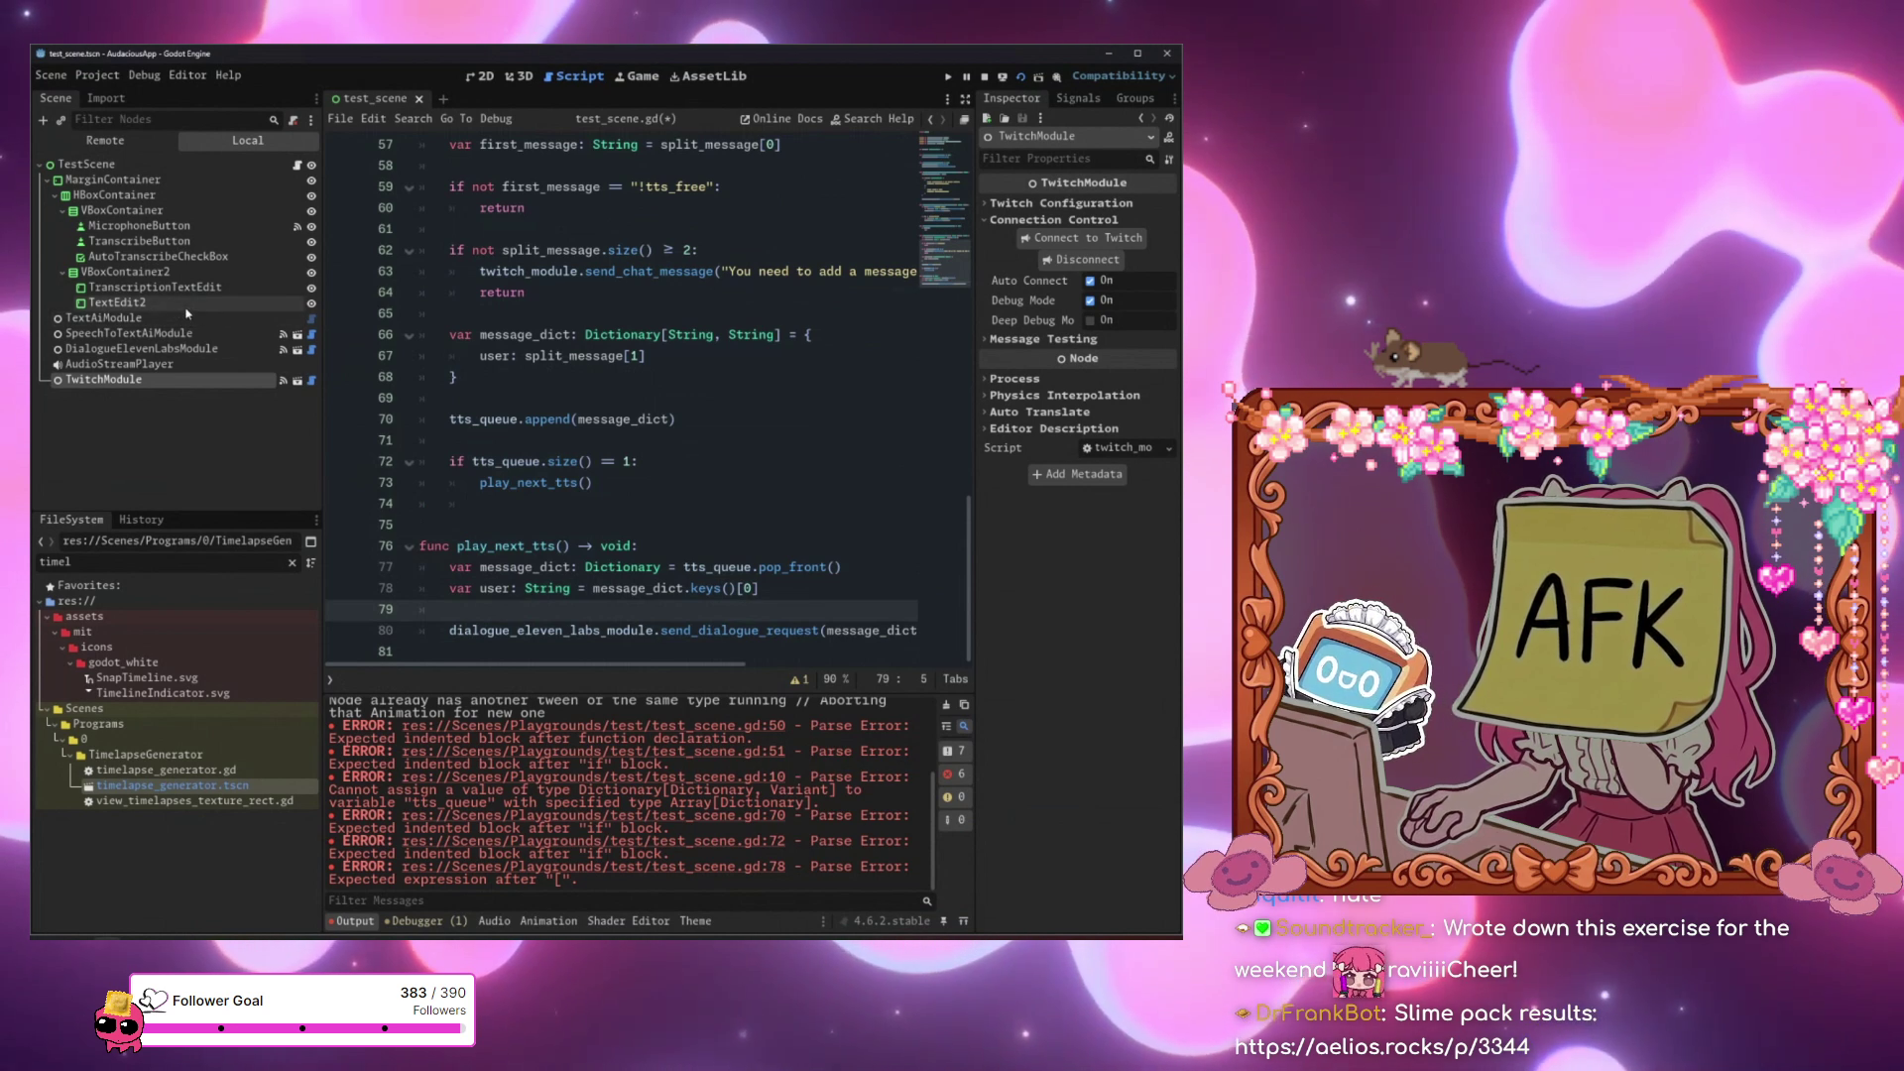
Step: Rename the TextEdit2 node in the Scene dock to TtsUserTextEdit
{"action": "left_click", "coordinate": [201, 301]}
{"action": "left_click", "coordinate": [103, 380]}
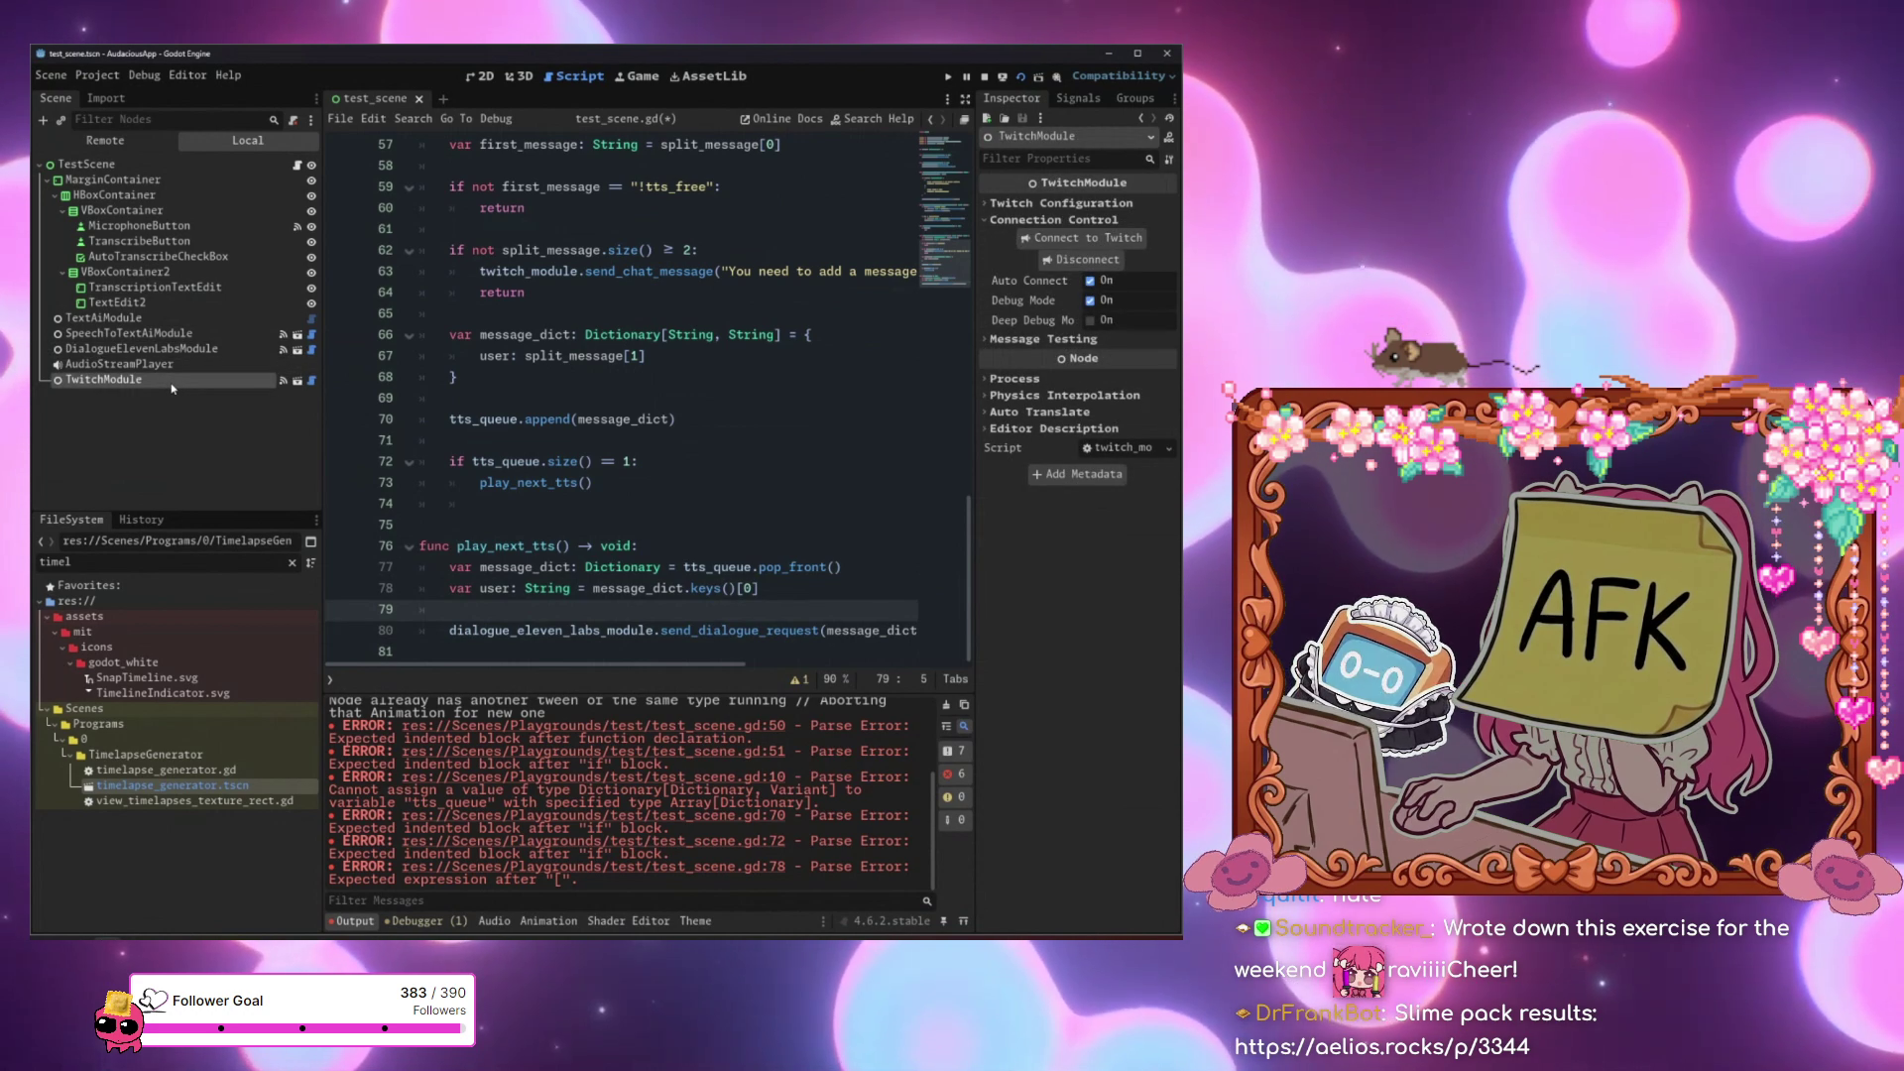
{"action": "scroll", "coordinate": [662, 403], "scroll_direction": "up", "scroll_amount": 8}
{"action": "scroll", "coordinate": [661, 403], "scroll_direction": "up", "scroll_amount": 10}
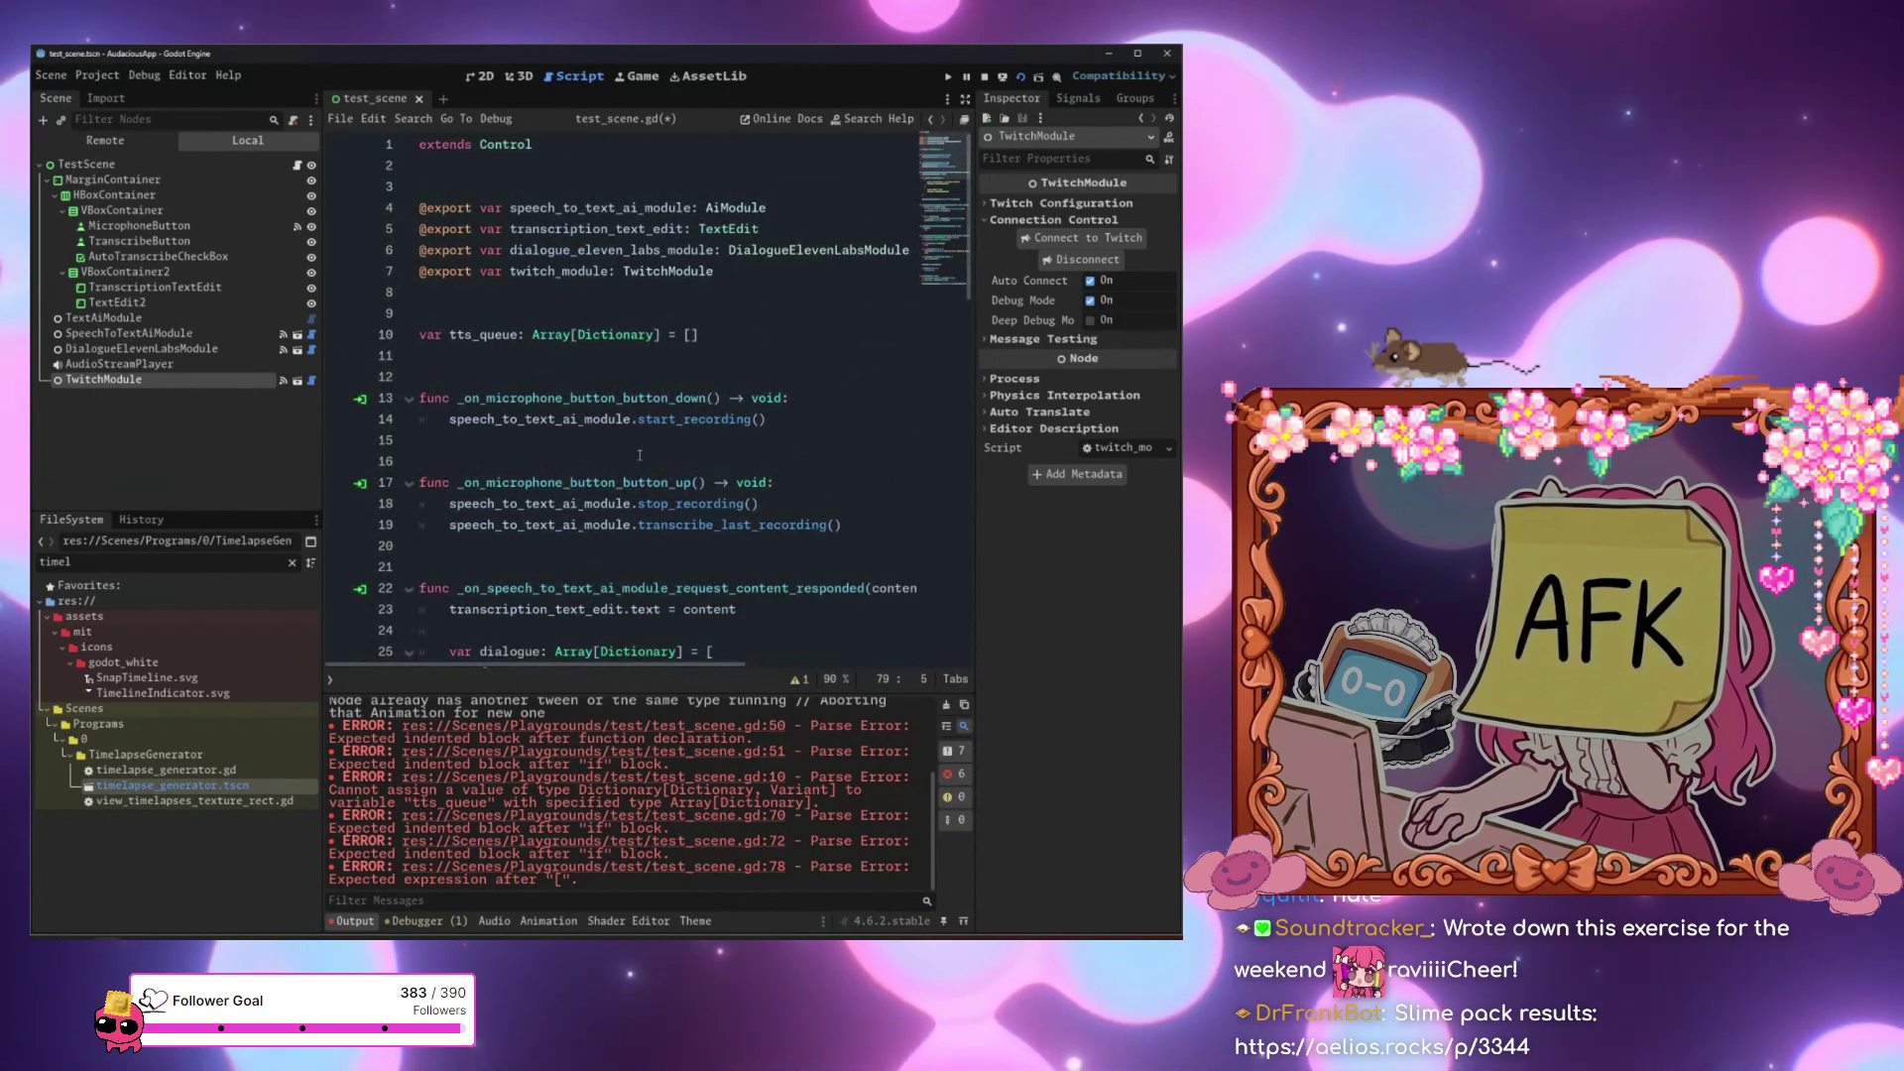
{"action": "left_click", "coordinate": [570, 397]}
{"action": "left_click", "coordinate": [134, 303]}
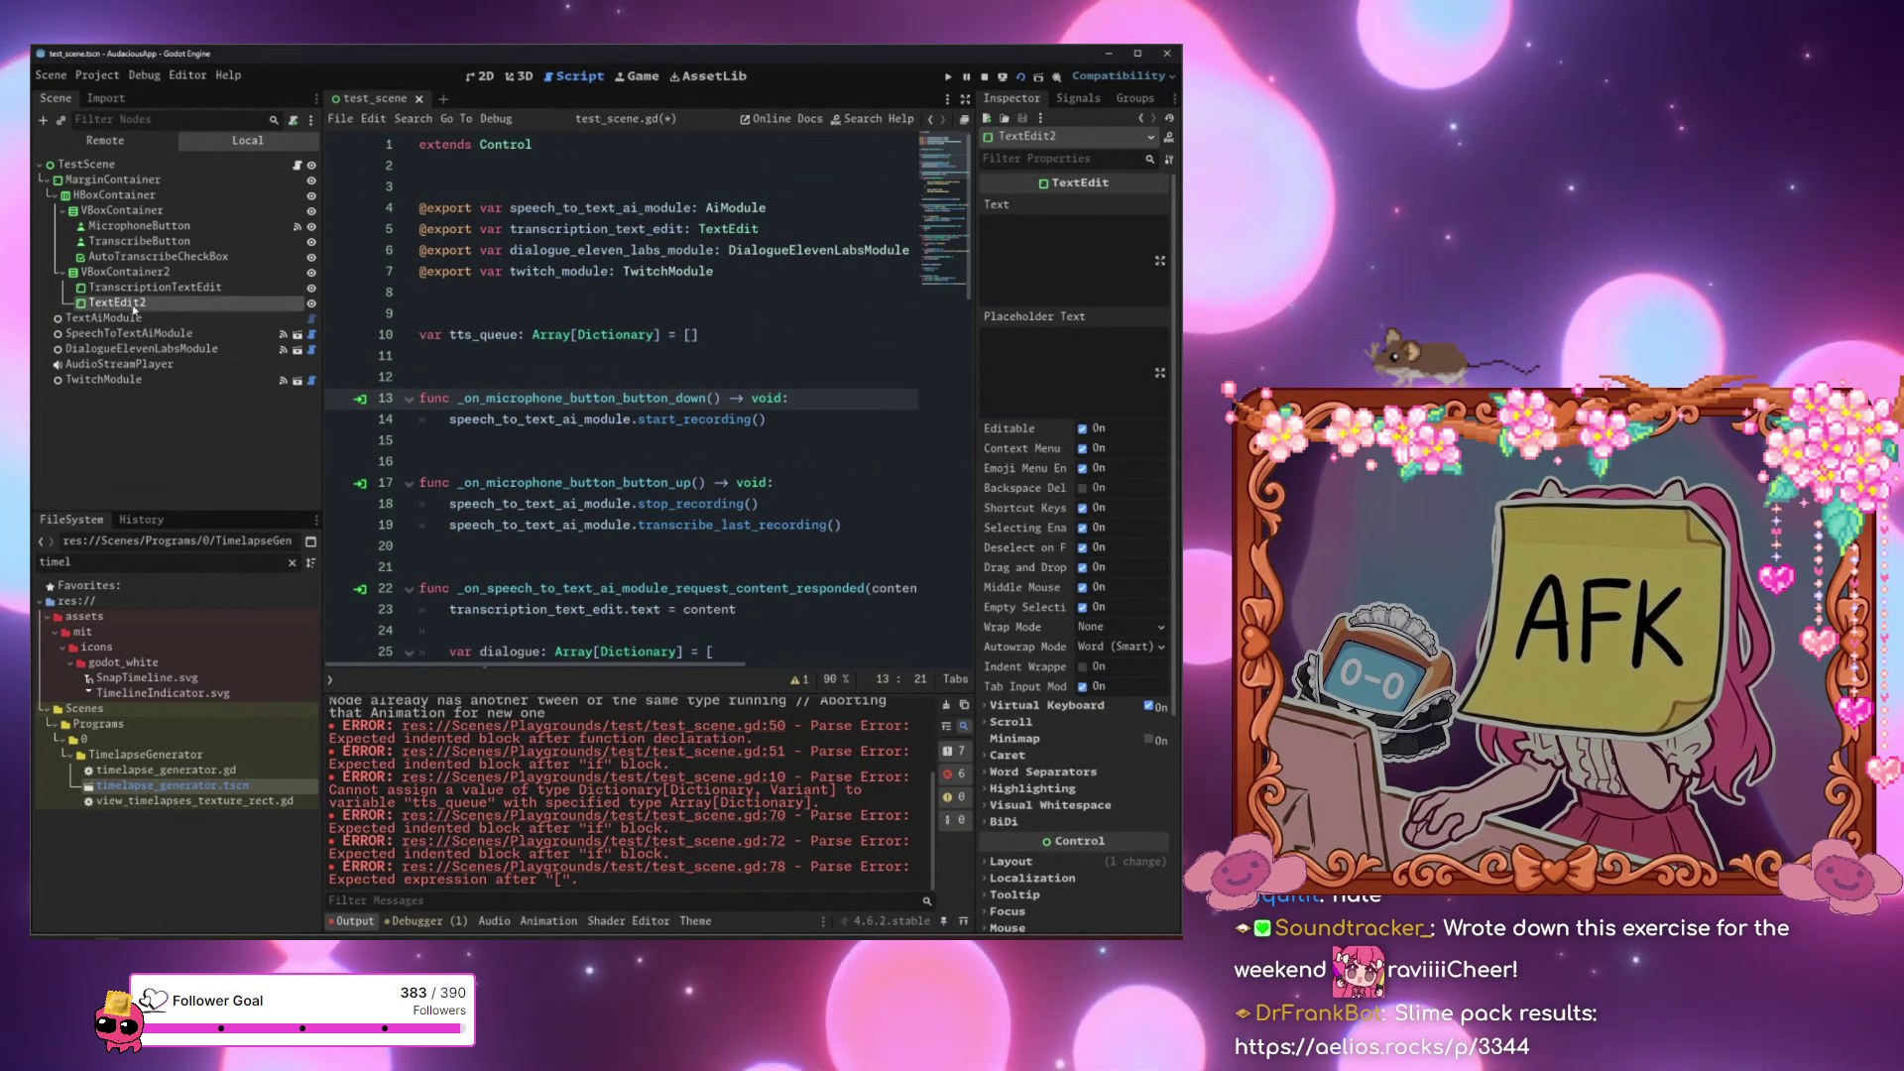
{"action": "key", "text": "BackSpace"}
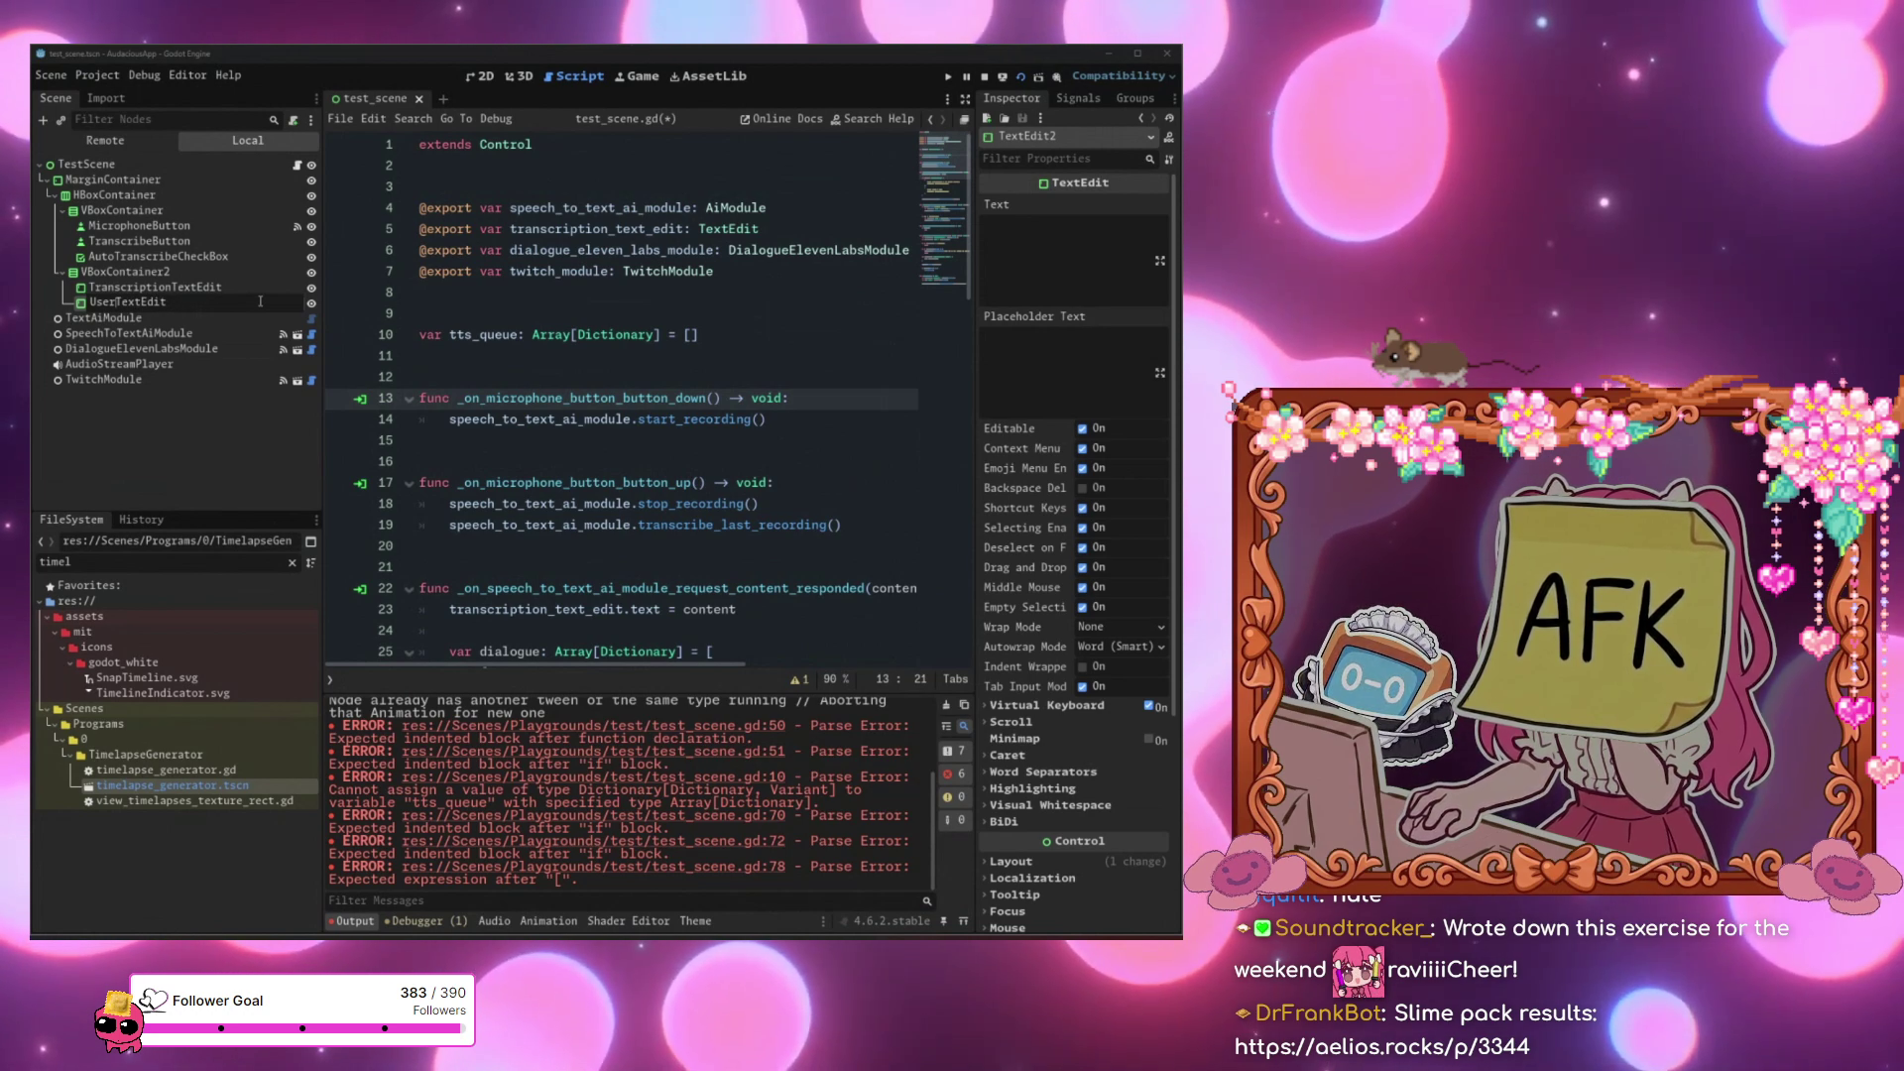
{"action": "key", "text": "BackSpace"}
{"action": "key", "text": "BackSpace"}
{"action": "key", "text": "BackSpace"}
{"action": "type", "text": "Tts"}
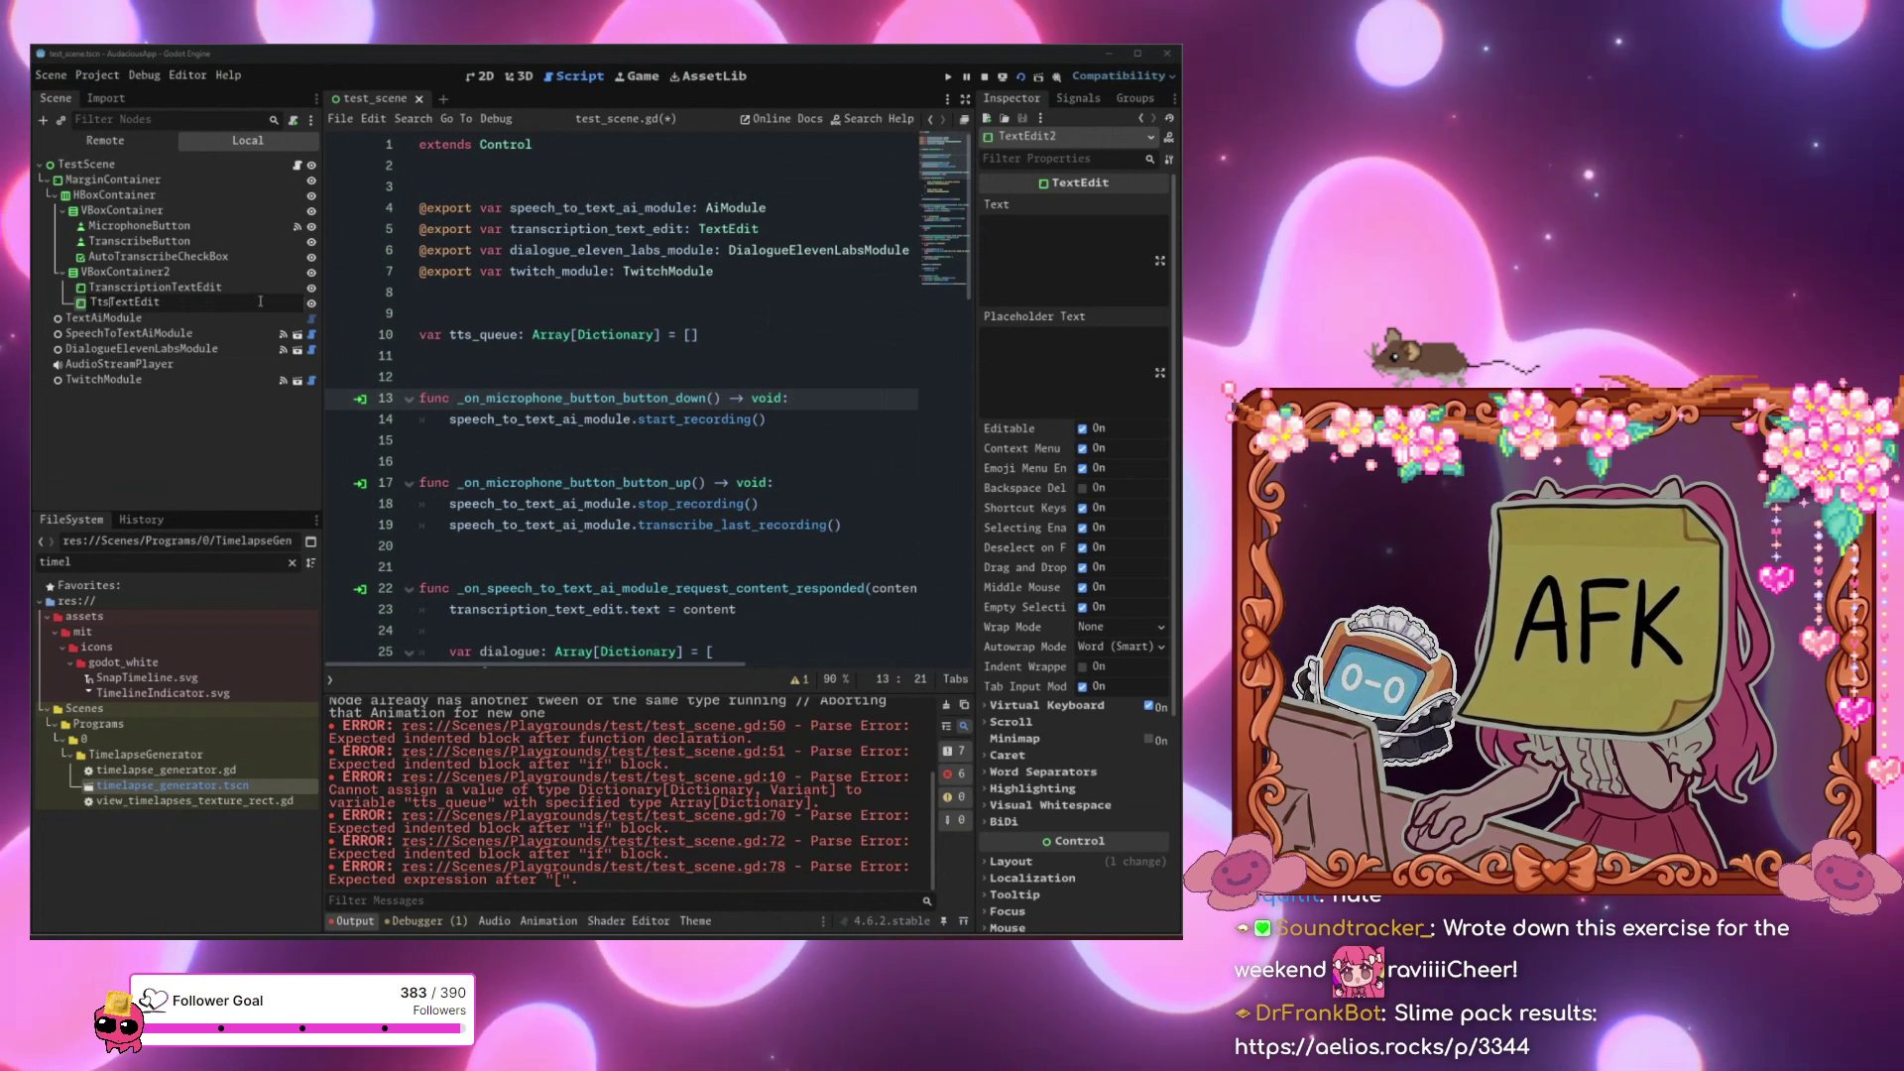
{"action": "type", "text": "User"}
{"action": "key", "text": "Return"}
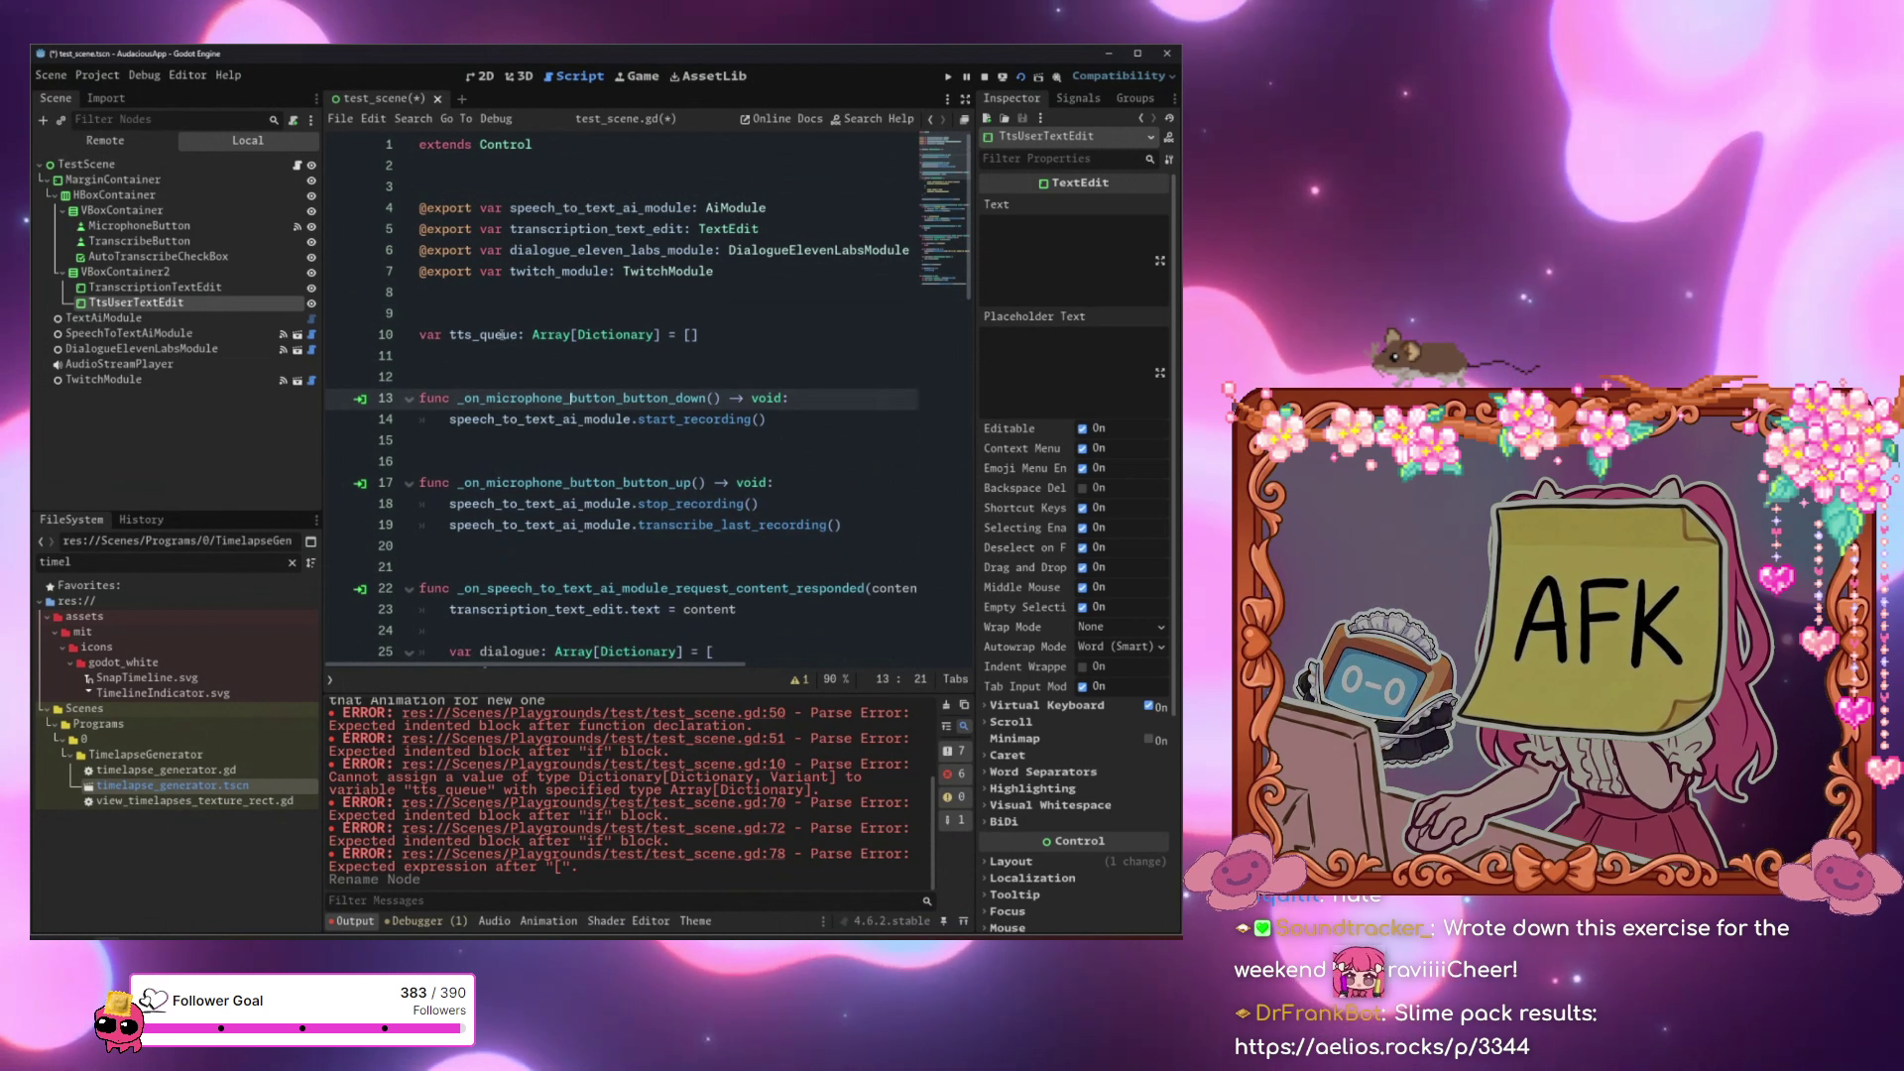
Step: Drag TtsUserTextEdit into the script as an exported tts_user_text_edit reference
{"action": "mouse_move", "coordinate": [156, 305]}
{"action": "left_mouse_down"}
{"action": "mouse_move", "coordinate": [416, 278]}
{"action": "mouse_move", "coordinate": [476, 297]}
{"action": "mouse_move", "coordinate": [513, 355]}
{"action": "left_mouse_up"}
{"action": "scroll", "coordinate": [731, 620], "scroll_direction": "down", "scroll_amount": 15}
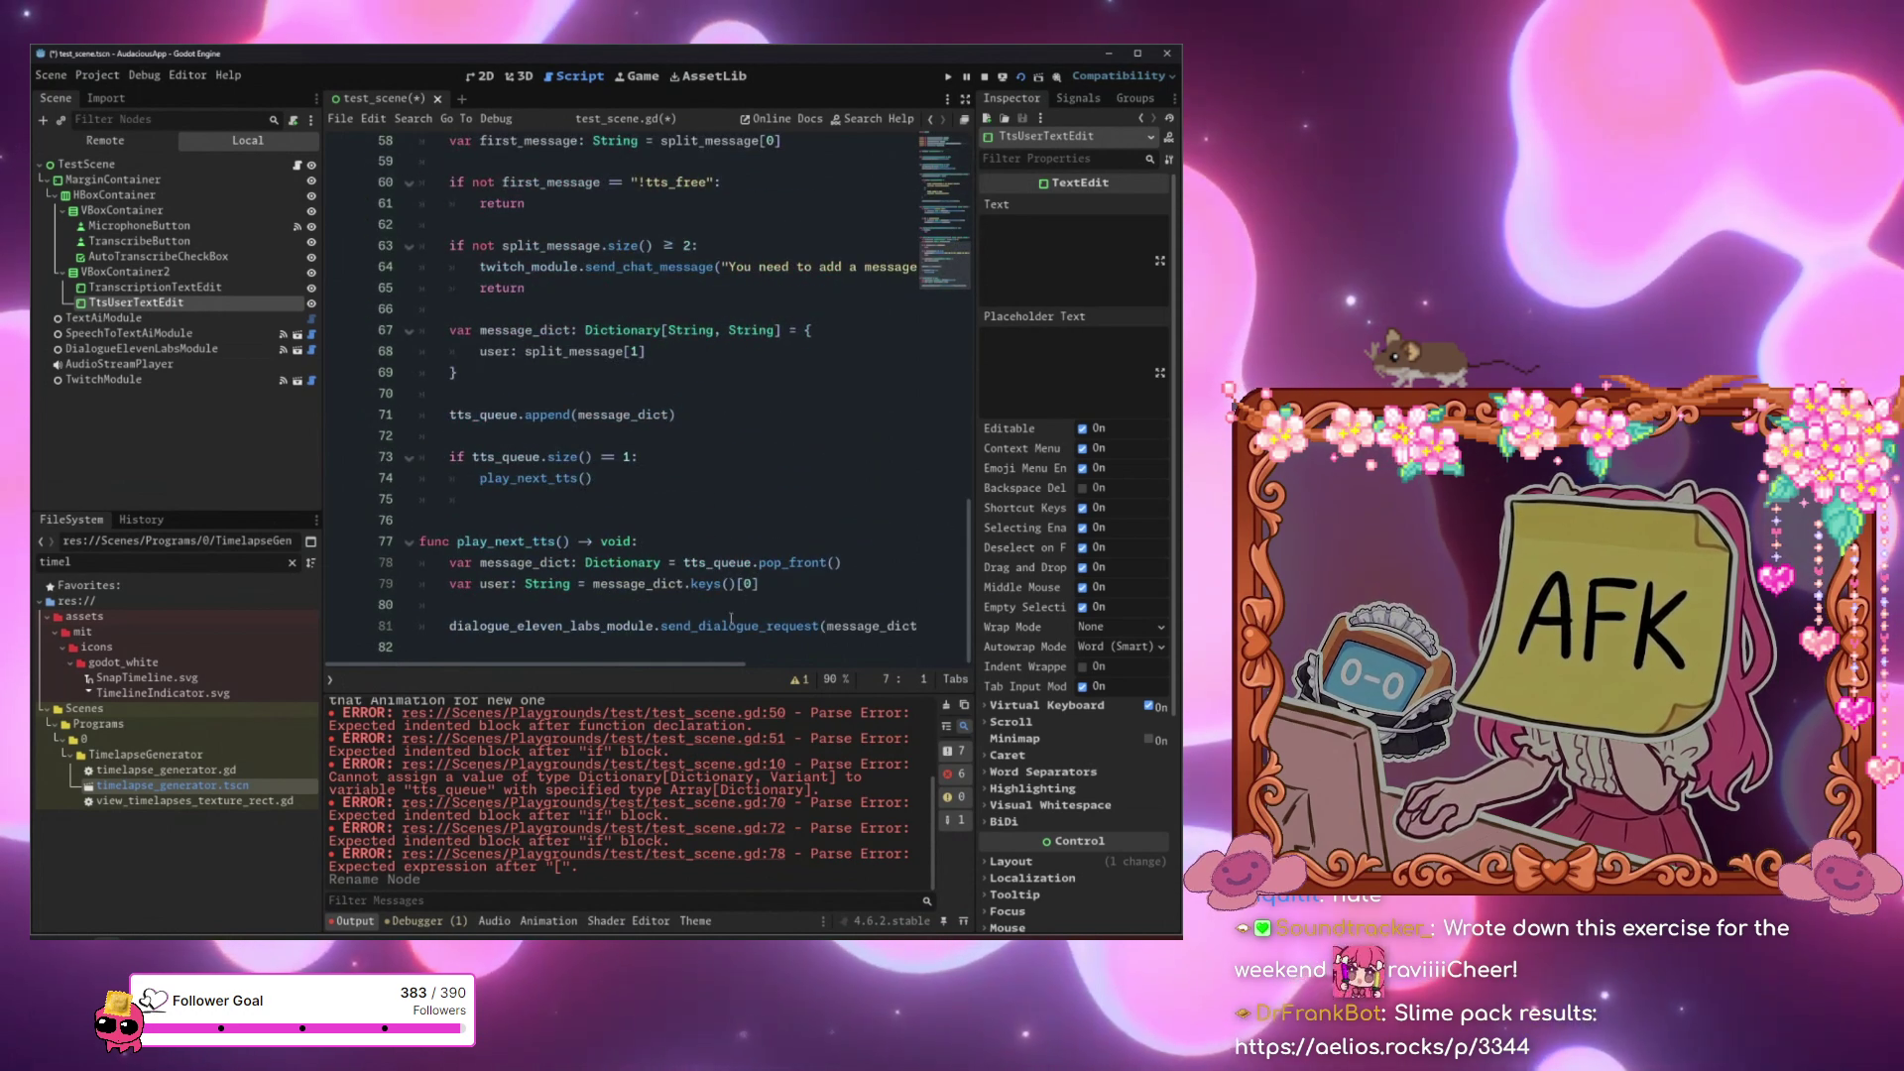
{"action": "left_click", "coordinate": [684, 645]}
{"action": "type", "text": "tts"}
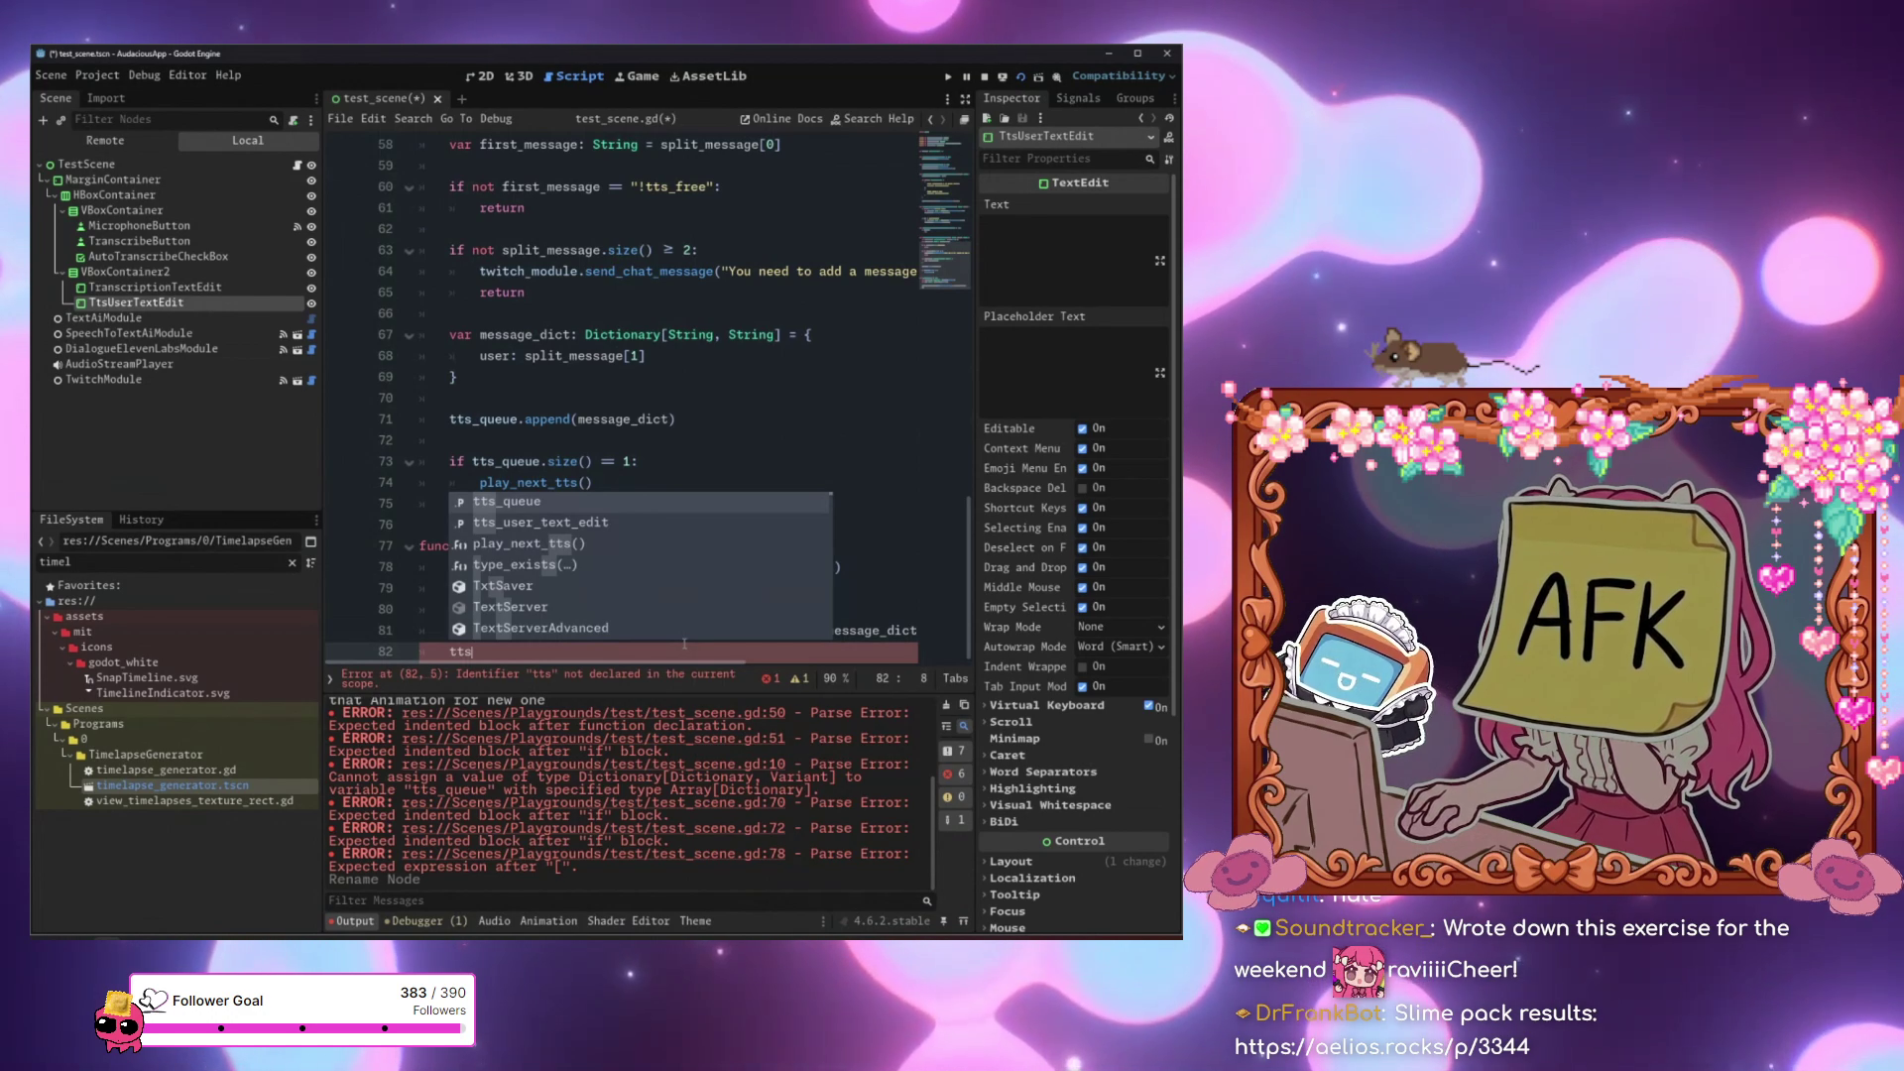
{"action": "type", "text": "."}
Step: Add 'tts_user_text_edit.text = user' after the send_dialogue_request call
{"action": "key", "text": "BackSpace"}
{"action": "type", "text": "_u"}
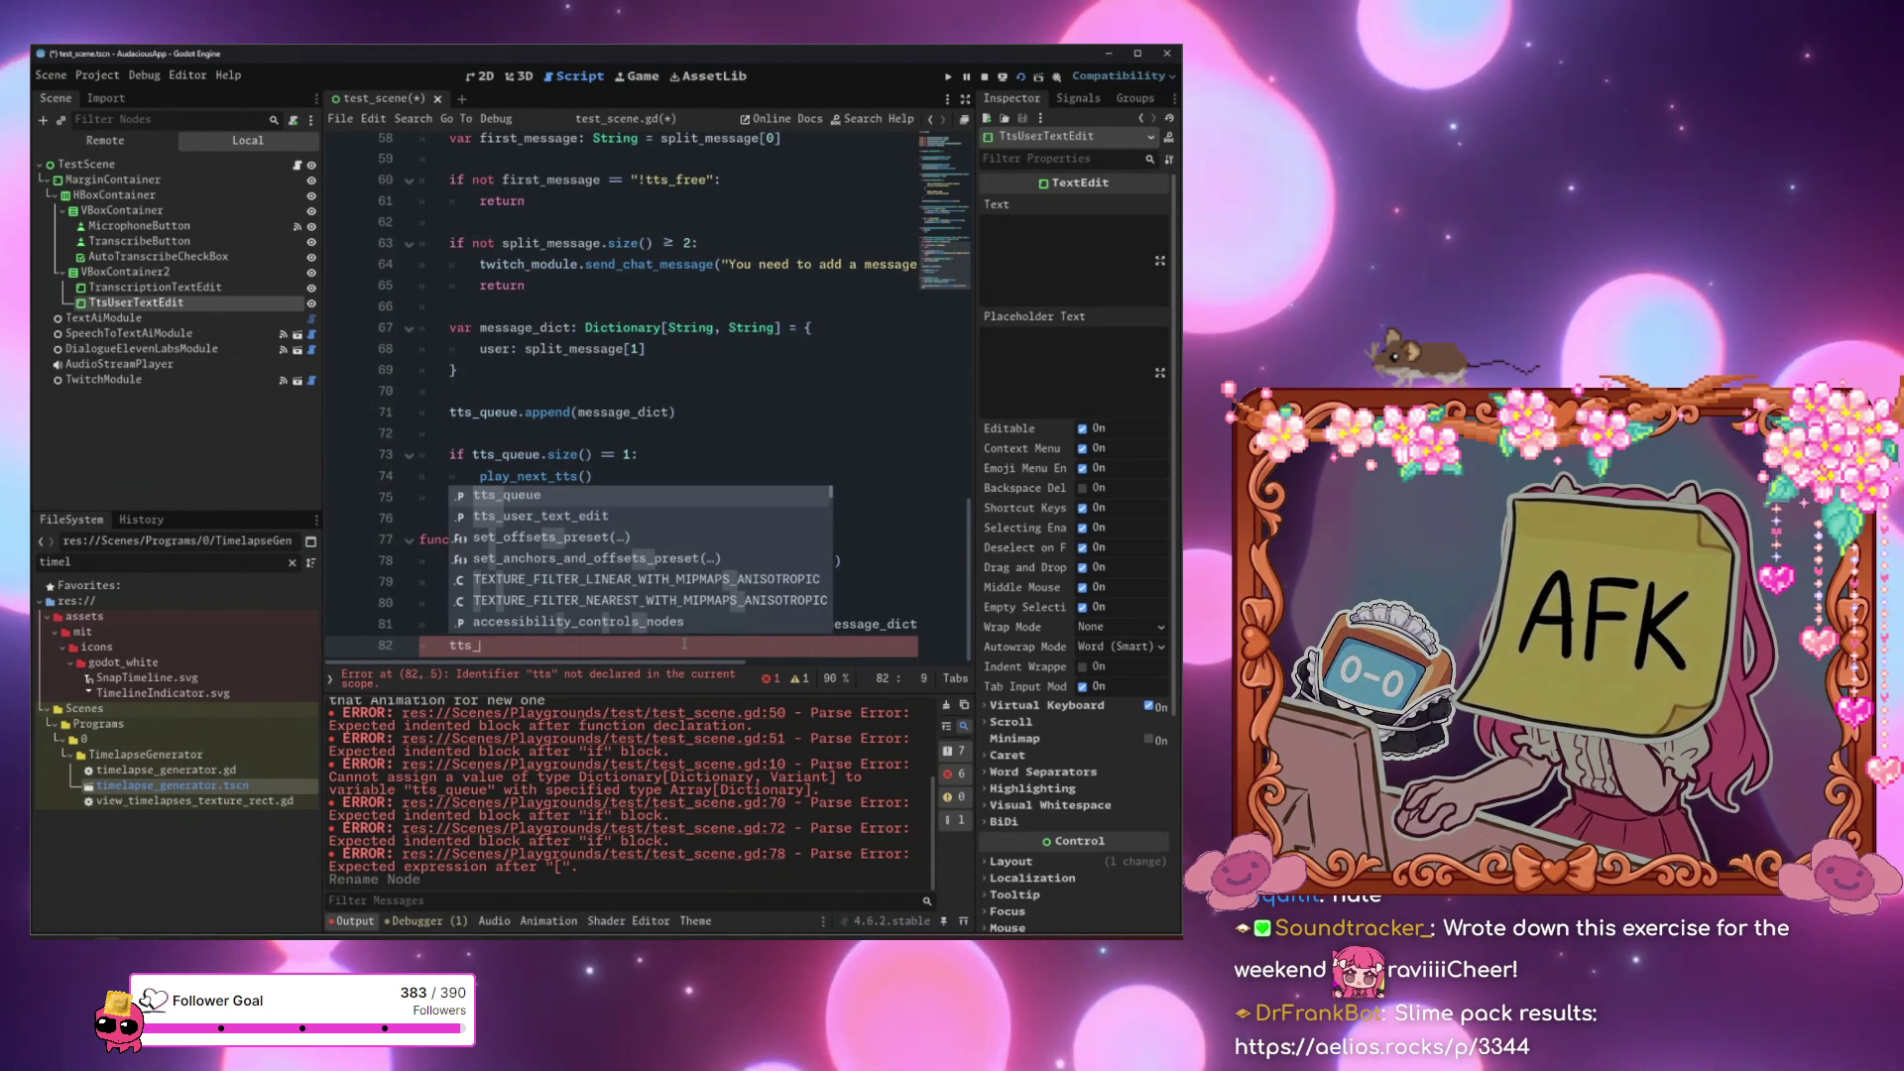
{"action": "key", "text": "Return"}
{"action": "type", "text": ".text ="}
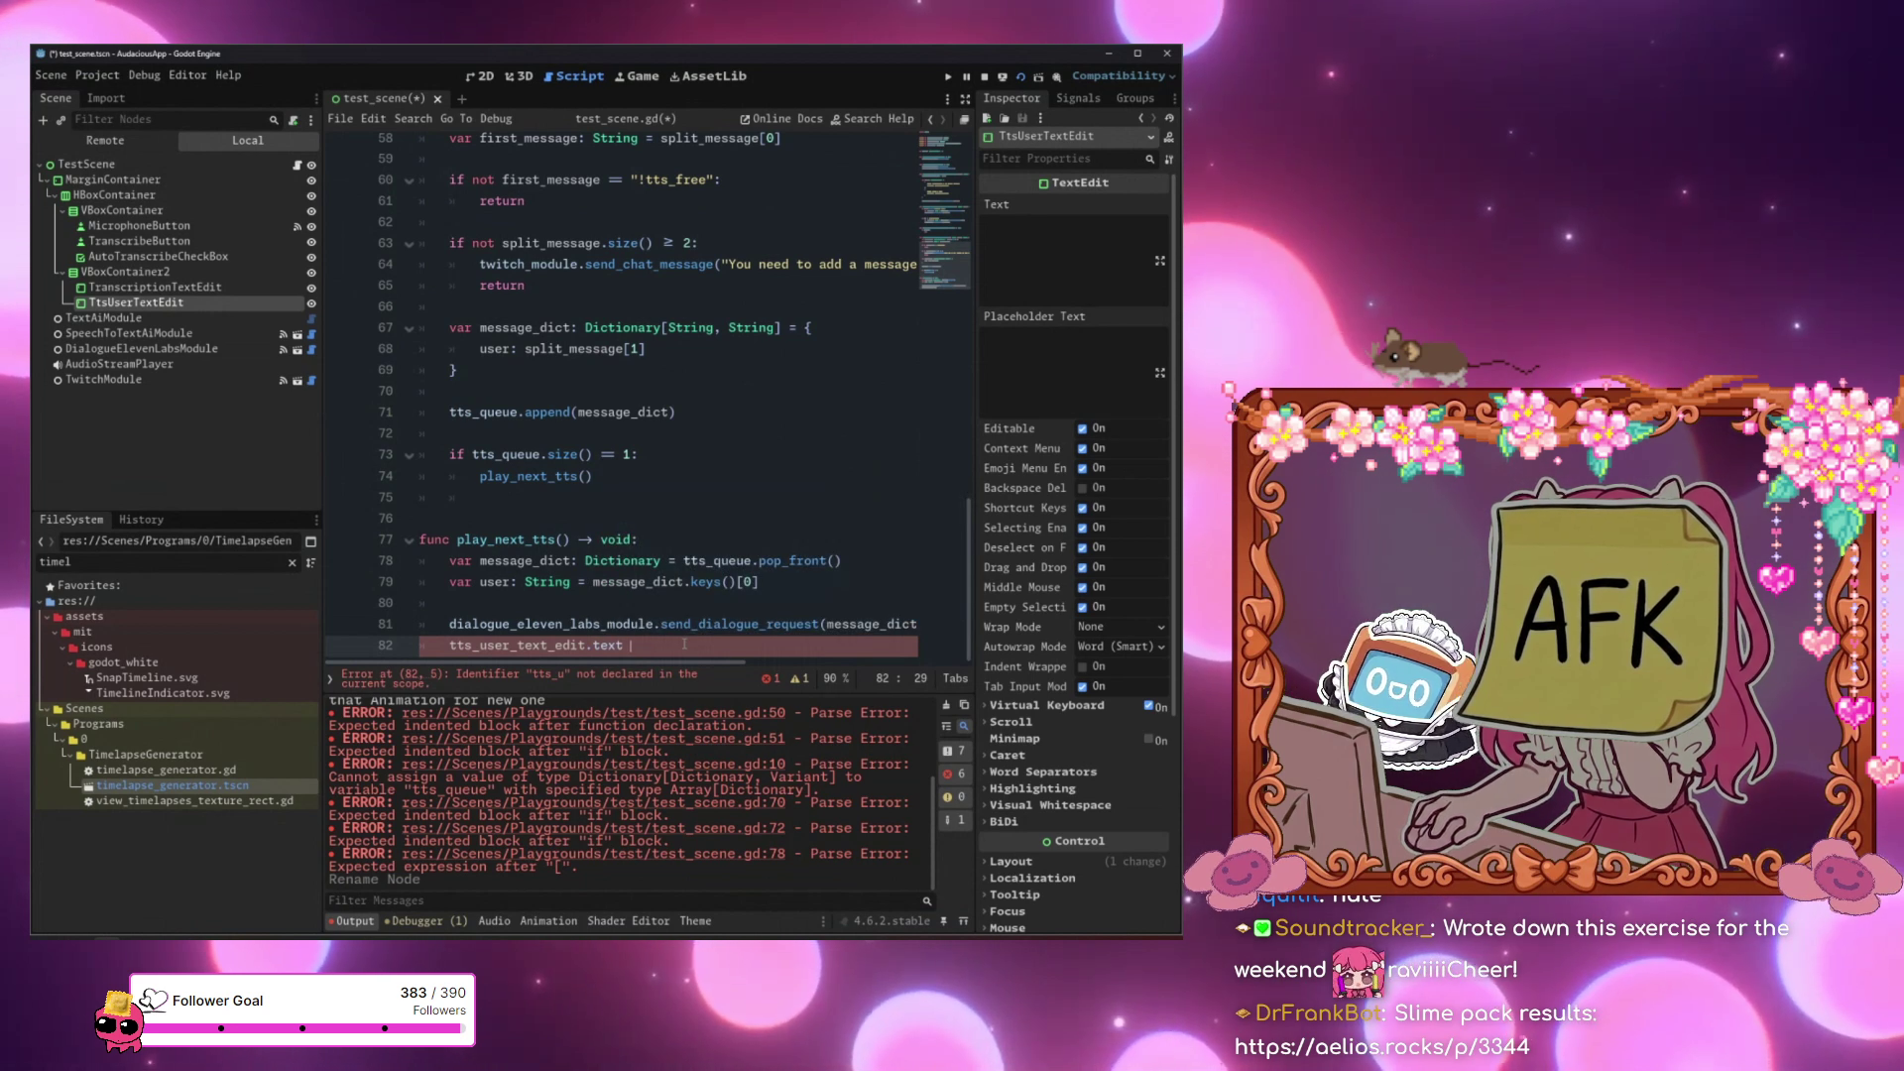
{"action": "type", "text": " user"}
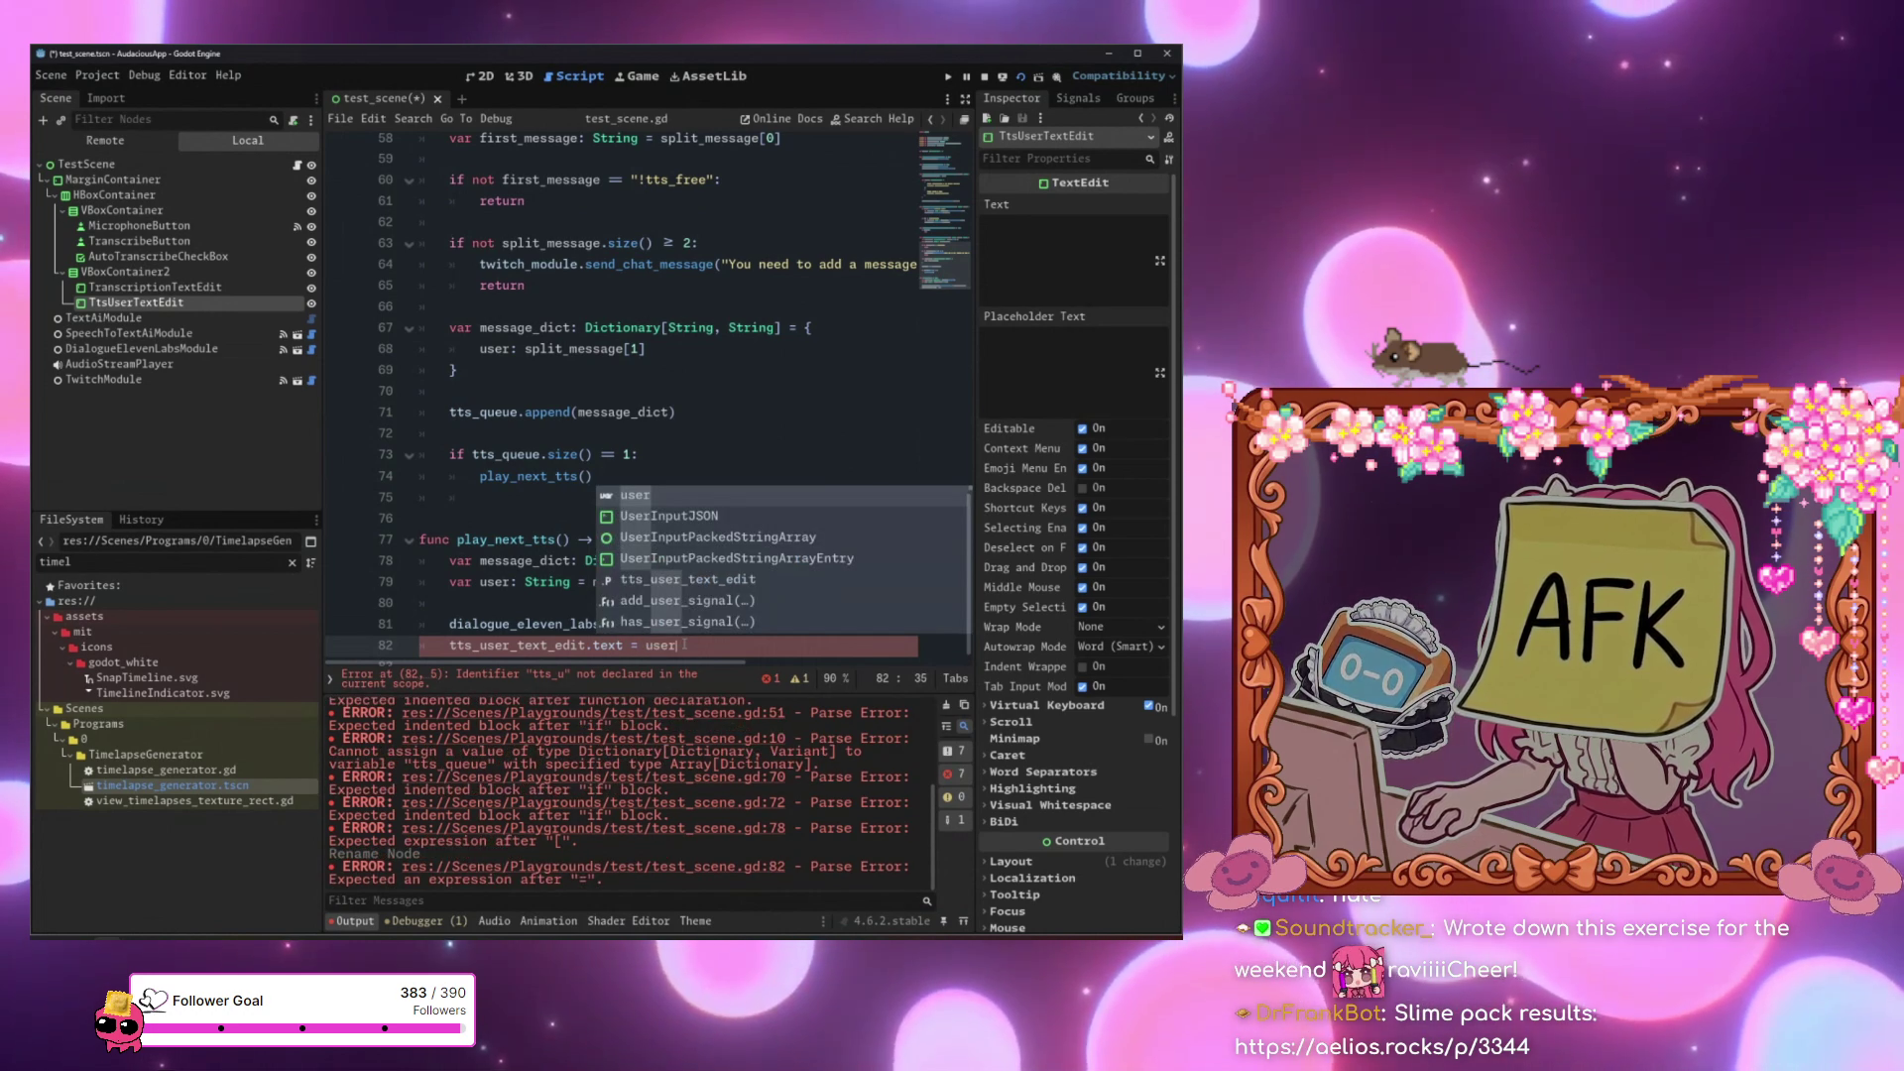
{"action": "left_click_drag", "start_coordinate": [692, 610], "coordinate": [821, 614]}
{"action": "left_click", "coordinate": [811, 631]}
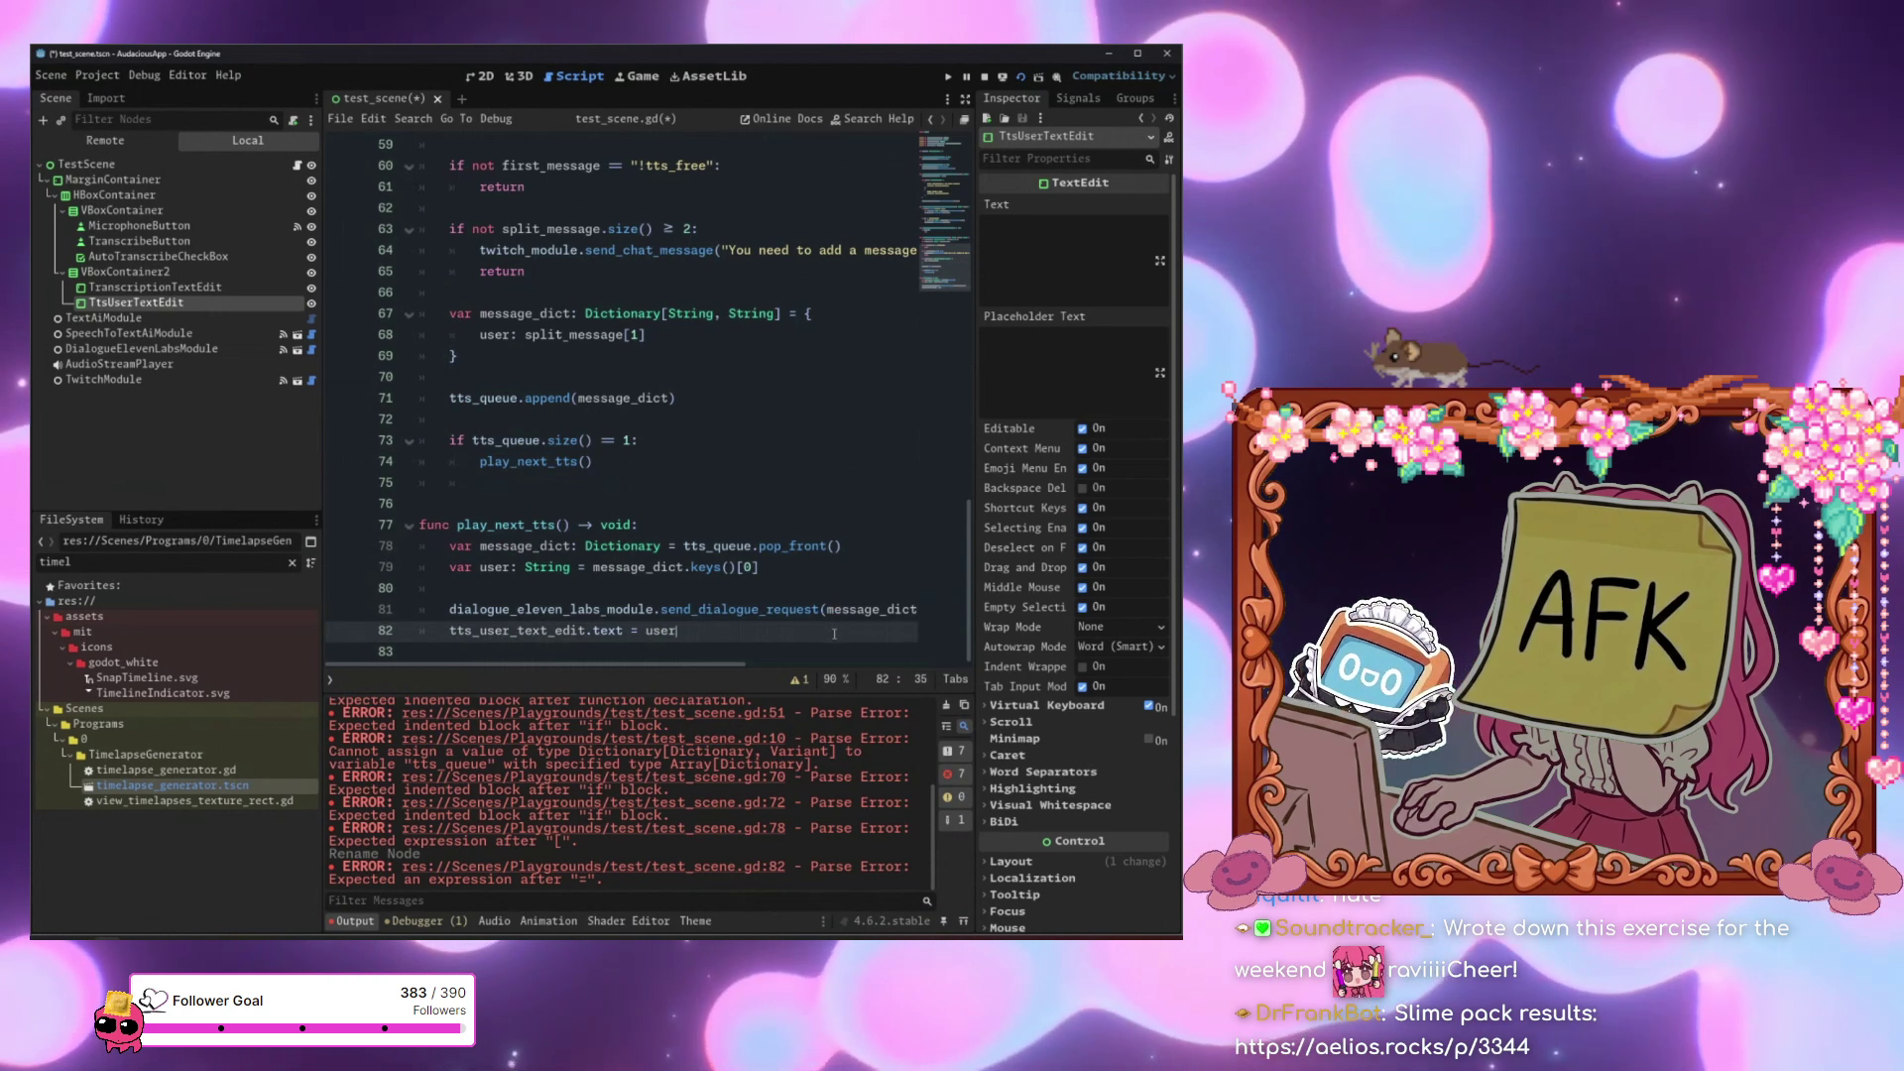
{"action": "scroll", "coordinate": [798, 626], "scroll_direction": "up", "scroll_amount": 3}
{"action": "scroll", "coordinate": [799, 626], "scroll_direction": "up", "scroll_amount": 5}
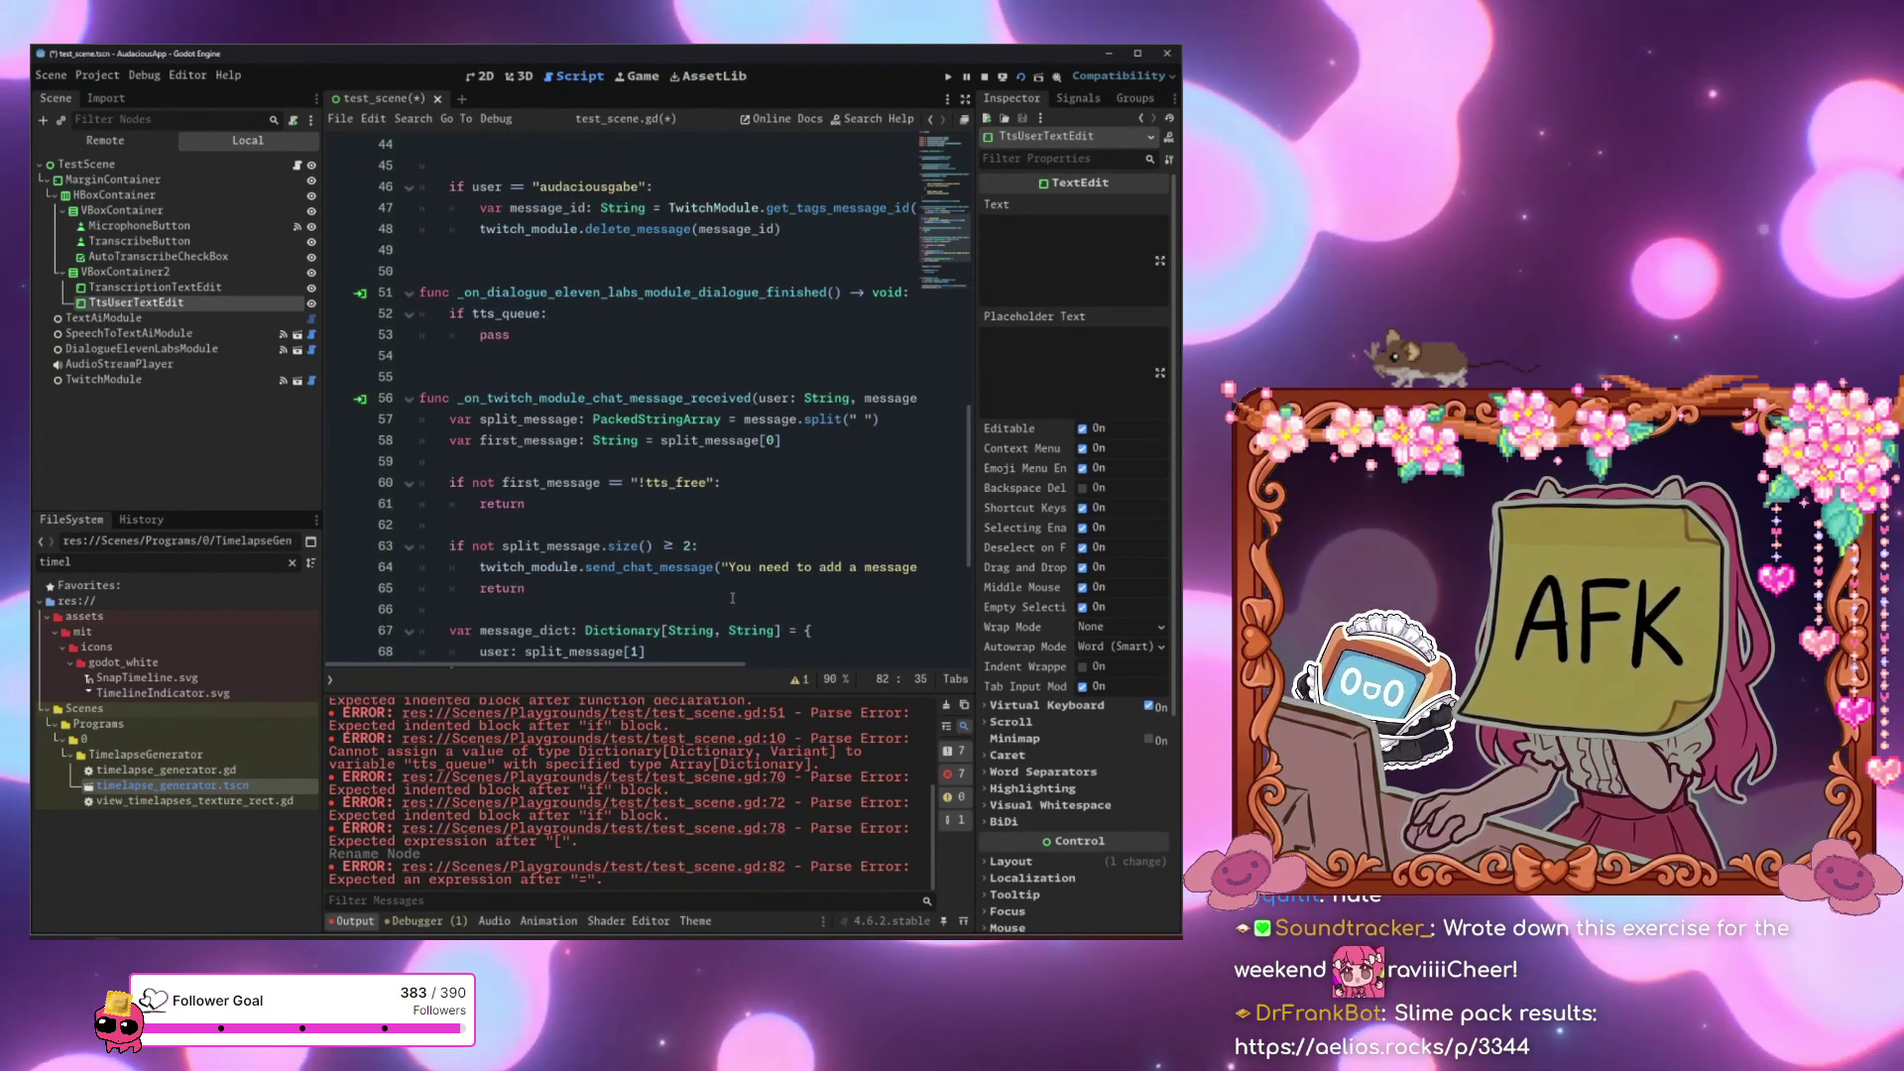
Step: Replace pass on line 53 with play_next_tts(), then save and run the project
{"action": "left_click", "coordinate": [511, 526]}
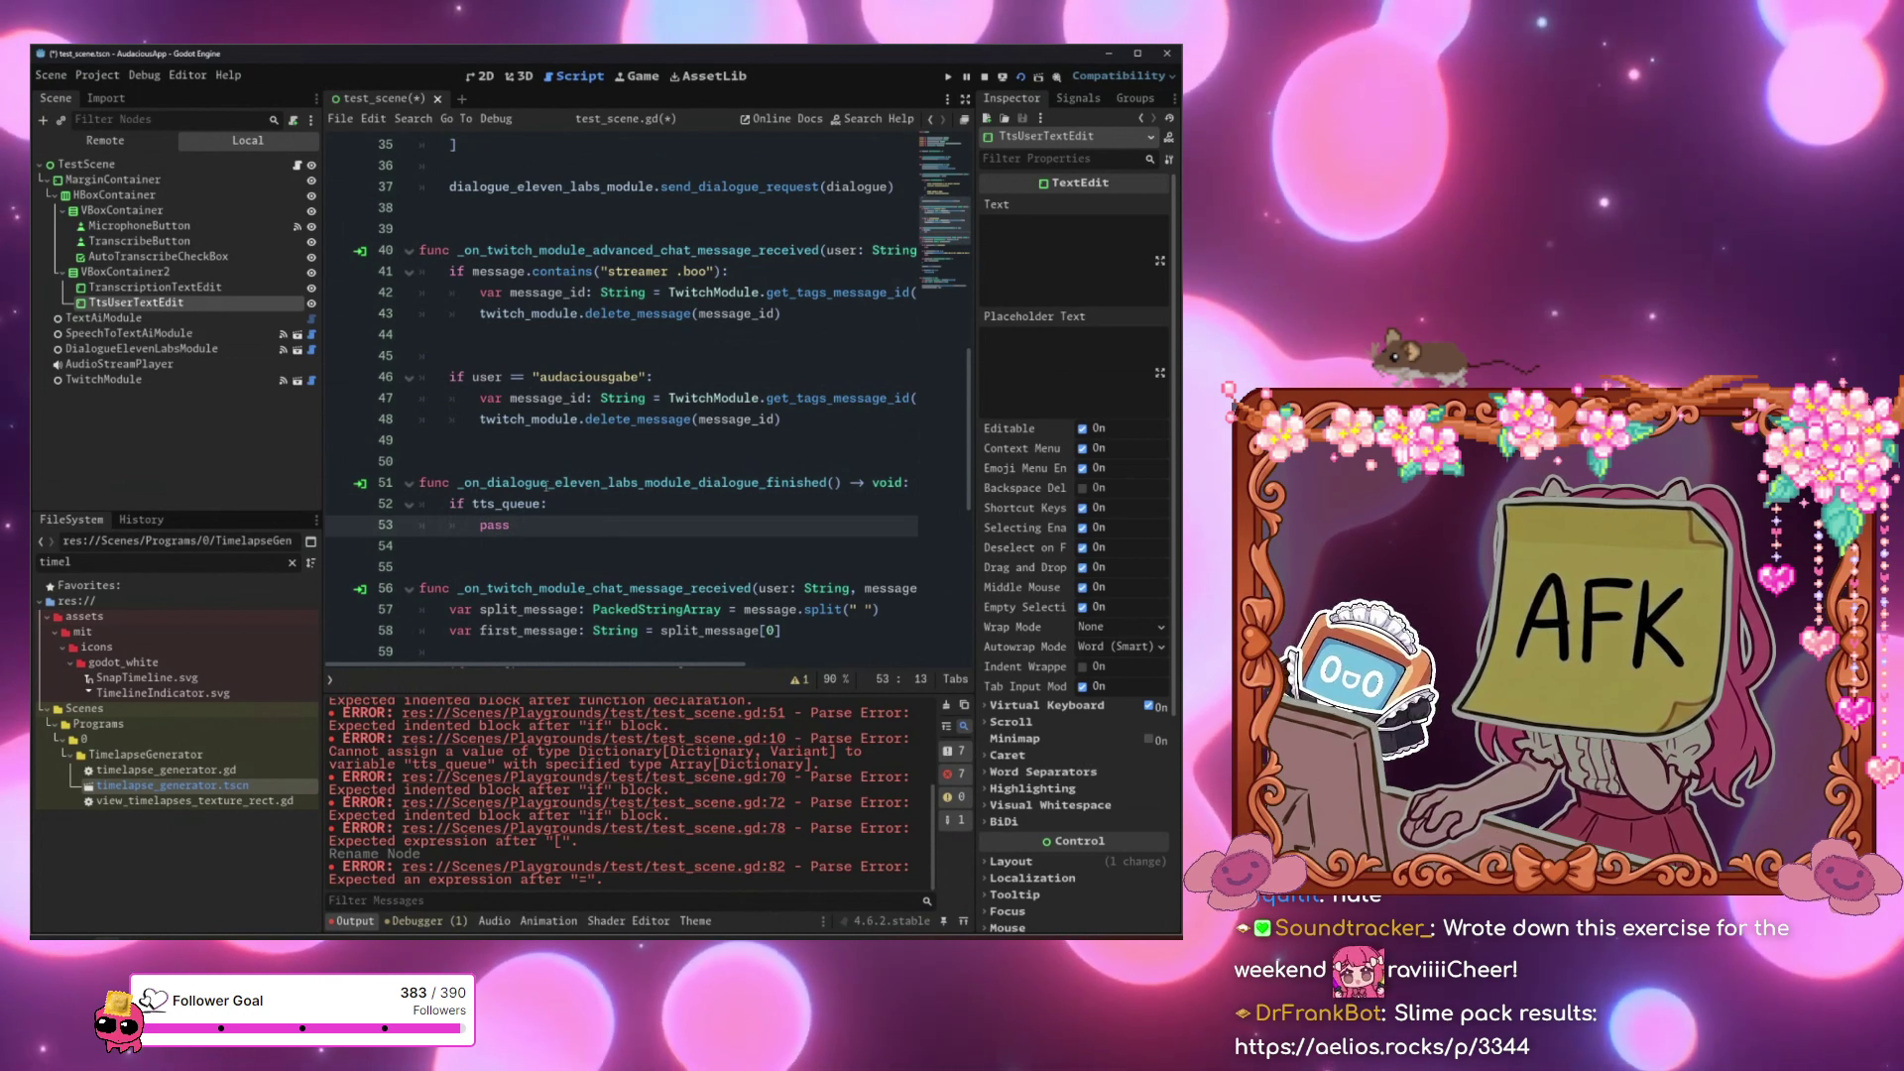
{"action": "key", "text": "BackSpace"}
{"action": "key", "text": "BackSpace"}
{"action": "key", "text": "BackSpace"}
{"action": "type", "text": "play"}
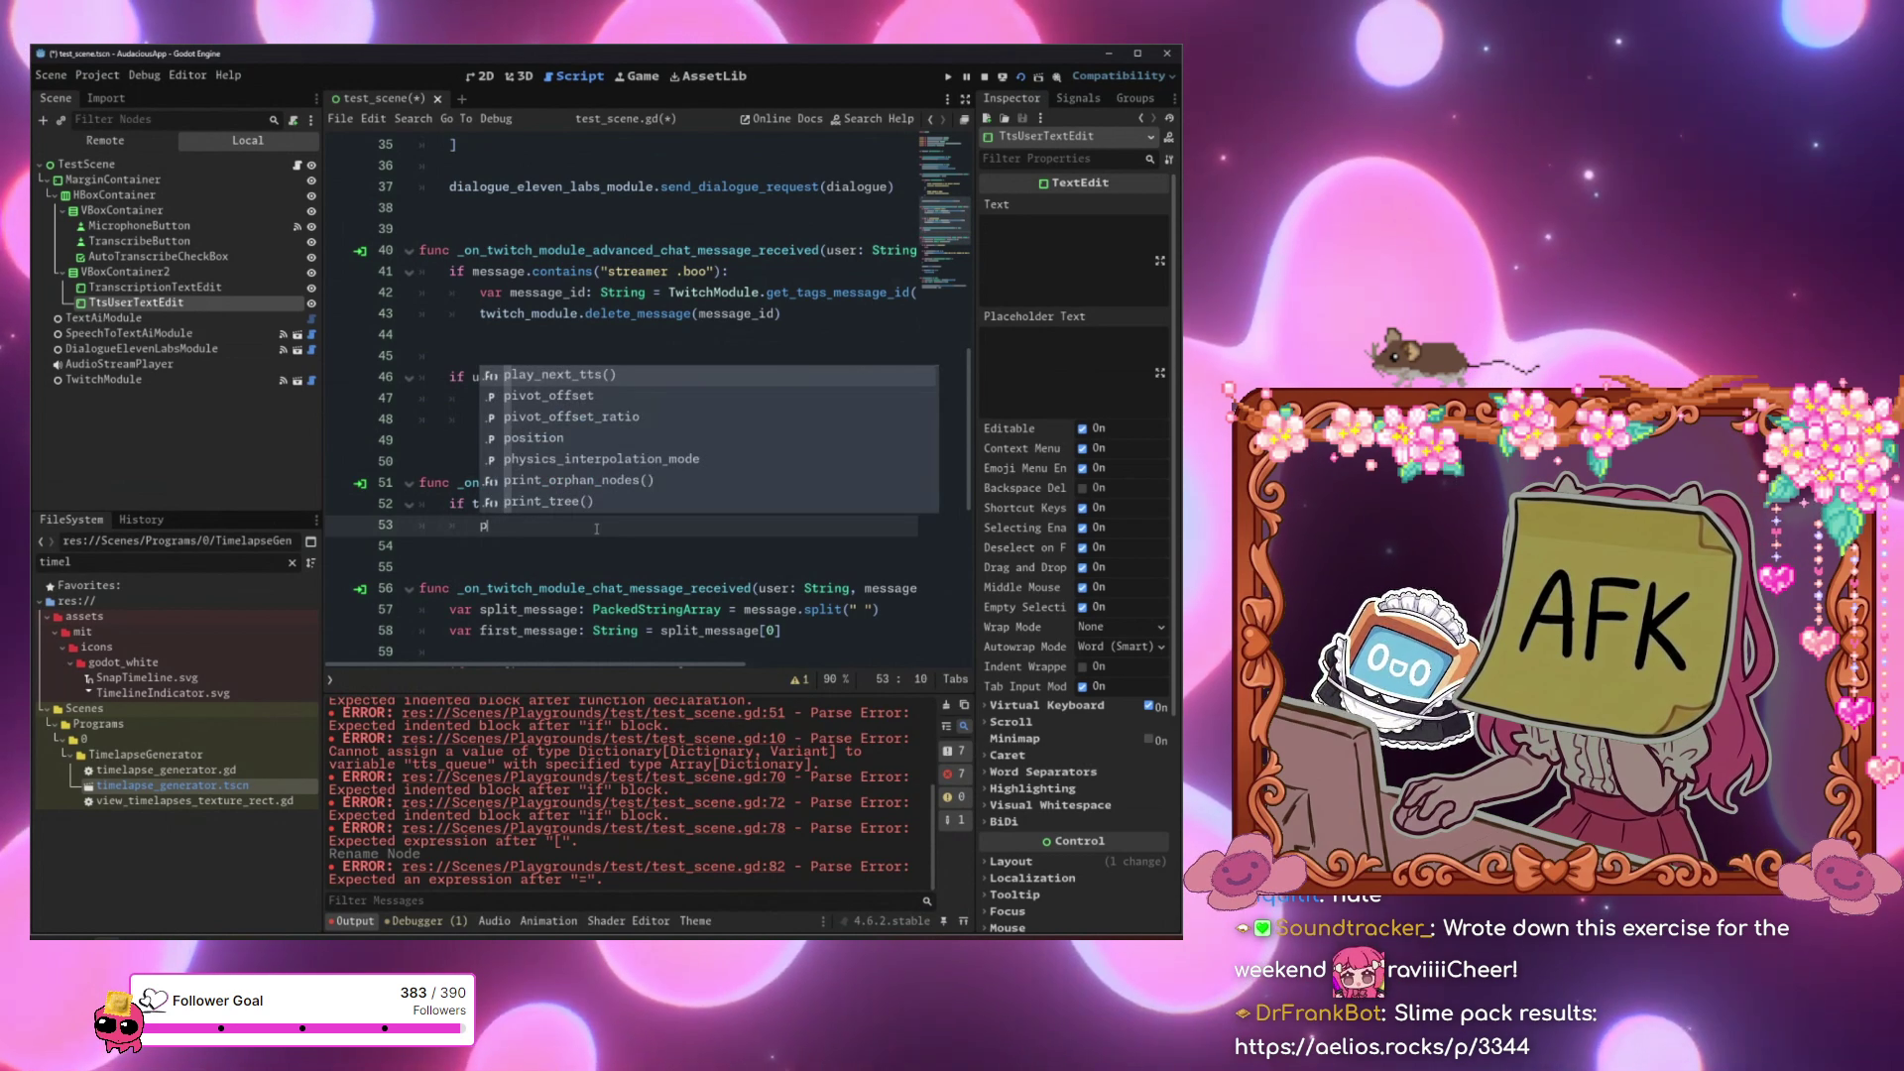
{"action": "key", "text": "Return"}
{"action": "key", "text": "Up"}
{"action": "scroll", "coordinate": [699, 523], "scroll_direction": "down", "scroll_amount": 2}
{"action": "scroll", "coordinate": [699, 522], "scroll_direction": "down", "scroll_amount": 6}
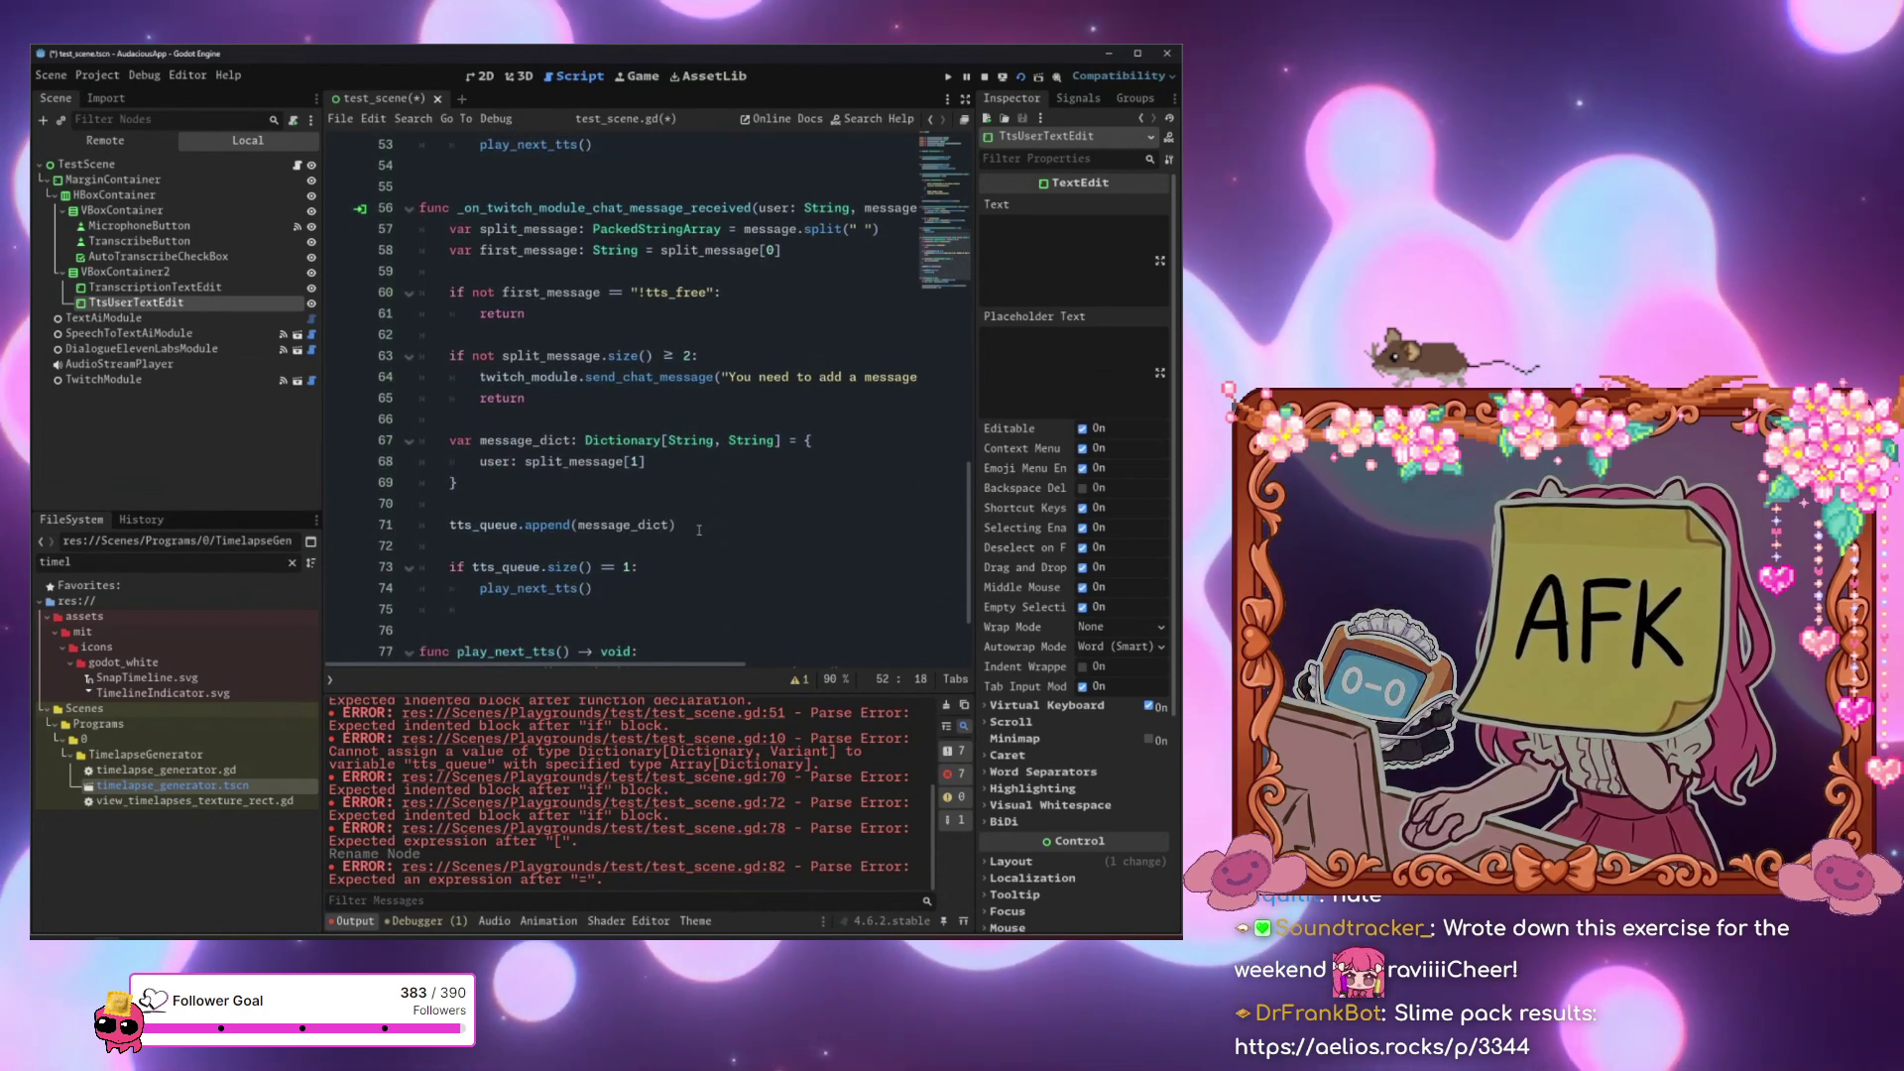
{"action": "left_click", "coordinate": [725, 482]}
{"action": "key", "text": "ctrl+s"}
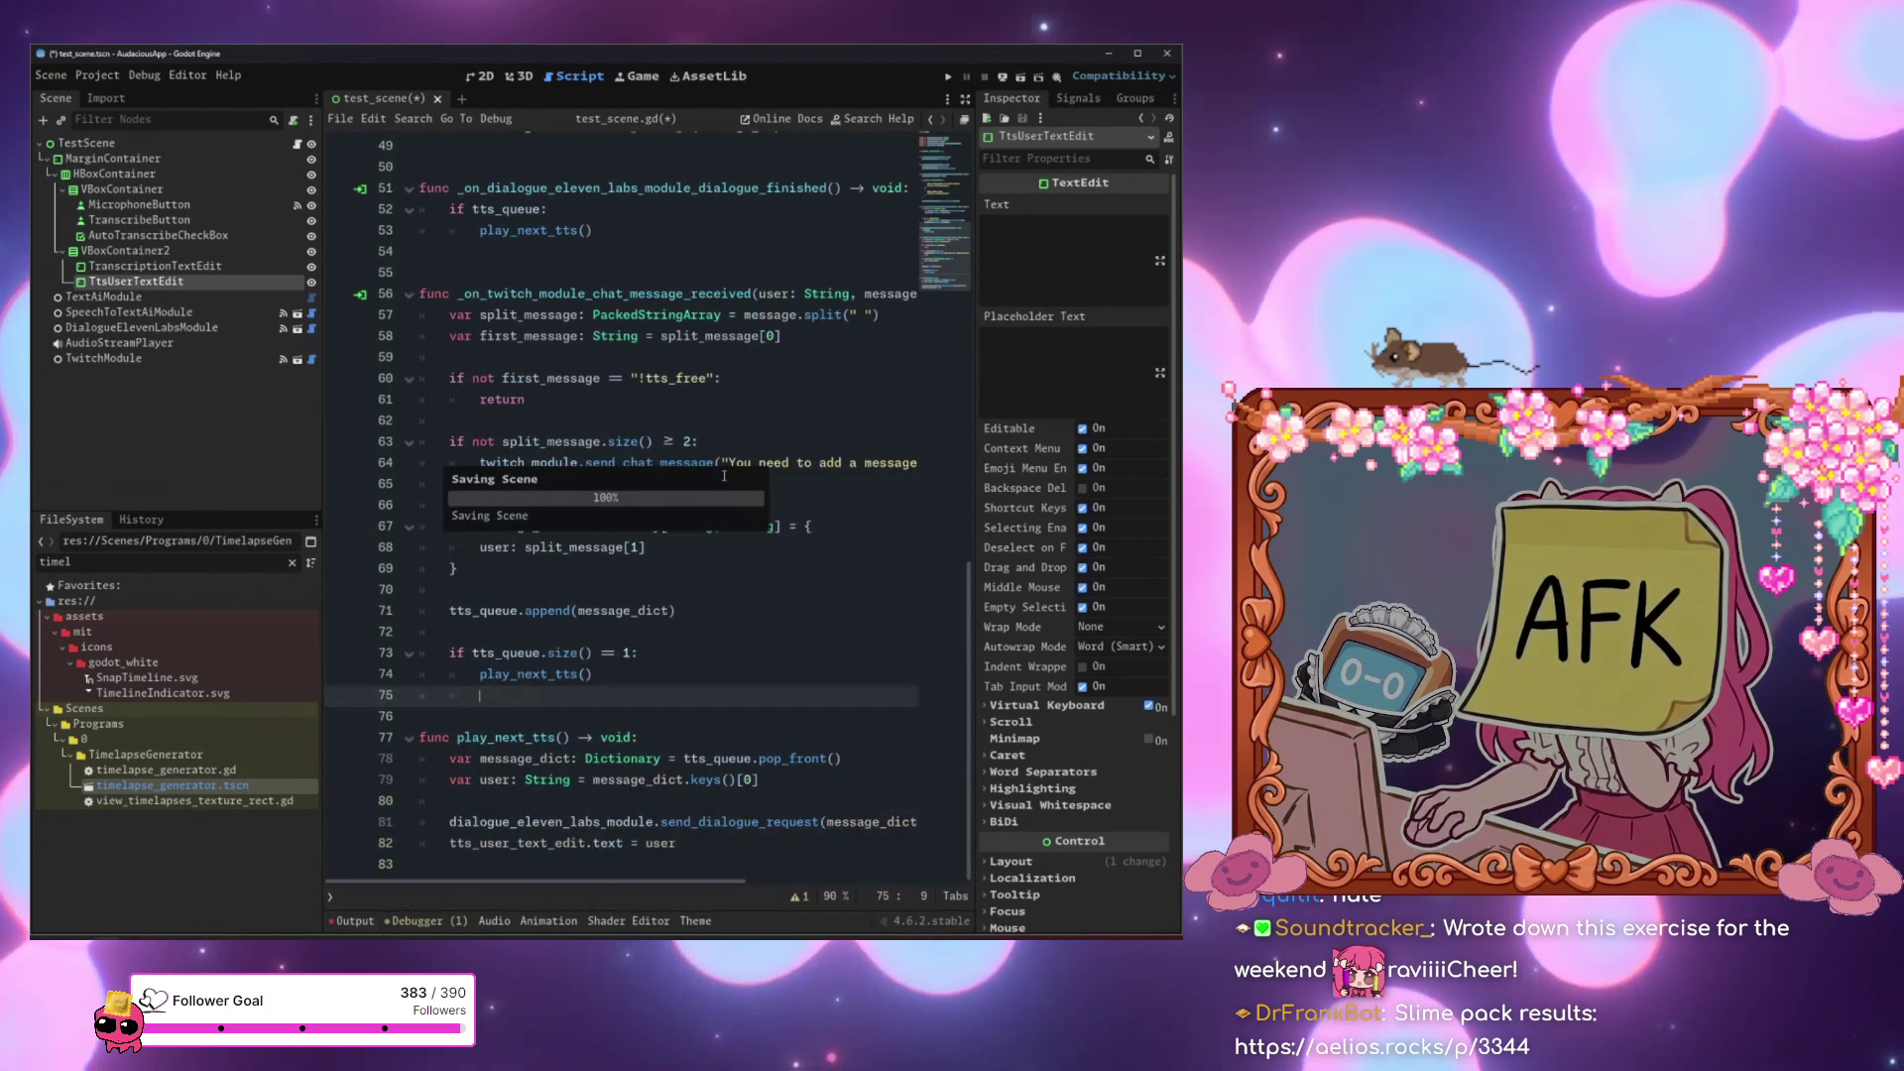
{"action": "key", "text": "F5"}
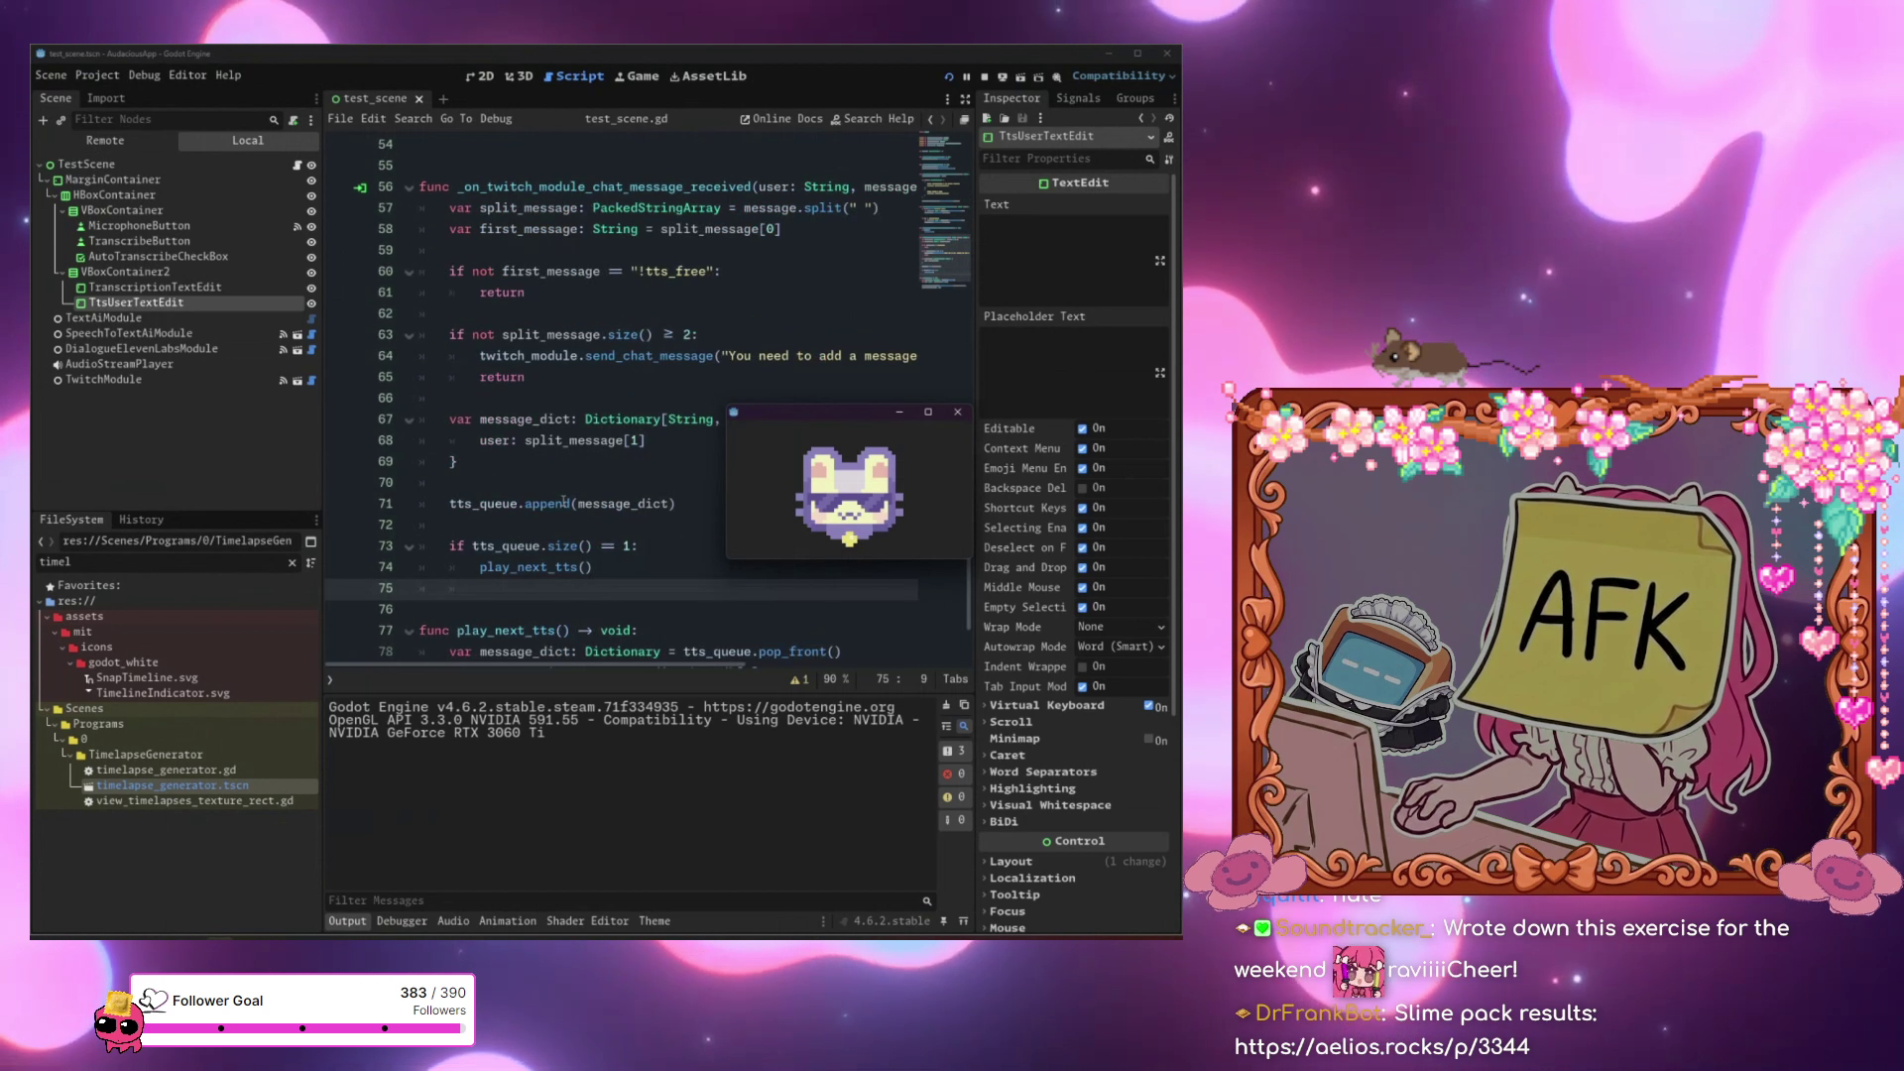
Step: Stop the game, rerun the current scene, and move its window beside the inspector
{"action": "key", "text": "F8"}
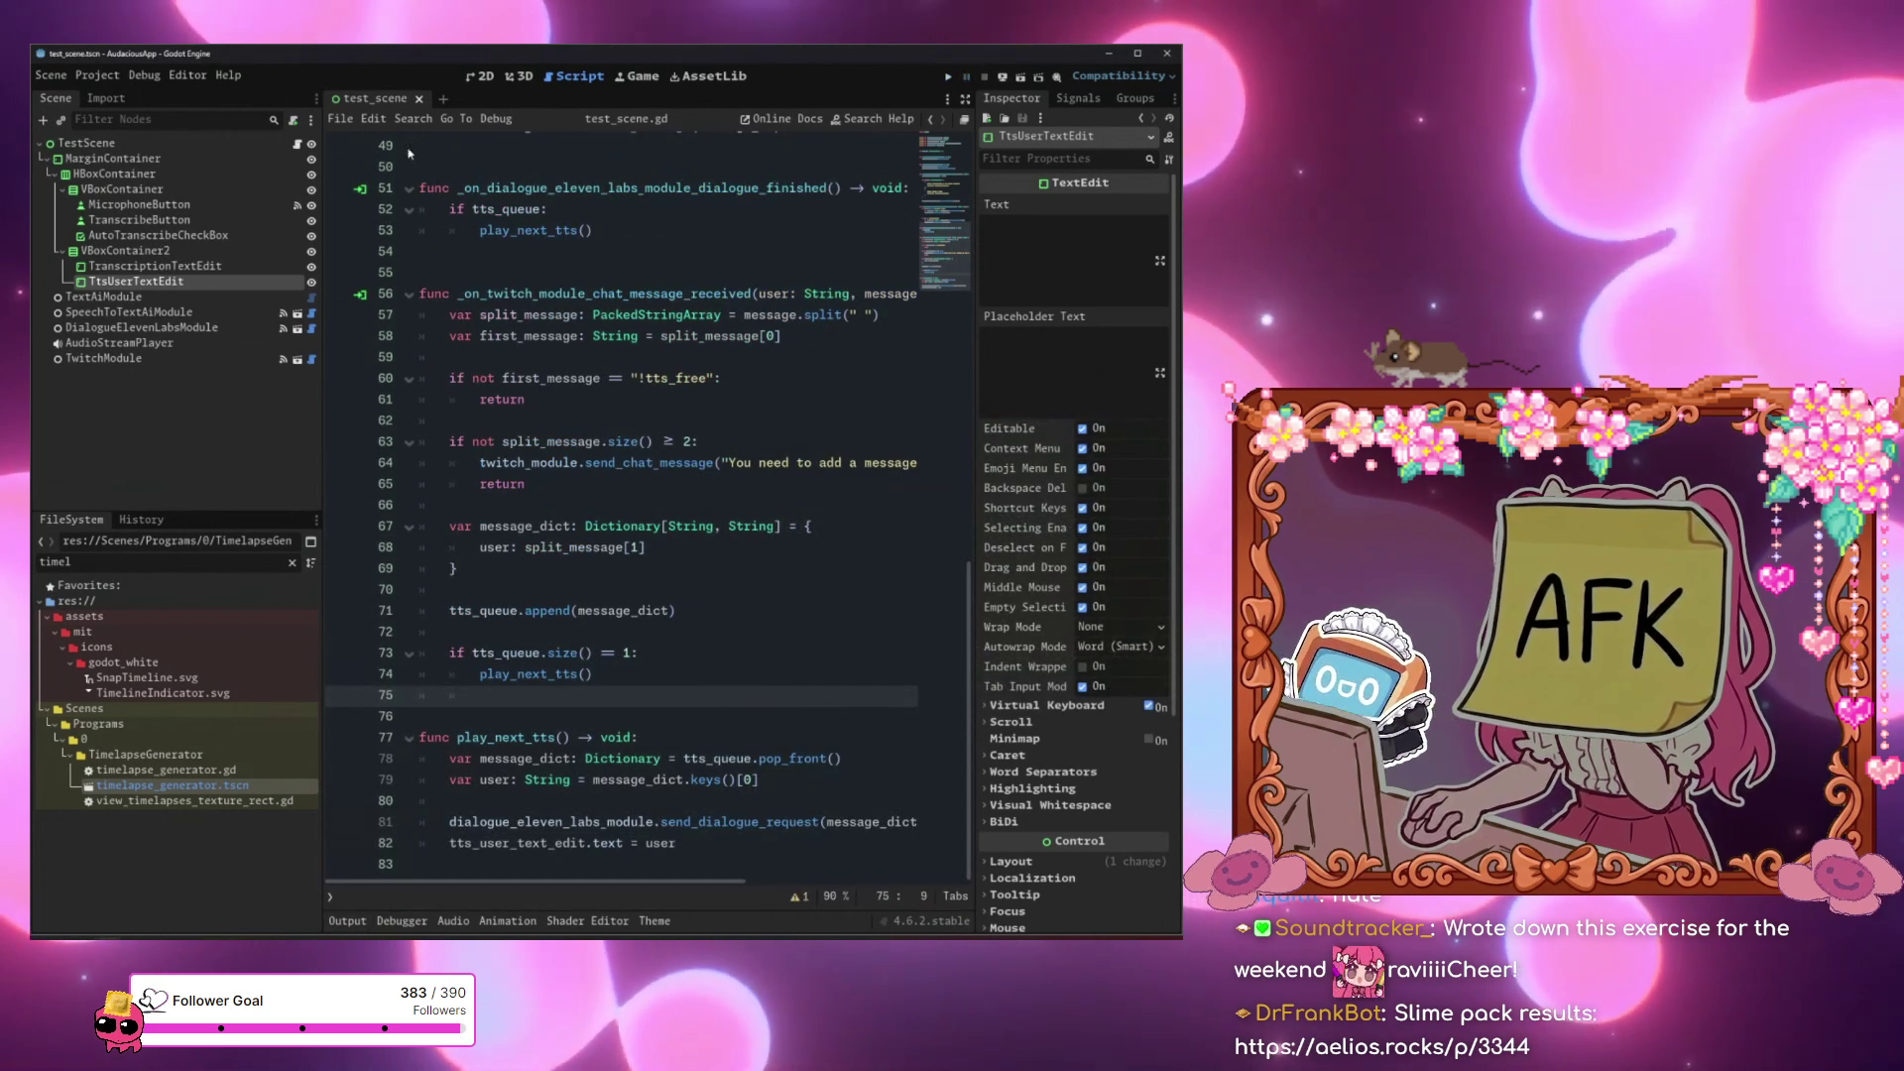
{"action": "right_click", "coordinate": [376, 98]}
{"action": "left_click", "coordinate": [443, 173]}
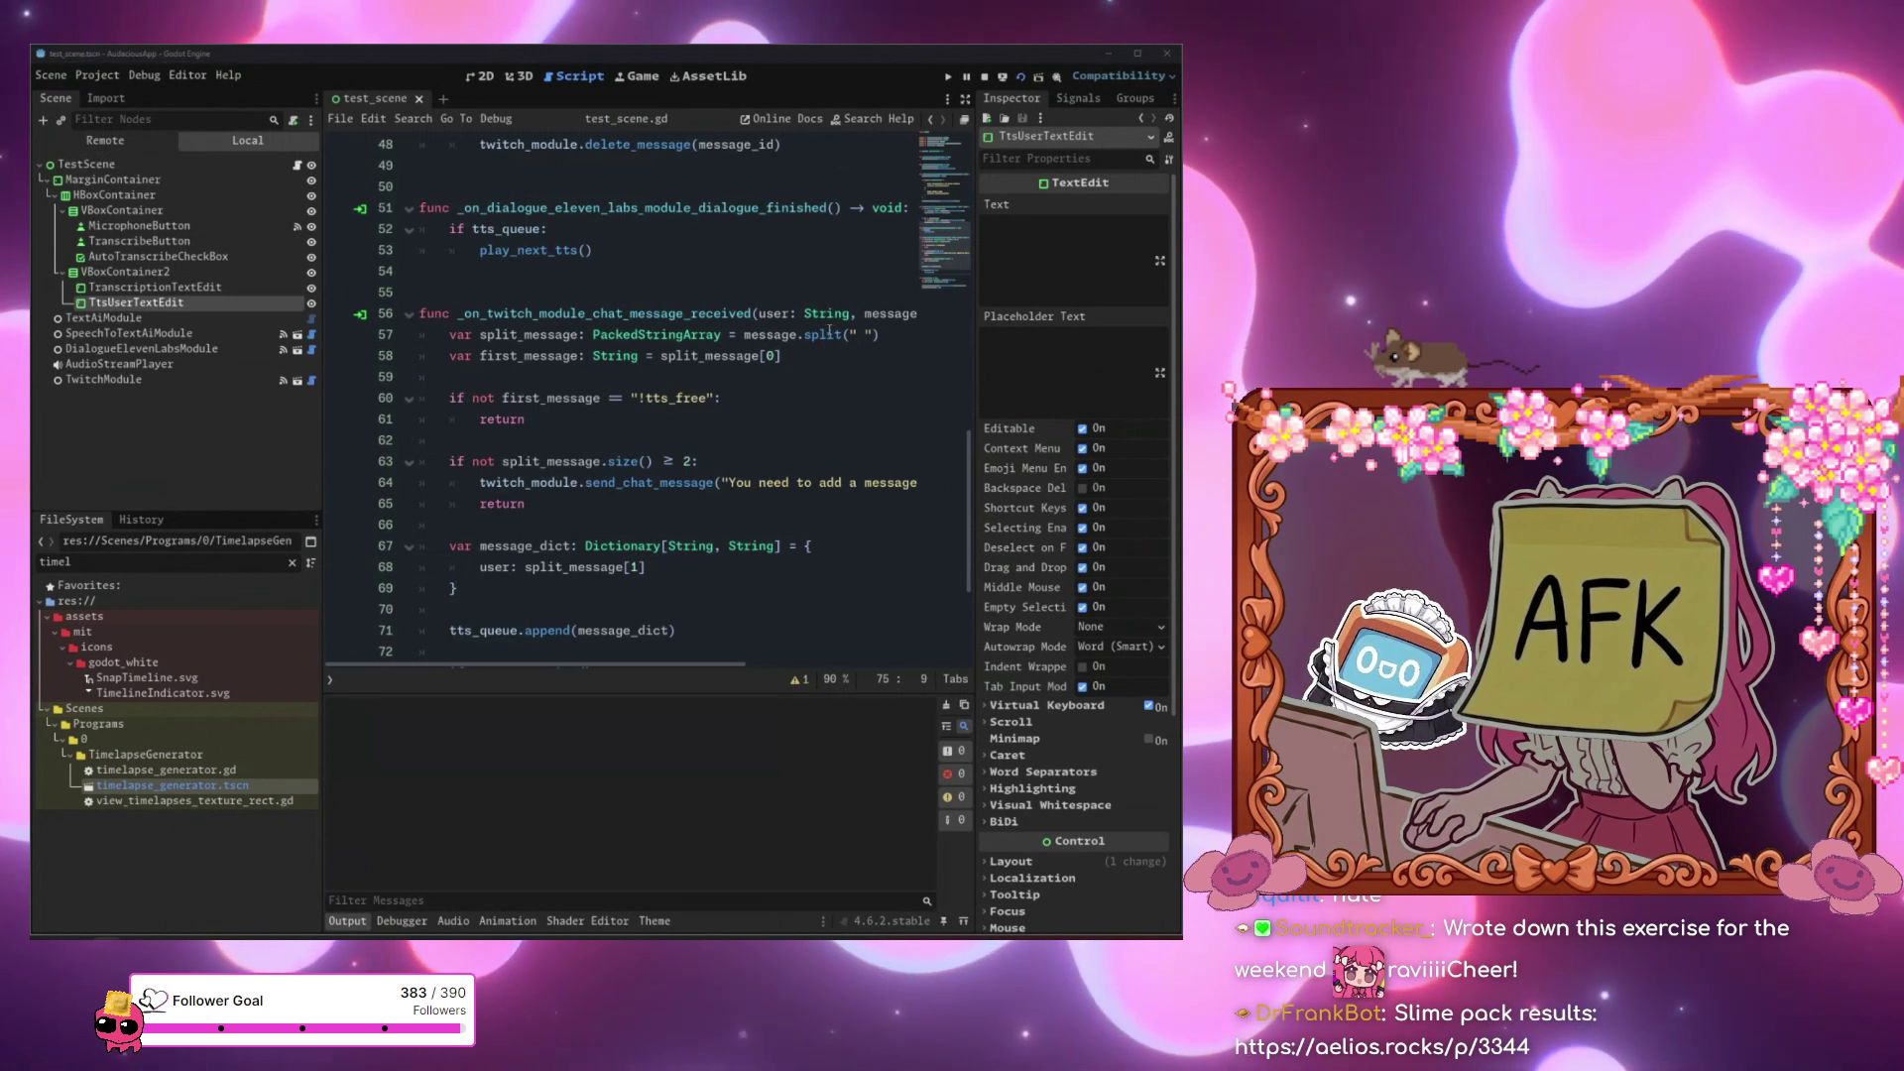
{"action": "scroll", "coordinate": [635, 396], "scroll_direction": "down", "scroll_amount": 4}
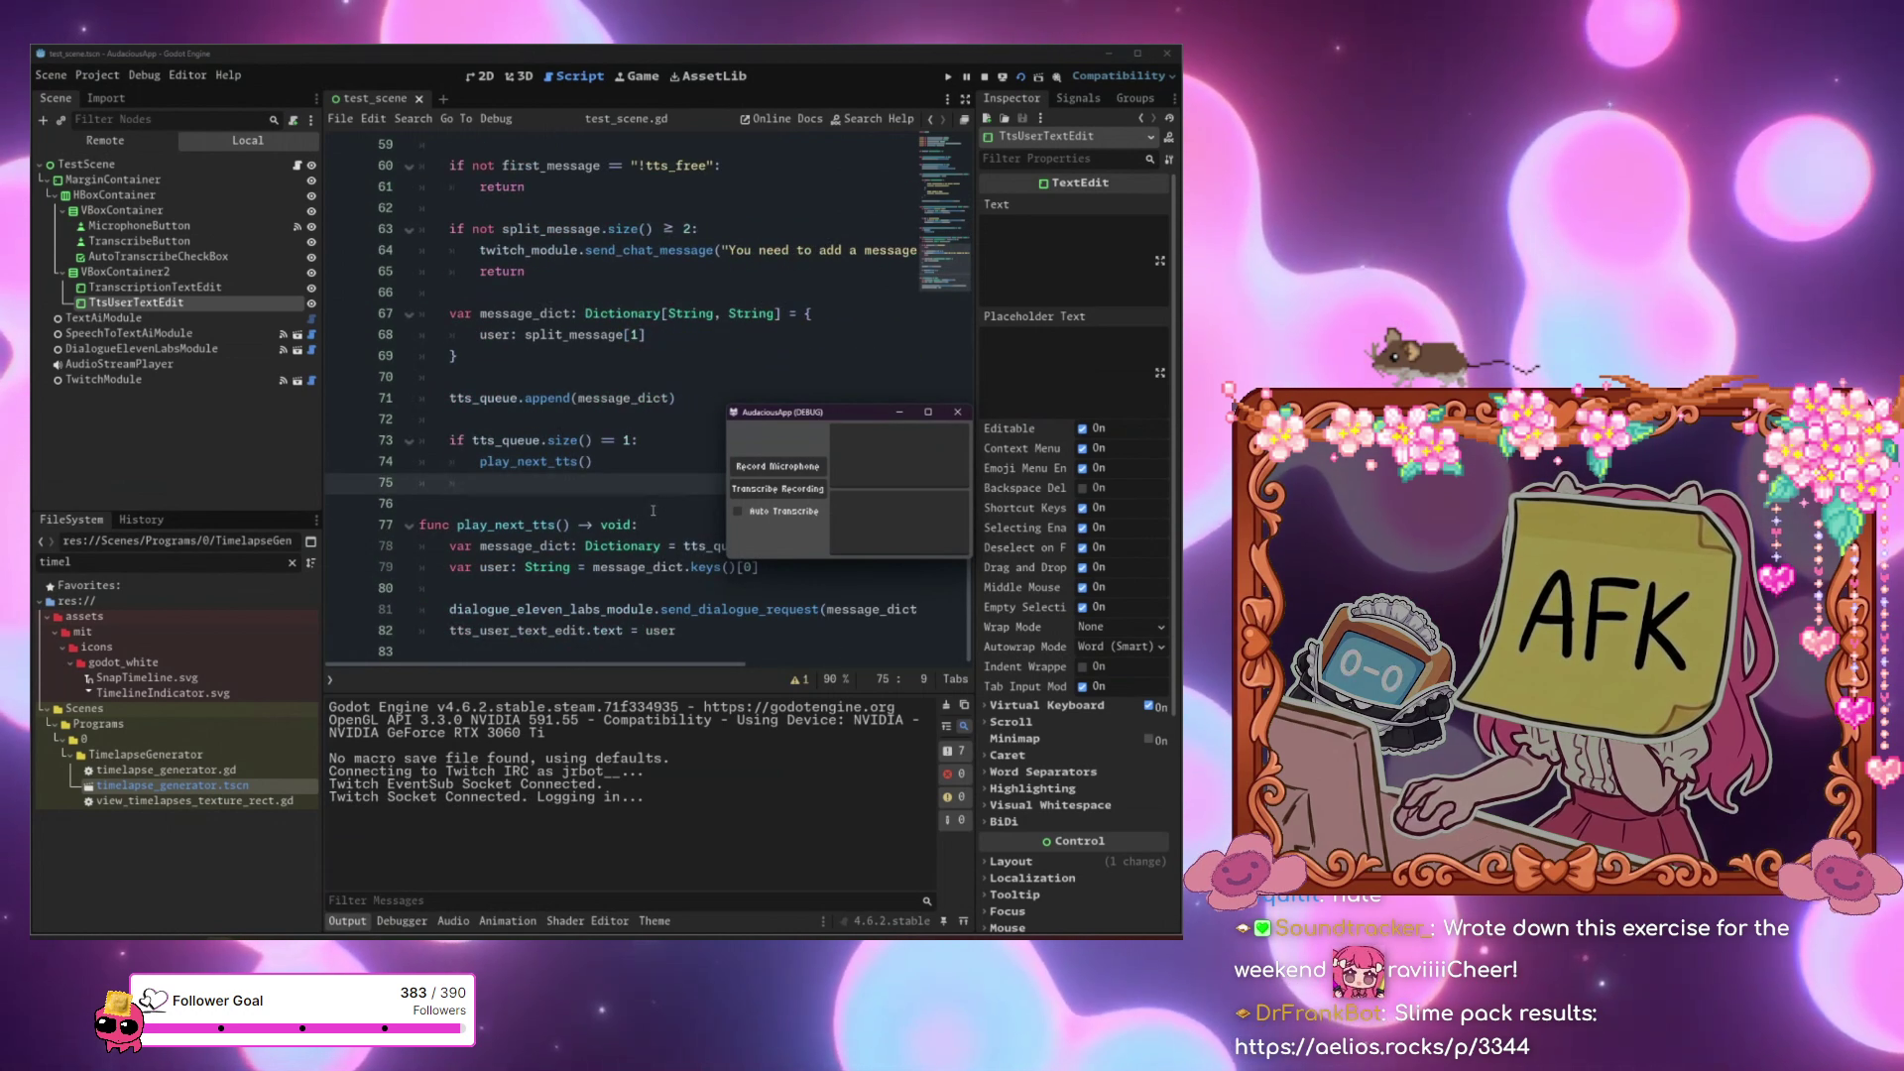
{"action": "mouse_move", "coordinate": [766, 412]}
{"action": "left_mouse_down"}
{"action": "mouse_move", "coordinate": [1088, 440]}
{"action": "mouse_move", "coordinate": [462, 408]}
{"action": "left_mouse_up"}
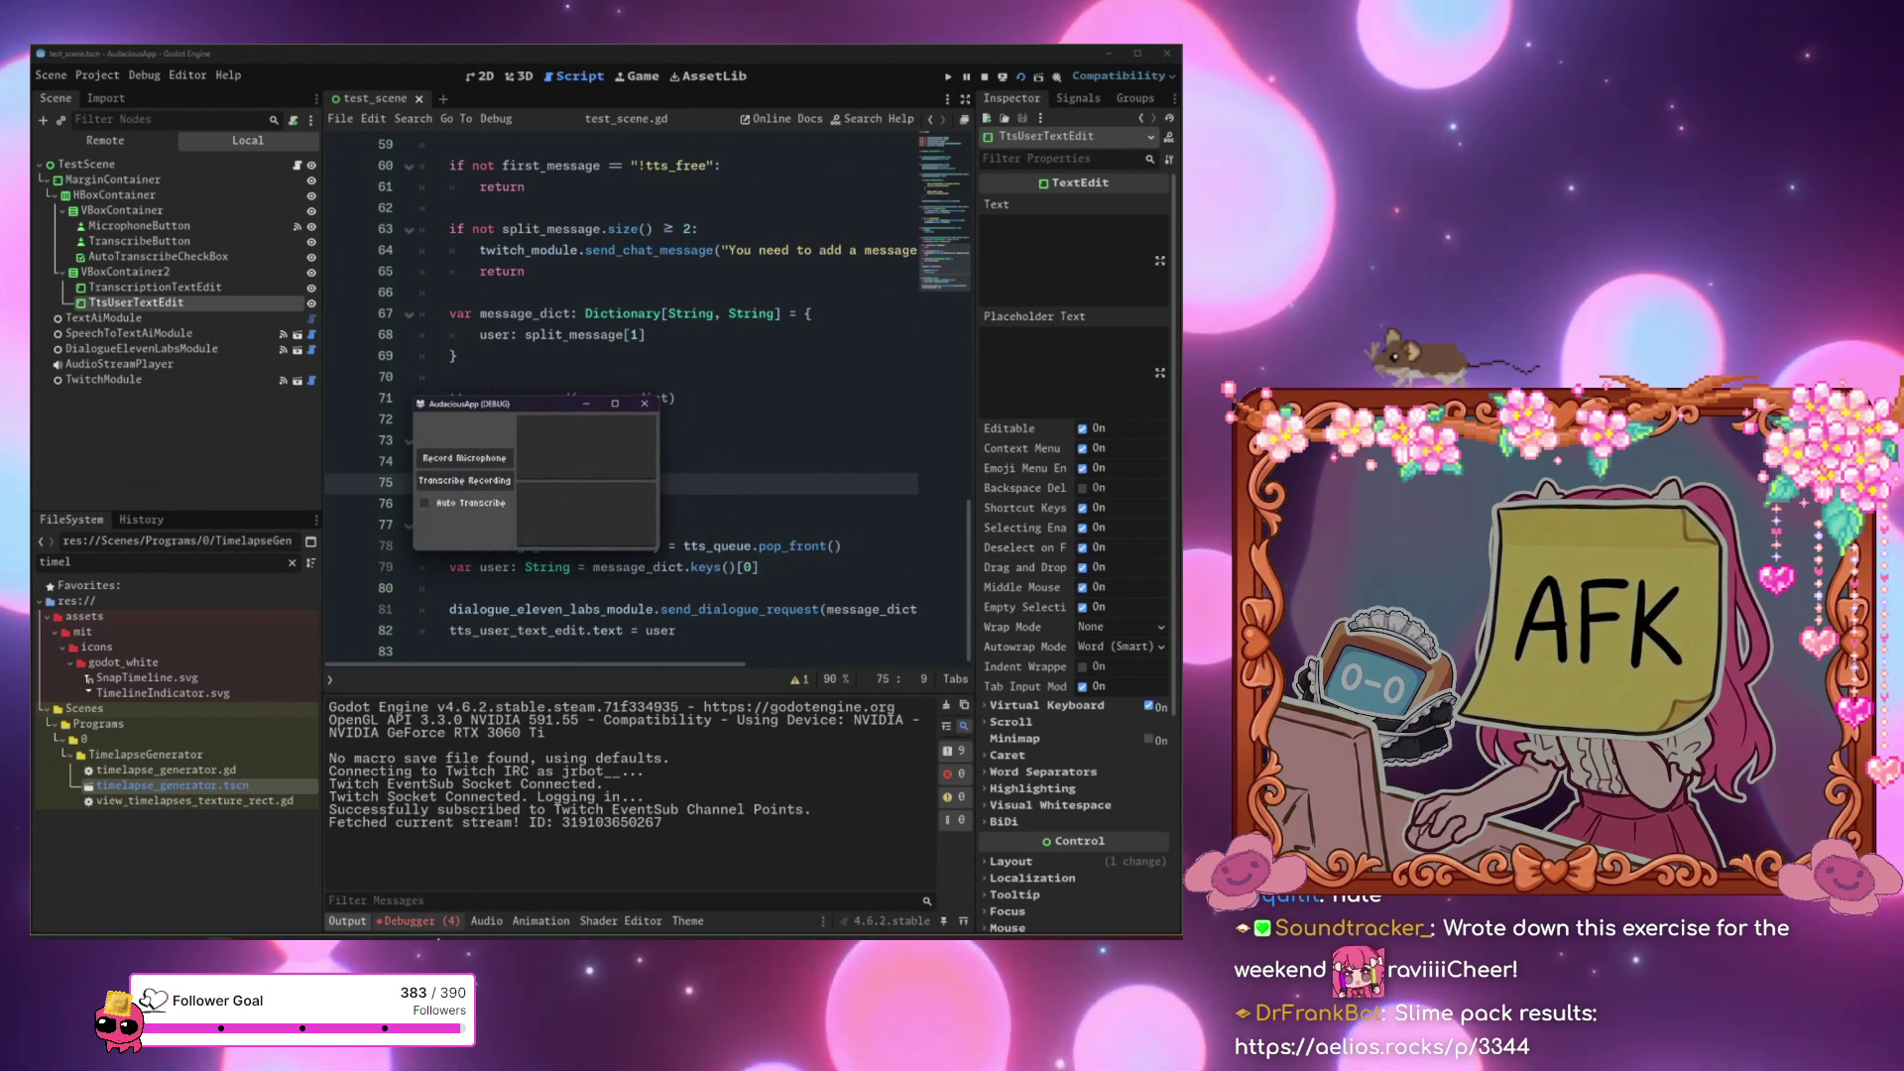
Step: Show the debugger's Errors list and inspect the TwitchModule node's properties
{"action": "left_click", "coordinate": [438, 867]}
{"action": "left_click", "coordinate": [436, 922]}
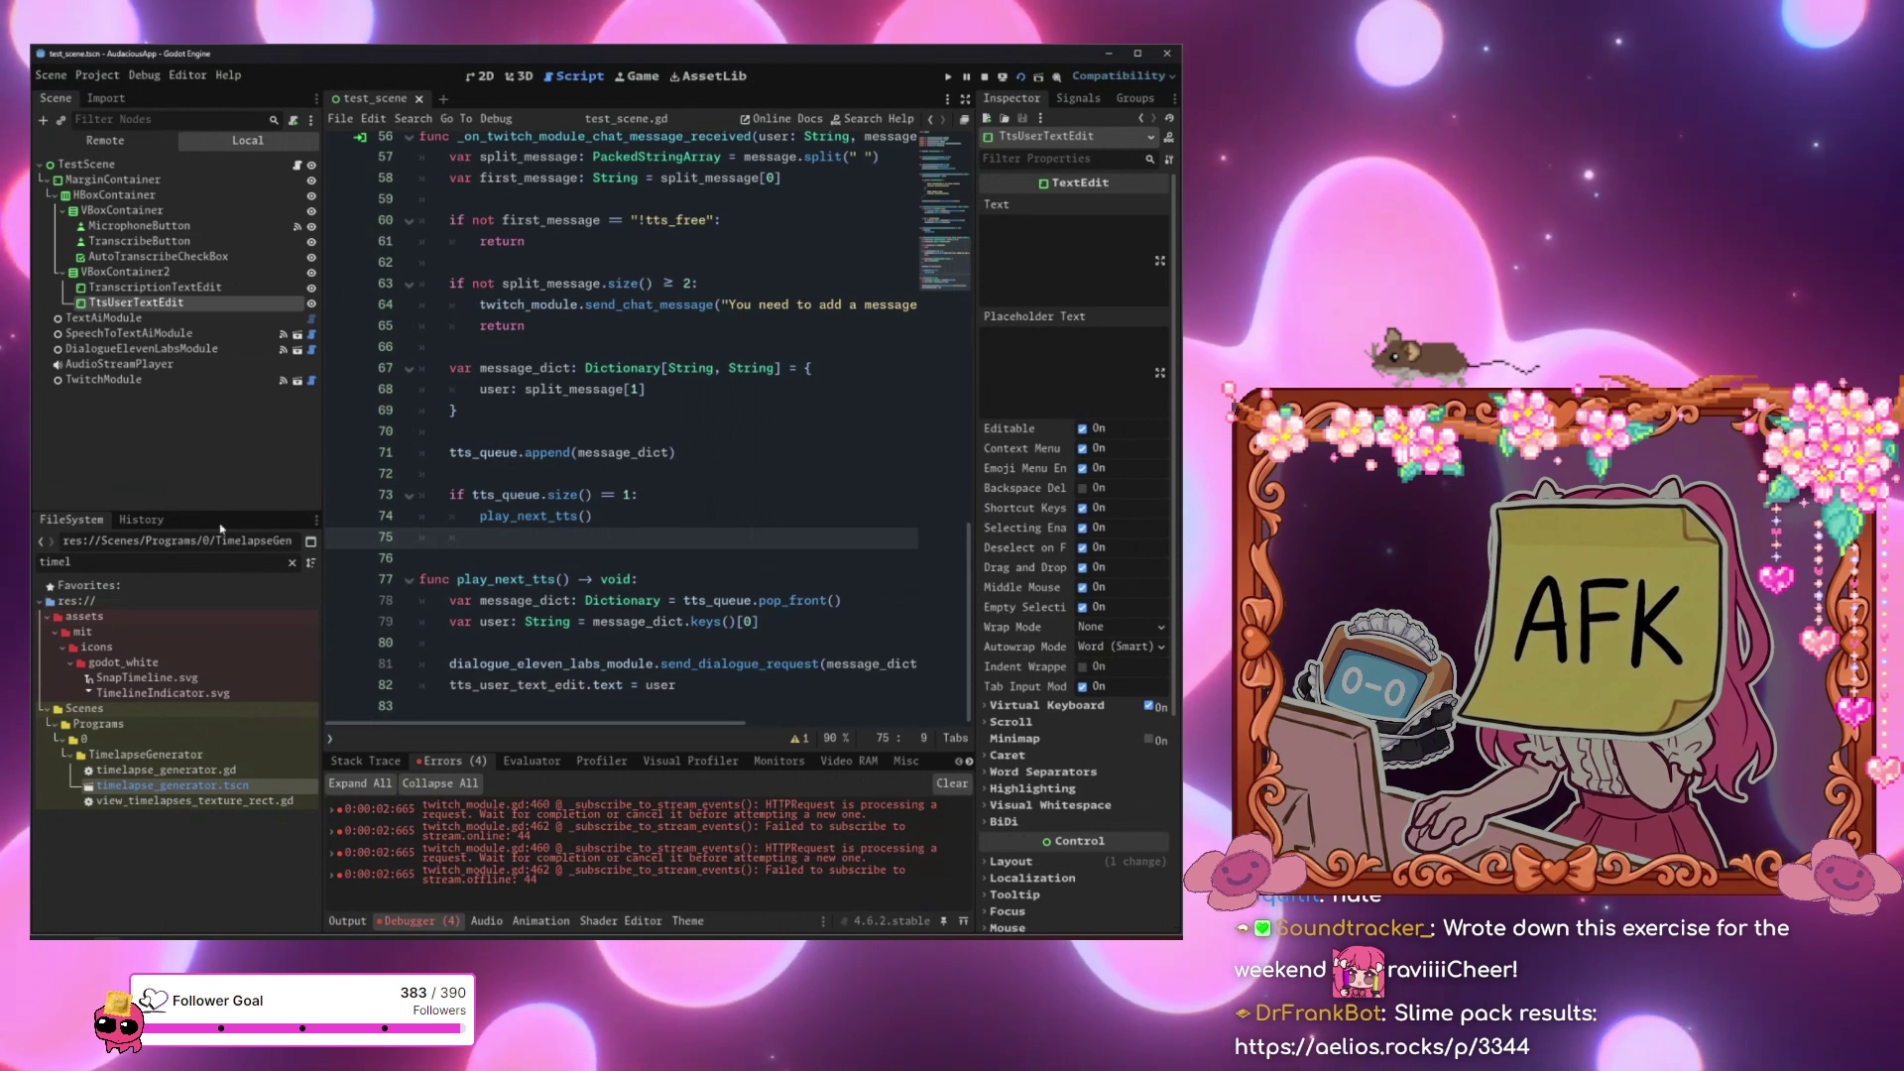
{"action": "left_click", "coordinate": [159, 380]}
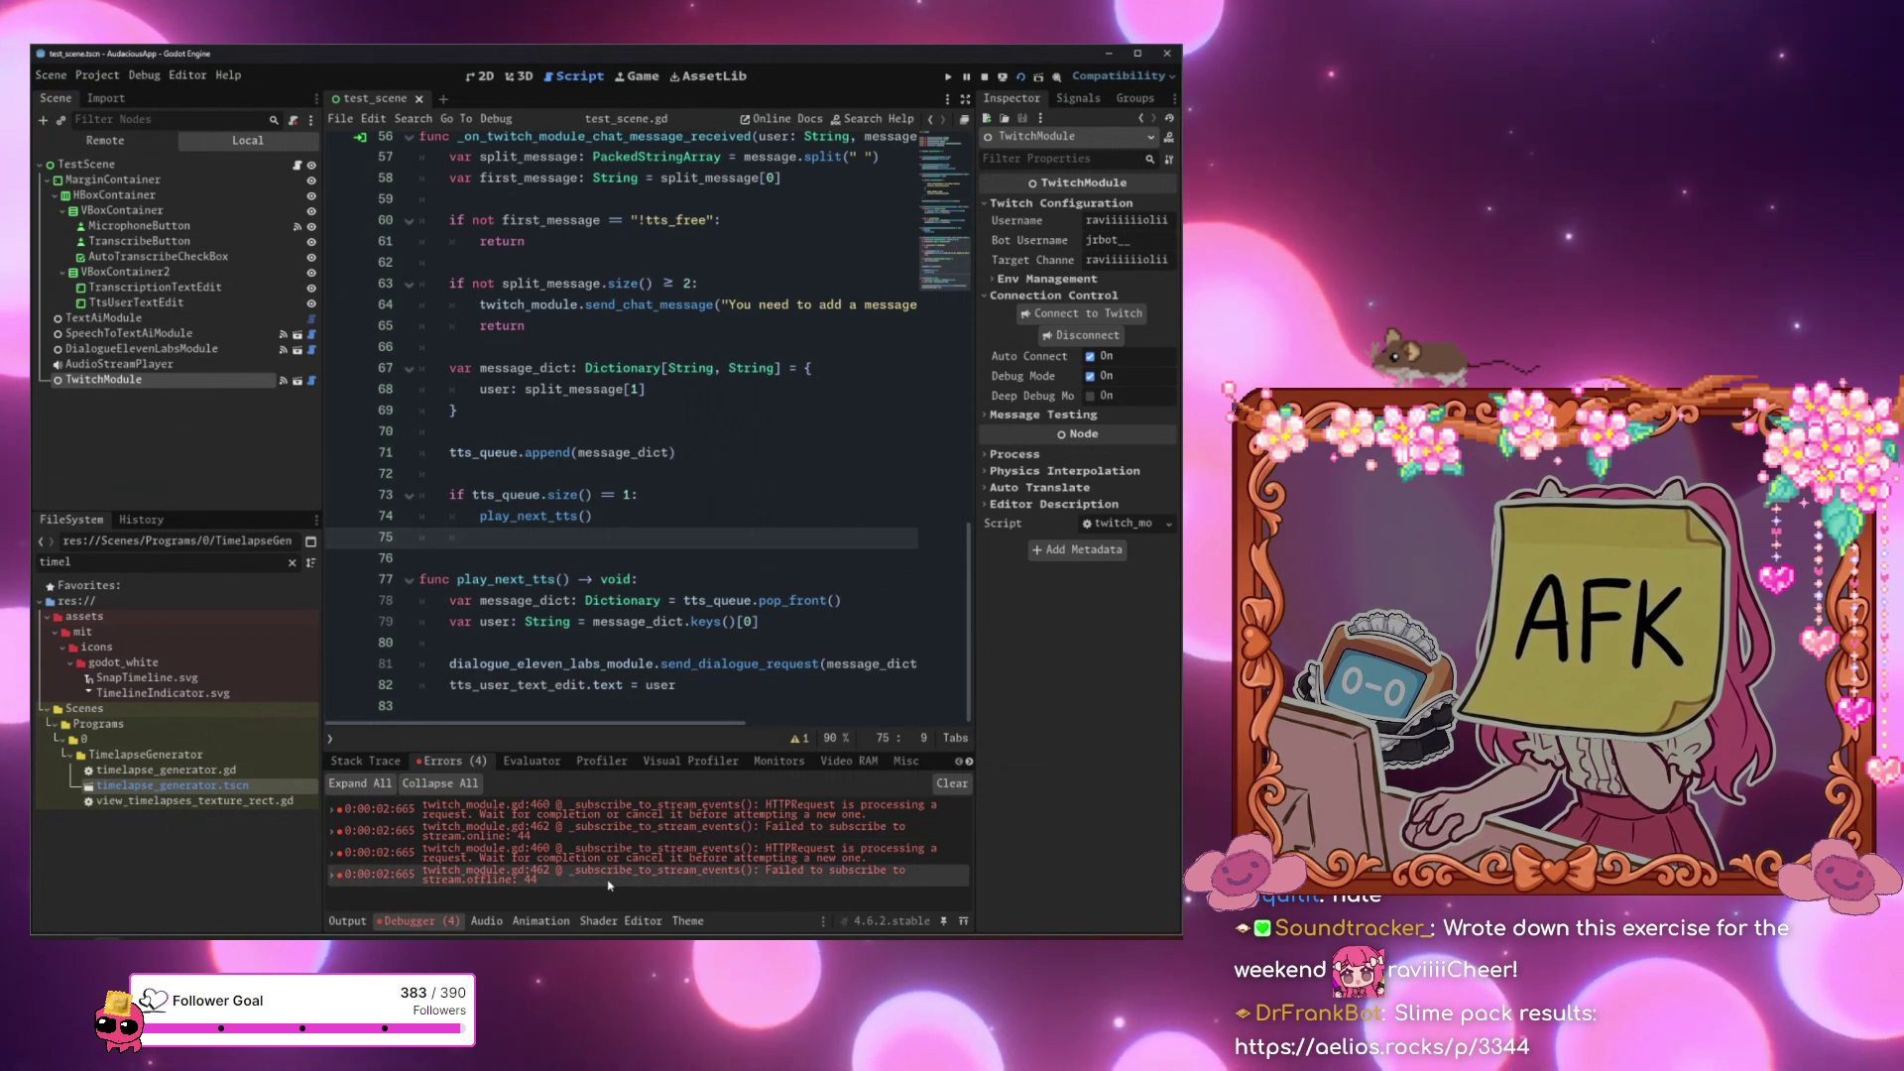
Step: Open the subscription error's source in twitch_module.gd and review _subscribe_to_stream_events
{"action": "double_click", "coordinate": [608, 880]}
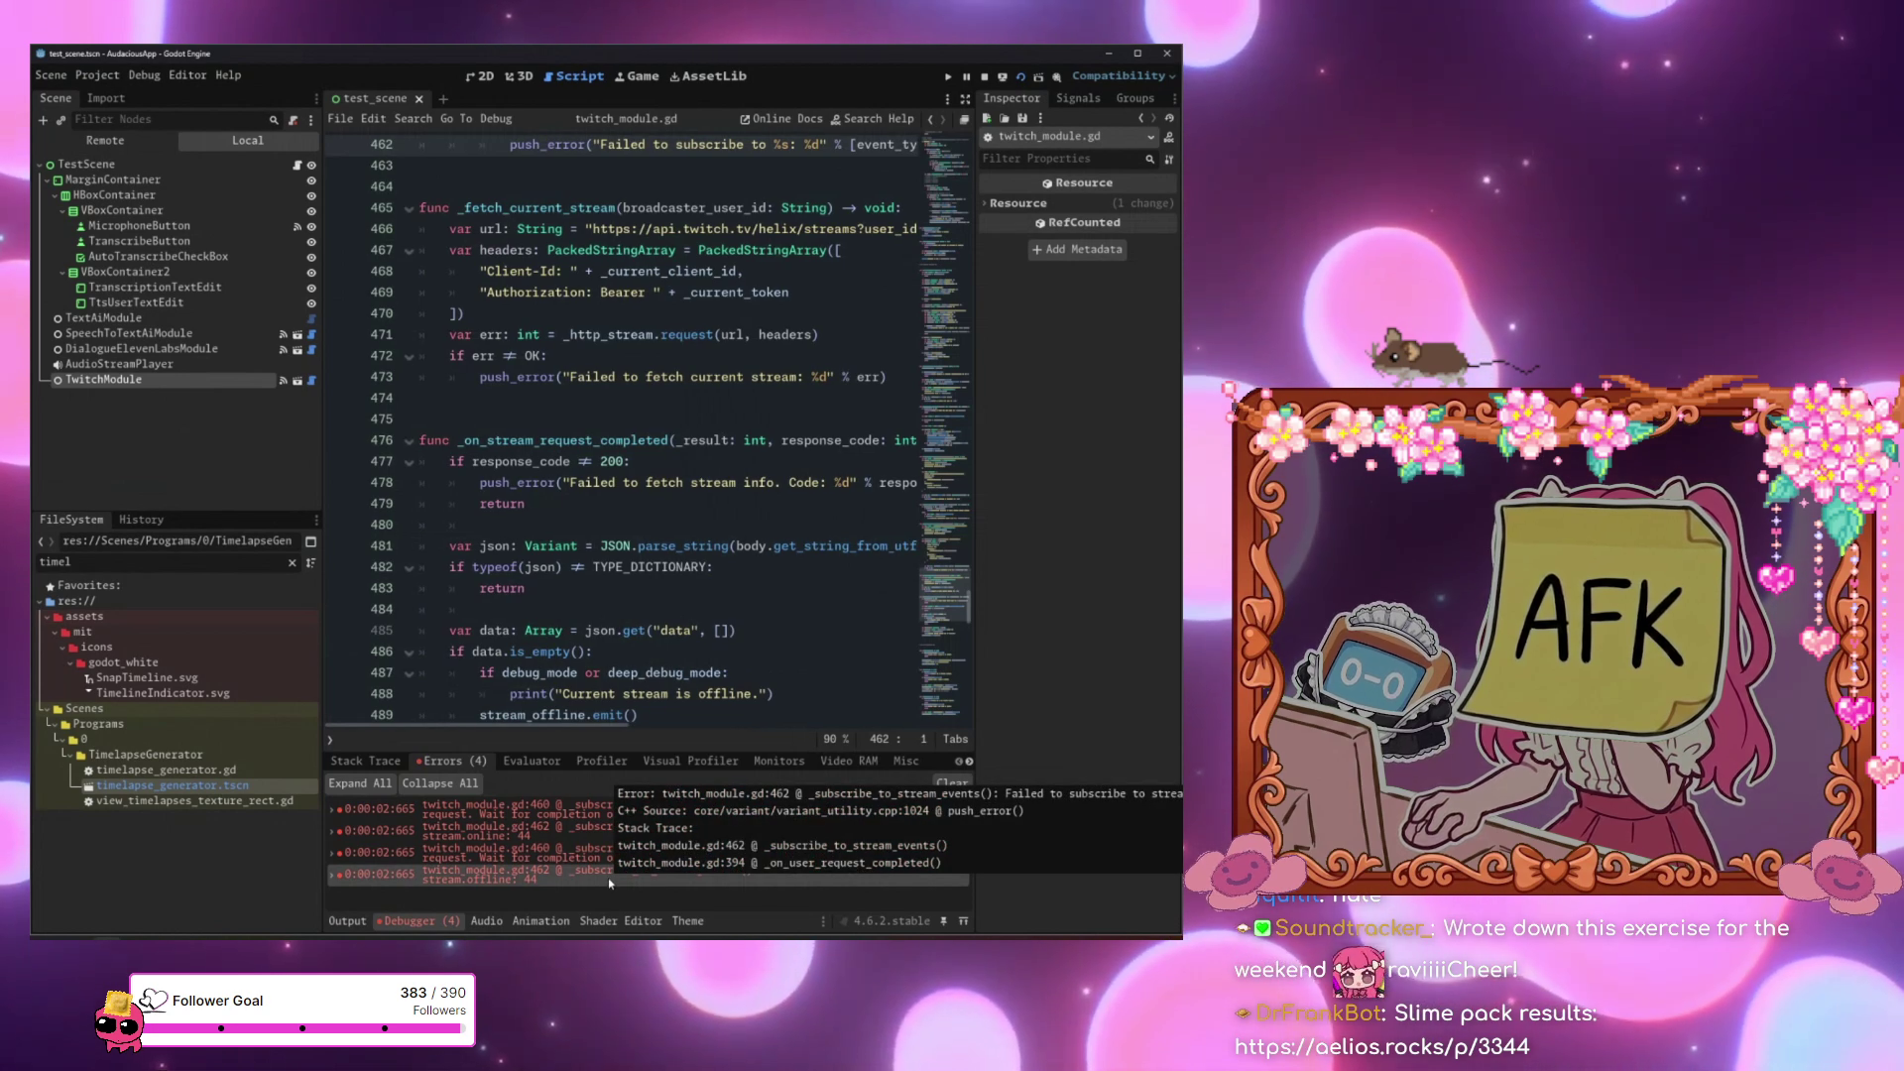
{"action": "scroll", "coordinate": [664, 539], "scroll_direction": "up", "scroll_amount": 3}
{"action": "scroll", "coordinate": [665, 539], "scroll_direction": "up", "scroll_amount": 7}
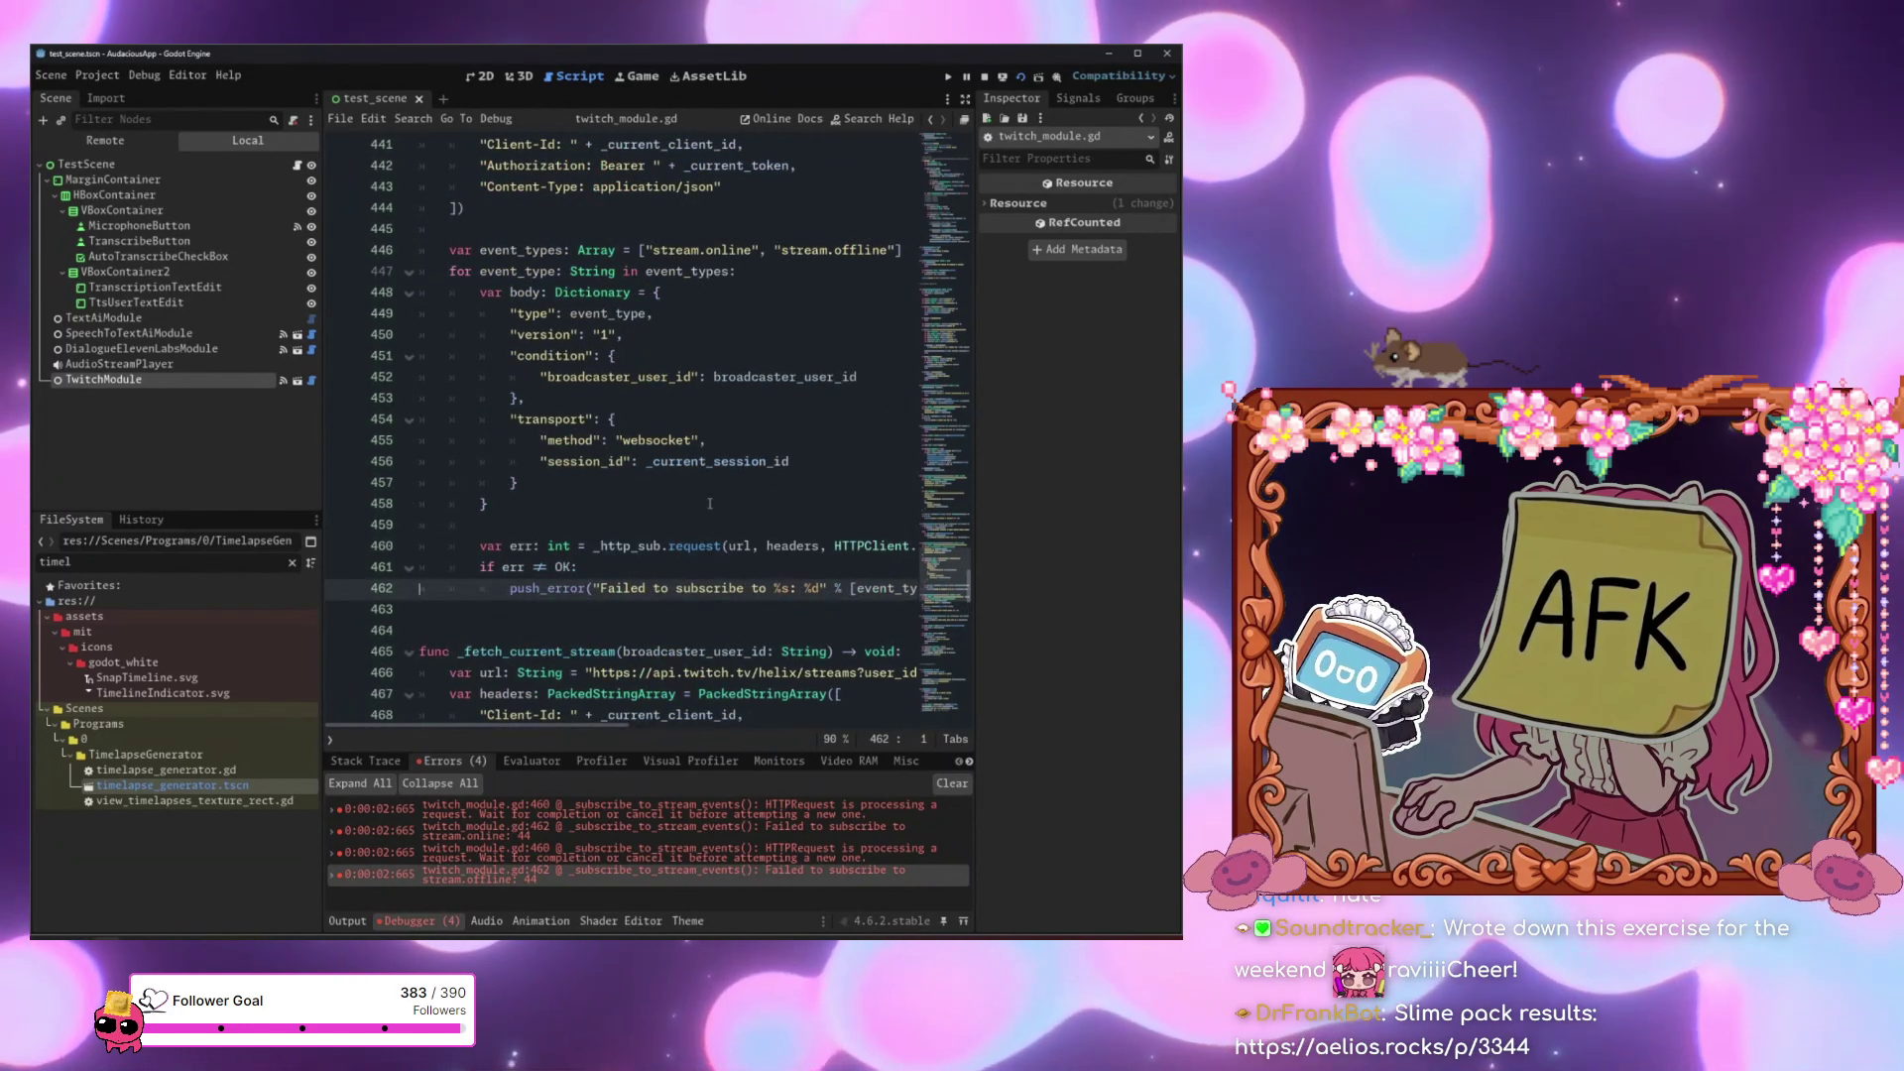
{"action": "left_click", "coordinate": [573, 356]}
{"action": "left_click", "coordinate": [624, 270]}
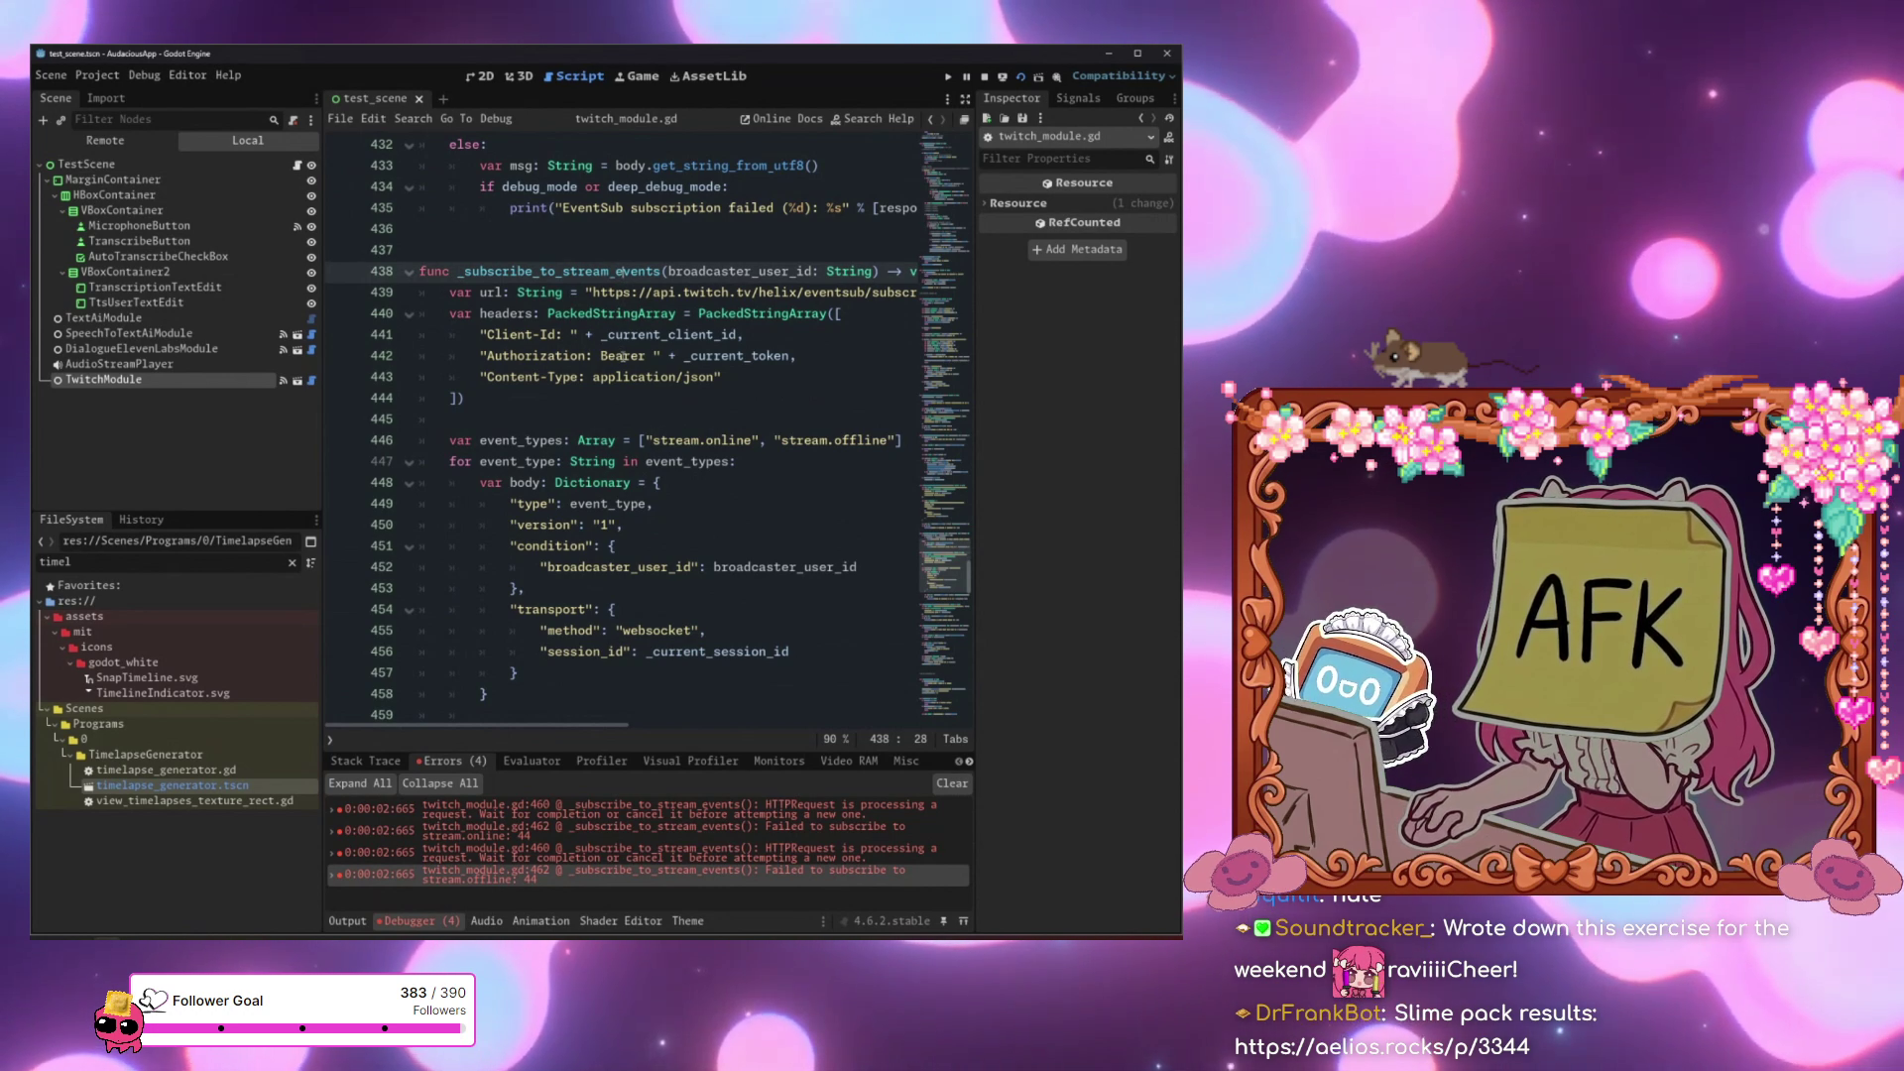
Step: Stop and rerun the project, then show the debugger's Errors list
{"action": "key", "text": "F5"}
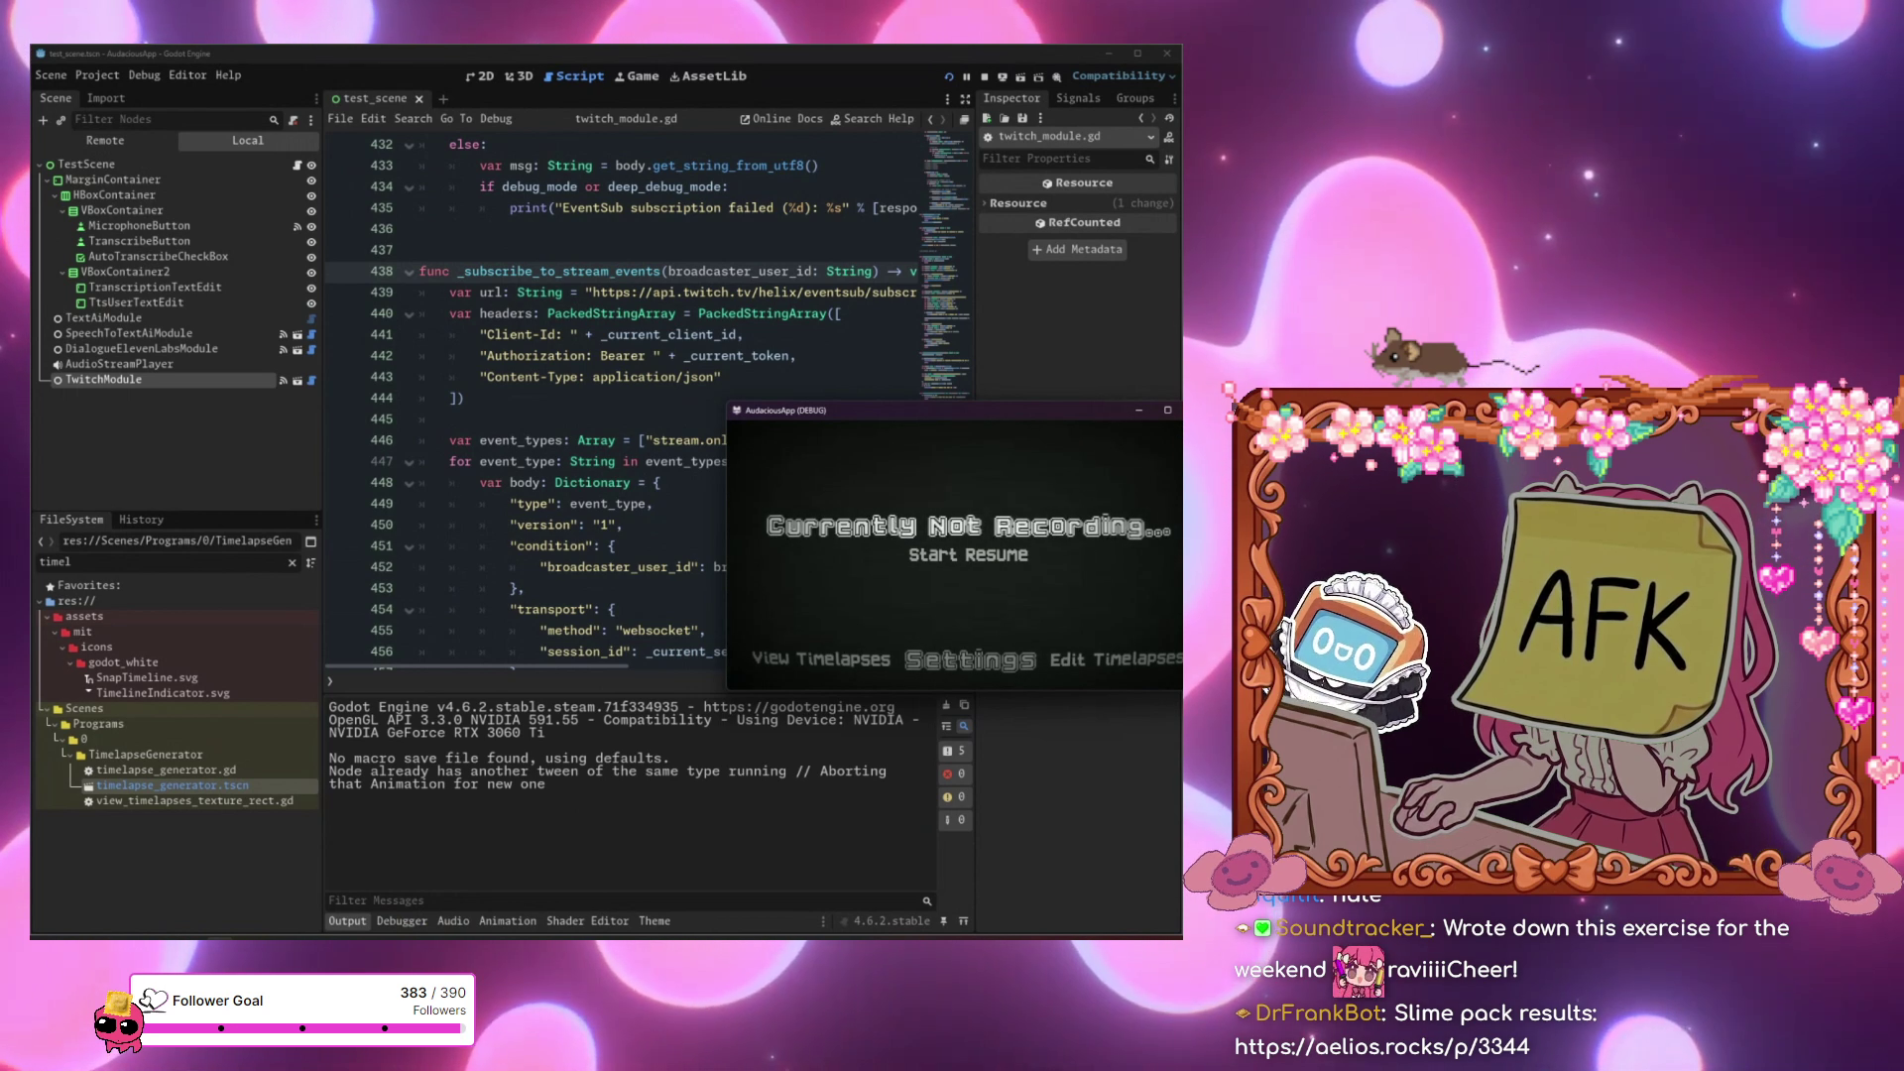
{"action": "key", "text": "F8"}
{"action": "right_click", "coordinate": [383, 99]}
{"action": "left_click", "coordinate": [688, 384]}
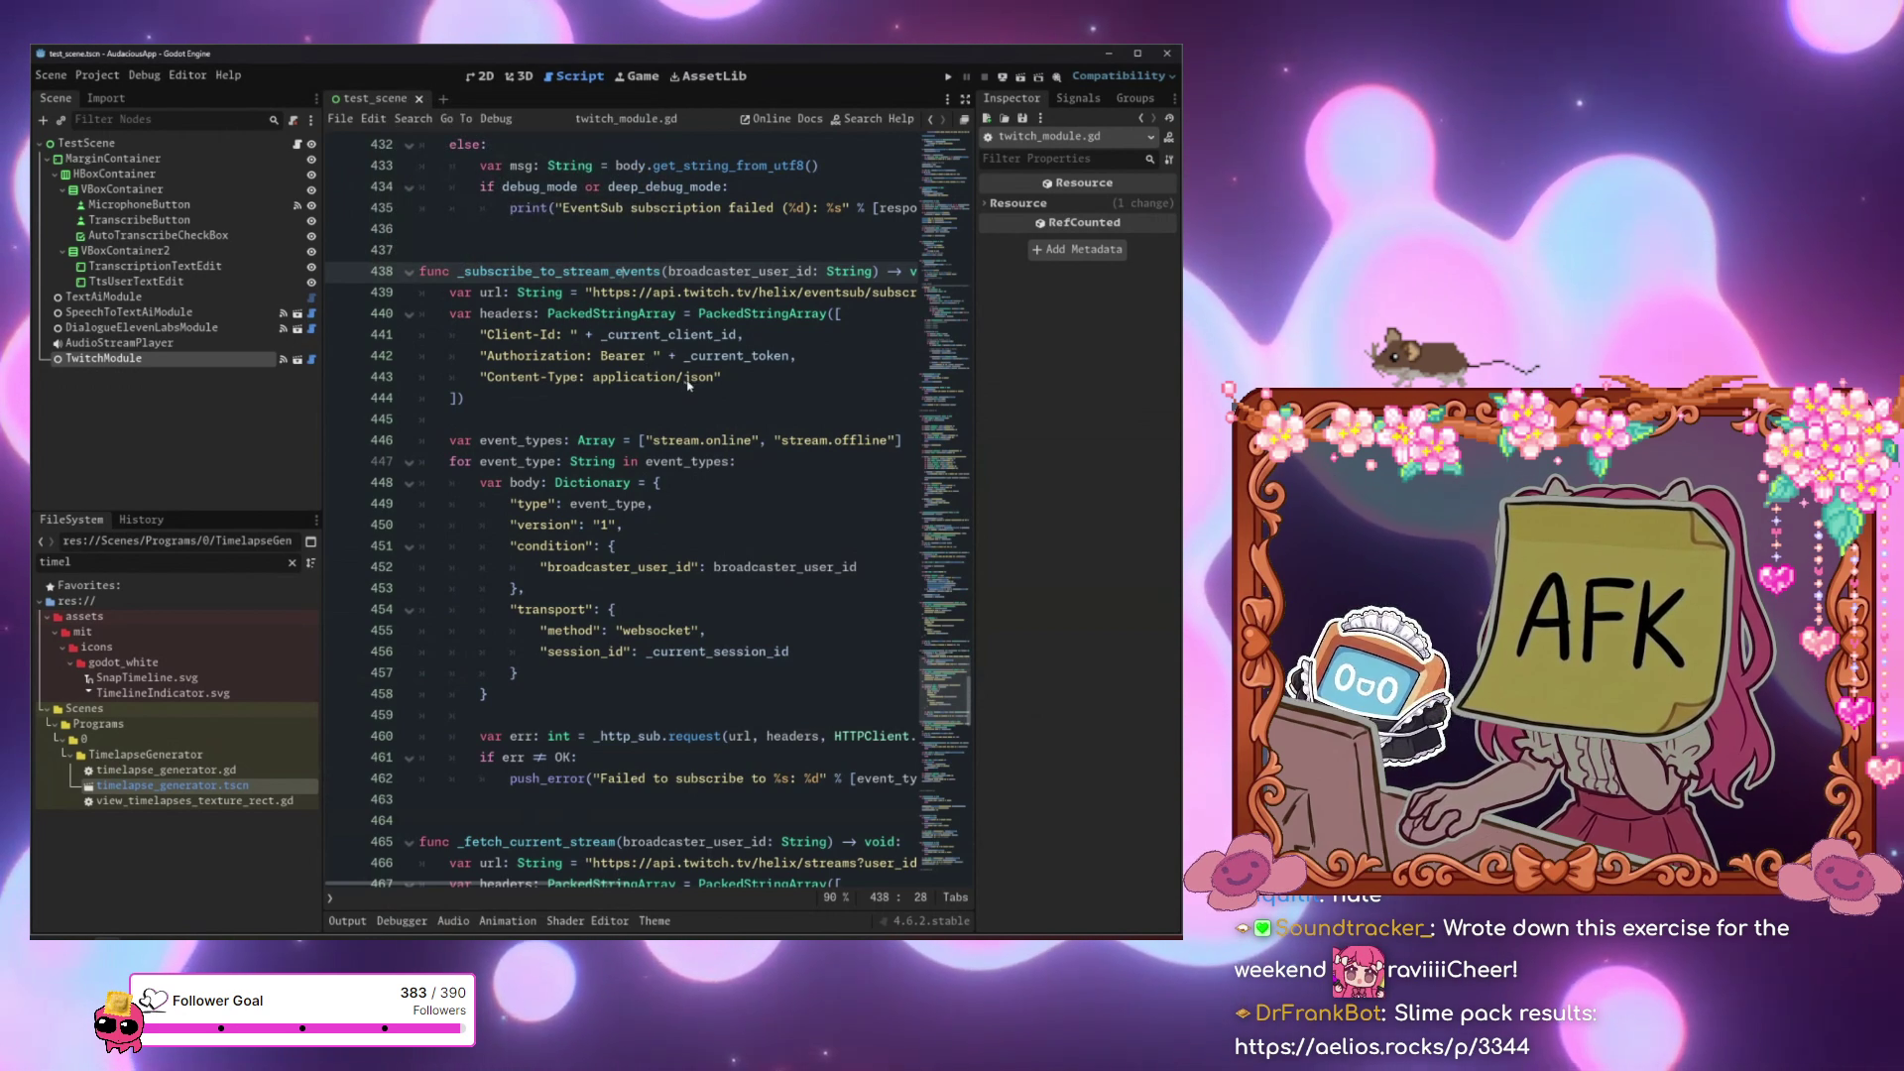
{"action": "left_click", "coordinate": [720, 377]}
{"action": "key", "text": "F5"}
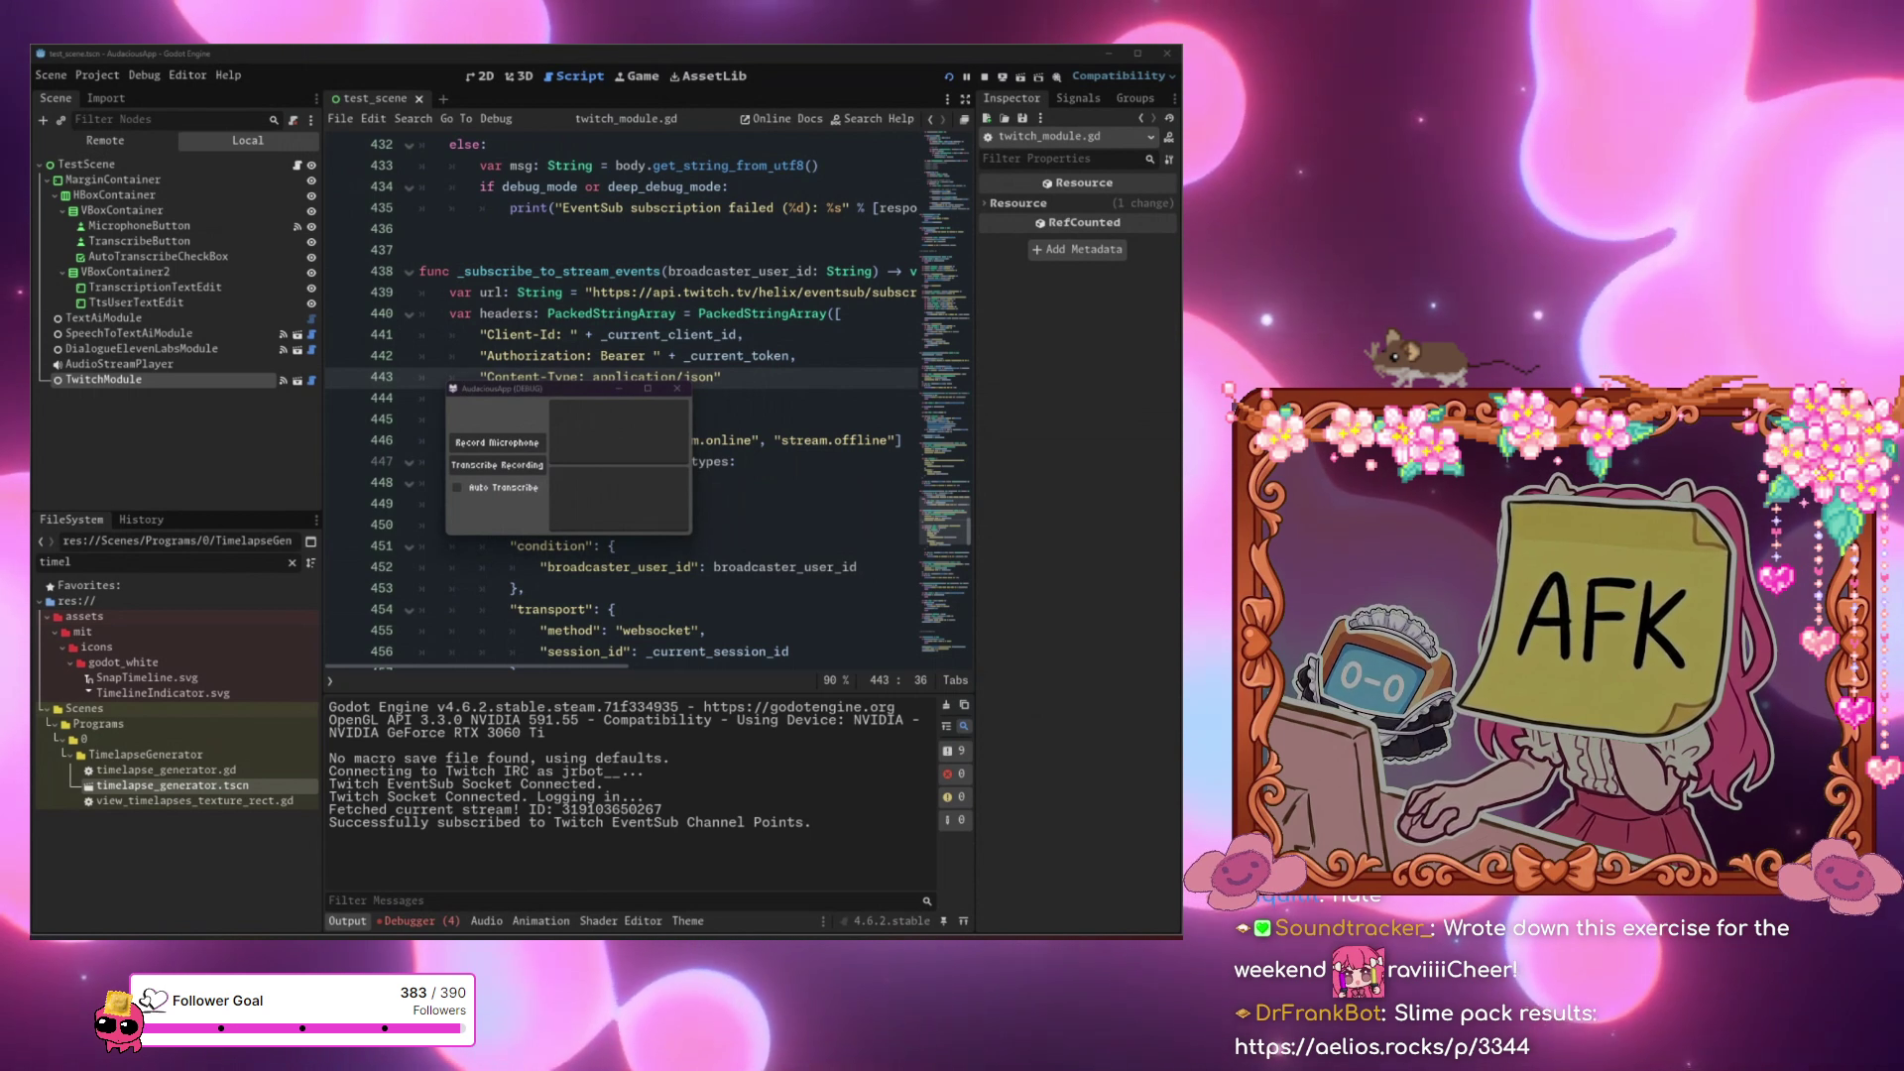
{"action": "left_click", "coordinate": [409, 922]}
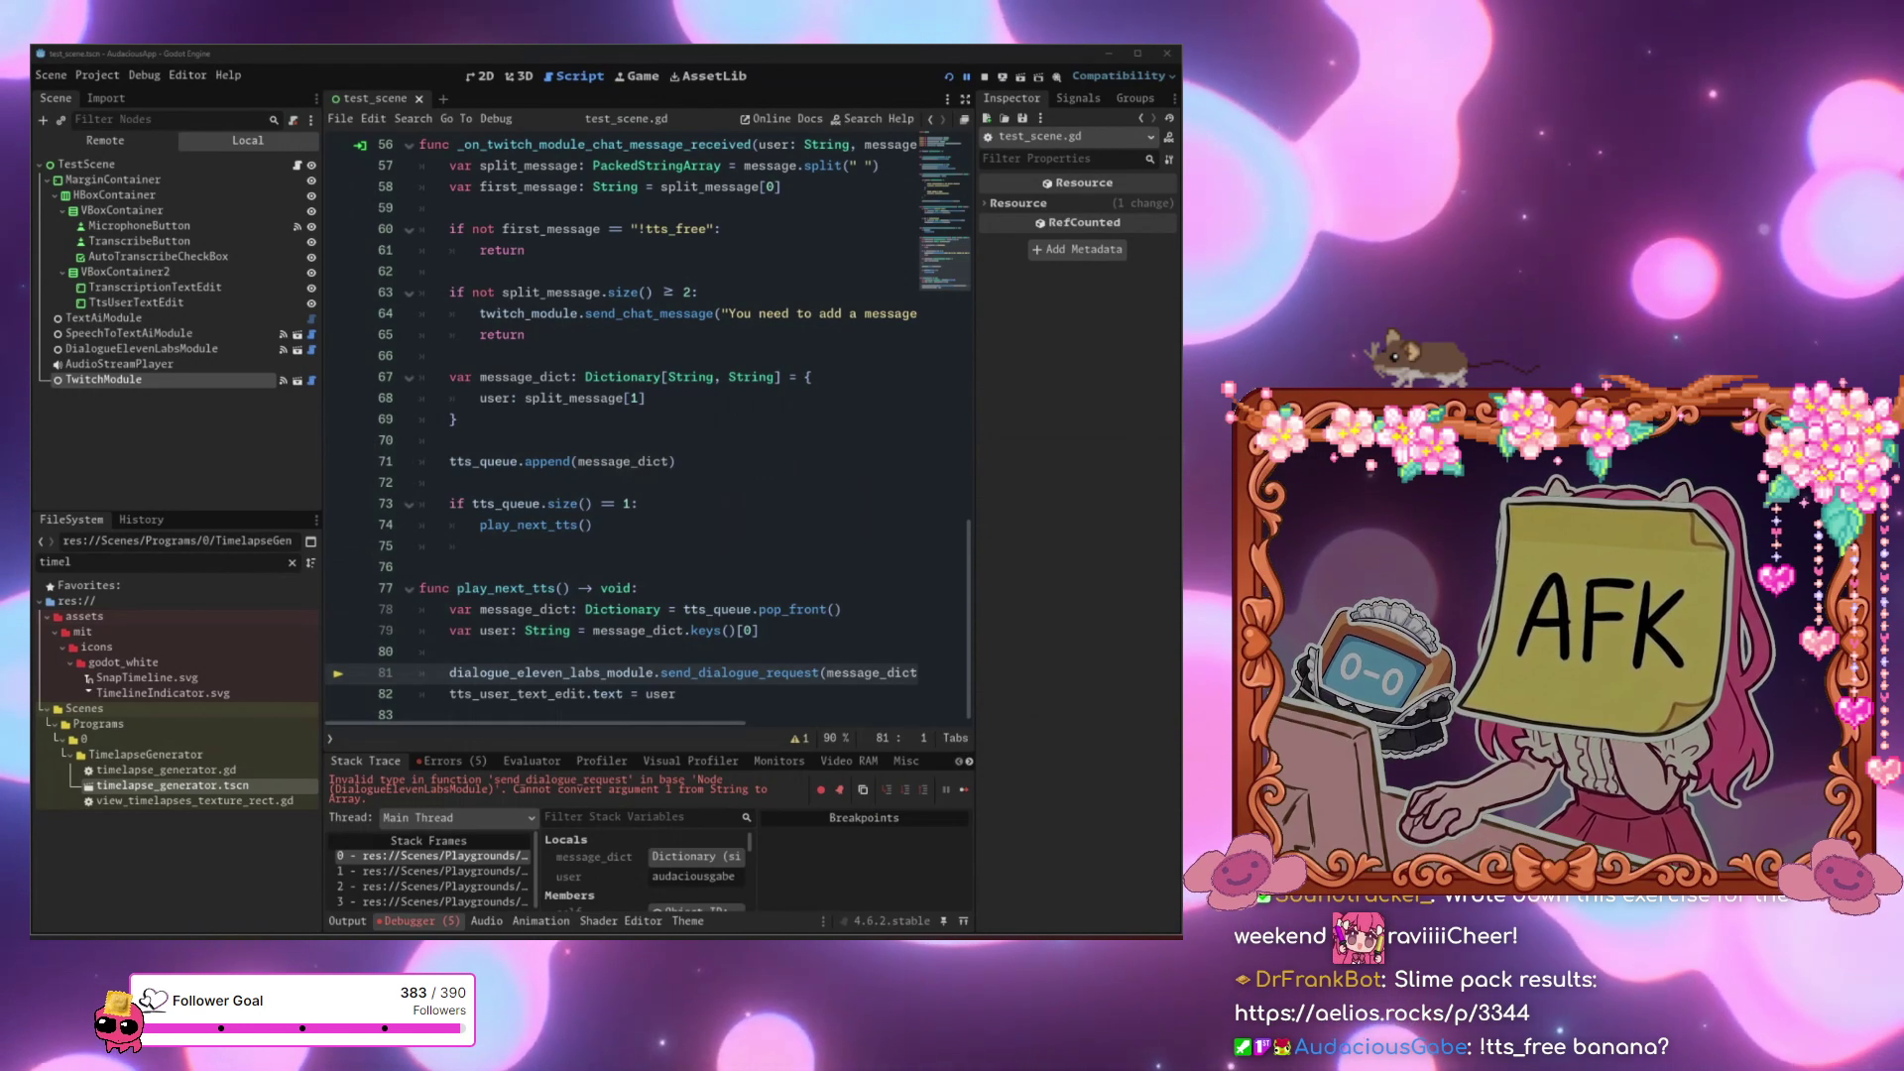
Step: Change line 81's send argument to [message_dict[user]] and run the scene with F5
{"action": "left_click", "coordinate": [607, 672]}
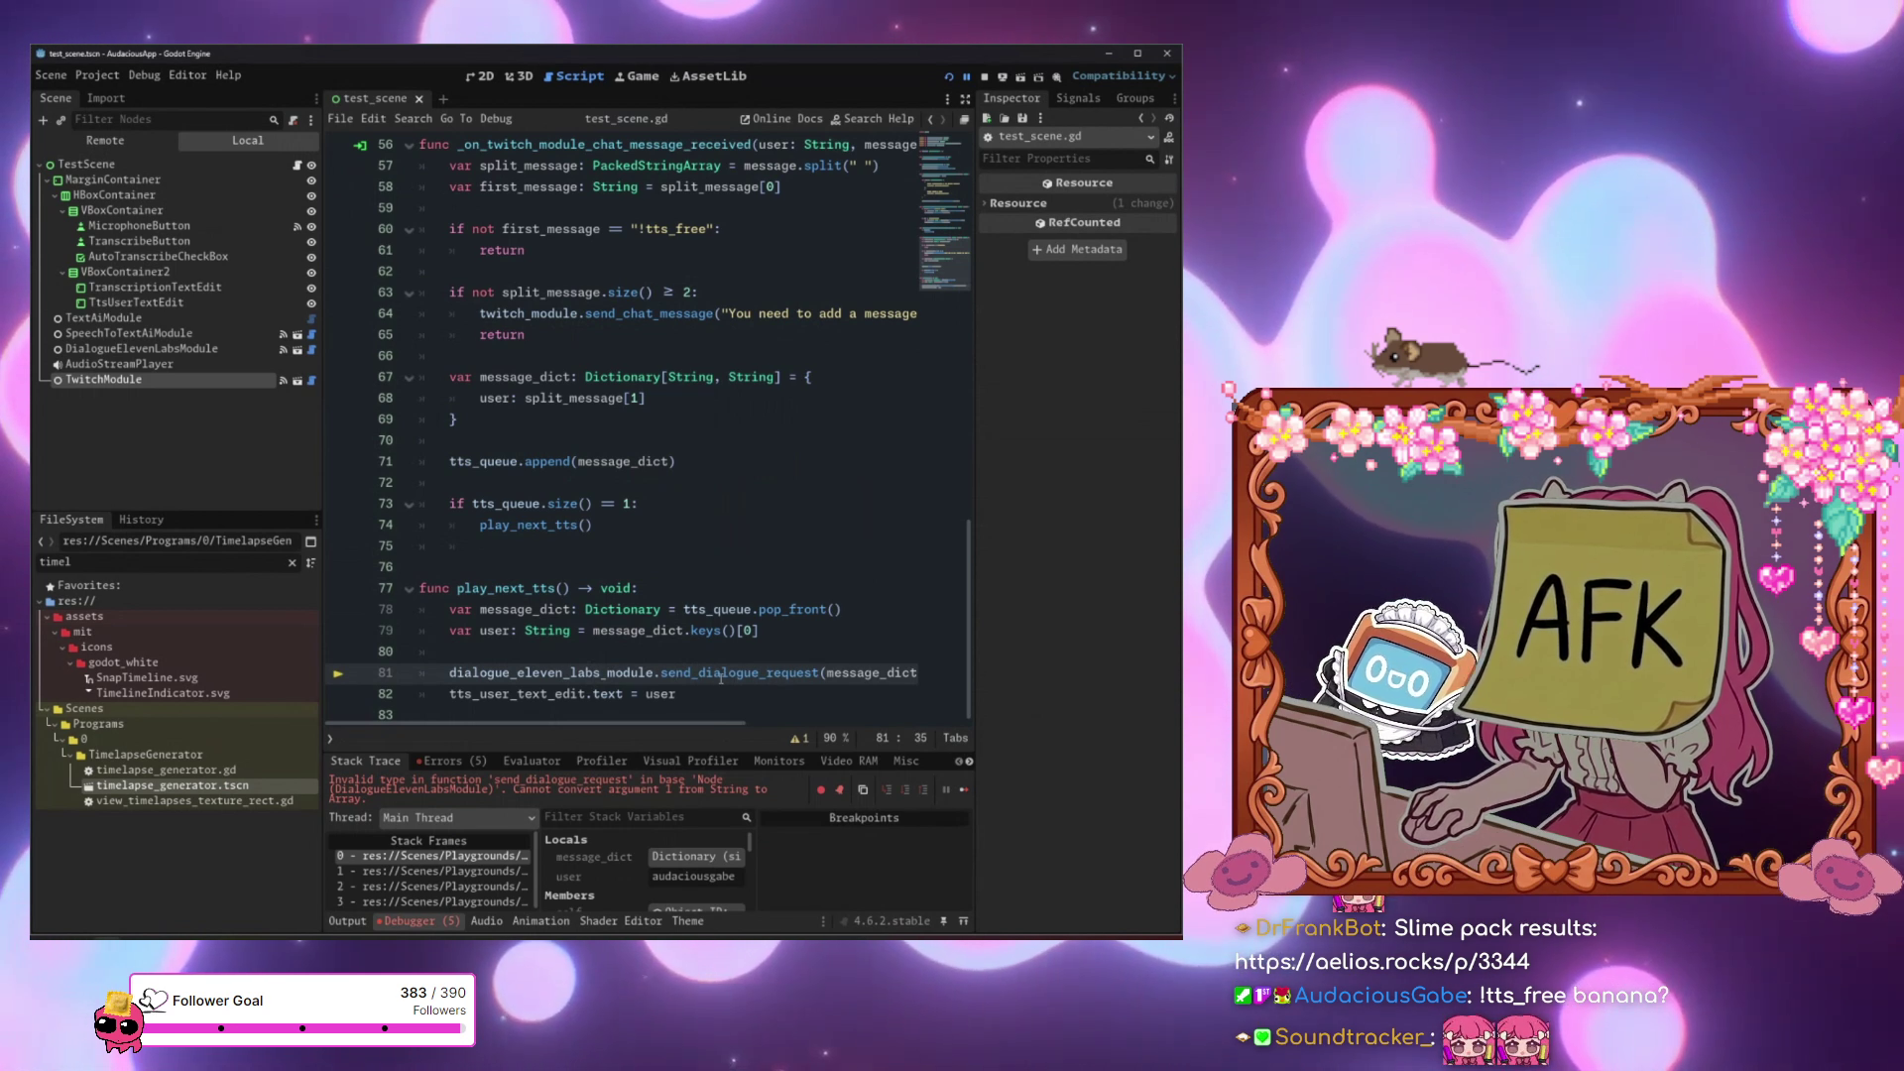
{"action": "mouse_move", "coordinate": [721, 678]}
{"action": "left_click", "coordinate": [804, 674]}
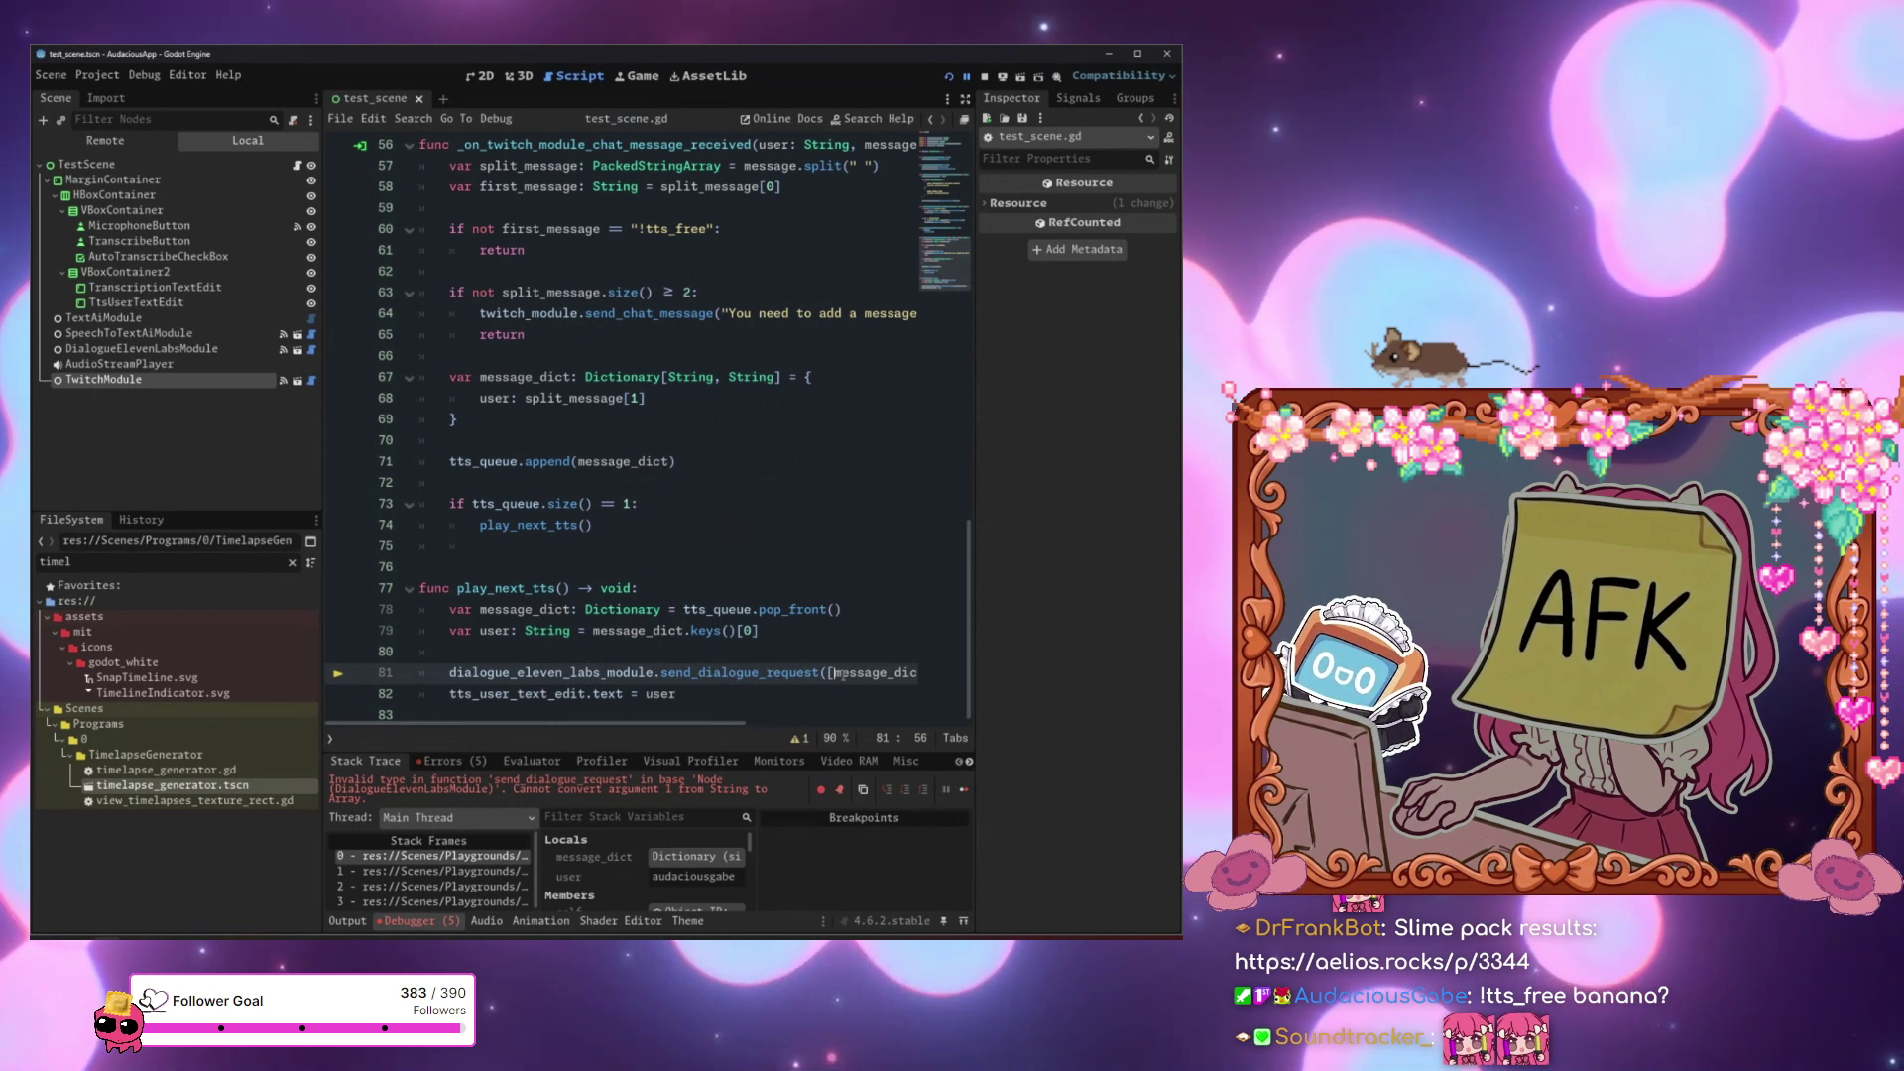
{"action": "key", "text": "End"}
{"action": "key", "text": "Left"}
{"action": "type", "text": "]"}
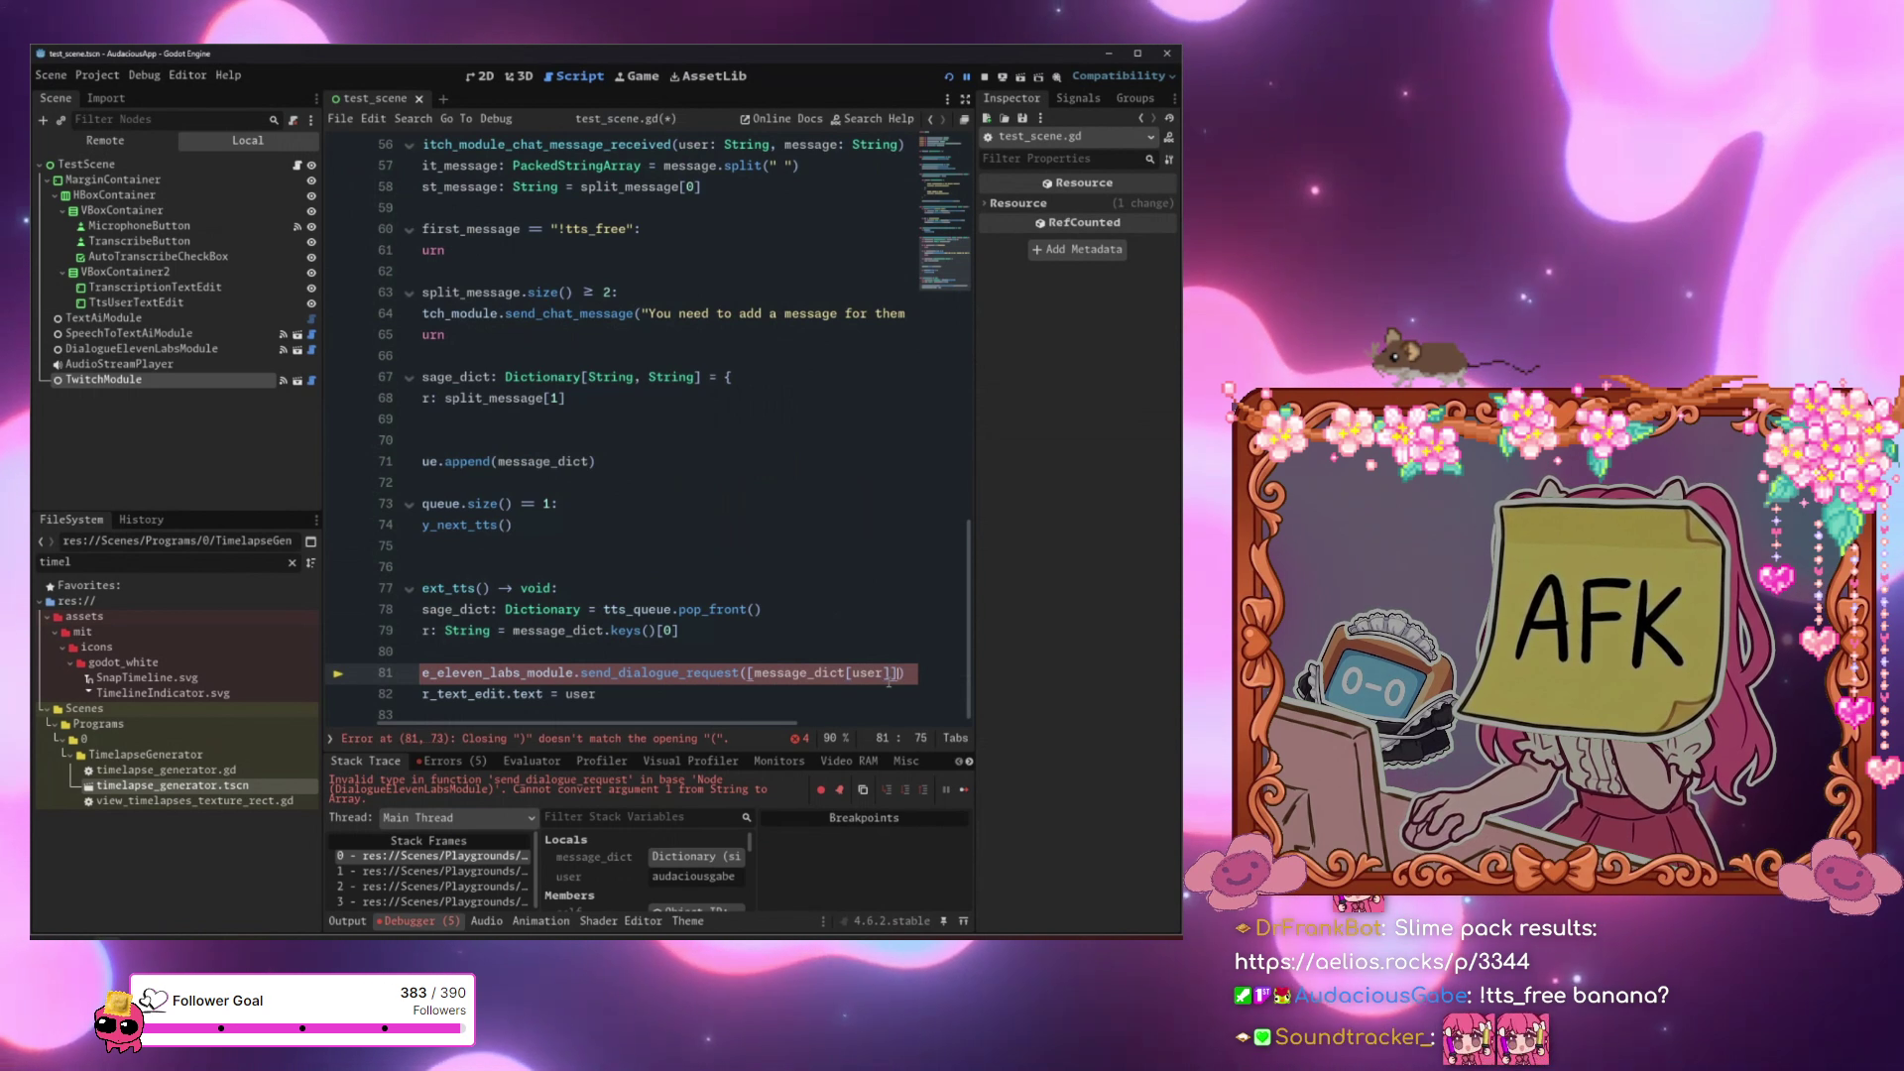
{"action": "left_click", "coordinate": [560, 588]}
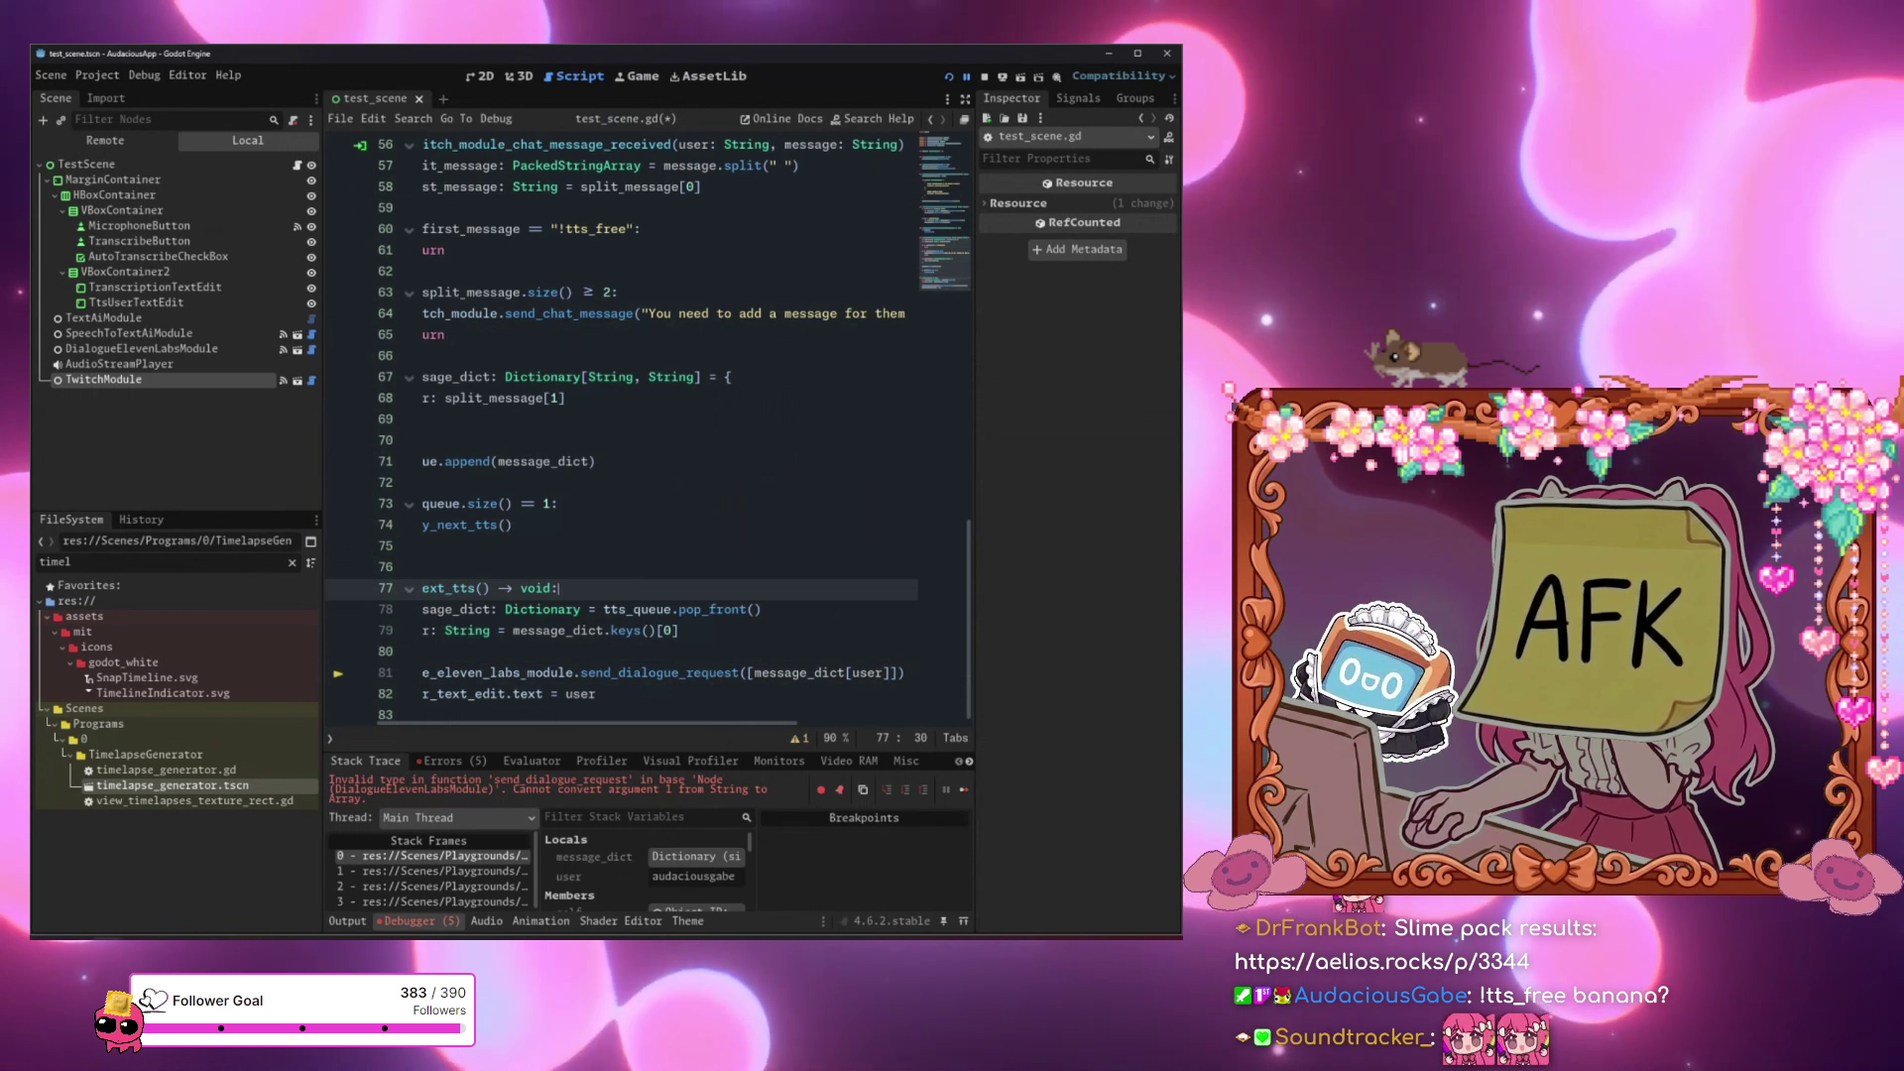
{"action": "key", "text": "F5"}
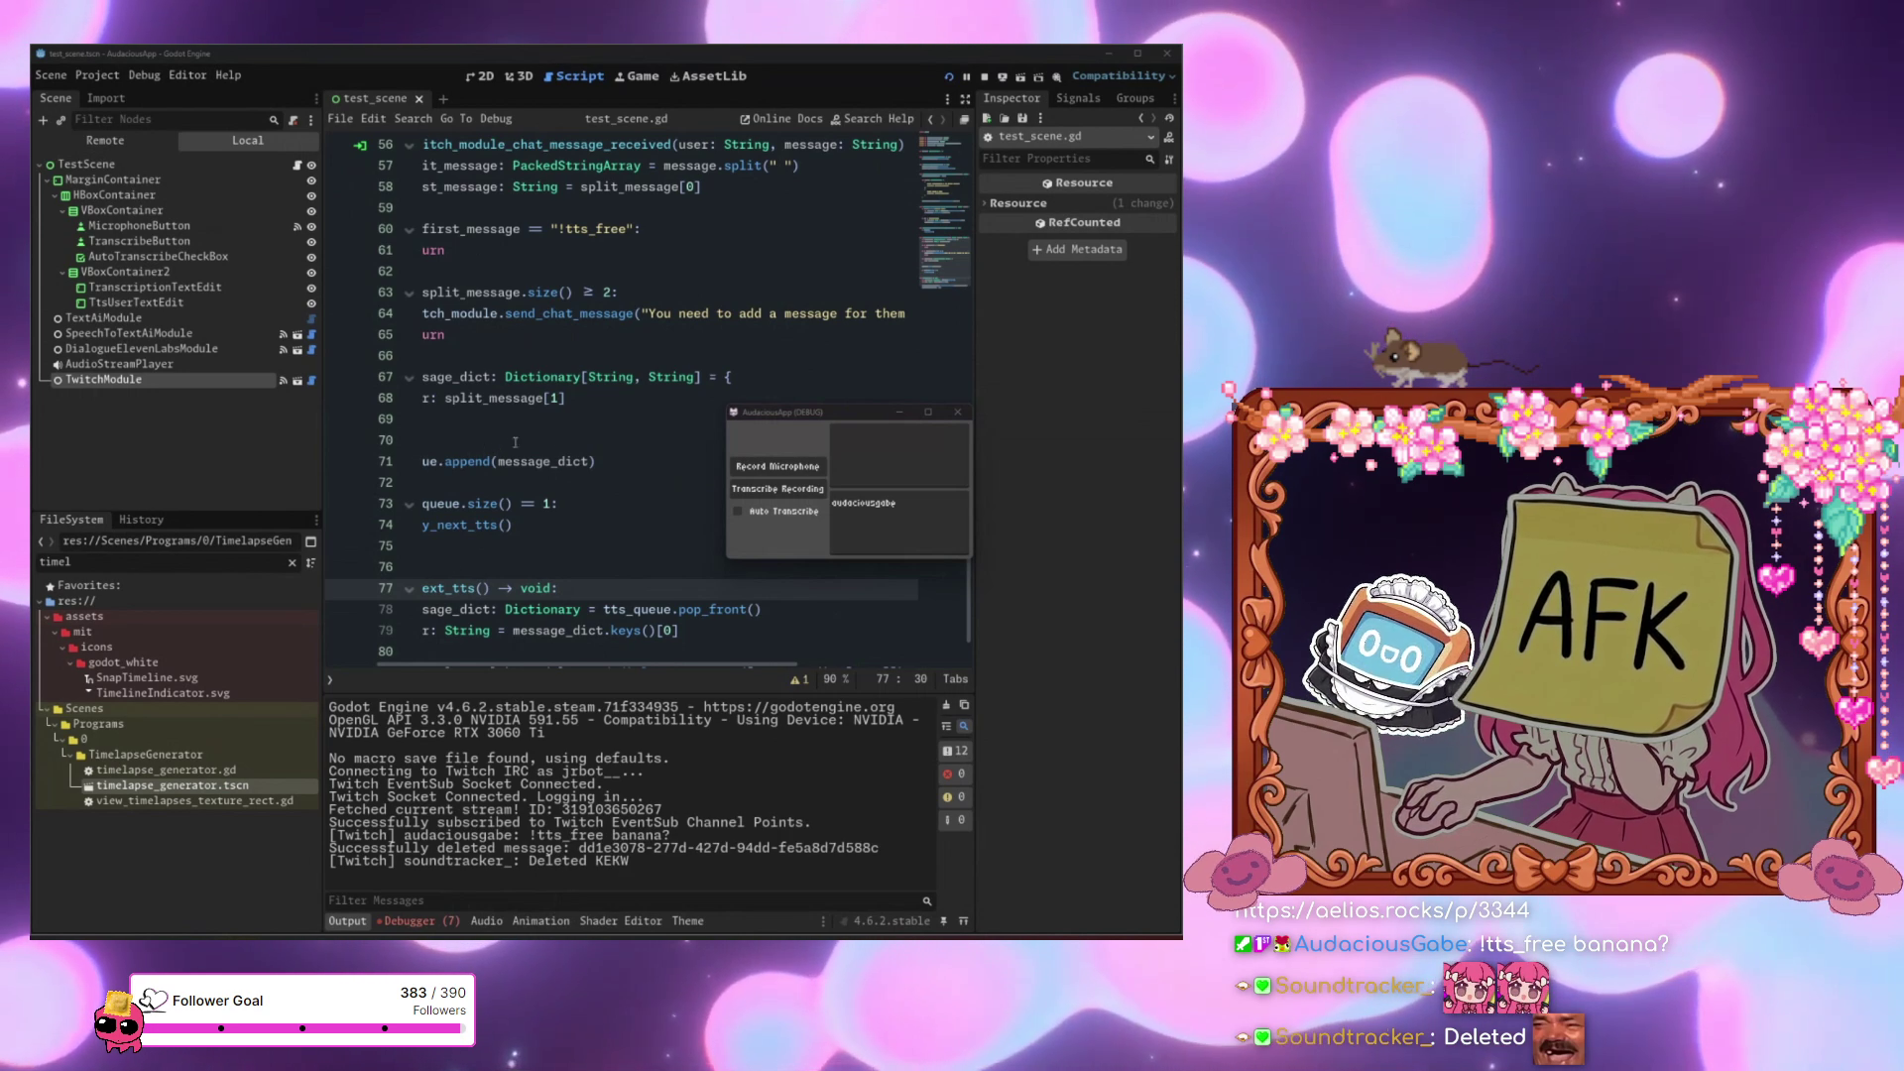
Step: Comment out the username check block on lines 45–47
{"action": "left_click", "coordinate": [615, 429]}
{"action": "scroll", "coordinate": [645, 421], "scroll_direction": "left", "scroll_amount": 3}
{"action": "scroll", "coordinate": [721, 417], "scroll_direction": "up", "scroll_amount": 1}
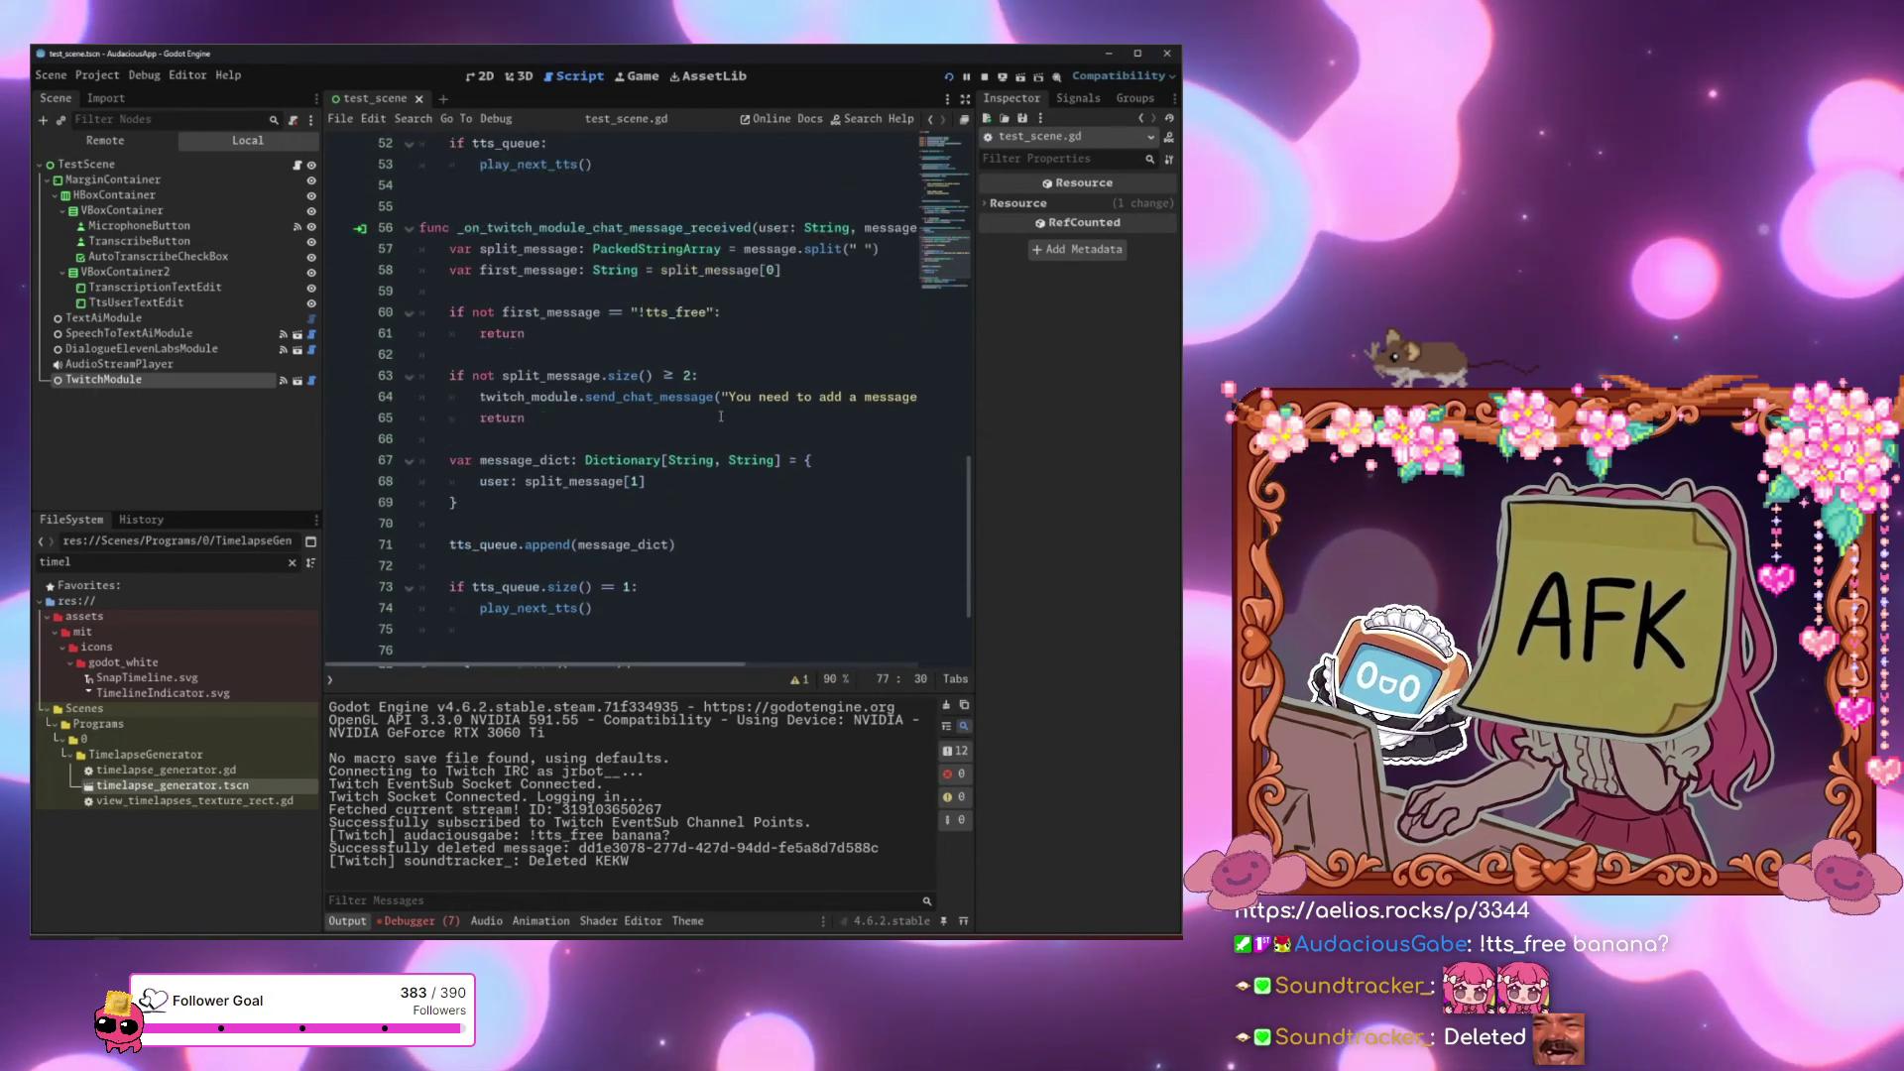
{"action": "scroll", "coordinate": [721, 417], "scroll_direction": "up", "scroll_amount": 8}
{"action": "left_click_drag", "start_coordinate": [781, 545], "coordinate": [412, 530]}
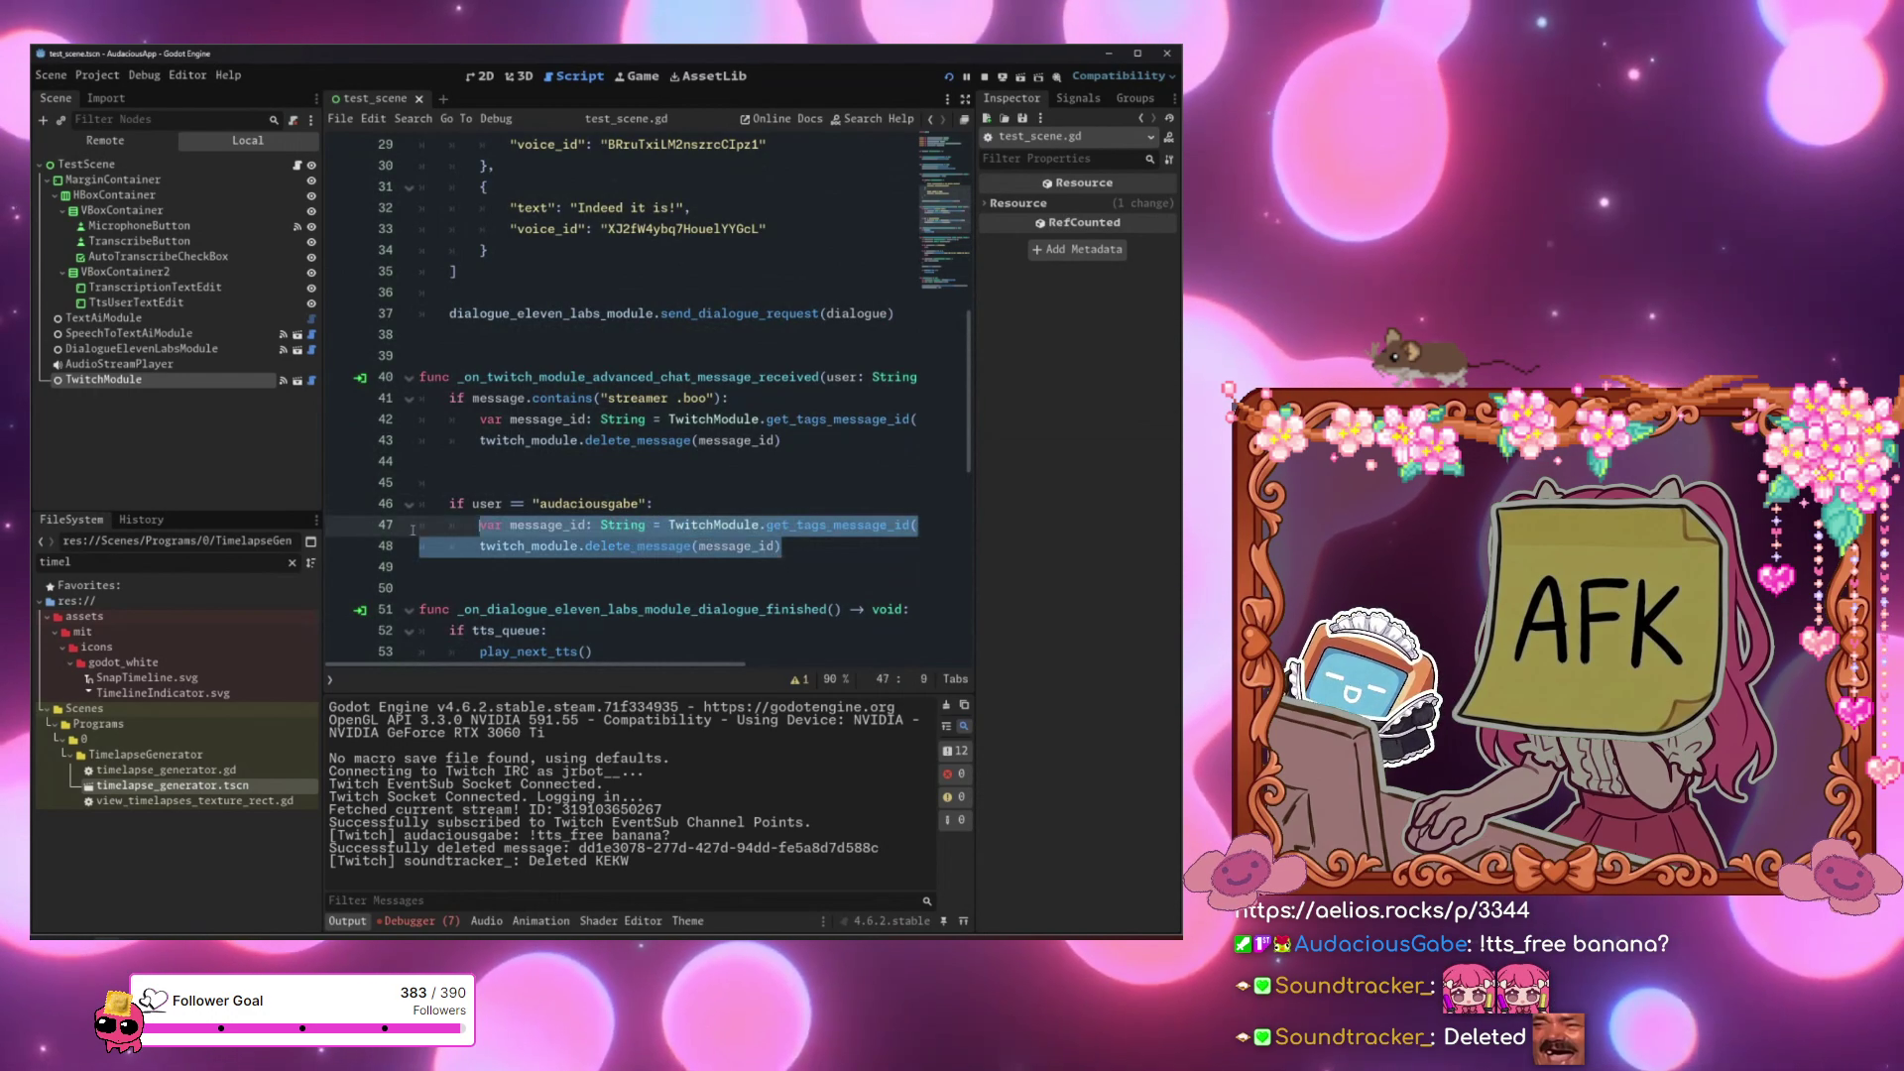
{"action": "key", "text": "Up"}
{"action": "key", "text": "Up"}
{"action": "key", "text": "ctrl+shift+k"}
{"action": "left_click", "coordinate": [797, 525]}
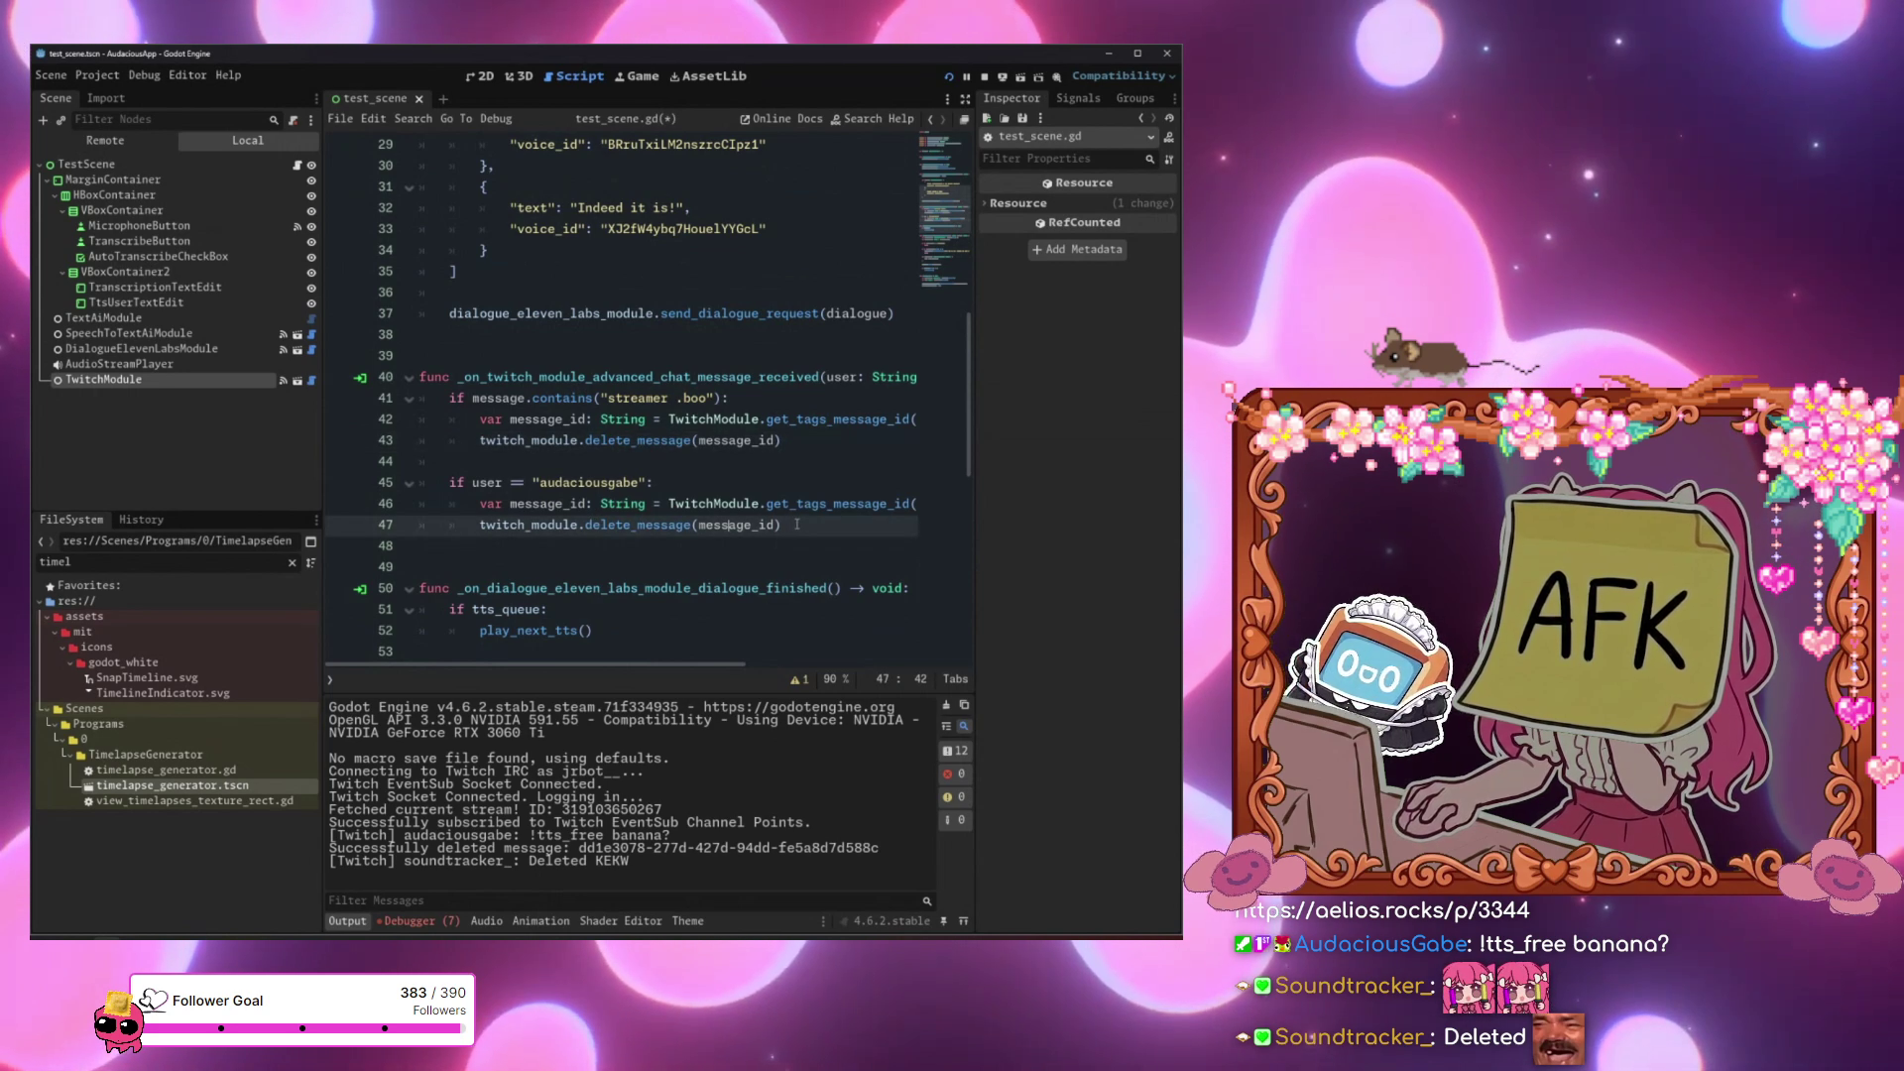
{"action": "left_click_drag", "start_coordinate": [797, 525], "coordinate": [449, 481]}
{"action": "key", "text": "ctrl+k"}
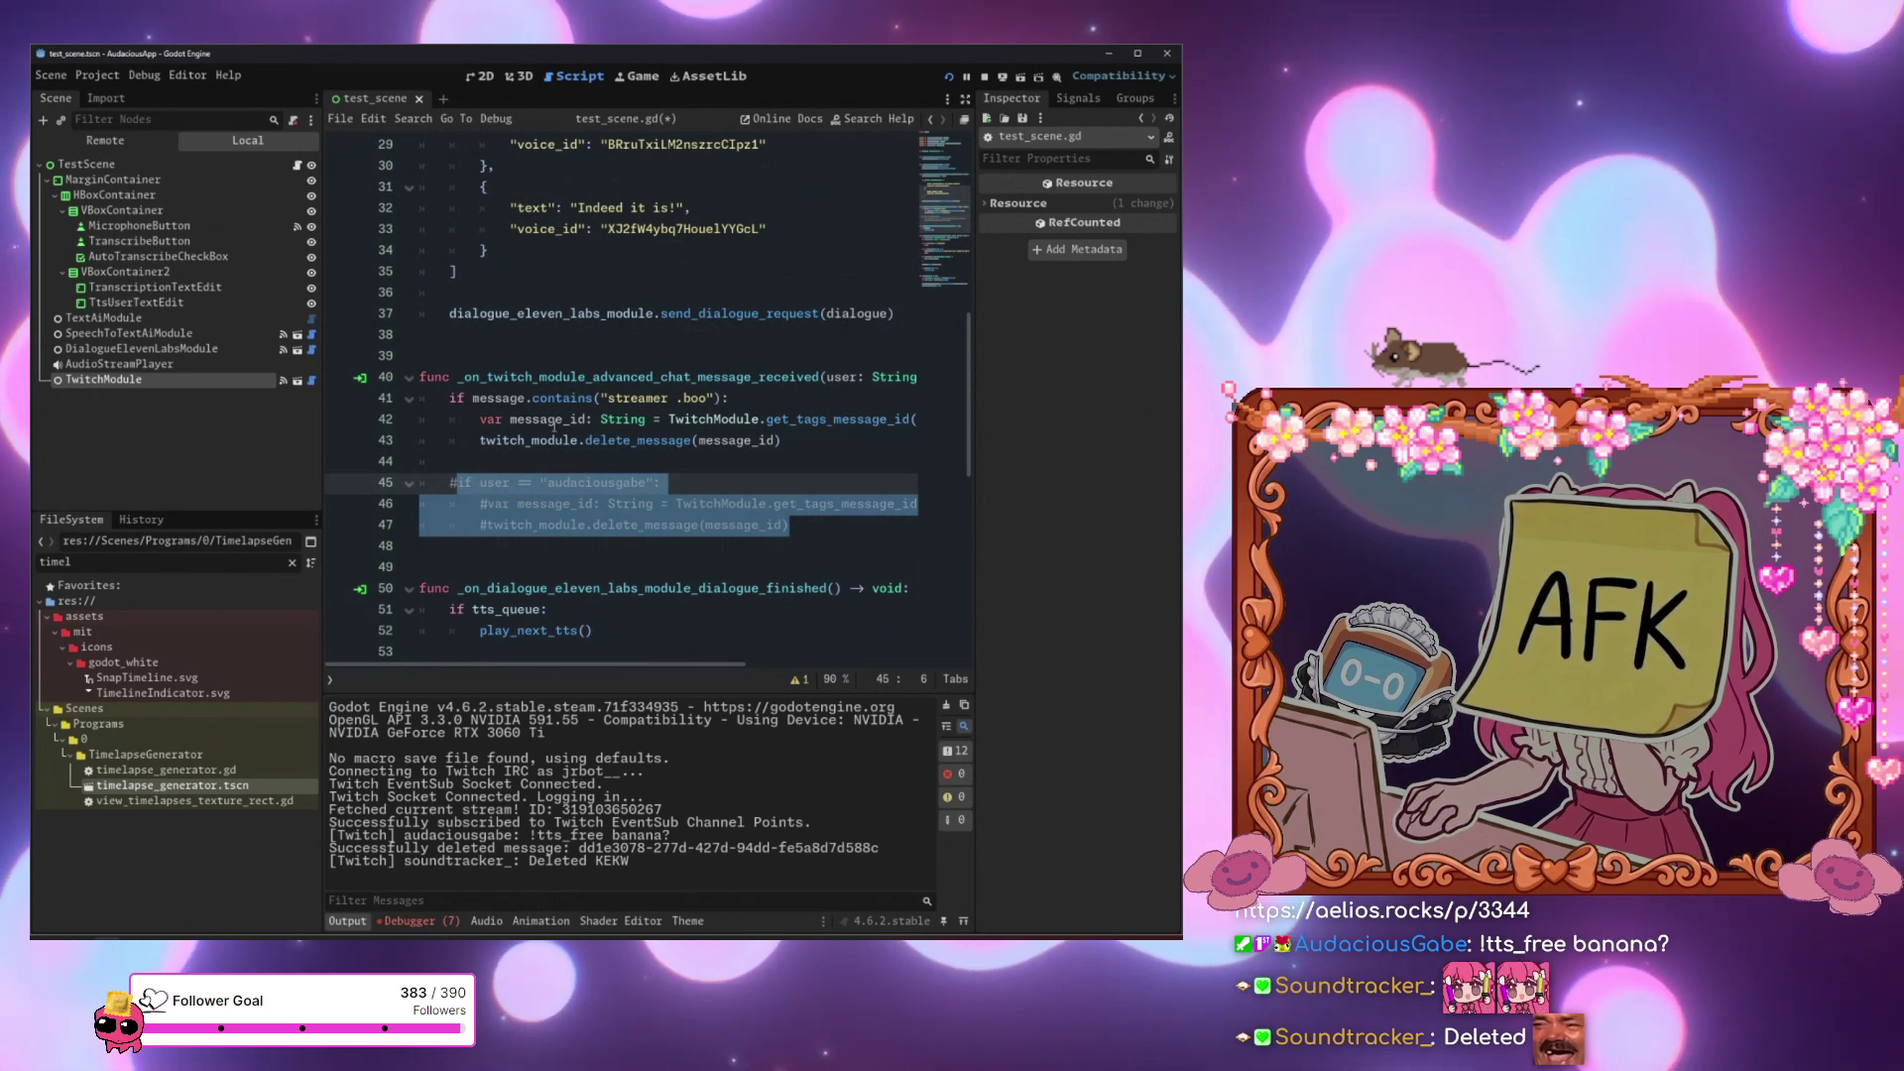
Step: Change line 59's chat command from !tts_free to !tts, save, and run the project
{"action": "scroll", "coordinate": [688, 541], "scroll_direction": "down", "scroll_amount": 8}
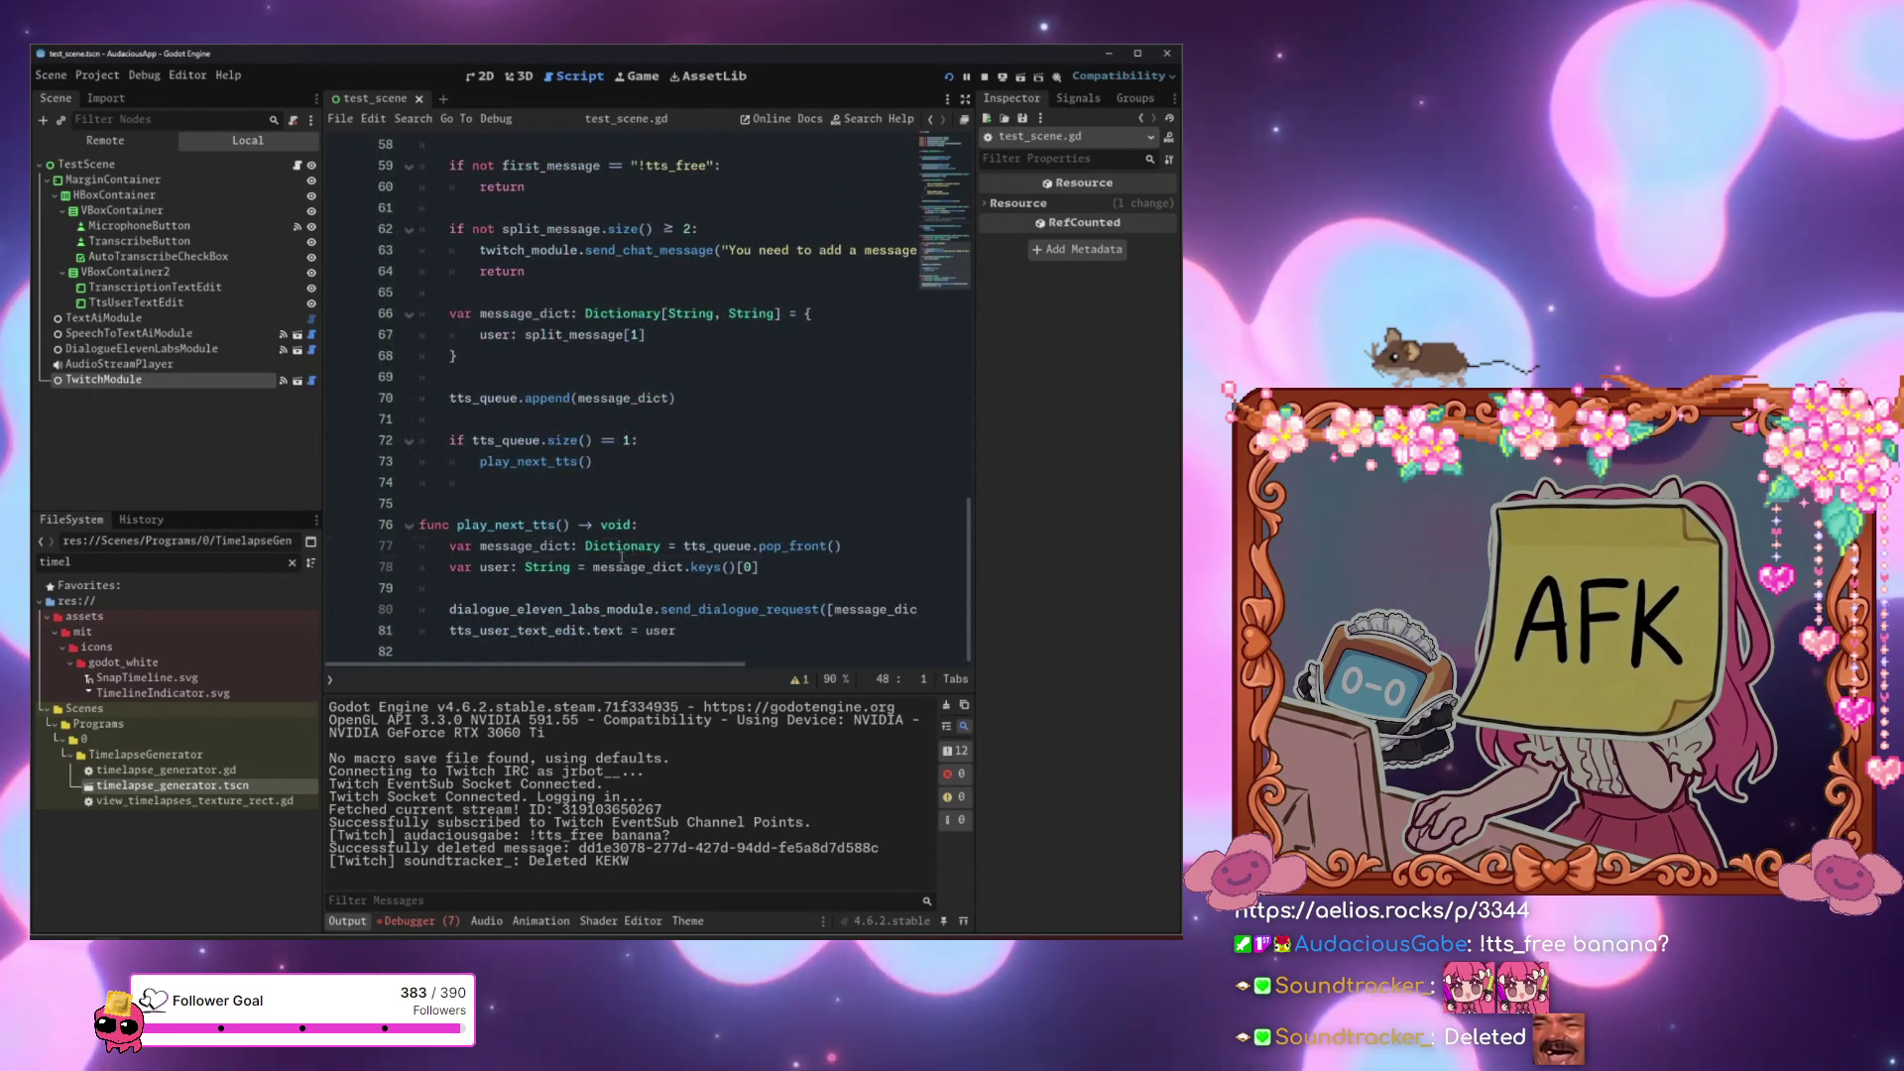
{"action": "left_click", "coordinate": [688, 550]}
{"action": "scroll", "coordinate": [687, 298], "scroll_direction": "down", "scroll_amount": 3}
{"action": "key", "text": "ctrl+s"}
{"action": "left_click", "coordinate": [671, 230]}
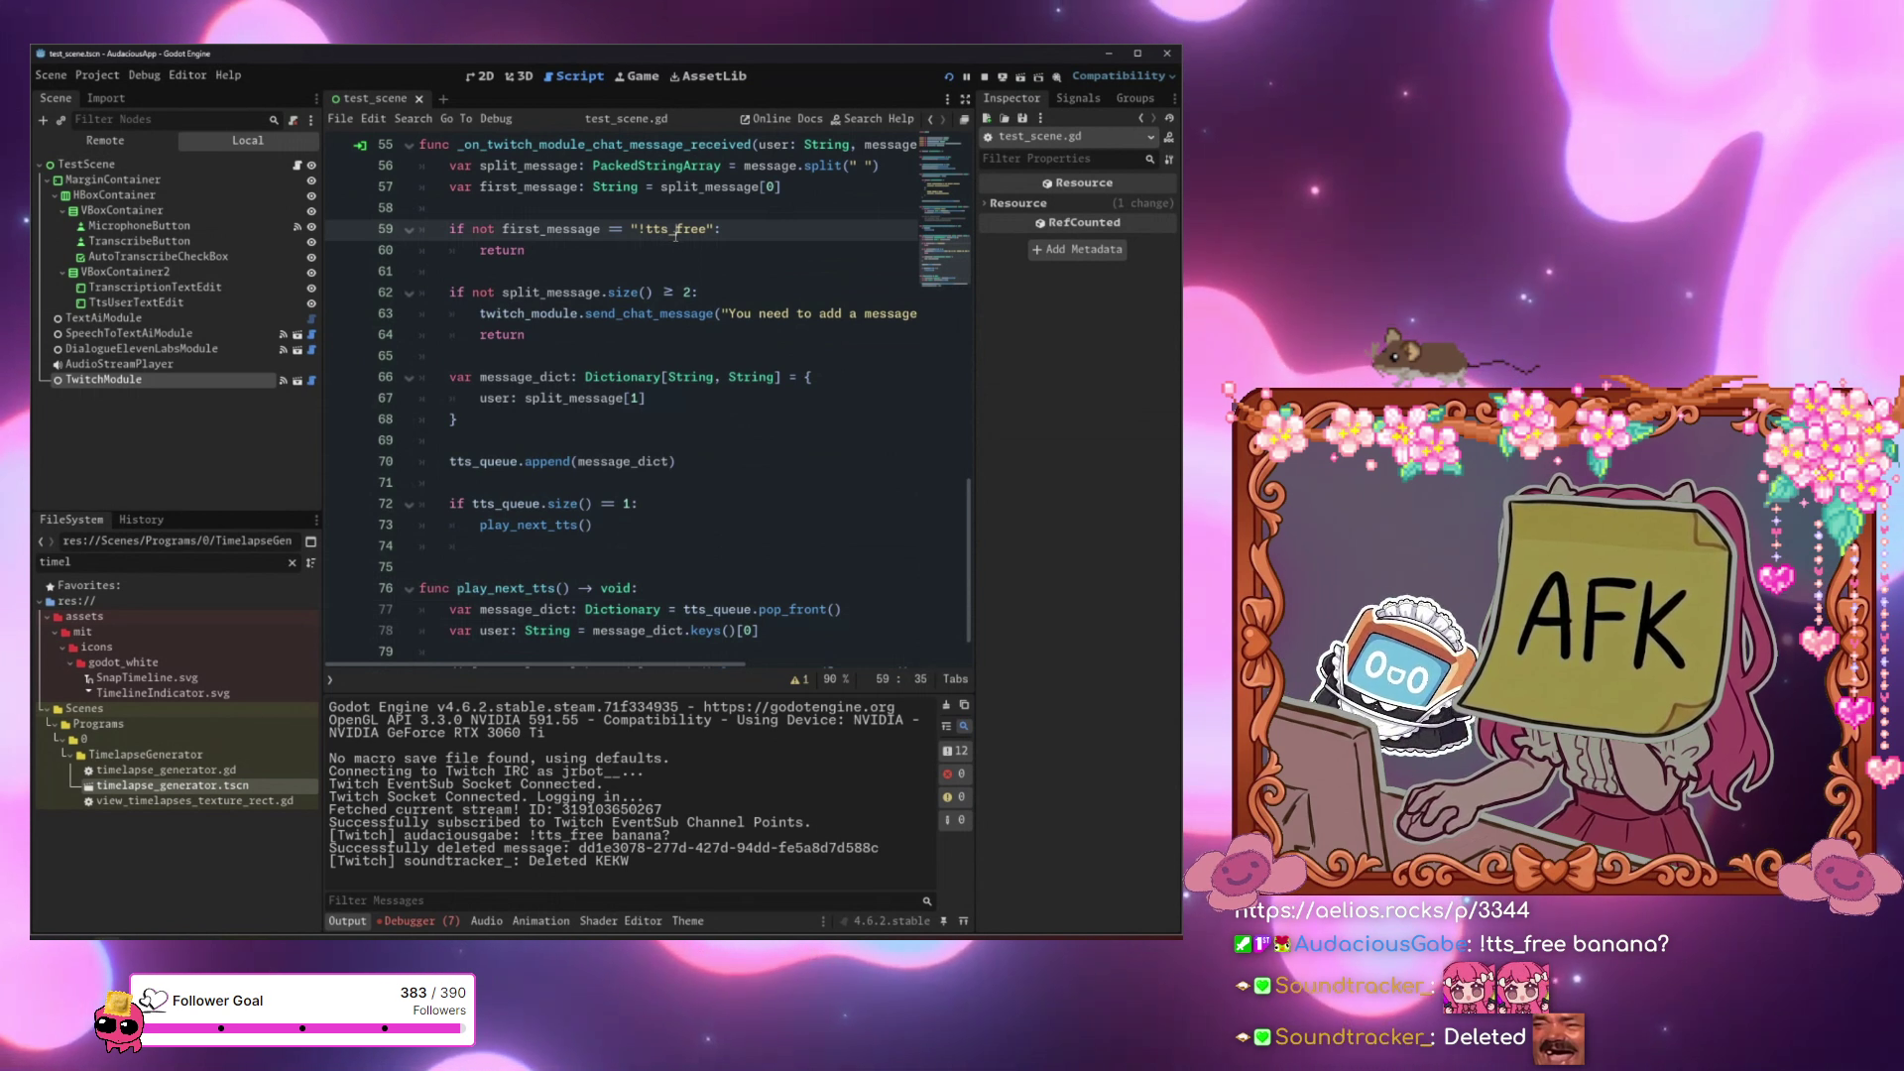
{"action": "key", "text": "BackSpace"}
{"action": "key", "text": "BackSpace"}
{"action": "key", "text": "BackSpace"}
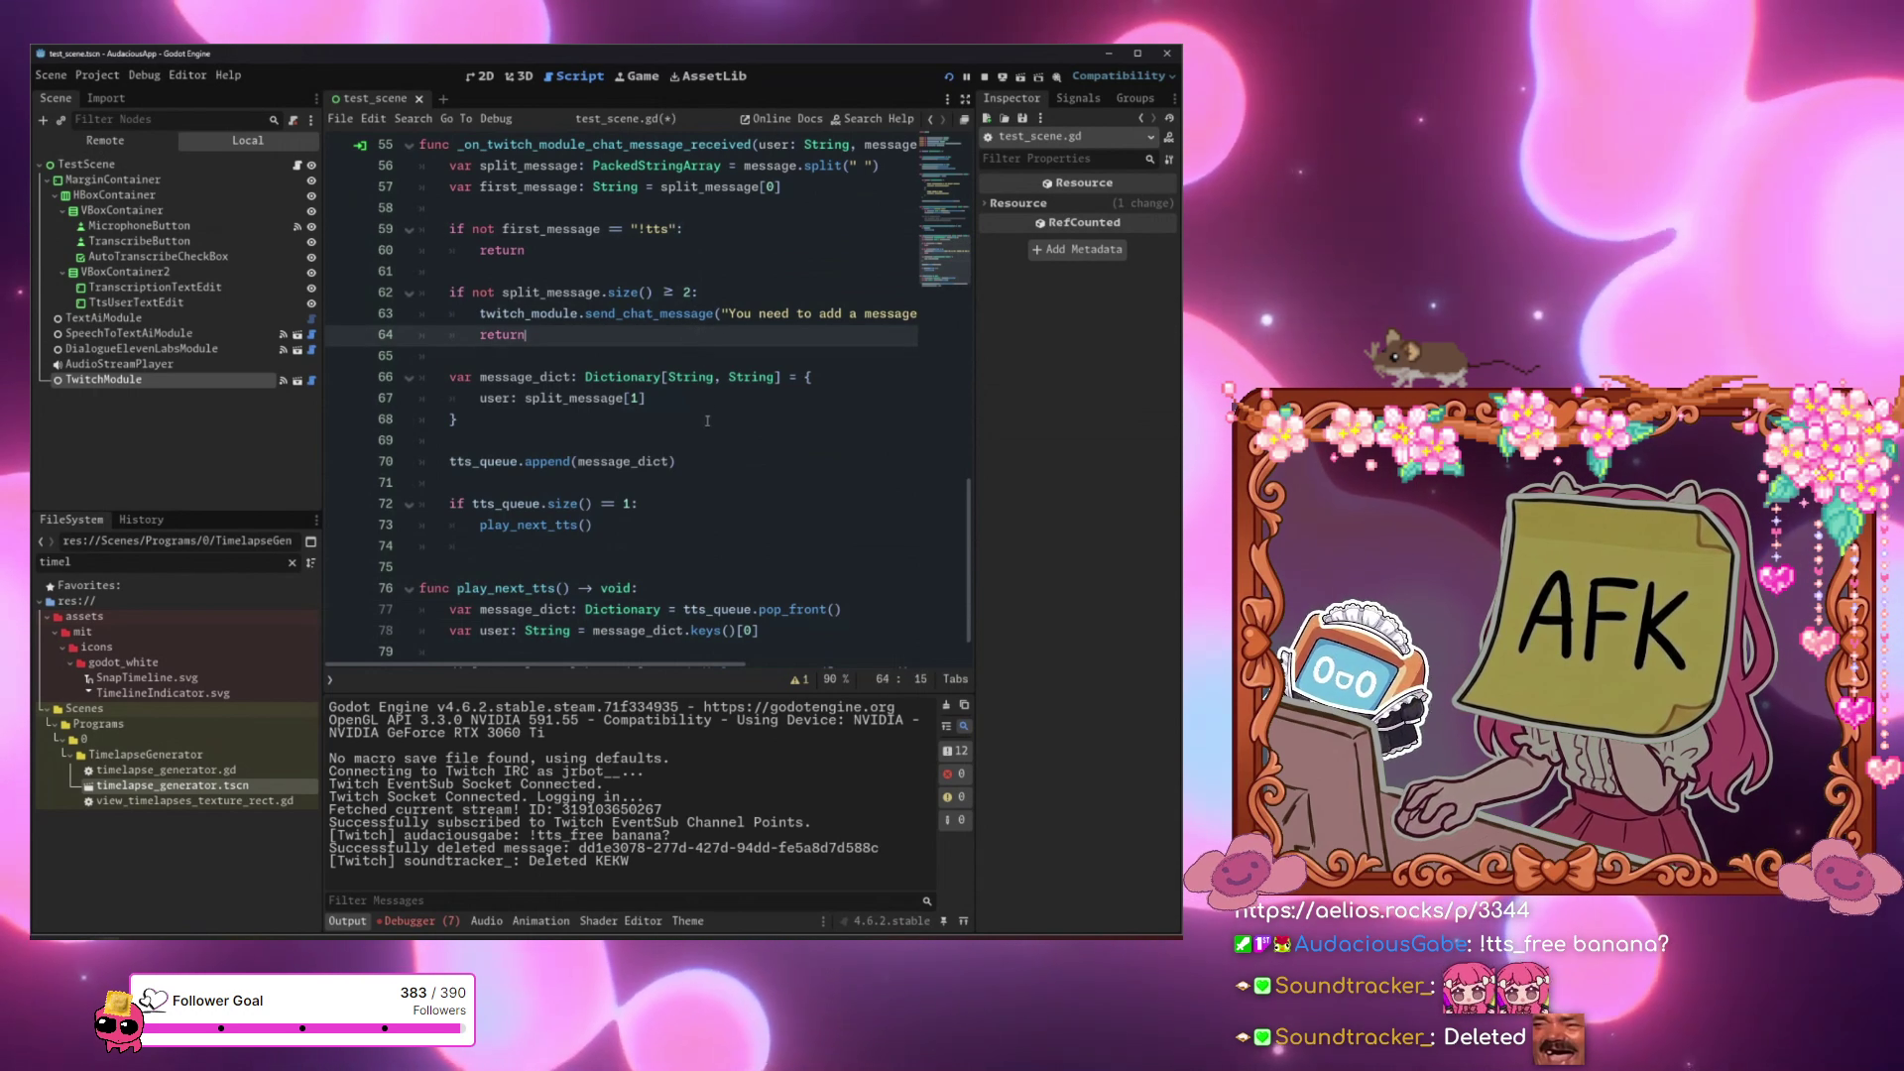
{"action": "left_click", "coordinate": [707, 413]}
{"action": "key", "text": "F5"}
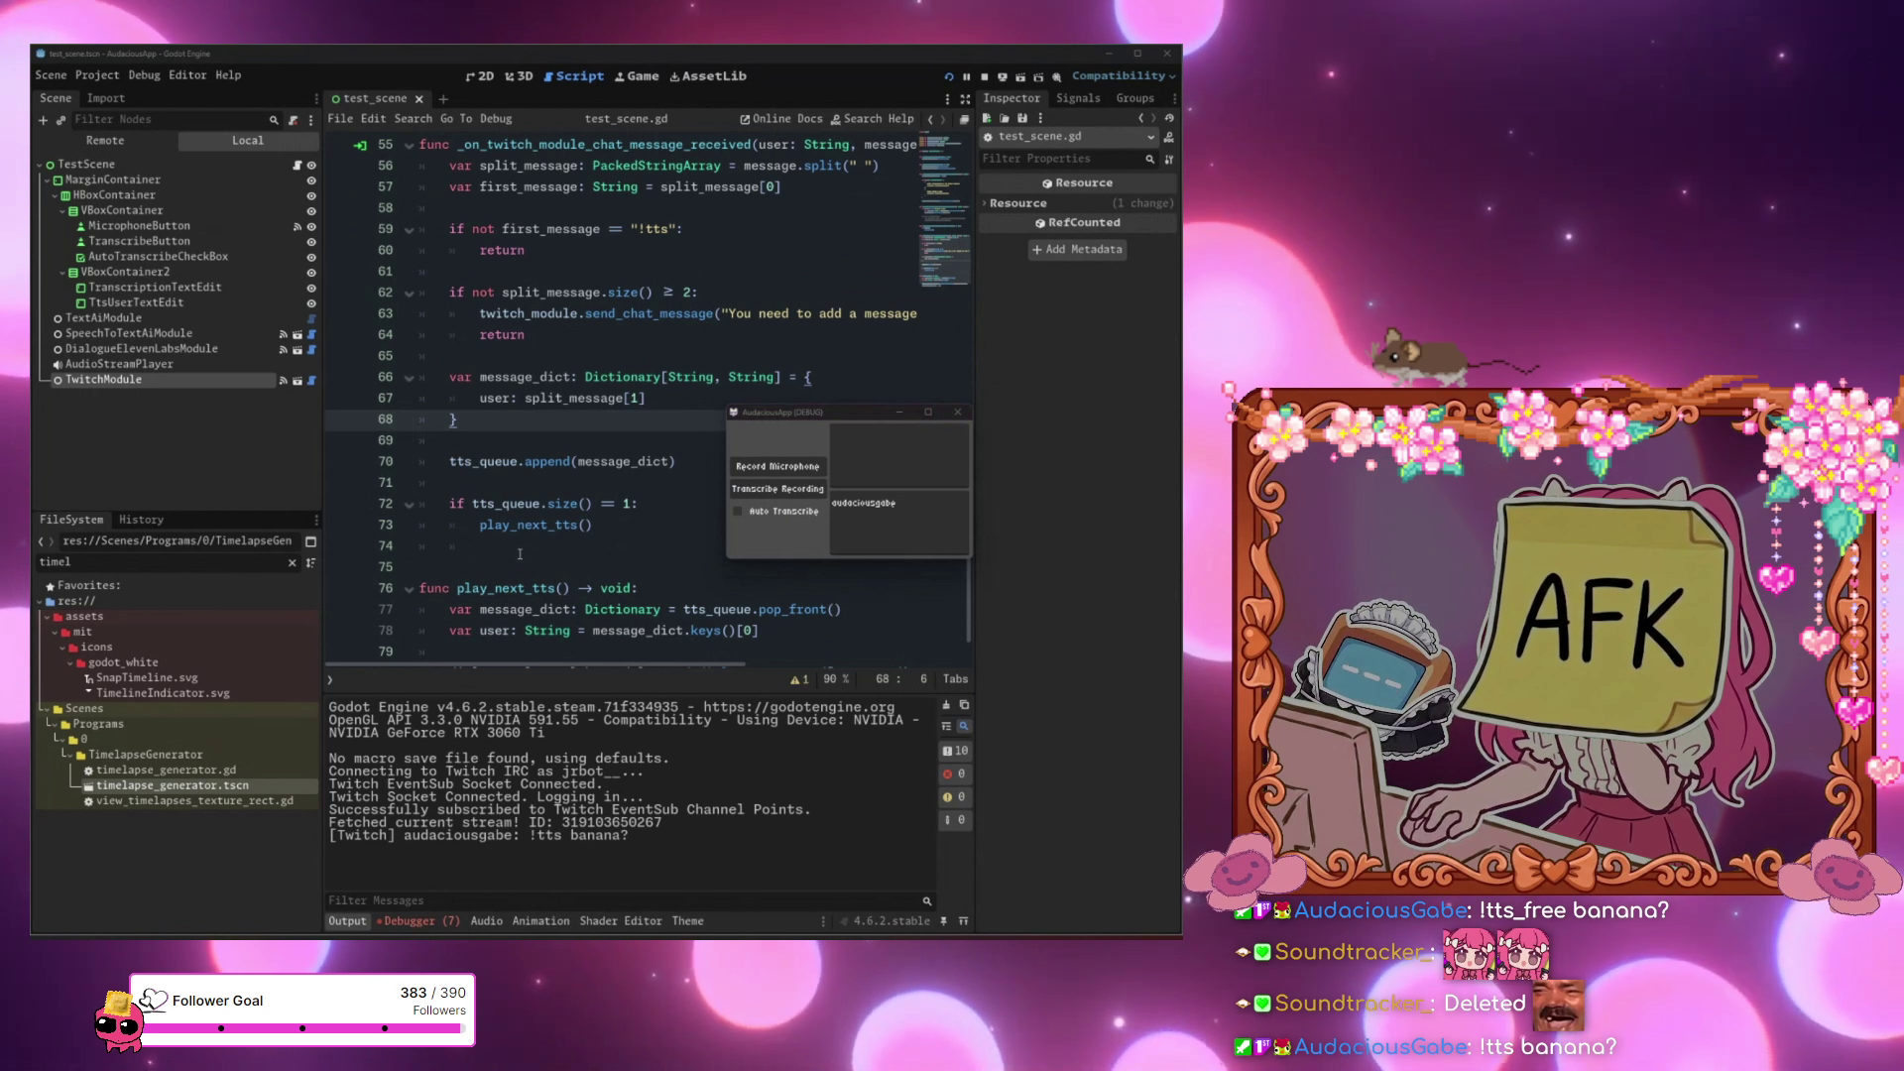
Step: Break at line 56 and step through the chat handler to the queuing line, inspecting message_dict
{"action": "scroll", "coordinate": [520, 553], "scroll_direction": "down", "scroll_amount": 2}
{"action": "scroll", "coordinate": [476, 446], "scroll_direction": "up", "scroll_amount": 4}
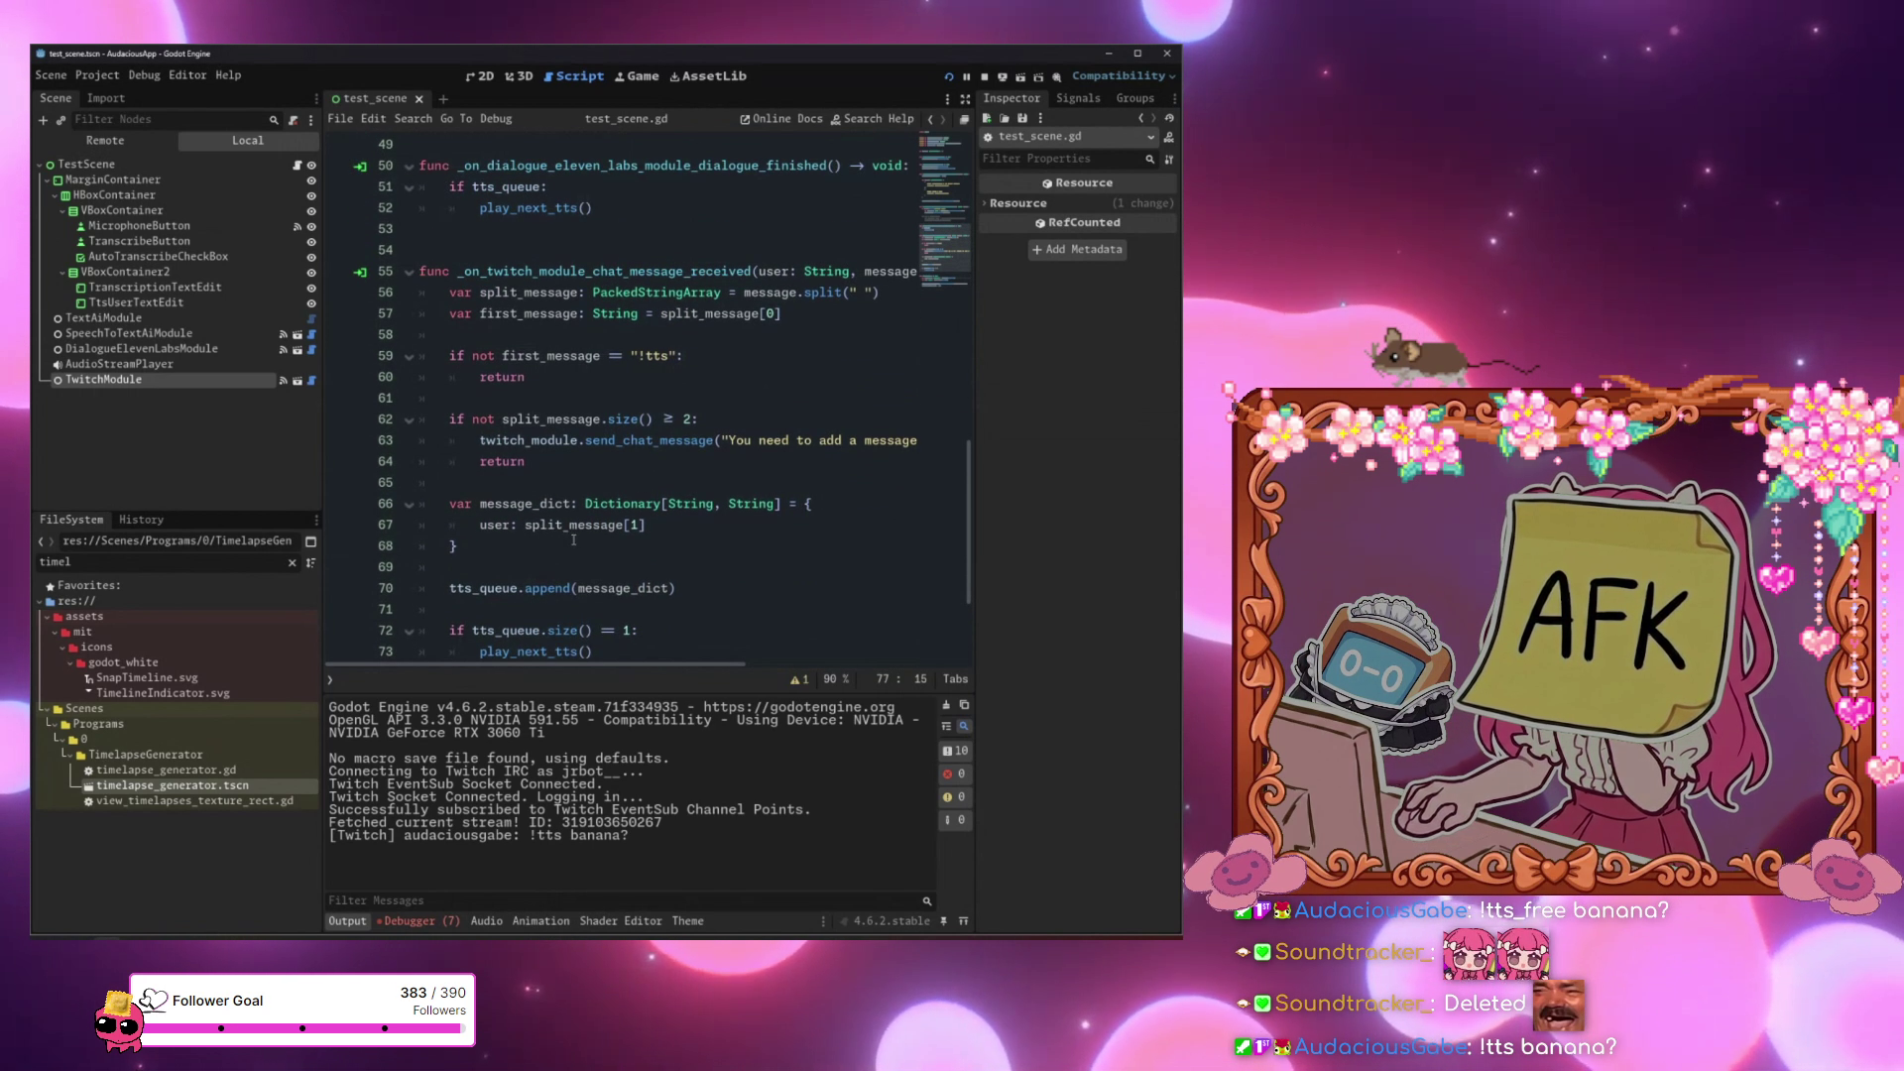
{"action": "left_click", "coordinate": [339, 293]}
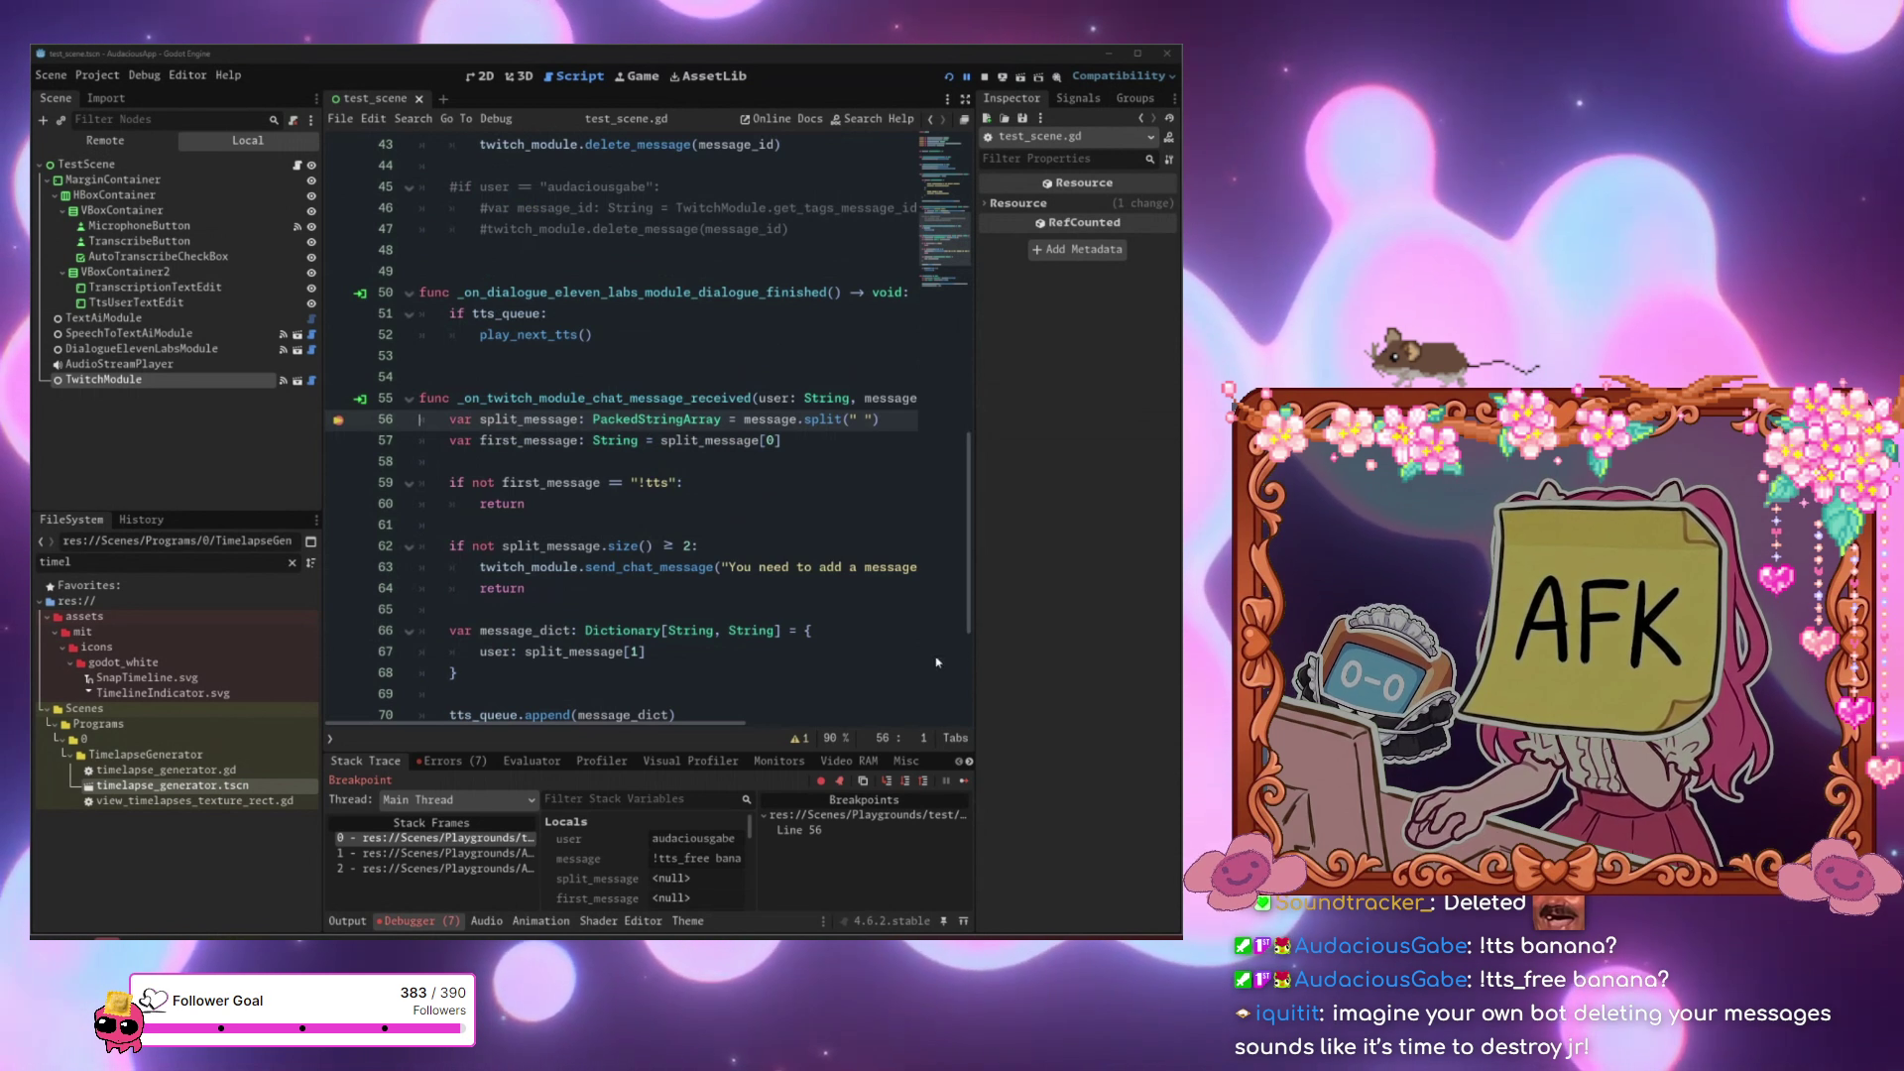
{"action": "left_click", "coordinate": [959, 782]}
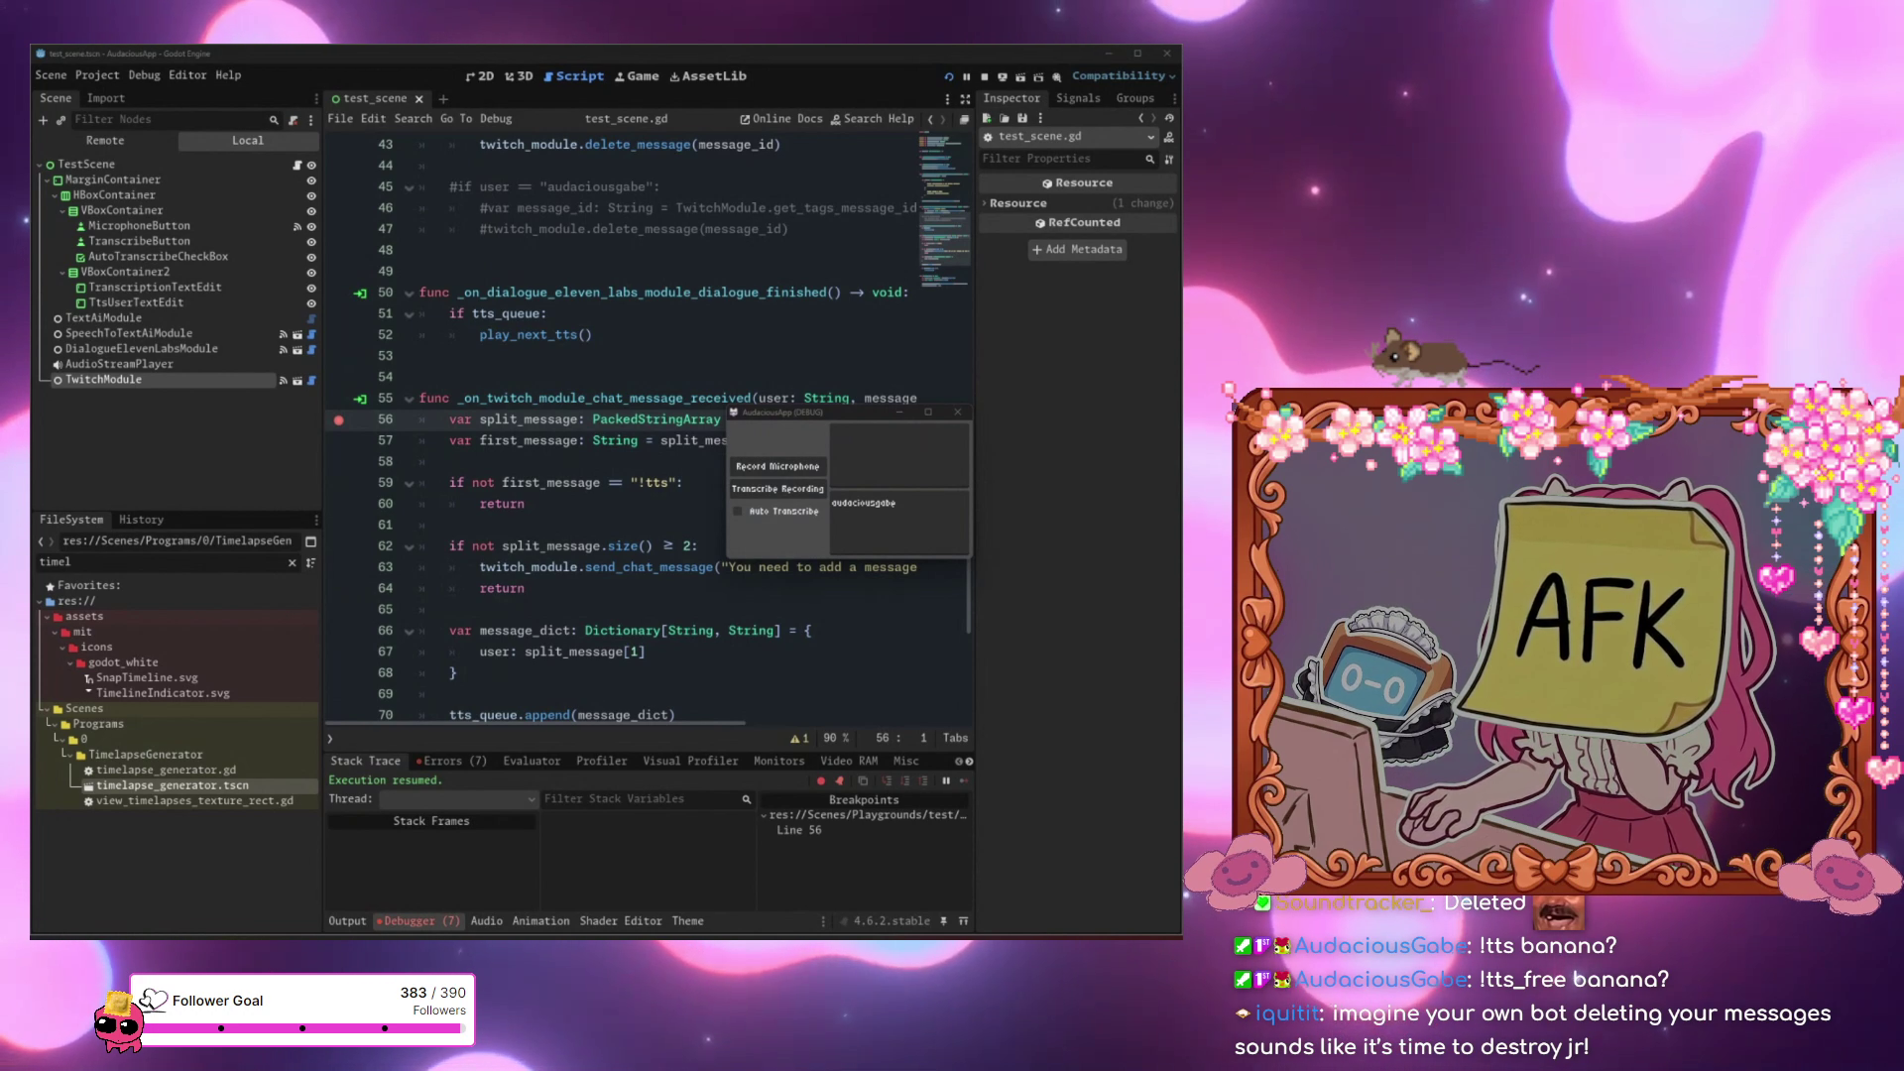
{"action": "left_click", "coordinate": [597, 471]}
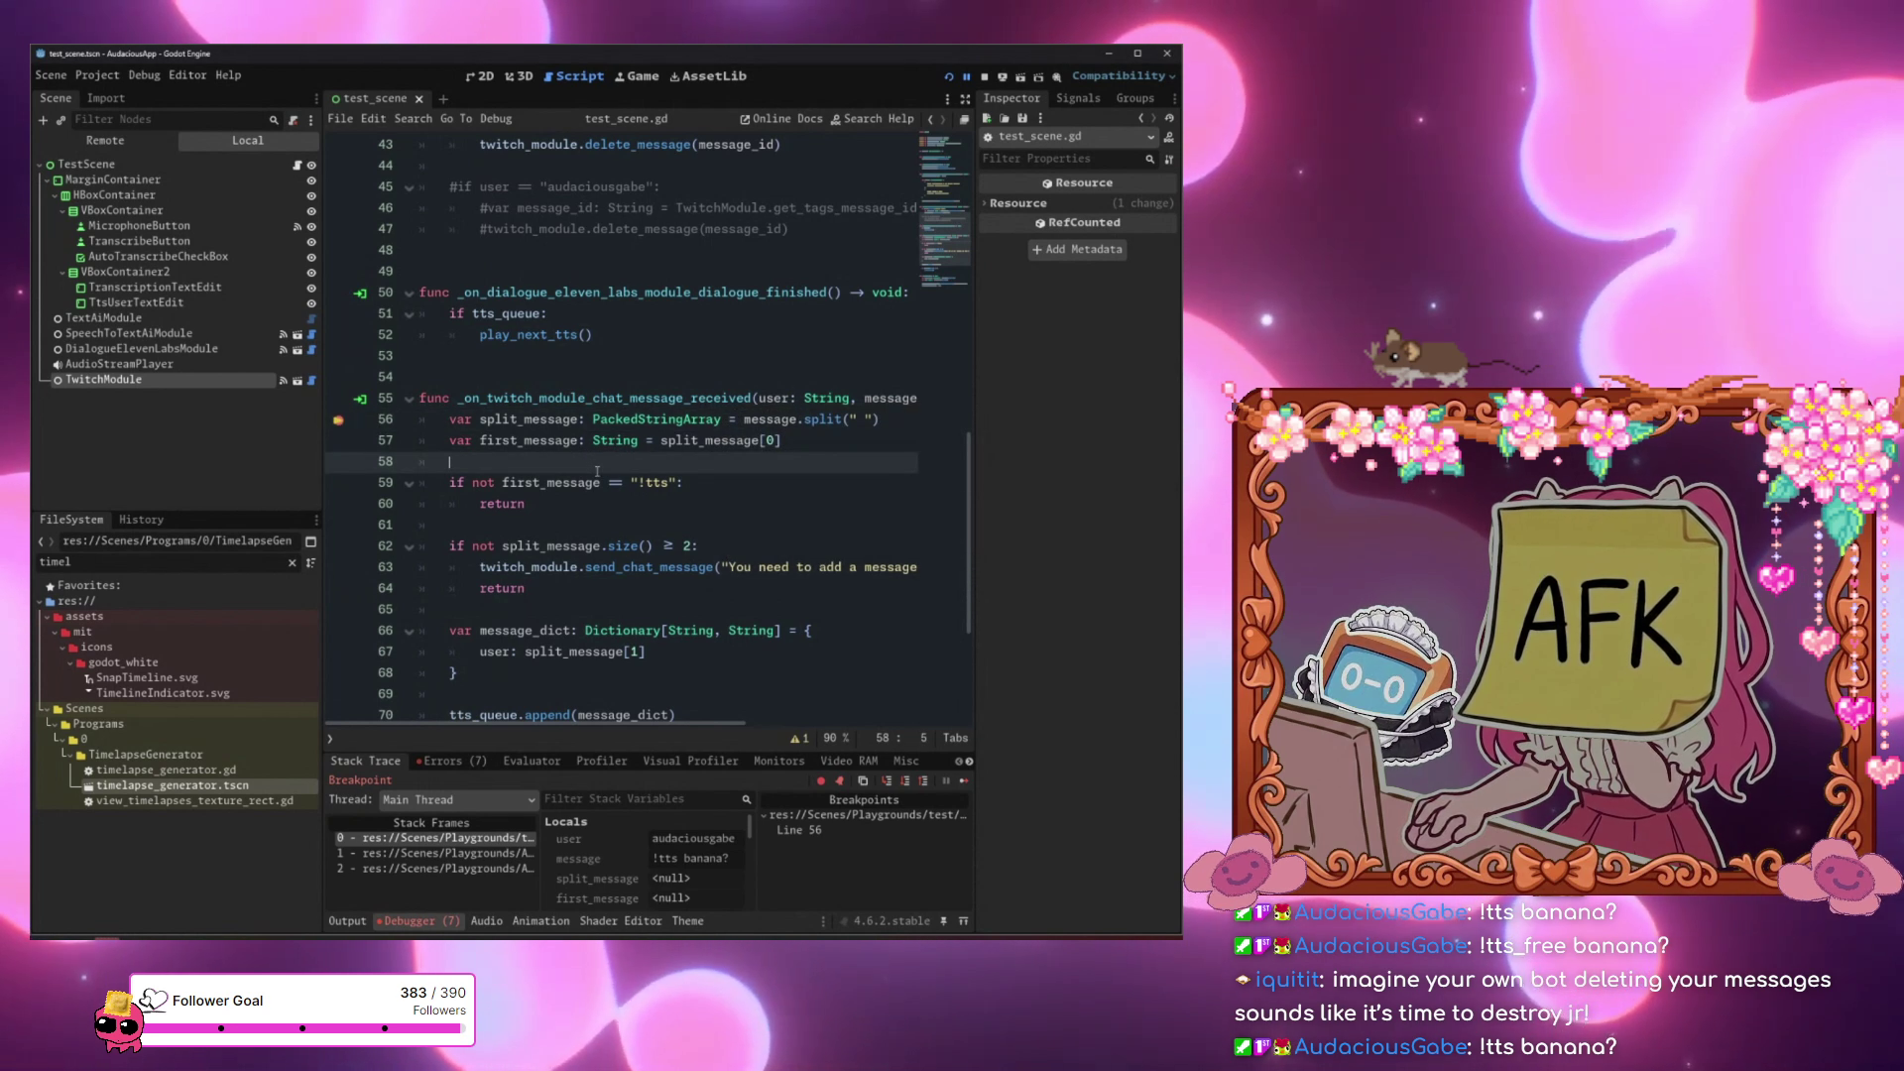
{"action": "key", "text": "F10"}
{"action": "key", "text": "F10"}
{"action": "key", "text": "F10"}
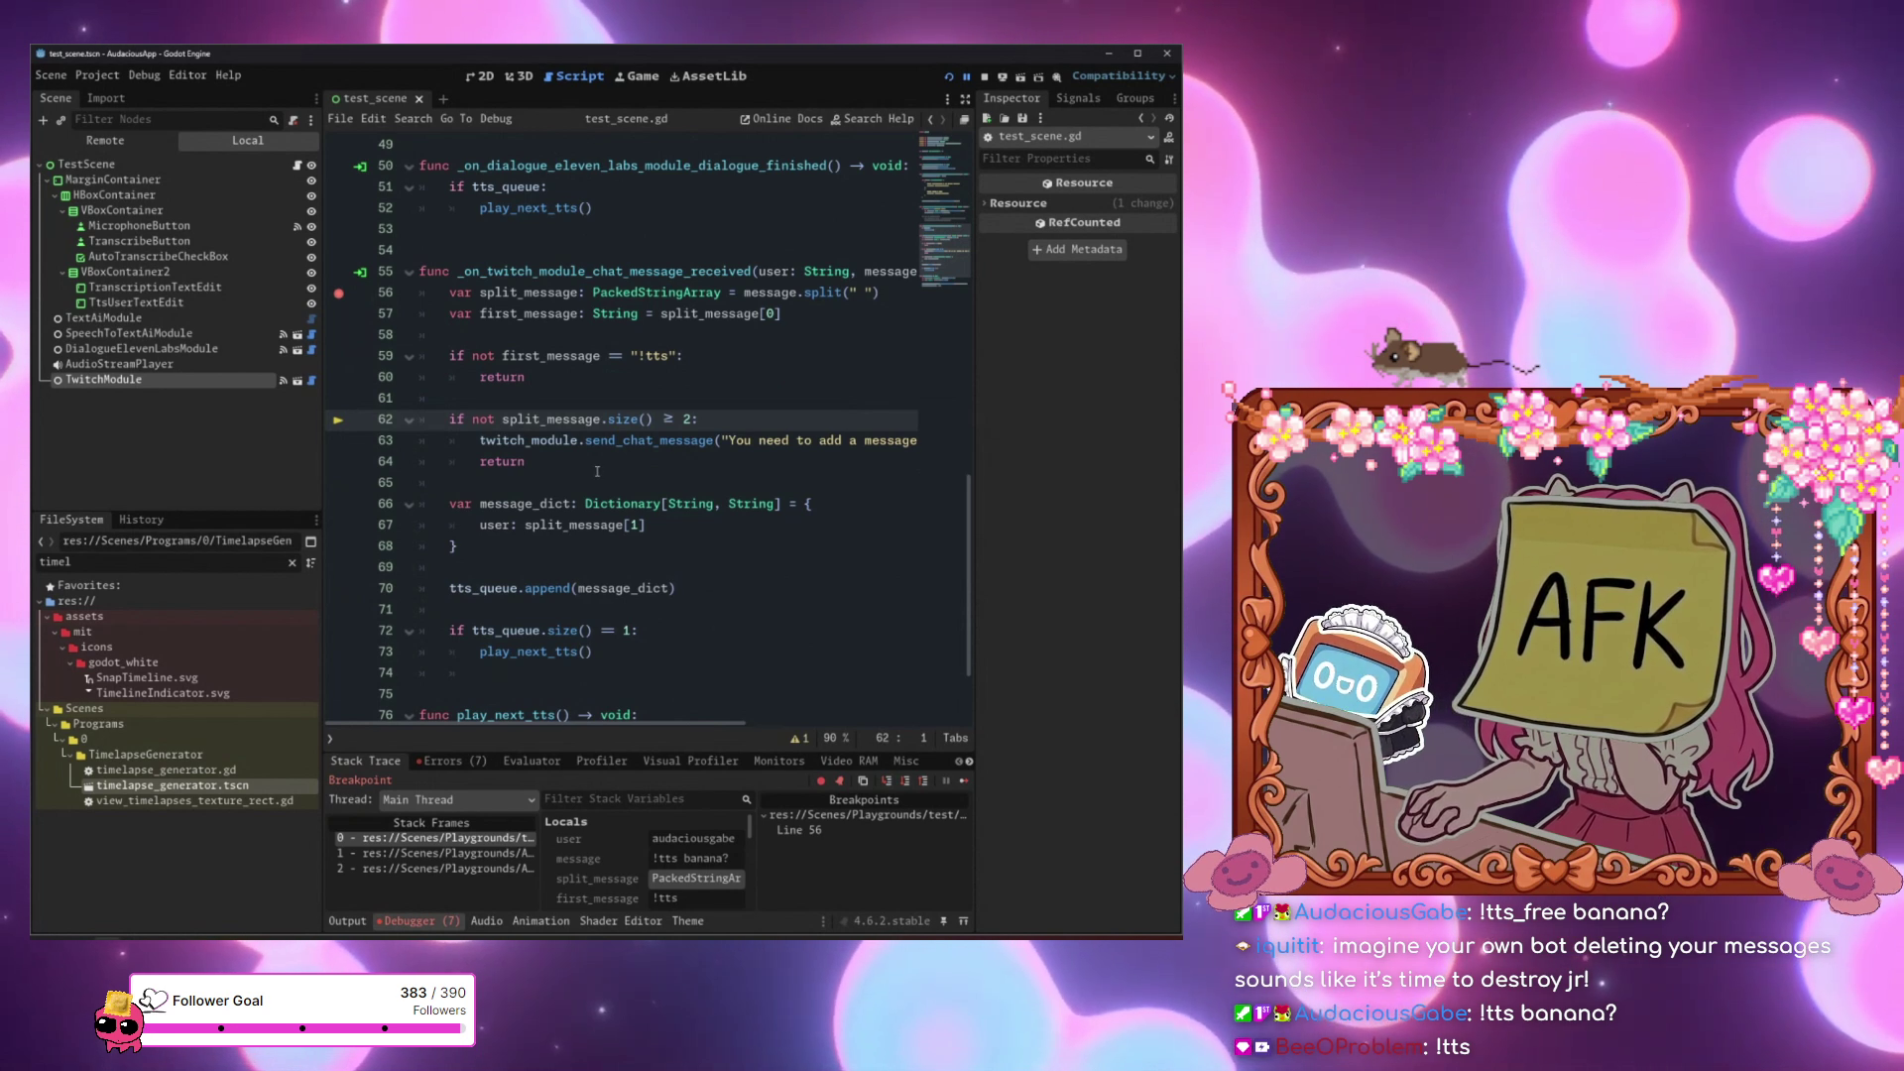
{"action": "key", "text": "F10"}
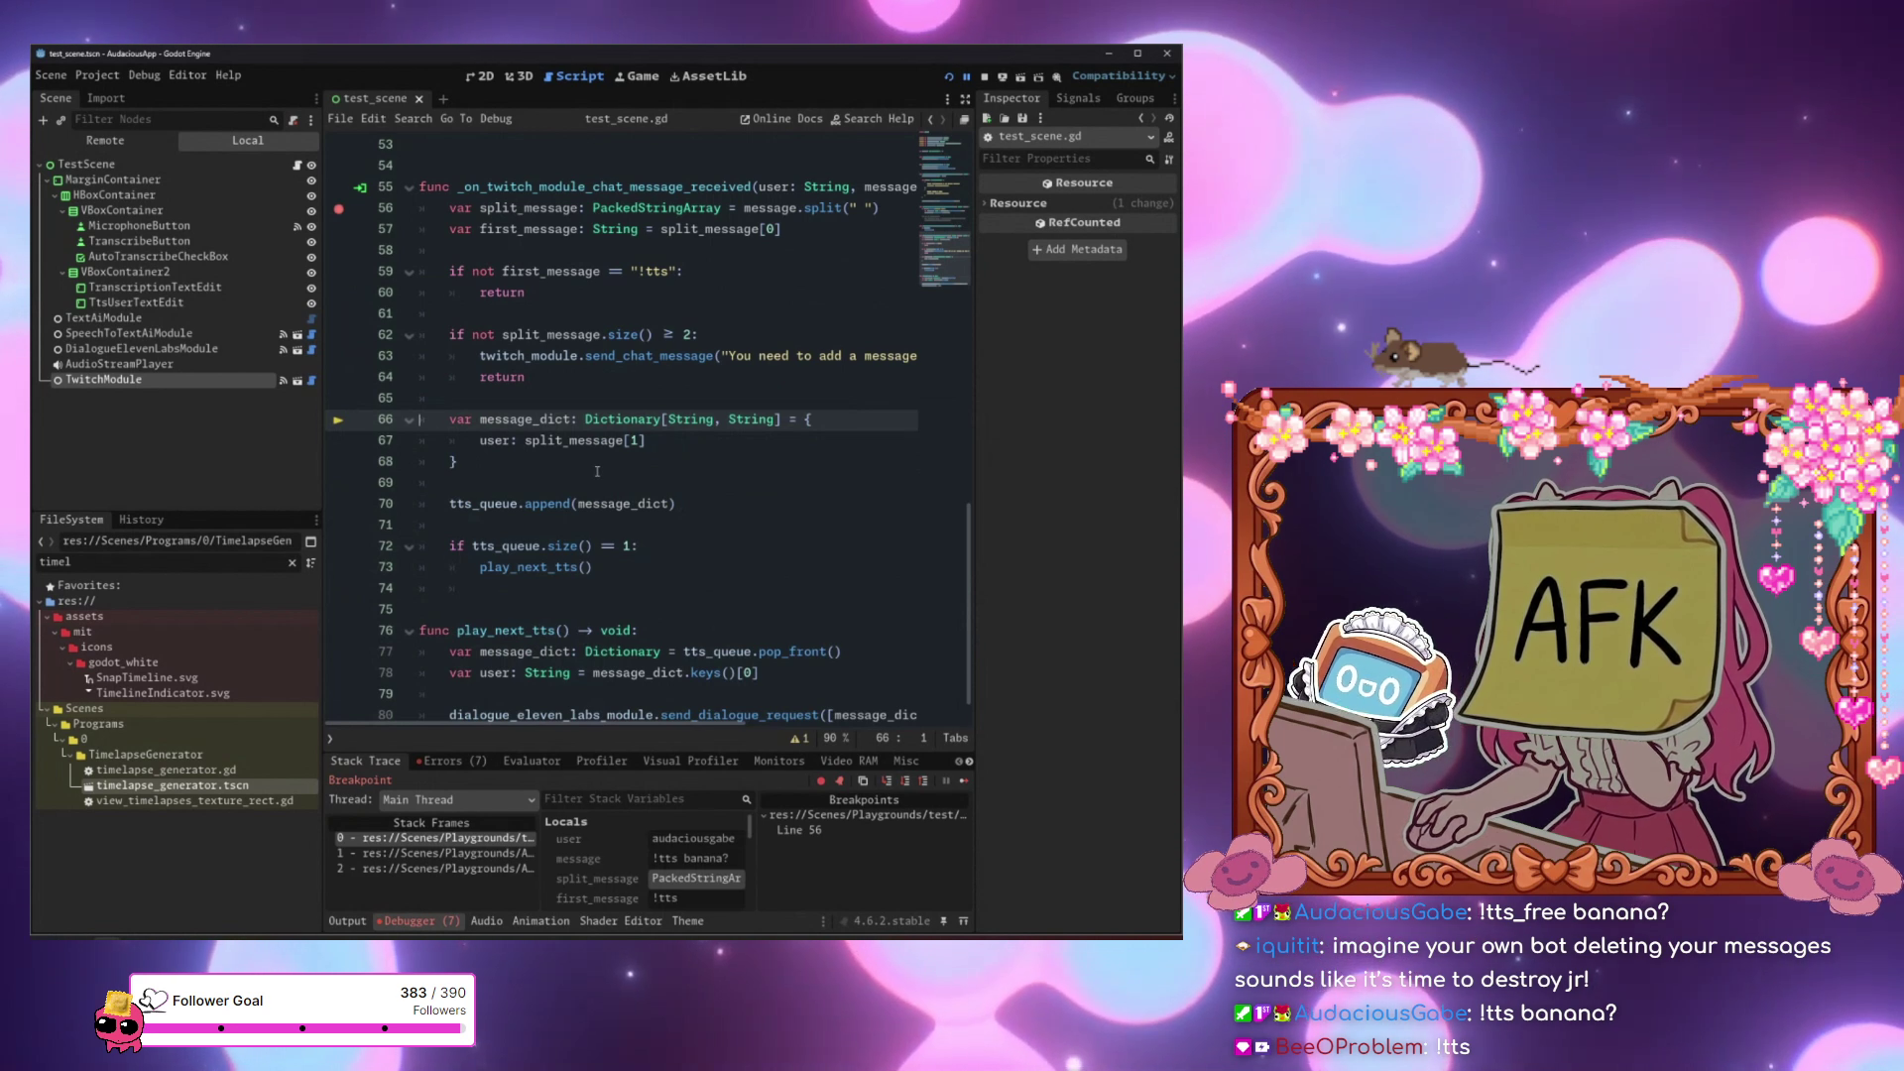
{"action": "key", "text": "F10"}
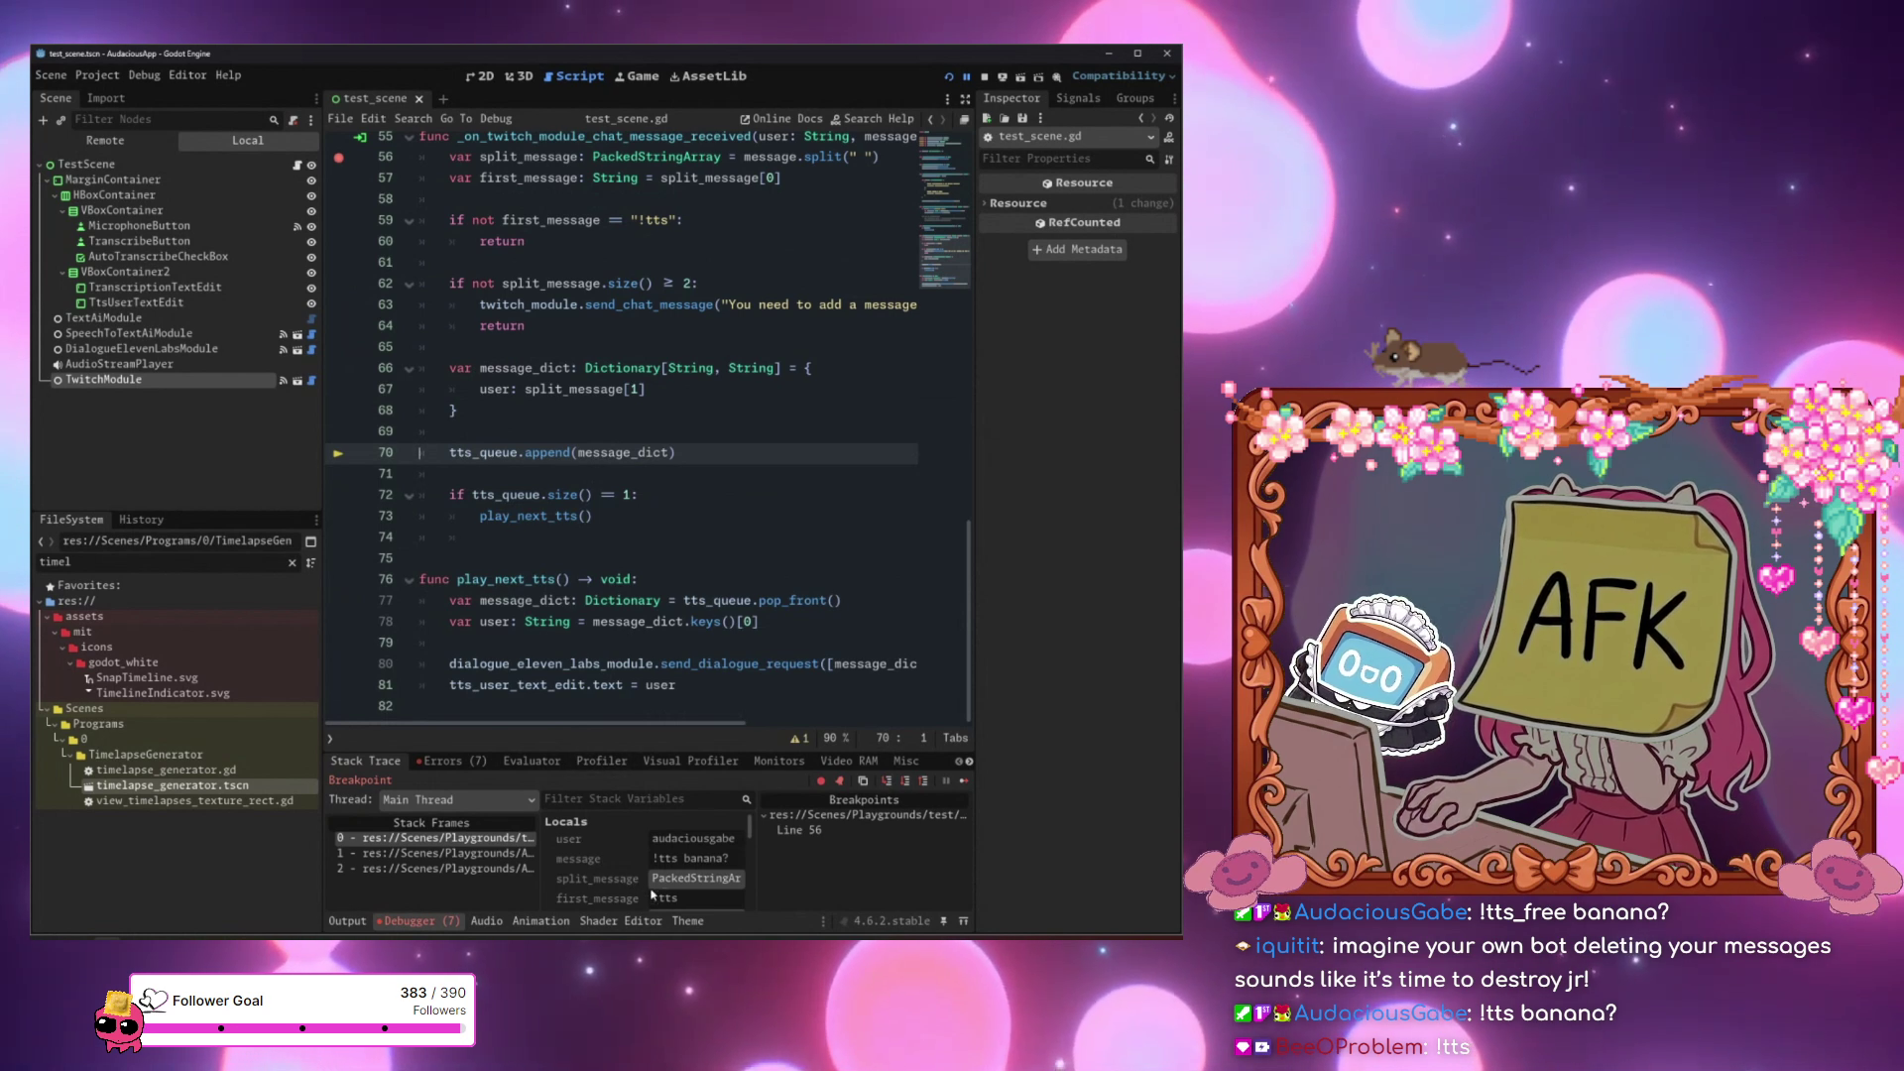
{"action": "left_click", "coordinate": [674, 873]}
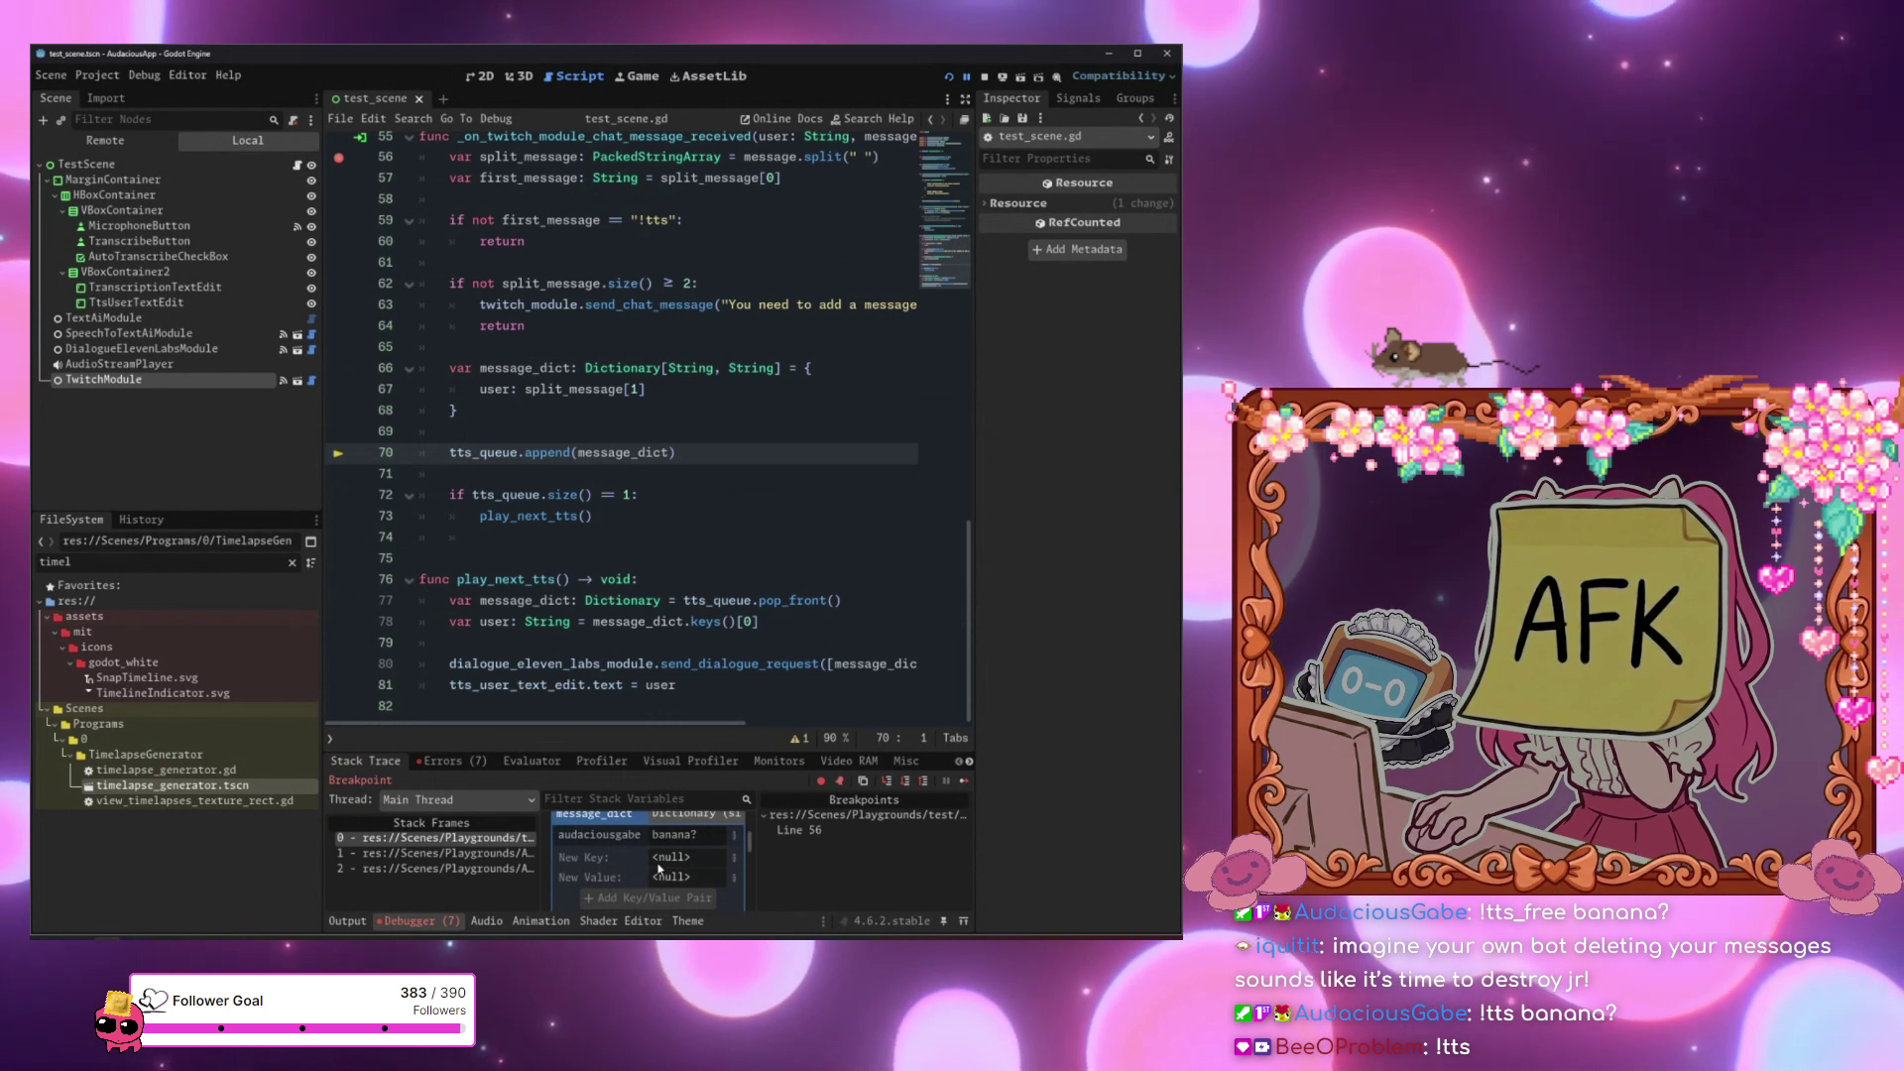
Step: Step to the queue size check and inspect the contents of tts_queue
{"action": "scroll", "coordinate": [664, 863], "scroll_direction": "up", "scroll_amount": 1}
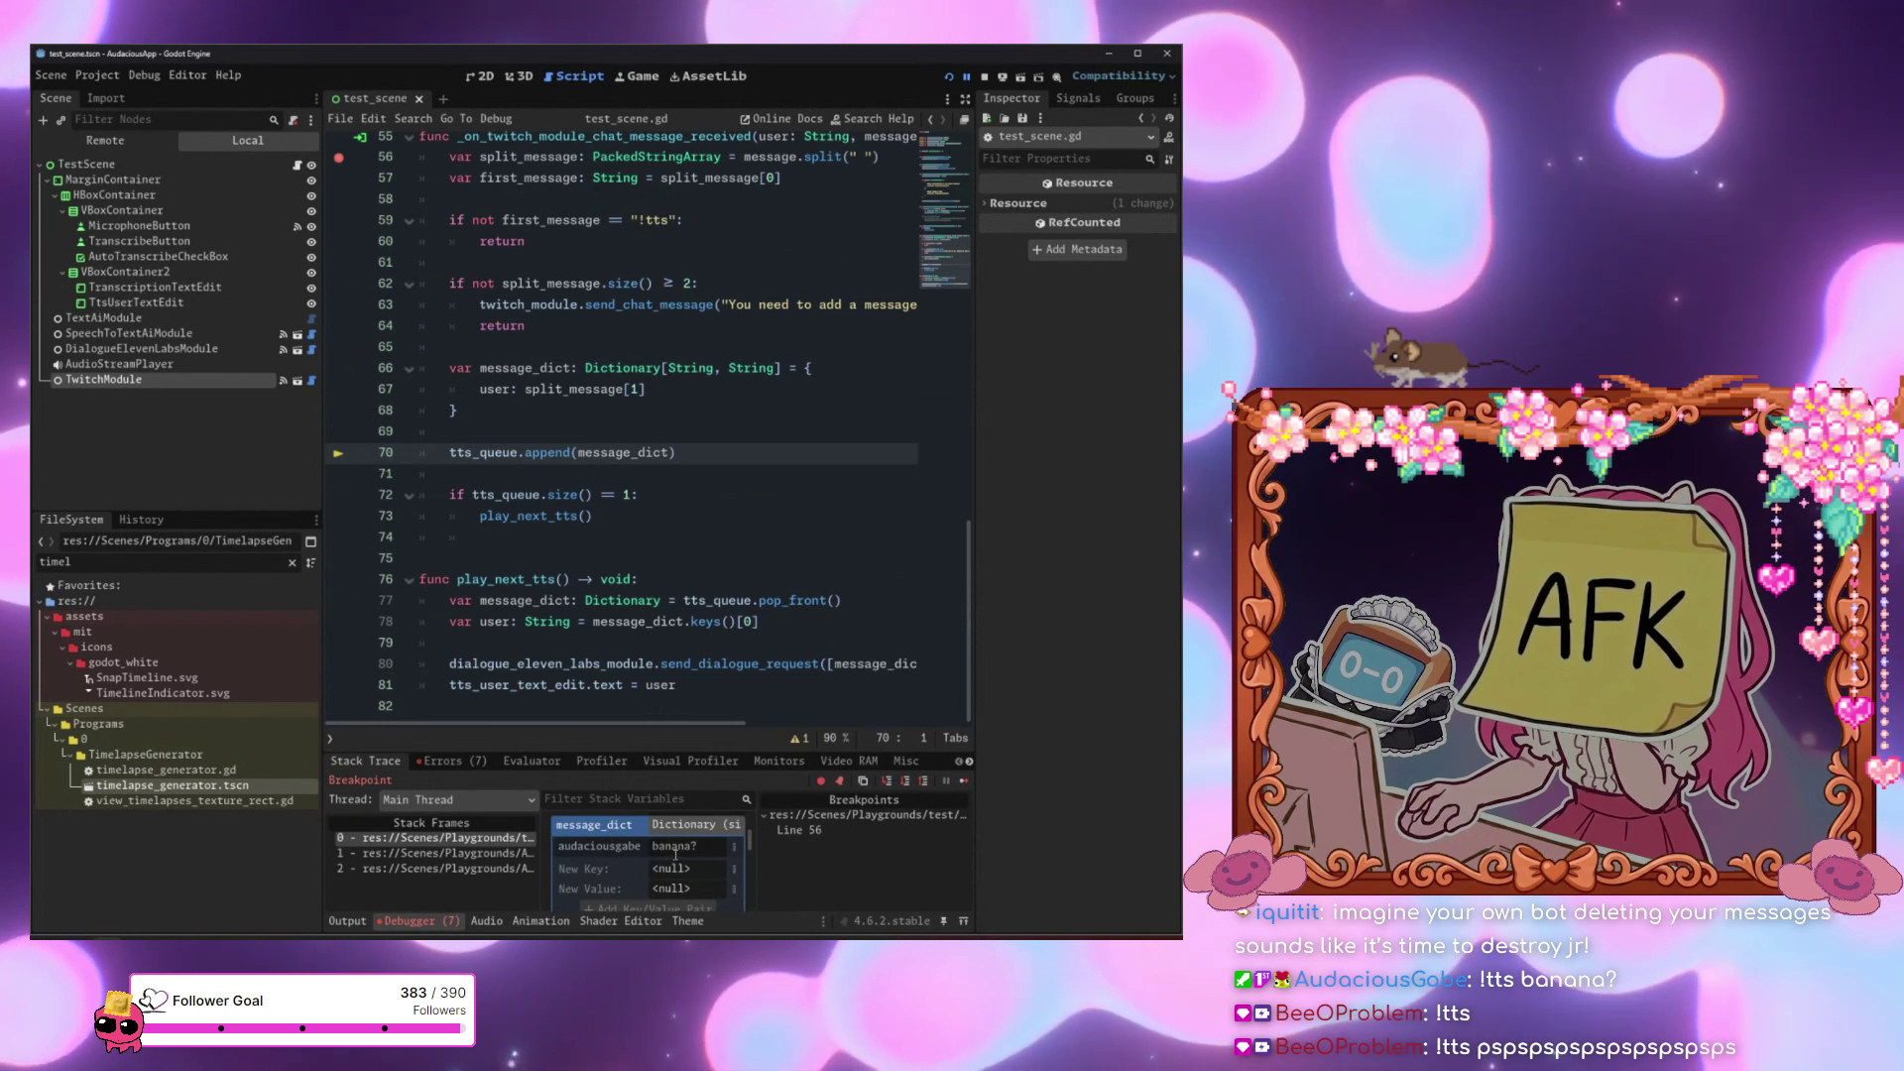
{"action": "left_click", "coordinate": [679, 458]}
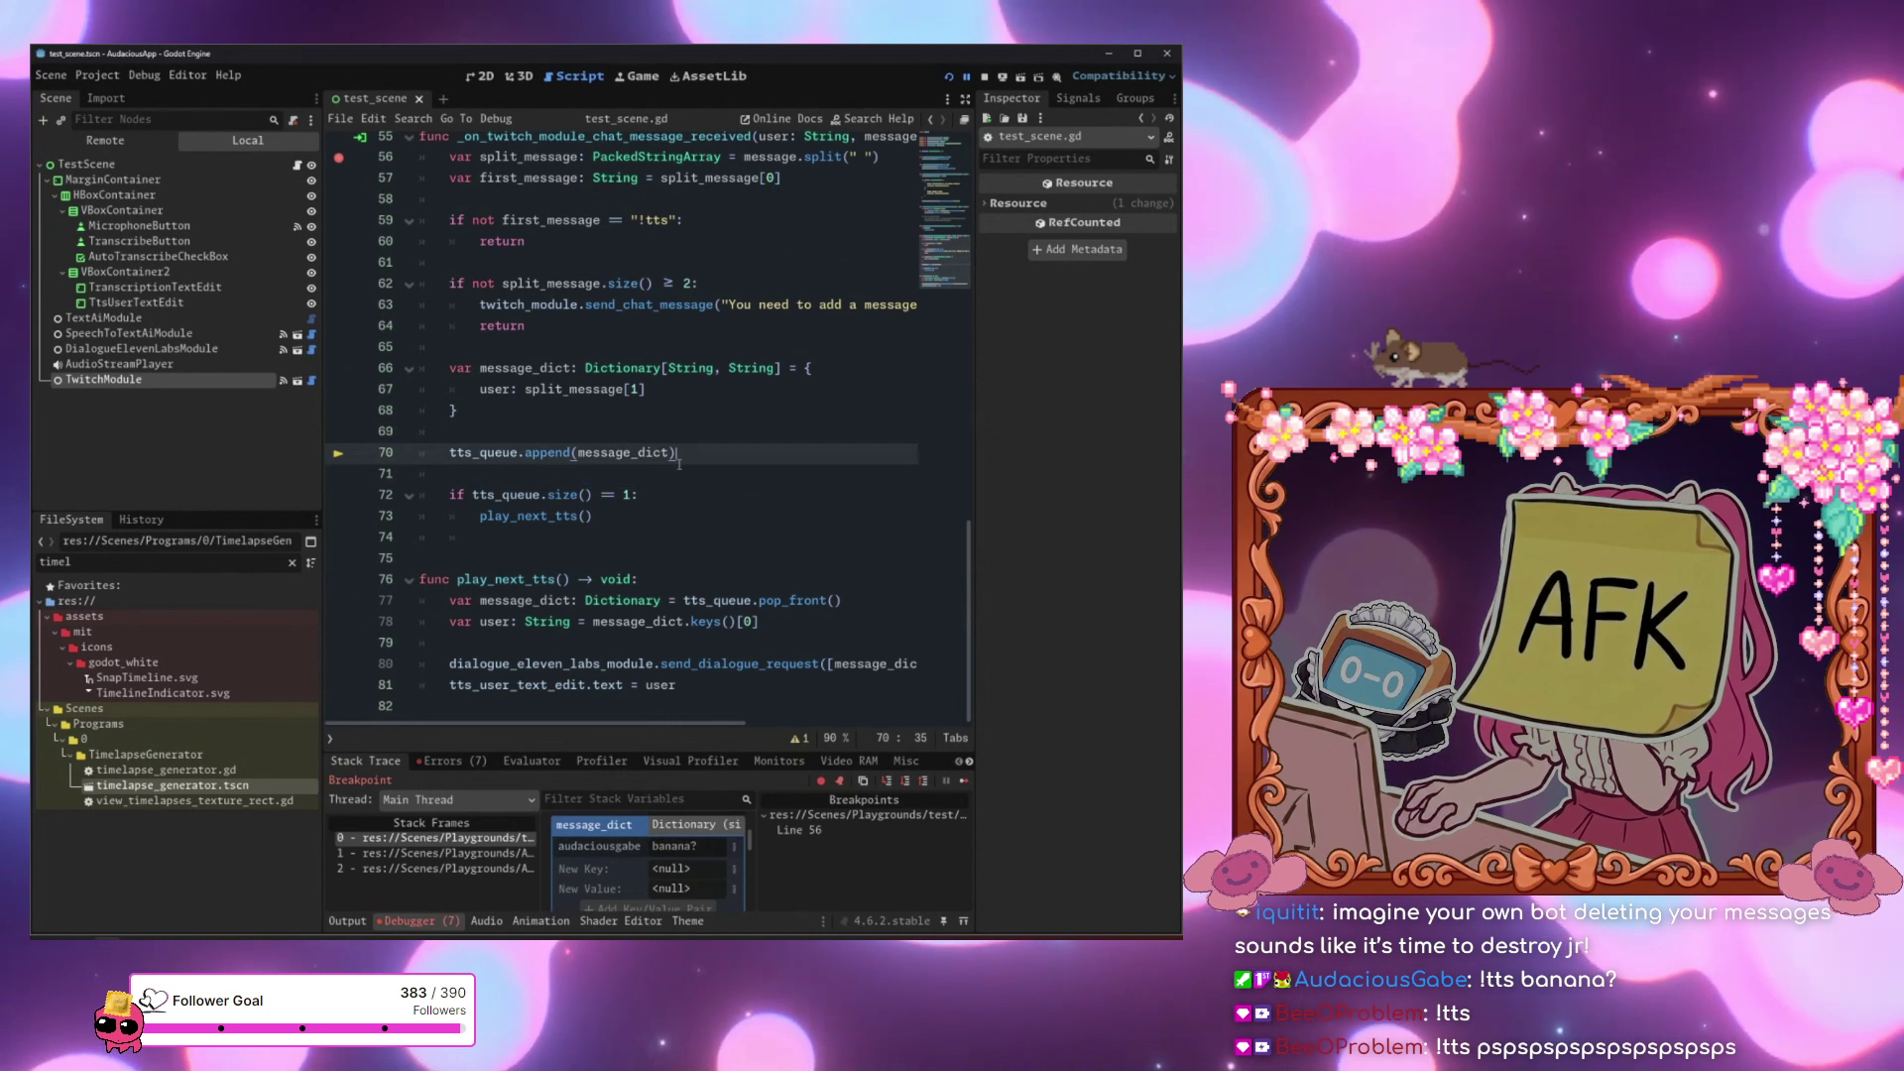
{"action": "key", "text": "F10"}
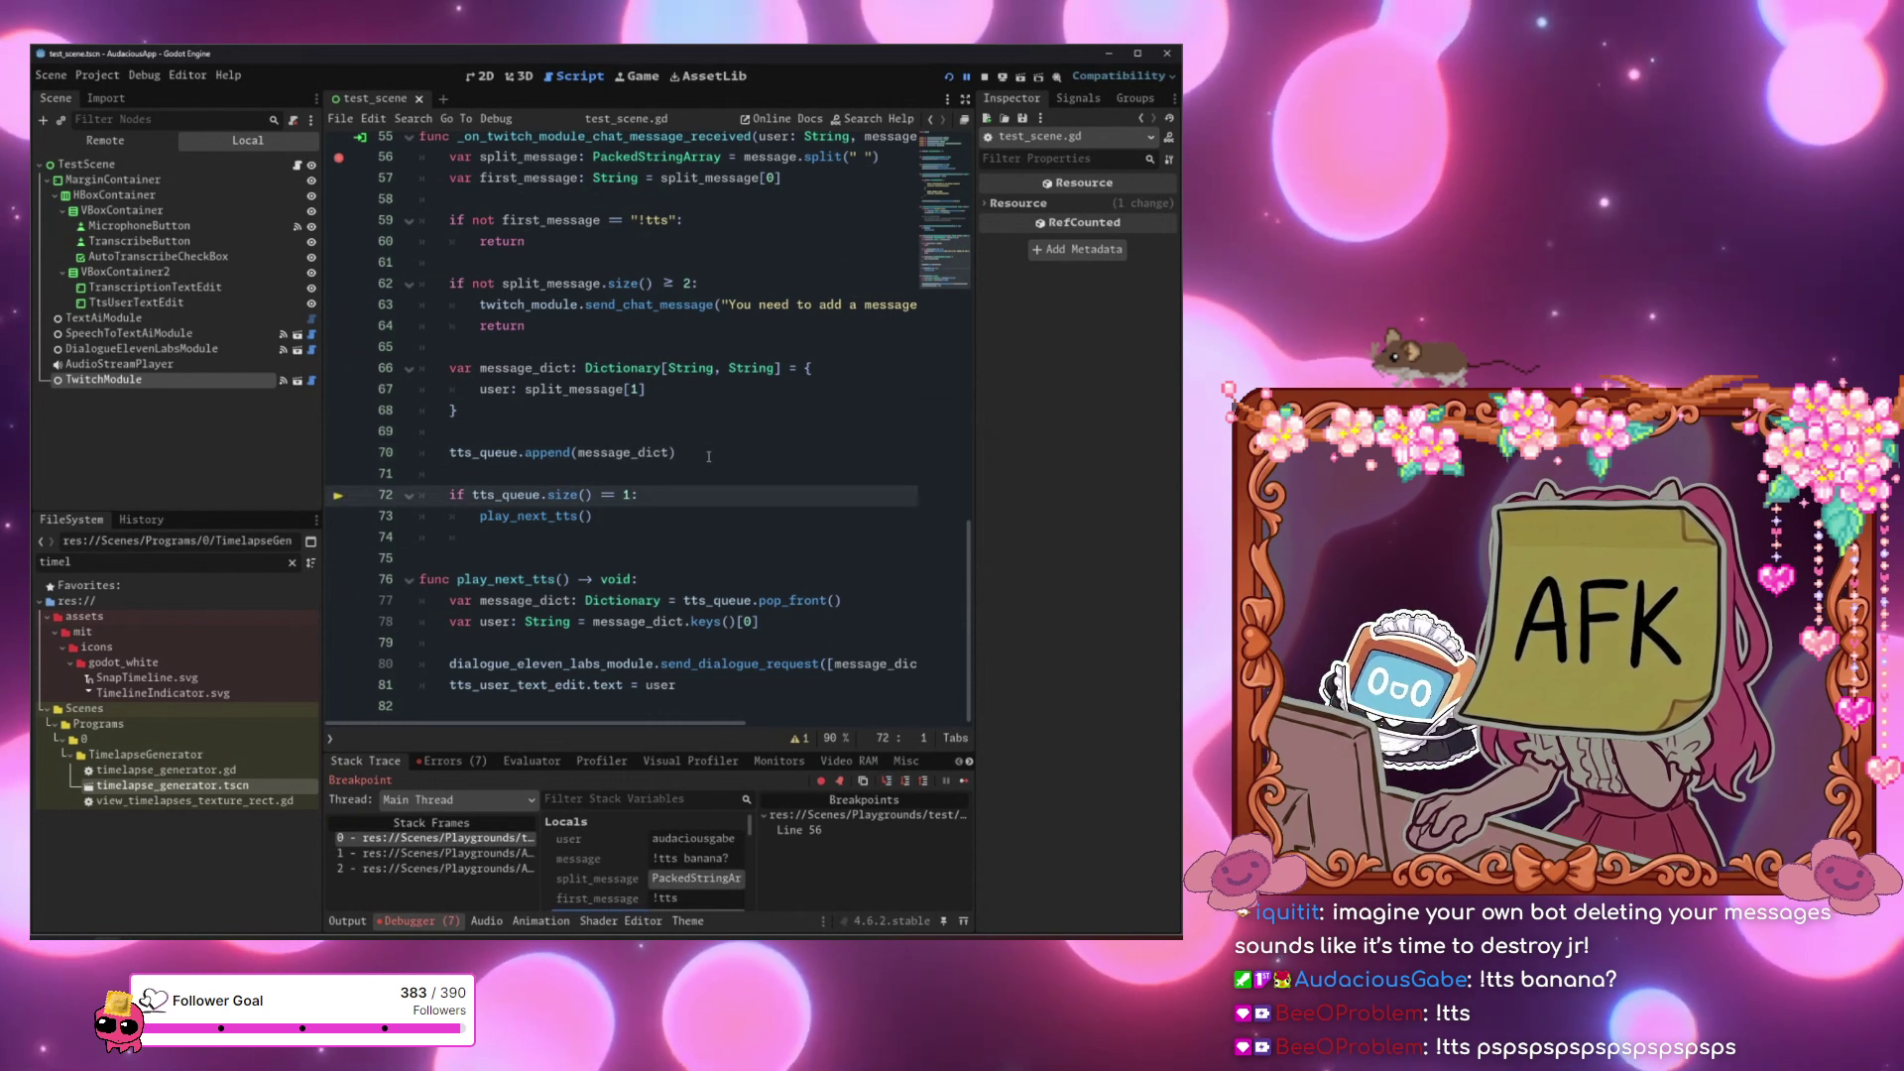
{"action": "scroll", "coordinate": [609, 864], "scroll_direction": "down", "scroll_amount": 3}
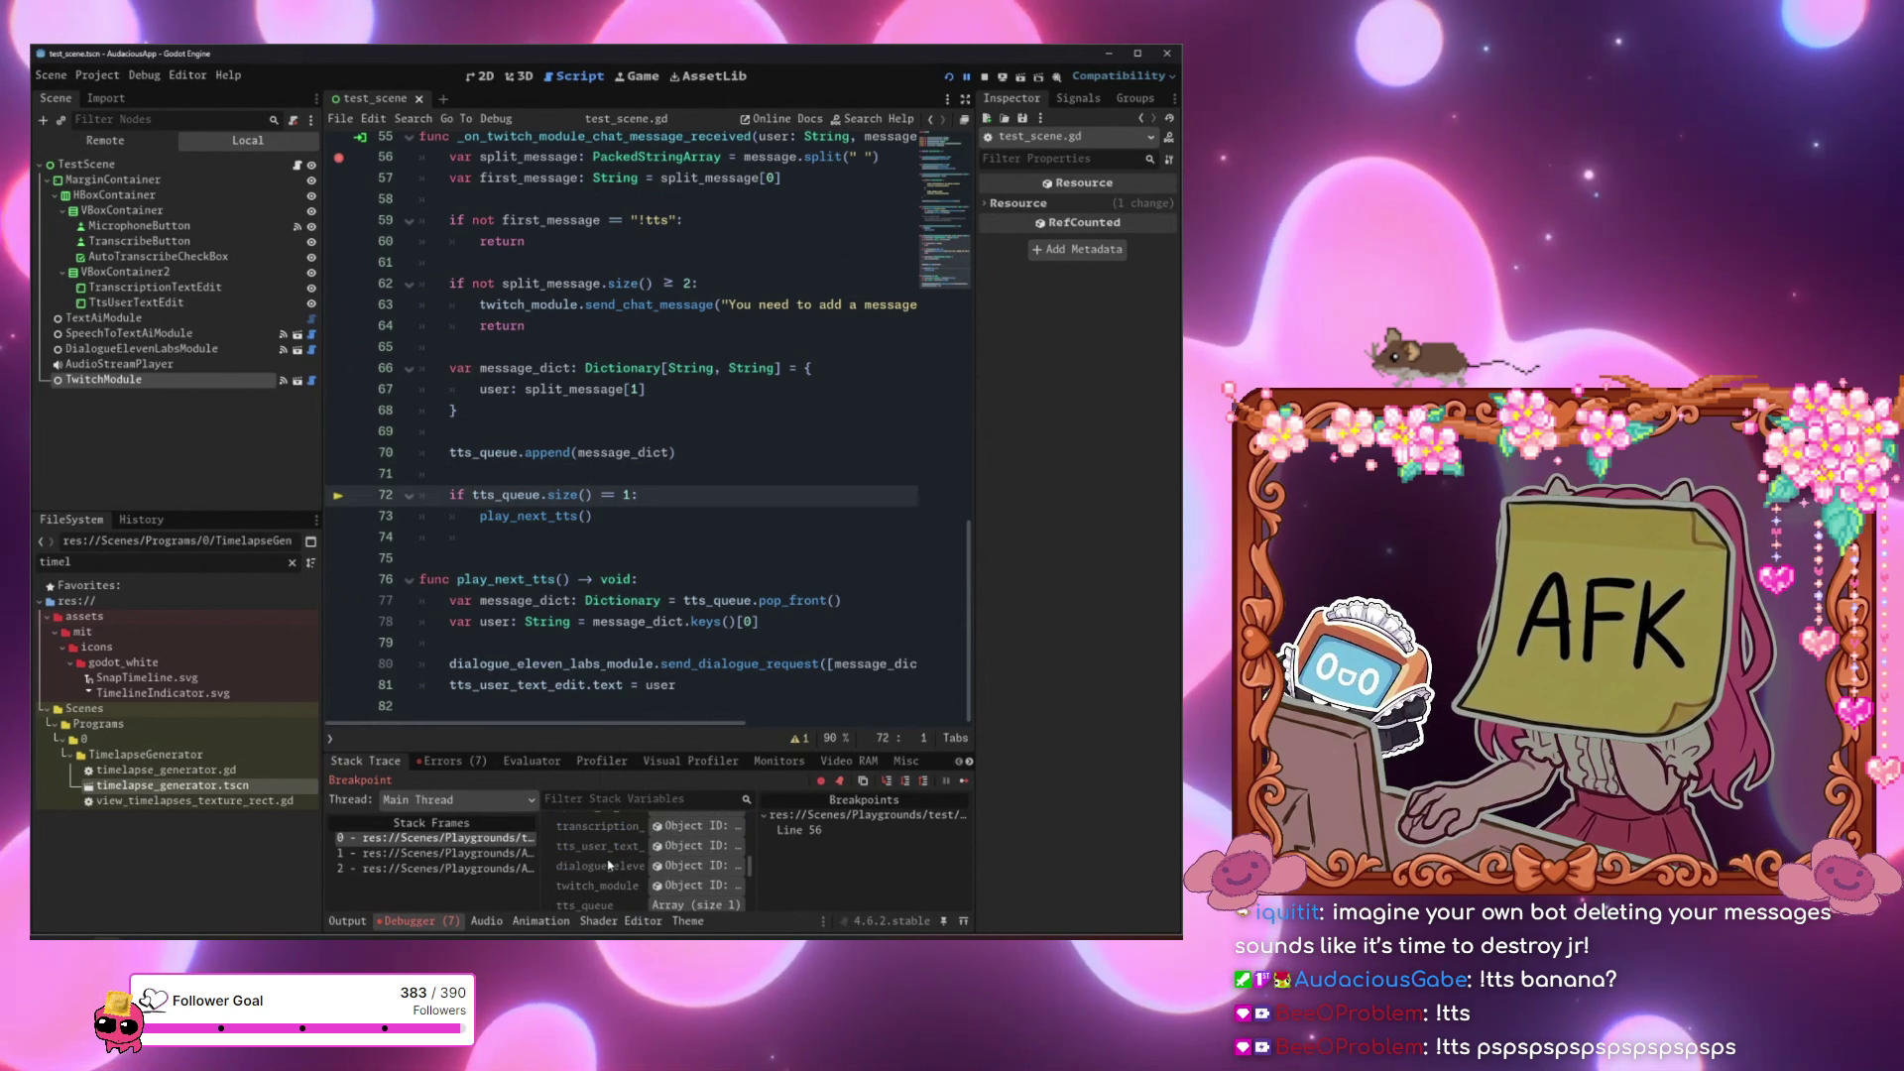
{"action": "left_click", "coordinate": [694, 904]}
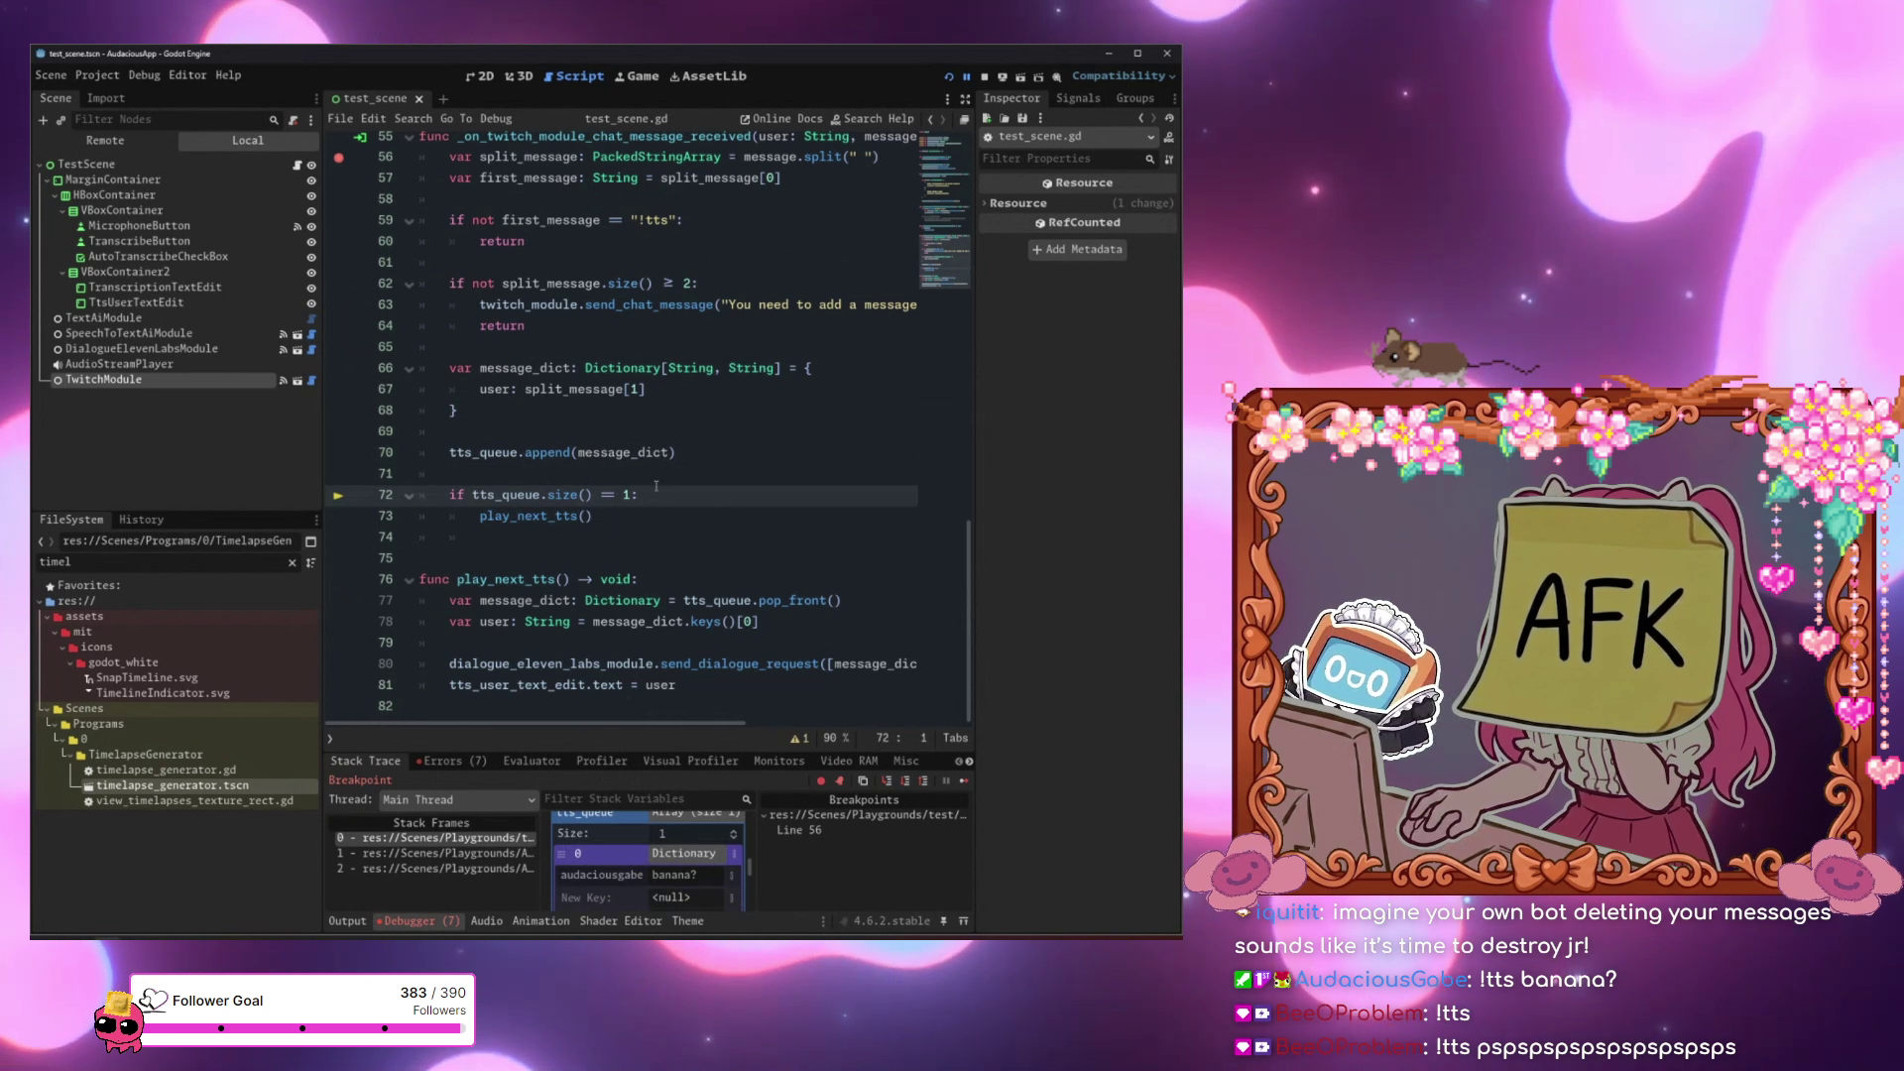
Step: Step into play_next_tts up to the line 80 send call and check message_dict's value
{"action": "key", "text": "F10"}
{"action": "key", "text": "F11"}
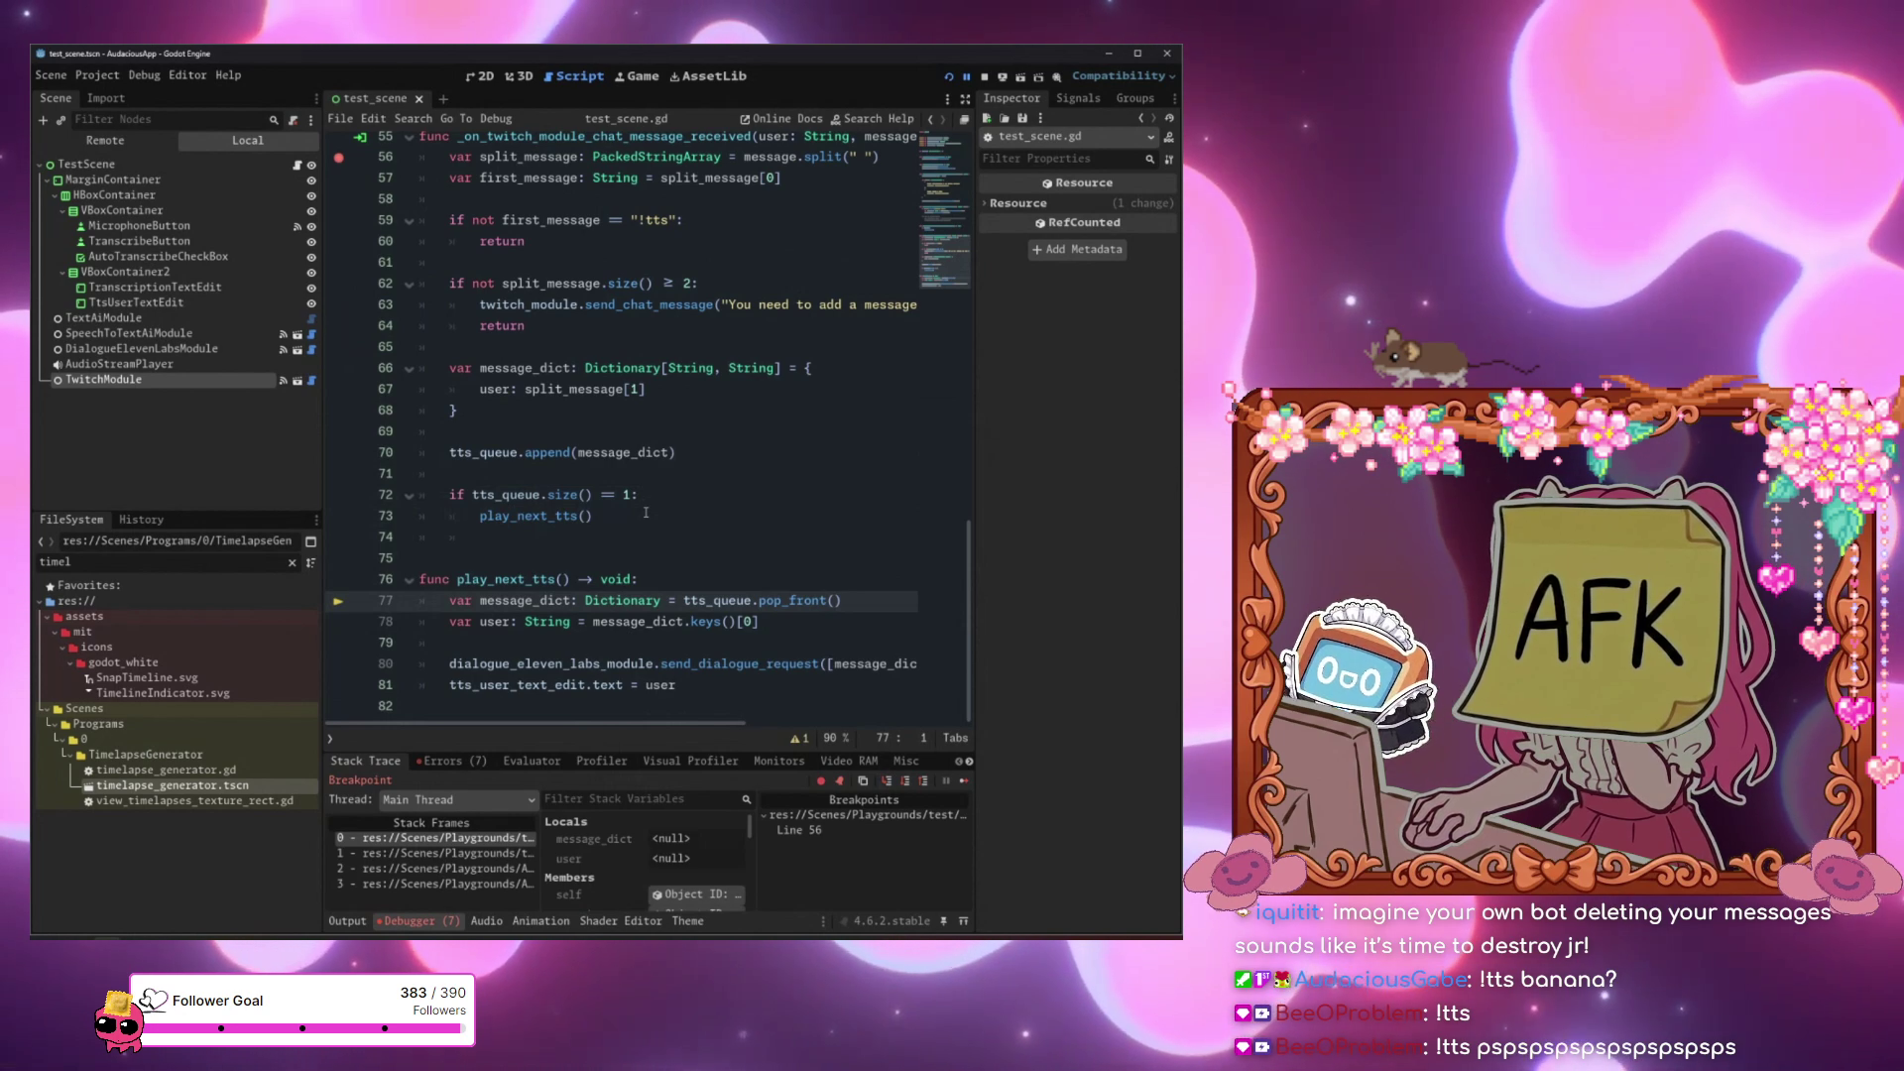
{"action": "key", "text": "F10"}
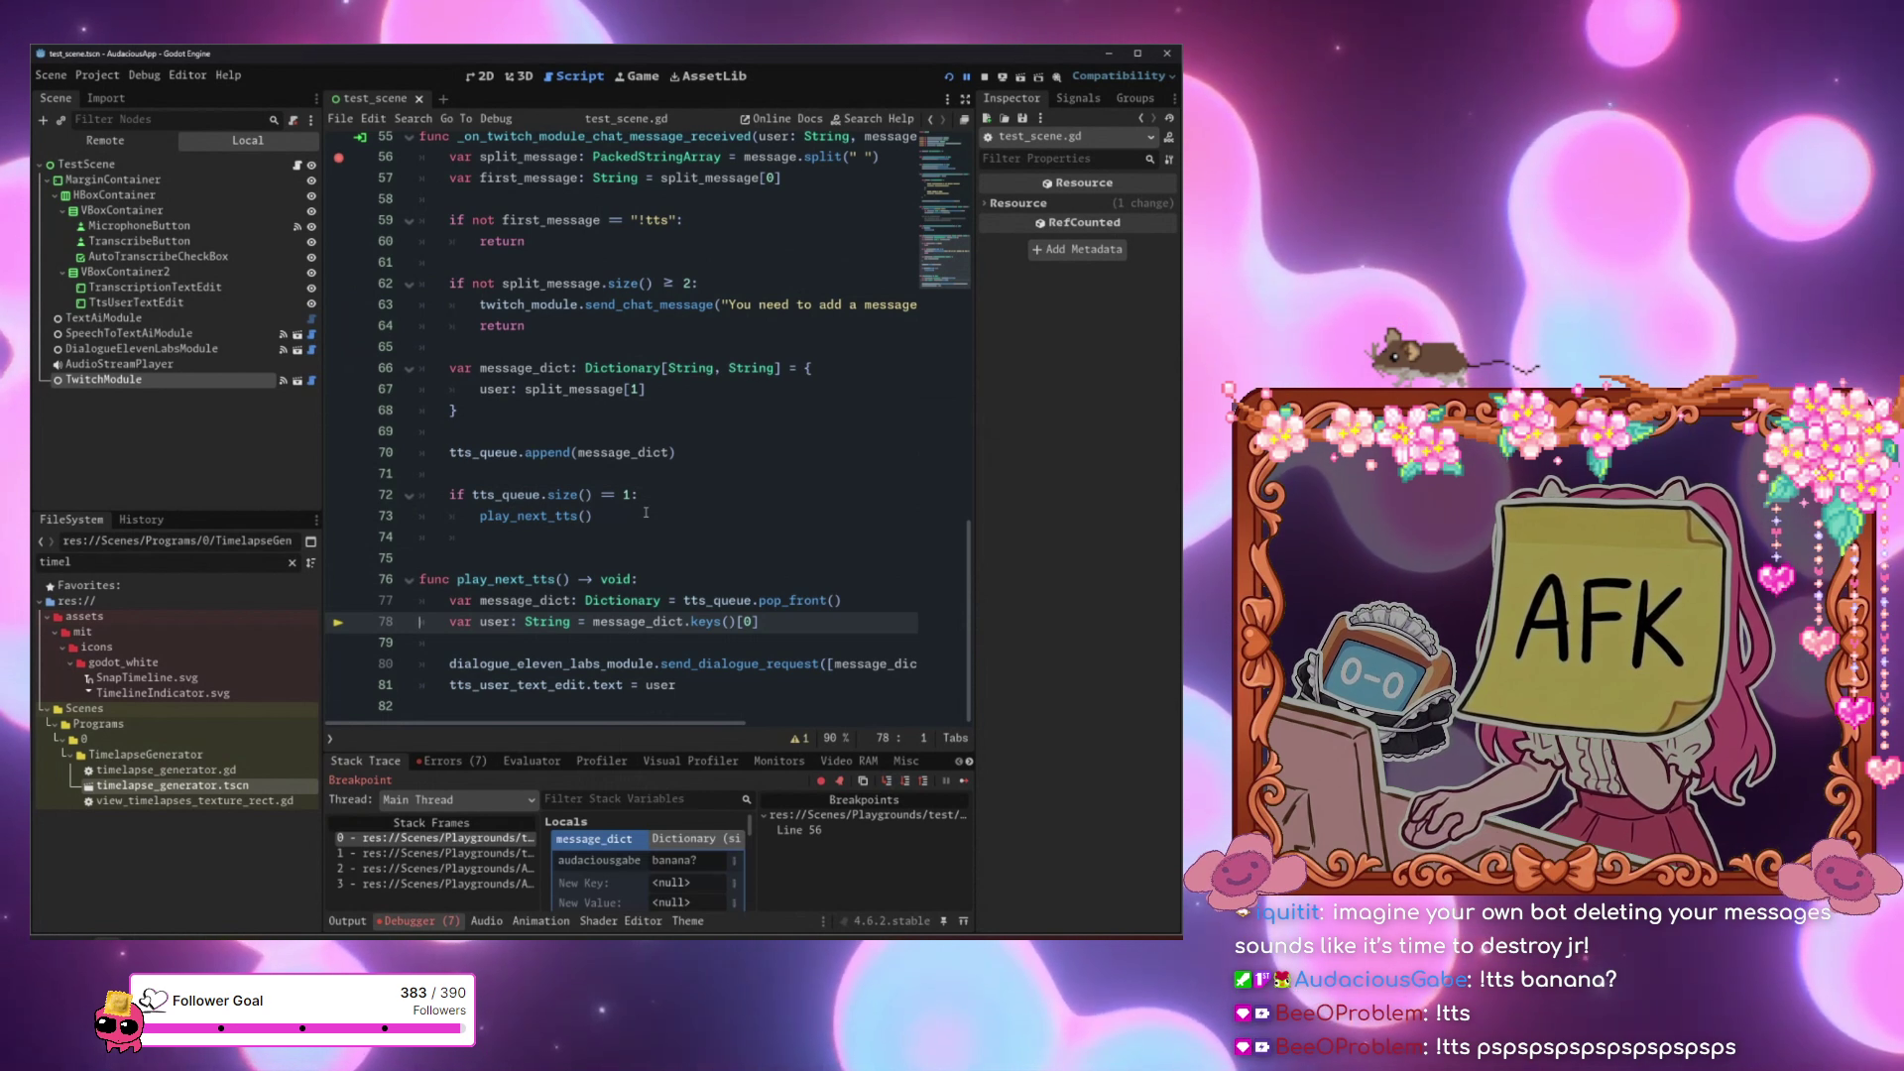
{"action": "key", "text": "F10"}
{"action": "scroll", "coordinate": [604, 866], "scroll_direction": "down", "scroll_amount": 2}
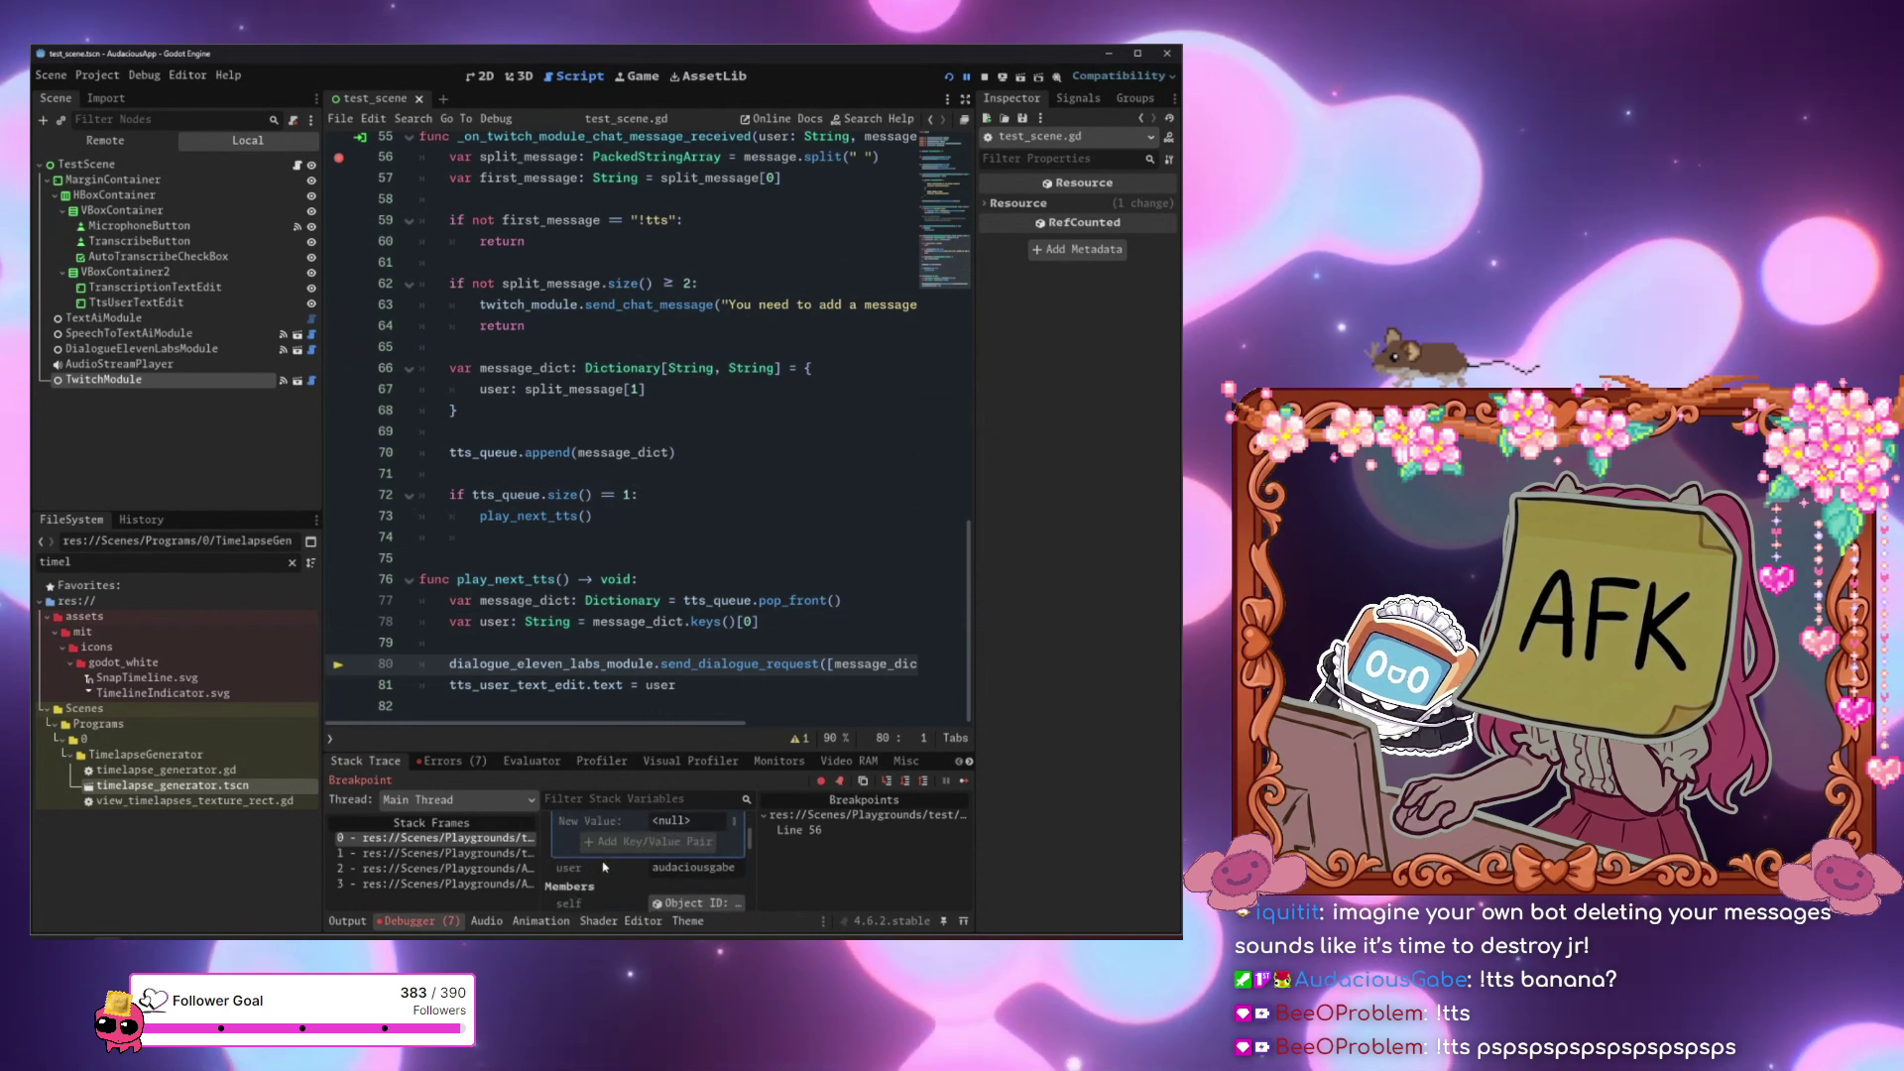
{"action": "left_click", "coordinate": [684, 645]}
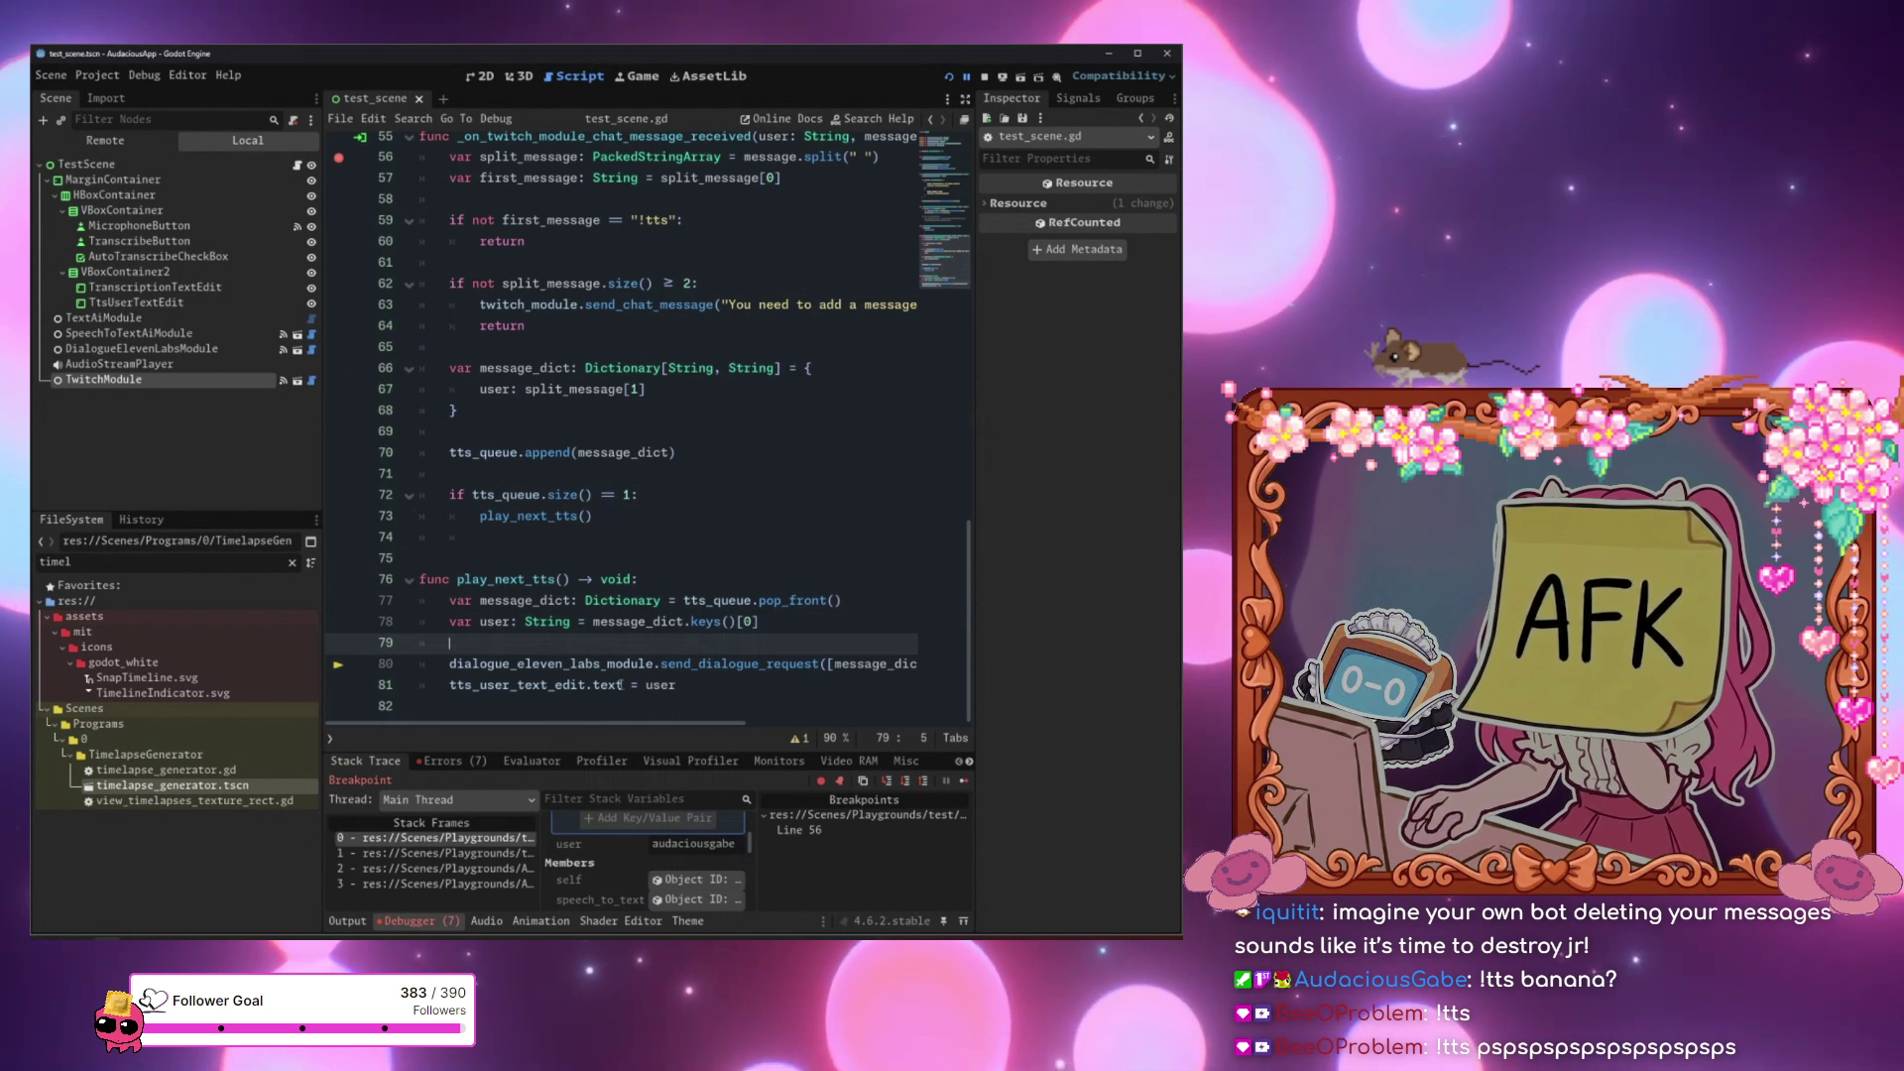
{"action": "left_click", "coordinate": [630, 663]}
{"action": "left_click", "coordinate": [772, 664]}
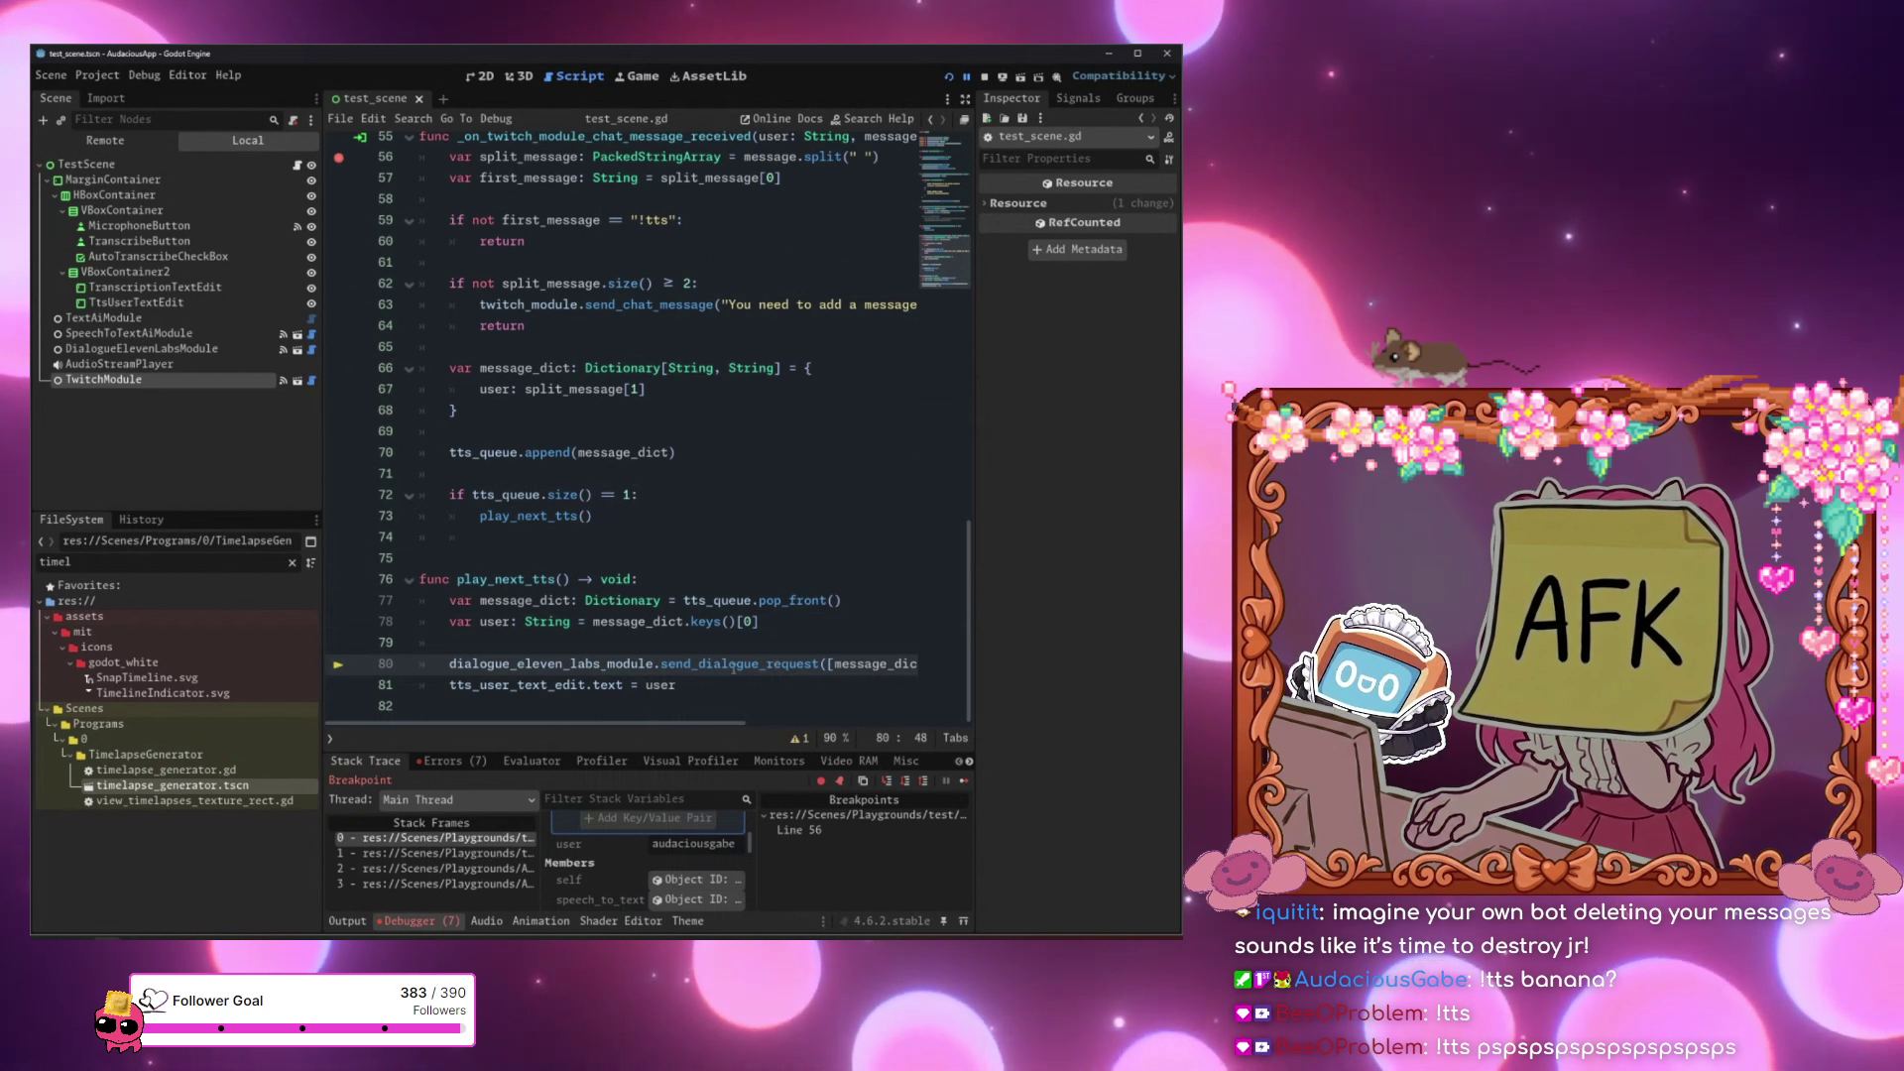
{"action": "double_click", "coordinate": [843, 663]}
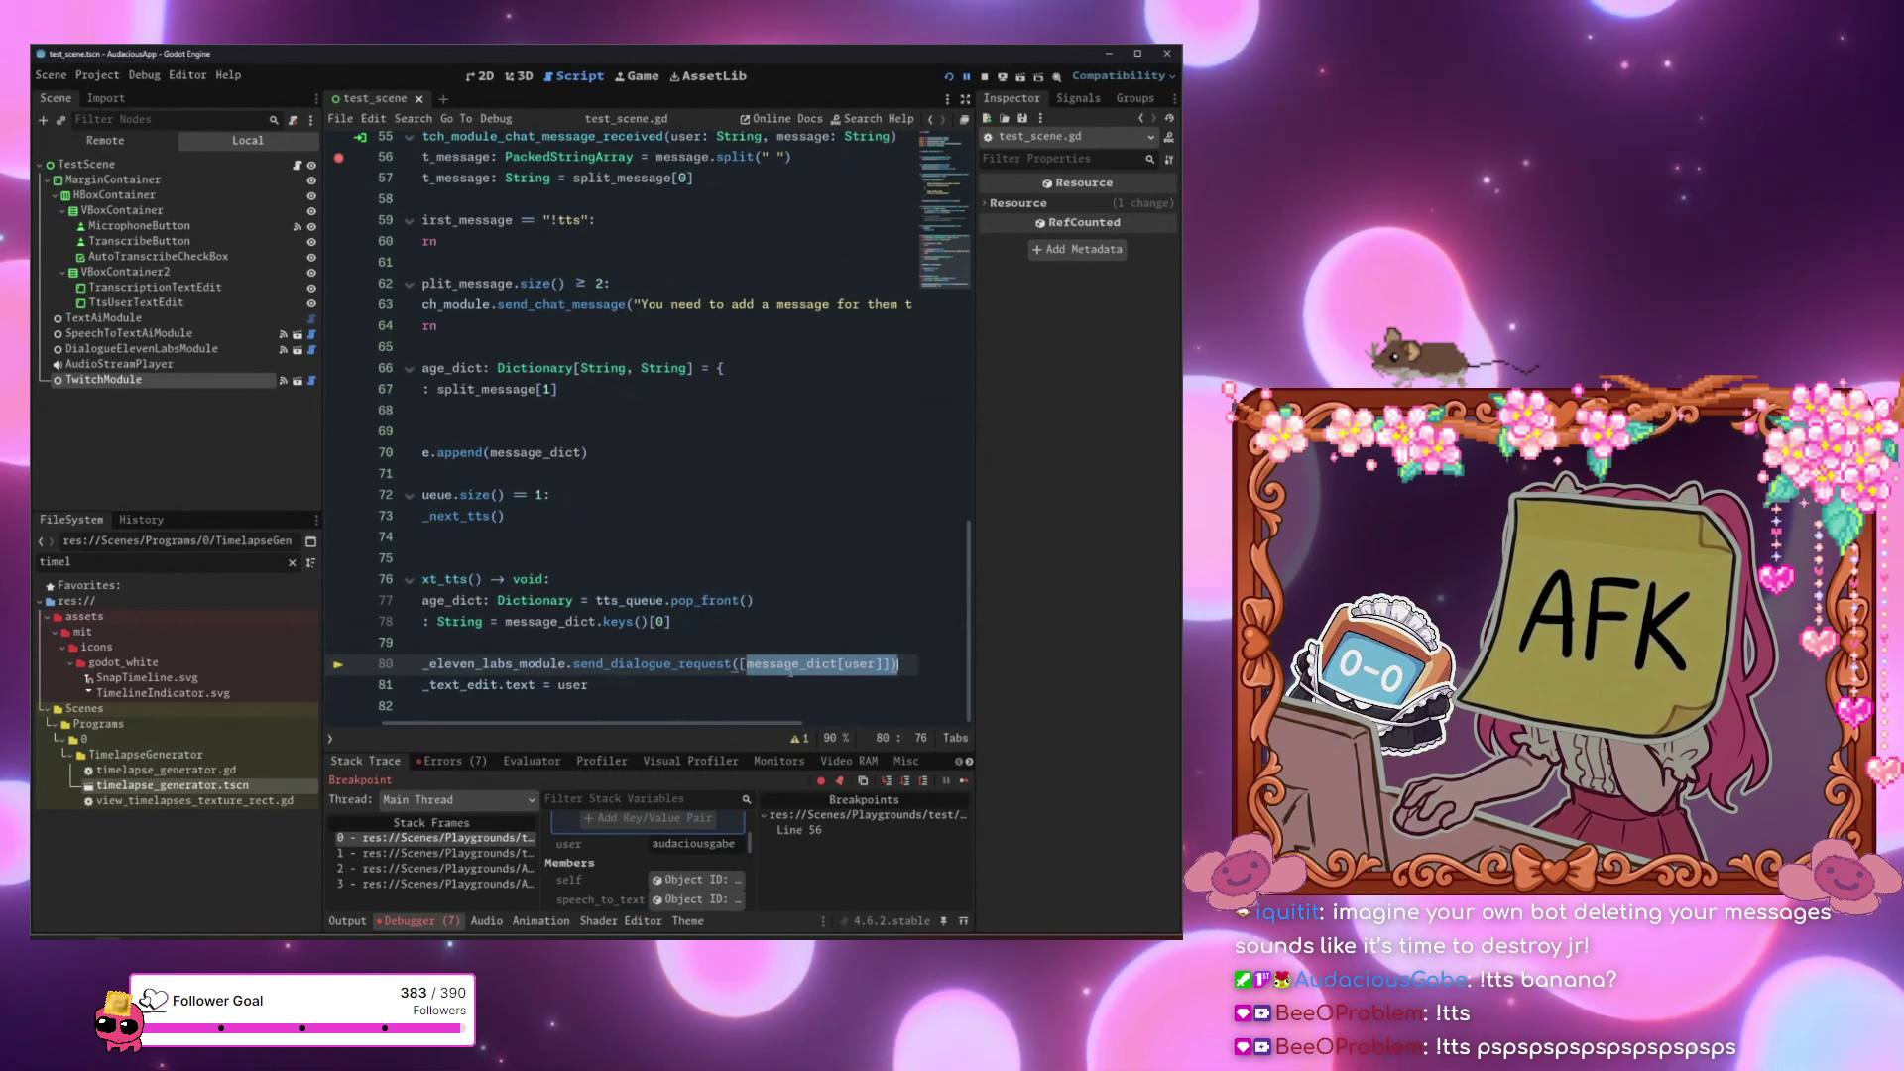
{"action": "left_click", "coordinate": [793, 663]}
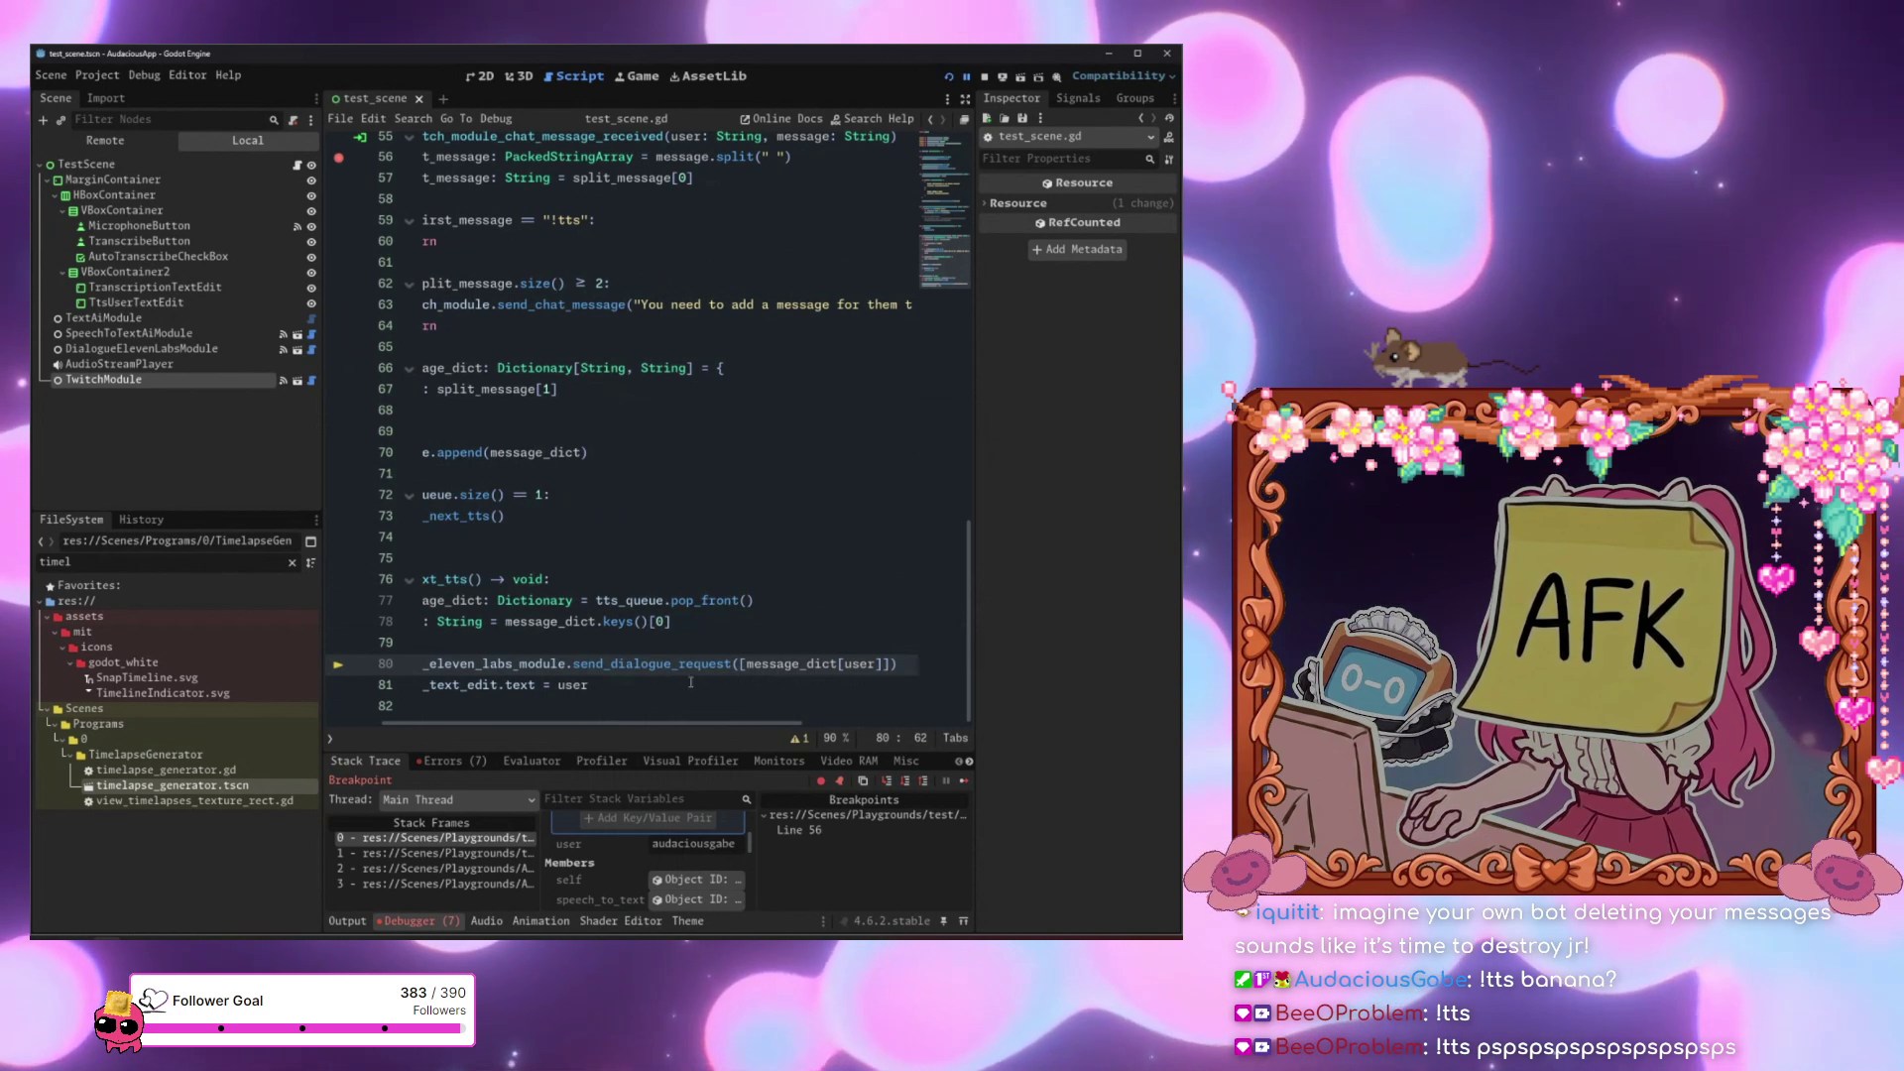
{"action": "left_click", "coordinate": [646, 649]}
{"action": "left_click", "coordinate": [635, 663]}
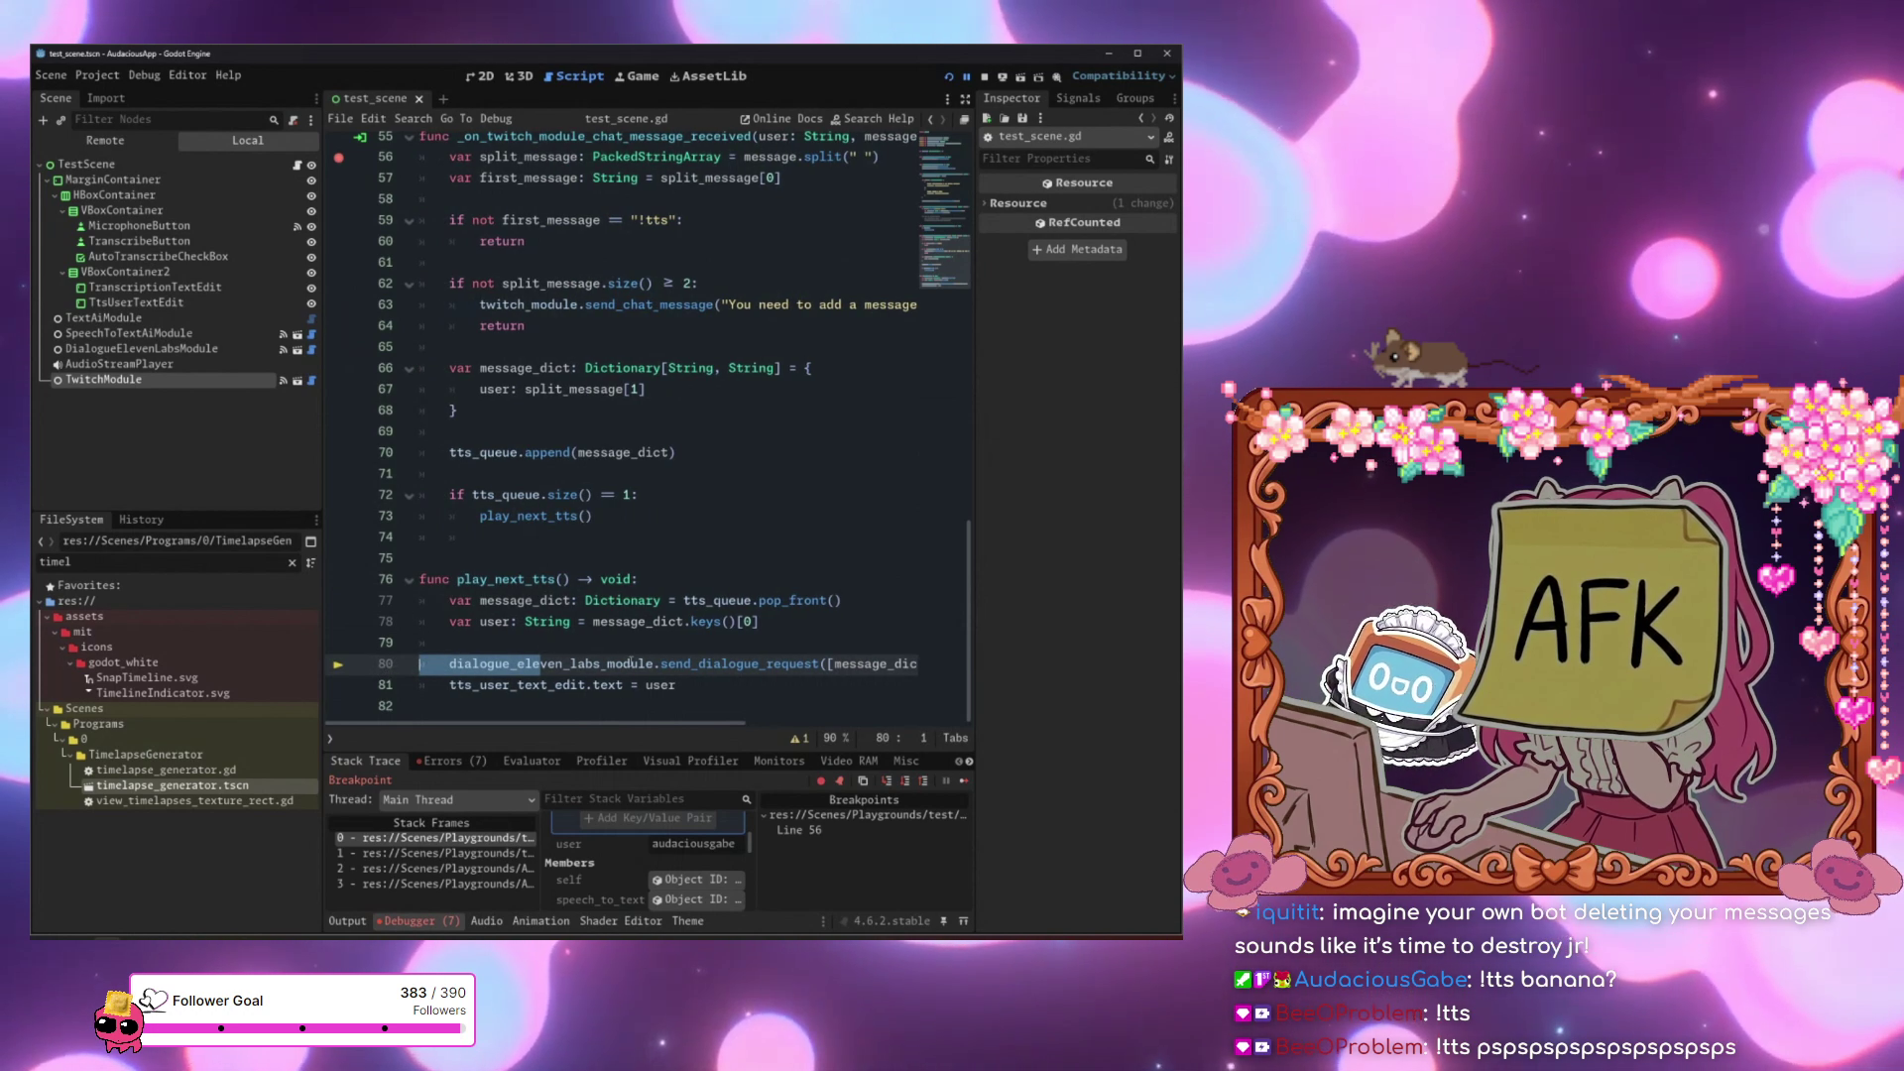
Step: Step into send_dialogue_request and the SecretsManager API key lookup, then resume the game
{"action": "key", "text": "F11"}
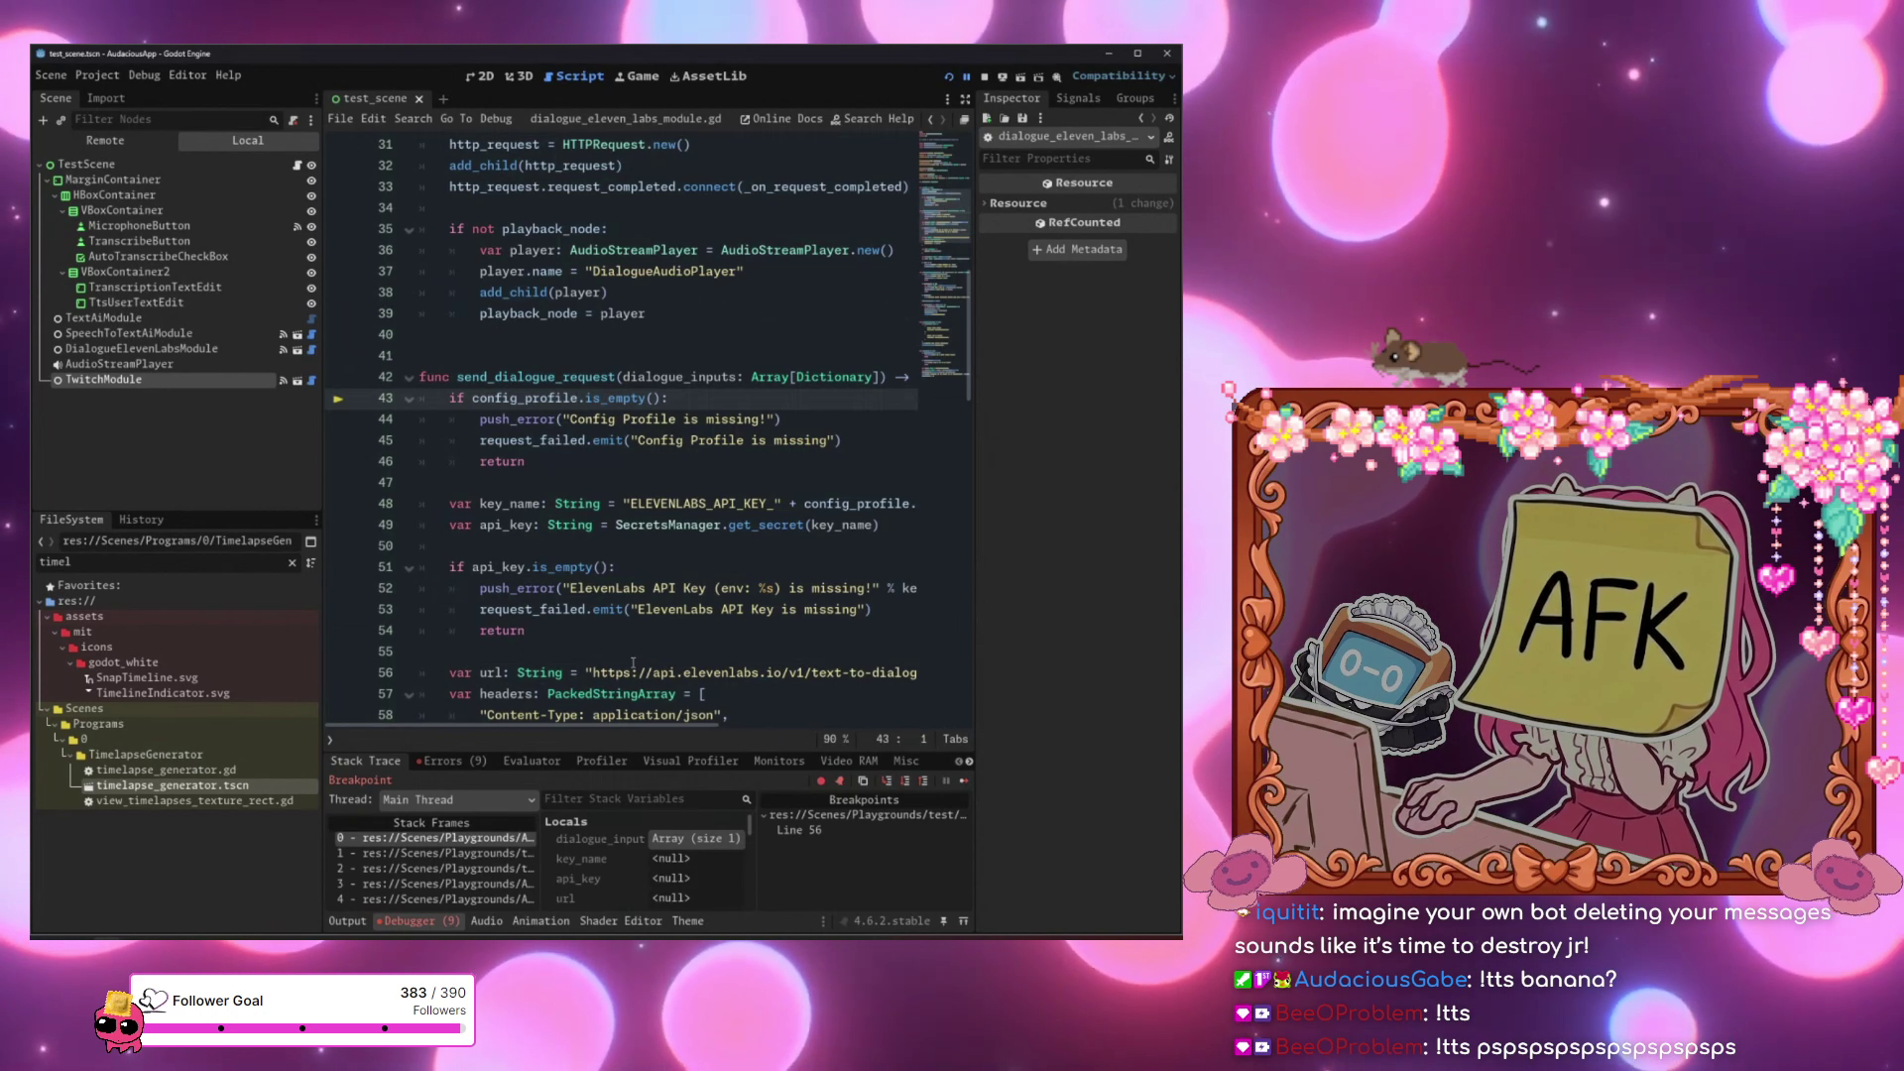
{"action": "key", "text": "F11"}
{"action": "key", "text": "F11"}
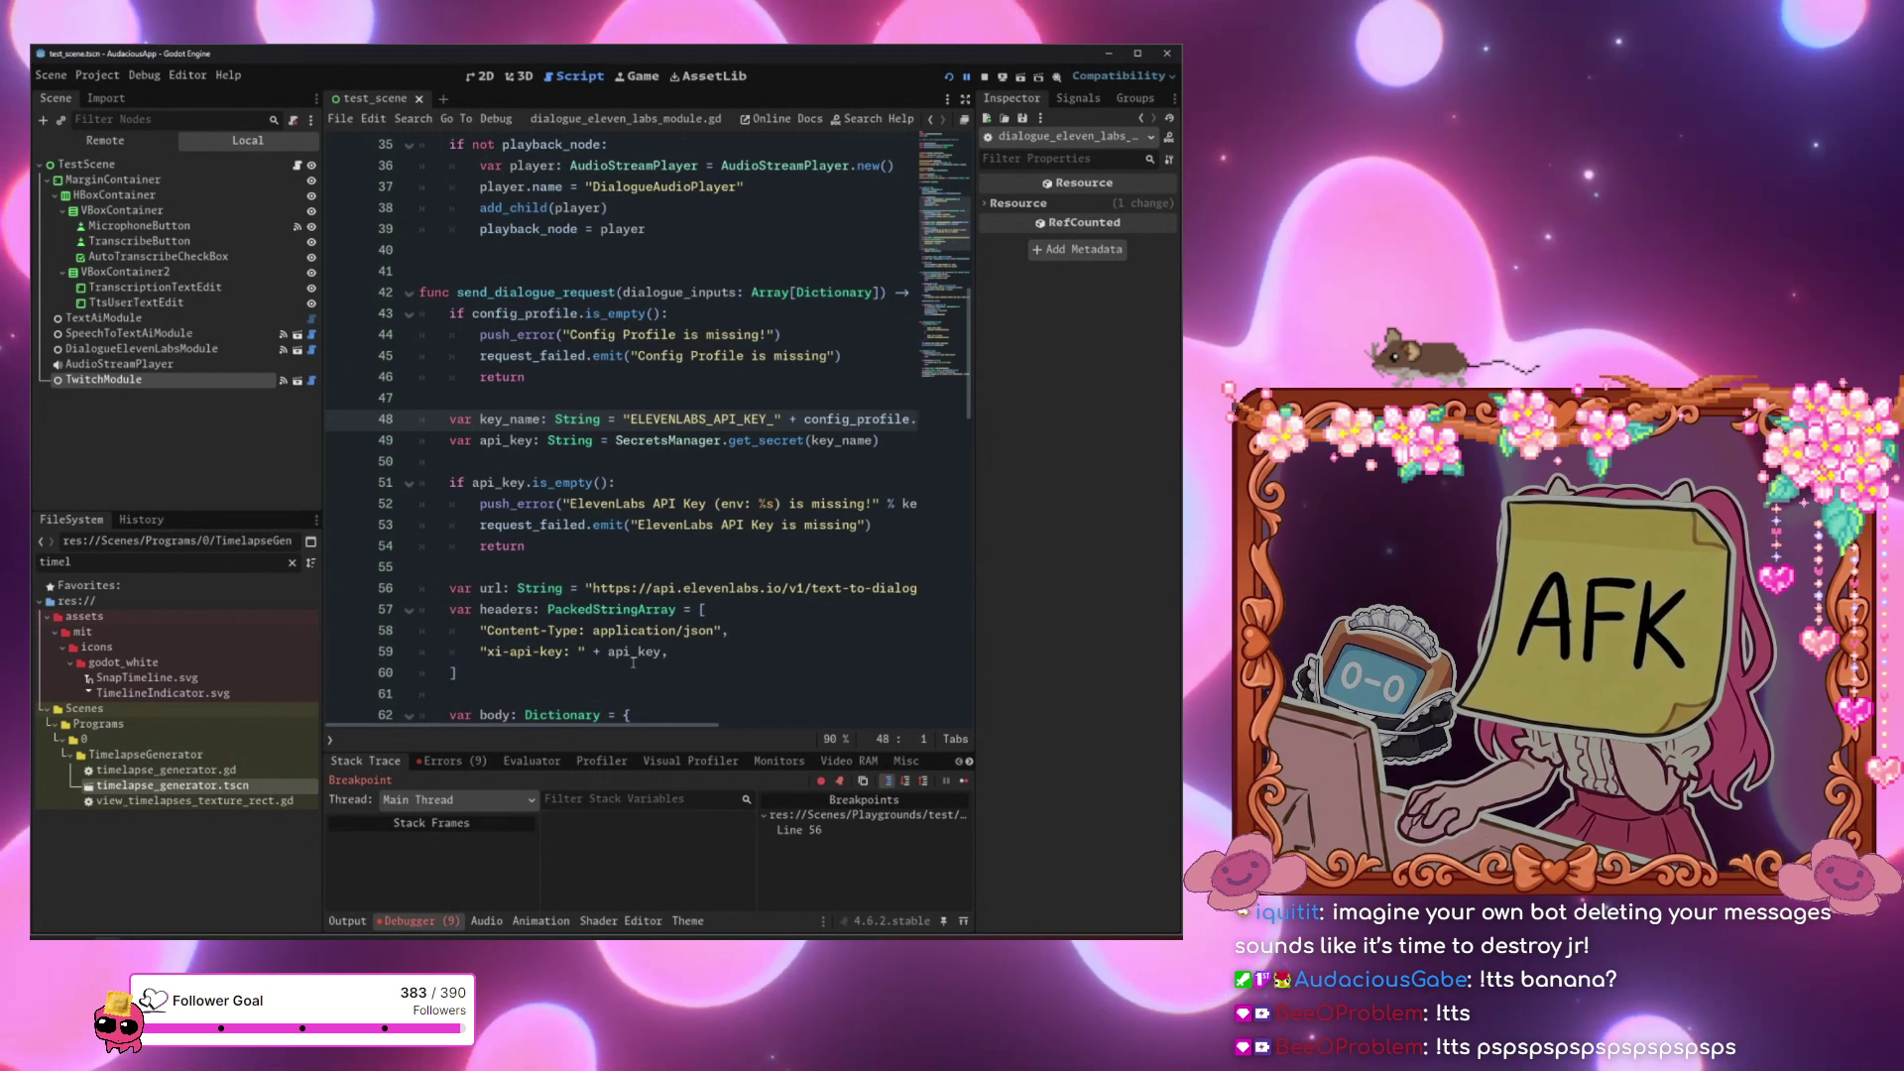
{"action": "key", "text": "F11"}
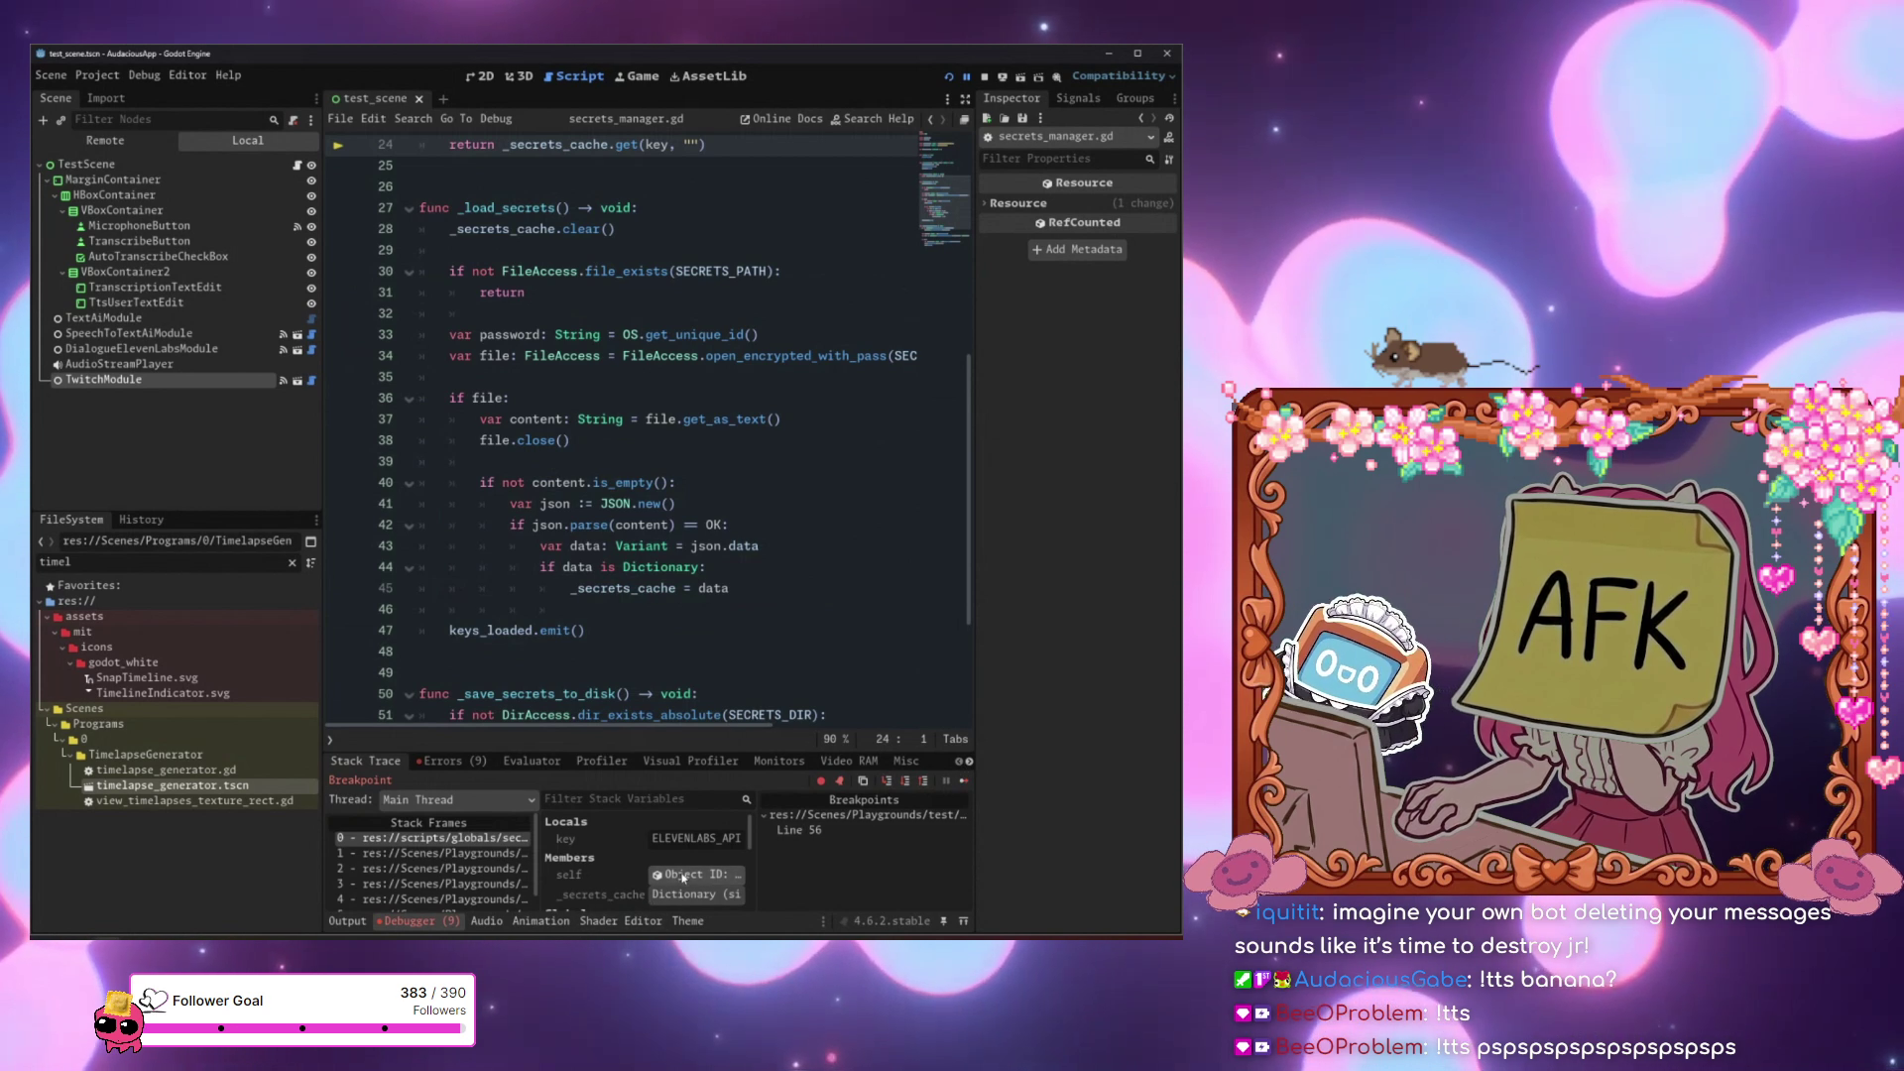
{"action": "key", "text": "F12"}
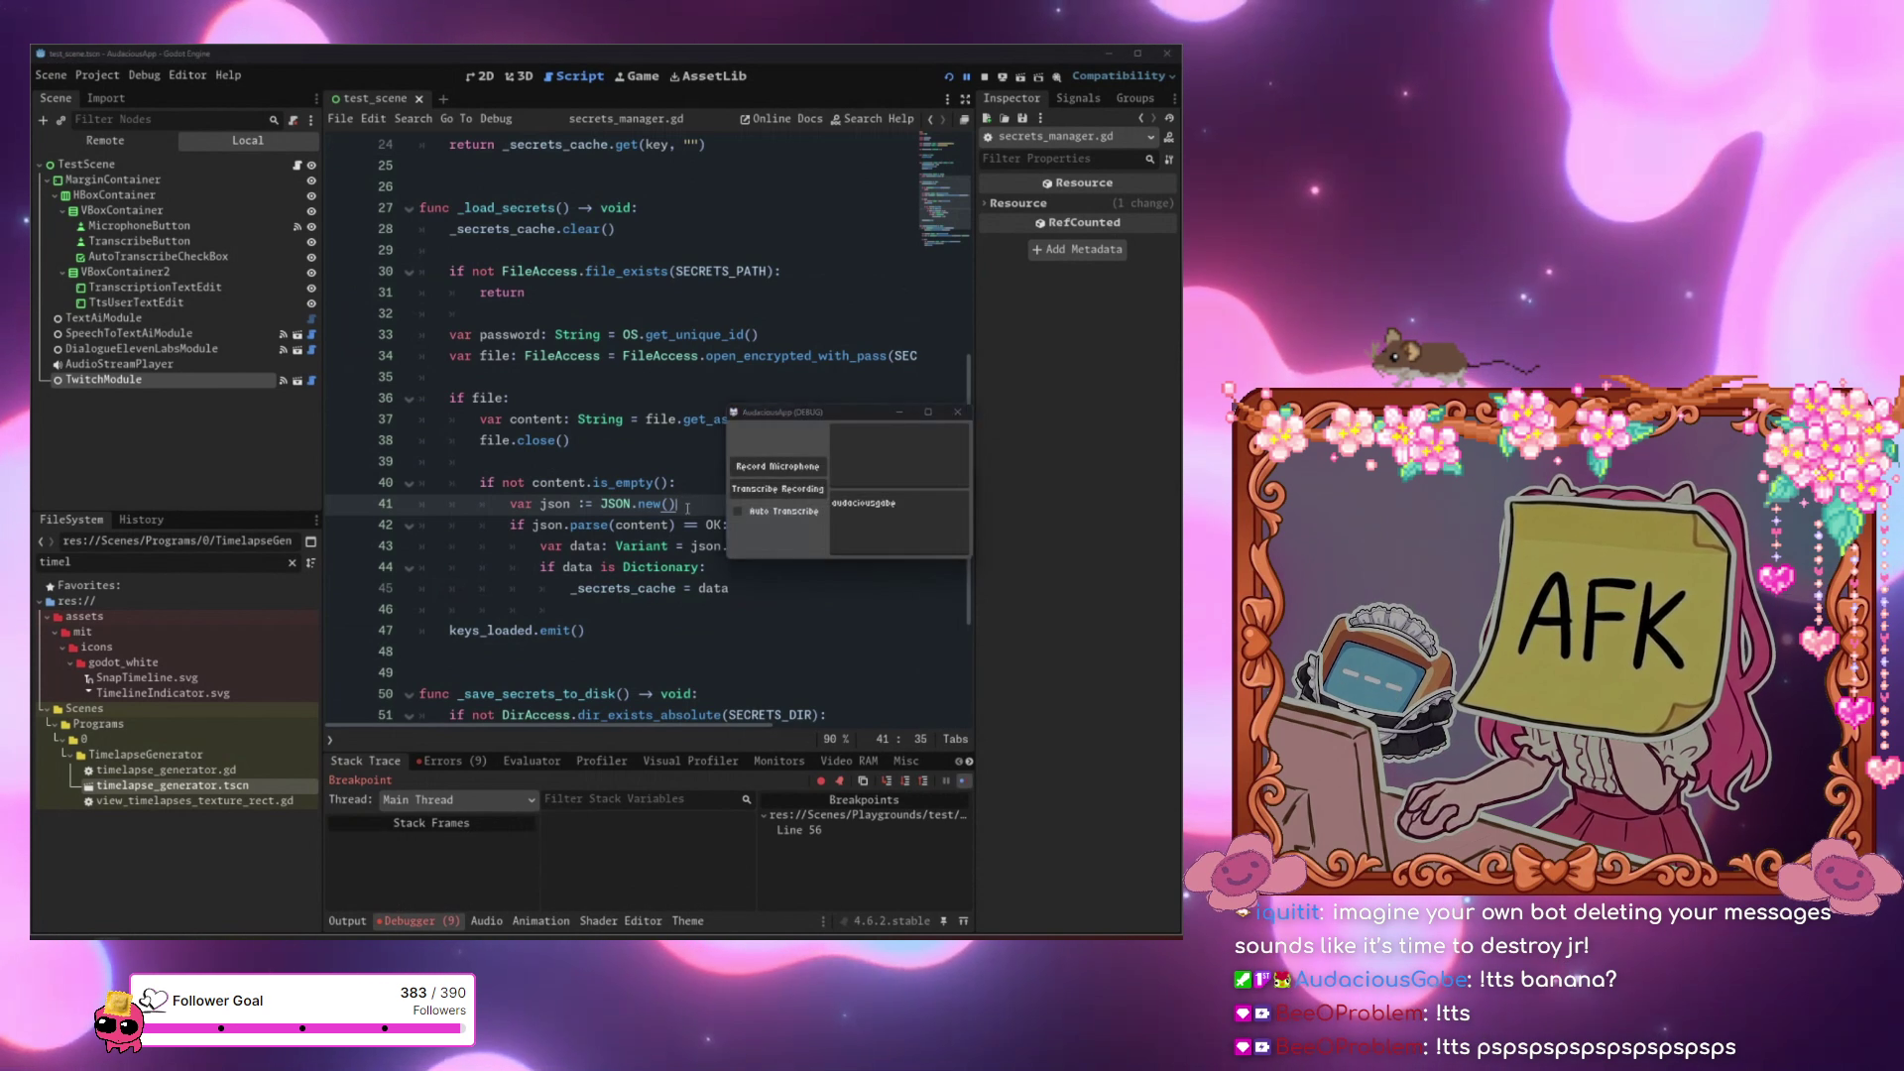
{"action": "key", "text": "F12"}
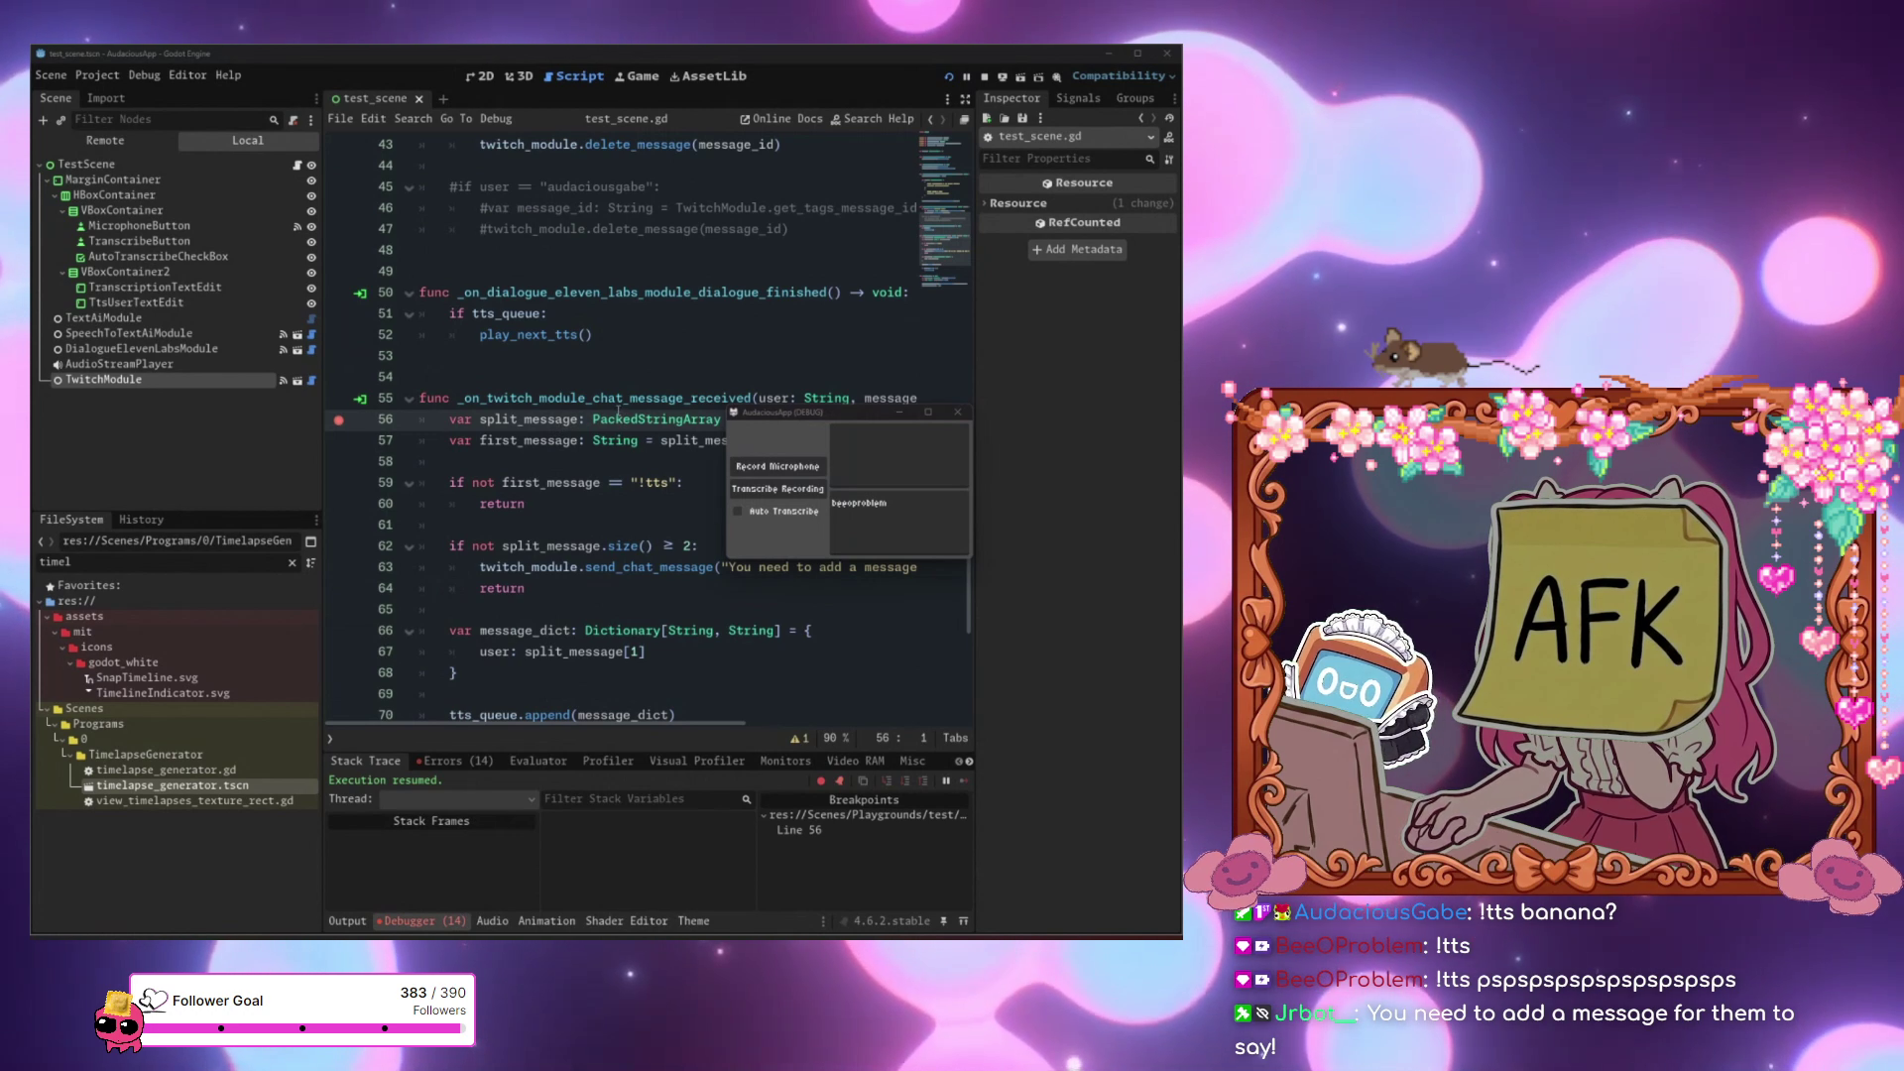
{"action": "mouse_move", "coordinate": [617, 409]}
{"action": "left_click", "coordinate": [326, 451]}
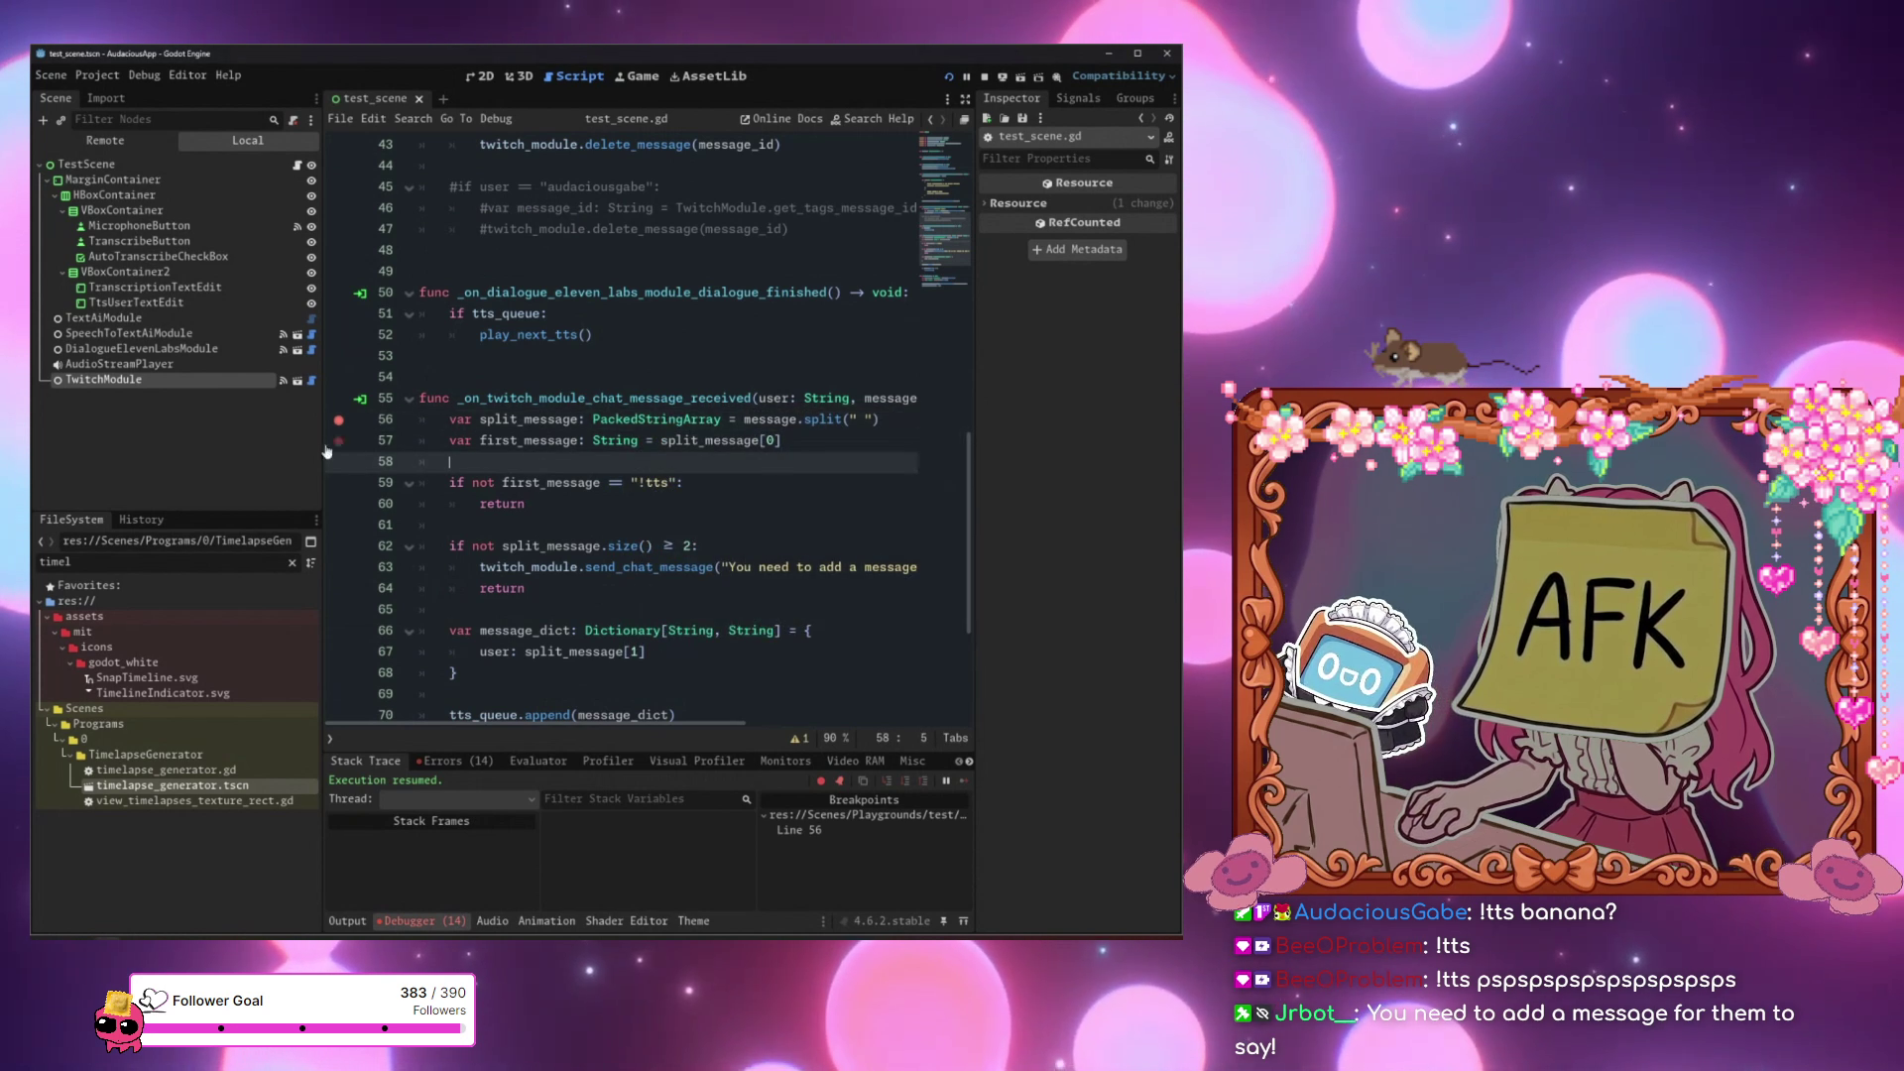
Step: Show the debugger's Errors list and jump to the play_next_tts Dictionary type error on line 80
{"action": "left_click", "coordinate": [555, 503]}
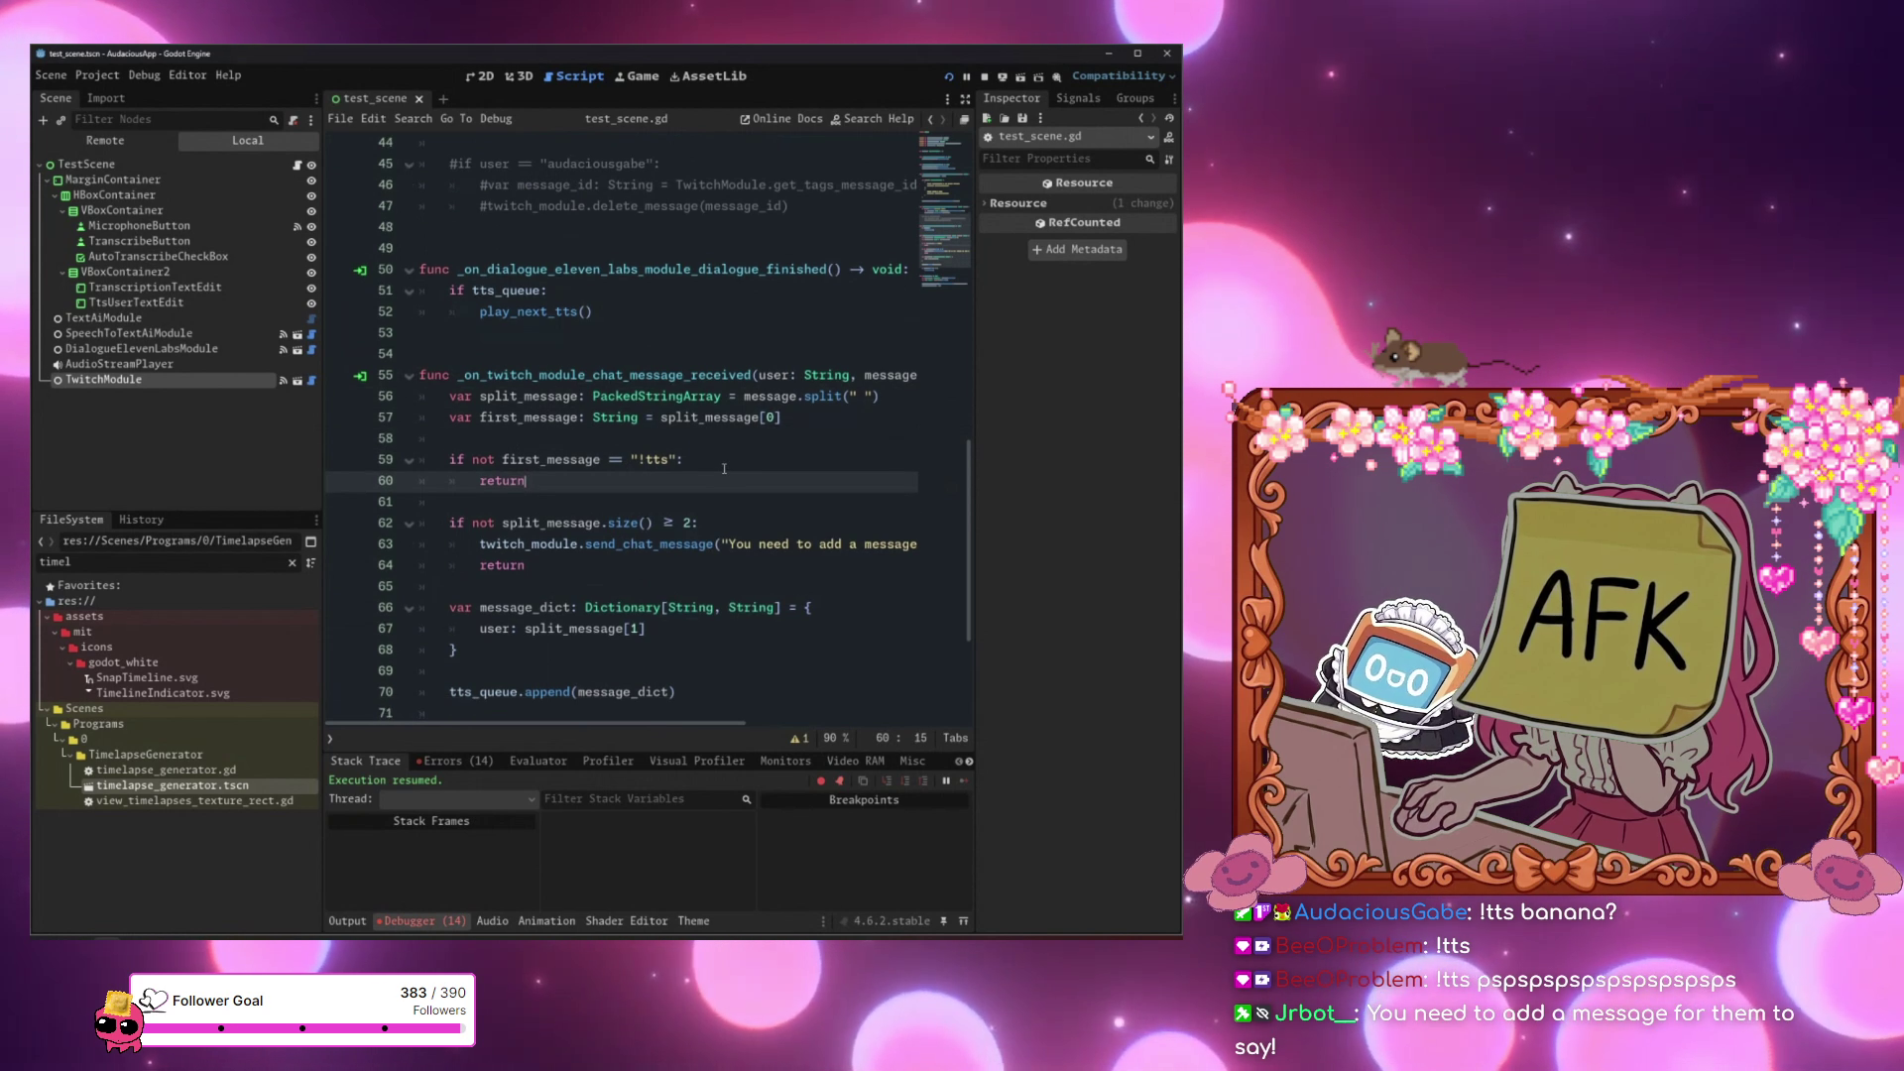
{"action": "scroll", "coordinate": [541, 411], "scroll_direction": "down", "scroll_amount": 4}
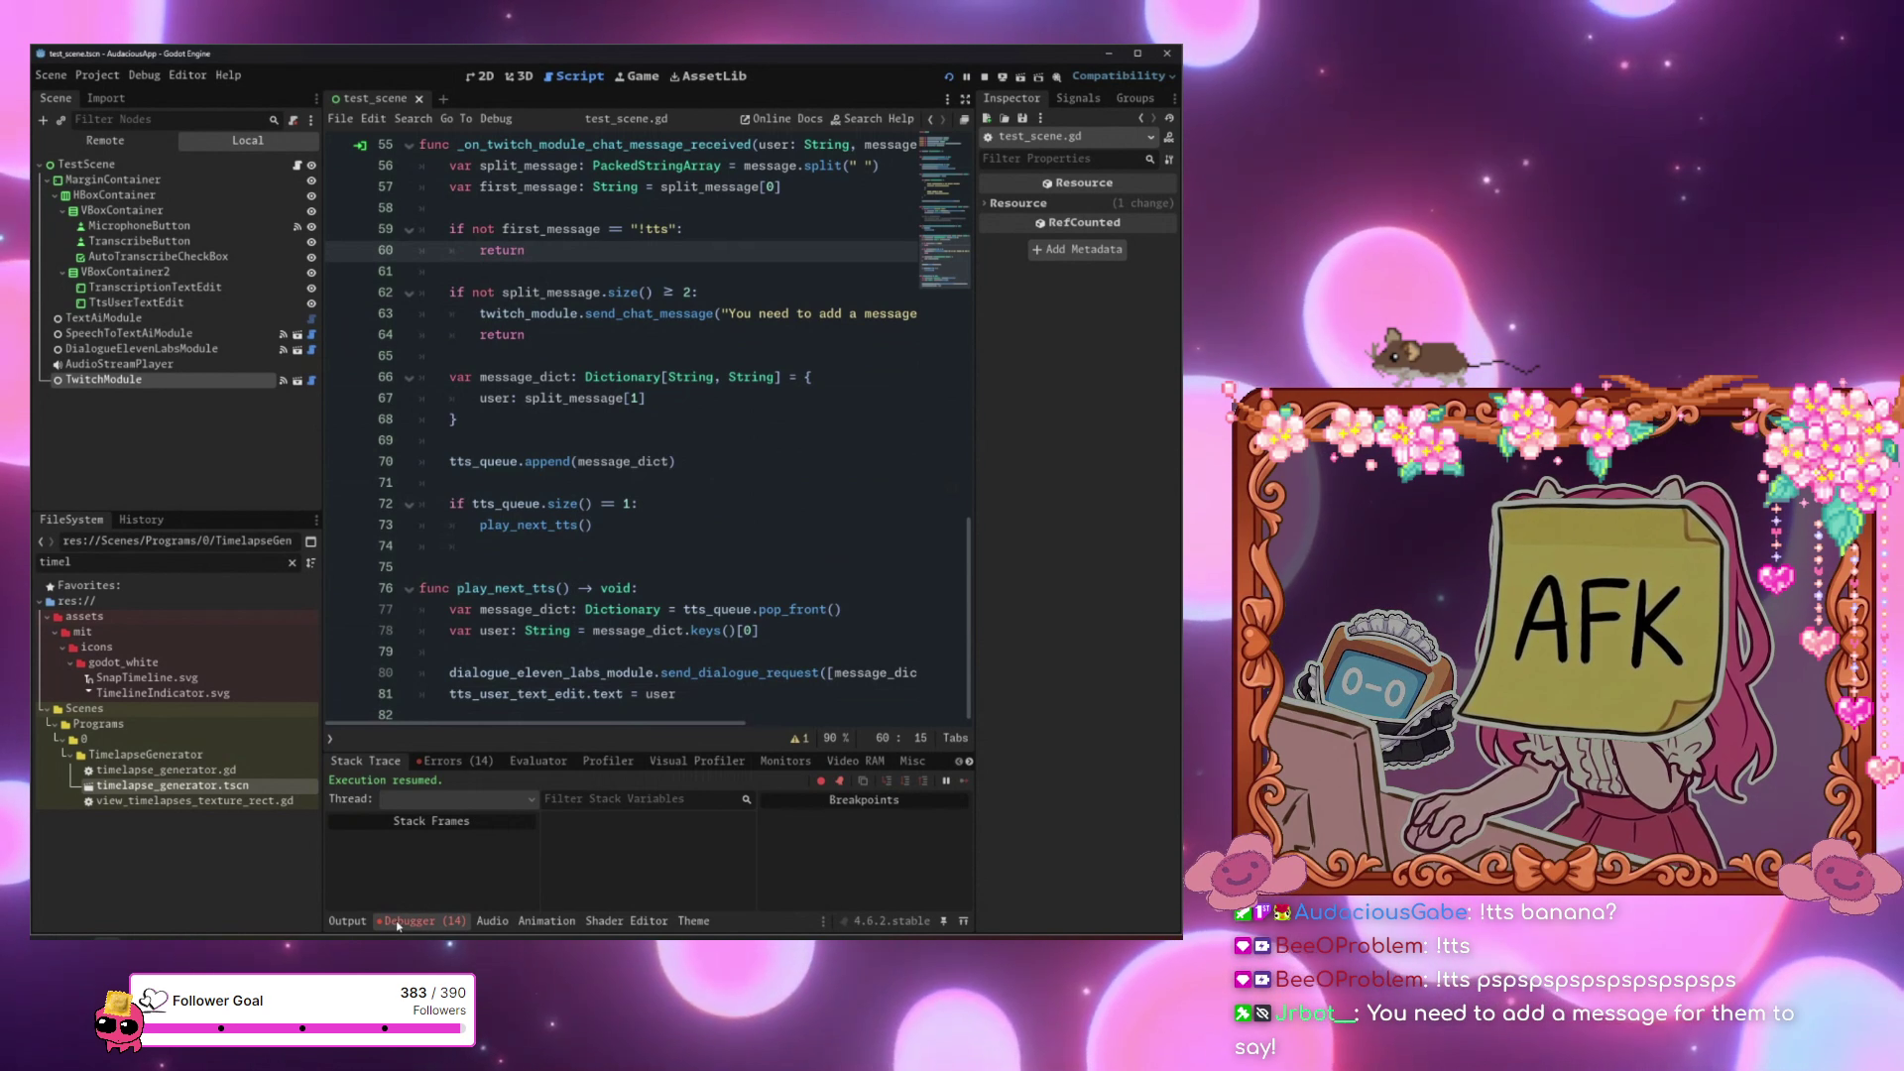
{"action": "scroll", "coordinate": [595, 495], "scroll_direction": "up", "scroll_amount": 3}
{"action": "left_click", "coordinate": [457, 761]}
{"action": "scroll", "coordinate": [636, 839], "scroll_direction": "down", "scroll_amount": 5}
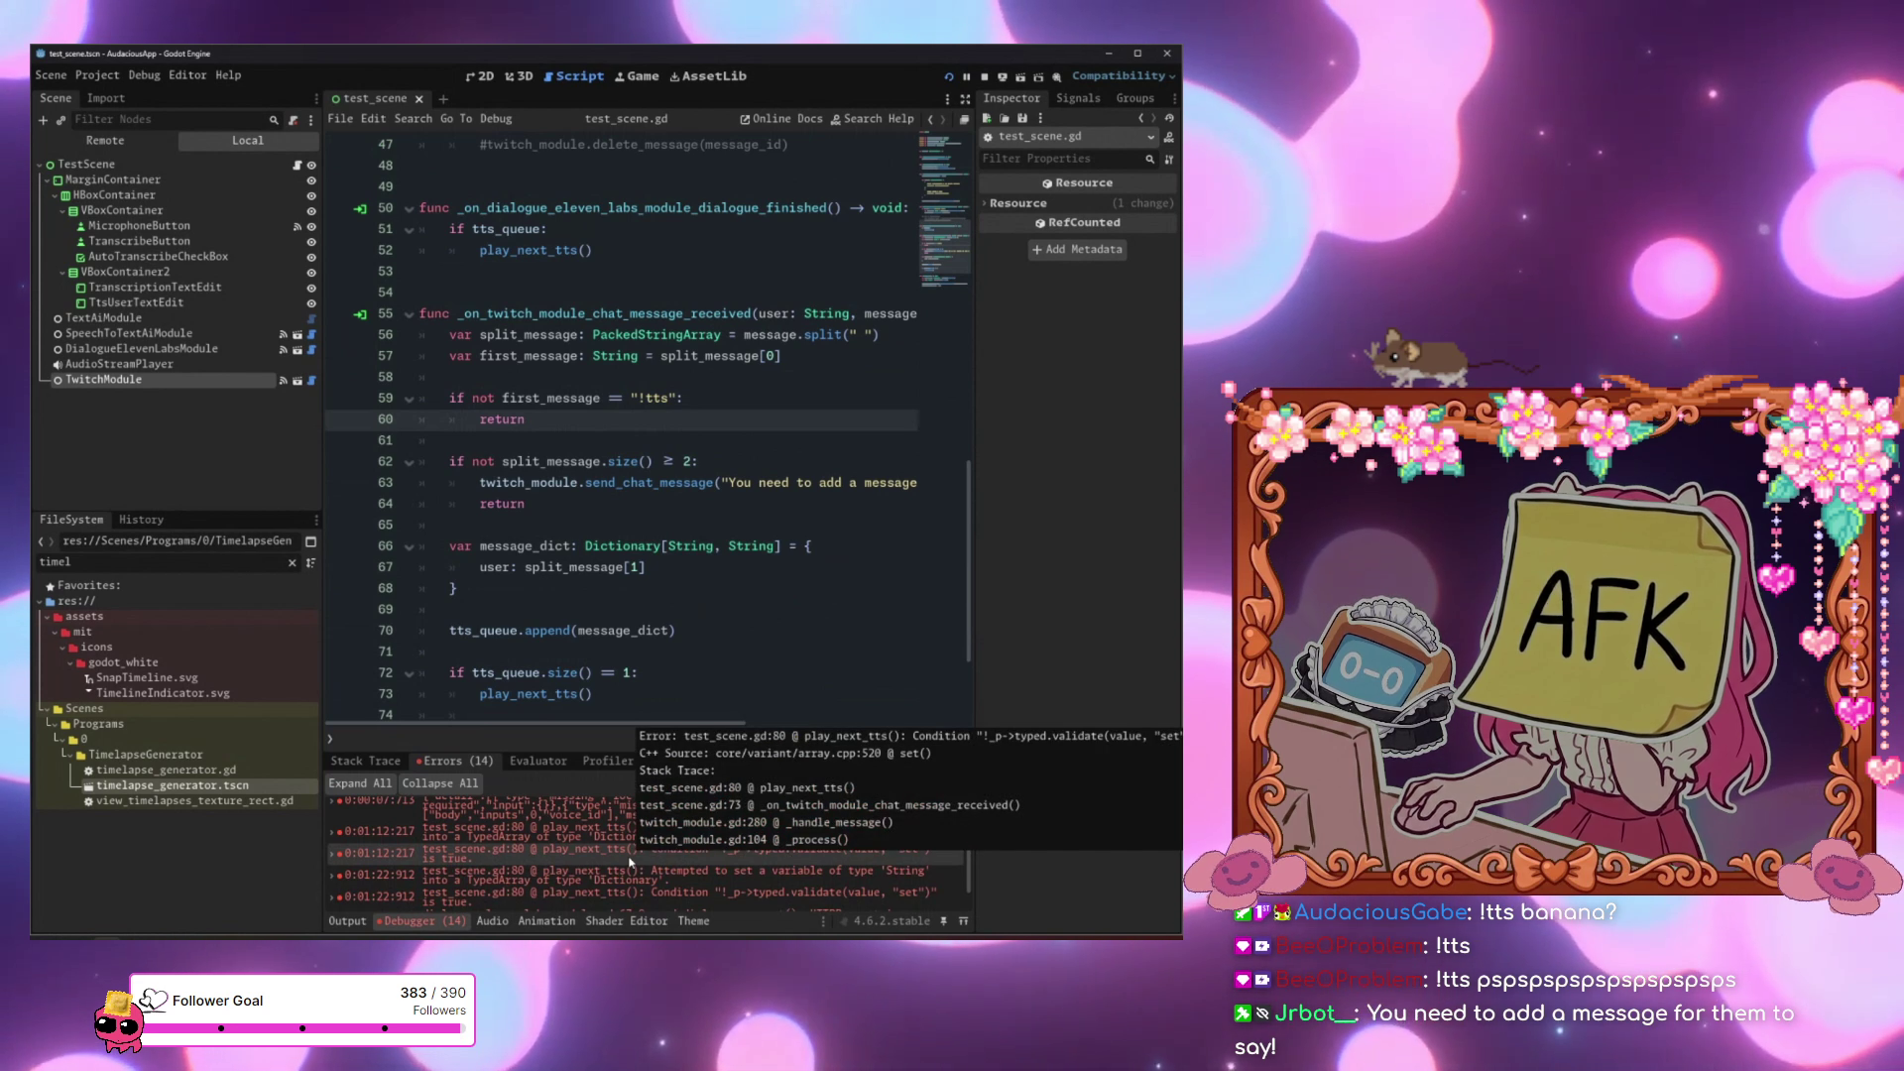
{"action": "double_click", "coordinate": [791, 833]}
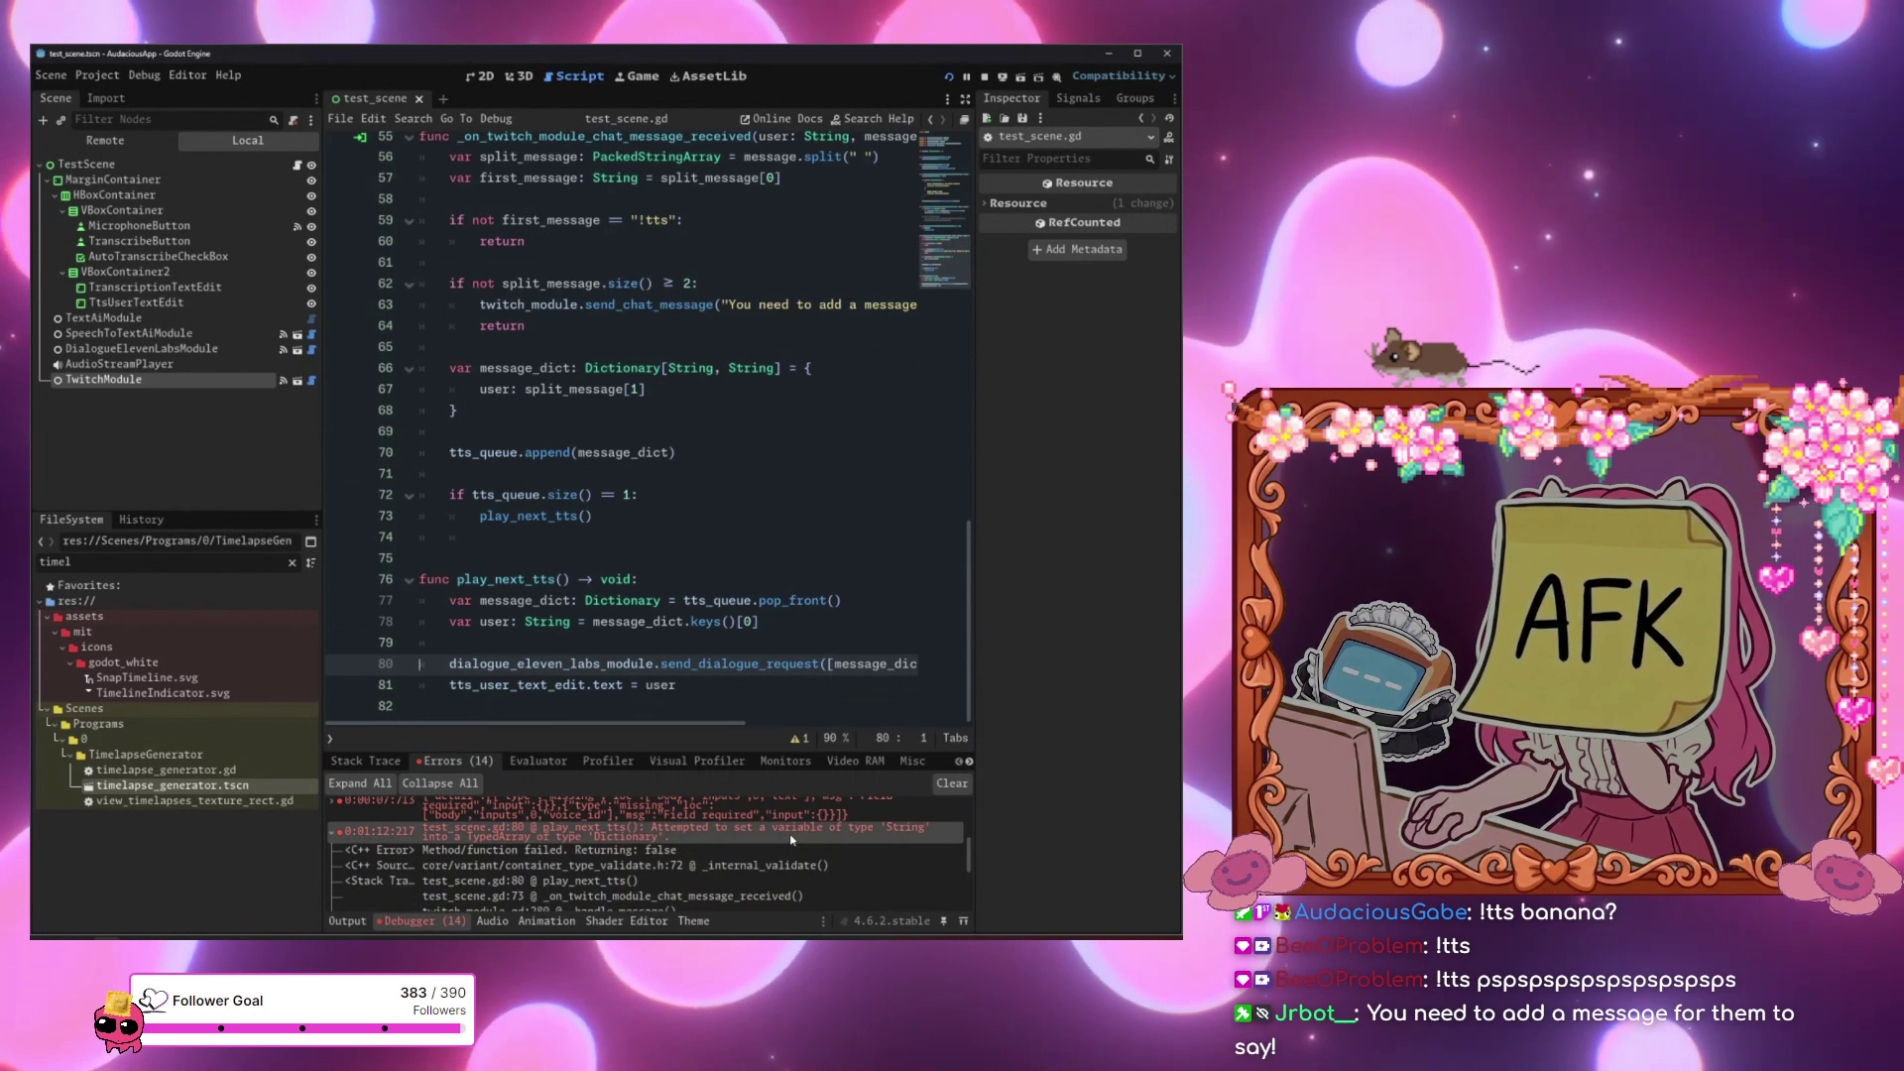
{"action": "double_click", "coordinate": [791, 838]}
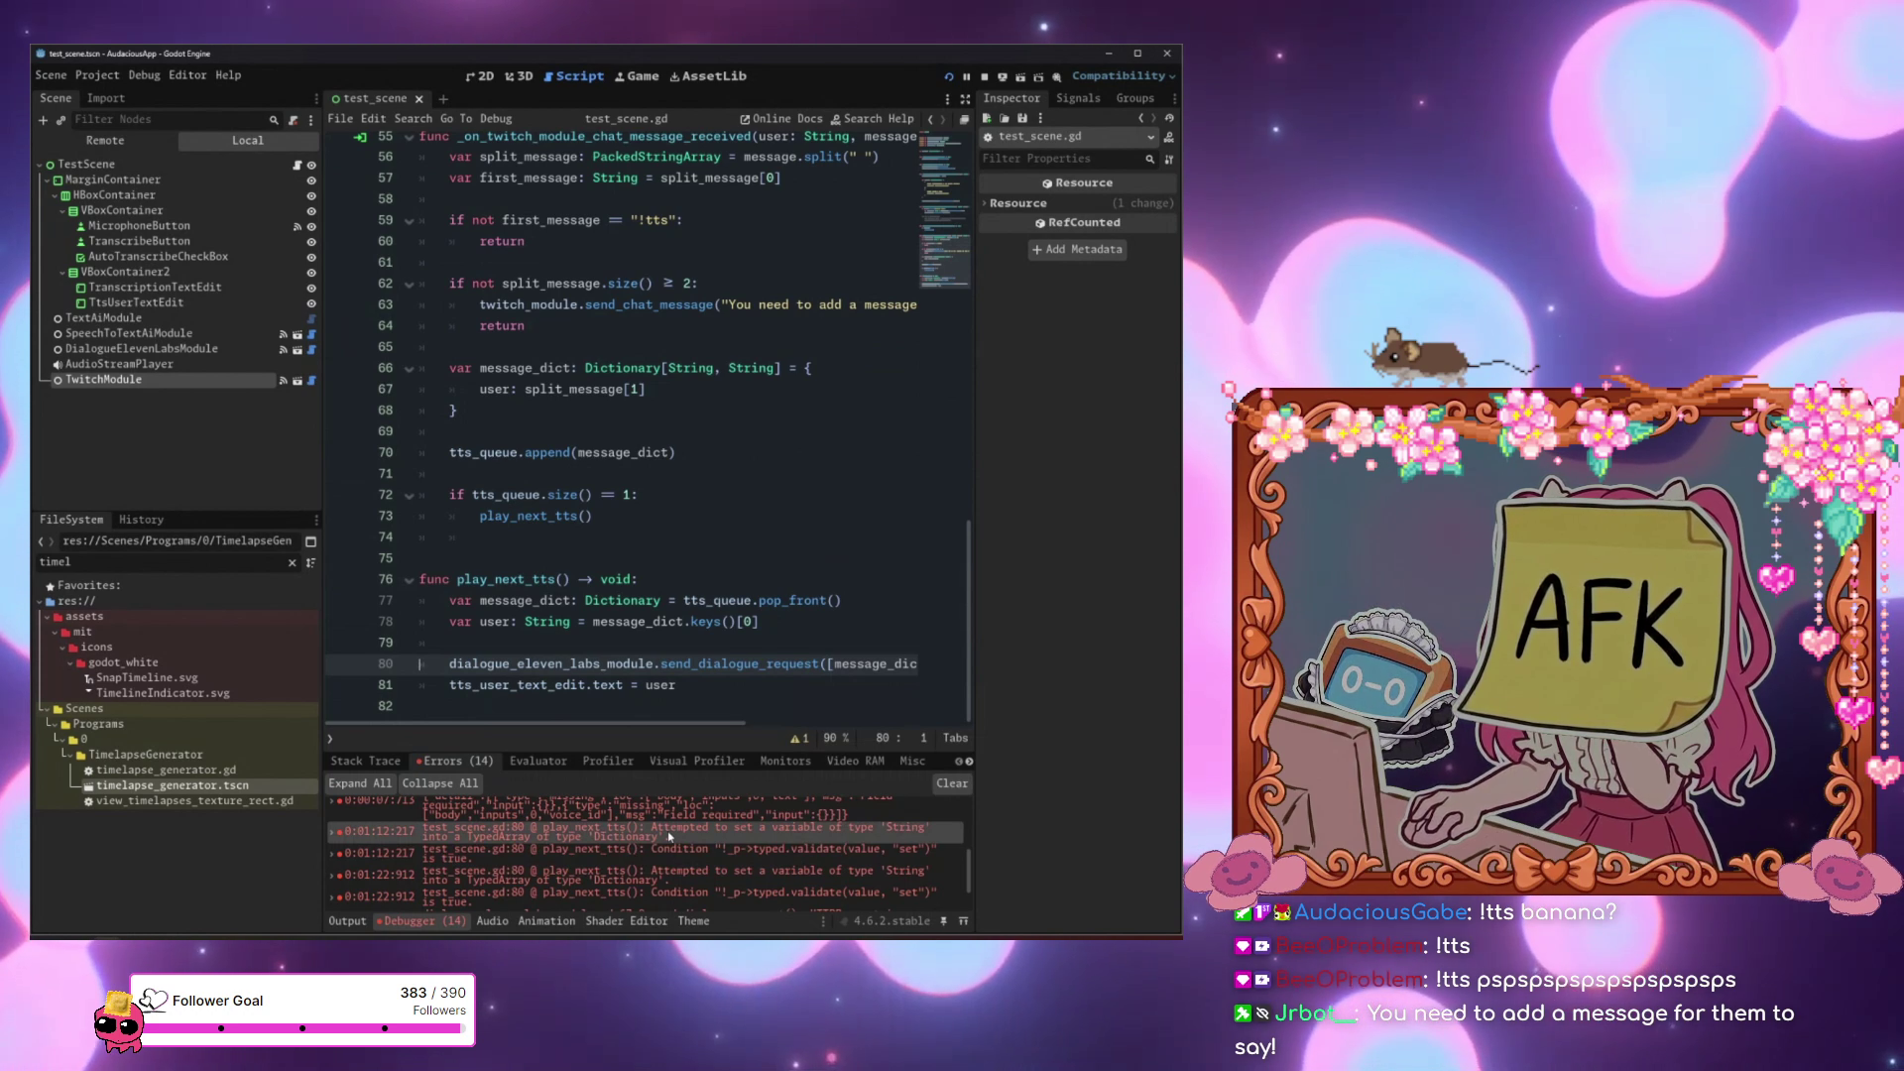
Step: Review the code around lines 78–81, then scroll up to the sample dialogue array
{"action": "scroll", "coordinate": [721, 672], "scroll_direction": "up", "scroll_amount": 1}
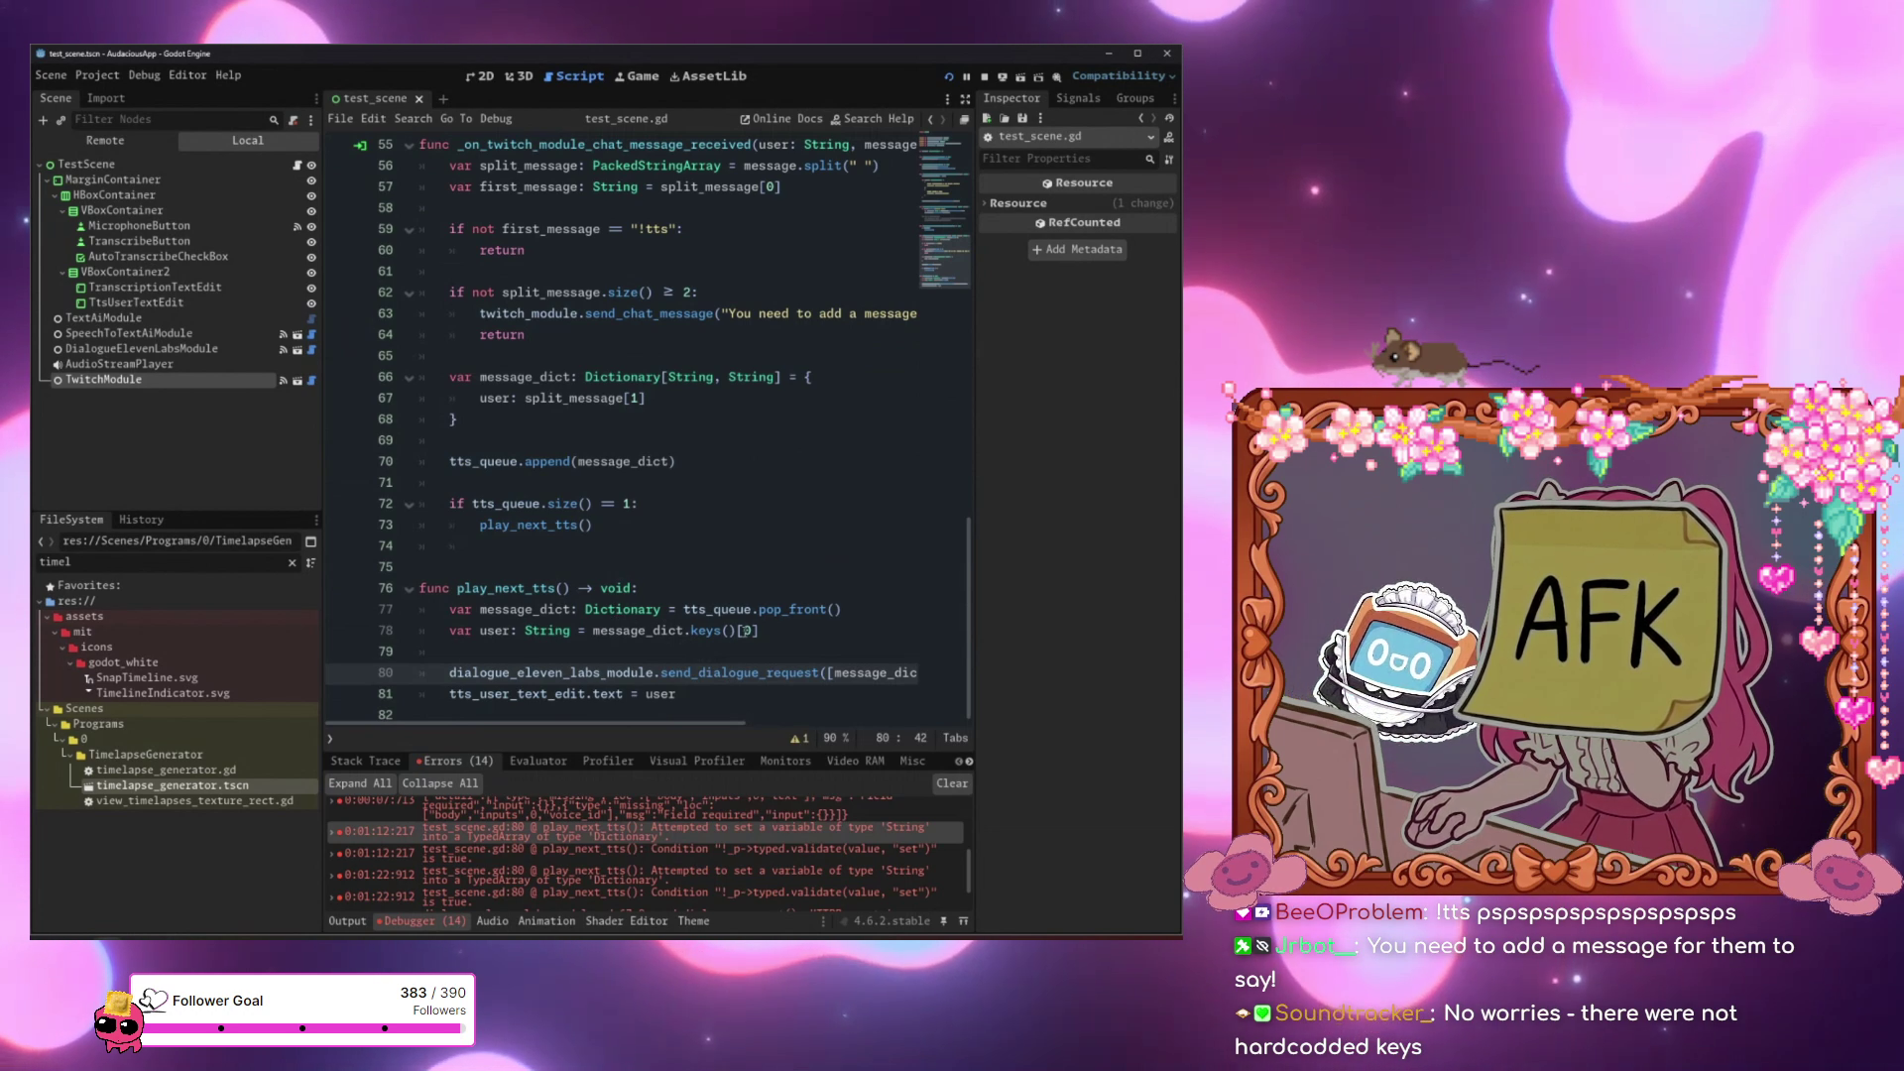
{"action": "left_click", "coordinate": [756, 632]}
{"action": "scroll", "coordinate": [753, 645], "scroll_direction": "up", "scroll_amount": 2}
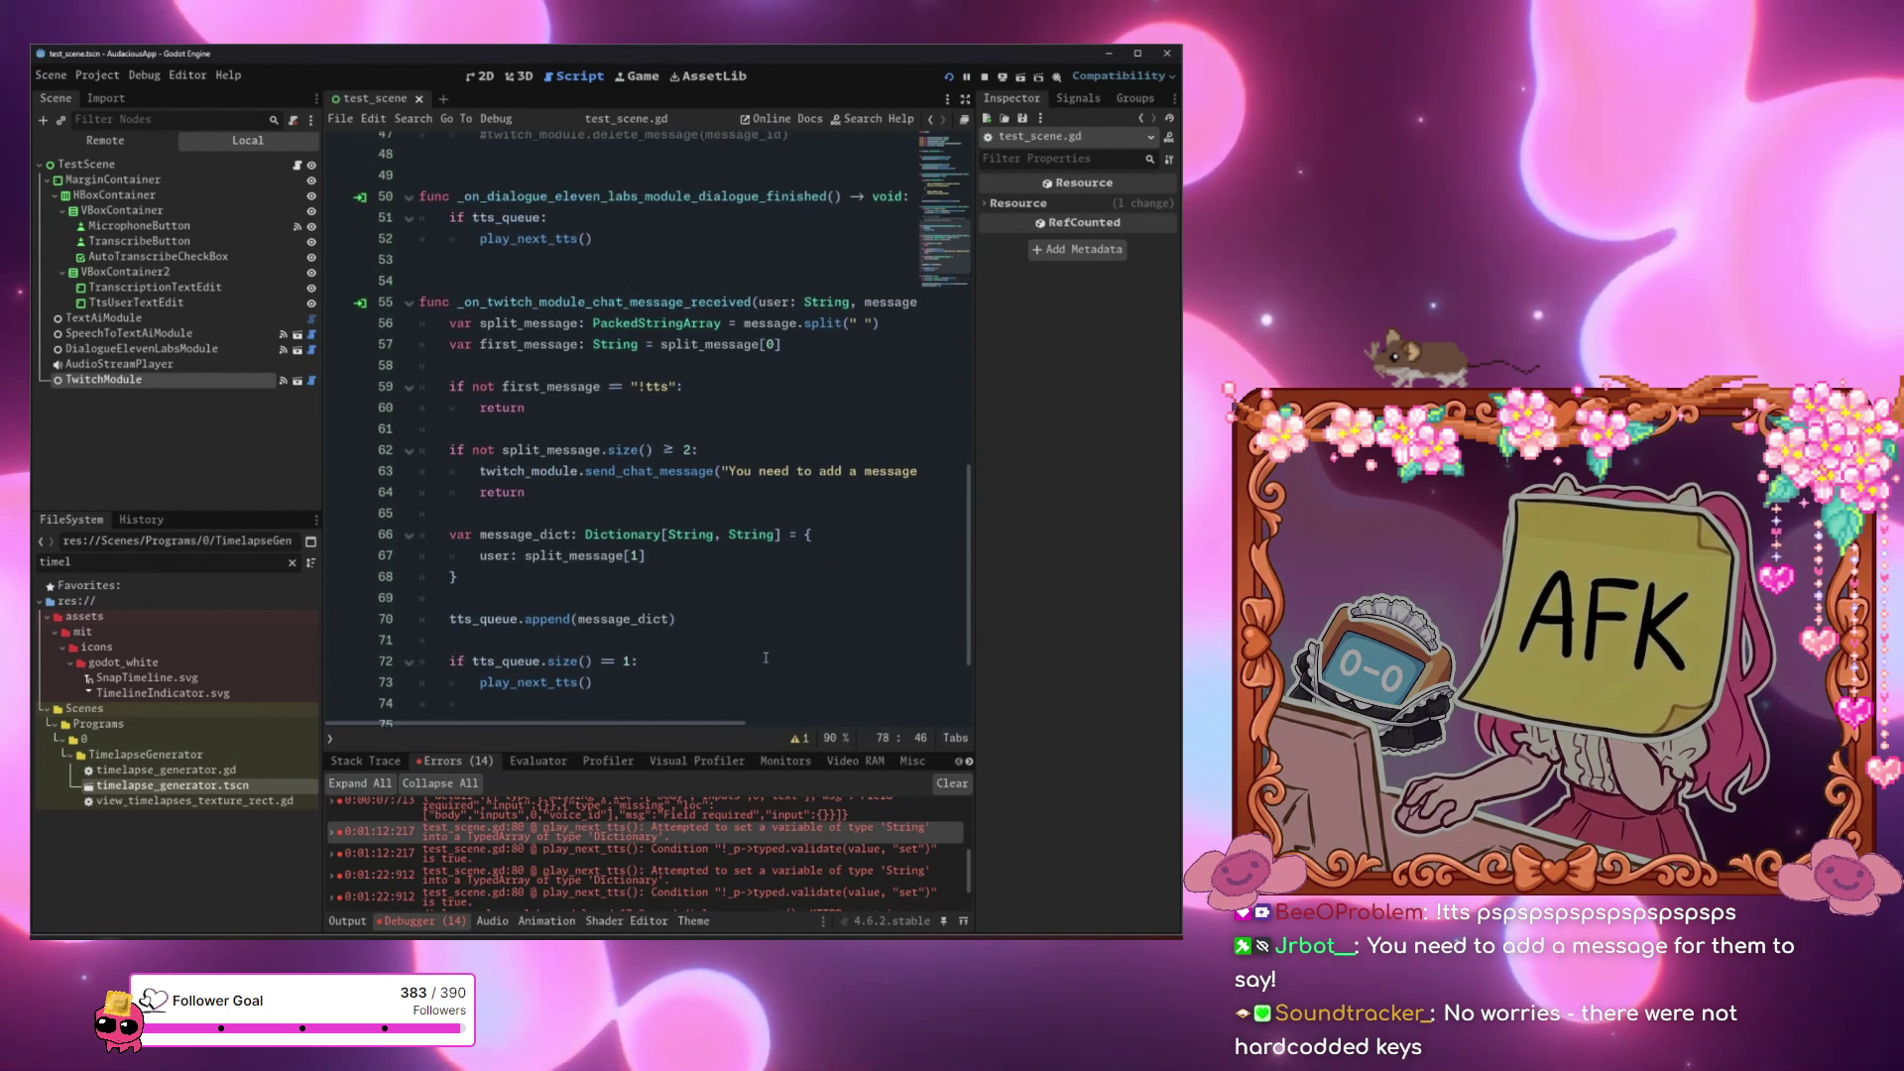
{"action": "scroll", "coordinate": [764, 657], "scroll_direction": "down", "scroll_amount": 2}
{"action": "mouse_move", "coordinate": [783, 614]}
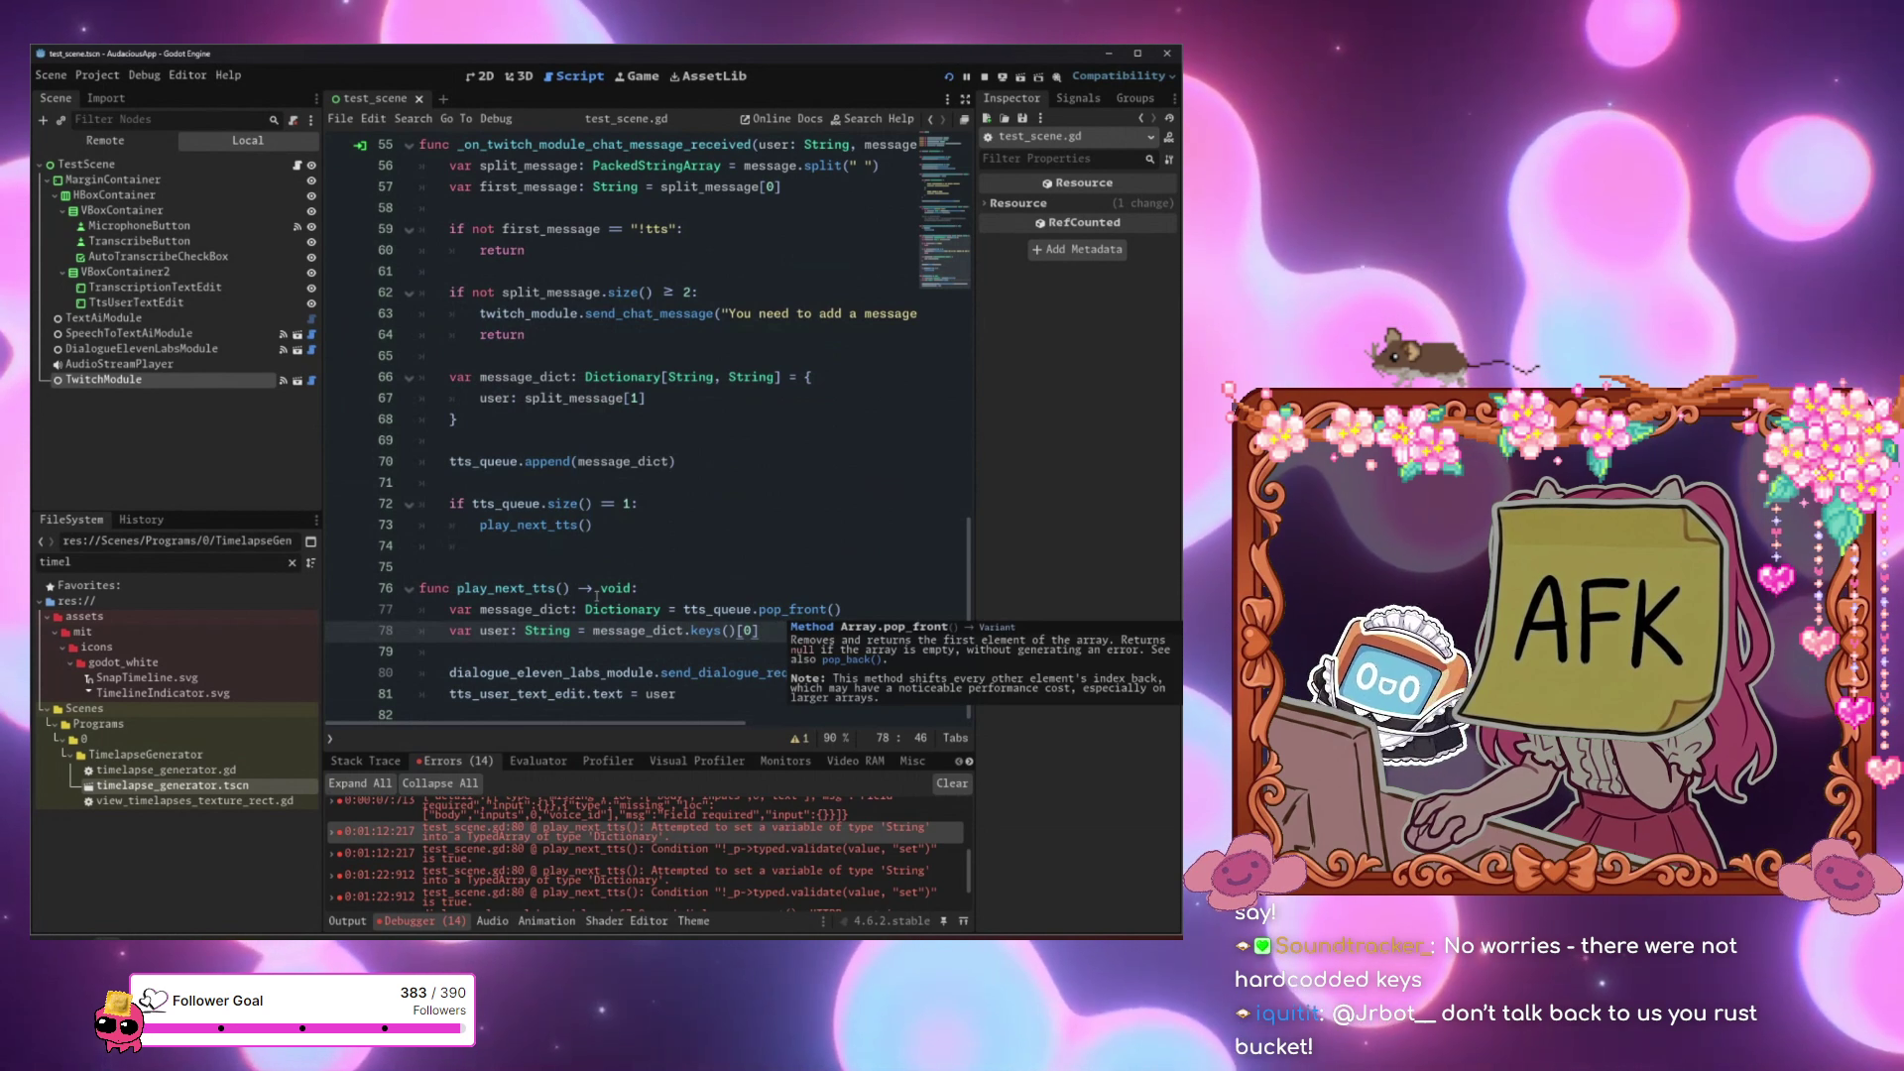
{"action": "left_click", "coordinate": [585, 694]}
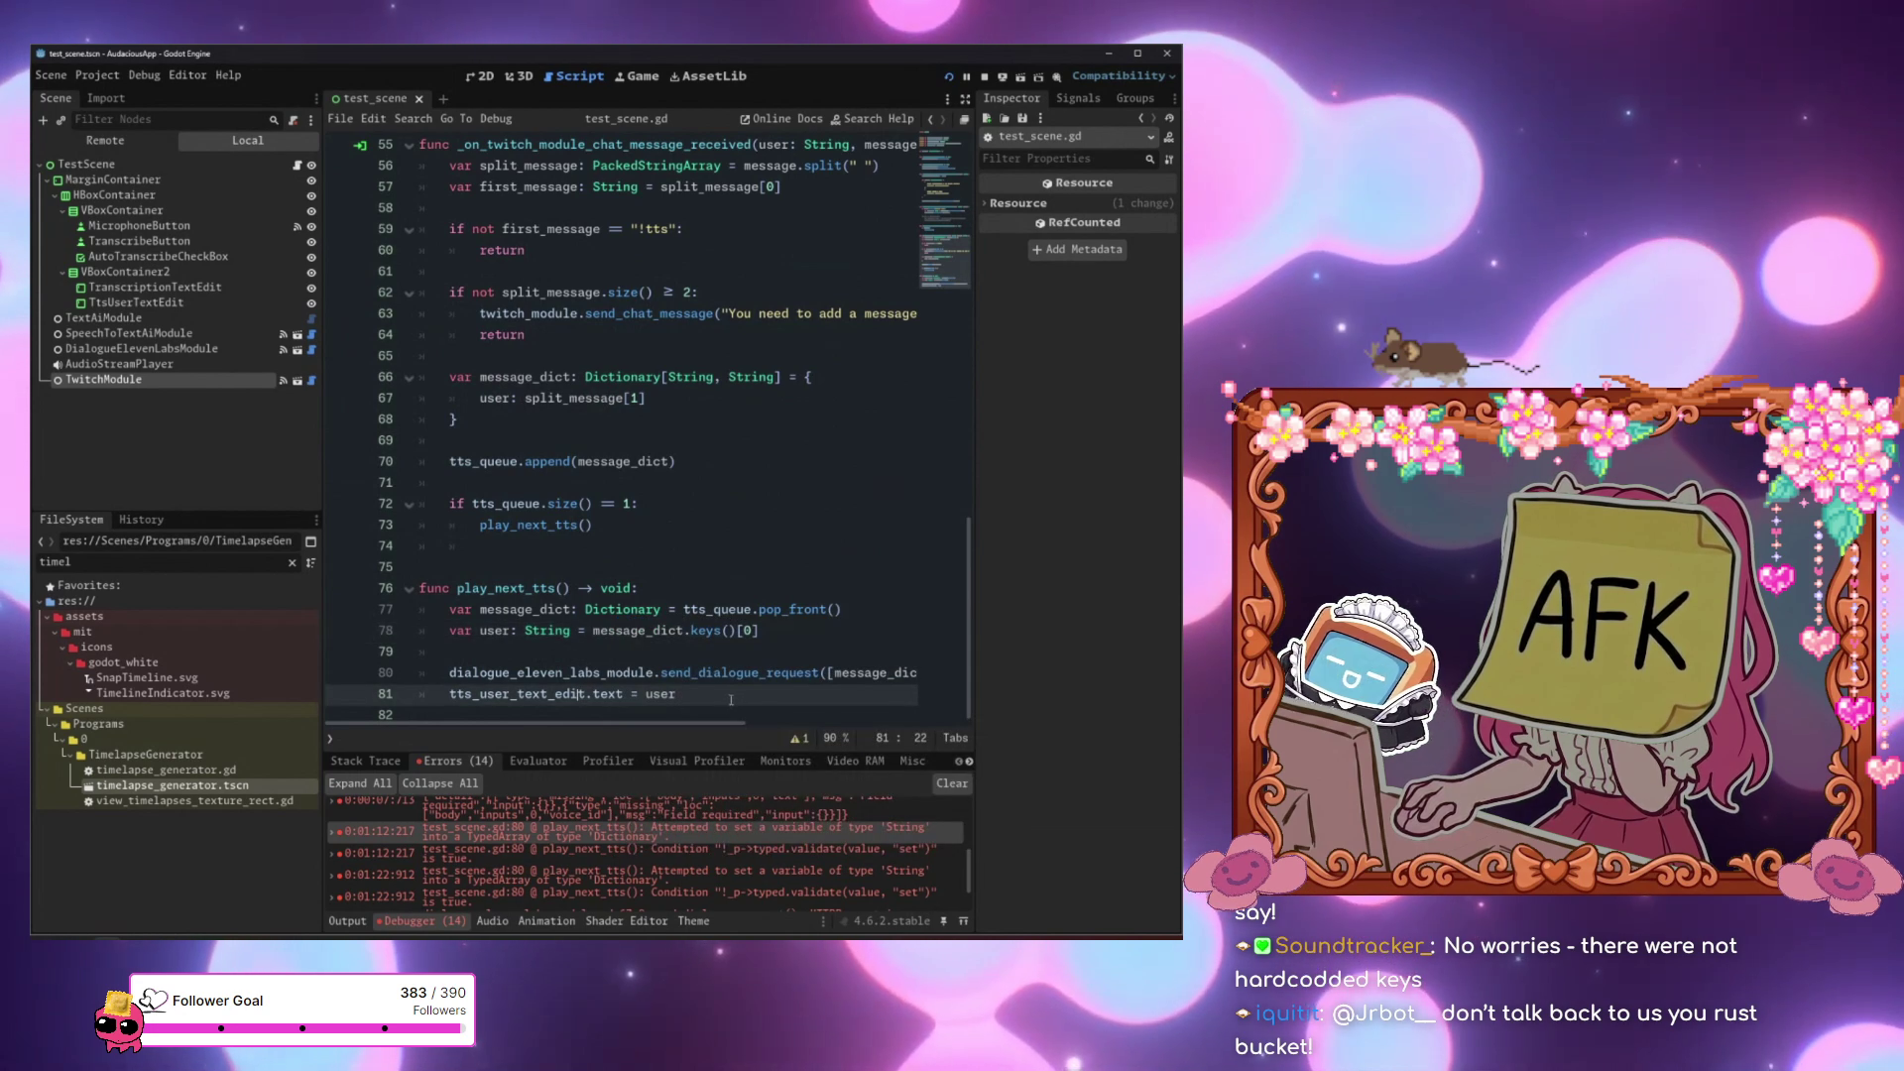
{"action": "scroll", "coordinate": [760, 848], "scroll_direction": "down", "scroll_amount": 3}
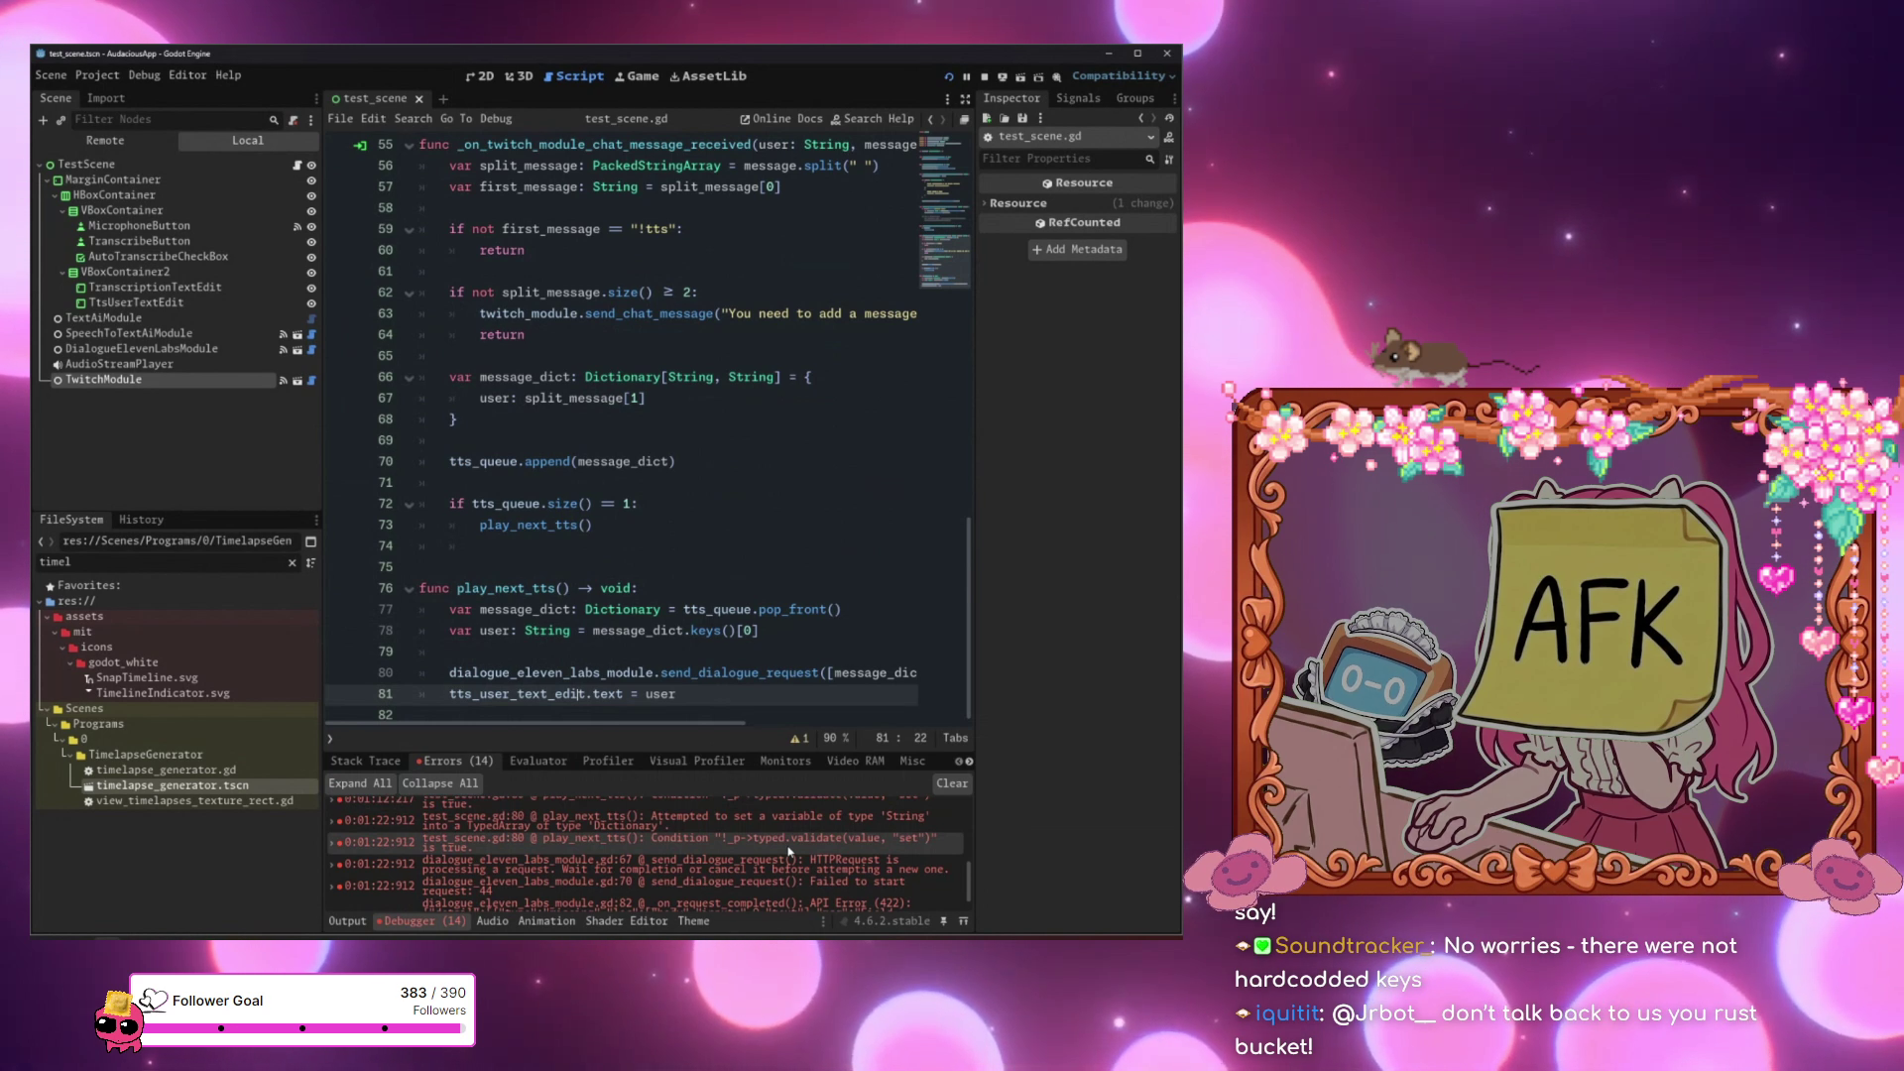
{"action": "scroll", "coordinate": [791, 850], "scroll_direction": "down", "scroll_amount": 2}
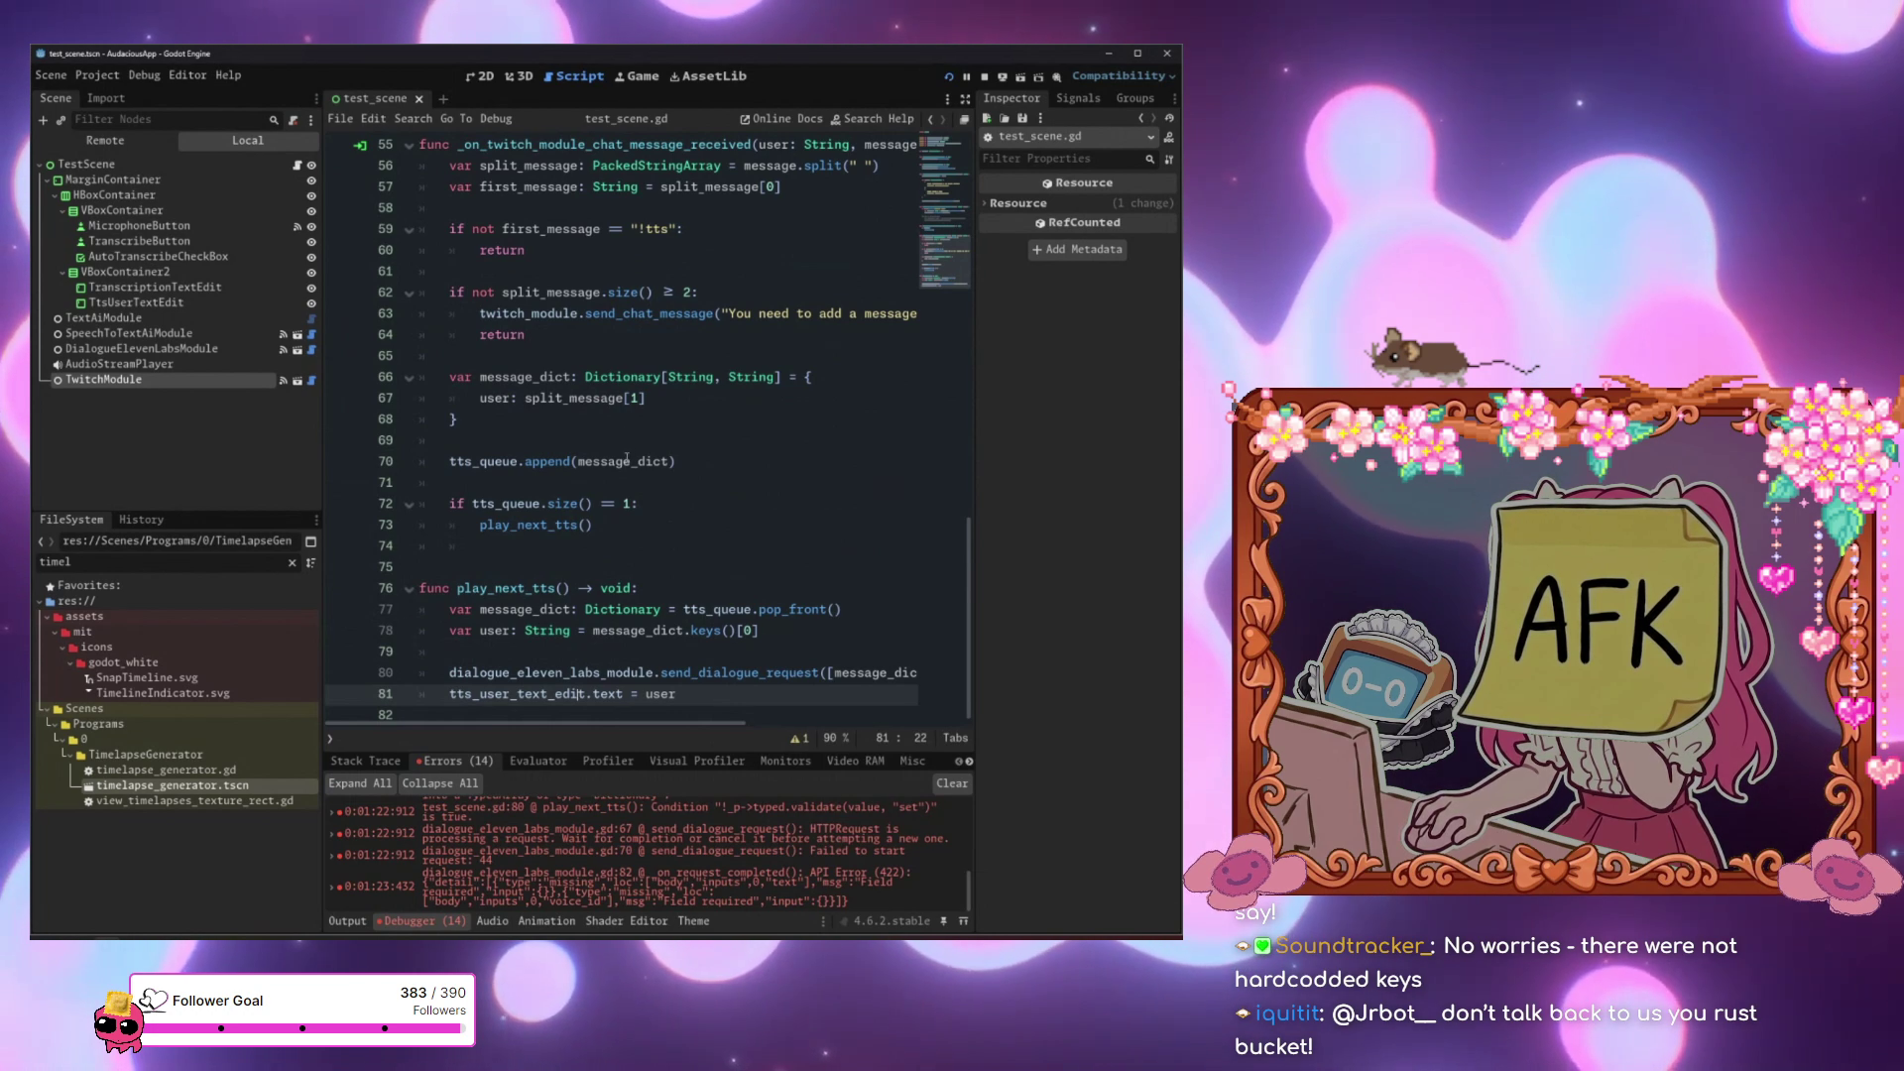
{"action": "scroll", "coordinate": [627, 458], "scroll_direction": "up", "scroll_amount": 12}
{"action": "left_click", "coordinate": [633, 508]}
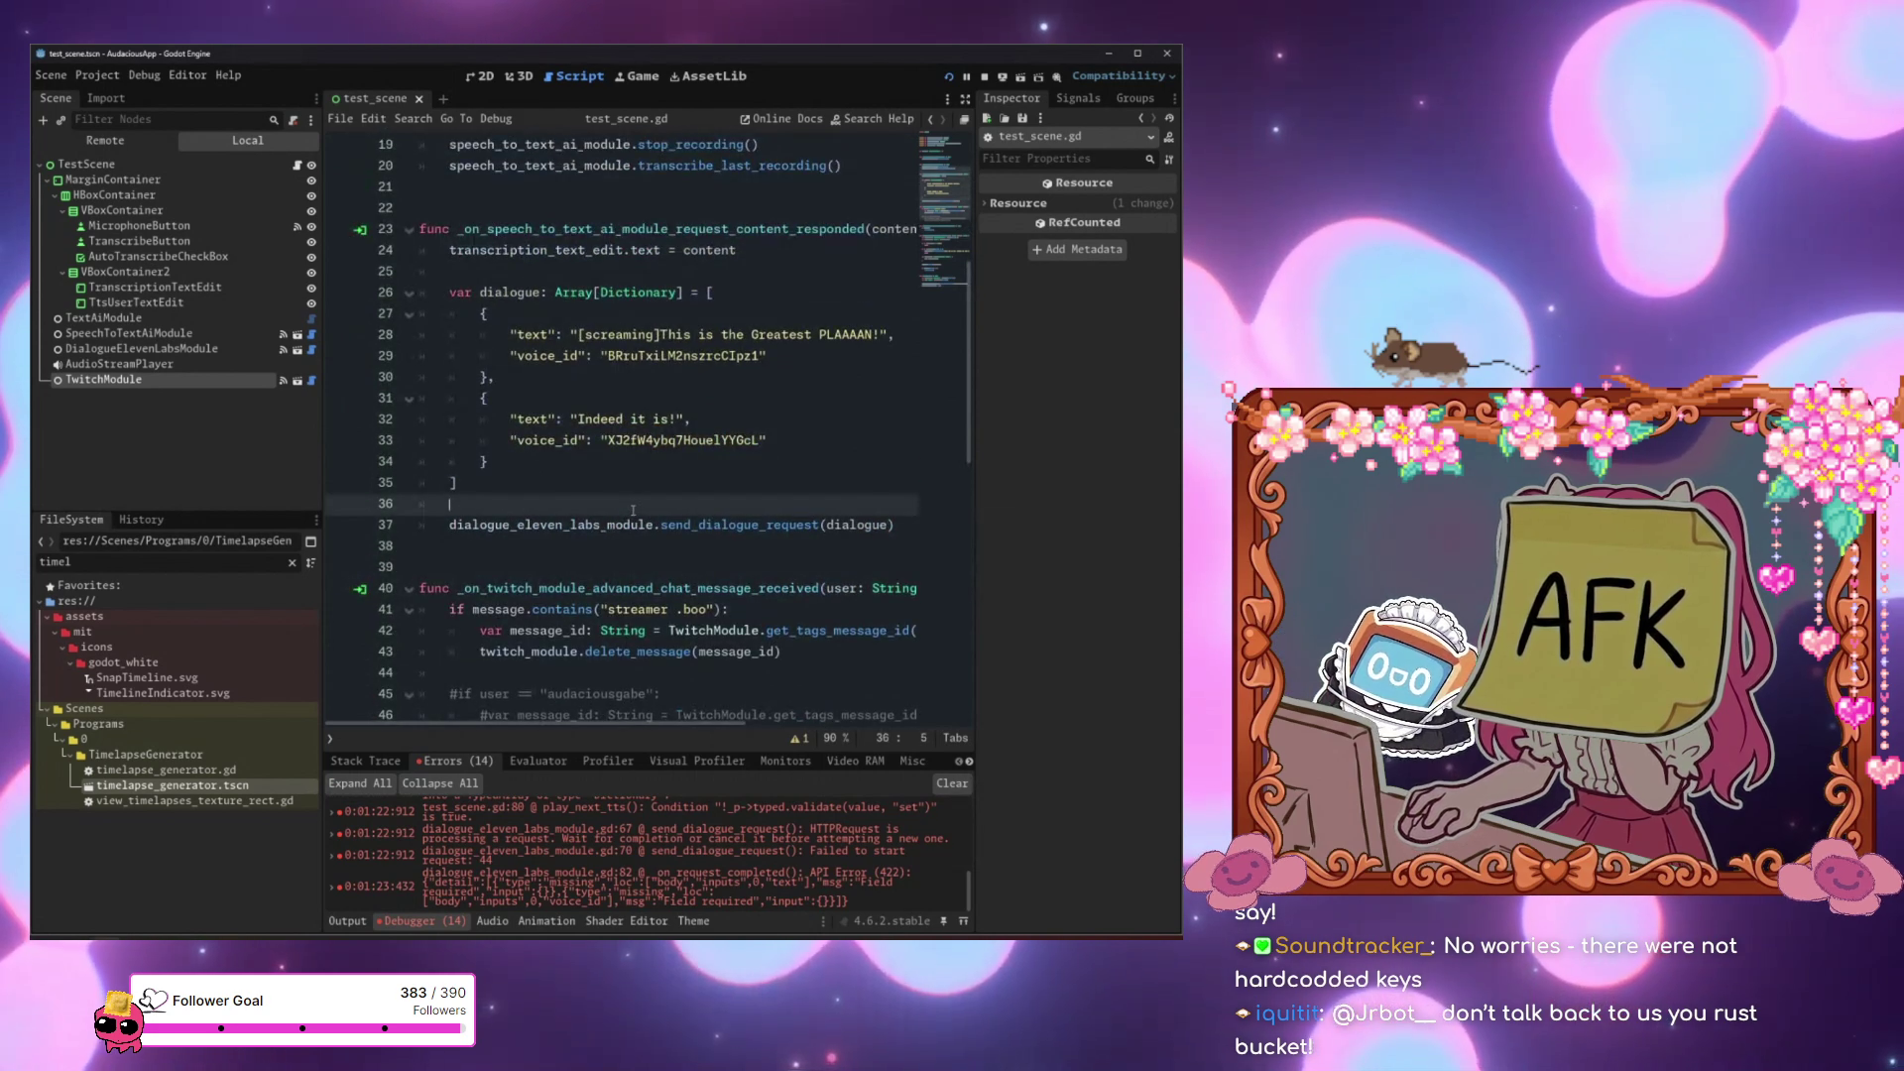
Step: Check the sample voice_id entries and select the message_dict argument on line 80
{"action": "left_click", "coordinate": [749, 355]}
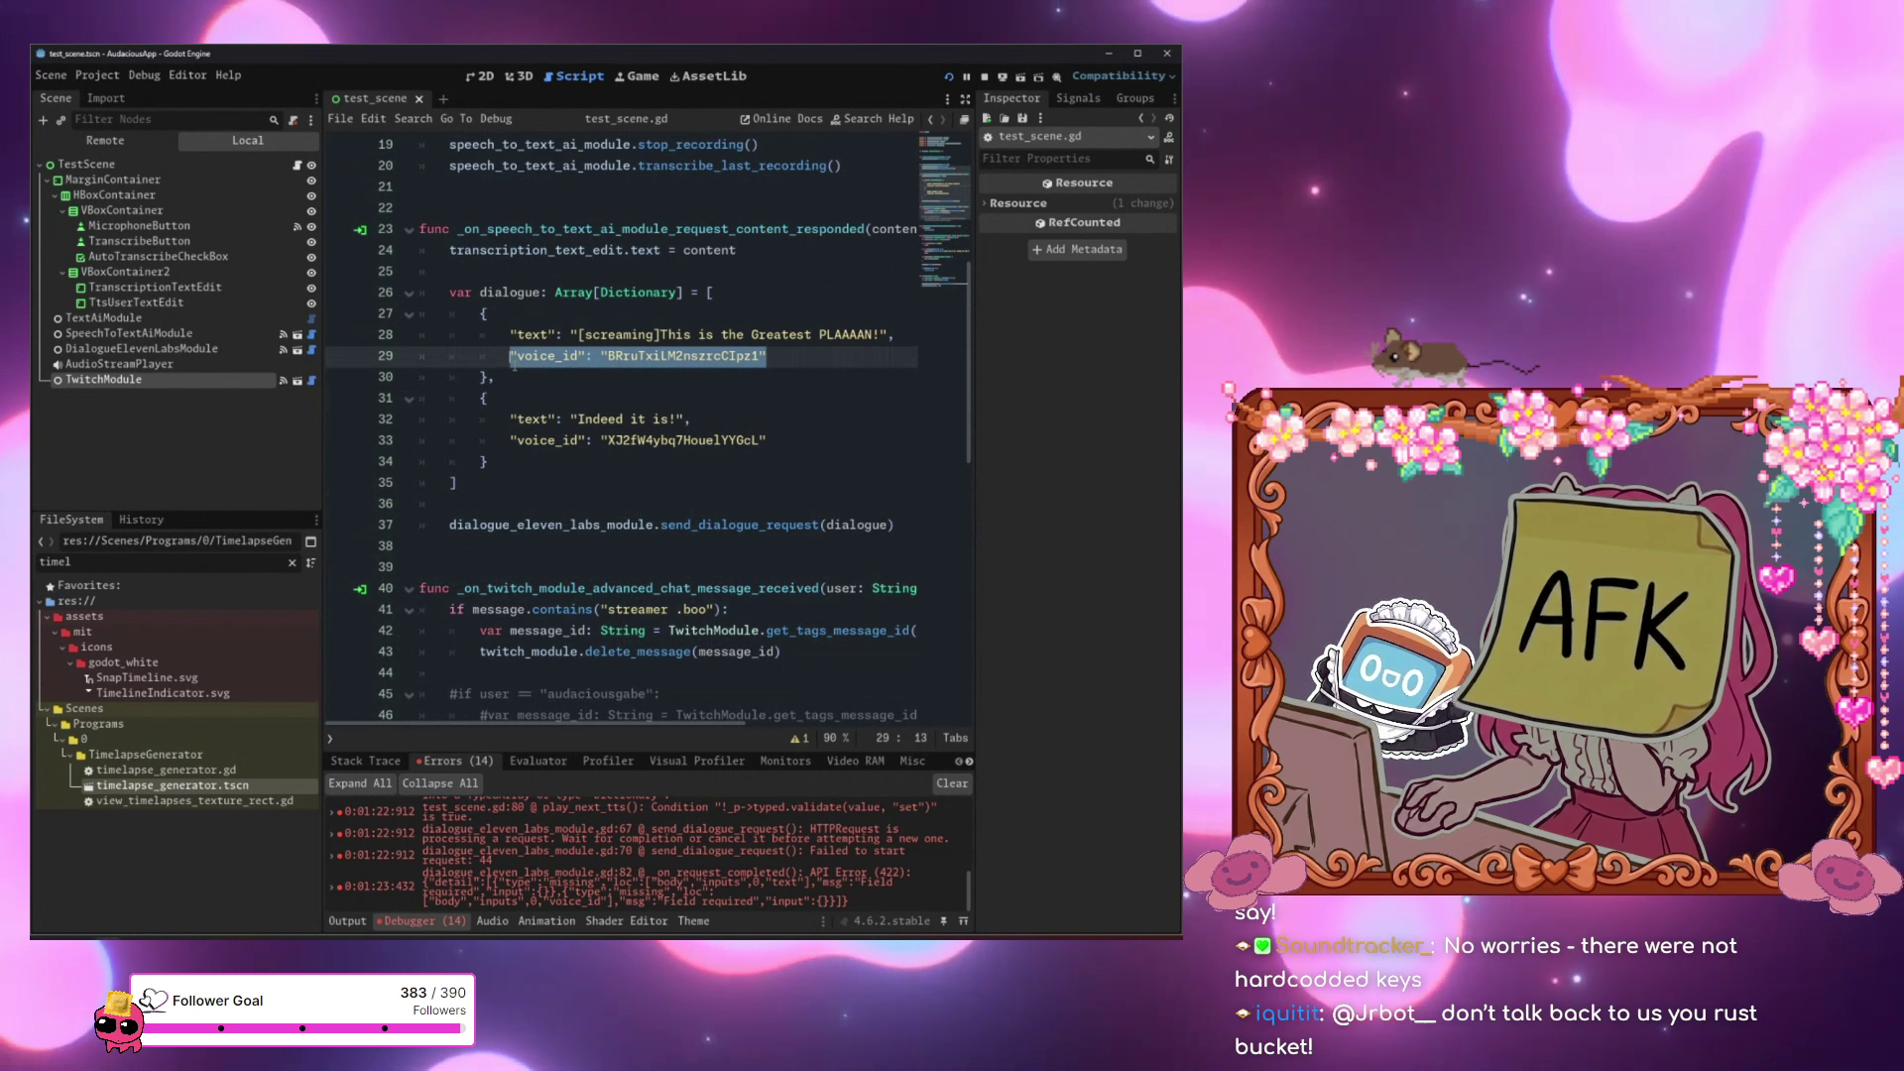
{"action": "left_click", "coordinate": [738, 441]}
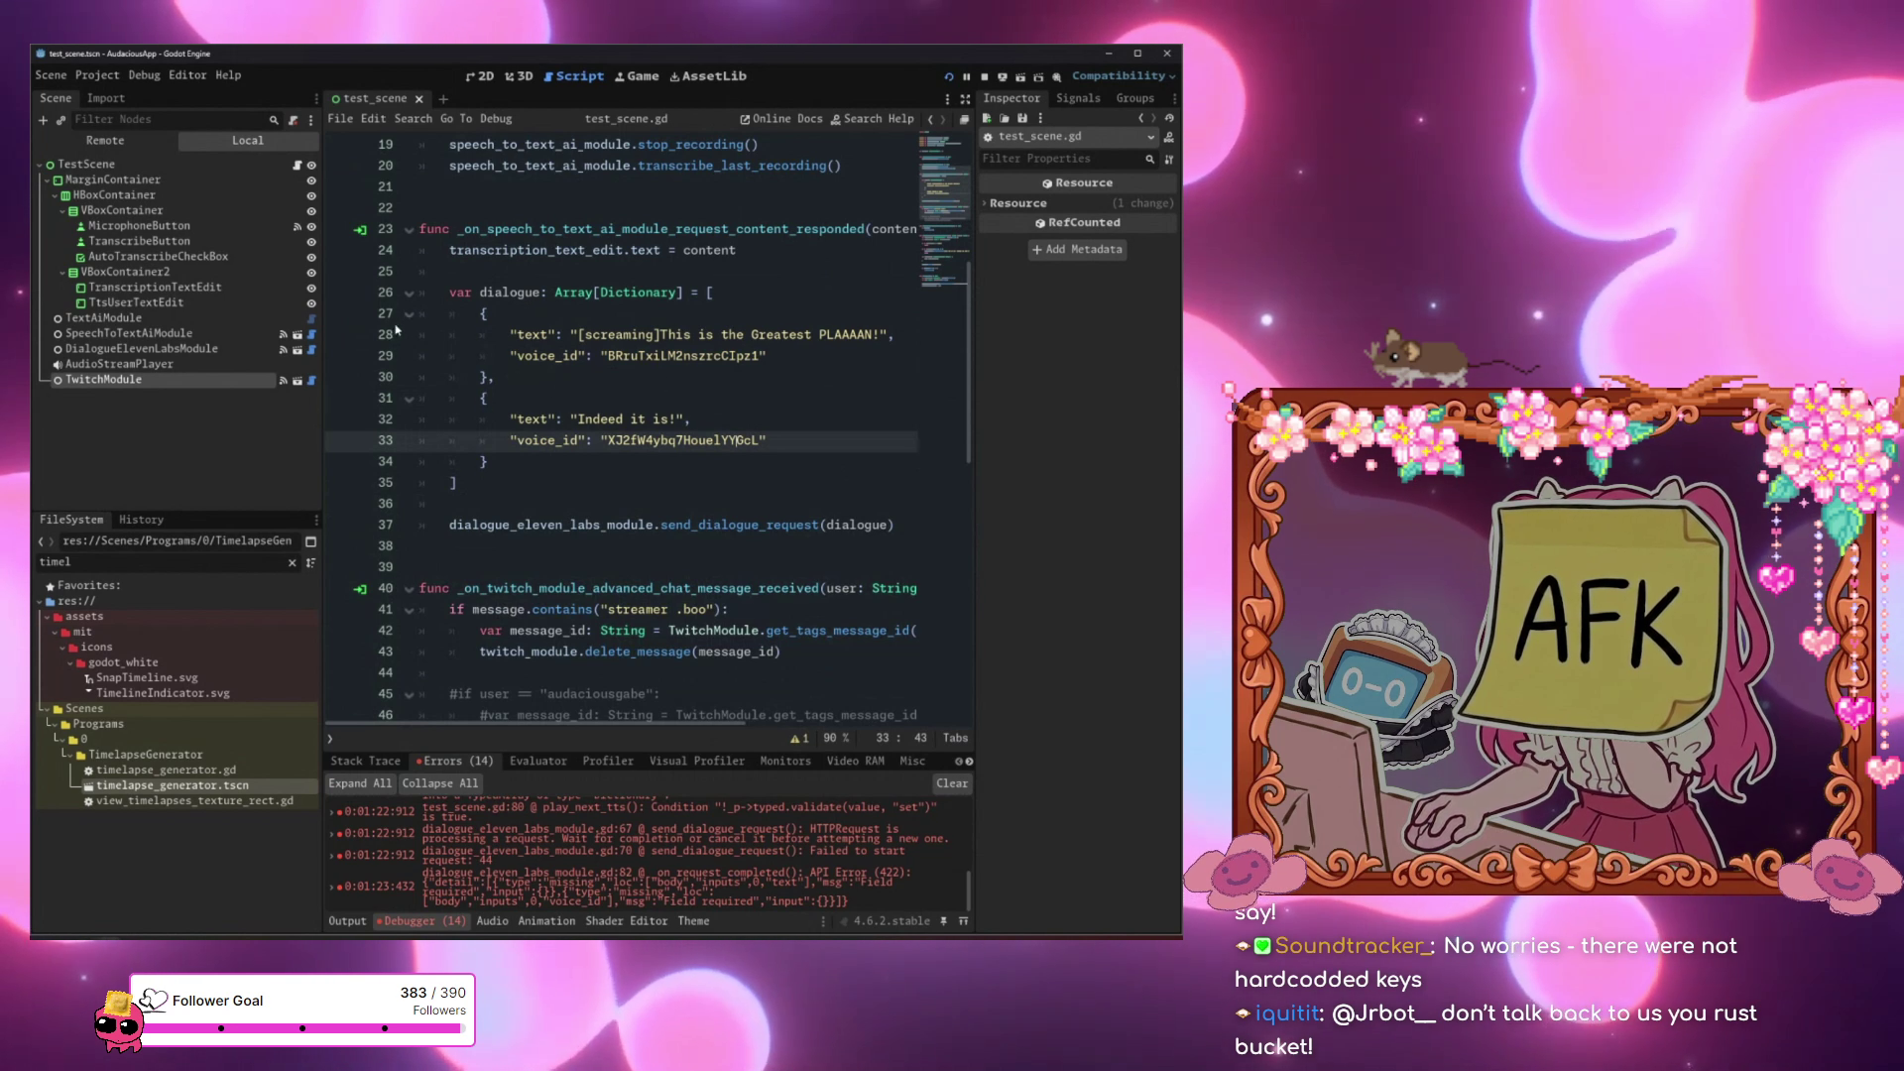
{"action": "scroll", "coordinate": [396, 330], "scroll_direction": "down", "scroll_amount": 12}
{"action": "left_click", "coordinate": [850, 684]}
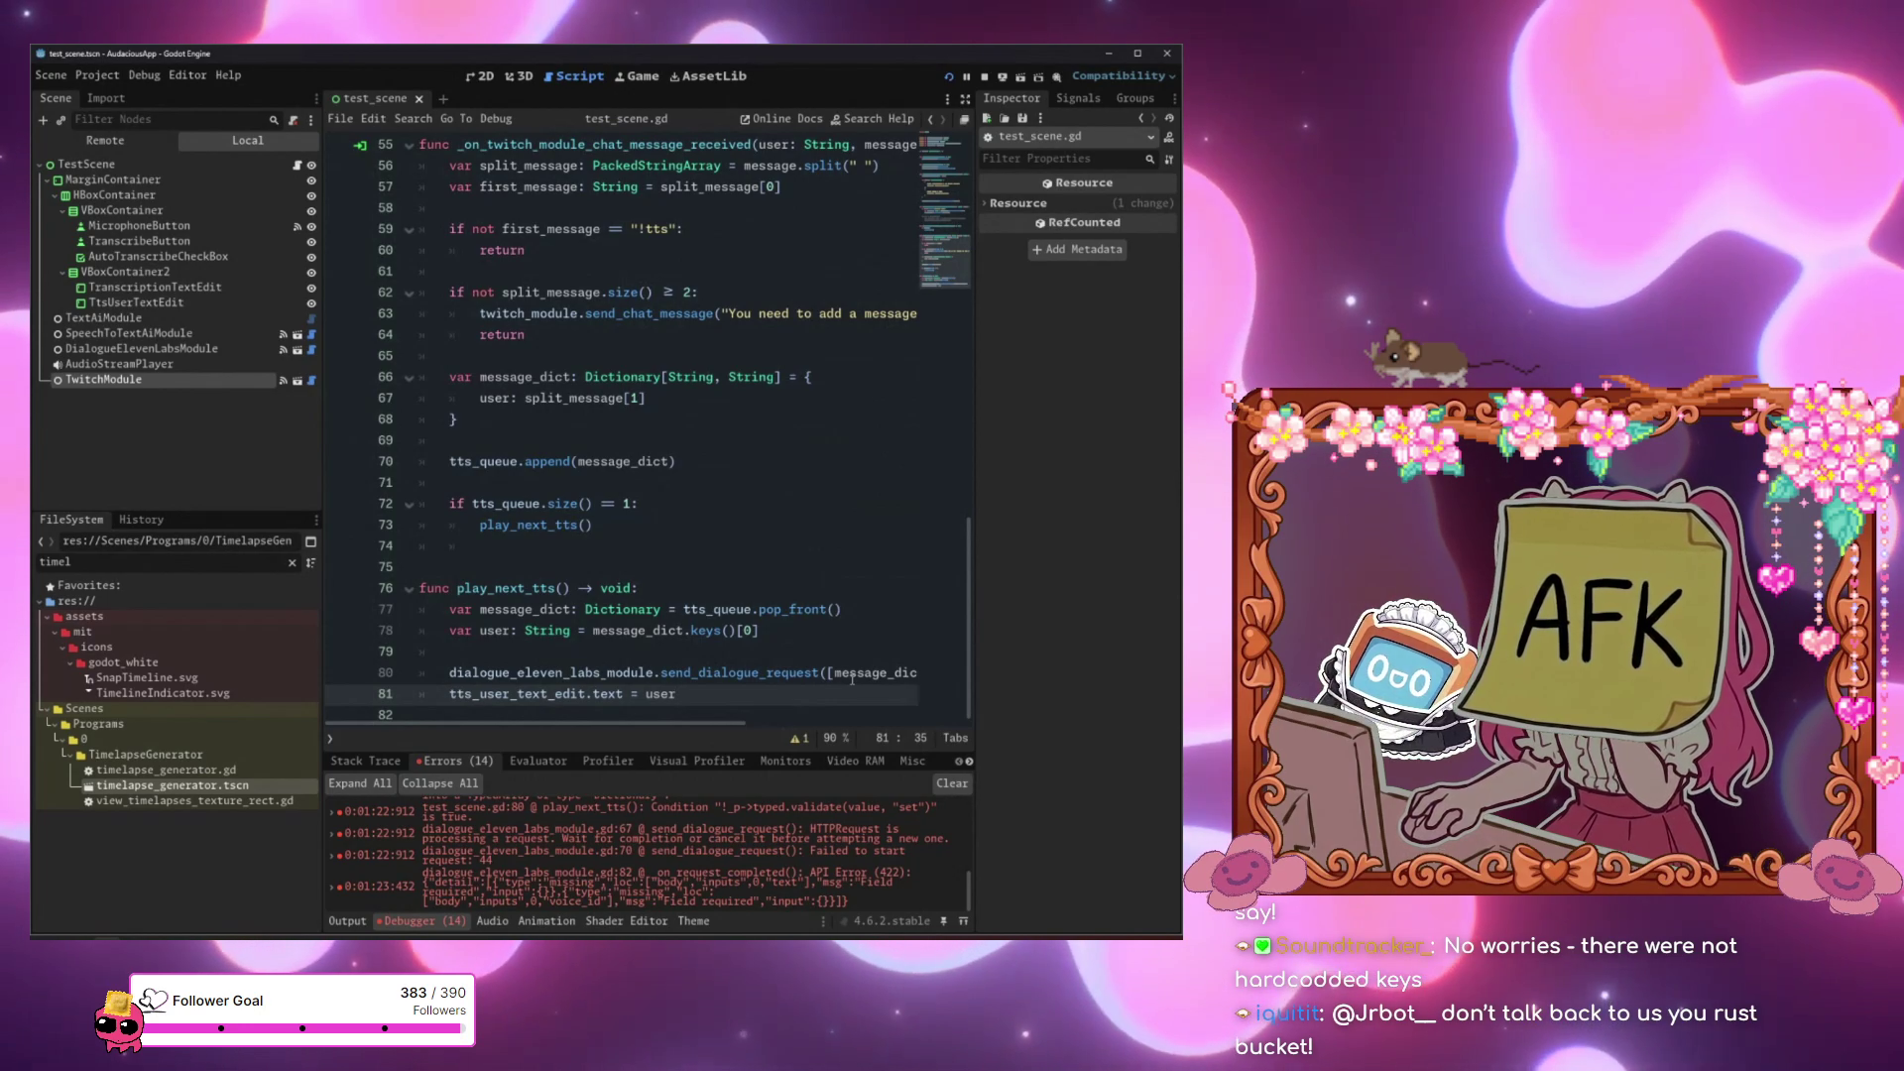
{"action": "left_click", "coordinate": [851, 674]}
{"action": "key", "text": "shift+End"}
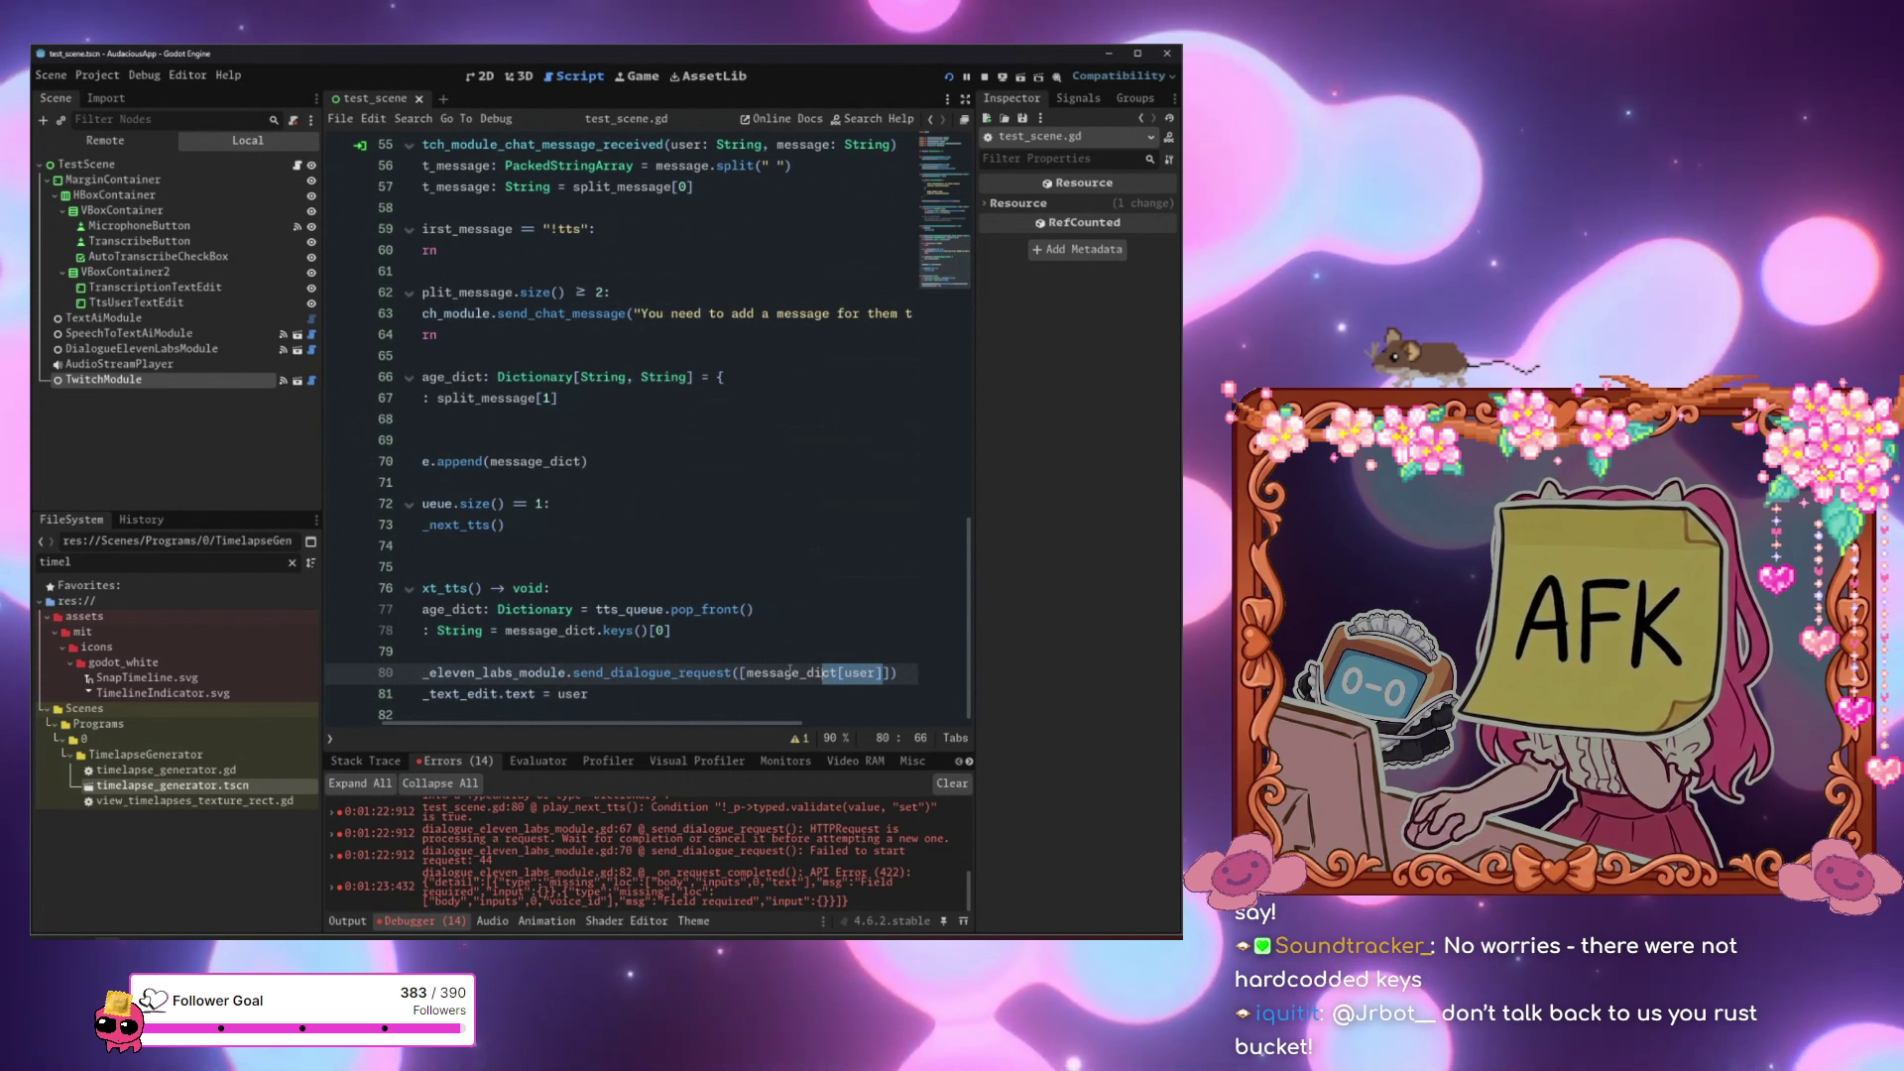
Step: Add a 'var tts_dict: Dictionary {' block below the pop_front line with a "text" entry
{"action": "key", "text": "Up"}
{"action": "key", "text": "Up"}
{"action": "key", "text": "Up"}
{"action": "key", "text": "Return"}
{"action": "type", "text": "var tts_dict: Dictionary {"}
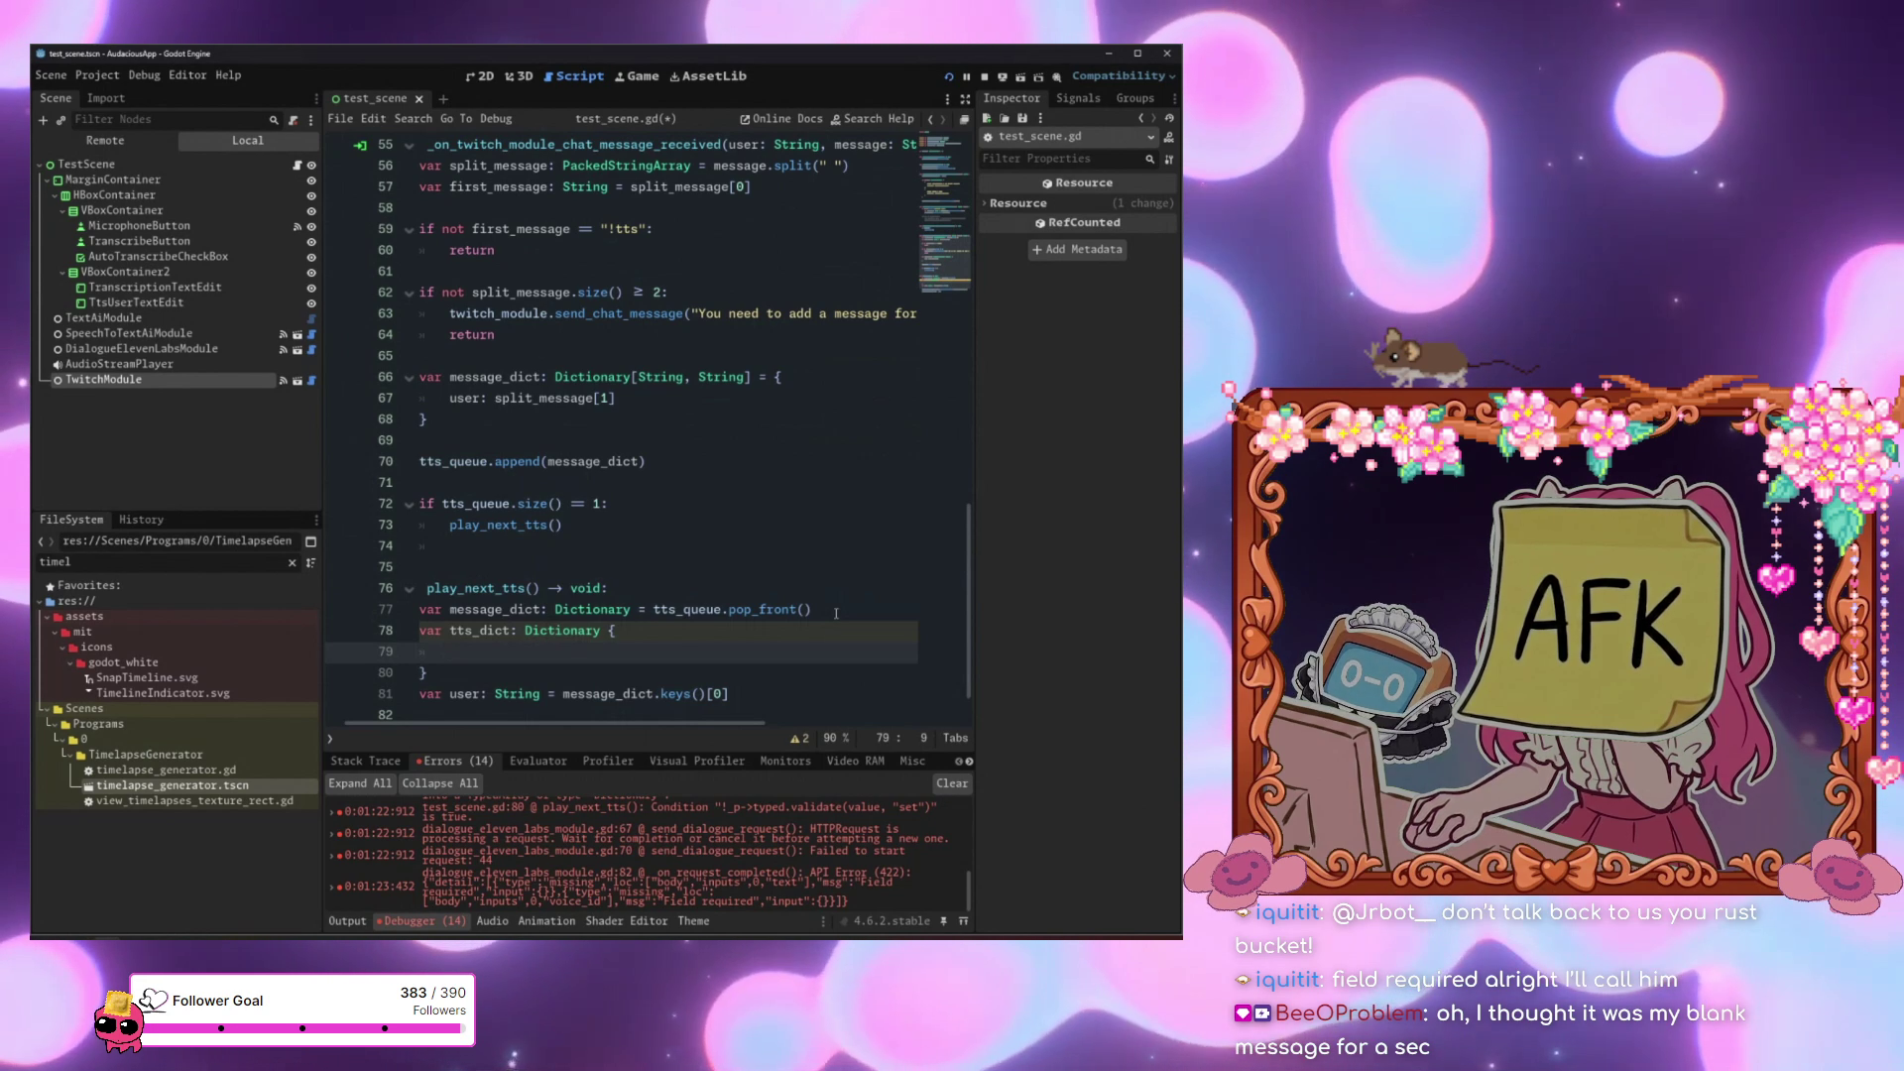
{"action": "key", "text": "Return"}
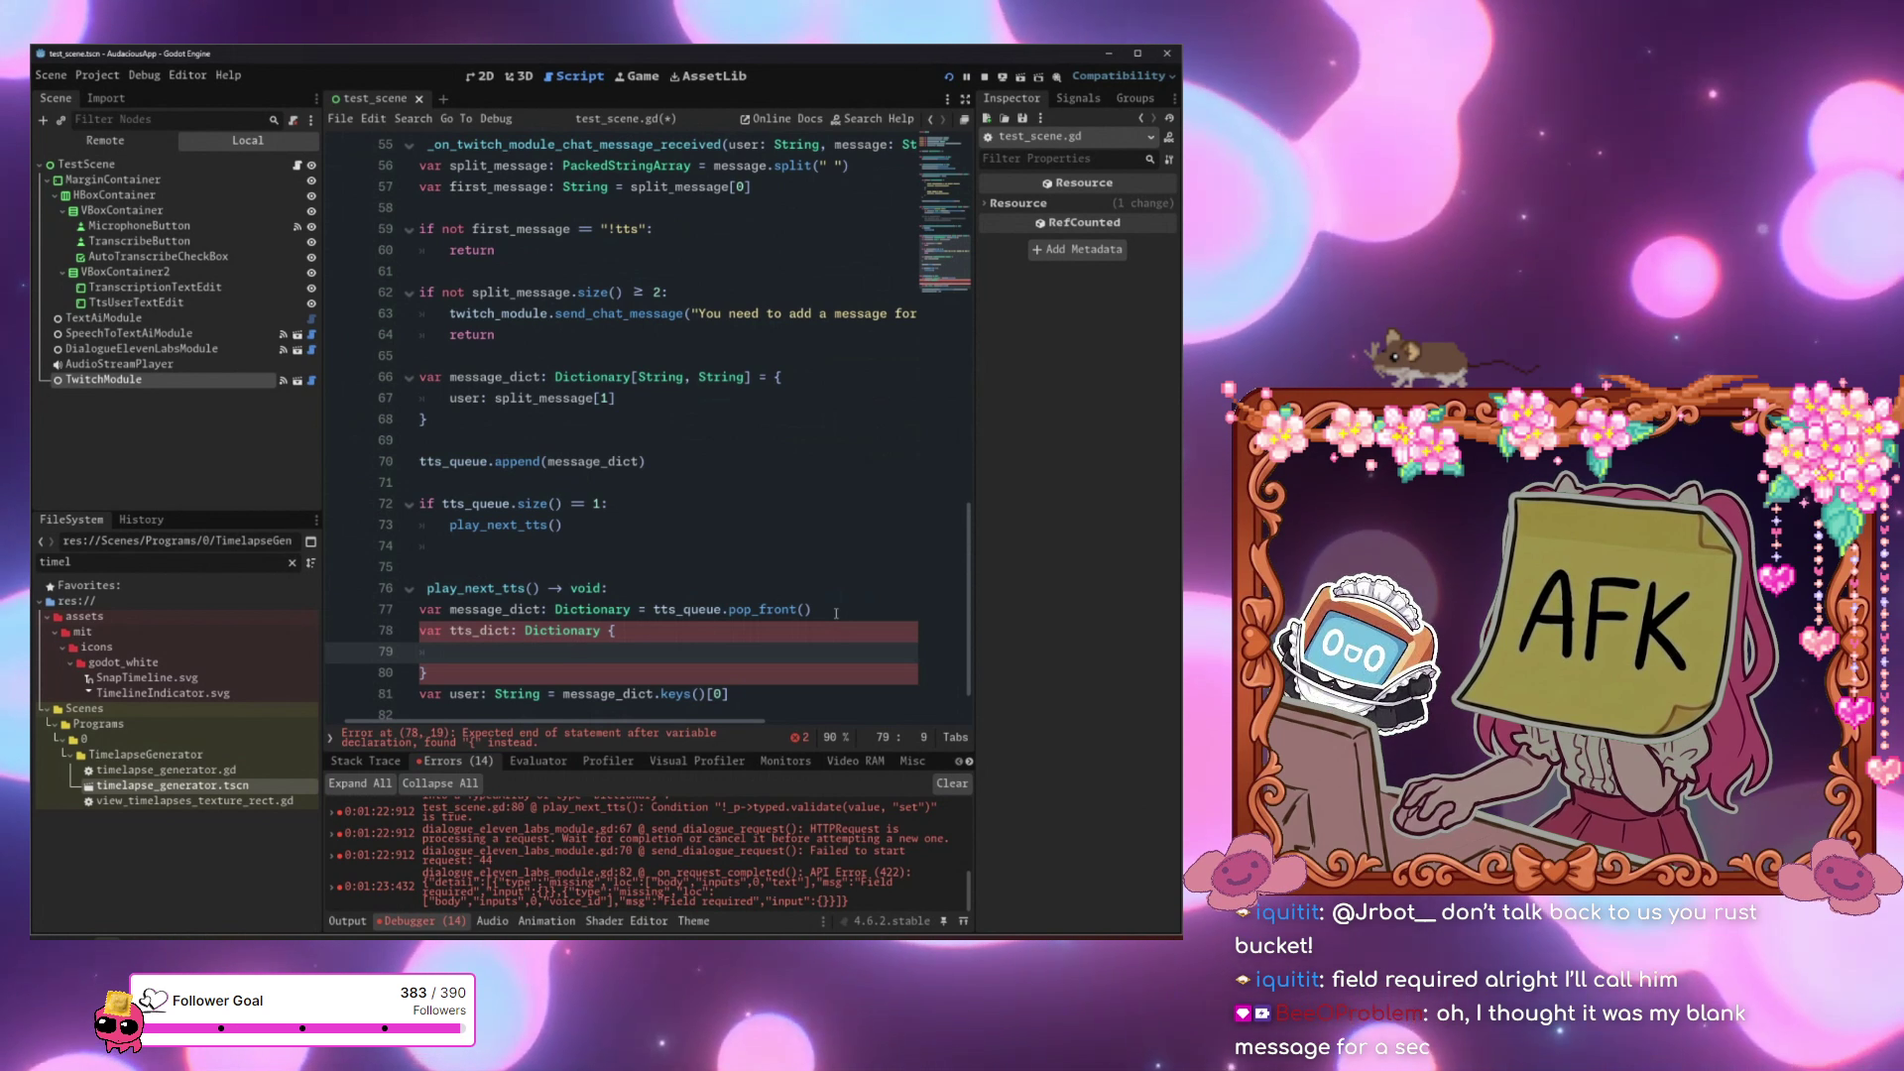
{"action": "scroll", "coordinate": [746, 596], "scroll_direction": "up", "scroll_amount": 1}
{"action": "scroll", "coordinate": [746, 596], "scroll_direction": "up", "scroll_amount": 10}
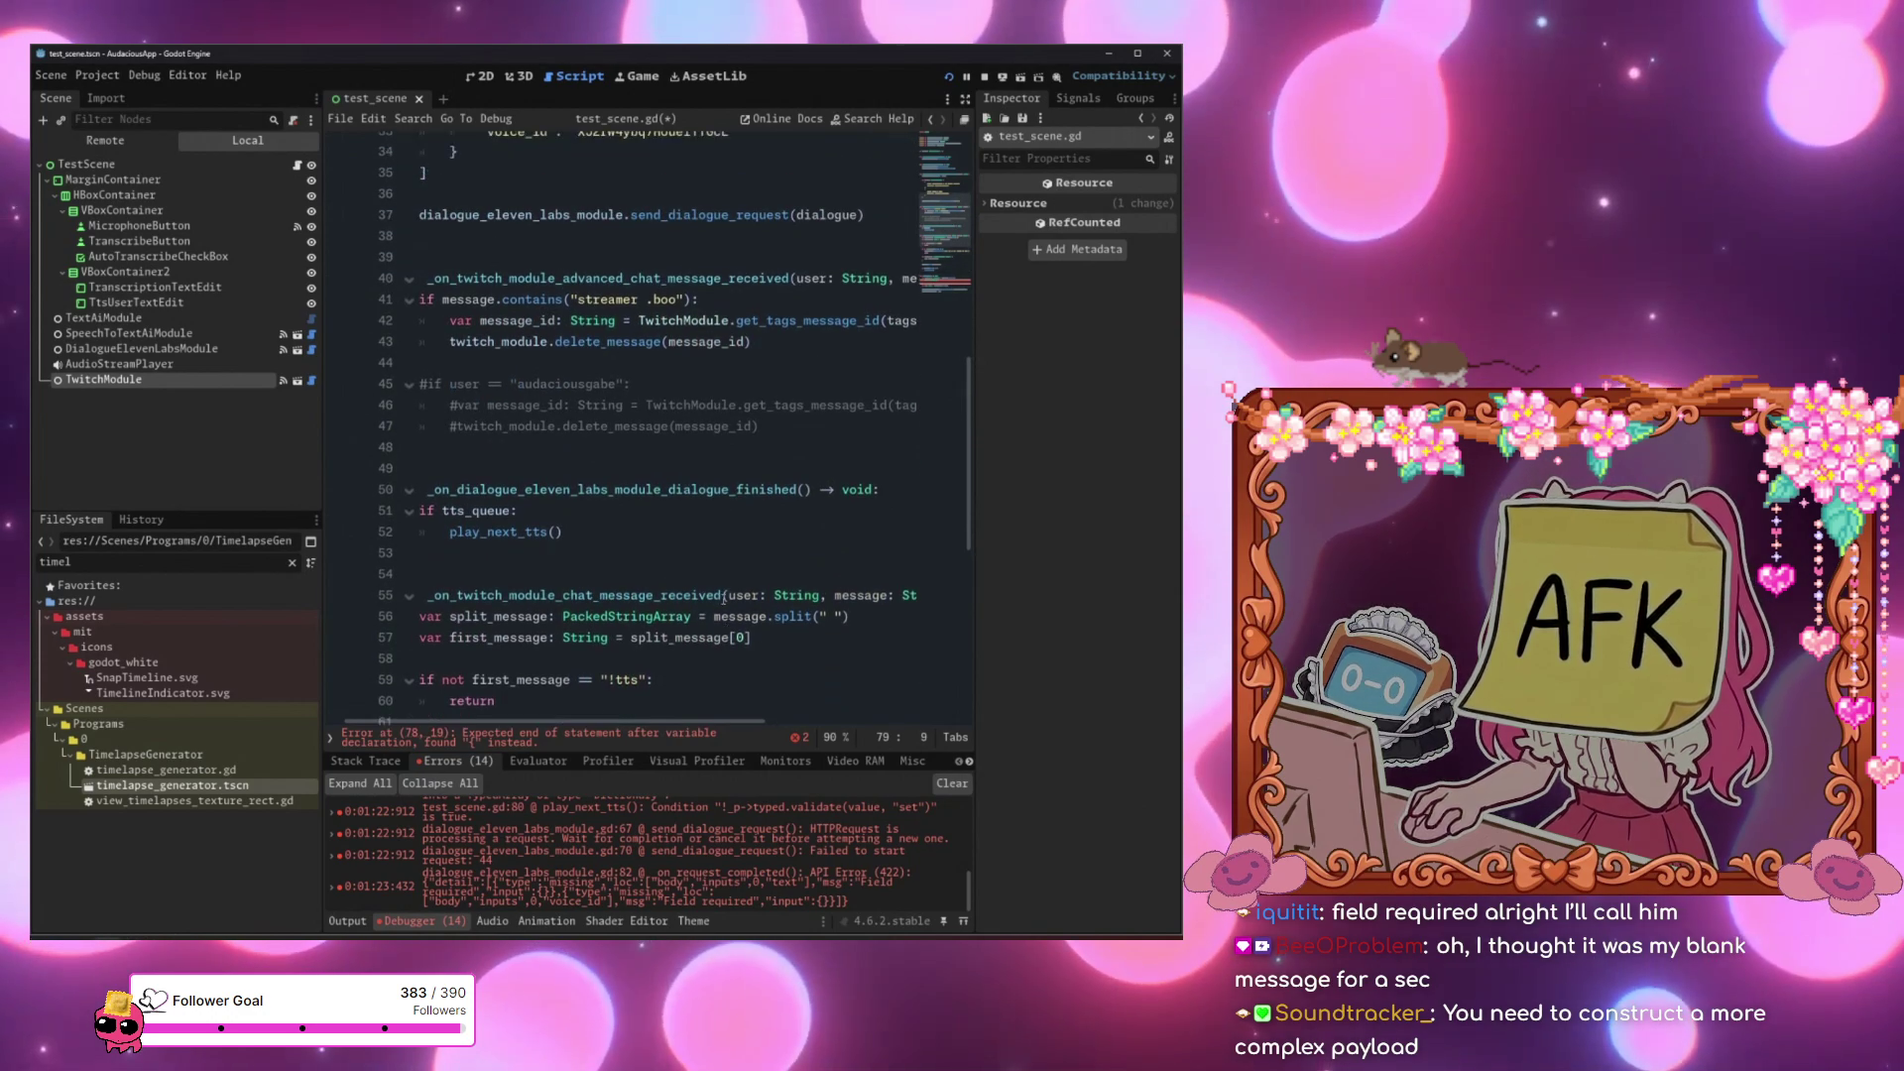
{"action": "scroll", "coordinate": [720, 598], "scroll_direction": "down", "scroll_amount": 6}
{"action": "type", "text": "\"te"}
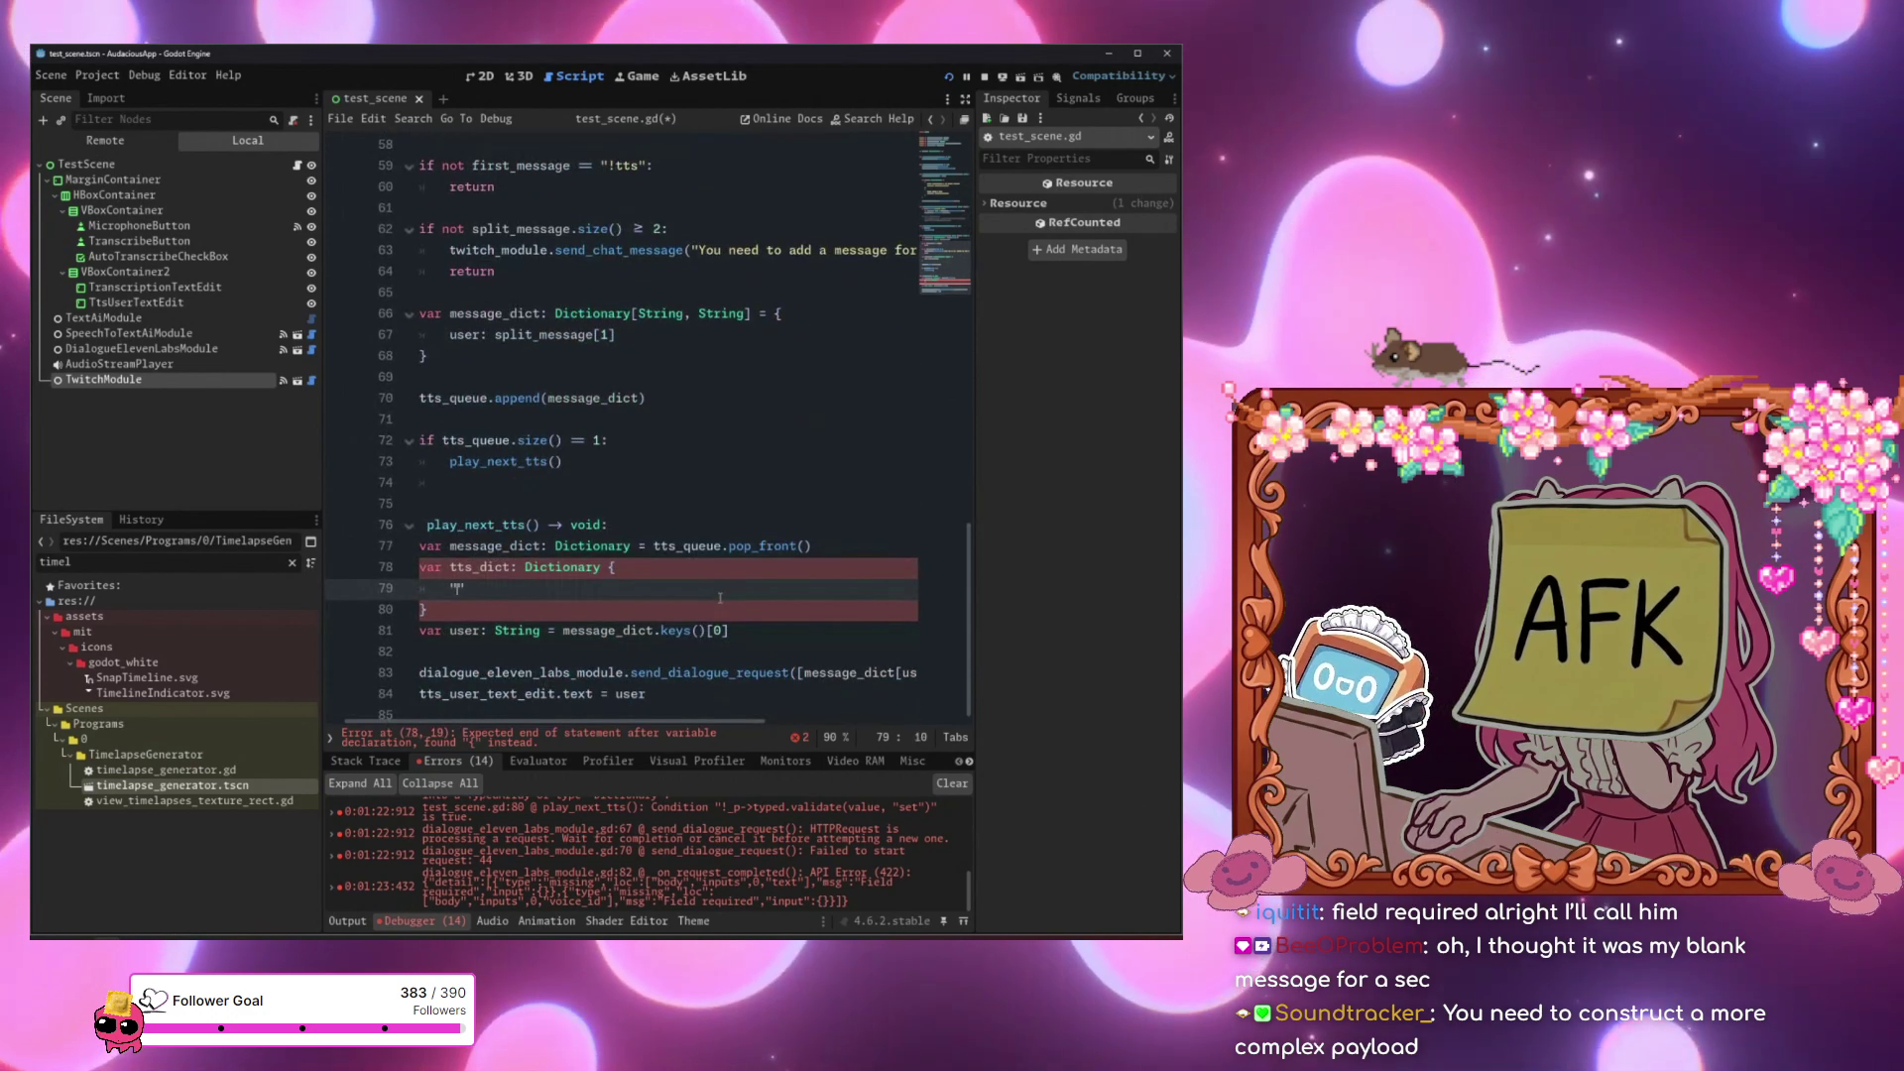
{"action": "type", "text": "xt\": "}
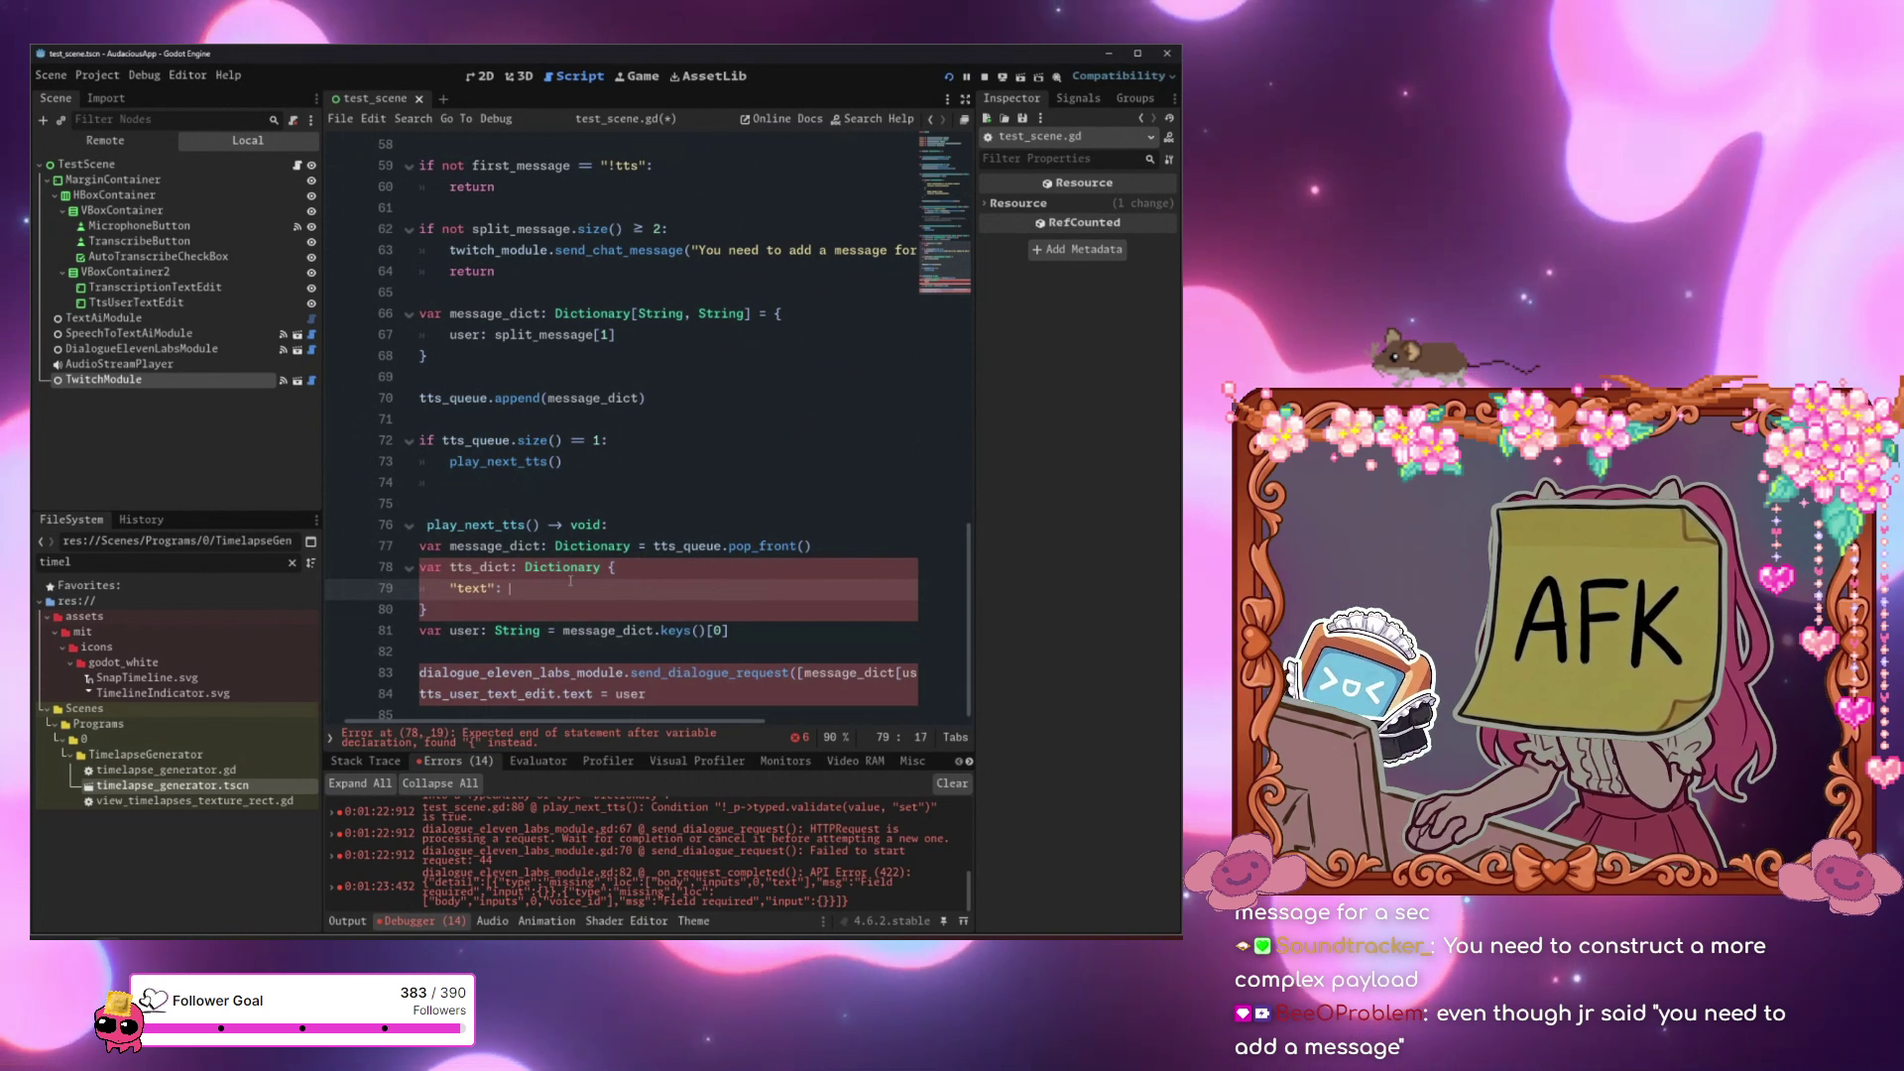
{"action": "type", "text": ","}
{"action": "key", "text": "Return"}
Step: Set the text value to message_dict[user] and move the user variable line above tts_dict
{"action": "left_click", "coordinate": [649, 593]}
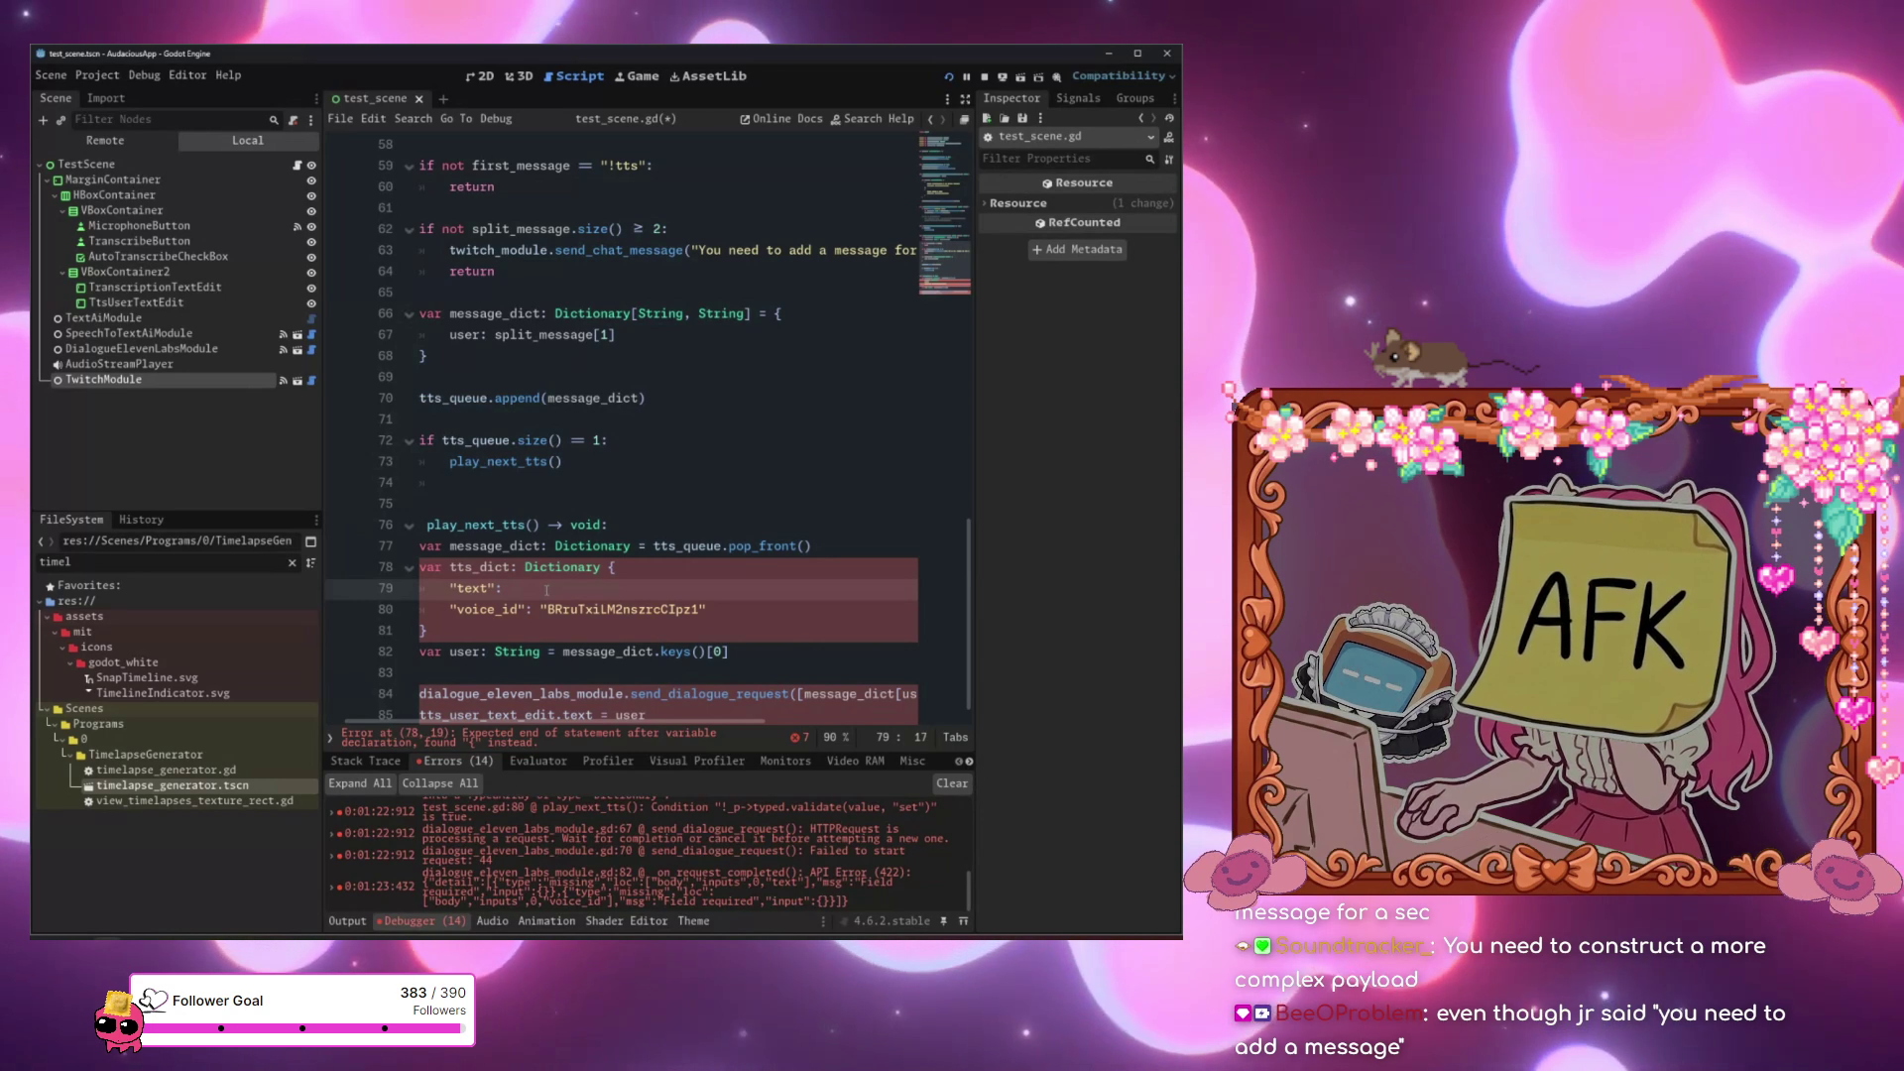
{"action": "type", "text": "essage"}
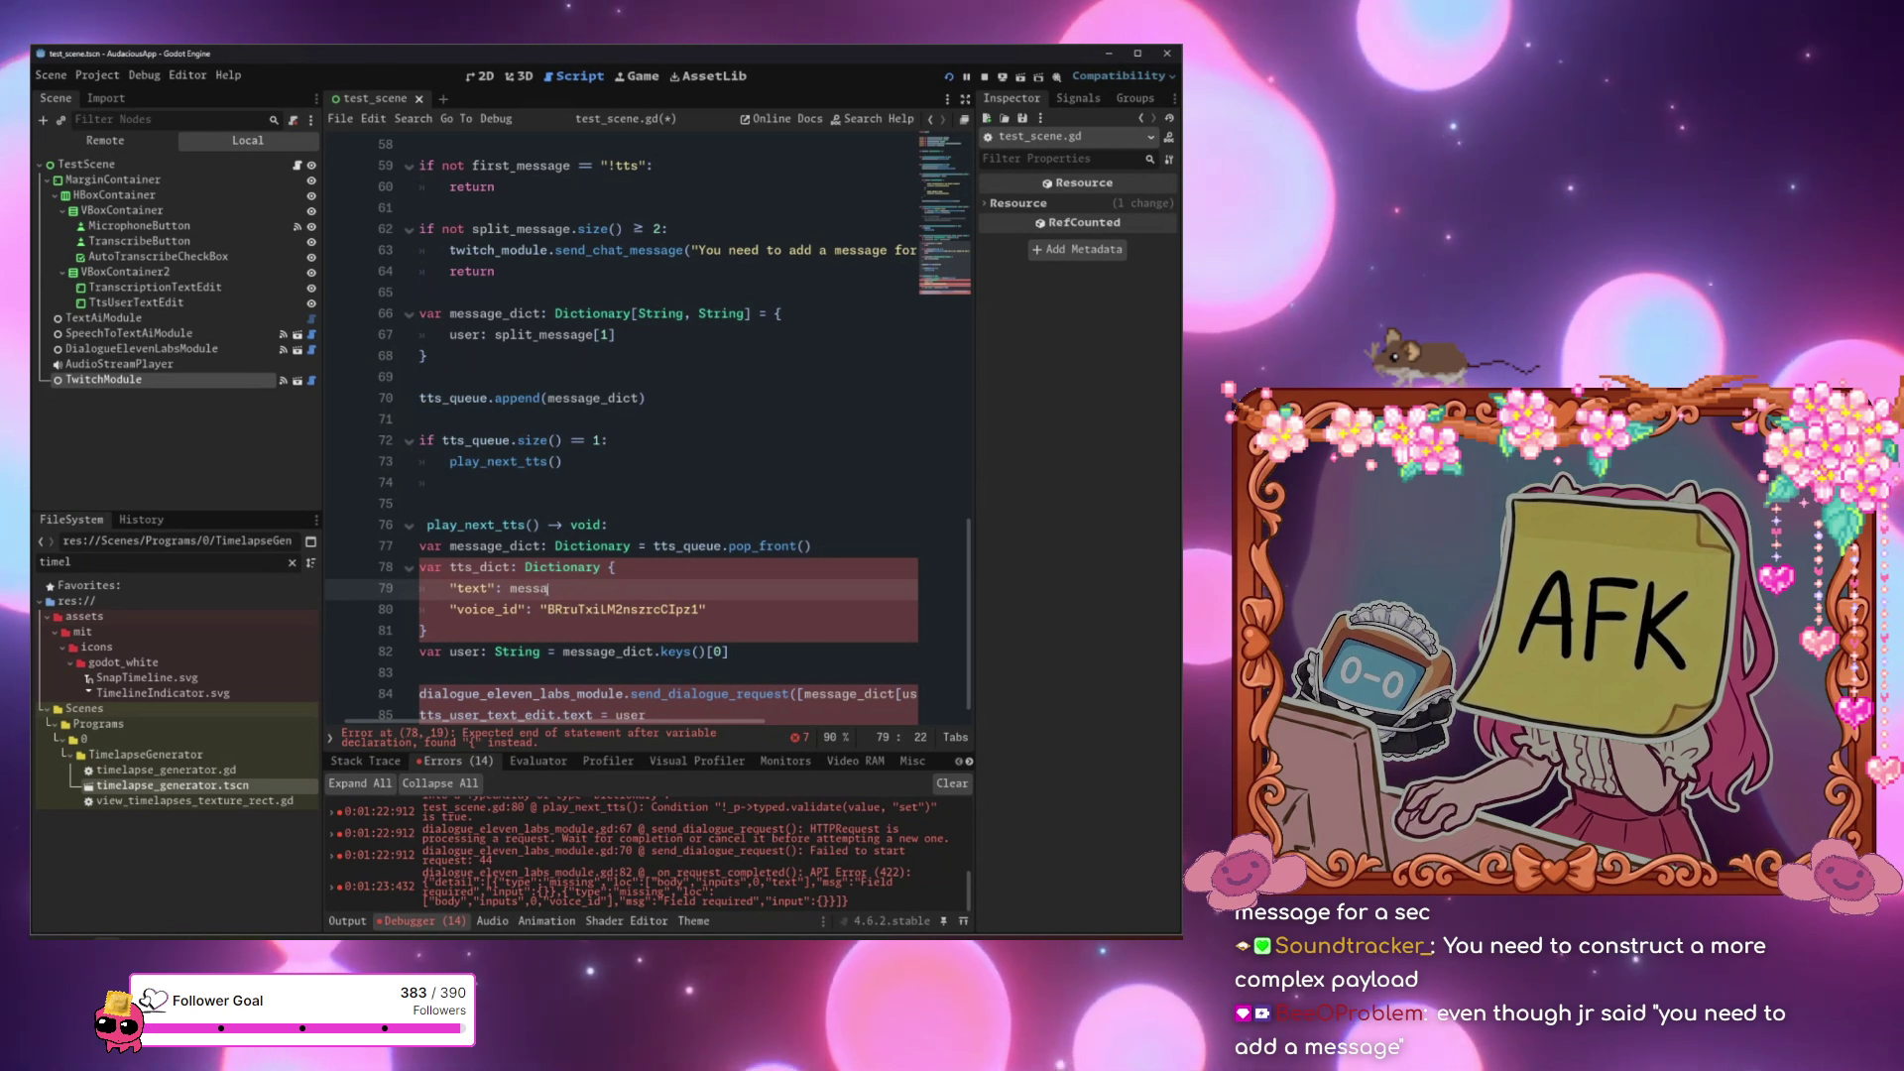
{"action": "type", "text": "_dict[user"}
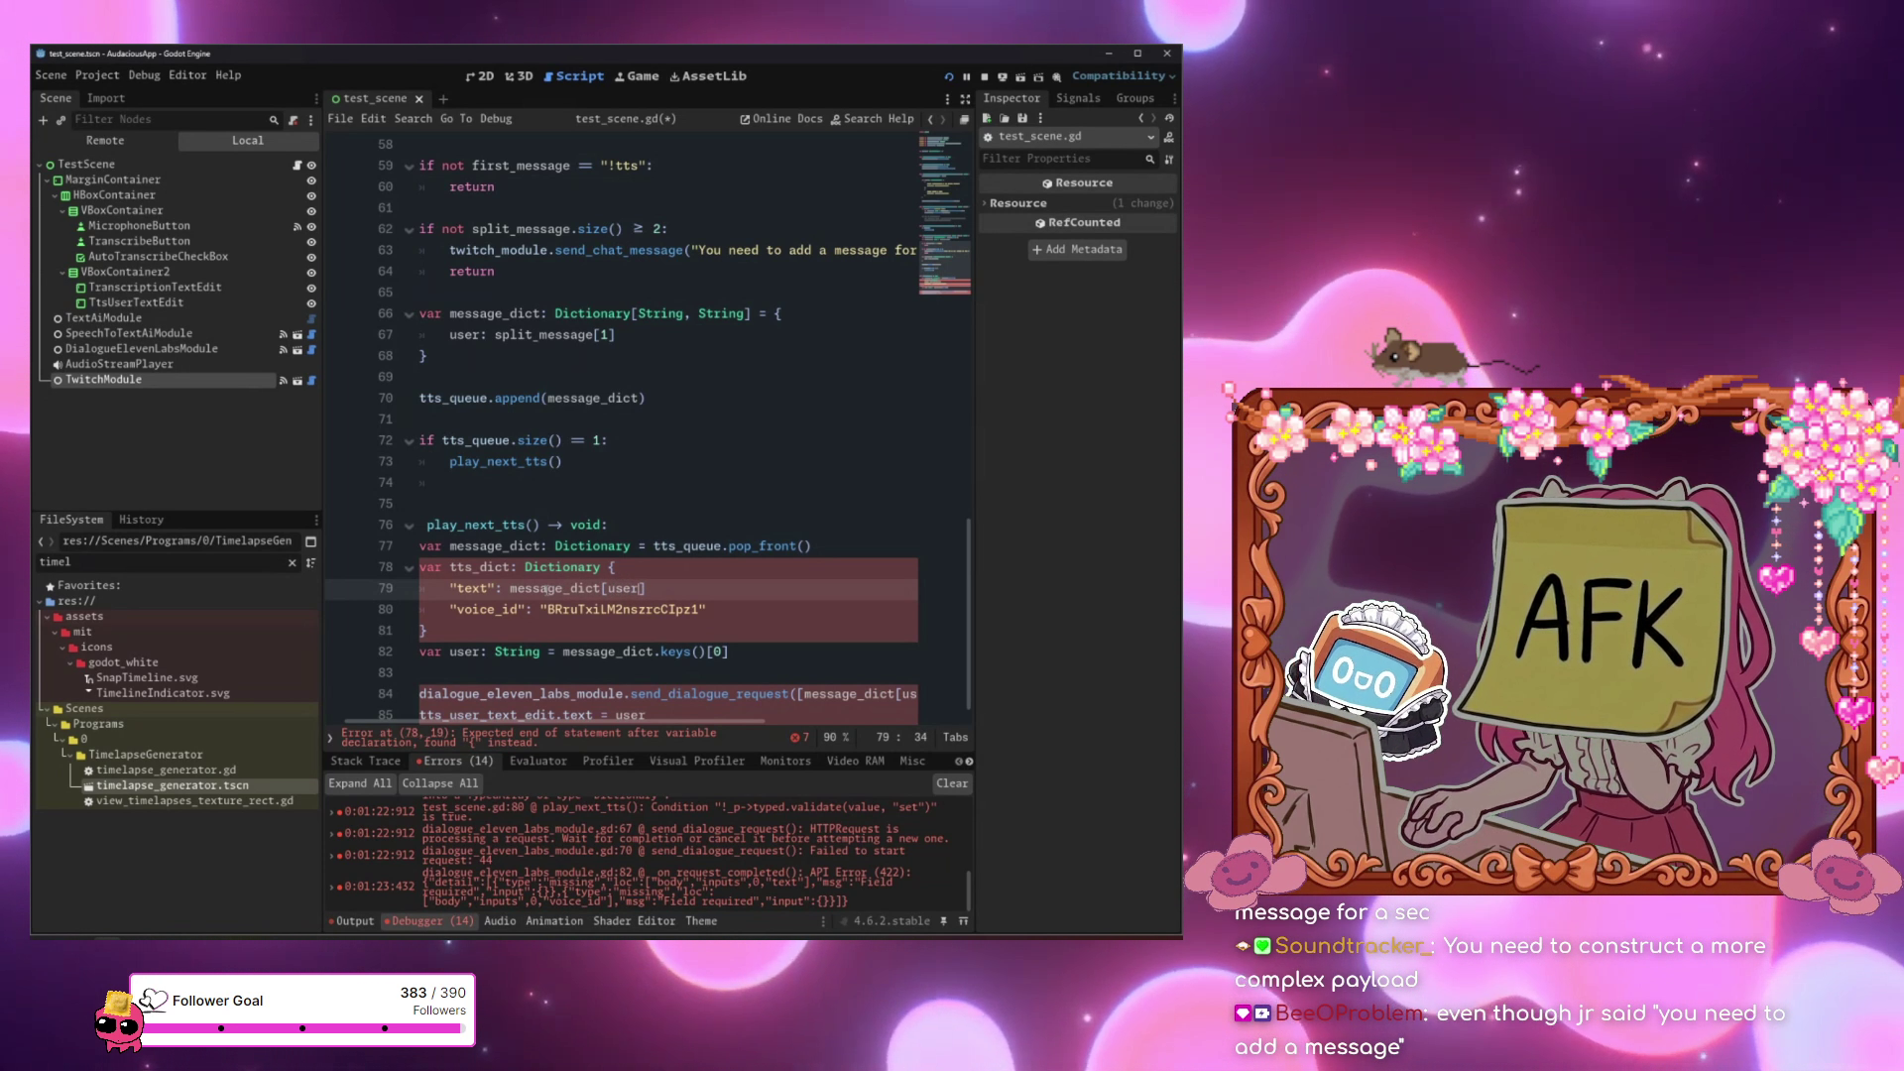
{"action": "key", "text": "alt+Up"}
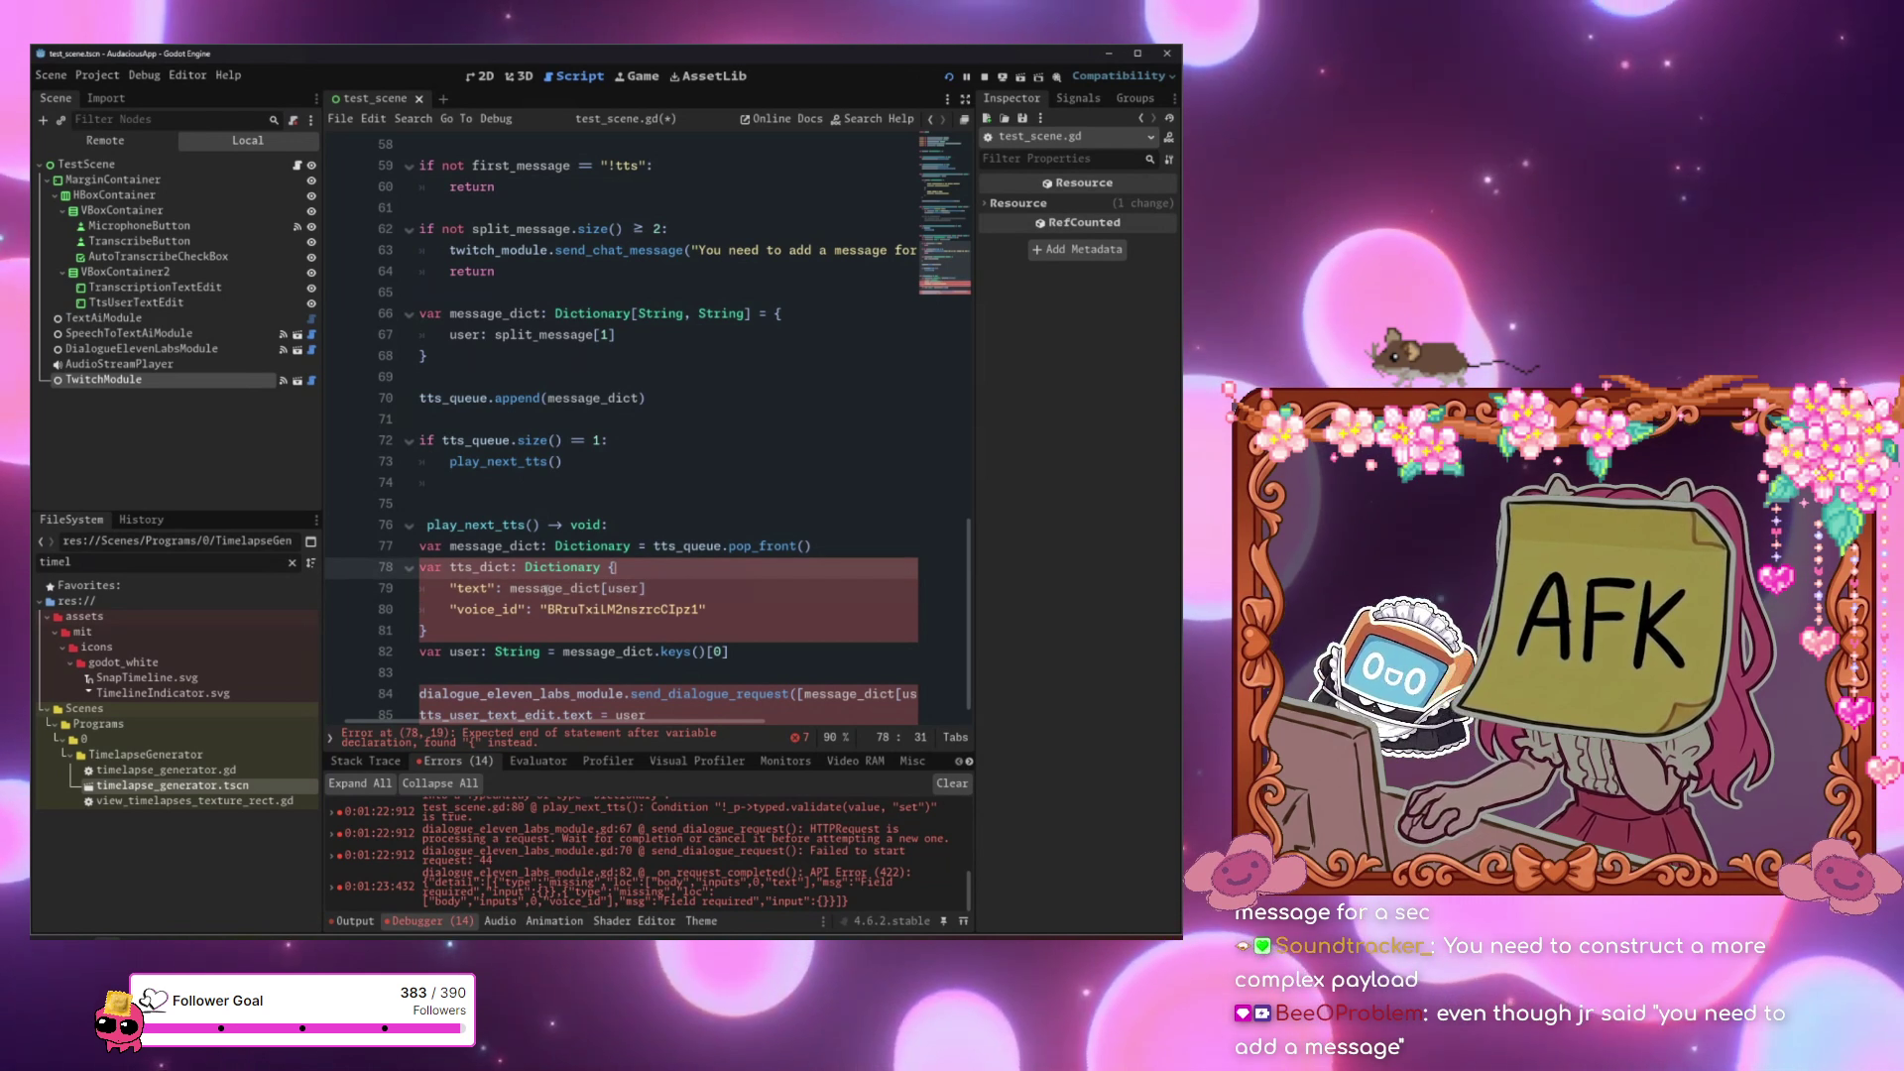
{"action": "key", "text": "Down"}
{"action": "key", "text": "alt+Up"}
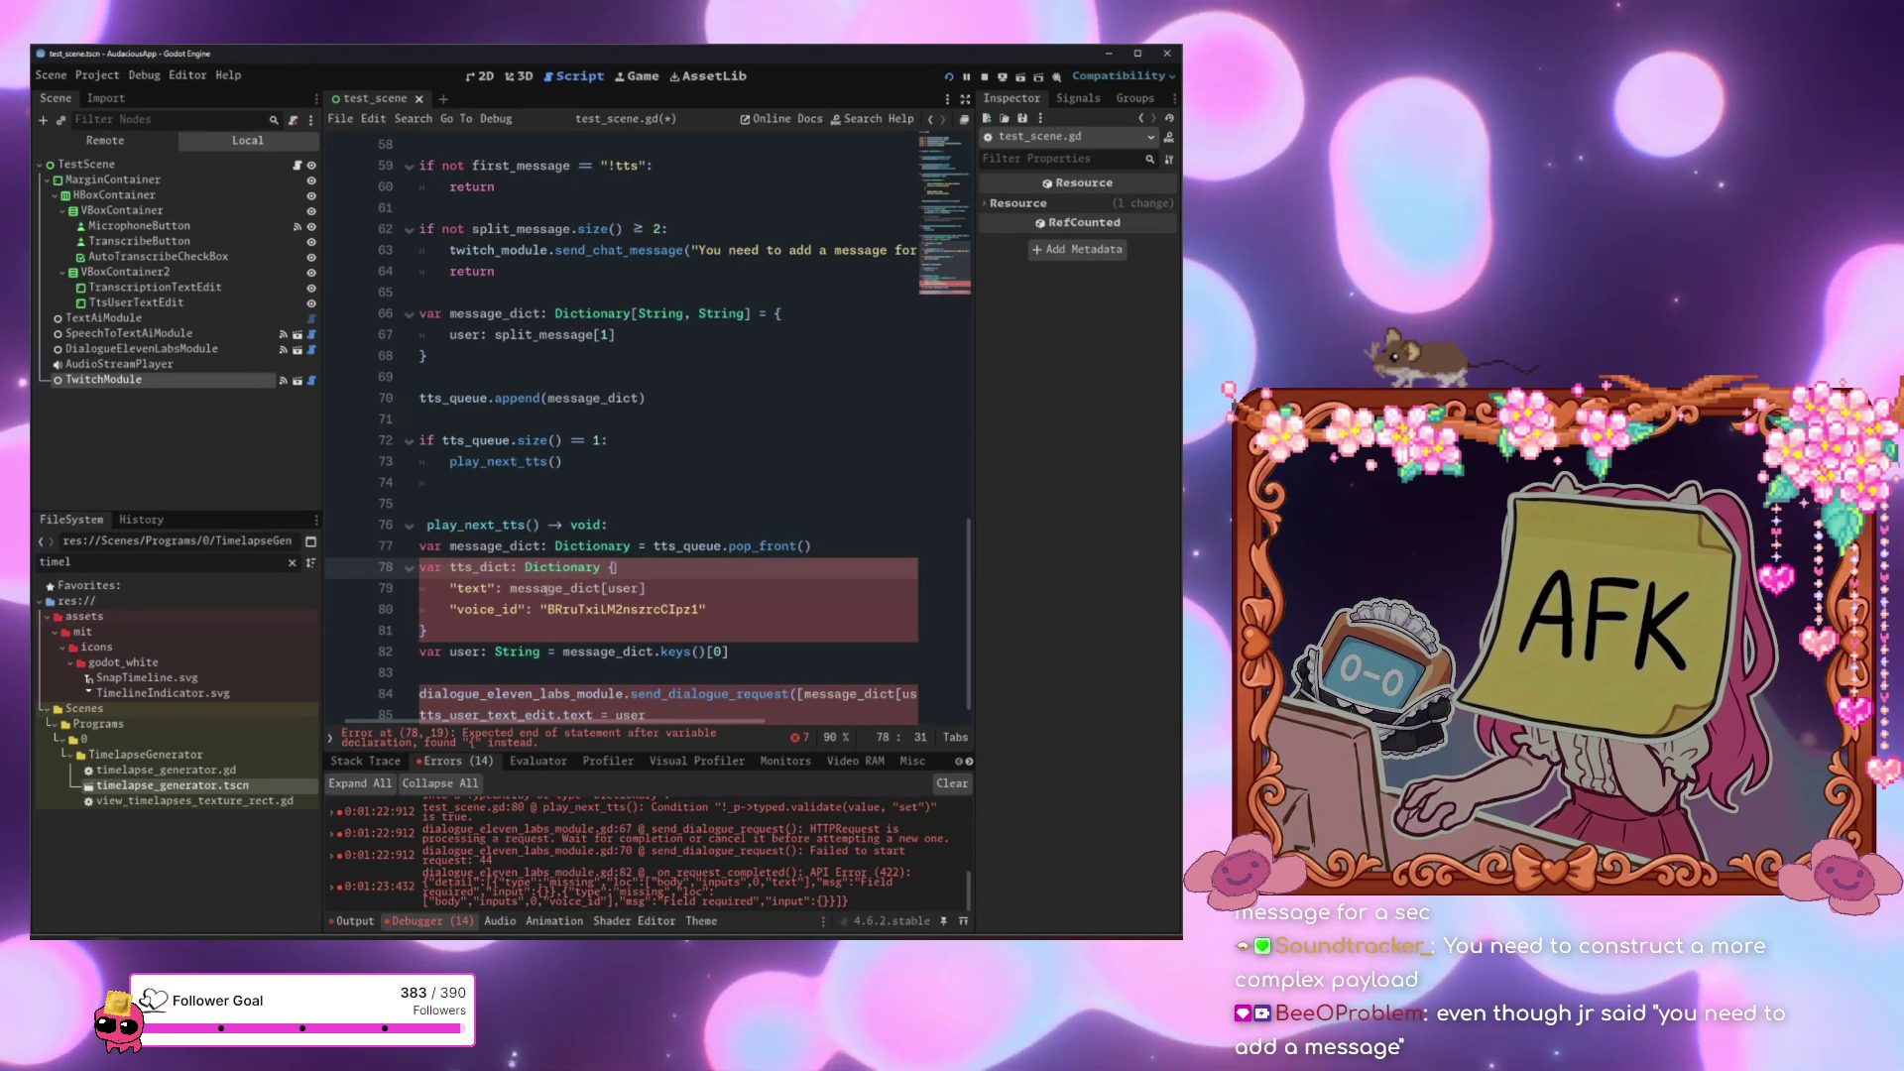
{"action": "left_click", "coordinate": [443, 652]}
{"action": "key", "text": "alt+Up"}
{"action": "key", "text": "alt+Up"}
{"action": "key", "text": "alt+Up"}
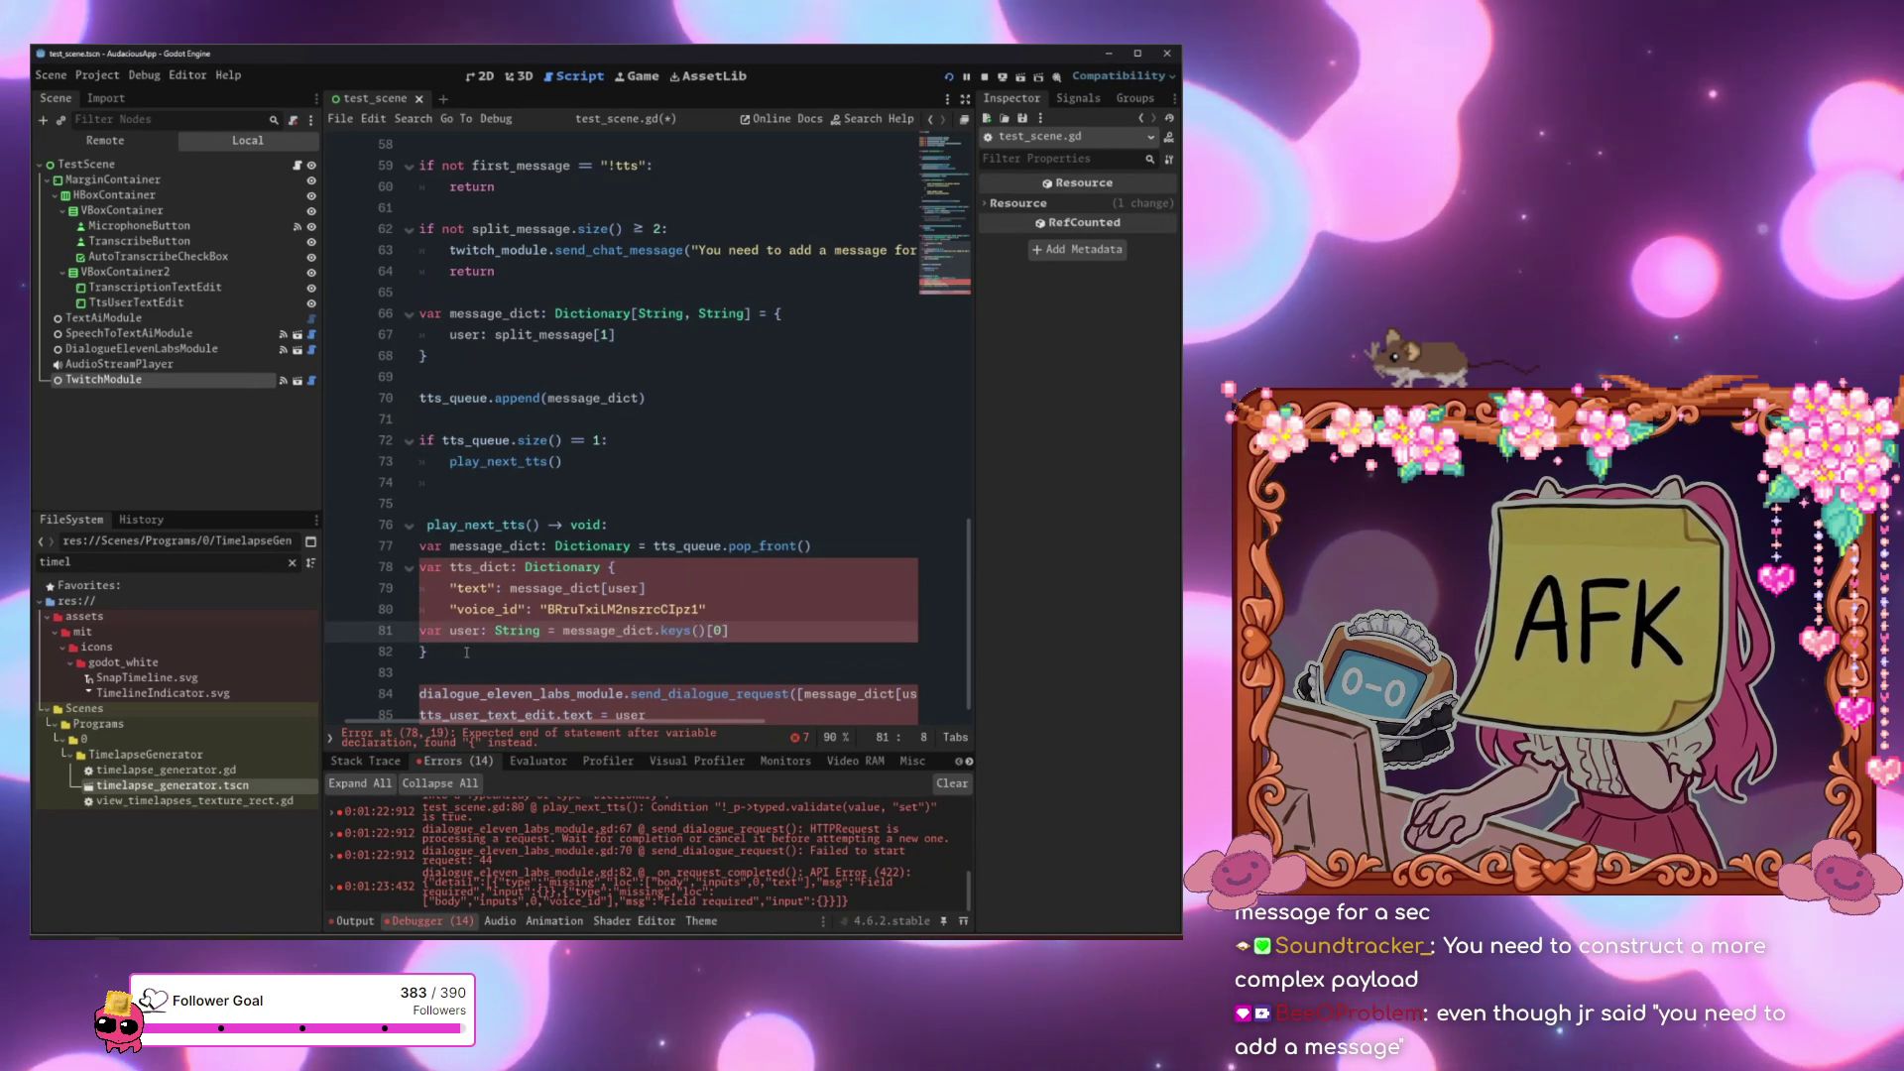
Step: Fix the tts_dict declaration on line 79 by adding '=' after Dictionary
{"action": "scroll", "coordinate": [595, 624], "scroll_direction": "down", "scroll_amount": 1}
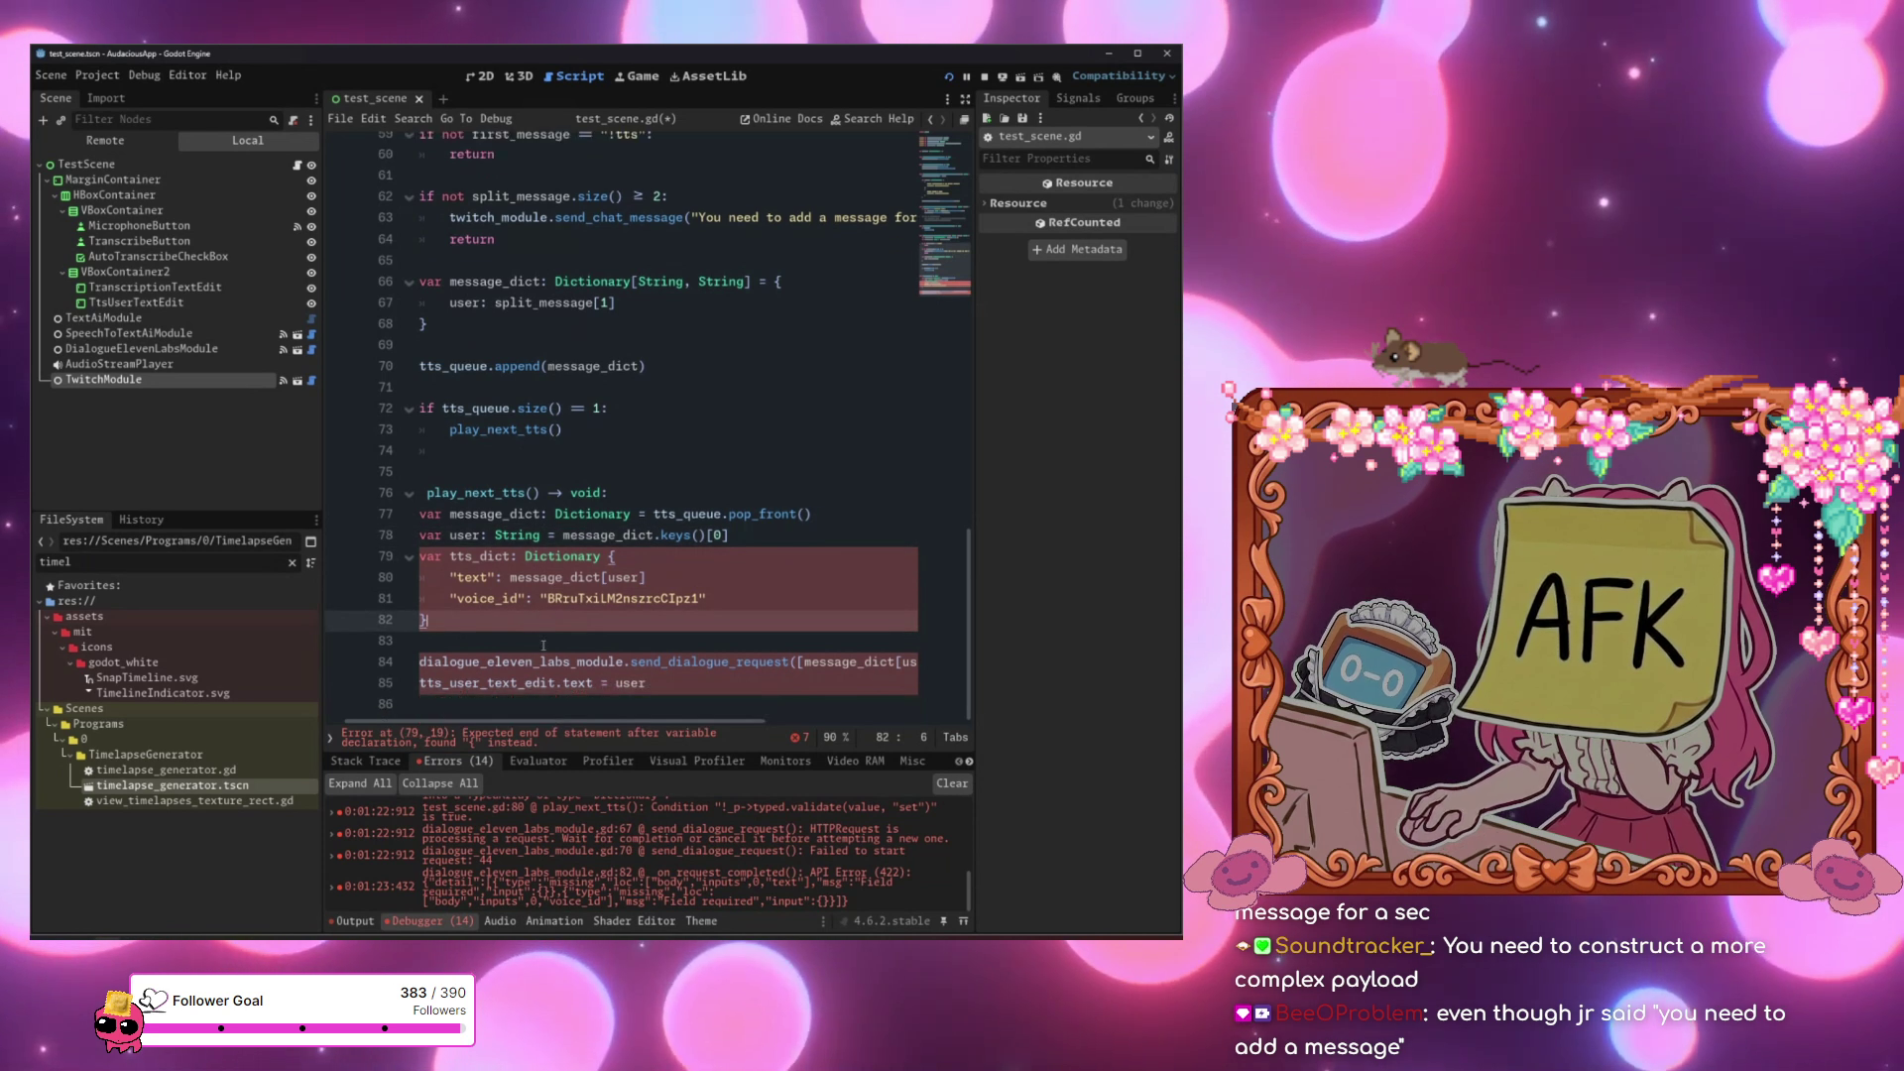
{"action": "left_click", "coordinate": [737, 603]}
{"action": "left_click", "coordinate": [718, 577]}
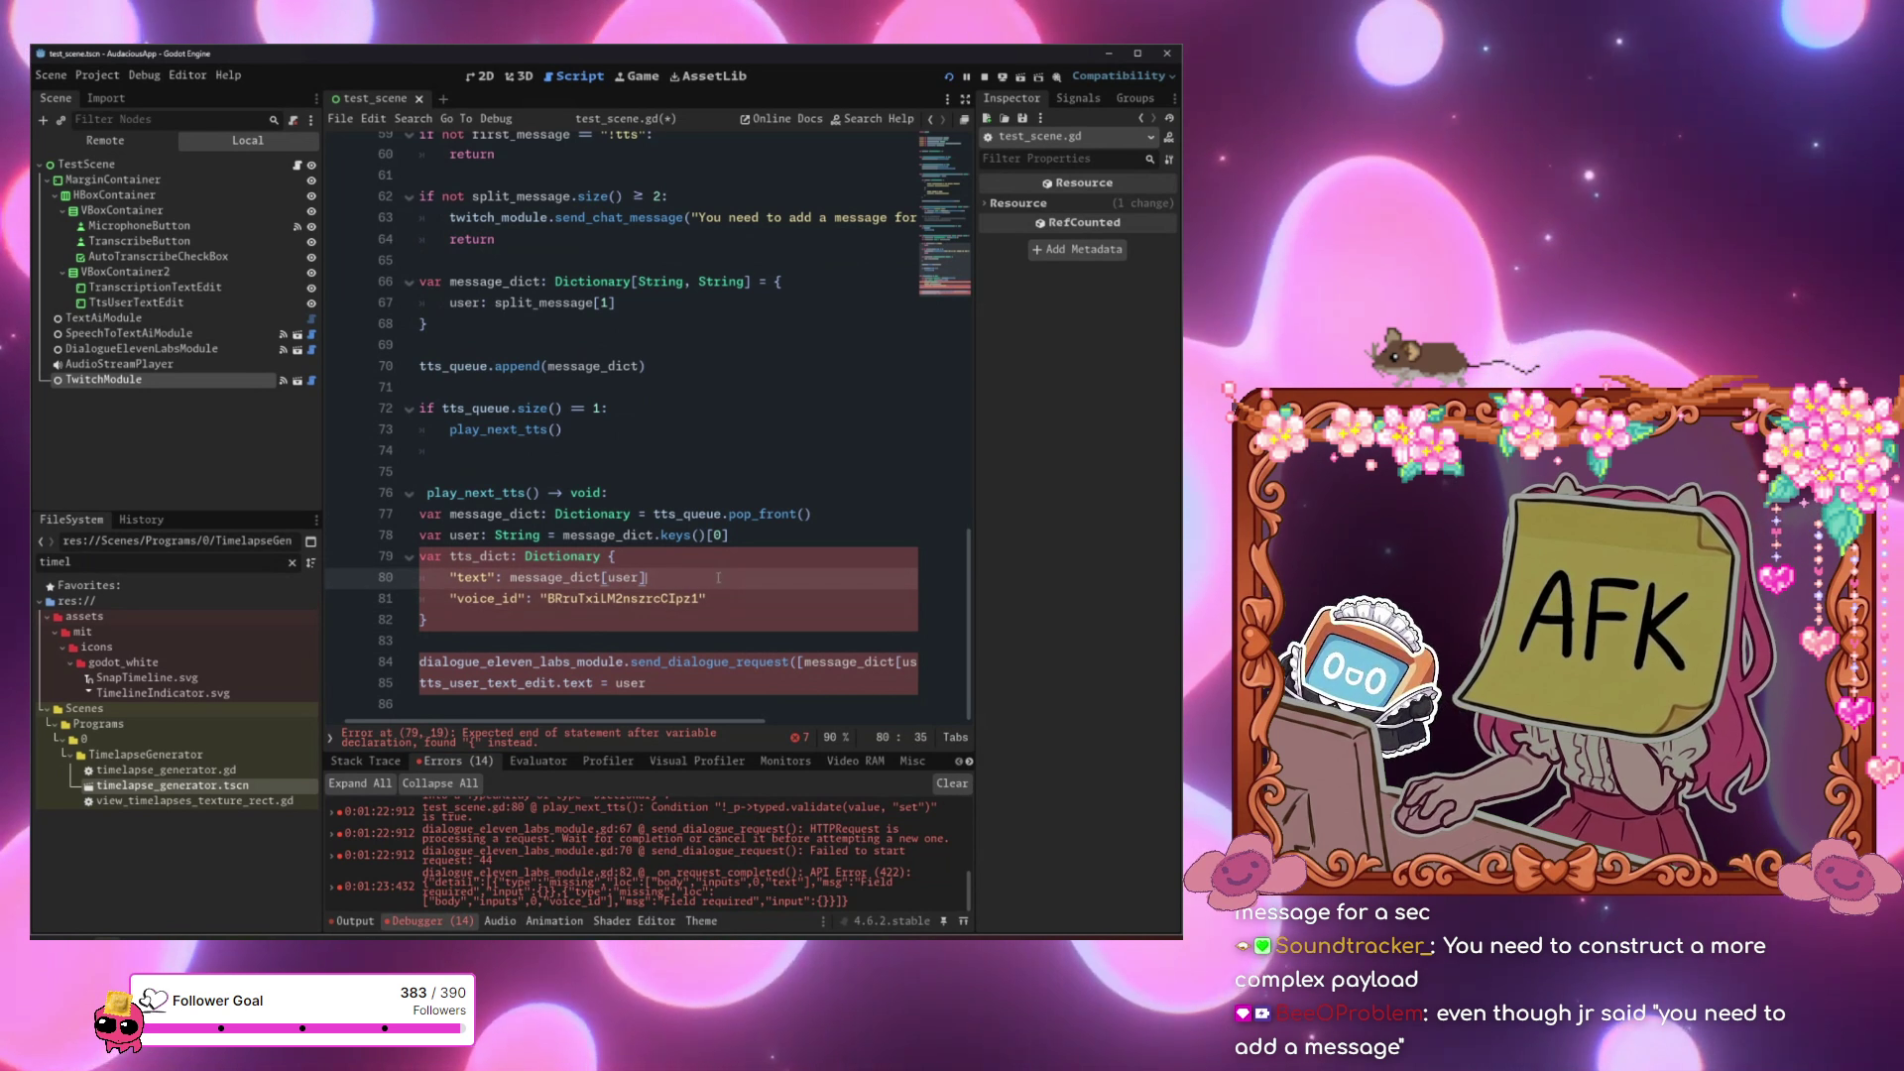
{"action": "left_click", "coordinate": [598, 631]}
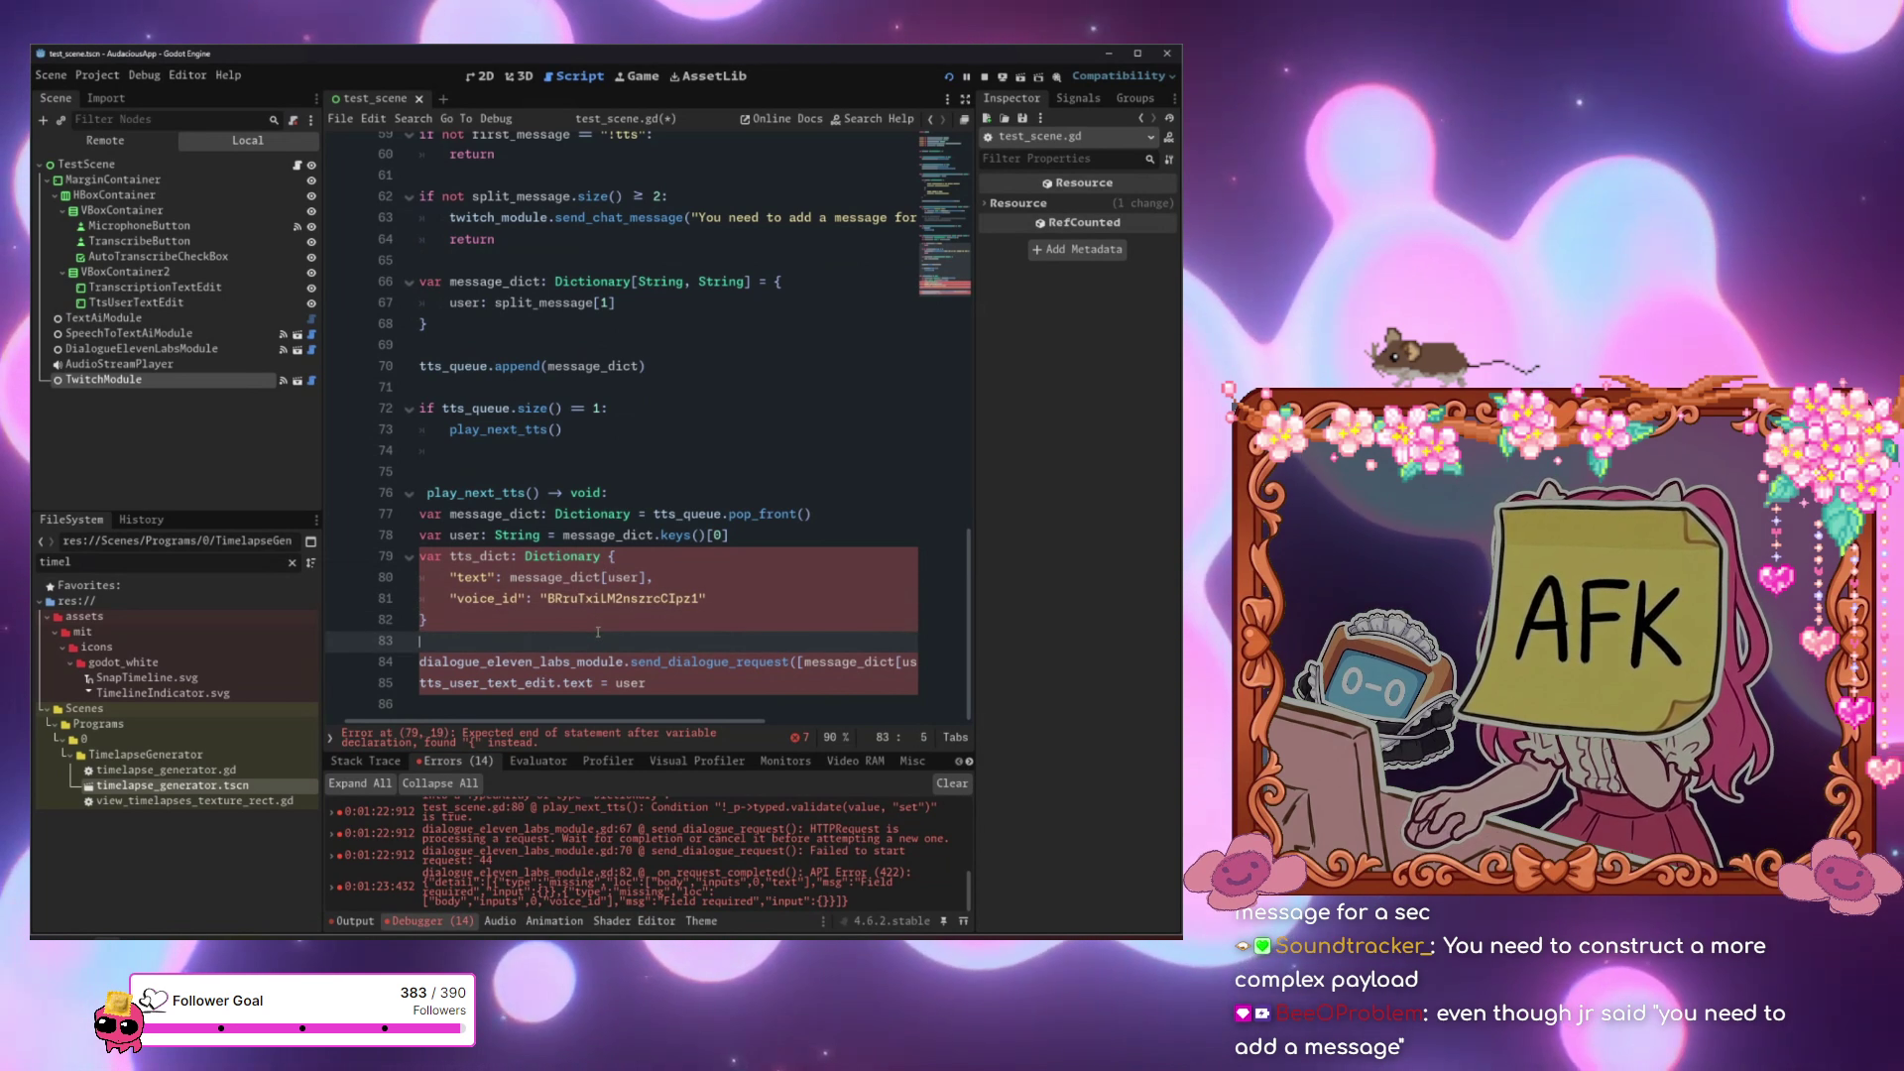
{"action": "left_click", "coordinate": [756, 601]}
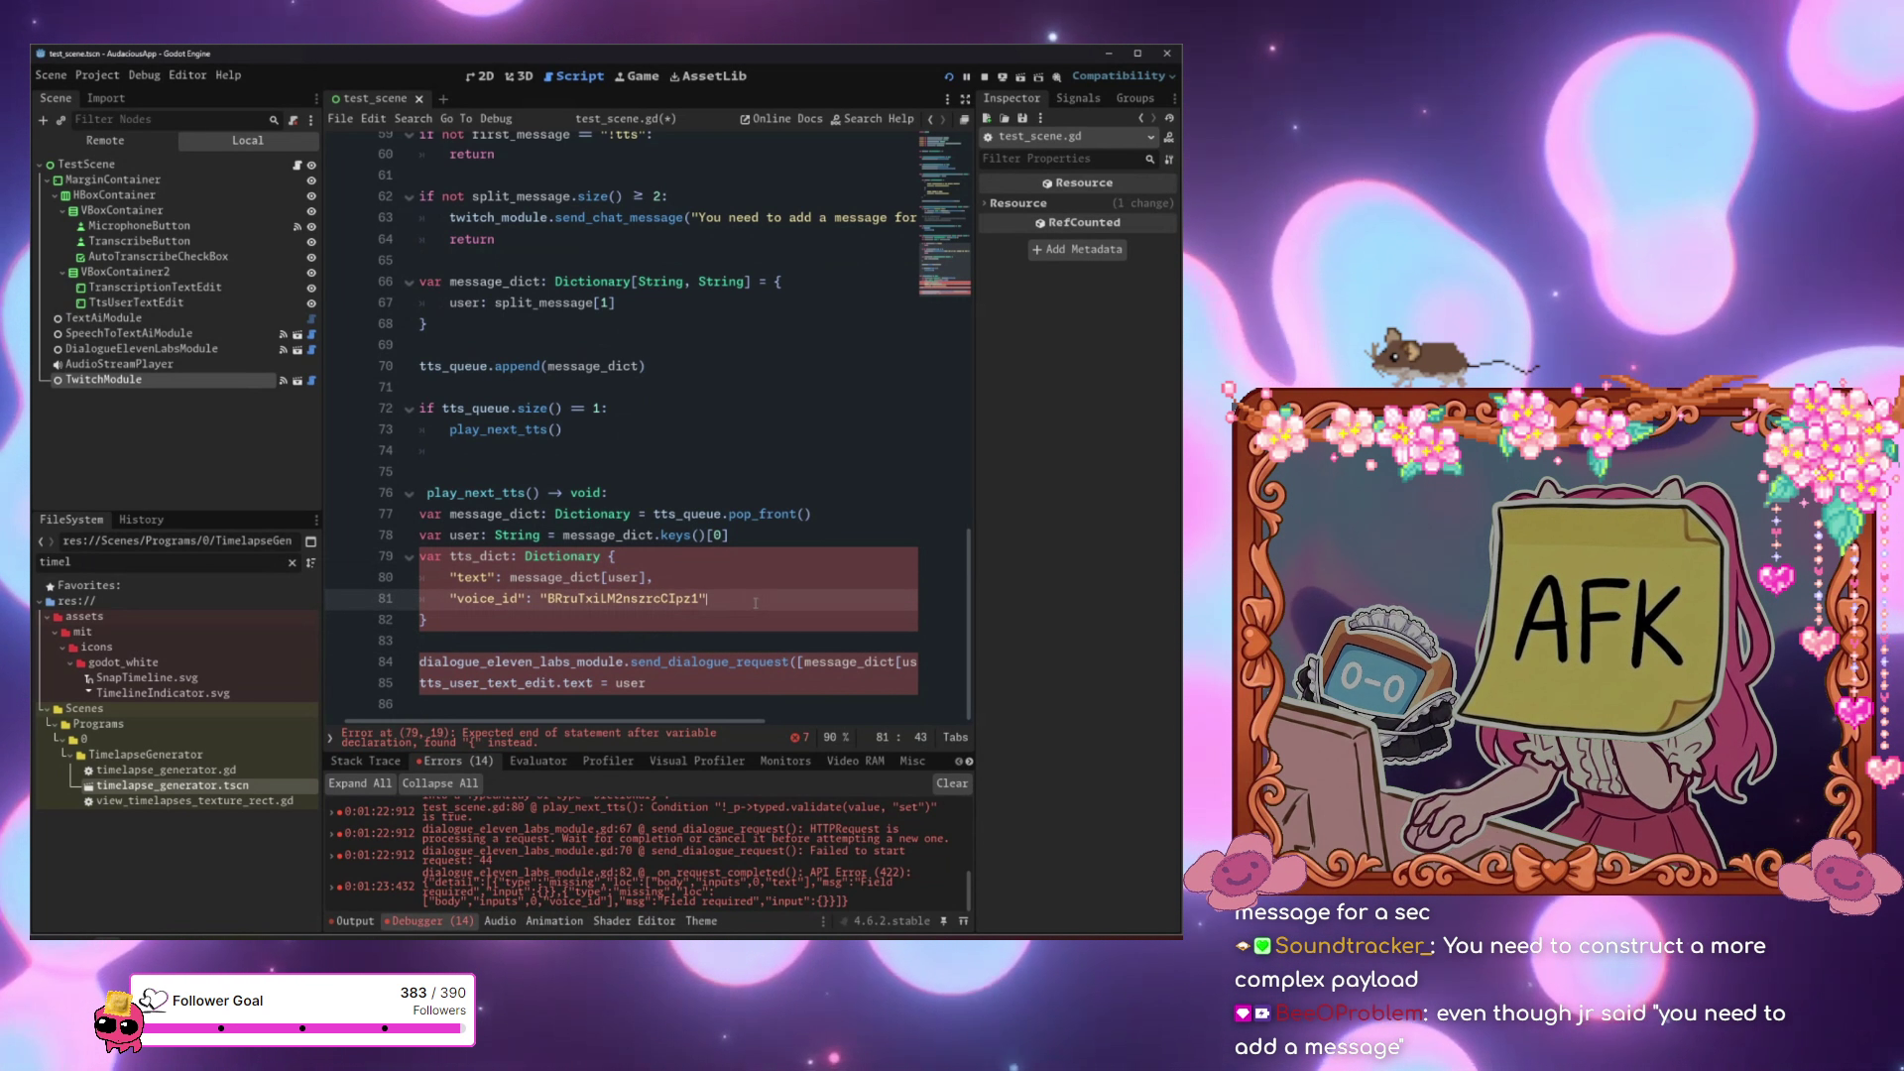
{"action": "left_click", "coordinate": [536, 741]}
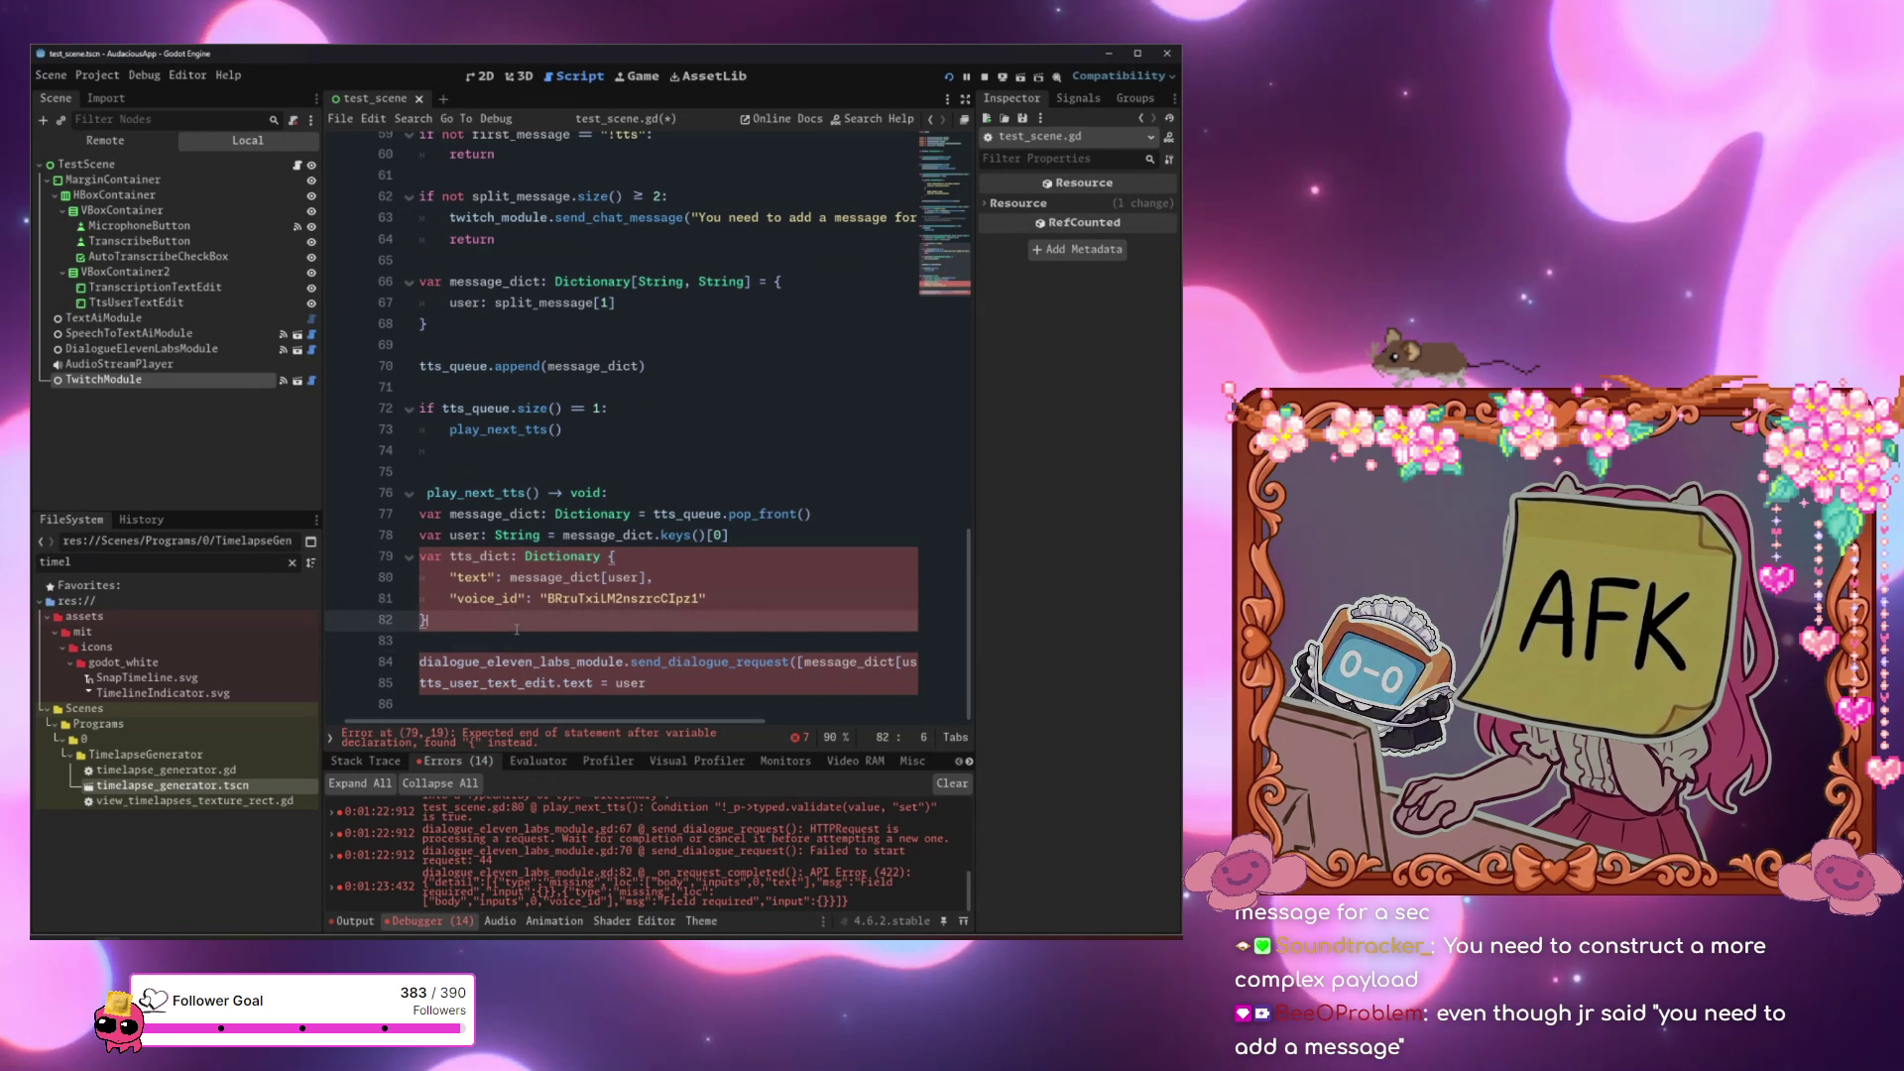
{"action": "left_click", "coordinate": [602, 556]}
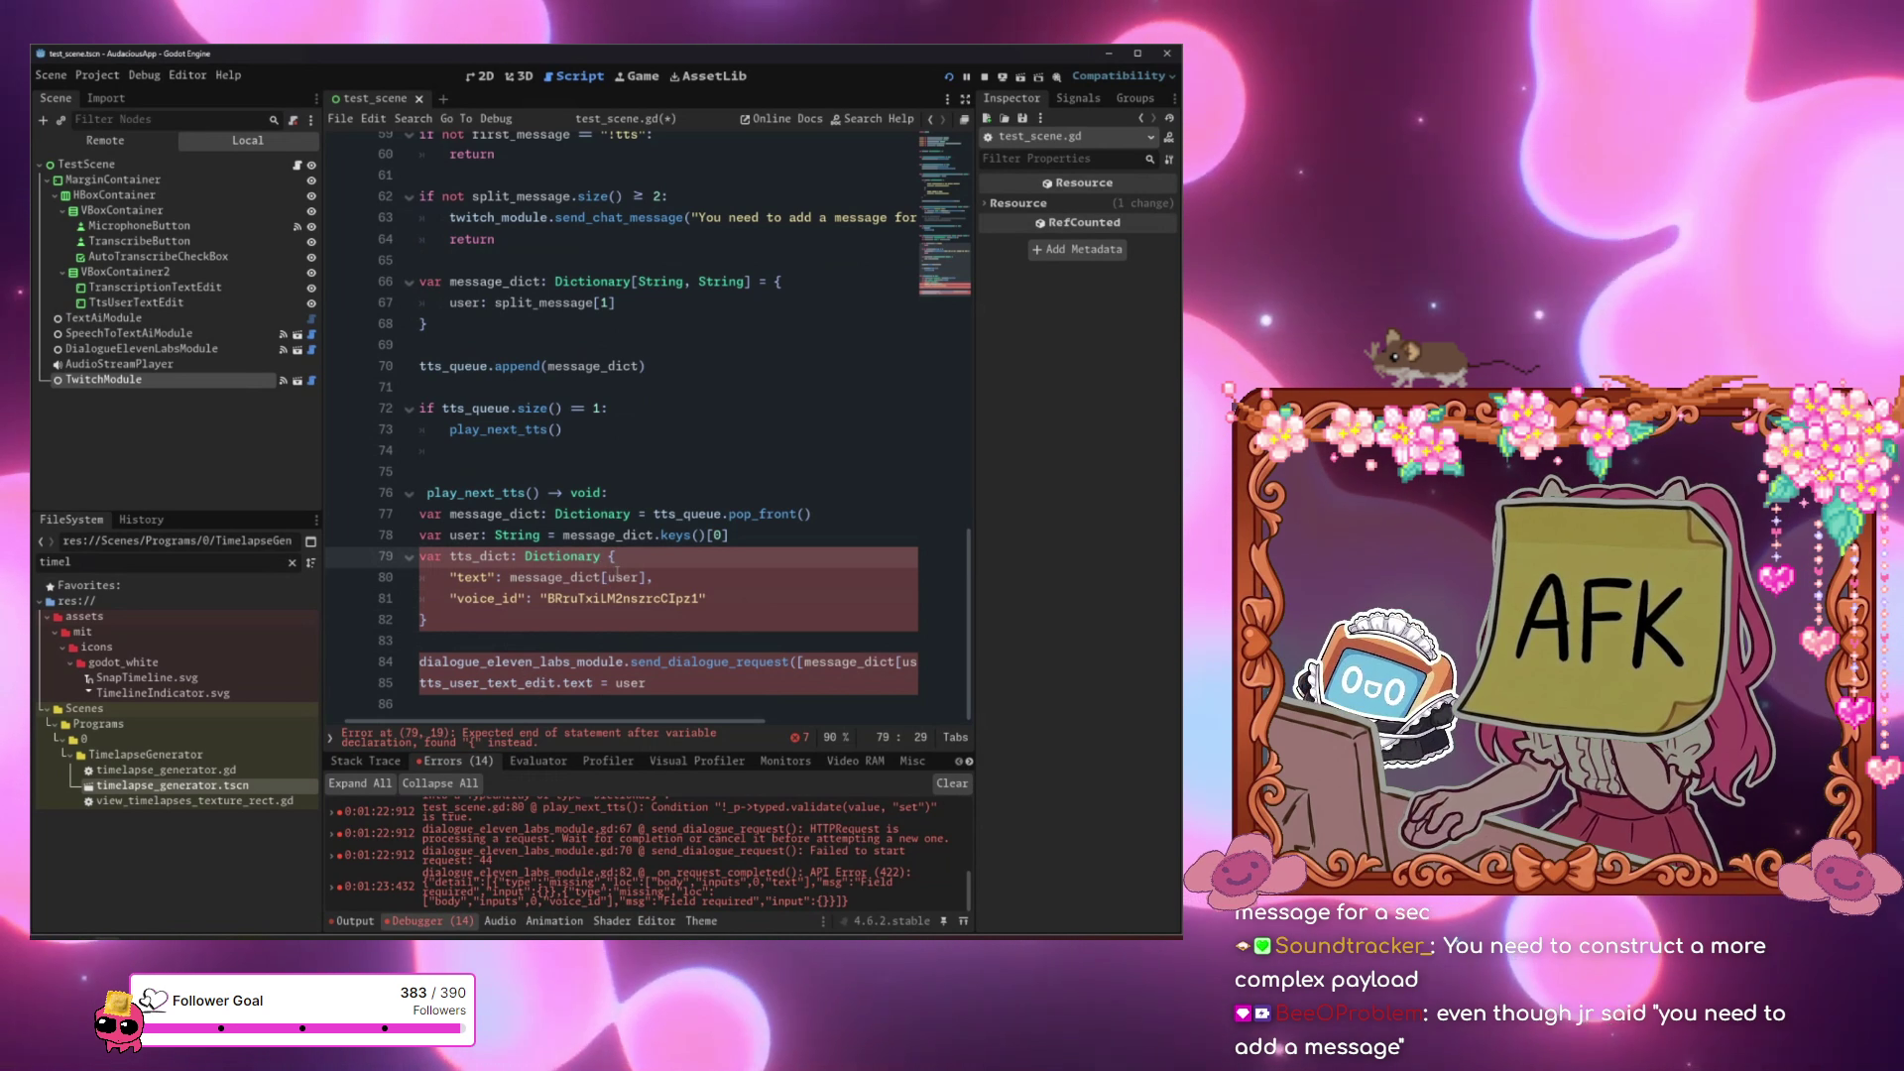
{"action": "type", "text": "="}
Step: Pass [tts_dict] to send_dialogue_request, then save and run the app with F5
{"action": "left_click", "coordinate": [636, 609]}
{"action": "left_click", "coordinate": [820, 676]}
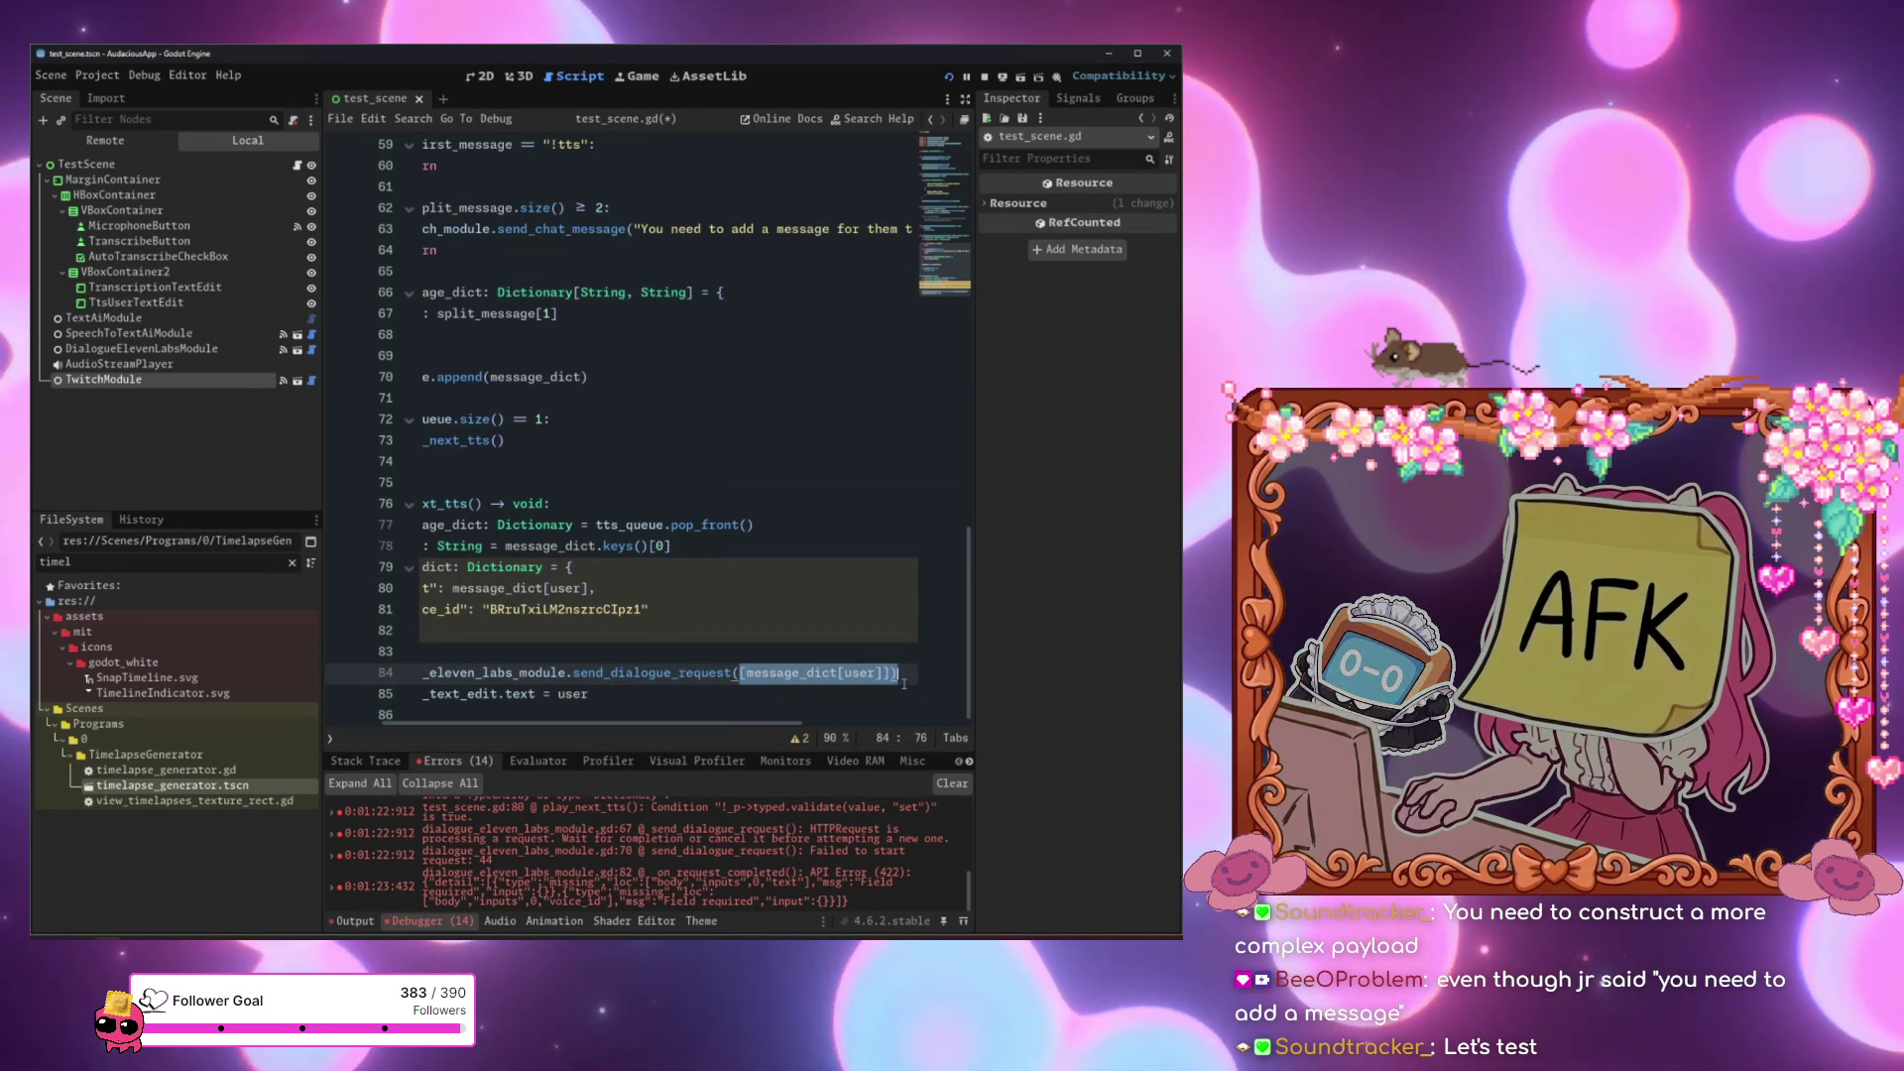
{"action": "key", "text": "Right"}
{"action": "key", "text": "Right"}
{"action": "key", "text": "Right"}
{"action": "type", "text": "]"}
{"action": "key", "text": "Right"}
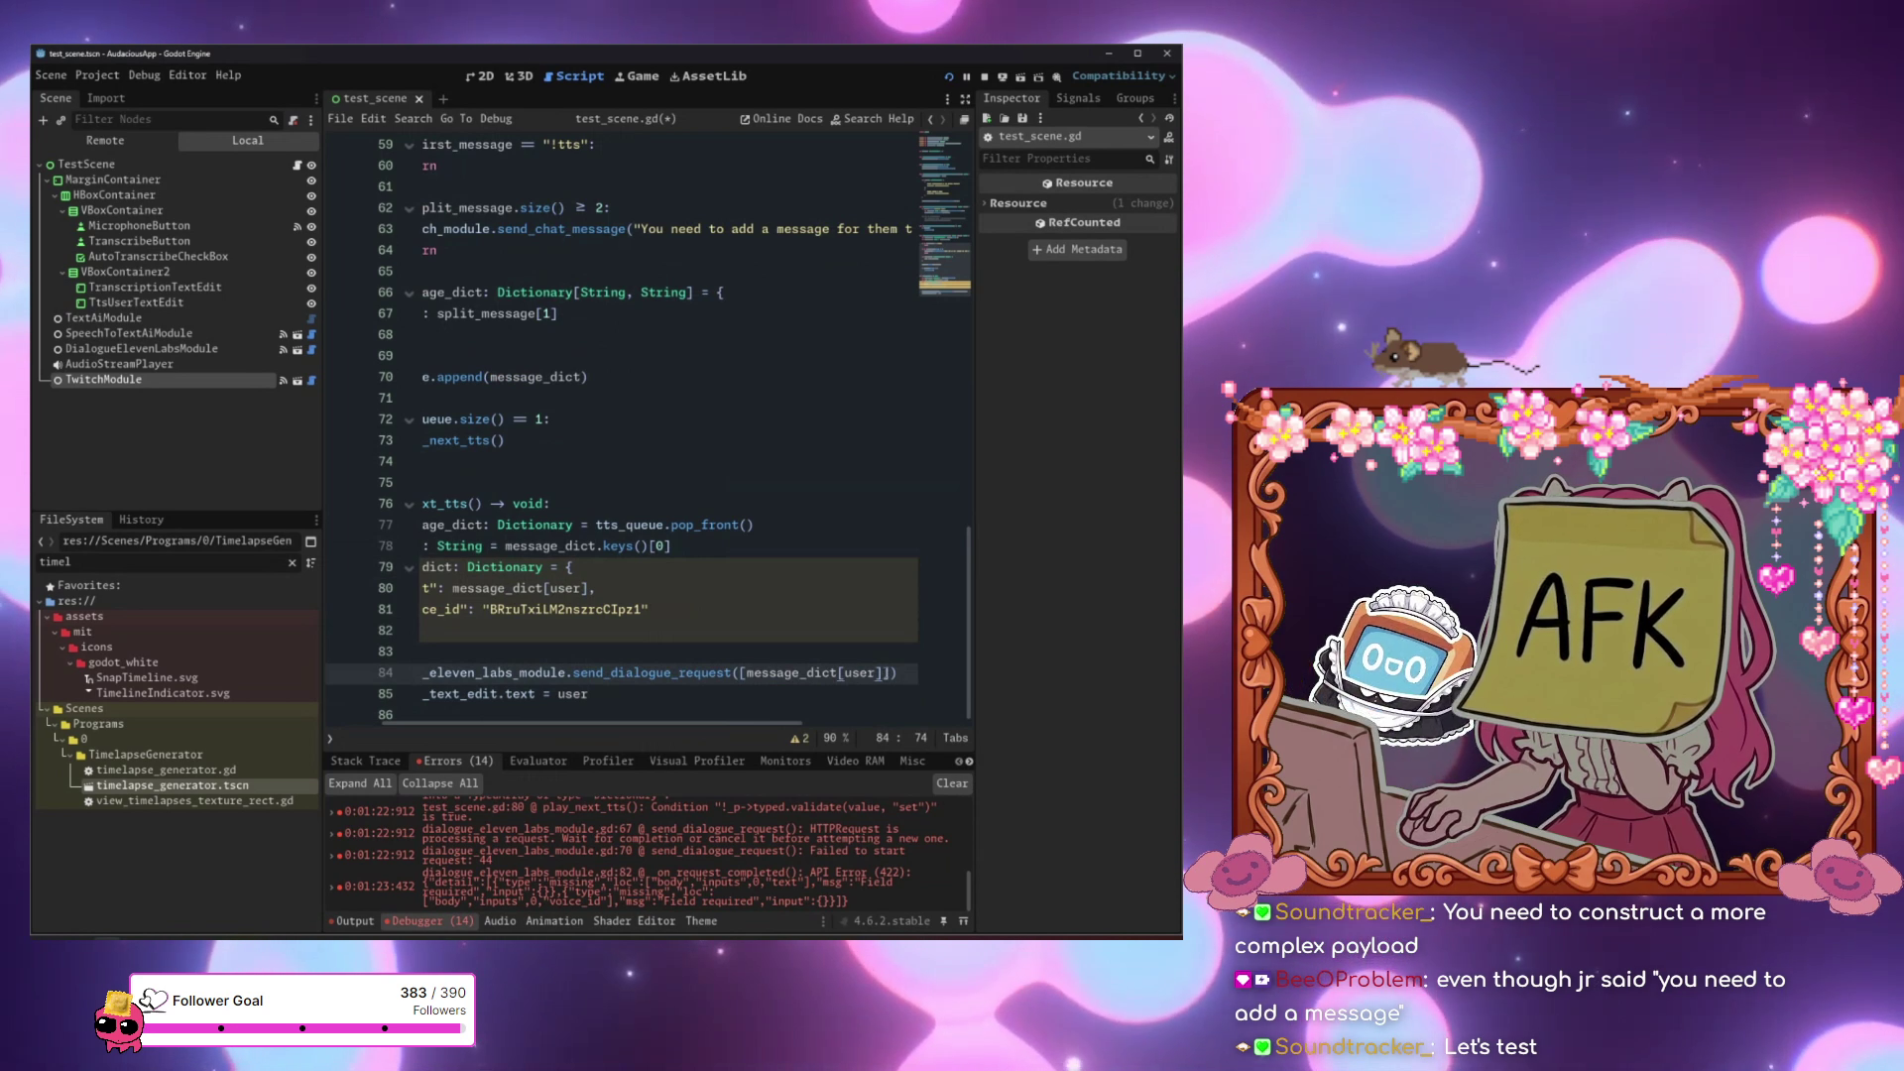
{"action": "type", "text": "s_dict"}
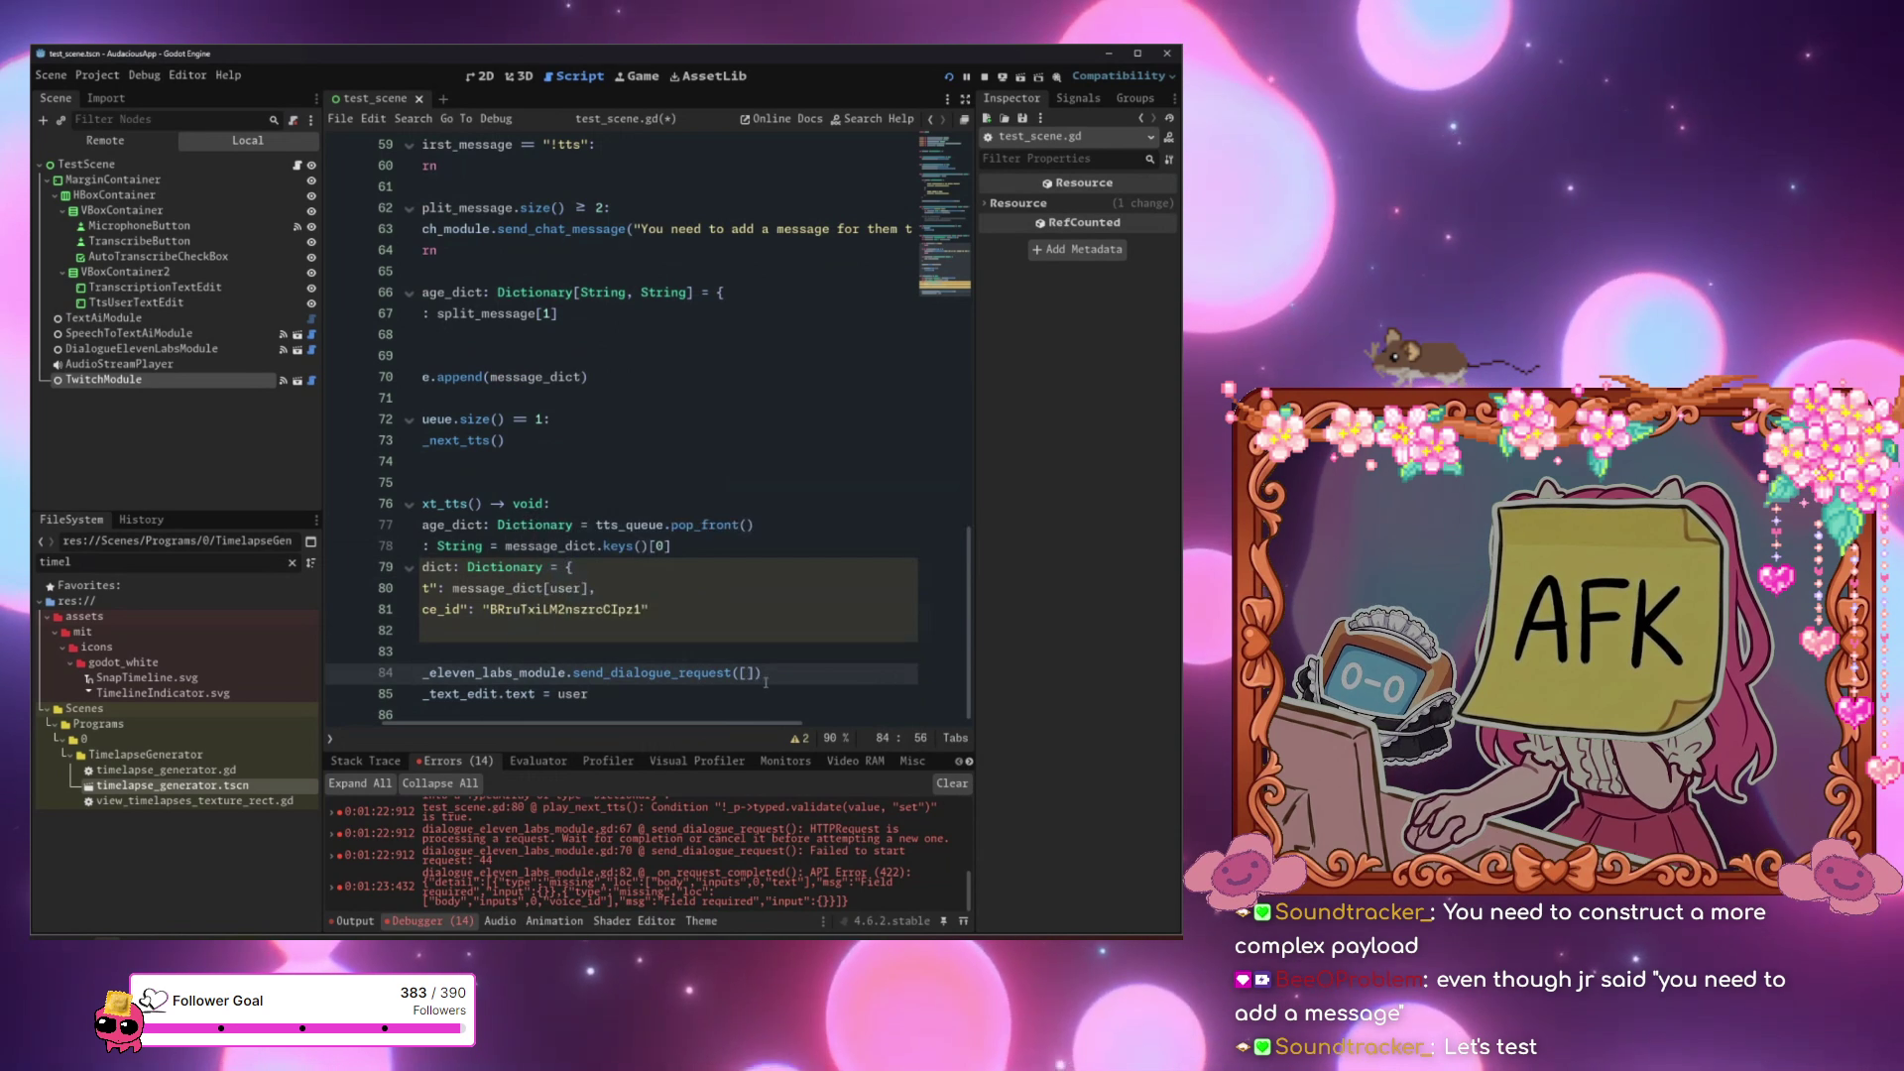
{"action": "left_click", "coordinate": [674, 526]}
{"action": "key", "text": "Up"}
{"action": "key", "text": "Up"}
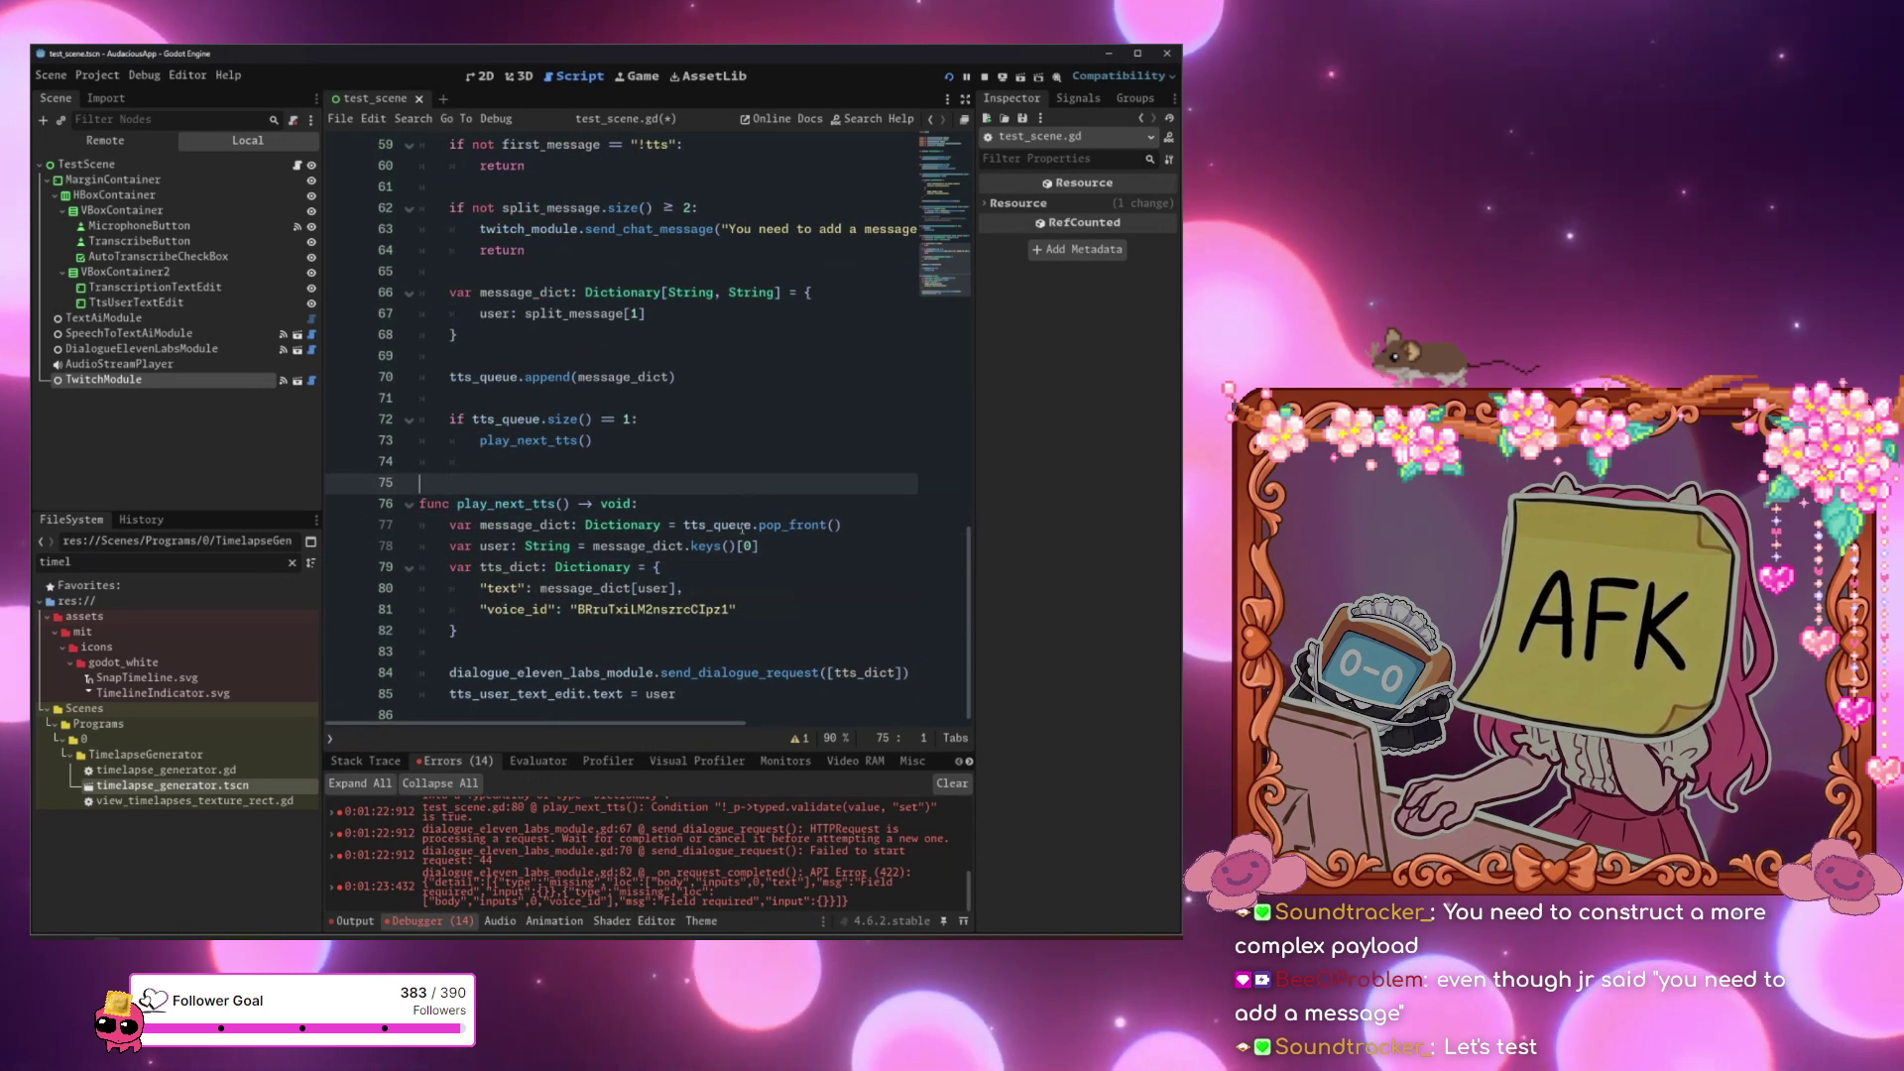
{"action": "key", "text": "F5"}
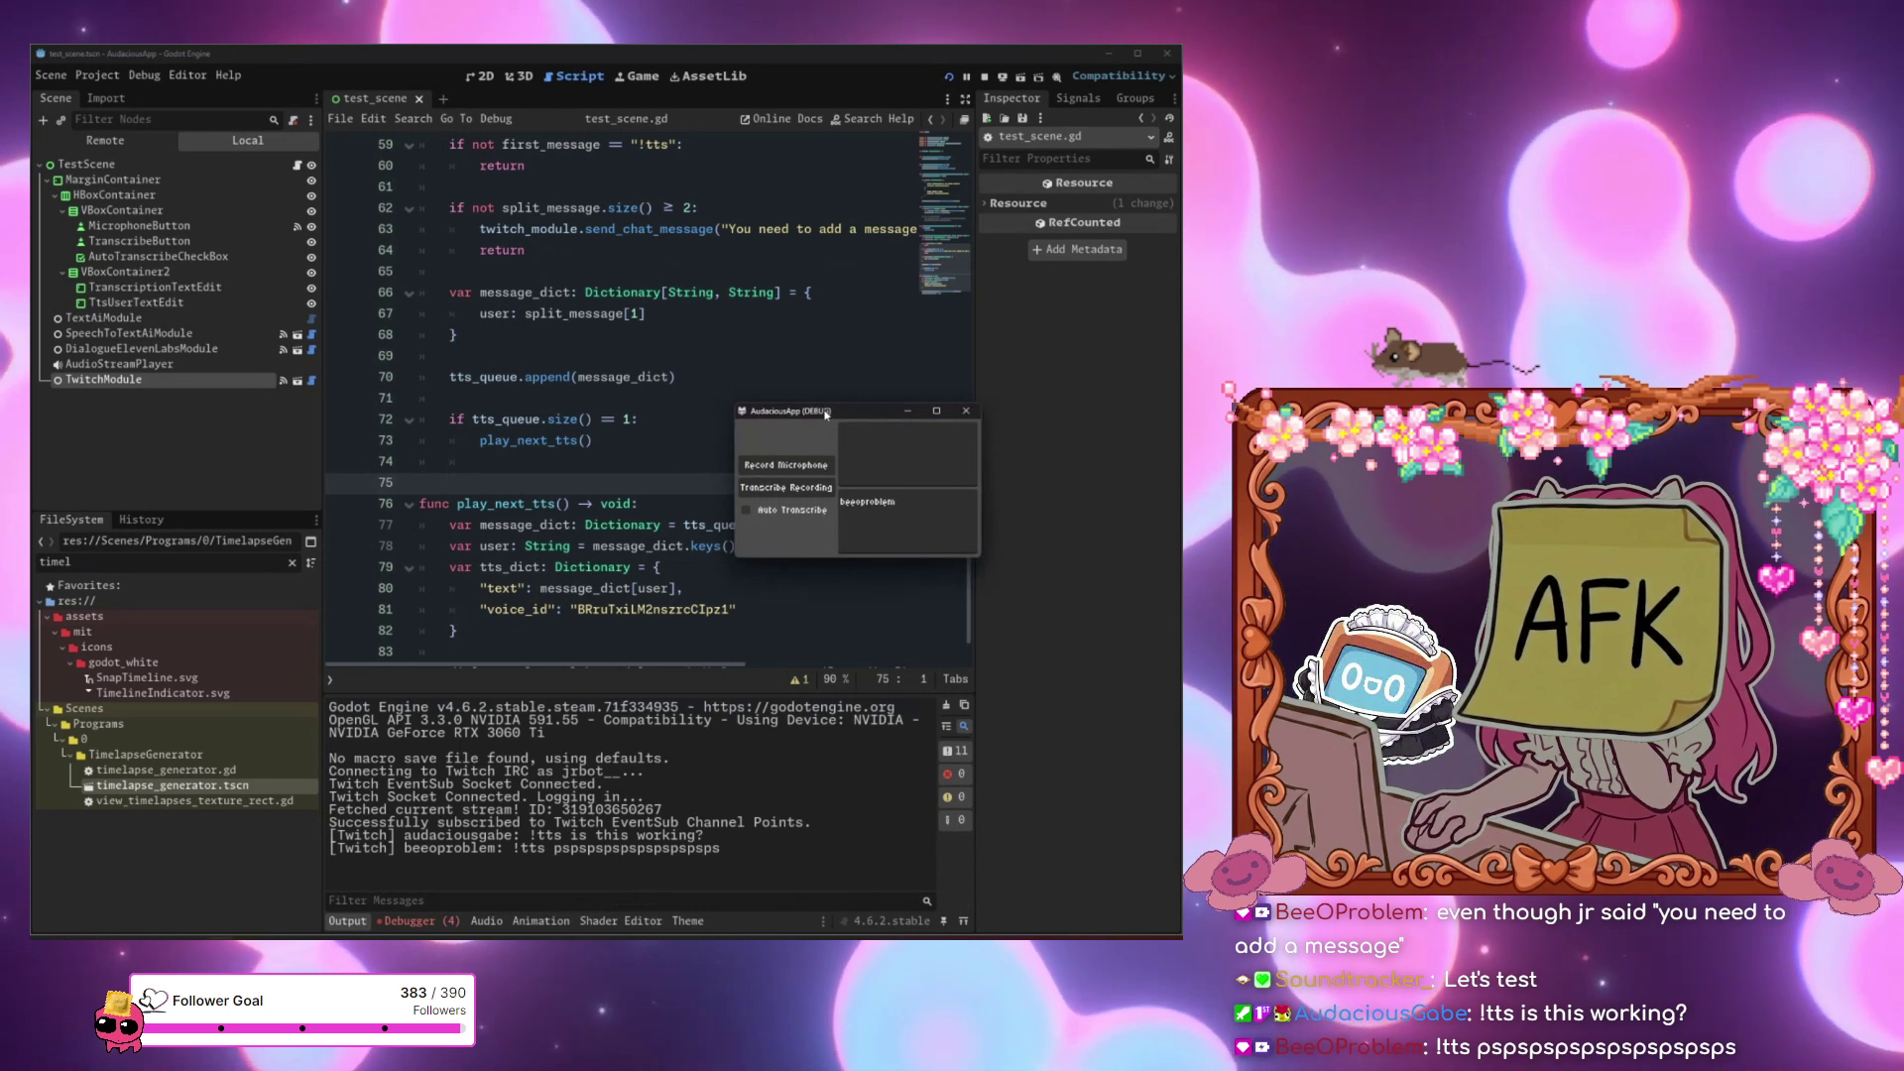
Step: Move the AudaciousApp debug window aside and return to the play_next_tts code near the voice_id line
{"action": "left_click_drag", "start_coordinate": [838, 411], "coordinate": [1161, 452]}
{"action": "left_click", "coordinate": [600, 850]}
{"action": "scroll", "coordinate": [635, 496], "scroll_direction": "down", "scroll_amount": 1}
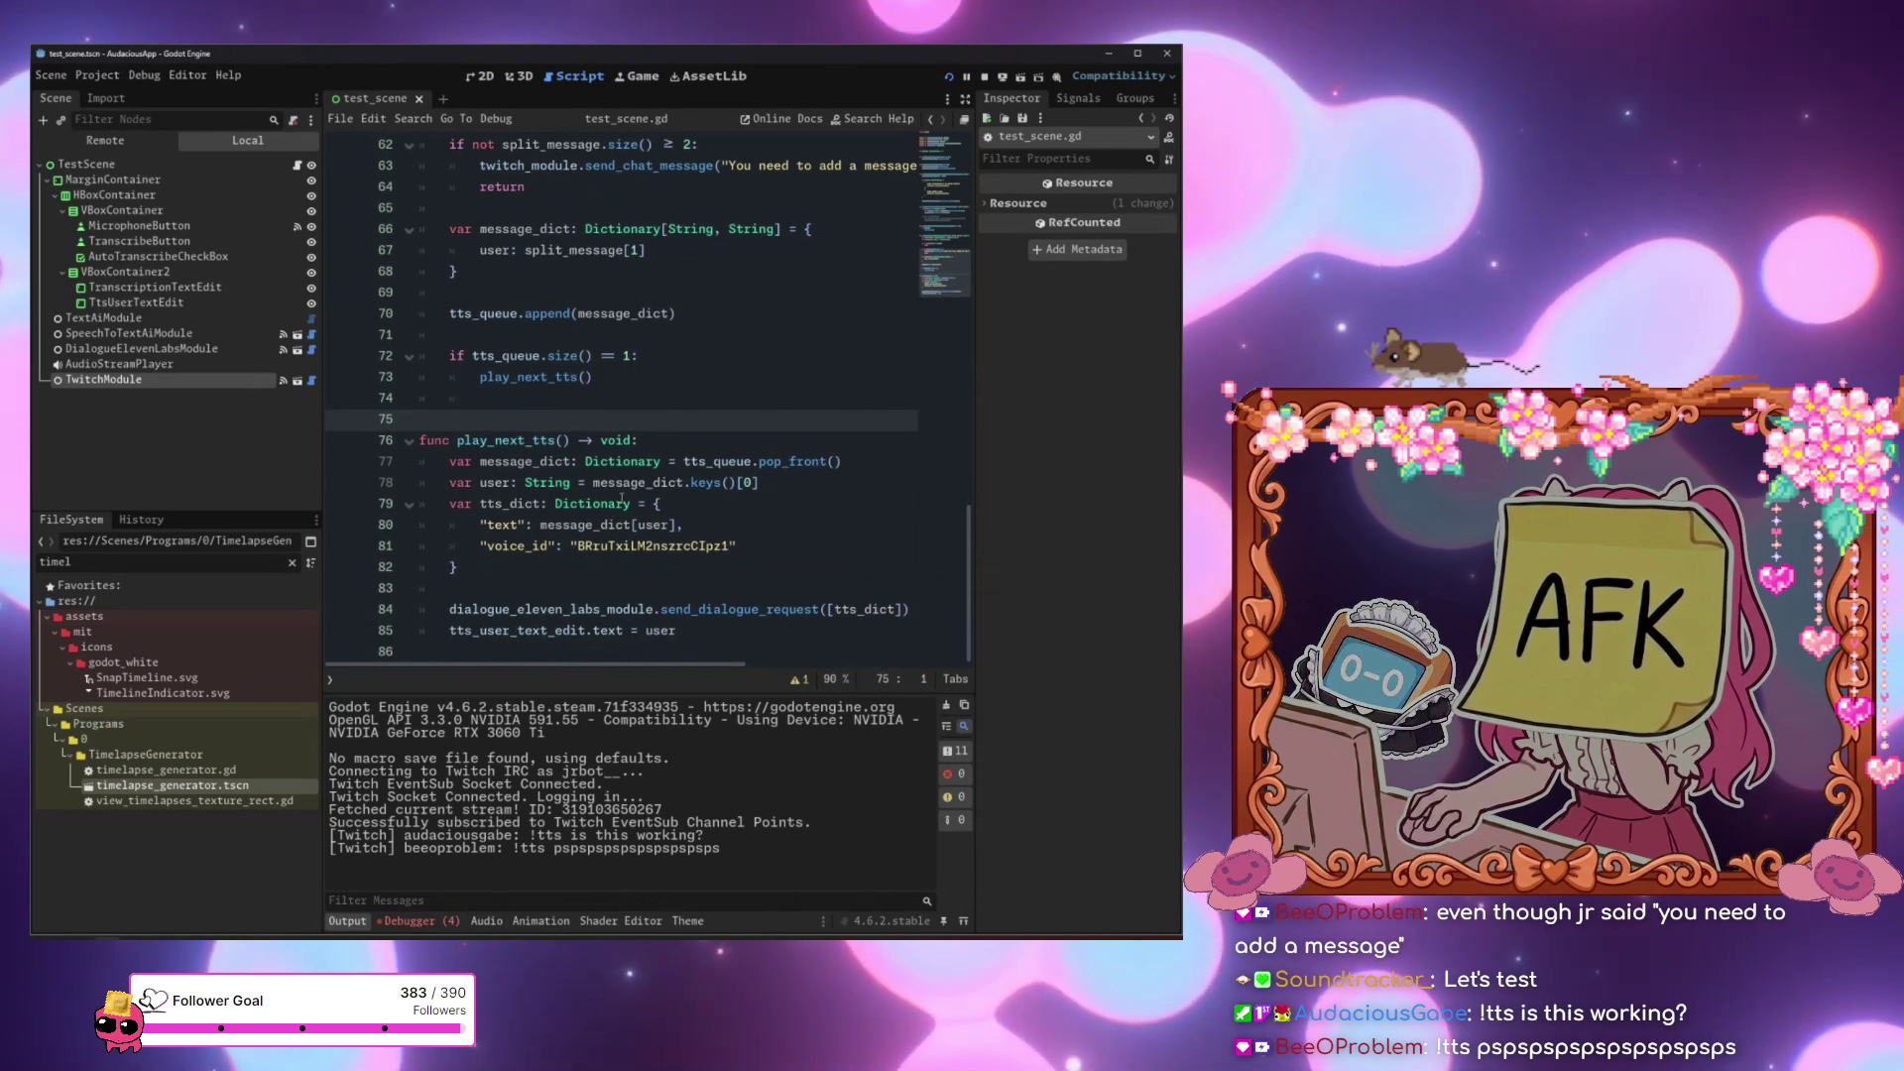
{"action": "left_click", "coordinate": [683, 630]}
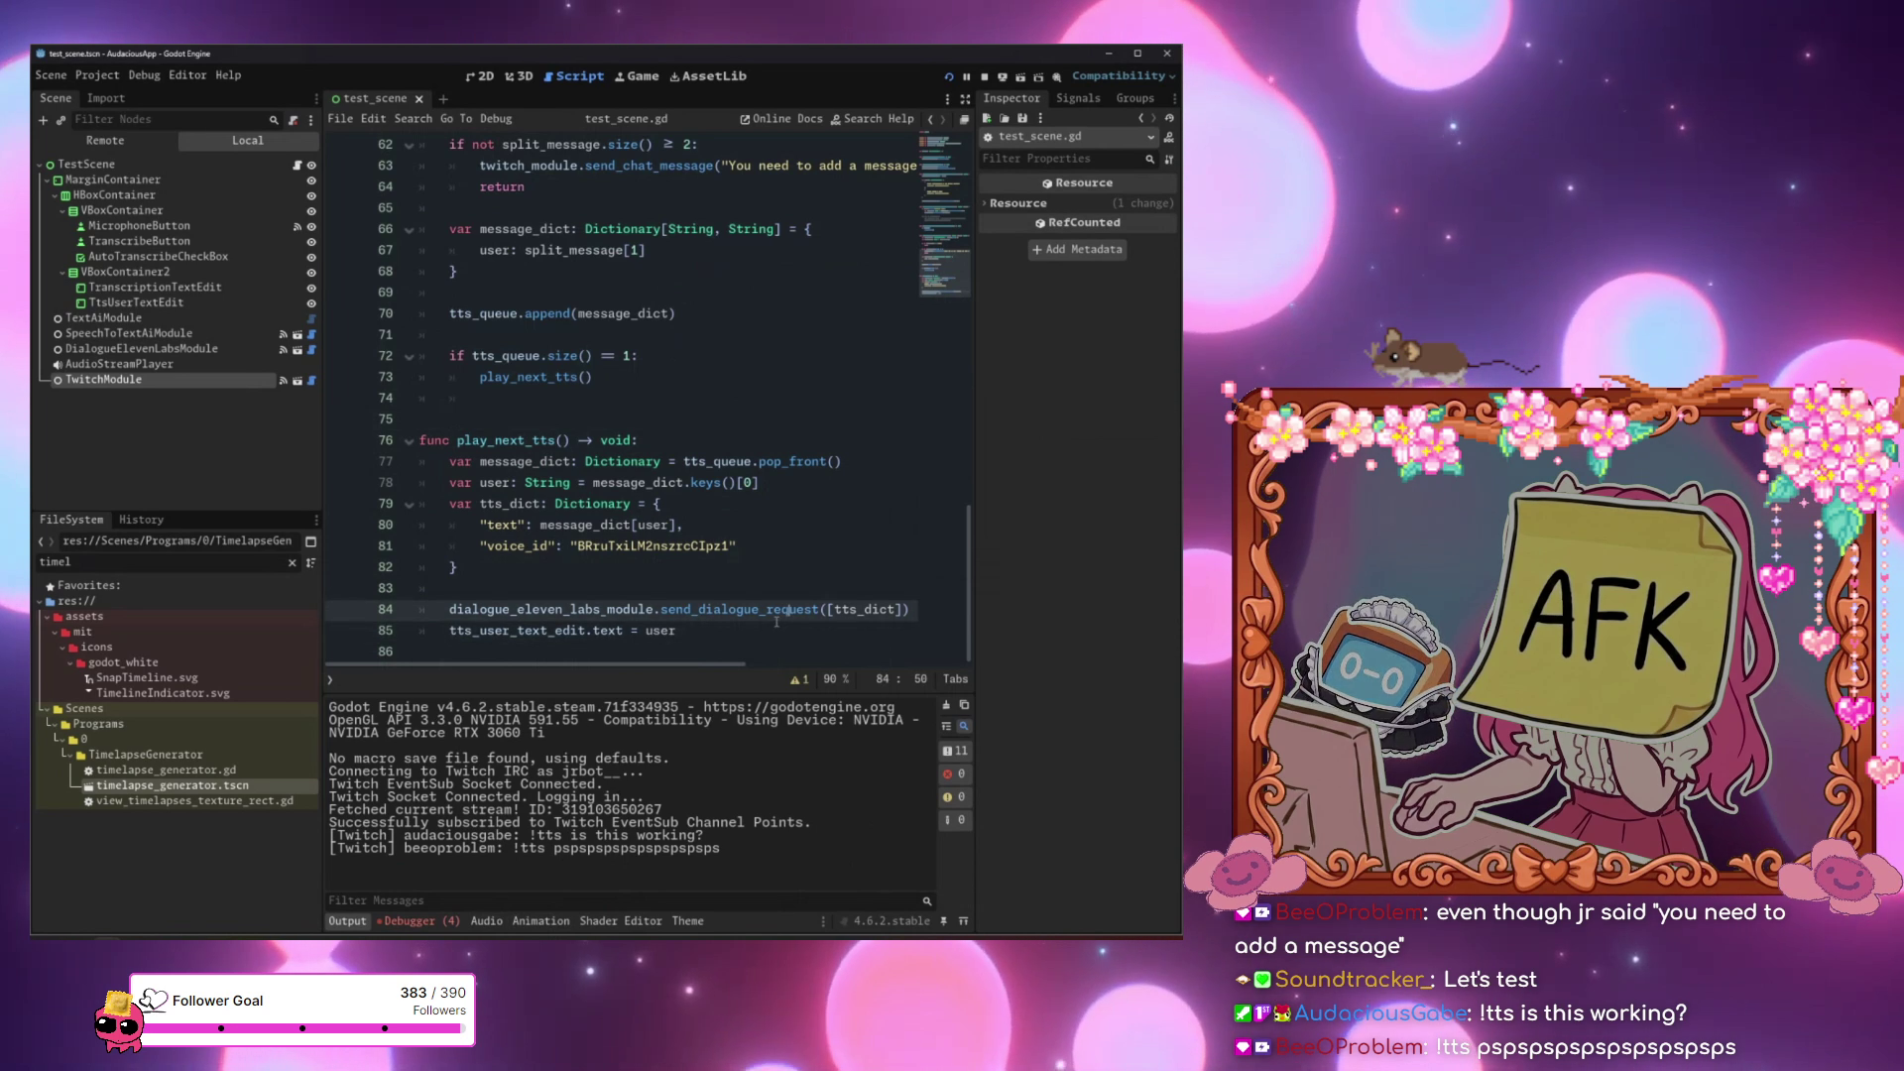
{"action": "key", "text": "Up"}
{"action": "key", "text": "Up"}
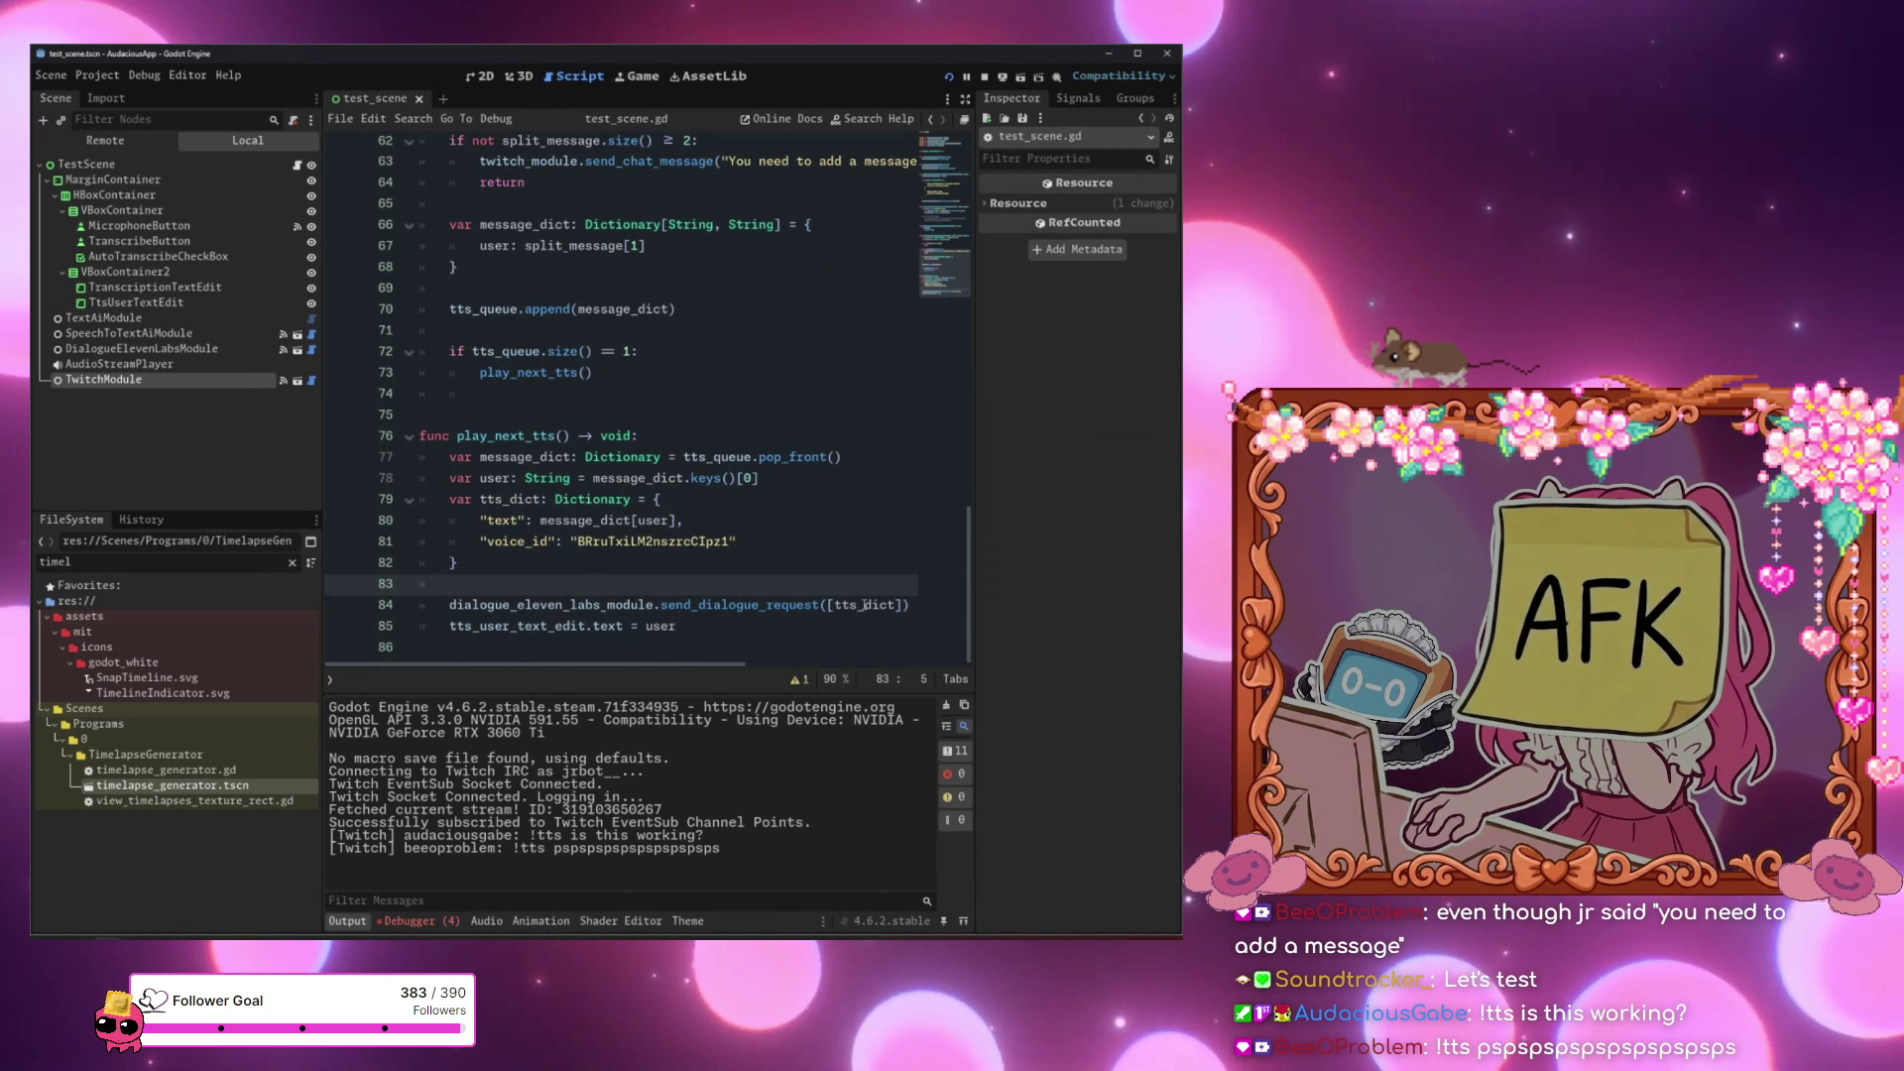
{"action": "left_click", "coordinate": [634, 540]}
{"action": "scroll", "coordinate": [515, 457], "scroll_direction": "up", "scroll_amount": 4}
Step: Delete the split_message[1] value from the user entry on line 67
{"action": "left_click", "coordinate": [684, 394]}
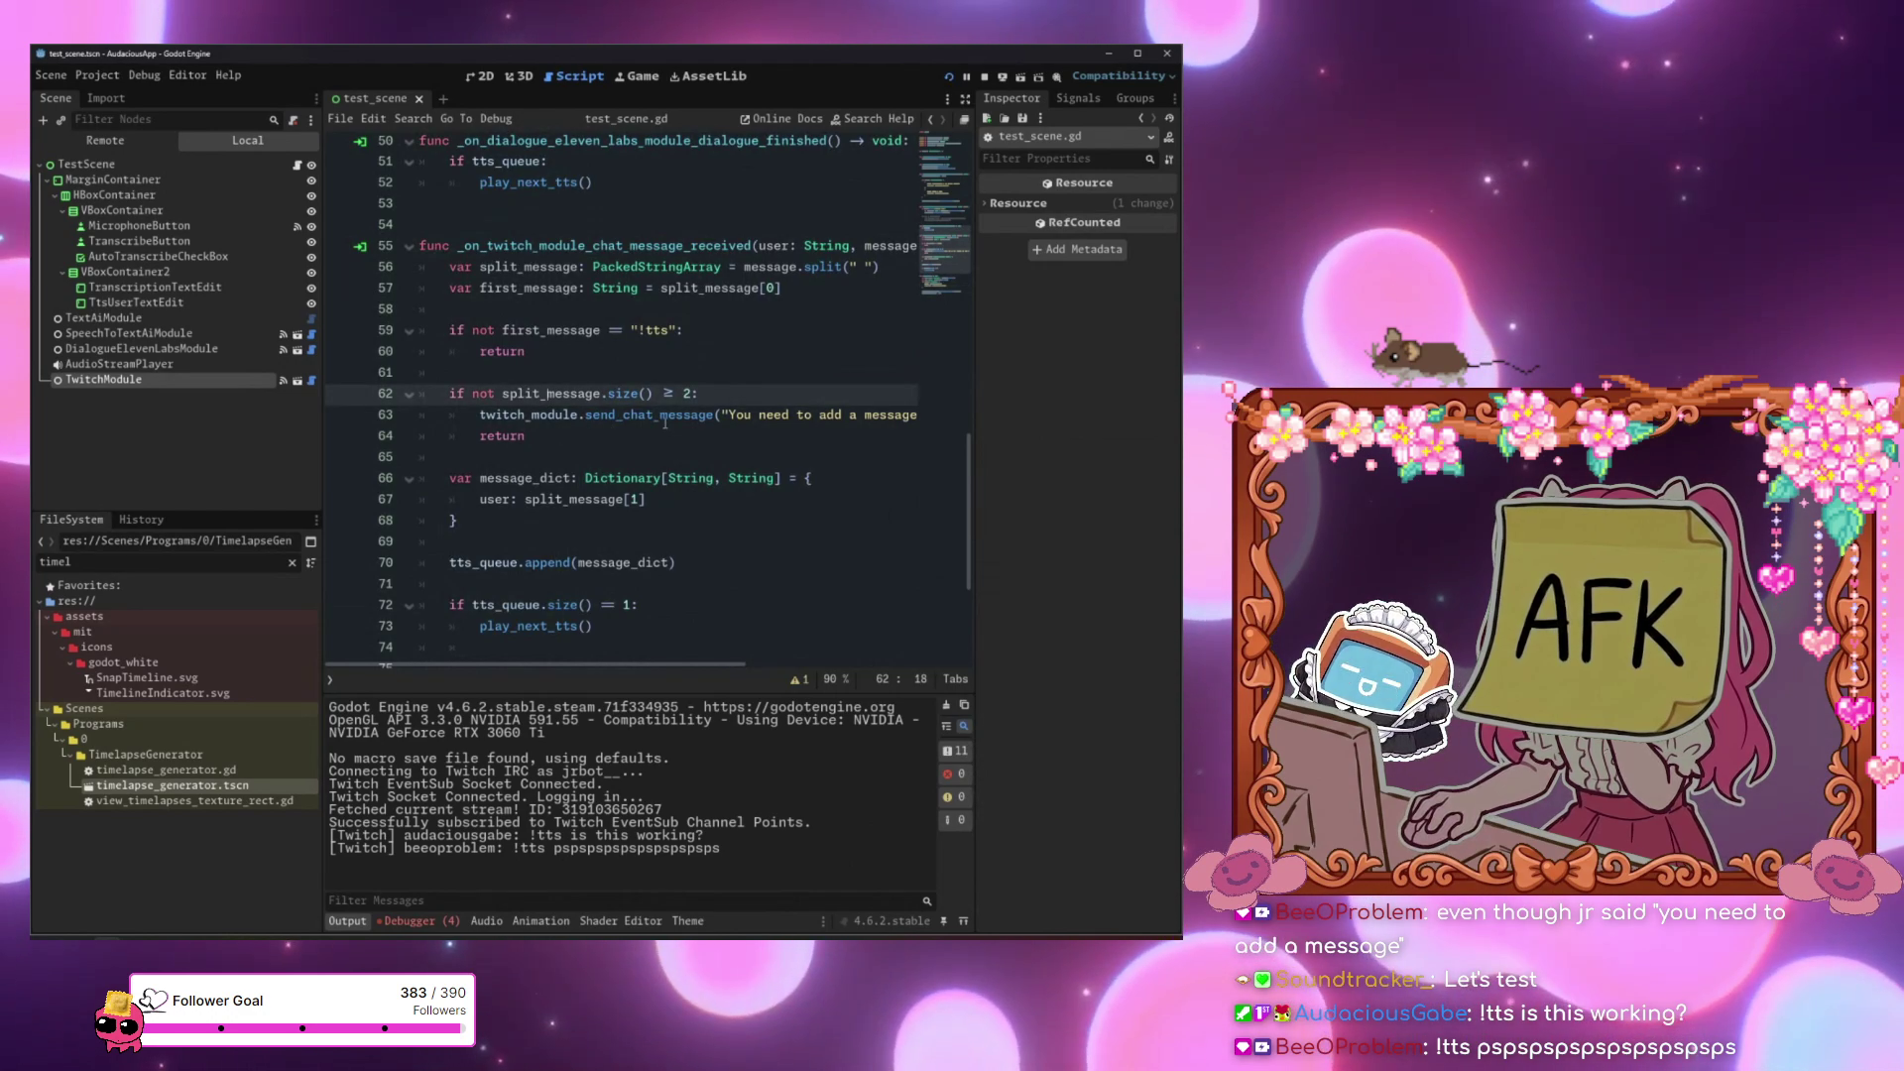
{"action": "key", "text": "Up"}
{"action": "left_click", "coordinate": [661, 394]}
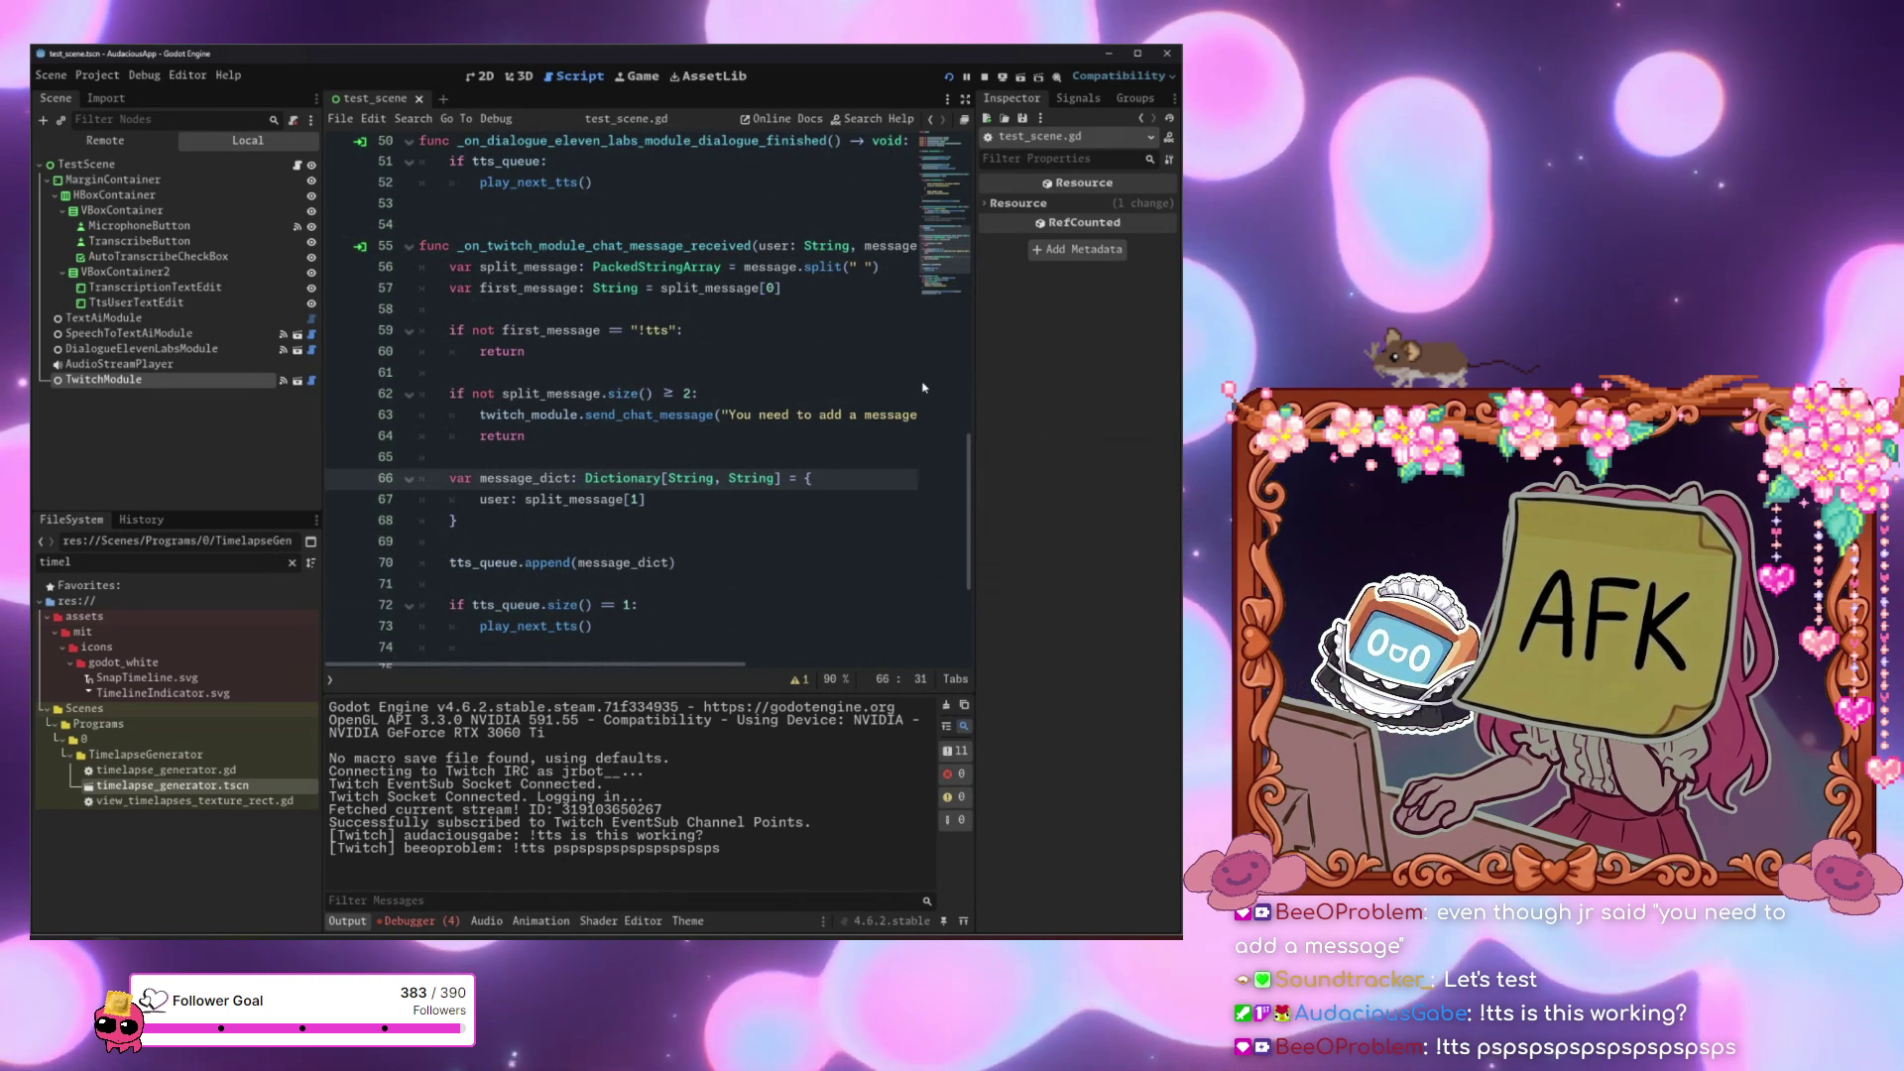
{"action": "left_click", "coordinate": [650, 501]}
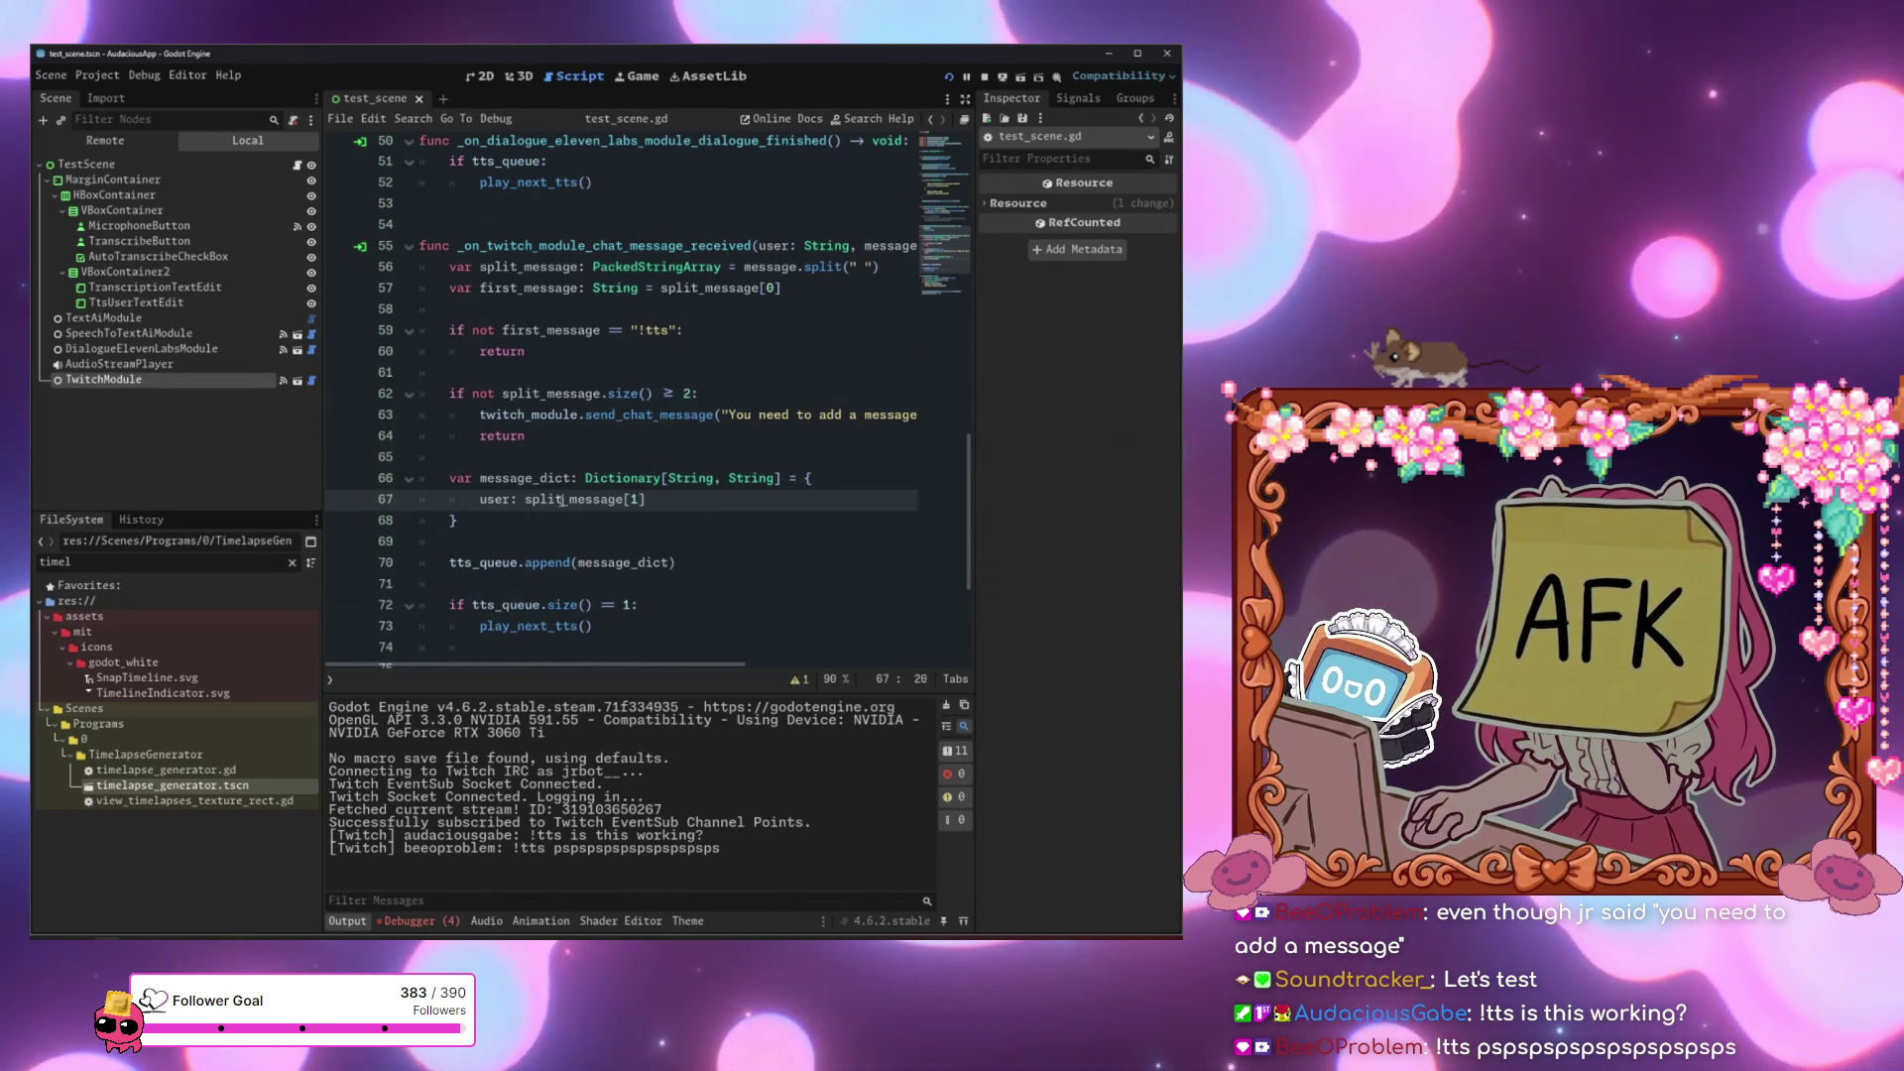
{"action": "key", "text": "Up"}
{"action": "left_click_drag", "start_coordinate": [646, 500], "coordinate": [541, 501]}
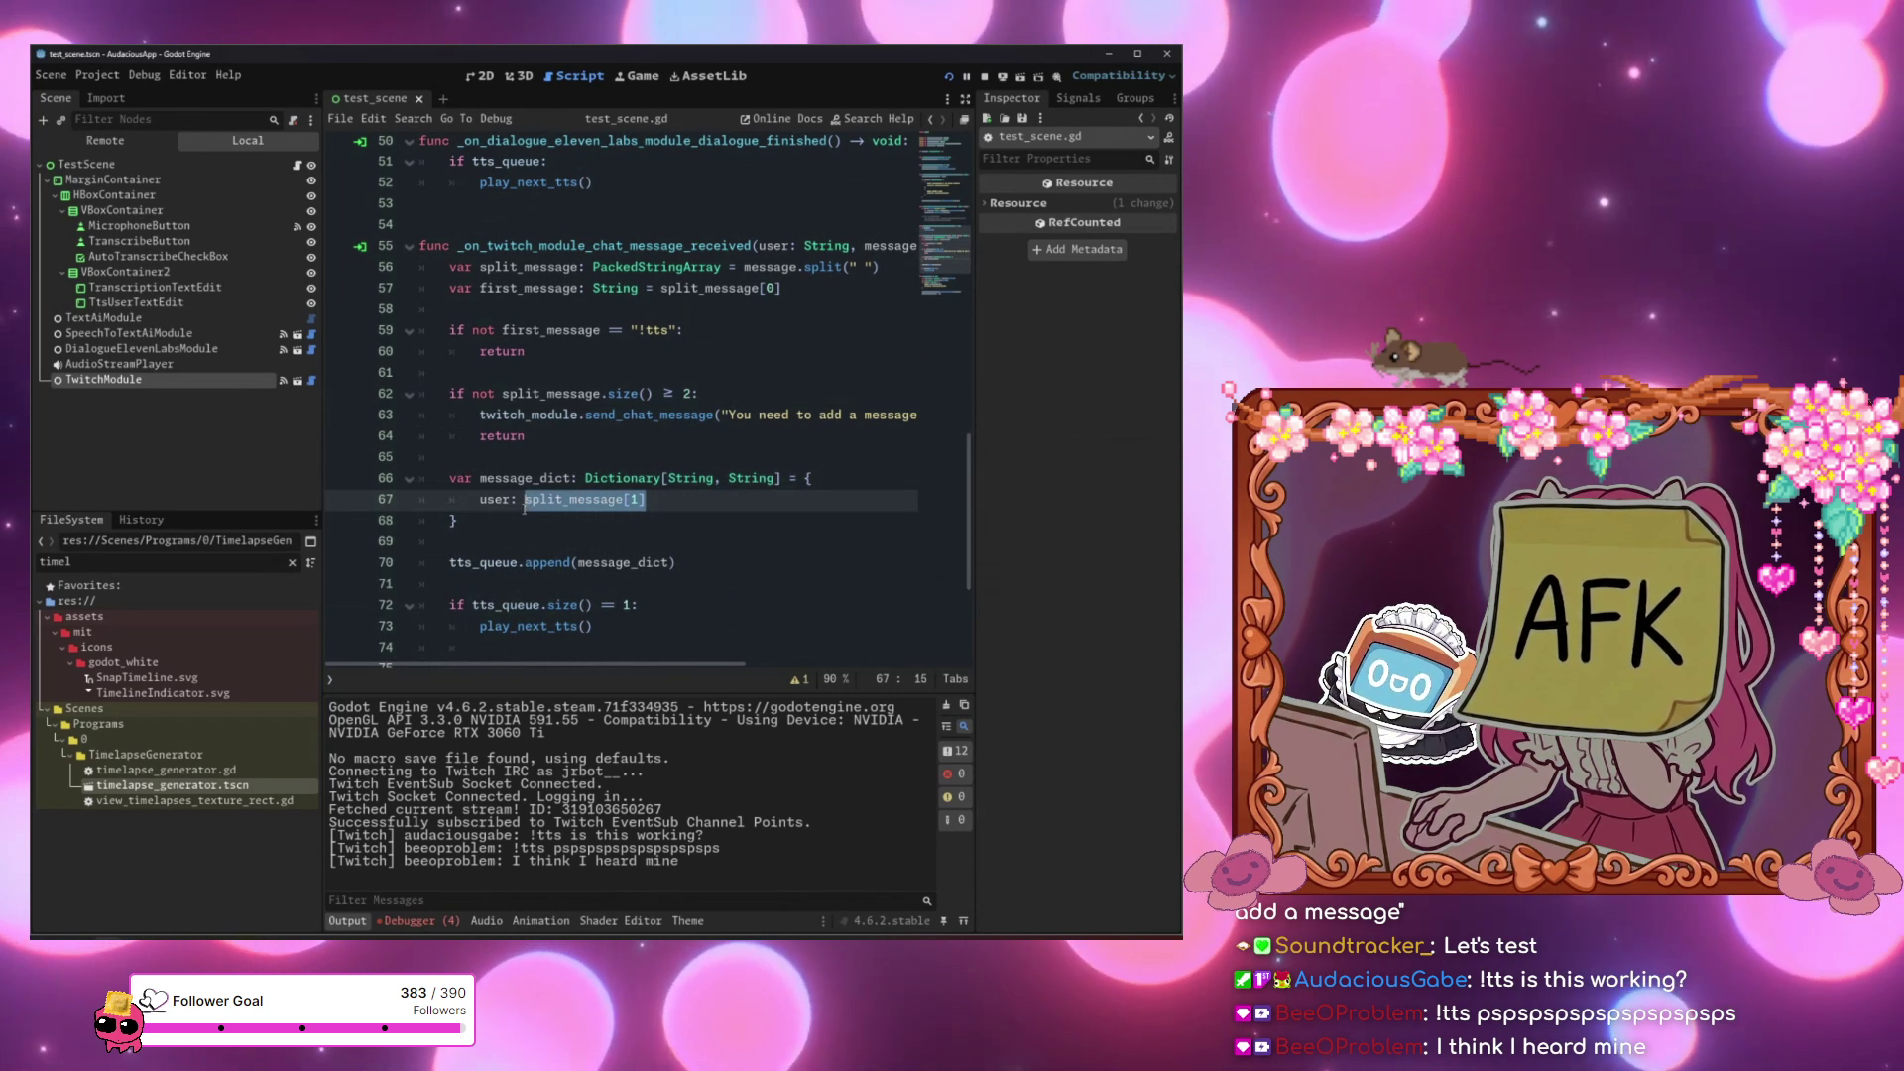
{"action": "key", "text": "BackSpace"}
{"action": "key", "text": "BackSpace"}
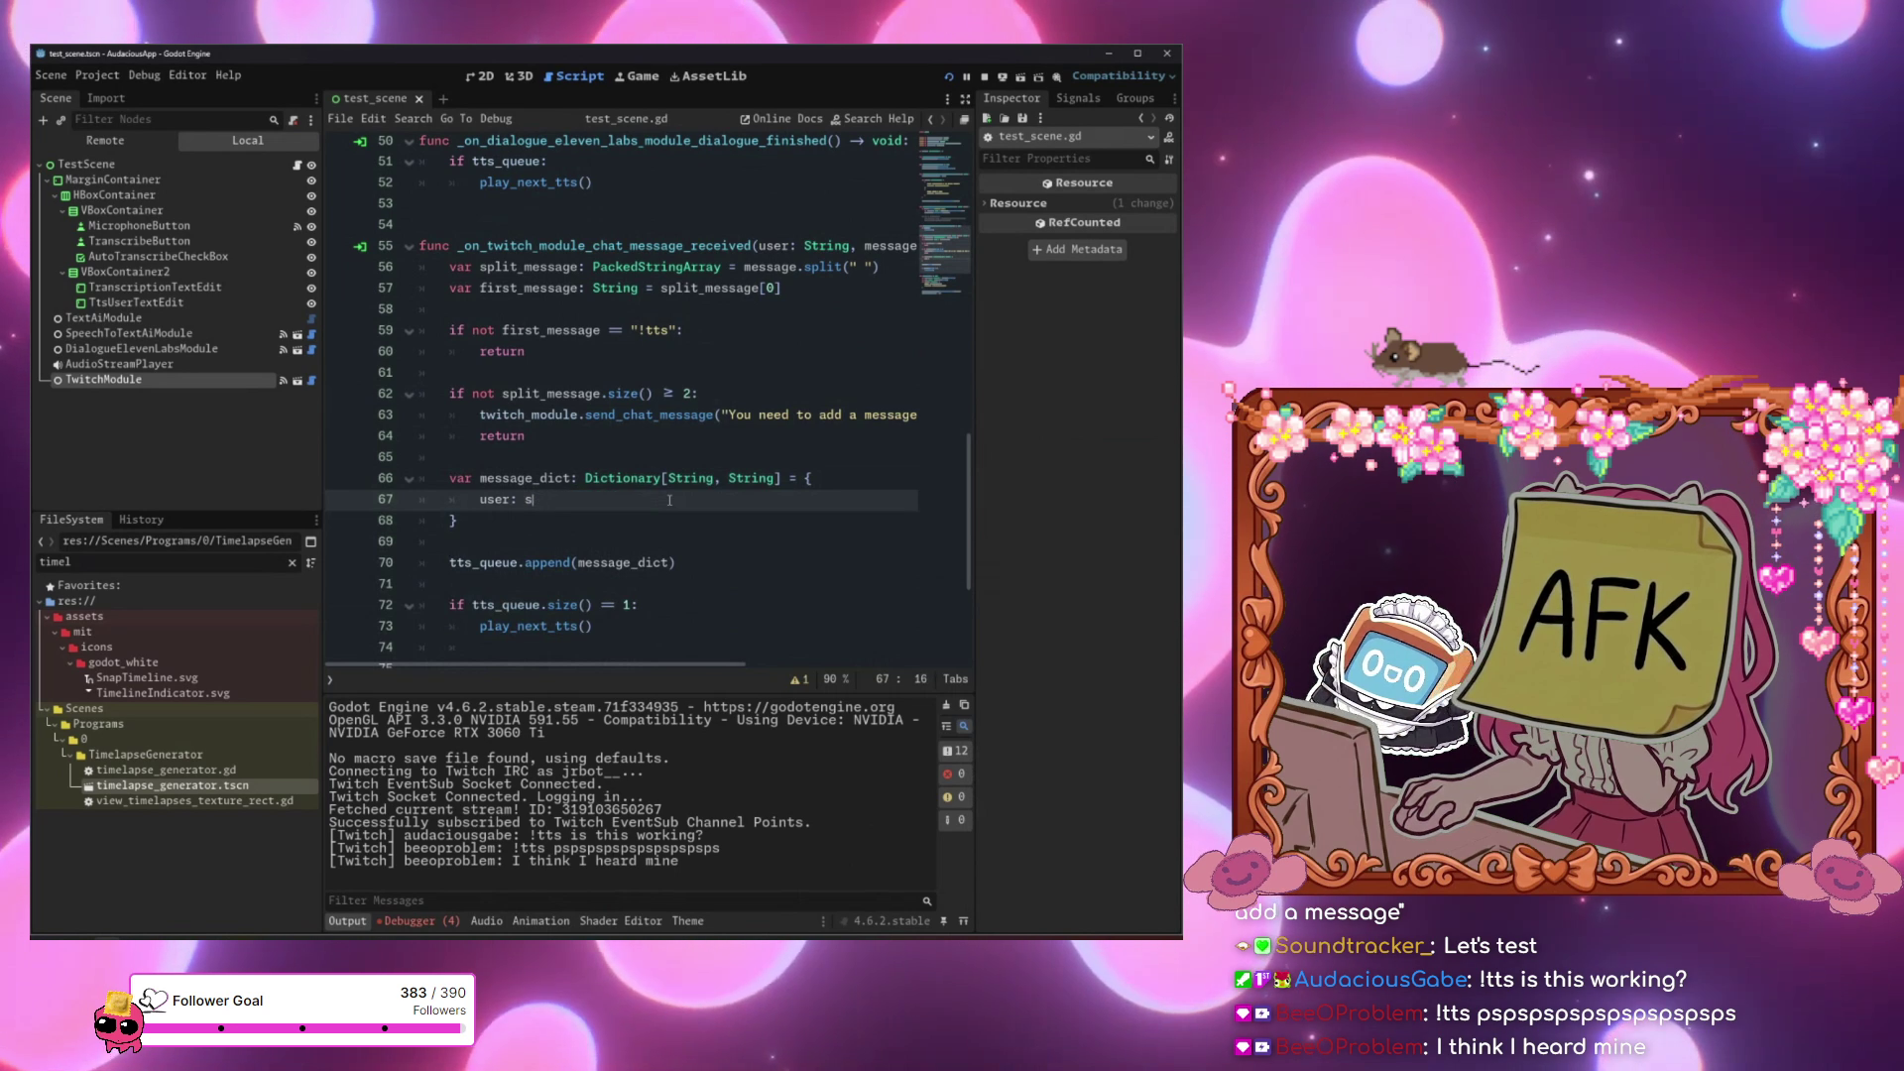
{"action": "type", "text": "split"}
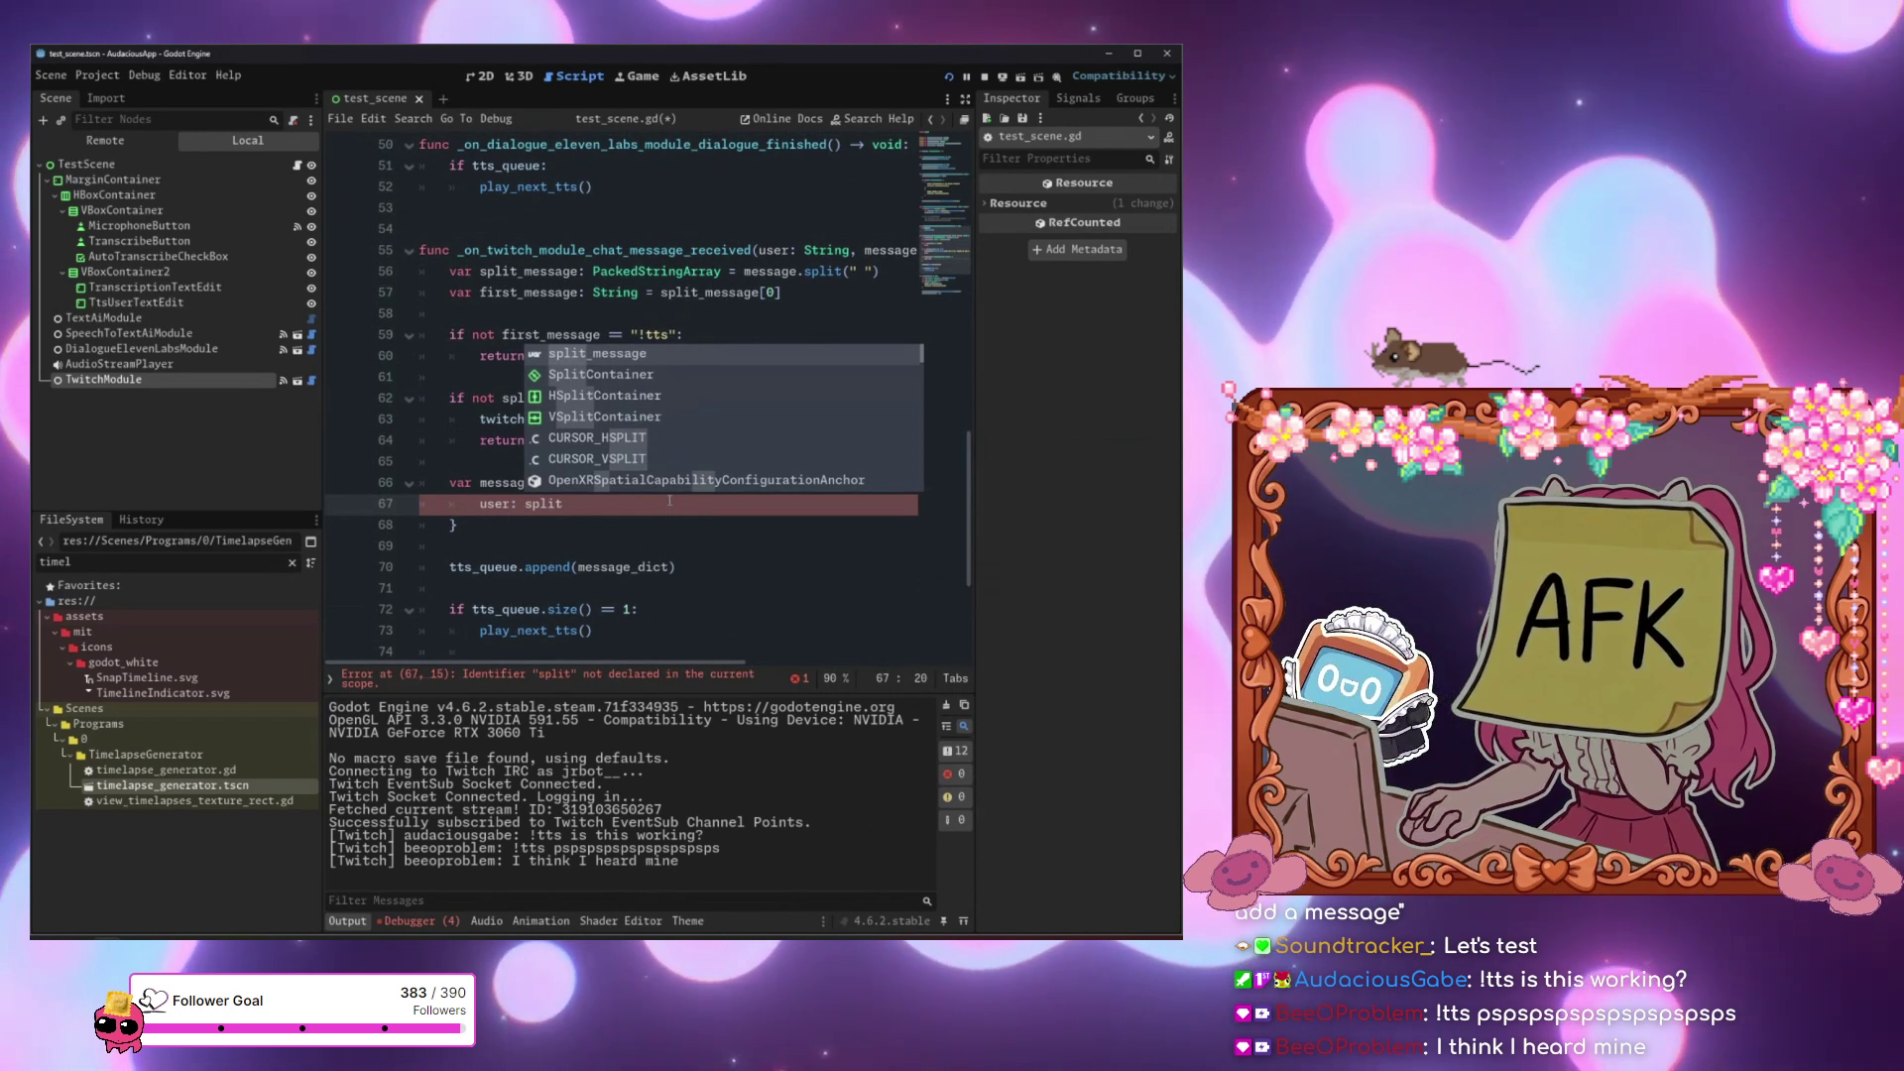
{"action": "key", "text": "BackSpace"}
{"action": "key", "text": "BackSpace"}
Step: Enter message.lstrip("!tts") as the new value using autocomplete, tidying the prefix string
{"action": "type", "text": "message"}
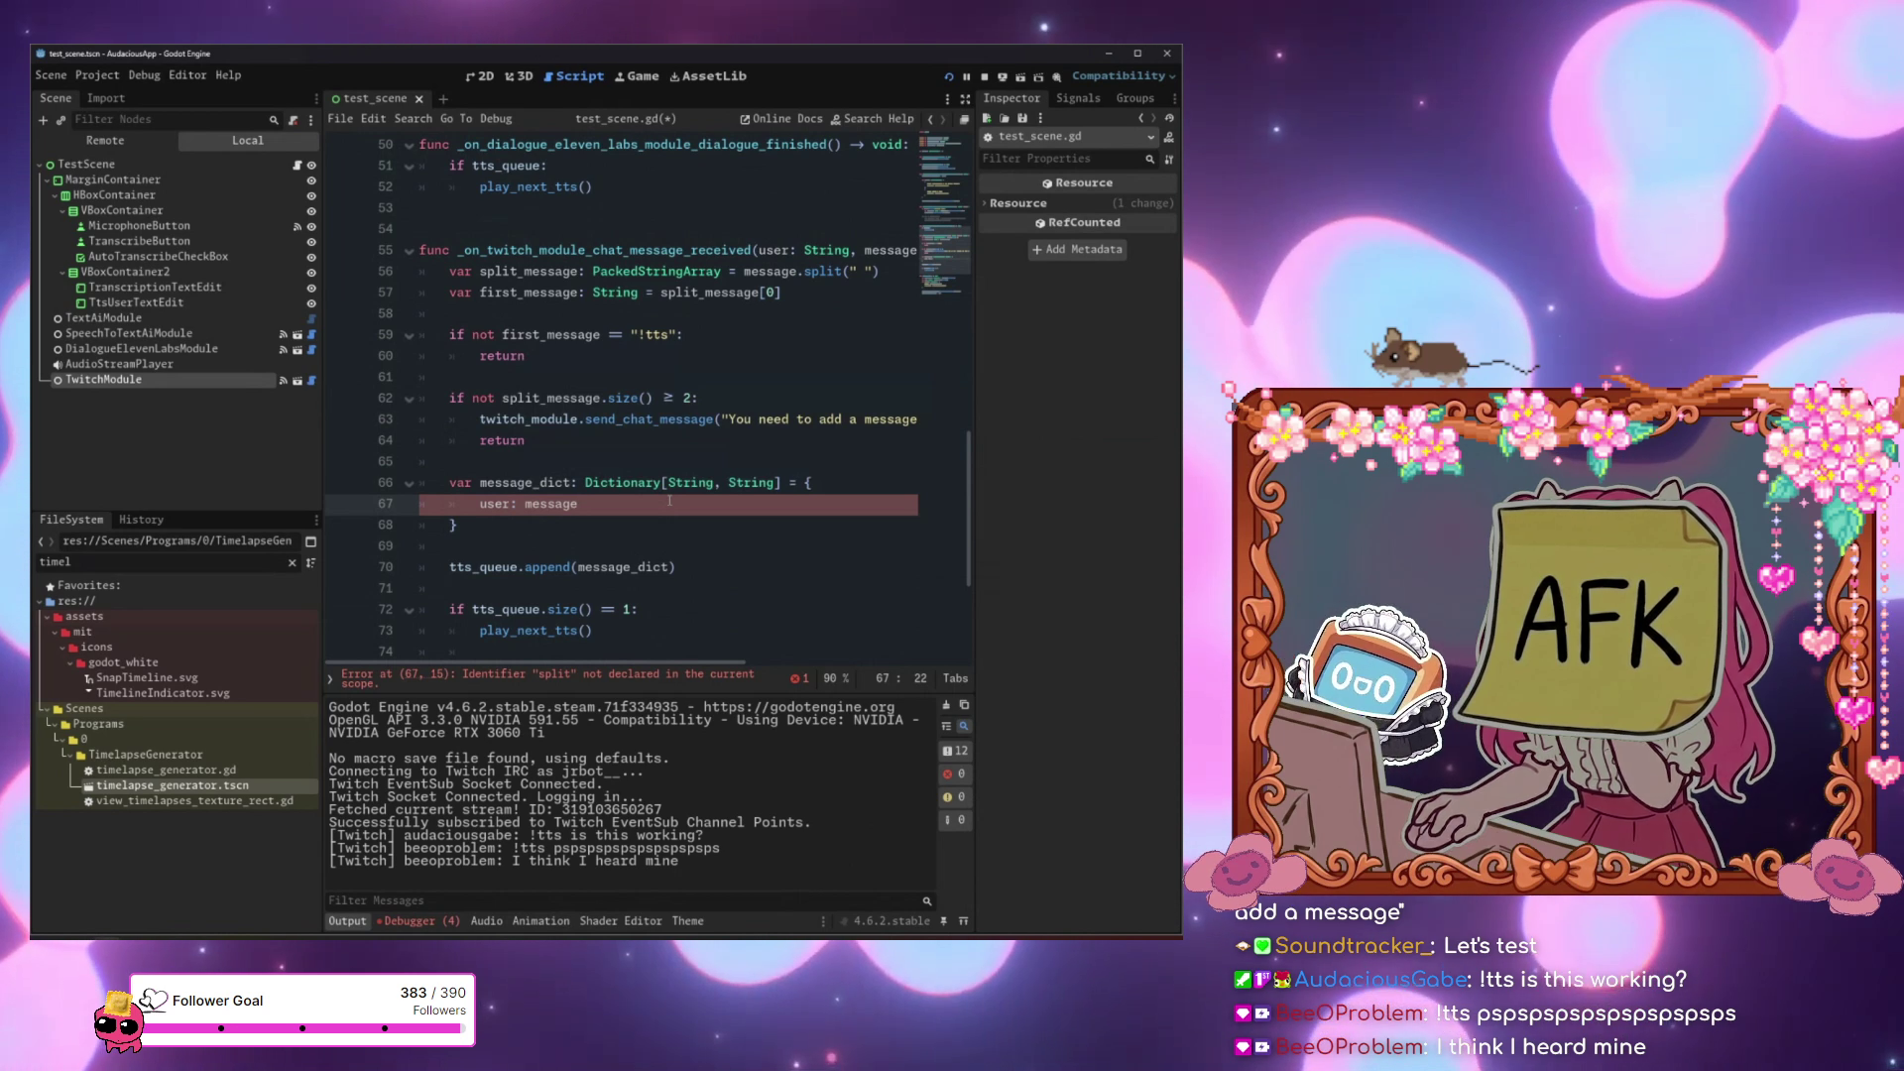
{"action": "type", "text": ".l"}
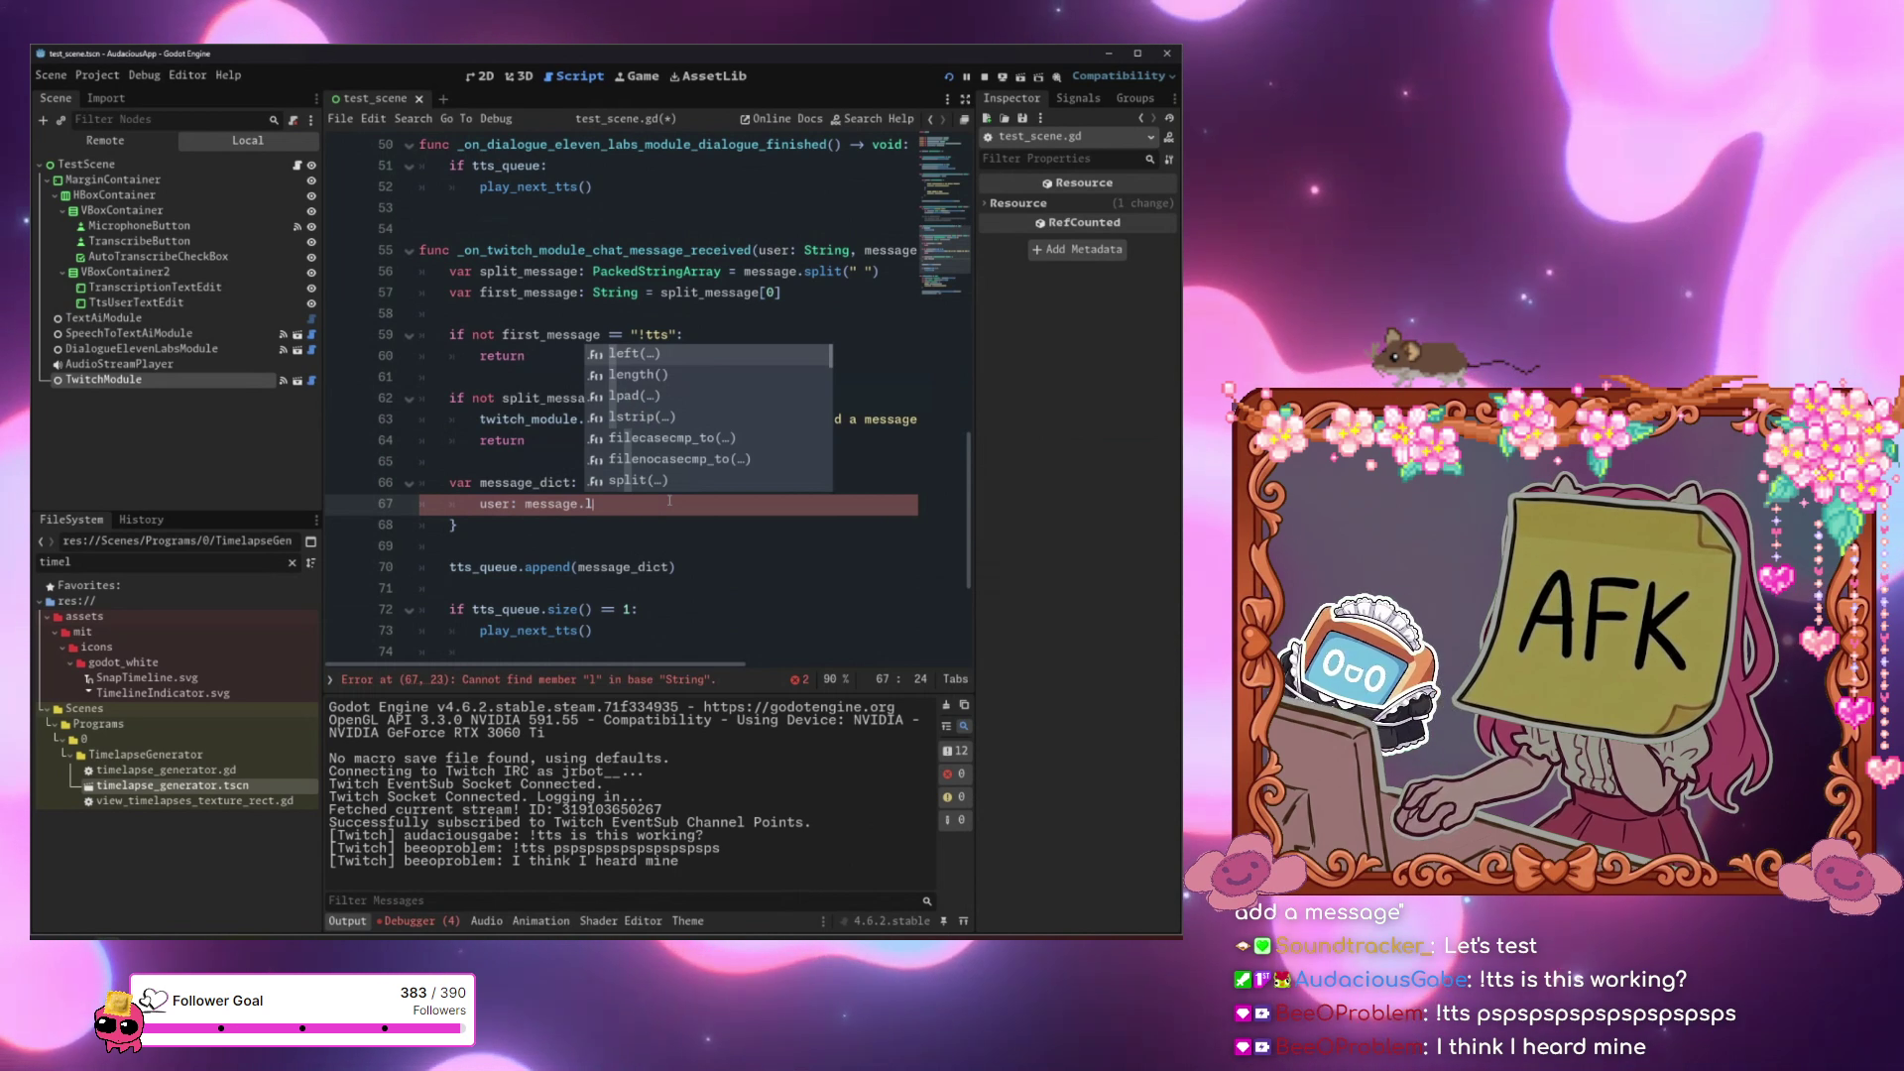
{"action": "key", "text": "Down"}
{"action": "key", "text": "Down"}
{"action": "key", "text": "Down"}
{"action": "key", "text": "Return"}
{"action": "type", "text": "\"!tts\")"}
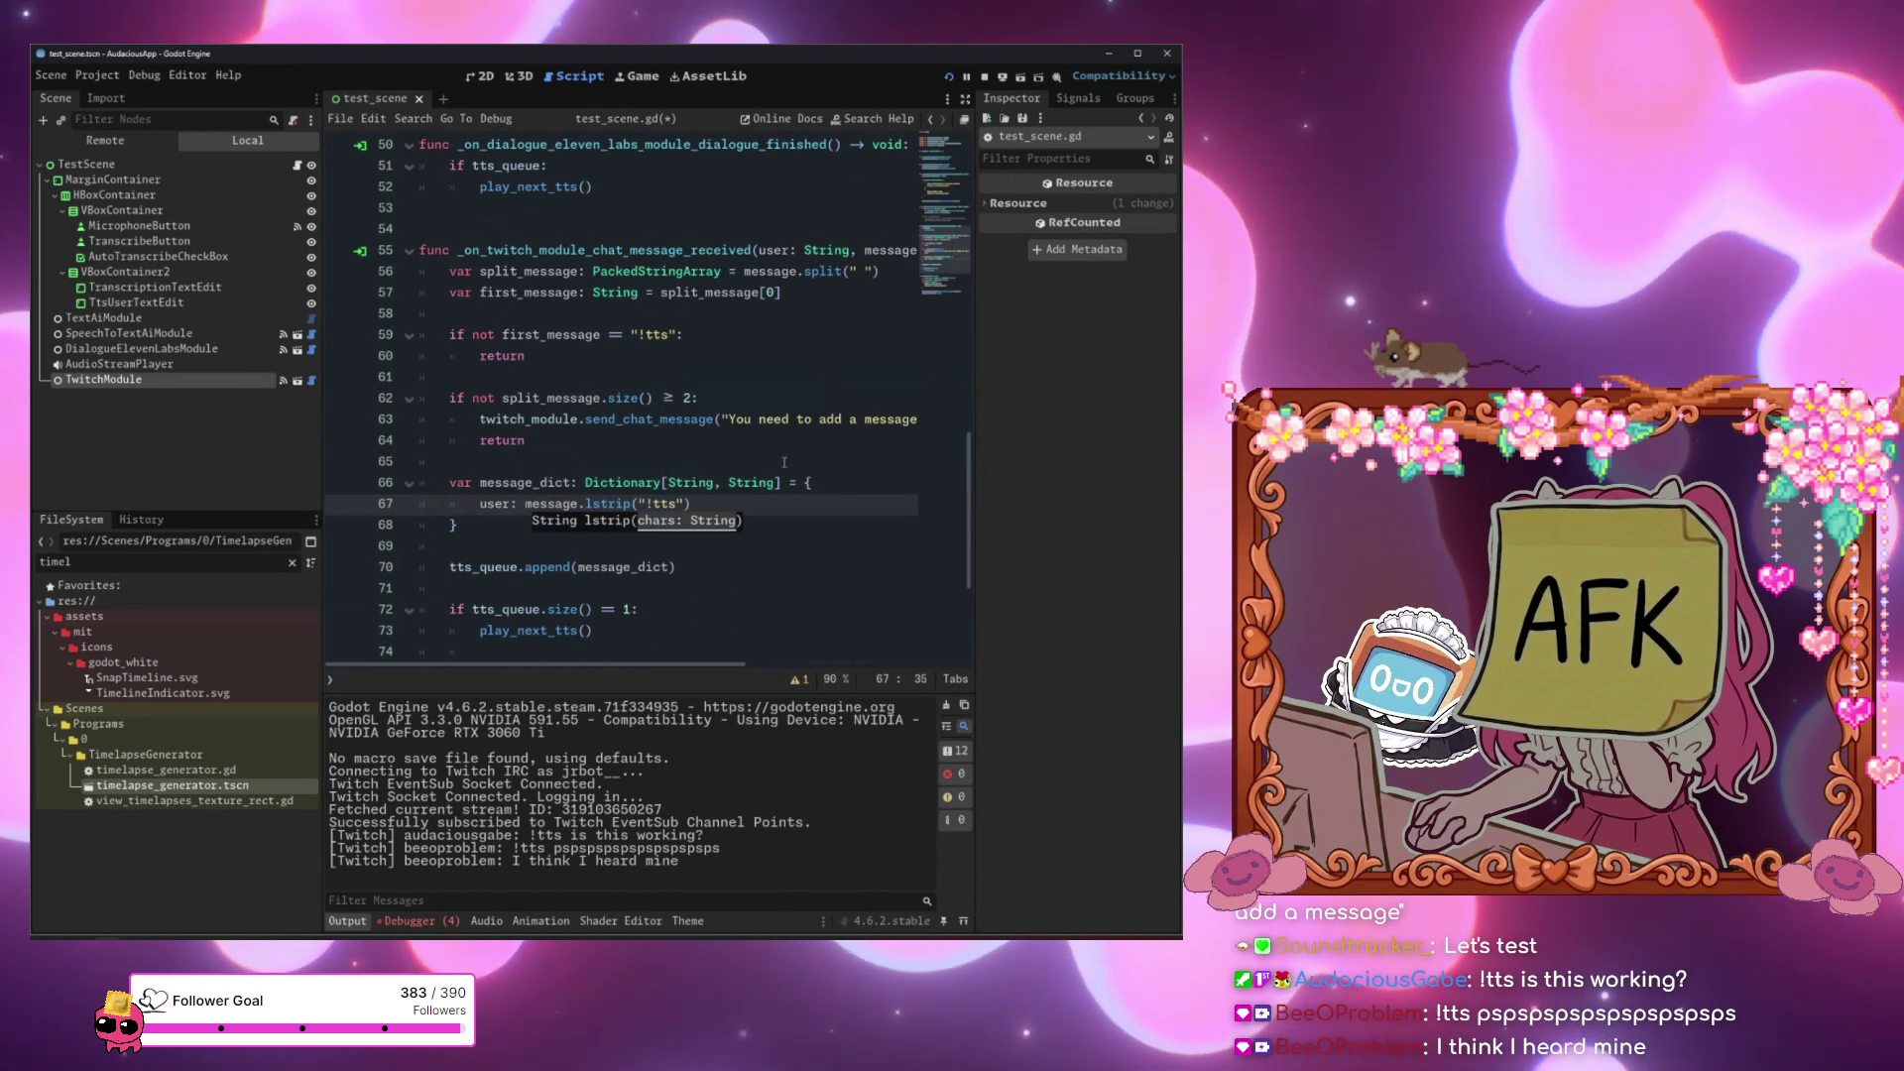
{"action": "left_click", "coordinate": [783, 462]}
{"action": "left_click", "coordinate": [680, 504]}
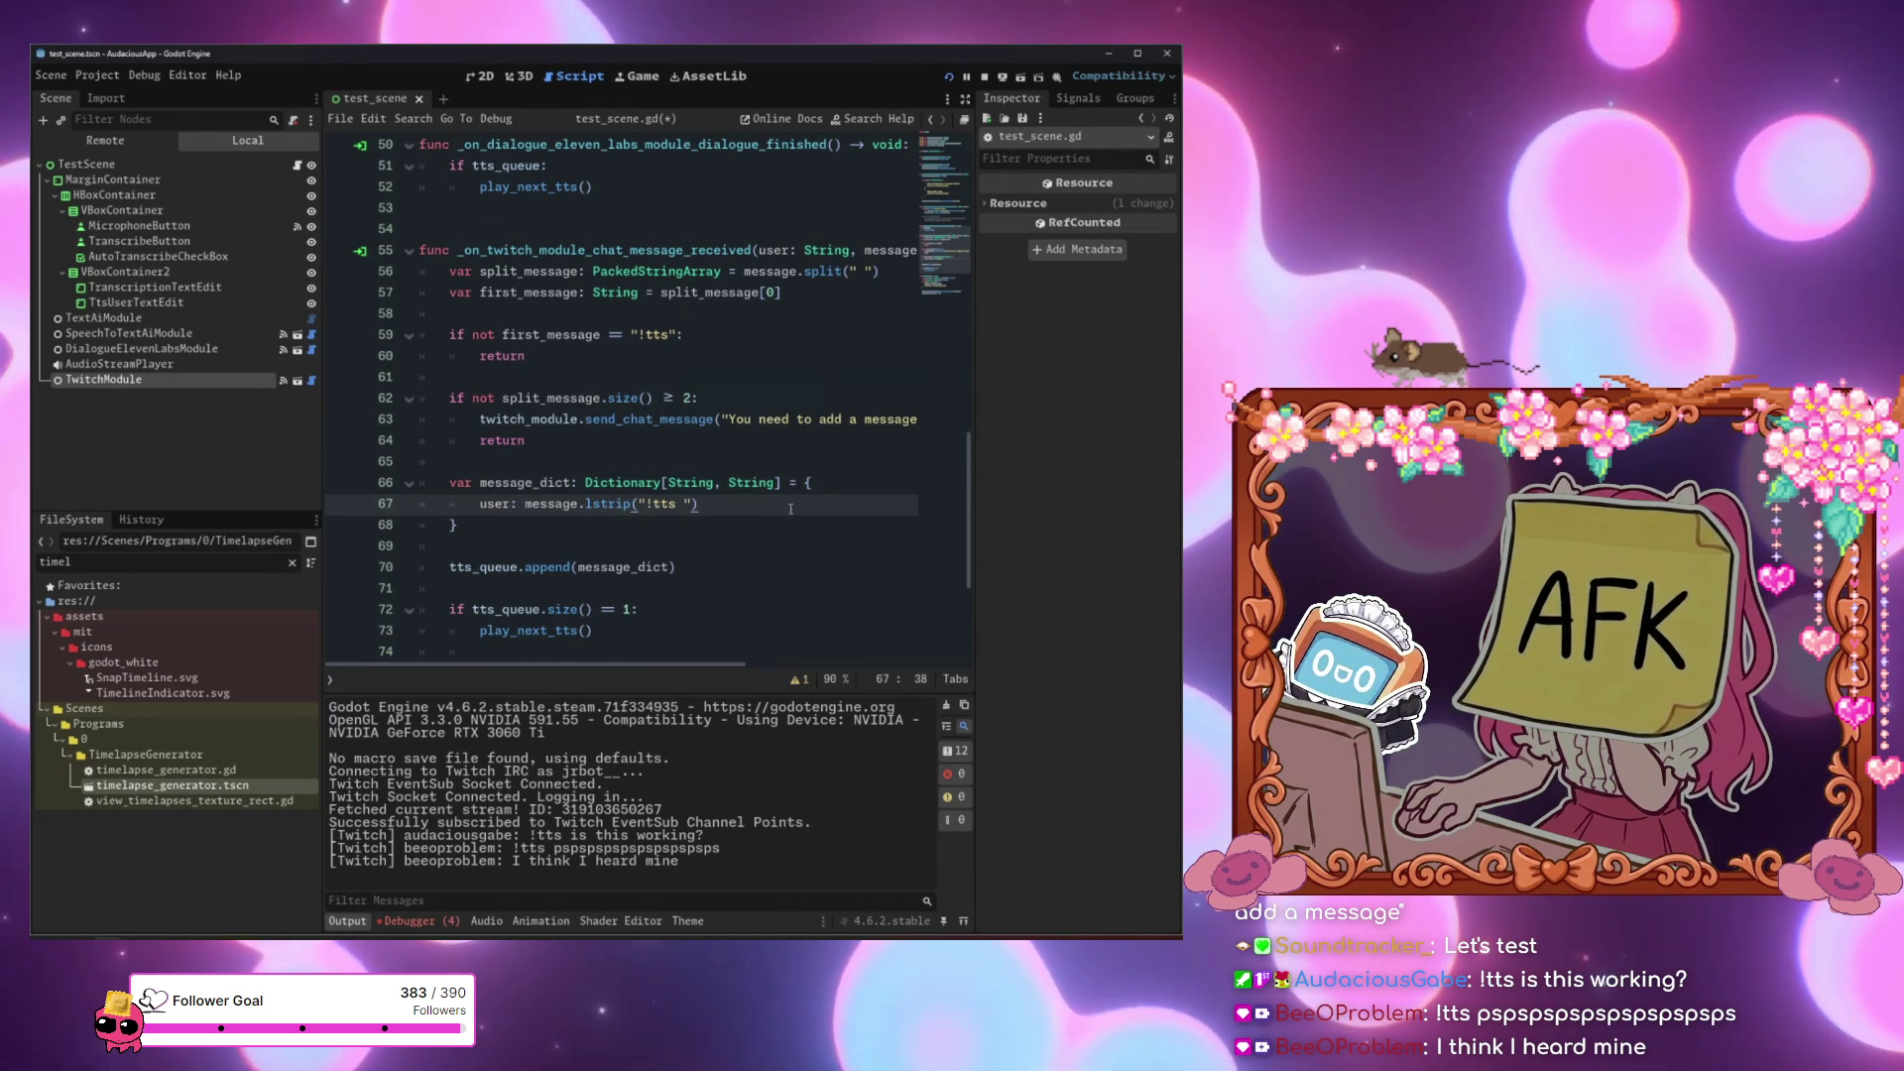
{"action": "key", "text": "End"}
{"action": "key", "text": "BackSpace"}
{"action": "key", "text": "Left"}
{"action": "key", "text": "Left"}
{"action": "key", "text": "BackSpace"}
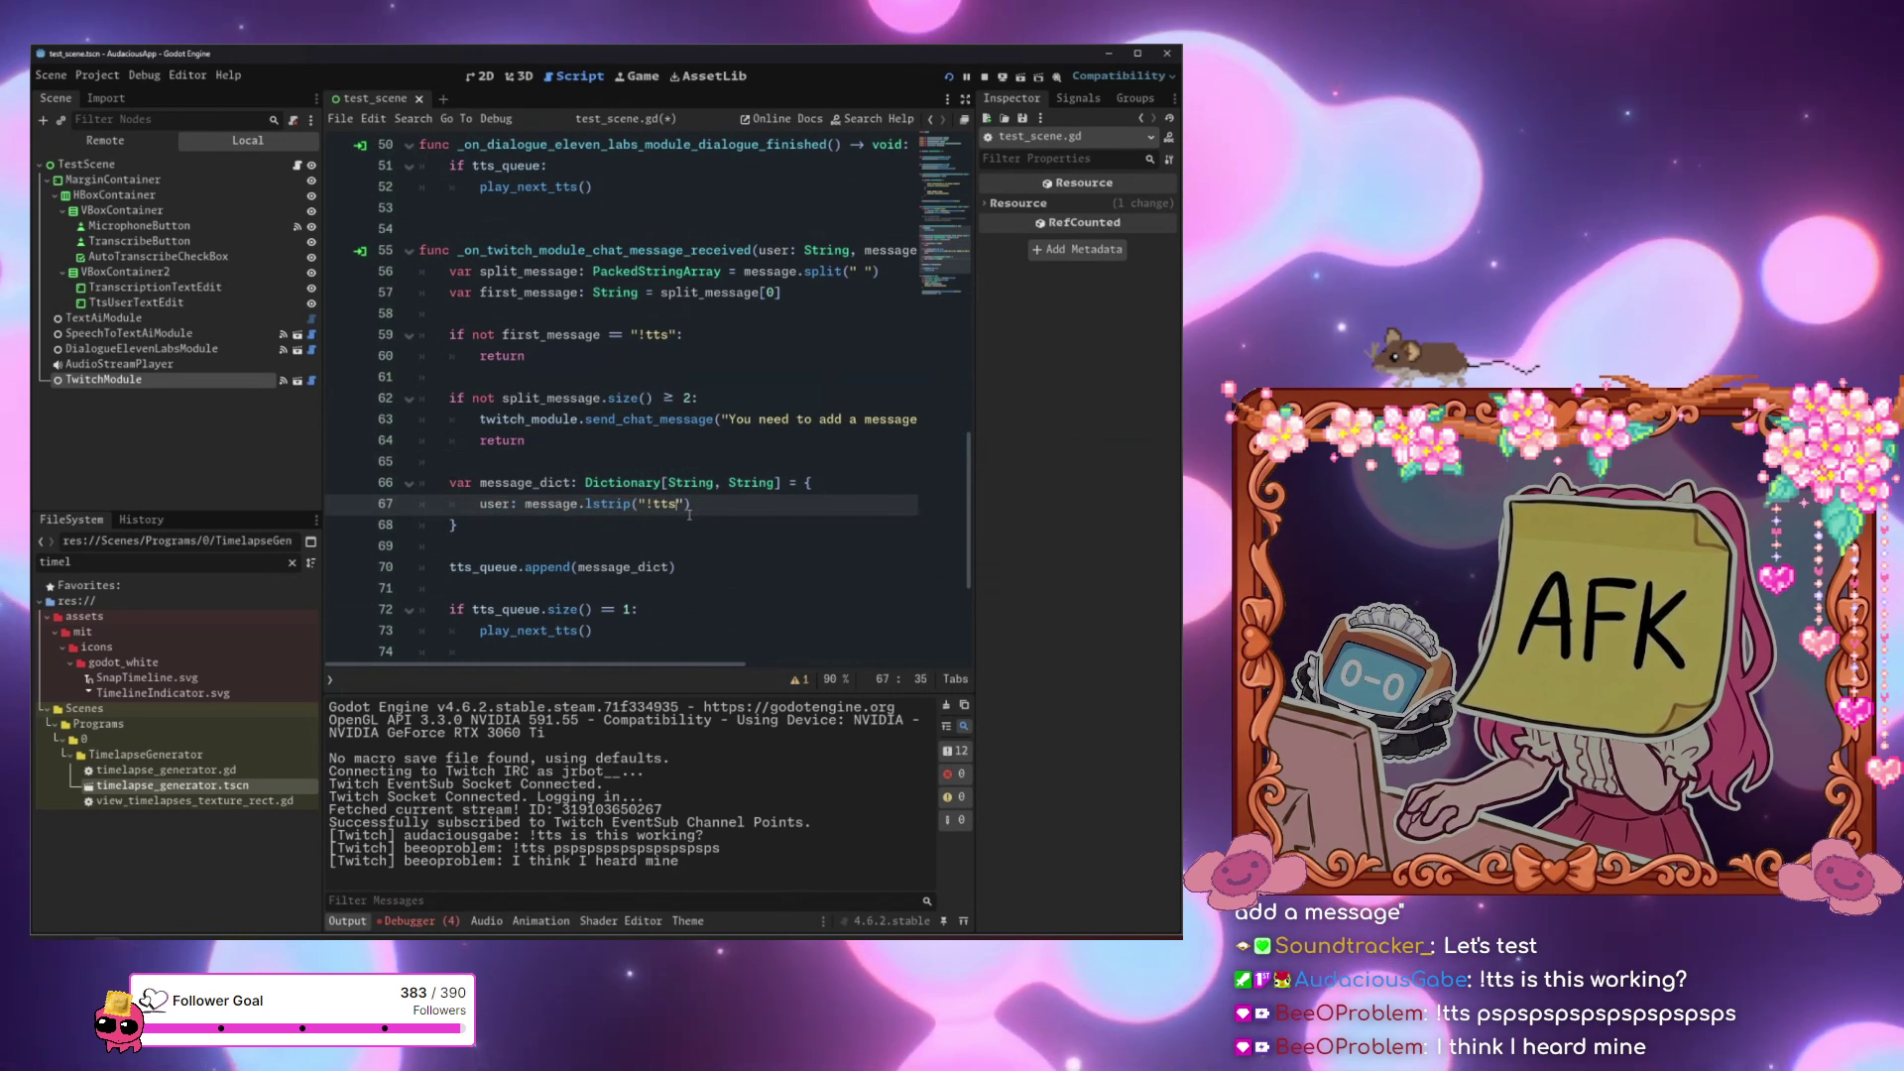
Step: Append .strip_edges() to the value, then save and relaunch with F5
{"action": "type", "text": "."}
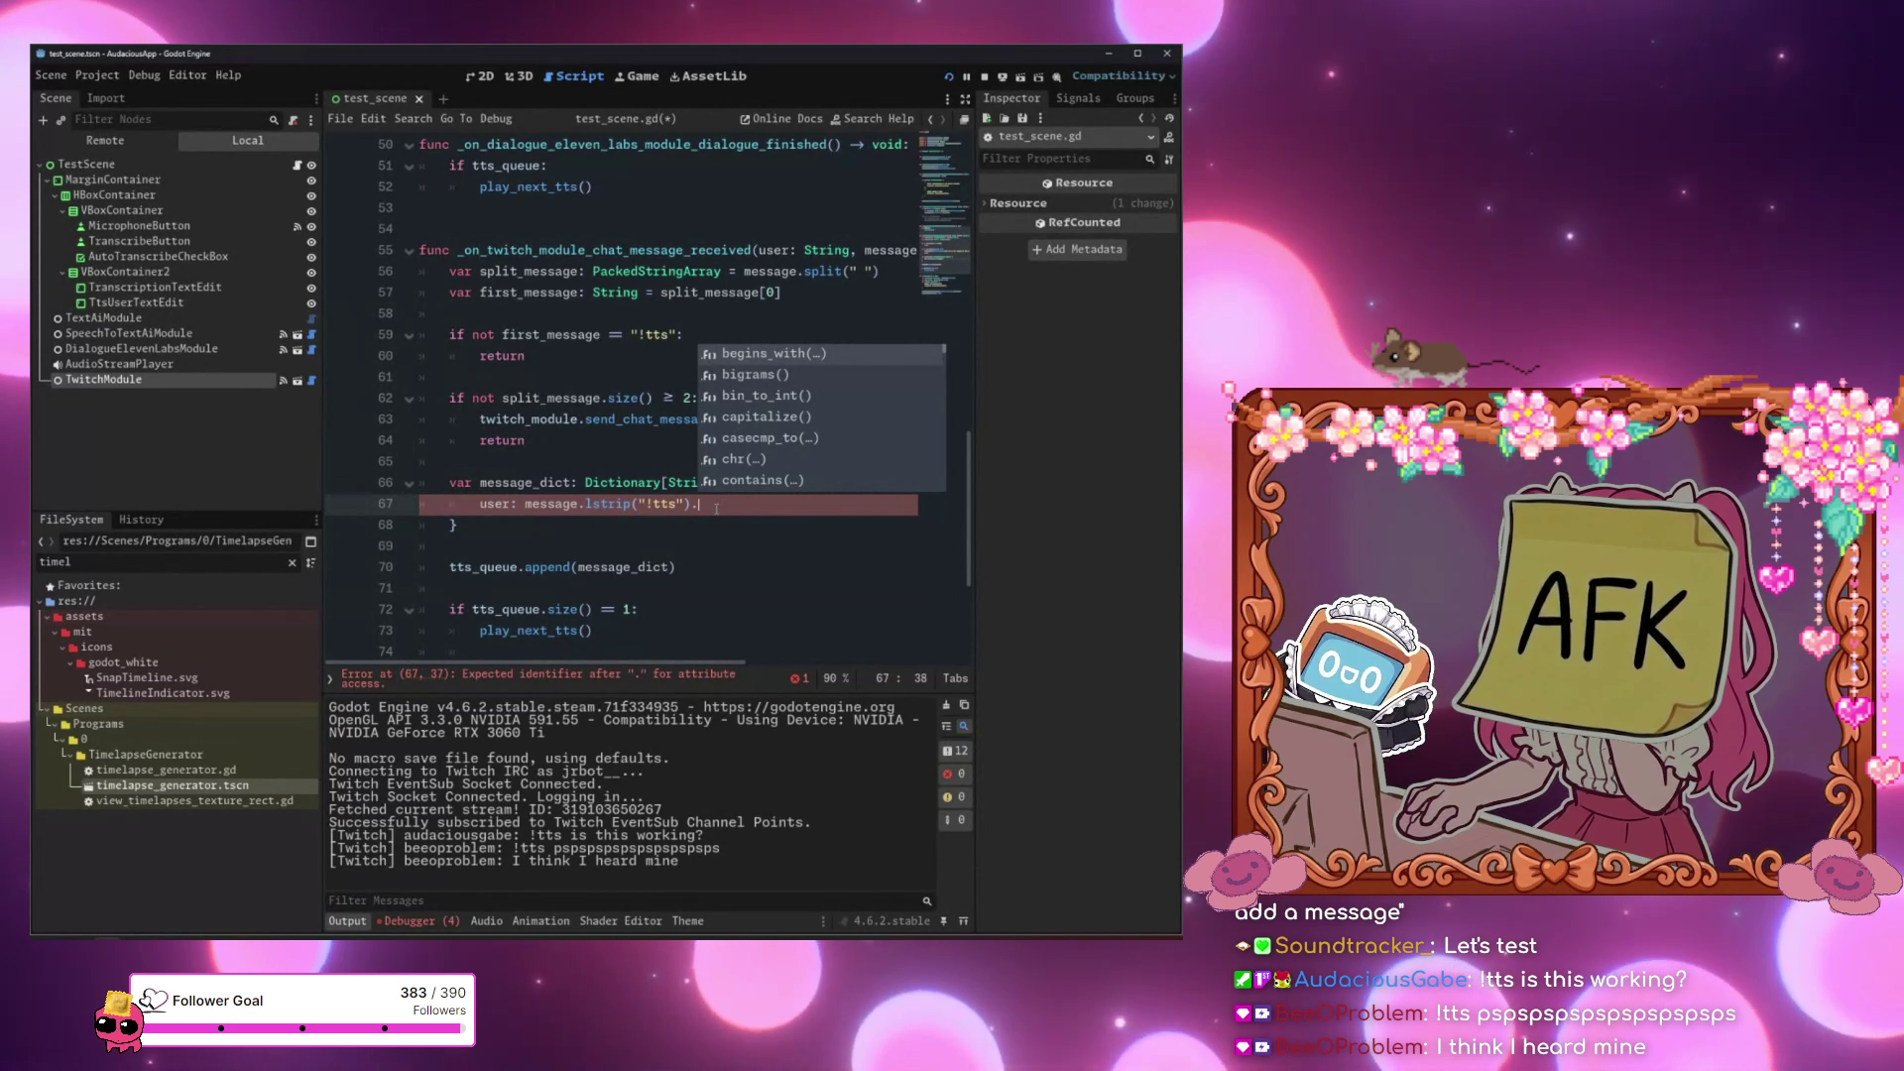
{"action": "type", "text": "stri"}
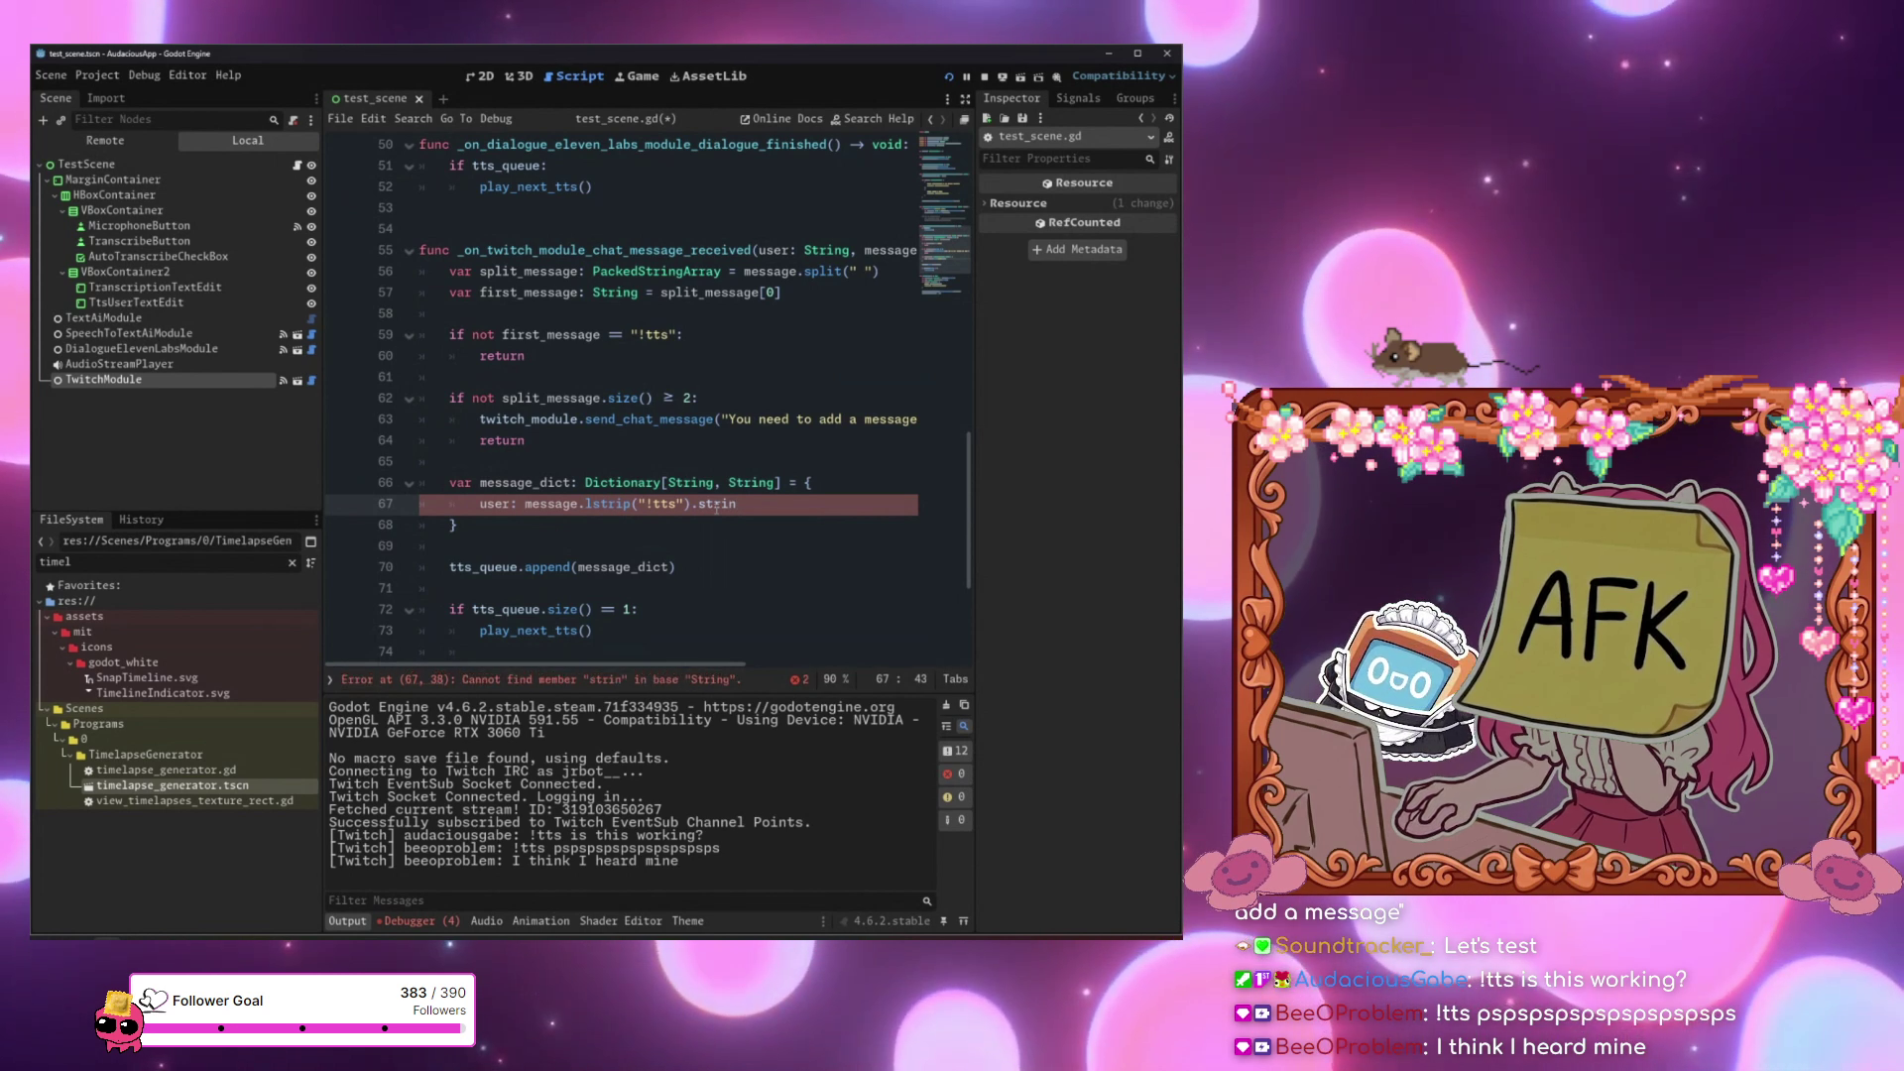
{"action": "key", "text": "Return"}
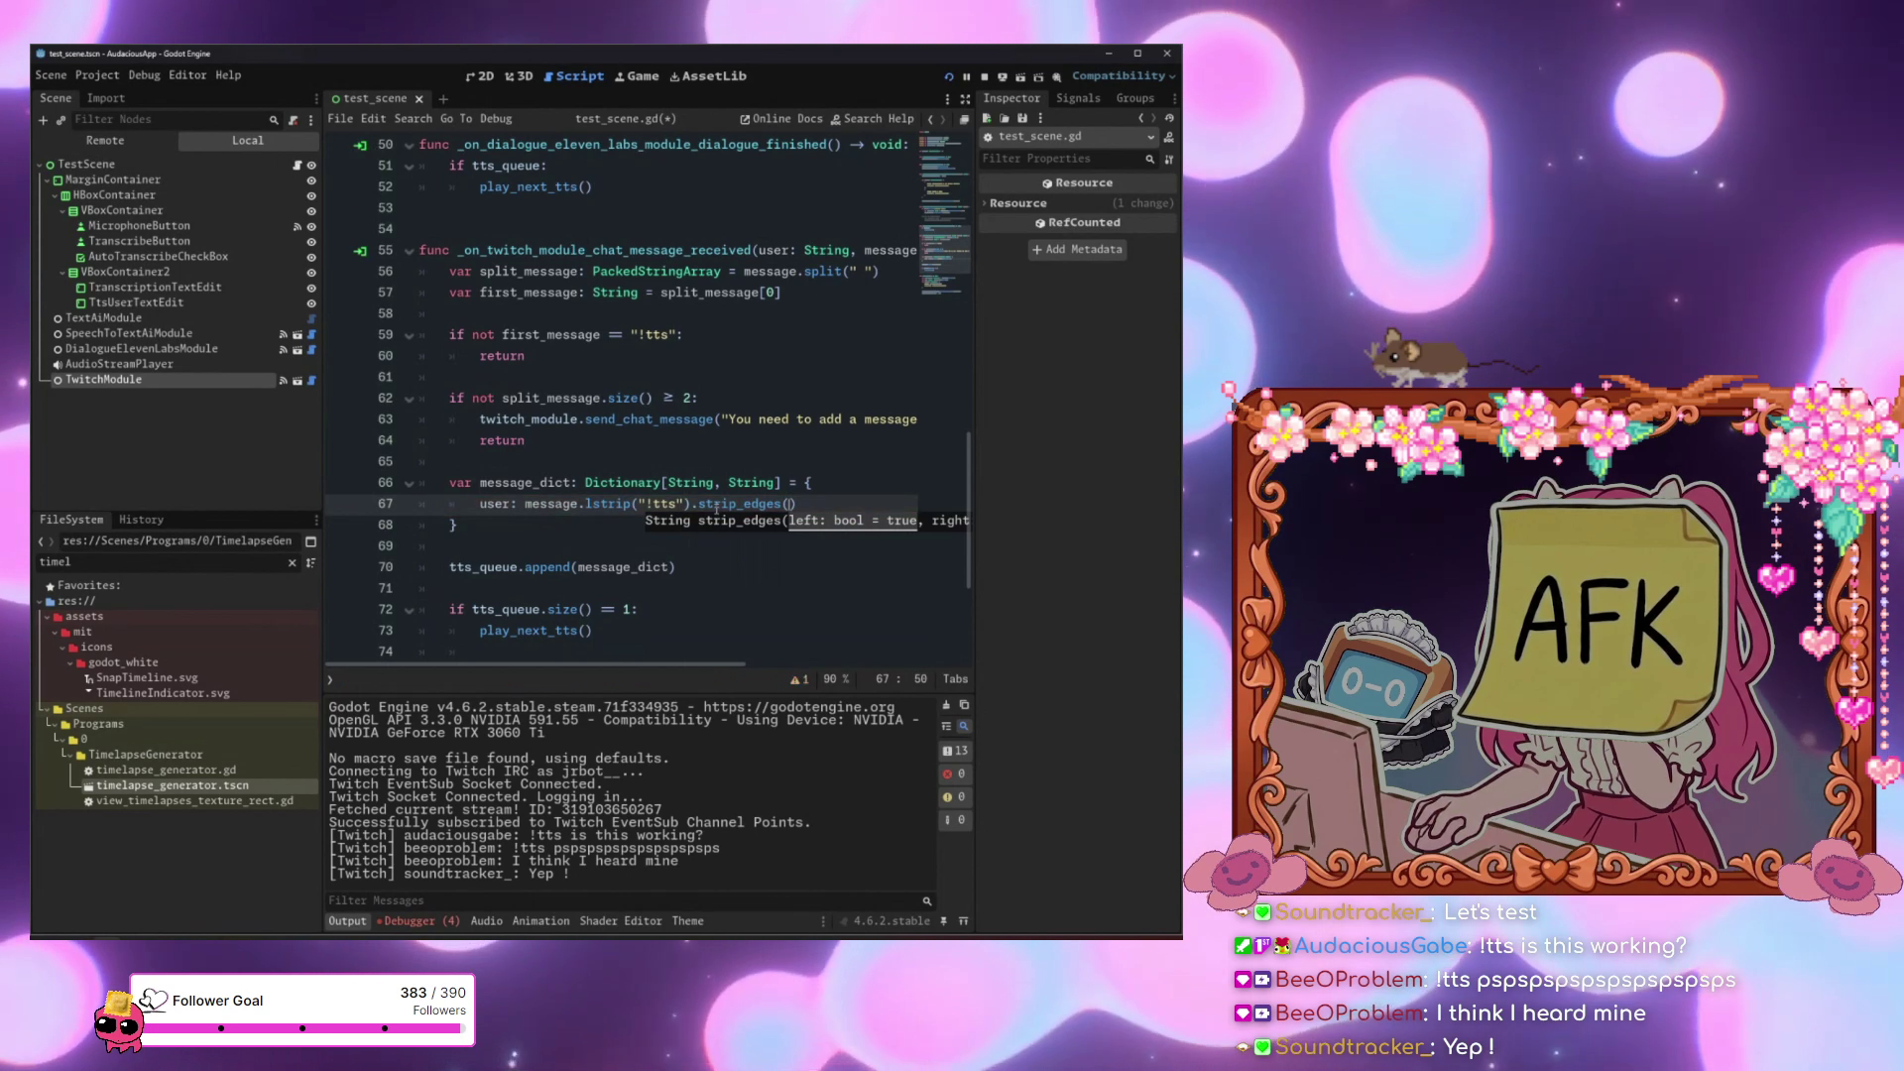
{"action": "left_click", "coordinate": [707, 484]}
{"action": "key", "text": "F5"}
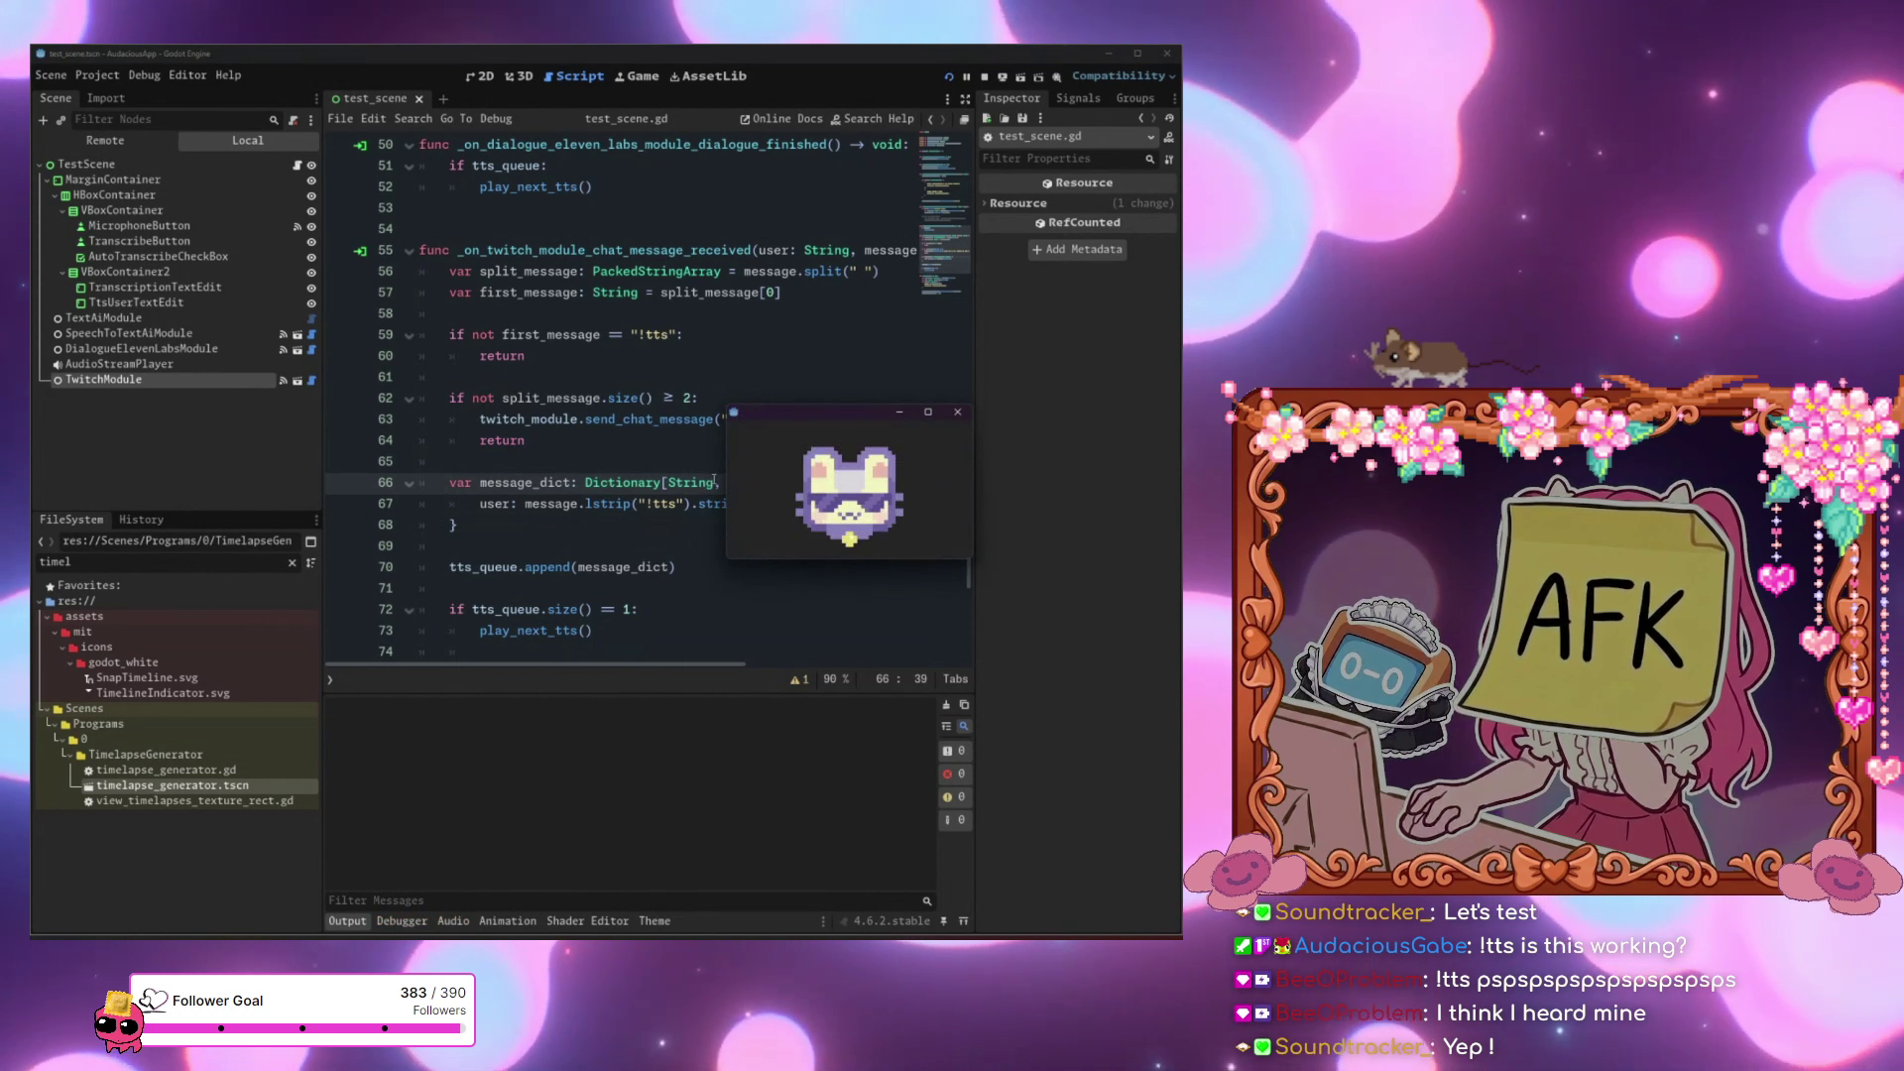
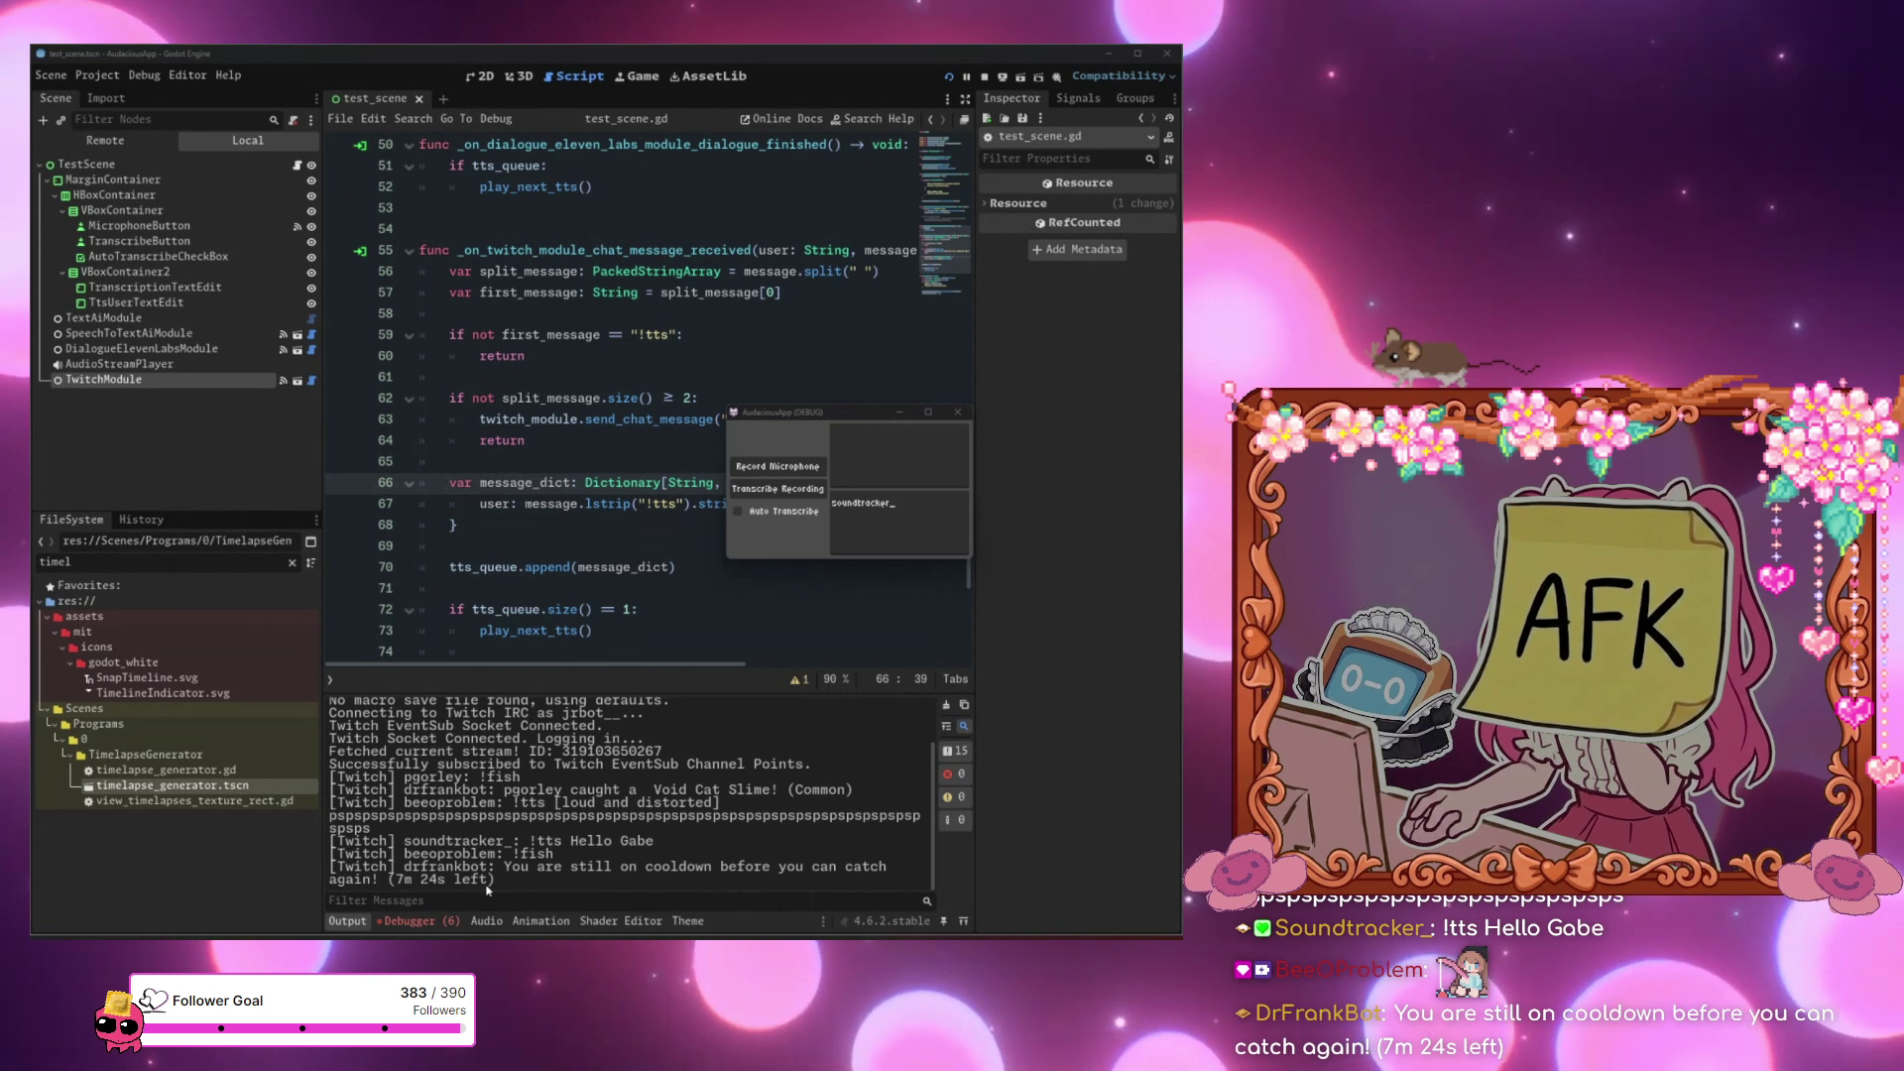
Step: Add a breakpoint on line 51's tts_queue check in the dialogue-finished handler, then select TestScene
{"action": "scroll", "coordinate": [570, 397], "scroll_direction": "down", "scroll_amount": 4}
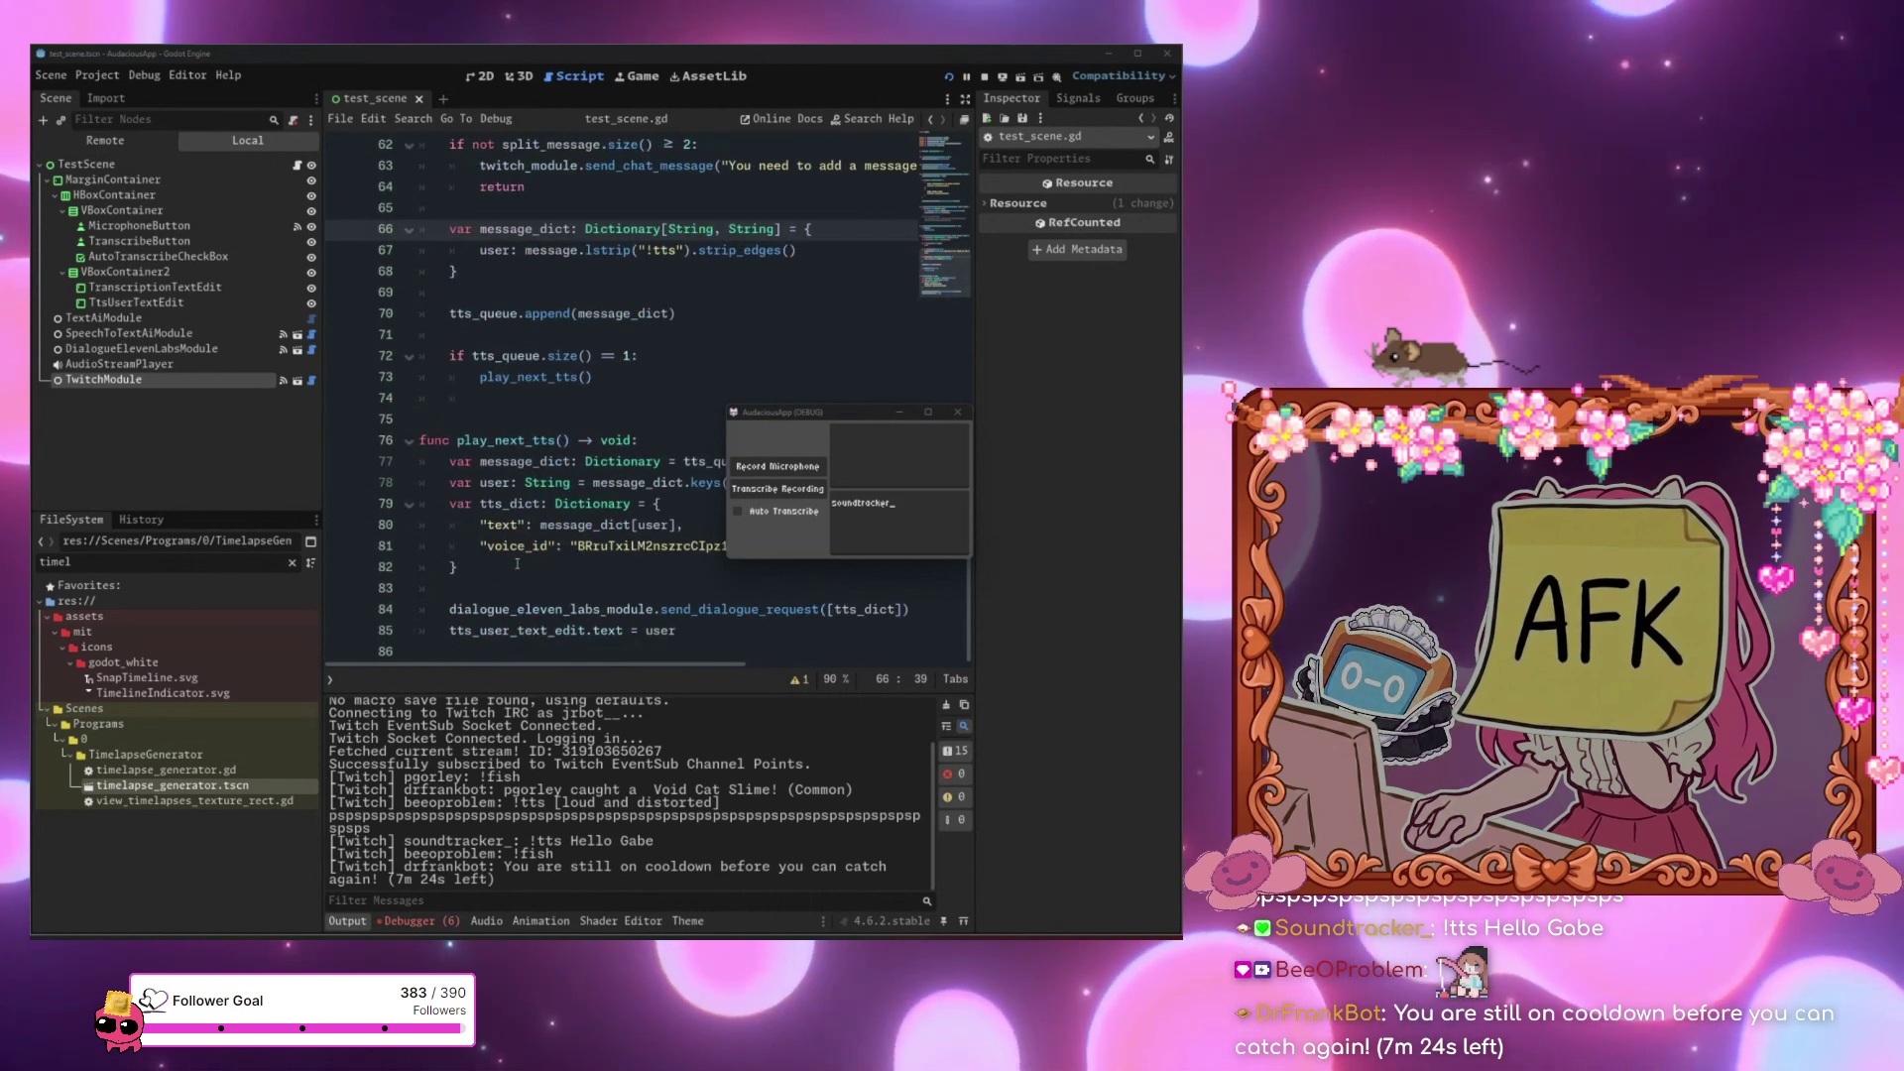
{"action": "scroll", "coordinate": [571, 338], "scroll_direction": "up", "scroll_amount": 8}
{"action": "left_click", "coordinate": [571, 335]}
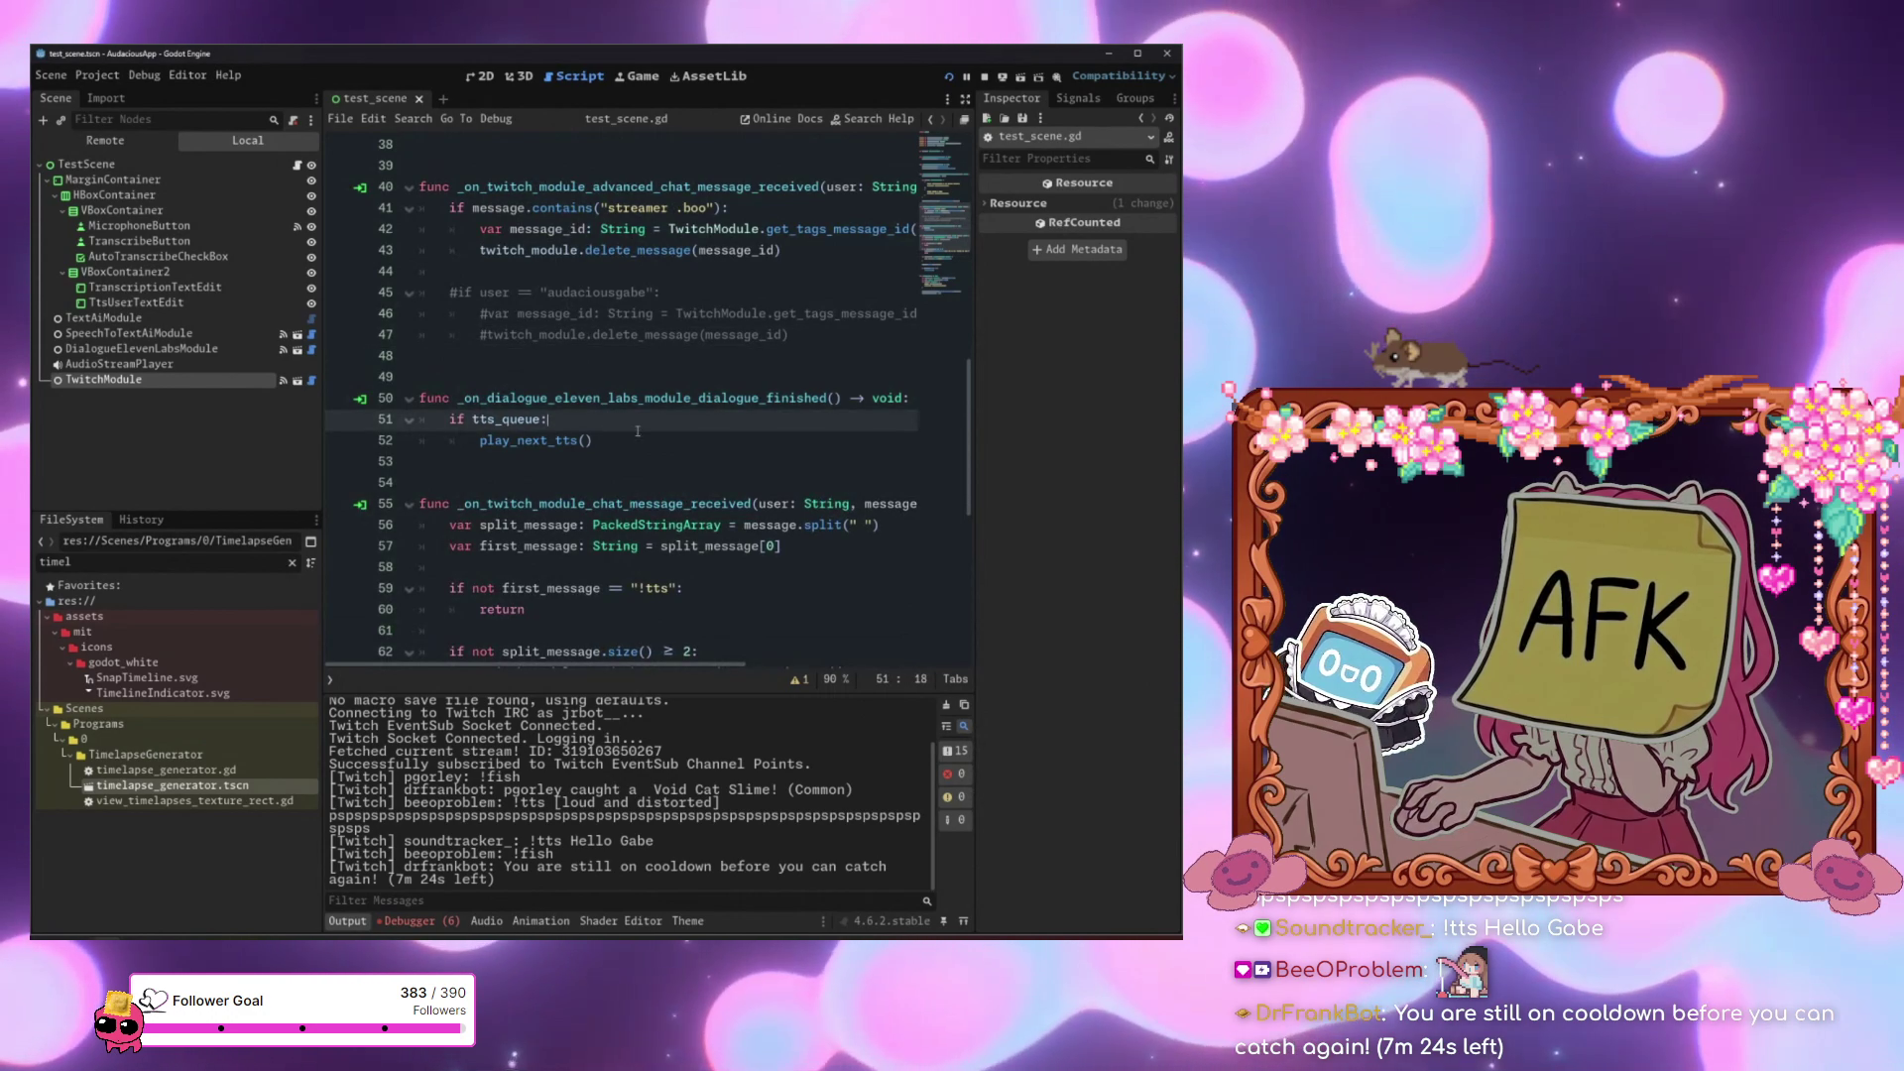
{"action": "left_click", "coordinate": [495, 441]}
{"action": "left_click_drag", "start_coordinate": [463, 425], "coordinate": [595, 440]}
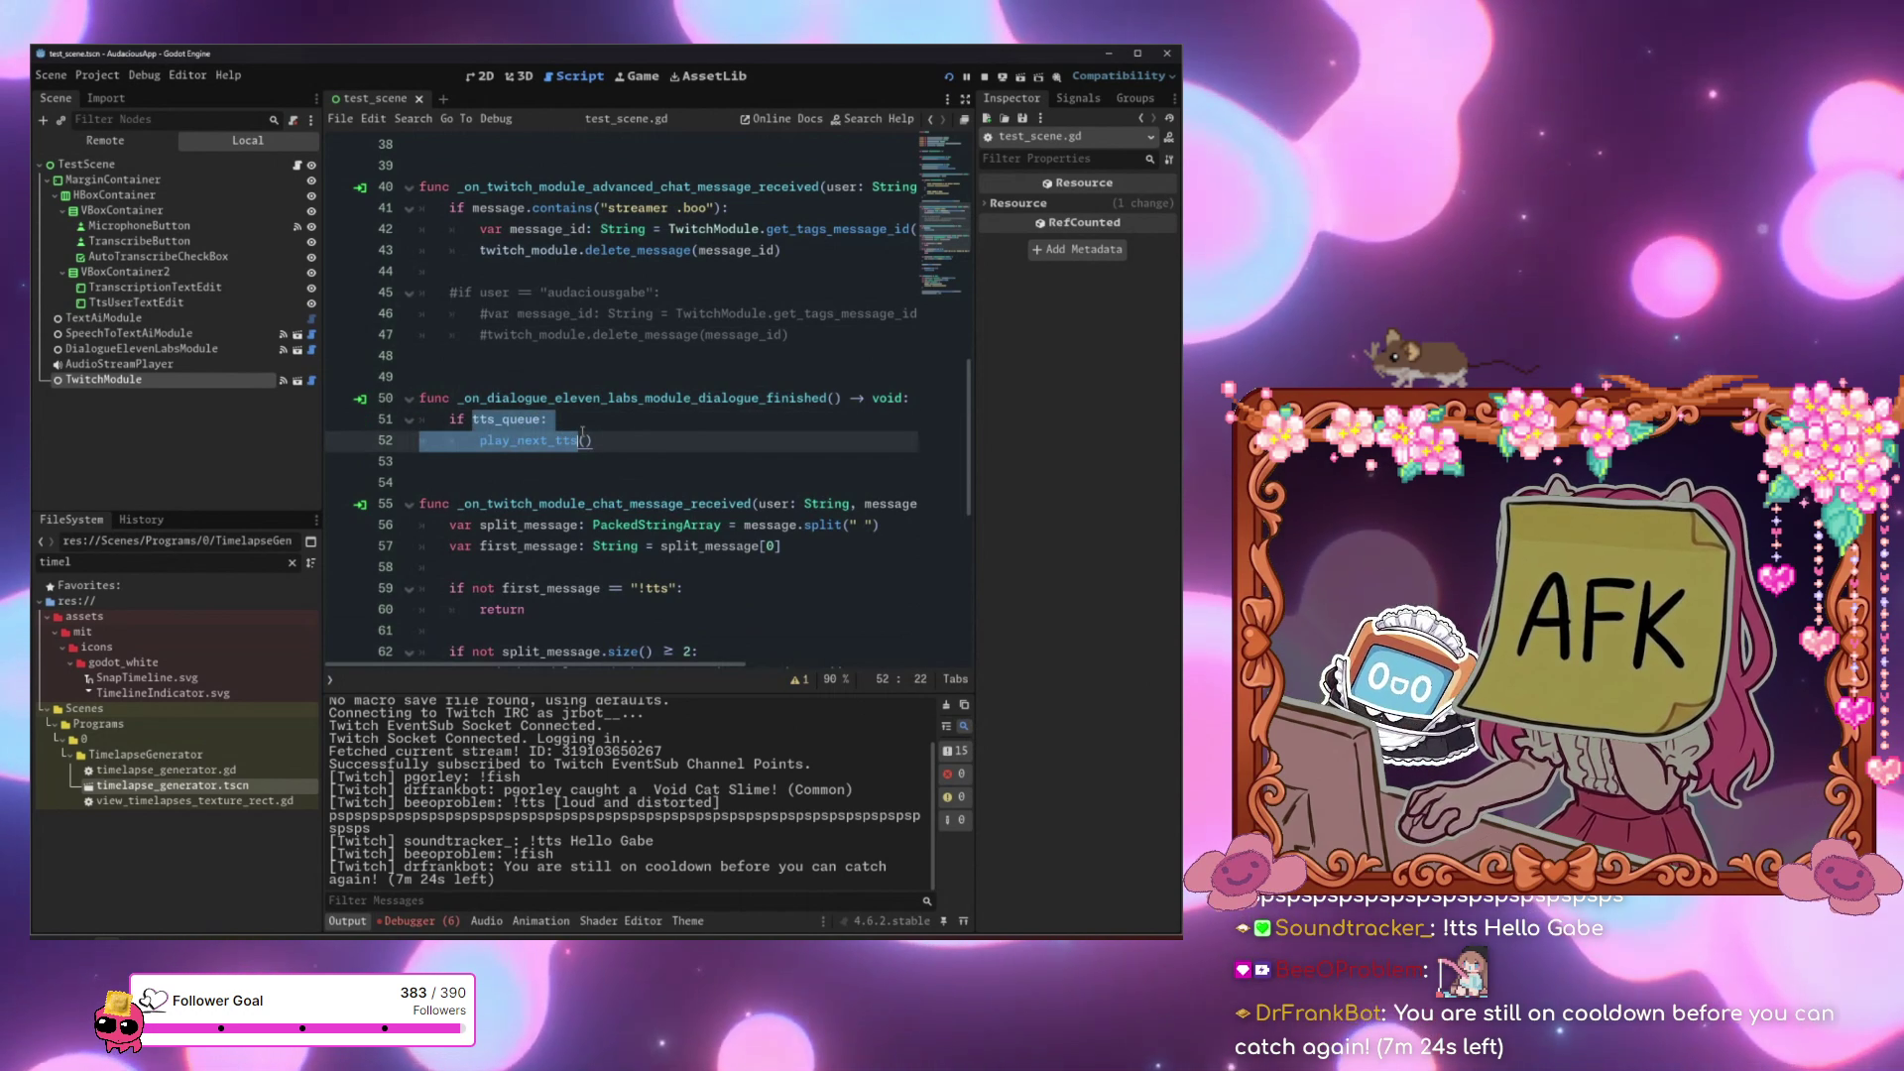
{"action": "left_click", "coordinate": [595, 440]}
{"action": "left_click", "coordinate": [338, 419]}
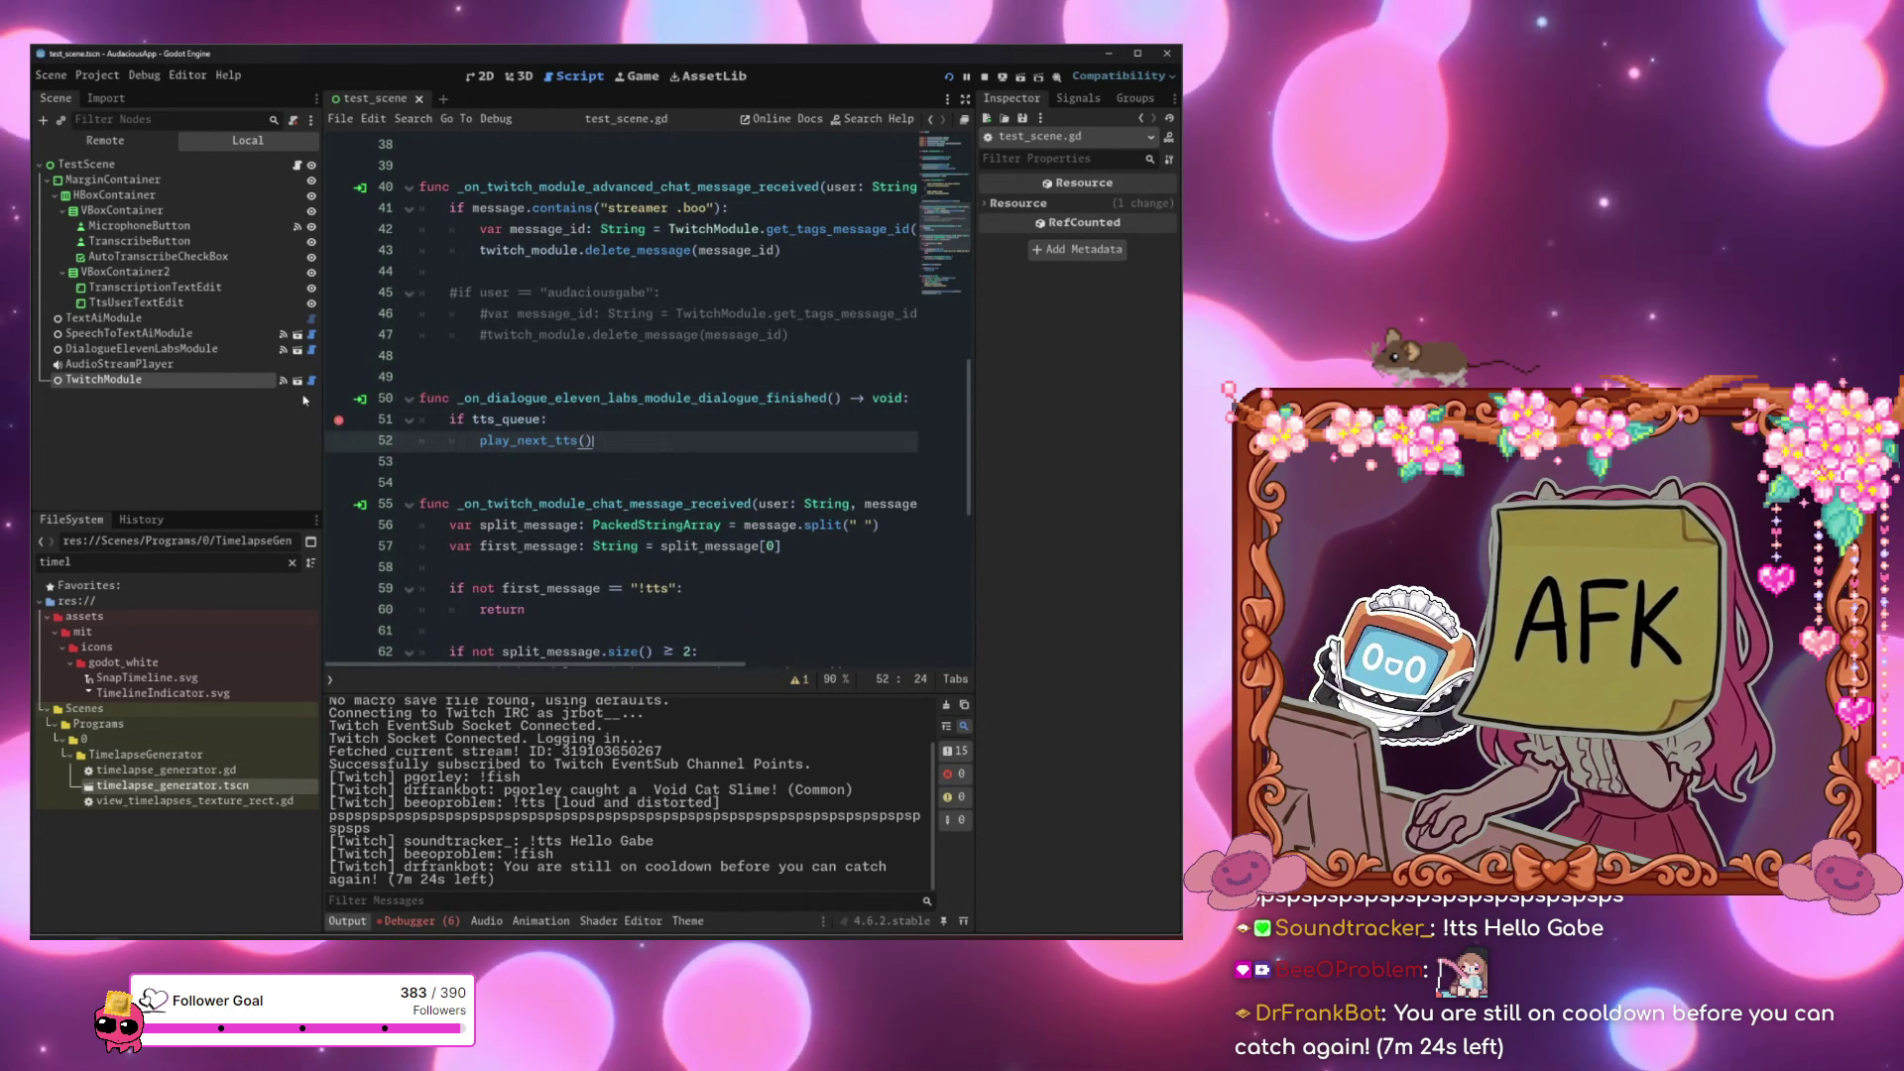
{"action": "left_click", "coordinate": [552, 400]}
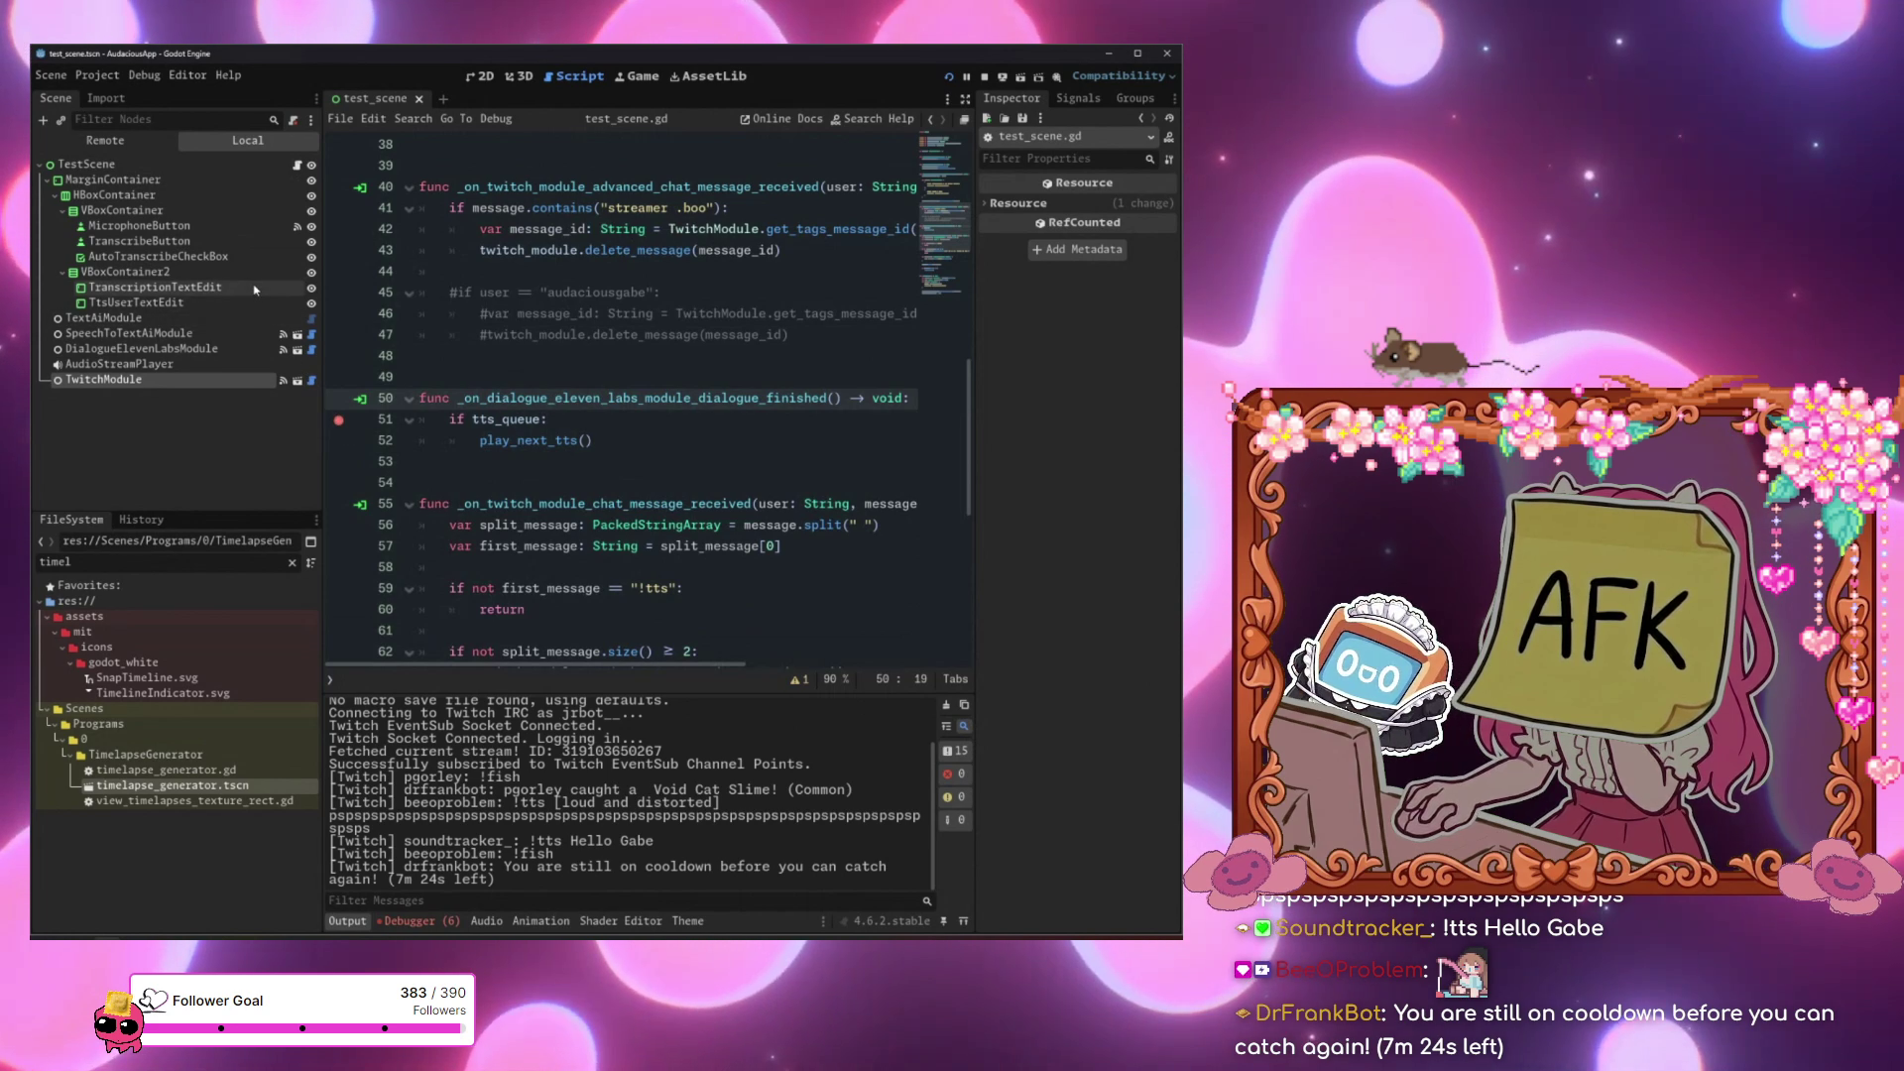
{"action": "left_click", "coordinate": [228, 165]}
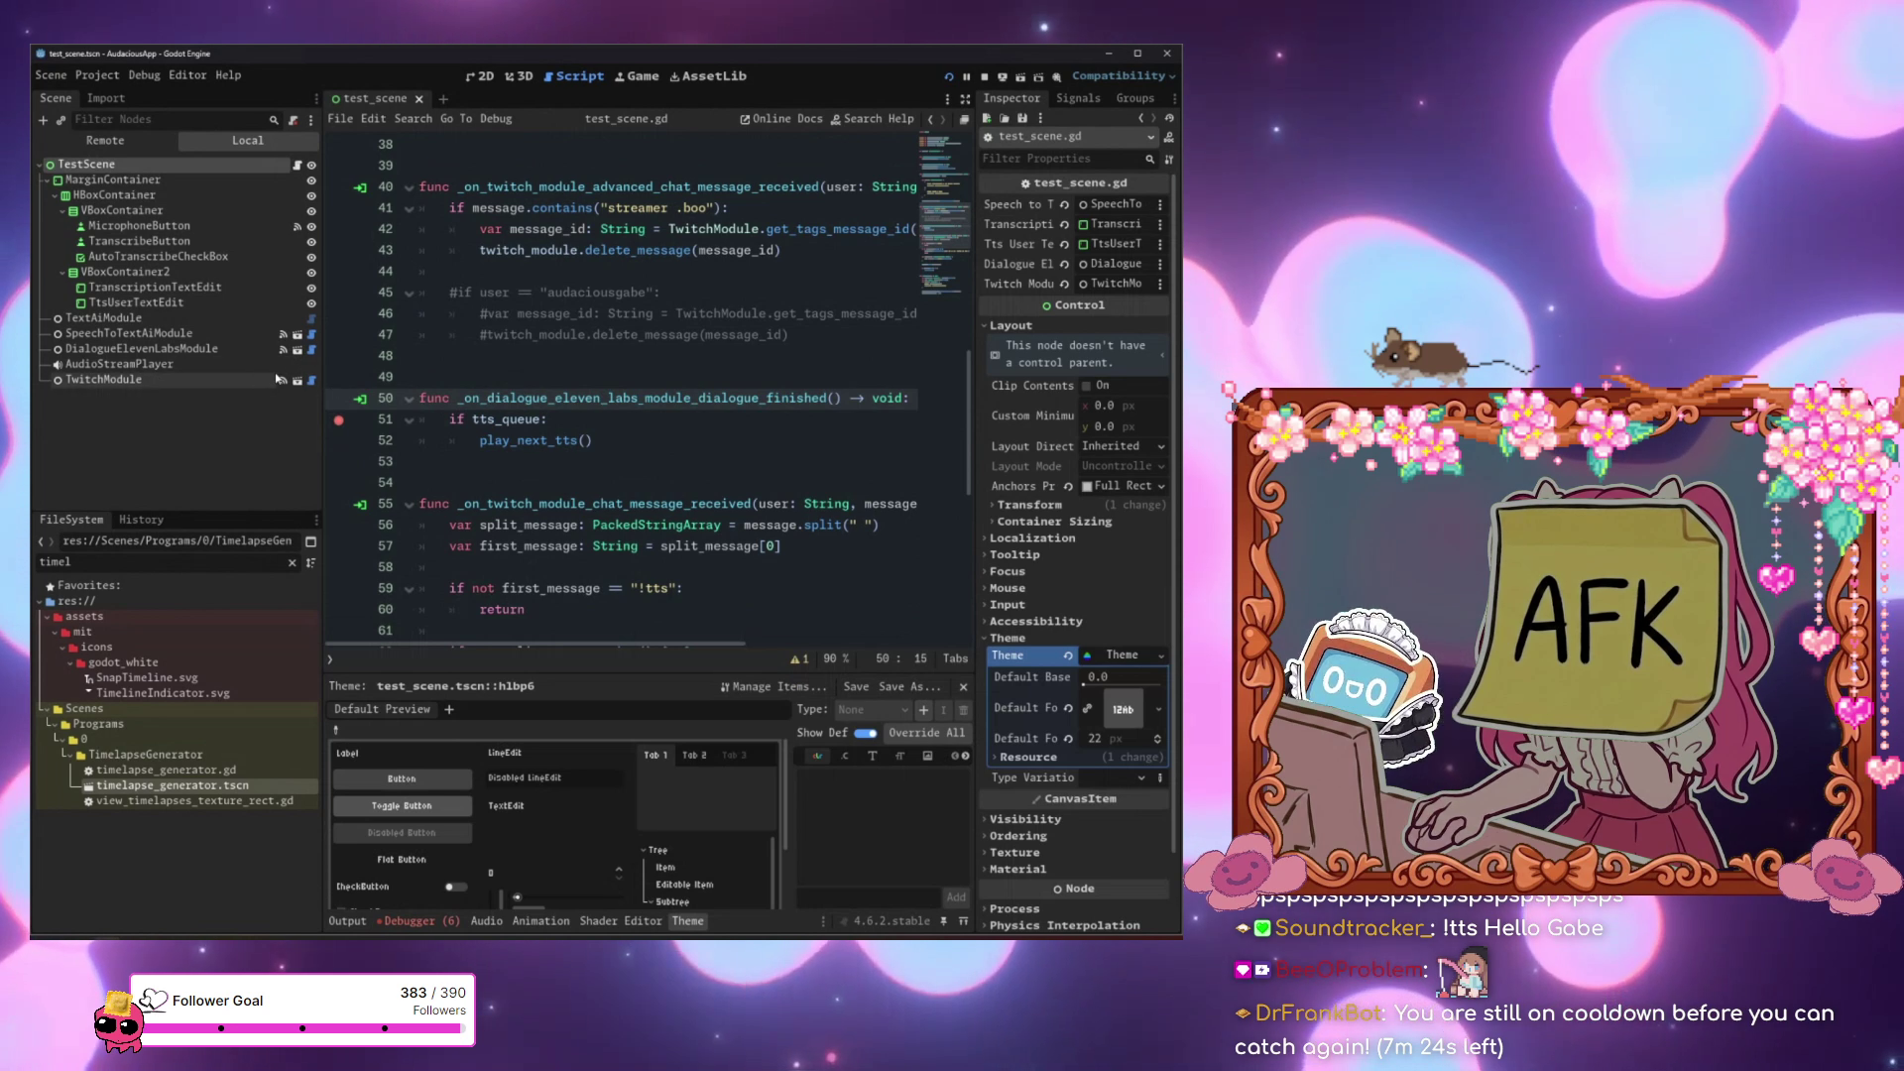
Step: Bring up dialogue_eleven_labs_module.gd with the caret after playback_node.play() in the audio branch
{"action": "left_click", "coordinate": [314, 350]}
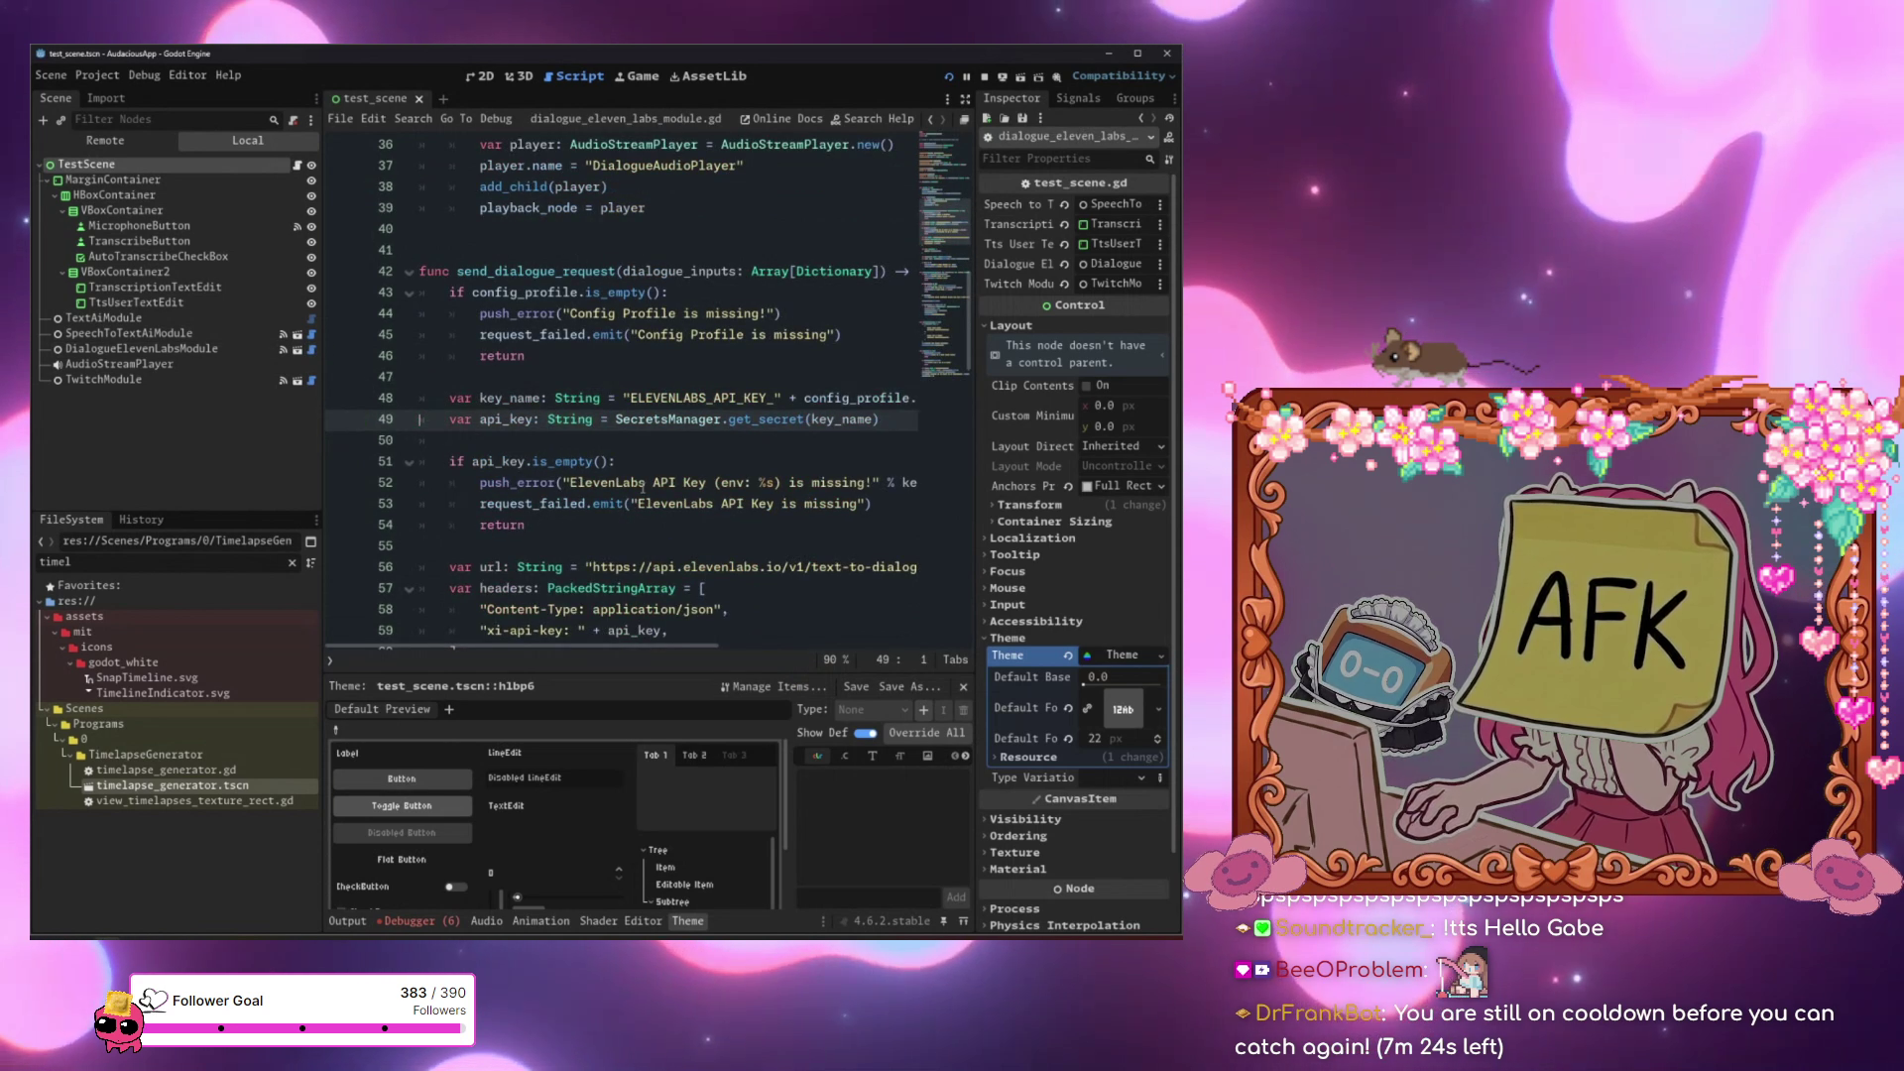
{"action": "scroll", "coordinate": [666, 466], "scroll_direction": "down", "scroll_amount": 5}
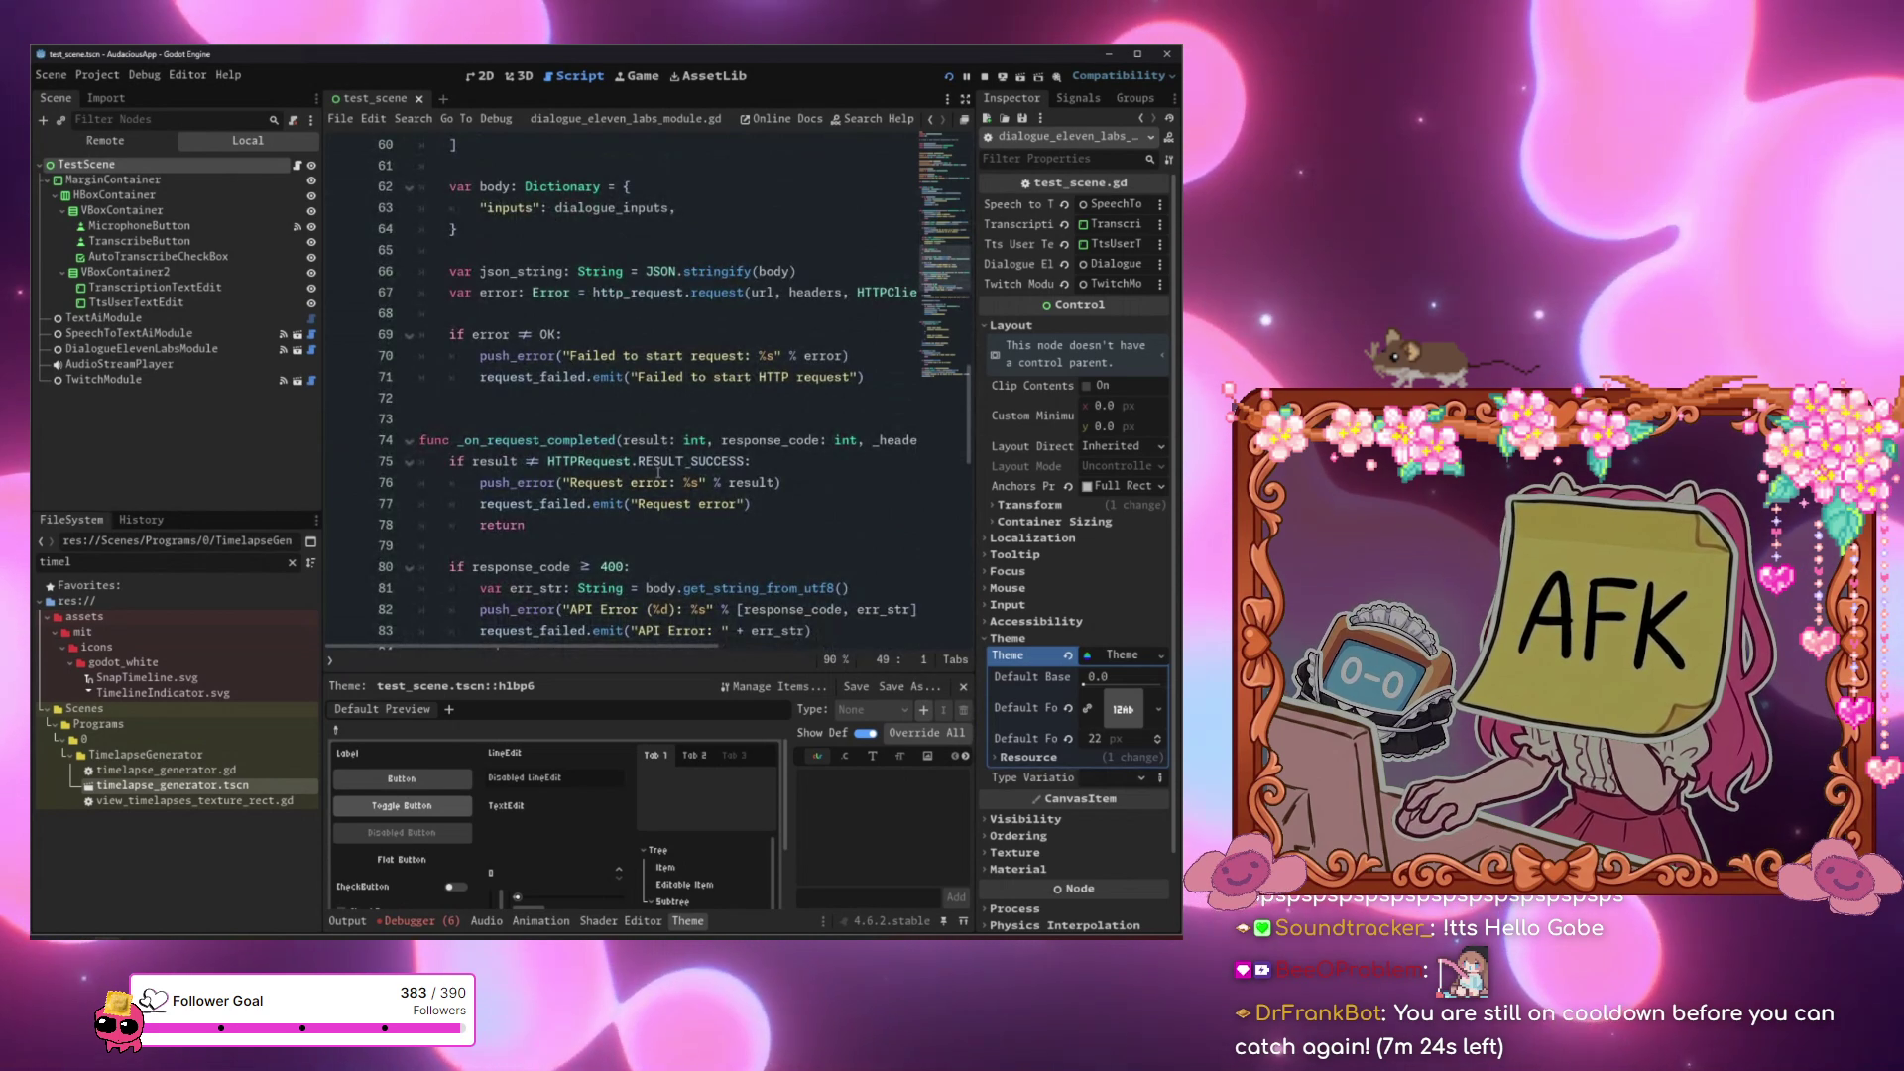
{"action": "scroll", "coordinate": [659, 473], "scroll_direction": "down", "scroll_amount": 7}
{"action": "left_click", "coordinate": [662, 464]}
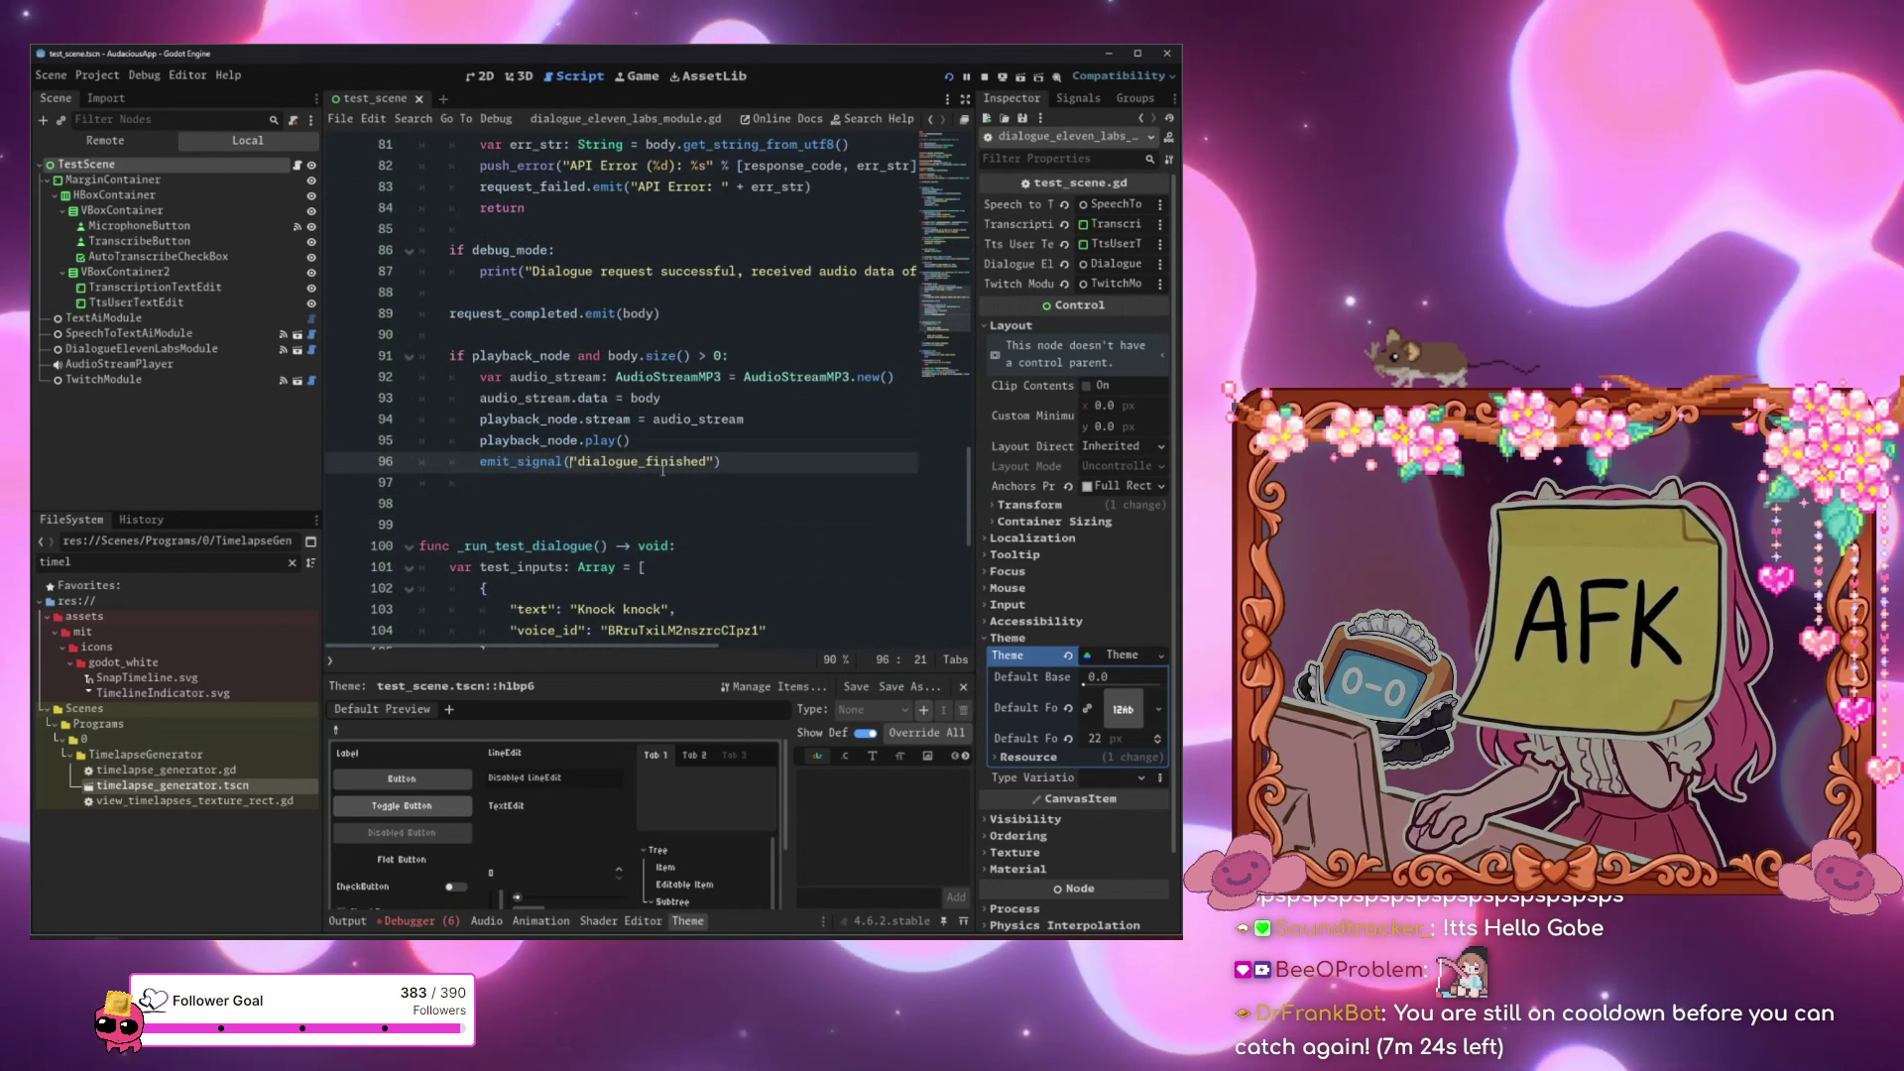
{"action": "left_click", "coordinate": [616, 377]}
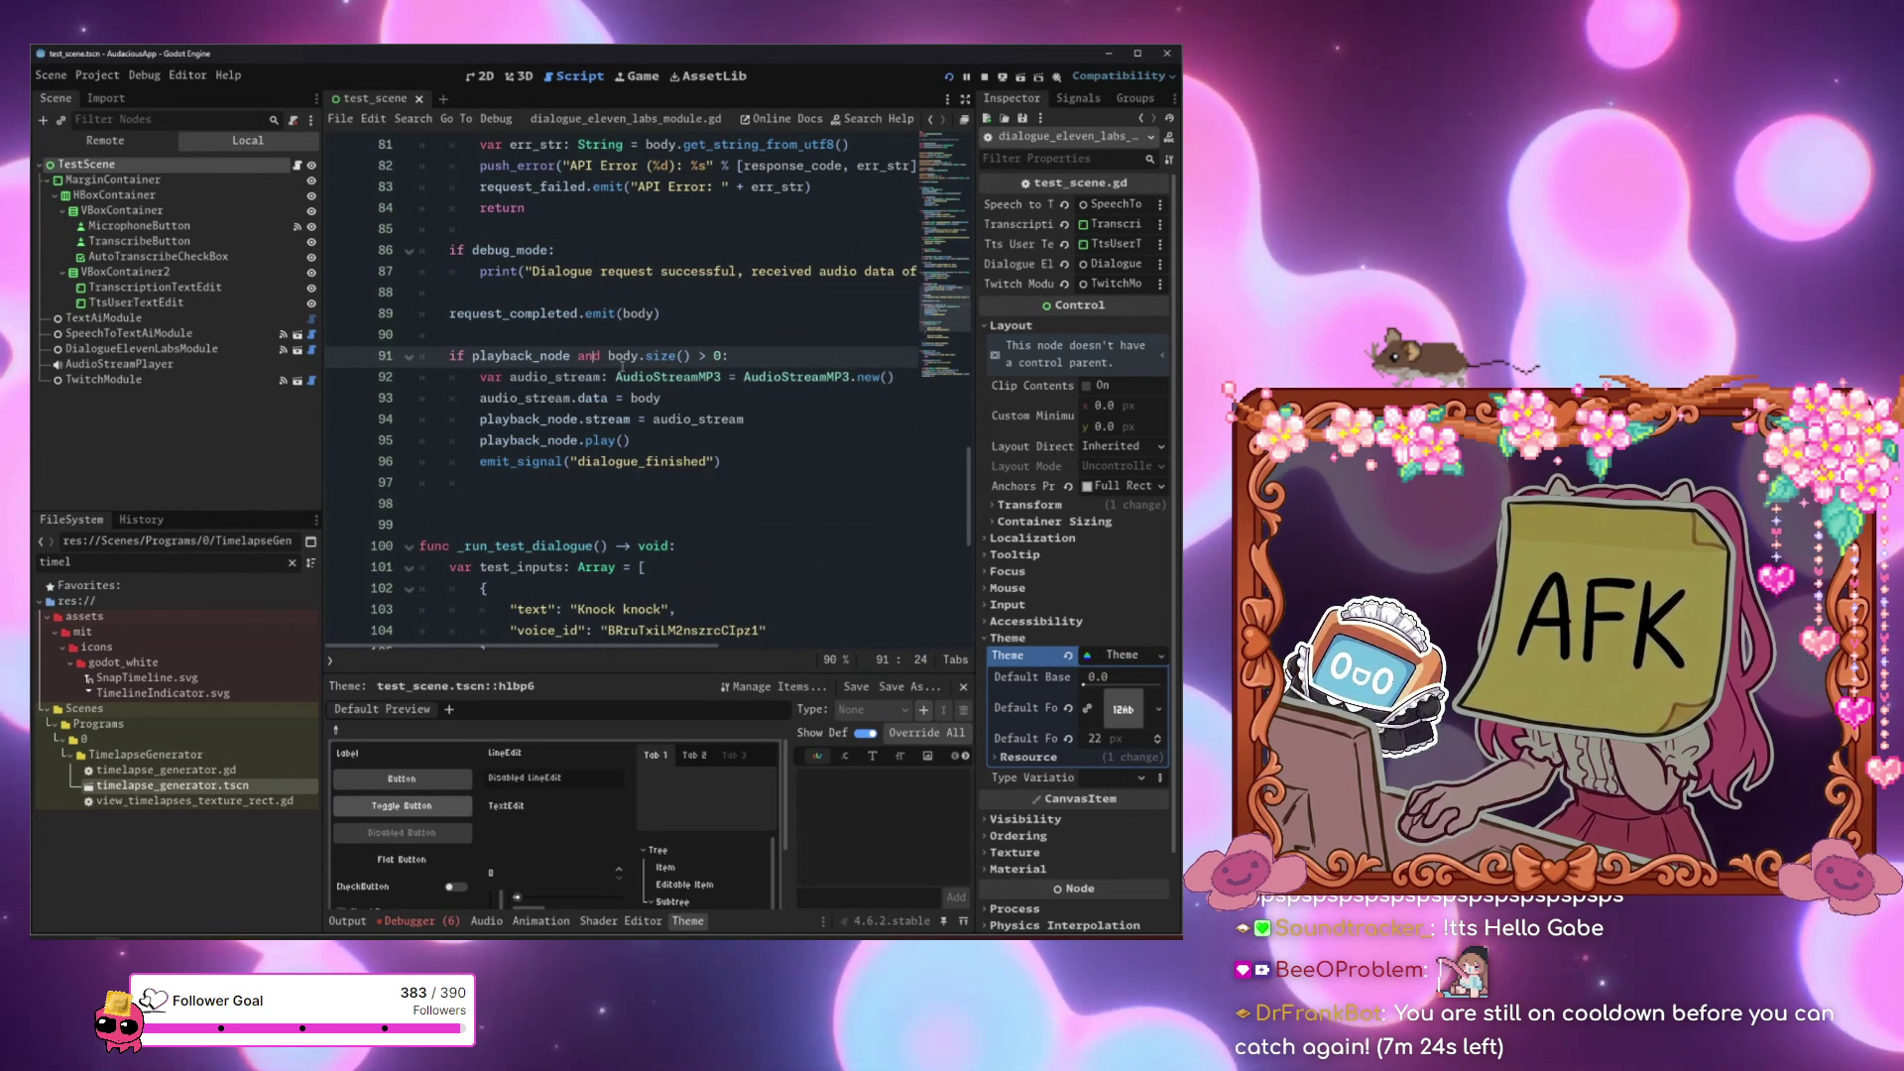
{"action": "left_click", "coordinate": [742, 461]}
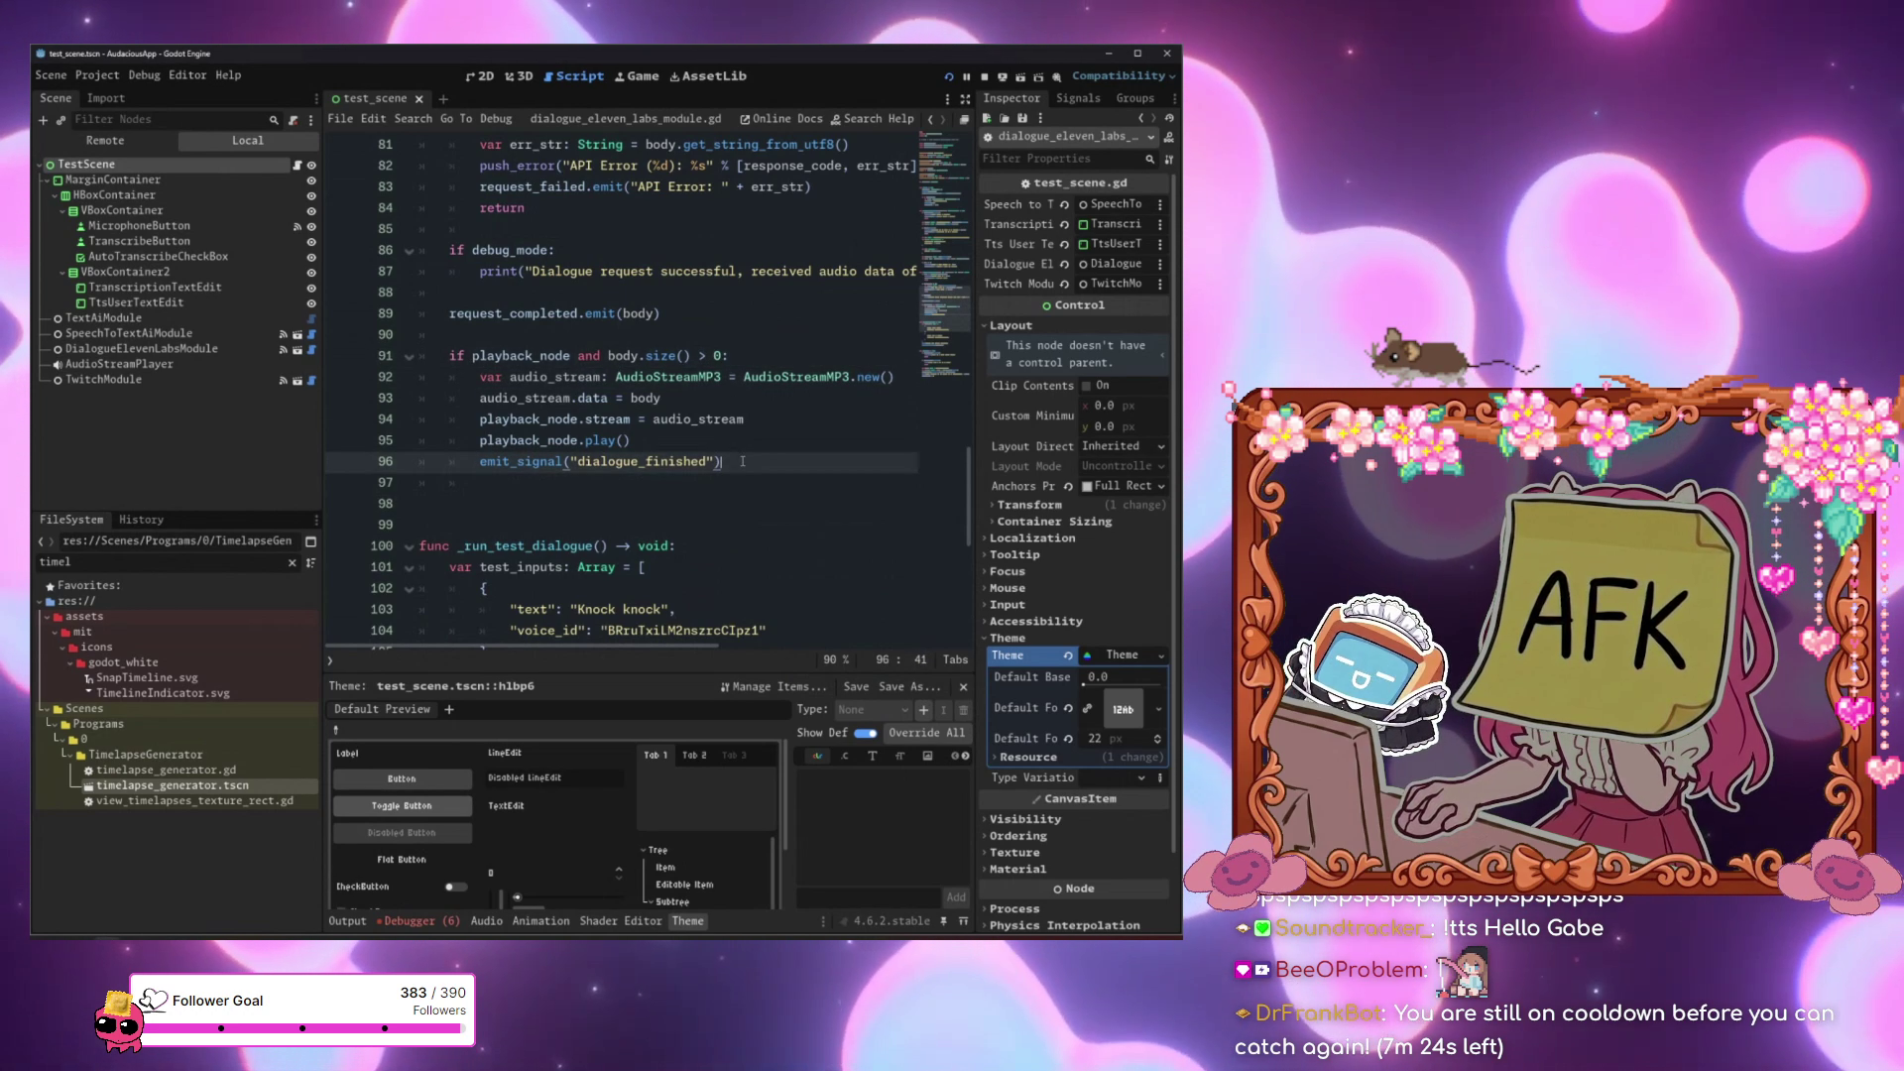
{"action": "left_click", "coordinate": [654, 444]}
Step: Insert blank lines after playback_node.play() and start an 'await playback_node.' line
{"action": "key", "text": "Return"}
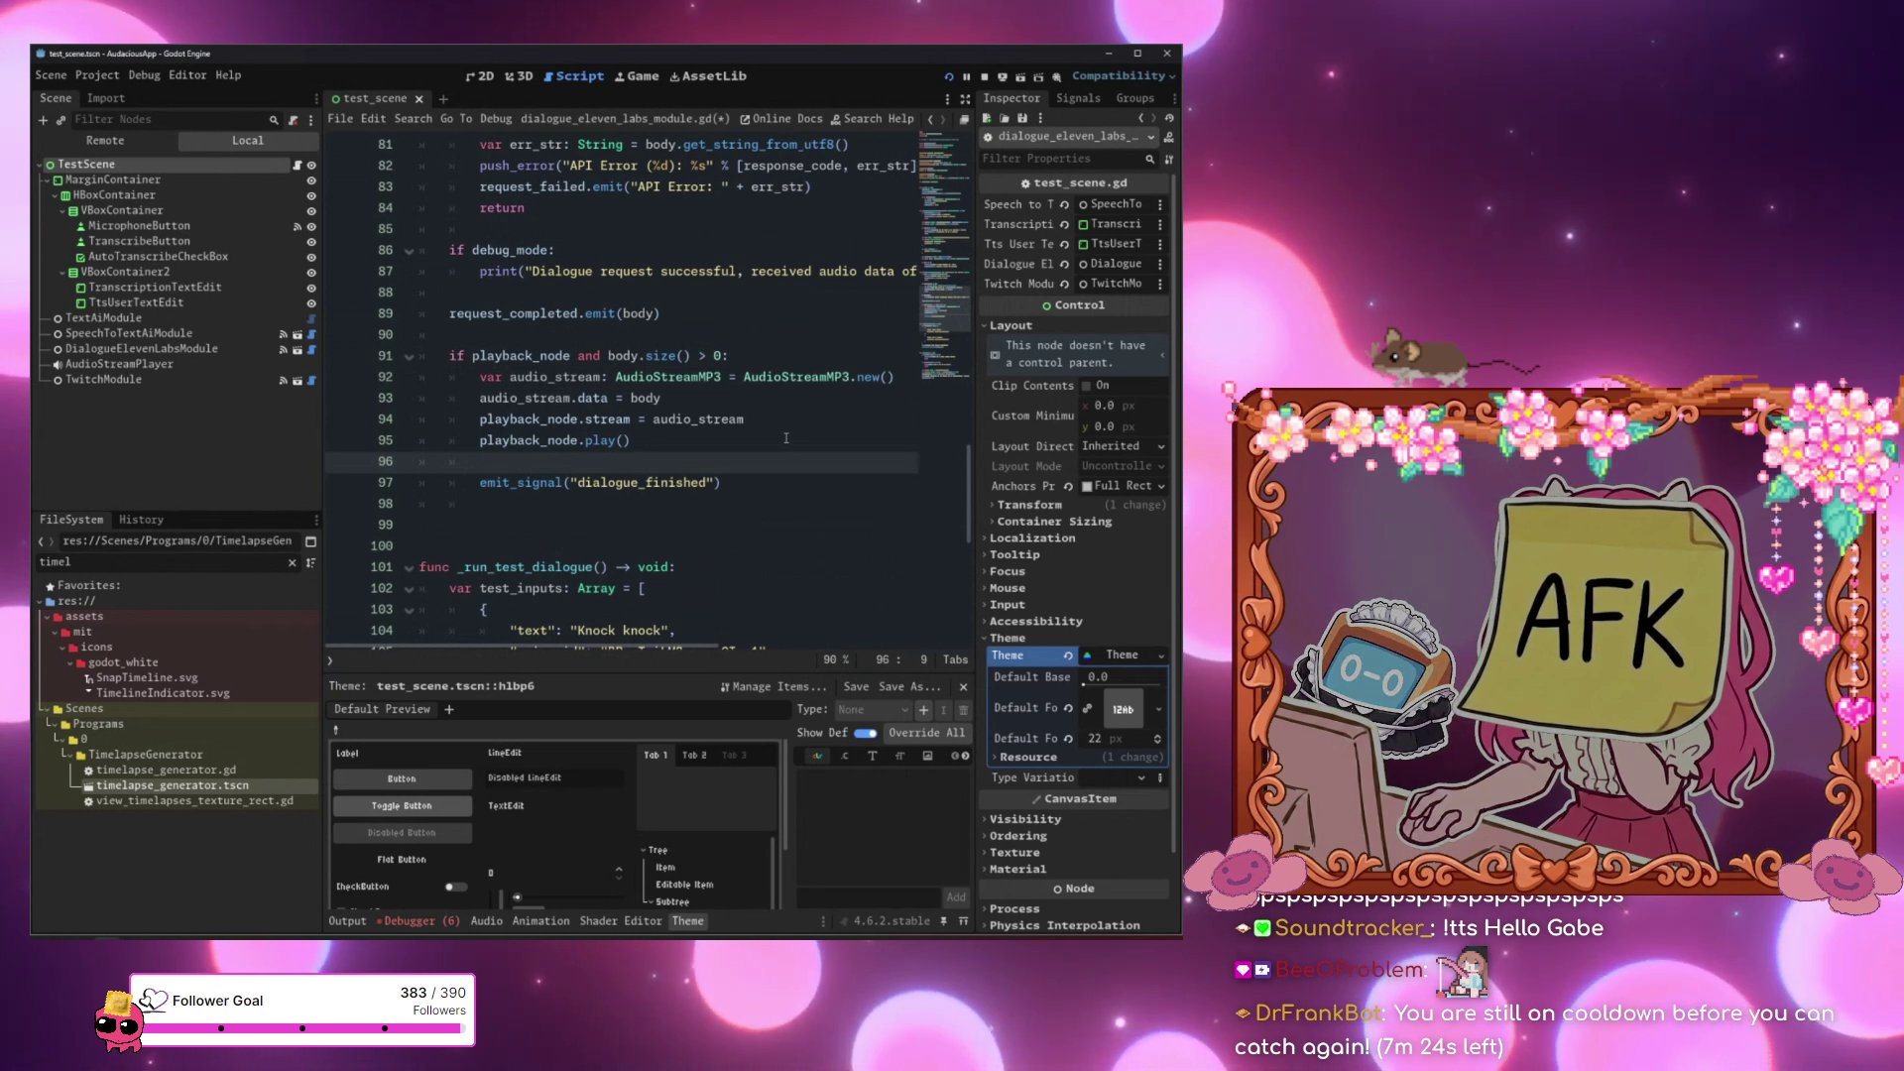
{"action": "key", "text": "Return"}
{"action": "key", "text": "Return"}
{"action": "key", "text": "Up"}
{"action": "type", "text": "playback_no"}
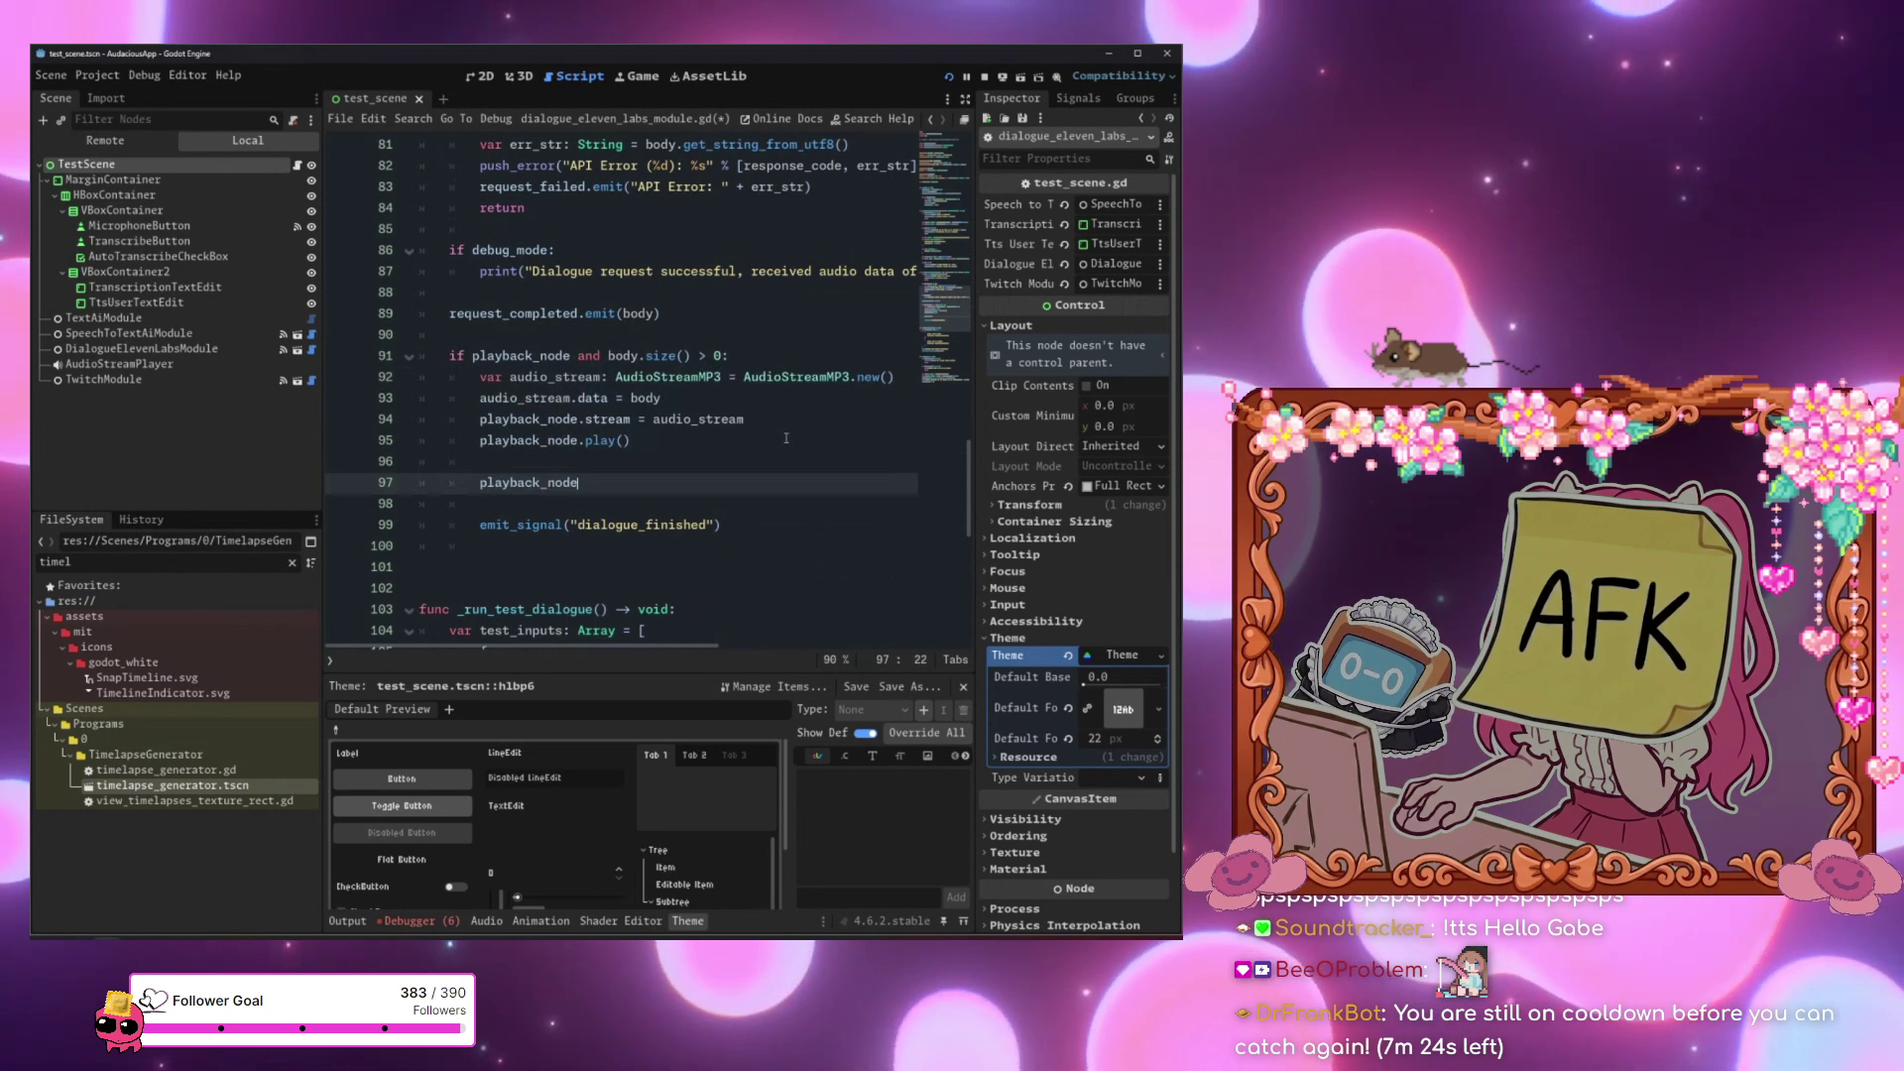
{"action": "key", "text": "ctrl+BackSpace"}
{"action": "type", "text": "await "}
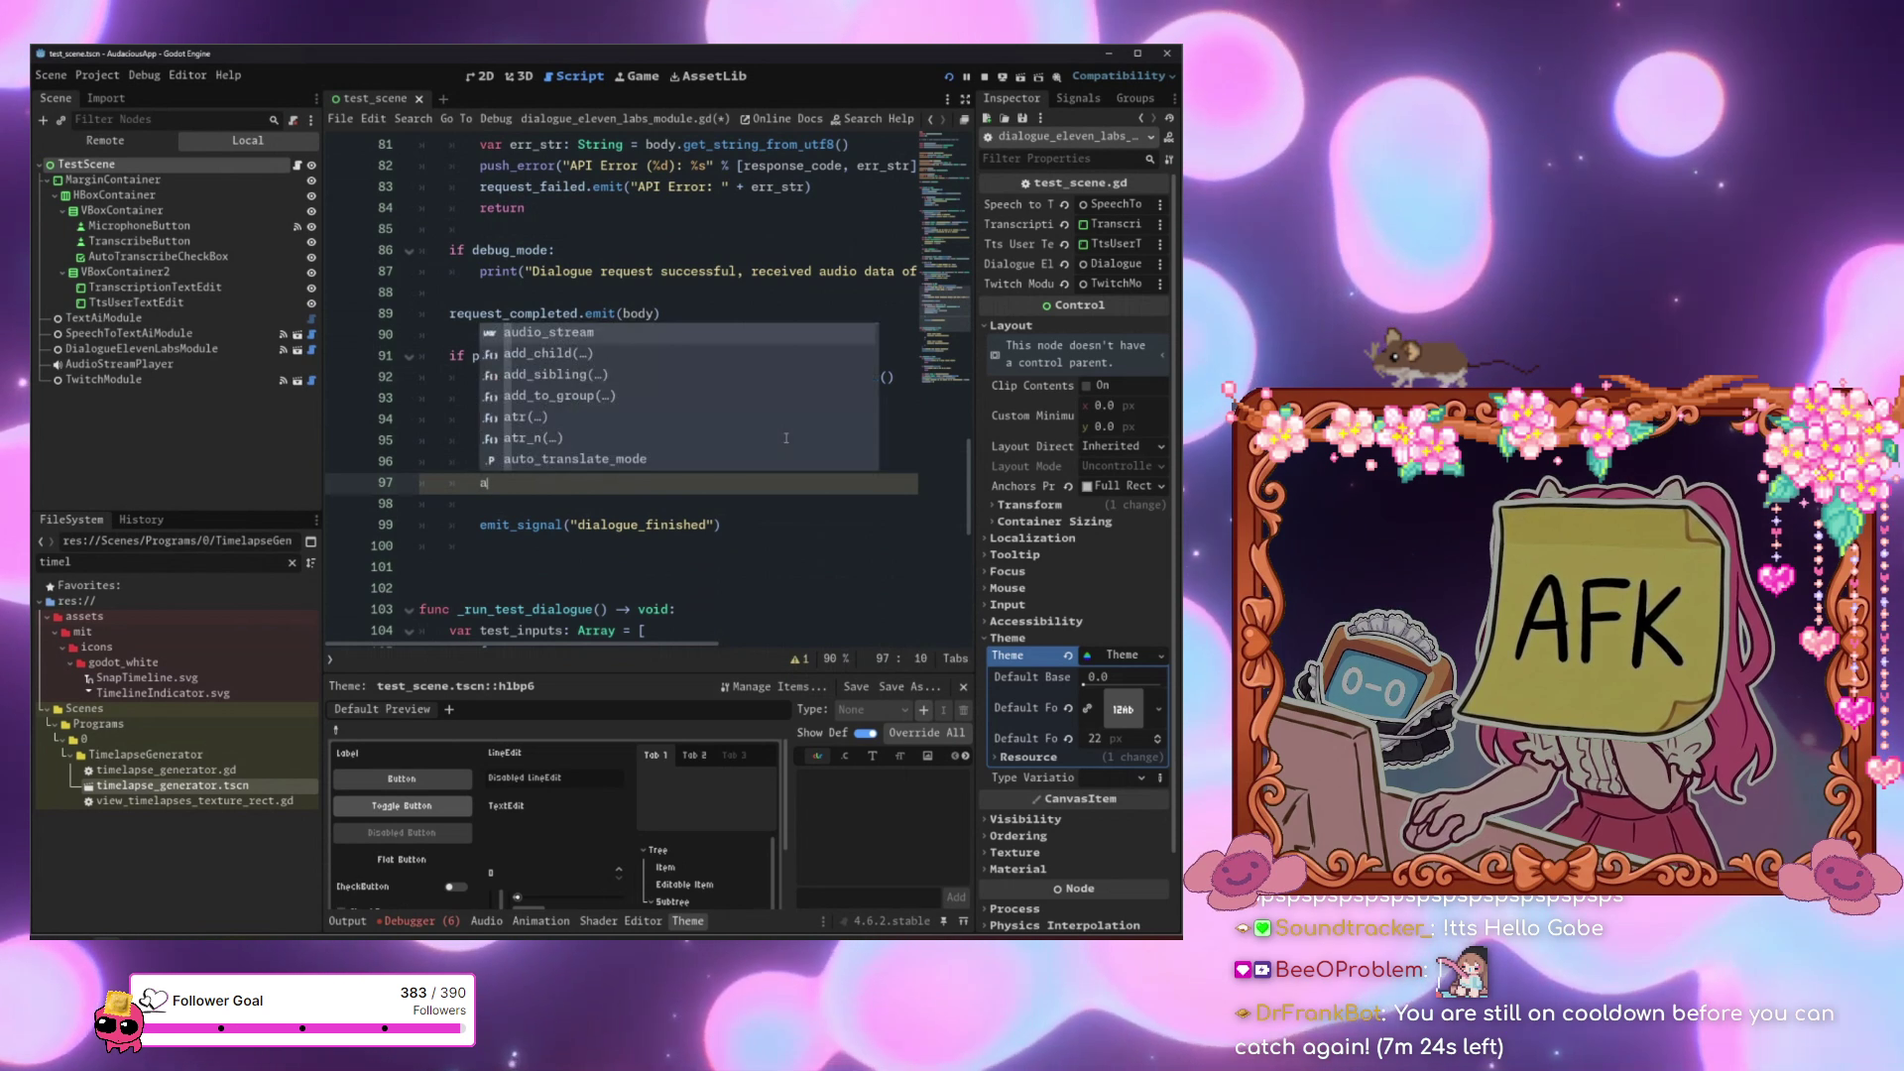
{"action": "type", "text": "playback_node"}
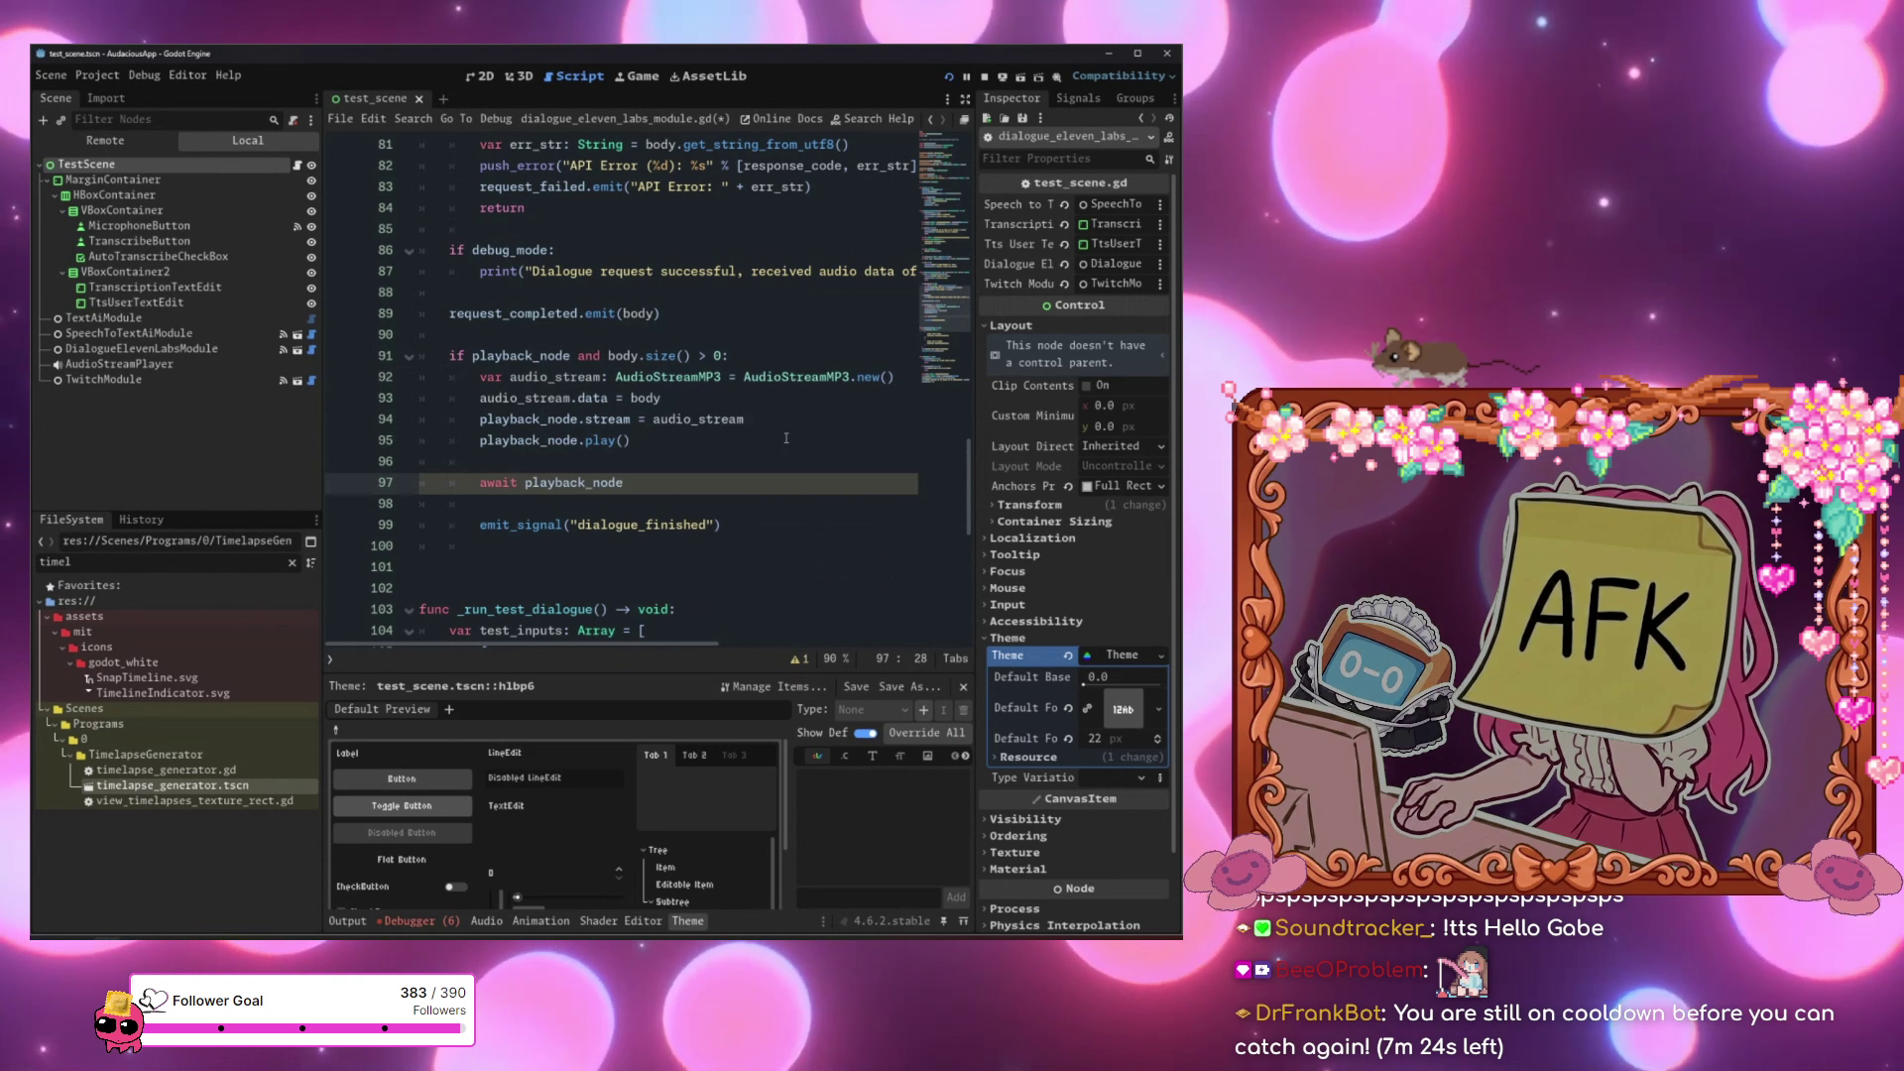
{"action": "type", "text": "."}
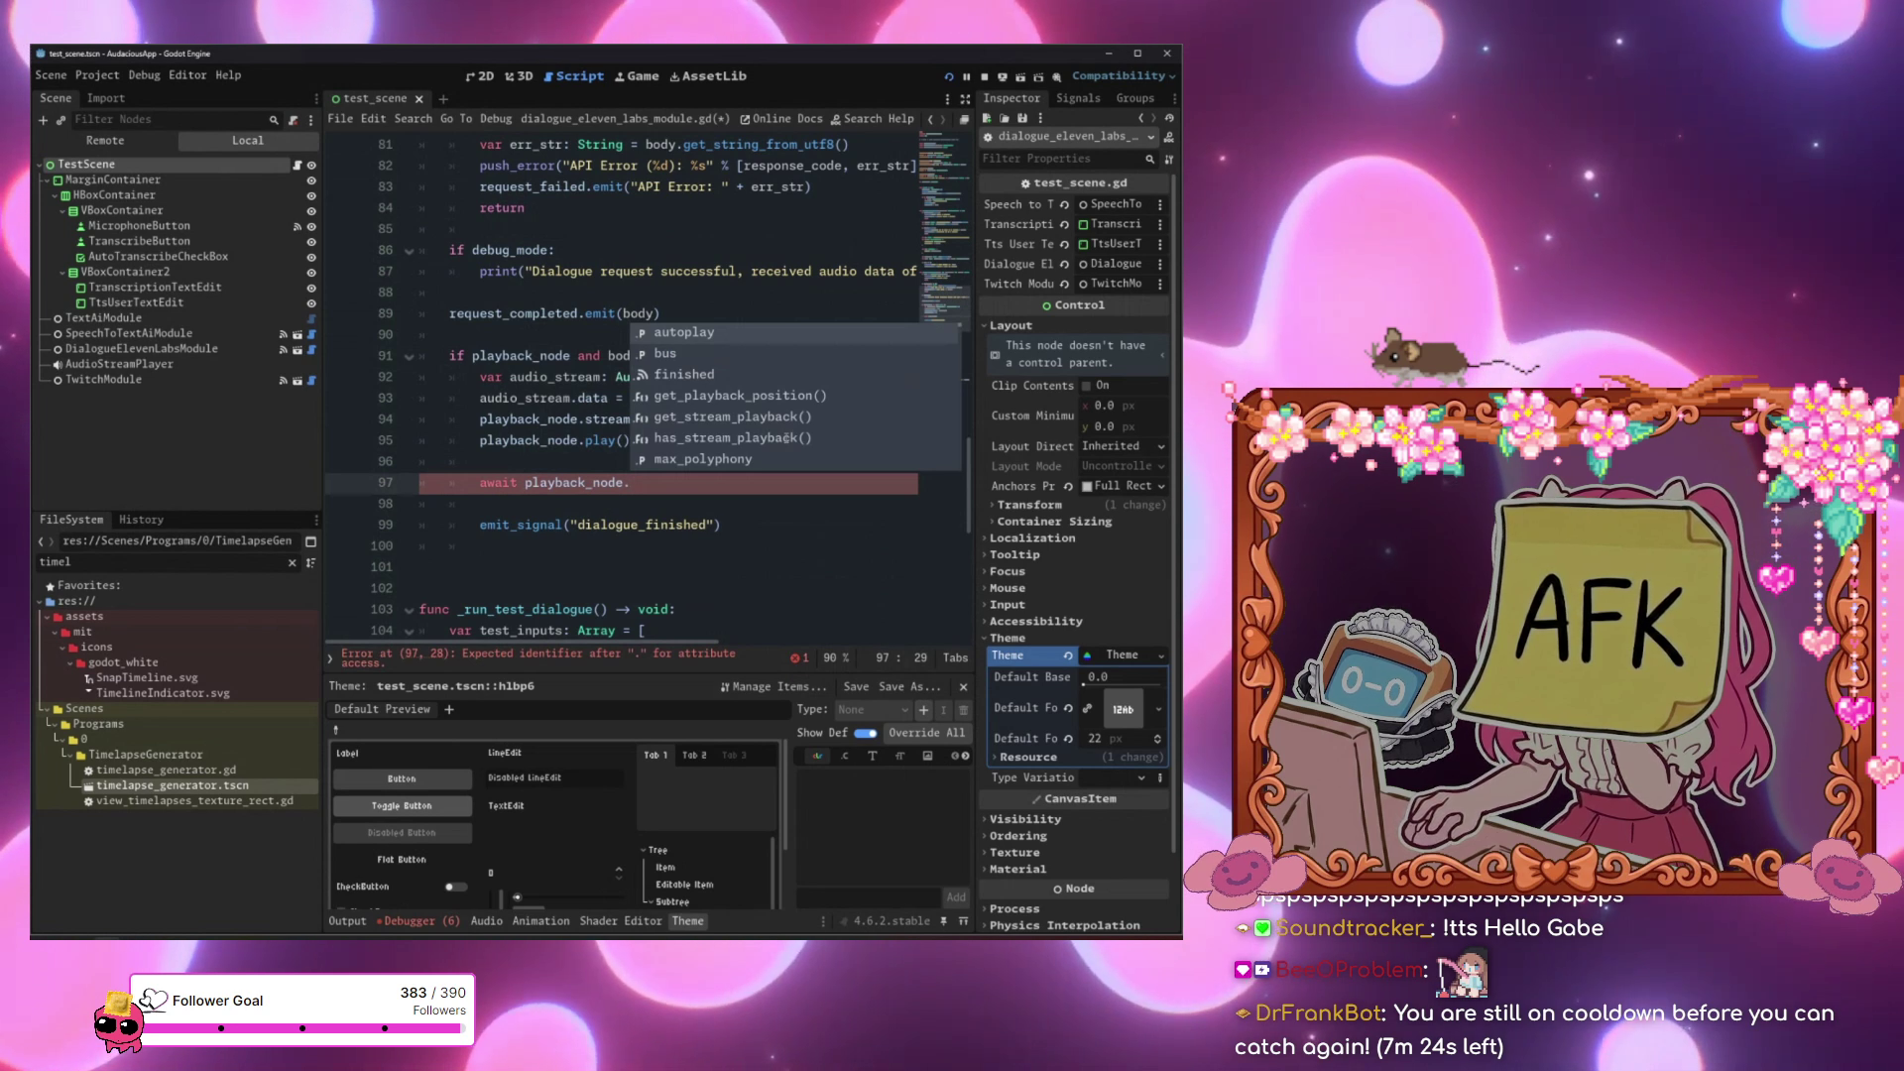
Step: Delete the unfinished await line, keeping blank lines before the dialogue_finished emit
{"action": "scroll", "coordinate": [779, 452], "scroll_direction": "up", "scroll_amount": 2}
{"action": "scroll", "coordinate": [714, 476], "scroll_direction": "down", "scroll_amount": 2}
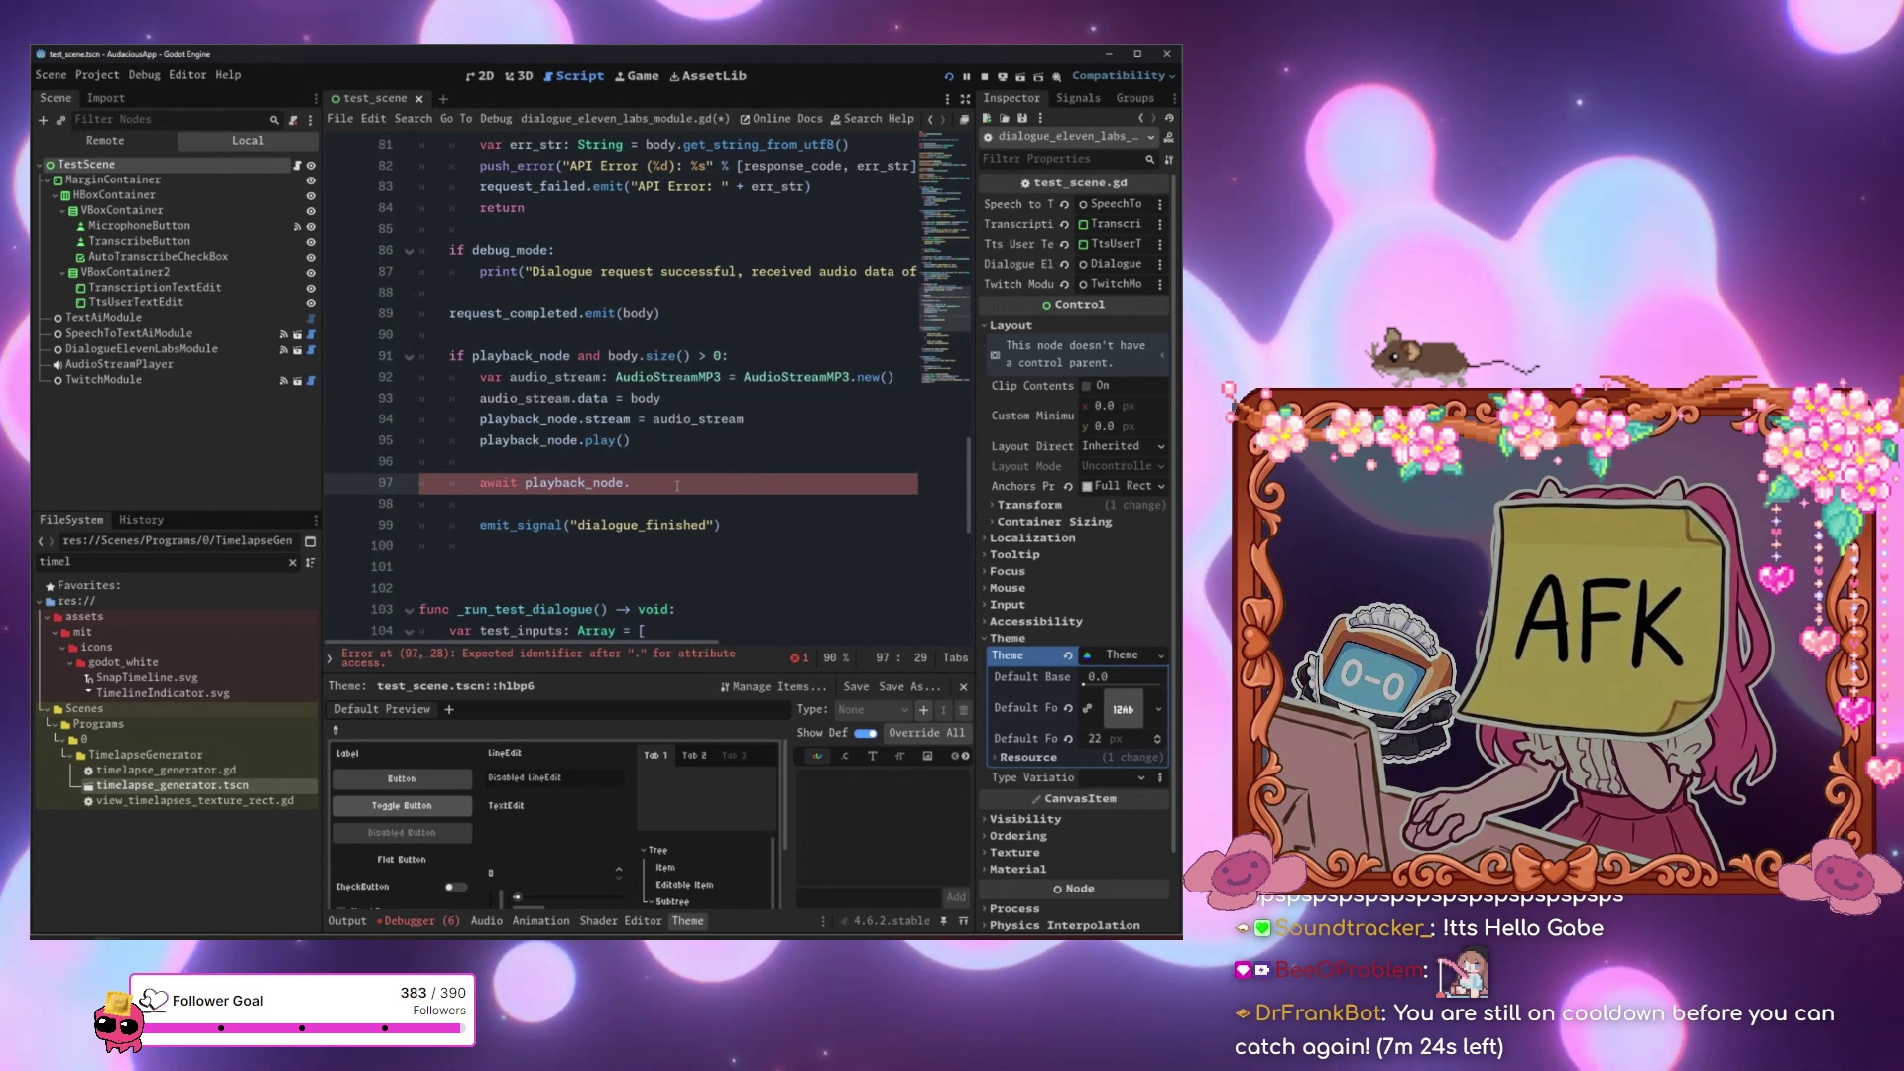
{"action": "scroll", "coordinate": [671, 499], "scroll_direction": "up", "scroll_amount": 3}
{"action": "scroll", "coordinate": [670, 499], "scroll_direction": "up", "scroll_amount": 4}
{"action": "scroll", "coordinate": [664, 494], "scroll_direction": "down", "scroll_amount": 5}
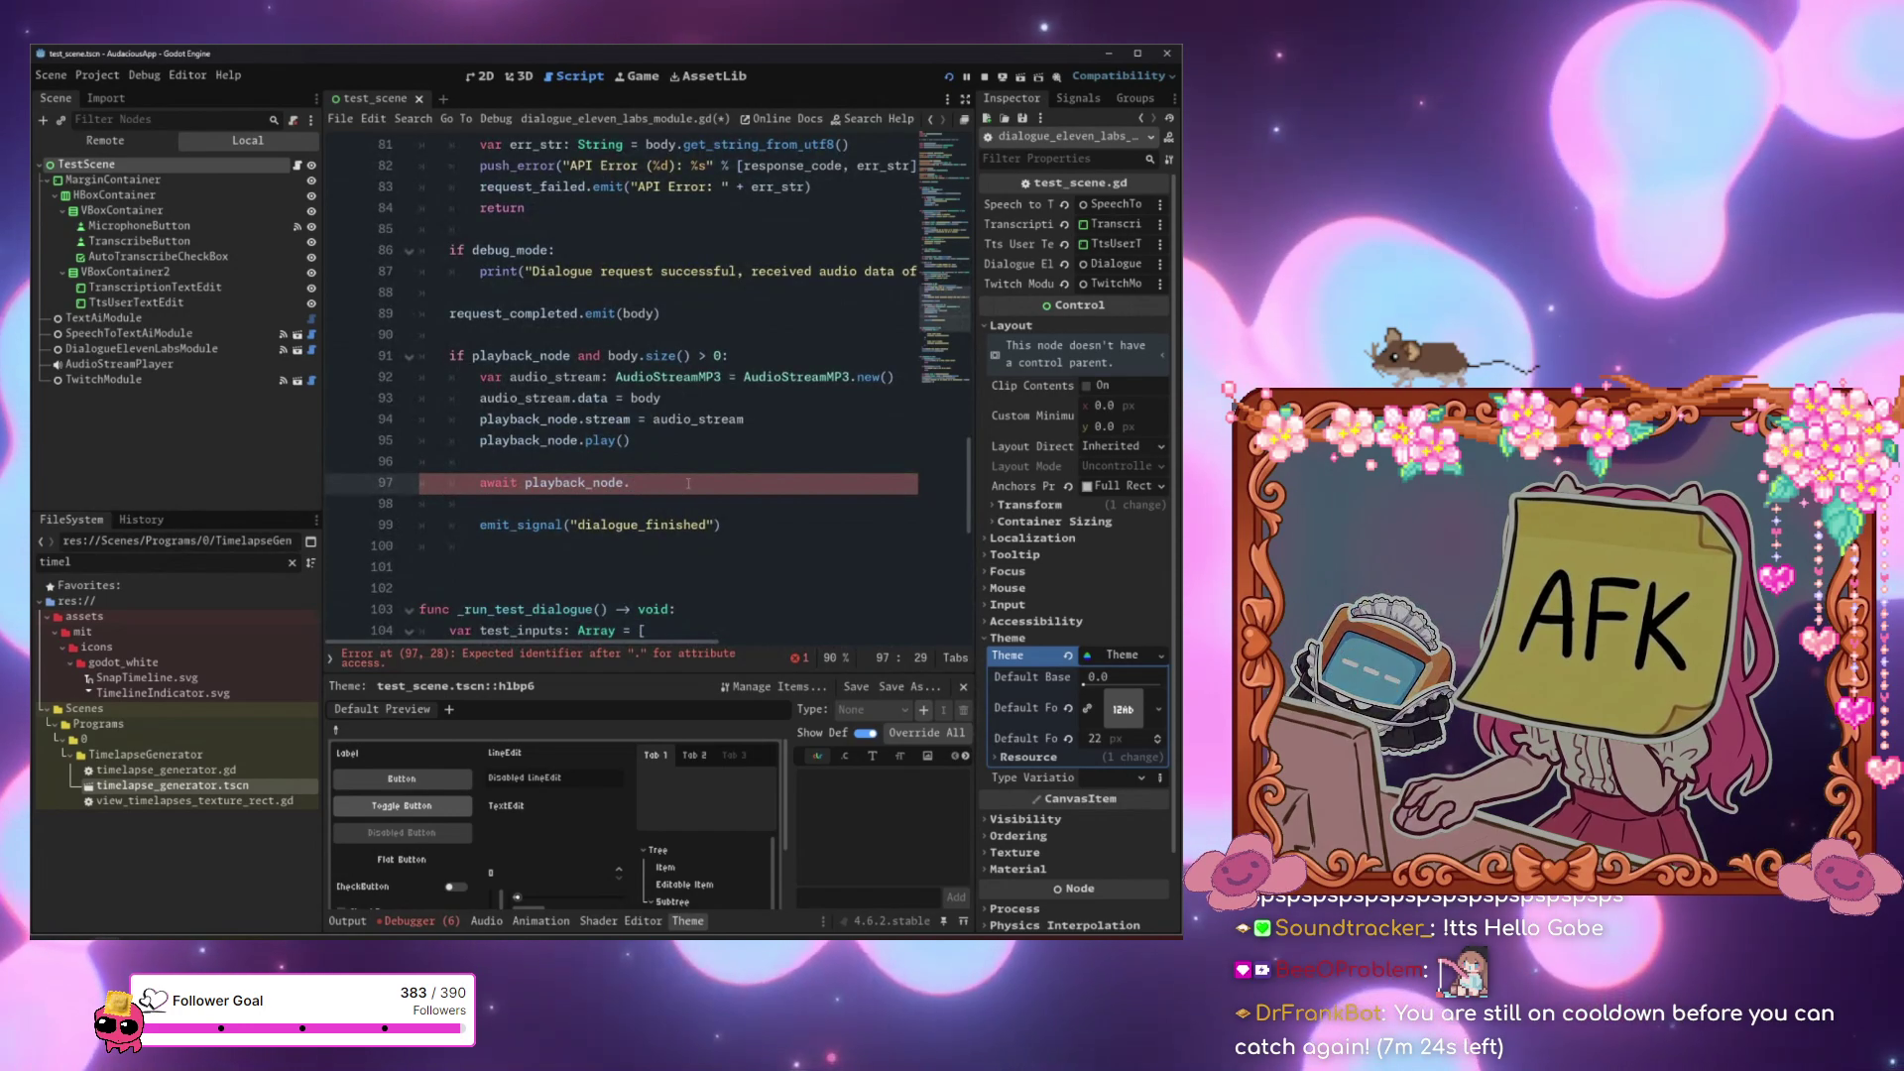
{"action": "key", "text": "BackSpace"}
{"action": "key", "text": "BackSpace"}
{"action": "key", "text": "BackSpace"}
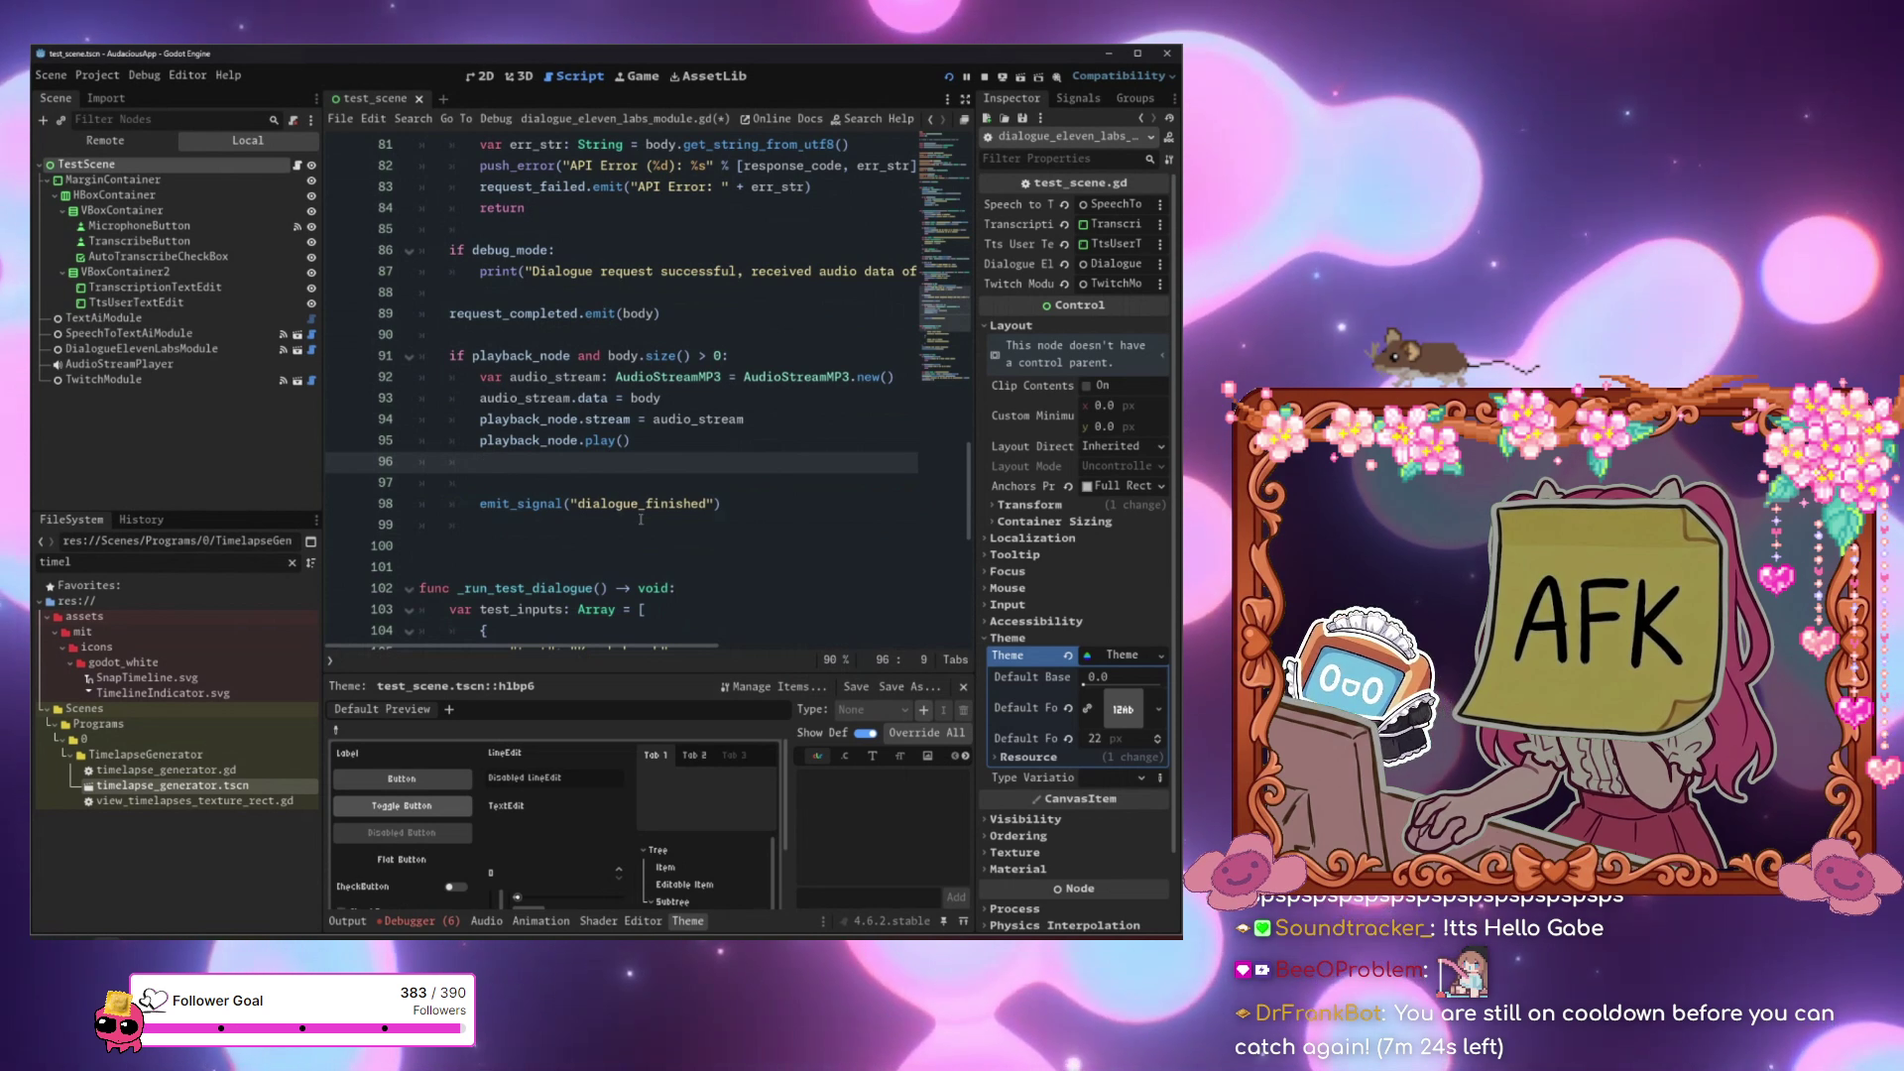
{"action": "left_click_drag", "start_coordinate": [512, 503], "coordinate": [578, 504]}
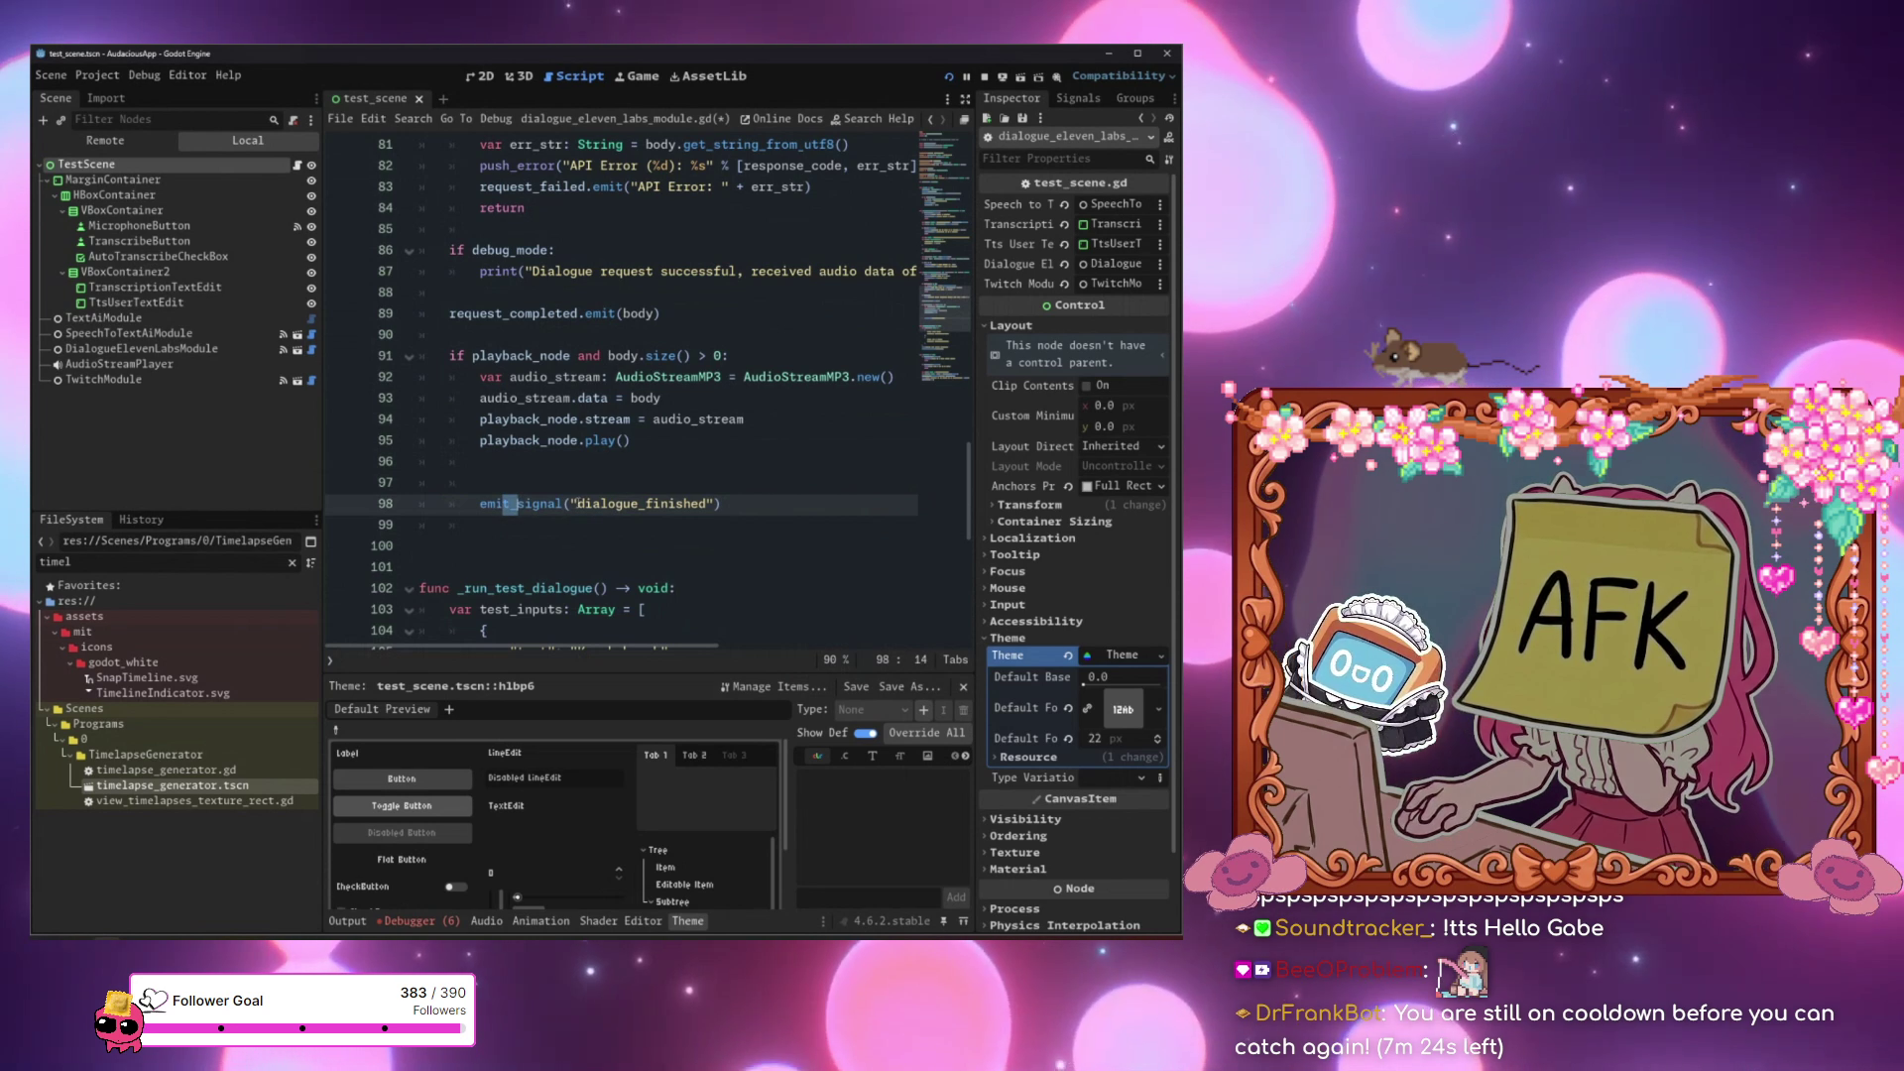
{"action": "left_click", "coordinate": [639, 477]}
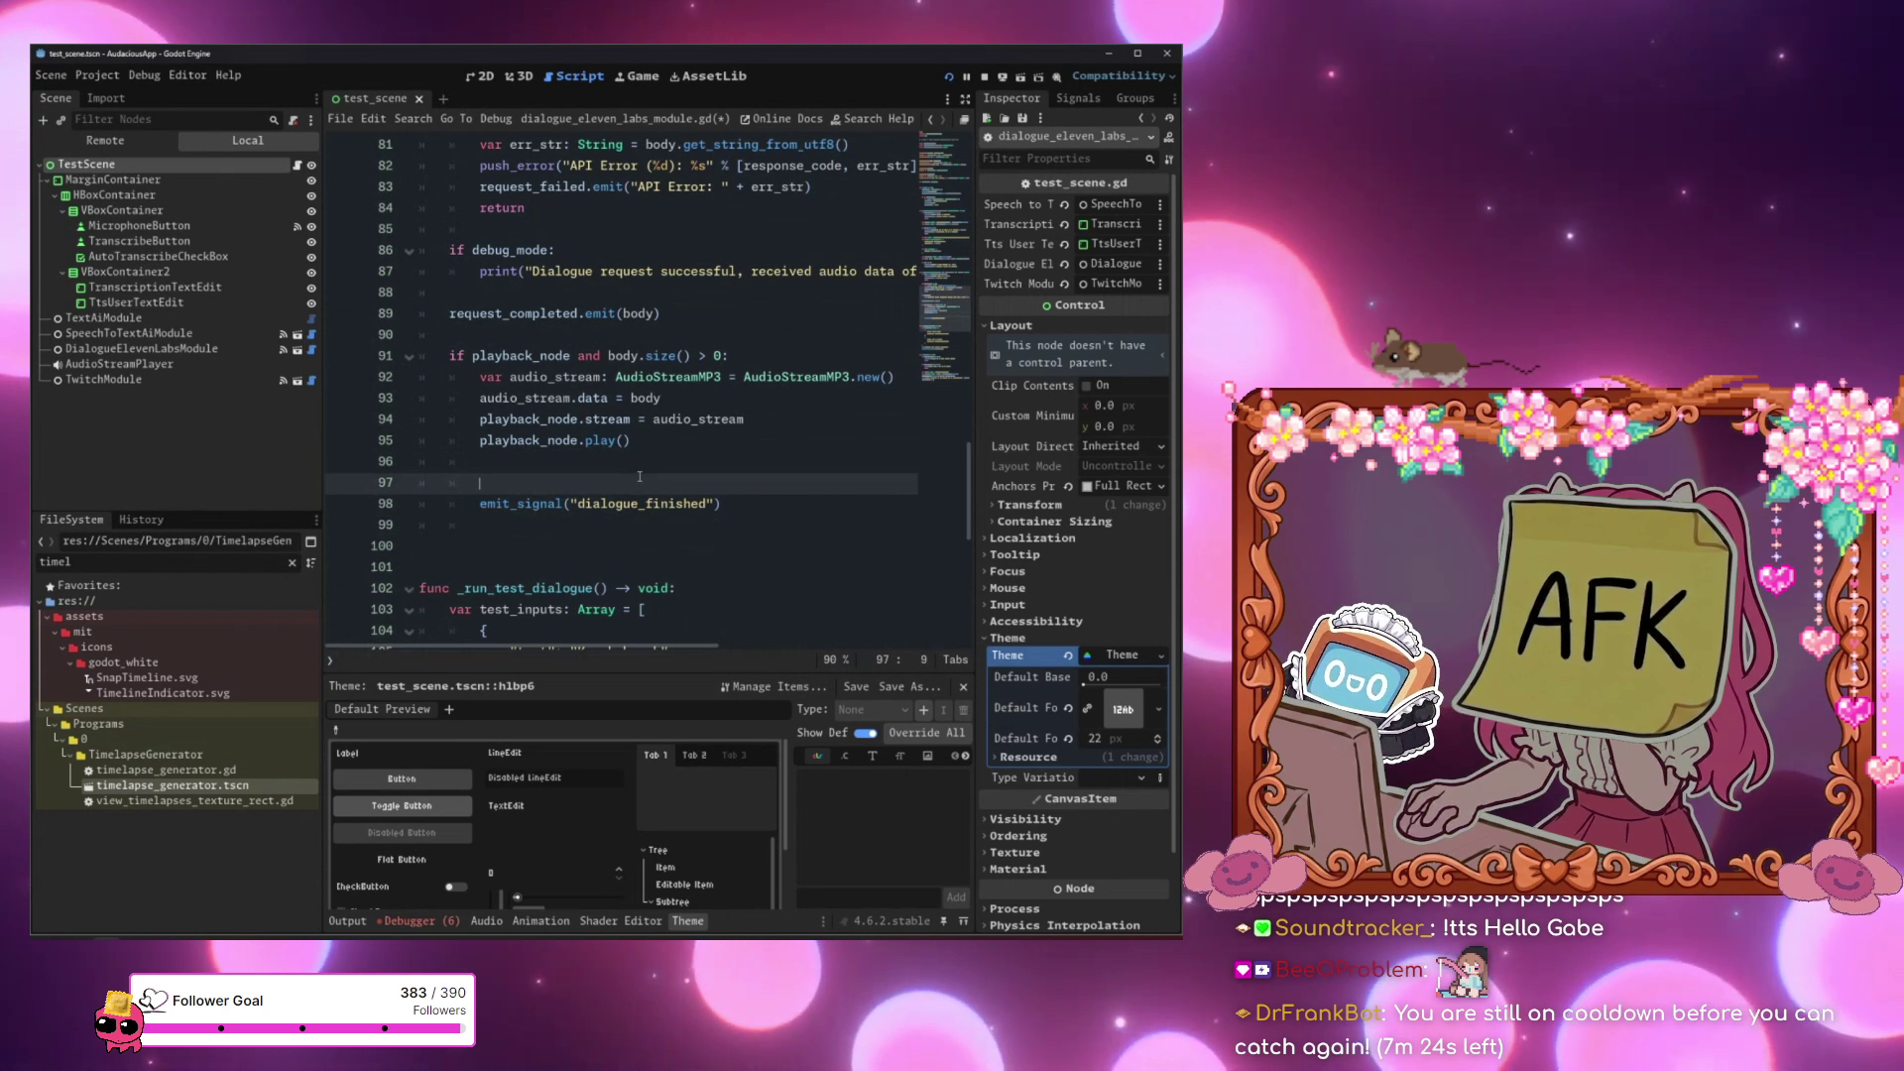
{"action": "left_click", "coordinate": [733, 439]}
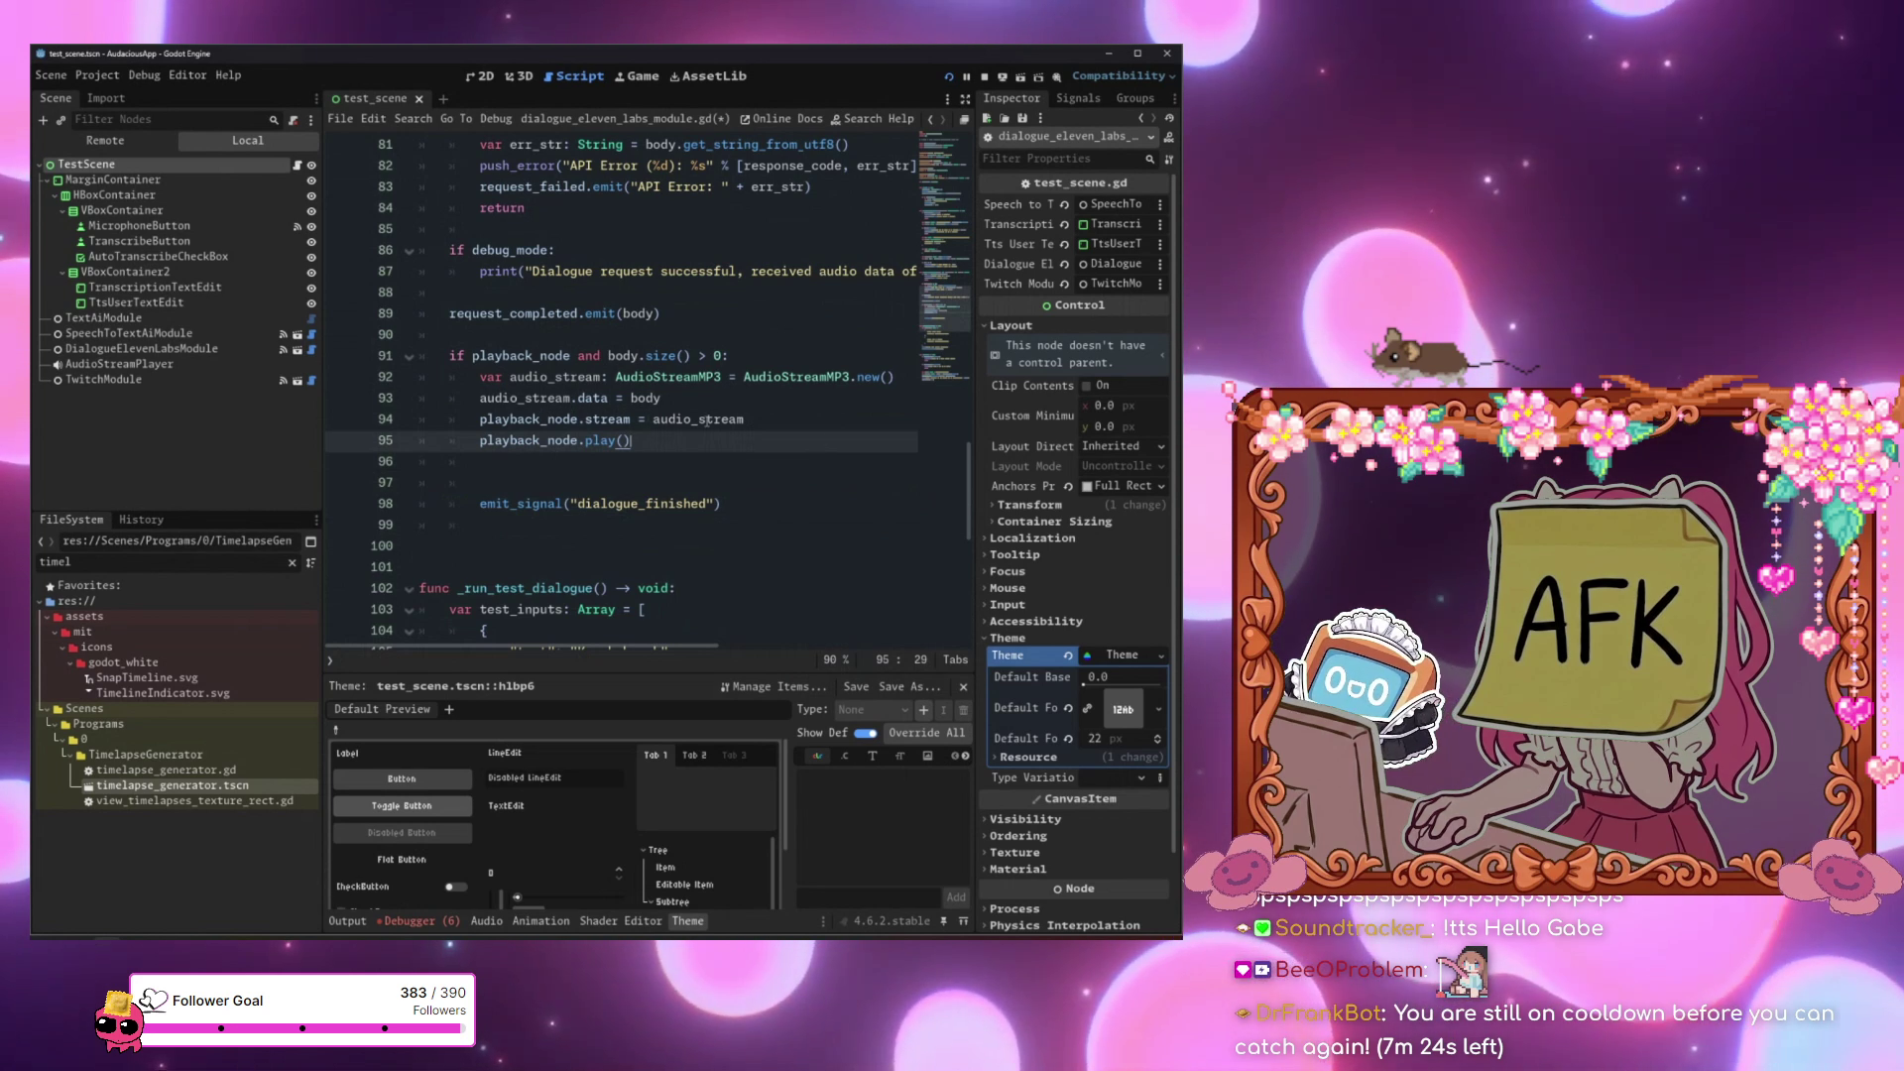
{"action": "key", "text": "Down"}
{"action": "key", "text": "Down"}
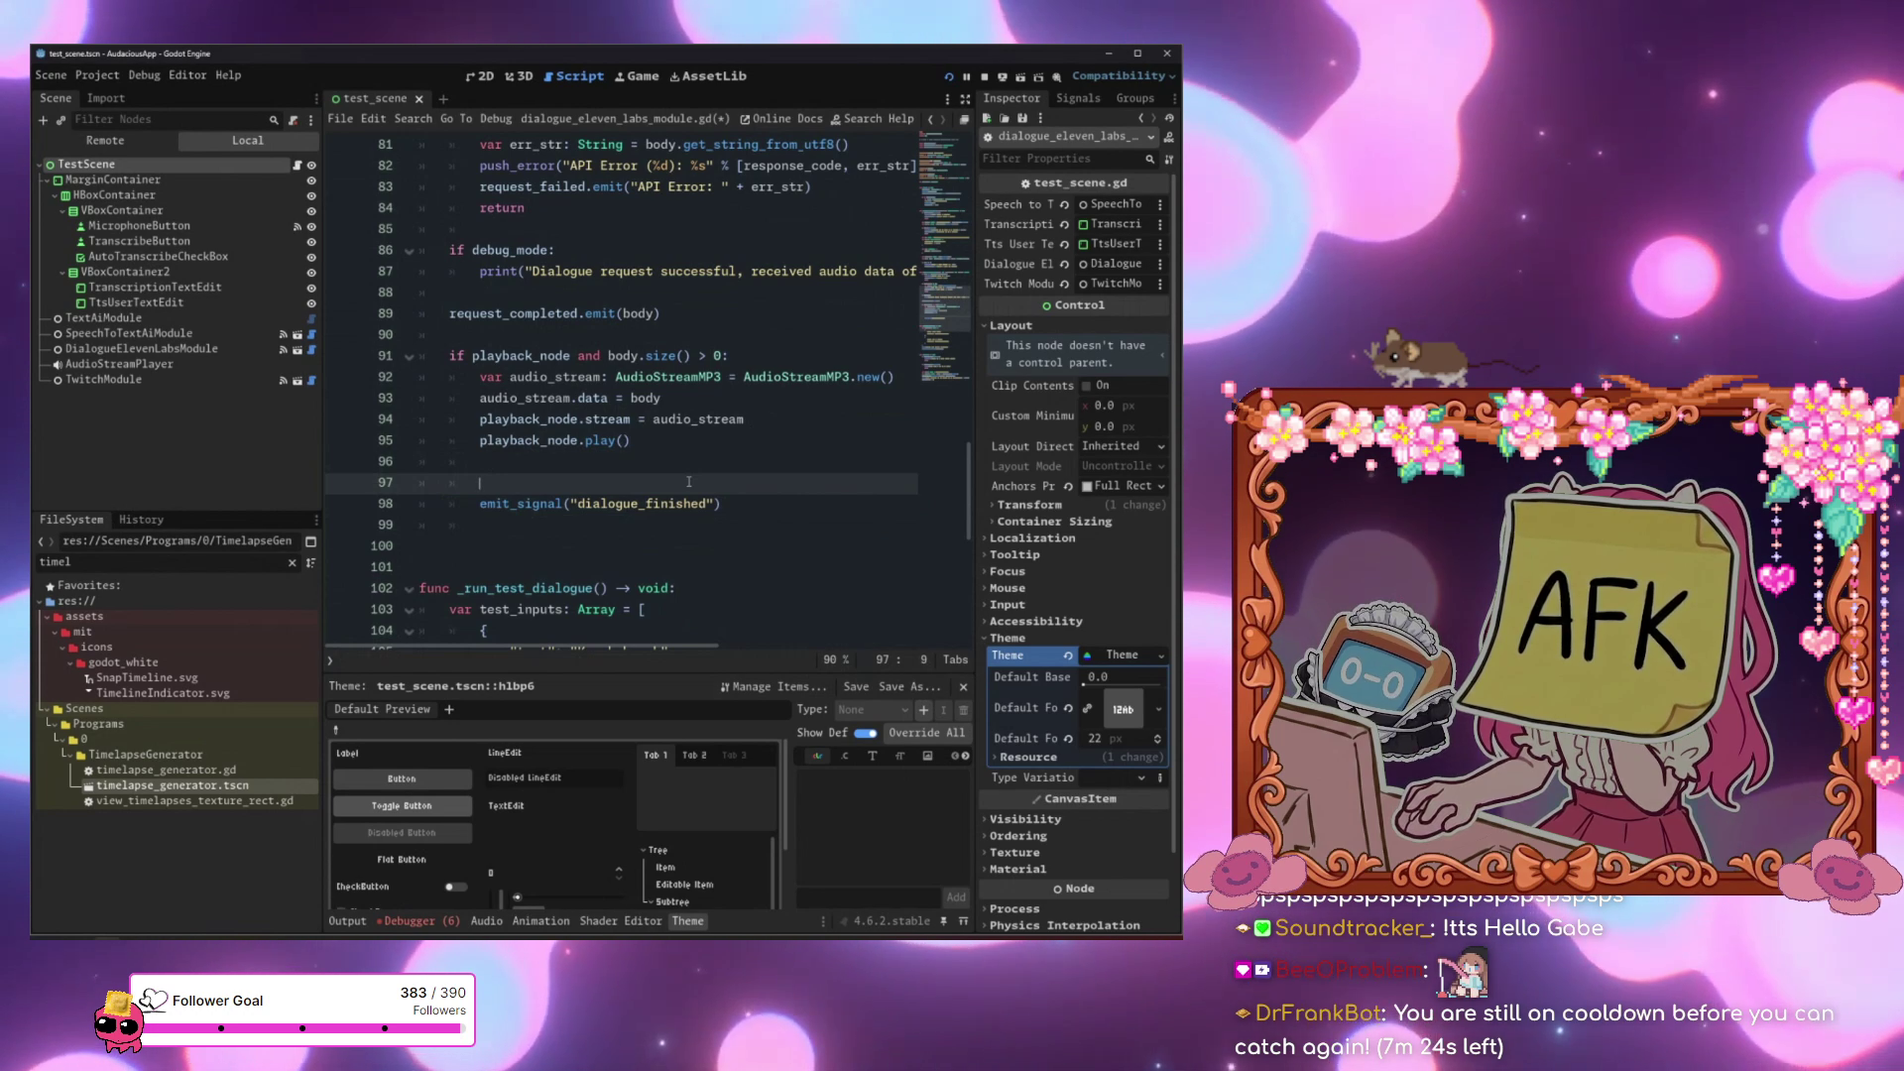
Step: Resume the game paused at the breakpoint, then stop it
{"action": "left_click", "coordinate": [760, 511]}
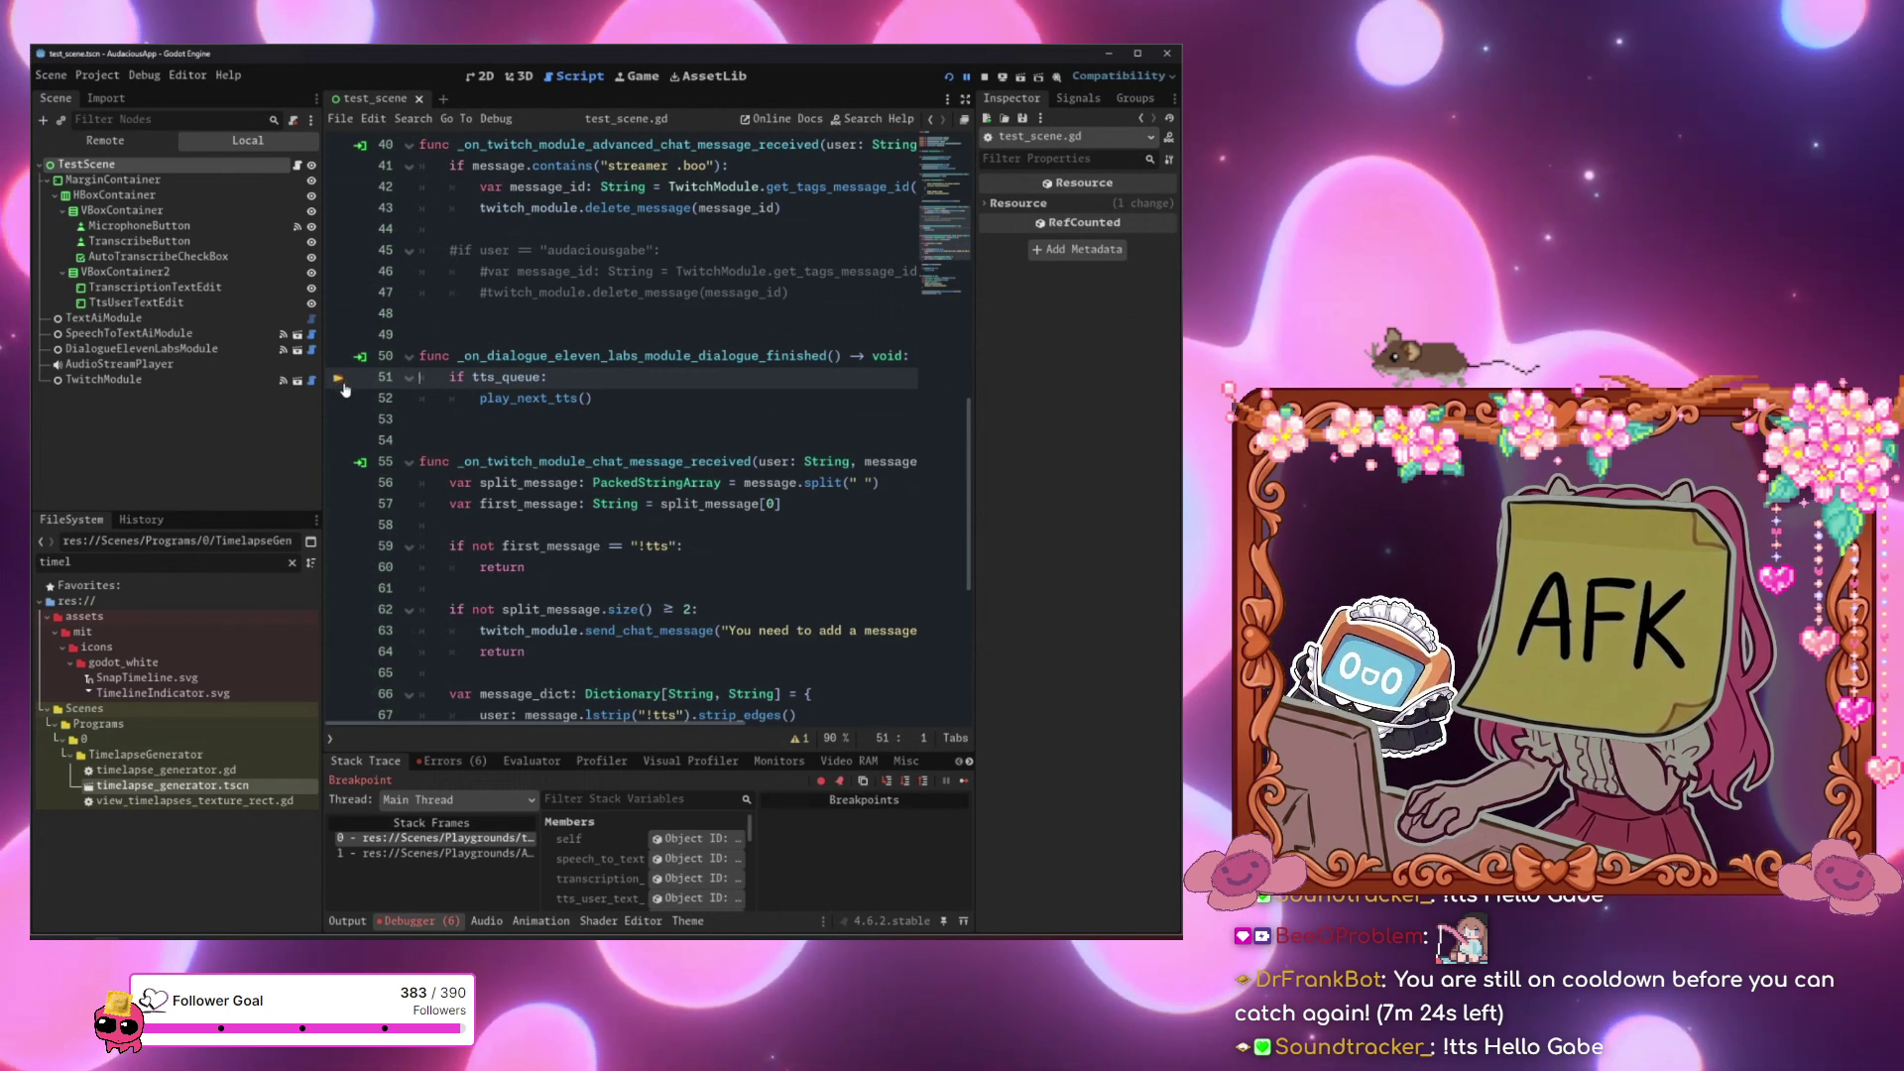
{"action": "left_click", "coordinate": [618, 398]}
{"action": "key", "text": "F12"}
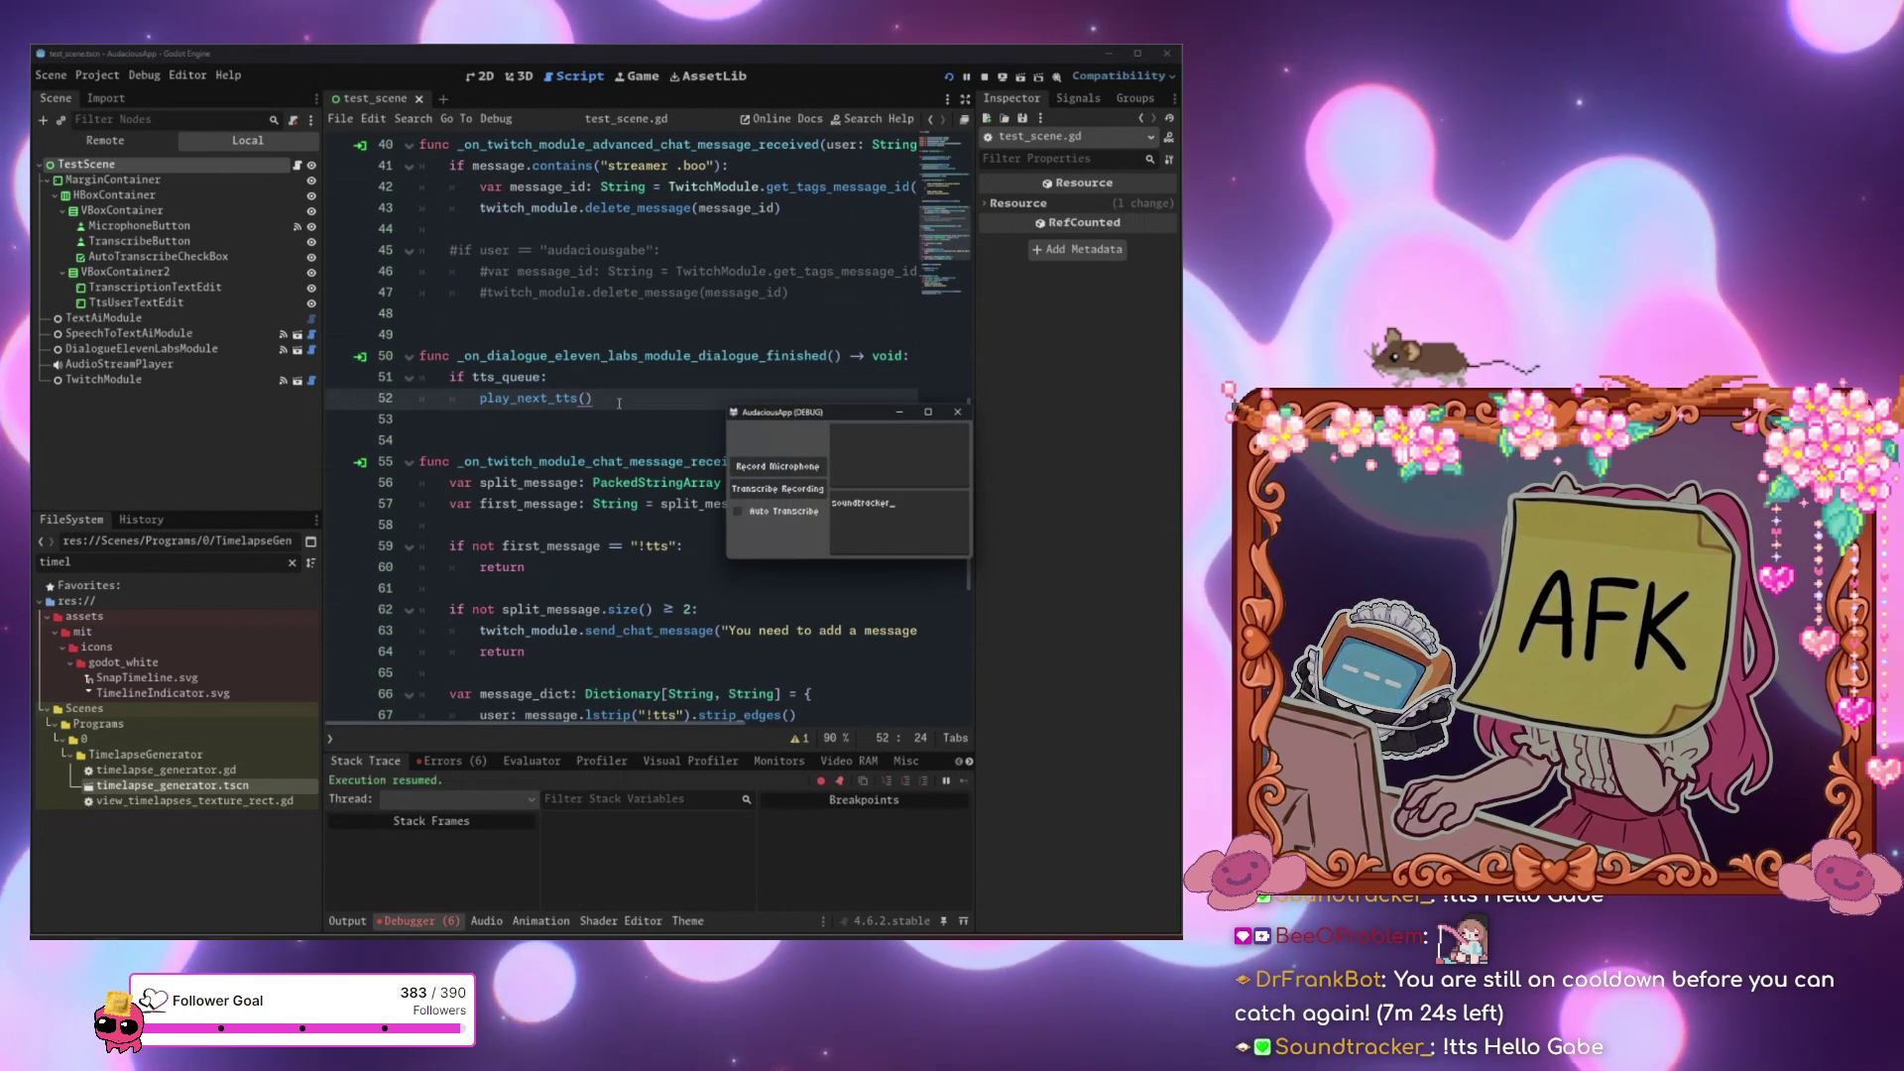
{"action": "key", "text": "F8"}
Step: Add a new line at the end of play_next_tts and select the dialogue-finished handler's name
{"action": "left_click", "coordinate": [605, 430]}
{"action": "scroll", "coordinate": [605, 429], "scroll_direction": "up", "scroll_amount": 2}
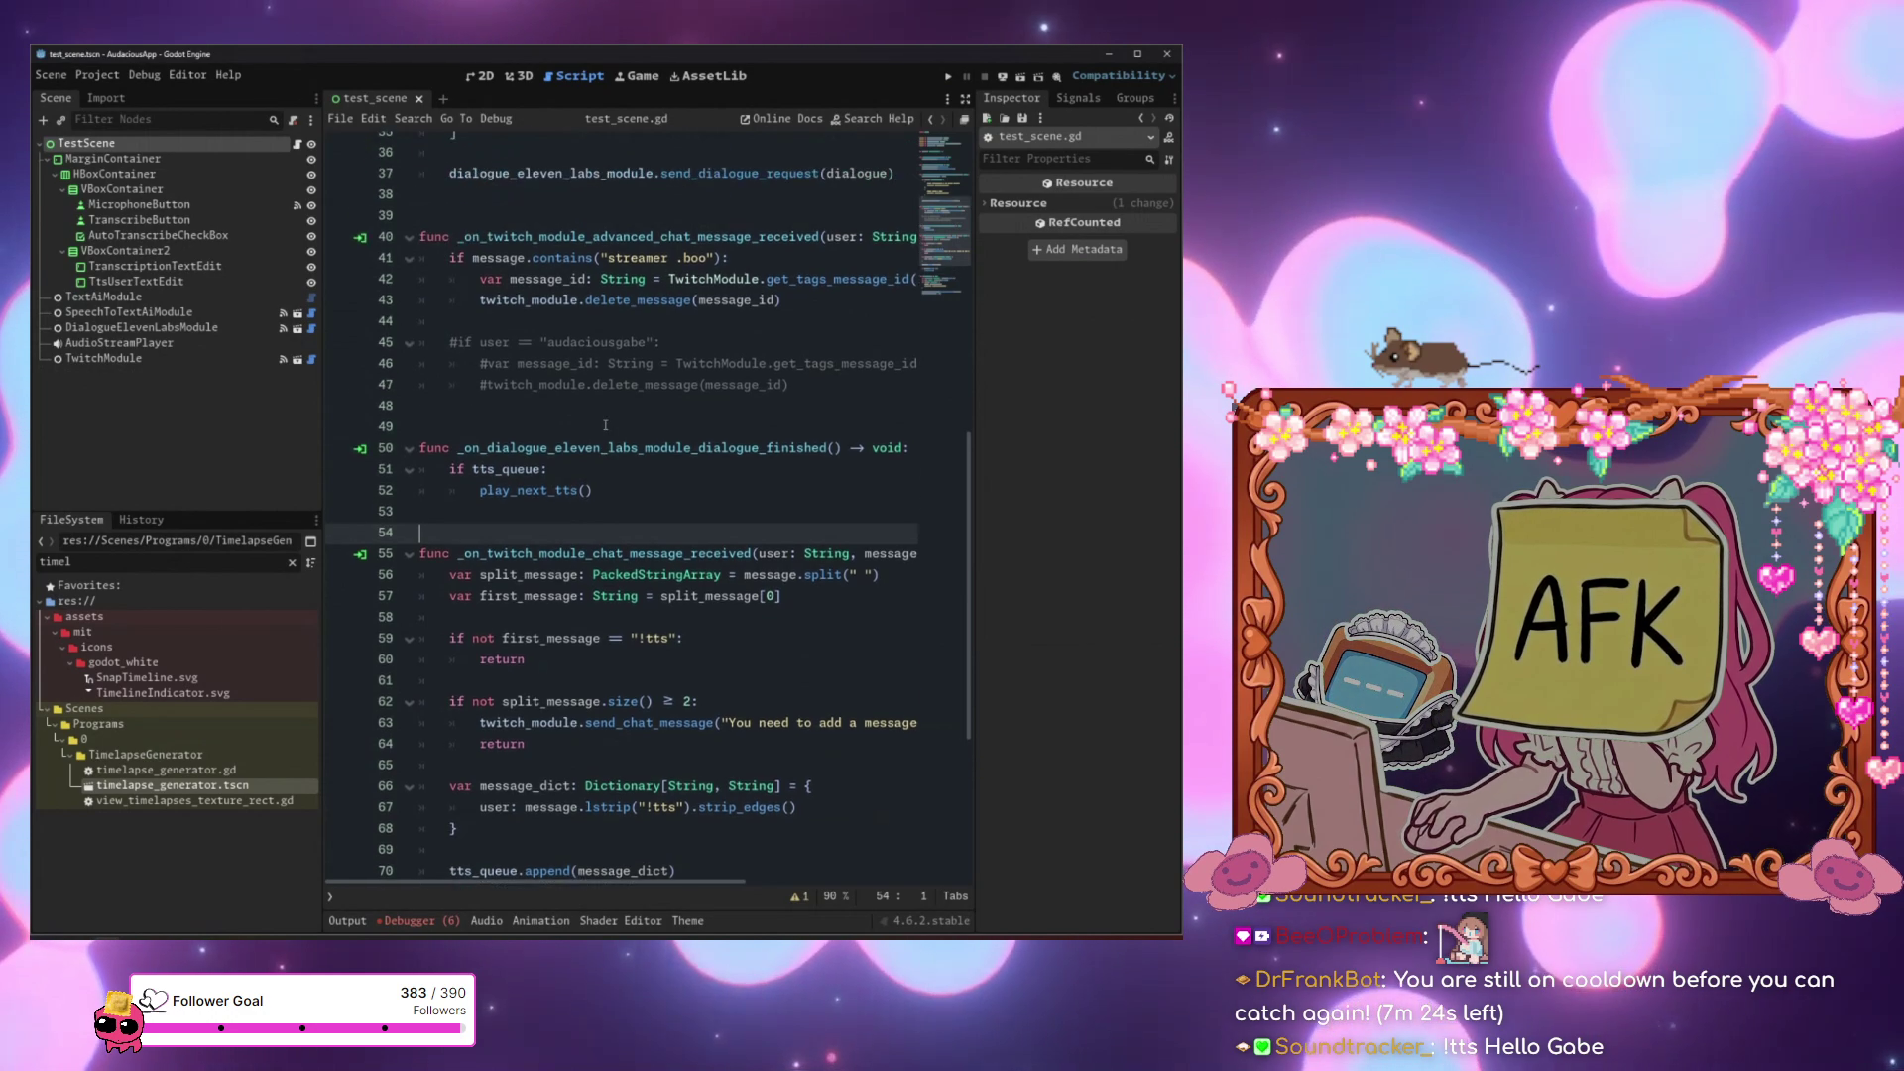
{"action": "scroll", "coordinate": [605, 428], "scroll_direction": "down", "scroll_amount": 6}
{"action": "left_click", "coordinate": [704, 845]}
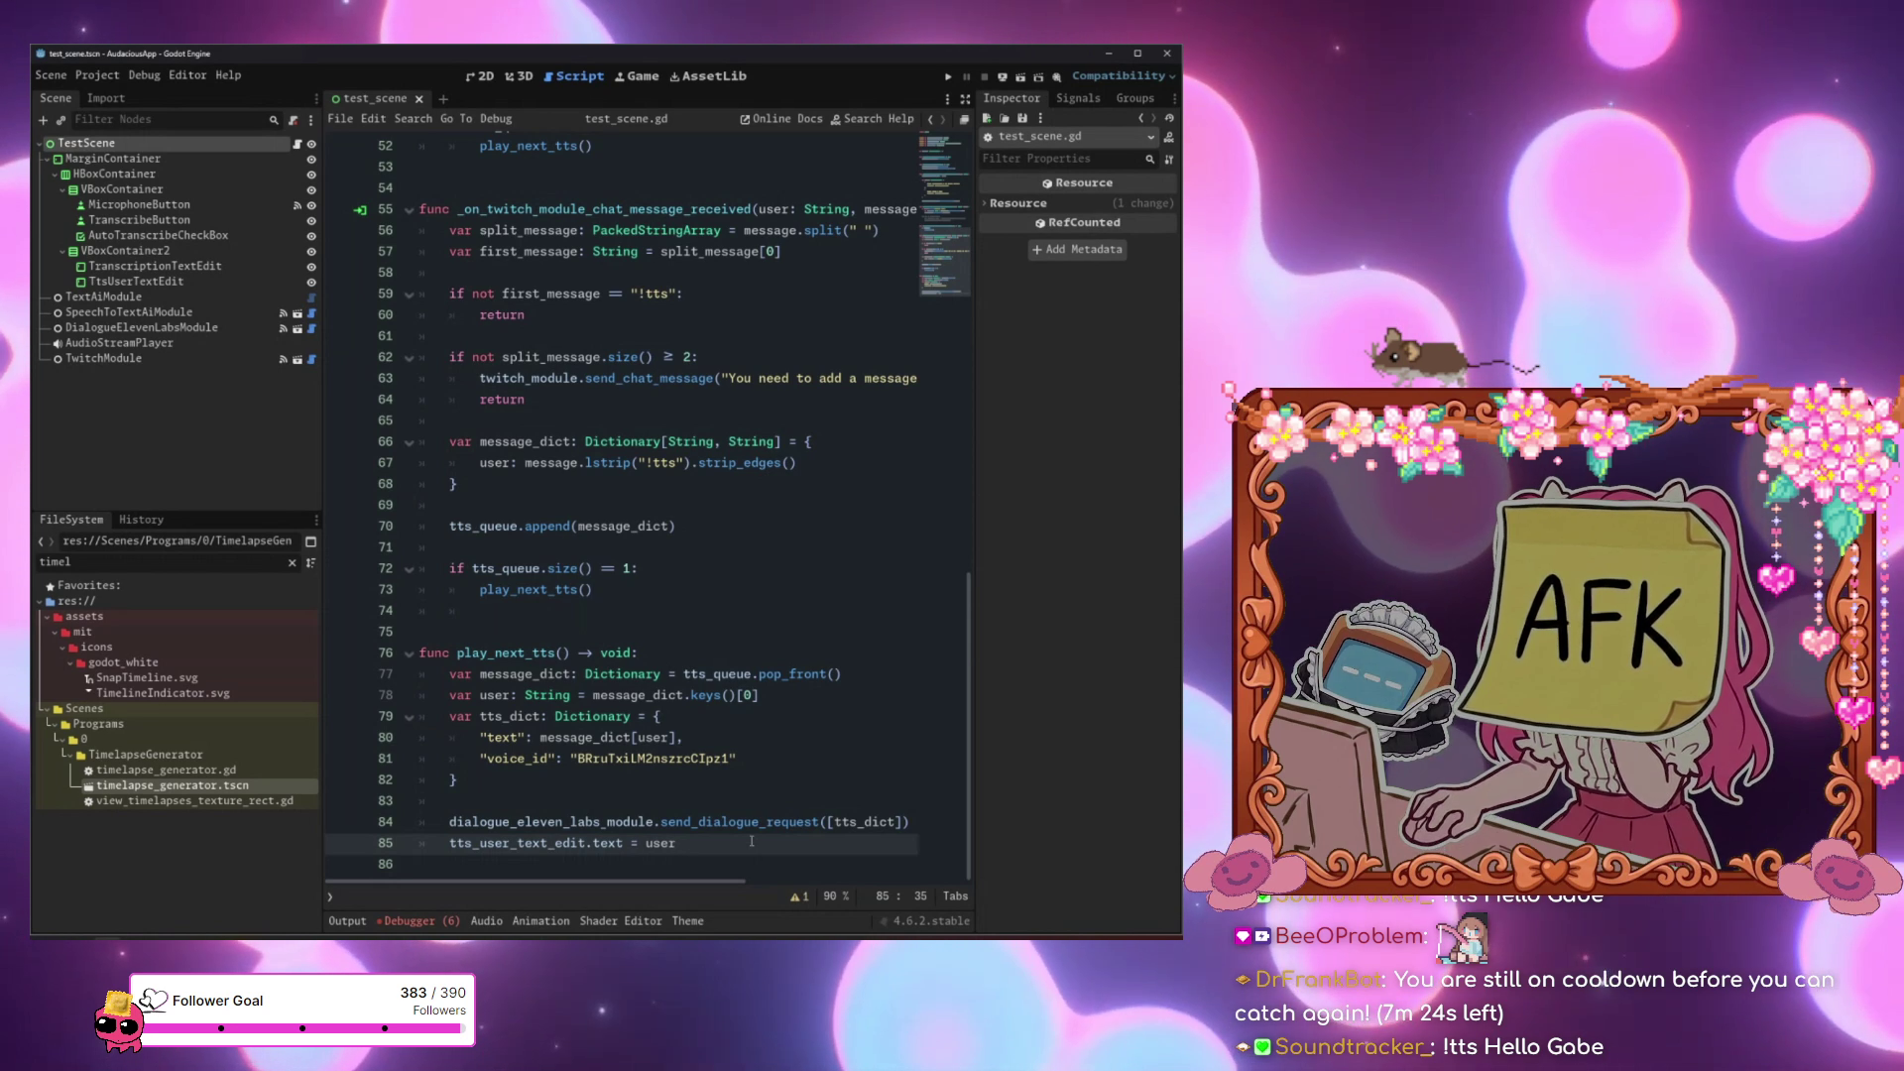
{"action": "key", "text": "Return"}
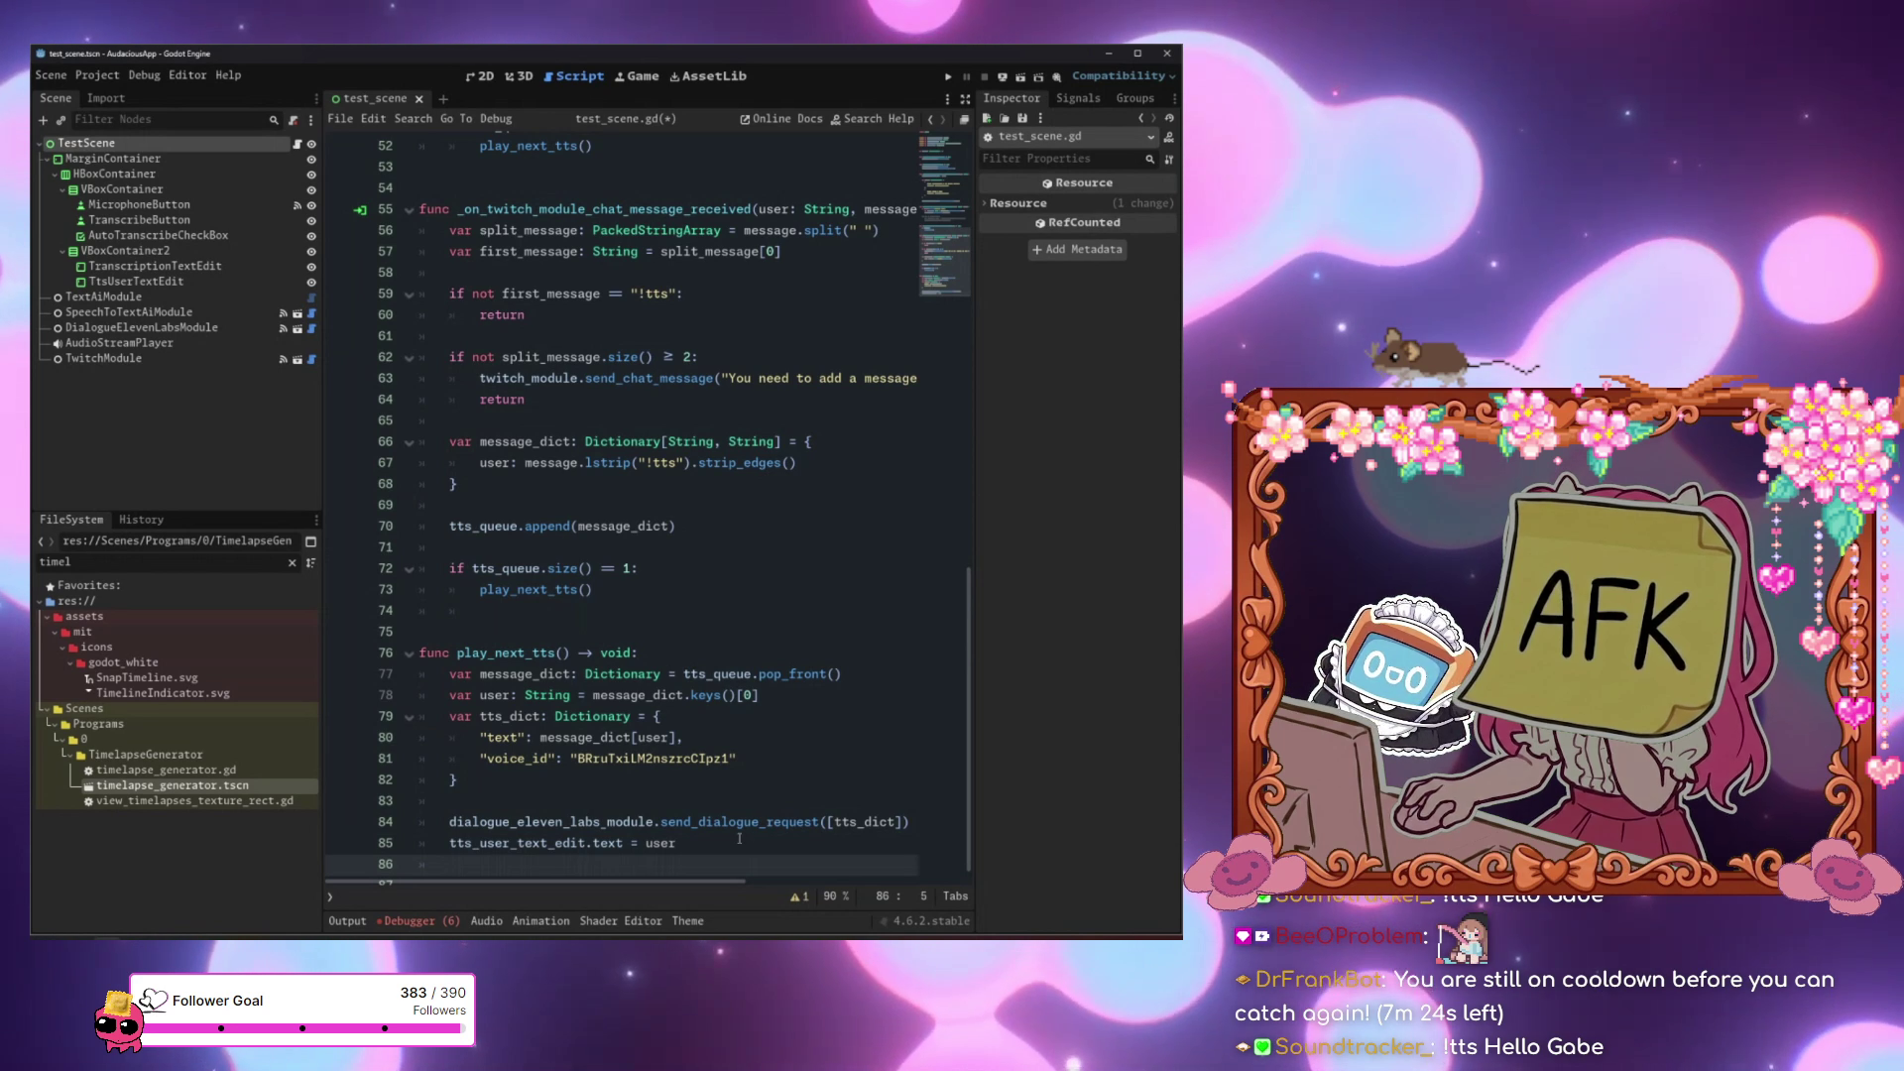
{"action": "scroll", "coordinate": [739, 838], "scroll_direction": "up", "scroll_amount": 6}
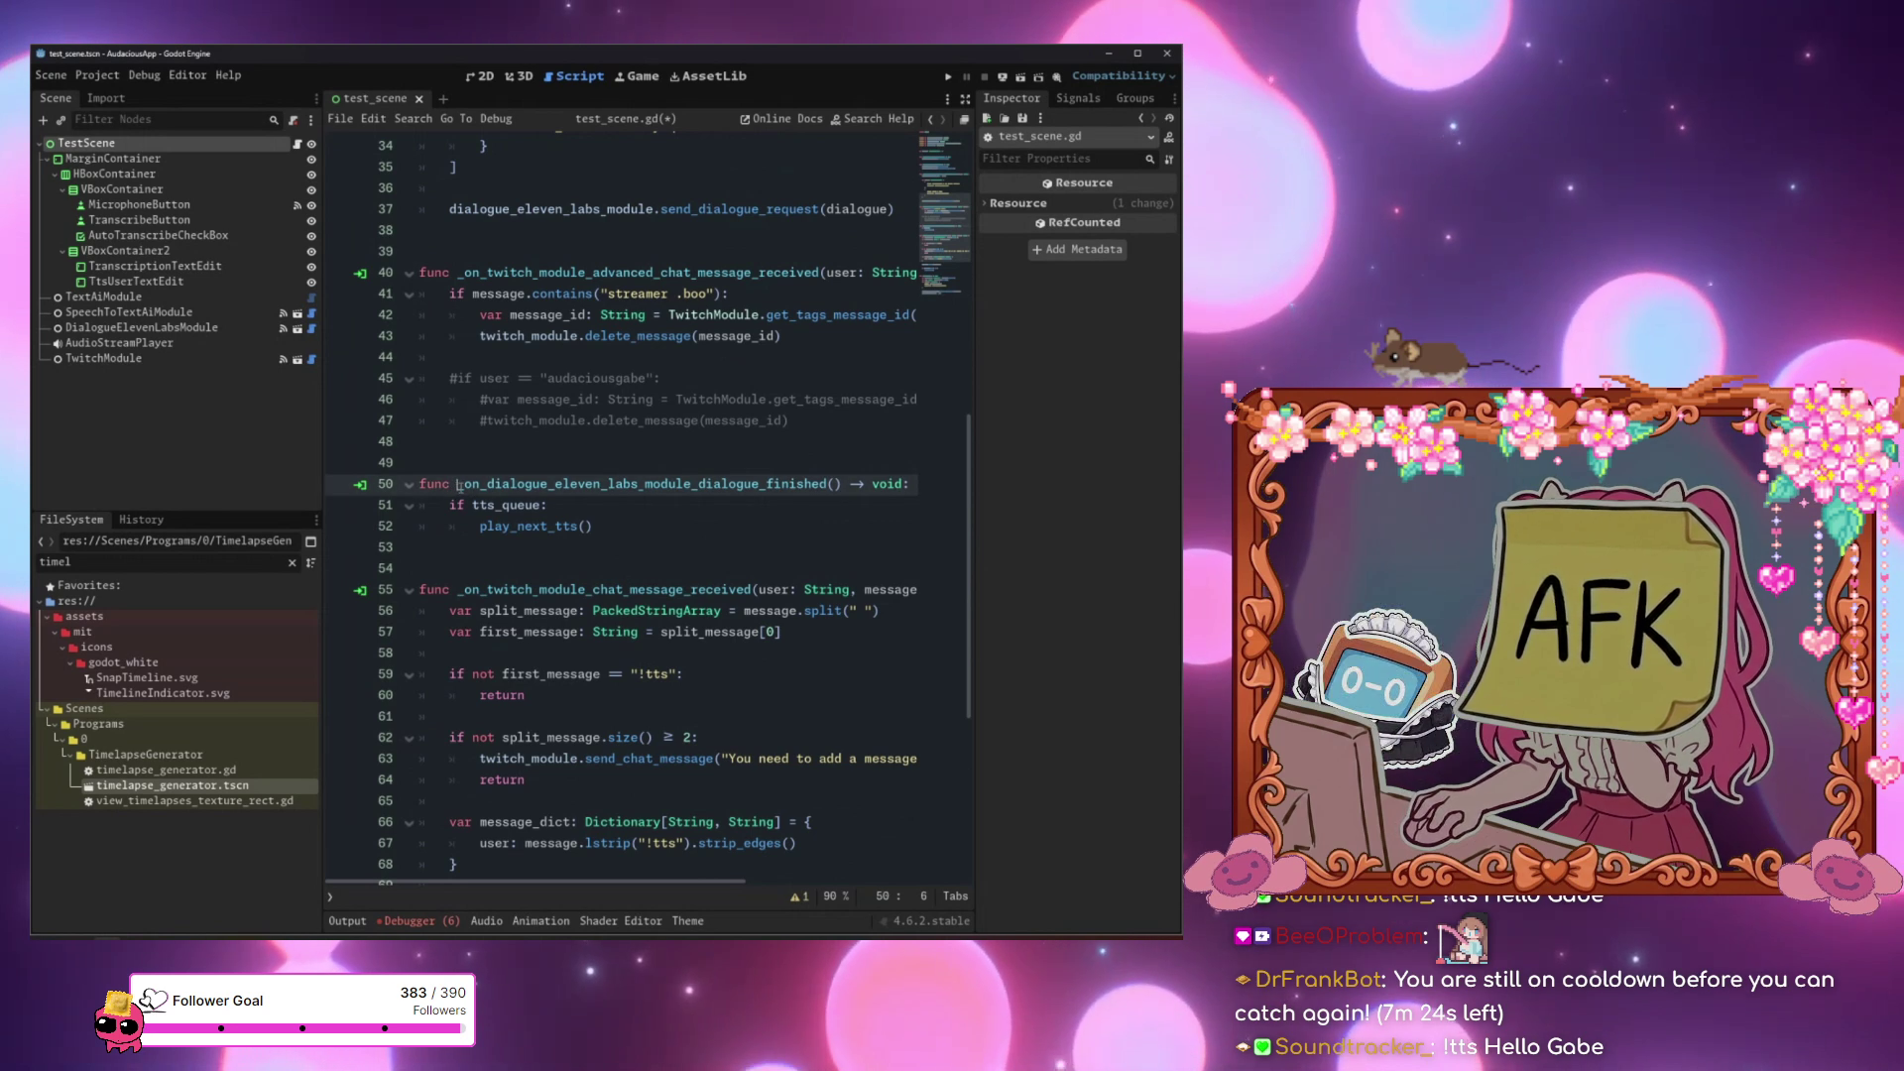
{"action": "left_click_drag", "start_coordinate": [458, 486], "coordinate": [828, 493]}
{"action": "key", "text": "alt+Left"}
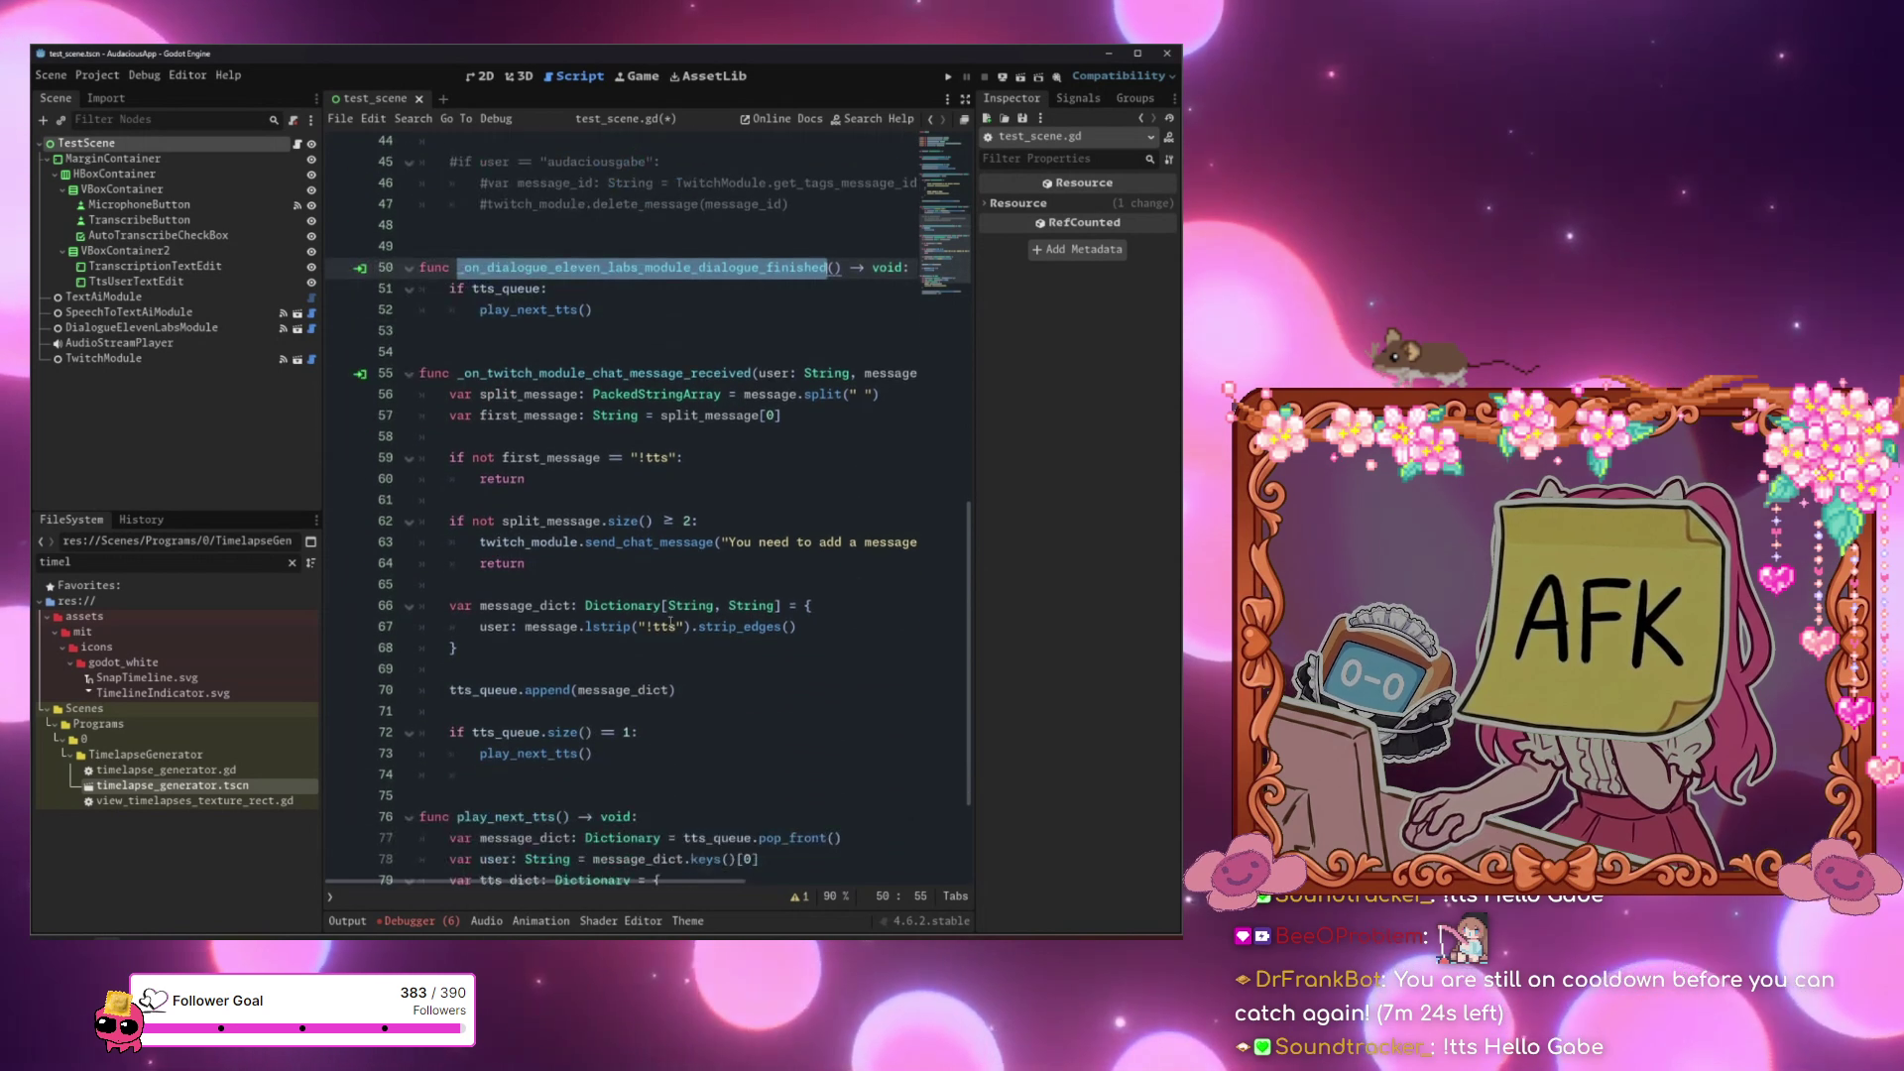
Step: Disconnect the dialogue_finished signal connection on the DialogueElevenLabsModule node
{"action": "scroll", "coordinate": [574, 652], "scroll_direction": "up", "scroll_amount": 3}
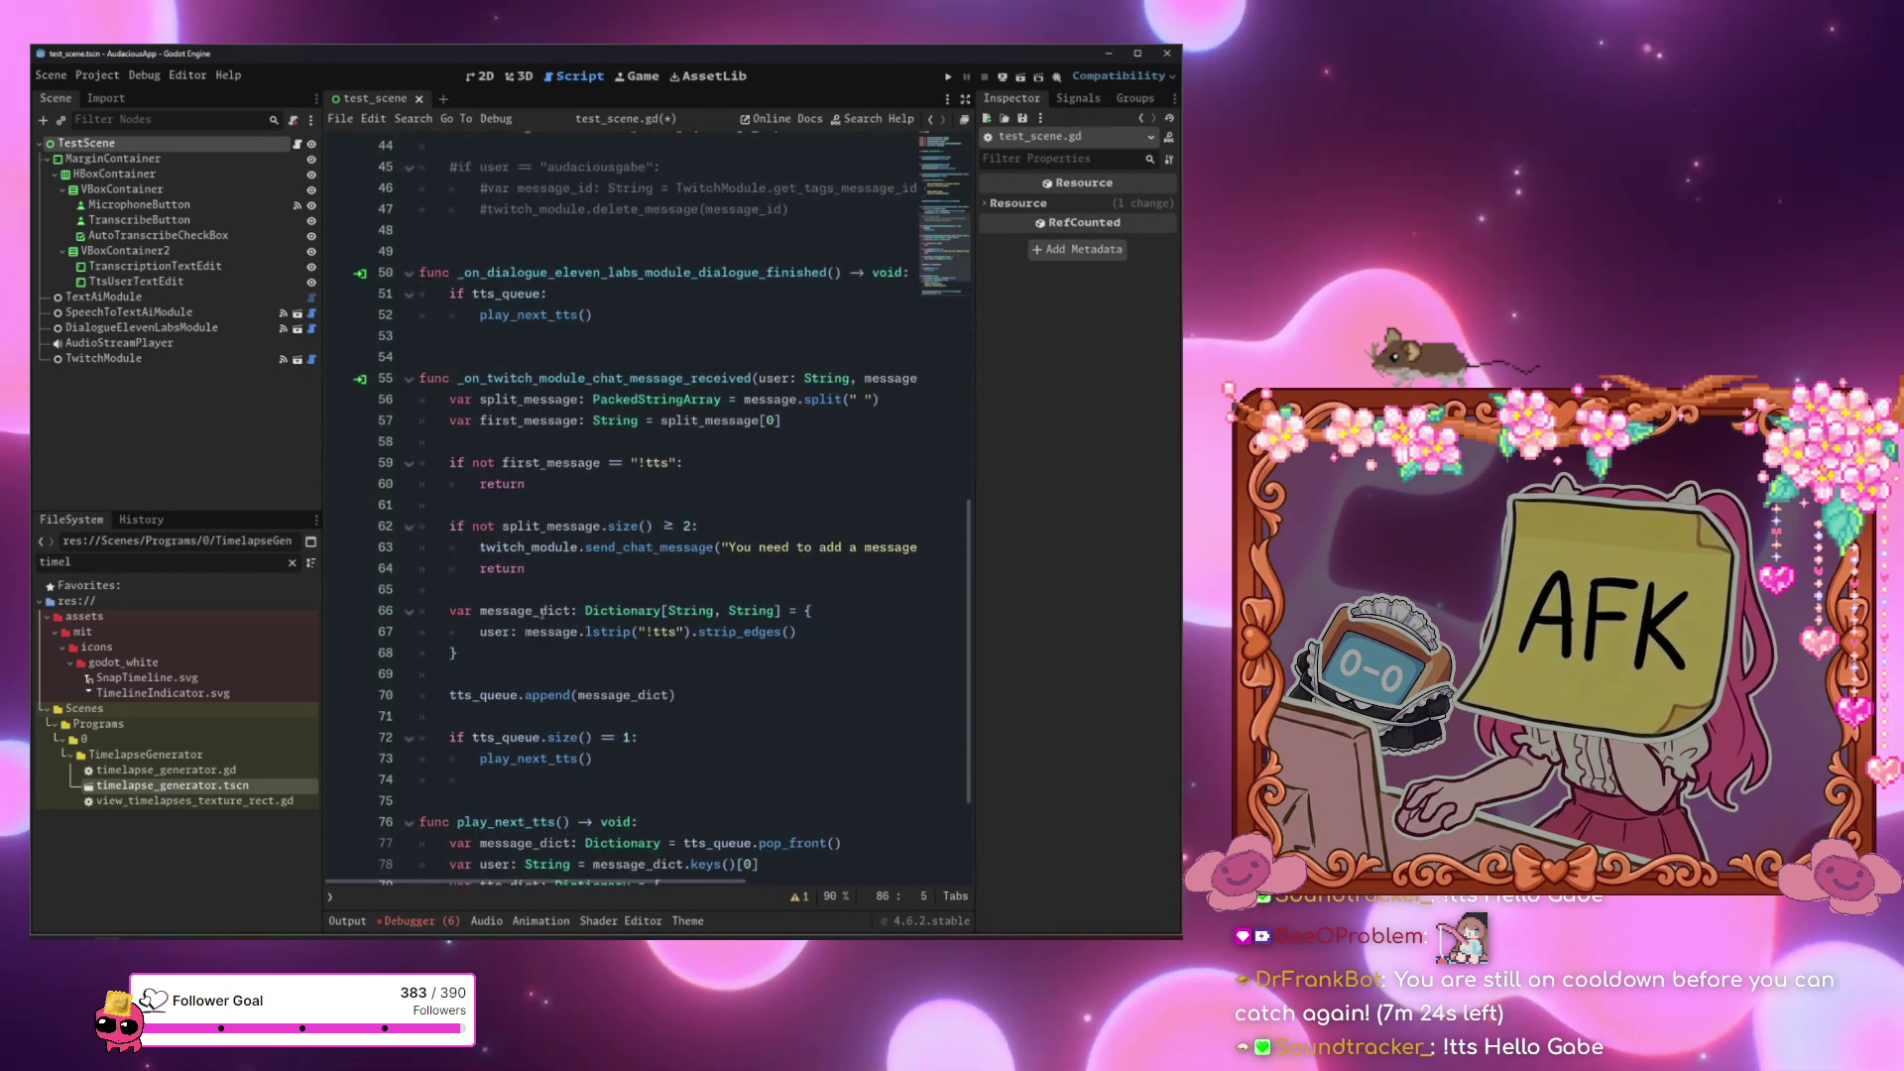
{"action": "left_click", "coordinate": [109, 296]}
{"action": "left_click", "coordinate": [136, 313]}
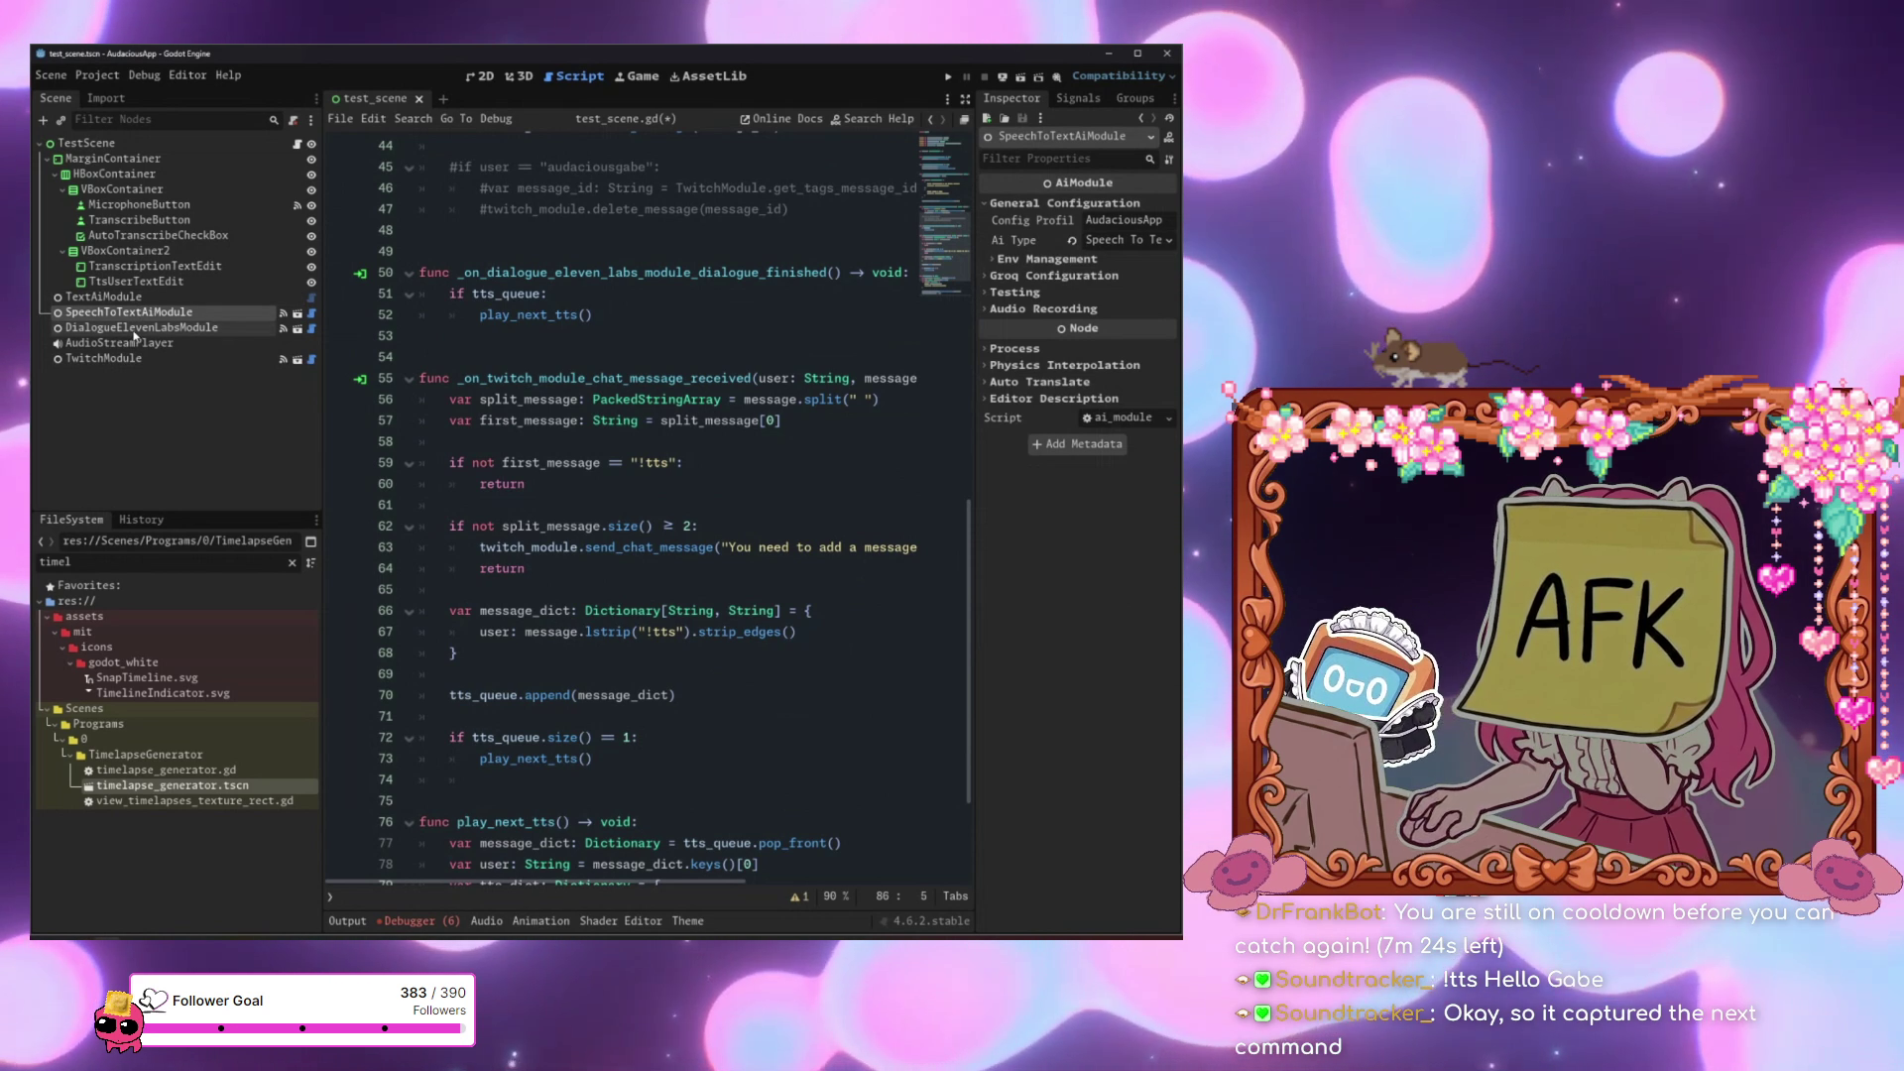
{"action": "left_click", "coordinate": [156, 329]}
{"action": "left_click", "coordinate": [1078, 99]}
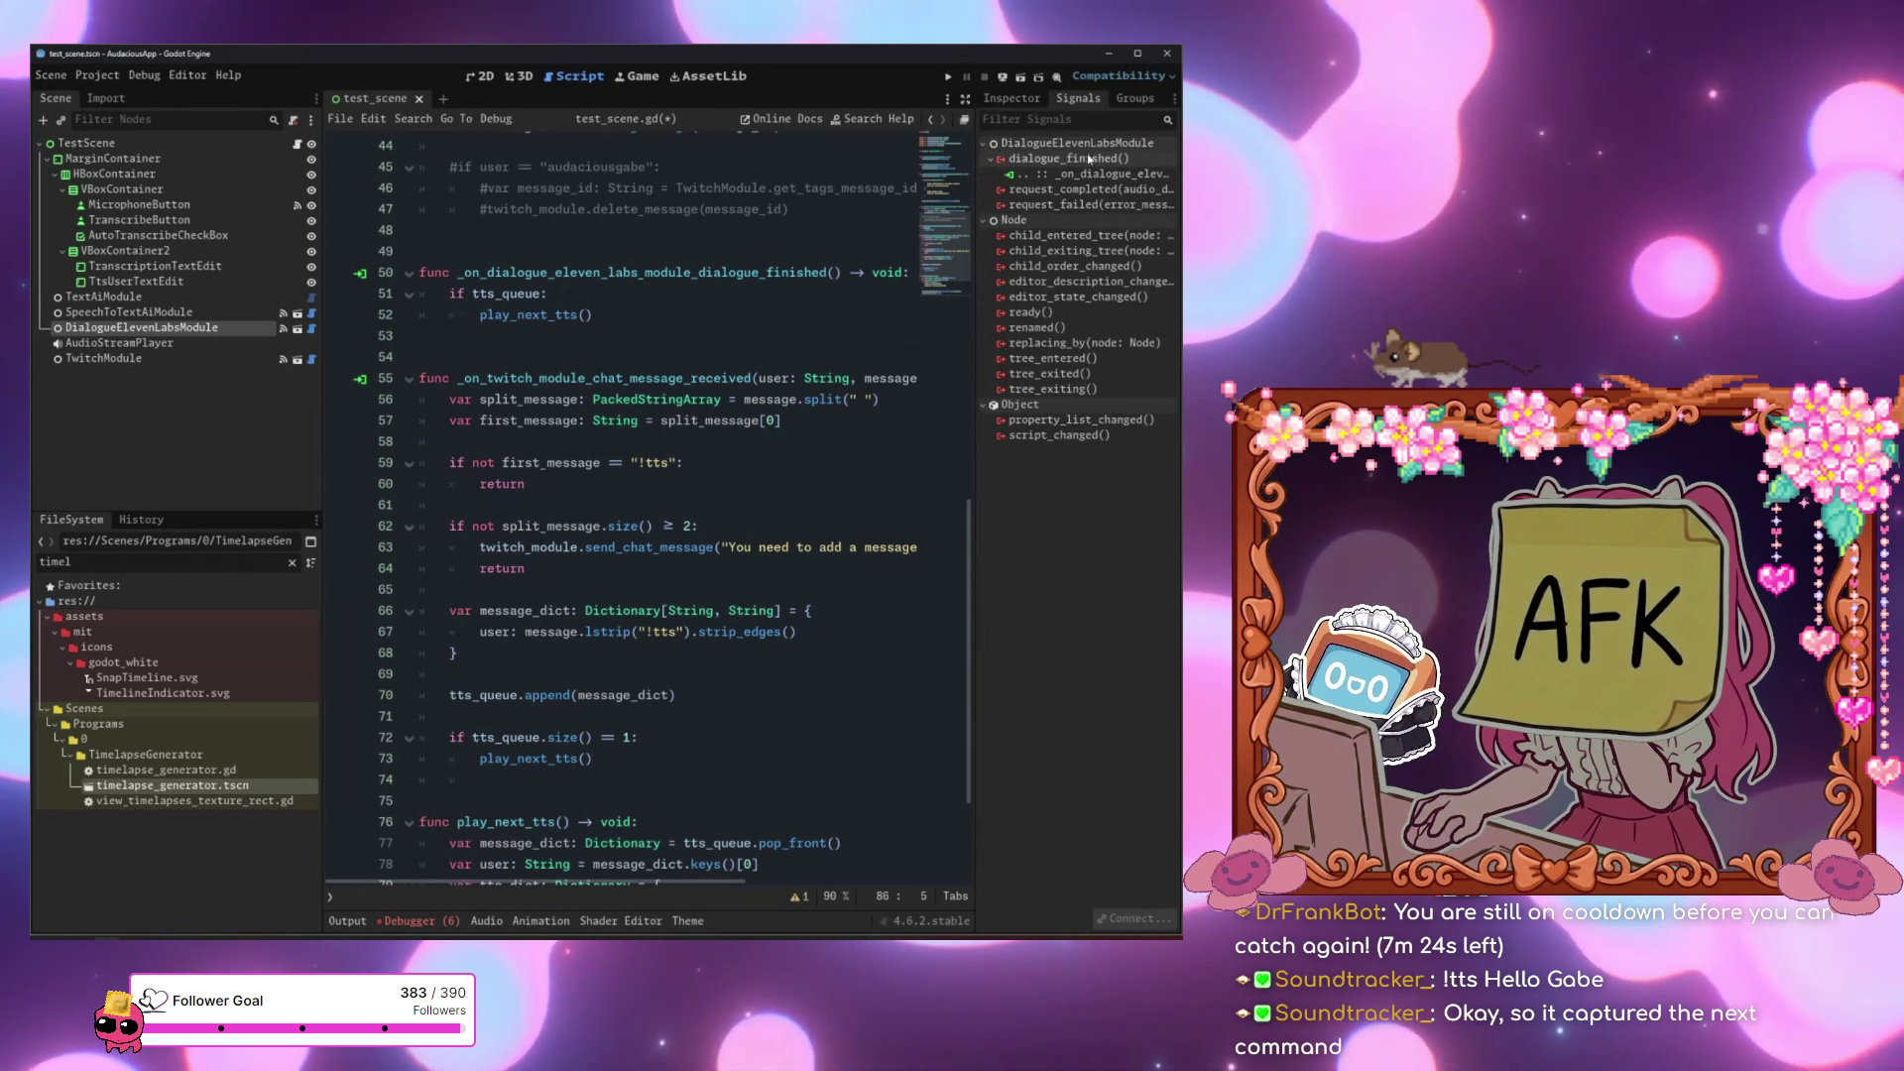
{"action": "right_click", "coordinate": [1077, 175]}
{"action": "left_click", "coordinate": [1102, 214]}
{"action": "scroll", "coordinate": [651, 694], "scroll_direction": "down", "scroll_amount": 3}
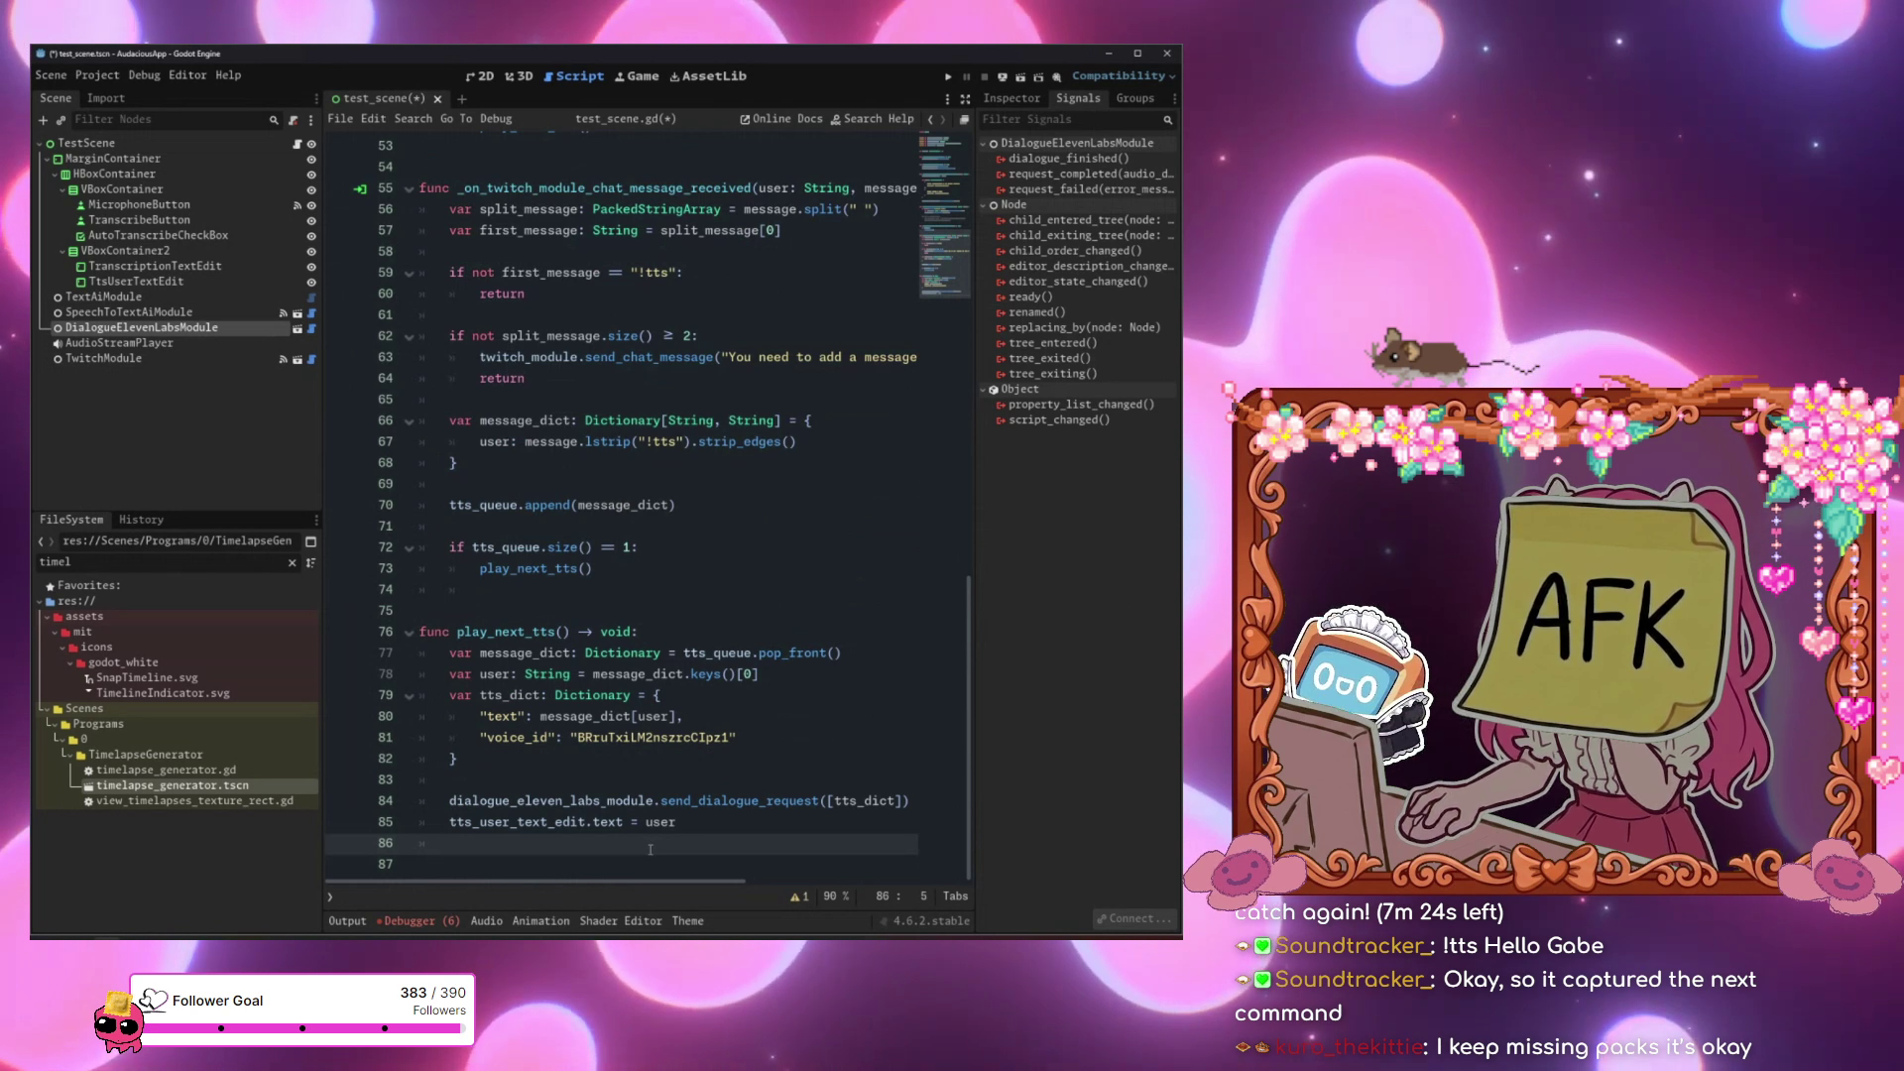
{"action": "scroll", "coordinate": [650, 850], "scroll_direction": "up", "scroll_amount": 10}
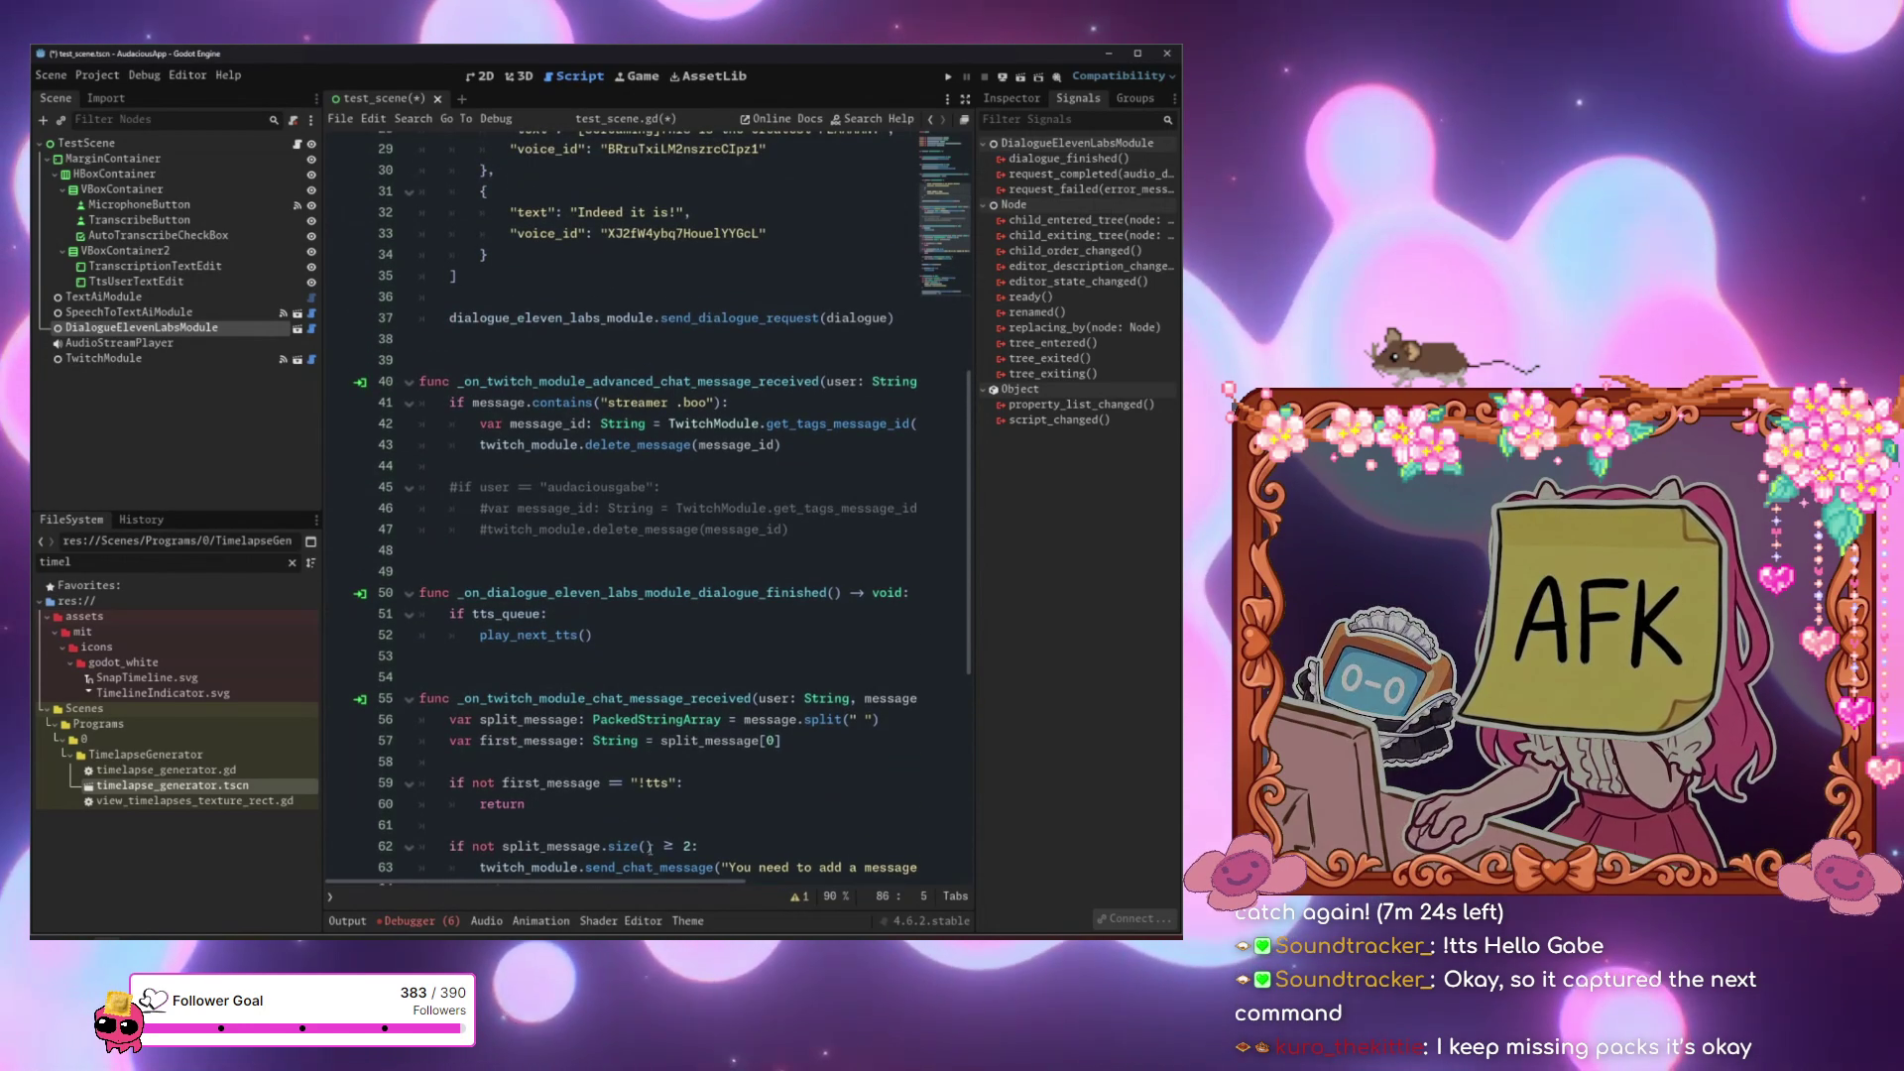
{"action": "scroll", "coordinate": [651, 850], "scroll_direction": "down", "scroll_amount": 10}
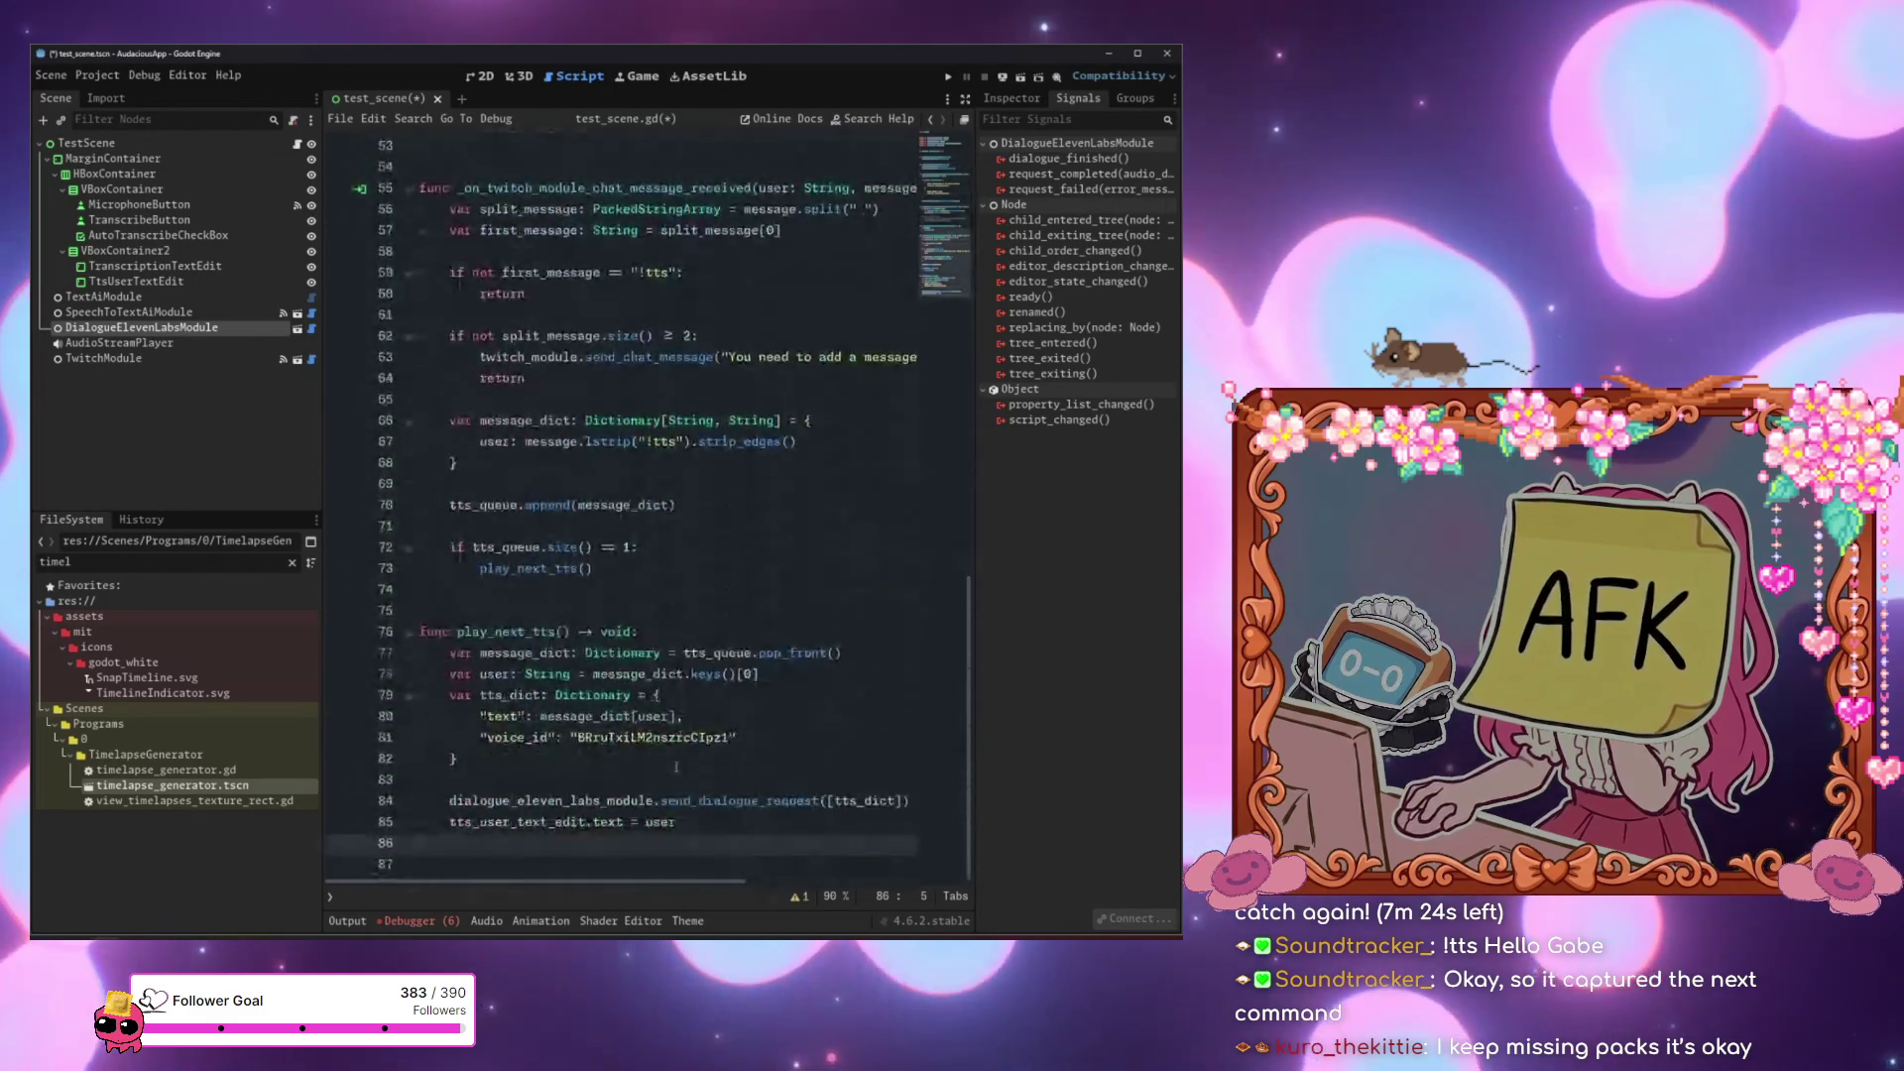
{"action": "mouse_move", "coordinate": [628, 801]}
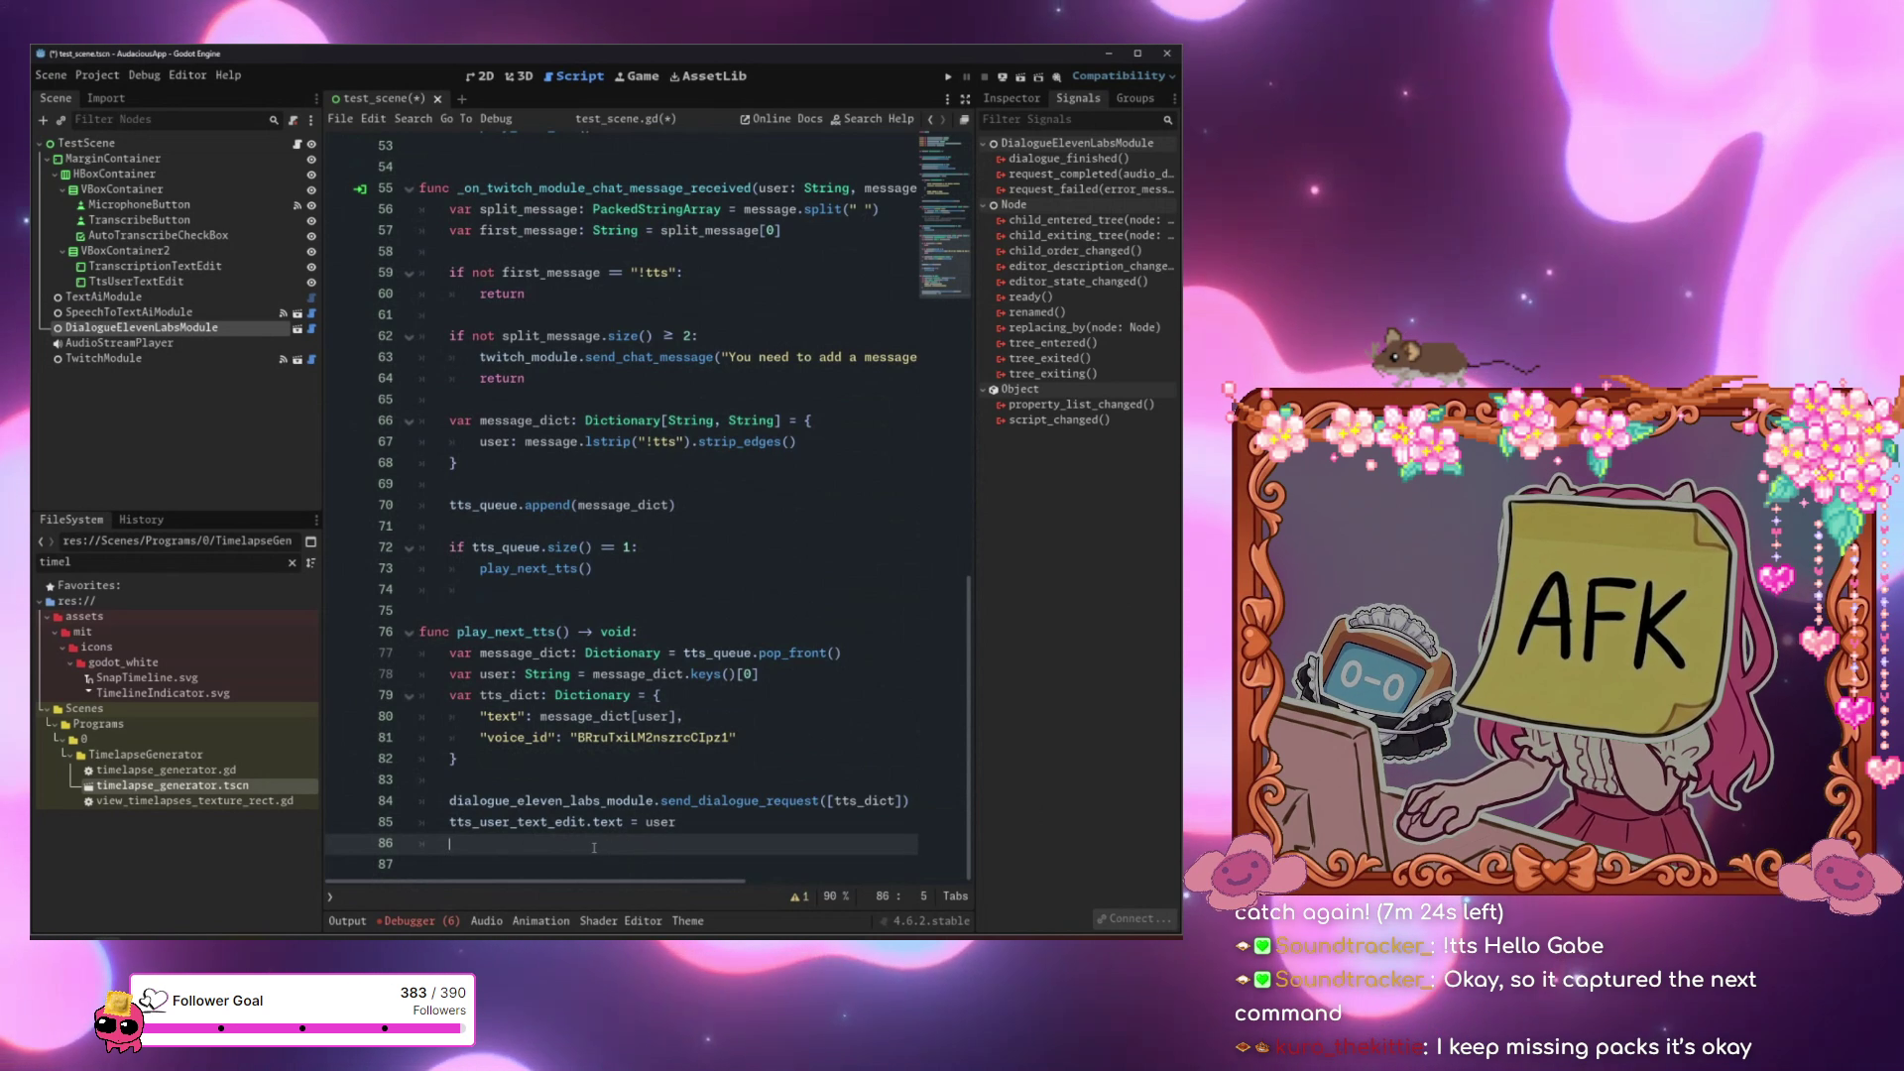
Step: Write dialogue_eleven_labs_module.playback_node.finished.connect(_on_dialogue_eleven_labs_module_dialogue_finished) using autocomplete
{"action": "type", "text": "dia"}
{"action": "key", "text": "Return"}
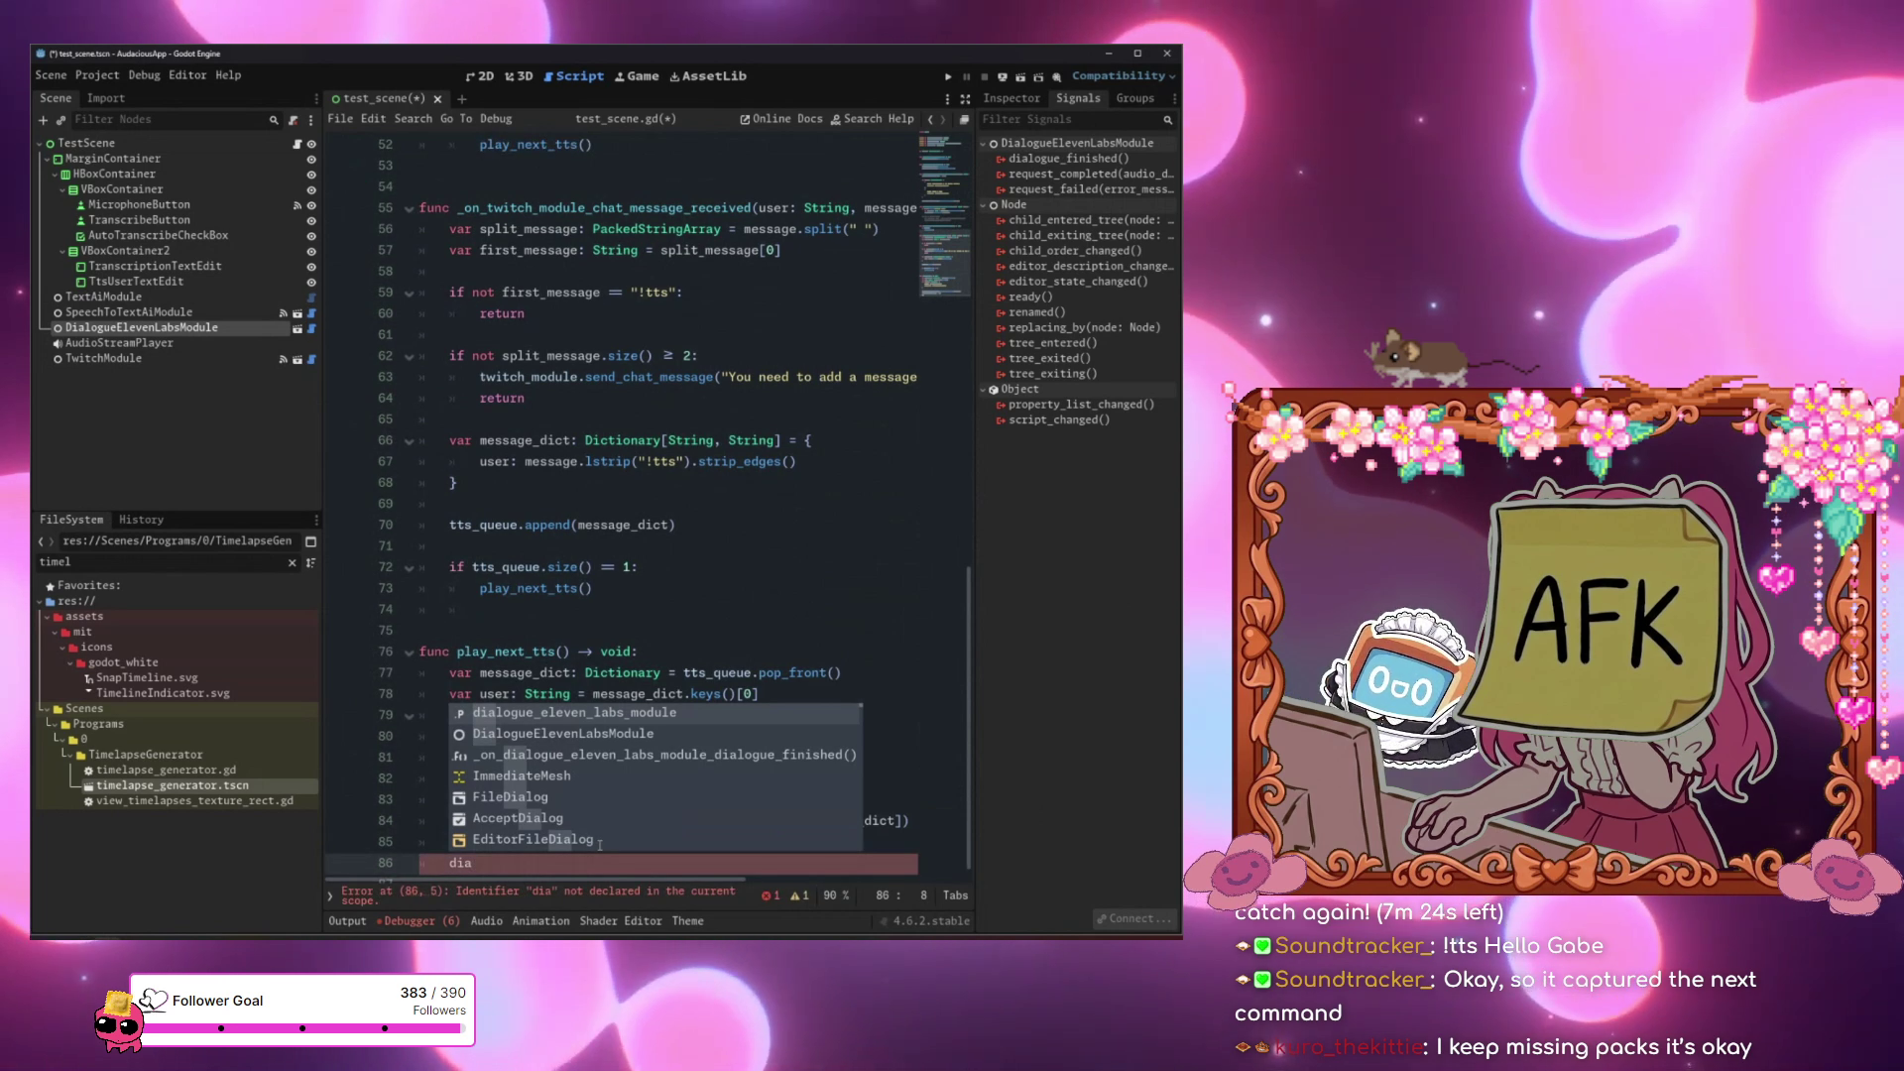
{"action": "type", "text": ".pl"}
{"action": "key", "text": "Return"}
{"action": "type", "text": "."}
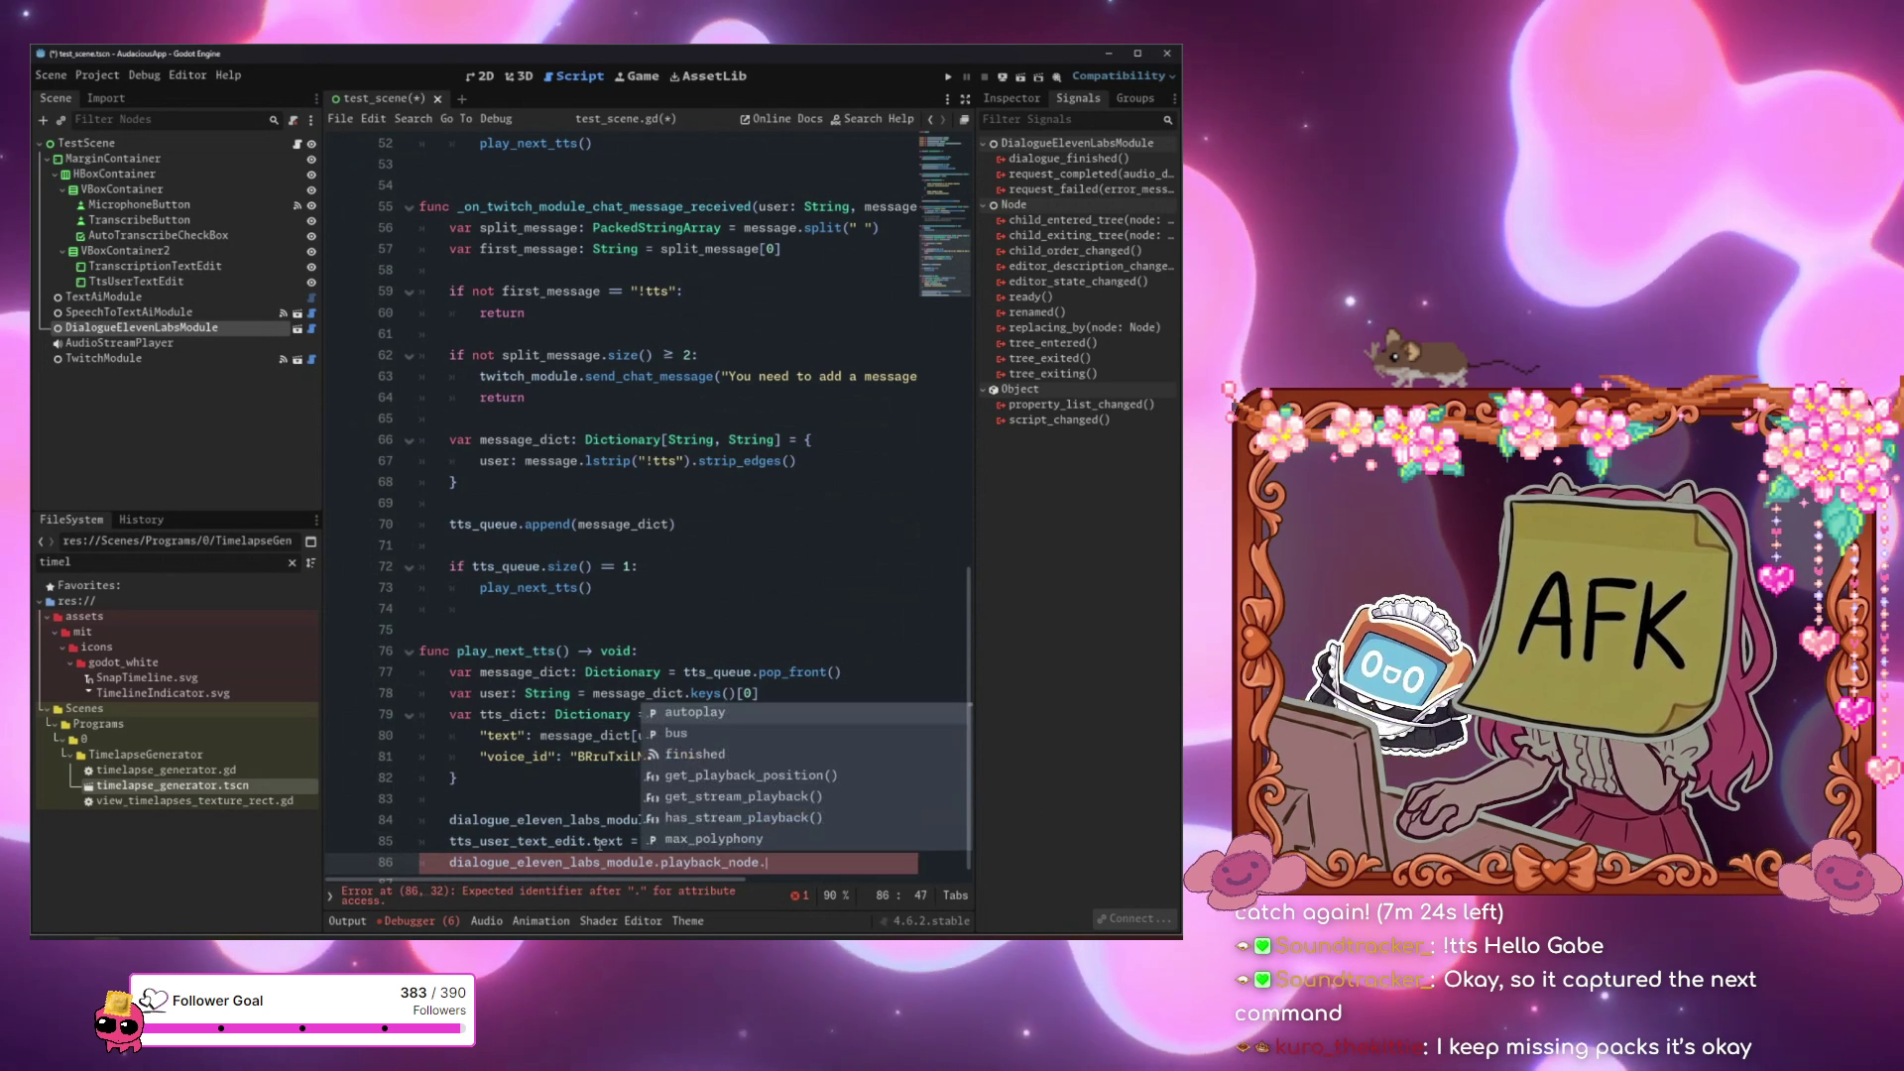
{"action": "key", "text": "Down"}
{"action": "key", "text": "Down"}
{"action": "key", "text": "Return"}
{"action": "type", "text": "."}
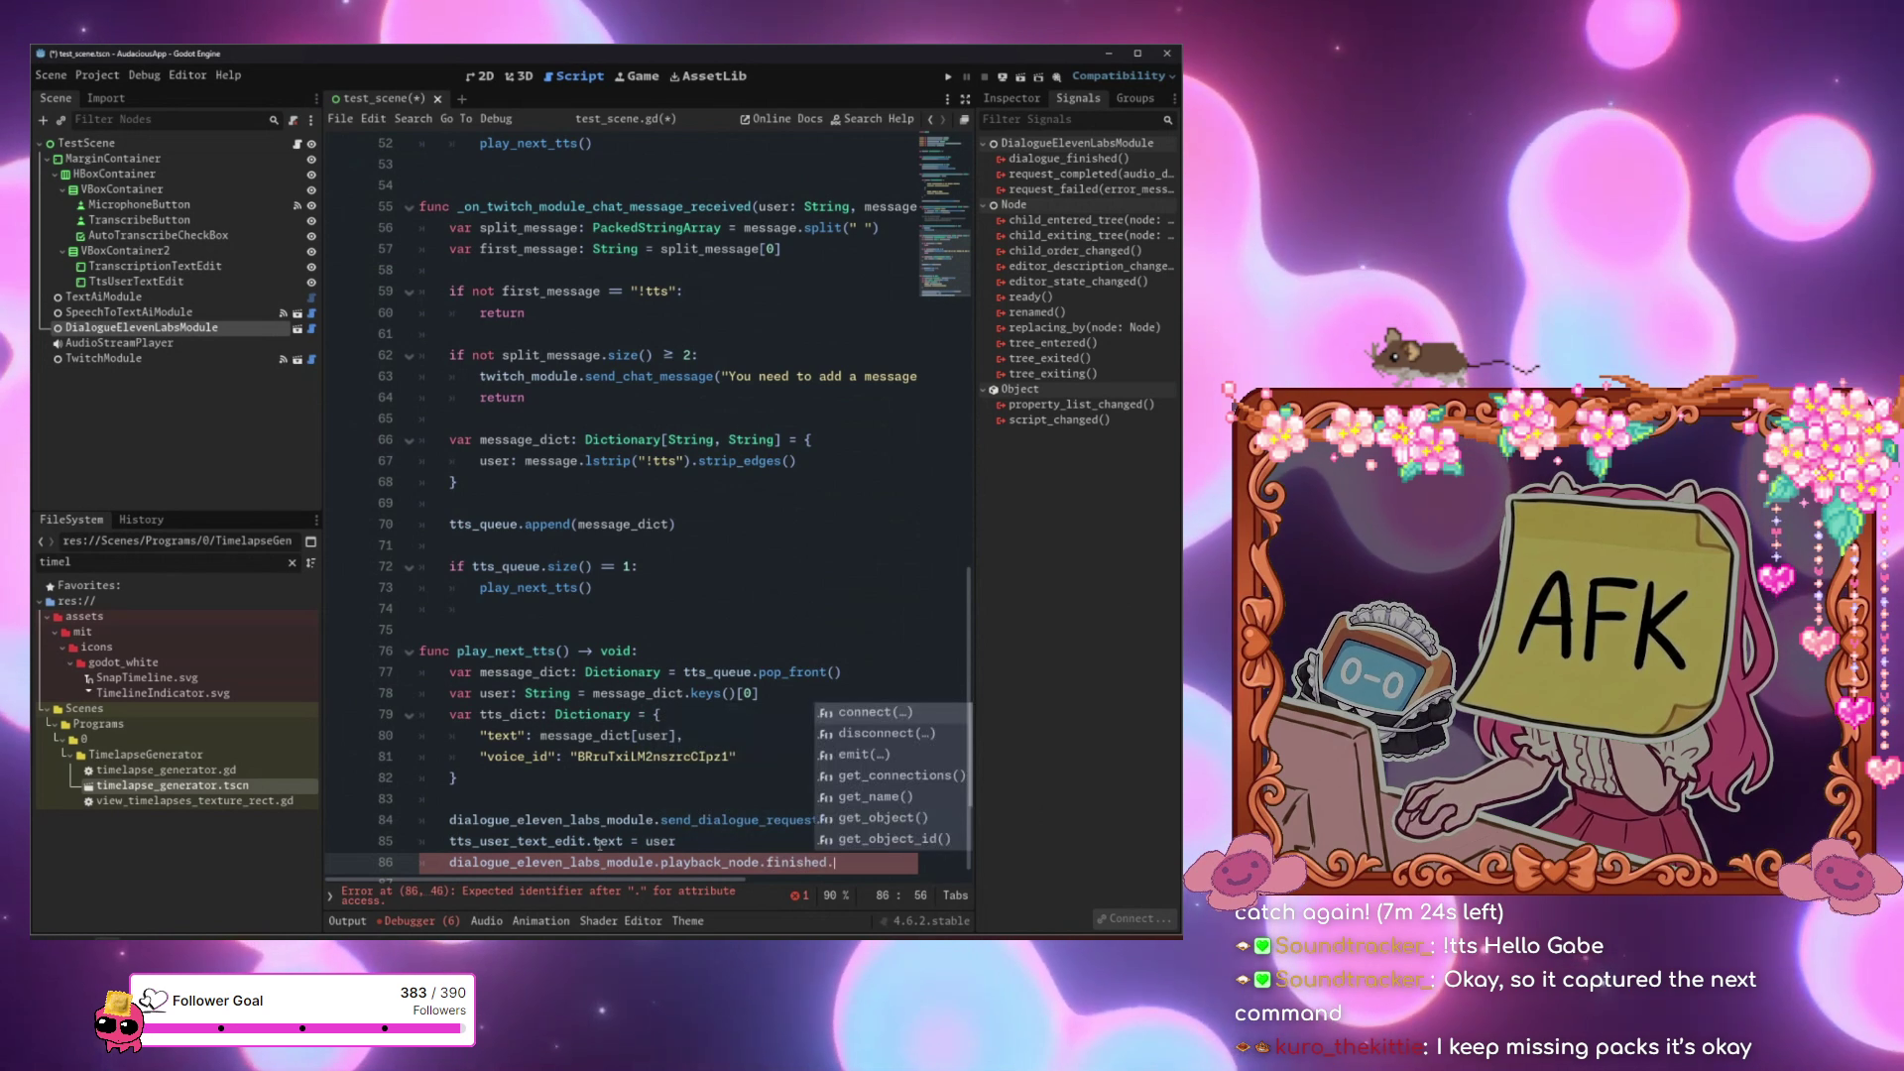
{"action": "key", "text": "Return"}
{"action": "type", "text": "_on_dialogue_eleven_labs_module_dialogue_finished"}
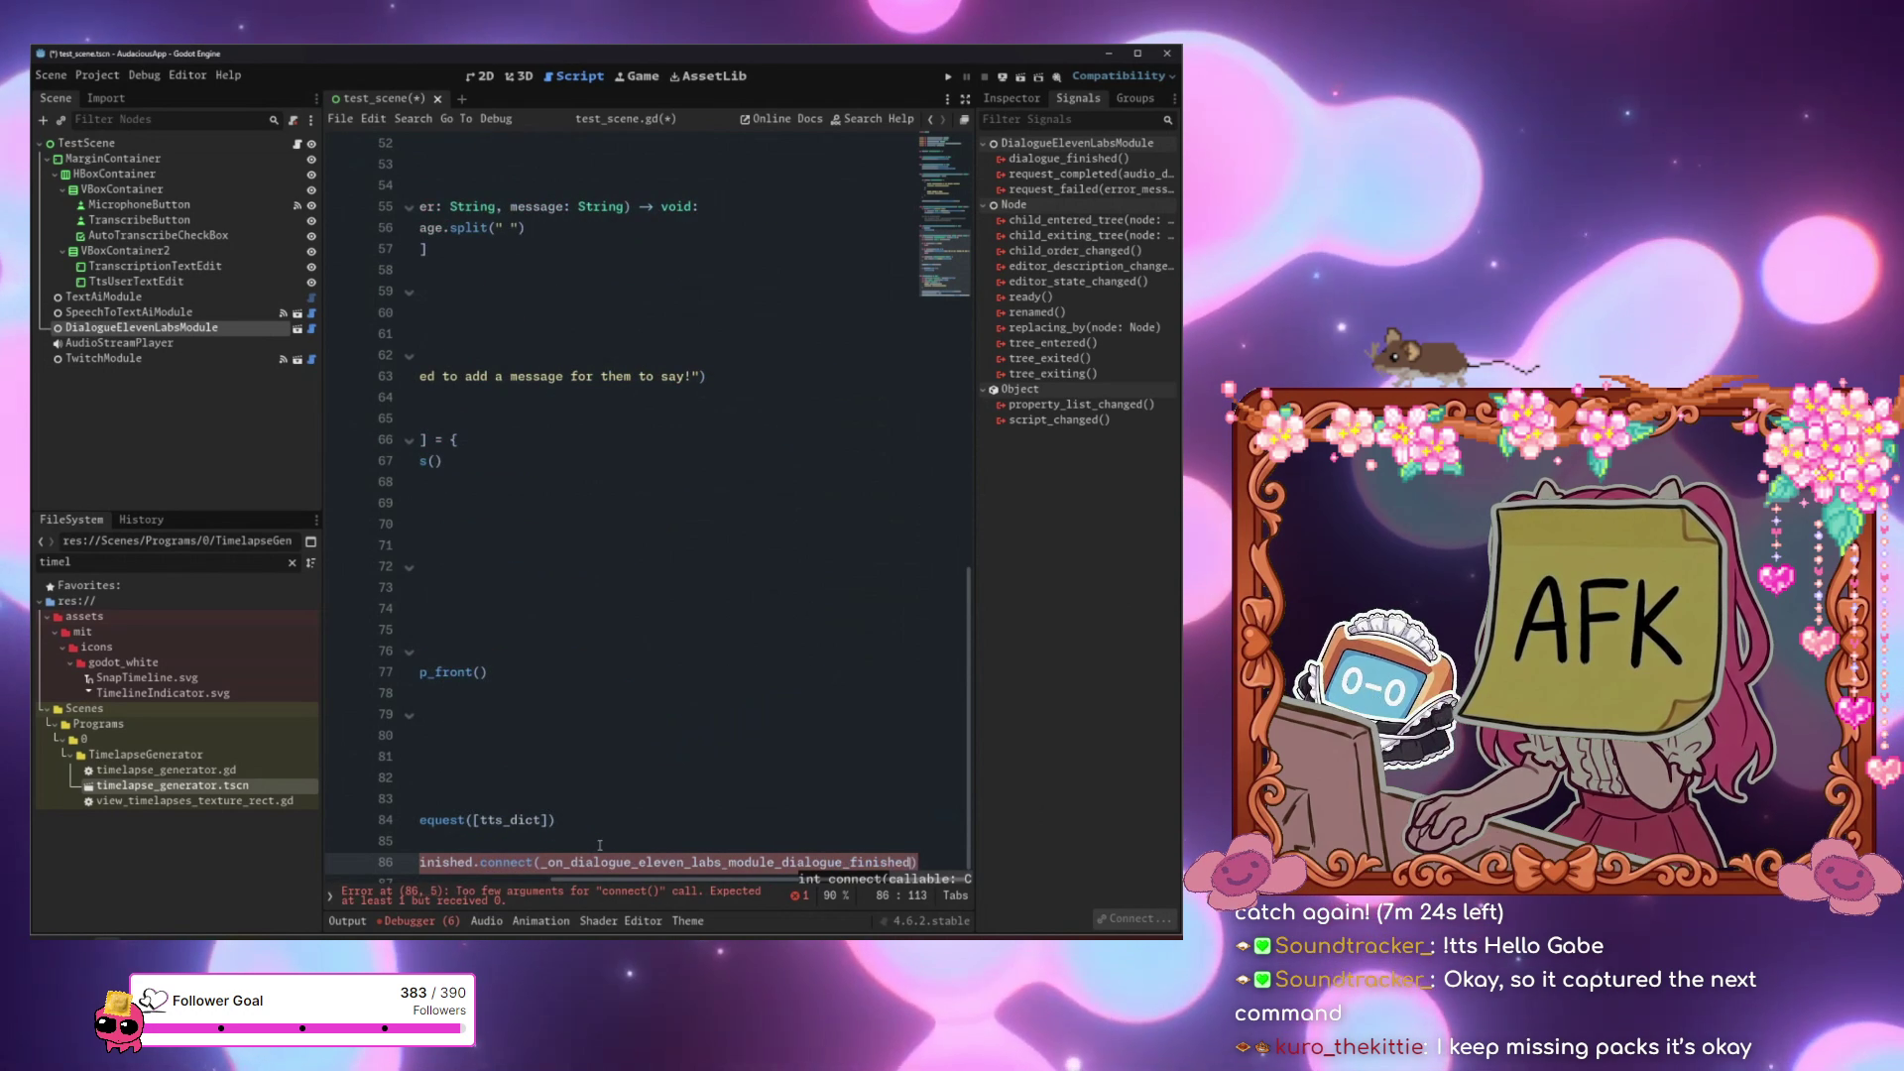
Step: Insert blank lines before the connect line and above play_next_tts
{"action": "left_click", "coordinate": [597, 845]}
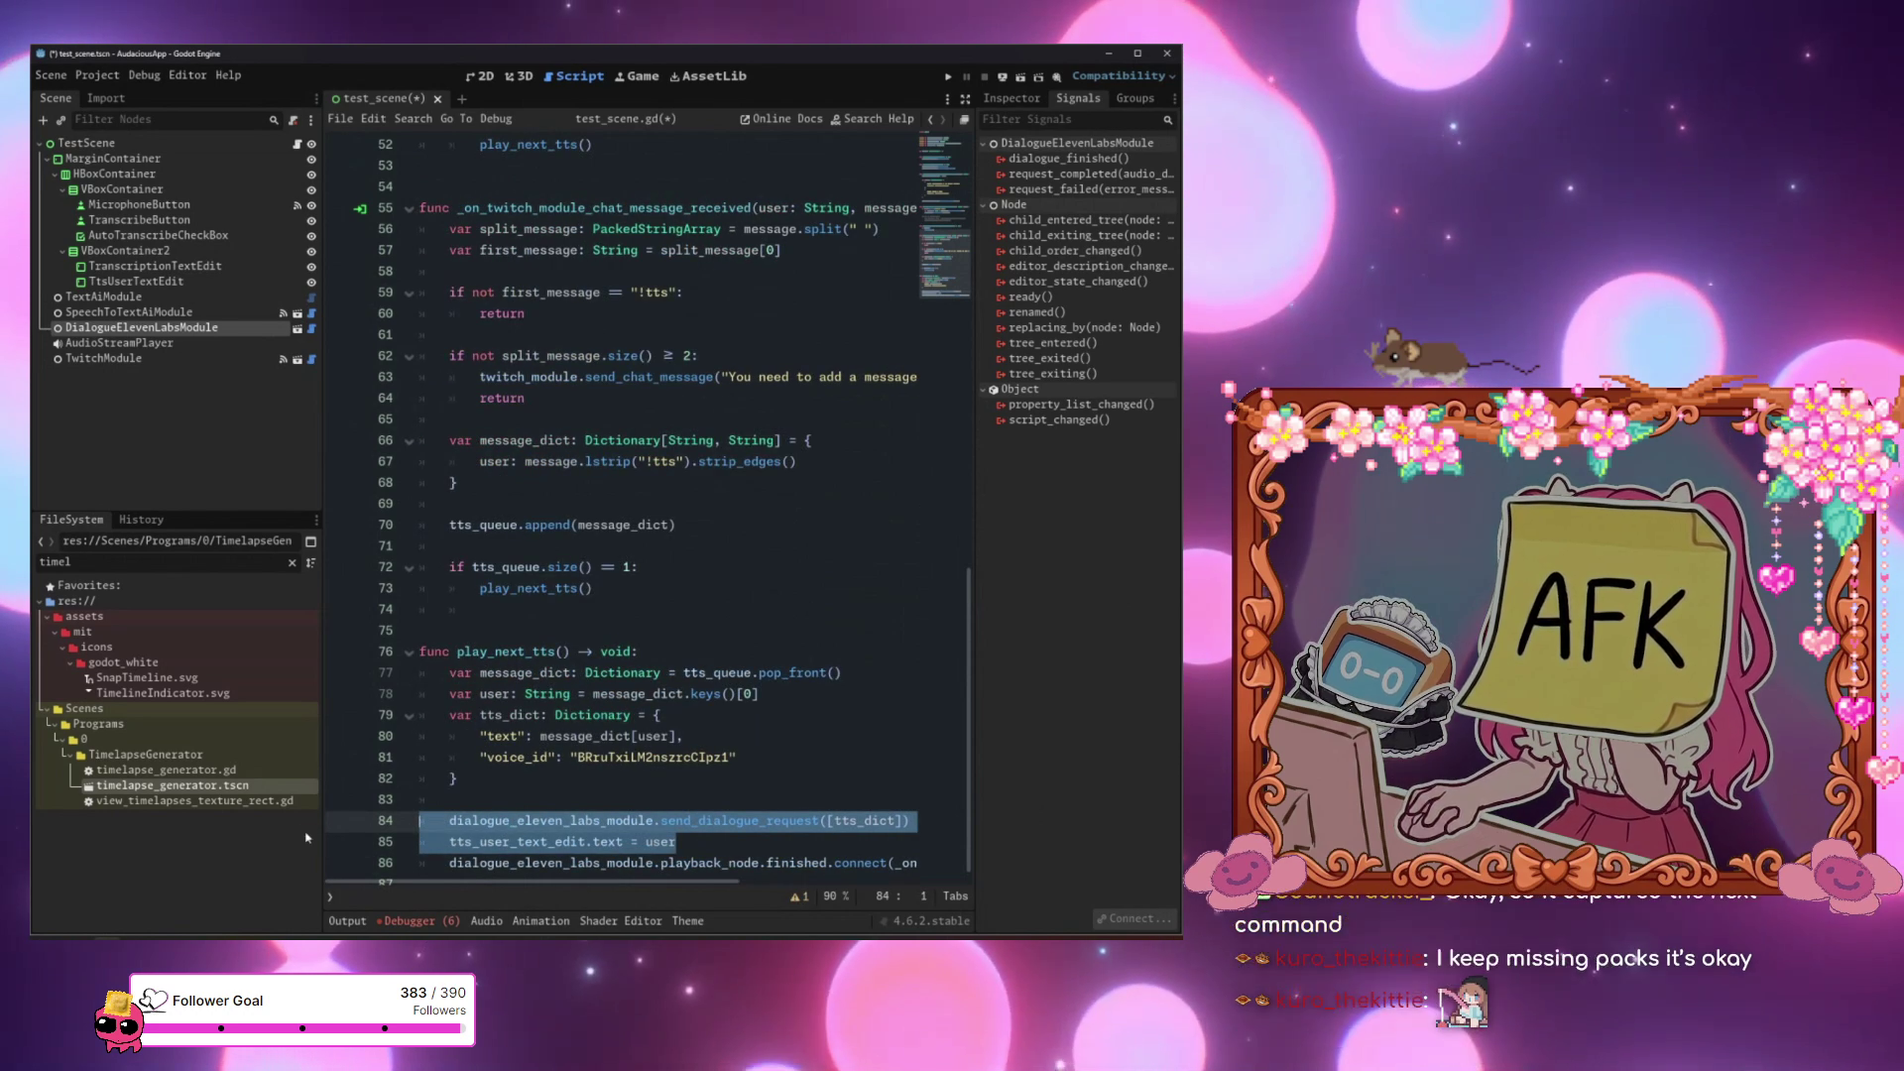
{"action": "key", "text": "Return"}
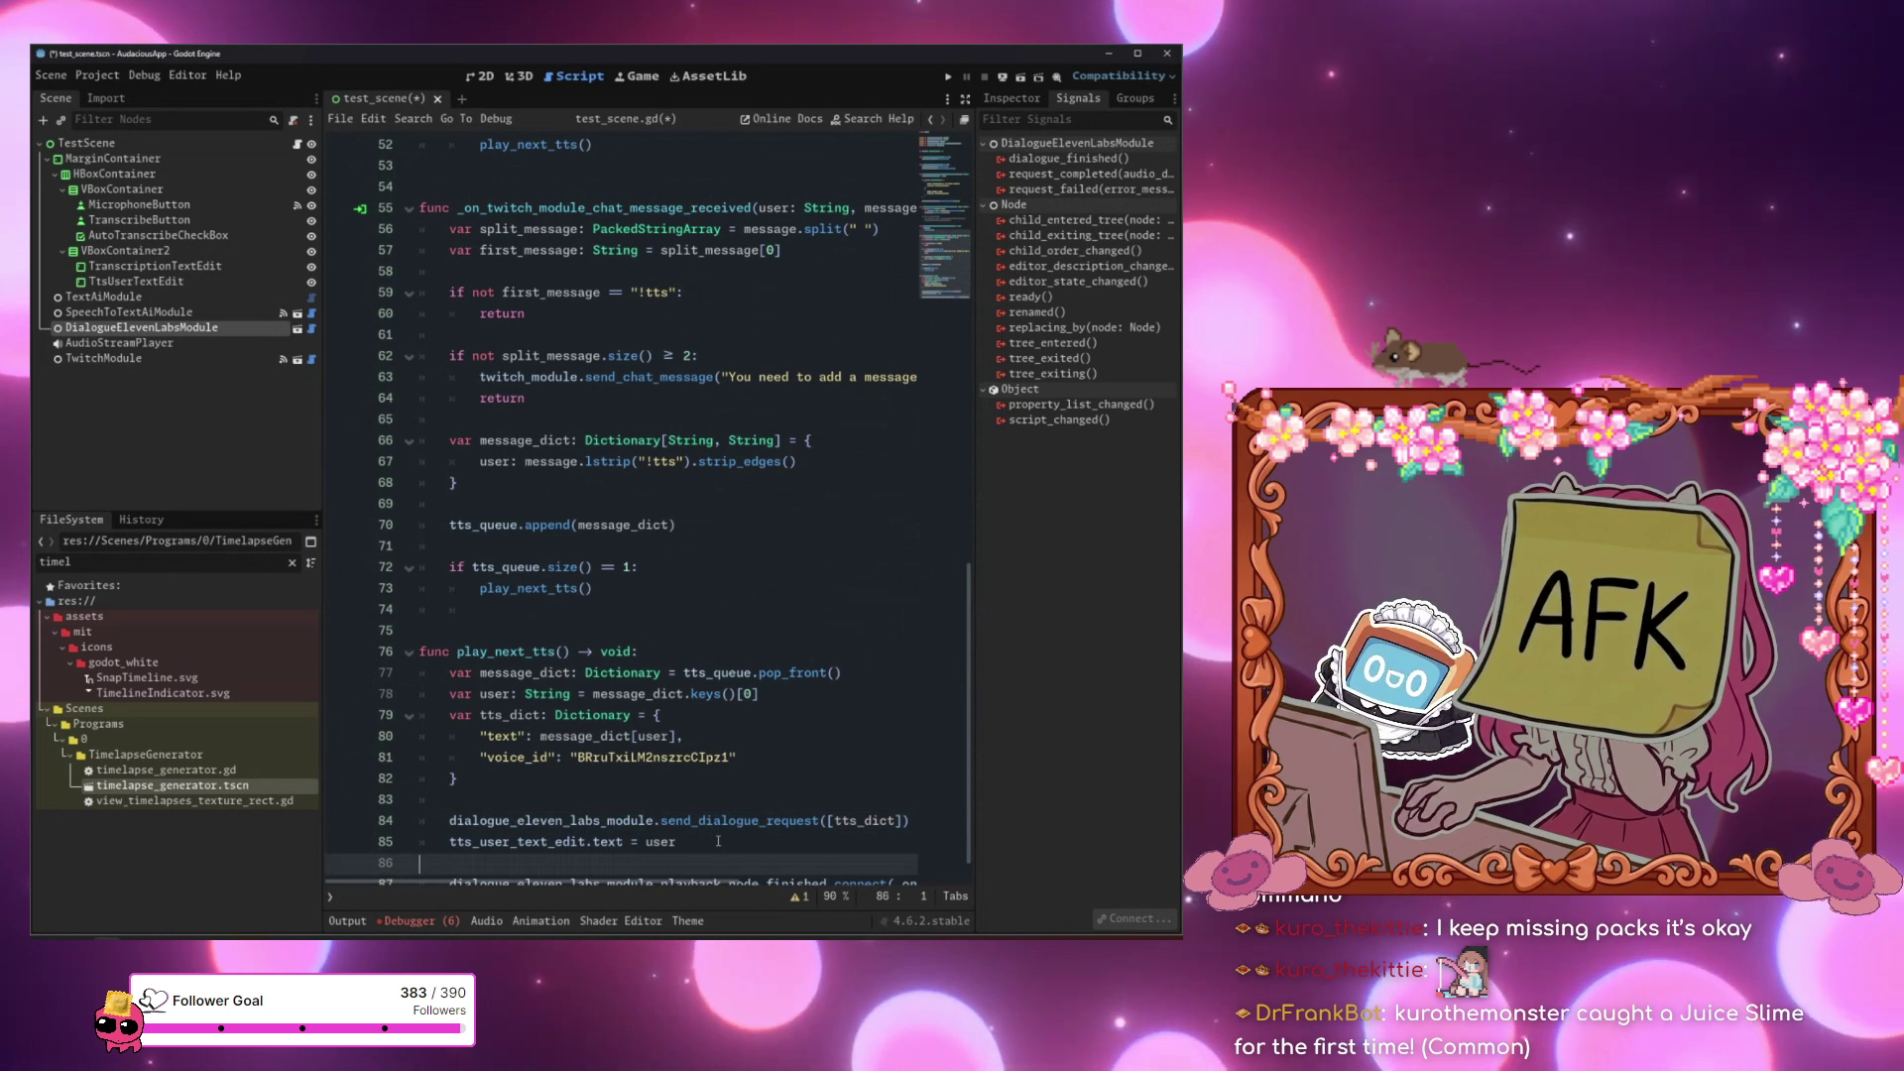
{"action": "key", "text": "Return"}
{"action": "scroll", "coordinate": [663, 818], "scroll_direction": "down", "scroll_amount": 1}
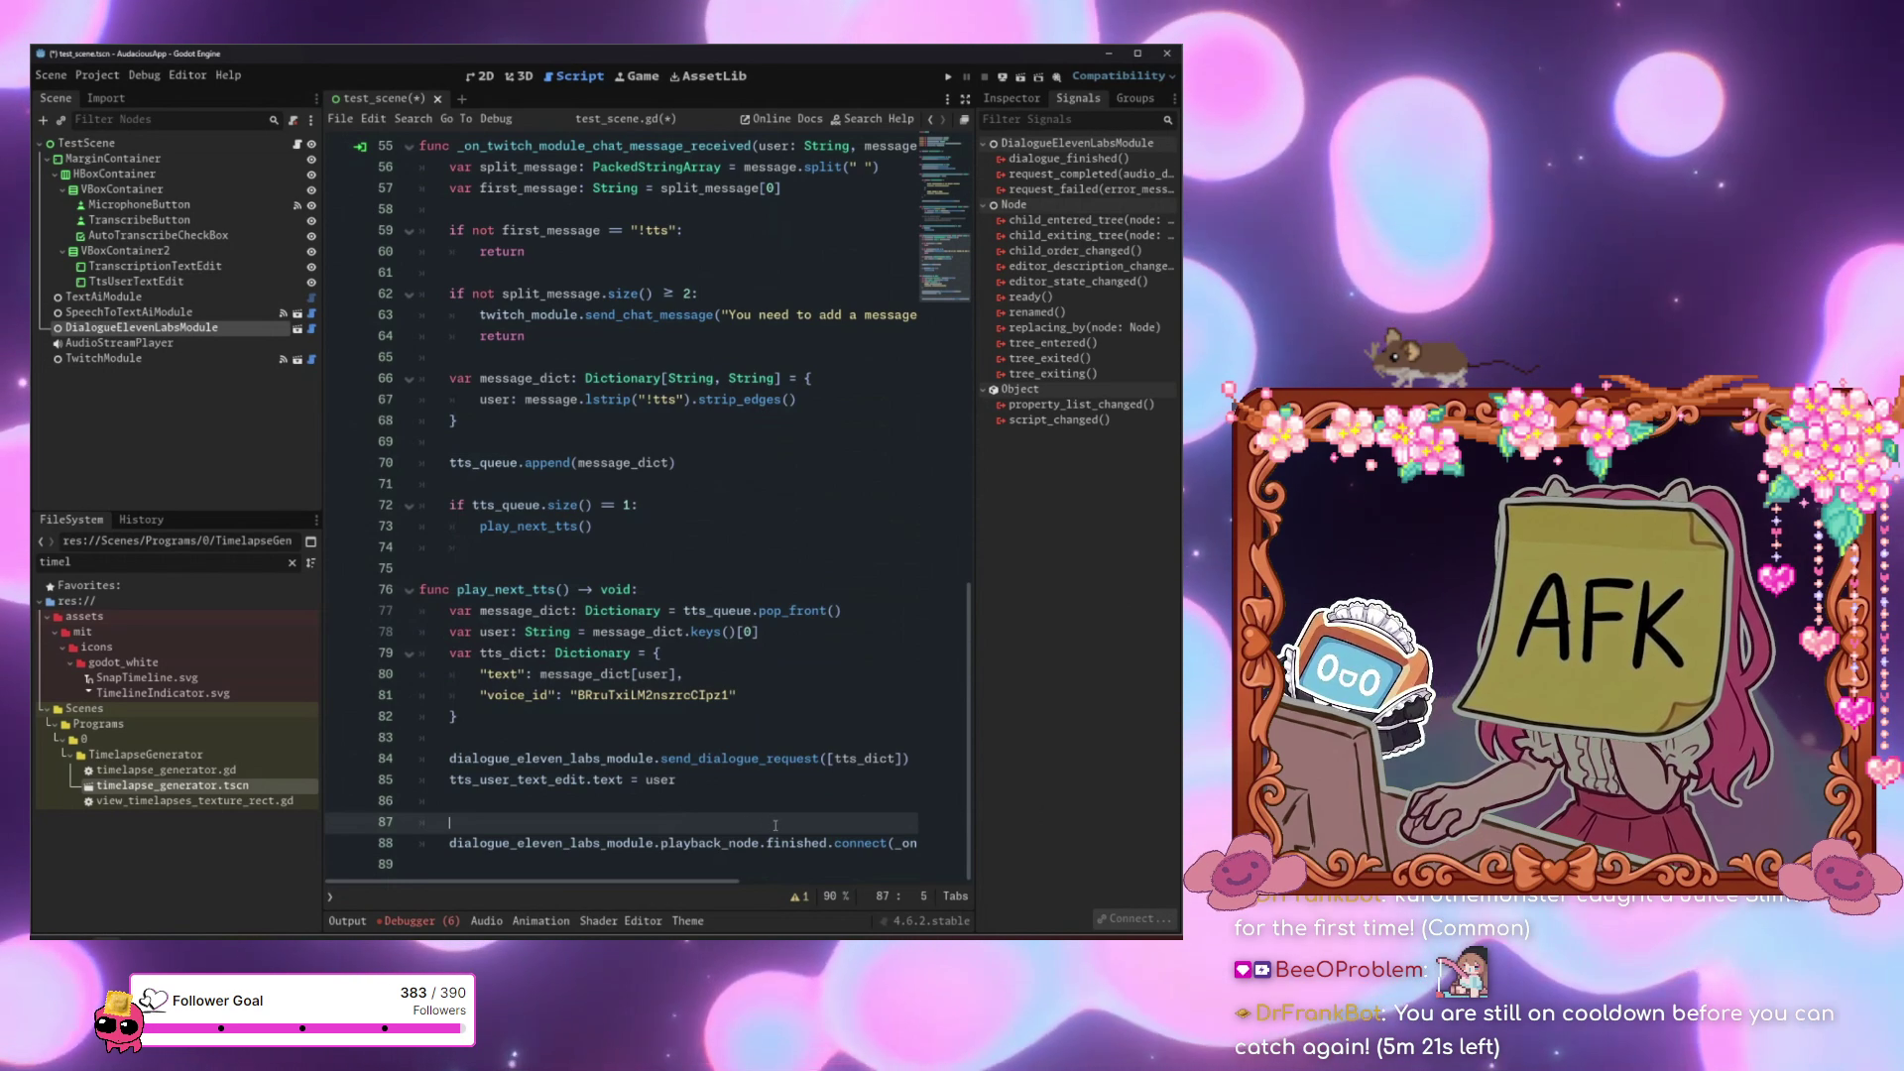
{"action": "scroll", "coordinate": [594, 850], "scroll_direction": "up", "scroll_amount": 3}
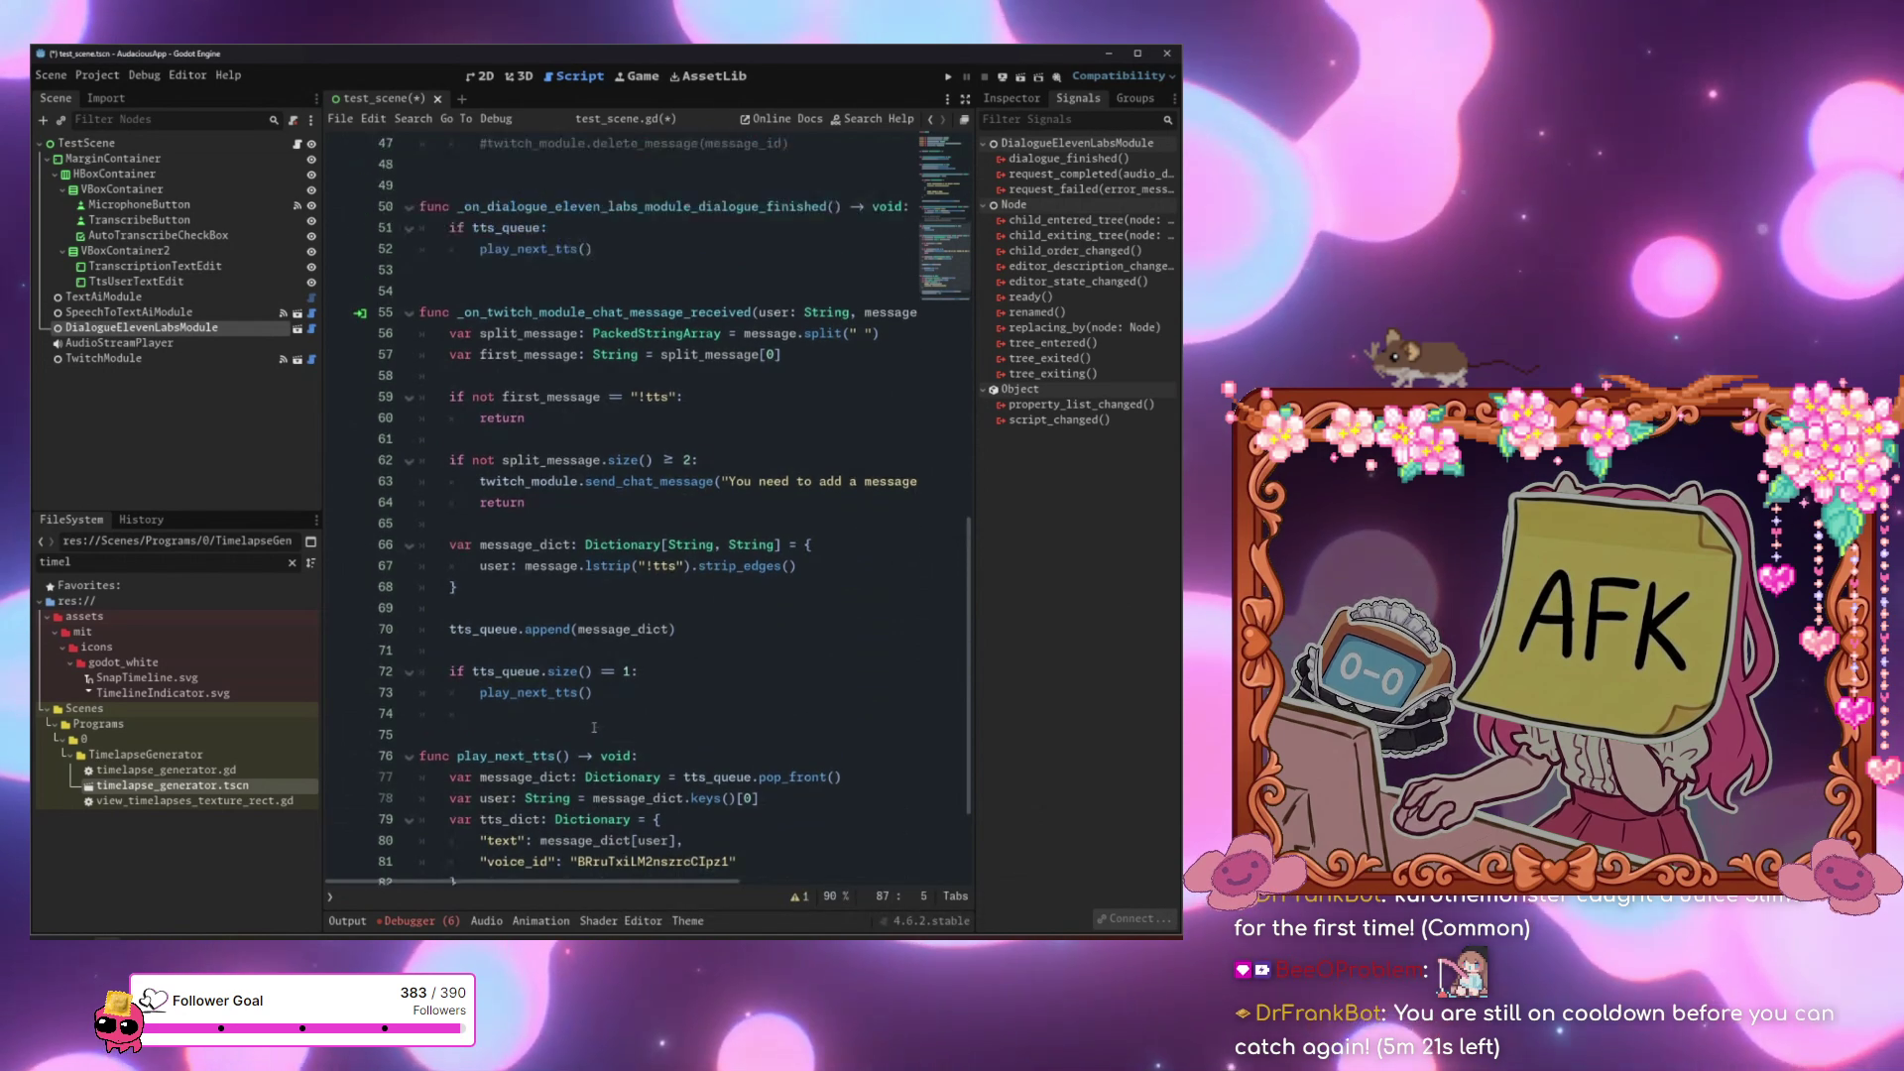
{"action": "scroll", "coordinate": [515, 844], "scroll_direction": "down", "scroll_amount": 3}
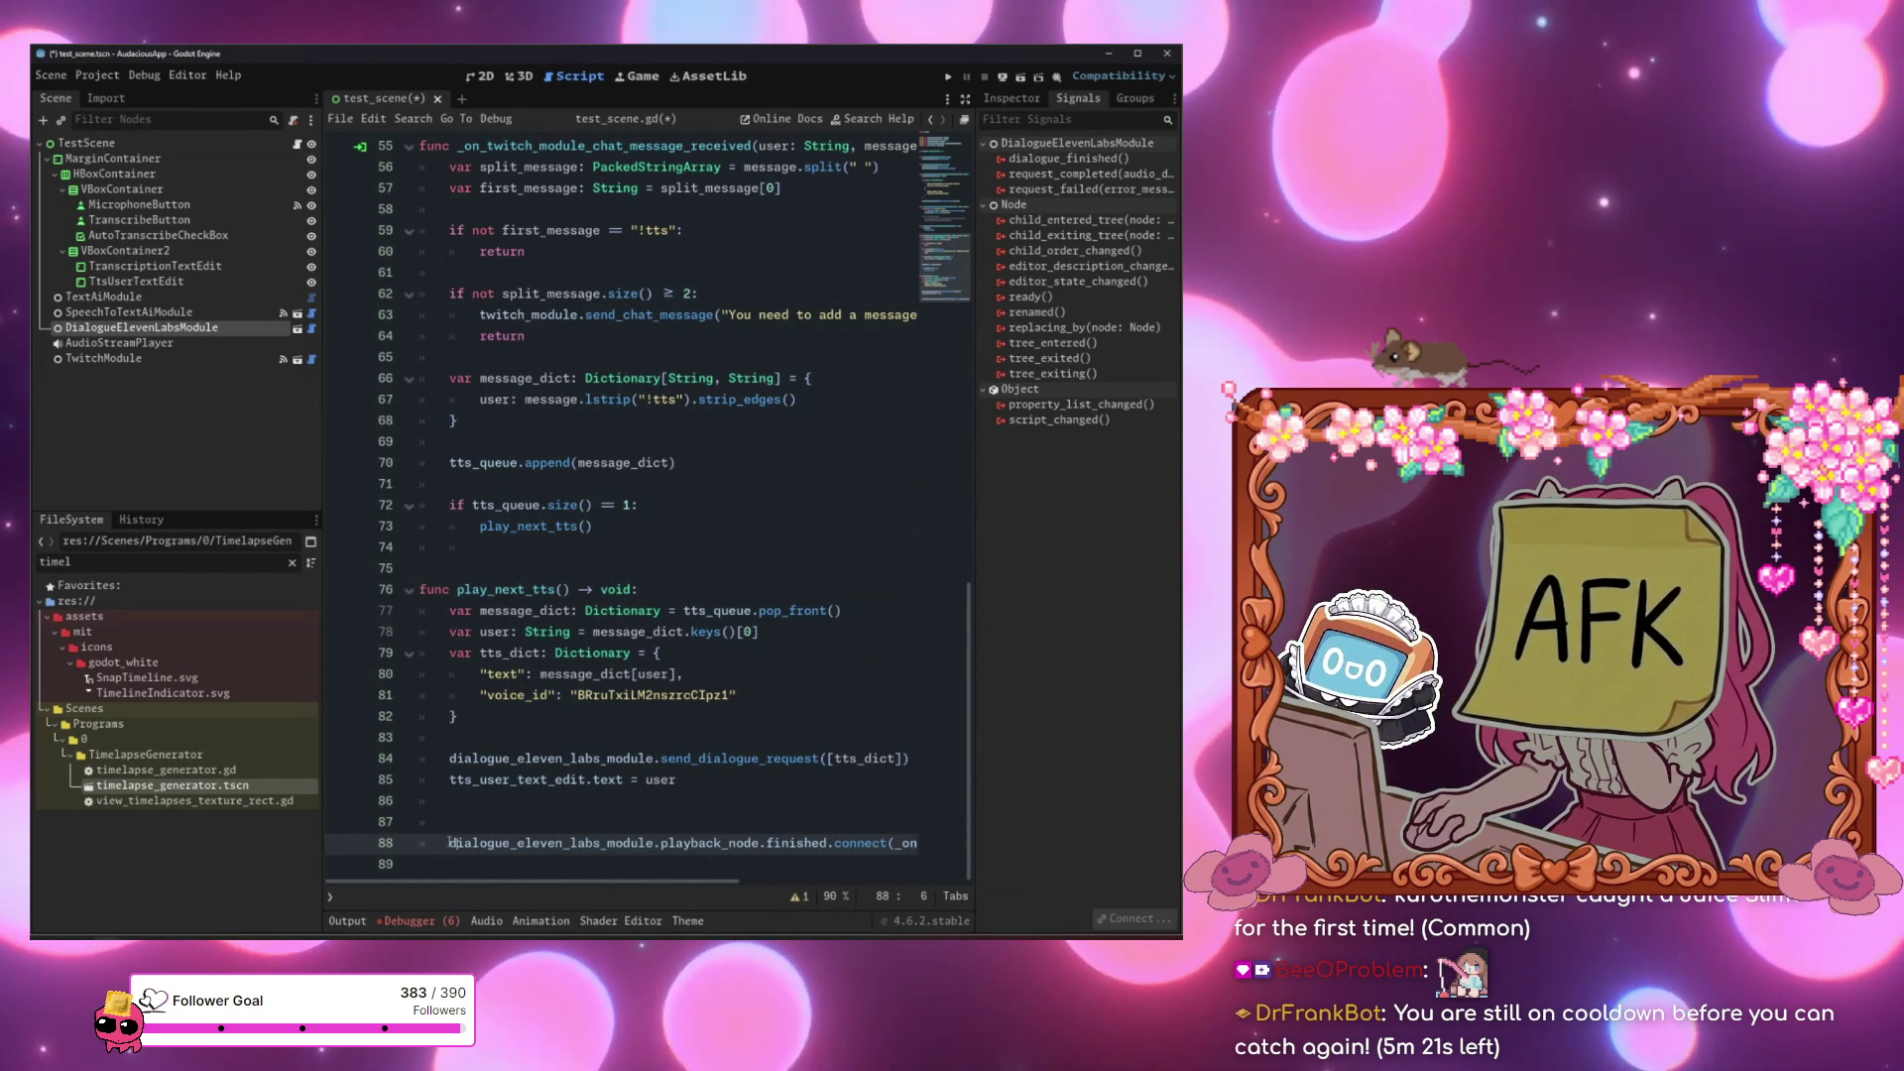
{"action": "left_click", "coordinate": [529, 575]}
{"action": "left_click", "coordinate": [538, 555]}
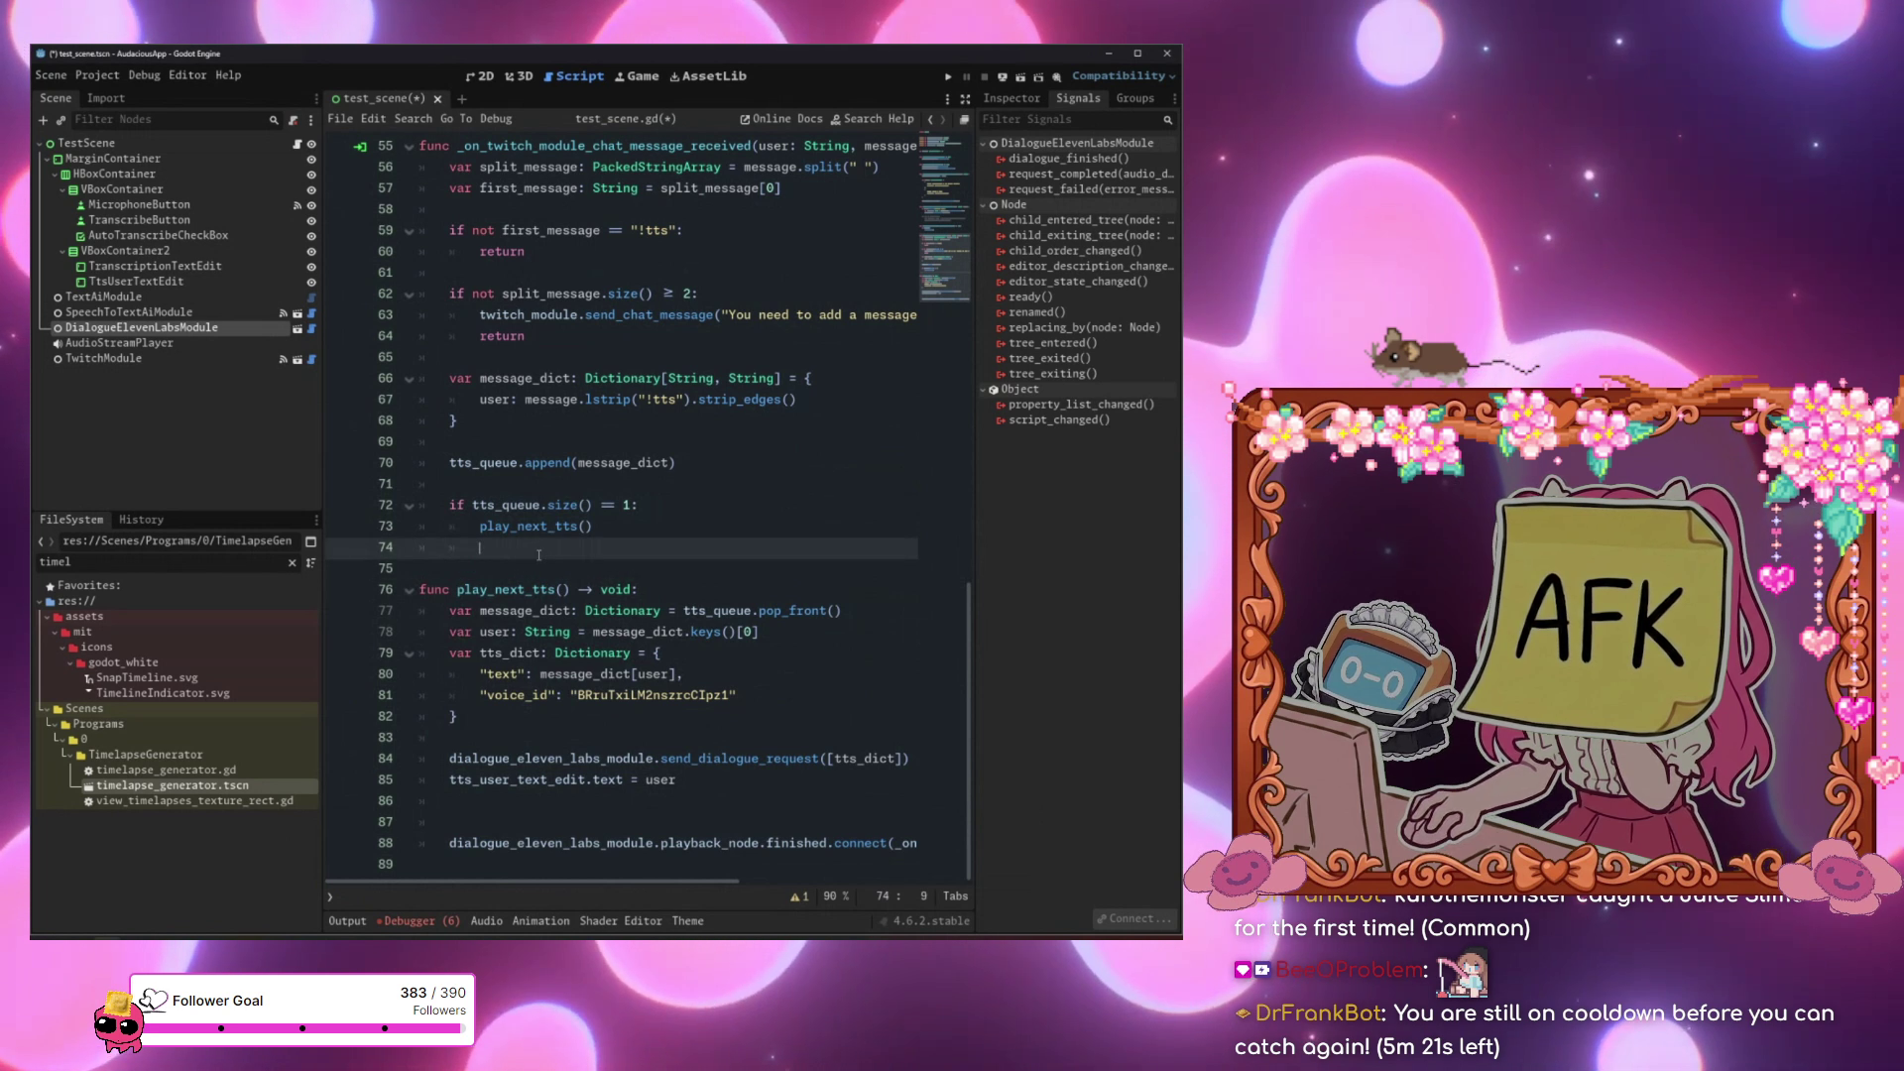
{"action": "key", "text": "Return"}
{"action": "key", "text": "Return"}
{"action": "key", "text": "Return"}
{"action": "key", "text": "Up"}
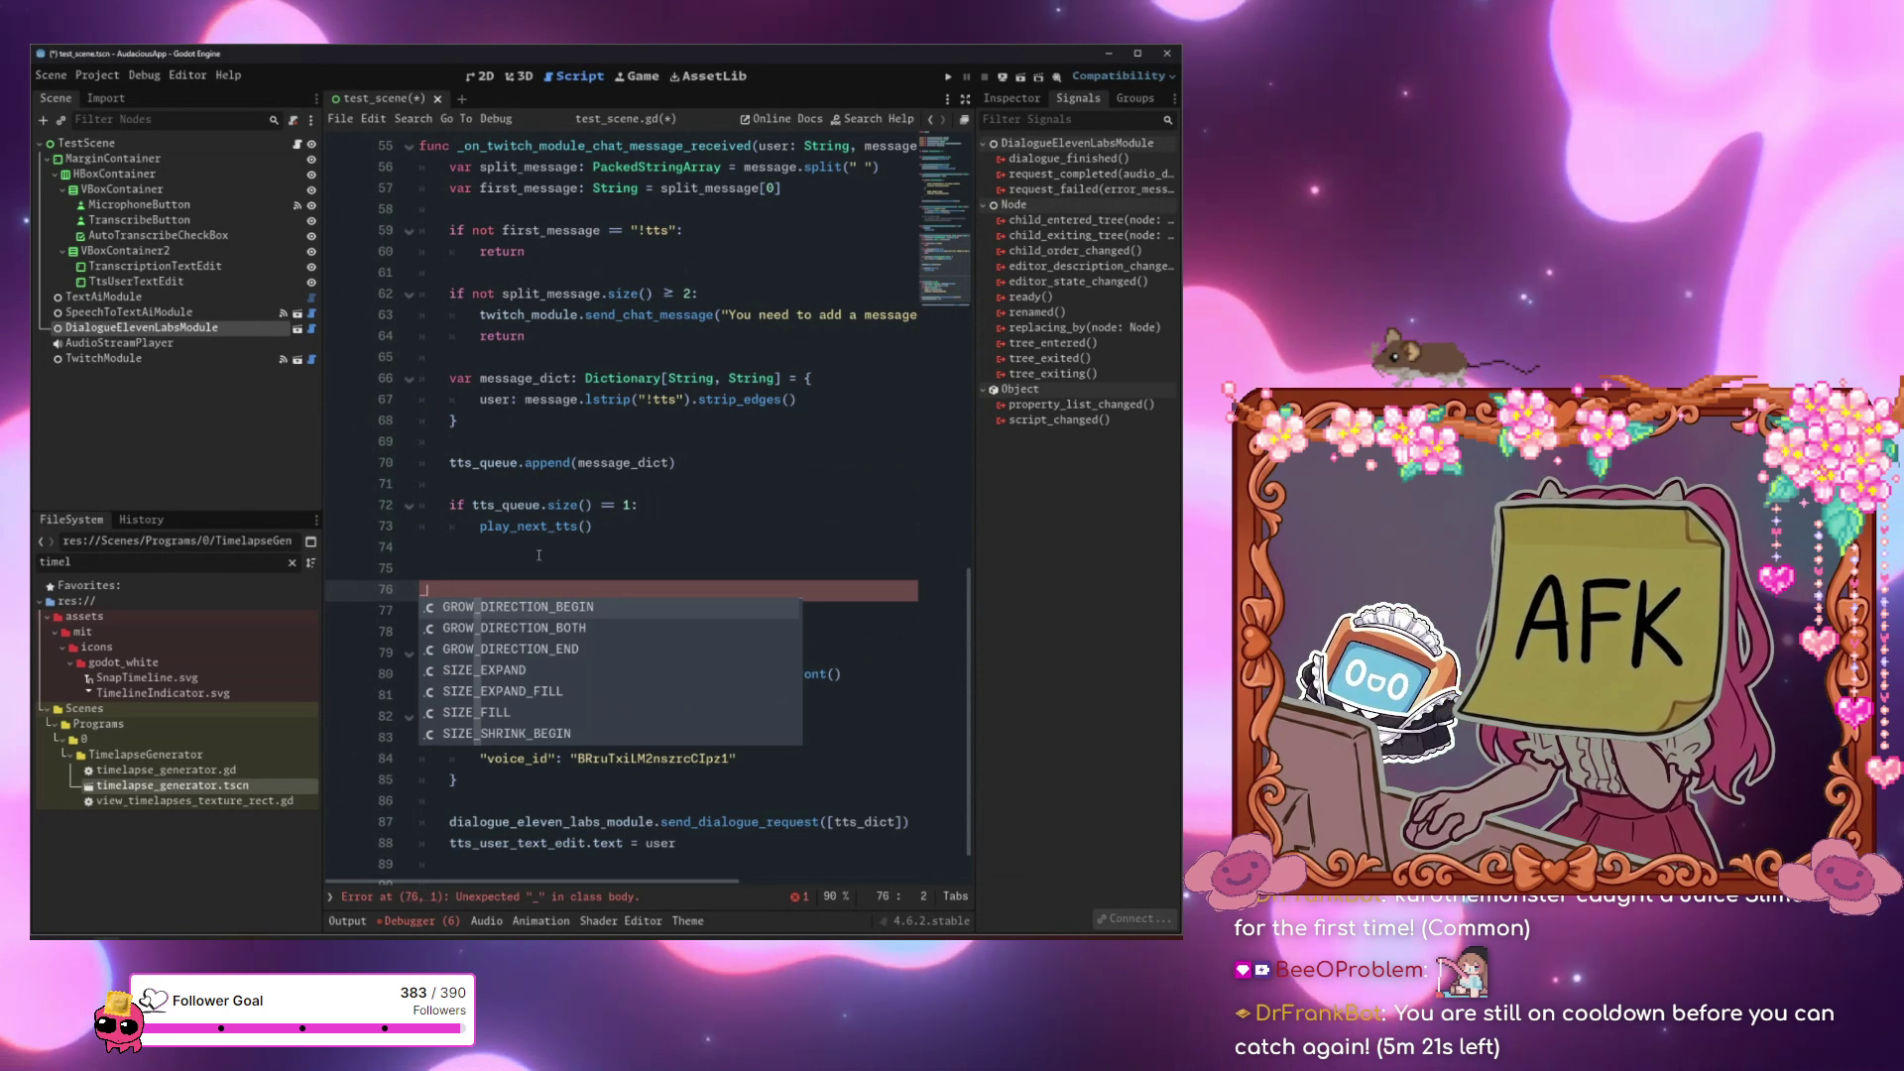
Step: Replace the stray underscore on line 76 with a func _connect_signals() -> void: stub containing pass
{"action": "key", "text": "ctrl+z"}
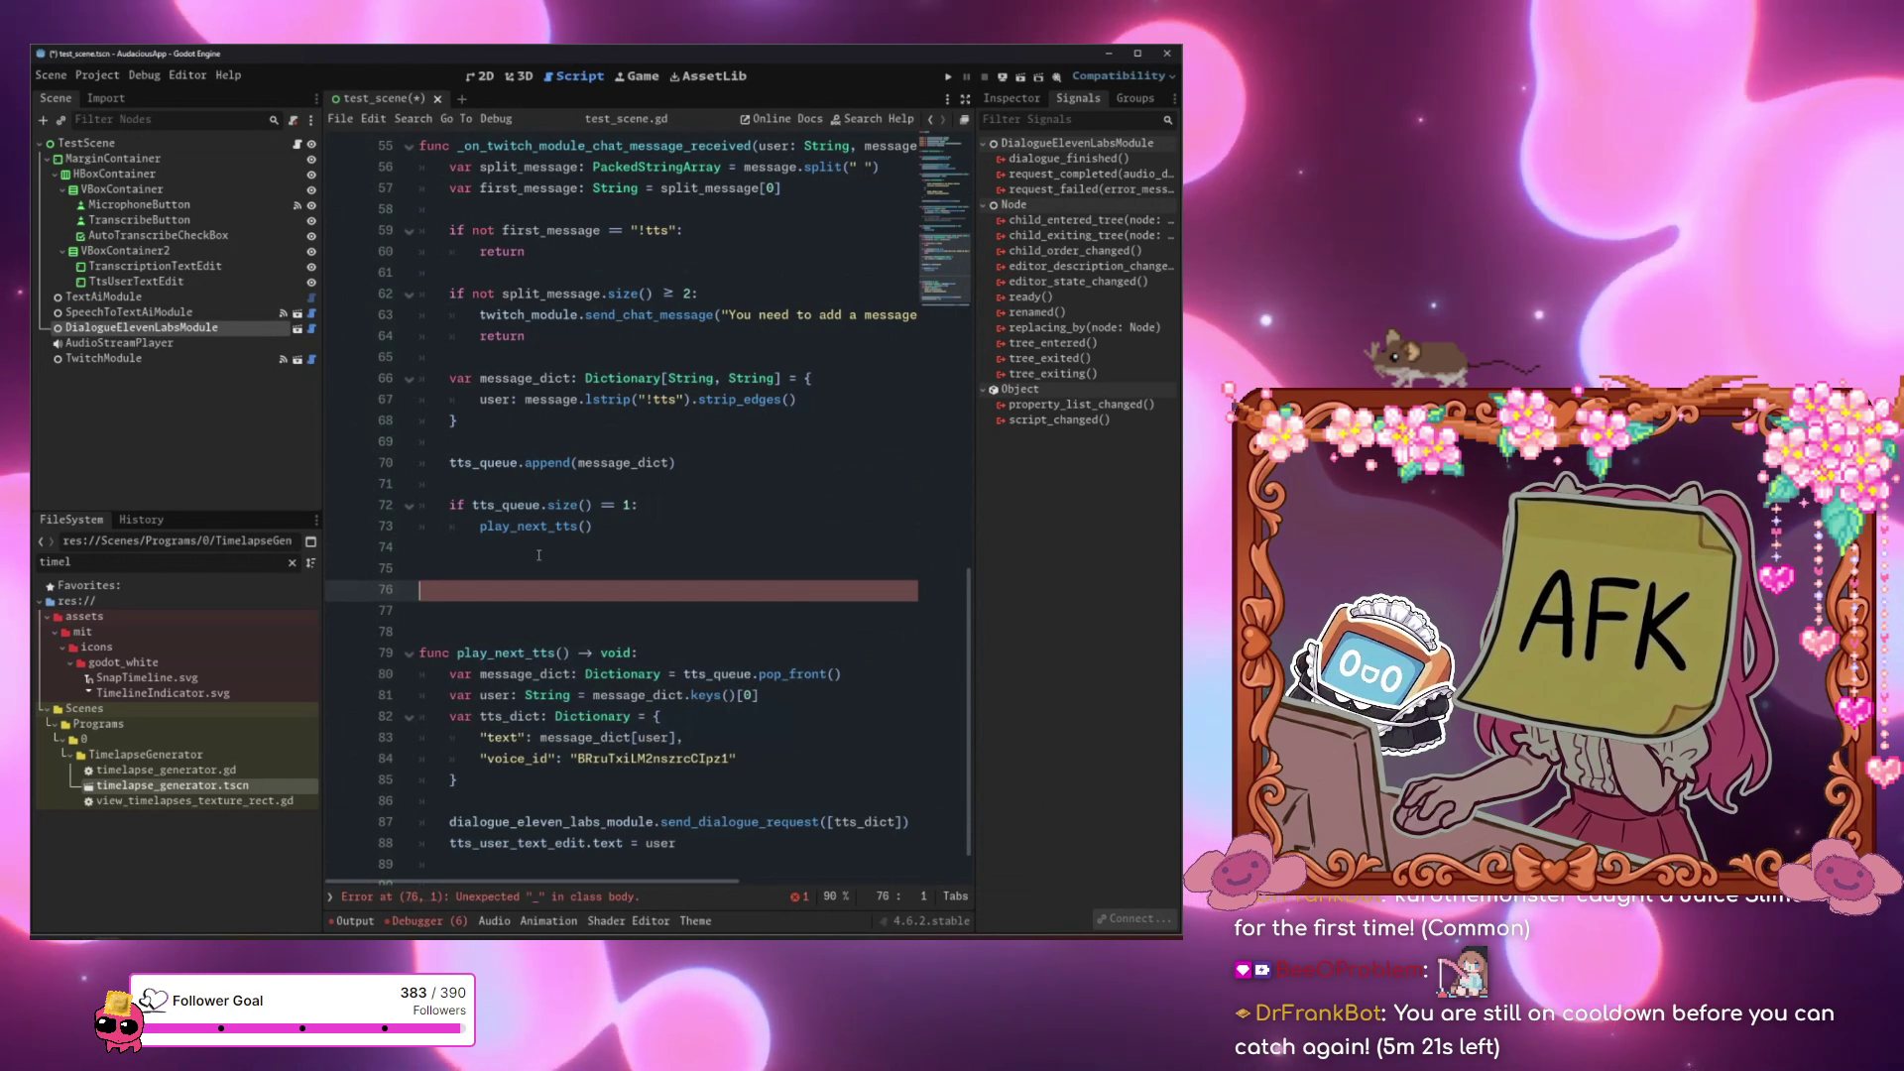
{"action": "type", "text": "func _conn"}
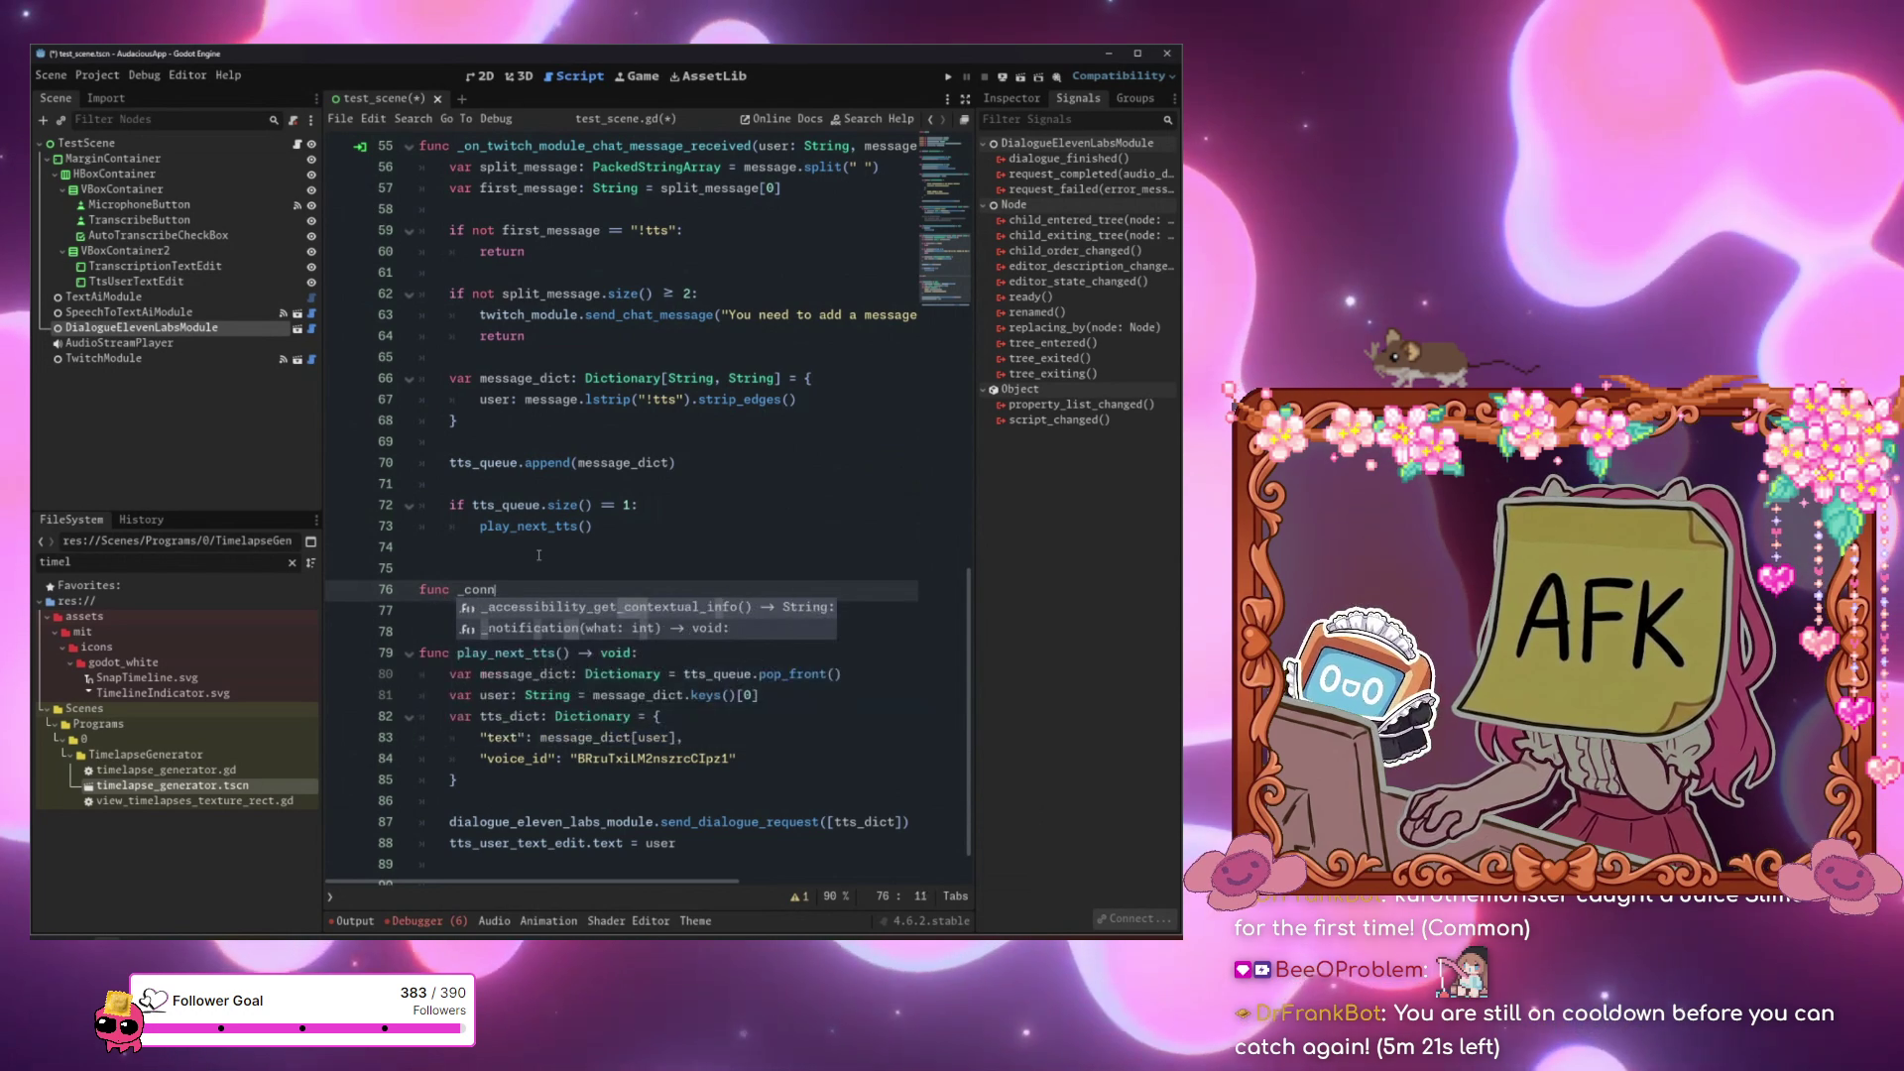
{"action": "type", "text": "ect_signals() "}
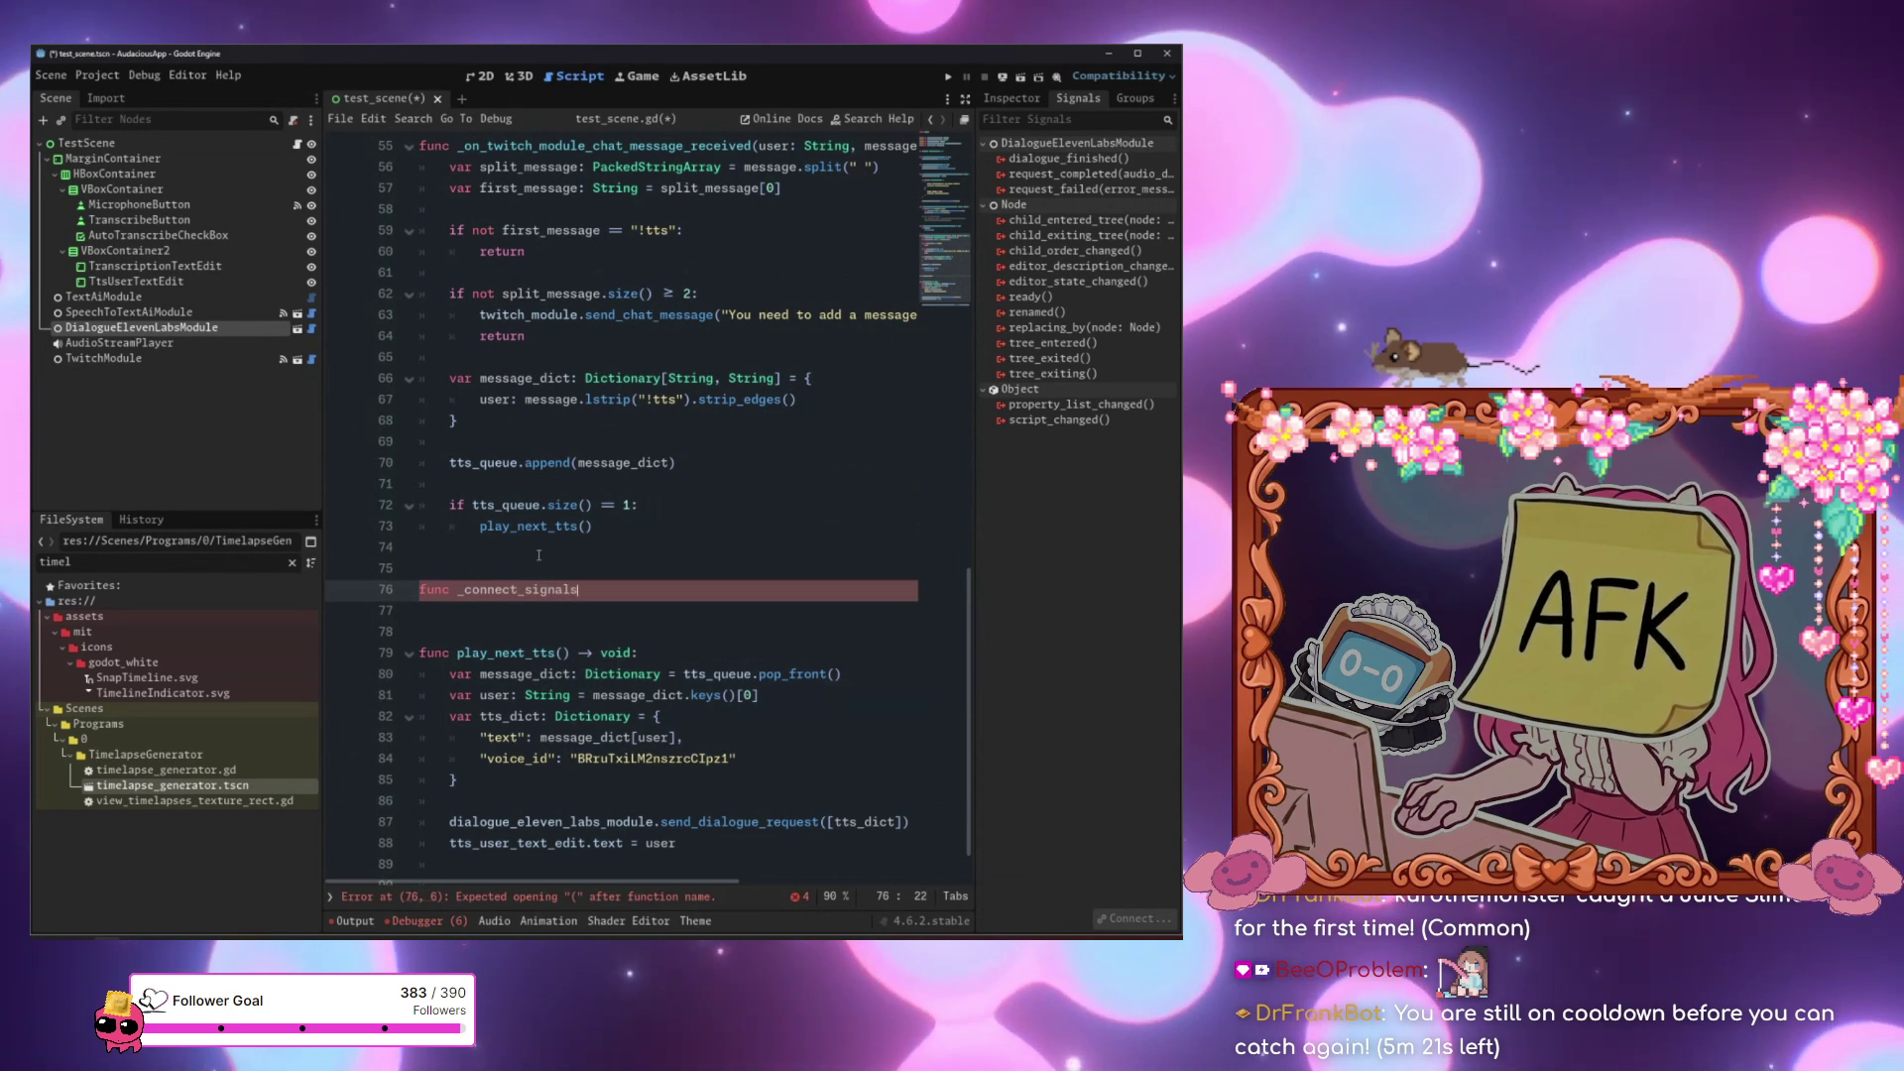
{"action": "type", "text": "-> void:"}
{"action": "key", "text": "Return"}
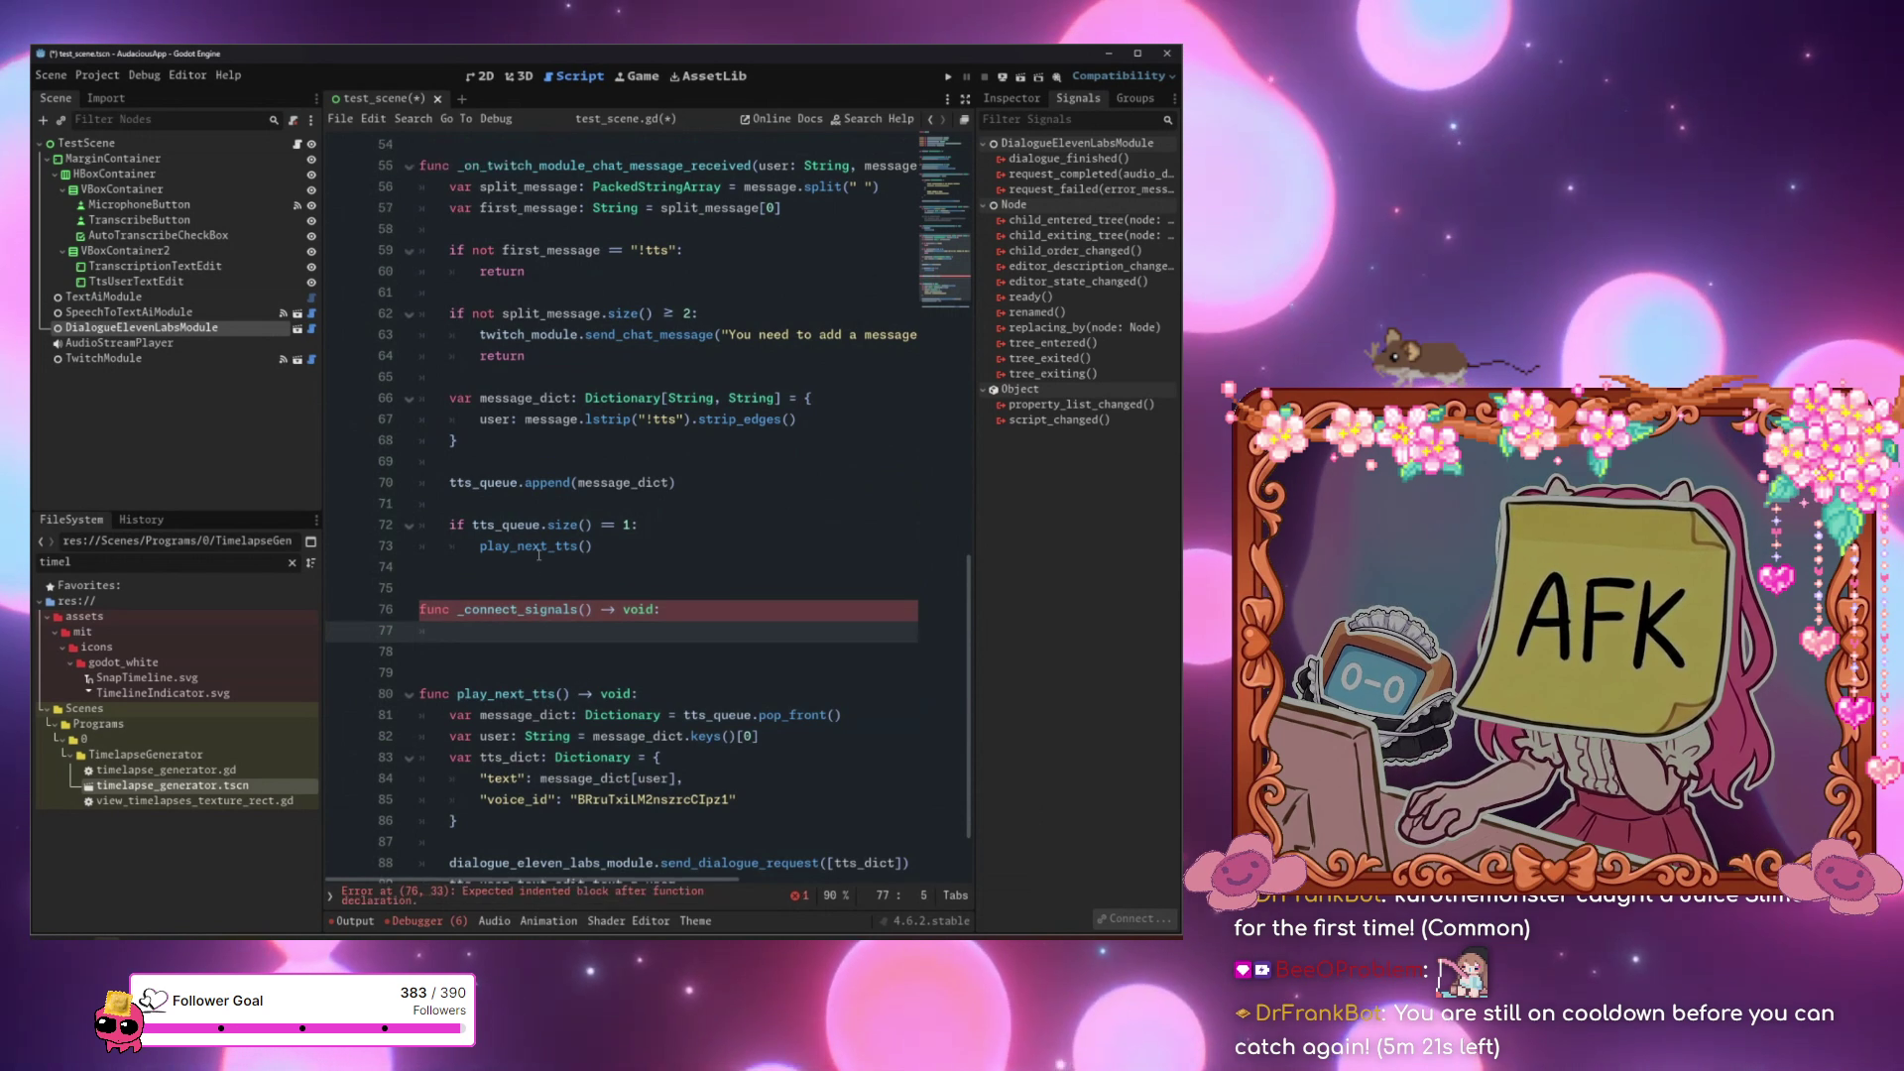
{"action": "type", "text": "pass"}
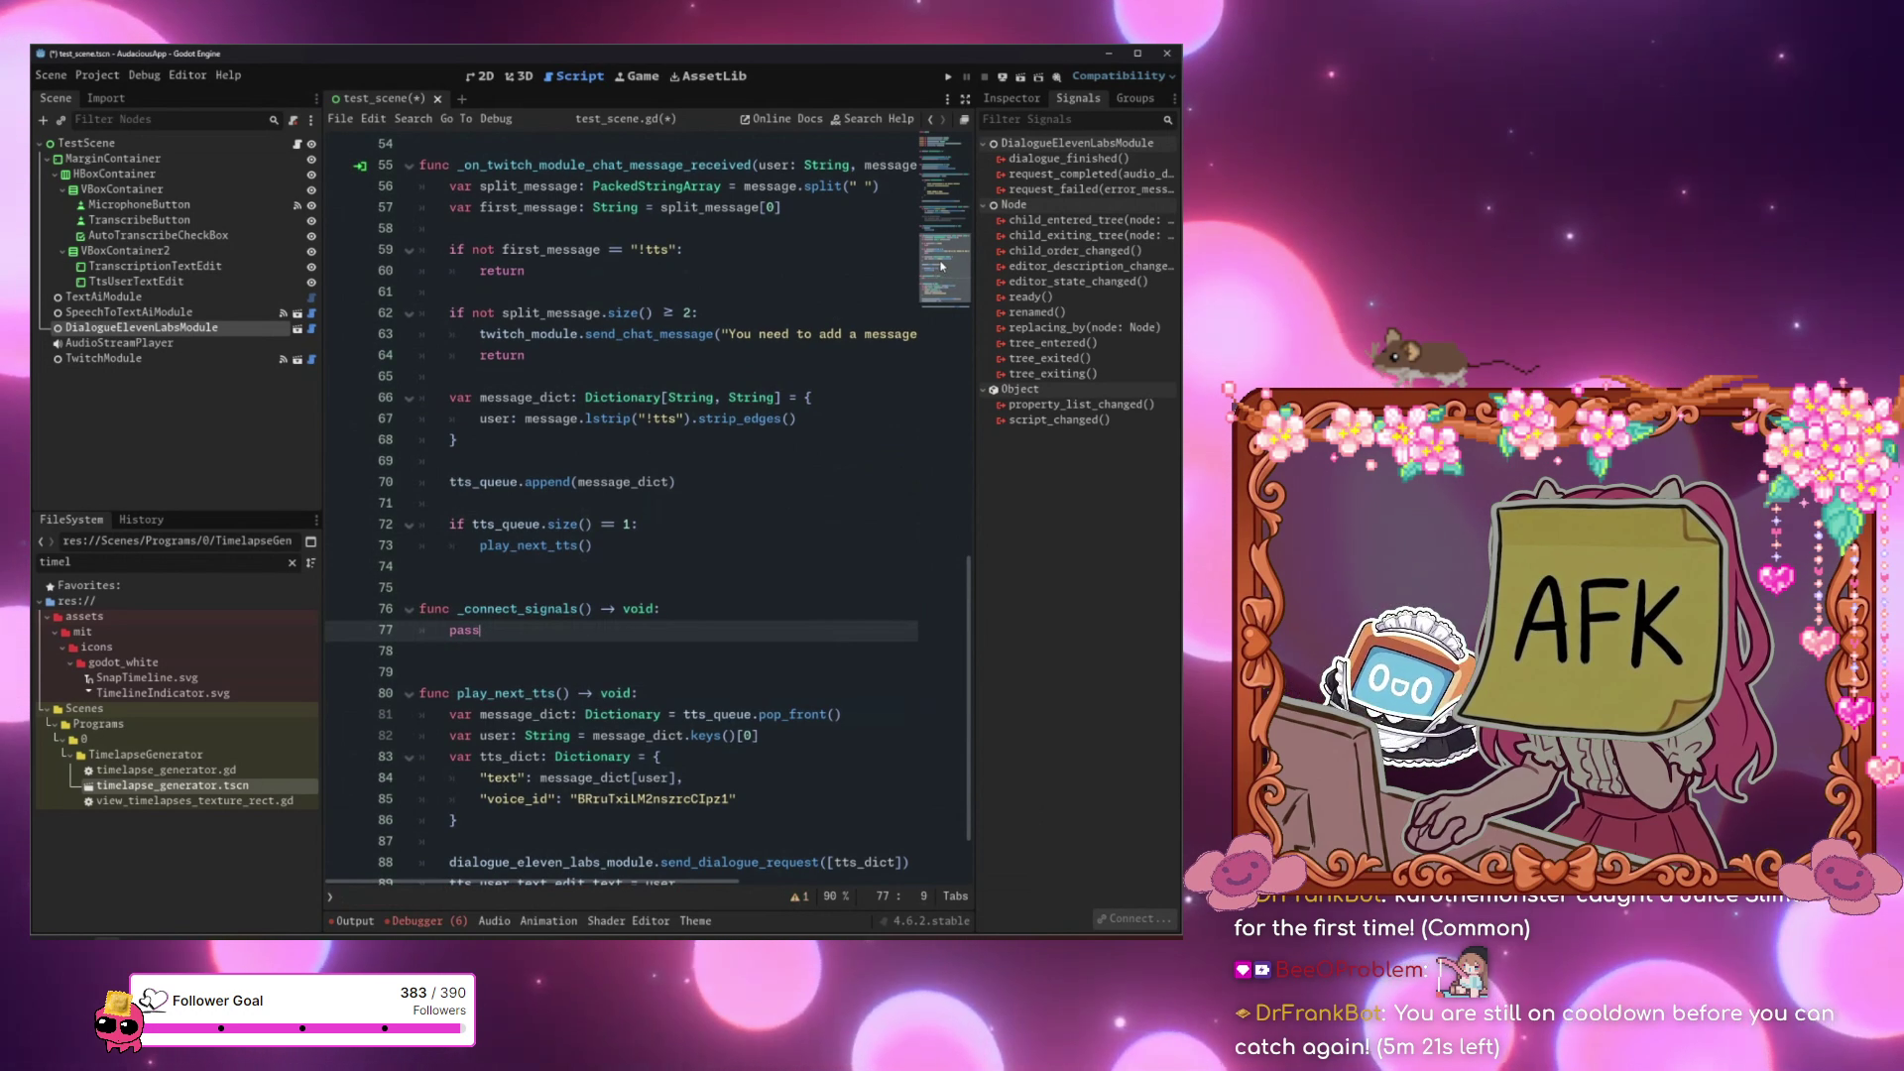
{"action": "scroll", "coordinate": [947, 230], "scroll_direction": "up", "scroll_amount": 5}
{"action": "scroll", "coordinate": [947, 230], "scroll_direction": "up", "scroll_amount": 12}
Step: Add a _ready() -> void function below the tts_queue declaration that calls _connect_signals()
{"action": "left_click", "coordinate": [613, 401]}
{"action": "key", "text": "Return"}
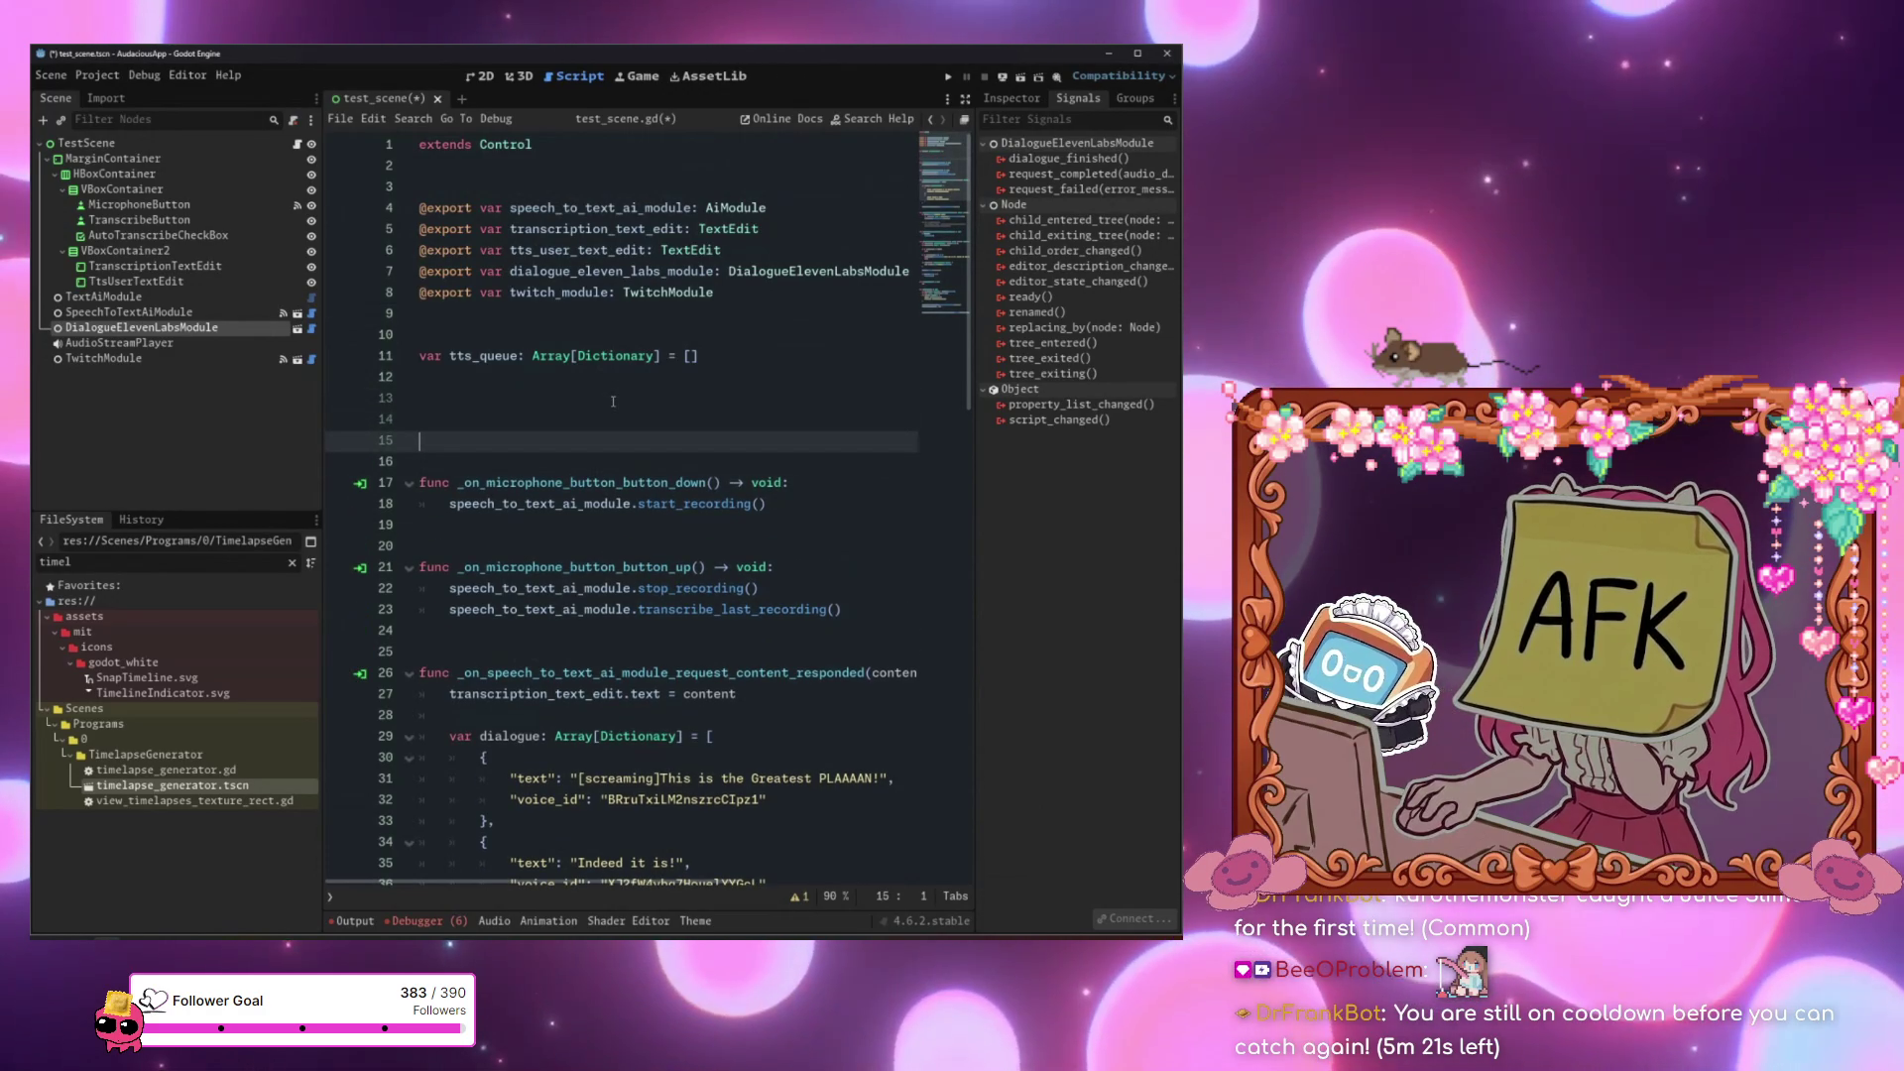
{"action": "type", "text": "fi"}
{"action": "key", "text": "BackSpace"}
{"action": "type", "text": "umc _read"}
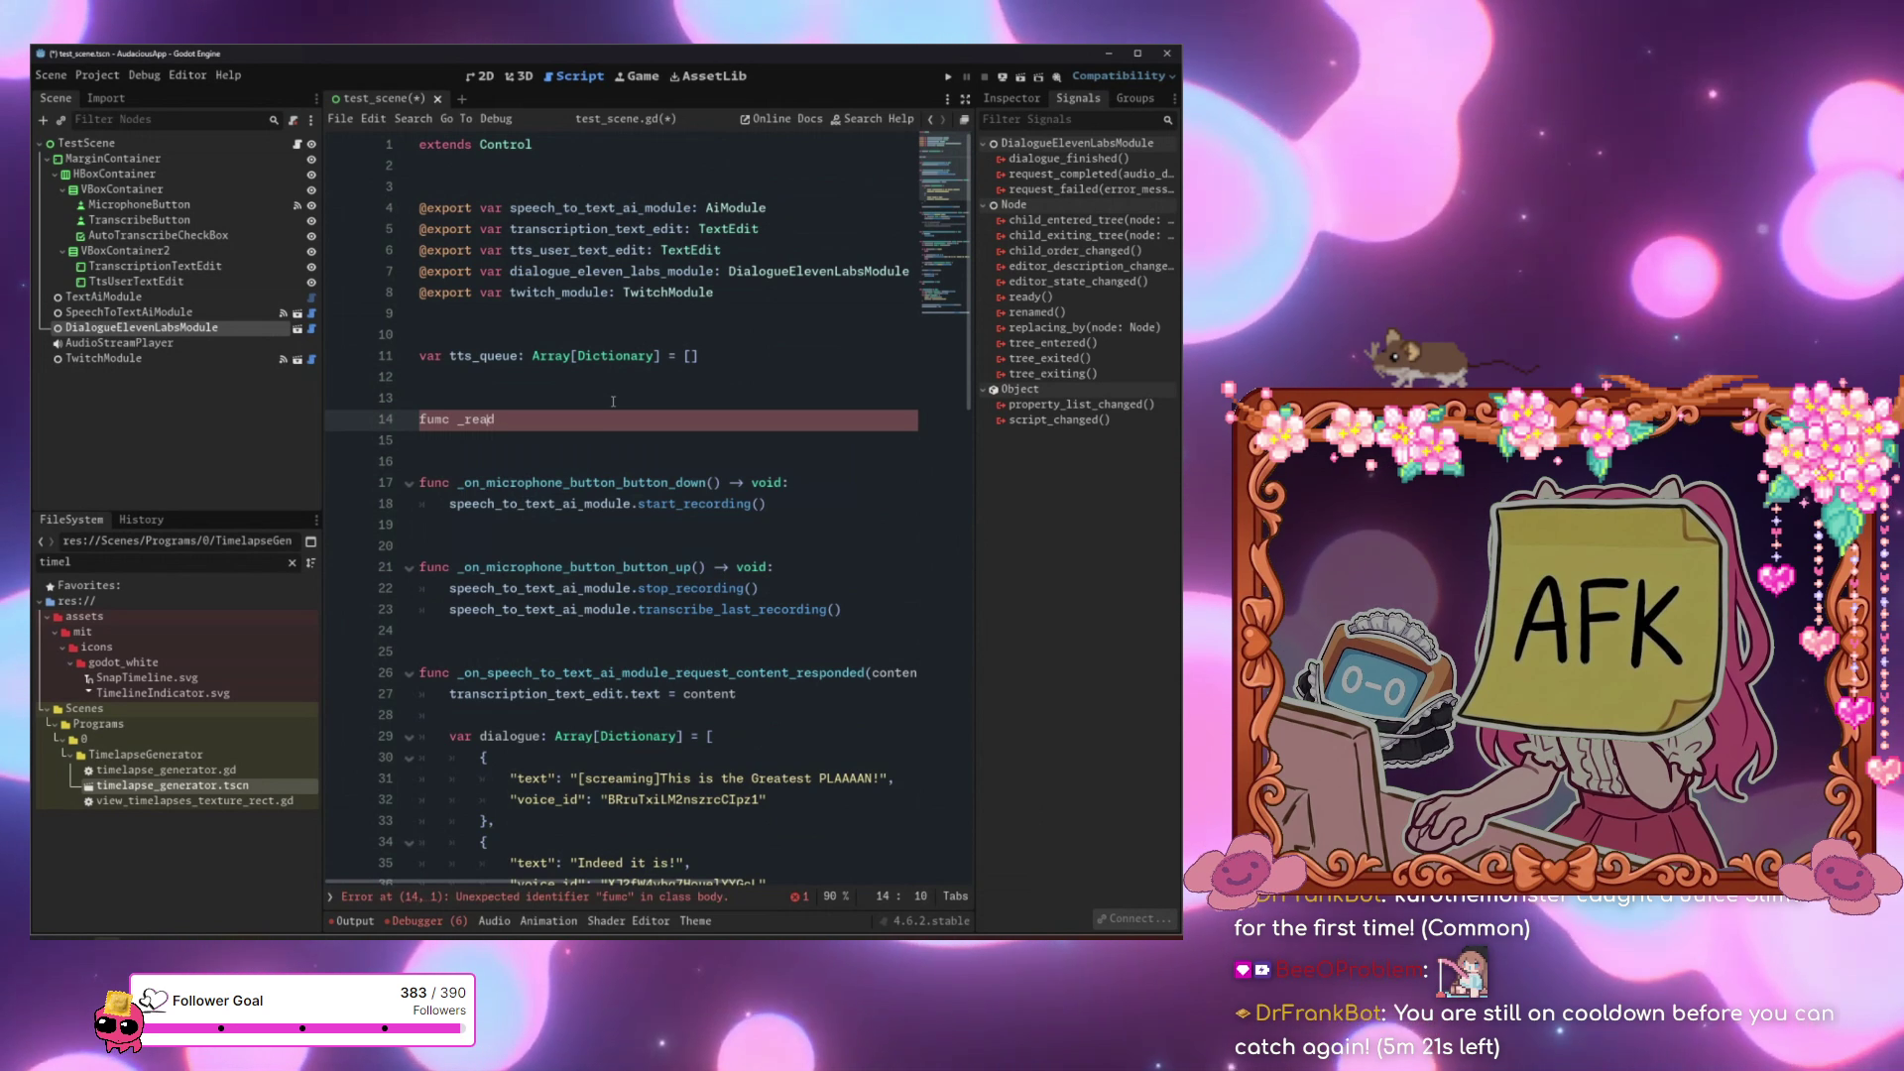
{"action": "key", "text": "Left"}
{"action": "key", "text": "Left"}
{"action": "key", "text": "Left"}
{"action": "key", "text": "BackSpace"}
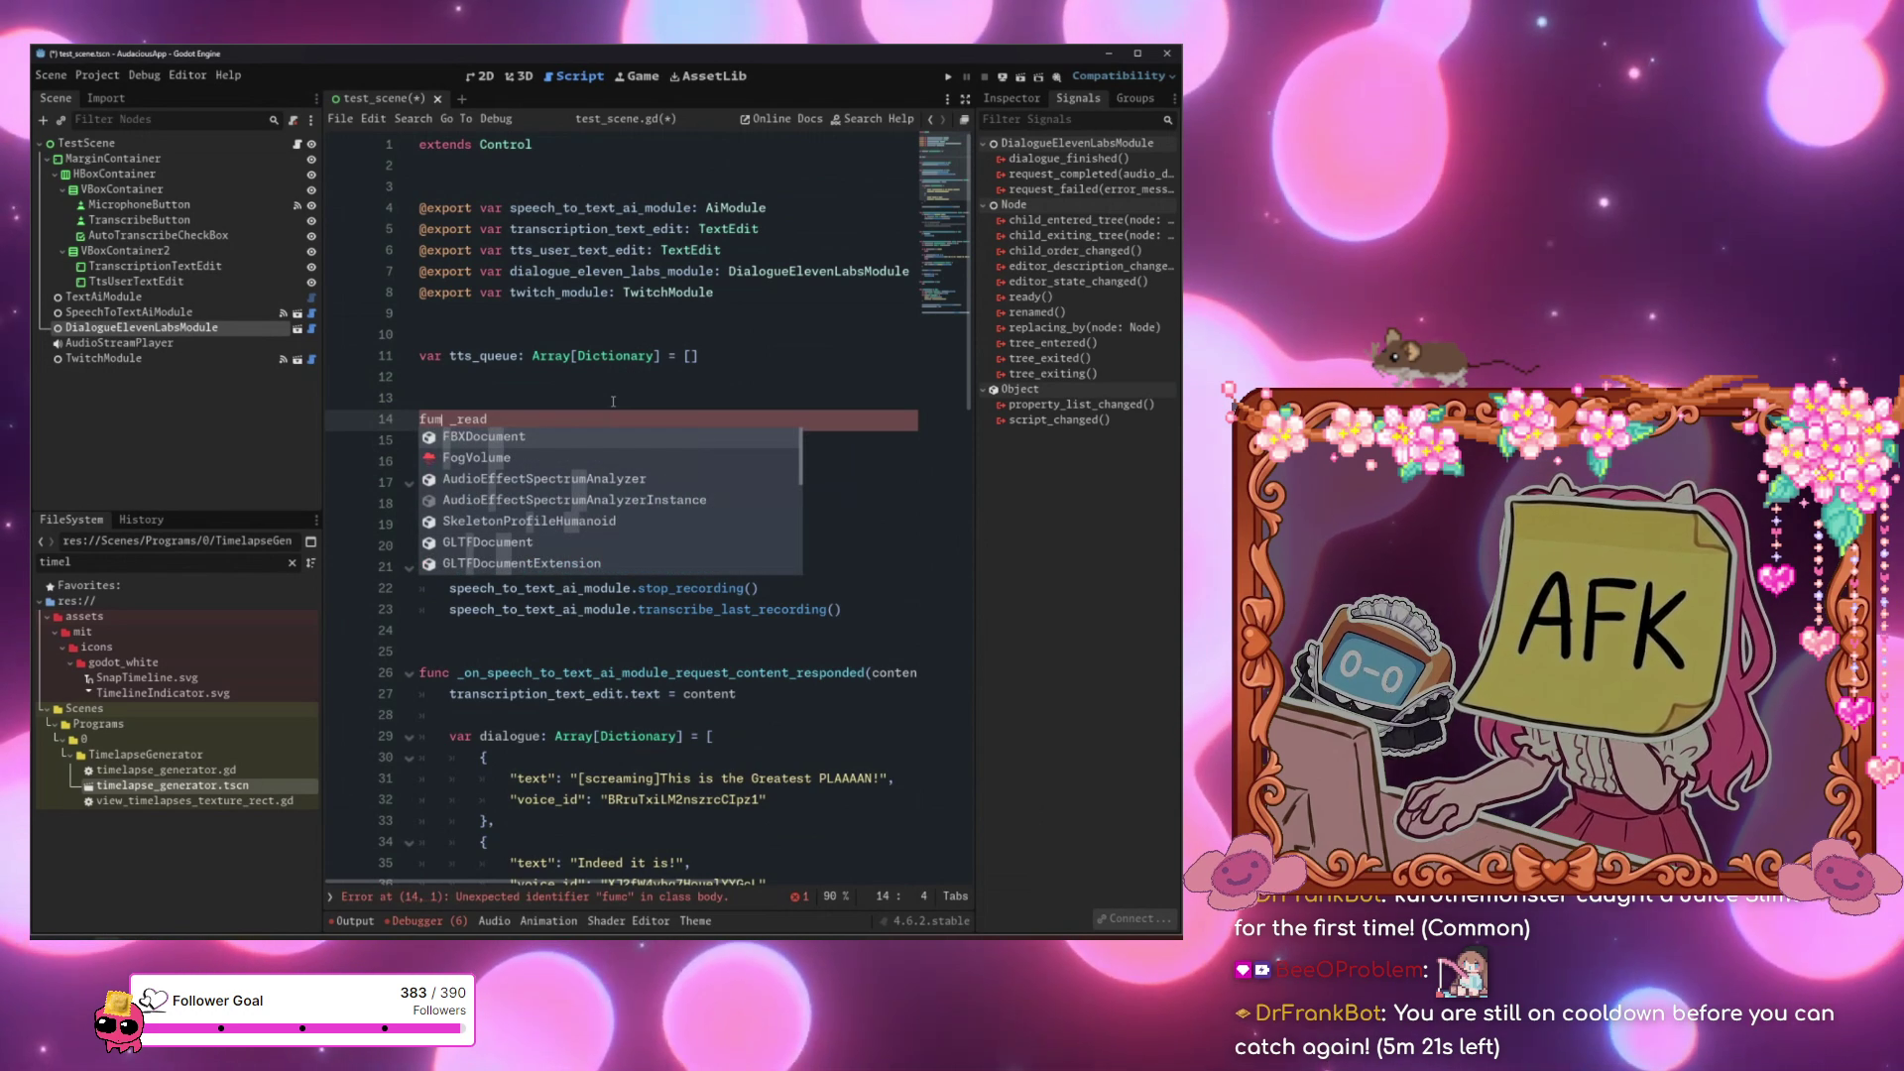
{"action": "type", "text": "c"}
{"action": "key", "text": "End"}
{"action": "type", "text": "u"}
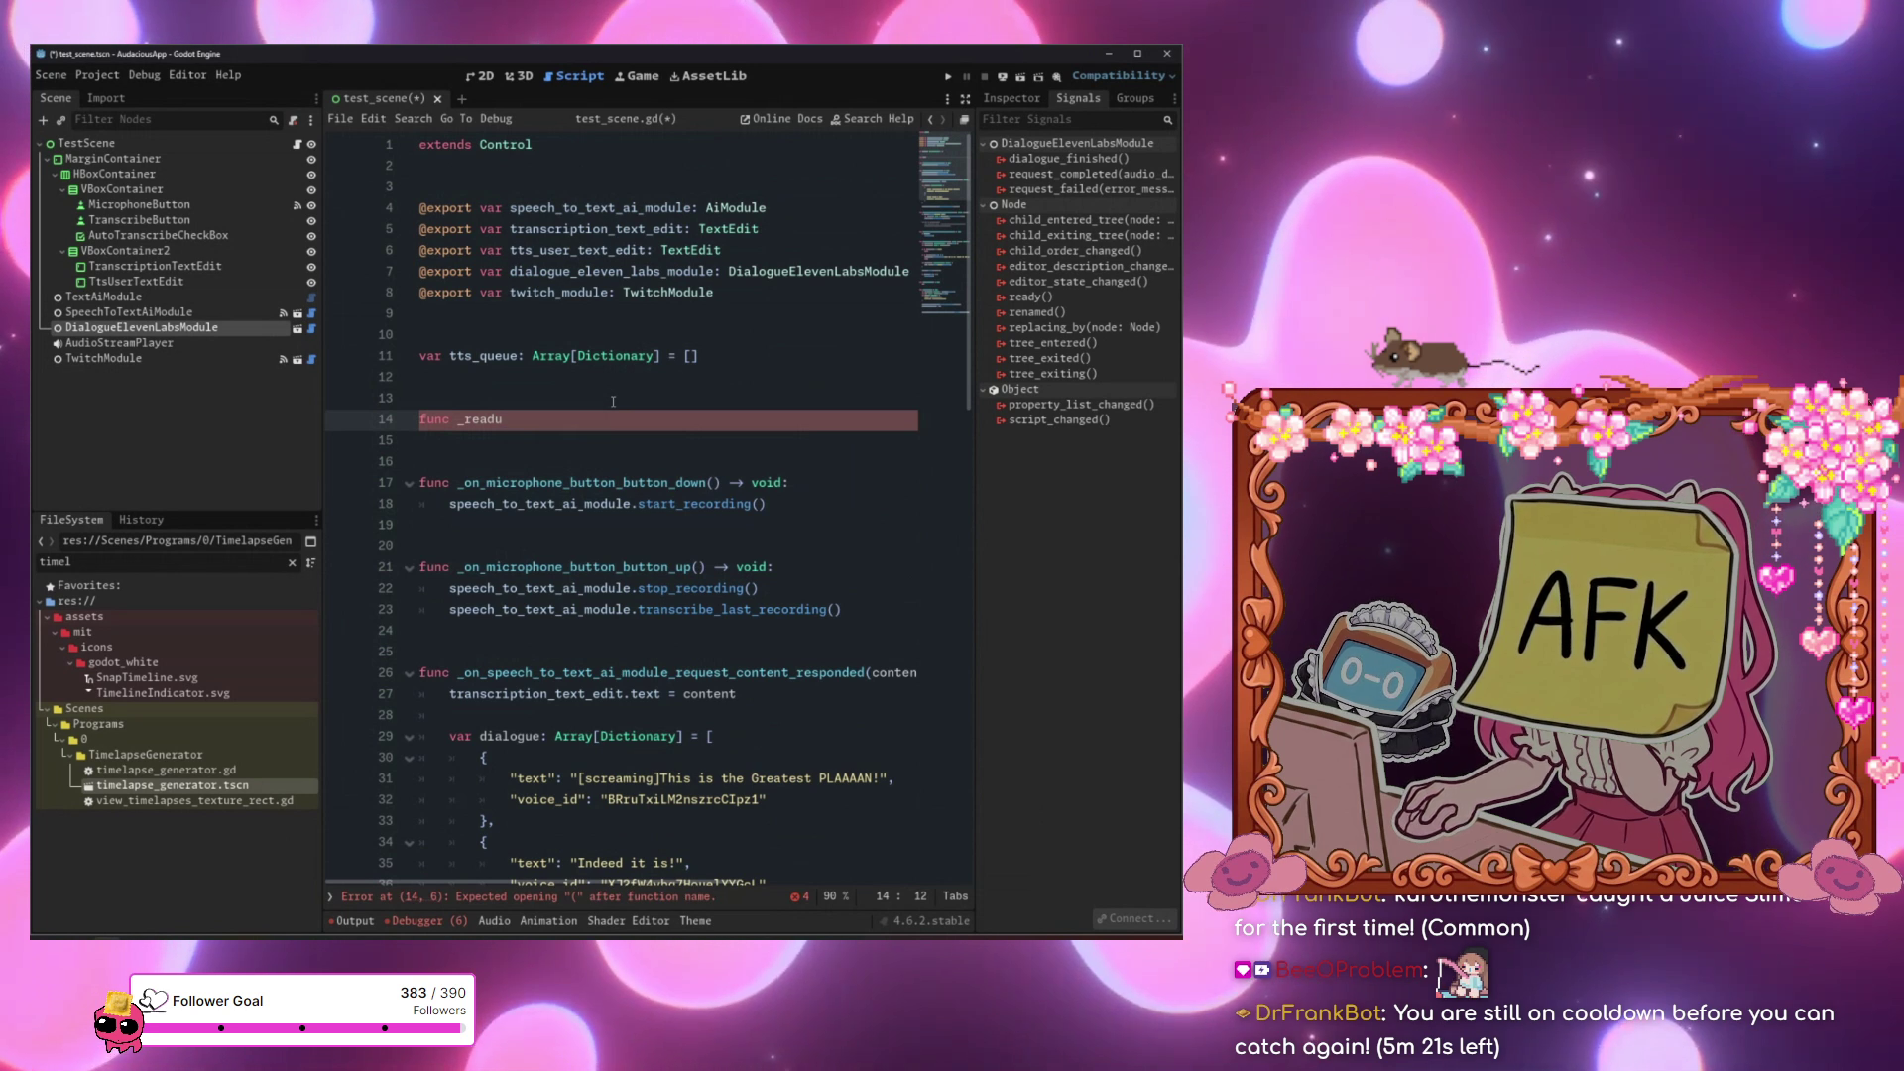
{"action": "key", "text": "BackSpace"}
{"action": "type", "text": "y() -> void:"}
{"action": "key", "text": "Return"}
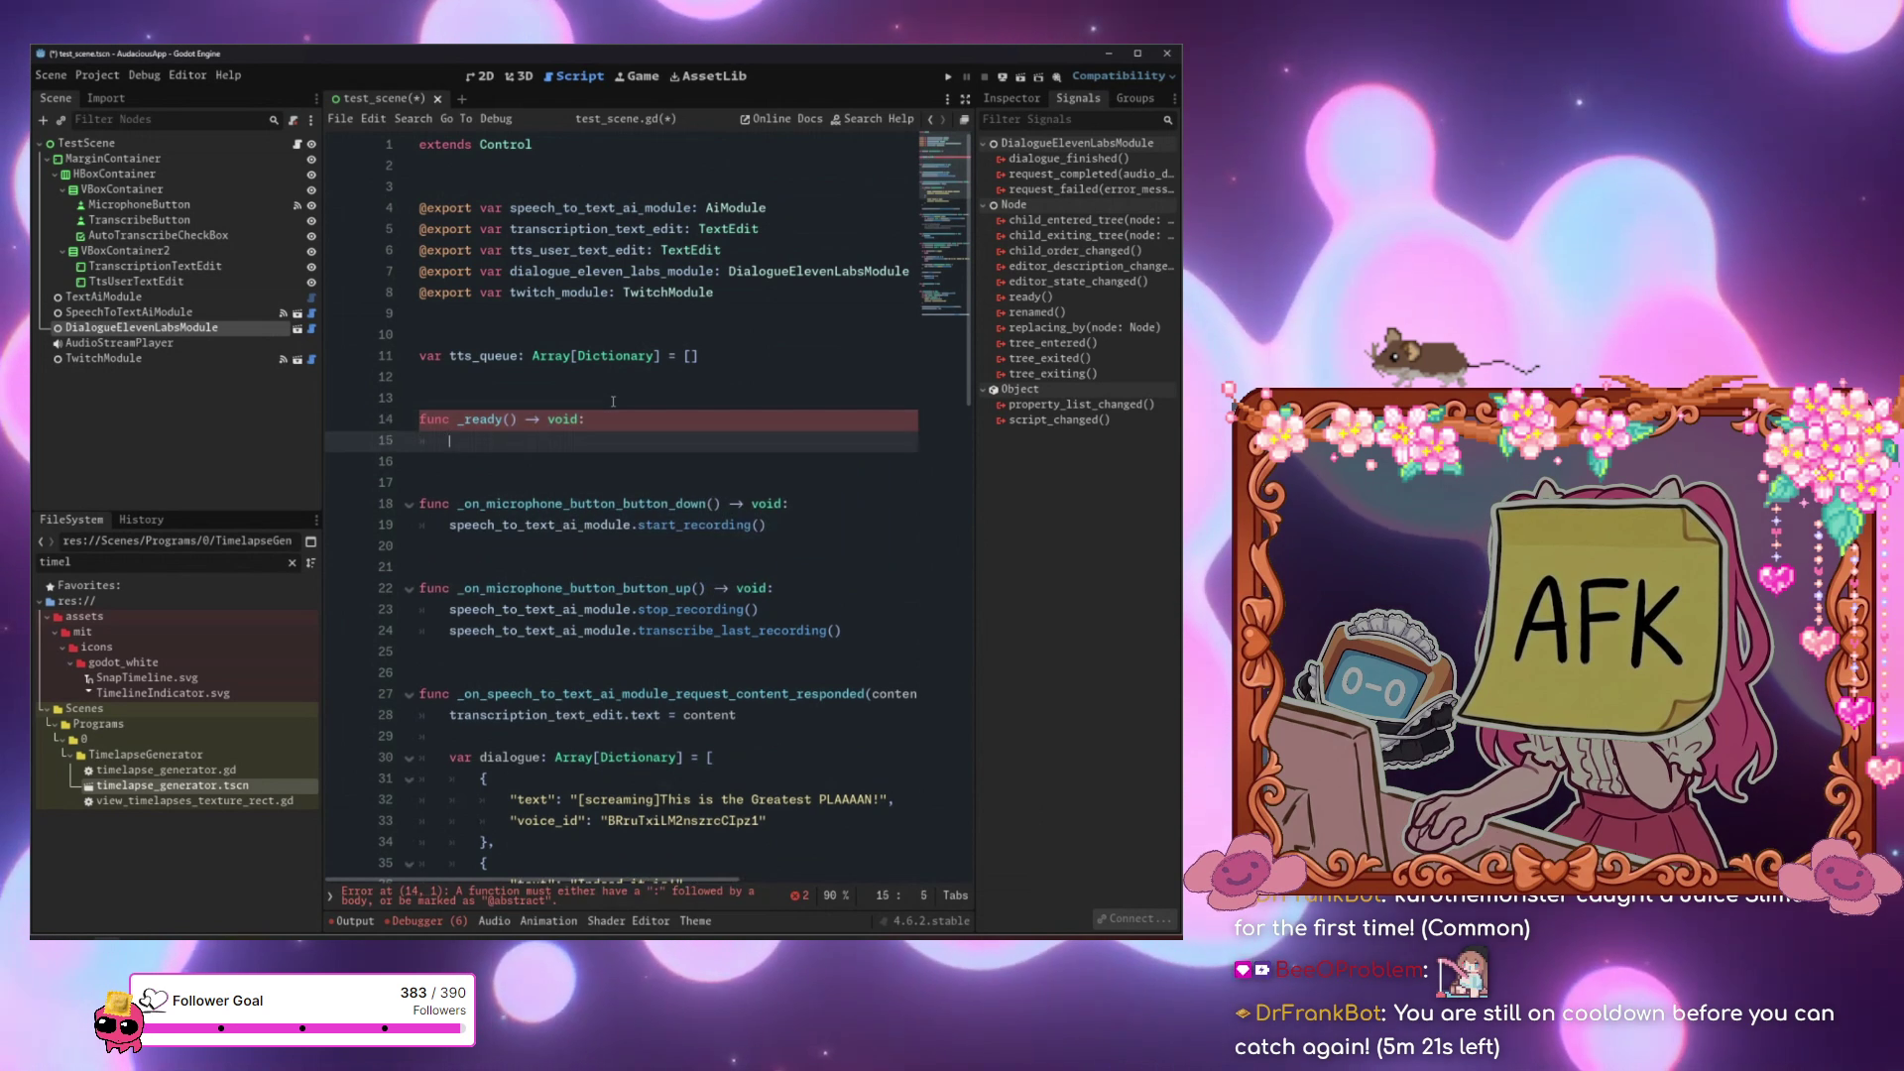
{"action": "type", "text": "_c"}
{"action": "key", "text": "Return"}
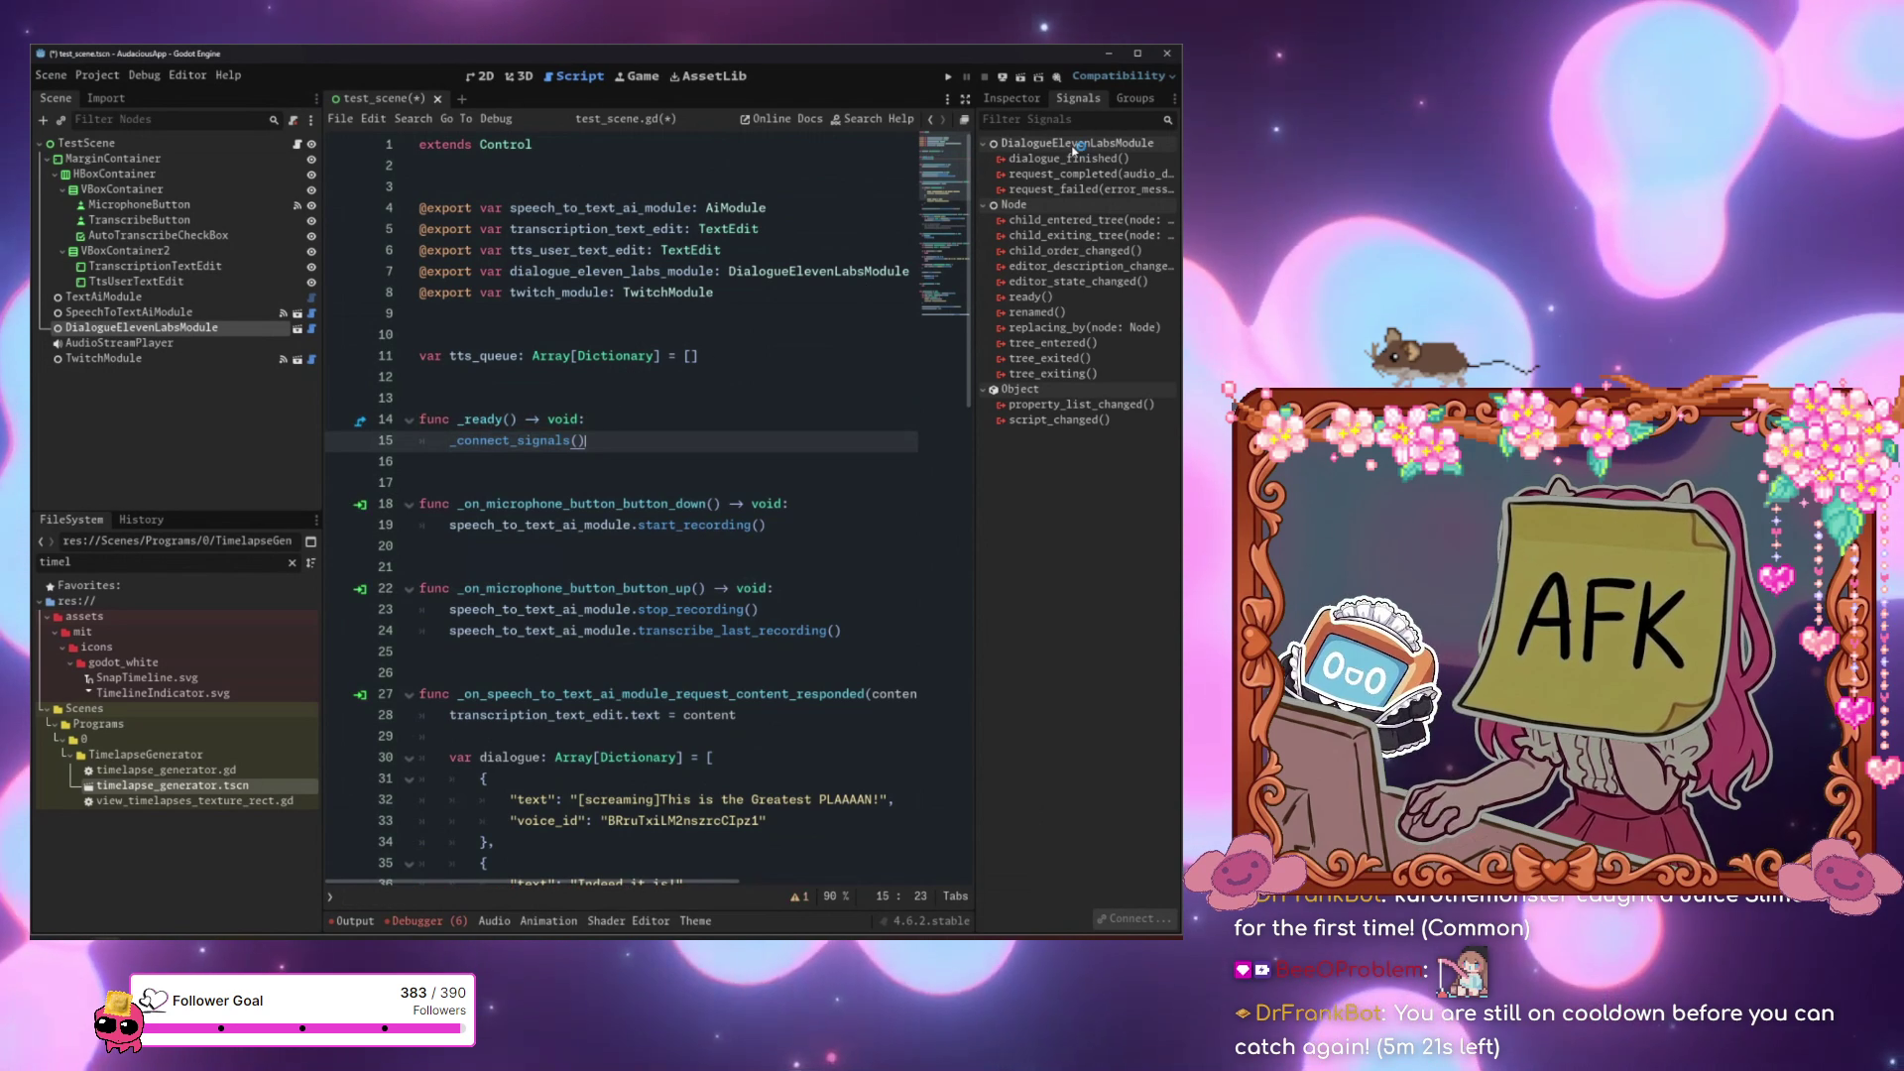
Step: Clean up the pass line in _connect_signals, then switch to dialogue_eleven_labs_module.gd
{"action": "scroll", "coordinate": [713, 595], "scroll_direction": "down", "scroll_amount": 20}
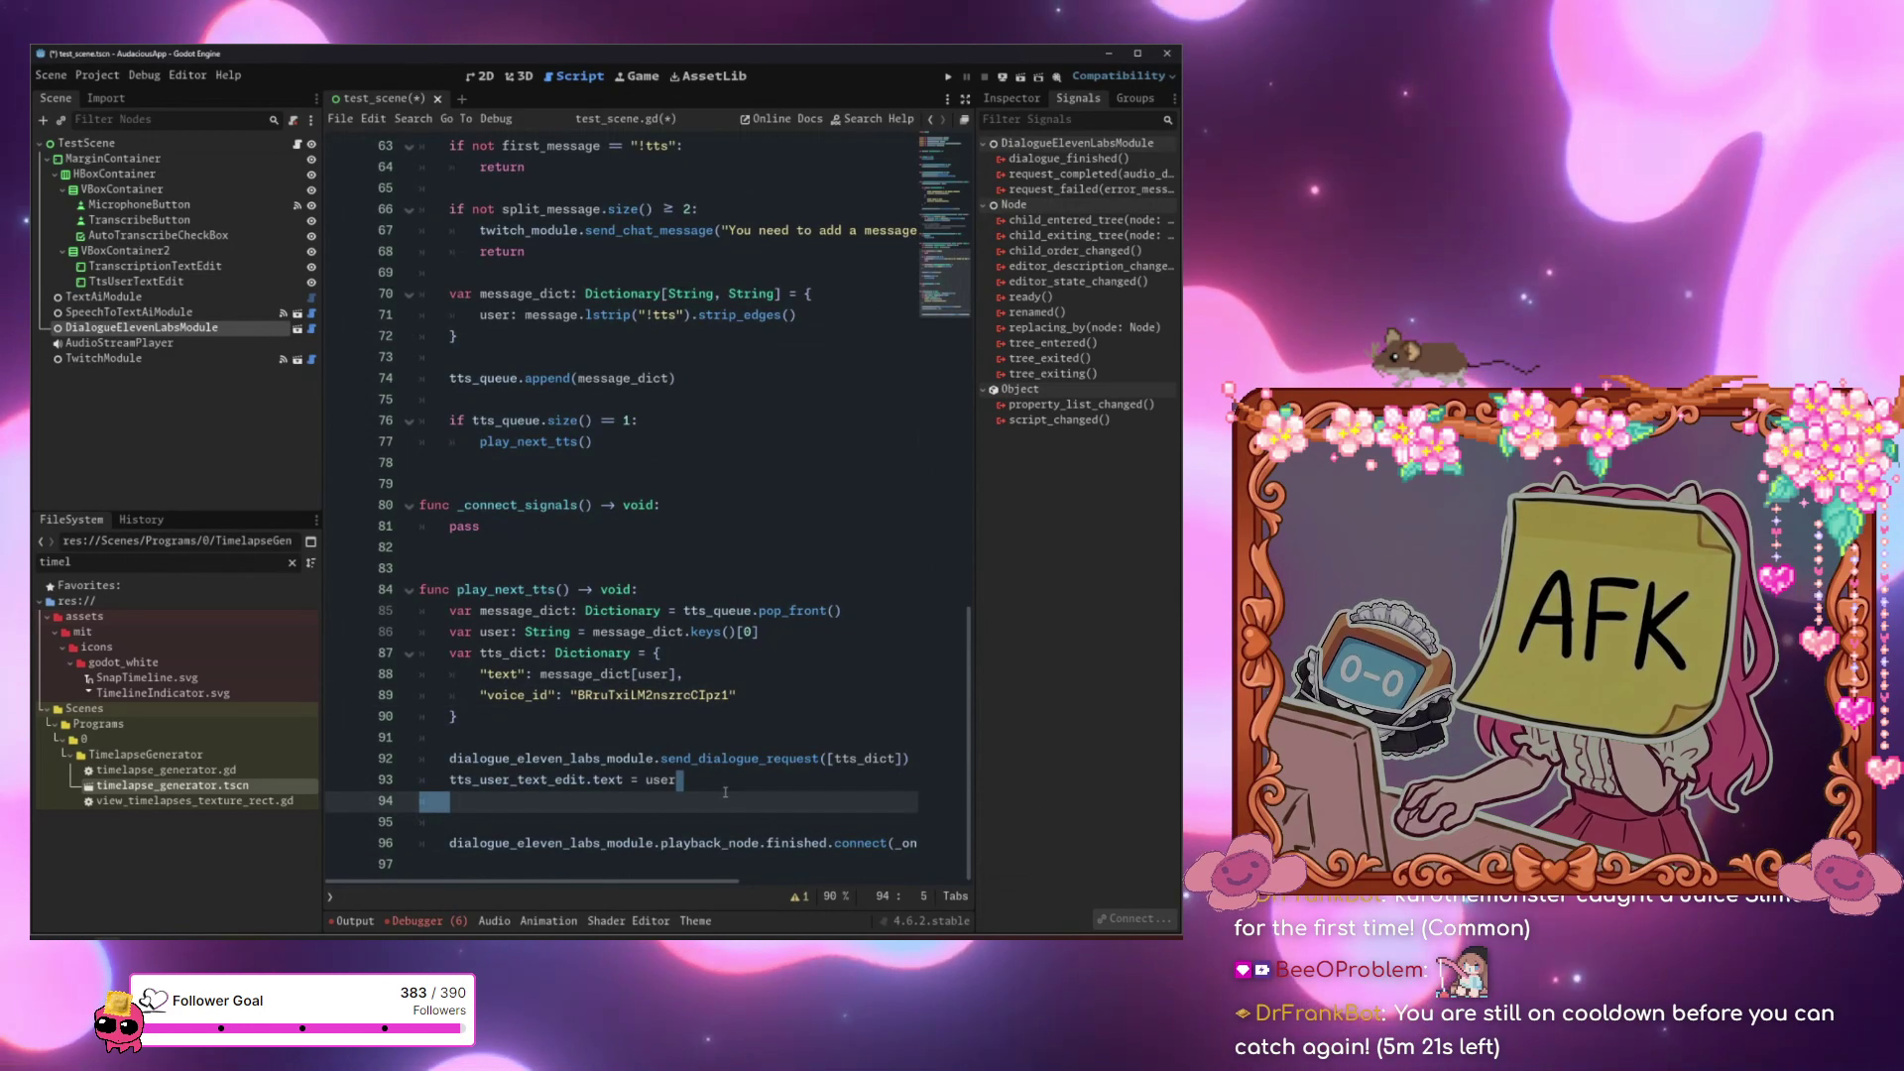
{"action": "left_click", "coordinate": [714, 814]}
{"action": "scroll", "coordinate": [714, 737], "scroll_direction": "up", "scroll_amount": 2}
{"action": "left_click", "coordinate": [631, 652]}
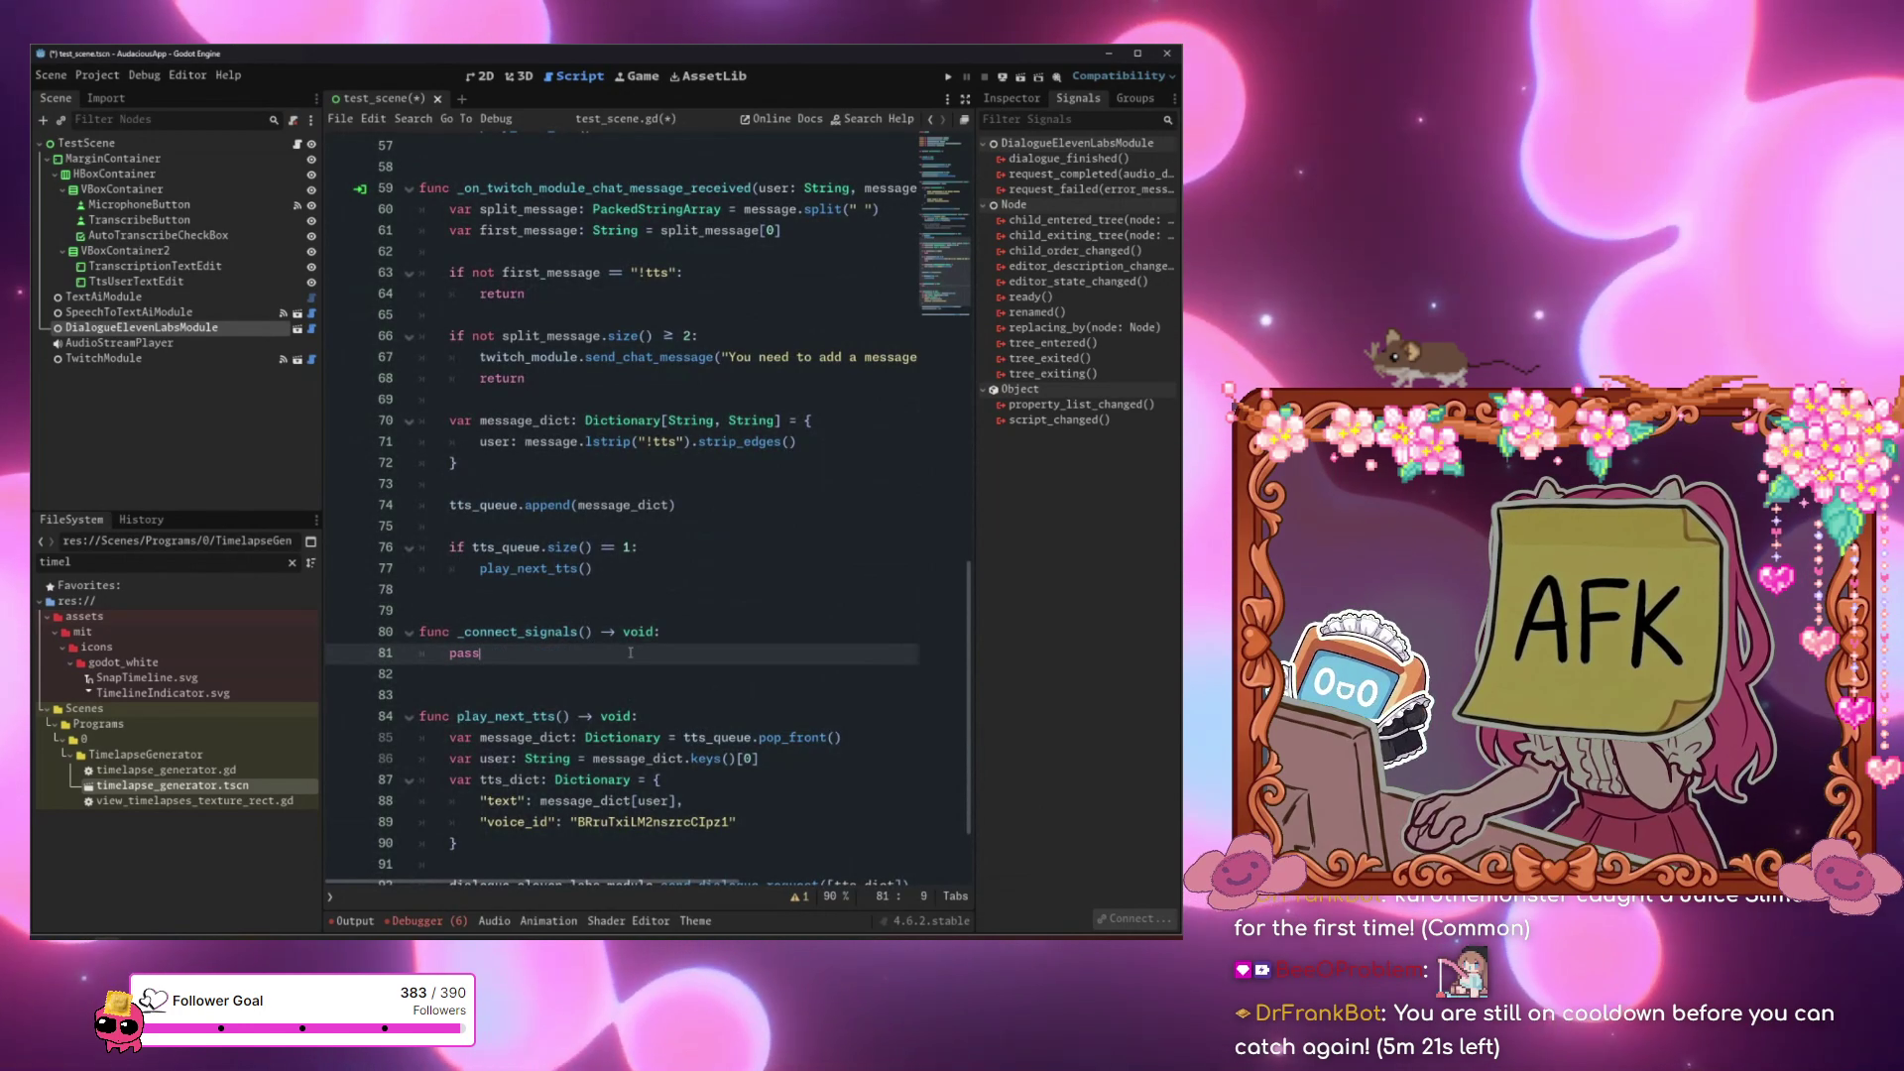
{"action": "type", "text": "a"}
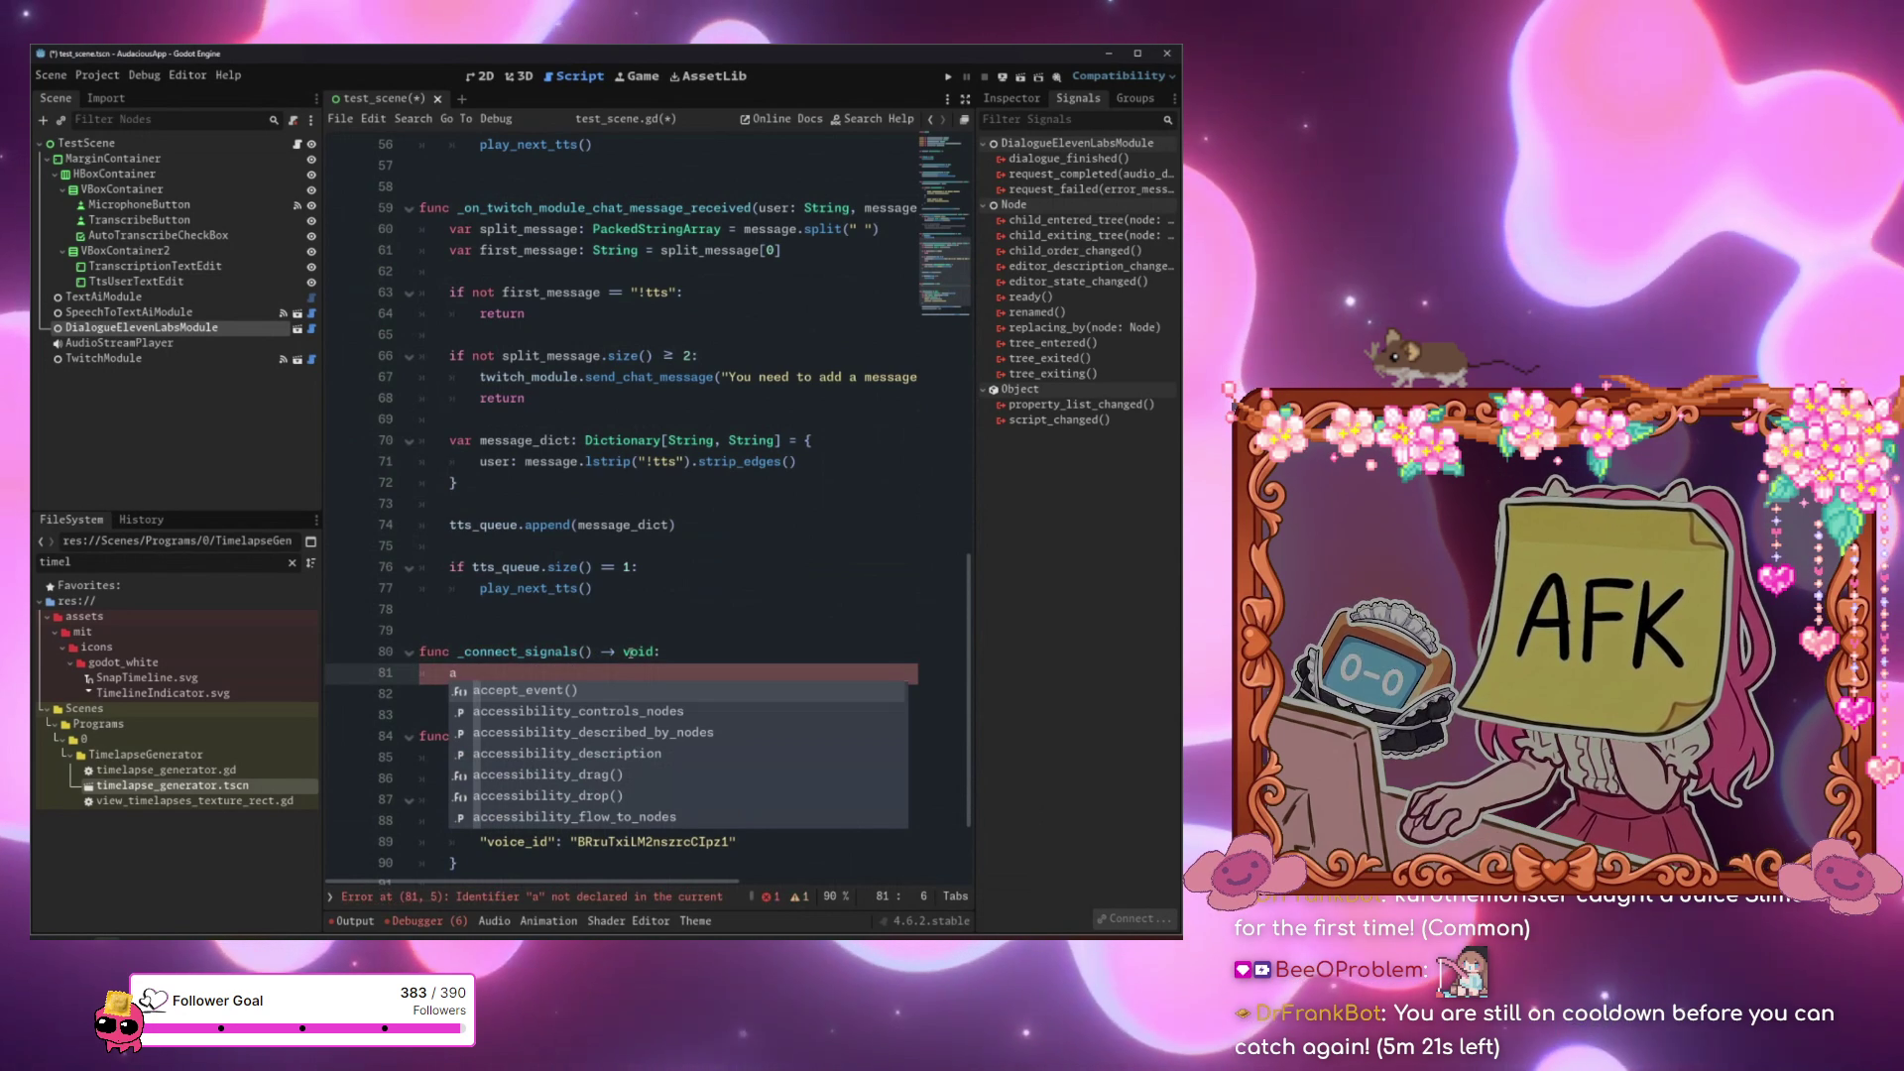
{"action": "key", "text": "BackSpace"}
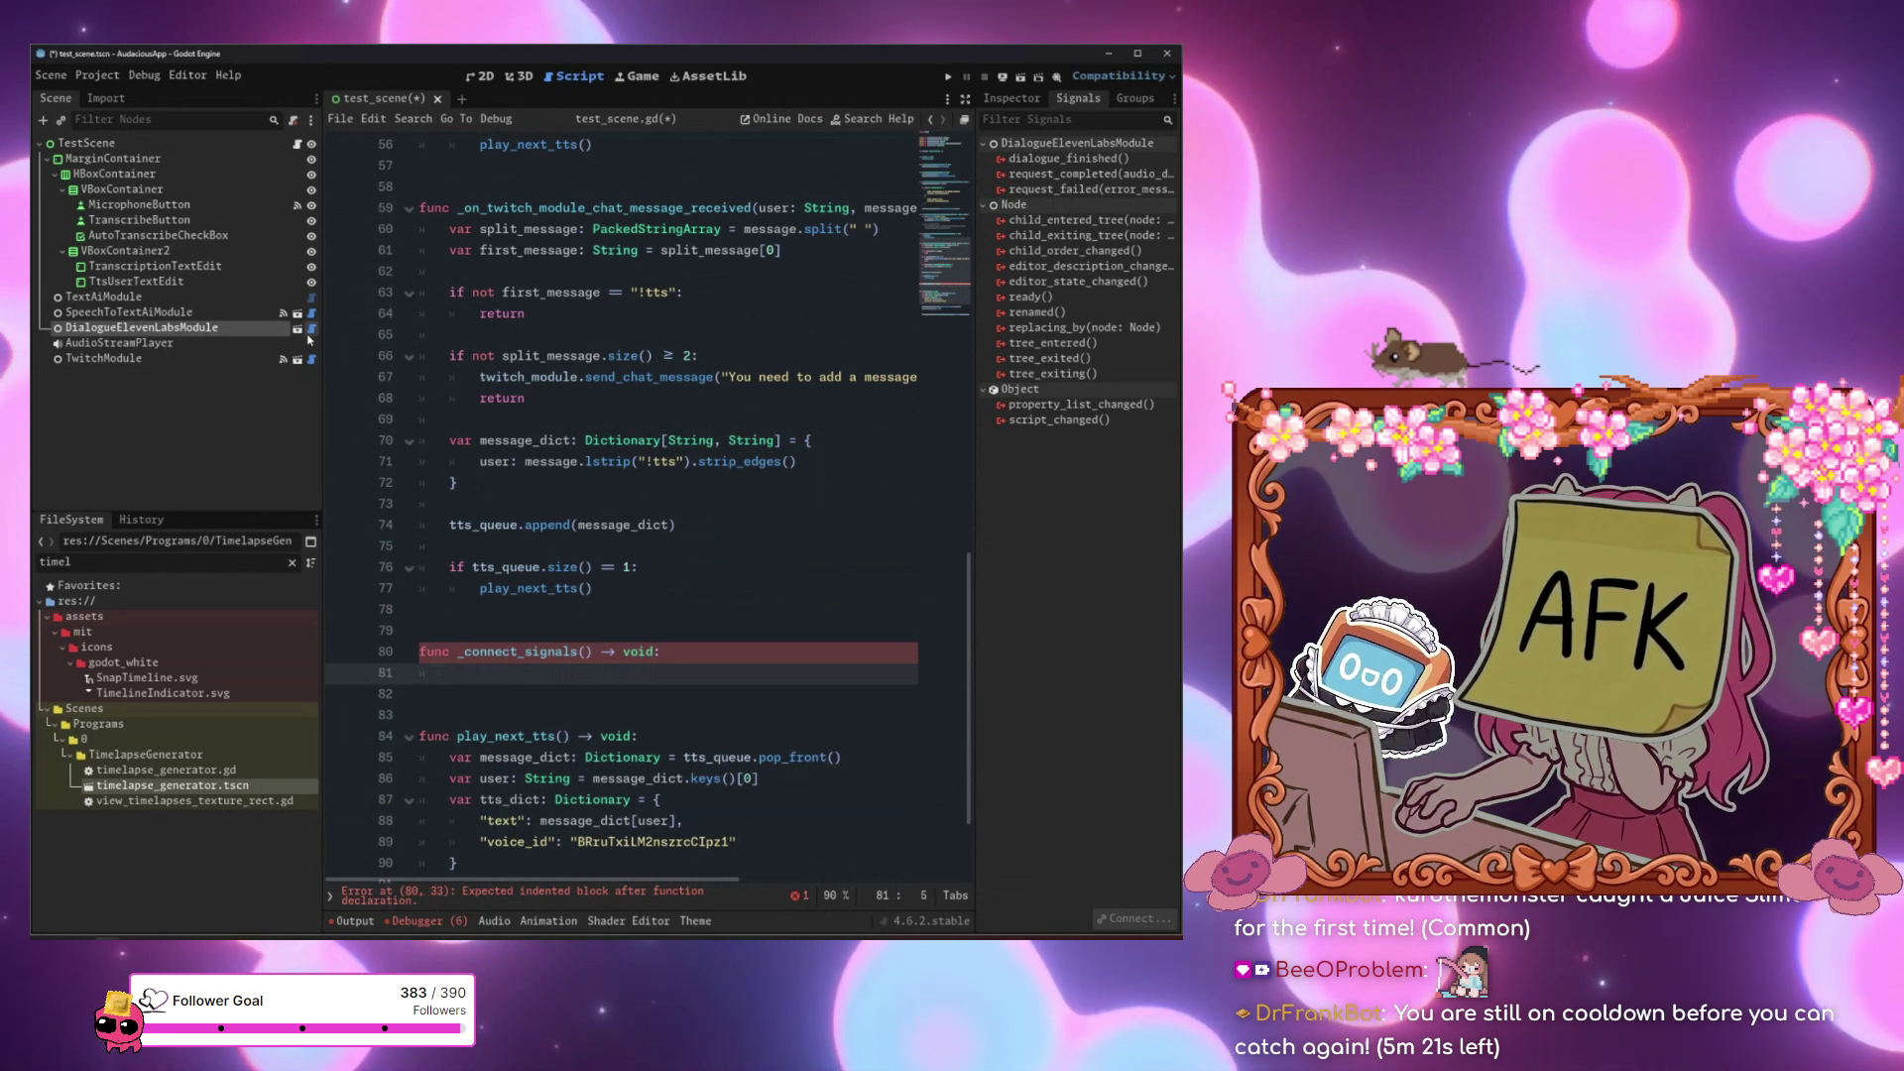
{"action": "left_click", "coordinate": [313, 327]}
Step: Search the module script for 'play' and add a blank line after playback_node = player in _ready
{"action": "scroll", "coordinate": [655, 593], "scroll_direction": "up", "scroll_amount": 3}
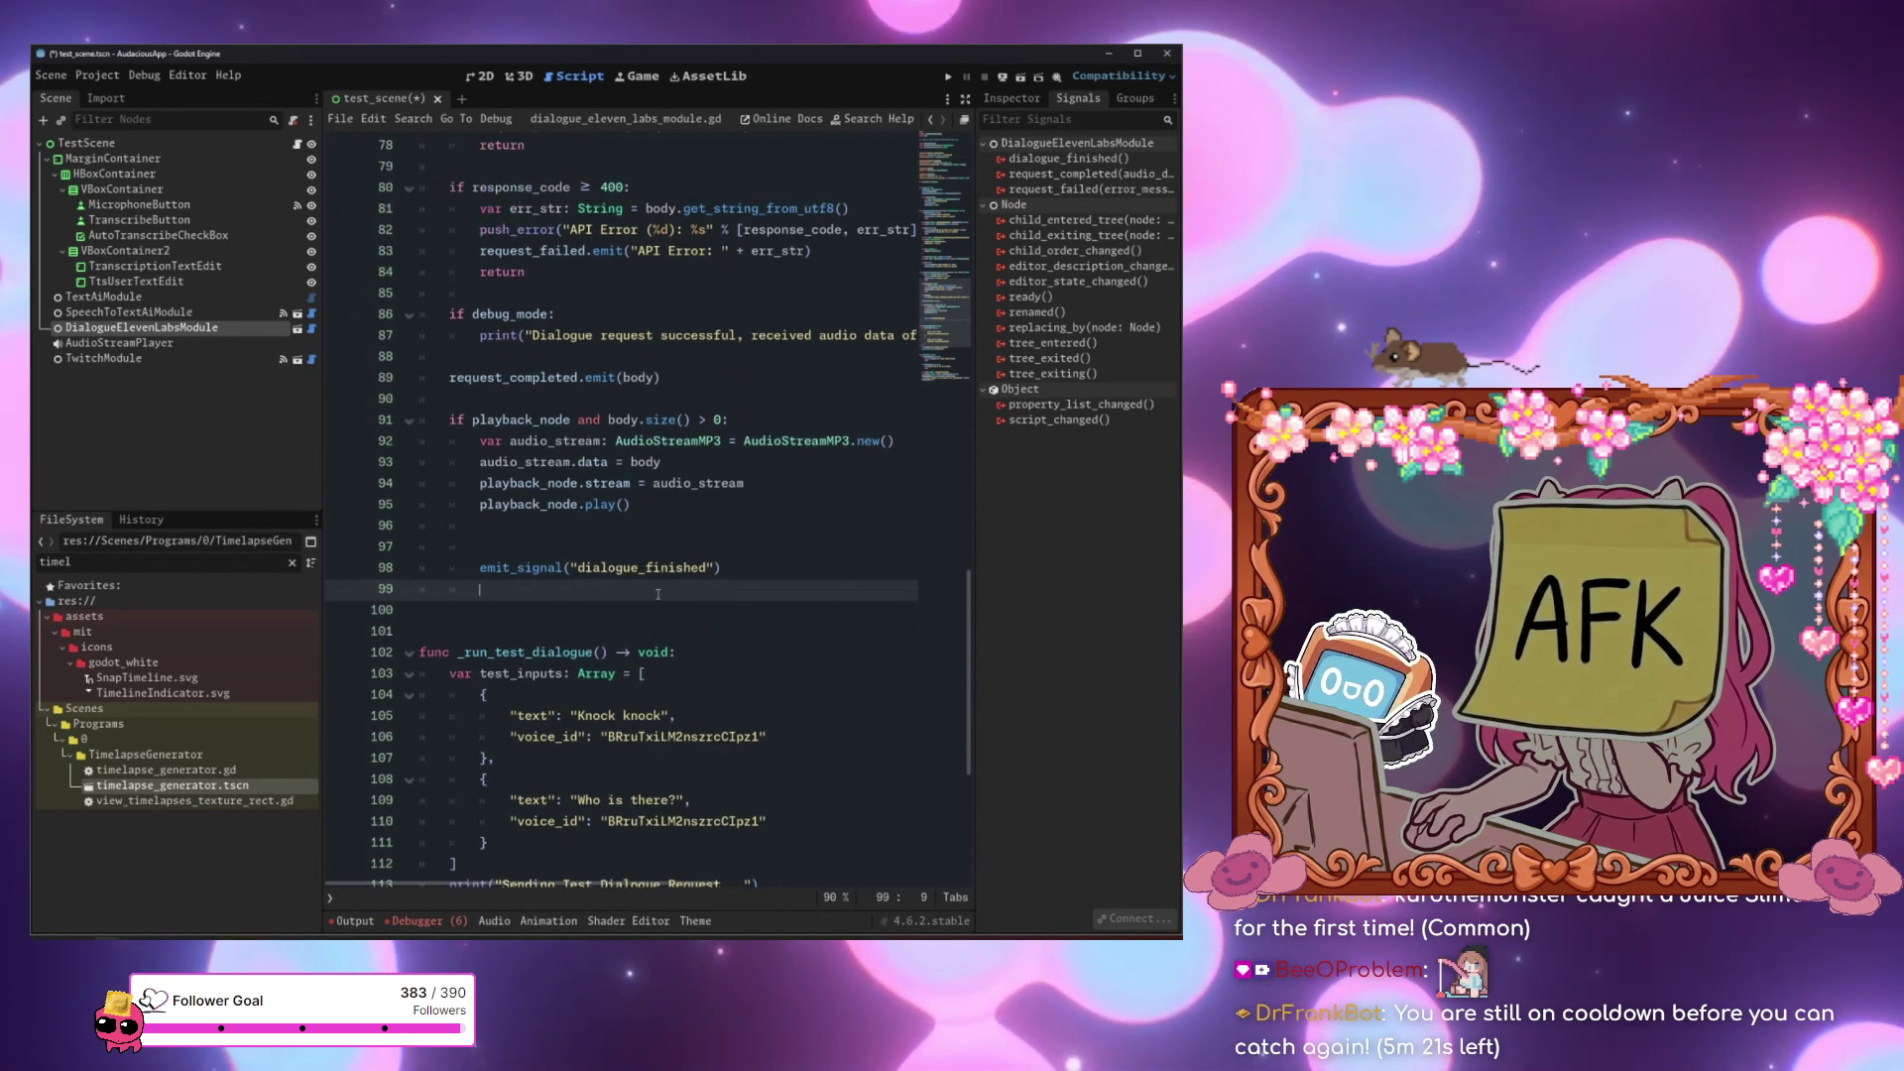
{"action": "left_click", "coordinate": [803, 380]}
{"action": "key", "text": "ctrl+f"}
{"action": "type", "text": "pl:ay"}
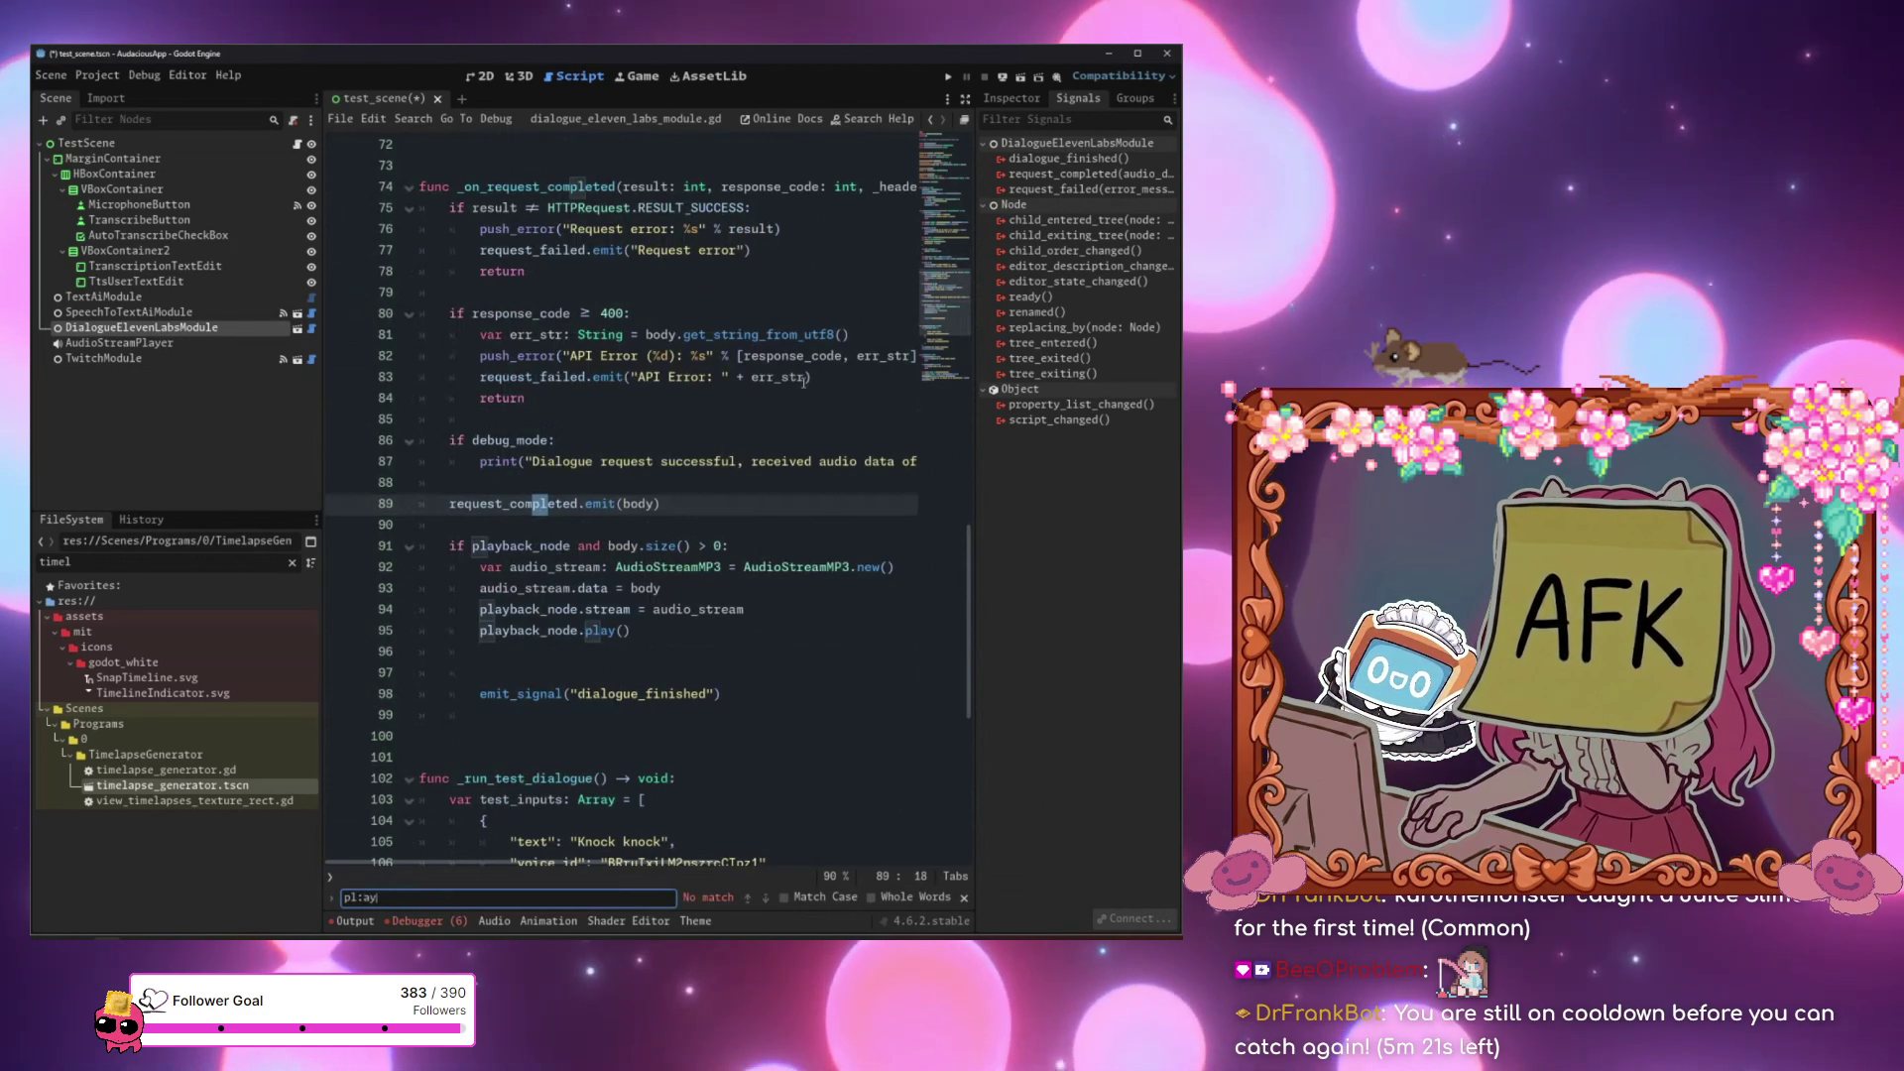
{"action": "key", "text": "BackSpace"}
{"action": "type", "text": "ay"}
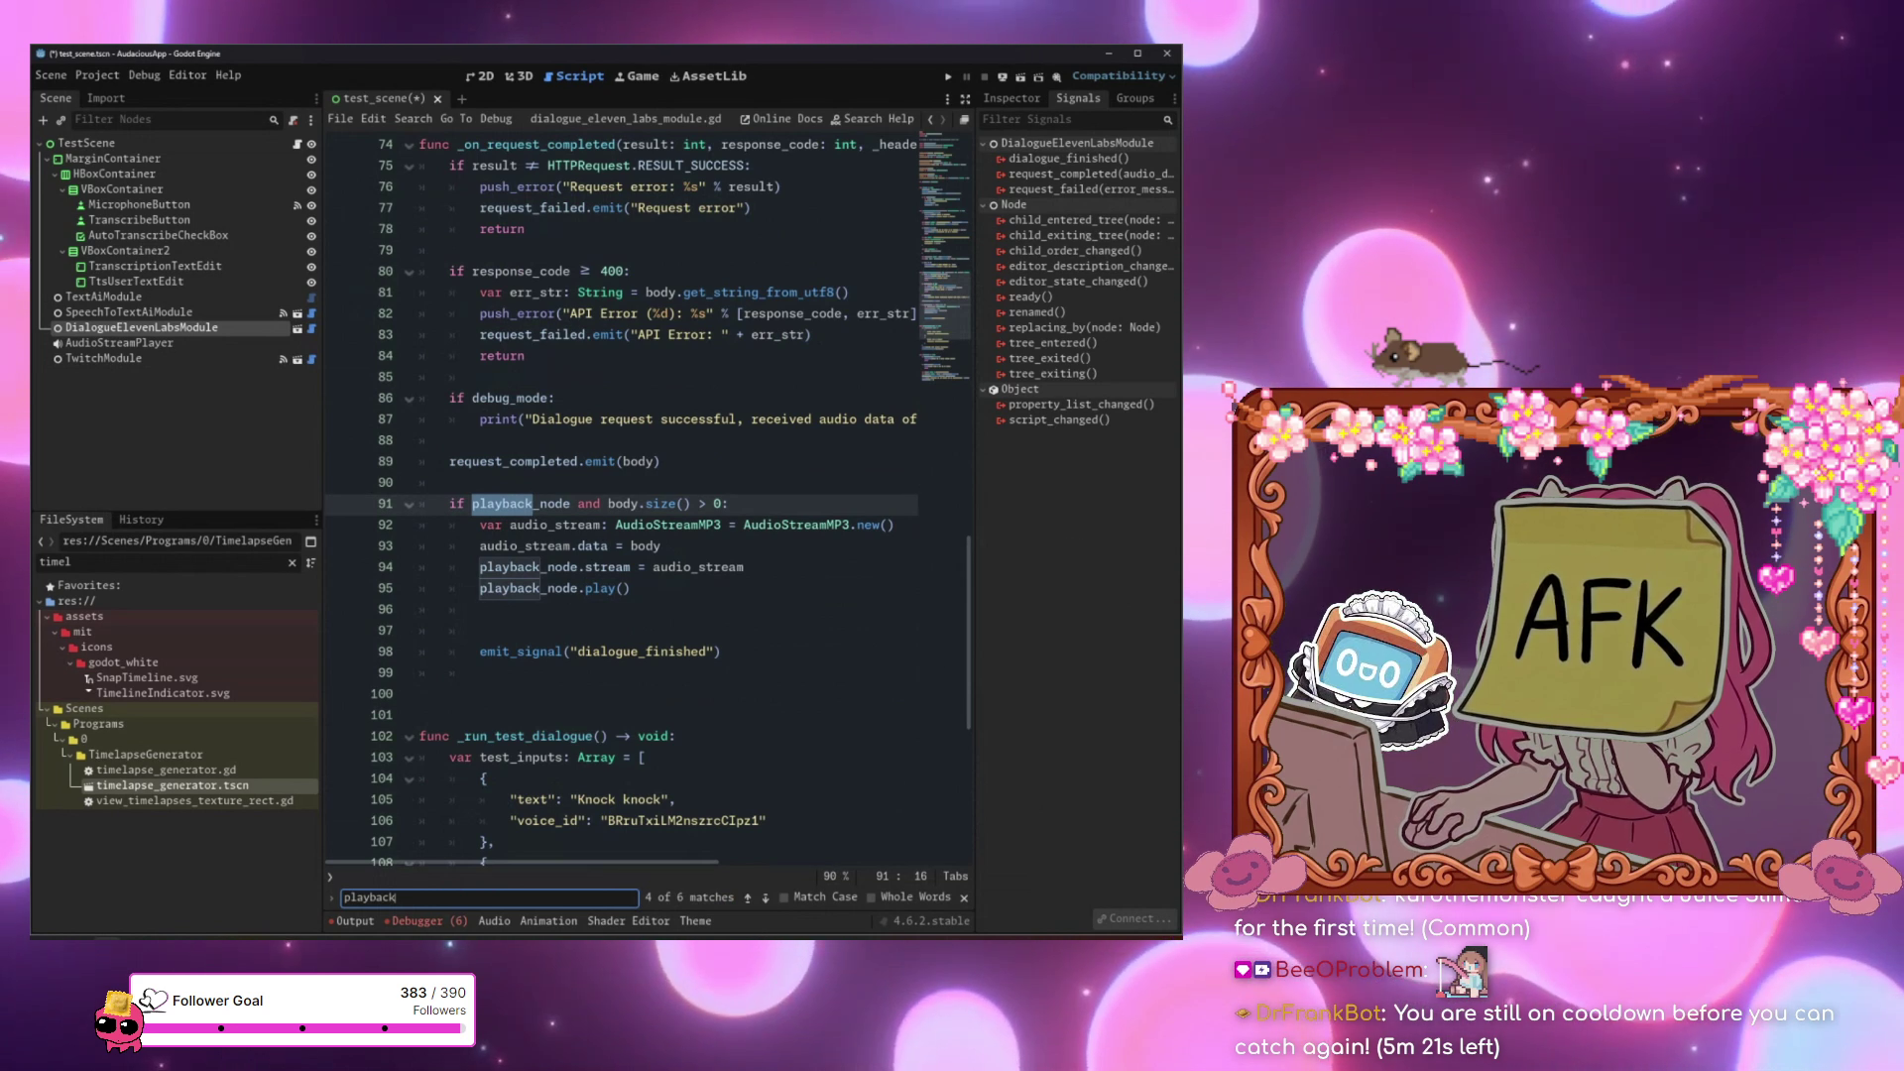
{"action": "left_click", "coordinate": [747, 898]}
{"action": "left_click", "coordinate": [746, 897]}
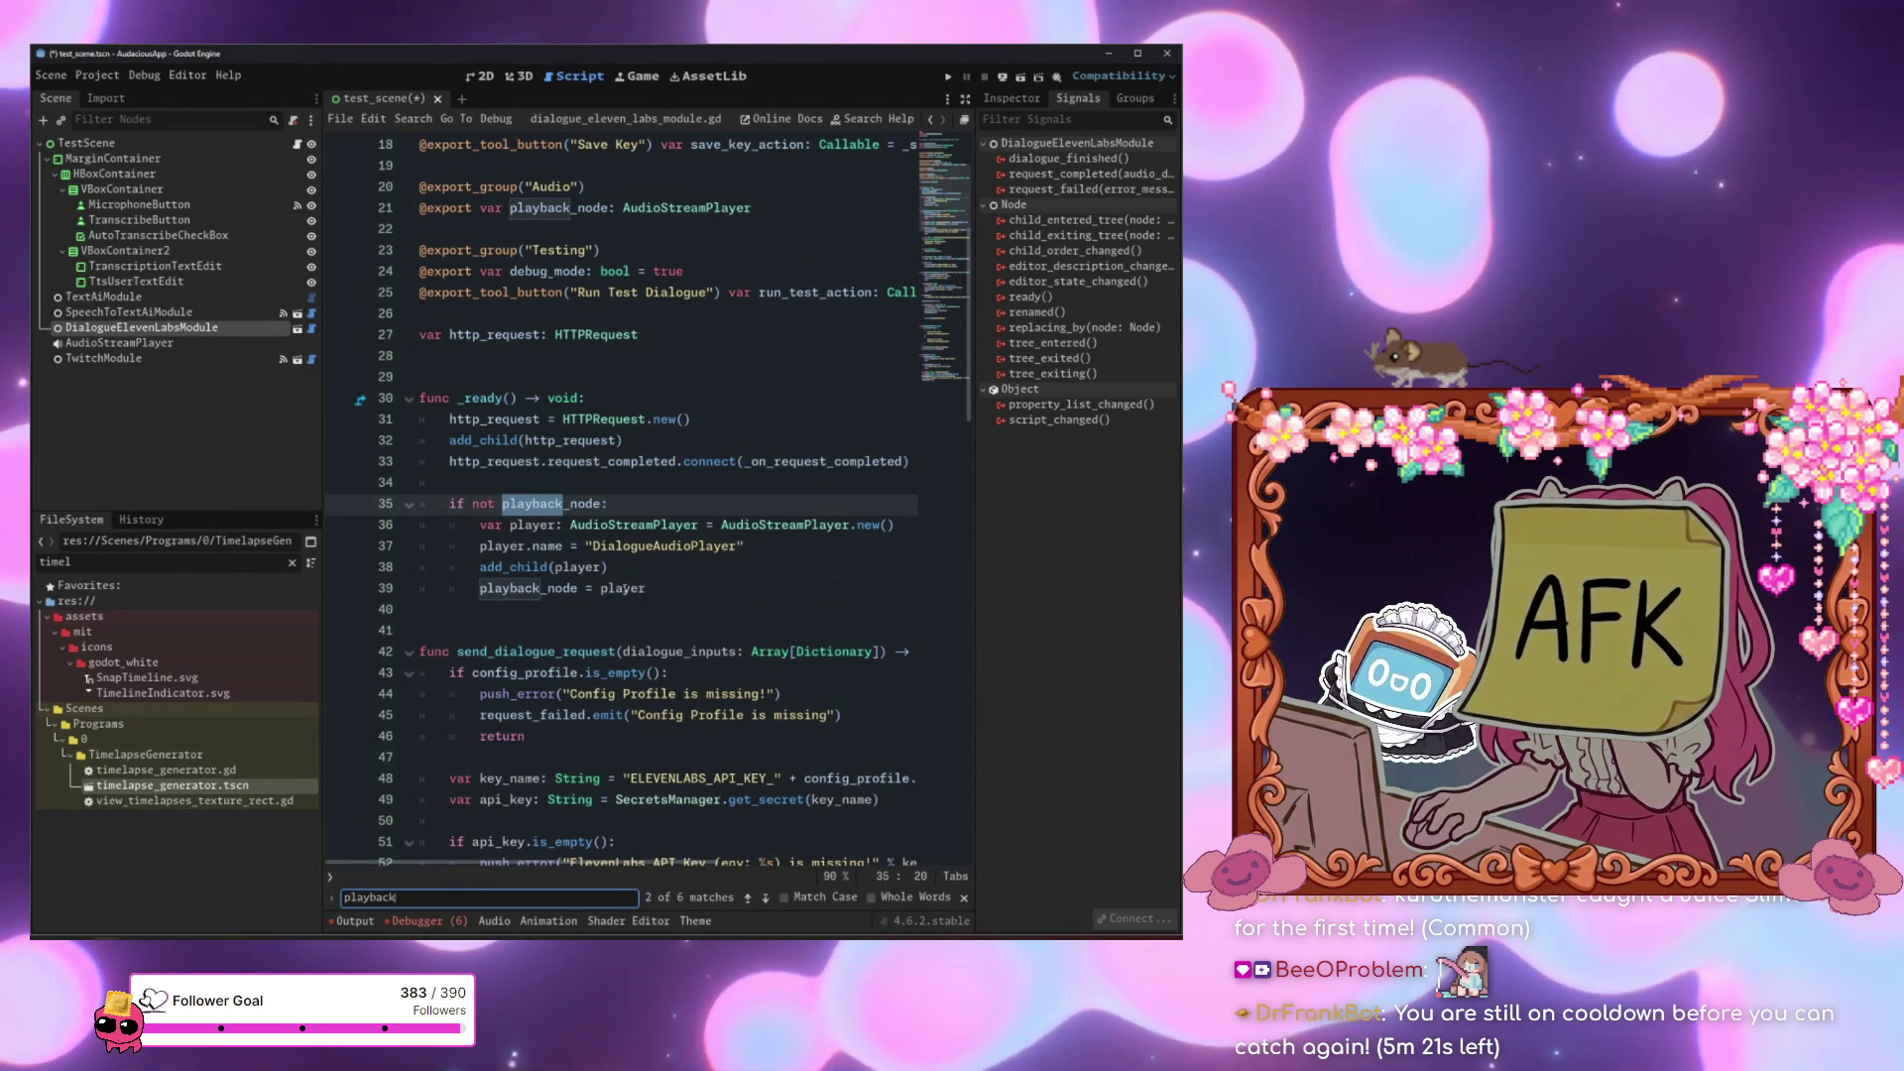
{"action": "left_click", "coordinate": [714, 590]}
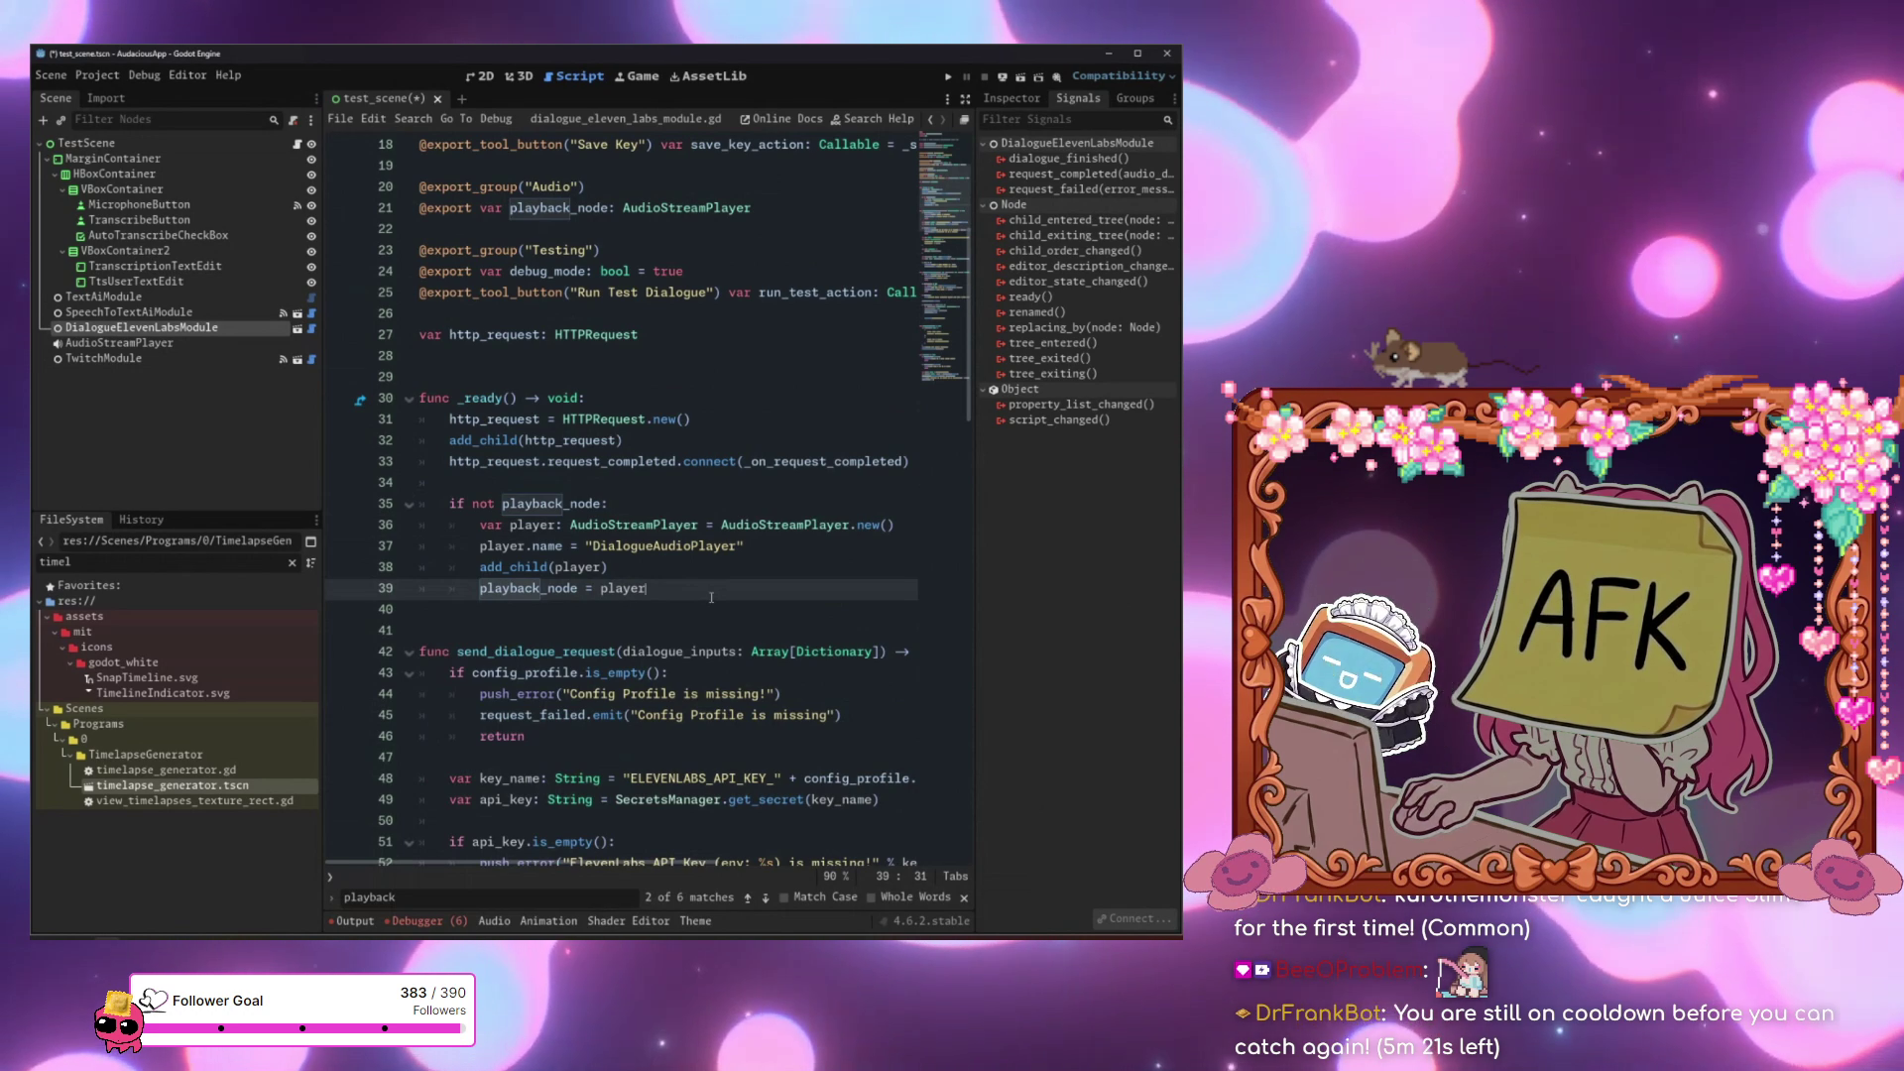
{"action": "key", "text": "Return"}
{"action": "key", "text": "BackSpace"}
{"action": "key", "text": "Return"}
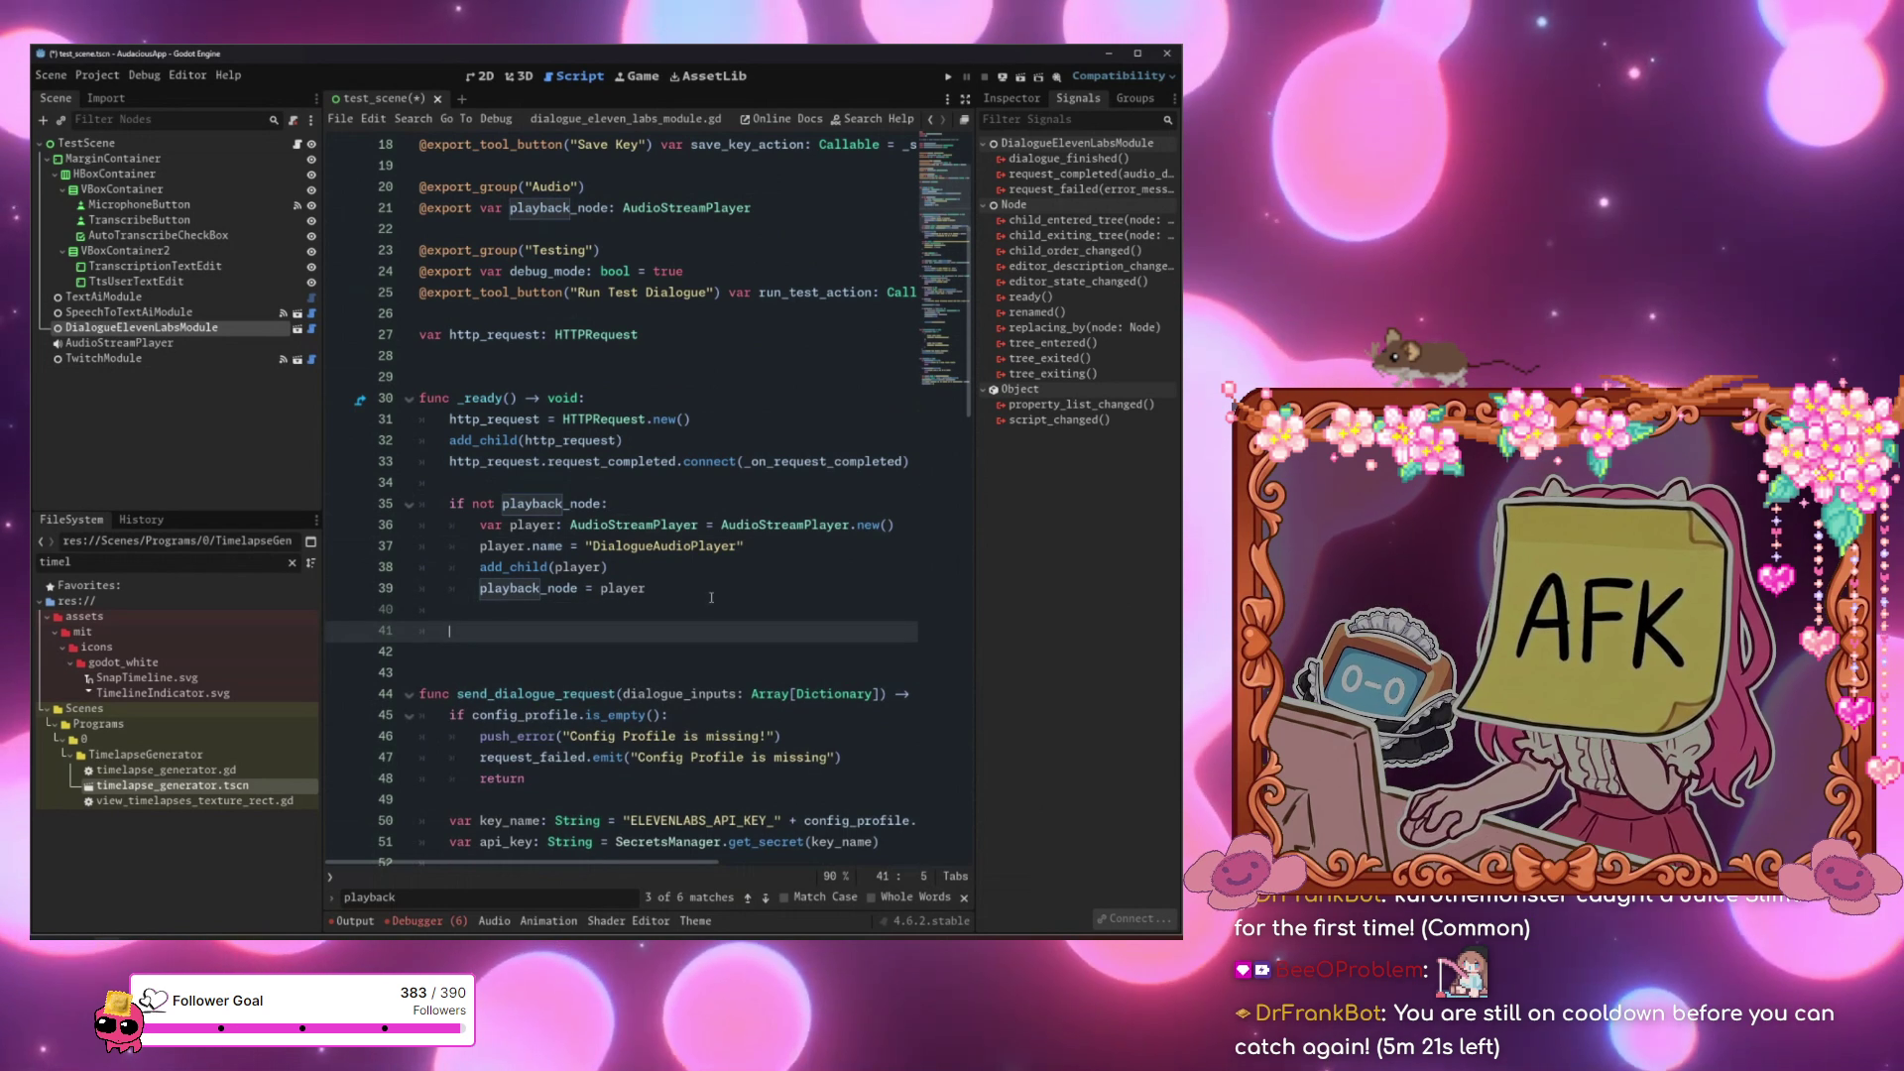
Step: Start a new 'signal playback_node_loaded' declaration among the signal declarations
{"action": "scroll", "coordinate": [706, 598], "scroll_direction": "up", "scroll_amount": 4}
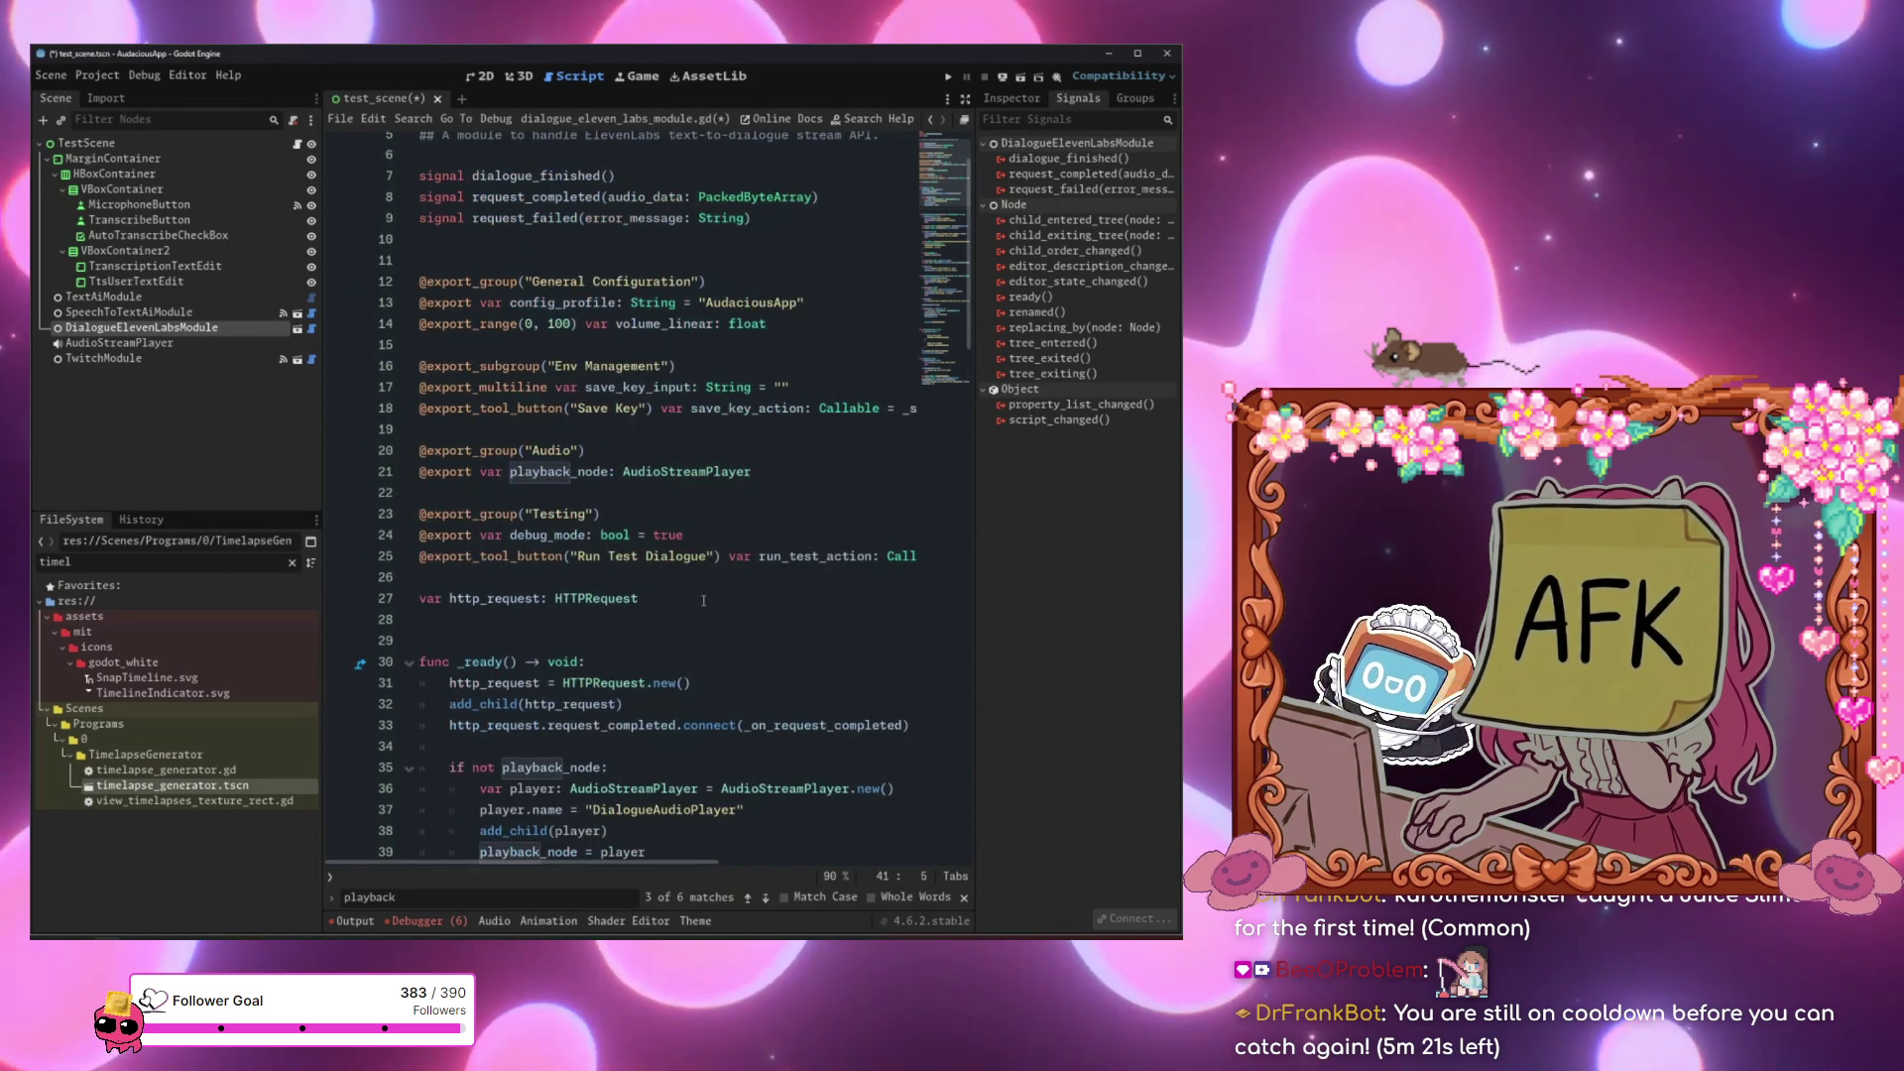
{"action": "scroll", "coordinate": [703, 600], "scroll_direction": "up", "scroll_amount": 2}
{"action": "left_click", "coordinate": [656, 256]}
{"action": "key", "text": "Return"}
{"action": "type", "text": "signal play"}
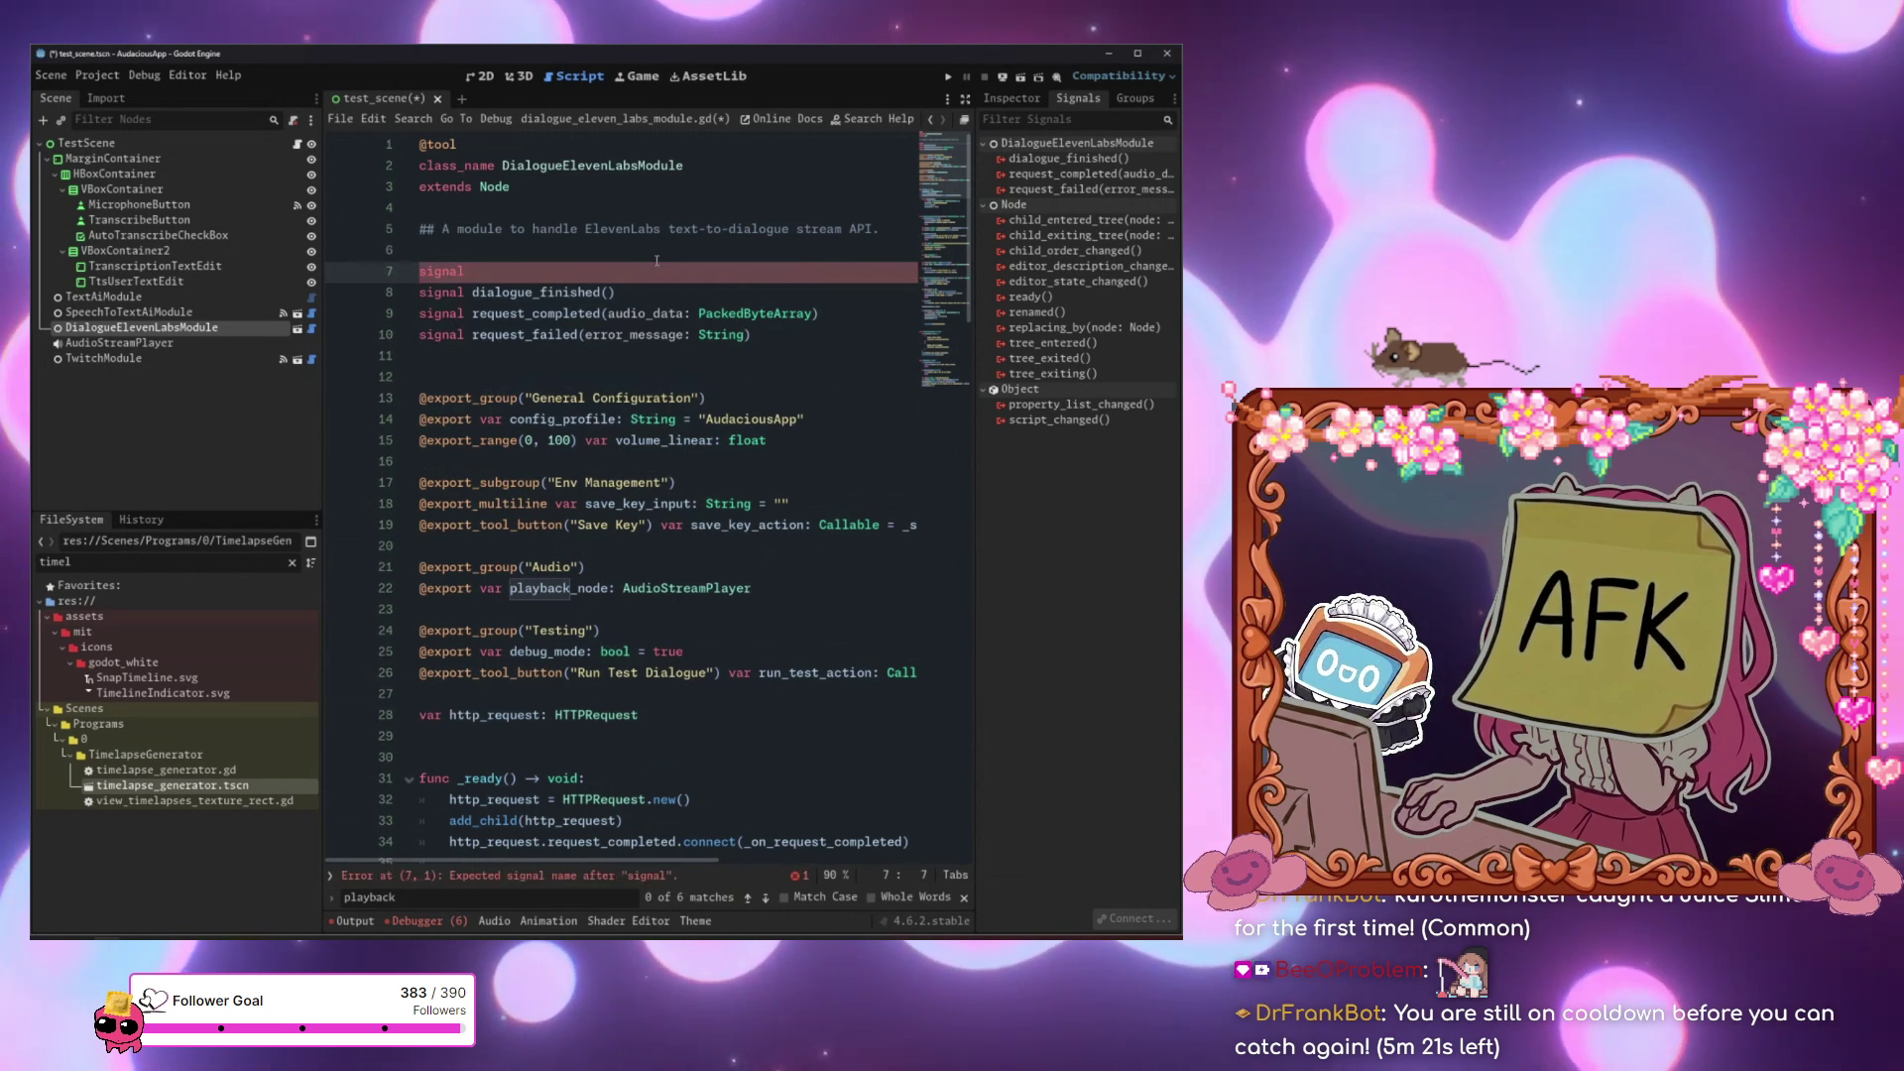
{"action": "type", "text": "back_node_loaded("}
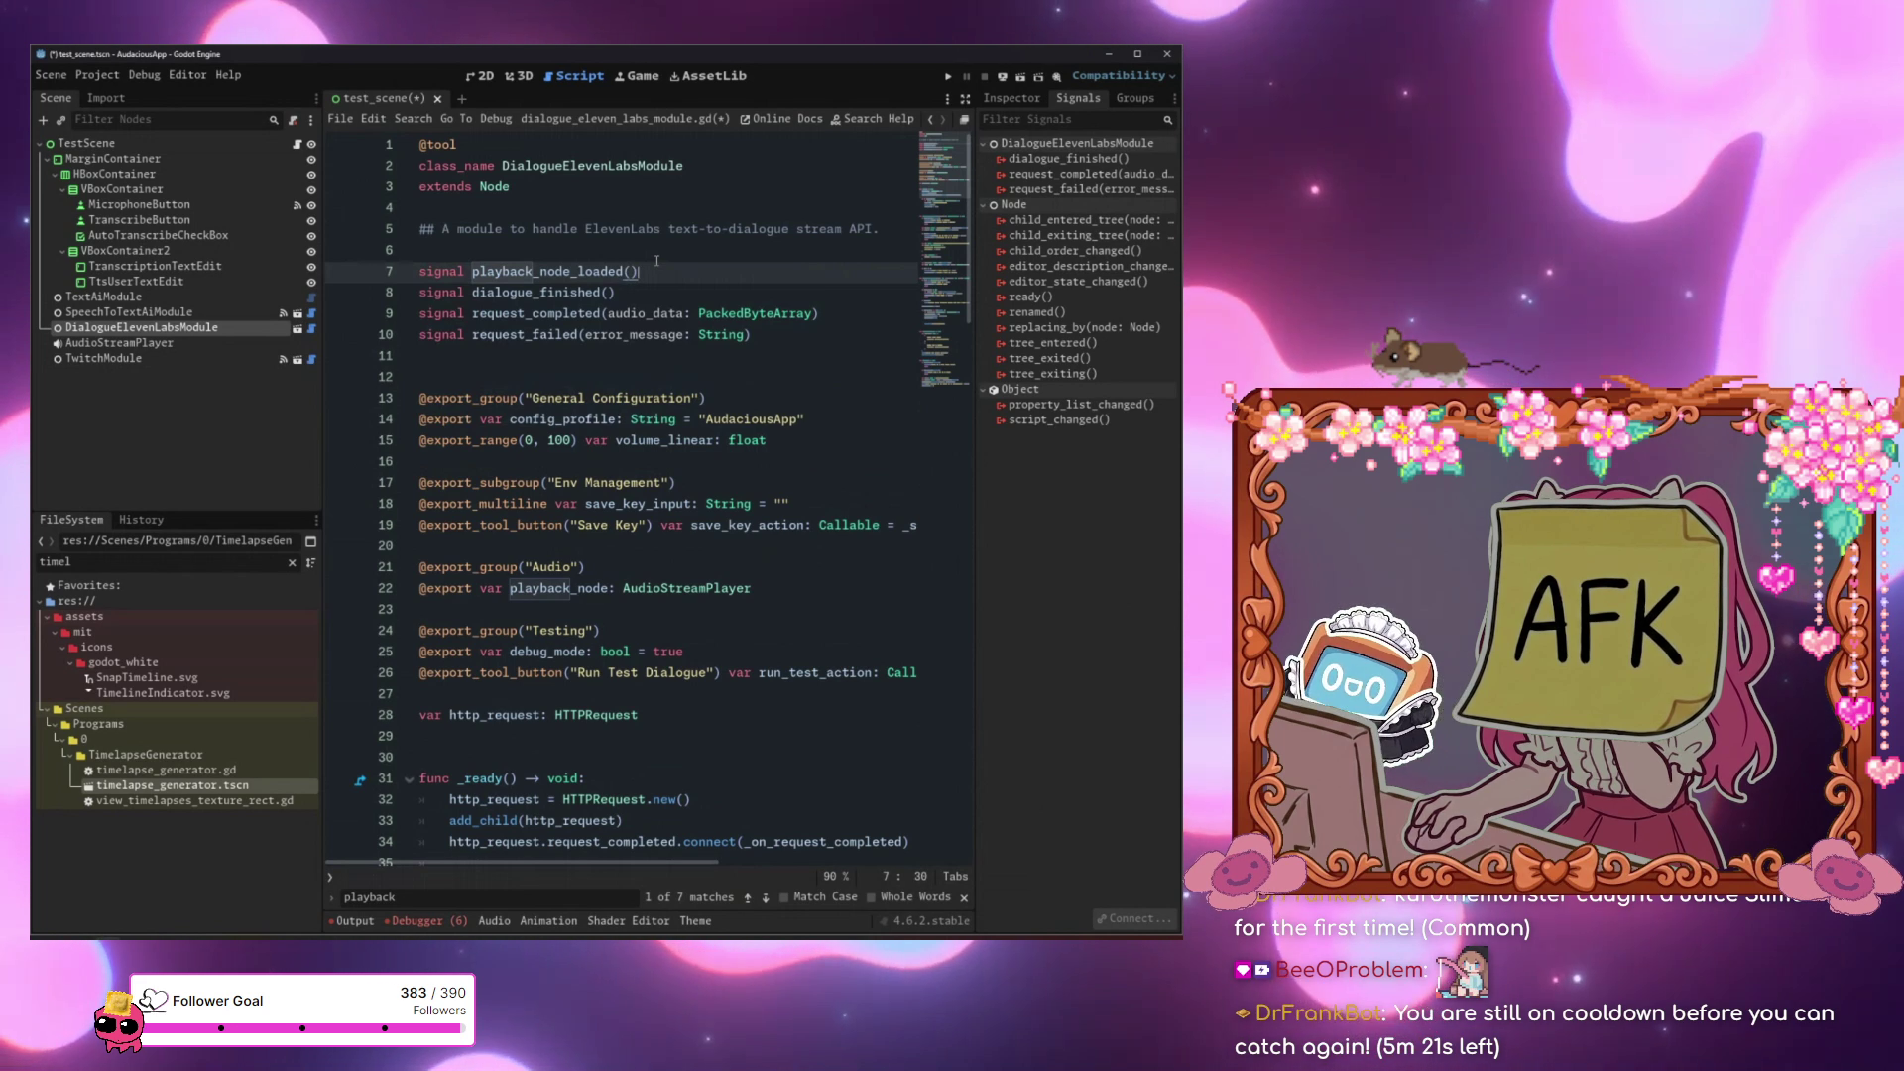
Step: Add an emit_signal("playback_node_loaded") line at the end of _ready
{"action": "scroll", "coordinate": [656, 260], "scroll_direction": "down", "scroll_amount": 8}
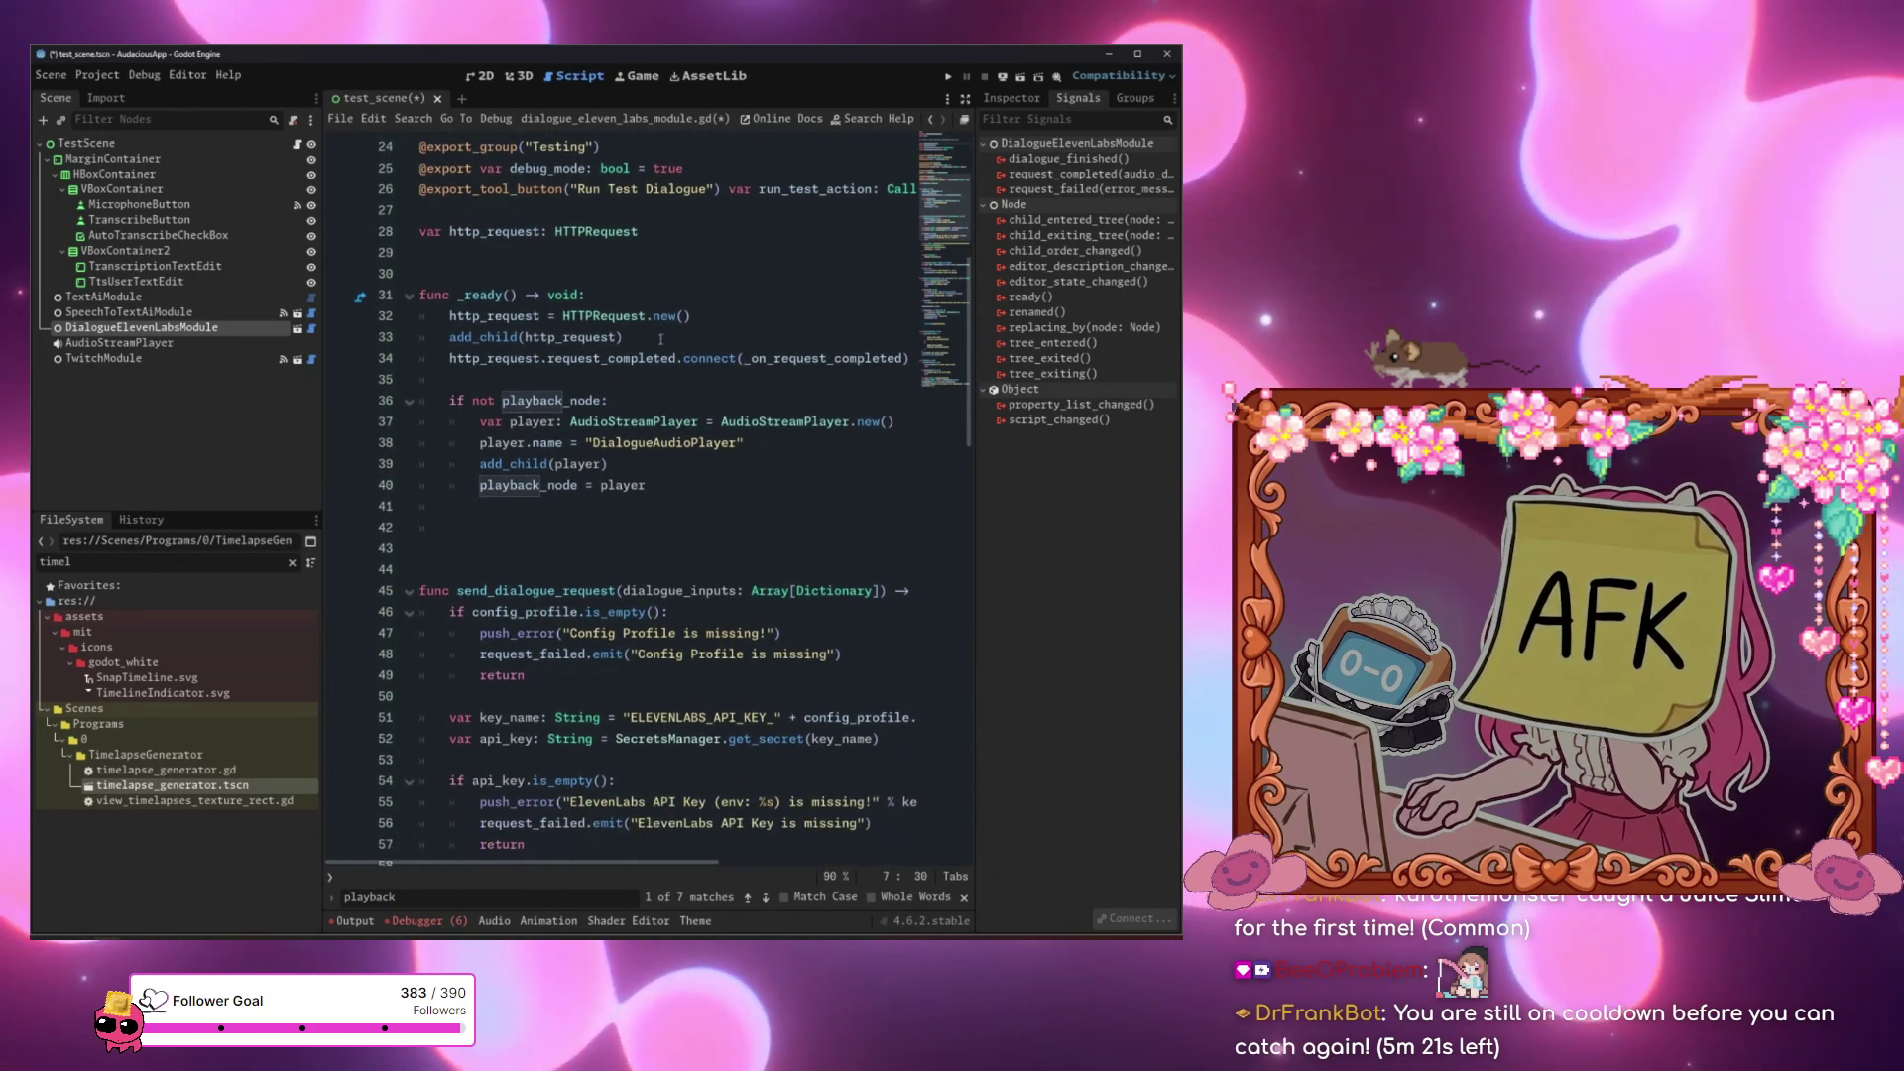
{"action": "left_click", "coordinate": [627, 503]}
{"action": "type", "text": "emit_signal(\""}
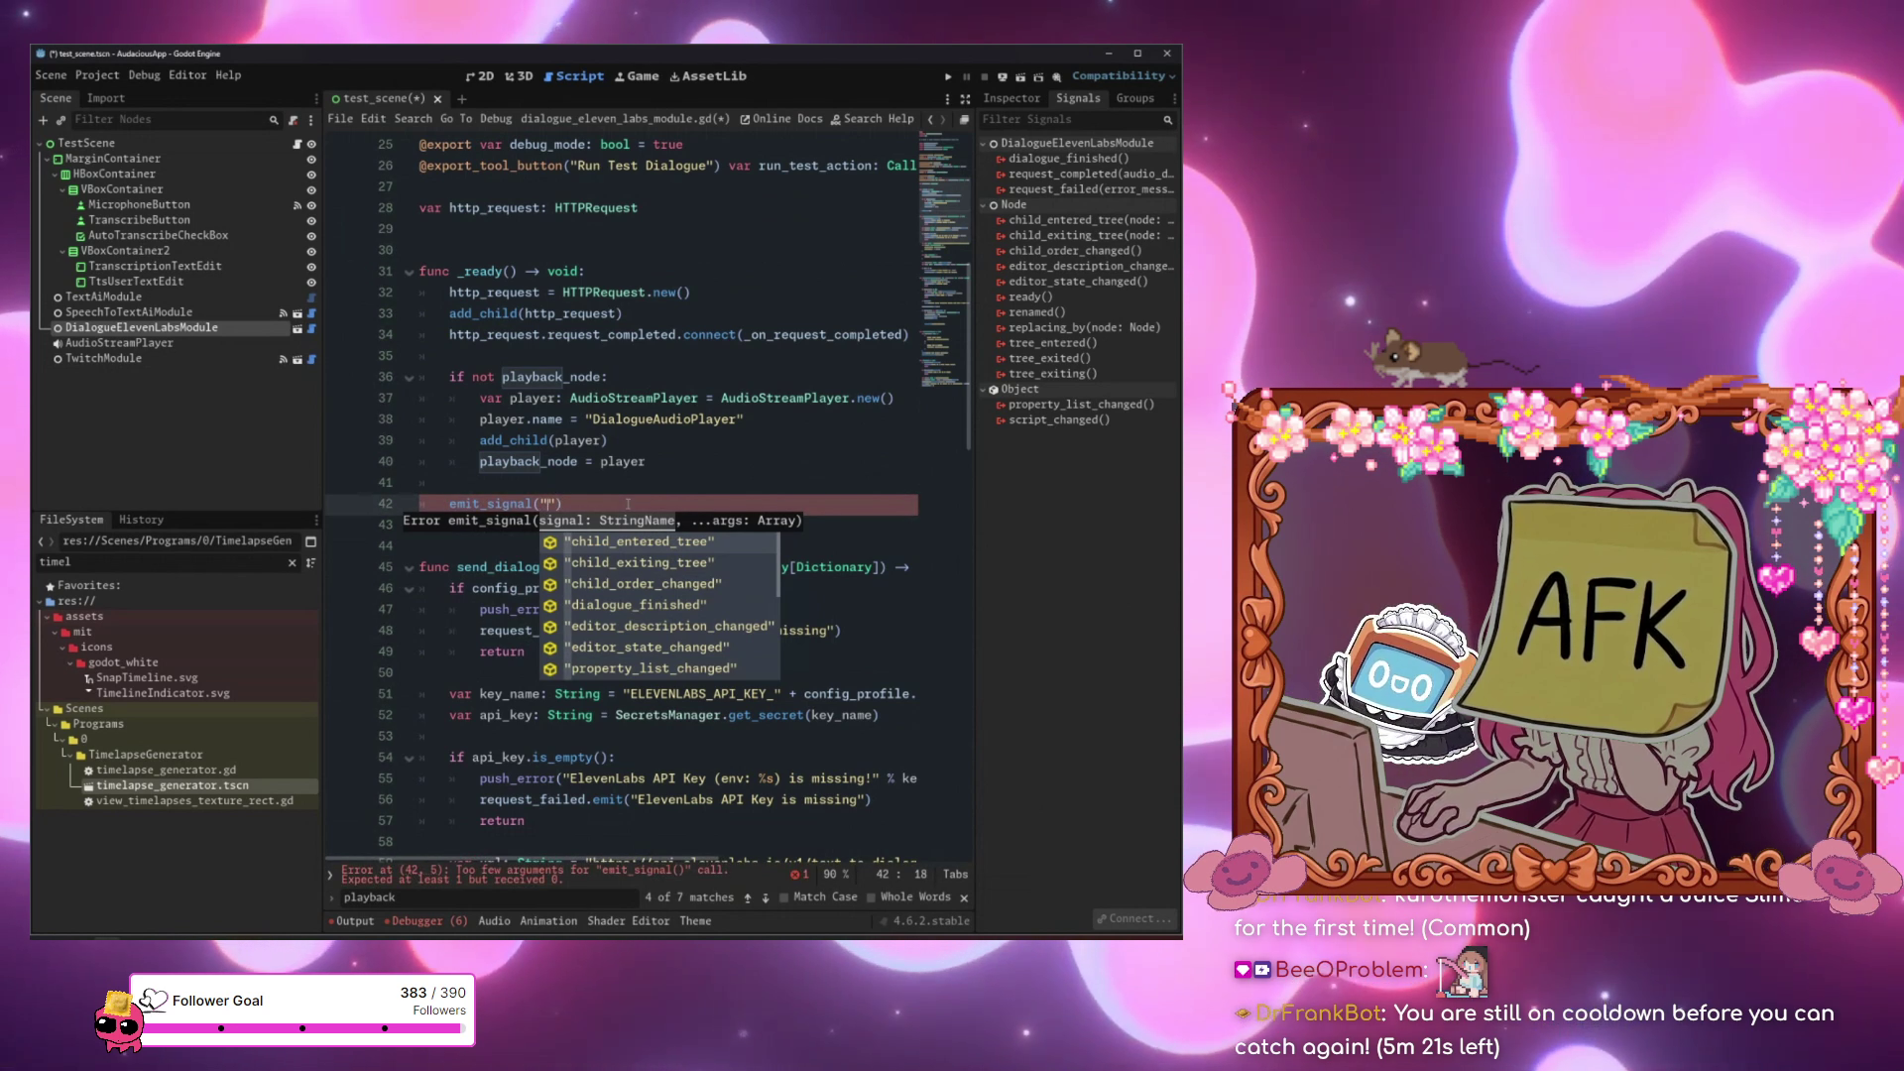
{"action": "type", "text": "pla"}
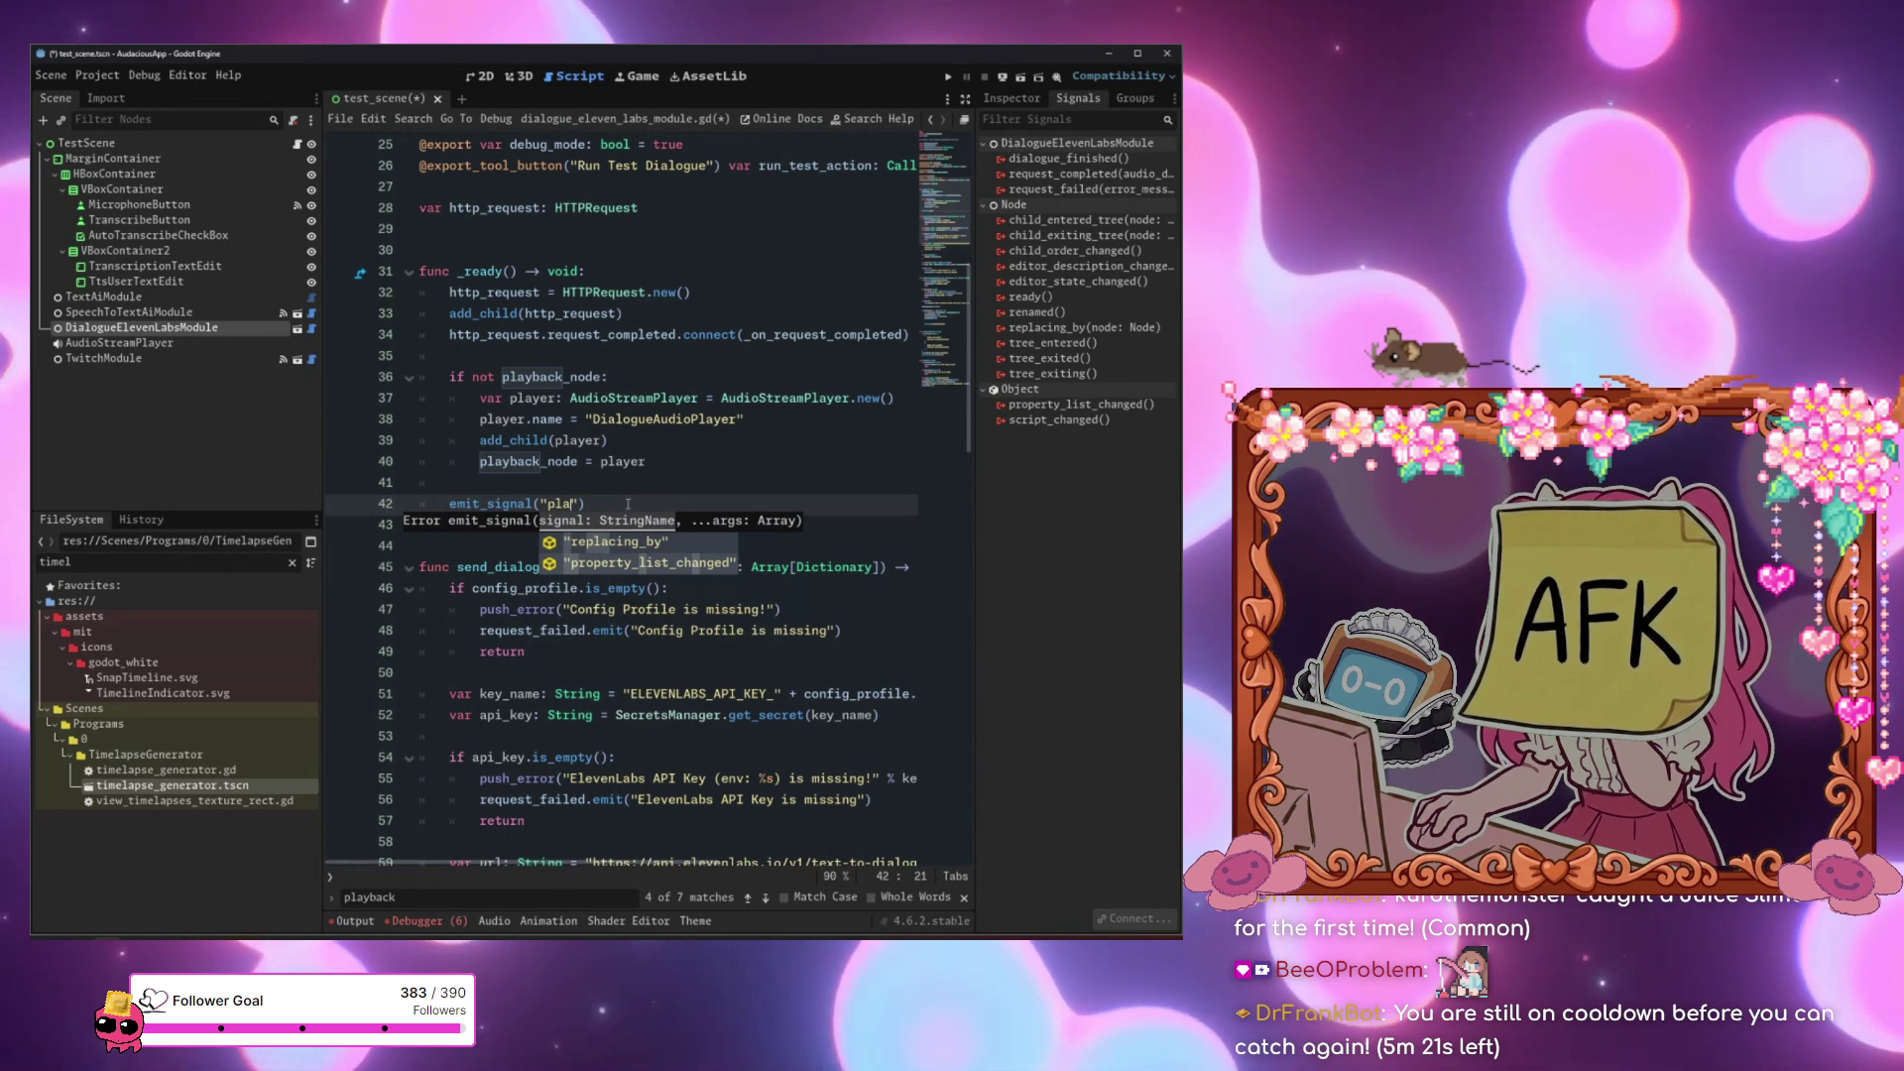
{"action": "key", "text": "BackSpace"}
{"action": "key", "text": "BackSpace"}
{"action": "key", "text": "BackSpace"}
{"action": "type", "text": "pla"}
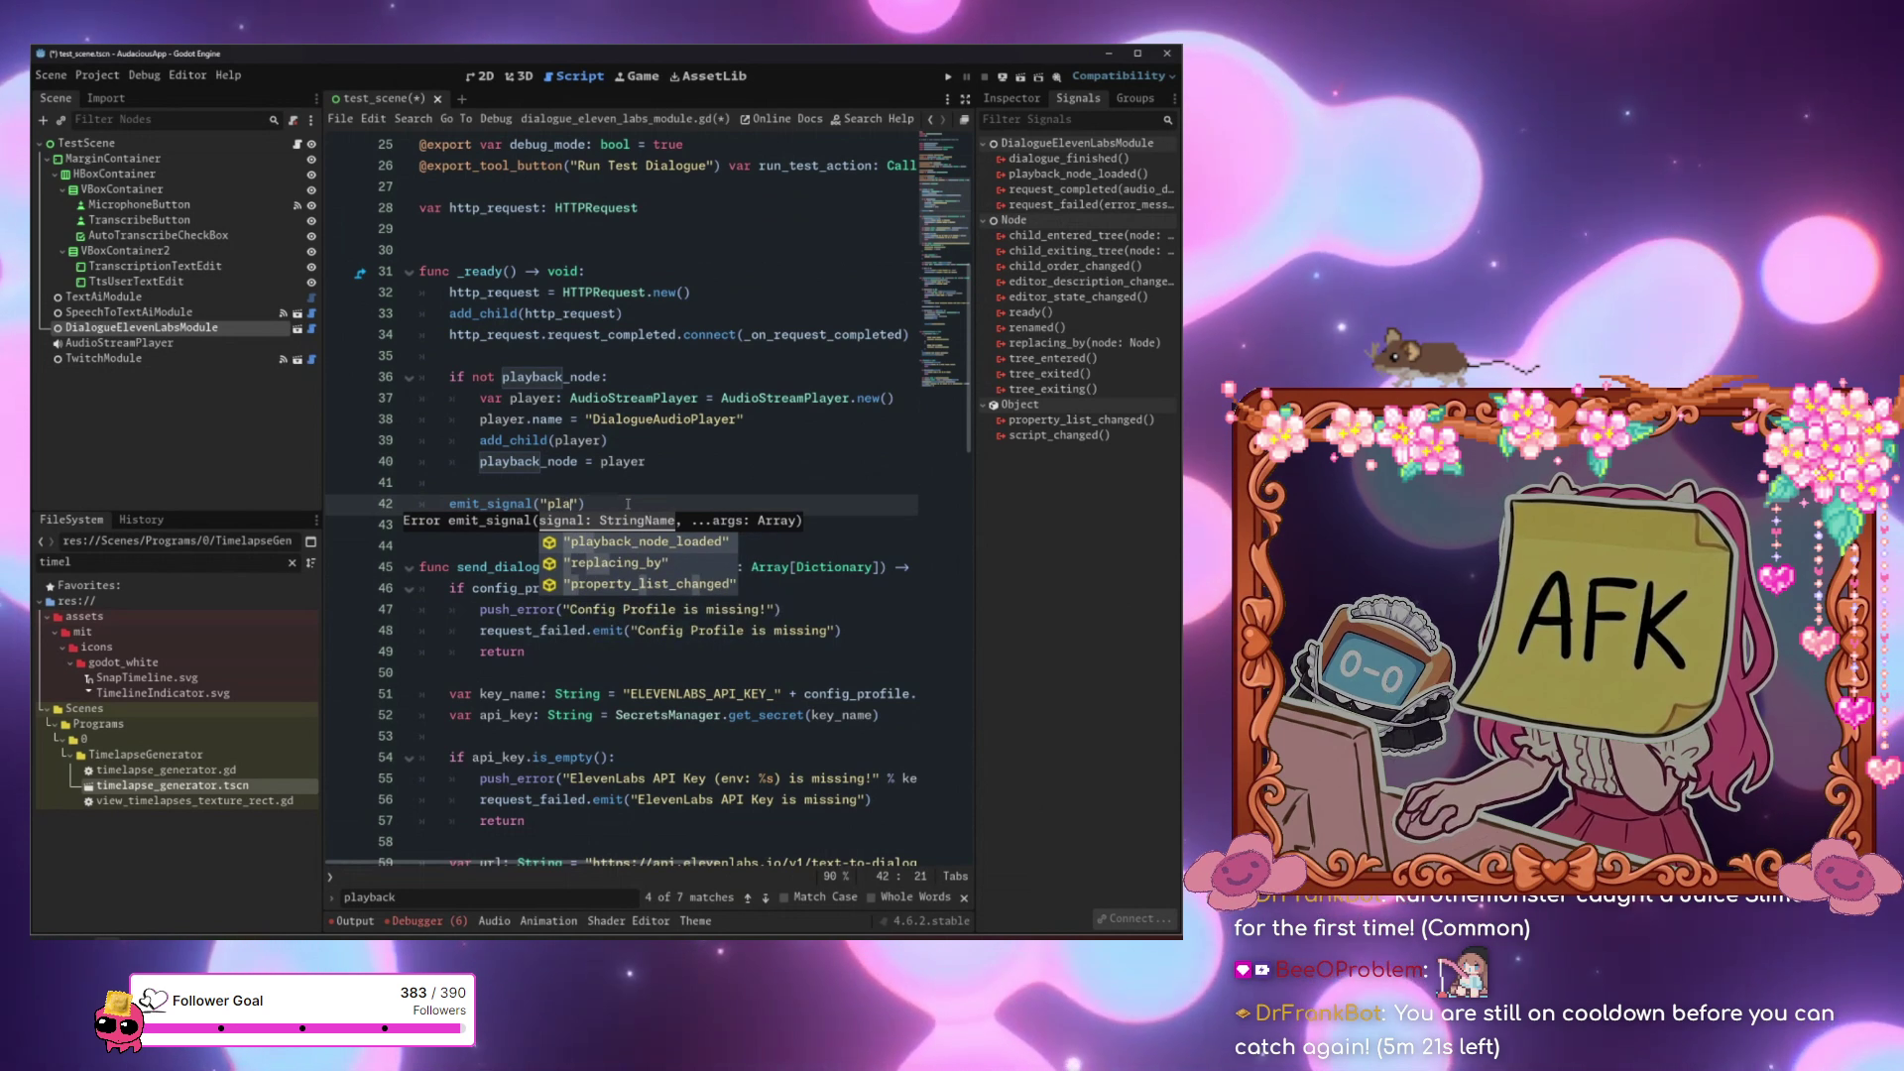
{"action": "left_click", "coordinate": [763, 428]}
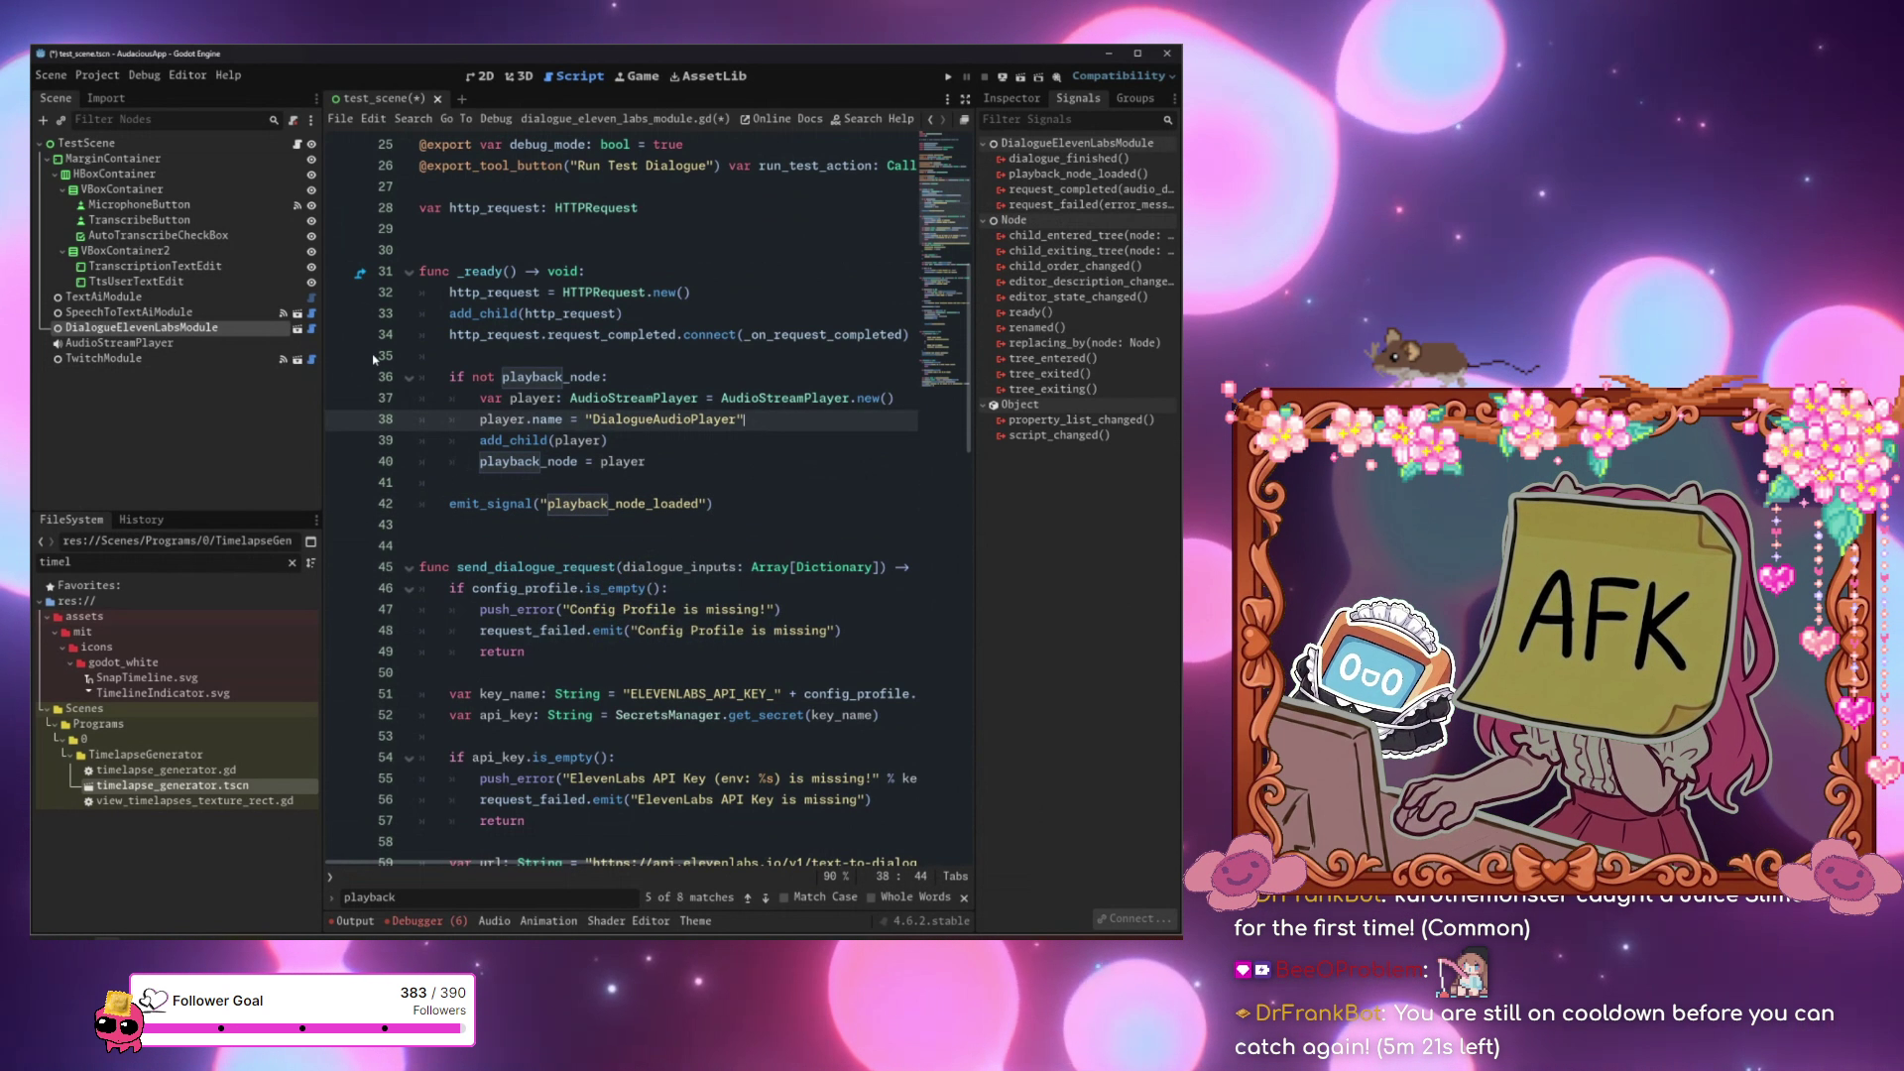
Step: Check the TestScene script's _ready call to _connect_signals, then return to the ElevenLabs module script
{"action": "left_click", "coordinate": [132, 145]}
{"action": "scroll", "coordinate": [972, 210], "scroll_direction": "up", "scroll_amount": 10}
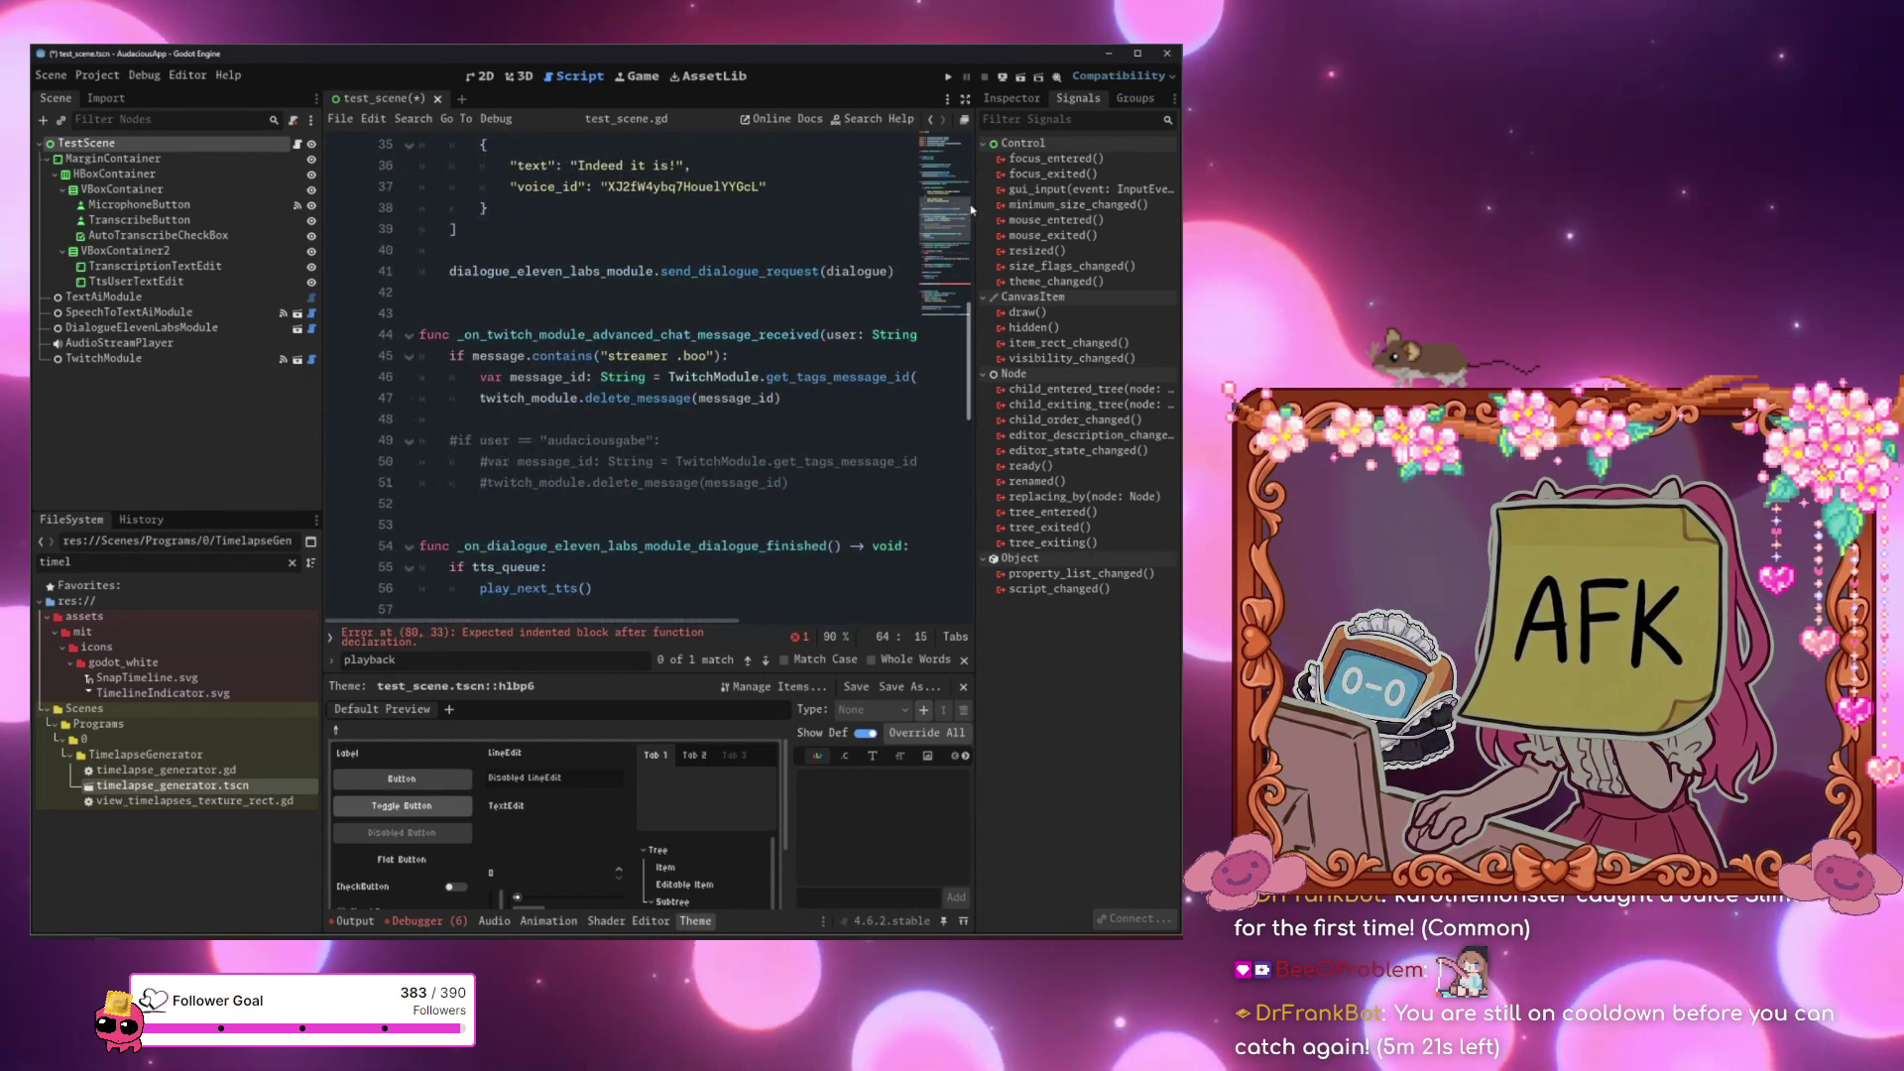
{"action": "scroll", "coordinate": [972, 209], "scroll_direction": "up", "scroll_amount": 10}
{"action": "left_click", "coordinate": [607, 442]}
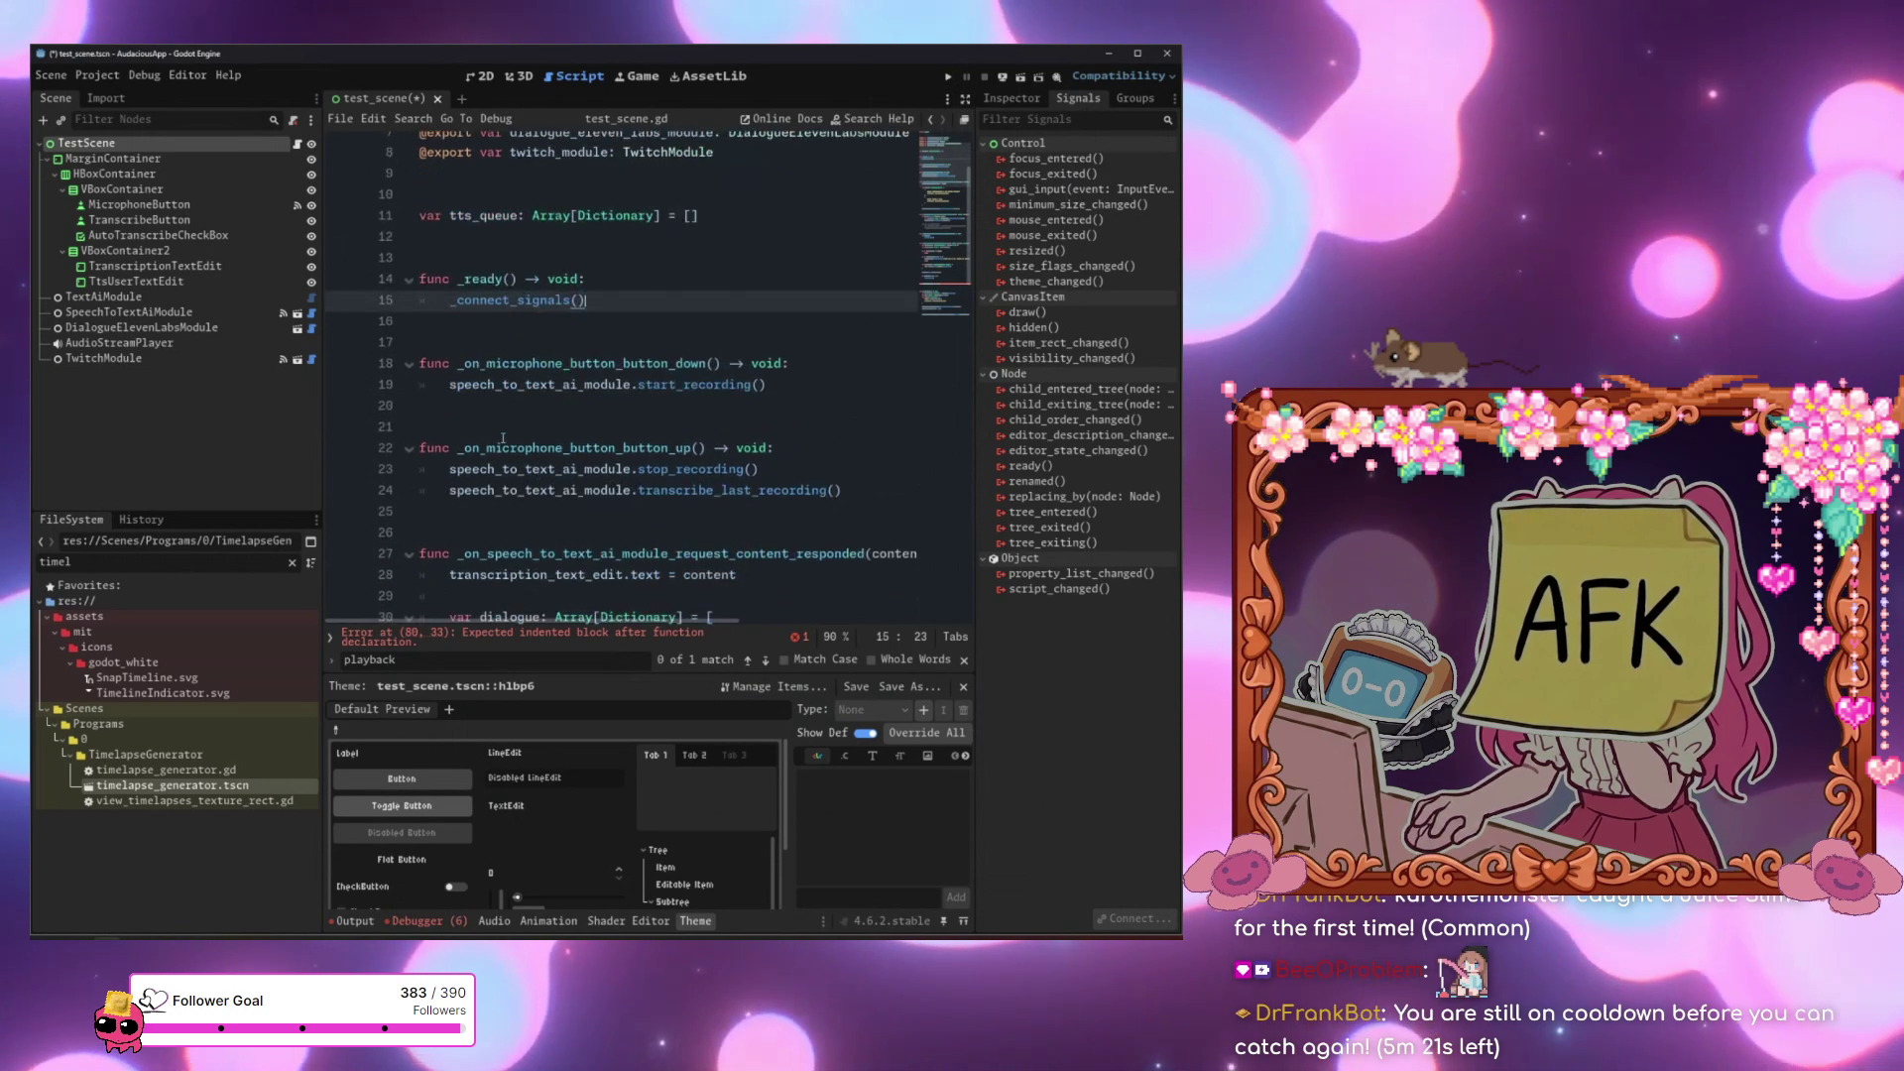
{"action": "scroll", "coordinate": [615, 377], "scroll_direction": "down", "scroll_amount": 3}
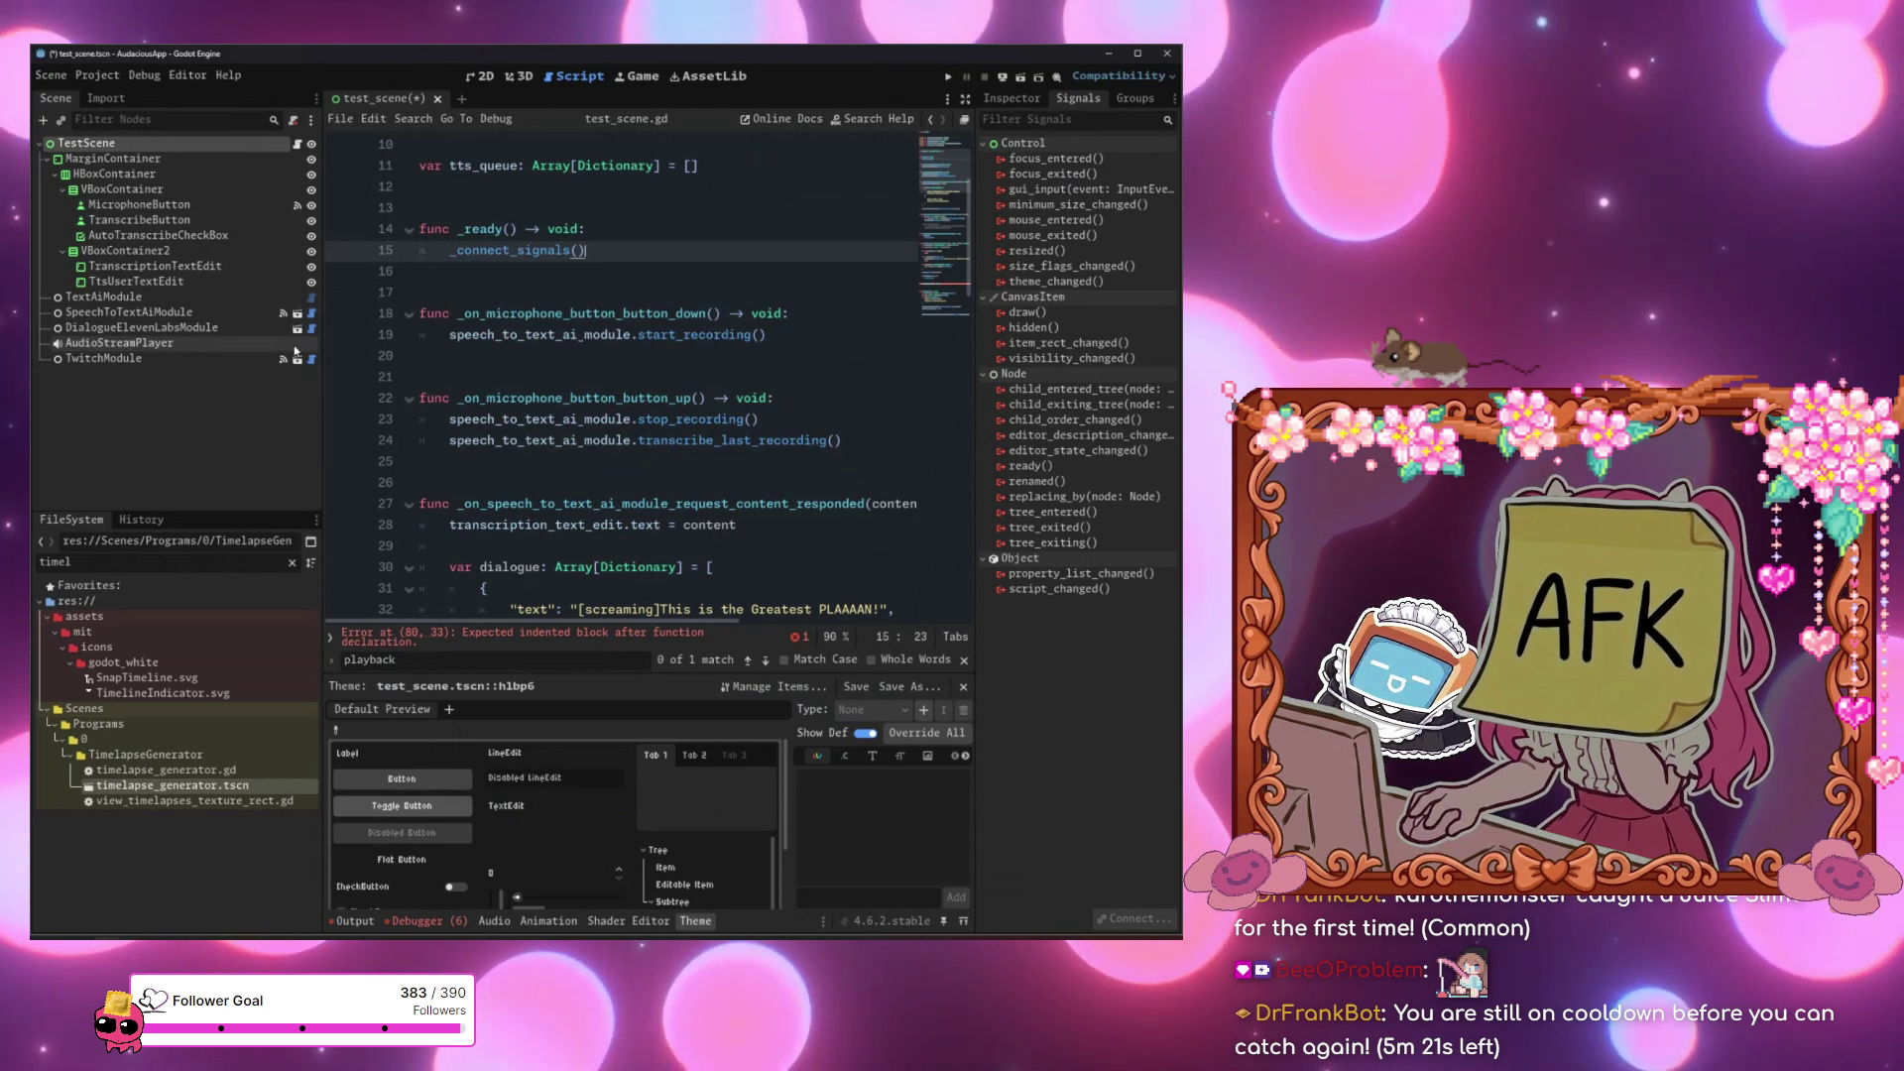
{"action": "left_click", "coordinate": [312, 328]}
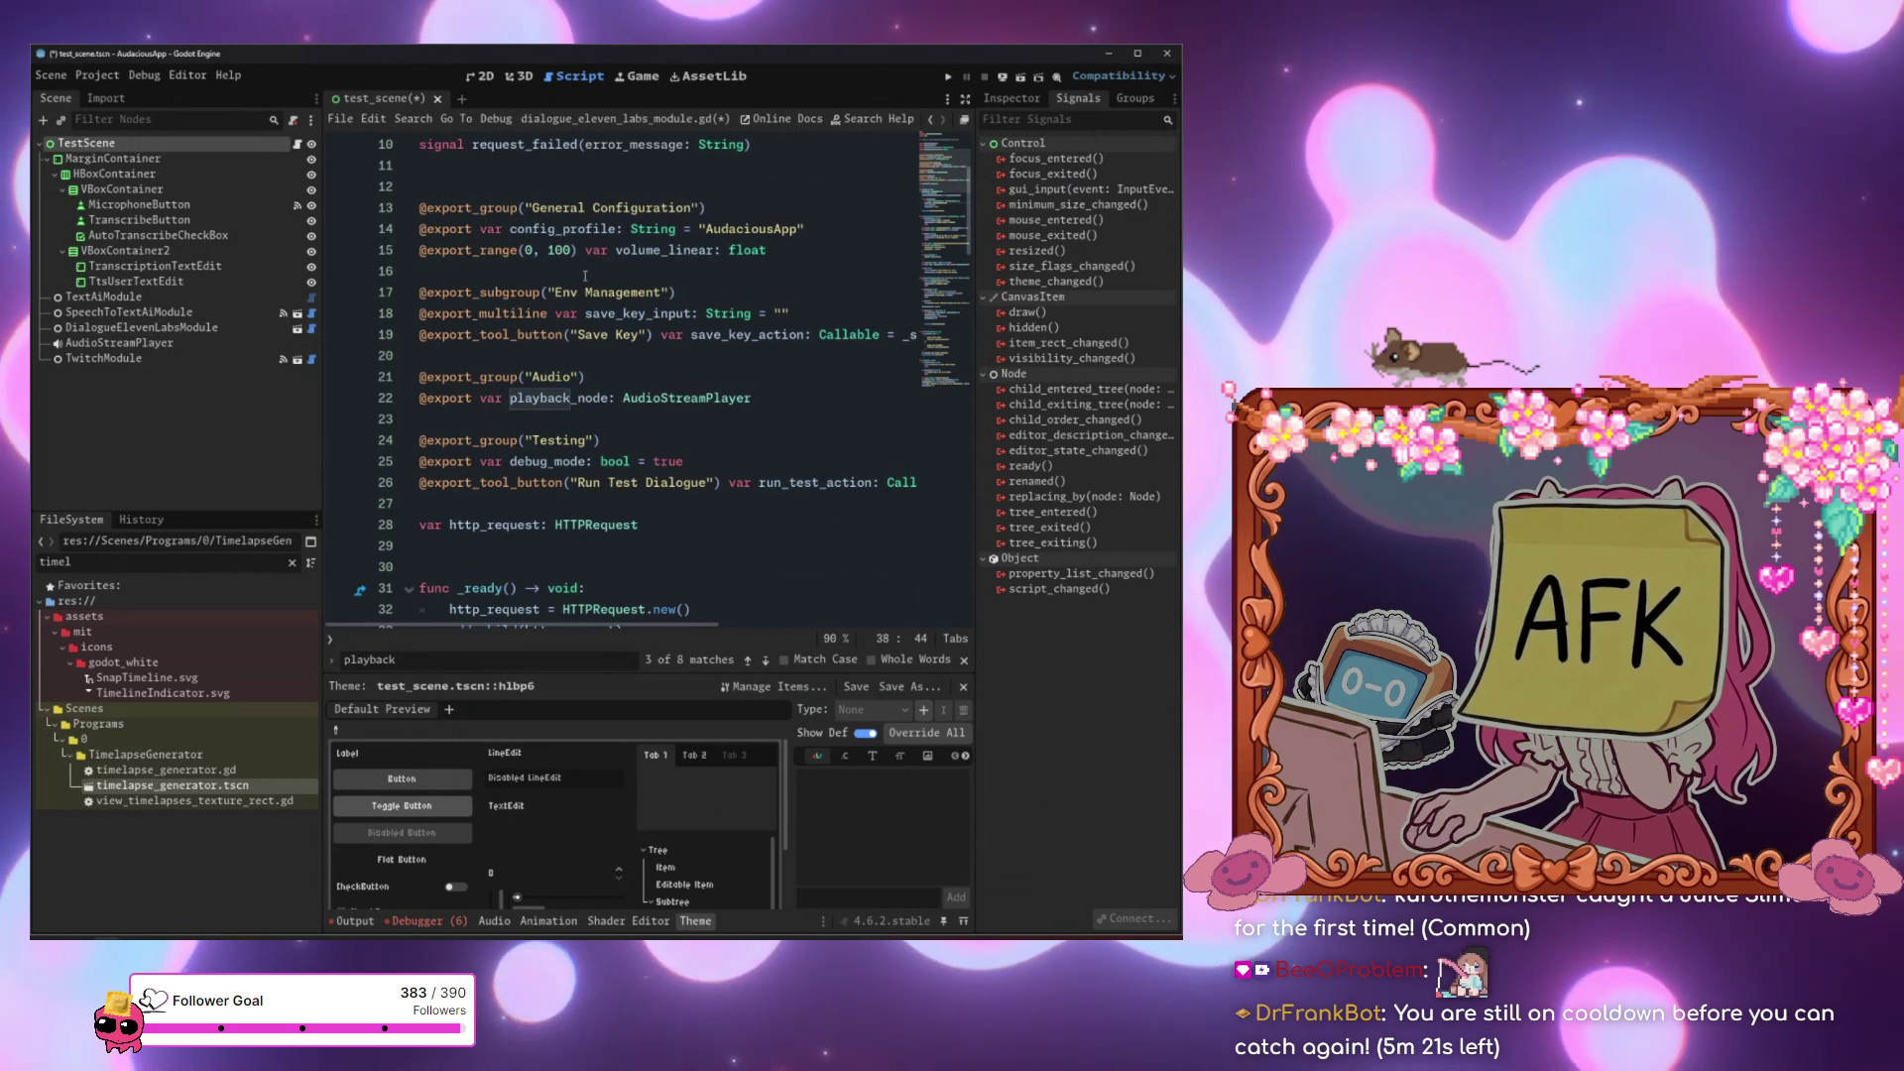
Step: Give playback_node_loaded a playback_node: AudioStreamPlayer parameter via autocomplete
{"action": "scroll", "coordinate": [595, 317], "scroll_direction": "up", "scroll_amount": 3}
{"action": "left_click", "coordinate": [620, 292]}
{"action": "left_click", "coordinate": [631, 271]}
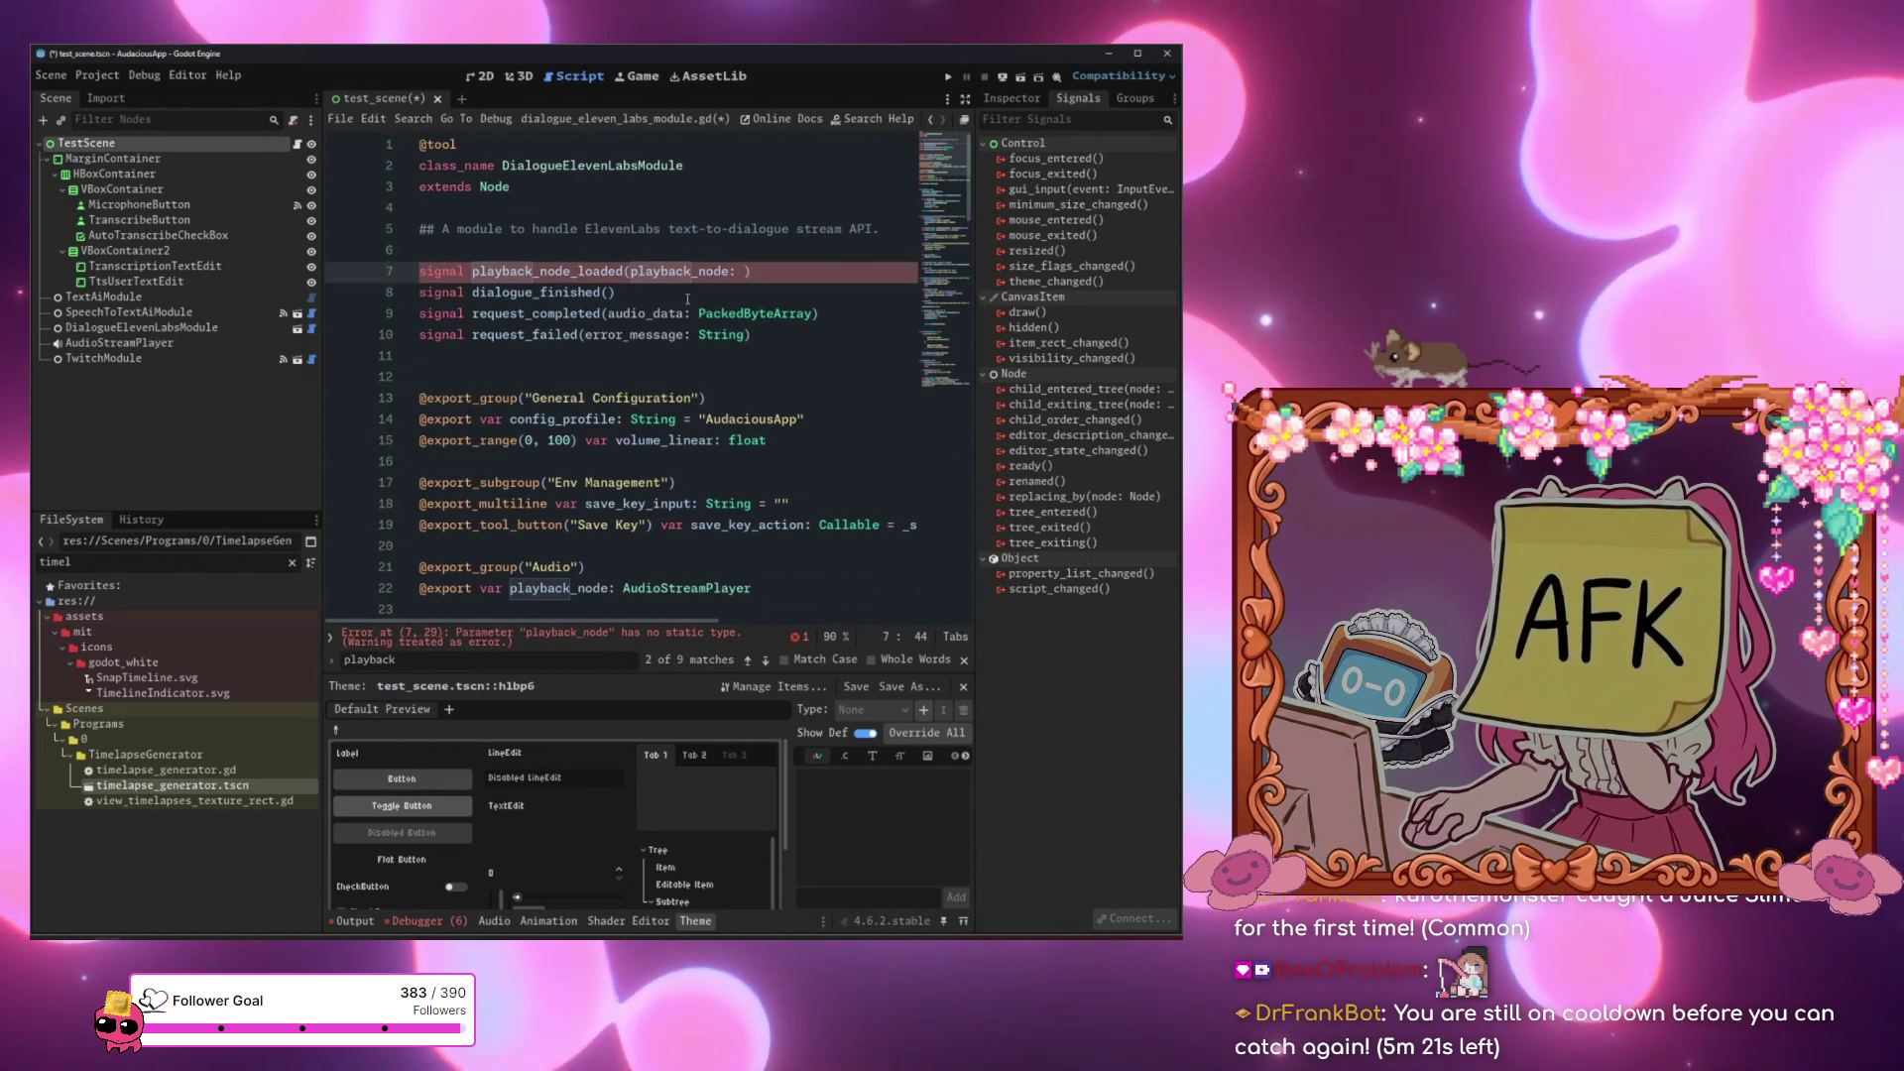
{"action": "type", "text": "ASPlaye"}
{"action": "key", "text": "Return"}
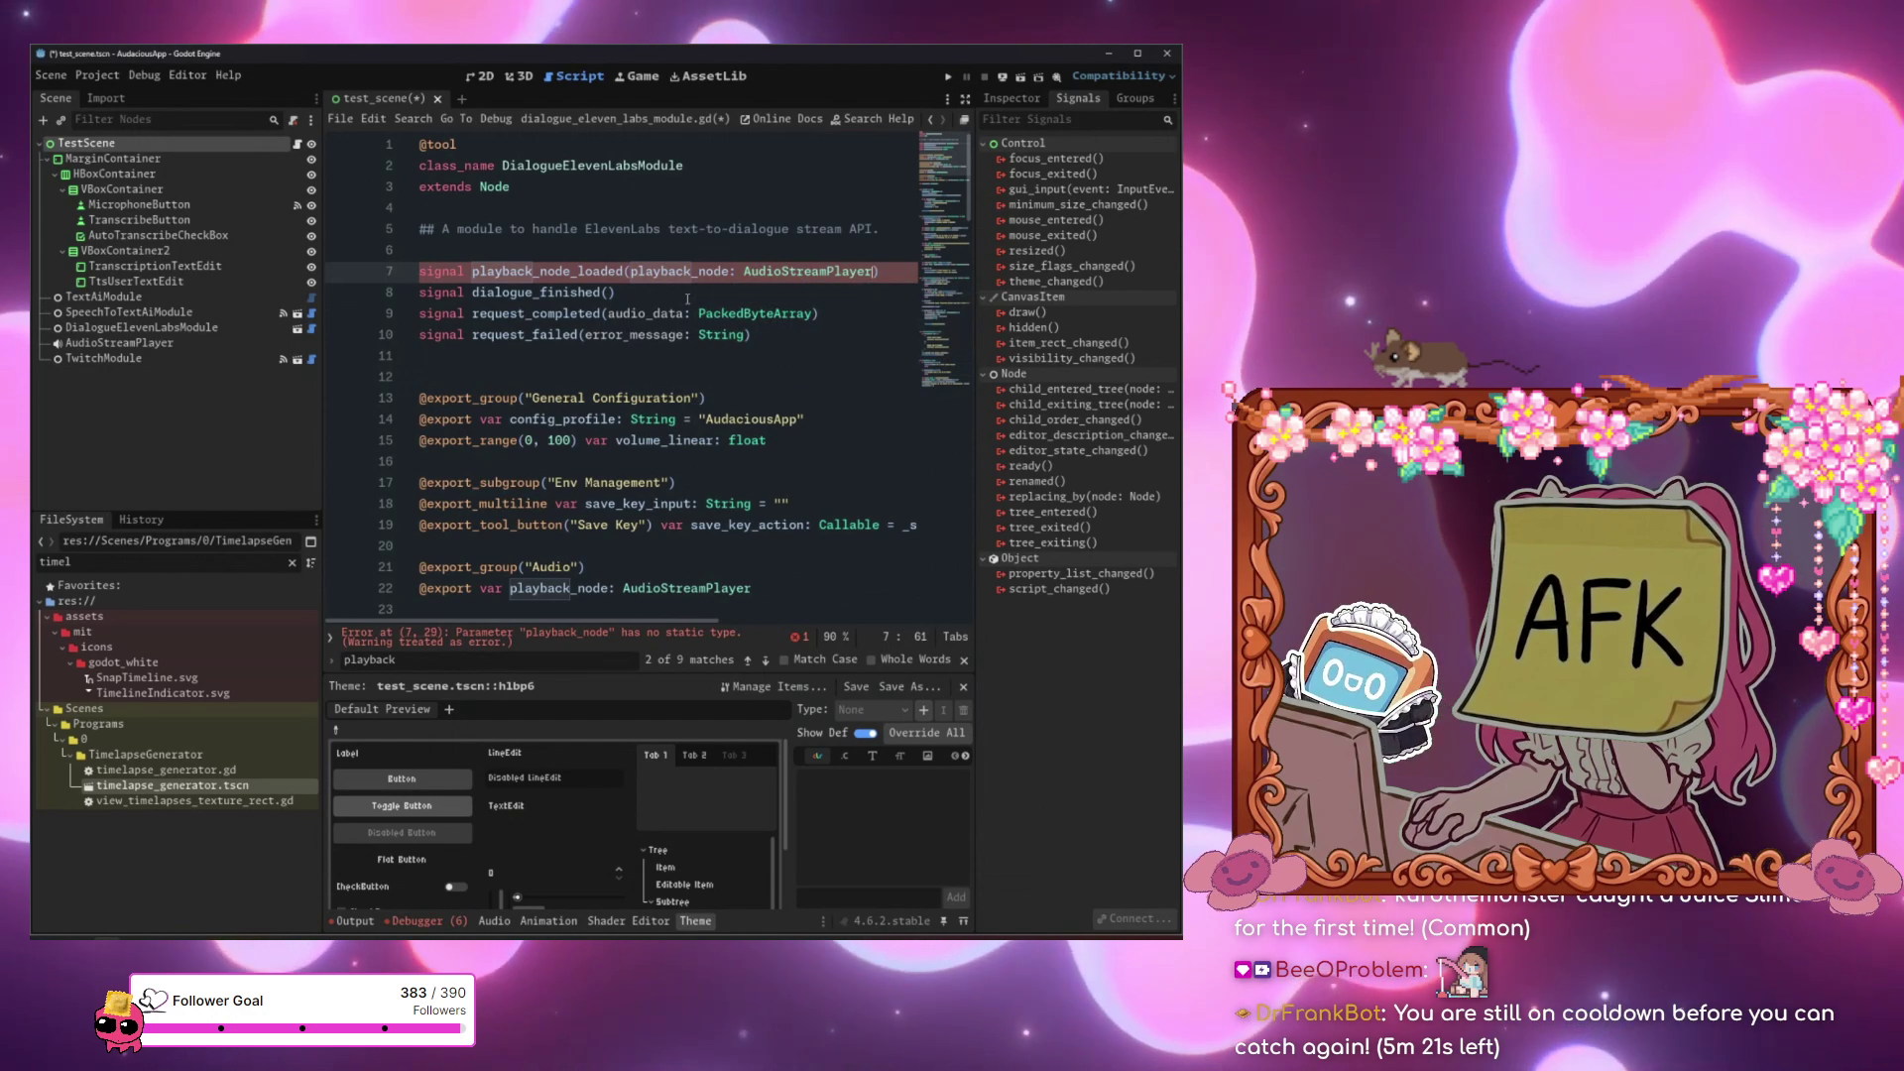
Step: Pass playback_node as the emit_signal argument and show the DialogueElevenLabsModule node's signals
{"action": "scroll", "coordinate": [636, 527], "scroll_direction": "down", "scroll_amount": 8}
{"action": "left_click", "coordinate": [635, 527]}
{"action": "scroll", "coordinate": [636, 527], "scroll_direction": "down", "scroll_amount": 8}
{"action": "left_click", "coordinate": [714, 314]}
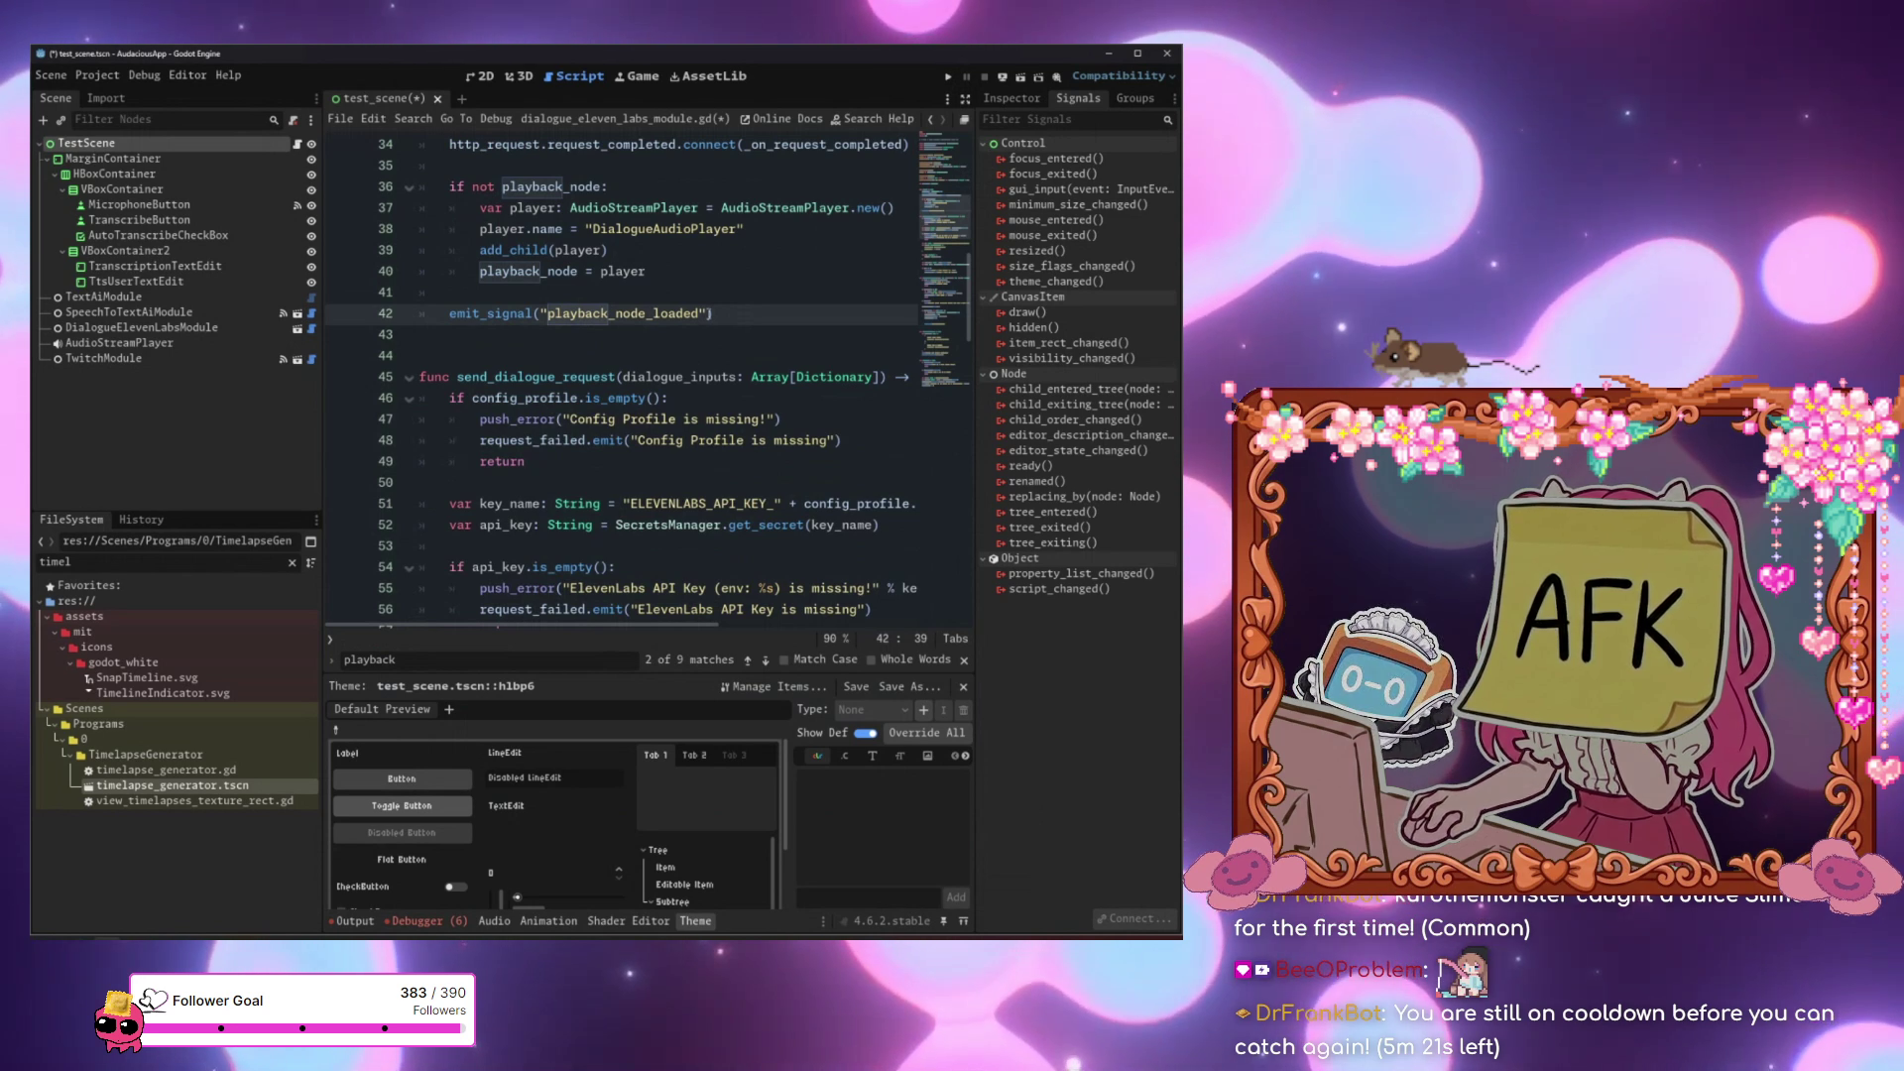
{"action": "type", "text": "playback_node"}
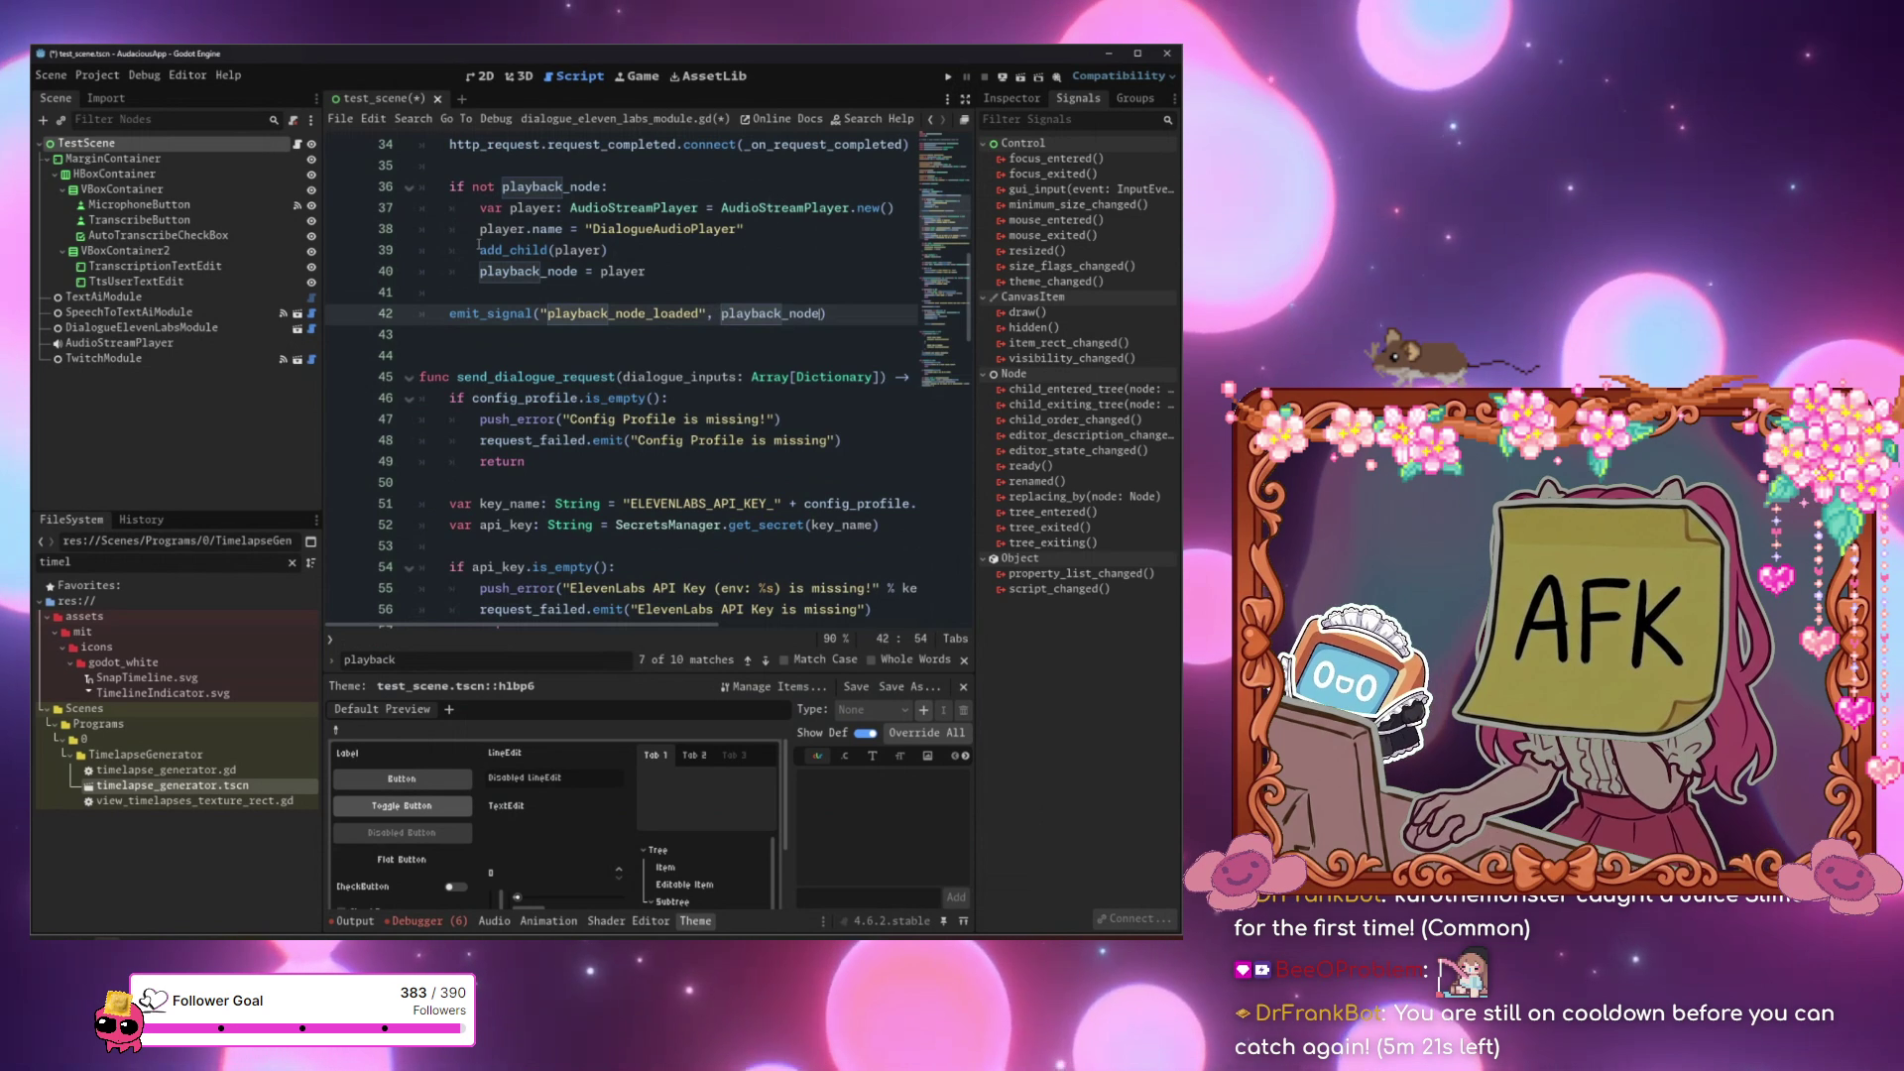
{"action": "left_click", "coordinate": [298, 145]}
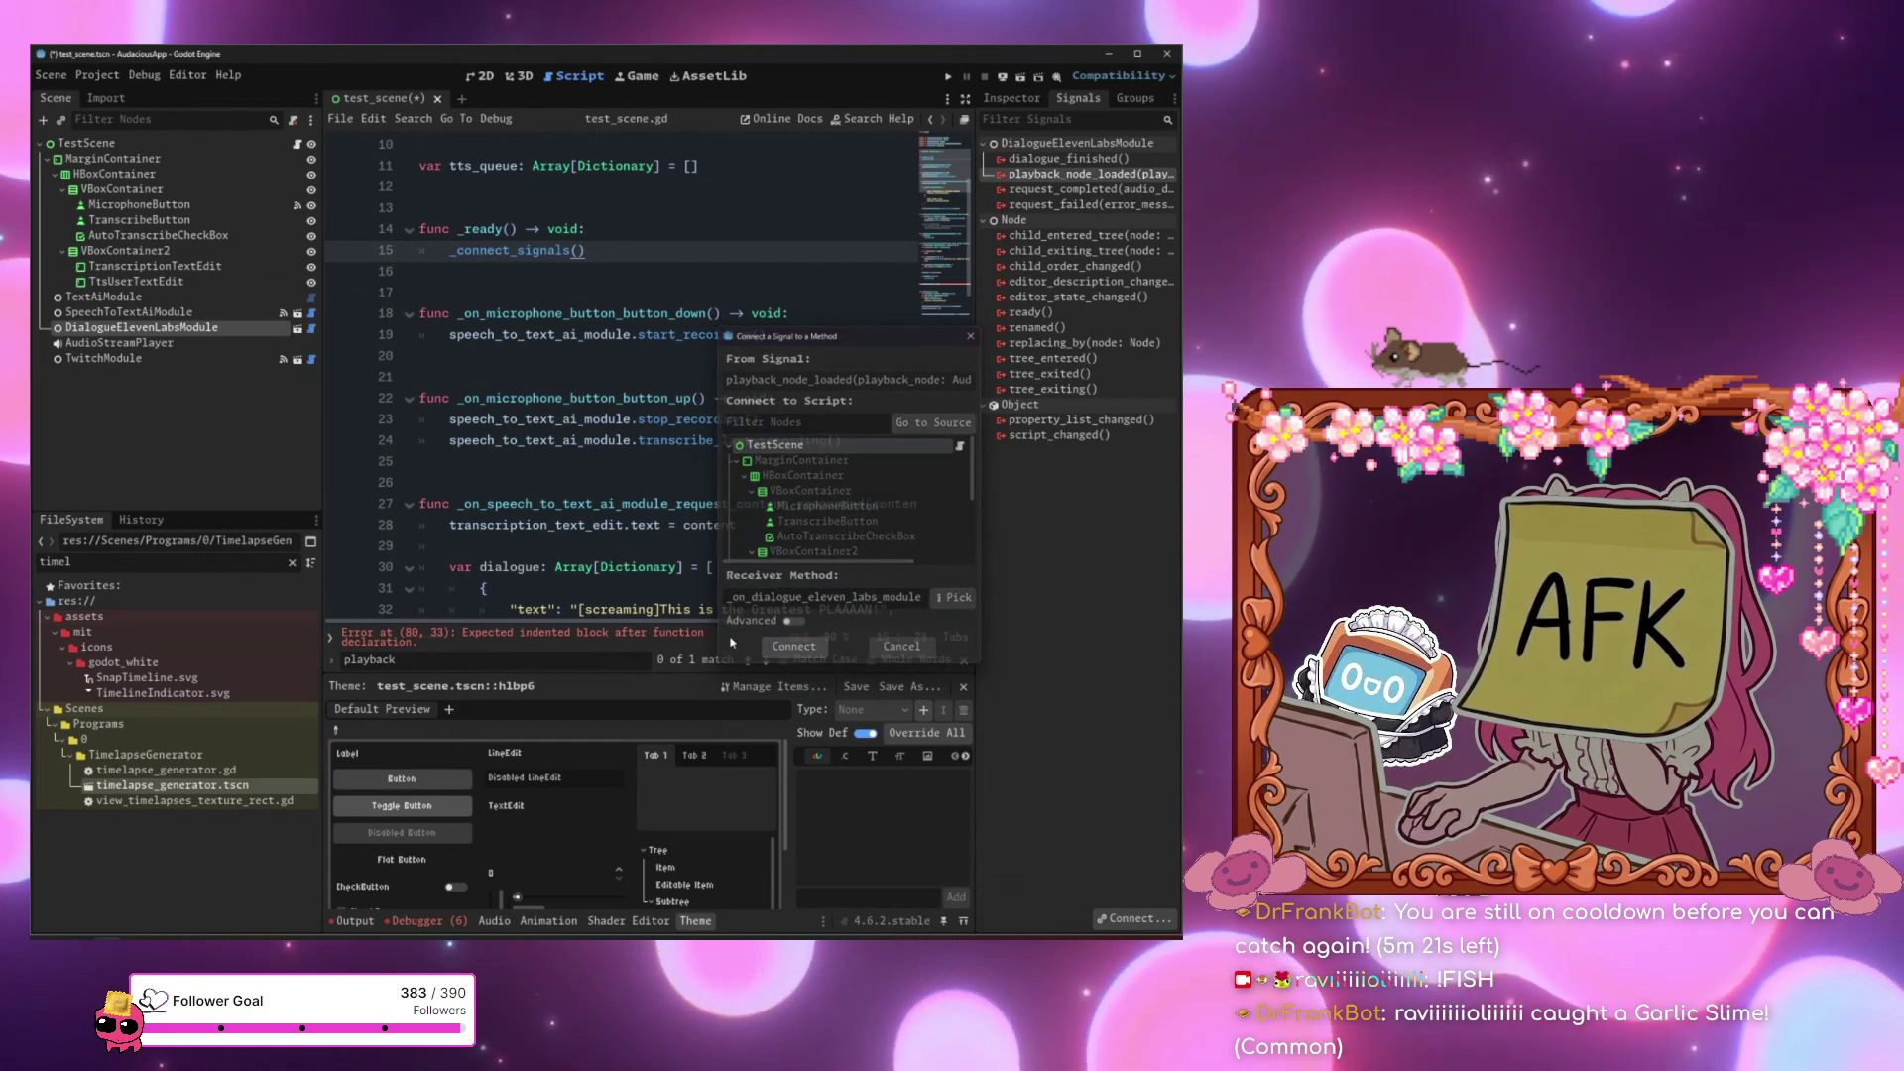
Step: Connect playback_node_loaded to a new handler in test_scene.gd
{"action": "left_click", "coordinate": [793, 625]}
{"action": "scroll", "coordinate": [603, 446], "scroll_direction": "down", "scroll_amount": 2}
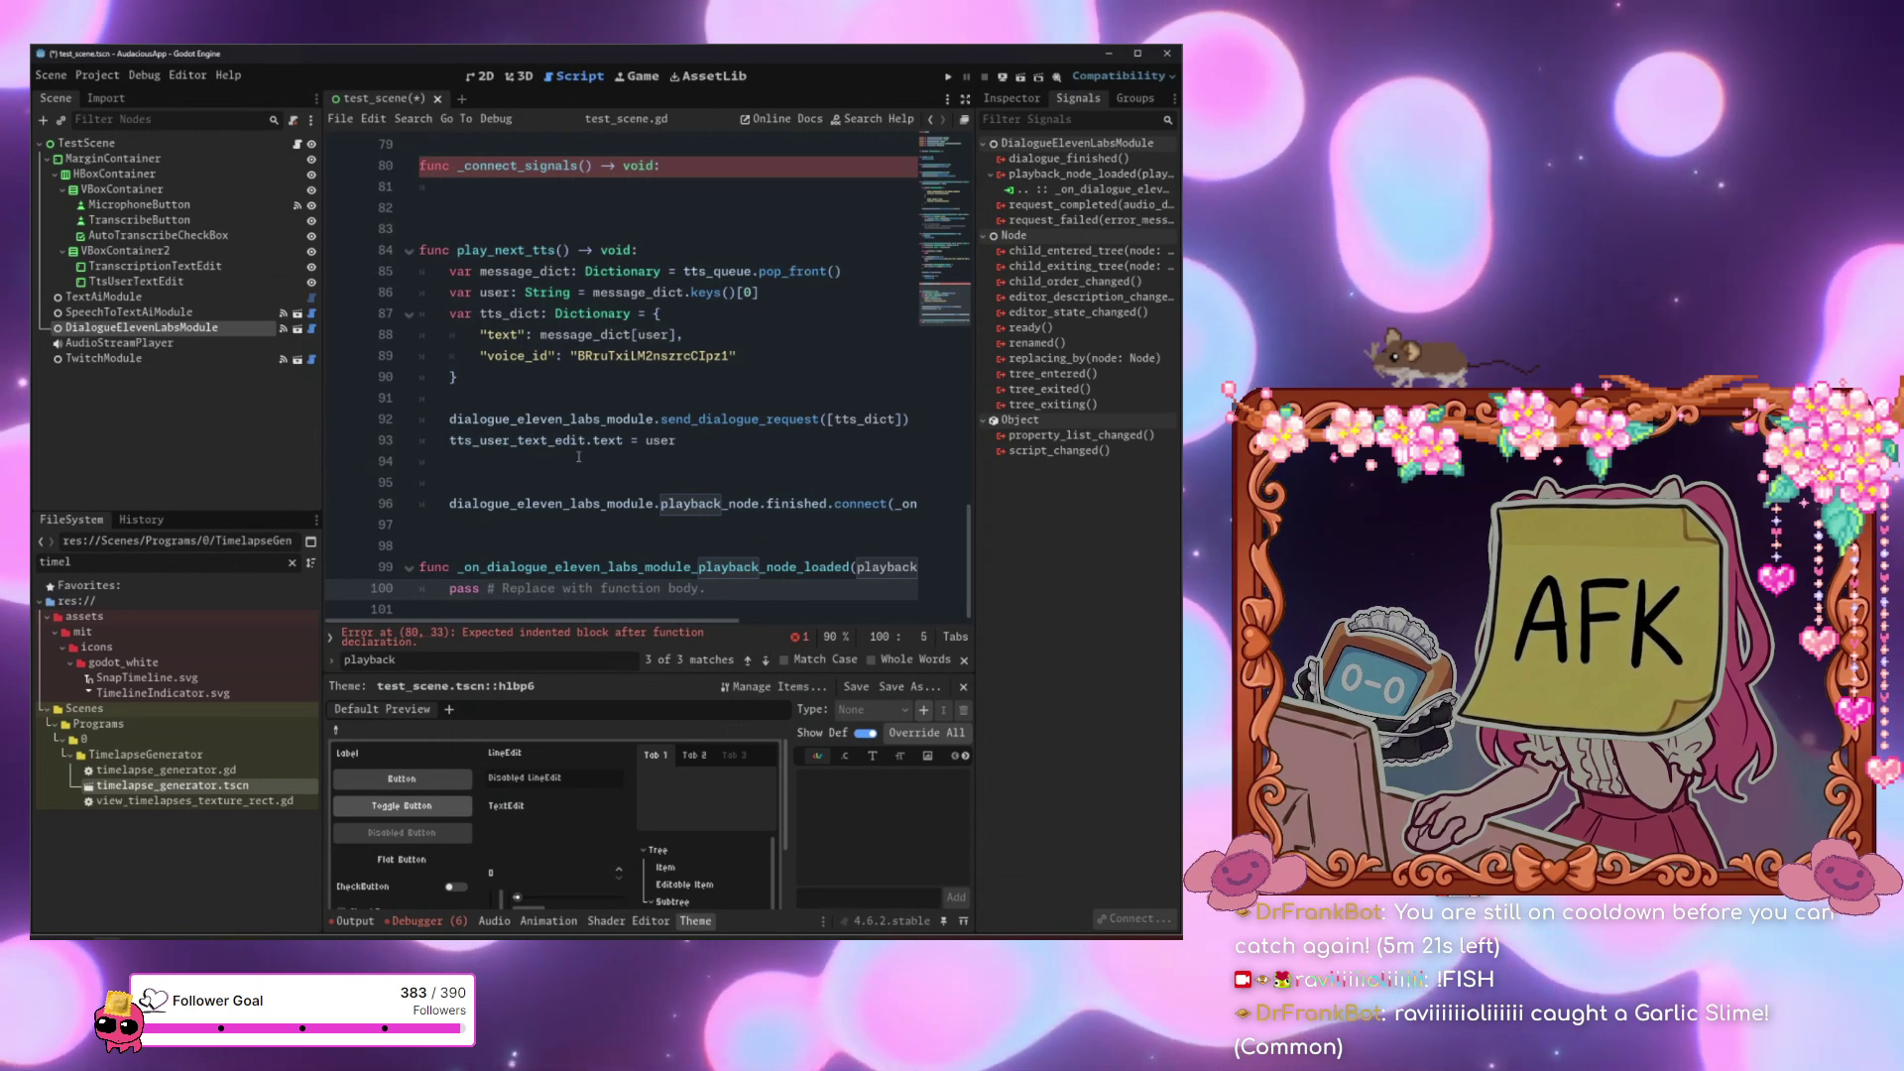
{"action": "scroll", "coordinate": [555, 347], "scroll_direction": "up", "scroll_amount": 3}
{"action": "left_click", "coordinate": [543, 315]}
{"action": "type", "text": "pass"}
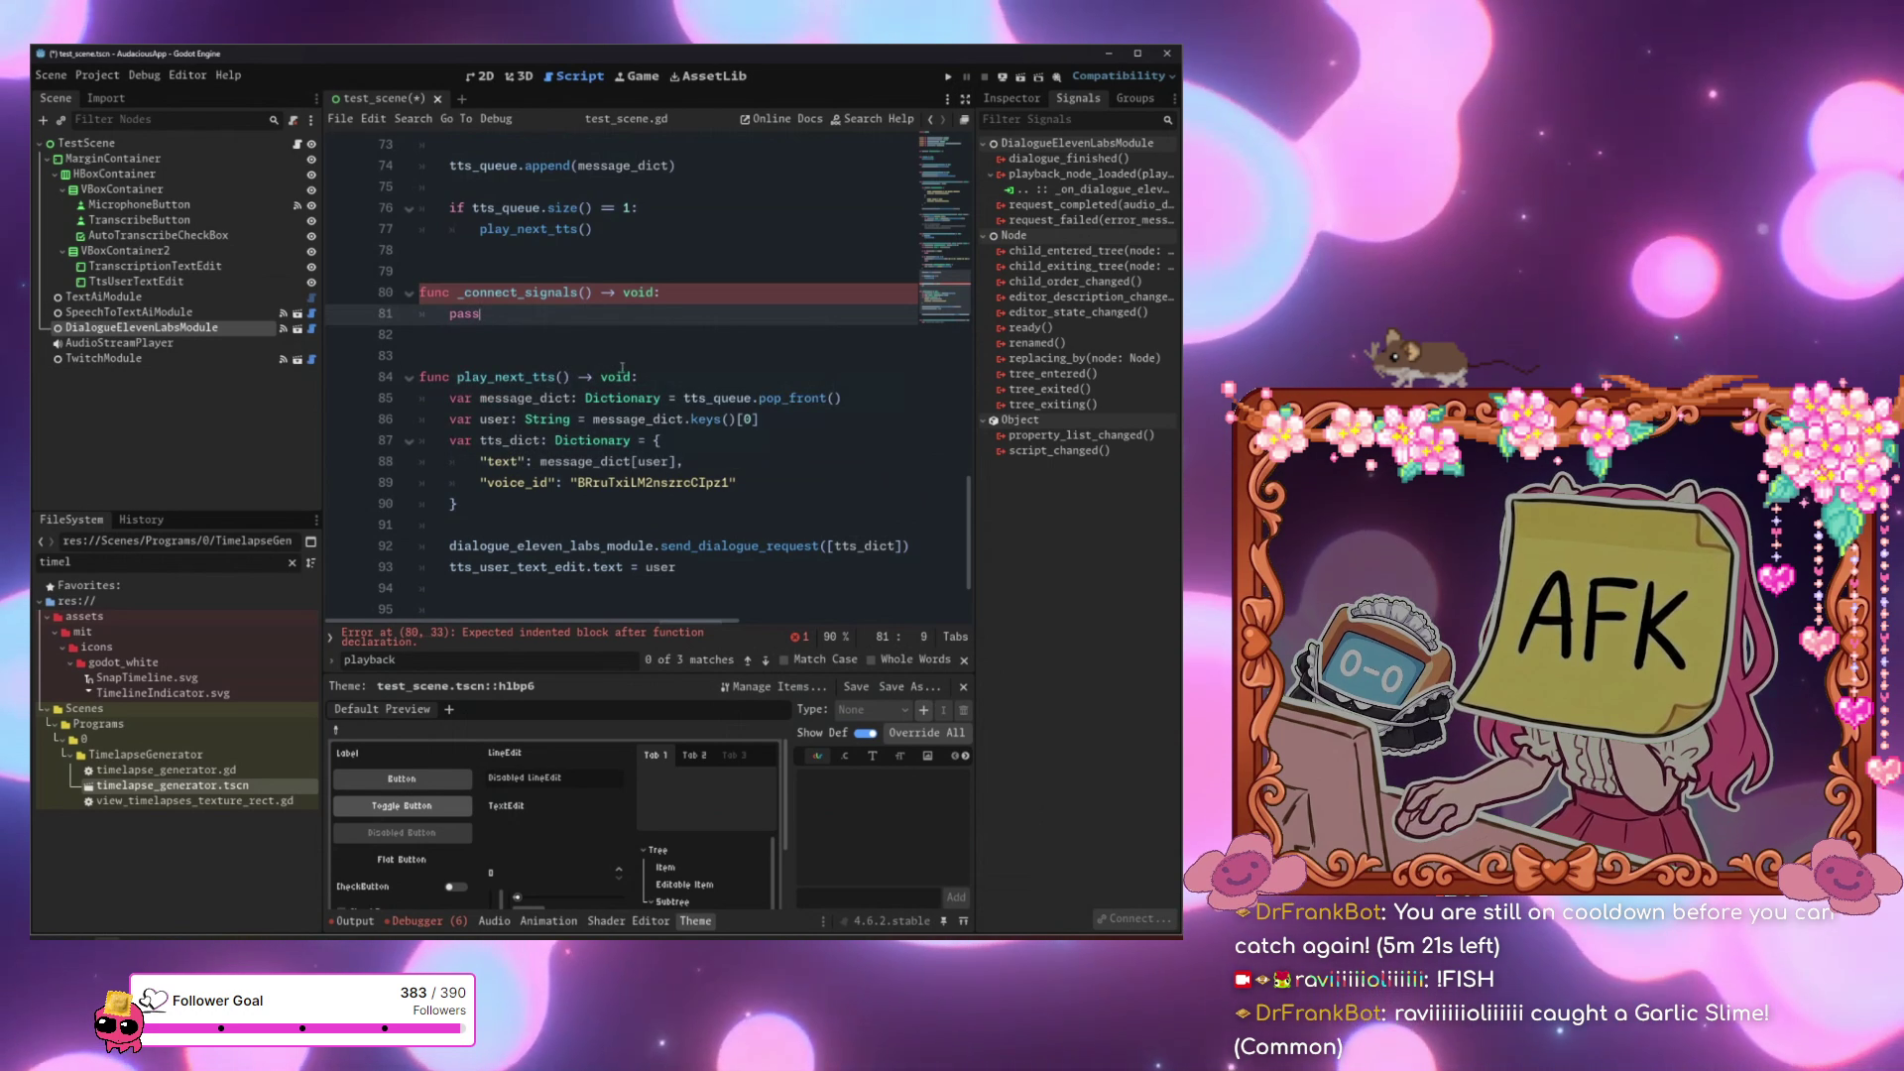
Step: Replace the new handler's placeholder body with playback_node.finished.connect(
{"action": "scroll", "coordinate": [644, 446], "scroll_direction": "down", "scroll_amount": 2}
{"action": "left_click", "coordinate": [729, 591]}
{"action": "left_click_drag", "start_coordinate": [729, 591], "coordinate": [448, 588]}
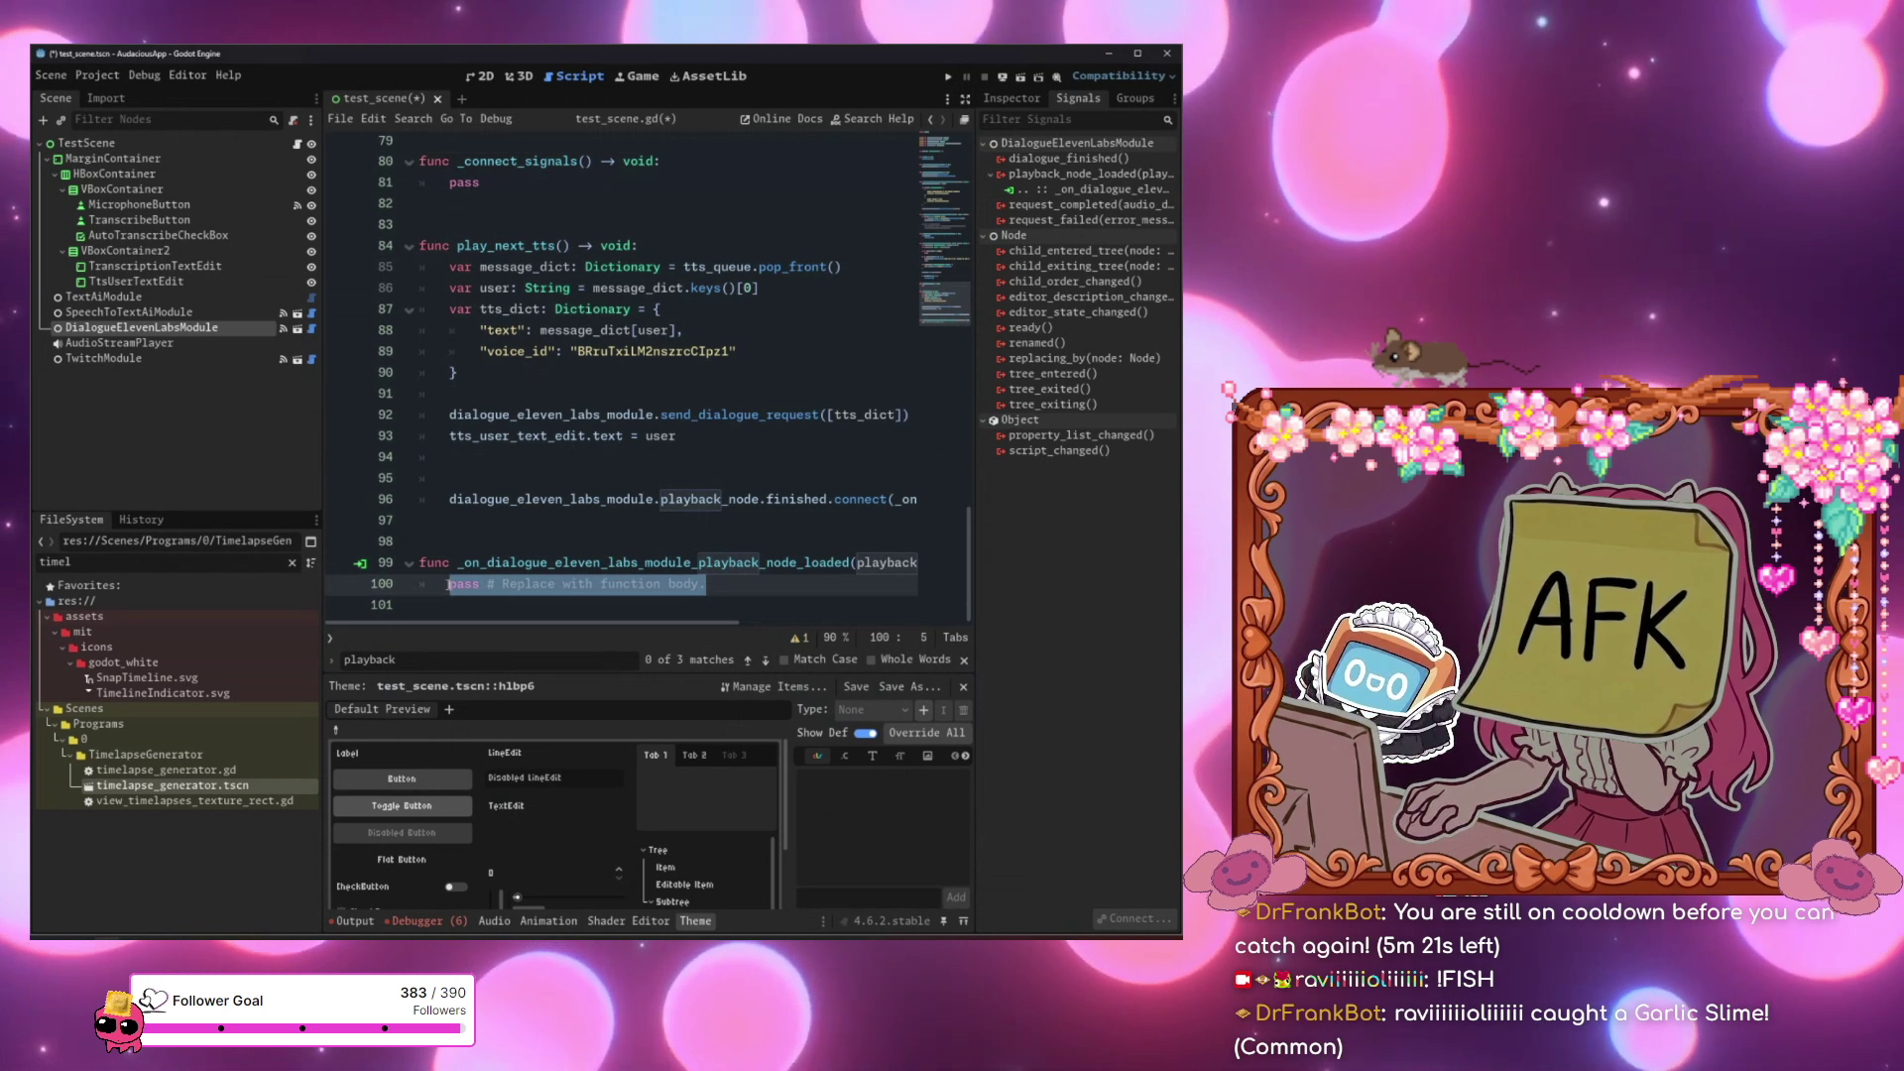
{"action": "type", "text": "playback_node.\\s"}
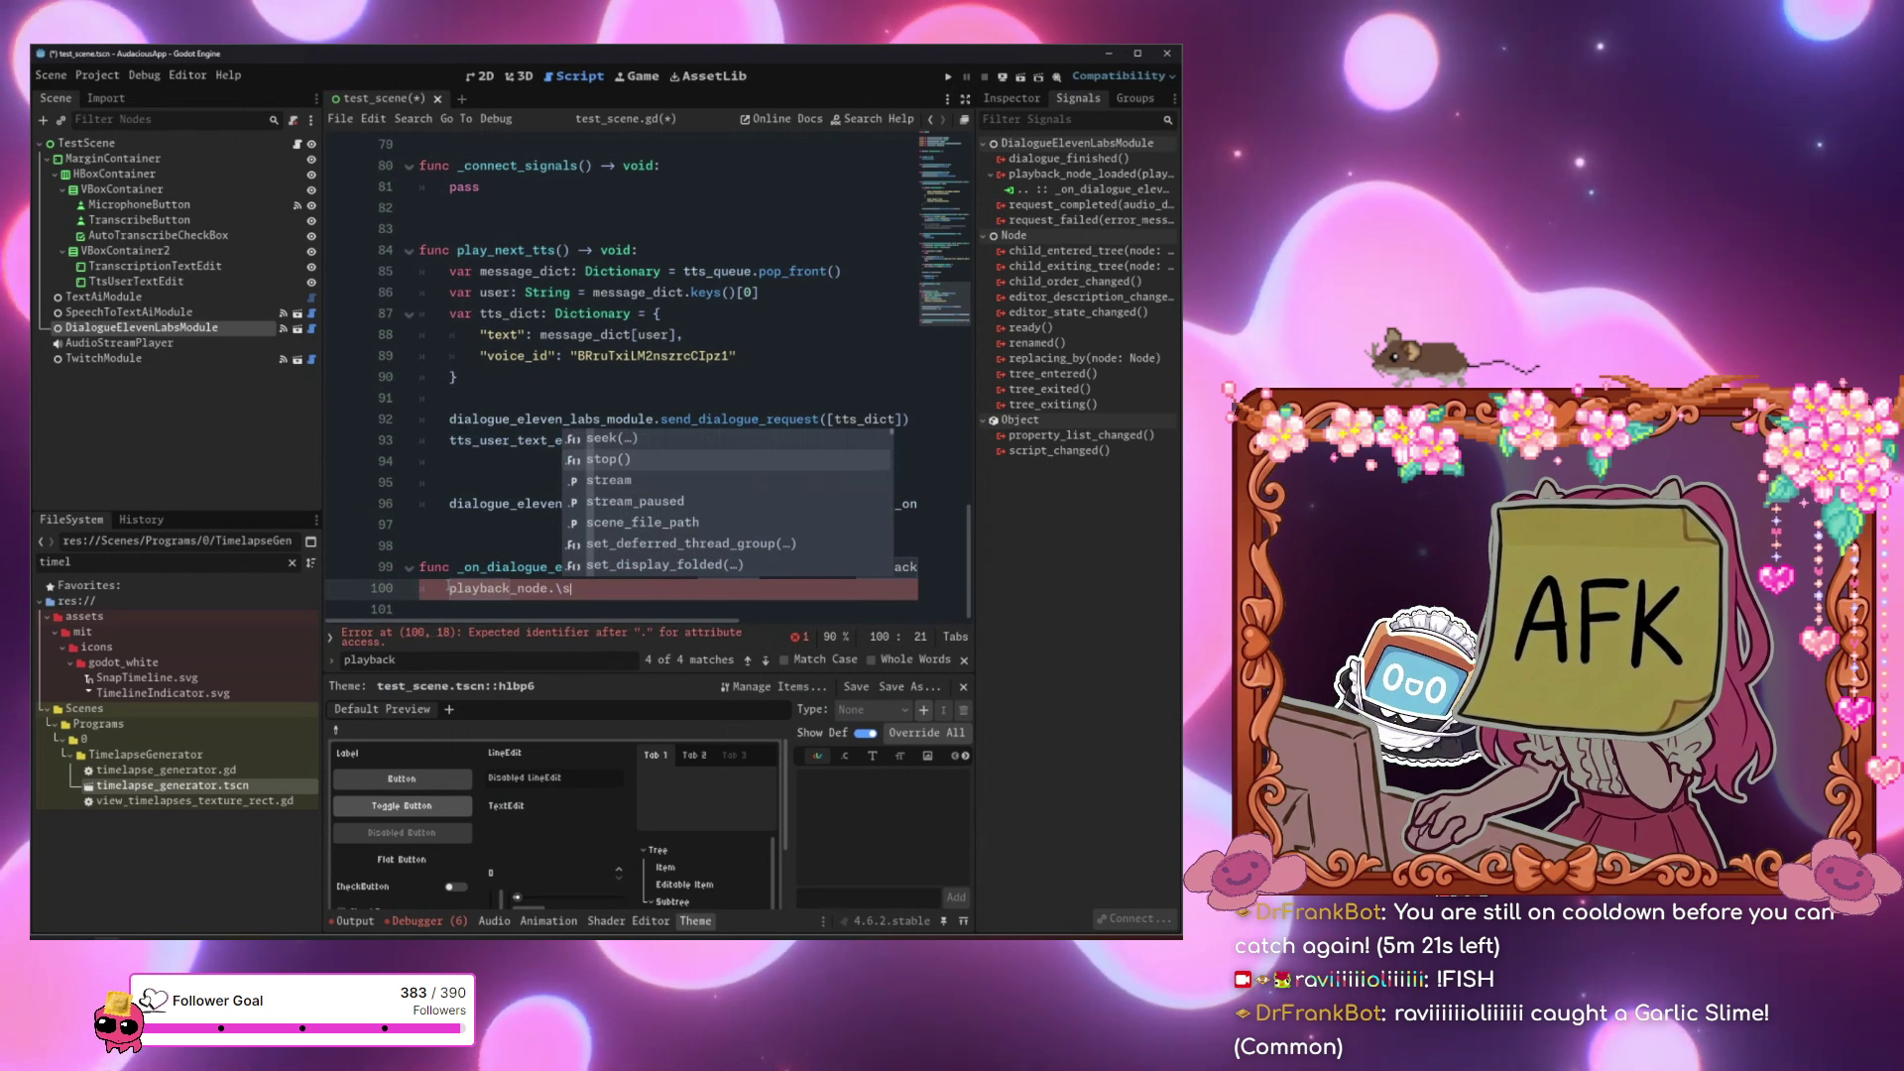
{"action": "key", "text": "Escape"}
{"action": "type", "text": "finished.connect("}
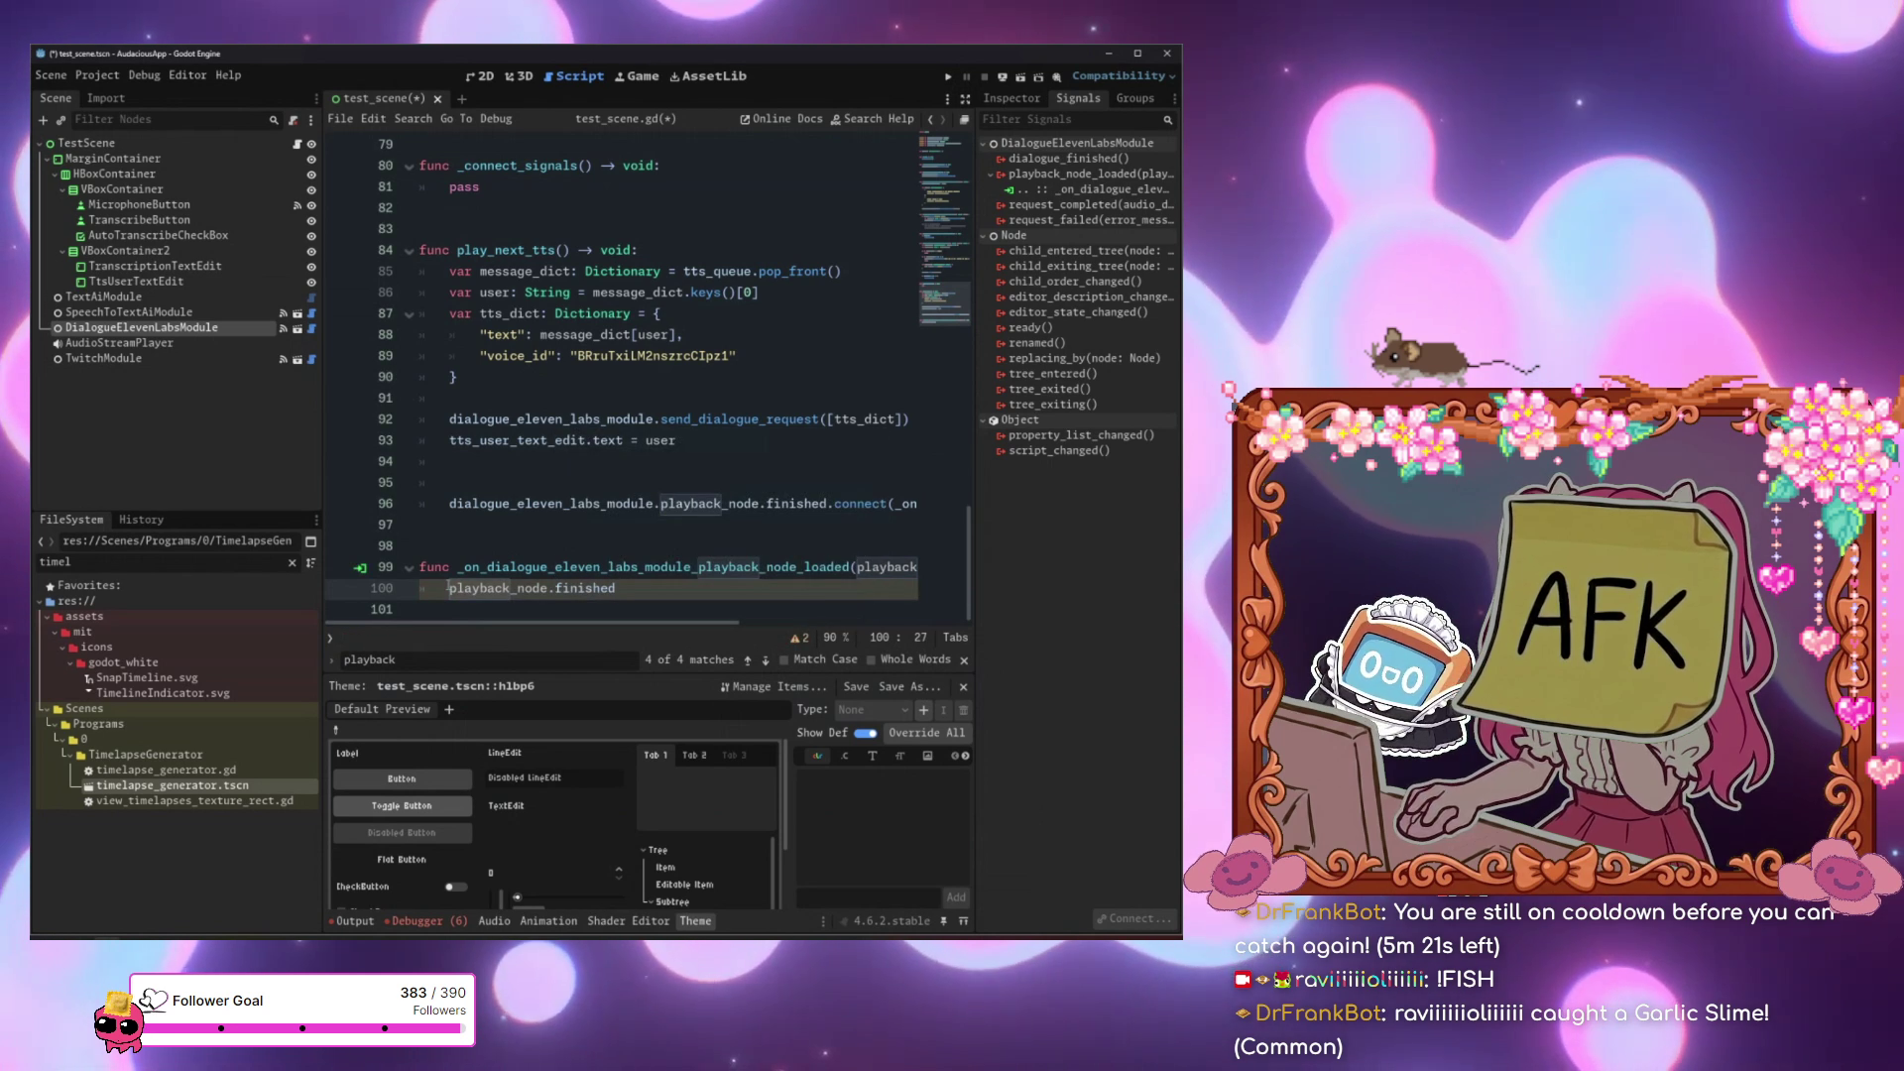
Step: Copy the dialogue_finished handler name and paste it as the connect() argument
{"action": "scroll", "coordinate": [561, 398], "scroll_direction": "up", "scroll_amount": 10}
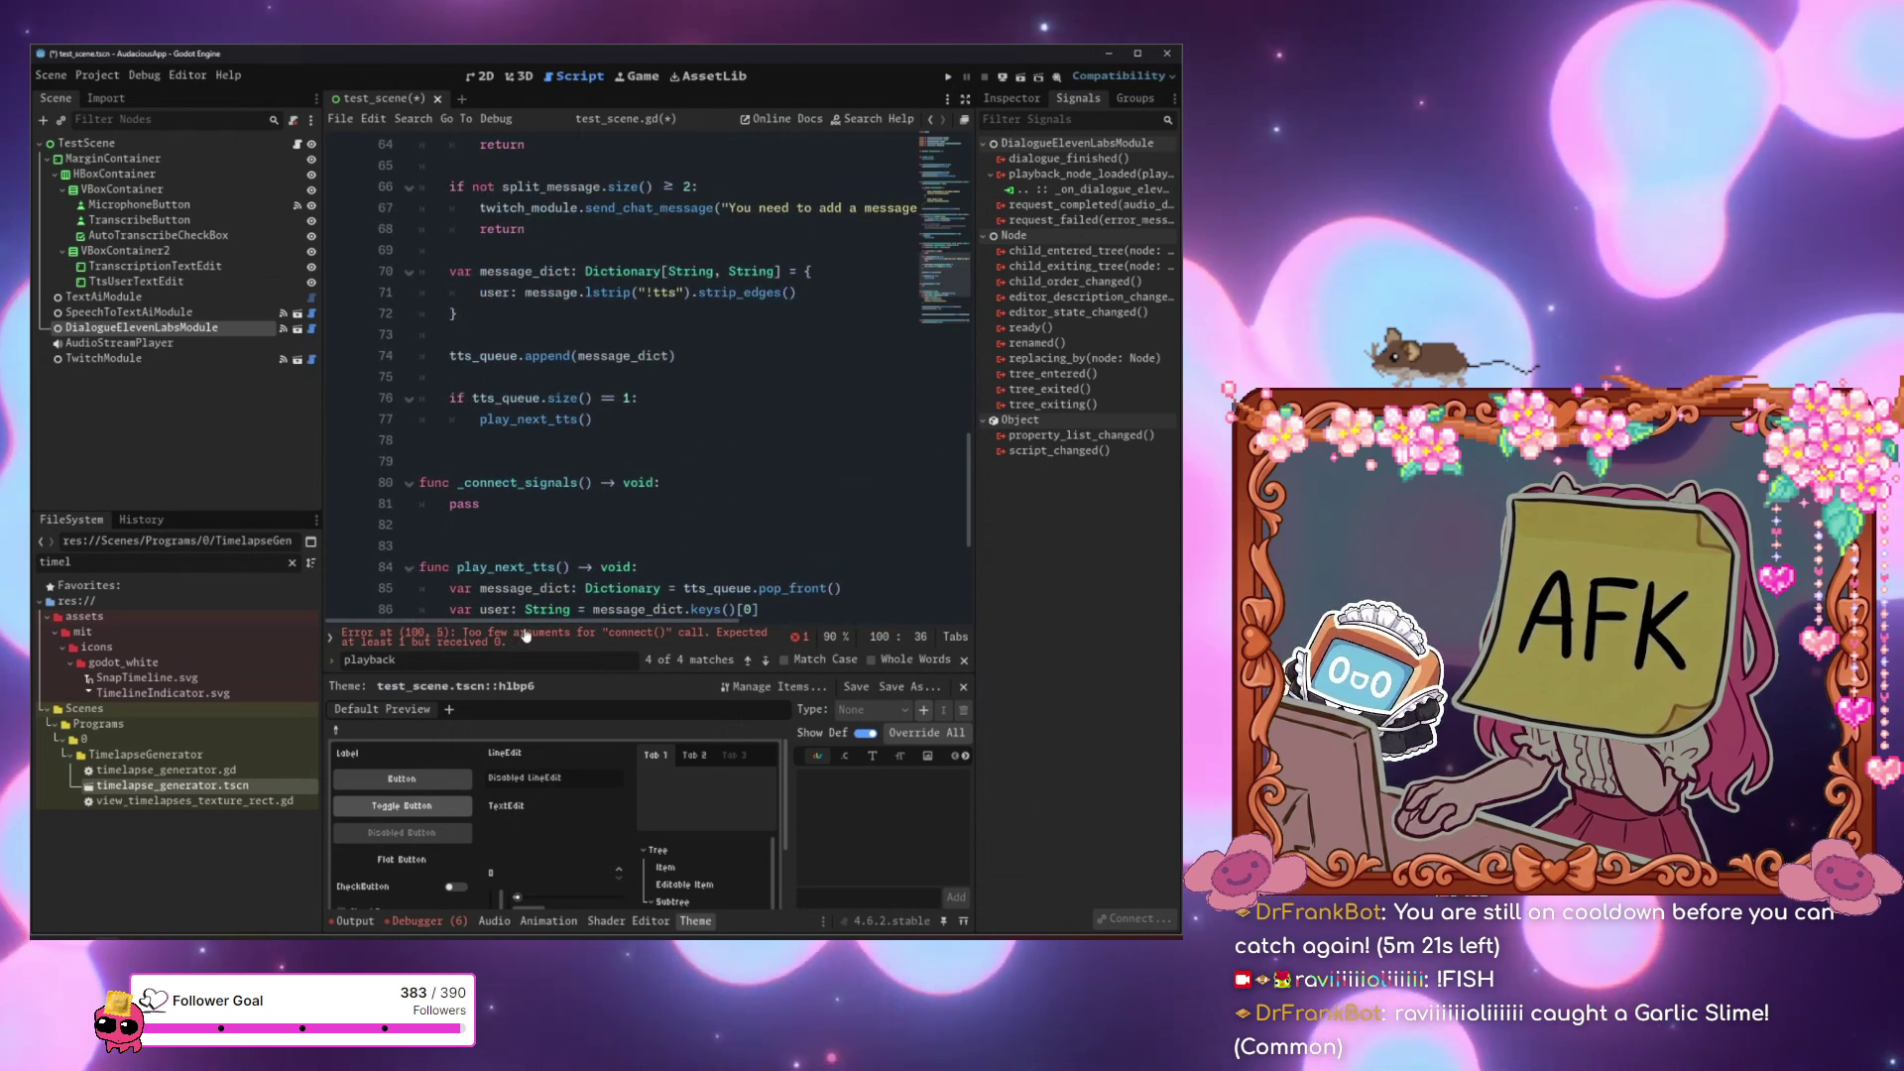
{"action": "scroll", "coordinate": [561, 398], "scroll_direction": "up", "scroll_amount": 1}
{"action": "double_click", "coordinate": [674, 377]}
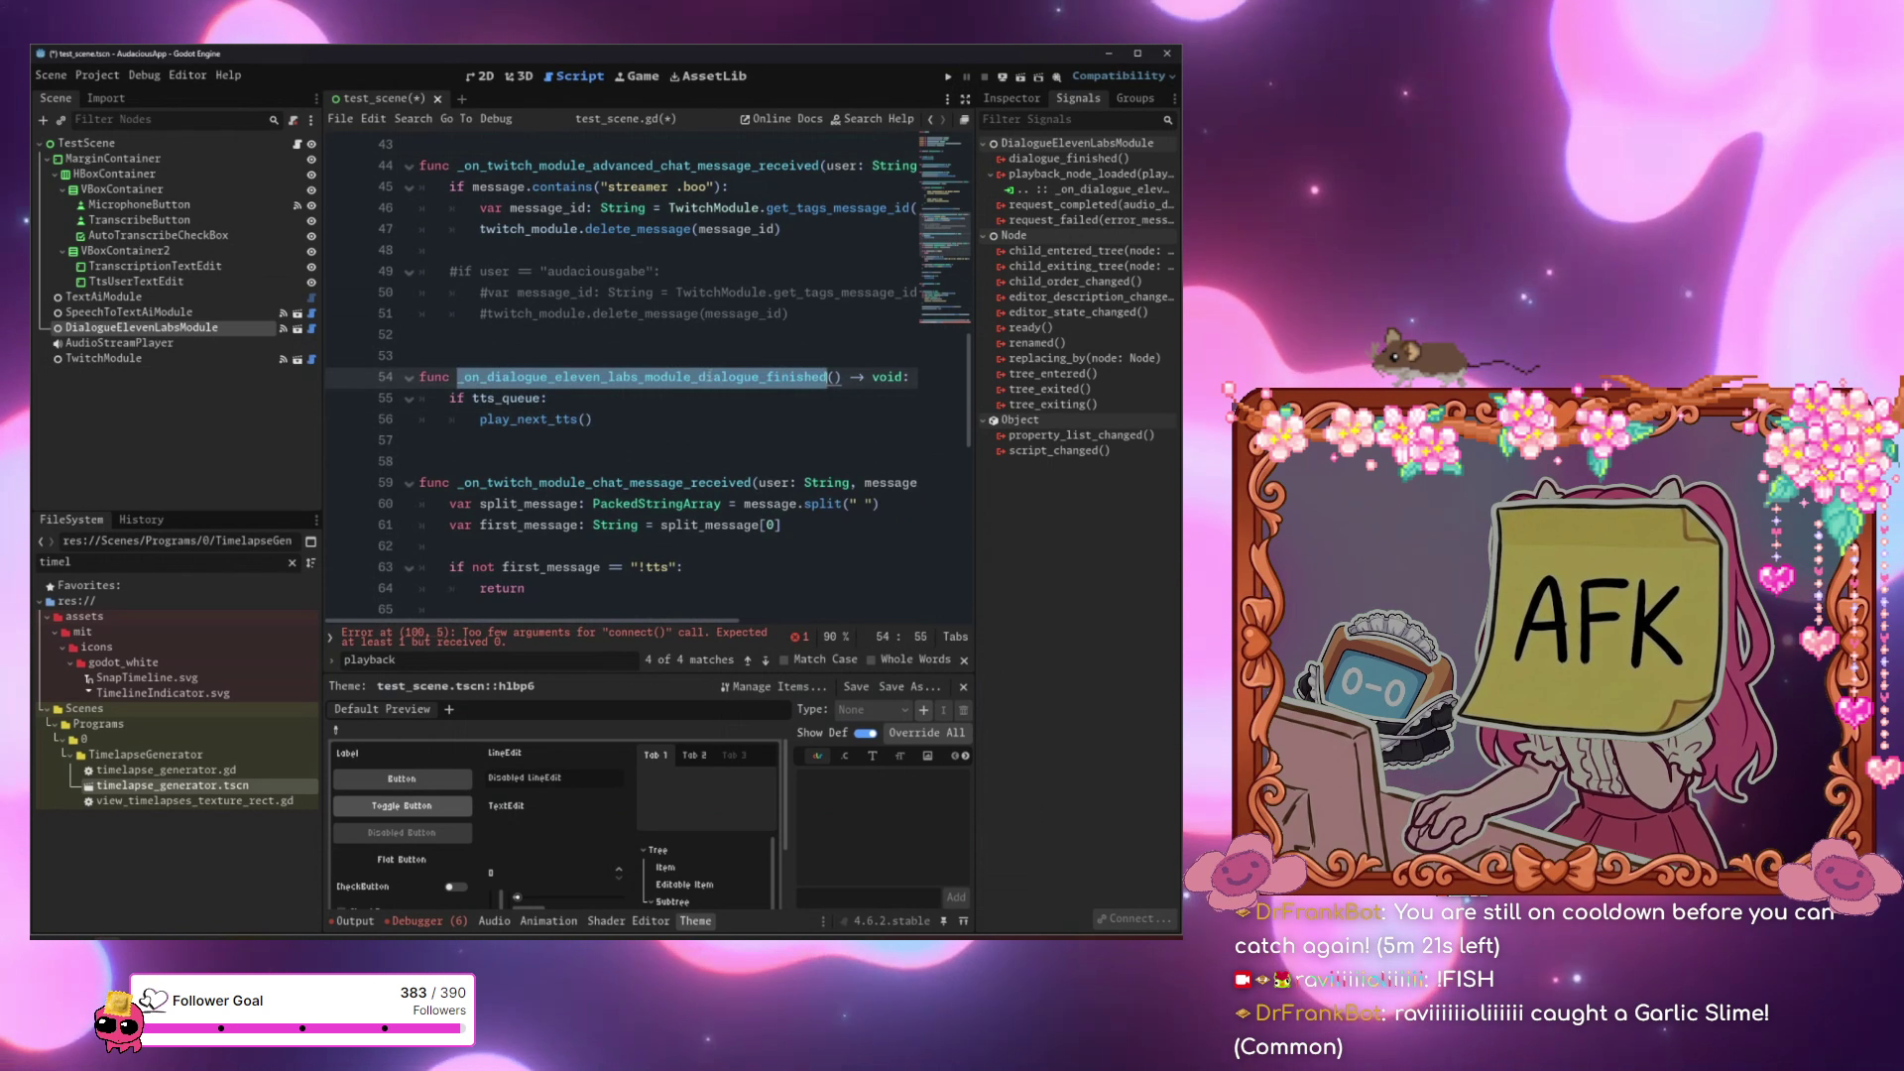
{"action": "key", "text": "ctrl+c"}
{"action": "scroll", "coordinate": [734, 416], "scroll_direction": "down", "scroll_amount": 12}
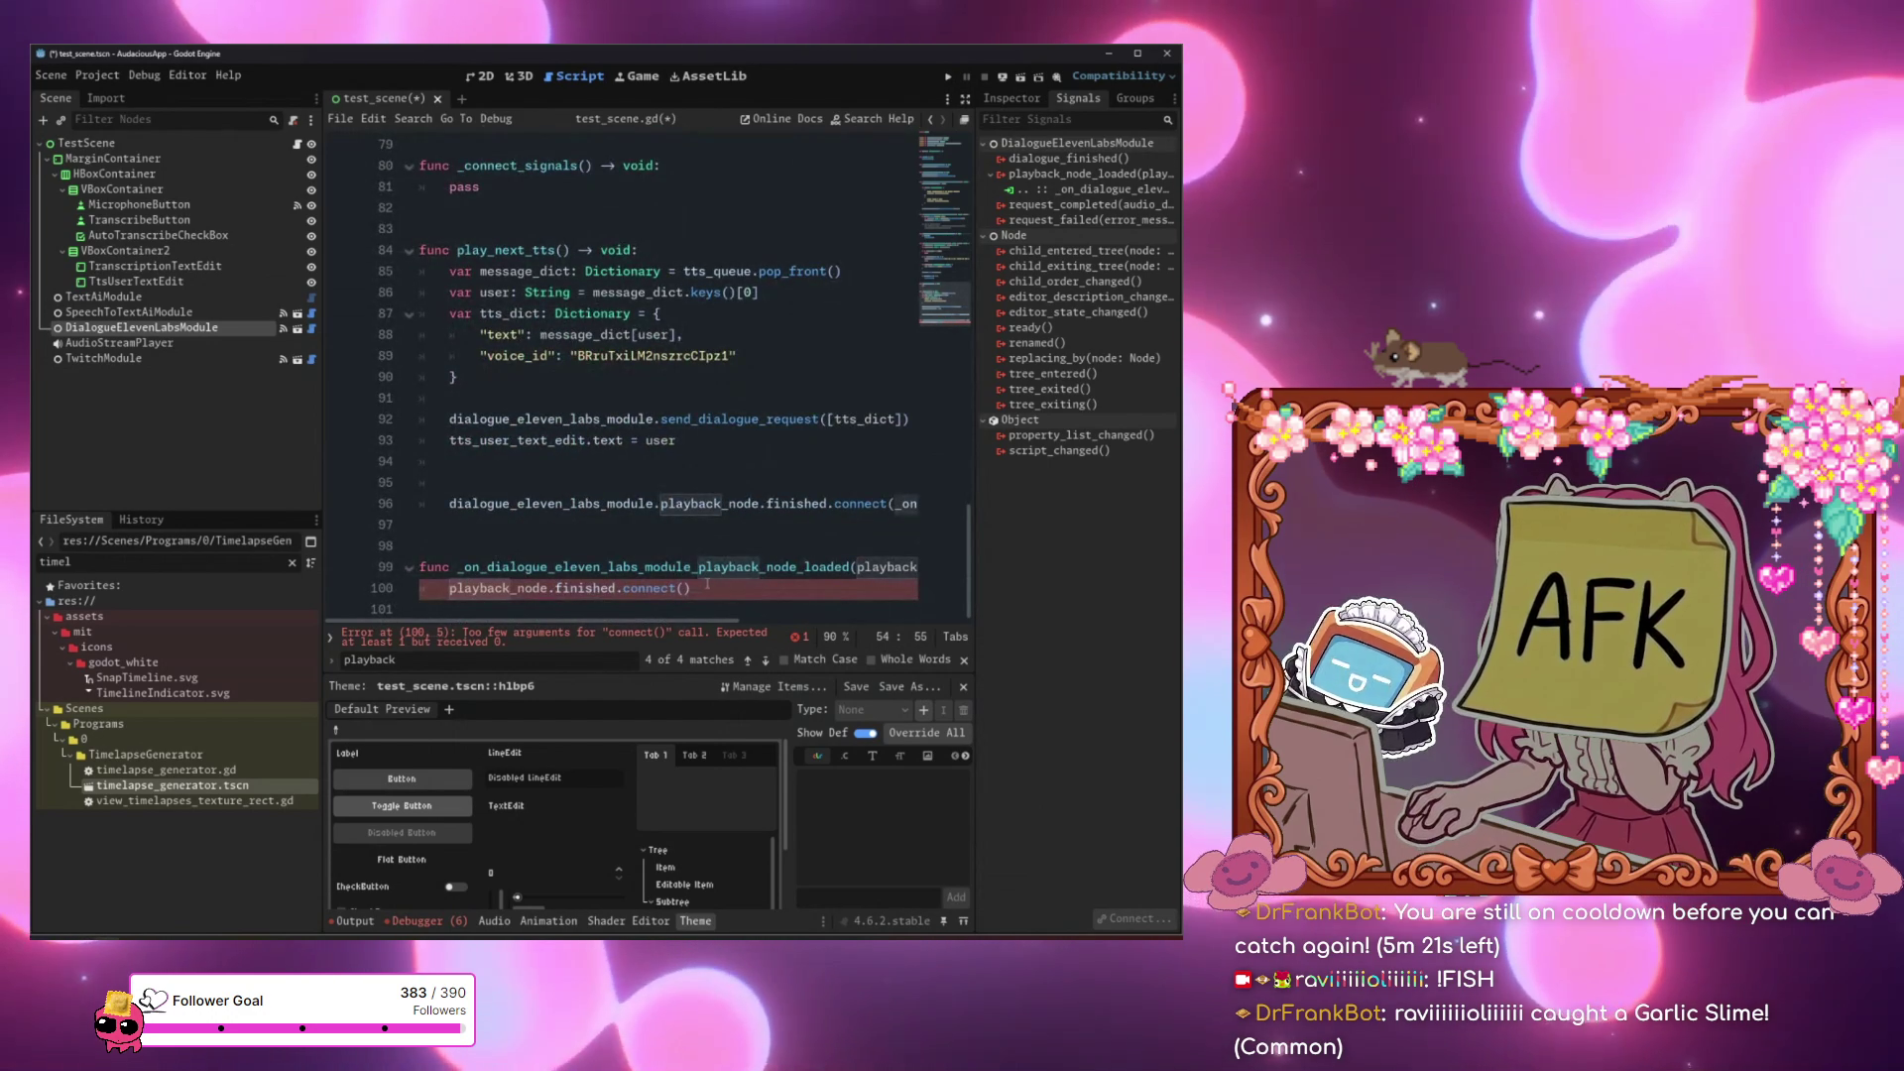
{"action": "left_click", "coordinate": [686, 588]}
{"action": "key", "text": "ctrl+v"}
Step: Review the playback-loaded handler and the play_next_tts call in the finished handler
{"action": "left_click", "coordinate": [385, 566]}
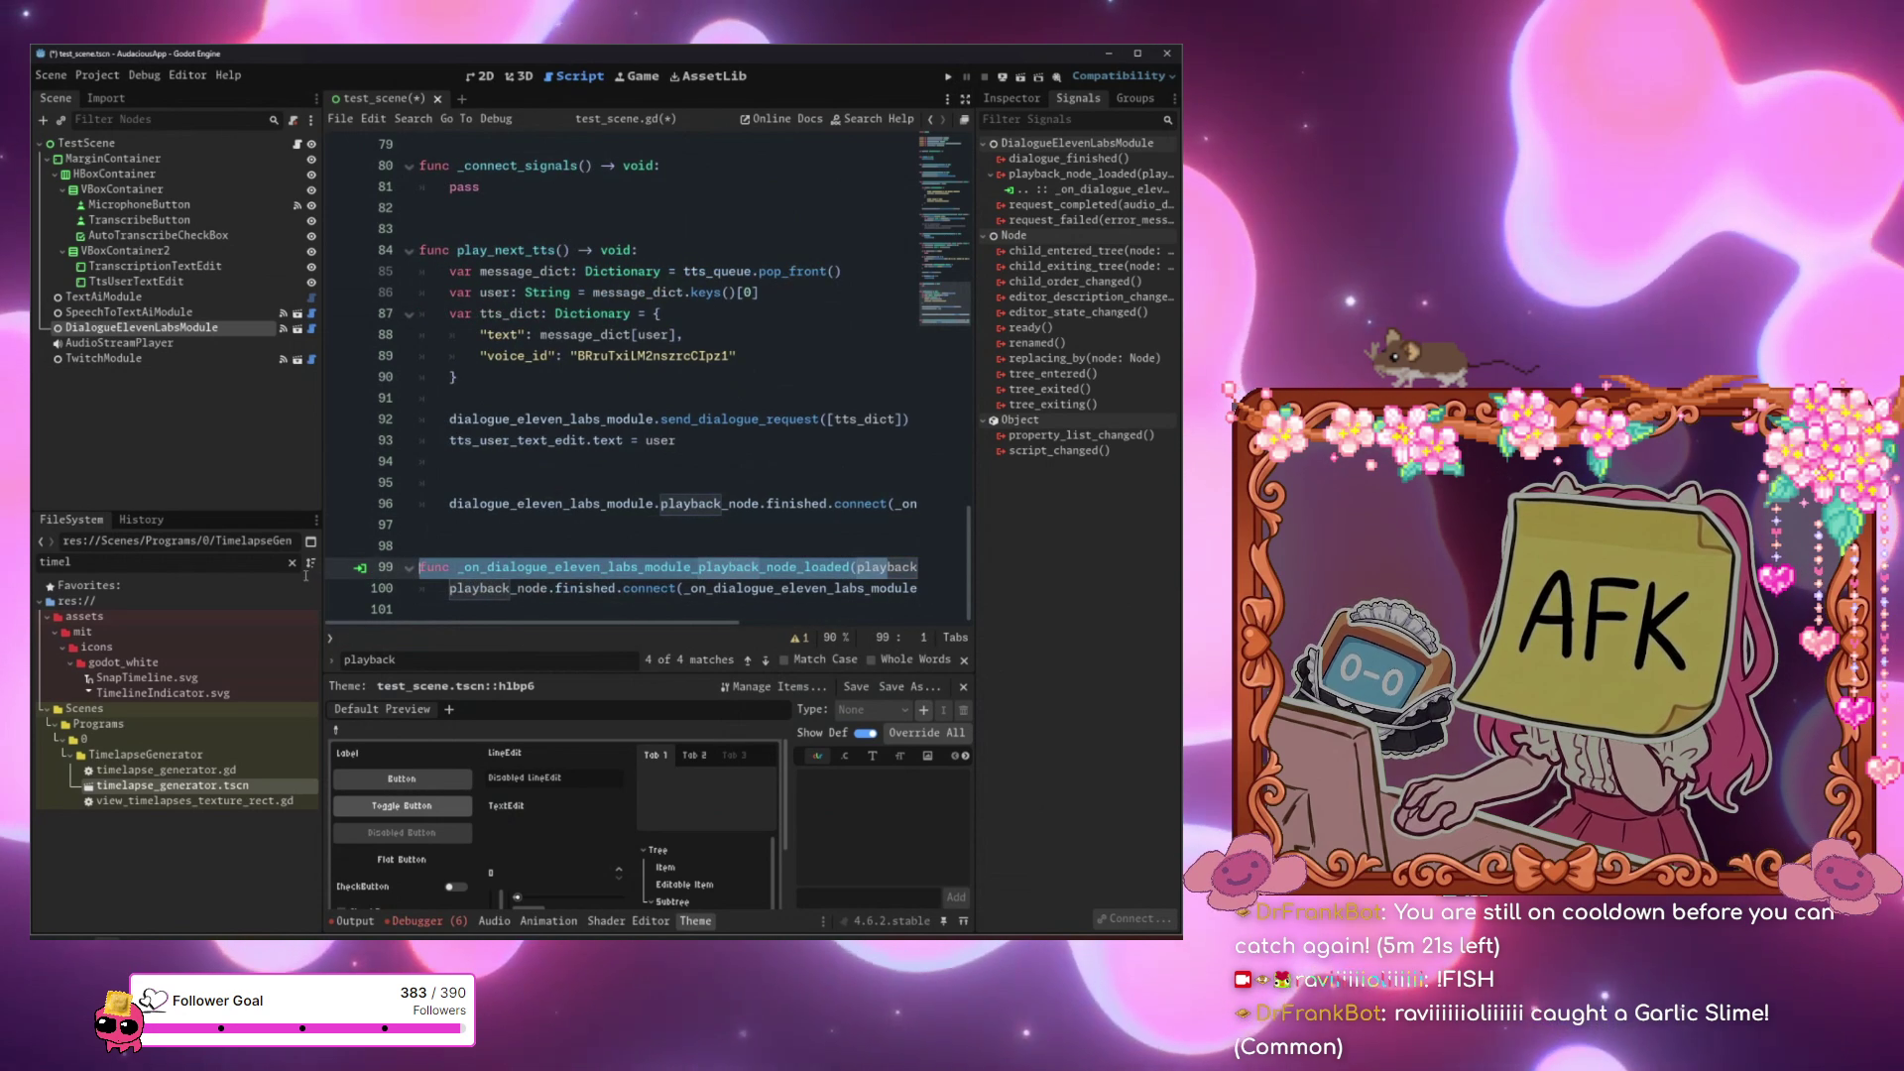
{"action": "scroll", "coordinate": [673, 586], "scroll_direction": "up", "scroll_amount": 11}
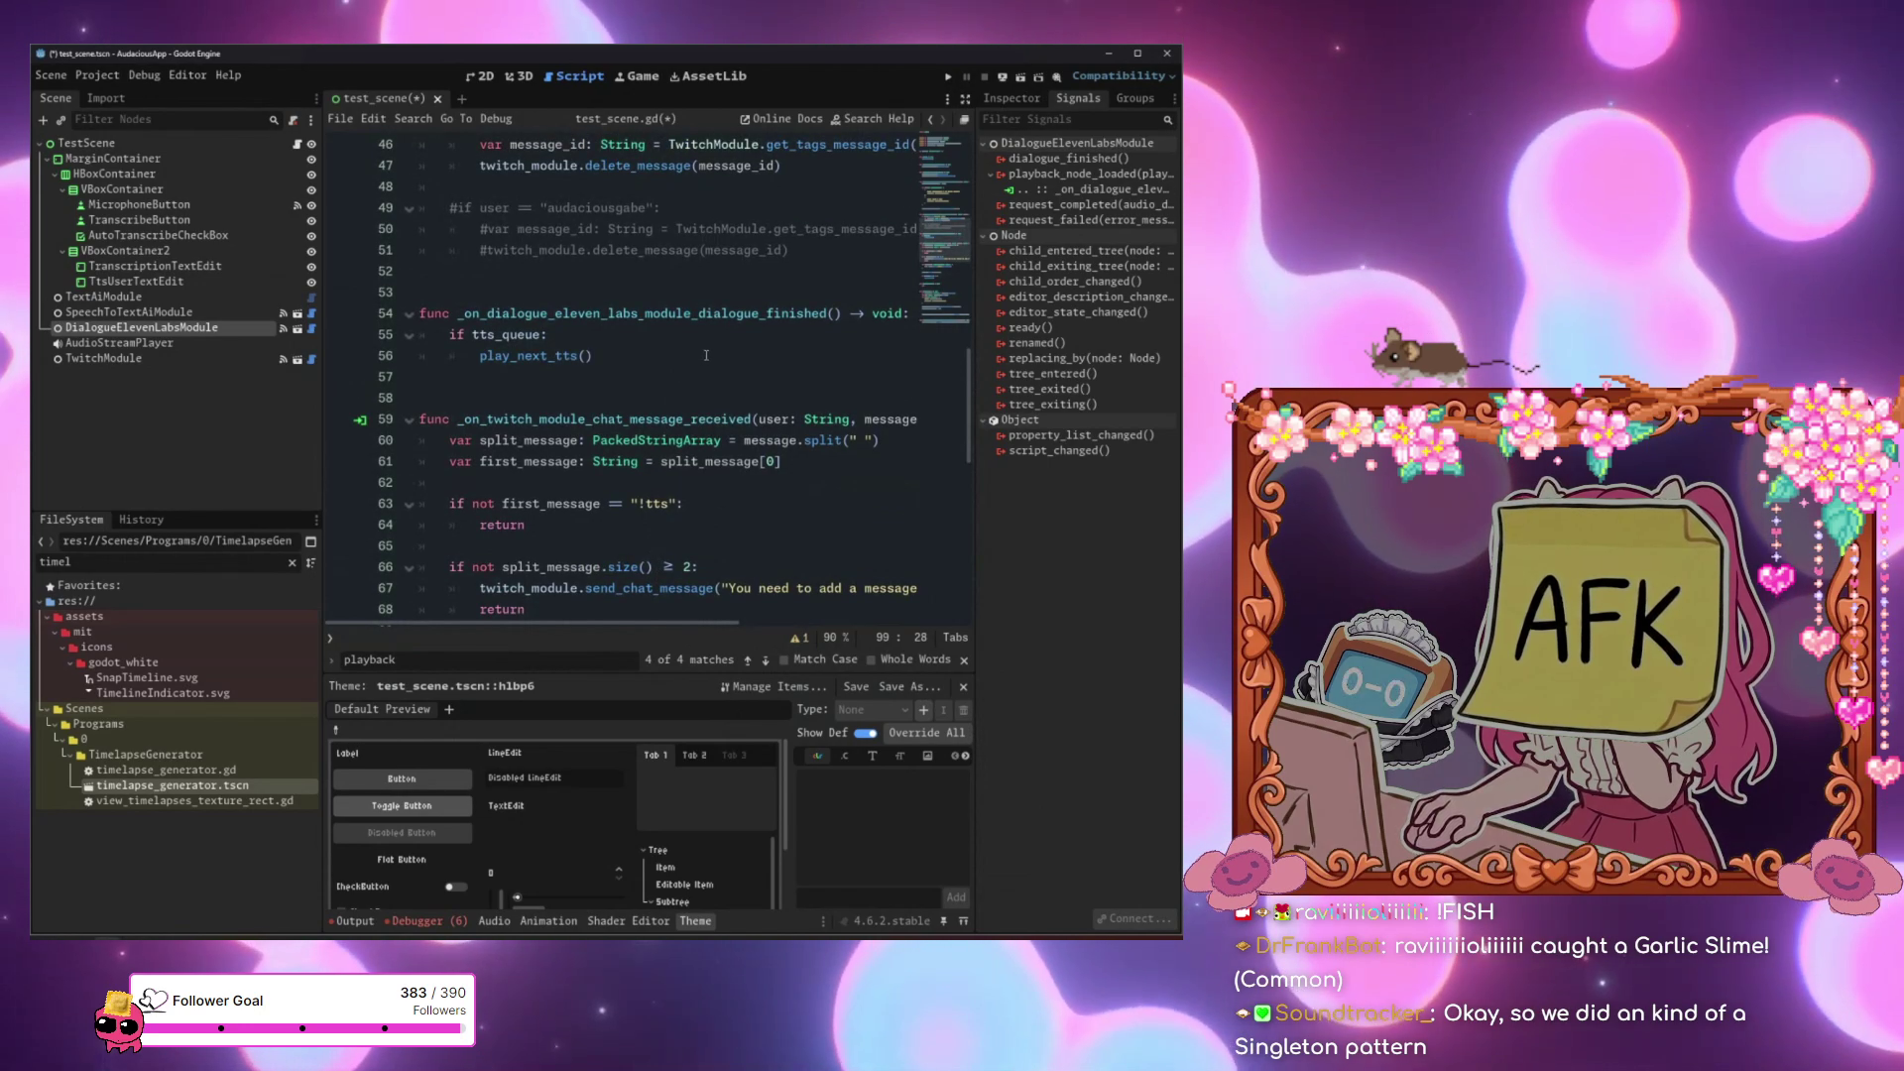
{"action": "left_click", "coordinate": [607, 337]}
{"action": "left_click", "coordinate": [744, 356]}
Step: Save and run the scene, move the game window aside, and inspect the debugger's Errors list
{"action": "key", "text": "ctrl+s"}
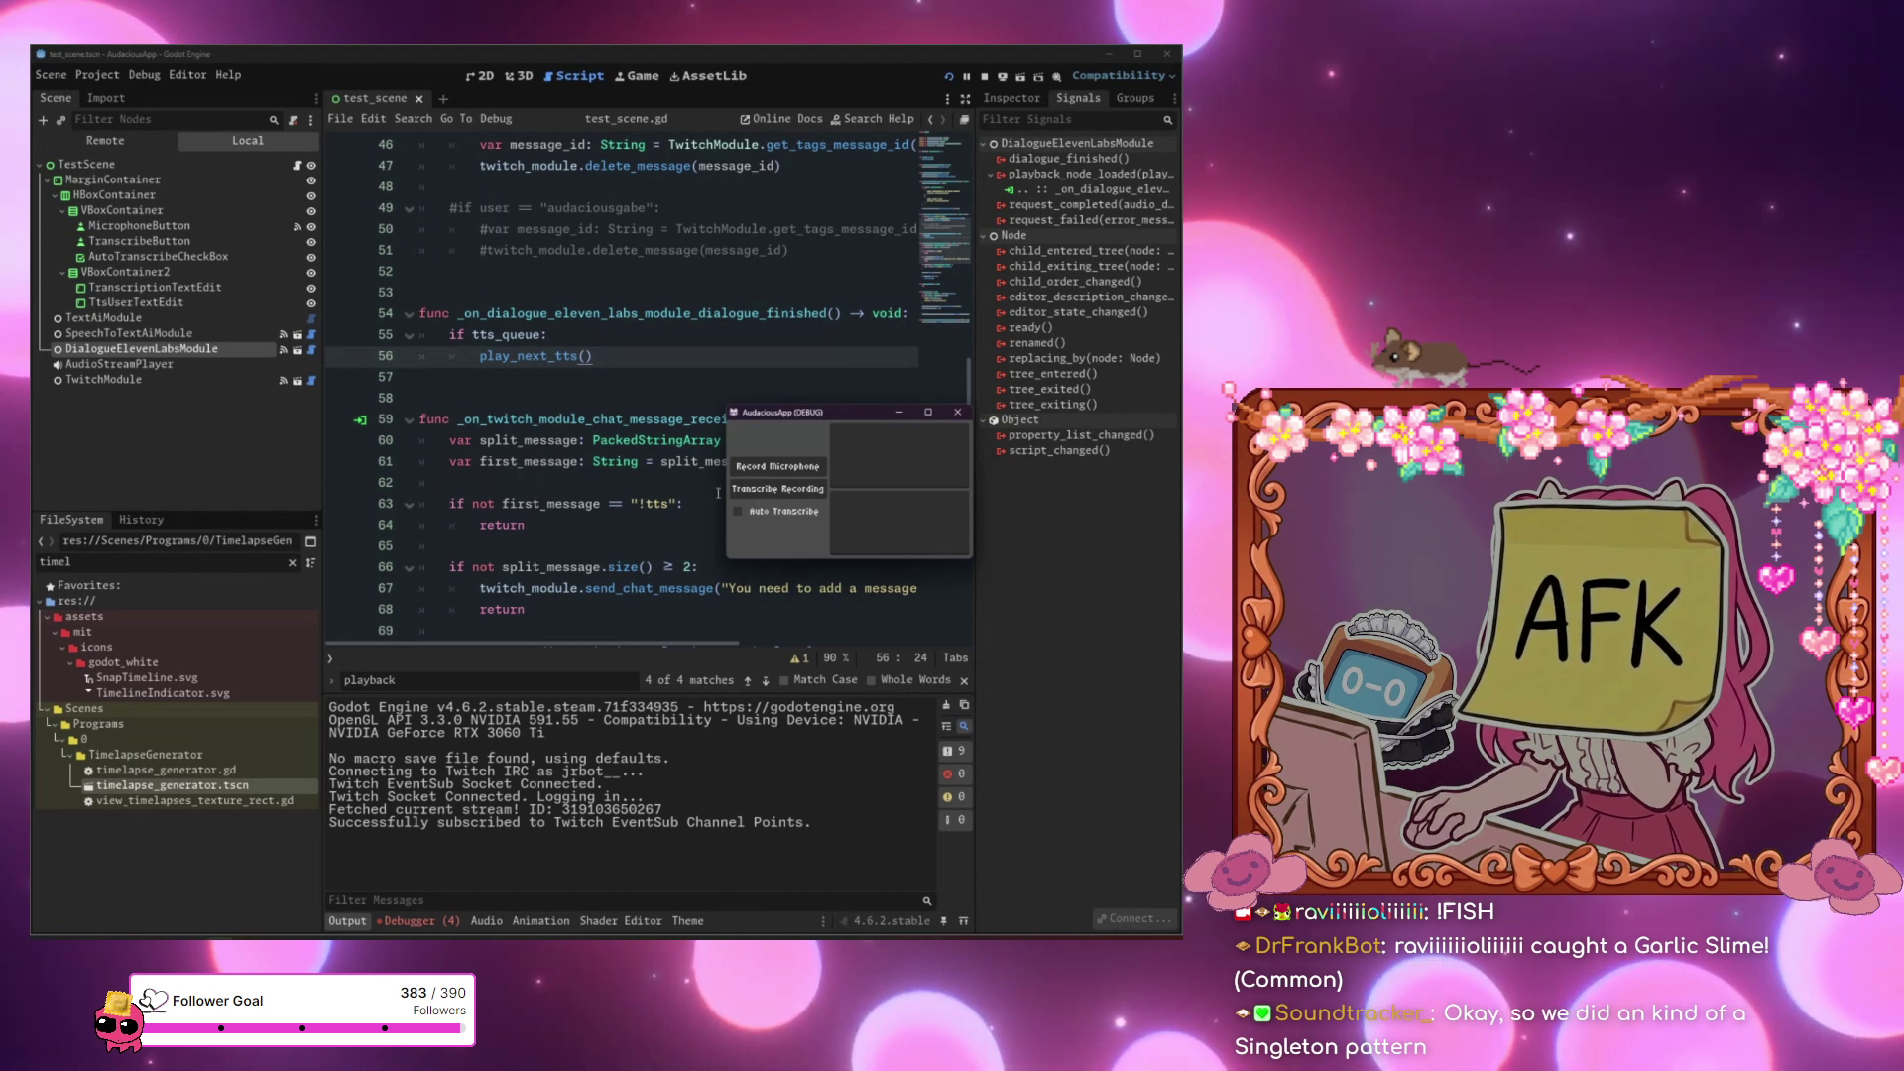
{"action": "left_click_drag", "start_coordinate": [826, 431], "coordinate": [620, 428]}
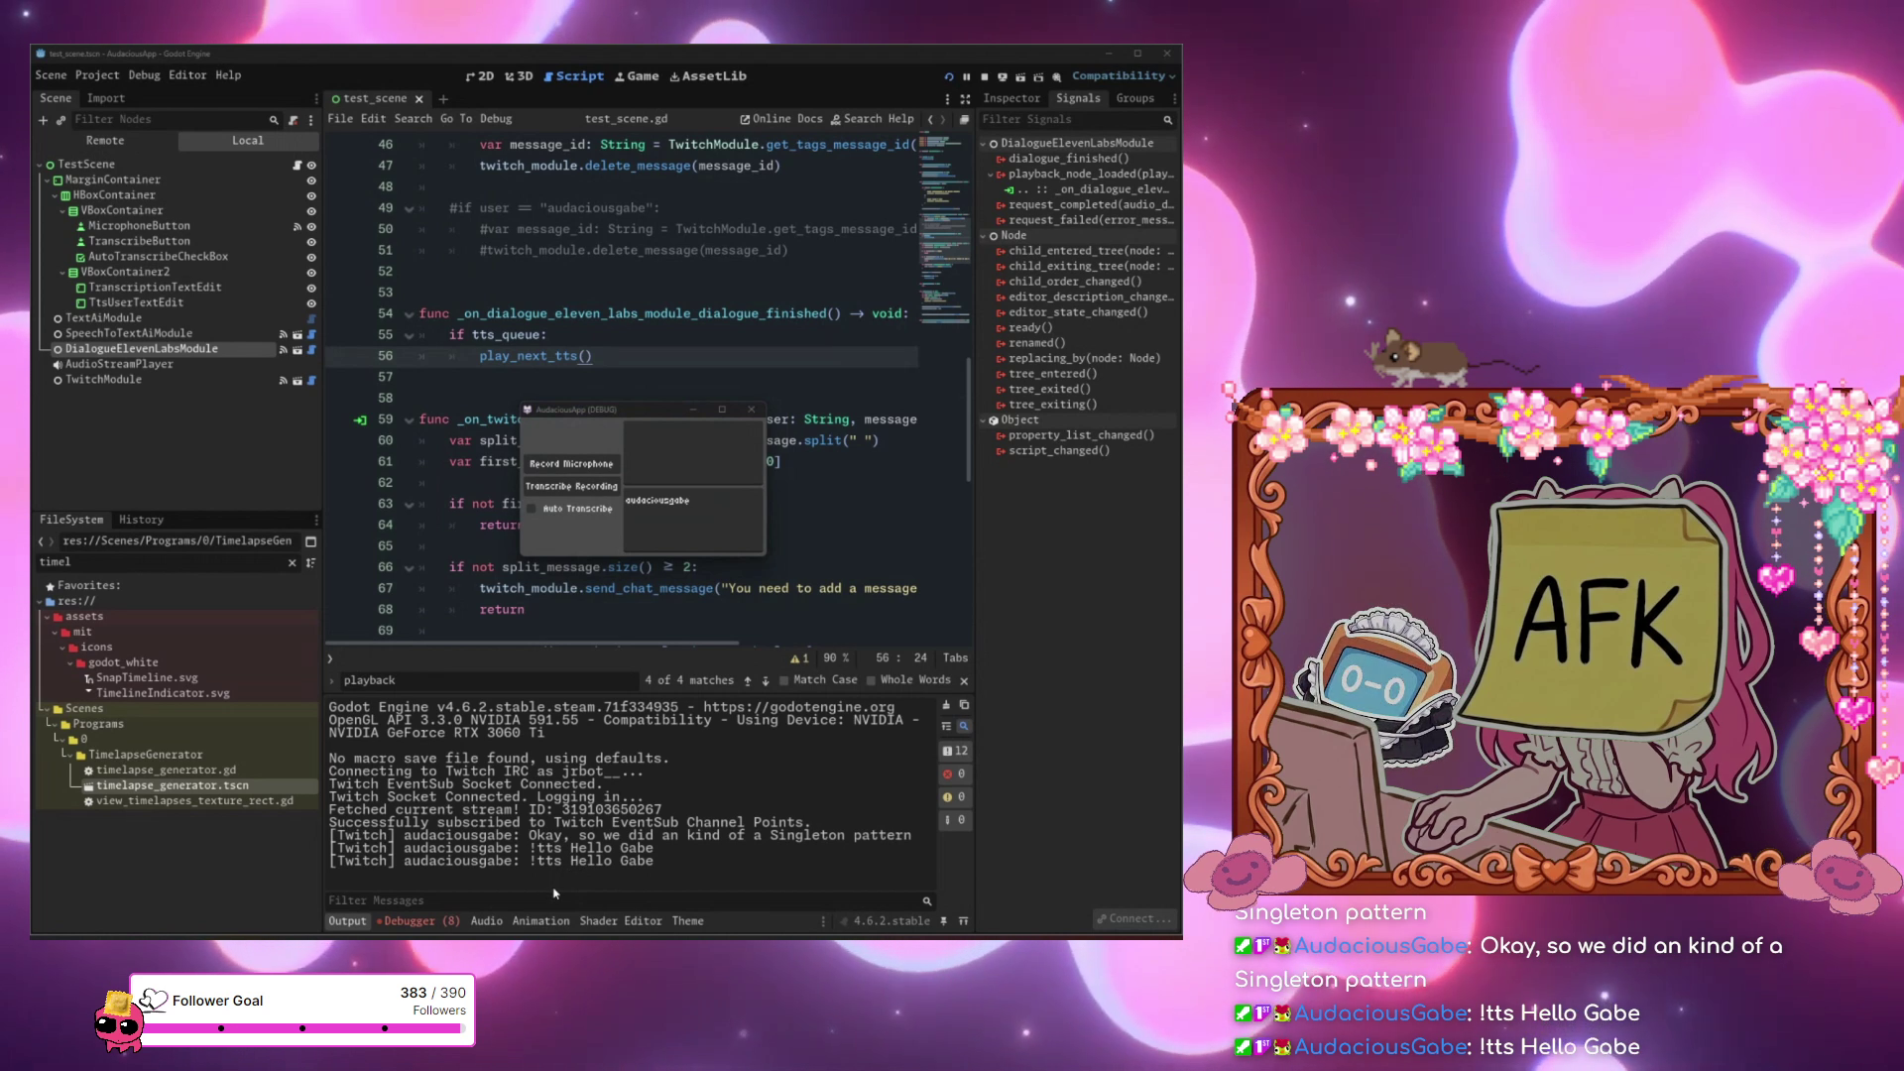
{"action": "left_click", "coordinate": [444, 922]}
{"action": "left_click", "coordinate": [445, 762]}
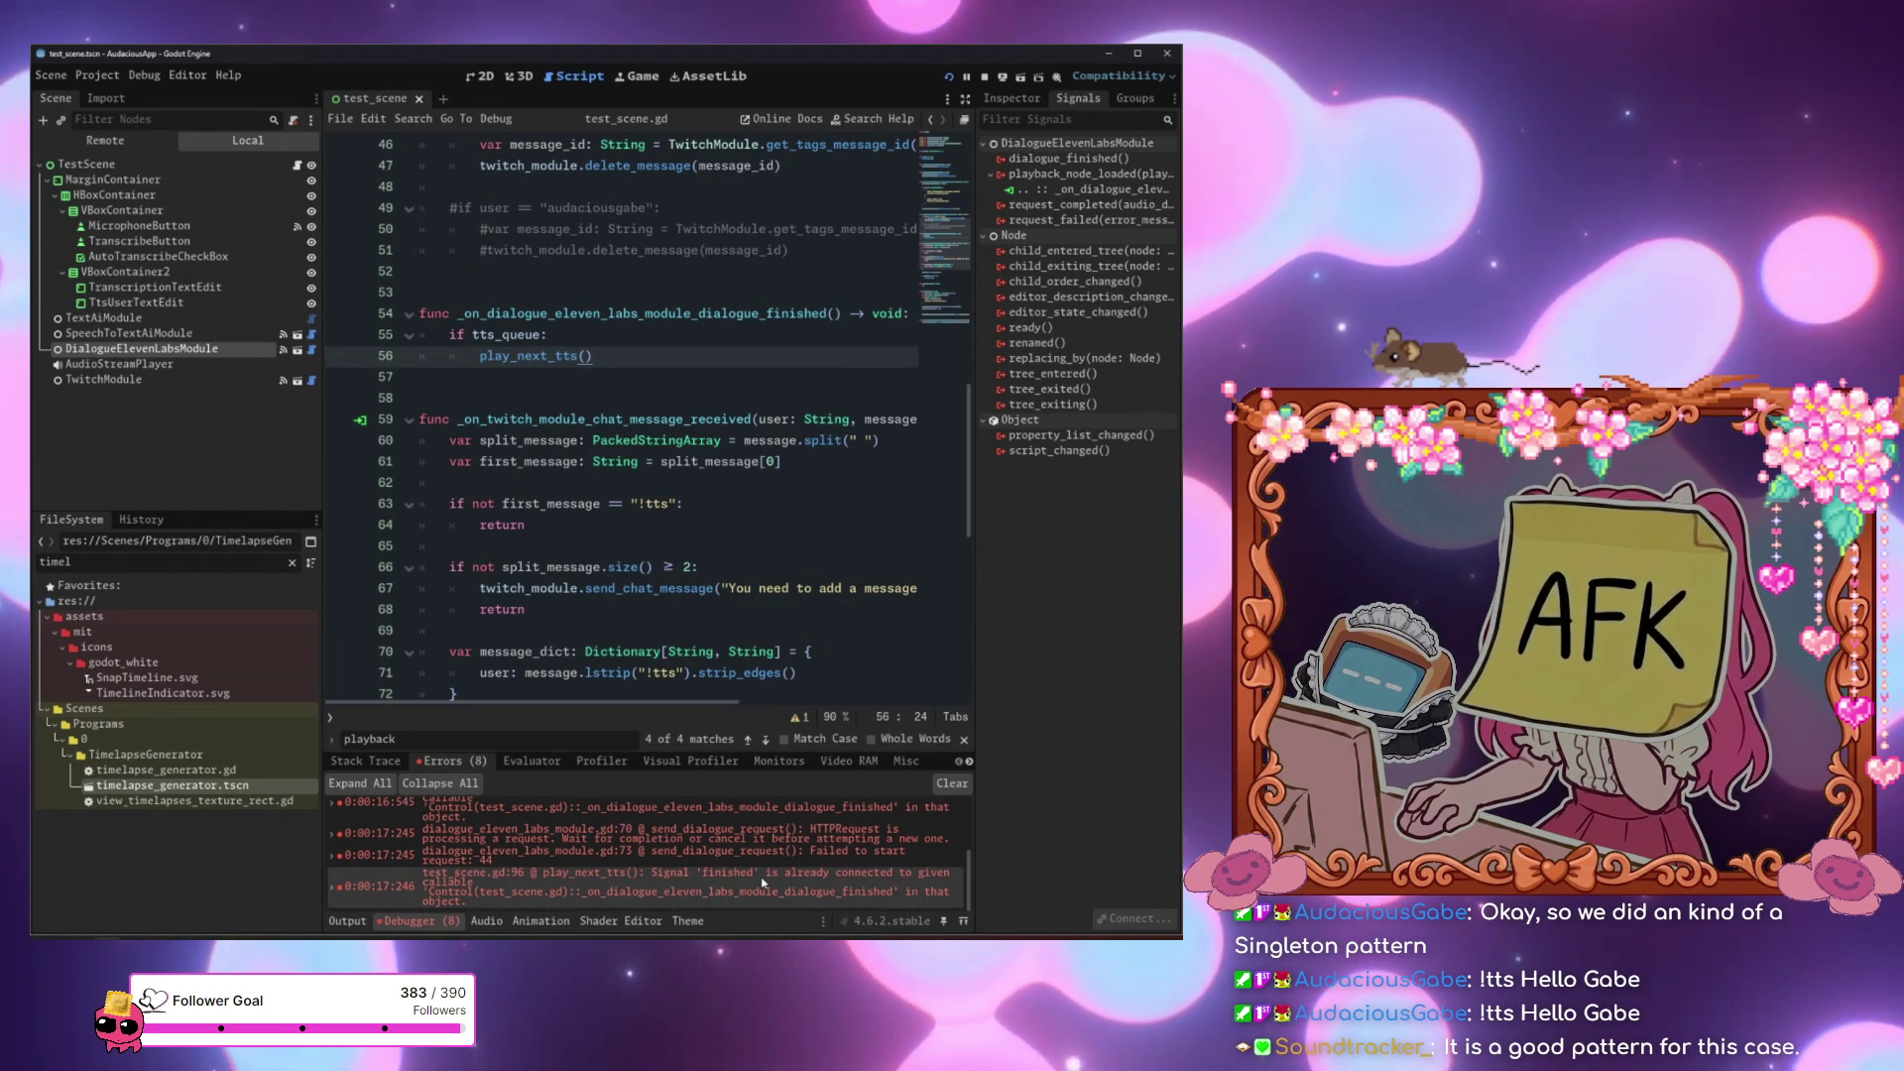
{"action": "mouse_move", "coordinate": [763, 883]}
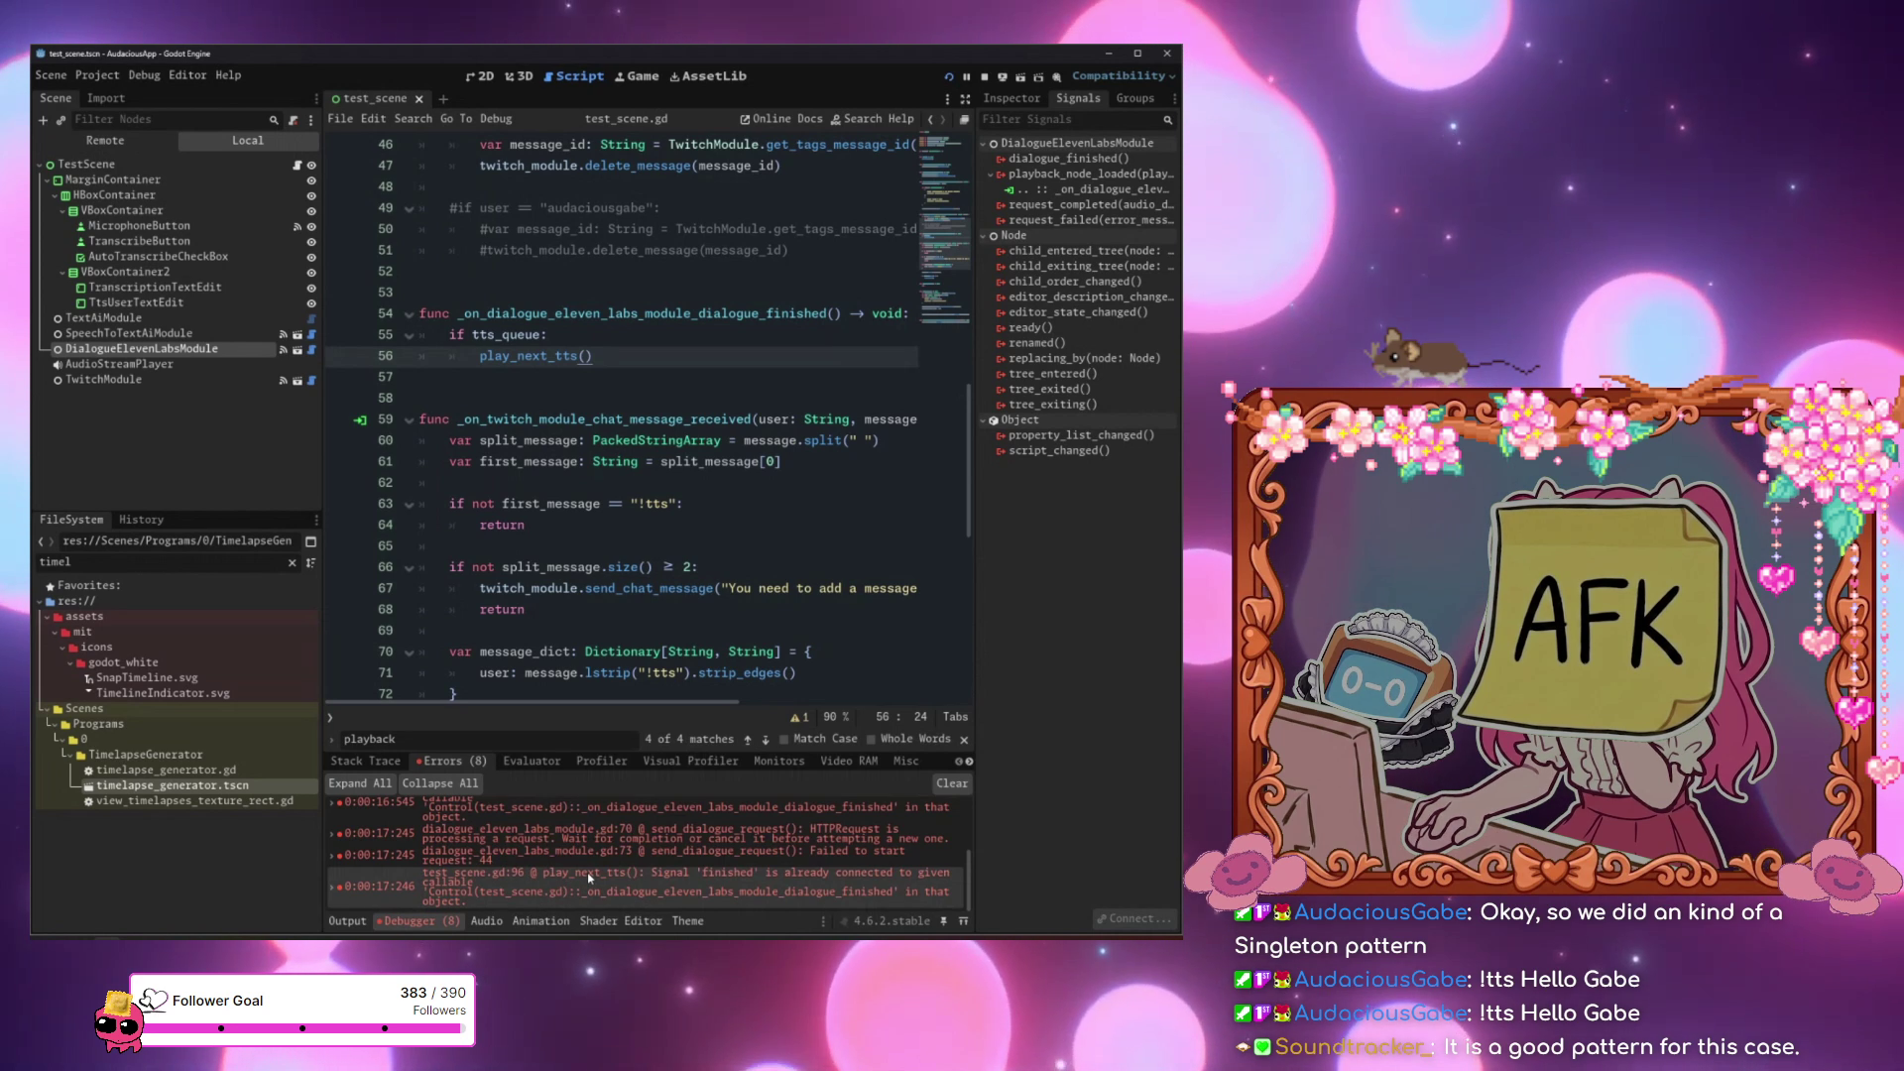
Step: Jump from the error to line 96 and delete the duplicate playback_node.finished.connect line
{"action": "left_click", "coordinate": [585, 874]}
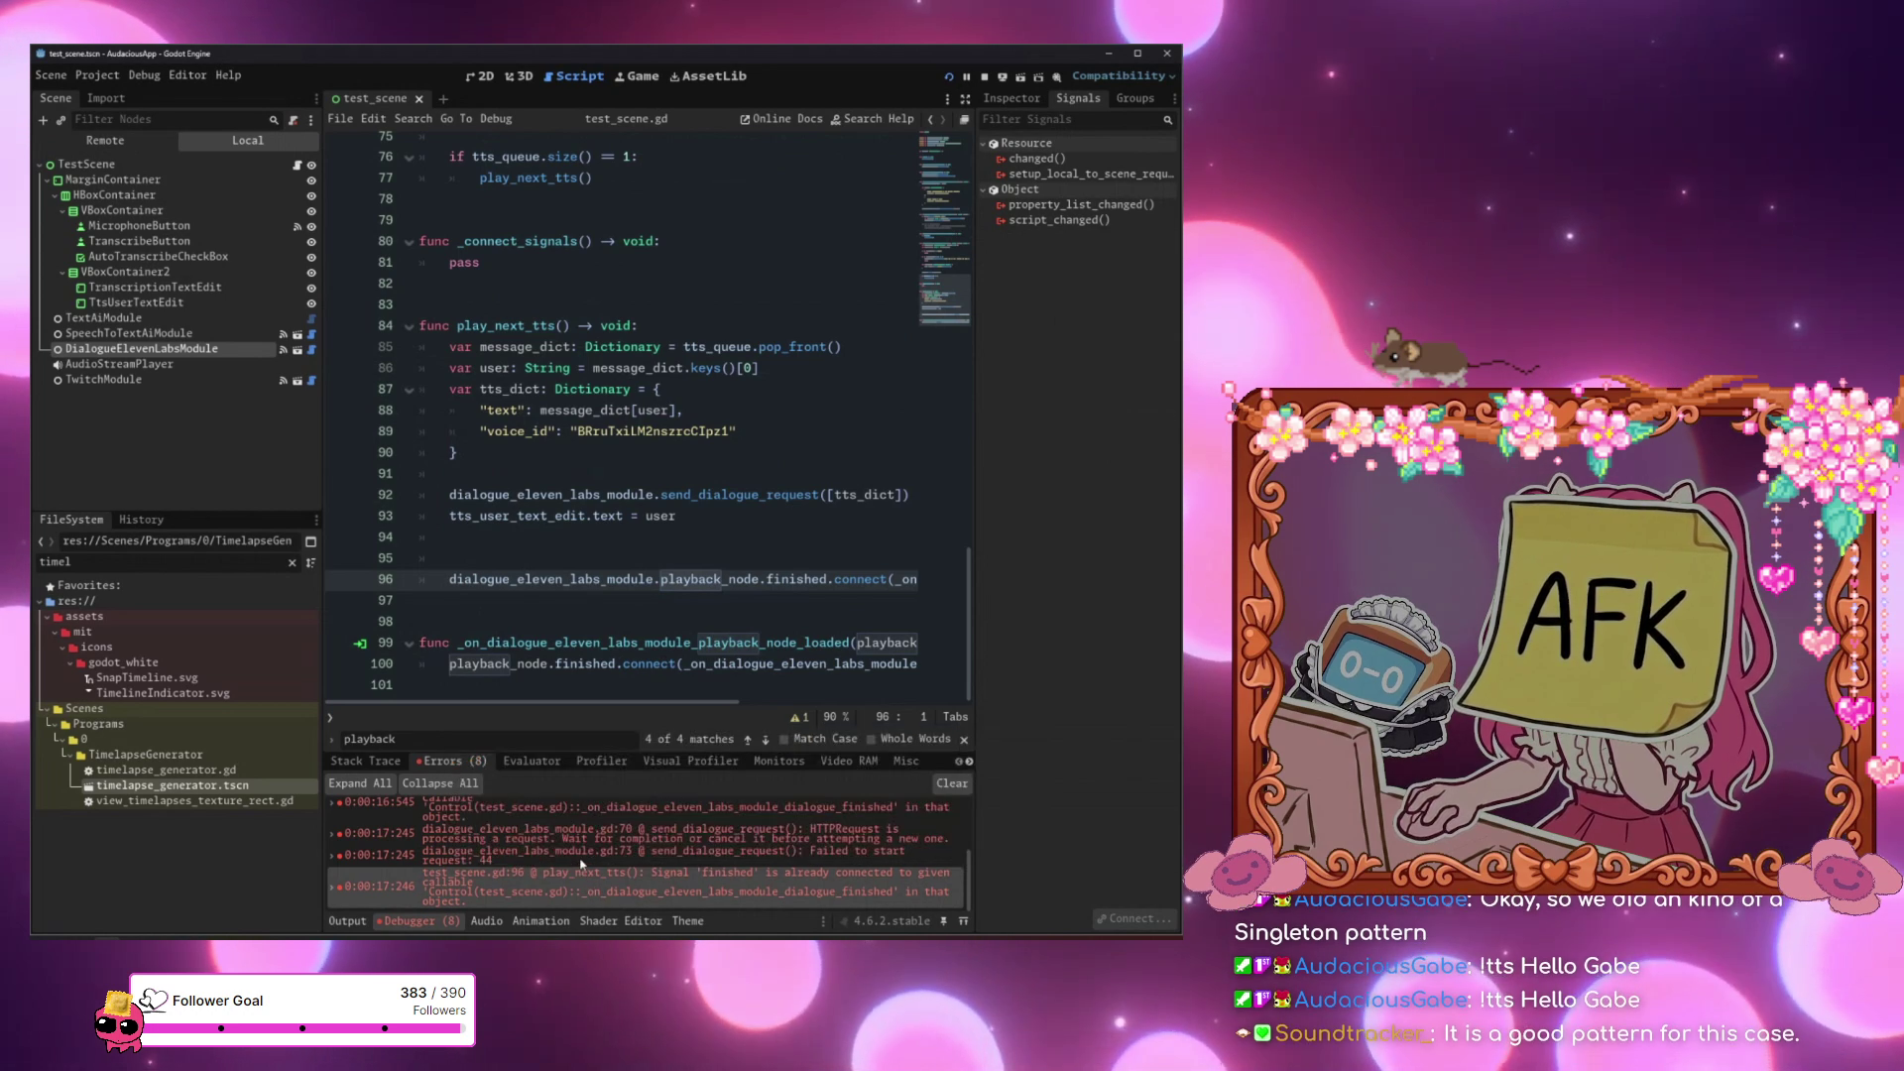
{"action": "left_click_drag", "start_coordinate": [449, 579], "coordinate": [922, 580]}
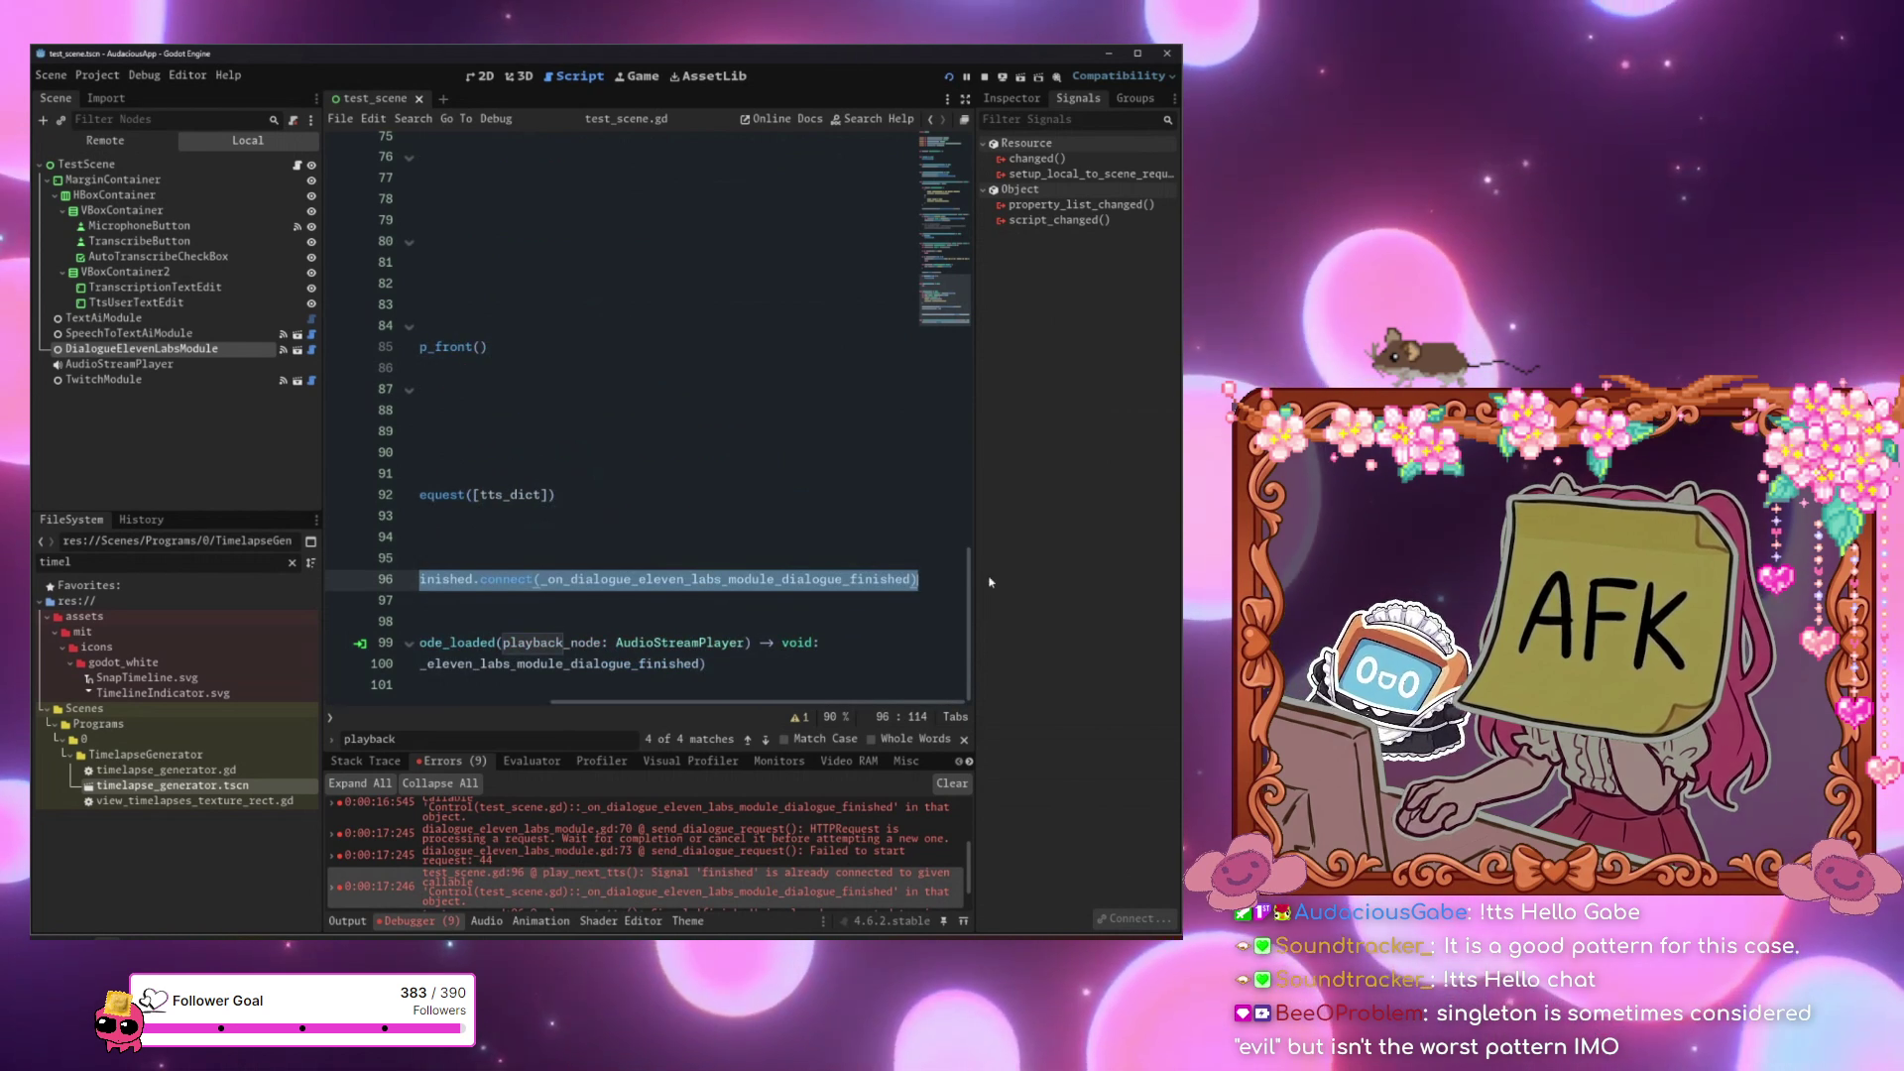
{"action": "key", "text": "BackSpace"}
{"action": "key", "text": "BackSpace"}
{"action": "key", "text": "BackSpace"}
{"action": "key", "text": "BackSpace"}
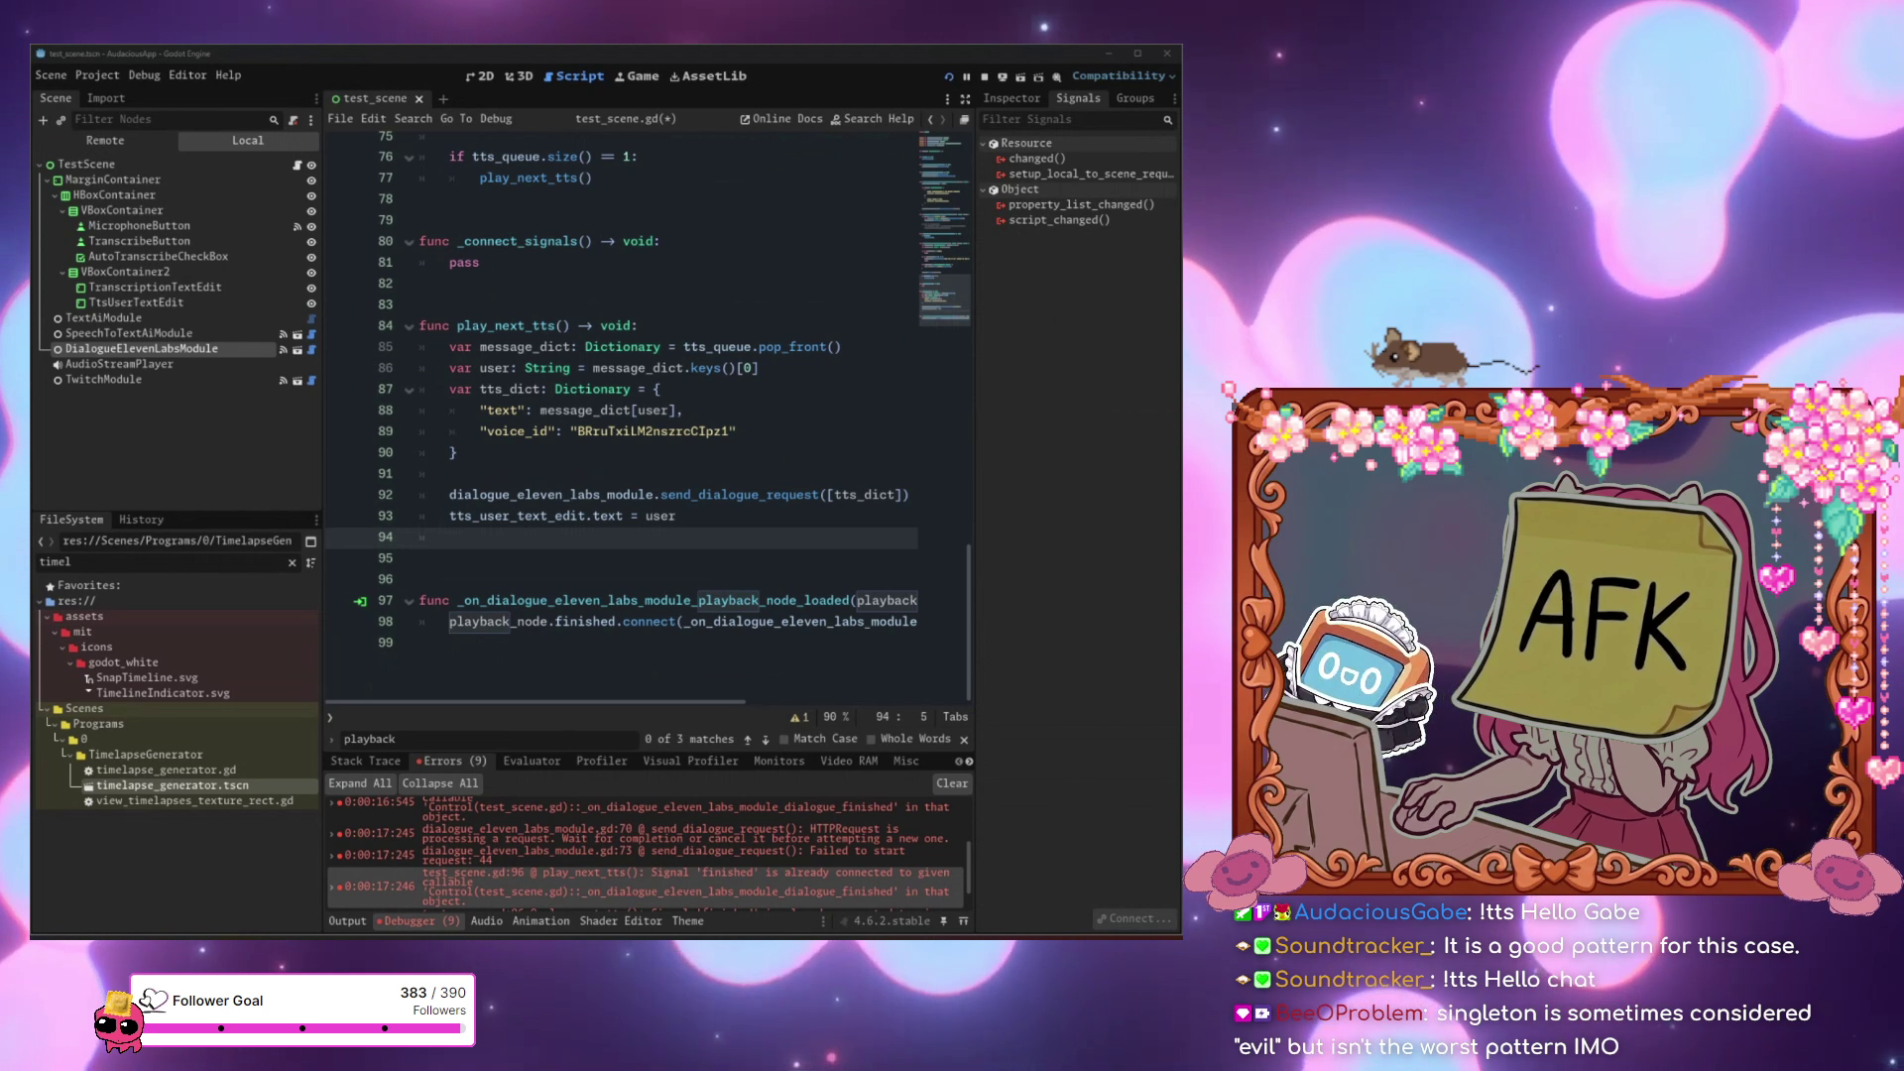
Step: Inspect the play_next_tts lines reading the message's user and first dictionary key
{"action": "left_click", "coordinate": [671, 368]}
{"action": "scroll", "coordinate": [673, 446], "scroll_direction": "up", "scroll_amount": 3}
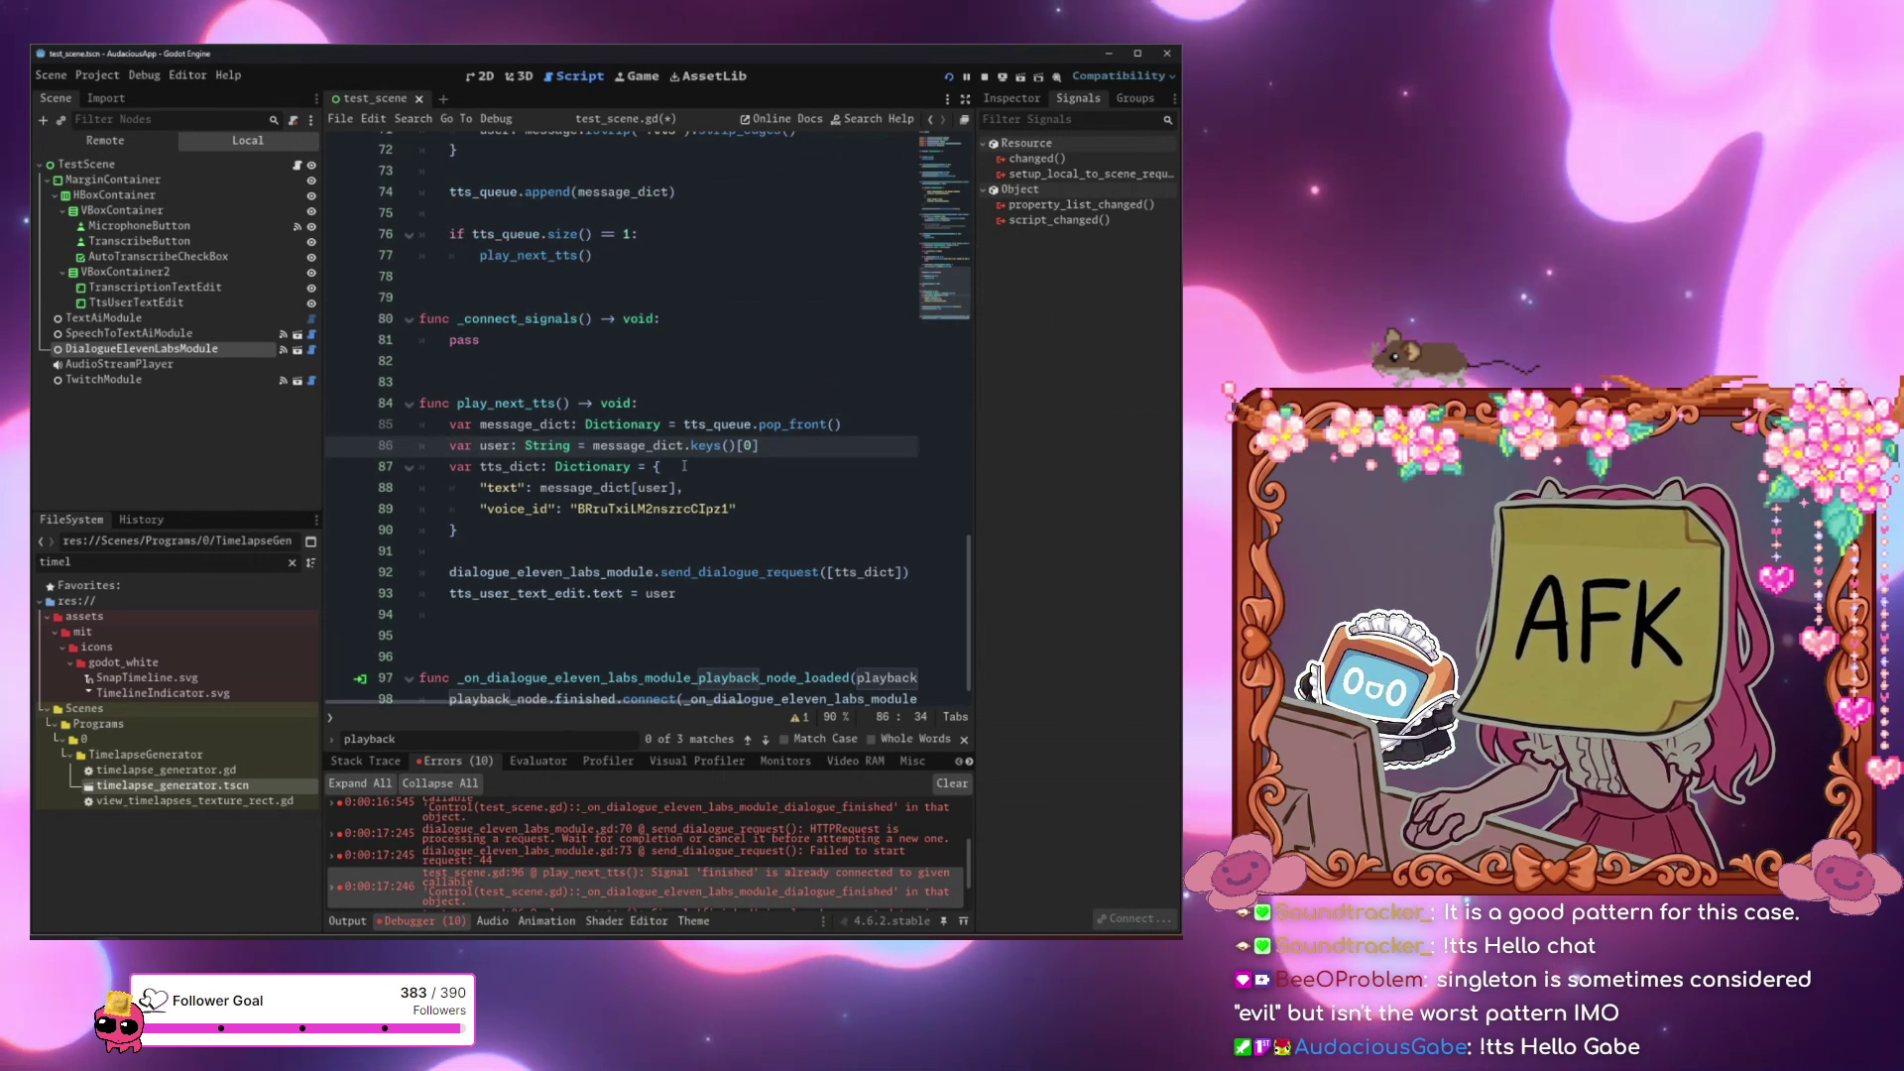
{"action": "scroll", "coordinate": [673, 497], "scroll_direction": "down", "scroll_amount": 2}
{"action": "left_click_drag", "start_coordinate": [841, 398], "coordinate": [746, 398]}
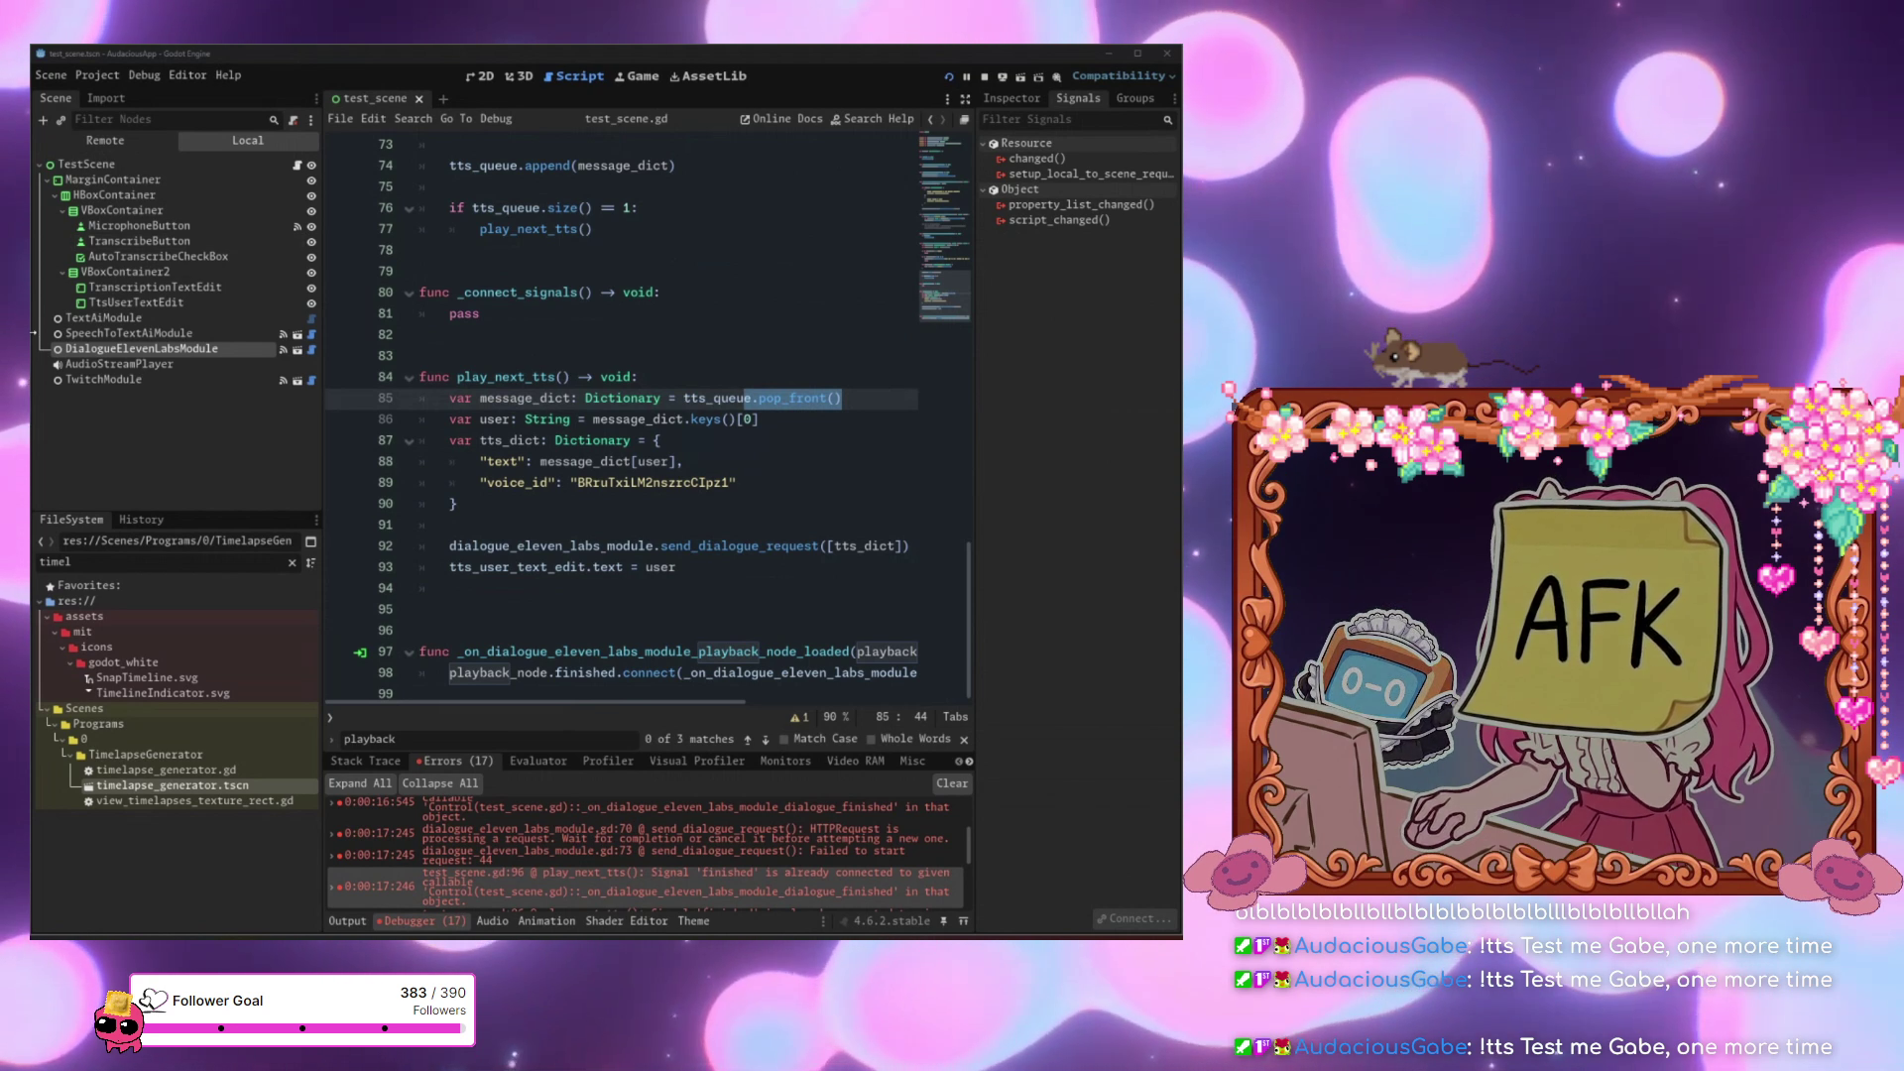
{"action": "scroll", "coordinate": [645, 446], "scroll_direction": "up", "scroll_amount": 1}
{"action": "scroll", "coordinate": [645, 446], "scroll_direction": "down", "scroll_amount": 1}
{"action": "left_click", "coordinate": [691, 418]}
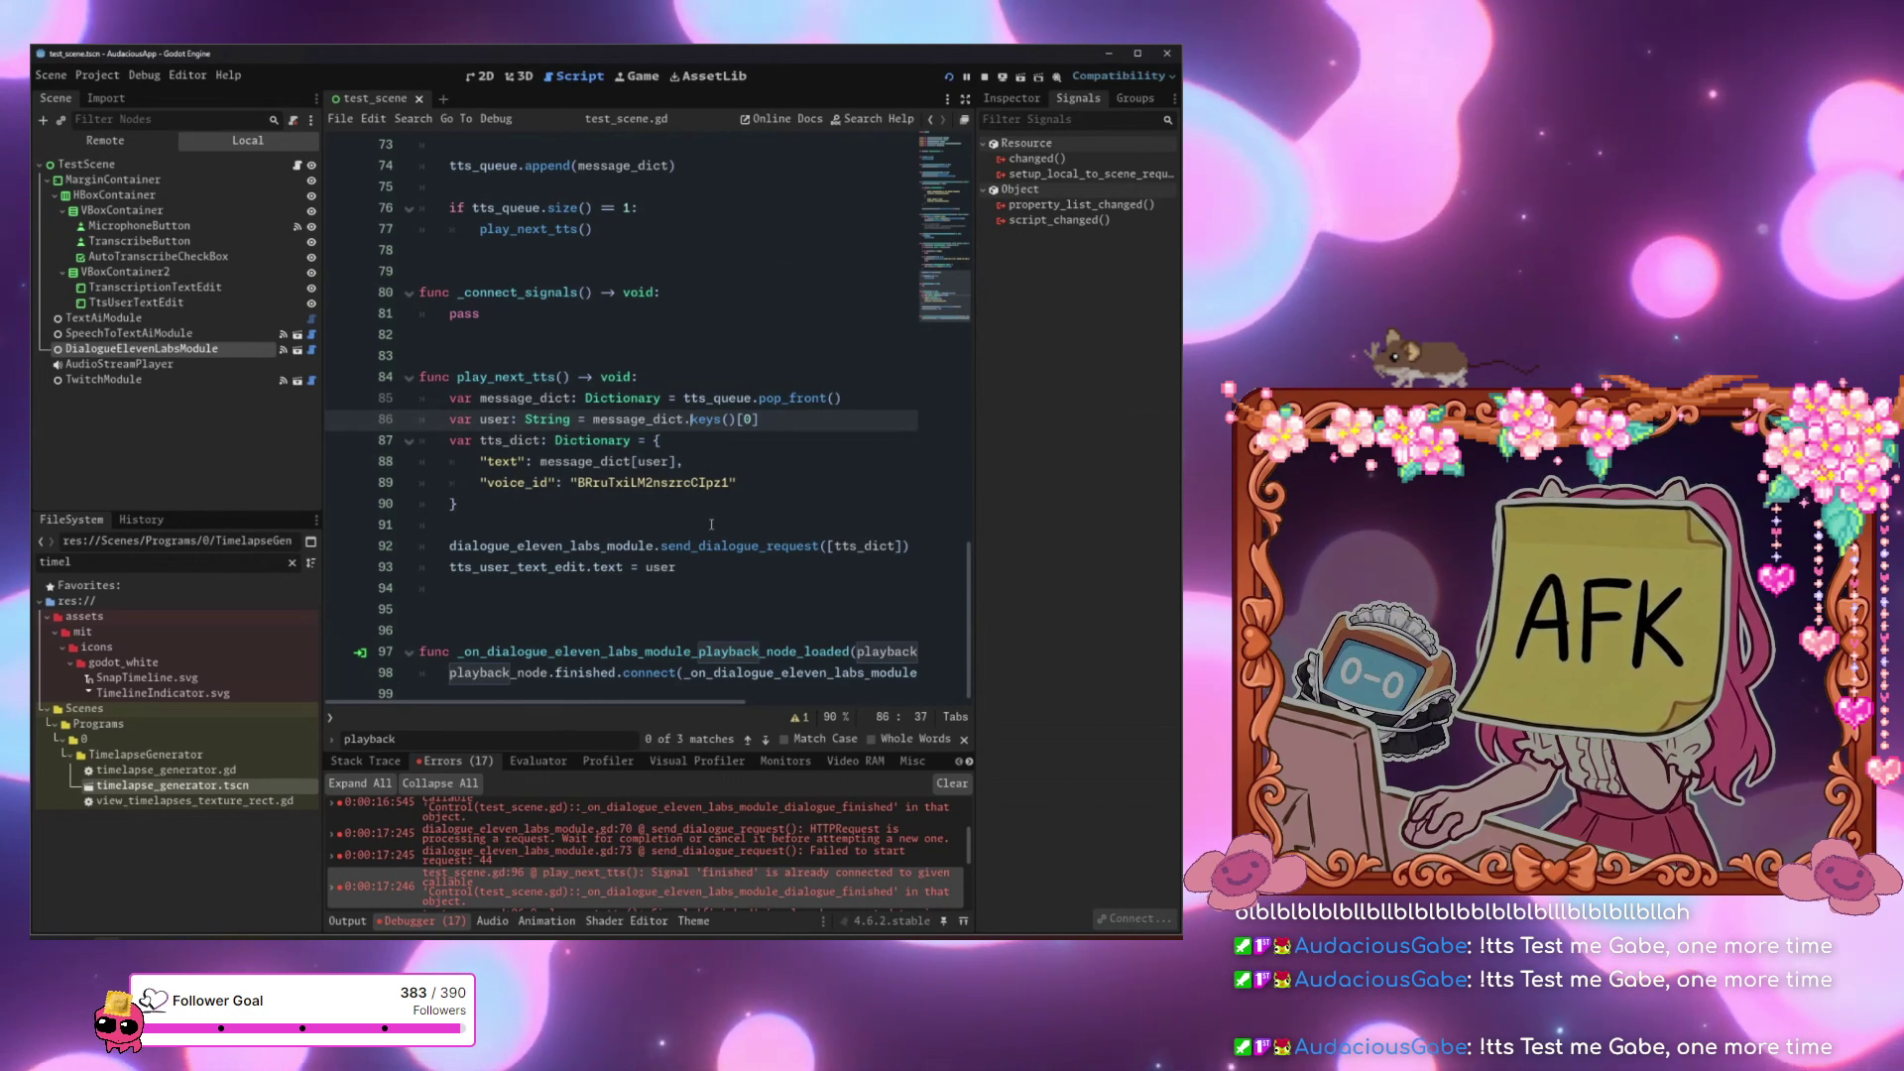
{"action": "scroll", "coordinate": [655, 635], "scroll_direction": "down", "scroll_amount": 1}
{"action": "scroll", "coordinate": [637, 873], "scroll_direction": "down", "scroll_amount": 5}
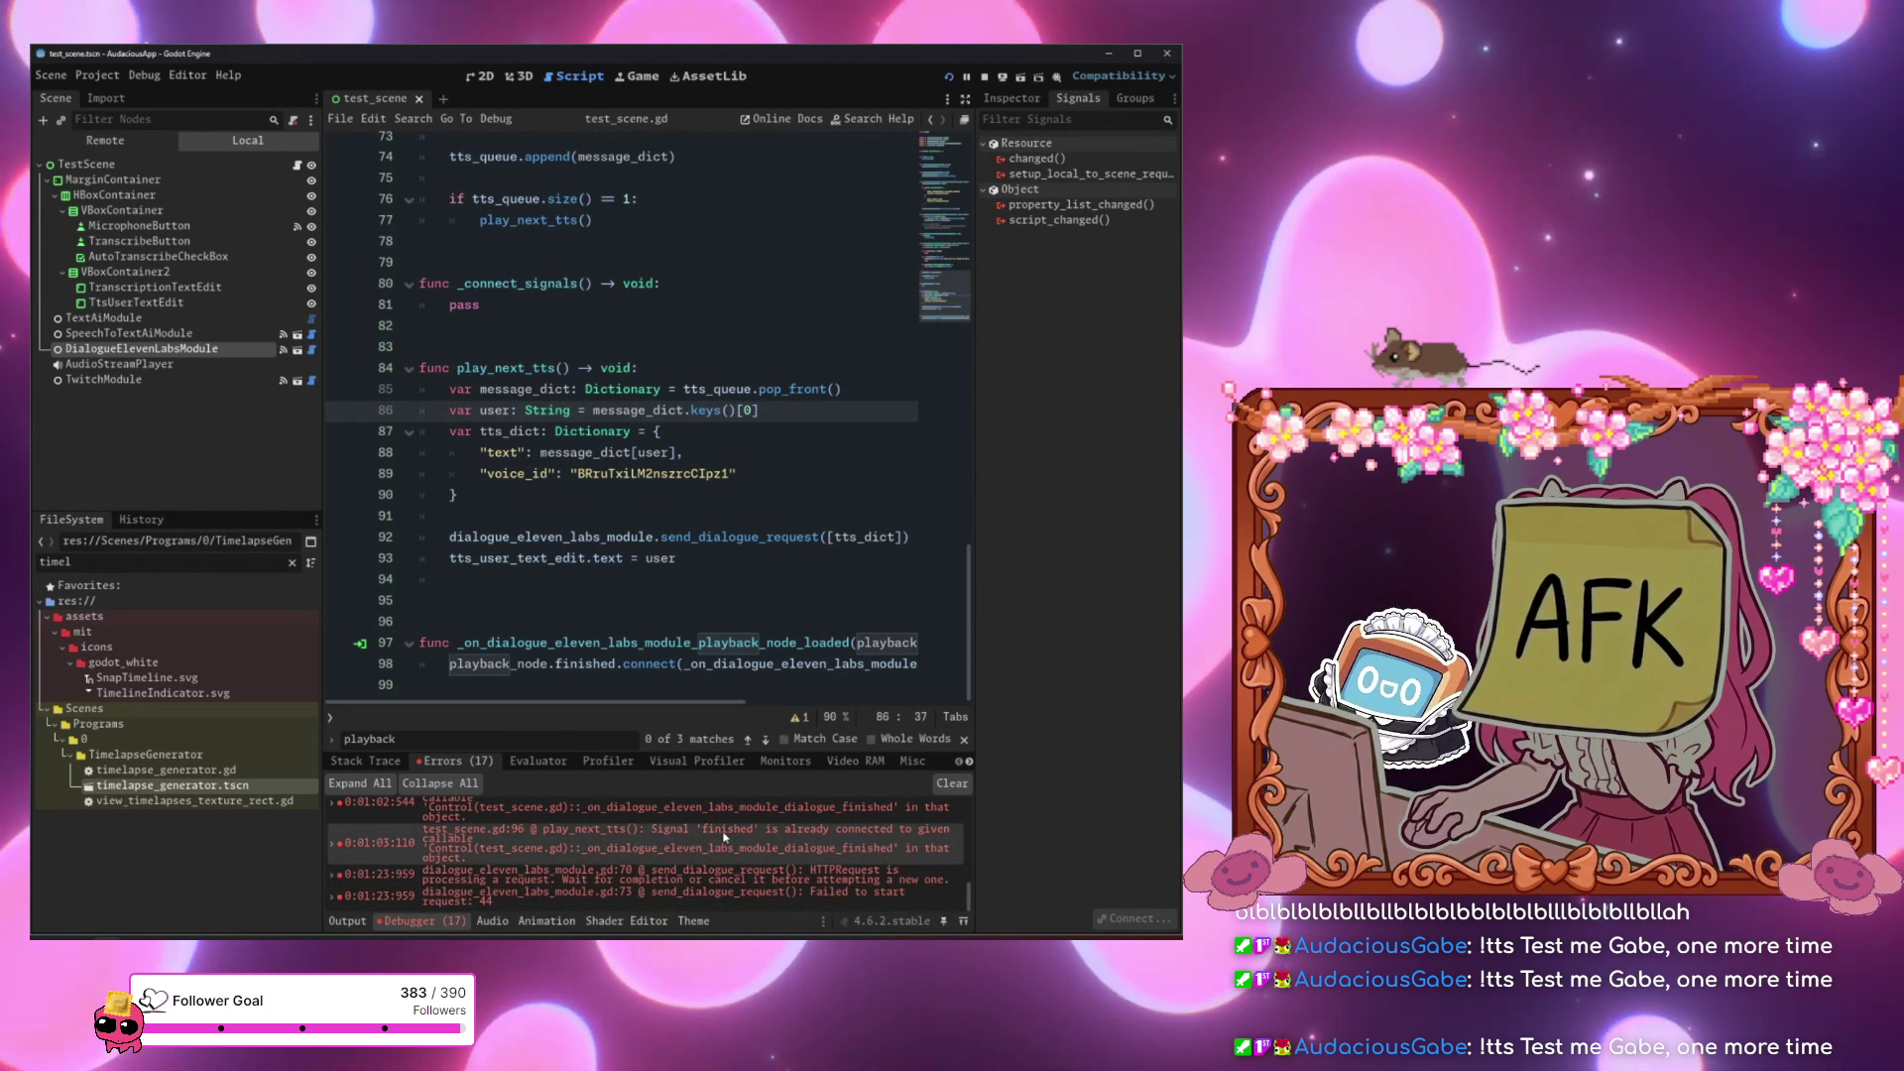
Step: Rerun the scene and review the new send_dialogue_request errors in the debugger
{"action": "left_click", "coordinate": [668, 558]}
{"action": "key", "text": "F5"}
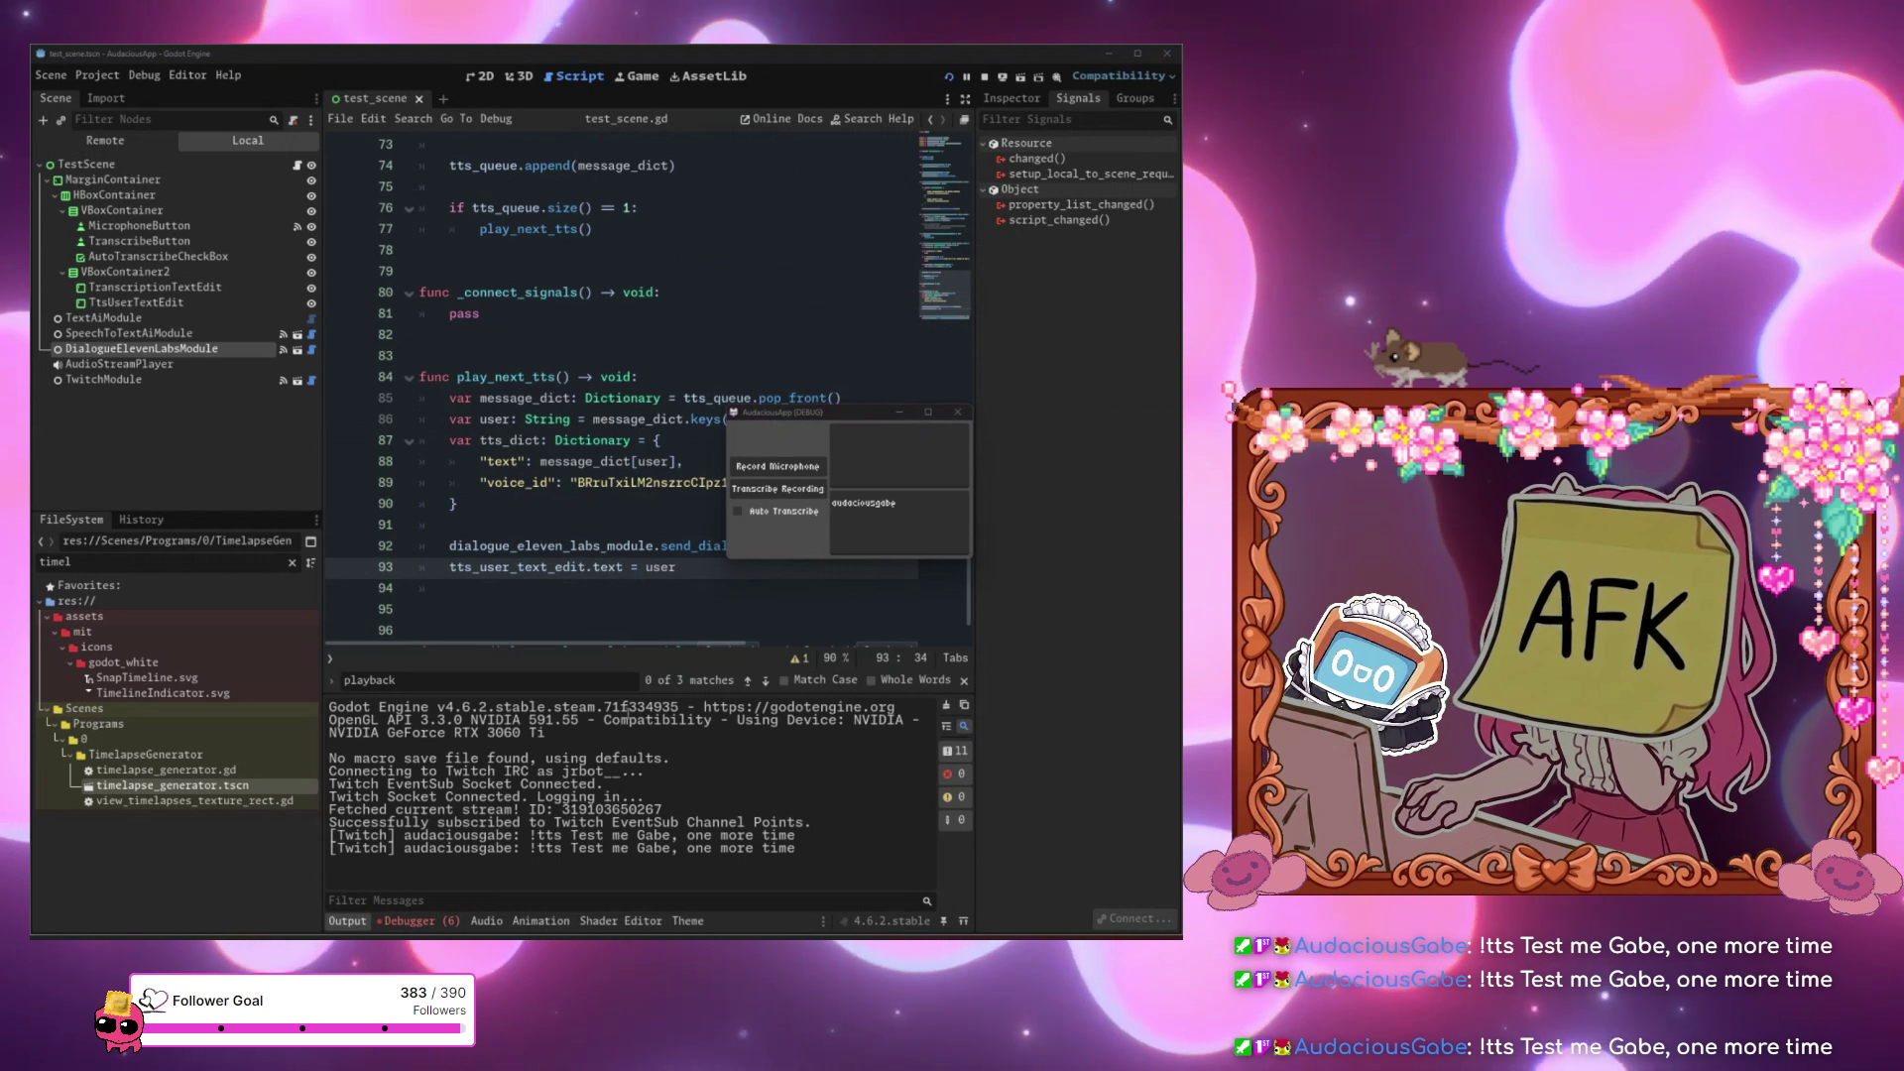
{"action": "left_click", "coordinate": [421, 921]}
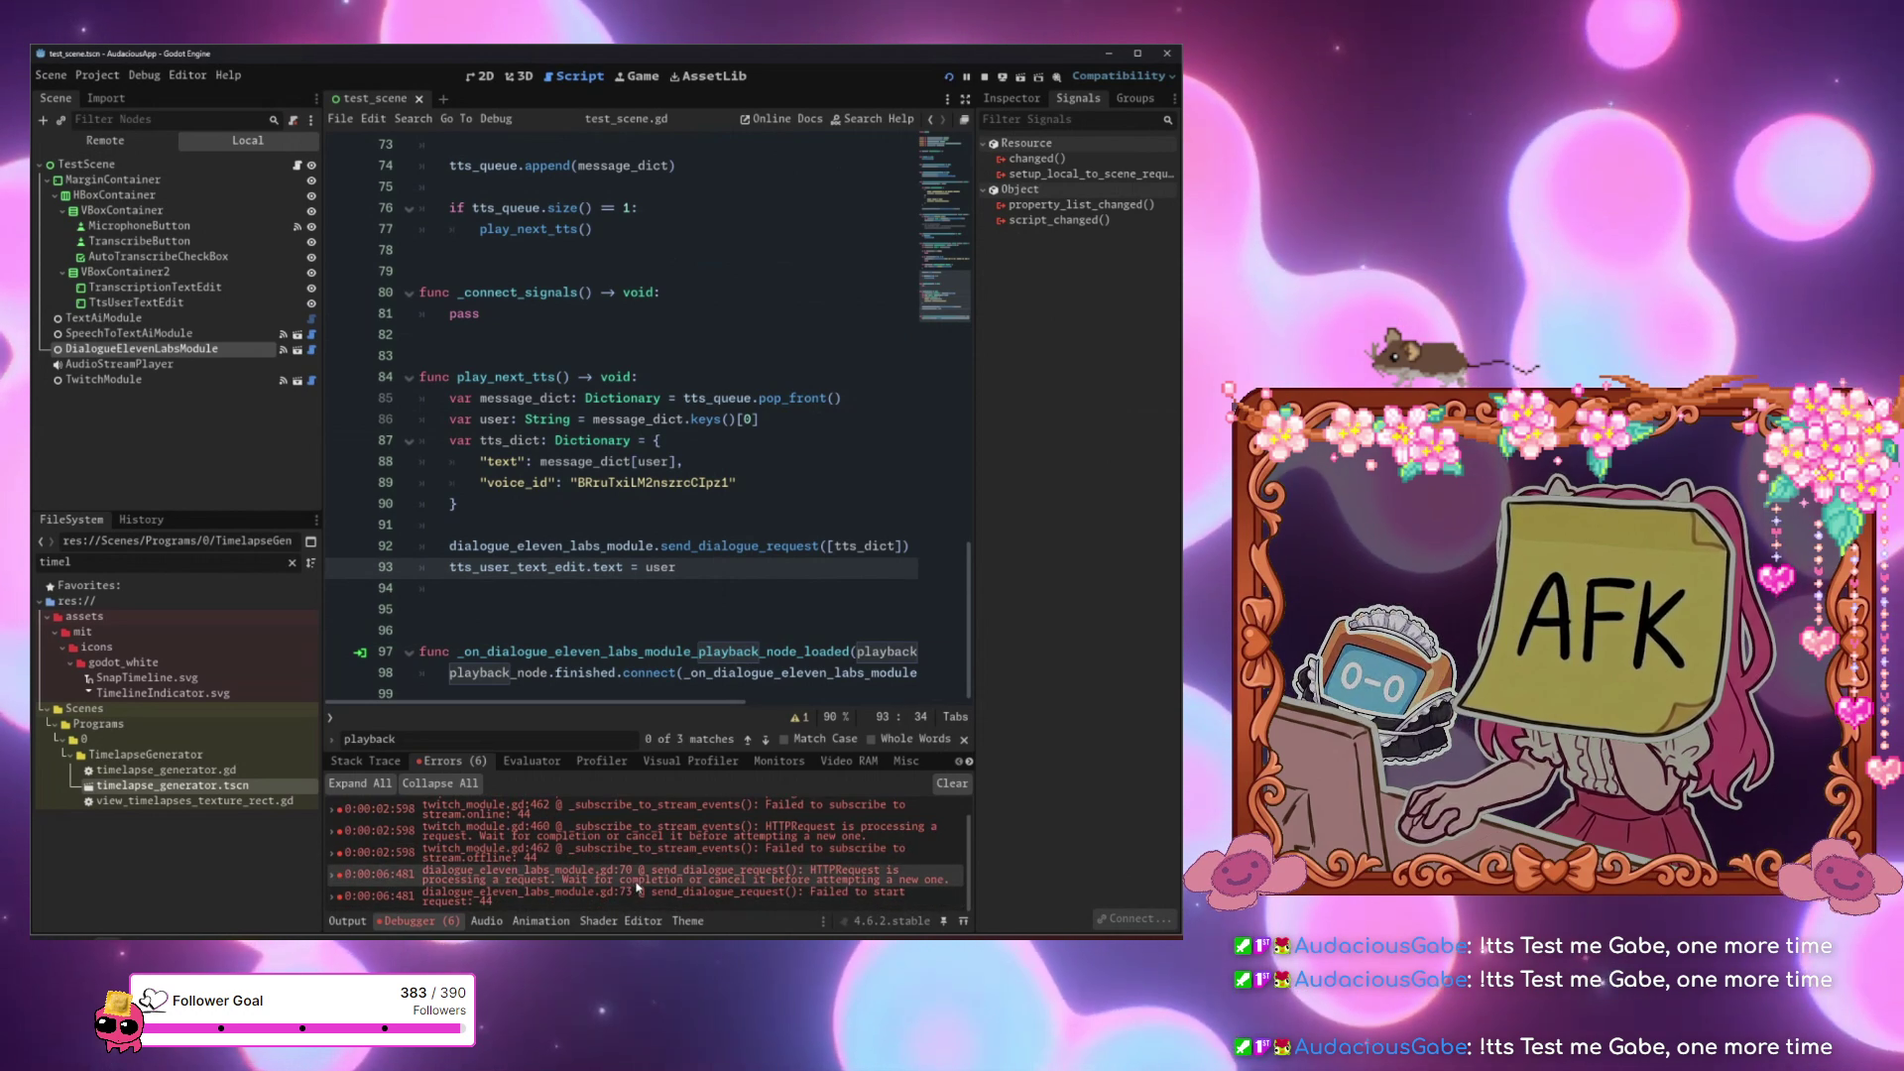
{"action": "mouse_move", "coordinate": [642, 881]}
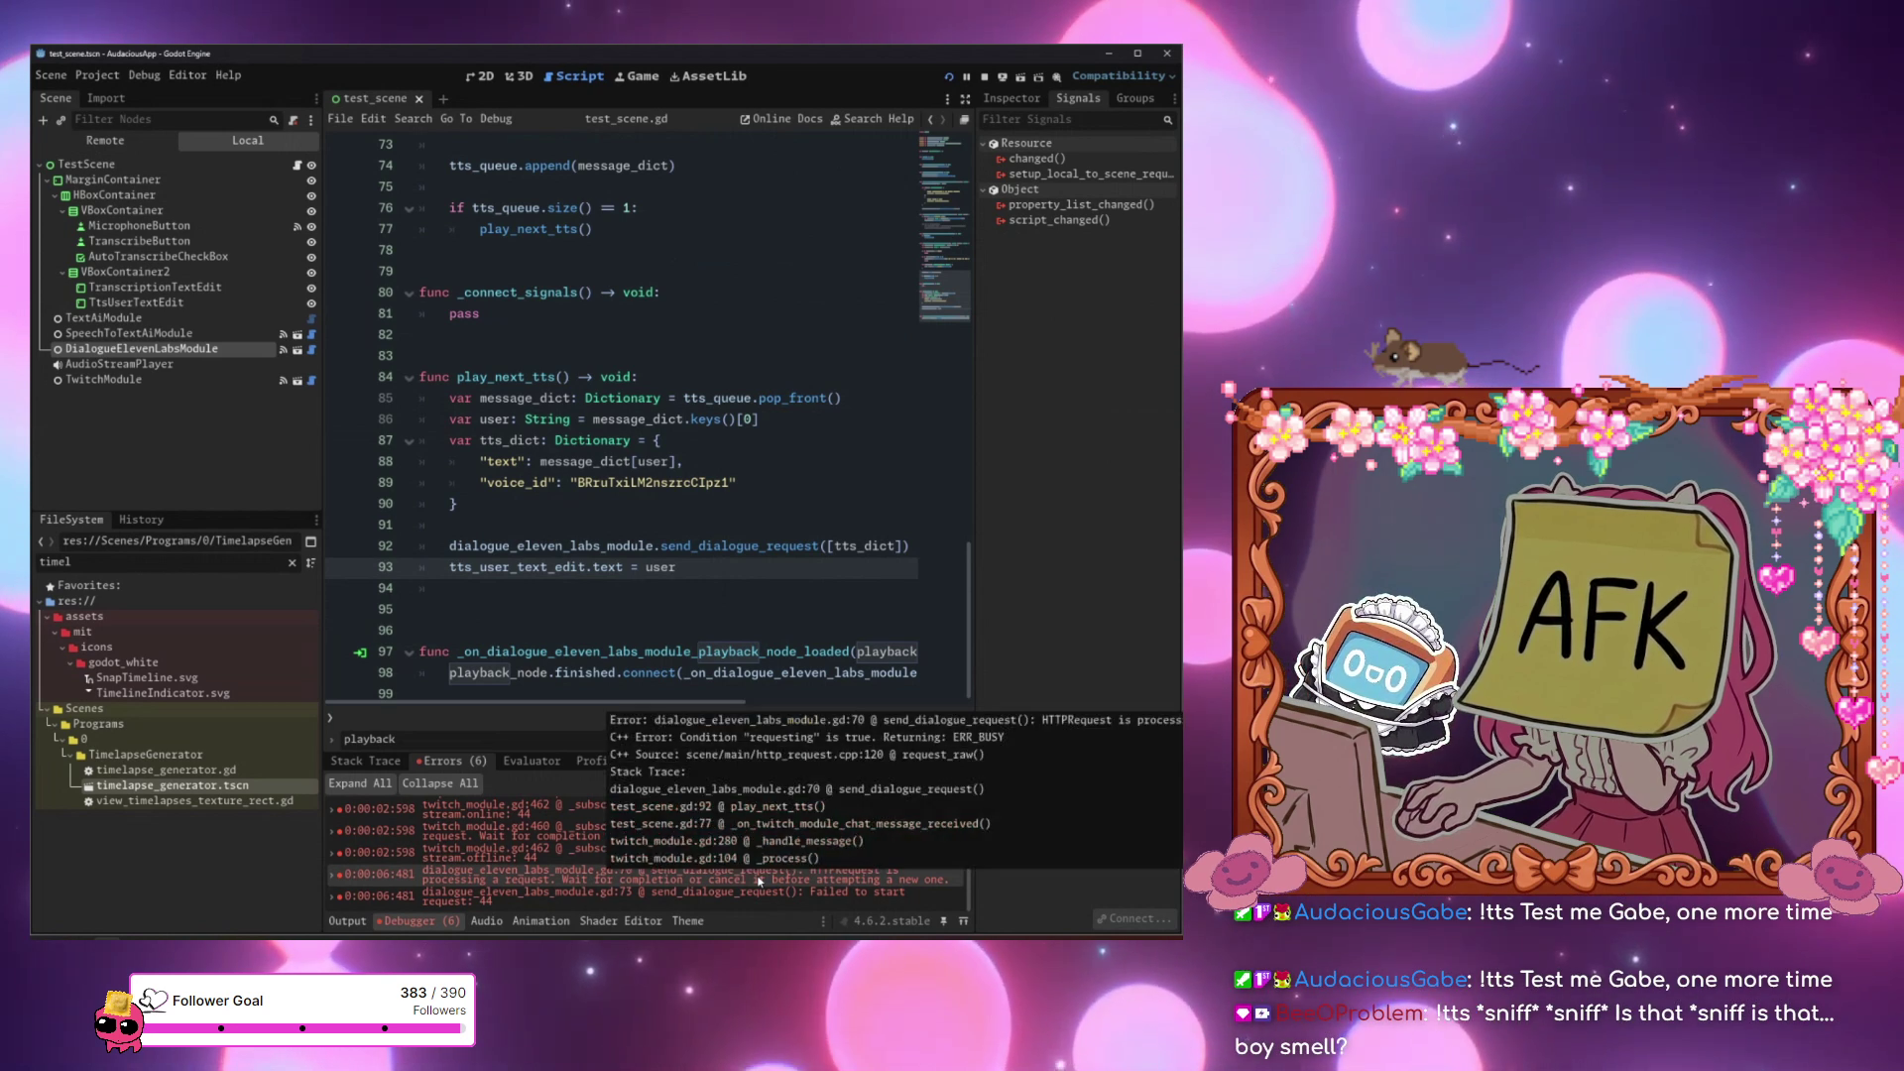
{"action": "scroll", "coordinate": [601, 476], "scroll_direction": "up", "scroll_amount": 4}
{"action": "left_click", "coordinate": [601, 483]}
{"action": "scroll", "coordinate": [600, 492], "scroll_direction": "down", "scroll_amount": 4}
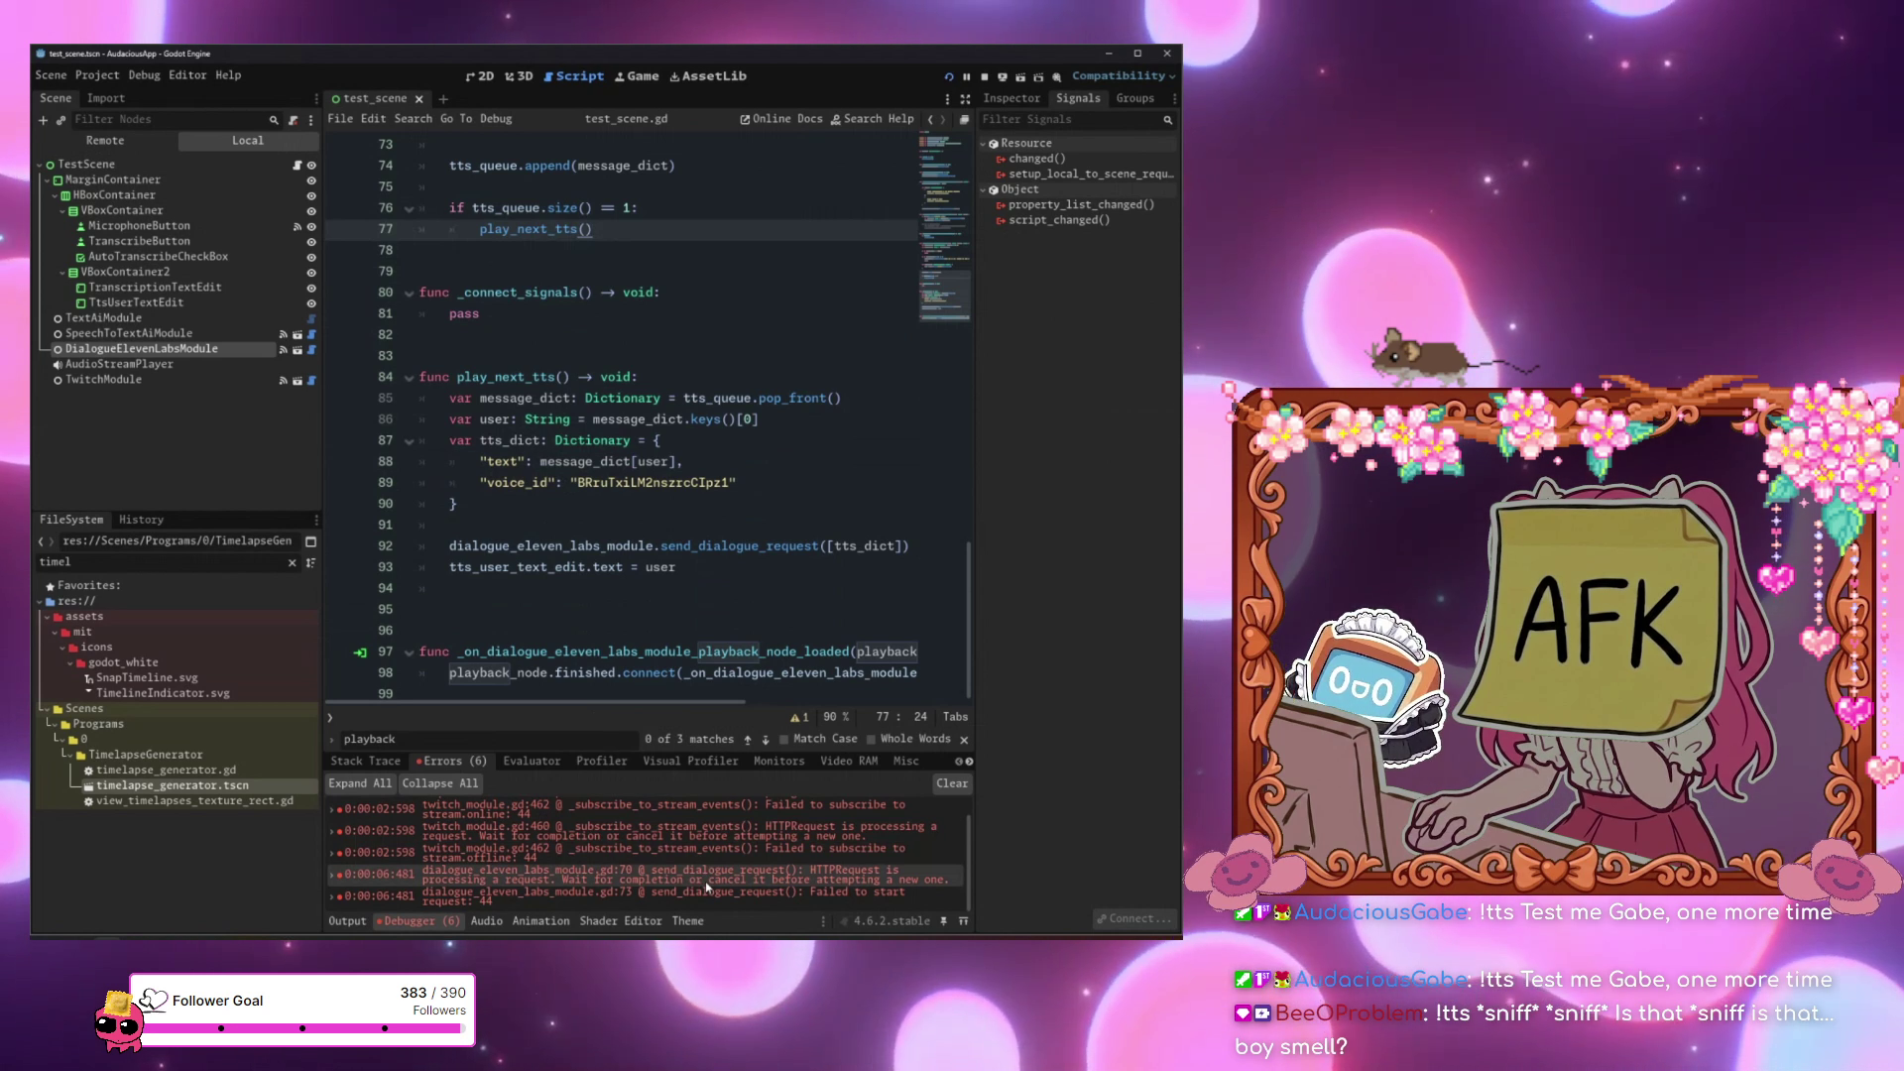
{"action": "mouse_move", "coordinate": [706, 884]}
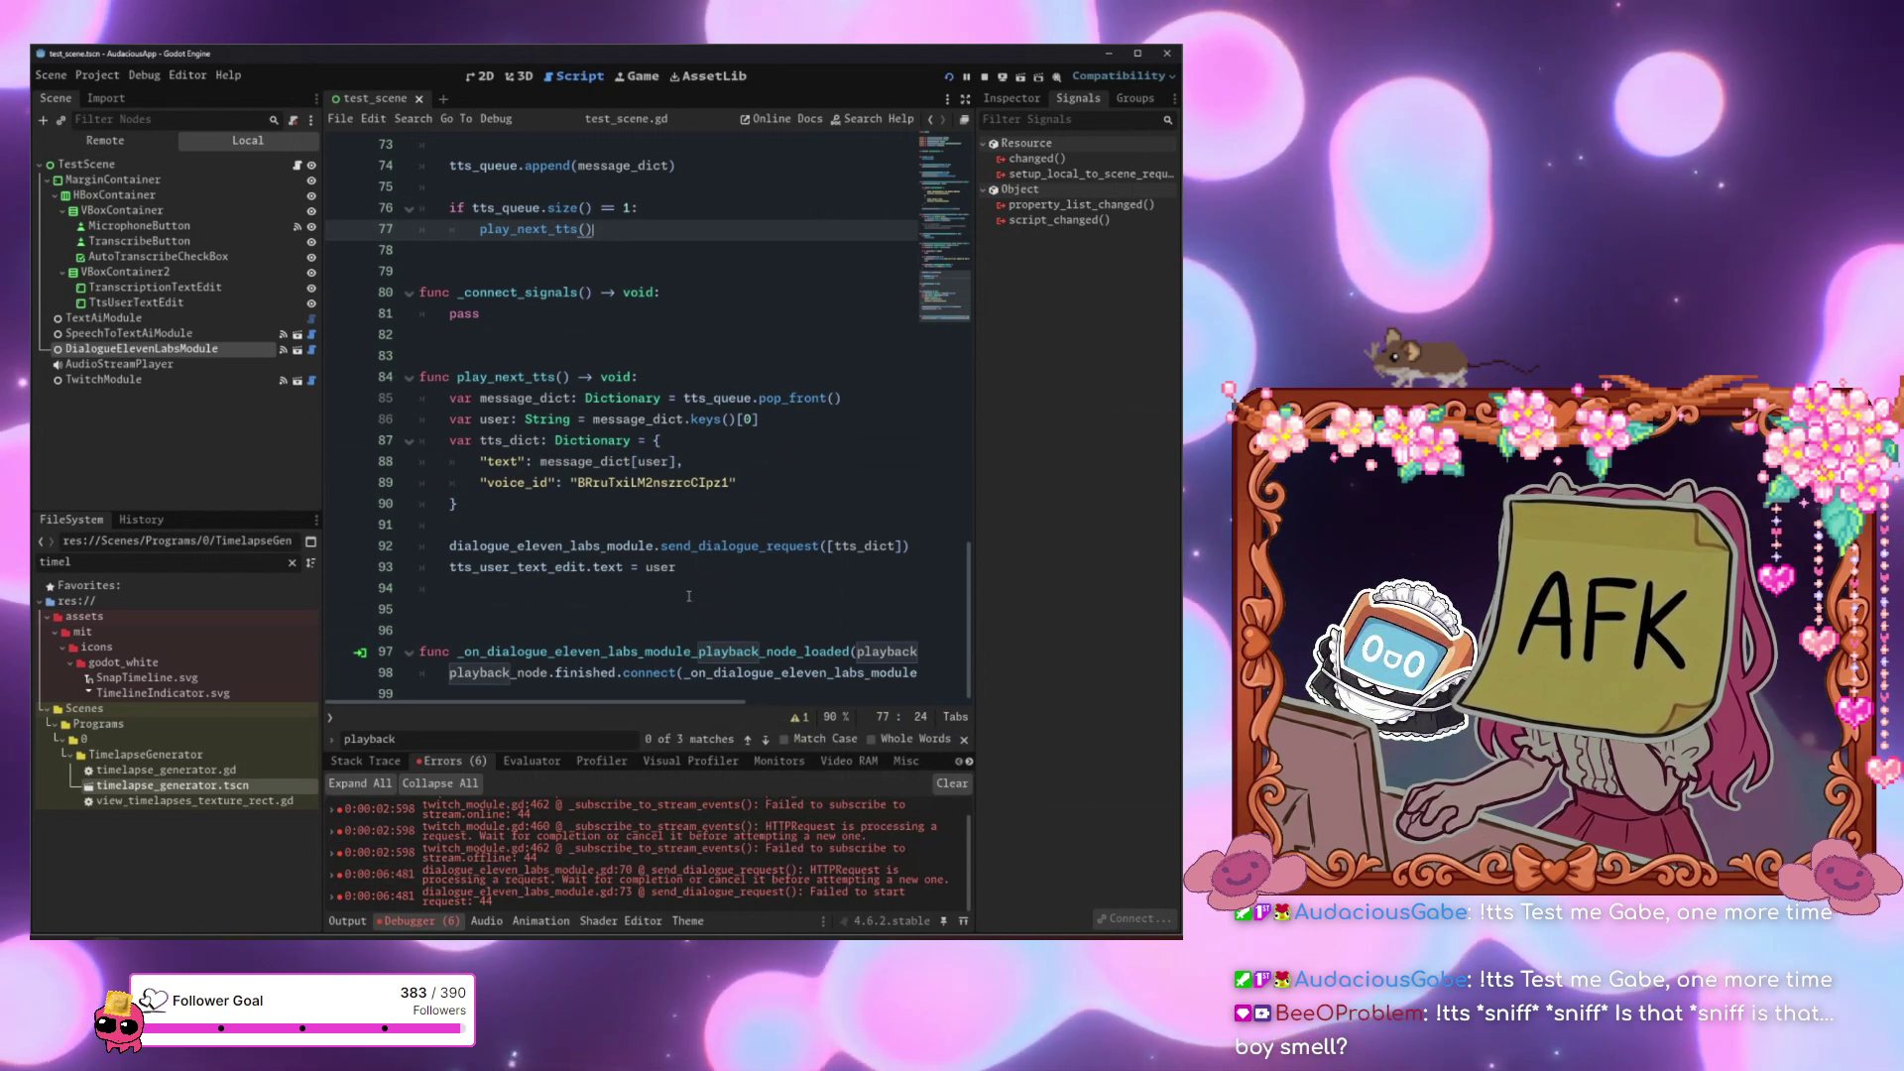
{"action": "mouse_move", "coordinate": [710, 547]}
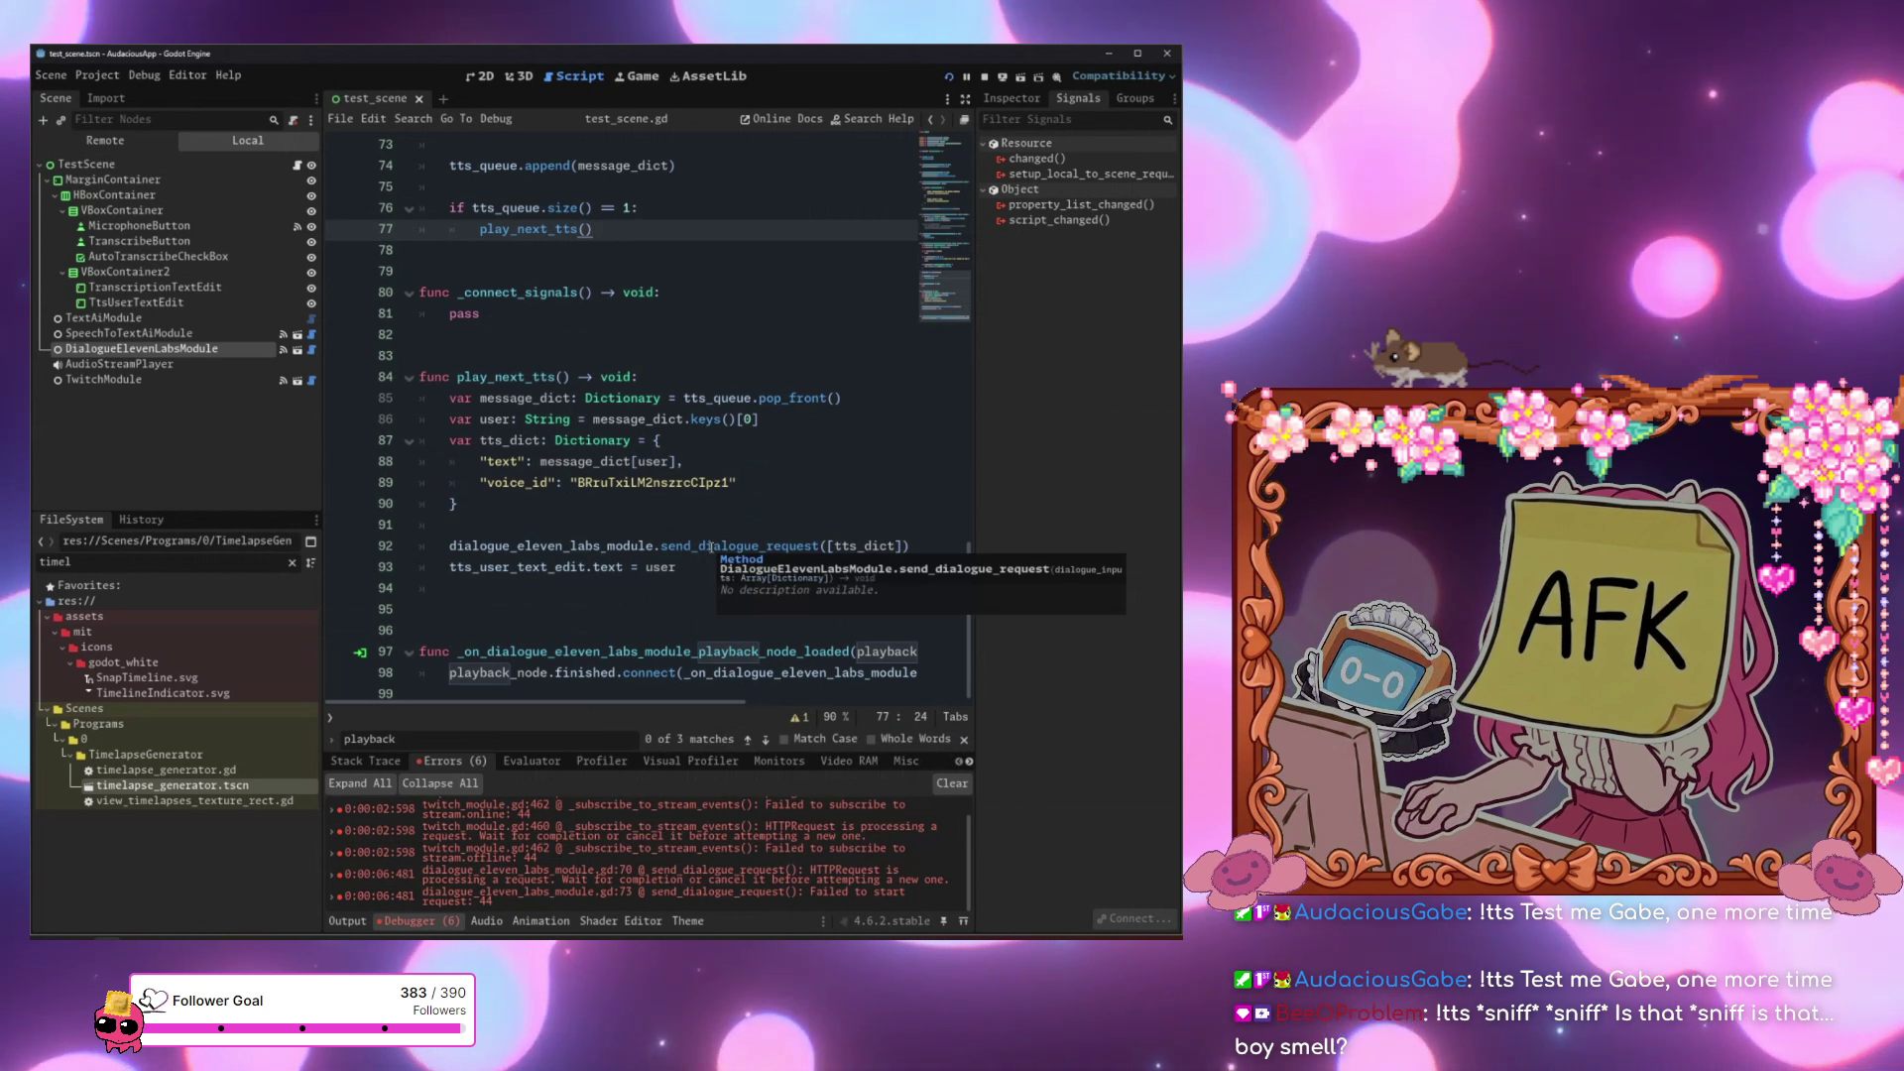
Step: Open dialogue_eleven_labs_module.gd at the erroring lines 70 and 73 from the errors list
{"action": "left_click", "coordinate": [647, 566]}
{"action": "left_click", "coordinate": [625, 892]}
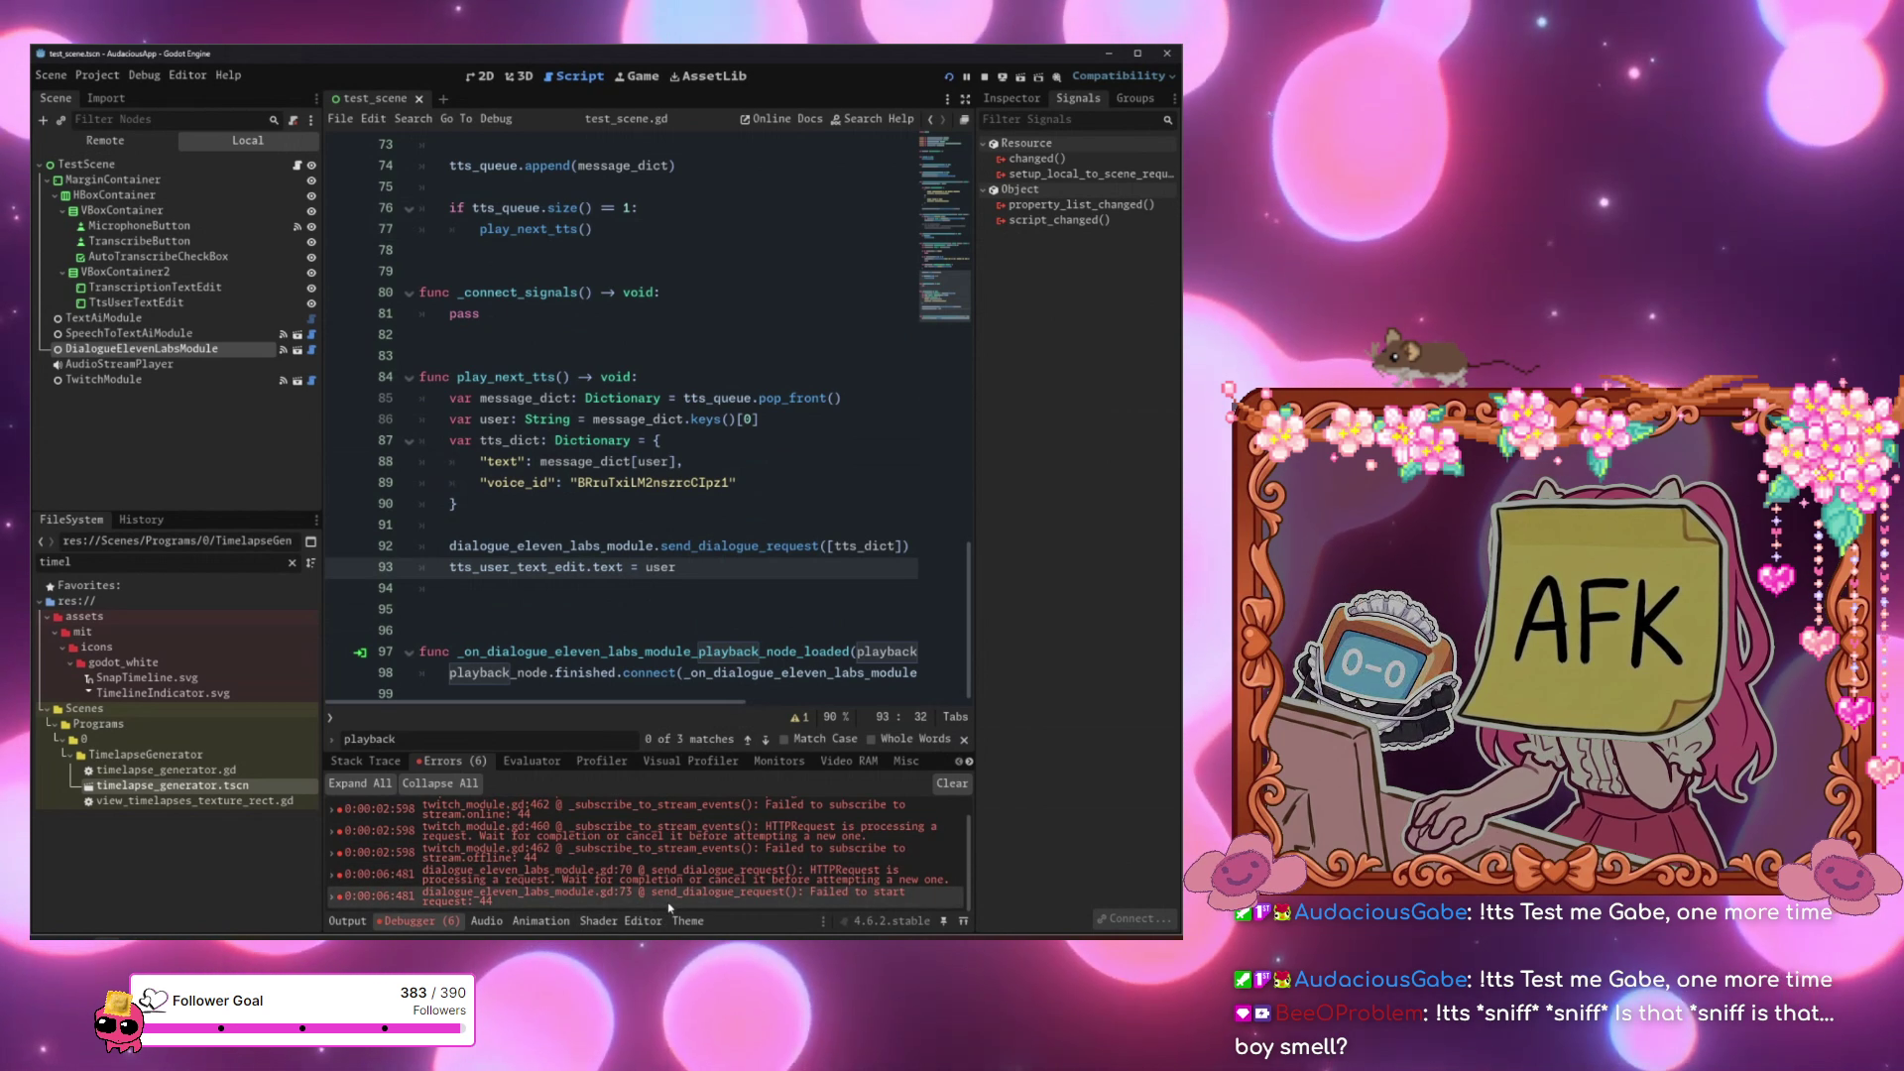
{"action": "scroll", "coordinate": [627, 595], "scroll_direction": "down", "scroll_amount": 5}
{"action": "scroll", "coordinate": [627, 595], "scroll_direction": "down", "scroll_amount": 8}
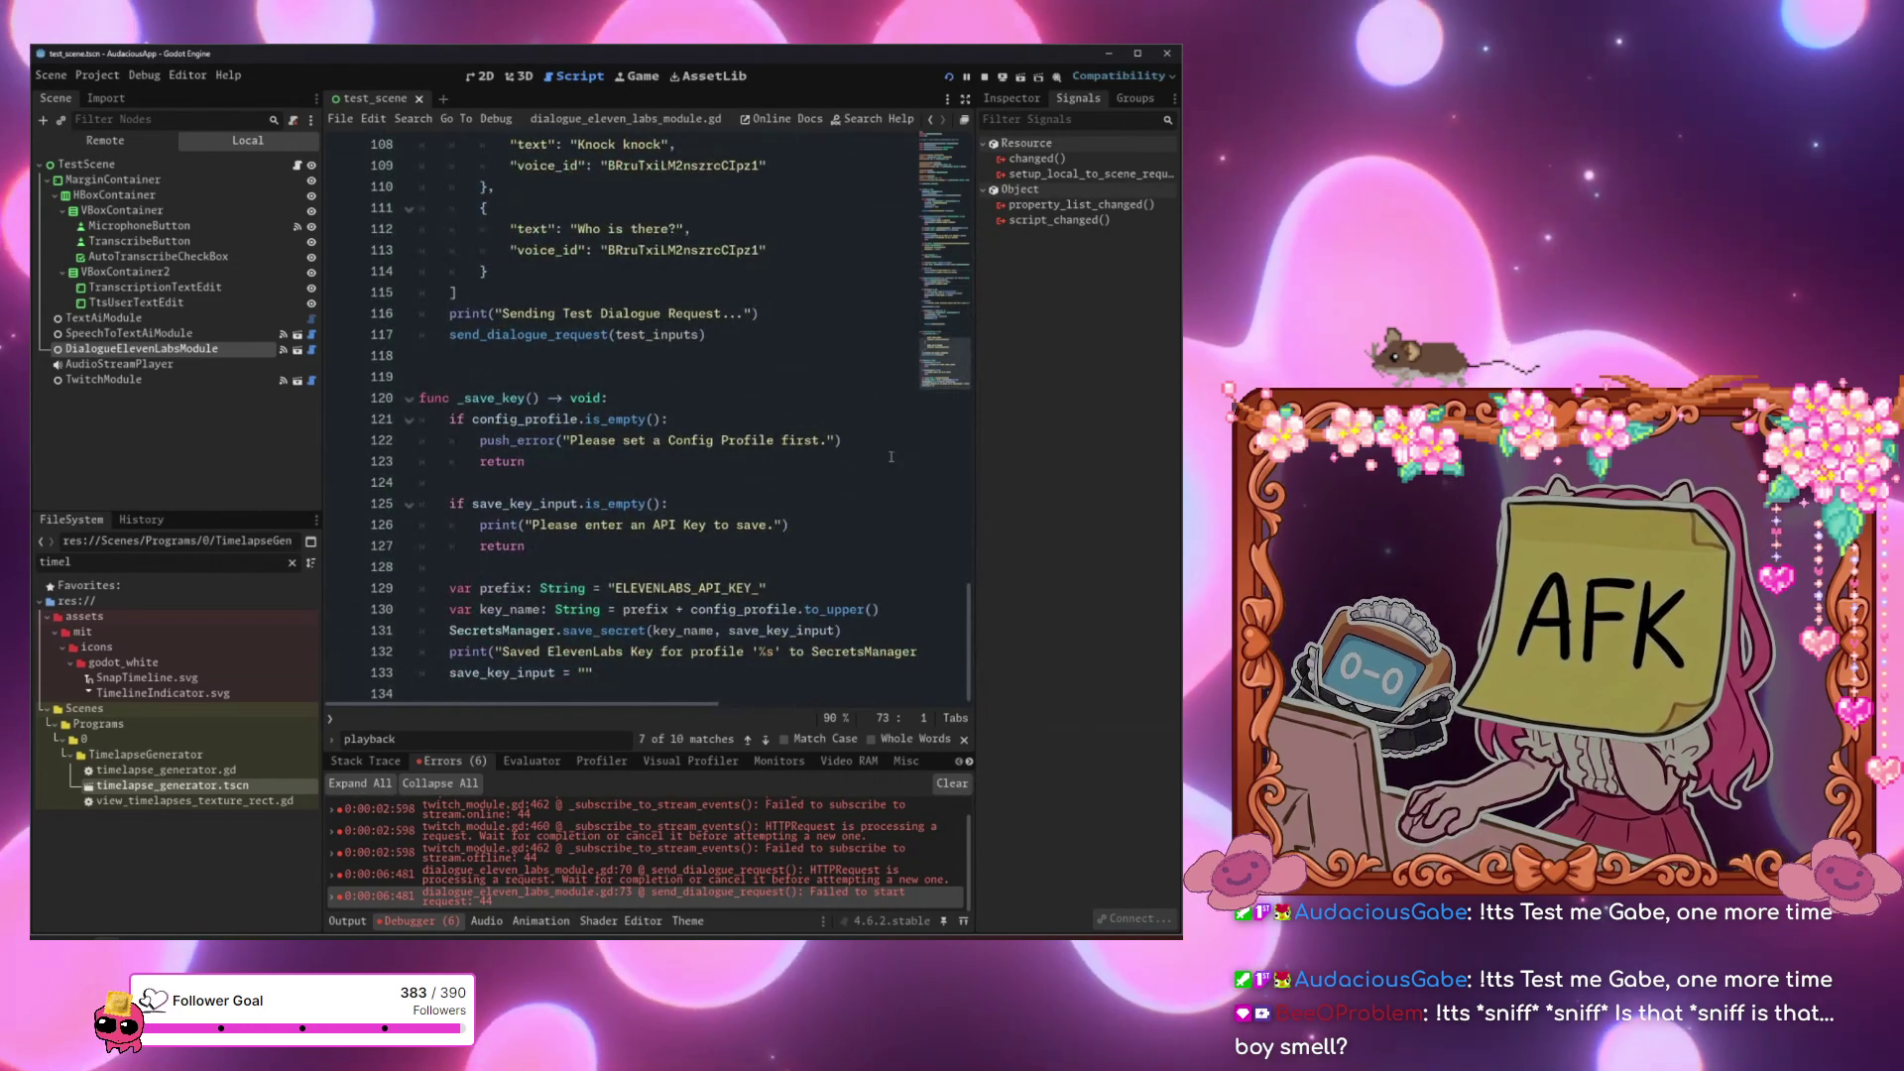
{"action": "left_click", "coordinate": [587, 671]}
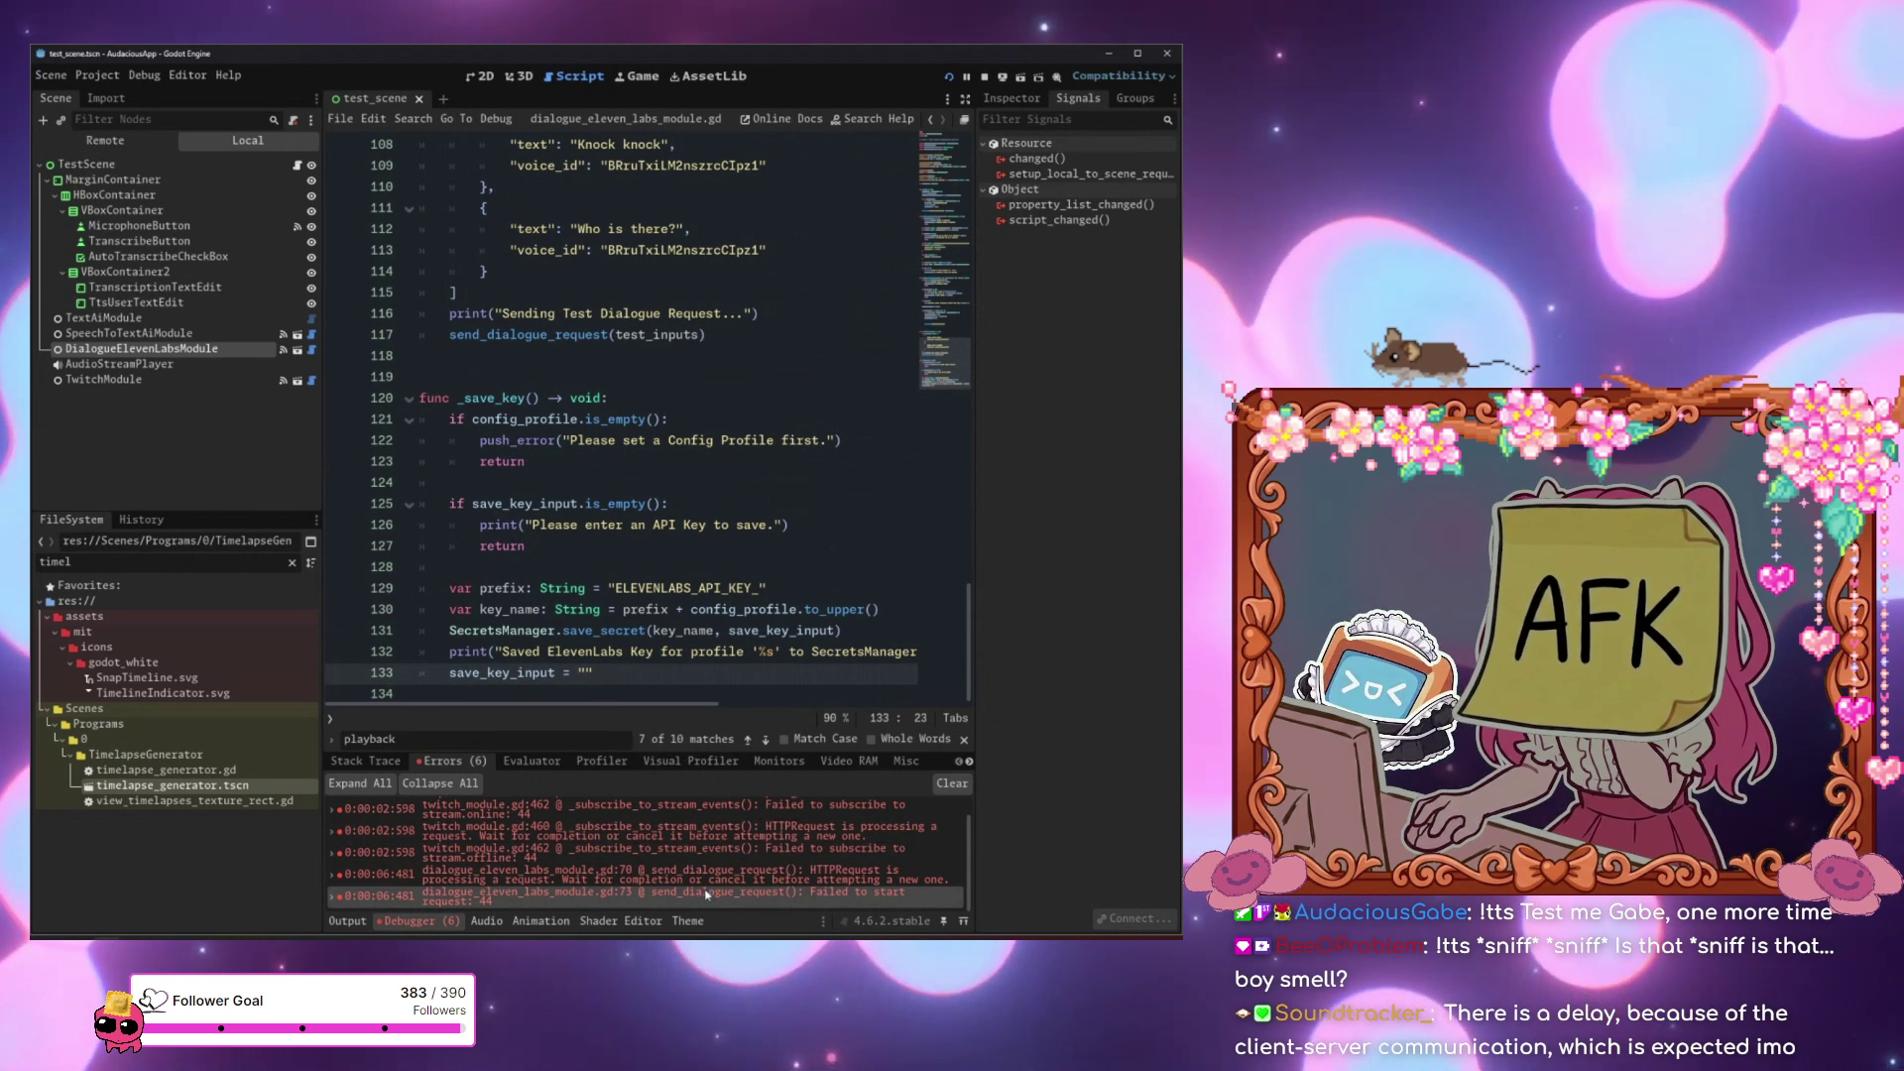
{"action": "left_click", "coordinate": [708, 877]}
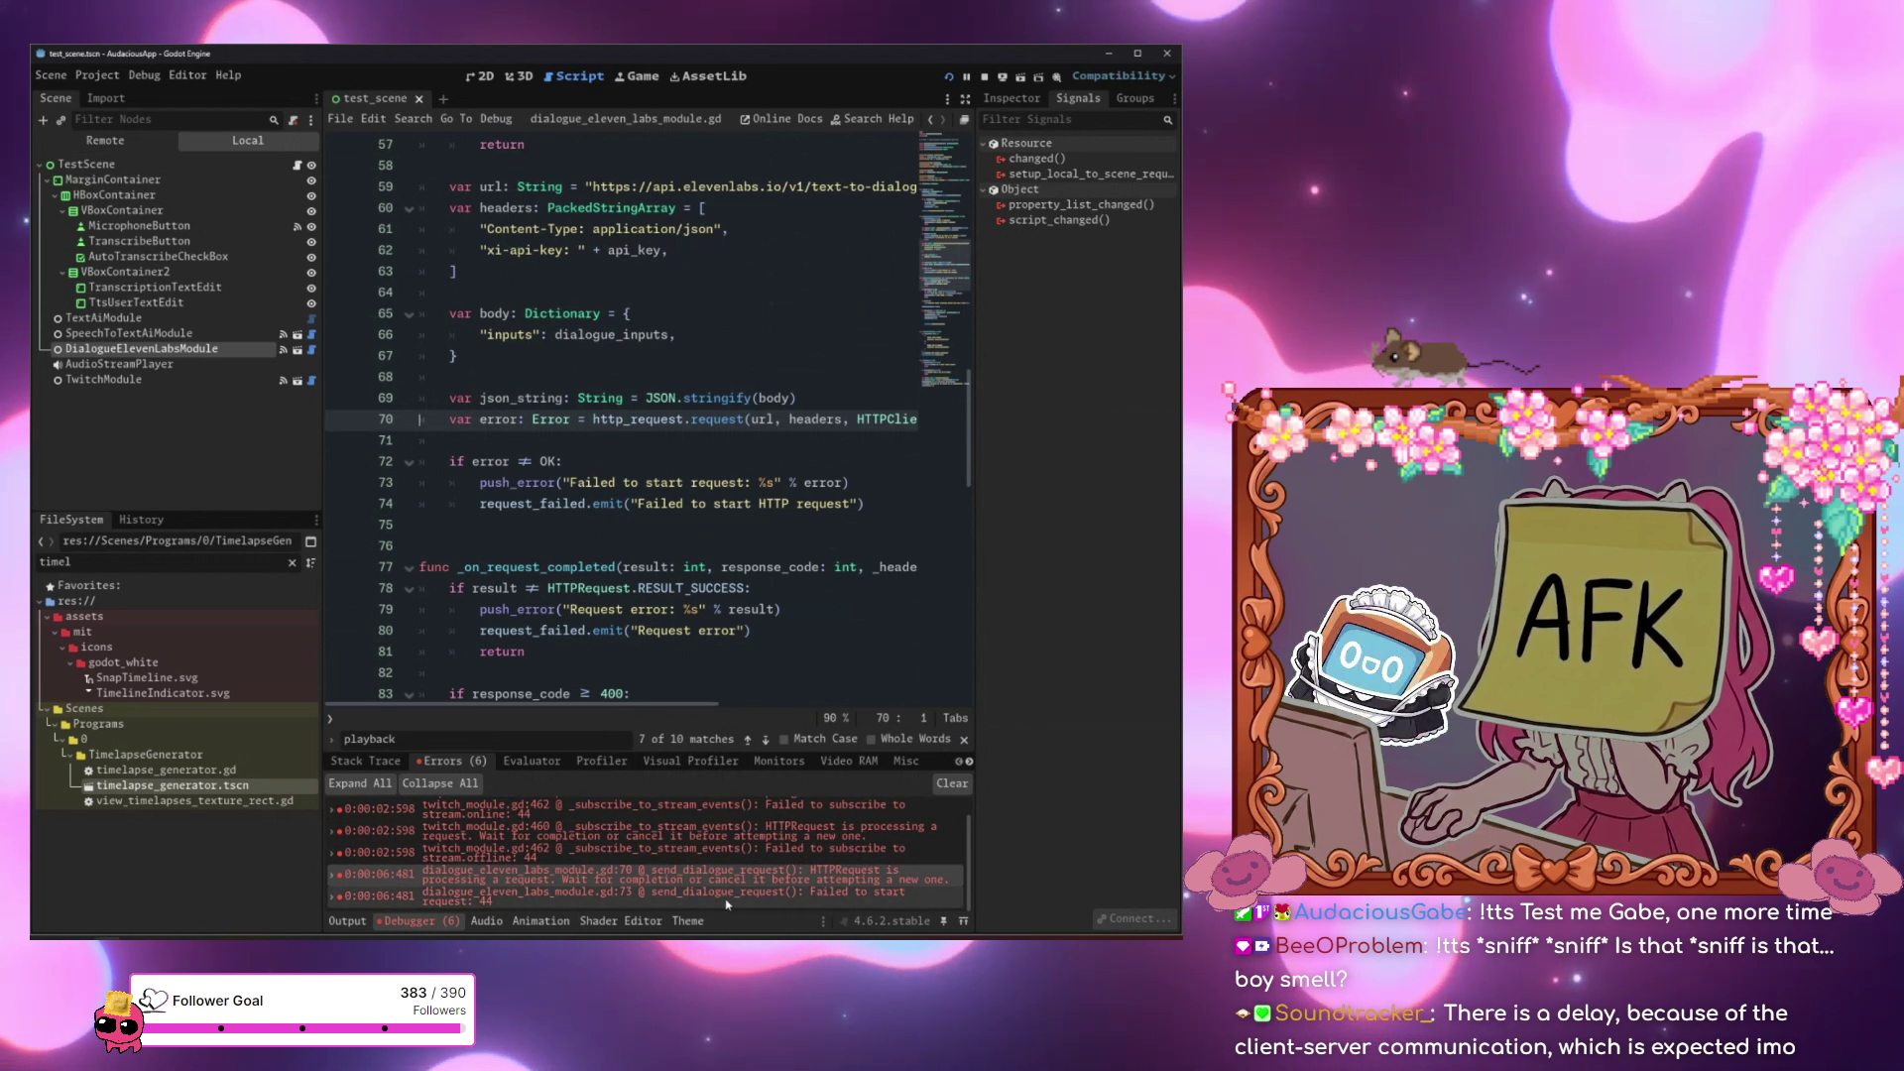
{"action": "left_click", "coordinate": [694, 895]}
{"action": "left_click", "coordinate": [296, 165]}
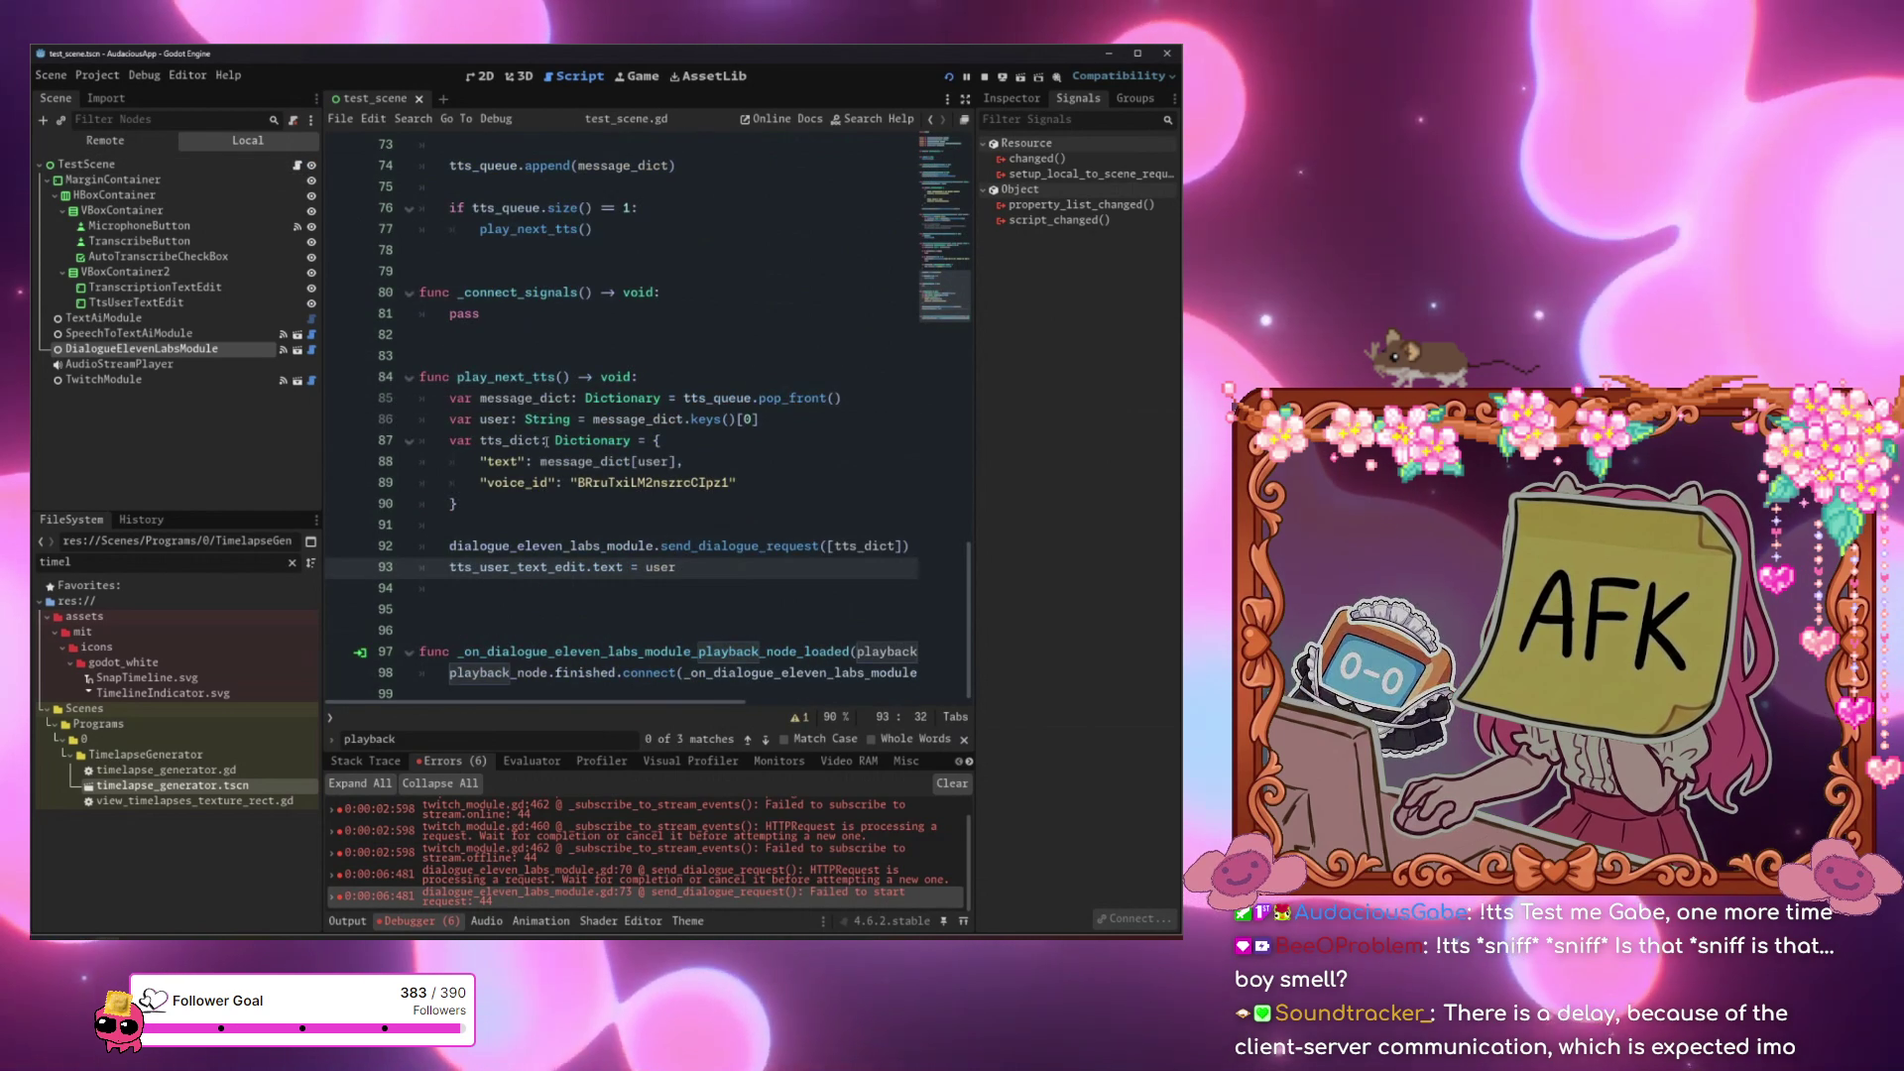
{"action": "left_click_drag", "start_coordinate": [449, 546], "coordinate": [672, 567]}
{"action": "double_click", "coordinate": [650, 546]}
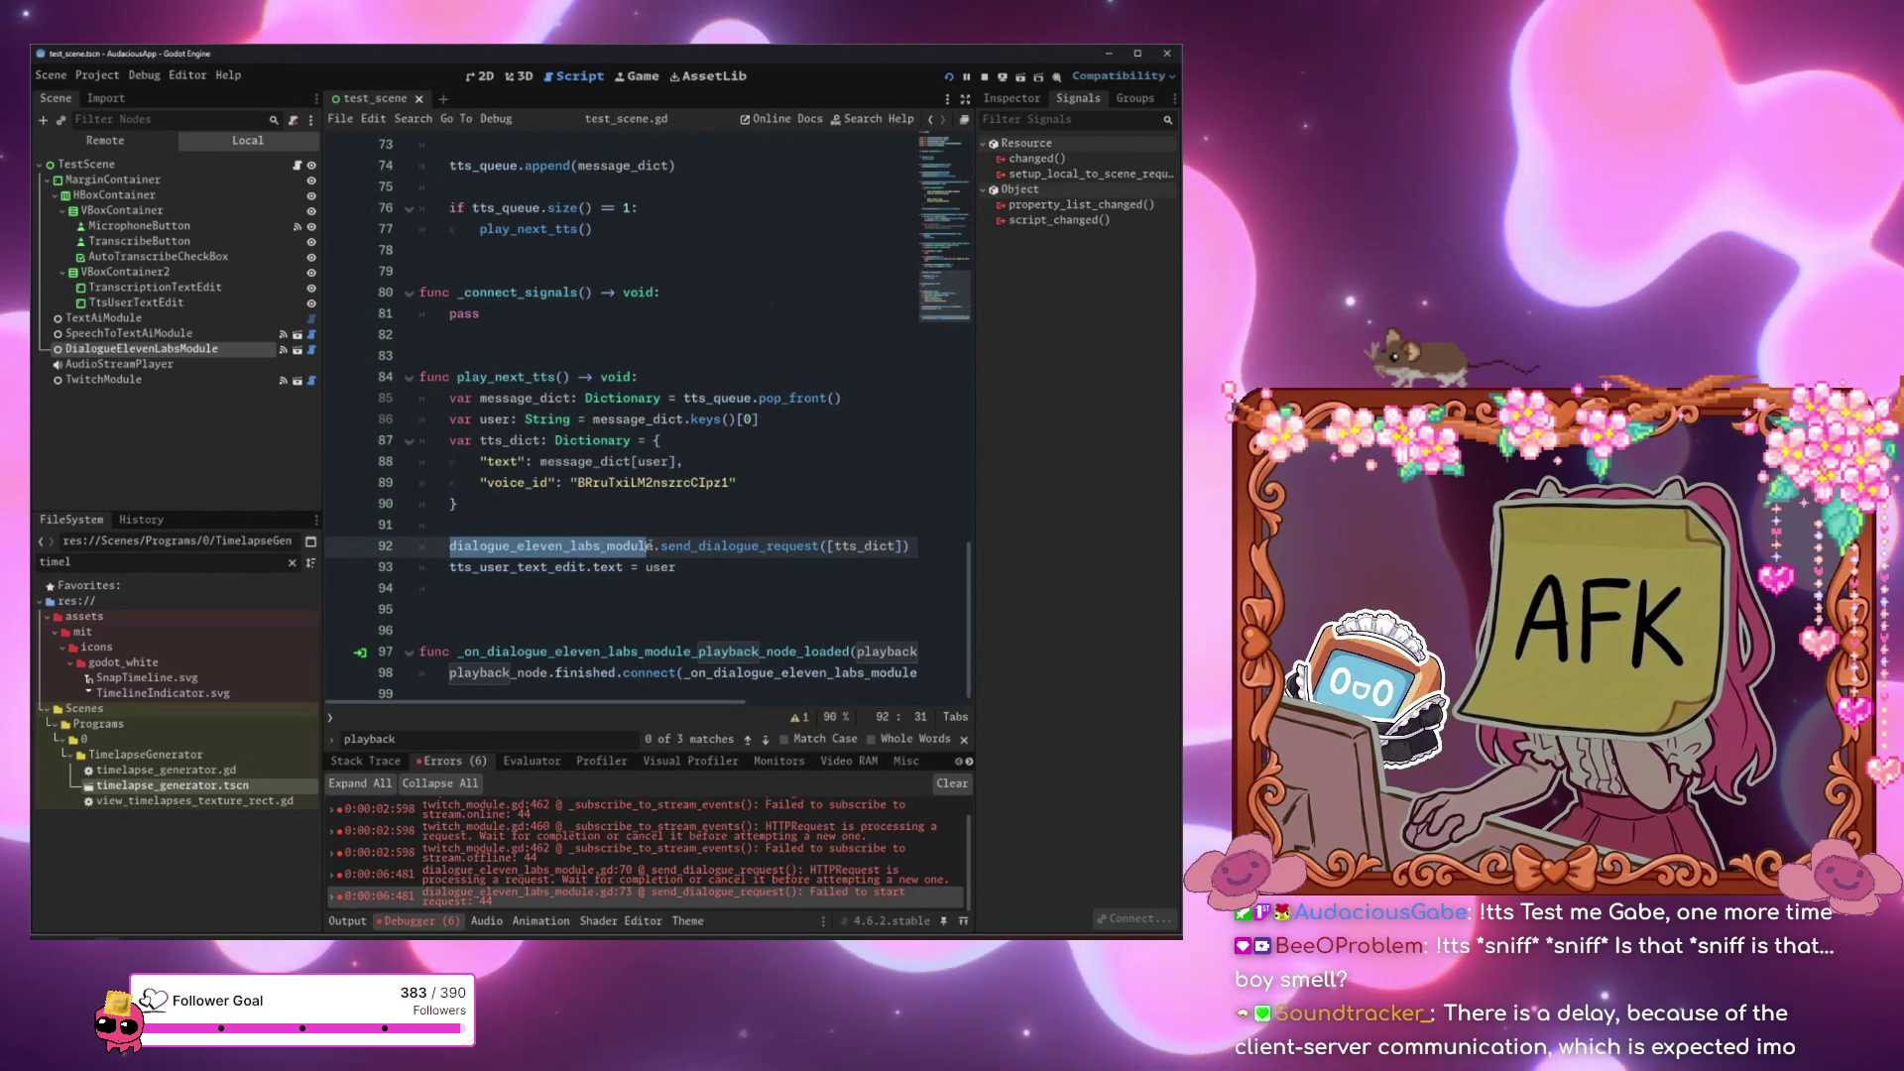
{"action": "key", "text": "ctrl+f"}
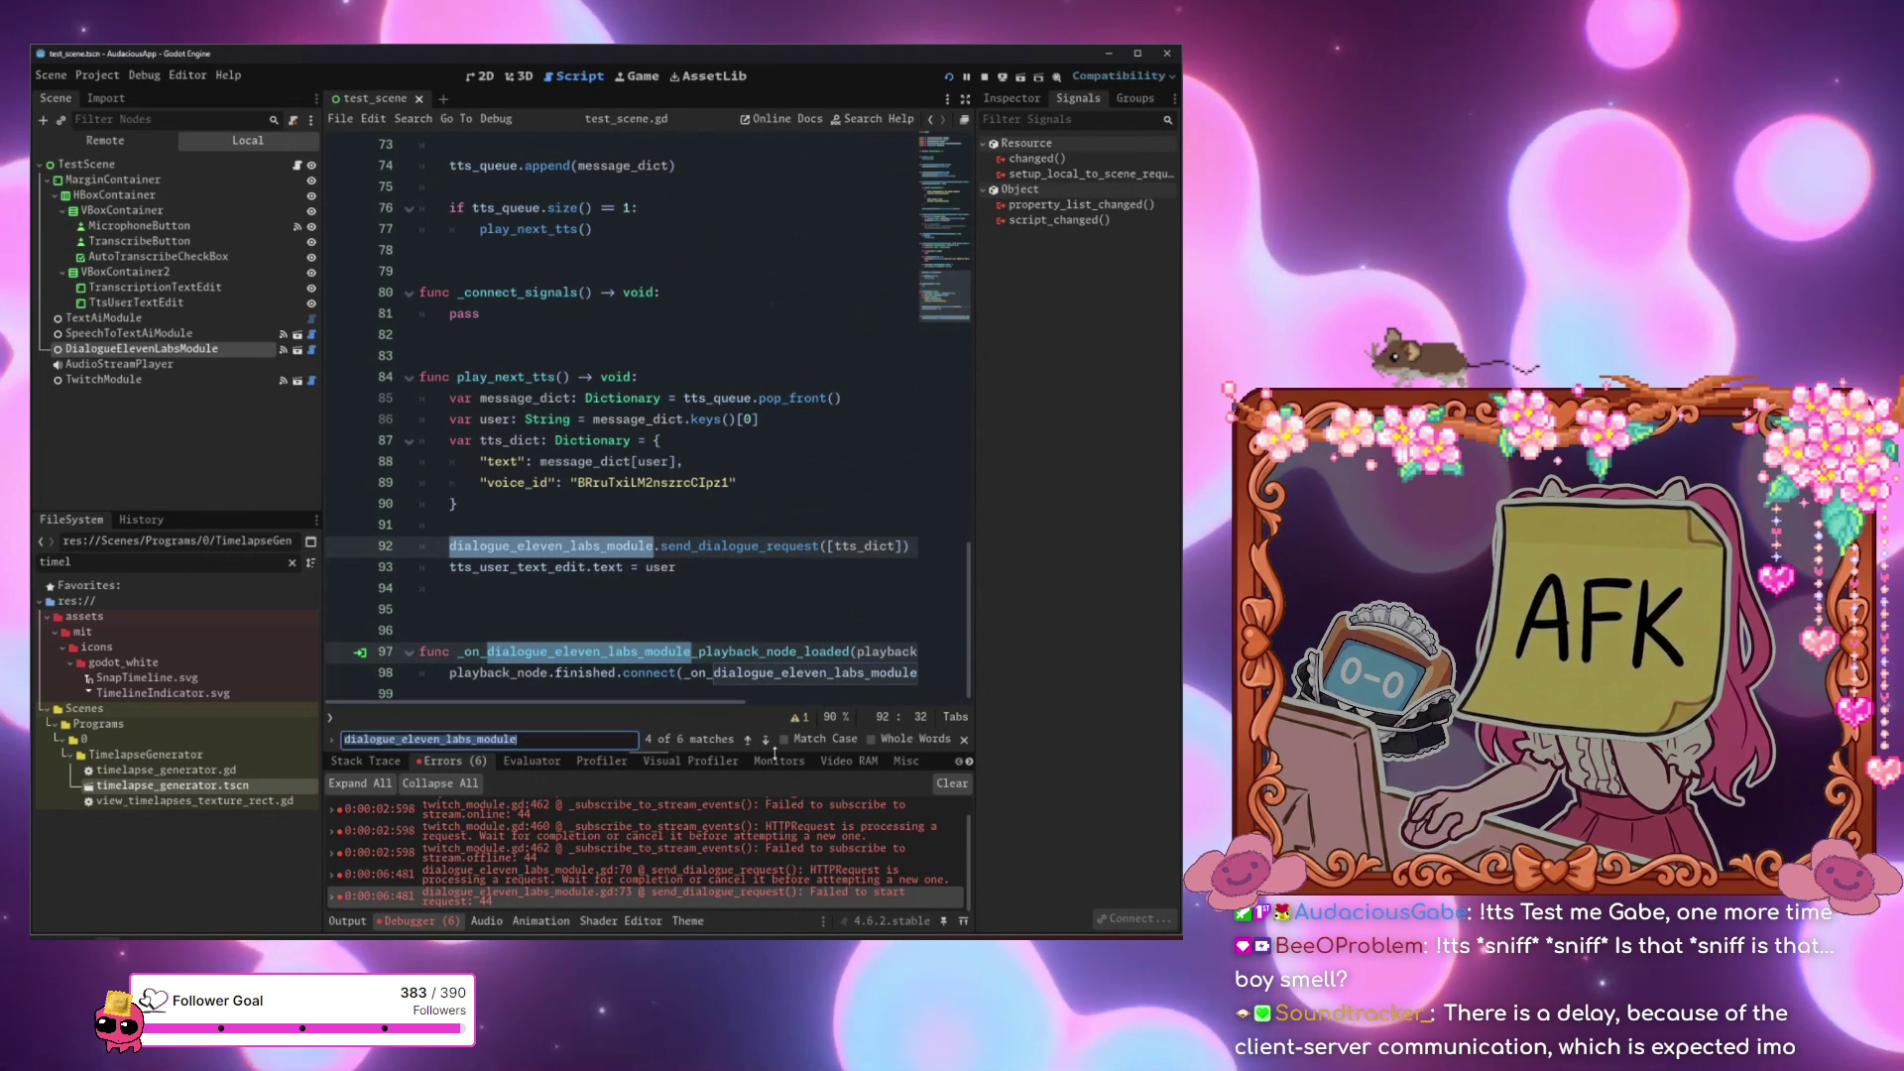
{"action": "left_click", "coordinate": [749, 740]}
{"action": "left_click", "coordinate": [749, 739]}
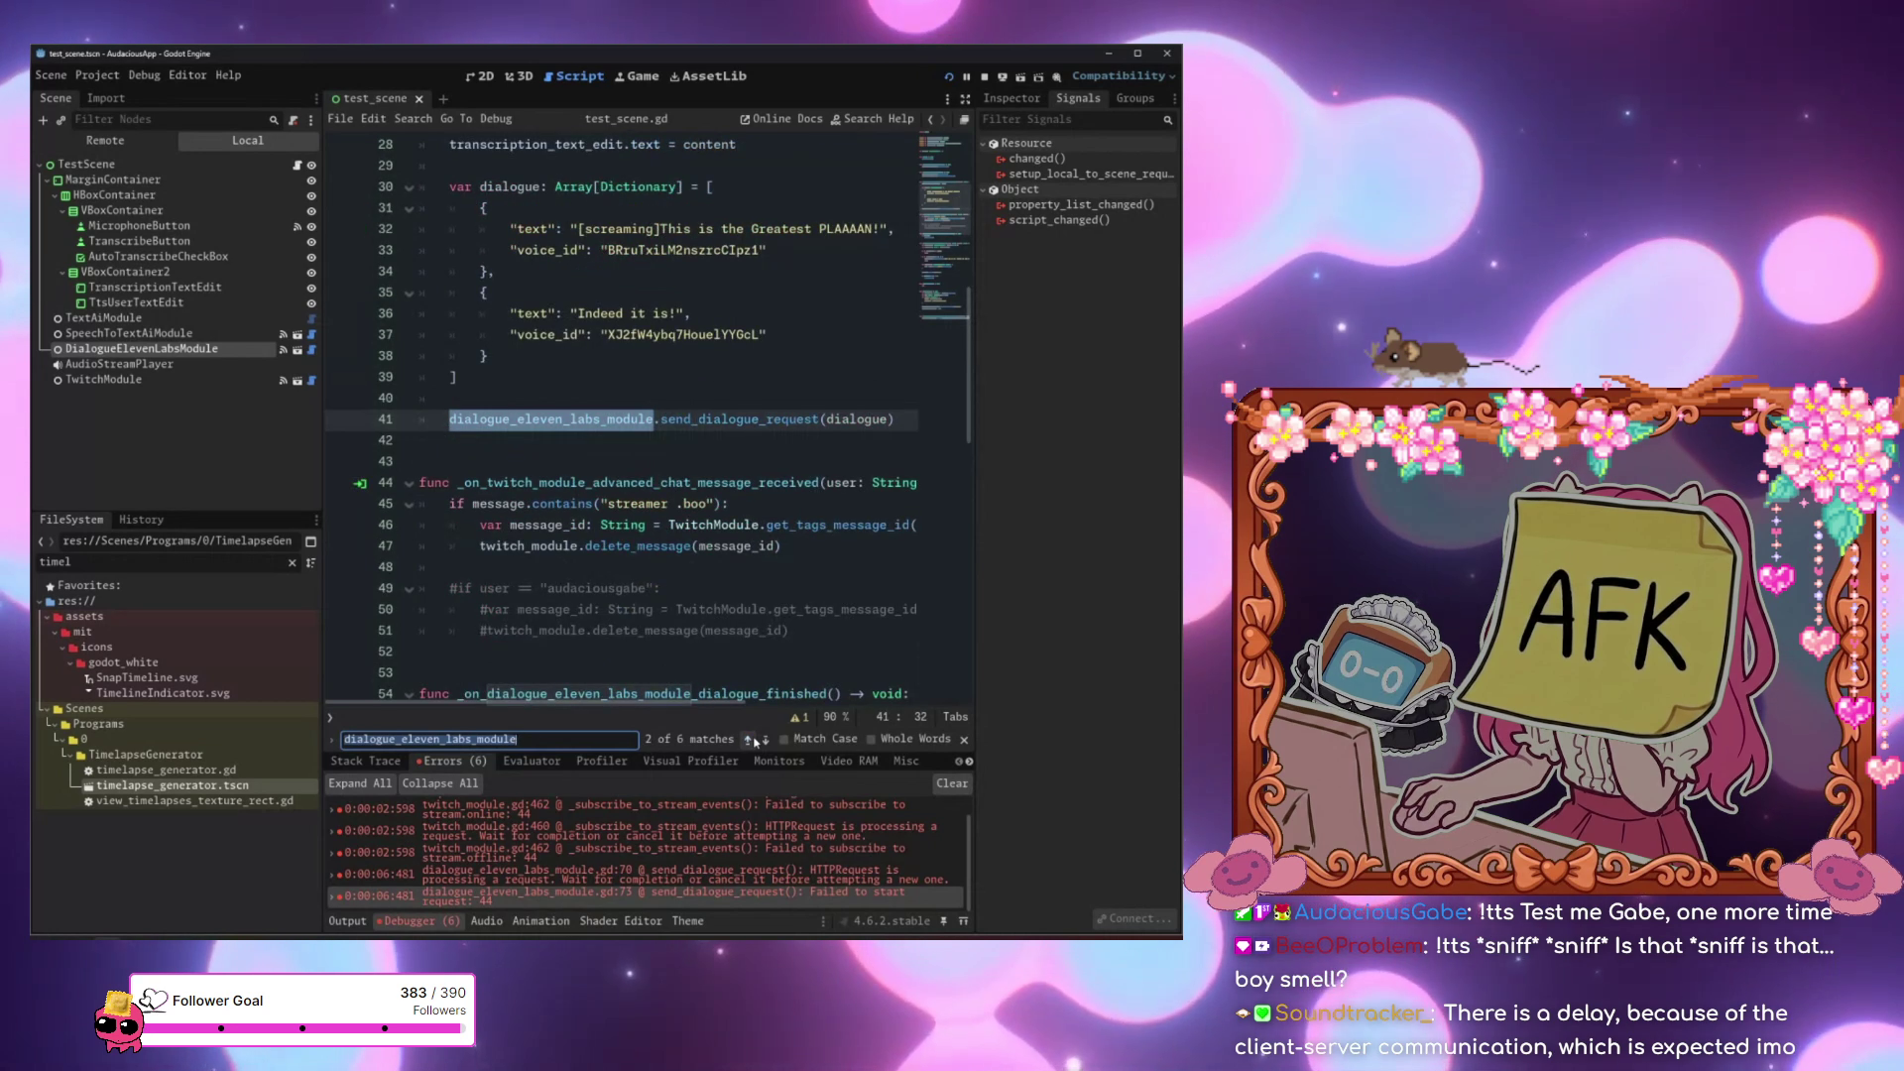
{"action": "scroll", "coordinate": [609, 375], "scroll_direction": "up", "scroll_amount": 3}
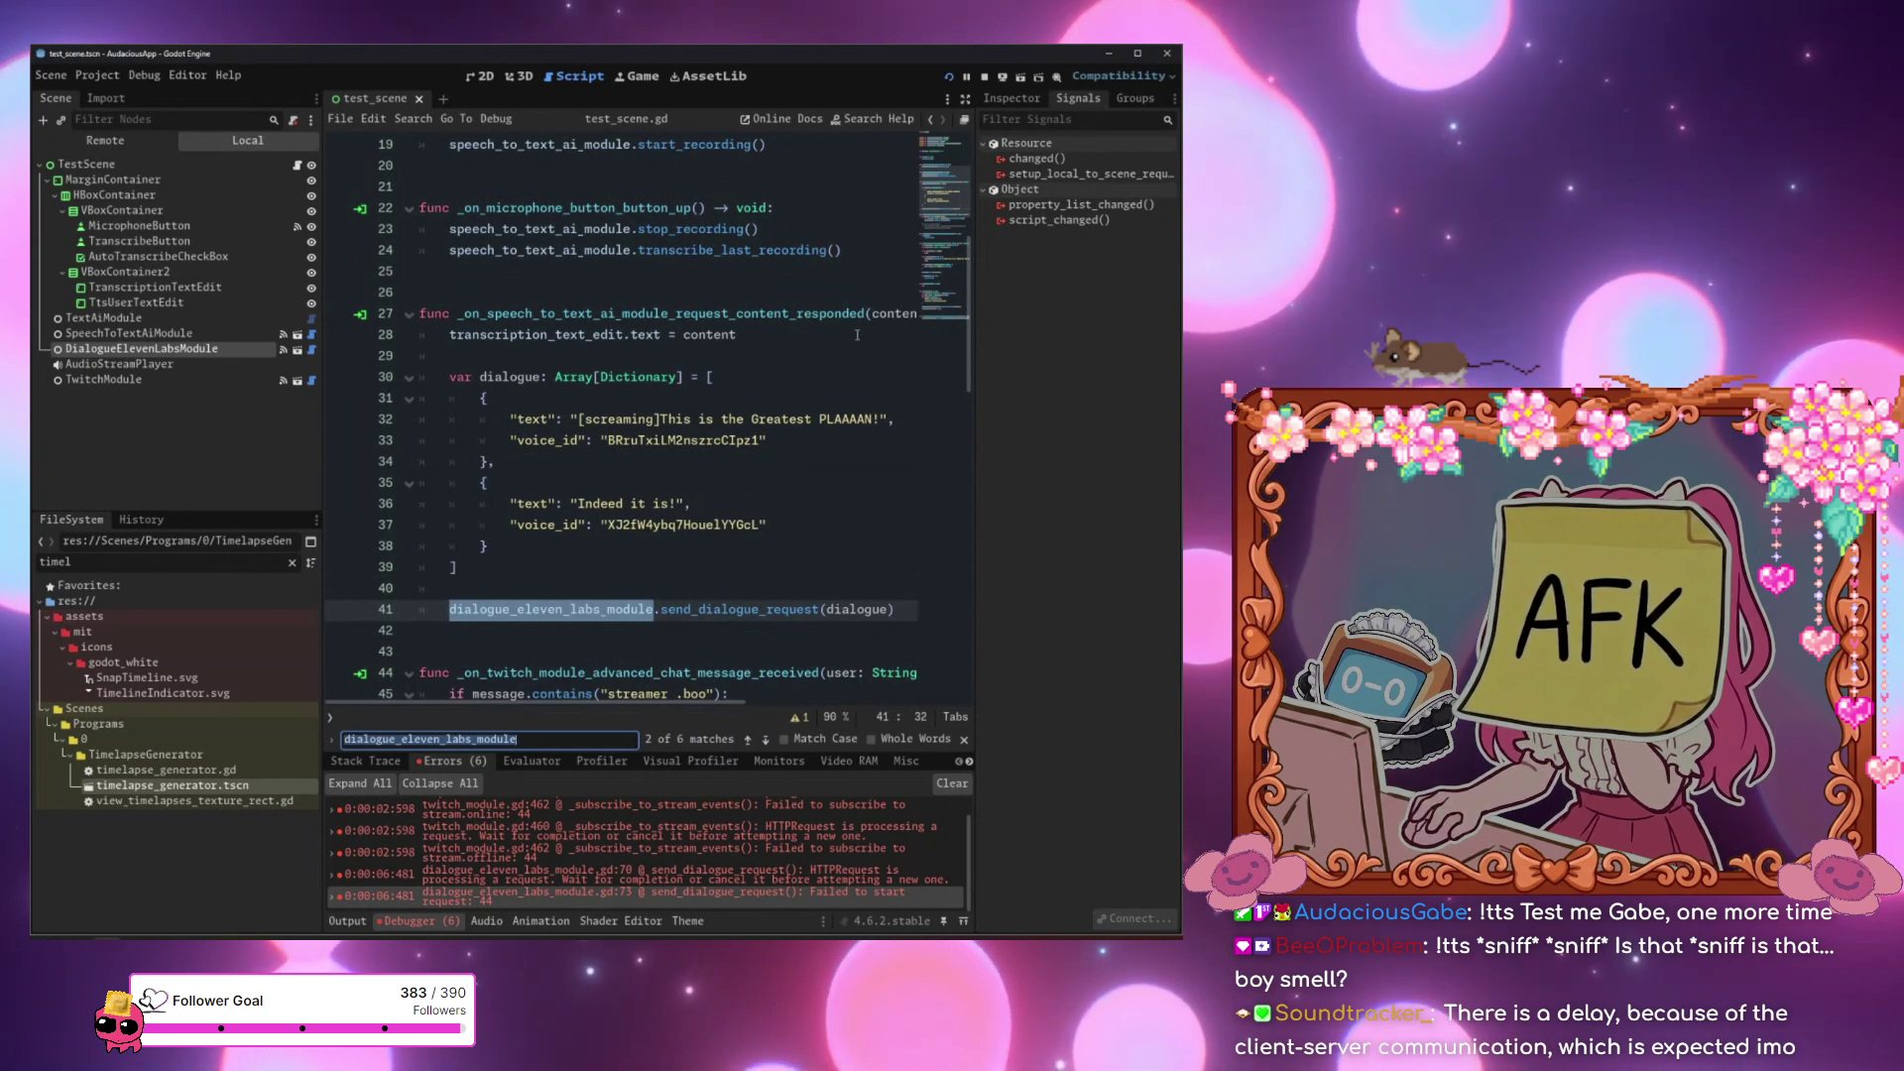
{"action": "left_click", "coordinate": [549, 315]}
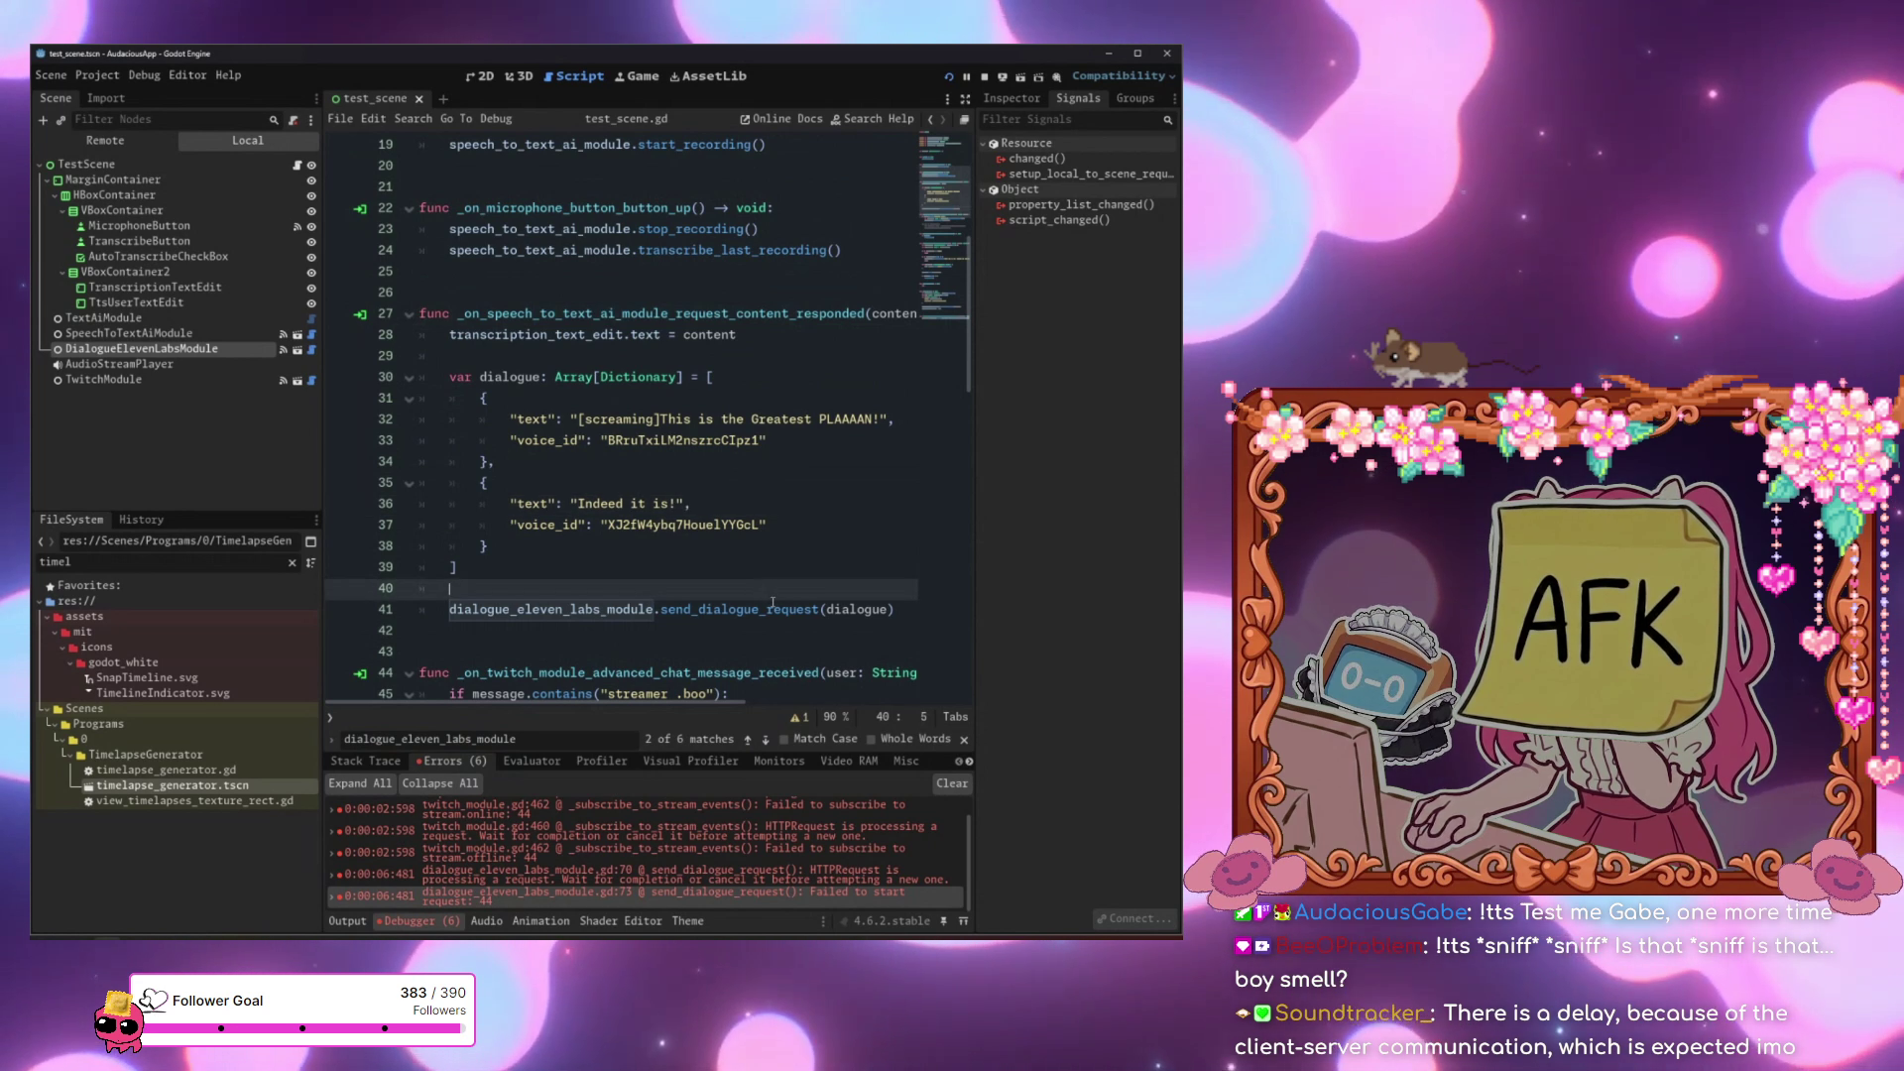
{"action": "left_click", "coordinate": [564, 315]}
{"action": "scroll", "coordinate": [563, 315], "scroll_direction": "down", "scroll_amount": 2}
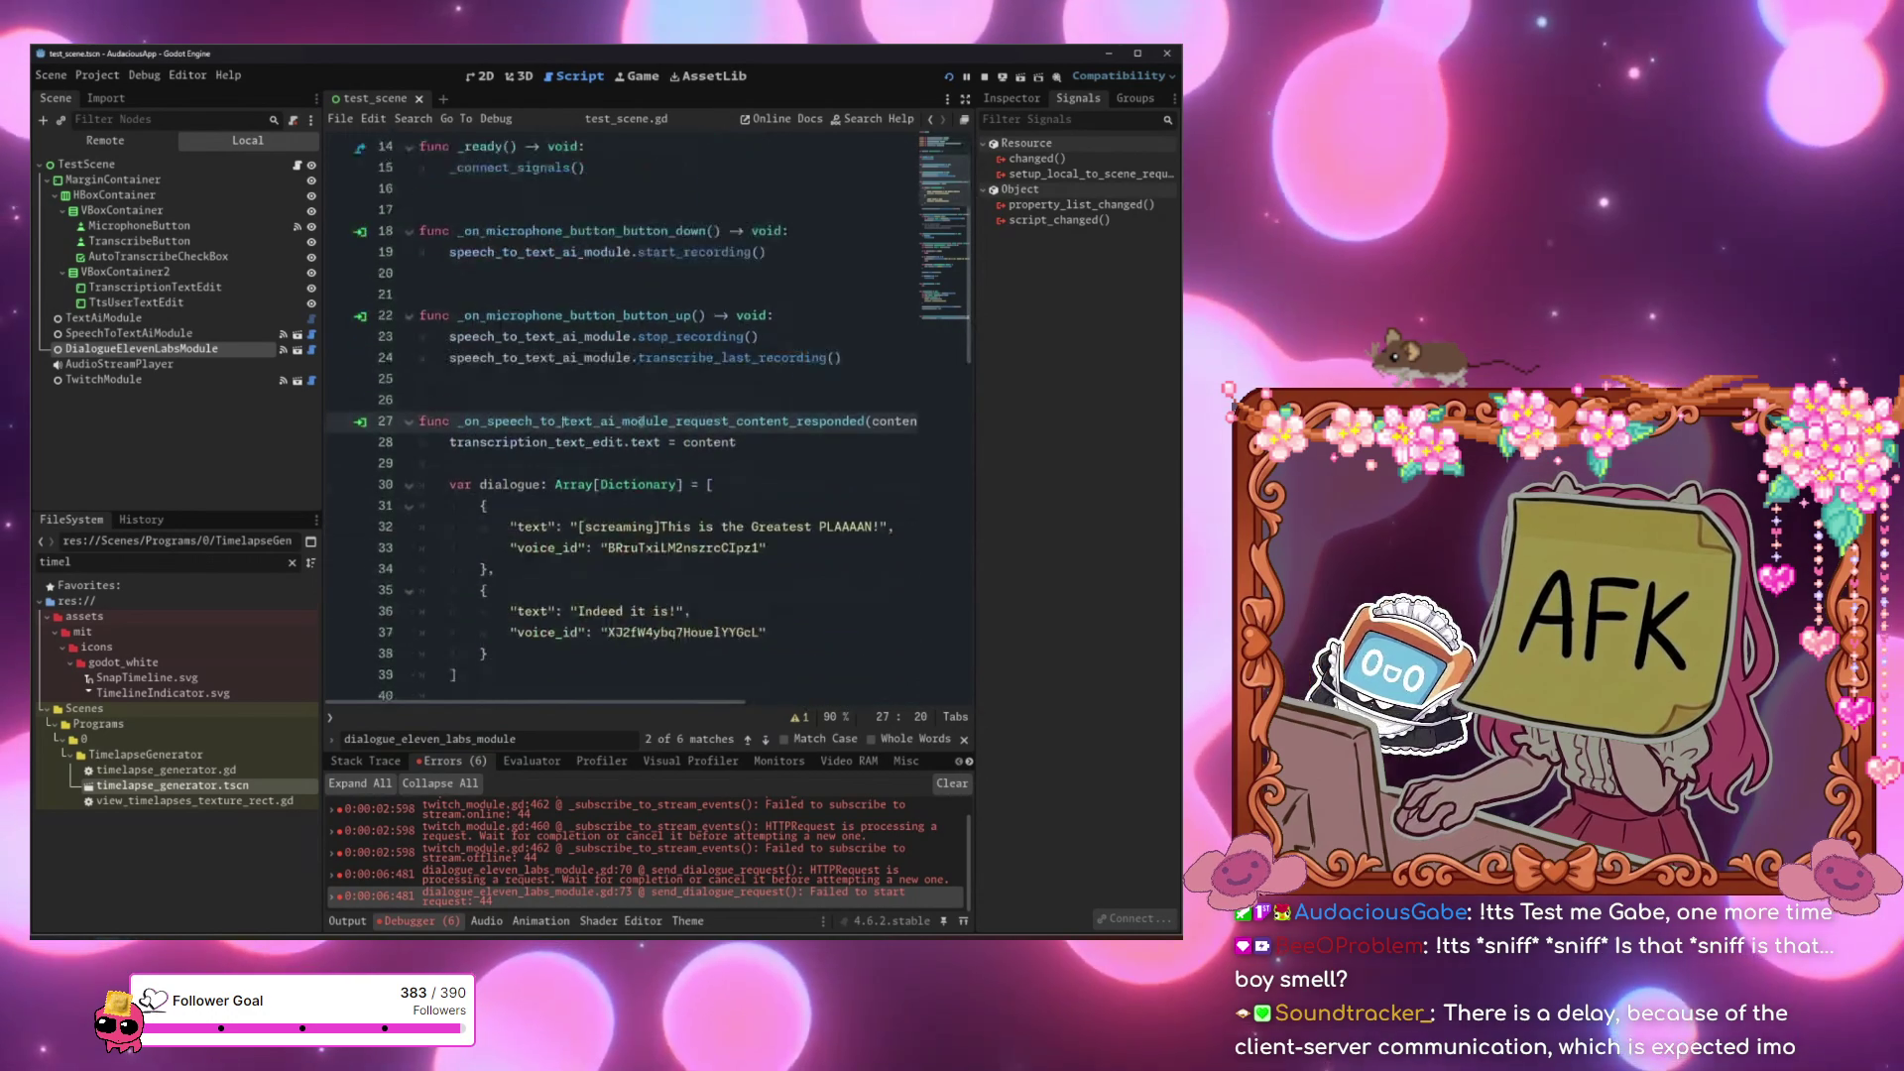
{"action": "left_click", "coordinate": [572, 484]}
{"action": "left_click", "coordinate": [561, 399]}
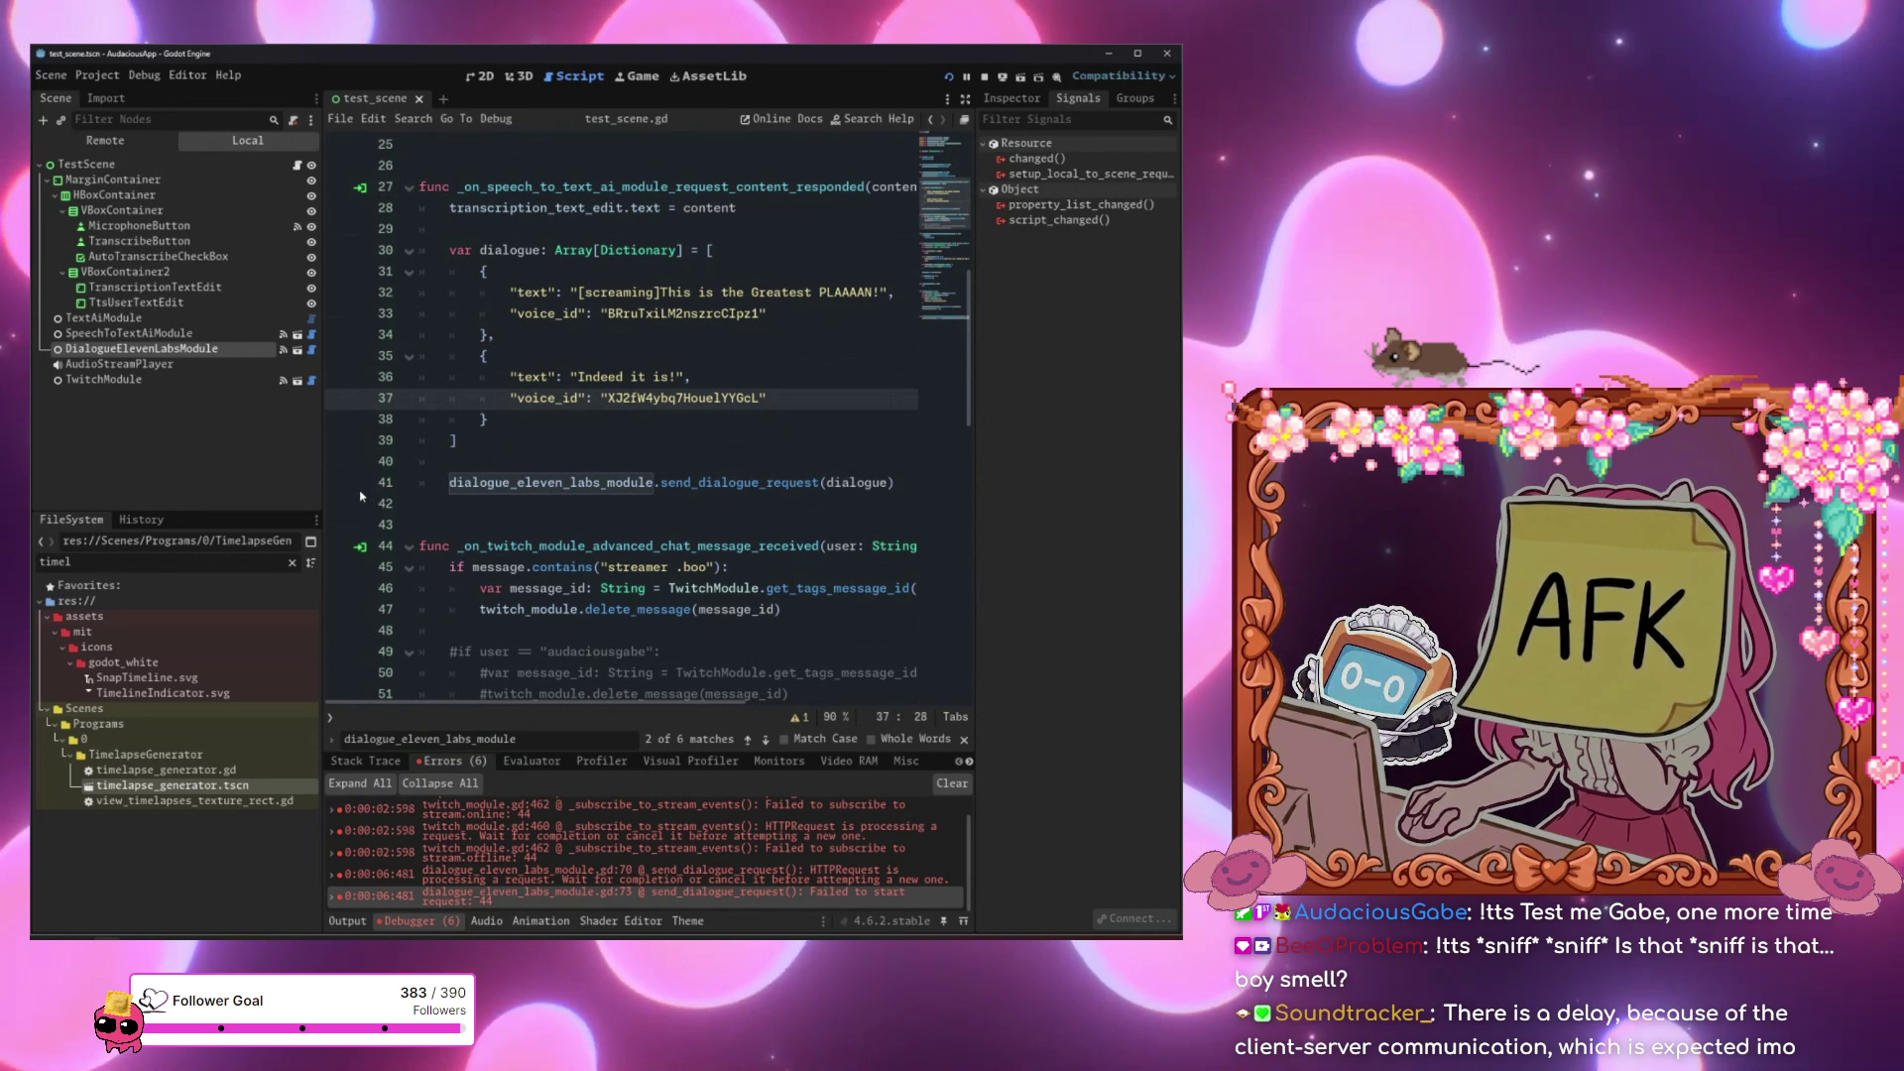
{"action": "scroll", "coordinate": [600, 570], "scroll_direction": "up", "scroll_amount": 7}
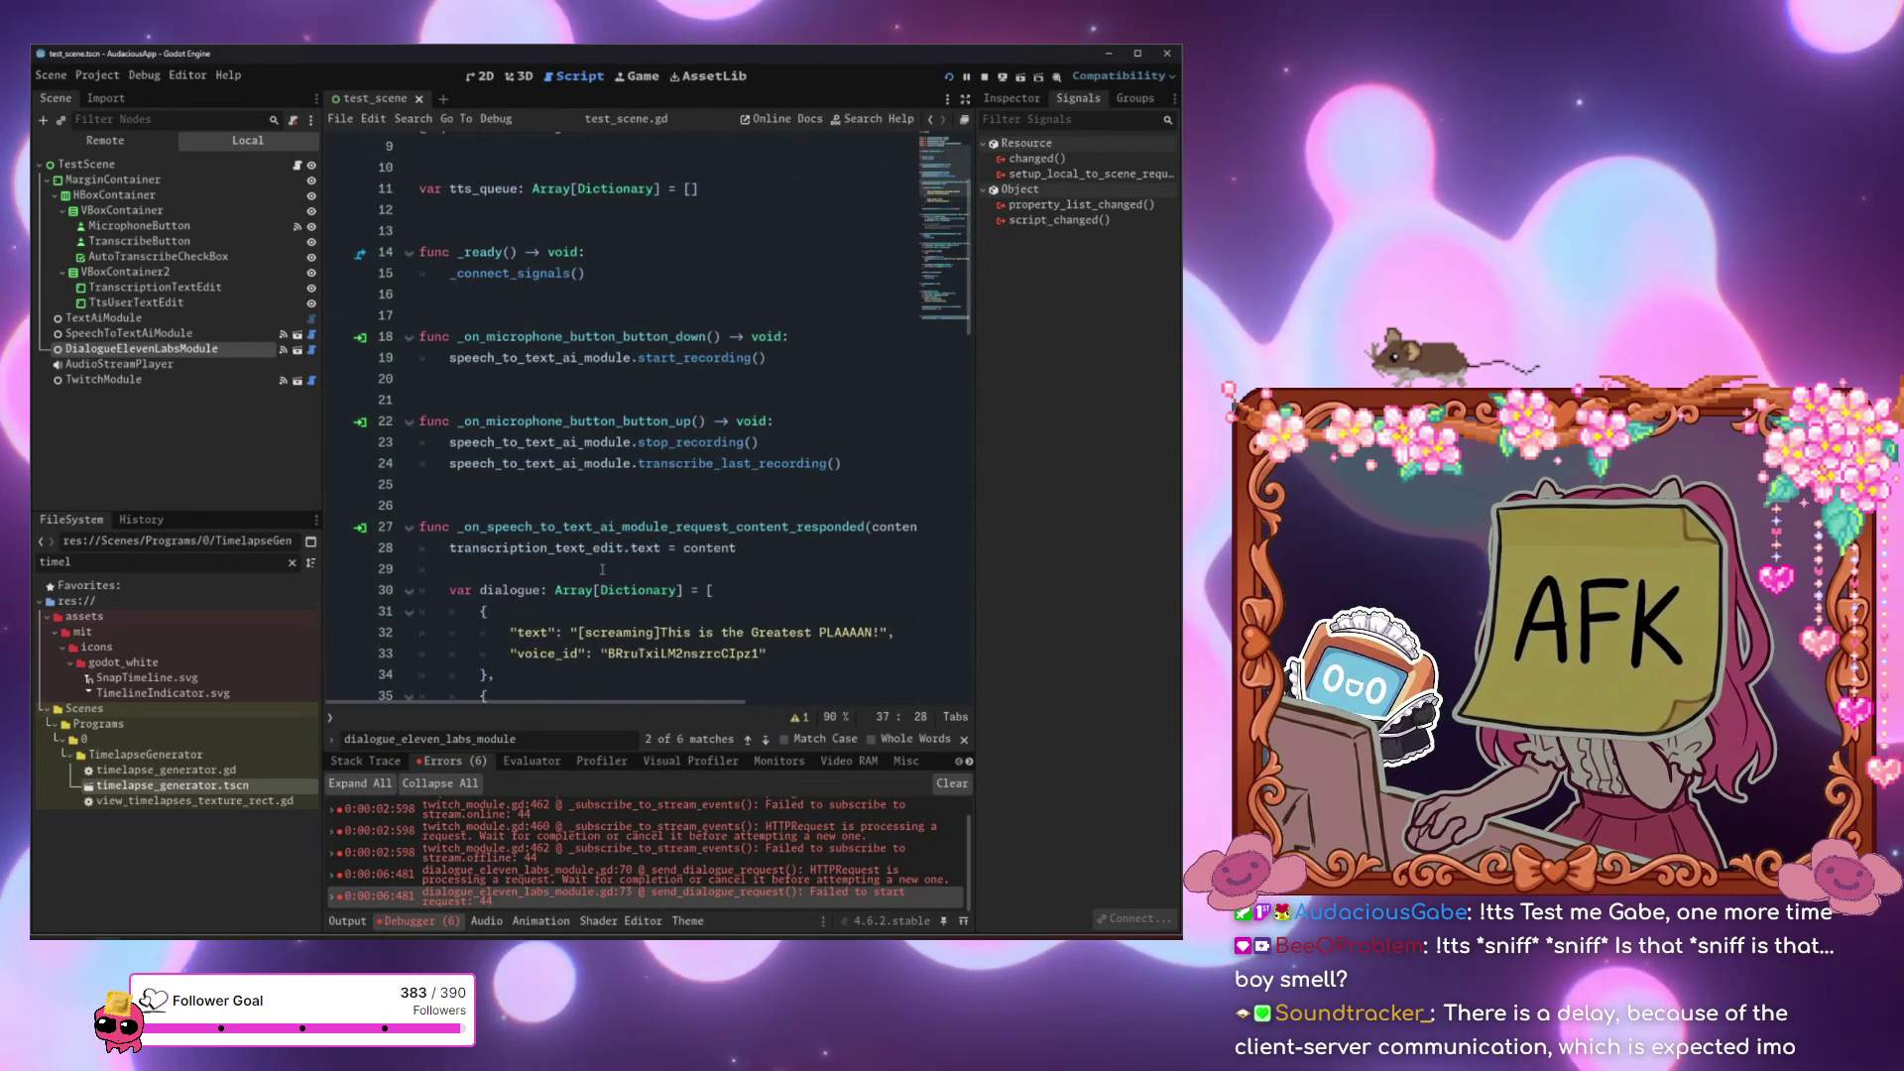
{"action": "left_click", "coordinate": [643, 567]}
{"action": "scroll", "coordinate": [644, 566], "scroll_direction": "down", "scroll_amount": 18}
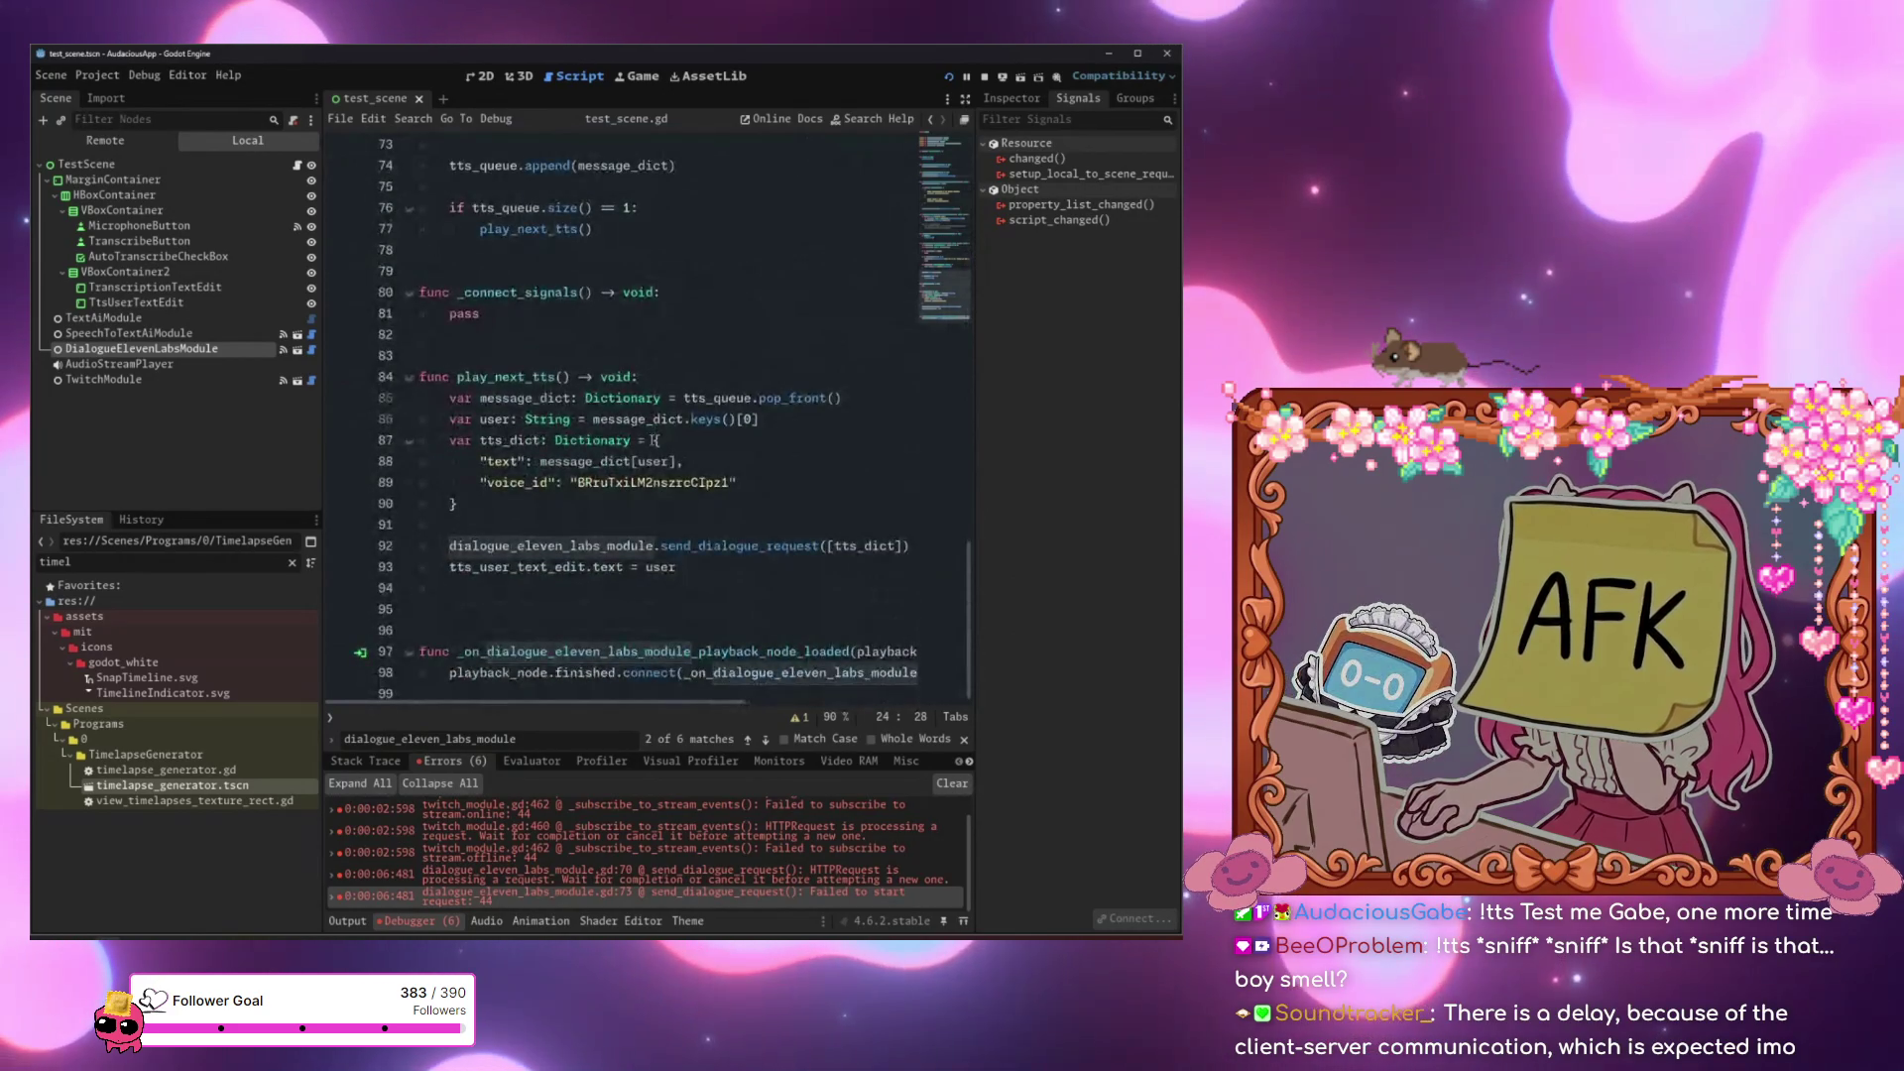
{"action": "left_click", "coordinate": [654, 545]}
{"action": "scroll", "coordinate": [605, 594], "scroll_direction": "up", "scroll_amount": 7}
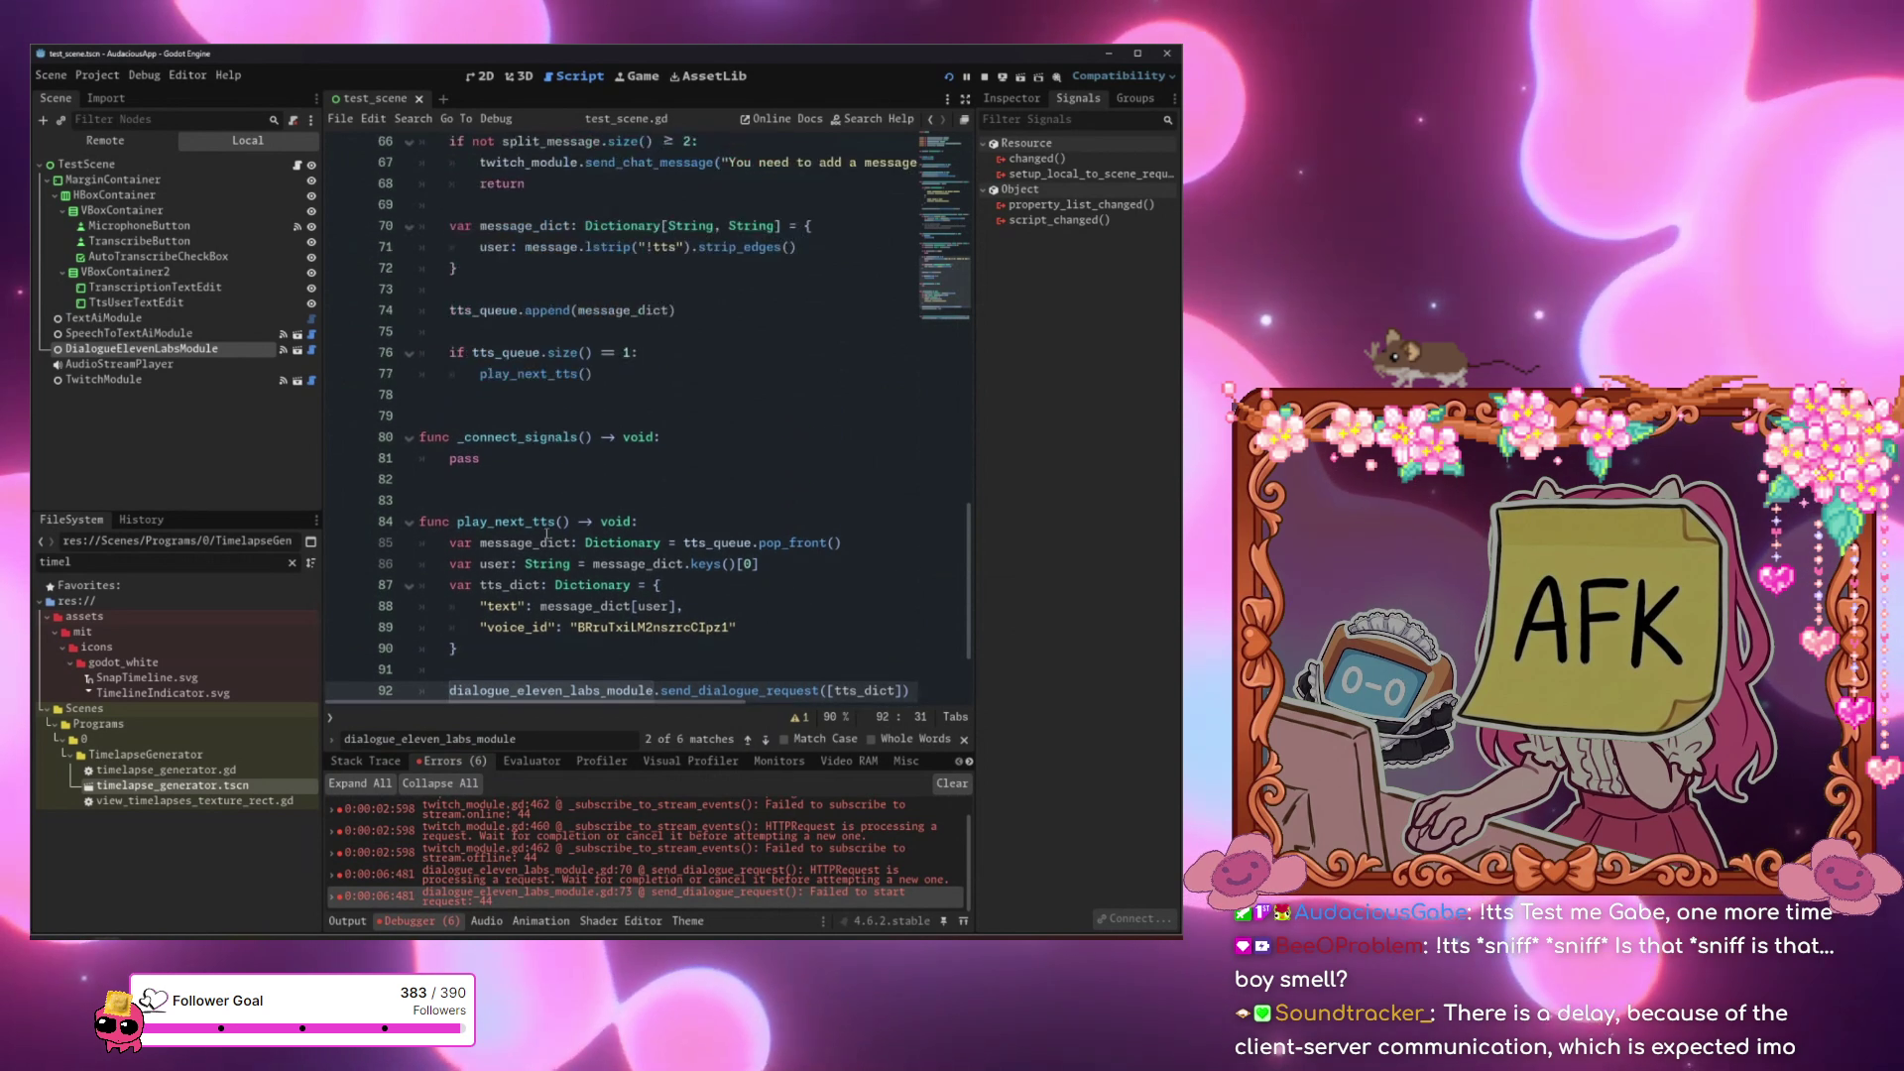
{"action": "left_click", "coordinate": [588, 378]}
{"action": "mouse_move", "coordinate": [502, 524]}
{"action": "left_mouse_down"}
{"action": "mouse_move", "coordinate": [505, 466]}
{"action": "mouse_move", "coordinate": [535, 441]}
{"action": "mouse_move", "coordinate": [571, 567]}
{"action": "left_mouse_up"}
{"action": "scroll", "coordinate": [571, 567], "scroll_direction": "down", "scroll_amount": 1}
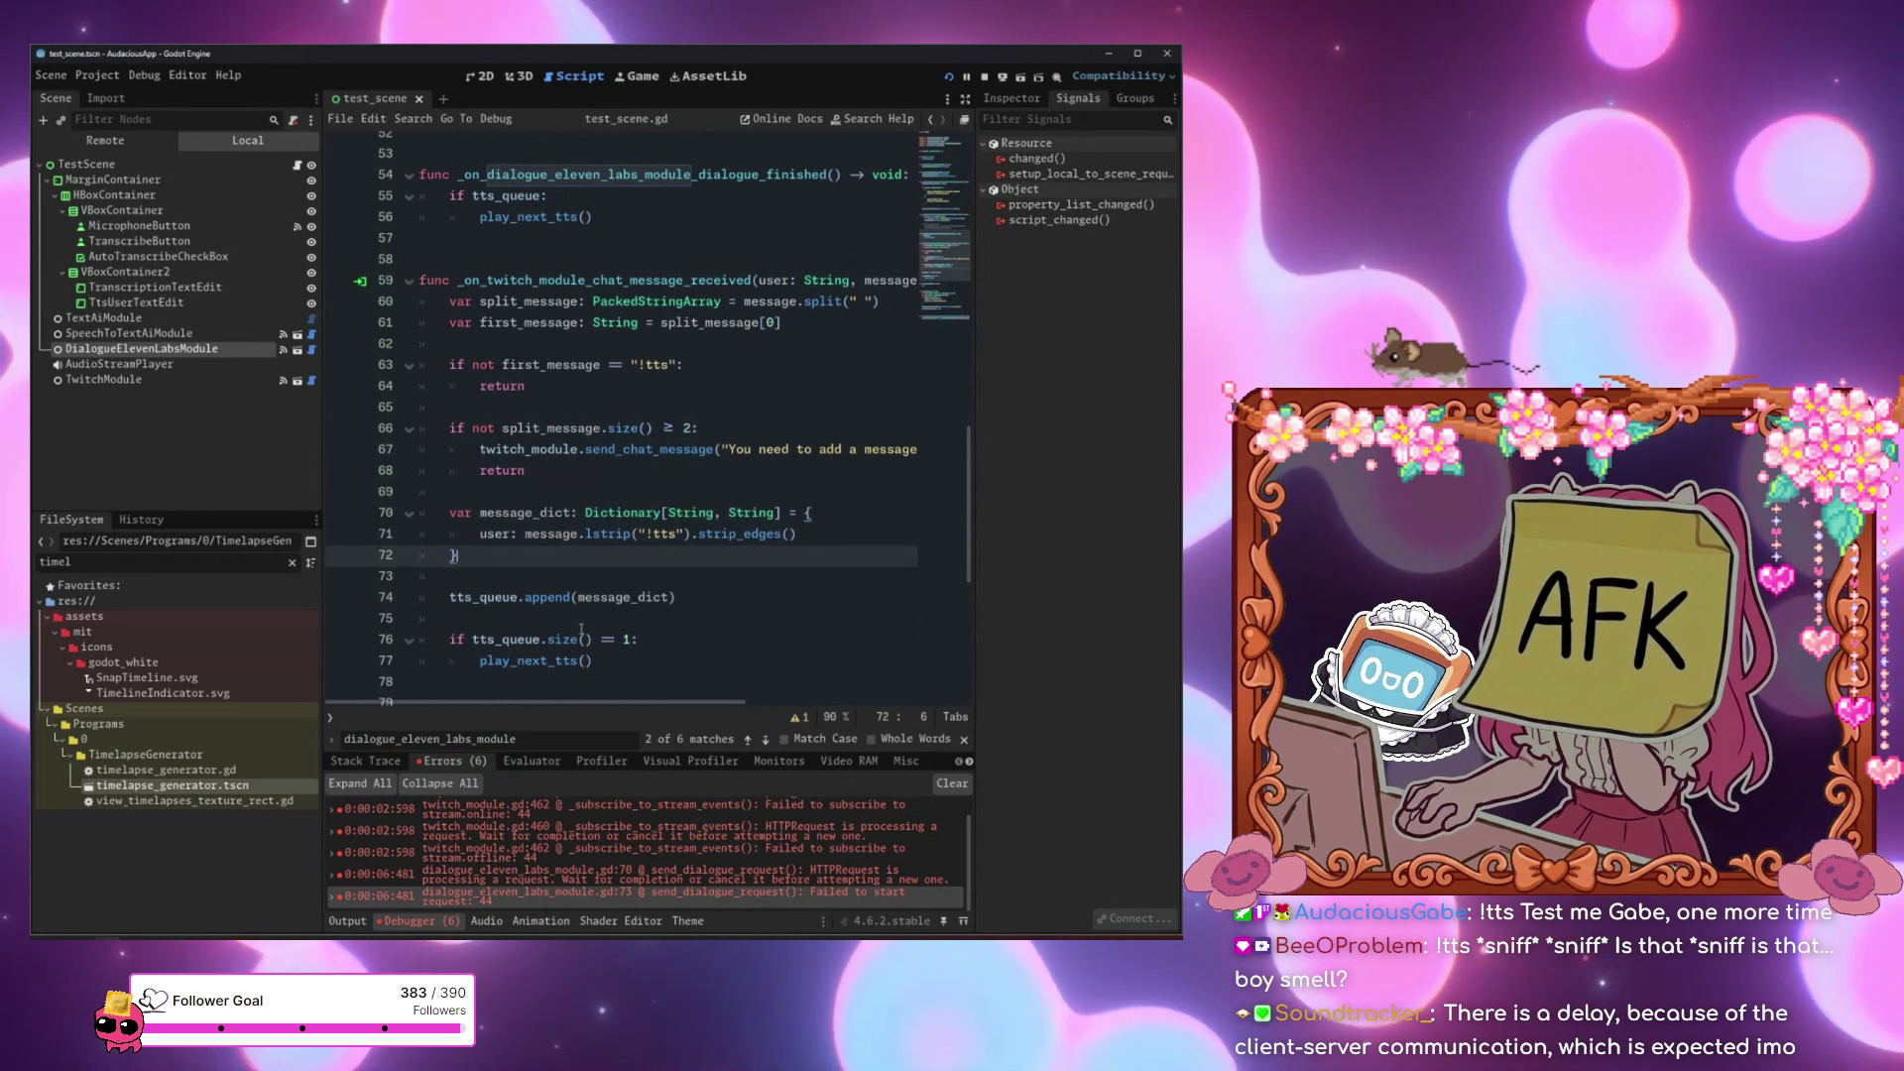
{"action": "left_click", "coordinate": [451, 589]}
{"action": "left_click_drag", "start_coordinate": [542, 588], "coordinate": [572, 590]}
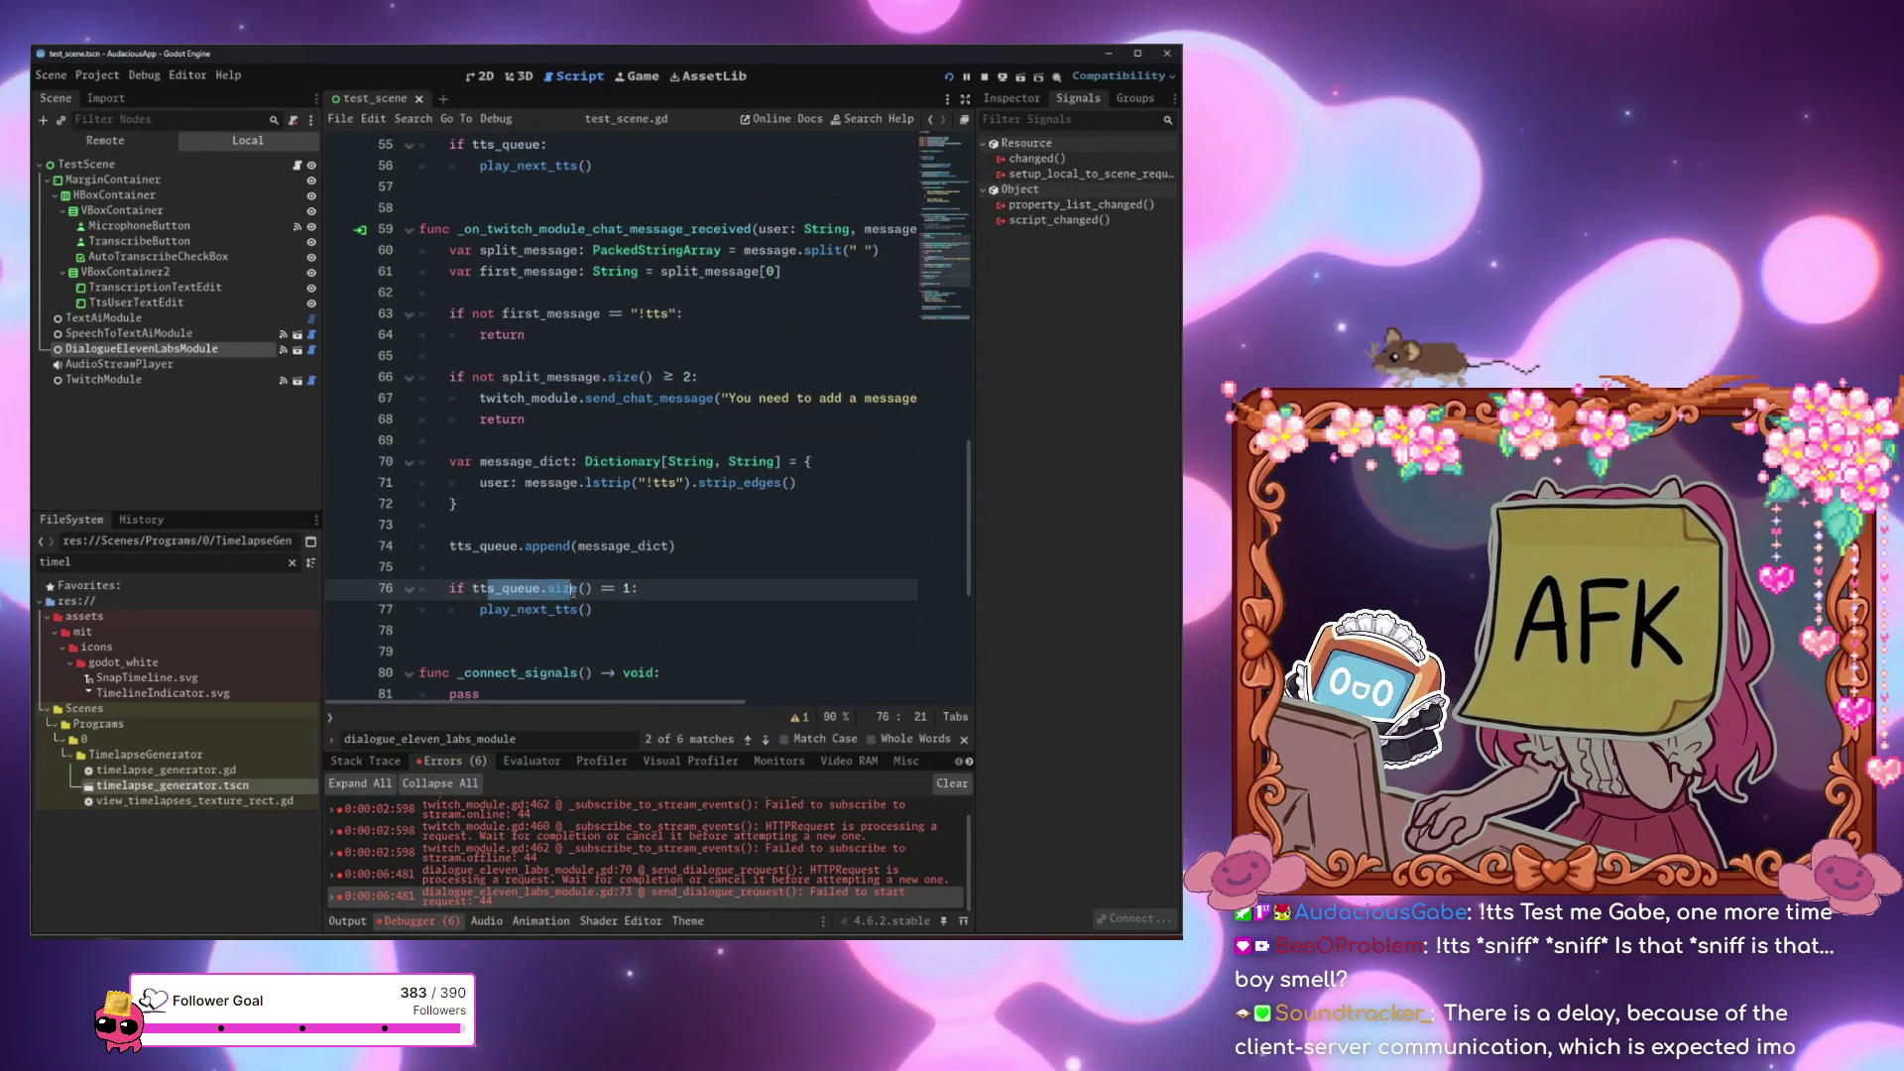
{"action": "key", "text": "BackSpace"}
{"action": "type", "text": "="}
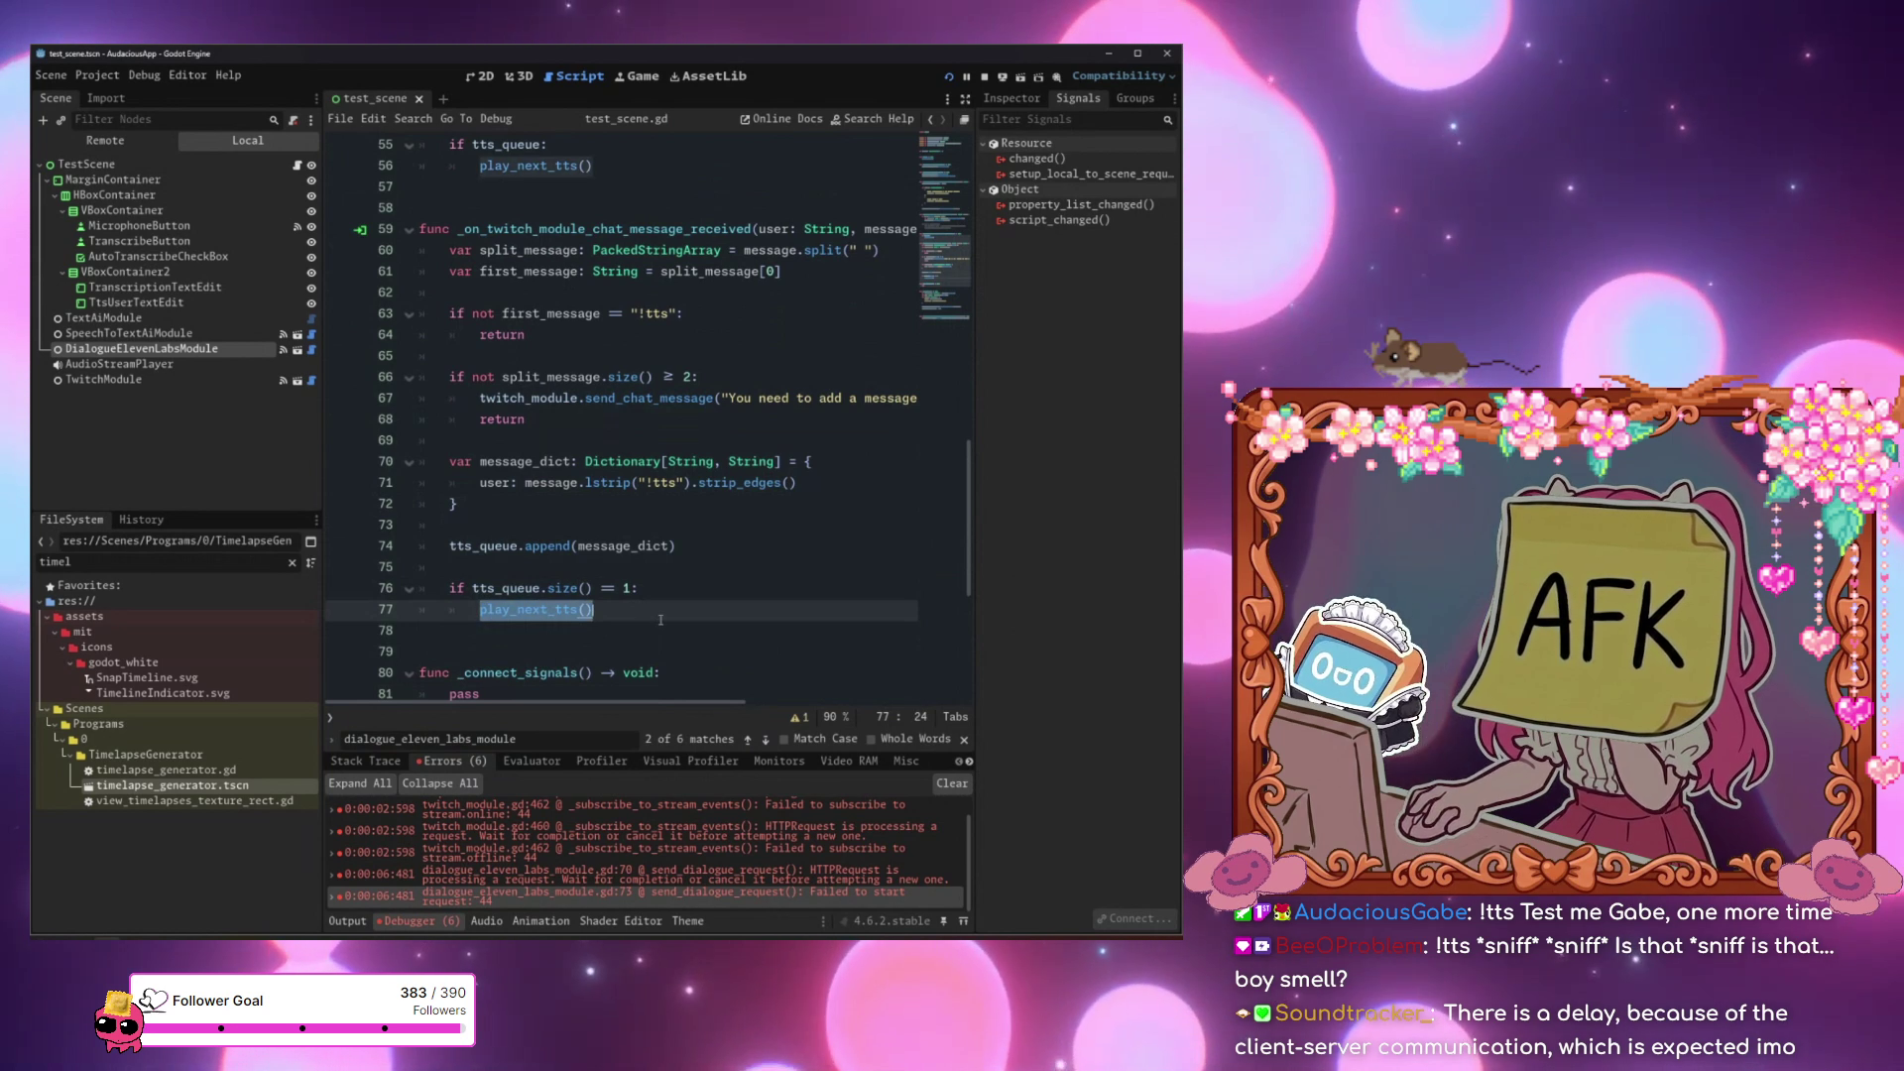
{"action": "left_click", "coordinate": [596, 601]}
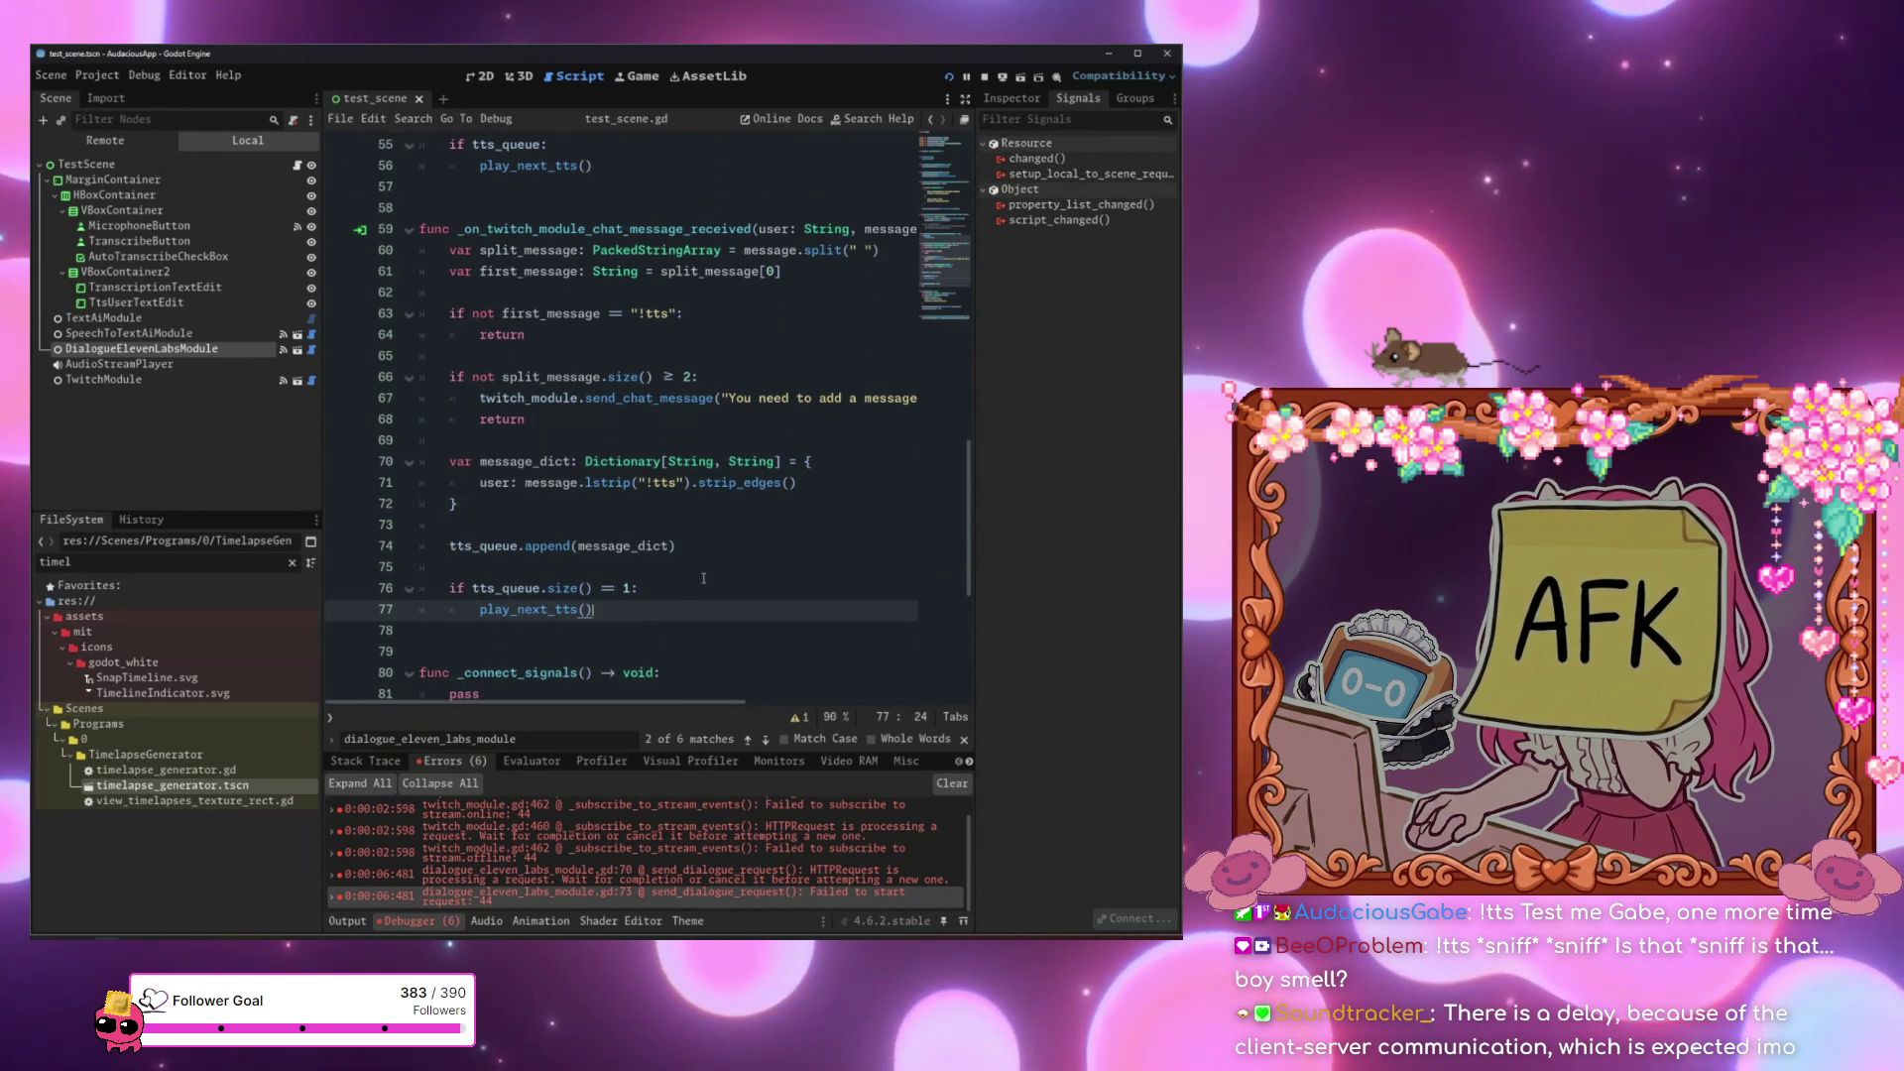
{"action": "scroll", "coordinate": [697, 522], "scroll_direction": "down", "scroll_amount": 1}
{"action": "scroll", "coordinate": [696, 522], "scroll_direction": "down", "scroll_amount": 5}
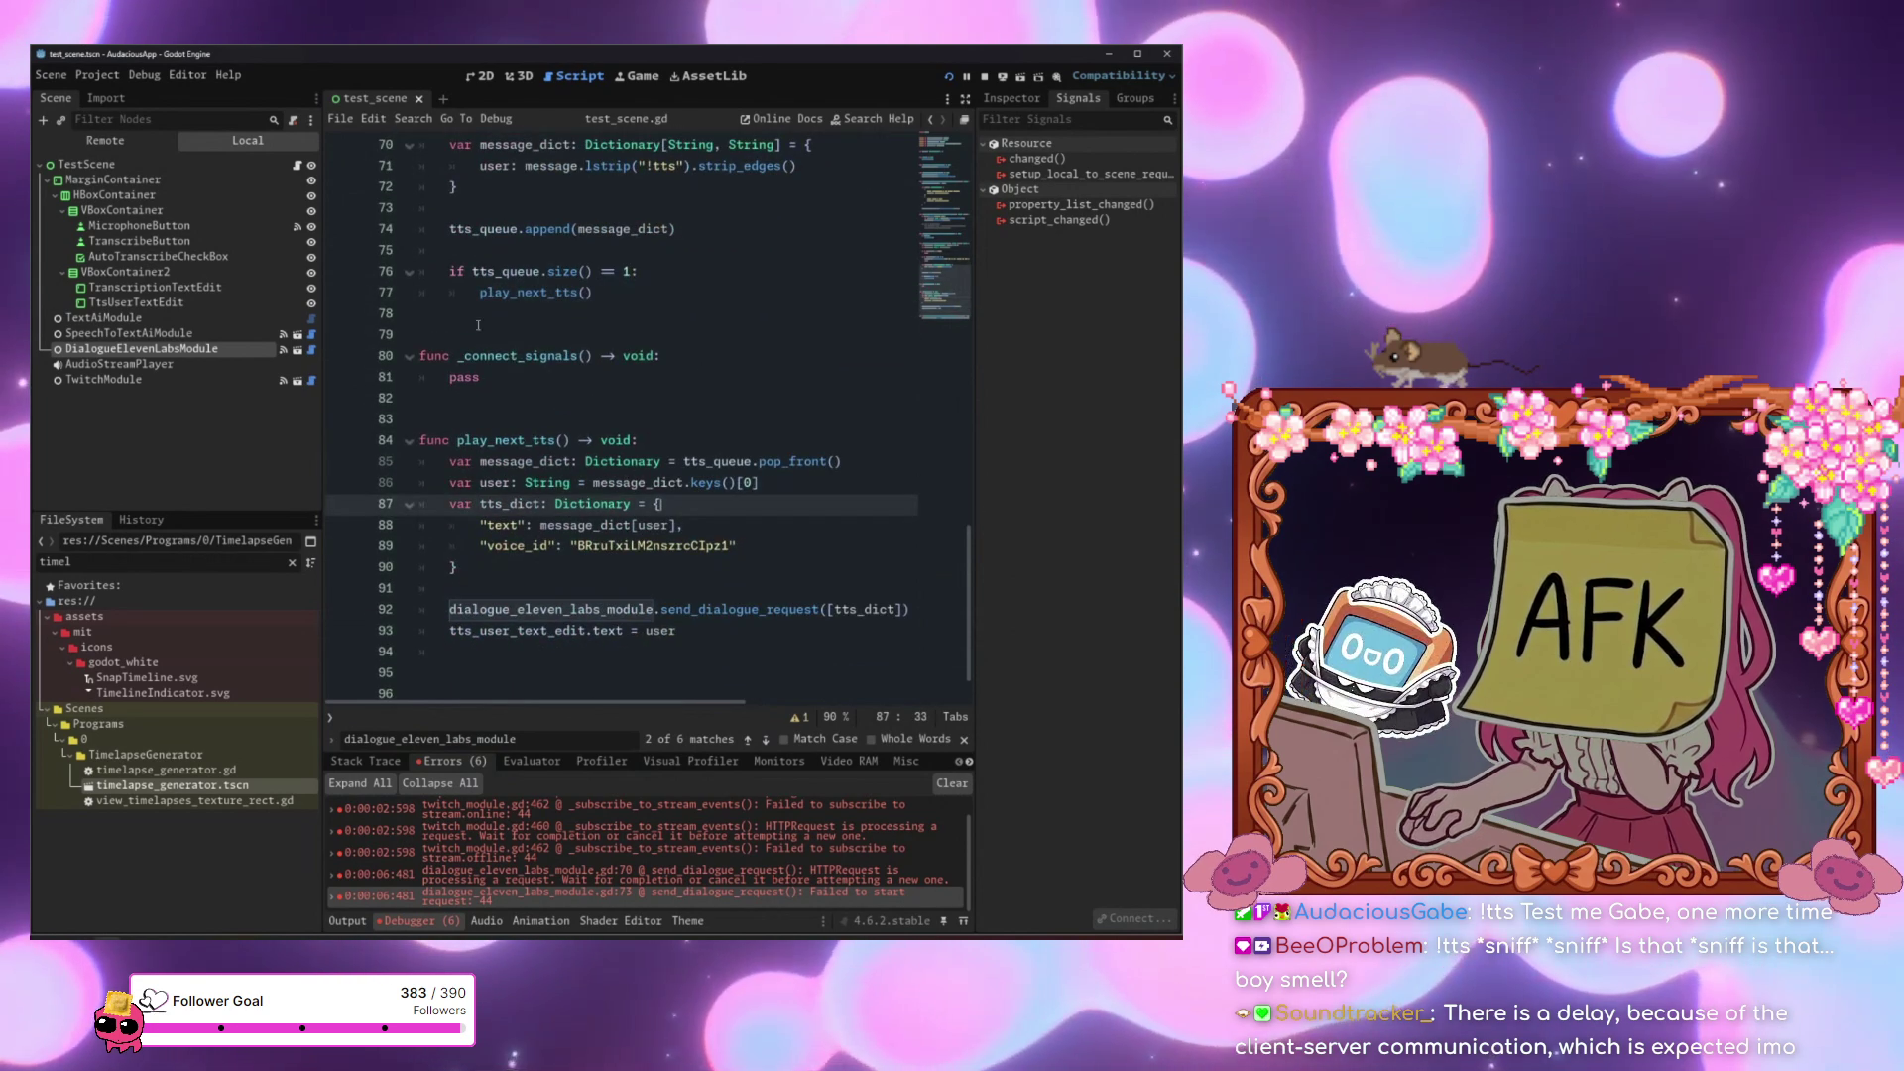
{"action": "left_click", "coordinate": [798, 461]}
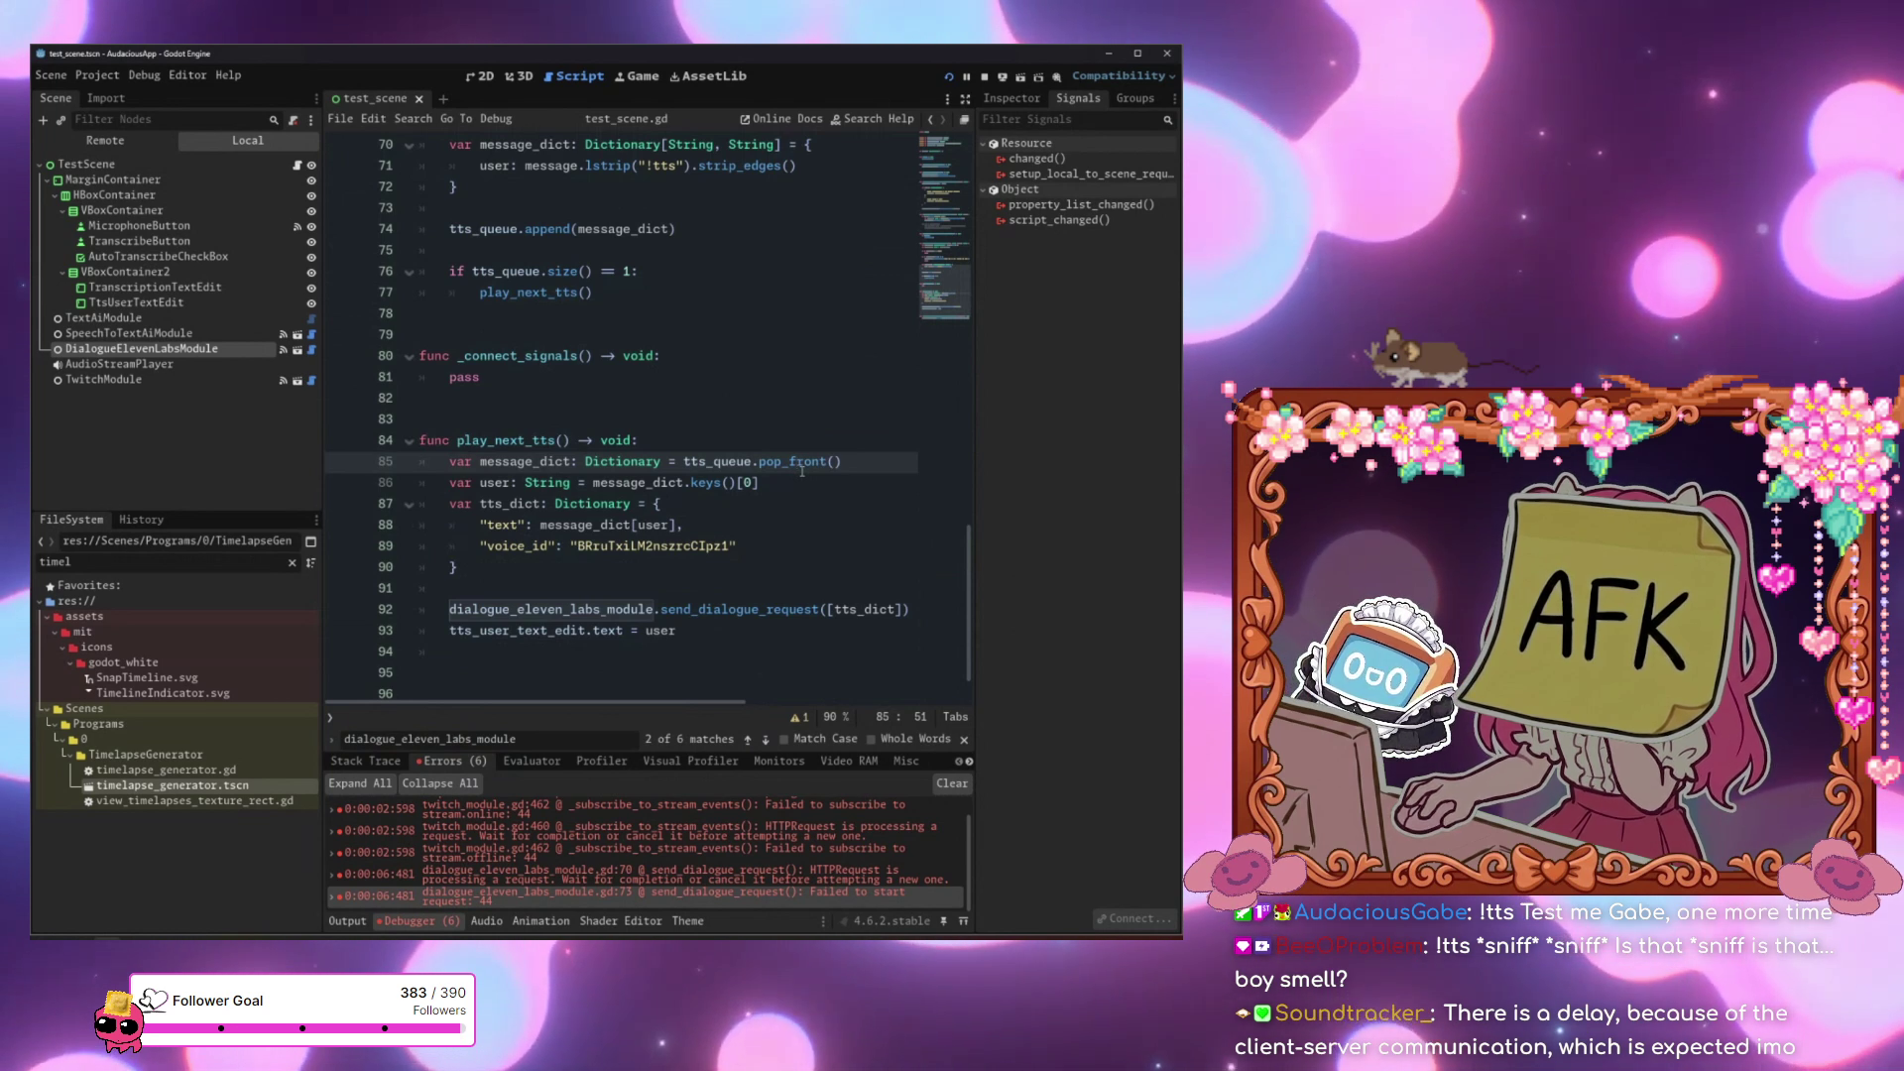
{"action": "left_click", "coordinate": [583, 271]}
{"action": "left_click", "coordinate": [638, 273]}
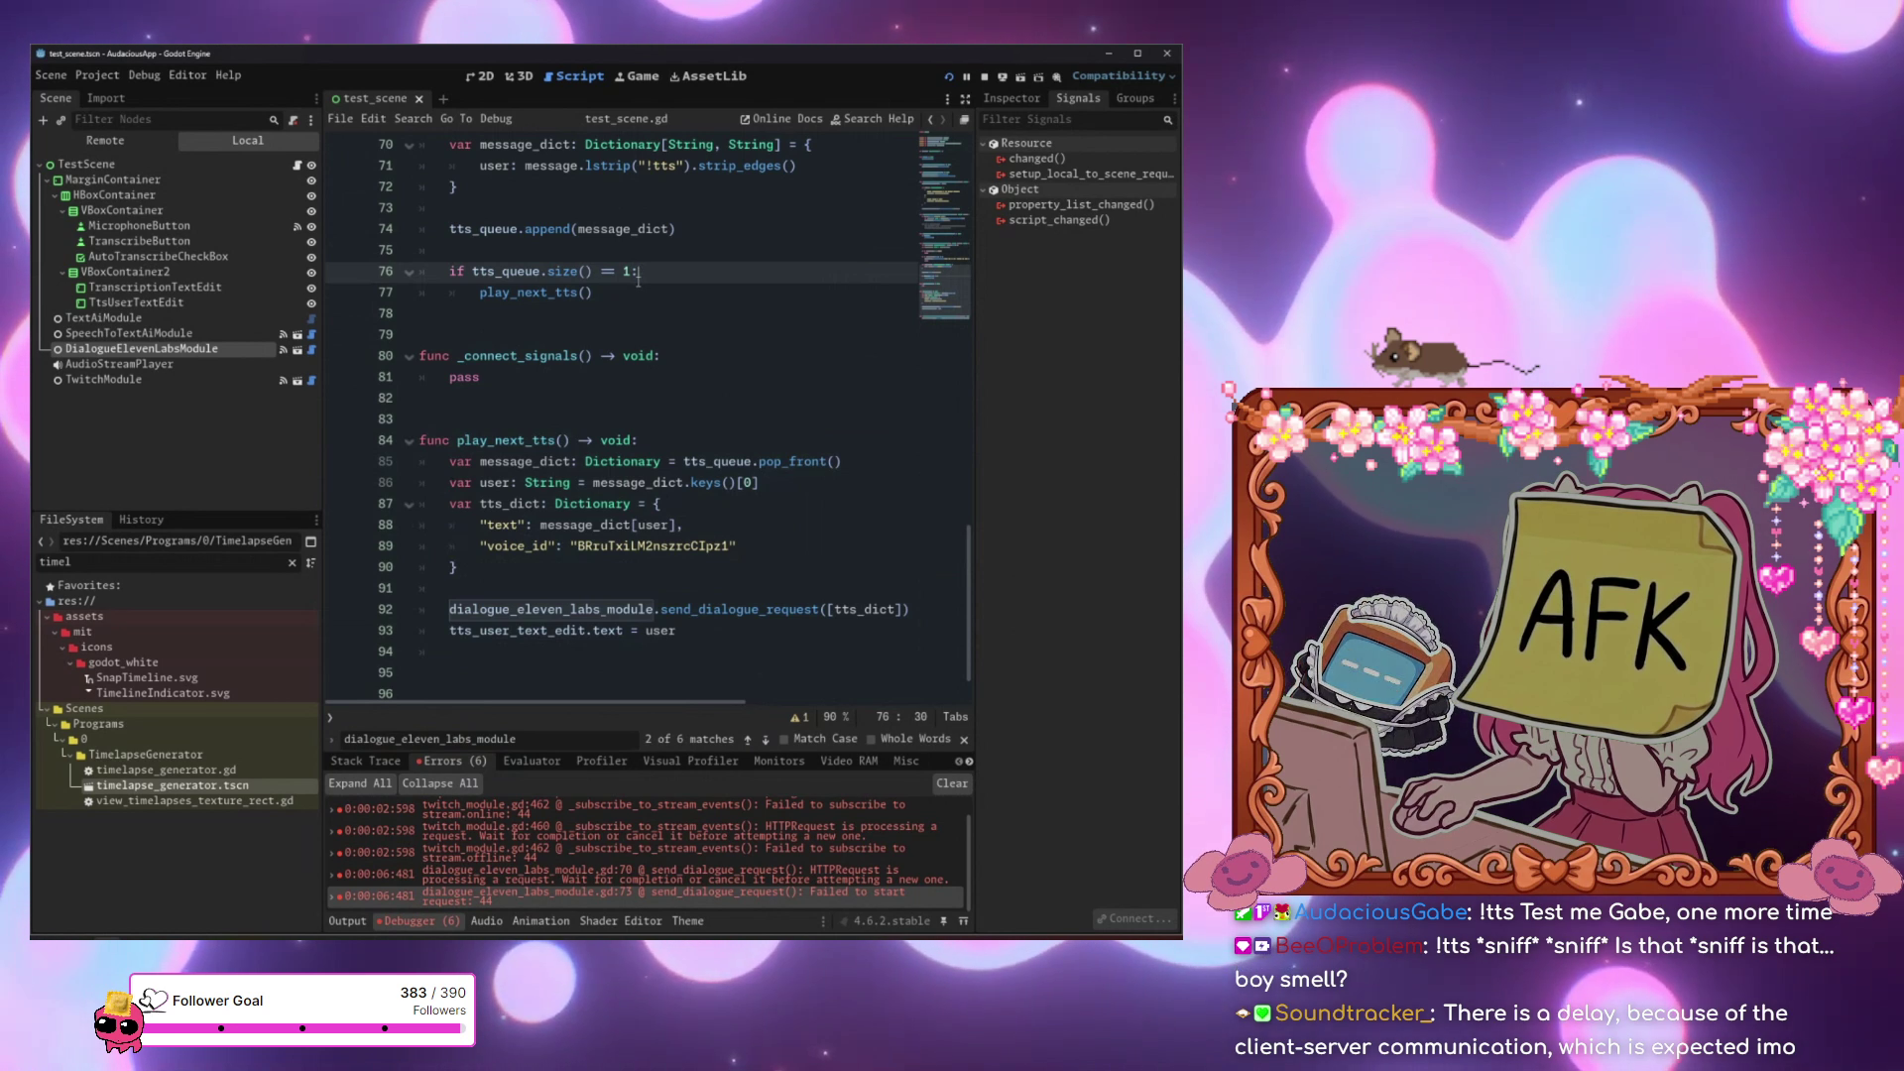
{"action": "left_click_drag", "start_coordinate": [630, 270], "coordinate": [601, 273]}
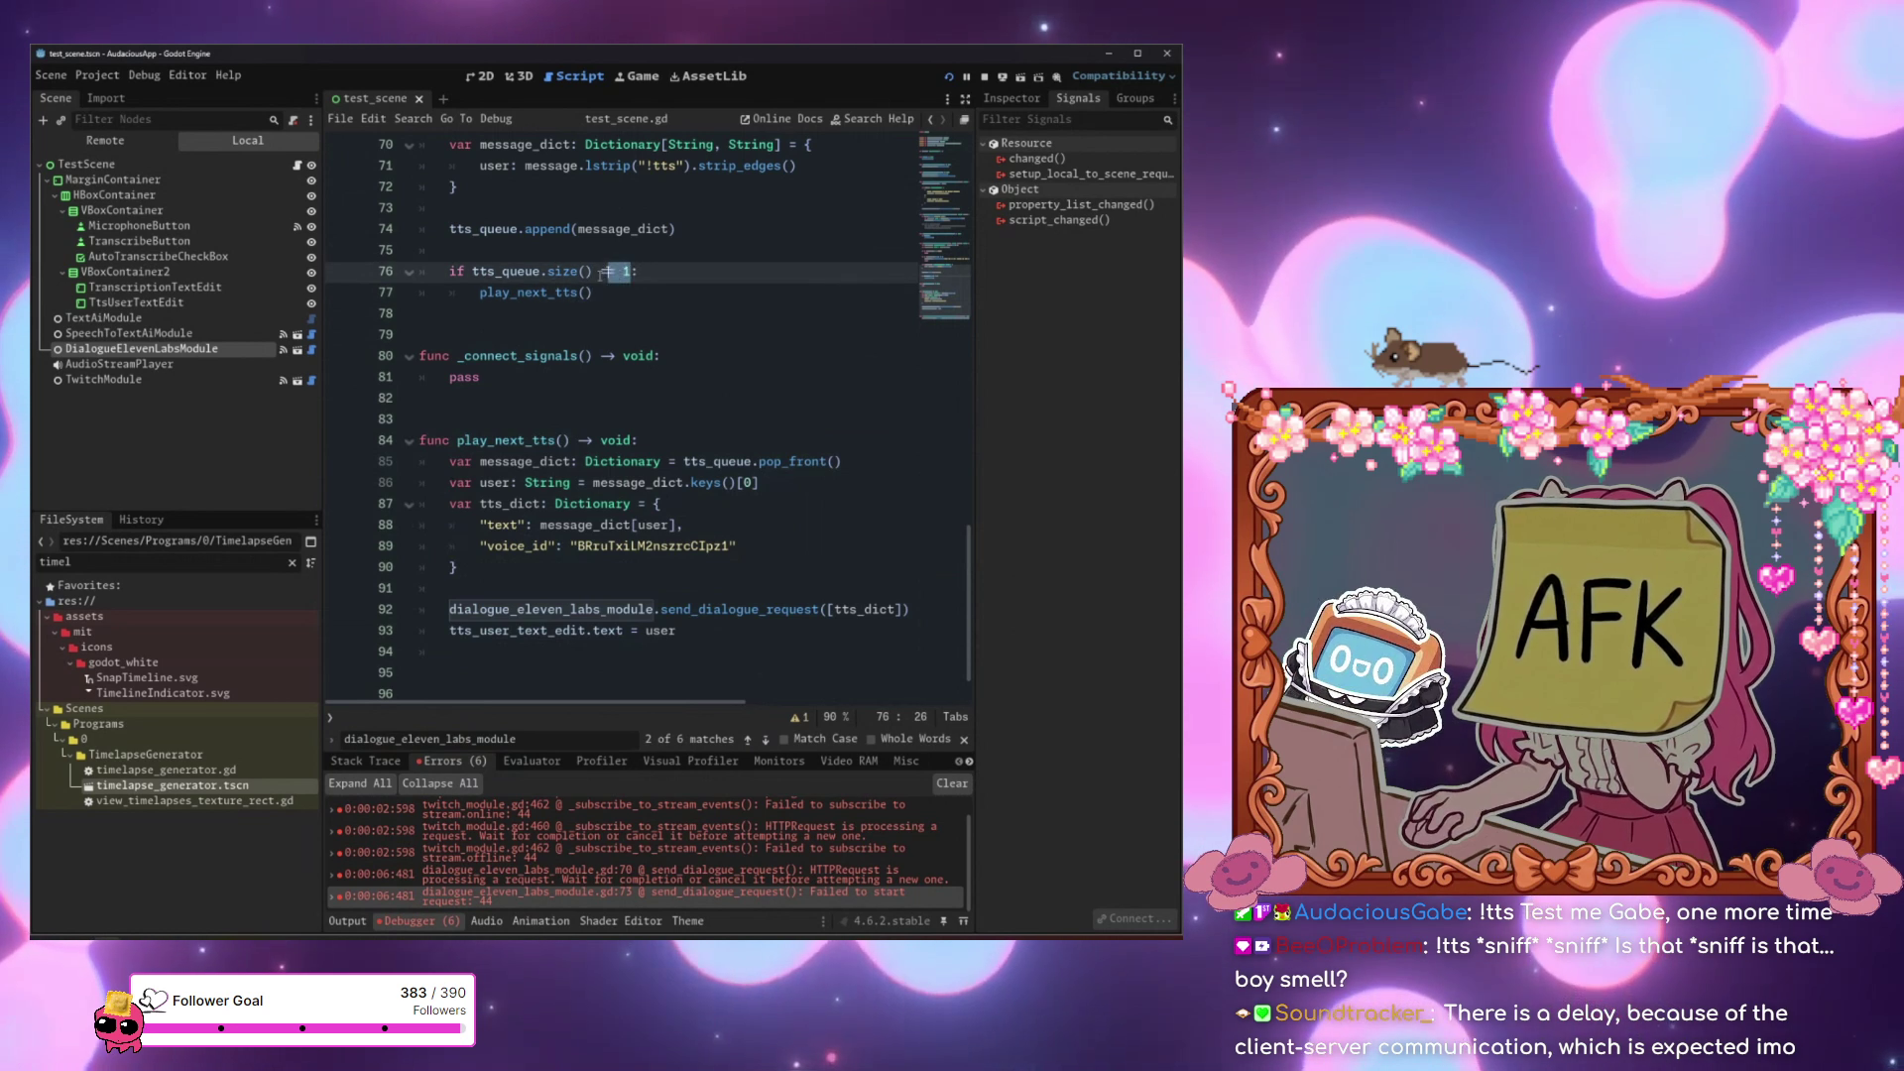
{"action": "scroll", "coordinate": [742, 251], "scroll_direction": "up", "scroll_amount": 20}
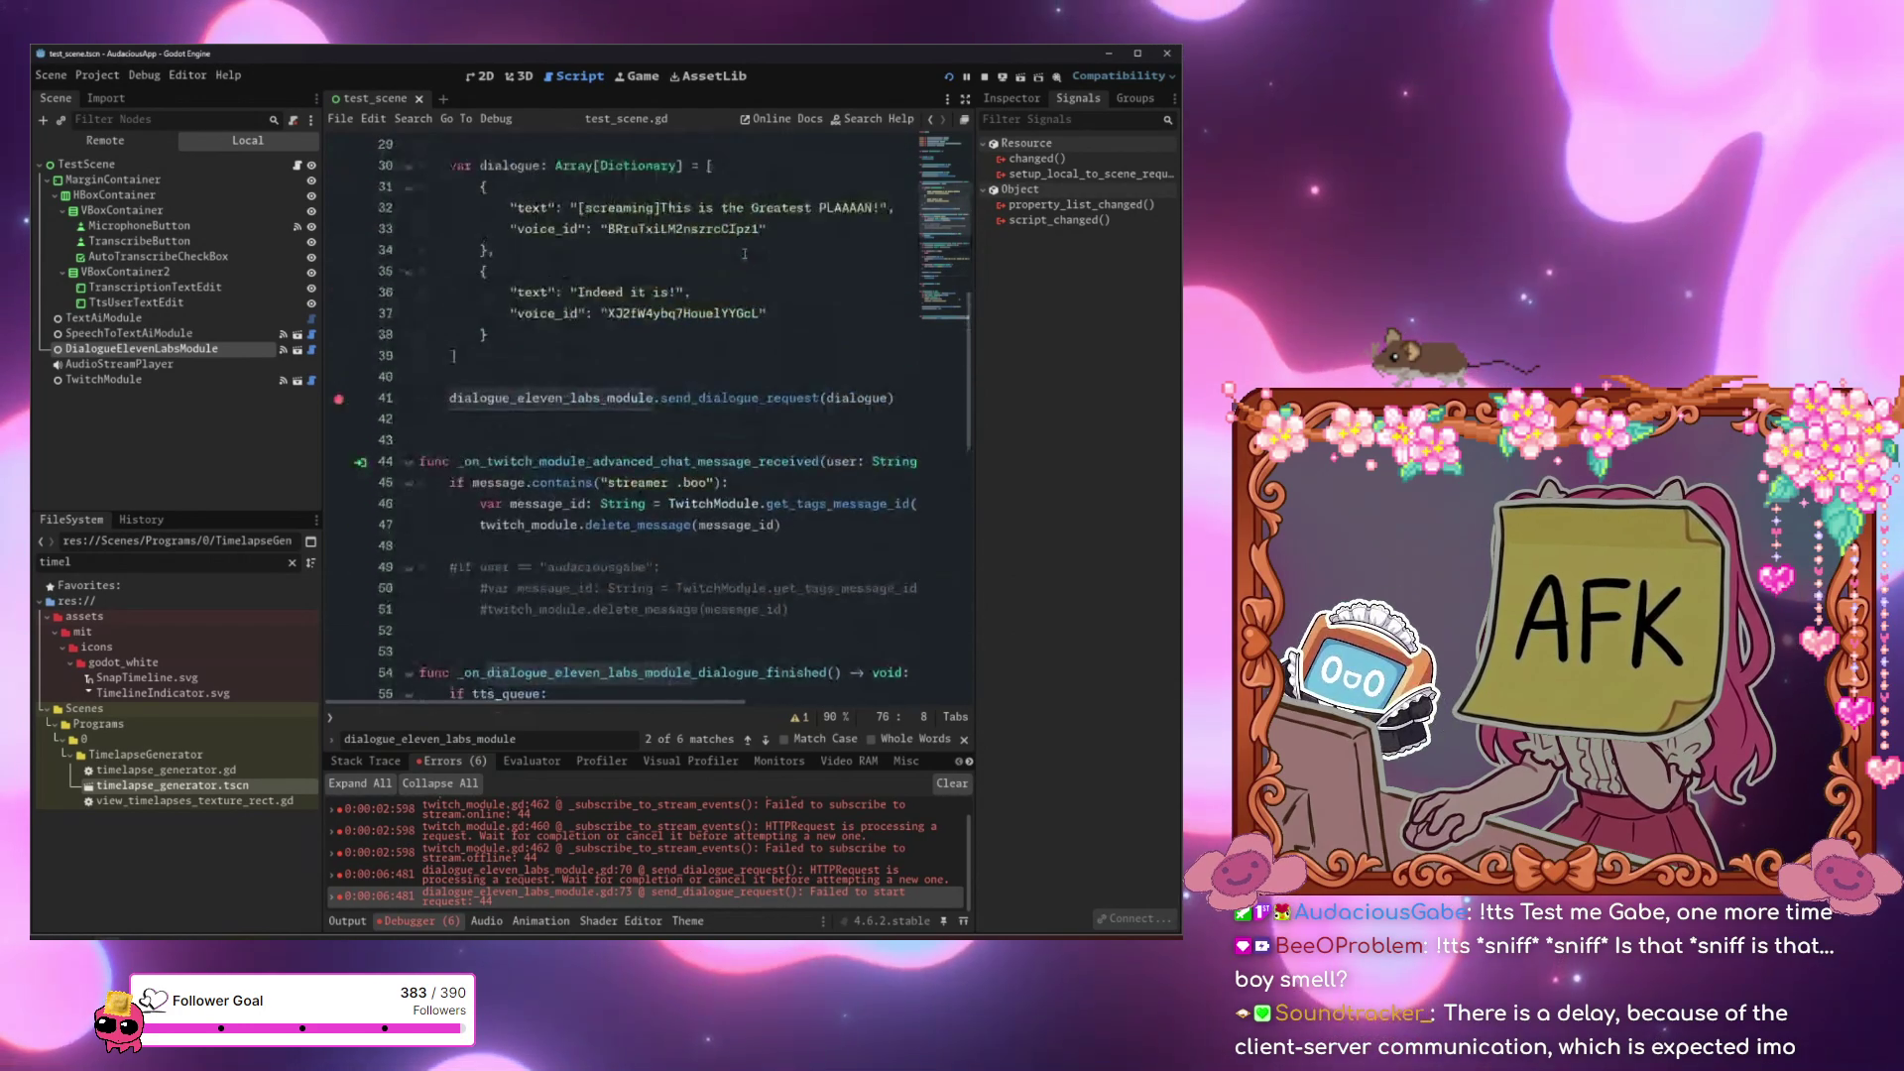
Step: Set line 76's condition to 'not dialogue_eleven_labs_module.playback_node.playing', then save and run
{"action": "scroll", "coordinate": [742, 251], "scroll_direction": "down", "scroll_amount": 20}
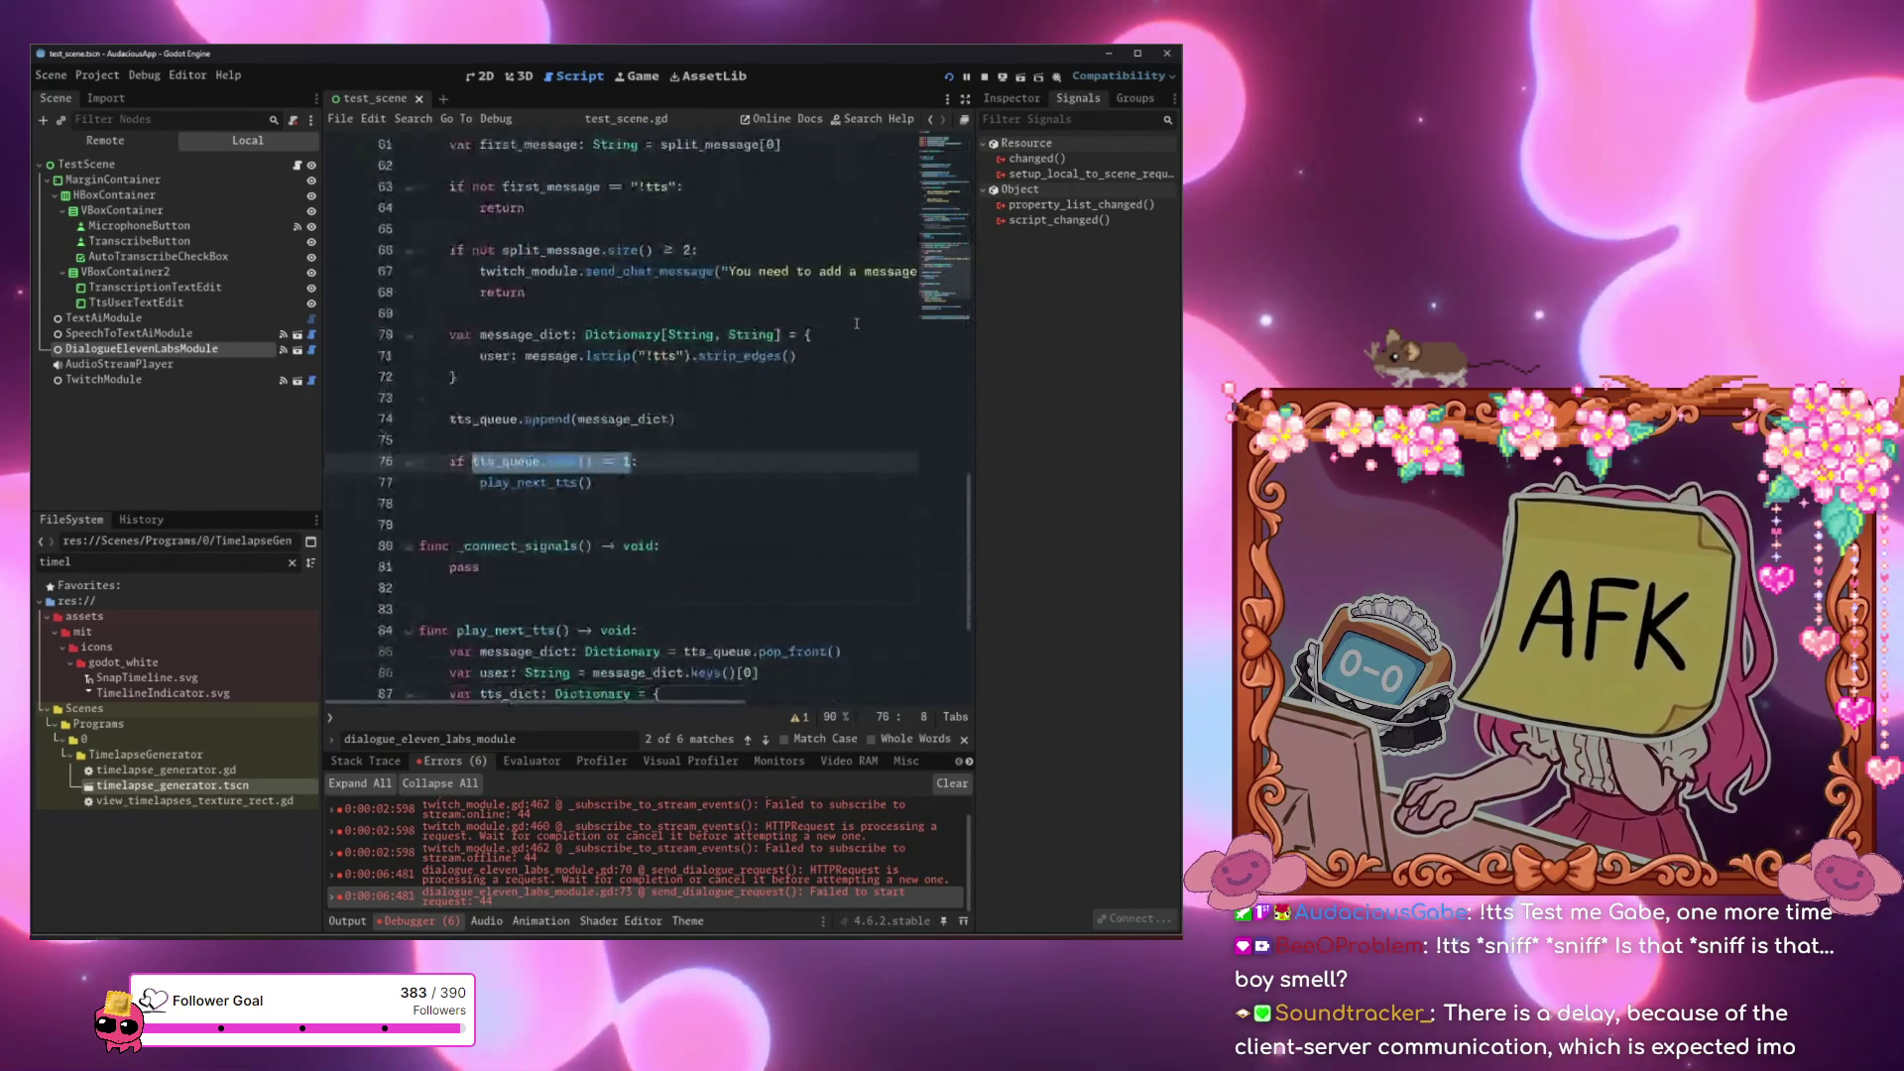
{"action": "type", "text": "dialogue_eleven_labs_module."}
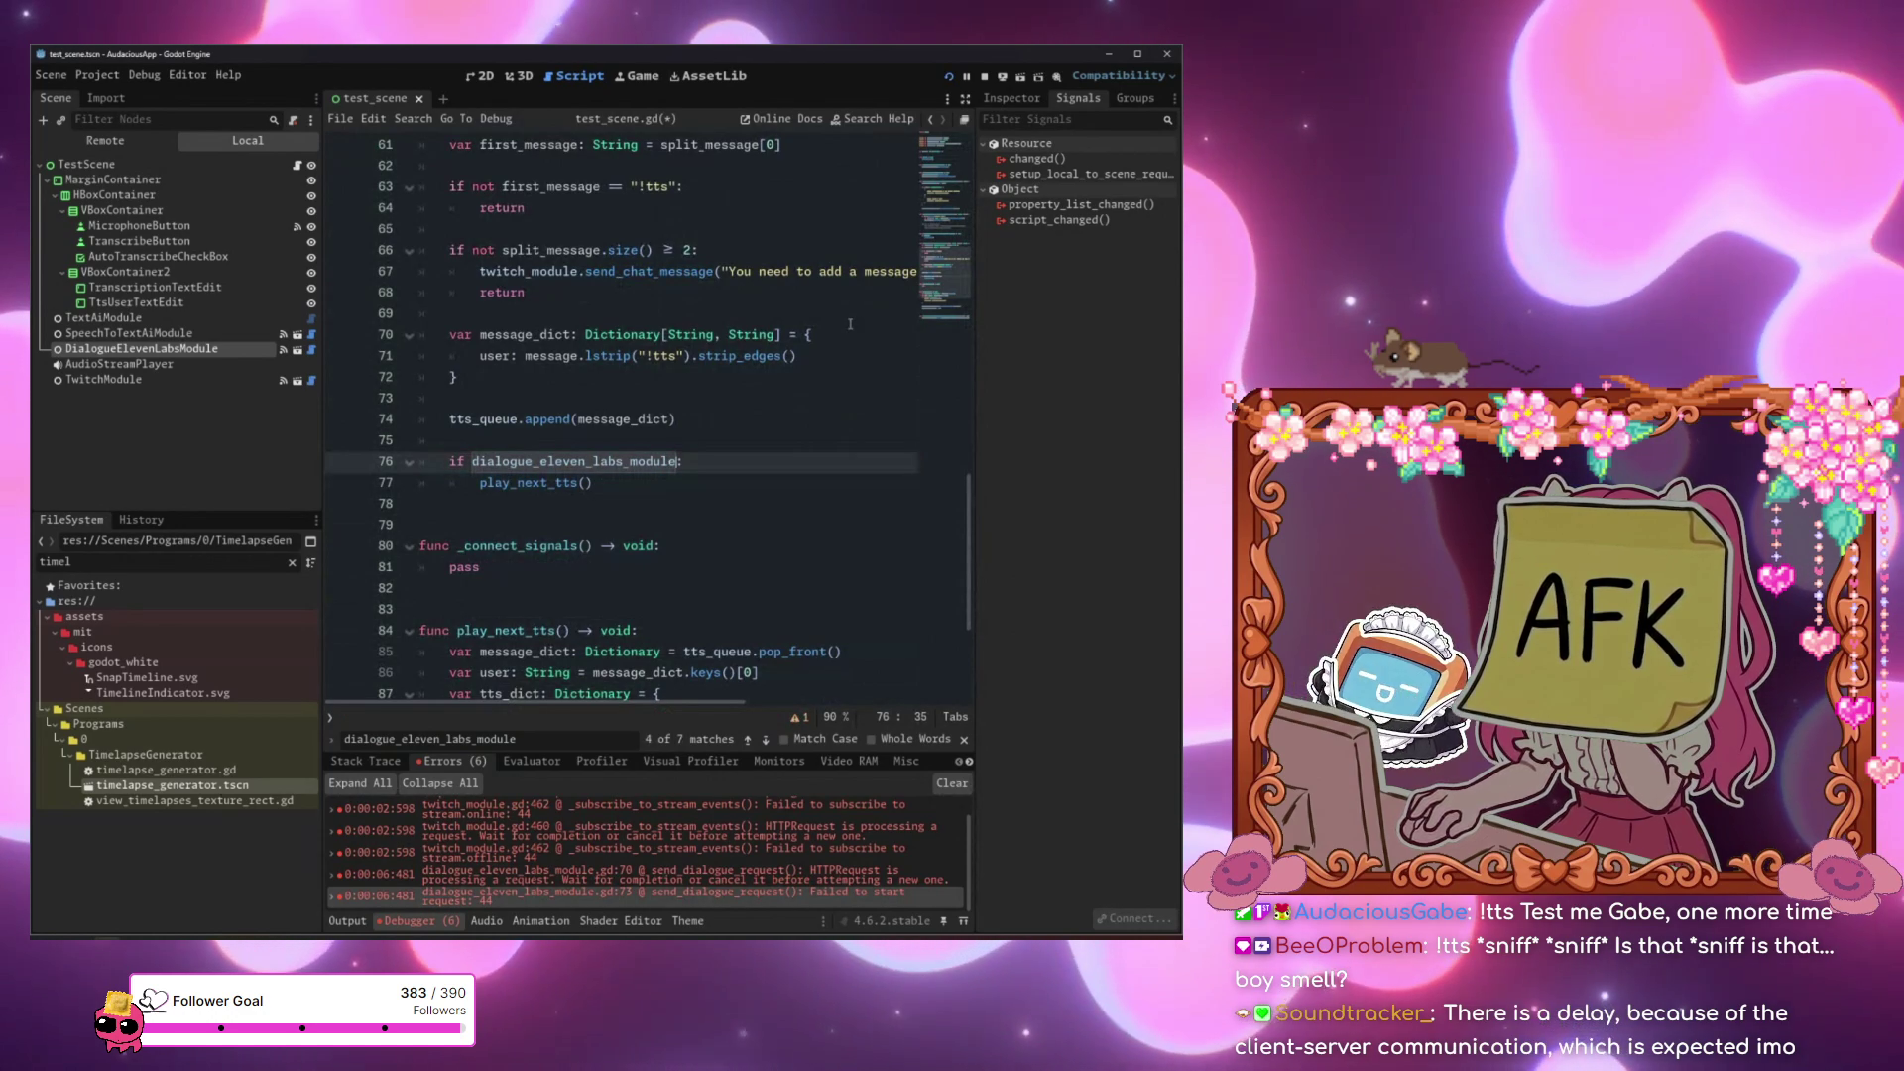
{"action": "type", "text": "i"}
{"action": "key", "text": "BackSpace"}
{"action": "key", "text": "BackSpace"}
{"action": "type", "text": "playback_node.is"}
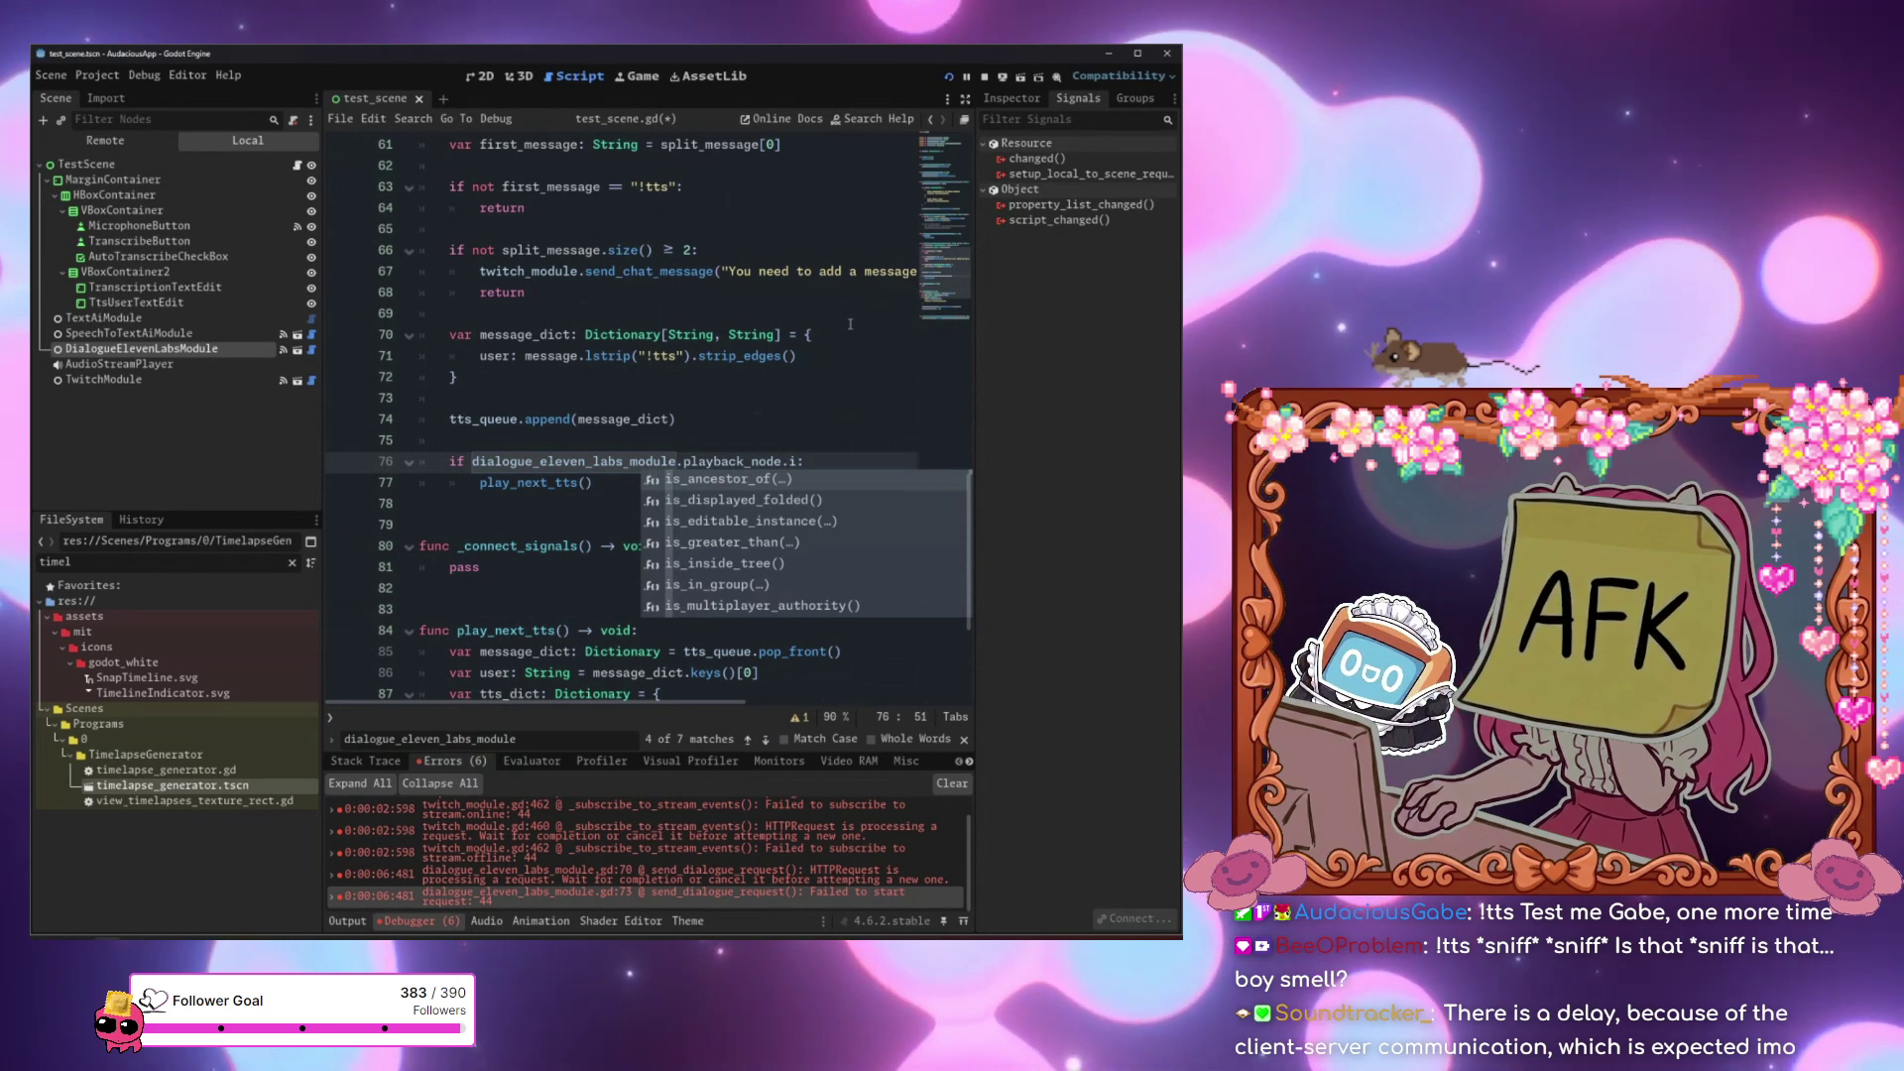
{"action": "key", "text": "BackSpace"}
{"action": "key", "text": "BackSpace"}
{"action": "type", "text": "play"}
{"action": "key", "text": "Return"}
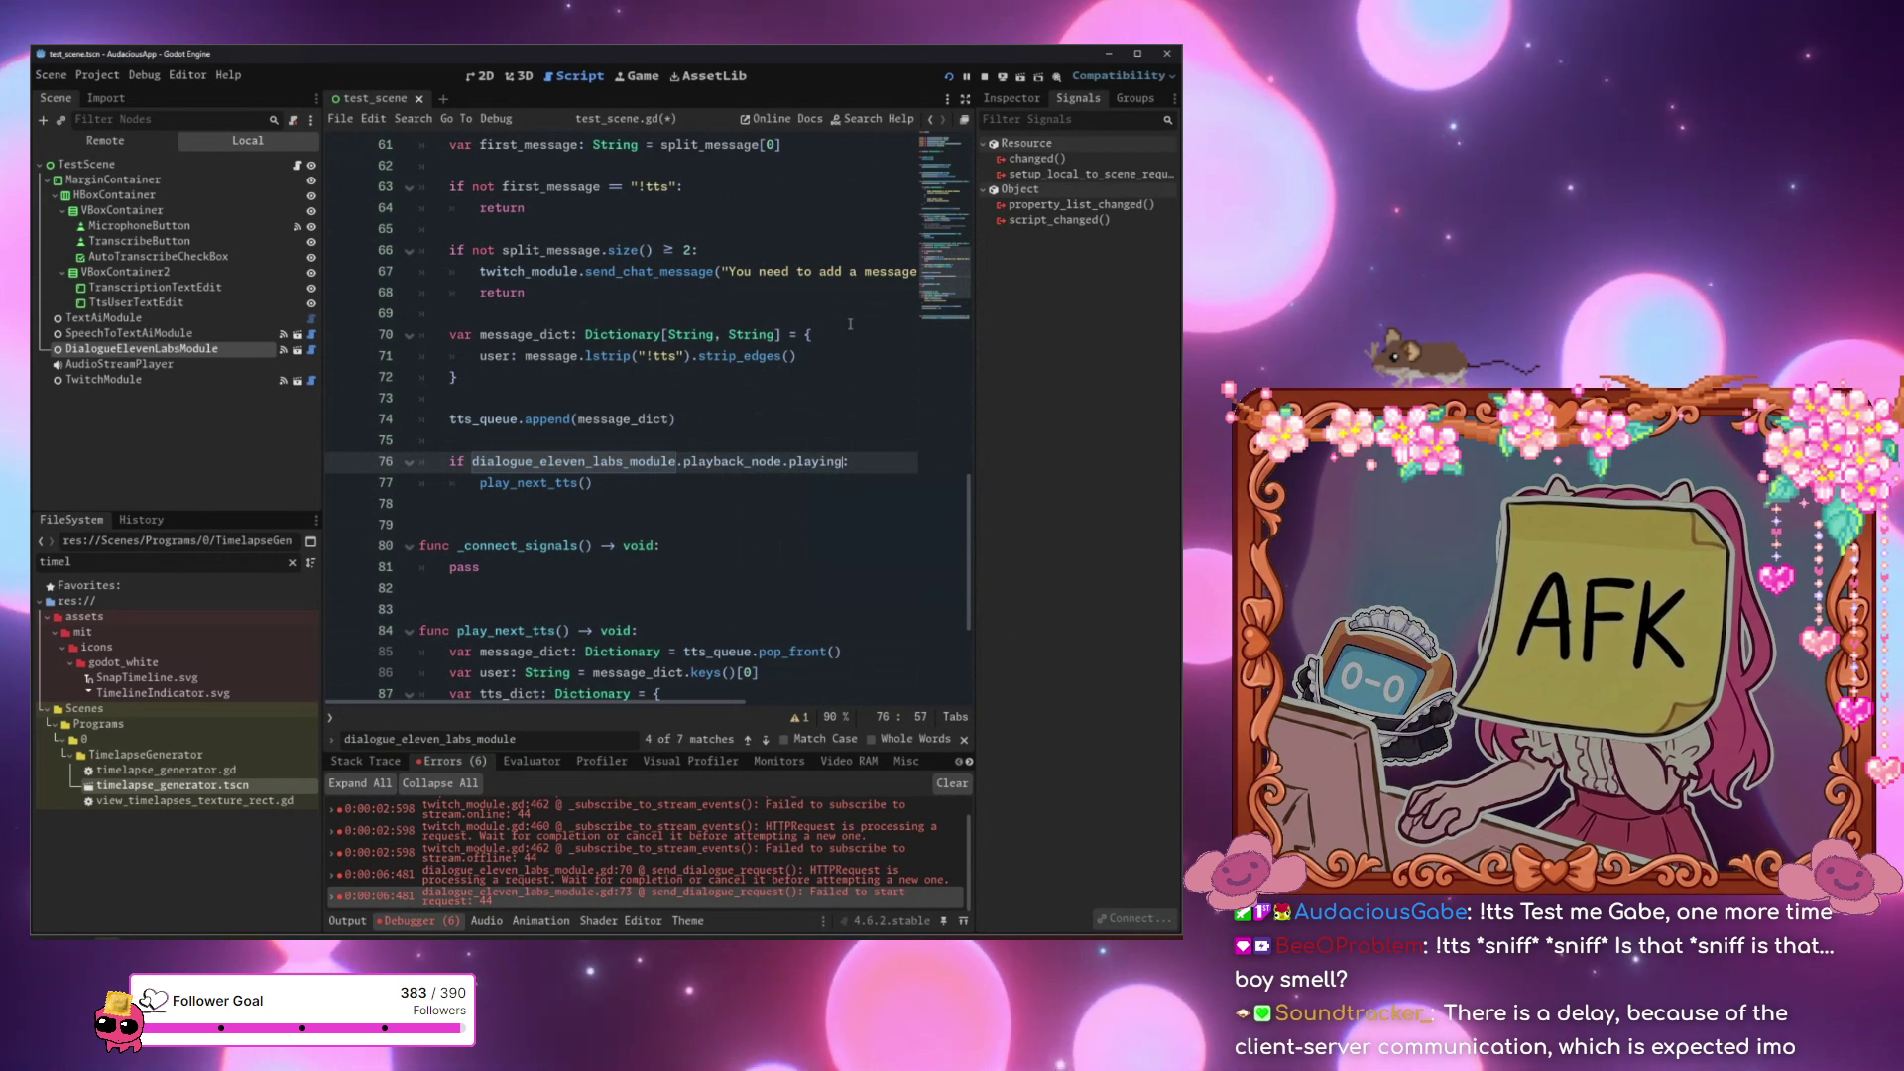
{"action": "key", "text": "Down"}
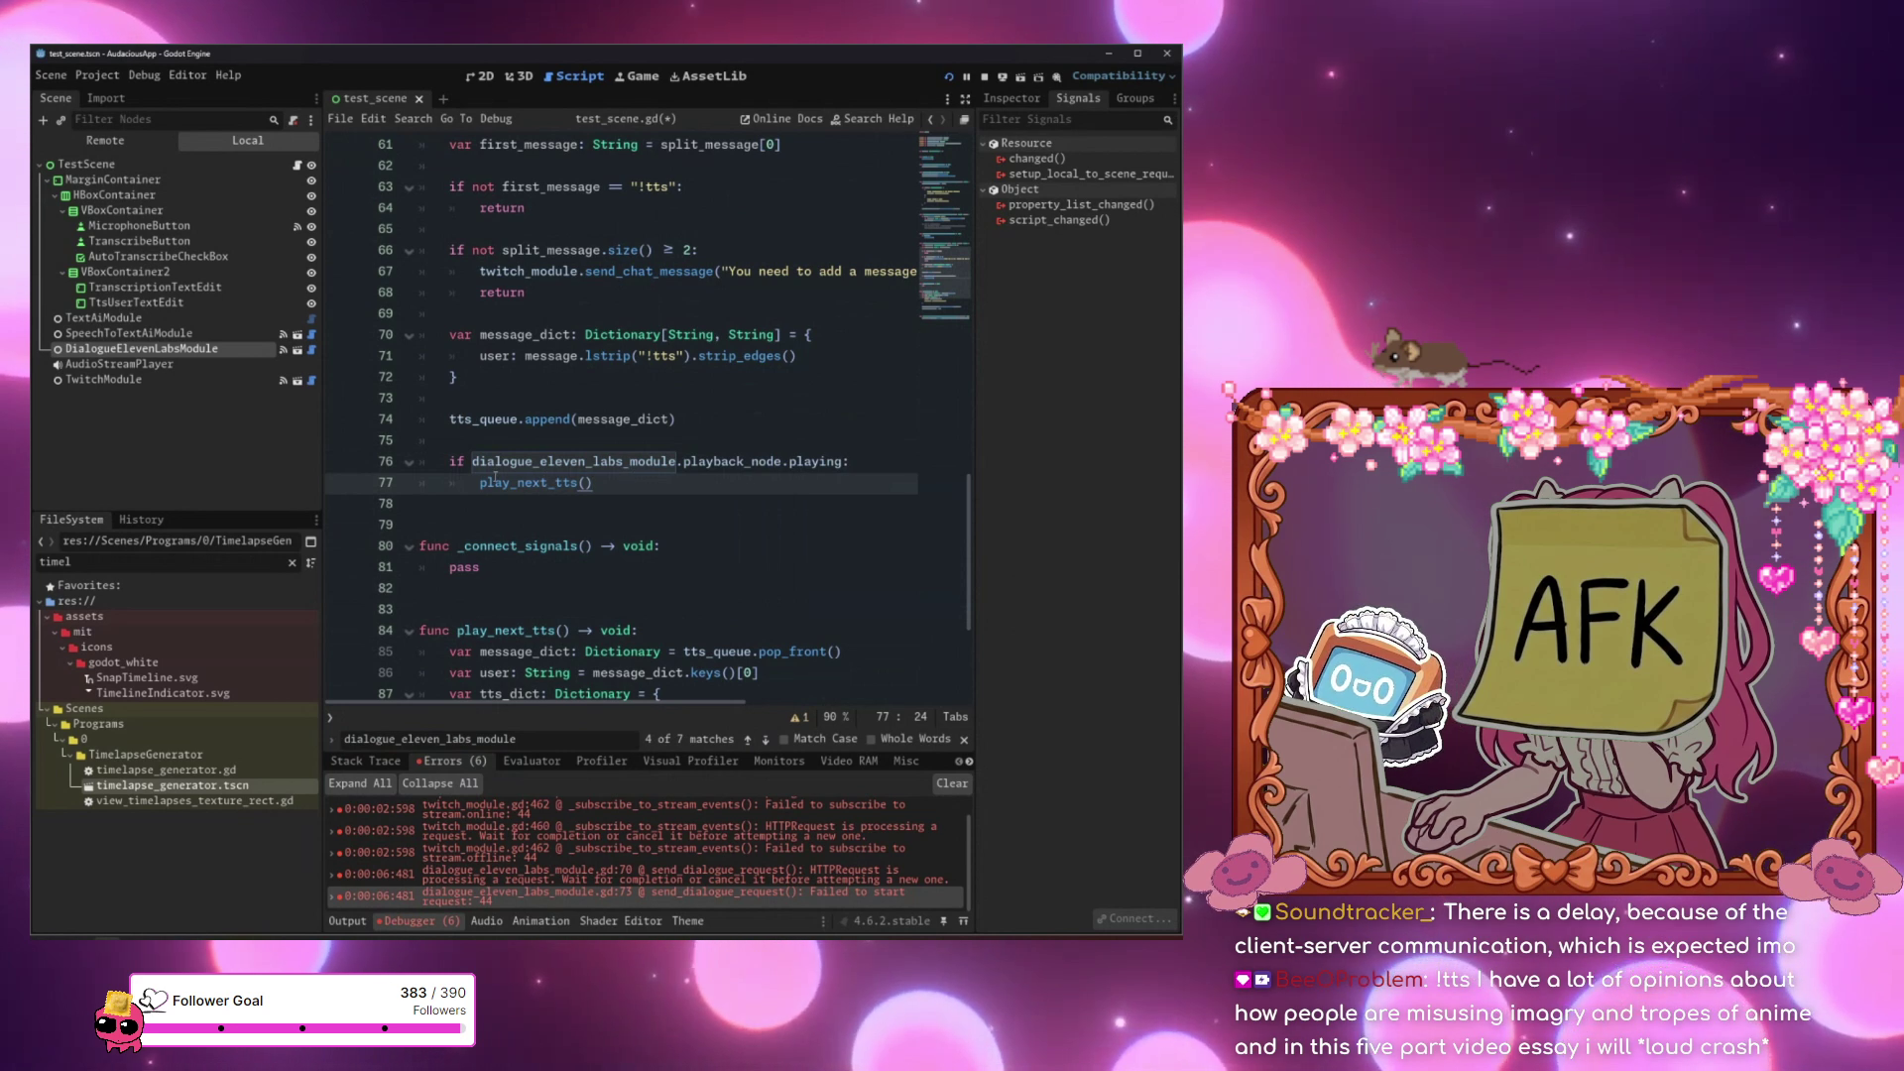
{"action": "left_click", "coordinate": [472, 462]}
{"action": "type", "text": "ot"}
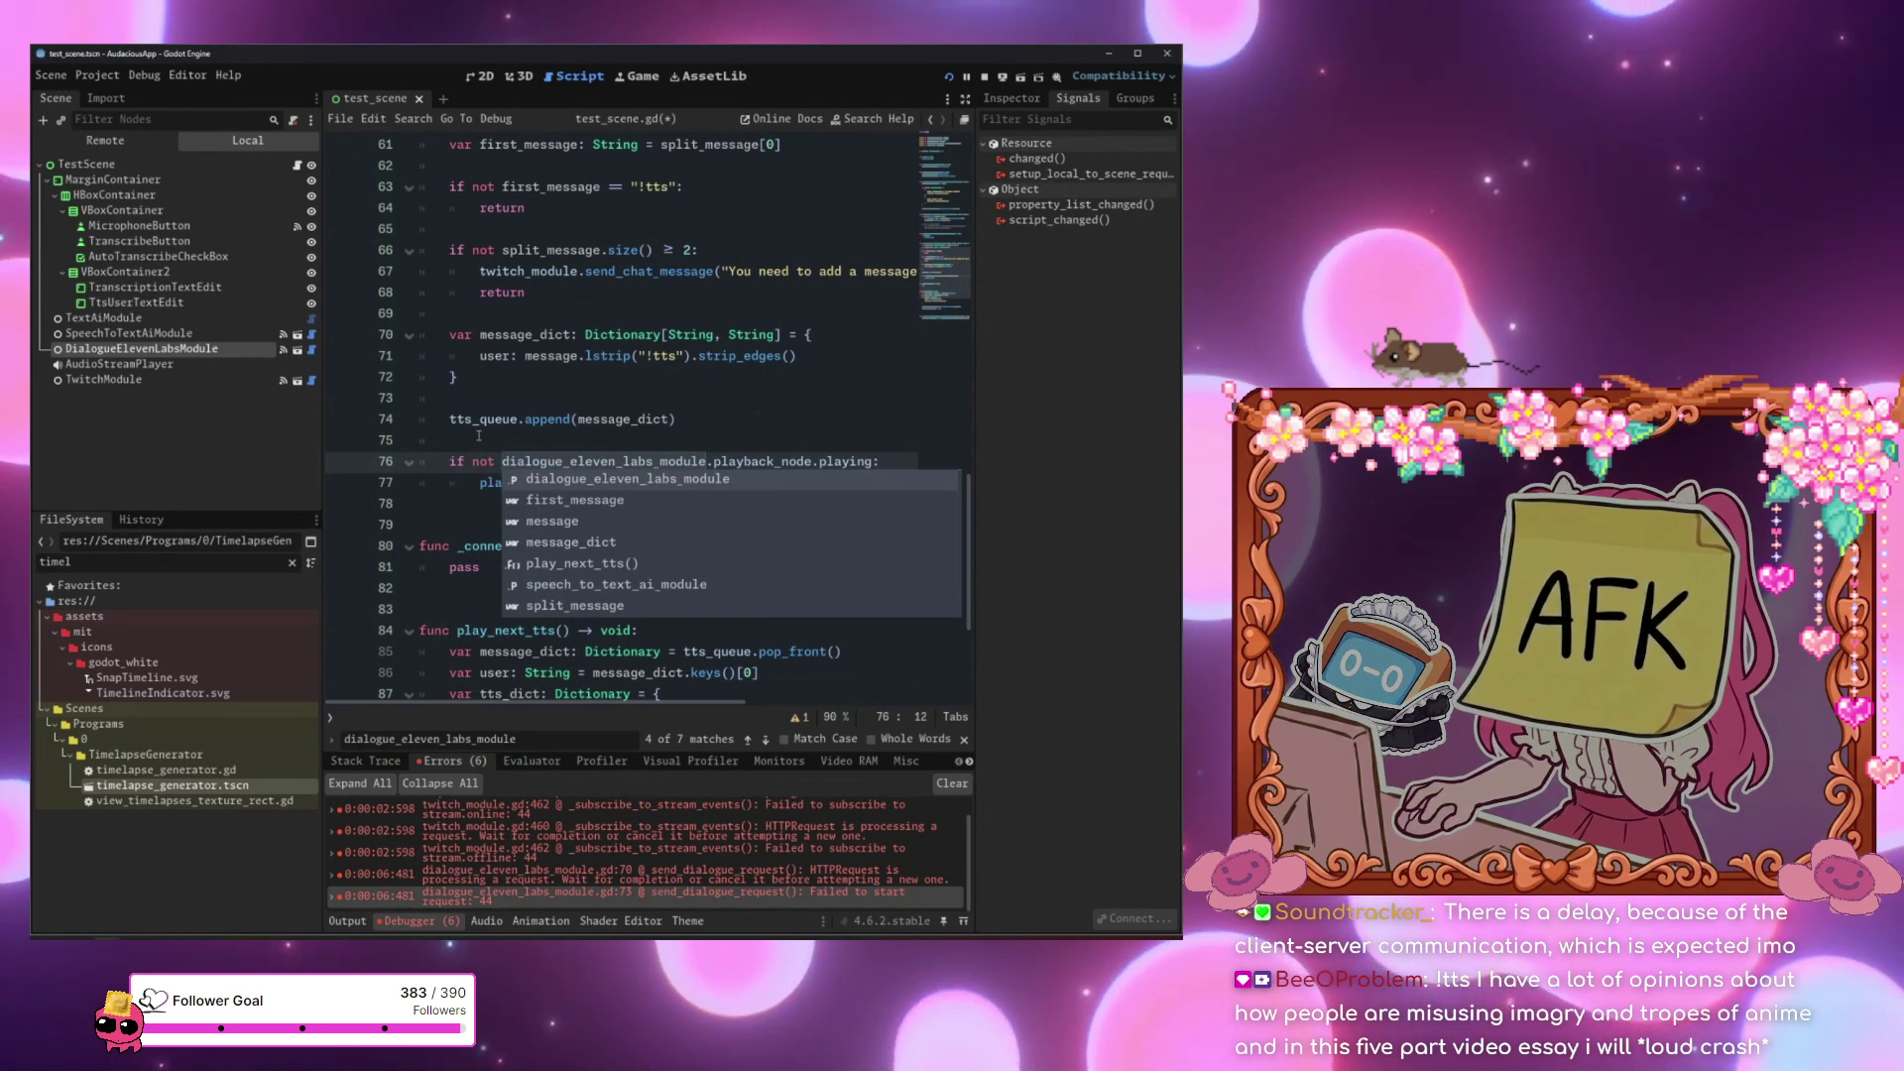
{"action": "left_click", "coordinate": [634, 486]}
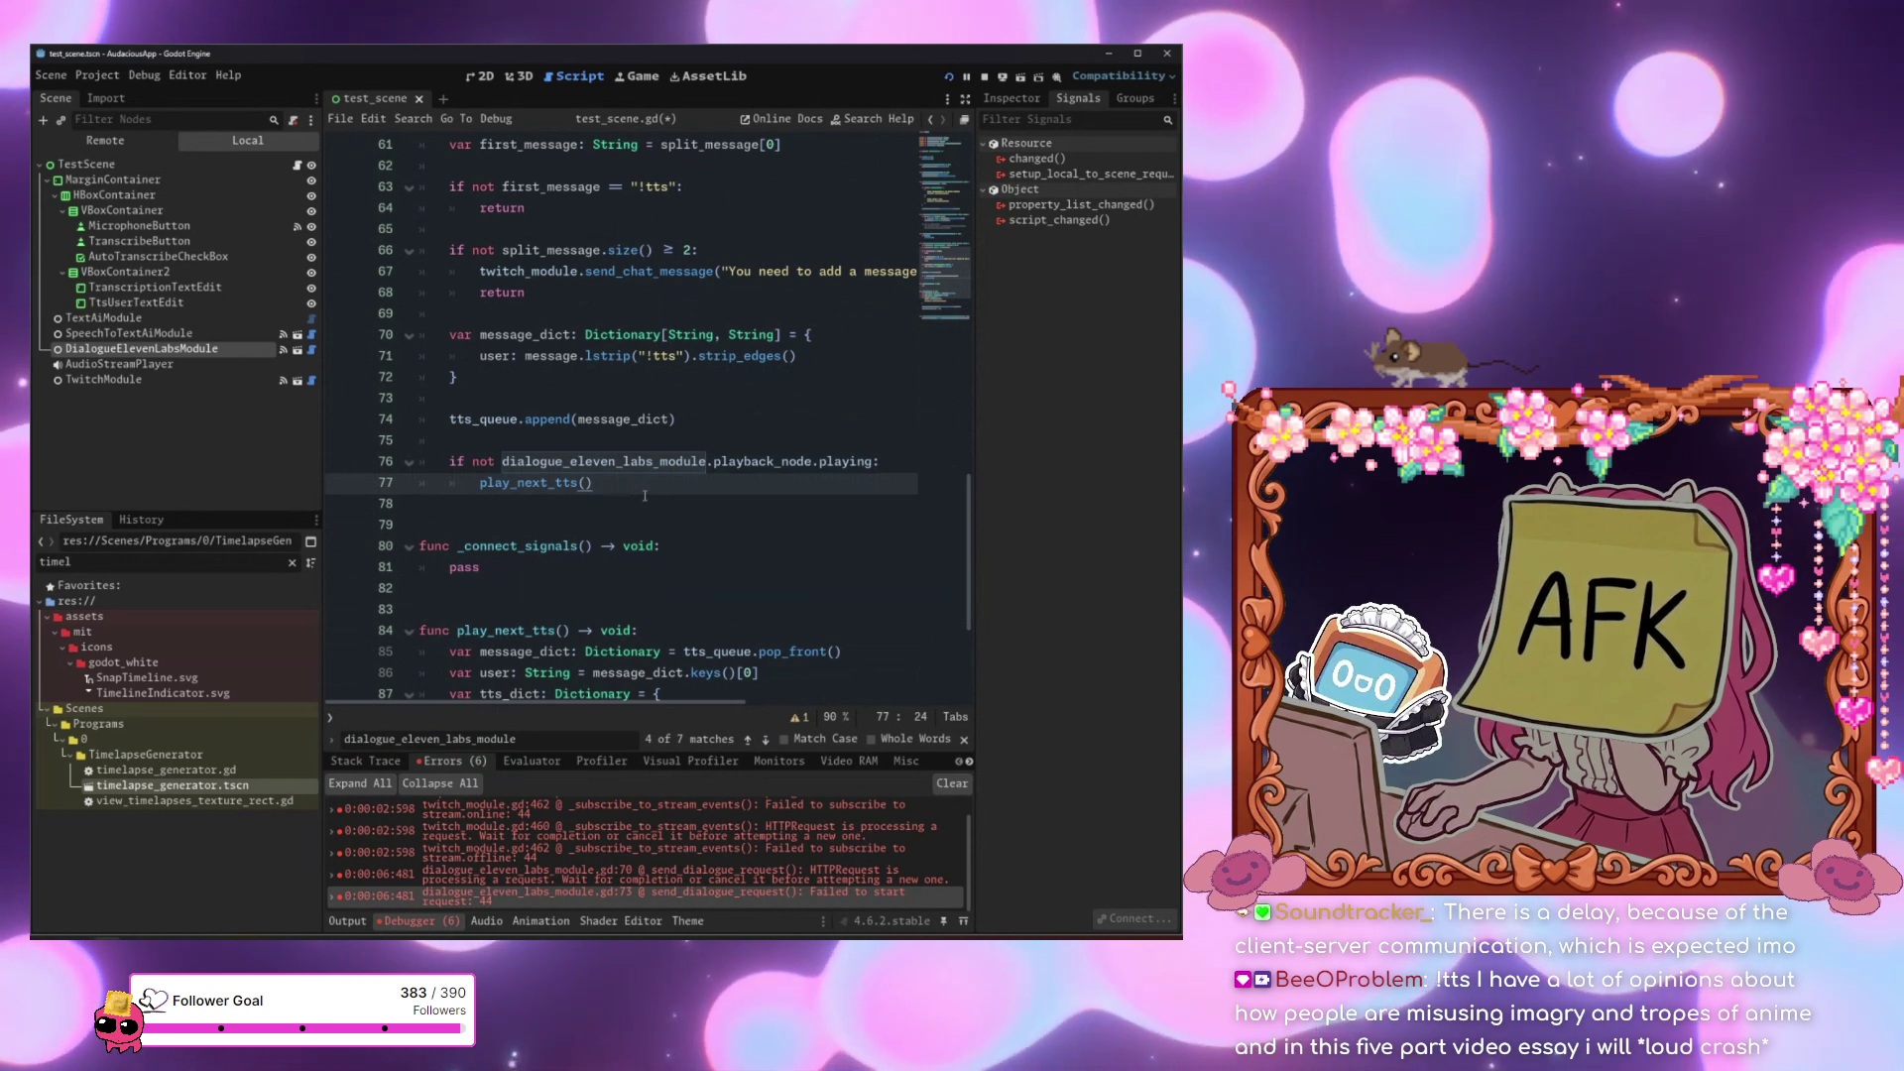
{"action": "key", "text": "F5"}
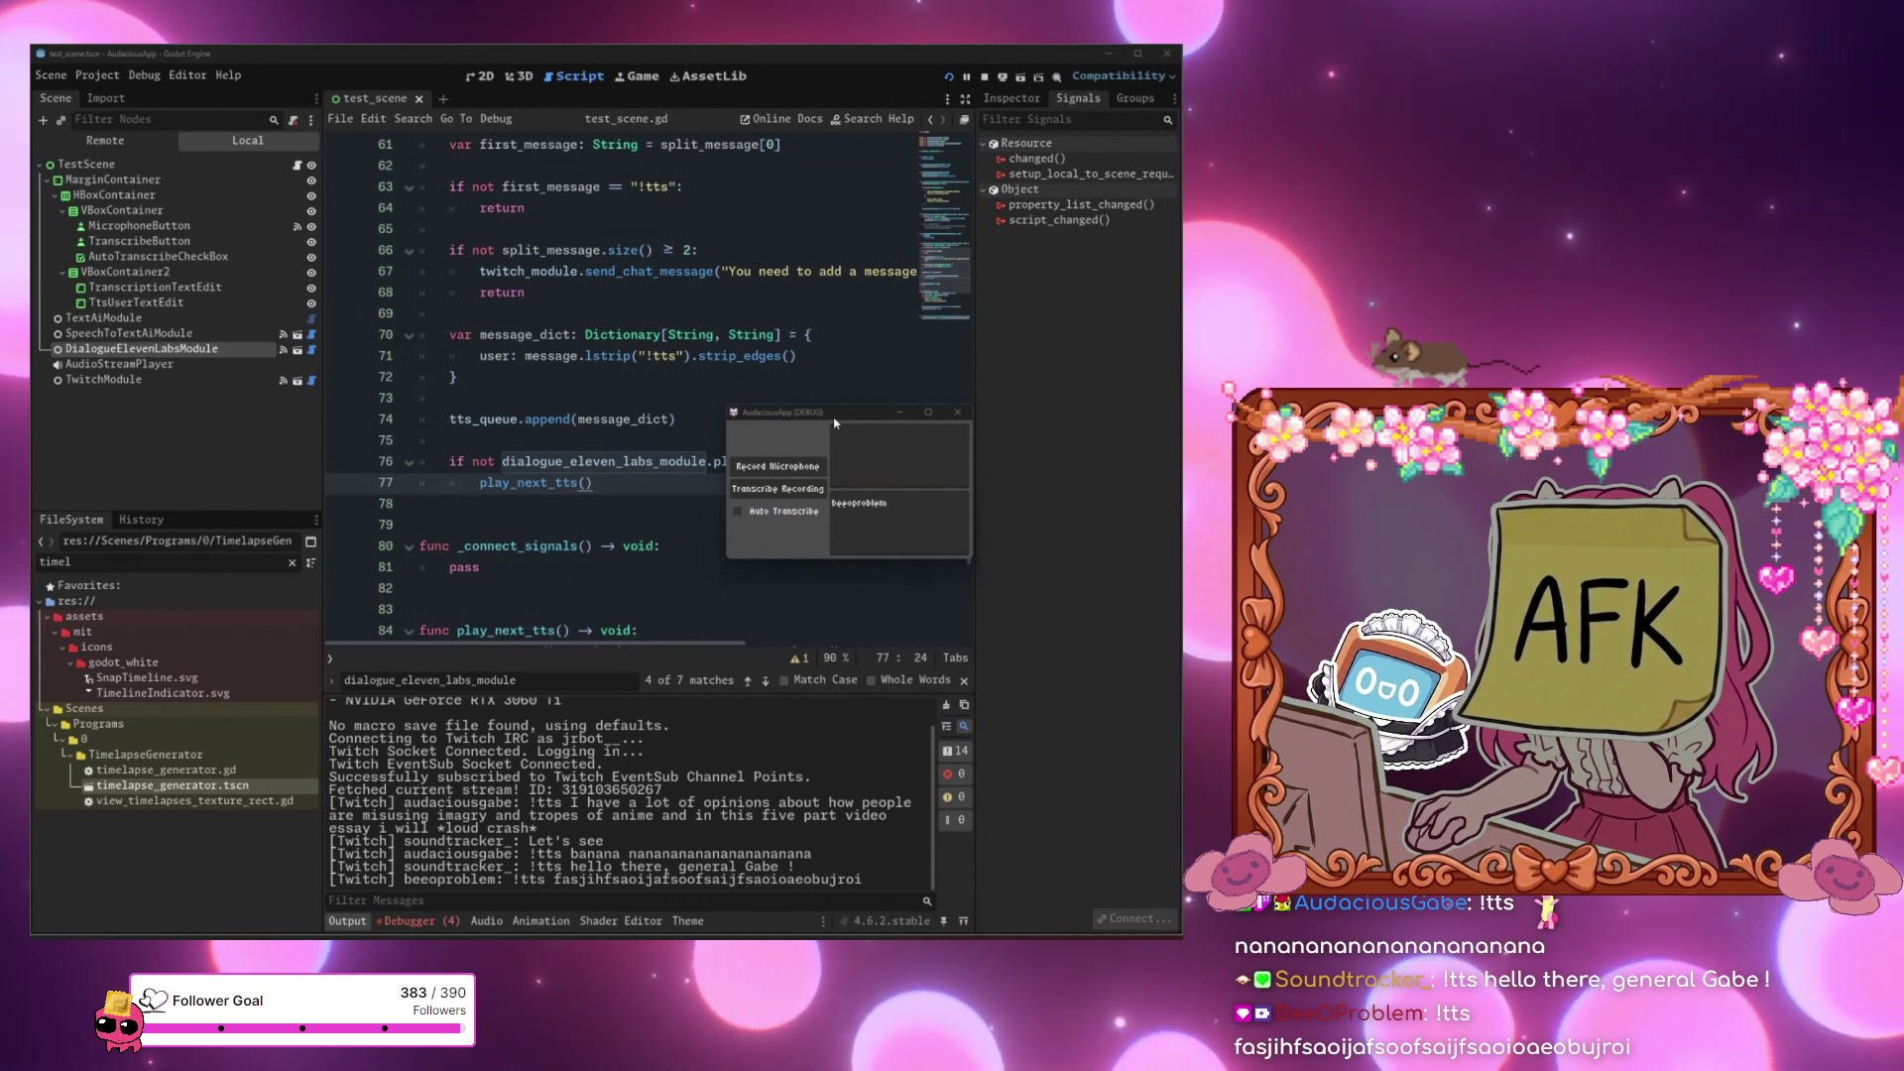
Step: Drag the running debug window left and up while incoming !tts messages are logged
{"action": "left_click_drag", "start_coordinate": [835, 418], "coordinate": [707, 394]}
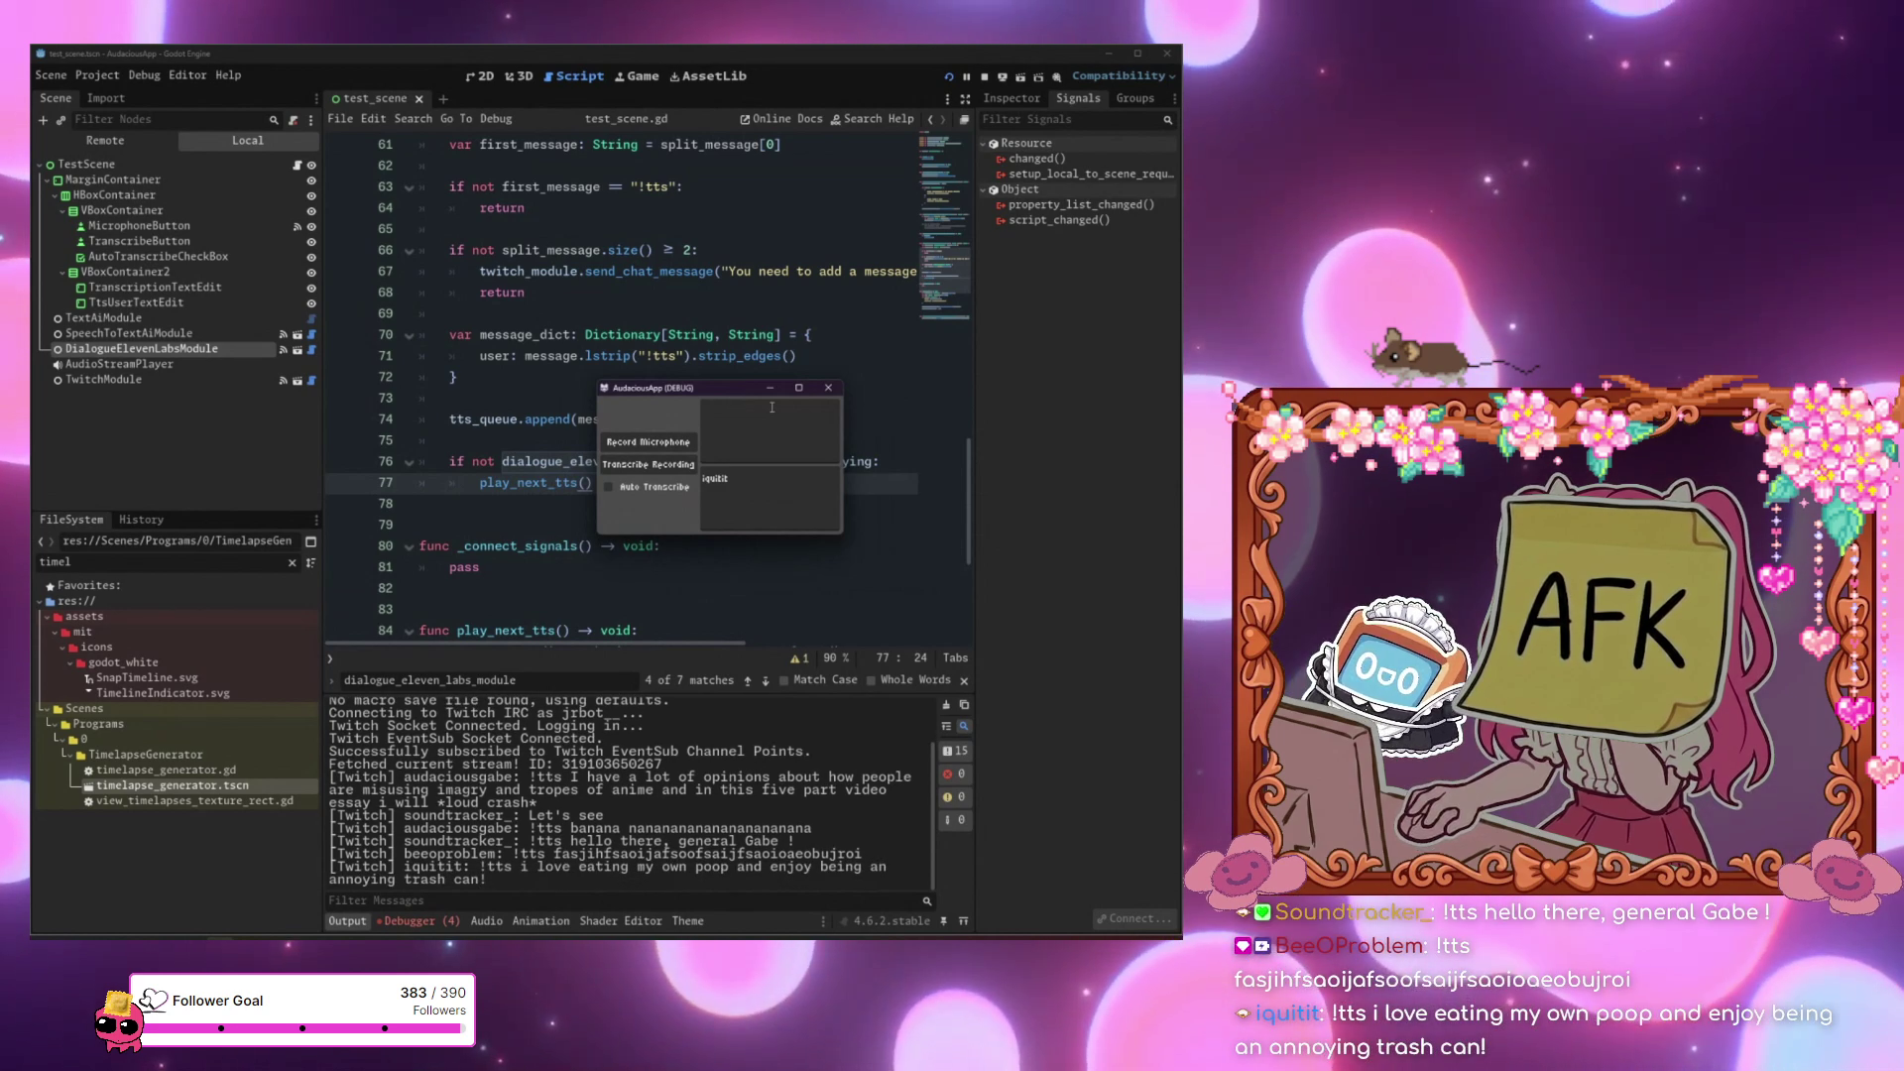